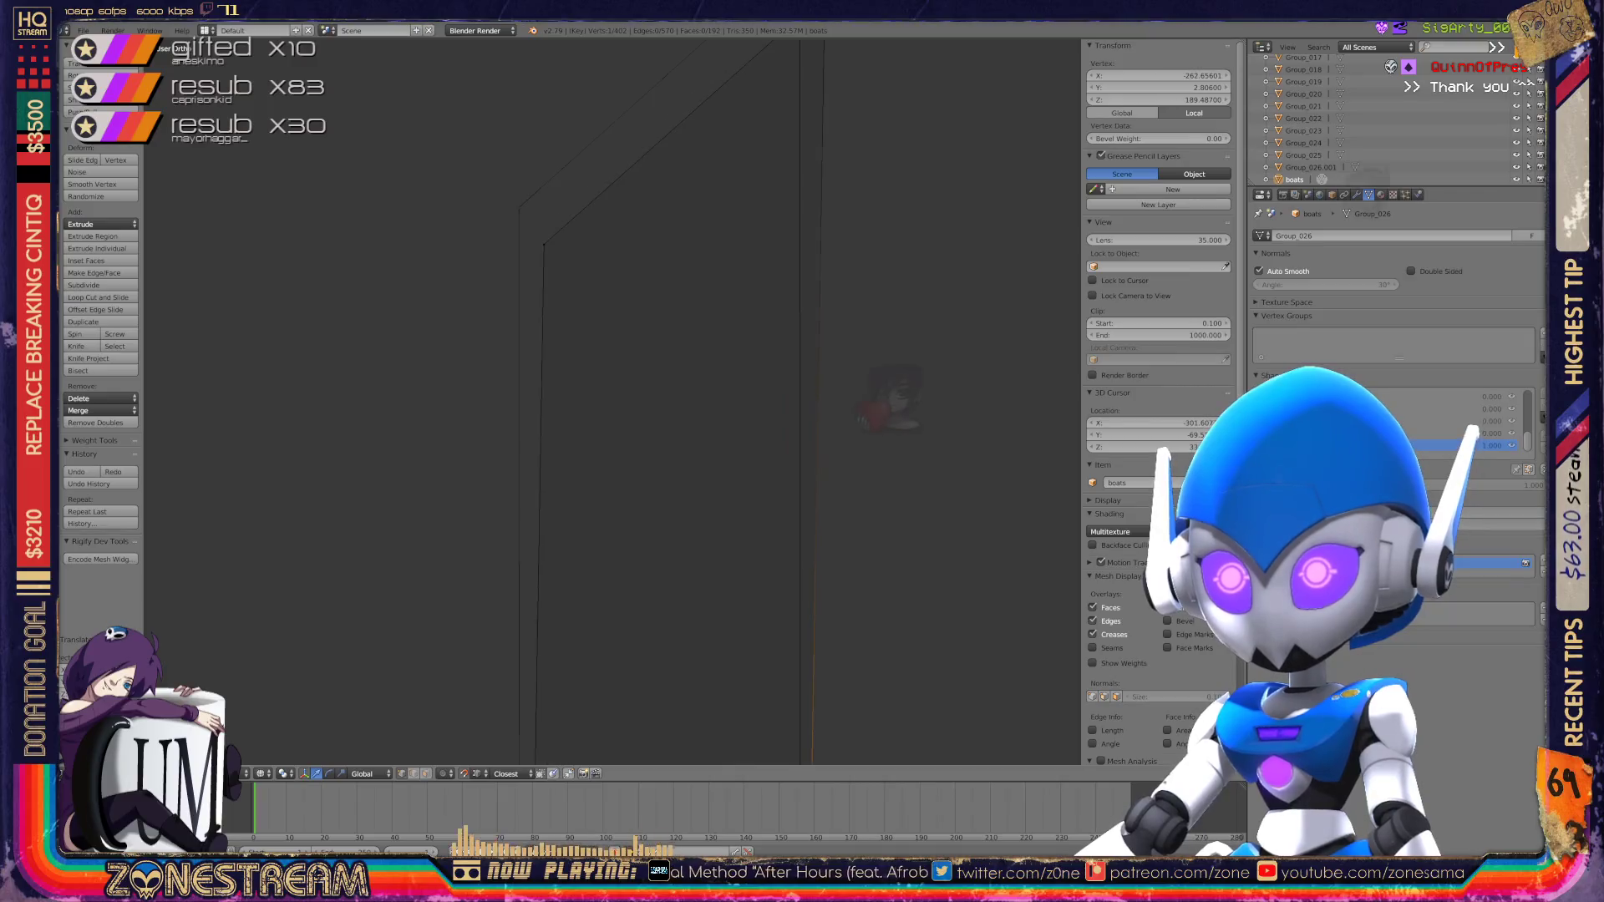
Step: Select a hull vertex, move it up and to the left, and confirm its new position
scroll(610, 401, "down", 3)
right_click(521, 465)
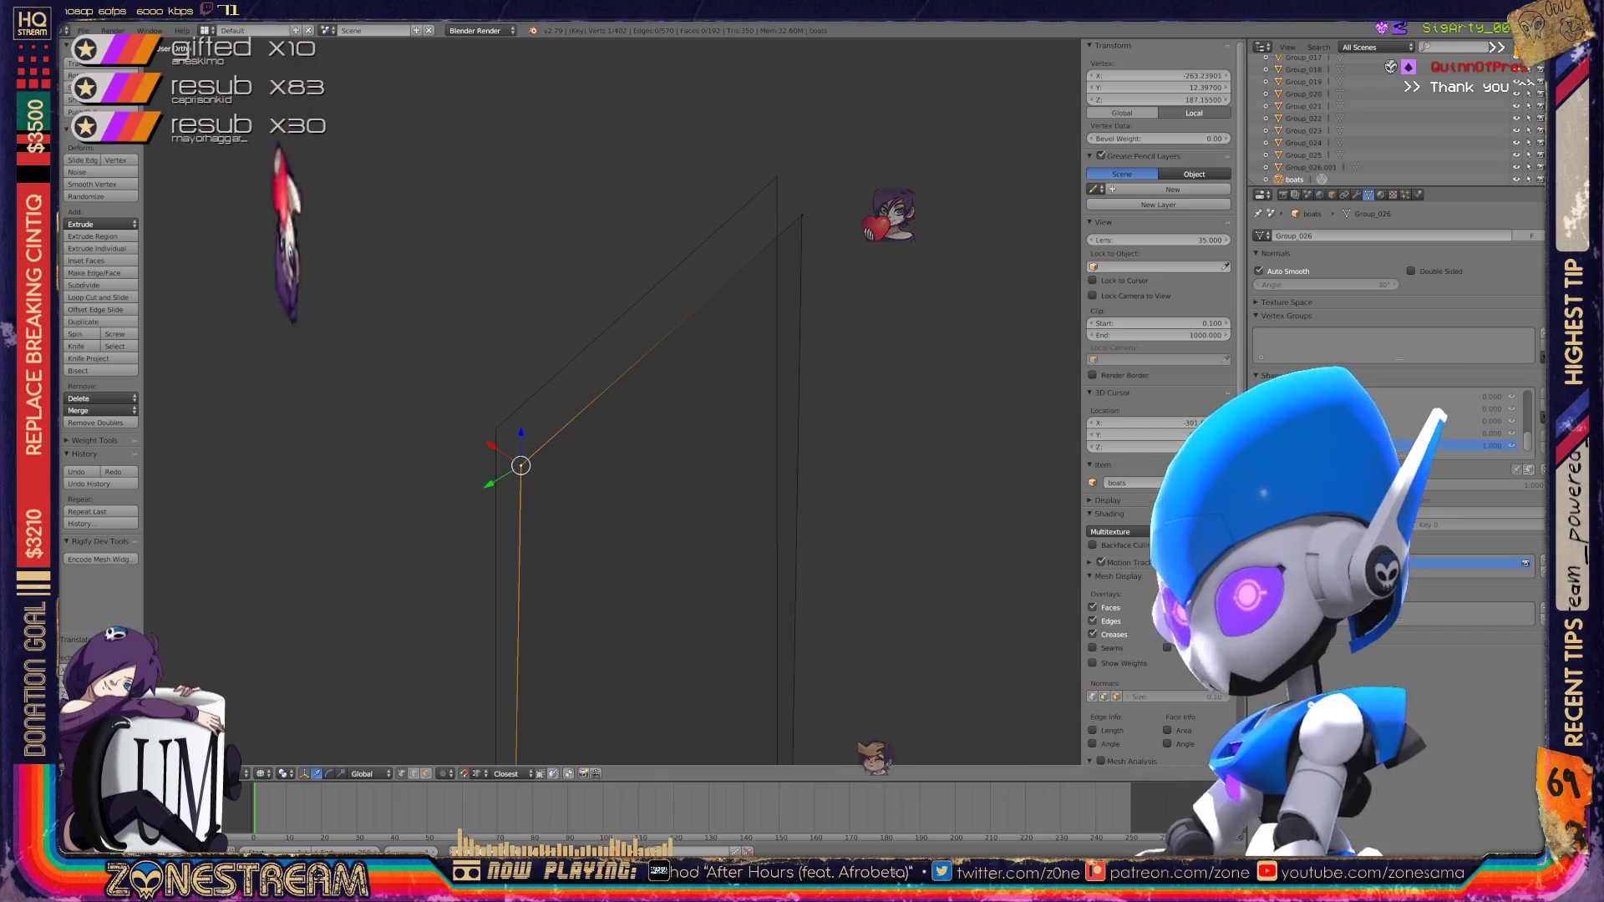
key("g")
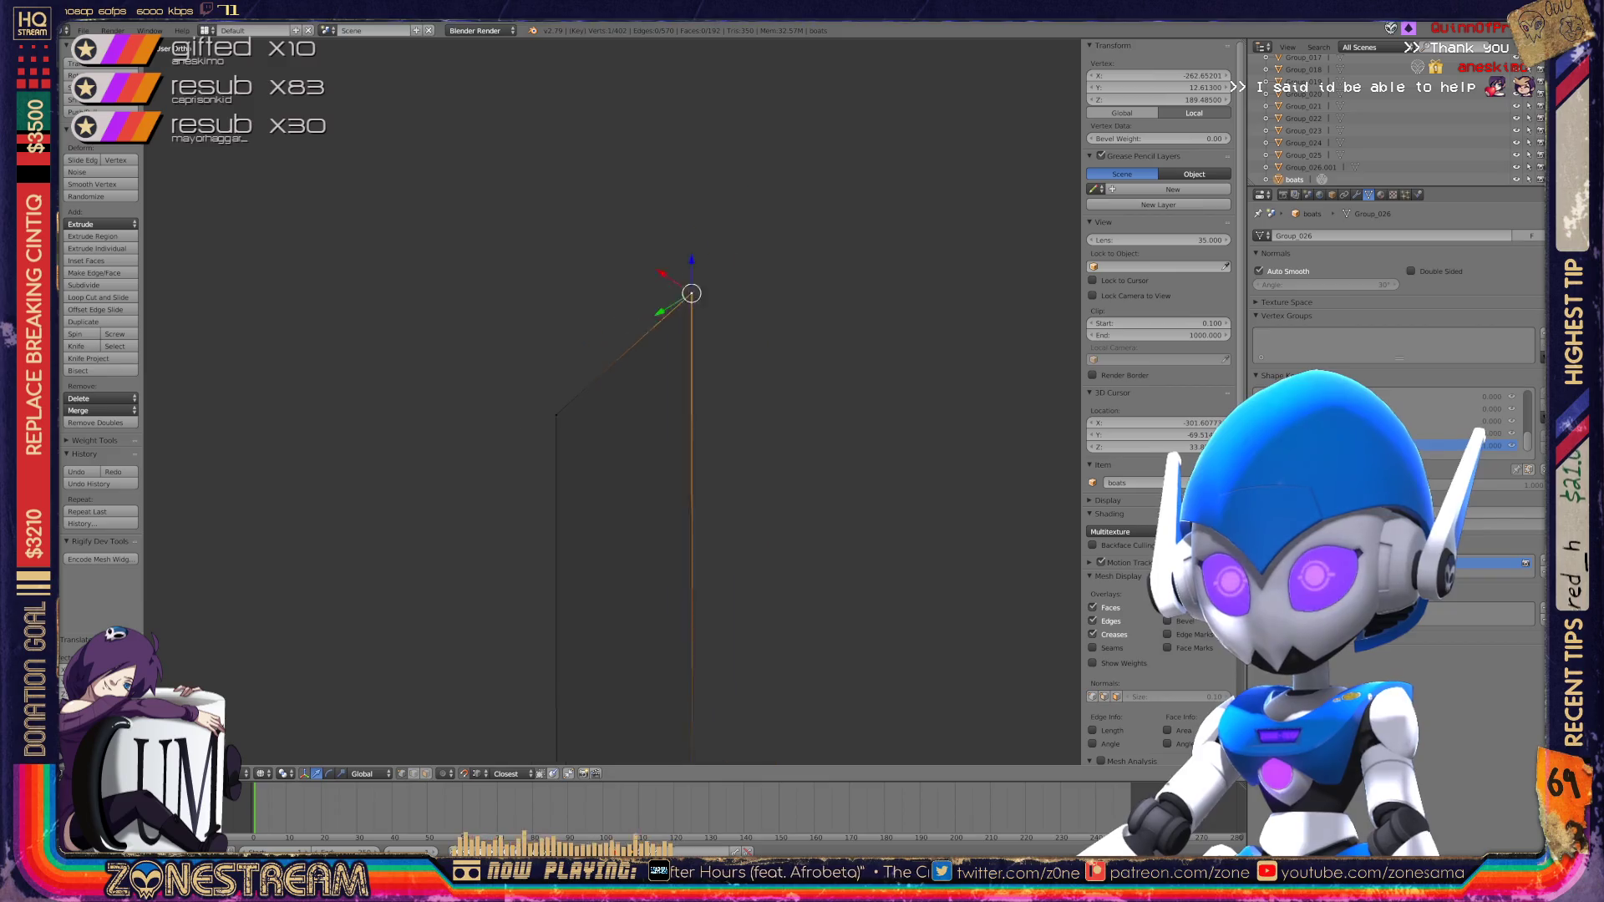
mouse_move(610, 401)
middle_mouse_down()
mouse_move(627, 351)
mouse_move(621, 251)
middle_mouse_up()
key("g")
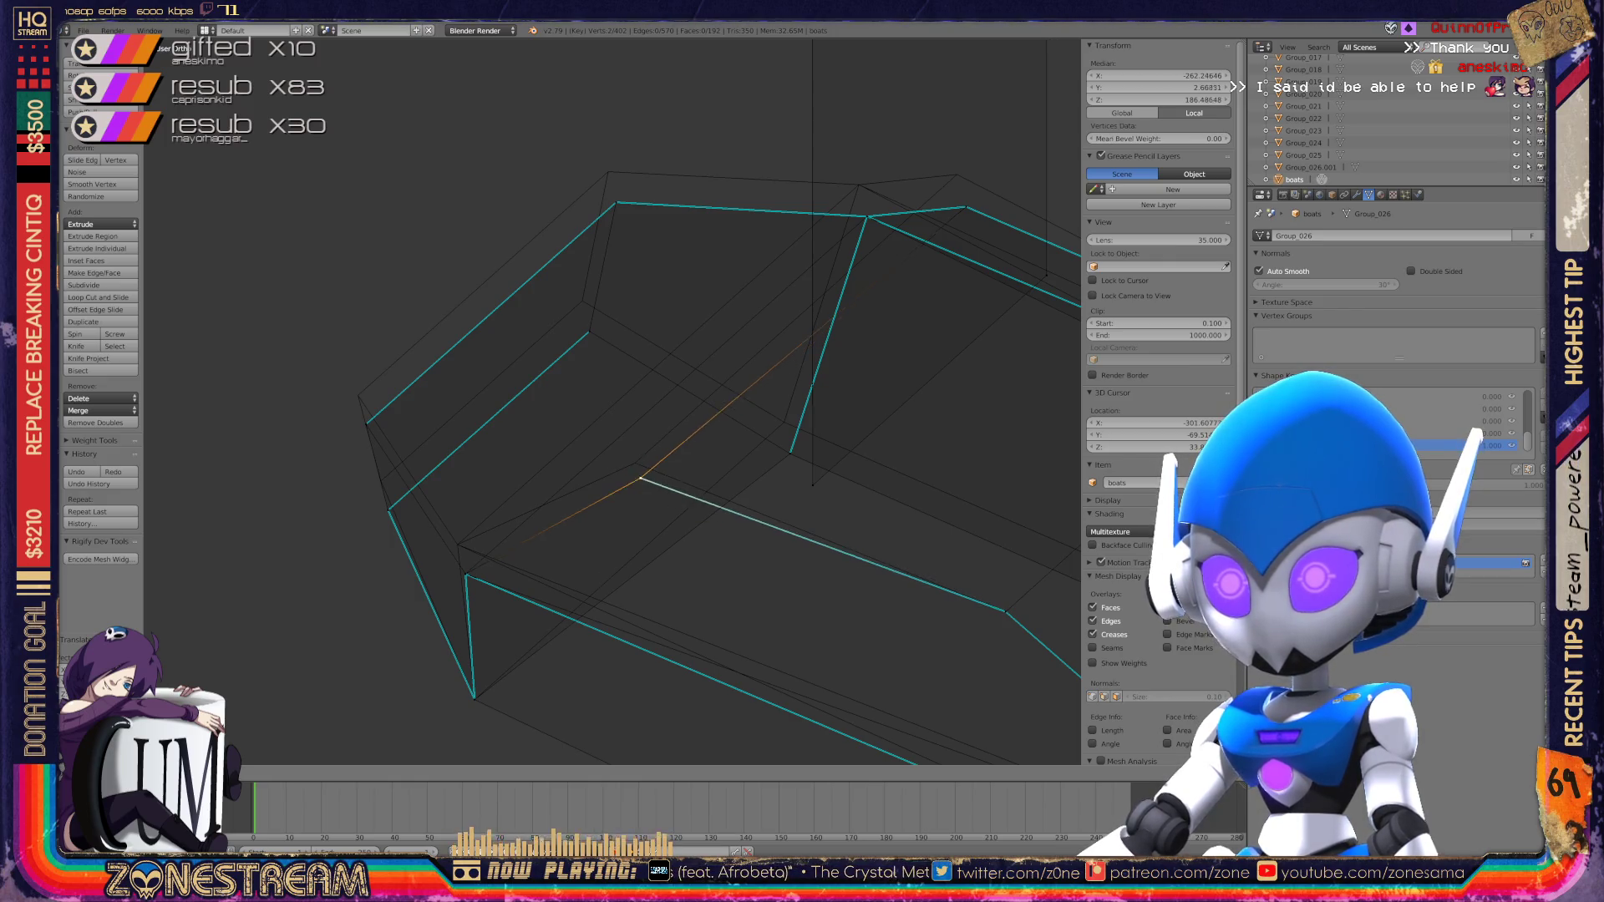
scroll(435, 565, "up", 4)
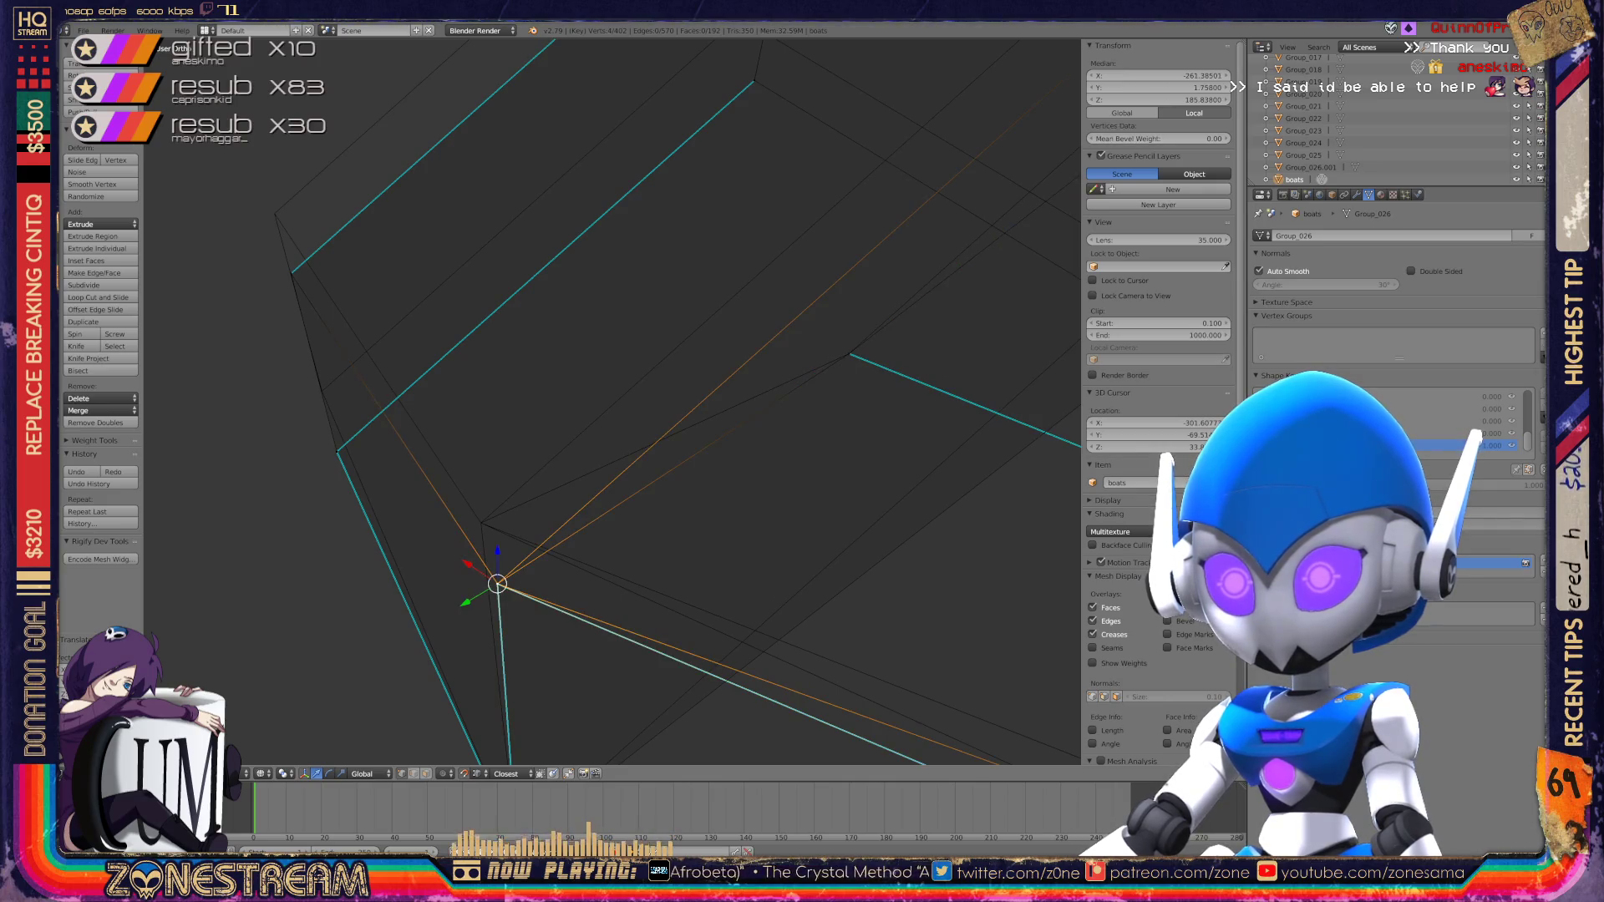
key("g")
middle_click_drag(482, 523, 782, 752, "shift")
key("g")
left_click(577, 440)
Step: Lift another hull vertex higher, then shift it up and to the left
mouse_move(576, 440)
middle_mouse_down("shift")
mouse_move(516, 463)
mouse_move(652, 251)
mouse_move(630, 330)
mouse_move(669, 367)
mouse_move(808, 251)
mouse_move(948, 539)
mouse_move(1050, 853)
mouse_move(1103, 781)
middle_mouse_up("shift")
mouse_move(991, 435)
middle_mouse_down()
mouse_move(1061, 401)
mouse_move(644, 393)
mouse_move(685, 359)
middle_mouse_up()
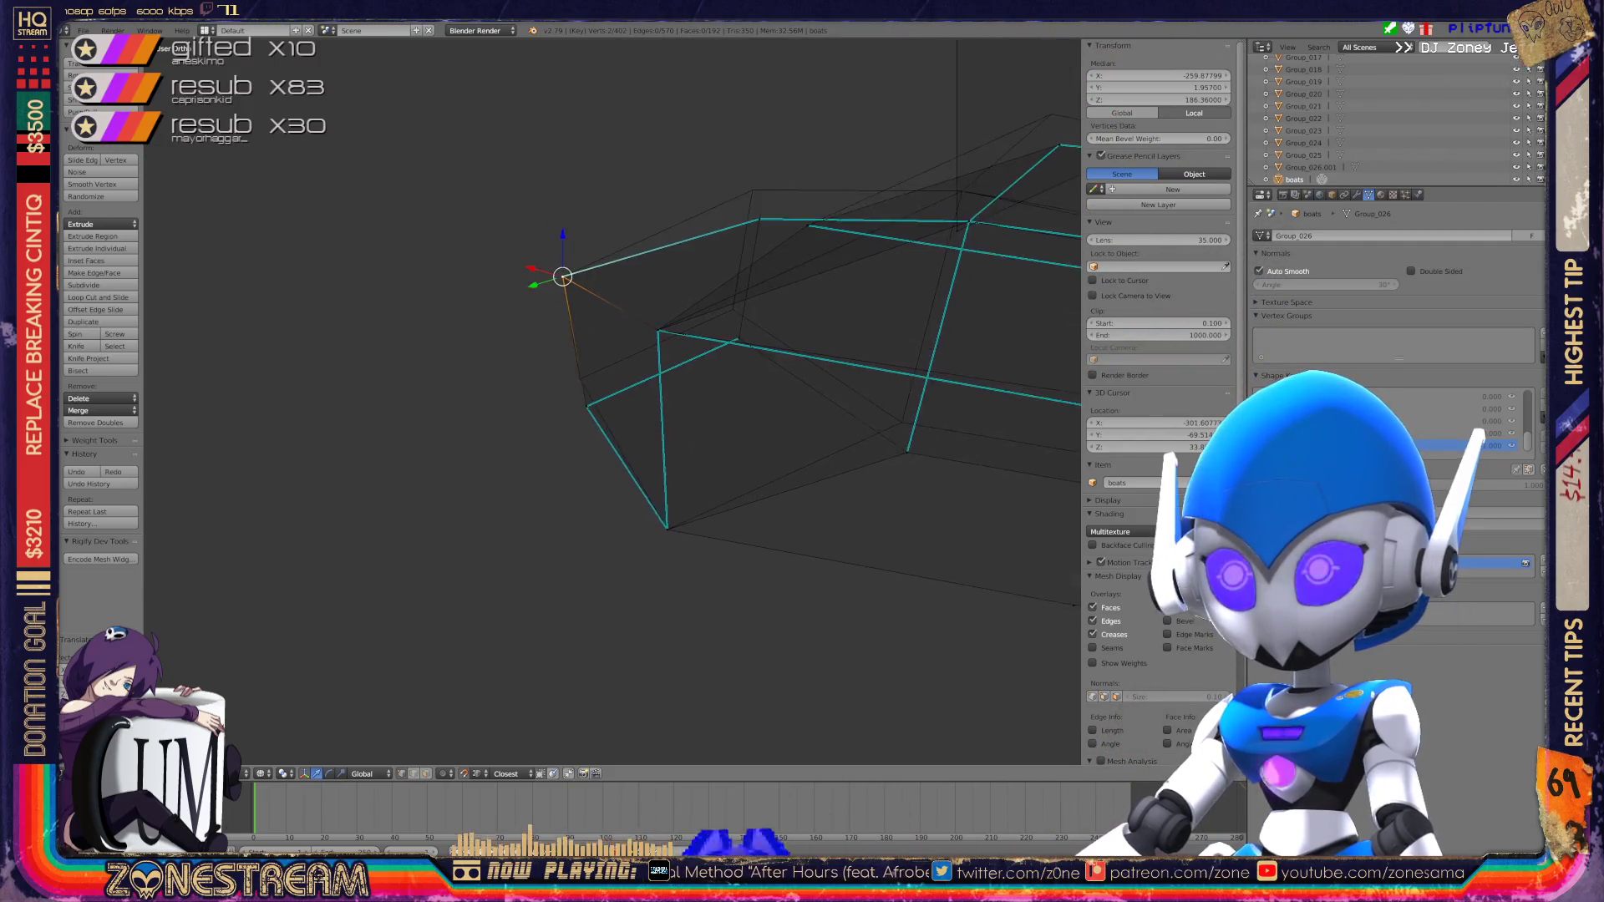
scroll(612, 401, "up", 4)
key("g")
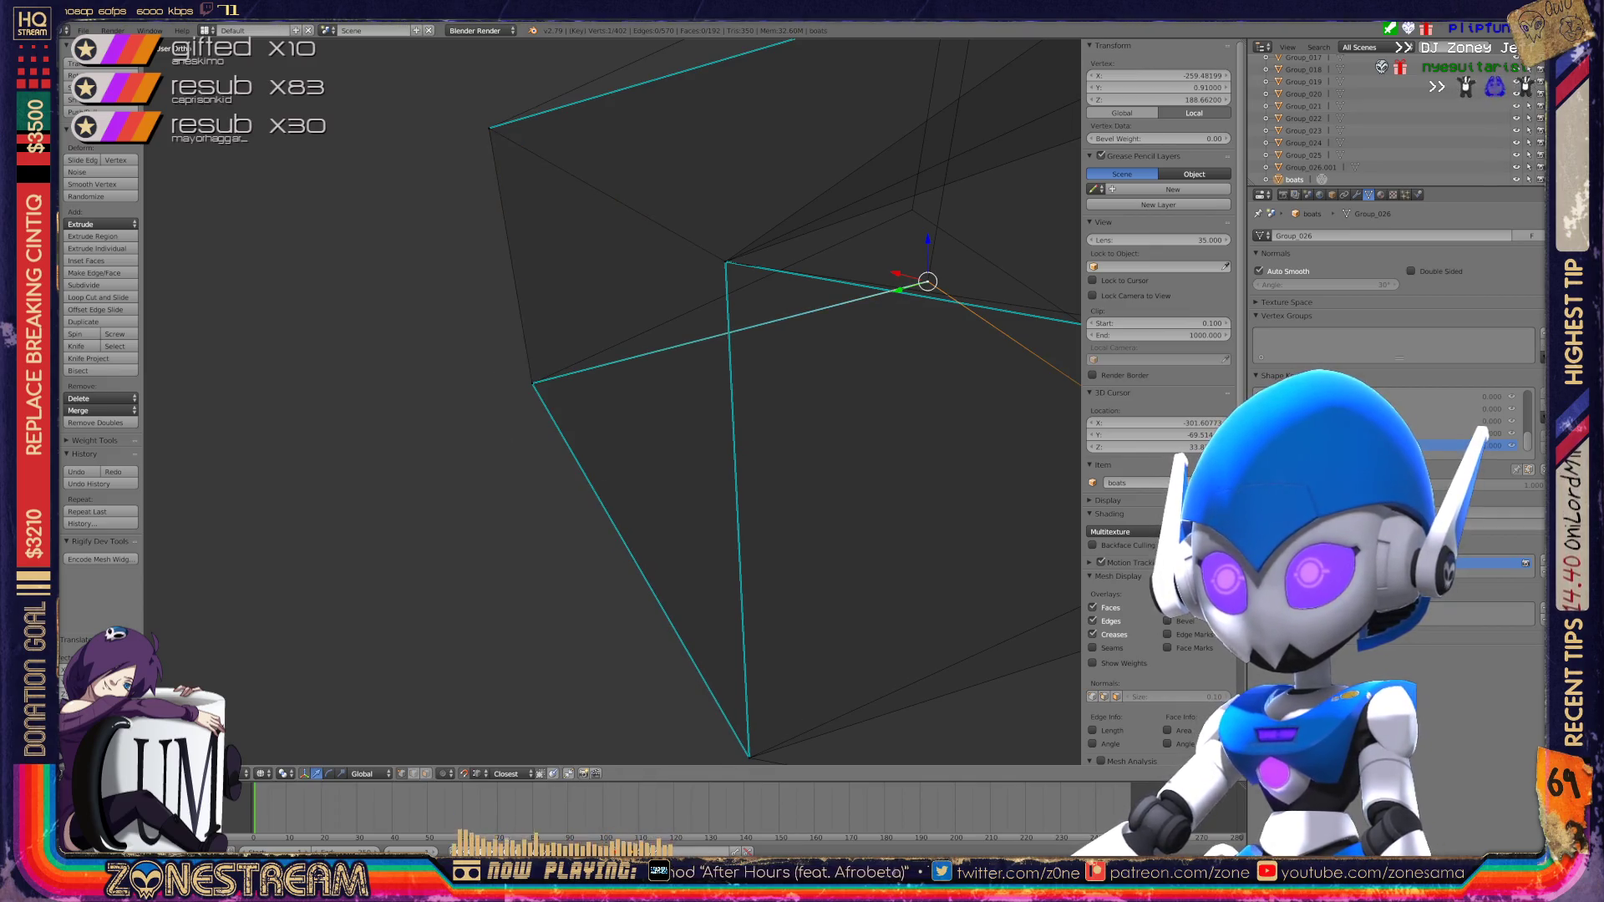
key("g")
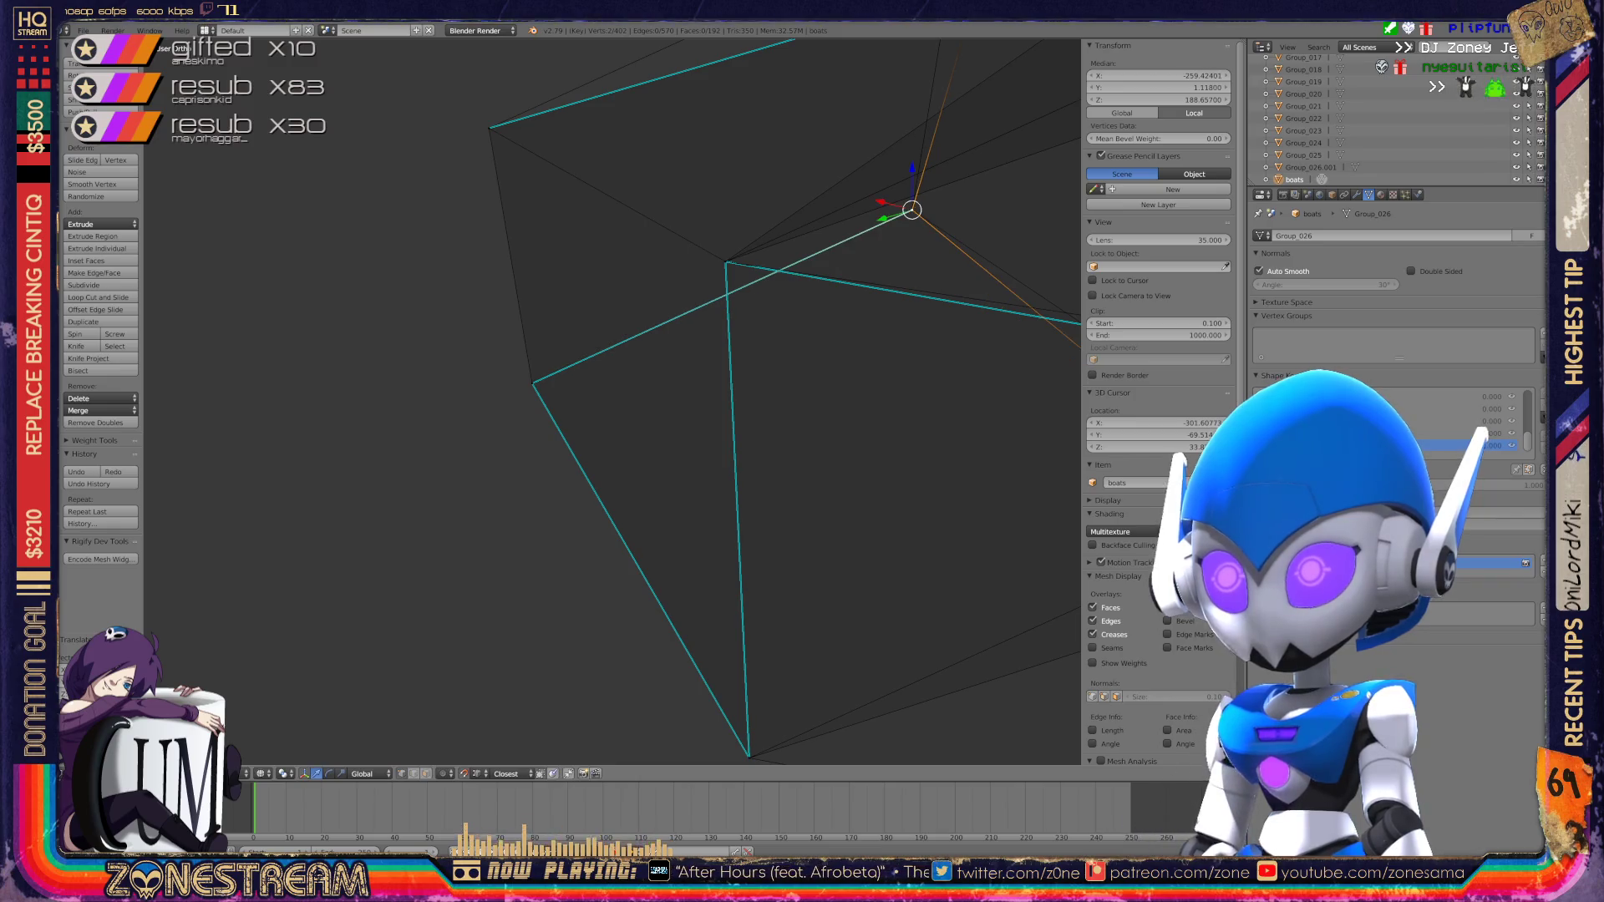
mouse_move(835, 251)
middle_mouse_down("shift")
mouse_move(723, 478)
mouse_move(537, 695)
middle_mouse_up("shift")
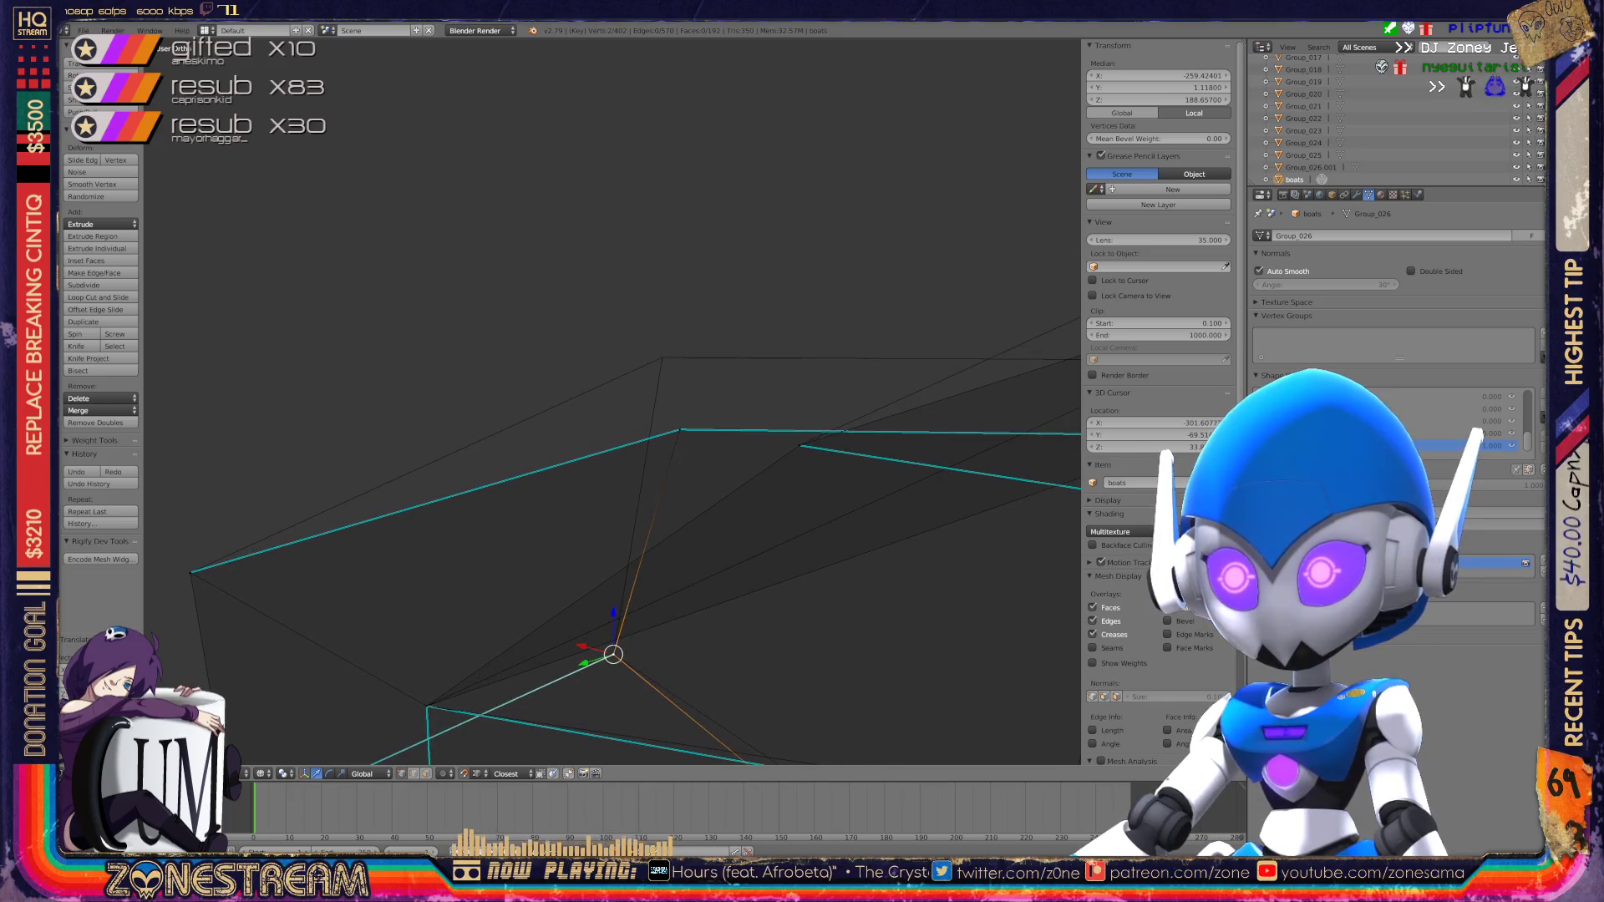
key("g")
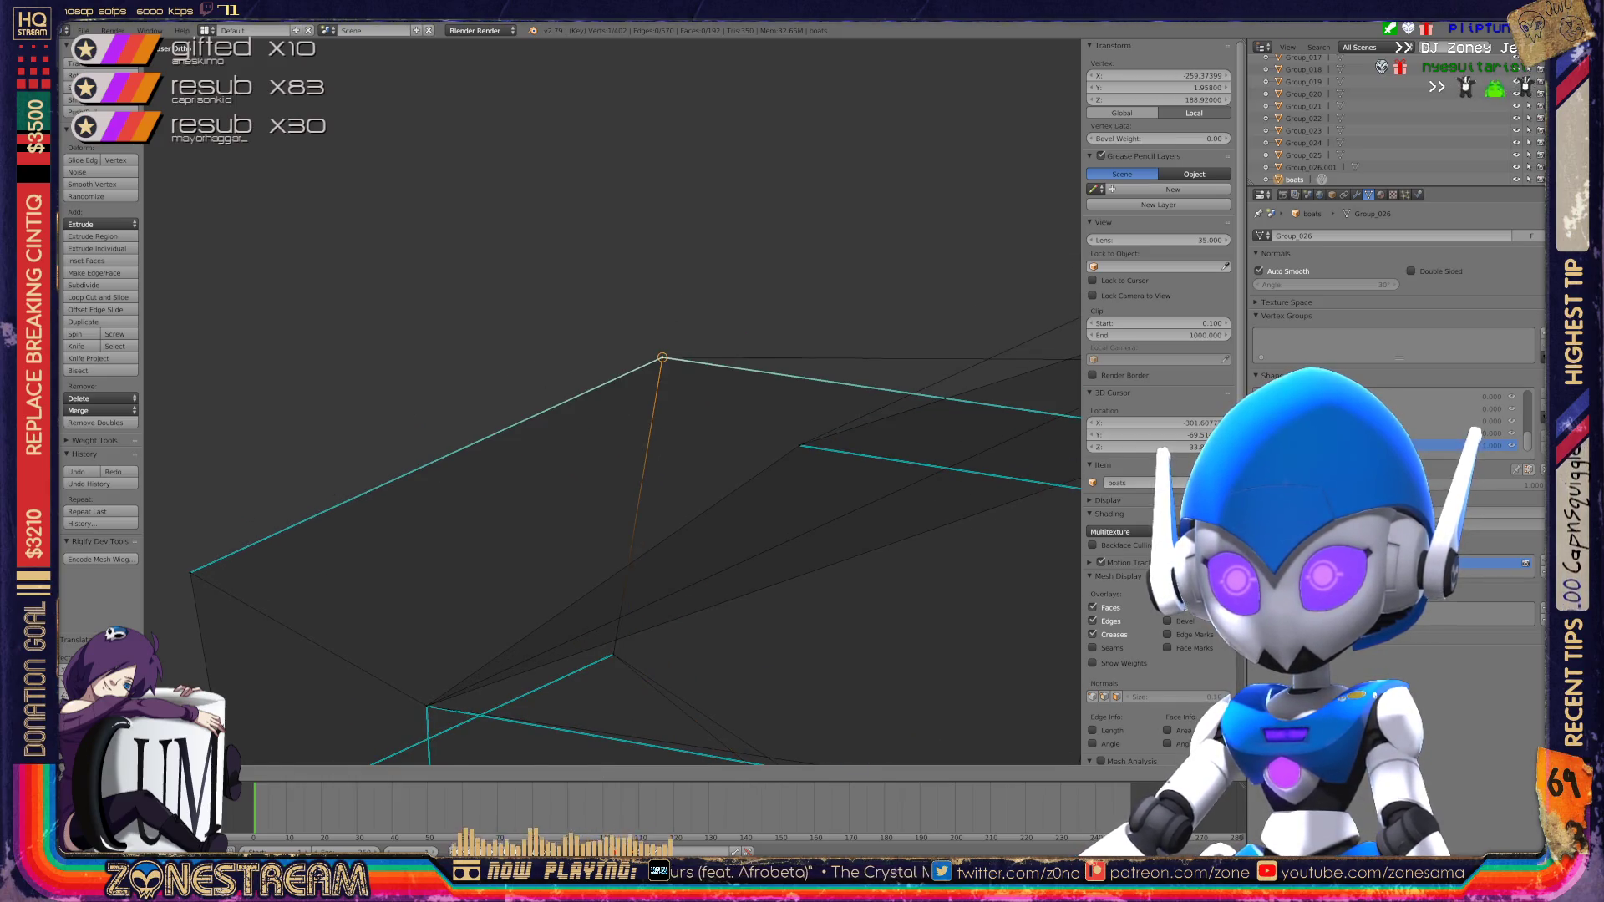
mouse_move(668, 501)
middle_mouse_down("shift")
mouse_move(637, 526)
mouse_move(457, 502)
middle_mouse_up("shift")
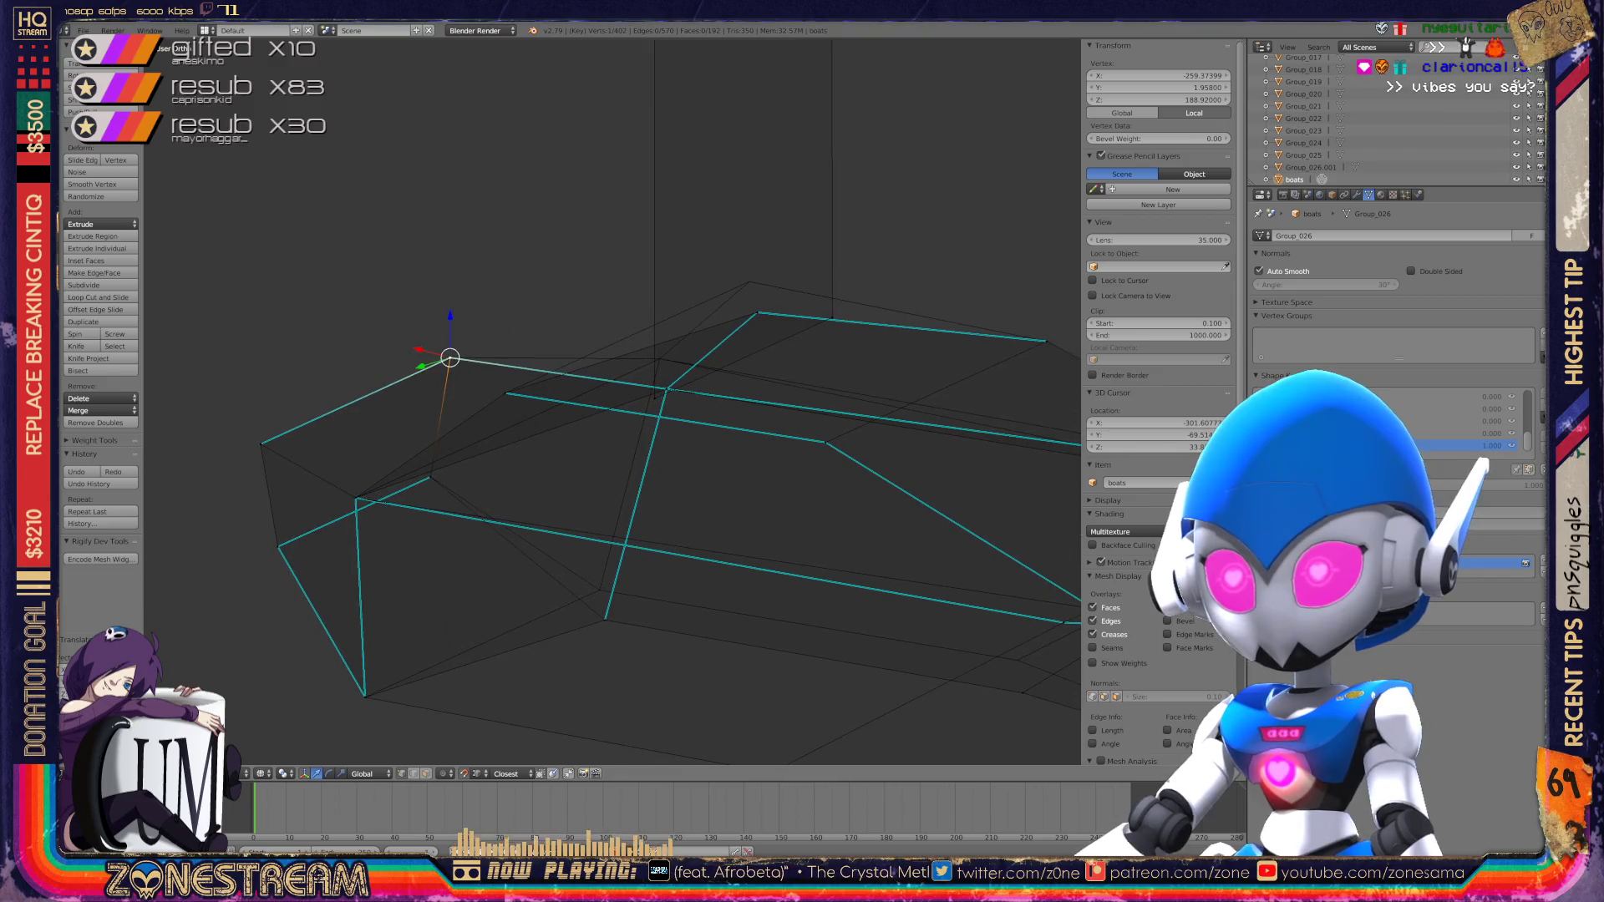
Step: Raise the selected vertex higher, then move a lower hull vertex upward
scroll(676, 228, "up", 3)
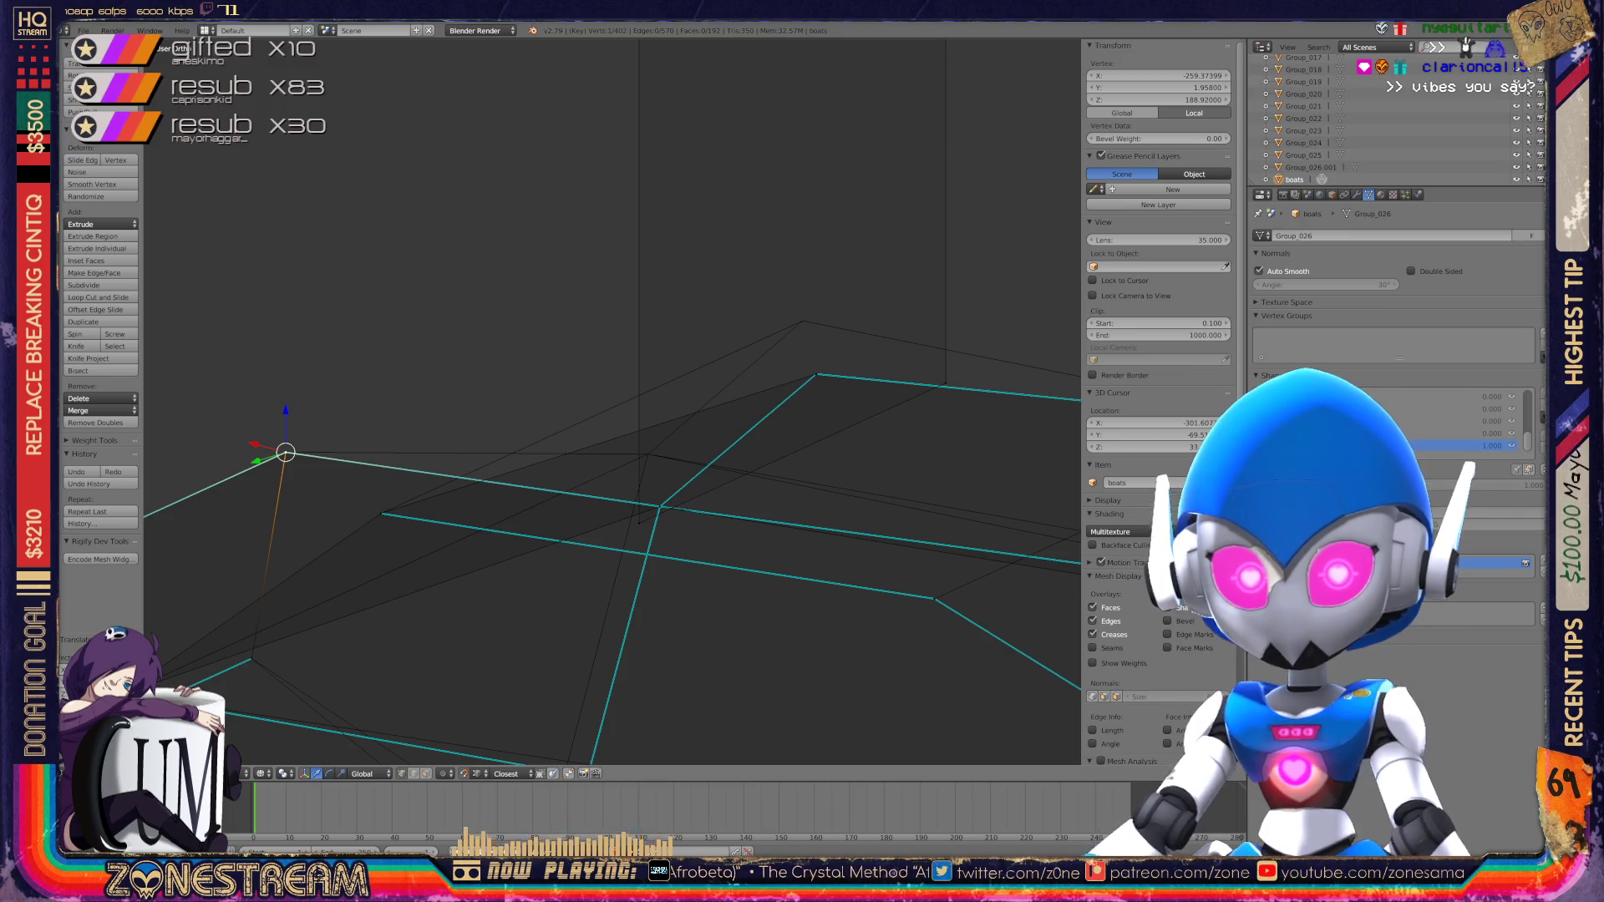
middle_click_drag(543, 501, 635, 501)
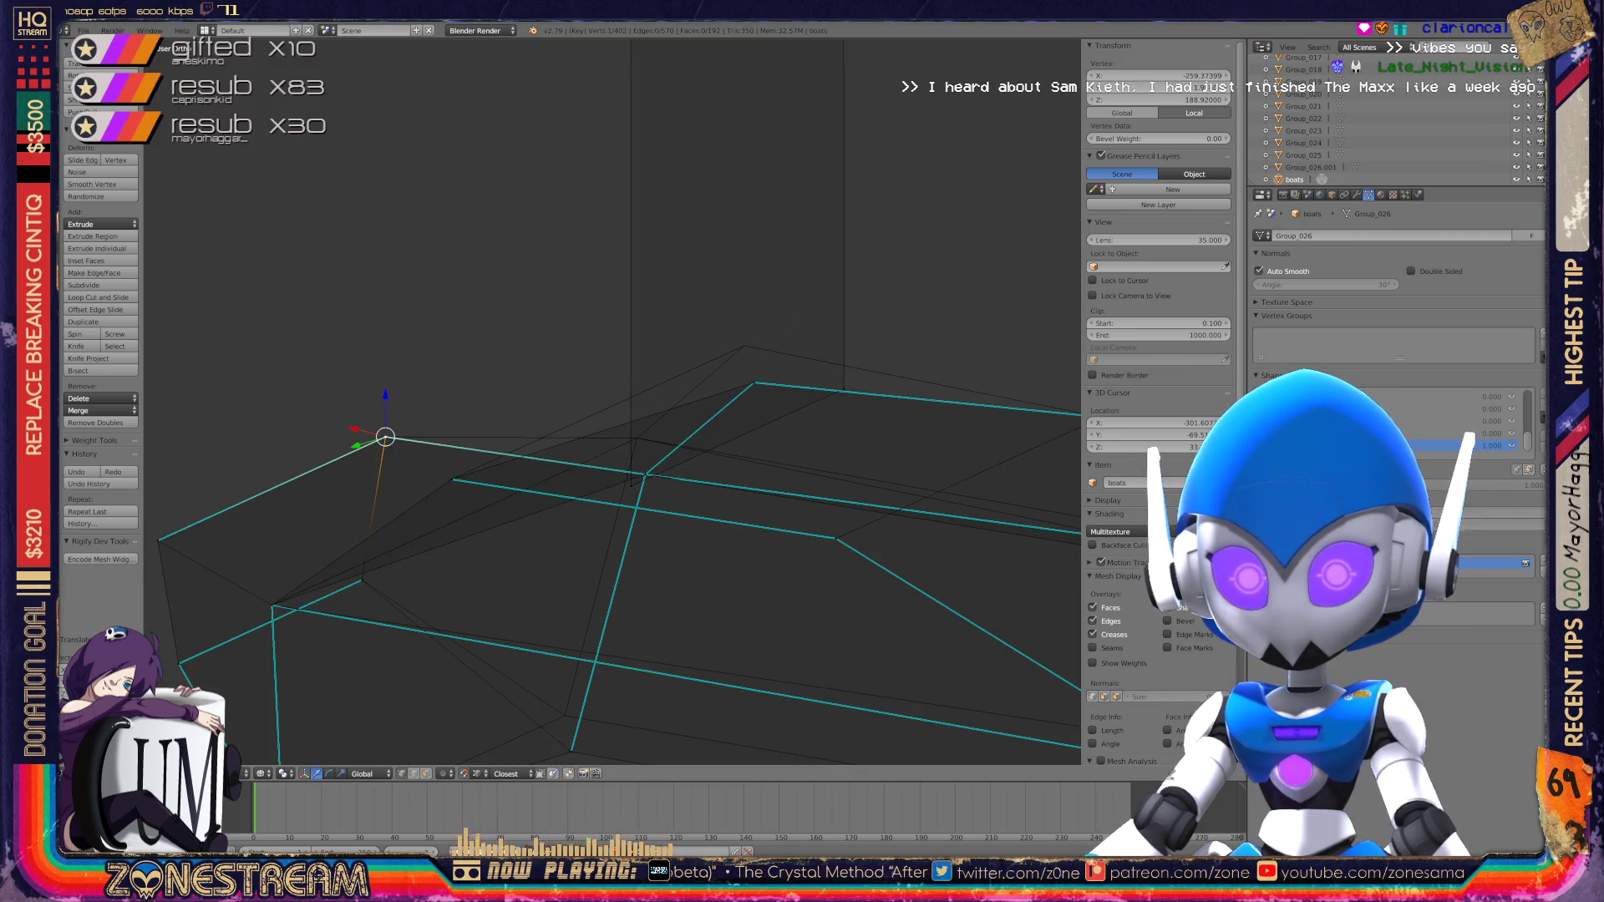
scroll(614, 401, "down", 5)
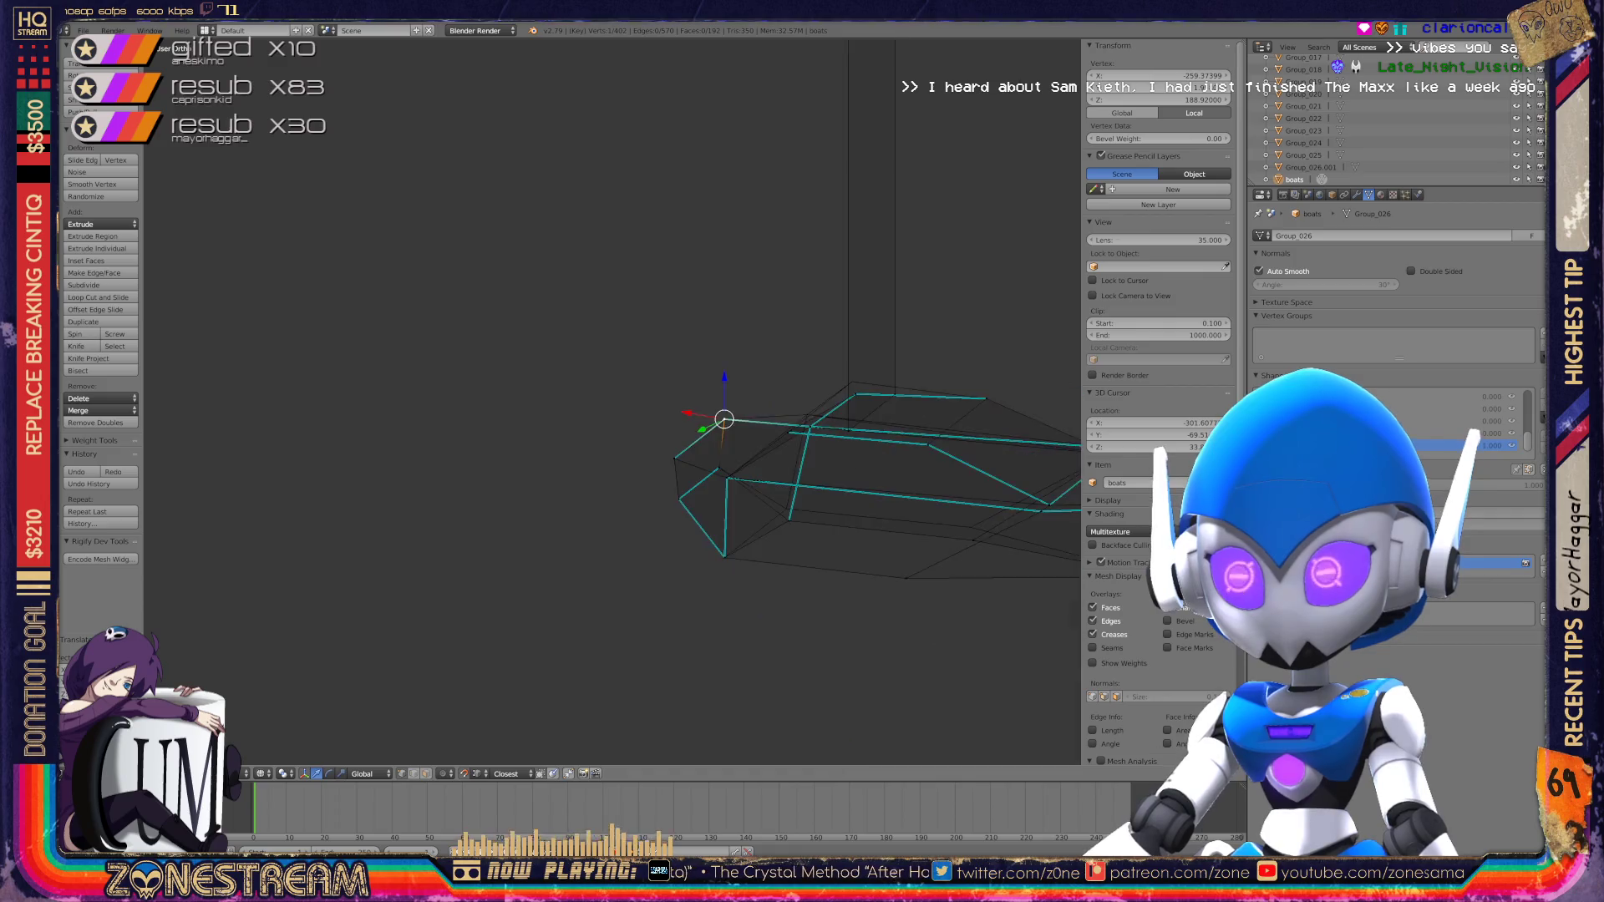
mouse_move(658, 408)
middle_mouse_down()
mouse_move(585, 435)
mouse_move(635, 434)
middle_mouse_up()
scroll(544, 417, "up", 5)
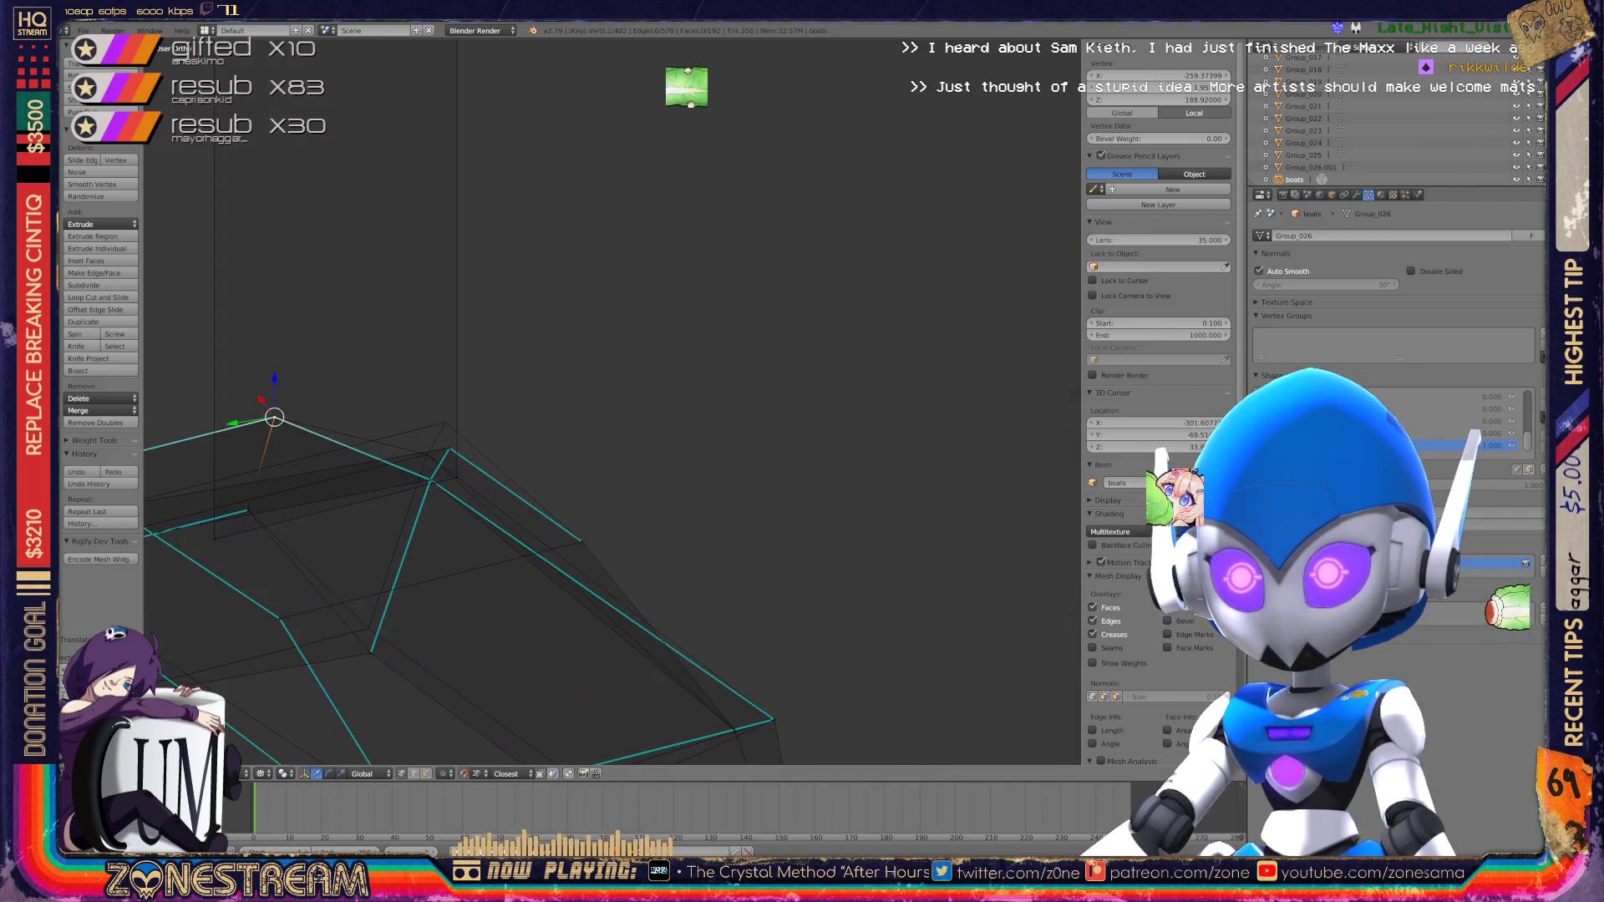
scroll(782, 392, "up", 5)
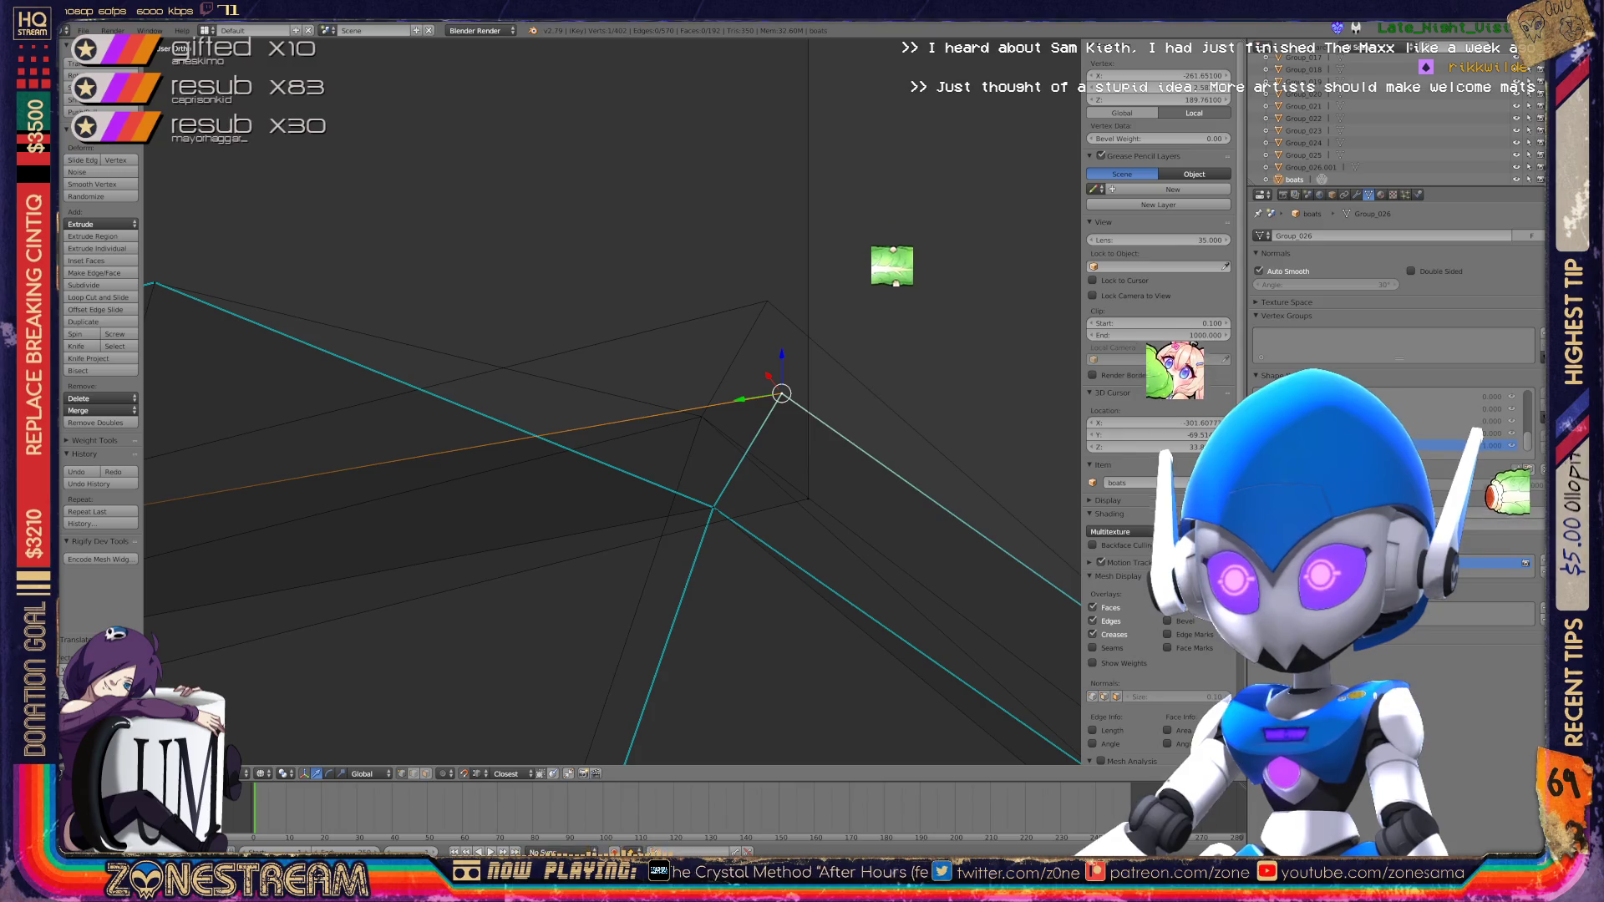
left_click_drag(781, 393, 767, 301)
right_click(713, 507)
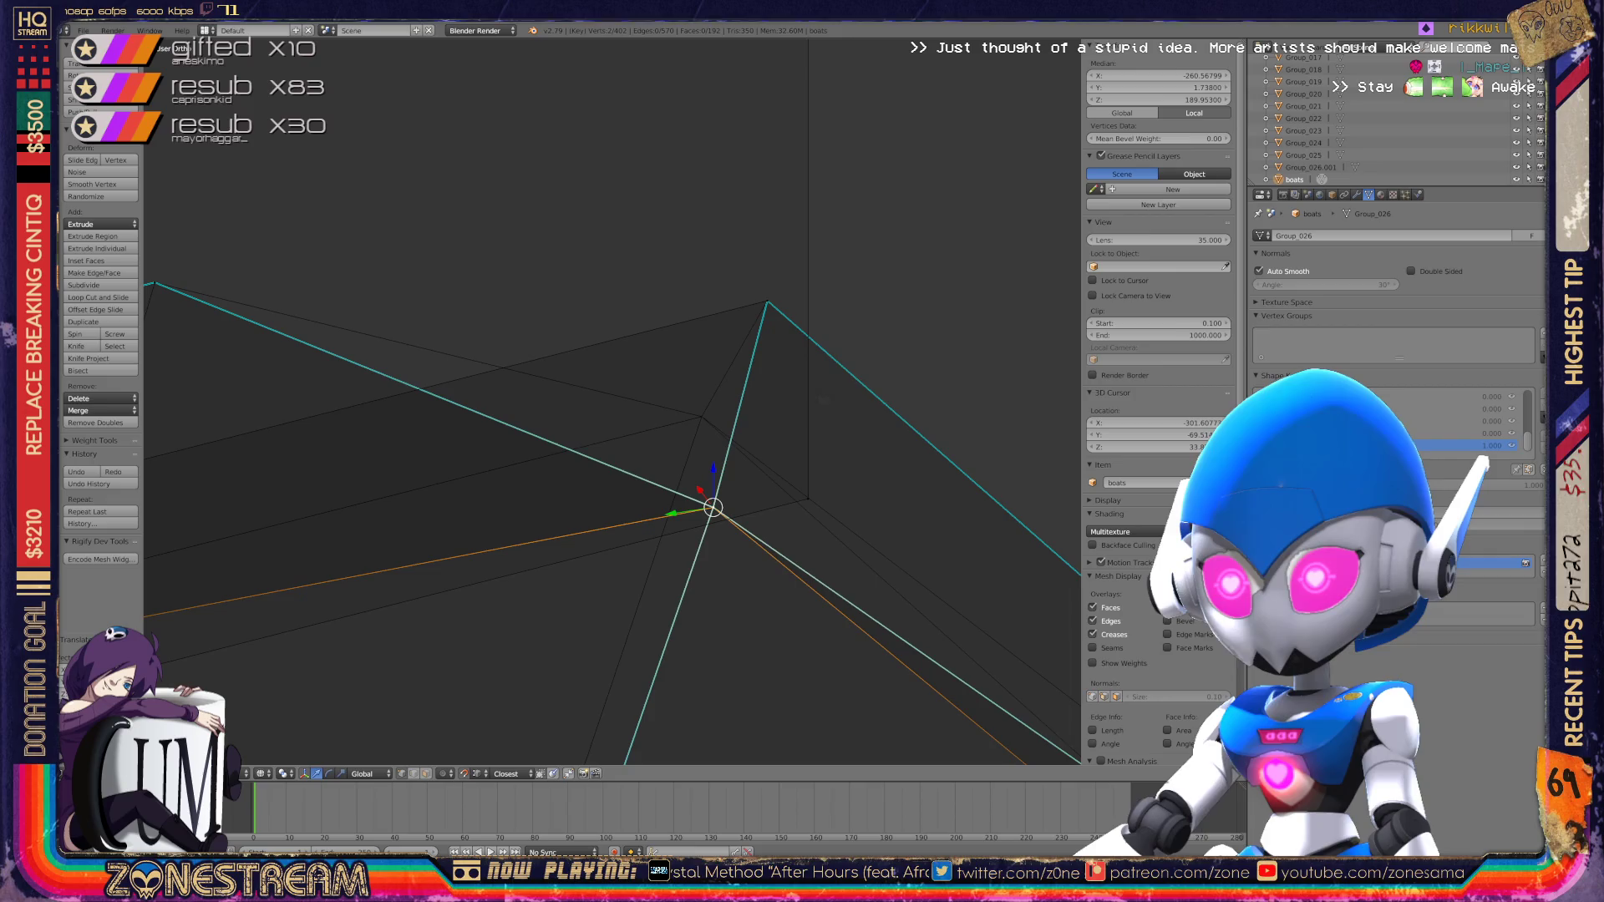
key("g")
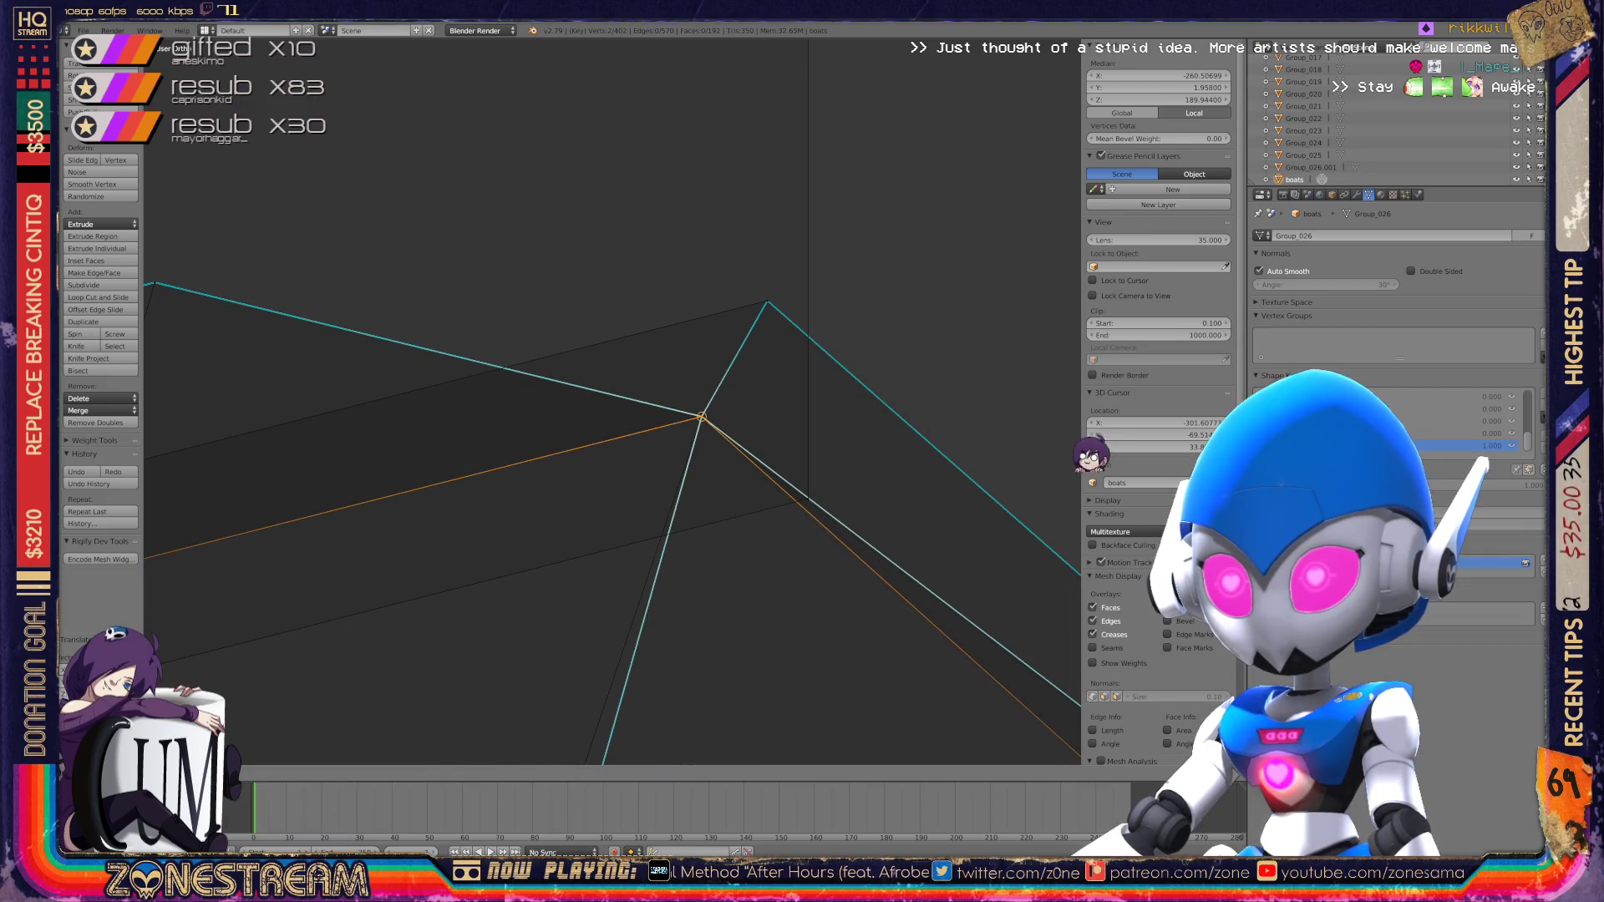
middle_click_drag(609, 401, 543, 372)
Step: Nudge another corner vertex of the hull to a new spot
right_click(715, 489)
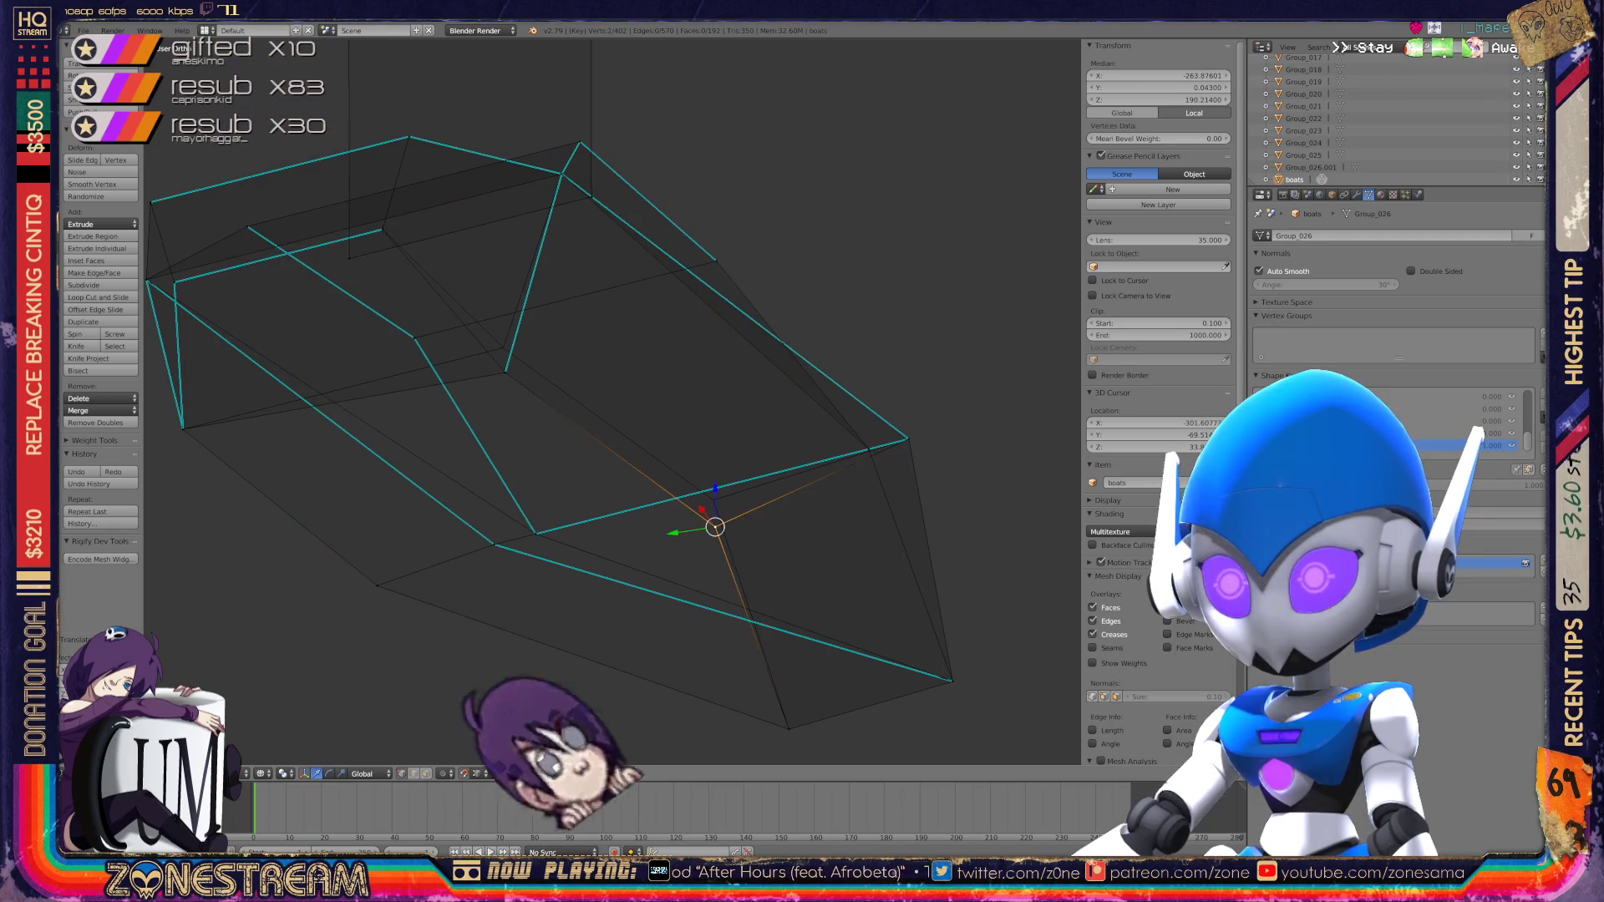
key("g")
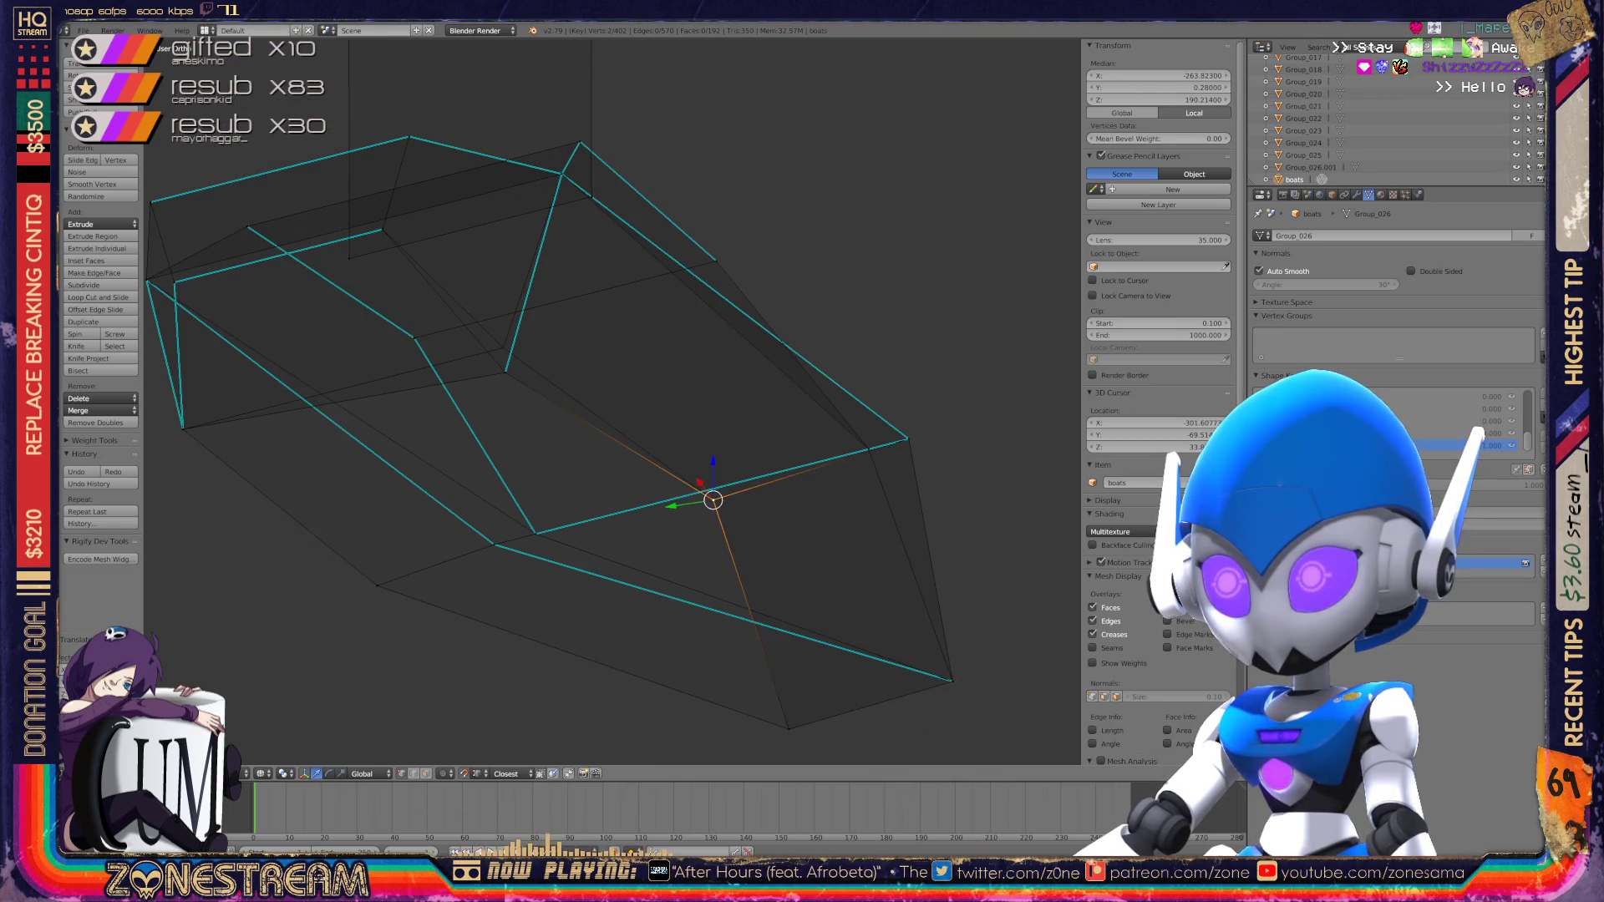
middle_click_drag(585, 418, 439, 375)
scroll(612, 401, "up", 10)
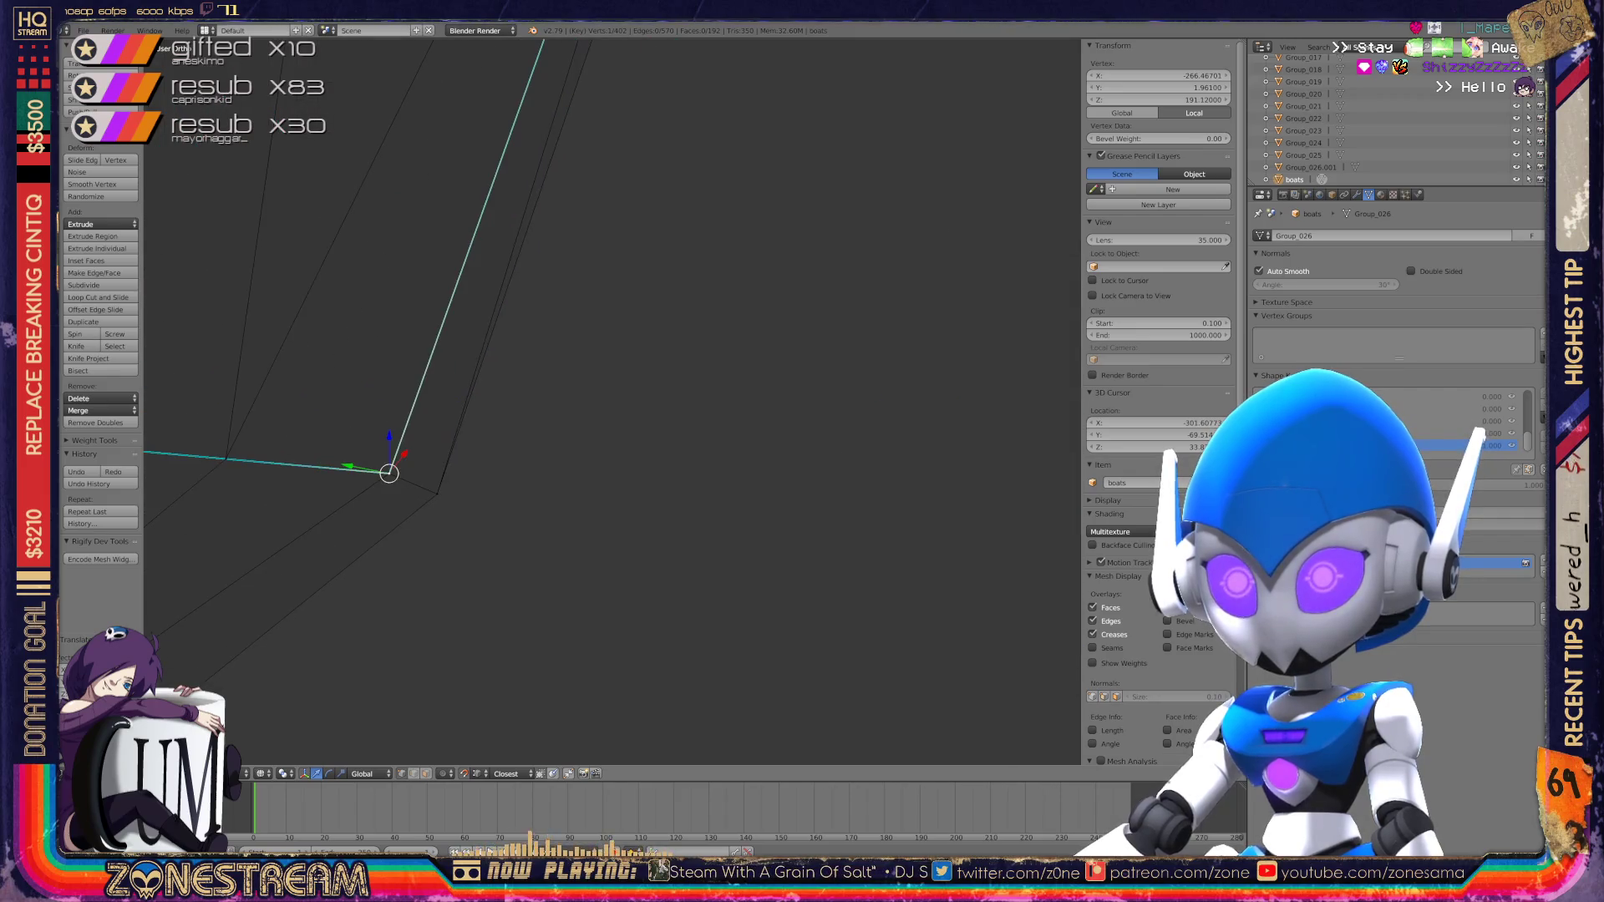
scroll(612, 402, "down", 5)
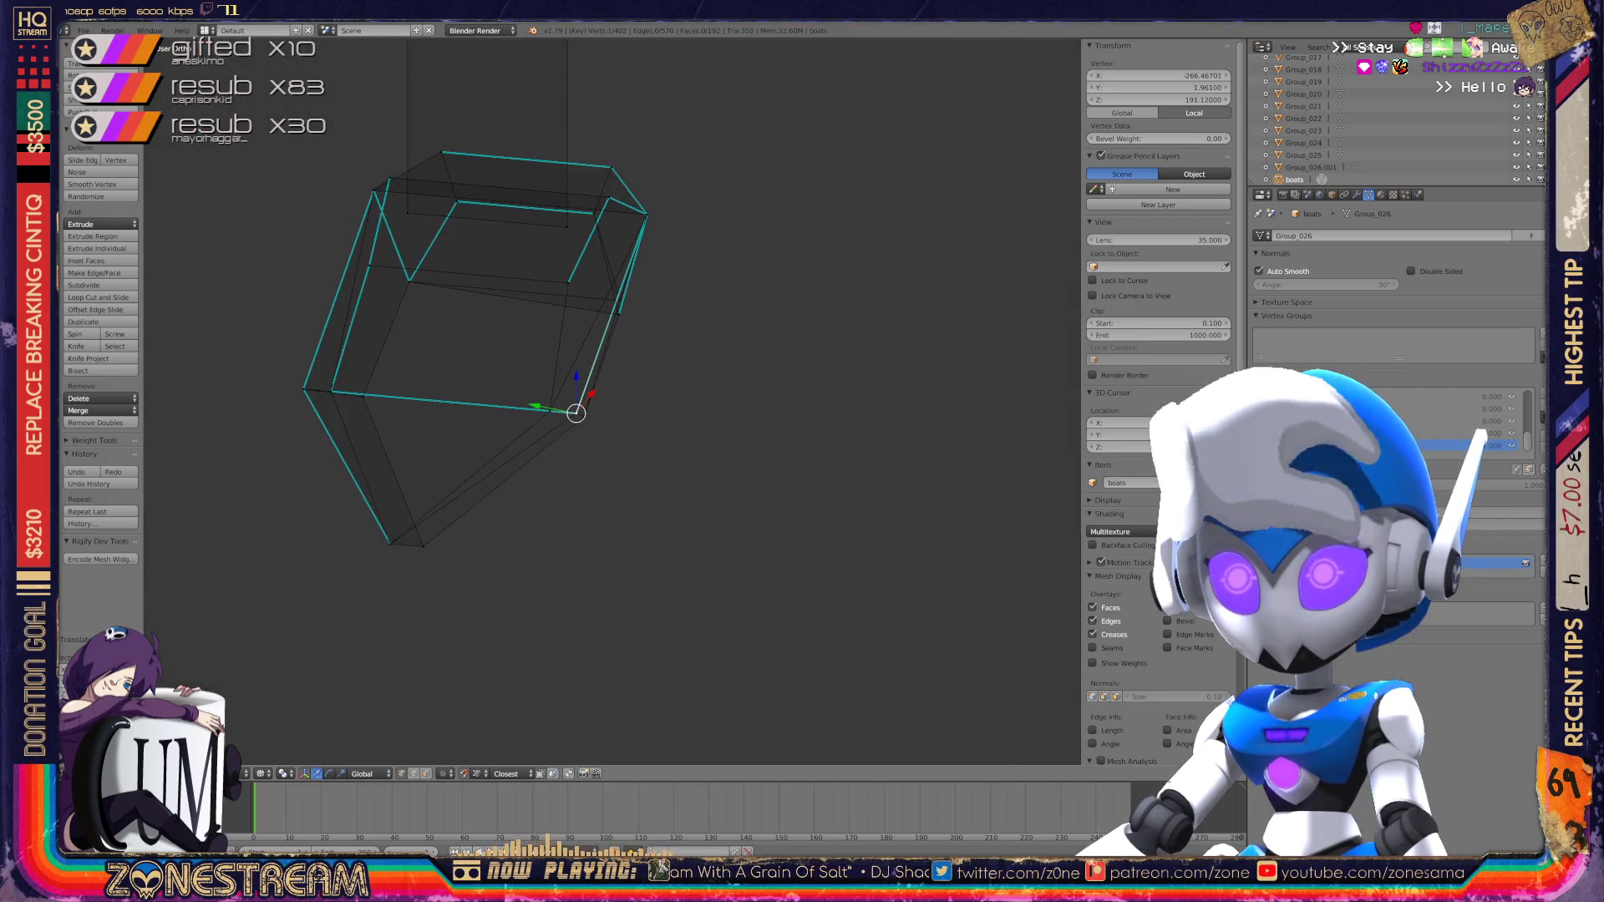
scroll(613, 401, "up", 5)
scroll(612, 401, "down", 3)
scroll(612, 401, "up", 6)
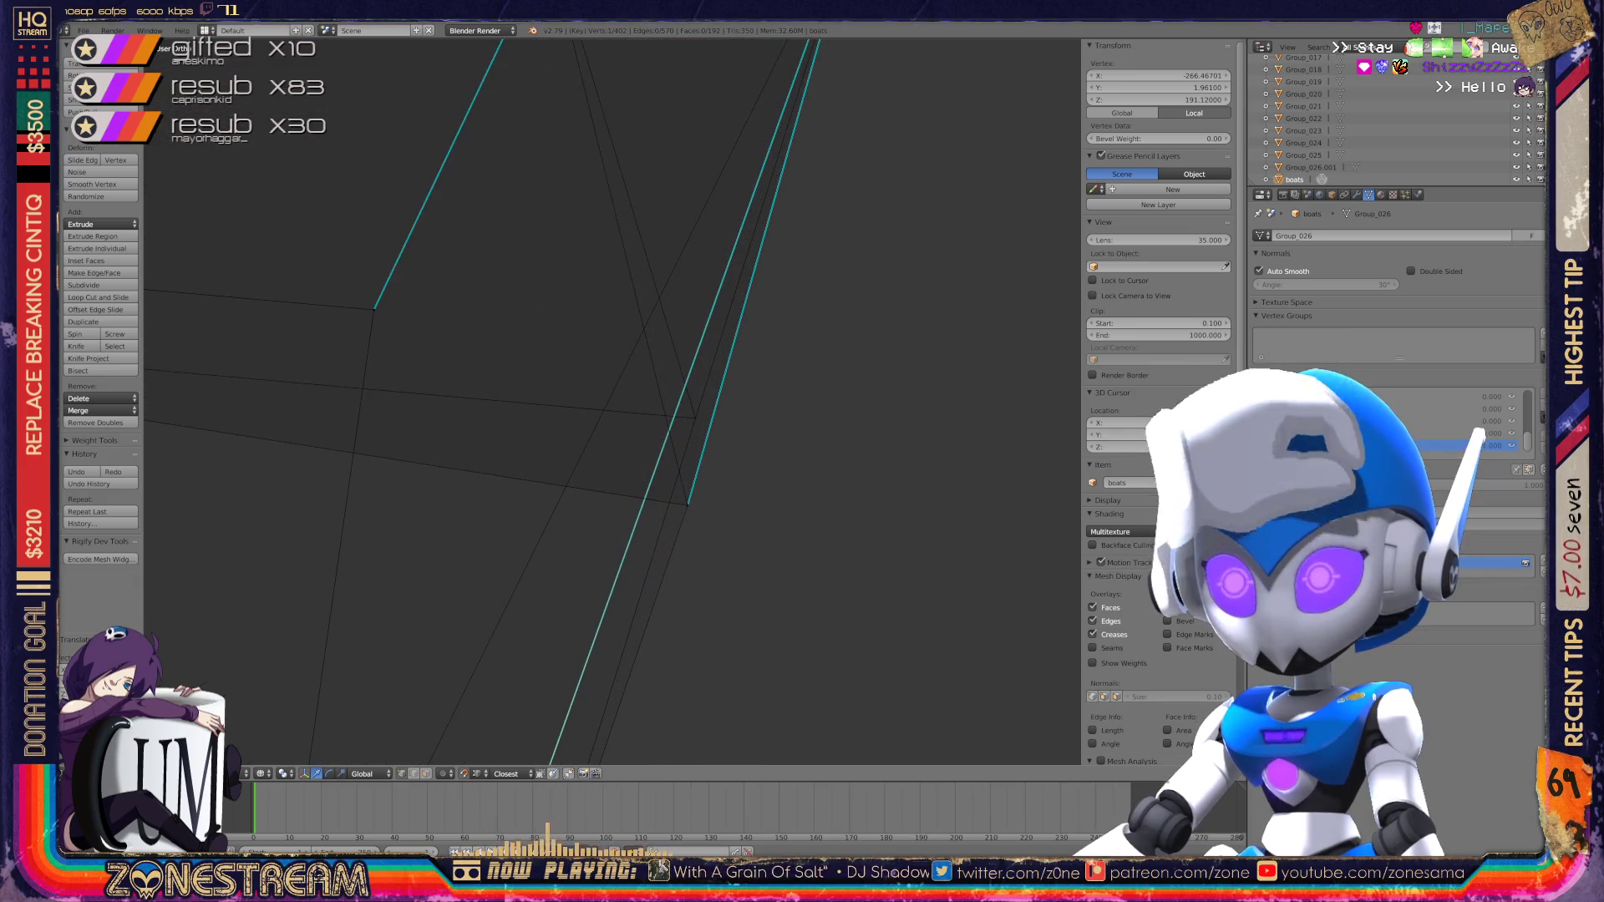
Step: Move a pair of edge vertices upward together, then return to Object Mode to view both boats
right_click(602, 756, "shift")
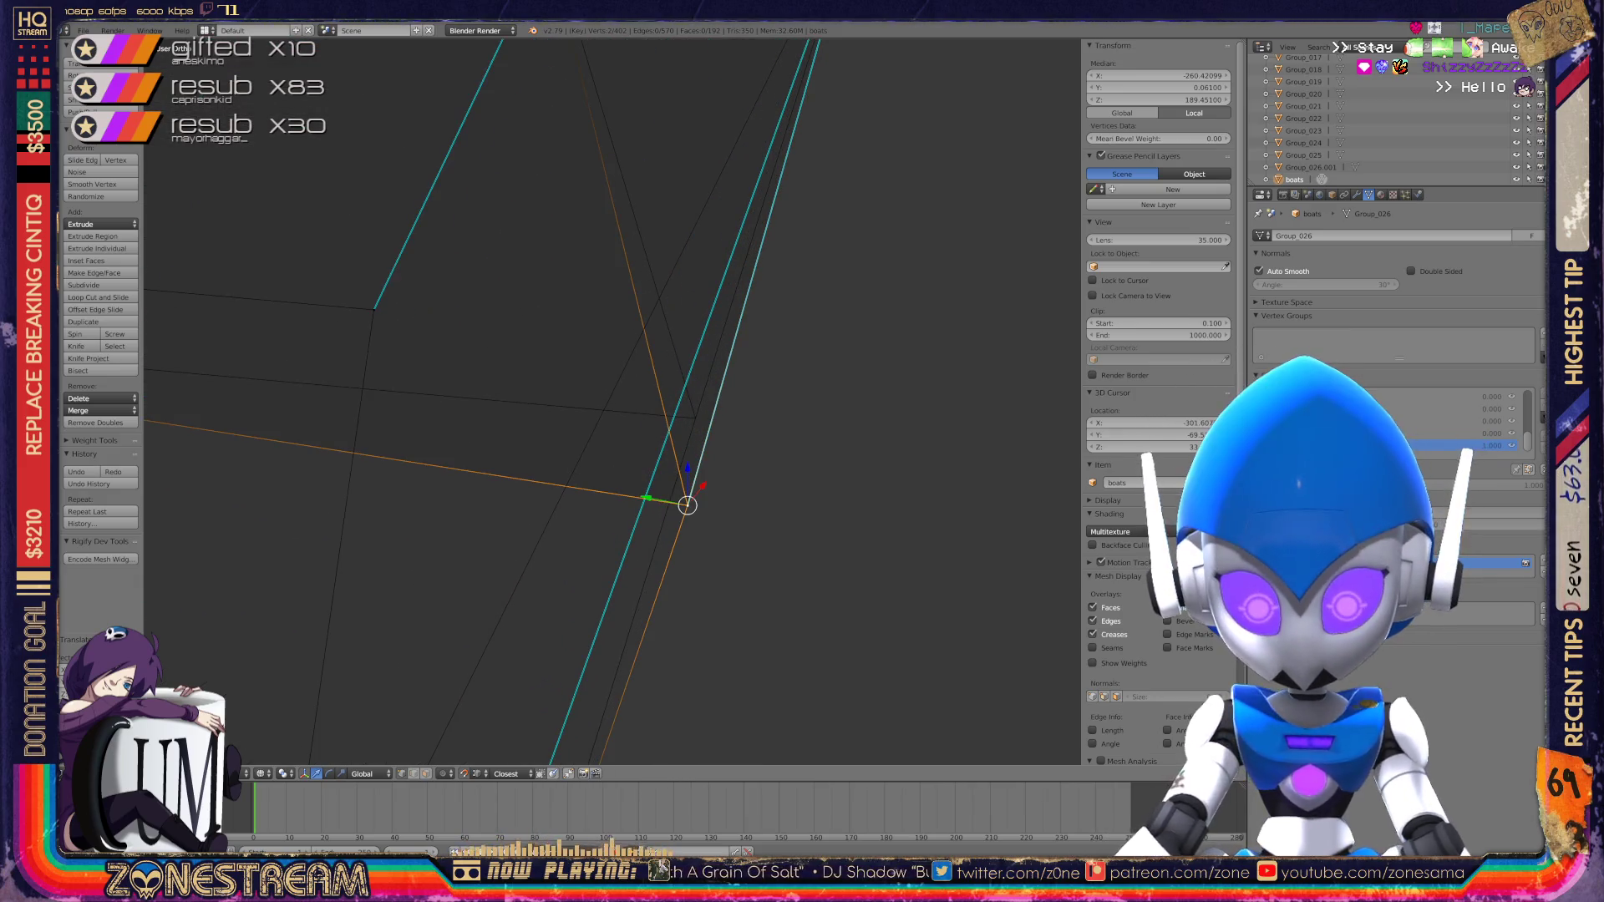
key("g")
scroll(695, 418, "down", 5)
mouse_move(627, 401)
middle_mouse_down()
mouse_move(520, 186)
mouse_move(560, 242)
middle_mouse_up()
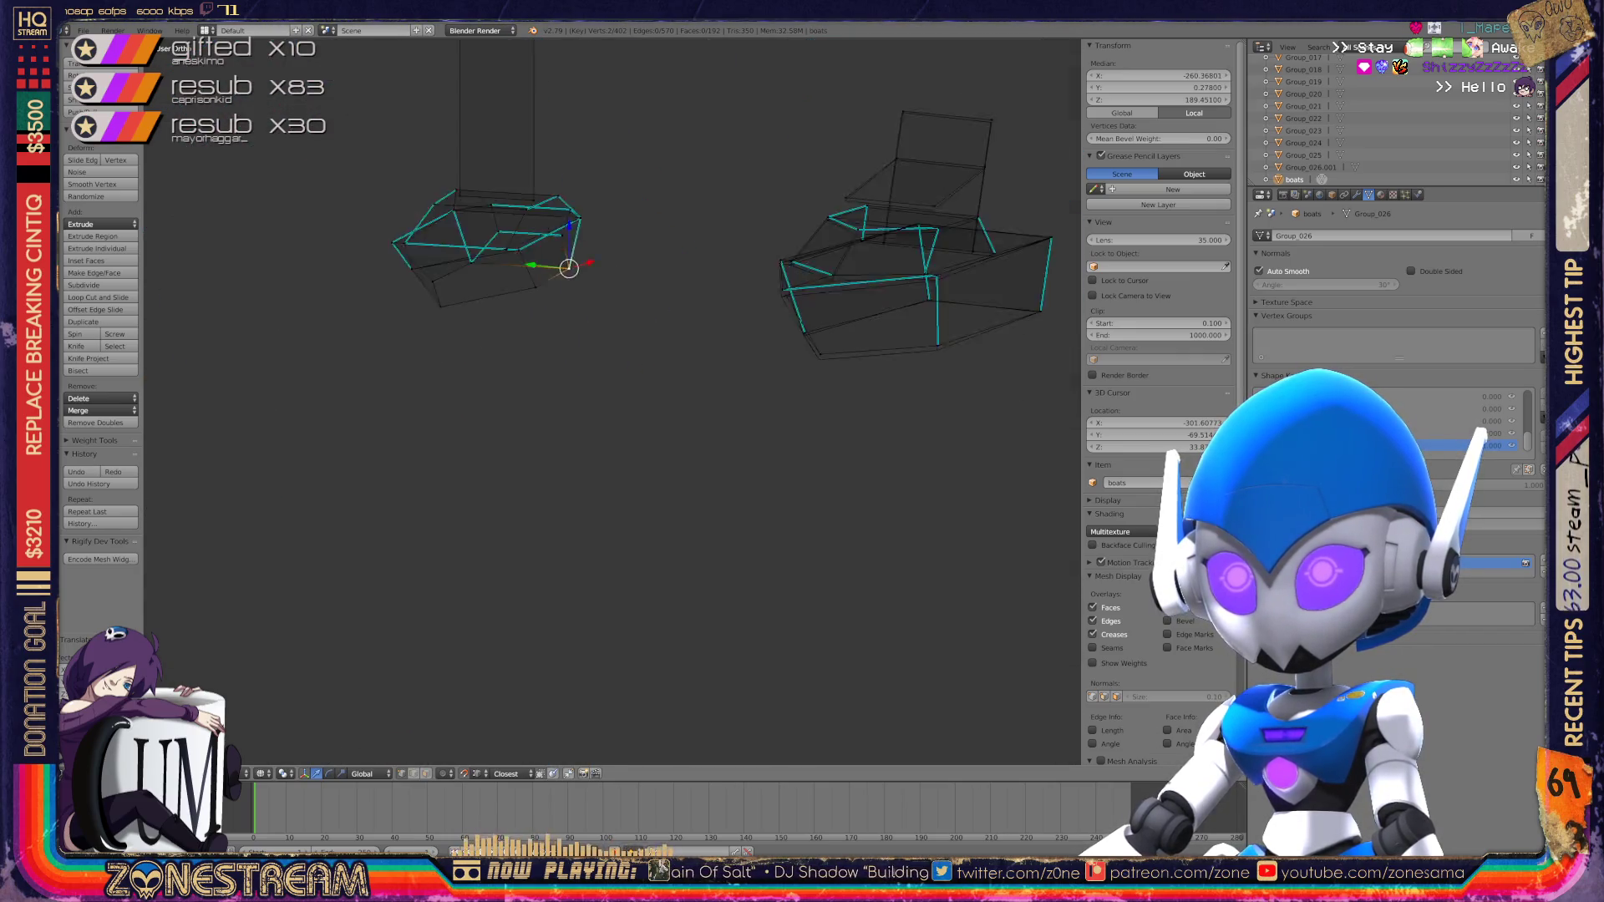
key("Tab")
scroll(677, 376, "up", 5)
scroll(676, 376, "up", 6)
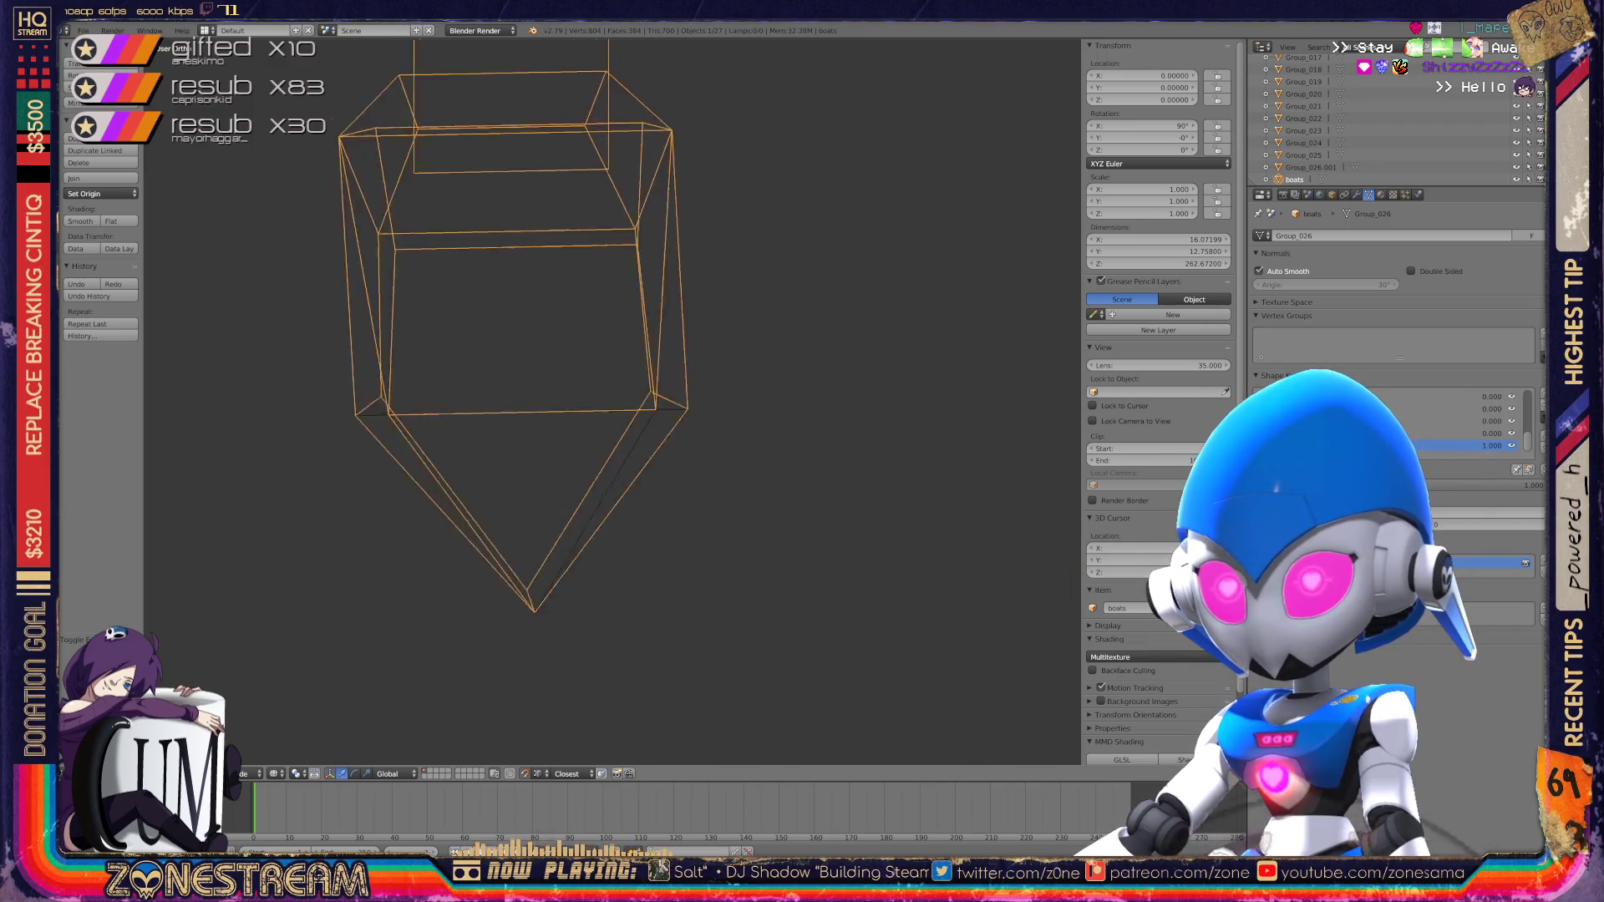
key("Tab")
scroll(610, 401, "up", 5)
scroll(610, 401, "down", 5)
middle_click_drag(610, 402, 502, 334)
scroll(543, 360, "up", 5)
scroll(501, 335, "up", 3)
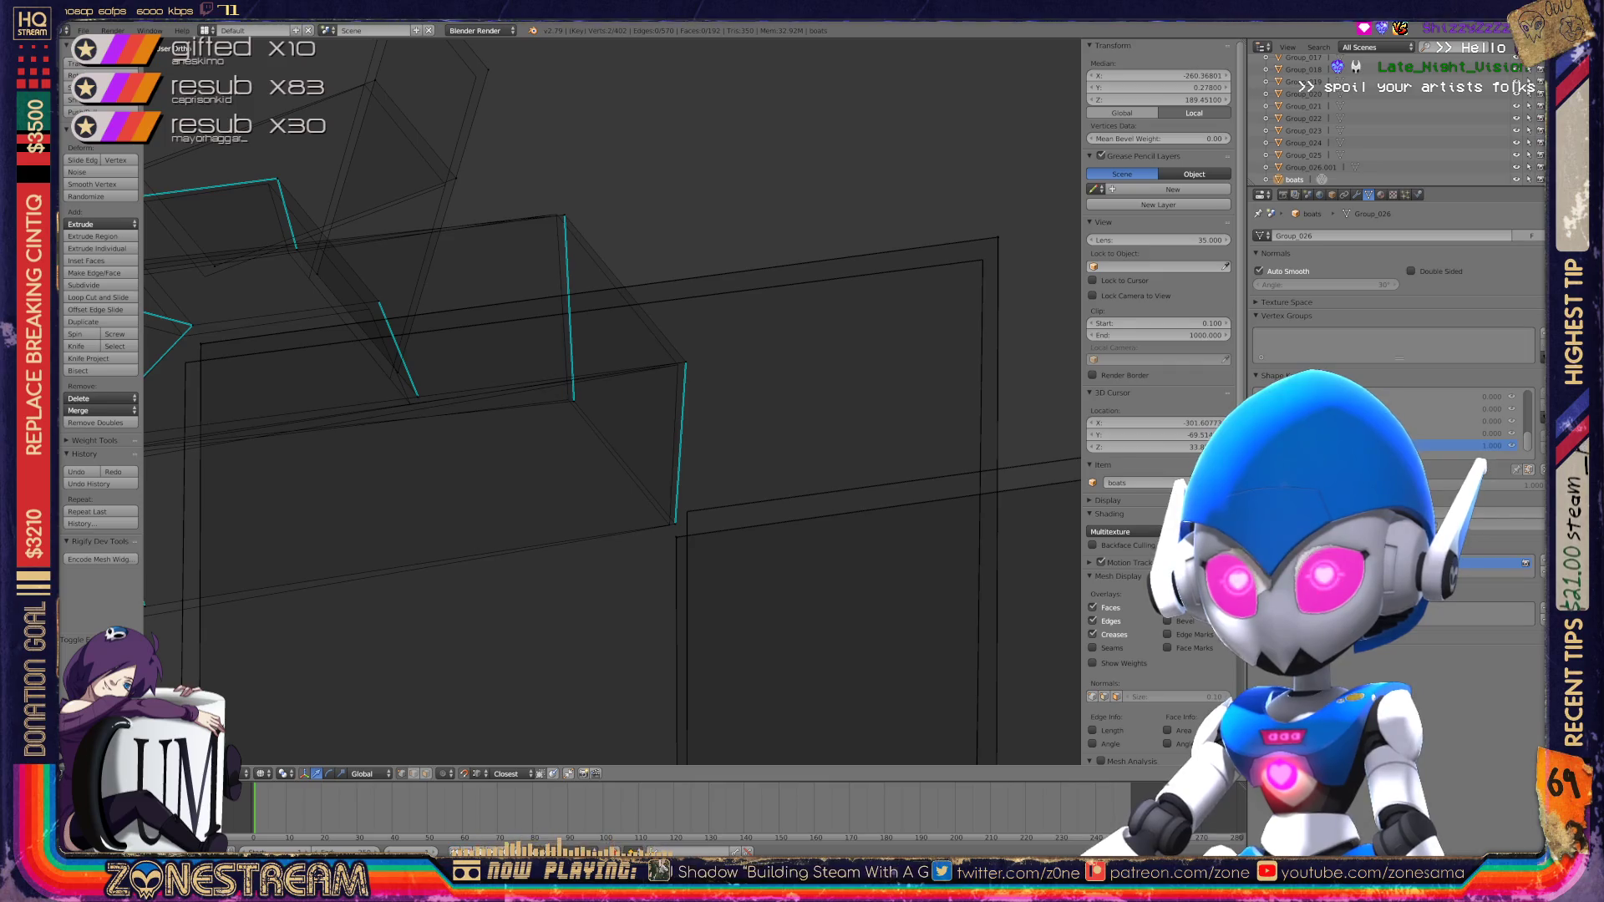
scroll(610, 401, "down", 4)
middle_click_drag(610, 401, 560, 376)
scroll(585, 376, "up", 5)
scroll(610, 401, "down", 3)
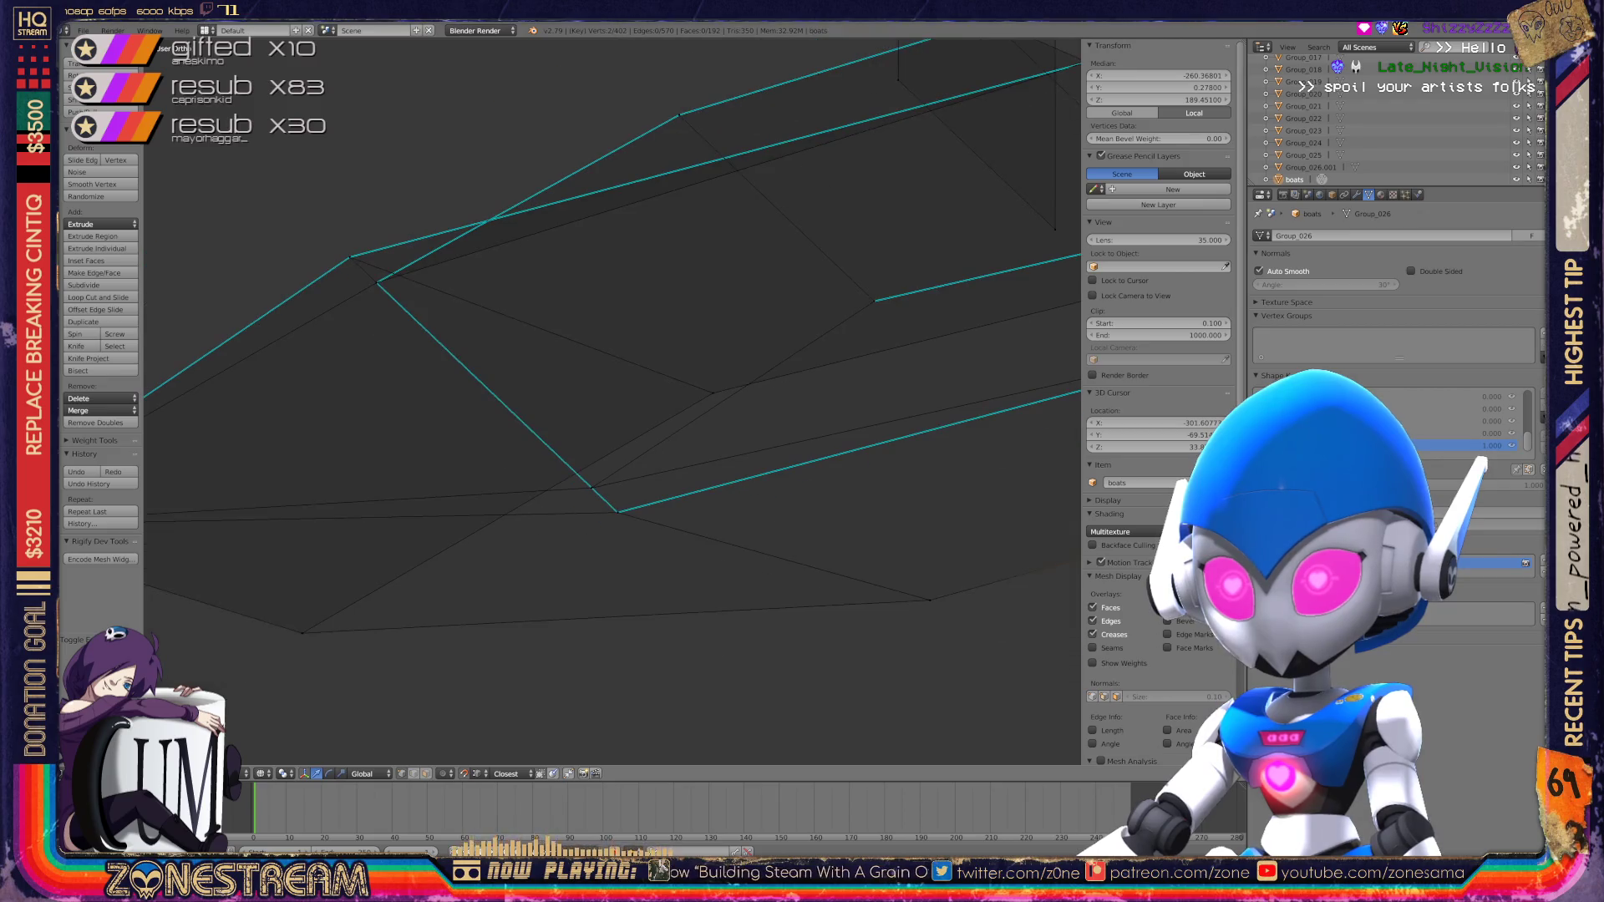
key("Tab")
scroll(610, 401, "down", 4)
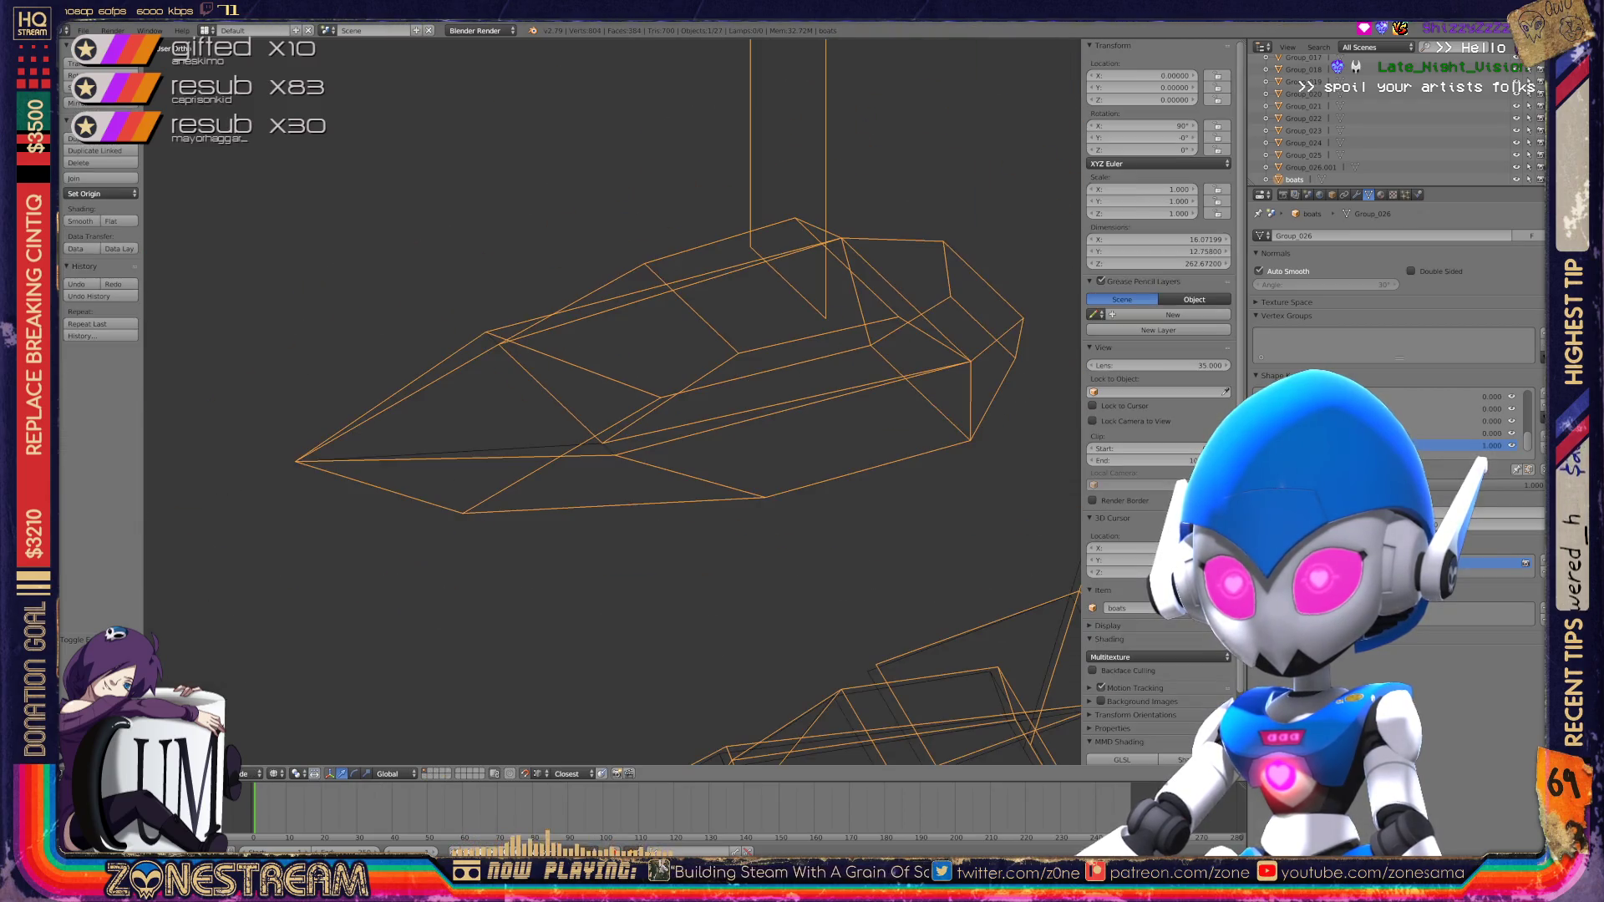
scroll(613, 401, "up", 3)
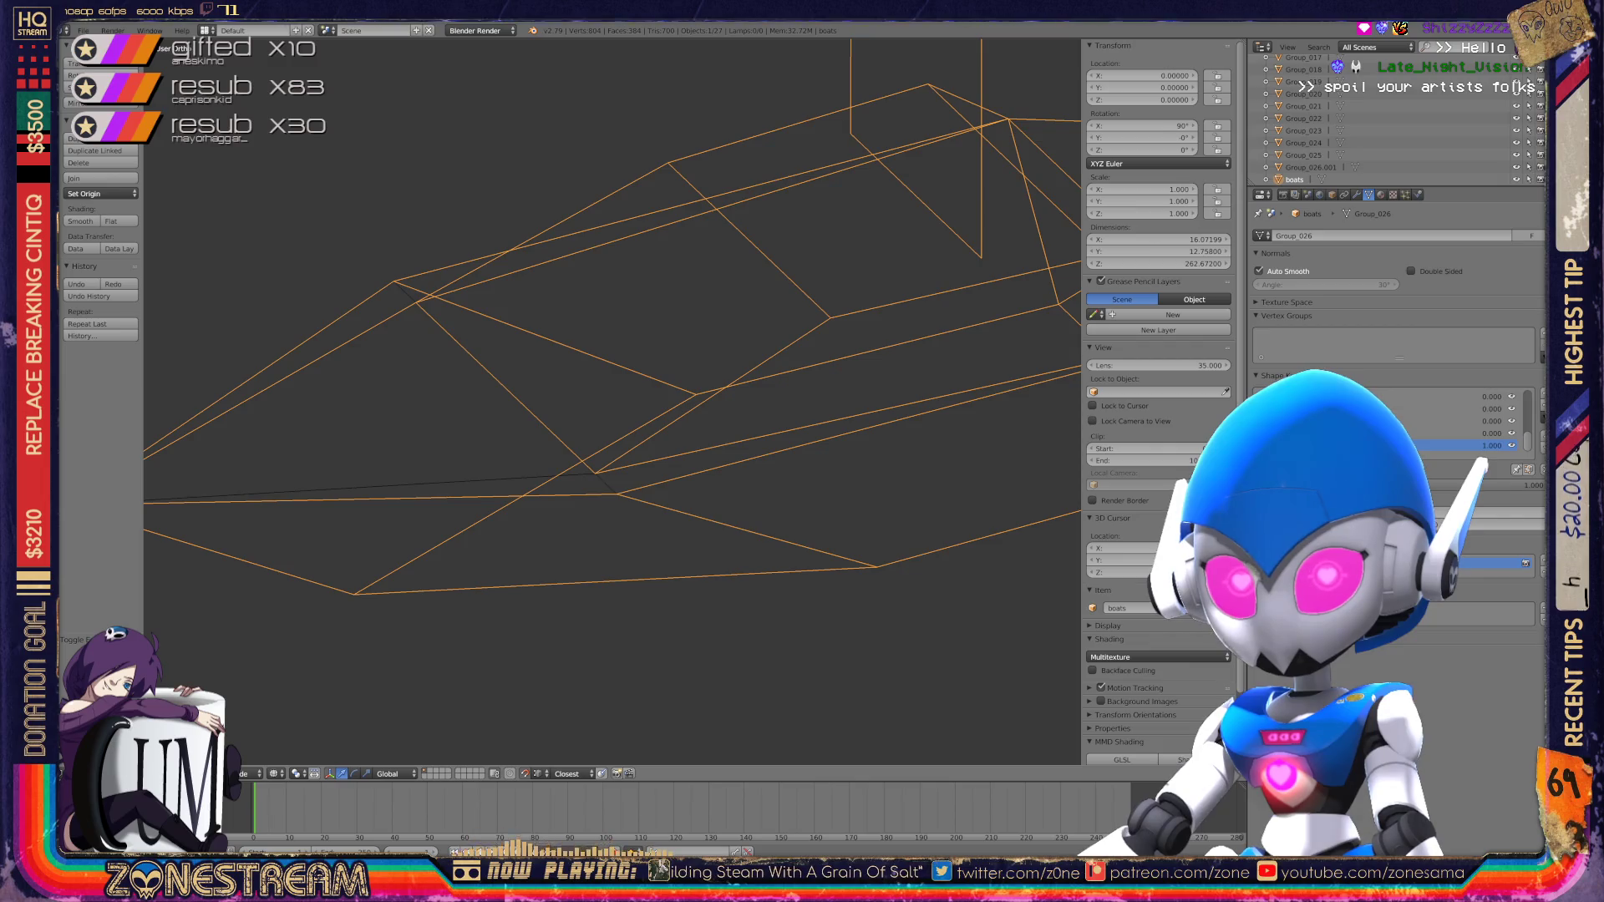
scroll(610, 401, "down", 5)
mouse_move(610, 401)
middle_mouse_down()
mouse_move(556, 313)
mouse_move(259, 397)
middle_mouse_up()
key("Tab")
scroll(661, 285, "up", 3)
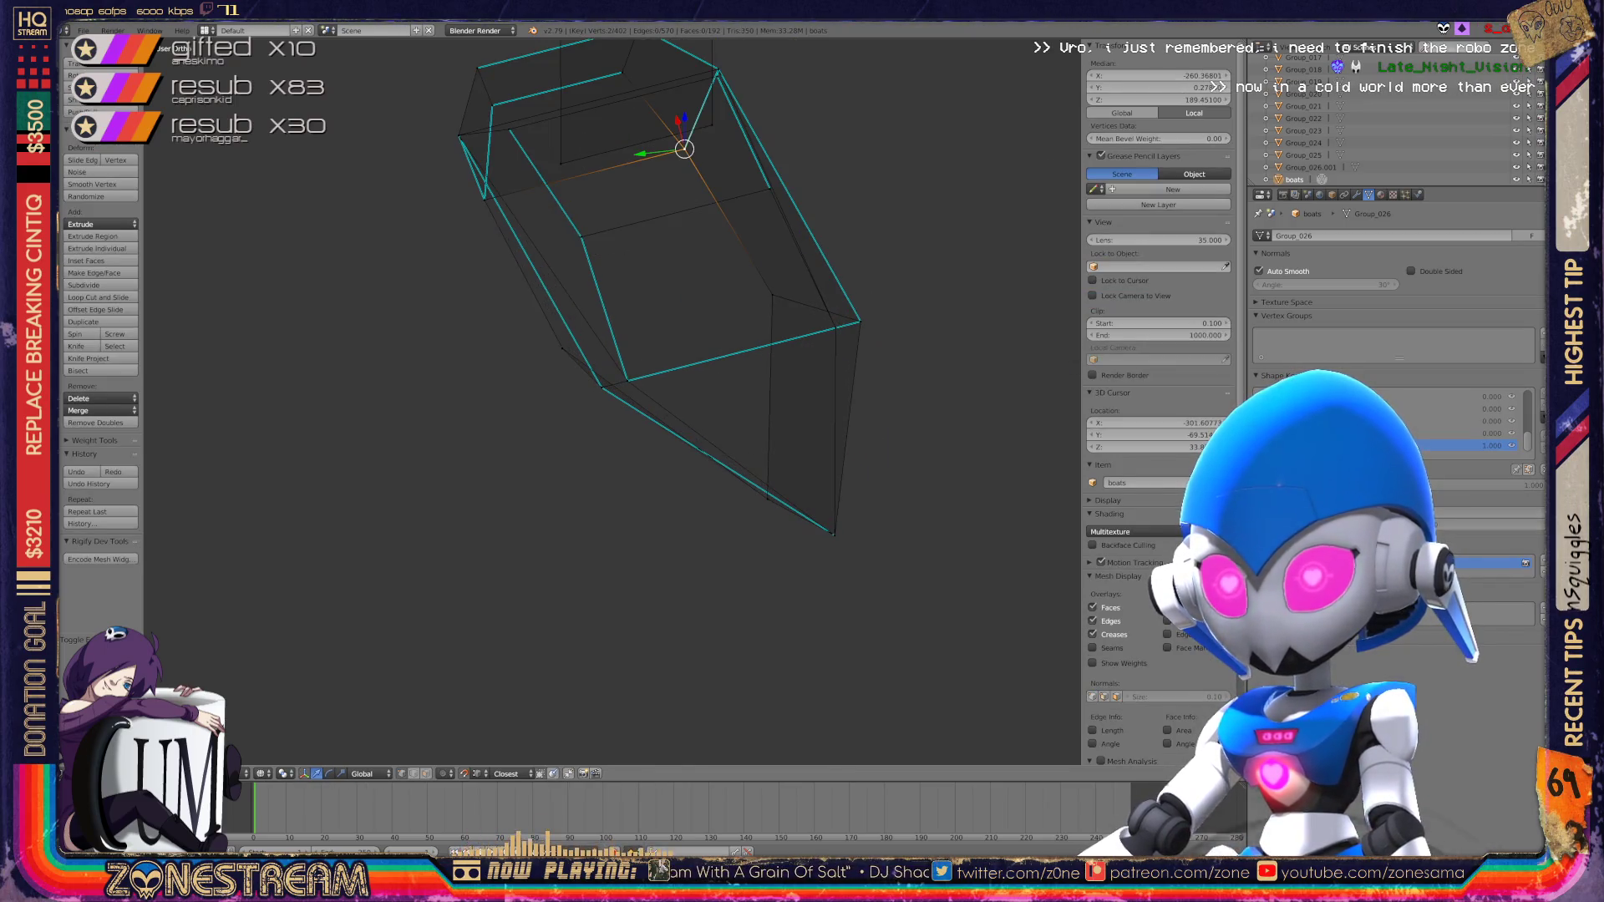
scroll(610, 401, "down", 3)
scroll(610, 401, "up", 5)
scroll(610, 401, "down", 5)
mouse_move(610, 402)
middle_mouse_down()
mouse_move(694, 372)
mouse_move(786, 293)
mouse_move(986, 193)
middle_mouse_up()
scroll(611, 401, "up", 2)
key("Tab")
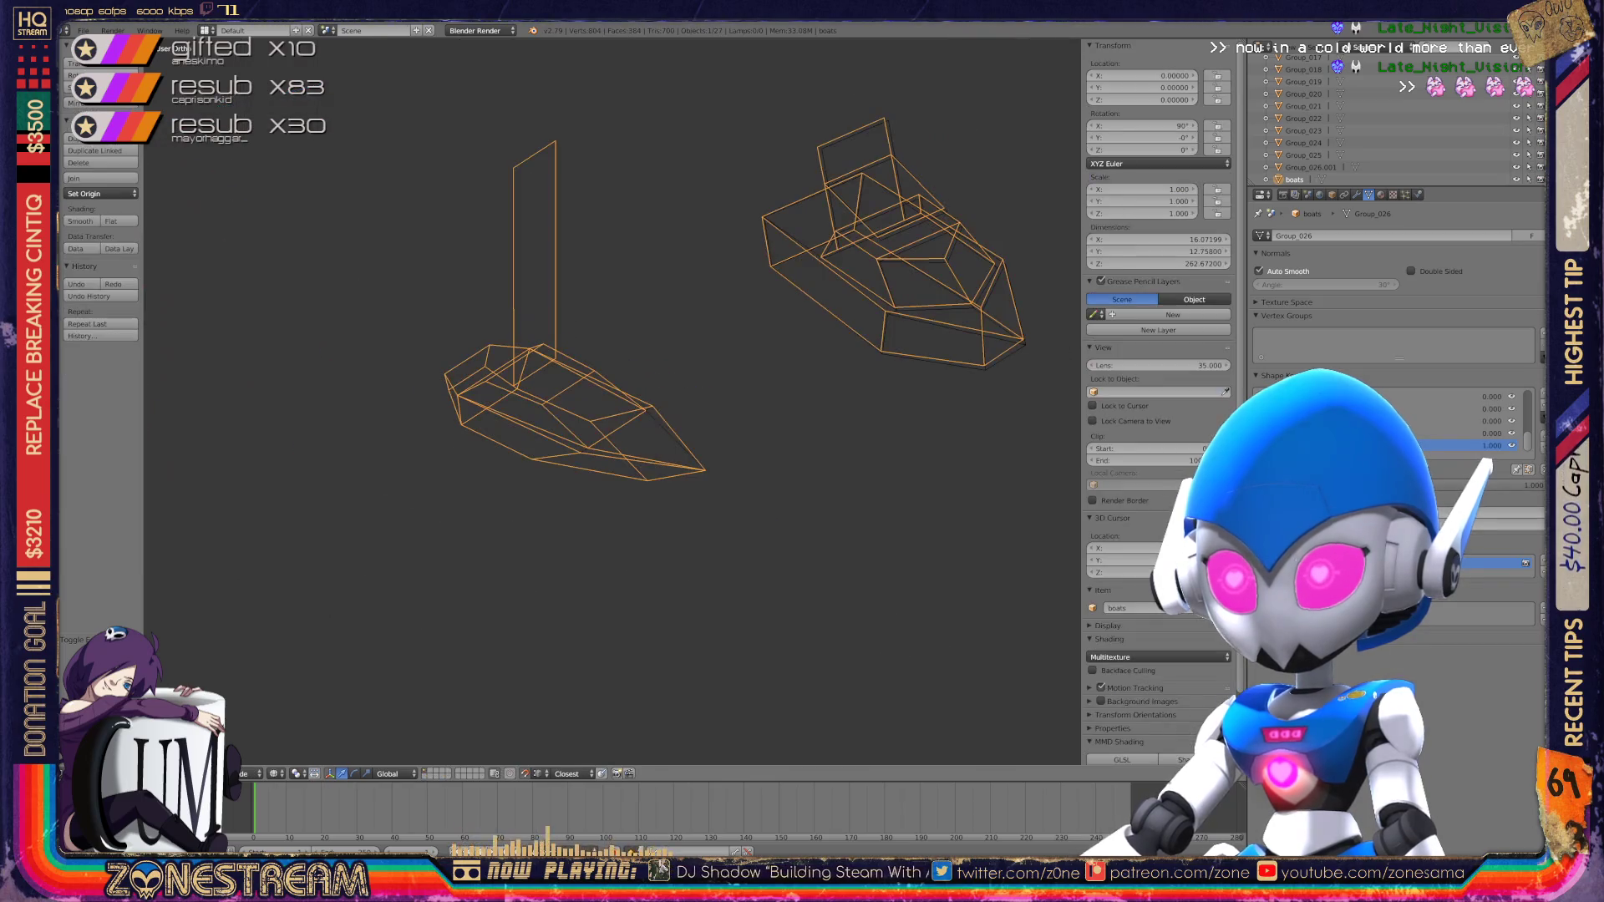
Step: Edit the right boat's mesh and nudge its lower-left corner vertex slightly down
key("Tab")
scroll(878, 251, "up", 6)
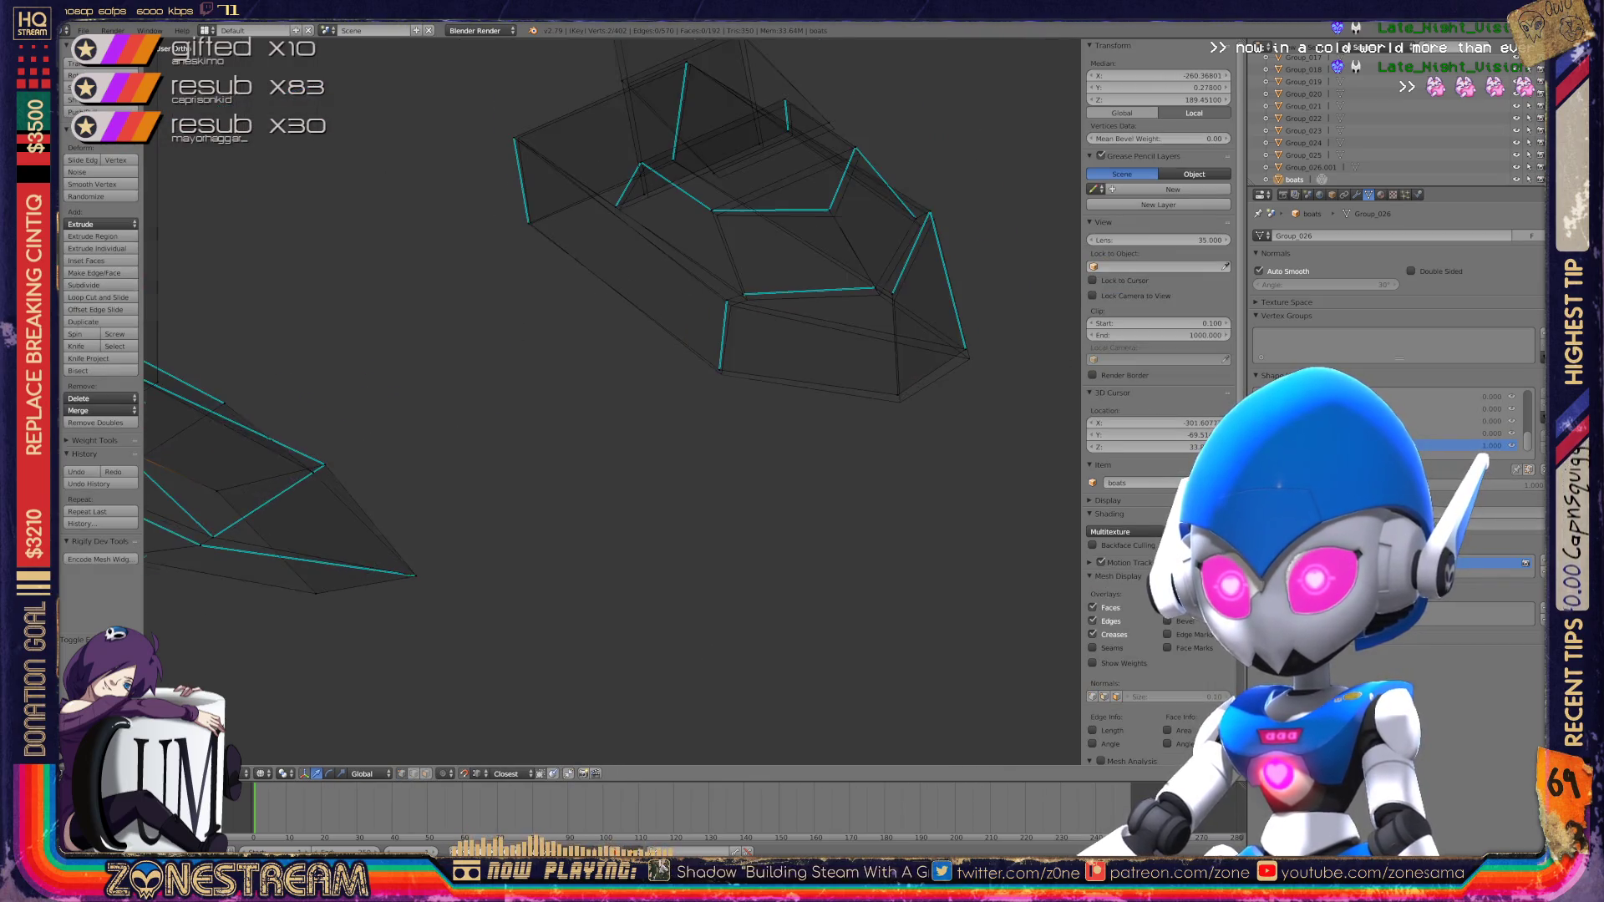
middle_click_drag(1054, 500, 1041, 491)
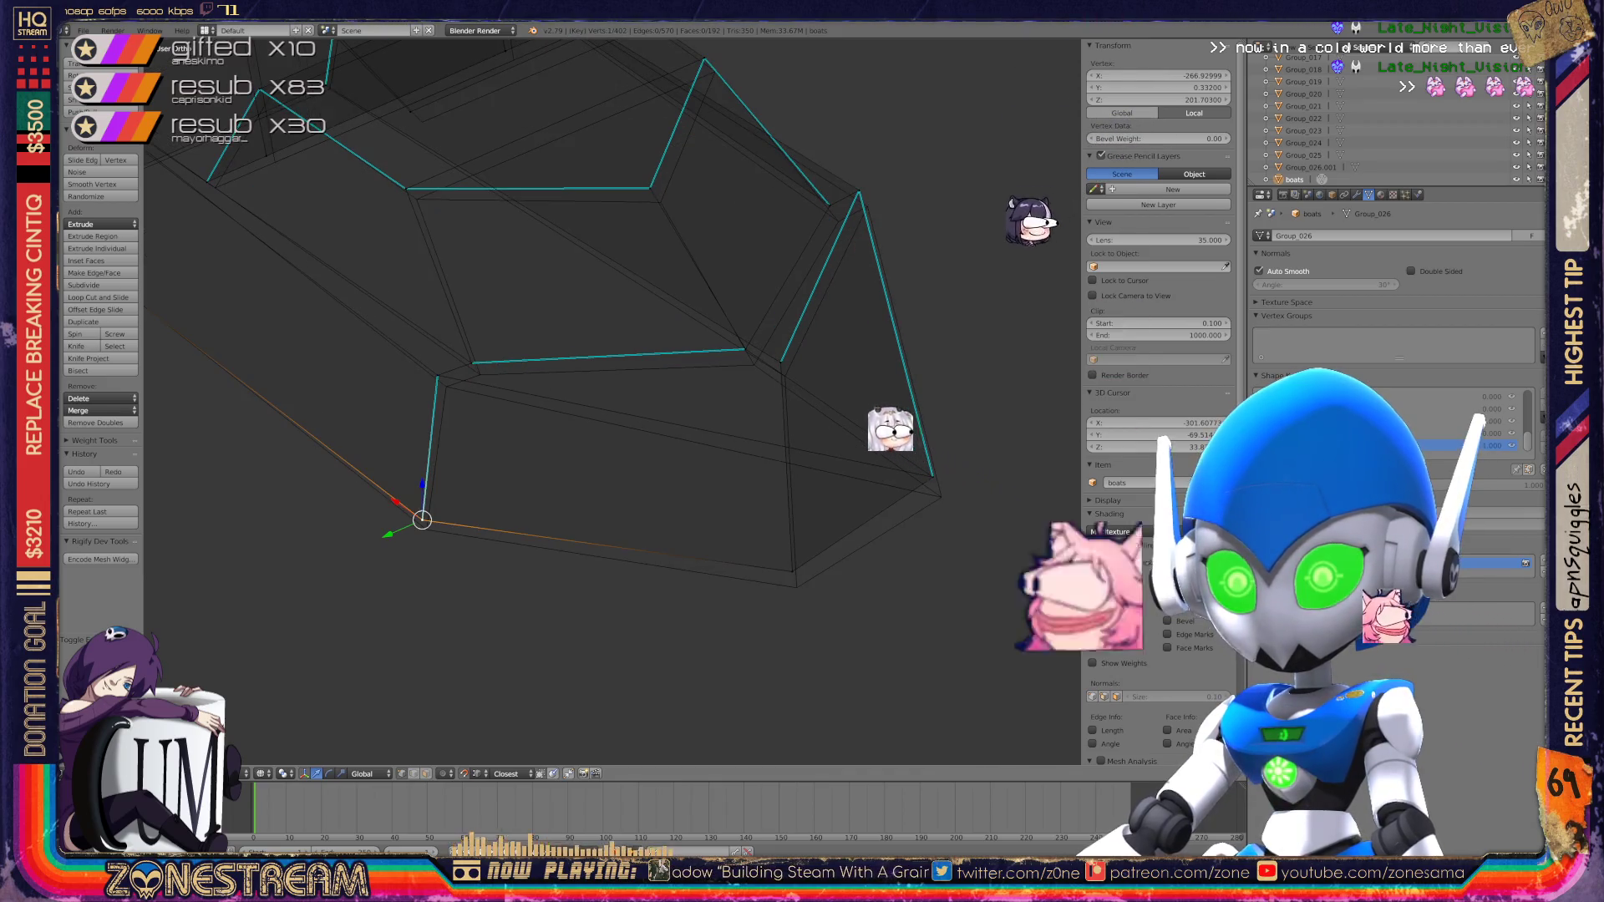
key("a")
right_click(430, 528)
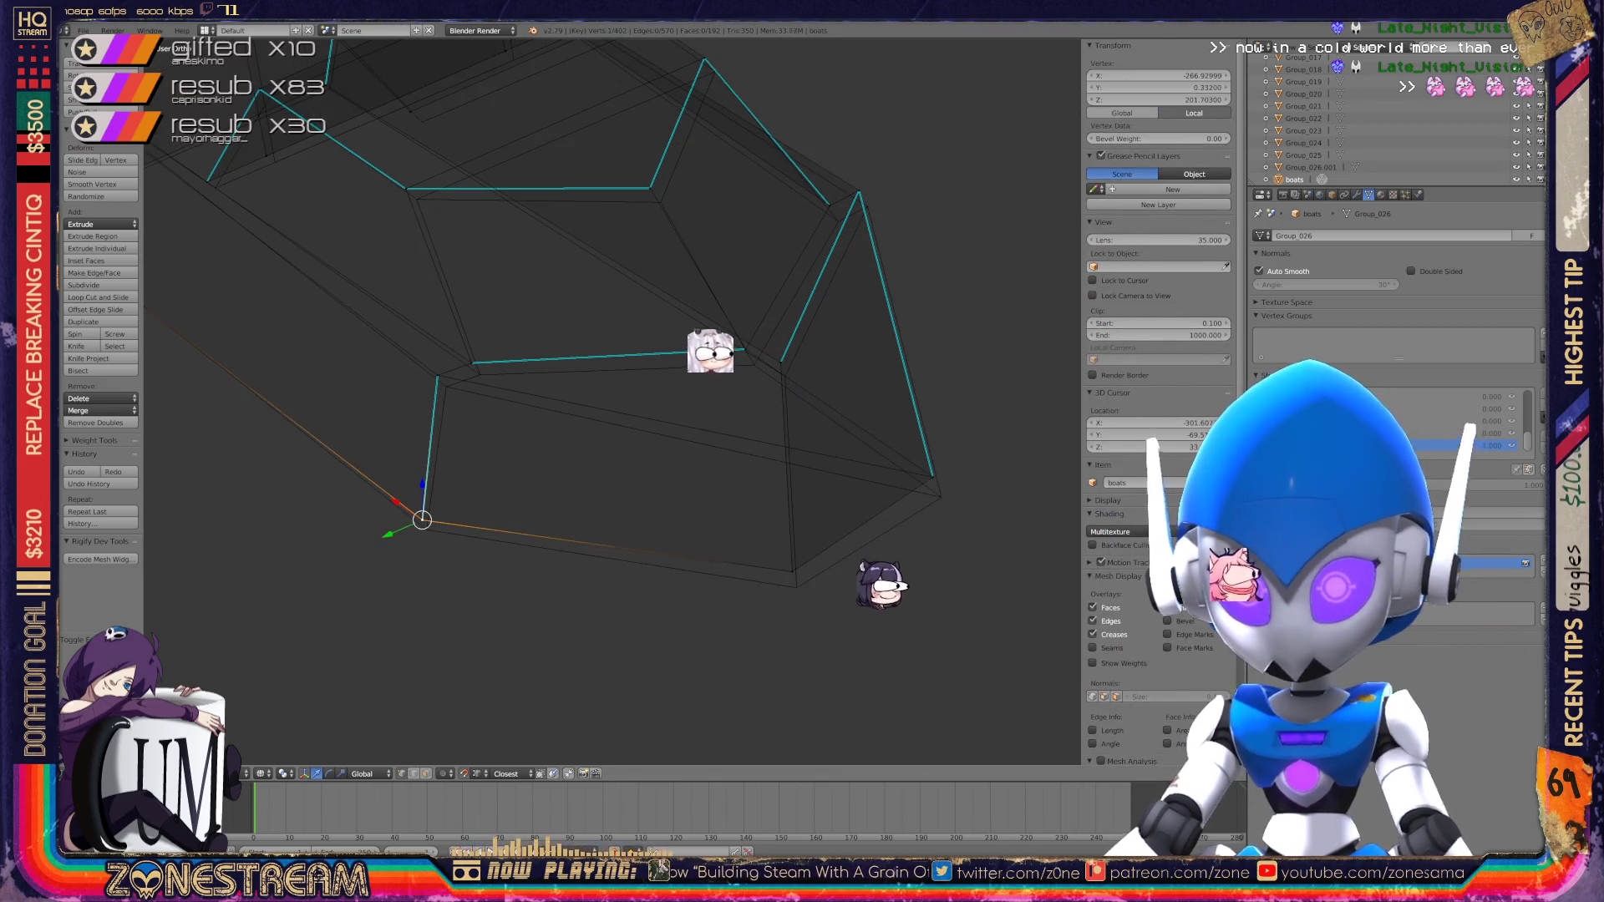
key("ctrl+space")
left_click_drag(429, 528, 427, 529)
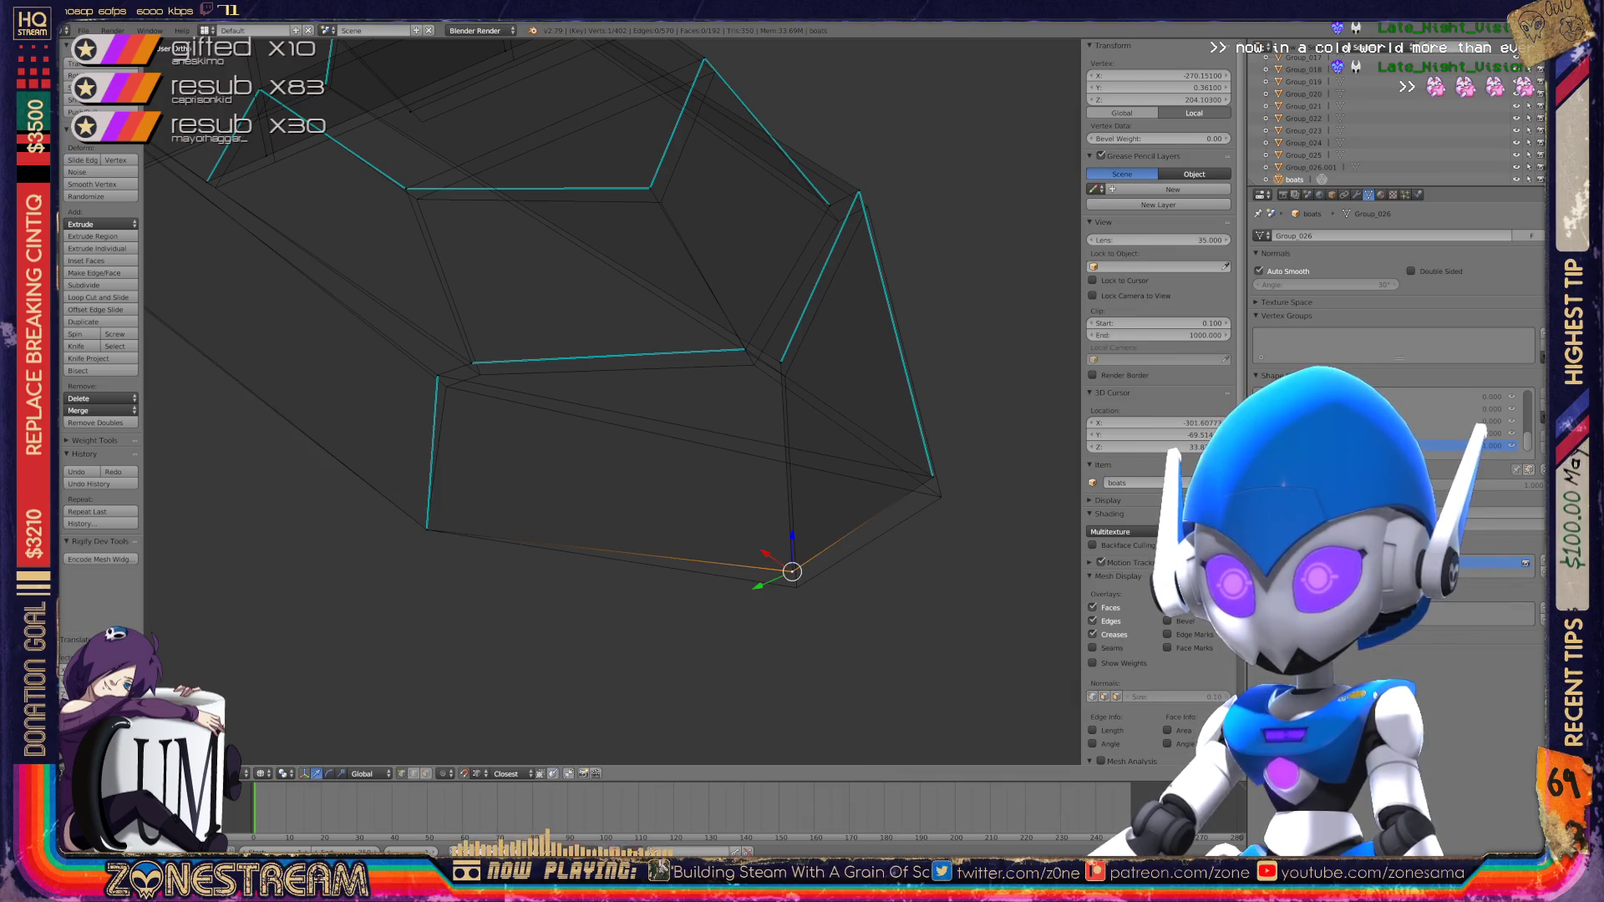
left_click_drag(792, 571, 796, 588)
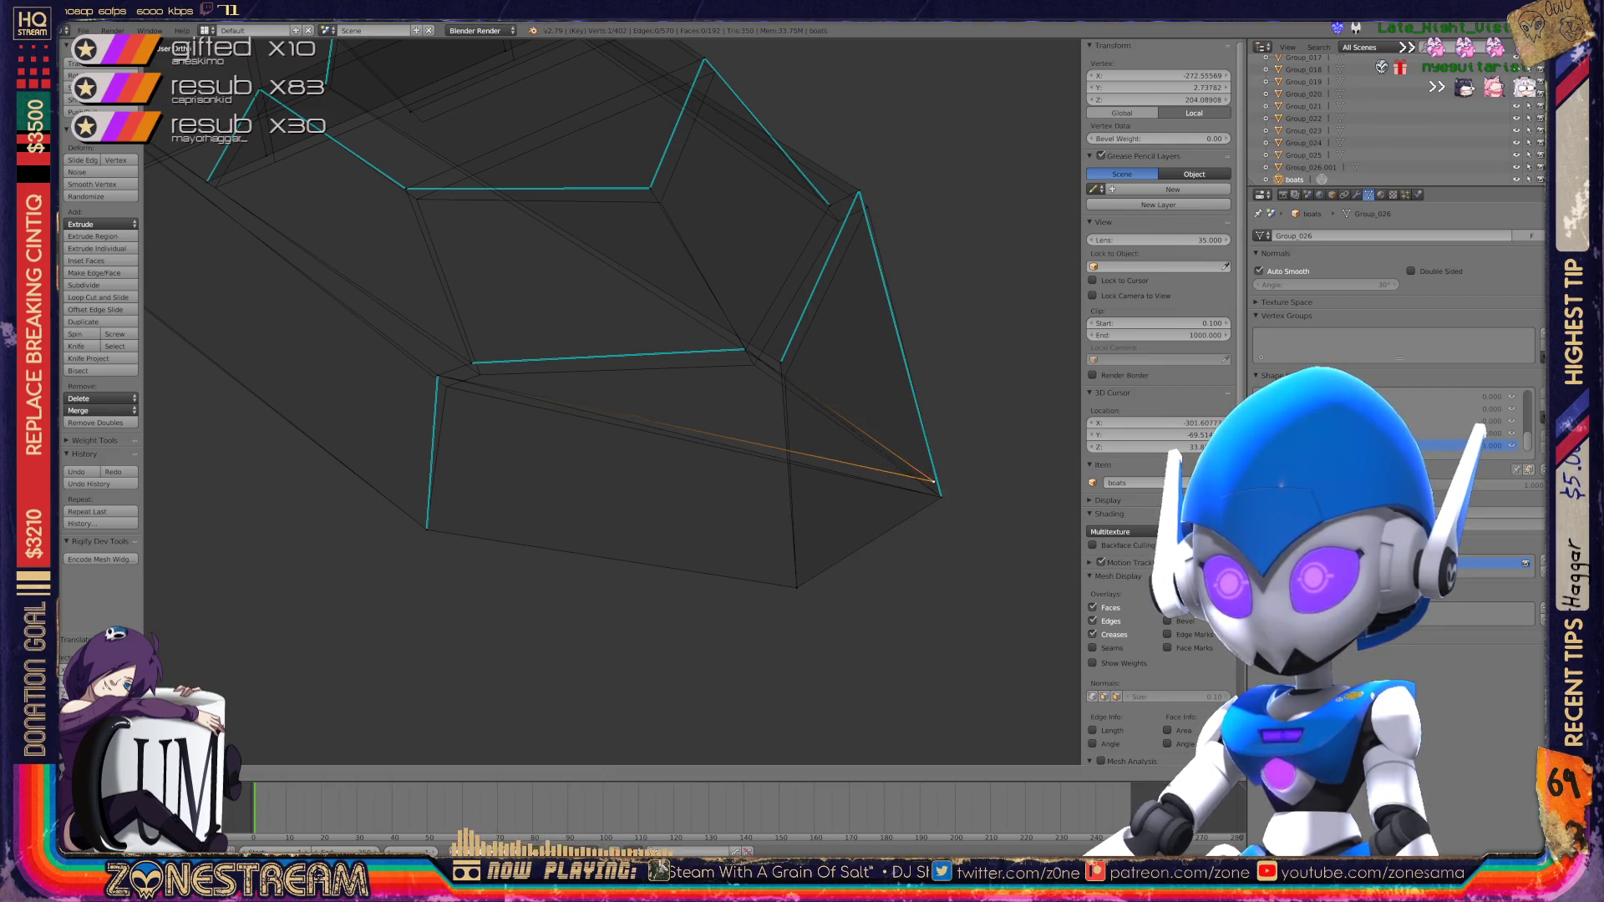
middle_click_drag(610, 401, 677, 443)
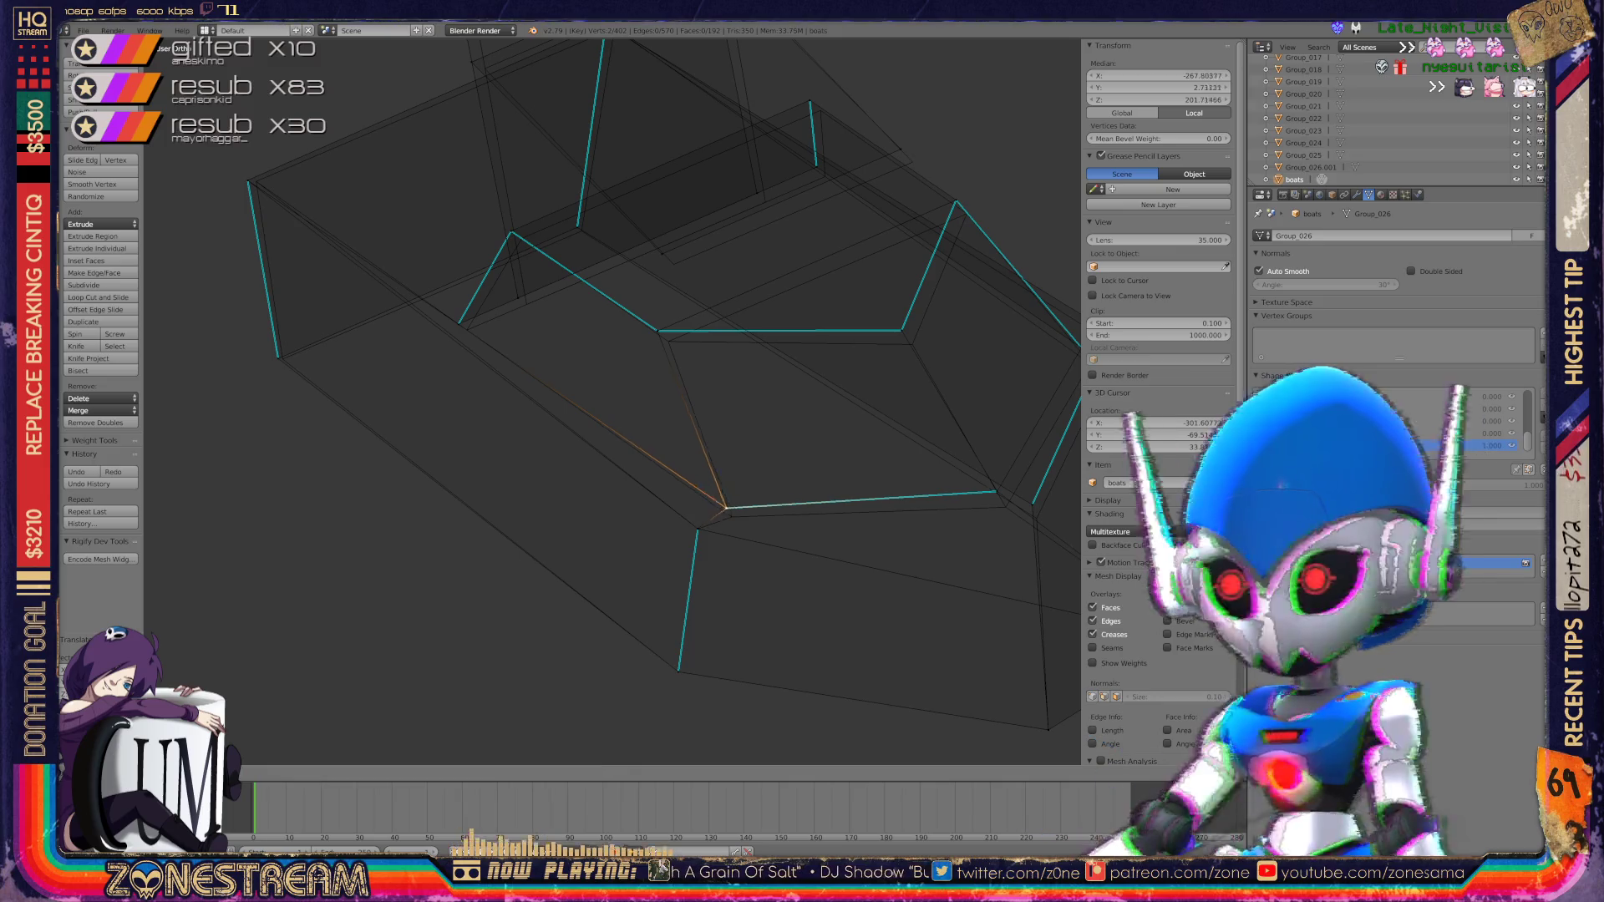
middle_click_drag(585, 376, 699, 515, "shift")
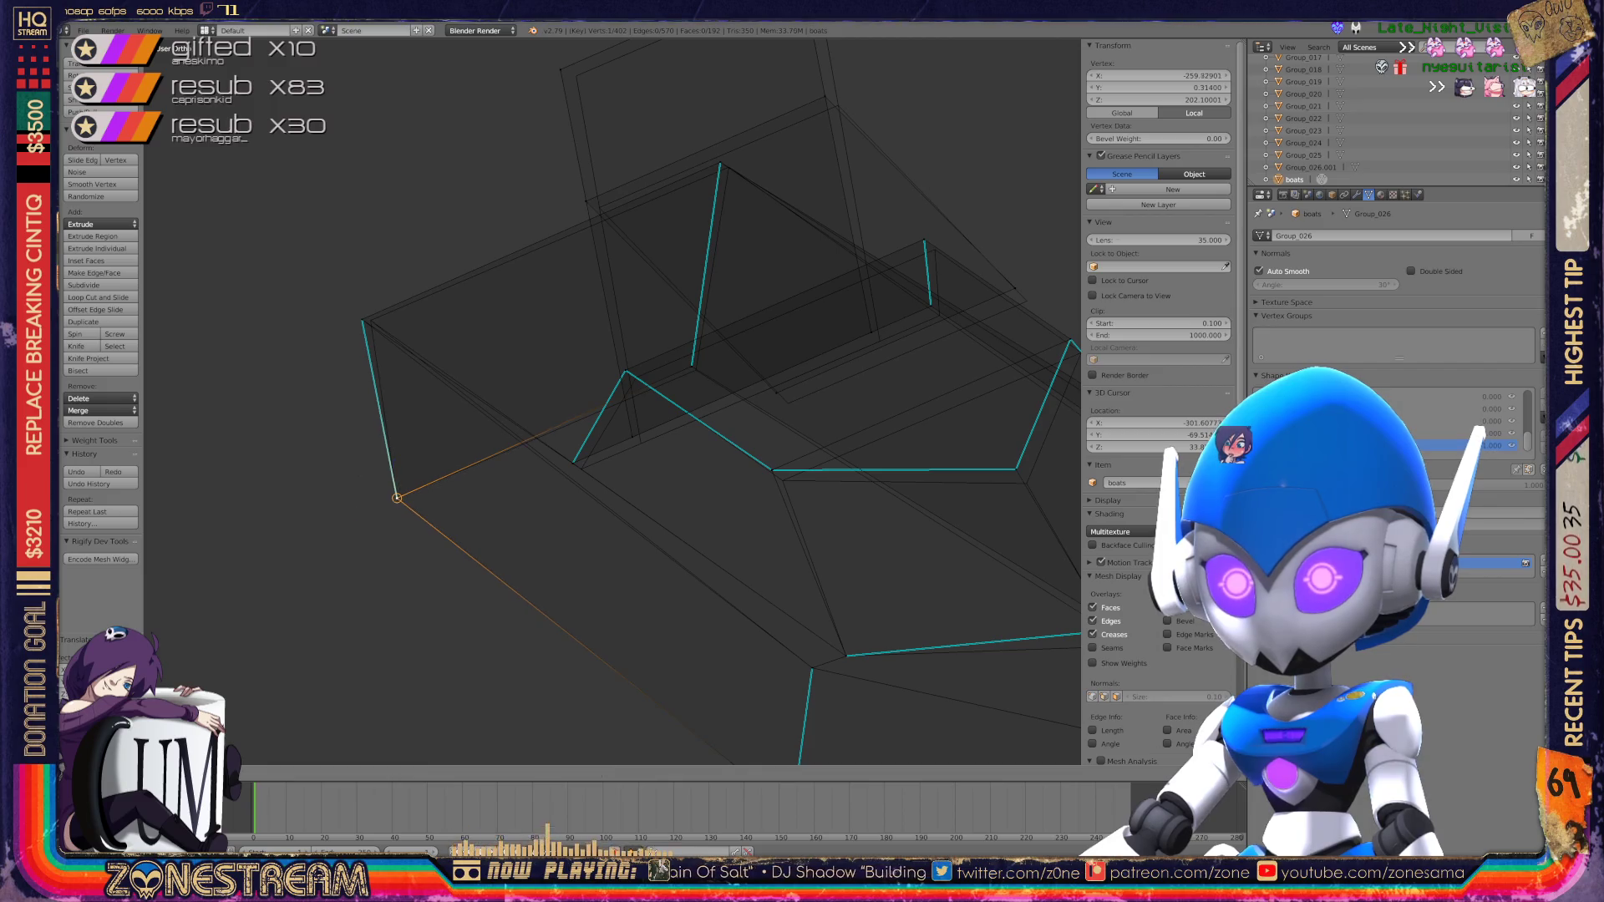
Step: Slightly move the vertex on the hull's left edge, then select a vertex further down
right_click(362, 320, "shift")
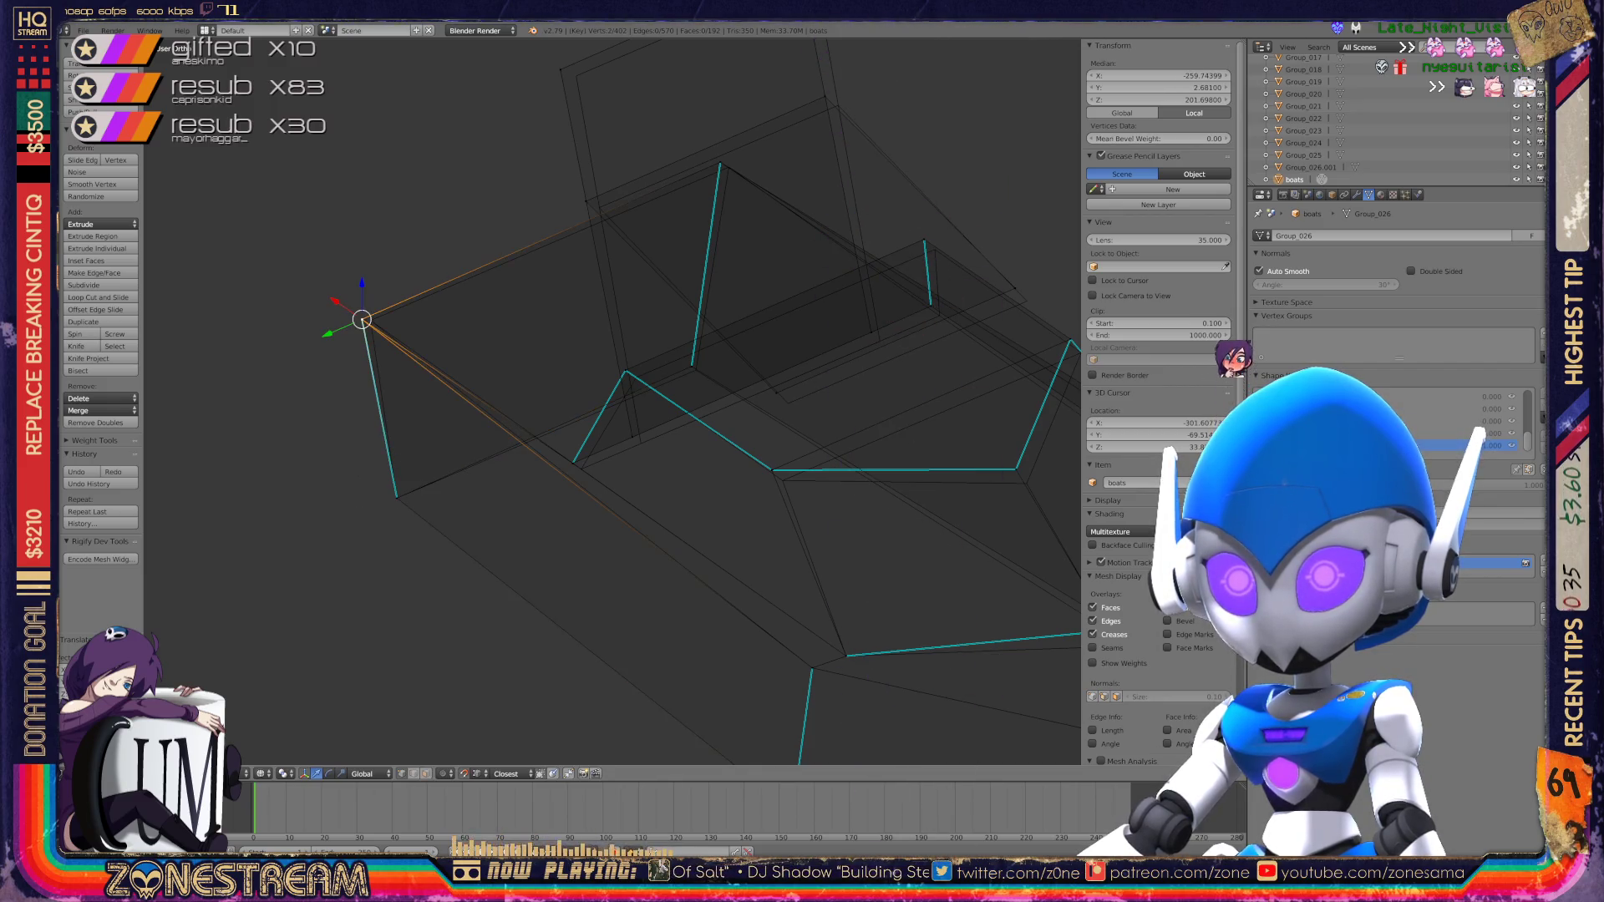
key("g")
scroll(386, 424, "up", 3)
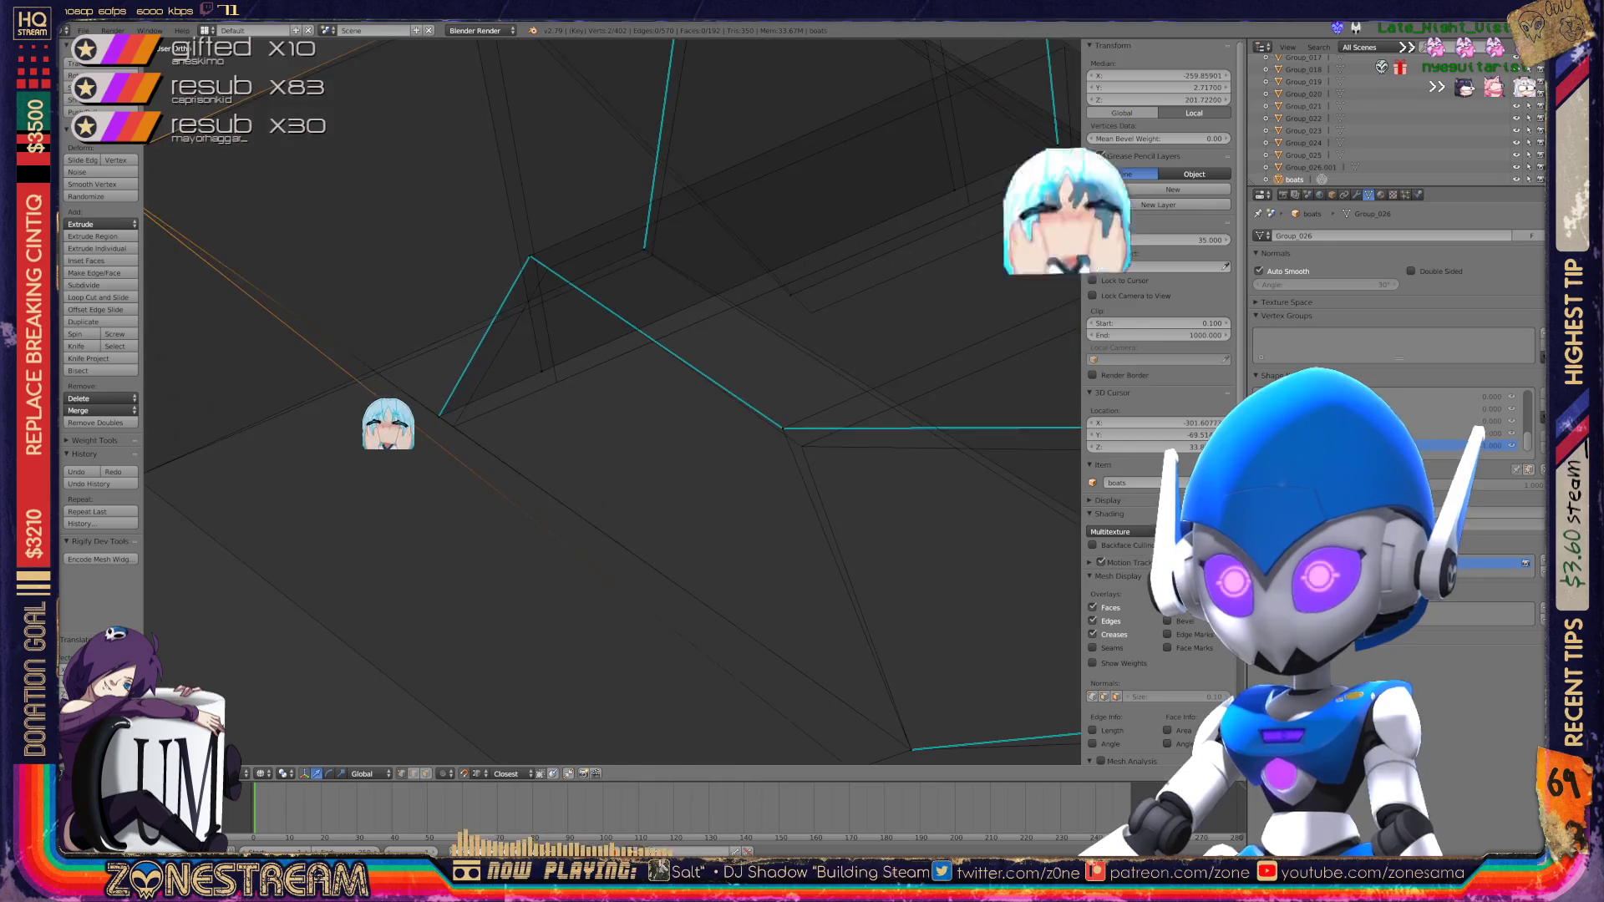
right_click(431, 434)
scroll(551, 652, "up", 3)
mouse_move(557, 660)
middle_mouse_down()
mouse_move(591, 756)
mouse_move(857, 699)
mouse_move(854, 664)
middle_mouse_up()
scroll(858, 706, "up", 3)
Step: Slide the triangle's corner vertex down and to the right
middle_click_drag(858, 594, 858, 334)
right_click(428, 384)
middle_click_drag(428, 384, 524, 447)
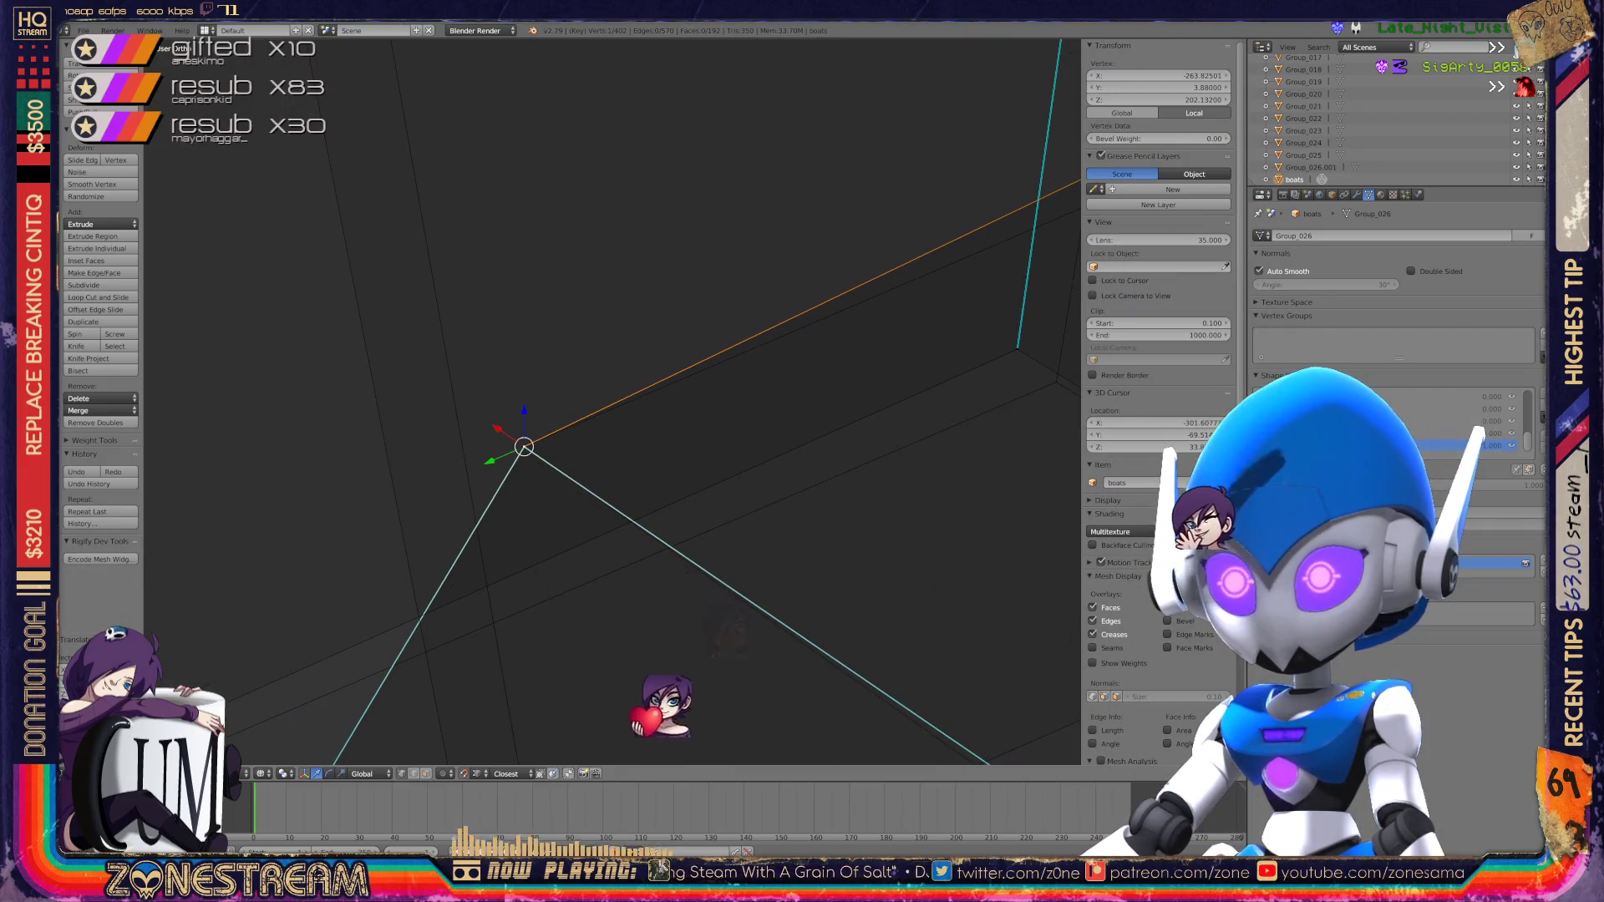
middle_click_drag(803, 401, 768, 367)
scroll(768, 368, "up", 3)
mouse_move(585, 418)
middle_mouse_down("shift")
mouse_move(562, 398)
mouse_move(490, 392)
middle_mouse_up("shift")
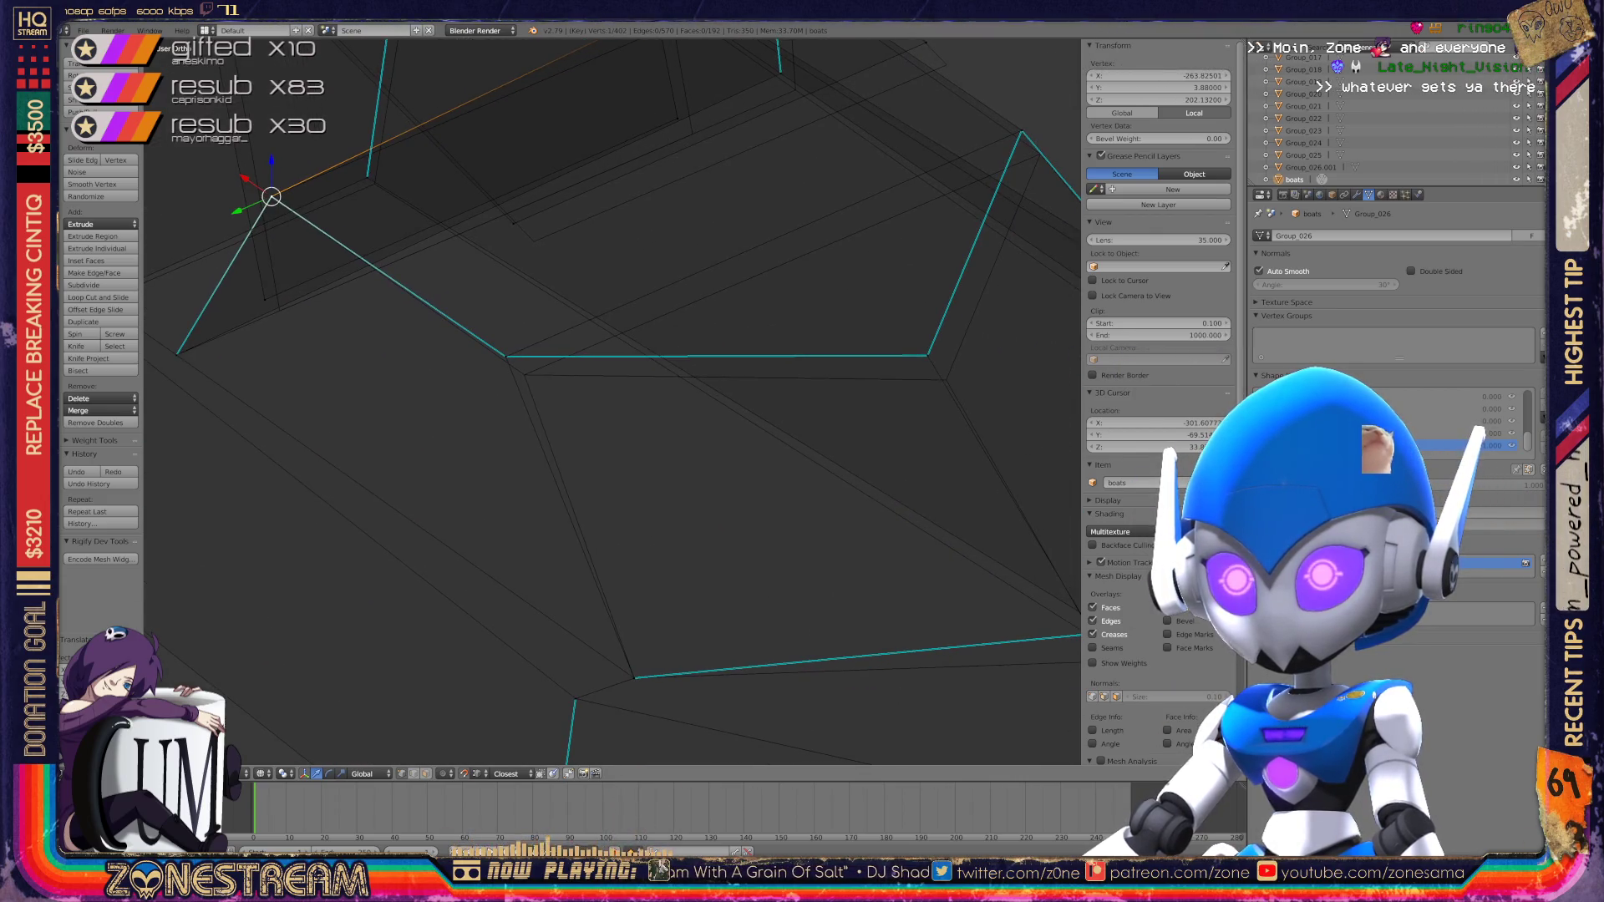
key("g")
middle_click_drag(585, 401, 518, 364)
right_click(528, 361)
left_click_drag(528, 361, 544, 411)
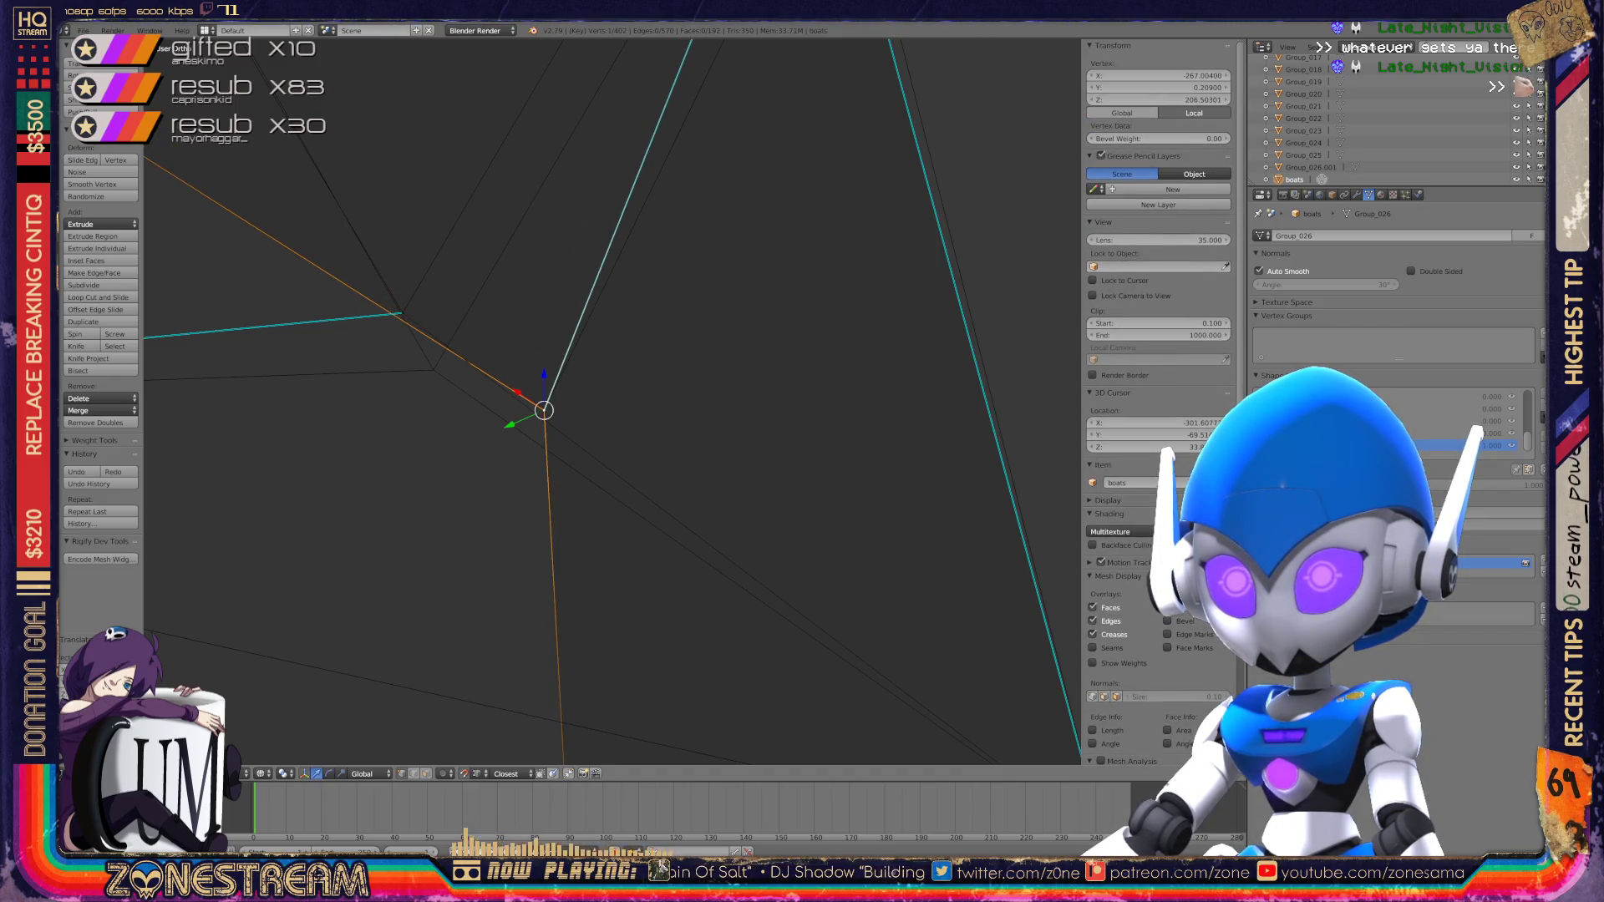
left_click_drag(403, 313, 432, 370)
Step: Move that vertex further down and right, then nudge the next vertex down and right
mouse_move(433, 369)
middle_mouse_down()
mouse_move(548, 387)
mouse_move(423, 563)
mouse_move(291, 677)
middle_mouse_up()
scroll(613, 401, "up", 3)
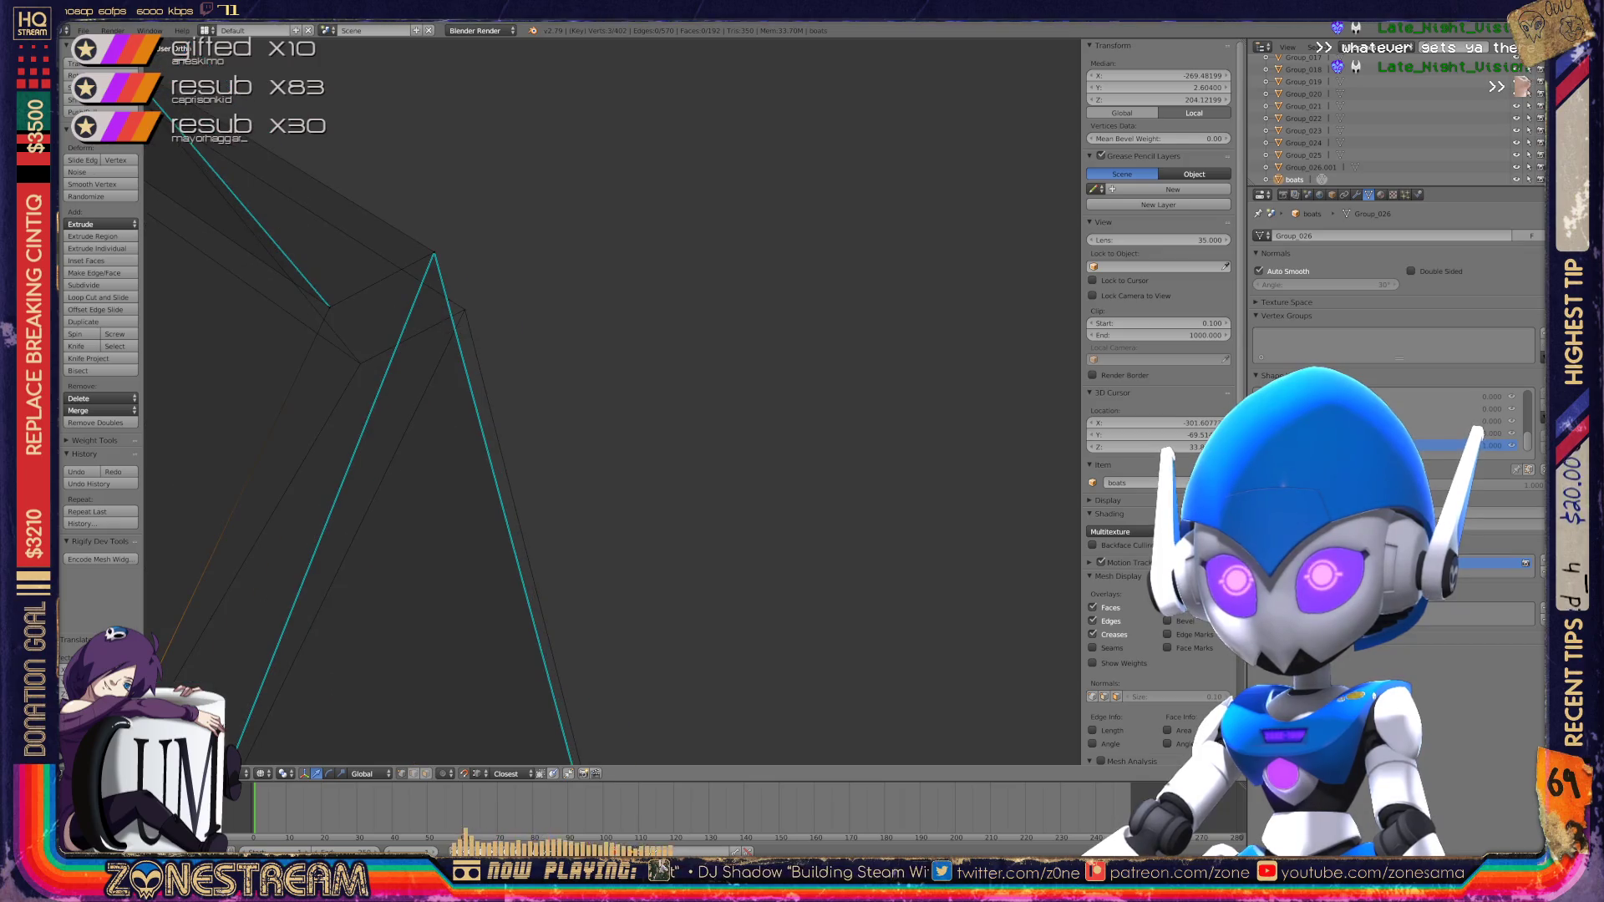
left_click_drag(434, 252, 465, 310)
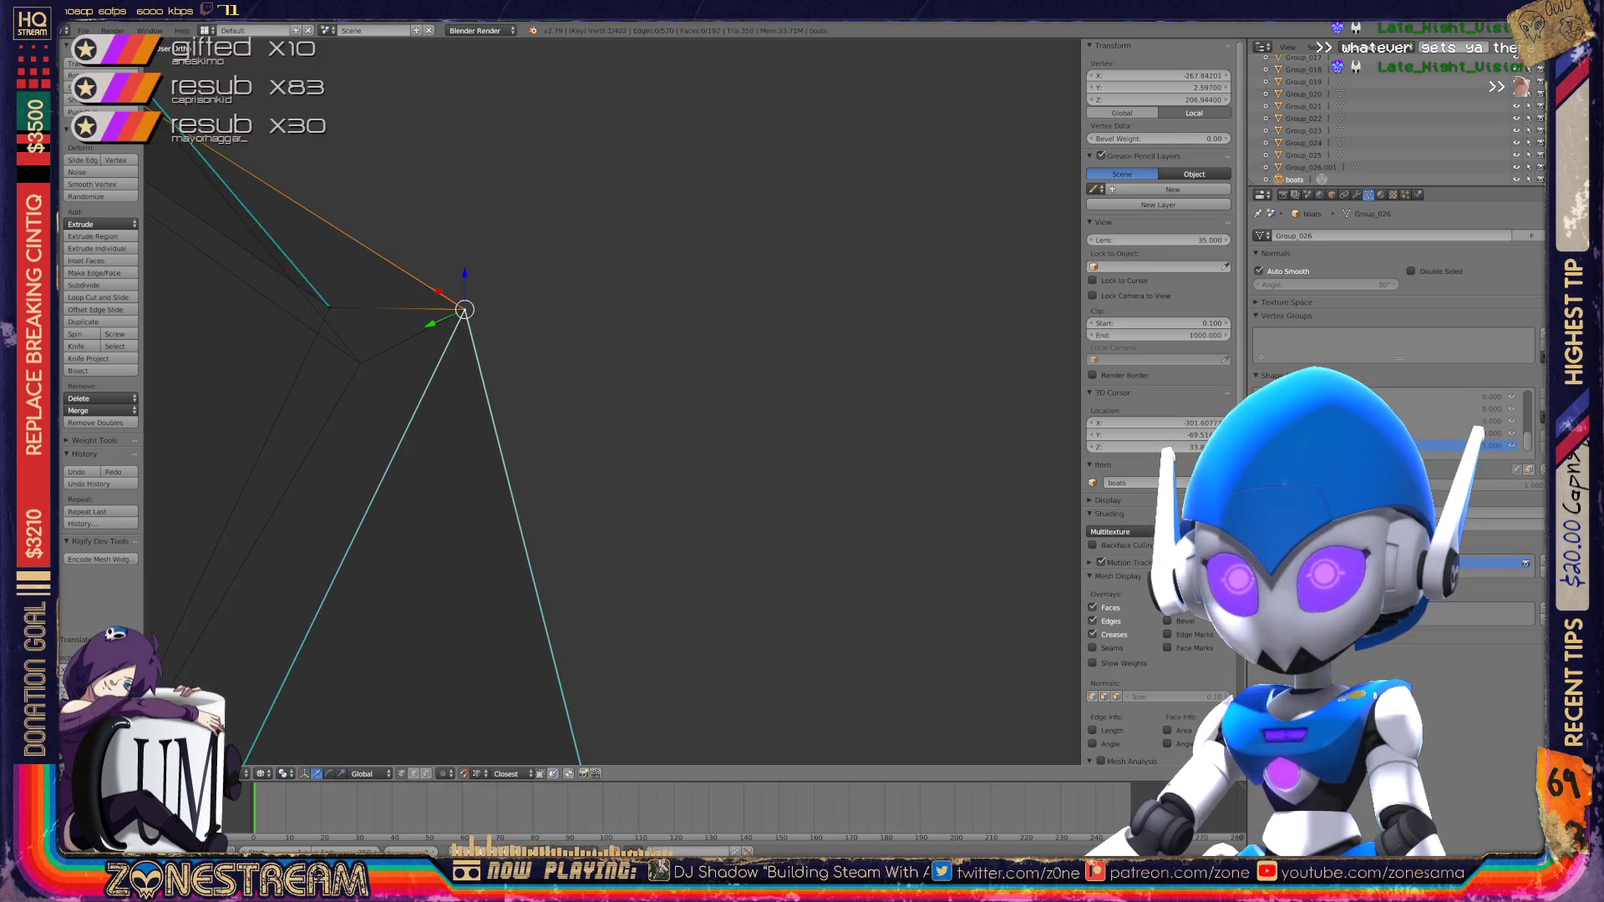
left_click_drag(330, 307, 347, 325)
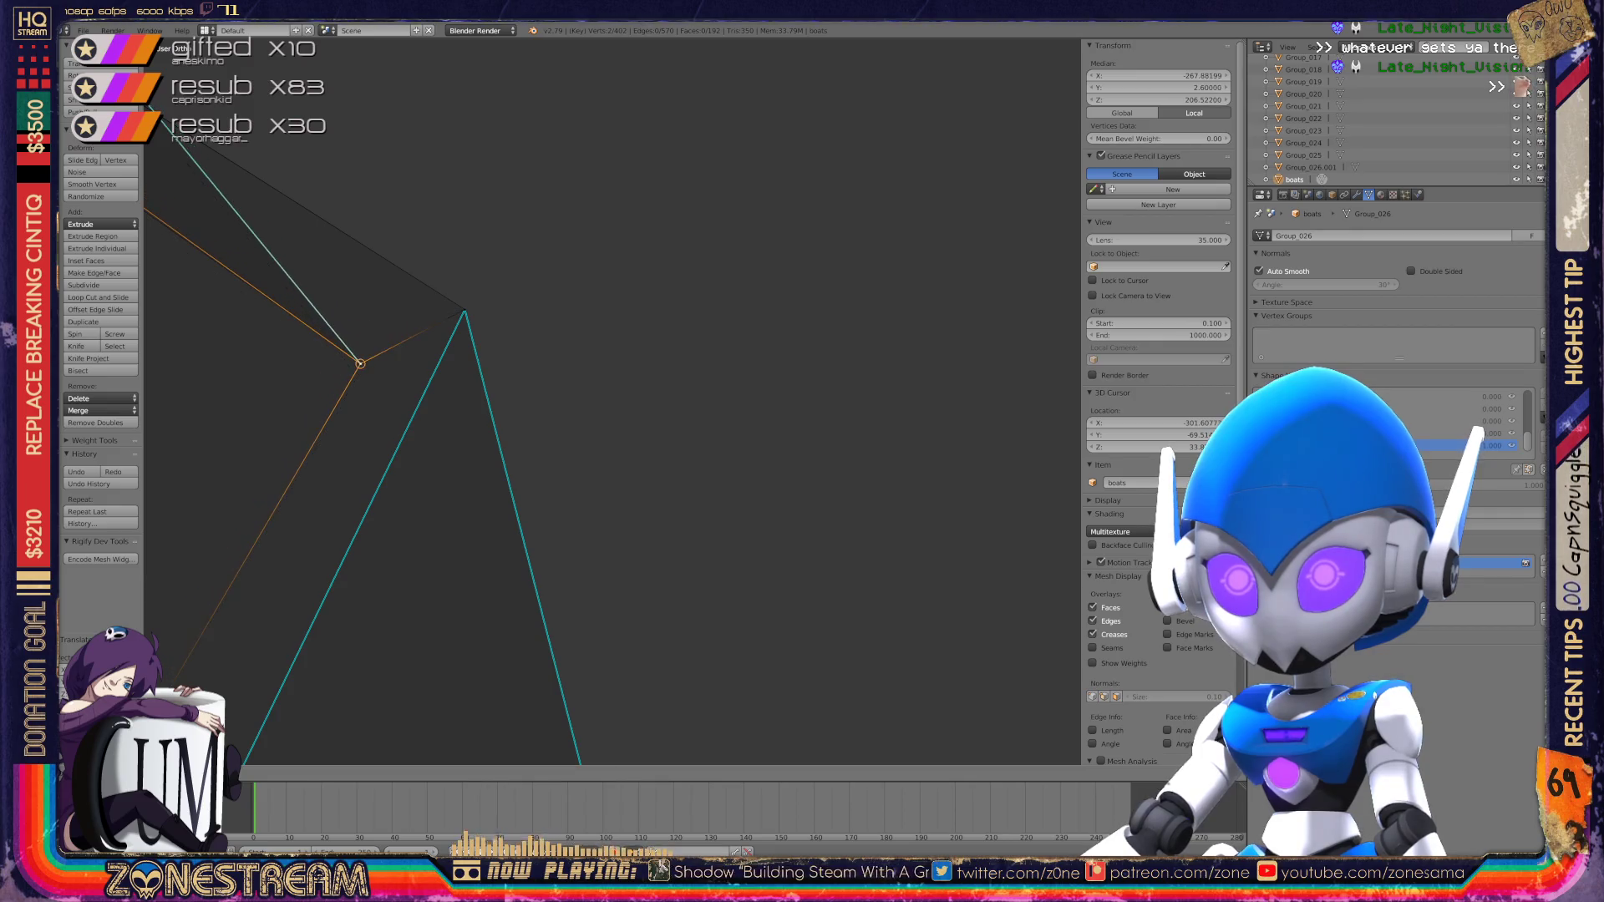
middle_click_drag(585, 401, 635, 392)
right_click(585, 380)
left_click_drag(585, 380, 597, 396)
middle_click_drag(597, 396, 535, 317)
Step: Undo the last change and nudge the selected vertex pair slightly
key("ctrl+z")
key("ctrl+z")
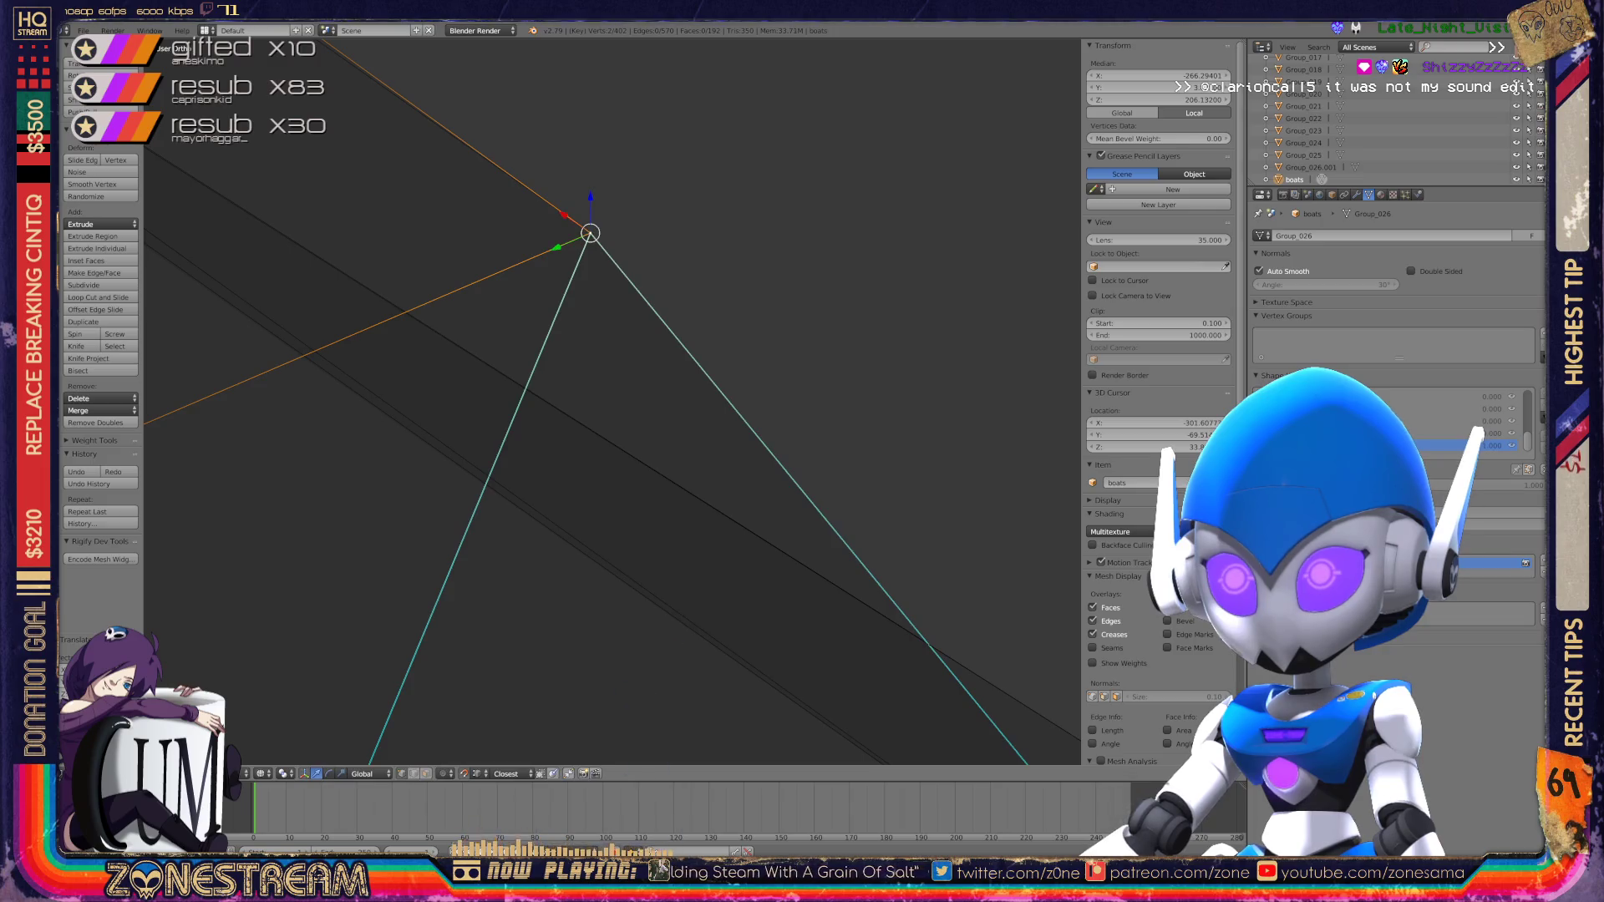
scroll(612, 401, "down", 5)
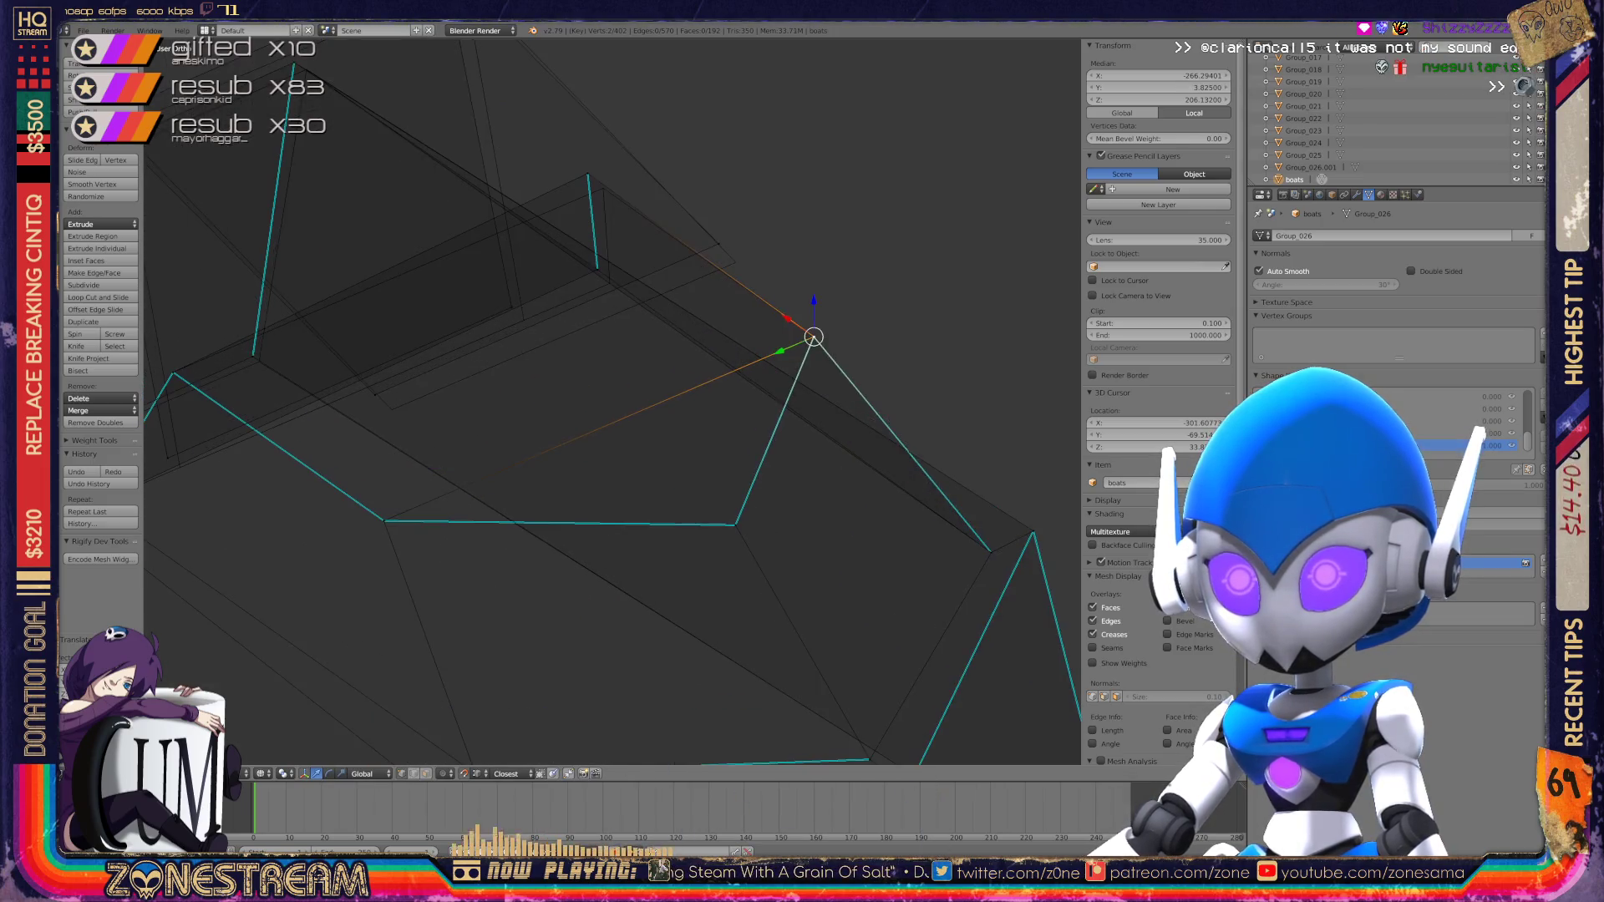
middle_click_drag(613, 401, 925, 449, "shift")
left_click_drag(479, 505, 704, 457)
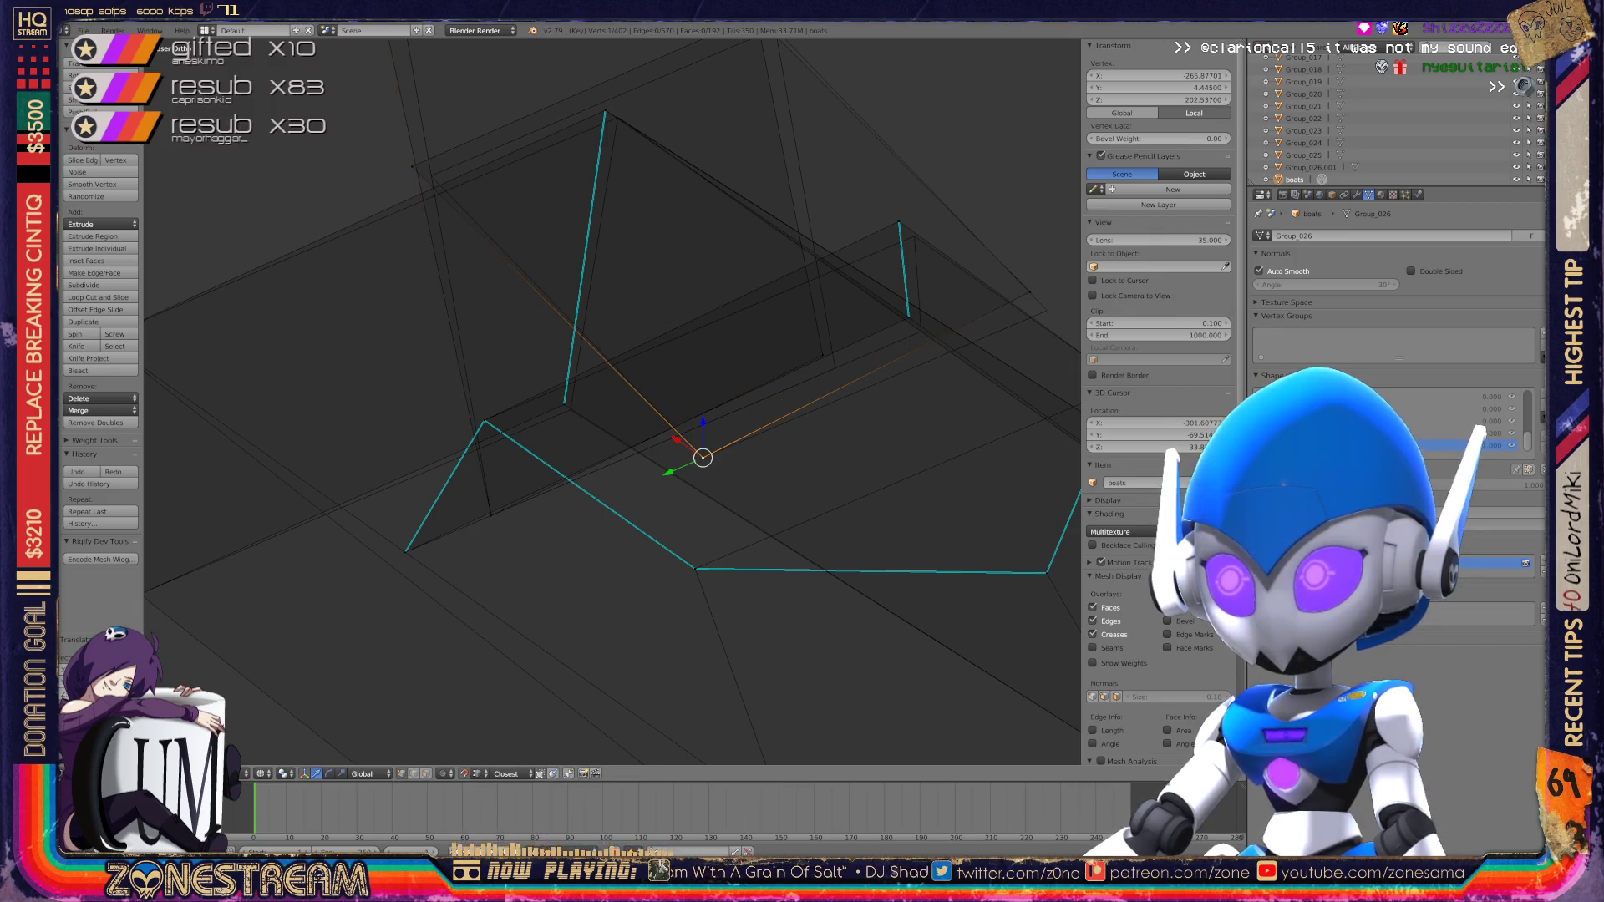
left_click_drag(1030, 292, 1047, 310)
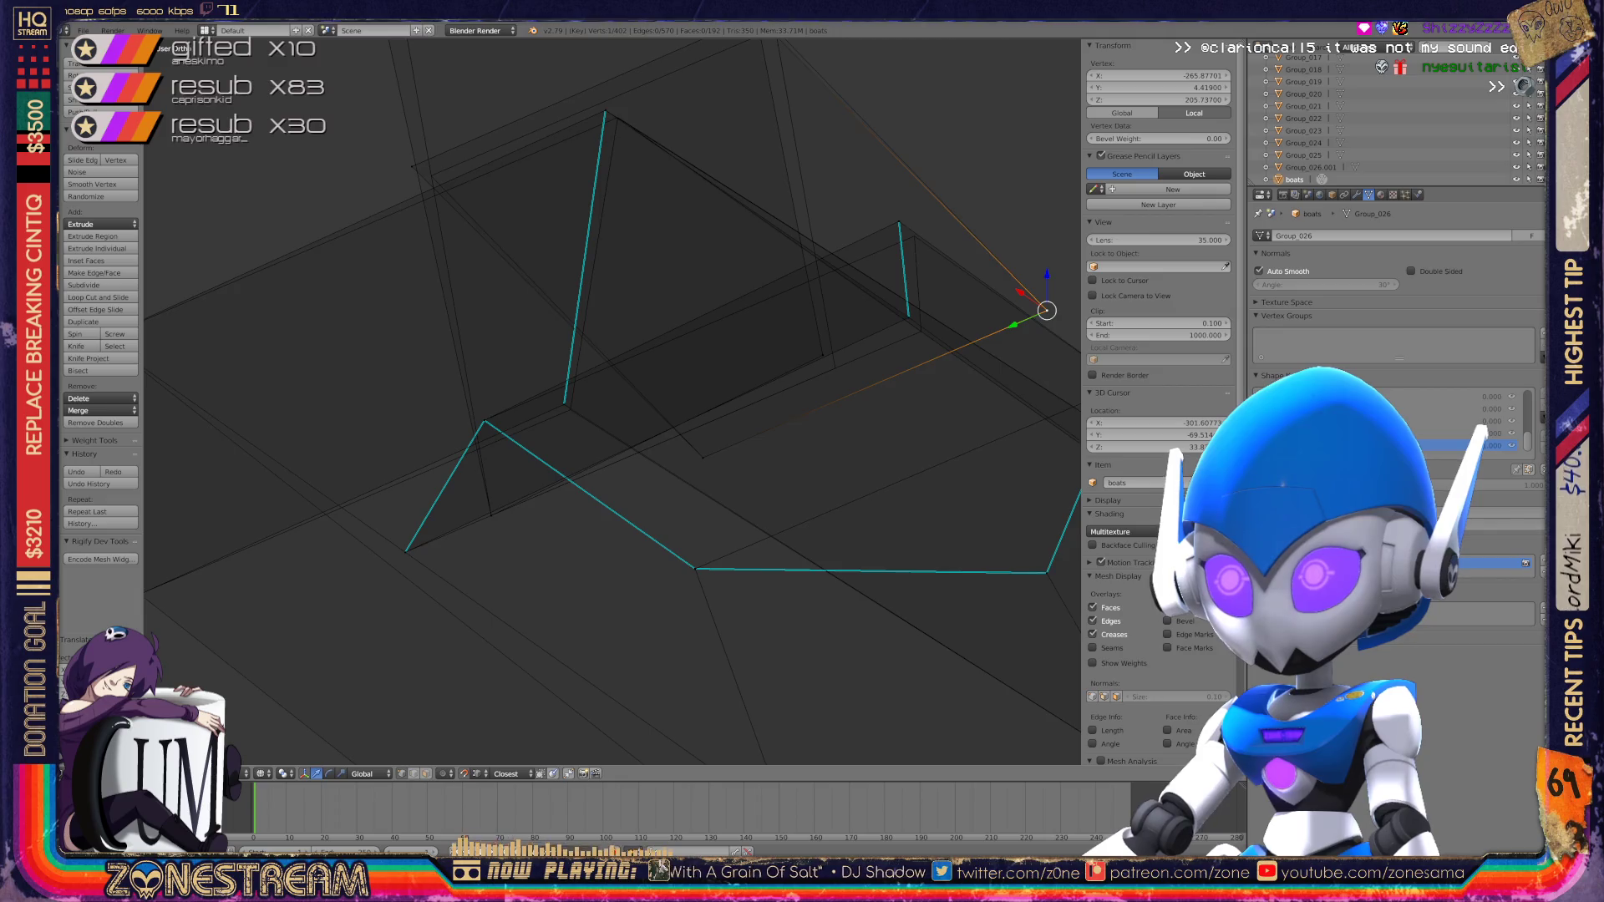
middle_click_drag(626, 376, 580, 453, "shift")
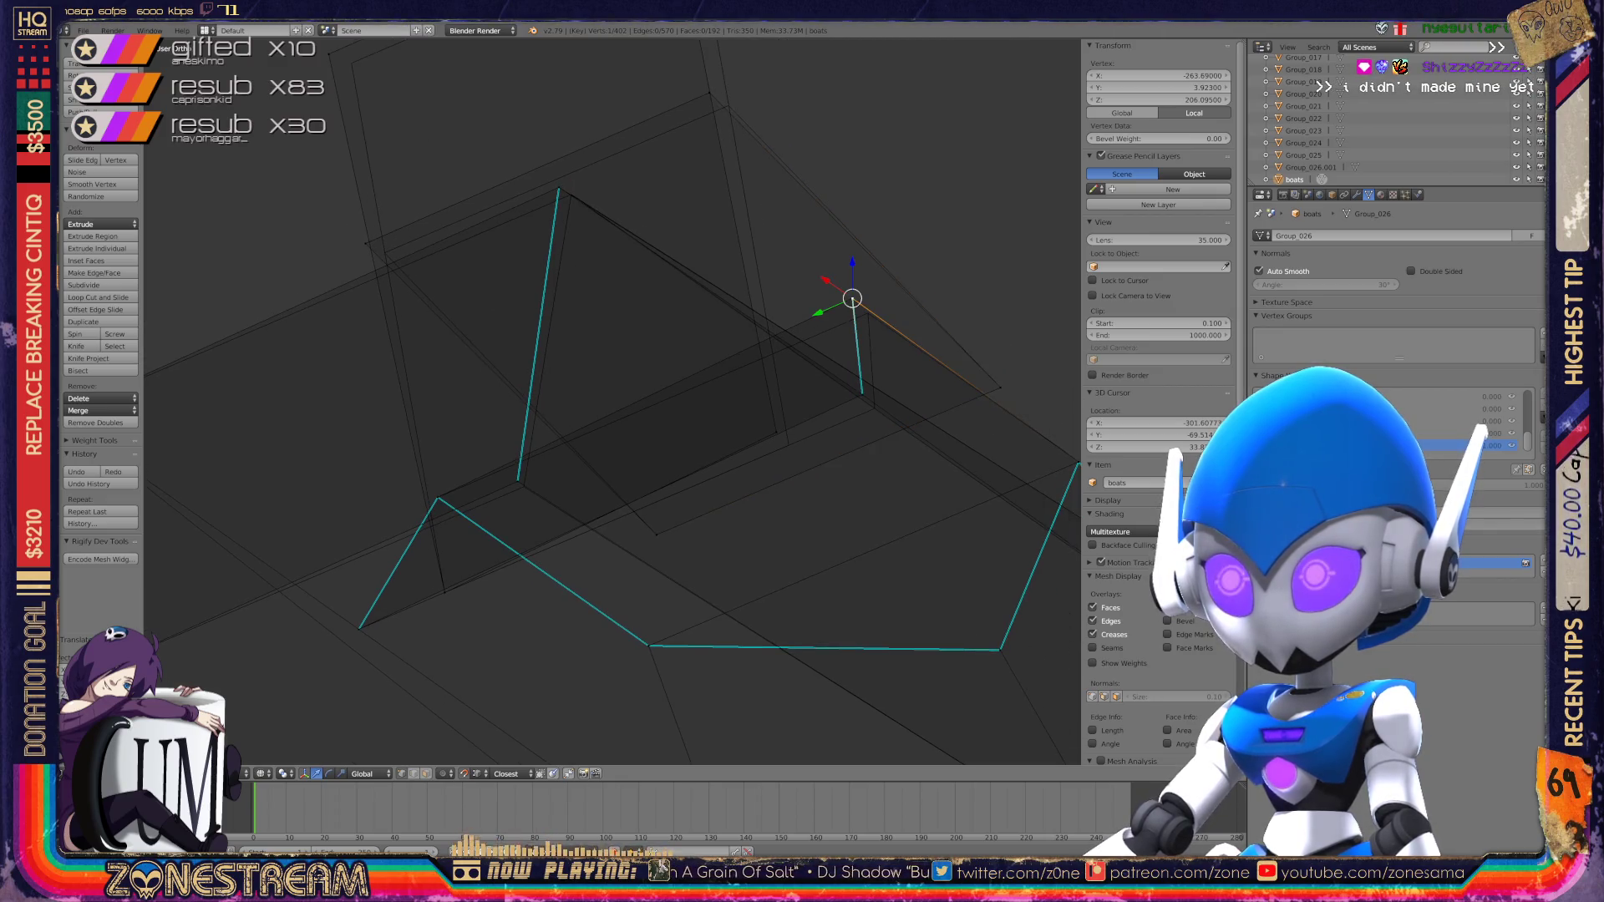
key("alt+m")
key("Escape")
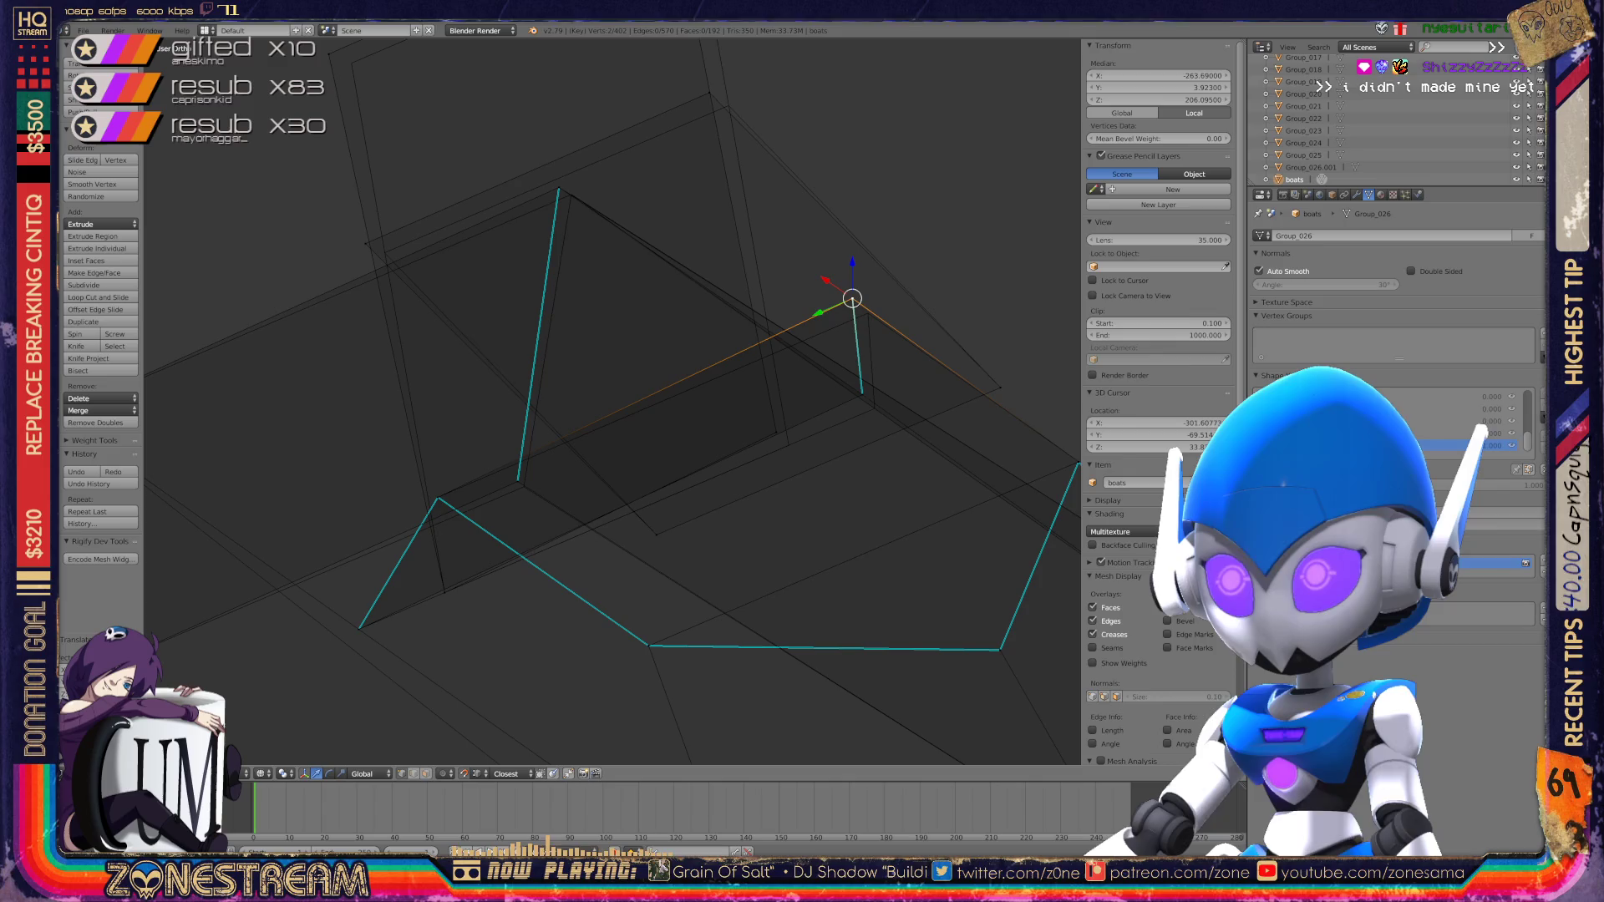
left_click_drag(852, 299, 868, 315)
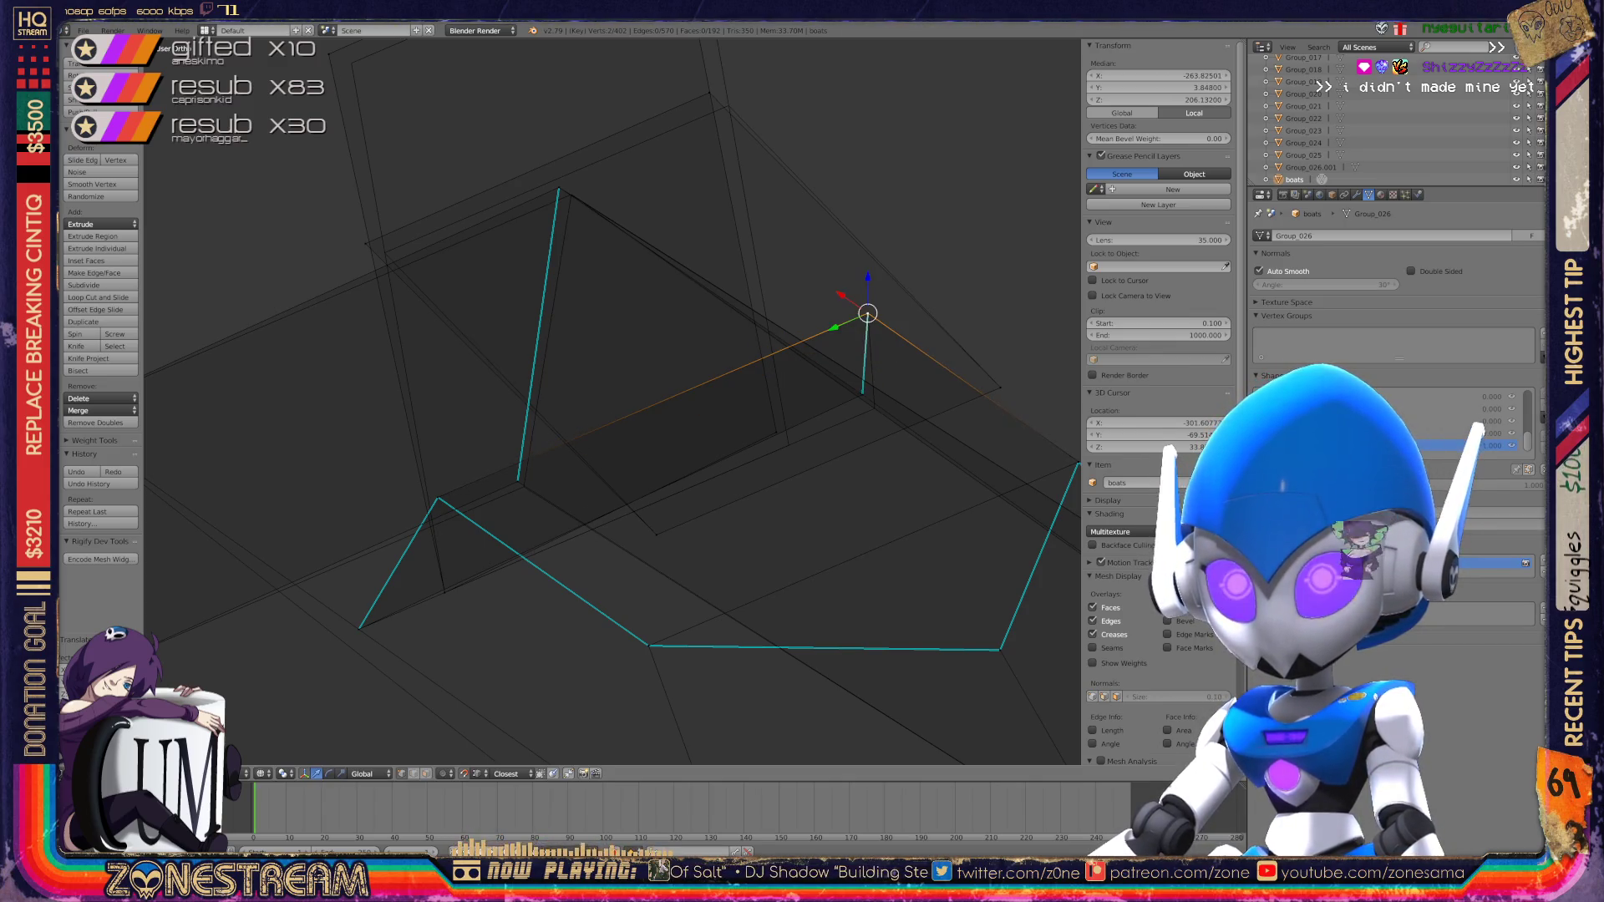
Step: Nudge a vertex near the upper left, then adjust the selection to two vertices
left_click(385, 252)
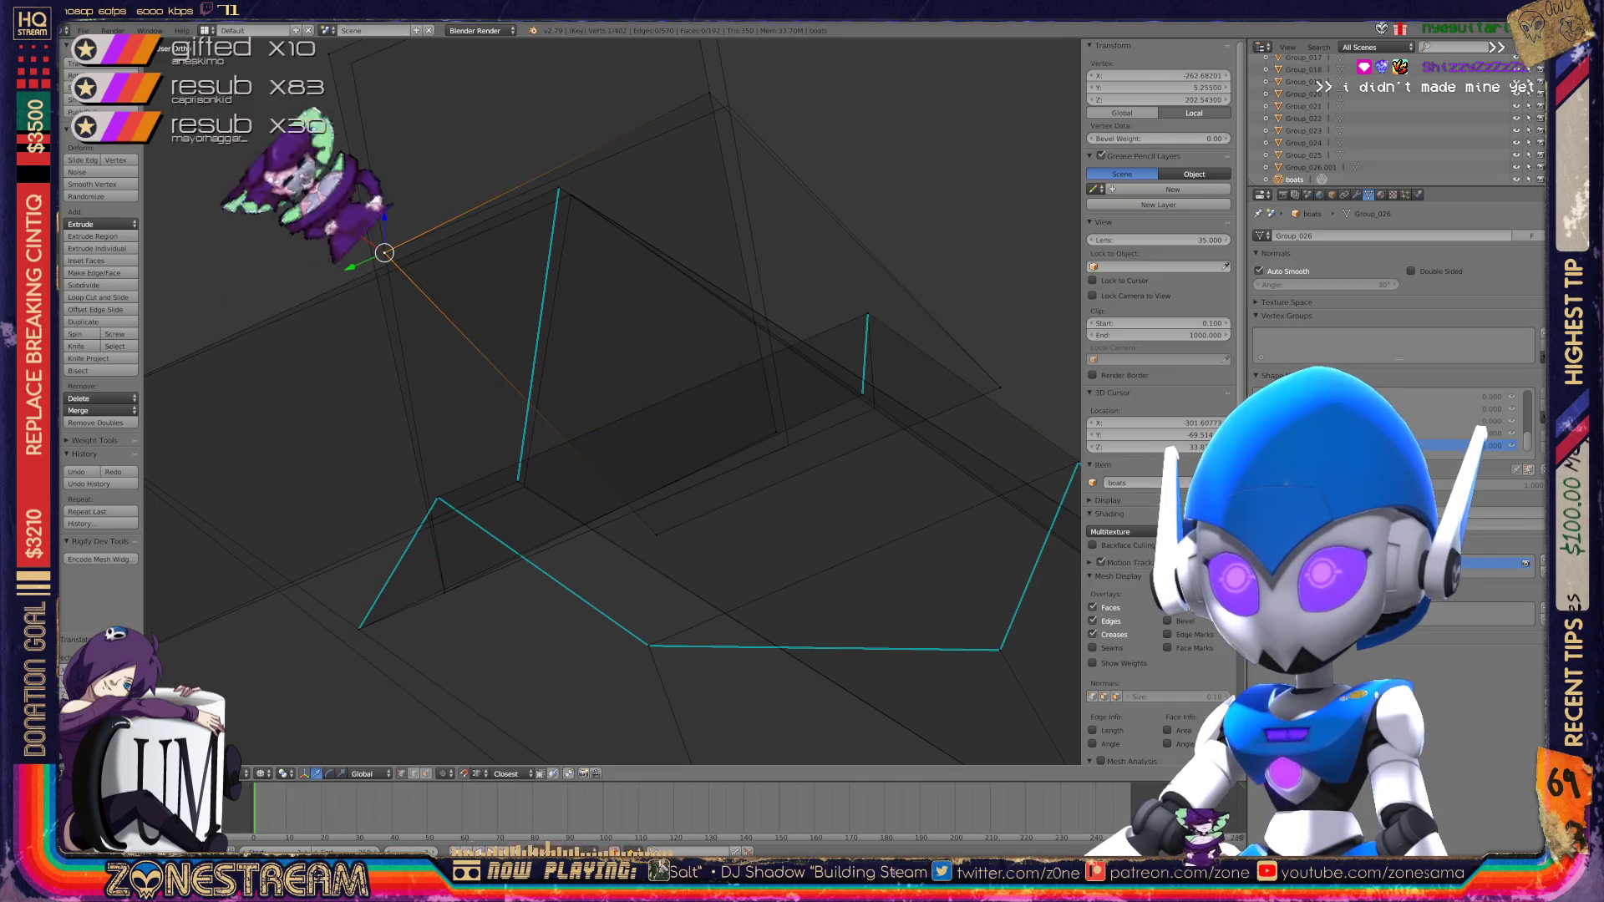
left_click_drag(709, 92, 727, 102)
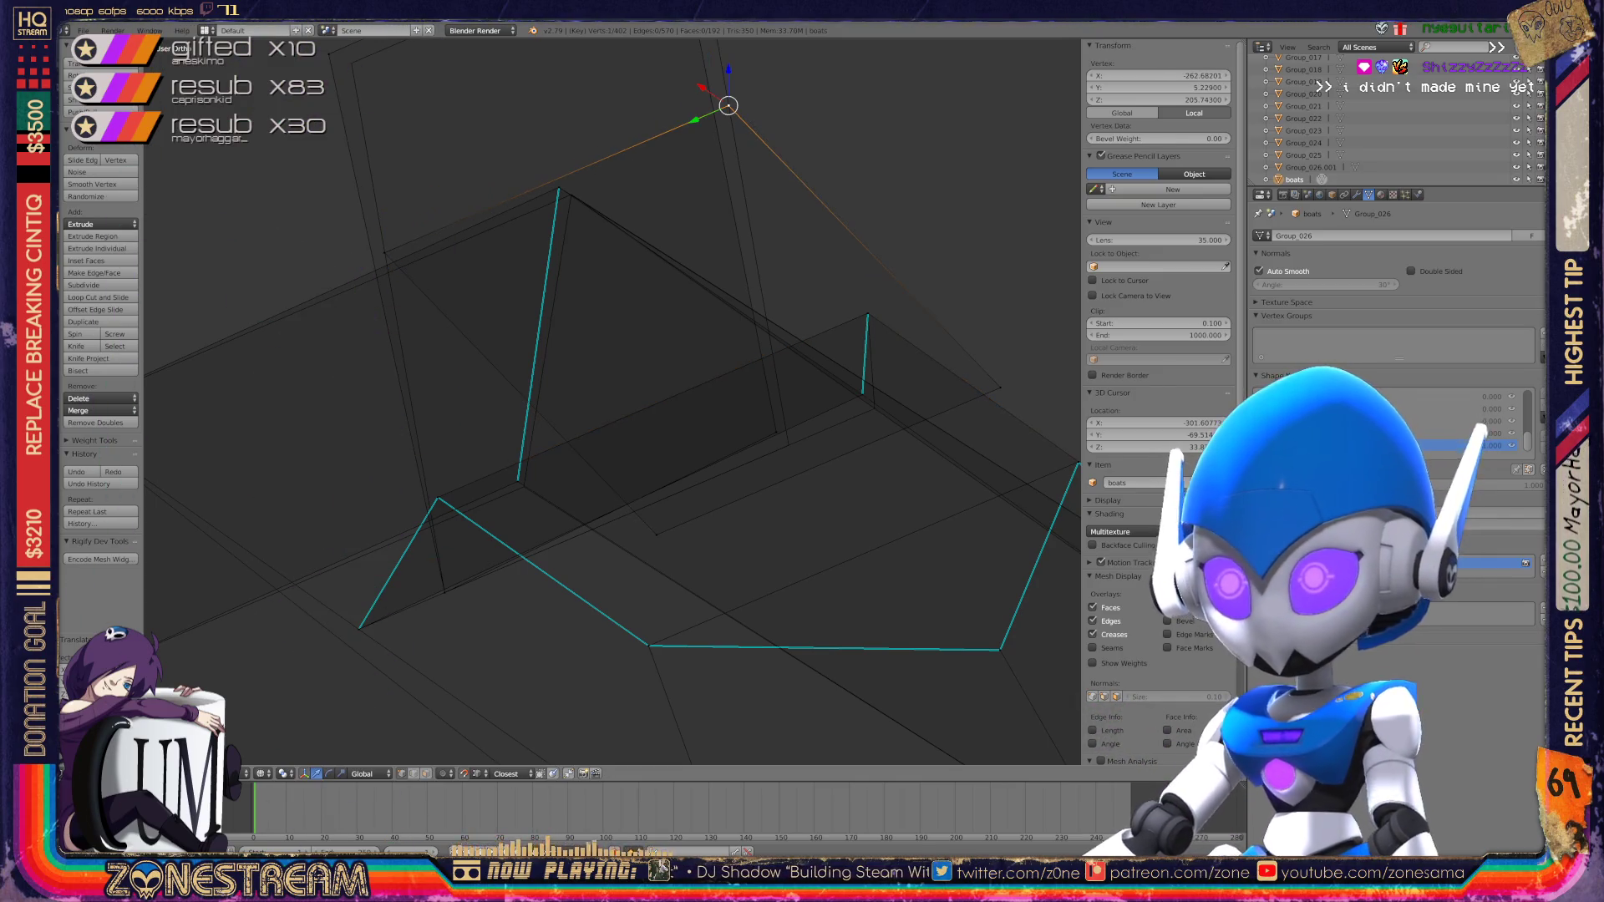
scroll(813, 605, "up", 5)
mouse_move(612, 401)
middle_mouse_down("shift")
mouse_move(387, 590)
mouse_move(433, 540)
mouse_move(472, 587)
mouse_move(337, 723)
middle_mouse_up("shift")
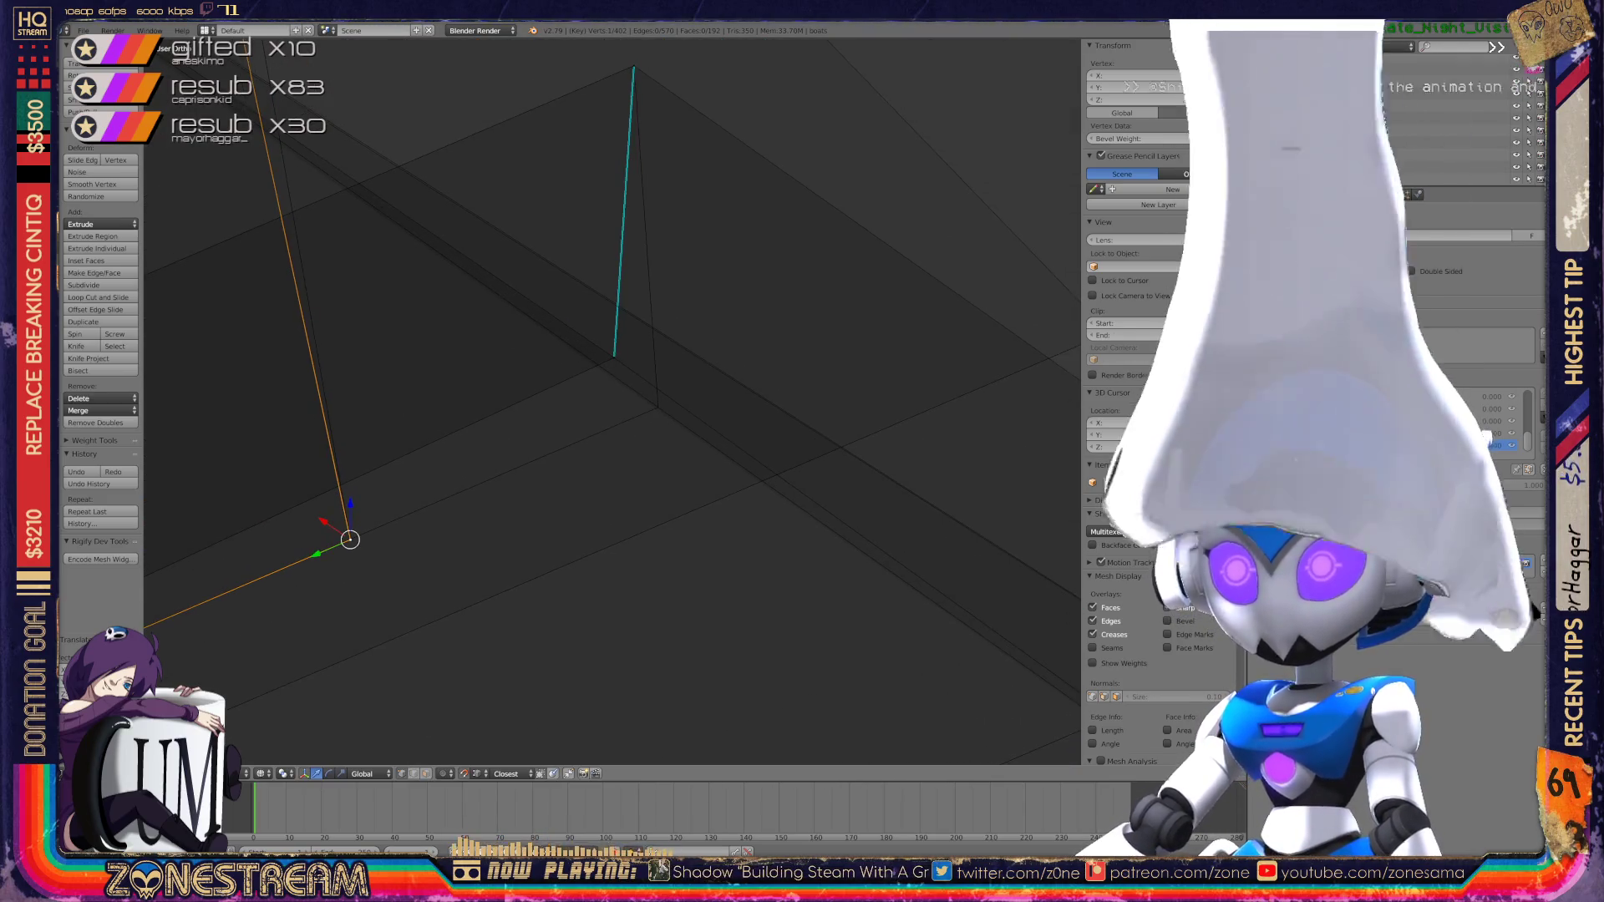
right_click(614, 358, "shift")
right_click(614, 358, "shift")
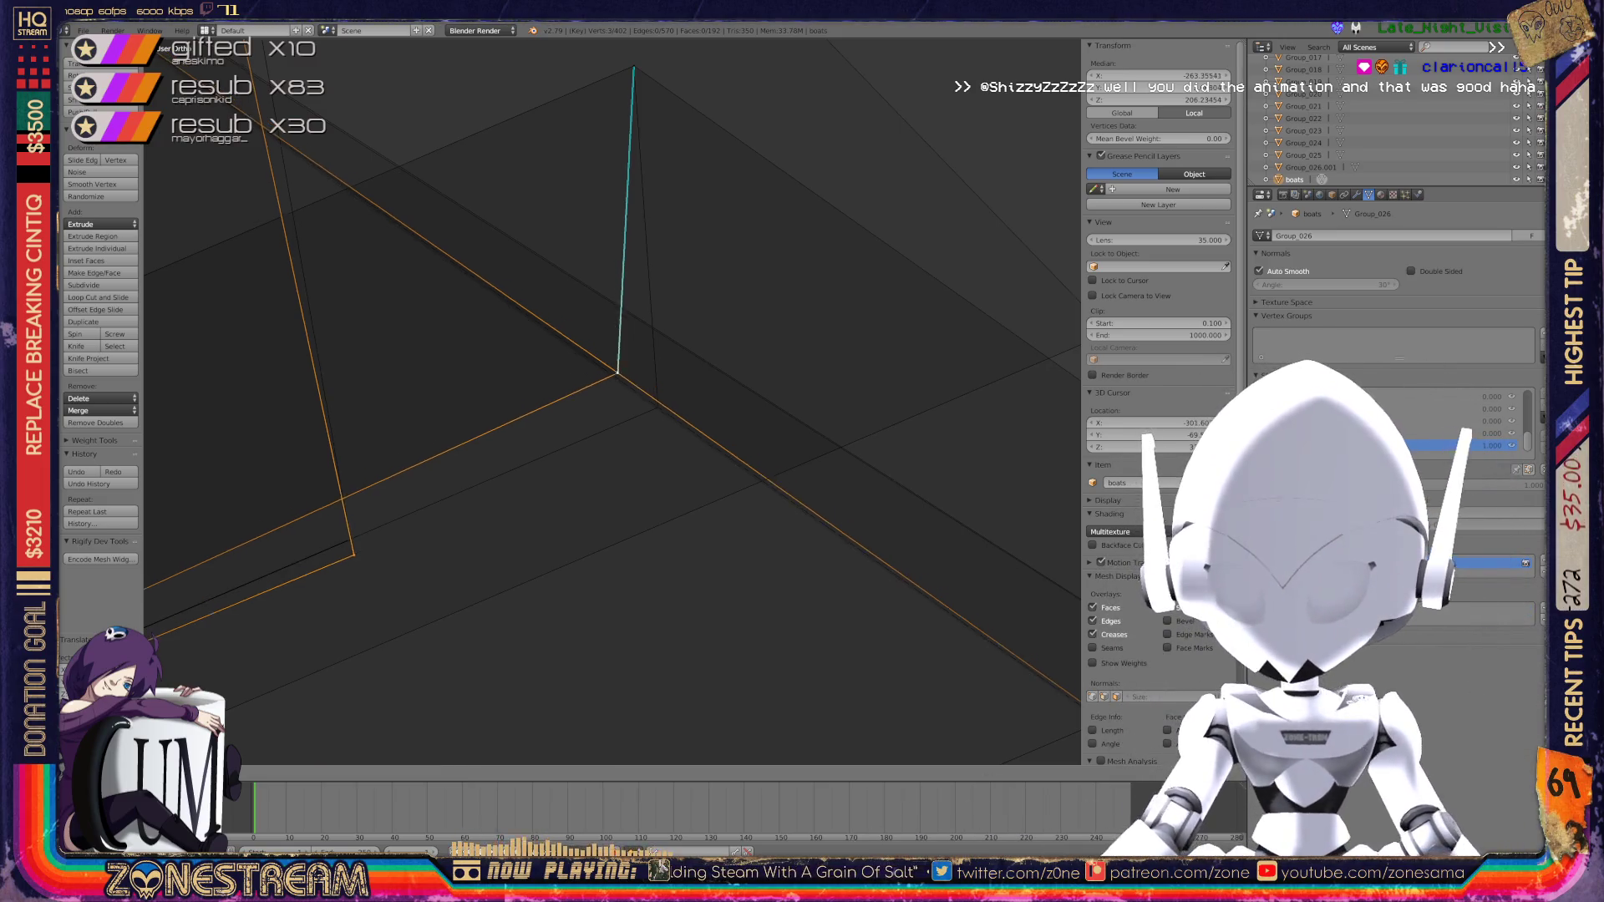
left_click(351, 539, "shift")
Step: Keep only the apex vertex selected and nudge it slightly right and down
scroll(613, 401, "down", 6)
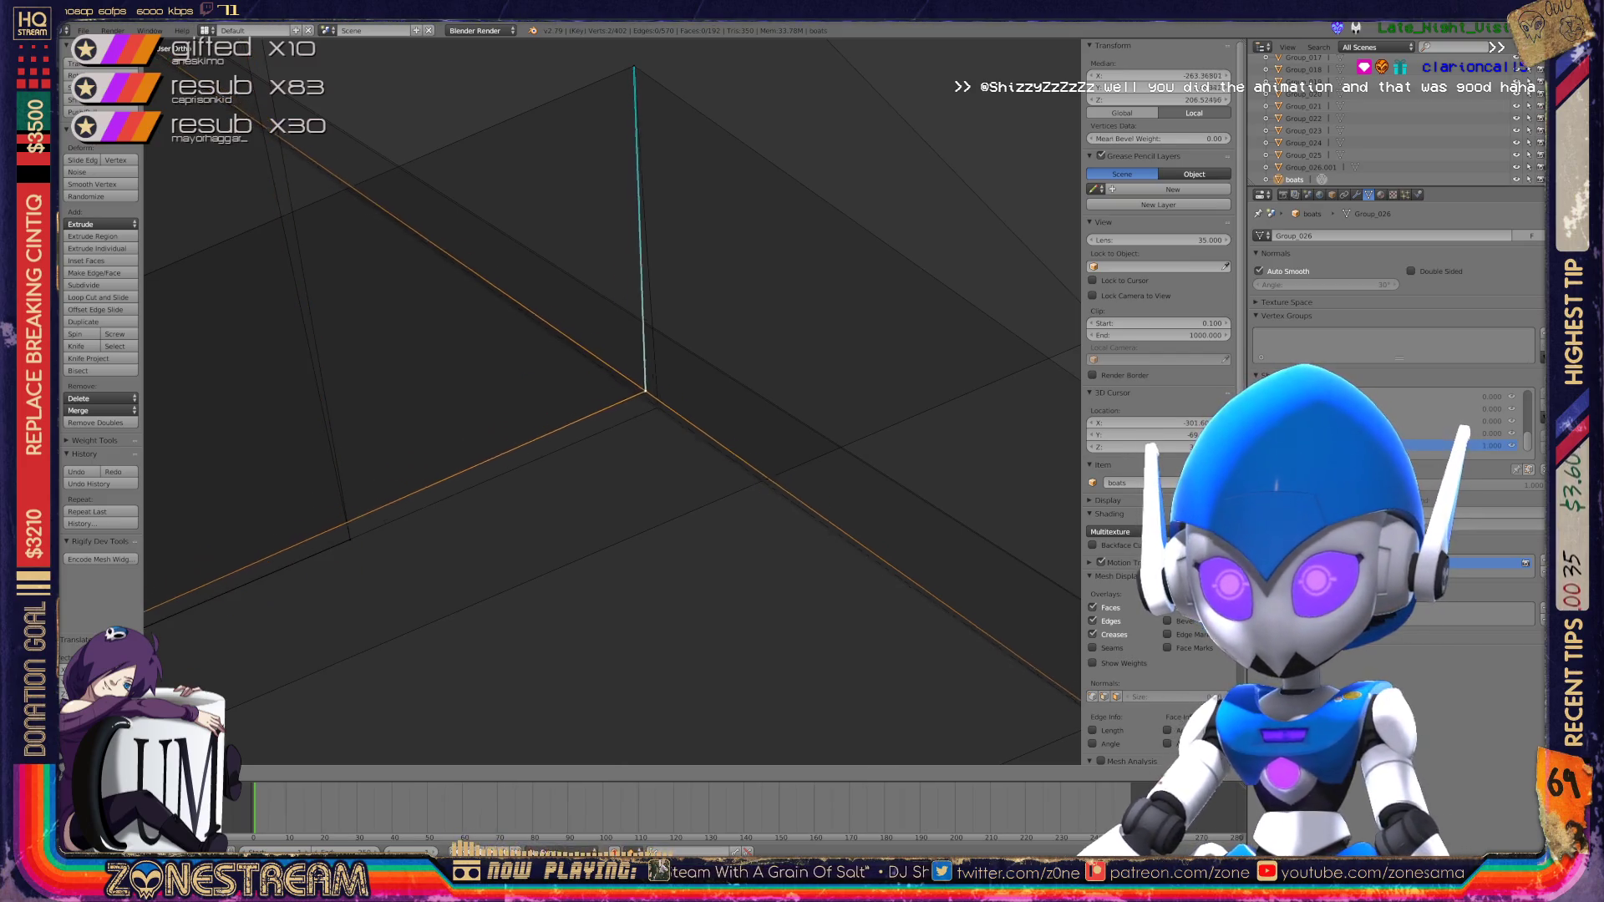
scroll(612, 401, "up", 3)
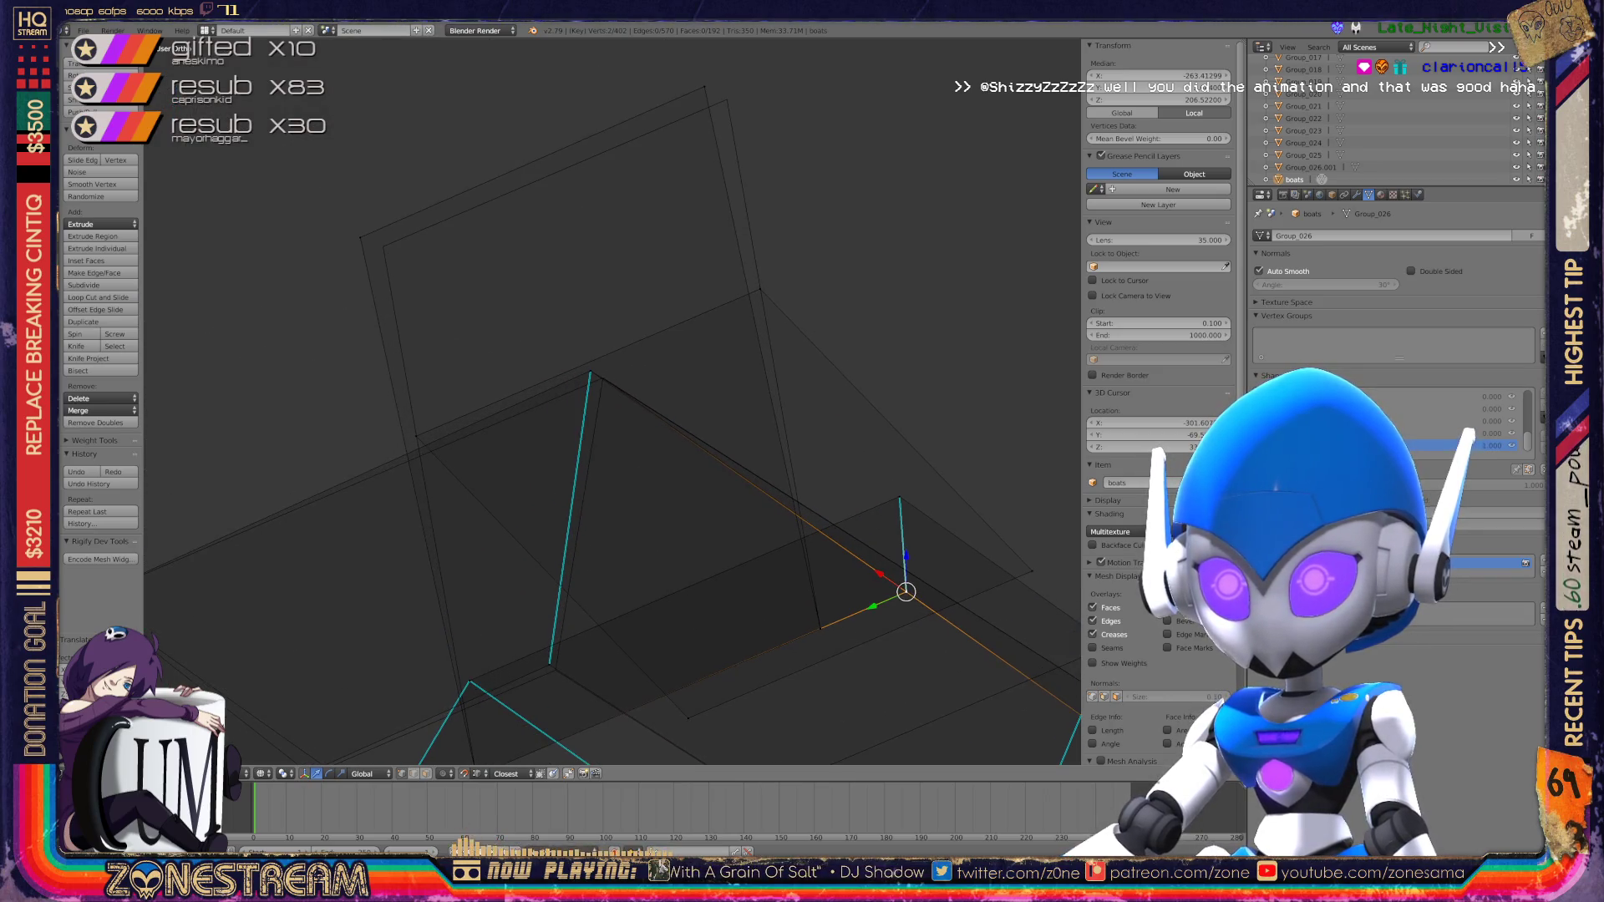
scroll(613, 401, "up", 1)
left_click(965, 628, "shift")
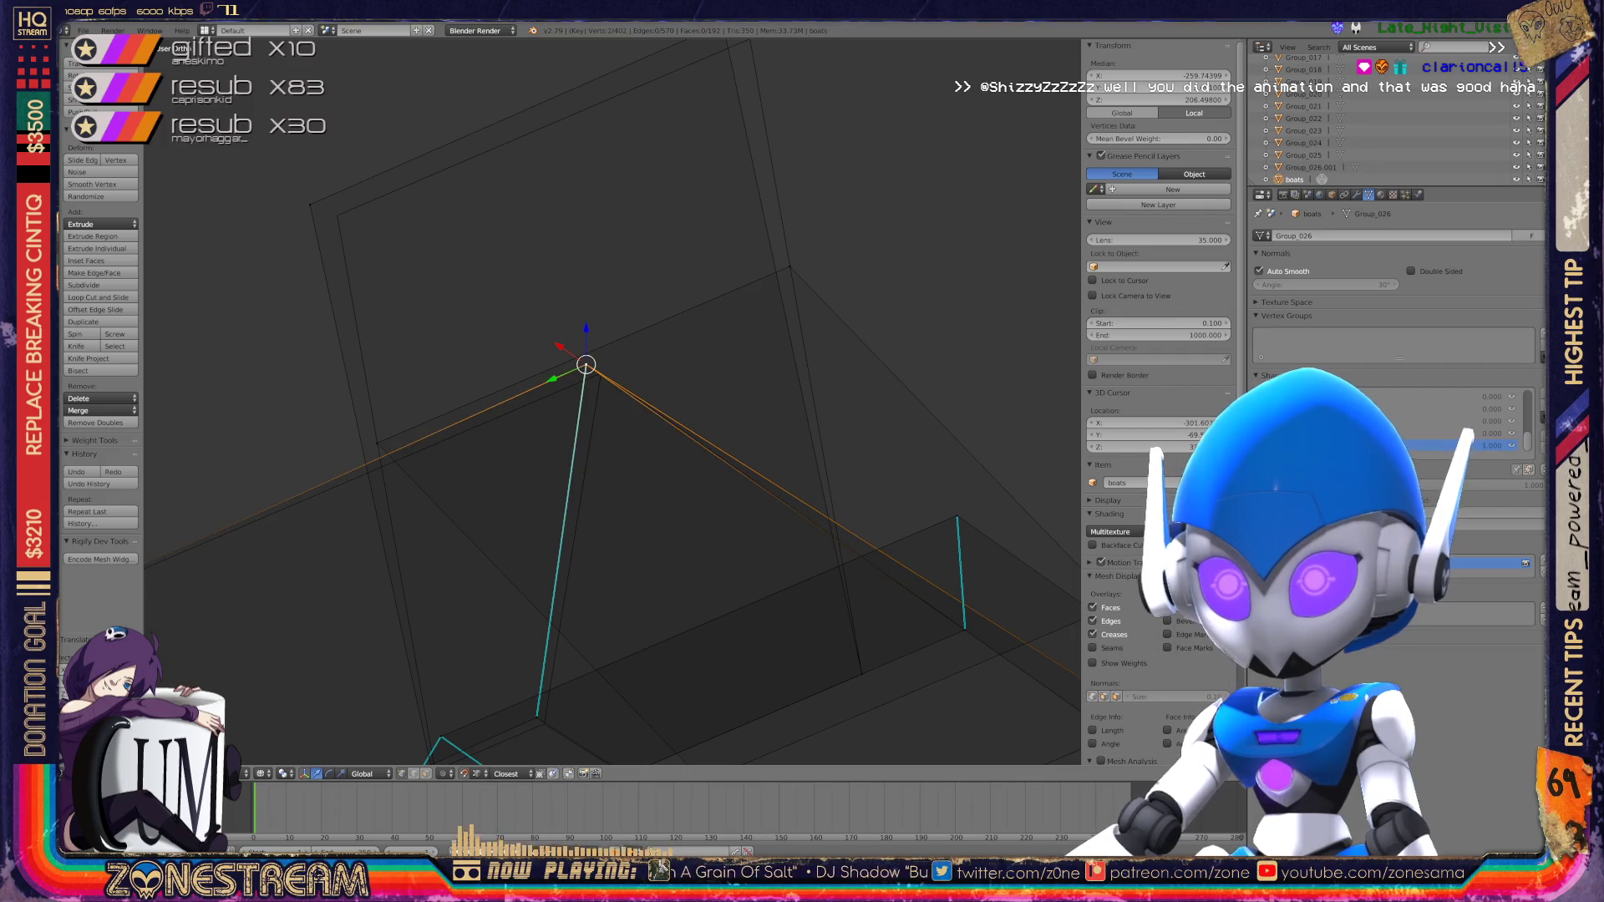
left_click_drag(586, 365, 601, 373)
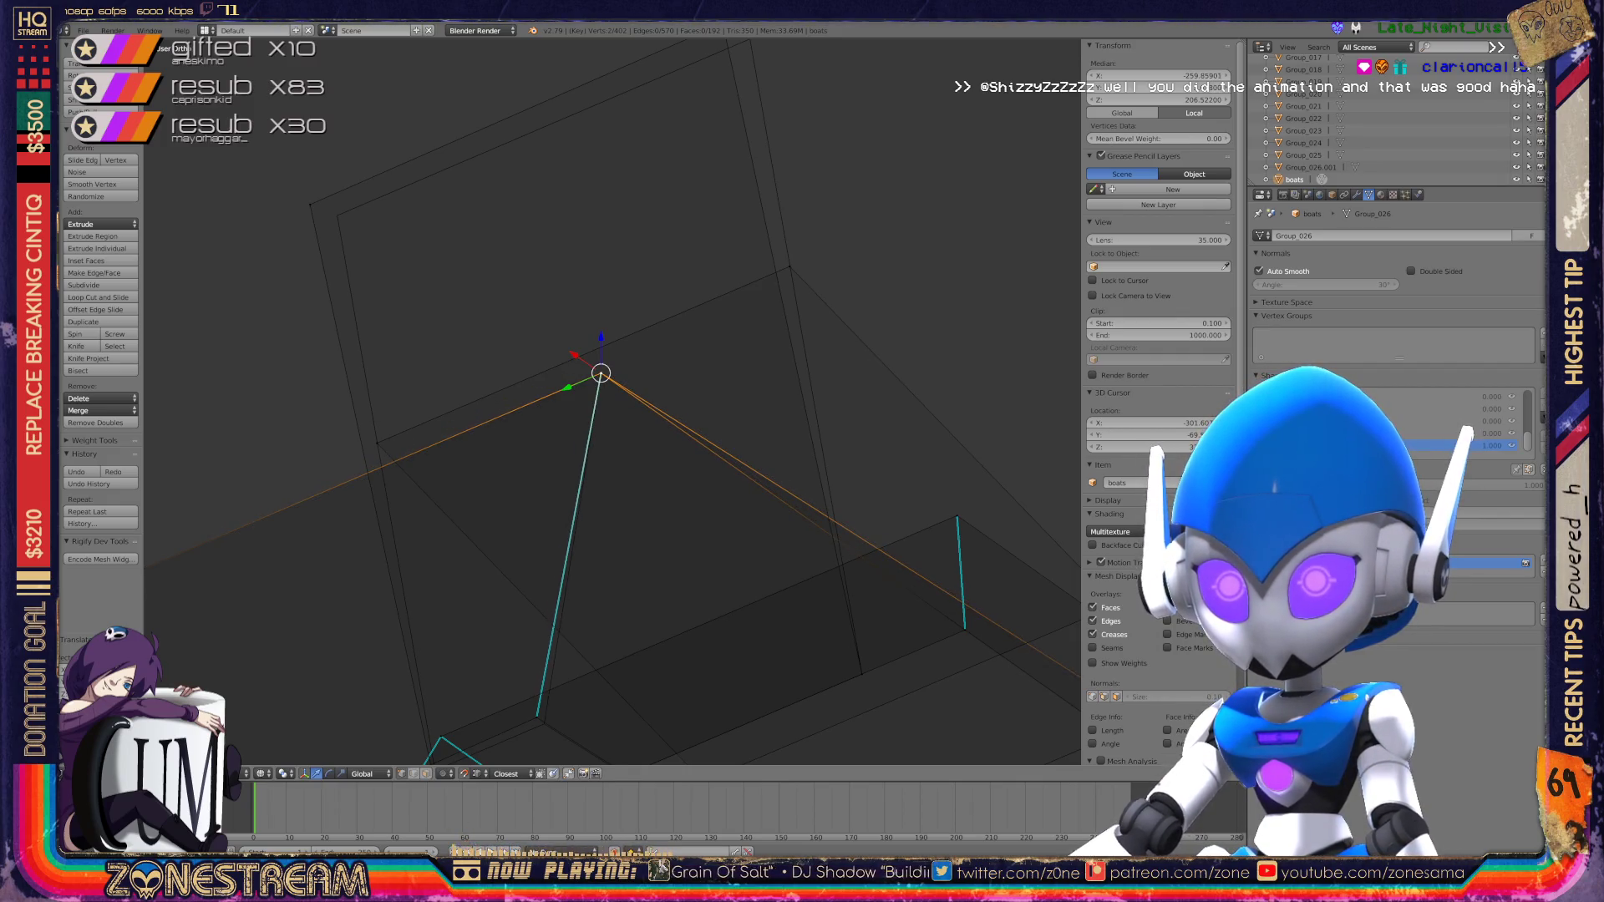
right_click(337, 215)
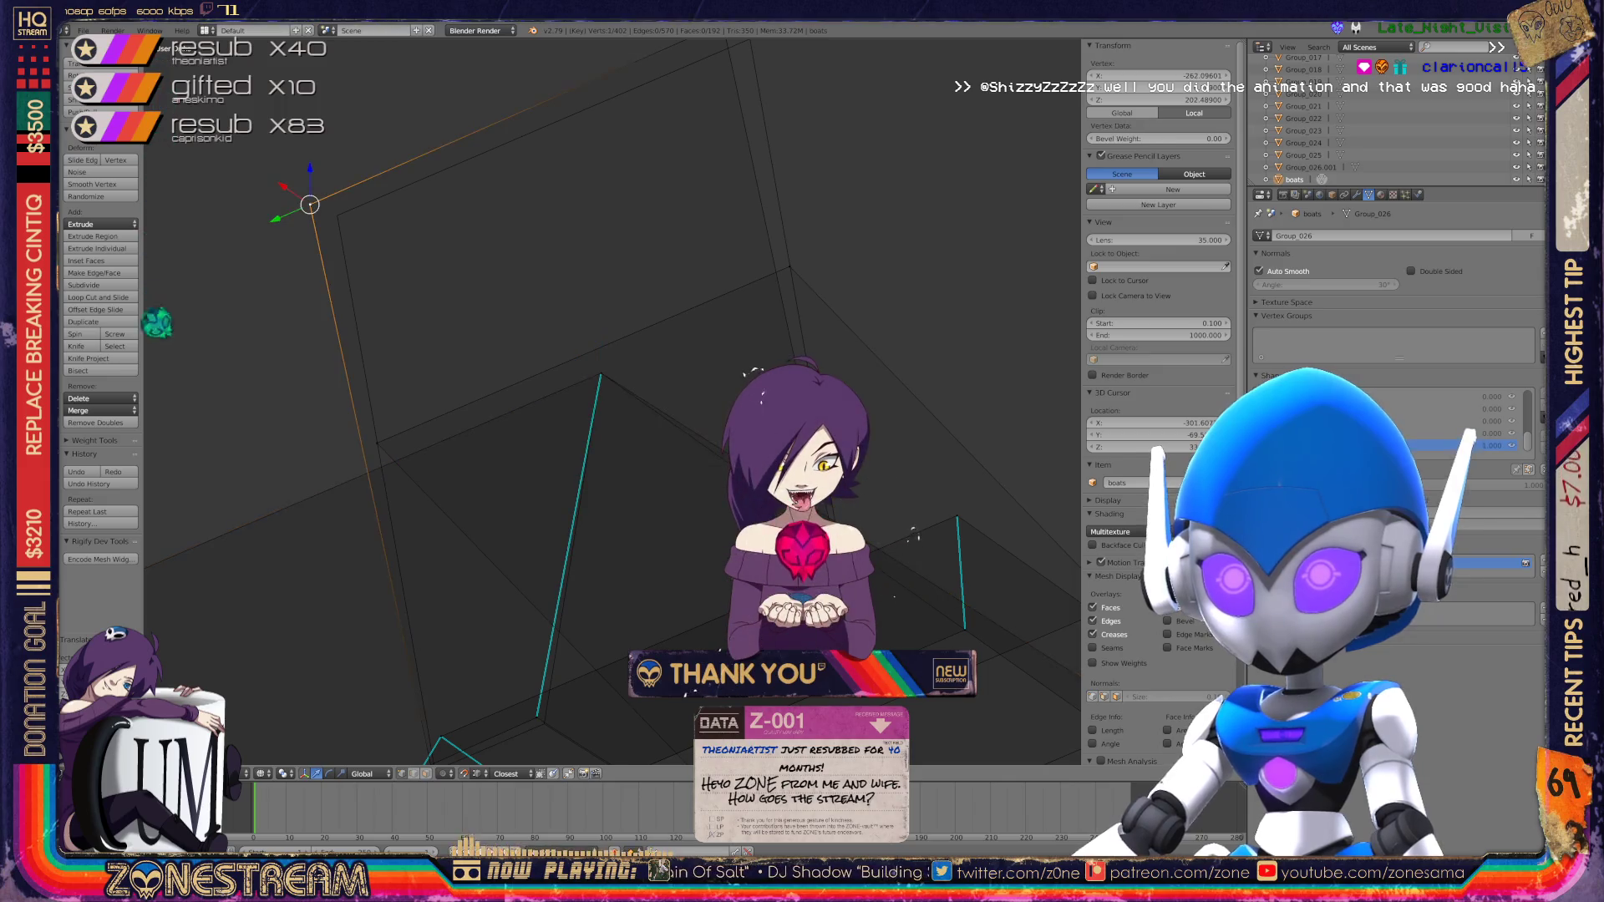
Step: Drag another hull vertex to a new height, then zoom out over the whole mesh
middle_click_drag(585, 376, 518, 459)
left_click_drag(268, 372, 667, 185)
mouse_move(669, 193)
middle_mouse_down()
mouse_move(626, 362)
mouse_move(795, 412)
mouse_move(684, 538)
mouse_move(513, 537)
mouse_move(771, 365)
mouse_move(688, 445)
mouse_move(618, 333)
mouse_move(535, 401)
middle_mouse_up()
key("Tab")
key("Tab")
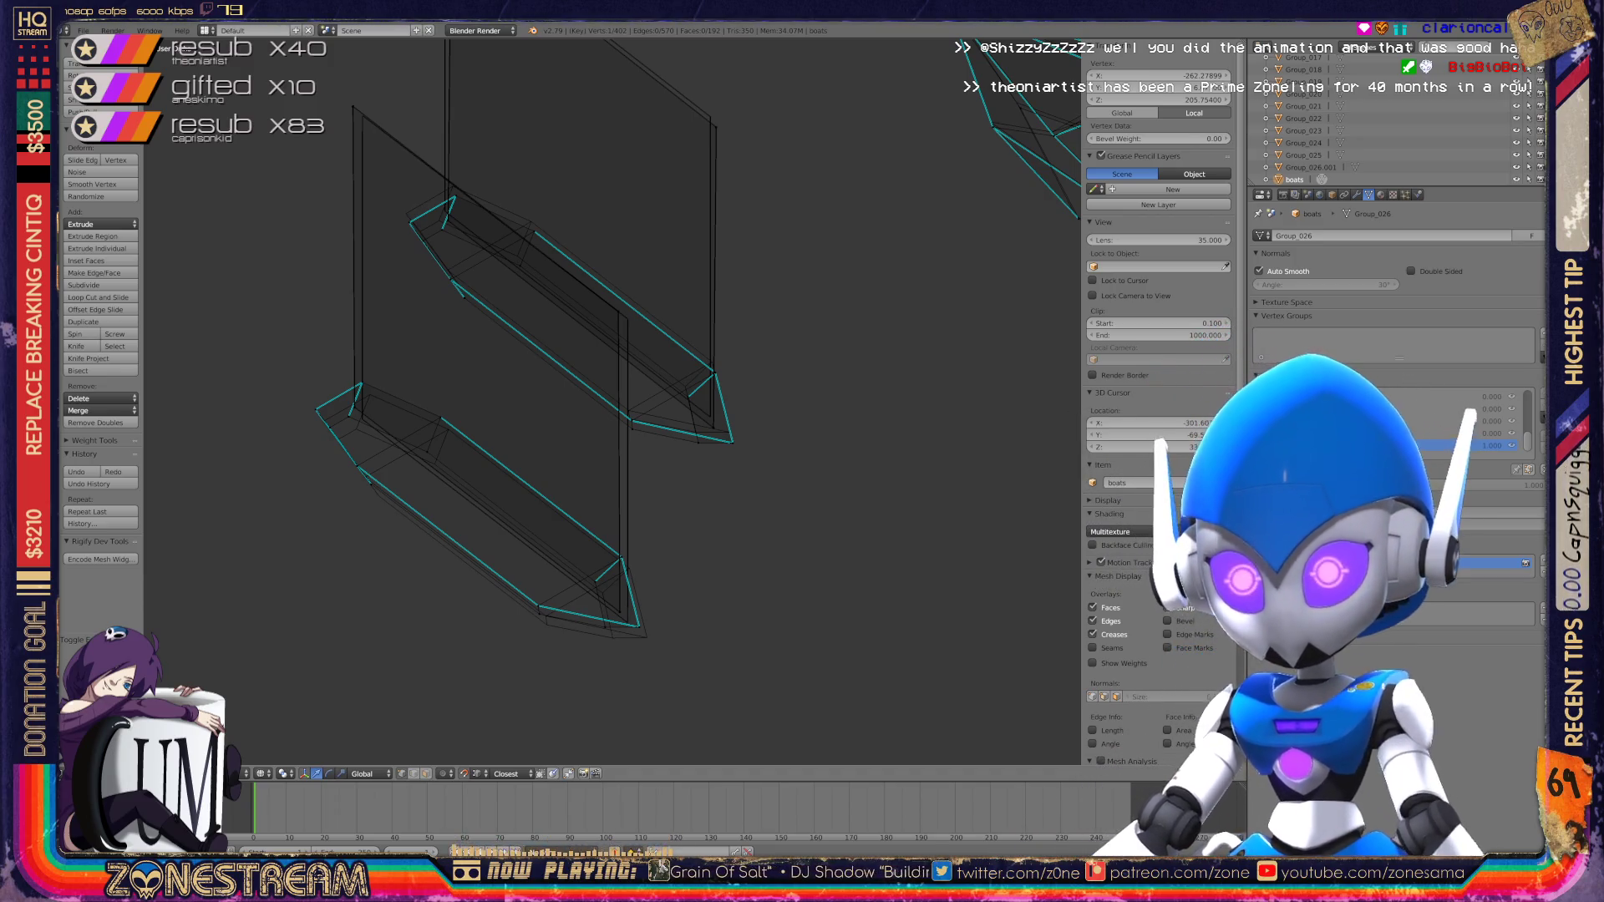
Step: Move the bow's bottom corner vertex up a little and adjust its depth
scroll(807, 403, "up", 5)
scroll(609, 401, "up", 2)
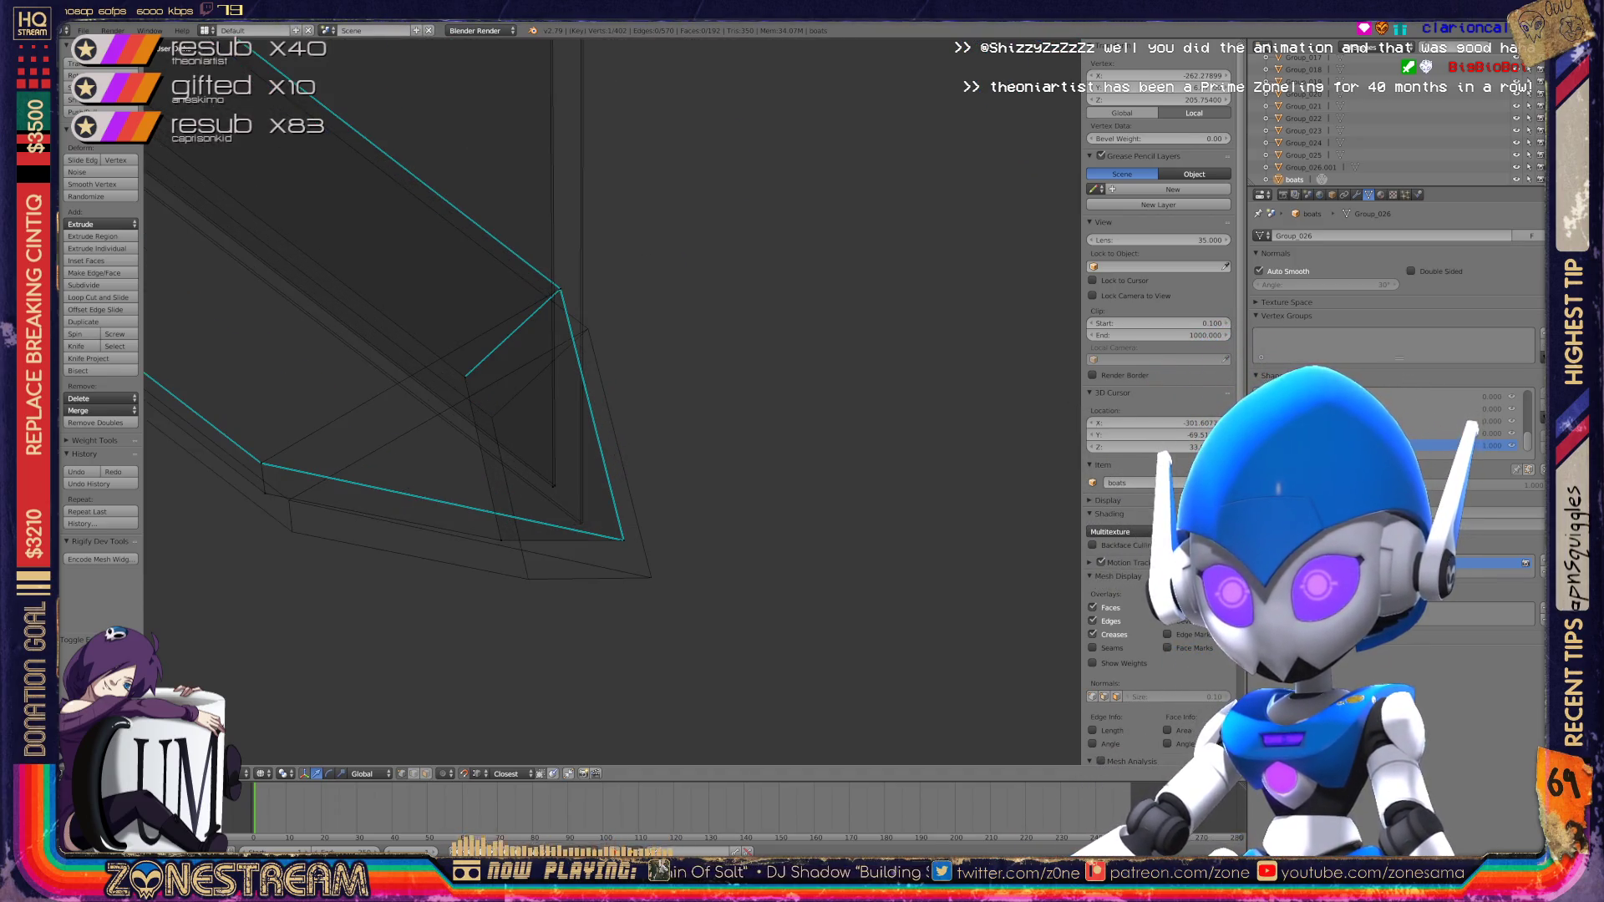
right_click(622, 539)
key("g")
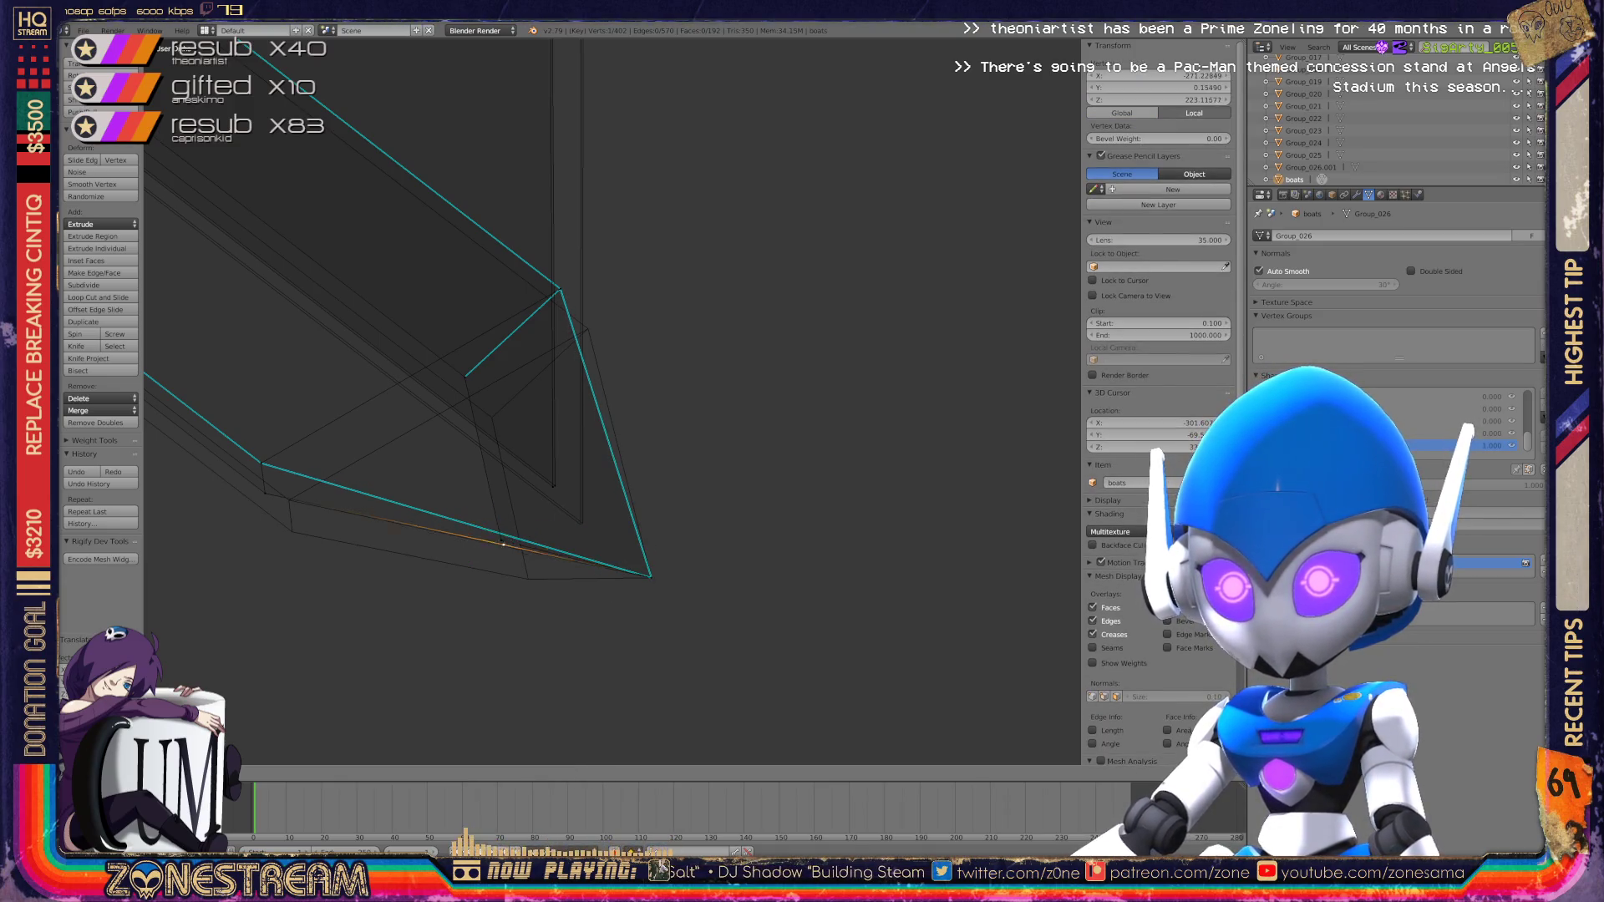
key("g")
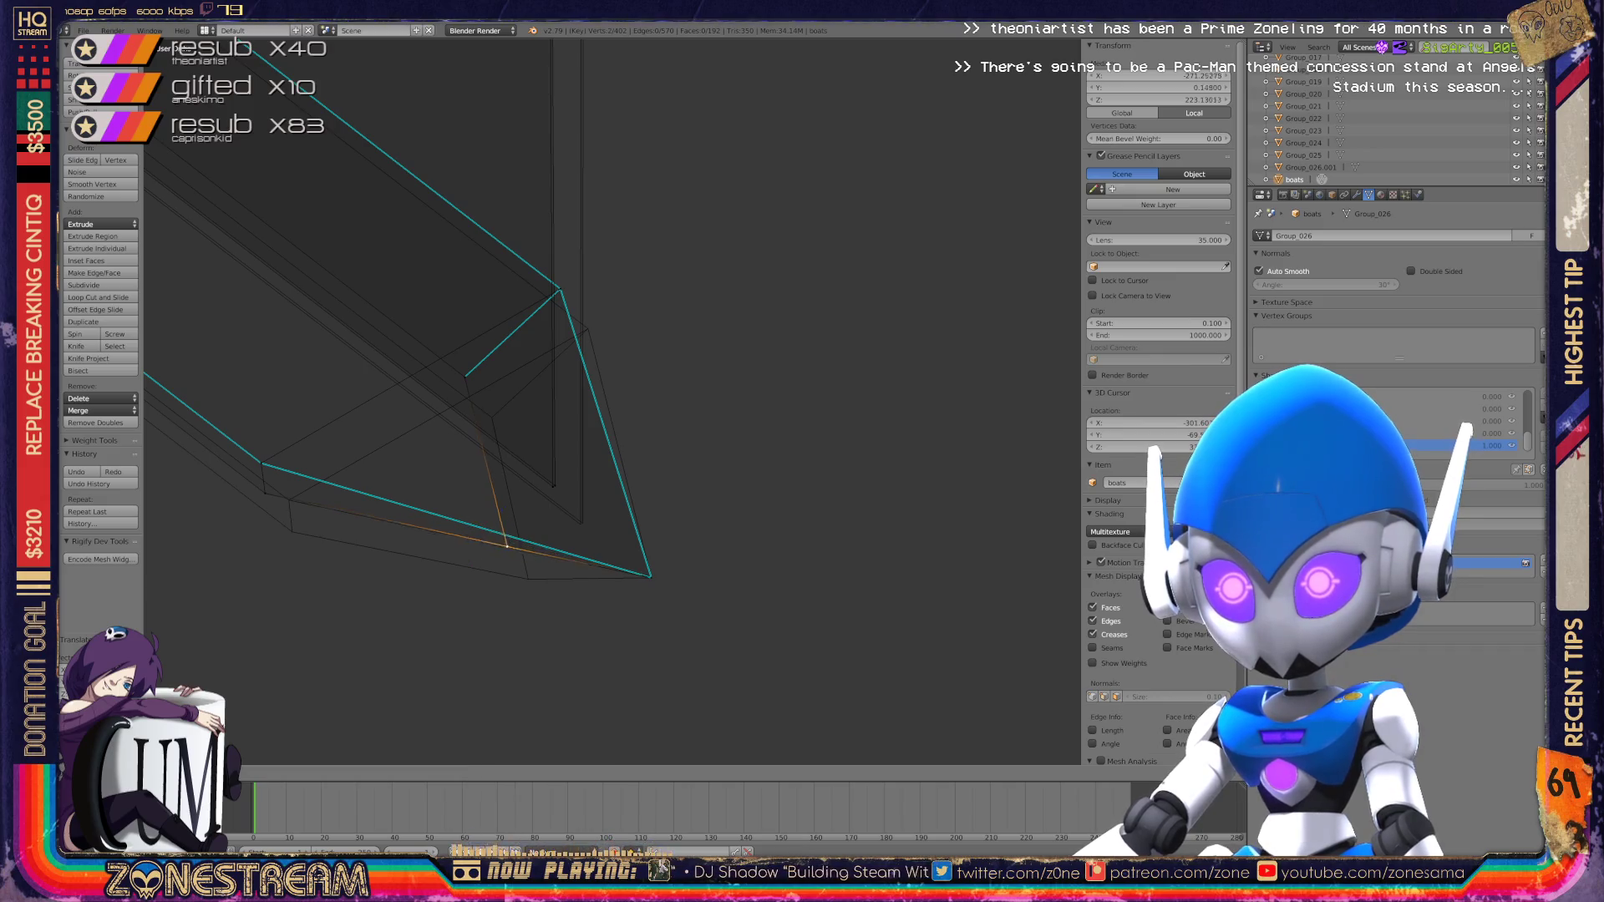
middle_click_drag(585, 418, 791, 460, "shift")
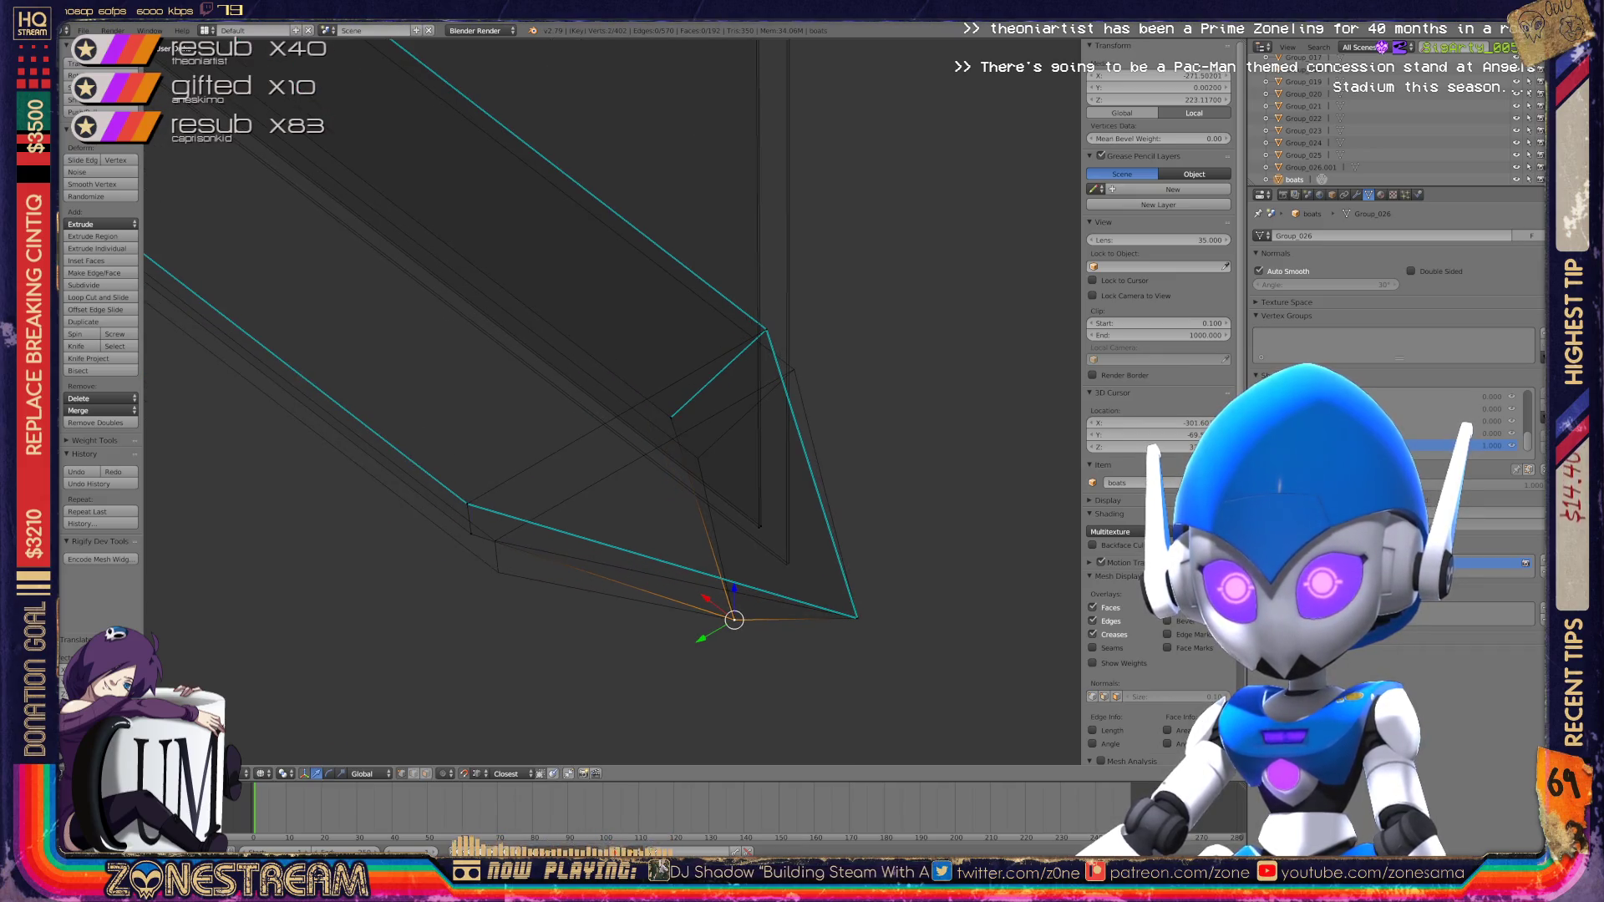
key("g")
key("Return")
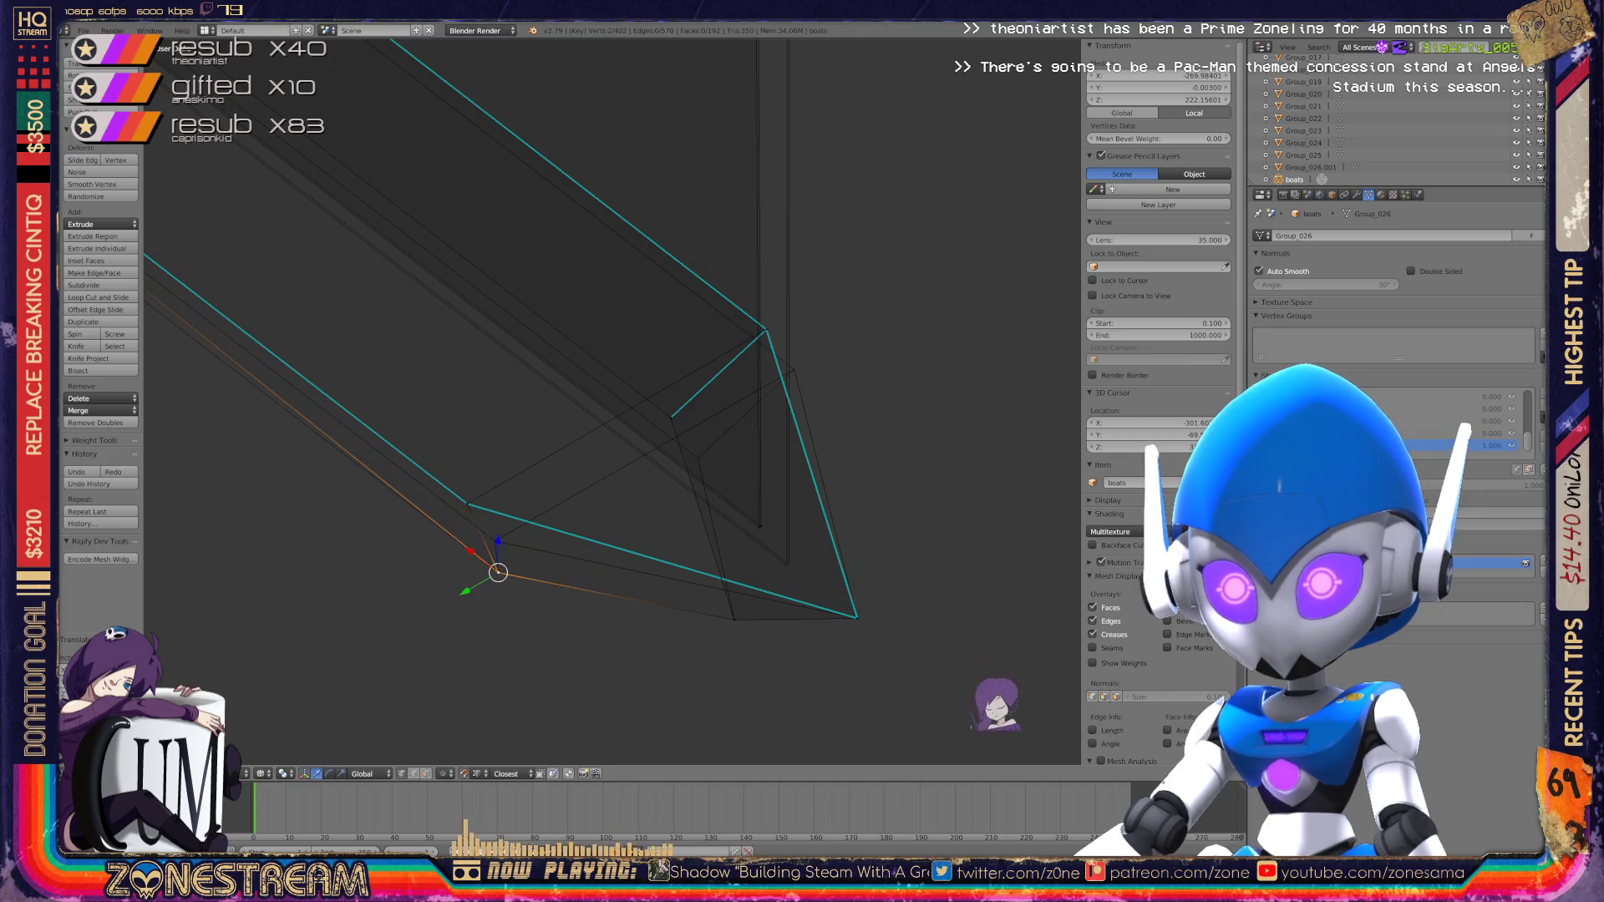
key("g")
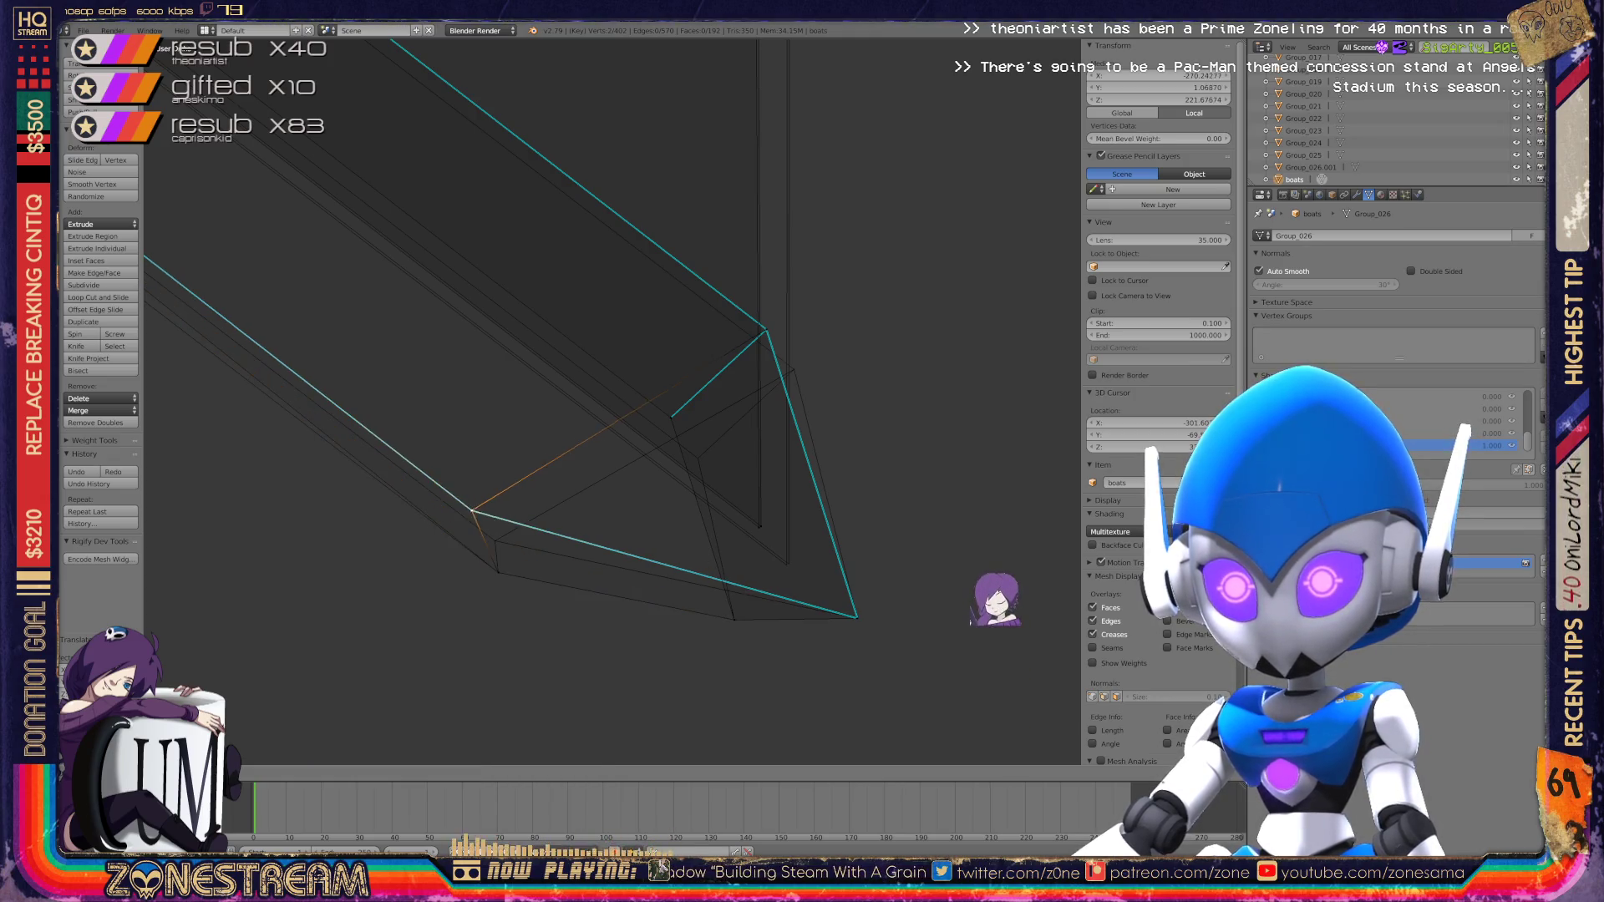
key("Return")
middle_click_drag(585, 418, 489, 464, "shift")
Step: Lower the bow's apex vertex into a new position
right_click(671, 378)
key("g")
key("Return")
scroll(703, 641, "up", 7)
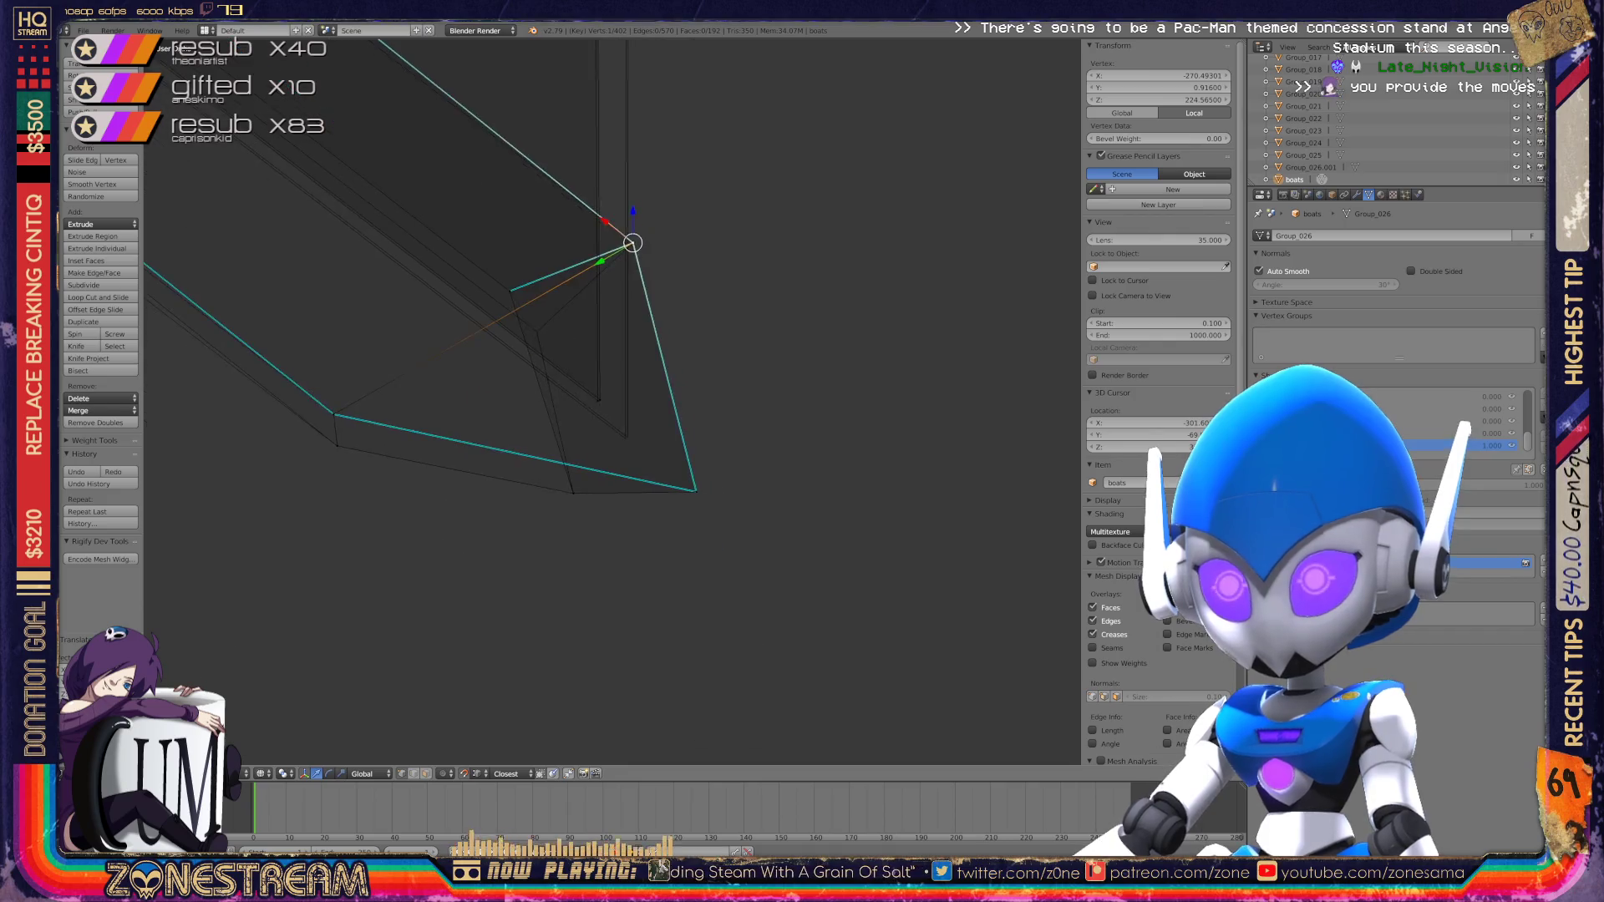
key("g")
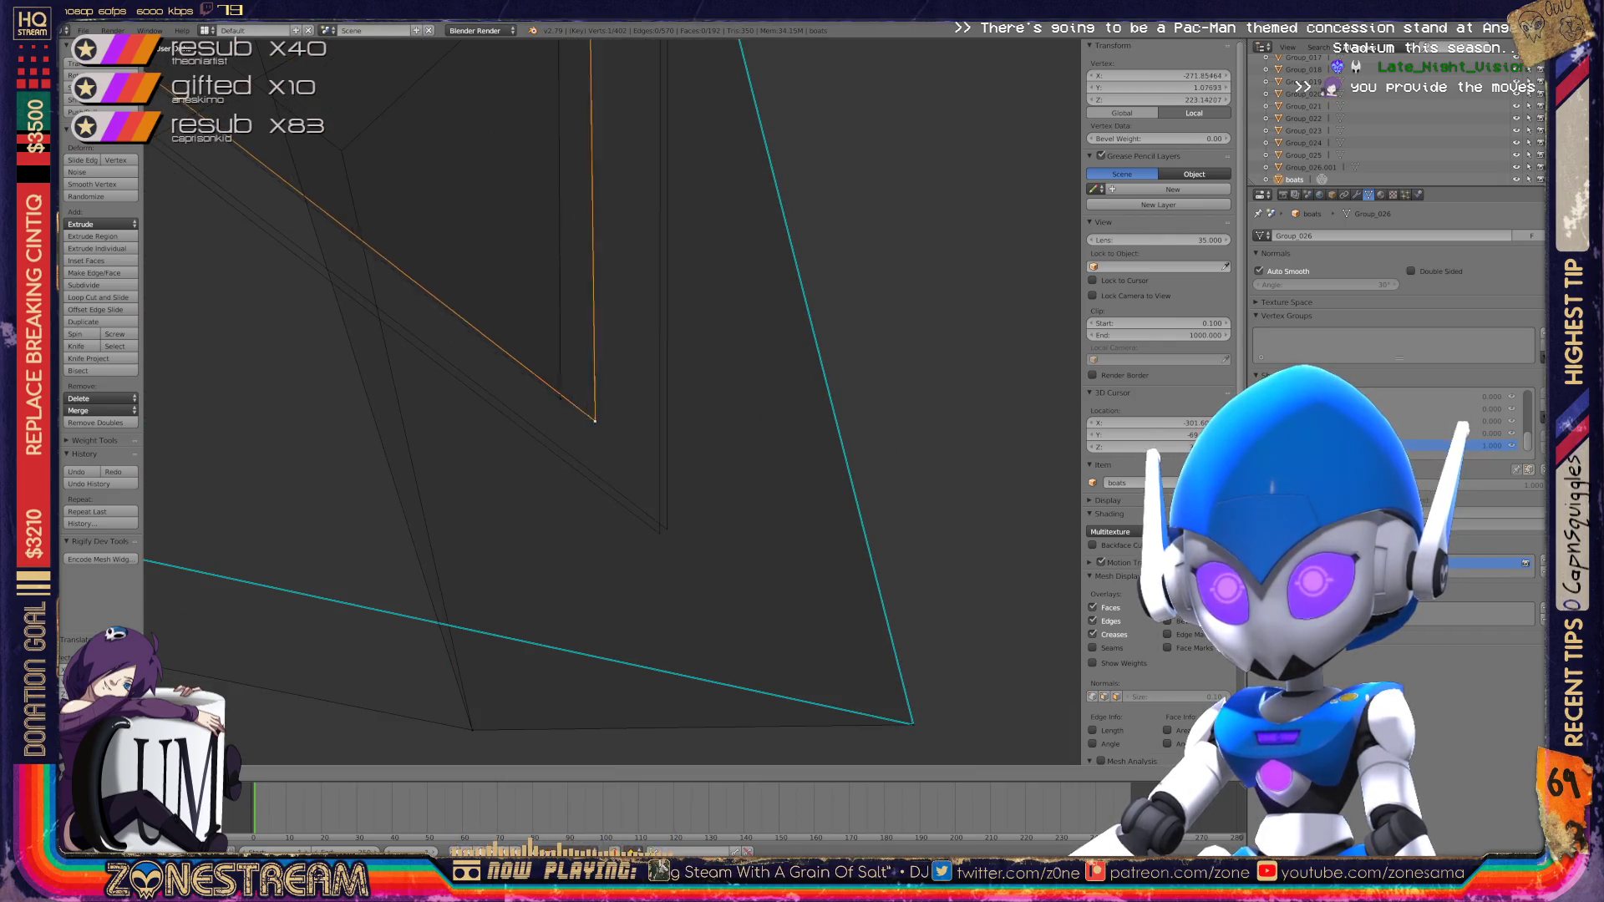
key("Return")
key("g")
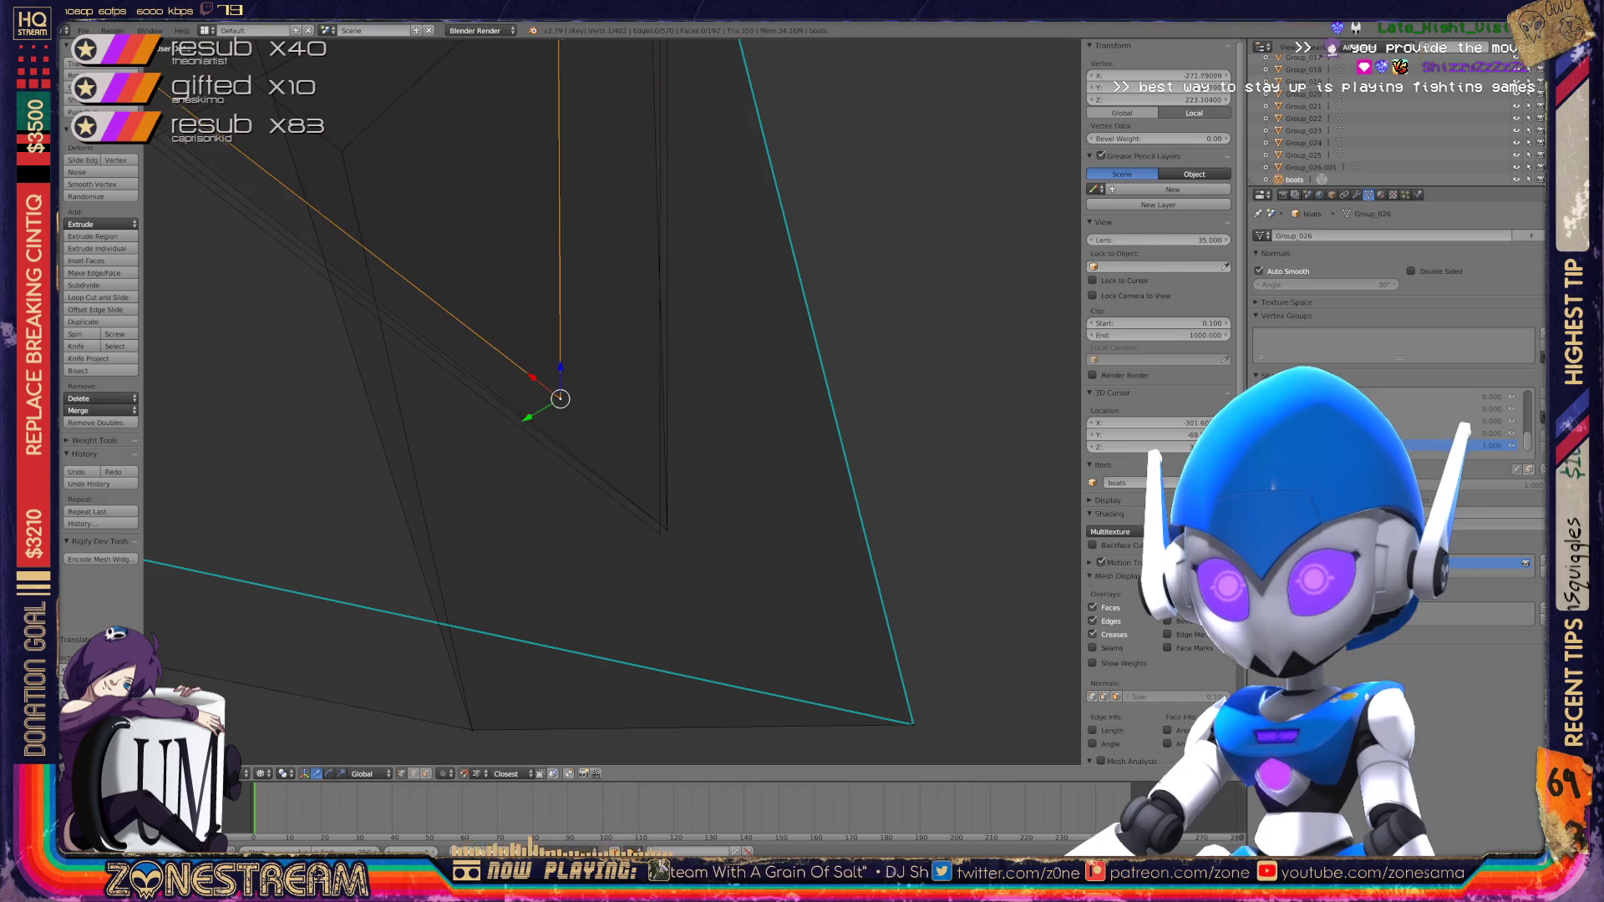
scroll(955, 603, "down", 12)
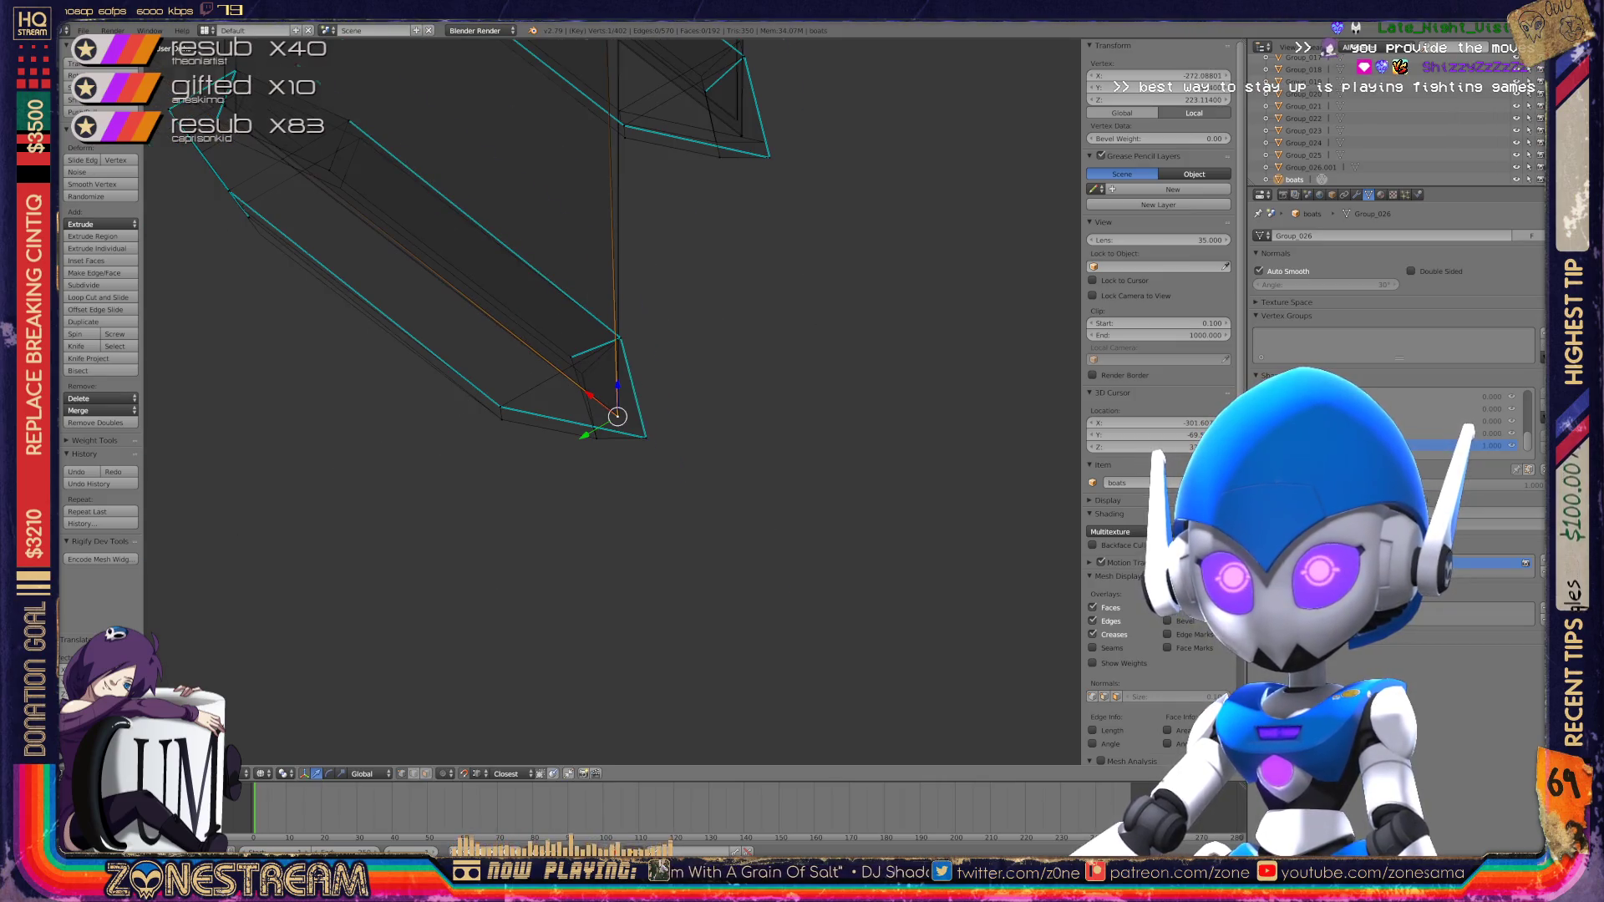
Step: Reposition the next hull prism's end vertex toward its pointed tip, near Z 224.07
scroll(955, 603, "up", 8)
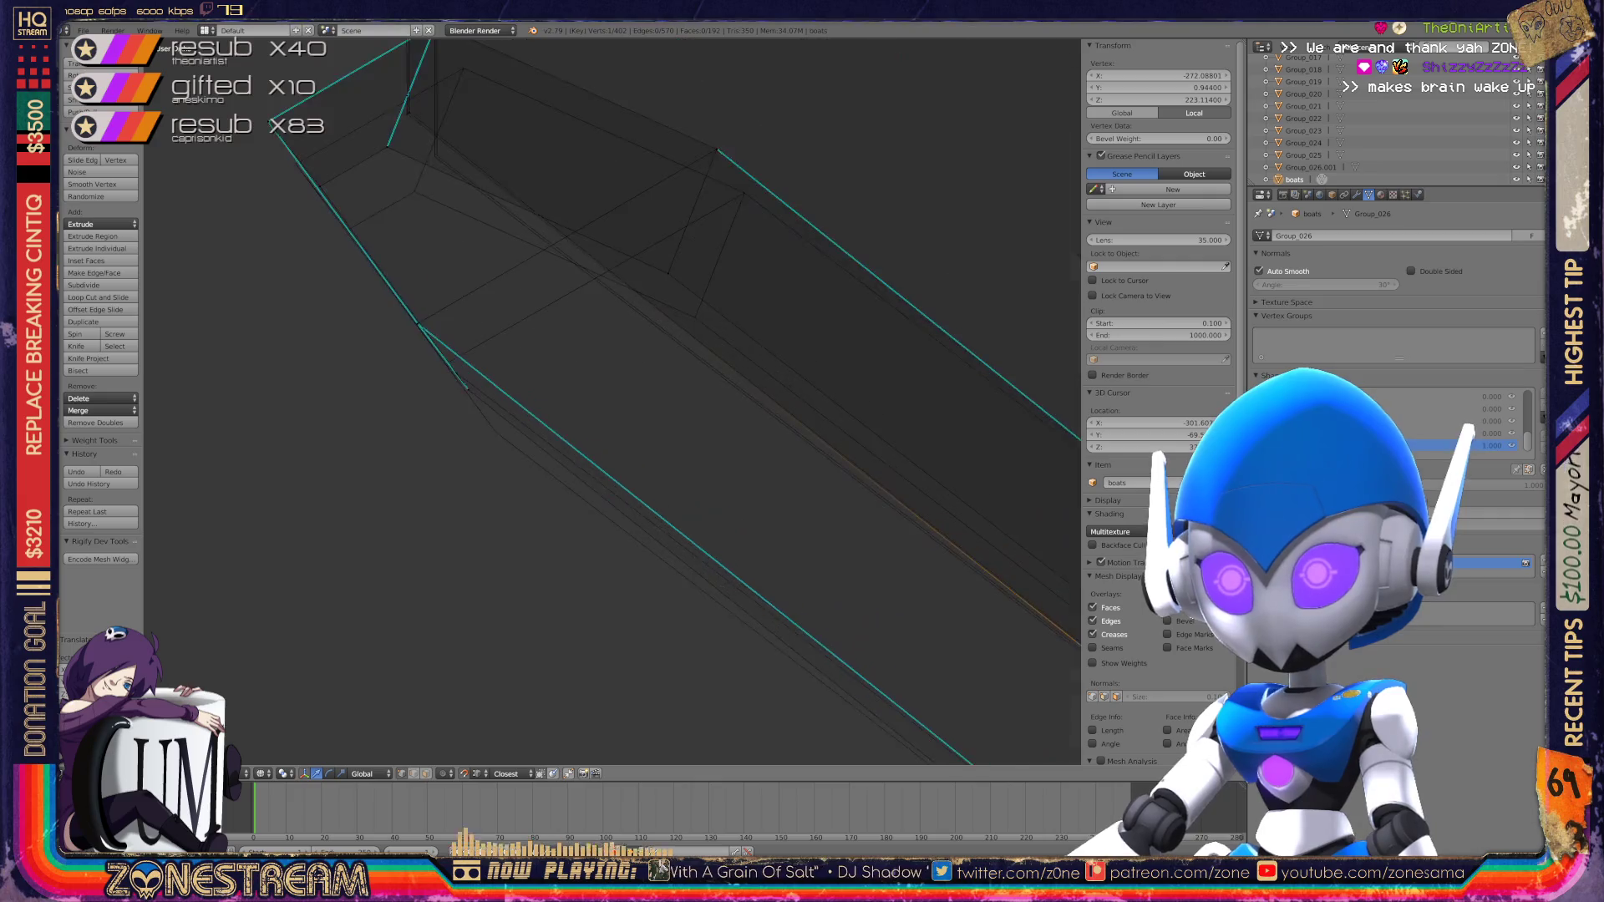
scroll(955, 603, "down", 3)
middle_click_drag(955, 603, 886, 576)
scroll(955, 603, "up", 6)
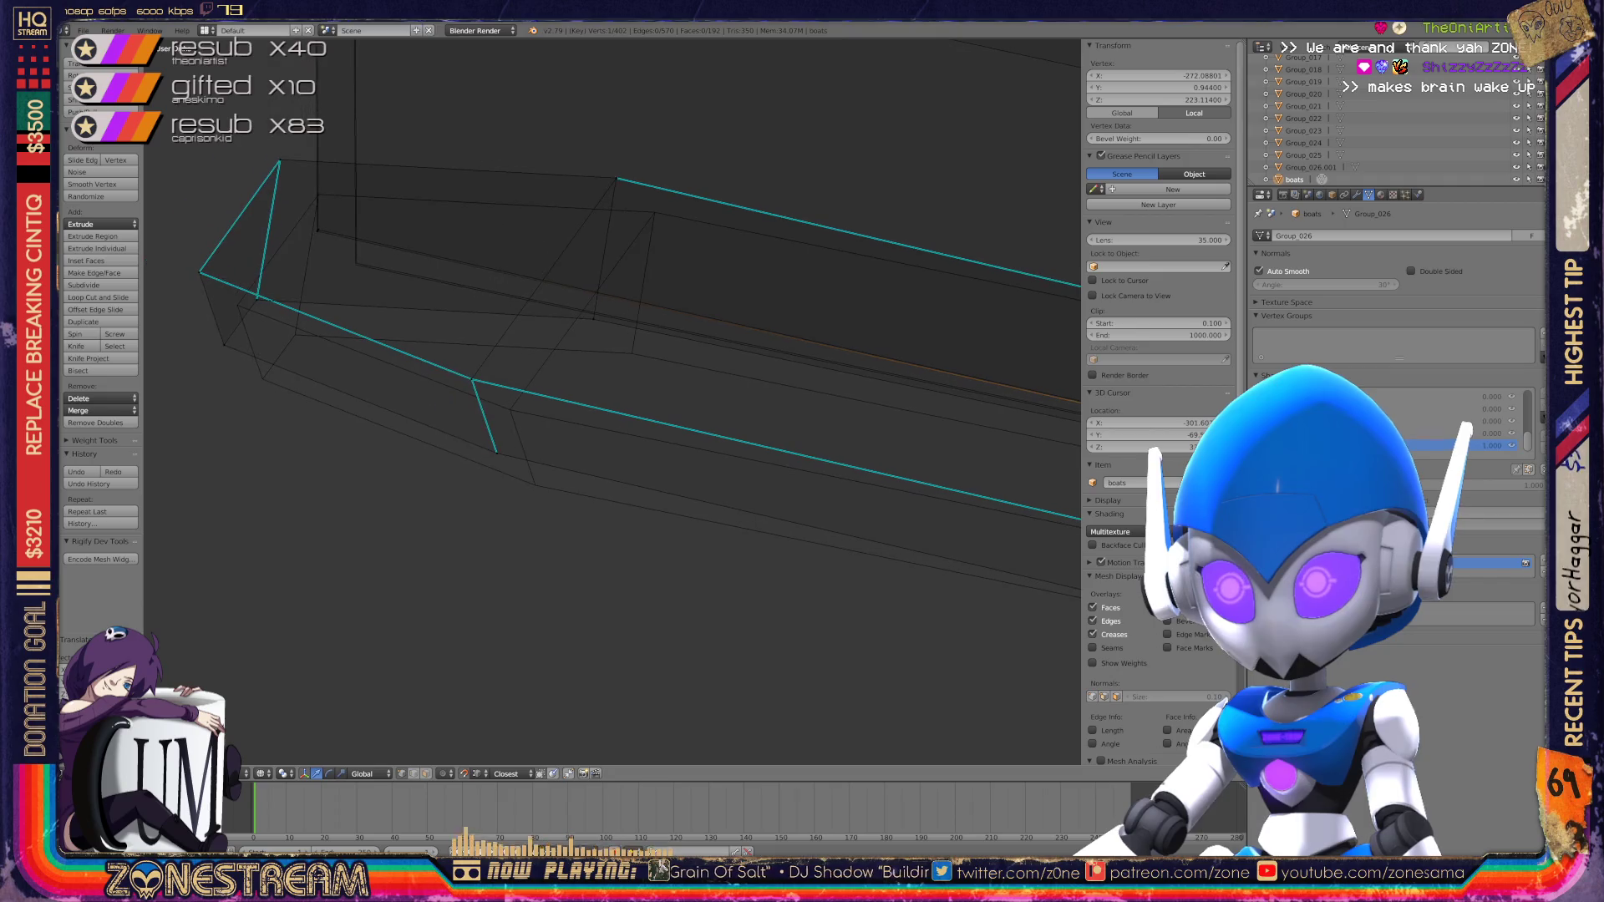
key("g")
mouse_move(509, 409)
left_mouse_down()
mouse_move(495, 448)
mouse_move(535, 485)
left_mouse_up()
mouse_move(535, 485)
middle_mouse_down("shift")
mouse_move(763, 583)
mouse_move(796, 625)
middle_mouse_up("shift")
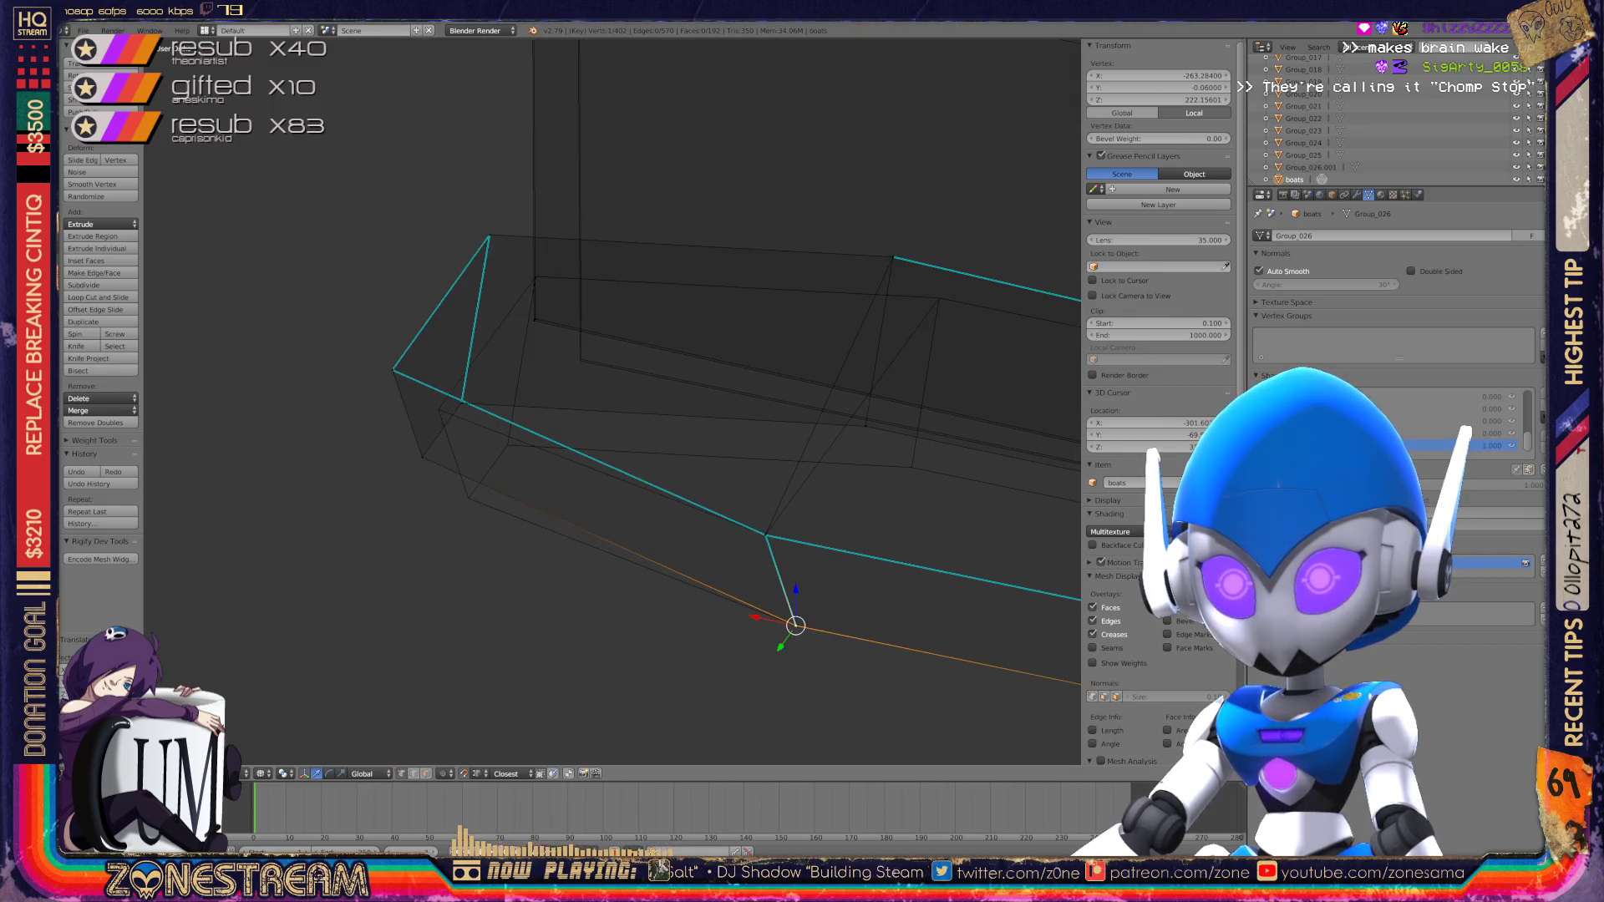
left_click_drag(796, 625, 468, 498)
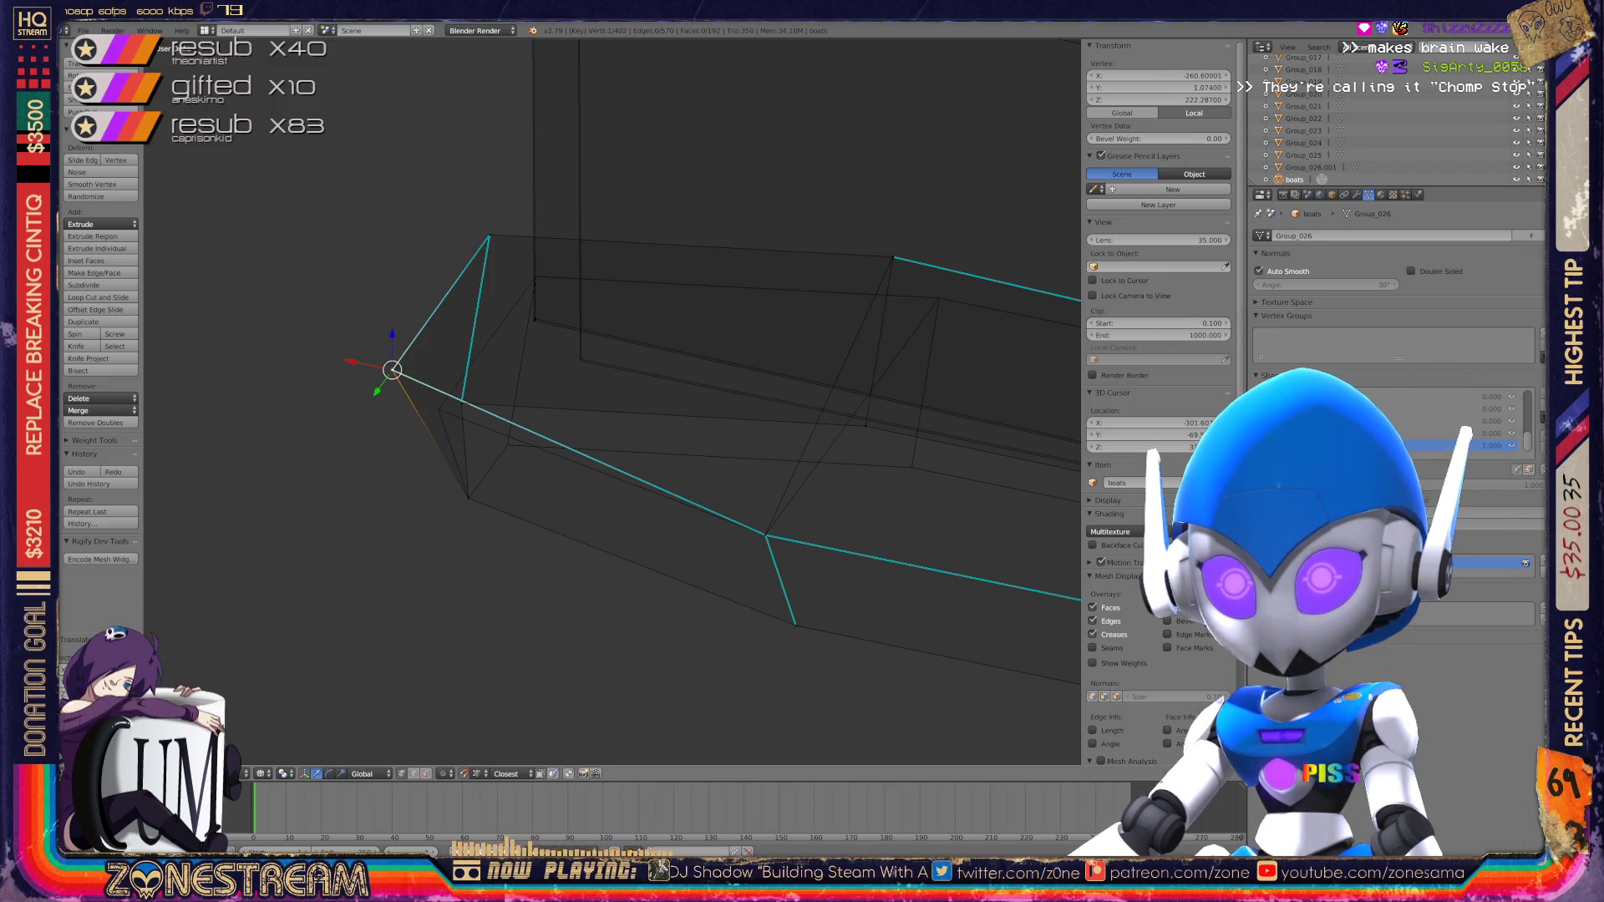
left_click_drag(392, 370, 438, 409)
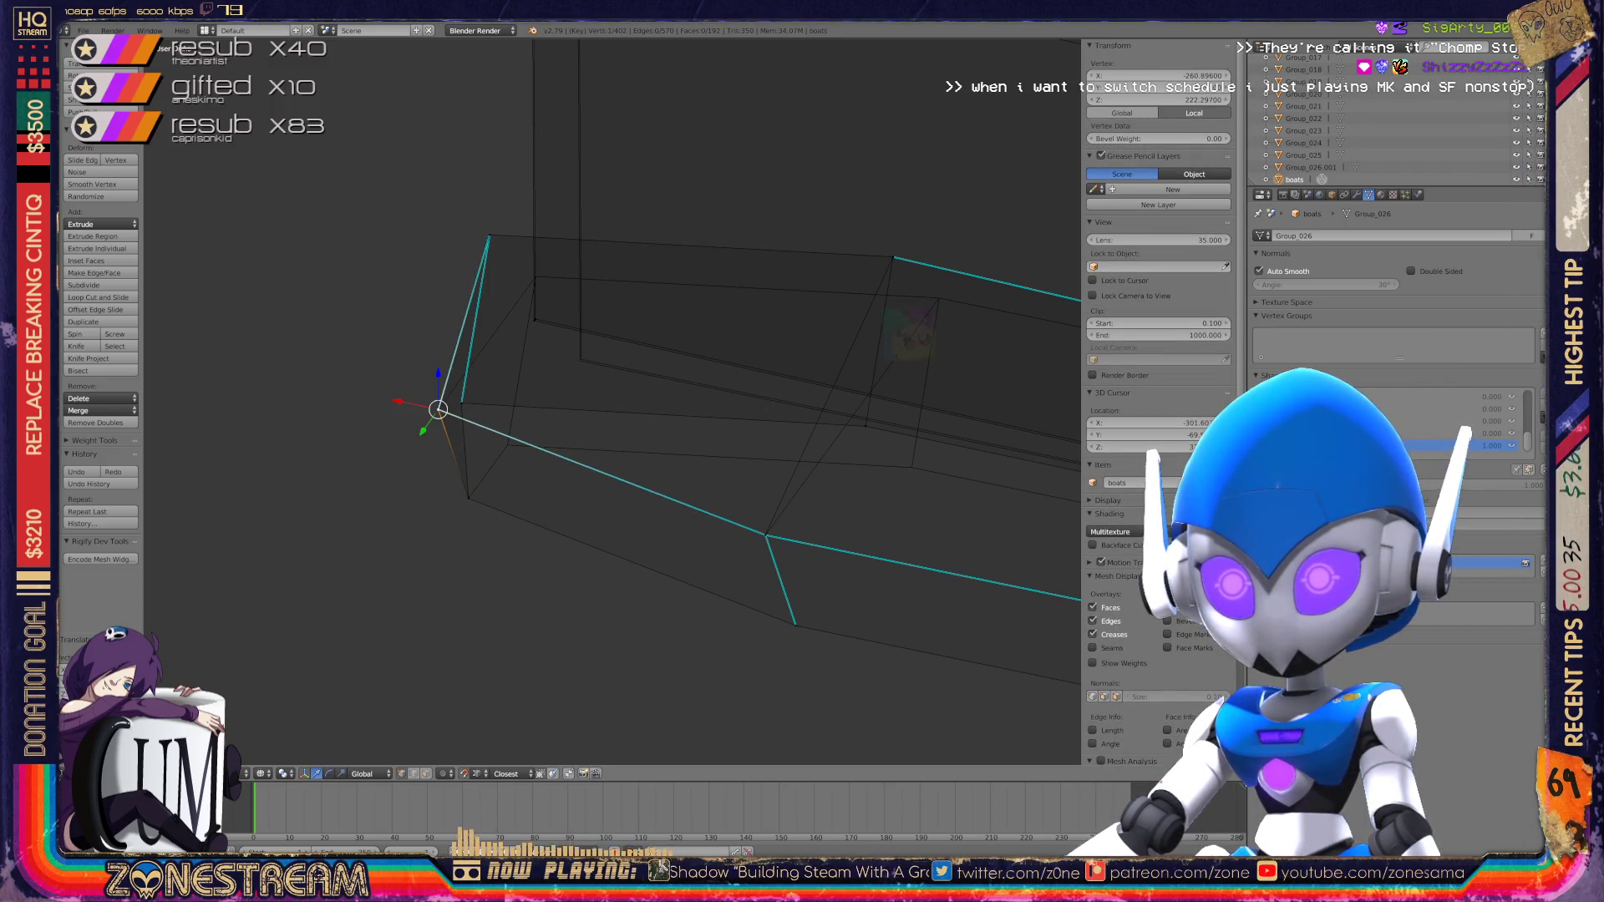
mouse_move(861, 340)
middle_mouse_down()
mouse_move(770, 423)
mouse_move(680, 574)
mouse_move(655, 673)
middle_mouse_up()
mouse_move(476, 399)
left_mouse_down()
mouse_move(493, 416)
mouse_move(519, 240)
mouse_move(560, 282)
left_mouse_up()
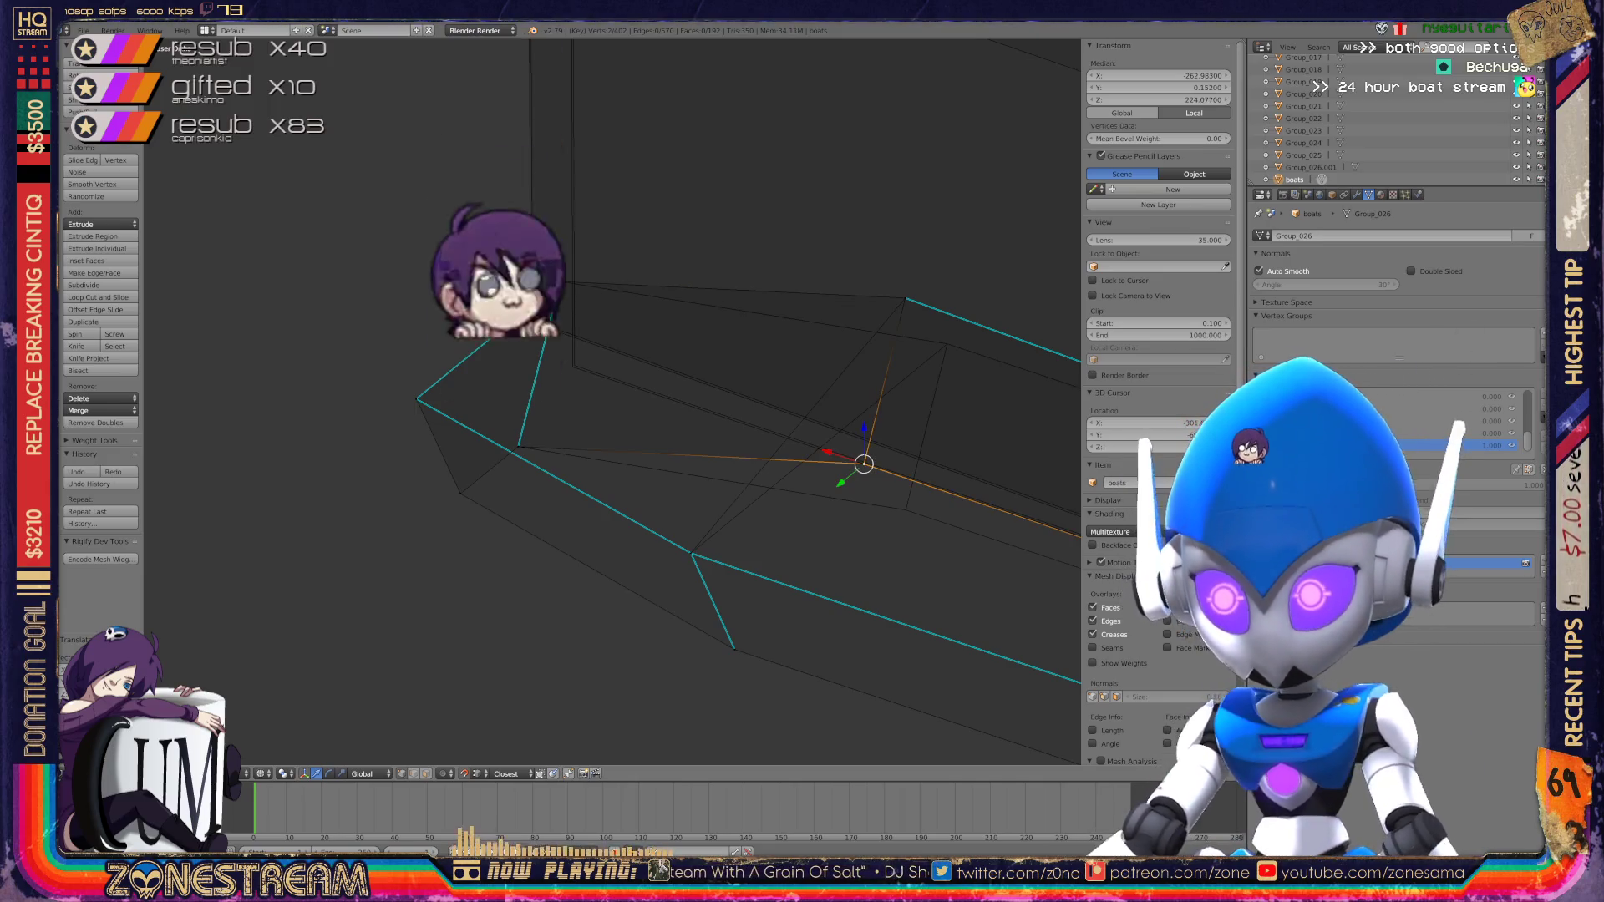
Step: Move two upper-edge vertices, then lower the hull's top corner vertex slightly
left_click(864, 464)
right_click(864, 464, "shift")
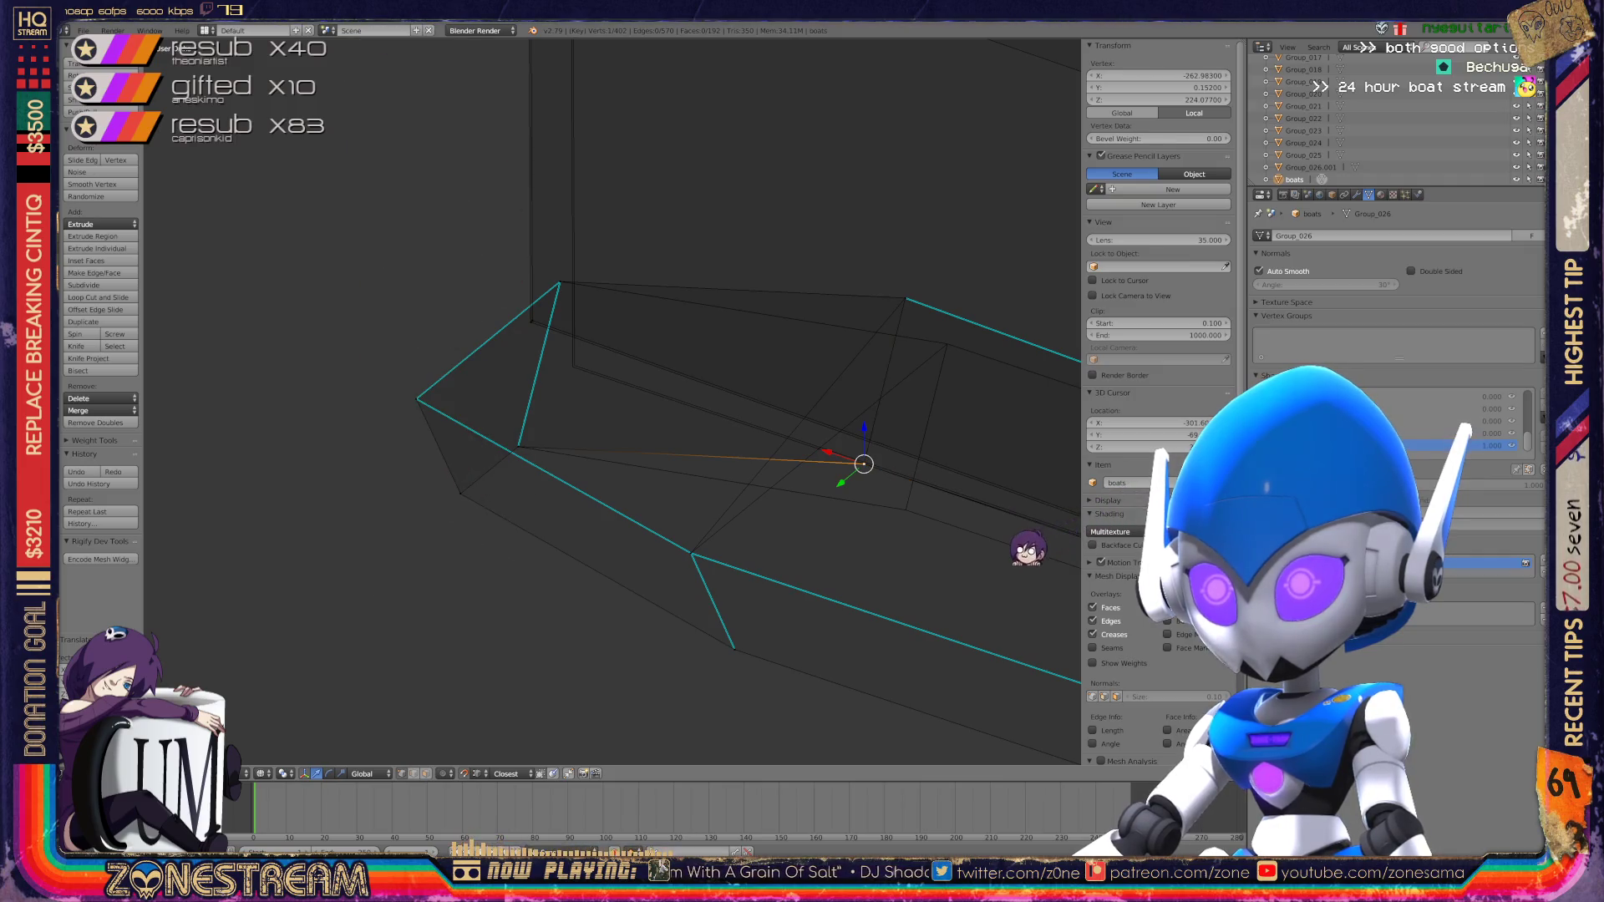
key("g")
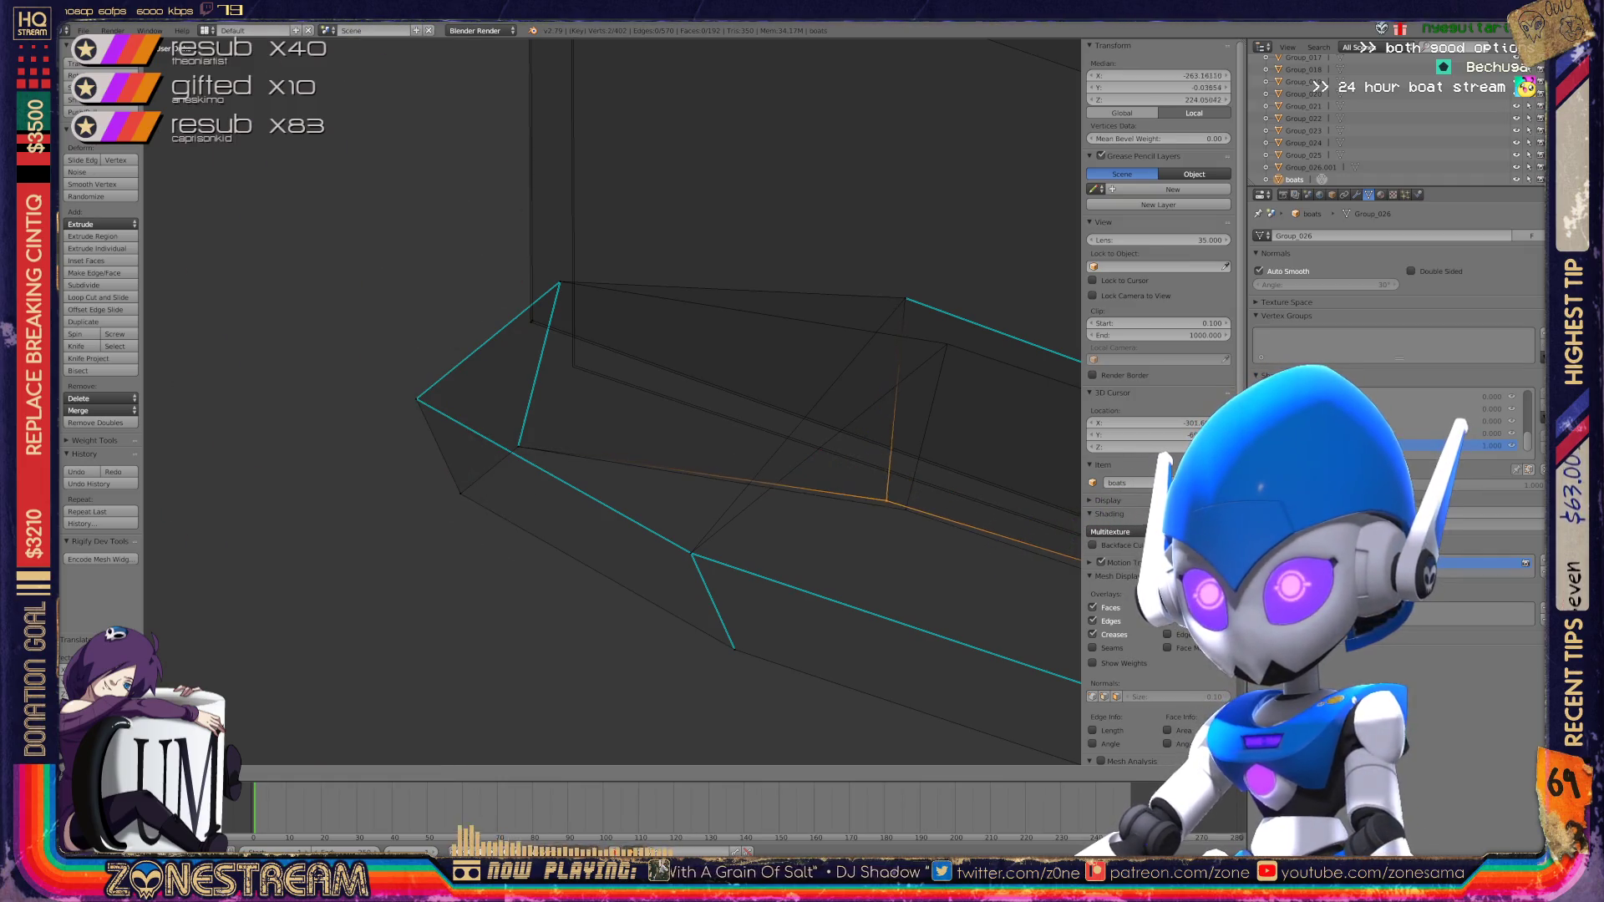
left_click(886, 502)
right_click(906, 299)
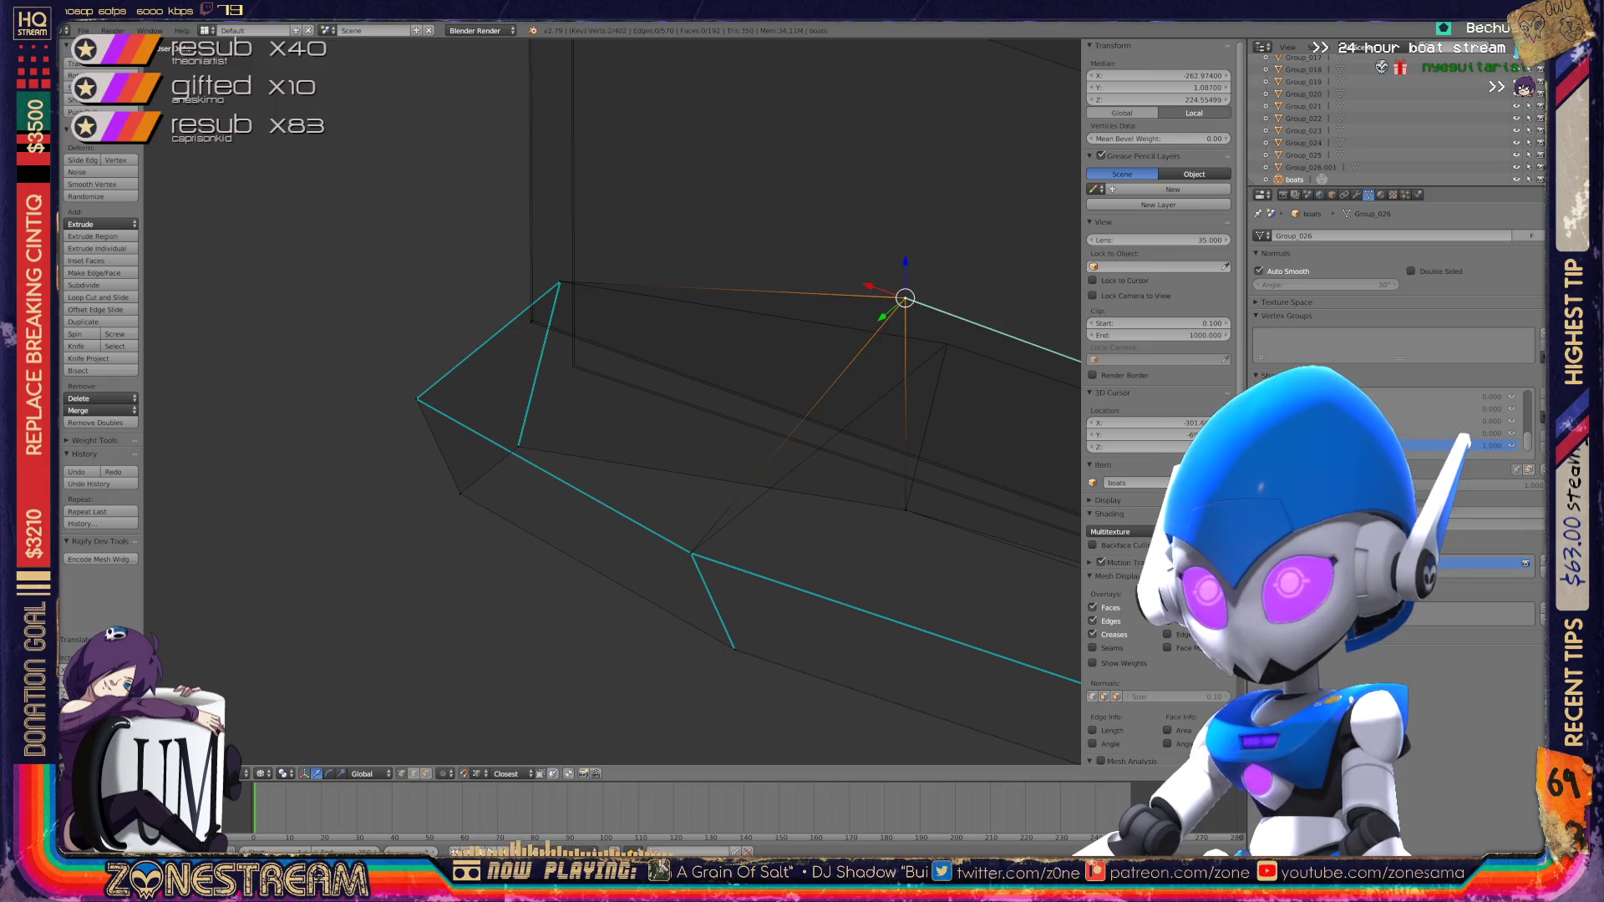
key("shift+g")
key("Escape")
key("g")
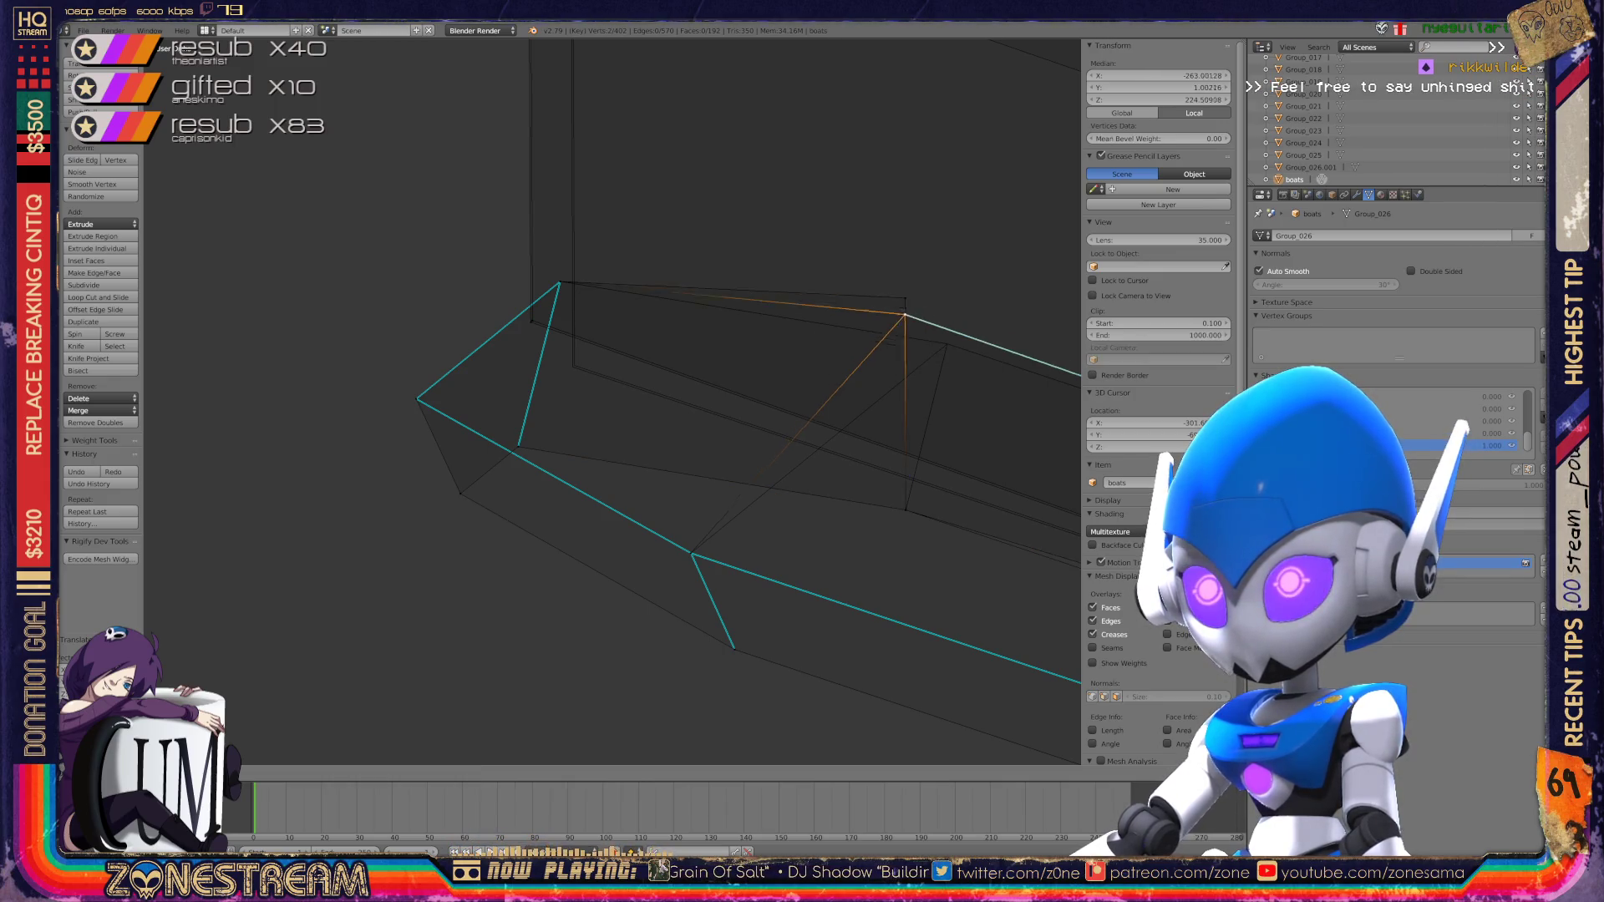
left_click(946, 344)
Step: Zoom in on the pointed end and move a bow vertex to about Z 222.13
middle_click_drag(947, 345, 886, 393)
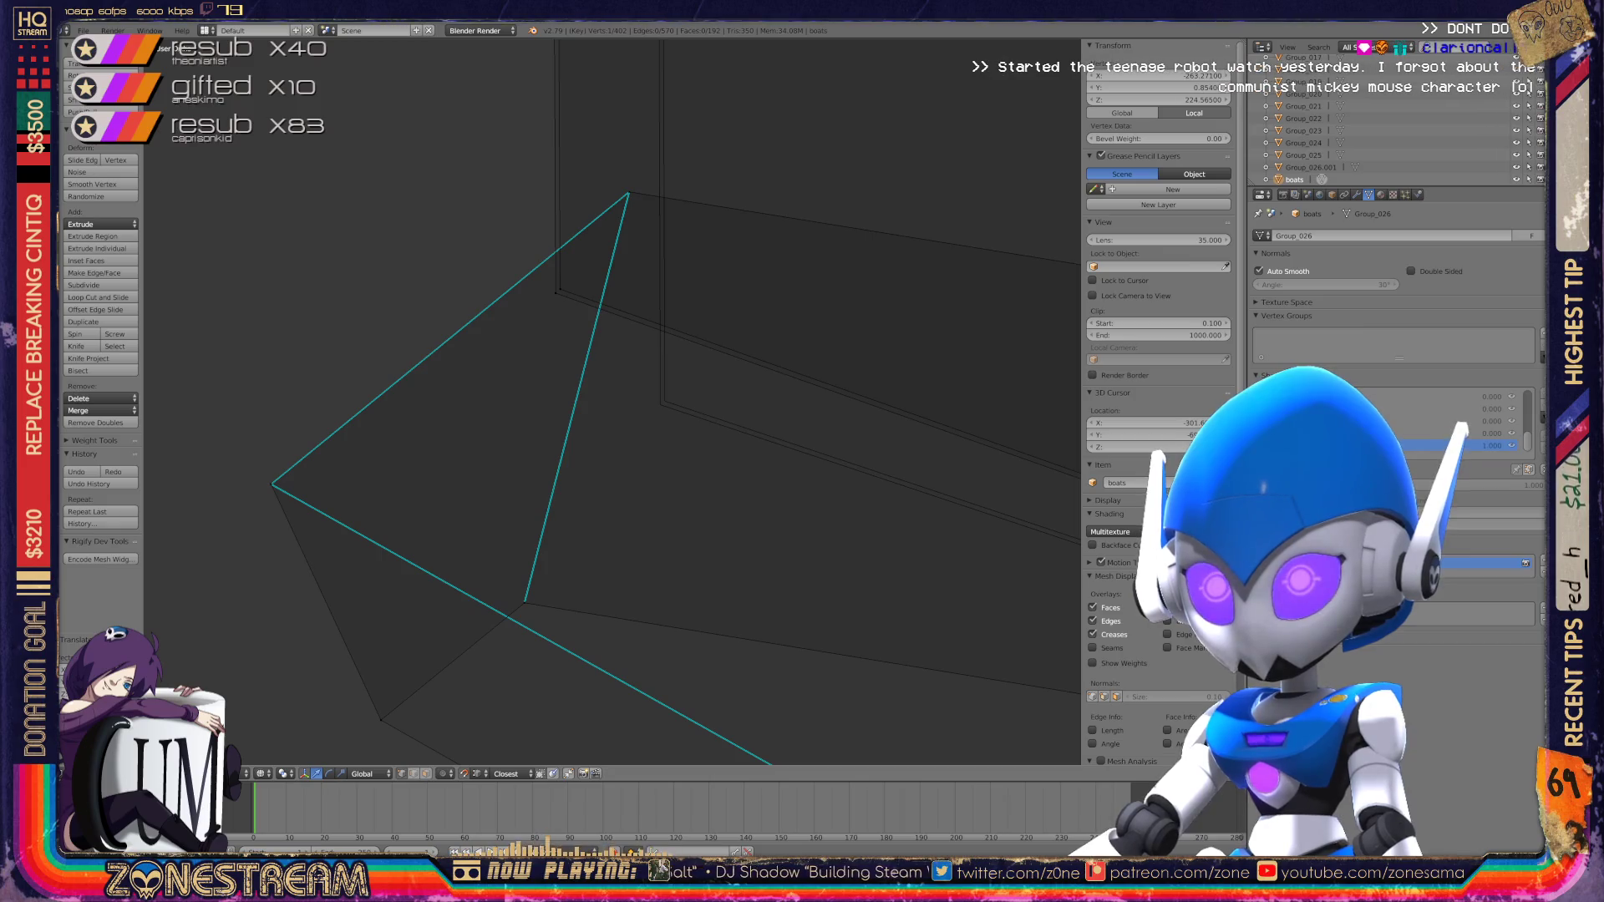
key("g")
left_click(660, 404)
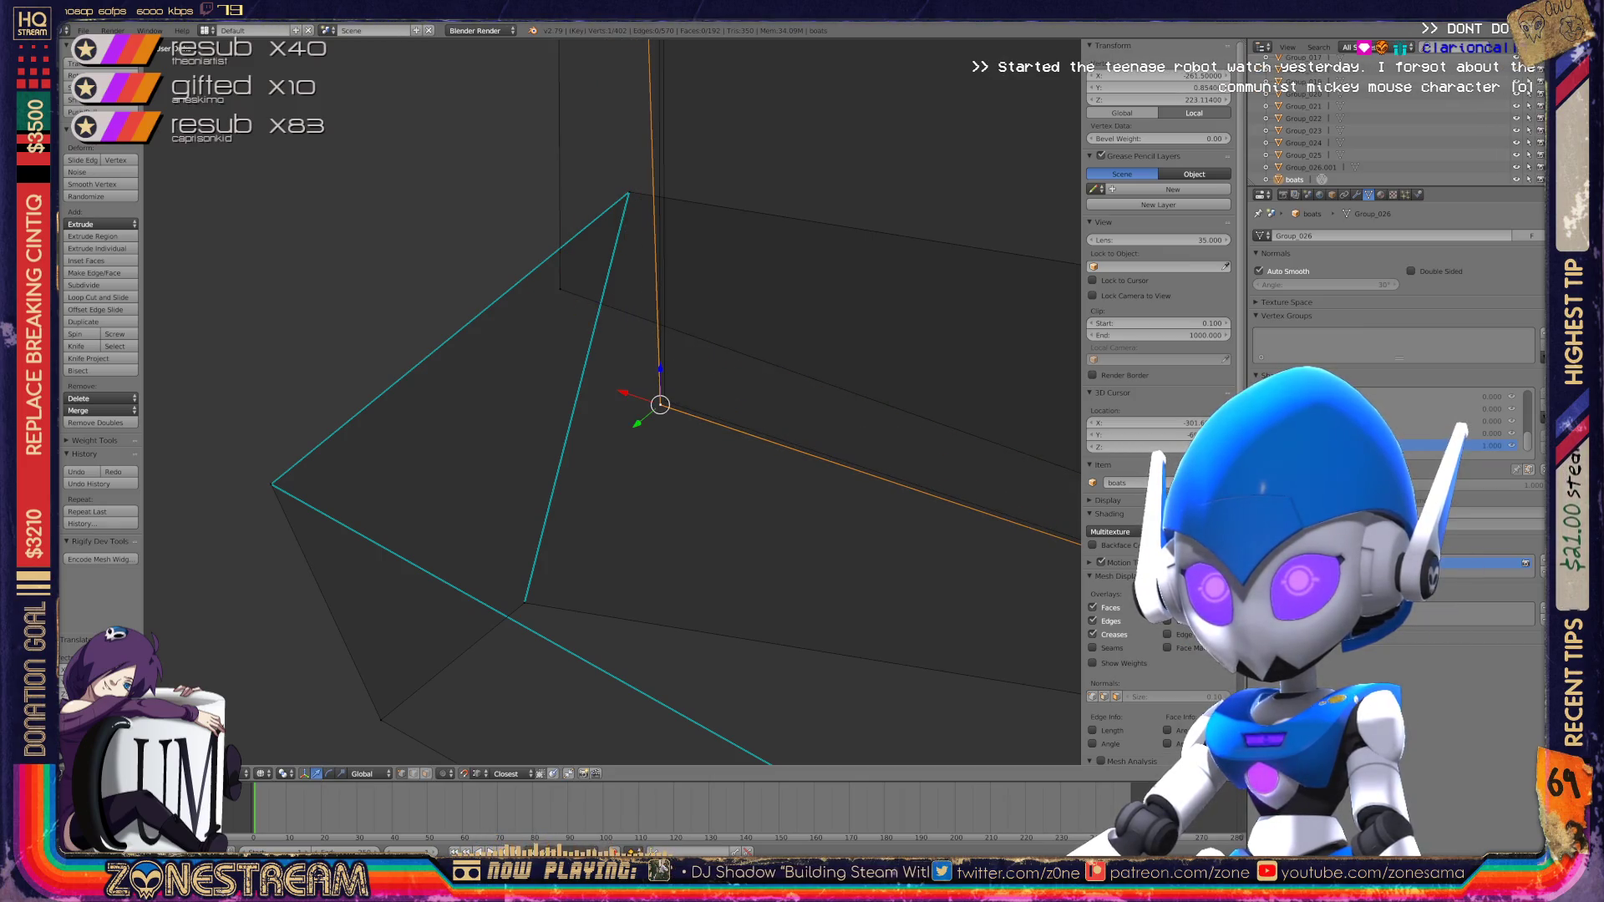
key("g")
key("Escape")
scroll(613, 402, "down", 5)
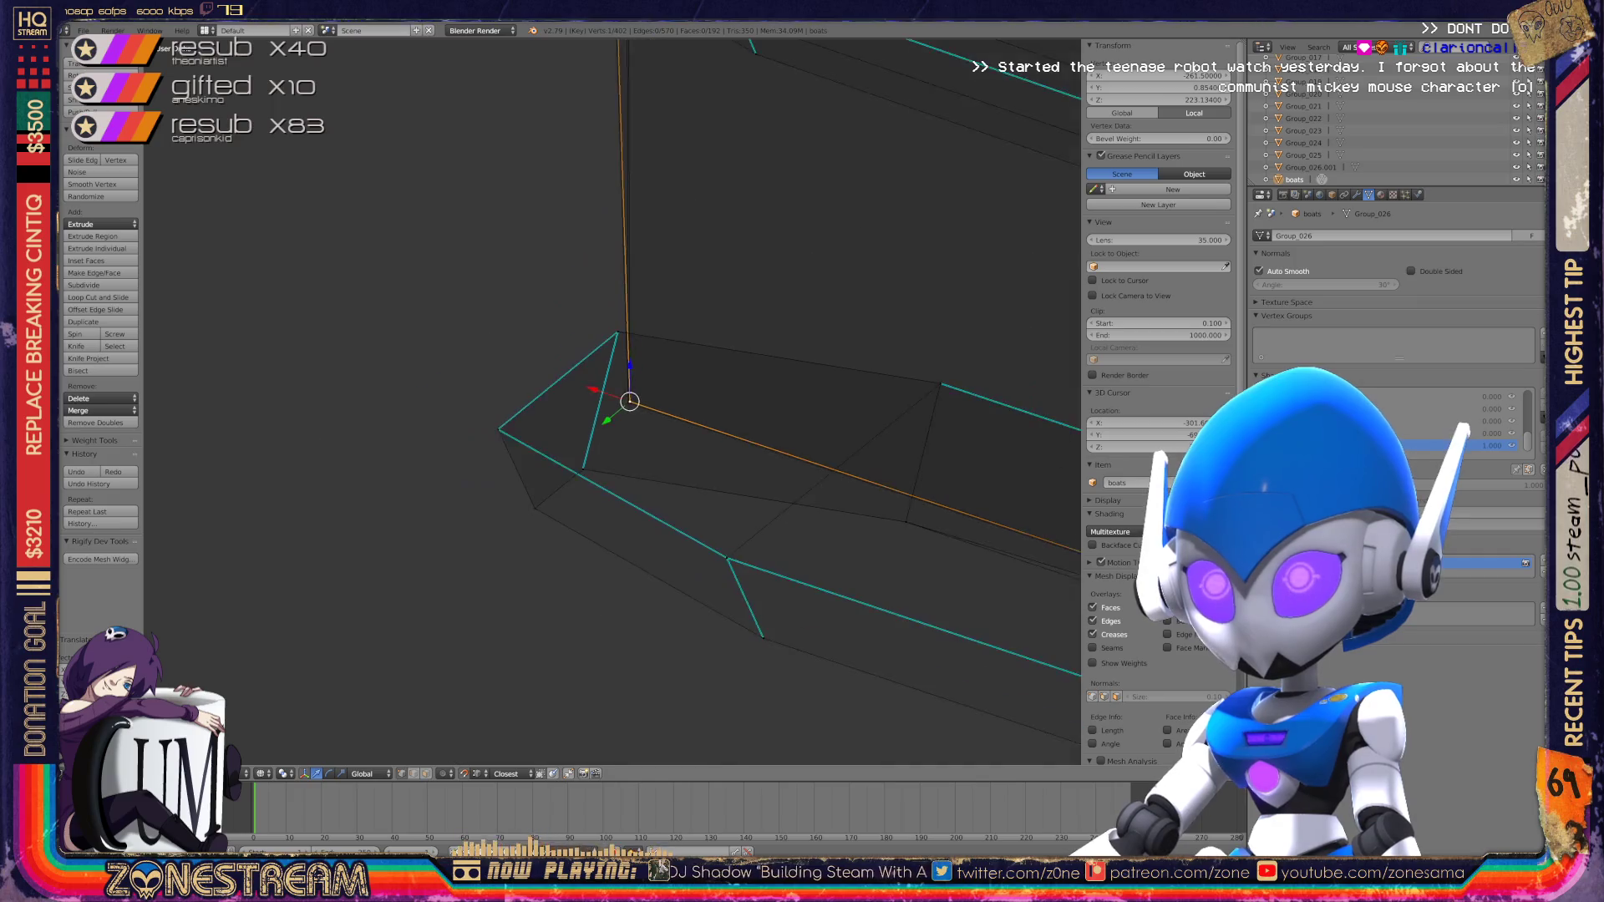
scroll(612, 401, "down", 5)
middle_click_drag(613, 401, 618, 535, "shift")
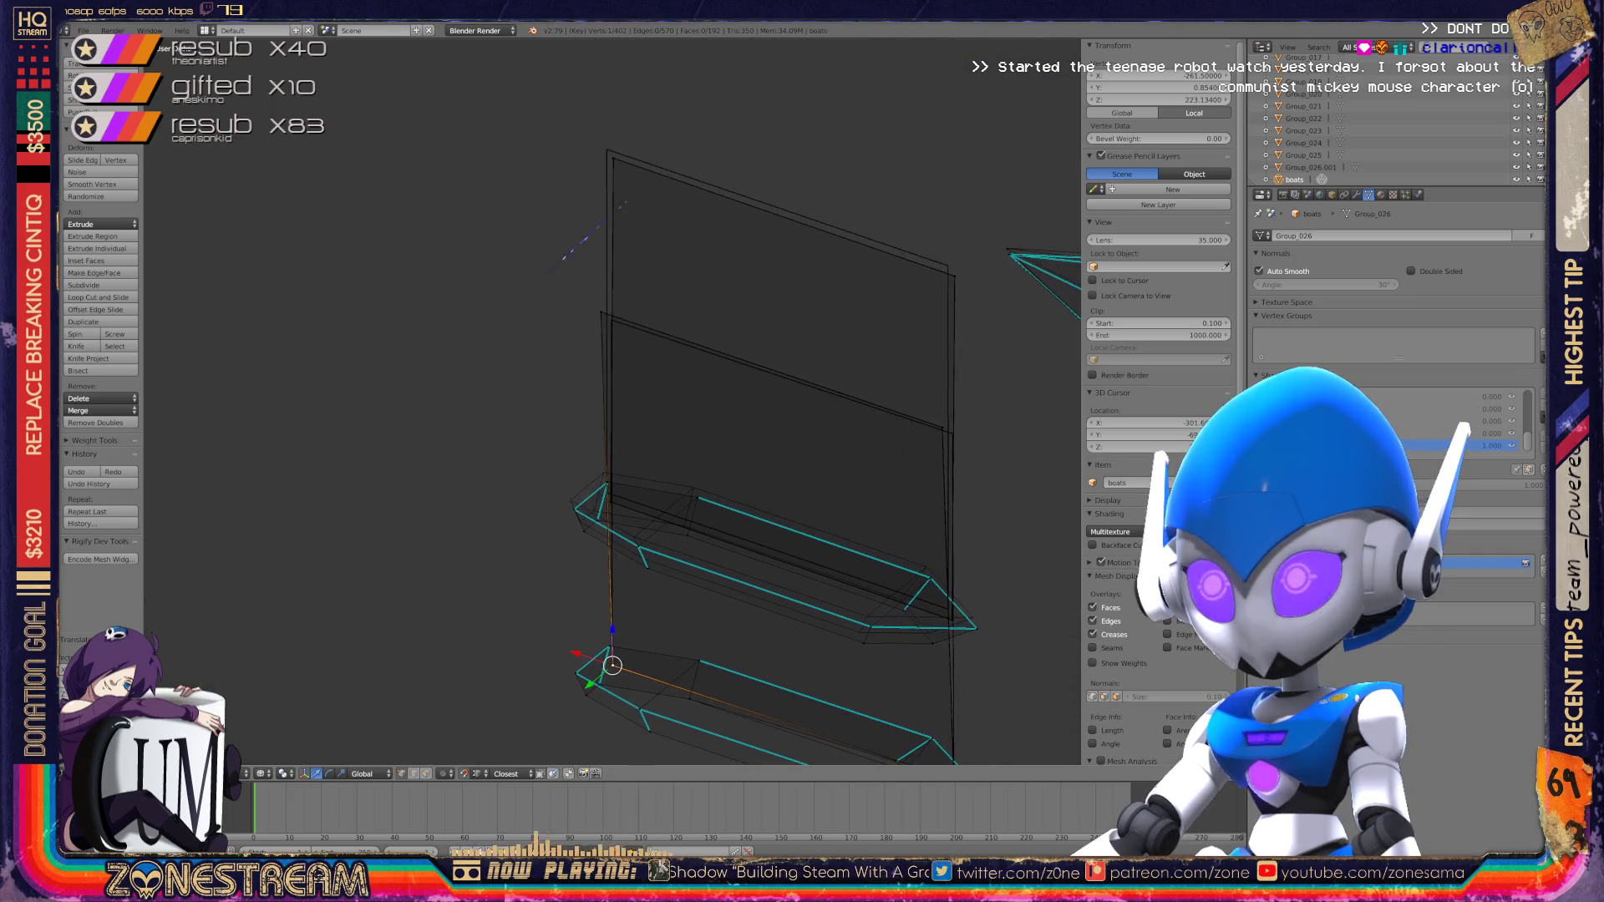
Step: Nudge the tall sail panel's corner vertices slightly into place
scroll(613, 401, "up", 8)
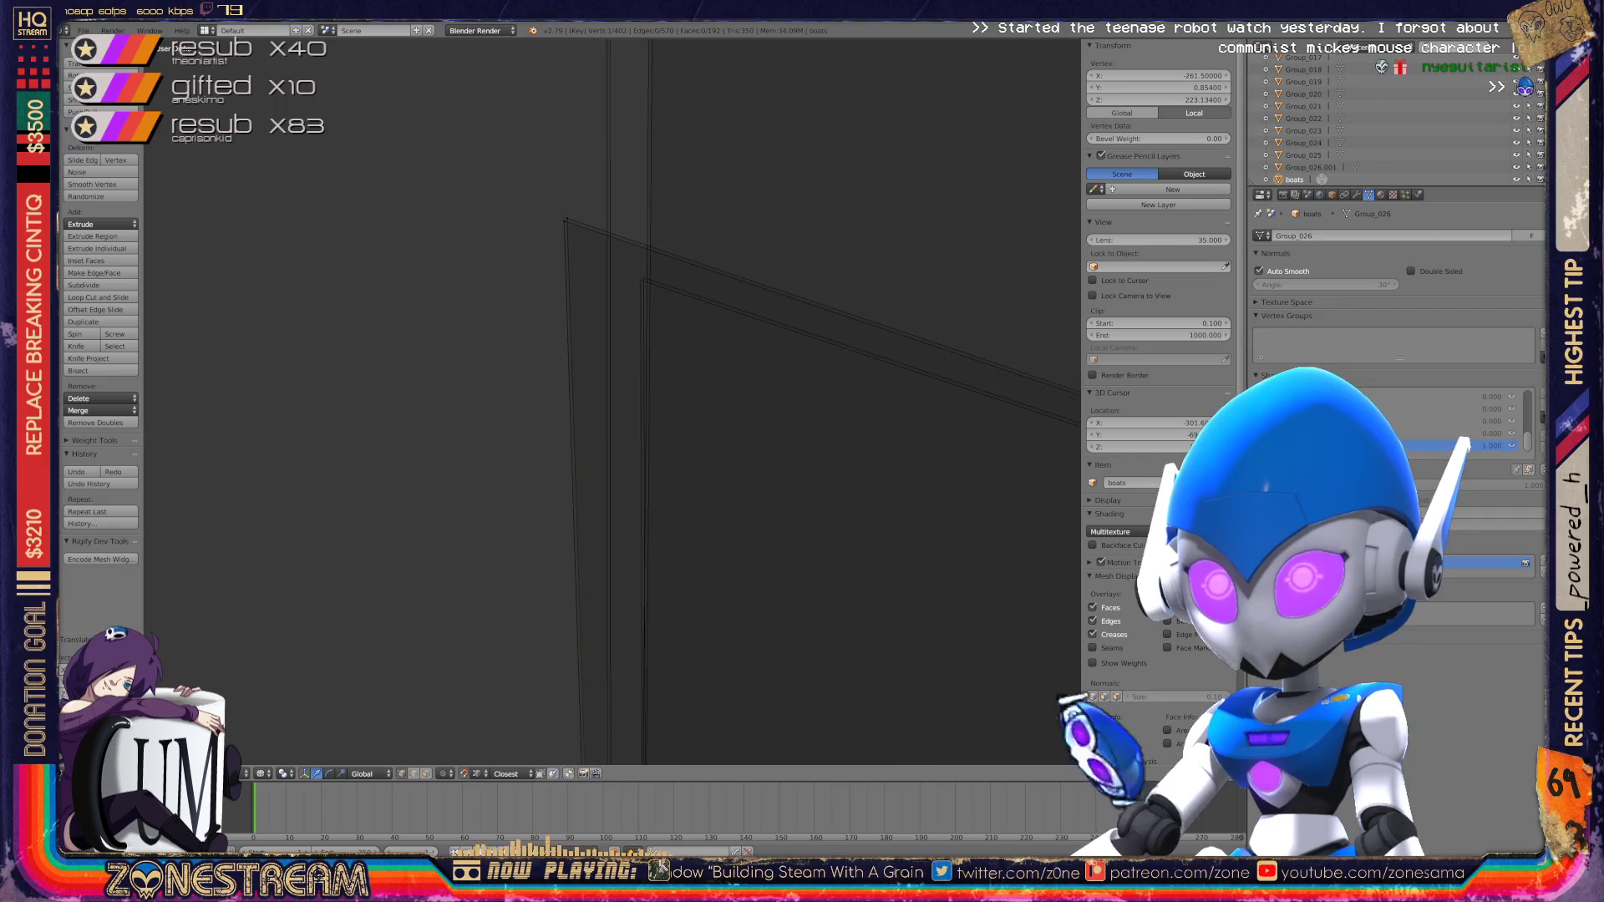
scroll(612, 401, "up", 6)
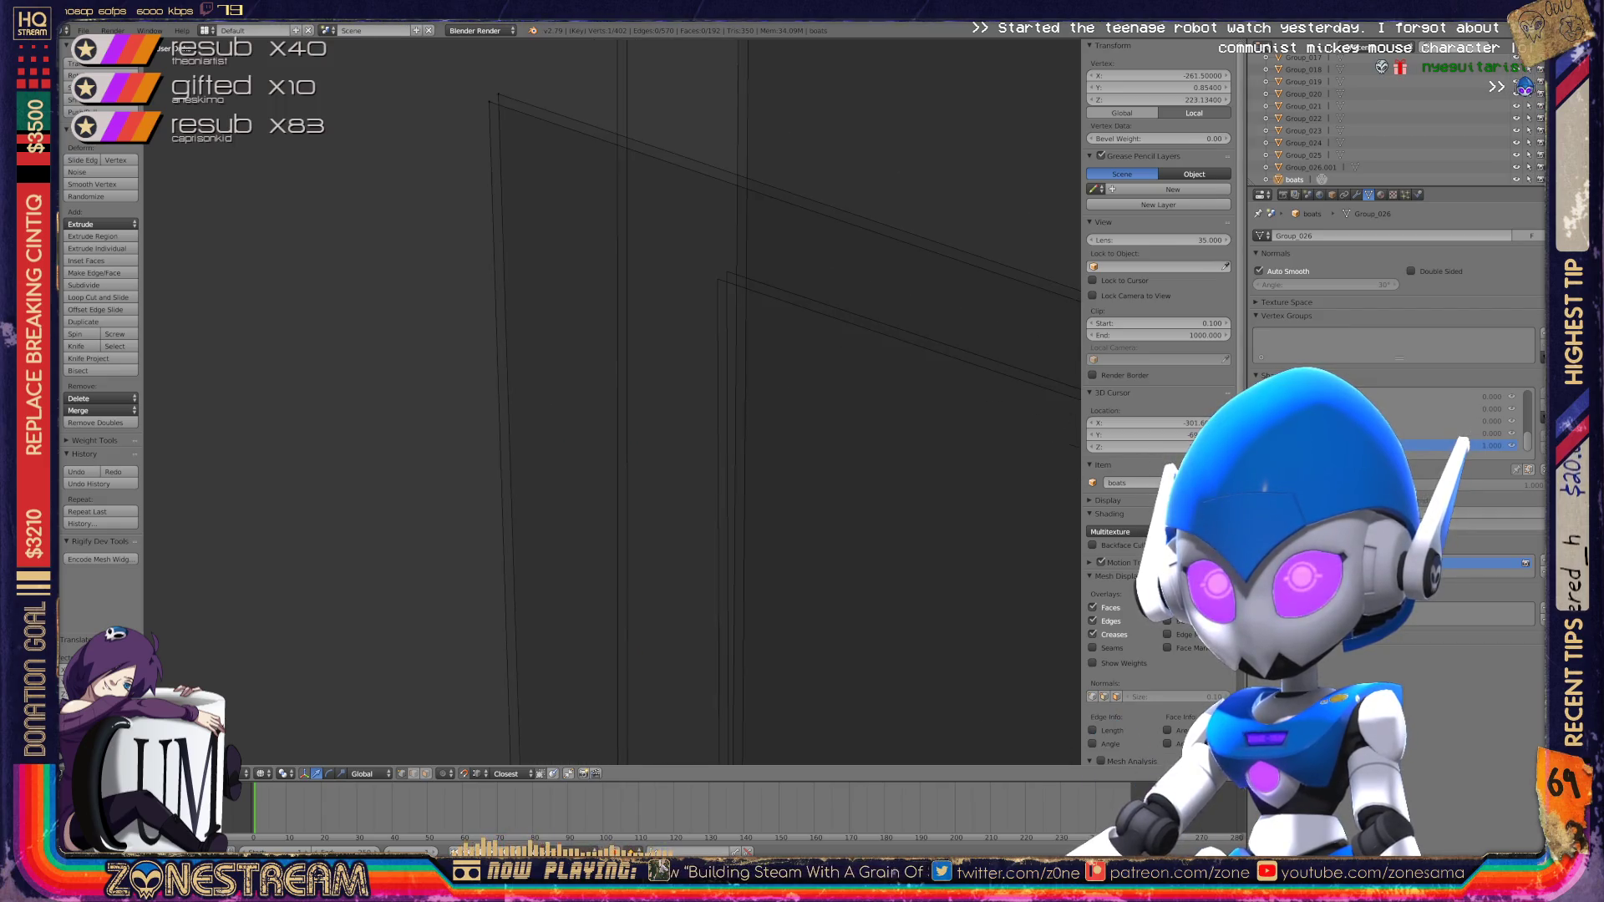
right_click(499, 99)
right_click(727, 271)
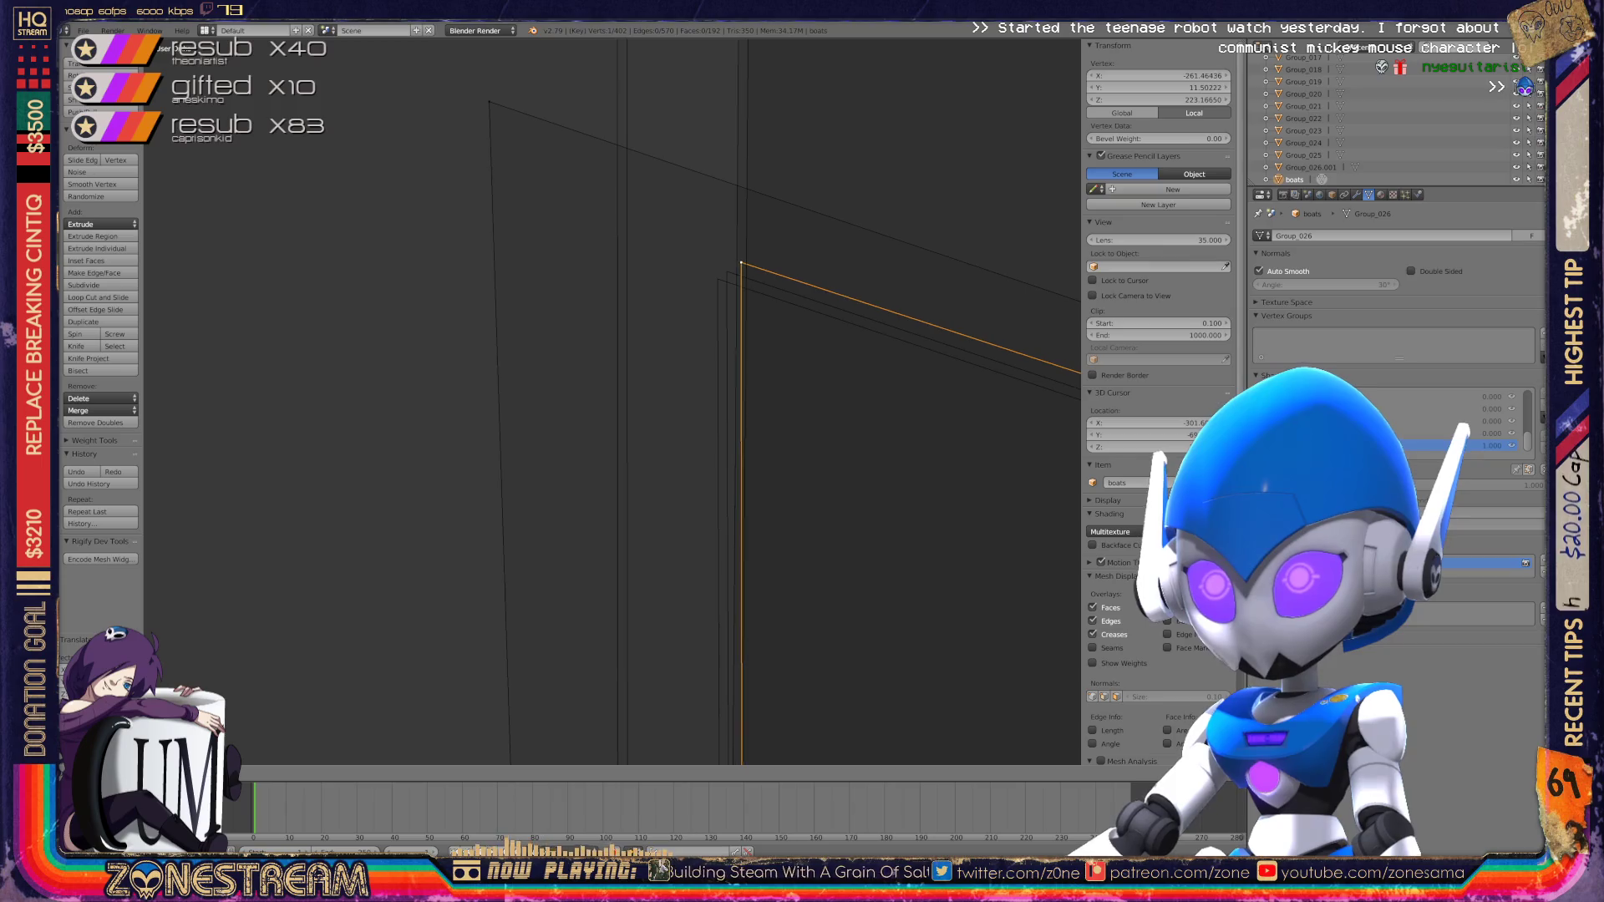
key("g")
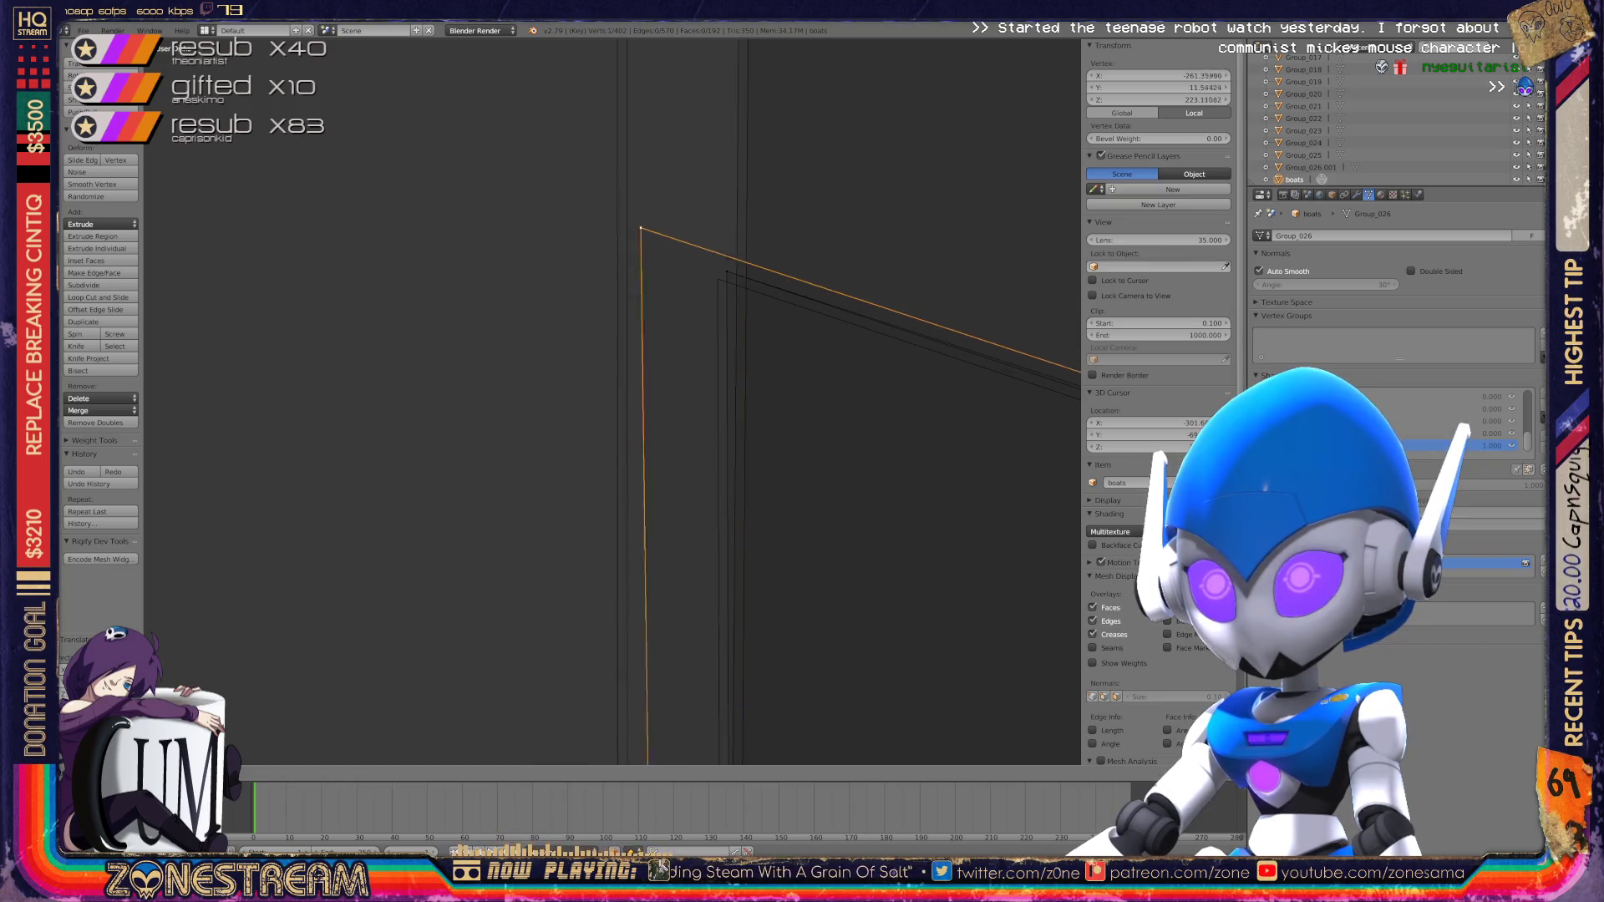
scroll(612, 402, "down", 8)
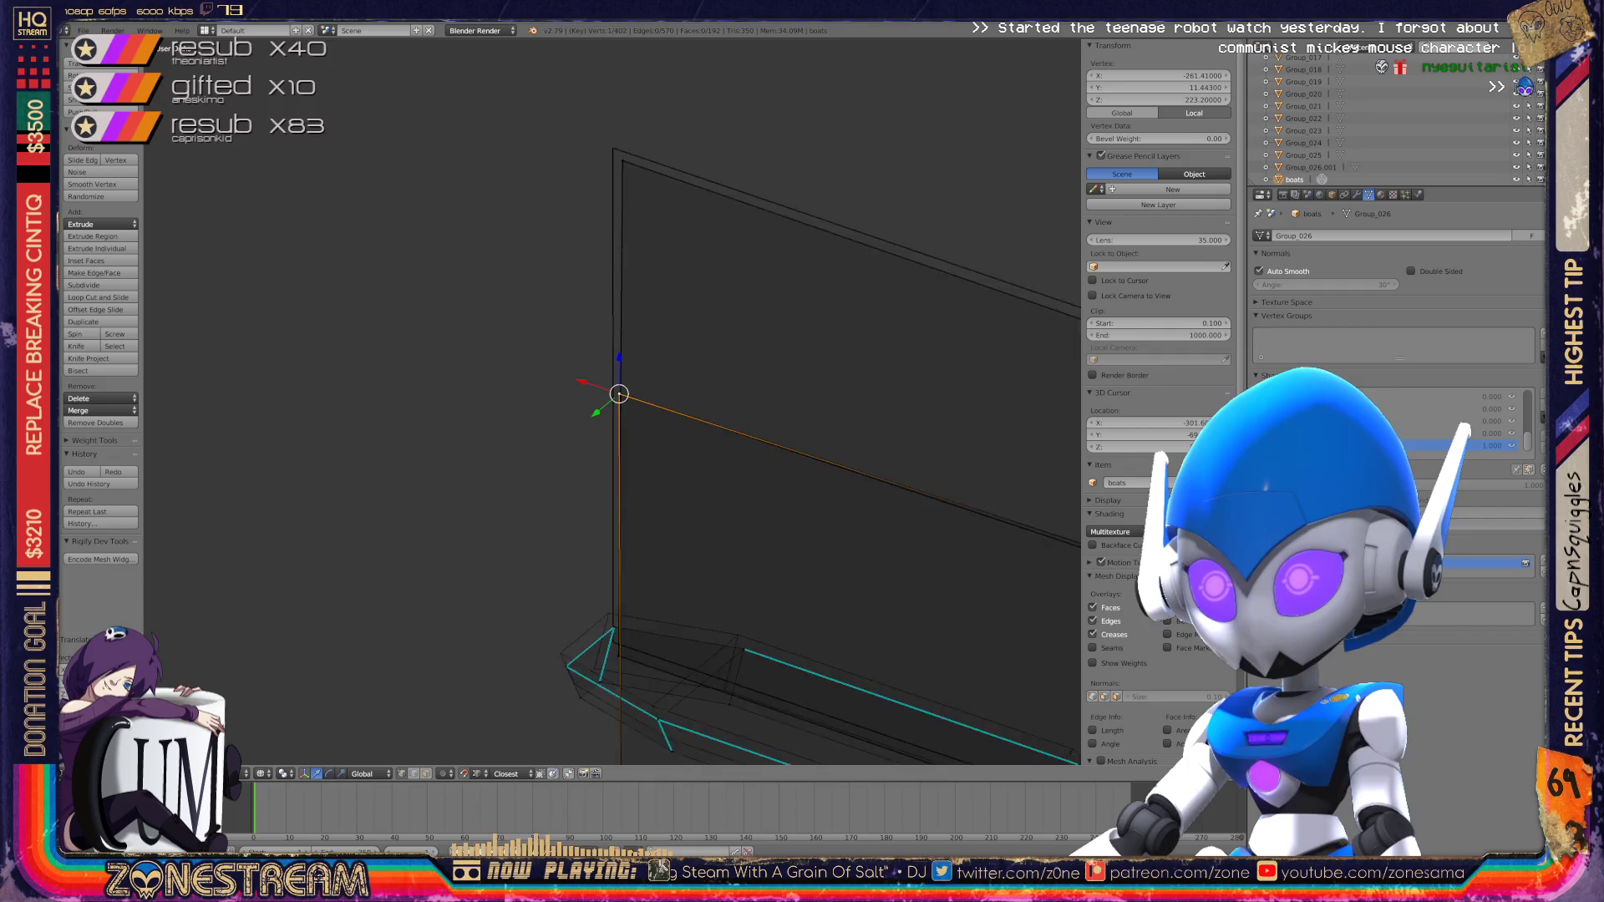
scroll(613, 401, "up", 10)
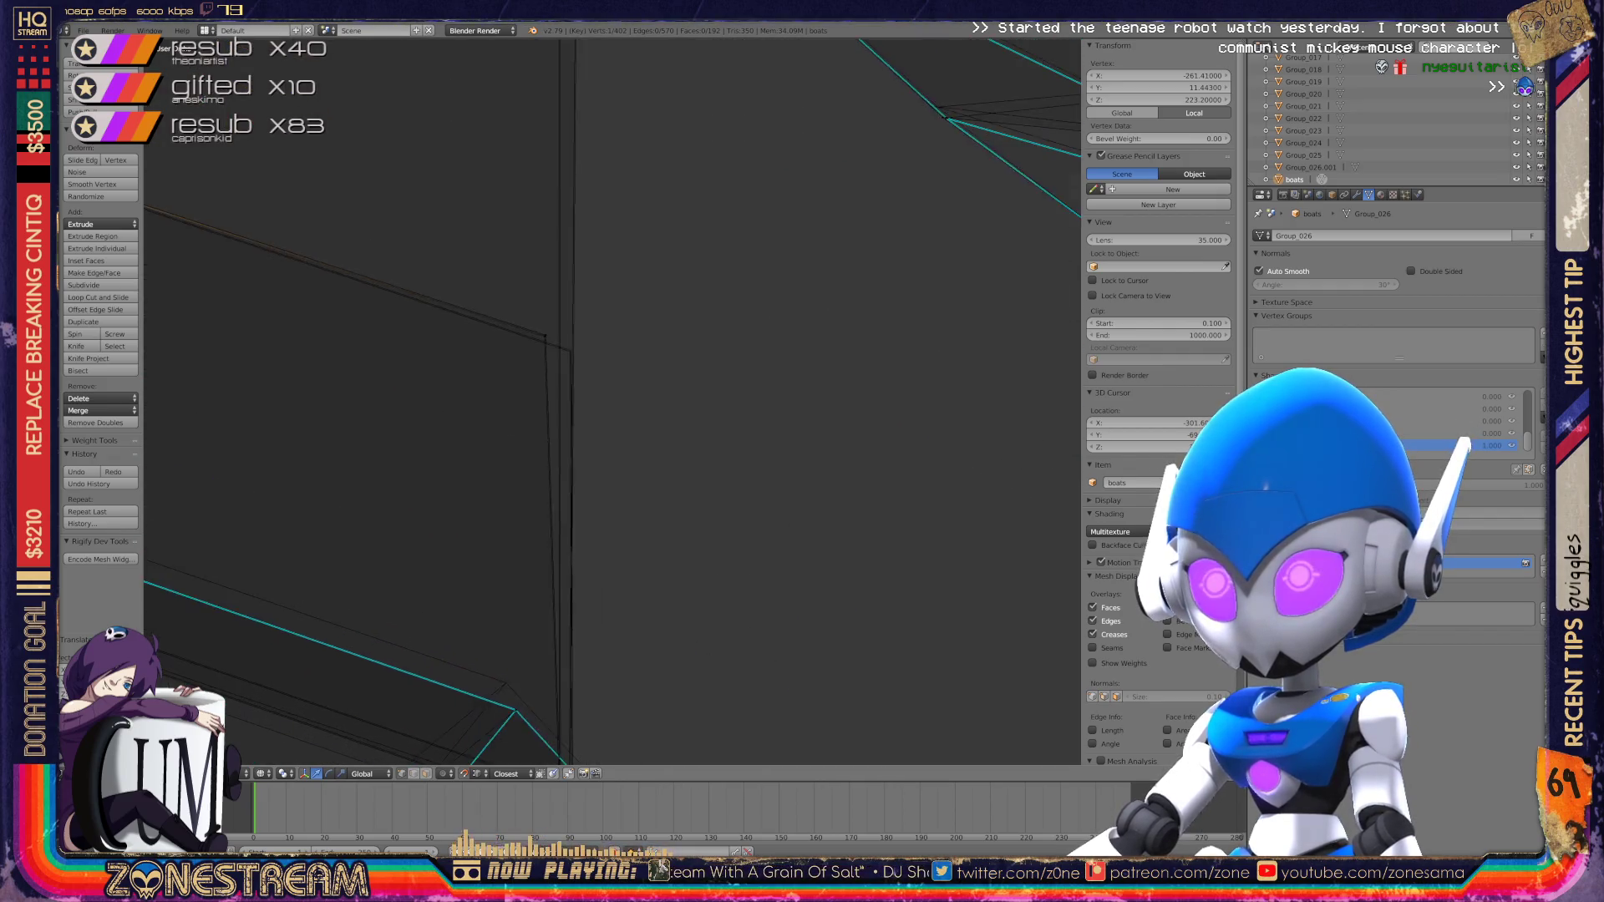
key("g")
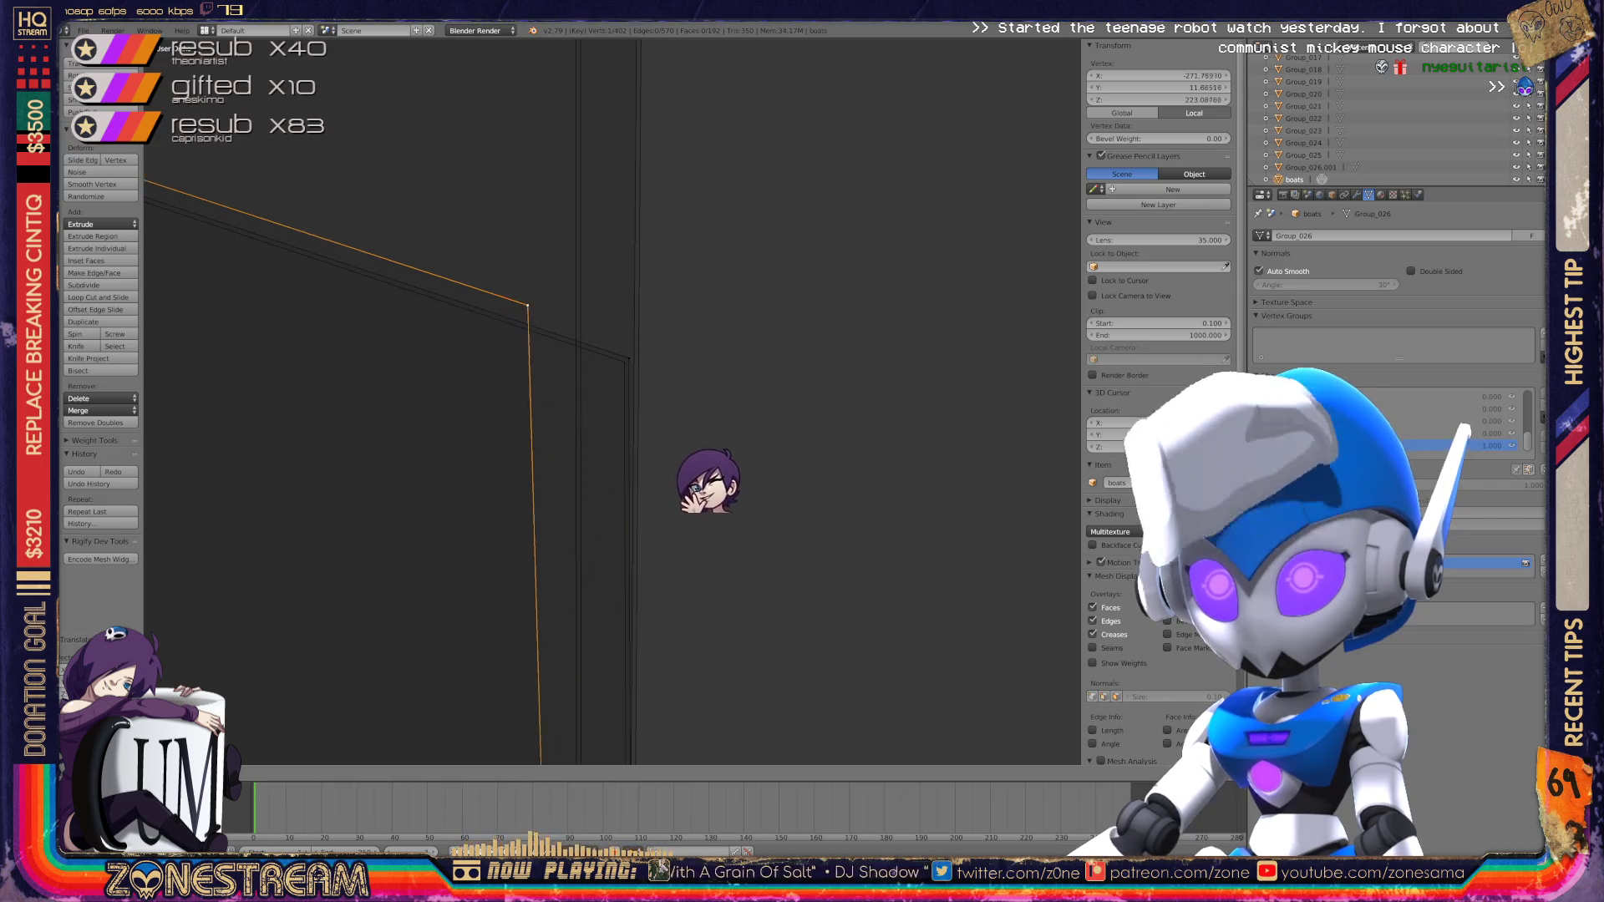
key("Return")
Step: Nudge the hull's lower corner vertex to about Z 224.07, then return to Object Mode
scroll(612, 401, "down", 8)
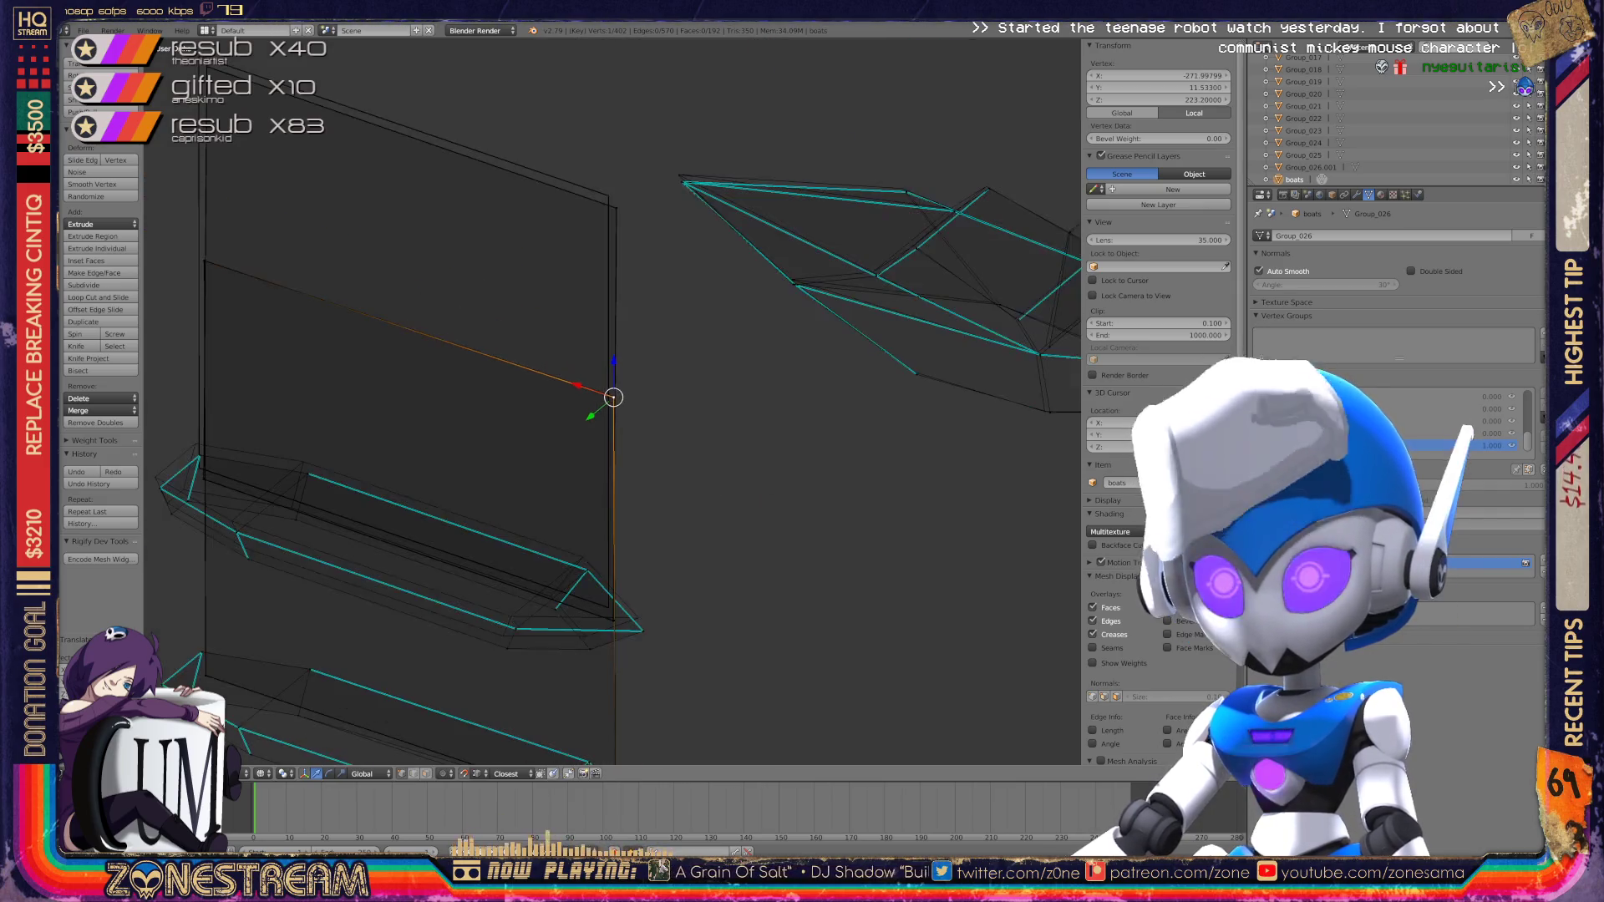
mouse_move(612, 402)
middle_mouse_down()
mouse_move(685, 384)
mouse_move(736, 324)
middle_mouse_up()
scroll(685, 385, "up", 5)
scroll(612, 401, "up", 3)
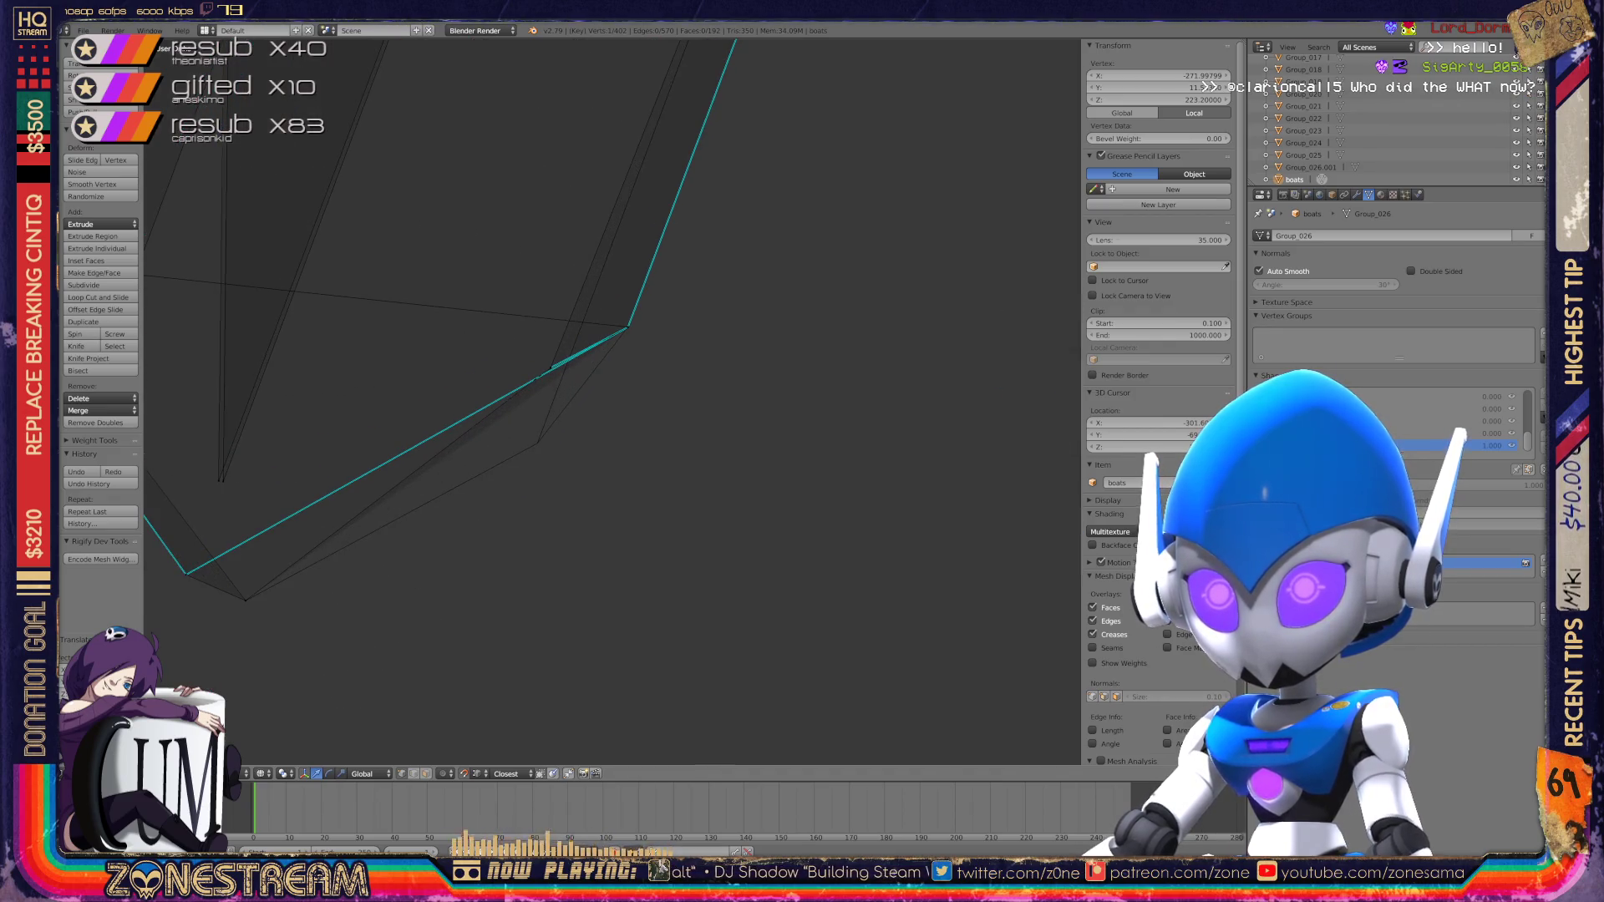
left_click_drag(550, 368, 552, 369)
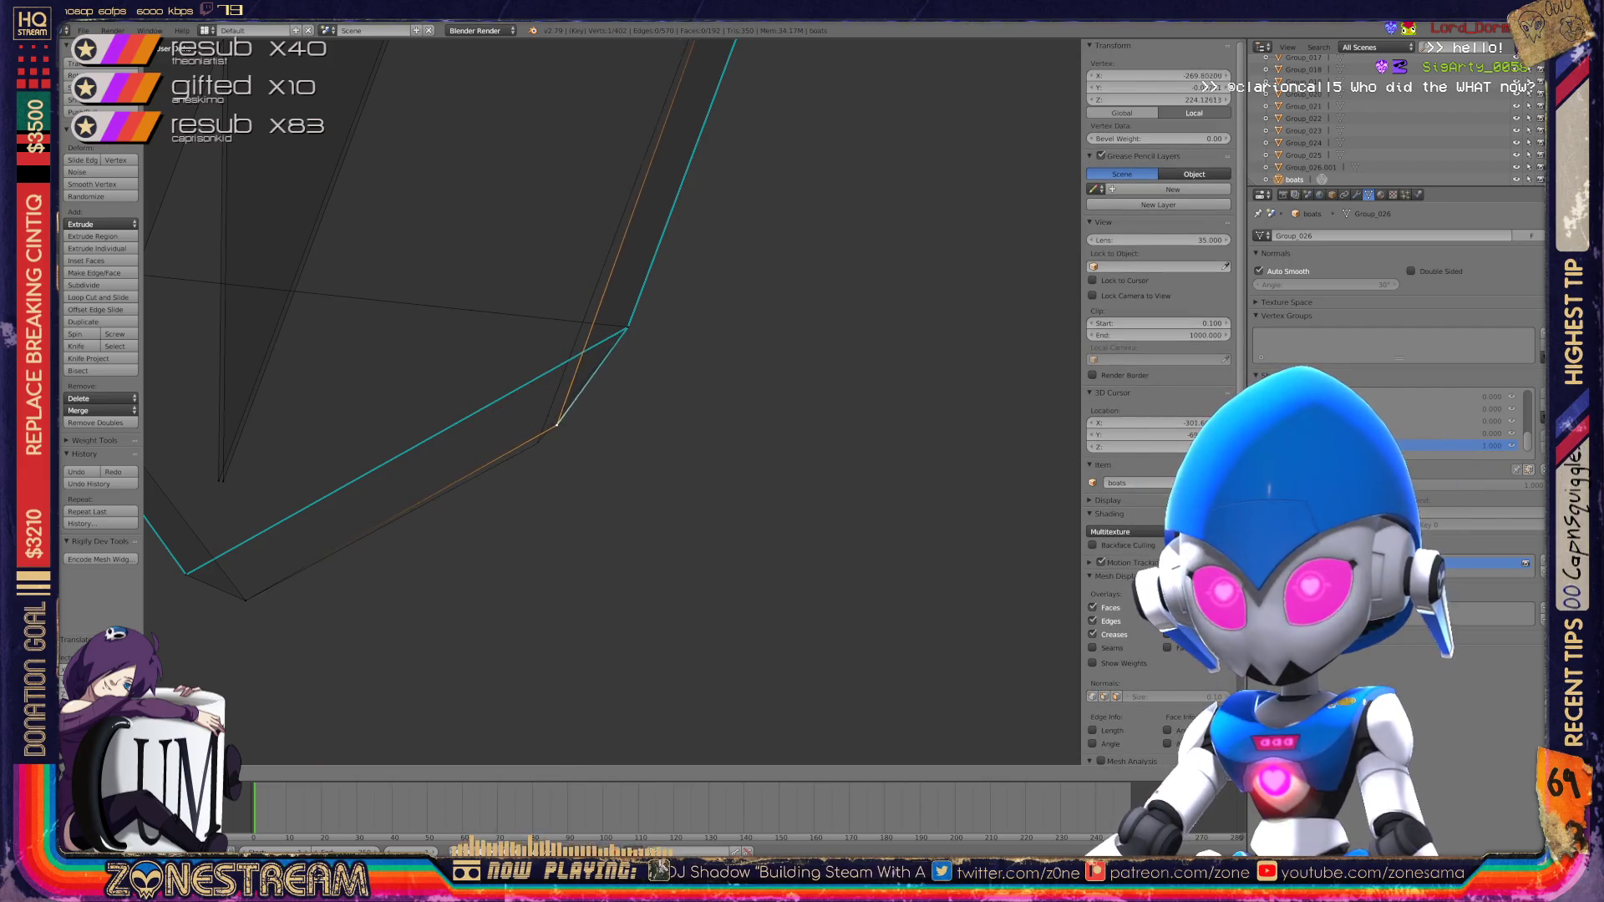
scroll(613, 401, "down", 6)
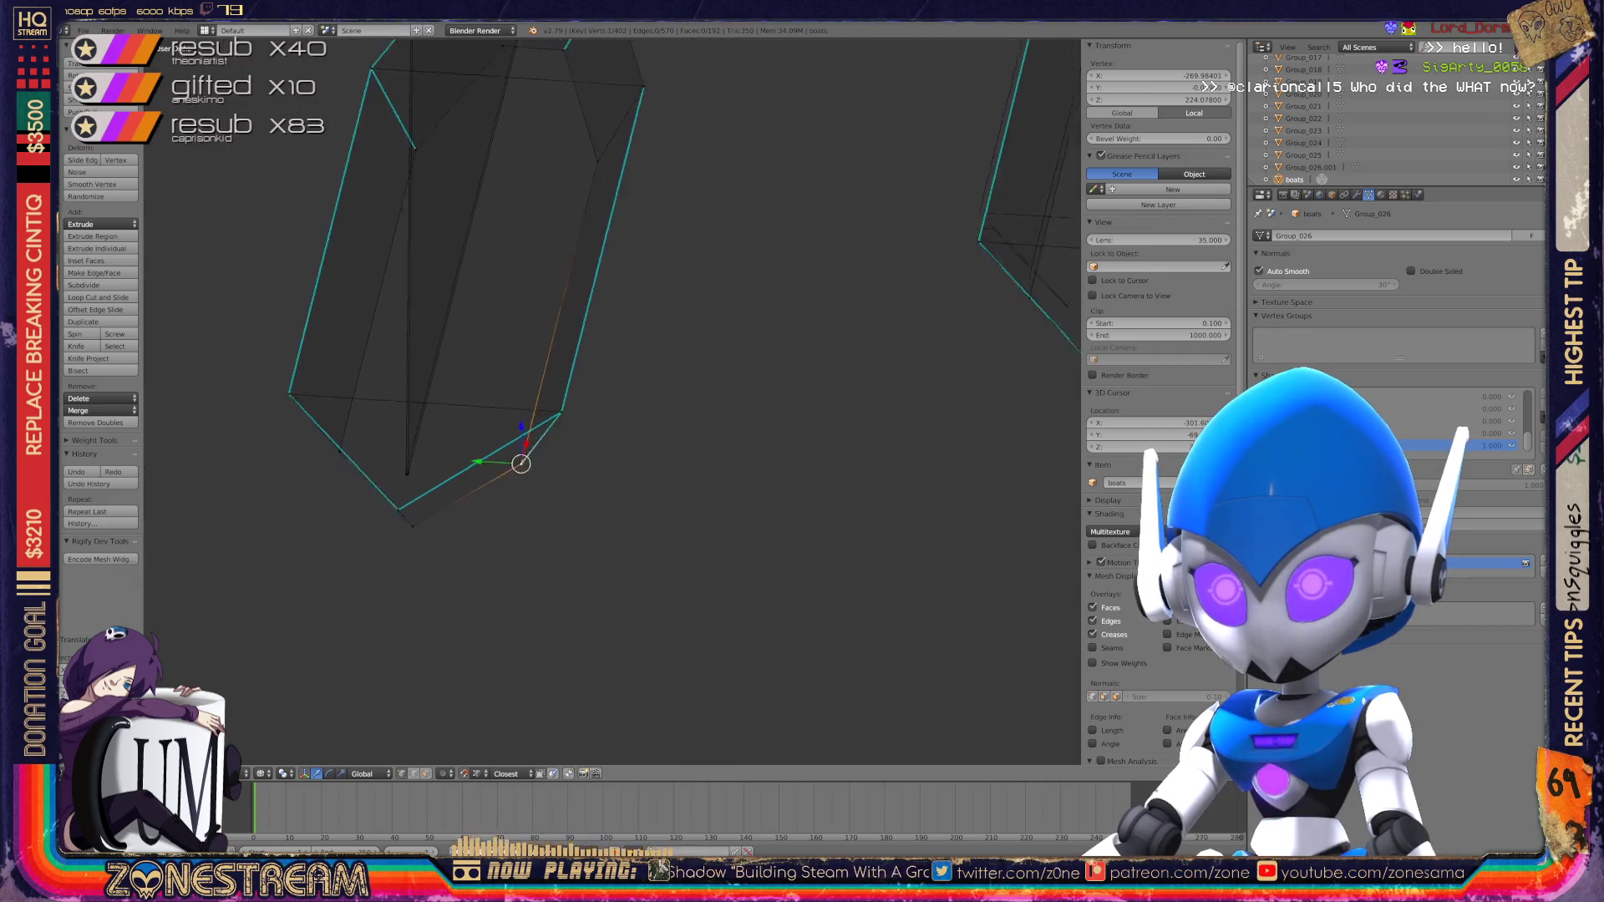
key("Tab")
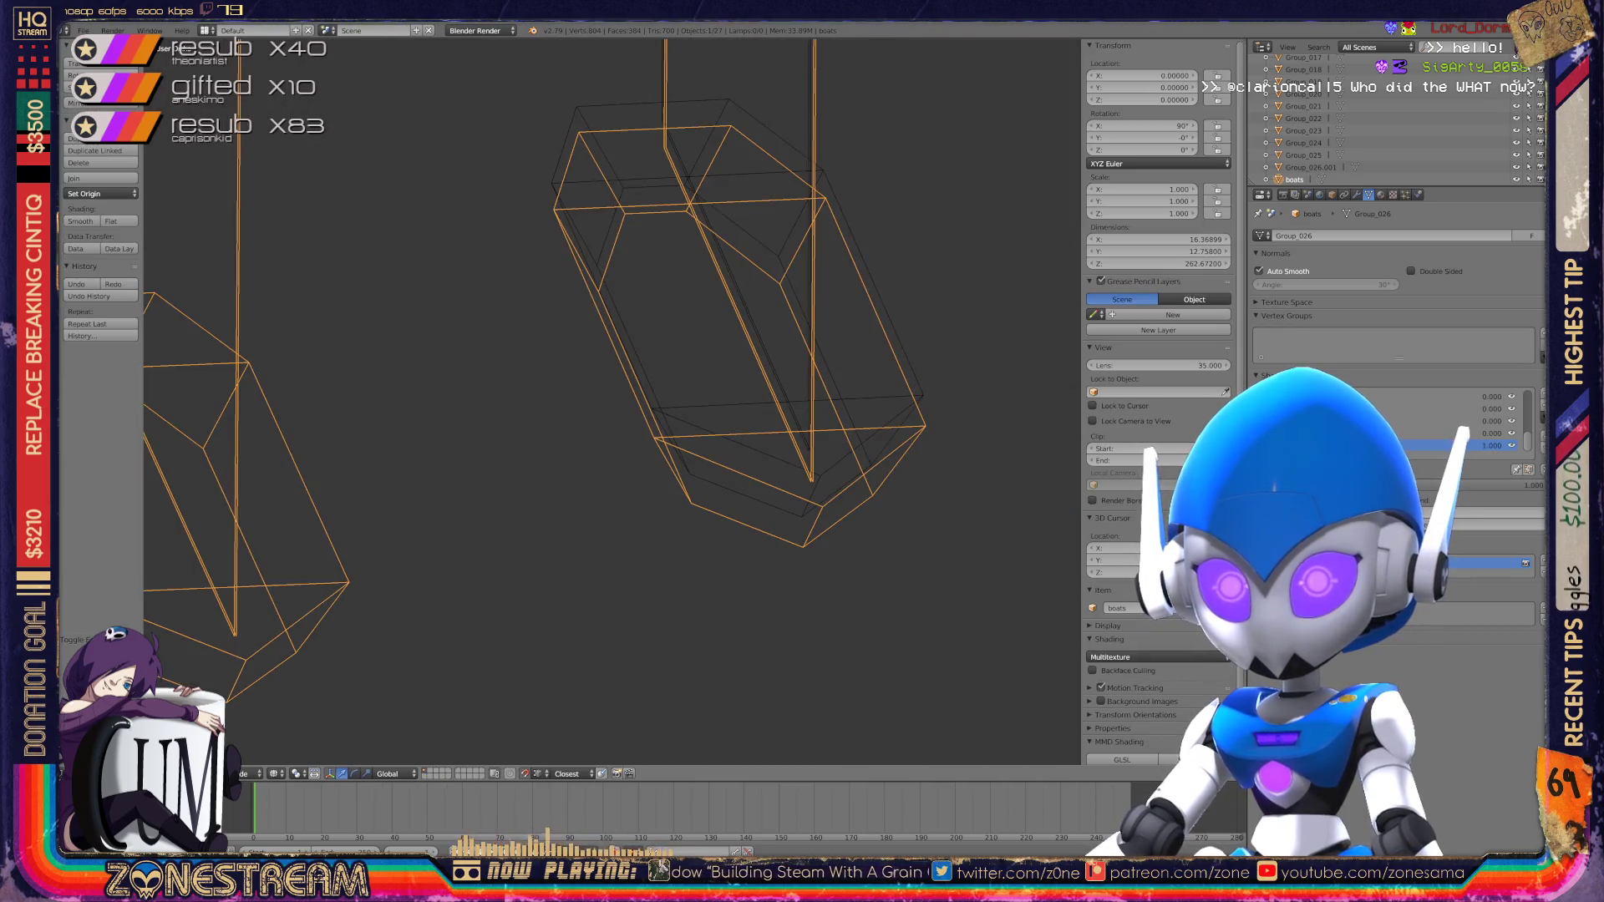
Step: Re-enter Edit Mode and orbit to a side view of both hulls' pointed ends
scroll(613, 401, "down", 2)
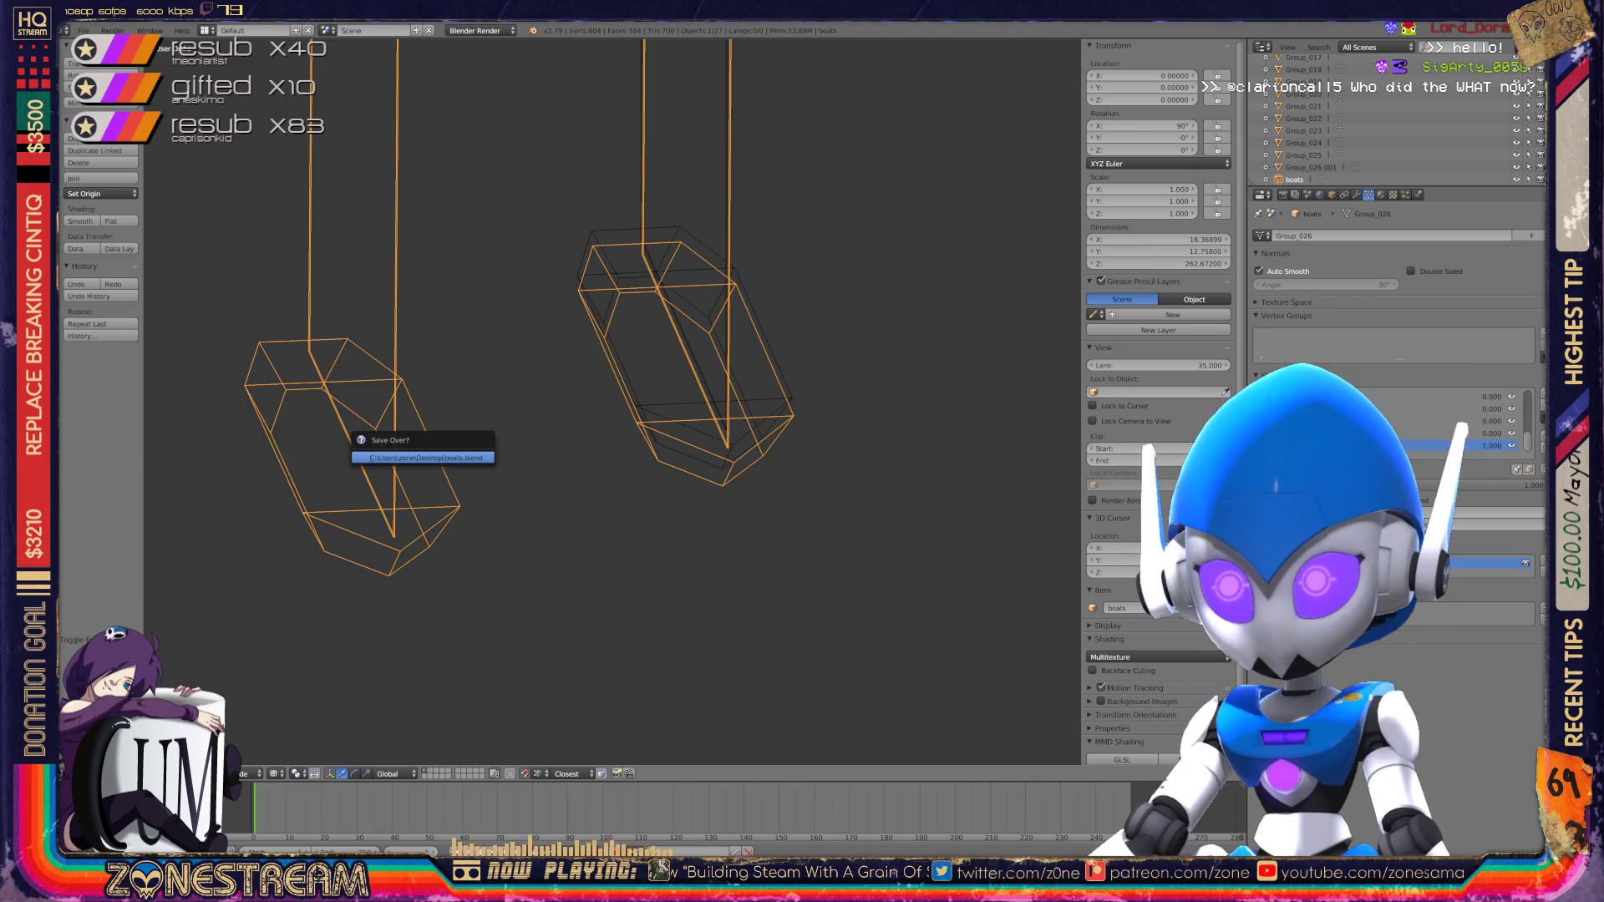
key("Tab")
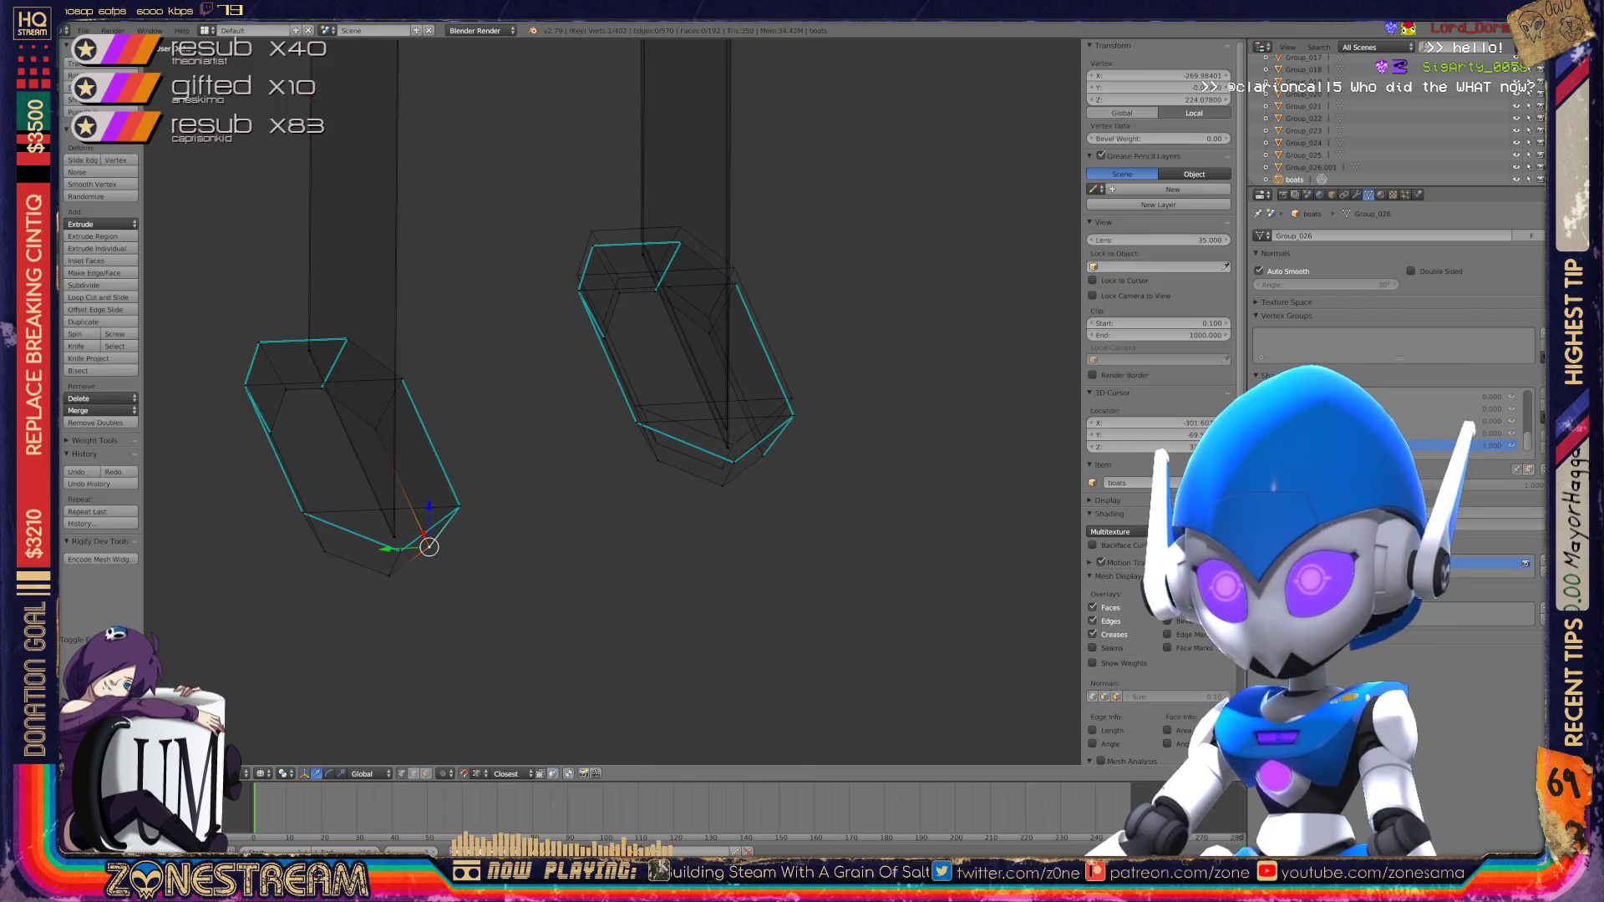
middle_click_drag(585, 418, 547, 359, "shift")
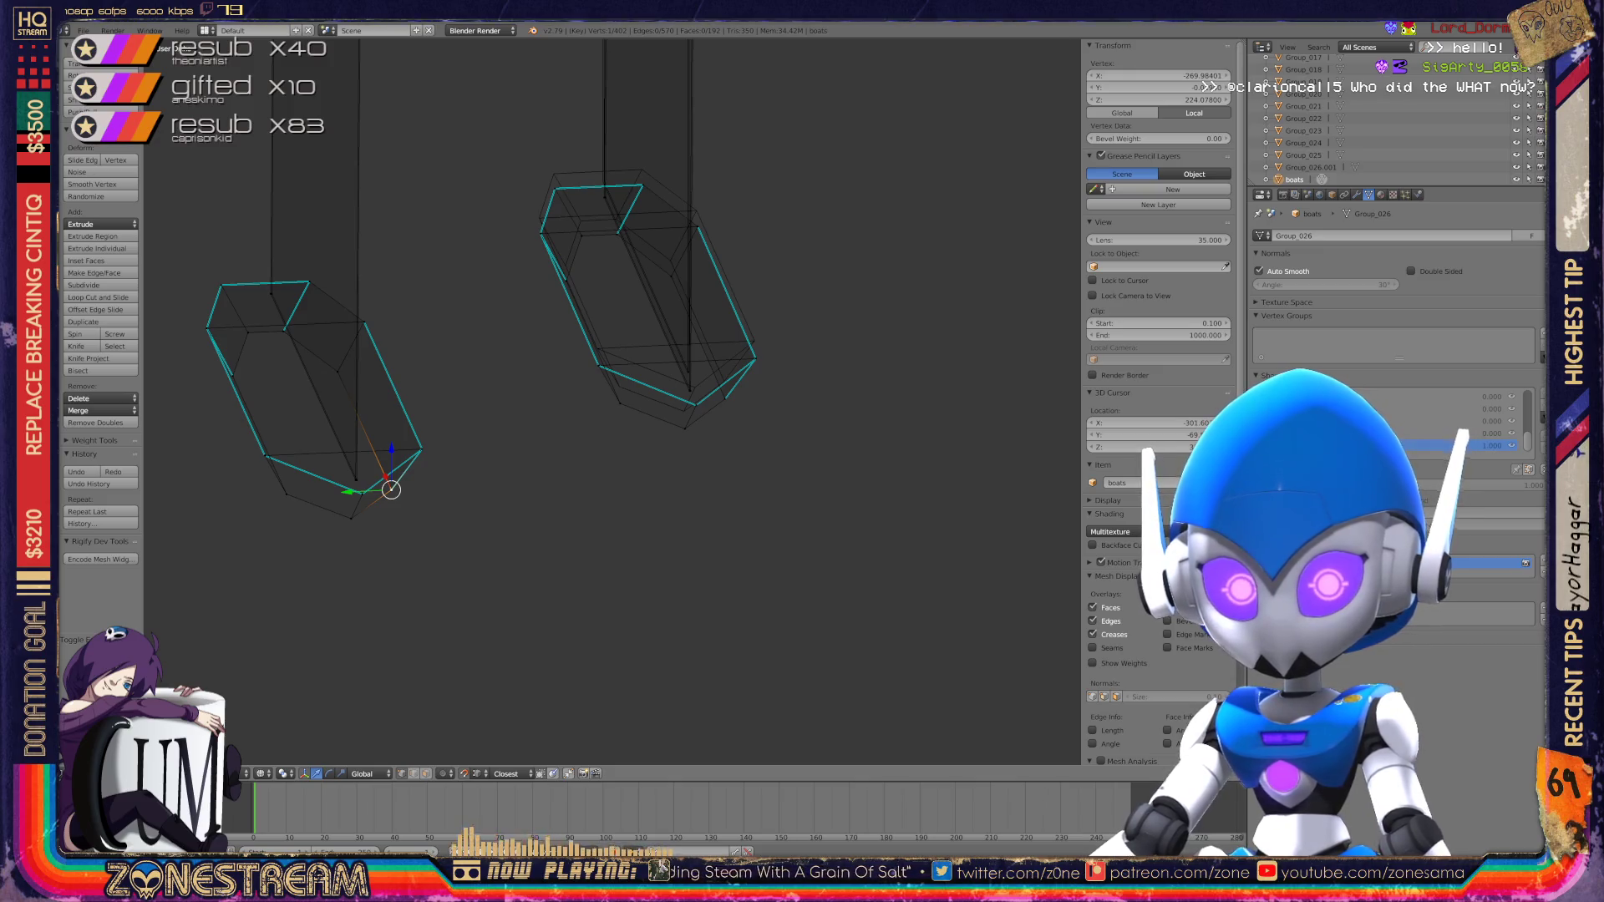
middle_click_drag(613, 401, 543, 368)
scroll(615, 401, "up", 6)
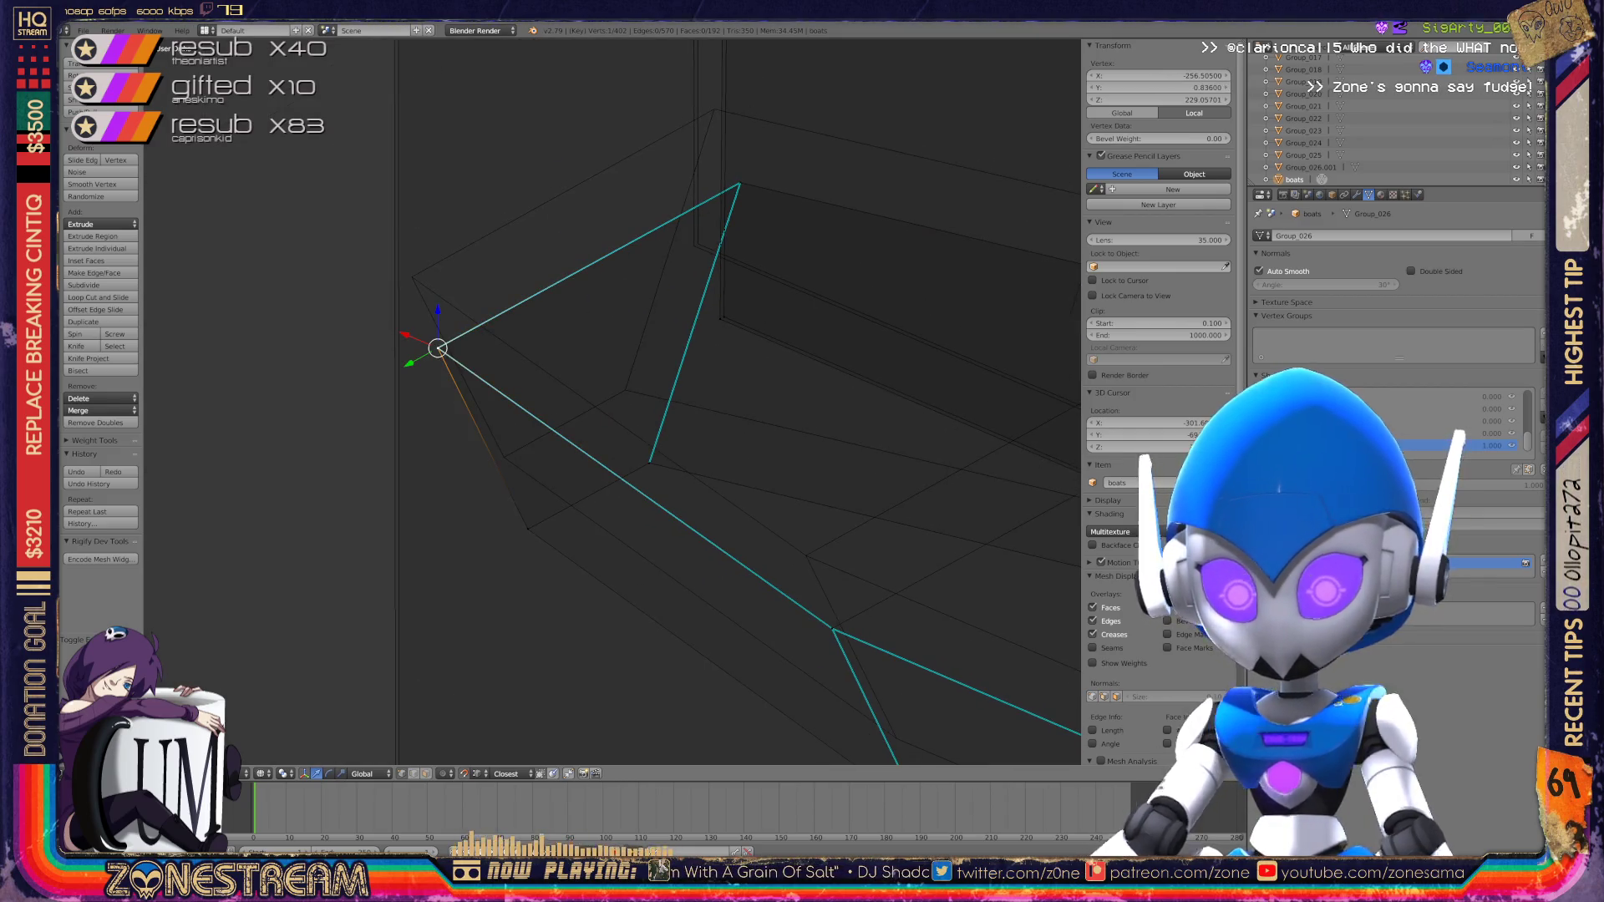
Step: Drop a hull vertex onto its neighbour and pull it up toward the upper corner
key("g")
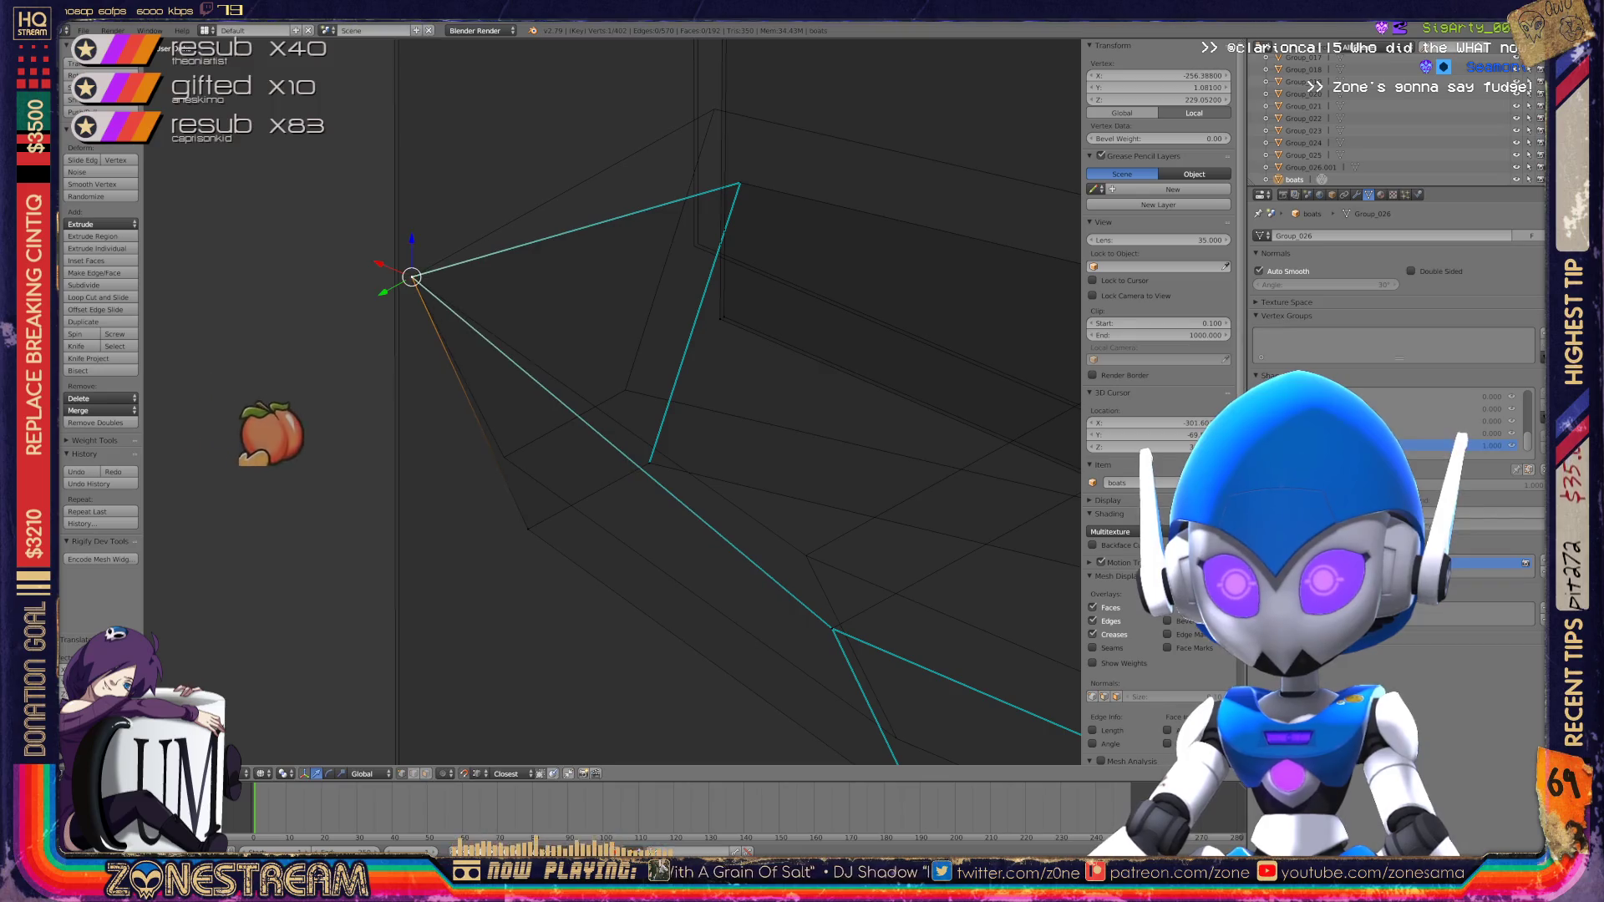
right_click(521, 516, "shift")
key("g")
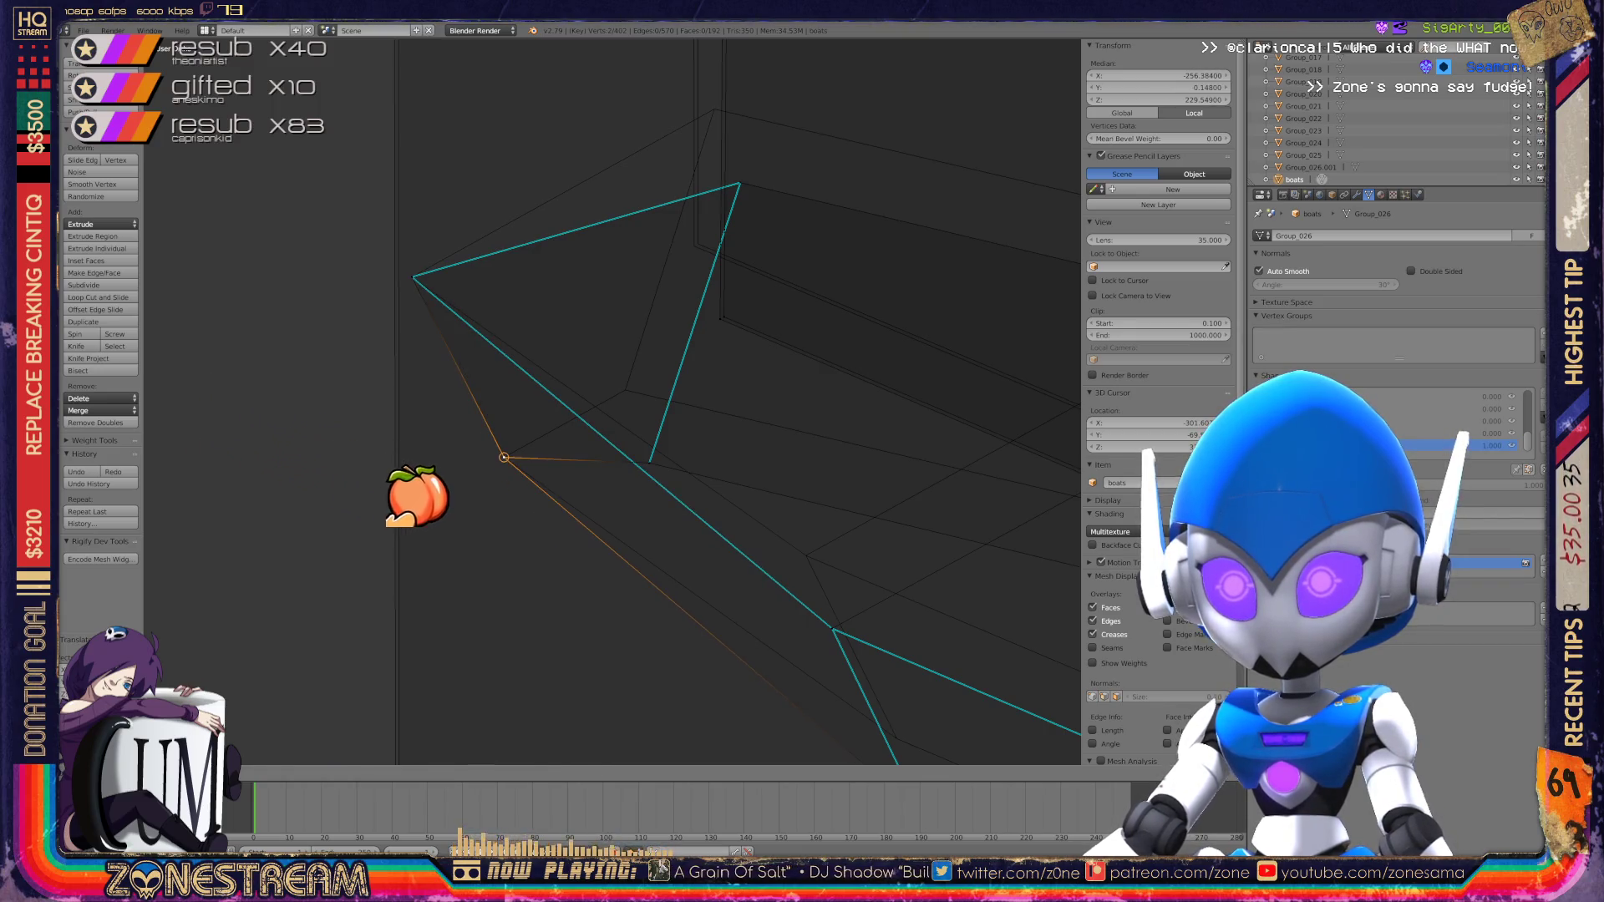
left_click(478, 510)
key("g")
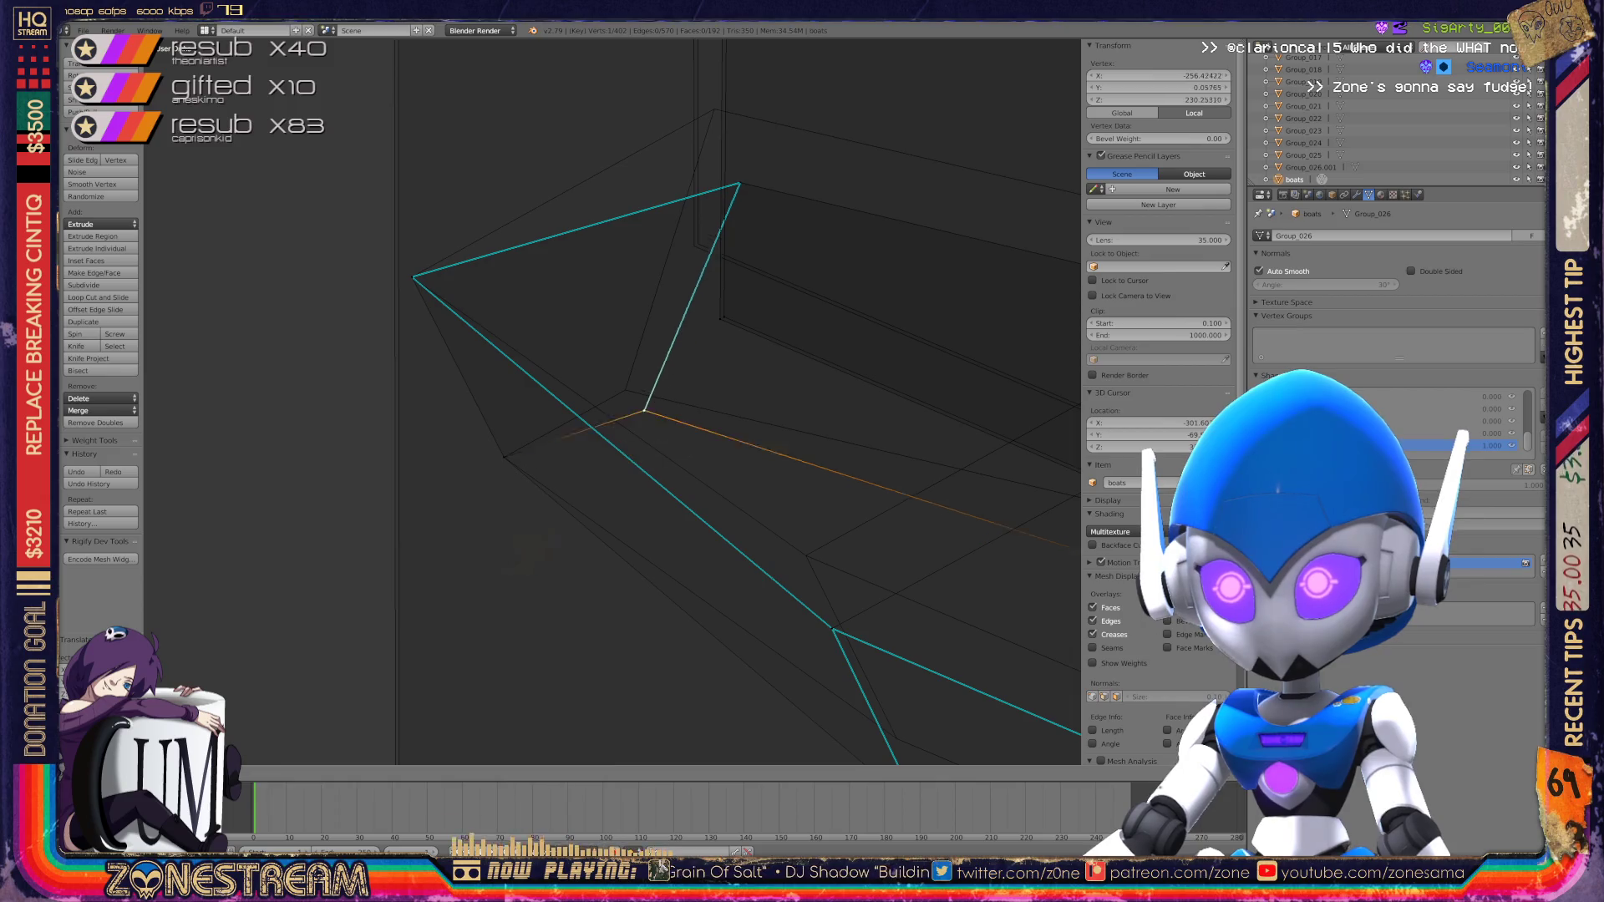
key("g")
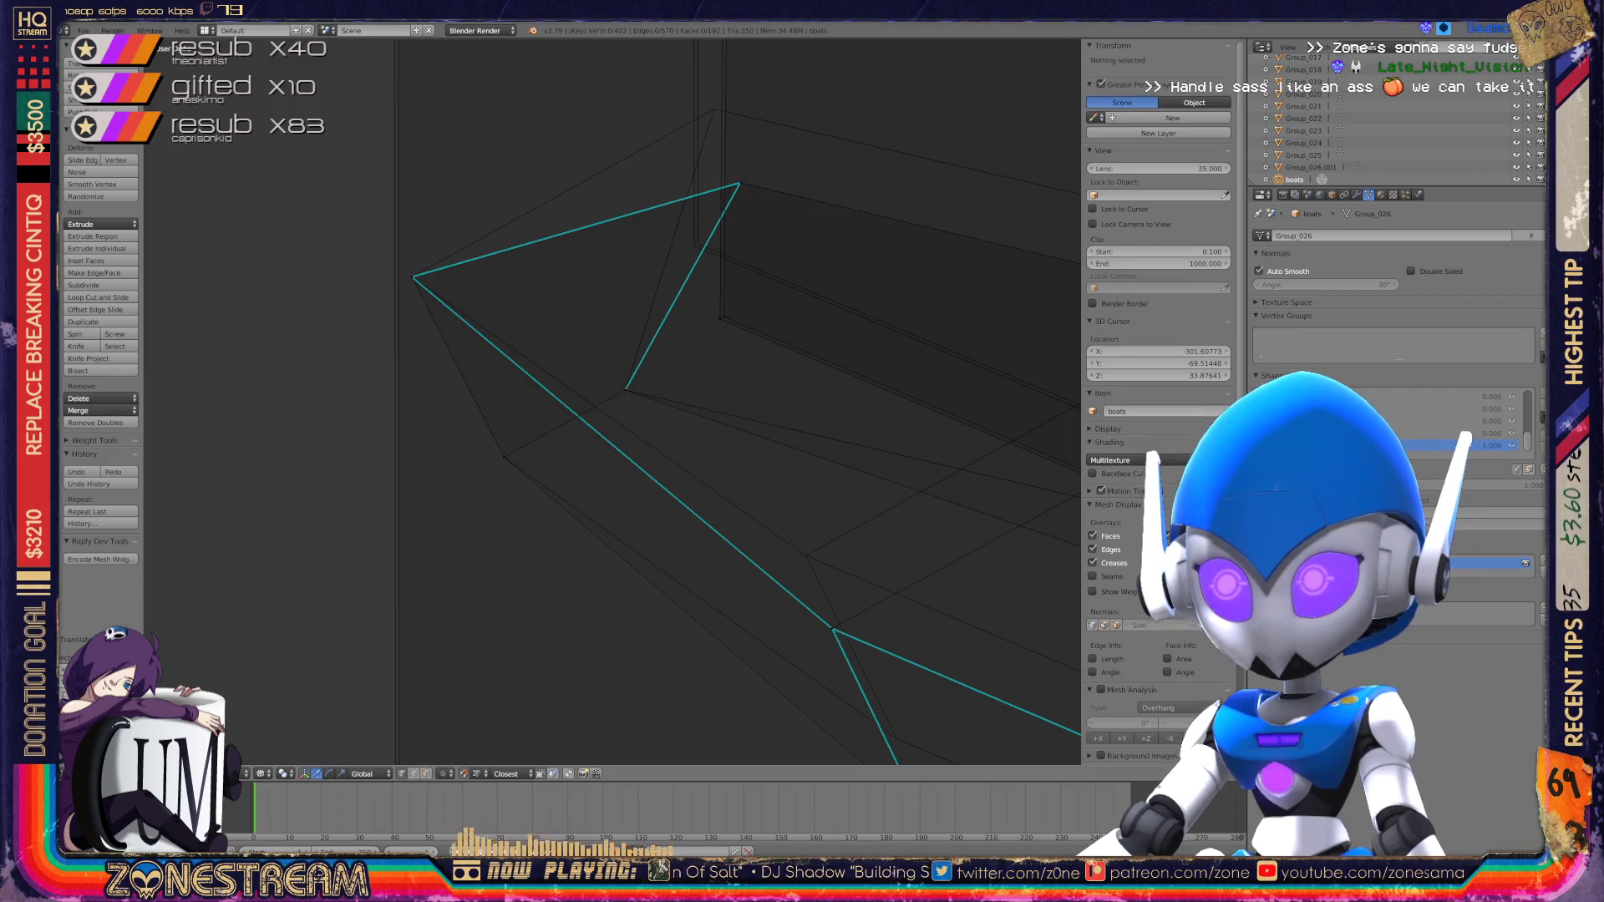
key("Return")
Step: Undo that move and reposition the vertex lower along the hull
mouse_move(635, 418)
middle_mouse_down()
mouse_move(577, 476)
mouse_move(518, 435)
mouse_move(501, 351)
middle_mouse_up()
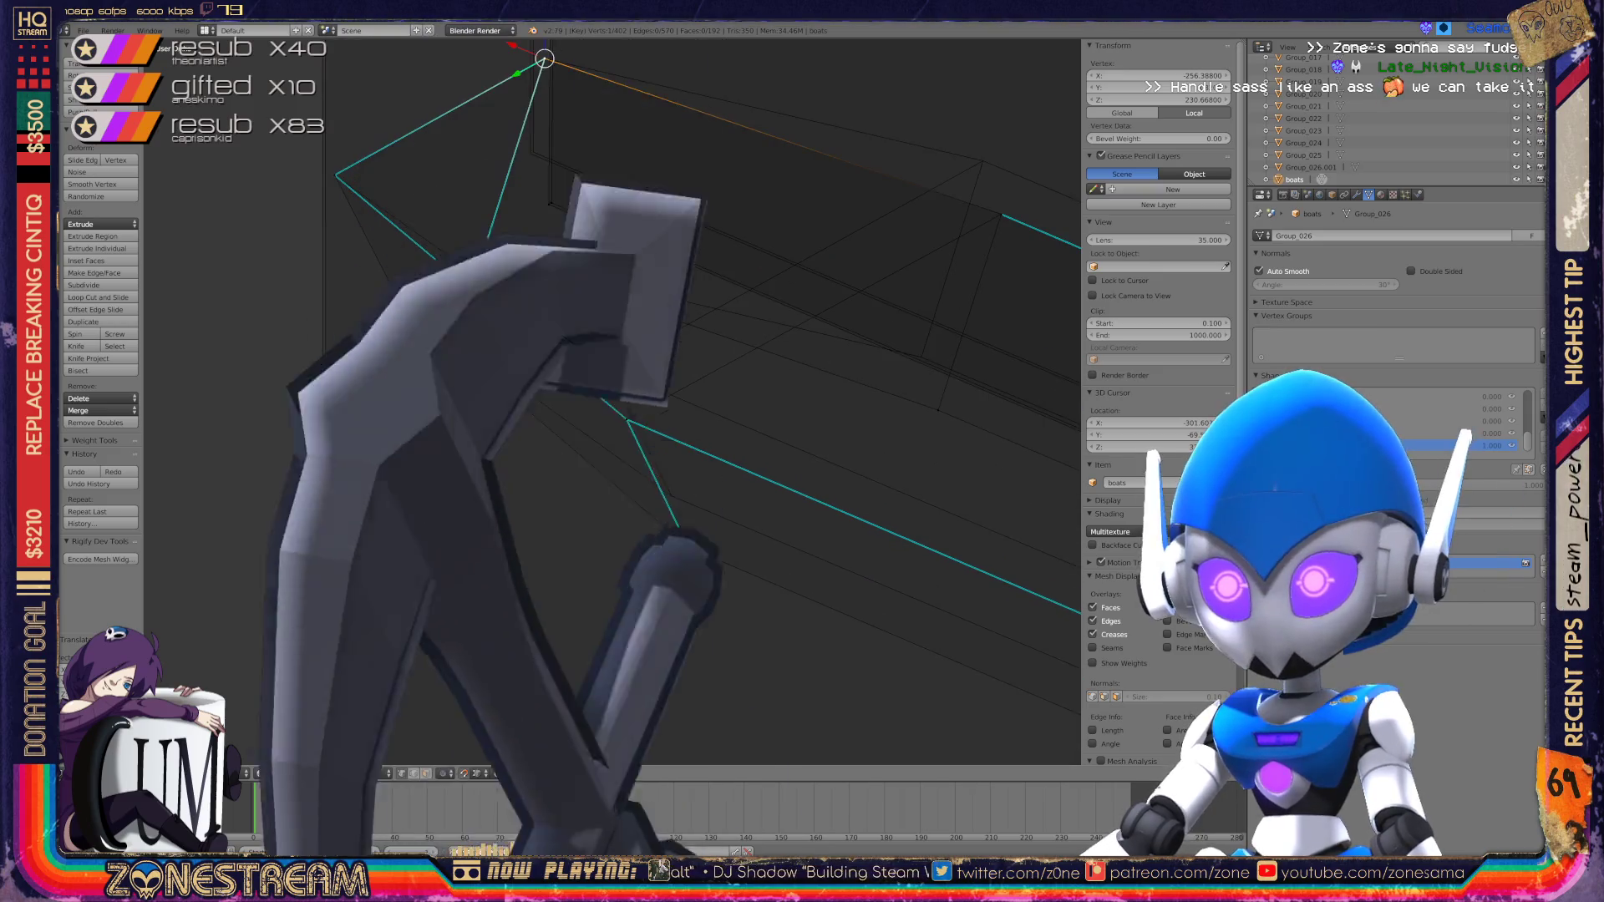
key("ctrl+z")
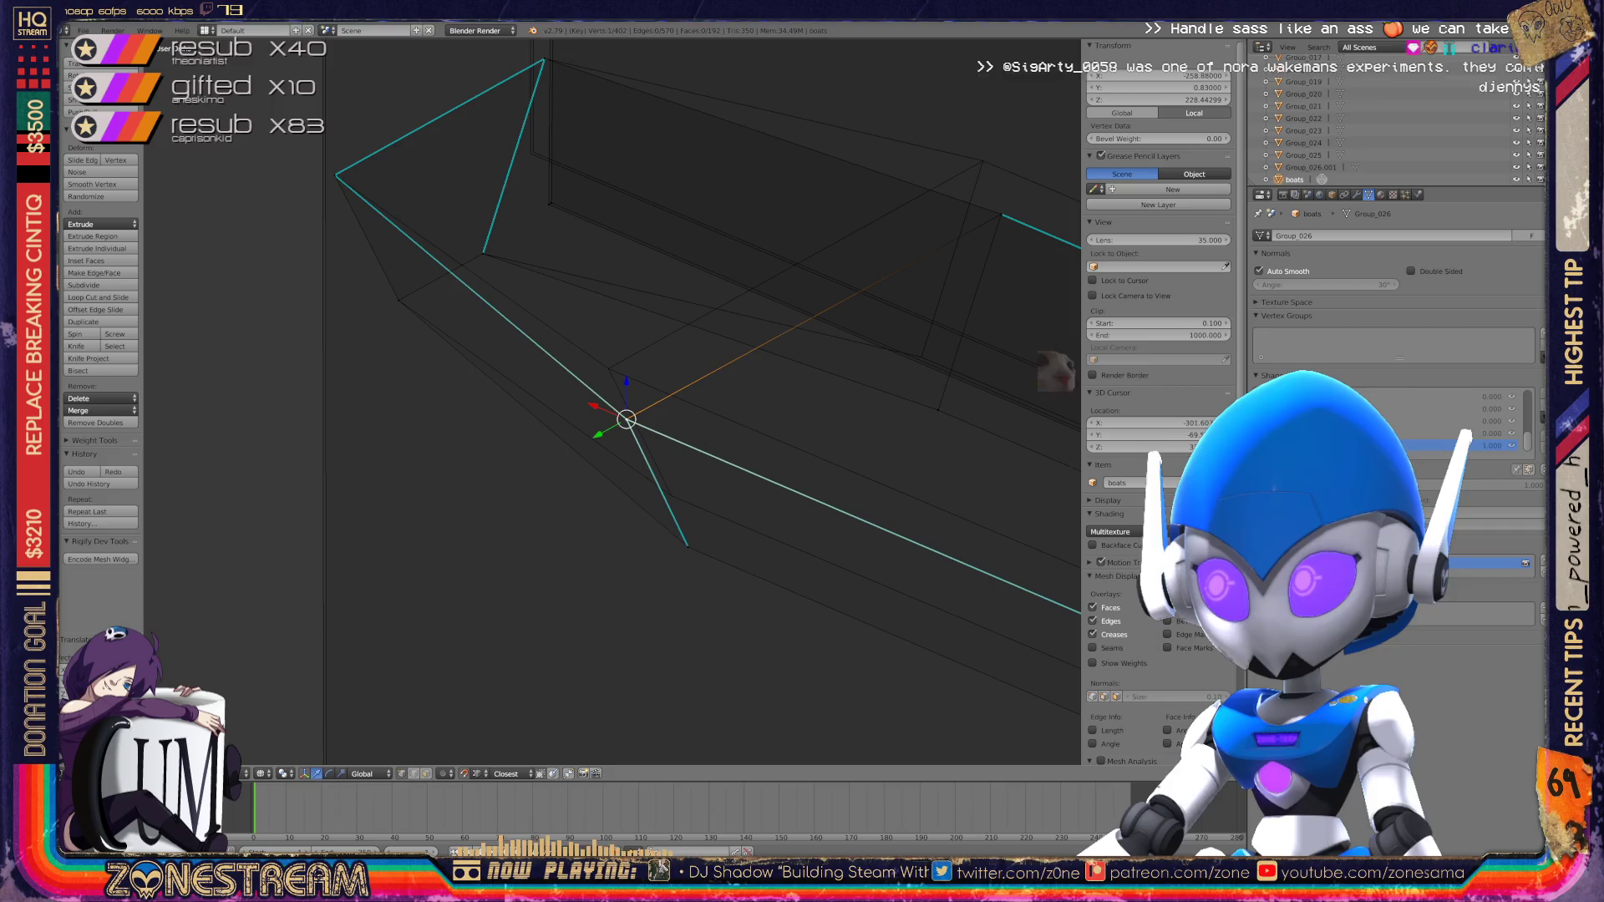
key("g")
key("Return")
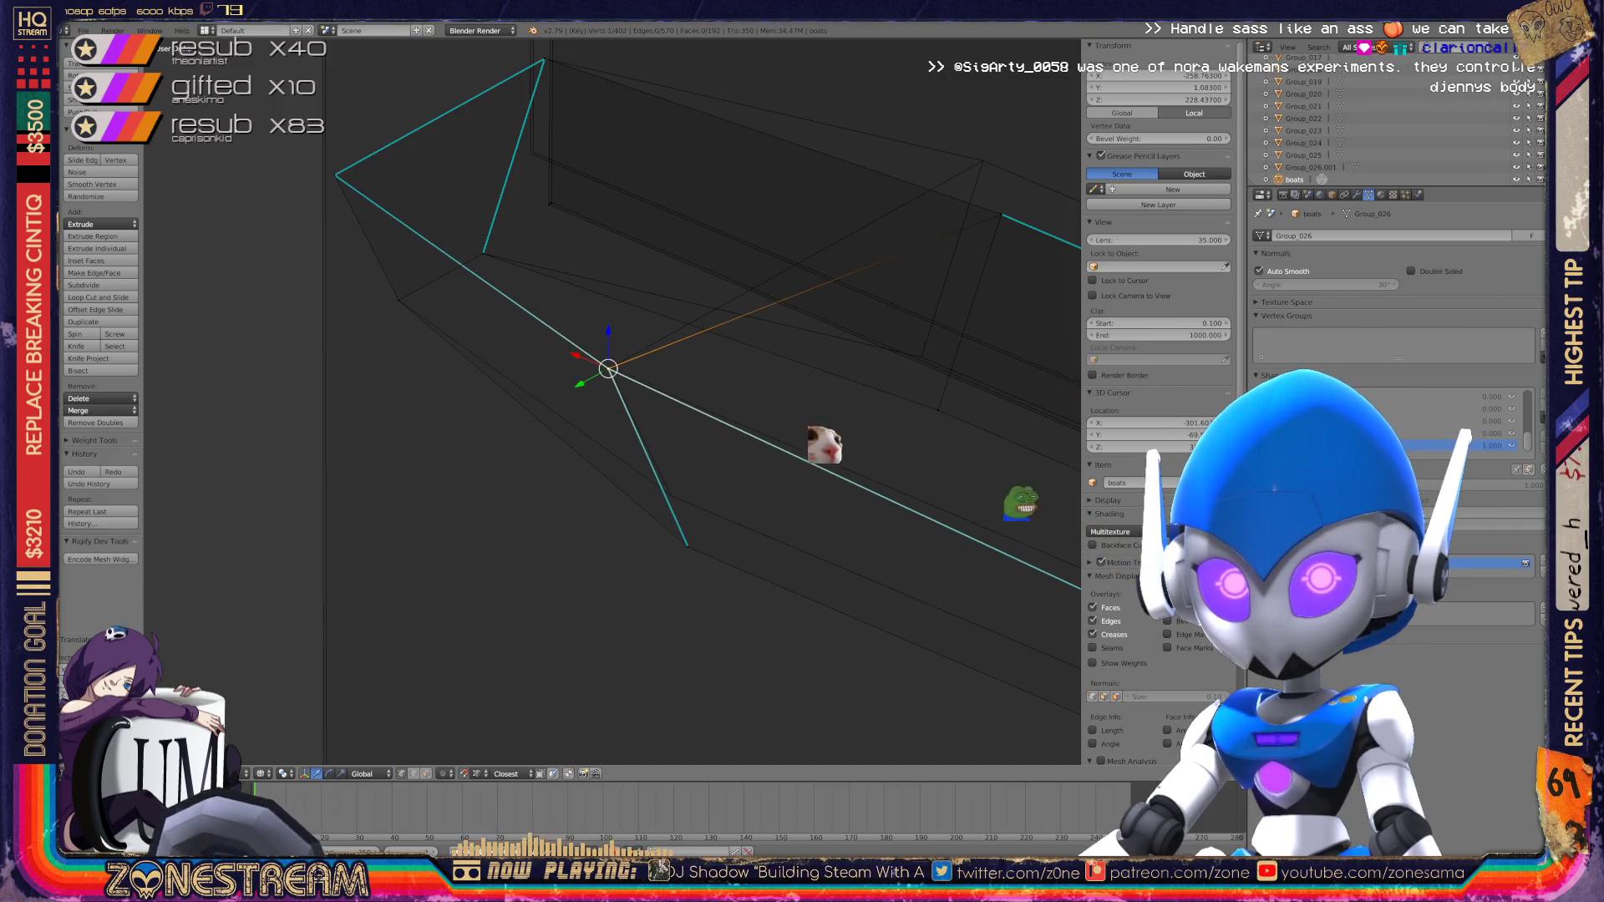
key("g")
key("Return")
middle_click_drag(662, 492, 512, 678, "shift")
Step: Raise another hull vertex and lower a panel-edge vertex to about Z 229.9
right_click(852, 403)
key("g")
left_click(833, 349)
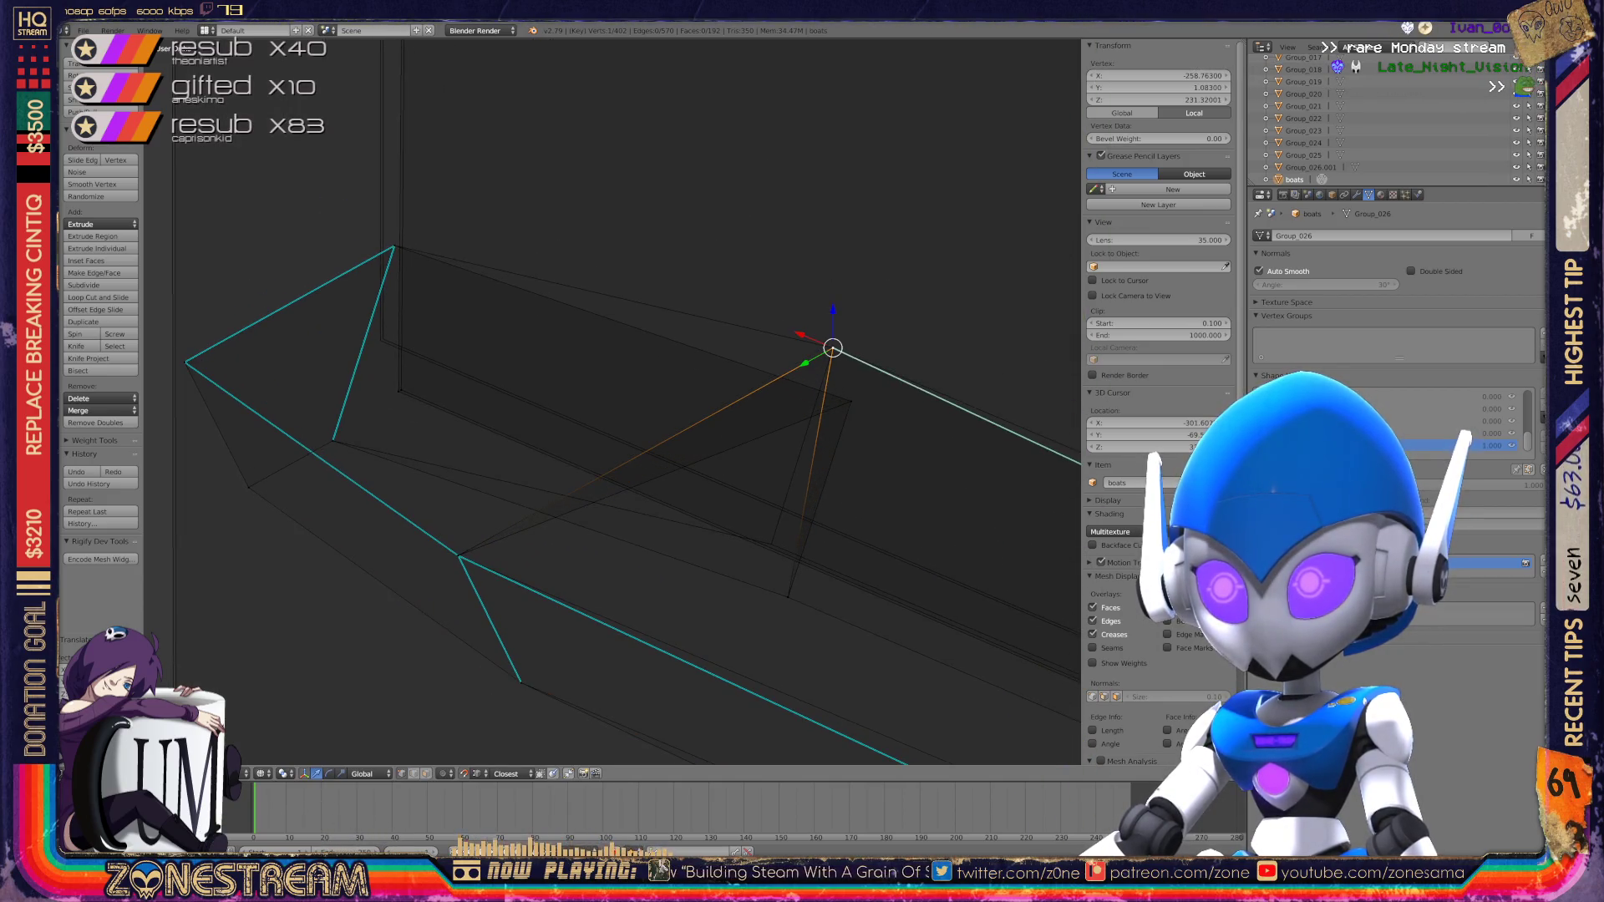
left_click(833, 349)
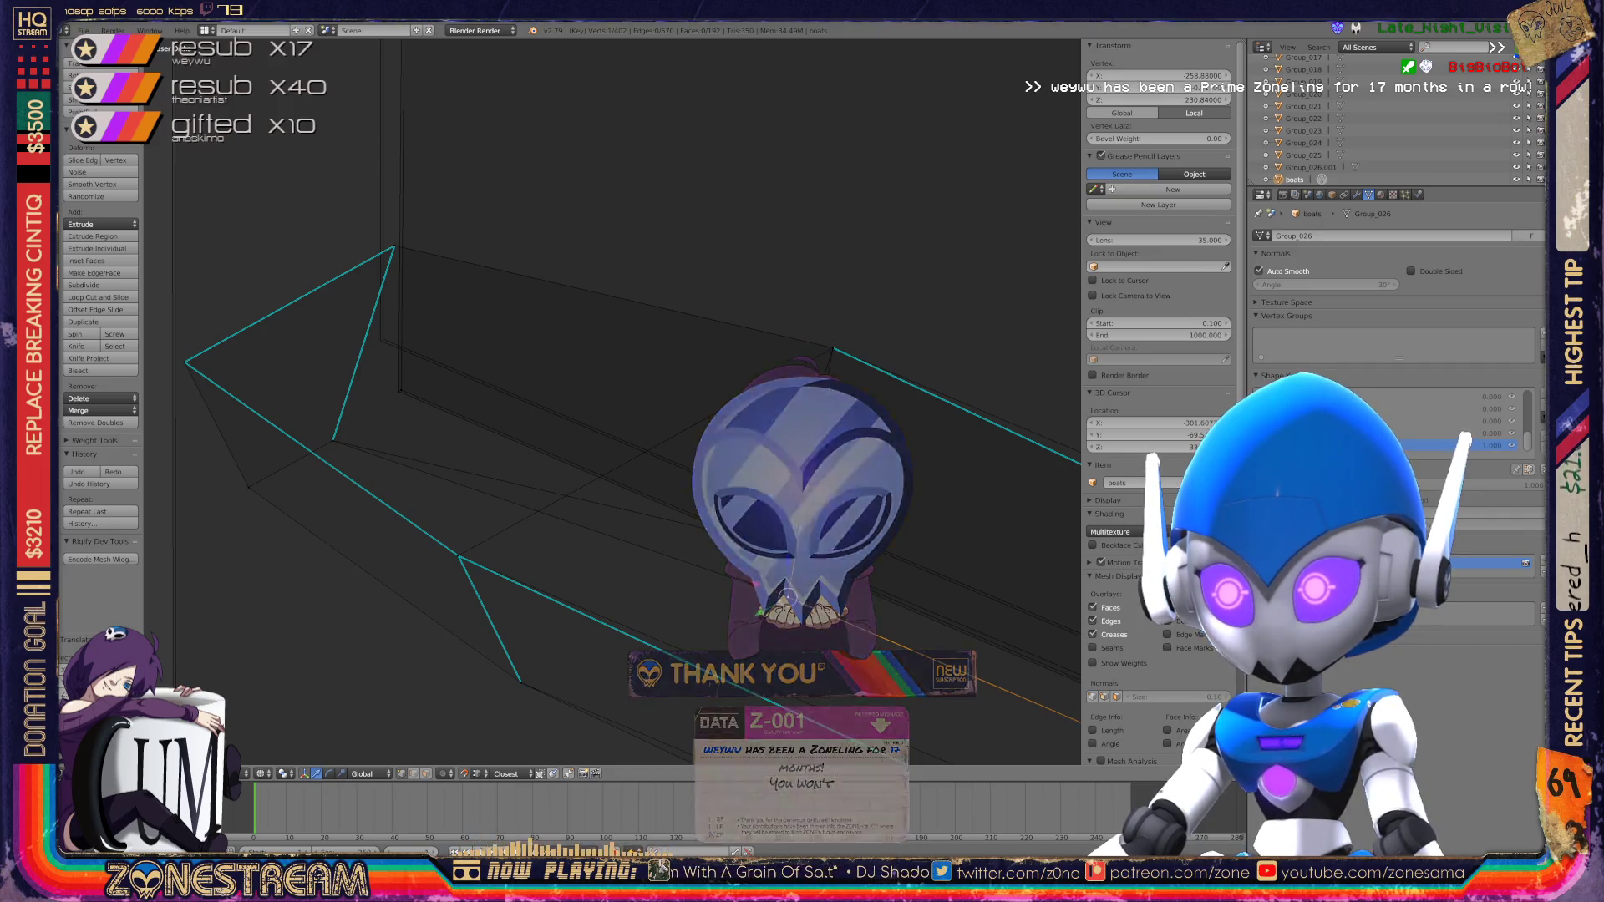
right_click(767, 560, "shift")
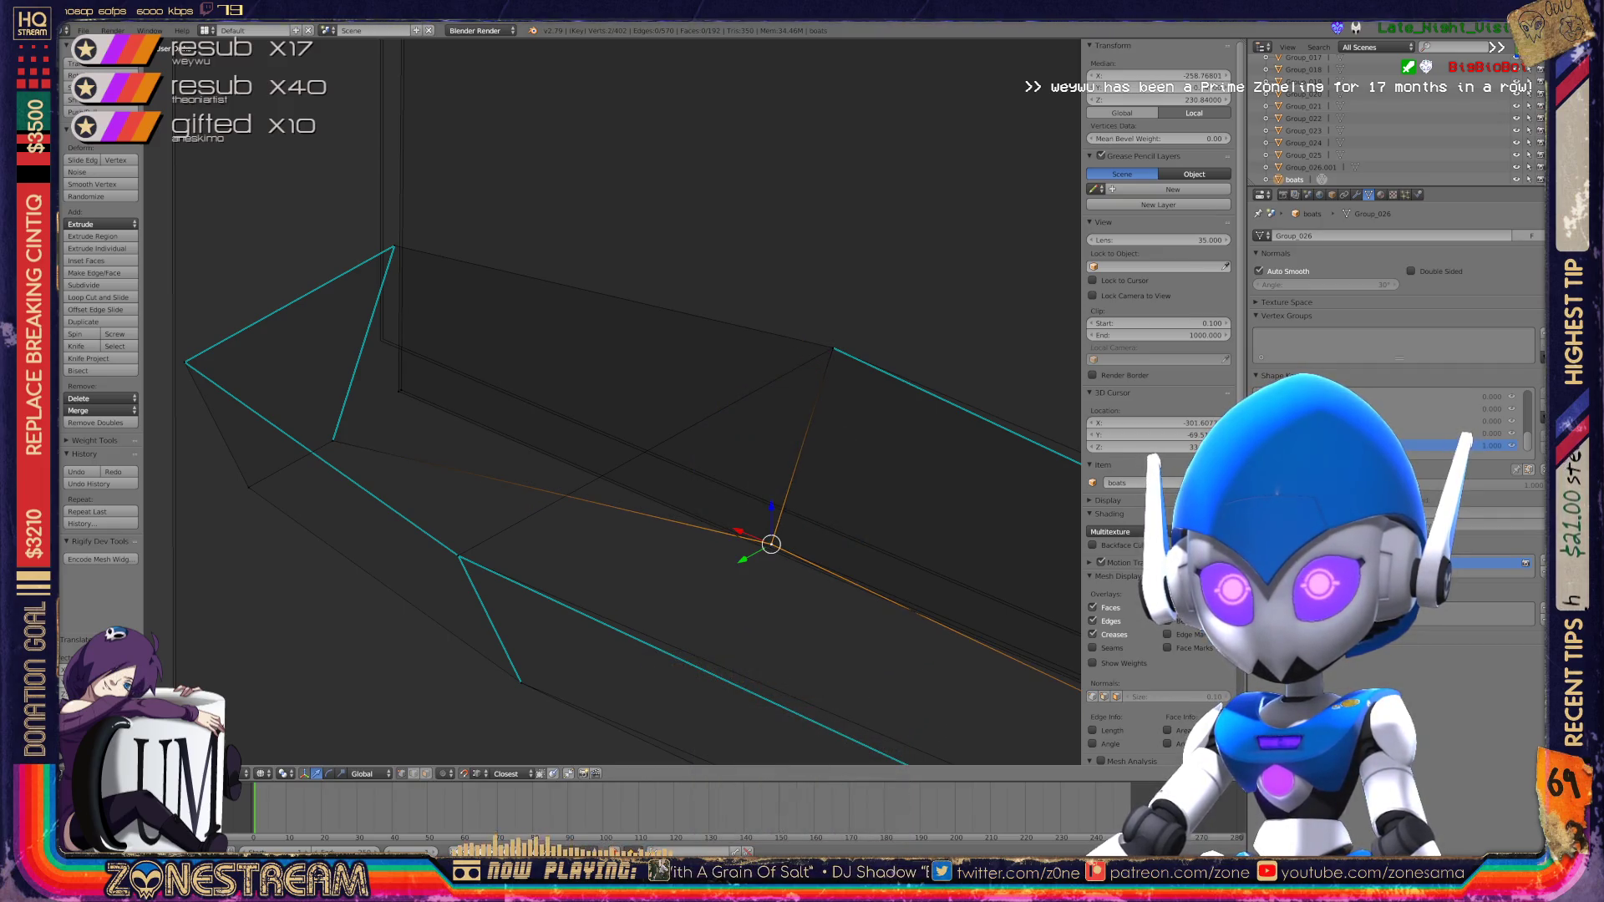
scroll(257, 244, "up", 5)
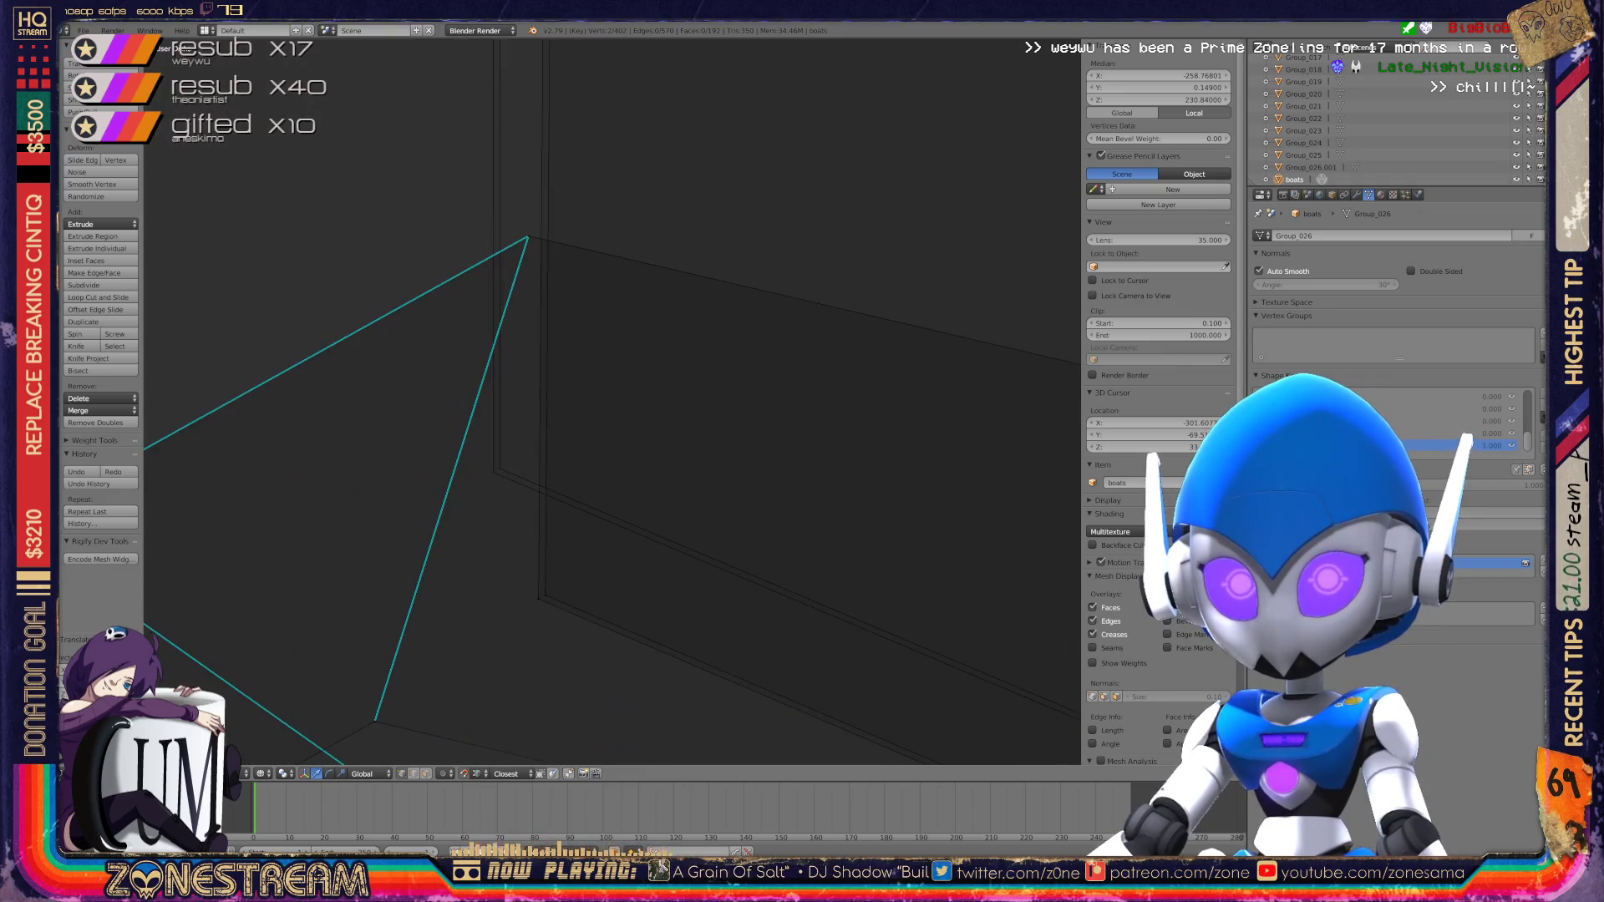
scroll(368, 468, "down", 3, "shift")
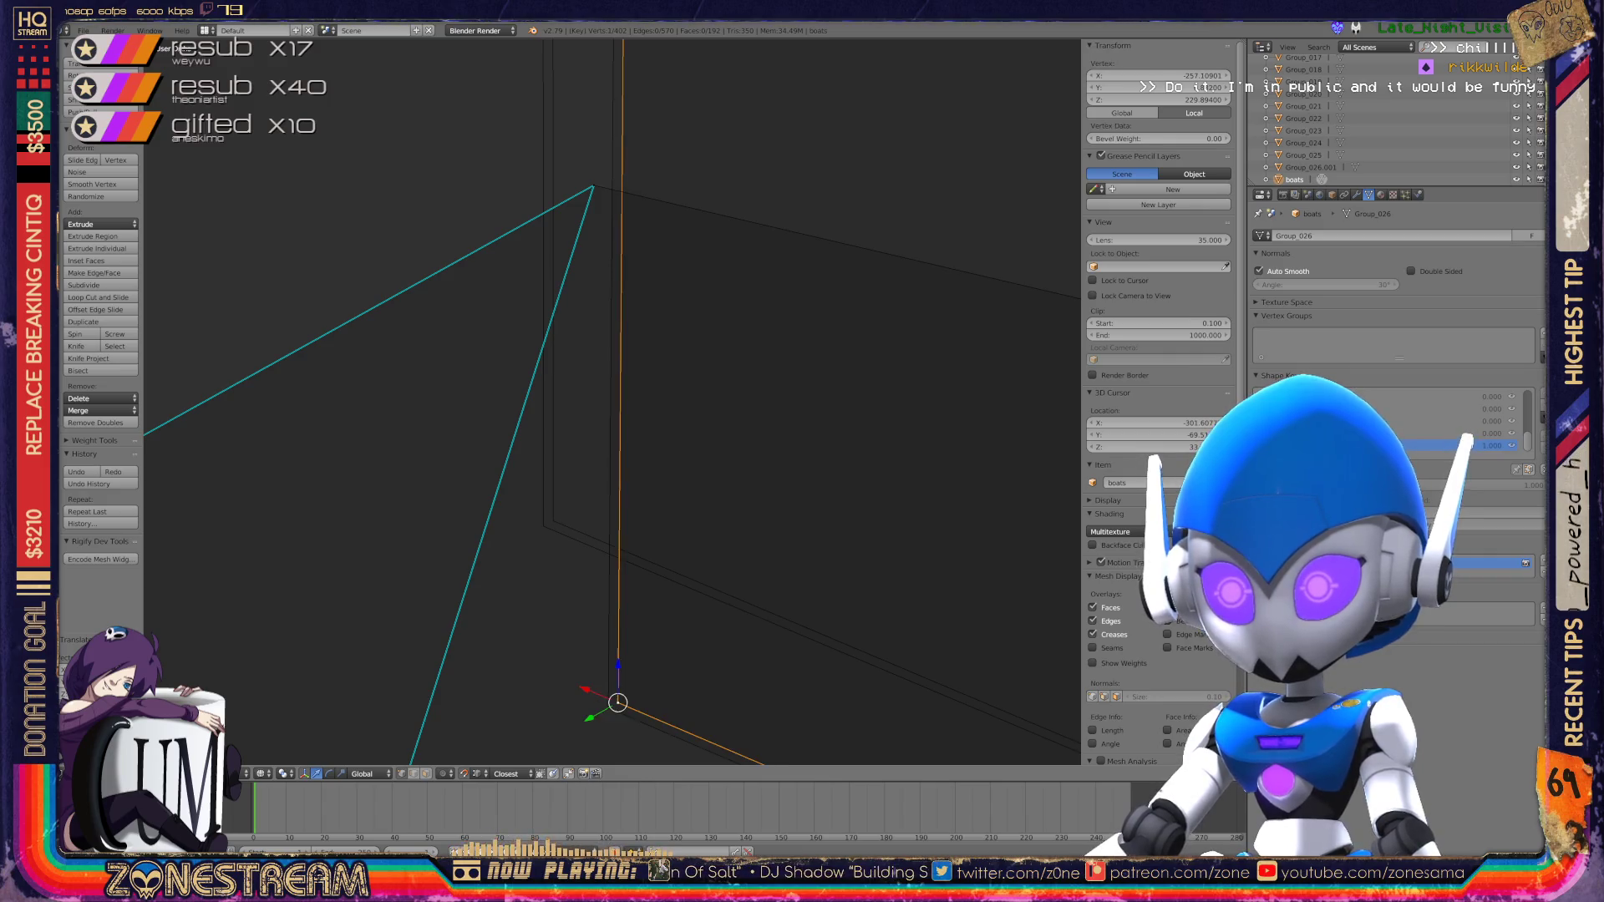
right_click(553, 520)
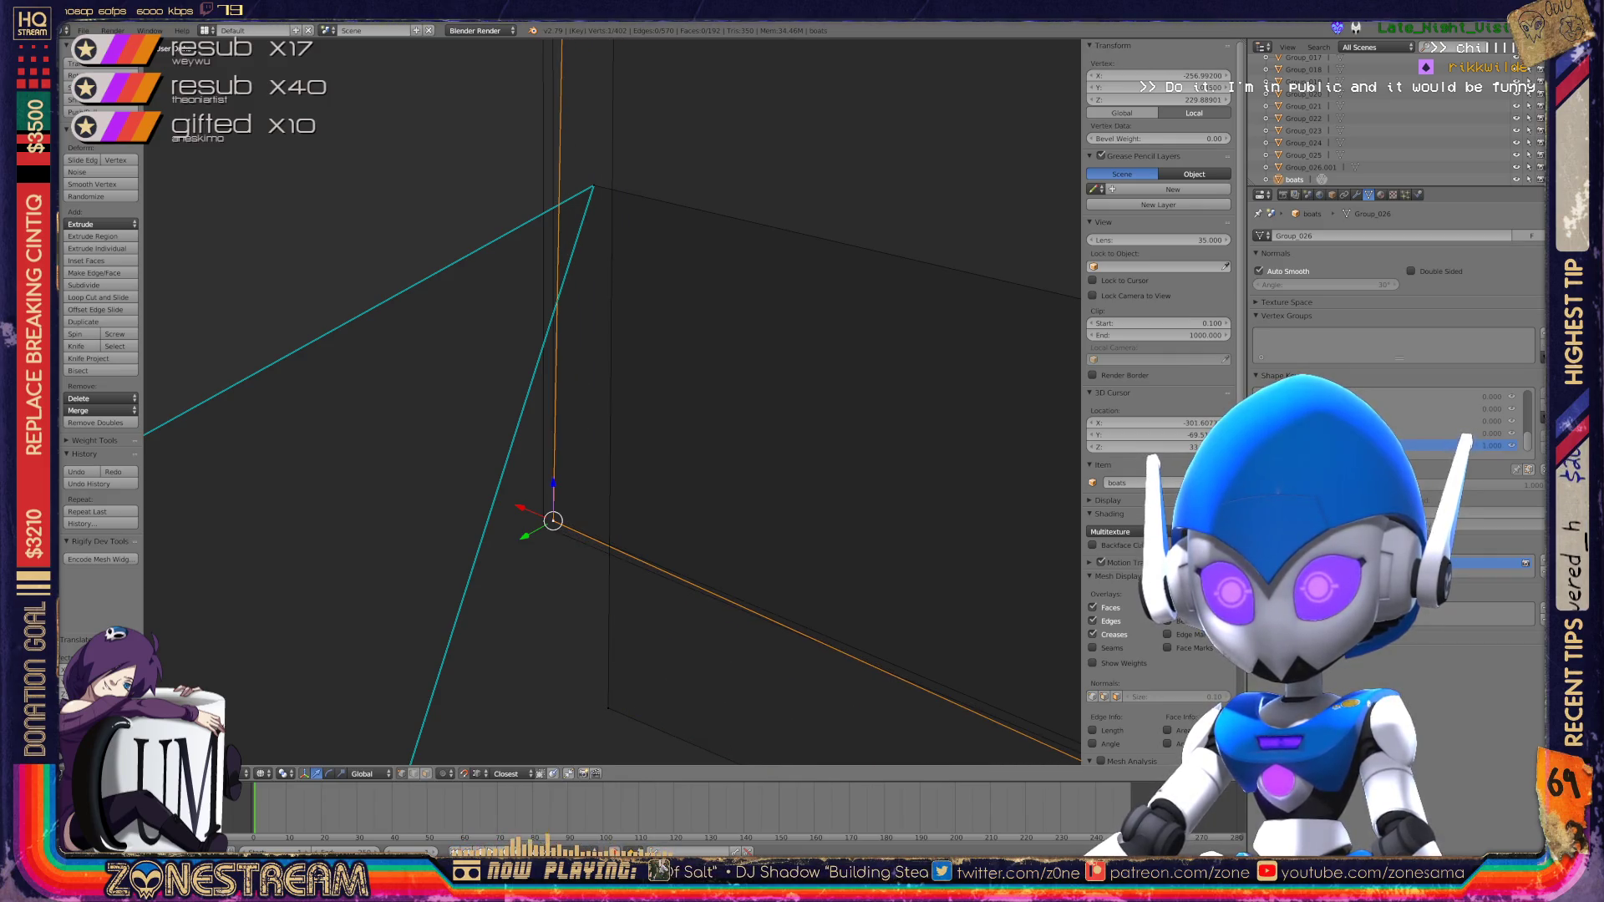
key("g")
middle_click_drag(610, 401, 451, 251)
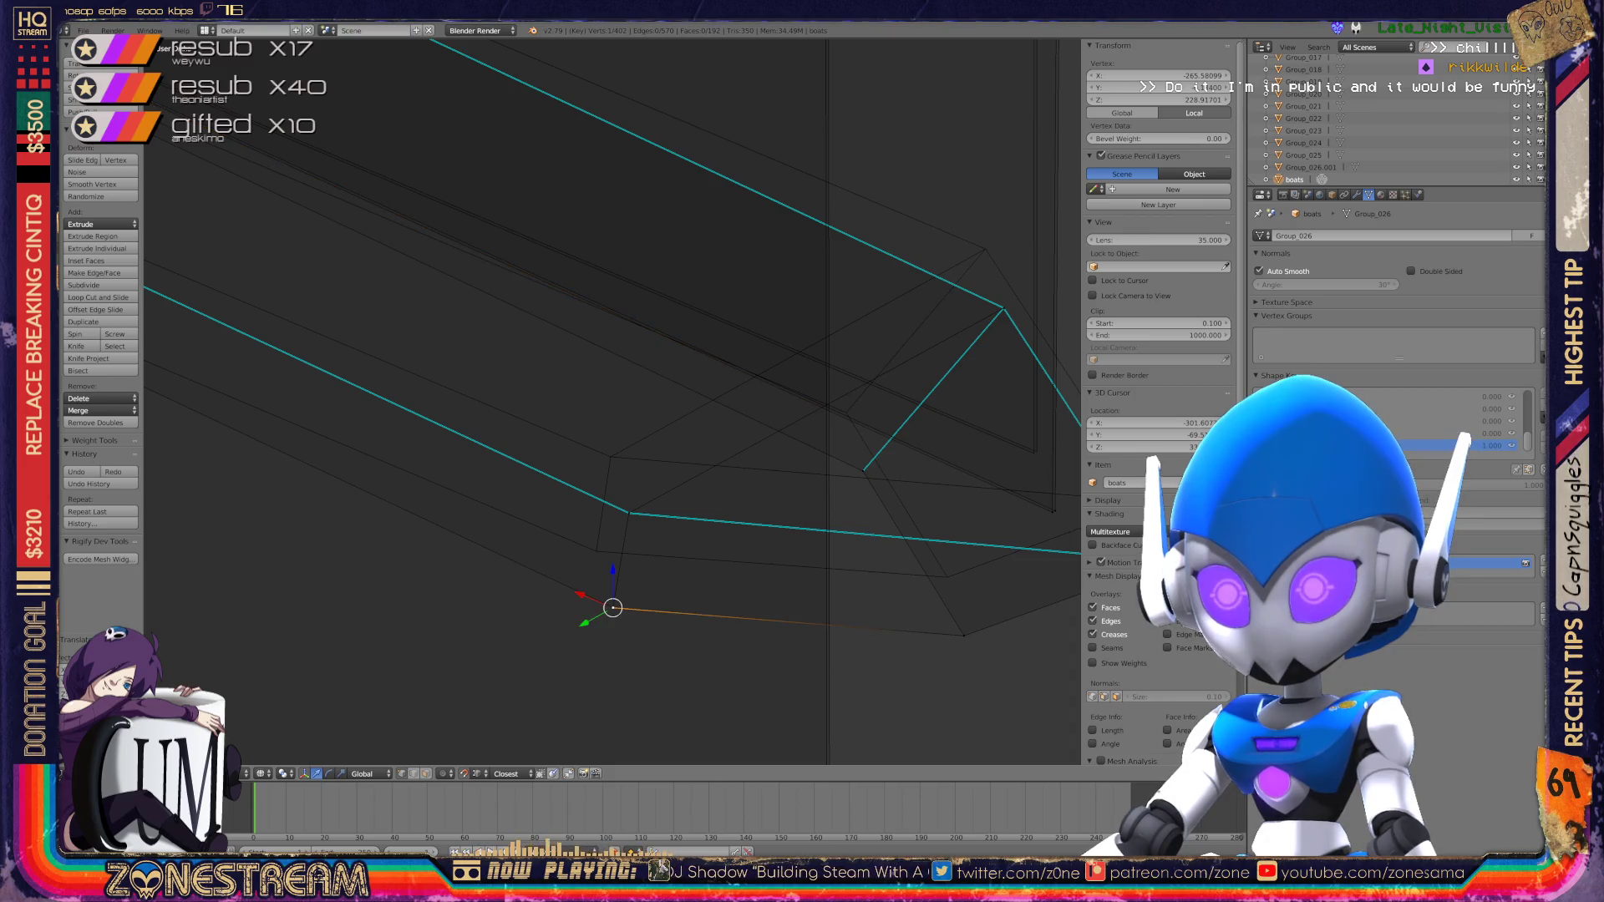
Step: Finish moving the selected hull vertex and raise the hull's apex vertex
key("g")
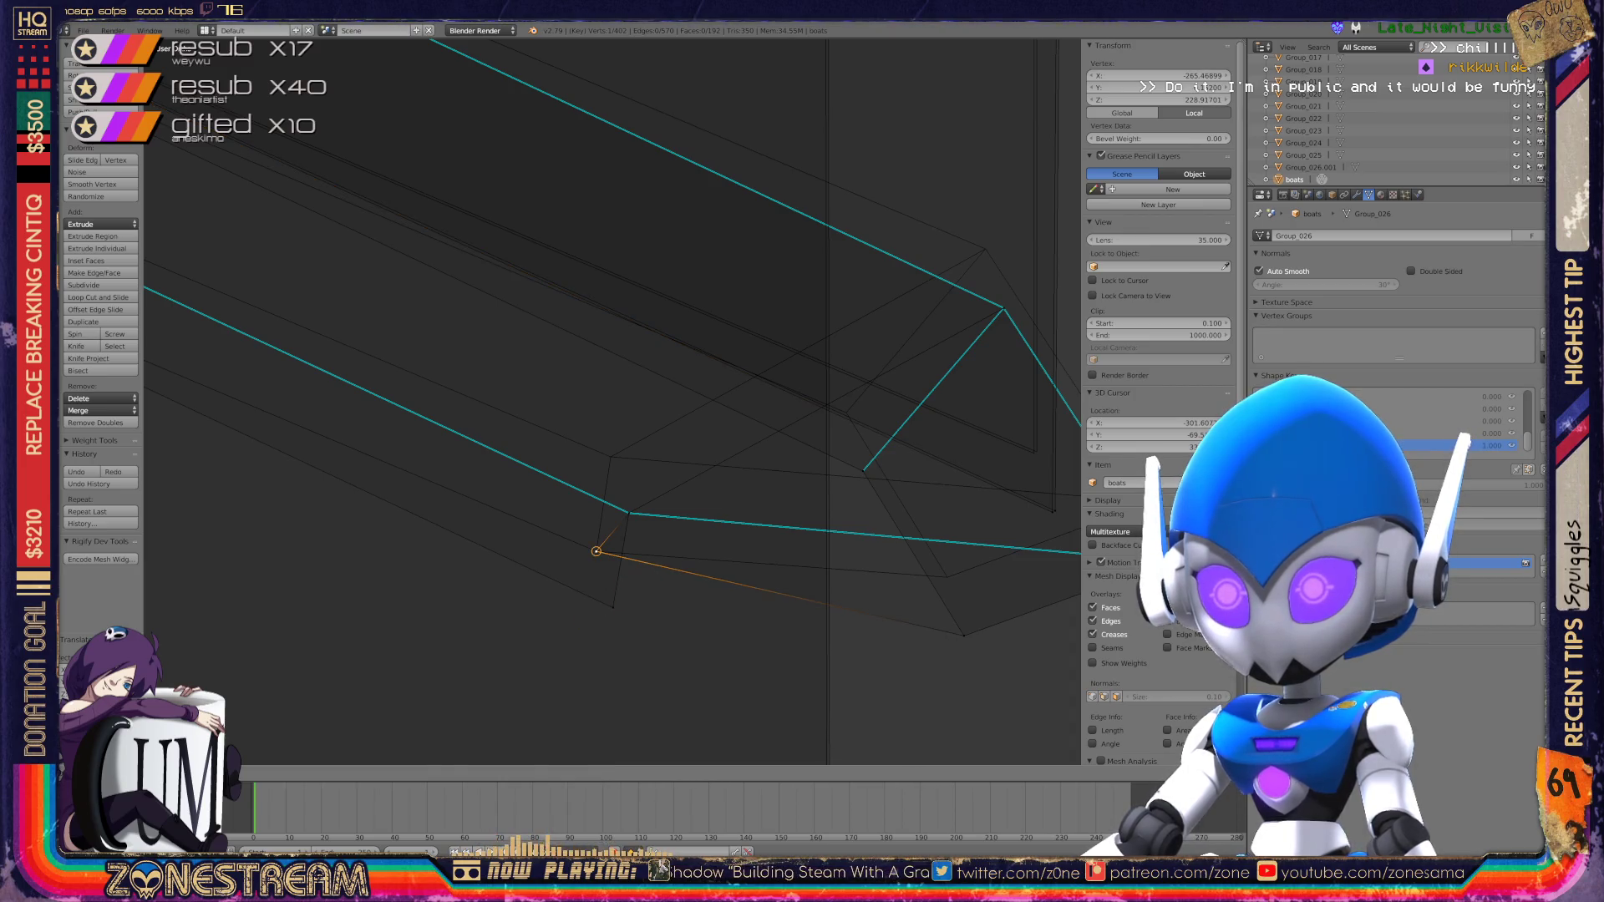
key("g")
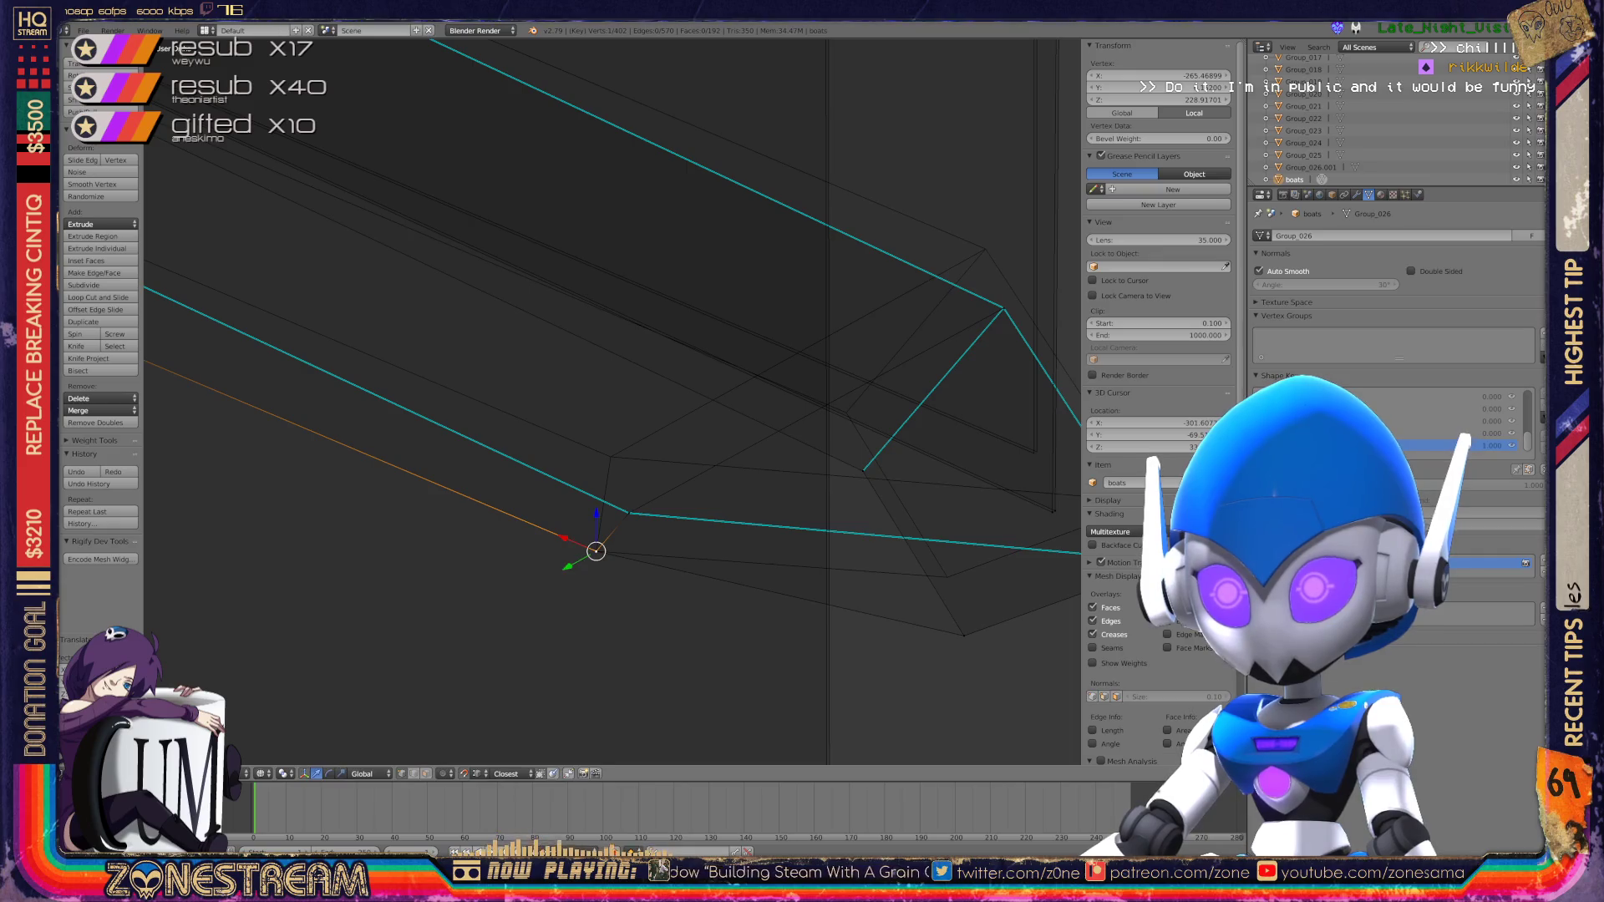
mouse_move(618, 401)
middle_mouse_down()
mouse_move(576, 359)
mouse_move(312, 333)
middle_mouse_up()
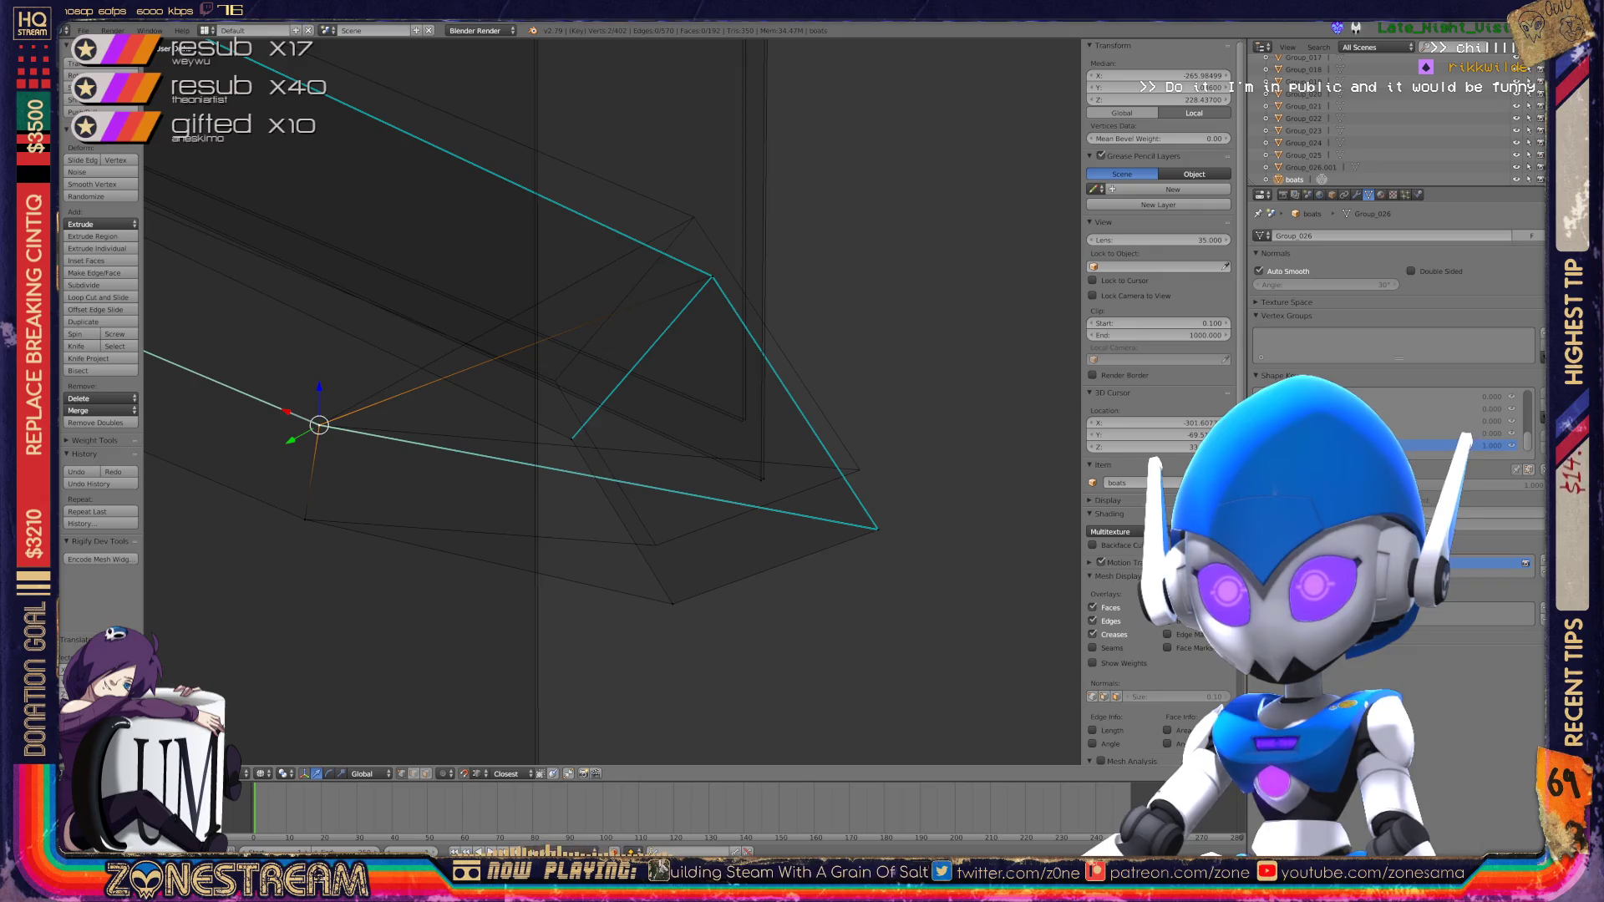
right_click(711, 275)
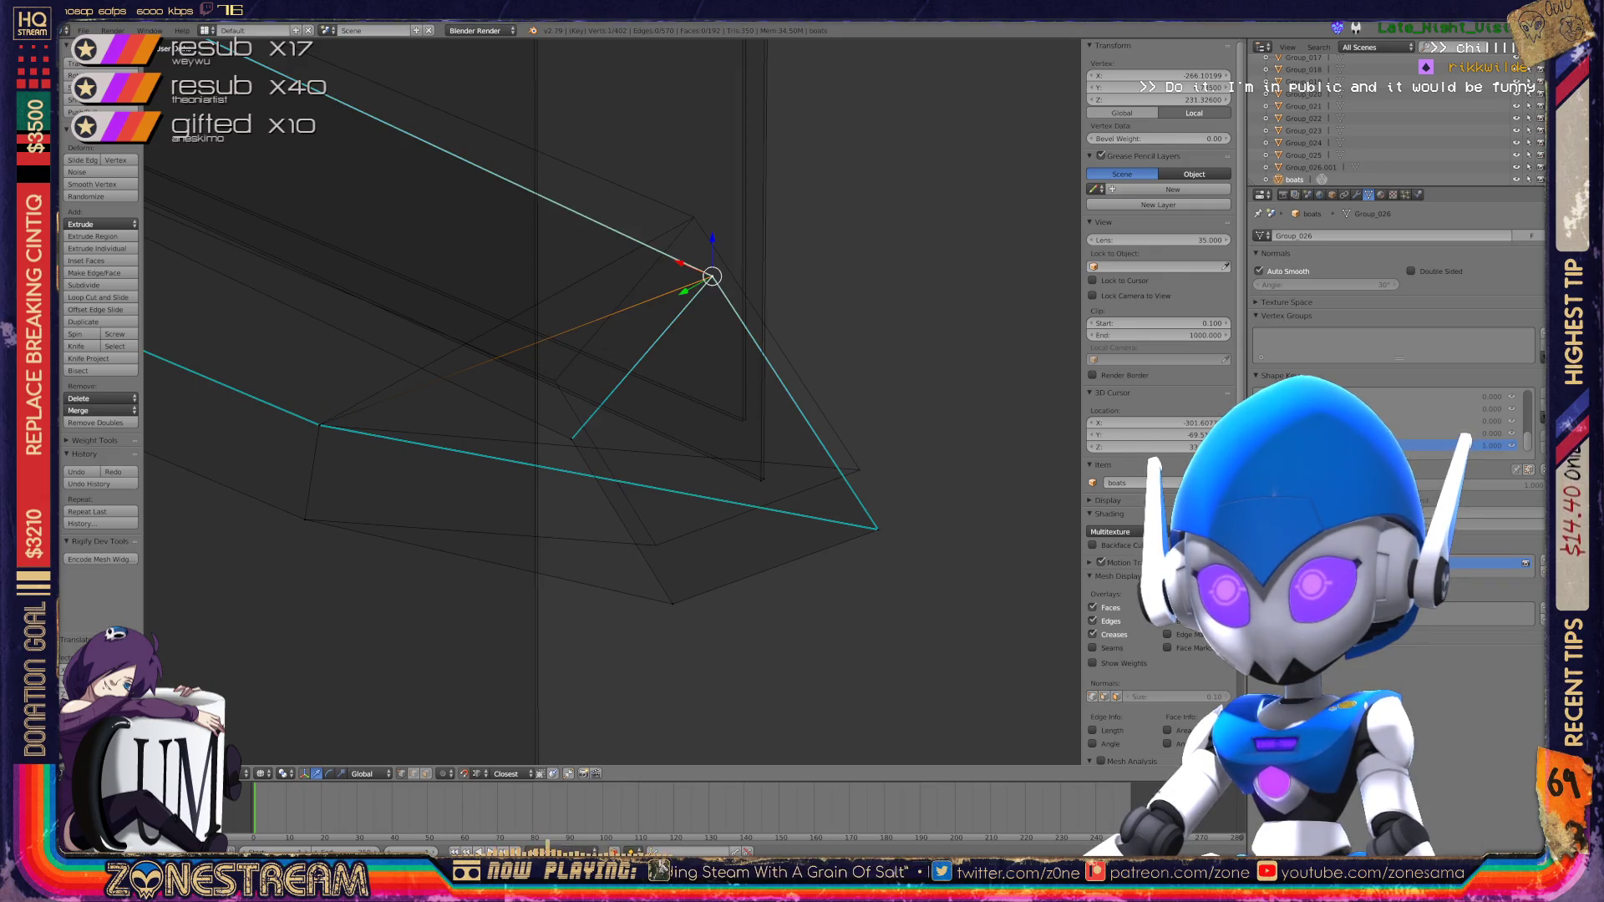
key("g")
left_click(694, 218)
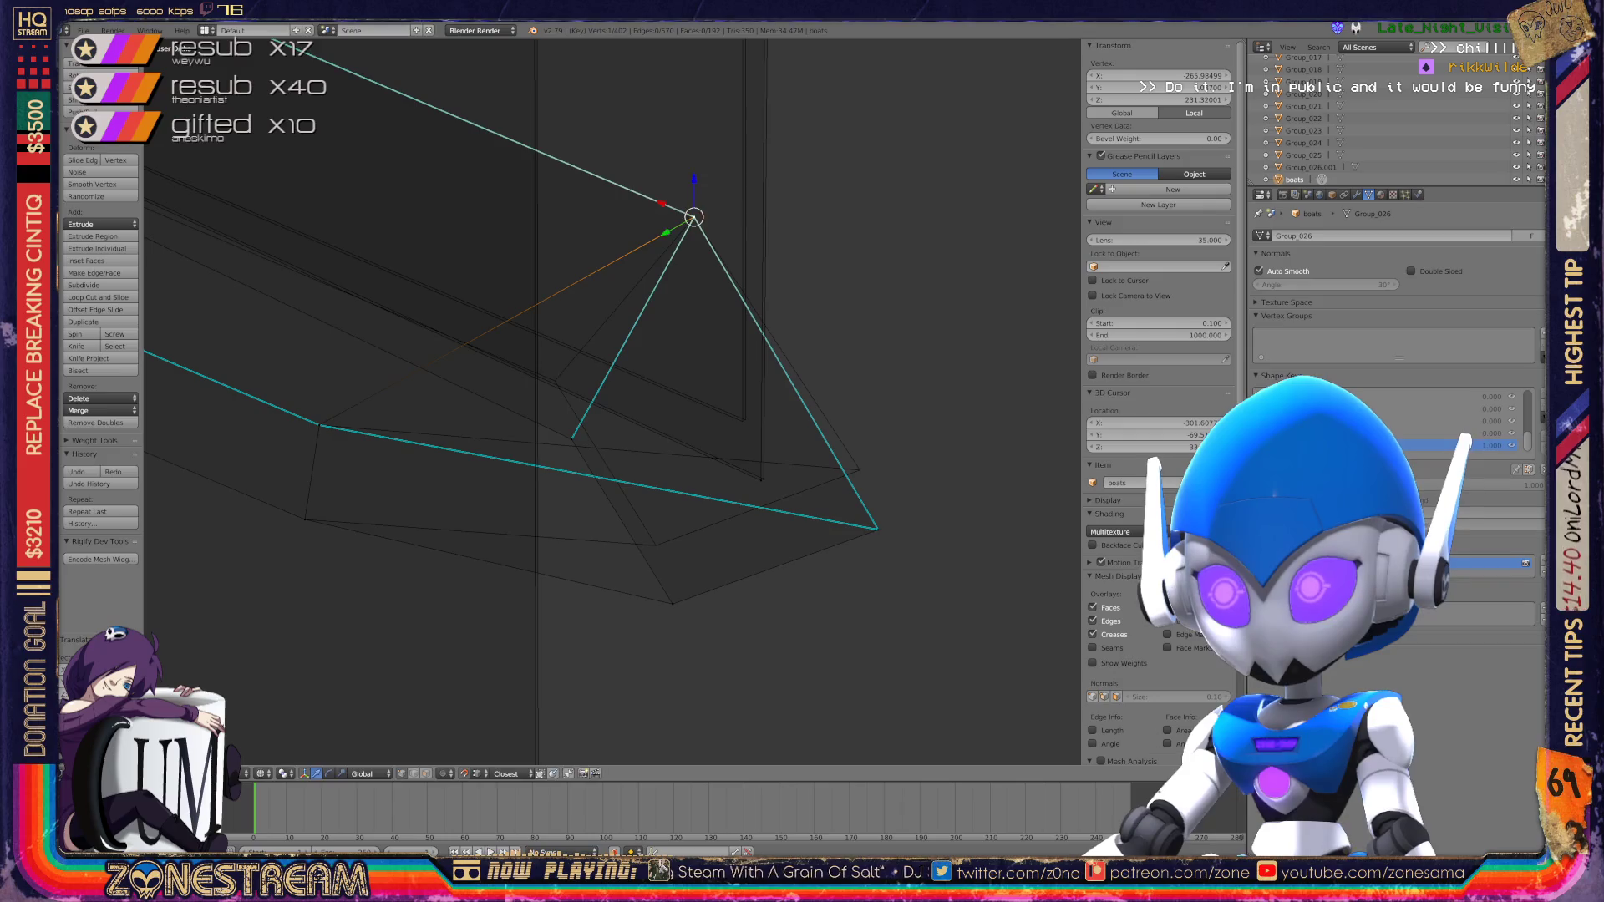
Step: Raise several lower hull vertices and place one near the hull corner
right_click(877, 529)
key("g")
left_click(860, 470)
key("g")
left_click(656, 545)
key("g")
left_click(656, 544)
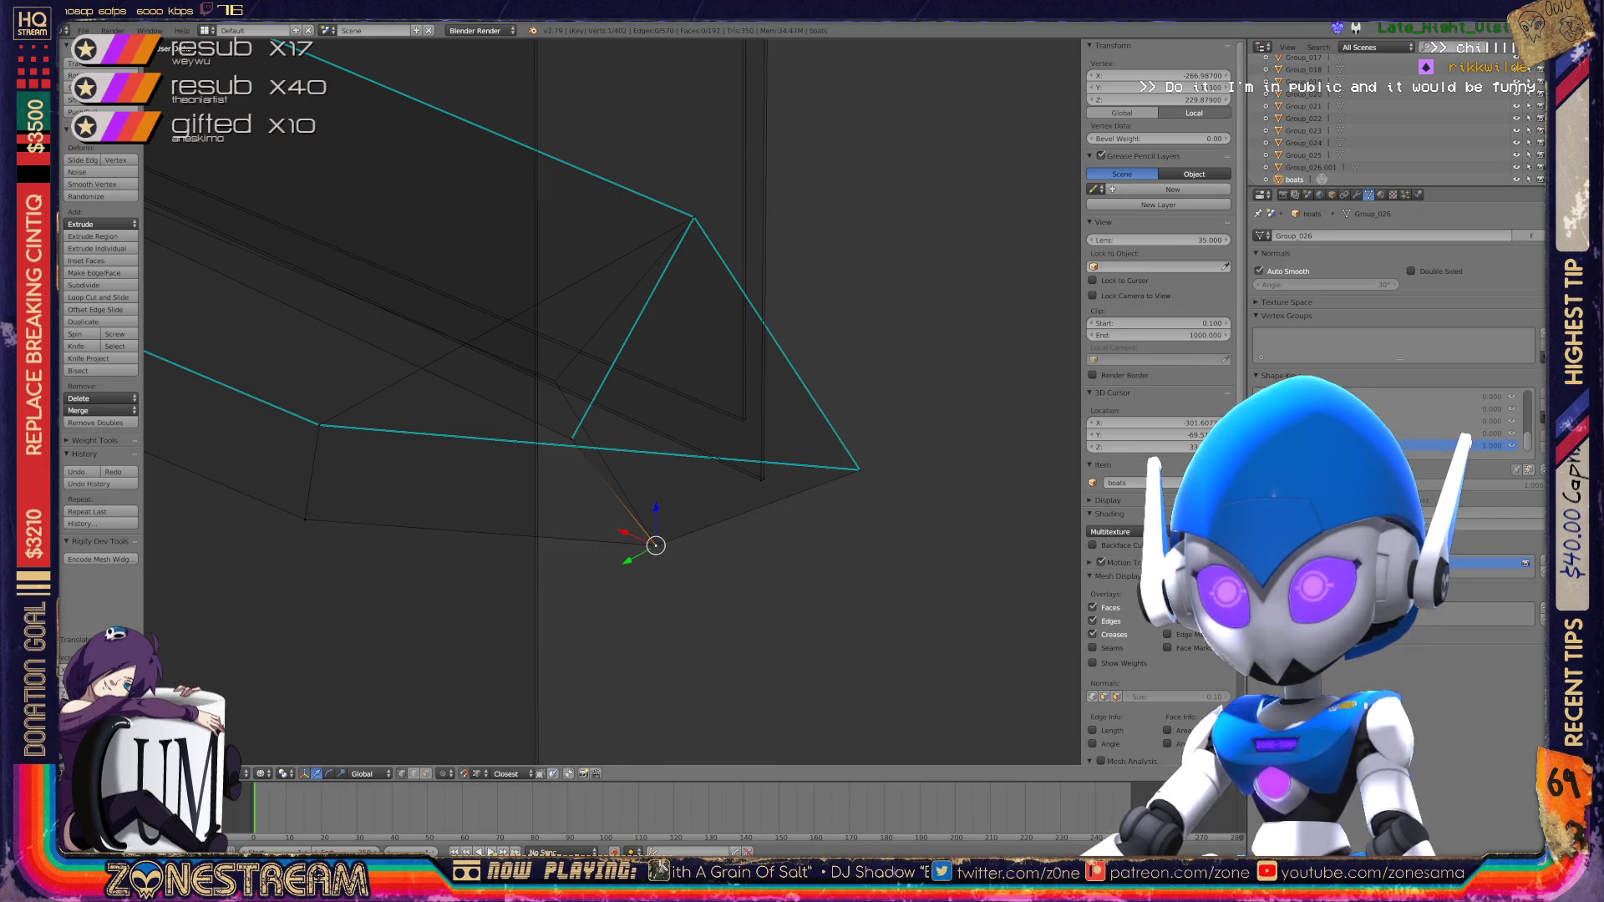
key("g")
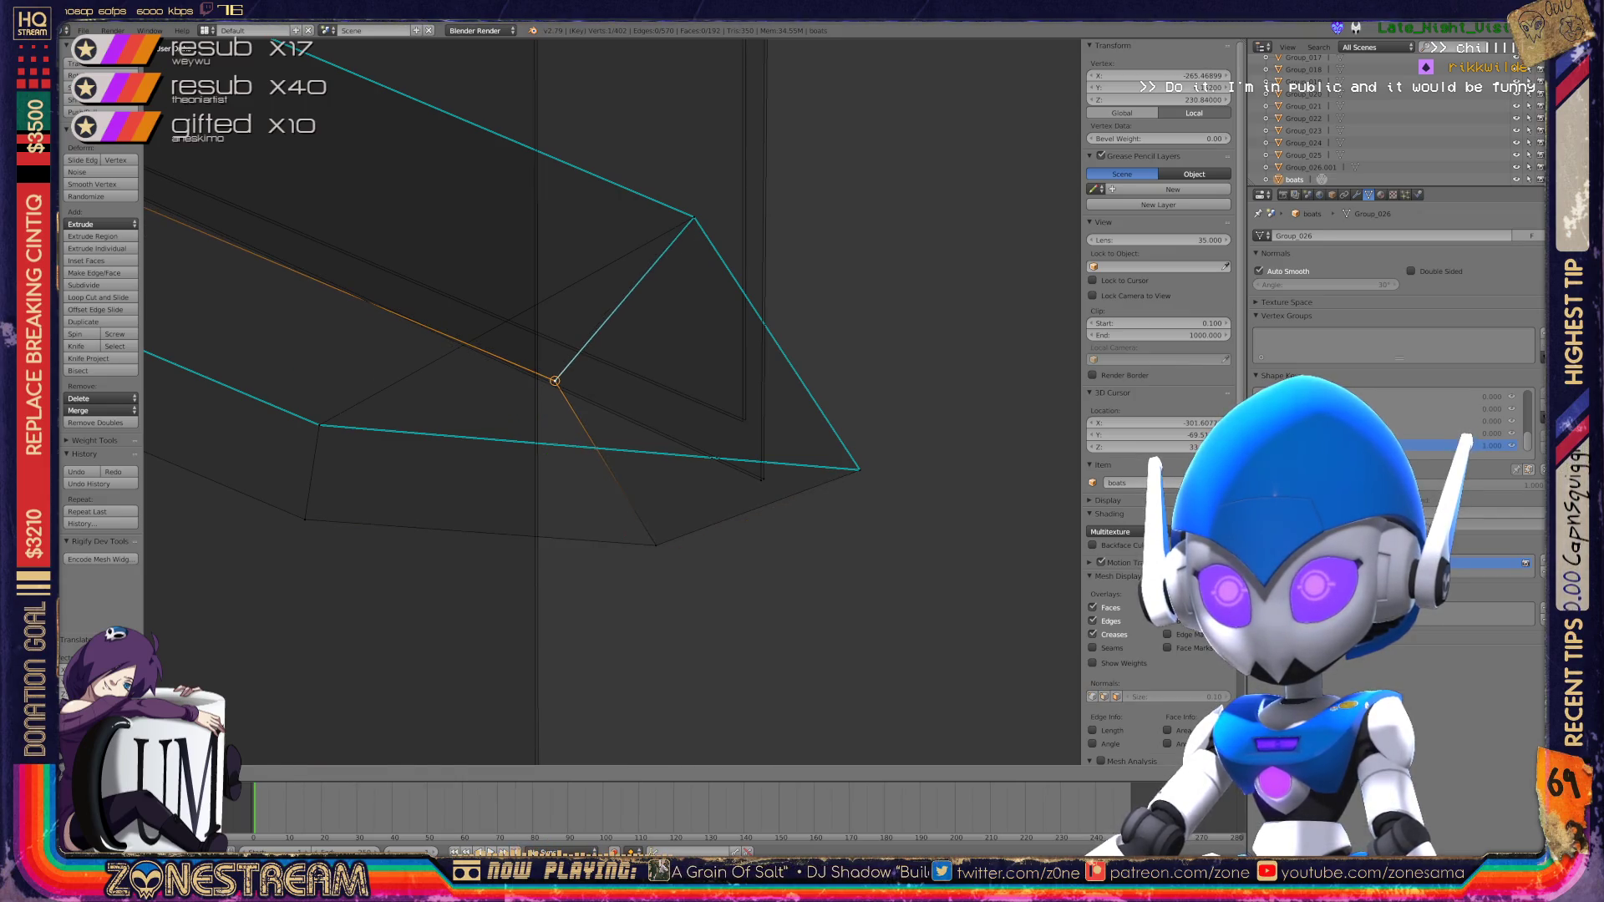
left_click(555, 381)
key("g")
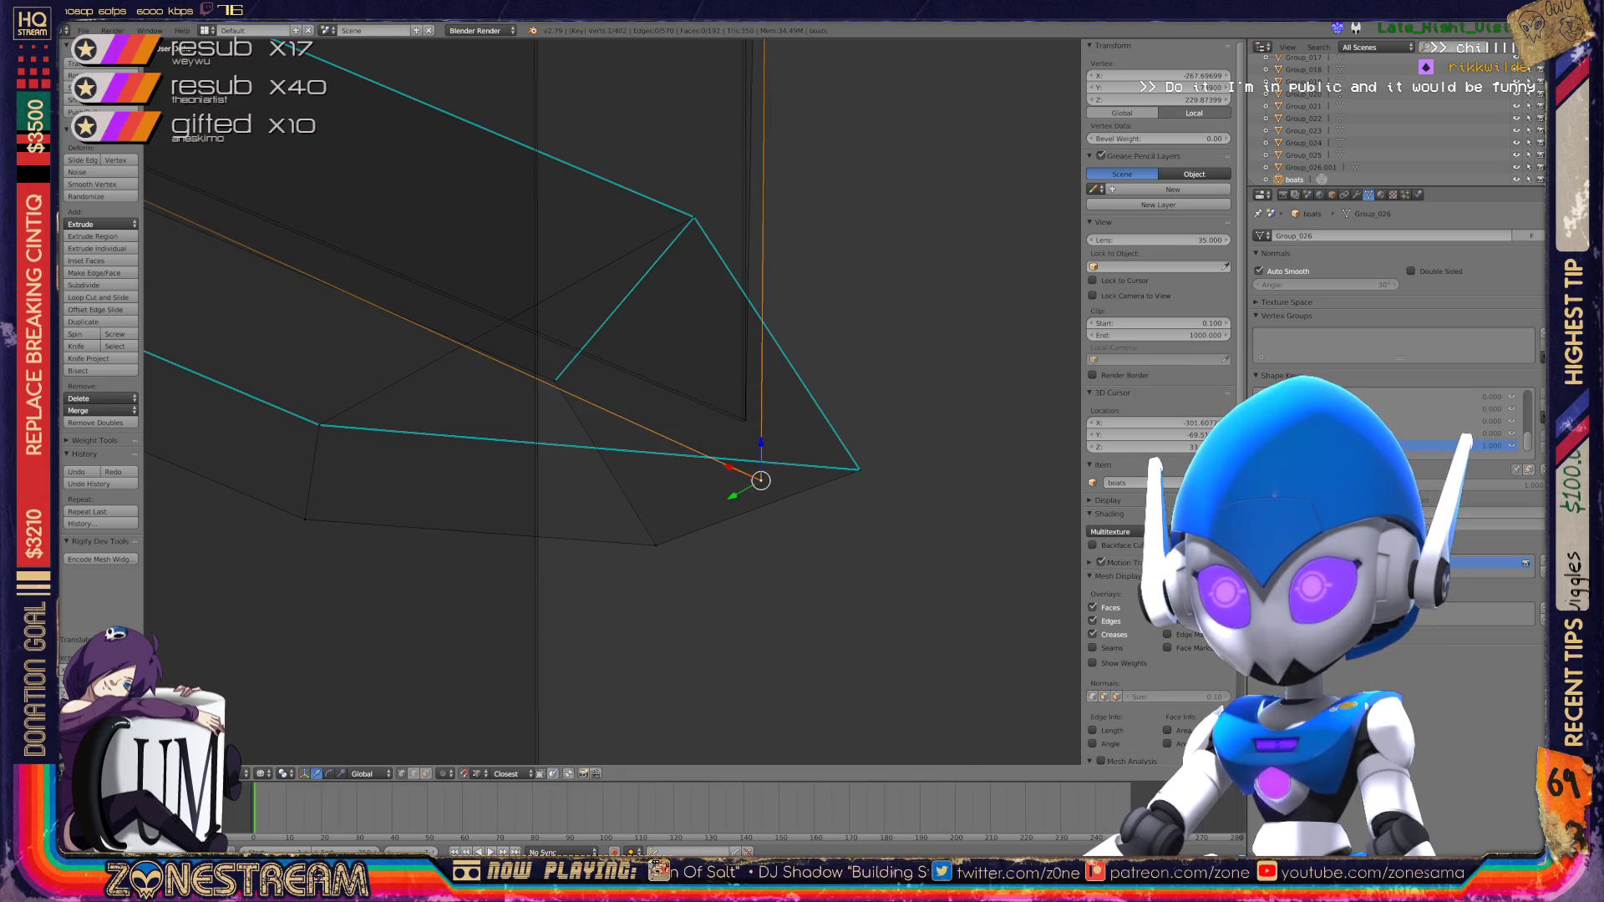
left_click(742, 422)
left_click(743, 422)
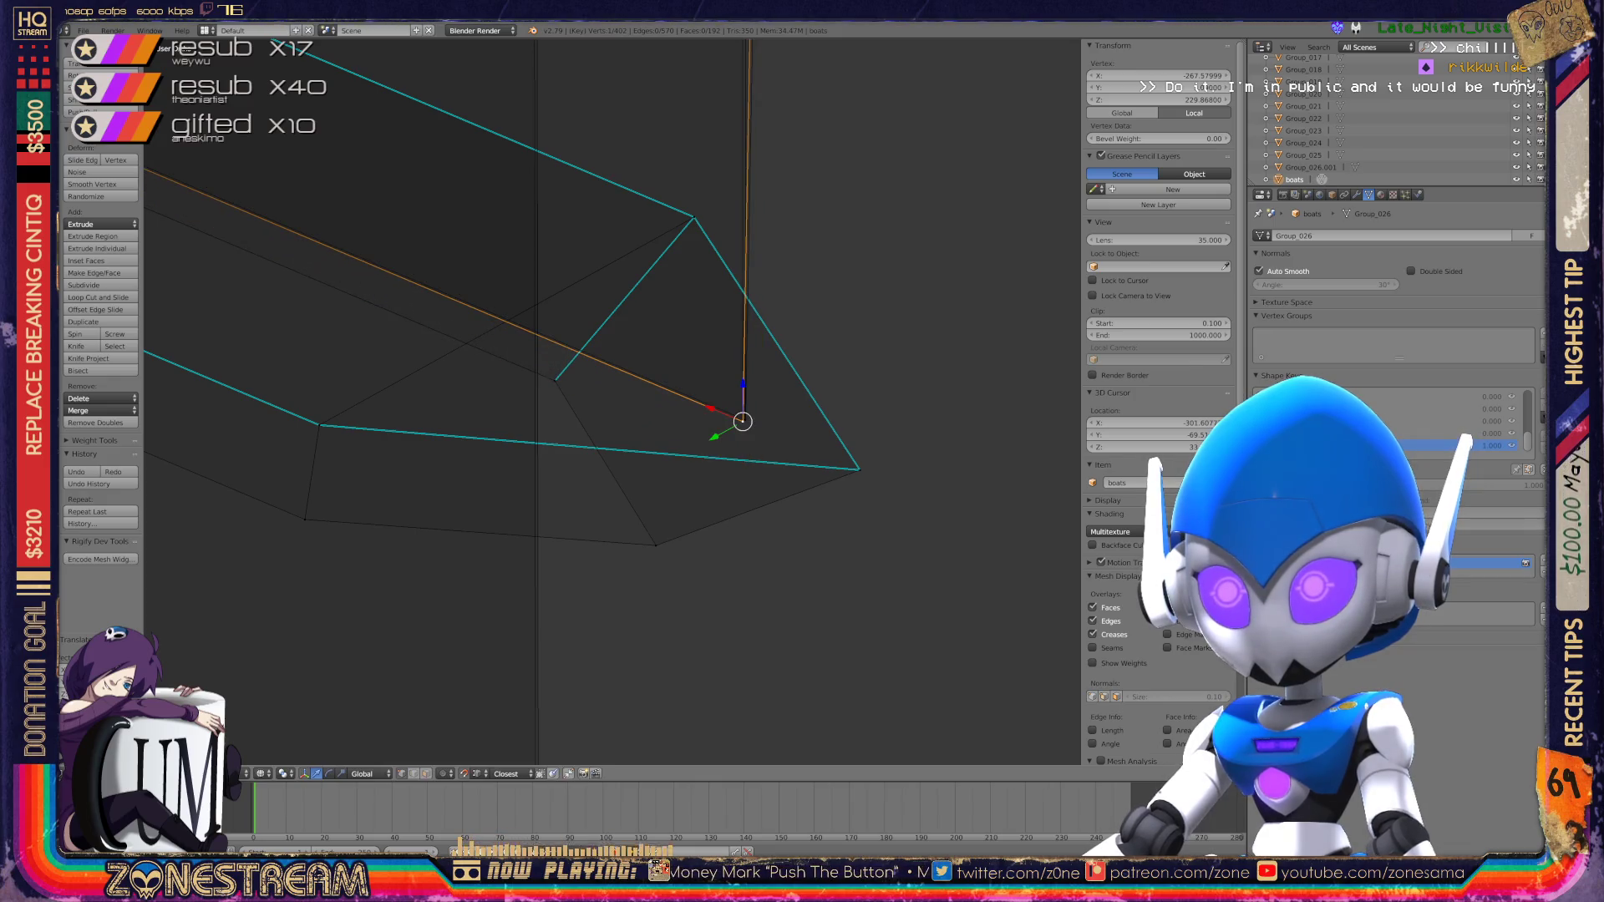
Step: Move a last vertex onto the corner, then return to Object Mode to view the tall sails
scroll(611, 402, "down", 7)
mouse_move(611, 402)
middle_mouse_down()
mouse_move(176, 440)
mouse_move(275, 409)
middle_mouse_up()
key("g")
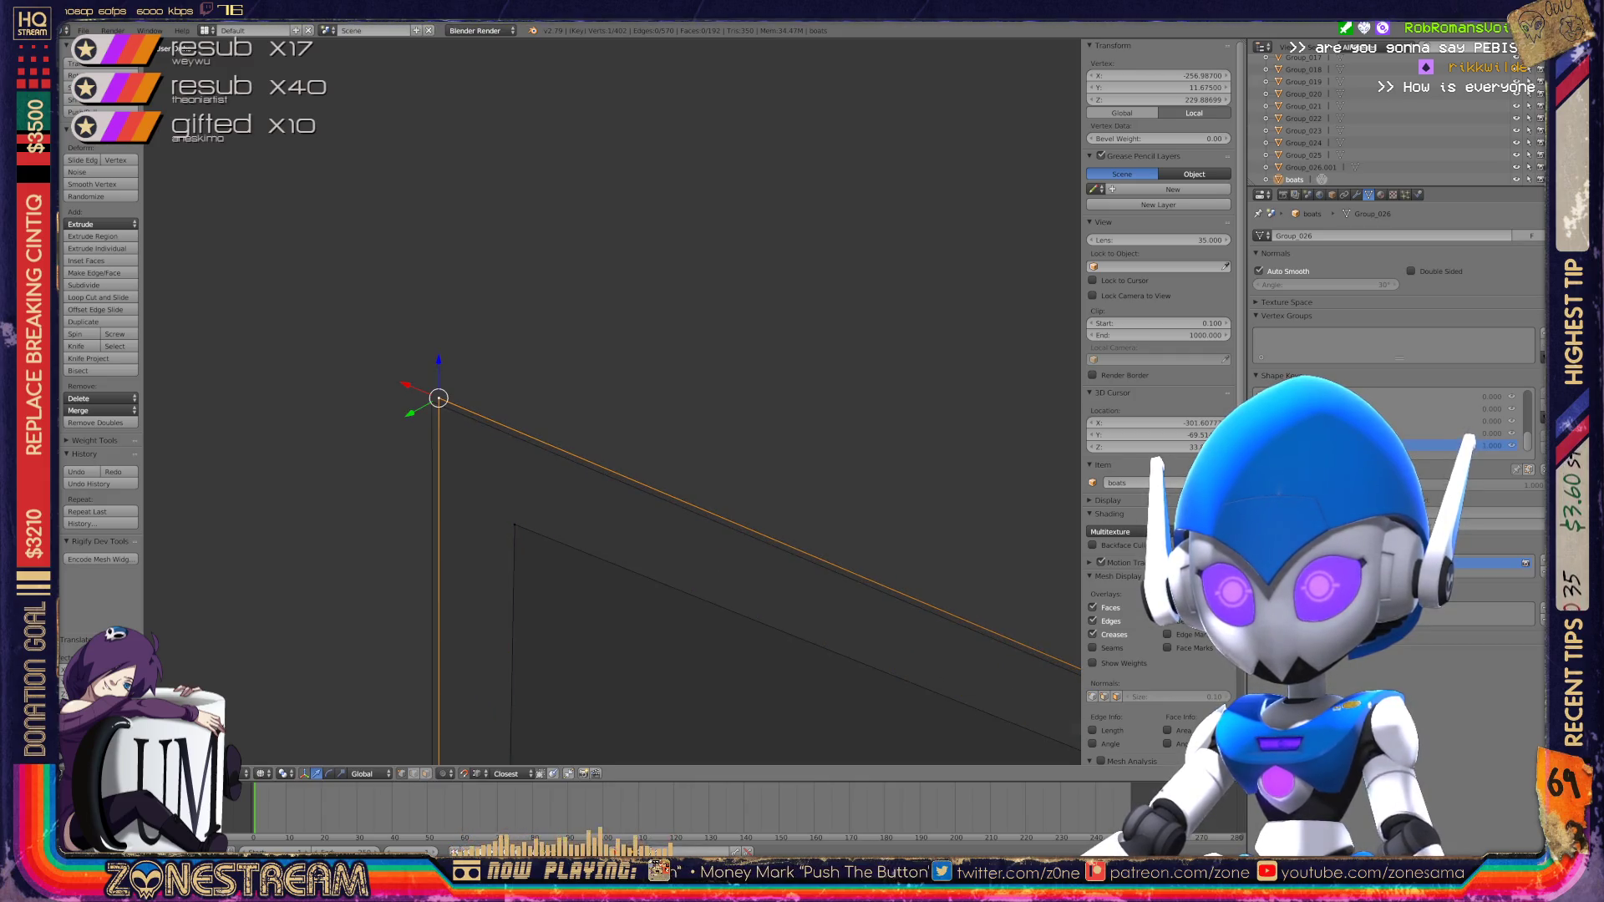
key("g")
mouse_move(432, 402)
middle_mouse_down("shift")
mouse_move(566, 397)
mouse_move(494, 211)
middle_mouse_up("shift")
scroll(493, 211, "up", 4)
scroll(610, 402, "down", 3)
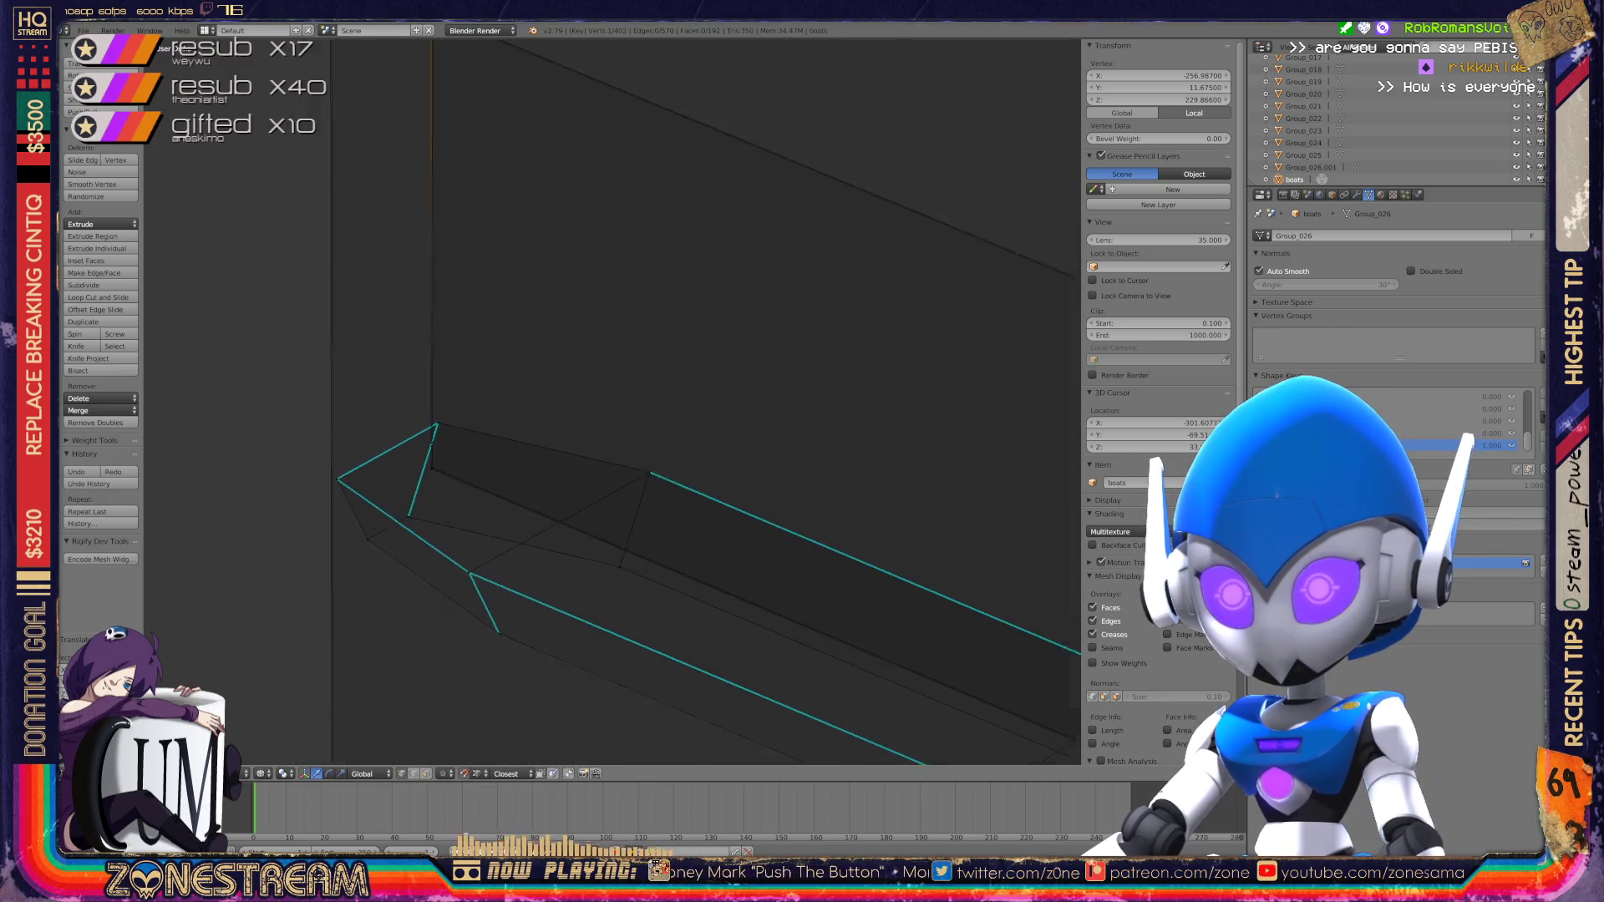
middle_click_drag(610, 401, 559, 309)
key("Tab")
mouse_move(1065, 150)
middle_mouse_down()
mouse_move(1021, 161)
mouse_move(931, 258)
mouse_move(803, 537)
mouse_move(765, 669)
mouse_move(648, 487)
middle_mouse_up()
scroll(827, 485, "up", 5)
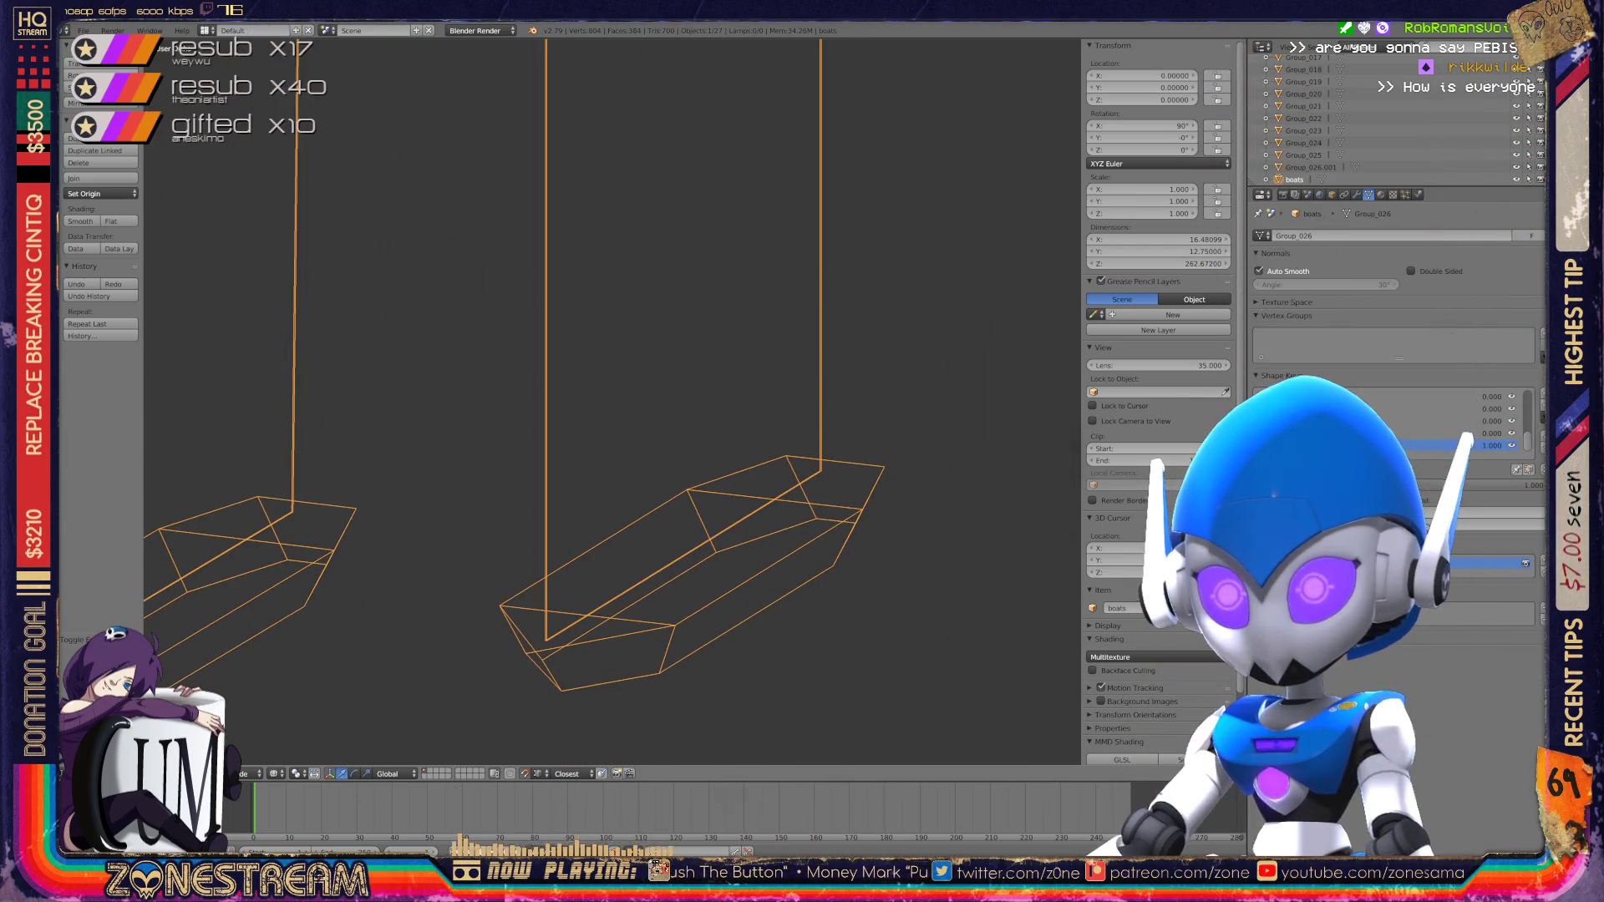
Step: Save over boats.blend, then frame another wedge-shaped hull and enter Edit Mode on it
key("ctrl+s")
key("Return")
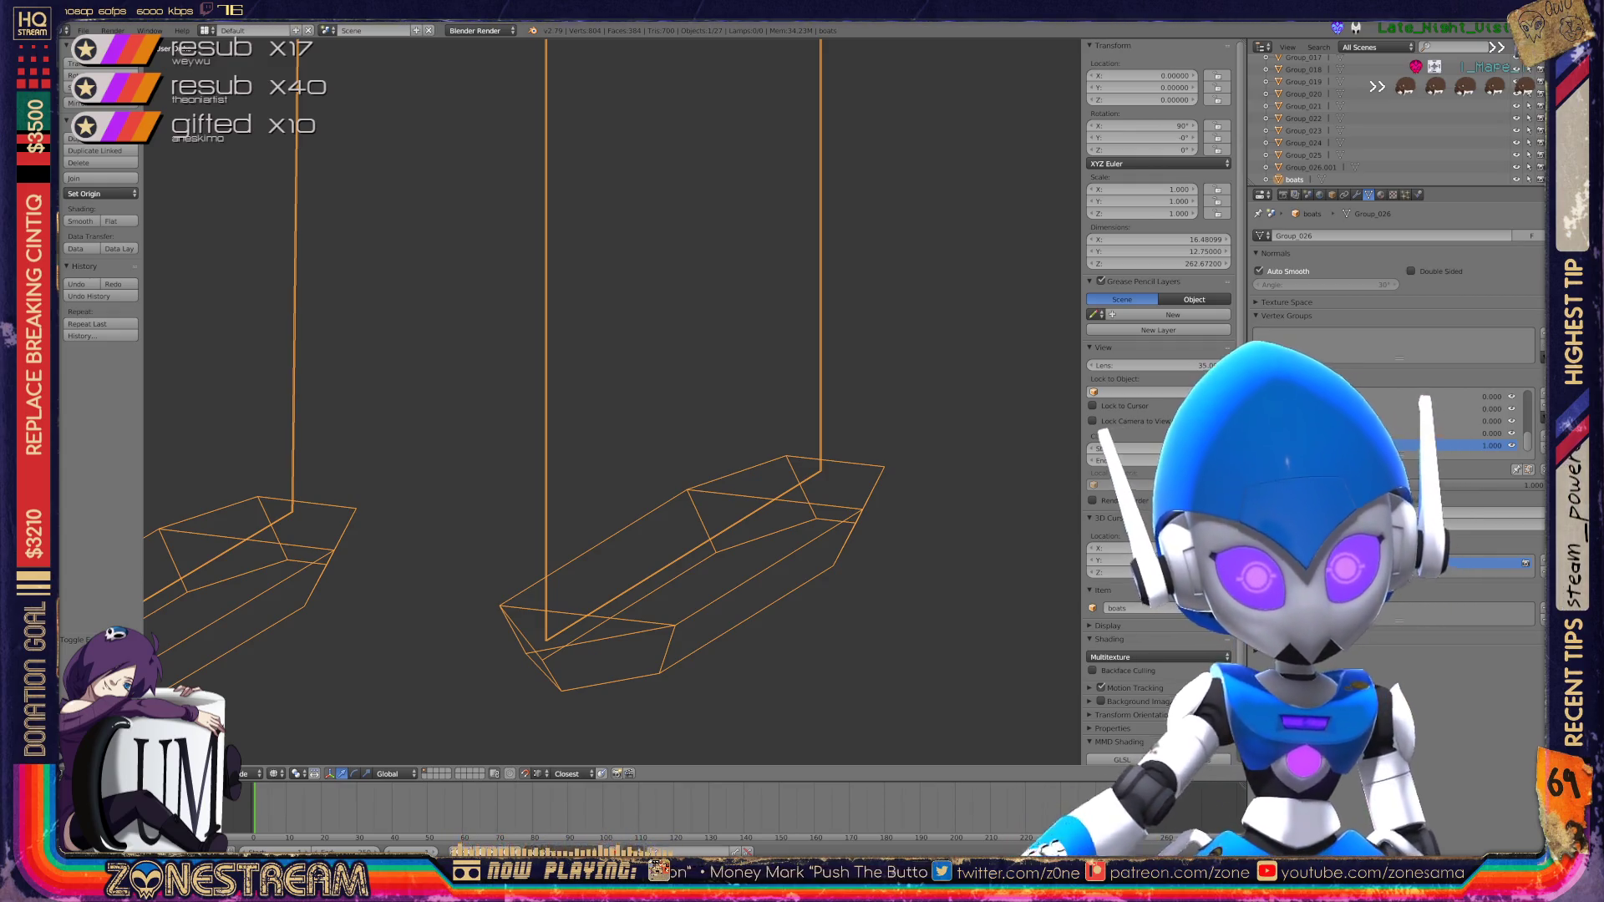
scroll(610, 401, "down", 6)
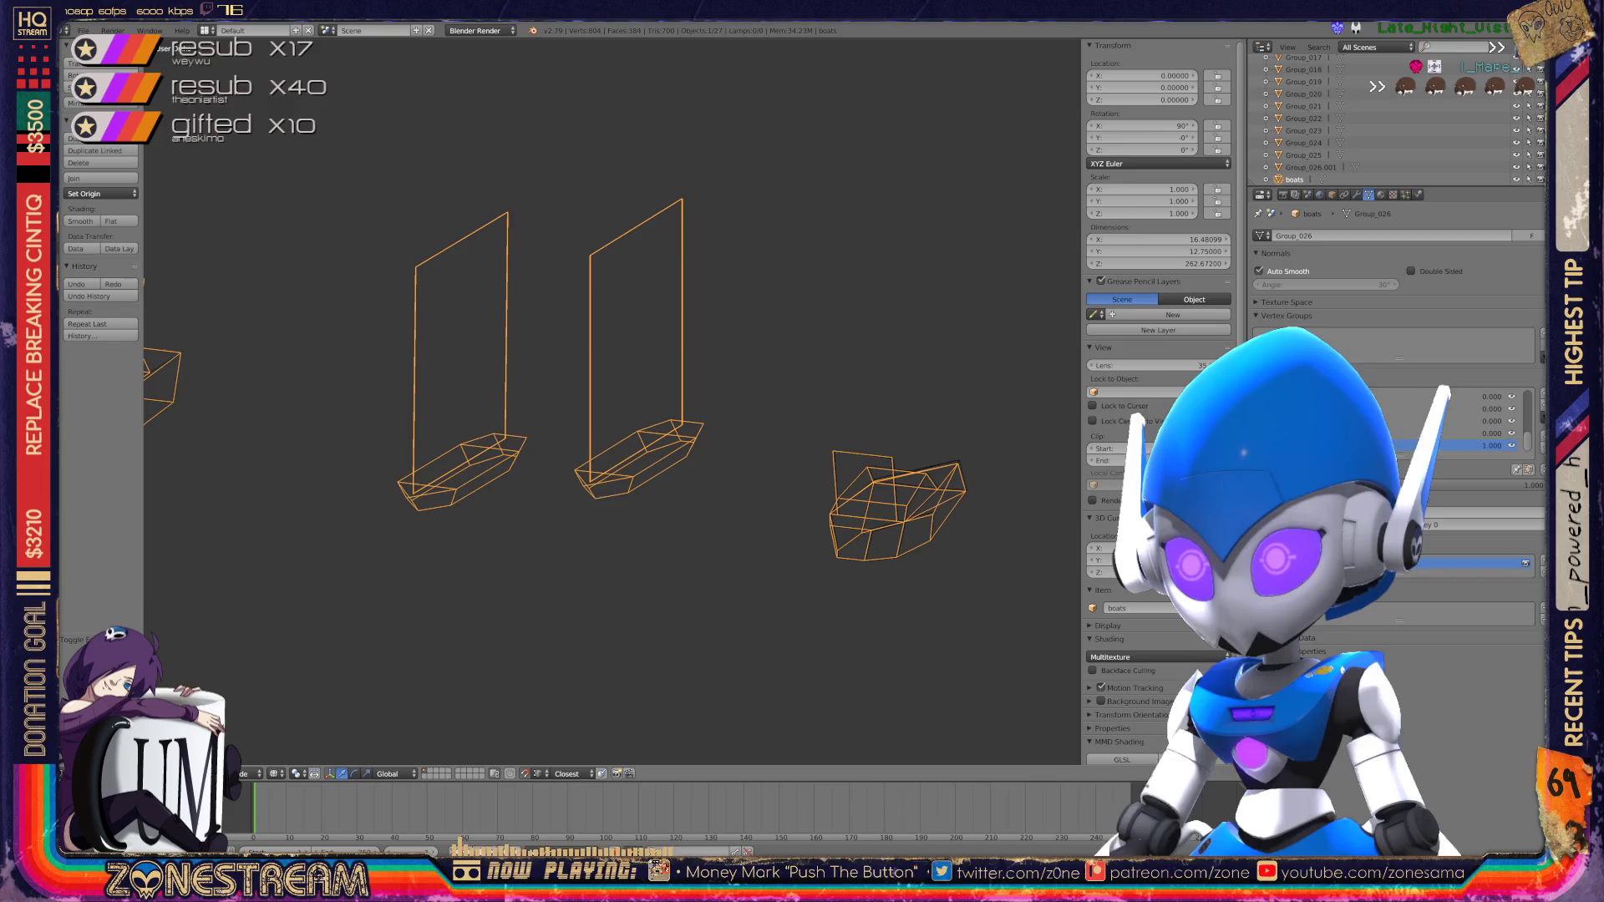
mouse_move(610, 401)
middle_mouse_down()
mouse_move(660, 393)
mouse_move(711, 418)
mouse_move(686, 368)
mouse_move(635, 334)
middle_mouse_up()
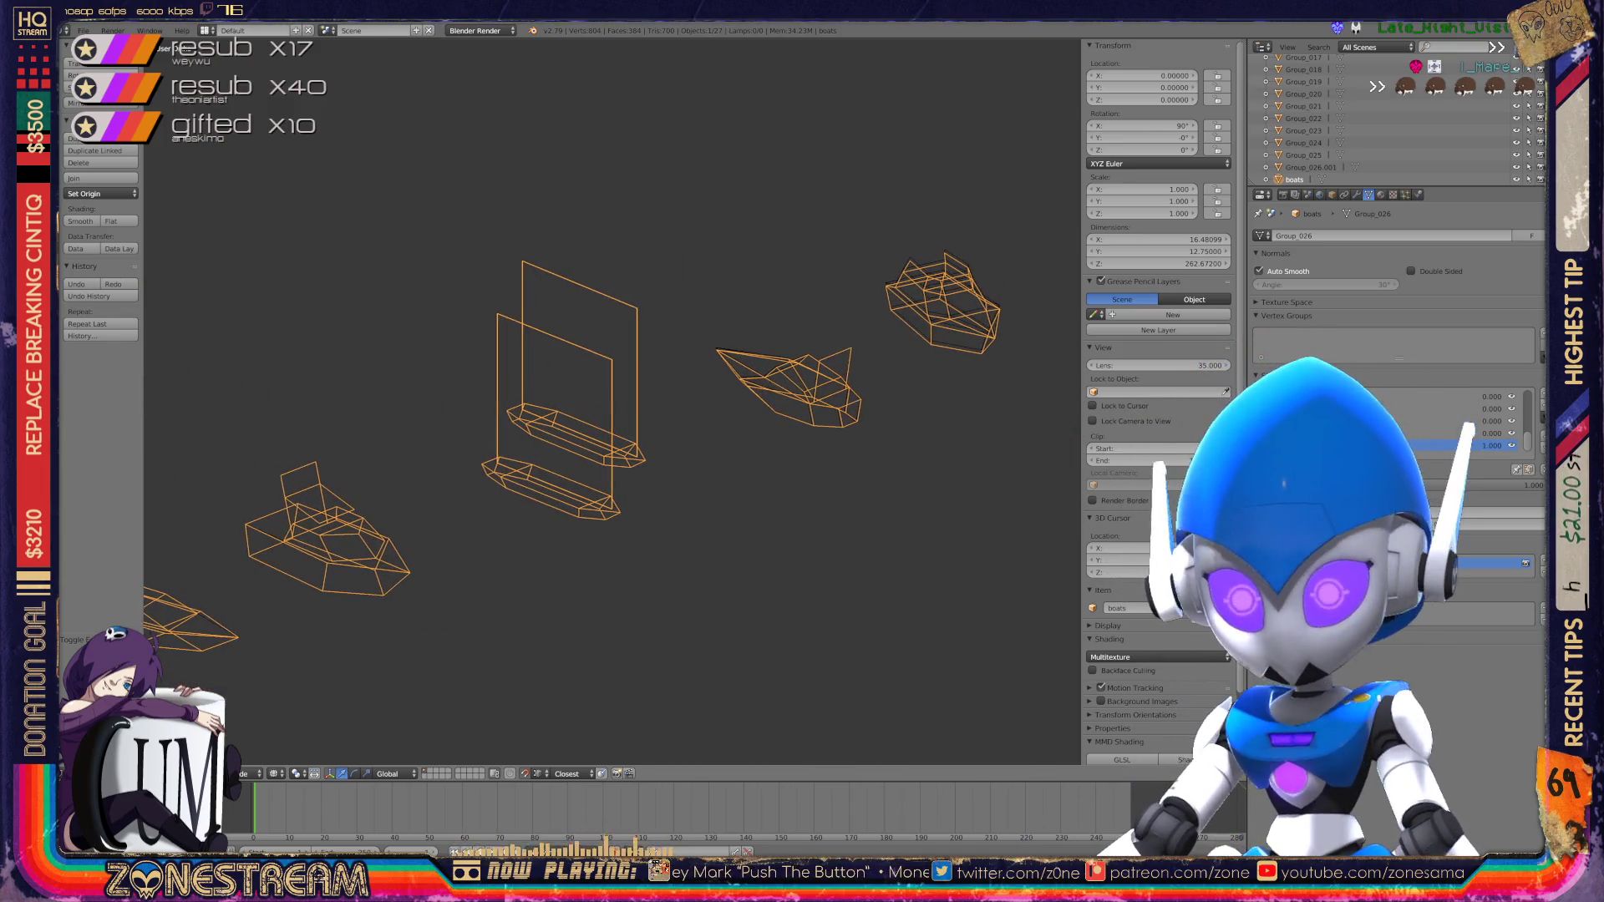
scroll(610, 368, "up", 5)
key("Tab")
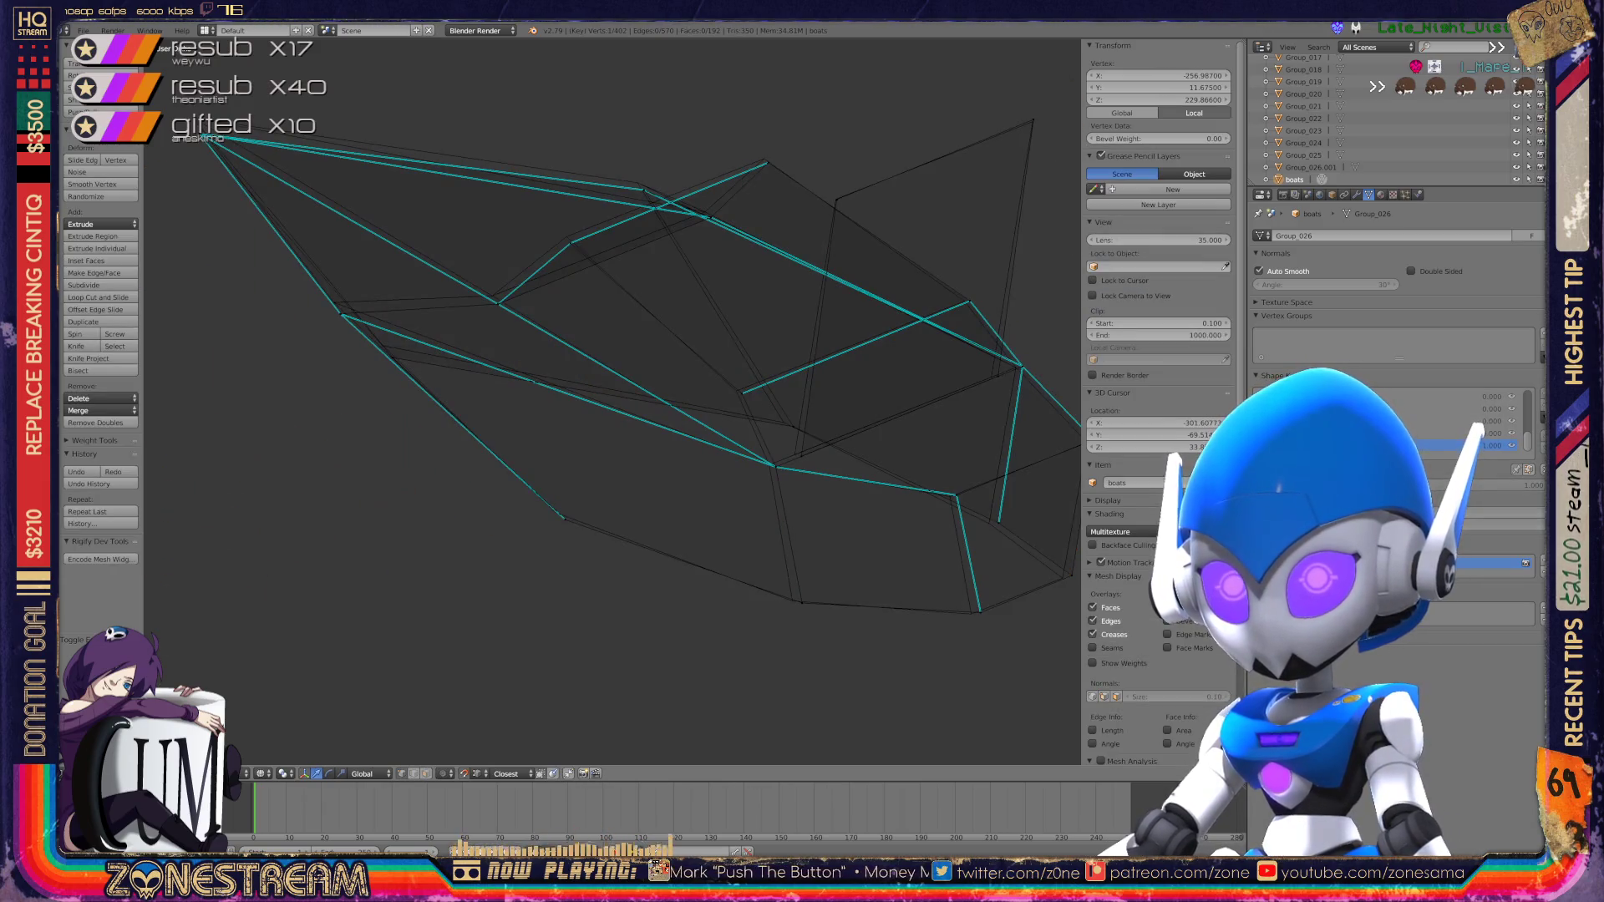
Step: Nudge the selected vertex up-left, then move it up-left together with a second vertex
middle_click_drag(584, 376, 761, 531, "shift")
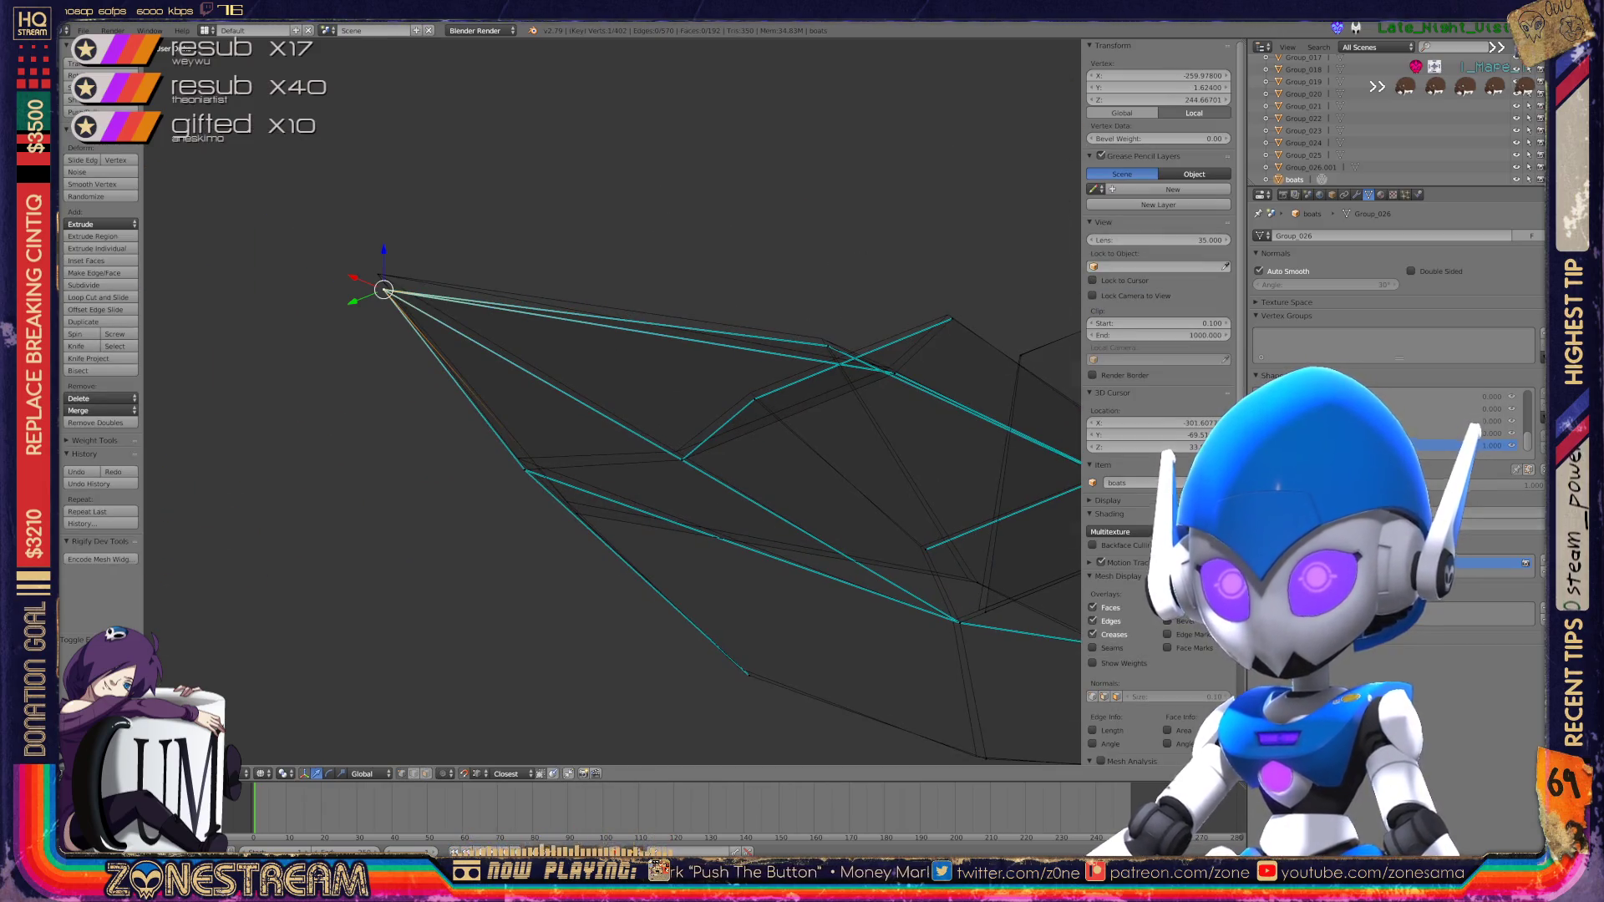
left_click_drag(382, 290, 376, 274)
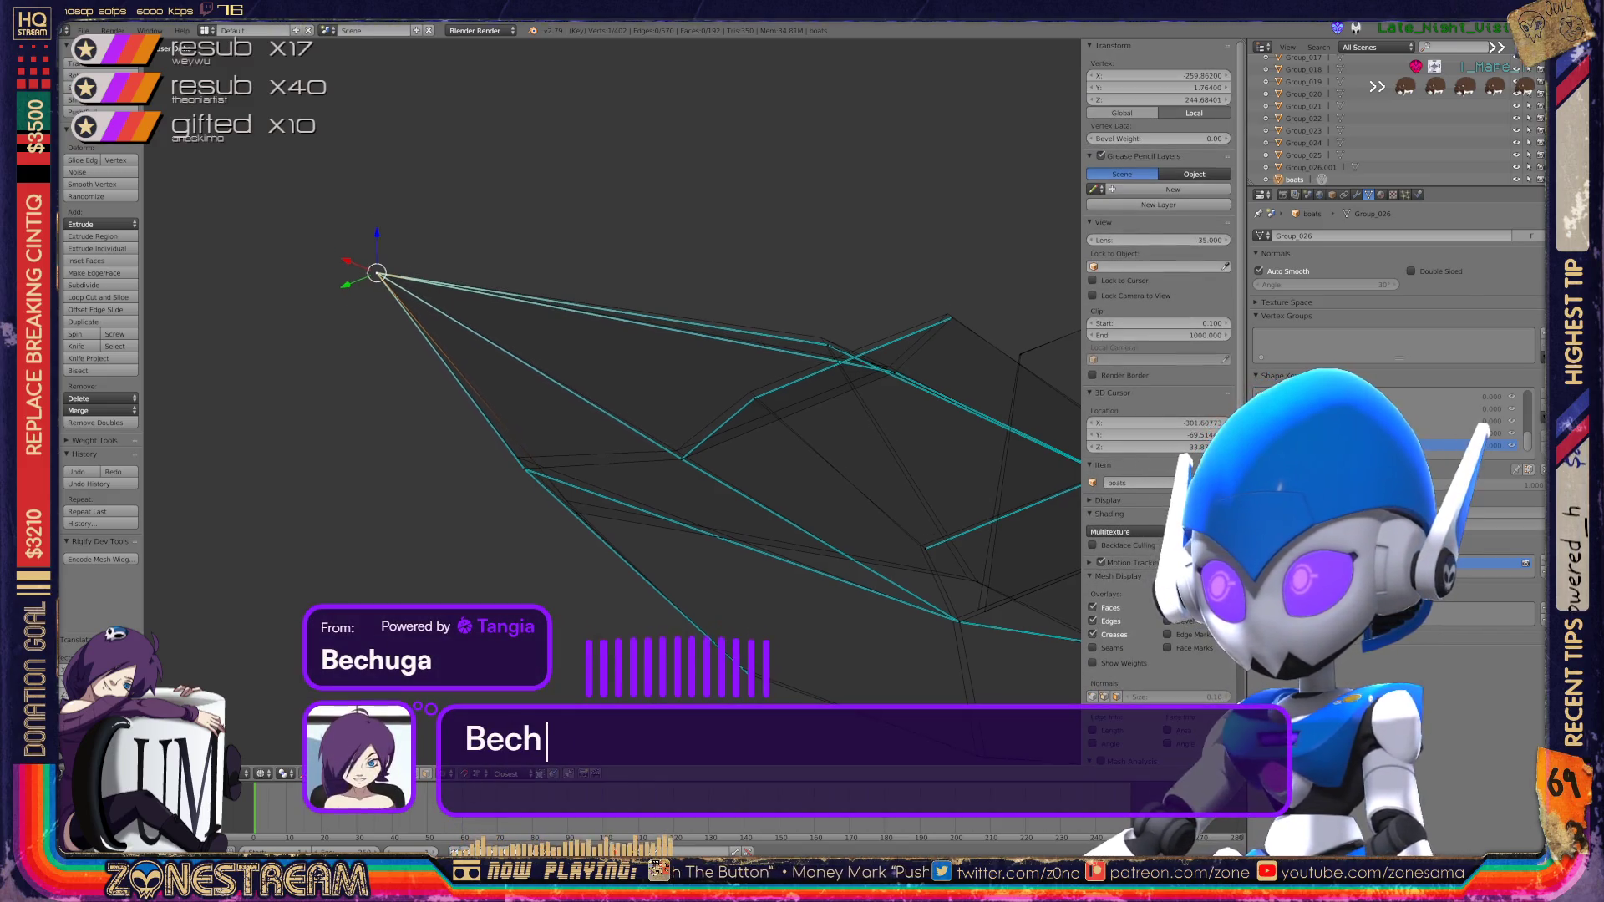
scroll(614, 359, "up", 4)
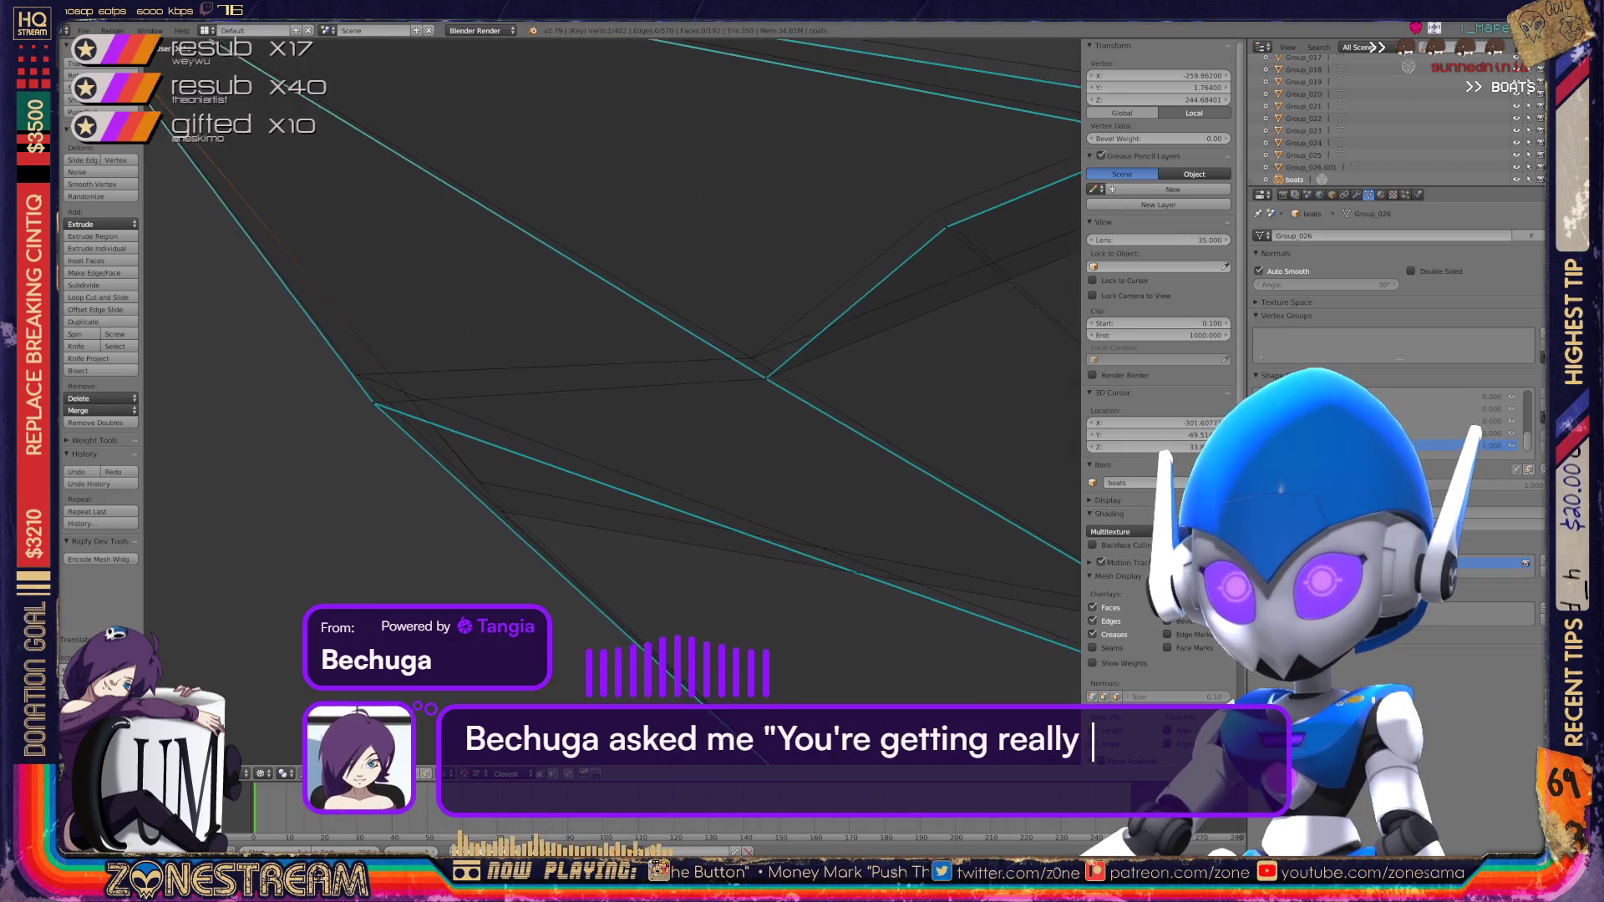
left_click_drag(383, 415, 367, 387)
right_click(513, 524, "shift")
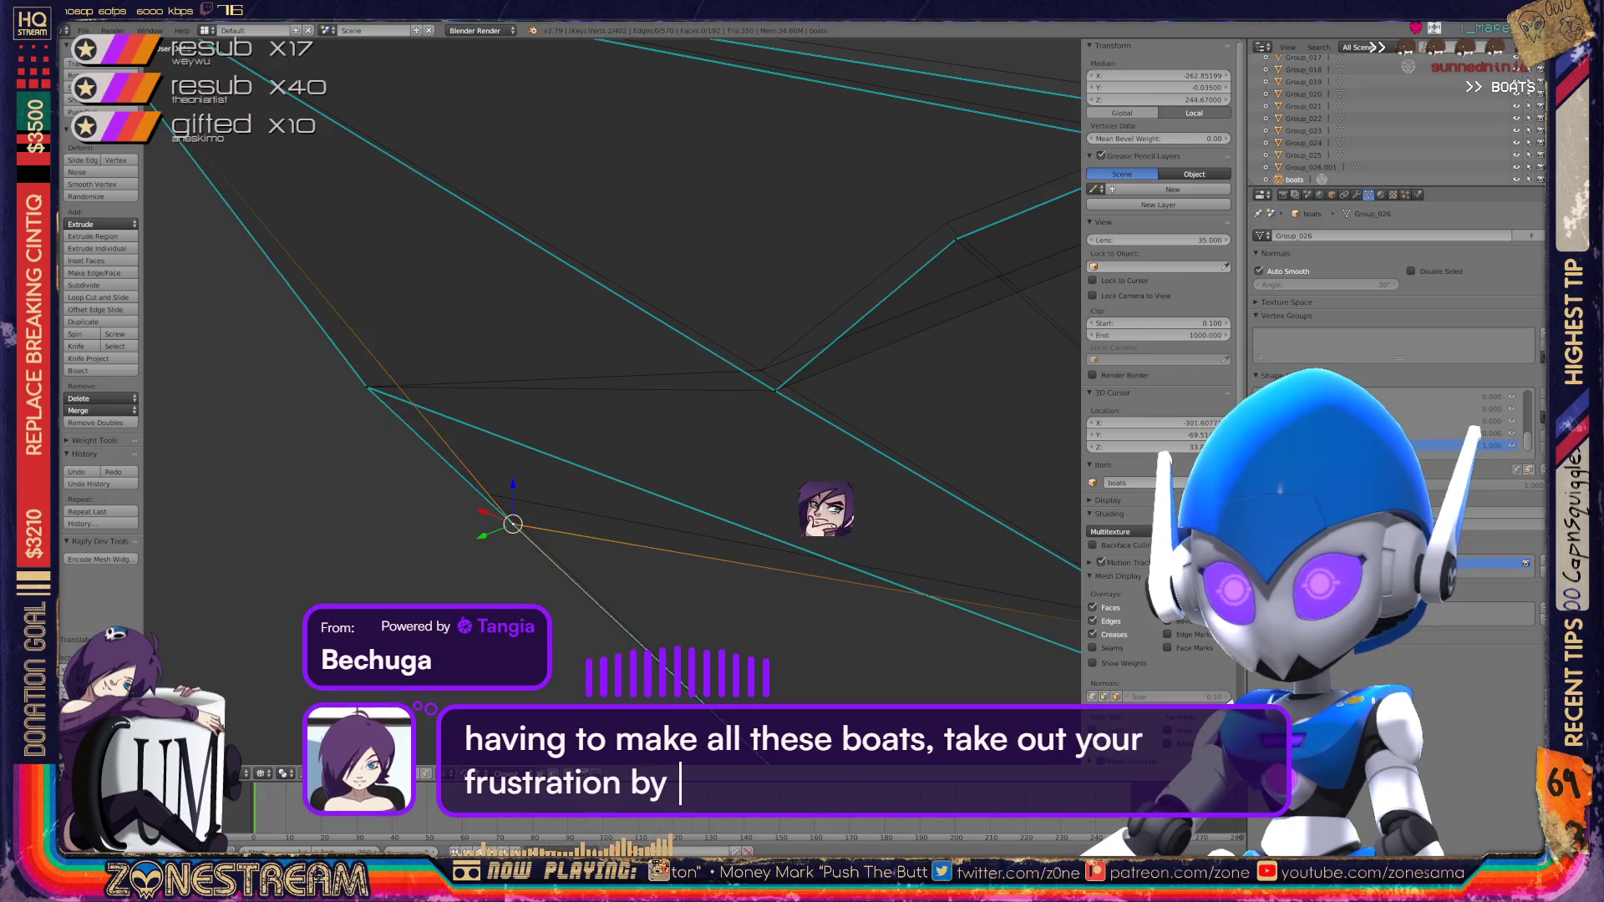
mouse_move(513, 524)
left_mouse_down()
mouse_move(489, 494)
mouse_move(773, 383)
mouse_move(760, 370)
left_mouse_up()
Step: Drag a single hull vertex down-right along the hull and restore the transform handles
mouse_move(585, 334)
middle_mouse_down()
mouse_move(685, 275)
mouse_move(652, 250)
middle_mouse_up()
right_click(429, 514)
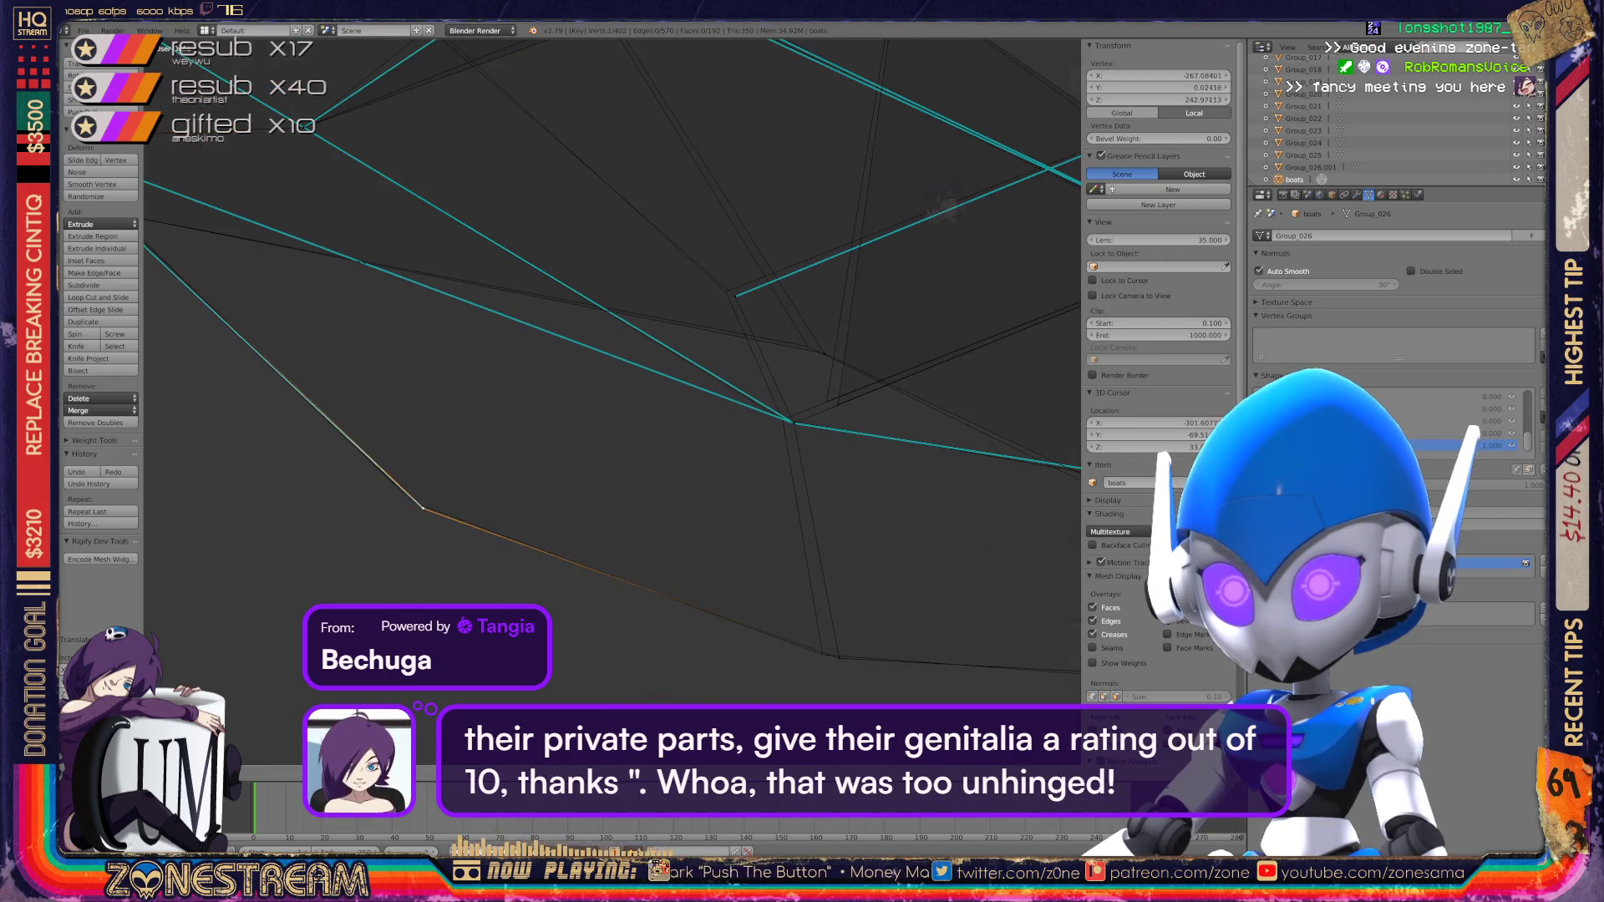
left_click_drag(413, 502, 839, 658)
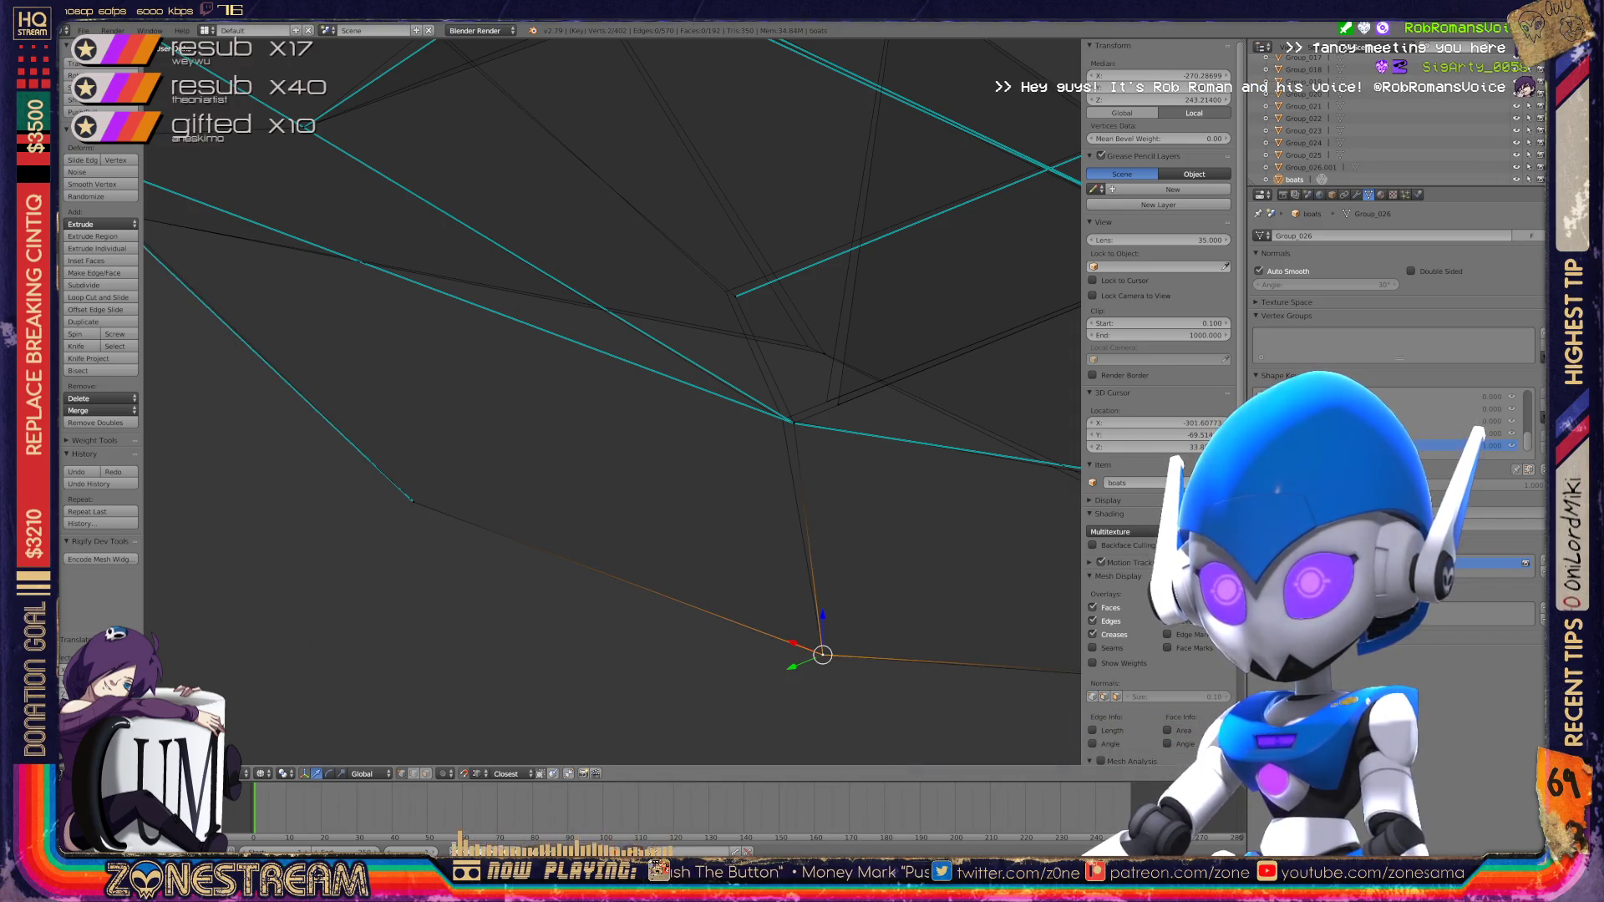
middle_click_drag(613, 401, 518, 334)
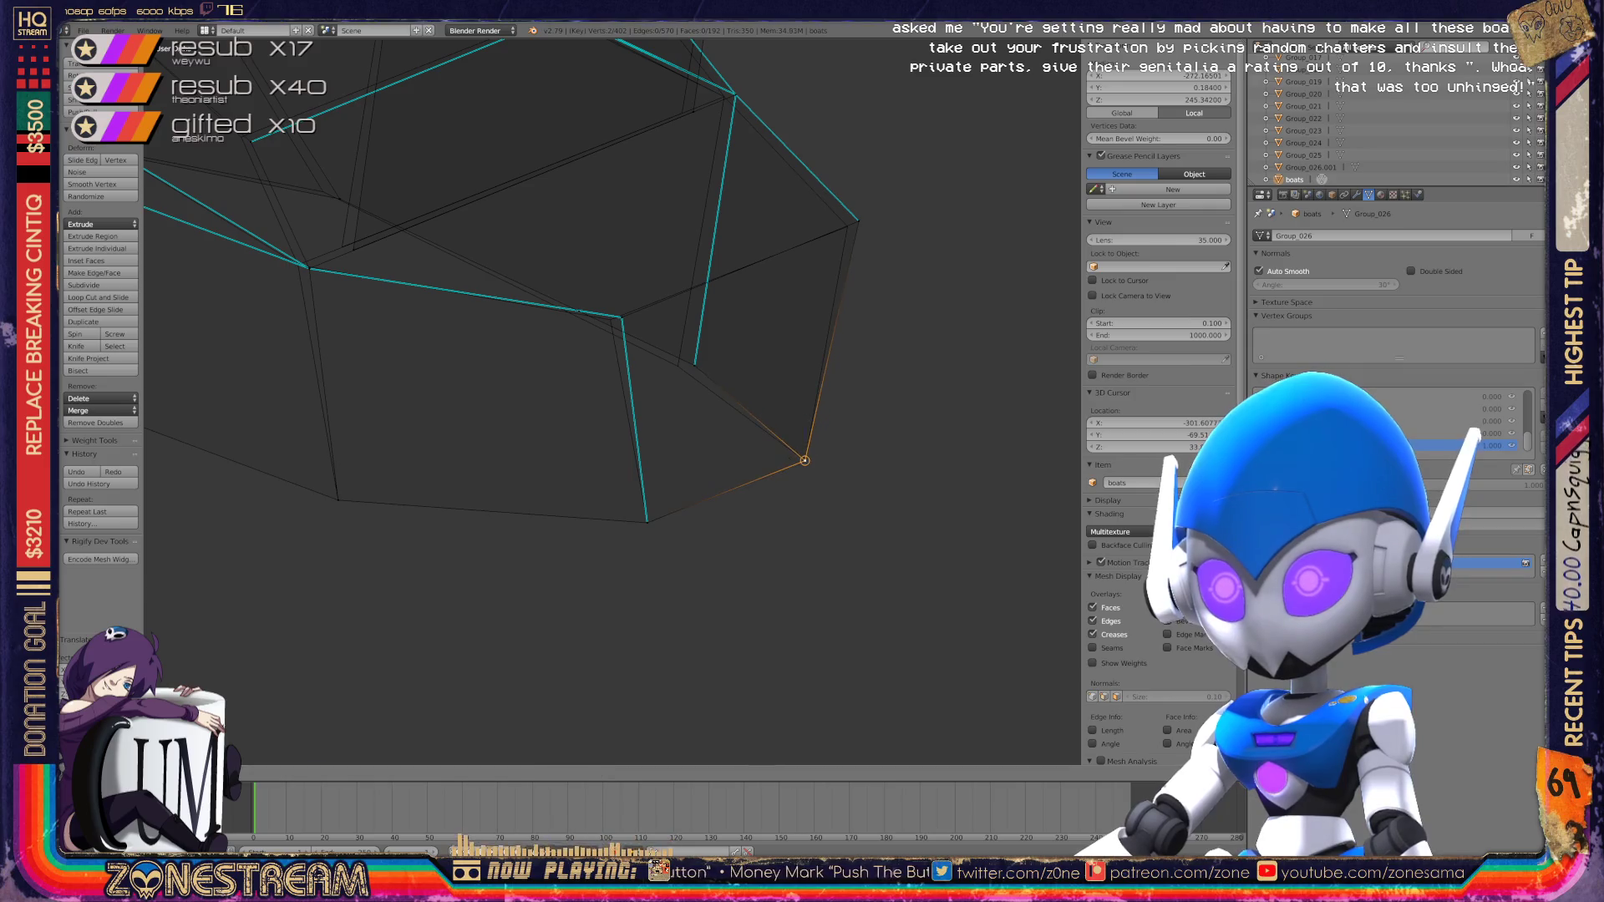
middle_click_drag(585, 334, 610, 489, "shift")
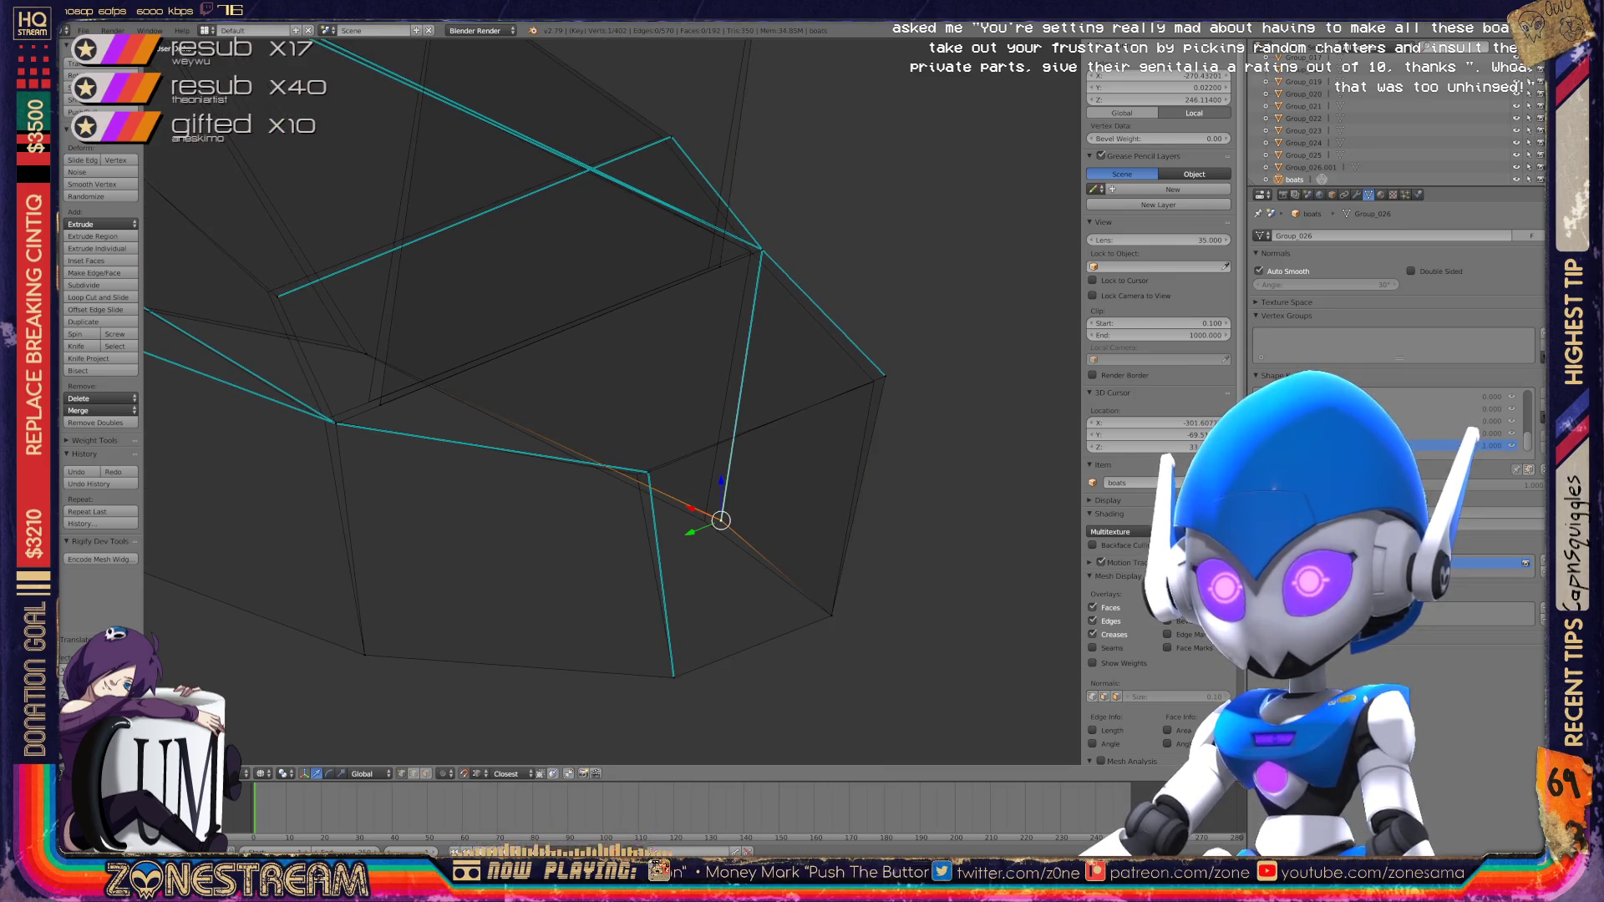
key("ctrl+space")
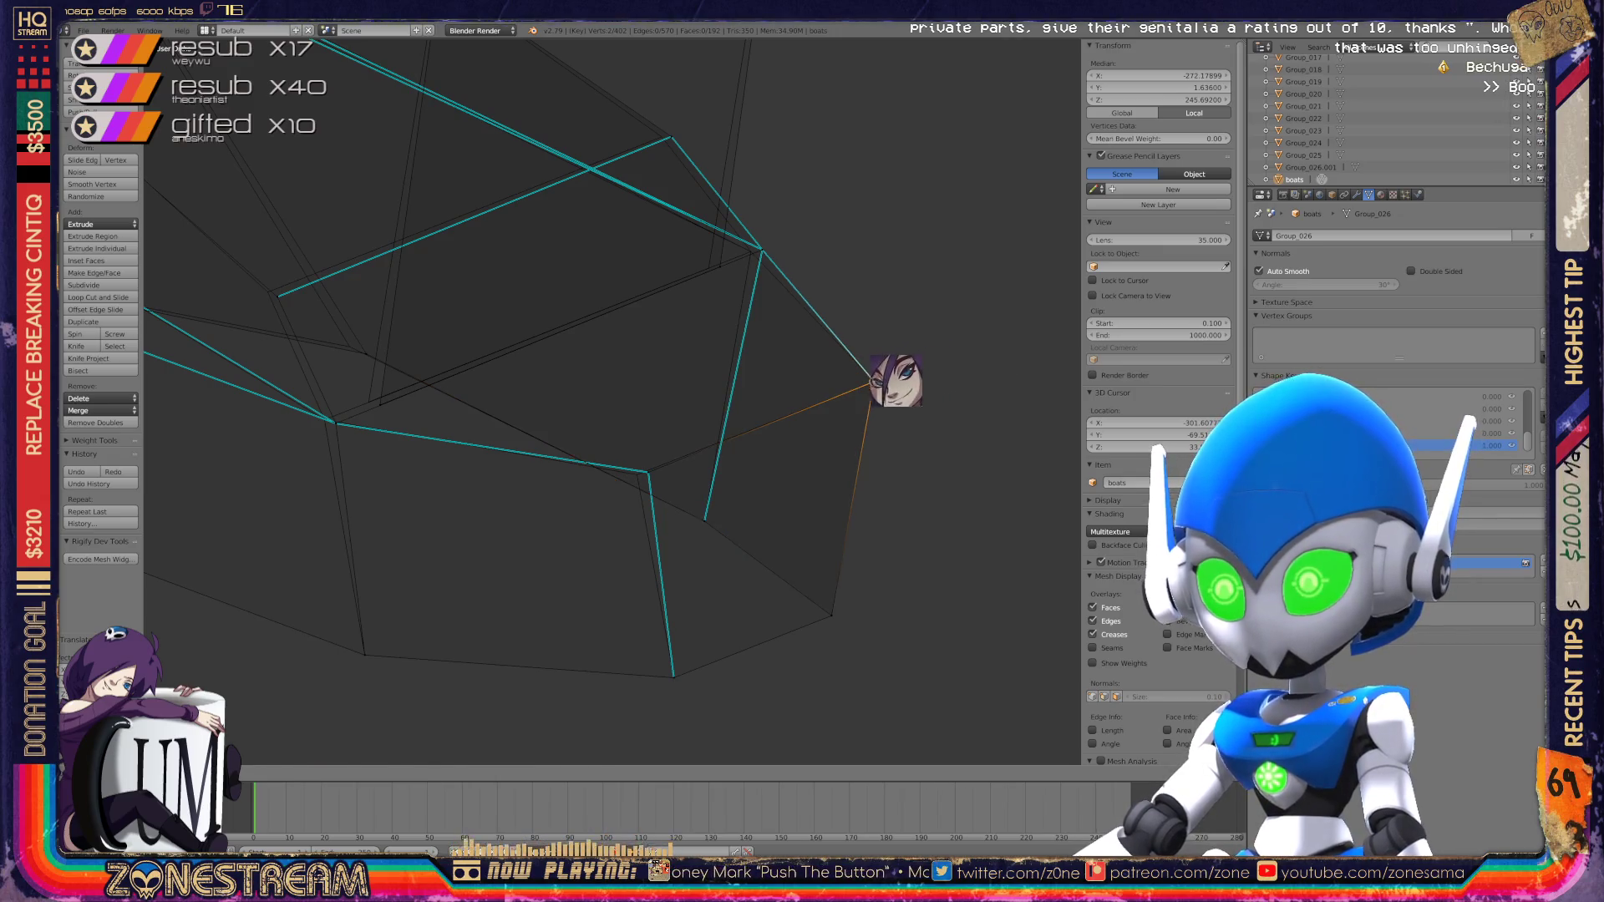
Step: Slide a different hull vertex along its edge, then start moving another vertex toward its neighbour
right_click(648, 473)
key("g")
key("g")
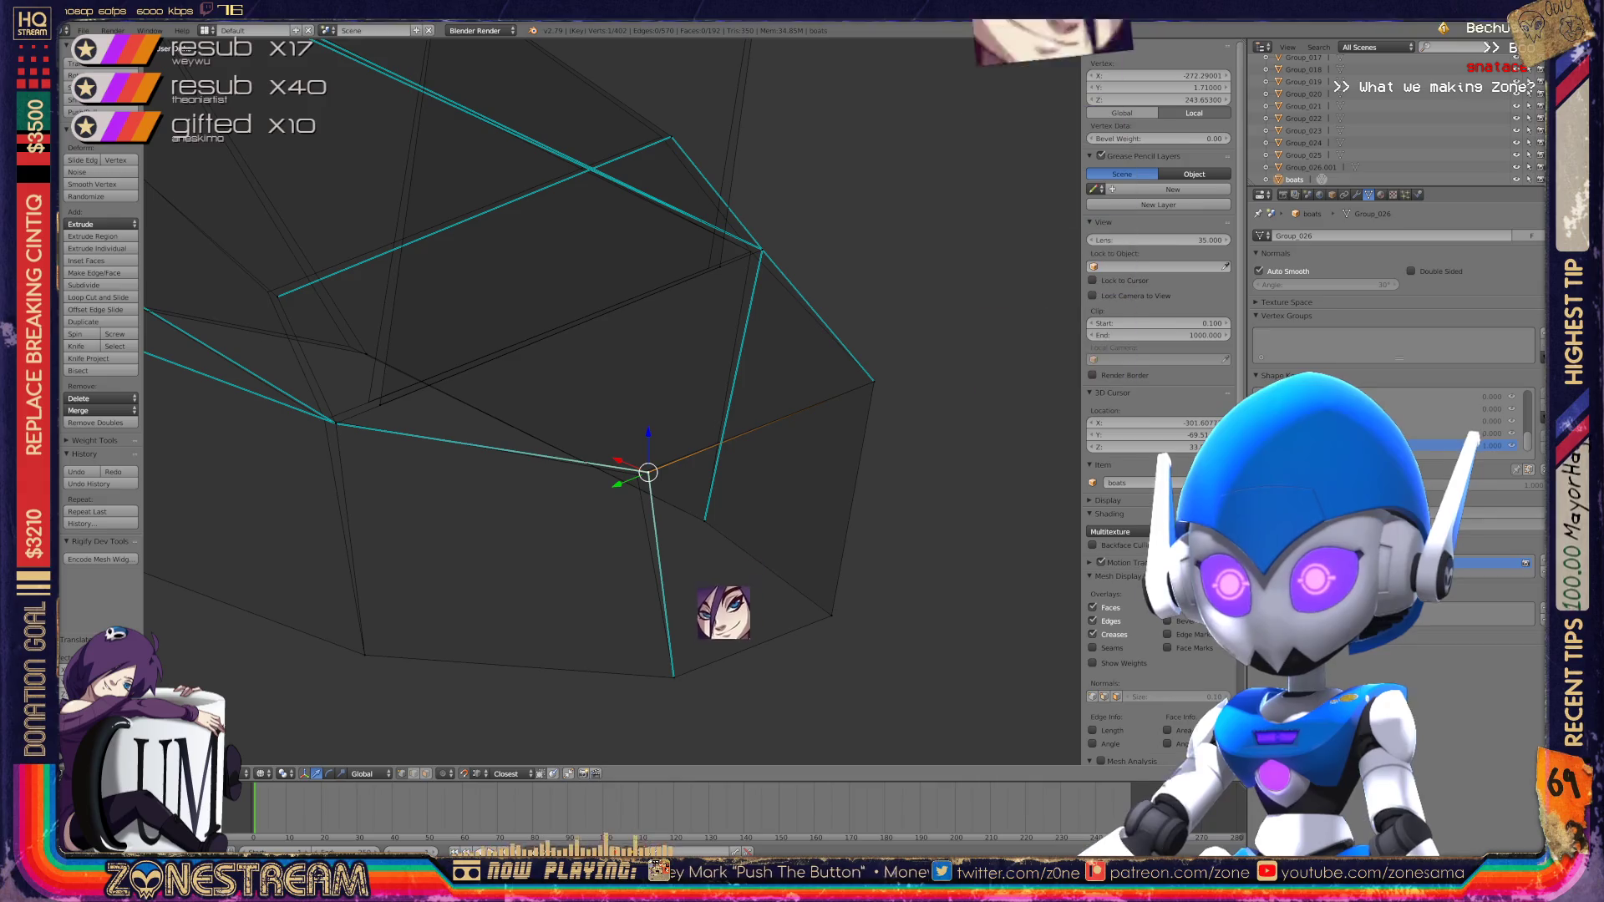
middle_click_drag(637, 474, 710, 499)
key("Return")
key("g")
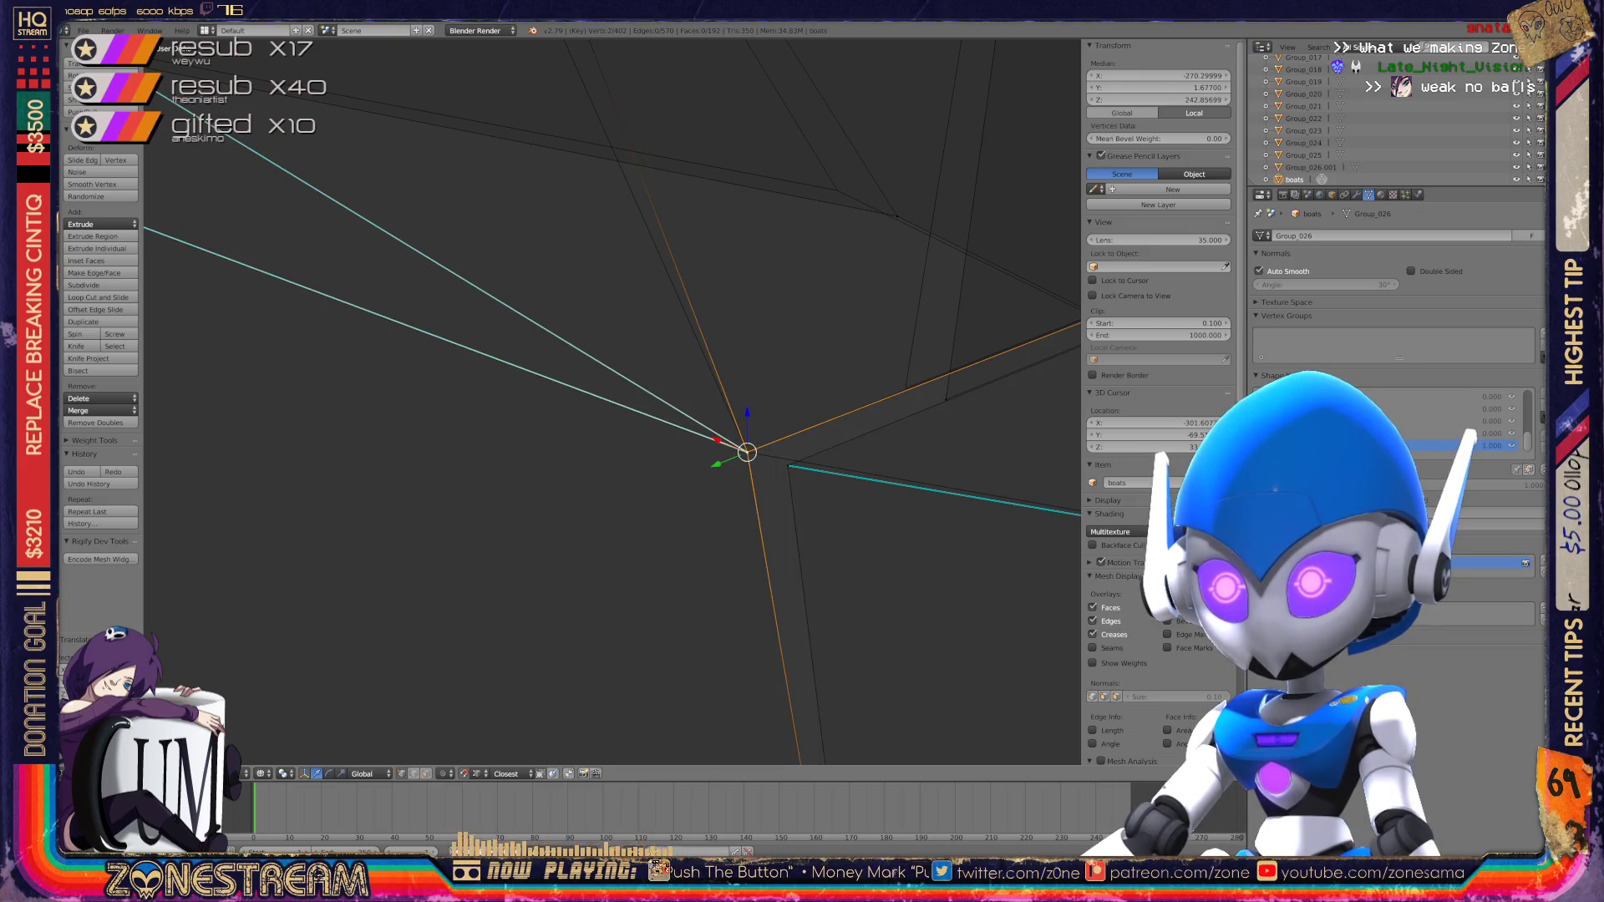
right_click(789, 465)
key("g")
middle_click_drag(752, 435, 527, 517, "shift")
Step: Reposition the vertex on the cyan edge, moving it down and to the right
right_click(716, 479)
key("g")
mouse_move(681, 471)
middle_mouse_down()
mouse_move(502, 518)
mouse_move(585, 451)
mouse_move(718, 404)
middle_mouse_up()
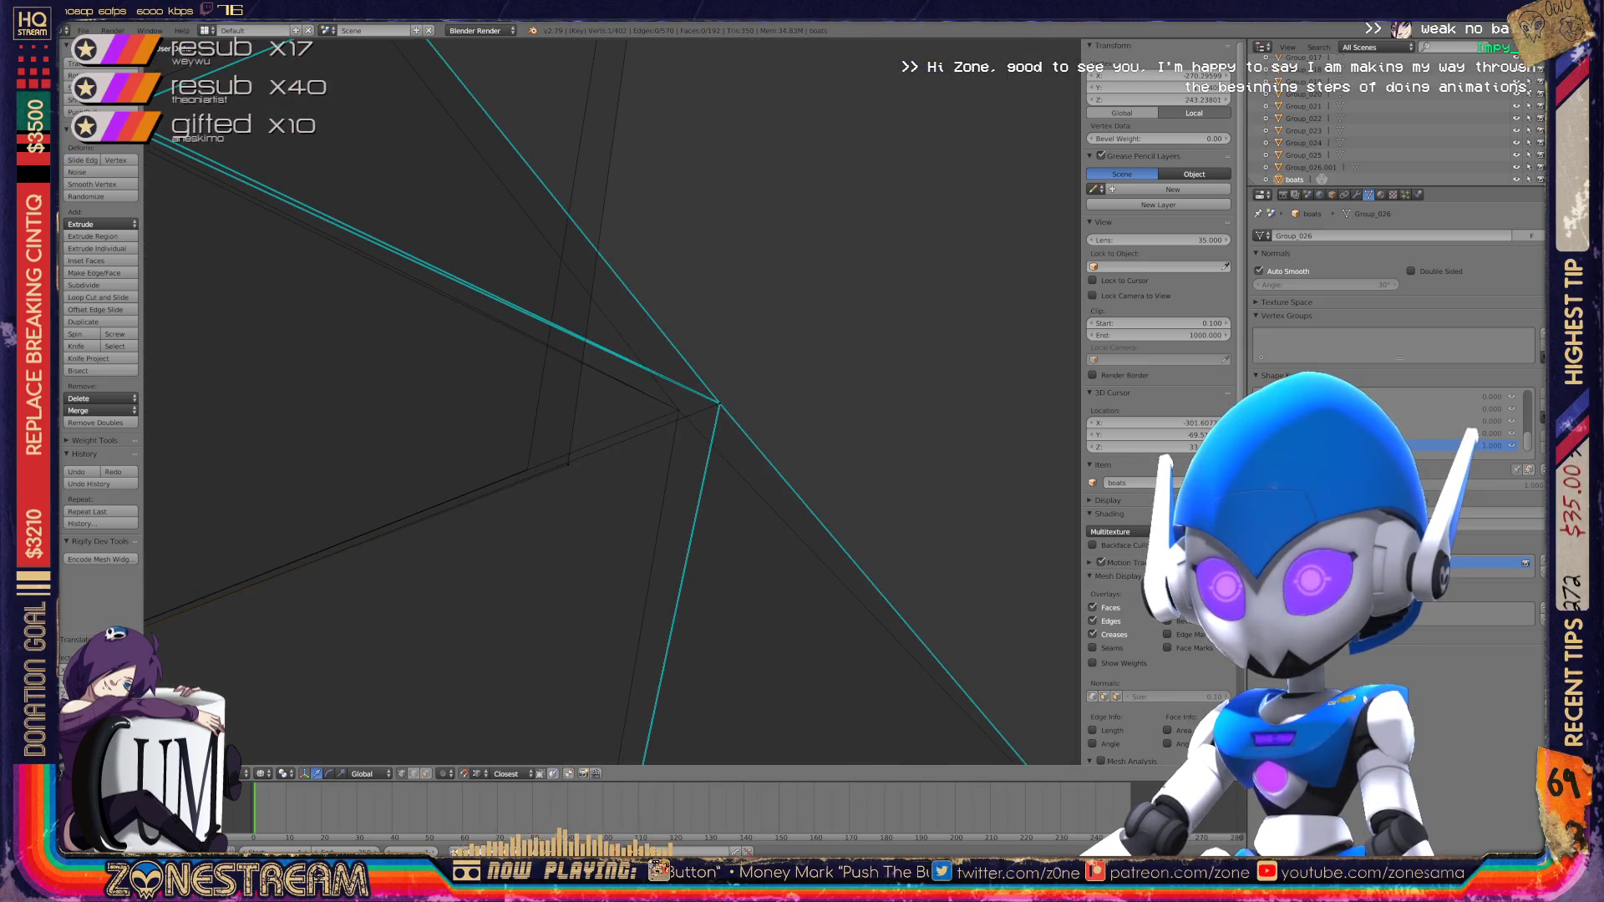
key("g")
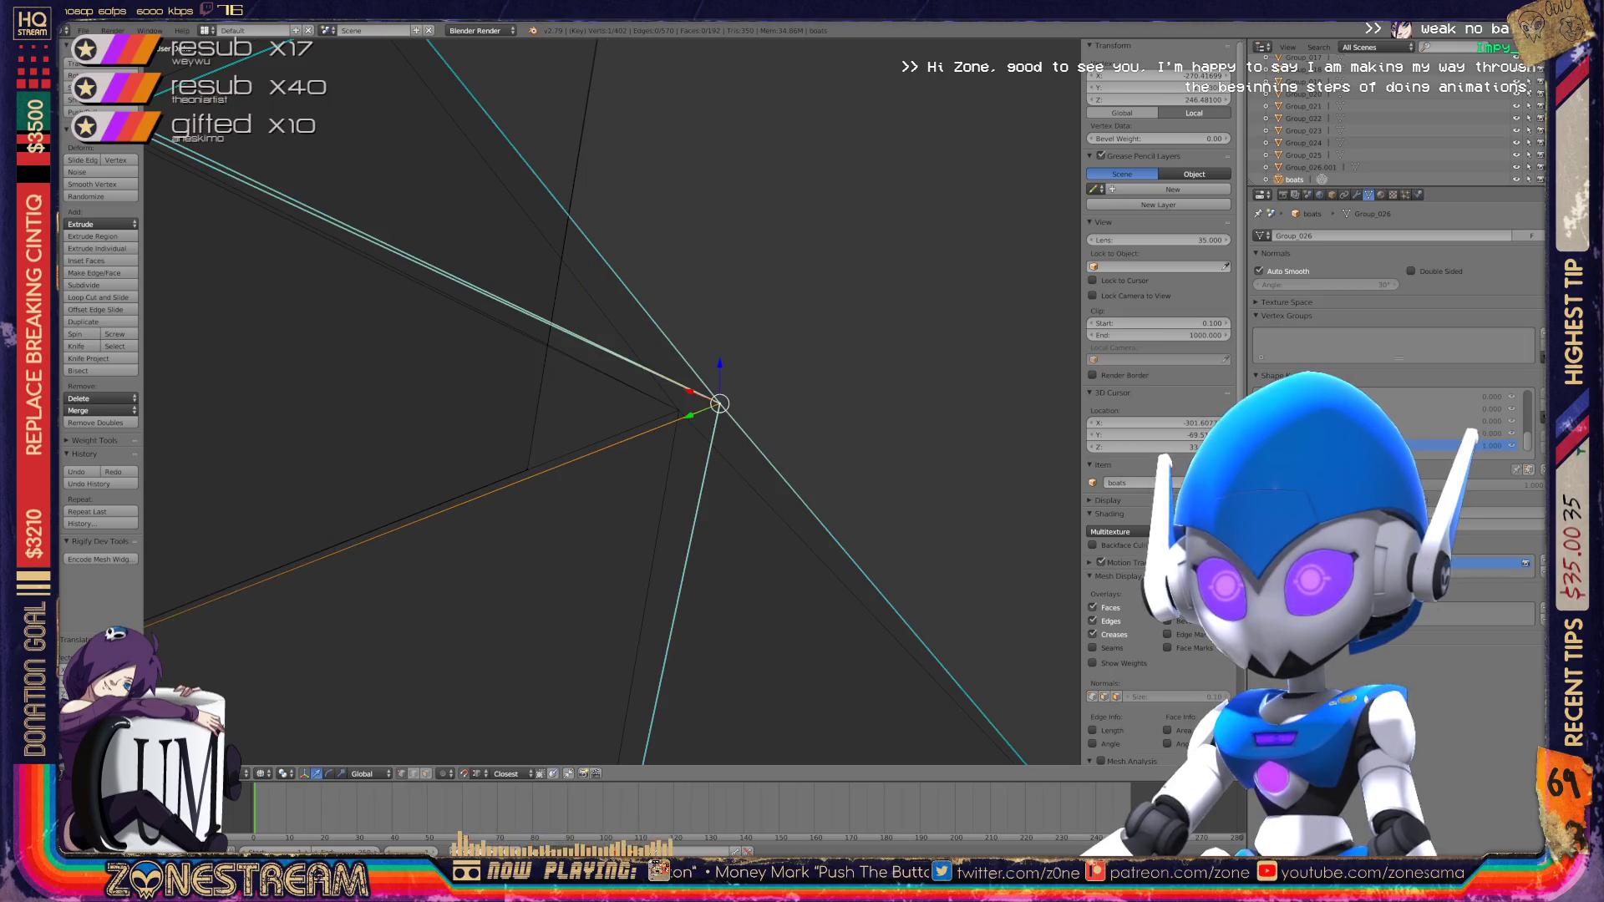
right_click(719, 405)
key("g")
left_click(678, 410)
mouse_move(678, 410)
middle_mouse_down()
mouse_move(643, 430)
mouse_move(827, 376)
middle_mouse_up()
key("g")
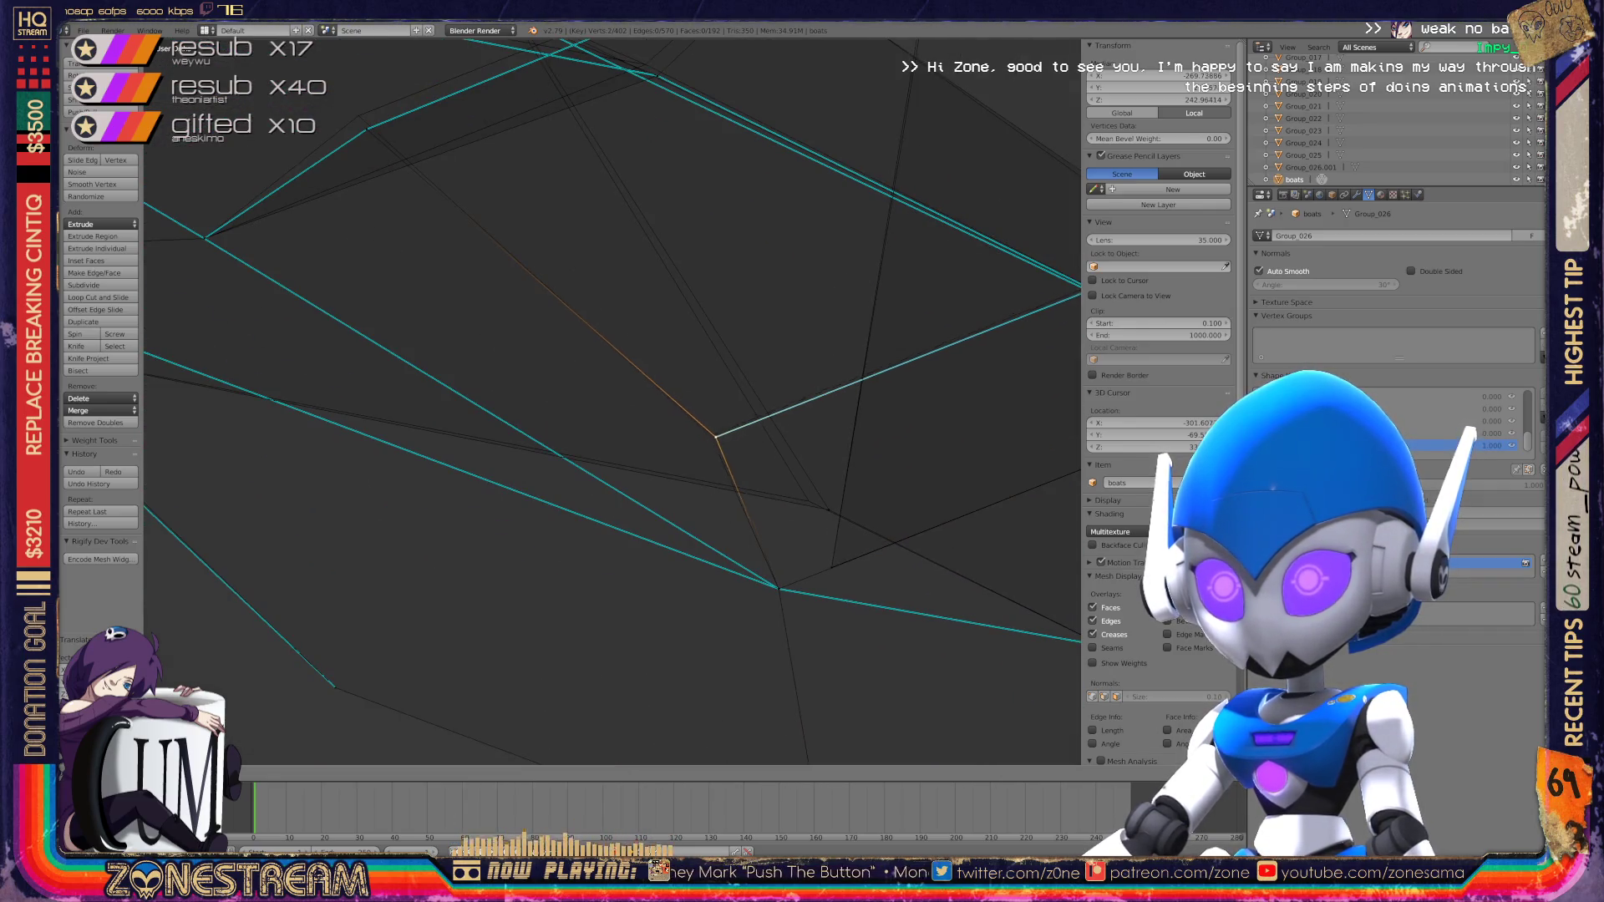
key("g")
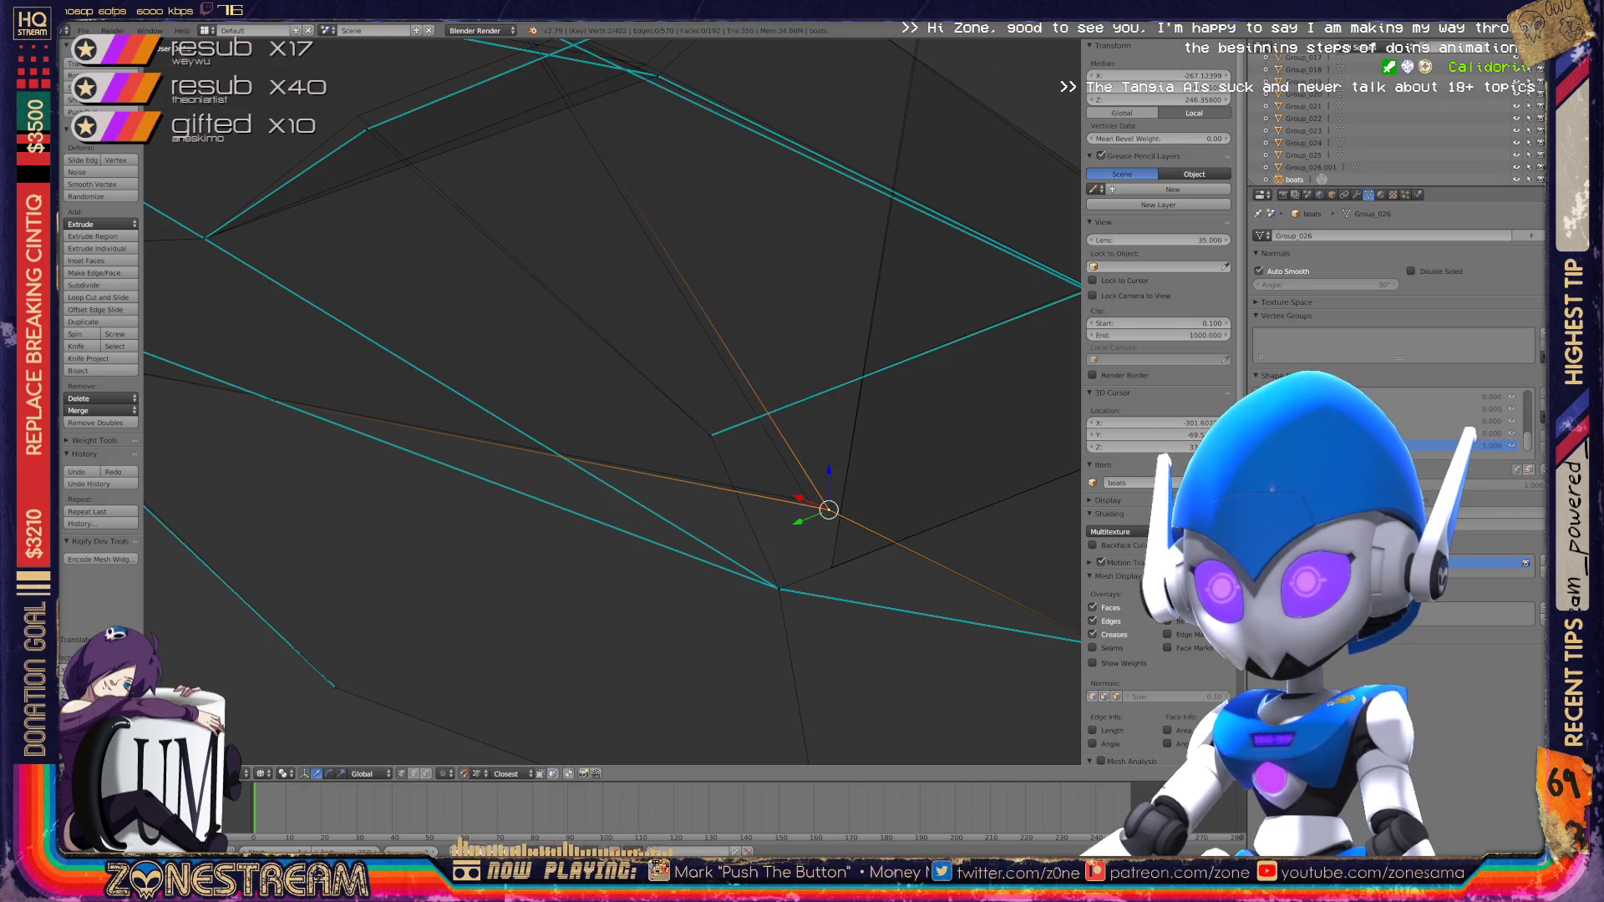
key("Return")
Step: Frame the mesh from a new angle and select a vertex near the edge's end
scroll(612, 401, "down", 5)
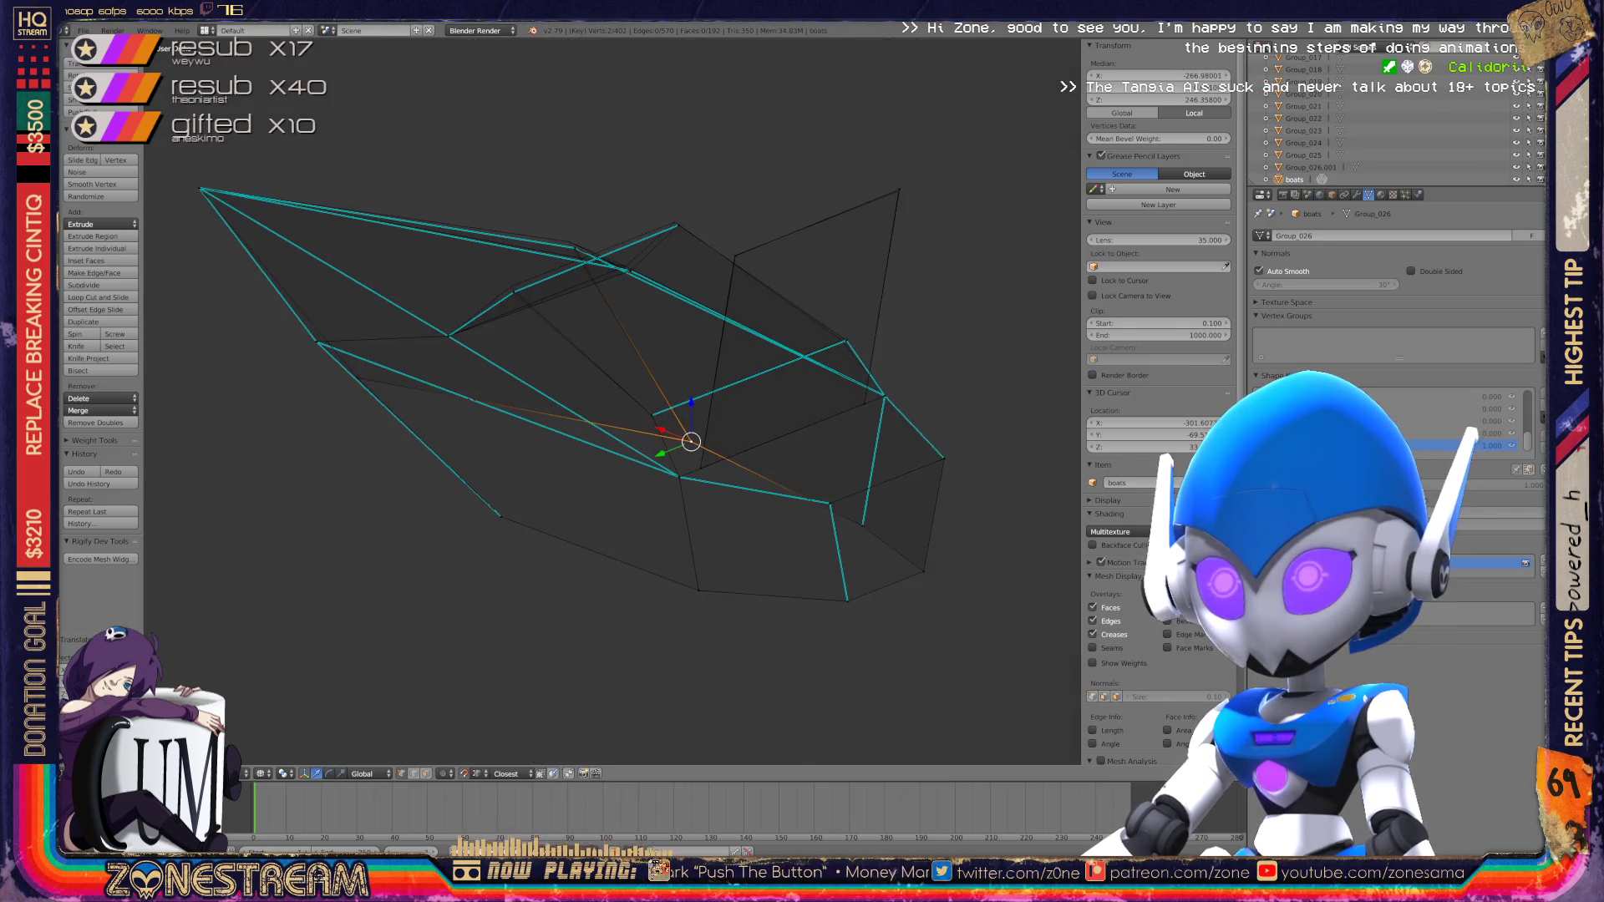
scroll(613, 401, "up", 8)
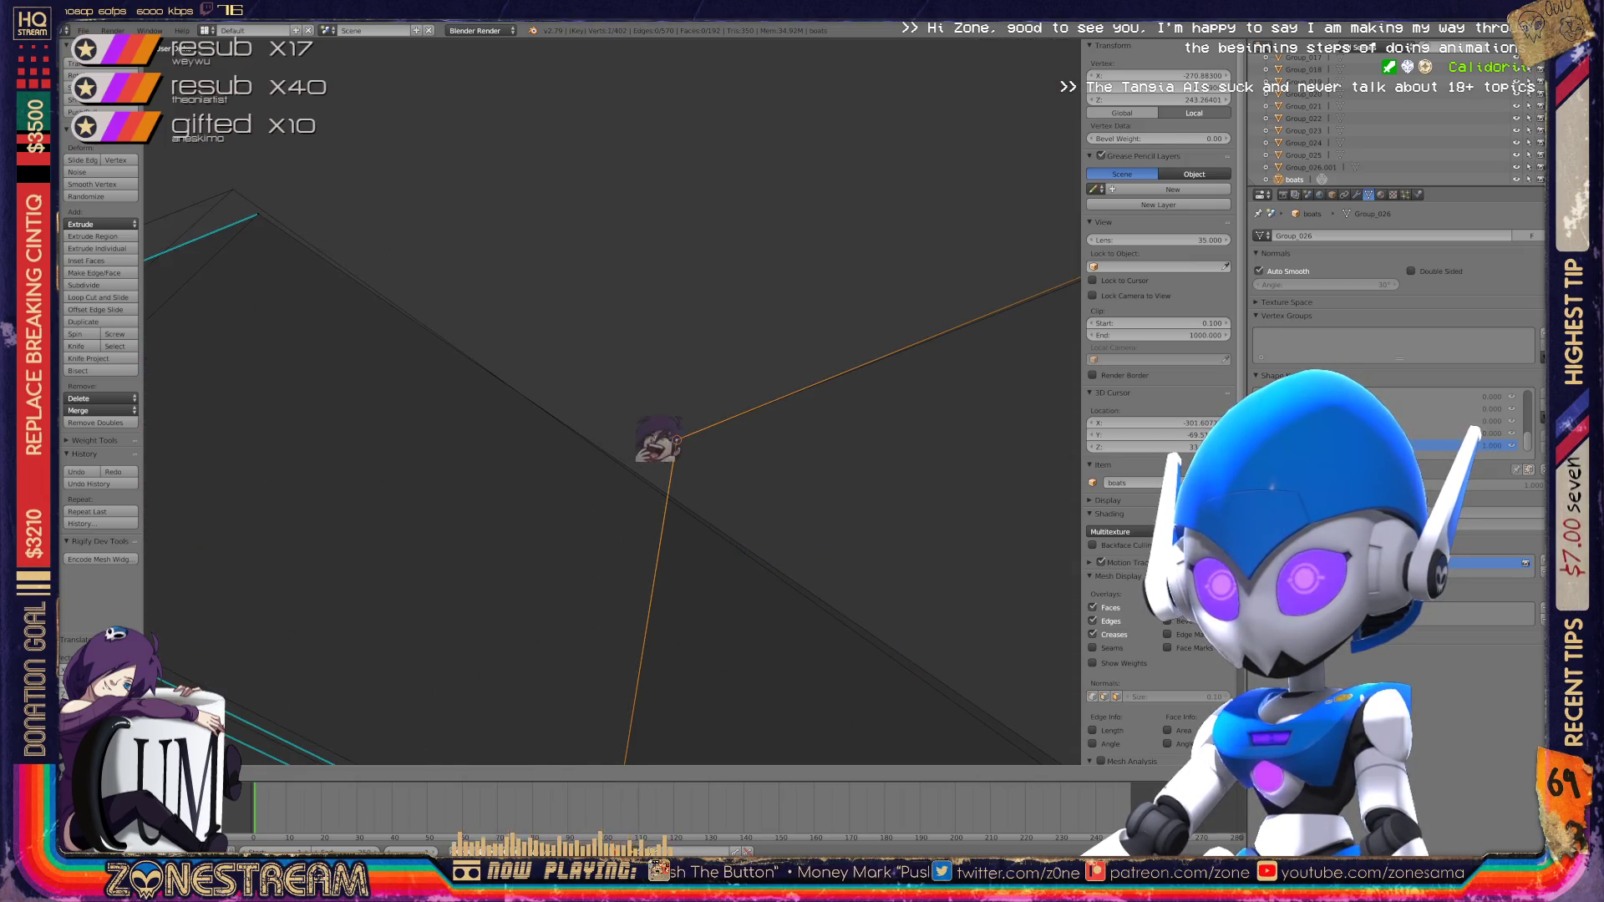
scroll(781, 377, "down", 3)
mouse_move(809, 366)
middle_mouse_down()
mouse_move(982, 284)
mouse_move(244, 616)
mouse_move(245, 100)
middle_mouse_up()
key("KP_Decimal")
scroll(613, 401, "up", 5)
scroll(612, 401, "up", 6)
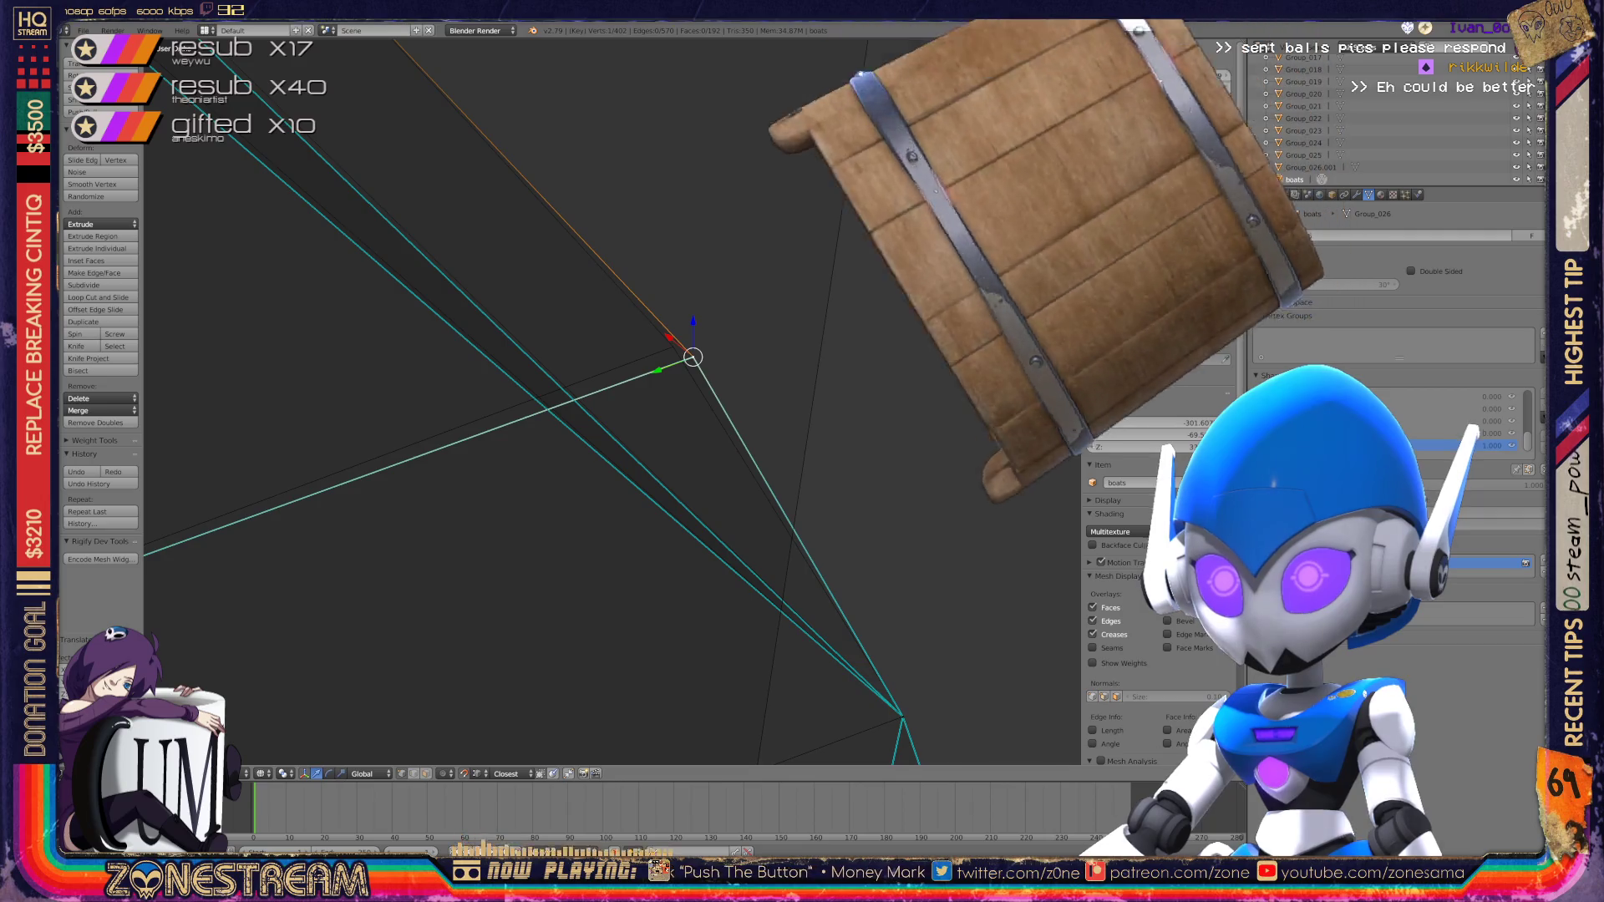
right_click(693, 359)
mouse_move(693, 358)
middle_mouse_down()
mouse_move(785, 317)
mouse_move(950, 366)
middle_mouse_up()
key("a")
right_click(615, 390)
Step: Nudge the next vertex along the edge up-left to about X −266.9, Y 3.07, Z 246.16
middle_click_drag(615, 389, 413, 529, "shift")
right_click(812, 378)
left_click_drag(811, 377, 807, 368)
mouse_move(807, 368)
middle_mouse_down()
mouse_move(961, 343)
mouse_move(889, 287)
mouse_move(725, 297)
middle_mouse_up()
scroll(888, 287, "up", 4)
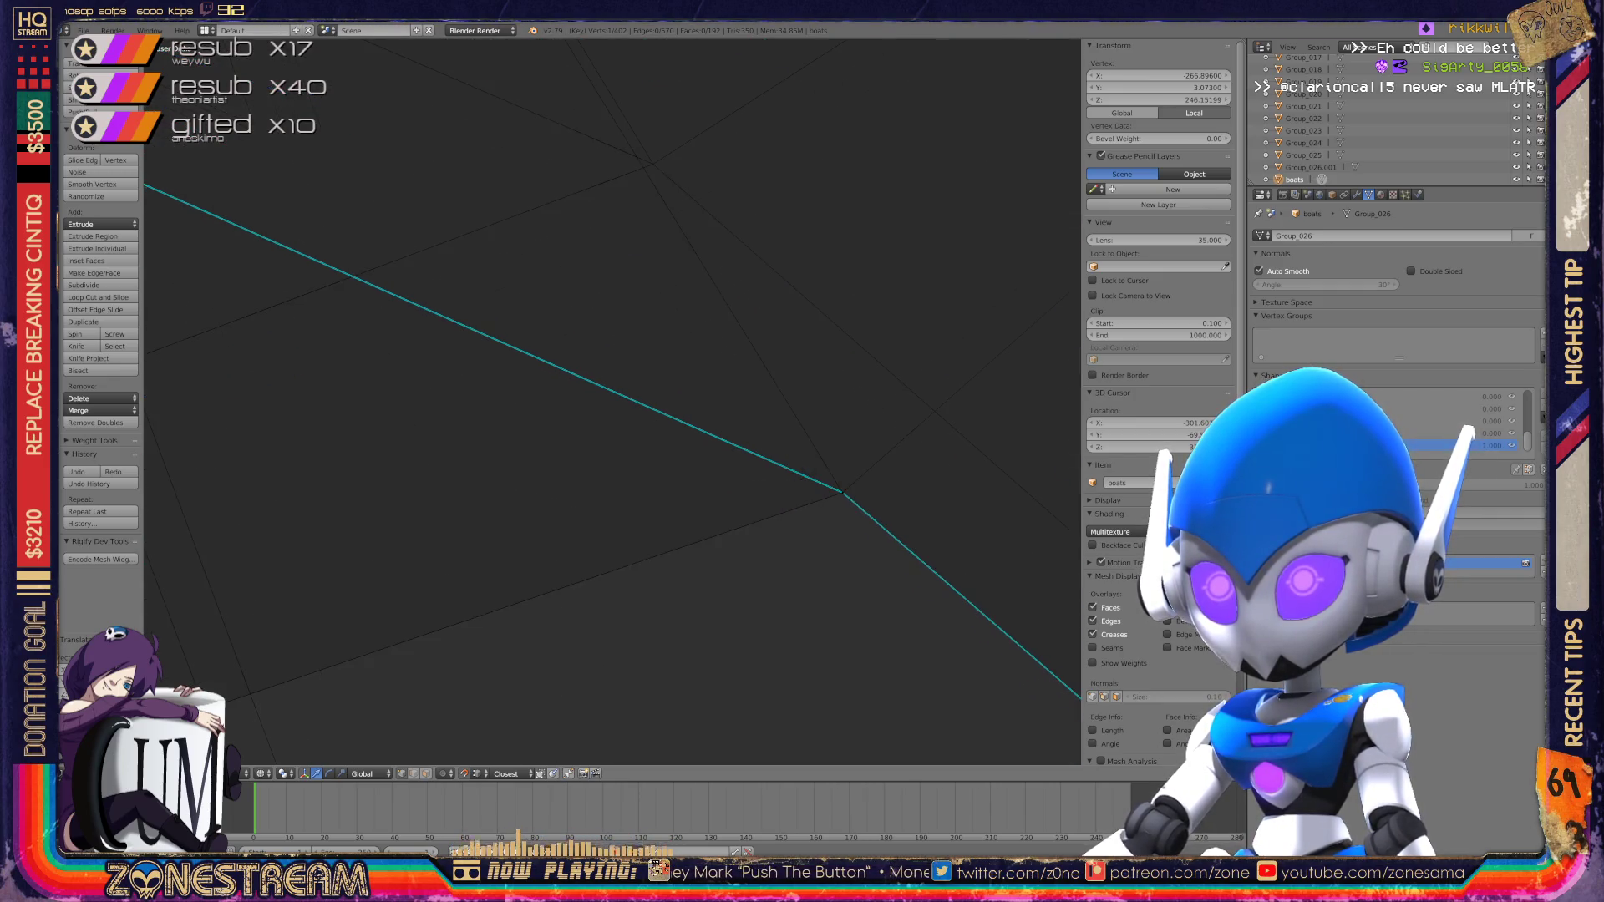
Step: Undo the last move, then pull the lower vertex at the cyan edge's end onto the upper corner
key("ctrl+z")
scroll(726, 297, "down", 3)
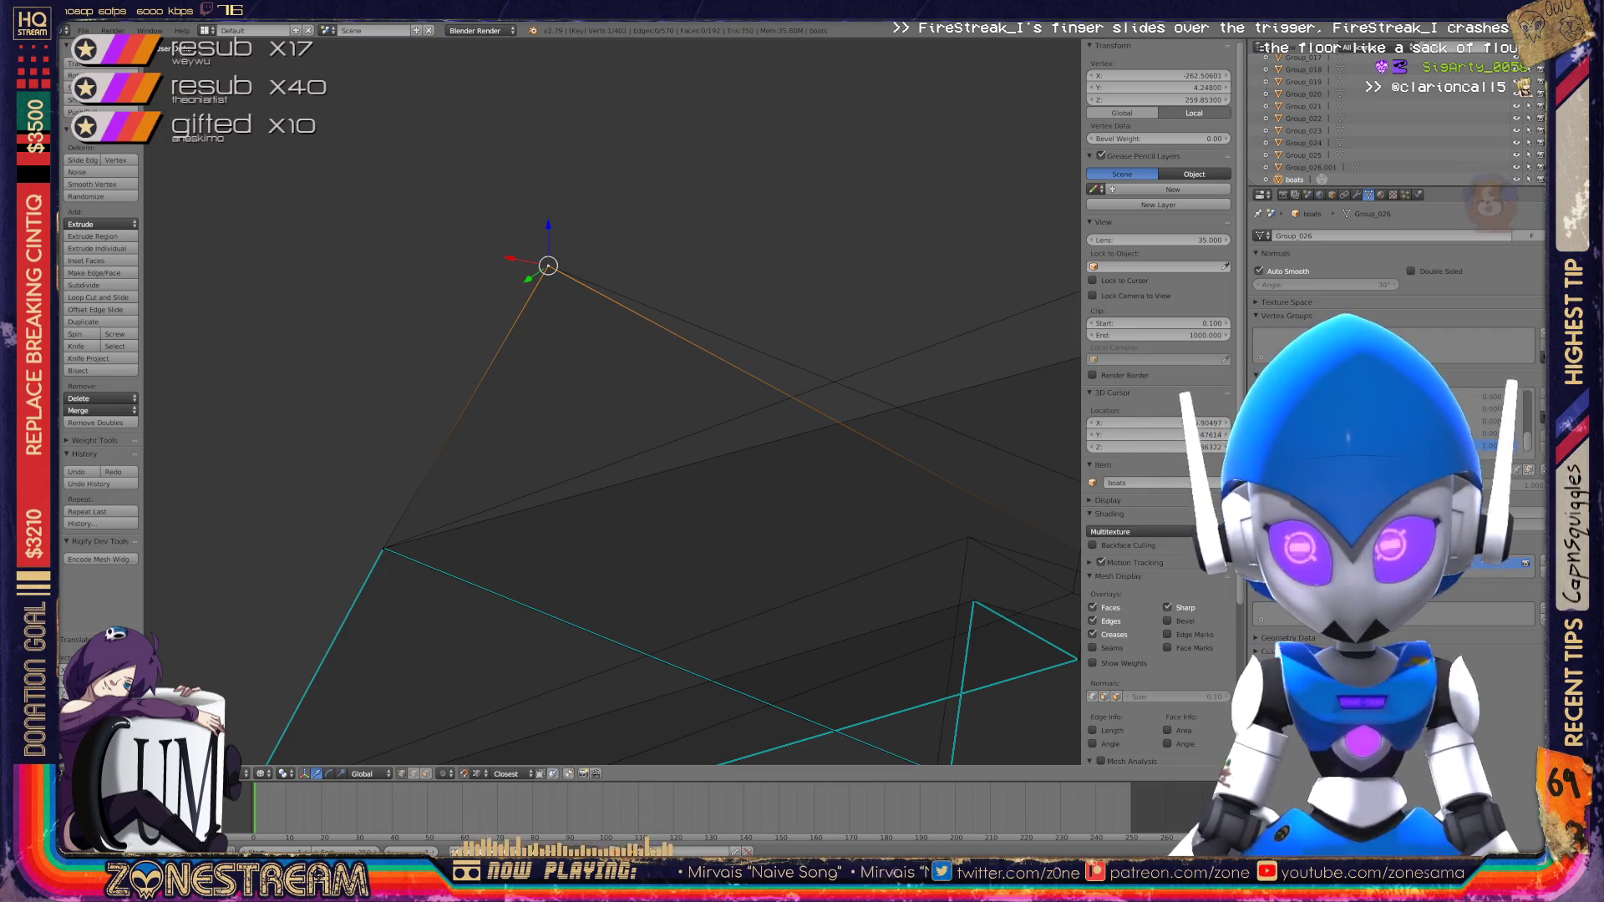
mouse_move(610, 401)
middle_mouse_down()
mouse_move(501, 392)
mouse_move(713, 268)
mouse_move(744, 310)
mouse_move(706, 394)
mouse_move(720, 505)
middle_mouse_up()
scroll(610, 401, "up", 6)
right_click(645, 675)
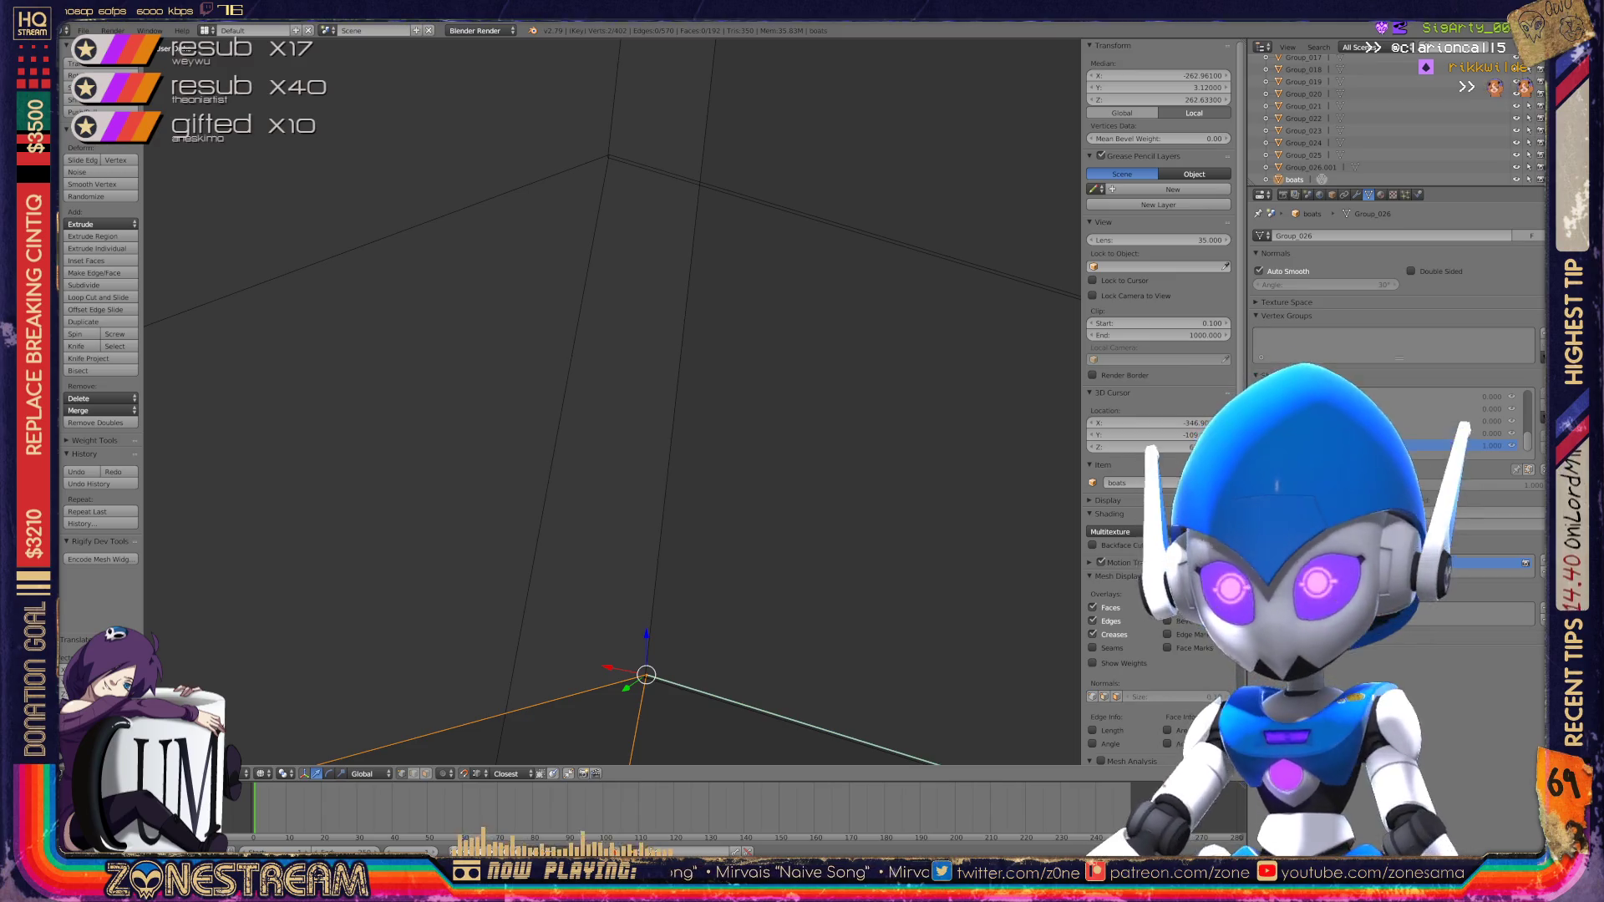
key("g")
left_click(609, 156)
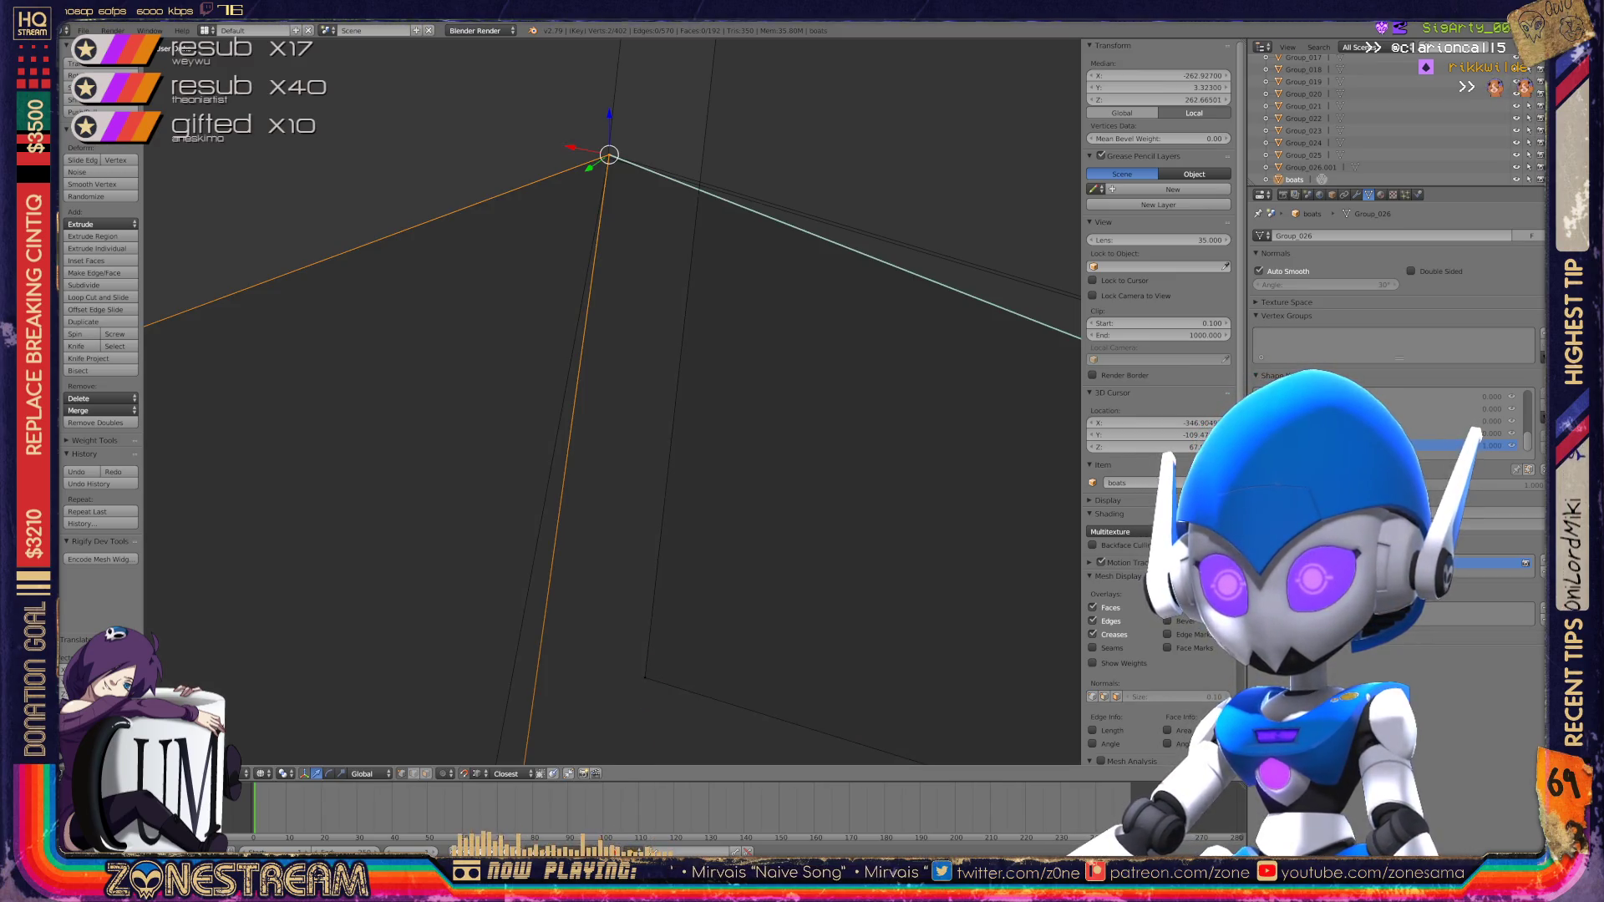
right_click(645, 675)
key("g")
left_click(608, 157)
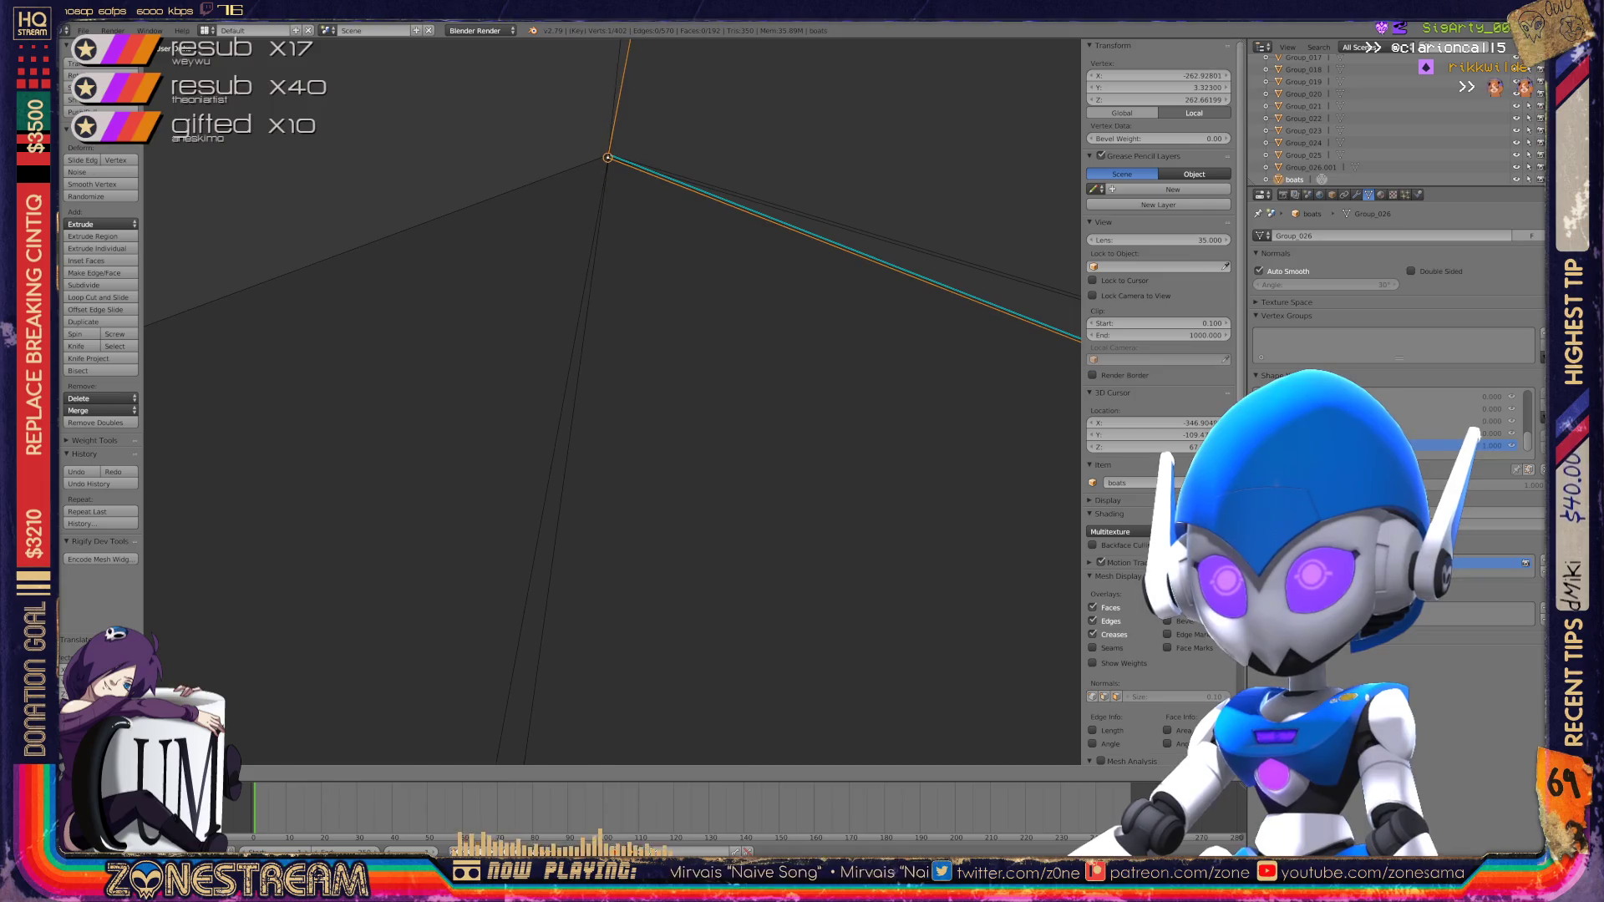
middle_click_drag(752, 250, 755, 397, "shift")
scroll(613, 401, "down", 3)
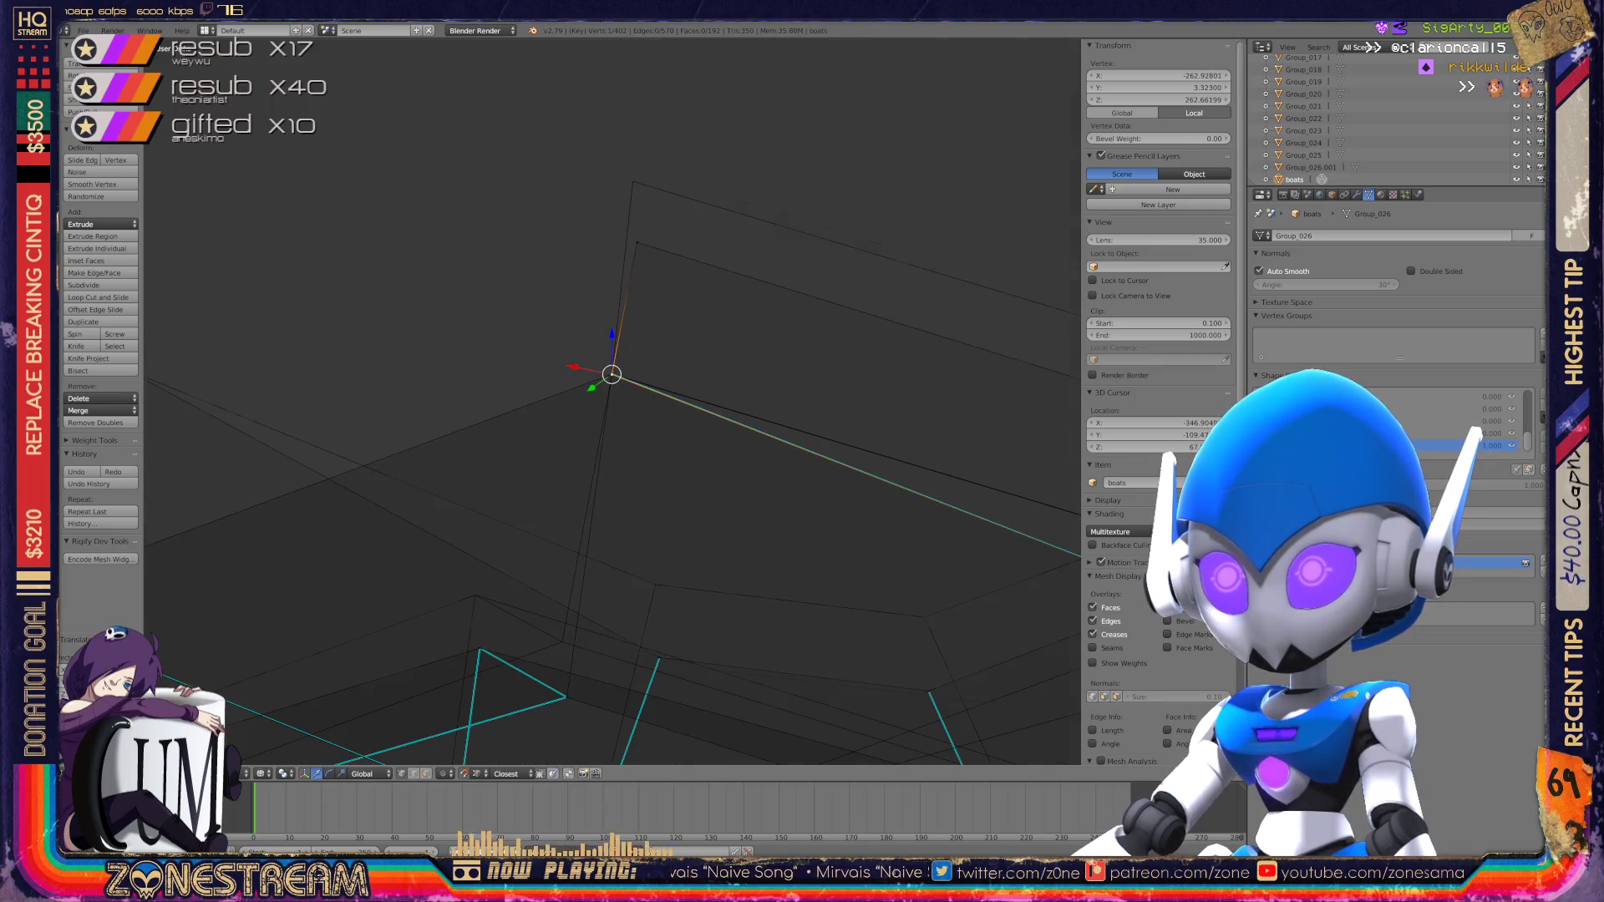
Step: Move a vertex higher on the mesh further upward
right_click(636, 242)
right_click(633, 181)
mouse_move(752, 418)
middle_mouse_down("shift")
mouse_move(335, 301)
mouse_move(218, 327)
middle_mouse_up("shift")
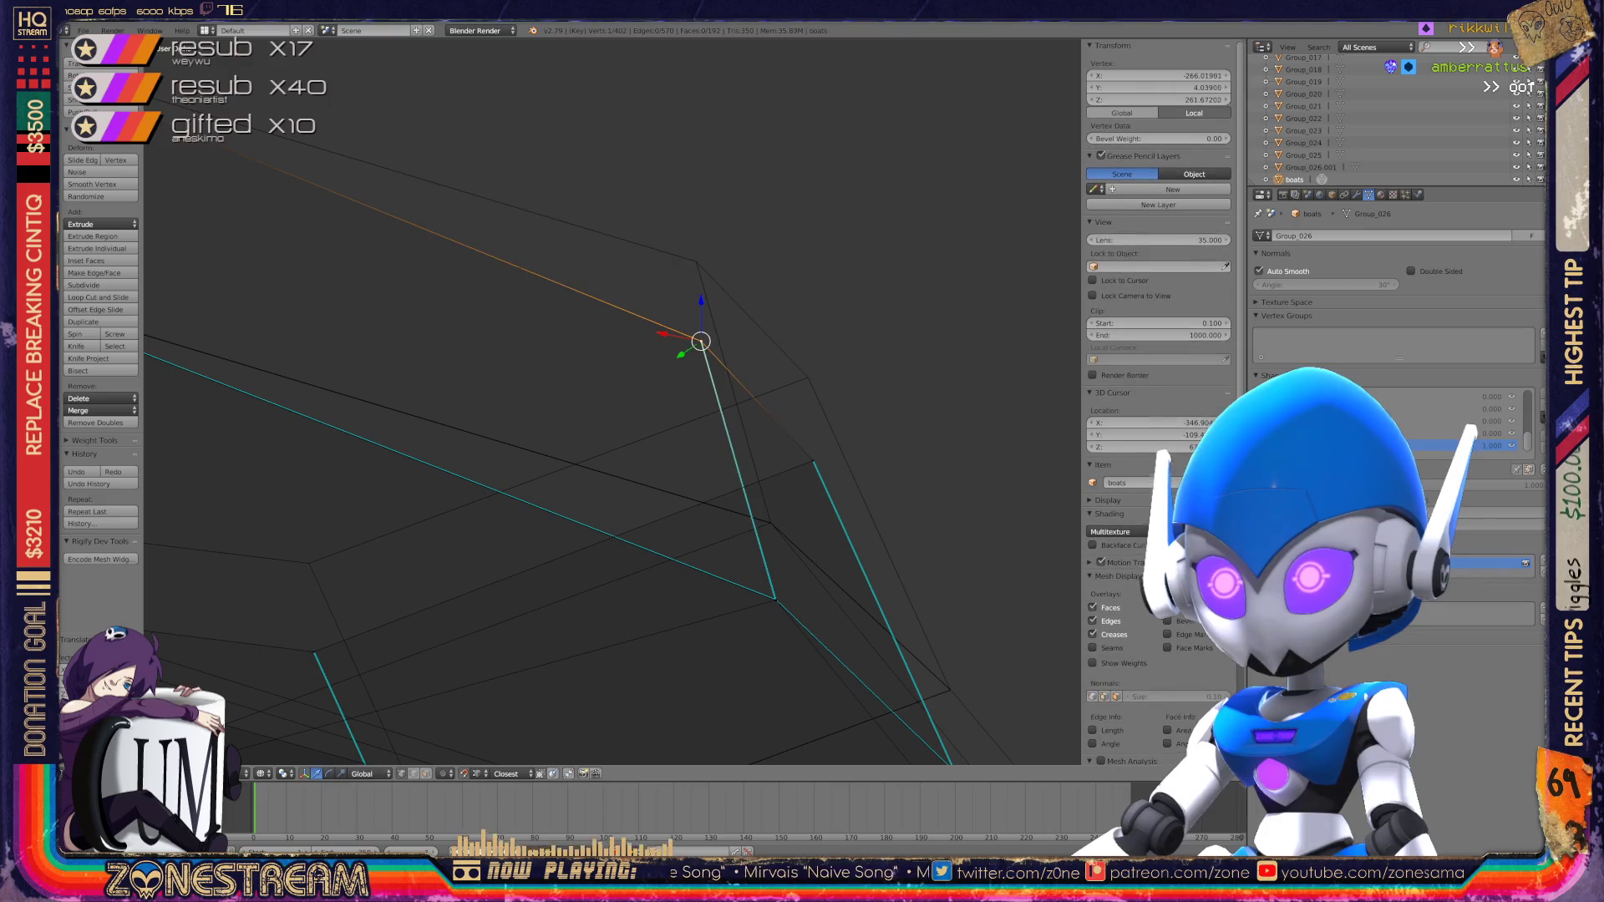
key("g")
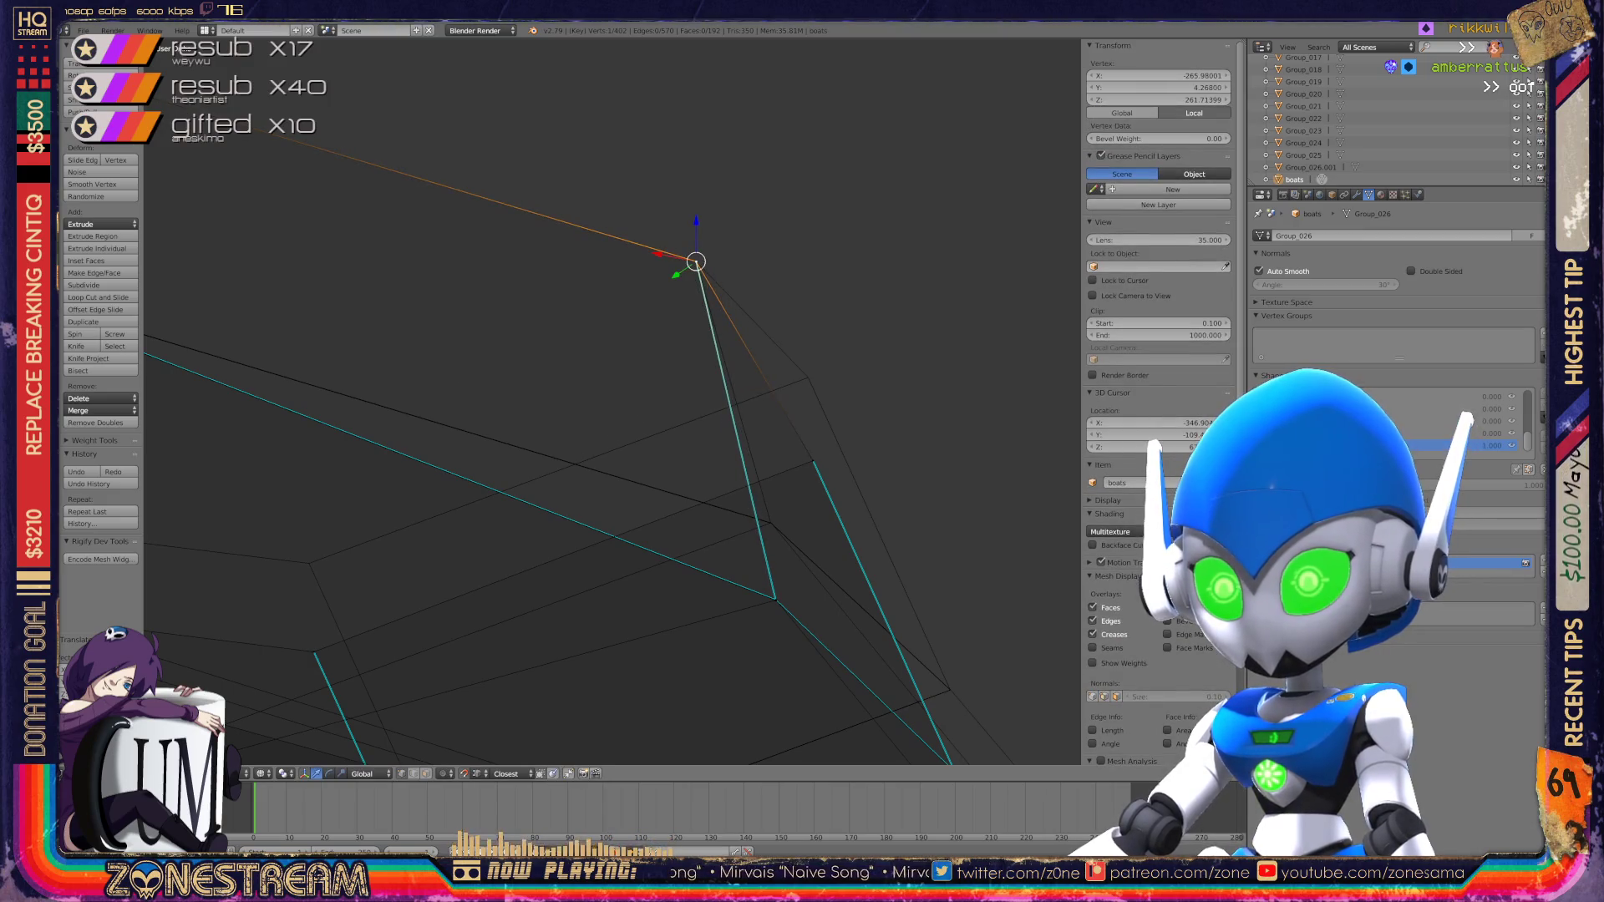
middle_click_drag(612, 402, 501, 196, "shift")
scroll(613, 401, "up", 5)
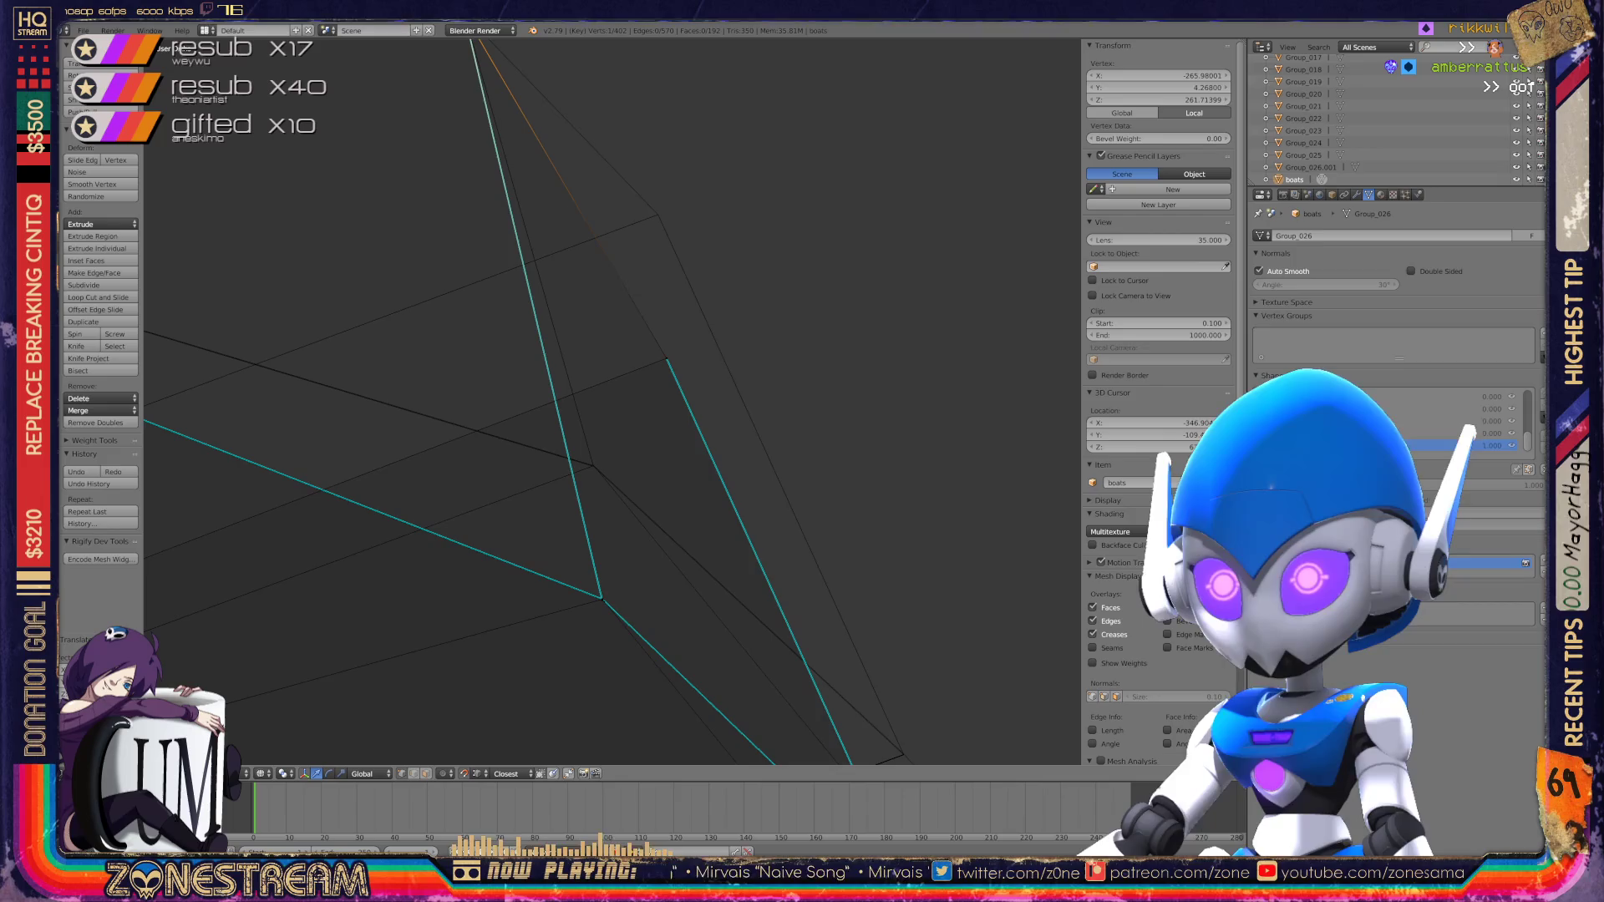
key("g")
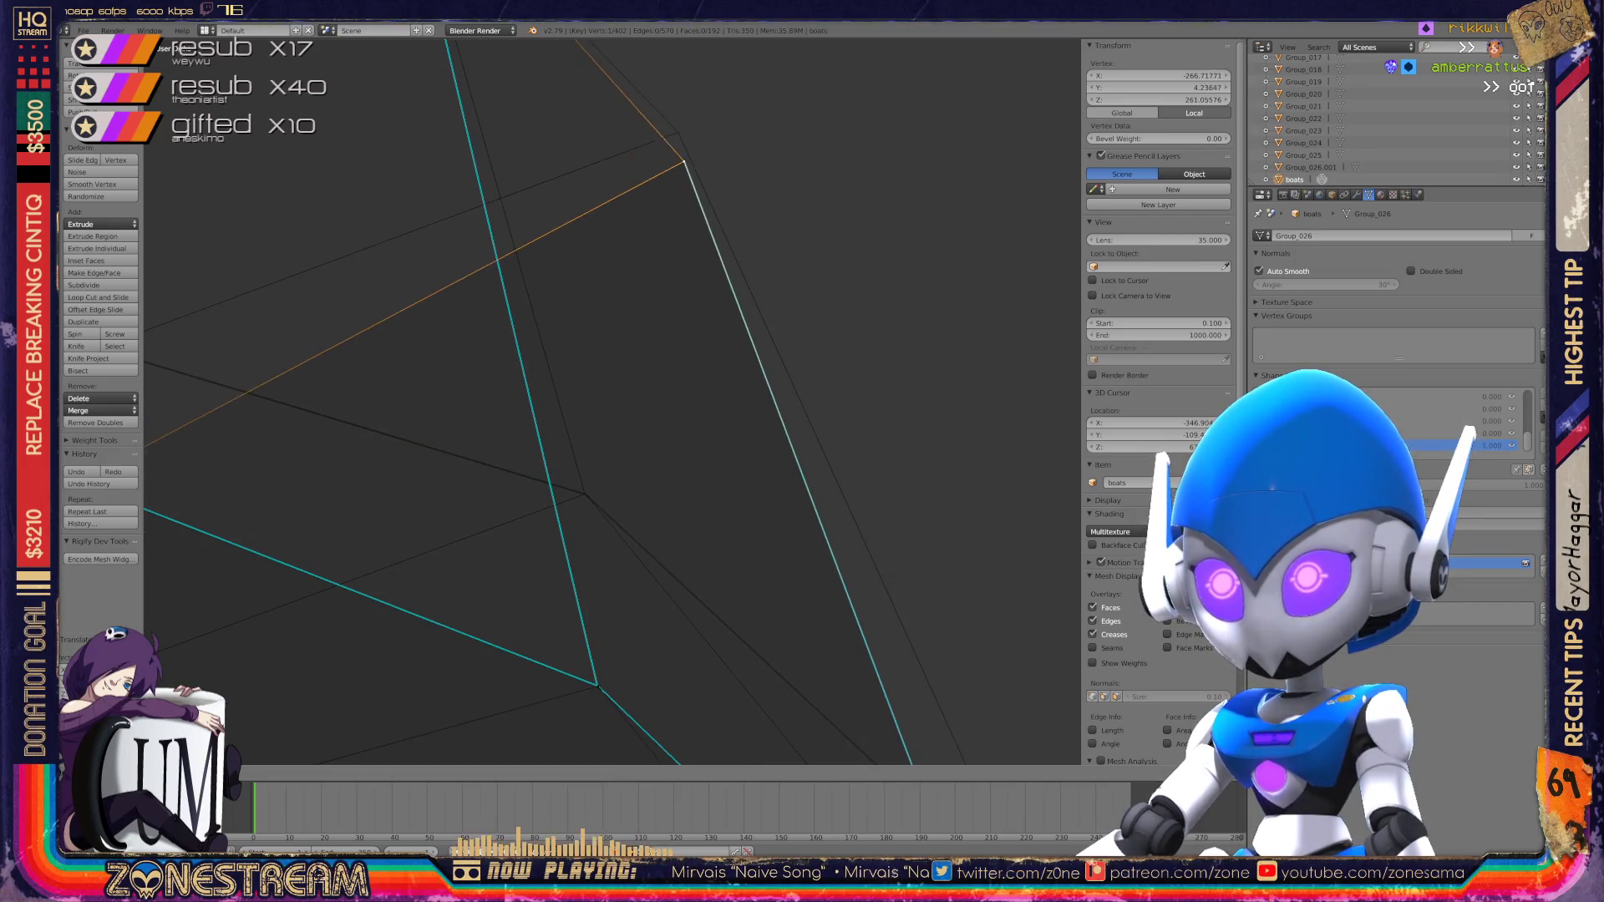
mouse_move(612, 401)
middle_mouse_down()
mouse_move(531, 391)
mouse_move(585, 409)
mouse_move(598, 396)
middle_mouse_up()
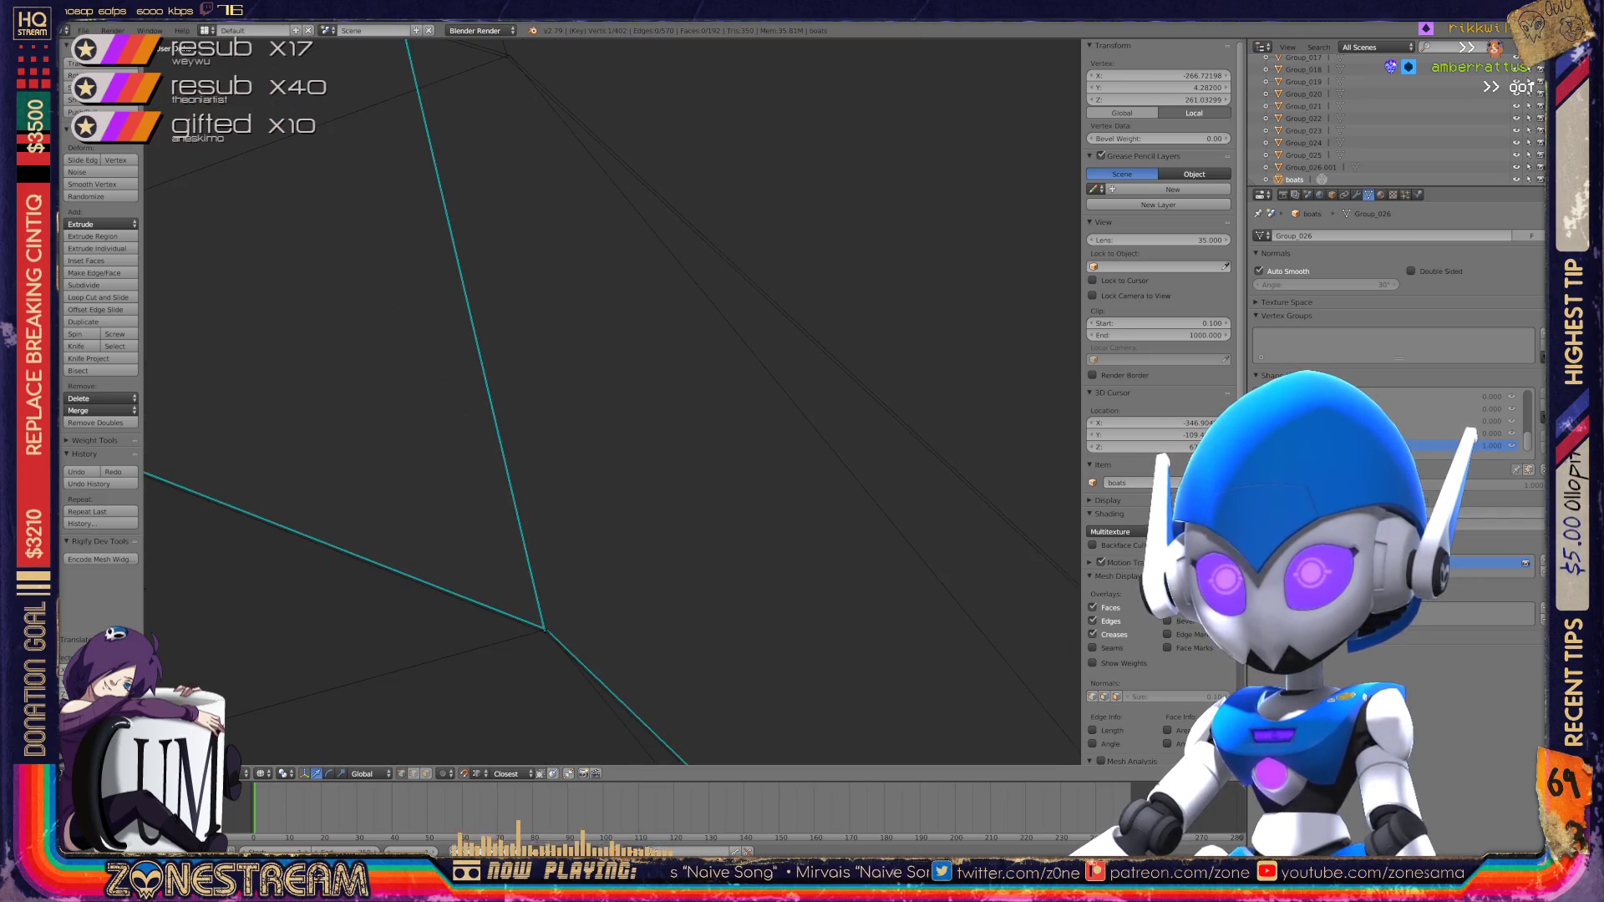
Step: Move the lower corner vertex up onto the top vertex
right_click(546, 629)
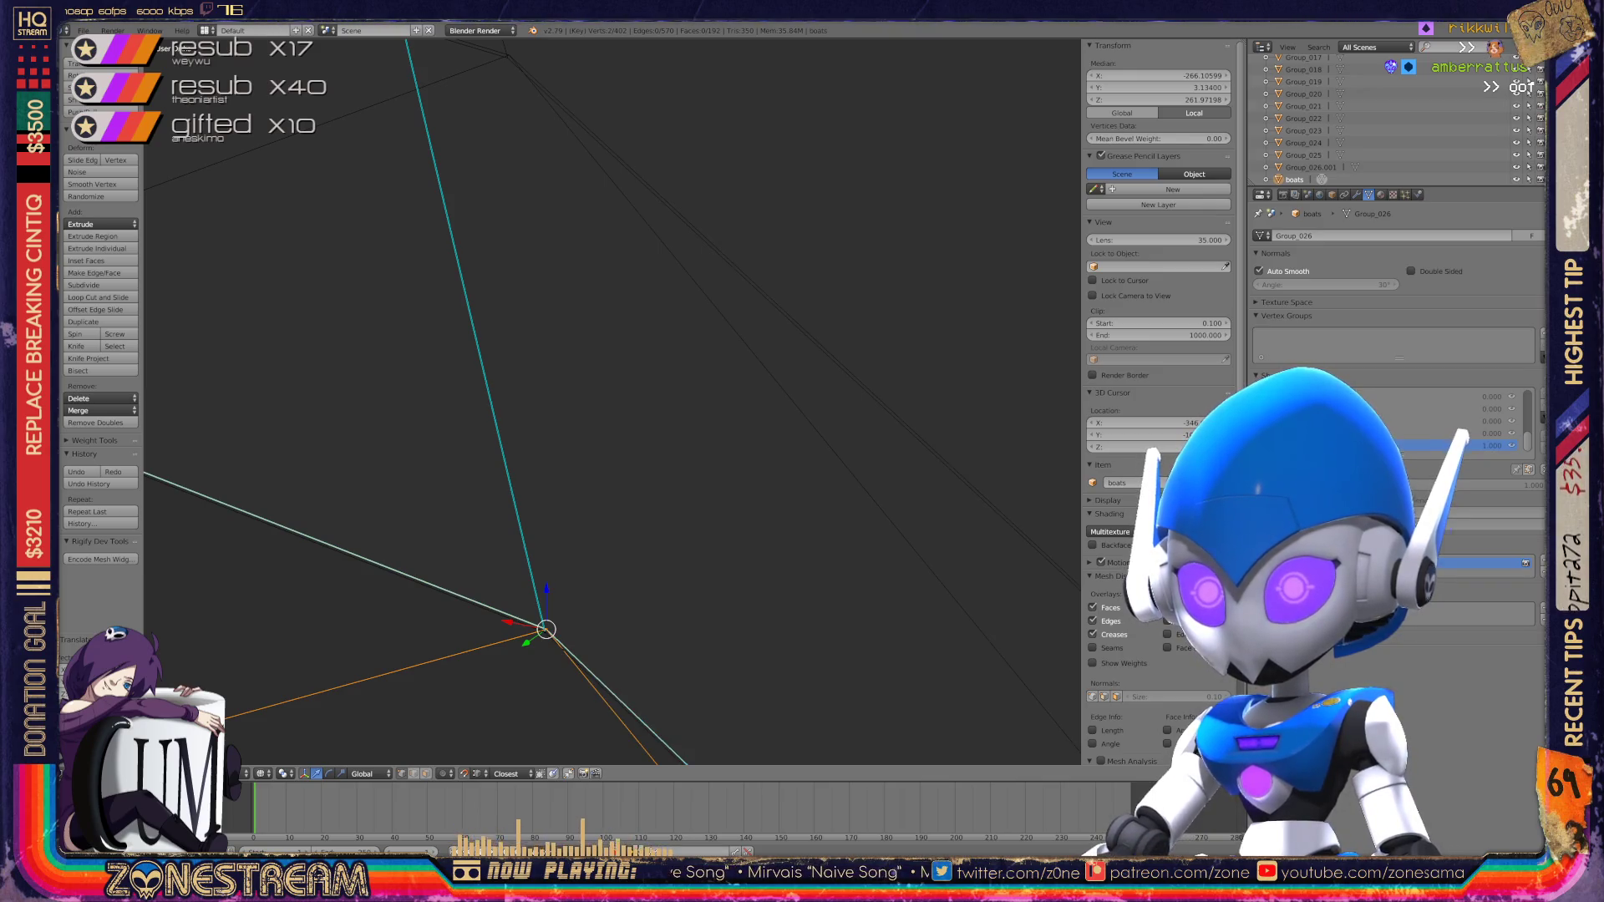
right_click(509, 55)
right_click(545, 632)
key("g")
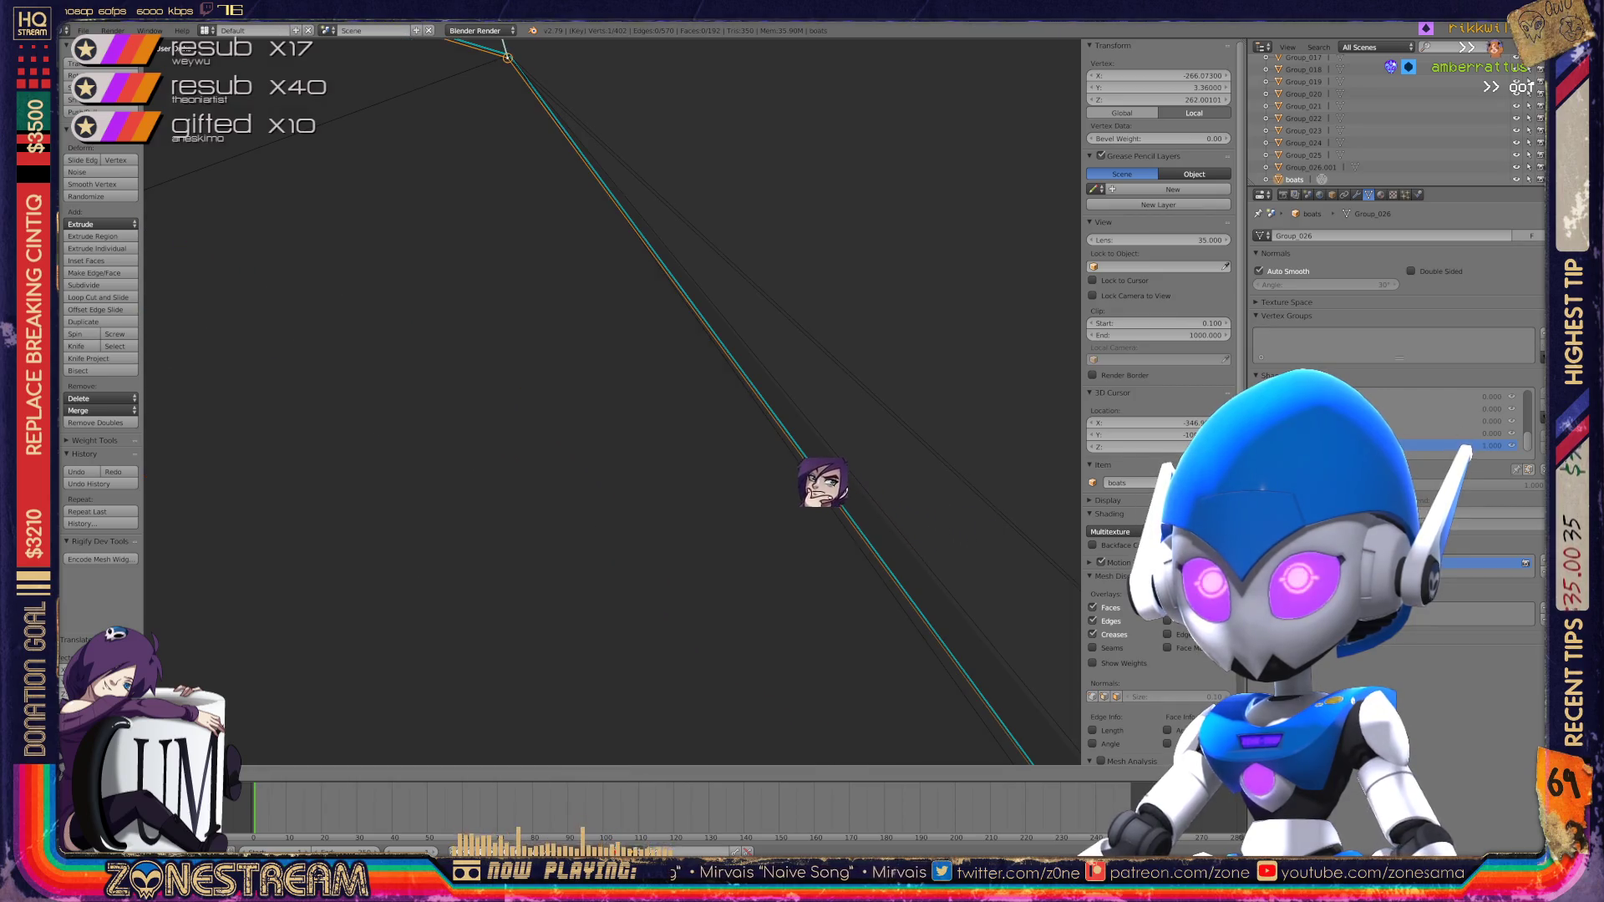
left_click(736, 443)
middle_click_drag(735, 443, 489, 351)
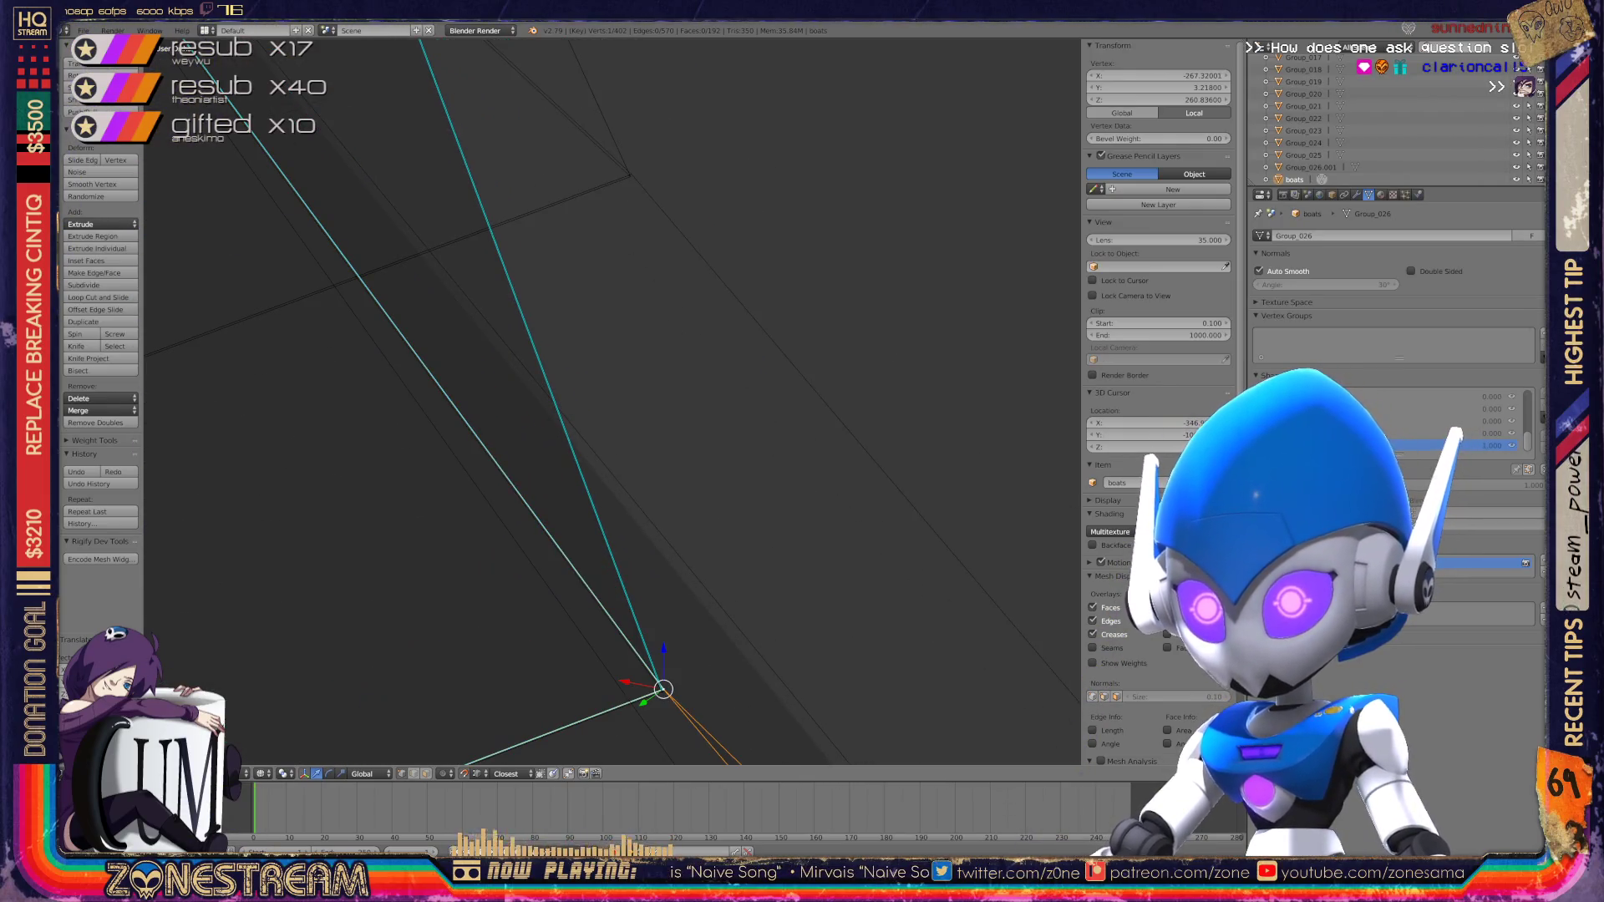
scroll(1159, 251, "down", 3)
scroll(1159, 251, "up", 3)
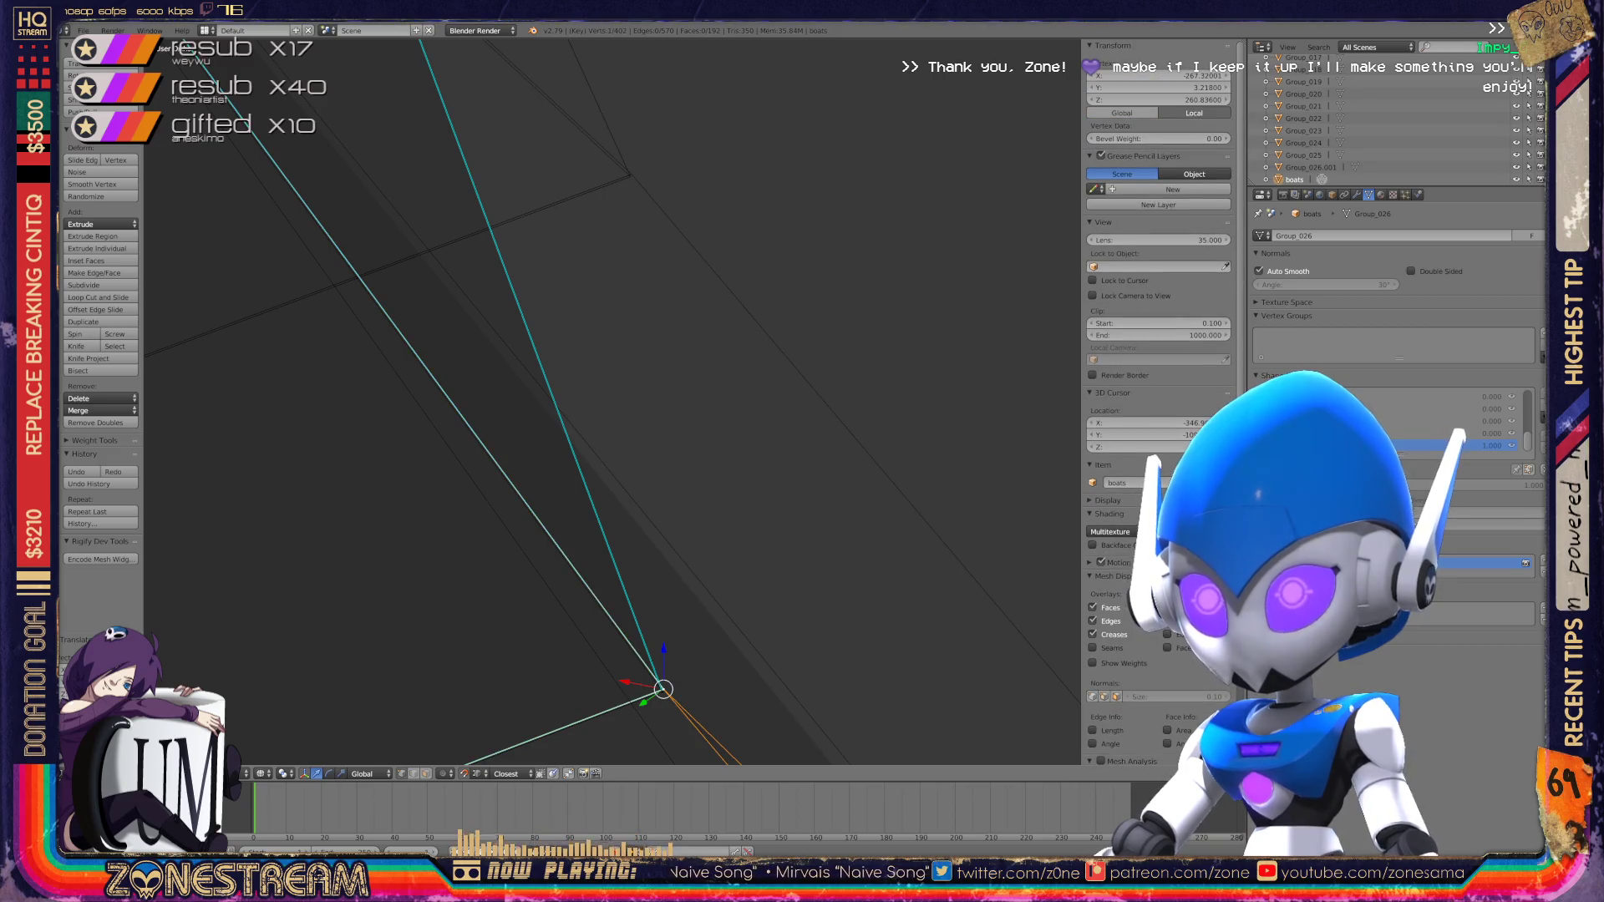
Step: Bring the bottom vertex onto its upper neighbour, to about X −267.3, Z 260.9
key("g")
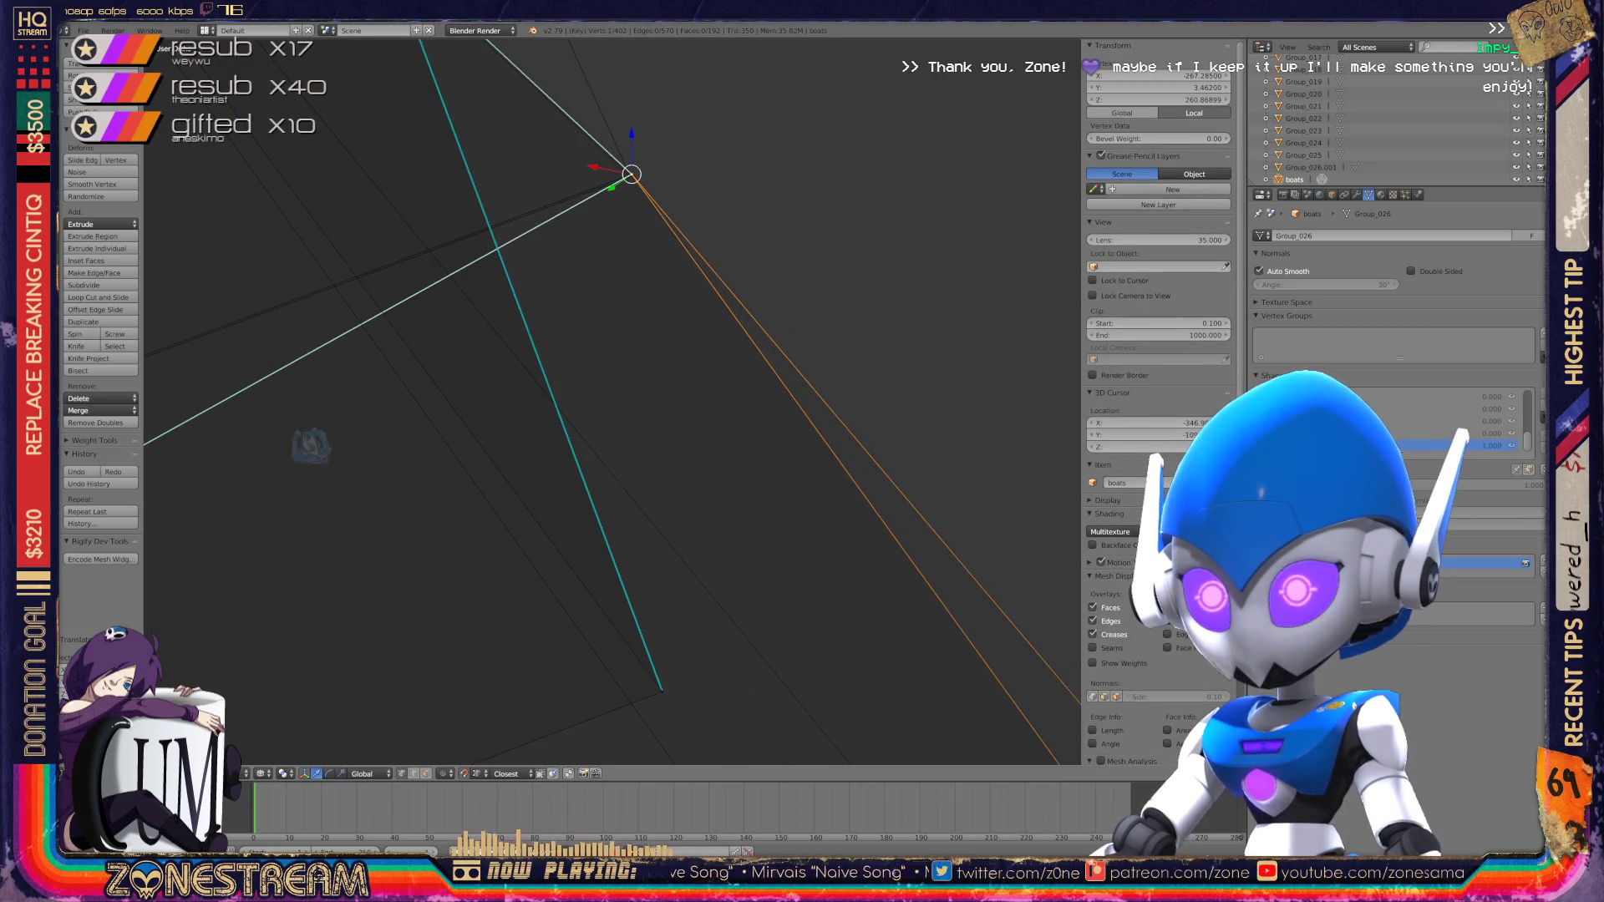
key("g")
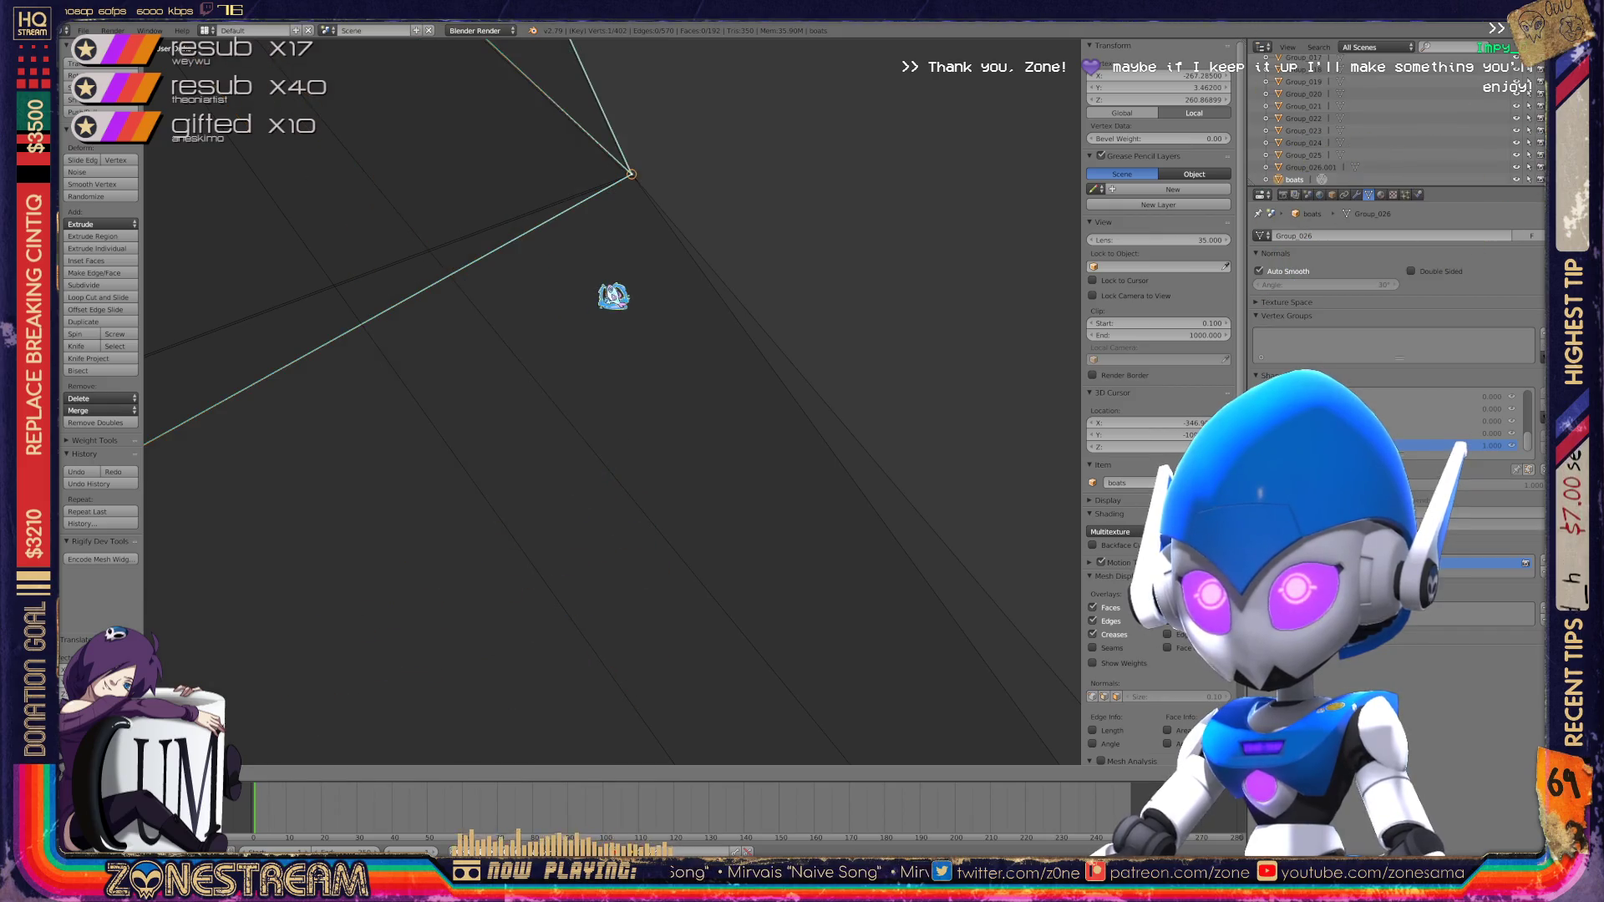
left_click(678, 264)
middle_click_drag(738, 233, 800, 204)
mouse_move(612, 401)
middle_mouse_down()
mouse_move(635, 334)
mouse_move(619, 392)
middle_mouse_up()
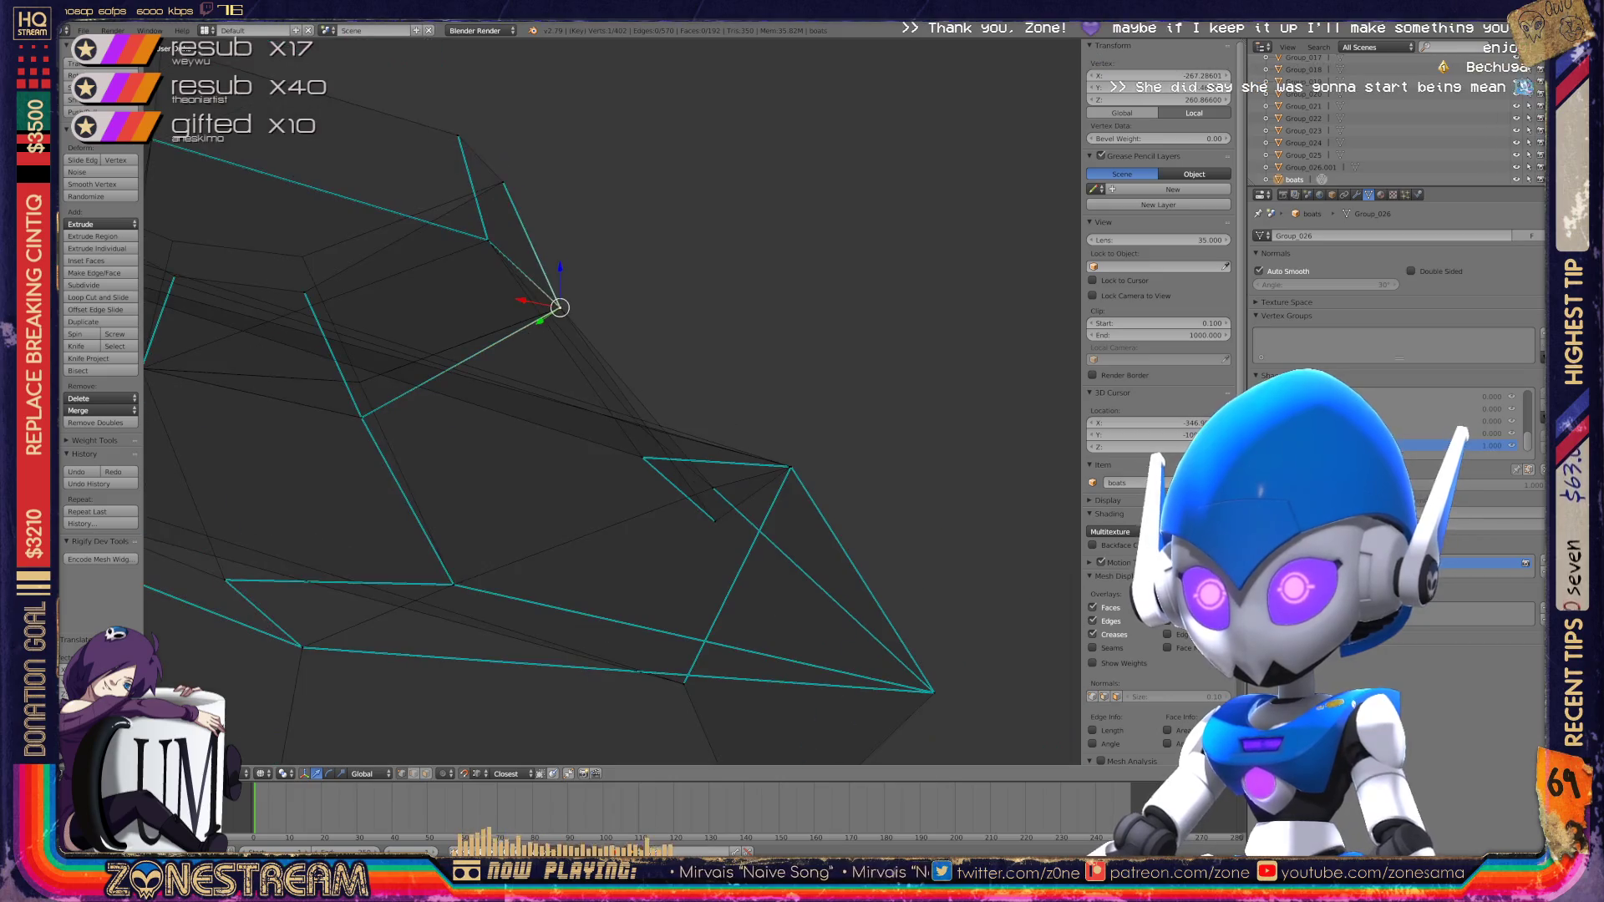
Step: Move the lower vertex up along the Y axis to the upper position
scroll(612, 401, "up", 6)
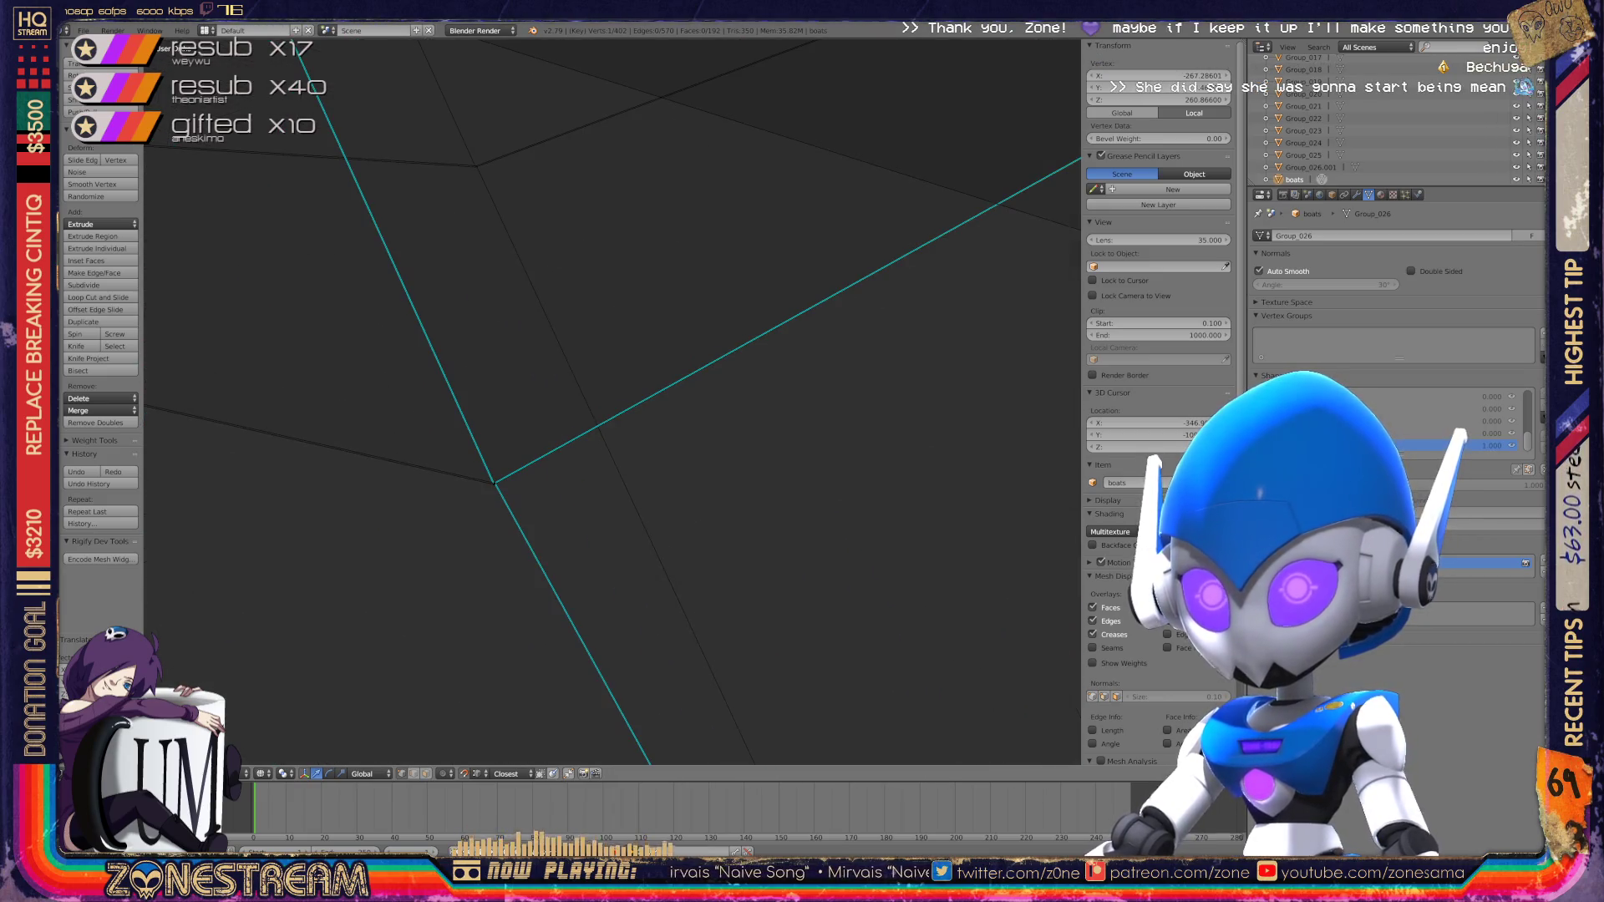
middle_click_drag(612, 401, 656, 605, "shift")
right_click(539, 686)
right_click(512, 228)
right_click(539, 687)
key("g")
key("y")
left_click(728, 470)
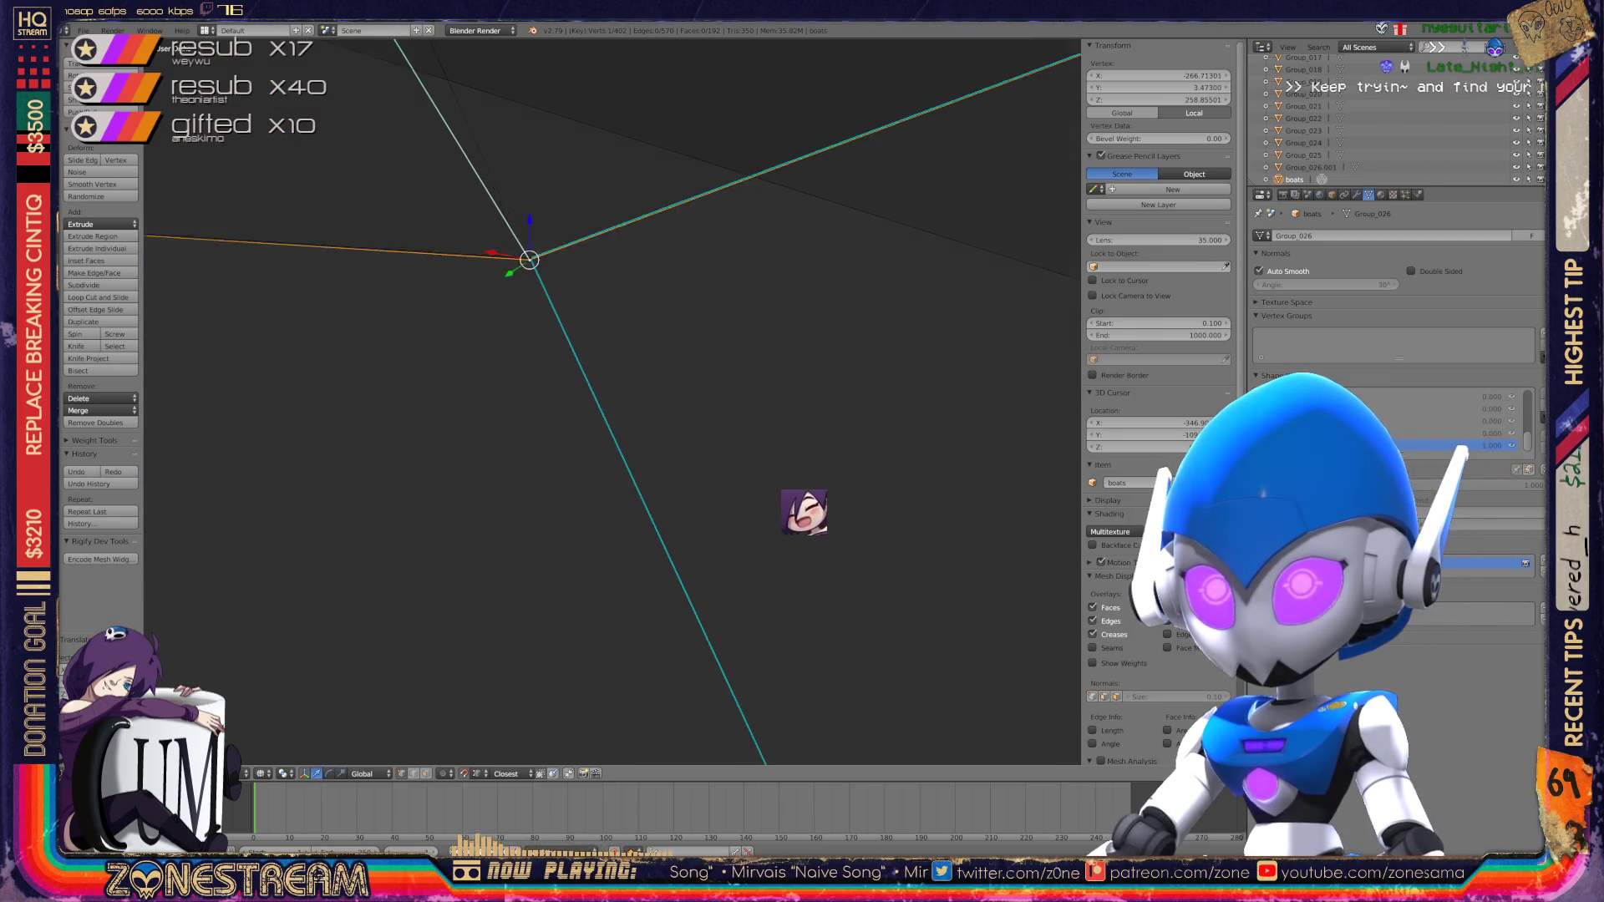
scroll(827, 527, "down", 3)
scroll(953, 589, "down", 3)
scroll(665, 402, "up", 1)
mouse_move(845, 659)
left_mouse_down()
mouse_move(709, 434)
mouse_move(709, 345)
left_mouse_up()
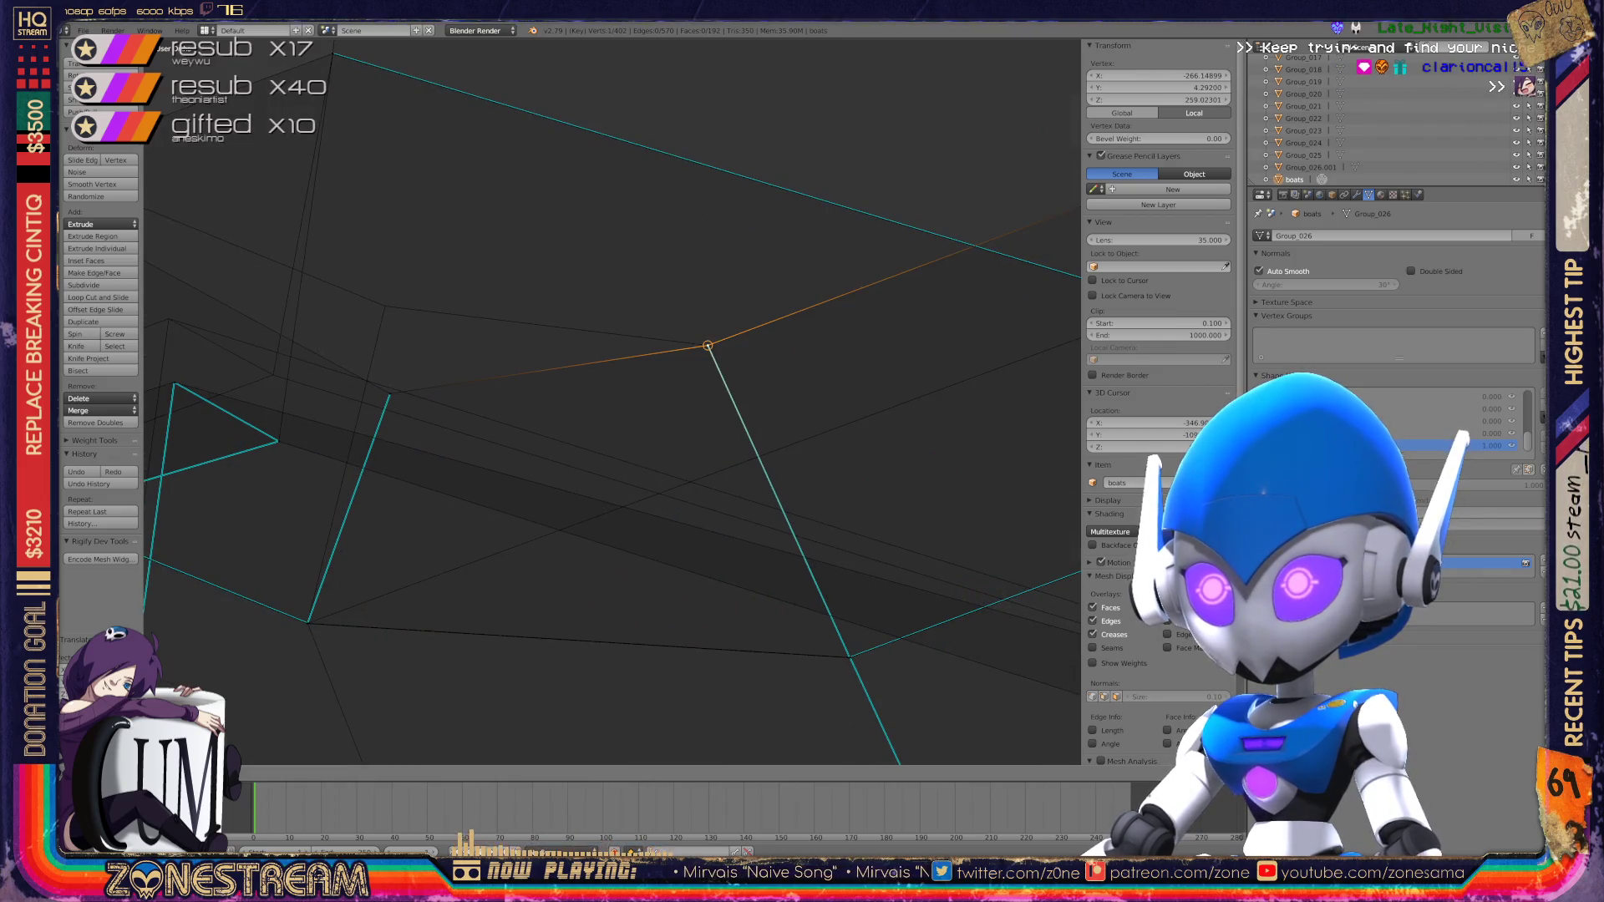
Step: Raise the sail triangle's vertices: the edge vertex, the top corner and the lower-right corner
left_click(390, 394)
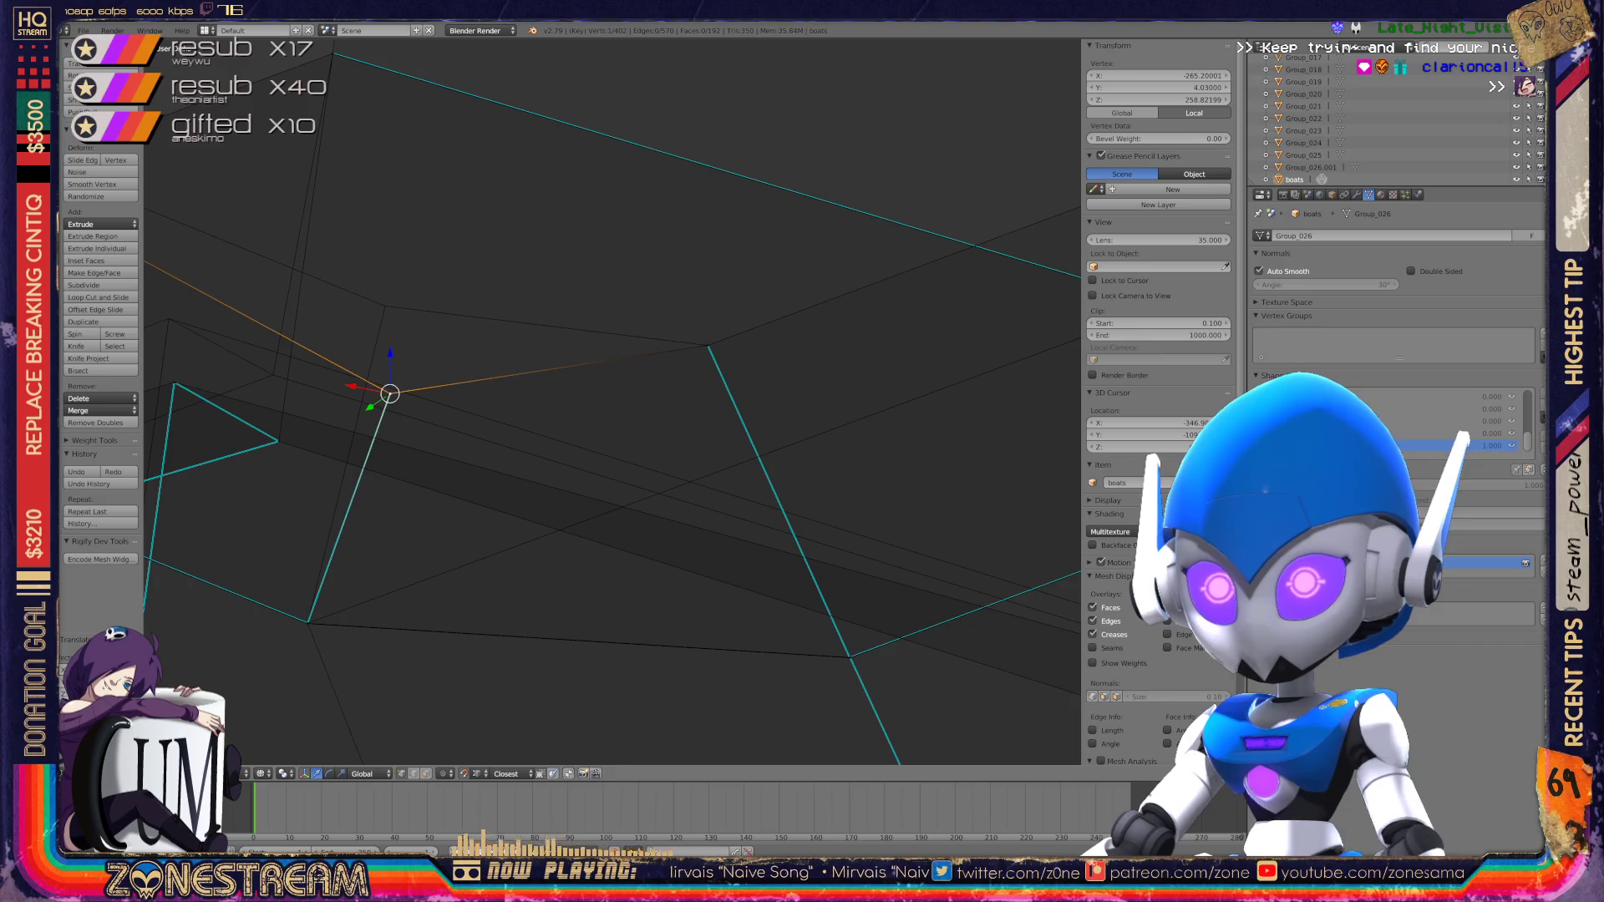
left_click_drag(390, 393, 385, 307)
mouse_move(585, 418)
middle_mouse_down()
mouse_move(698, 462)
mouse_move(794, 440)
mouse_move(777, 354)
mouse_move(1062, 366)
middle_mouse_up()
scroll(612, 401, "up", 4)
right_click(526, 334)
right_click_drag(525, 335, 509, 145)
right_click(839, 509)
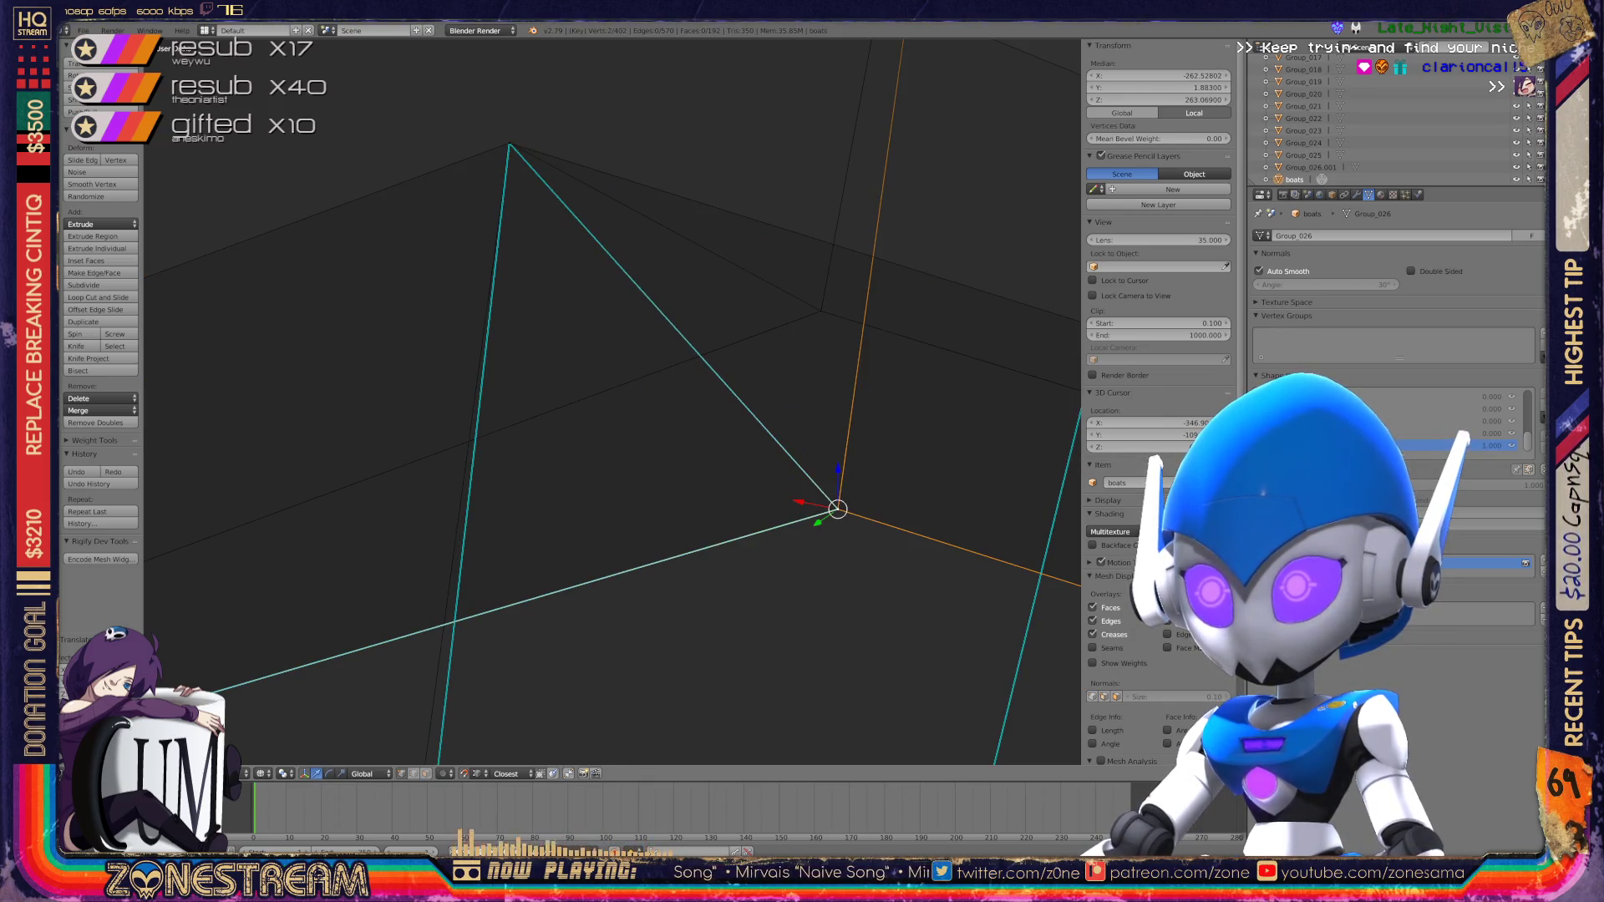
right_click_drag(838, 509, 821, 311)
Step: Place a single hull vertex onto the edge junction
middle_click_drag(821, 311, 713, 358)
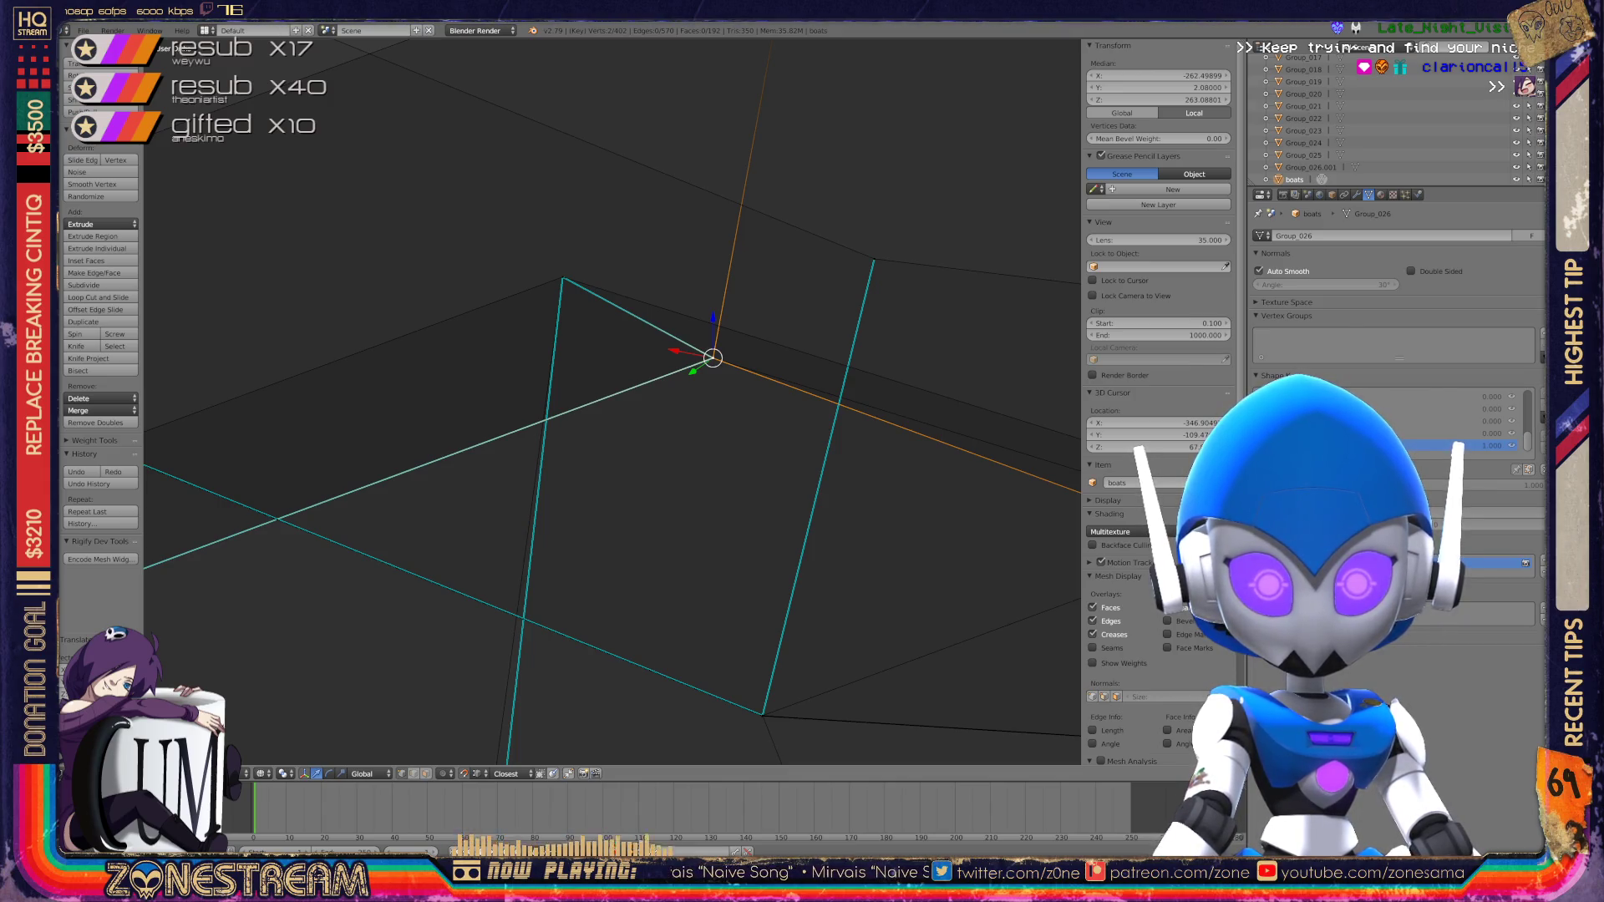
scroll(612, 401, "down", 6)
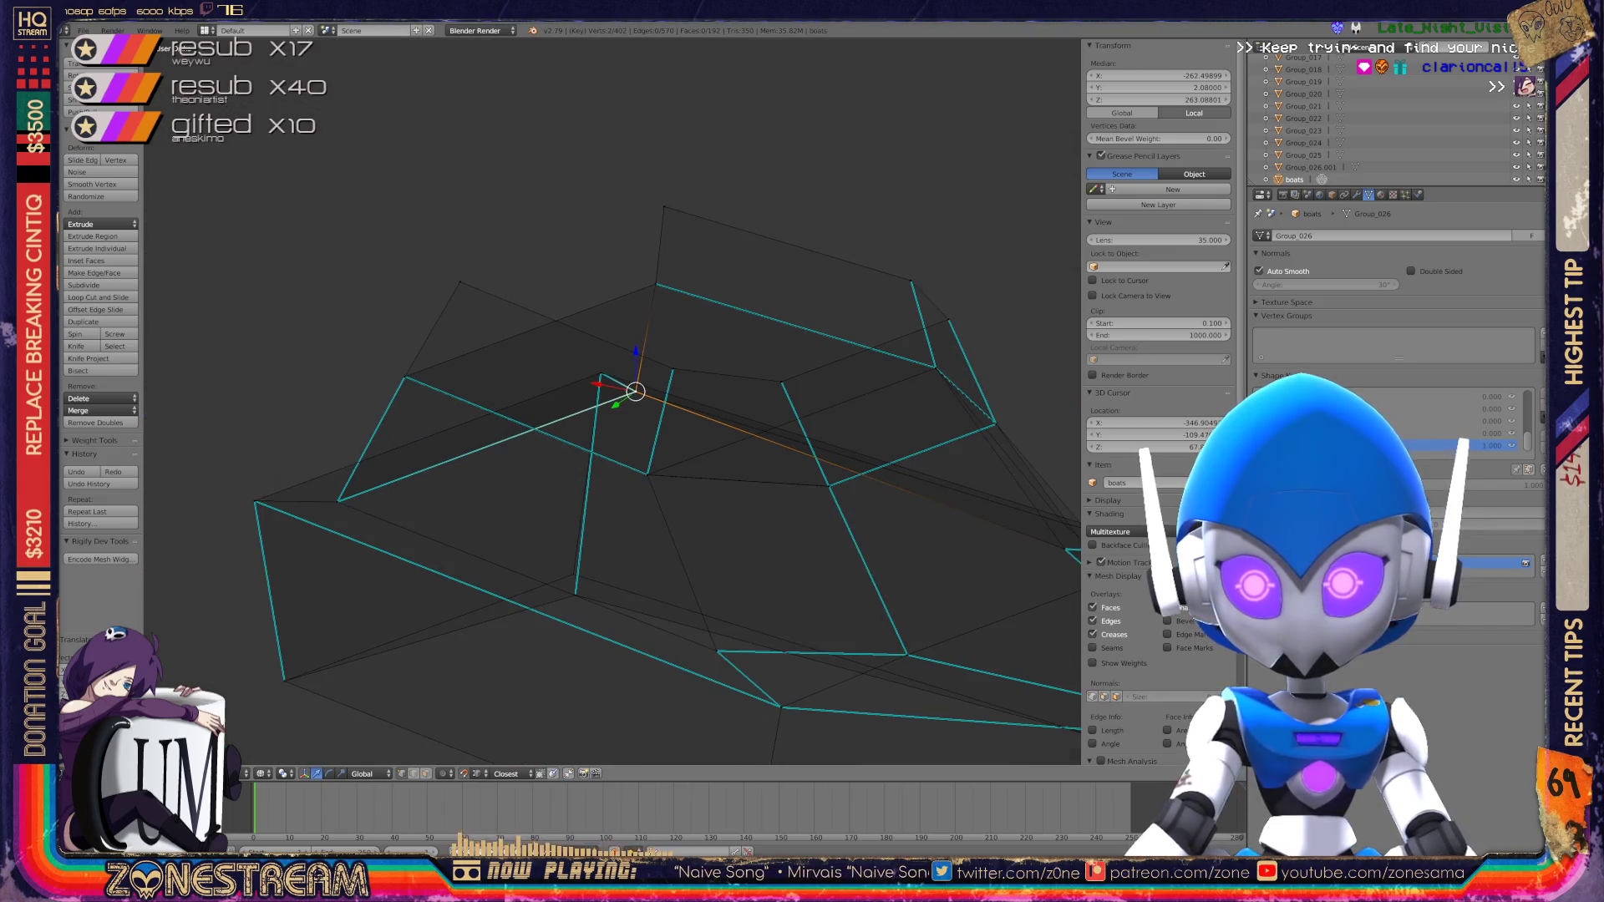
mouse_move(613, 401)
middle_mouse_down()
mouse_move(468, 284)
mouse_move(594, 409)
middle_mouse_up()
scroll(636, 335, "up", 5)
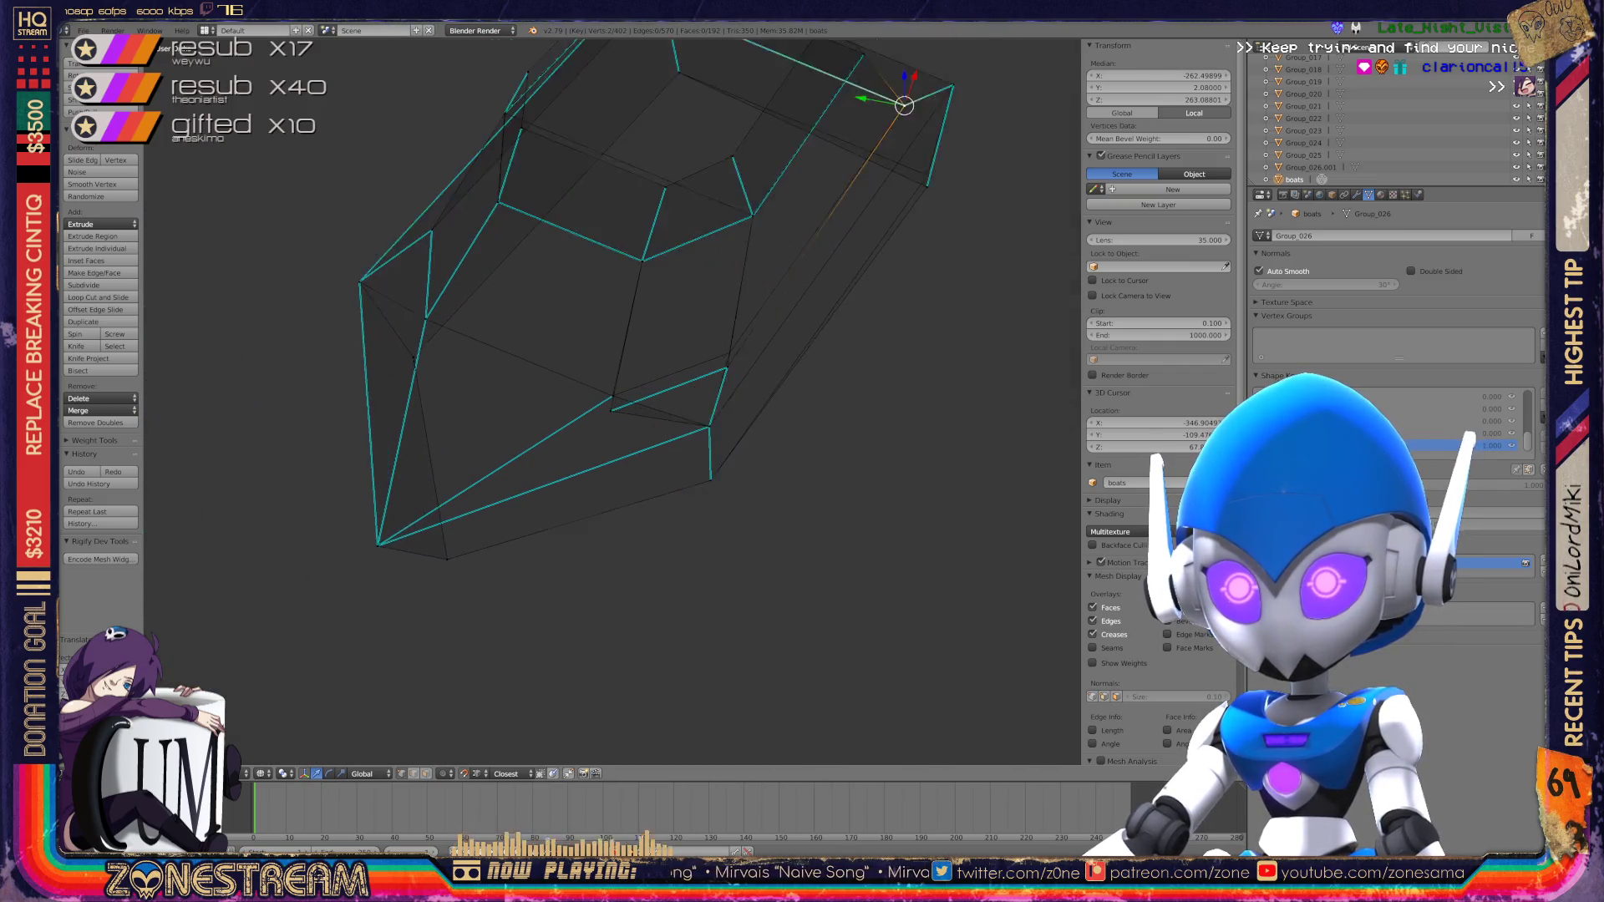
scroll(610, 402, "up", 4)
right_click(601, 459)
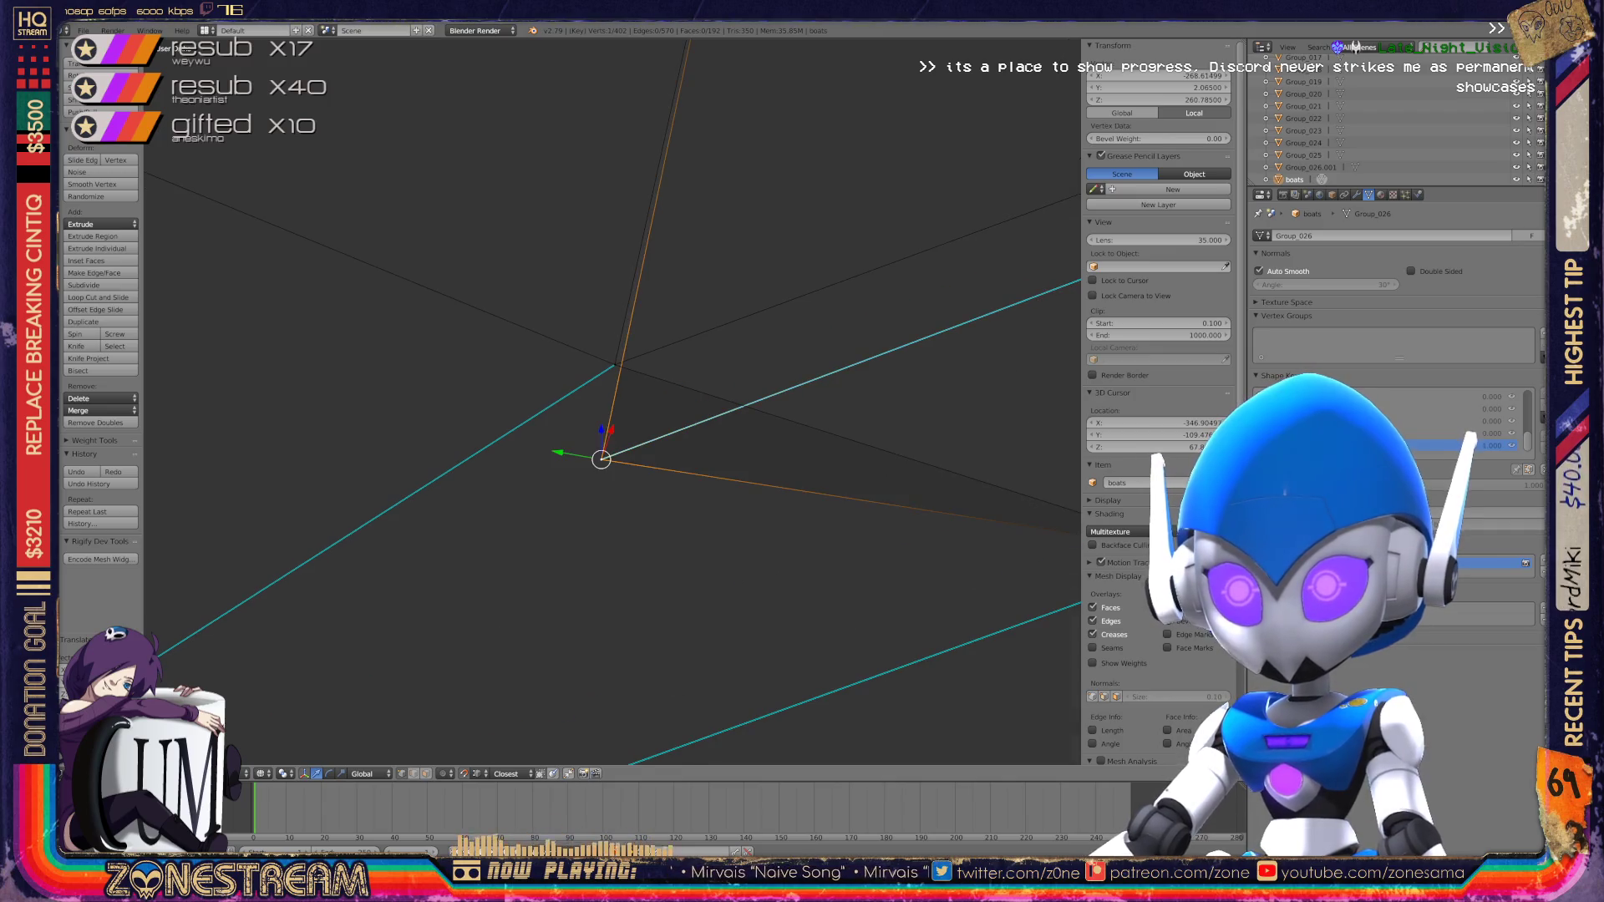
key("g")
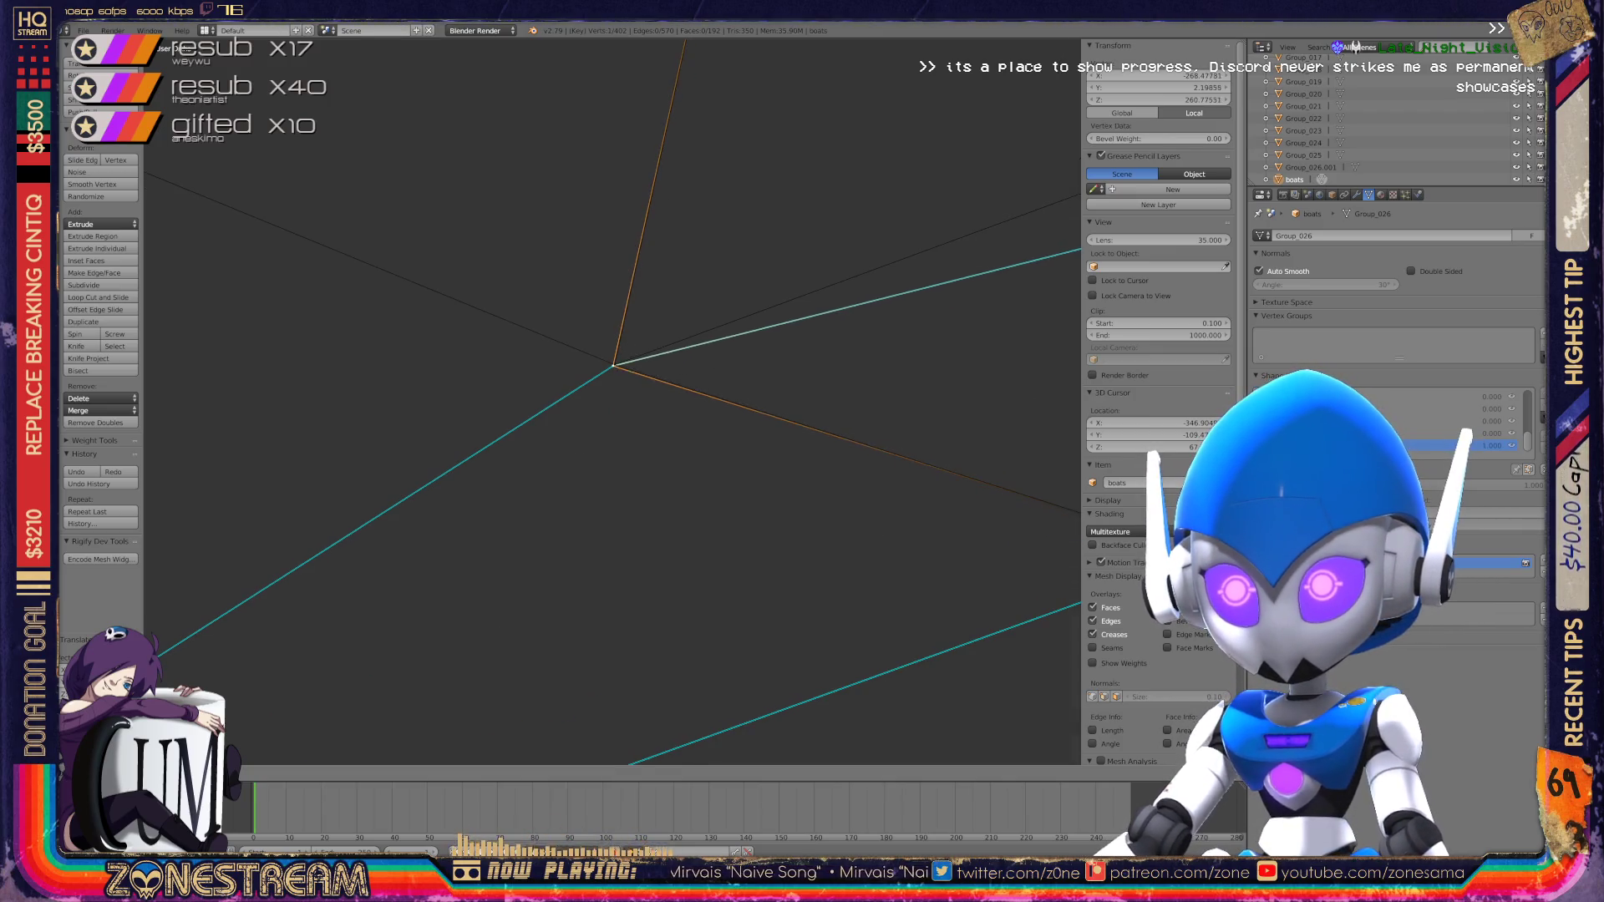
left_click(614, 365)
Step: Move two selected vertices at the hull corner to a new position
scroll(615, 376, "down", 5)
mouse_move(614, 376)
middle_mouse_down()
mouse_move(685, 359)
mouse_move(501, 368)
middle_mouse_up()
scroll(501, 367, "up", 5)
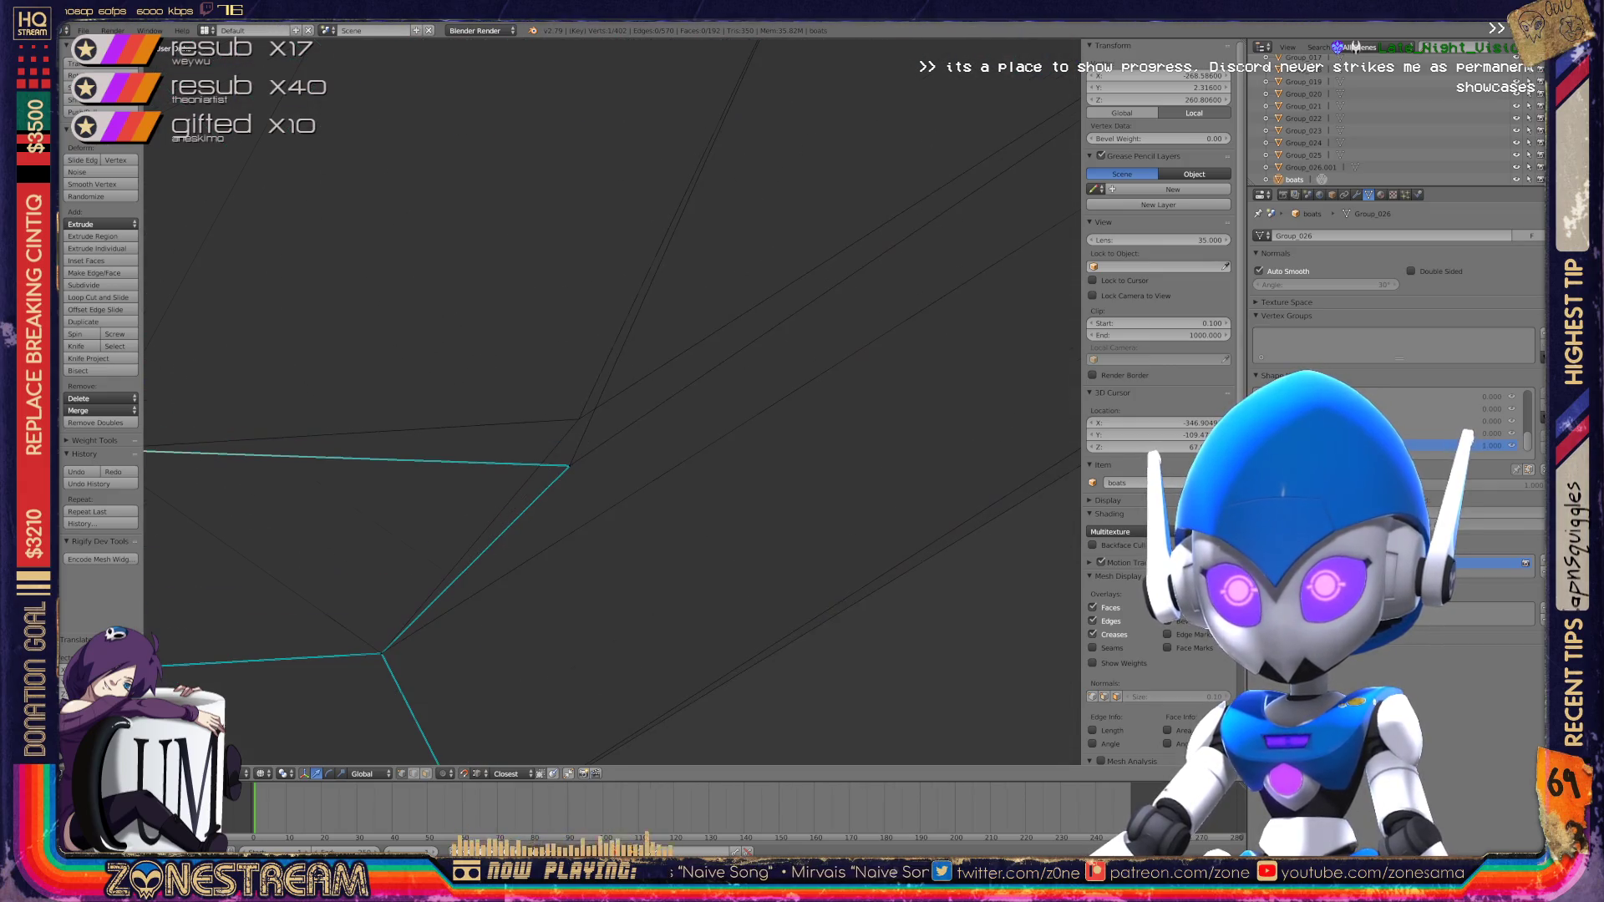
middle_click_drag(468, 501, 518, 452)
right_click(424, 673, "shift")
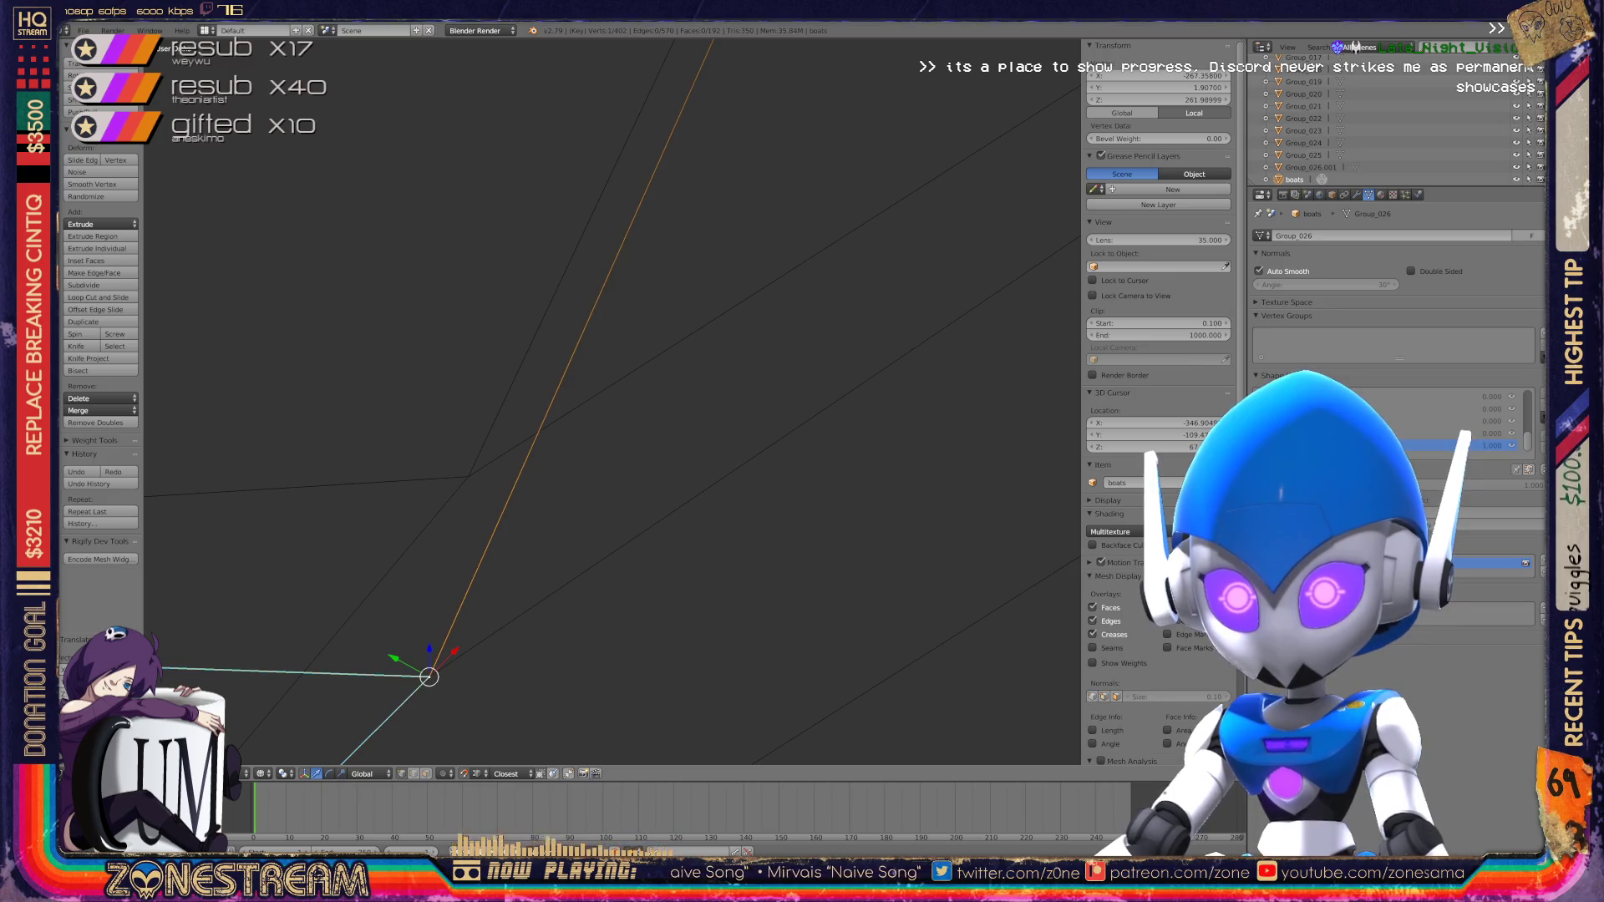
key("g")
left_click(466, 469)
middle_click_drag(466, 469, 685, 368, "shift")
scroll(585, 414, "down", 4)
scroll(584, 413, "up", 5)
Step: Lift the hull's corner vertex slightly higher and centre the hull in view
left_click(739, 495)
left_click(739, 496, "shift")
left_click(738, 496, "shift")
key("g")
left_click(742, 470)
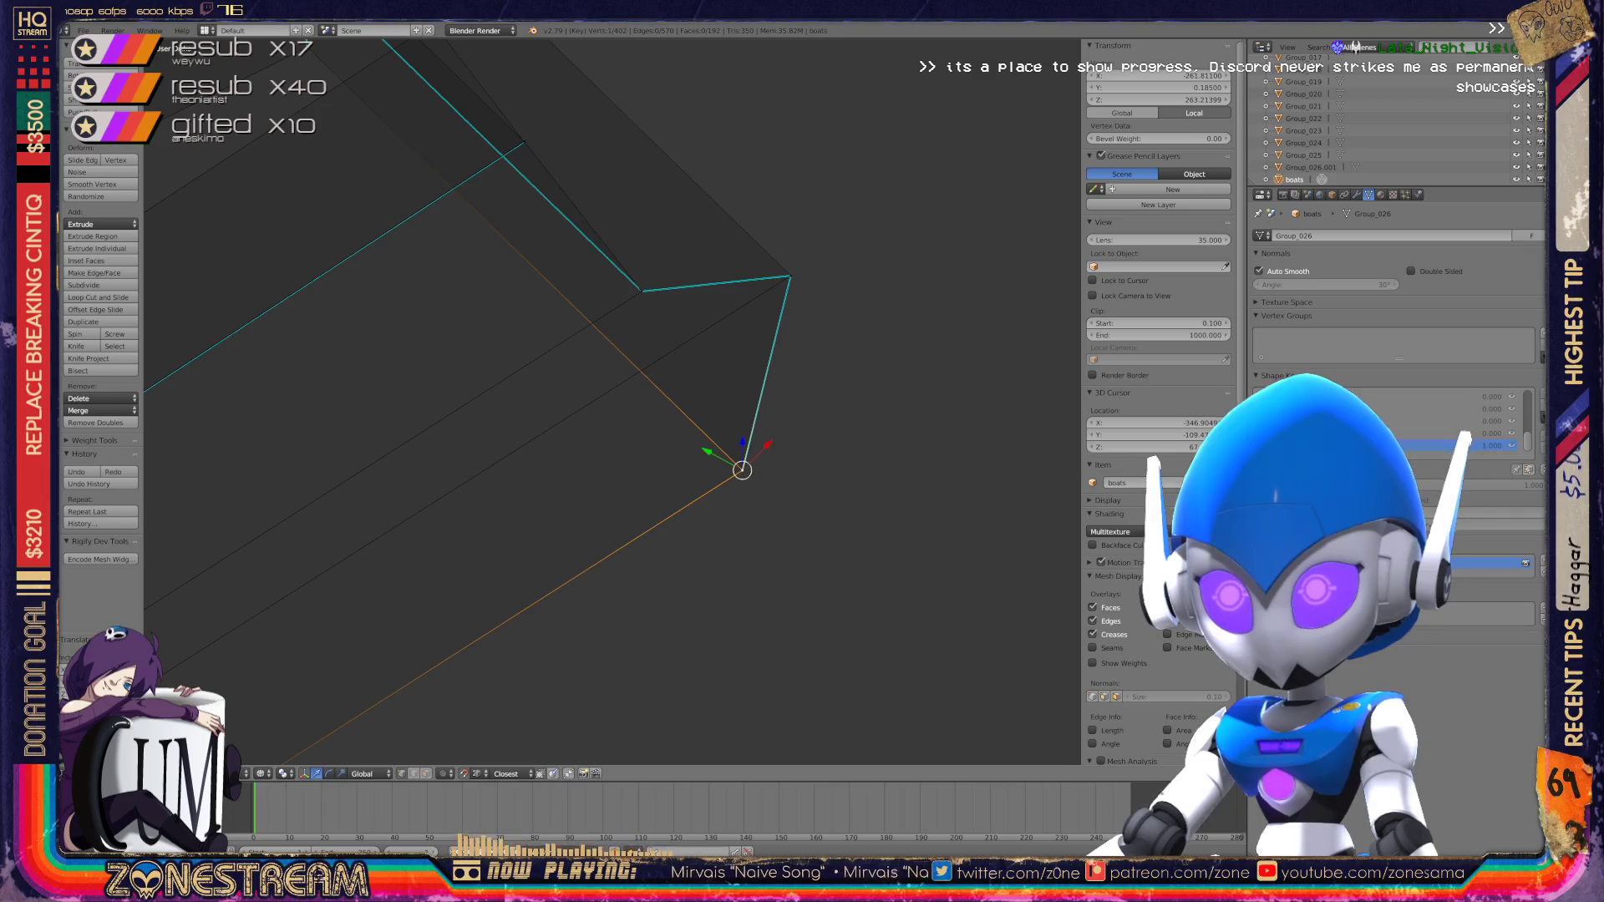
scroll(534, 401, "down", 6)
mouse_move(376, 585)
middle_mouse_down("shift")
mouse_move(722, 354)
mouse_move(585, 401)
mouse_move(576, 368)
mouse_move(501, 392)
mouse_move(593, 380)
middle_mouse_up("shift")
scroll(618, 393, "up", 5)
scroll(568, 384, "down", 5)
Step: Return to Object Mode, frame all boats diagonally in view, and select Group_026.001
key("Tab")
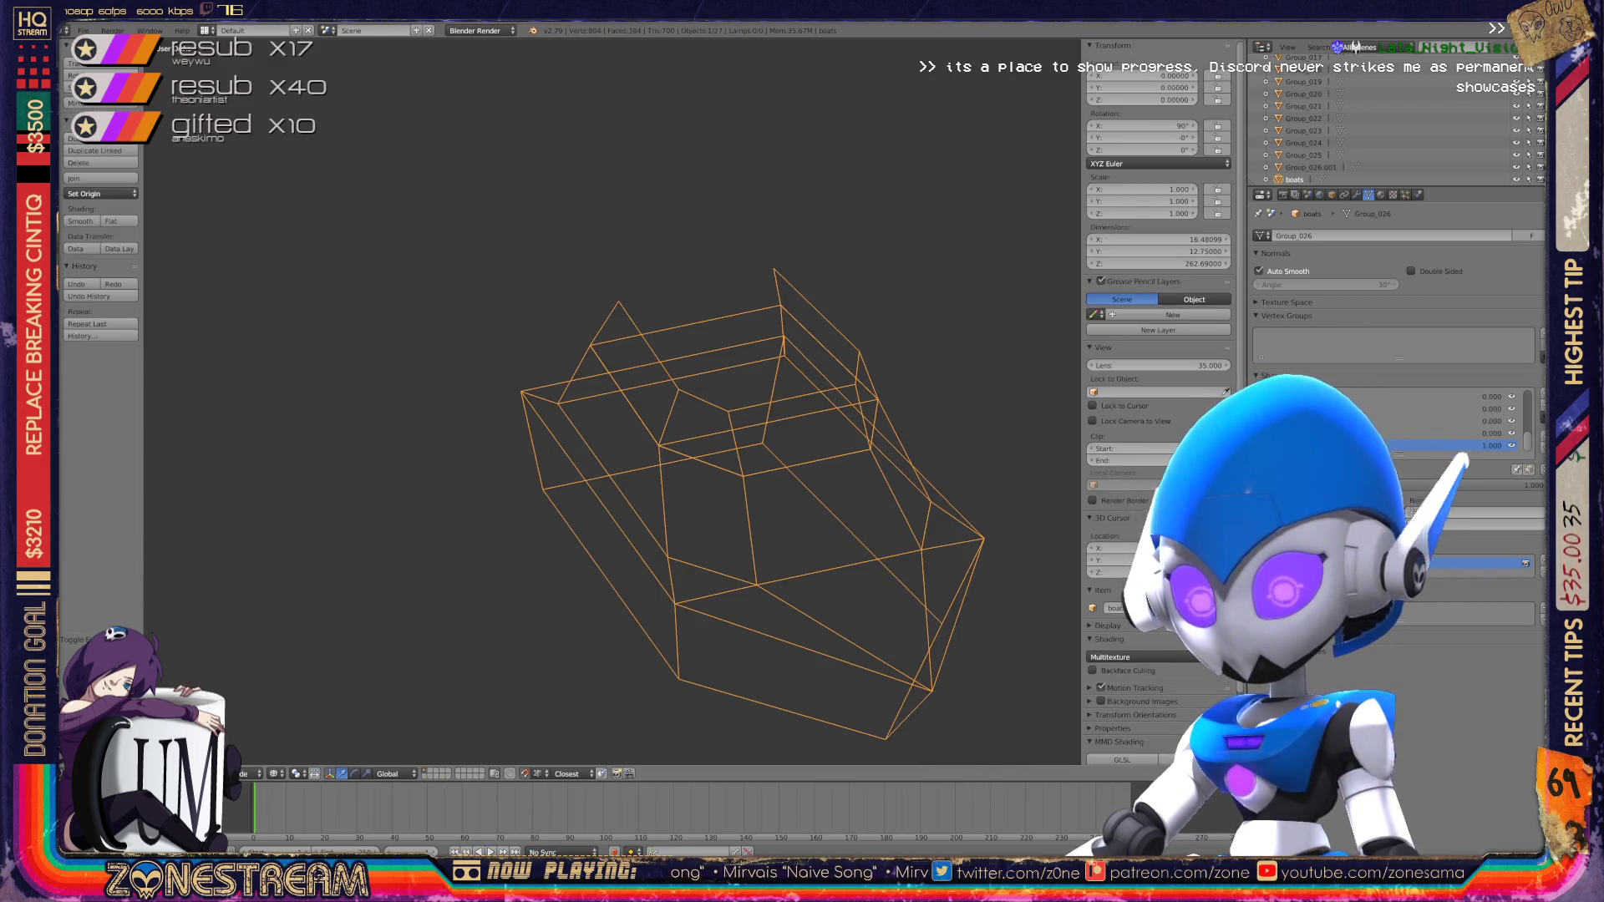
key("KP_Divide")
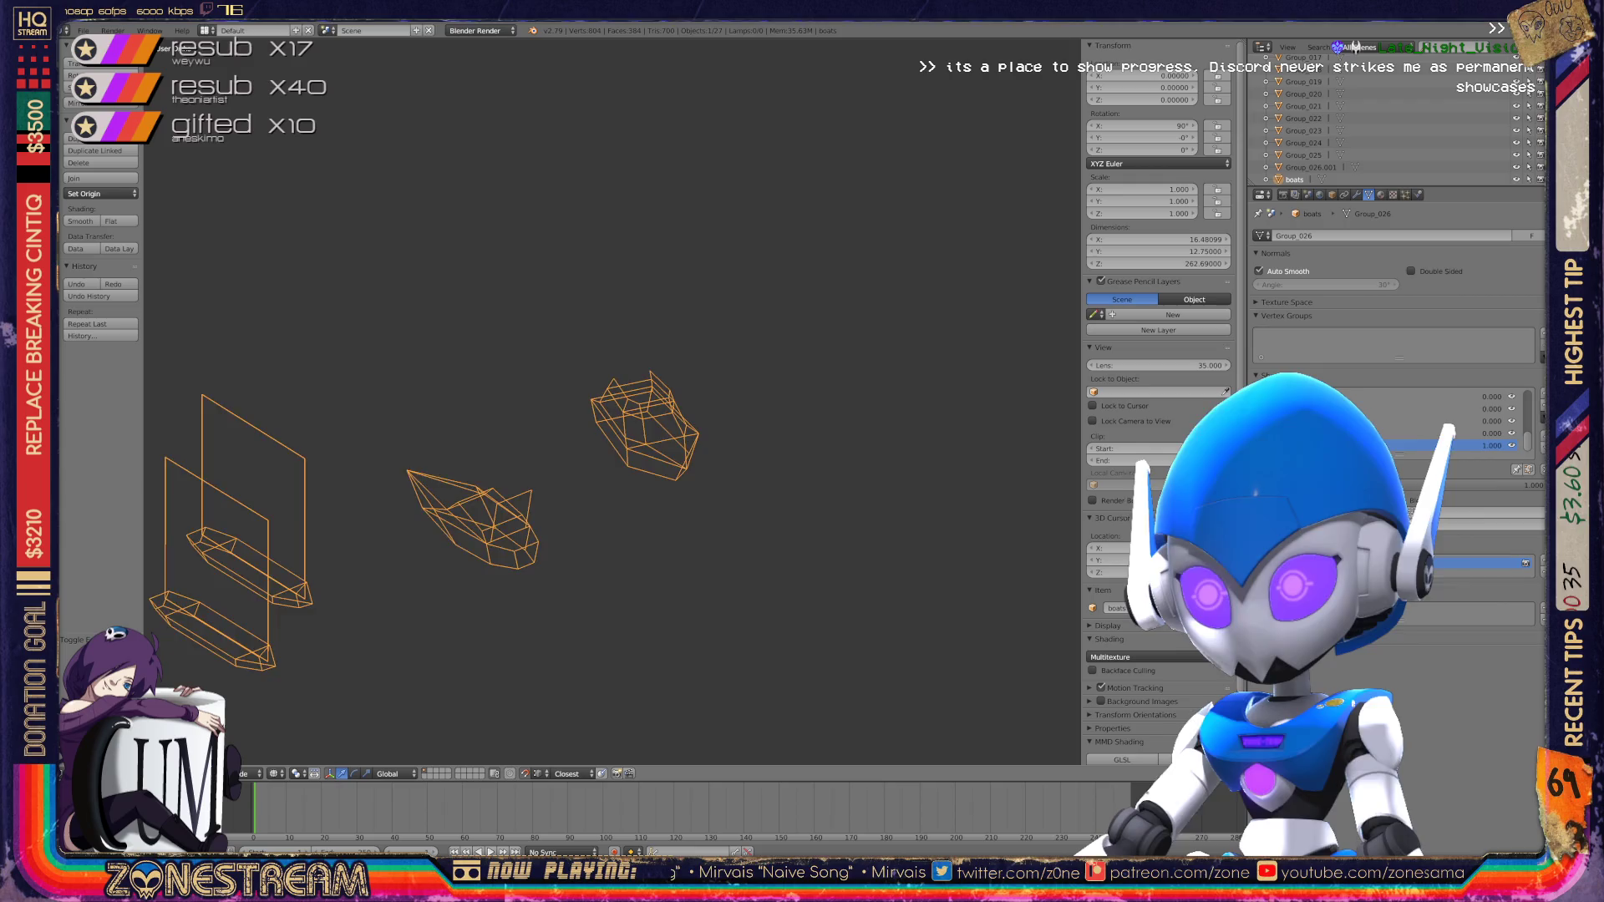
scroll(613, 401, "down", 5)
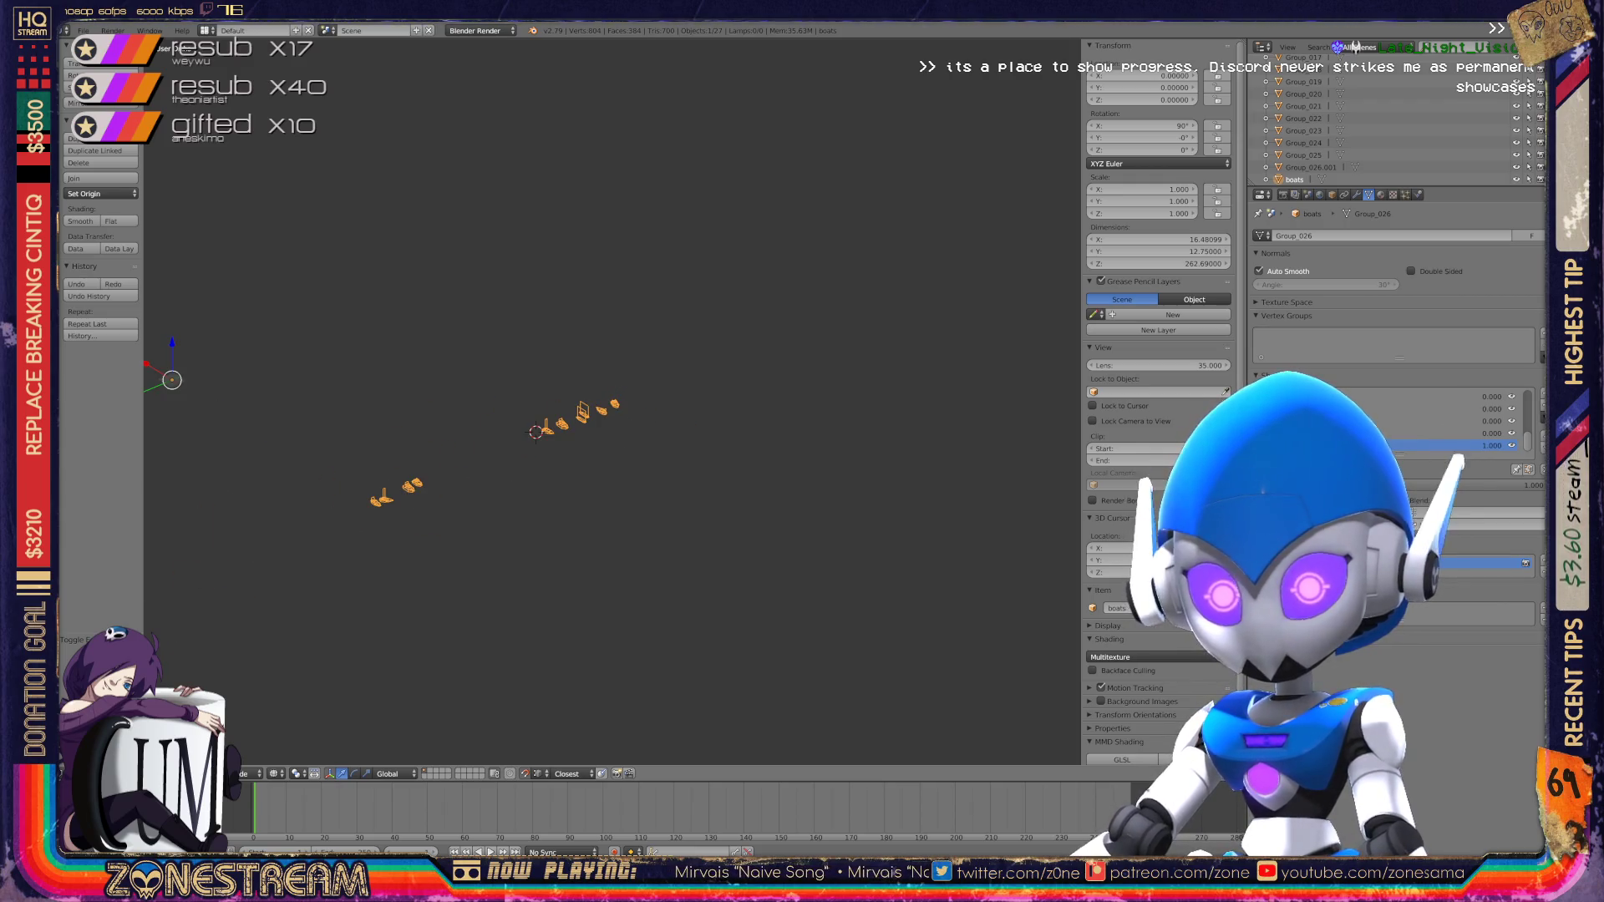
scroll(612, 401, "down", 5)
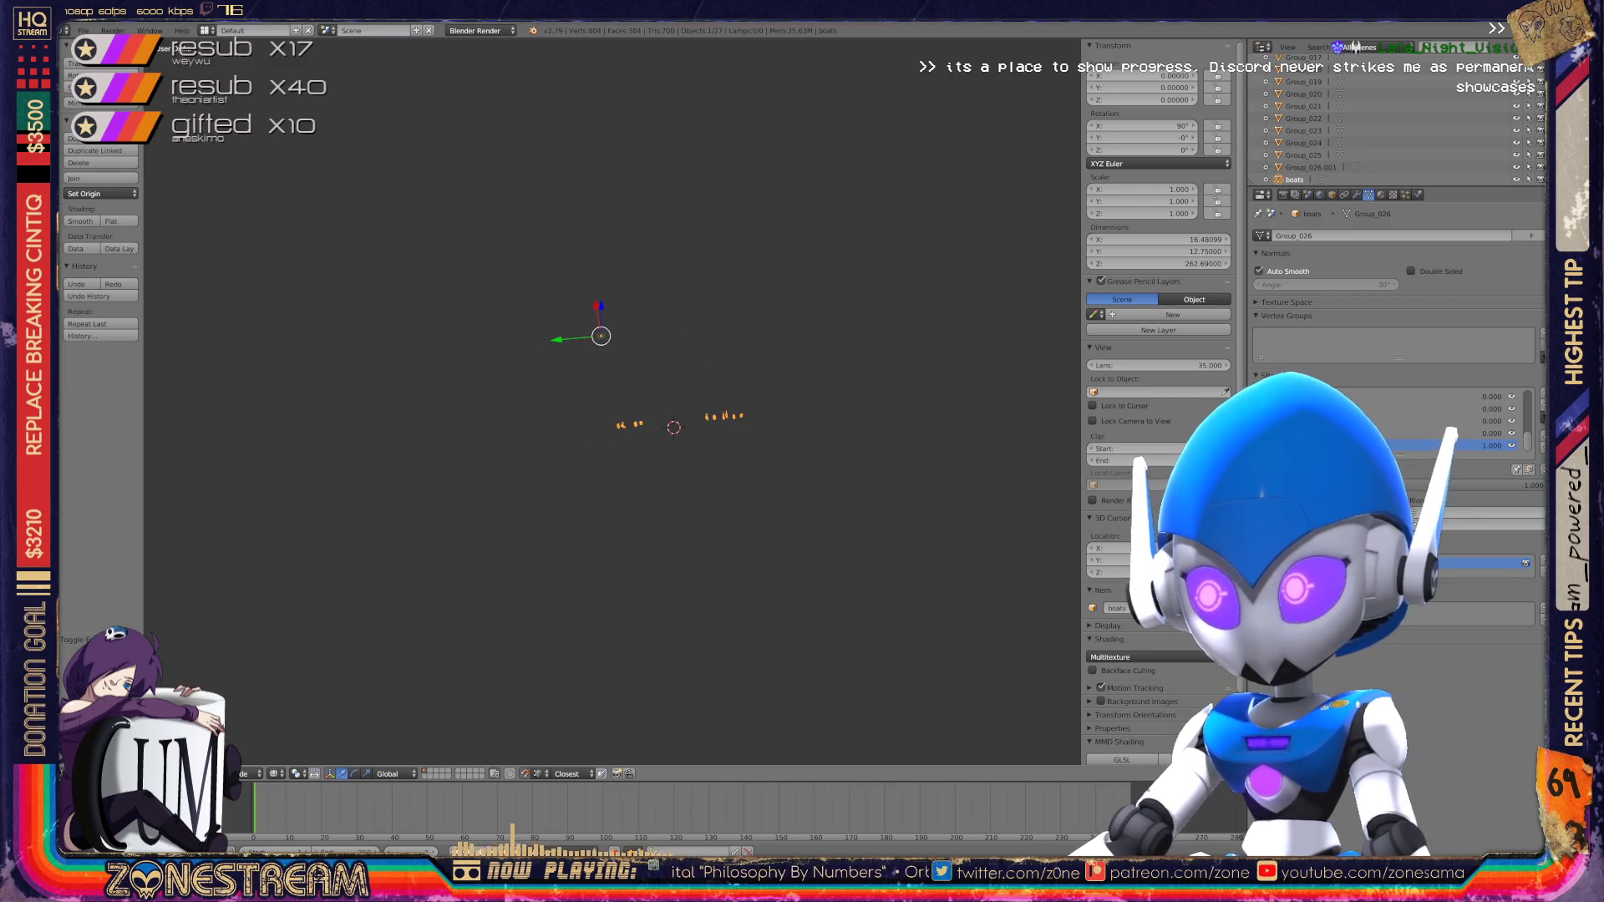
scroll(831, 415, "up", 4)
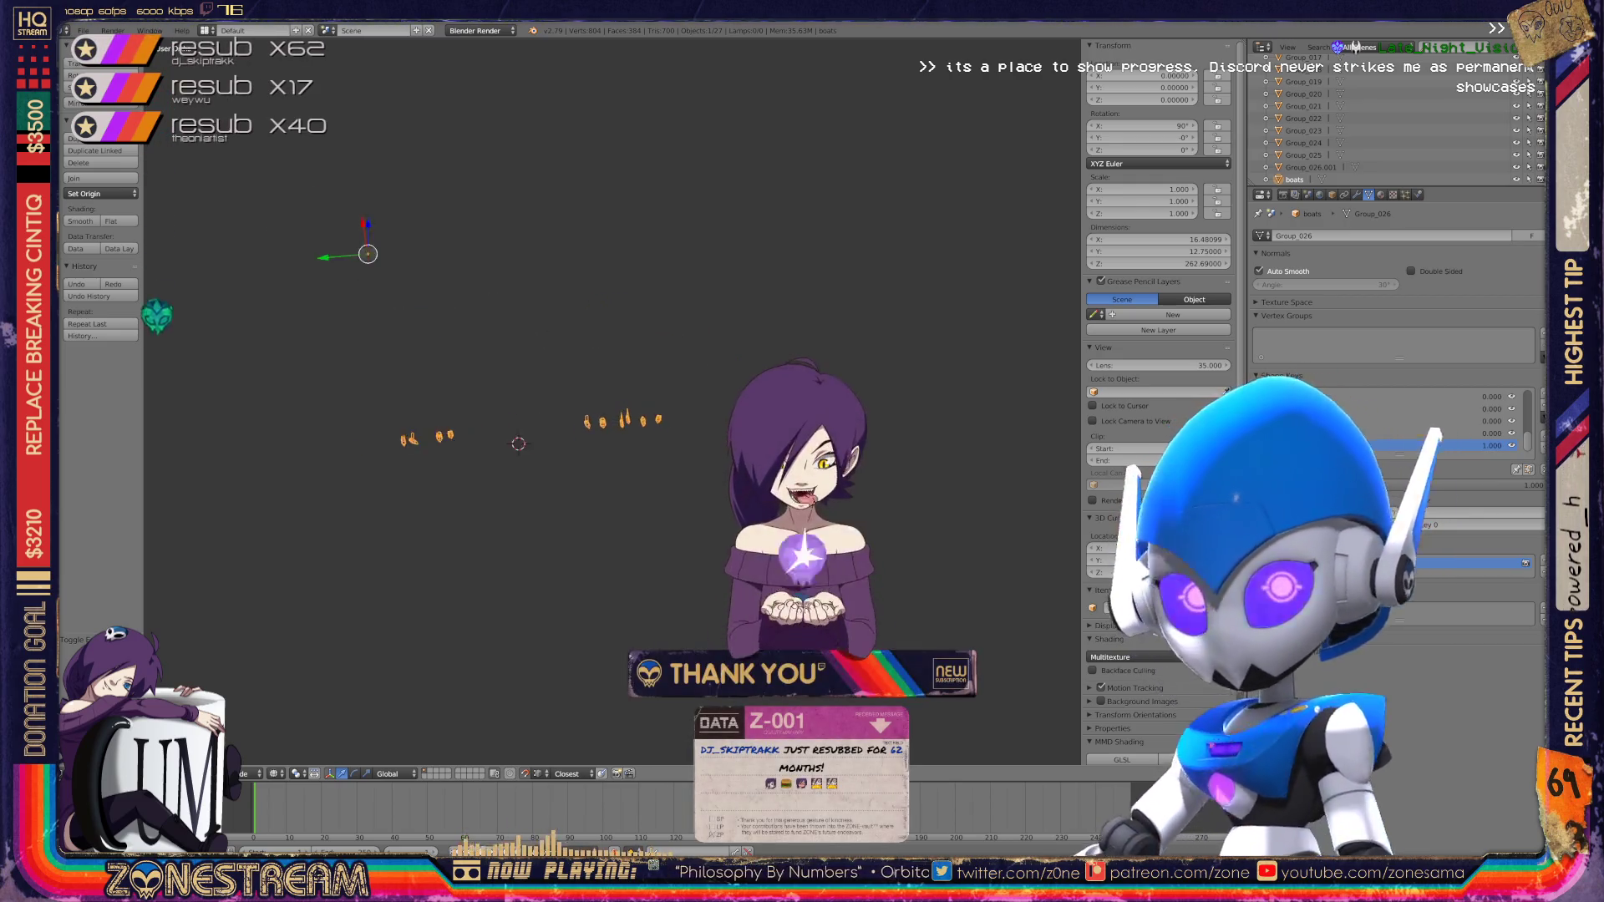
scroll(621, 413, "up", 1)
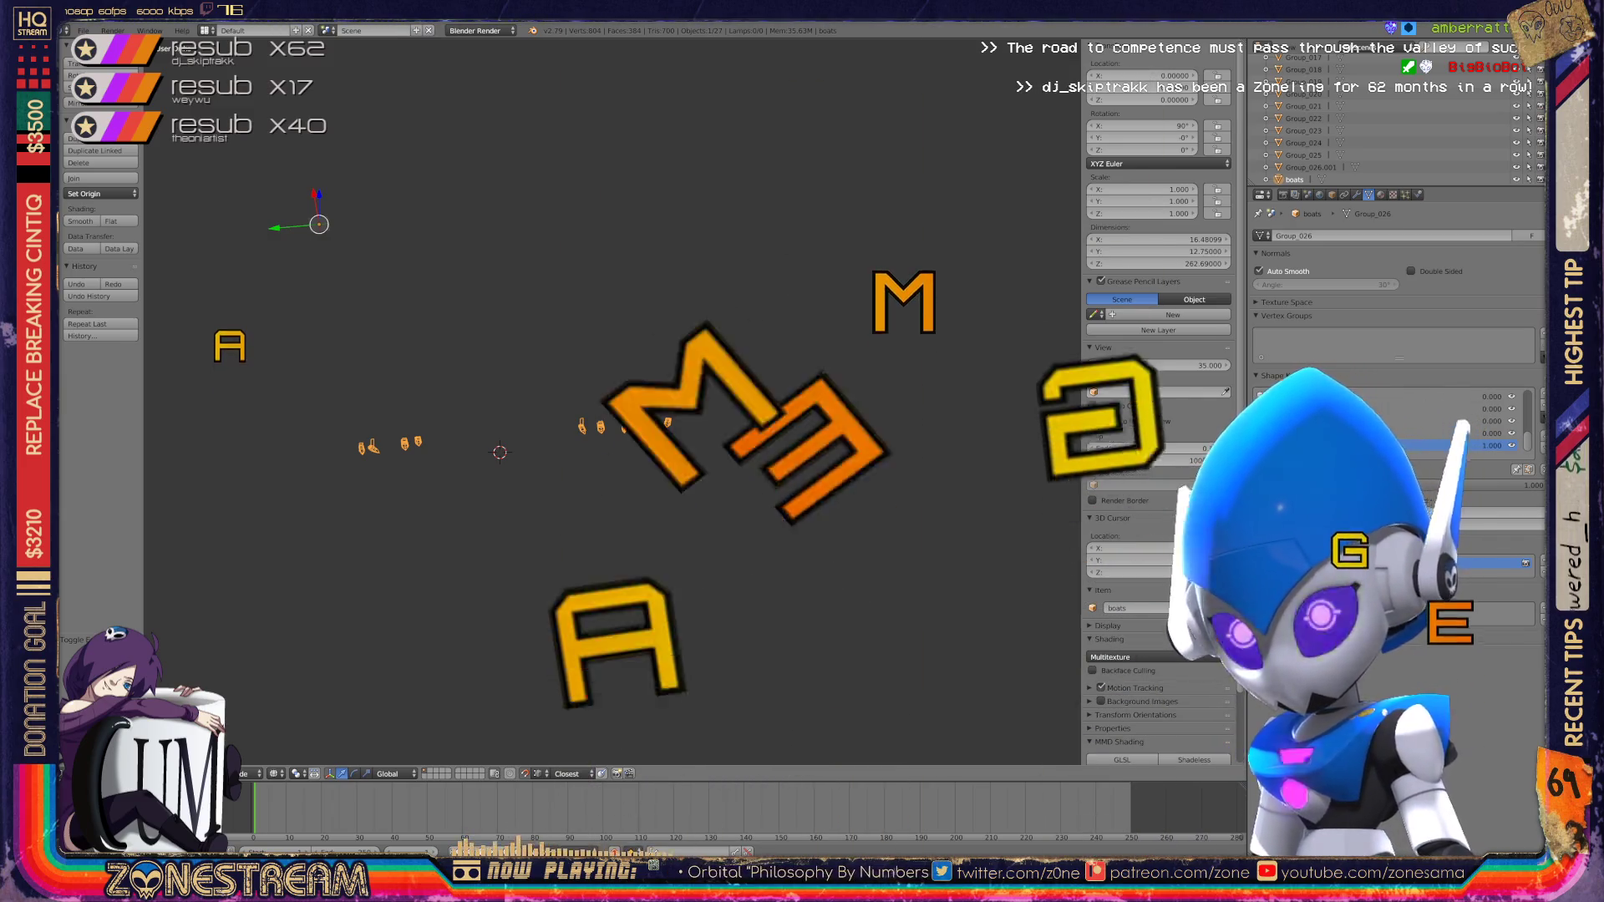
scroll(614, 401, "up", 5)
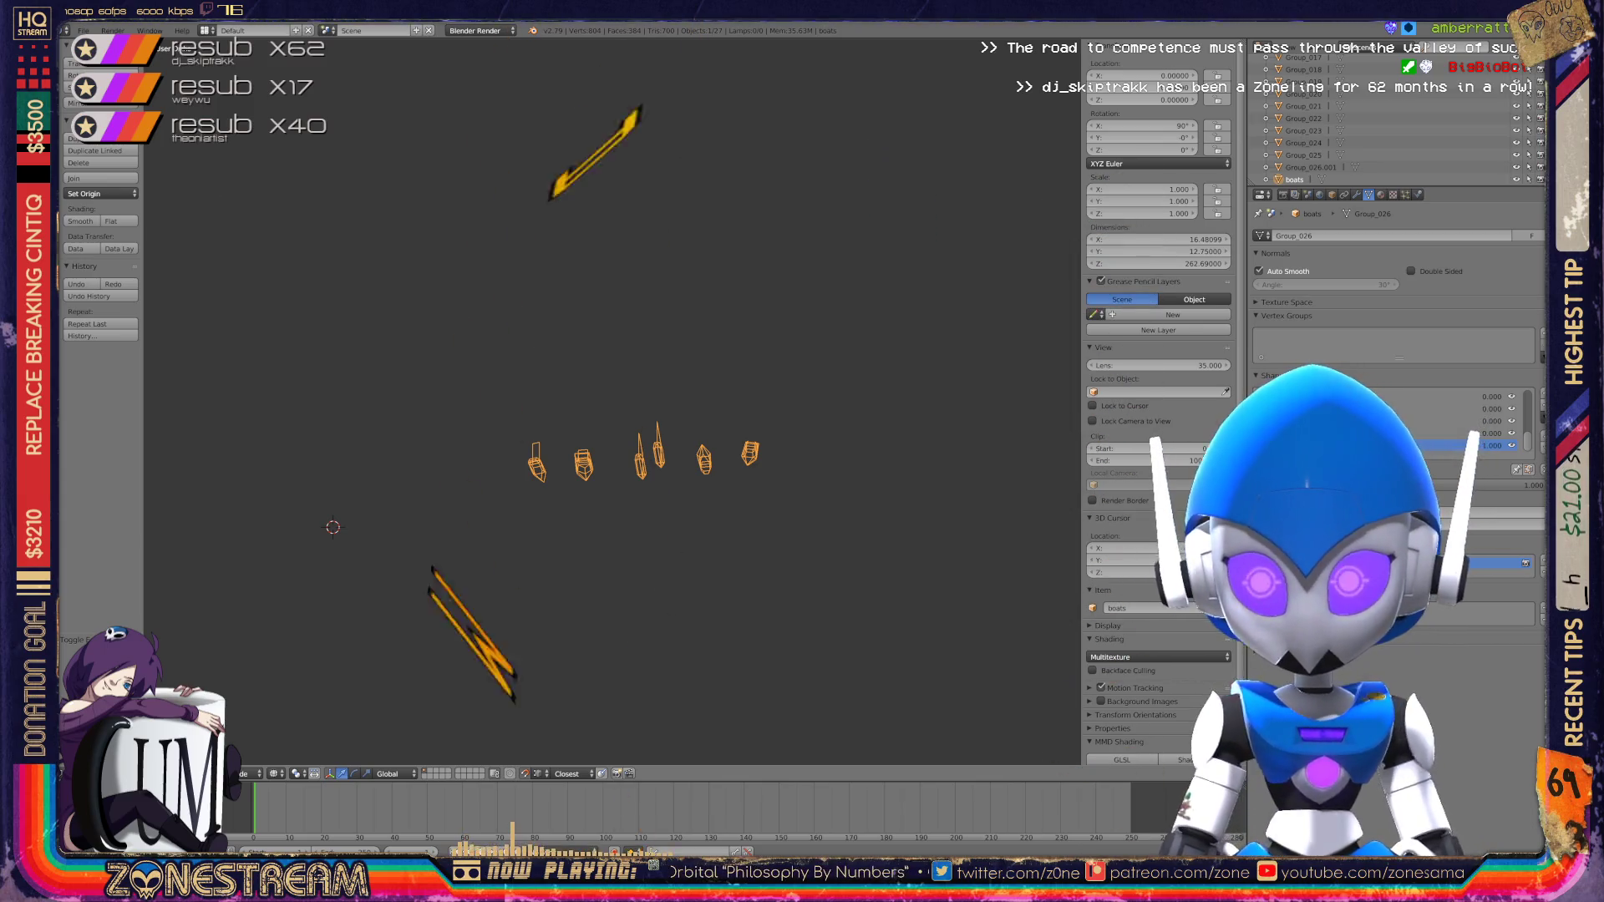
middle_click_drag(615, 401, 519, 379)
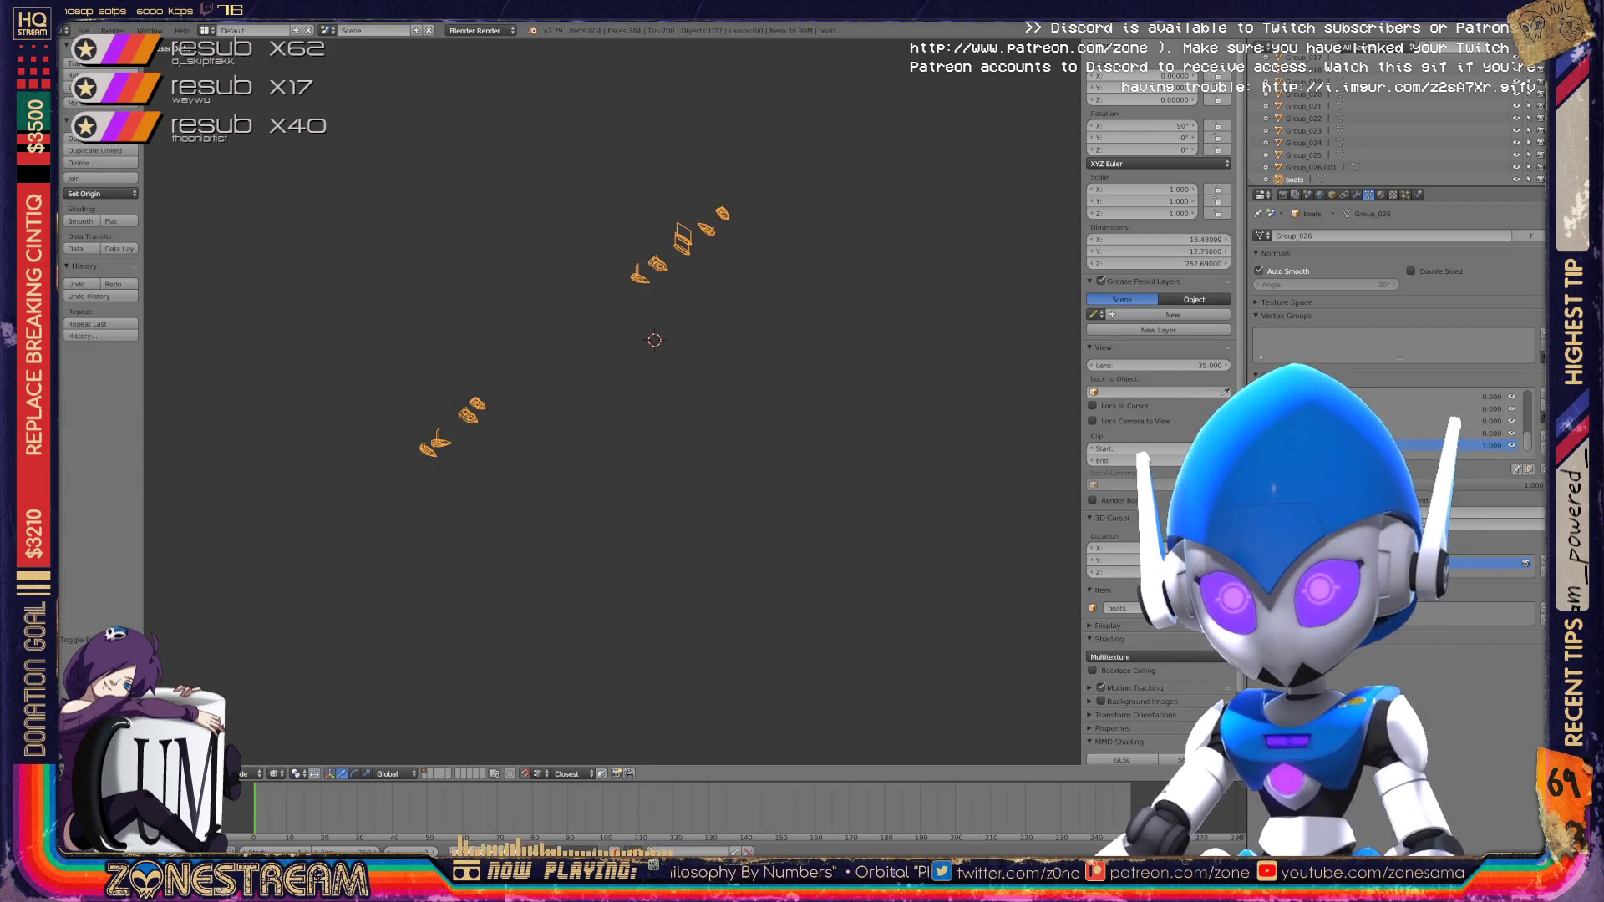
right_click(681, 241)
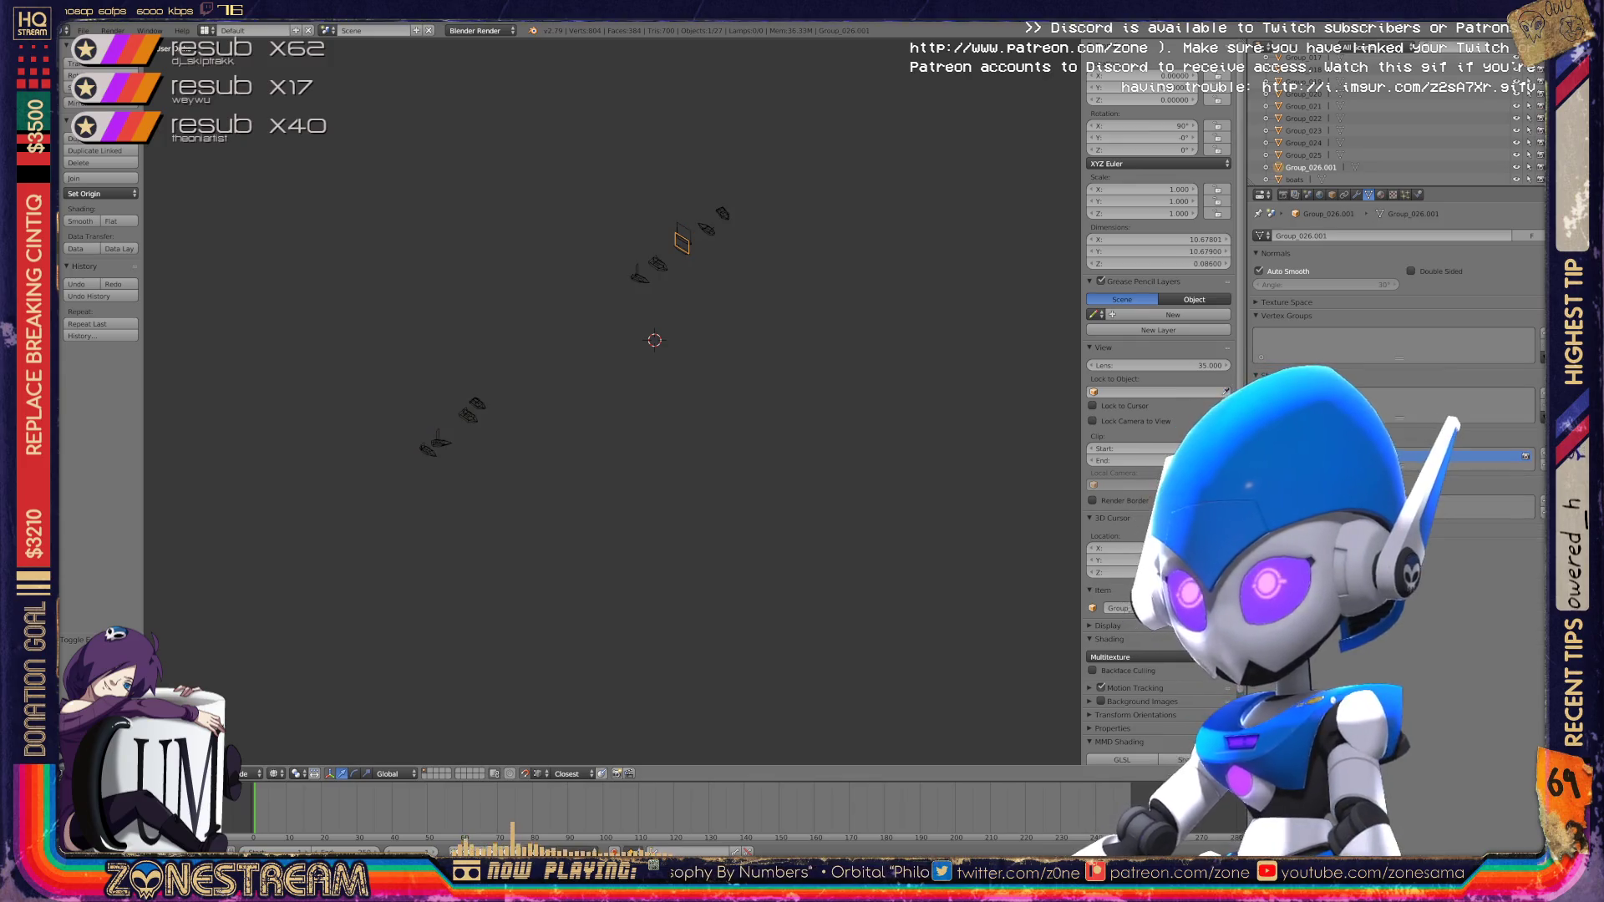
Step: Select all scene objects and make 'boats' the active object in the Outliner, keeping its name
scroll(1395, 134, "up", 2)
scroll(1395, 134, "up", 3)
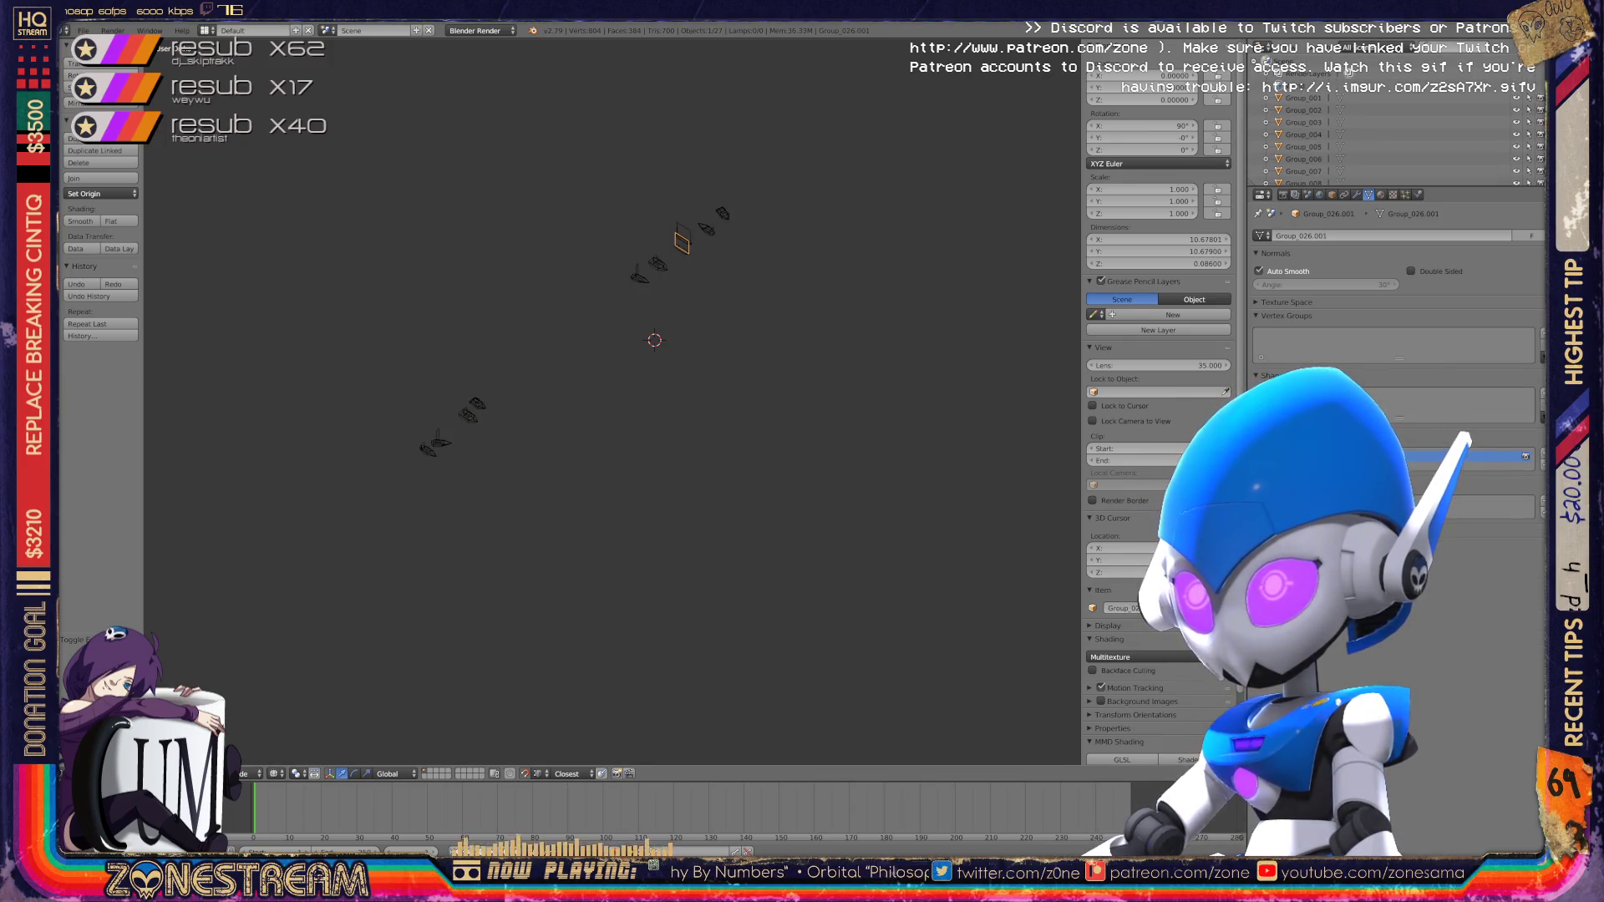
key("a")
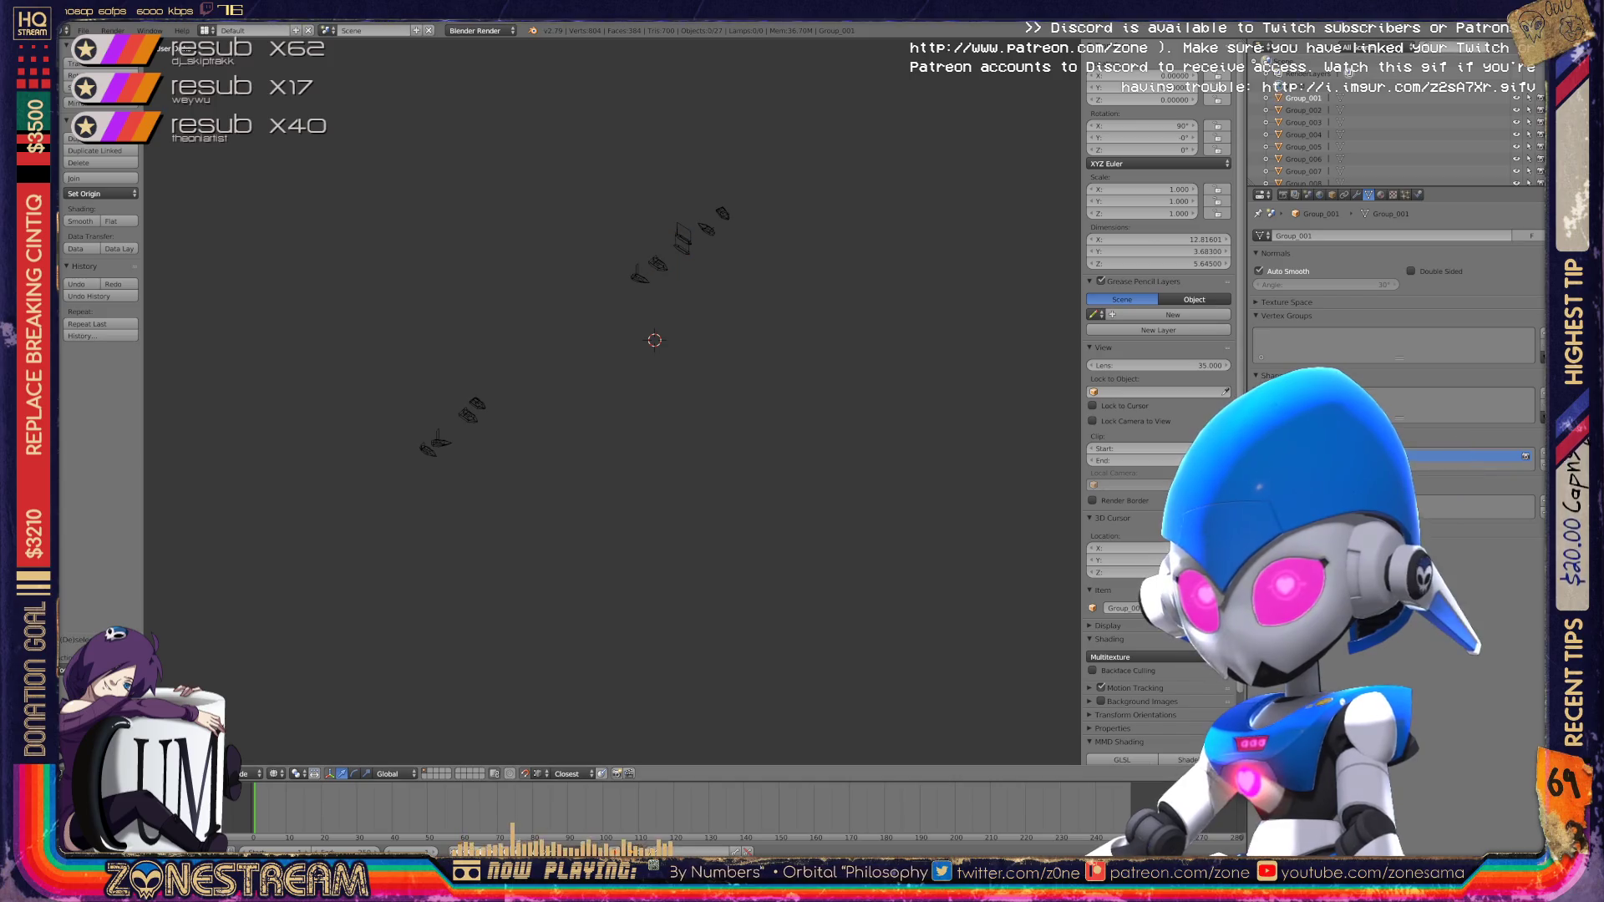
key("a")
scroll(1387, 125, "down", 5)
double_click(1295, 180)
key("Return")
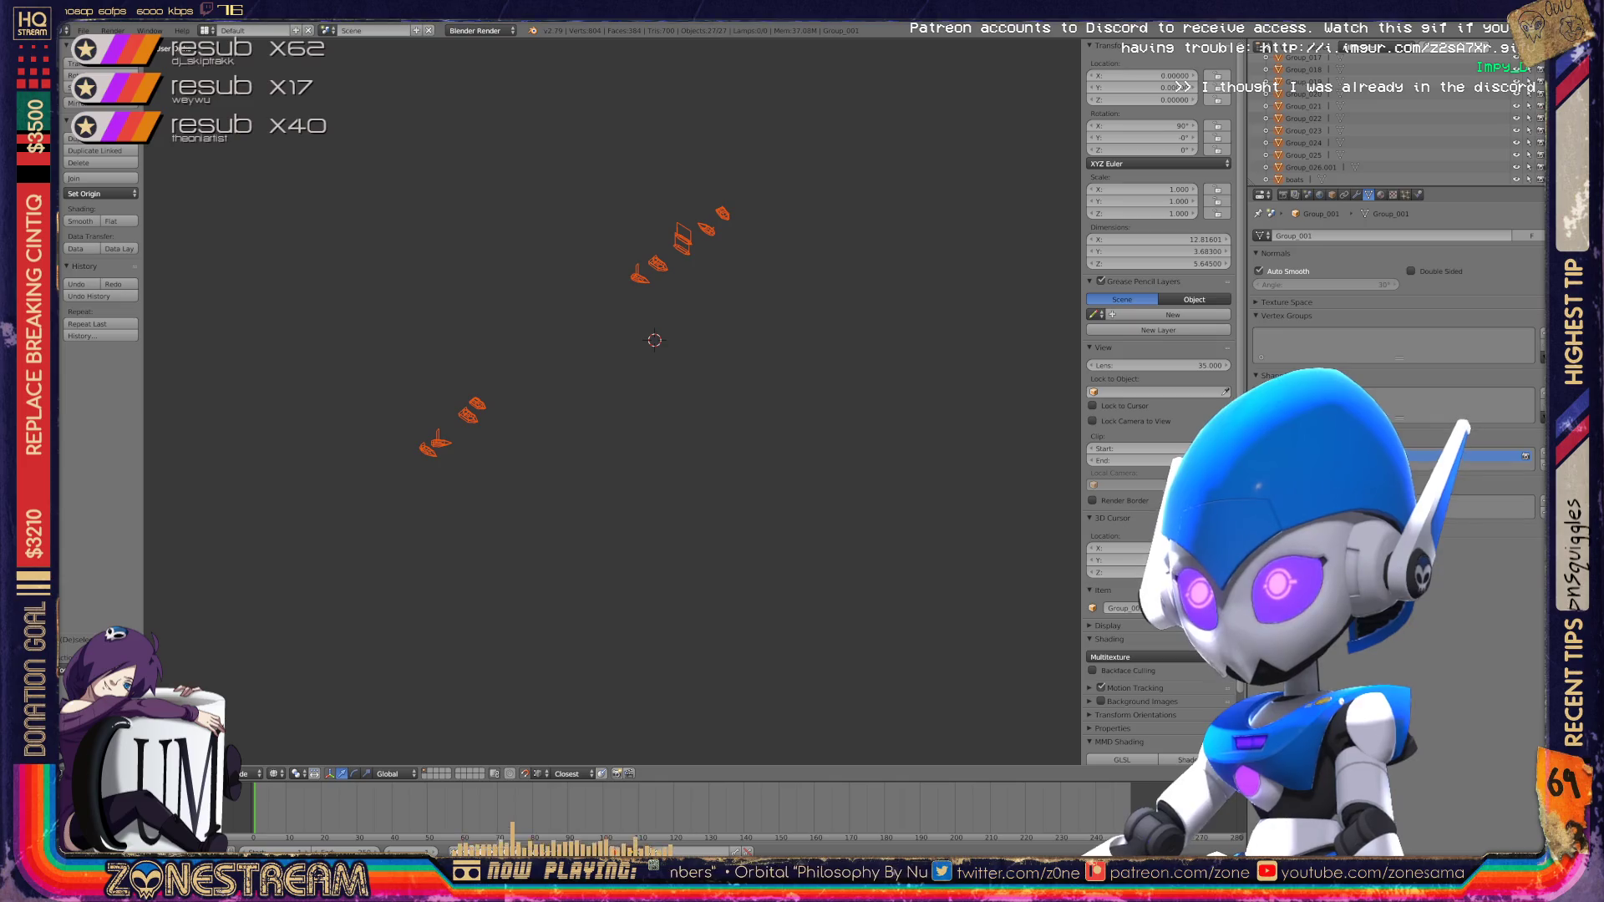
left_click(1295, 179)
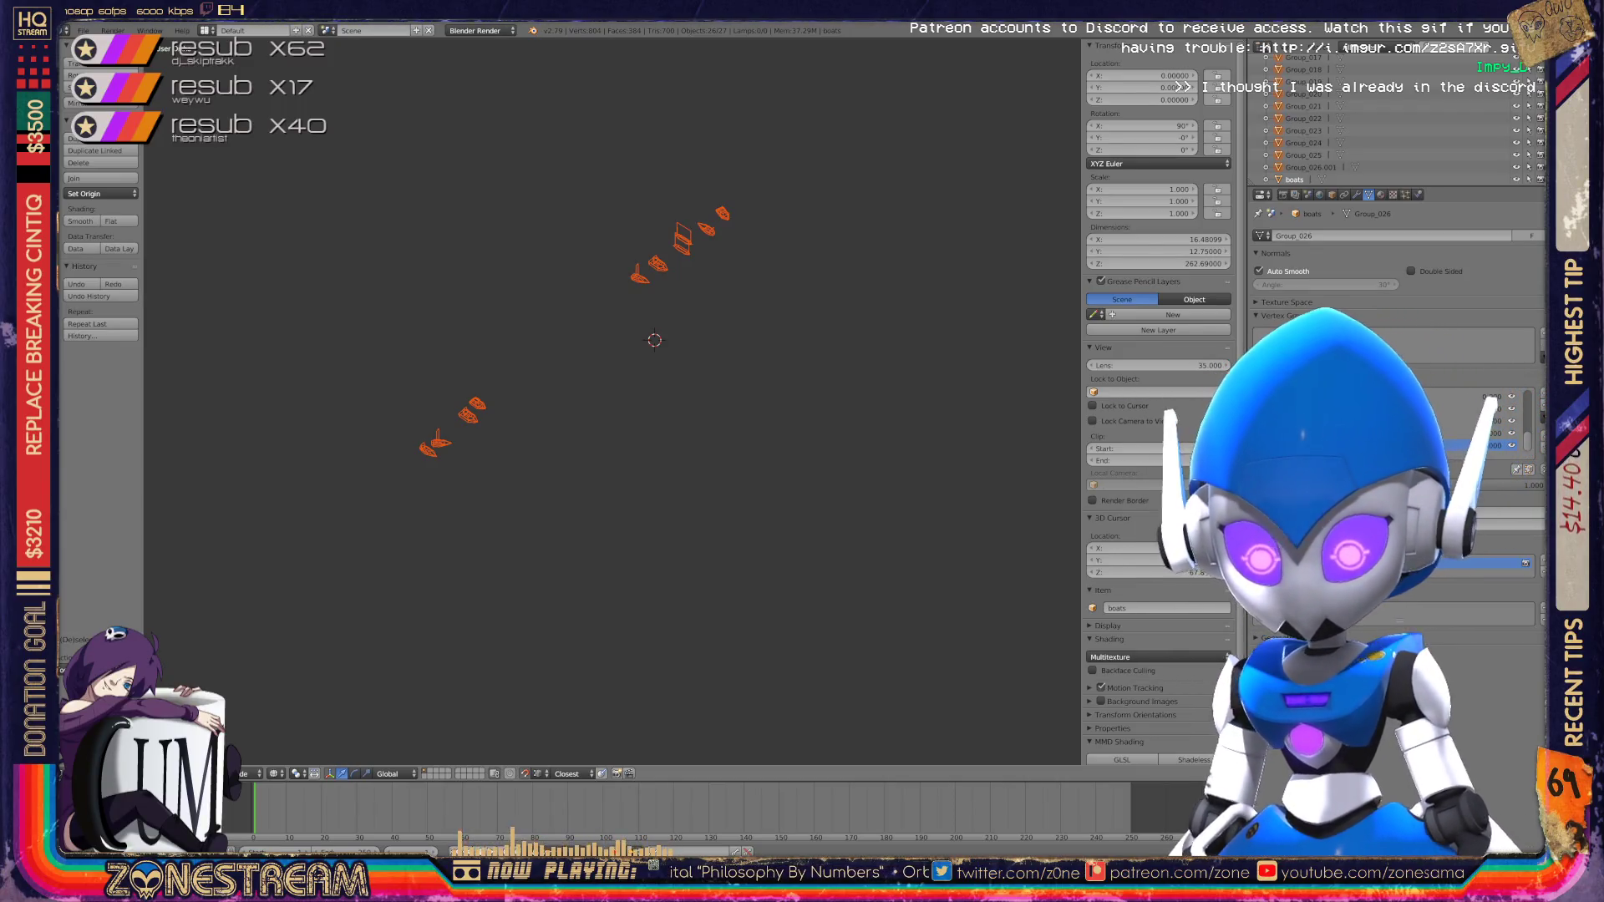
scroll(1395, 117, "up", 5)
scroll(1396, 117, "up", 3)
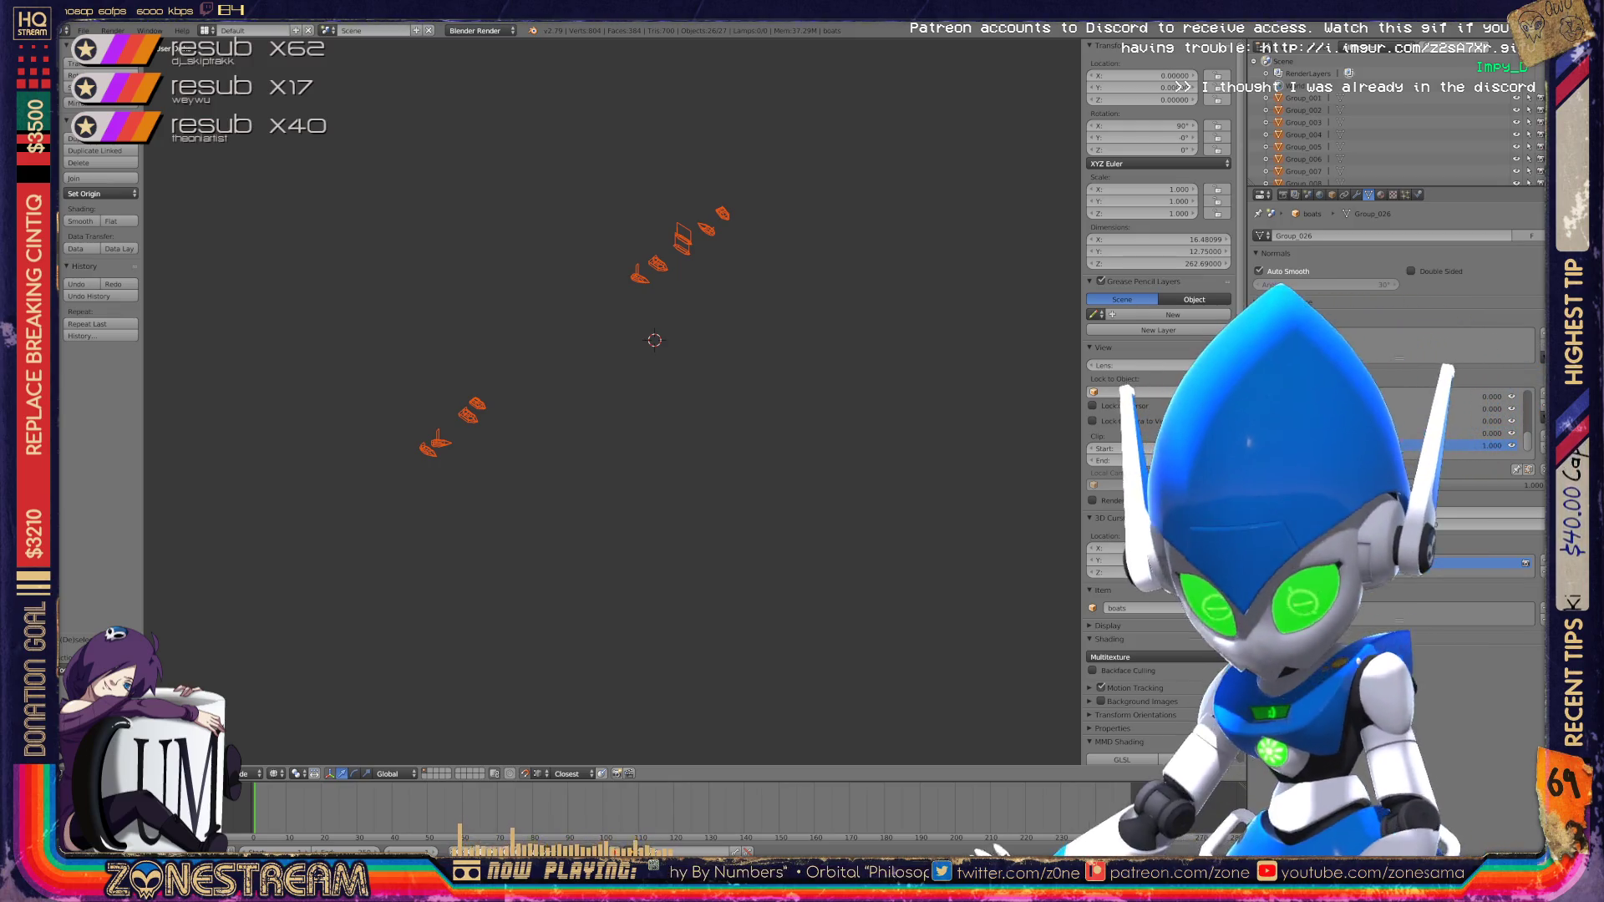
Step: Delete the selected Group objects, purge all orphan data, and return the Outliner to All Scenes
key("x")
left_click(706, 288)
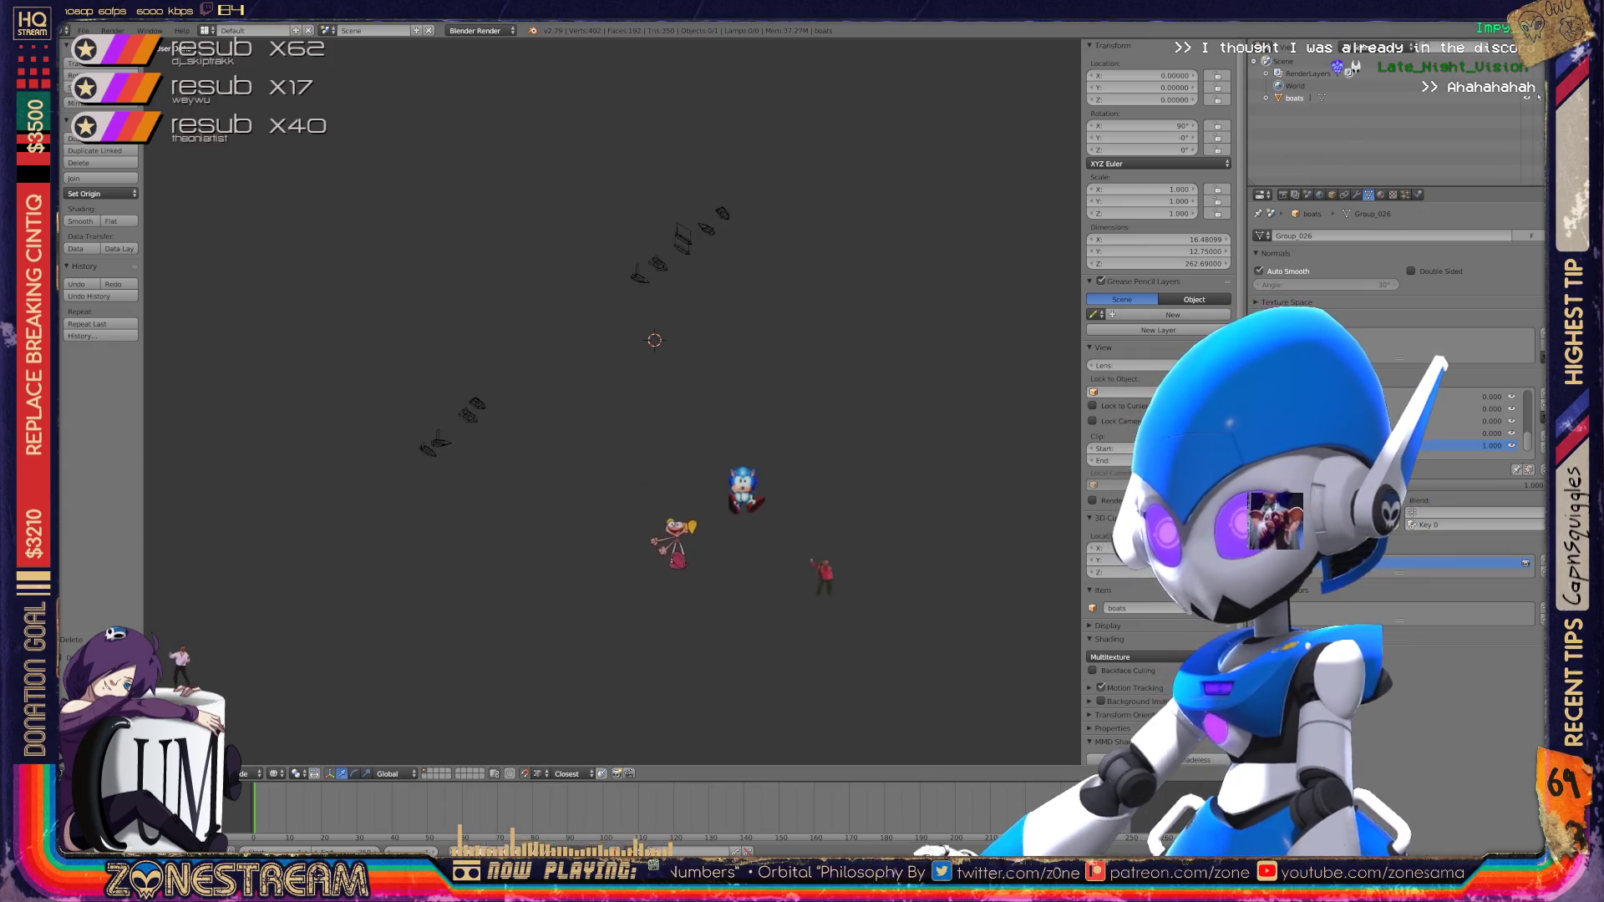
left_click(1445, 49)
left_click(1433, 216)
left_click(1504, 49)
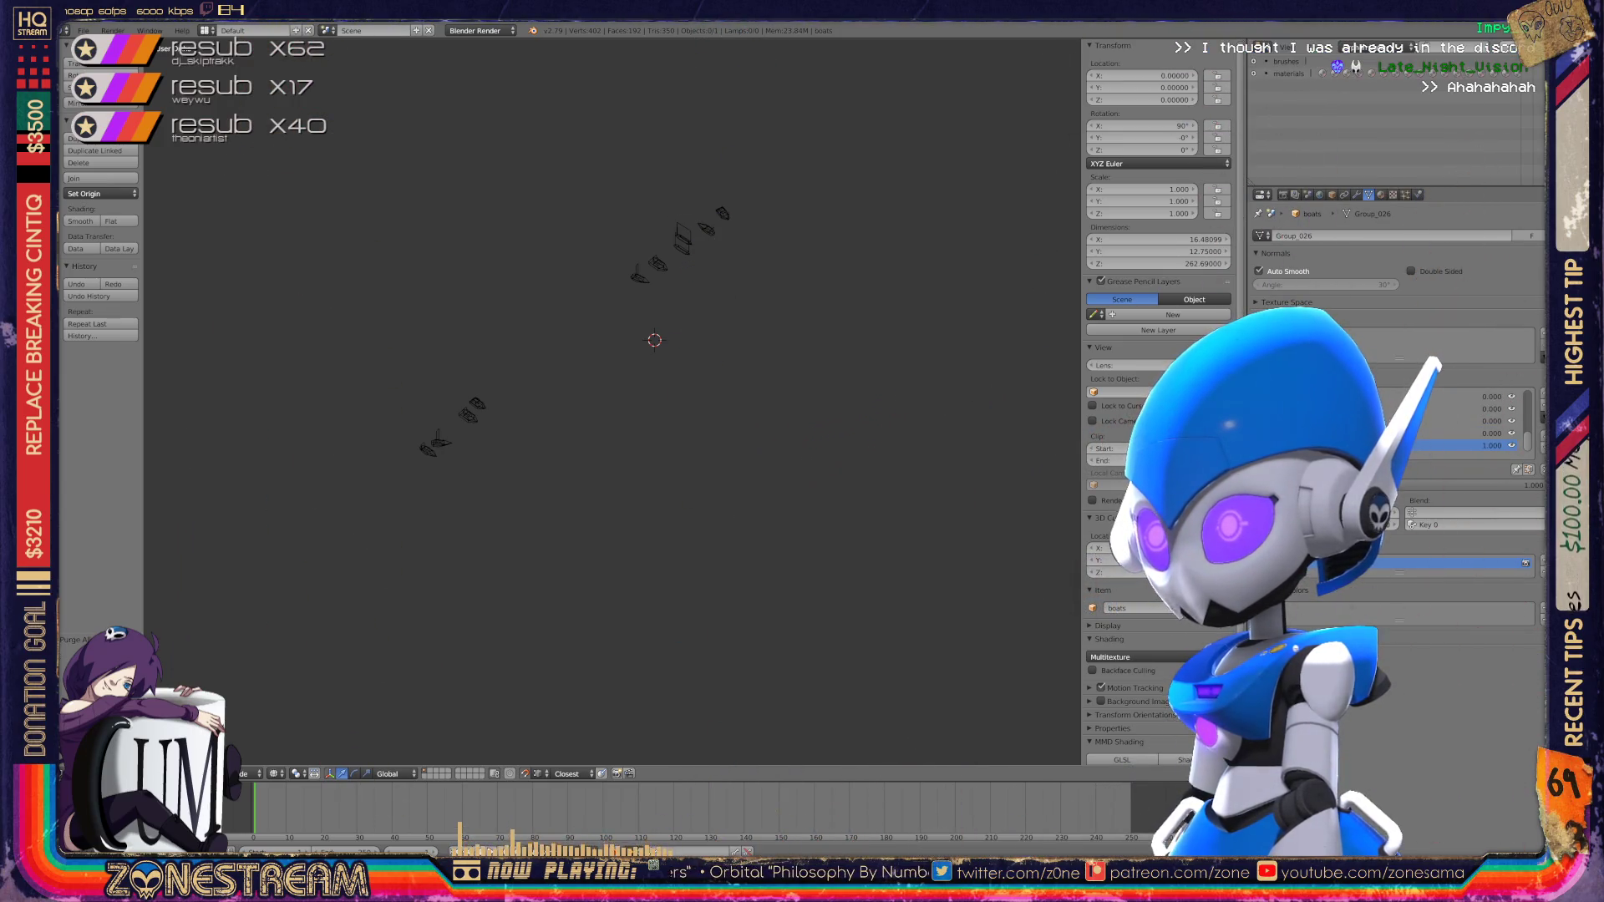
left_click(1504, 48)
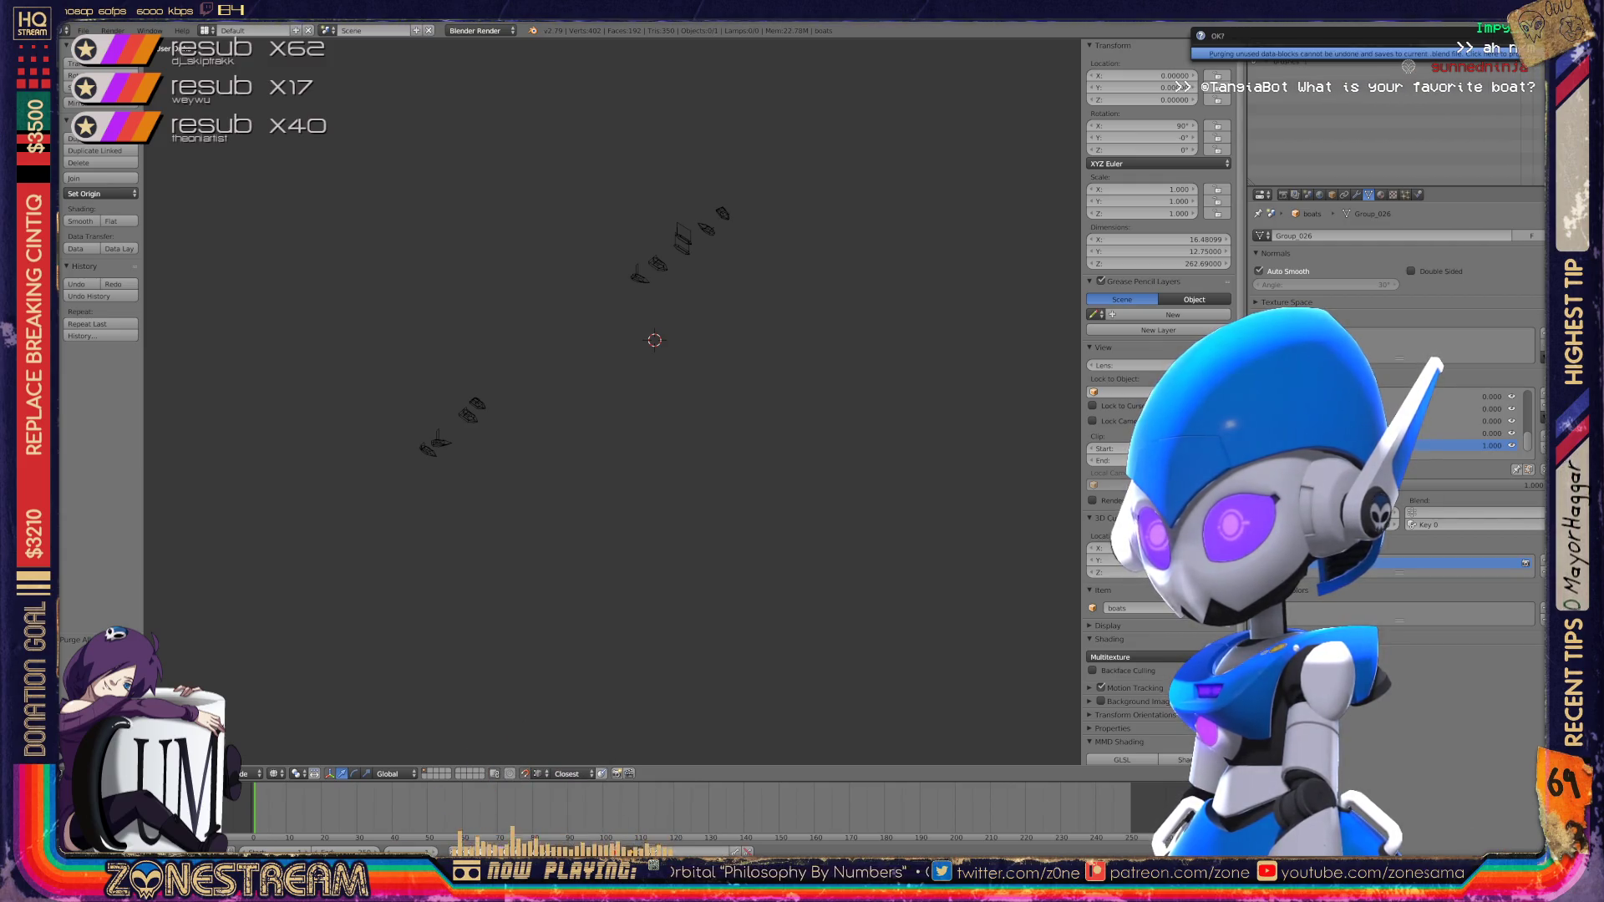
left_click(1375, 47)
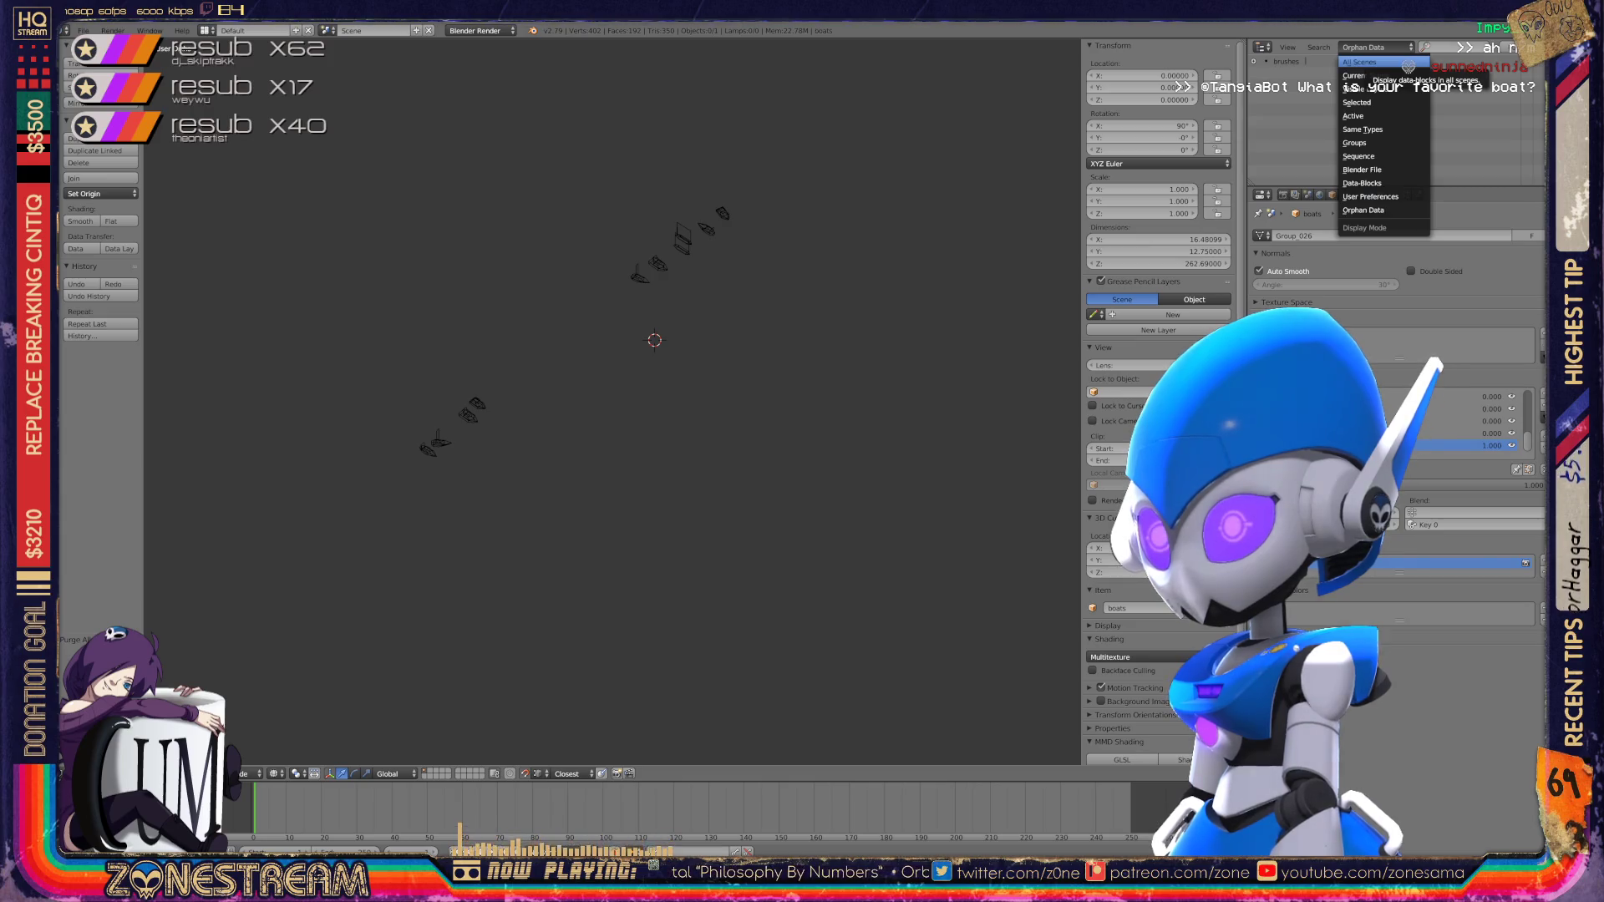
left_click(1408, 67)
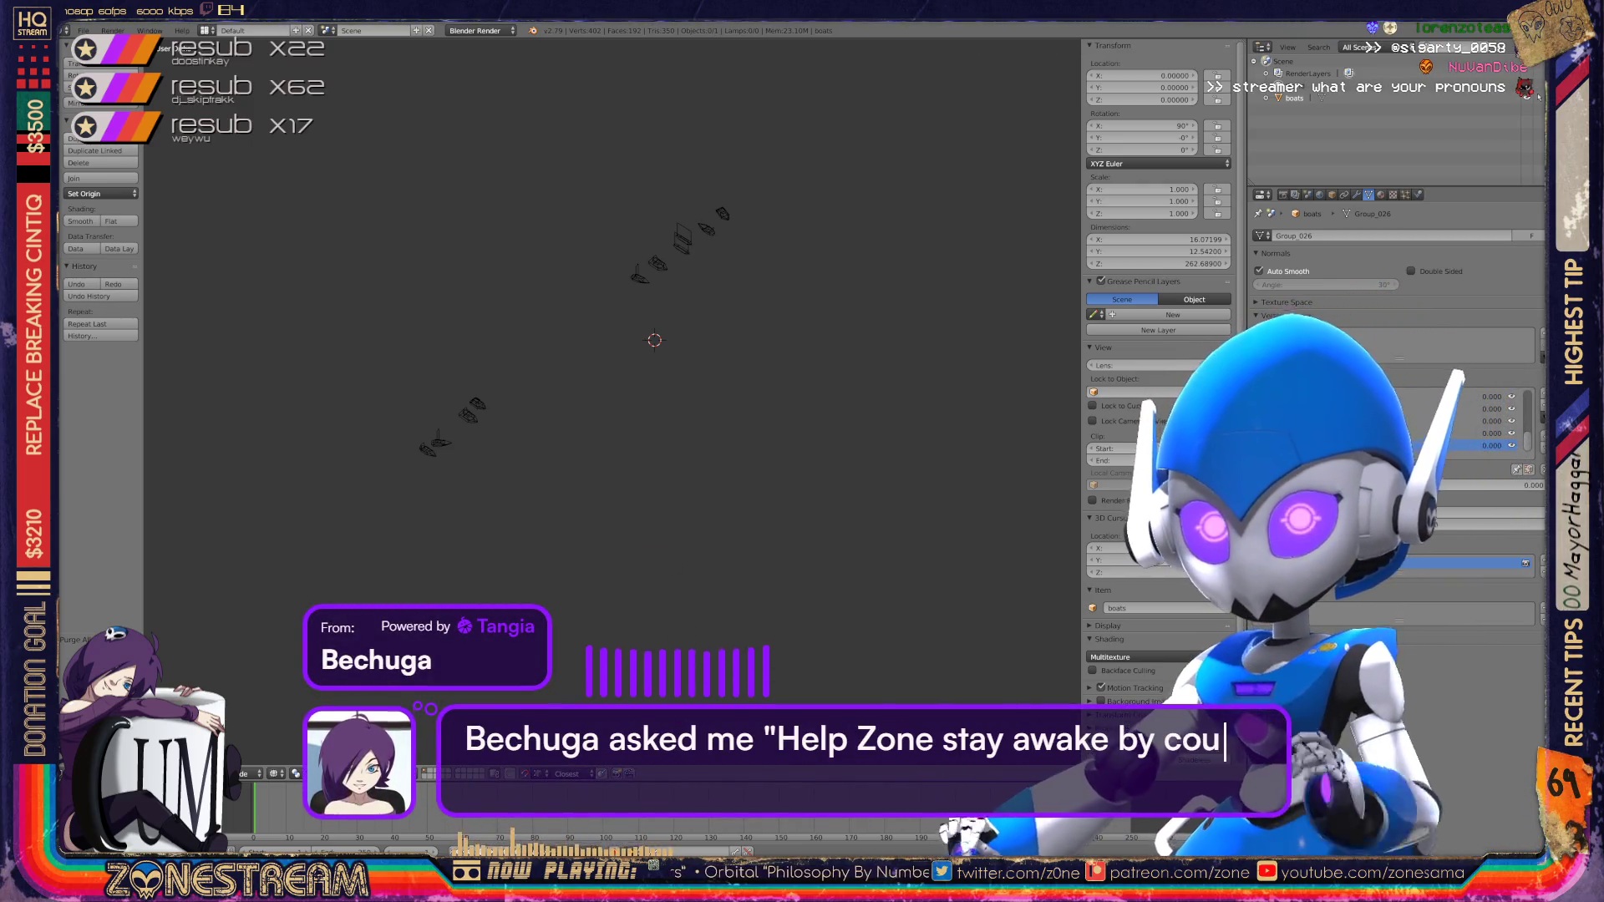
left_click(84, 30)
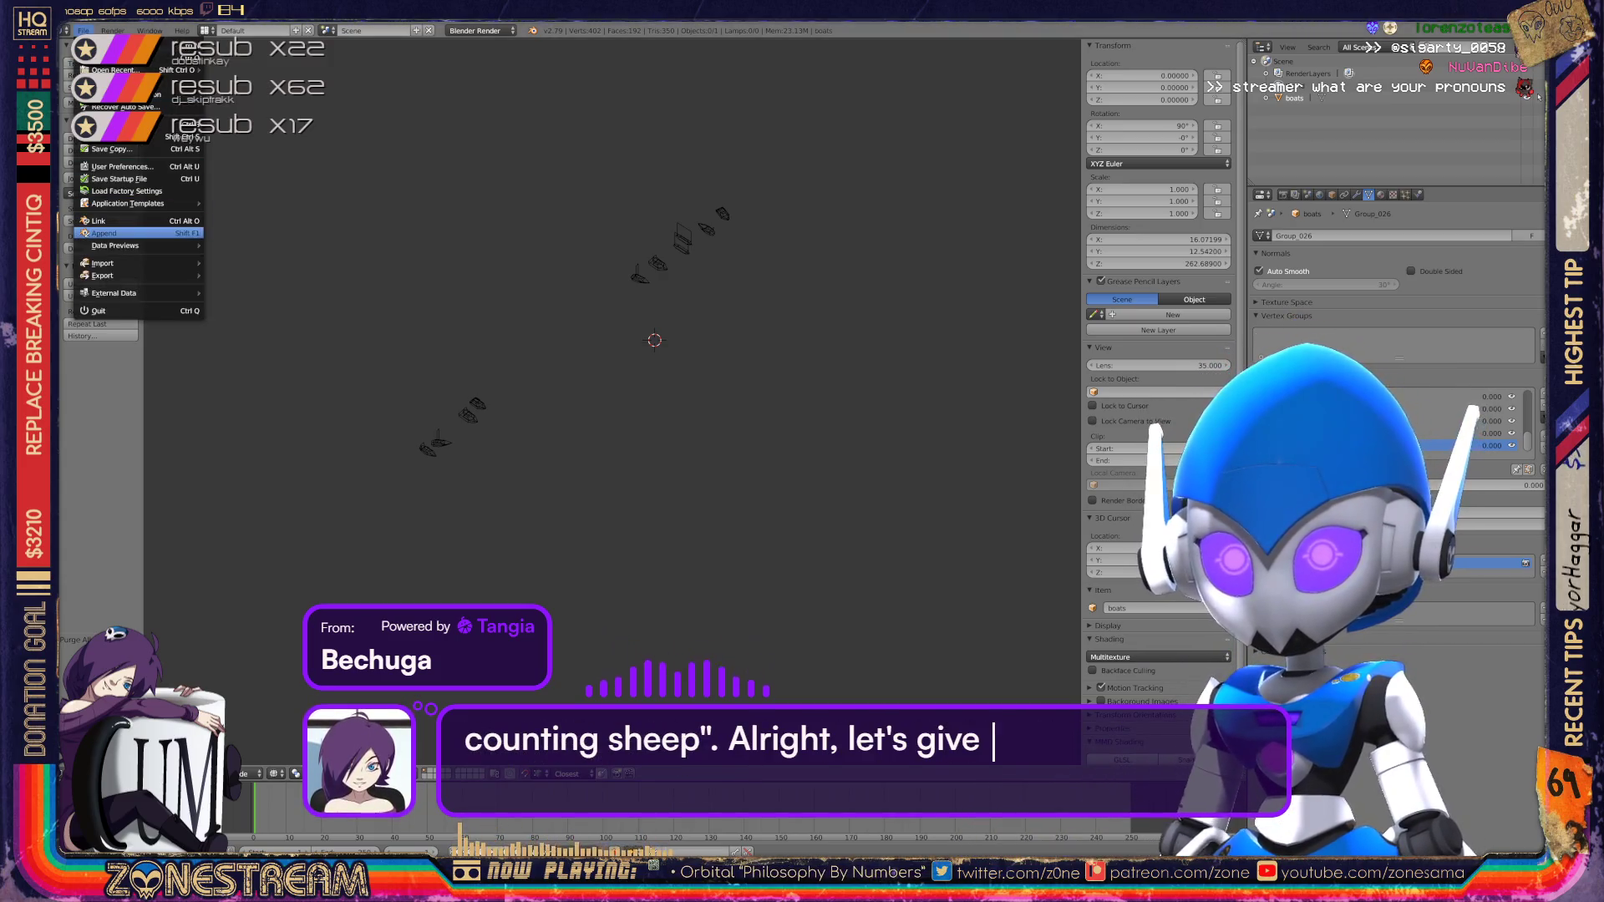
Step: Import 01144.obj through File > Import > Wavefront (.obj)
mouse_move(125, 263)
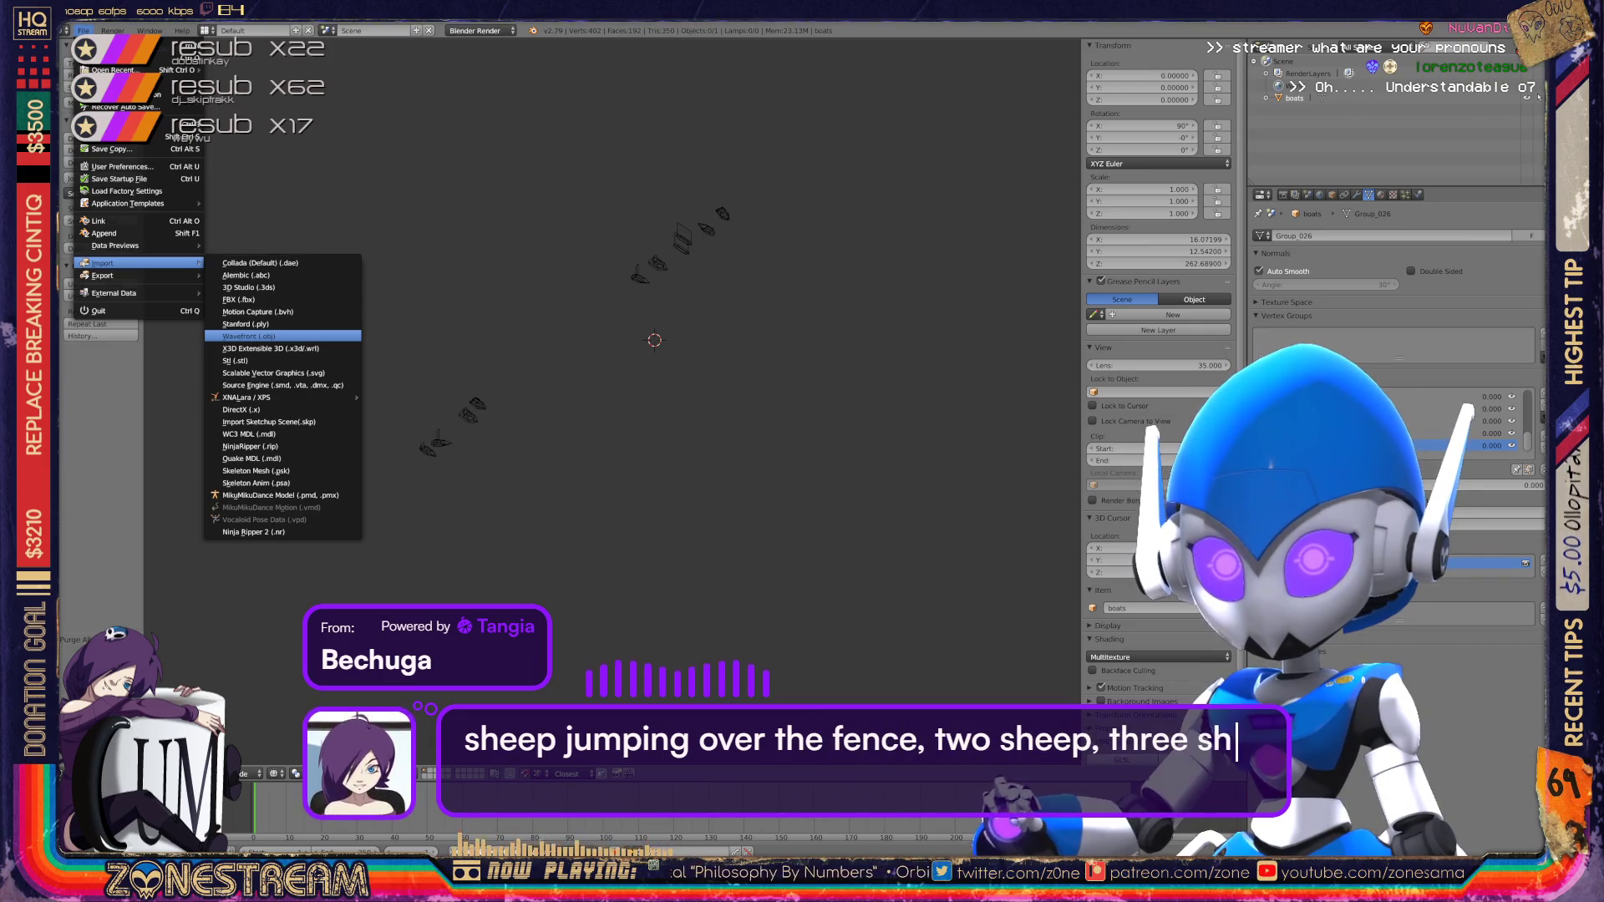
left_click(251, 336)
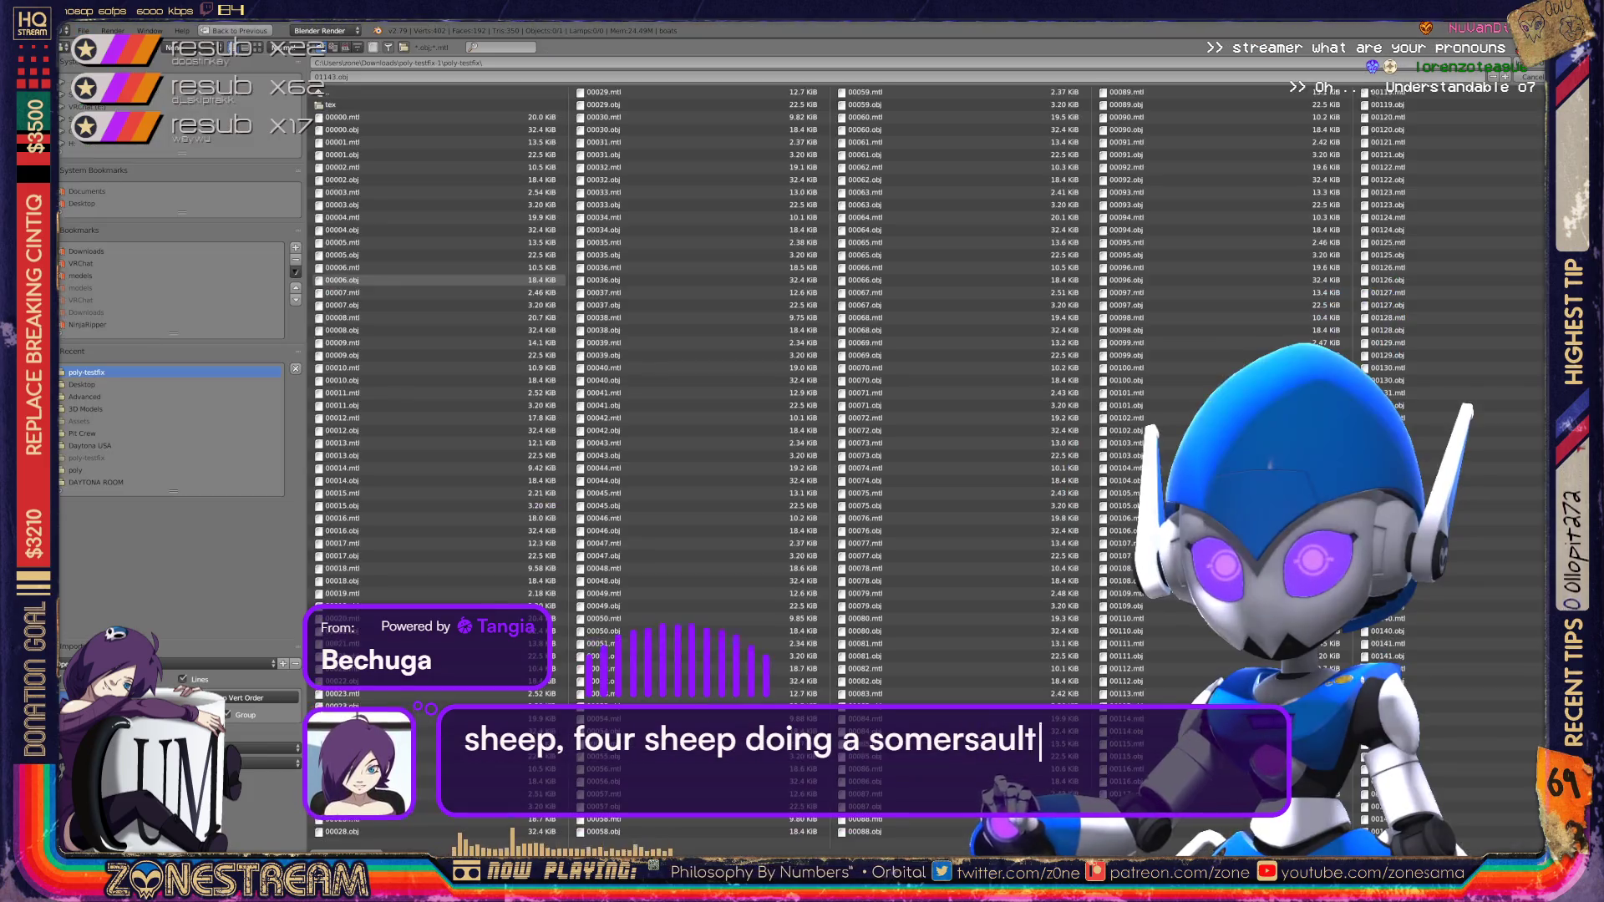
scroll(919, 452, "down", 10)
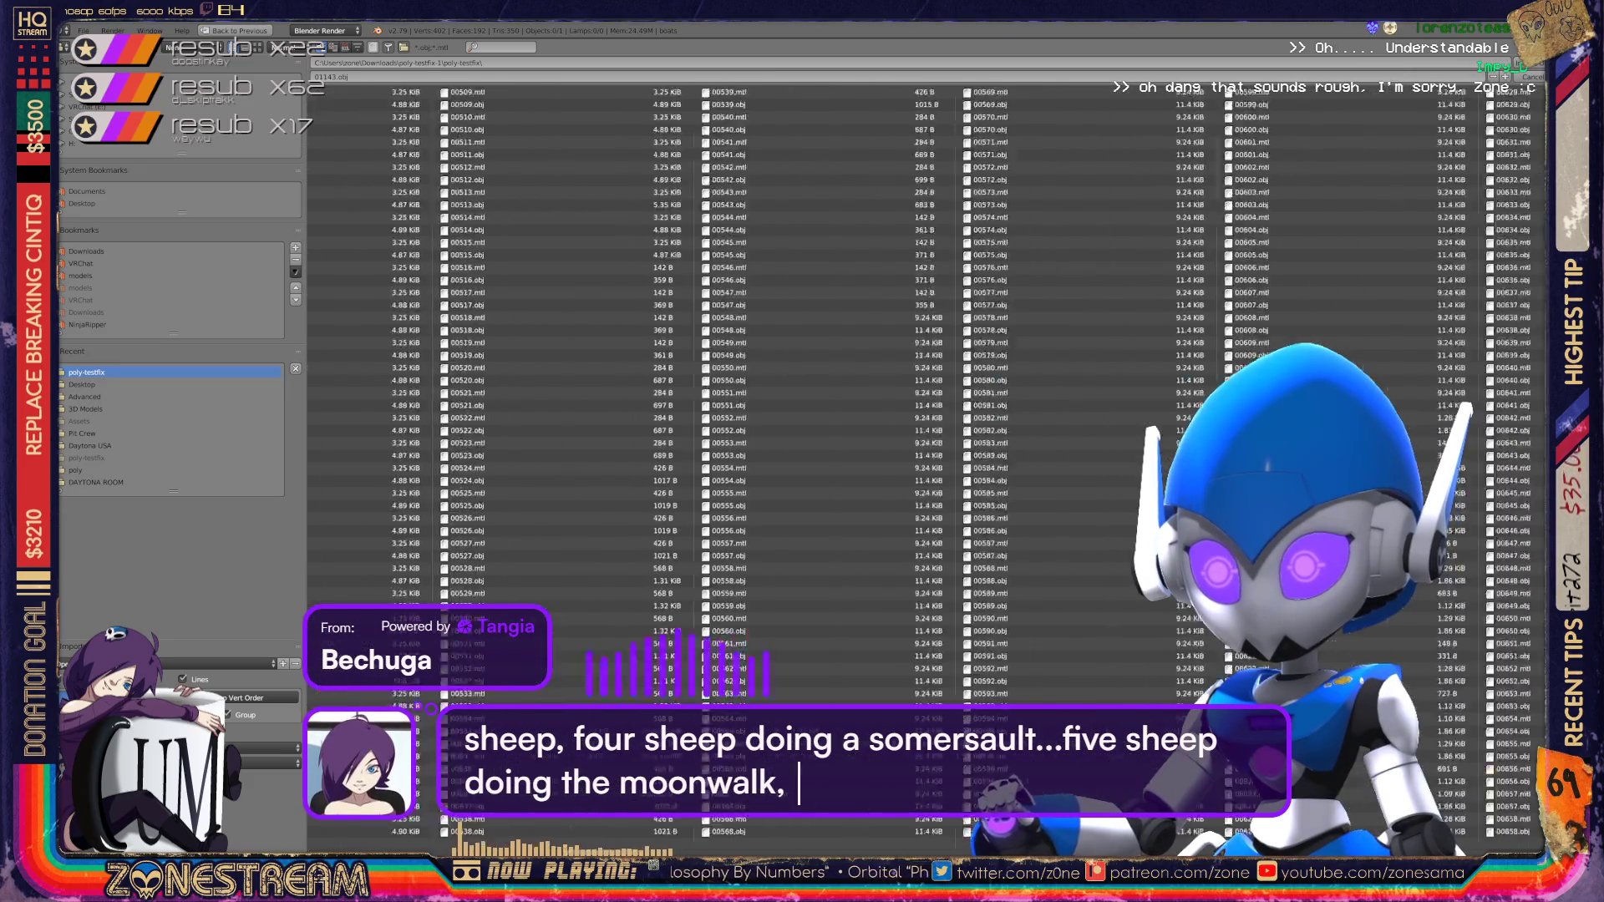
scroll(919, 451, "down", 7)
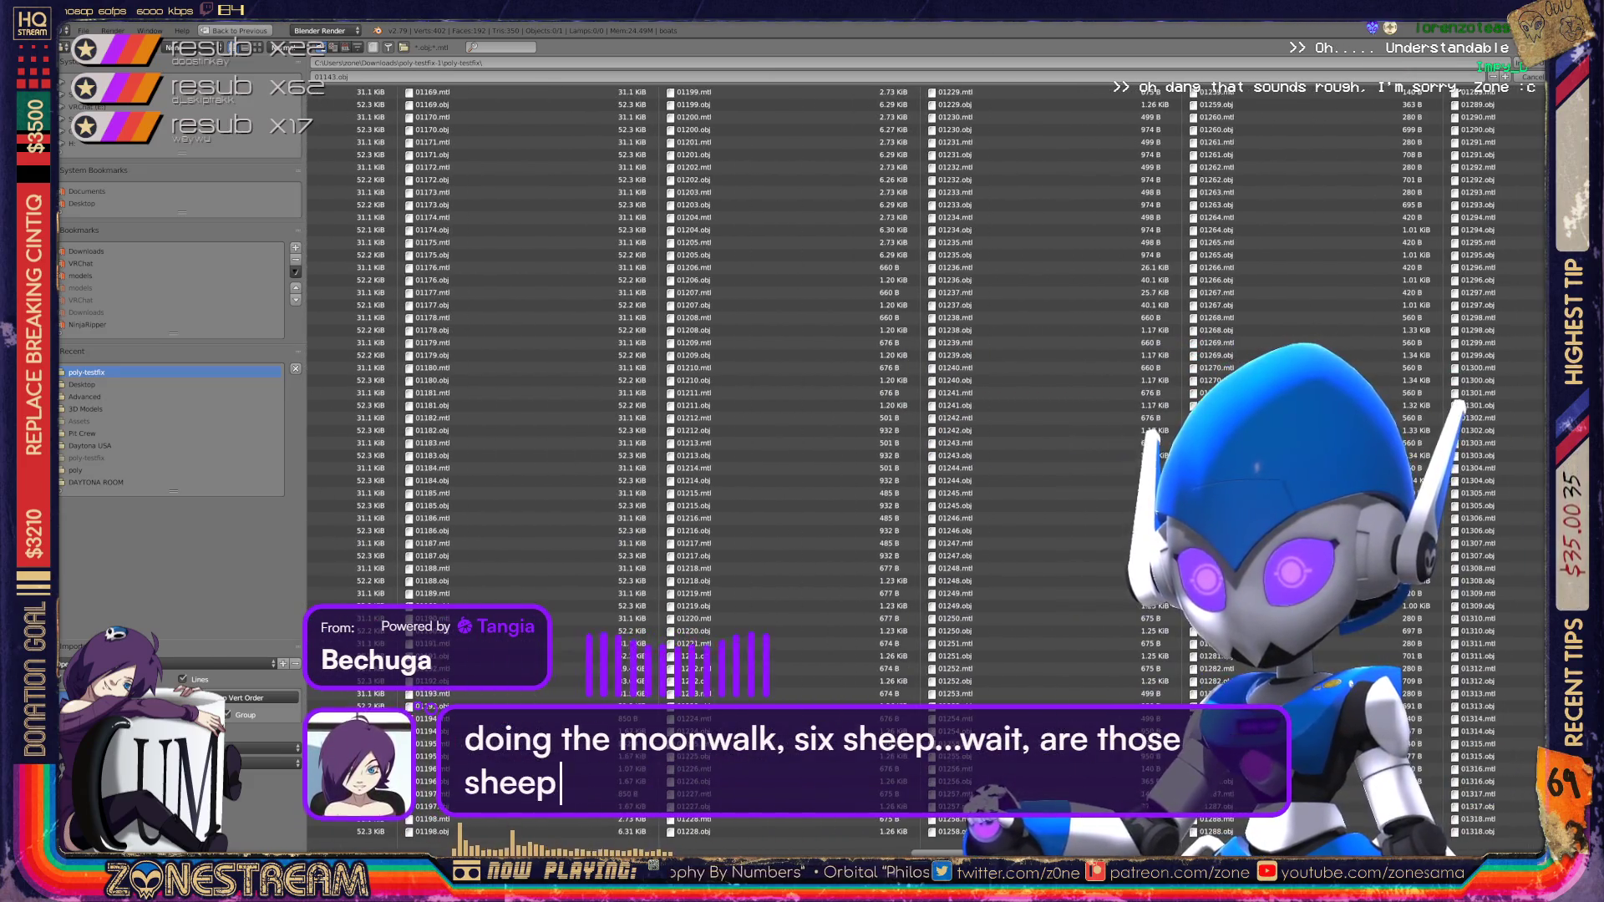
scroll(942, 498, "up", 2)
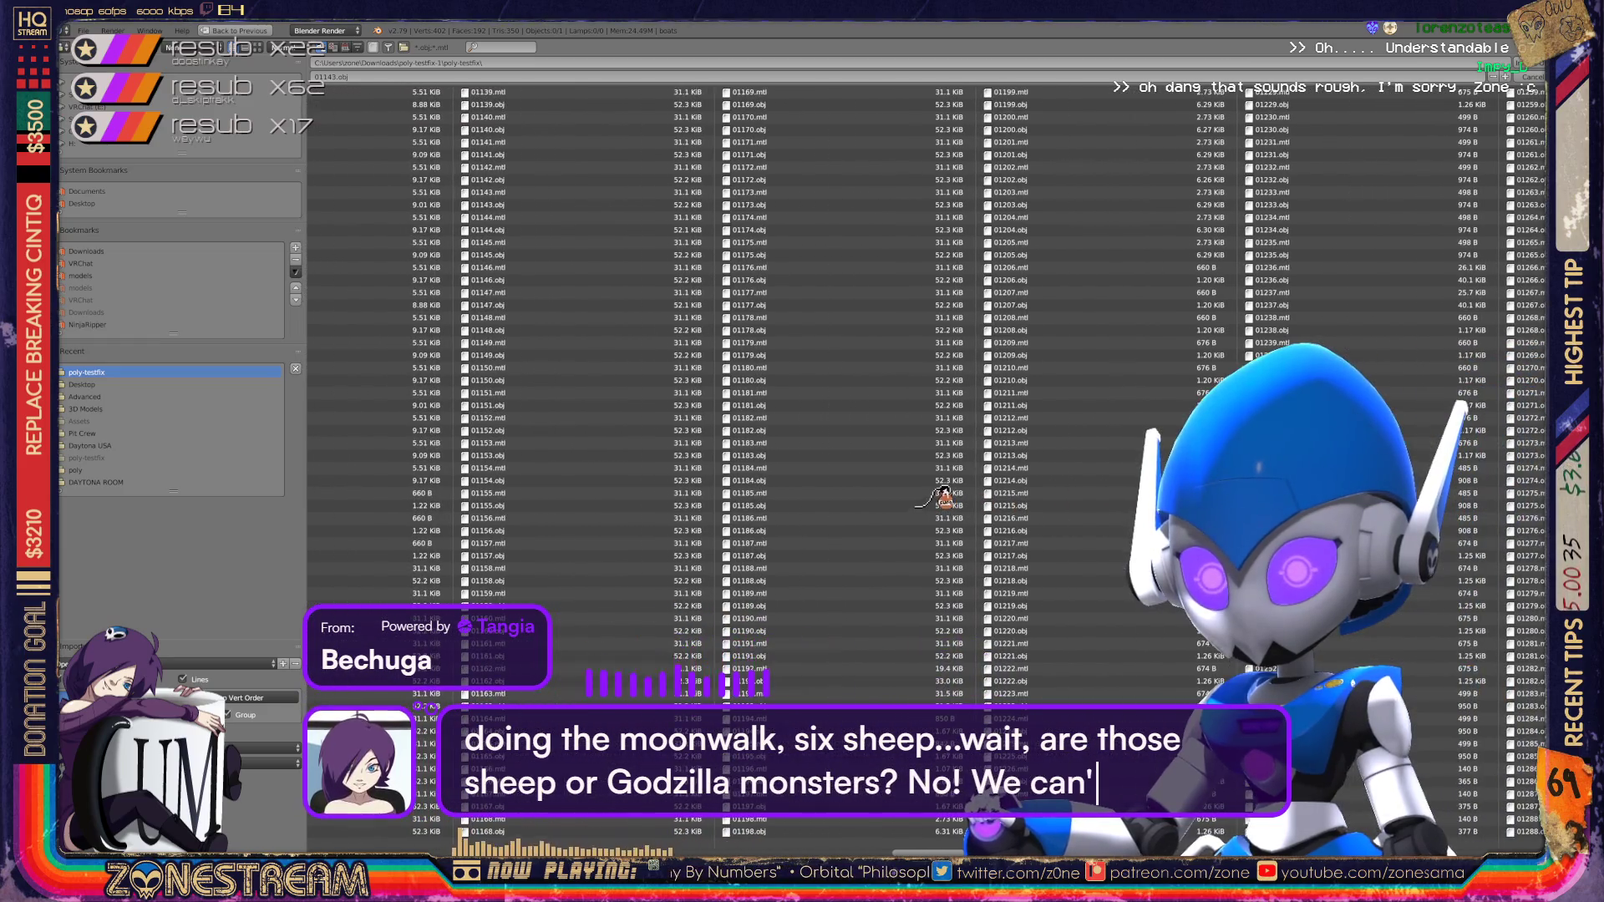
scroll(943, 468, "up", 1)
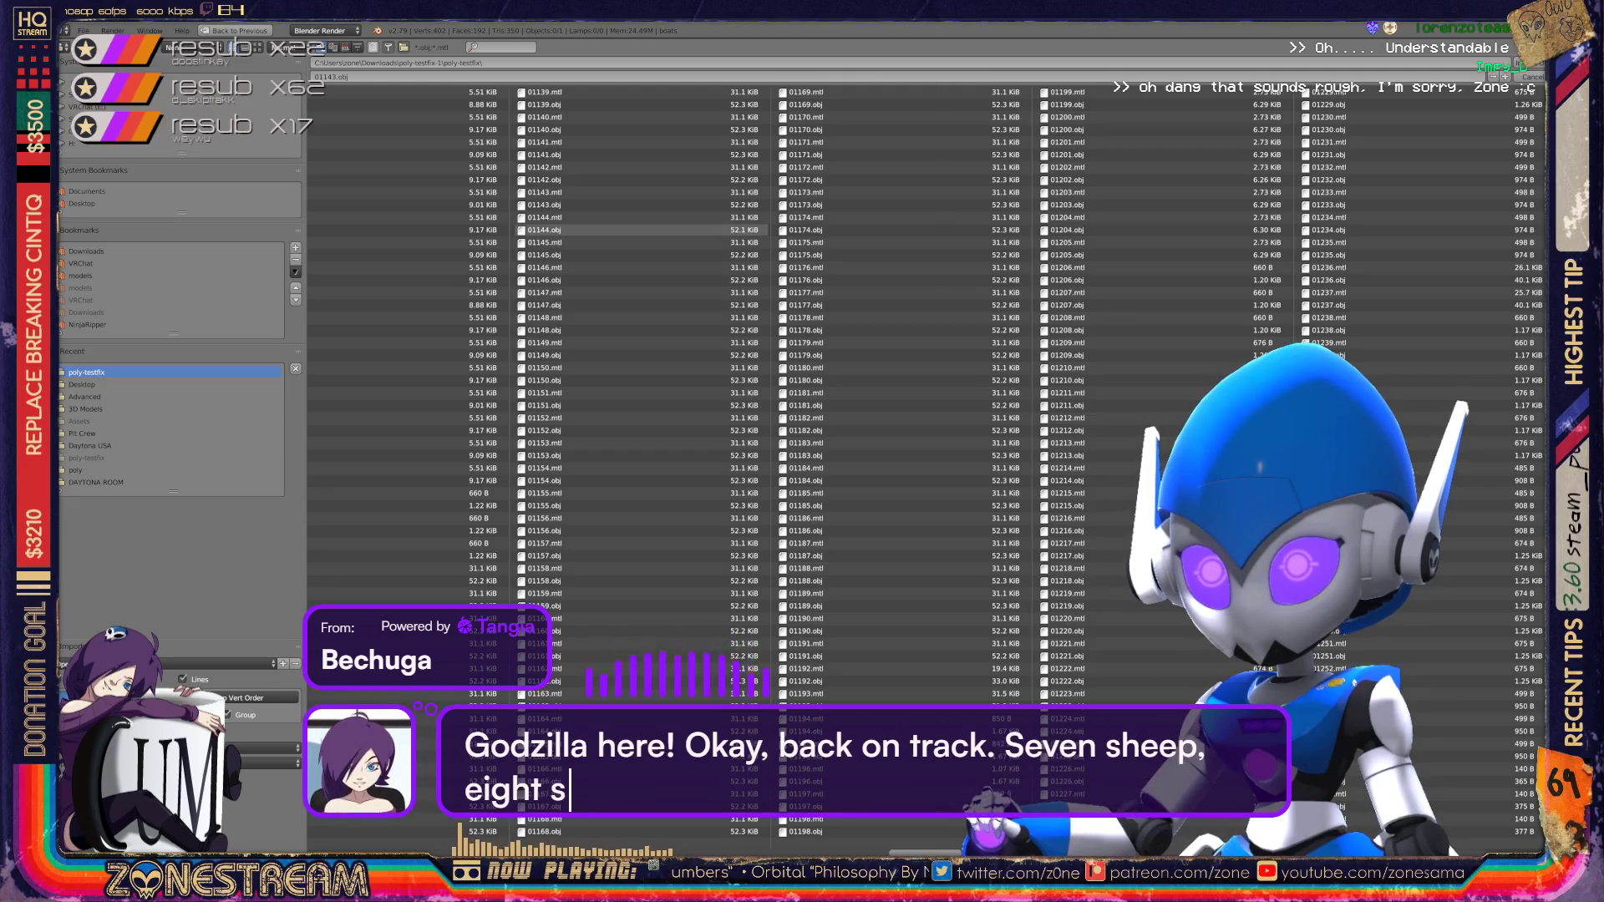
double_click(551, 230)
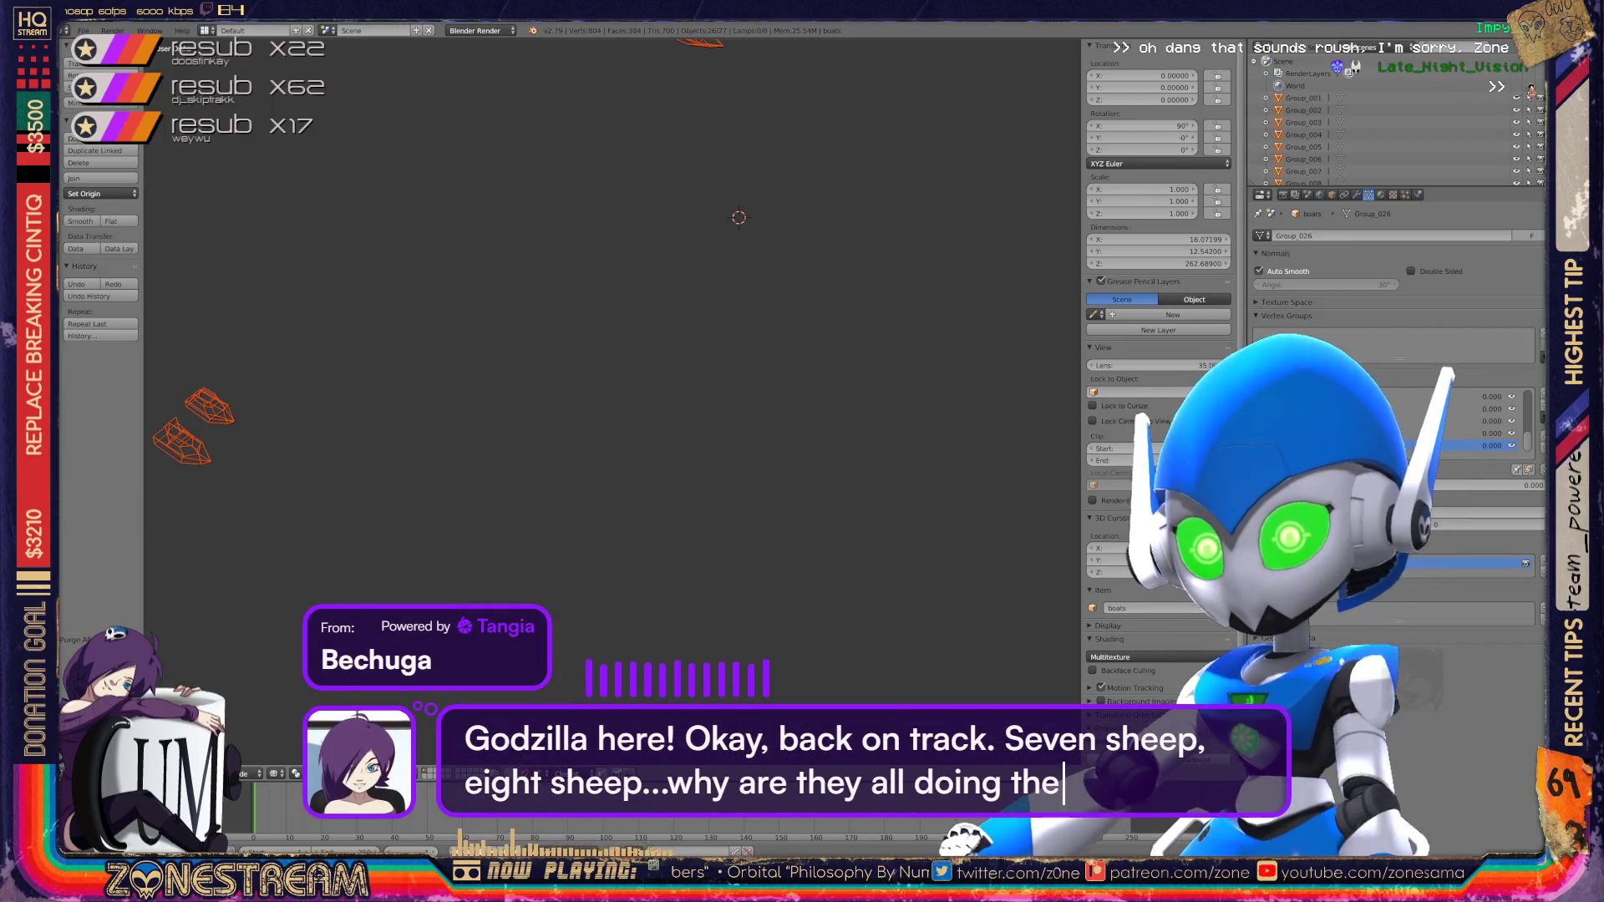
key("Home")
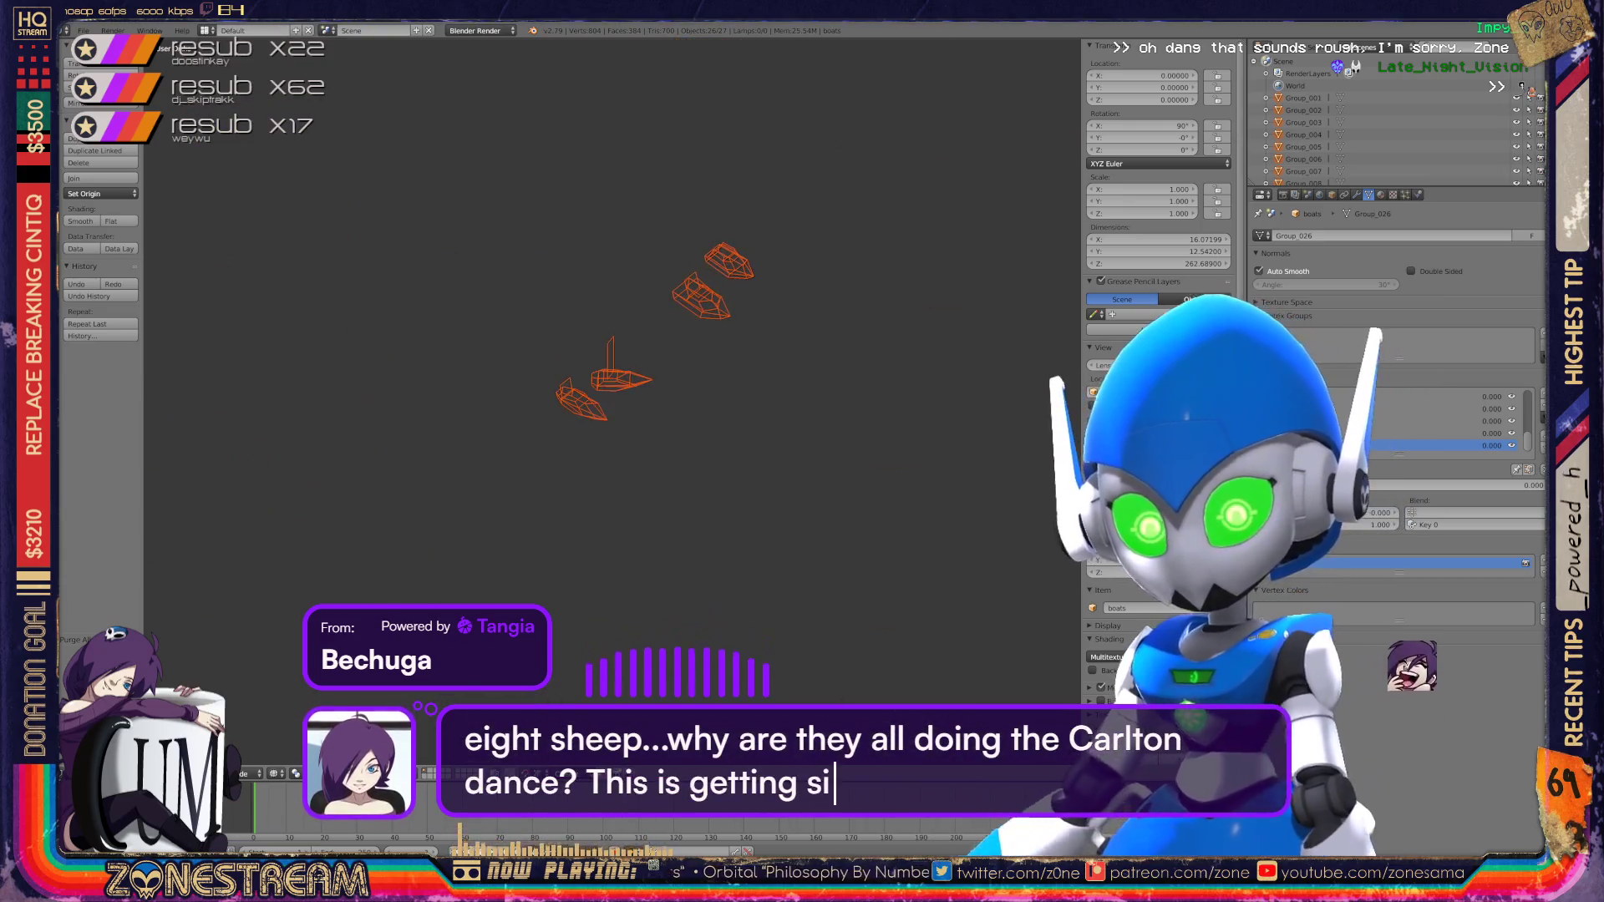
key("Tab")
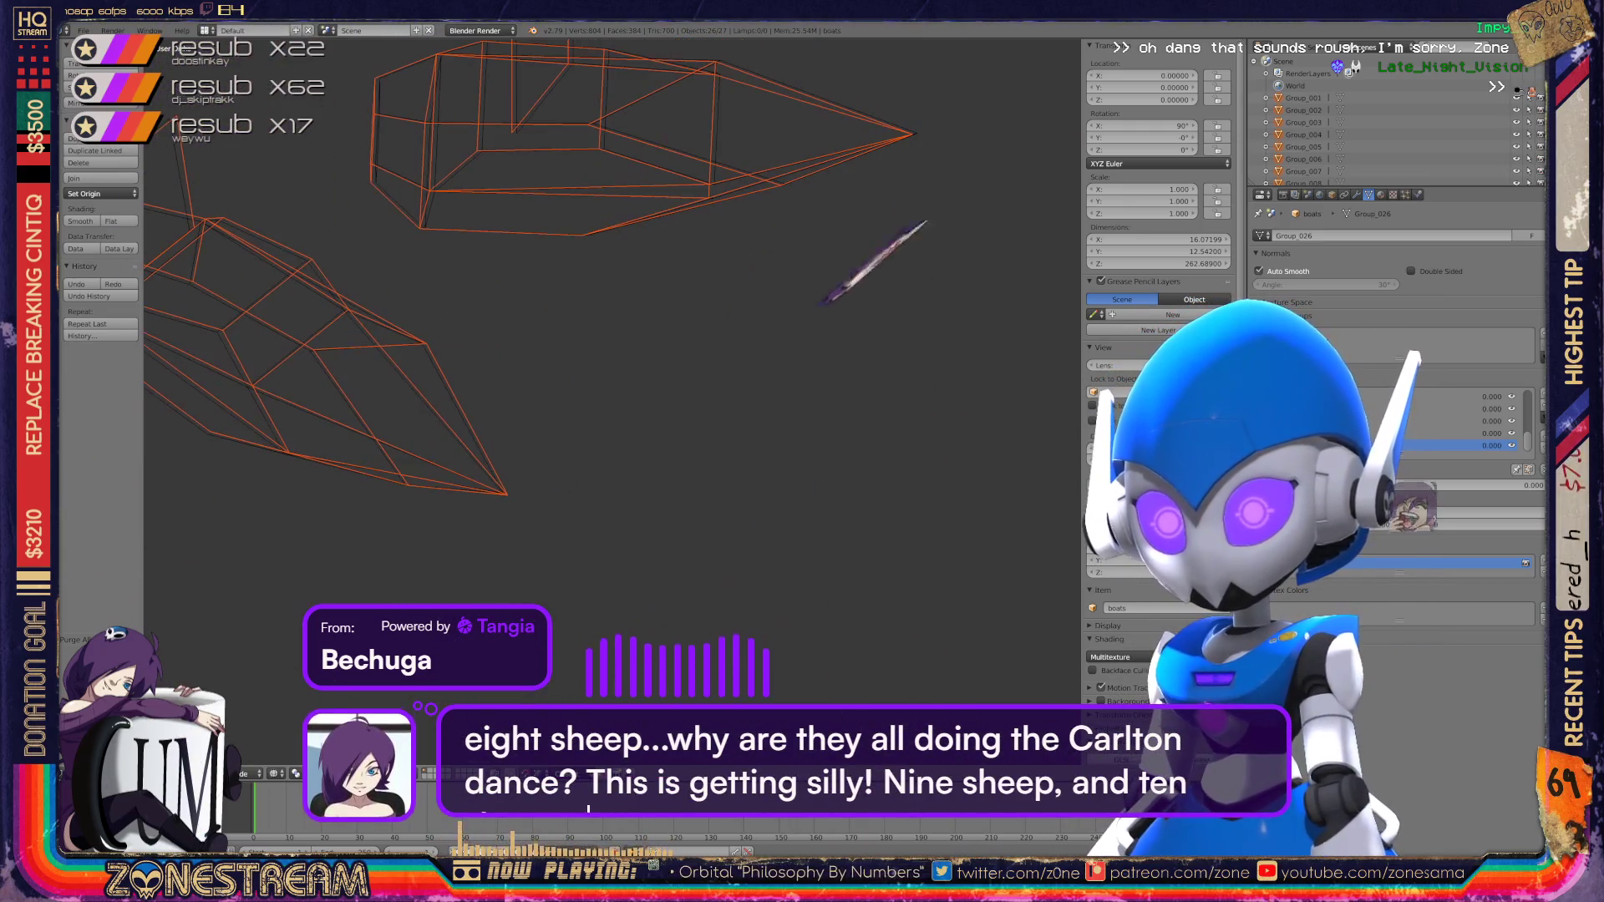
scroll(610, 334, "up", 3)
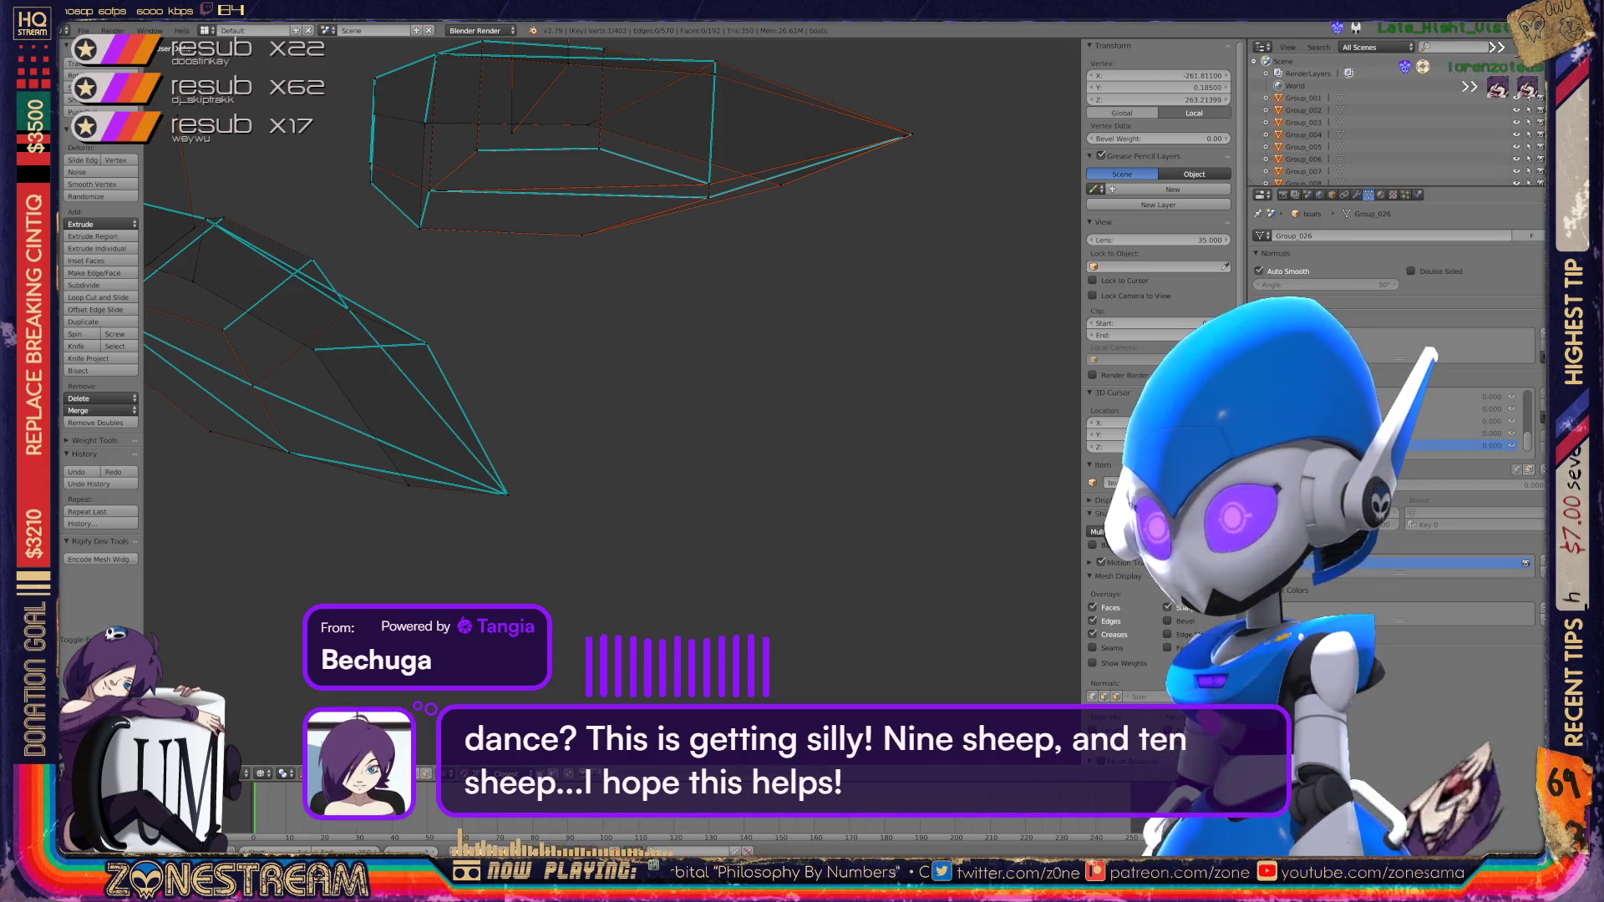
key("Tab")
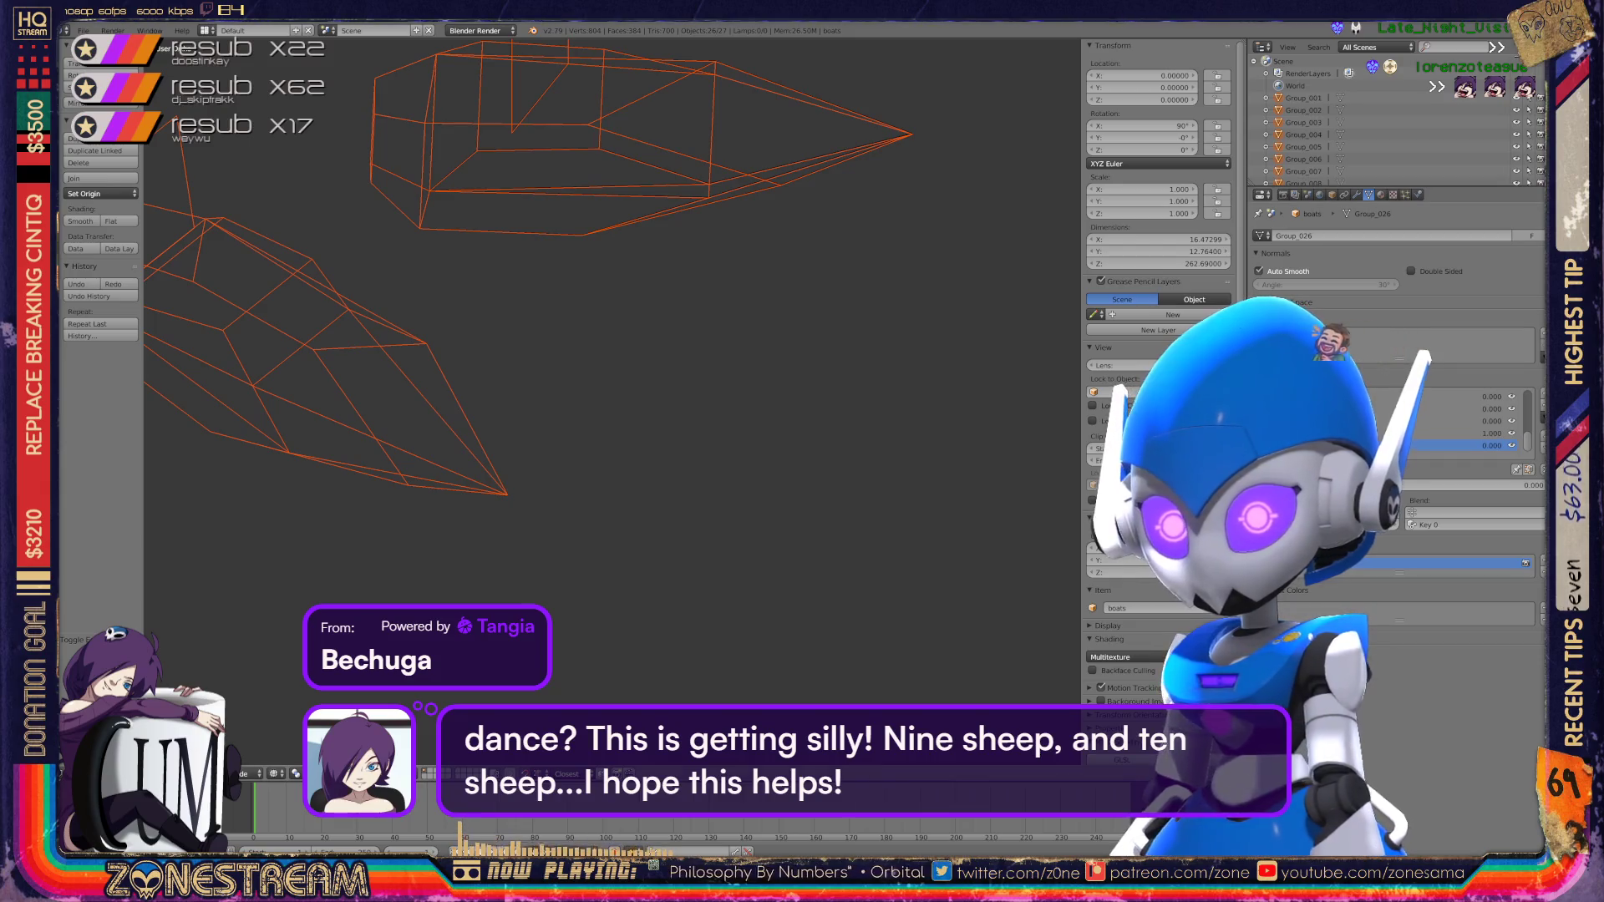
key("KP_Decimal")
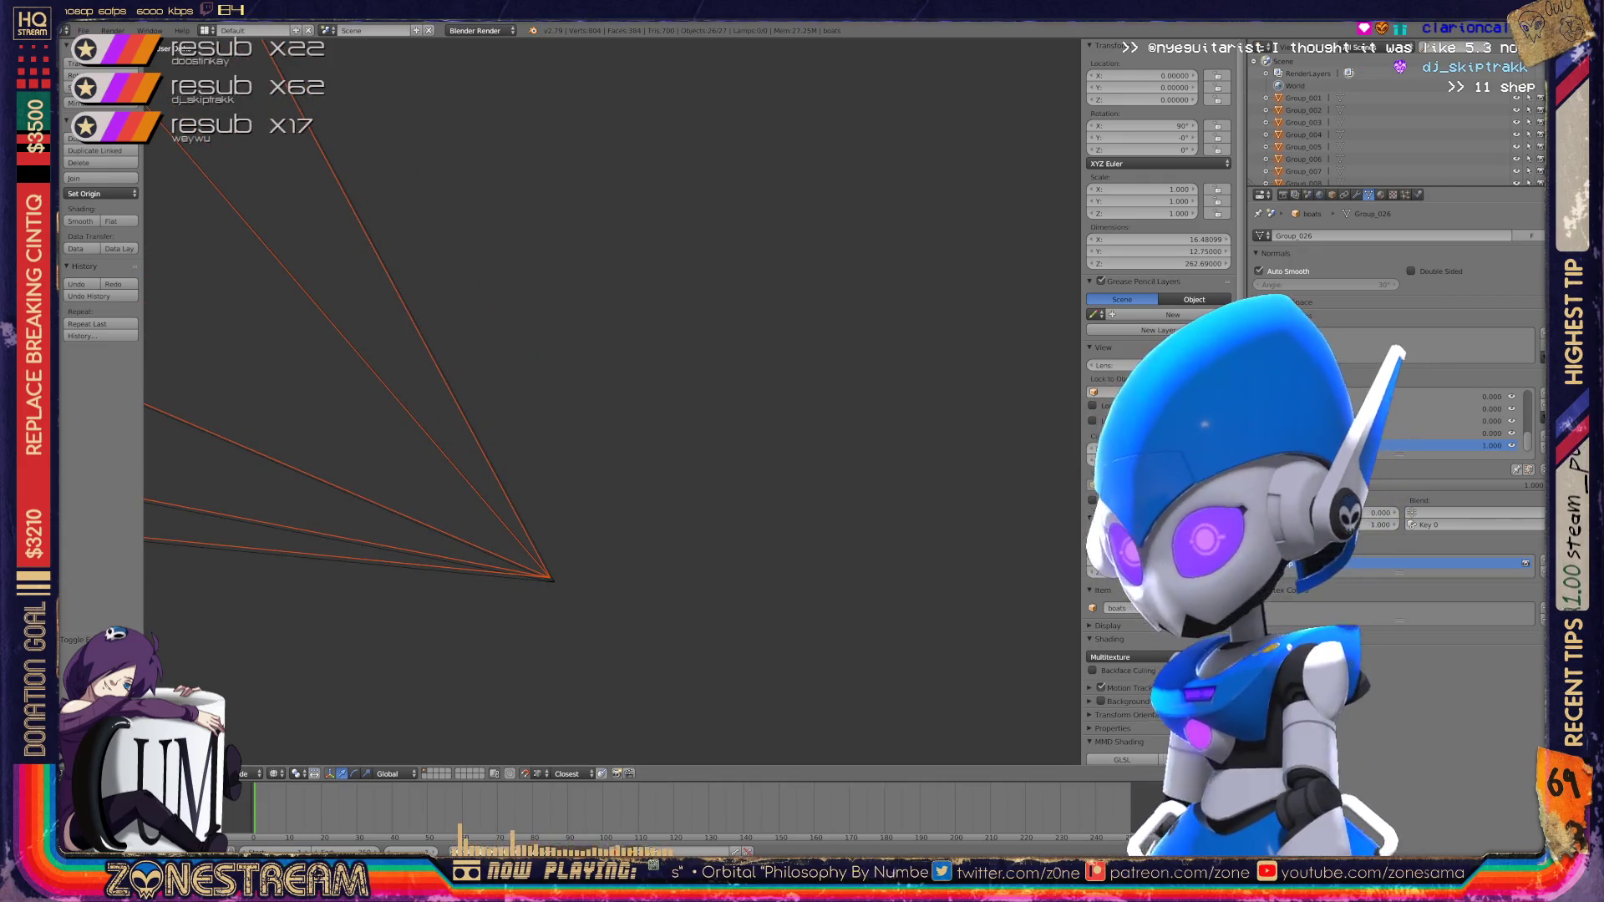
Step: Keep the shape key value at 1.000, select only boats, and enter Edit Mode
key("BackSpace")
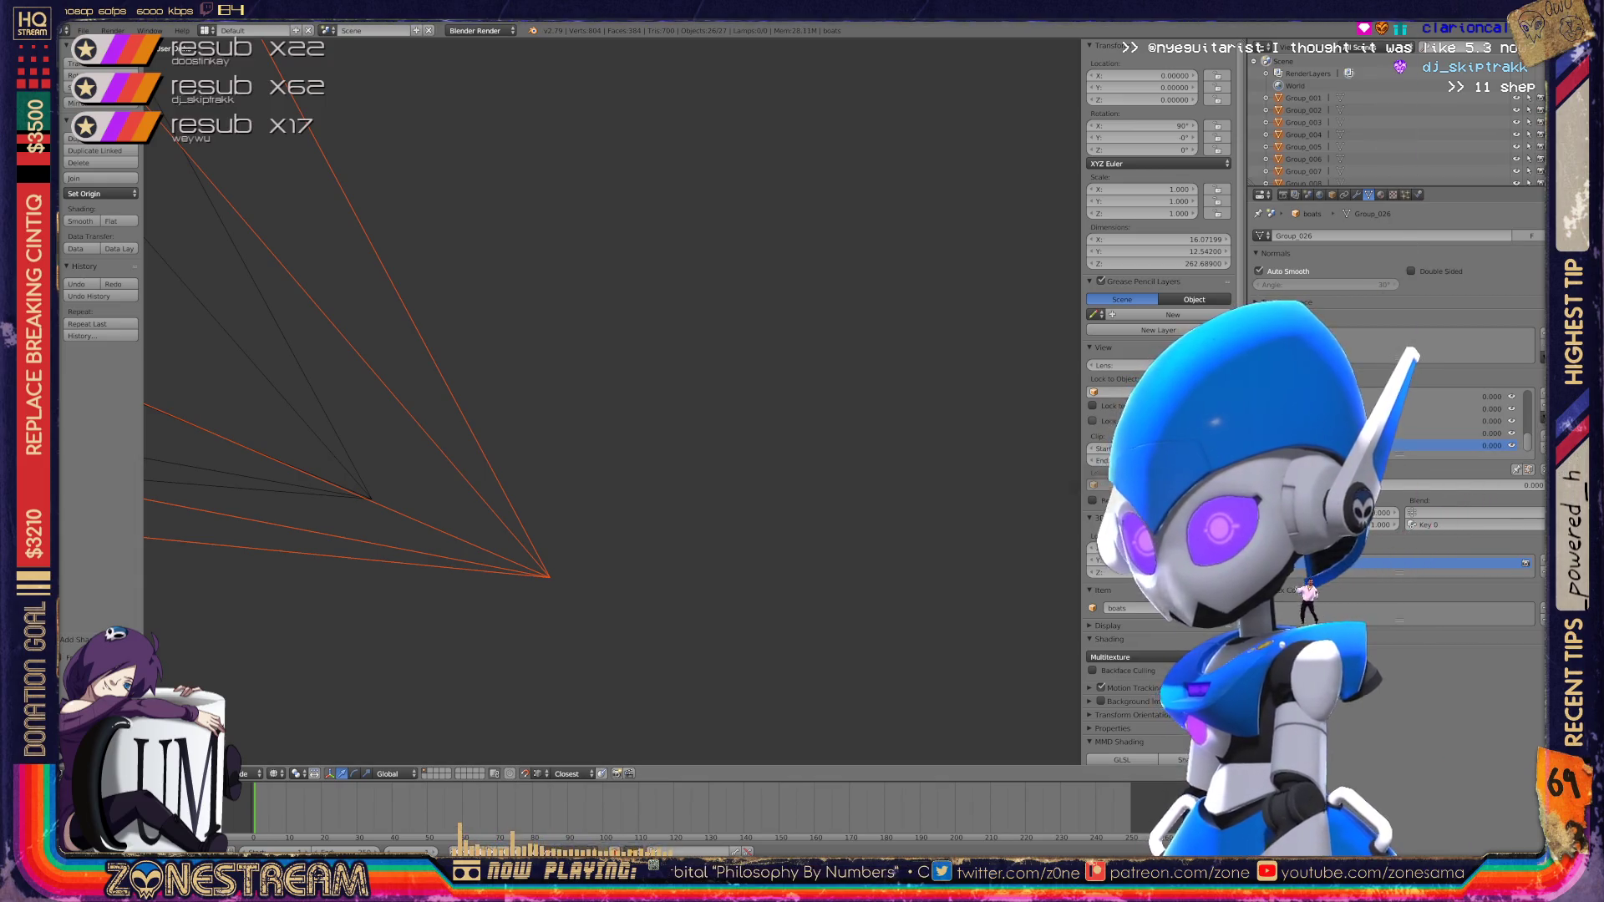
key("ctrl+z")
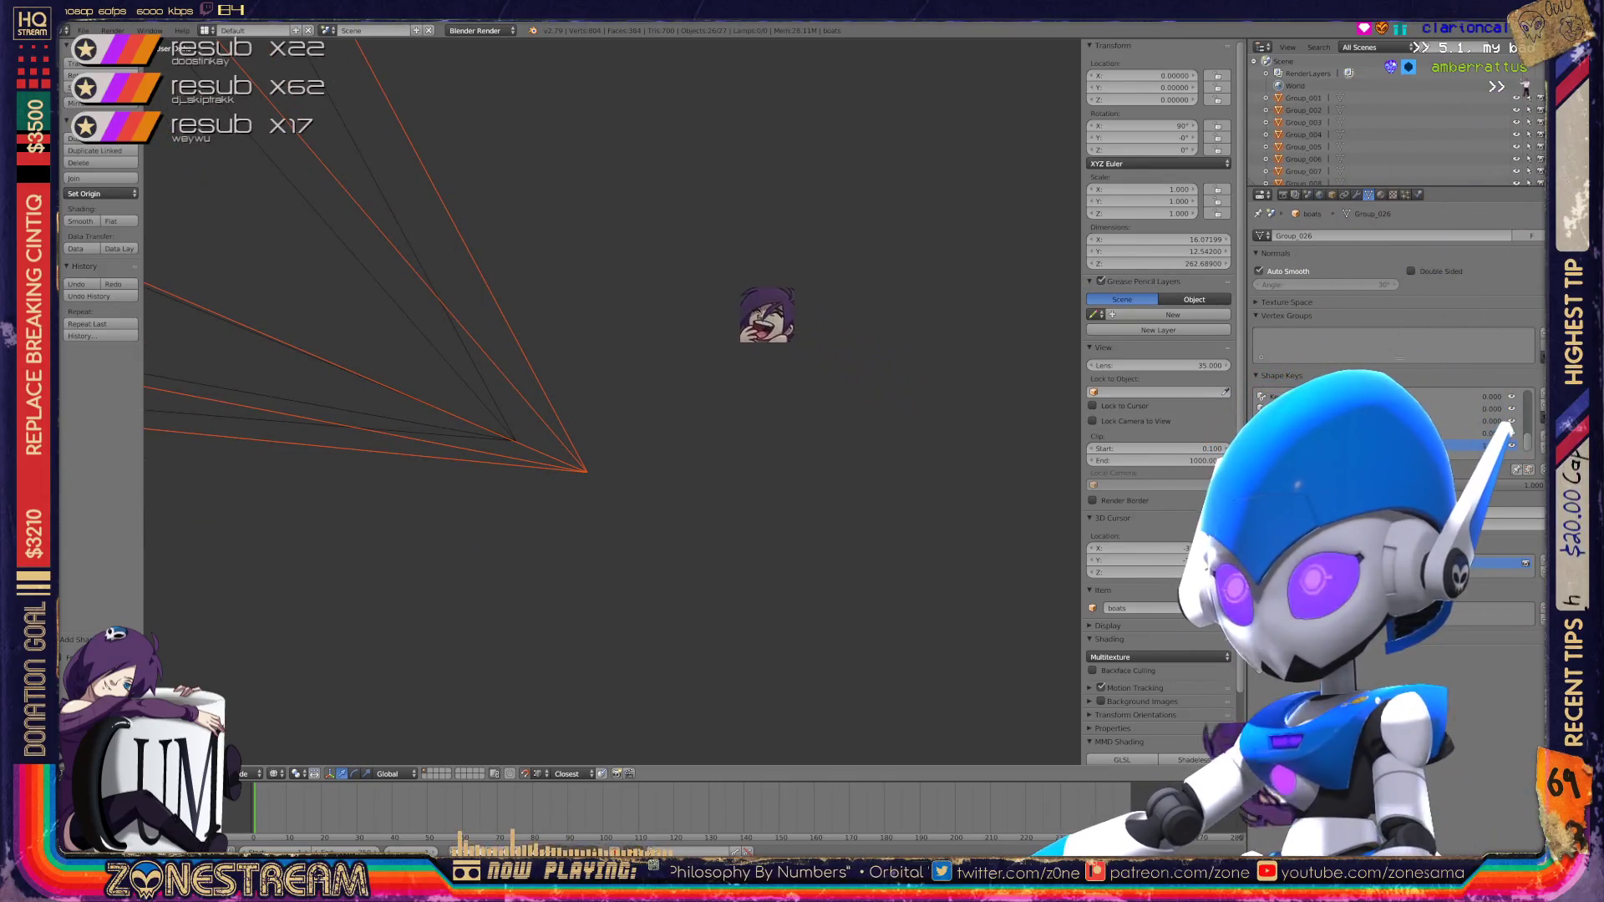
key("ctrl+z")
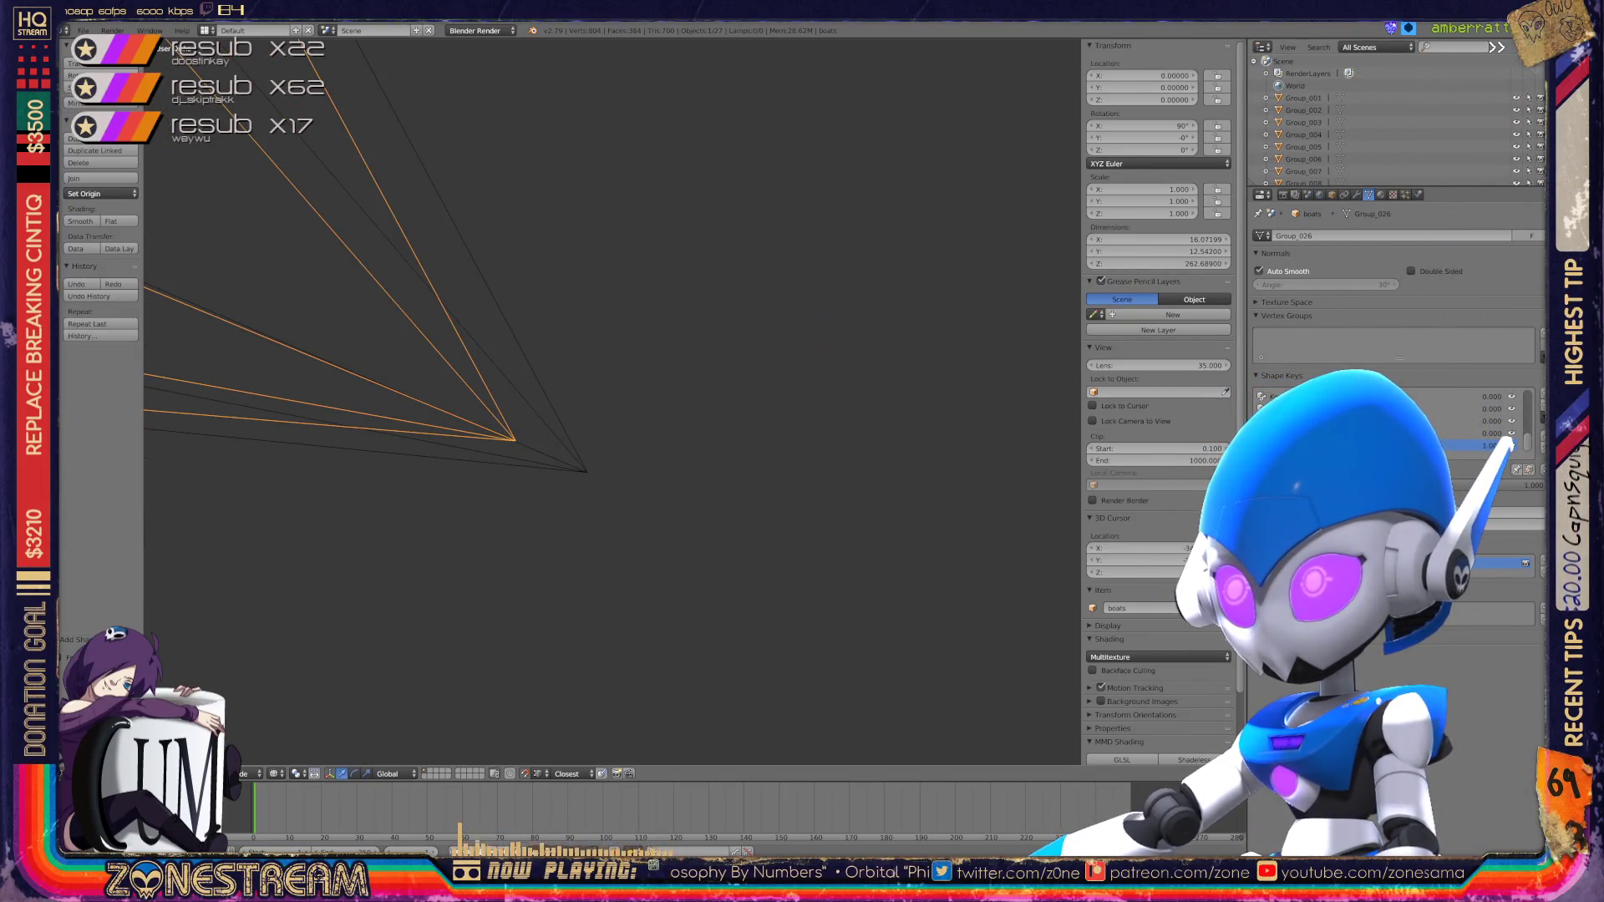
scroll(1396, 117, "down", 5)
key("Tab")
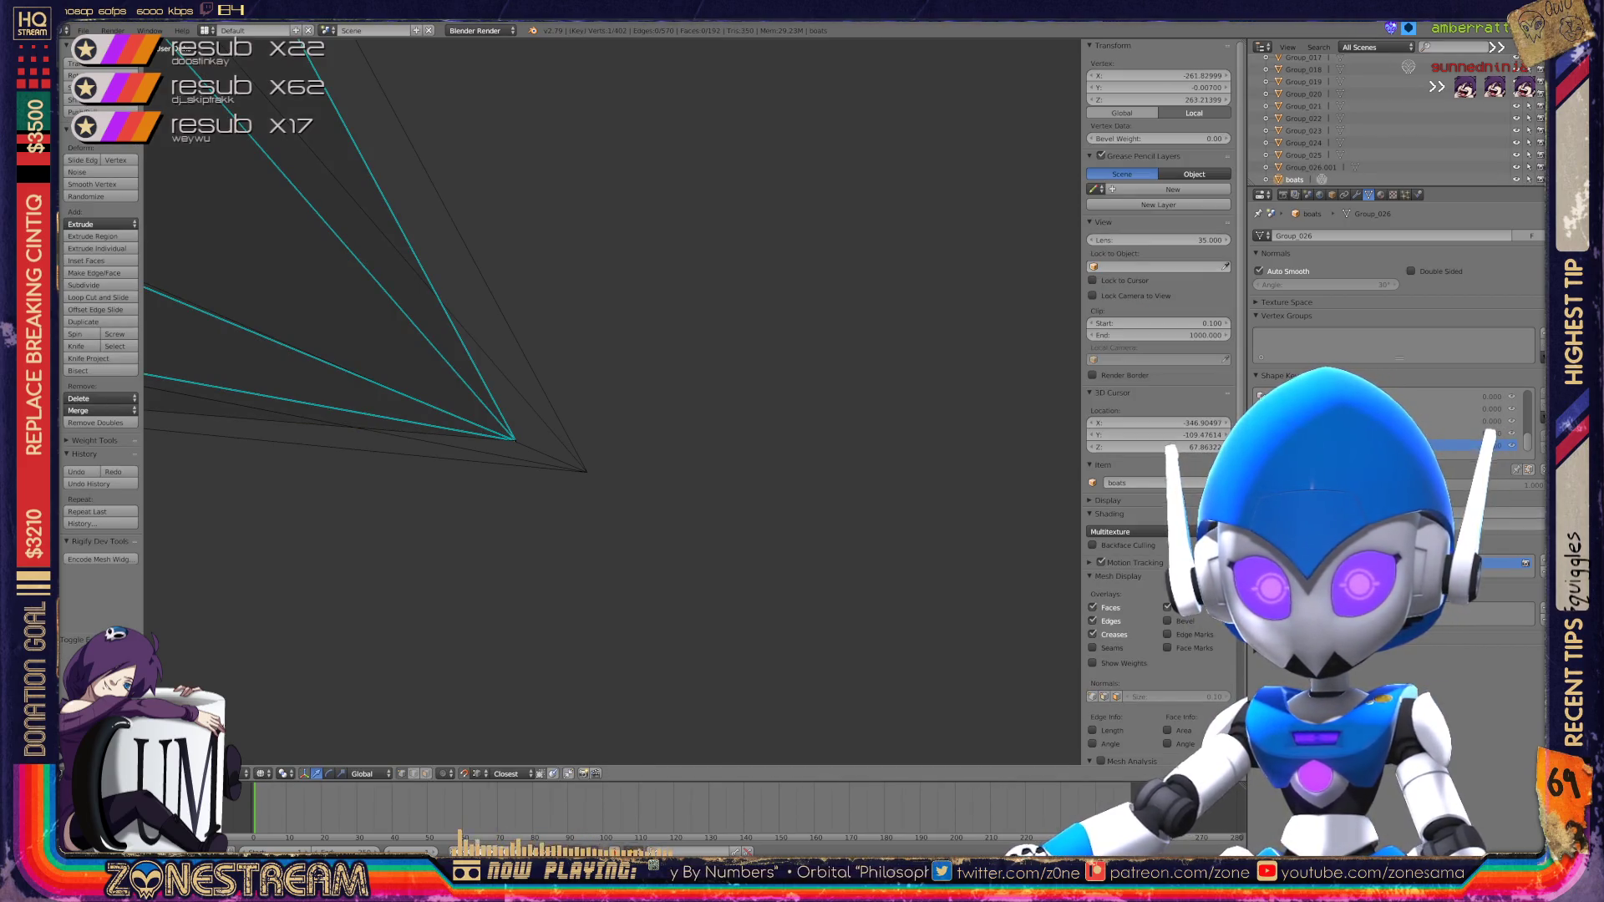
Step: Move the stray tip vertices onto their neighbouring vertex at the mesh tip
mouse_move(610, 401)
middle_mouse_down()
mouse_move(569, 418)
mouse_move(685, 359)
mouse_move(661, 368)
middle_mouse_up()
right_click(650, 358)
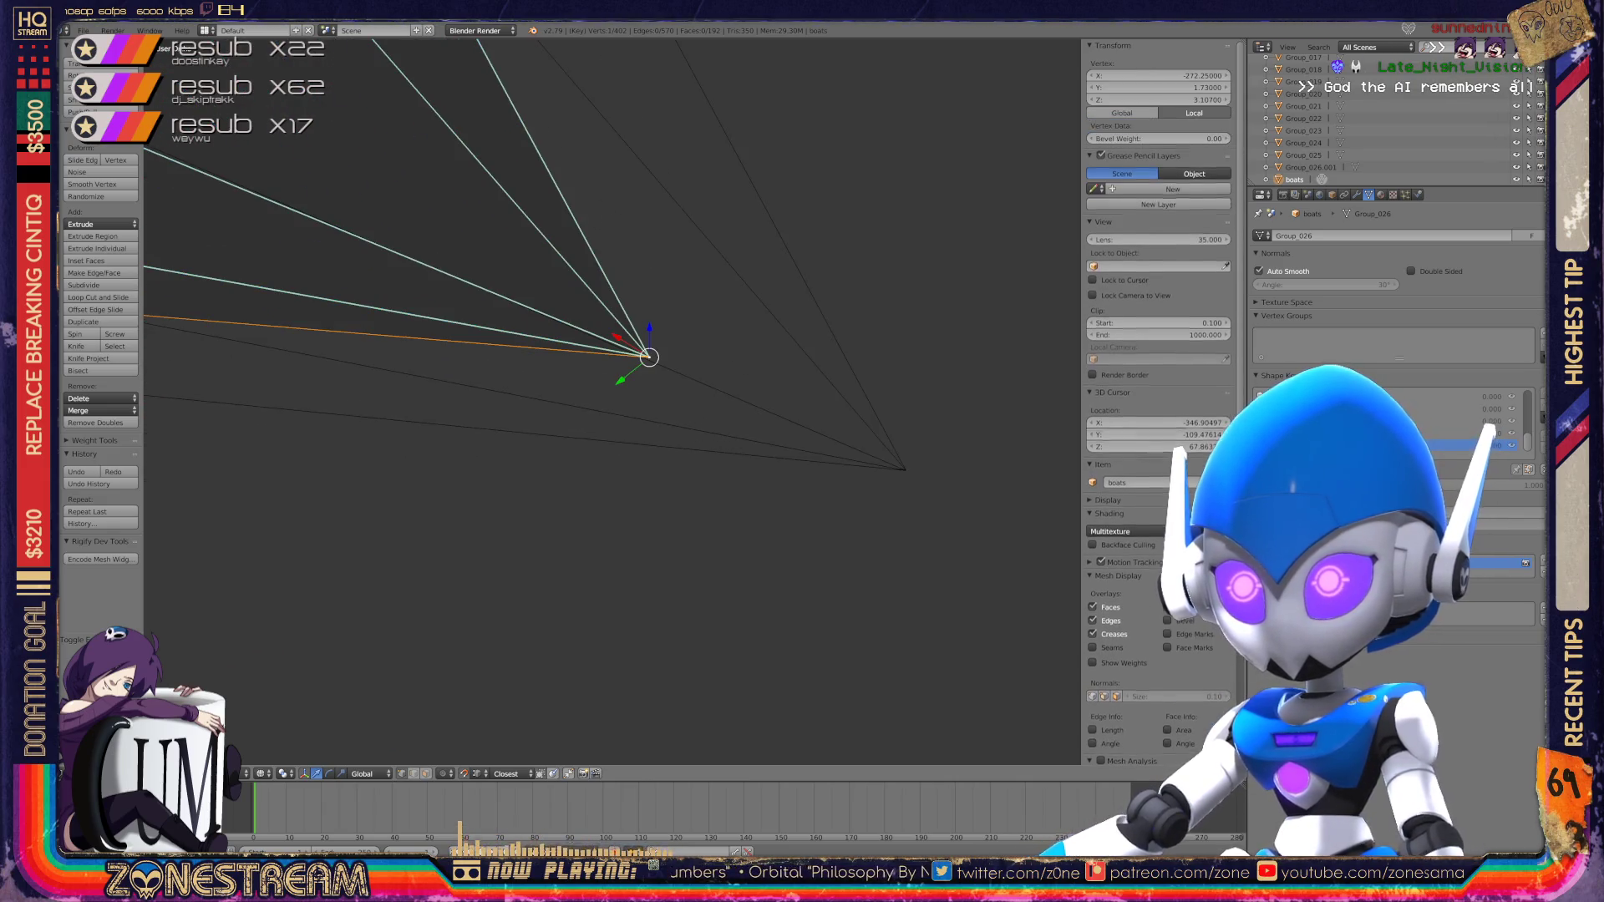
key("g")
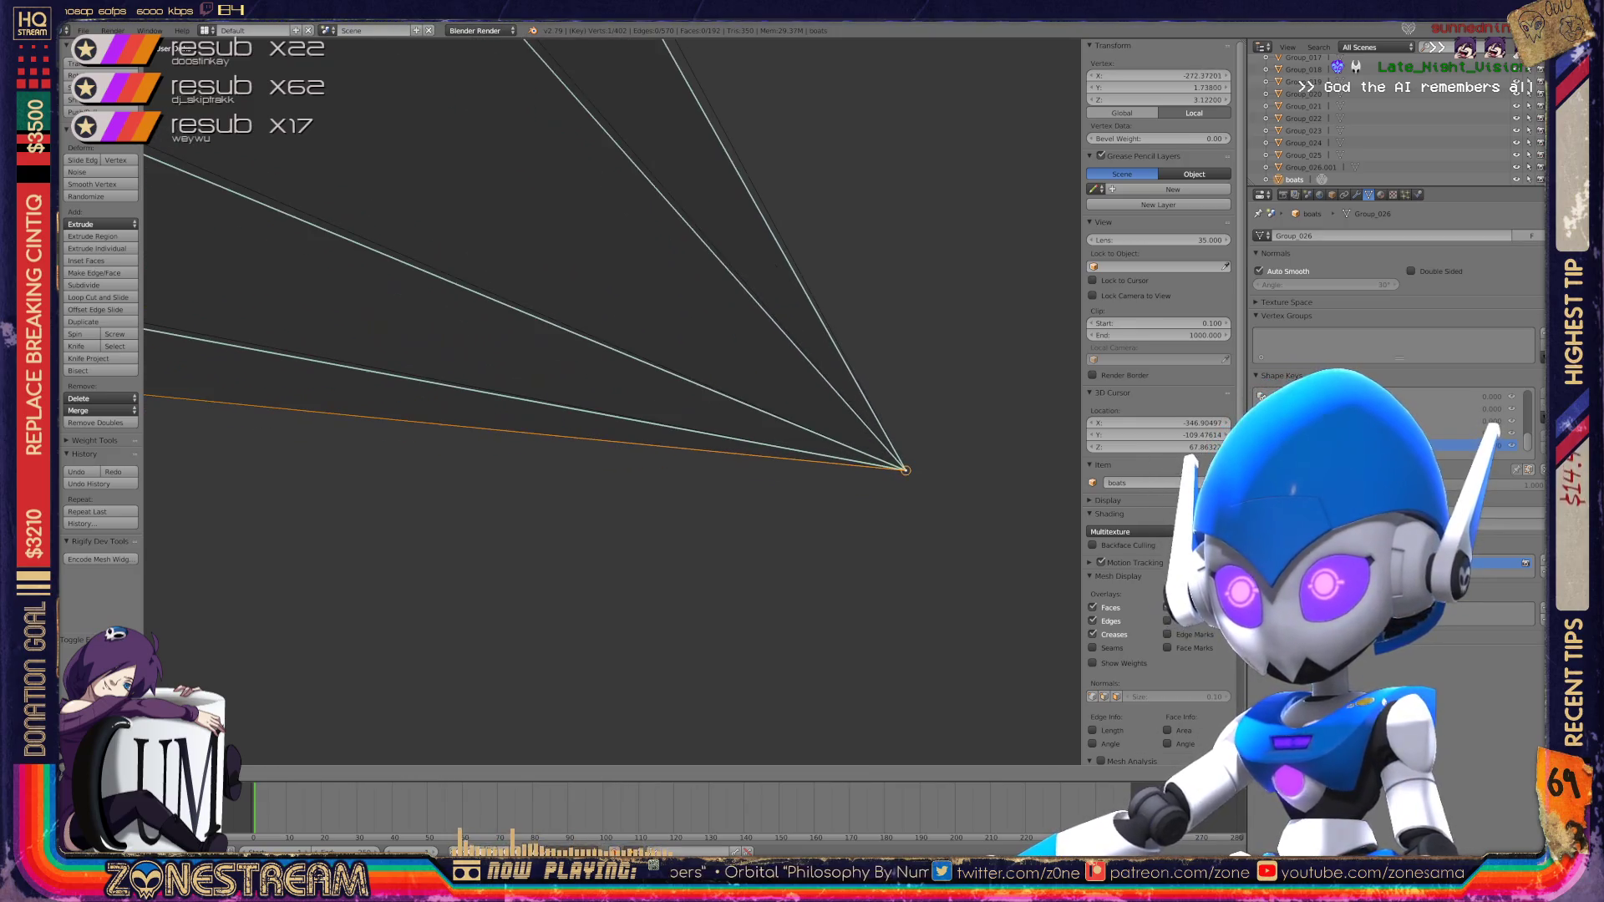
left_click(906, 471)
mouse_move(906, 470)
middle_mouse_down()
mouse_move(614, 401)
mouse_move(1056, 448)
mouse_move(997, 459)
middle_mouse_up()
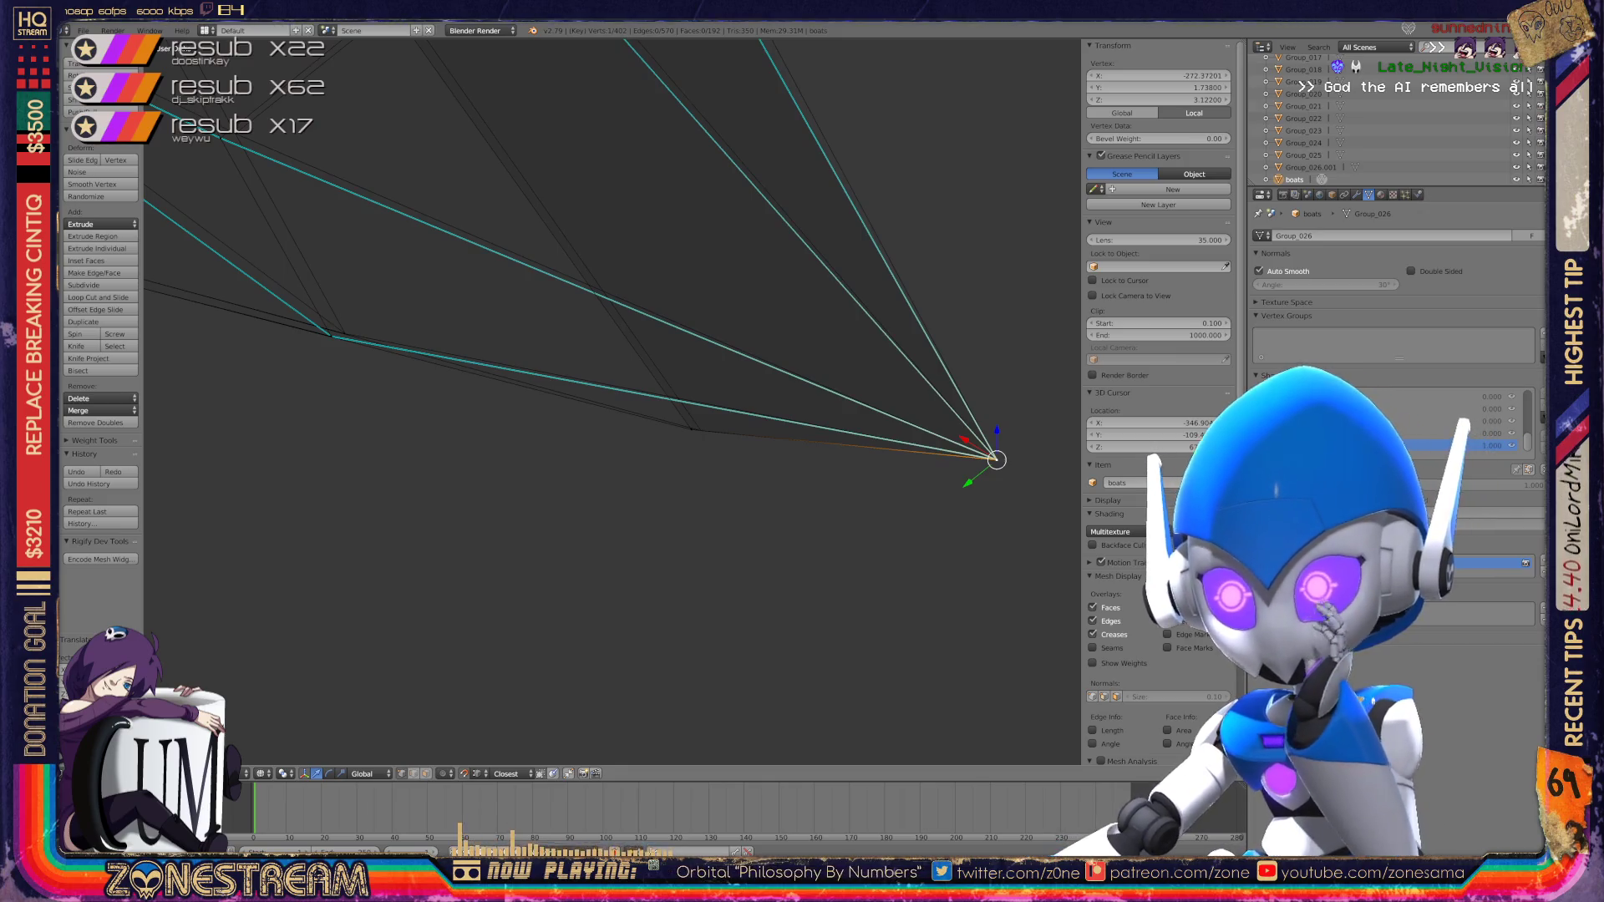
right_click(691, 430, "shift")
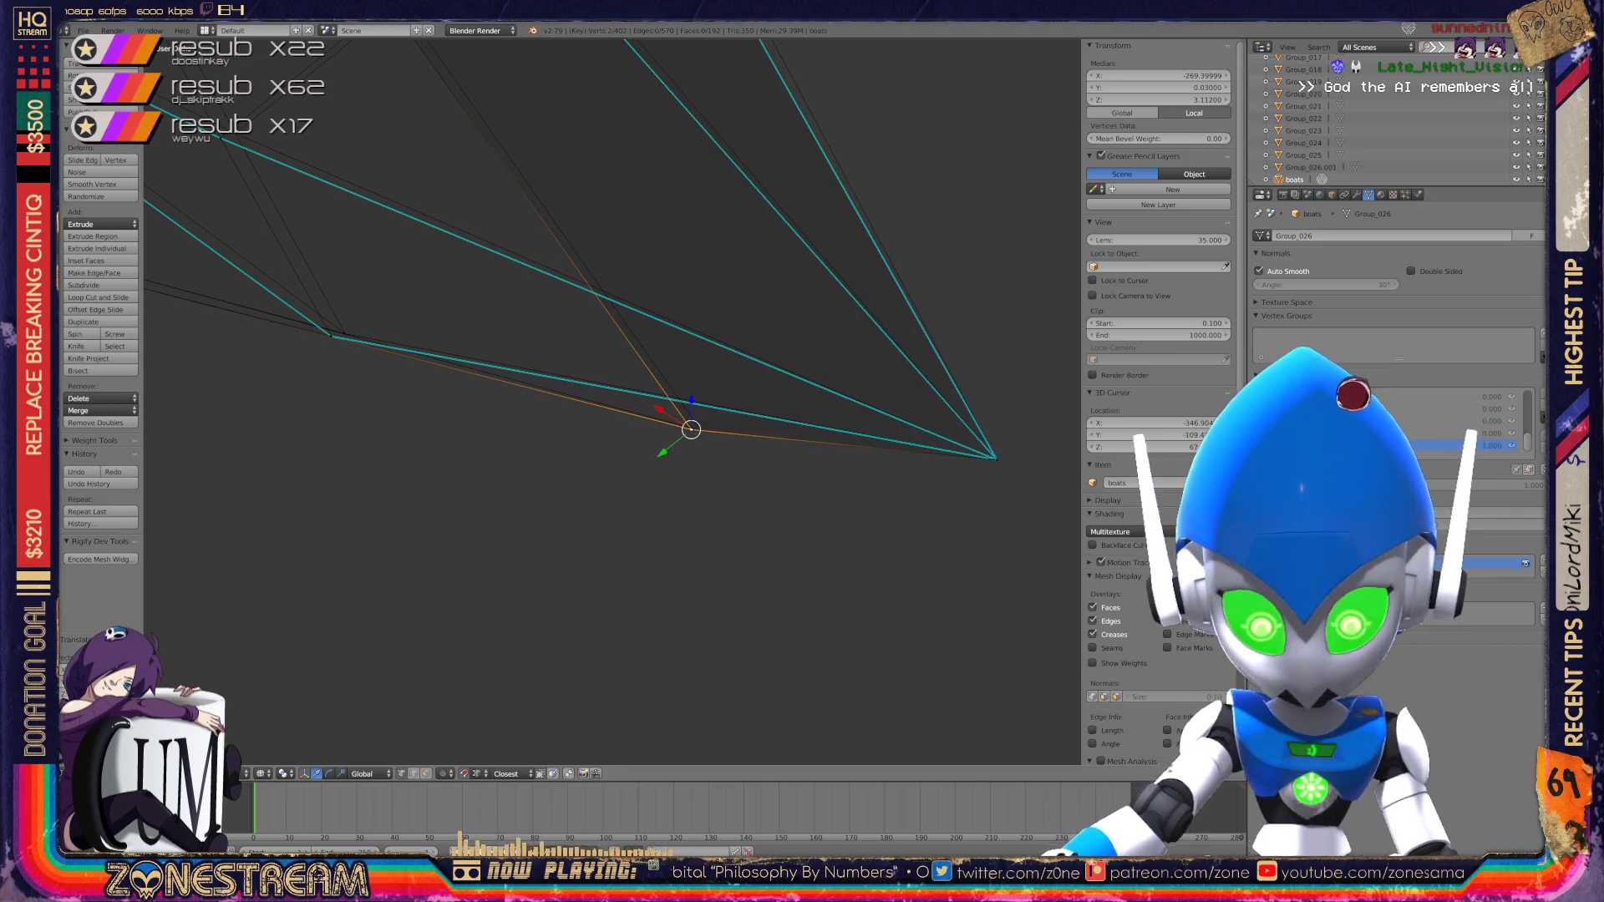
key("g")
key("Return")
middle_click_drag(691, 430, 910, 597, "shift")
key("g")
key("Return")
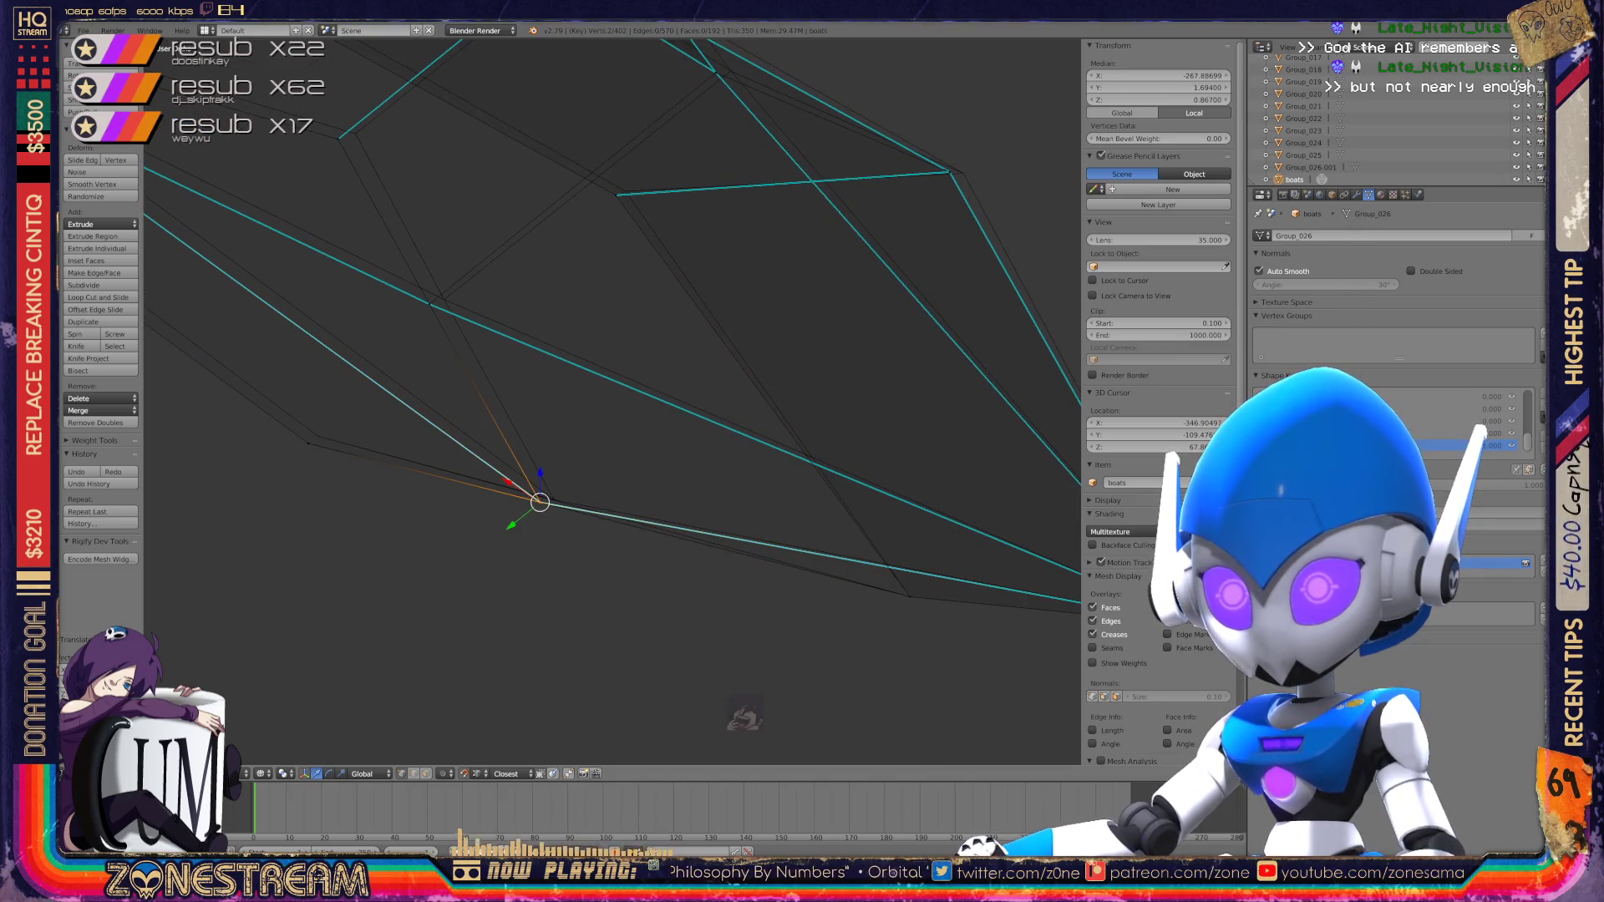
key("g")
key("Return")
Step: Shift a lower-edge vertex up-right to about X −265.2, Y 0.13, Z 1.43
right_click(308, 443)
key("g")
key("Return")
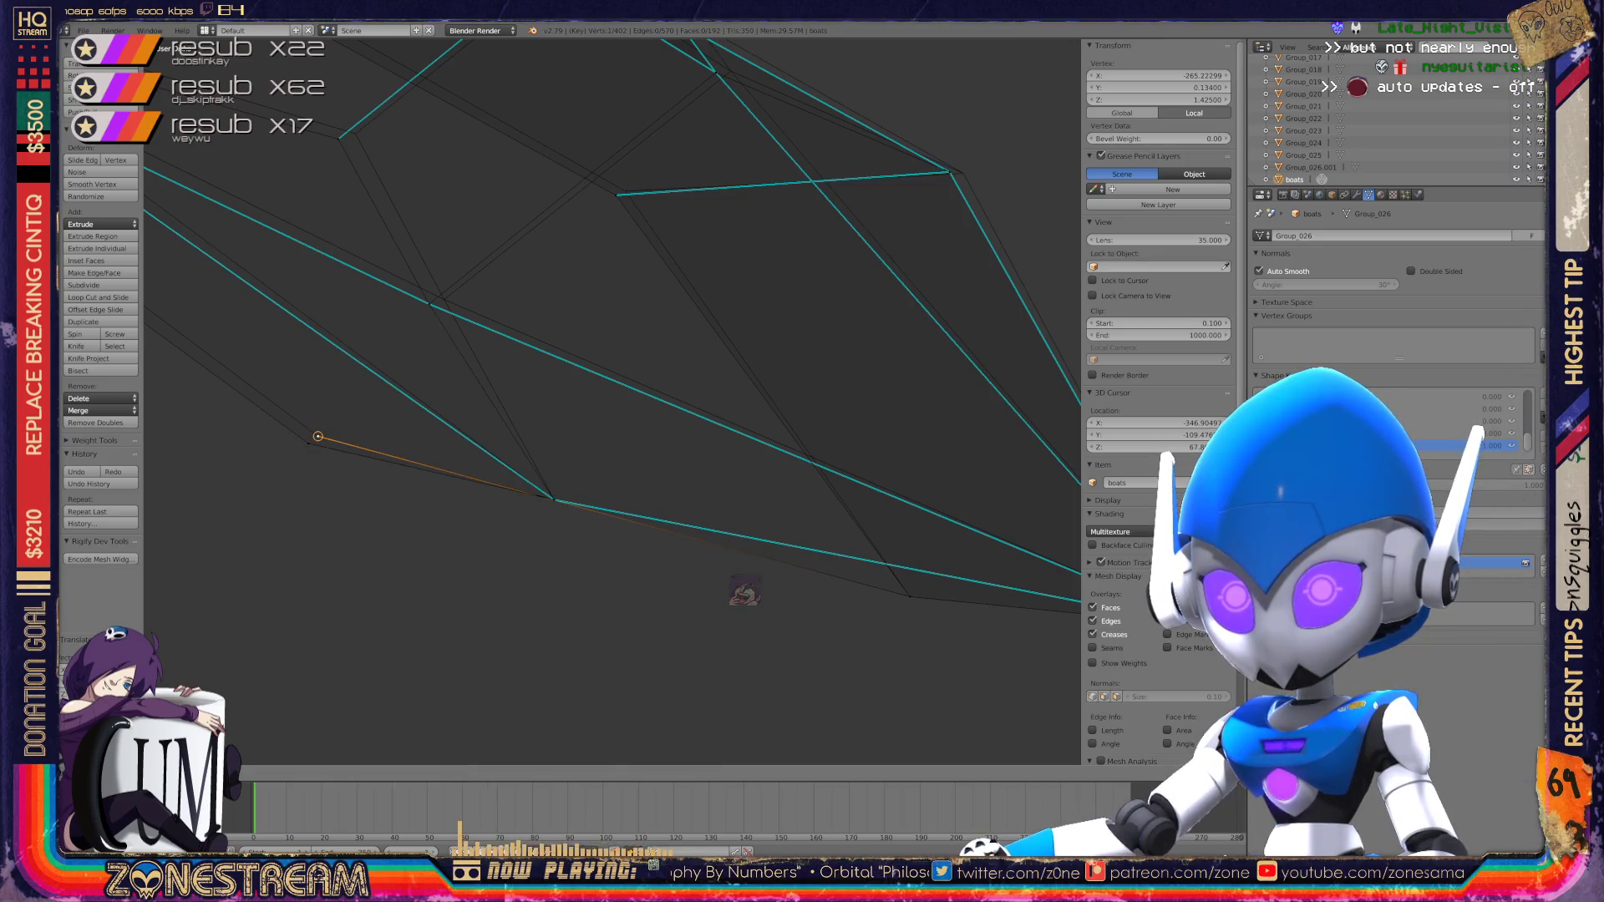
key("Escape")
key("g")
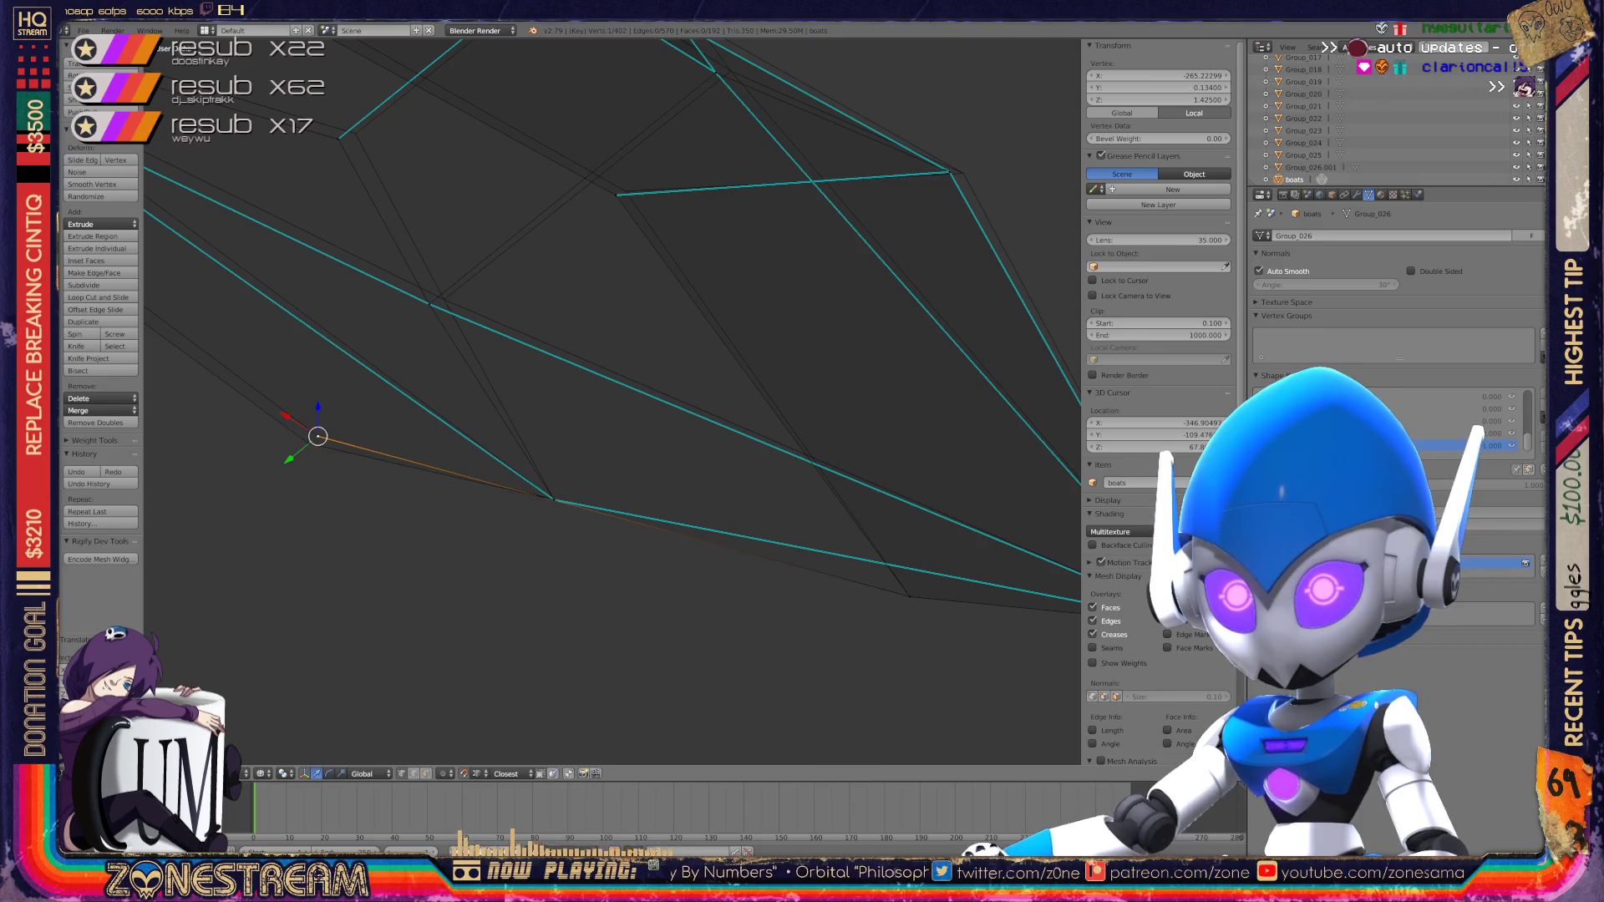
key("Return")
scroll(610, 401, "up", 5)
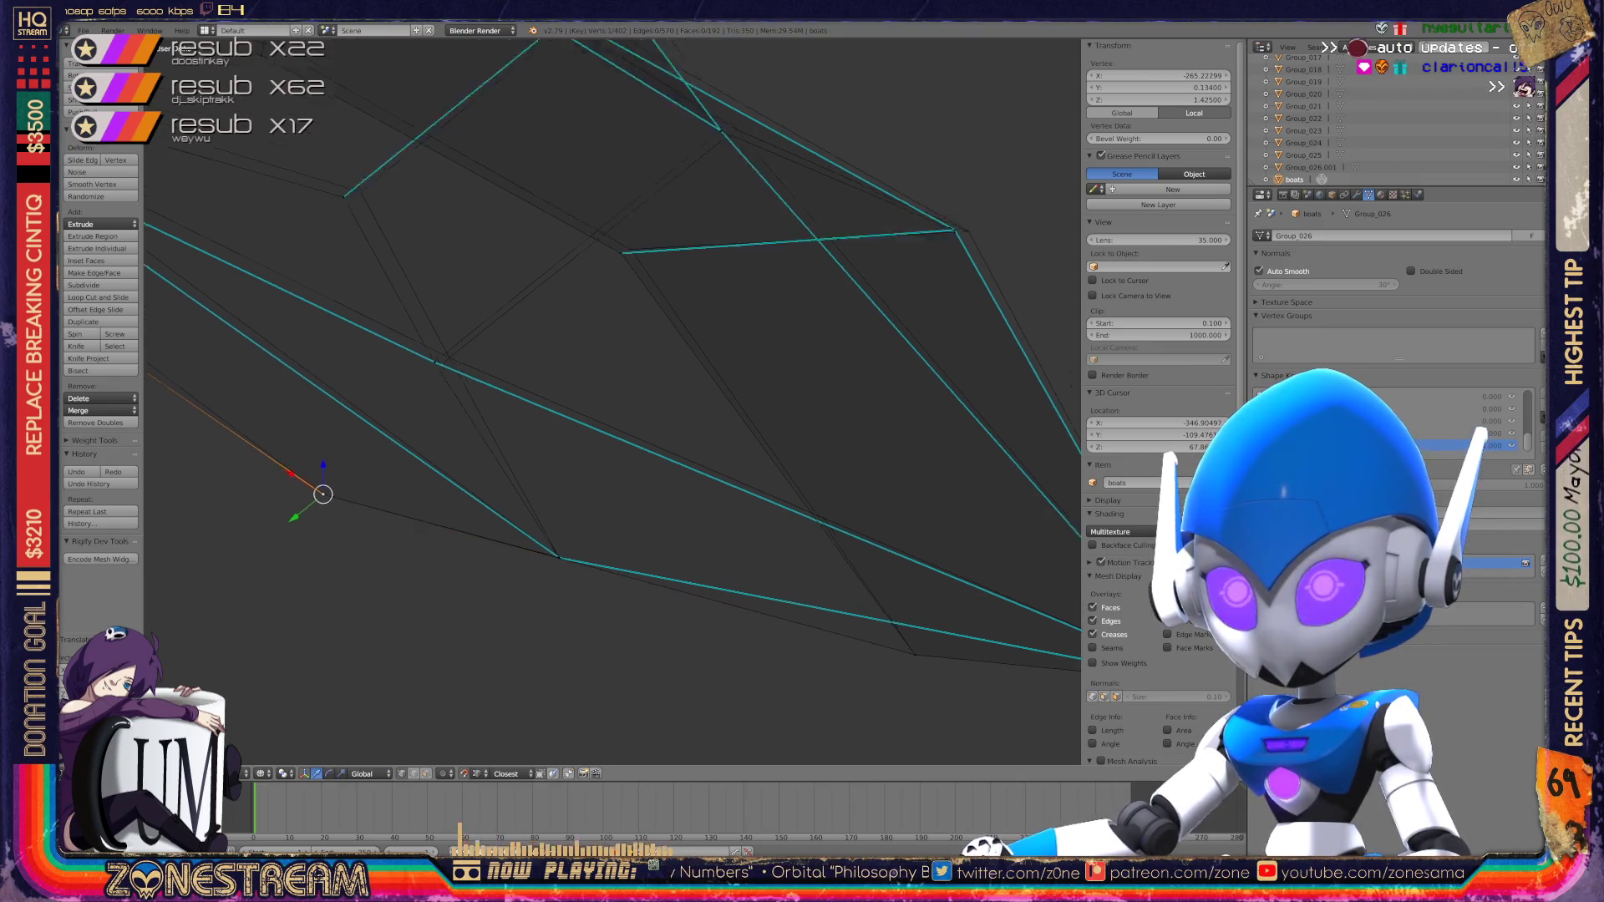
Step: Nudge the hull-corner vertex slightly into place
right_click(413, 394)
mouse_move(413, 393)
middle_mouse_down("shift")
mouse_move(423, 372)
mouse_move(476, 368)
middle_mouse_up("shift")
right_click(474, 373, "shift")
scroll(475, 374, "down", 8)
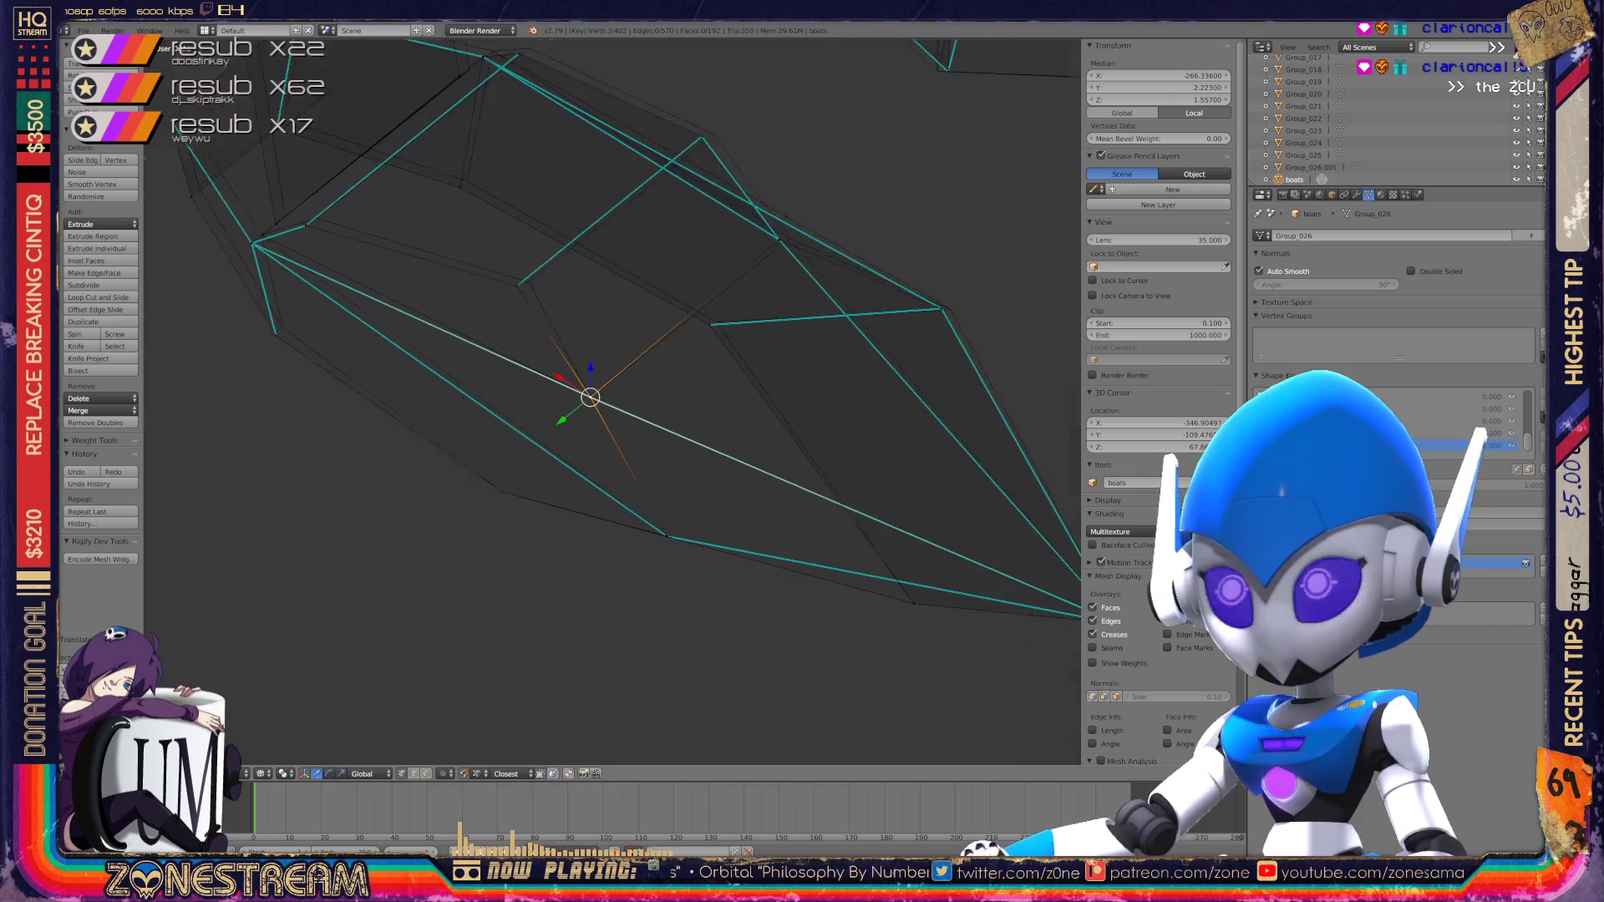
middle_click_drag(590, 397, 734, 476, "shift")
right_click(424, 418)
right_click_drag(424, 418, 426, 415)
scroll(338, 196, "up", 4)
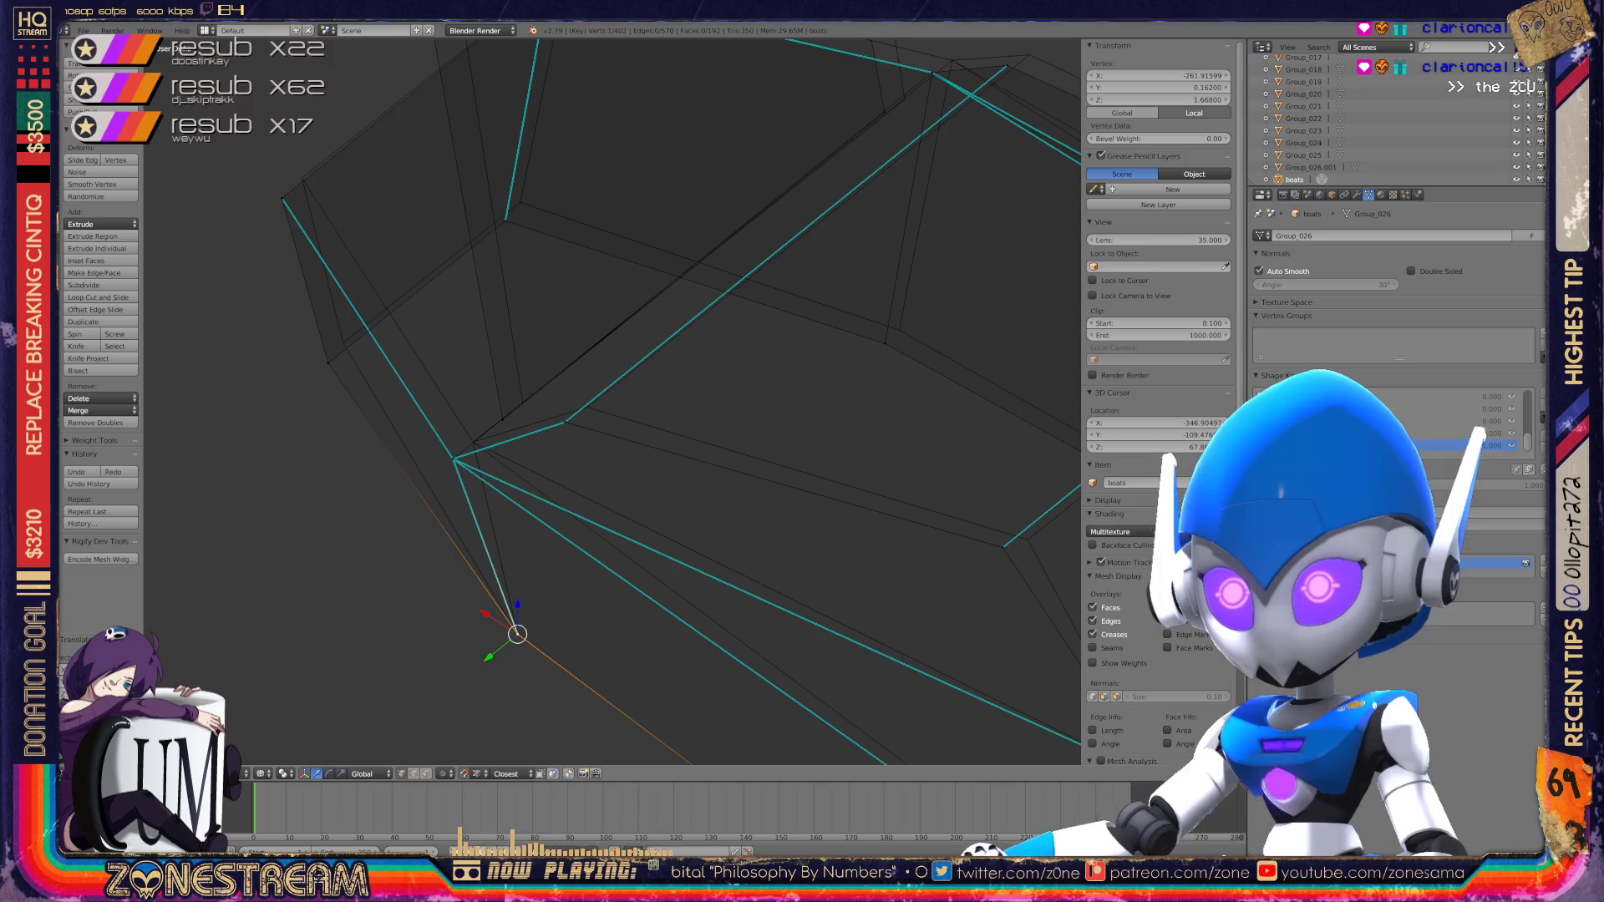
scroll(615, 402, "up", 2)
Step: Move the hub vertex and the bend vertex up and to the right
right_click(383, 484)
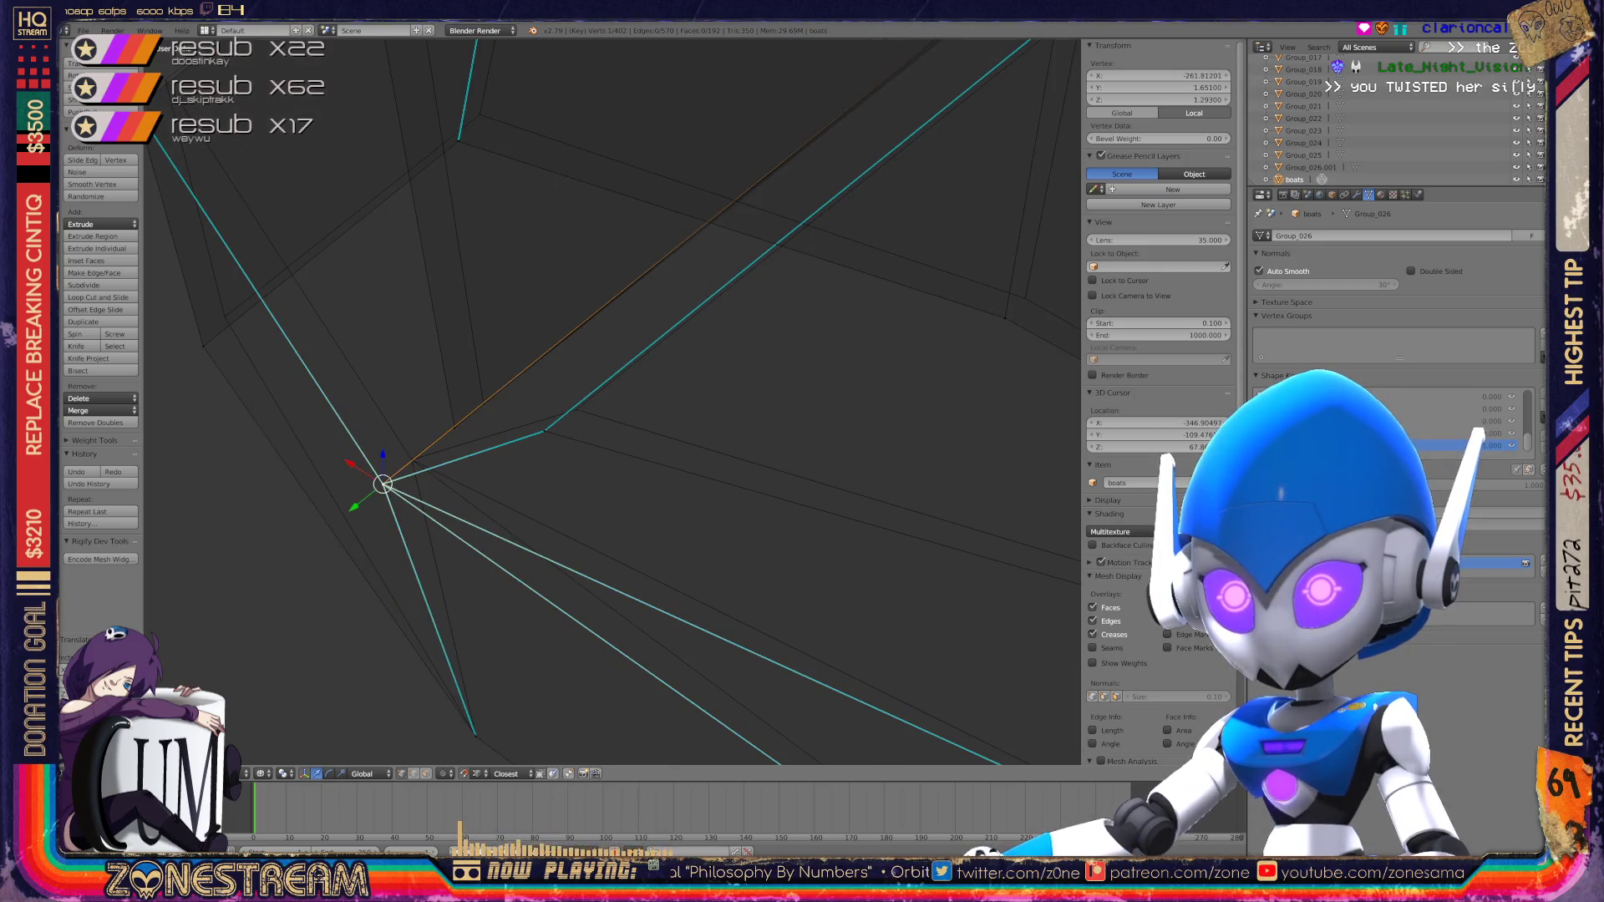
right_click_drag(383, 483, 412, 459)
right_click(545, 432)
right_click_drag(545, 432, 577, 409)
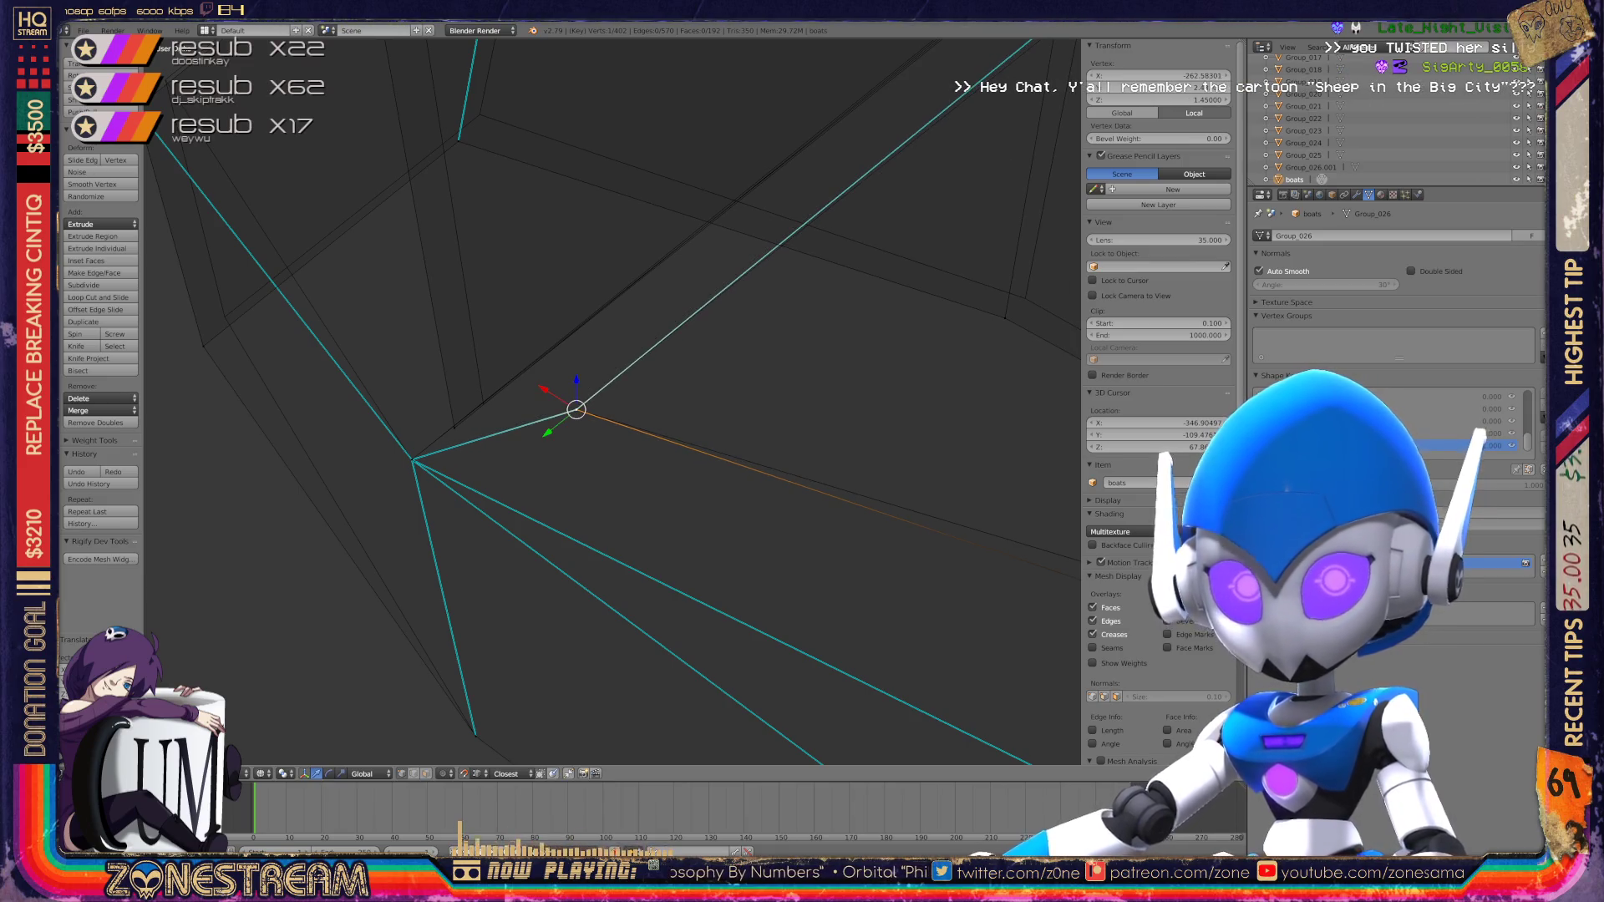
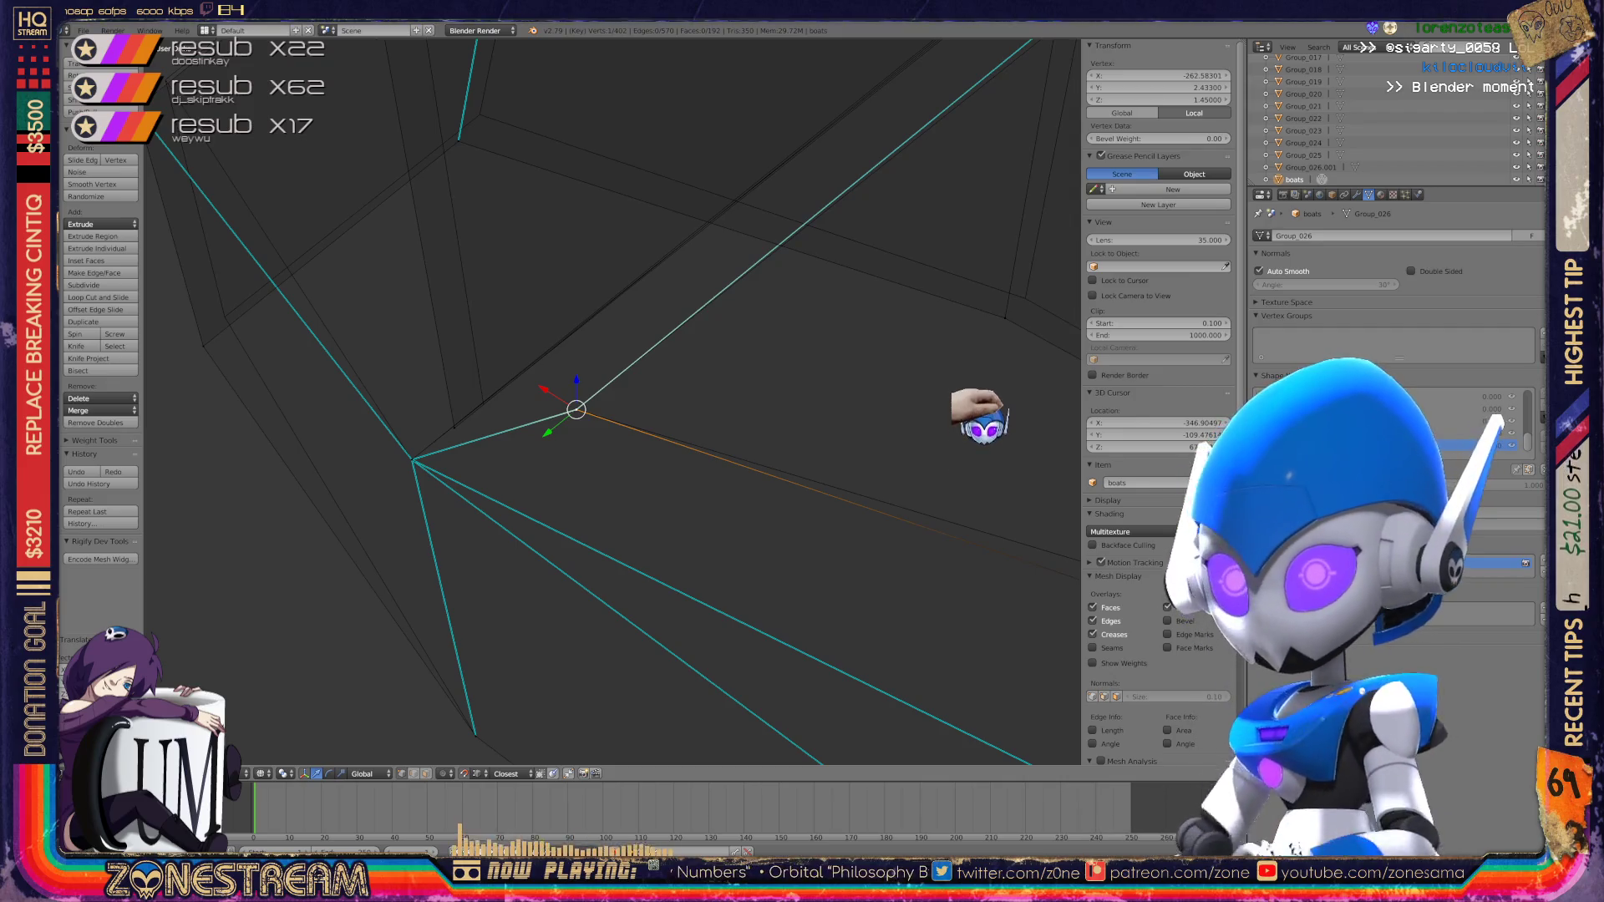
Step: Move a hull vertex up and to the right, checking it from a different angle
right_click(455, 427)
left_click_drag(455, 427, 483, 405)
mouse_move(484, 404)
middle_mouse_down()
mouse_move(610, 418)
mouse_move(415, 389)
middle_mouse_up()
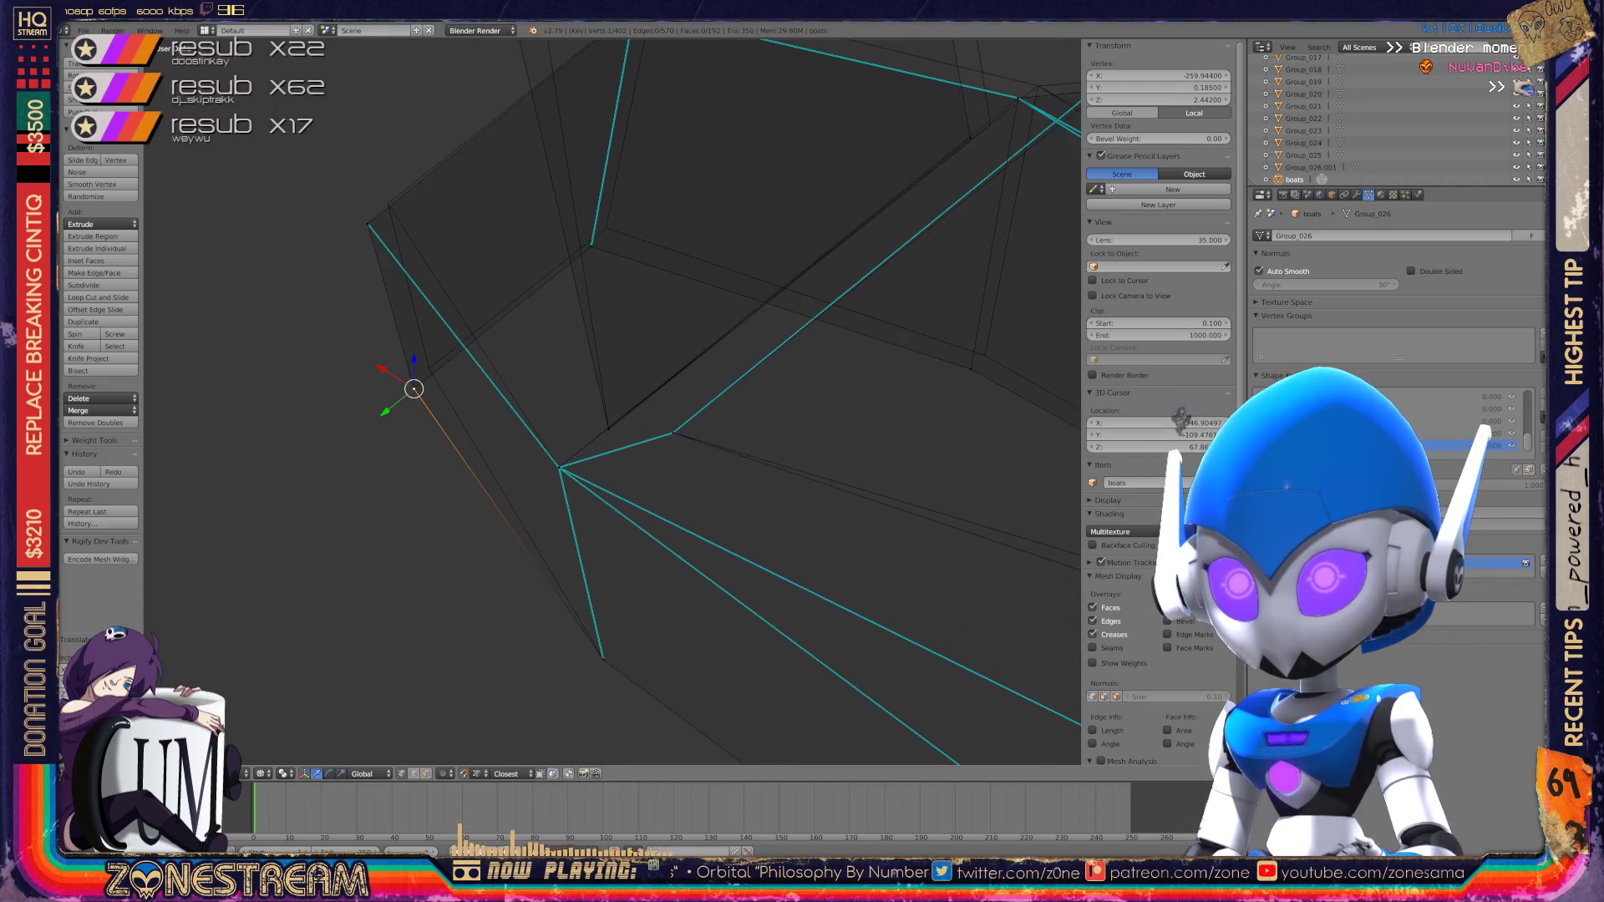
mouse_move(414, 389)
left_mouse_down()
mouse_move(429, 369)
mouse_move(365, 222)
mouse_move(388, 204)
left_mouse_up()
mouse_move(388, 204)
middle_mouse_down()
mouse_move(343, 259)
mouse_move(435, 243)
middle_mouse_up()
left_click_drag(522, 247, 542, 229)
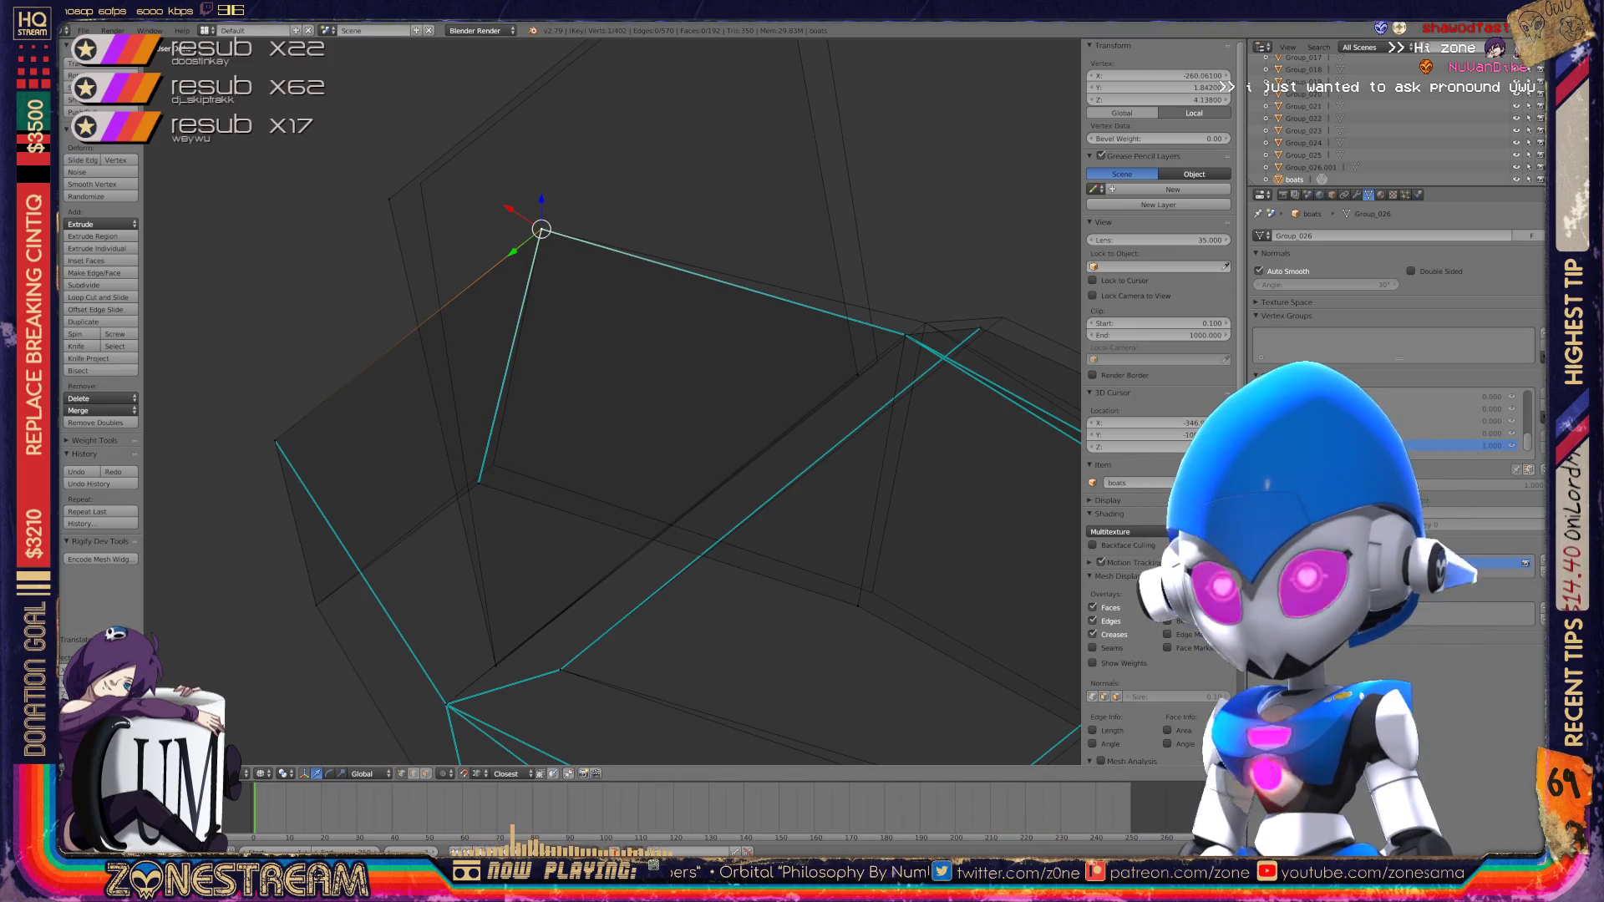
Step: Nudge three more hull vertices up-right, including the one at the cyan edge's end
right_click(388, 199)
left_click_drag(389, 199, 420, 183)
right_click(479, 483)
left_click_drag(479, 483, 491, 463)
middle_click_drag(491, 463, 359, 746, "shift")
right_click(637, 172)
left_click_drag(637, 171, 666, 158)
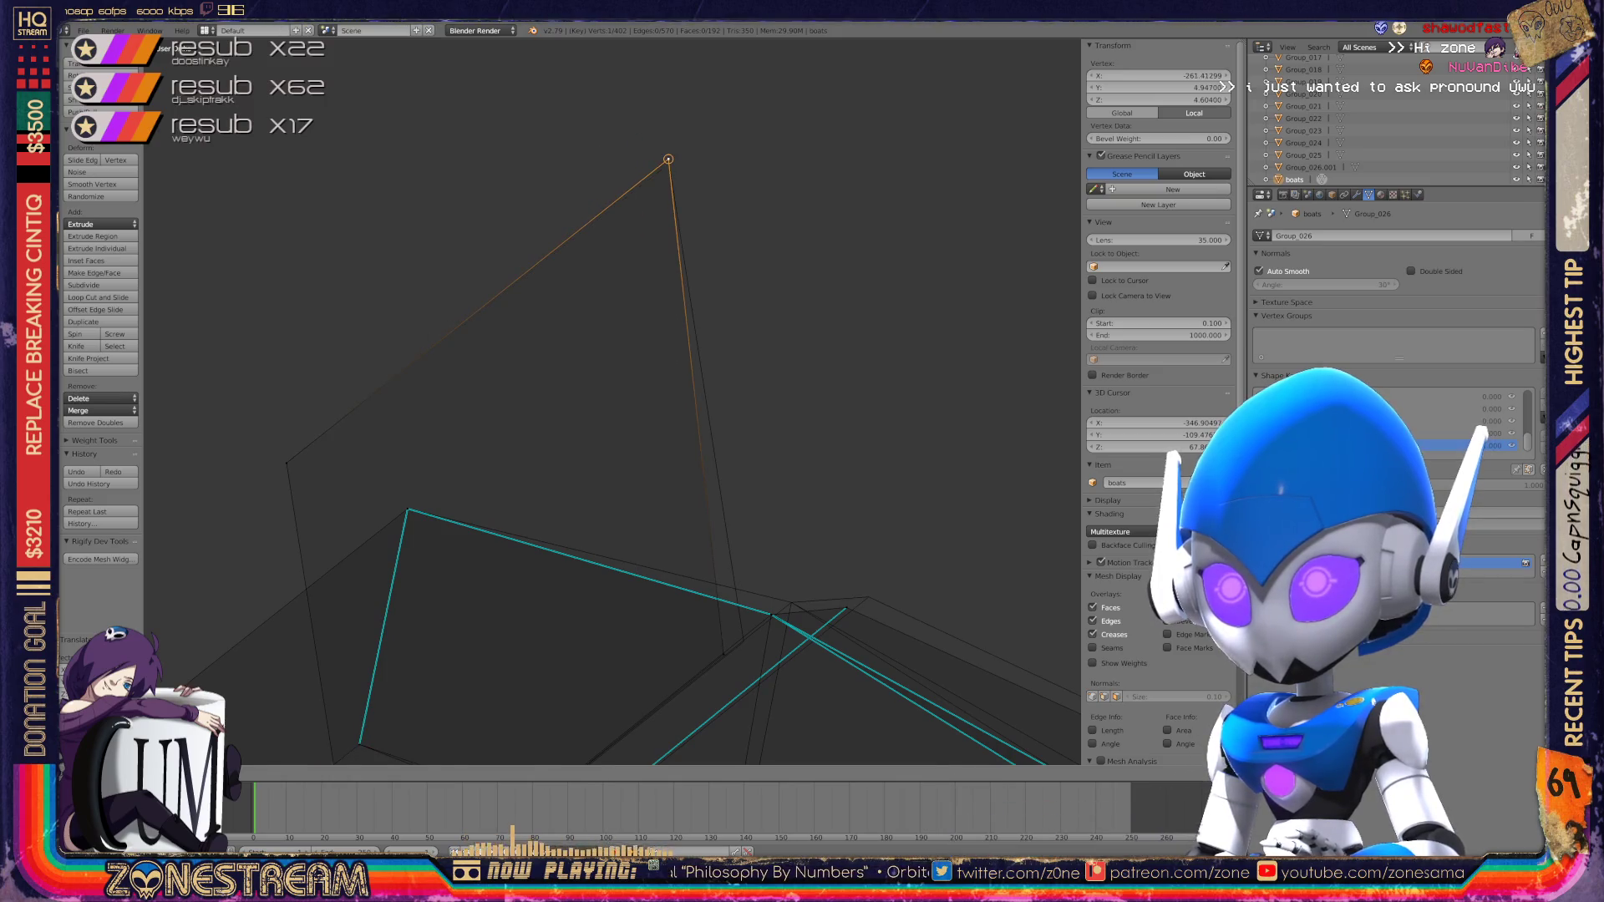
Step: Try sliding another vertex along one axis, undoing both unsatisfactory moves
middle_click_drag(660, 401, 685, 155, "shift")
scroll(612, 402, "up", 3)
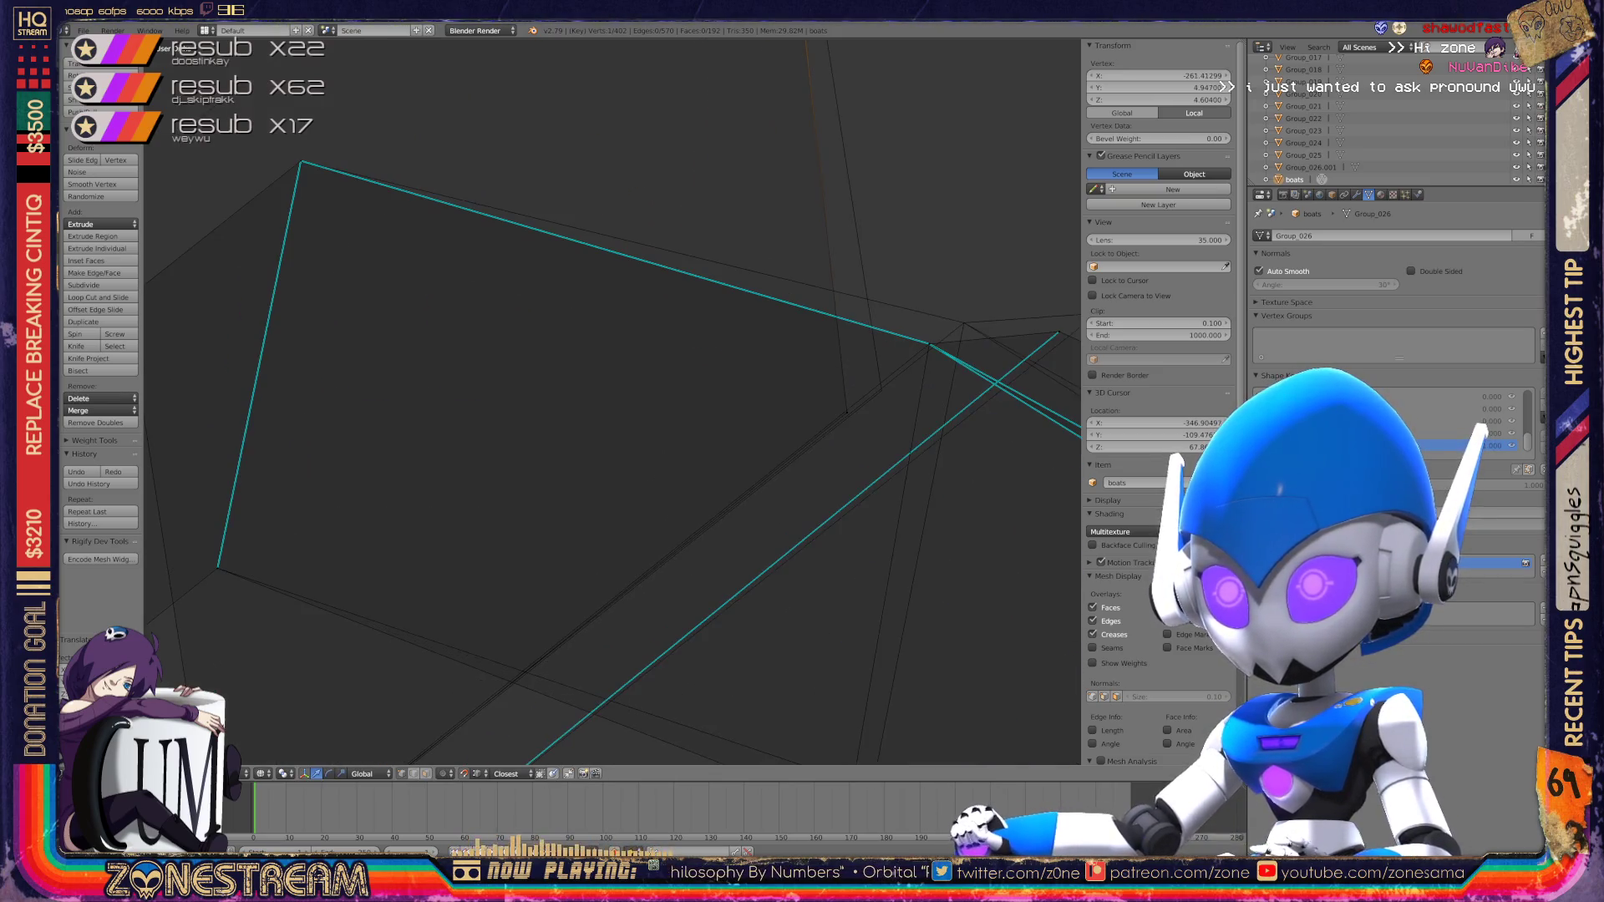
mouse_move(861, 397)
left_mouse_down()
mouse_move(849, 412)
mouse_move(770, 389)
mouse_move(877, 383)
mouse_move(659, 443)
mouse_move(745, 375)
left_mouse_up()
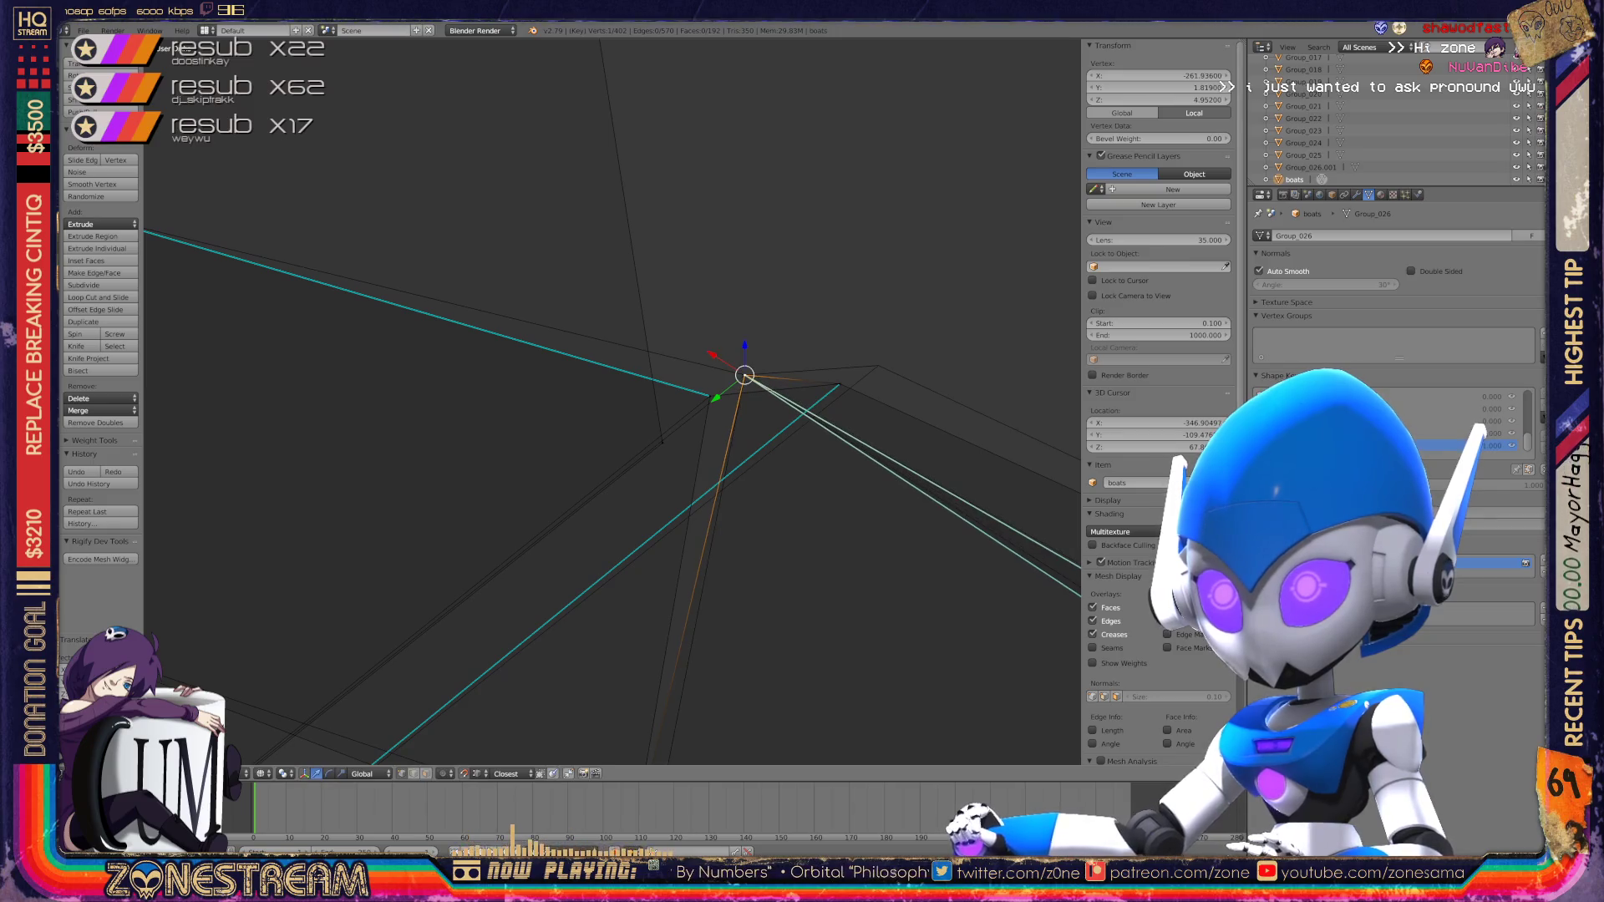
key("ctrl+z")
left_click_drag(709, 397, 745, 372)
middle_click_drag(745, 372, 569, 387)
mouse_move(569, 387)
left_mouse_down()
mouse_move(665, 395)
mouse_move(702, 377)
left_mouse_up()
key("ctrl+z")
Step: Move a pair of selected outline vertices with G to a neater position
key("shift+g")
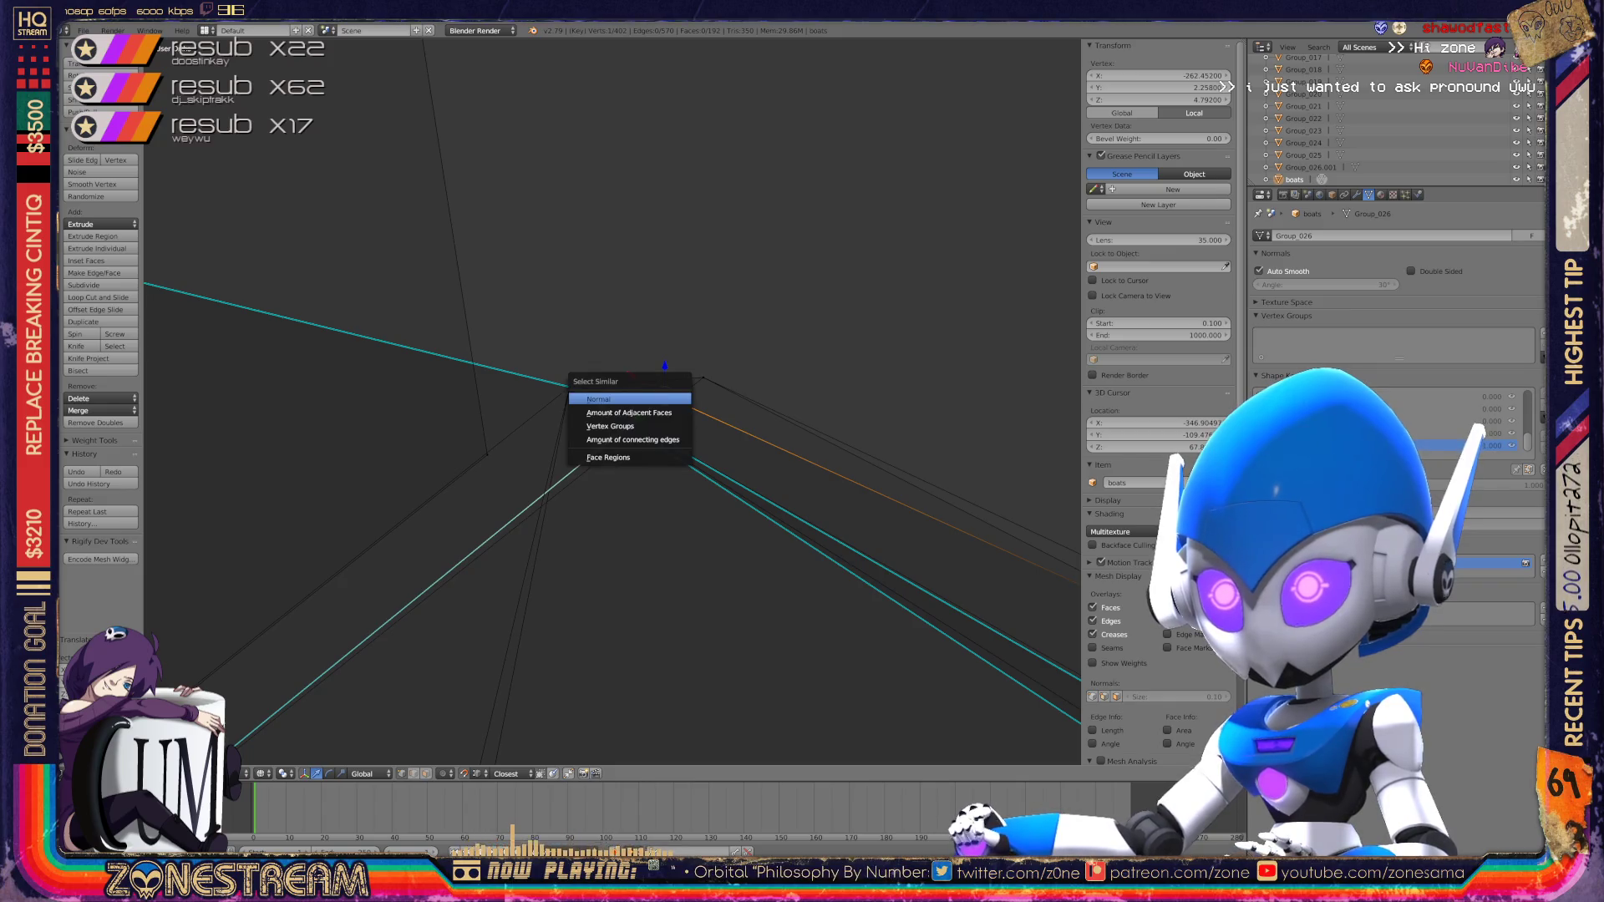
key("Escape")
scroll(665, 386, "up", 2)
scroll(665, 386, "up", 2)
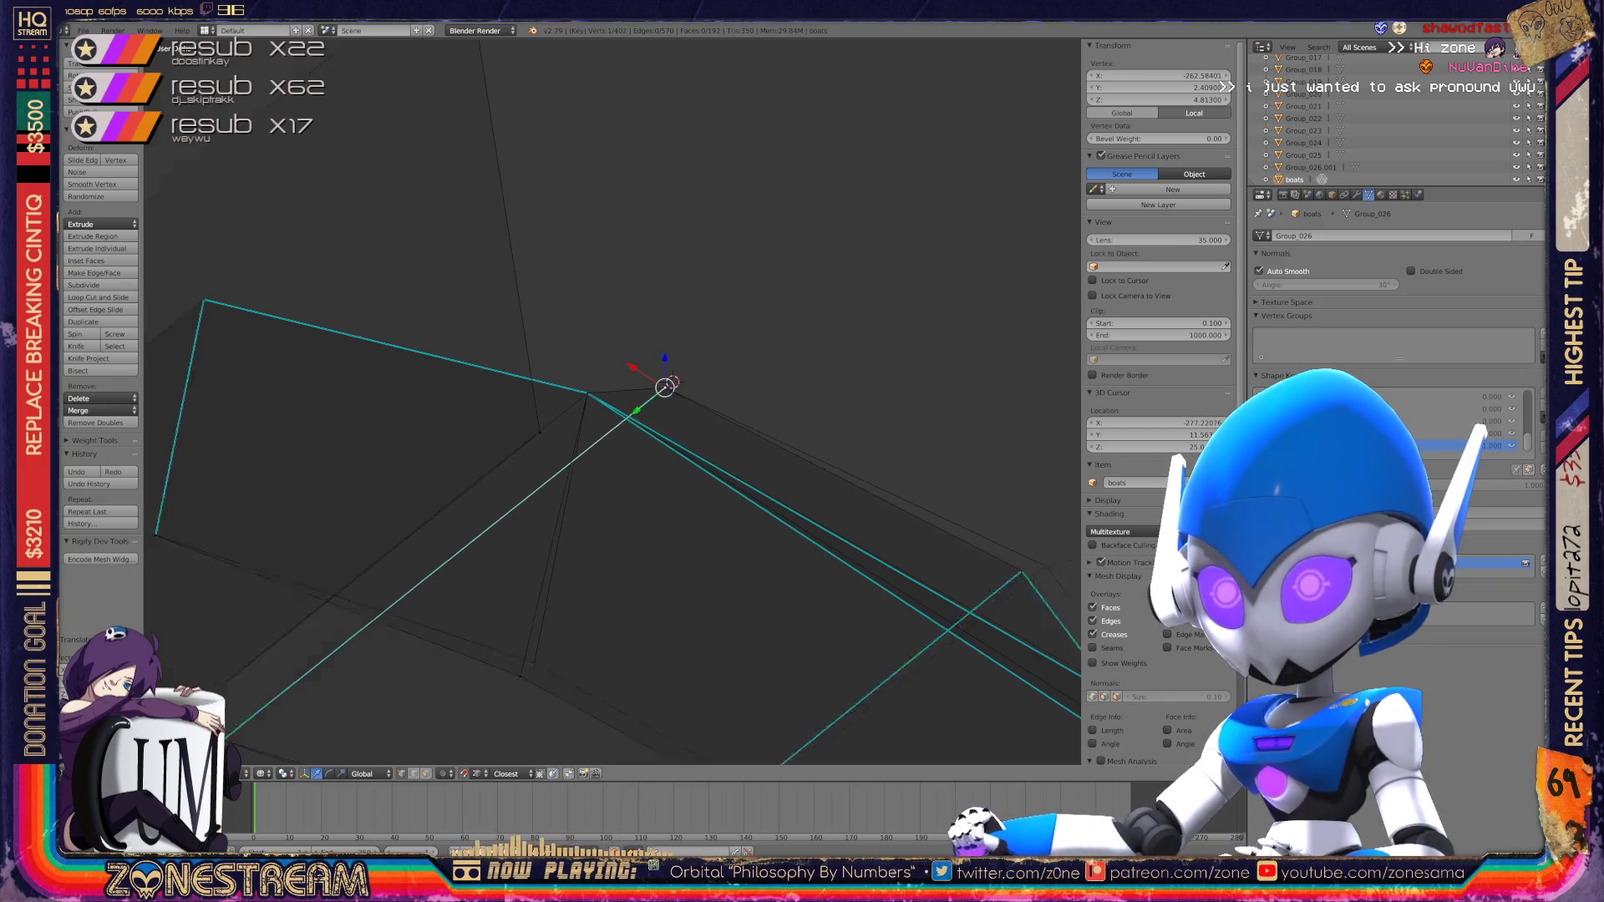
scroll(613, 402, "down", 3)
middle_click_drag(612, 401, 560, 334)
scroll(613, 401, "up", 4)
right_click(660, 372)
key("g")
left_click(739, 474)
Step: Nudge two more single vertices slightly, framing the view on the second one
middle_click_drag(613, 334, 140, 459, "shift")
right_click(680, 402)
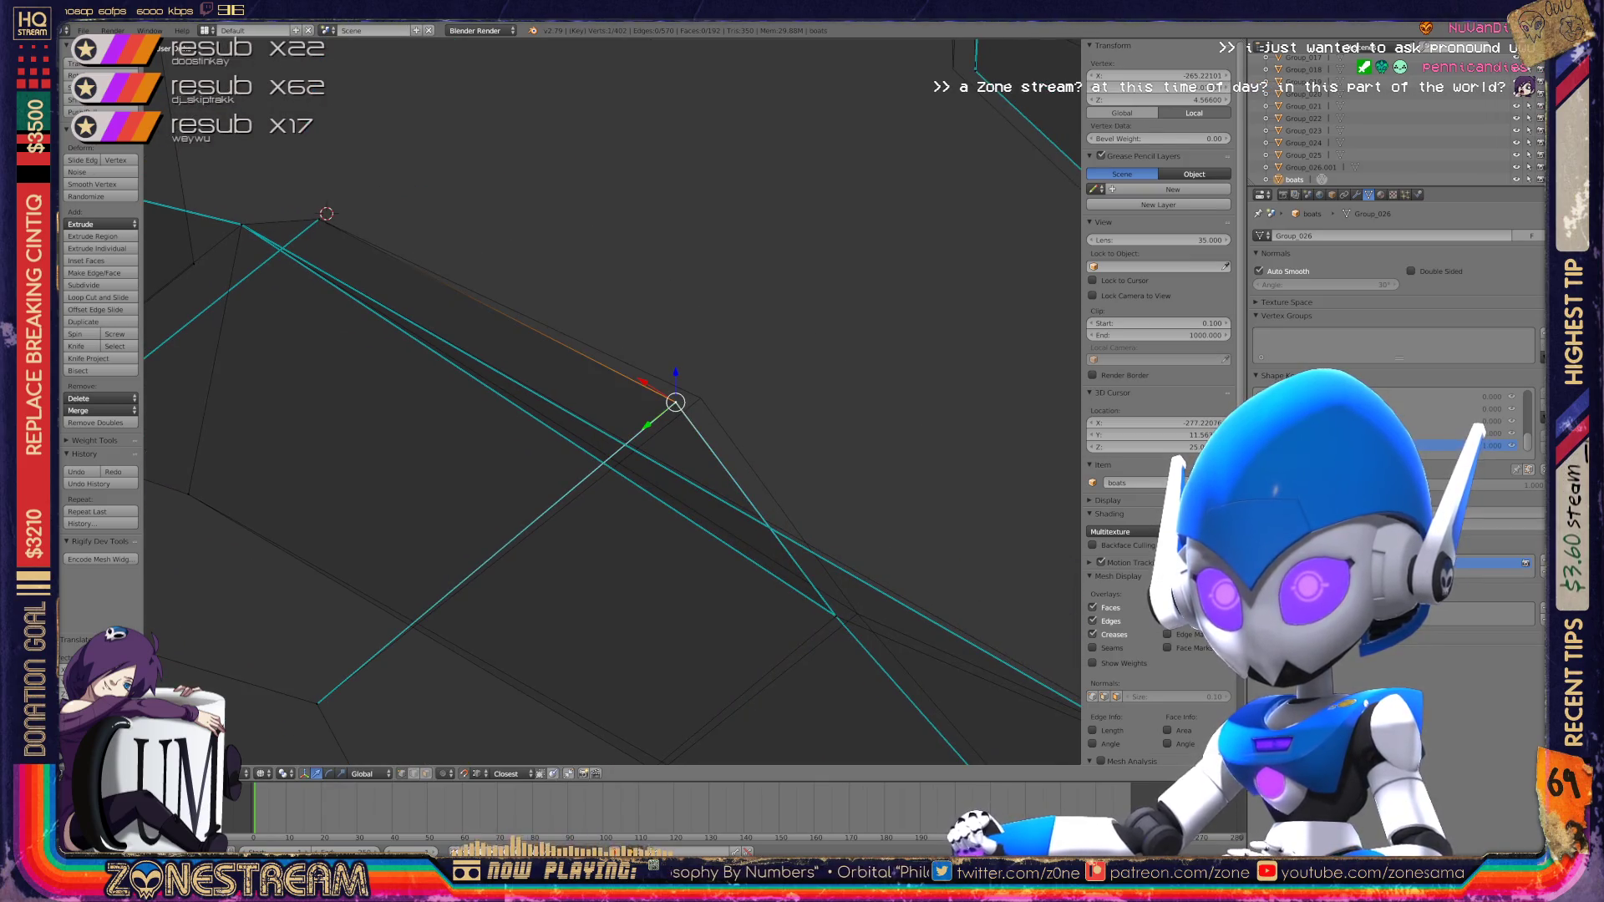
right_click_drag(681, 402, 699, 397)
middle_click_drag(699, 398, 419, 236, "shift")
right_click(559, 456, "shift")
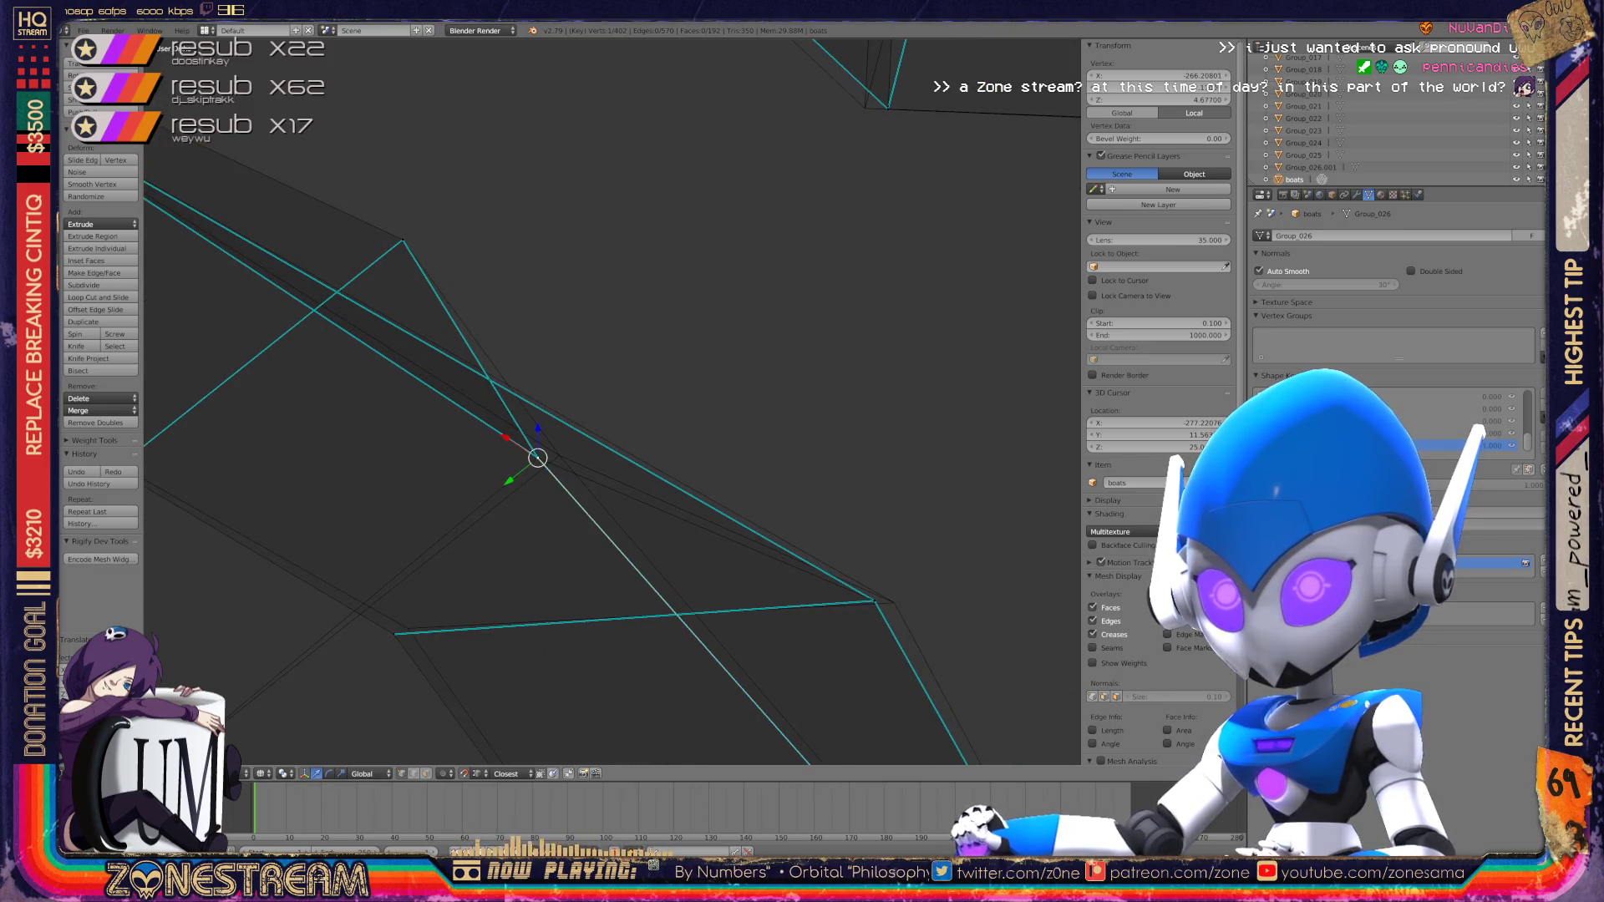
right_click(510, 480)
key("KP_Decimal")
key("g")
left_click(740, 561)
Step: Select a nearby vertex, then return to Object Mode
mouse_move(740, 562)
middle_mouse_down()
mouse_move(714, 301)
mouse_move(836, 502)
mouse_move(752, 418)
mouse_move(836, 467)
middle_mouse_up()
right_click(734, 464)
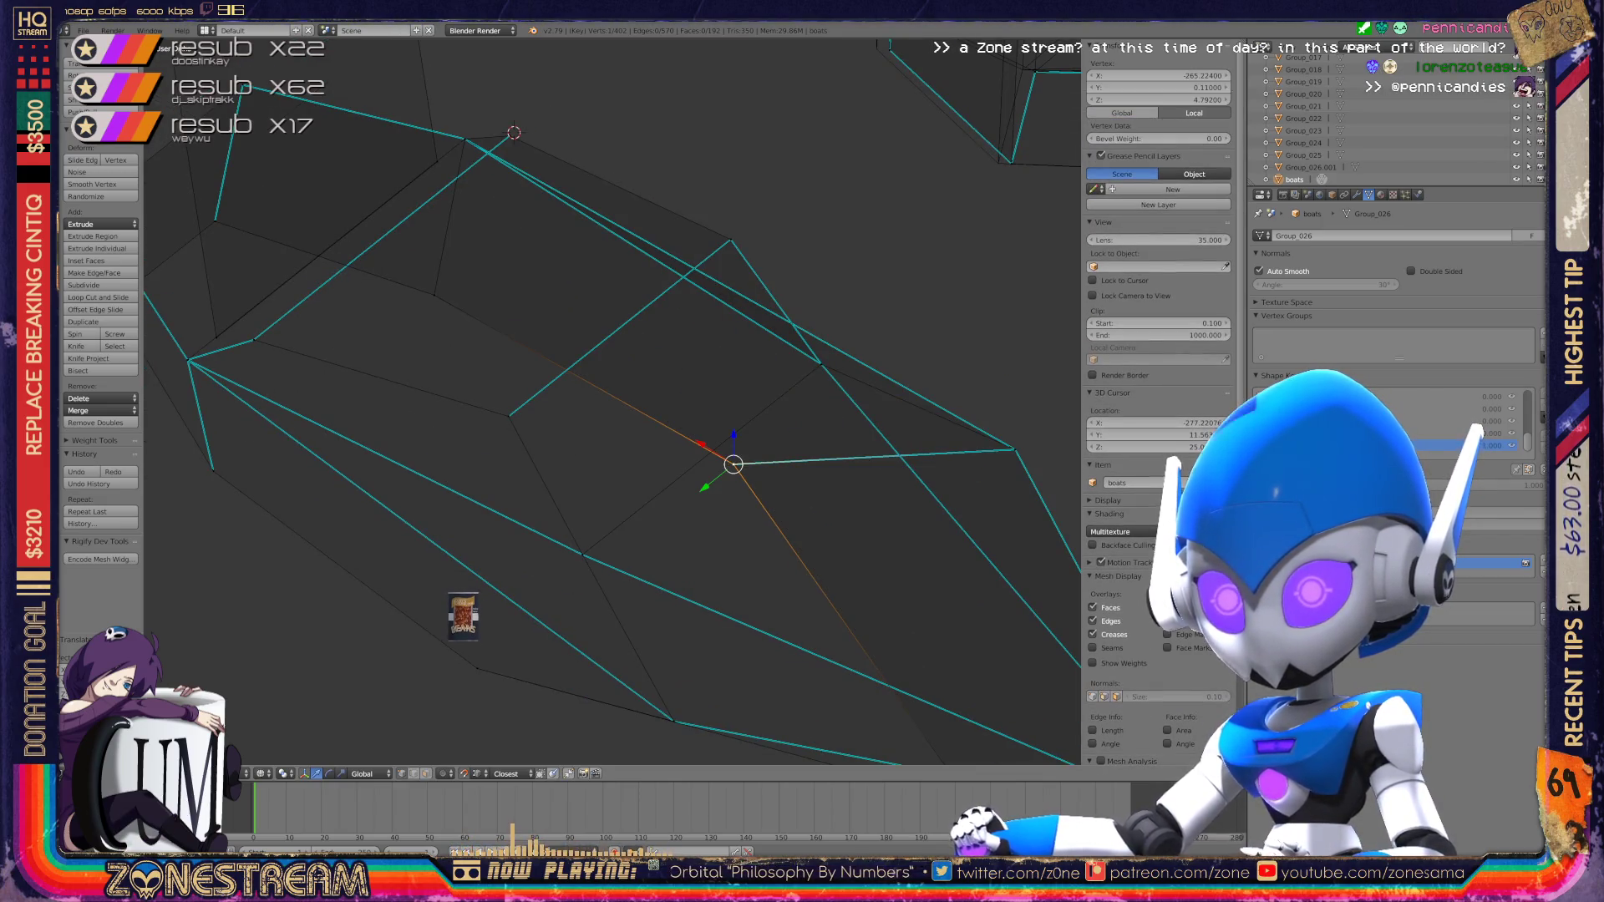
scroll(613, 401, "down", 5)
key("Tab")
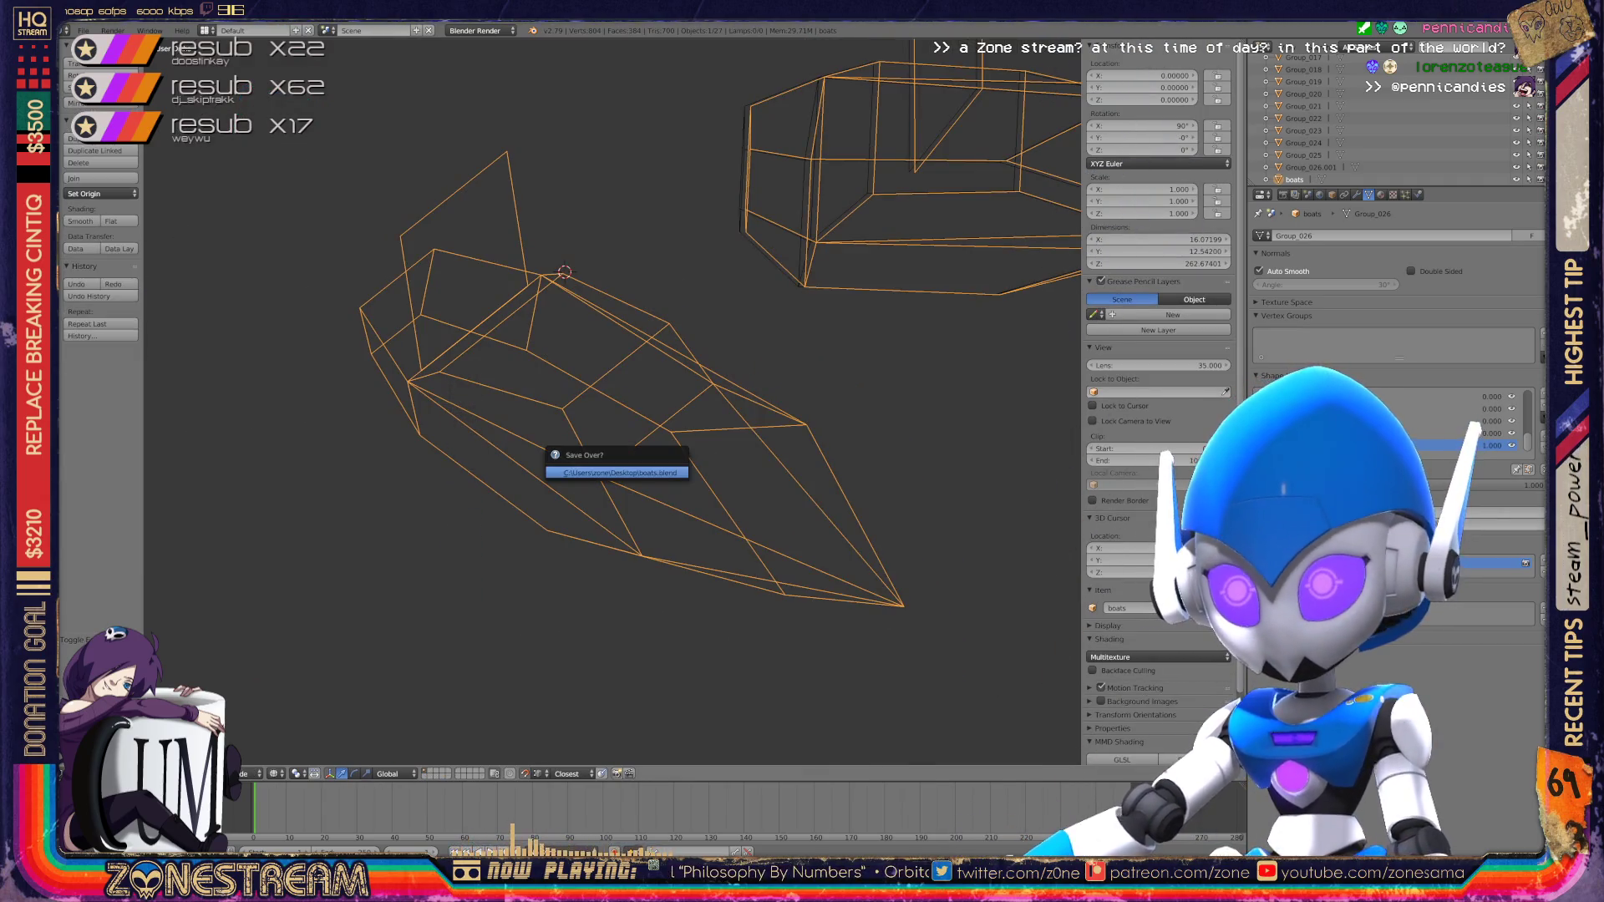
Step: Switch back into Edit Mode on the boat hull mesh
key("Tab")
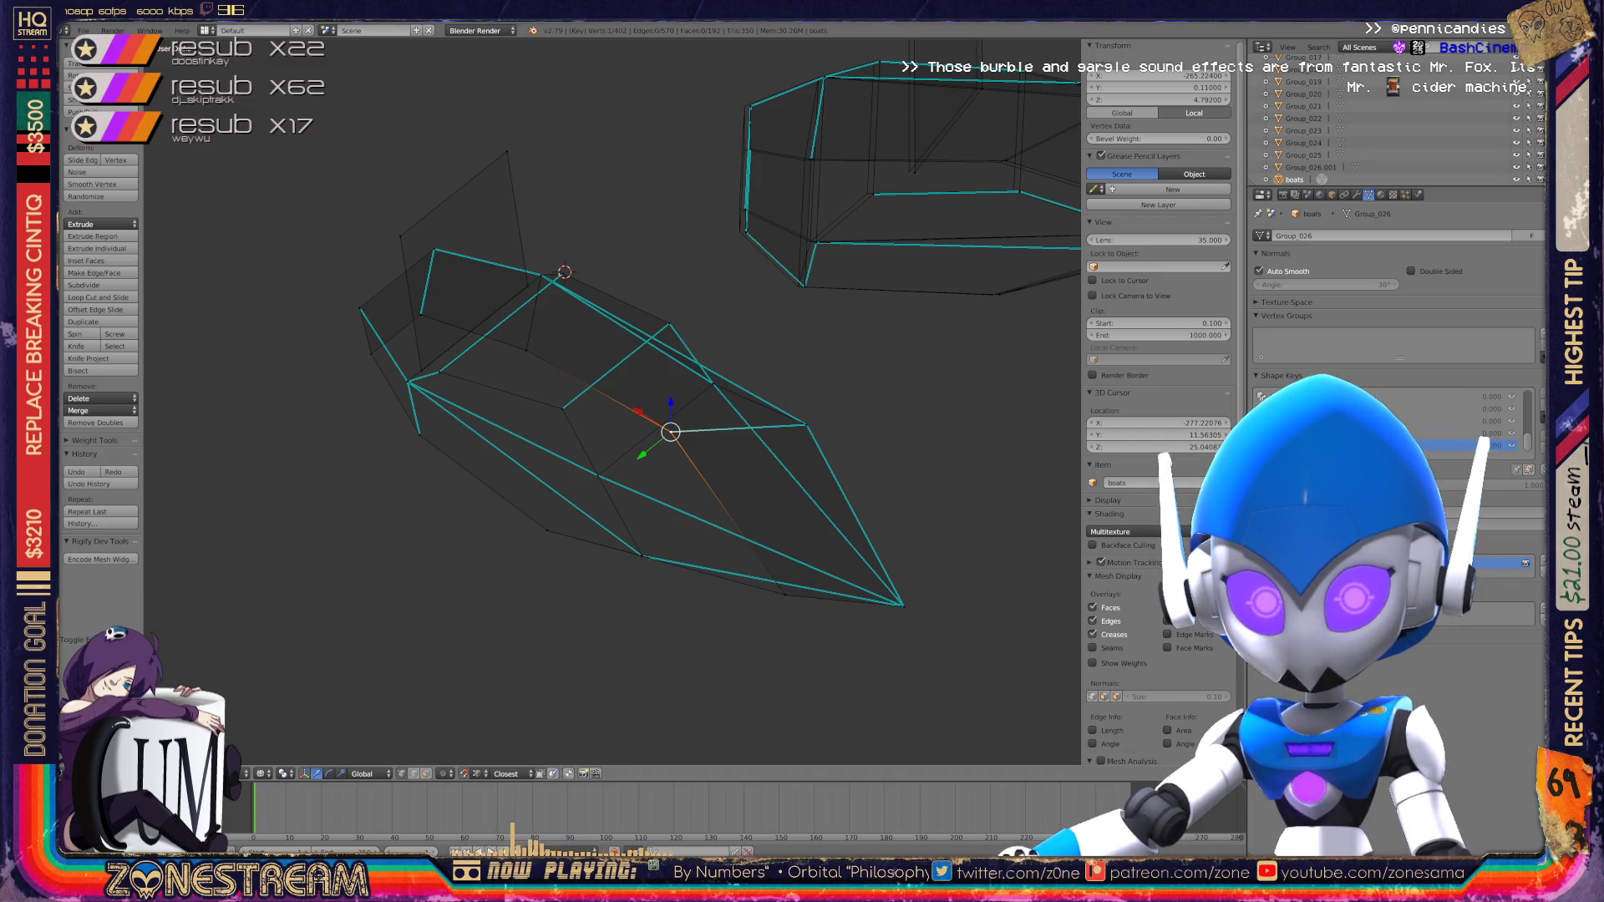
Step: Zoom in on the hull corner and shift its corner vertex slightly left
middle_click_drag(615, 401, 330, 485, "shift")
scroll(330, 485, "up", 5)
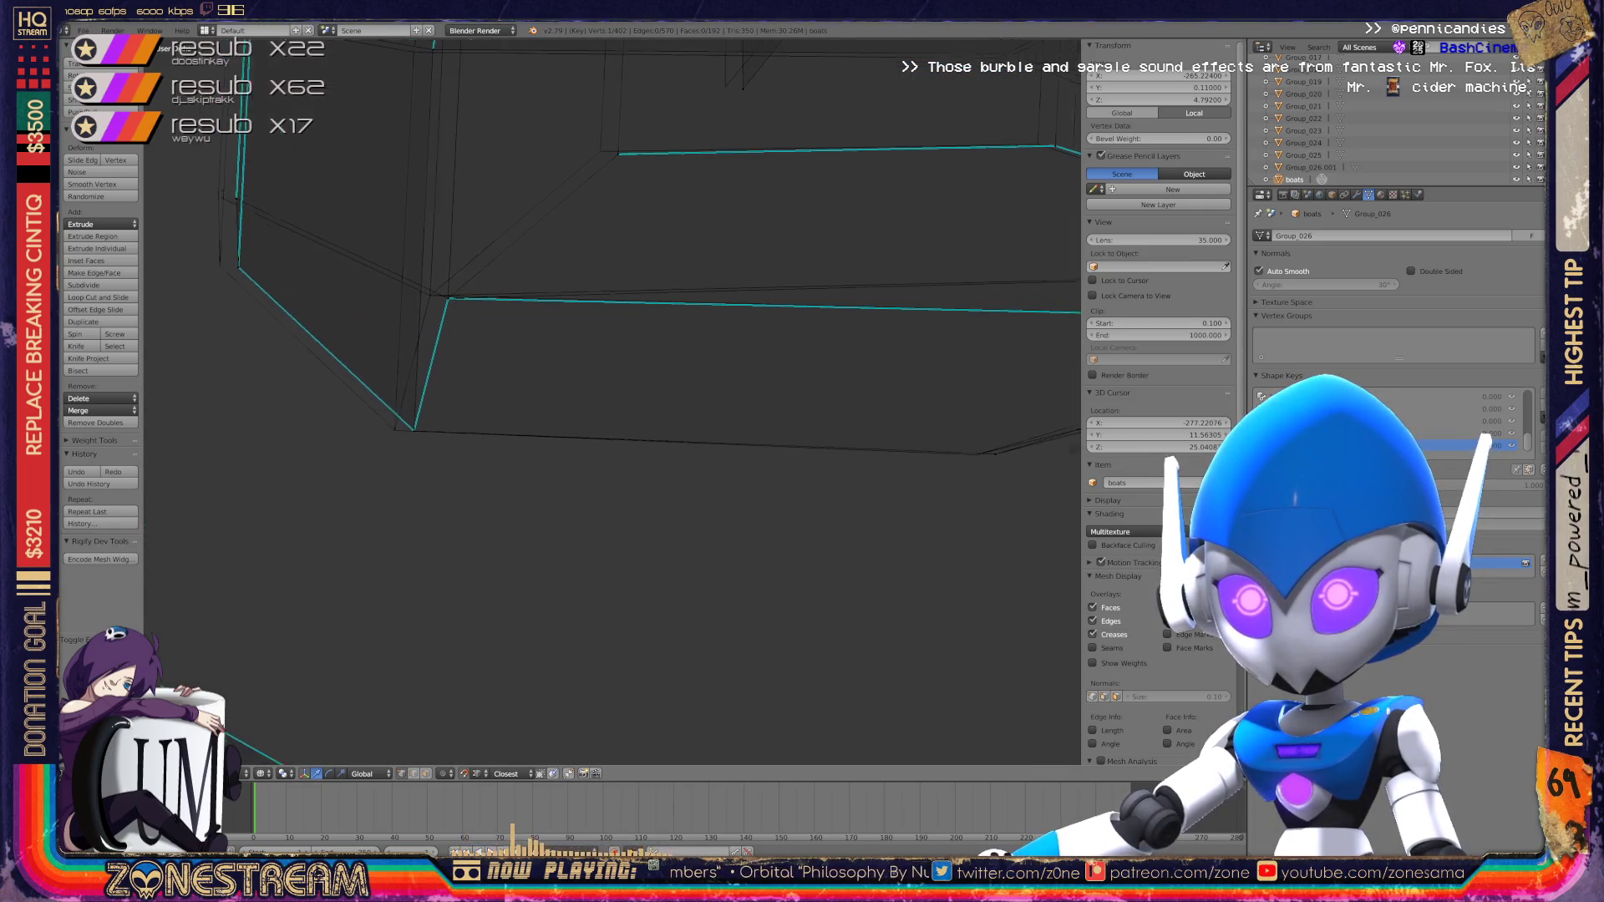
middle_click_drag(422, 432, 571, 482, "shift")
right_click(572, 482)
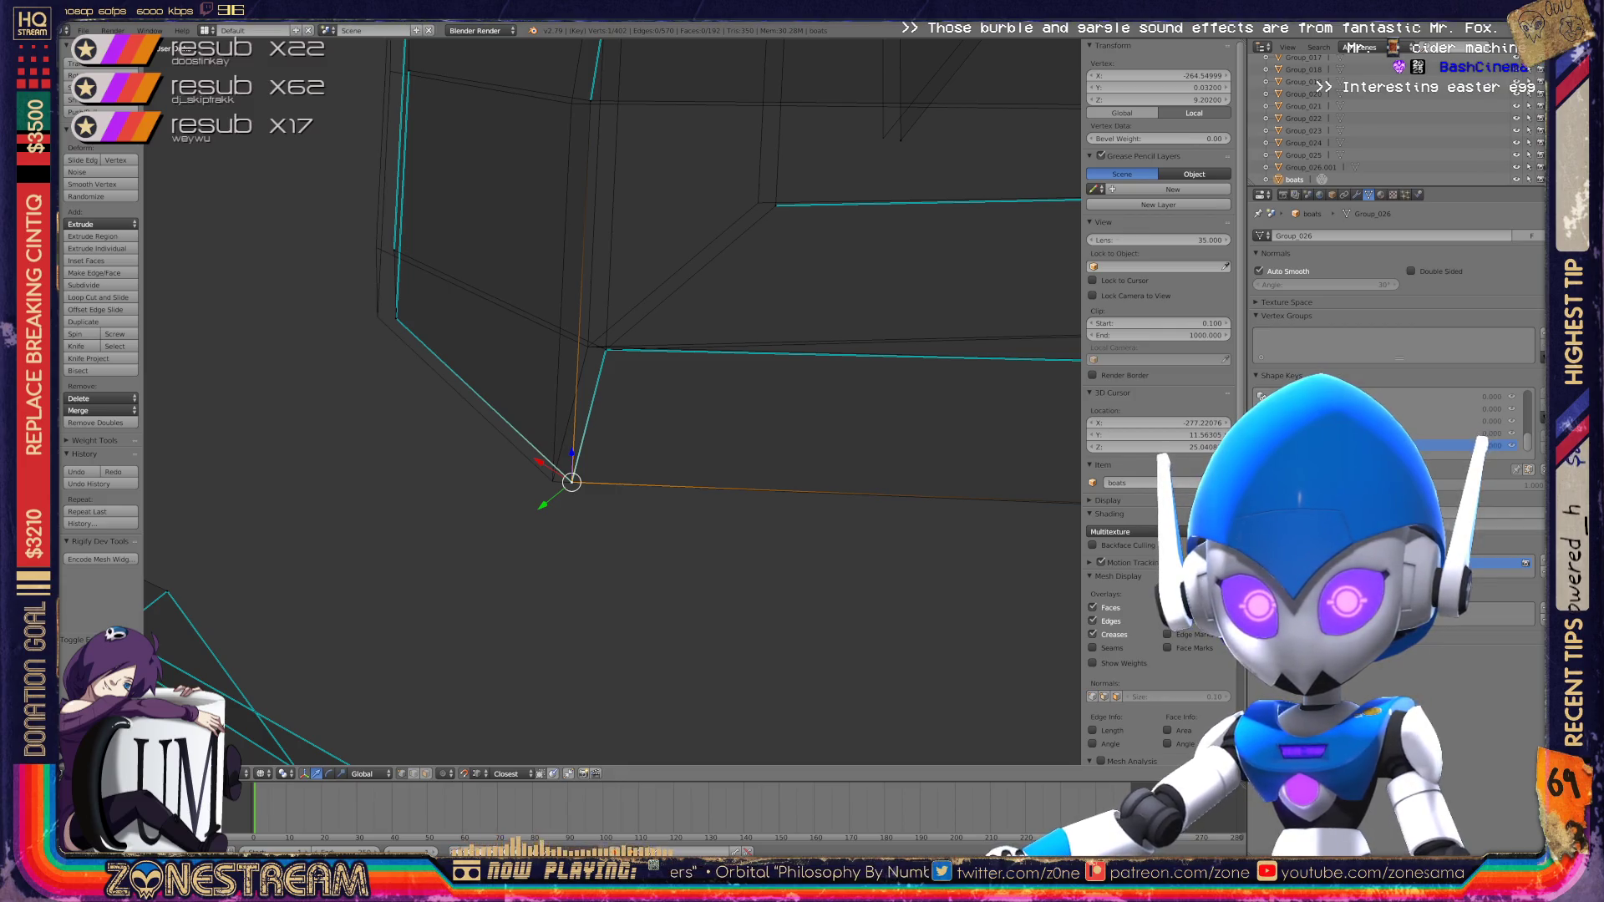
key("g")
left_click(552, 482)
Step: Shift two more vertices above the corner a little to the left
right_click(394, 316)
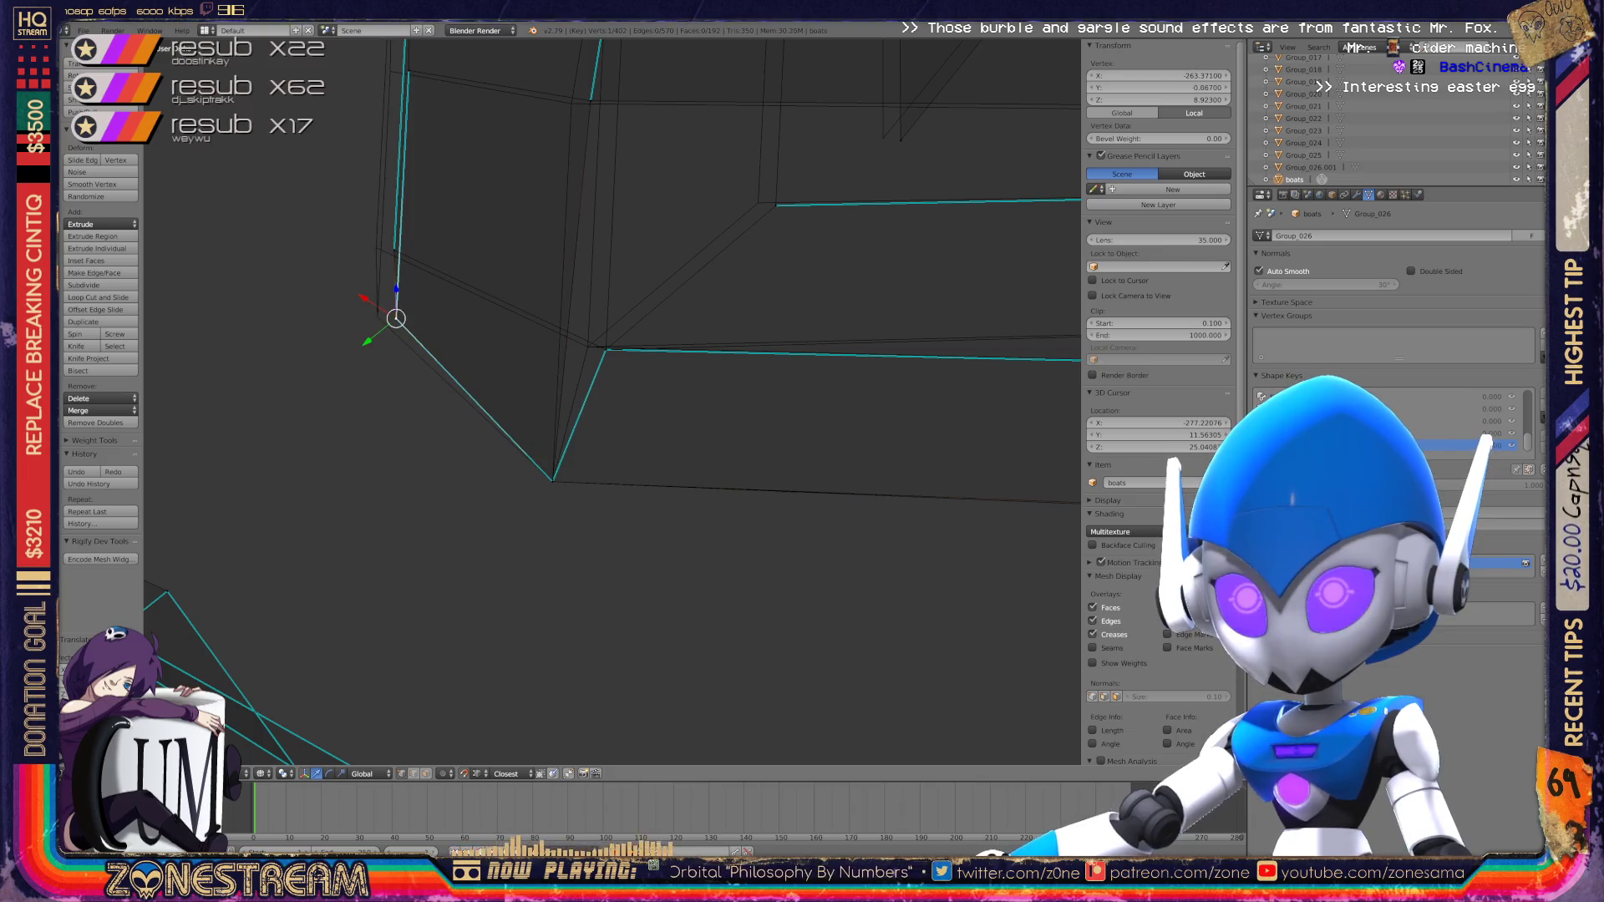
key("g")
left_click(377, 317)
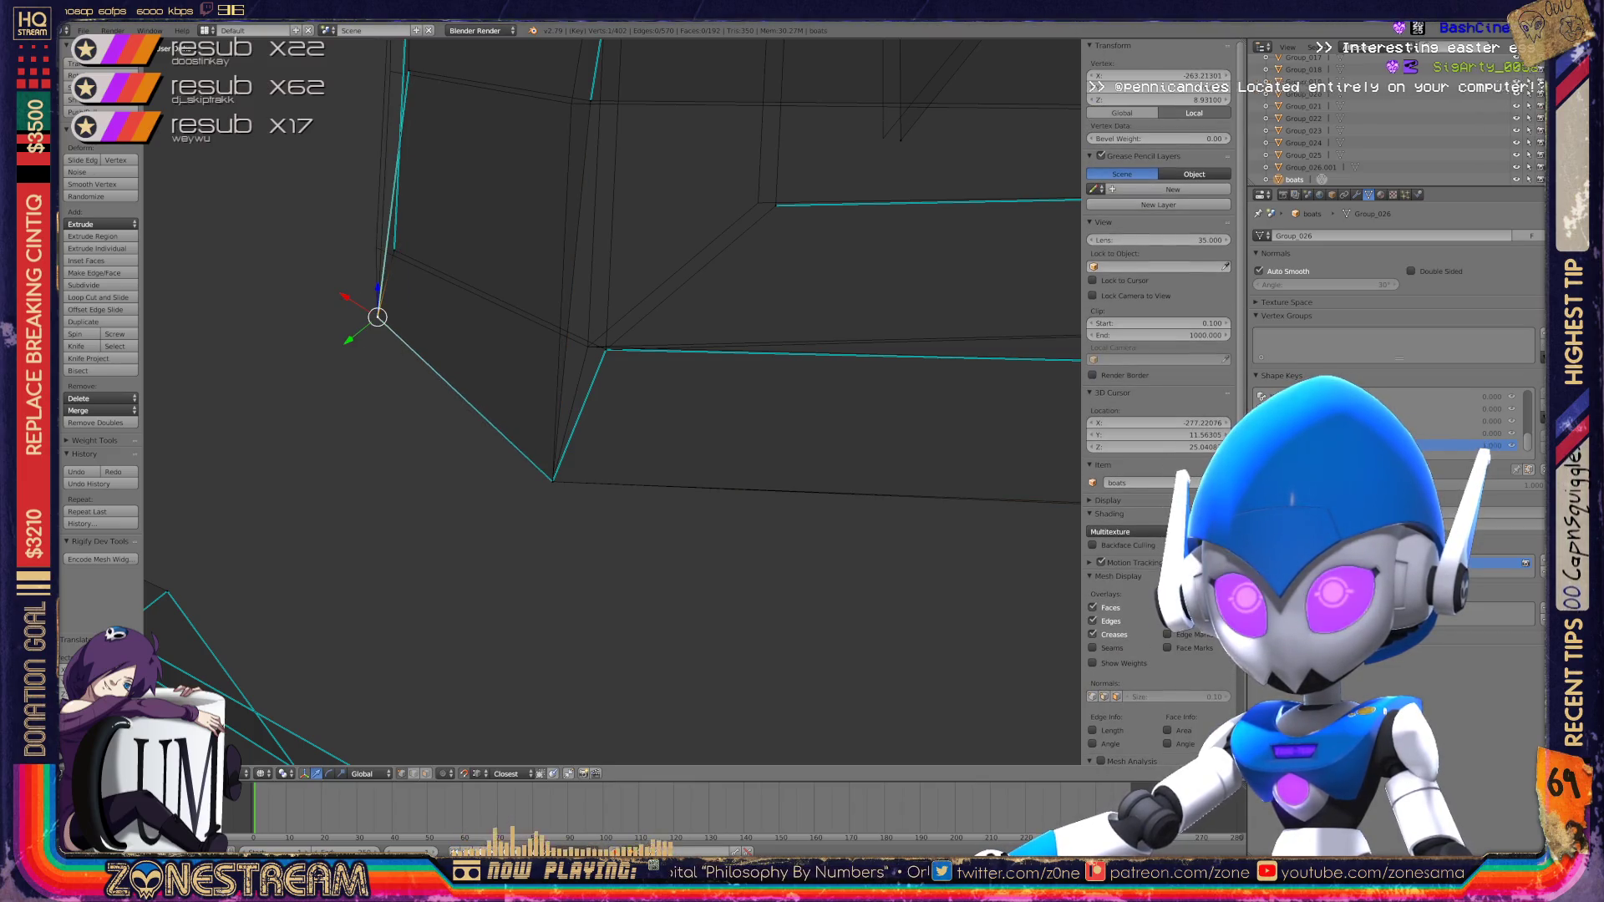
right_click(393, 250, "shift")
key("g")
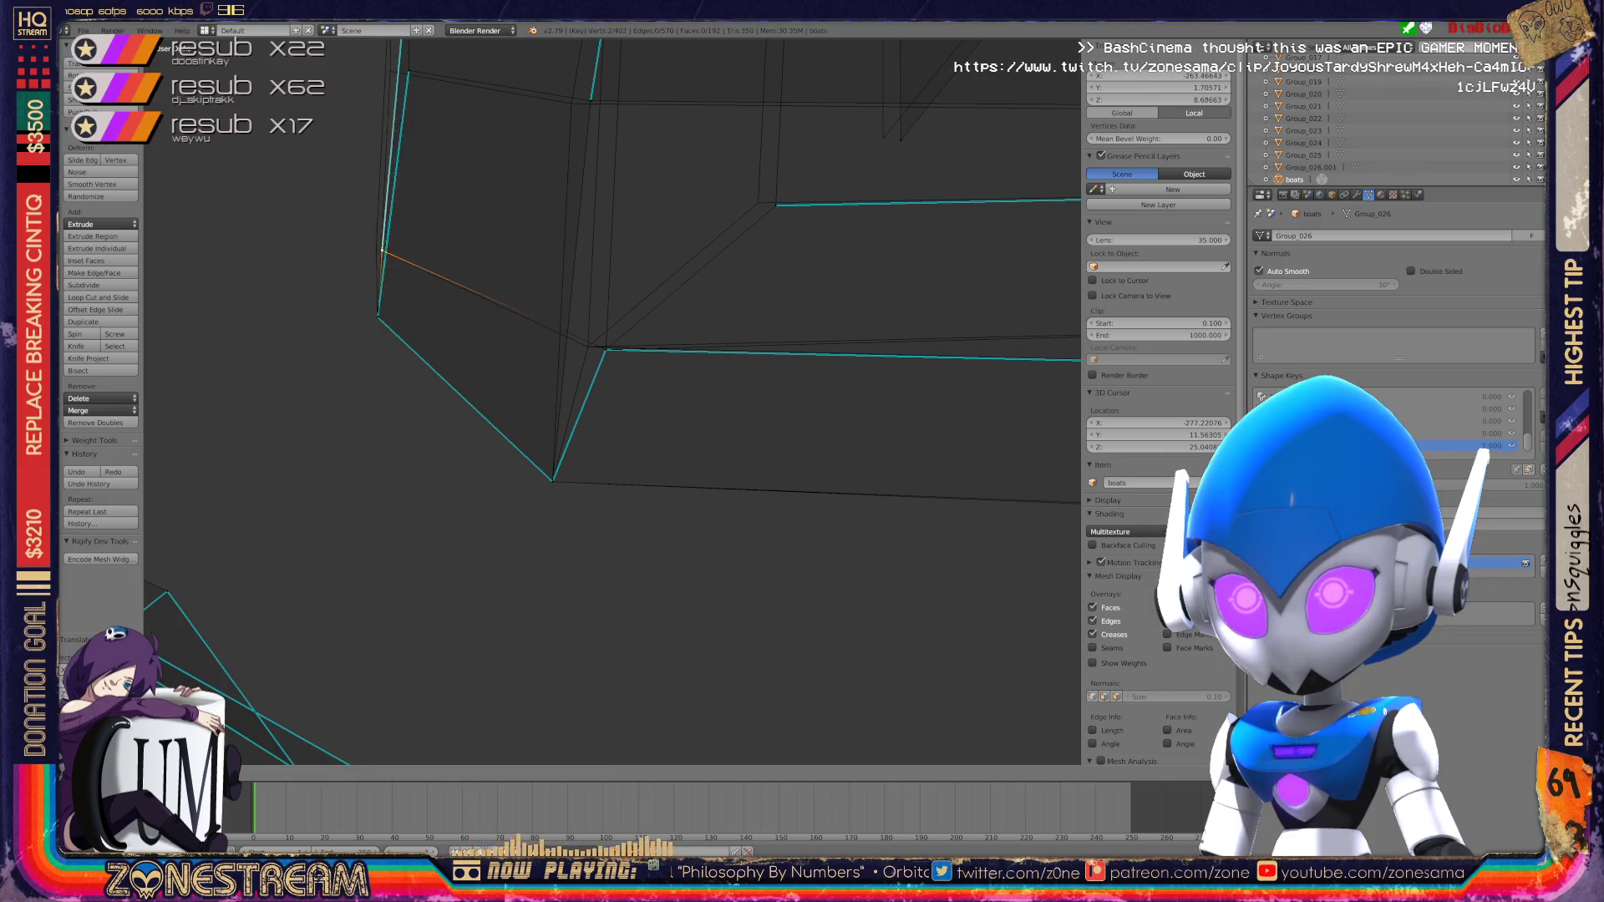
left_click(372, 251)
Step: Move the single upper corner vertex further left, adjusting the zoom afterwards
scroll(373, 251, "up", 3)
scroll(612, 397, "up", 4)
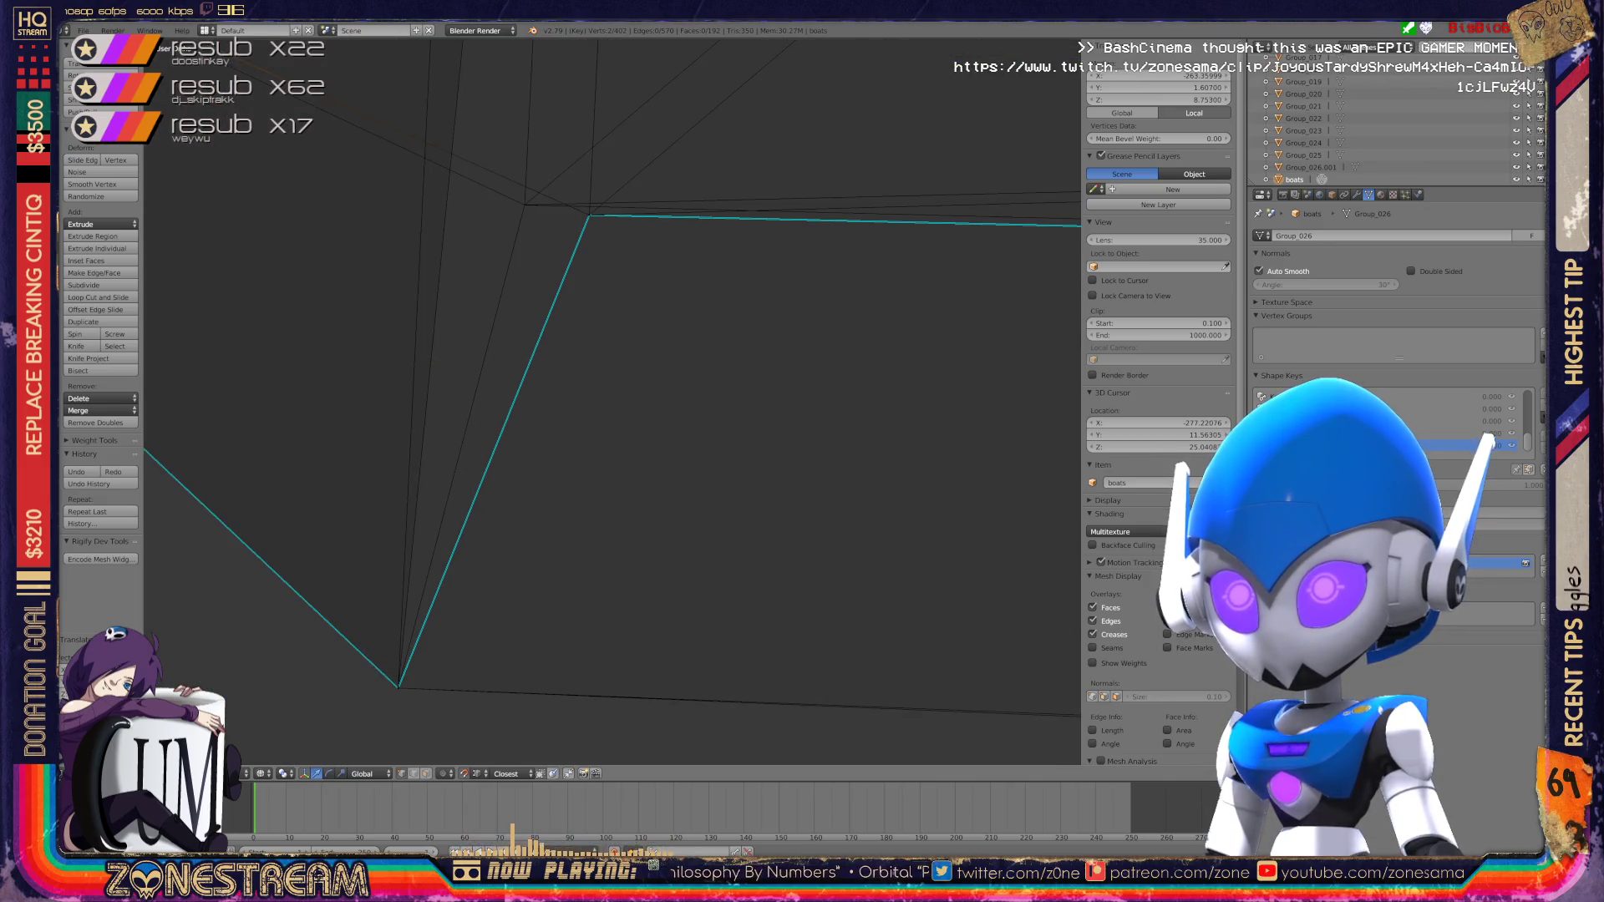
right_click(589, 215)
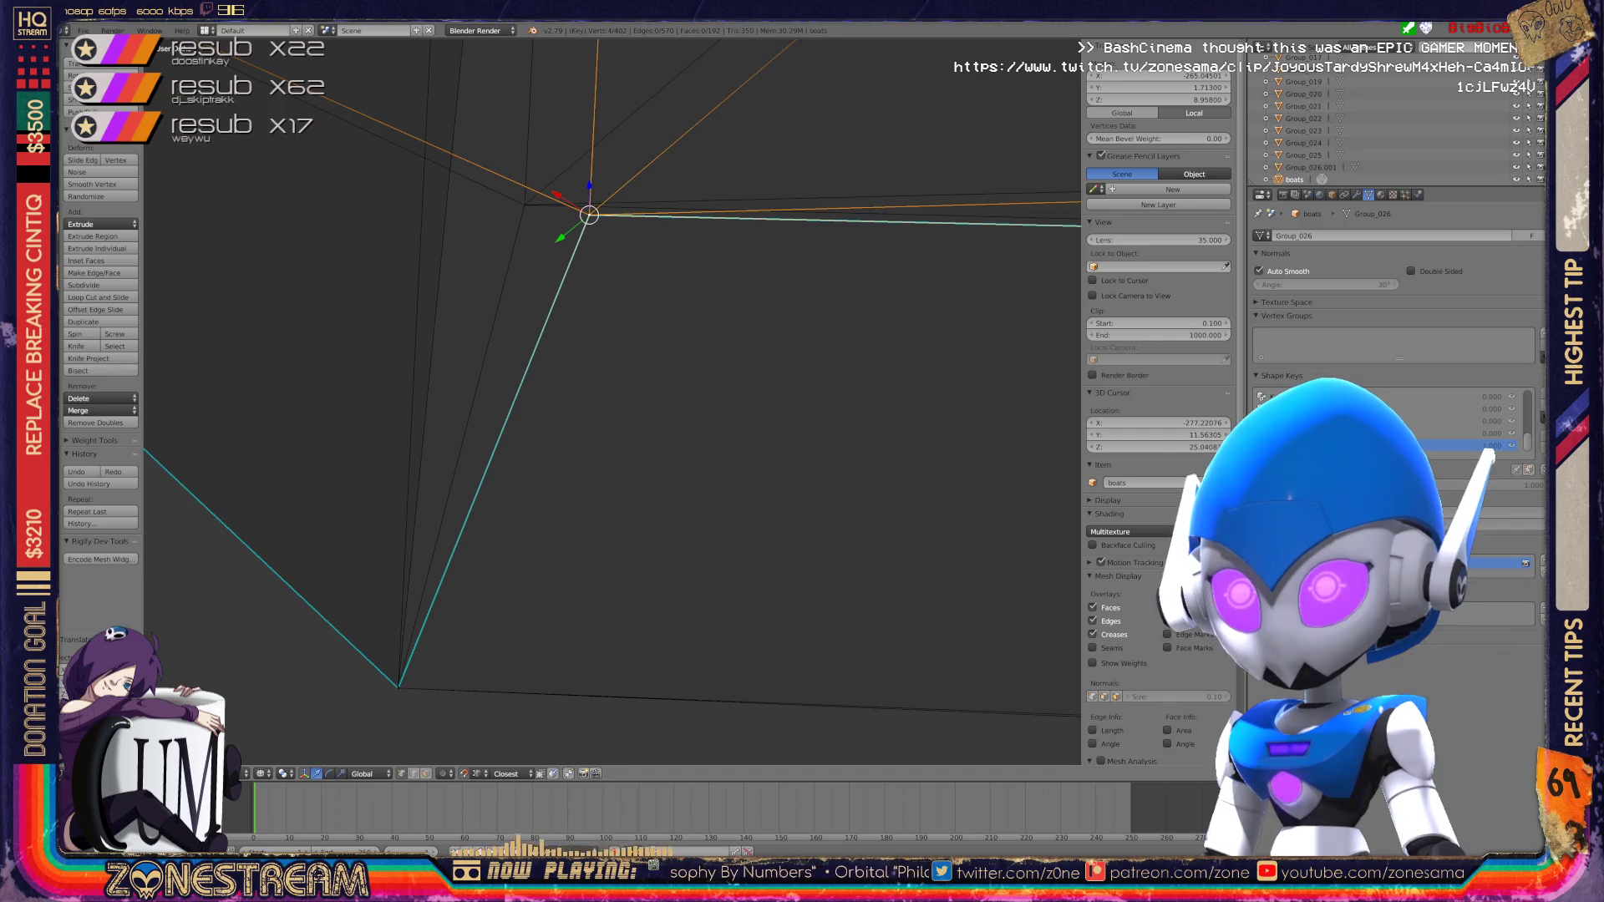
key("g")
key("Return")
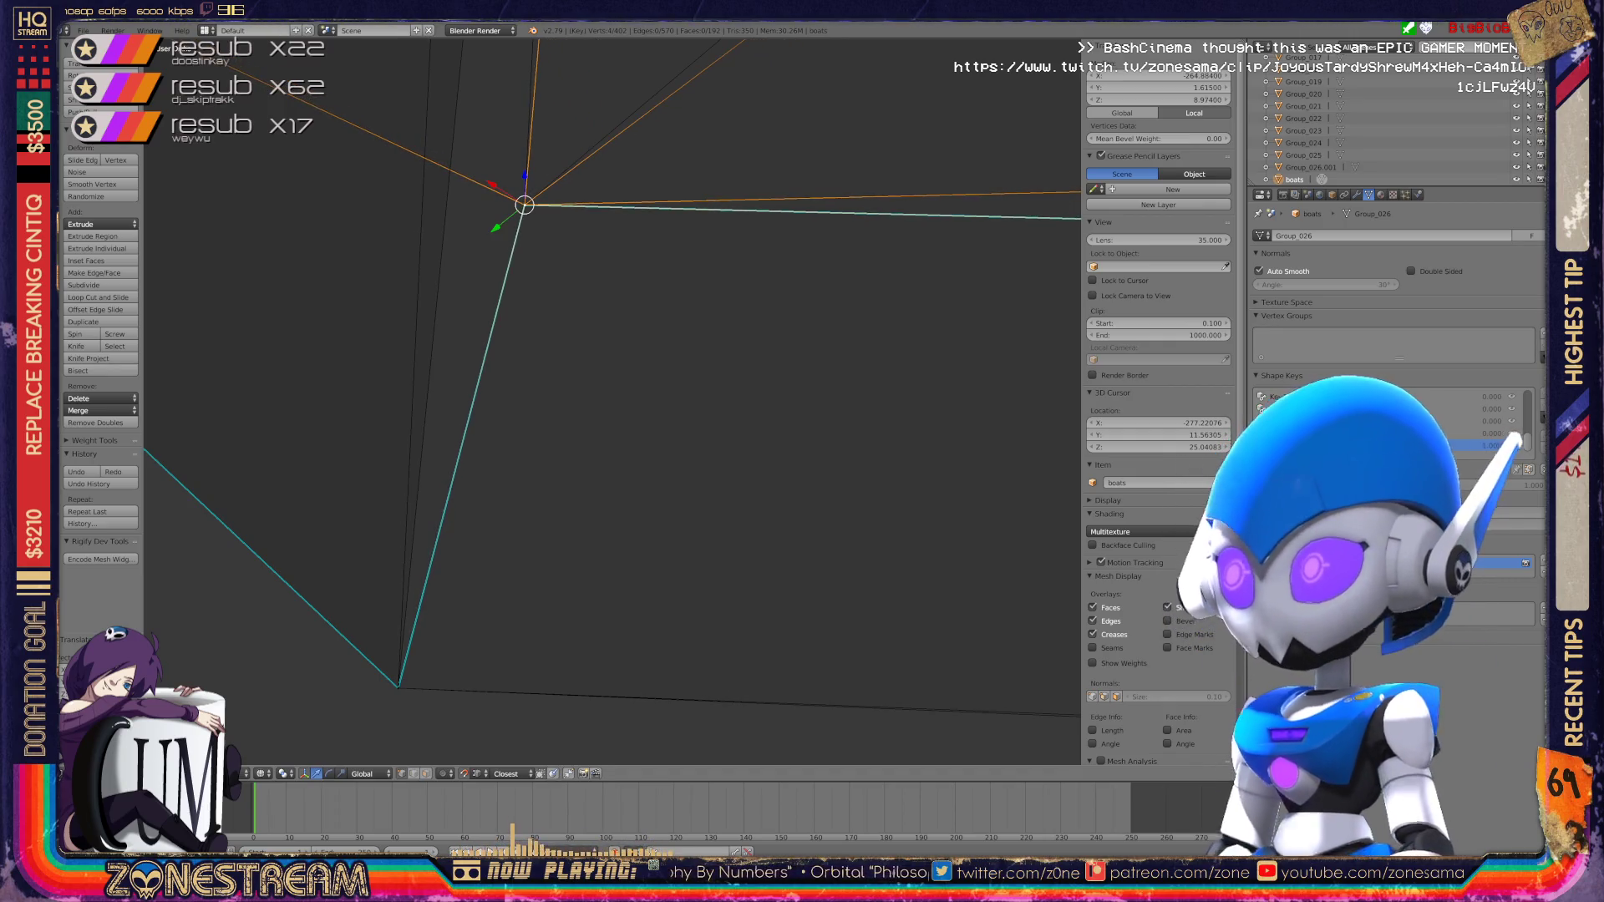
scroll(613, 397, "down", 9)
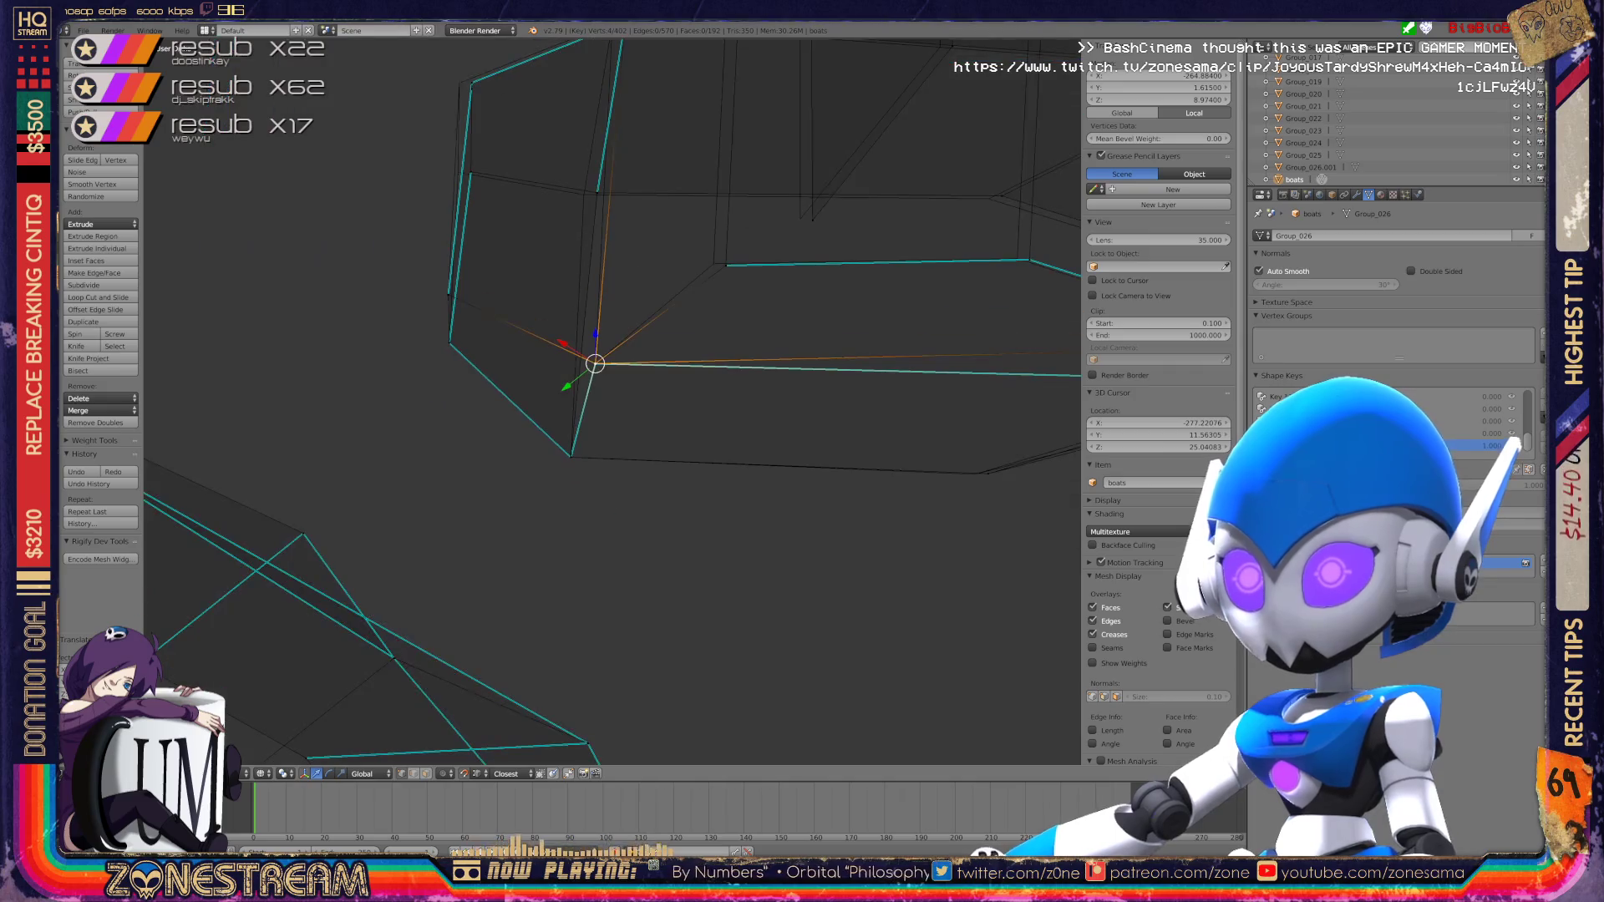
scroll(613, 402, "up", 10)
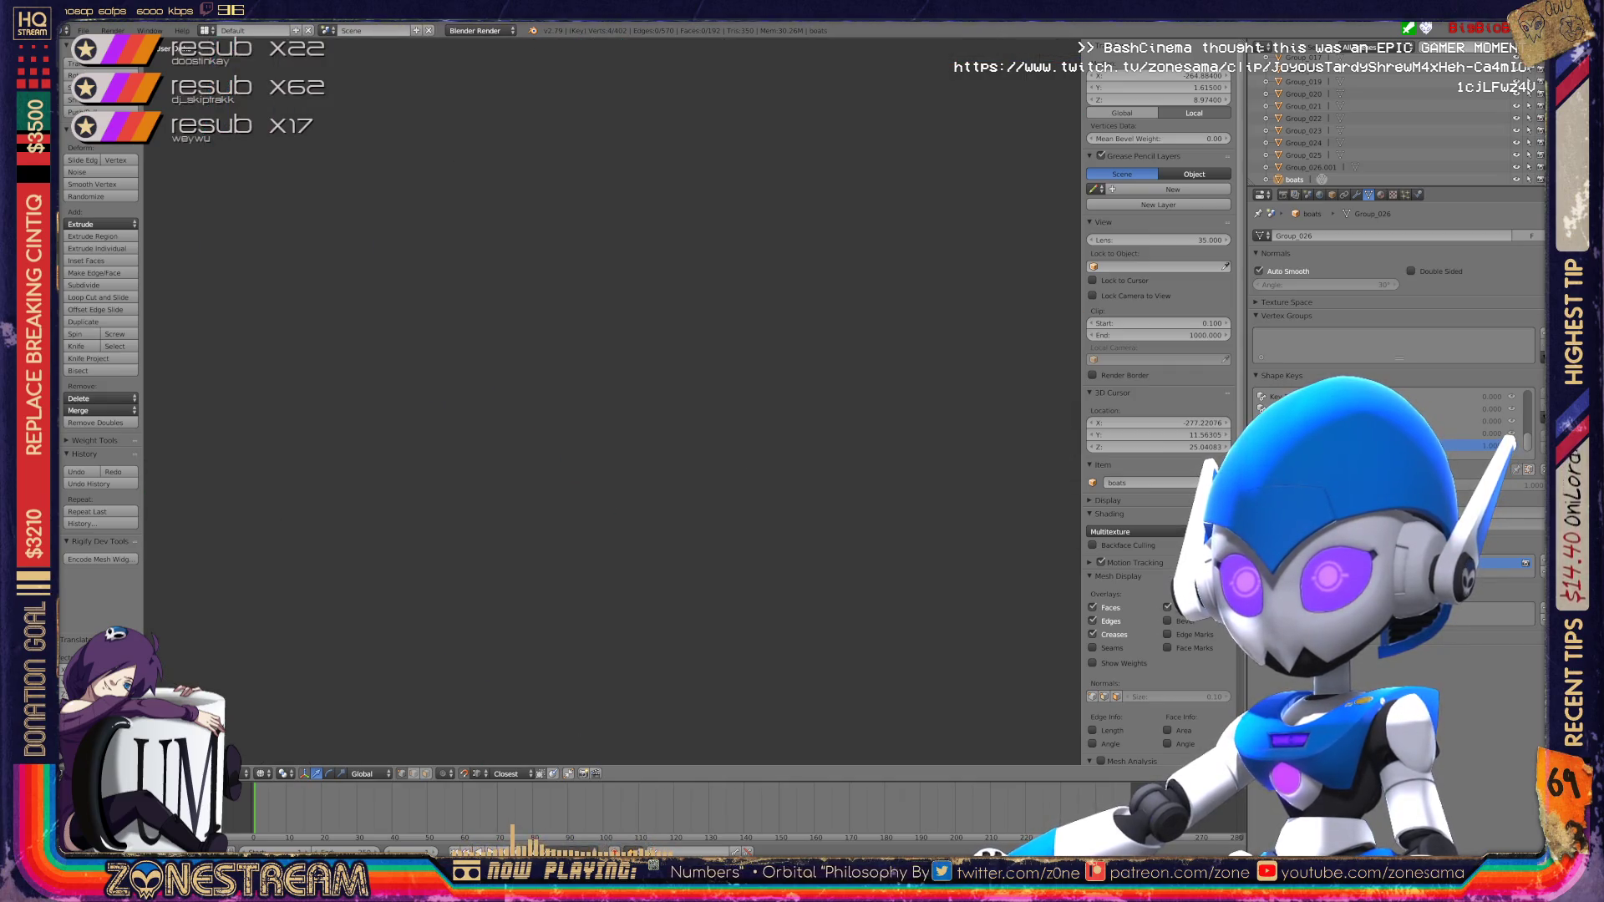
scroll(612, 401, "down", 8)
scroll(612, 401, "up", 10)
scroll(612, 401, "up", 6)
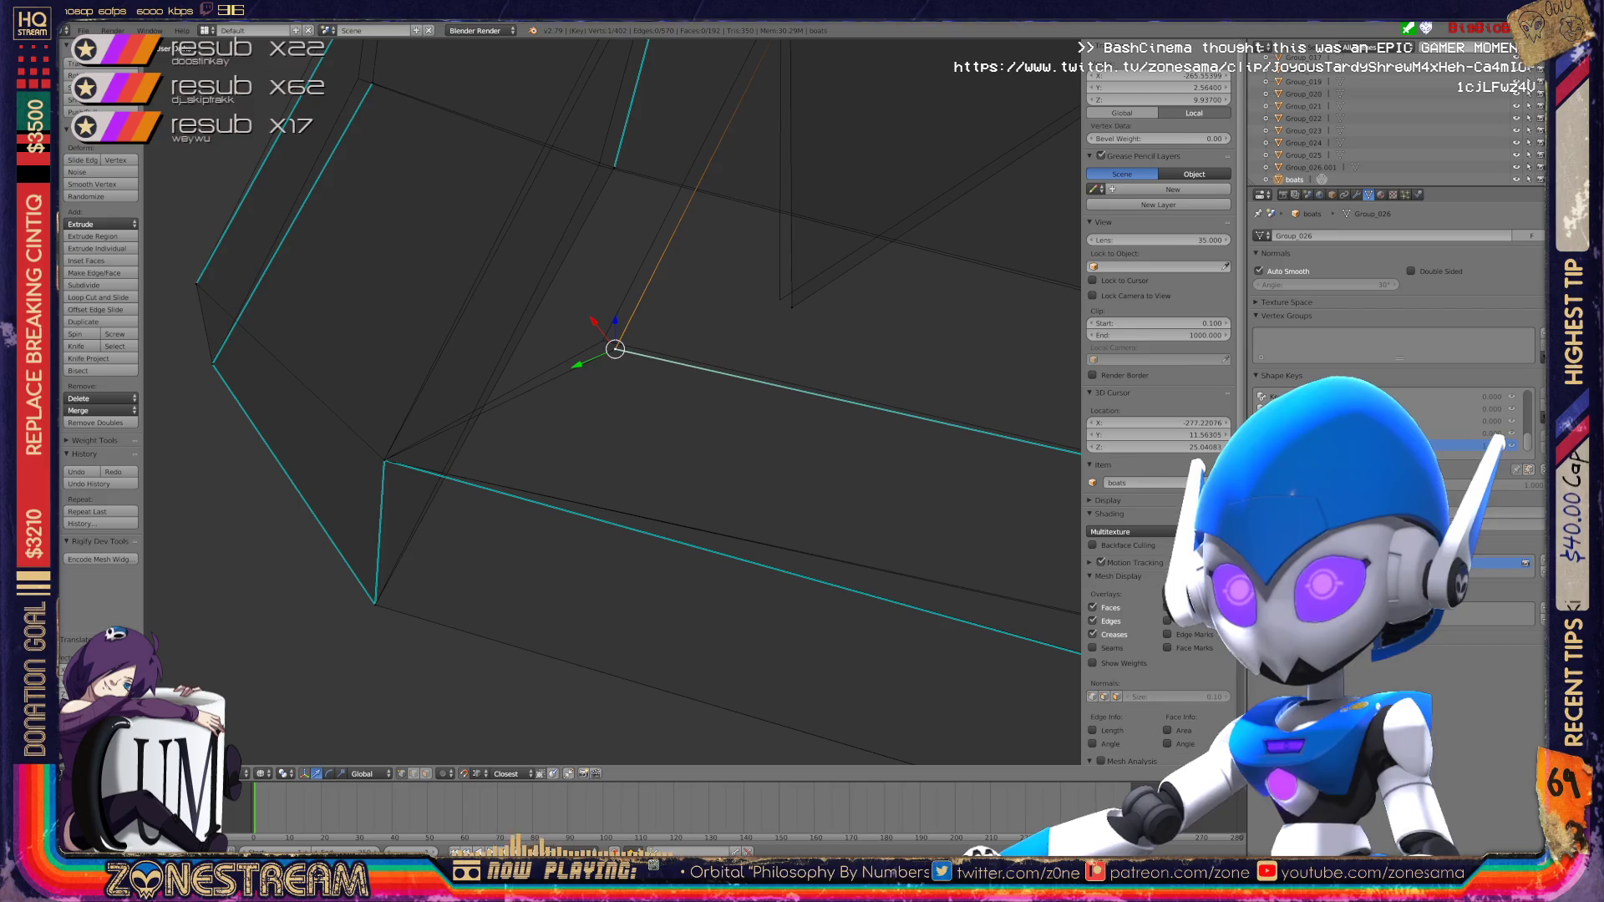
Step: Nudge another outline vertex slightly left and select the hull's top corner vertex
right_click(615, 349, "shift")
middle_click_drag(615, 401, 702, 367)
right_click(515, 341)
left_click_drag(515, 341, 501, 337)
right_click(534, 193)
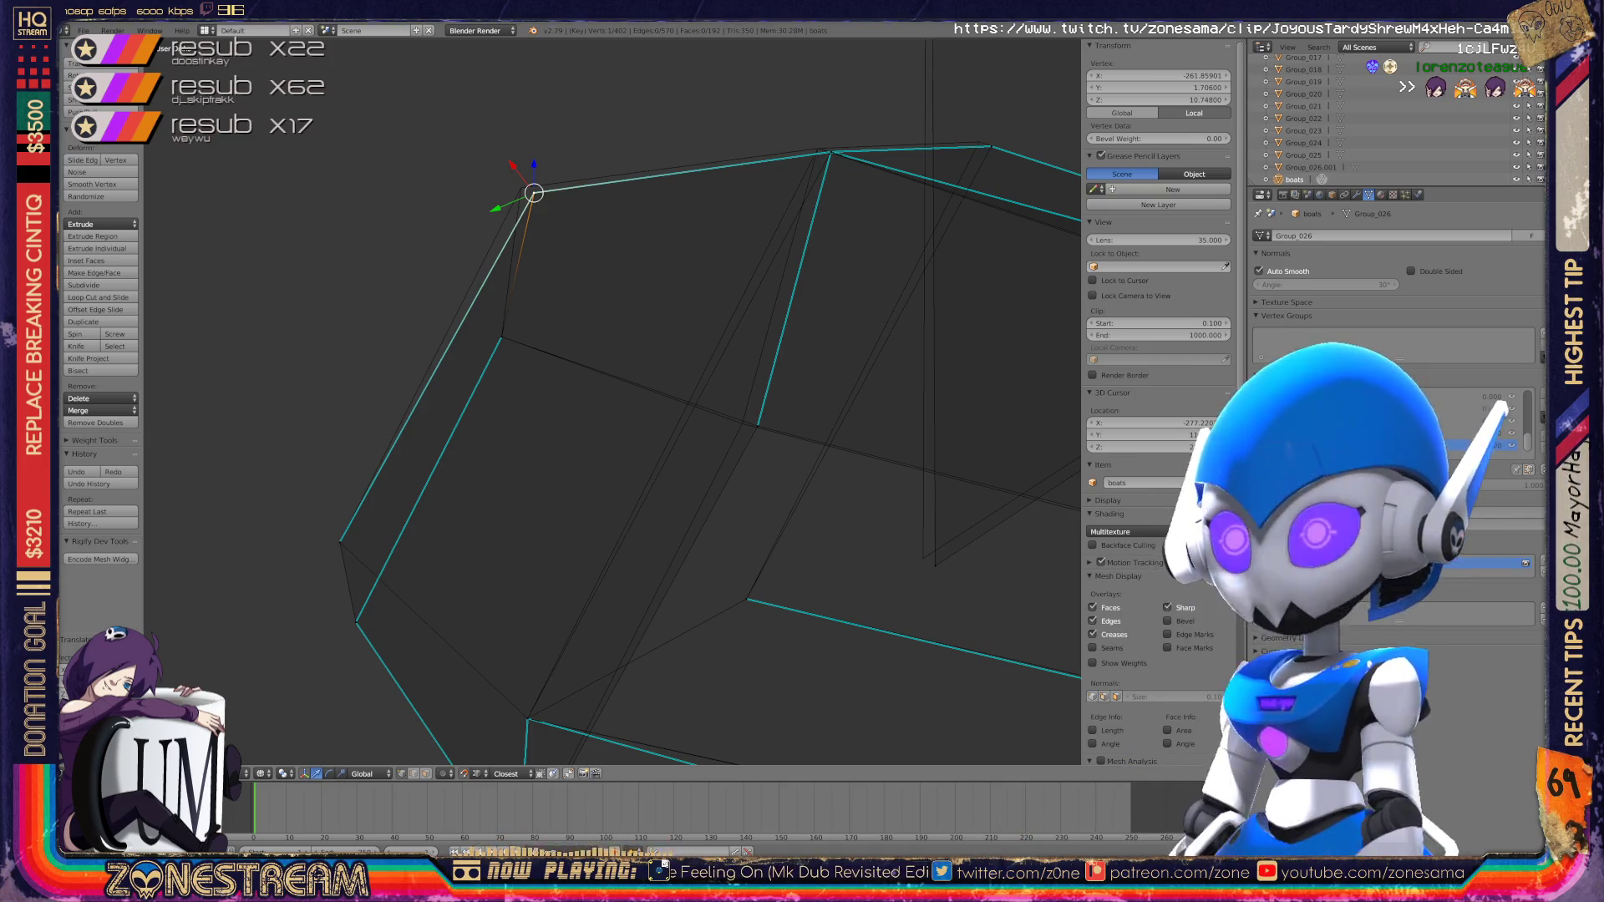
Step: Shift the top-corner vertex slightly and slide the next vertex along the top edge
left_click_drag(534, 193, 521, 189)
mouse_move(585, 418)
middle_mouse_down("shift")
mouse_move(508, 448)
mouse_move(301, 594)
middle_mouse_up("shift")
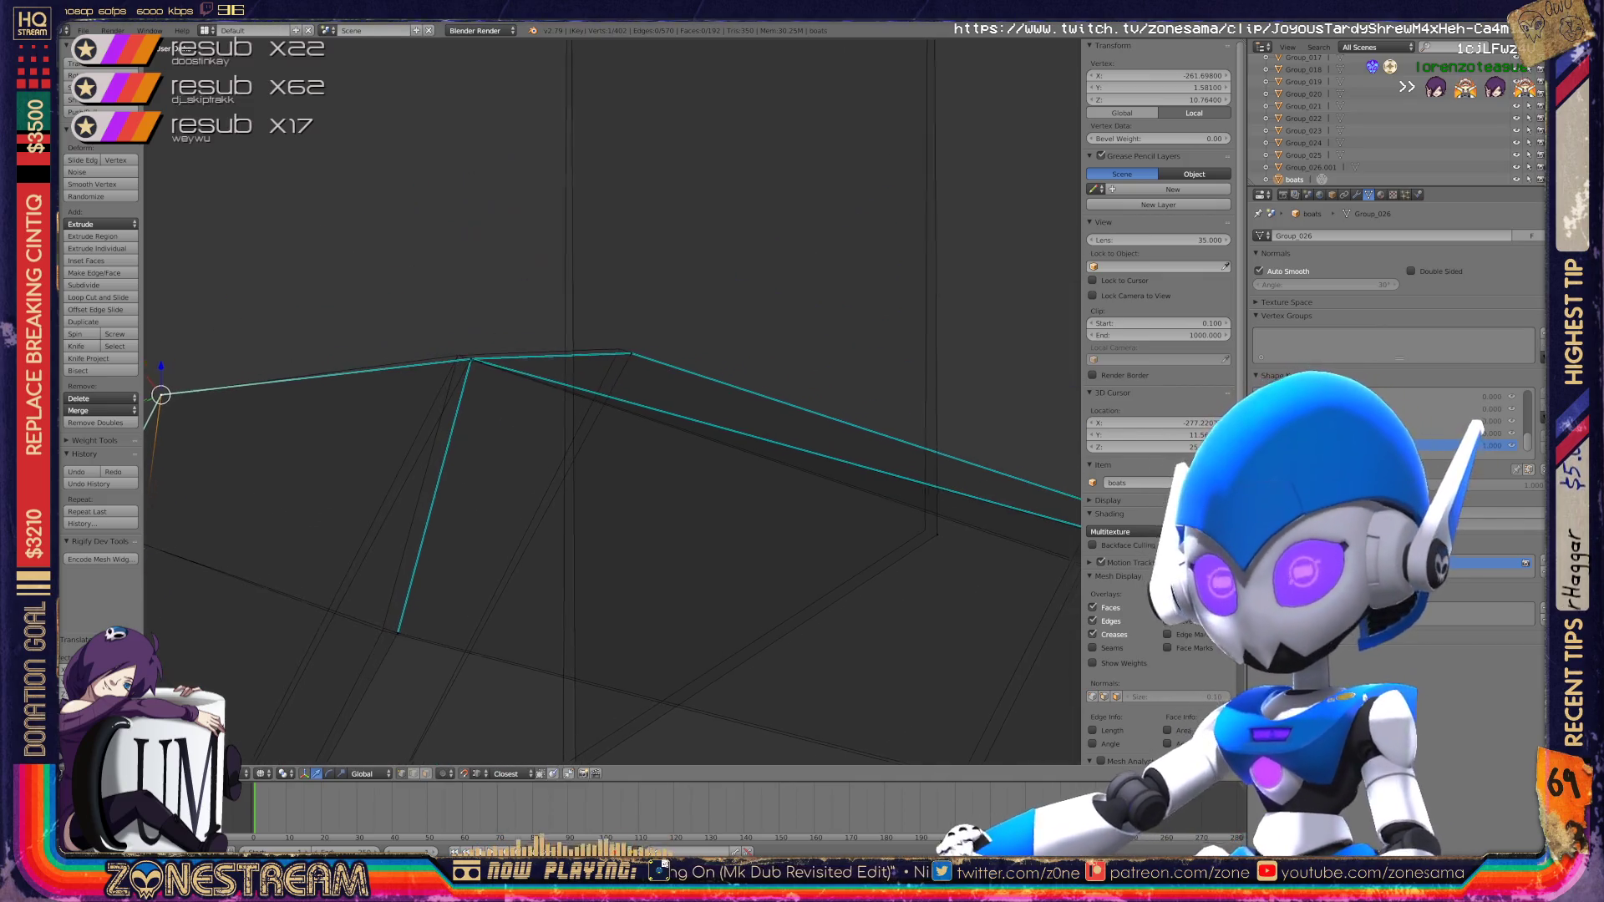
right_click(470, 360)
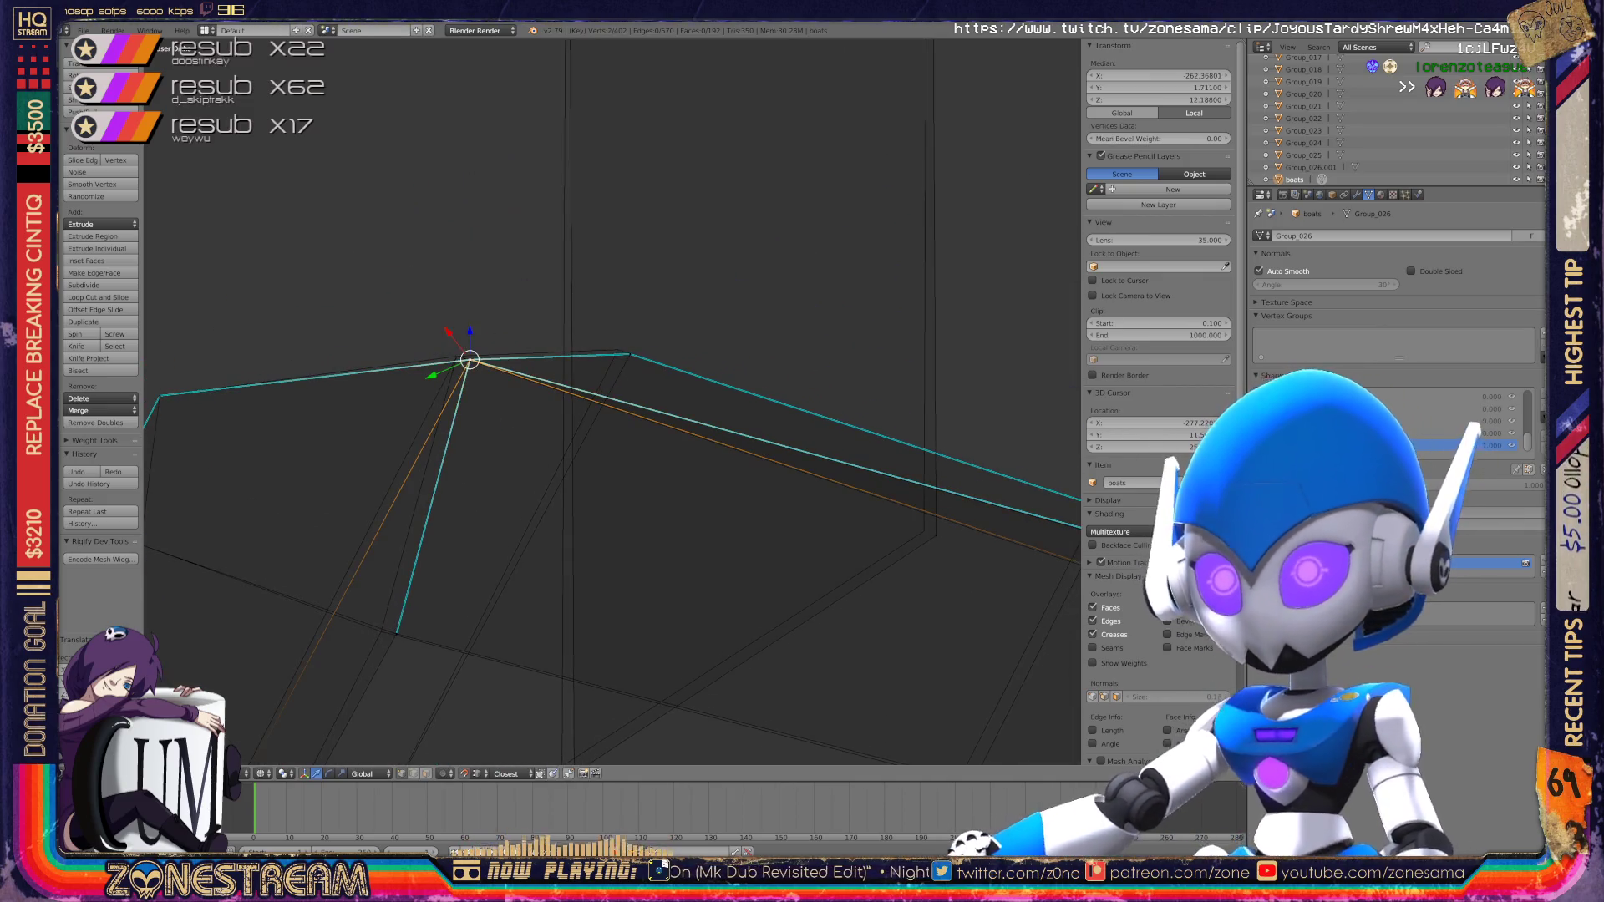
key("shift+s")
key("Escape")
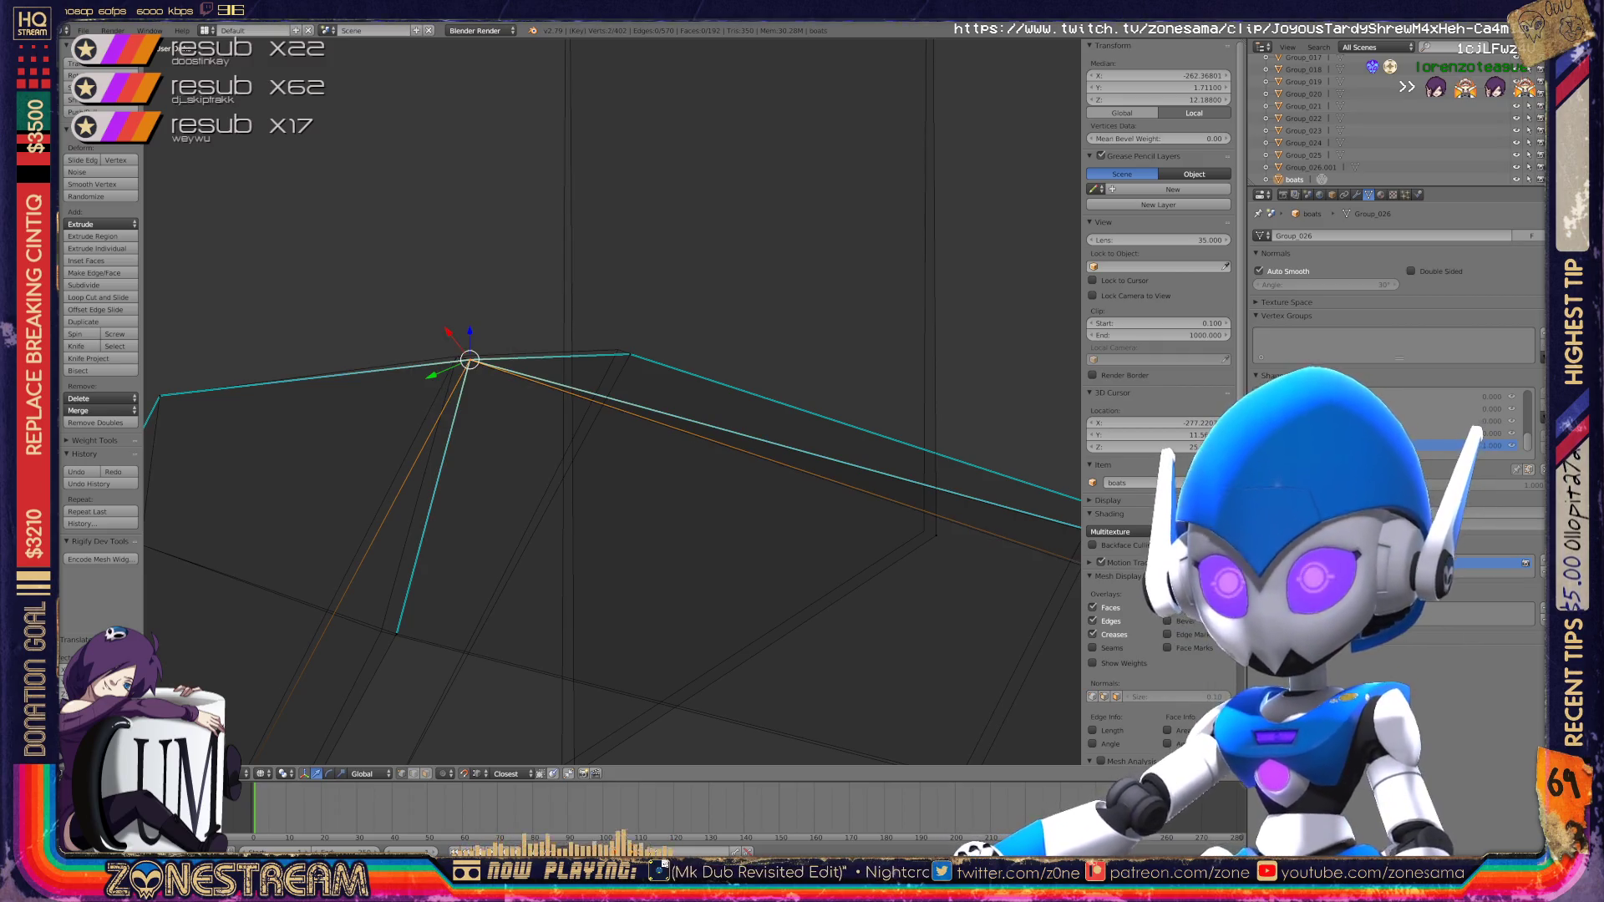
right_click(631, 354)
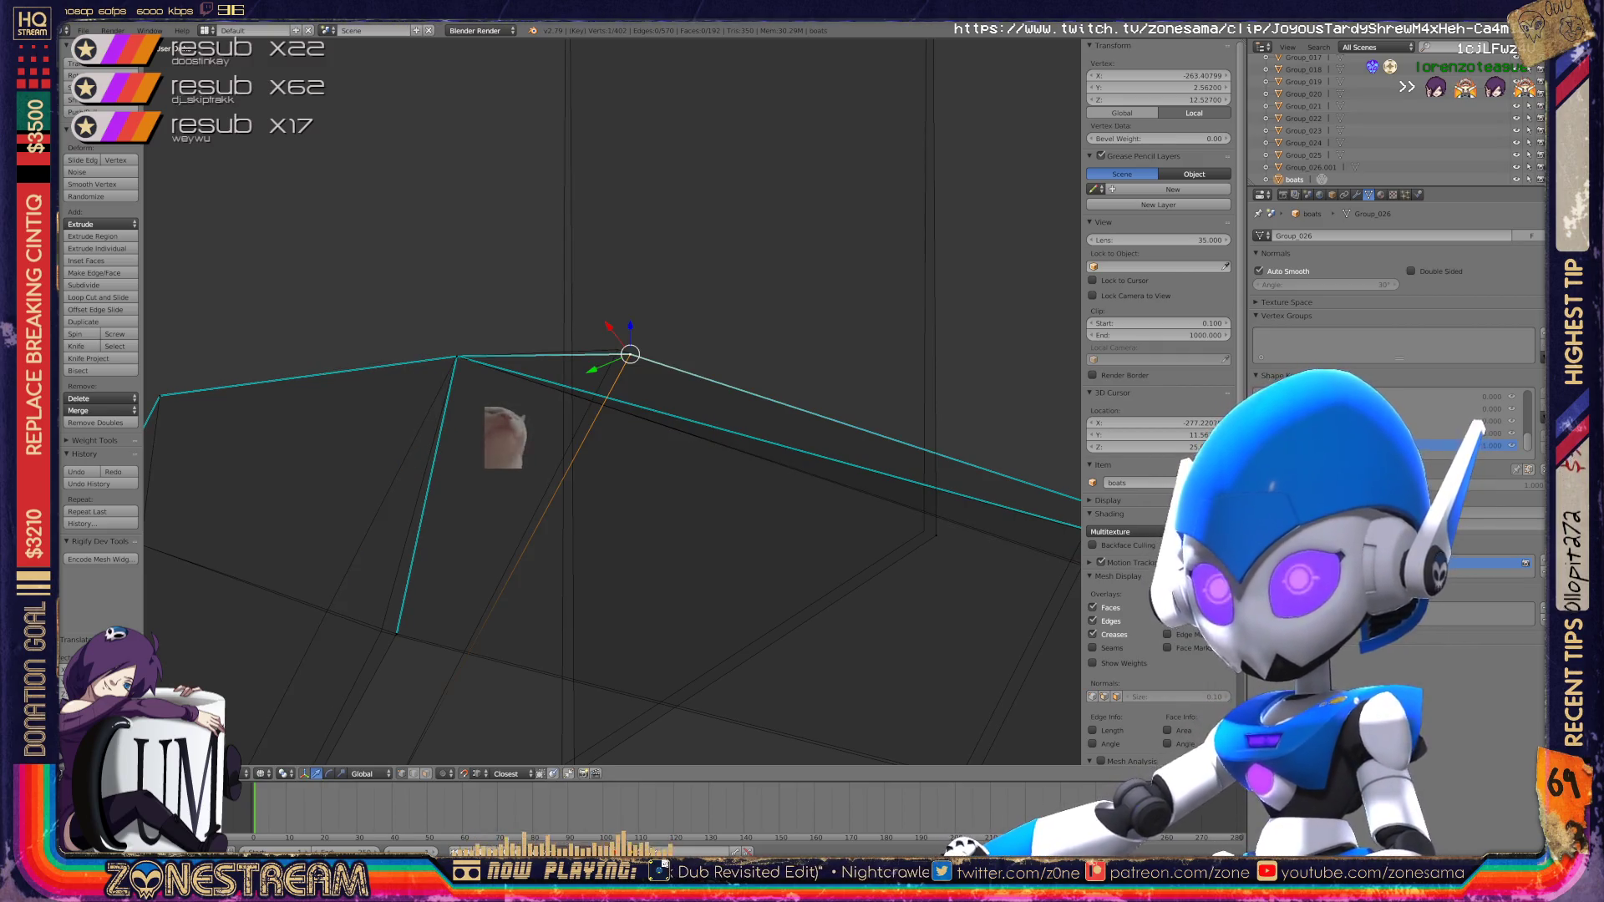
key("g")
key("g")
left_click(615, 360)
Step: Nudge a lower hull vertex slightly into place after reviewing nearby vertices
middle_click_drag(615, 359, 585, 372)
scroll(613, 401, "up", 5)
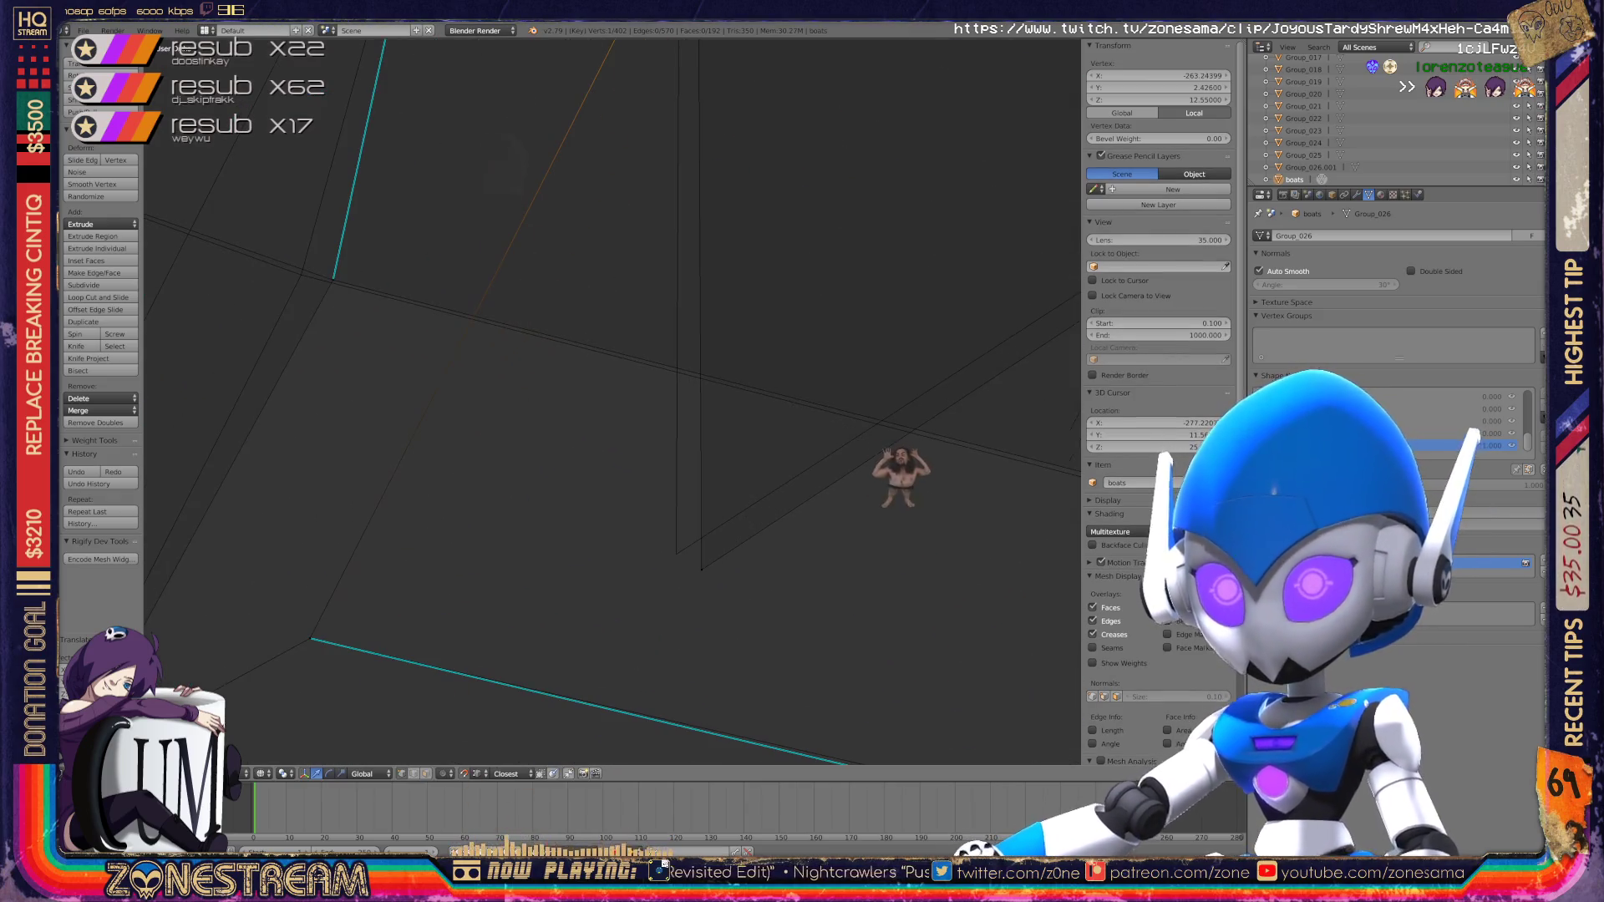
middle_click_drag(333, 281, 486, 321, "shift")
right_click(485, 321)
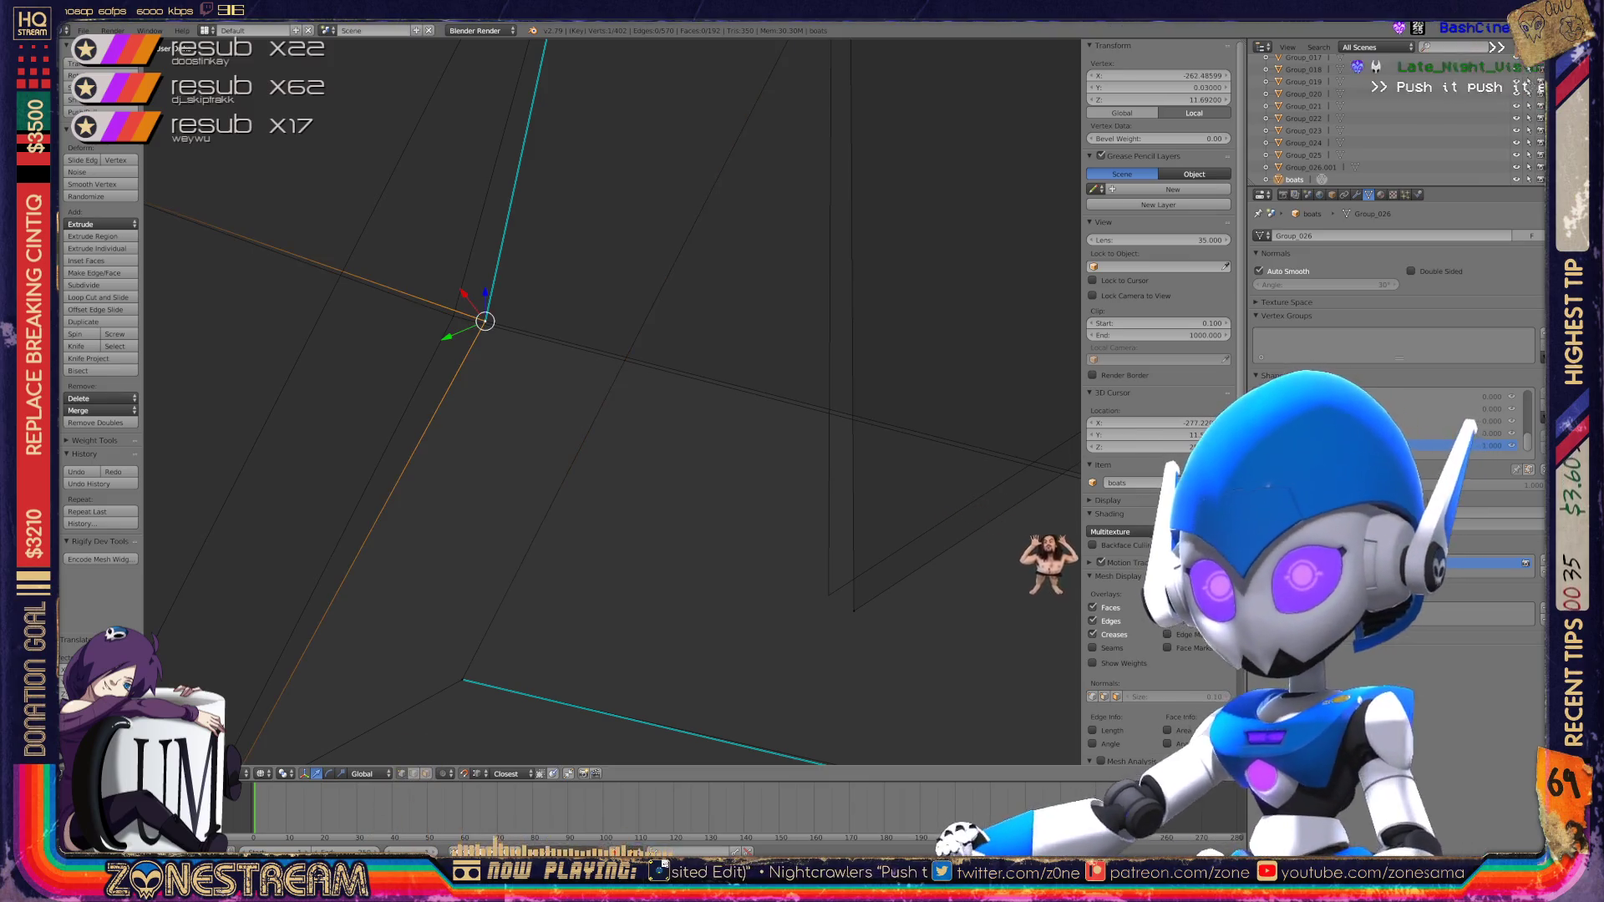
right_click(411, 311, "shift")
scroll(434, 318, "down", 3)
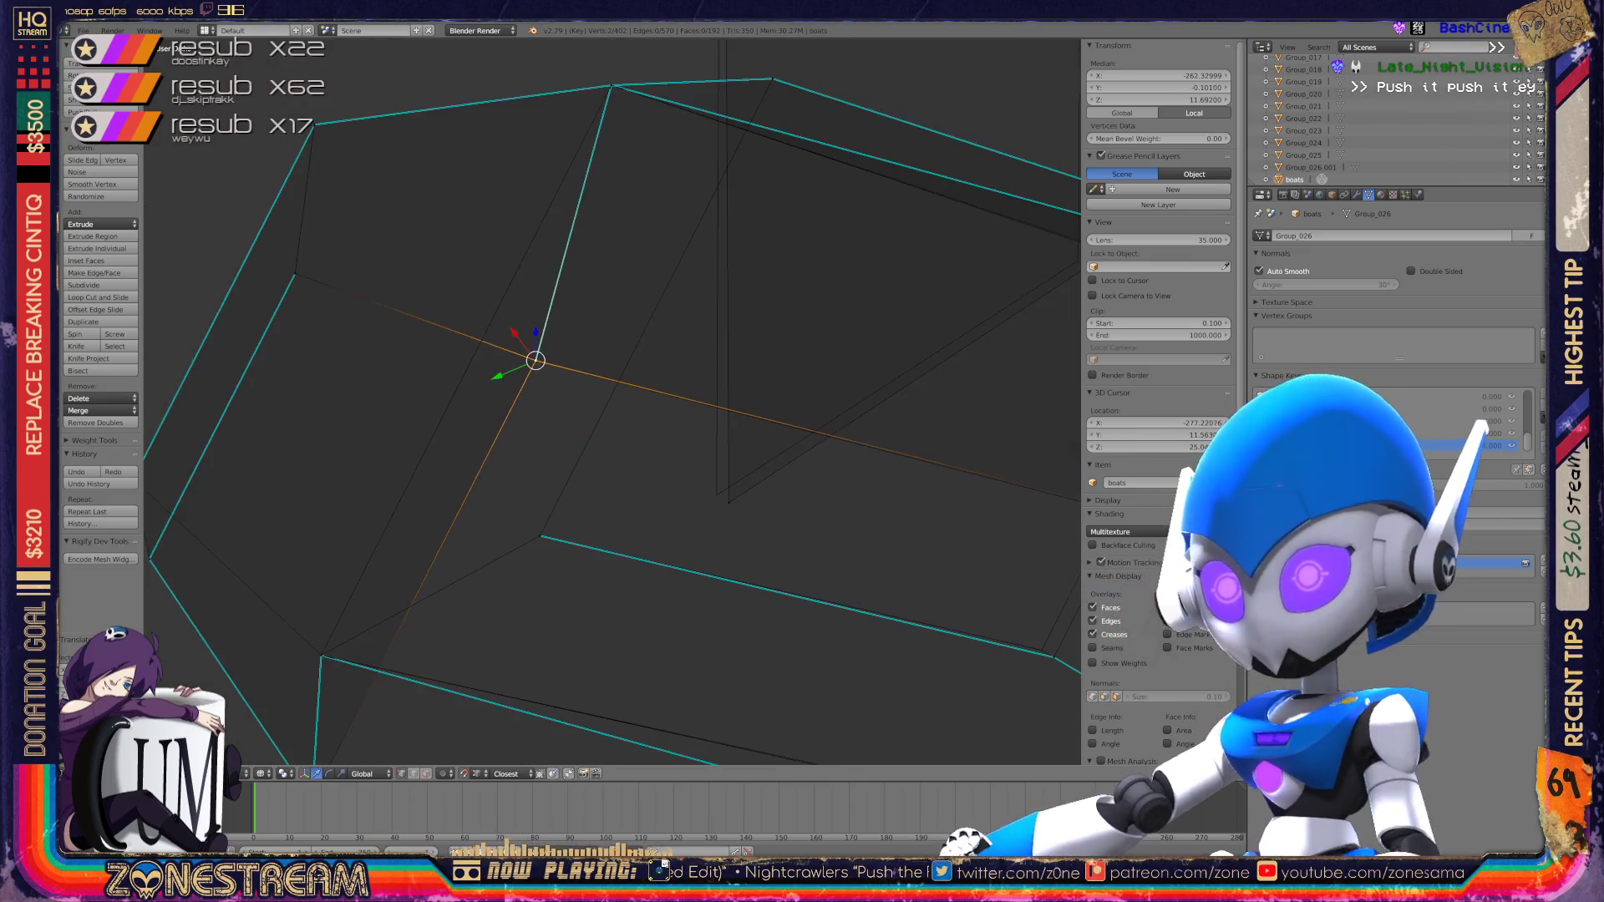
scroll(613, 401, "down", 3)
middle_click_drag(613, 401, 534, 388)
right_click(573, 539)
left_click_drag(573, 539, 566, 534)
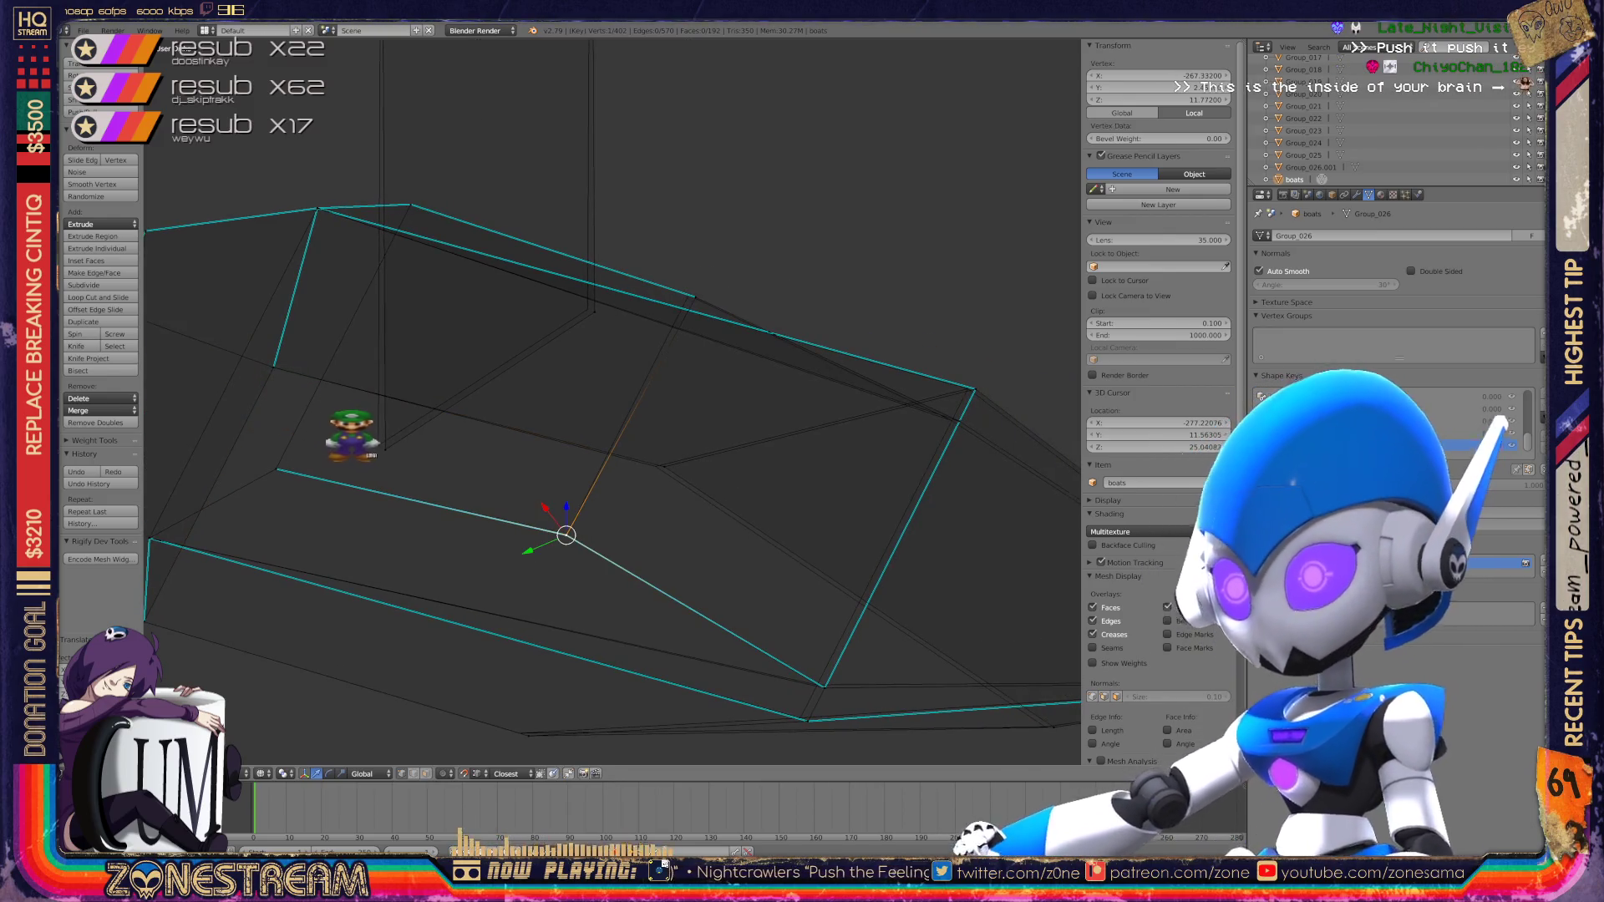
middle_click_drag(566, 535, 585, 532)
Step: Inspect and select outline vertices from a close side view near the cyan edges
right_click(511, 491)
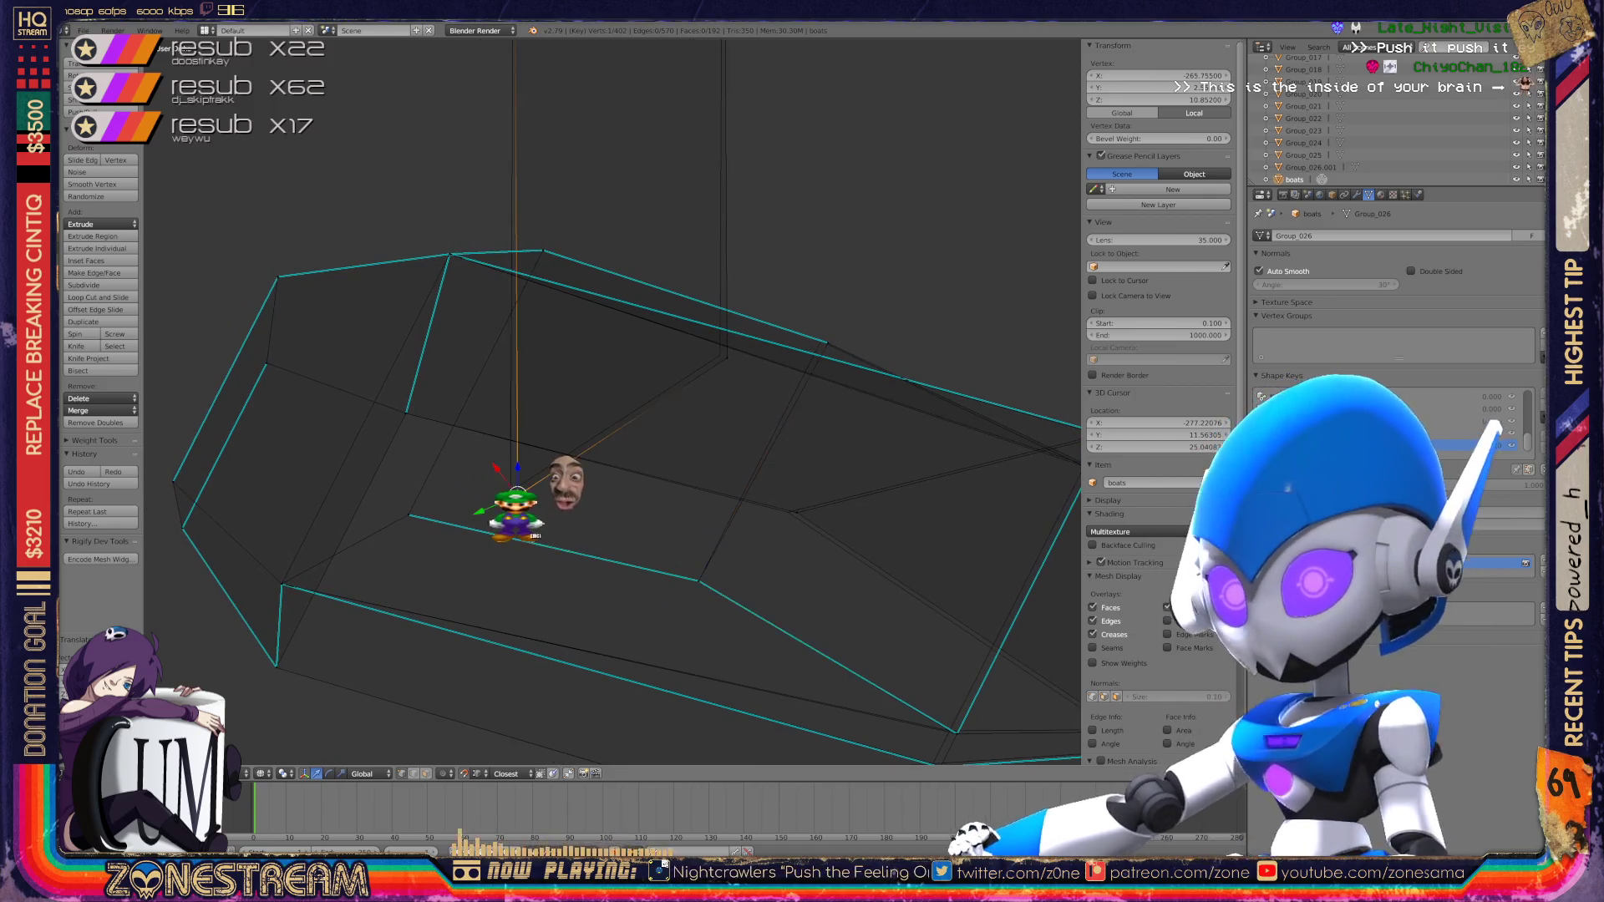
right_click(720, 355)
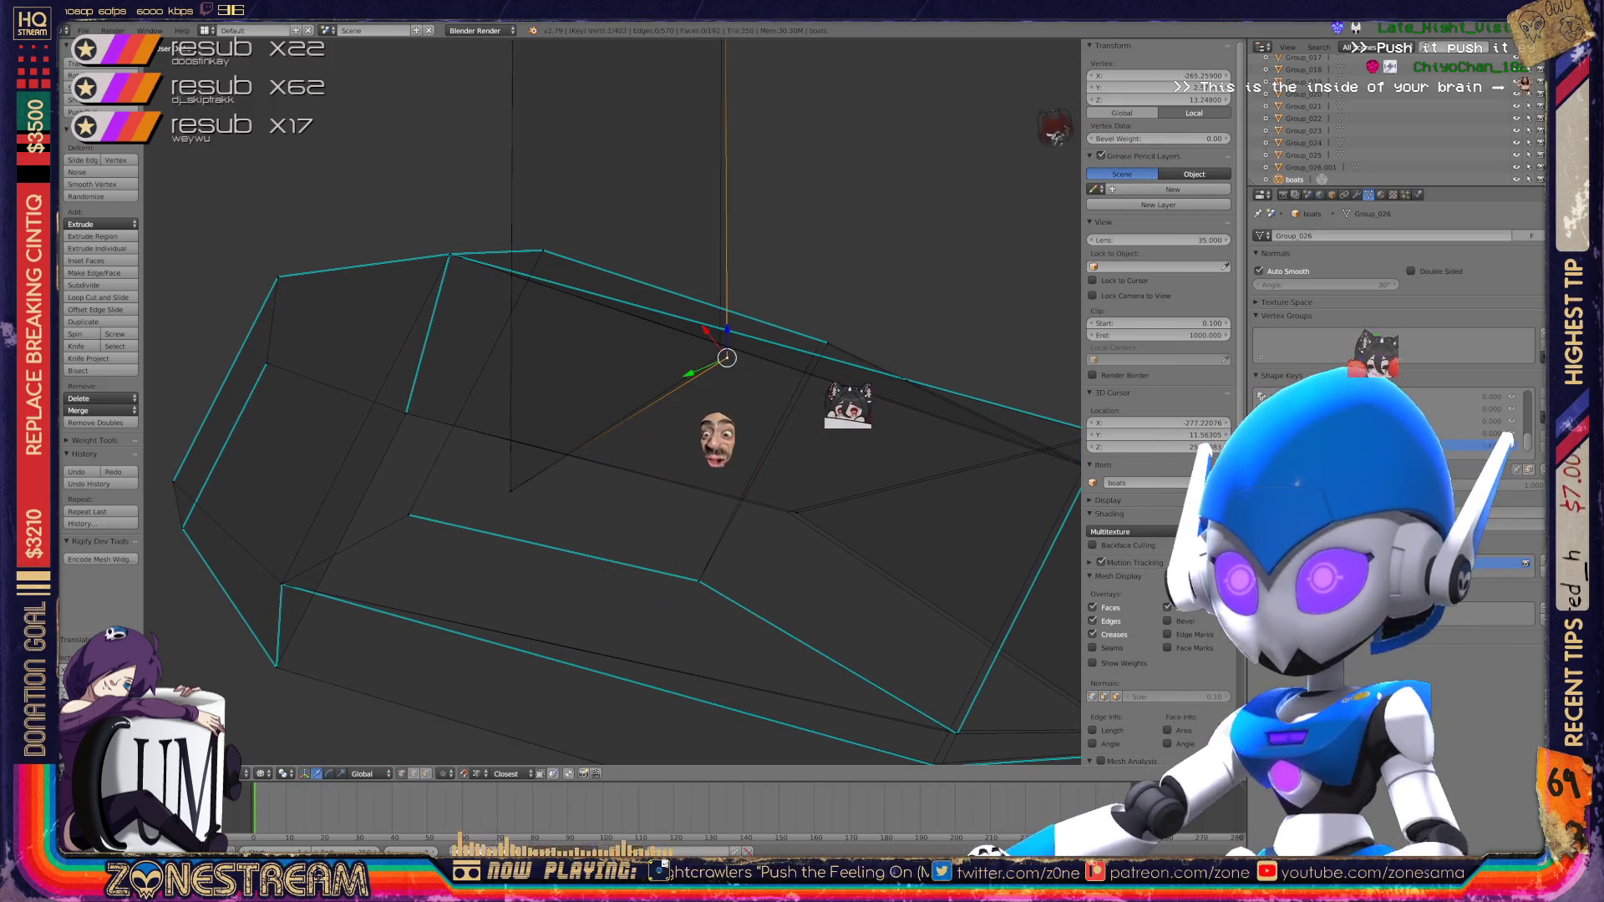
mouse_move(719, 355)
middle_mouse_down()
mouse_move(668, 376)
mouse_move(568, 347)
middle_mouse_up()
right_click(557, 344)
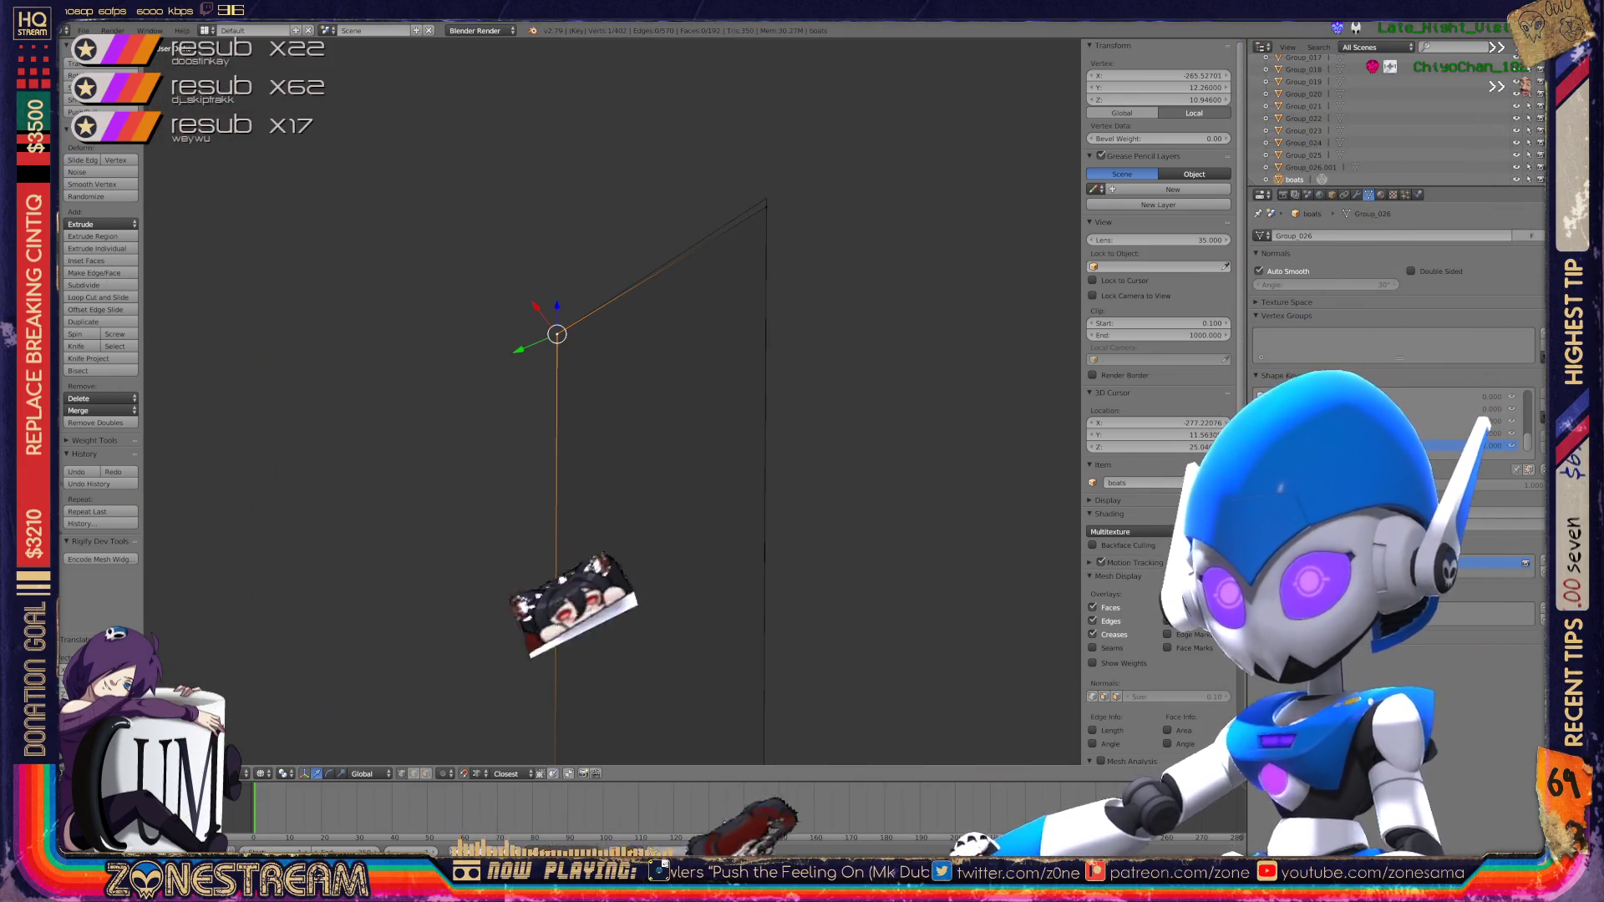
right_click(767, 199)
scroll(612, 401, "up", 5)
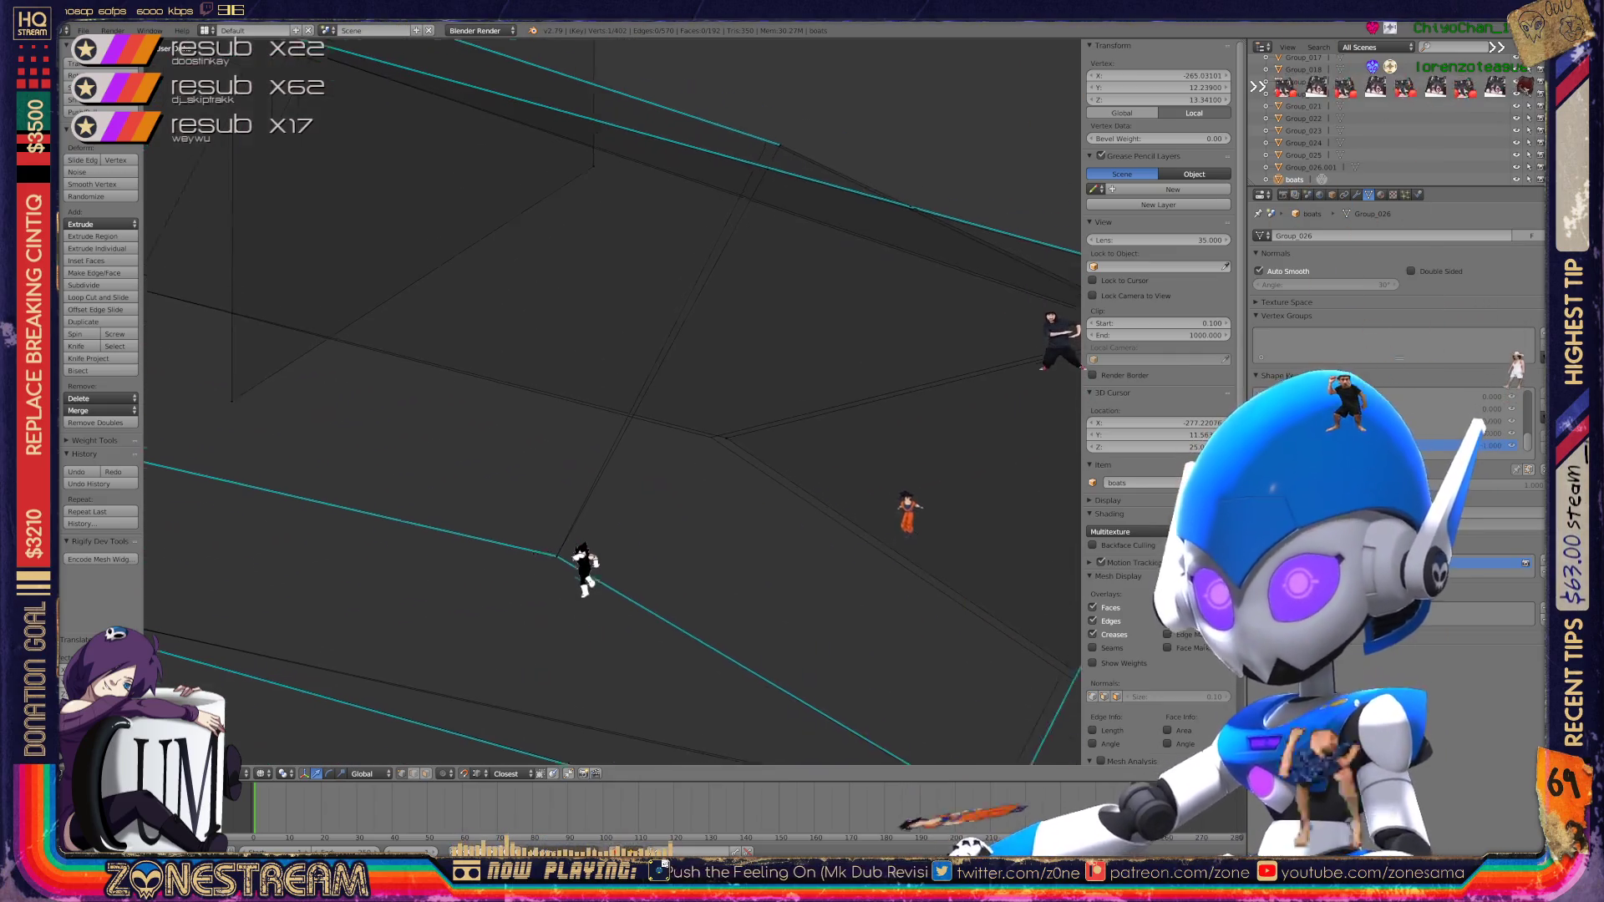
right_click(616, 455, "shift")
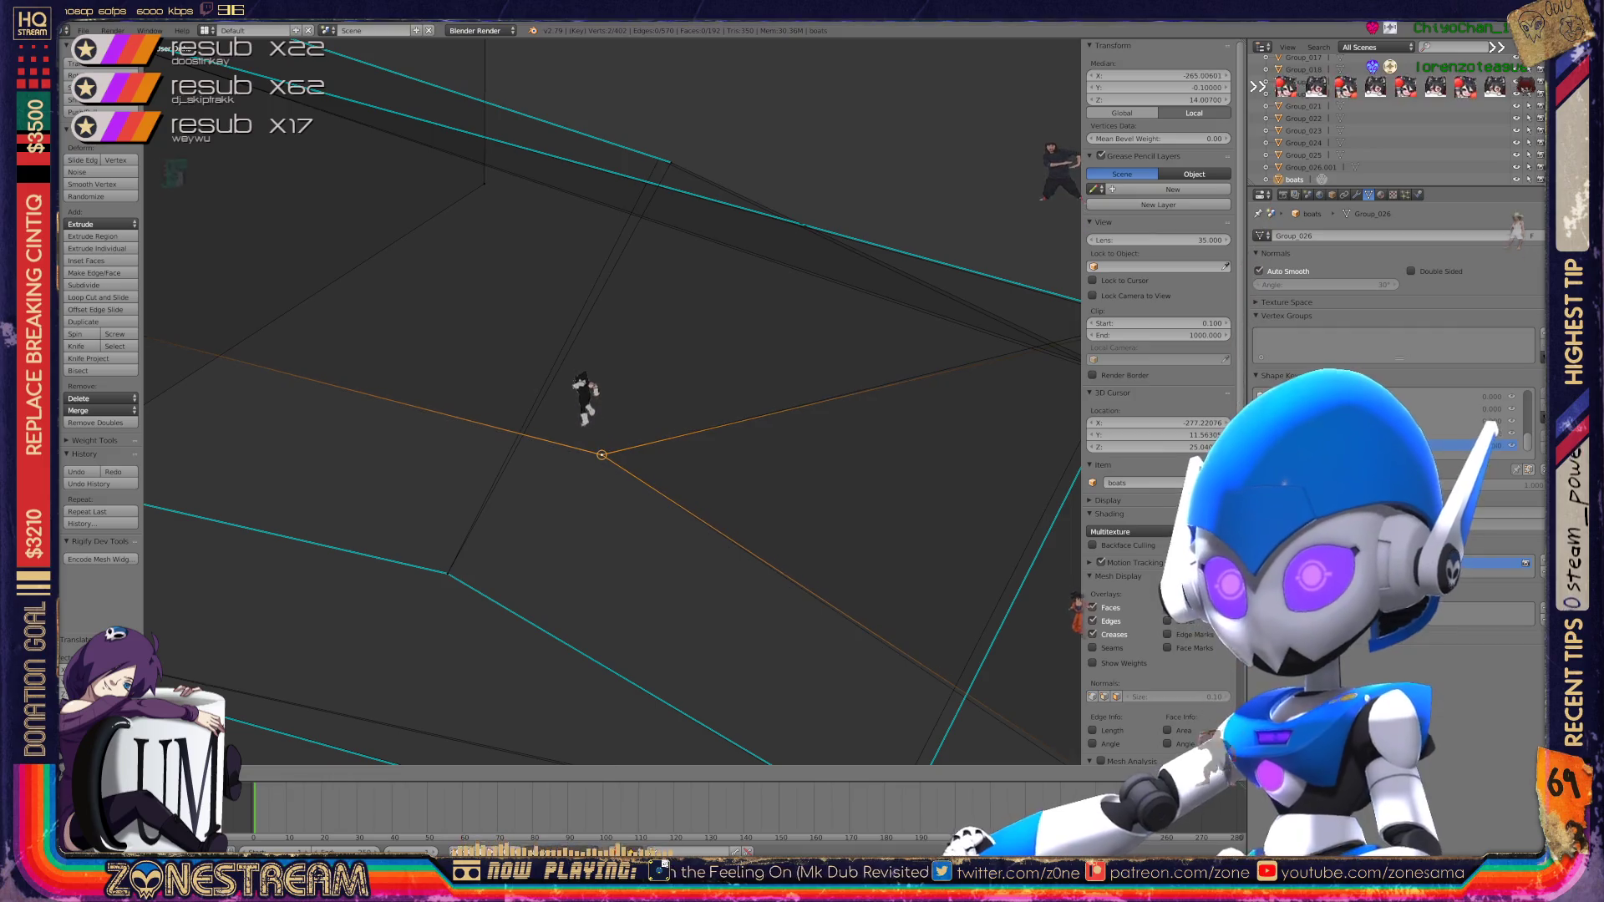
middle_click_drag(612, 401, 568, 434)
scroll(568, 434, "up", 3)
right_click(409, 407)
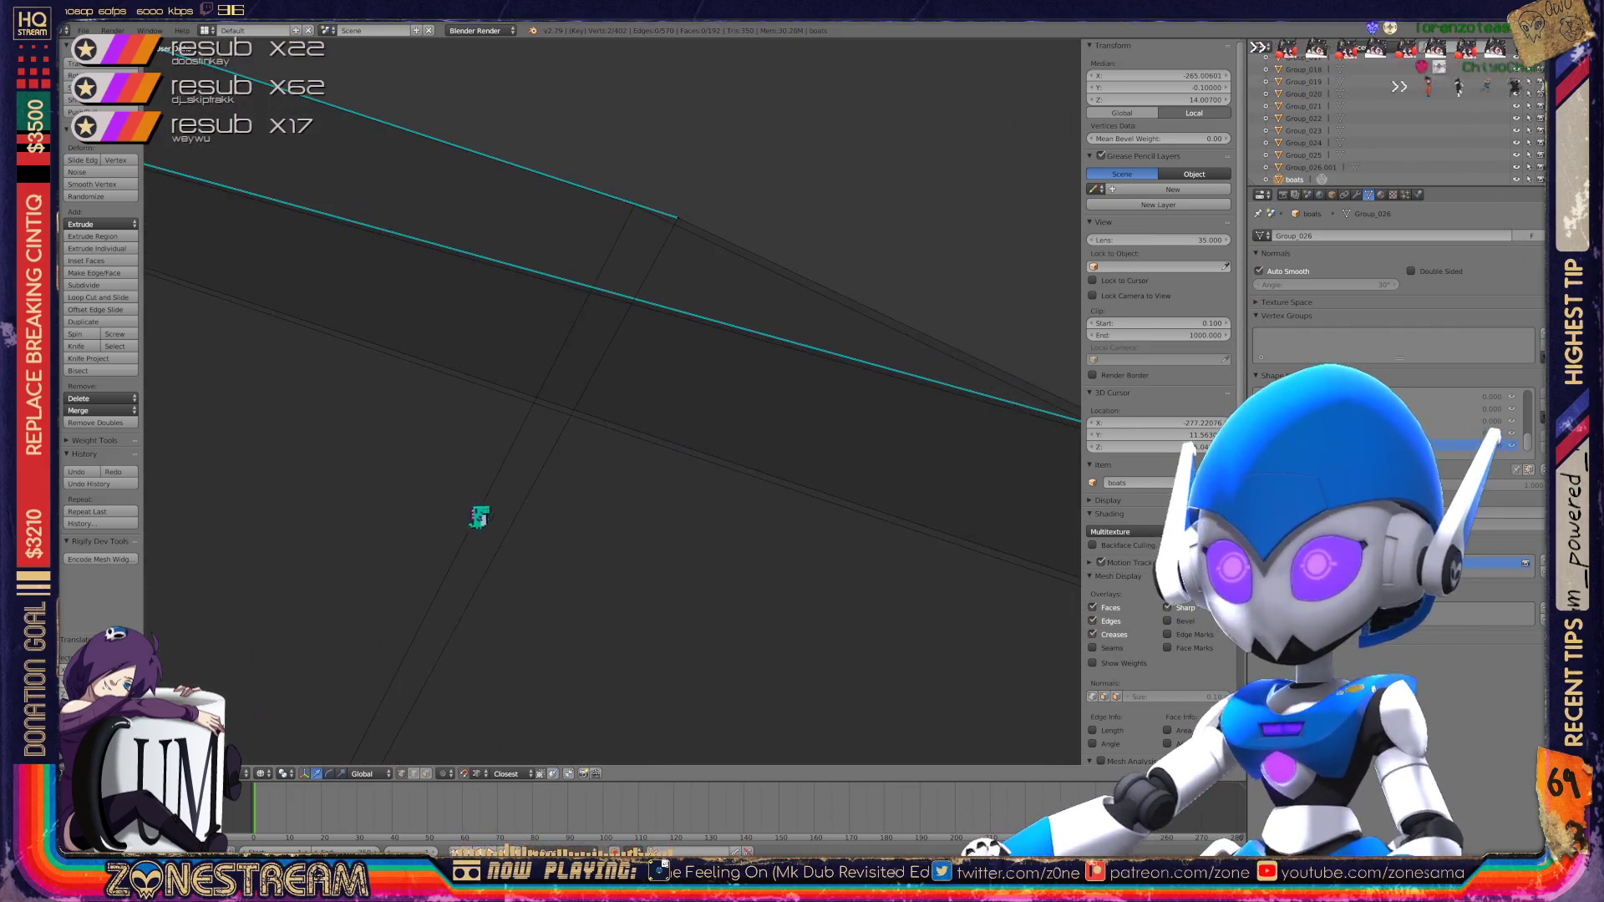
middle_click_drag(476, 516, 545, 645)
Step: Snap the 3D cursor to the selected vertex and reposition that vertex
key("ctrl+z")
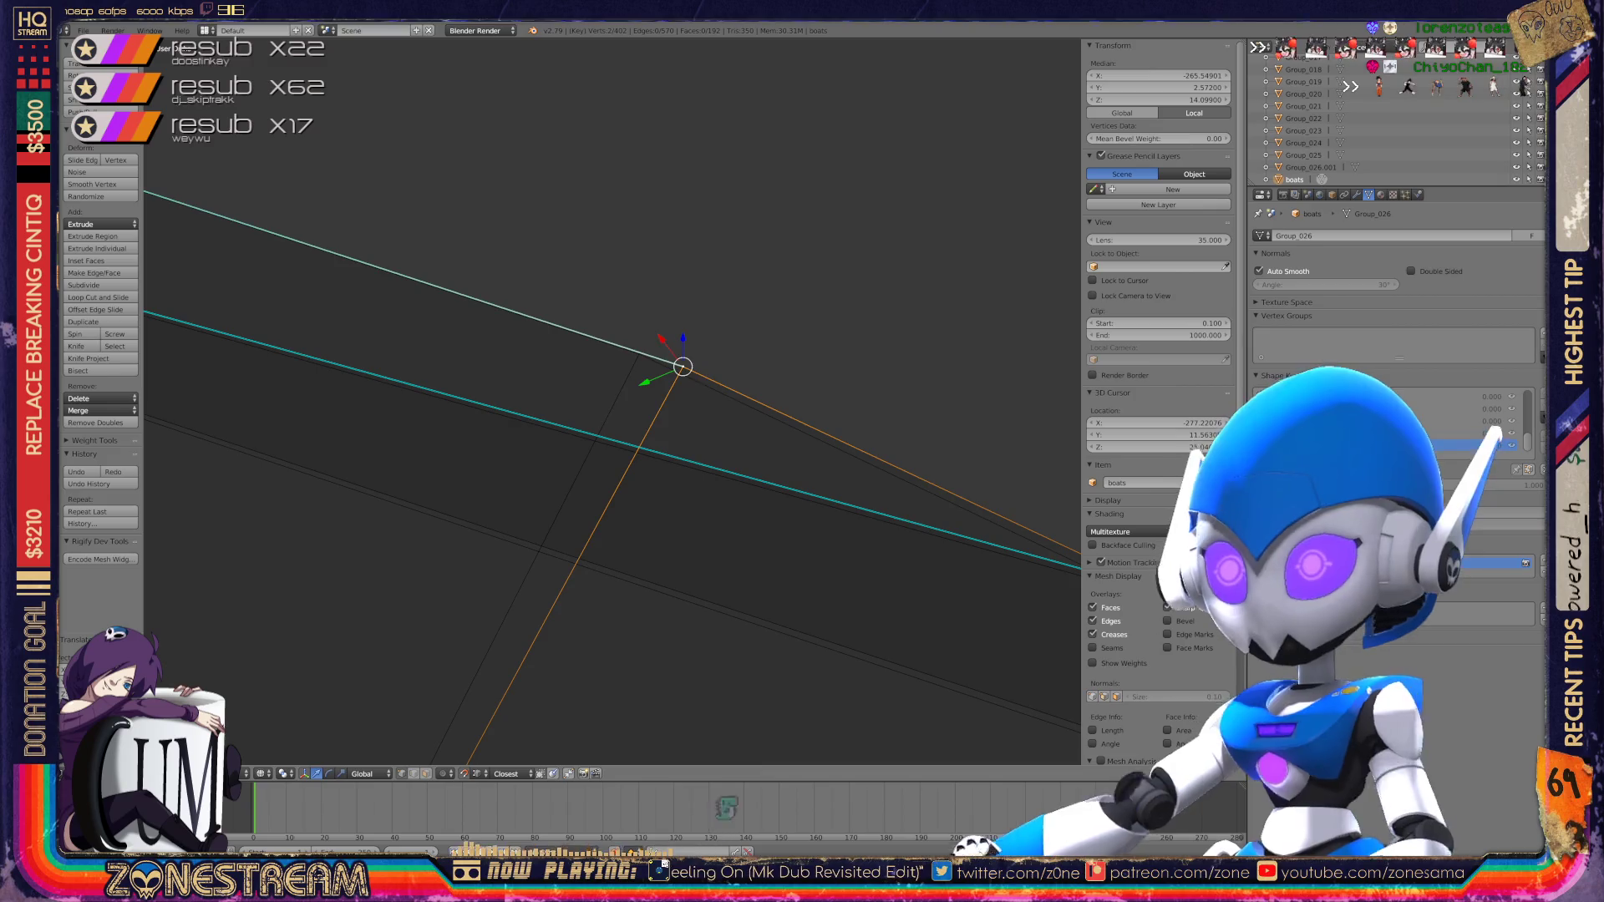
key("shift+s")
left_click(656, 393)
key("g")
key("Return")
Step: Move the stray upper-corner vertex onto the corner and merge the overlapping vertices with Alt+M
mouse_move(635, 351)
middle_mouse_down()
mouse_move(585, 401)
mouse_move(534, 368)
middle_mouse_up()
middle_click_drag(911, 153, 852, 167)
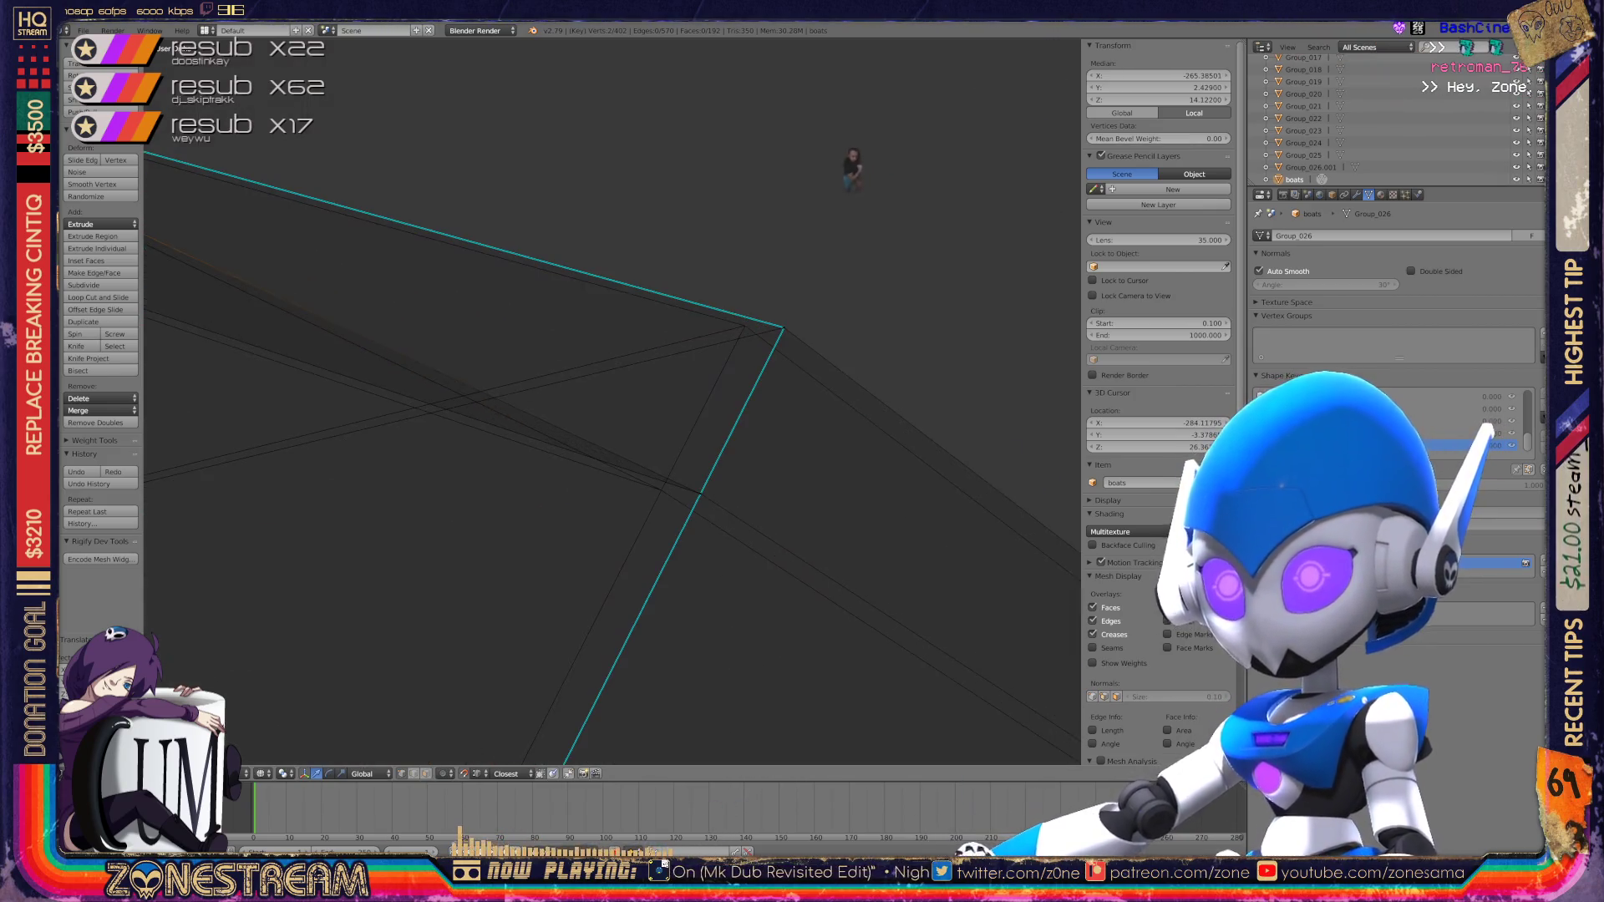
key("ctrl+z")
key("shift+g")
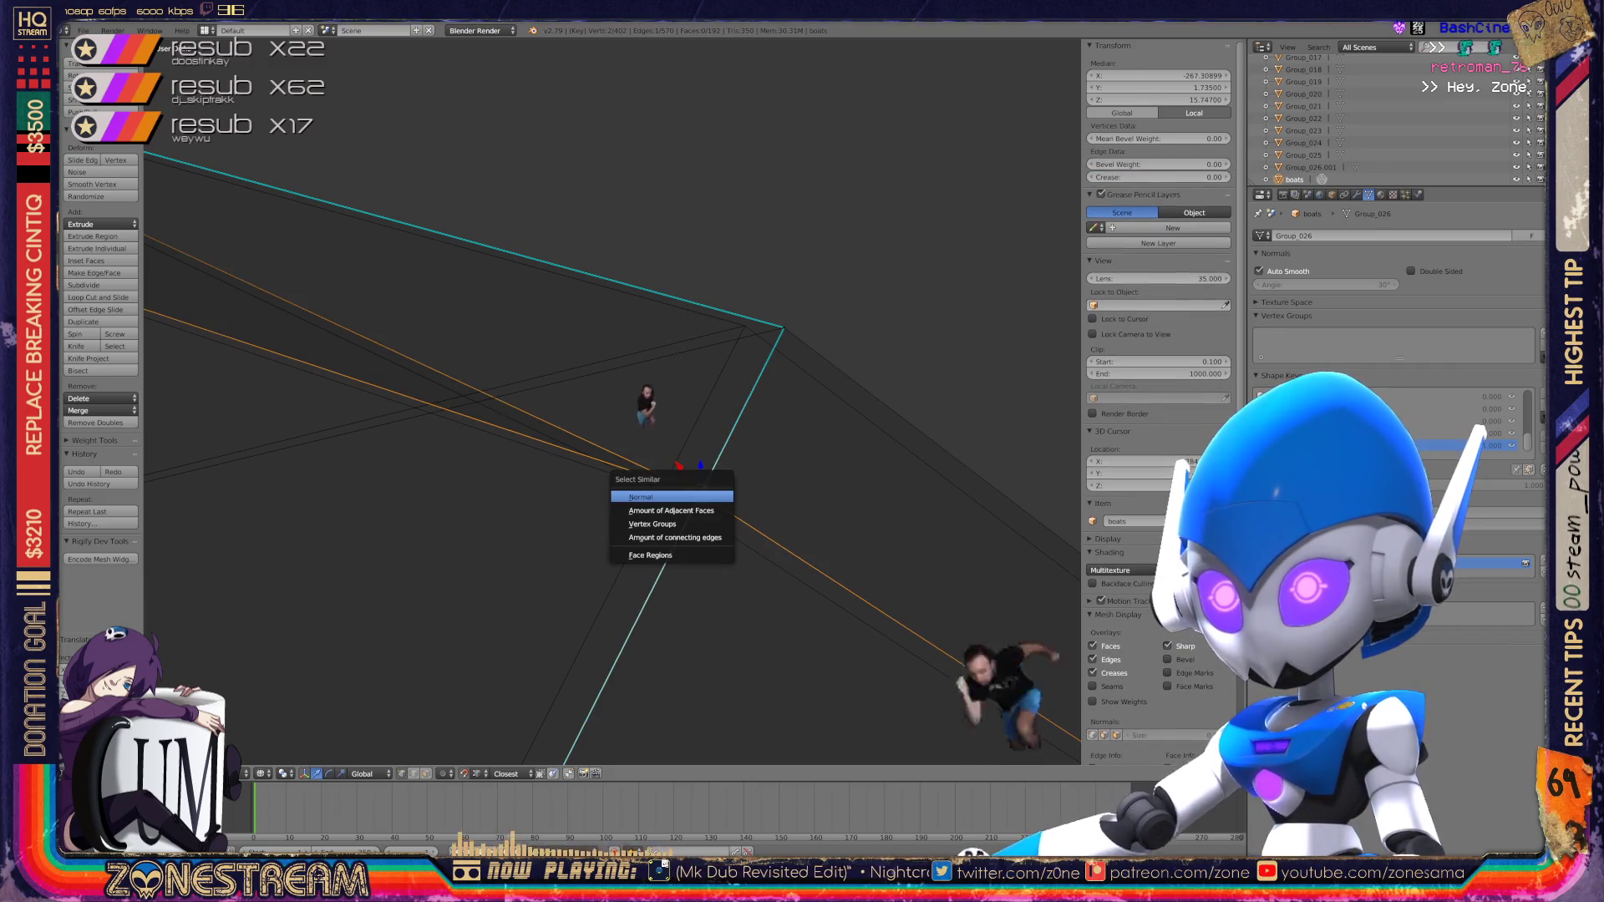
left_click(665, 432)
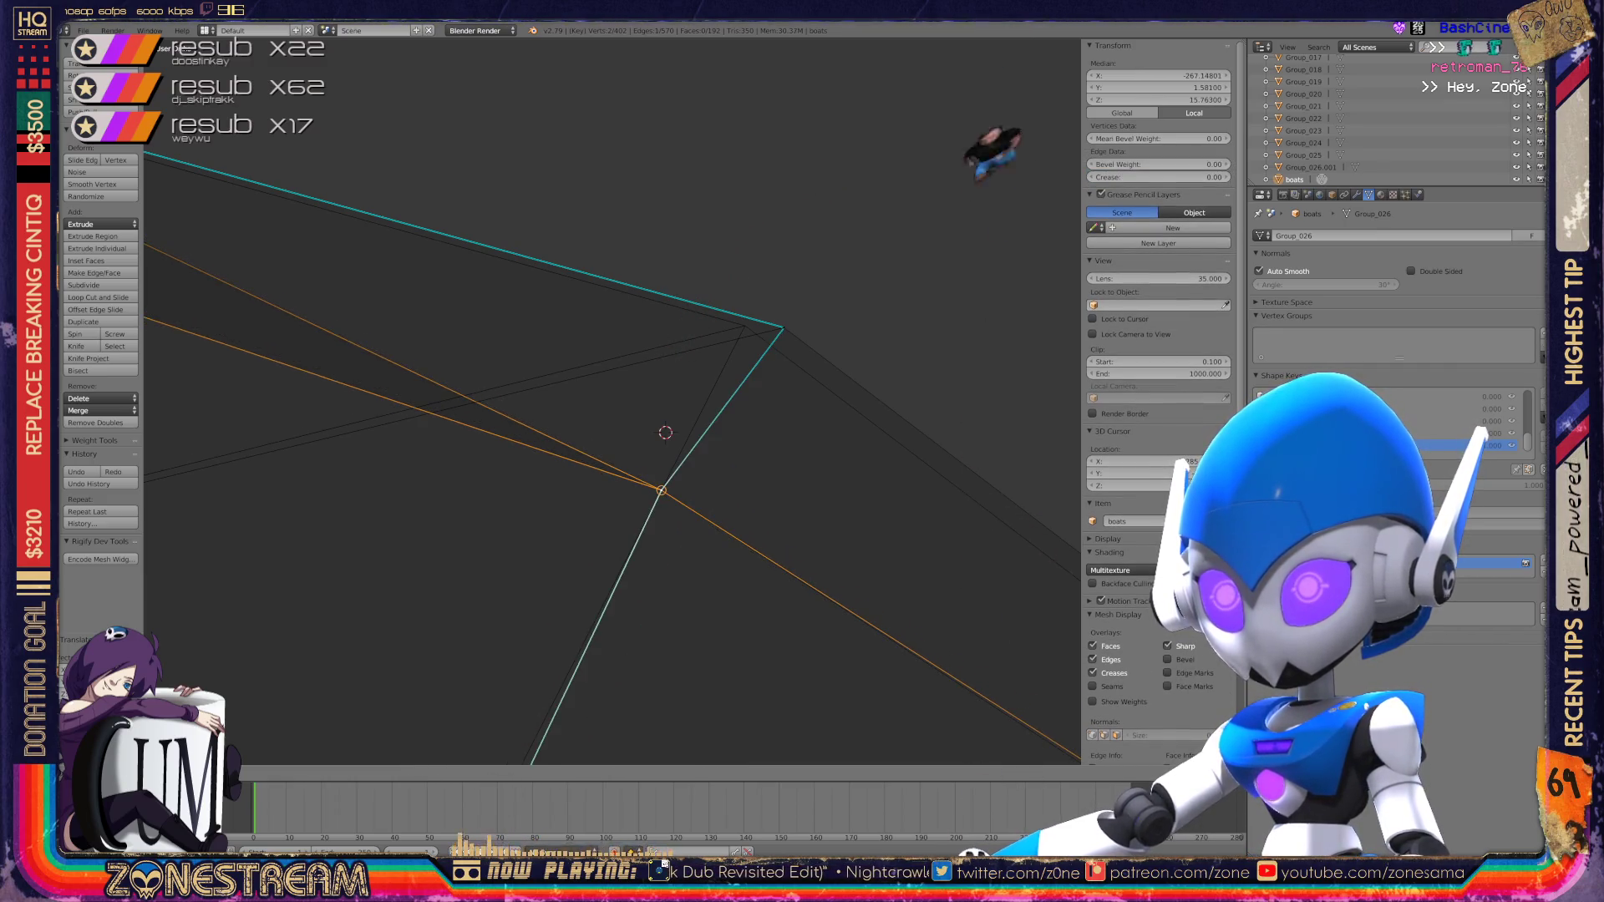
right_click(784, 328)
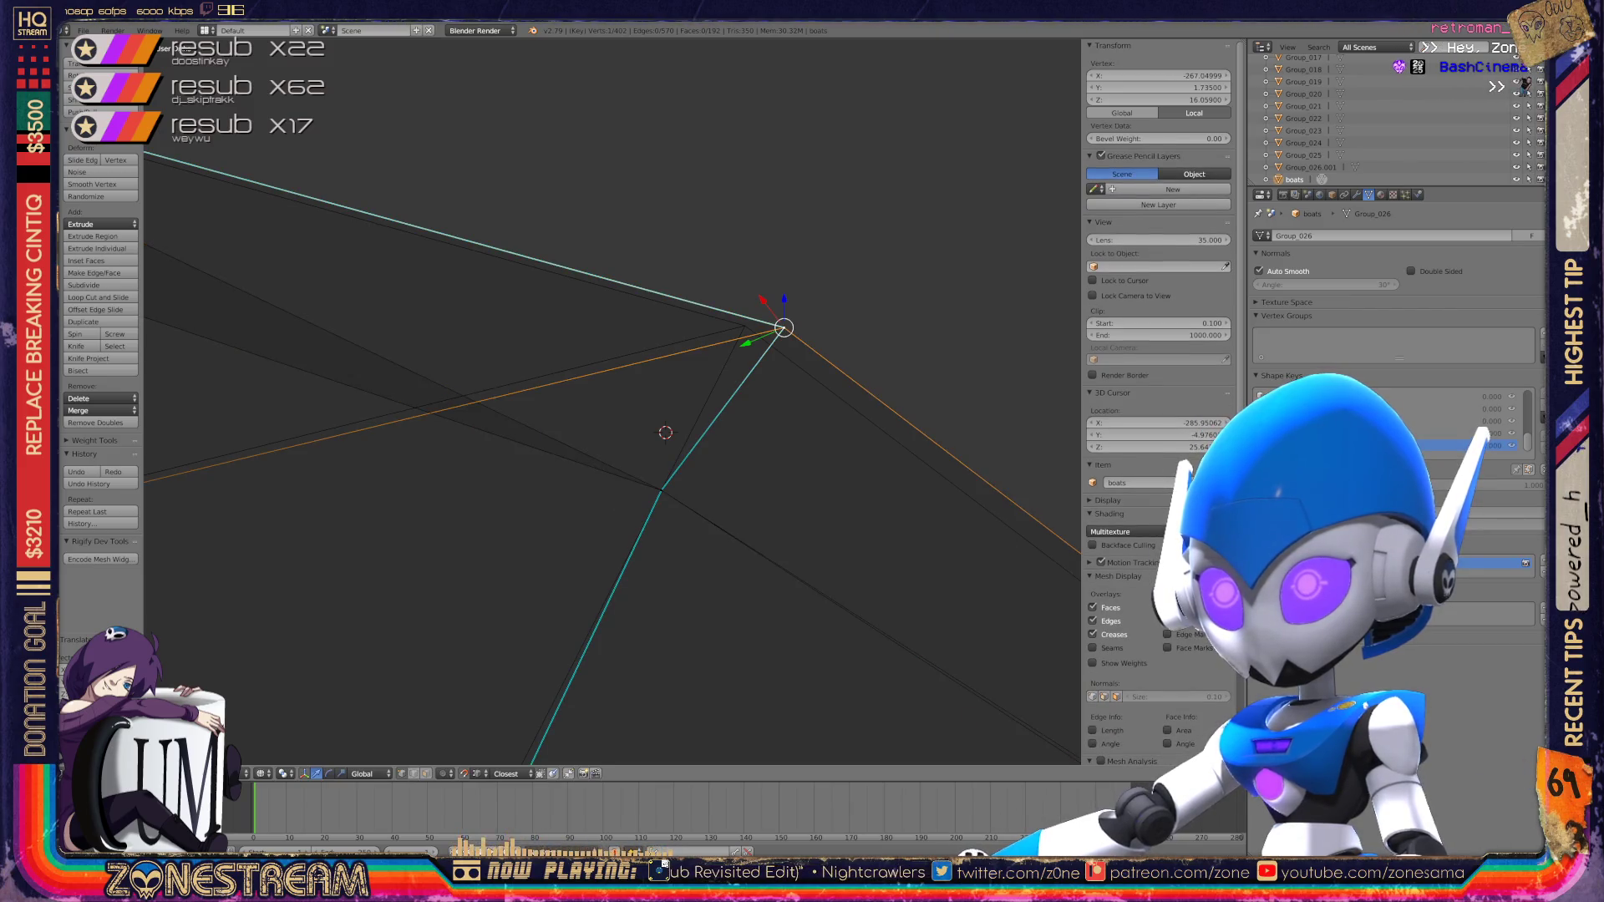
key("g")
key("alt+m")
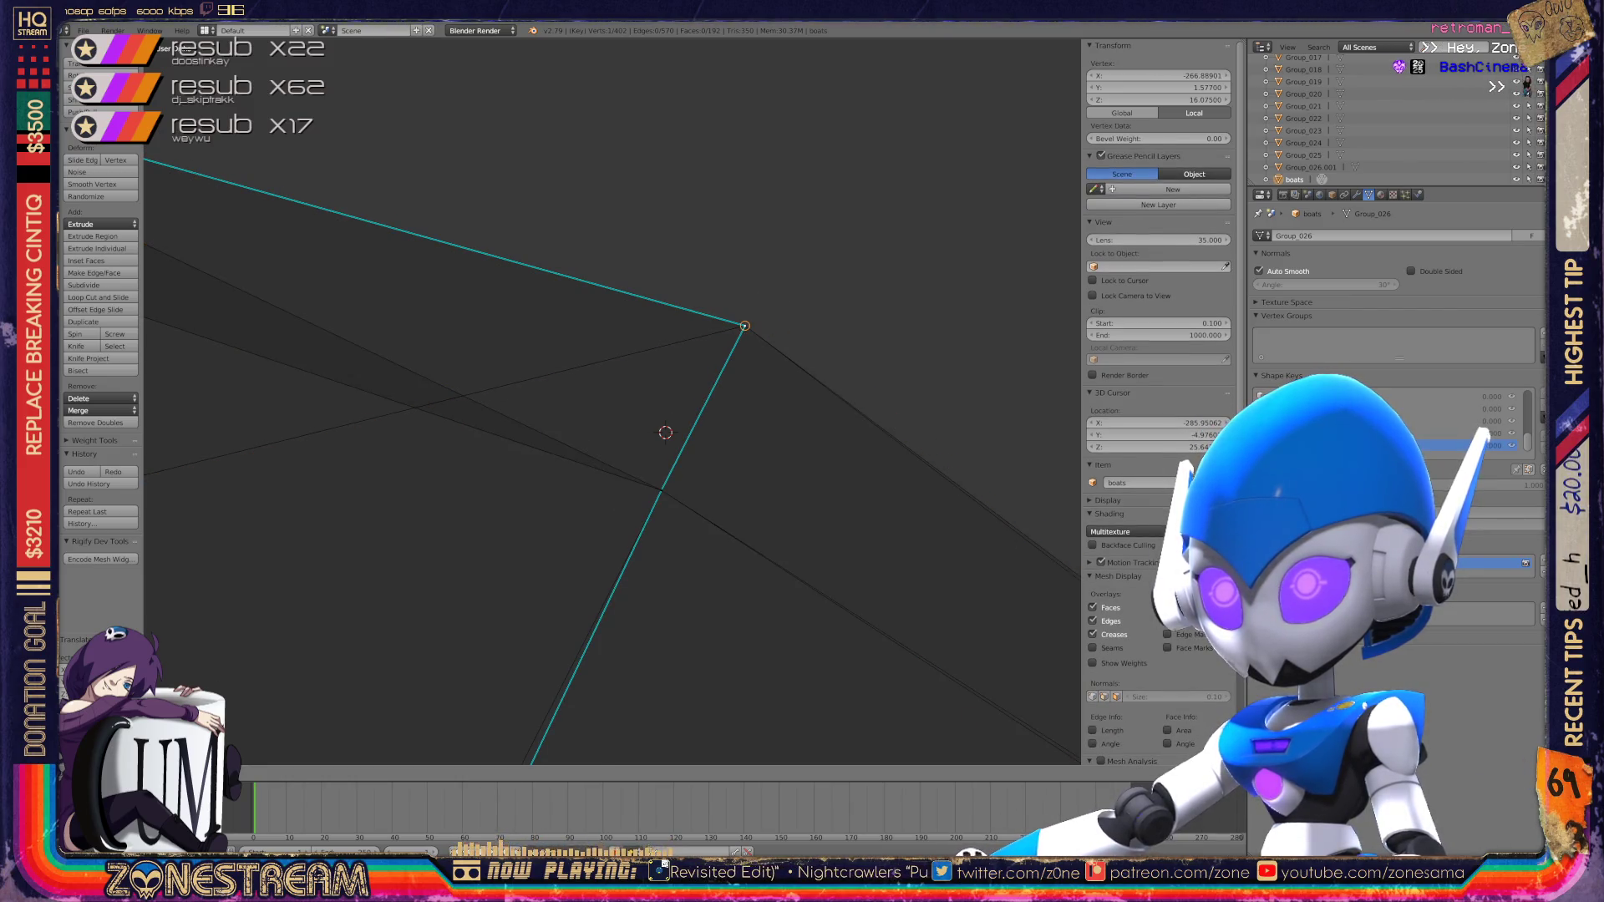
Step: Orbit around the converging edges and select the vertex where they meet
middle_click_drag(669, 418, 610, 472)
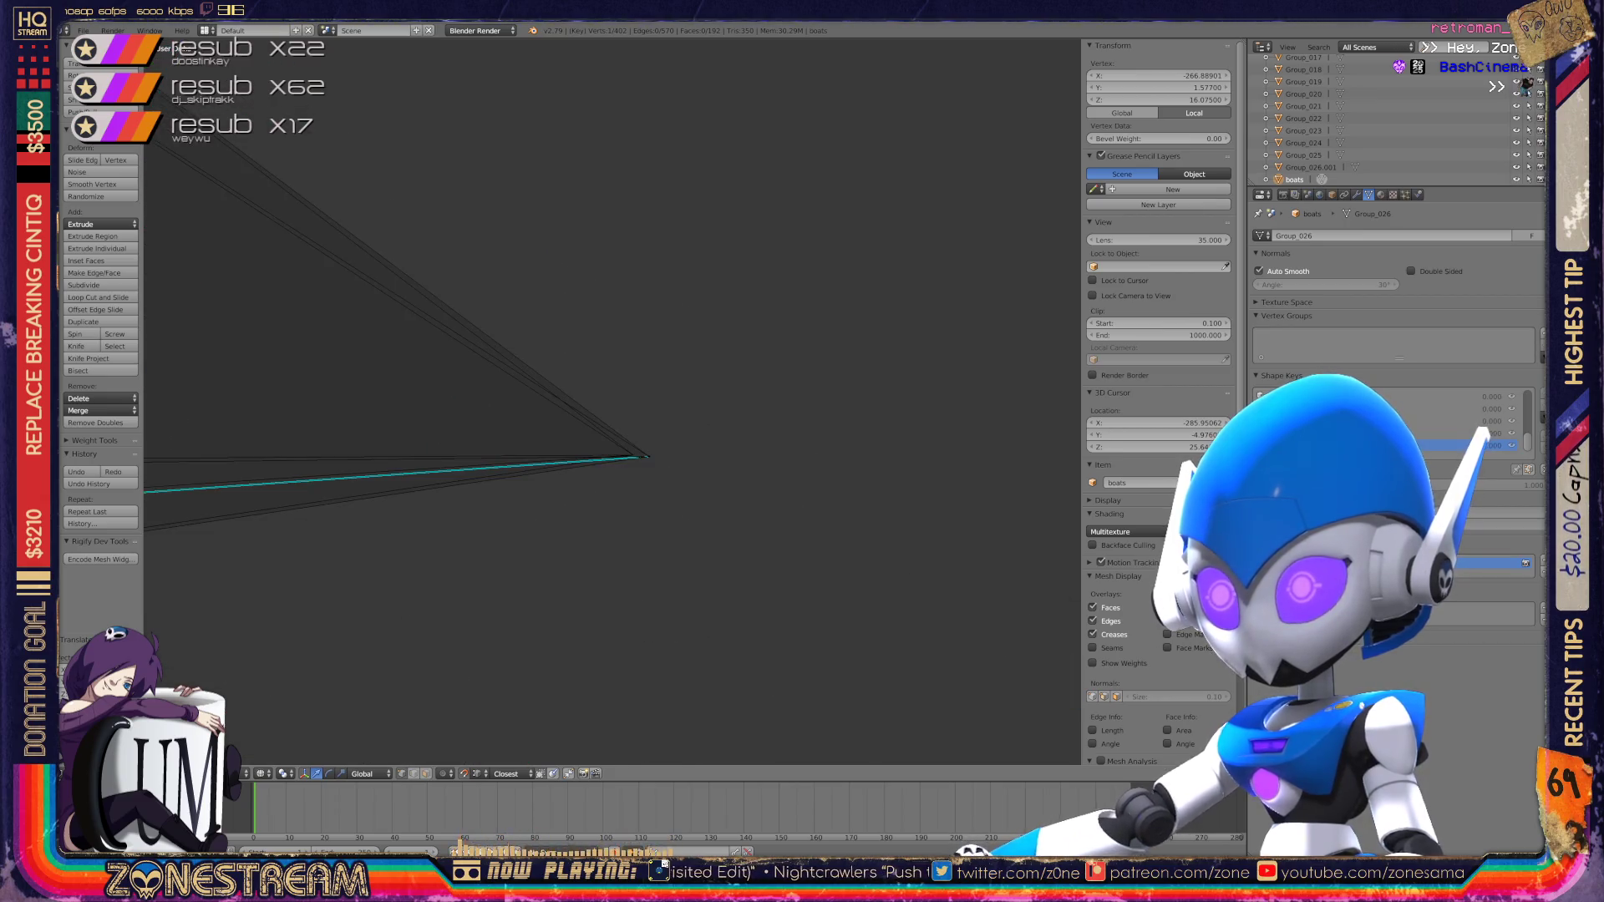
middle_click_drag(851, 655, 484, 434)
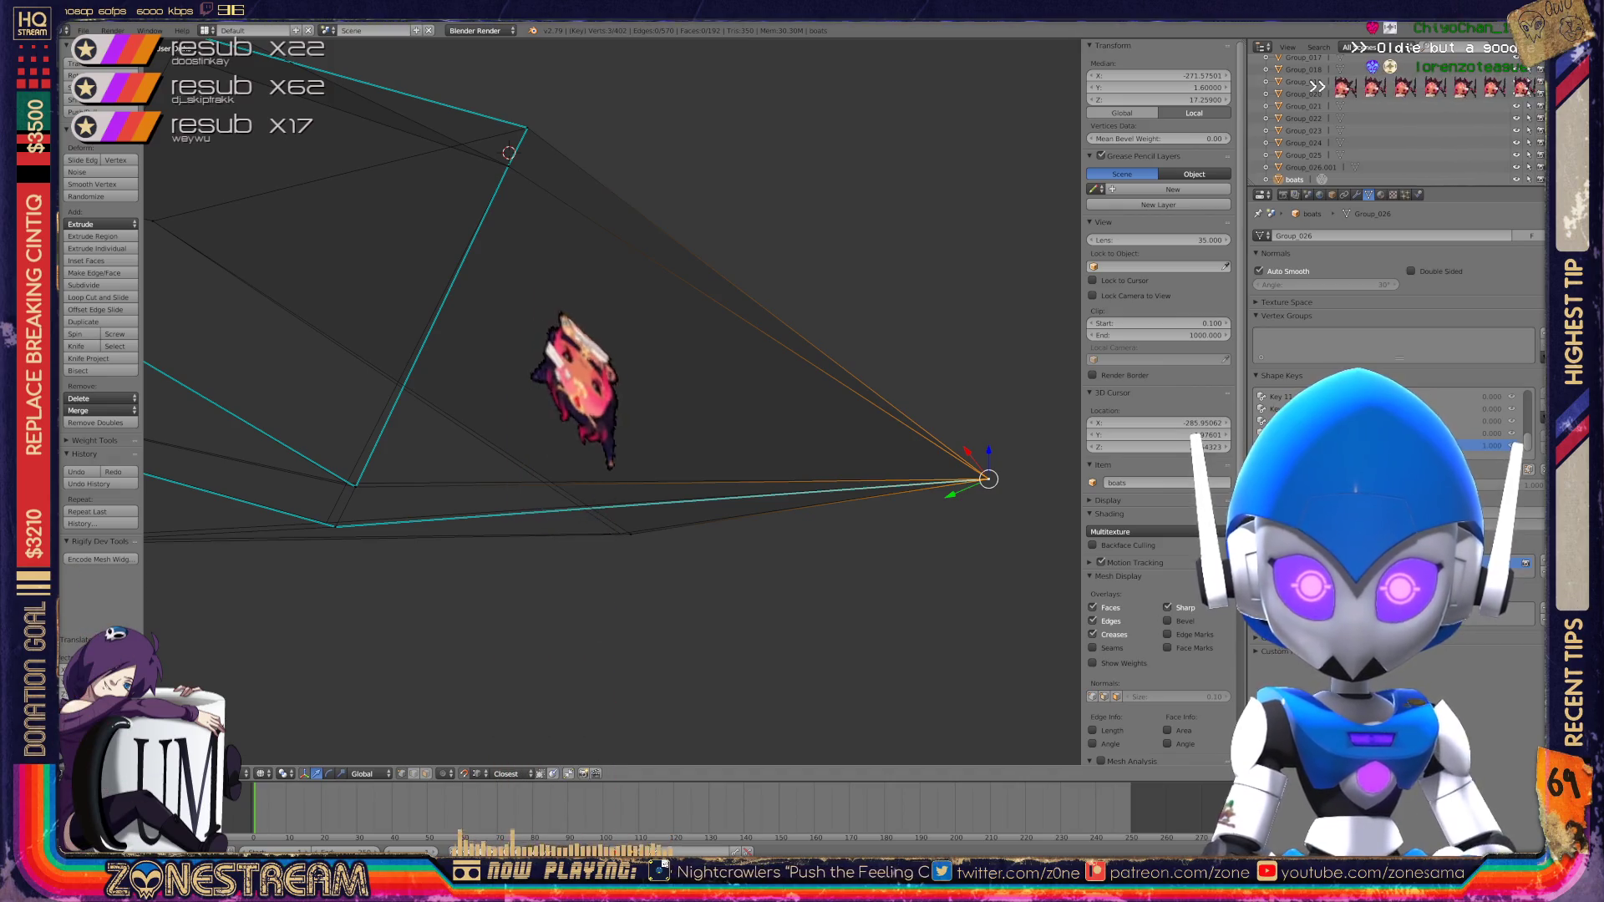
scroll(613, 401, "up", 6)
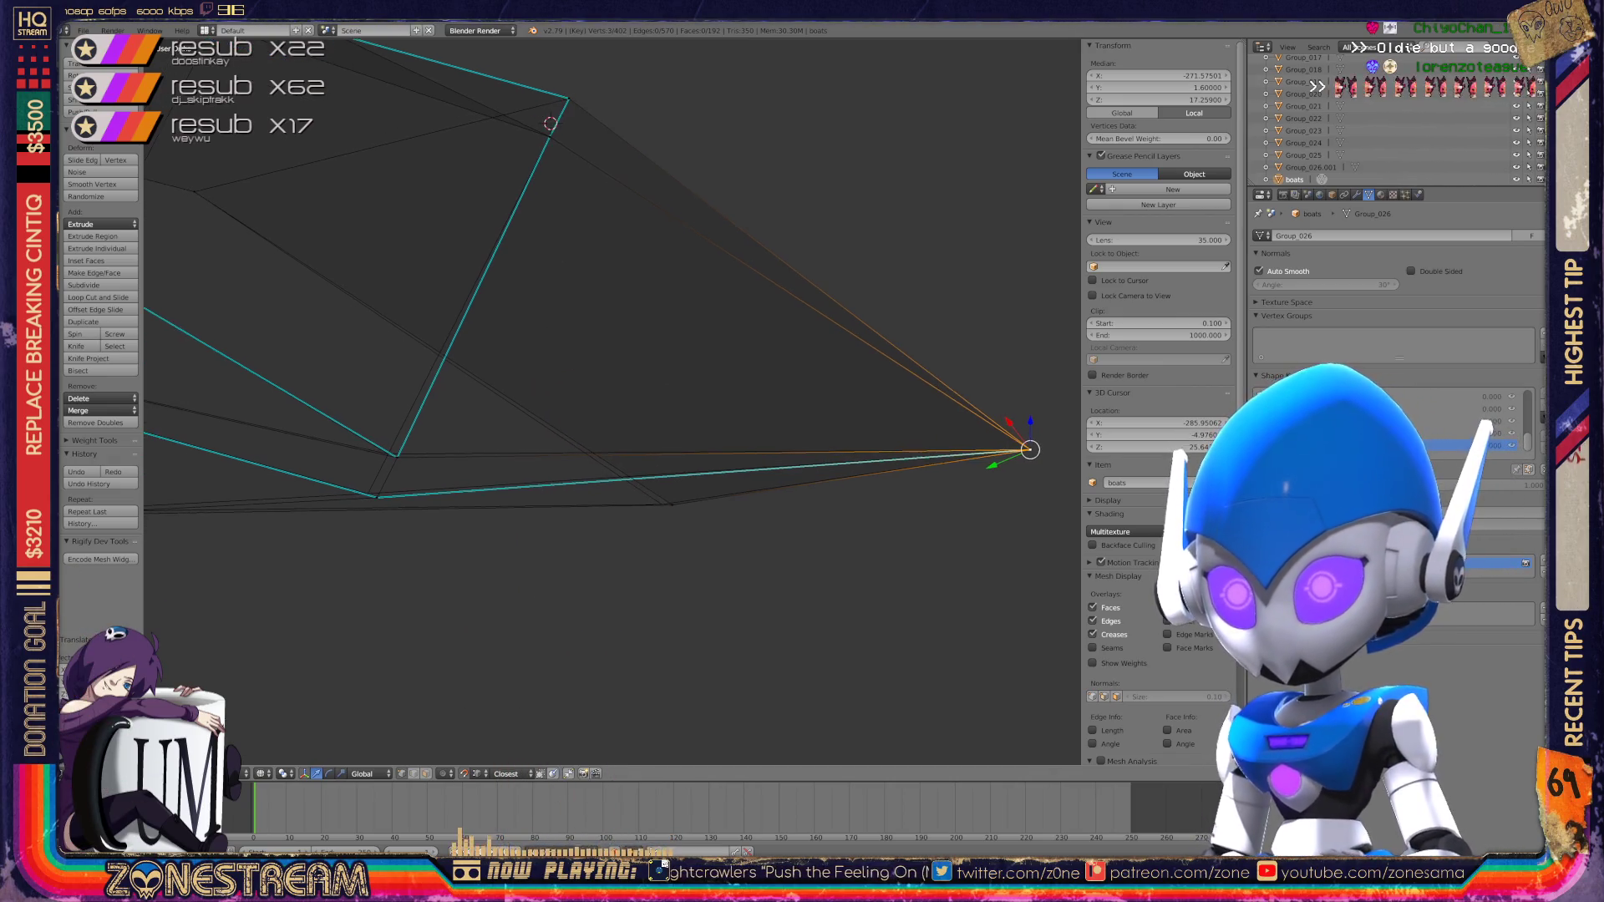
right_click(647, 539)
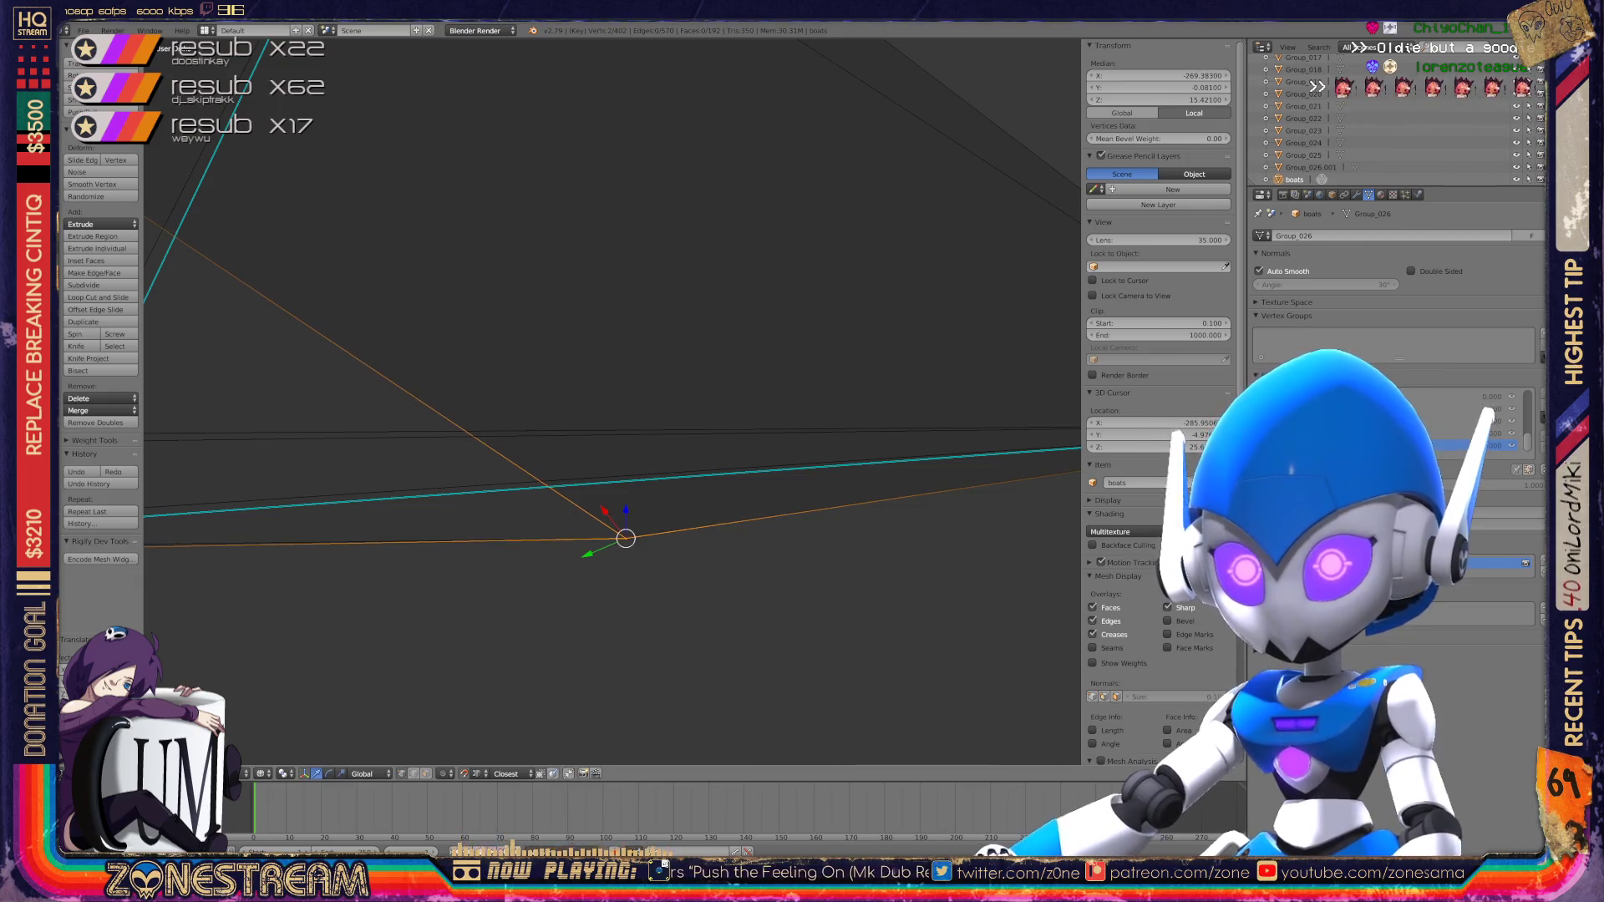
scroll(647, 543, "up", 4)
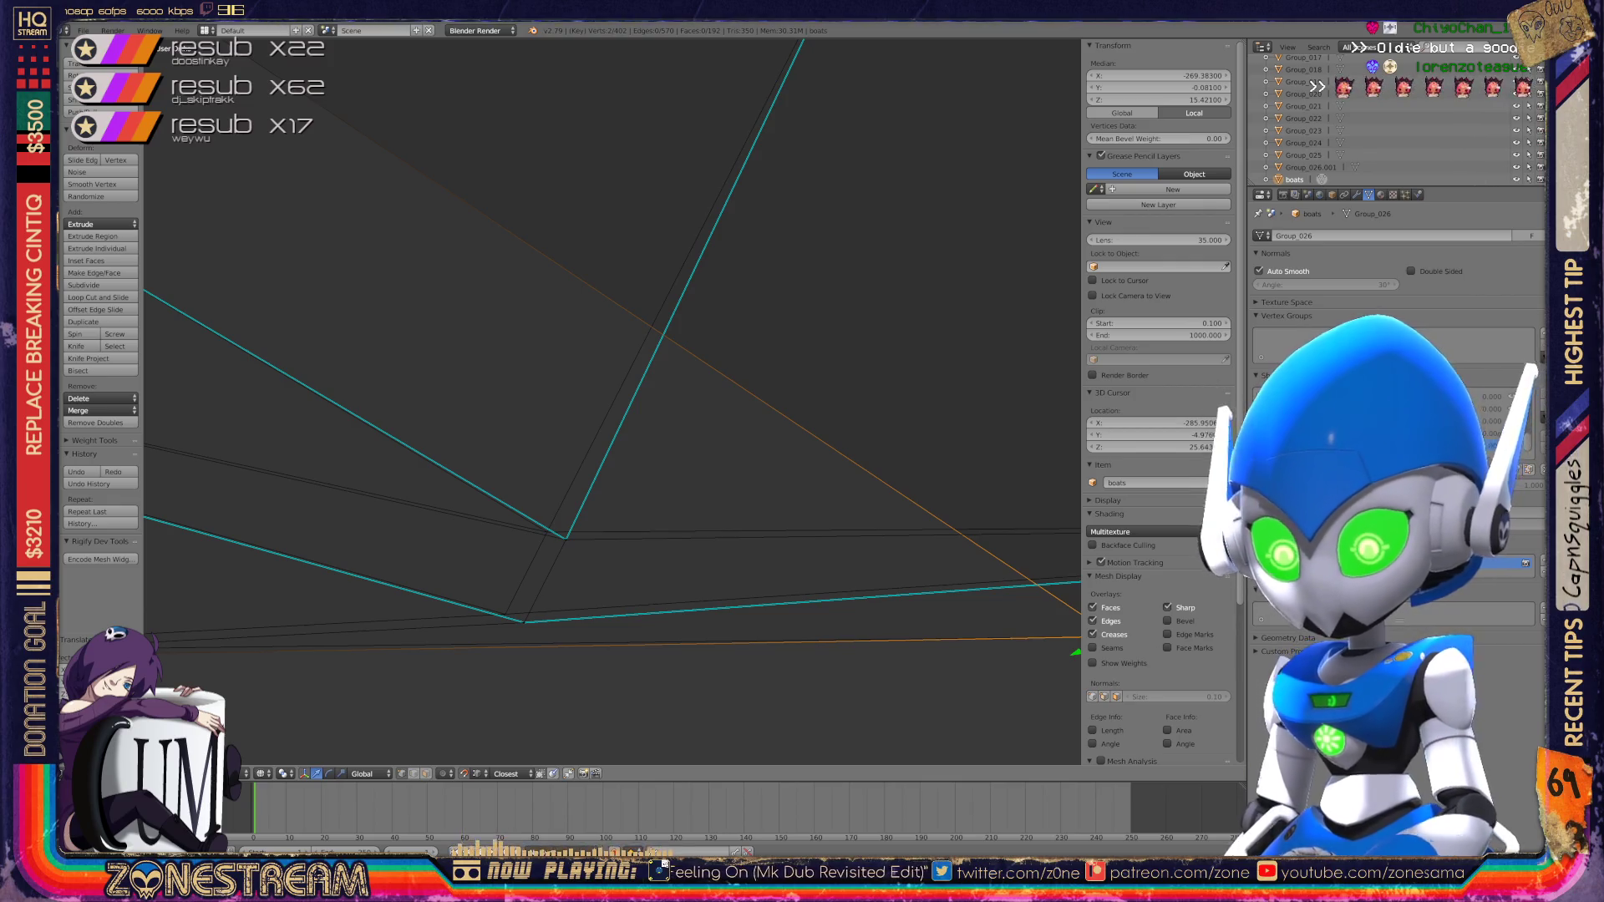
Step: Move three lower-outline vertices into line, then return to Object Mode
right_click(524, 622)
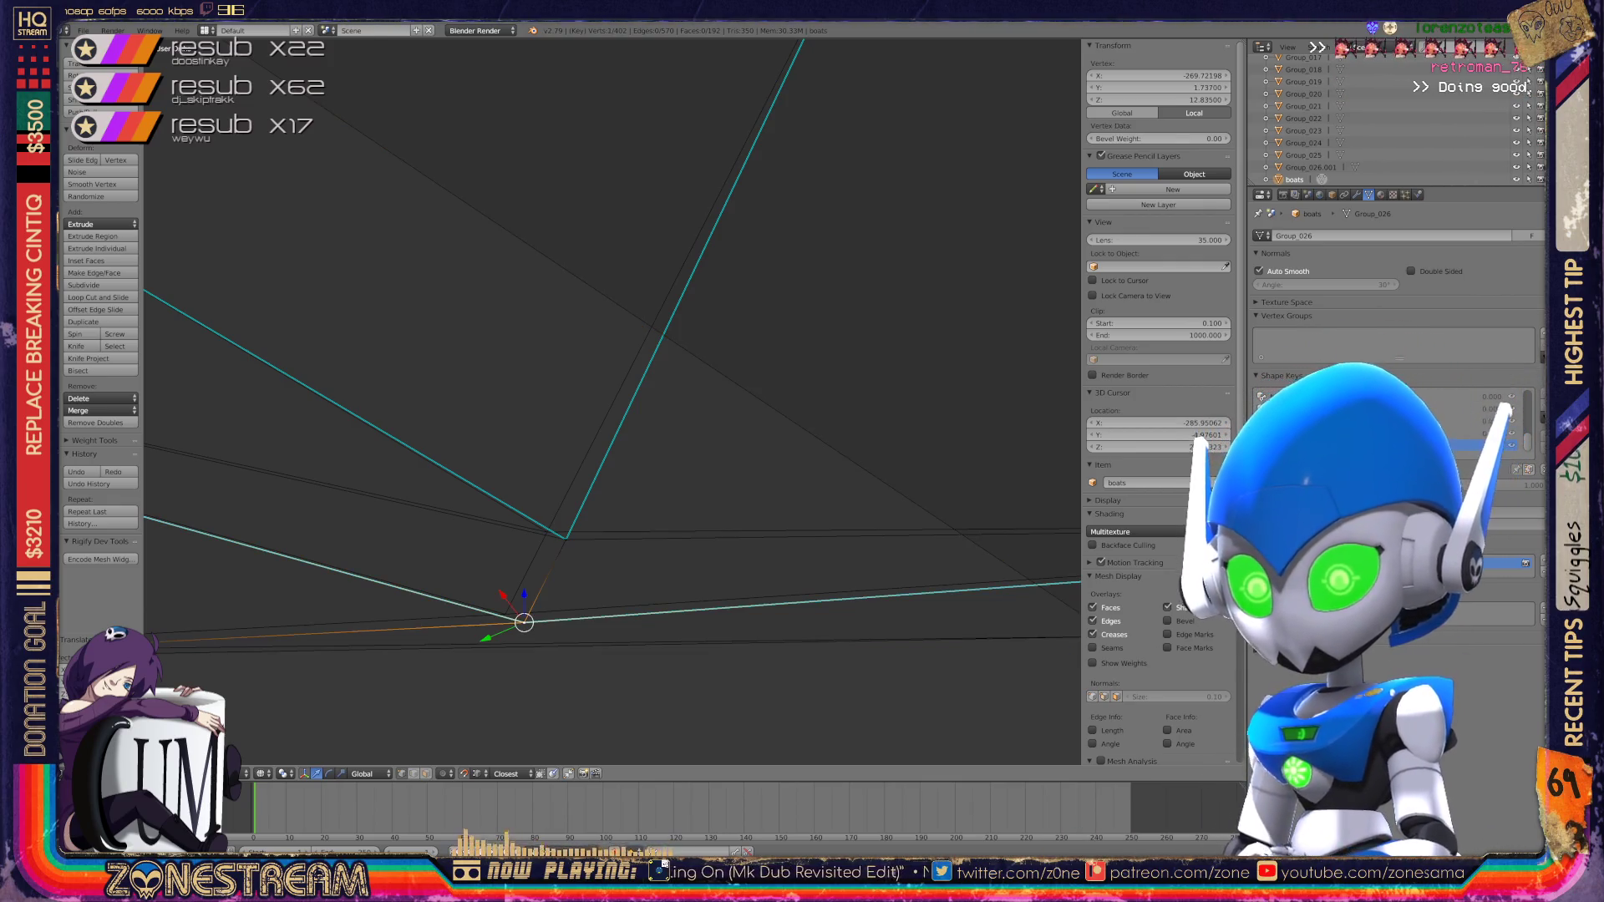
key("g")
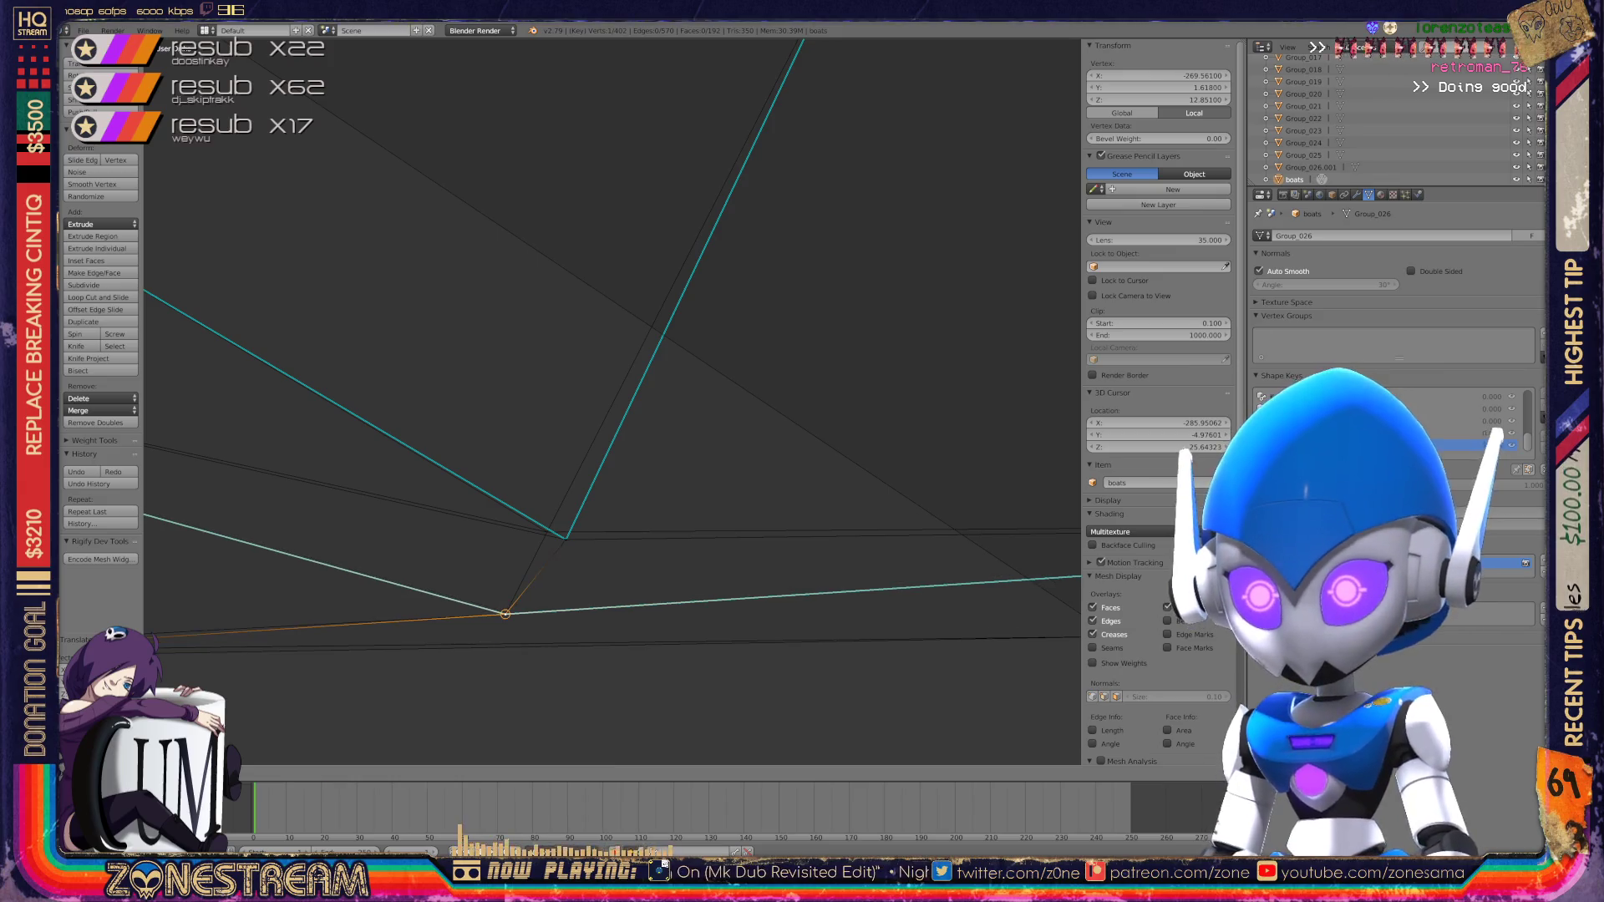
right_click(566, 539)
key("g")
middle_click_drag(610, 401, 543, 384)
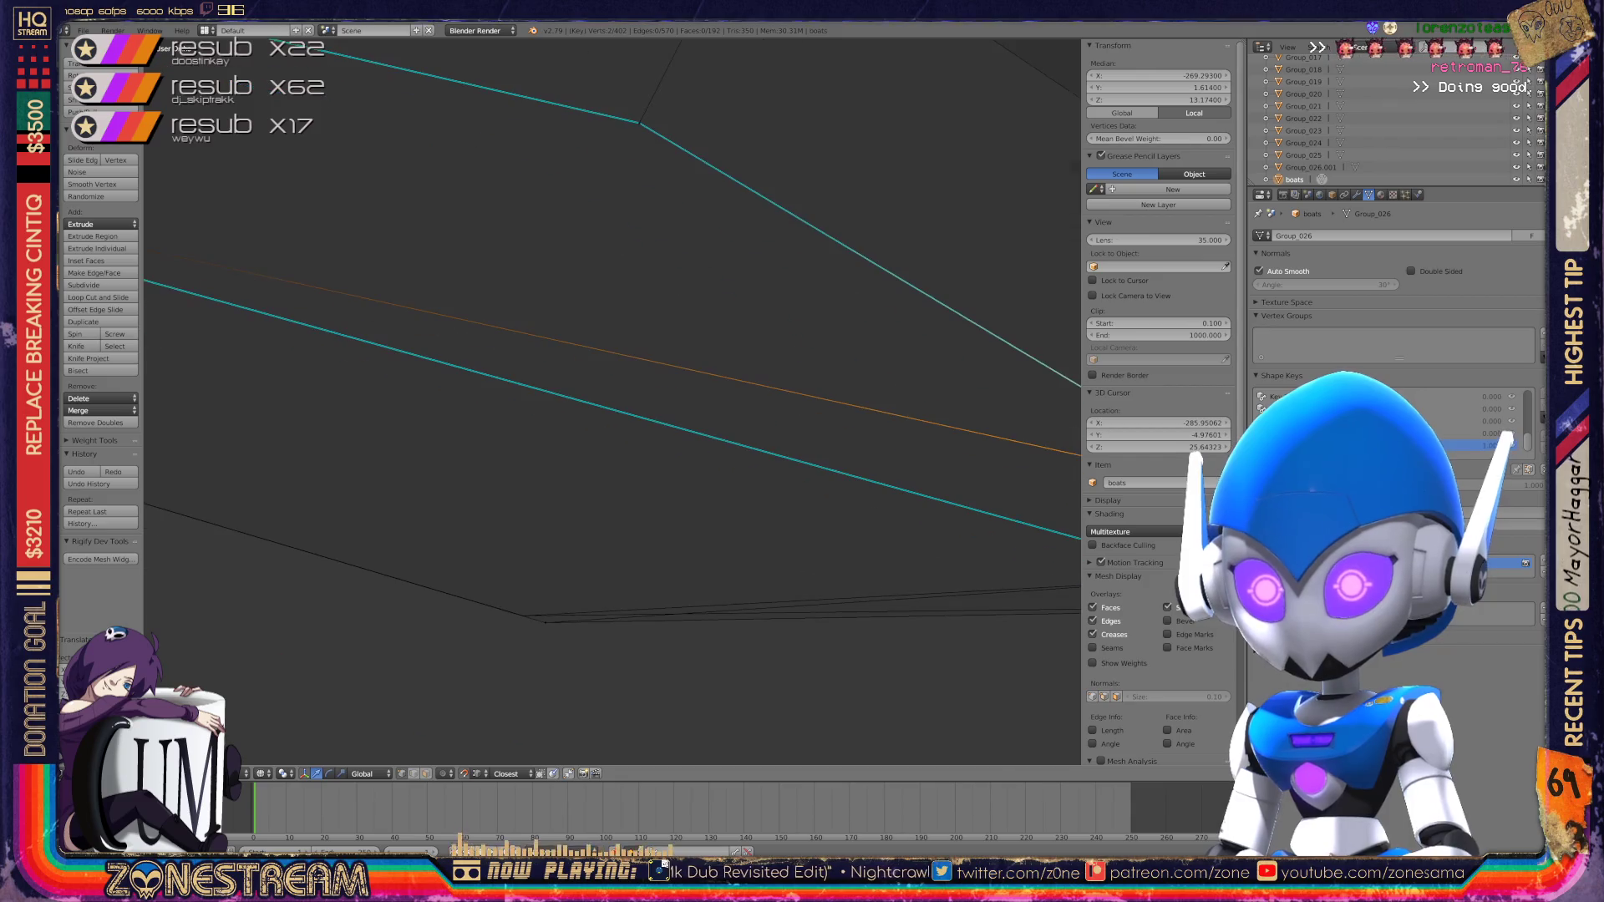
right_click(545, 622)
key("g")
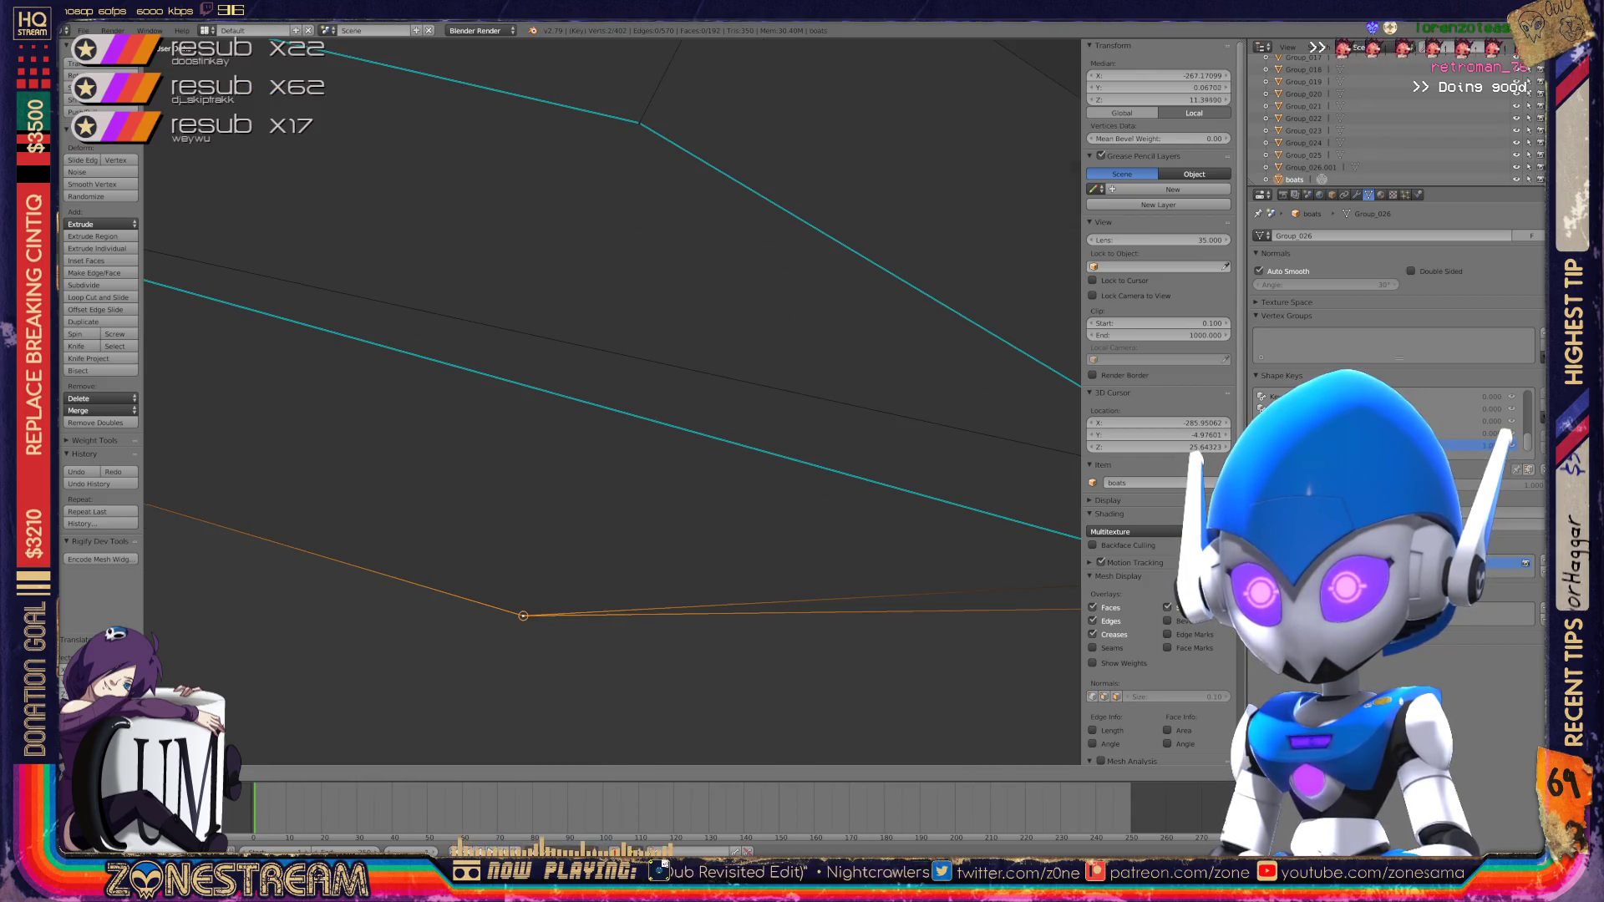
scroll(612, 402, "down", 5)
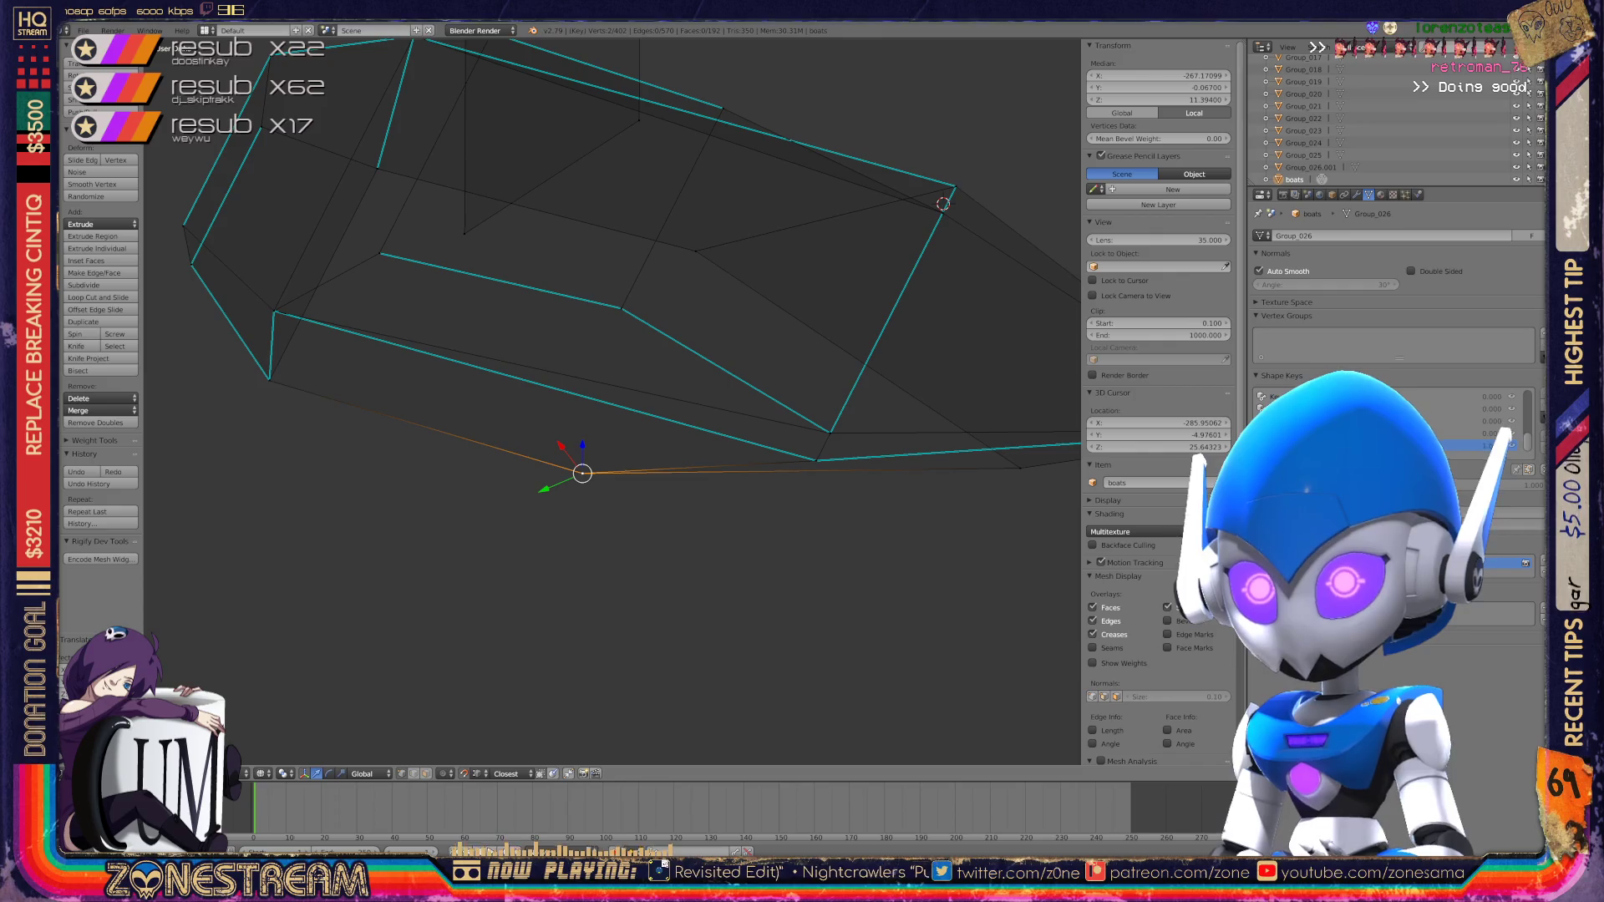
key("Tab")
scroll(613, 401, "down", 10)
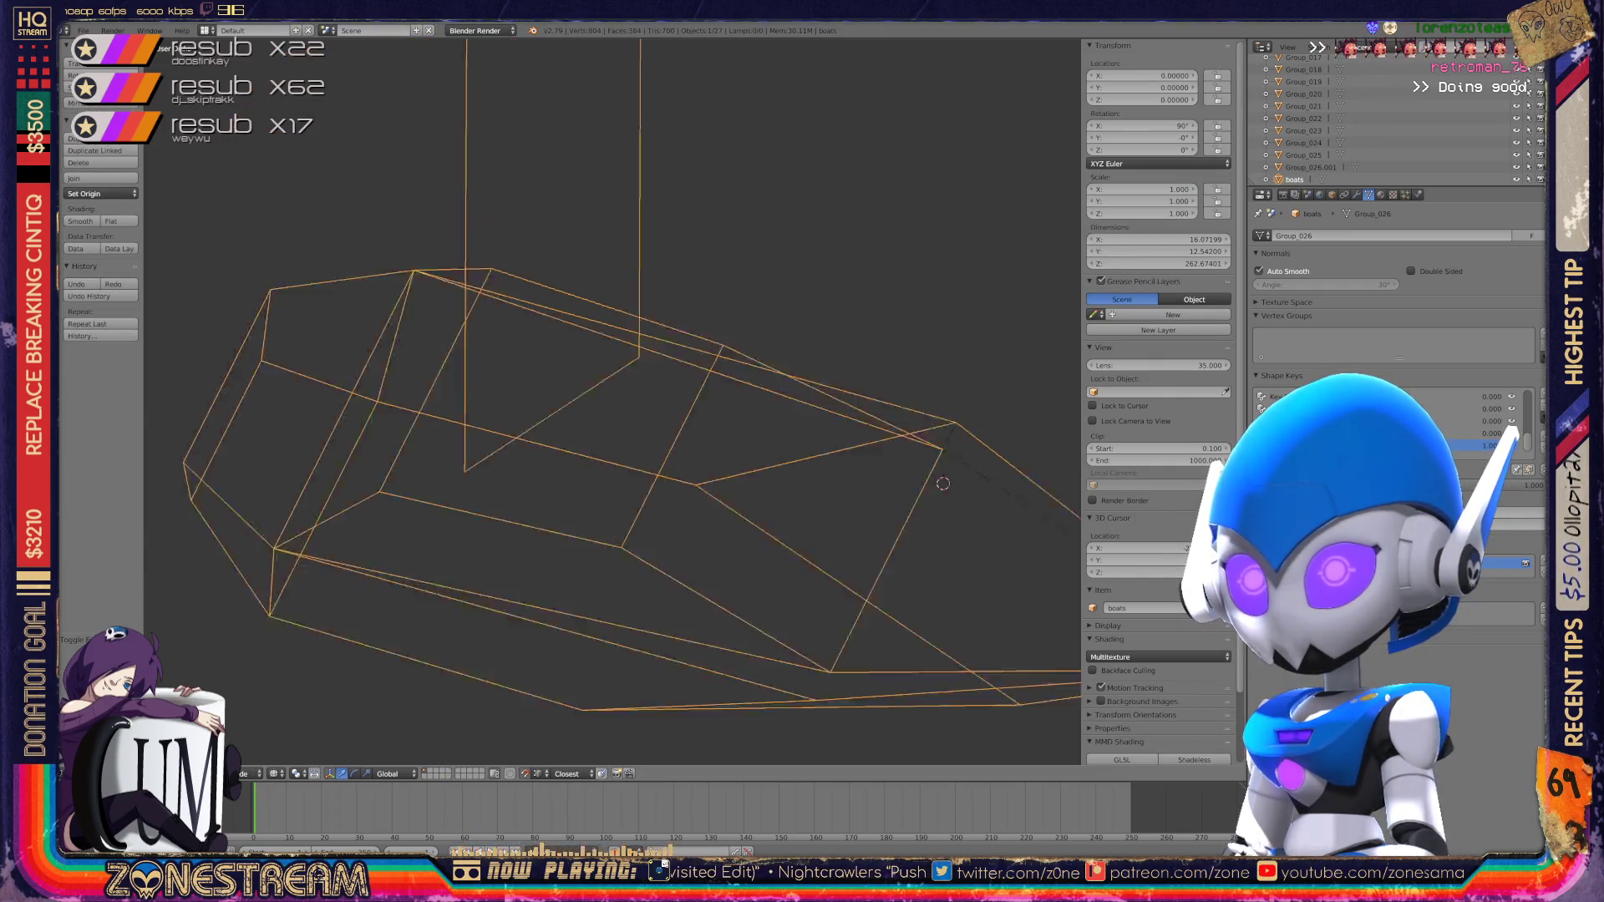
middle_click_drag(613, 401, 544, 350)
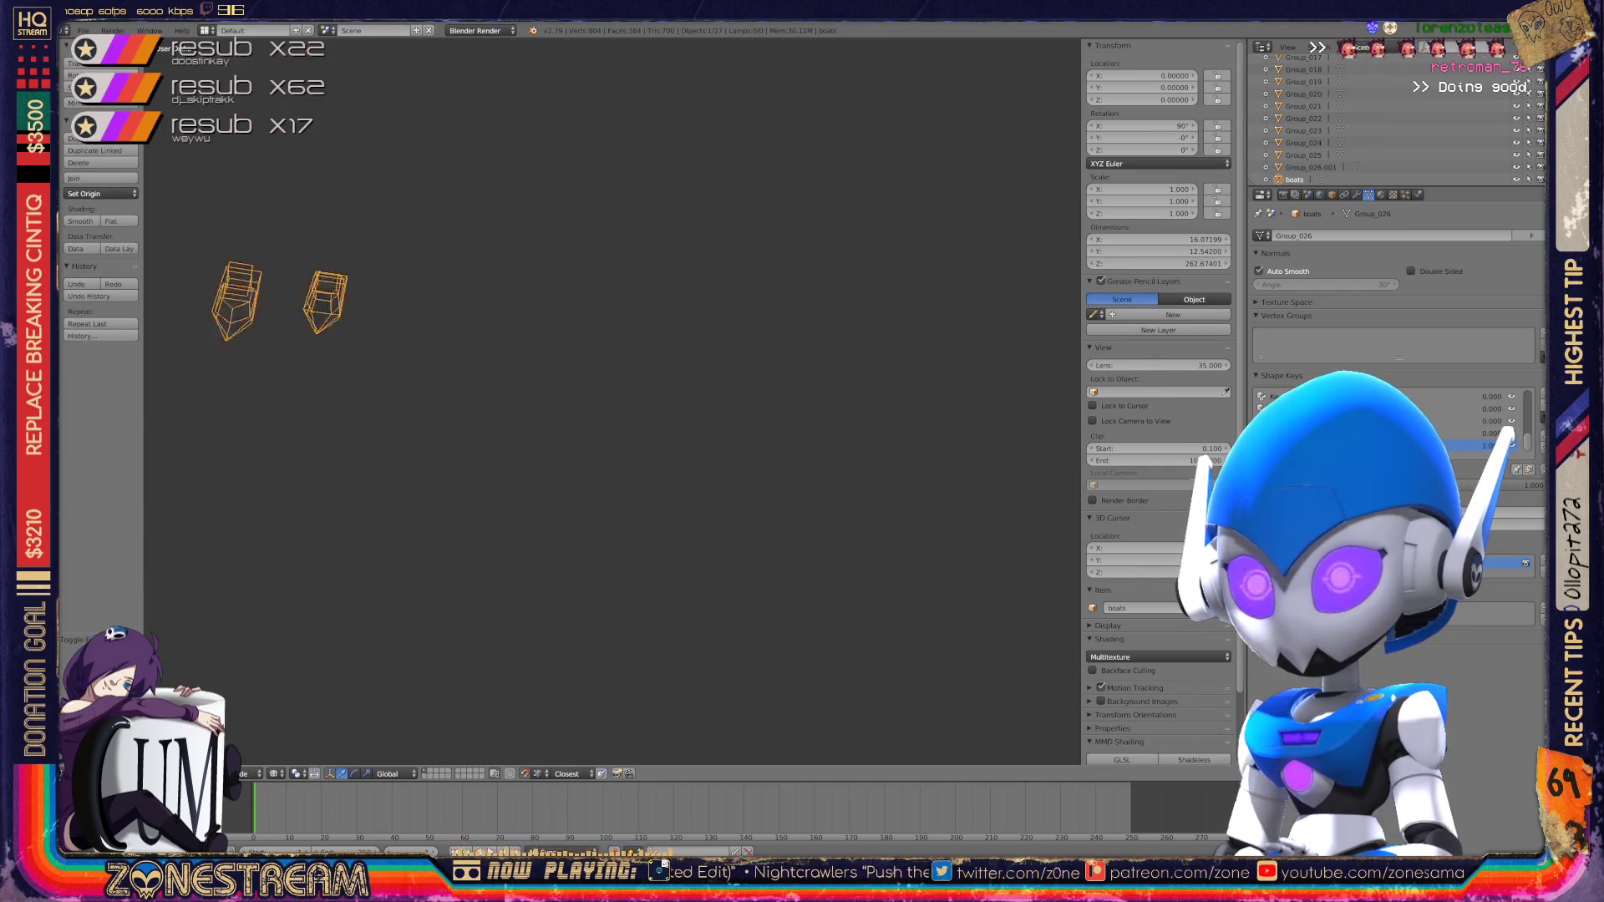
scroll(612, 401, "up", 5)
scroll(376, 376, "up", 2)
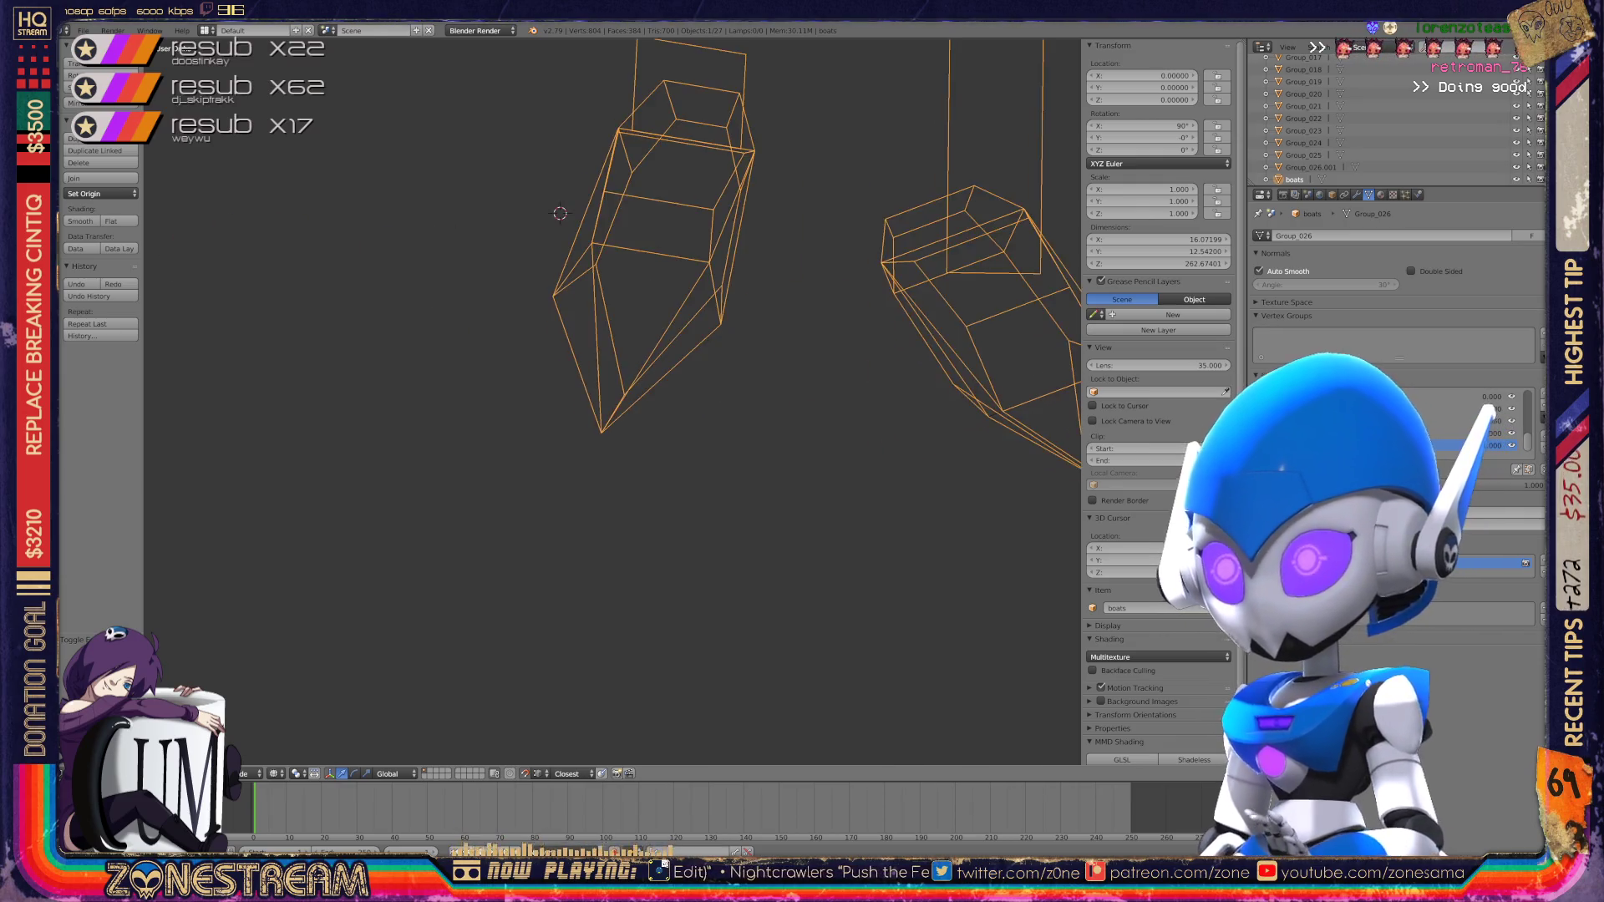
scroll(376, 376, "down", 1)
scroll(376, 376, "up", 4)
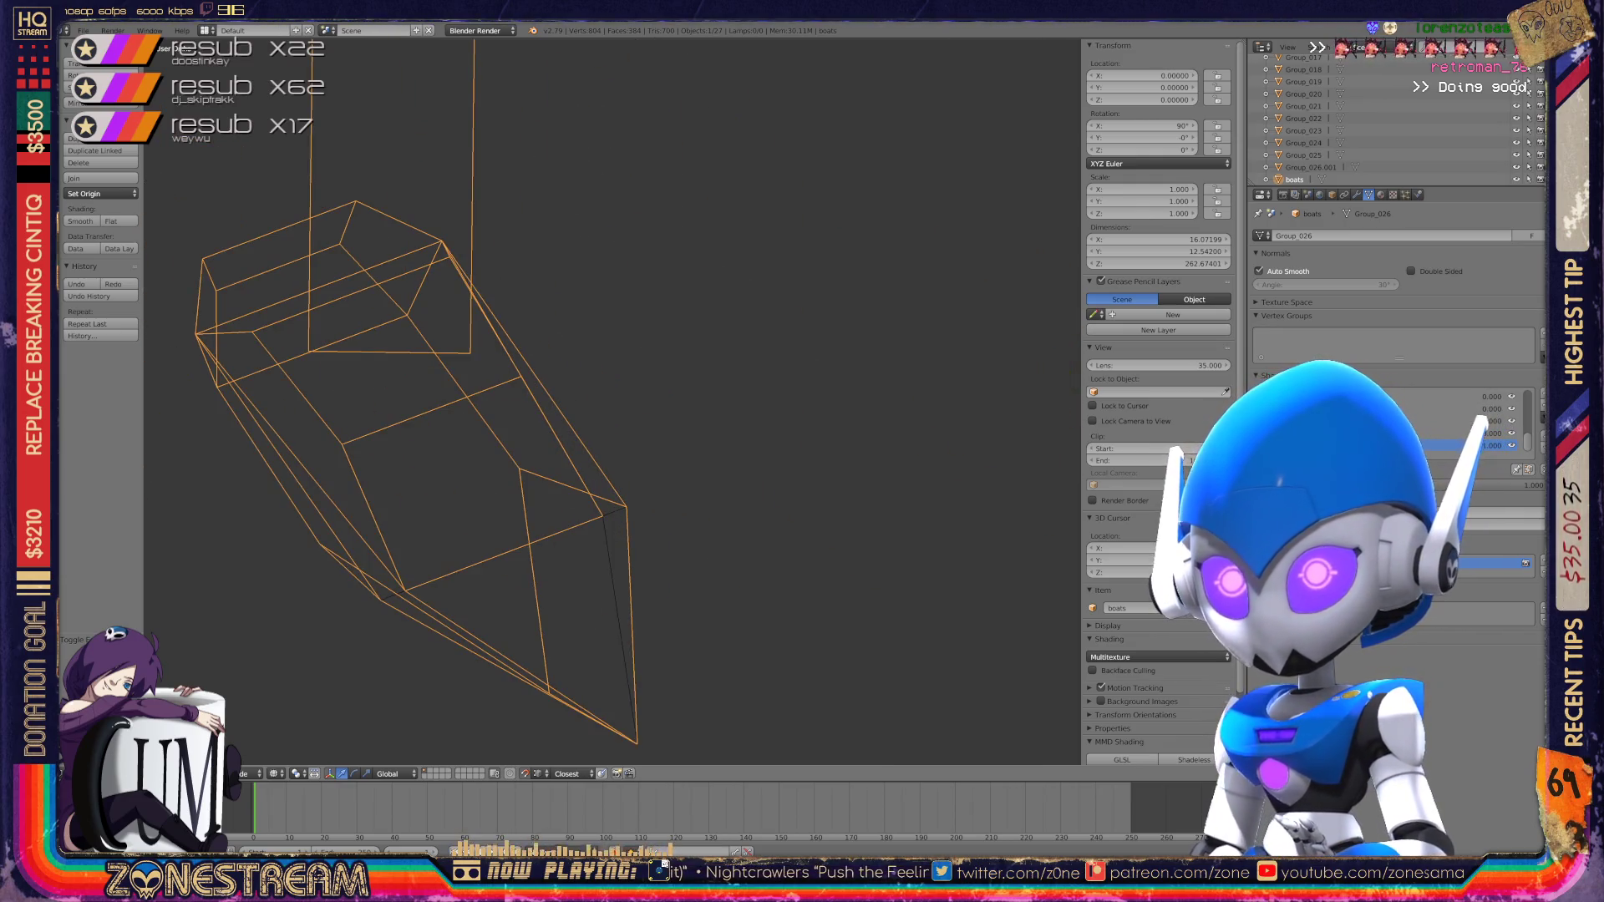
scroll(420, 462, "up", 4)
scroll(613, 401, "down", 2)
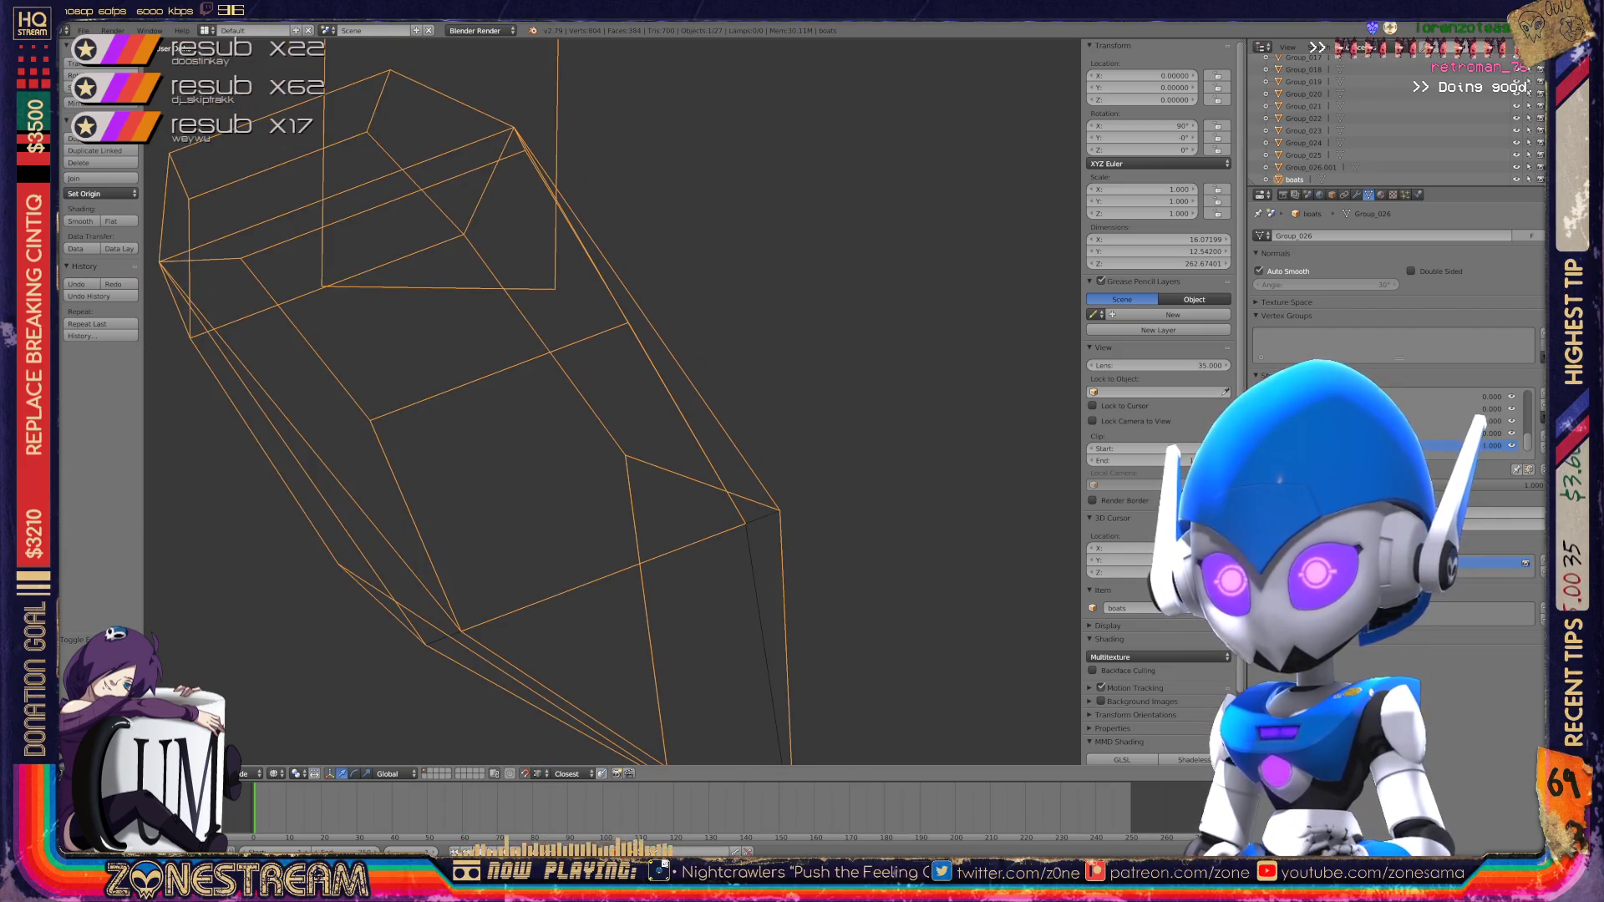
scroll(614, 405, "down", 2)
mouse_move(960, 329)
middle_mouse_down()
mouse_move(1010, 351)
mouse_move(1091, 456)
middle_mouse_up()
key("Tab")
mouse_move(1121, 526)
middle_mouse_down()
mouse_move(1220, 551)
mouse_move(1254, 526)
mouse_move(1253, 549)
middle_mouse_up()
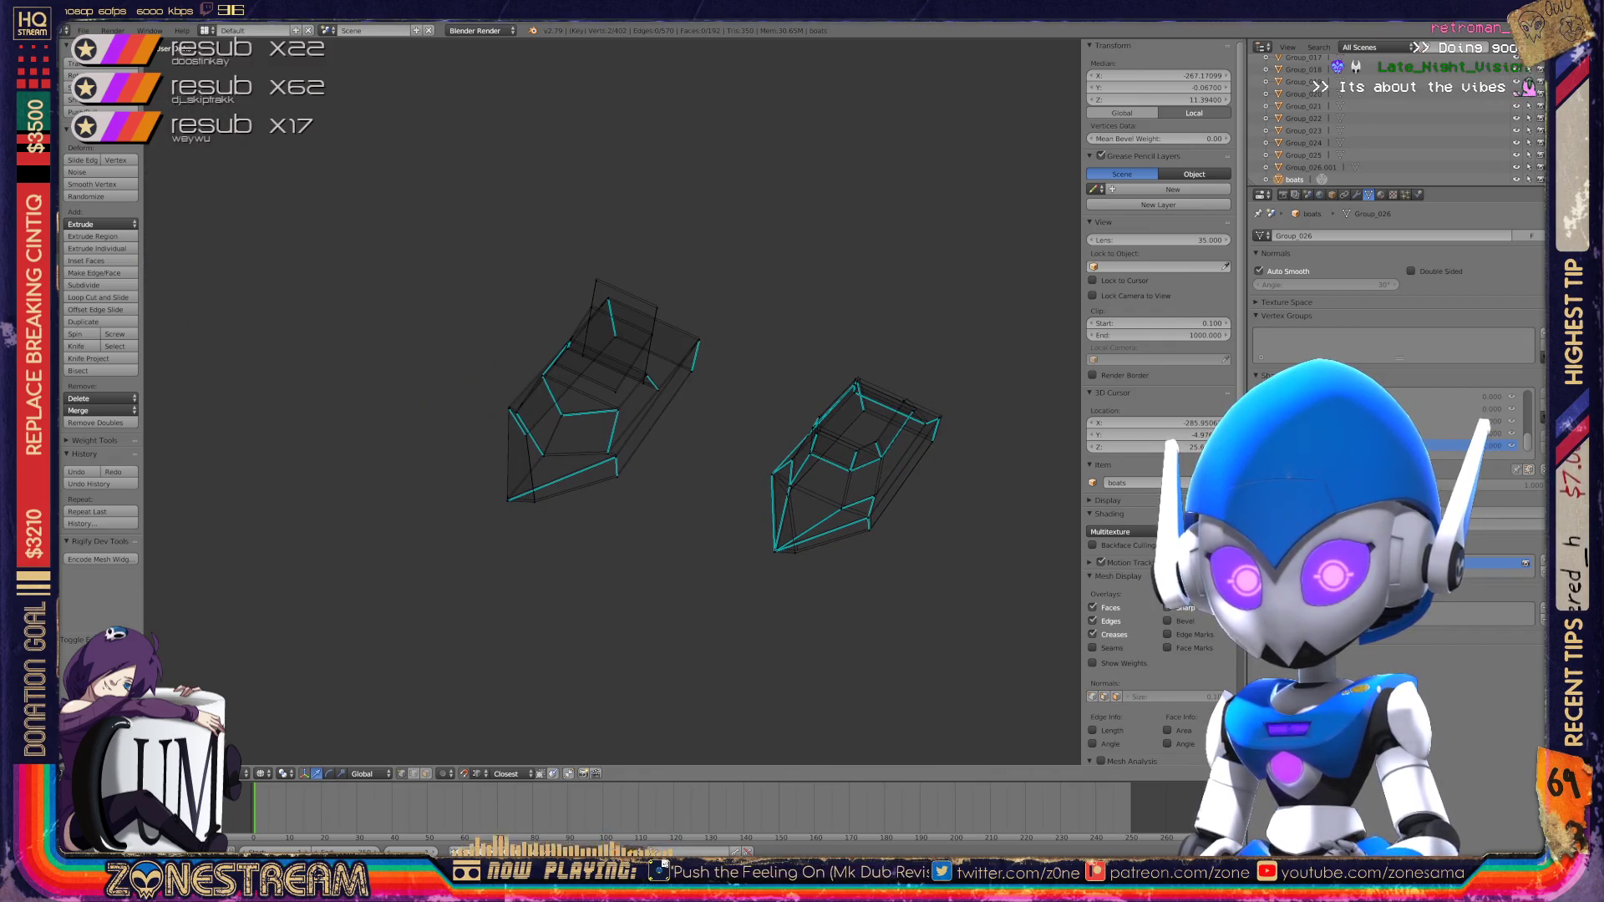
Step: Slide the left hull's corner vertex up its edge onto the cyan outline
middle_click_drag(1253, 549, 1253, 485, "ctrl")
middle_click_drag(507, 633, 436, 592, "shift")
right_click(436, 591)
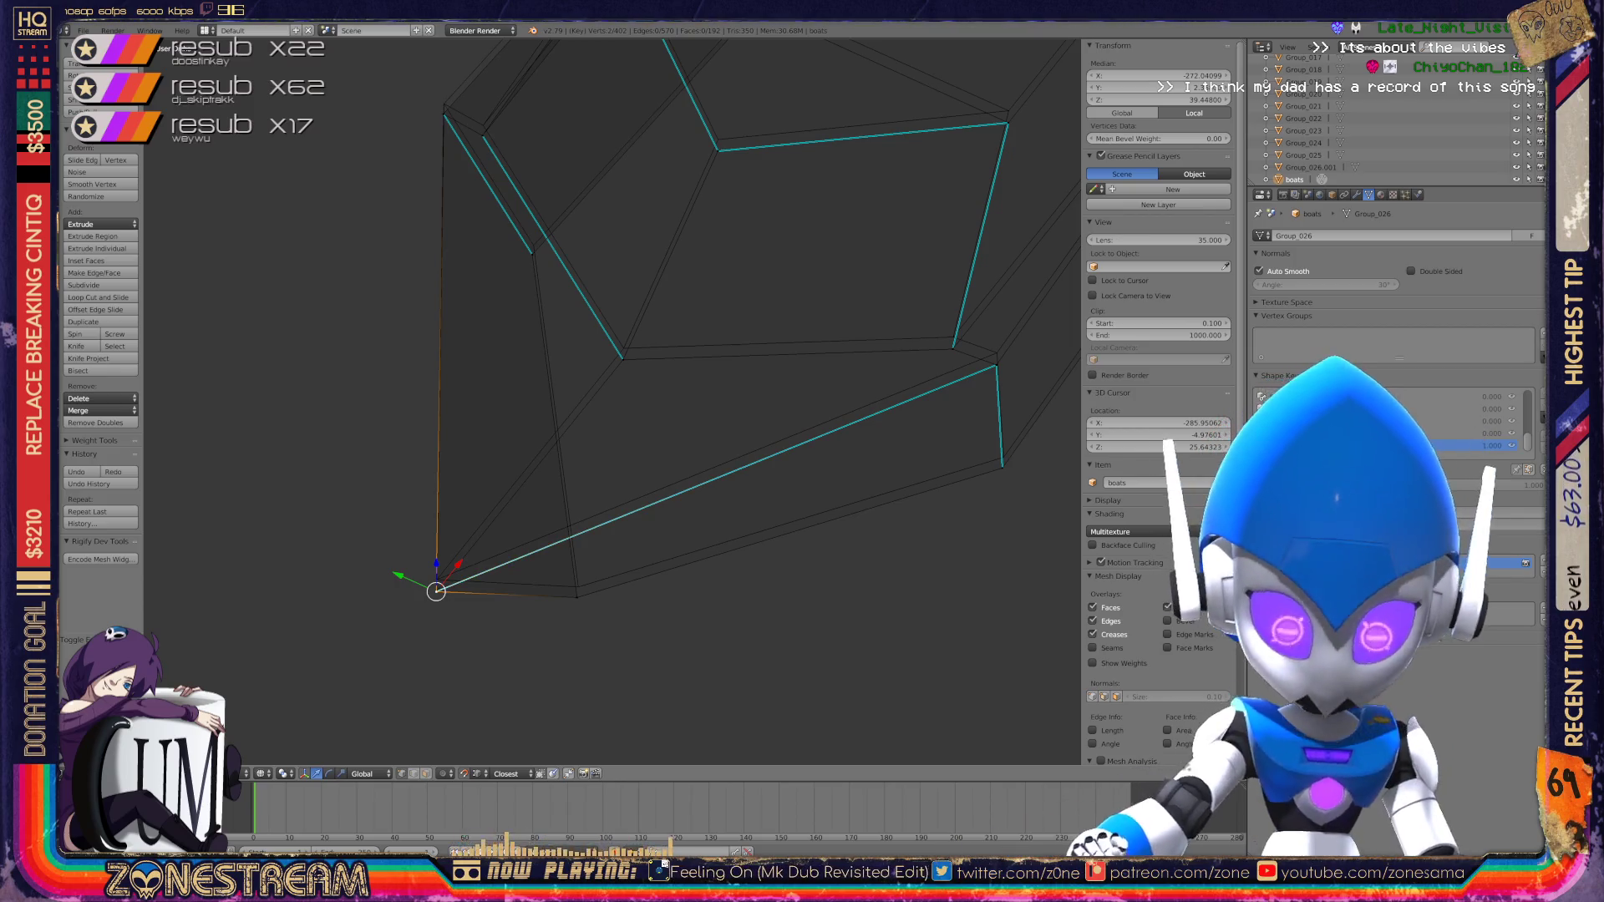
key("g")
key("Return")
Step: Frame and raise a pair of outline vertices, then shift the lower-left corner vertex
right_click(577, 597)
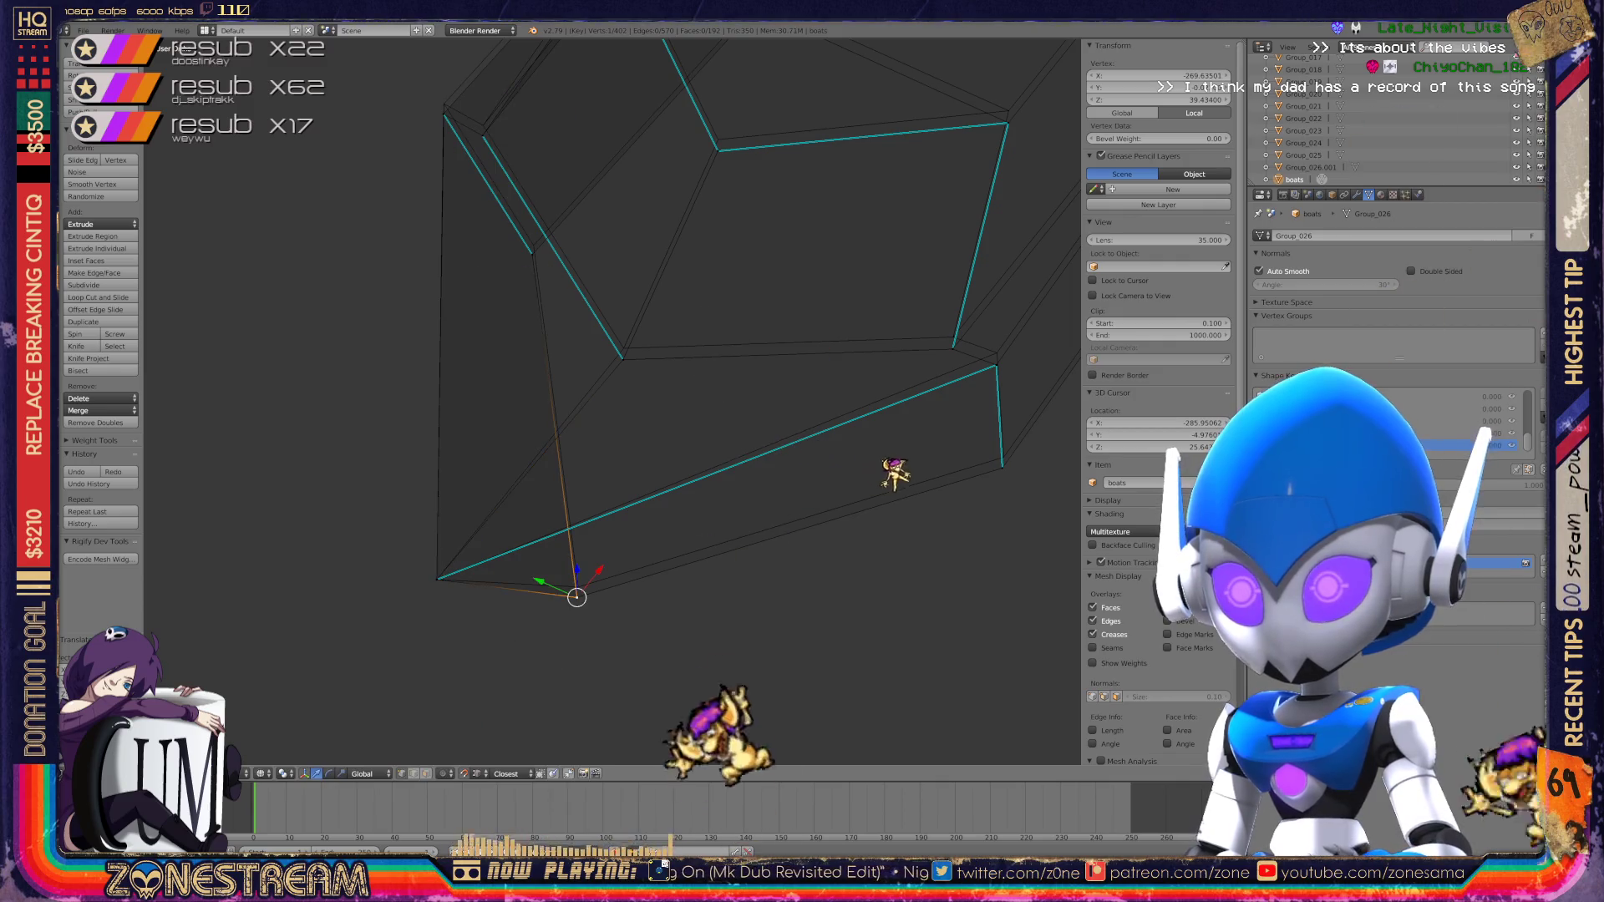
right_click(578, 587, "shift")
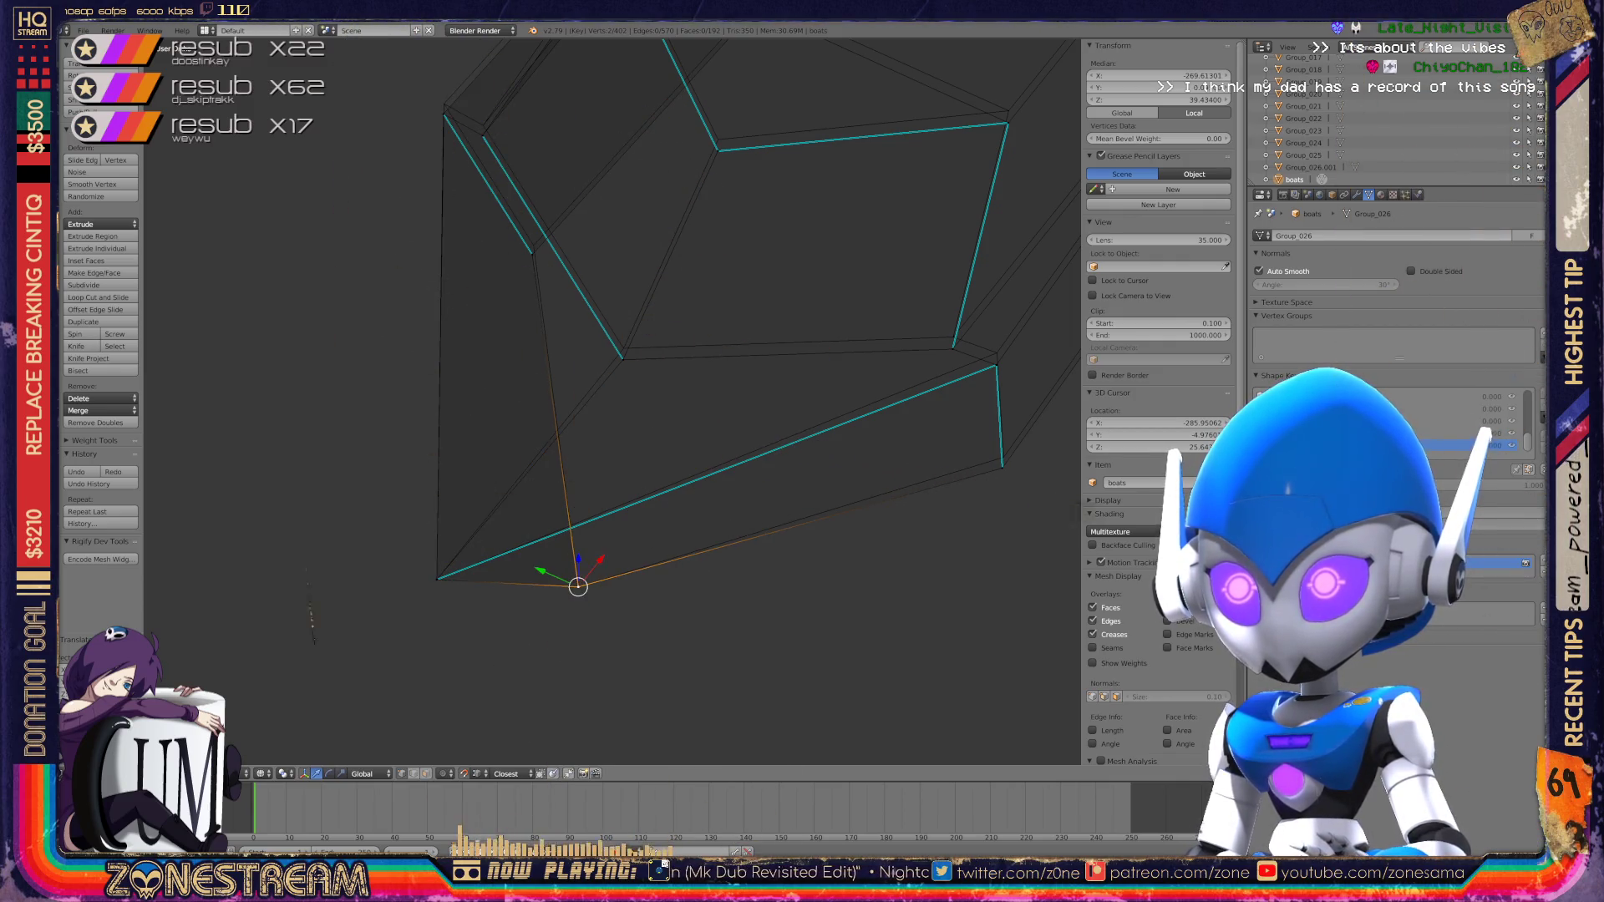
key("KP_Decimal")
key("g")
scroll(610, 401, "up", 5)
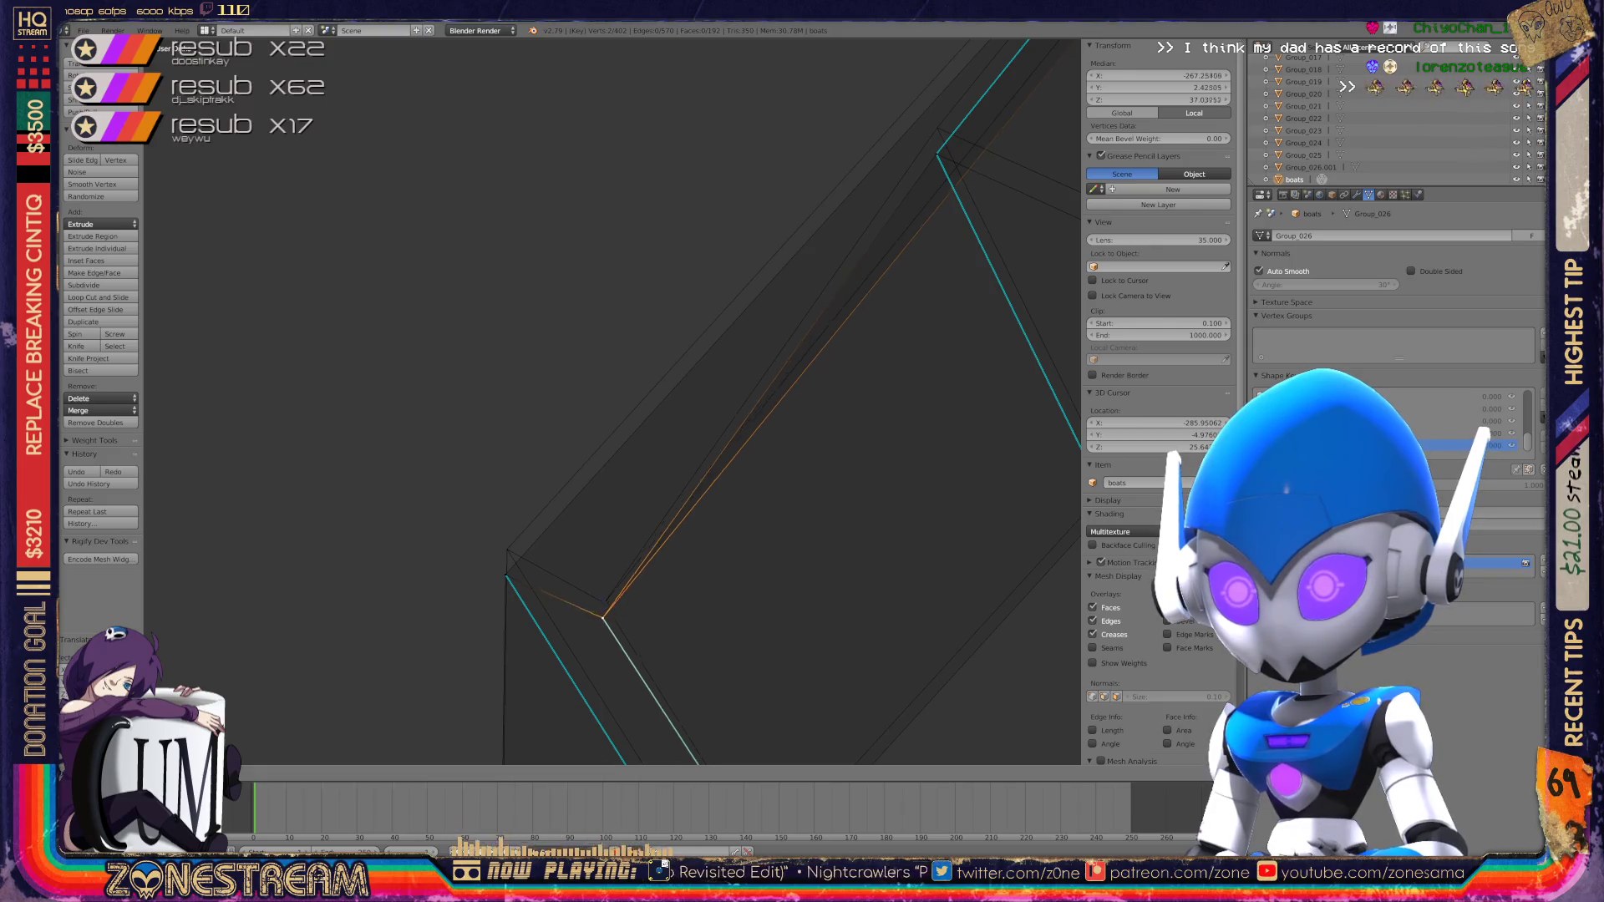
right_click(506, 574)
key("g")
scroll(610, 401, "down", 5)
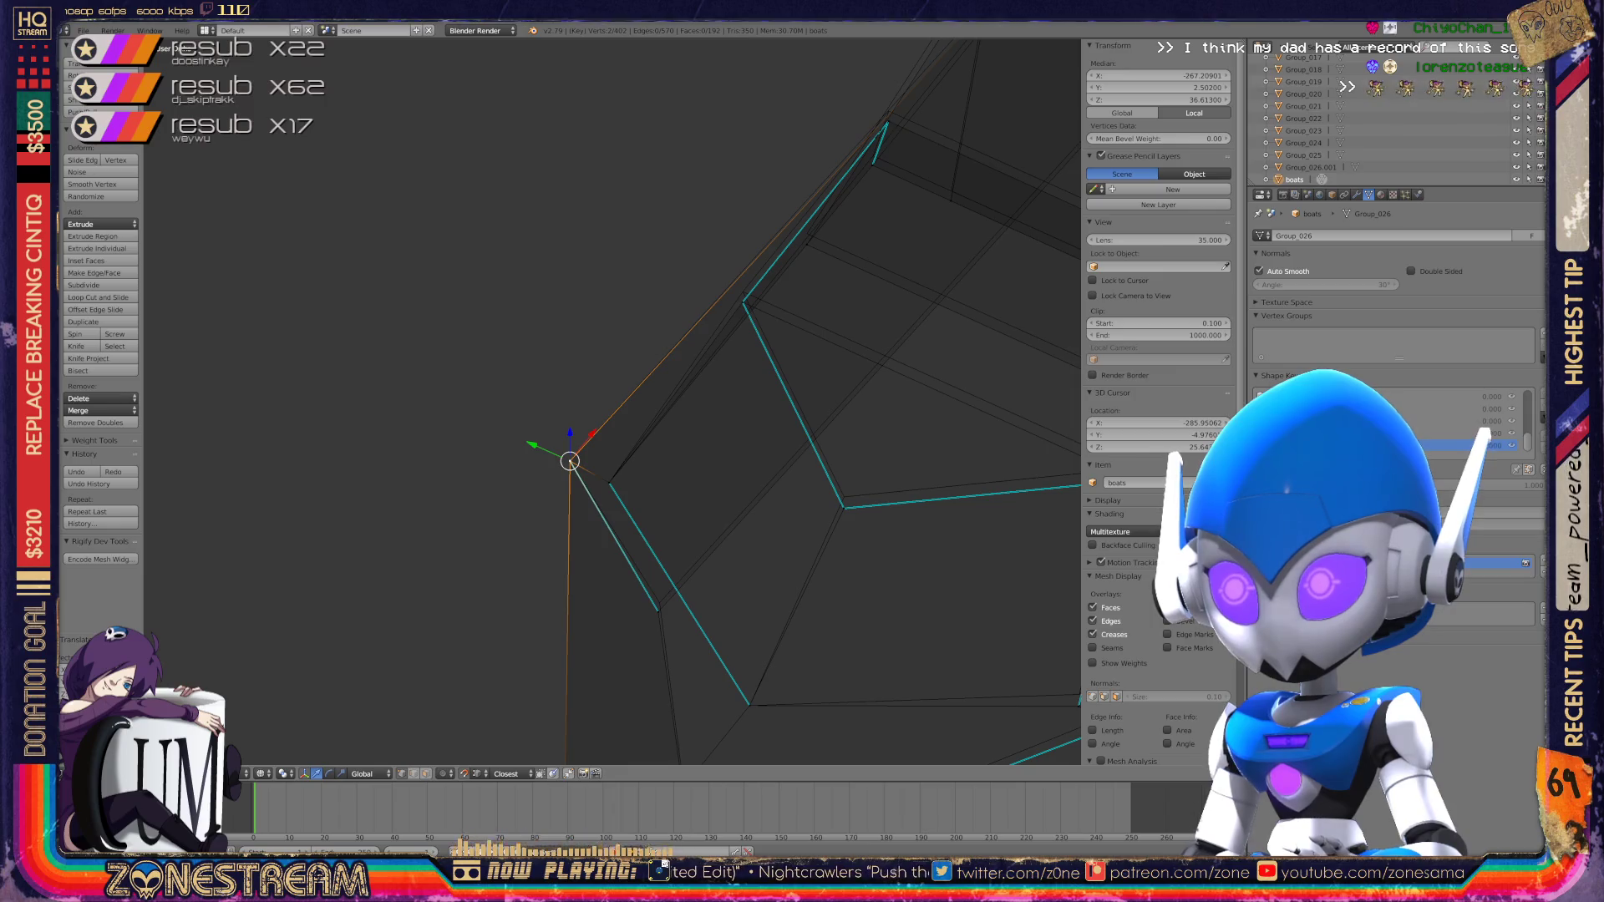
Step: Raise the next corner vertices along the hull, ending with the lower vertex selected
middle_click_drag(610, 401, 391, 287, "shift")
right_click(625, 397)
scroll(1157, 250, "down", 3)
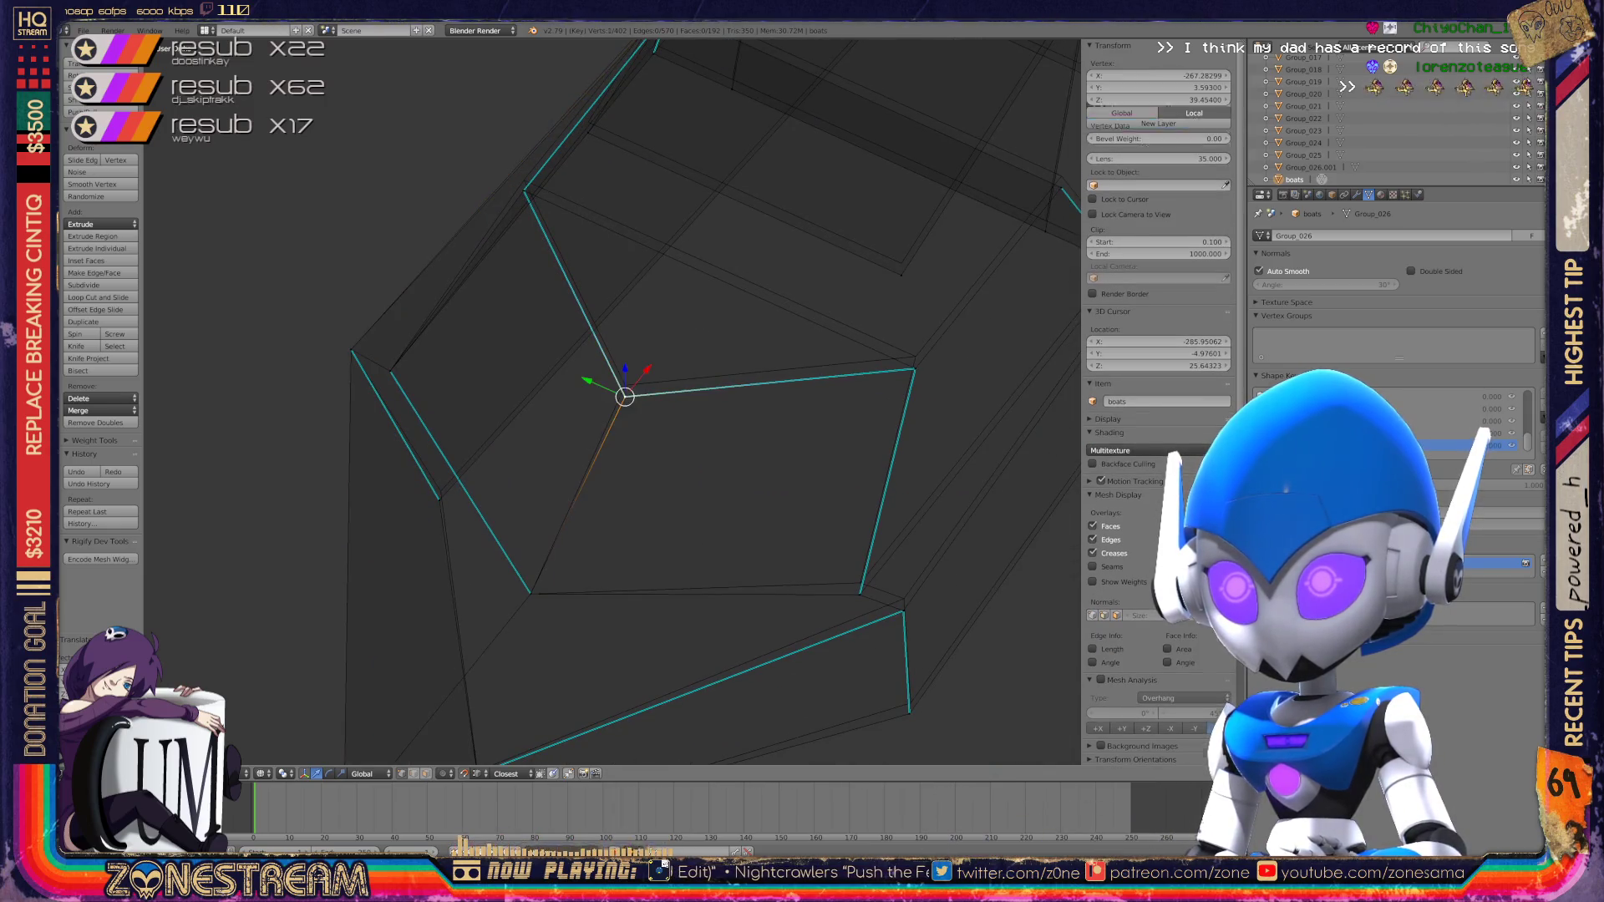
key("g")
middle_click_drag(610, 401, 491, 258, "shift")
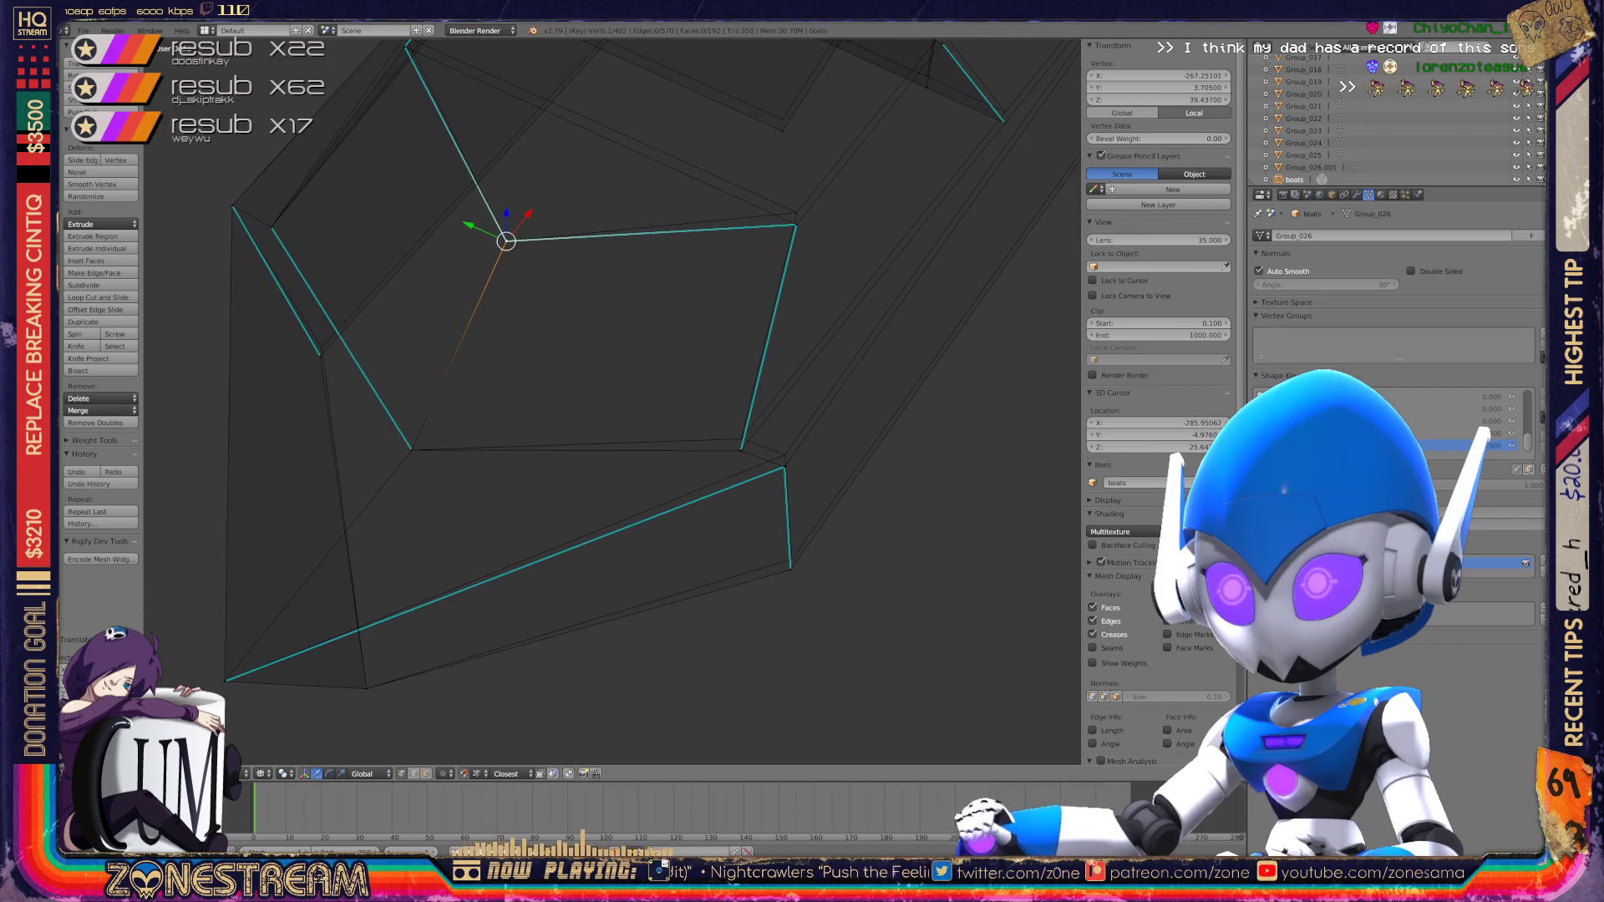
right_click(785, 455)
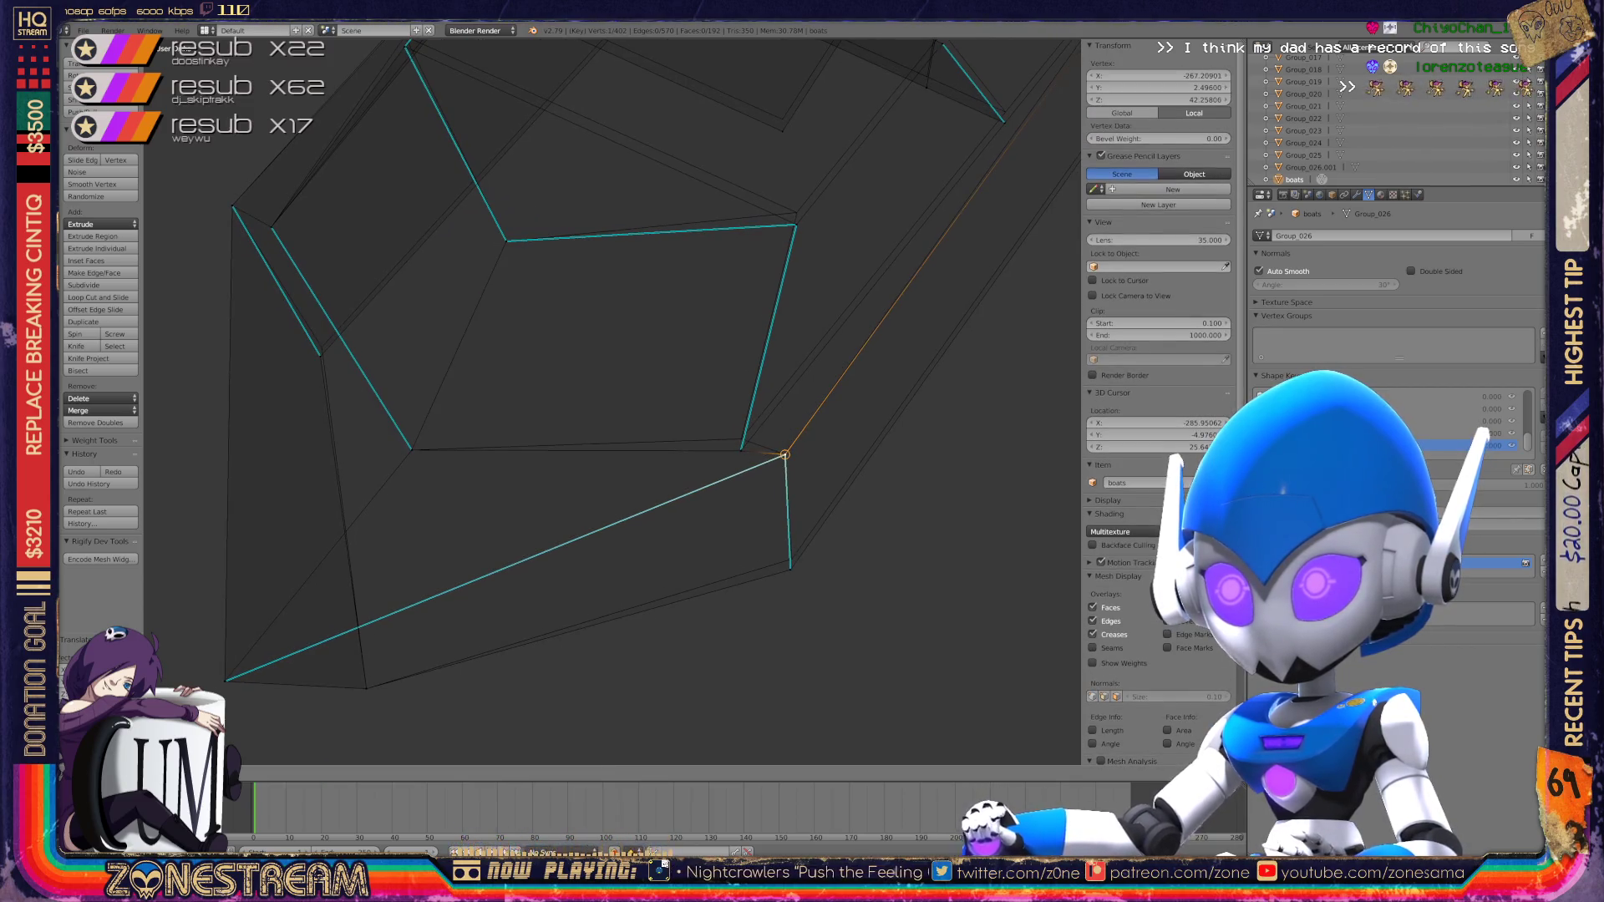
key("g")
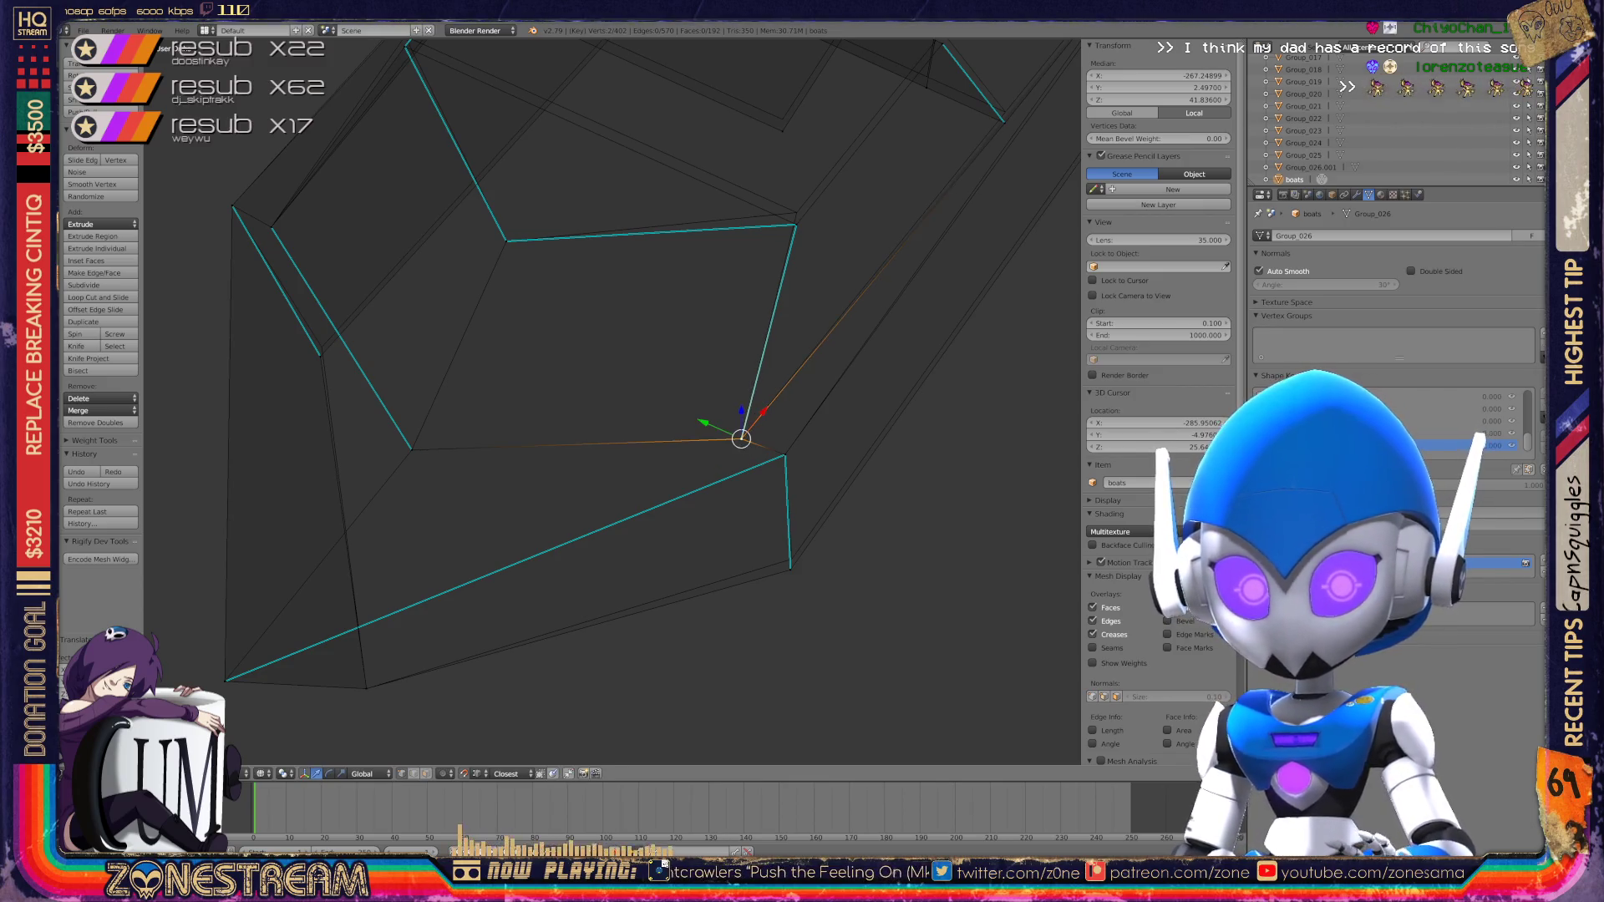
right_click(790, 563)
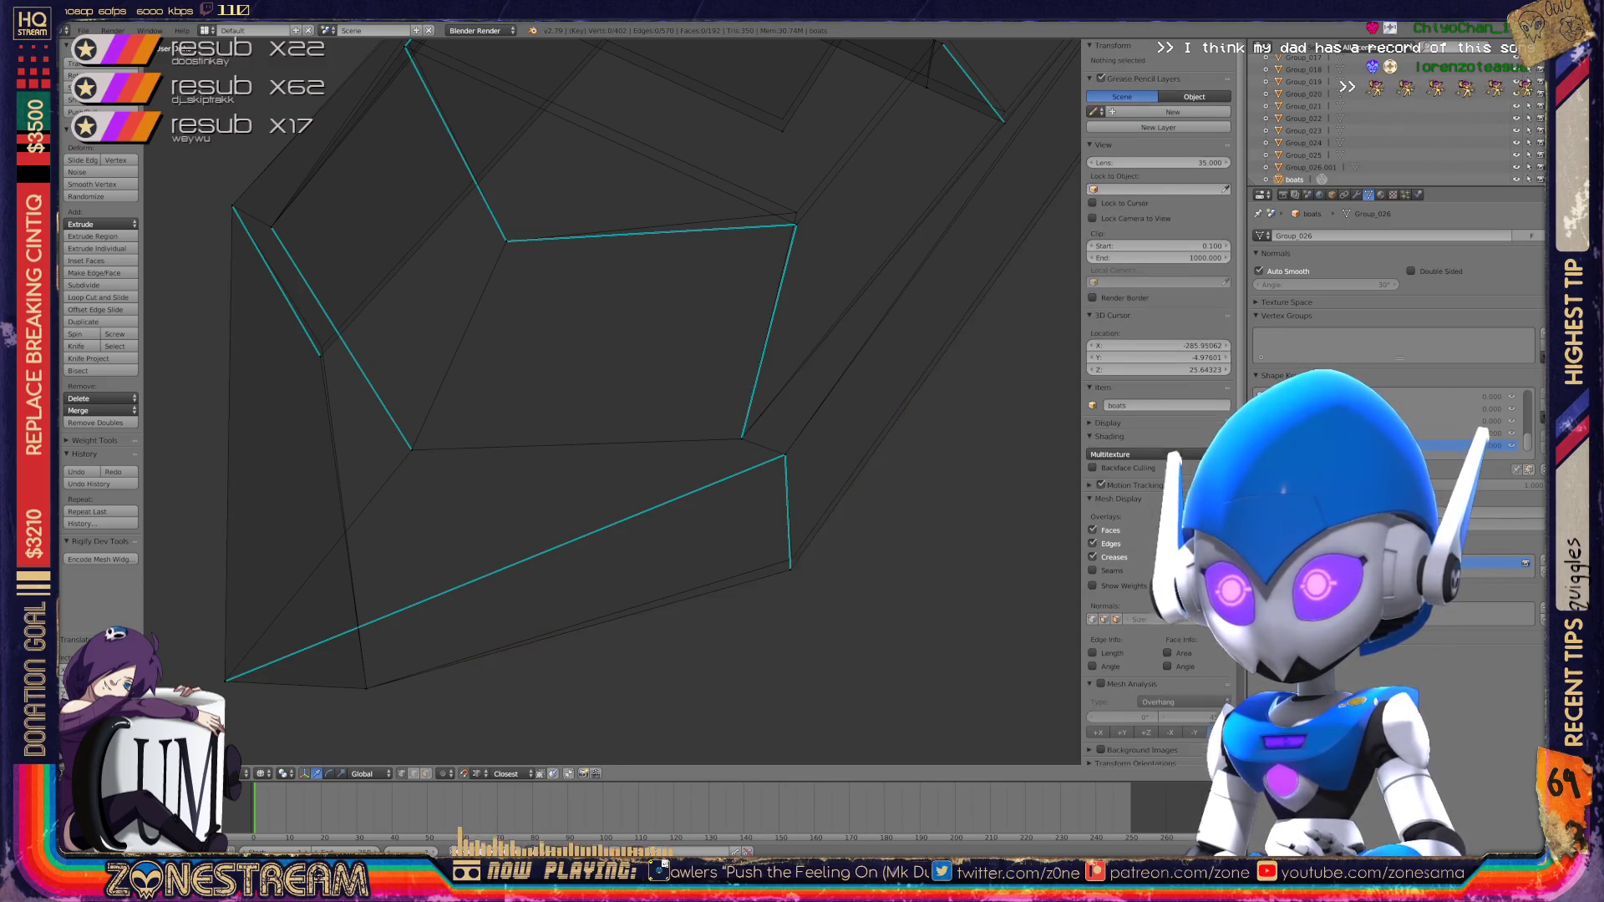
Step: Set the lower vertex in place and raise the next vertex across the gap
key("g")
left_click(791, 558)
mouse_move(785, 564)
middle_mouse_down()
mouse_move(718, 502)
mouse_move(1070, 762)
middle_mouse_up()
key("g")
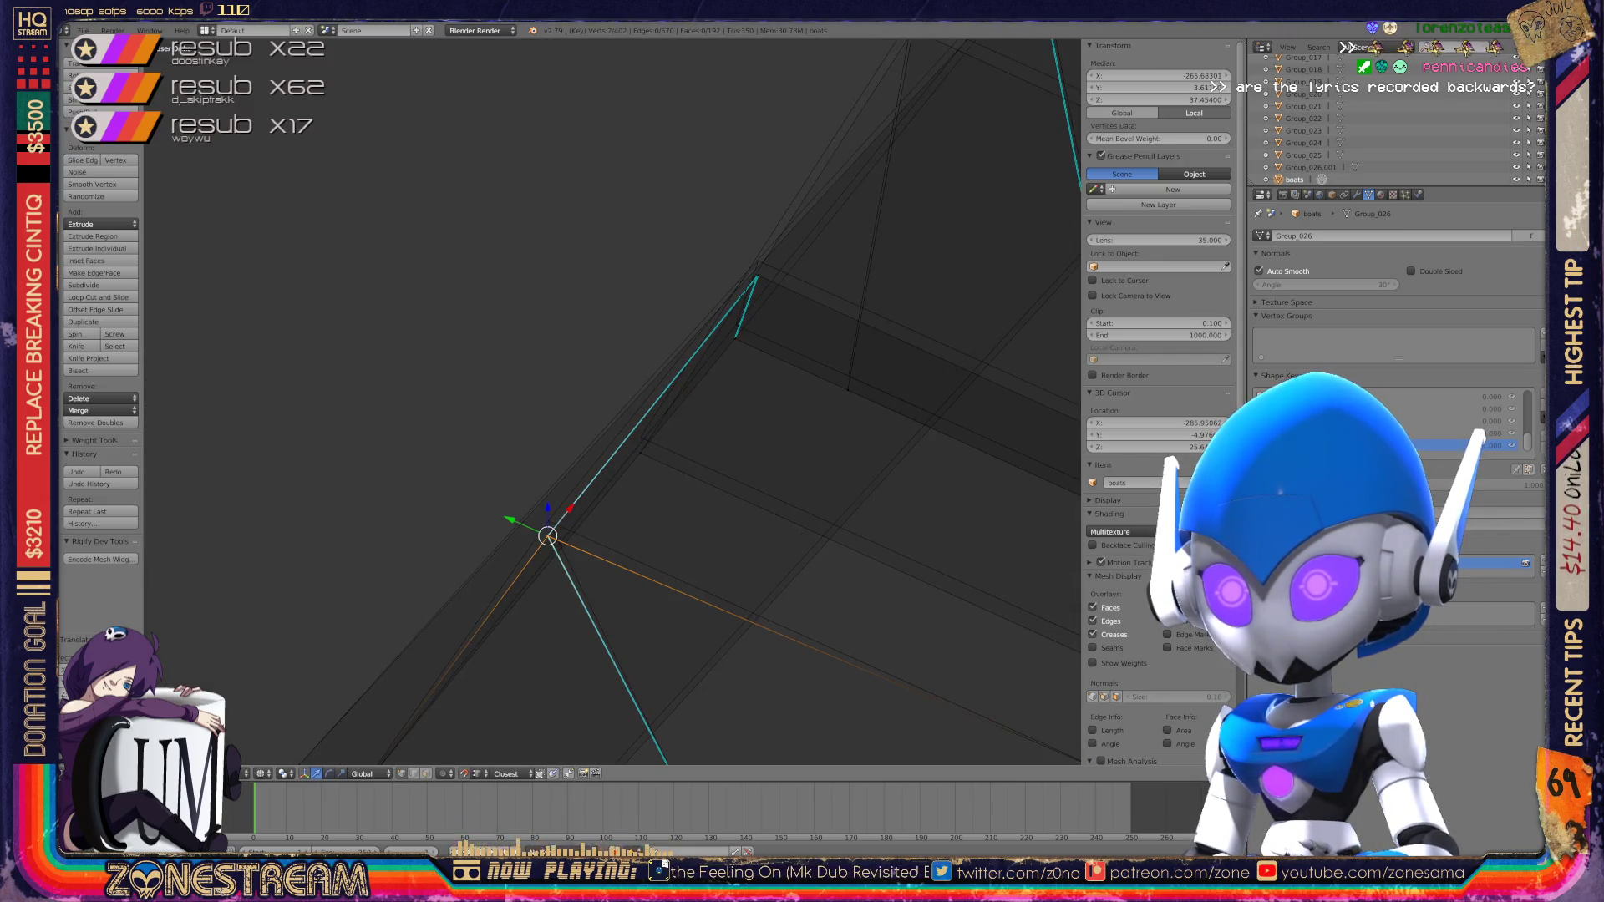
key("shift+g")
key("Escape")
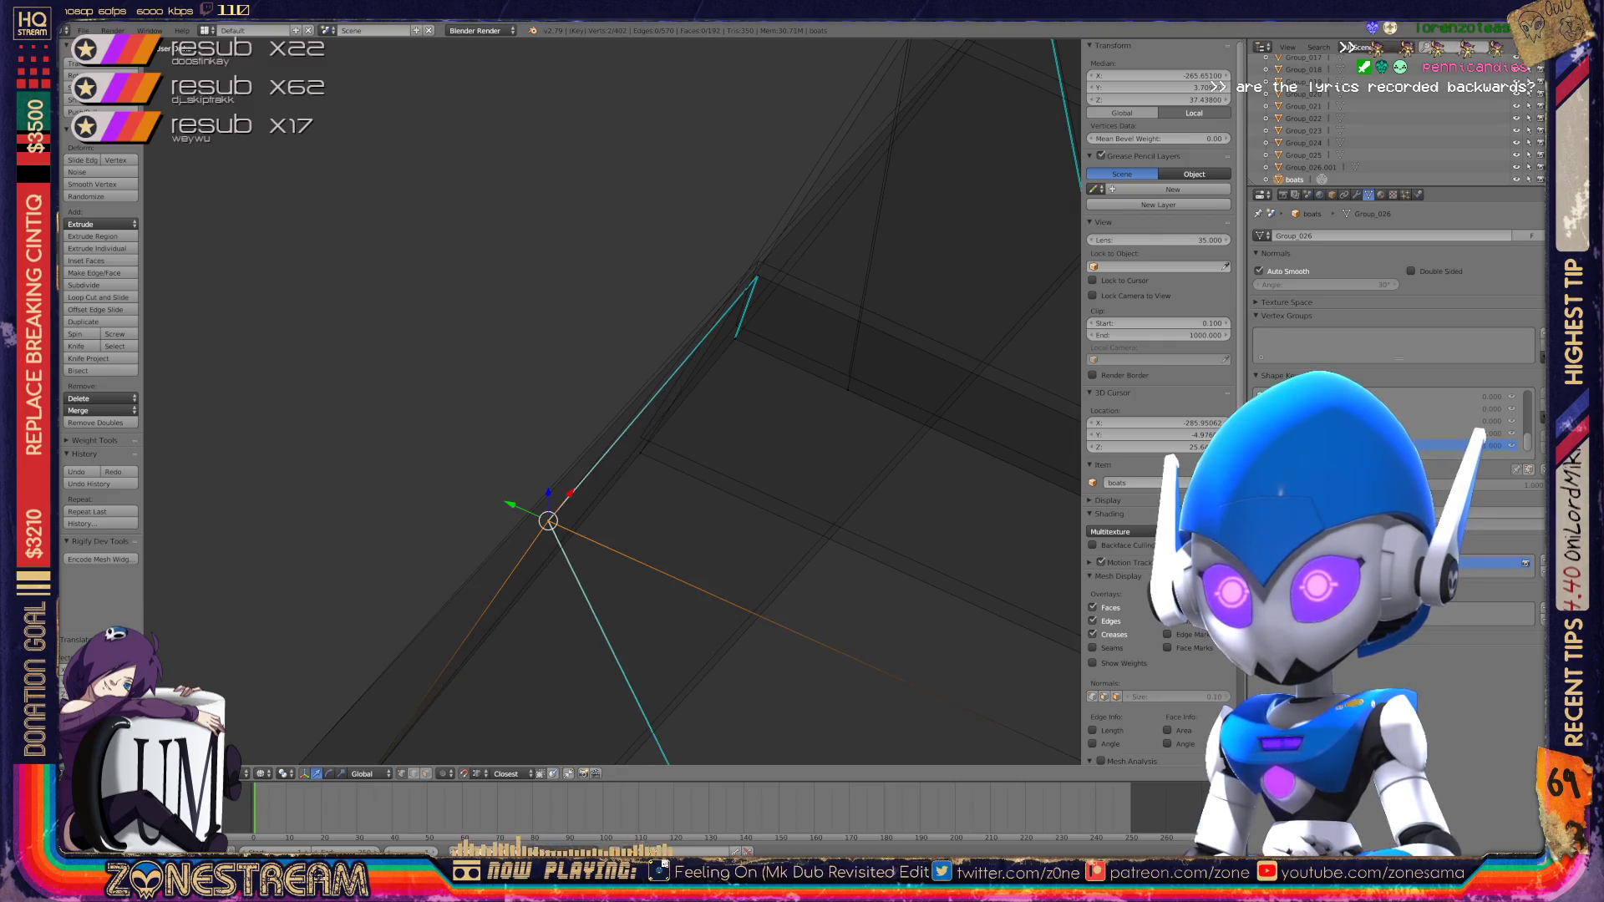
Step: Raise a vertex further down the hull slightly
middle_click_drag(752, 518, 495, 517, "shift")
scroll(611, 402, "down", 2)
right_click(766, 580)
right_click_drag(766, 580, 766, 568)
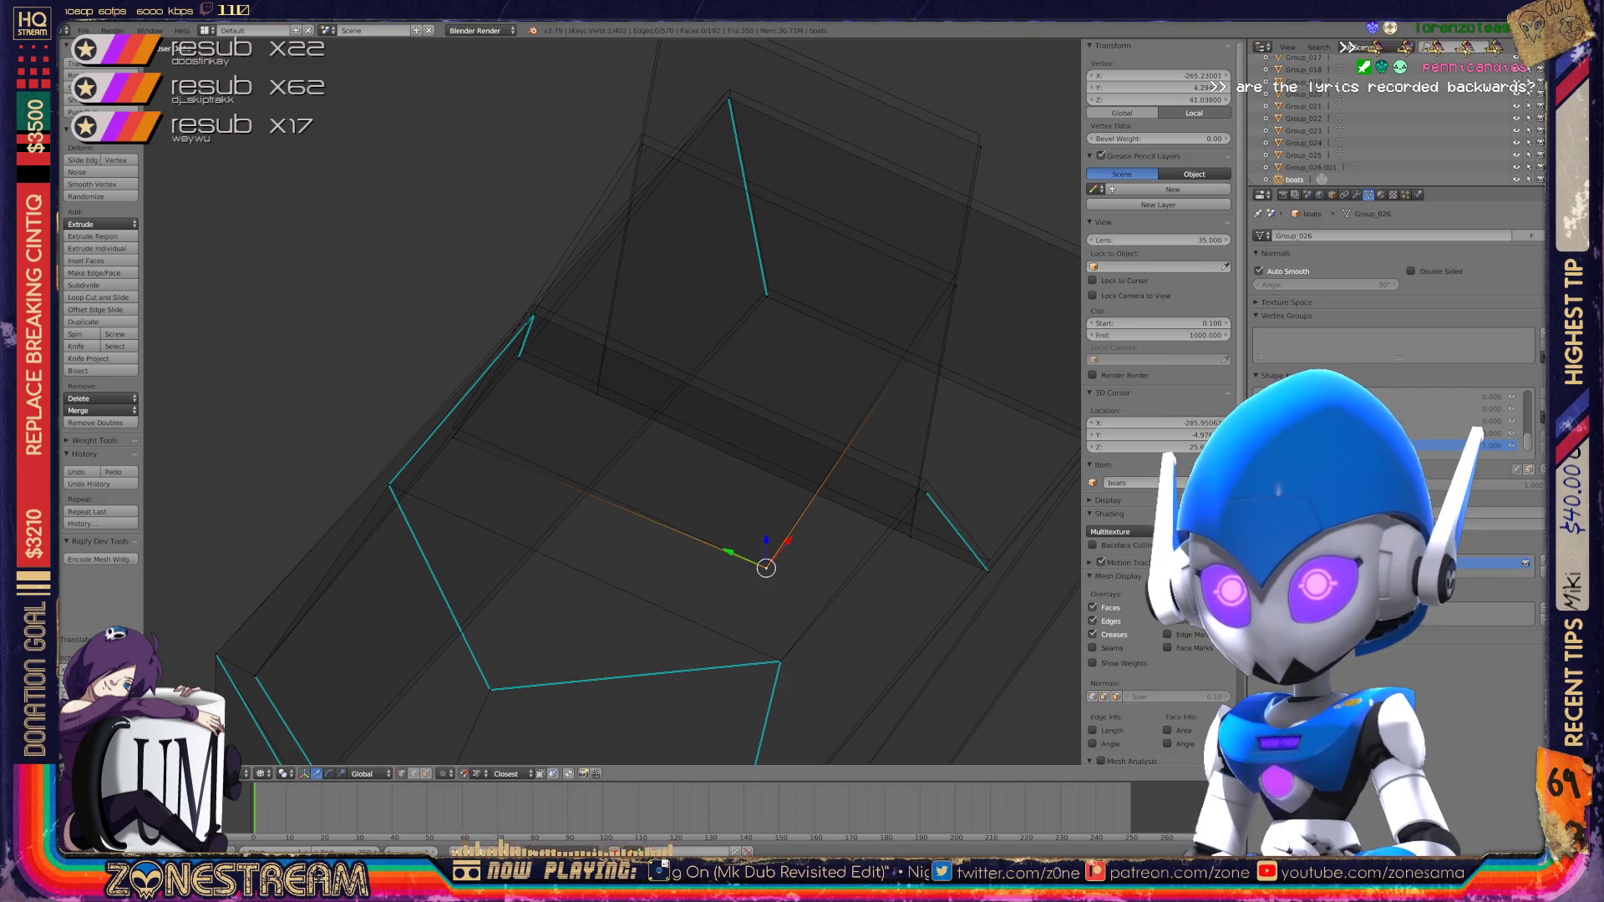
scroll(766, 568, "up", 4)
middle_click_drag(766, 568, 1014, 631, "shift")
Step: Pull the hull-edge vertex onto the edge tip and up to the top corner
right_click(524, 515)
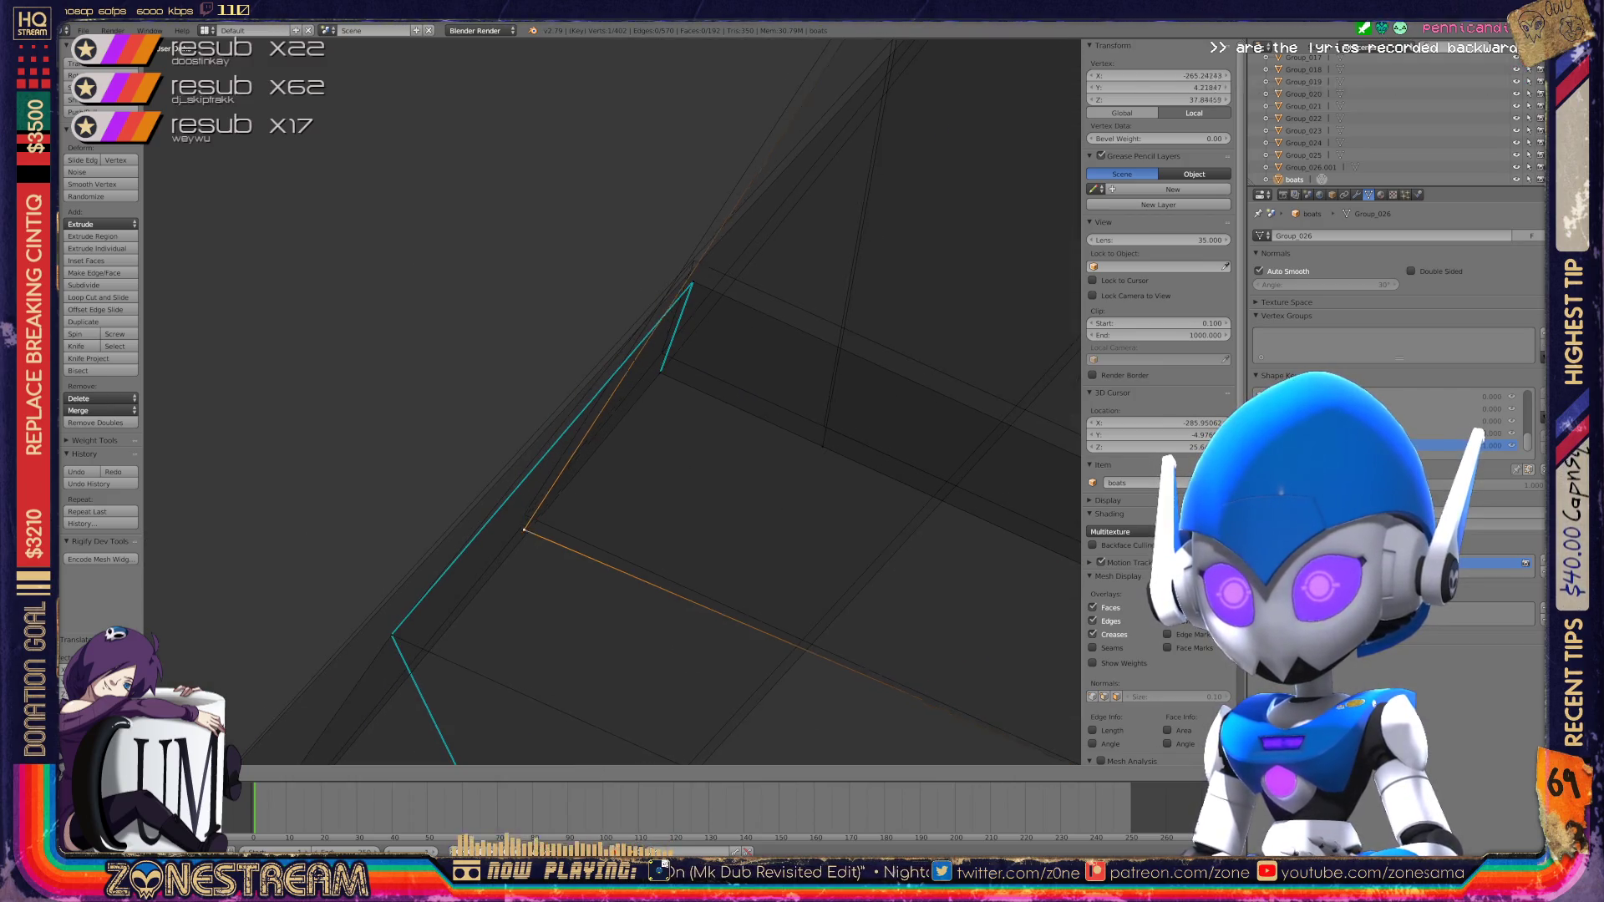
middle_click_drag(752, 417, 669, 526, "shift")
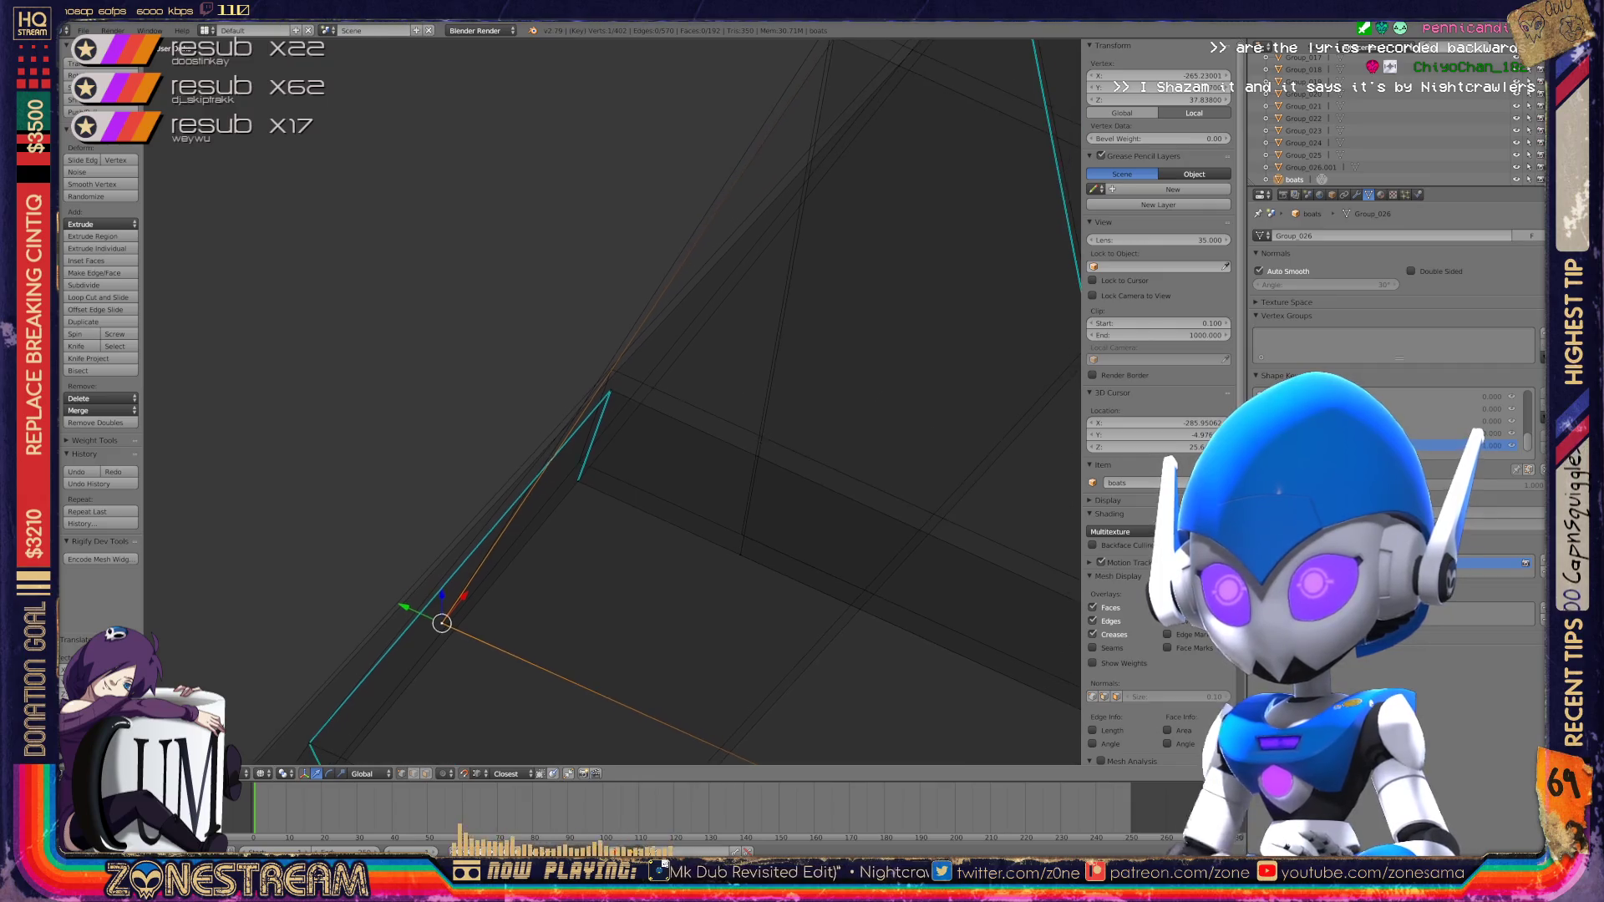
right_click_drag(441, 620, 577, 482)
key("g")
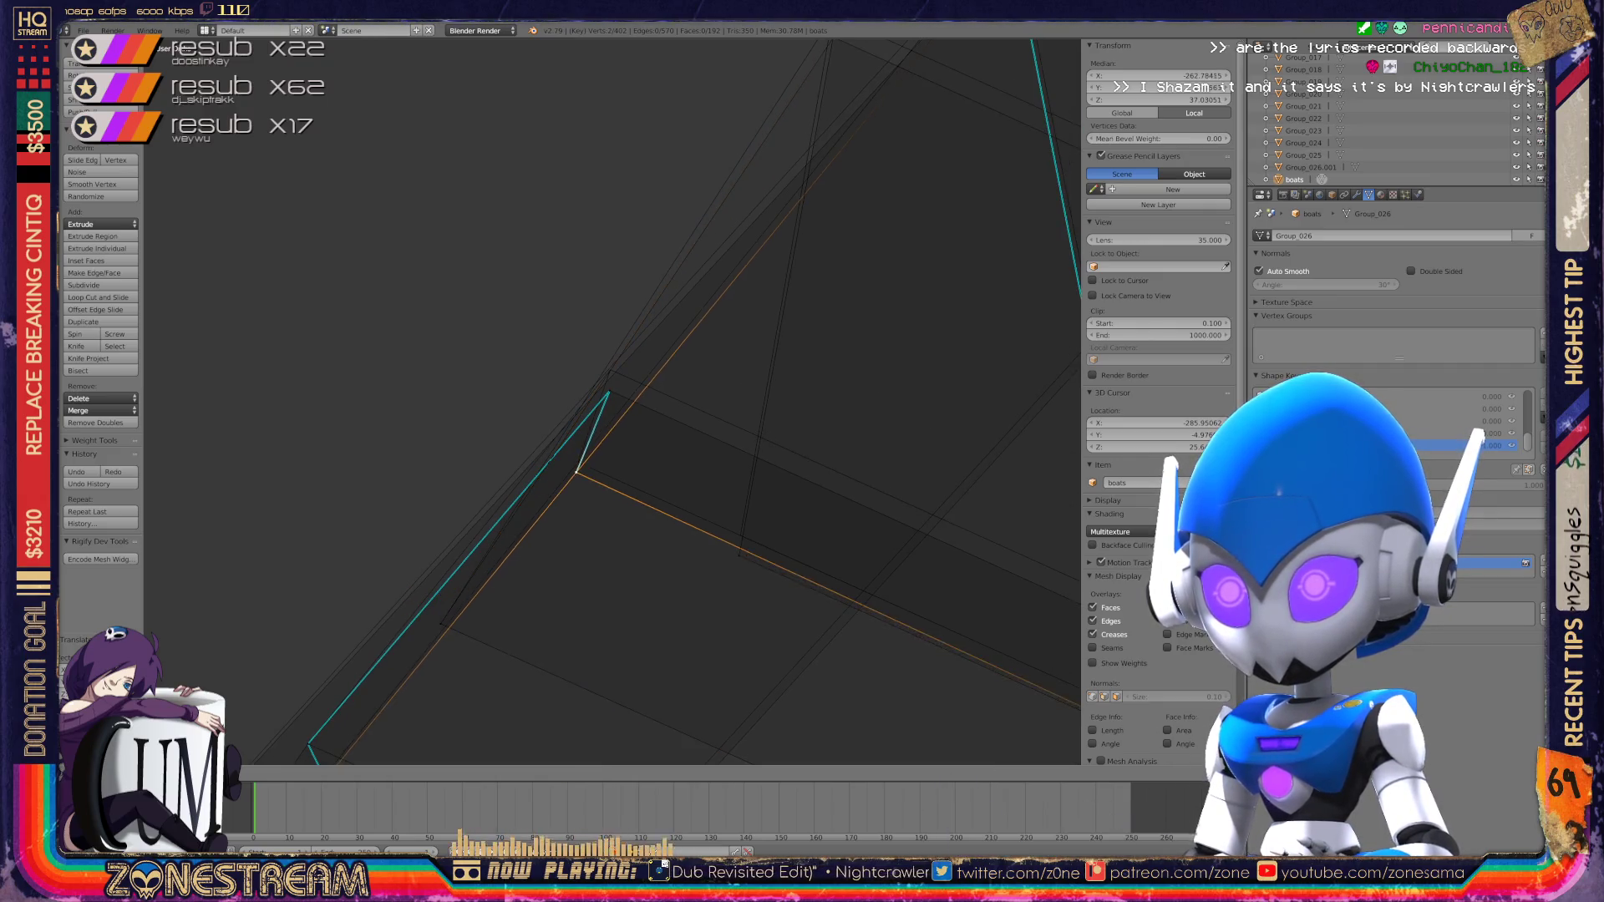
middle_click_drag(585, 376, 685, 326)
mouse_move(752, 418)
middle_mouse_down("shift")
mouse_move(576, 412)
mouse_move(535, 432)
middle_mouse_up("shift")
key("g")
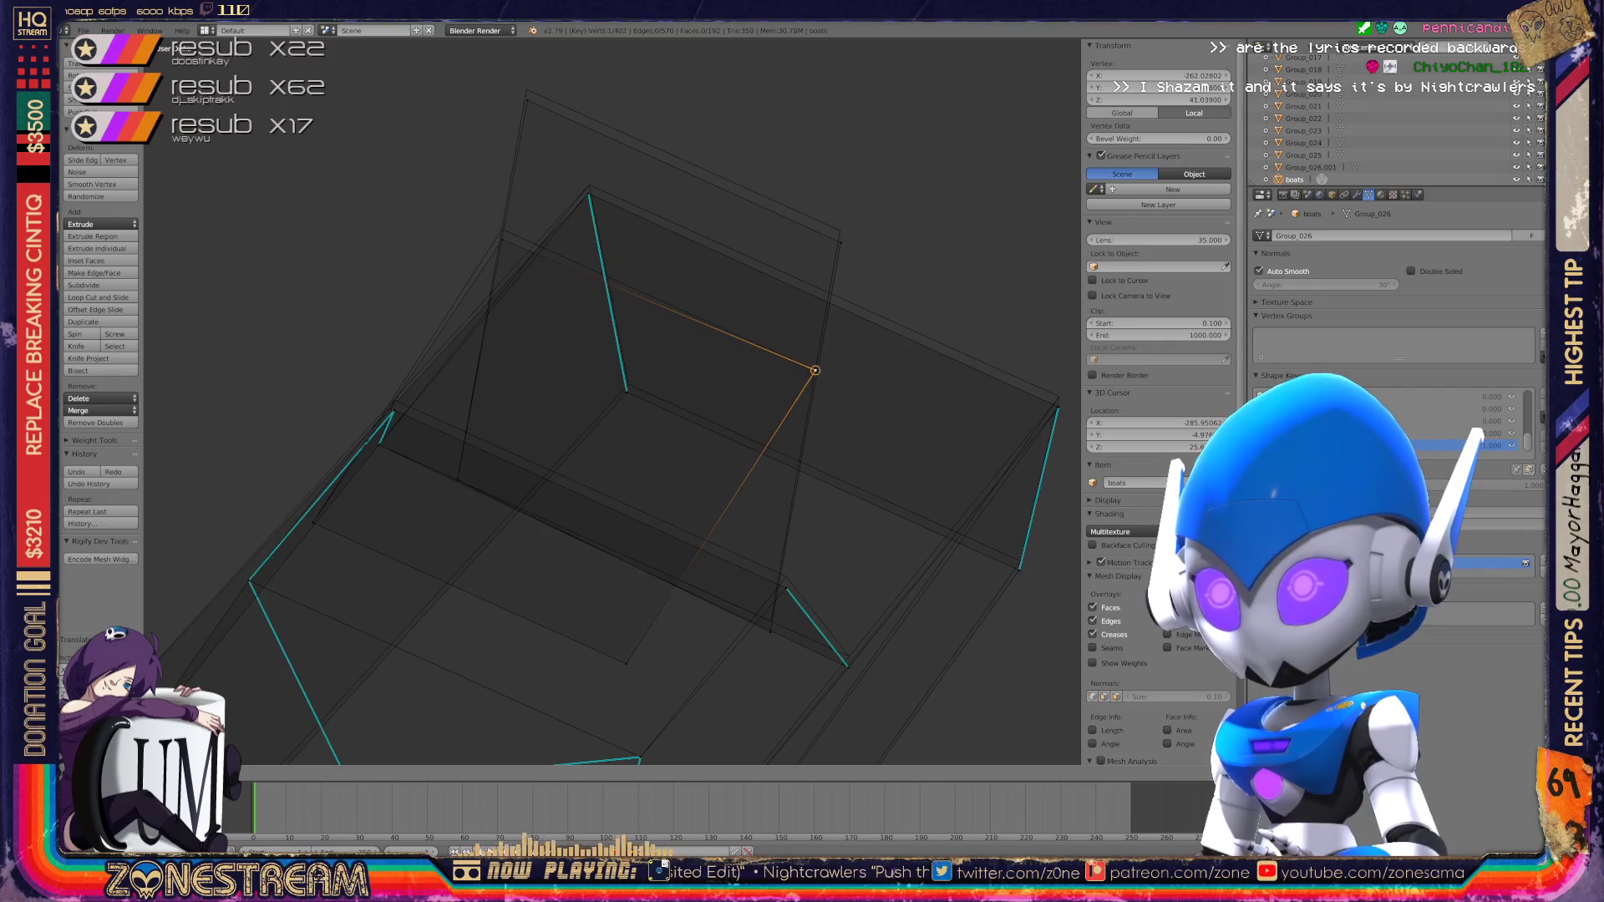
mouse_move(815, 370)
left_mouse_down()
mouse_move(501, 229)
mouse_move(526, 99)
left_mouse_up()
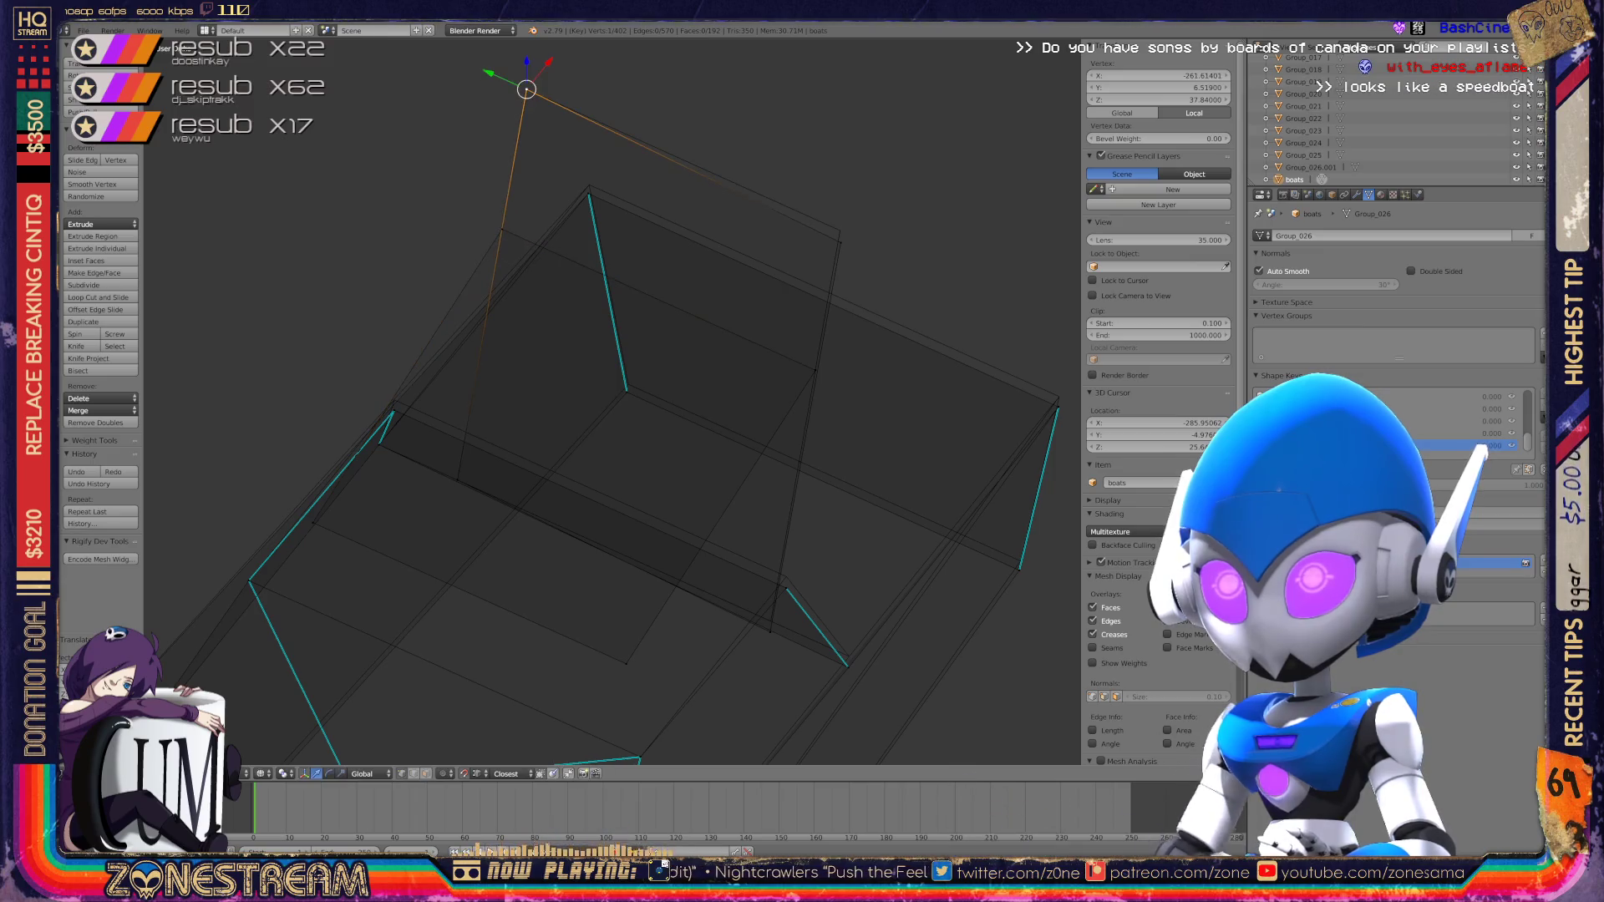
left_click_drag(841, 242, 841, 230)
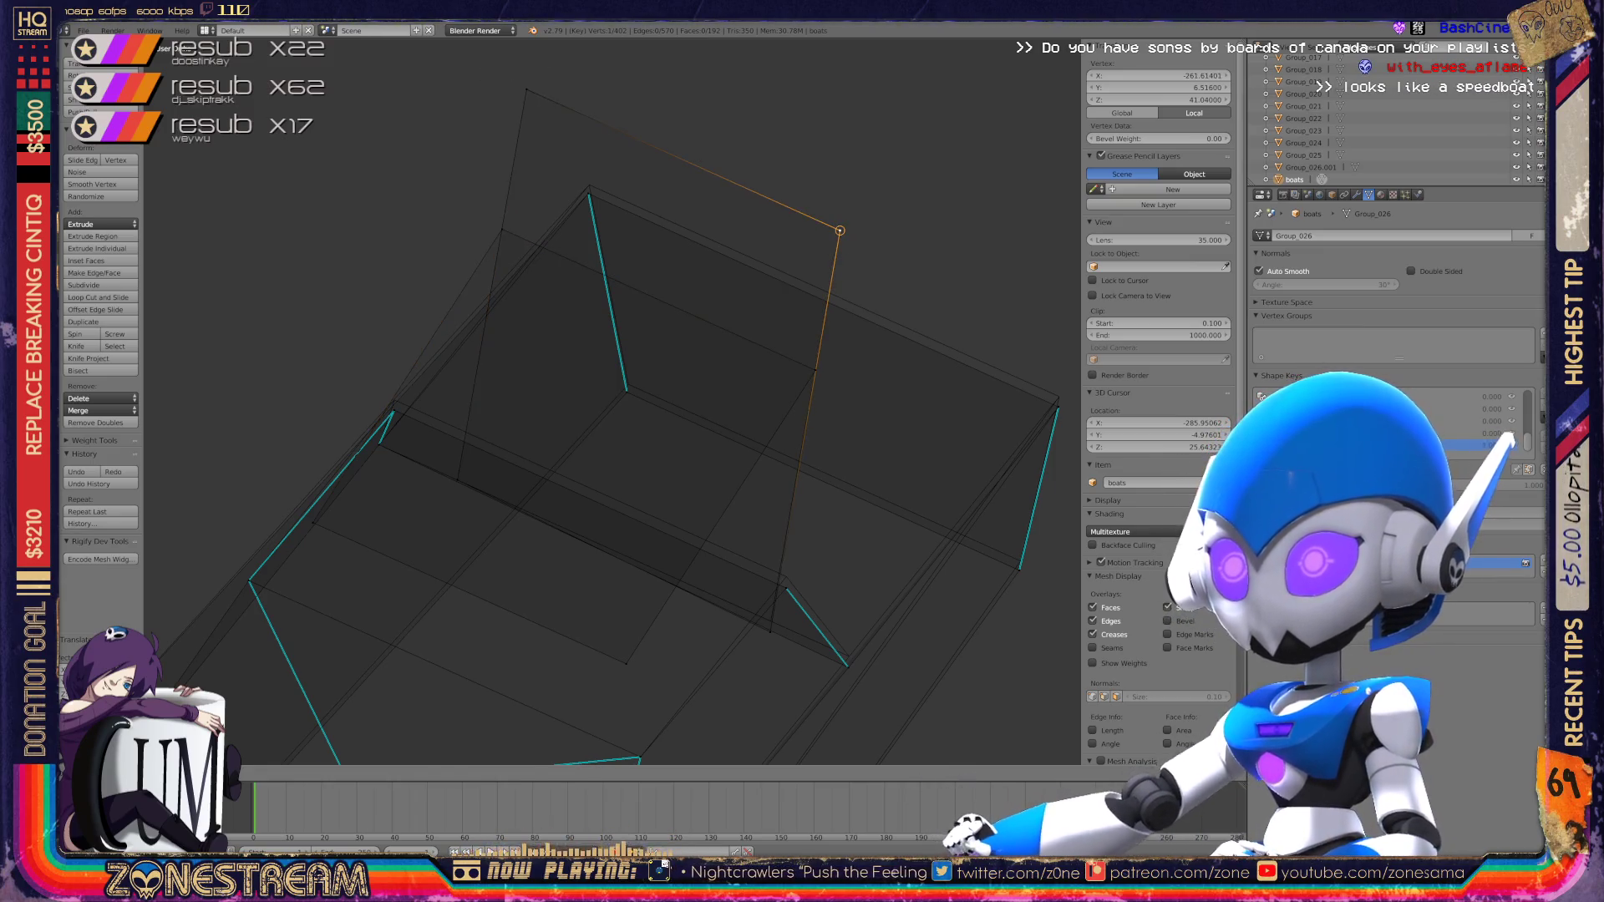
Step: Raise two pairs of neighbouring vertices together to align them with the outline
scroll(612, 401, "up", 6)
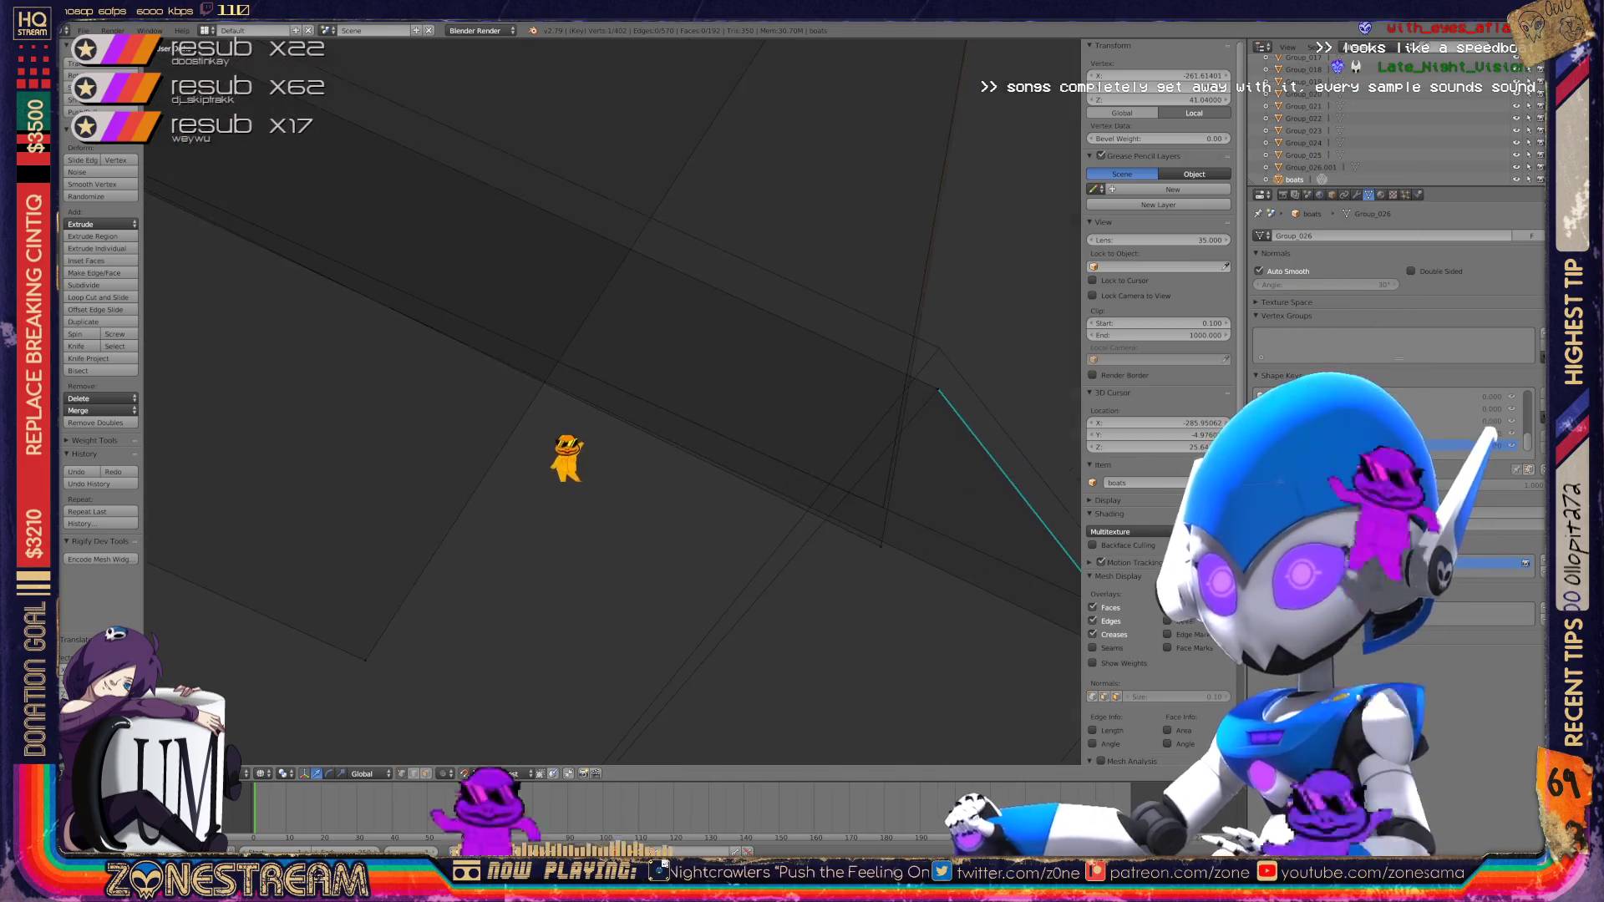
right_click(671, 447, "shift")
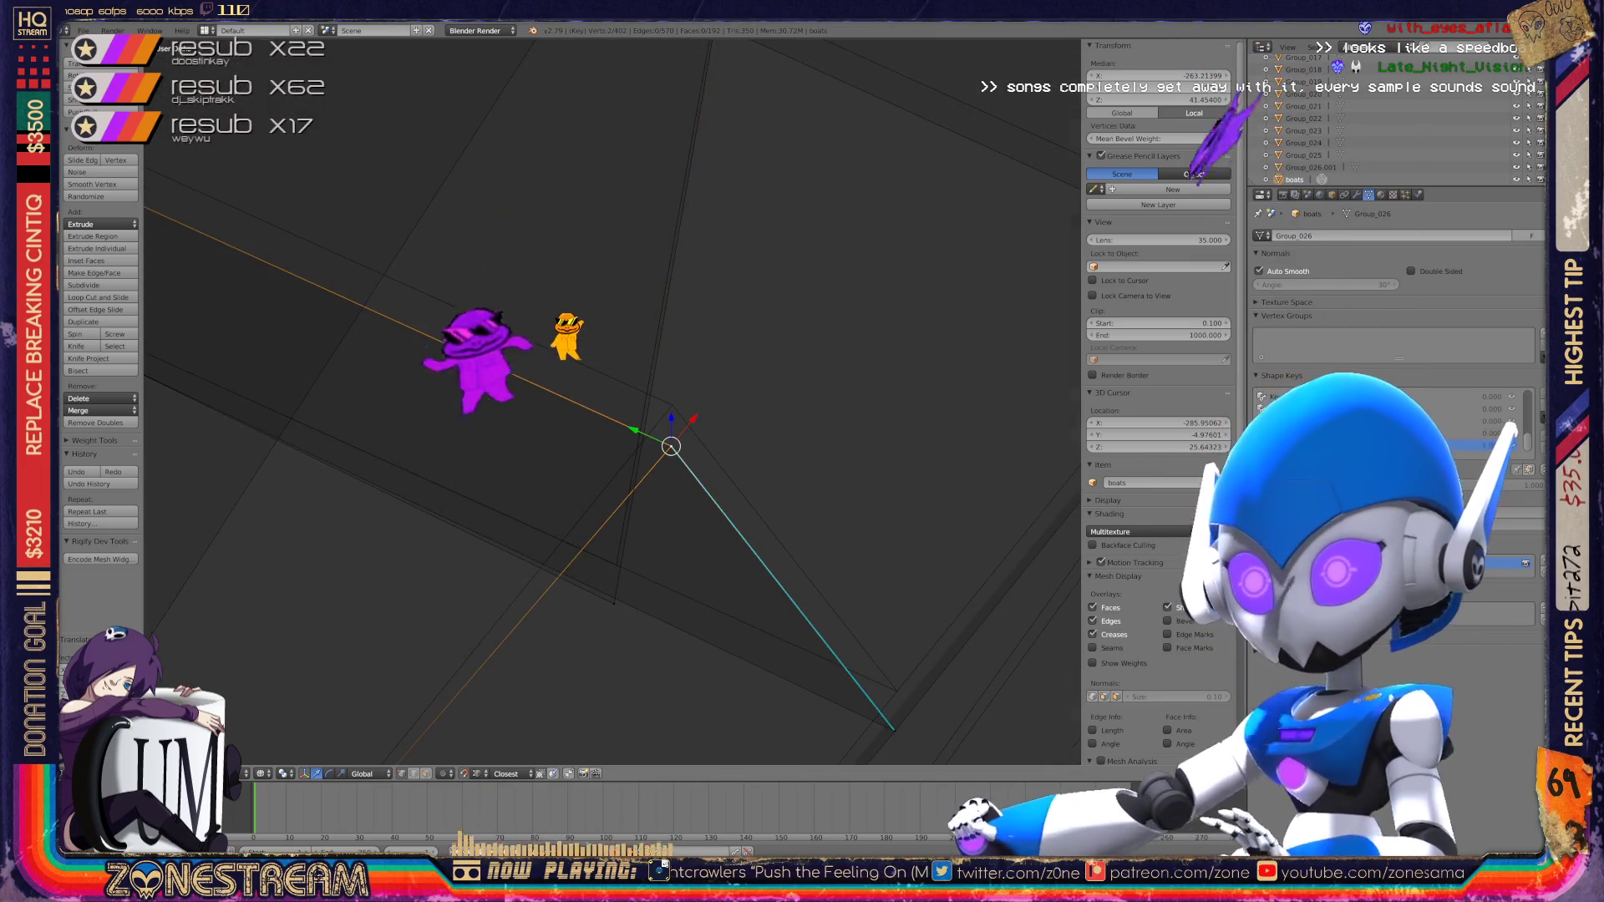
left_click_drag(671, 448, 672, 405)
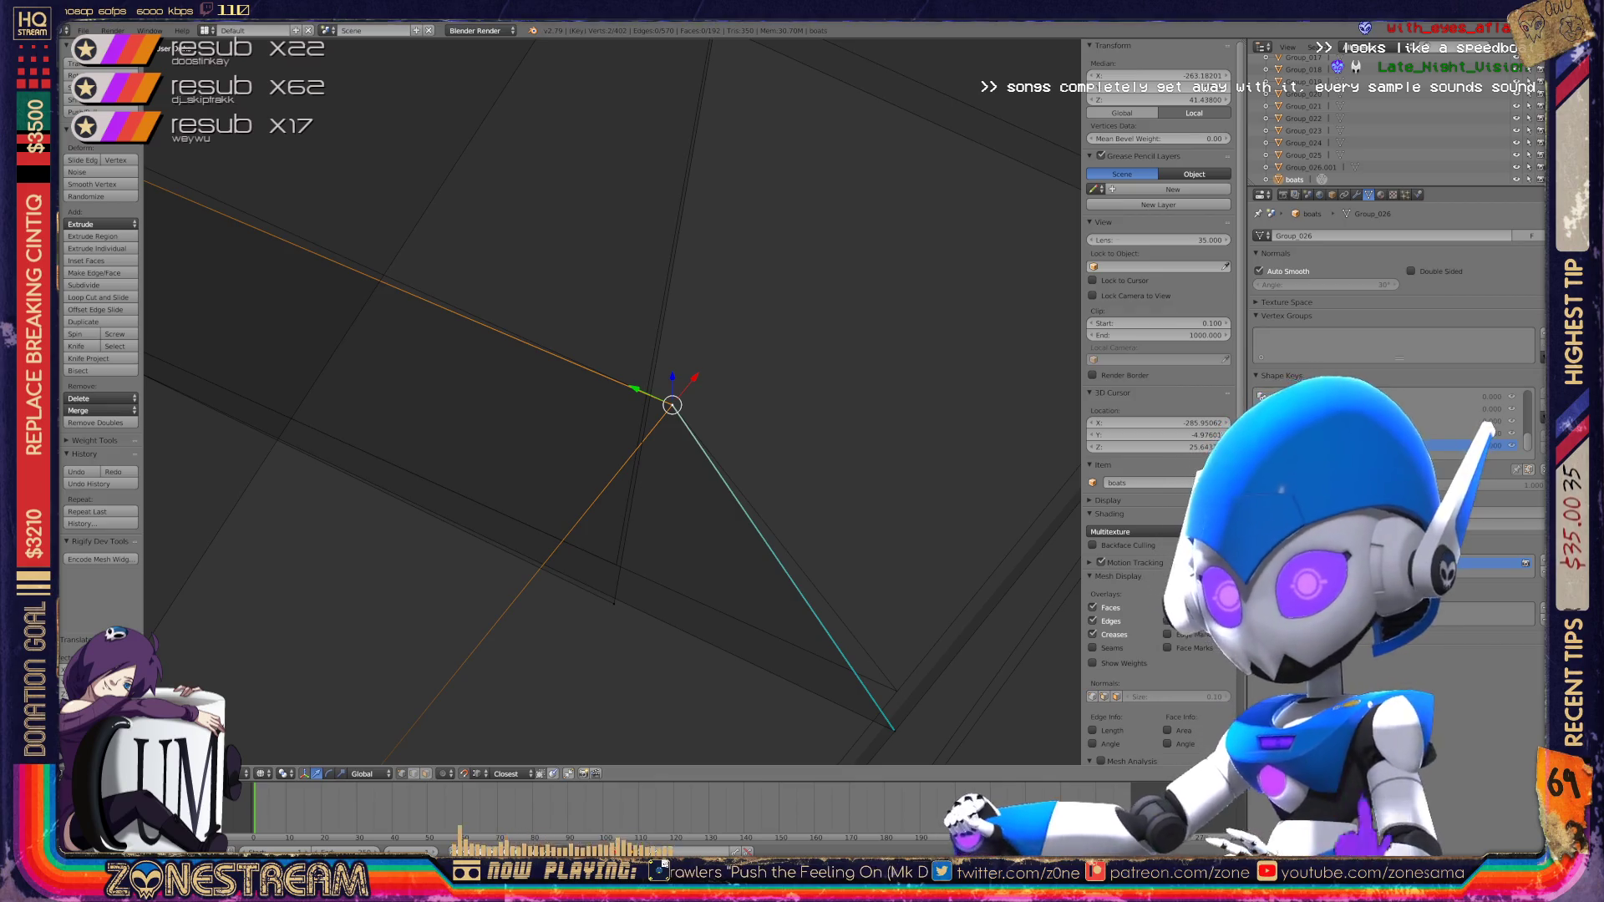
right_click(615, 565)
mouse_move(616, 565)
middle_mouse_down("shift")
mouse_move(613, 493)
mouse_move(455, 398)
mouse_move(320, 395)
middle_mouse_up("shift")
right_click(598, 561, "shift")
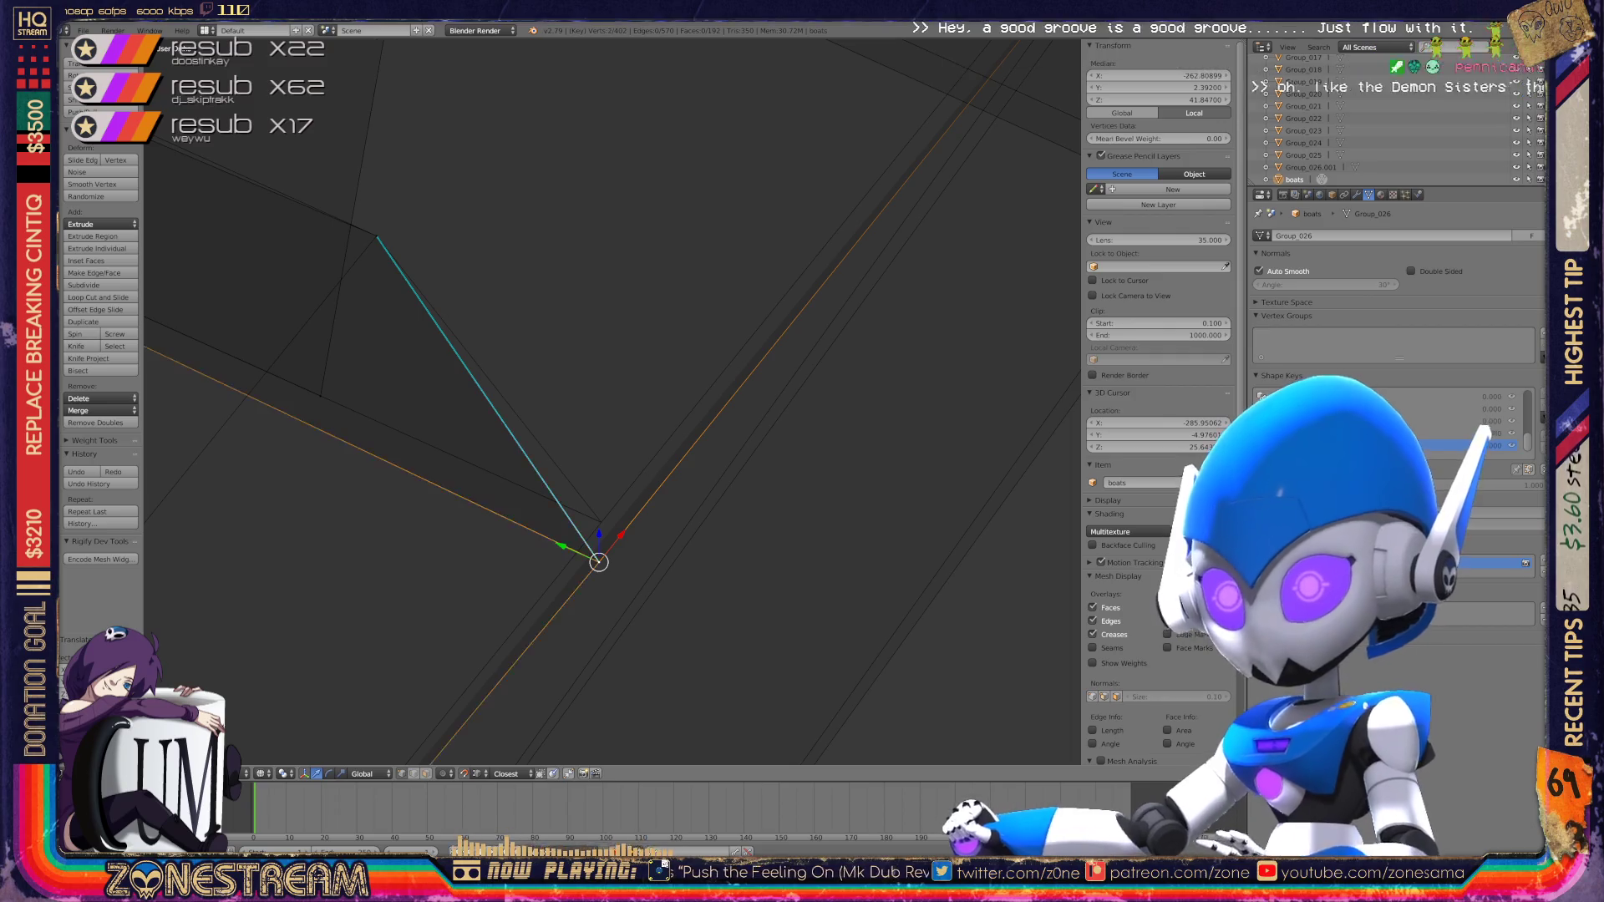
key("g")
left_click(601, 522)
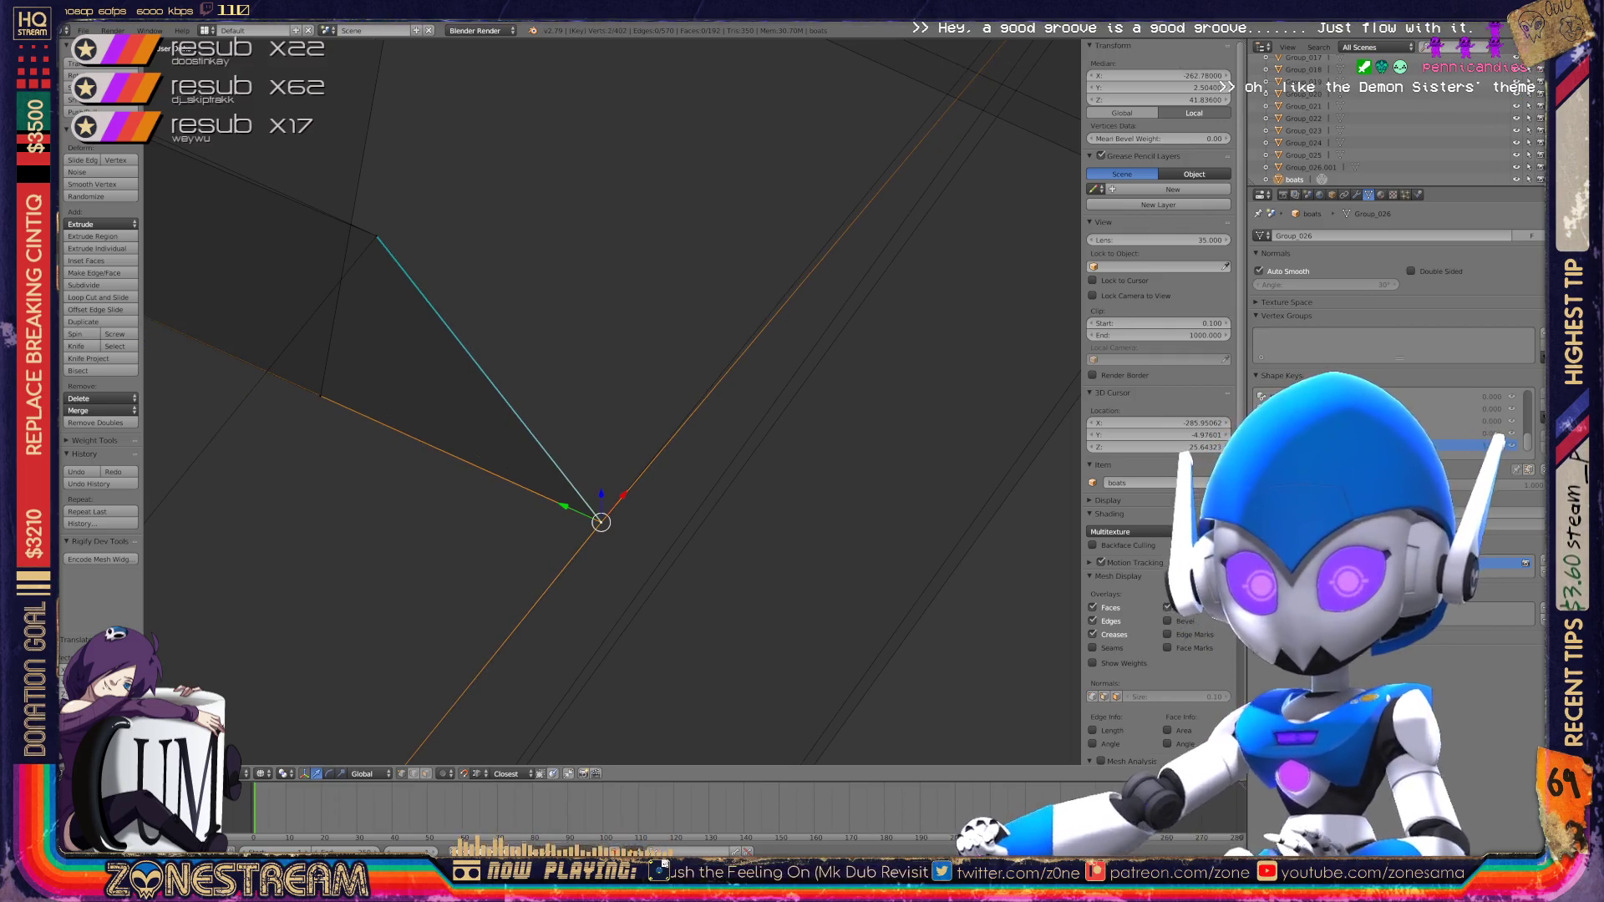
Step: Move a lower hull vertex up to its corner and adjust the near-corner vertex
middle_click_drag(601, 523, 502, 418)
middle_click_drag(539, 167, 556, 200)
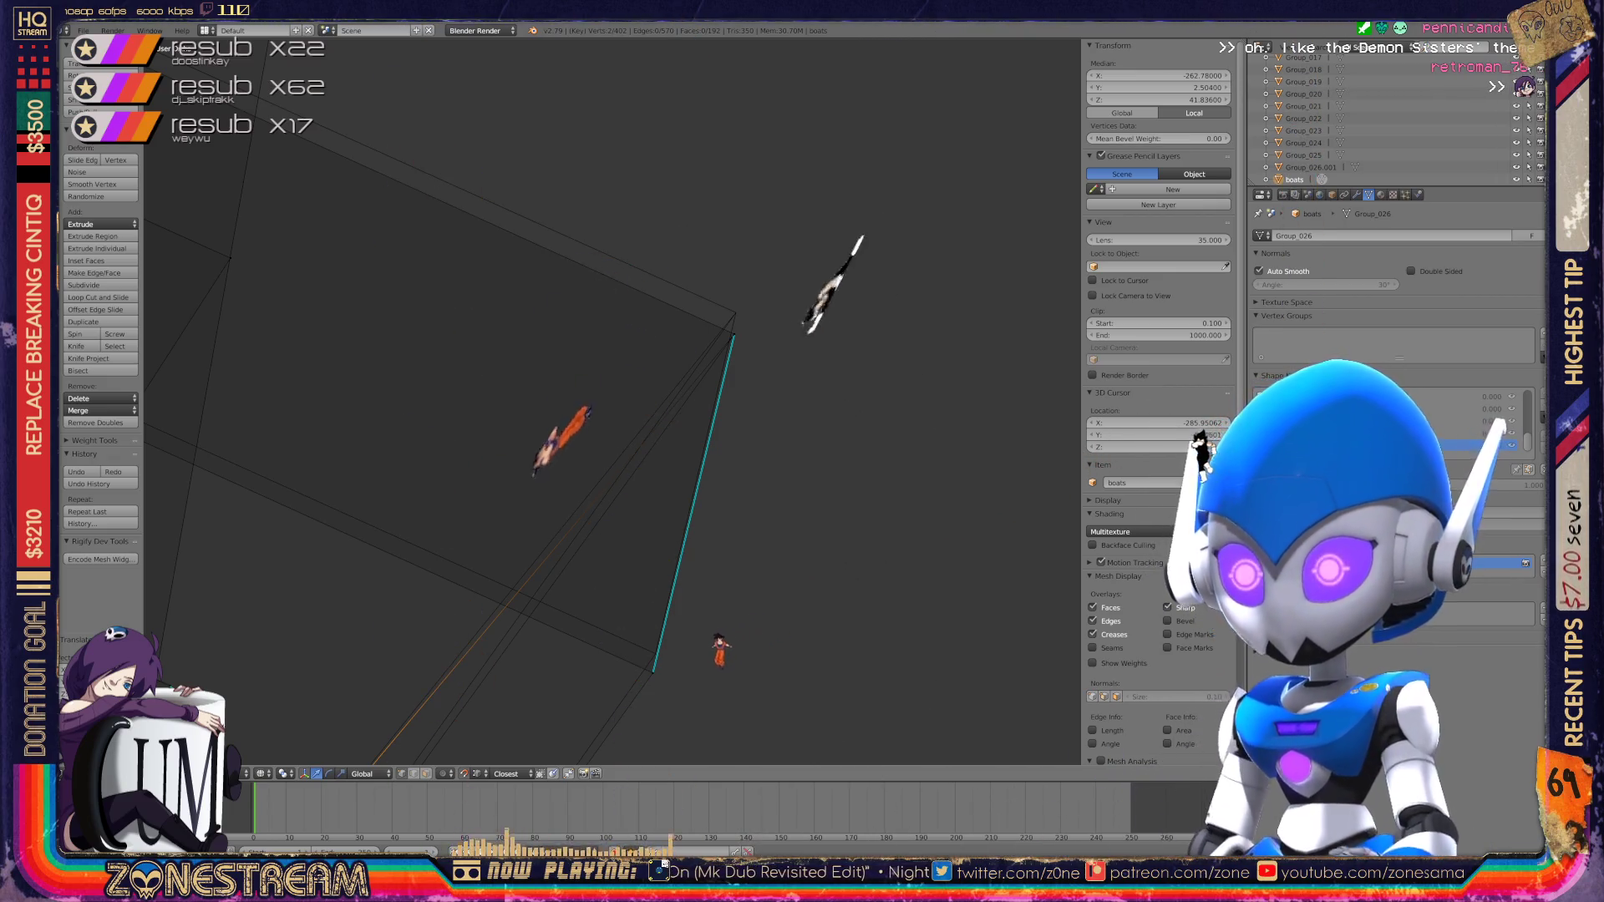
right_click(652, 671)
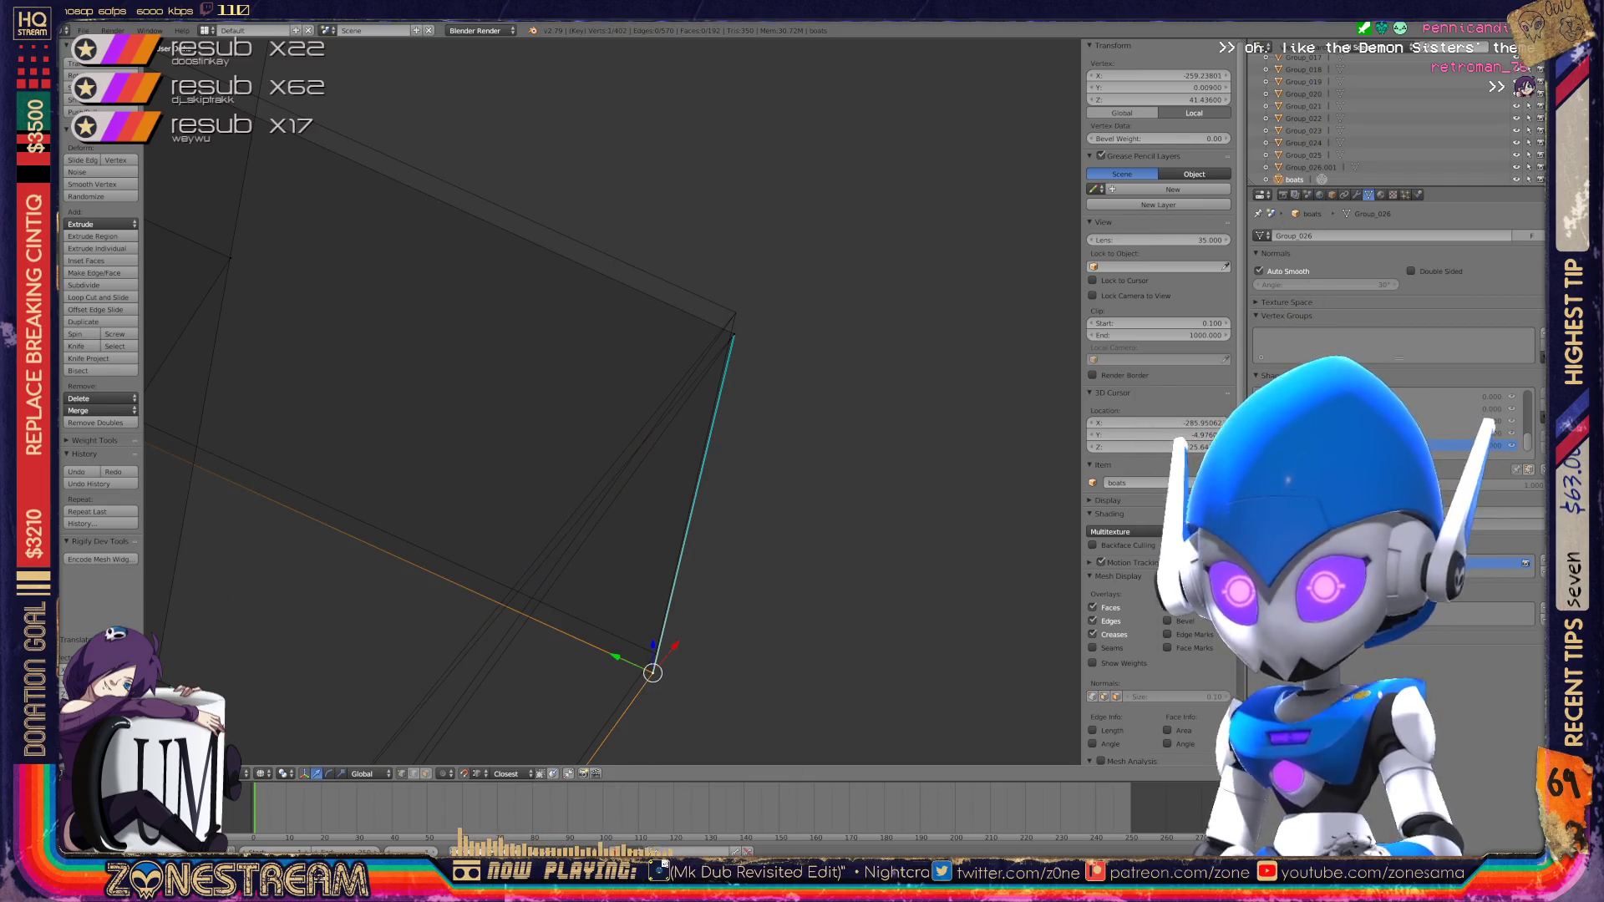
key("g")
left_click_drag(656, 653, 733, 334)
mouse_move(614, 401)
middle_mouse_down()
mouse_move(660, 401)
mouse_move(468, 502)
mouse_move(518, 468)
middle_mouse_up()
left_click(419, 545)
key("g")
left_click(419, 527)
Step: Grow the selection, use Select Similar by Normal, then check the whole mesh
key("ctrl+KP_Add")
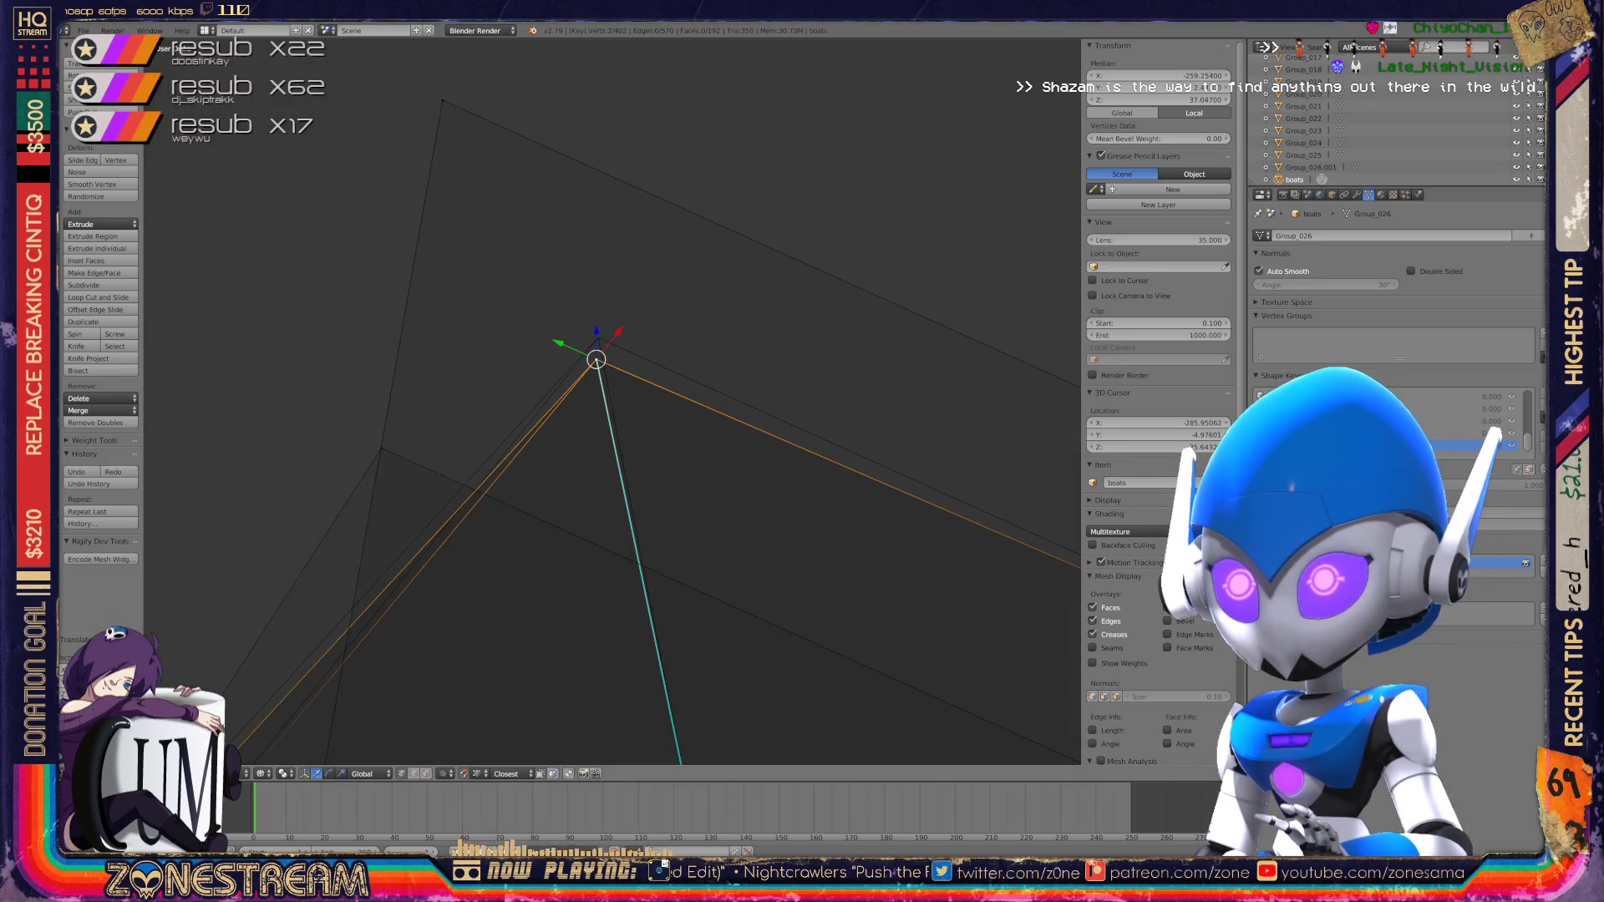
key("shift+g")
left_click(551, 367)
left_click(594, 314)
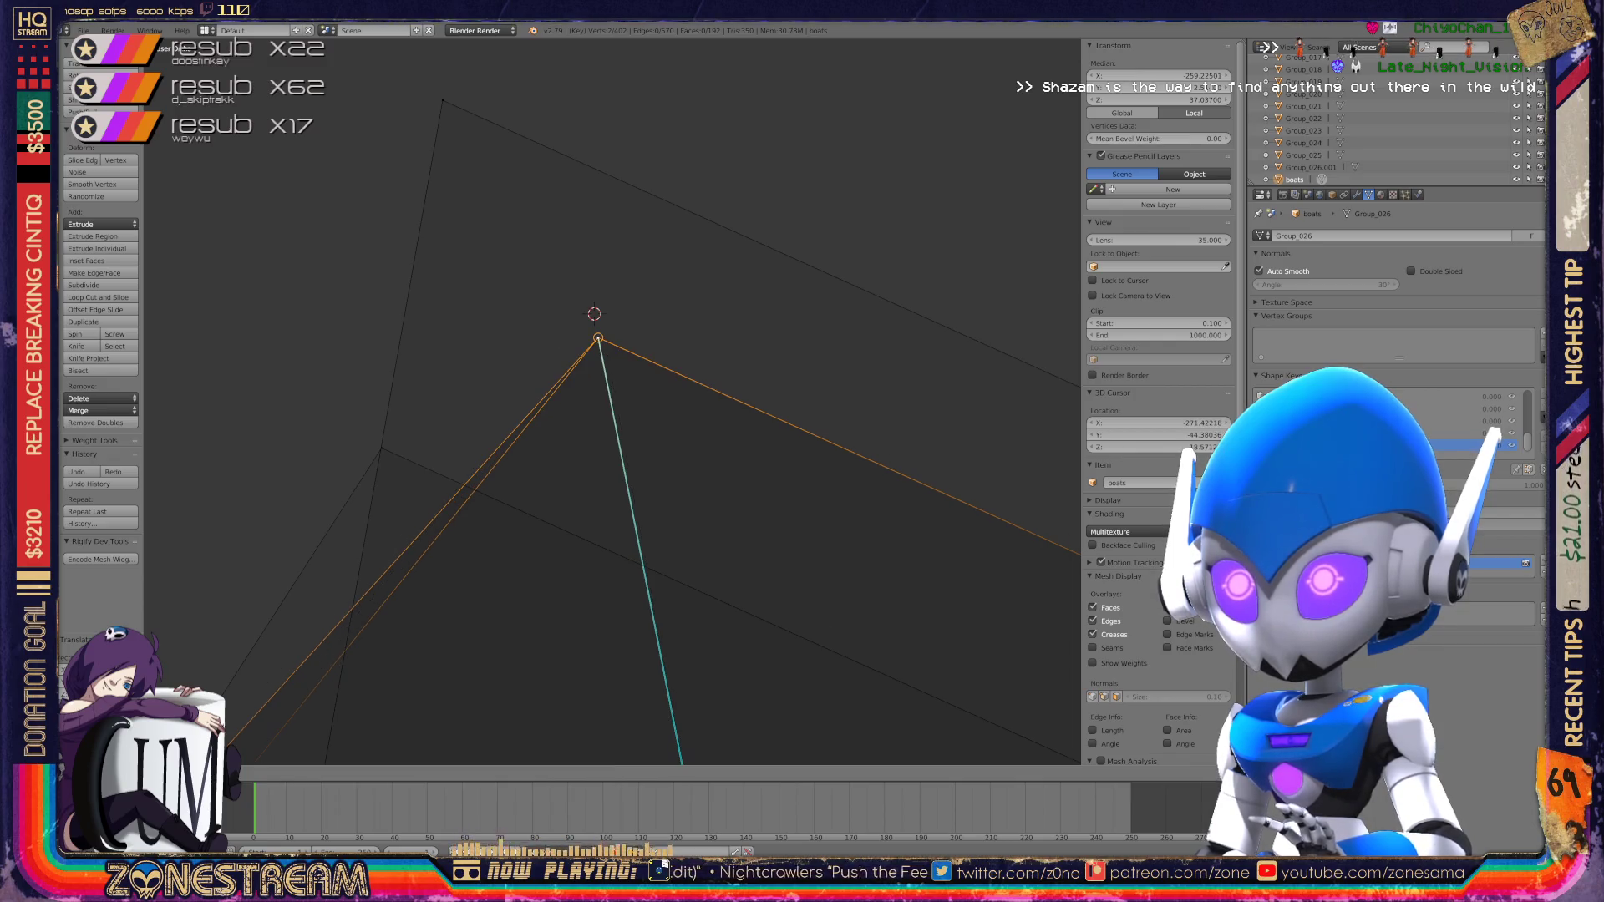
scroll(598, 338, "down", 2)
middle_click_drag(602, 401, 702, 376)
key("ctrl+i")
key("ctrl+z")
scroll(614, 401, "up", 5)
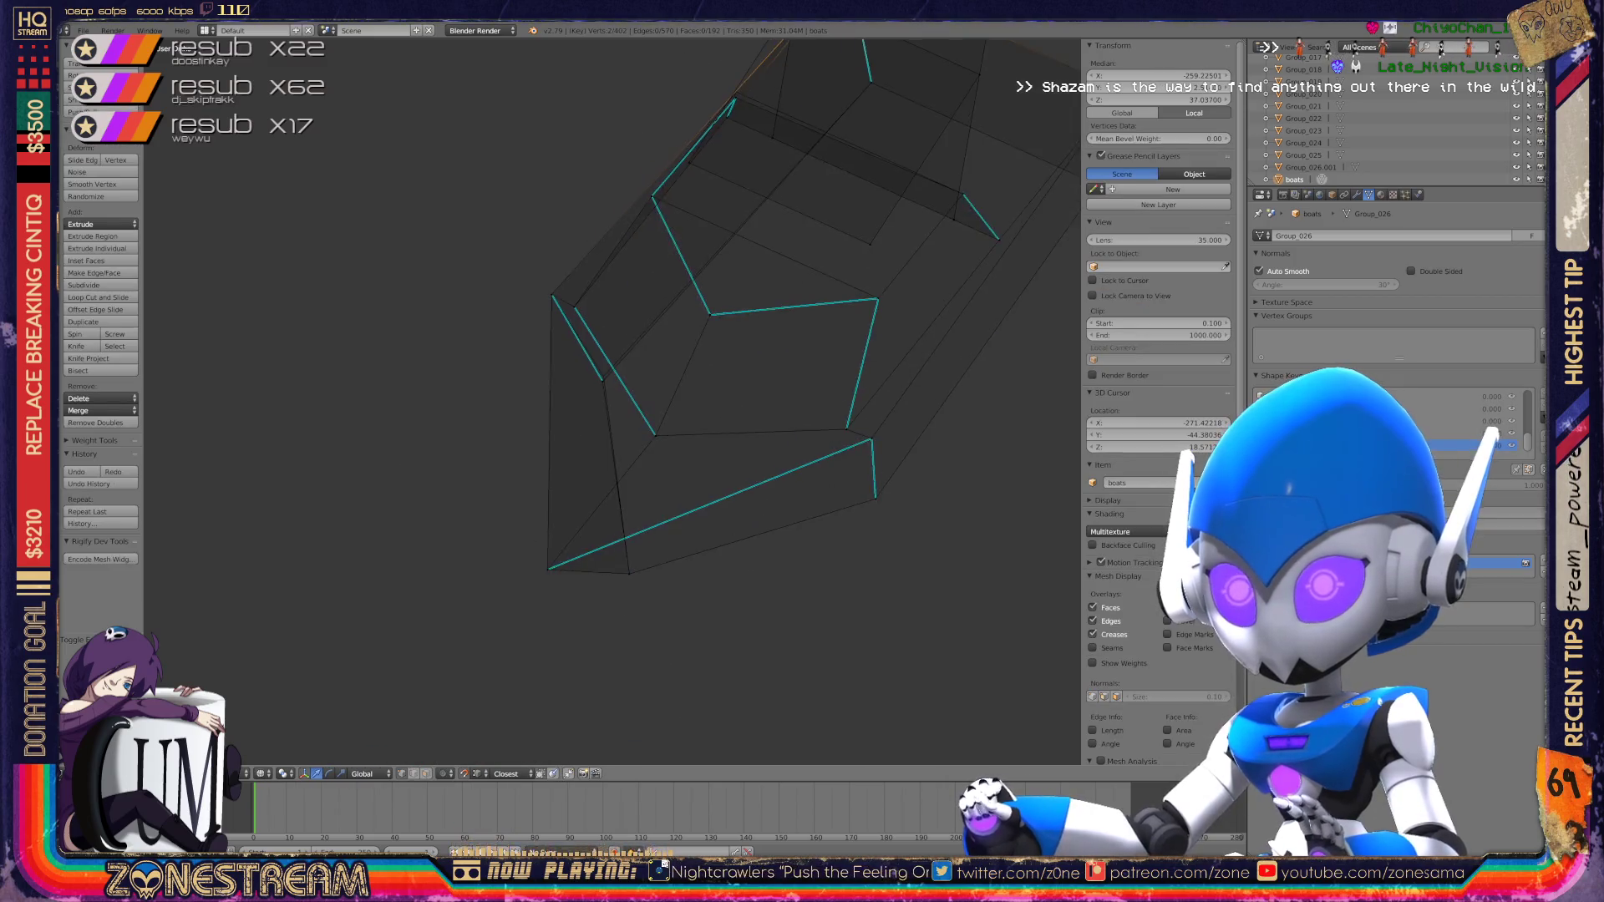
Step: Nudge a final hull corner vertex slightly upward
right_click(589, 351)
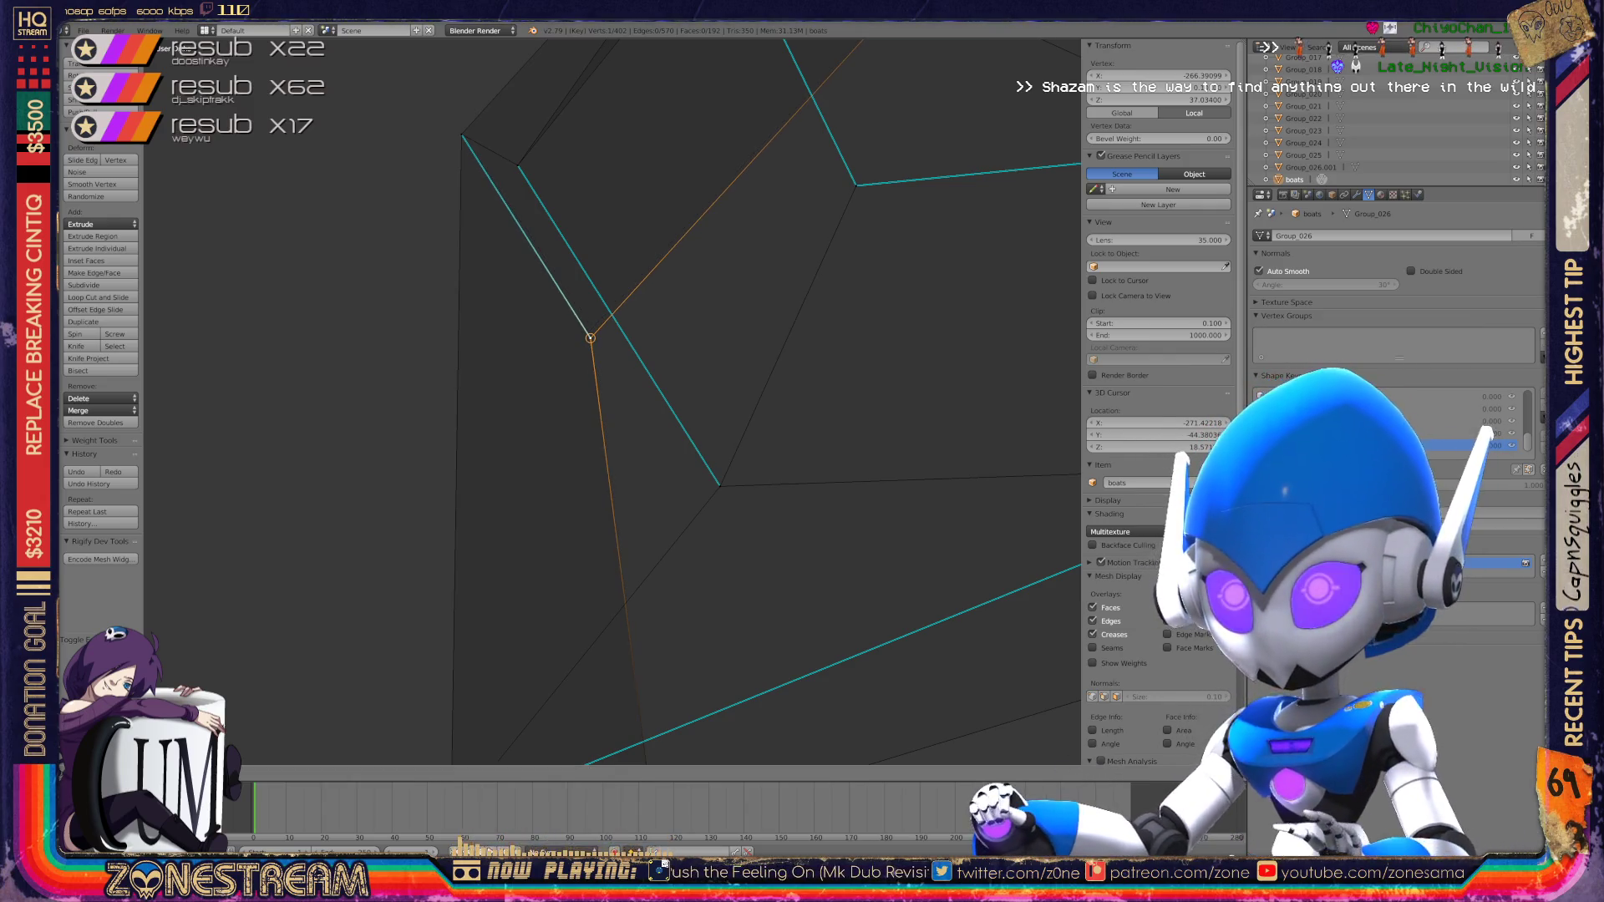
left_click_drag(589, 351, 590, 338)
scroll(614, 401, "down", 5)
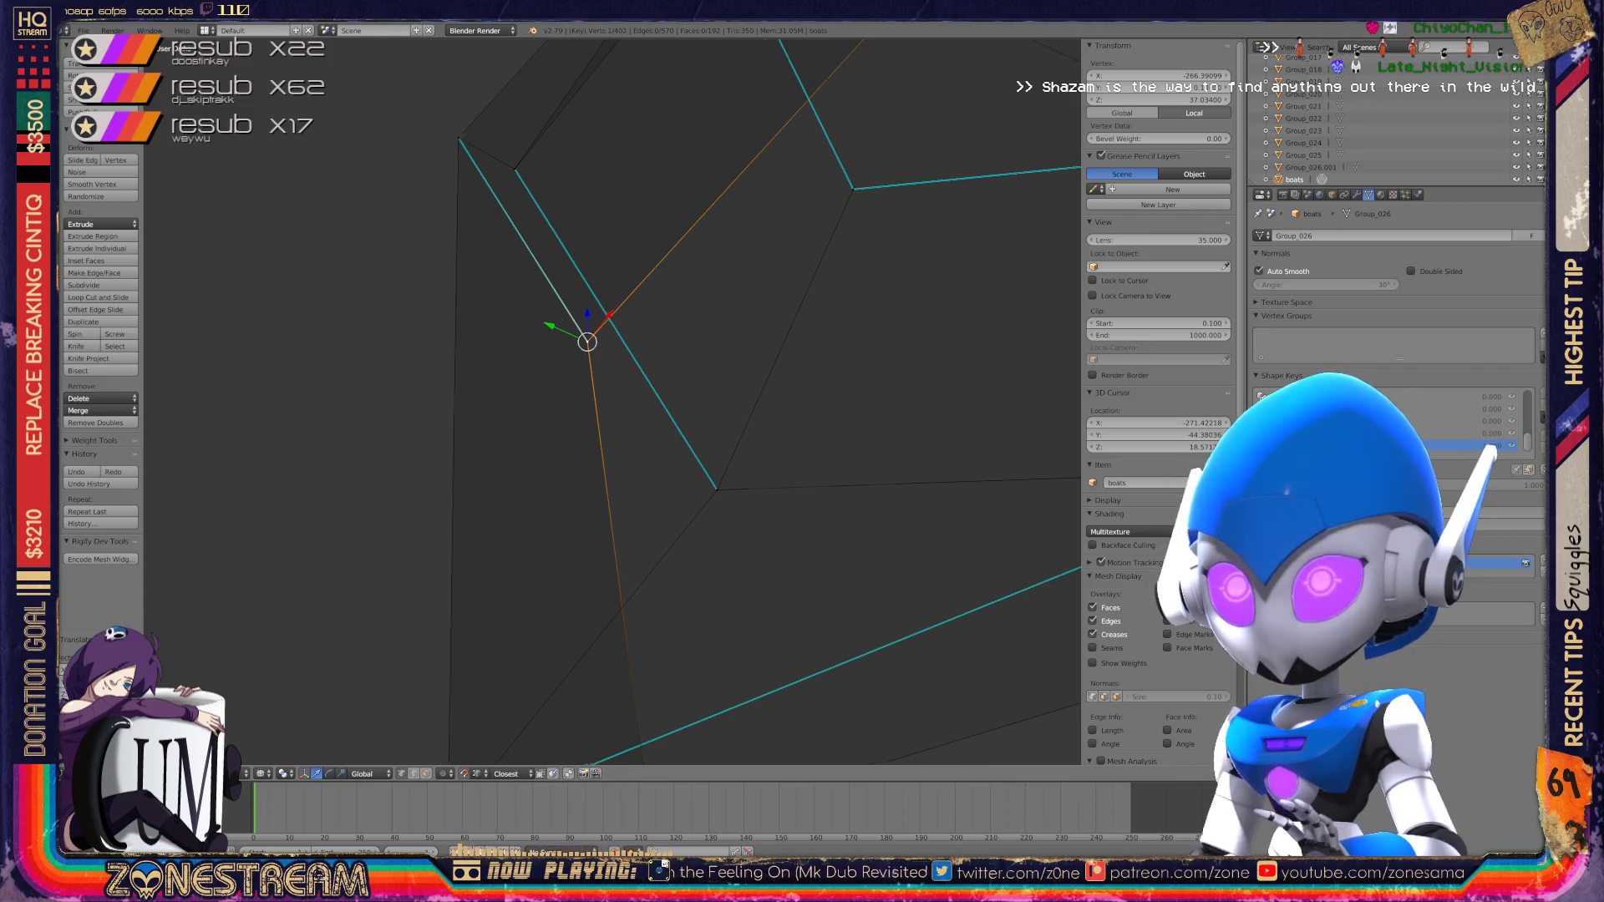
scroll(614, 401, "down", 5)
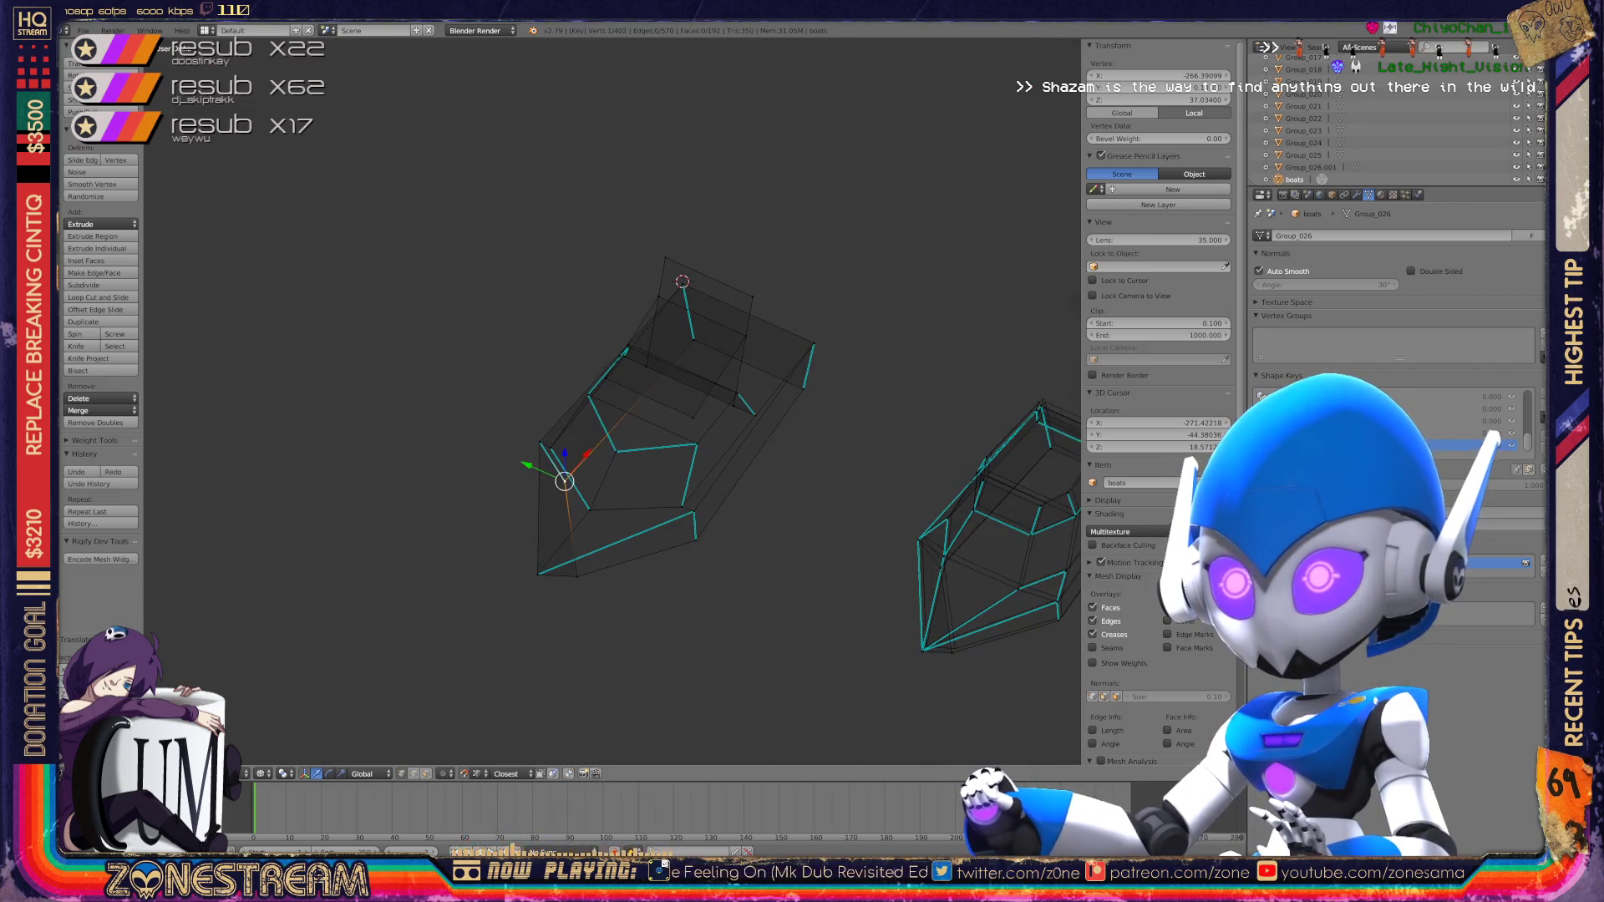
middle_click_drag(835, 417, 668, 393)
scroll(668, 393, "up", 5)
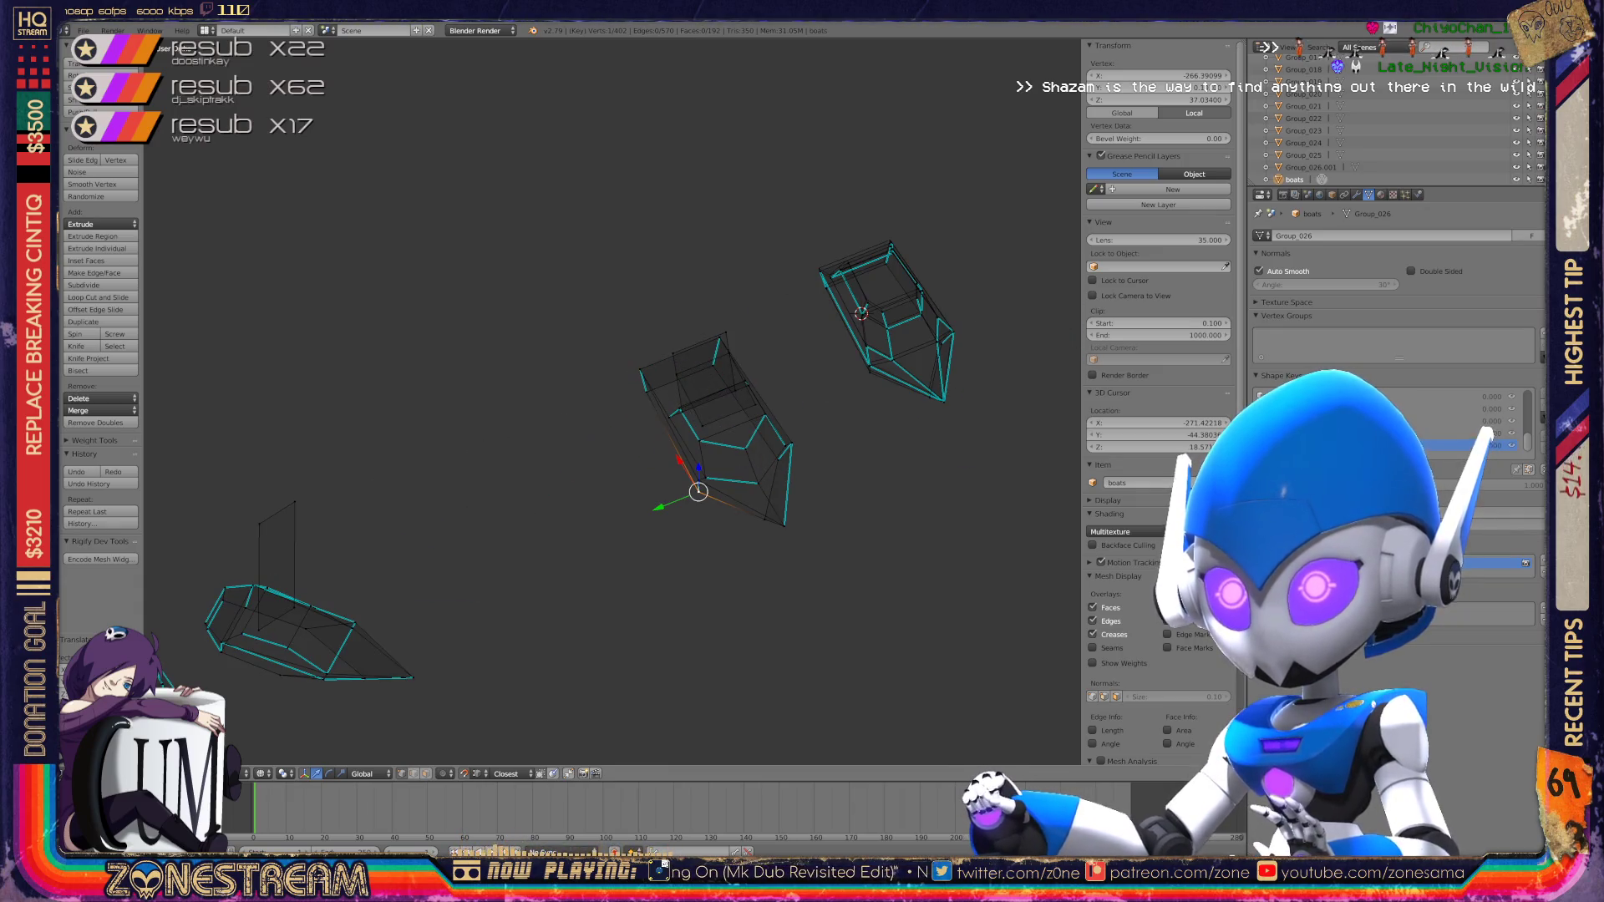
Step: Check one more boat-corner vertex, then return to Object Mode in wireframe display
key("Tab")
scroll(602, 418, "up", 5)
scroll(610, 401, "up", 3)
key("Tab")
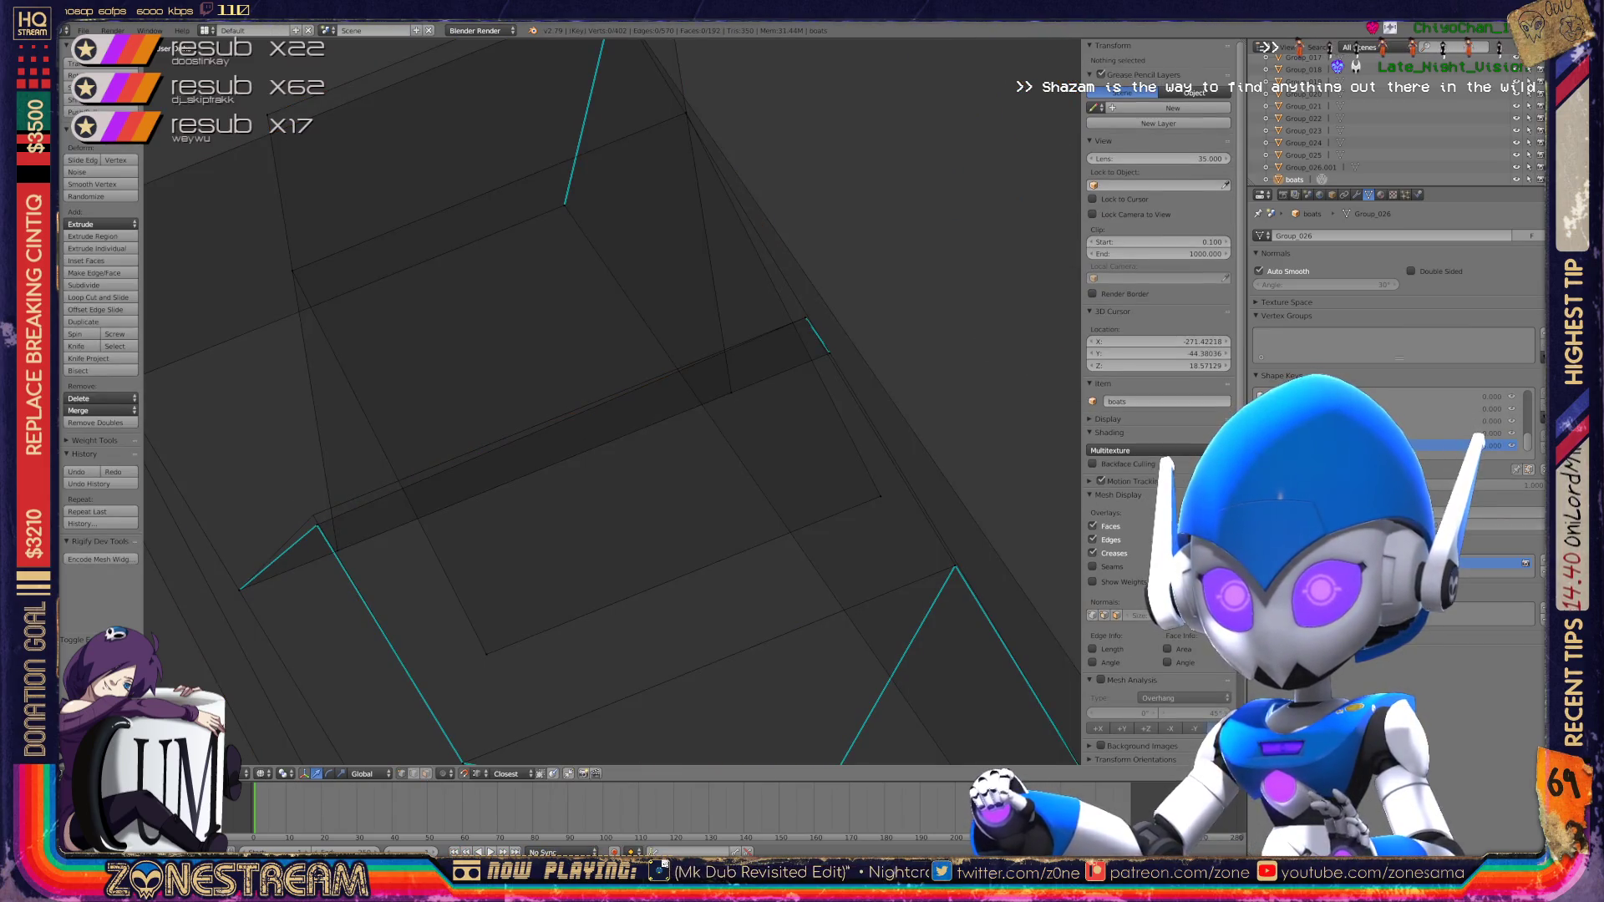
right_click(315, 522)
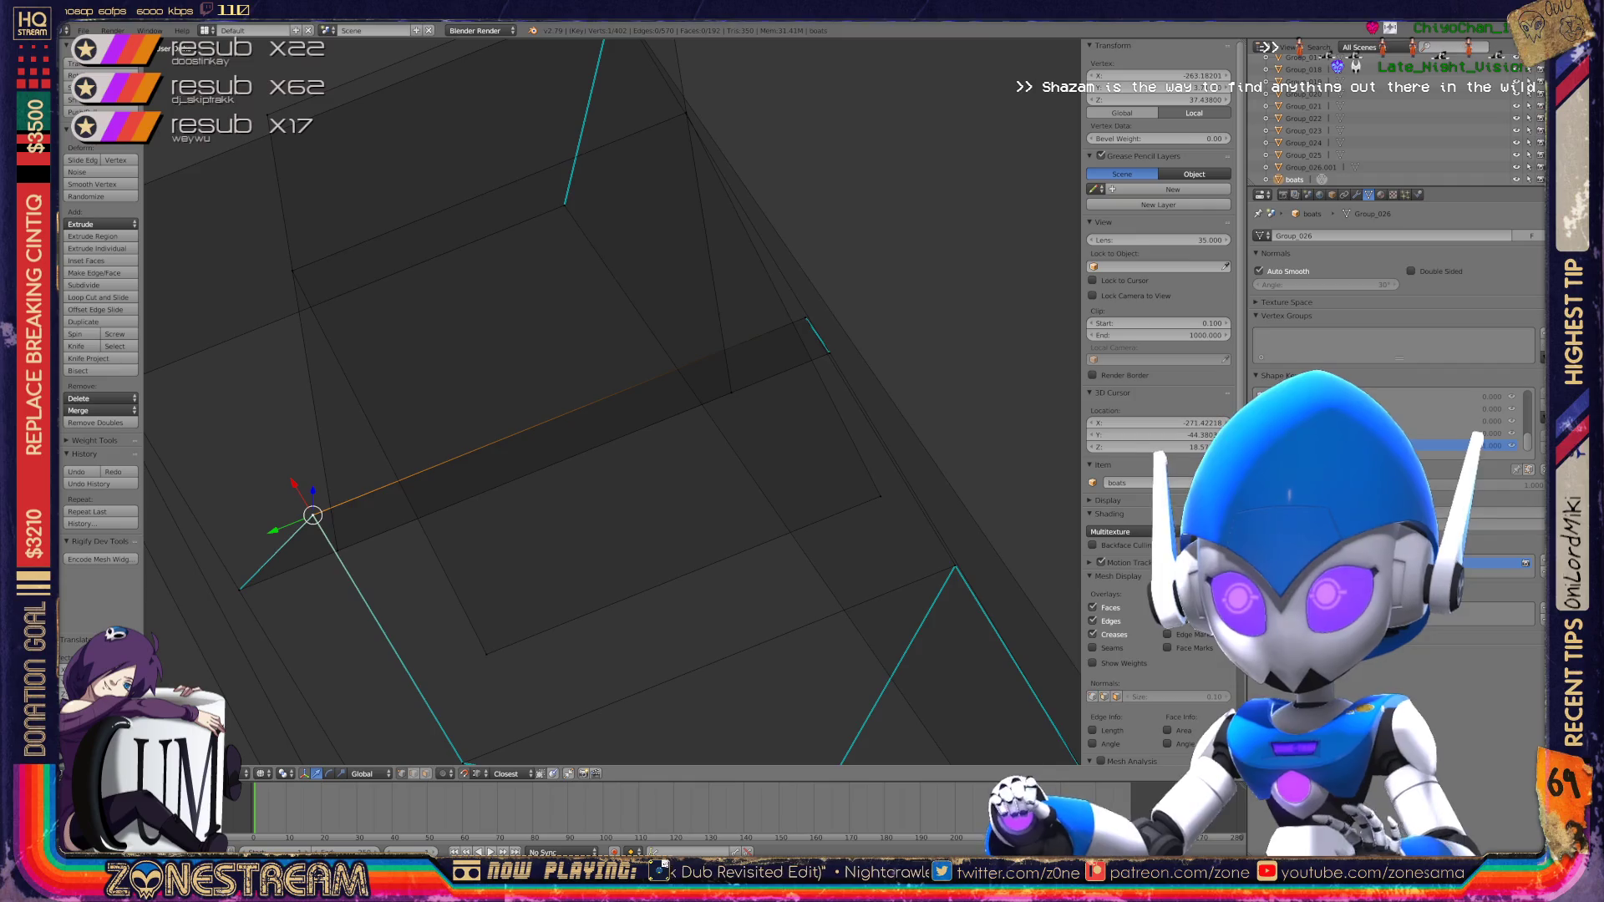
scroll(610, 401, "down", 5)
key("Tab")
key("z")
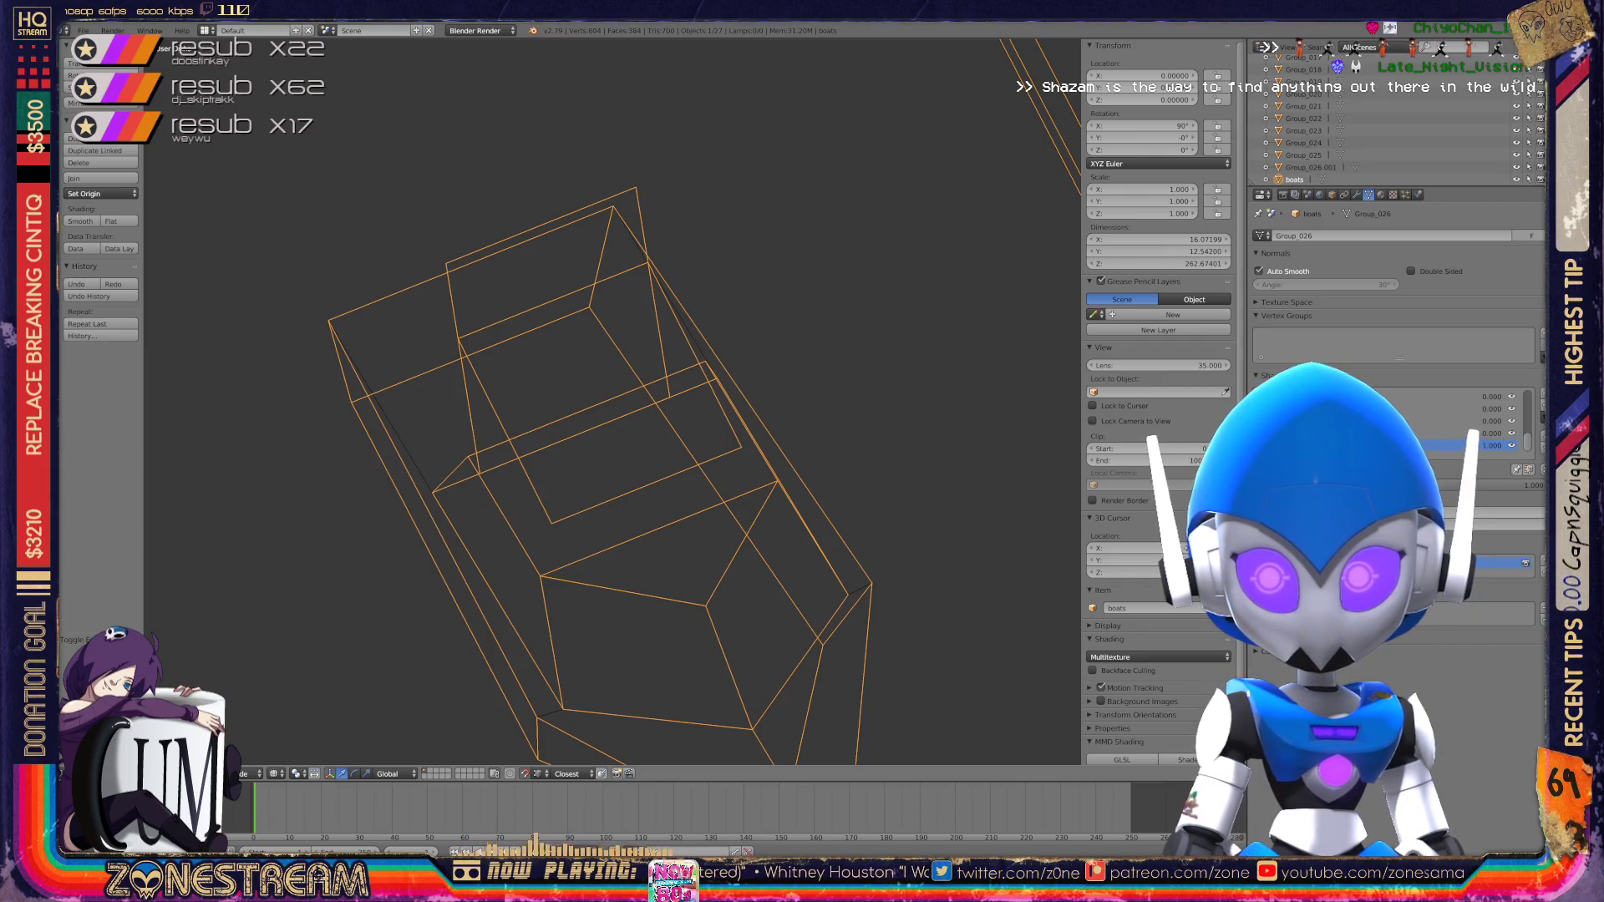
Step: Frame the upper boat and move its bottom tip vertex up and left
scroll(610, 401, "down", 8)
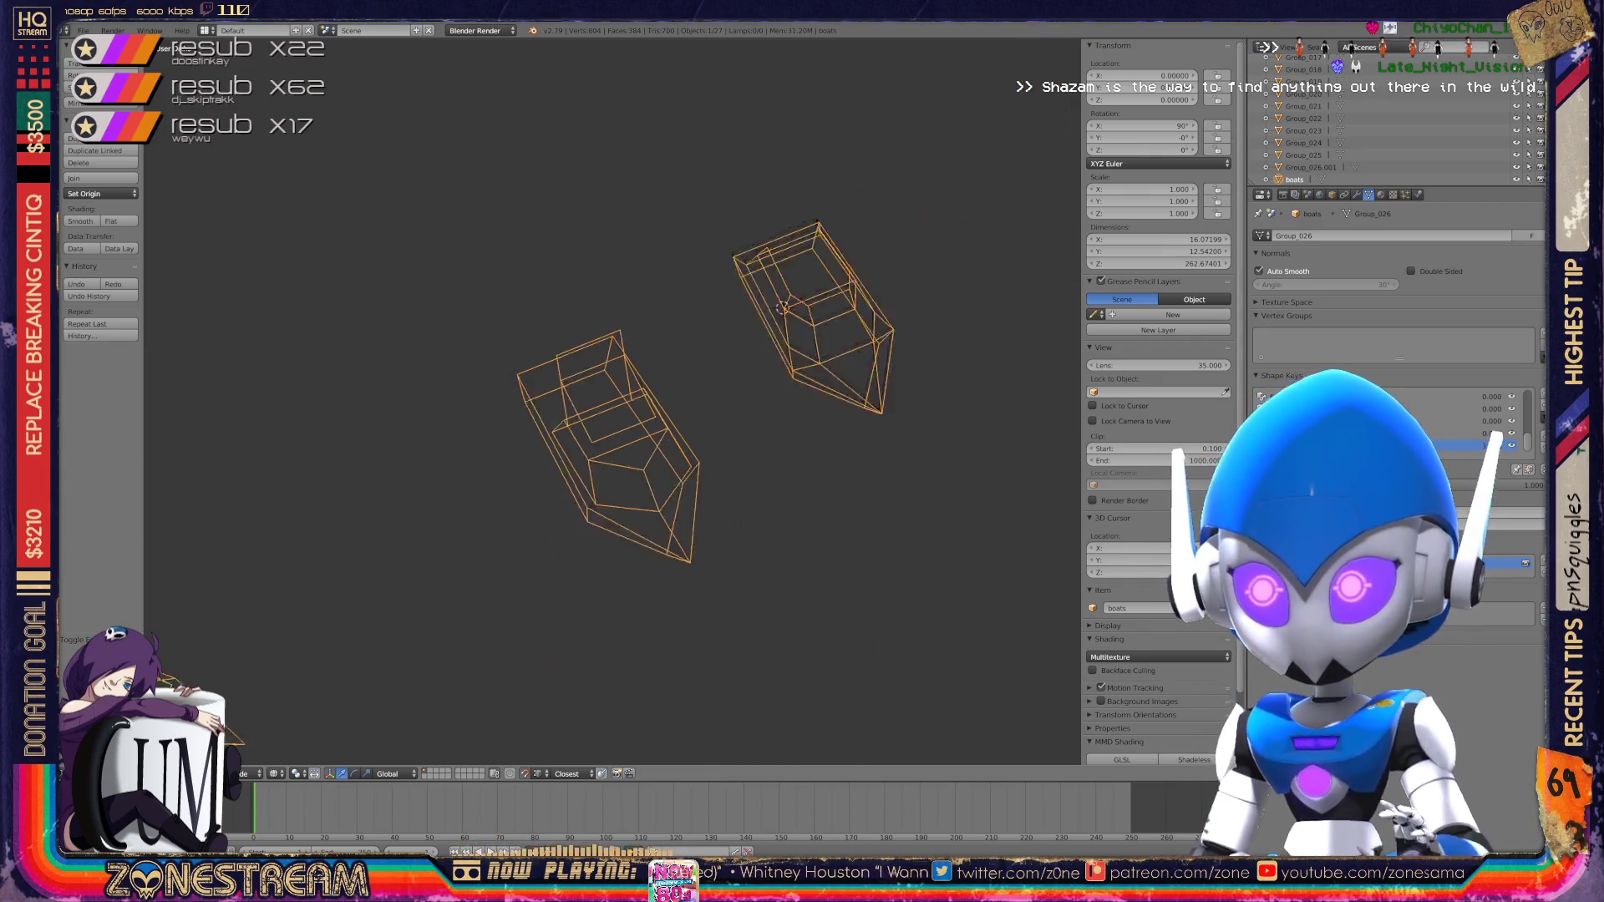
scroll(610, 401, "up", 3)
mouse_move(610, 401)
middle_mouse_down("shift")
mouse_move(760, 175)
mouse_move(643, 217)
mouse_move(292, 427)
middle_mouse_up("shift")
scroll(501, 351, "up", 5)
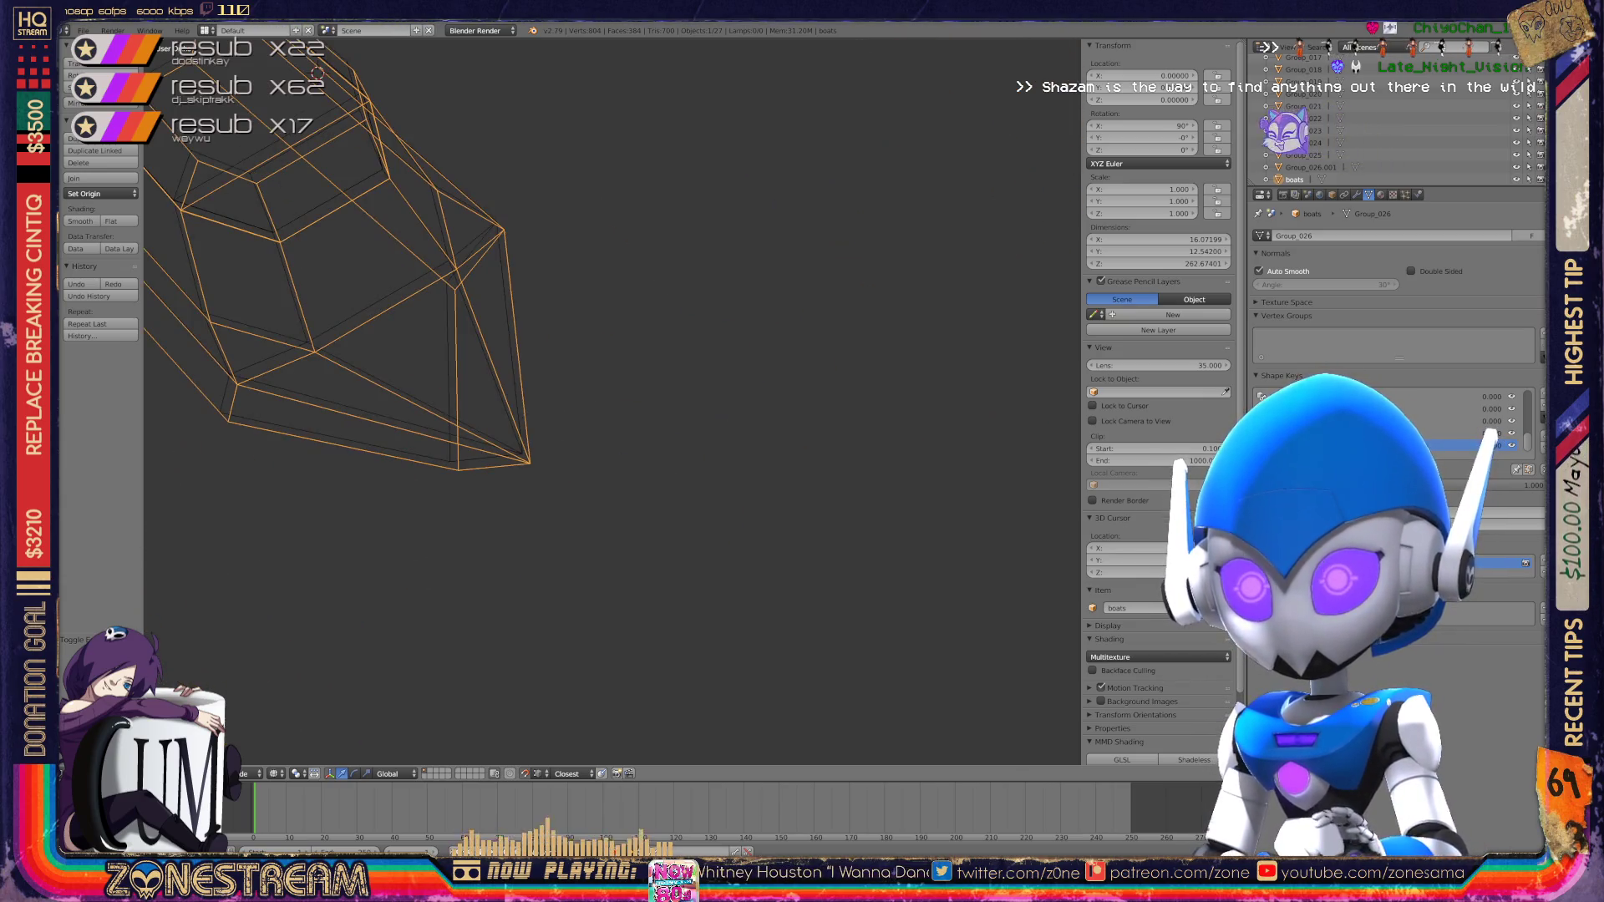
key("Tab")
right_click(719, 649)
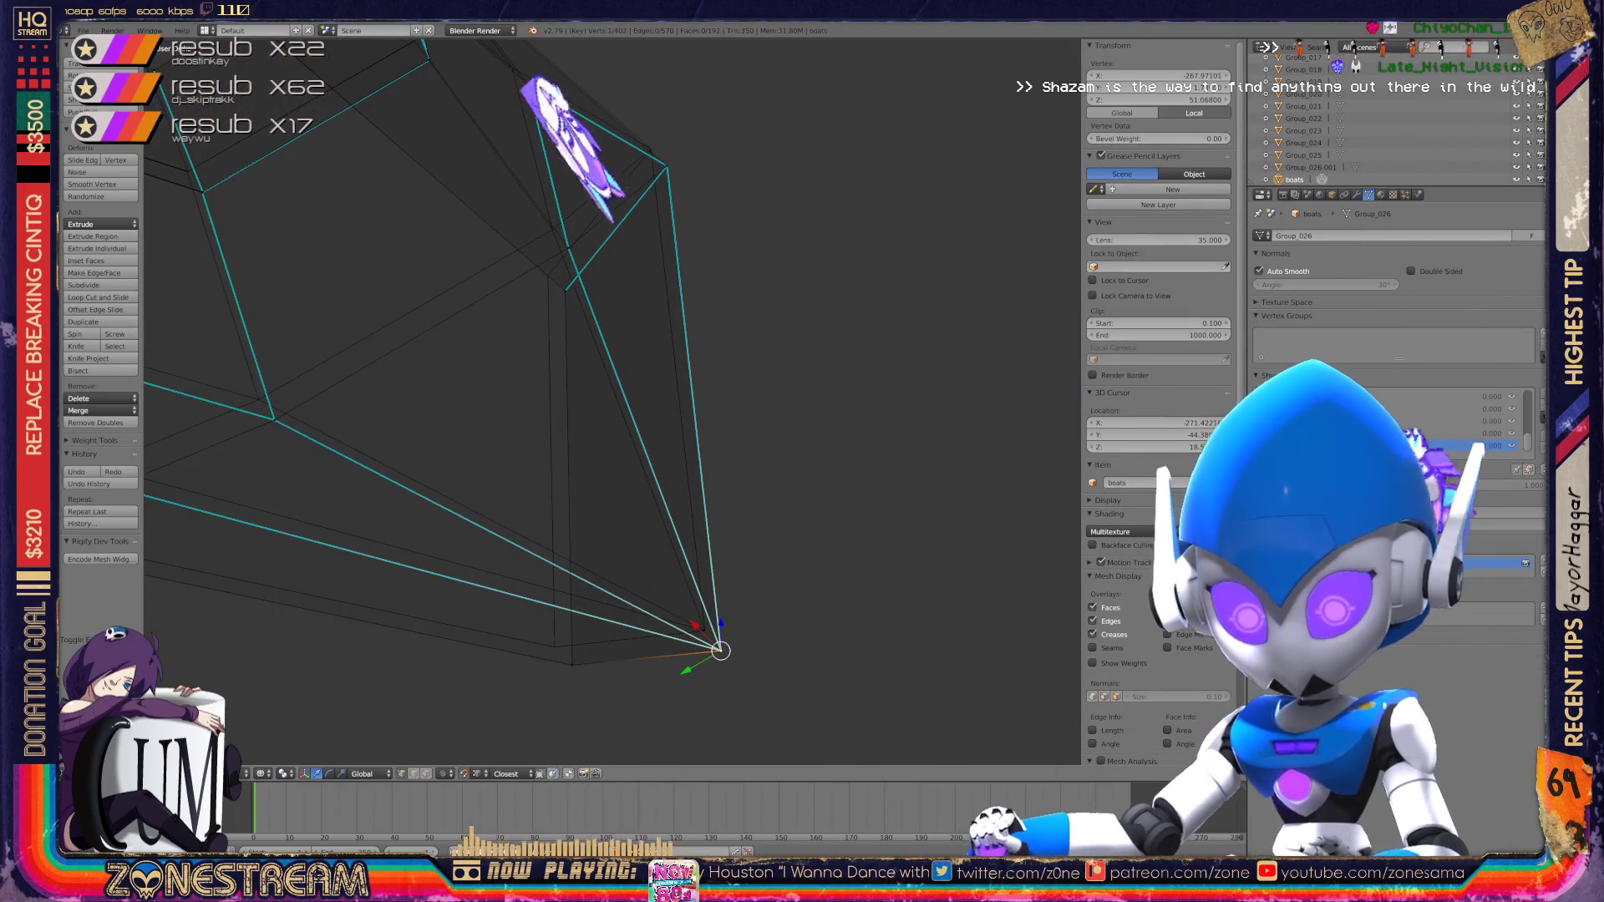
key("g")
key("Return")
Step: Move the vertices next to the tip and tidy the lower-left hull vertices
right_click(572, 665)
right_click(571, 665, "shift")
key("g")
mouse_move(551, 417)
middle_mouse_down("shift")
mouse_move(803, 556)
mouse_move(809, 529)
middle_mouse_up("shift")
right_click(399, 646)
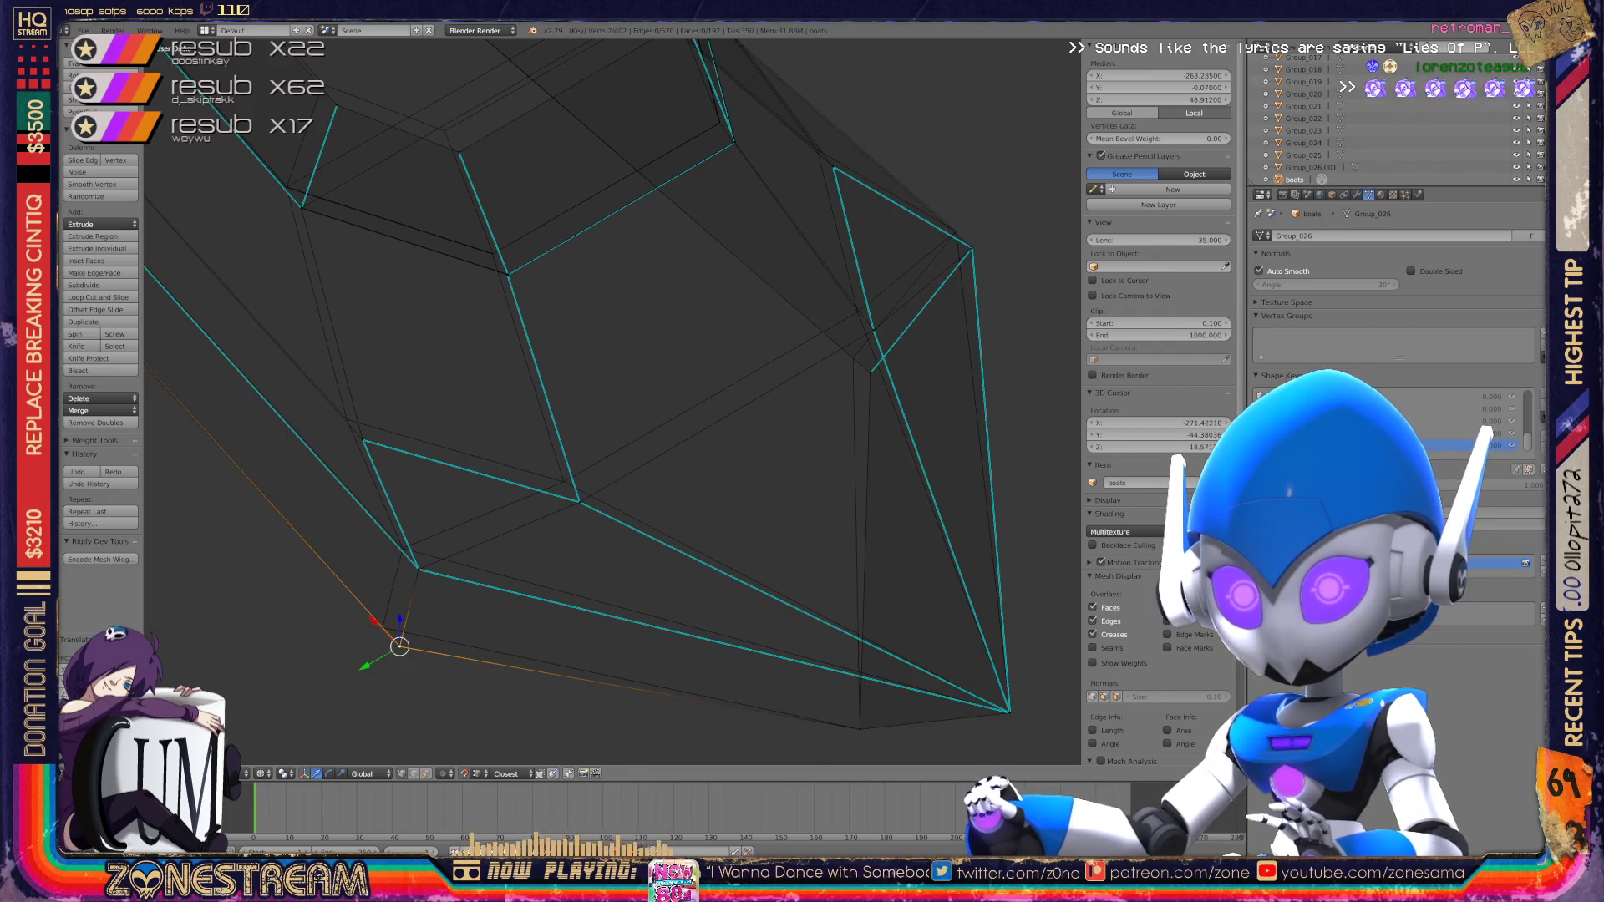
right_click(418, 570)
key("alt+m")
key("Escape")
key("g")
Step: Shift the next hull vertex up-left and slide the right corner vertex along its edge
right_click(579, 501)
key("g")
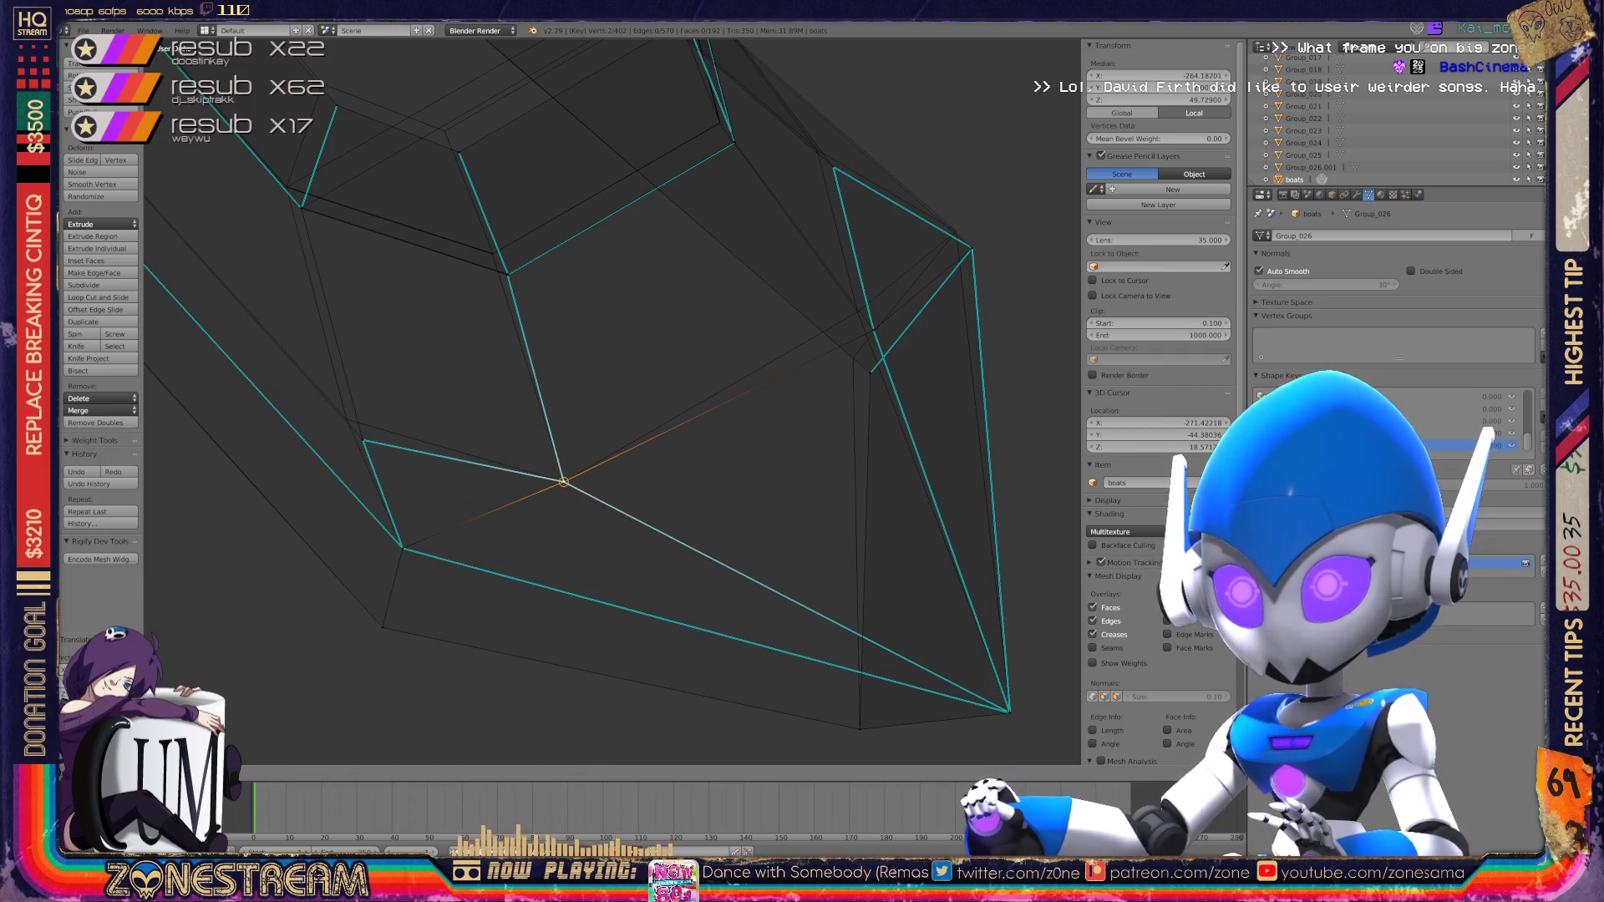
key("Return")
middle_click_drag(585, 418, 528, 456, "shift")
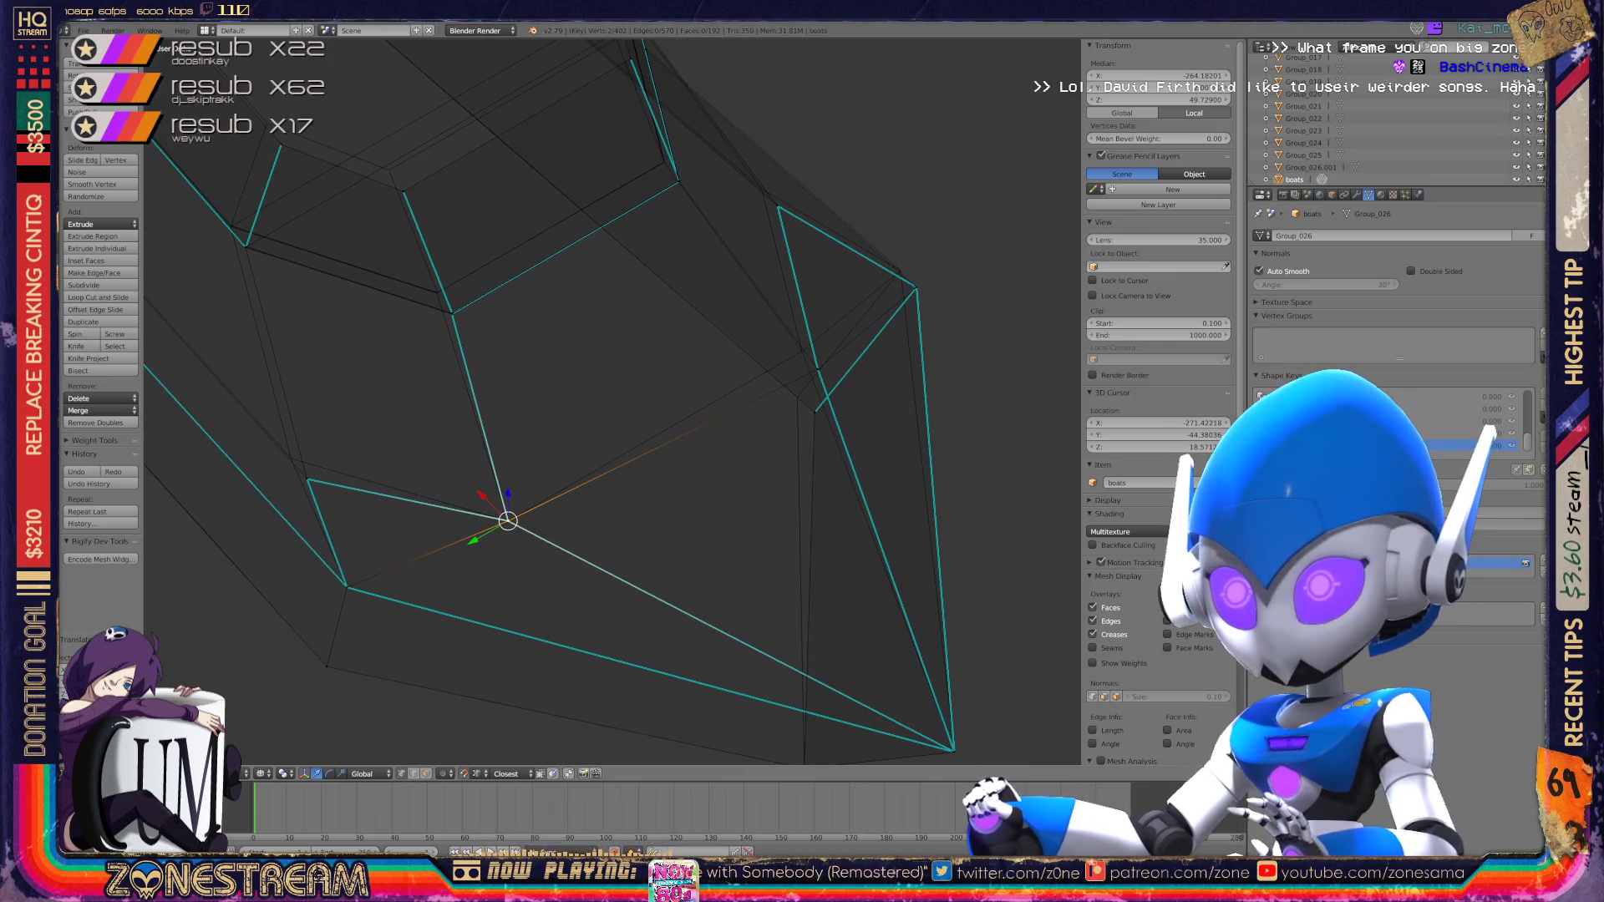
right_click(813, 405)
key("g")
key("g")
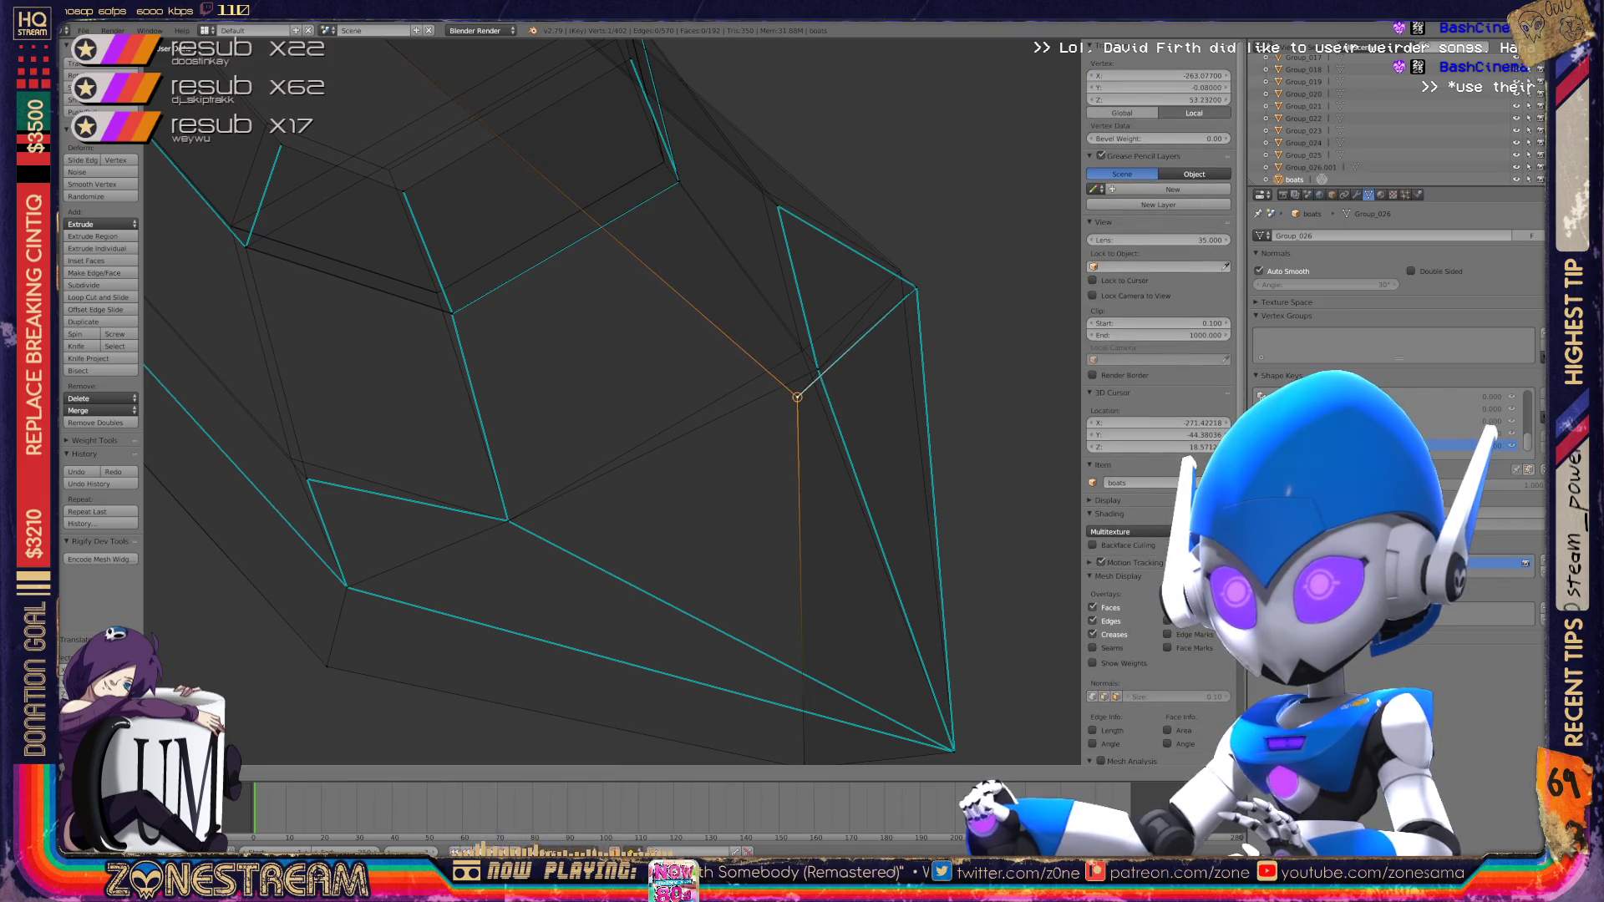
left_click(900, 270)
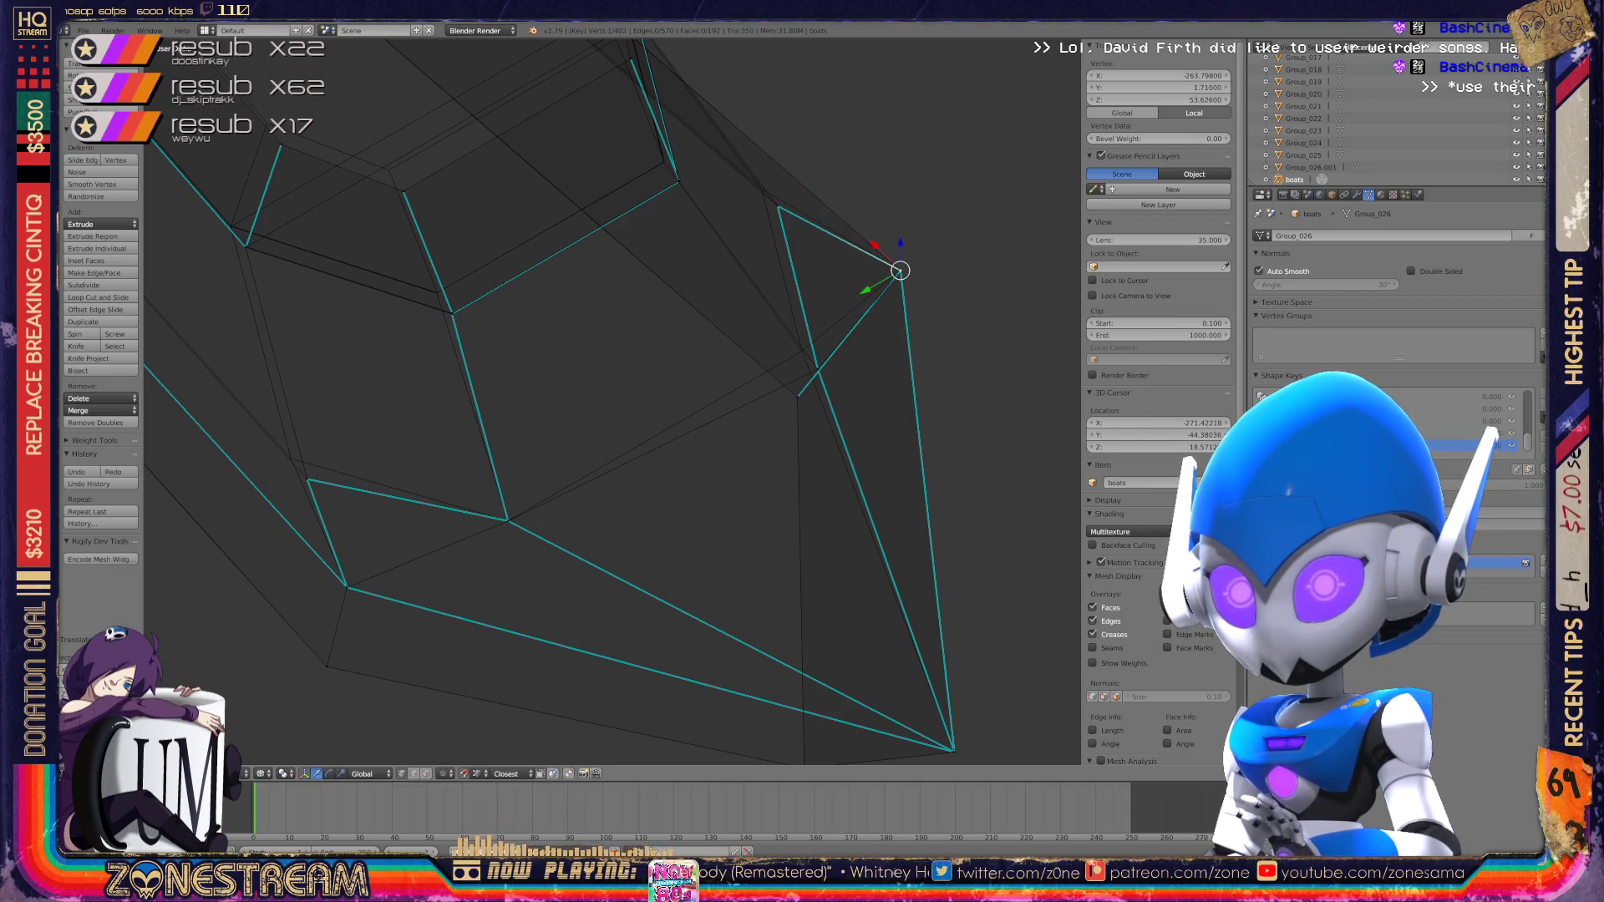
Step: Slide the left-side and right-side hull vertices along their edges, then zoom out
right_click(307, 480)
key("g")
key("g")
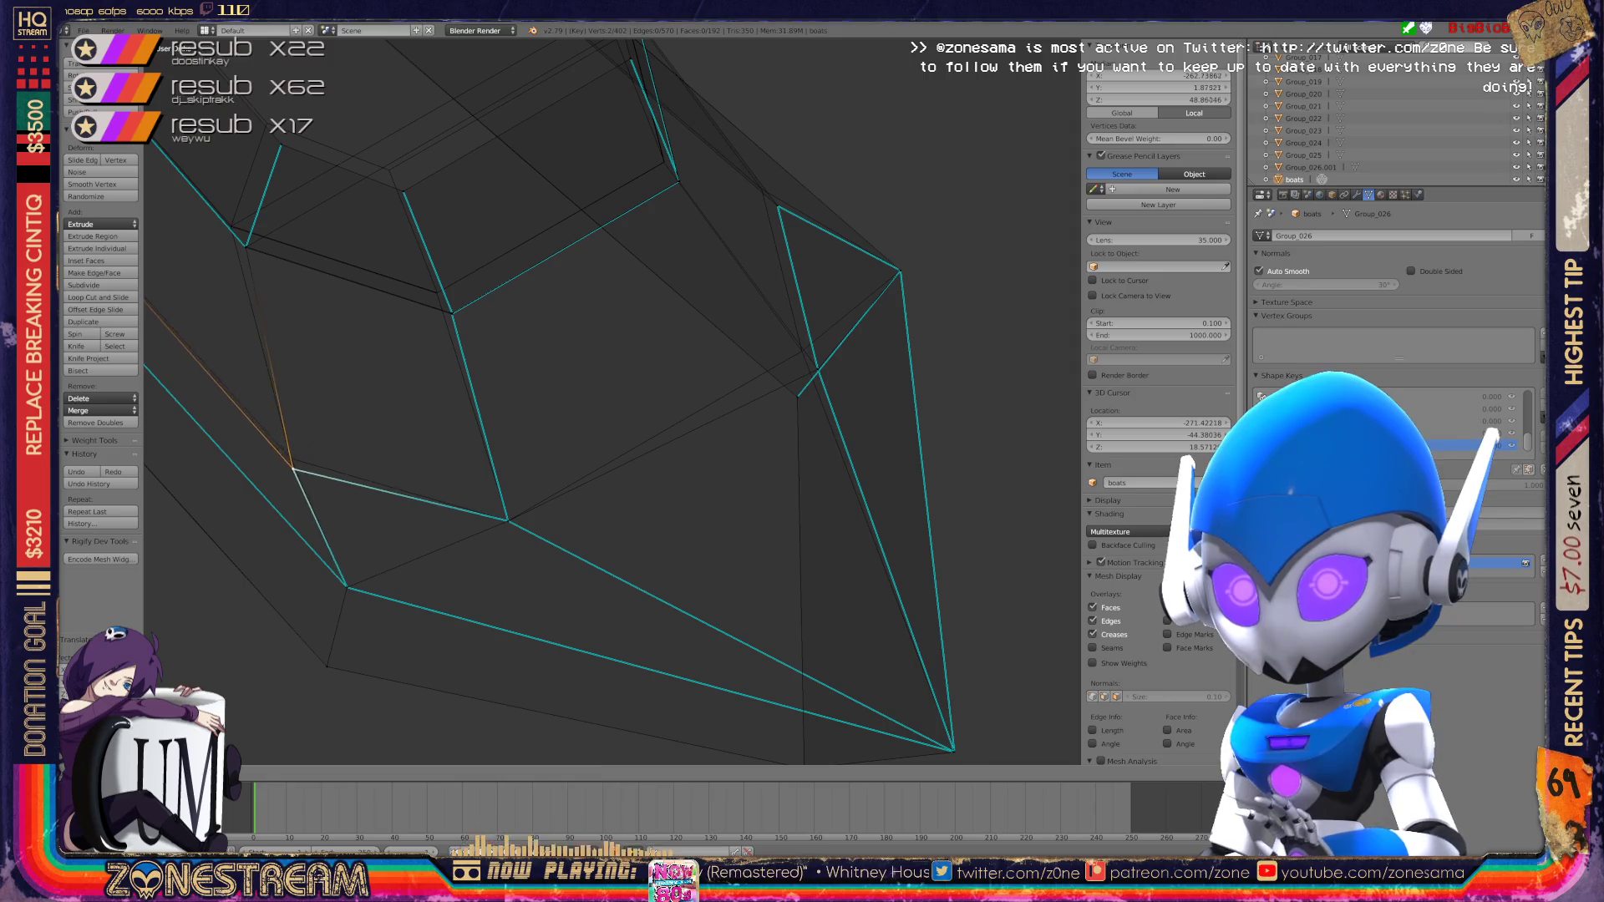
key("Return")
right_click(817, 369)
key("g")
key("g")
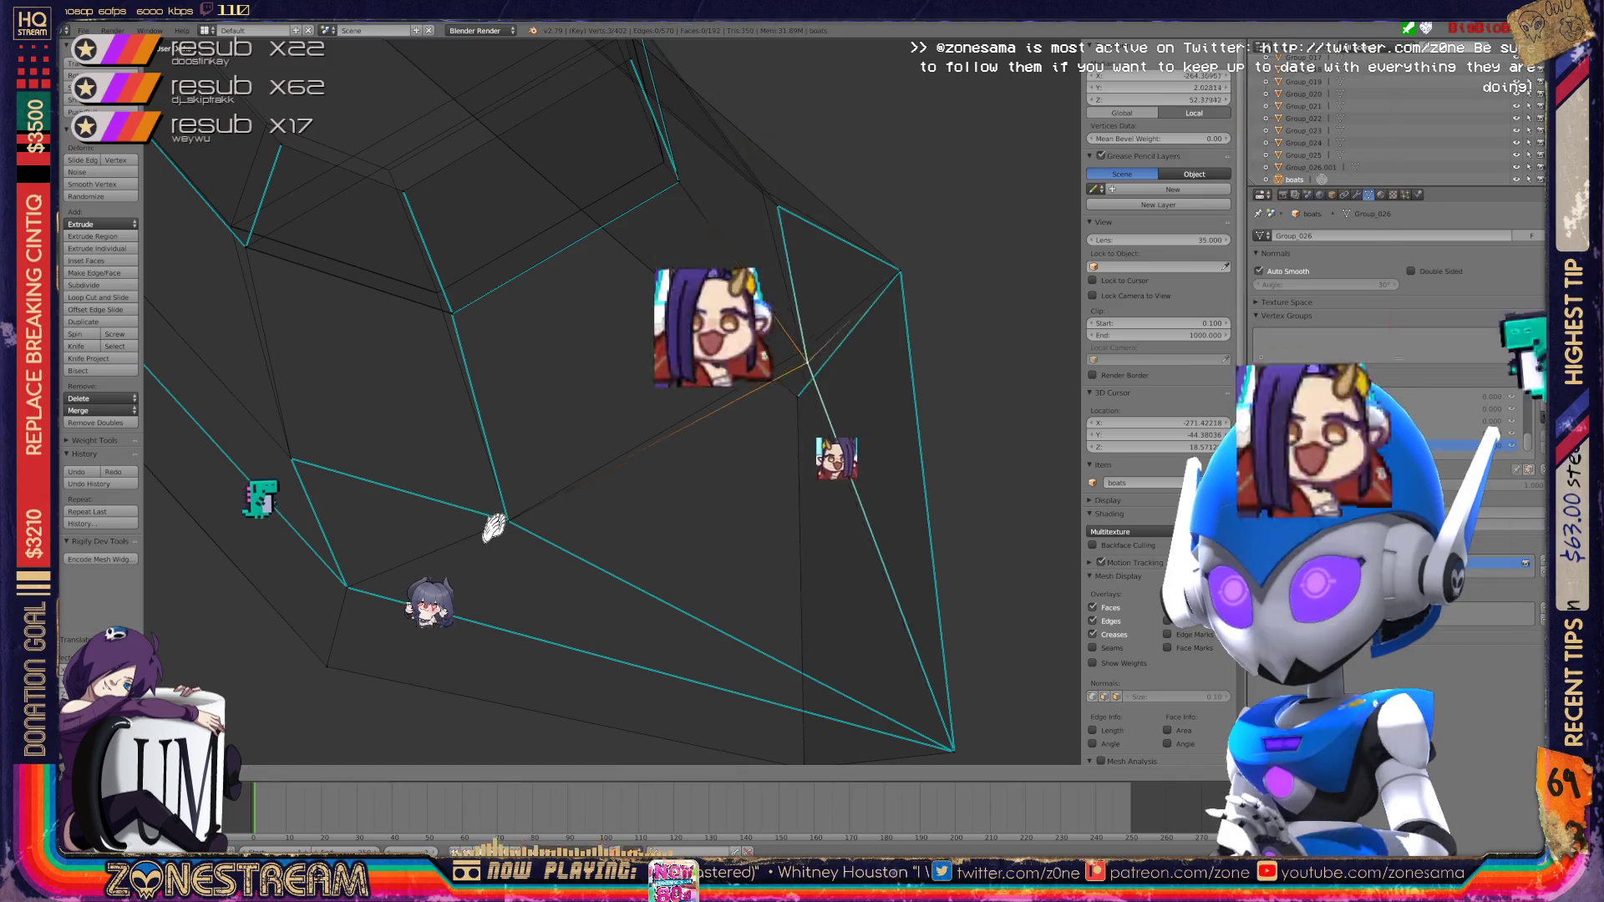
key("Return")
scroll(610, 402, "down", 8)
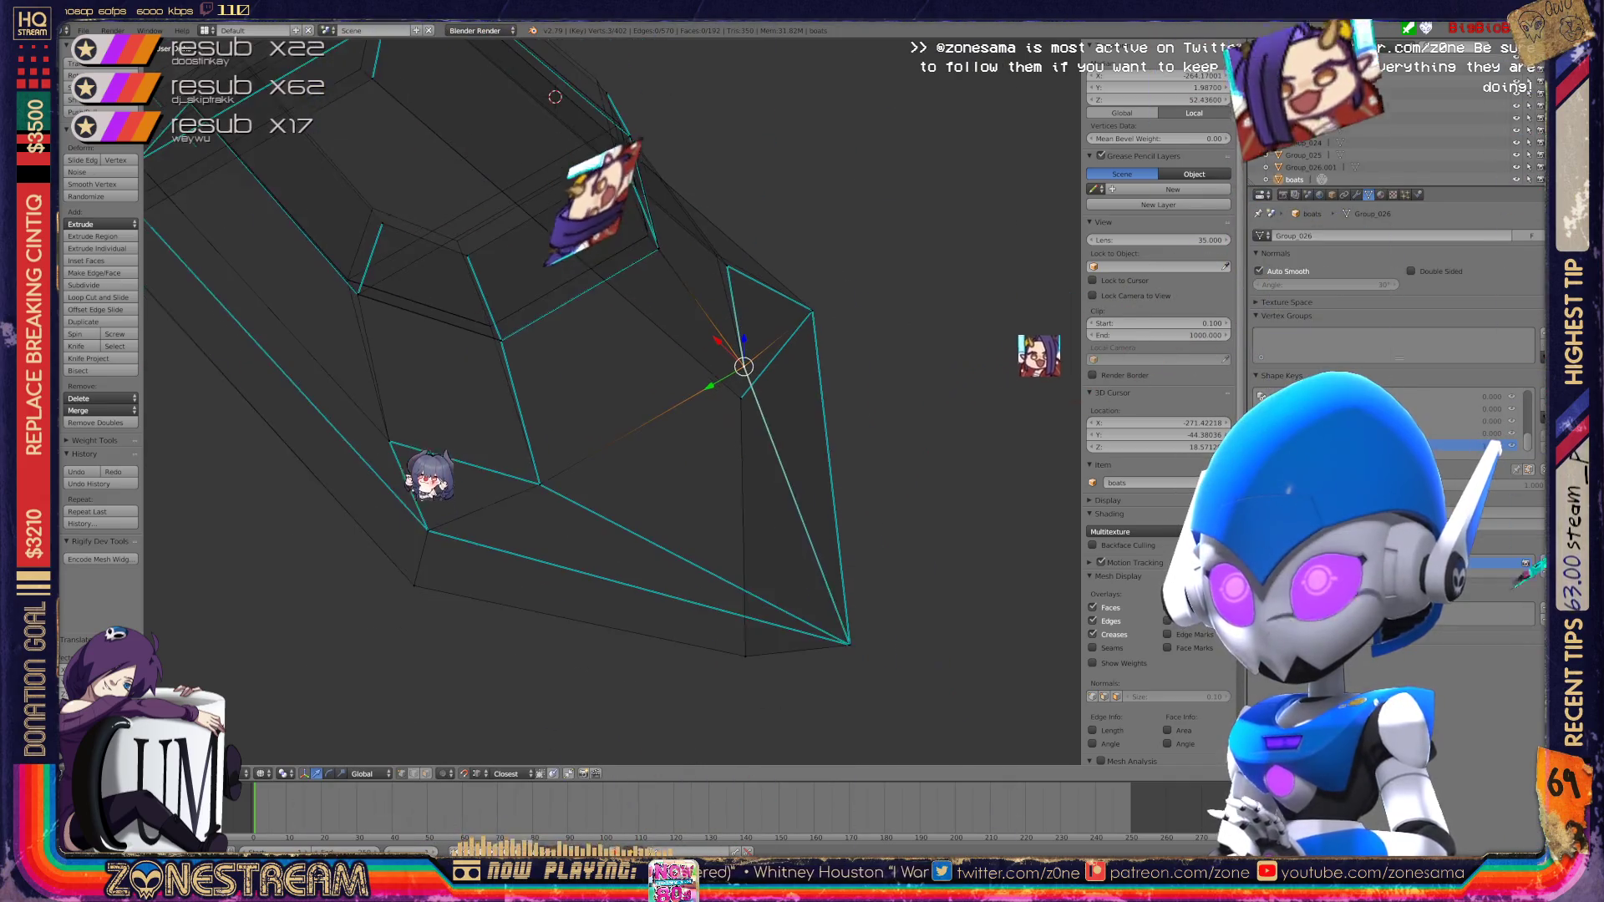
middle_click_drag(610, 401, 568, 384)
scroll(610, 401, "down", 5)
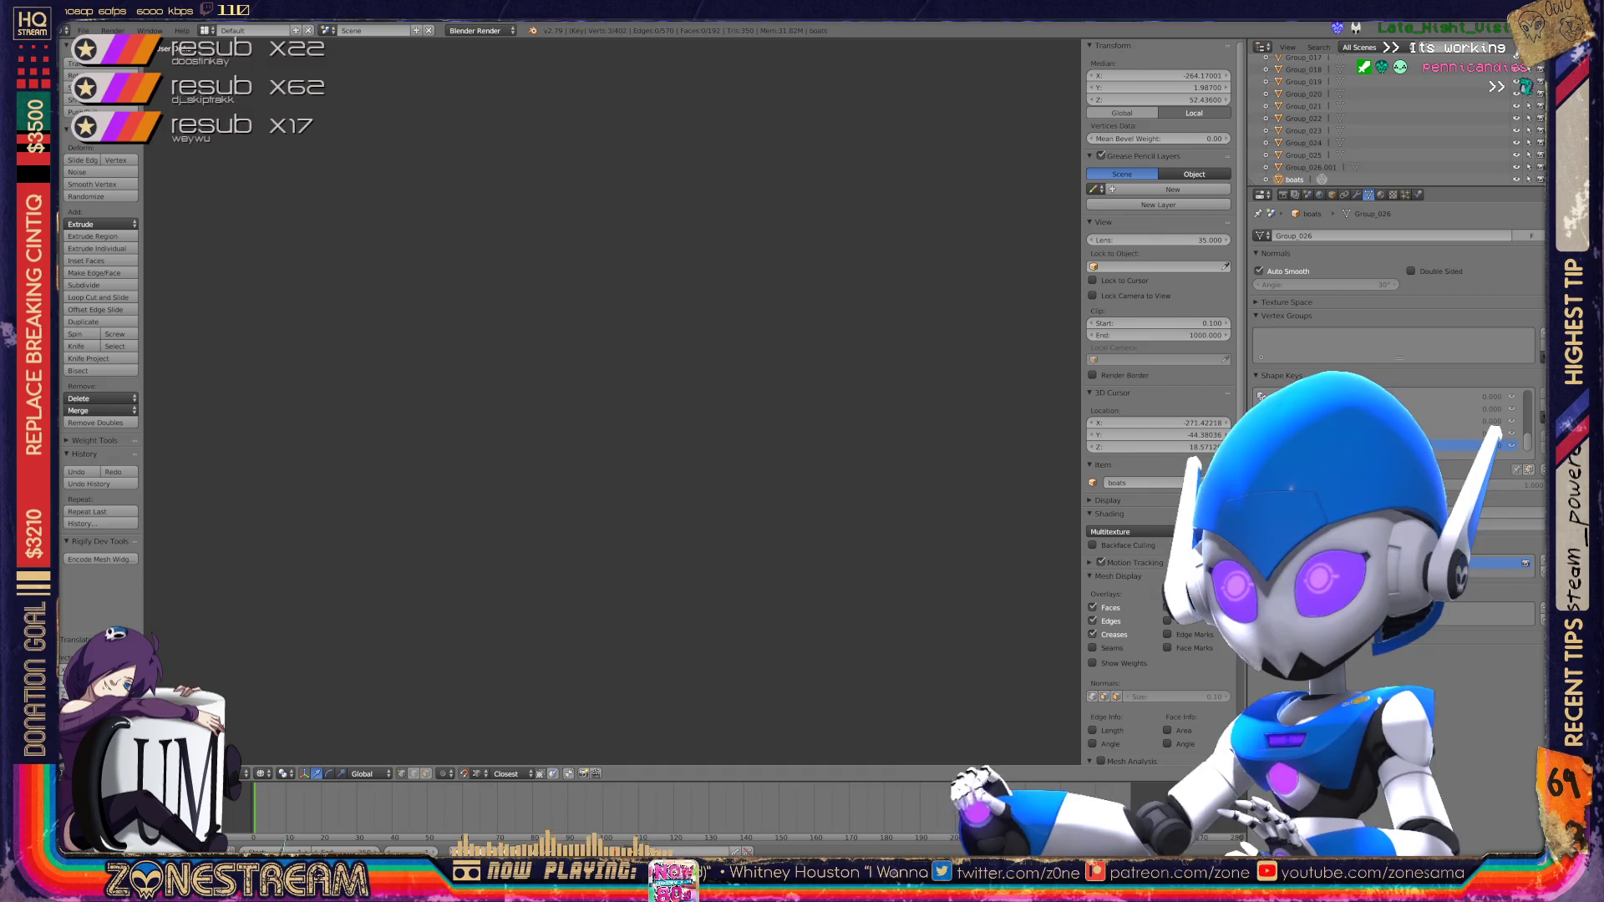
Step: From a steeper top-down view, pick a hull-edge vertex and start shifting it right
scroll(585, 334, "up", 10)
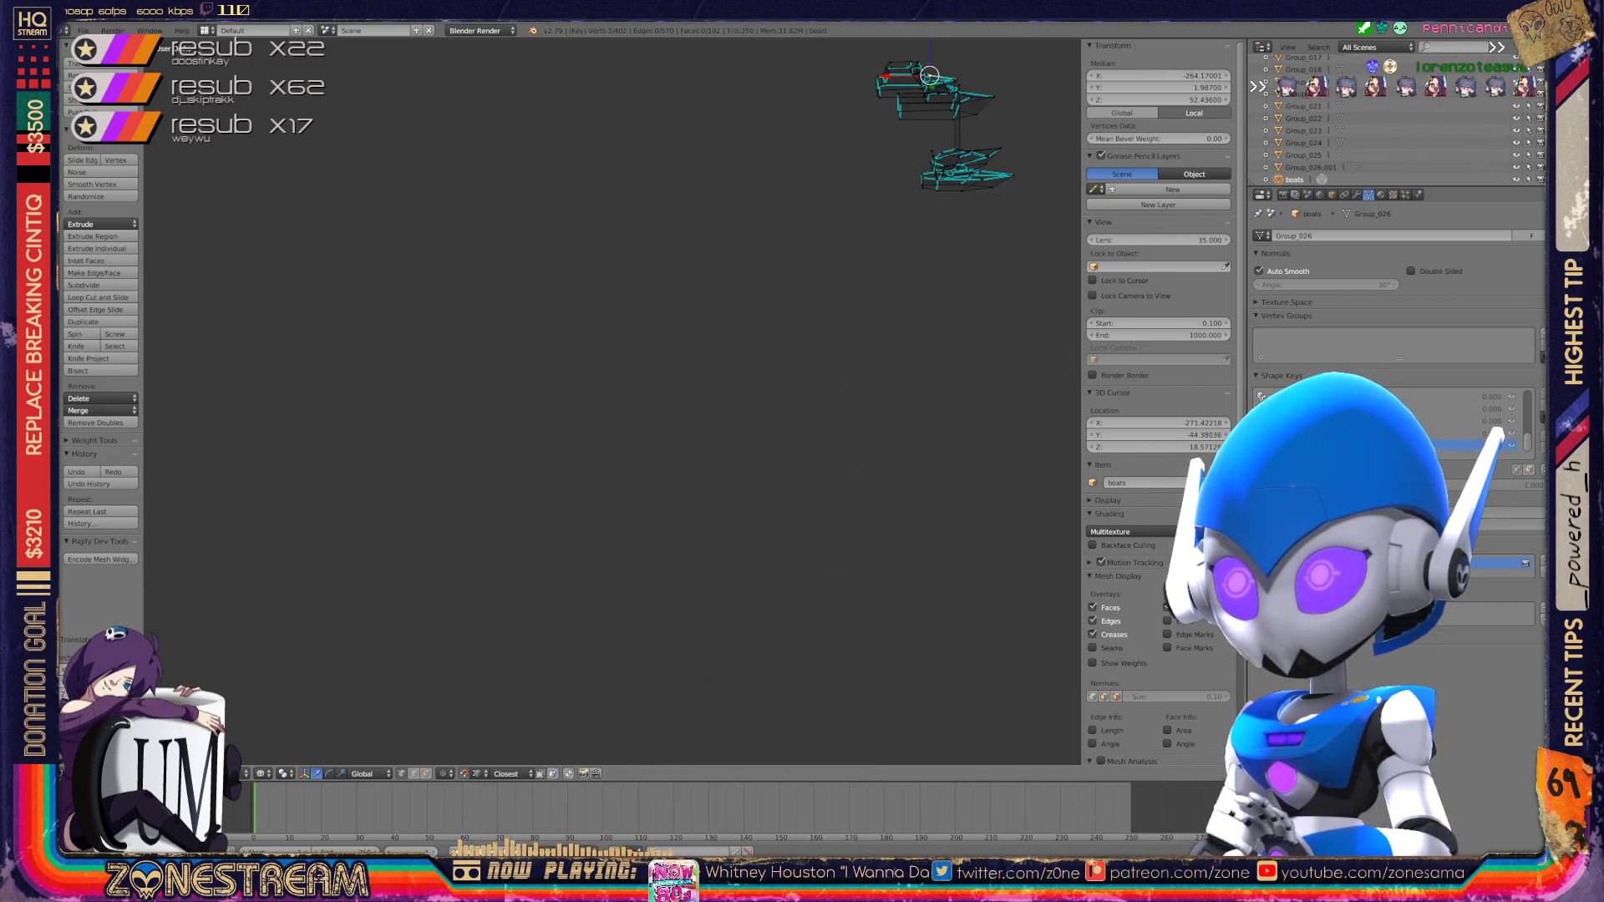
scroll(610, 401, "down", 10)
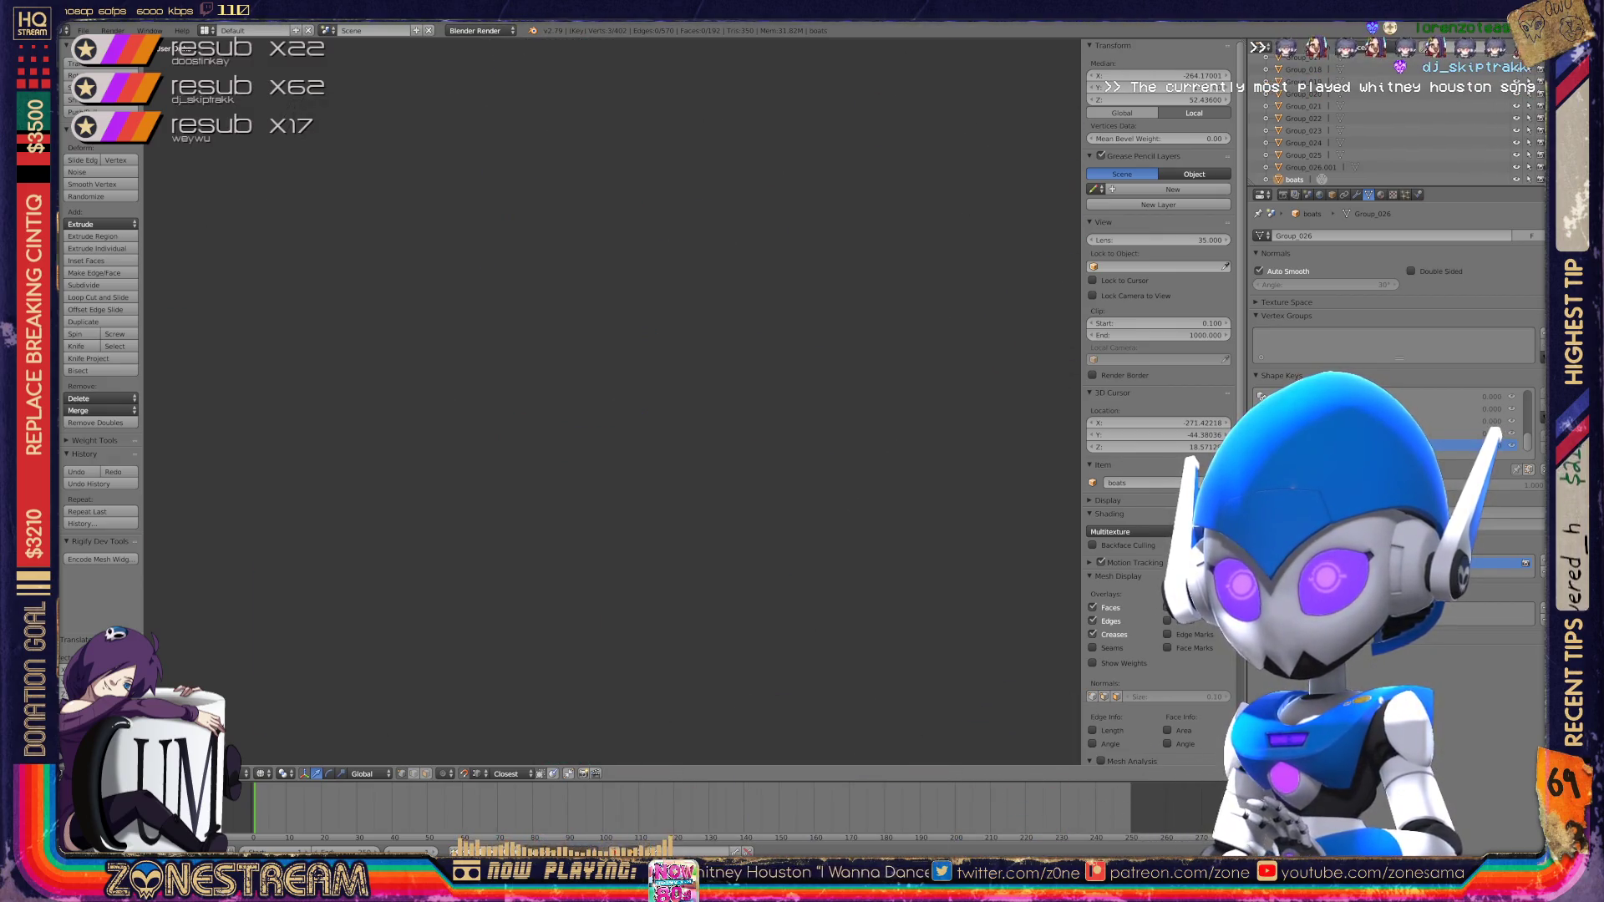
scroll(568, 485, "up", 8)
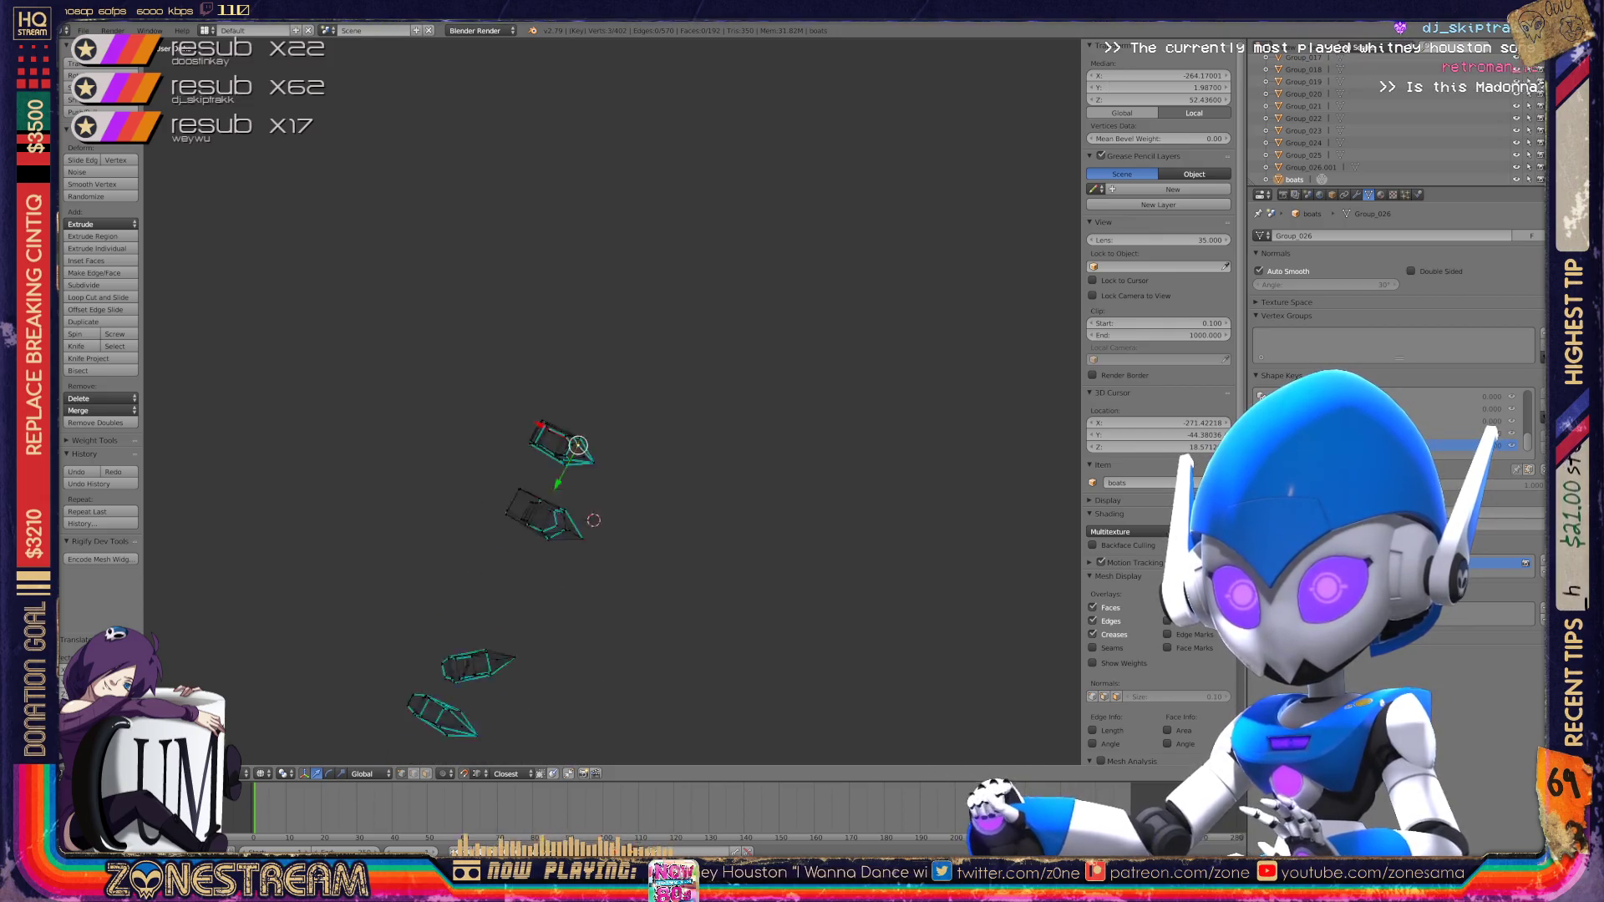
mouse_move(585, 401)
middle_mouse_down()
mouse_move(568, 309)
mouse_move(602, 267)
mouse_move(635, 292)
mouse_move(576, 276)
middle_mouse_up()
scroll(612, 401, "up", 8)
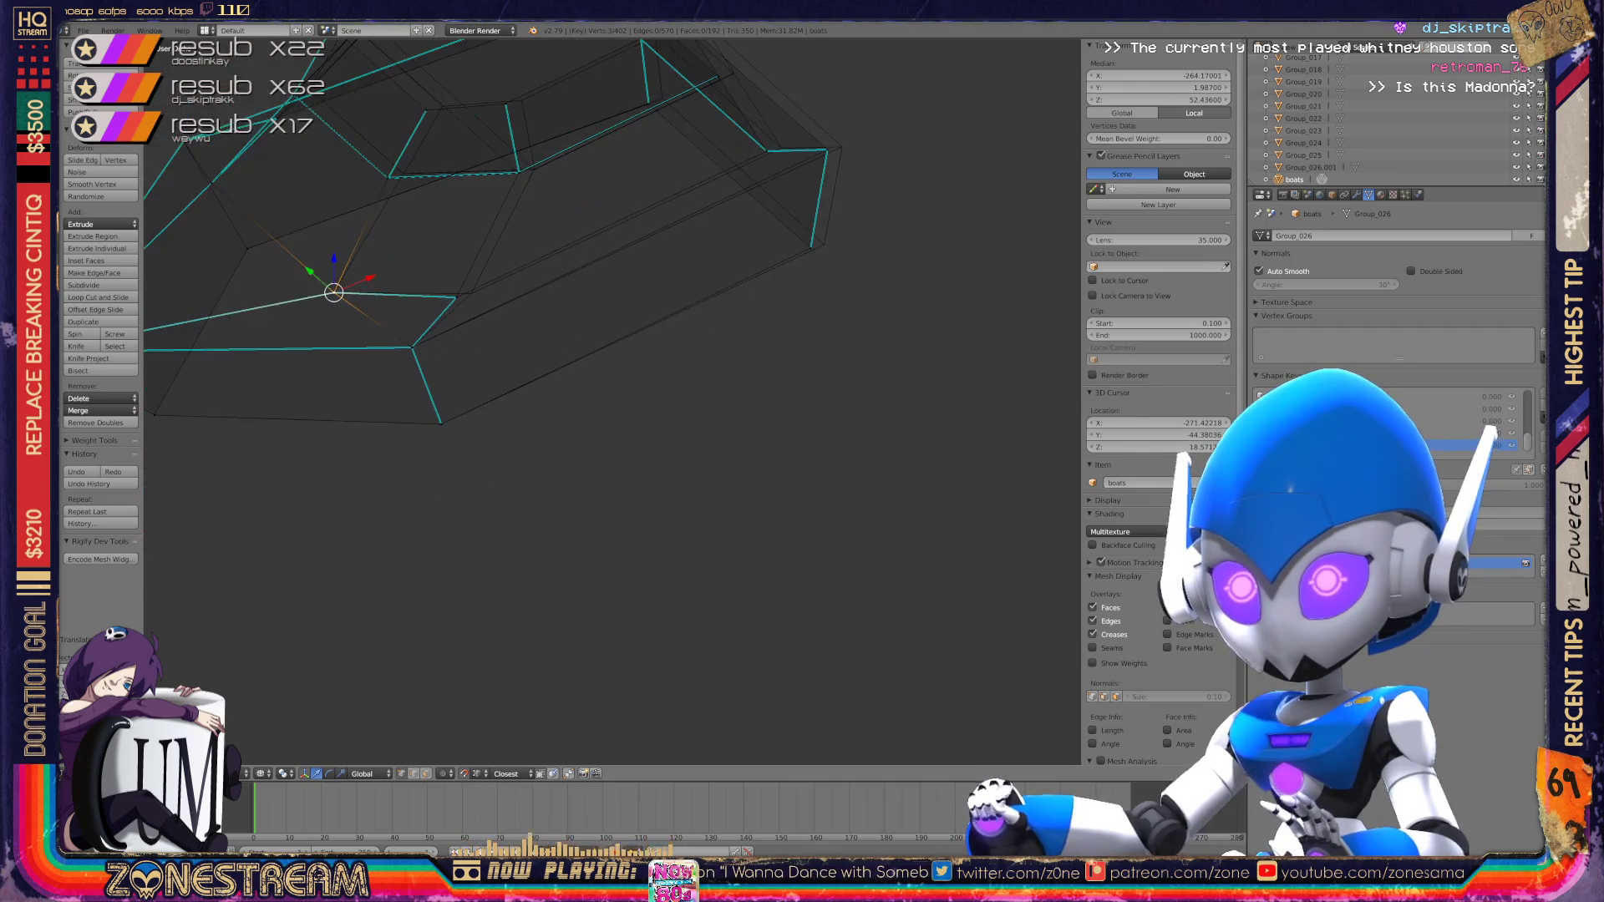
right_click(571, 478)
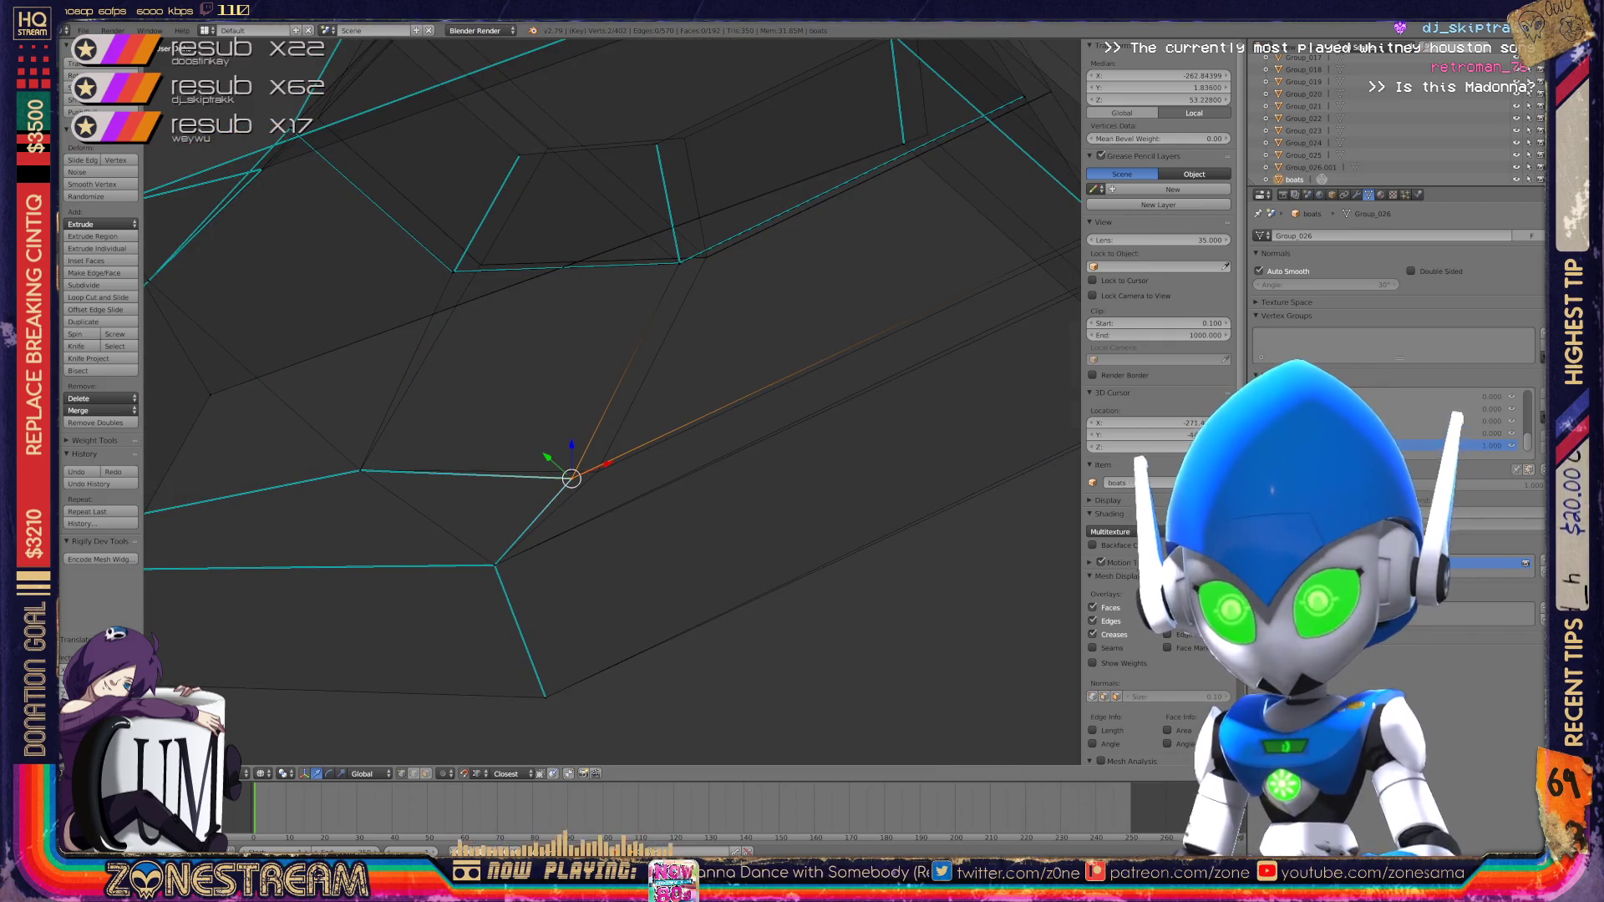
key("g")
Step: Move that vertex right, then move the neighbouring corner vertex up and right
middle_click_drag(597, 472, 763, 666)
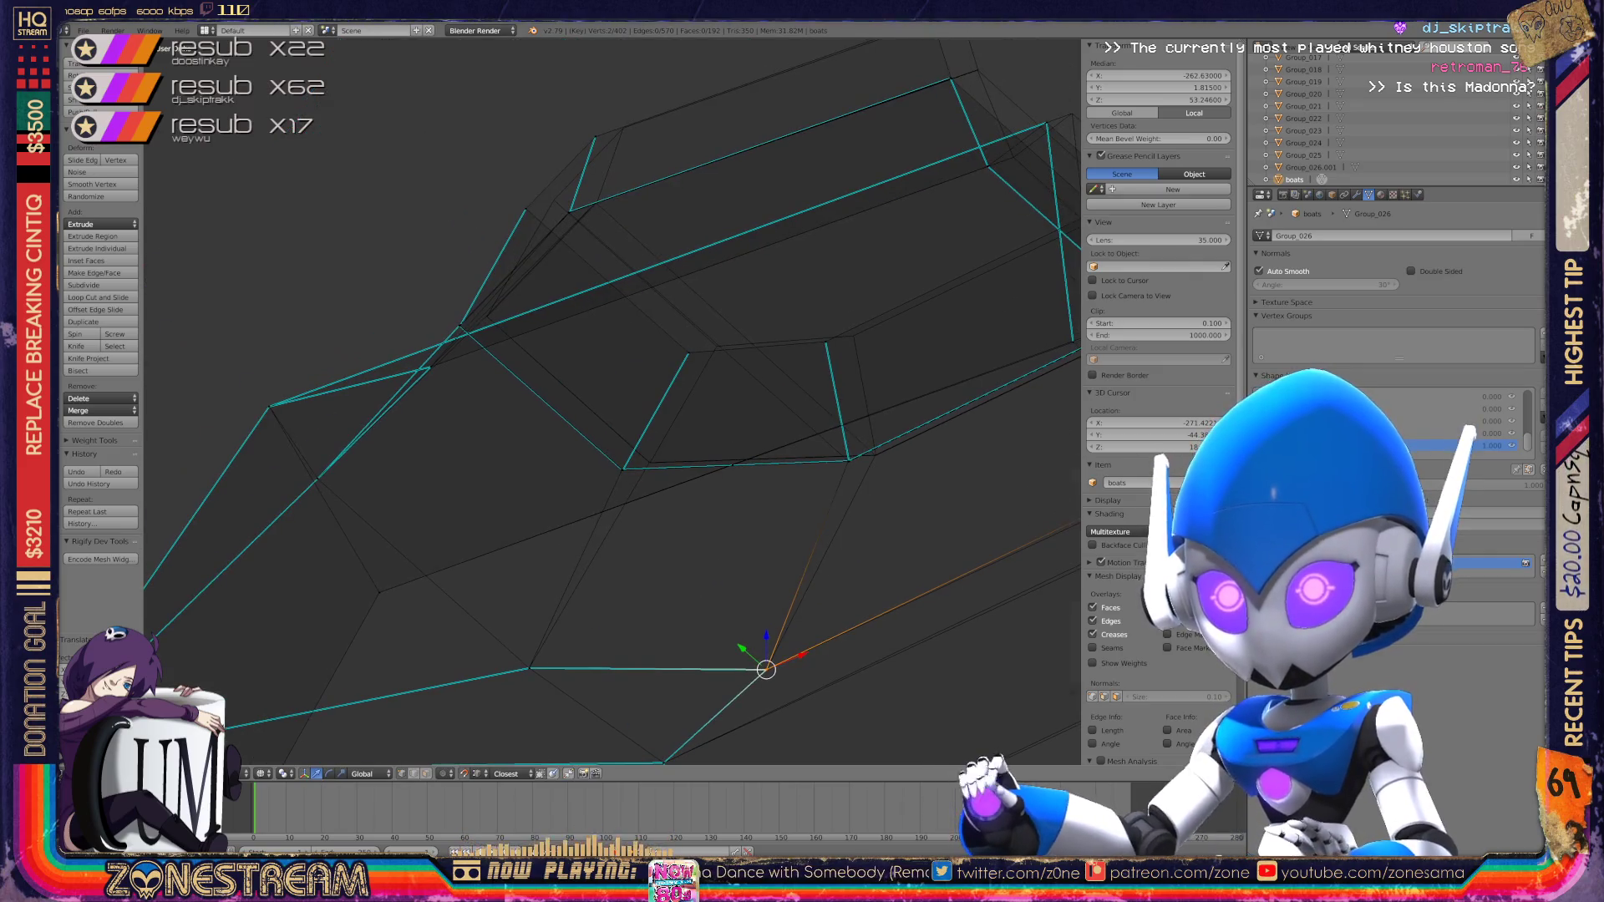
scroll(766, 668, "up", 4)
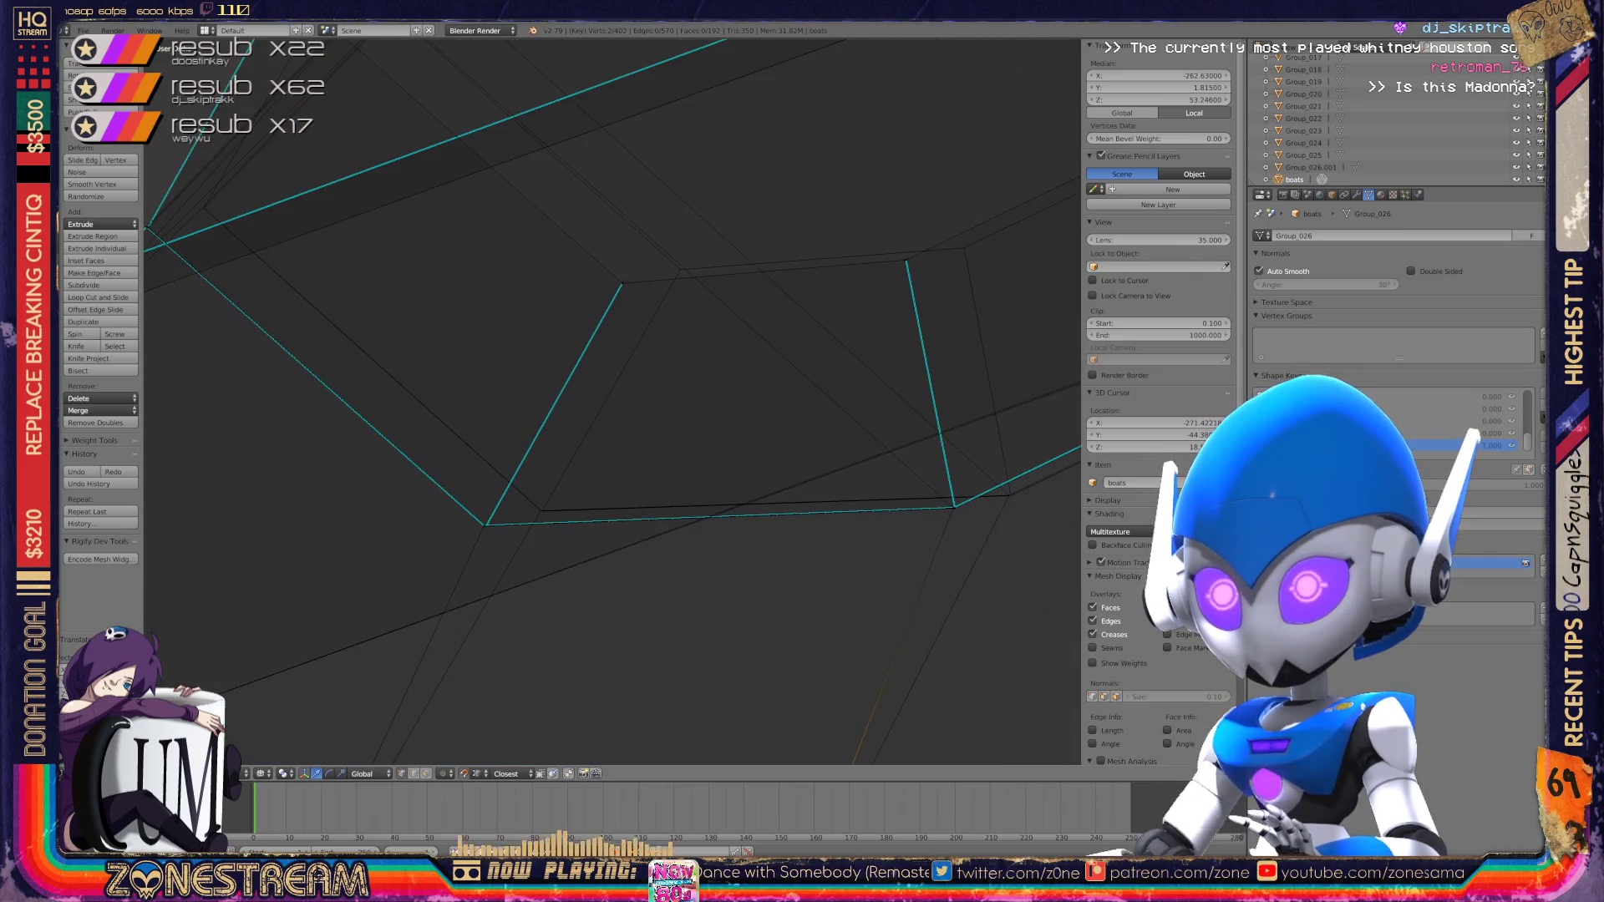
key("g")
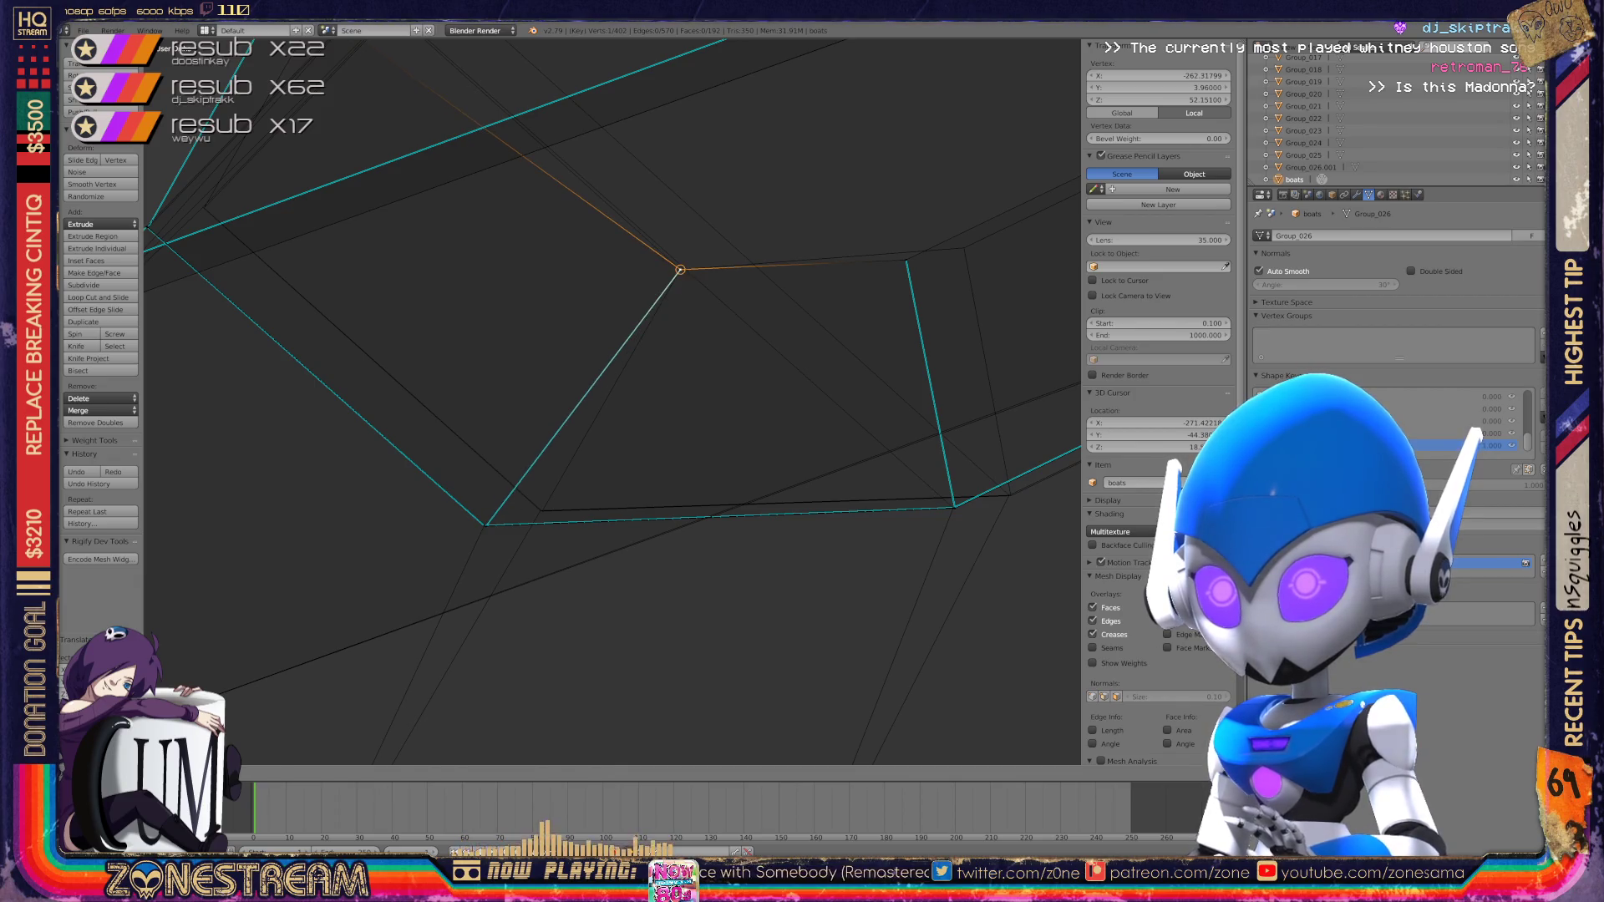
right_click(905, 260)
key("g")
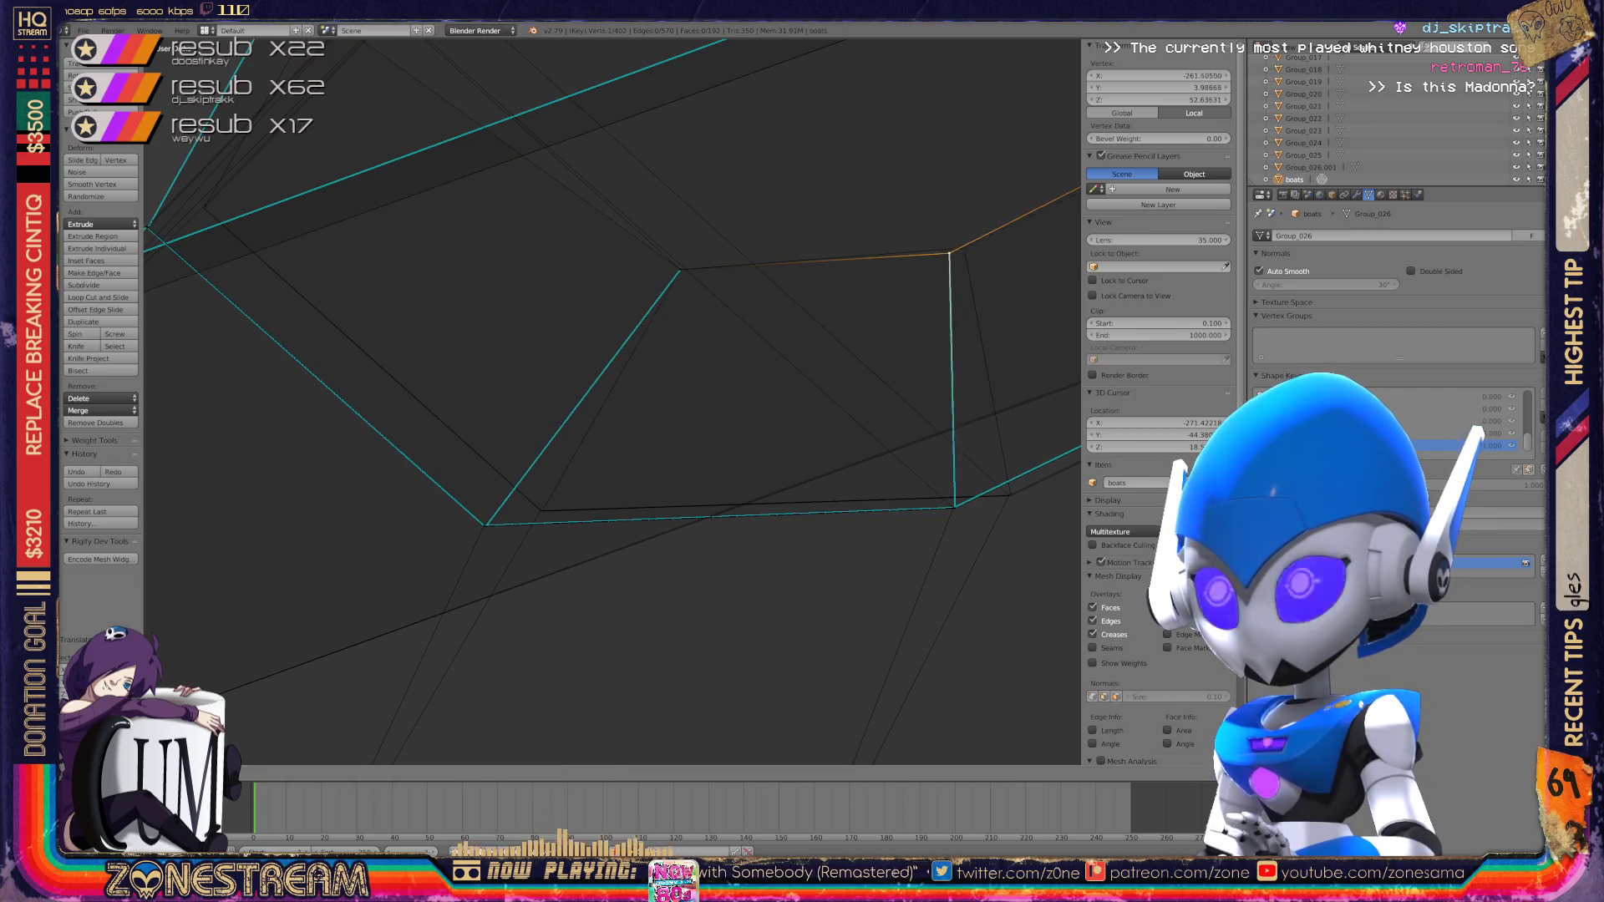
scroll(613, 401, "up", 5)
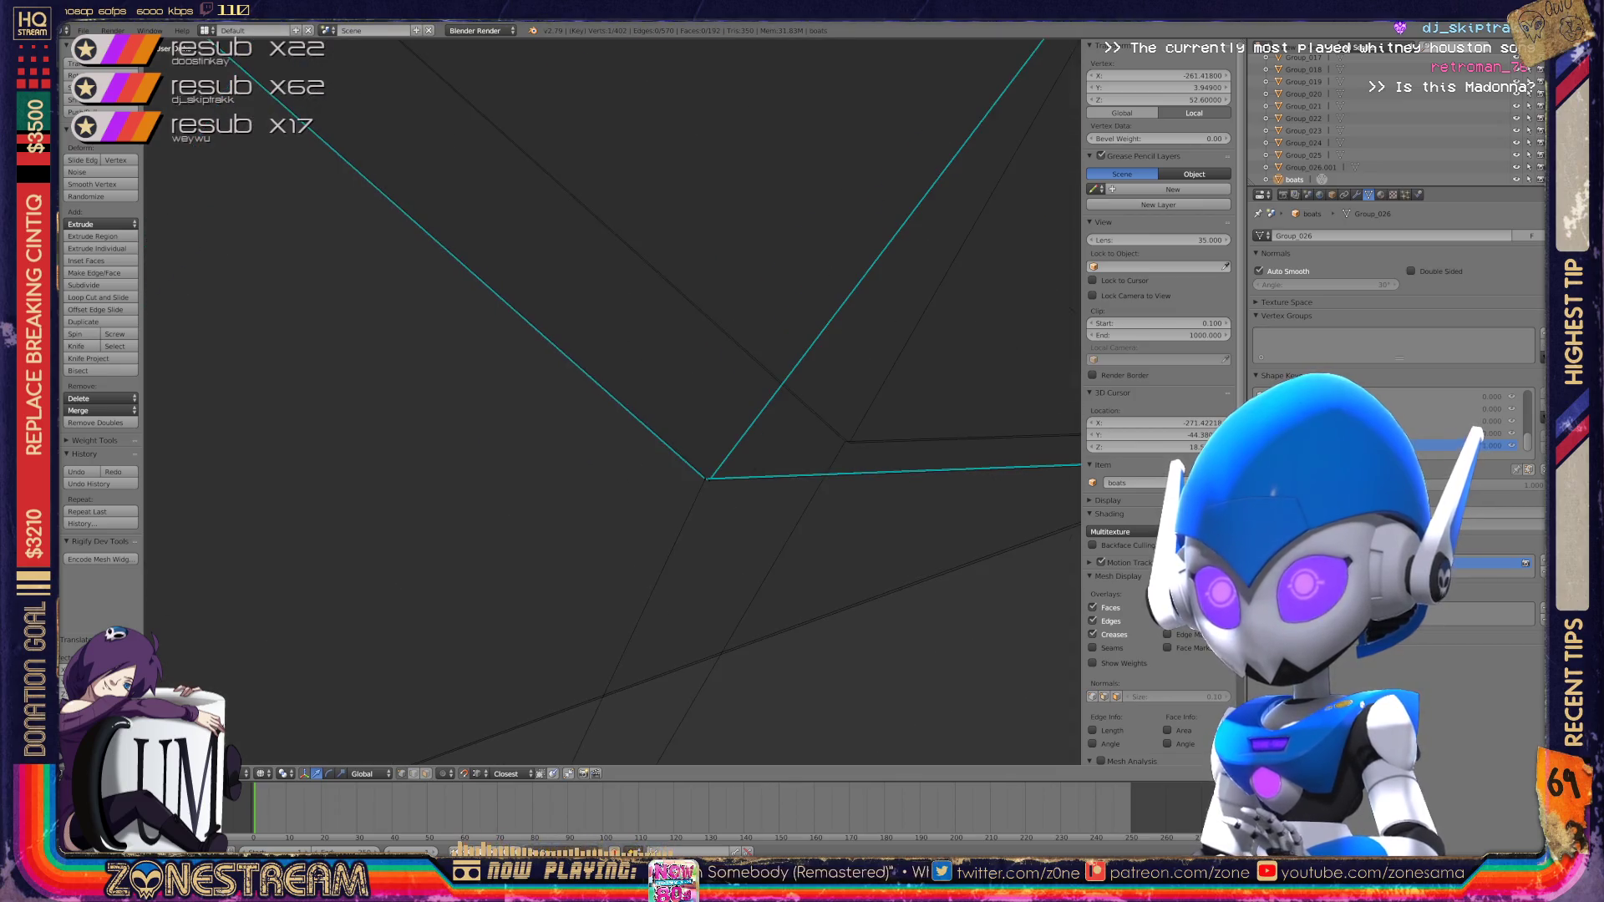
middle_click_drag(612, 401, 972, 429, "shift")
left_click(363, 485)
Step: Nudge the vertex further right and snap the lower-left vertex onto its neighbour
key("g")
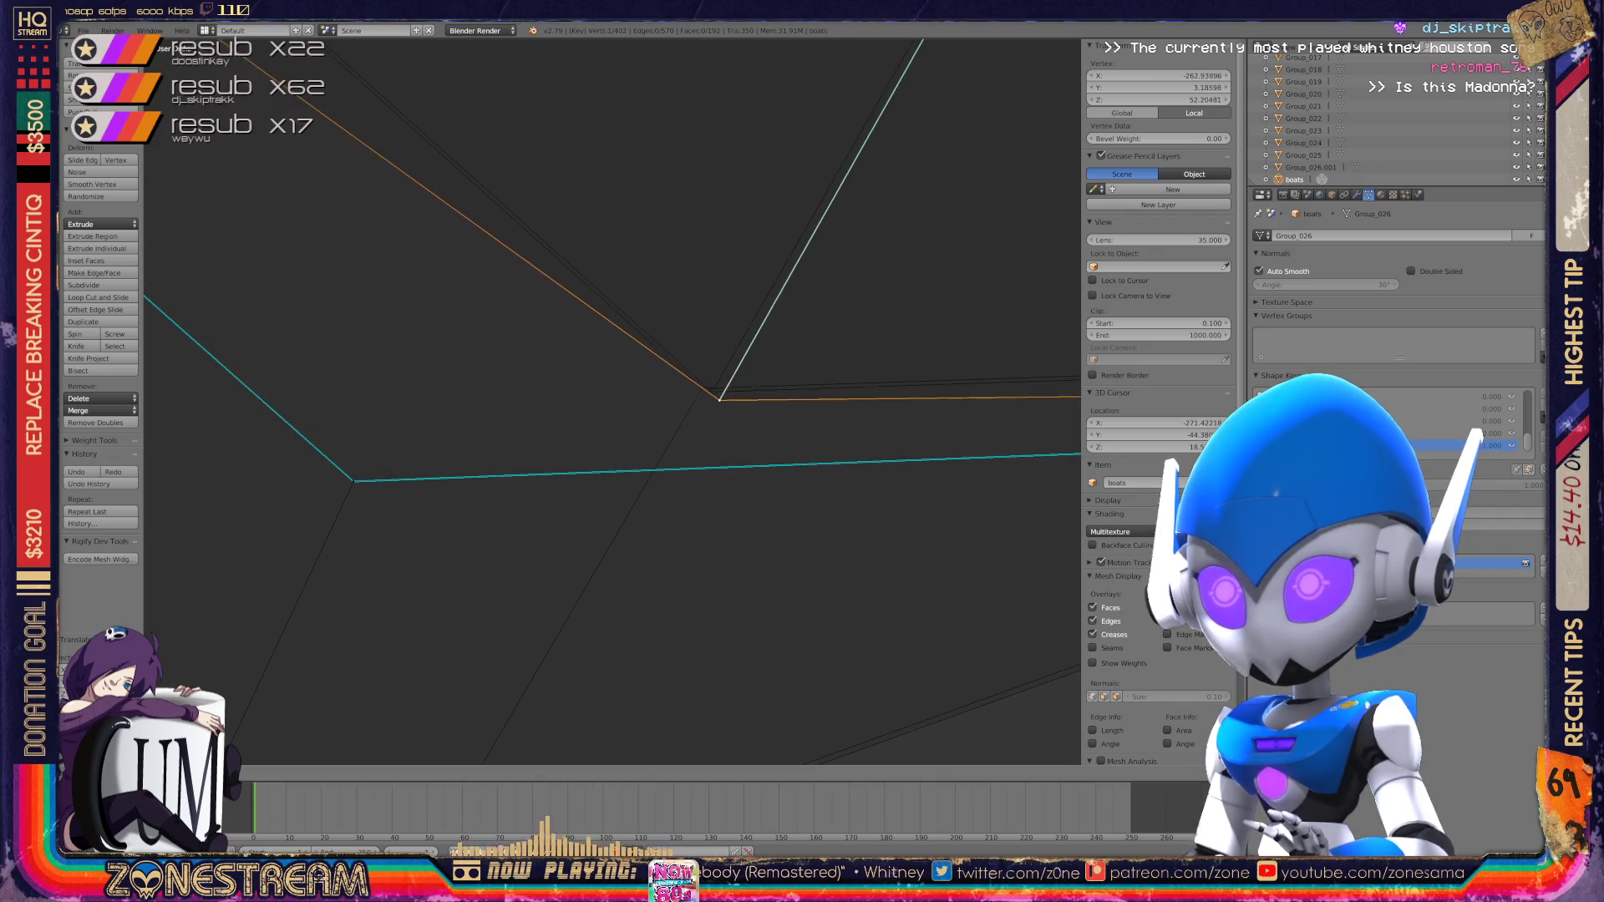
right_click(353, 481)
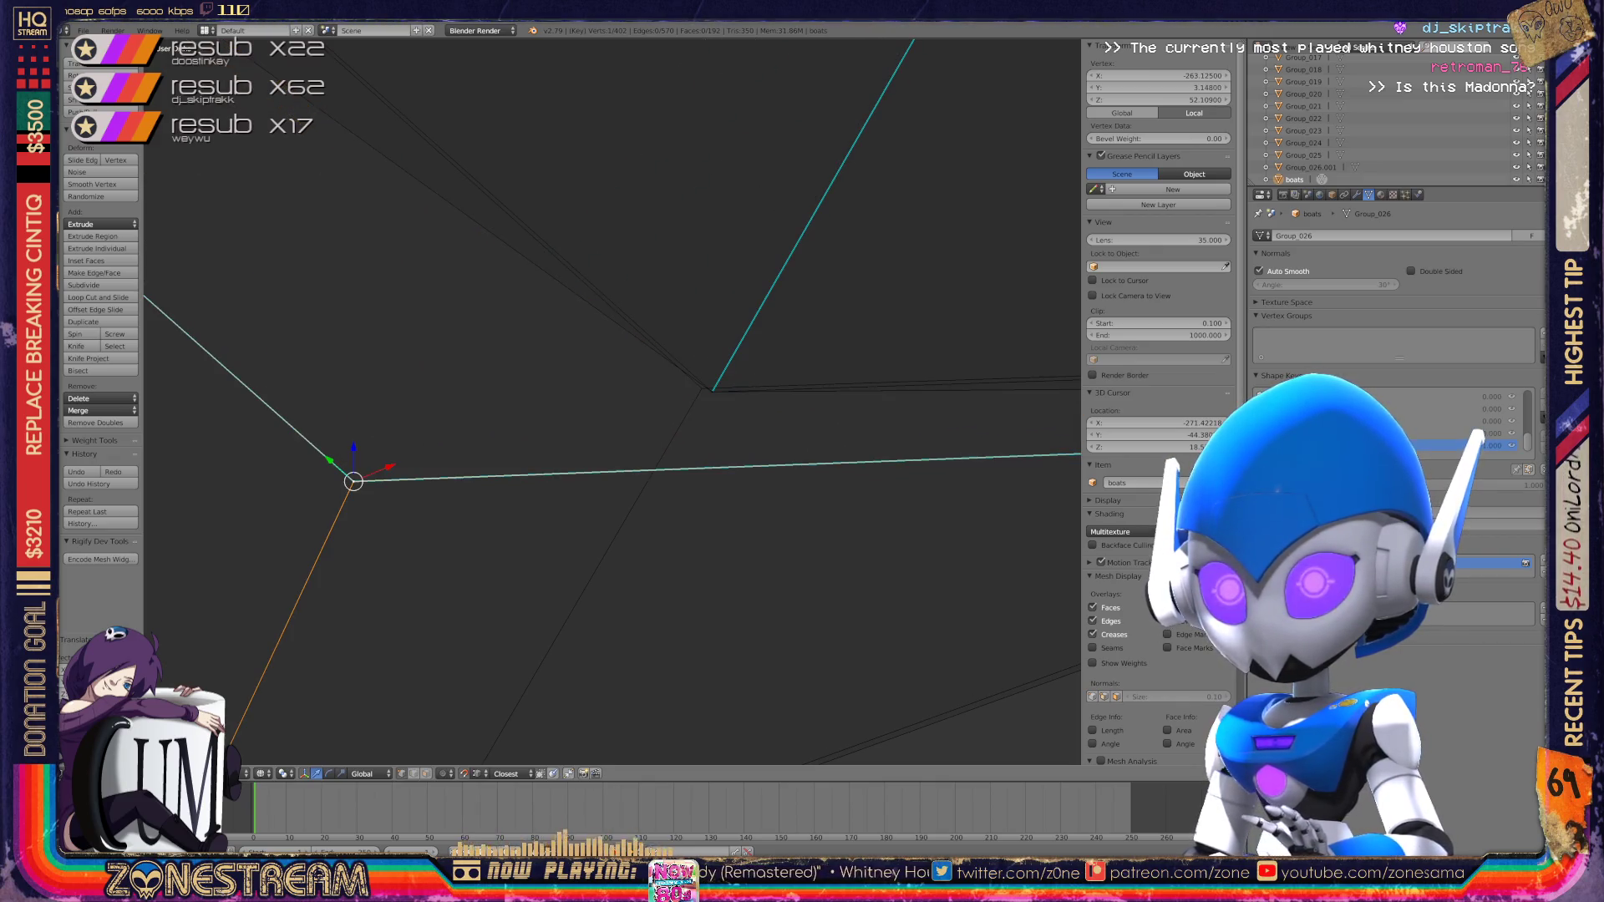
key("g")
left_click(712, 391)
mouse_move(712, 391)
middle_mouse_down()
mouse_move(860, 565)
mouse_move(735, 468)
middle_mouse_up()
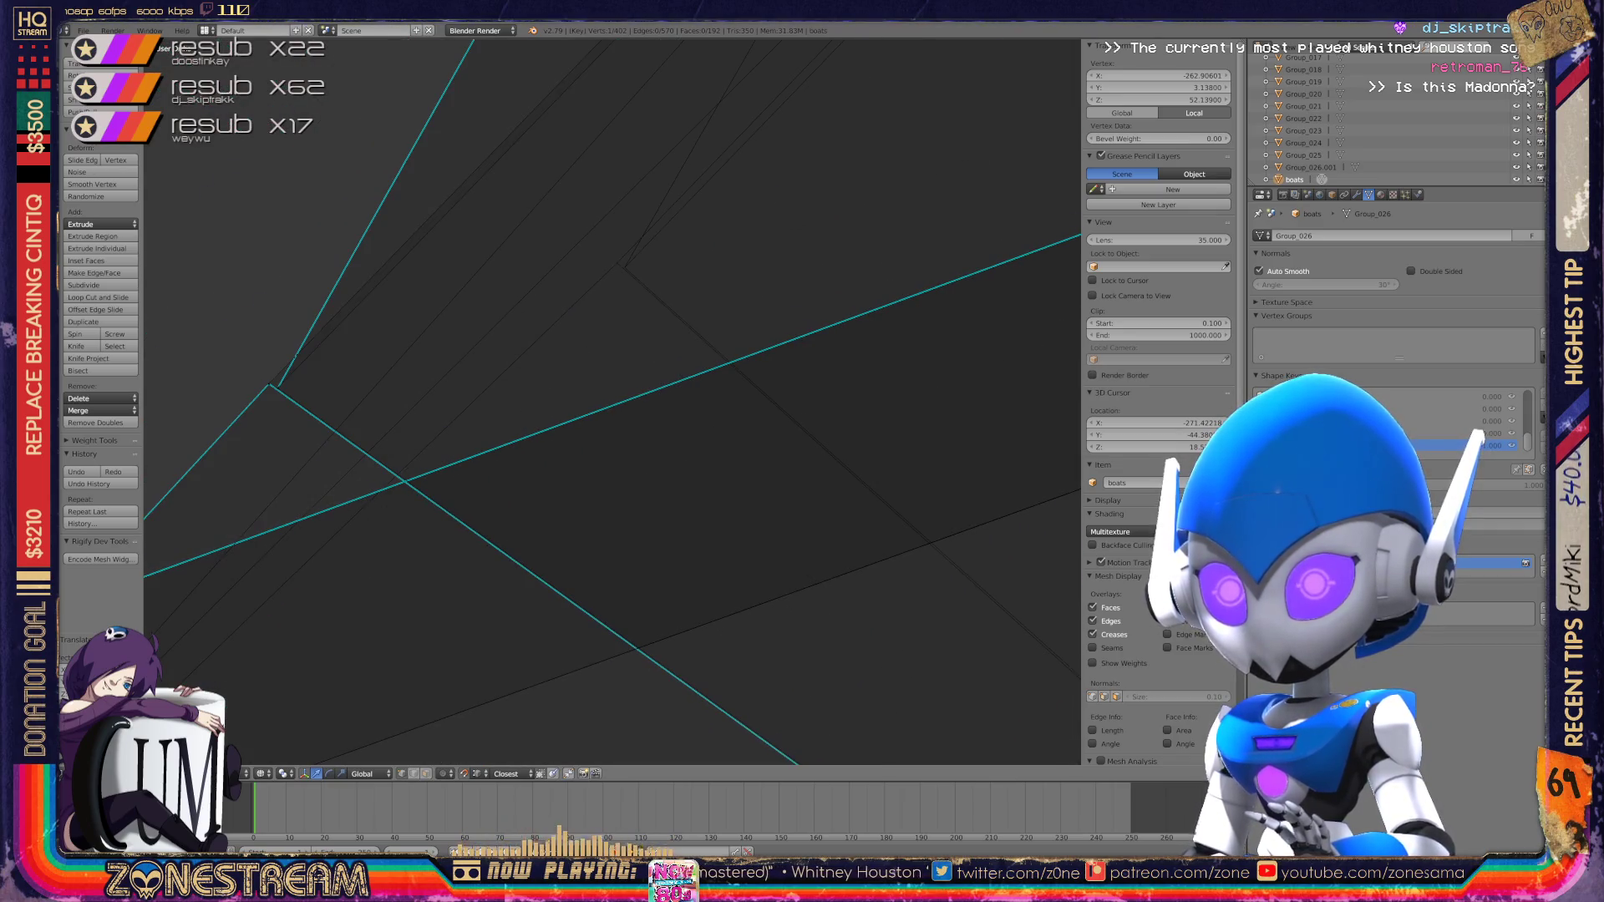
Step: Move the left corner vertex and the one below it up-right toward the cyan edge
right_click(278, 387)
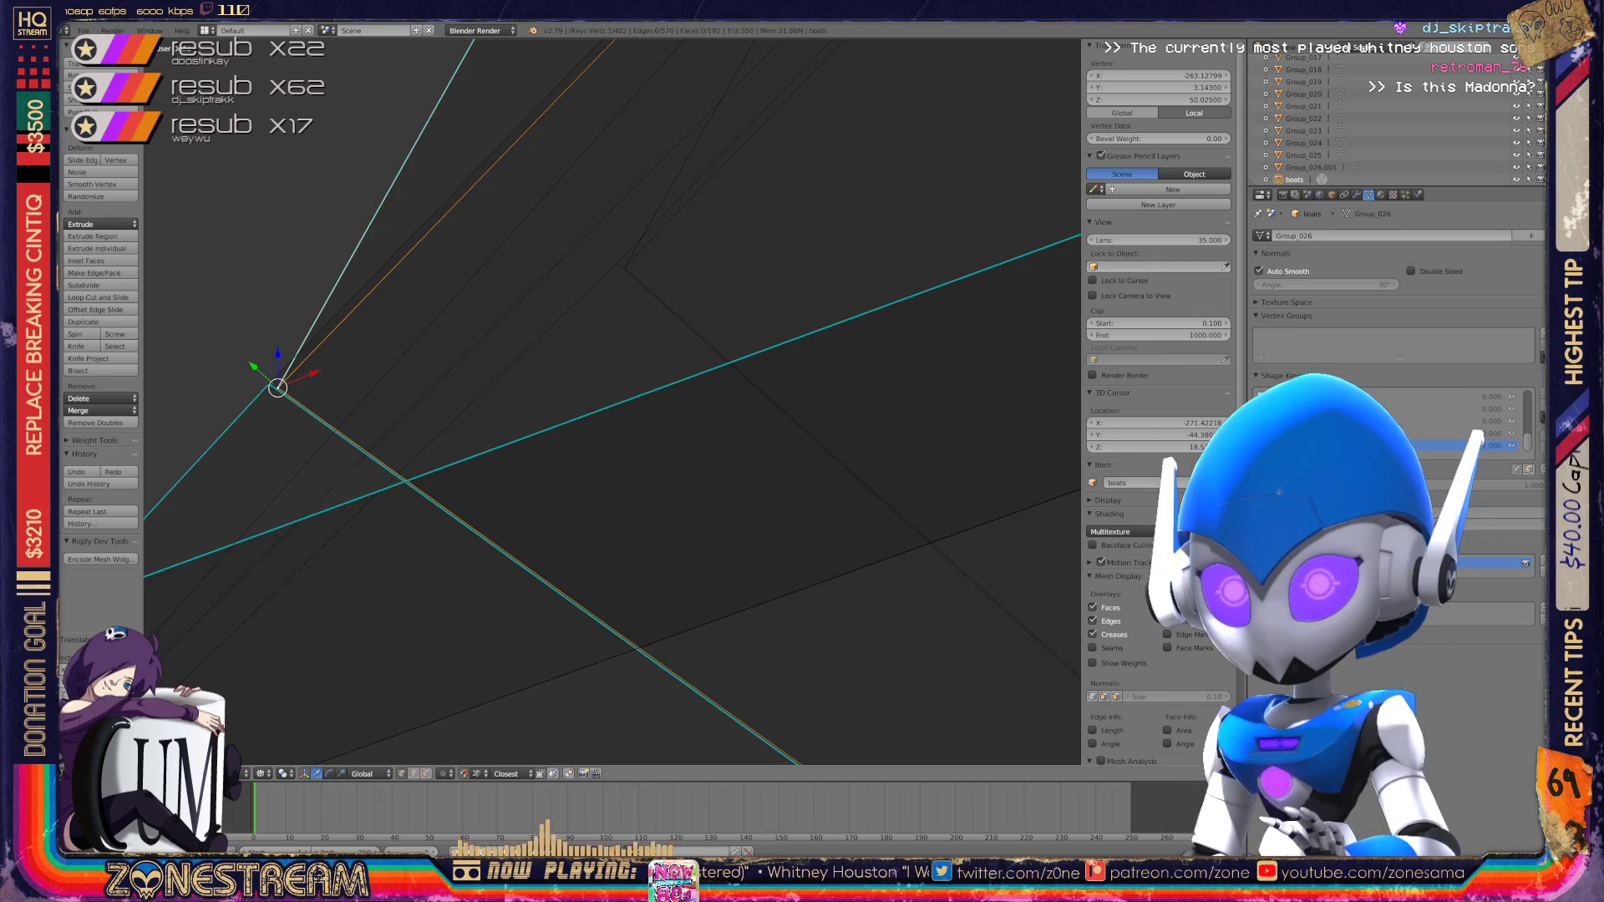
key("g")
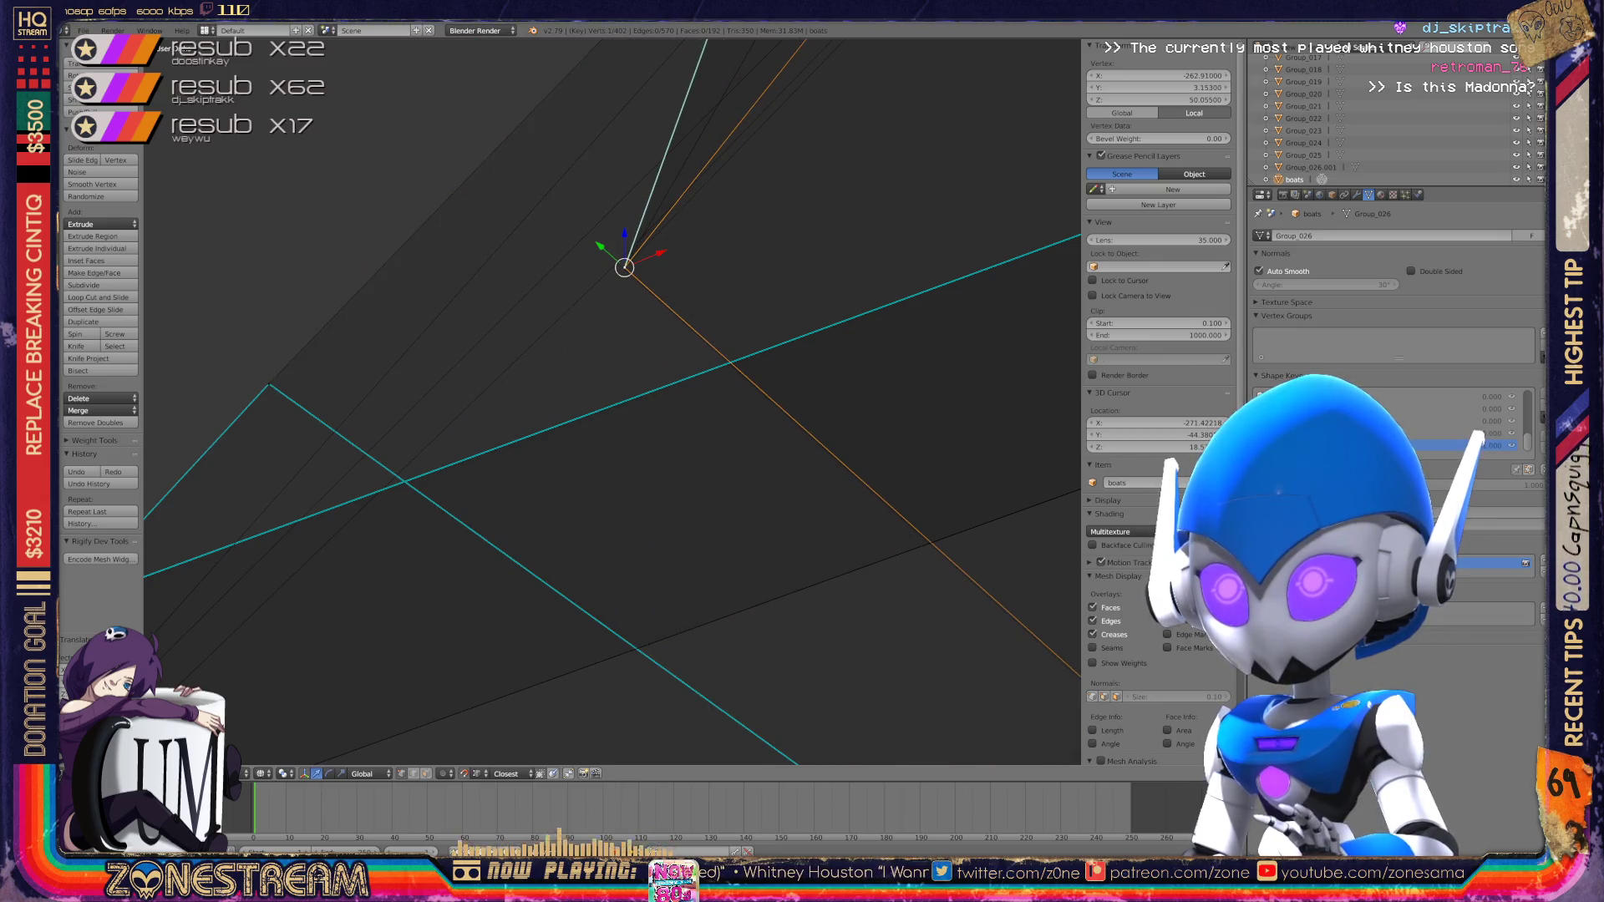
right_click(269, 384)
key("g")
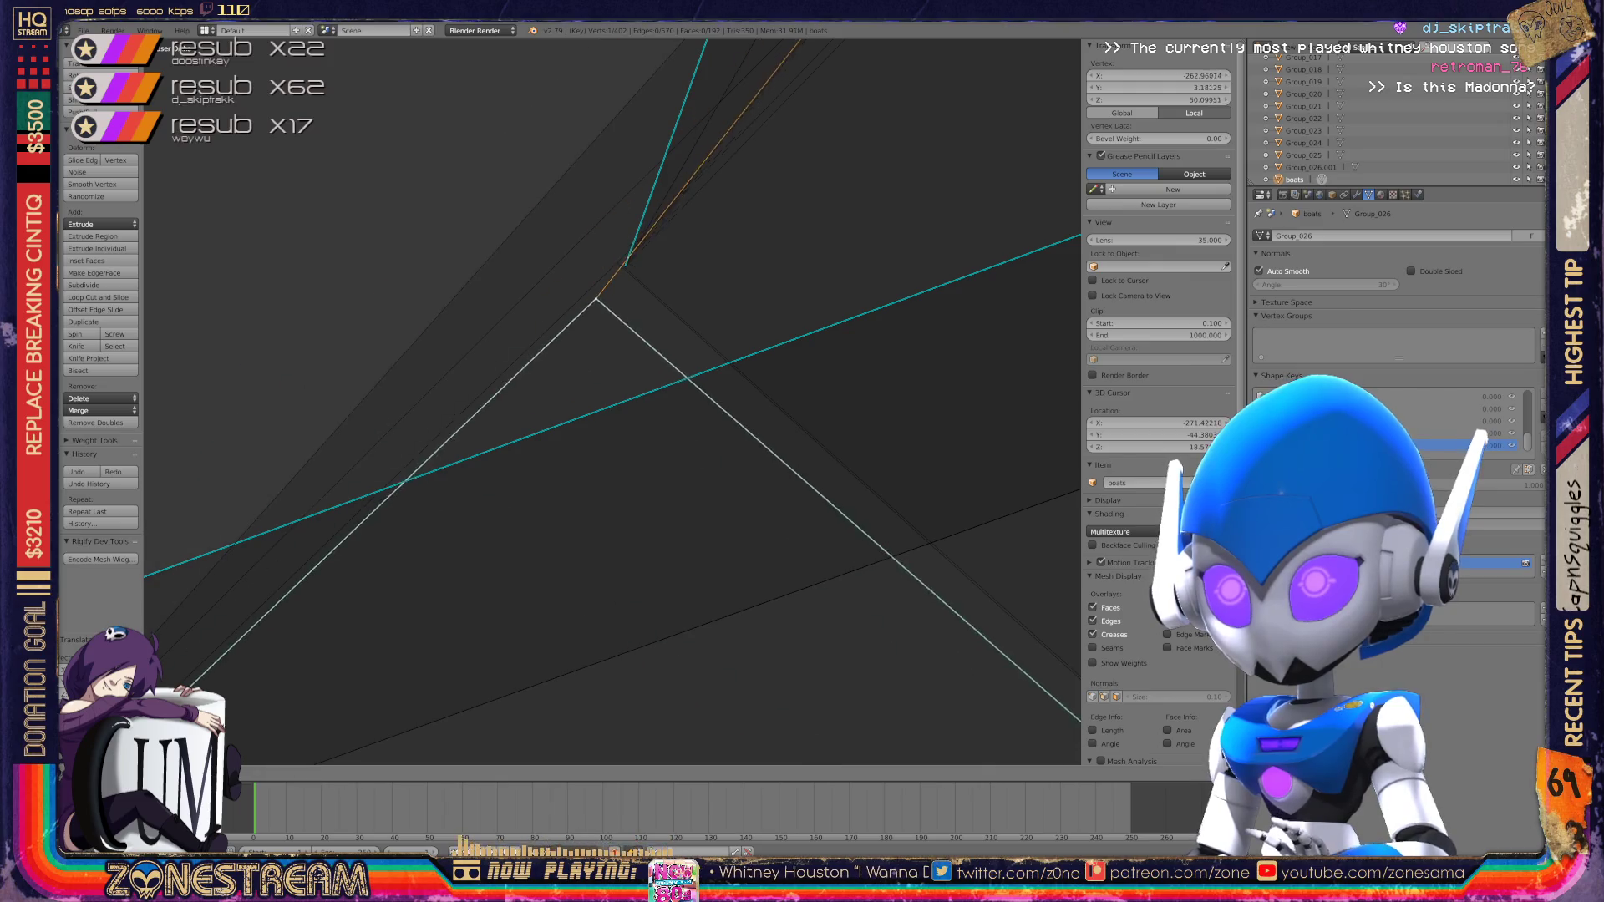
scroll(614, 355, "down", 3)
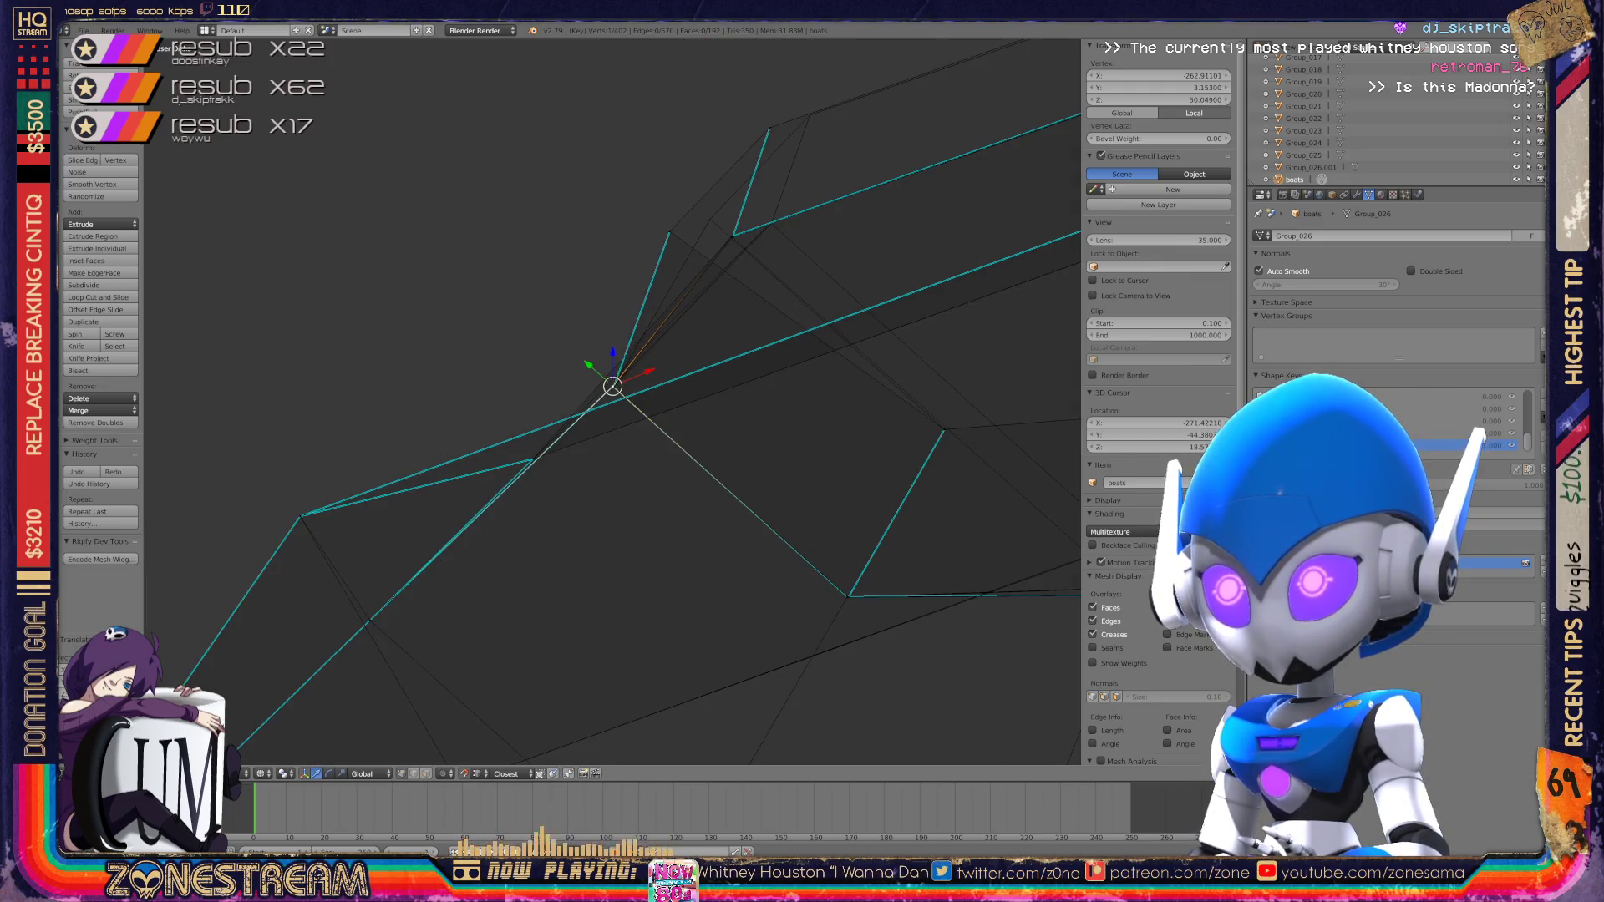
scroll(612, 394, "down", 2)
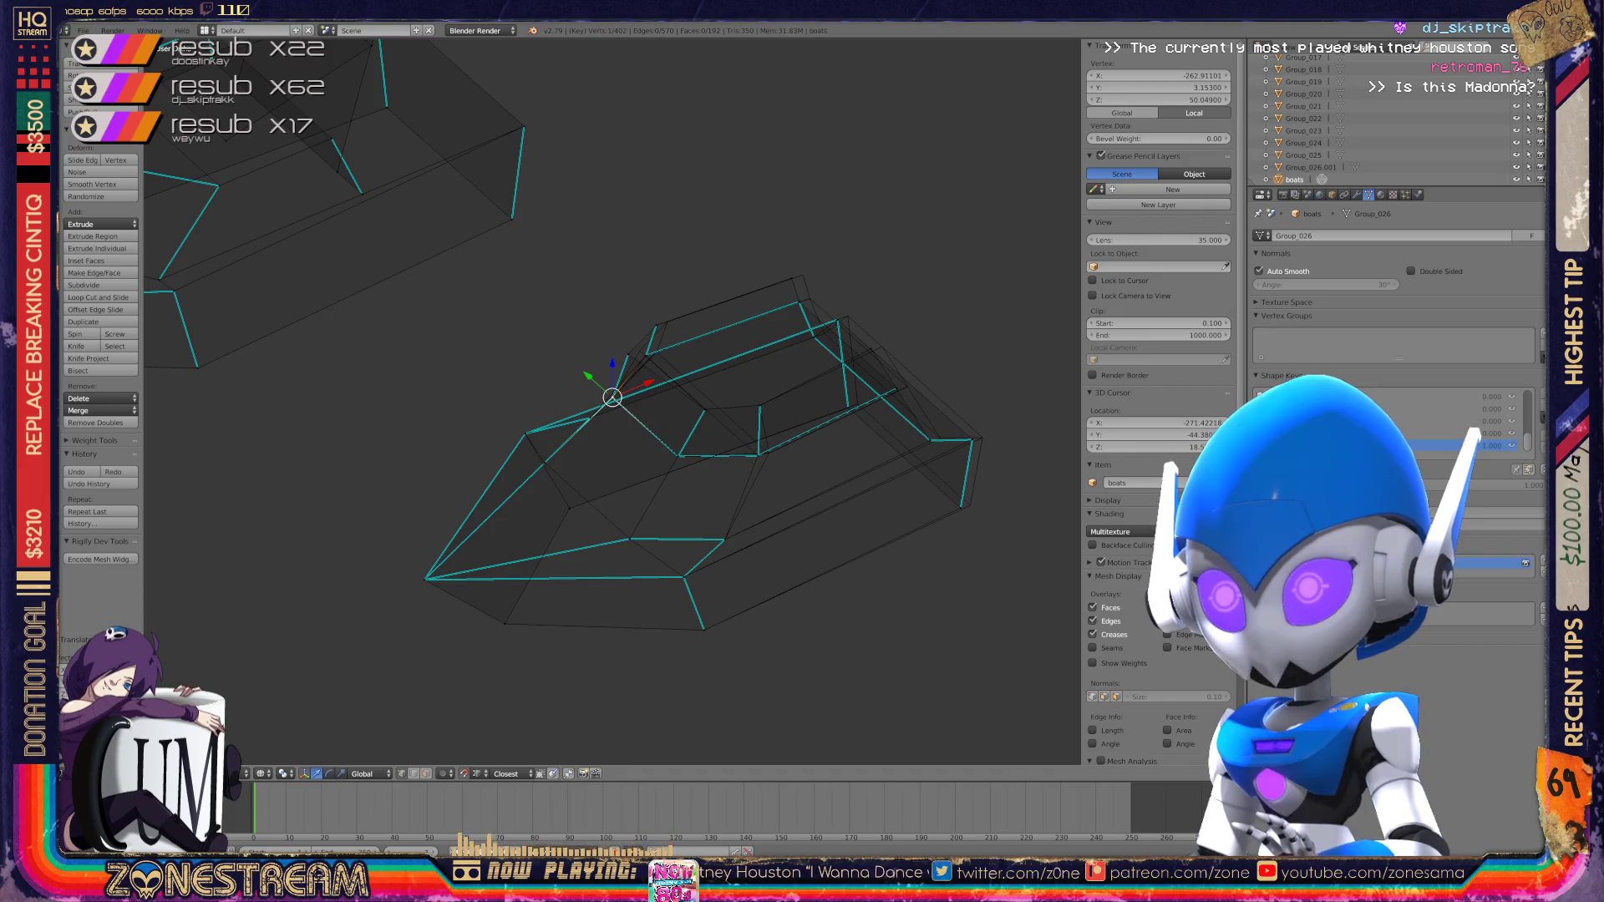
middle_click_drag(613, 396, 535, 376)
scroll(534, 376, "up", 8)
scroll(613, 401, "up", 3)
Step: Move the cyan corner vertex and the lower corner vertex onto their neighbour
right_click(425, 625)
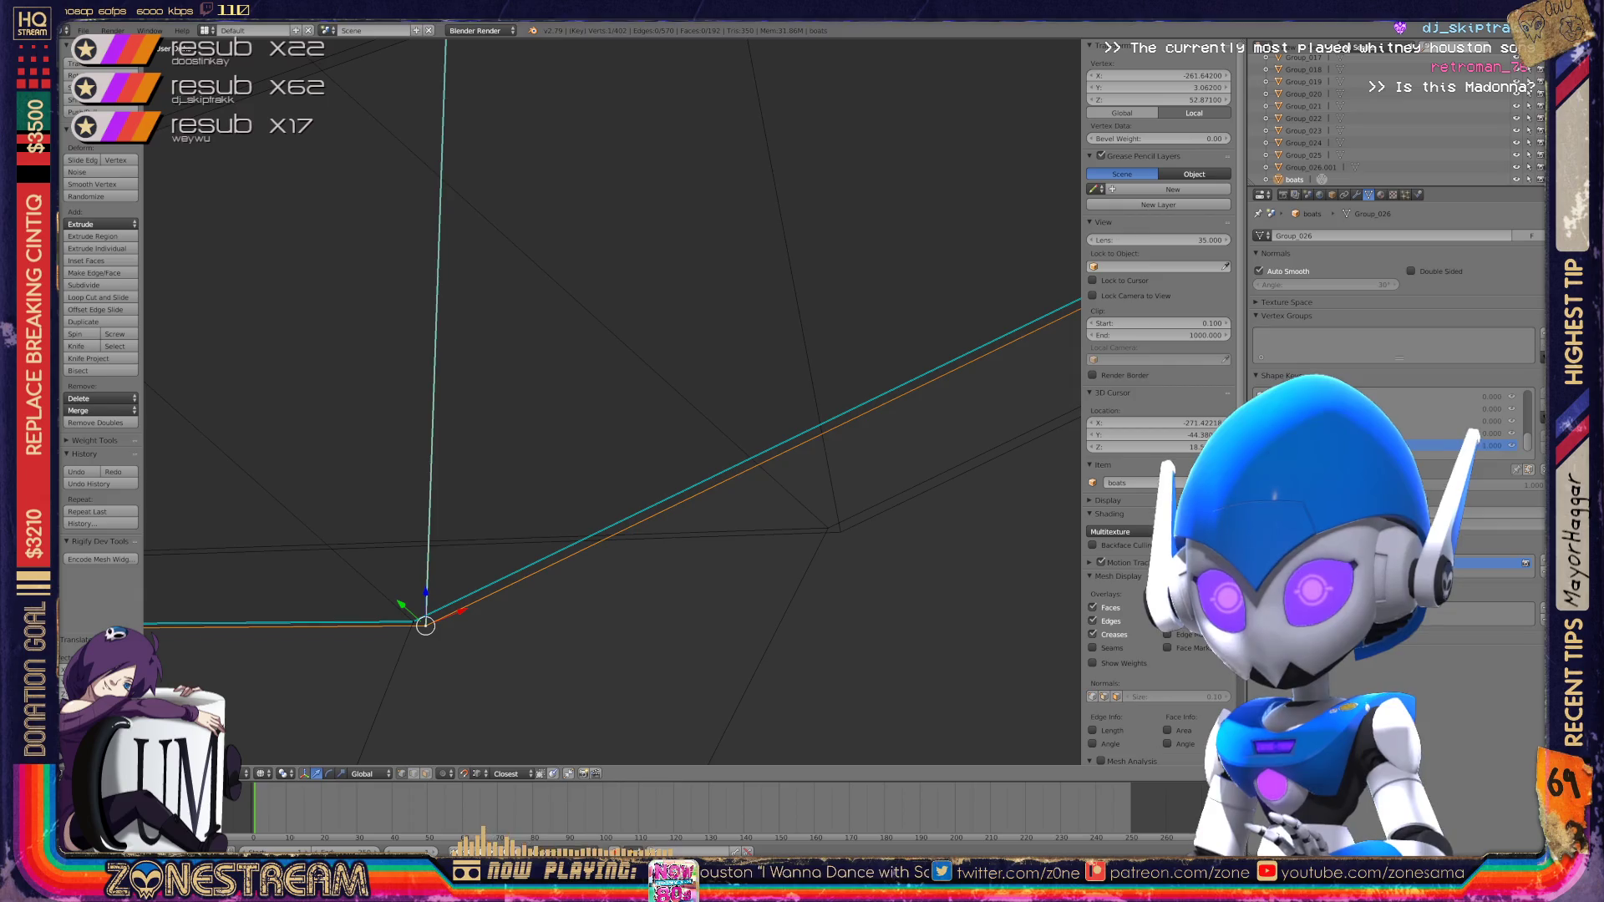
key("g")
right_click(413, 622)
key("g")
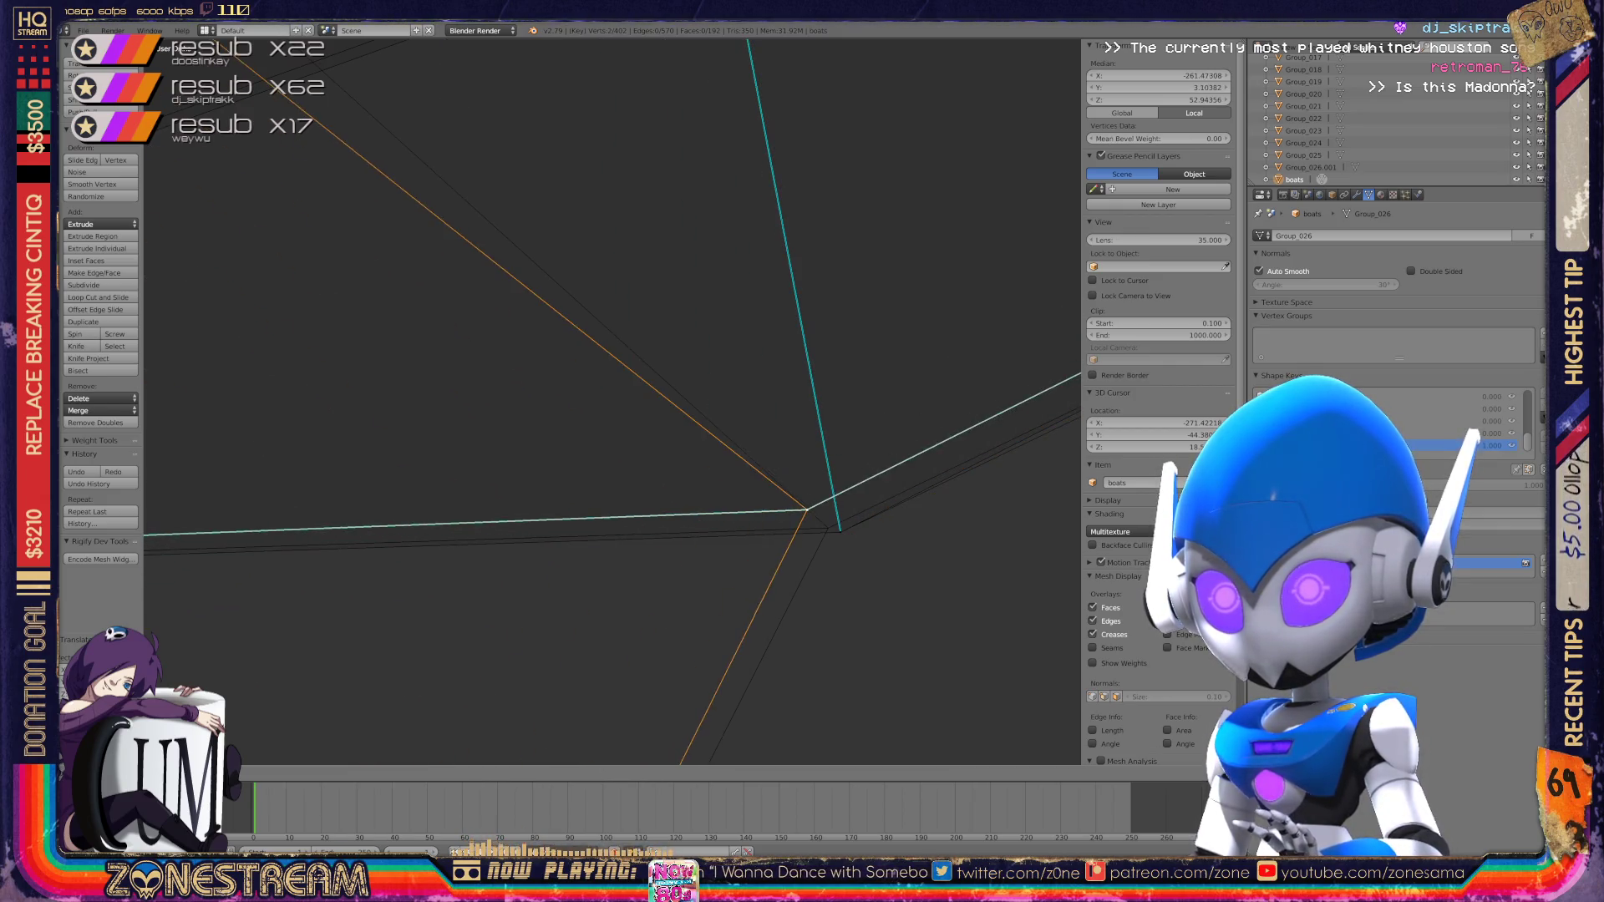
scroll(612, 401, "down", 6)
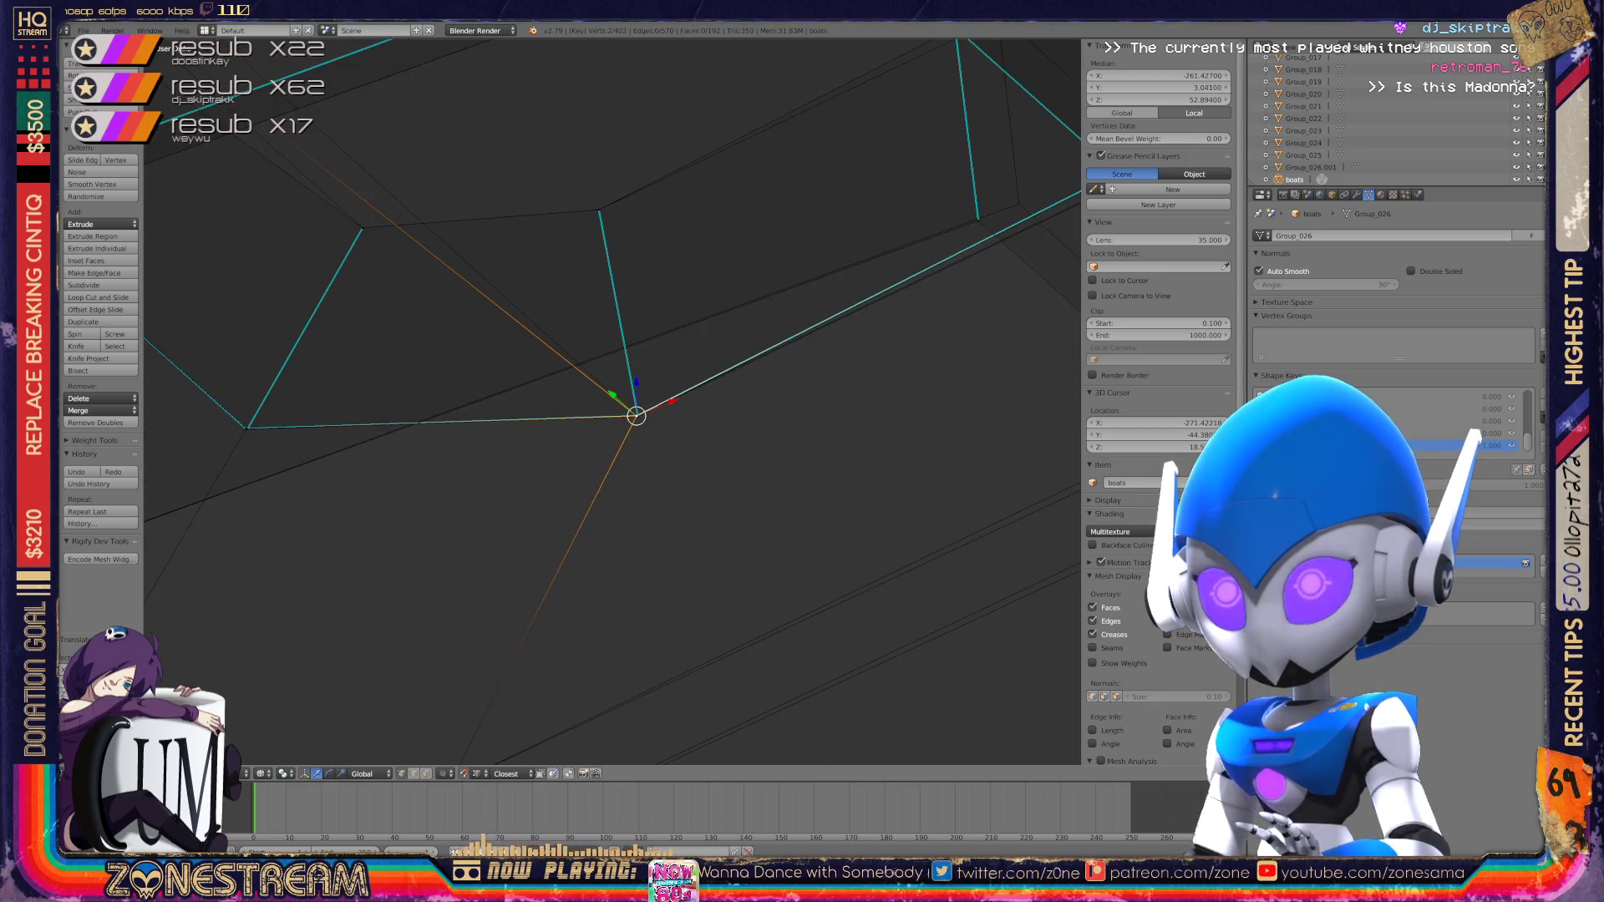
Step: Bring a single hull vertex into line, then move it together with a nearby vertex
right_click(622, 408)
scroll(622, 407, "up", 6)
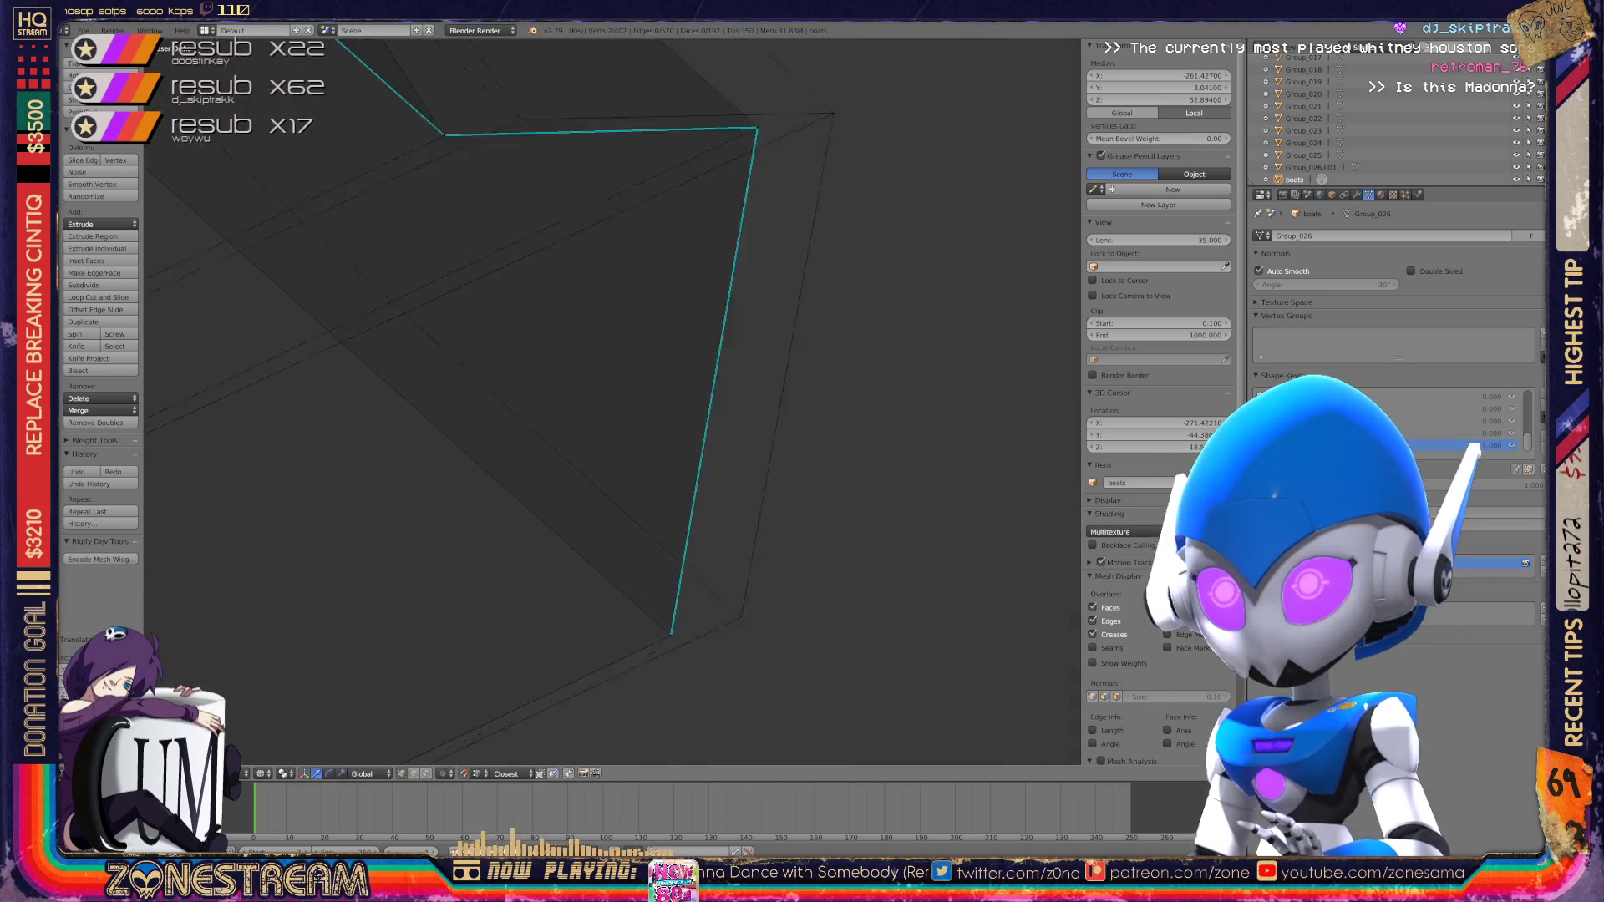
key("g")
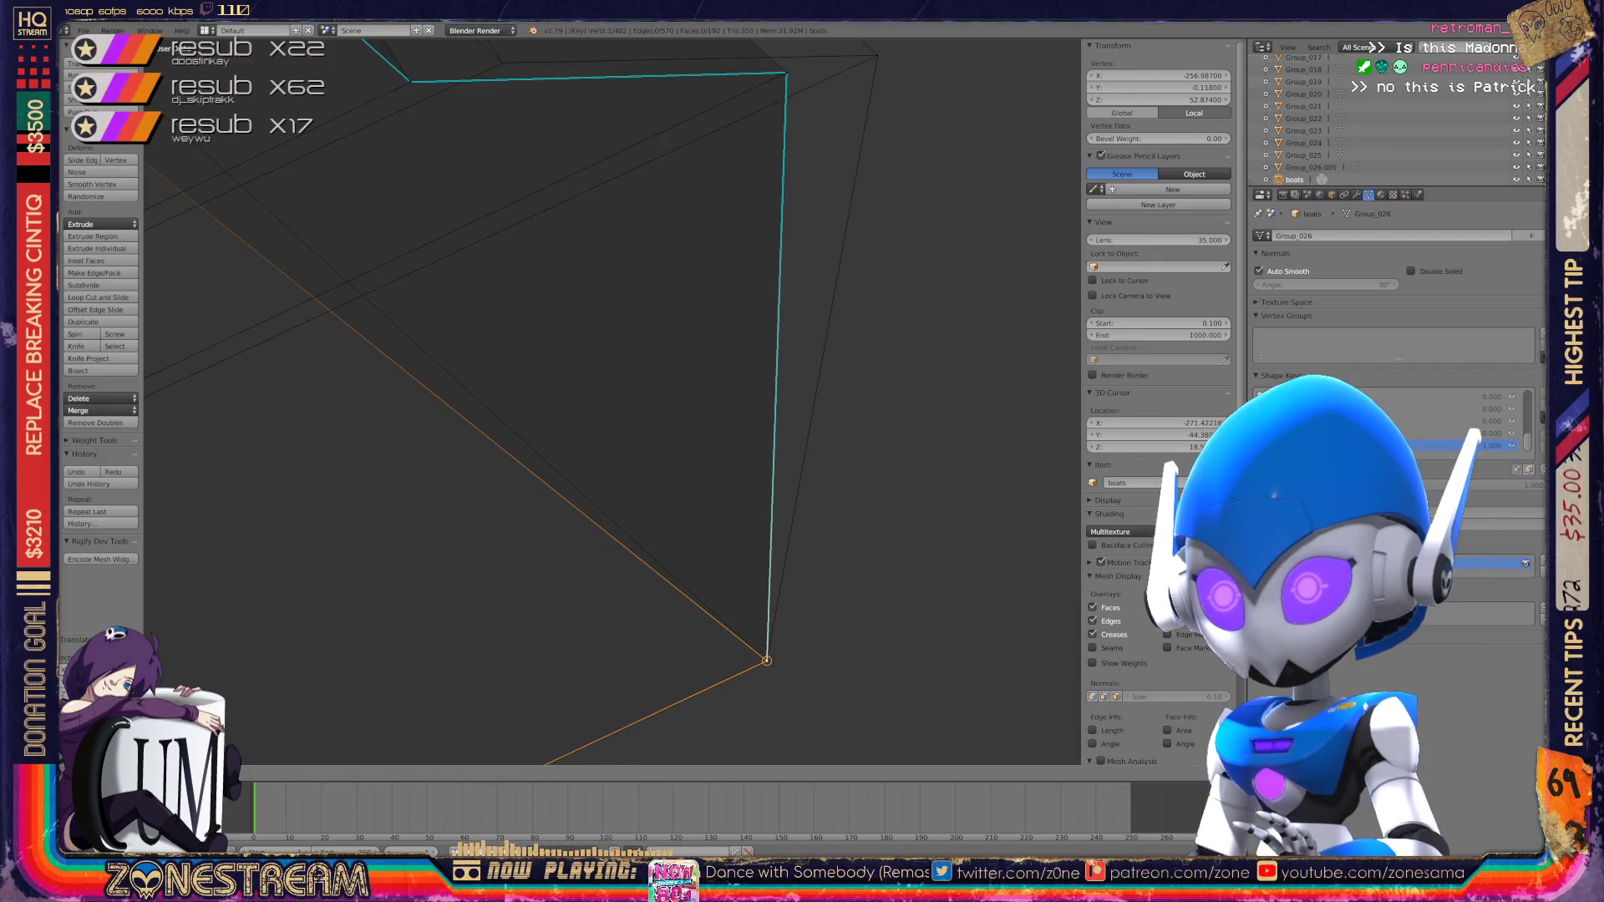
middle_click_drag(585, 418, 668, 393)
right_click(782, 384, "shift")
key("g")
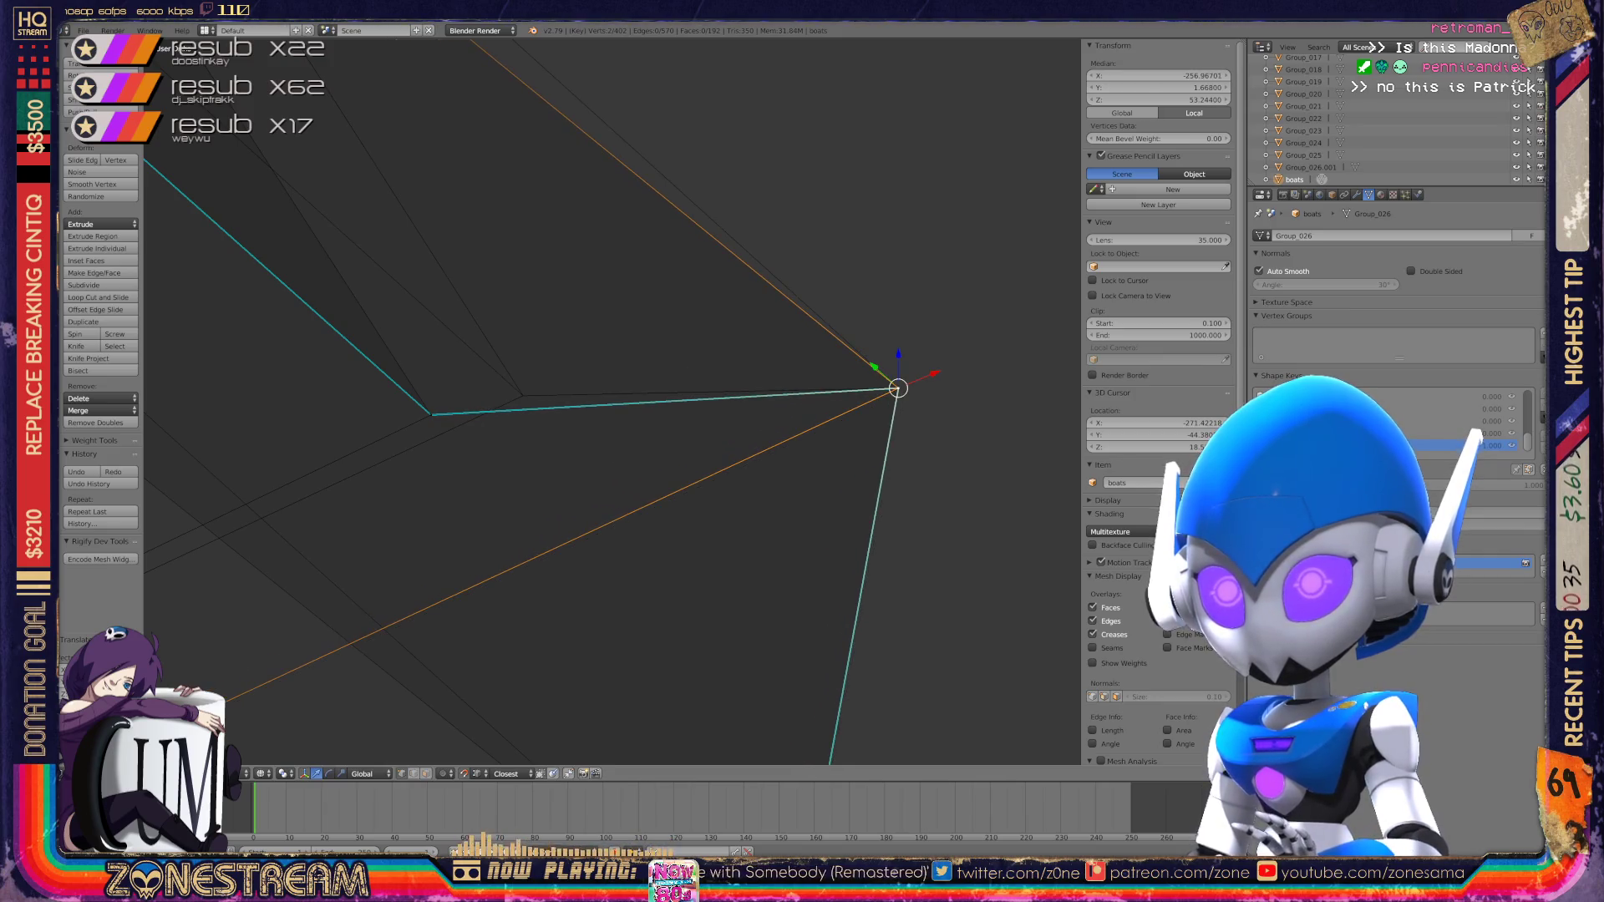
Step: Reposition two more outline vertices along their edges into place
right_click(431, 415)
key("g")
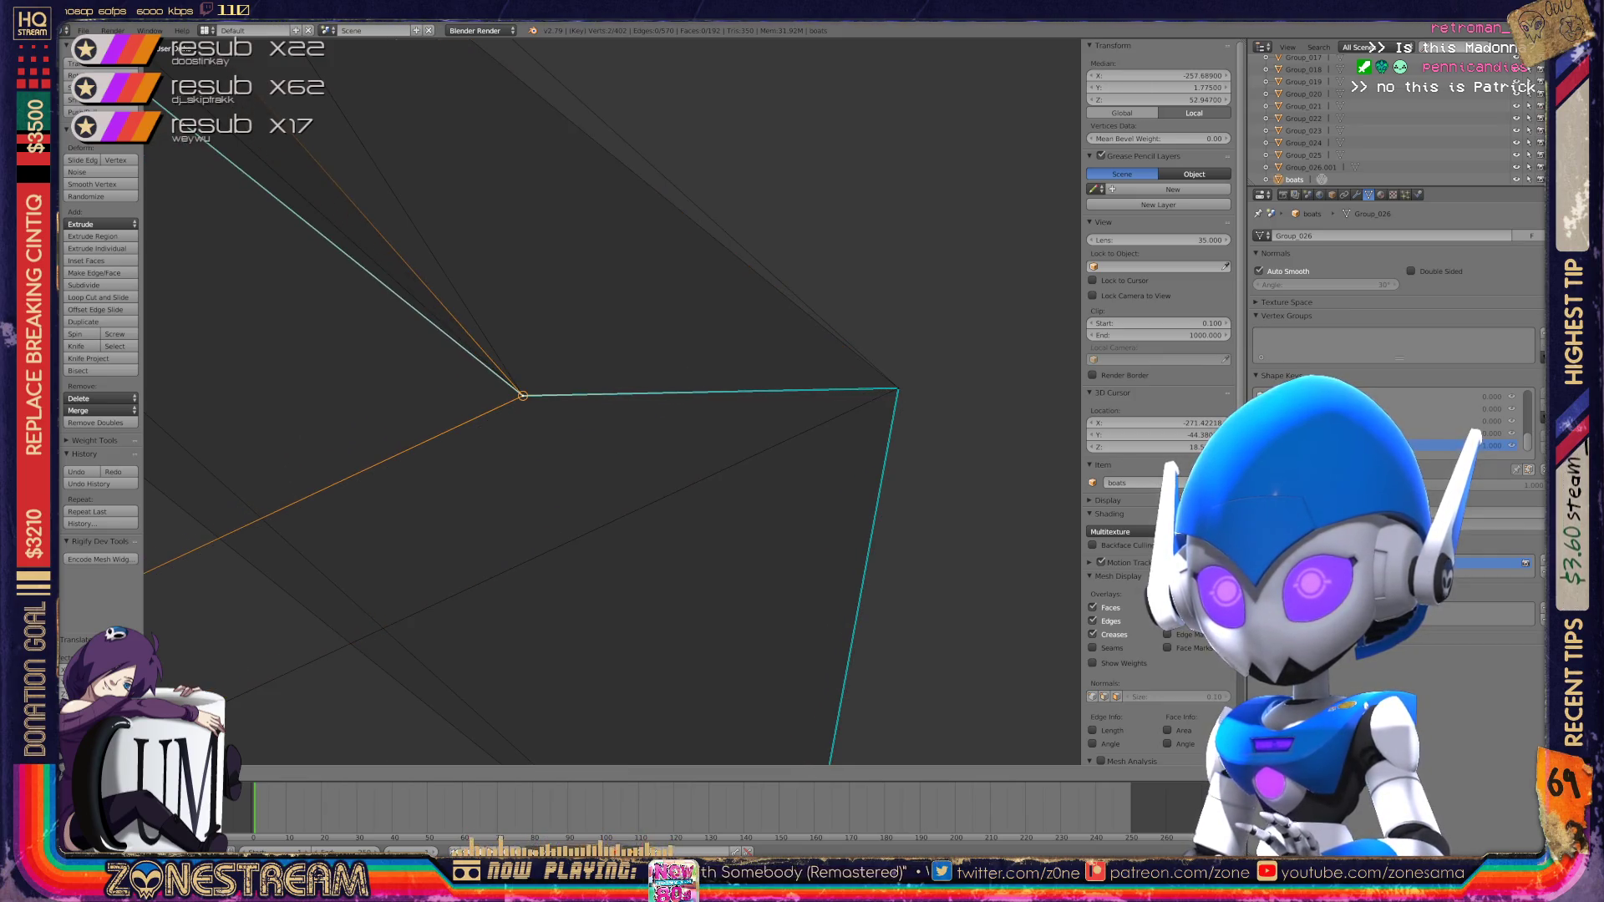
scroll(612, 401, "down", 5)
middle_click_drag(612, 401, 552, 376)
right_click(517, 253)
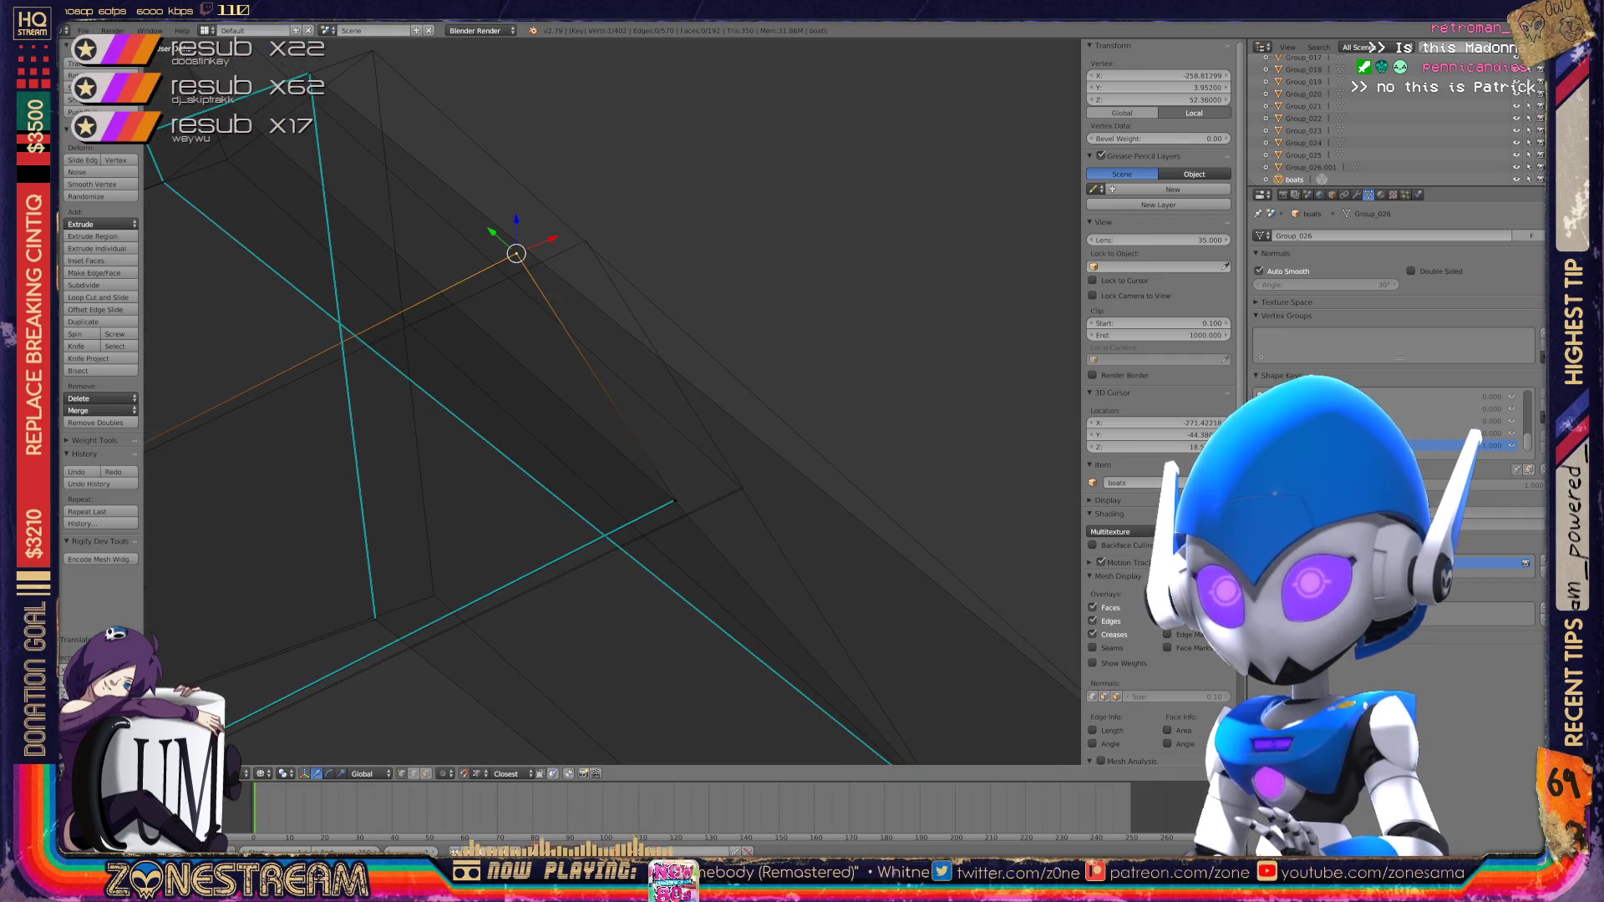
key("g")
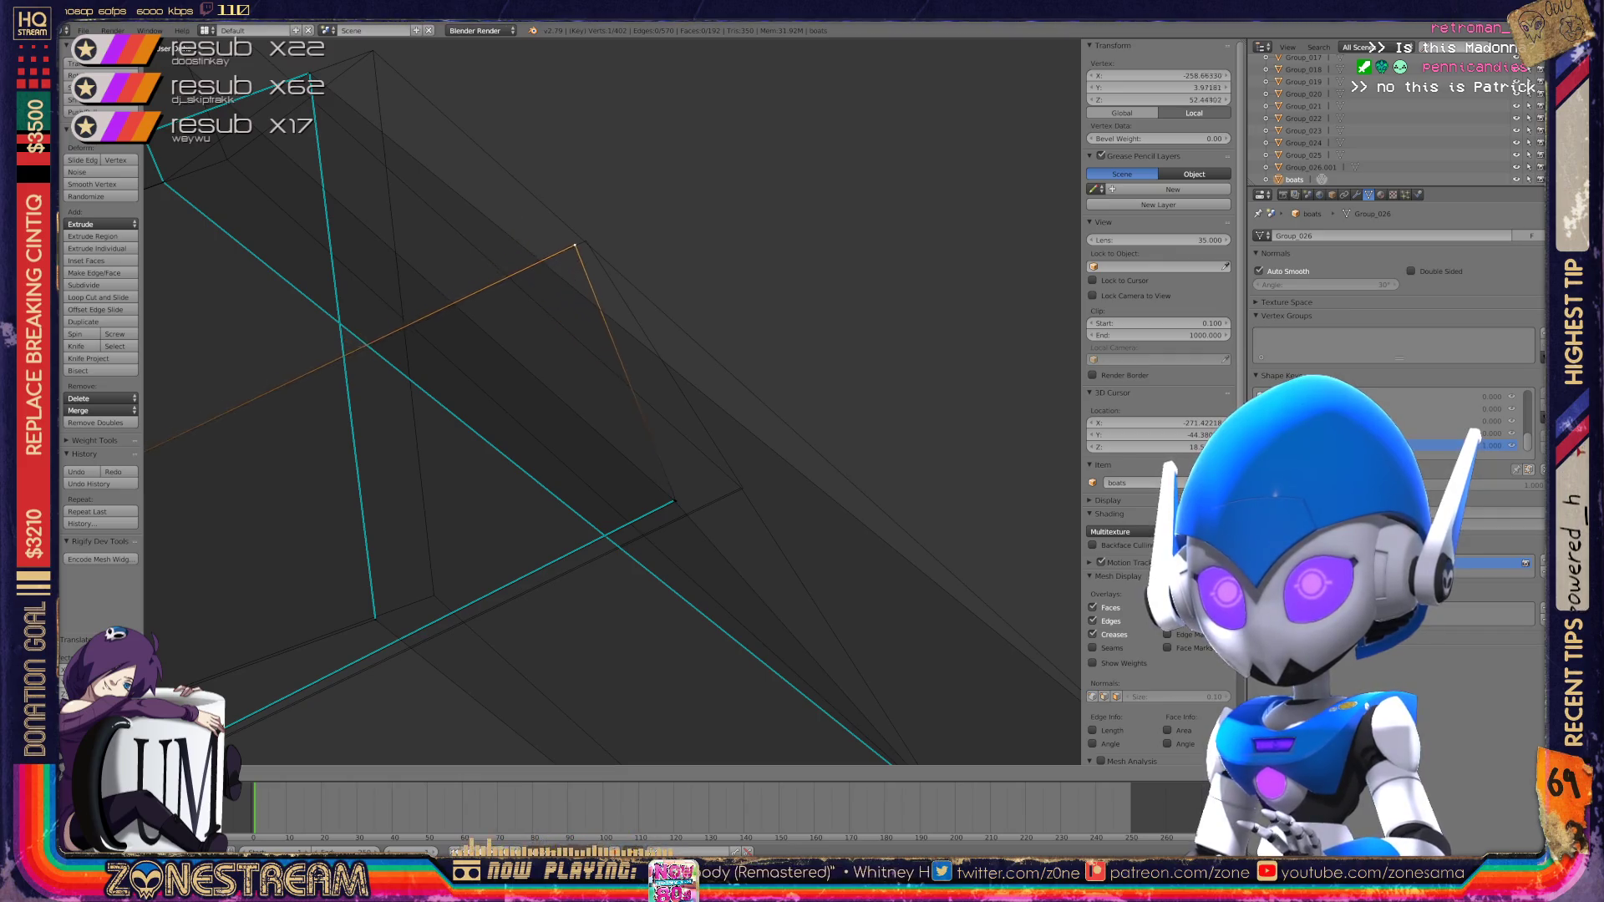
Step: Move the vertex at the cyan edge end, undoing two misplaced moves before settling it
middle_click_drag(610, 401, 505, 326)
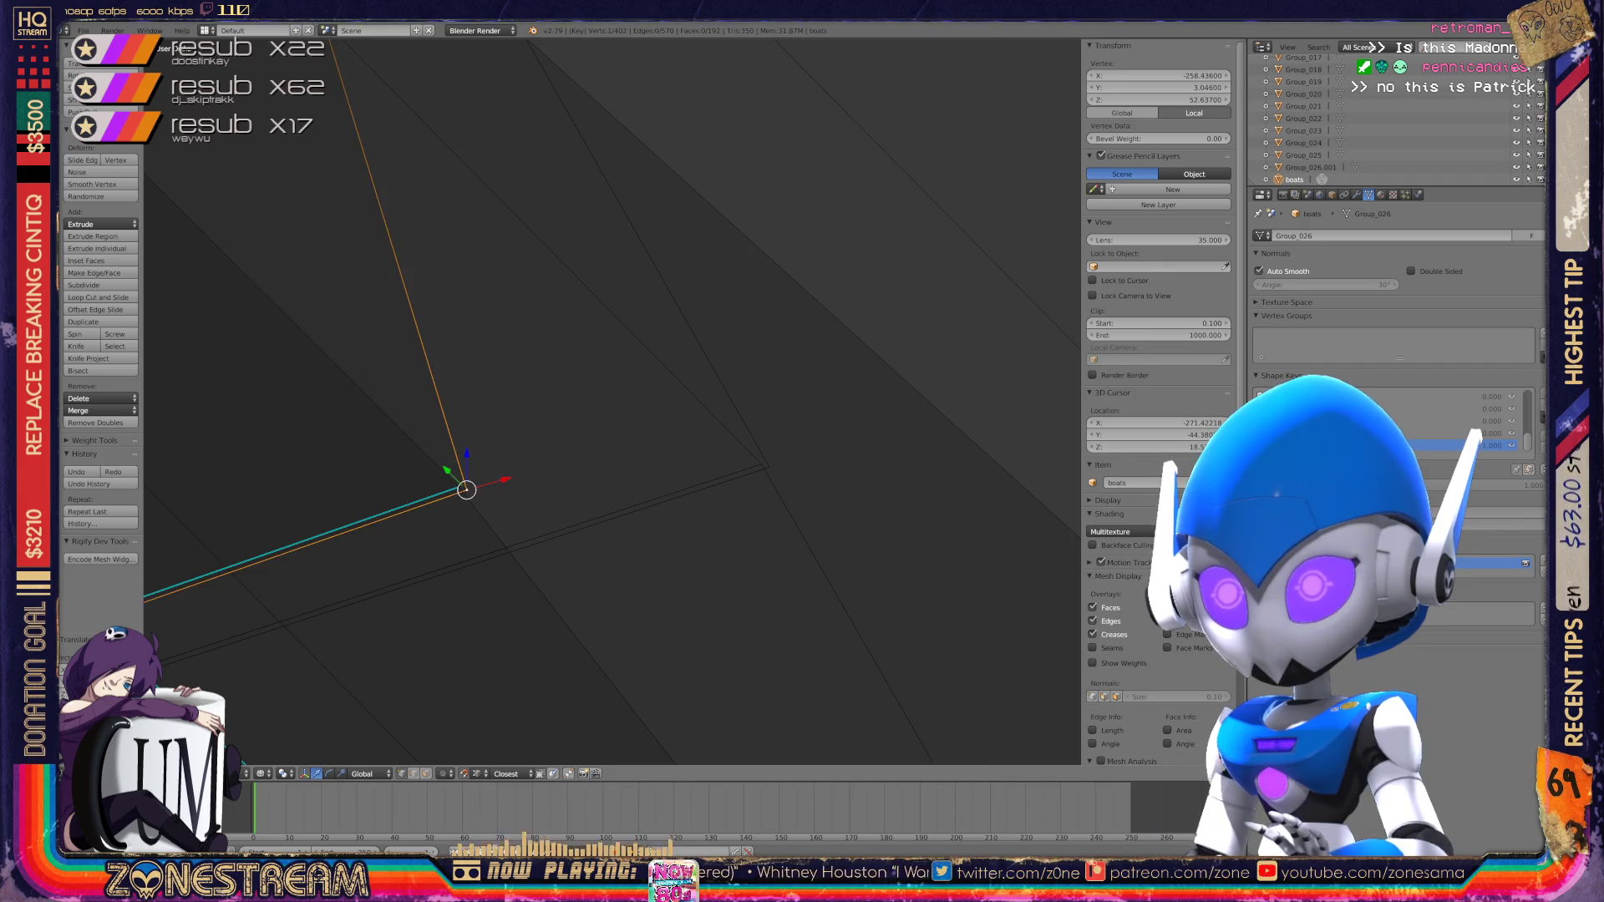
key("g")
left_click(770, 467)
key("ctrl+z")
key("g")
left_click(524, 471)
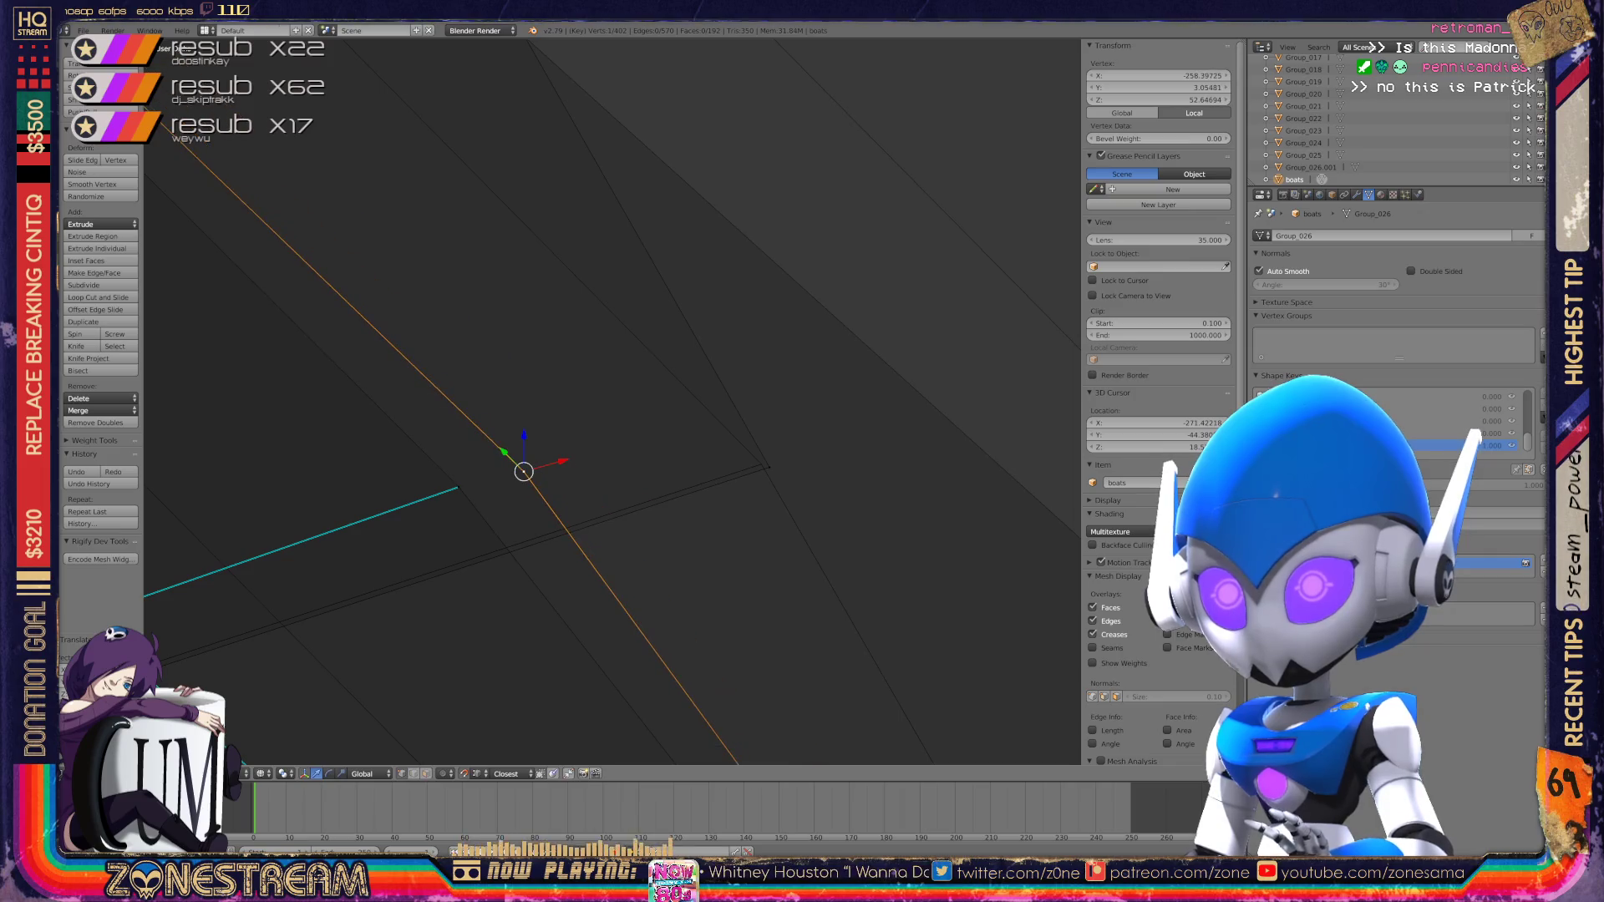
key("ctrl+z")
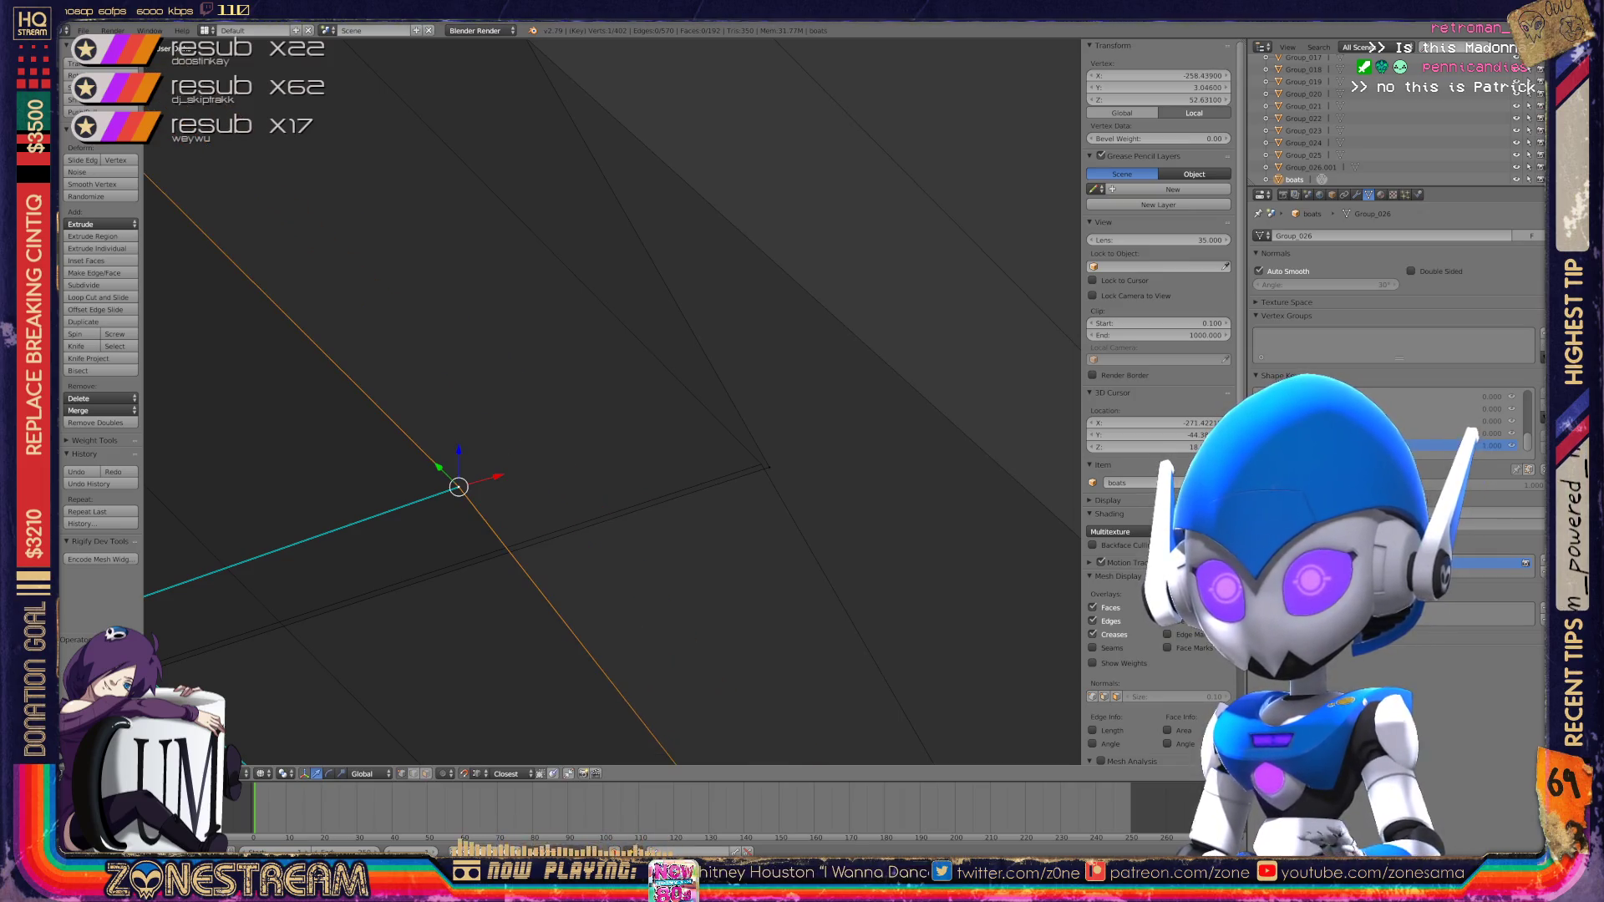
key("g")
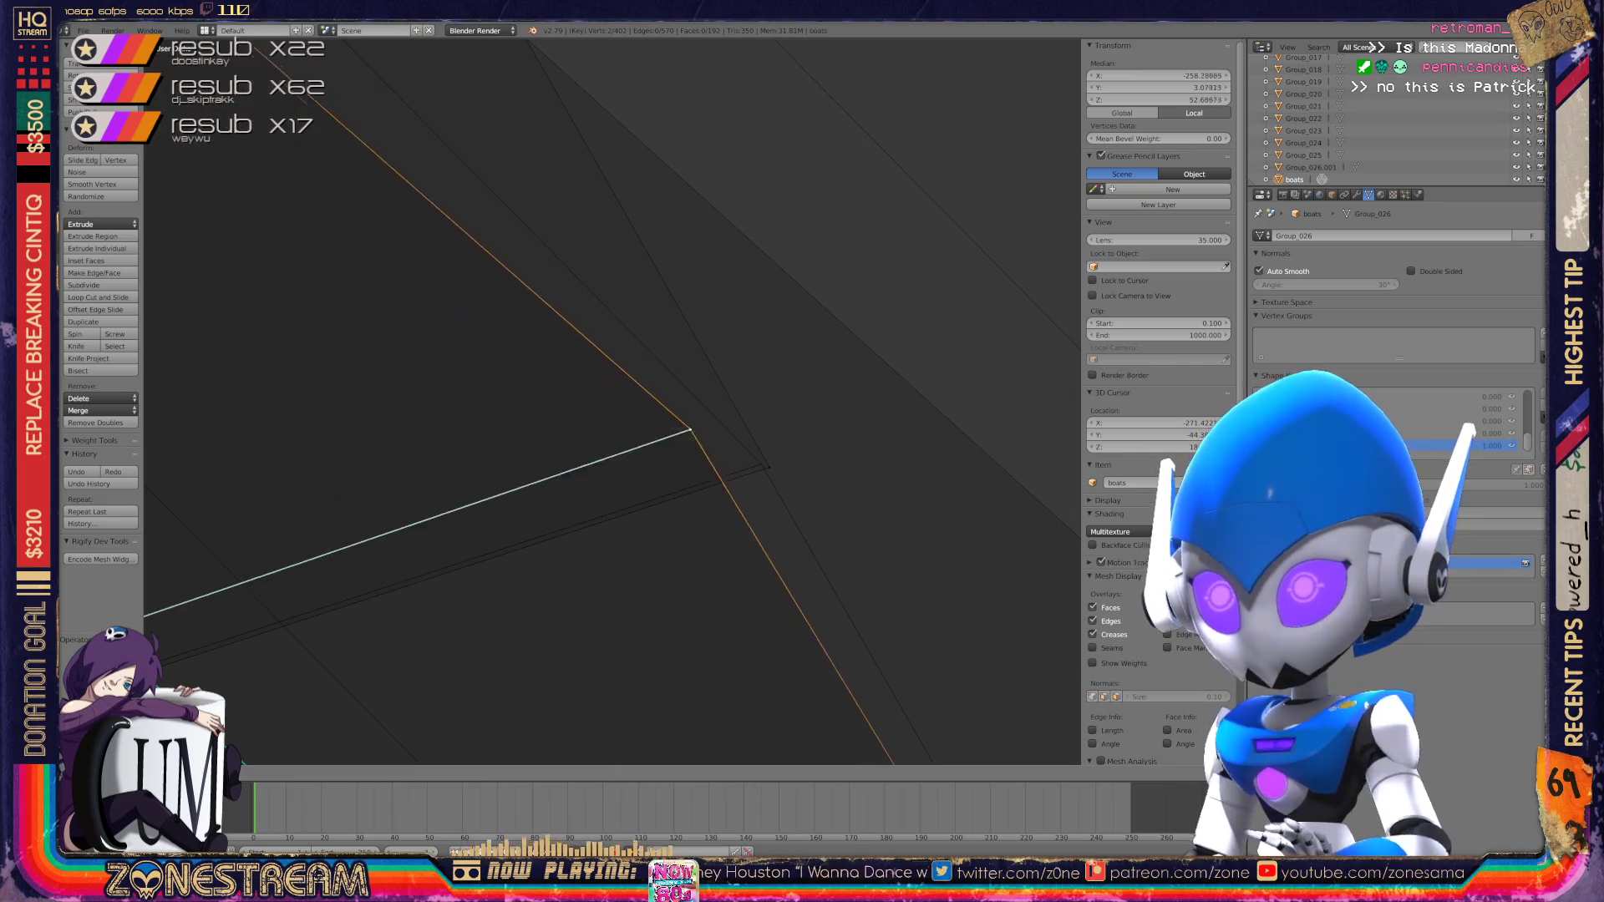
left_click(756, 460)
Step: Zoom out to view the cyan outline and add a second vertex to the selection
middle_click_drag(756, 459, 535, 359)
scroll(614, 386, "up", 5)
right_click(673, 319, "shift")
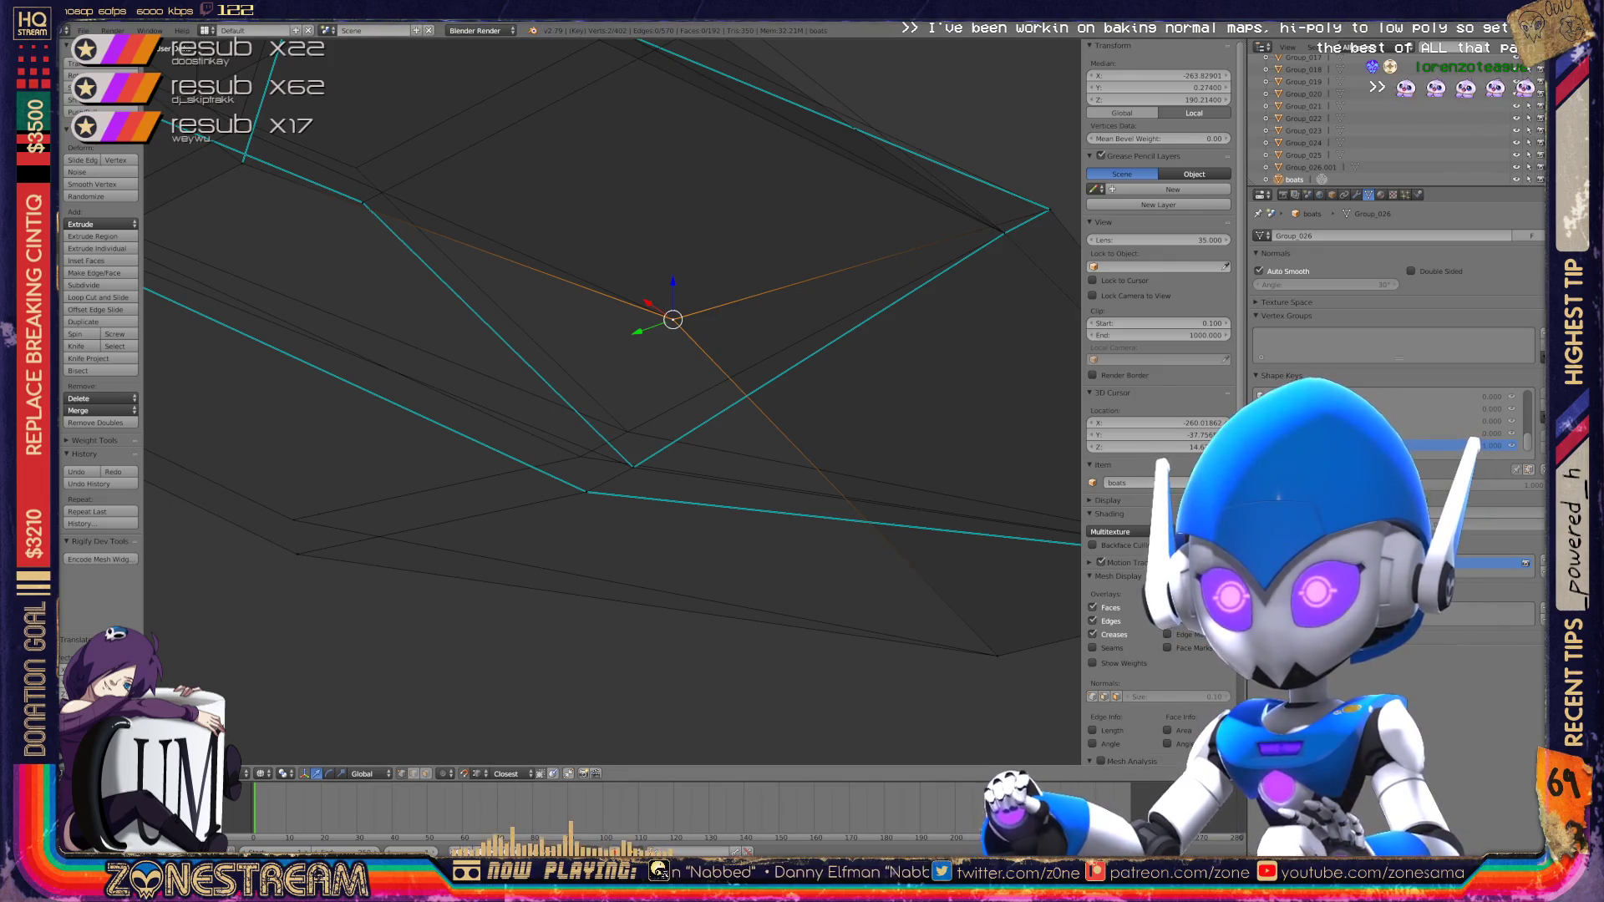
Step: Move the selected vertices into place, then shift a lower hull vertex upward
scroll(612, 401, "up", 3)
key("g")
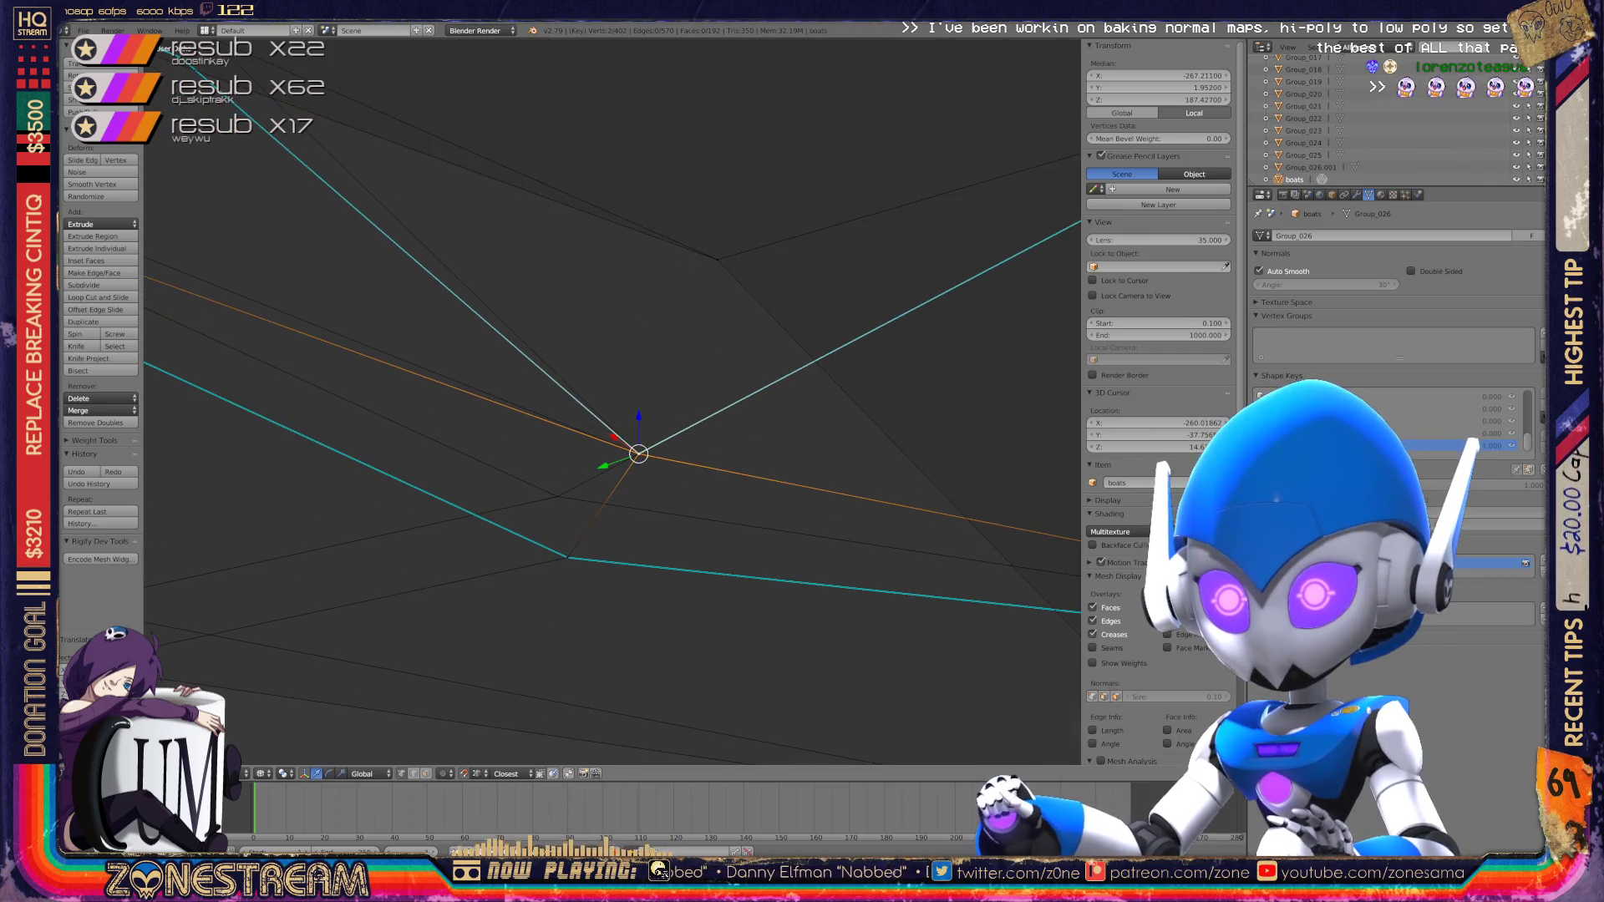
right_click(566, 554)
right_click_drag(566, 554, 567, 476)
Step: Nudge another hull vertex and raise the bottom vertex up and left
mouse_move(585, 468)
middle_mouse_down()
mouse_move(635, 418)
mouse_move(663, 418)
middle_mouse_up()
right_click(528, 512)
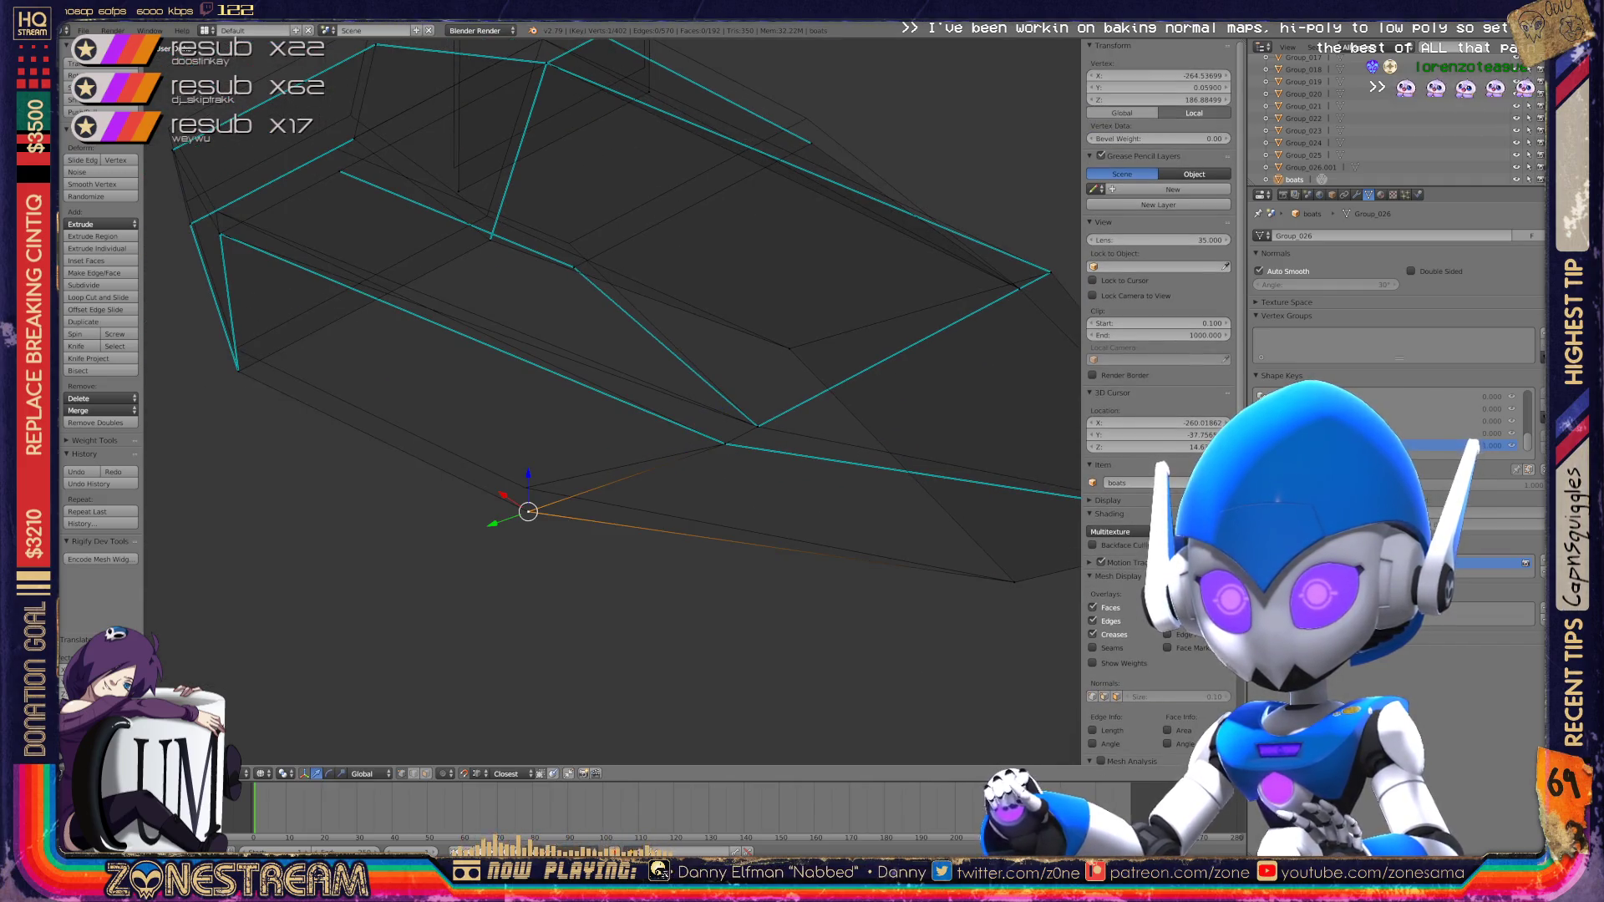
right_click_drag(528, 511, 520, 483)
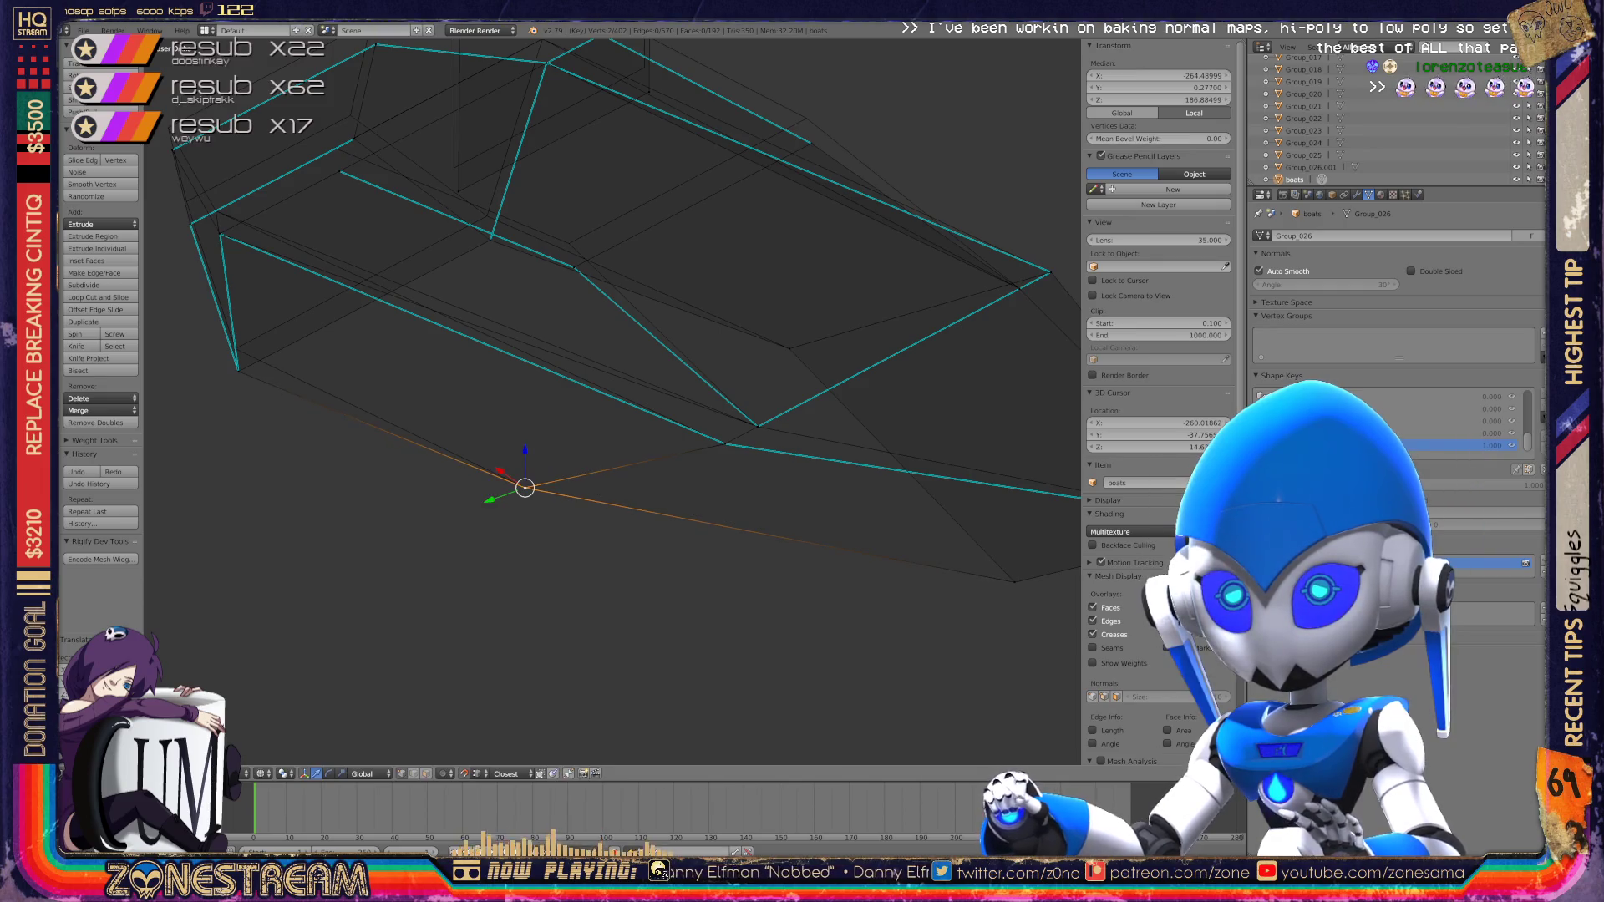
middle_click_drag(523, 484, 585, 535)
scroll(612, 402, "up", 3)
right_click_drag(398, 590, 394, 554)
scroll(612, 401, "up", 3)
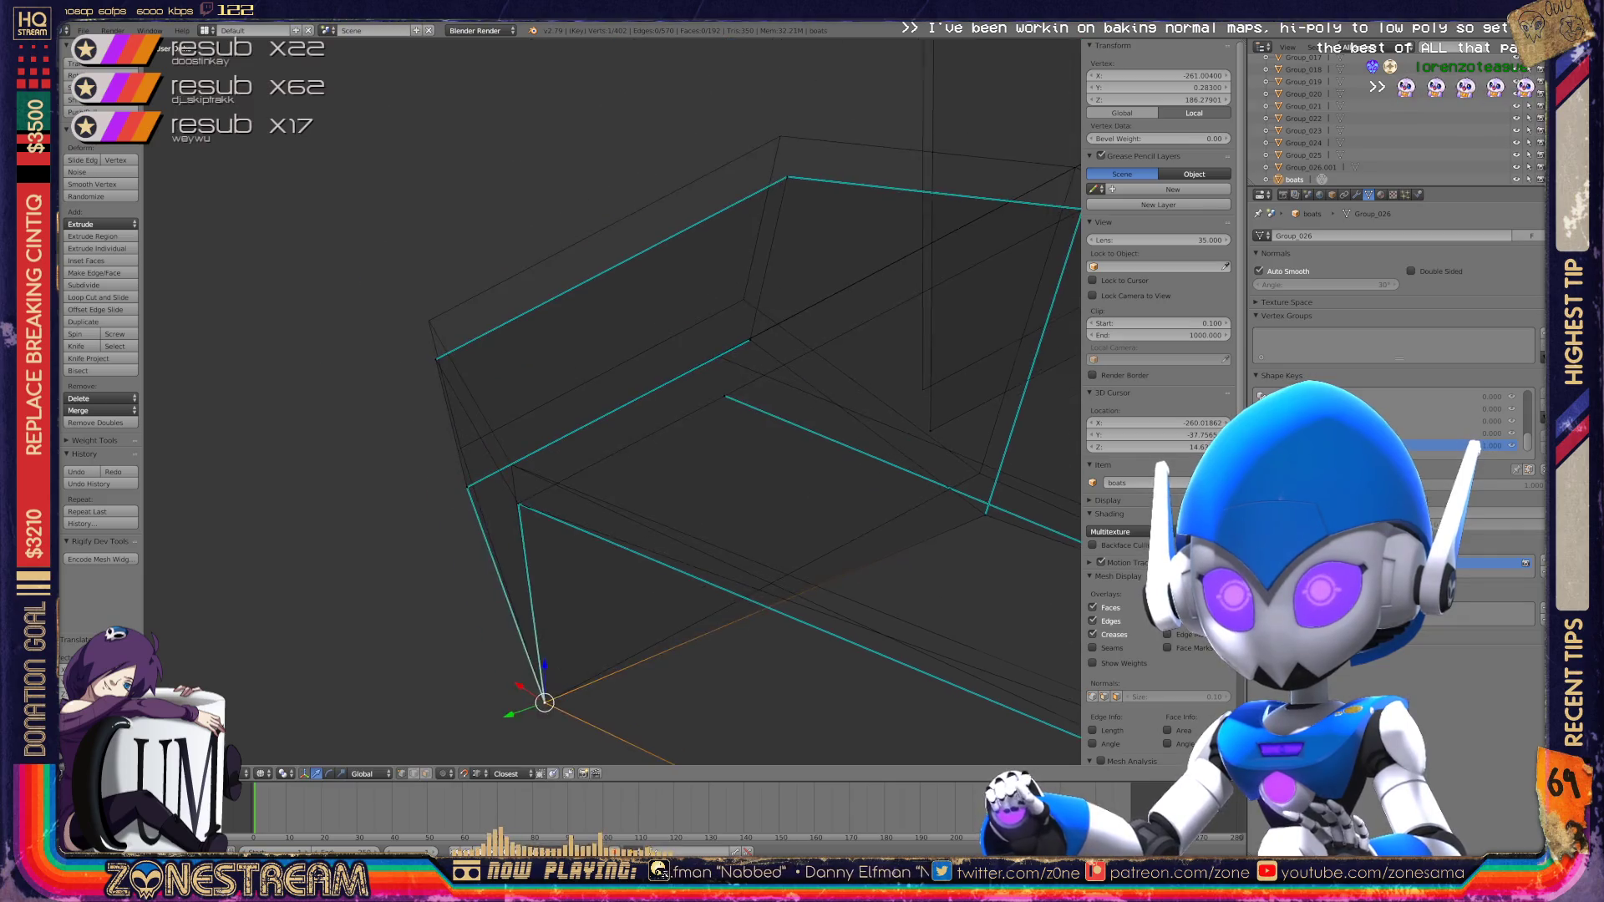
right_click_drag(361, 549, 350, 482)
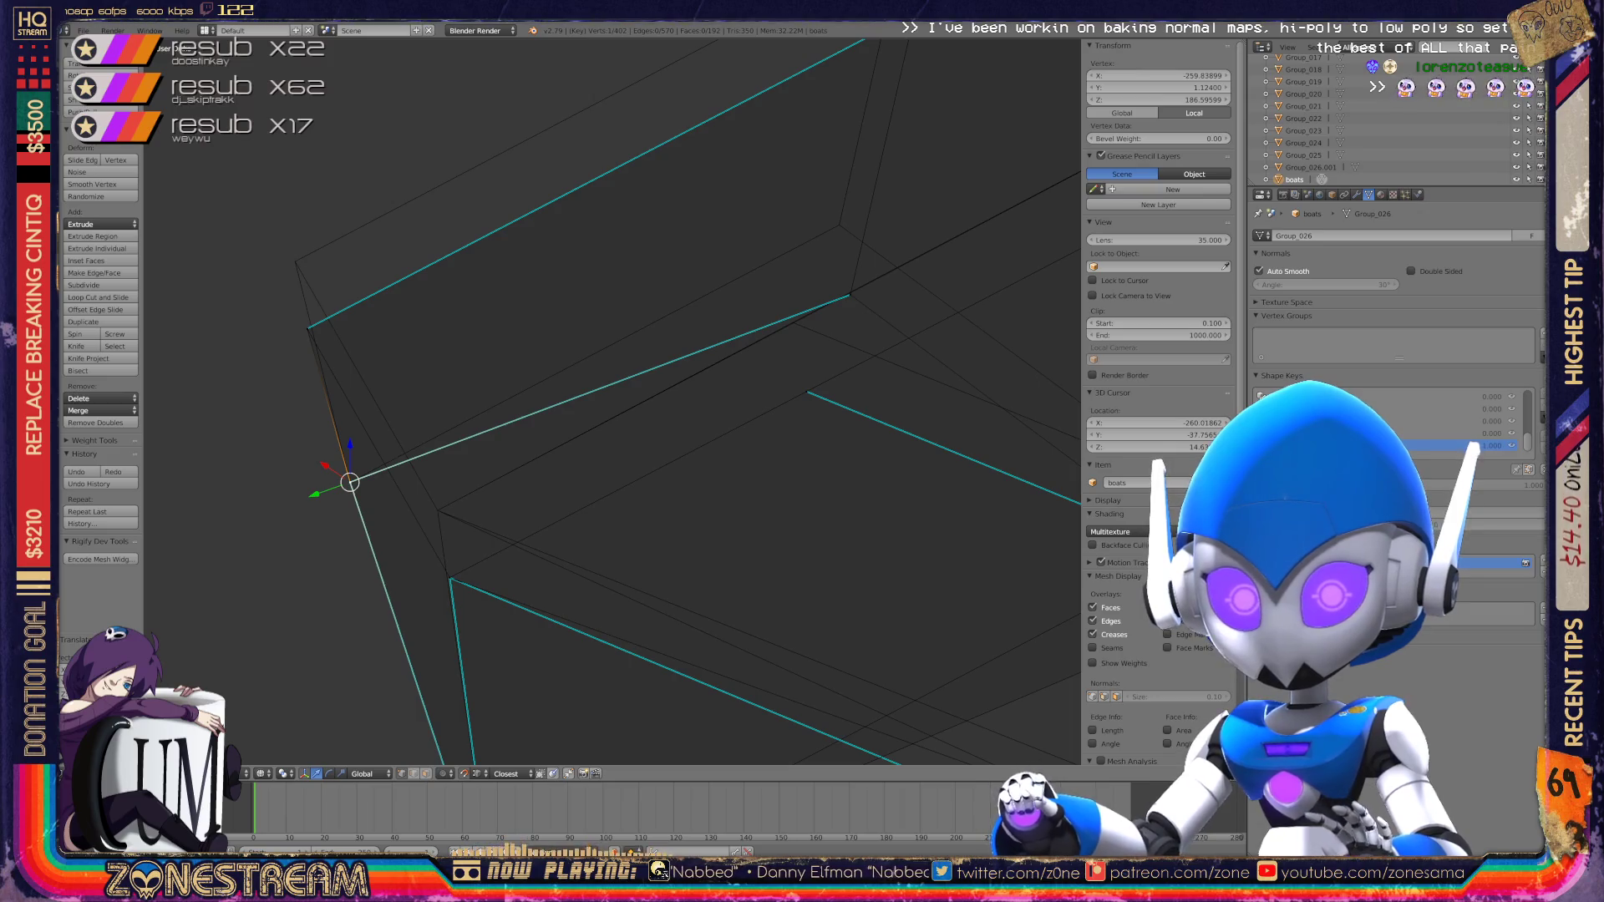
Step: Raise the corner vertex, snap the 3D cursor to it, then lift another vertex
right_click(307, 329)
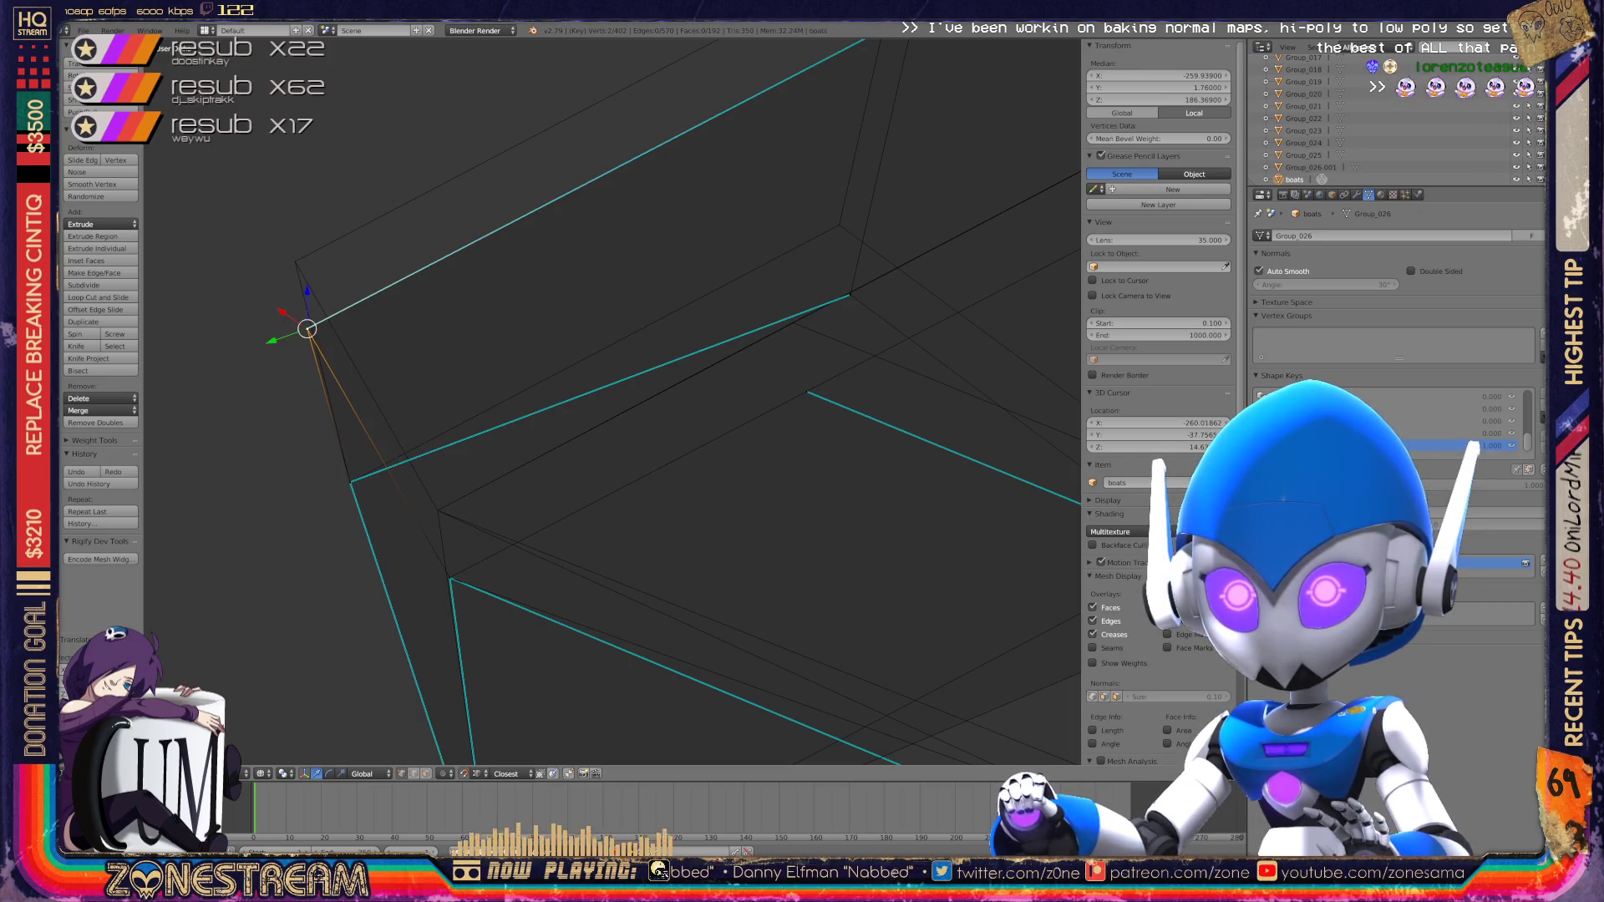
right_click_drag(307, 328, 294, 261)
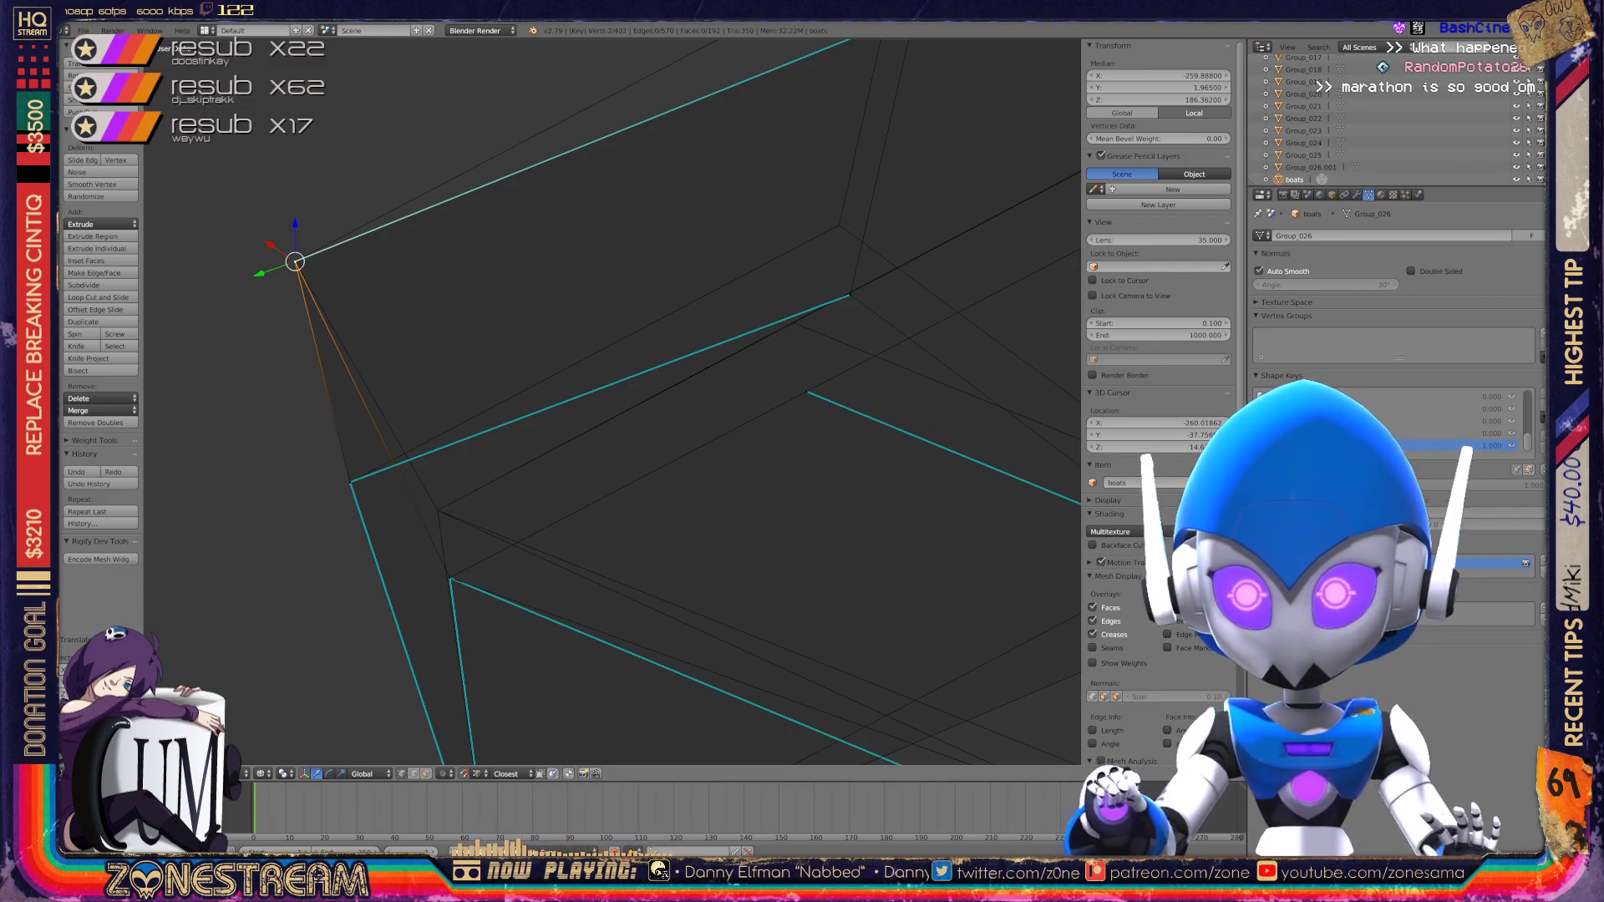
key("shift+s")
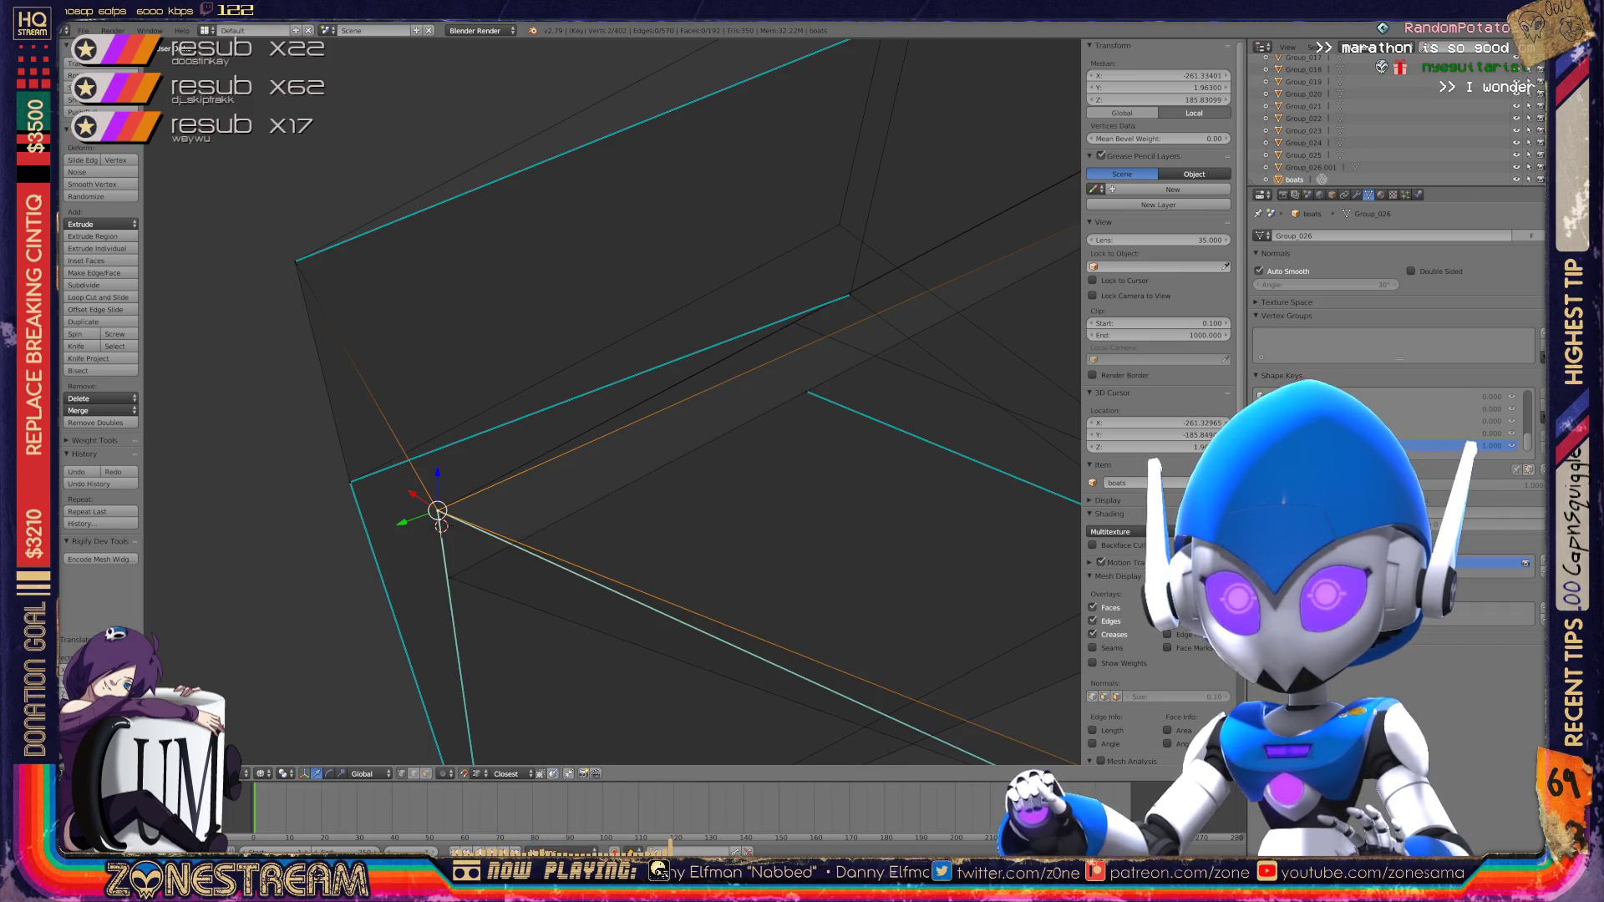
middle_click_drag(585, 418, 334, 546, "shift")
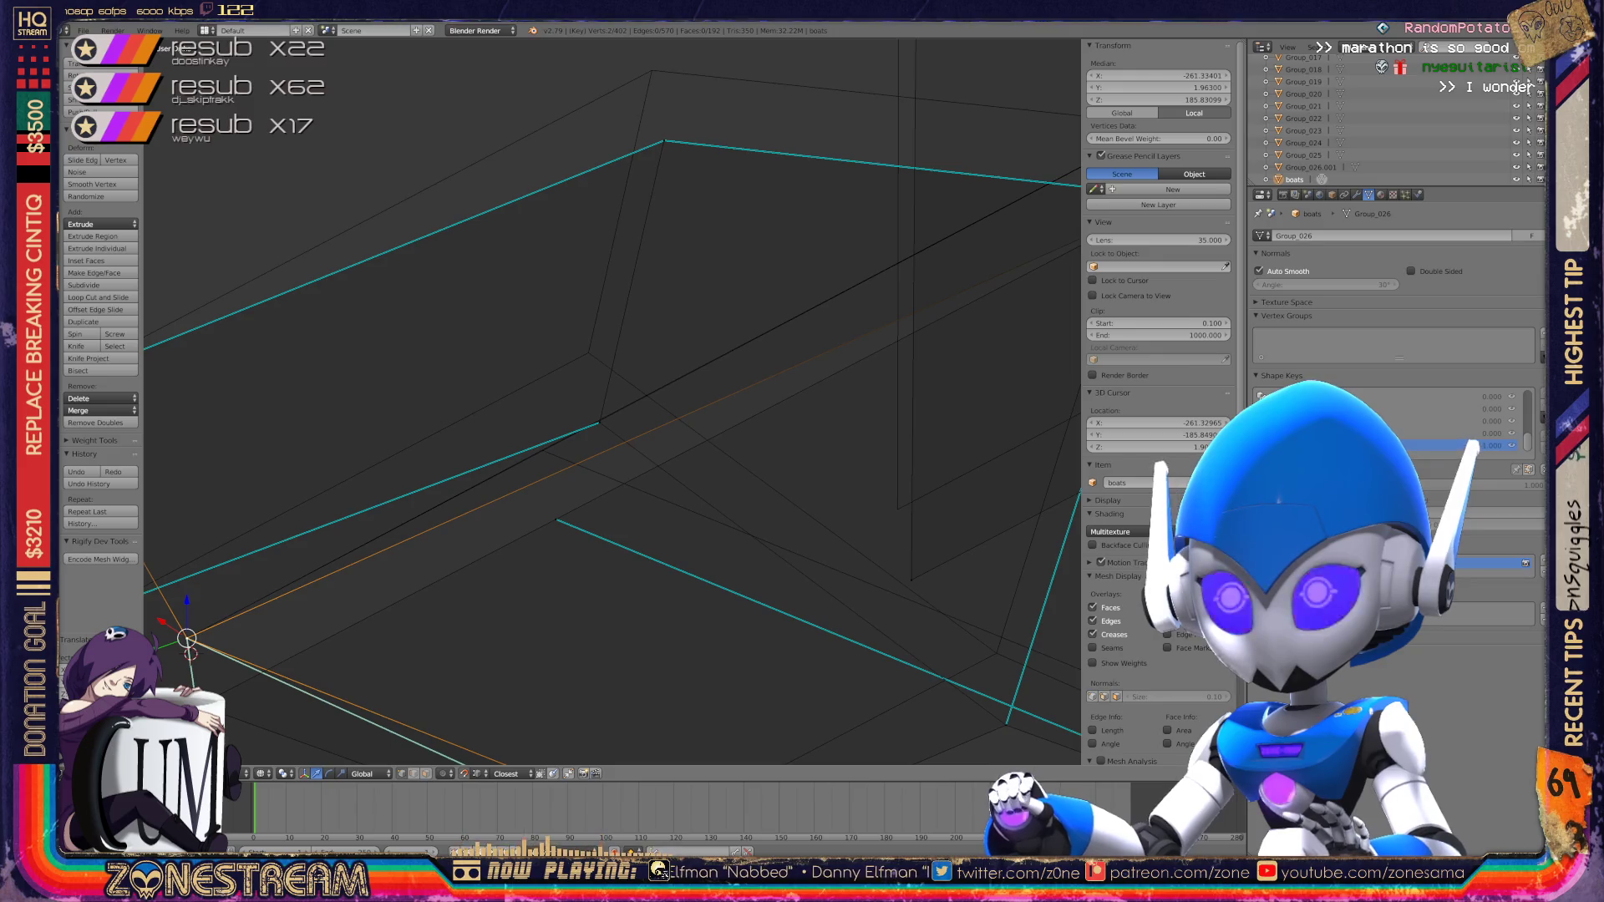
middle_click_drag(585, 417, 568, 452)
right_click(579, 447)
mouse_move(579, 447)
right_mouse_down()
mouse_move(555, 401)
mouse_move(572, 399)
right_mouse_up()
Step: Lift a higher vertex into position and recentre the view on it
right_click(648, 187)
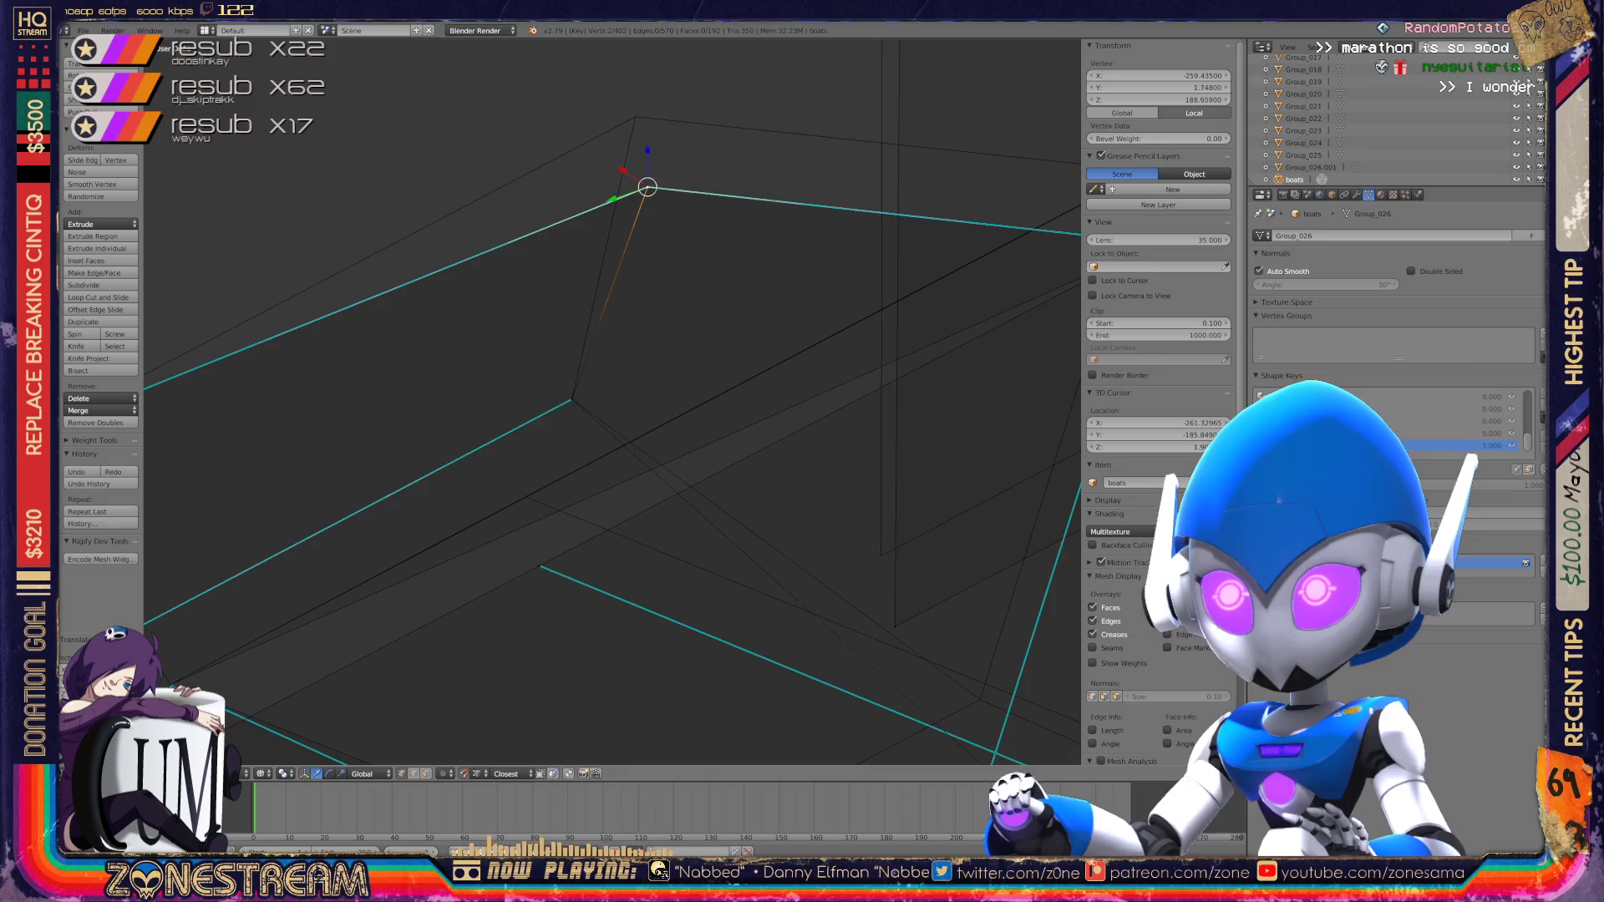
right_click_drag(647, 187, 639, 117)
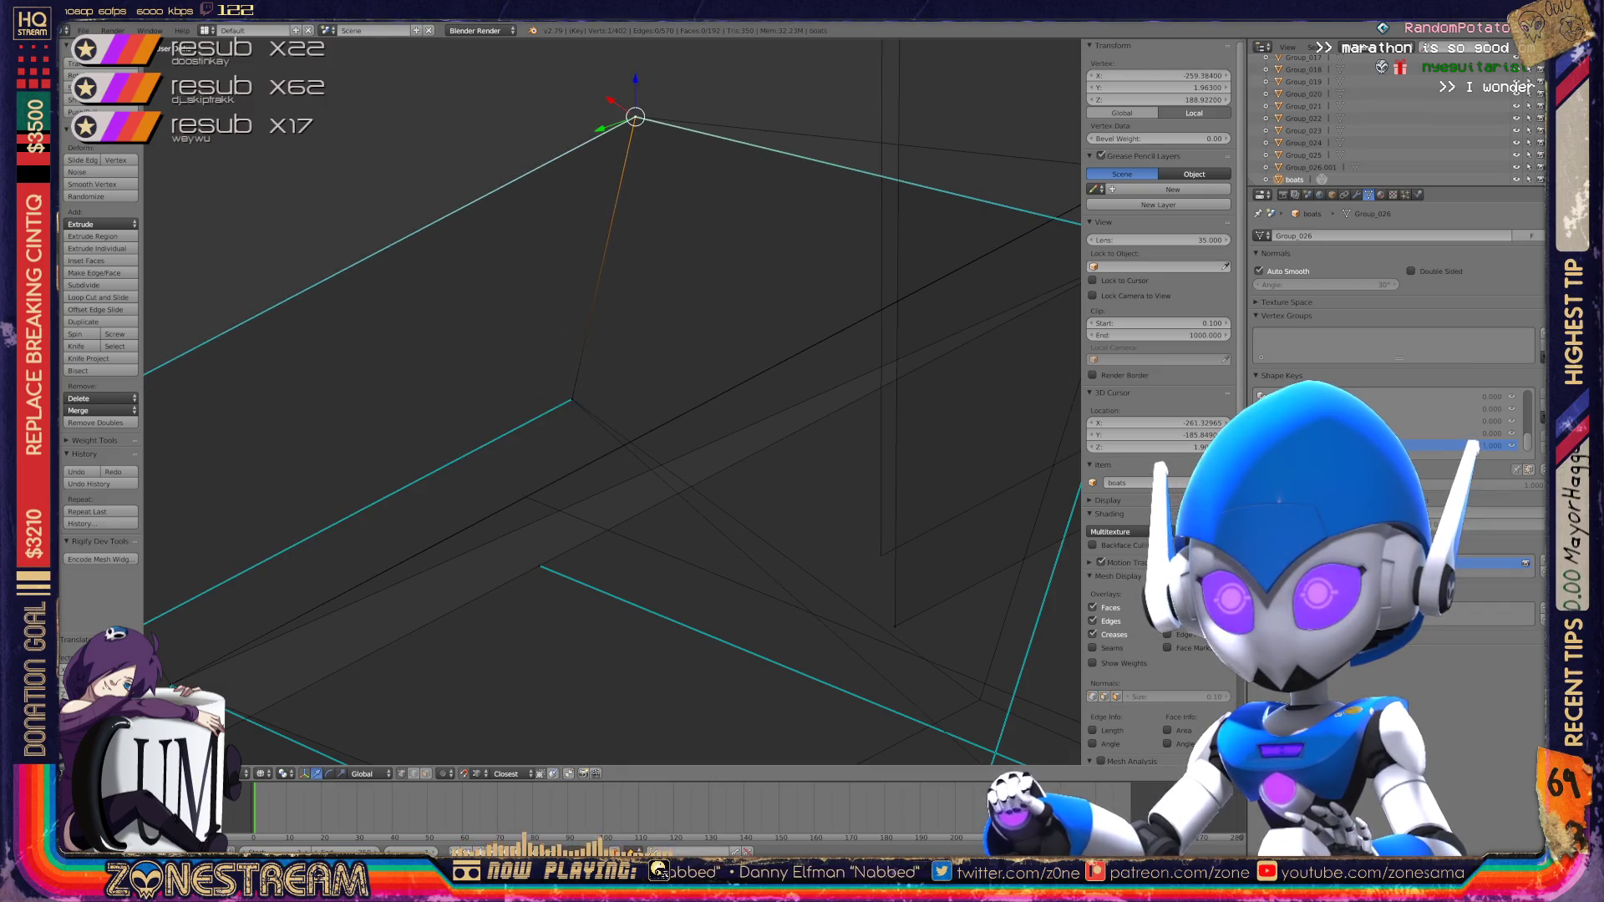
scroll(640, 117, "down", 2)
right_click_drag(623, 265, 651, 197)
key("KP_Decimal")
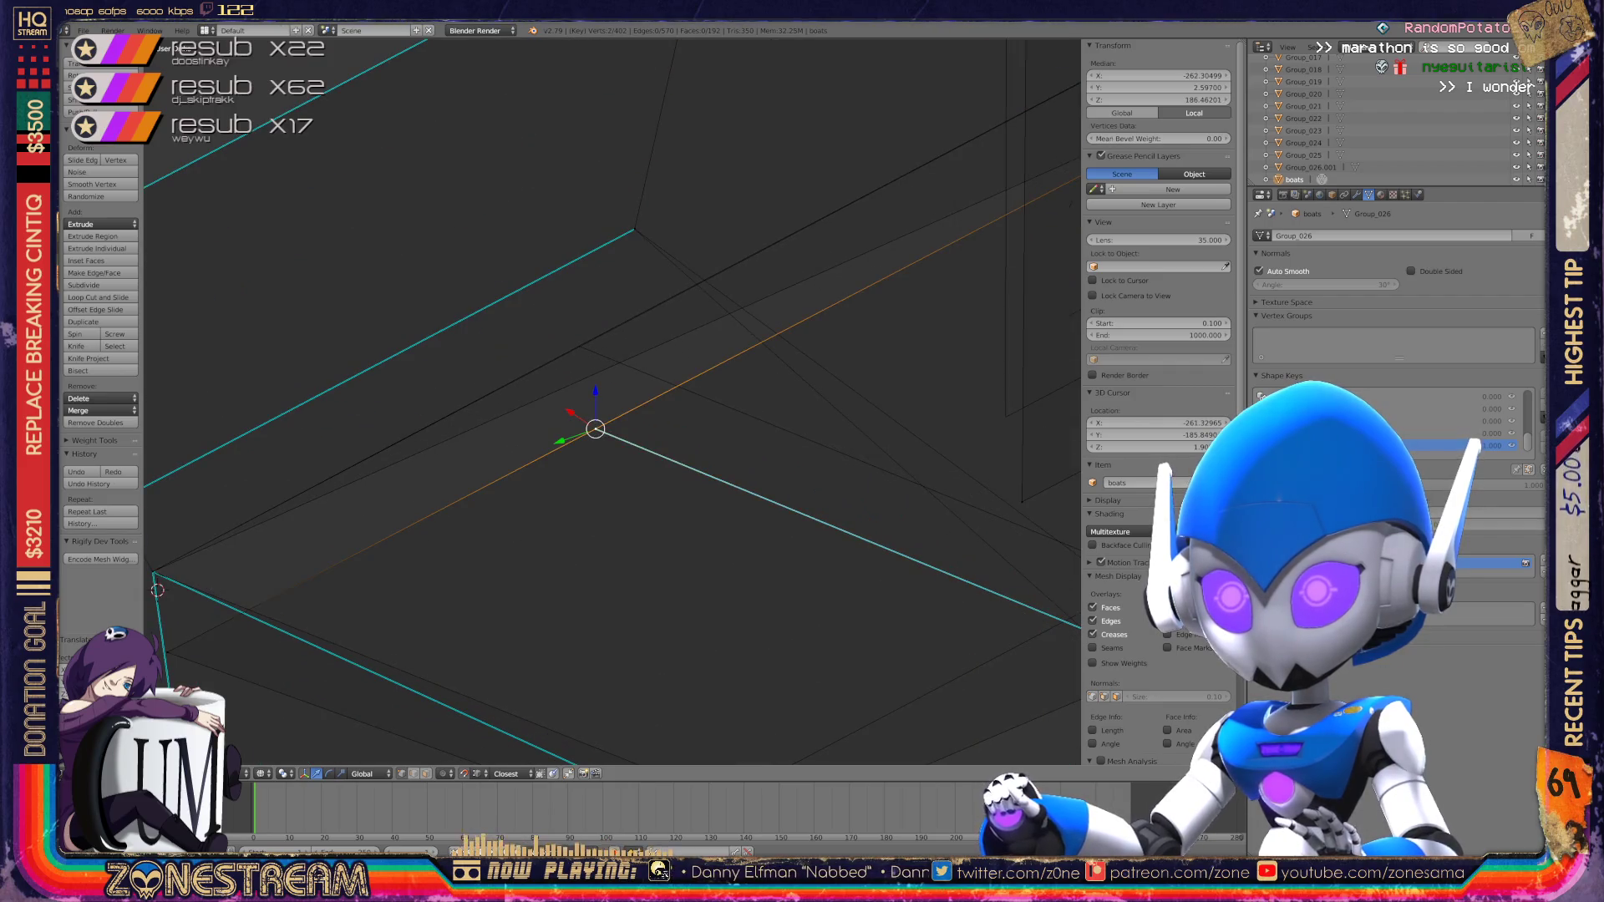
Step: Add a second vertex, enable transform handles, and snap it onto the corner vertex
right_click(579, 346, "shift")
key("ctrl+space")
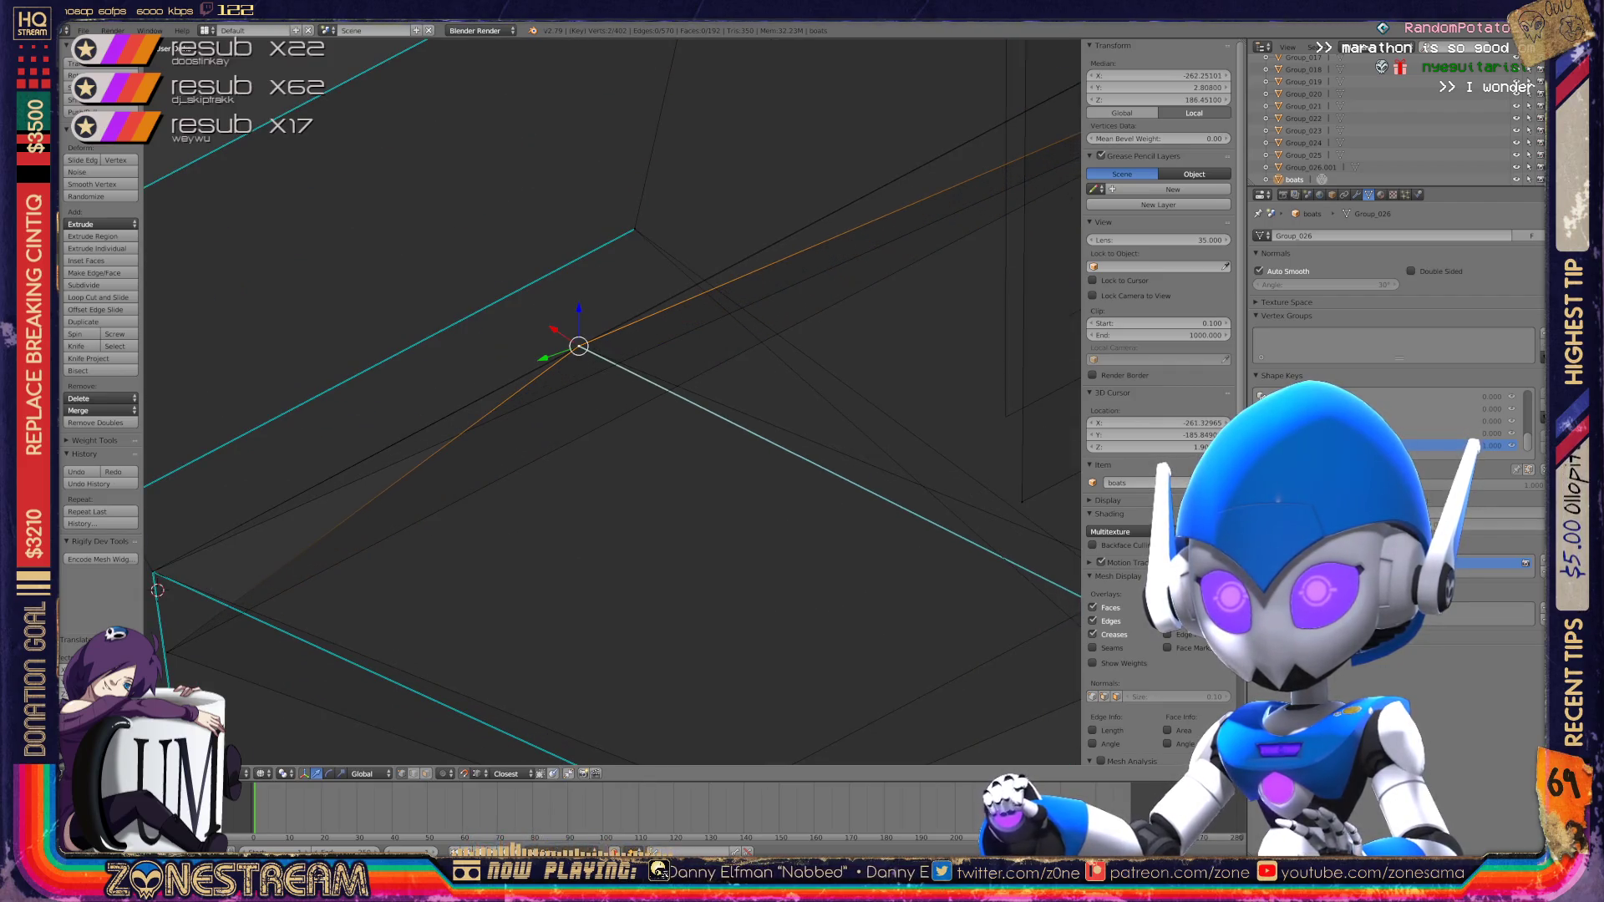
middle_click_drag(584, 418, 888, 291, "shift")
mouse_move(883, 220)
left_mouse_down()
mouse_move(469, 526)
mouse_move(456, 445)
left_mouse_up()
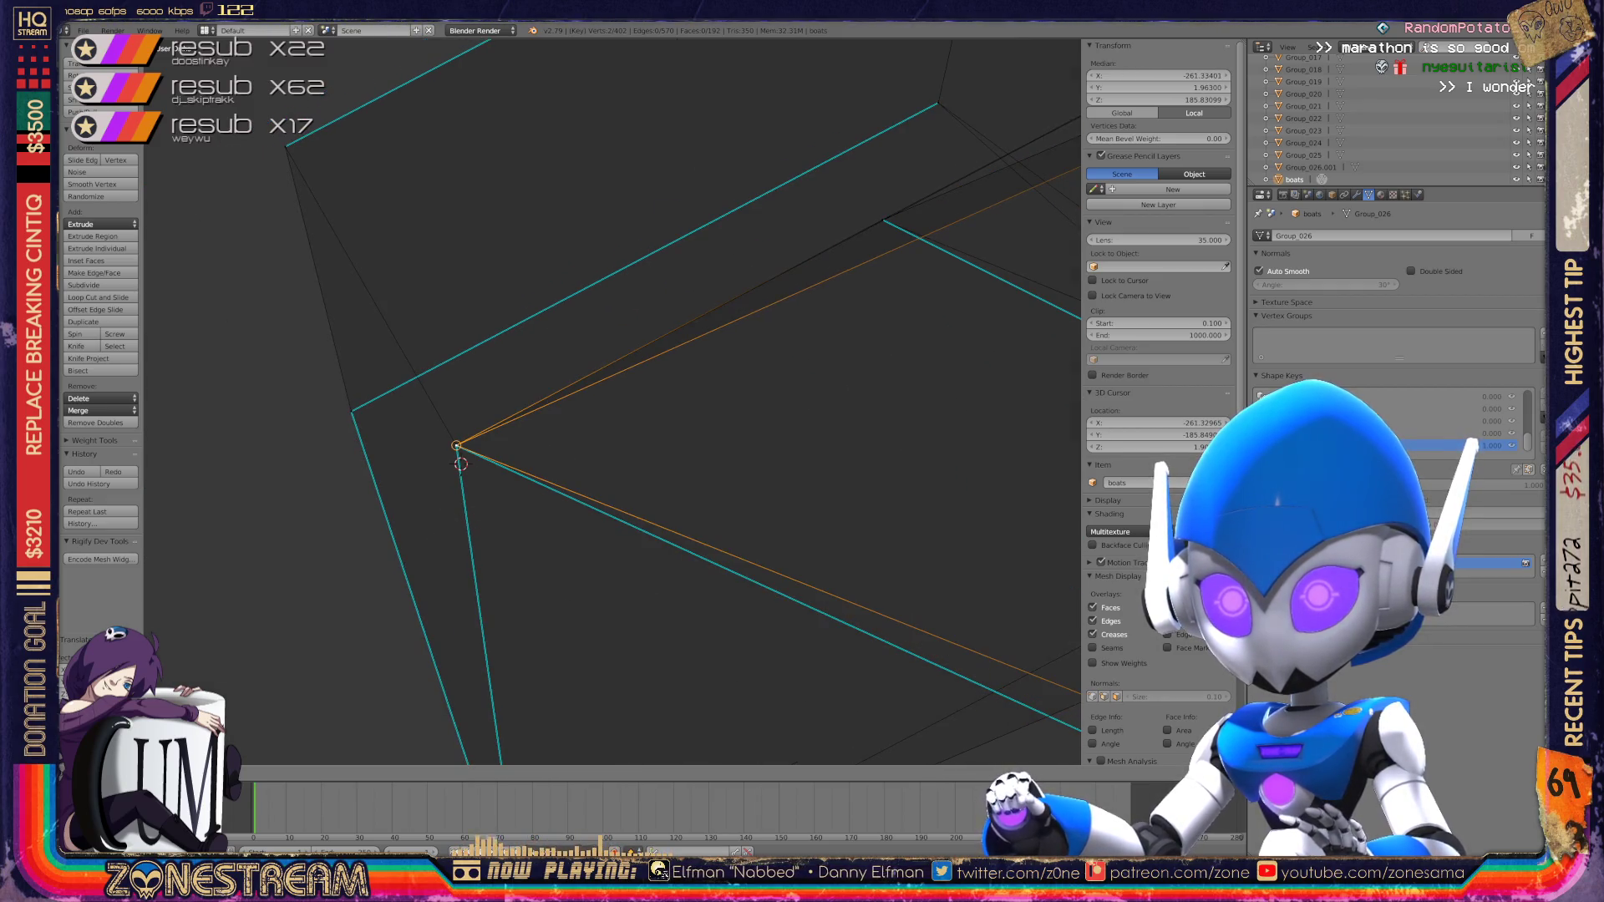
Step: Recentre the view on the selection, orbit out to the whole hull, and select a vertex
scroll(503, 447, "up", 8)
mouse_move(502, 501)
middle_mouse_down("shift")
mouse_move(821, 409)
mouse_move(713, 11)
mouse_move(783, 263)
middle_mouse_up("shift")
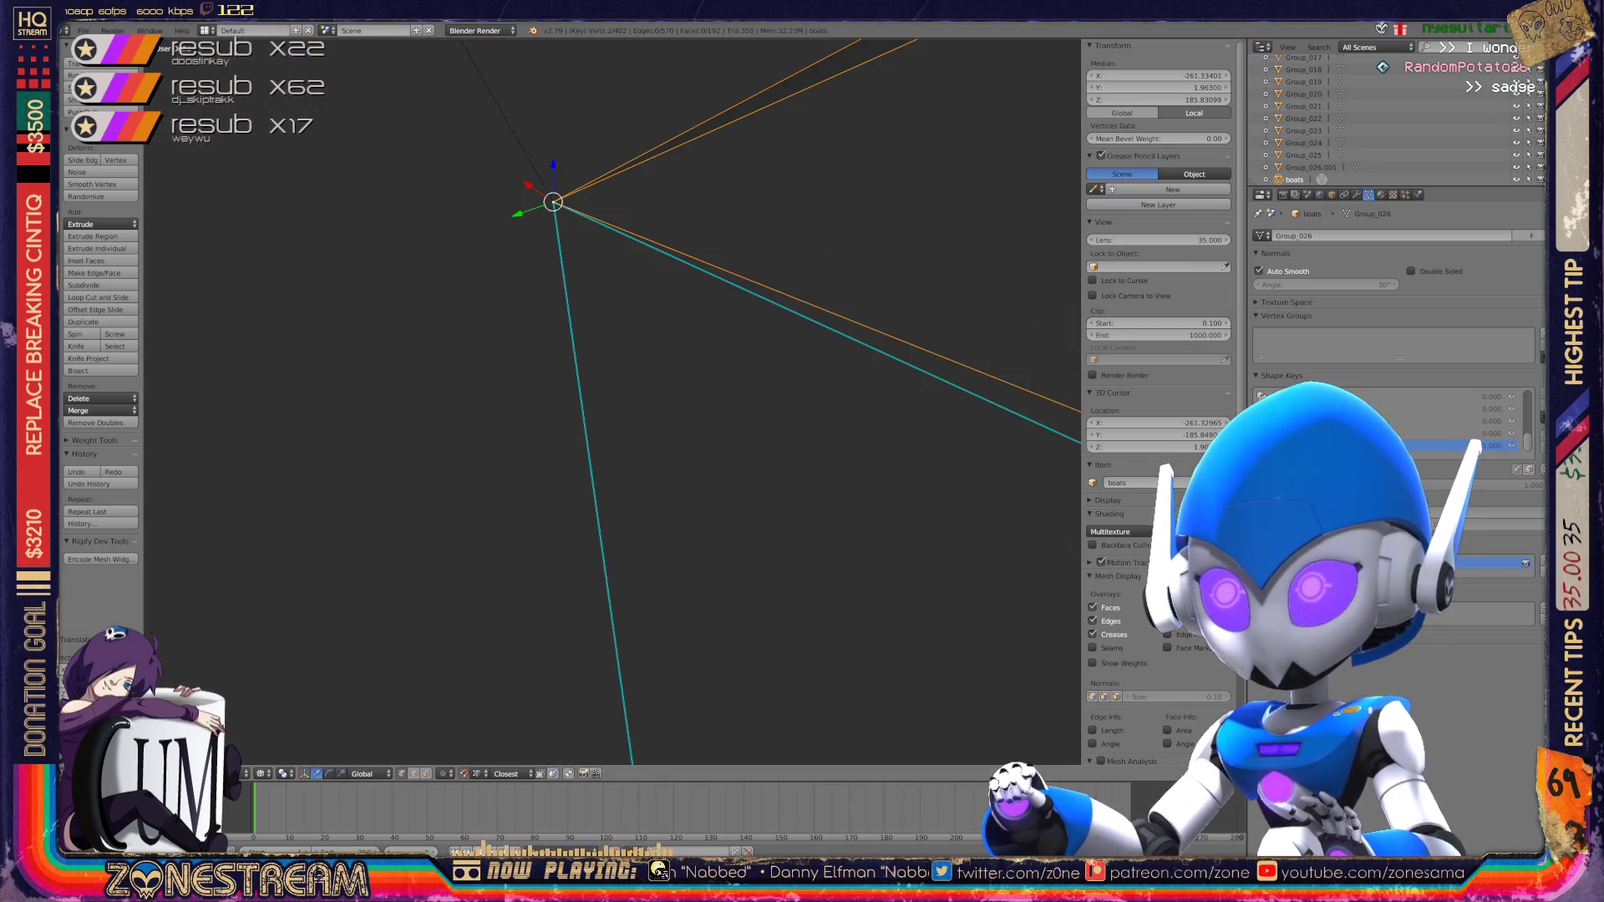
key("KP_Decimal")
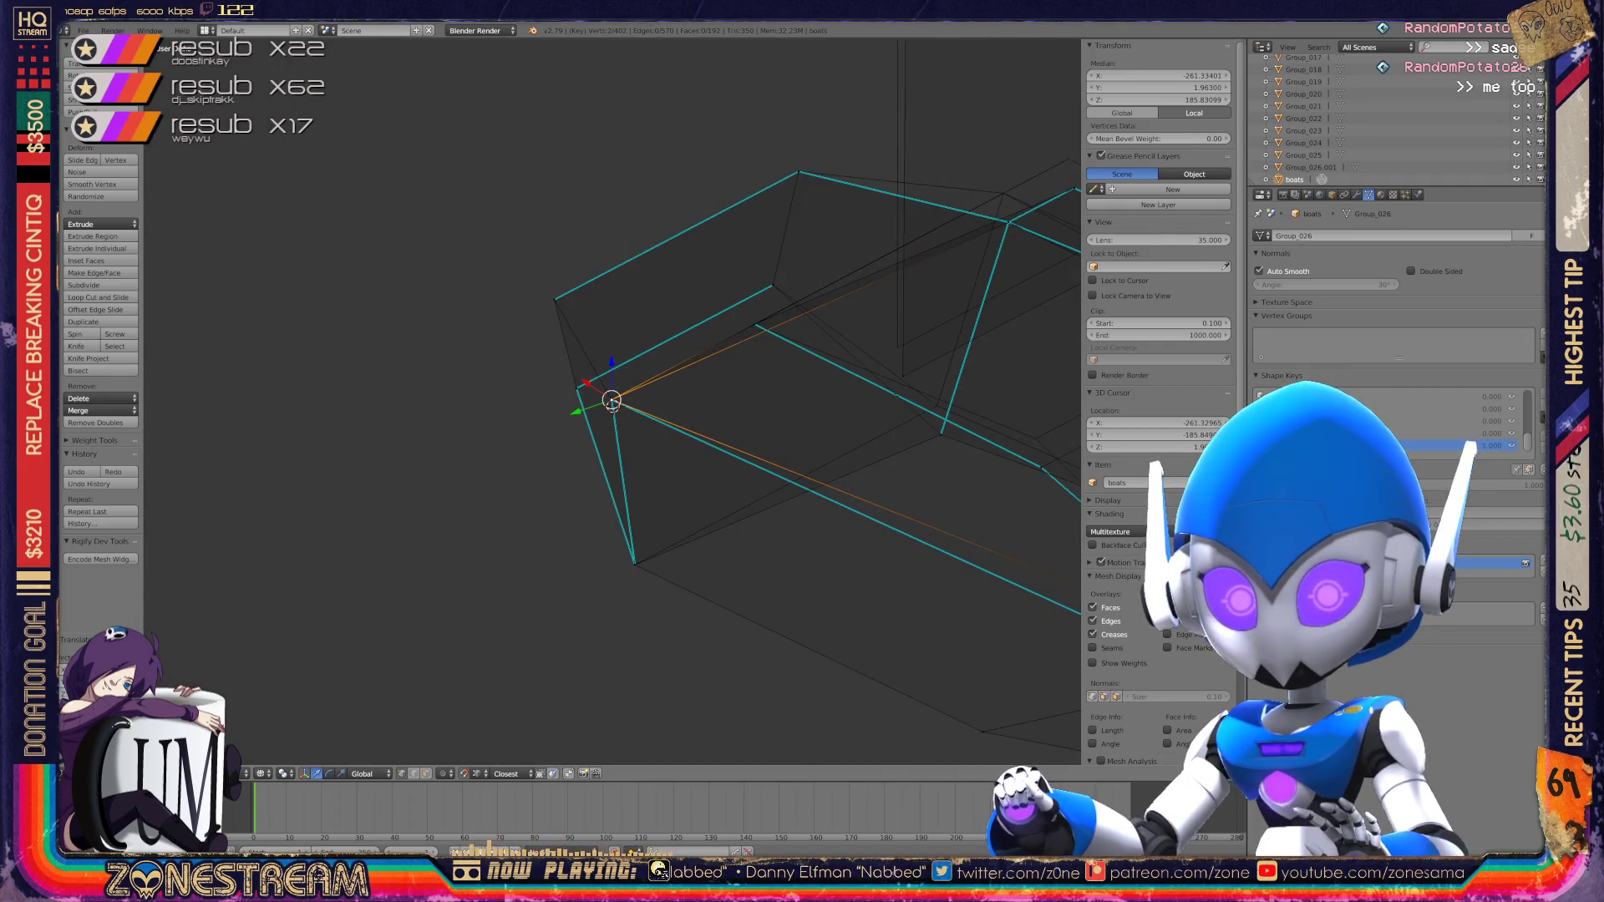
scroll(612, 402, "down", 3)
mouse_move(613, 402)
middle_mouse_down()
mouse_move(685, 443)
mouse_move(585, 335)
mouse_move(602, 401)
mouse_move(668, 468)
mouse_move(777, 451)
middle_mouse_up()
right_click(541, 546)
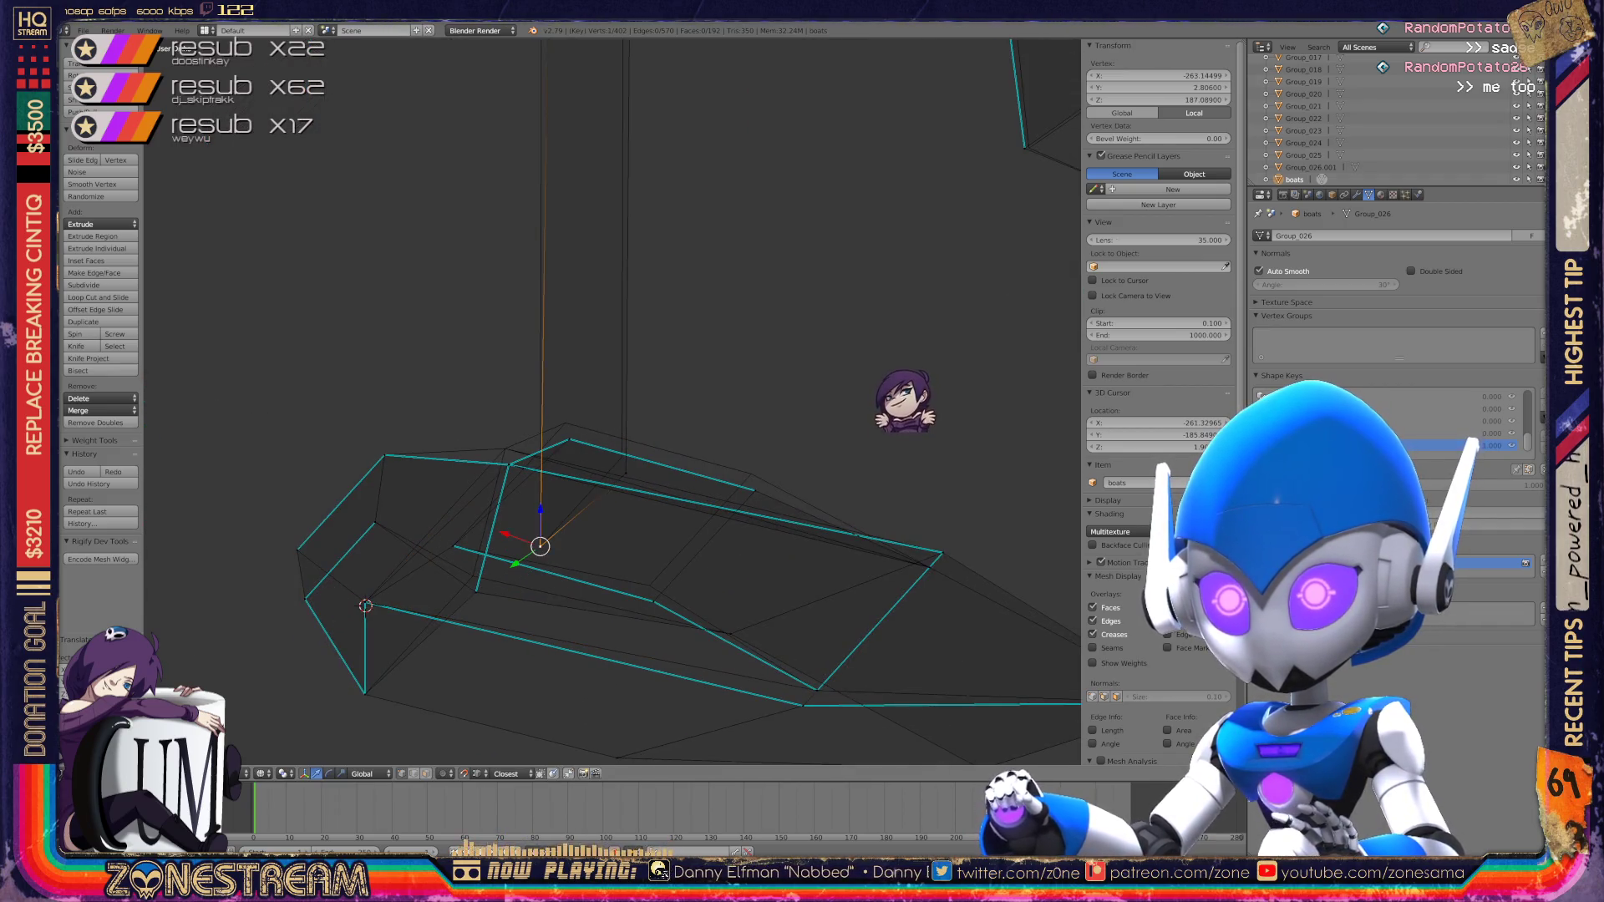
Step: Select the top vertex of the tall edge and its neighbouring vertex
right_click(623, 449)
scroll(623, 449, "up", 8)
middle_click_drag(681, 501, 581, 660, "shift")
right_click(585, 215)
middle_click_drag(585, 215, 674, 144, "shift")
right_click(673, 144)
Step: Frame the whole hull and snap the vertex onto another vertex
key("Home")
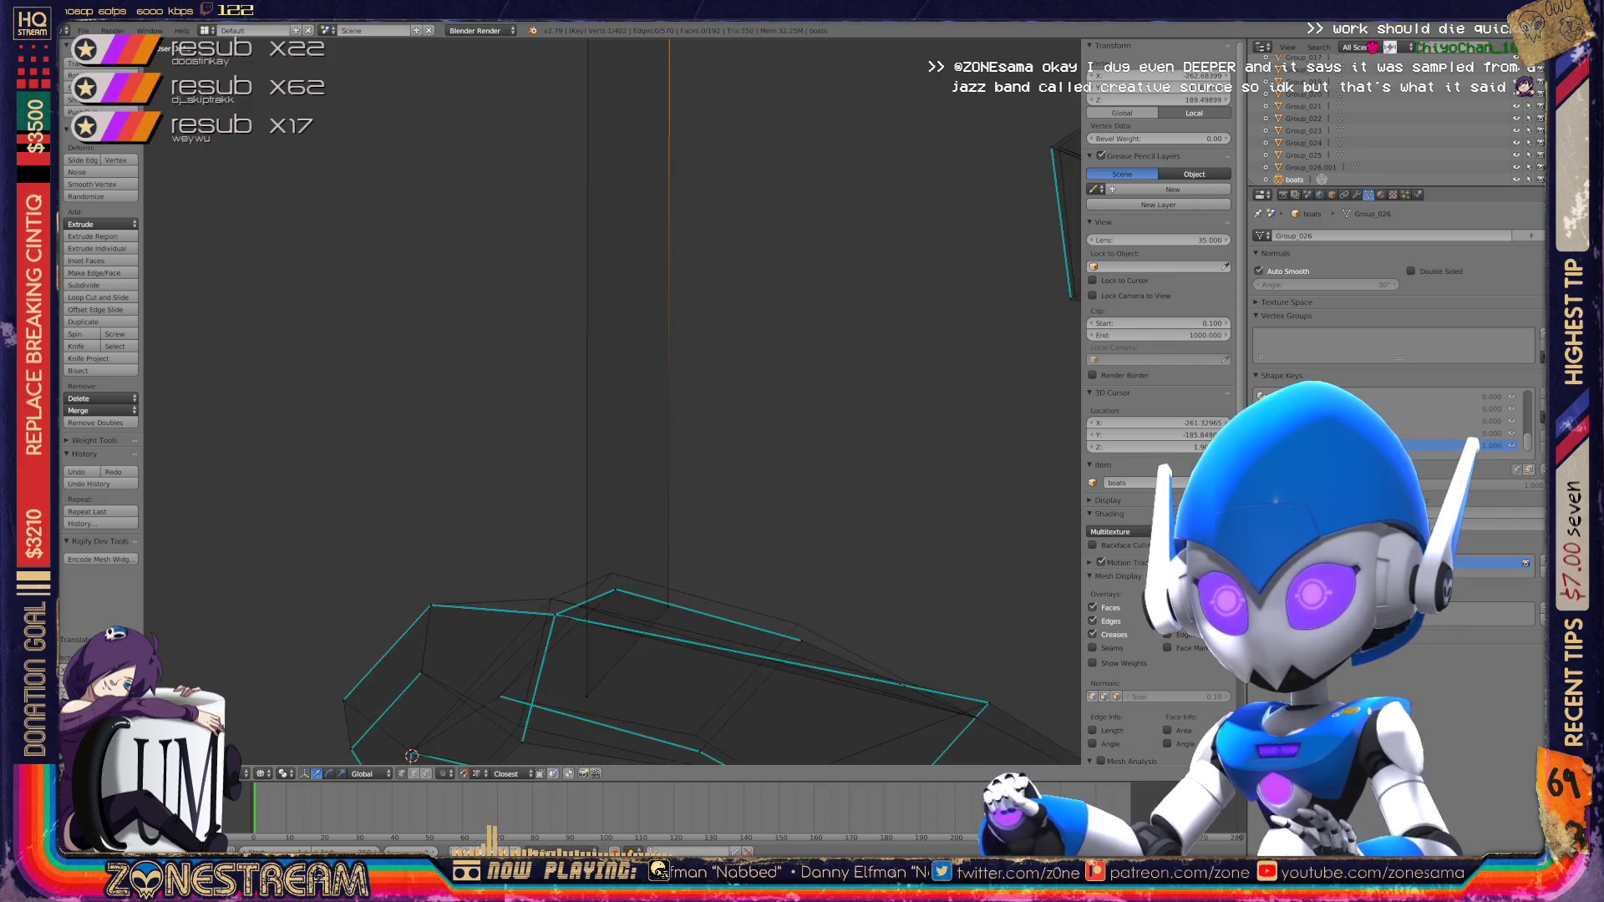
scroll(613, 401, "up", 8)
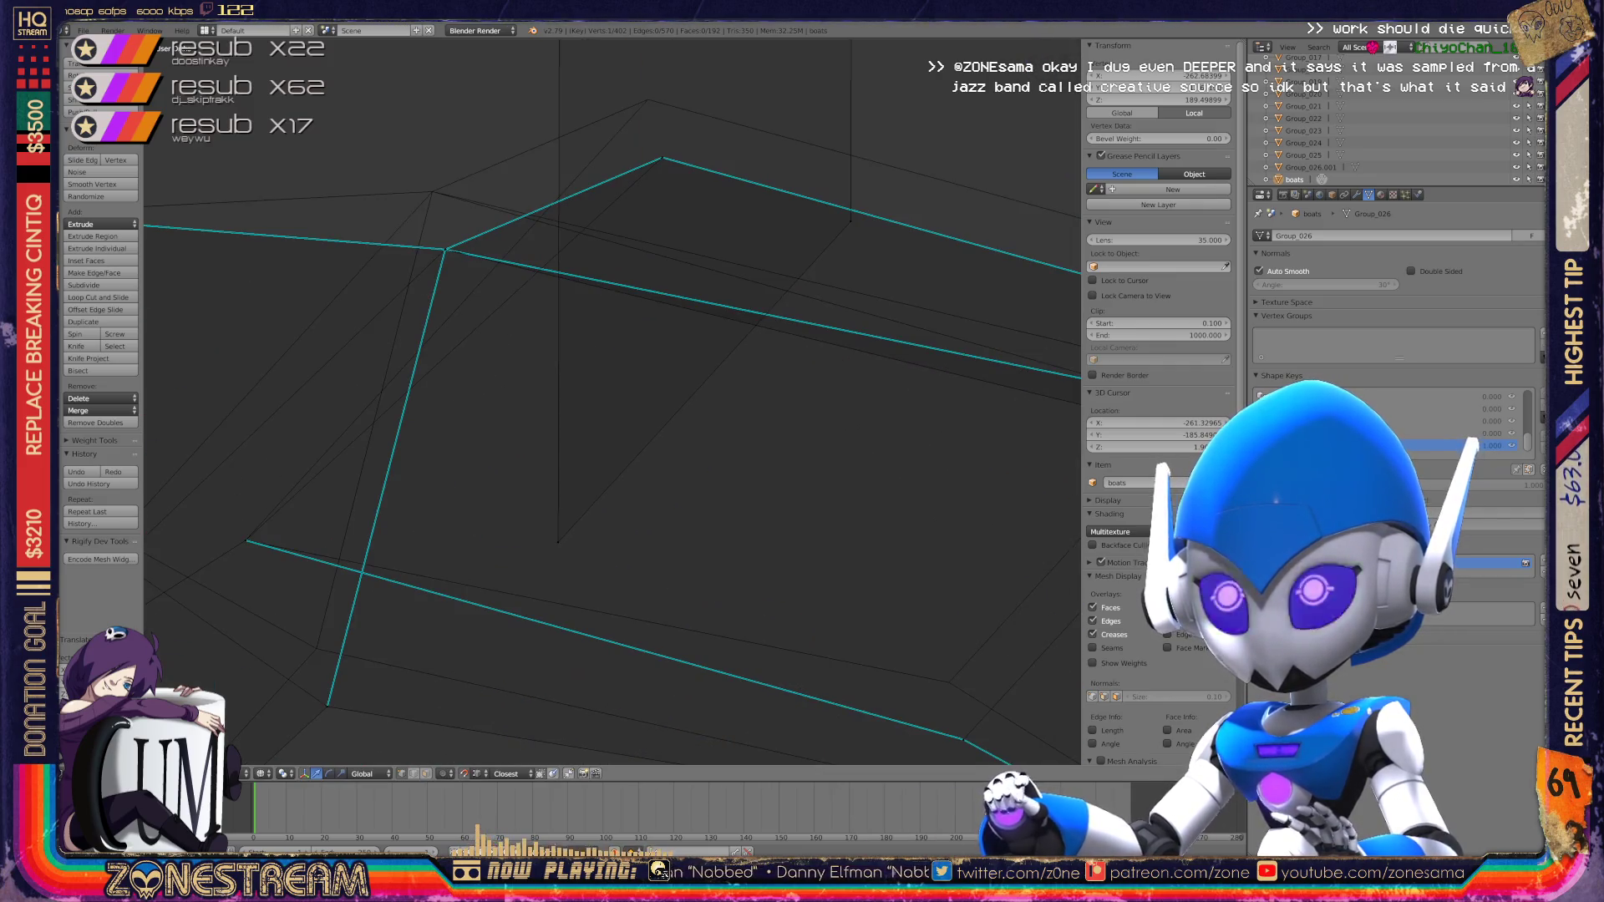
middle_click_drag(612, 401, 627, 415, "shift")
right_click_drag(779, 246, 765, 189)
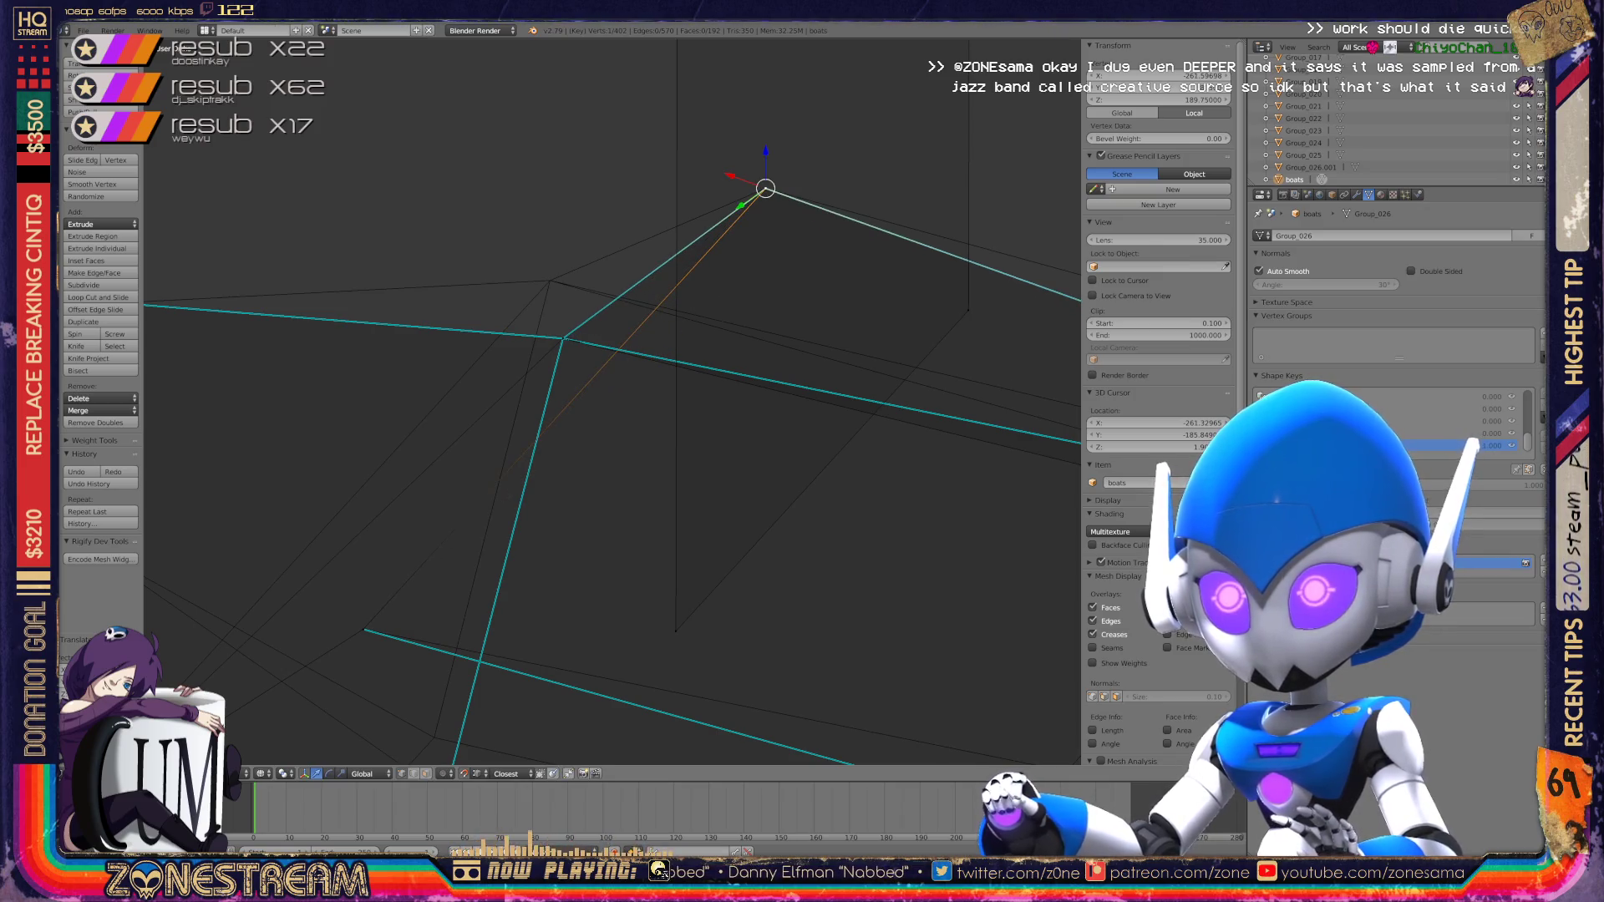
Step: Locate the boat meshes and move the vertex down onto the hull corner
scroll(613, 401, "down", 3)
mouse_move(612, 401)
middle_mouse_down()
mouse_move(589, 436)
mouse_move(577, 426)
middle_mouse_up()
scroll(589, 436, "up", 5)
scroll(612, 401, "down", 5)
scroll(612, 401, "up", 8)
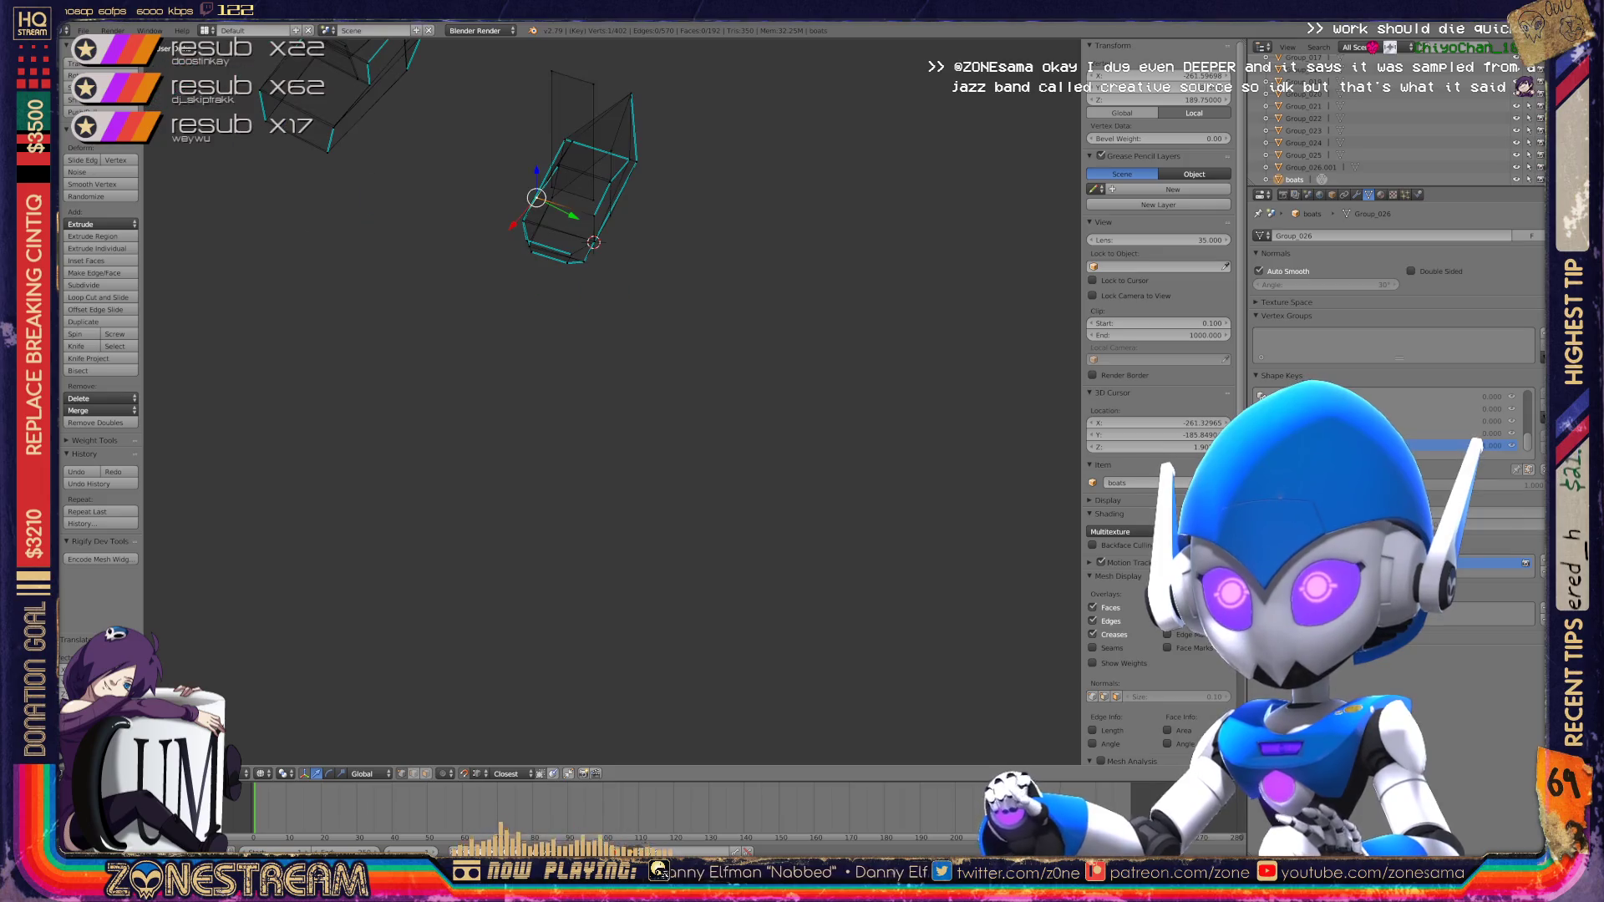
scroll(613, 401, "up", 8)
scroll(612, 402, "up", 4)
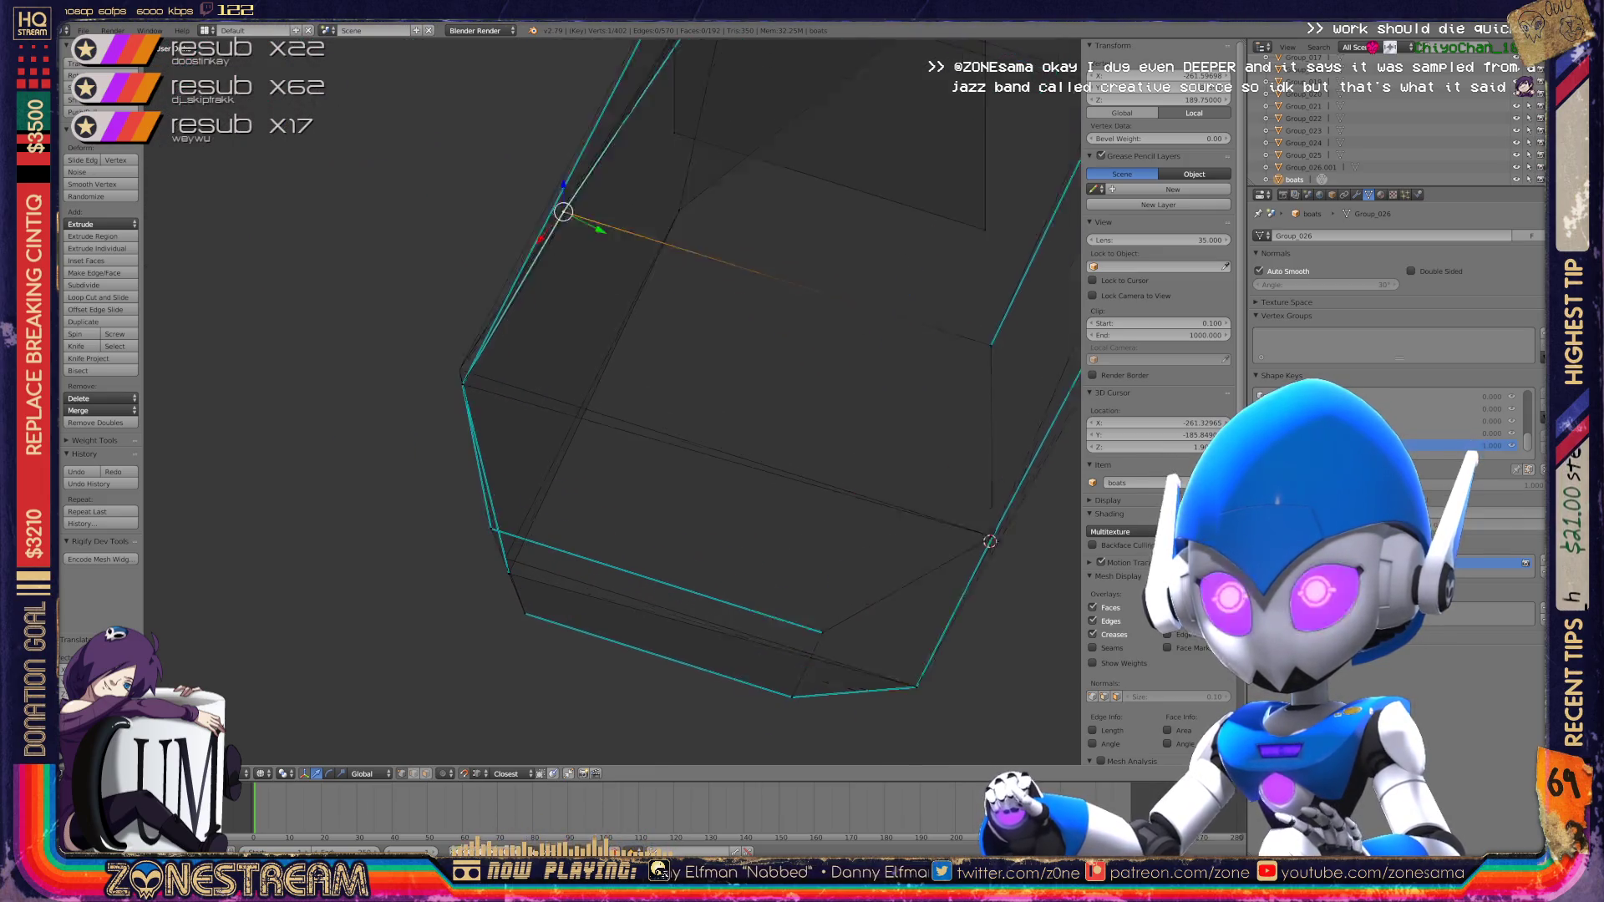
mouse_move(610, 222)
left_mouse_down()
mouse_move(465, 470)
mouse_move(459, 450)
left_mouse_up()
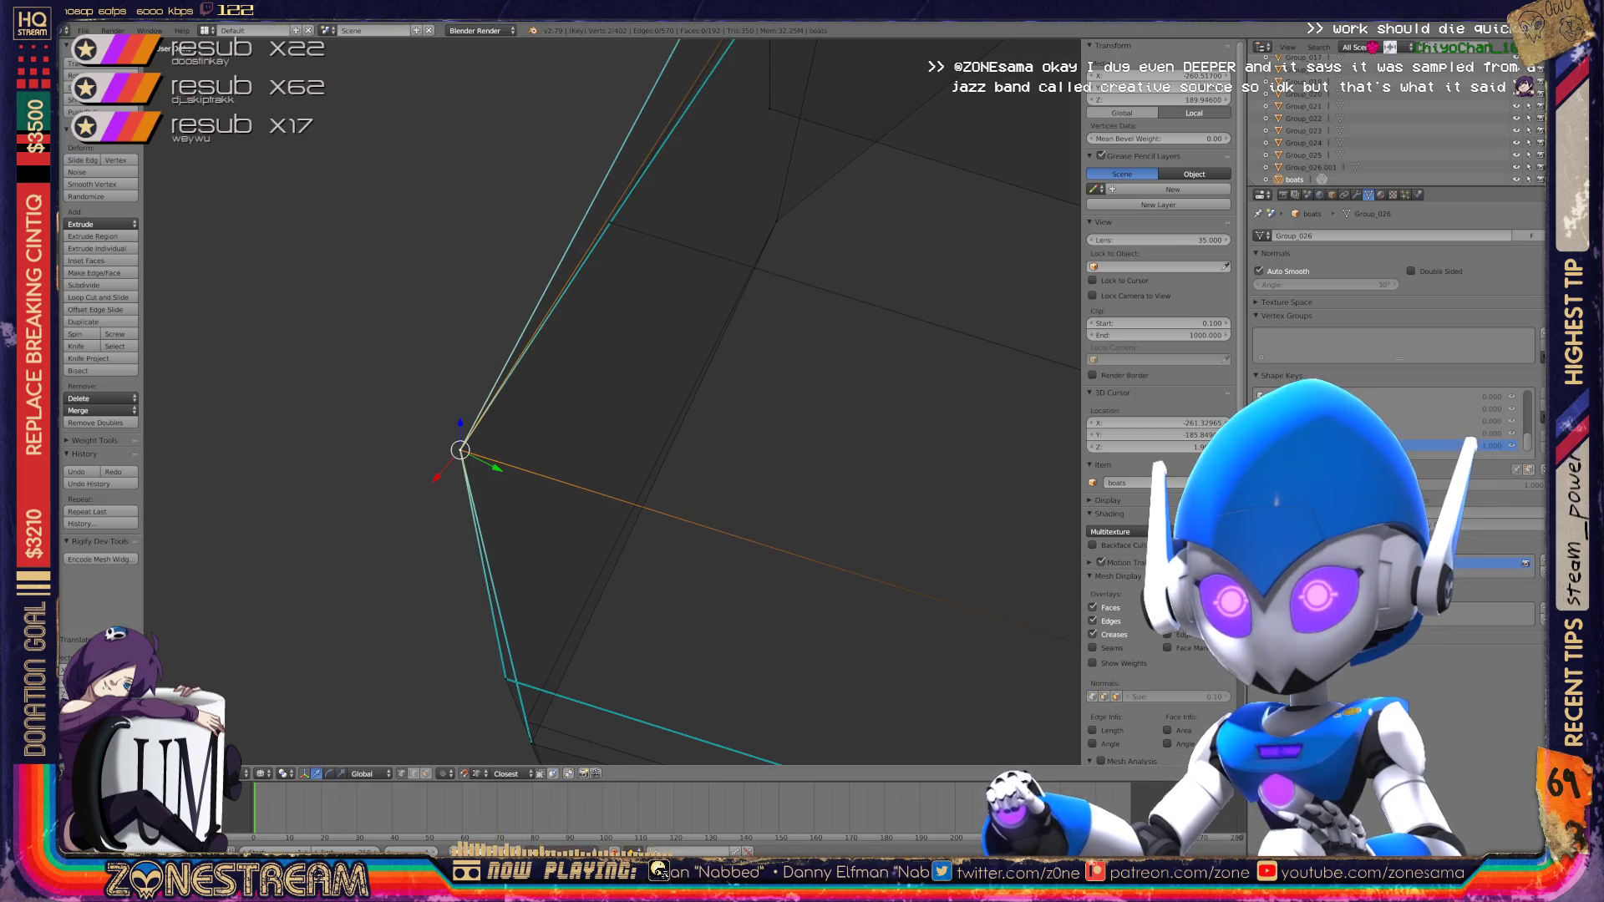
Step: From a new angle, select a hull corner vertex and its neighbour
scroll(613, 401, "down", 4)
mouse_move(613, 401)
middle_mouse_down()
mouse_move(669, 418)
mouse_move(602, 368)
mouse_move(710, 334)
mouse_move(635, 367)
mouse_move(585, 335)
middle_mouse_up()
scroll(668, 418, "up", 5)
scroll(612, 401, "up", 5)
right_click(526, 316)
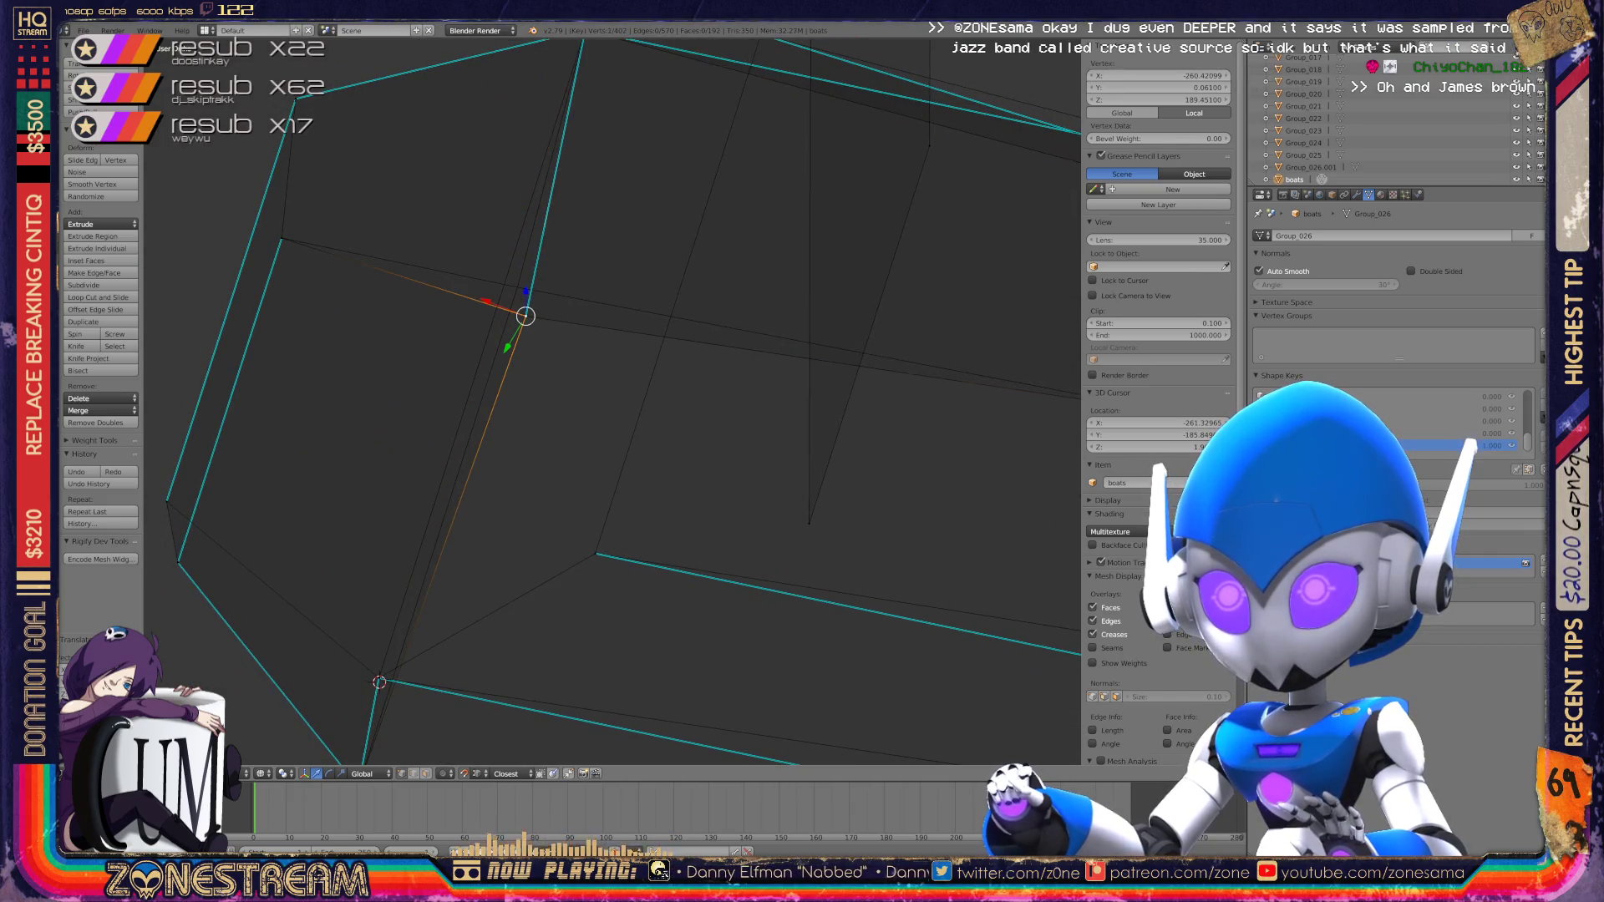
right_click(518, 286, "shift")
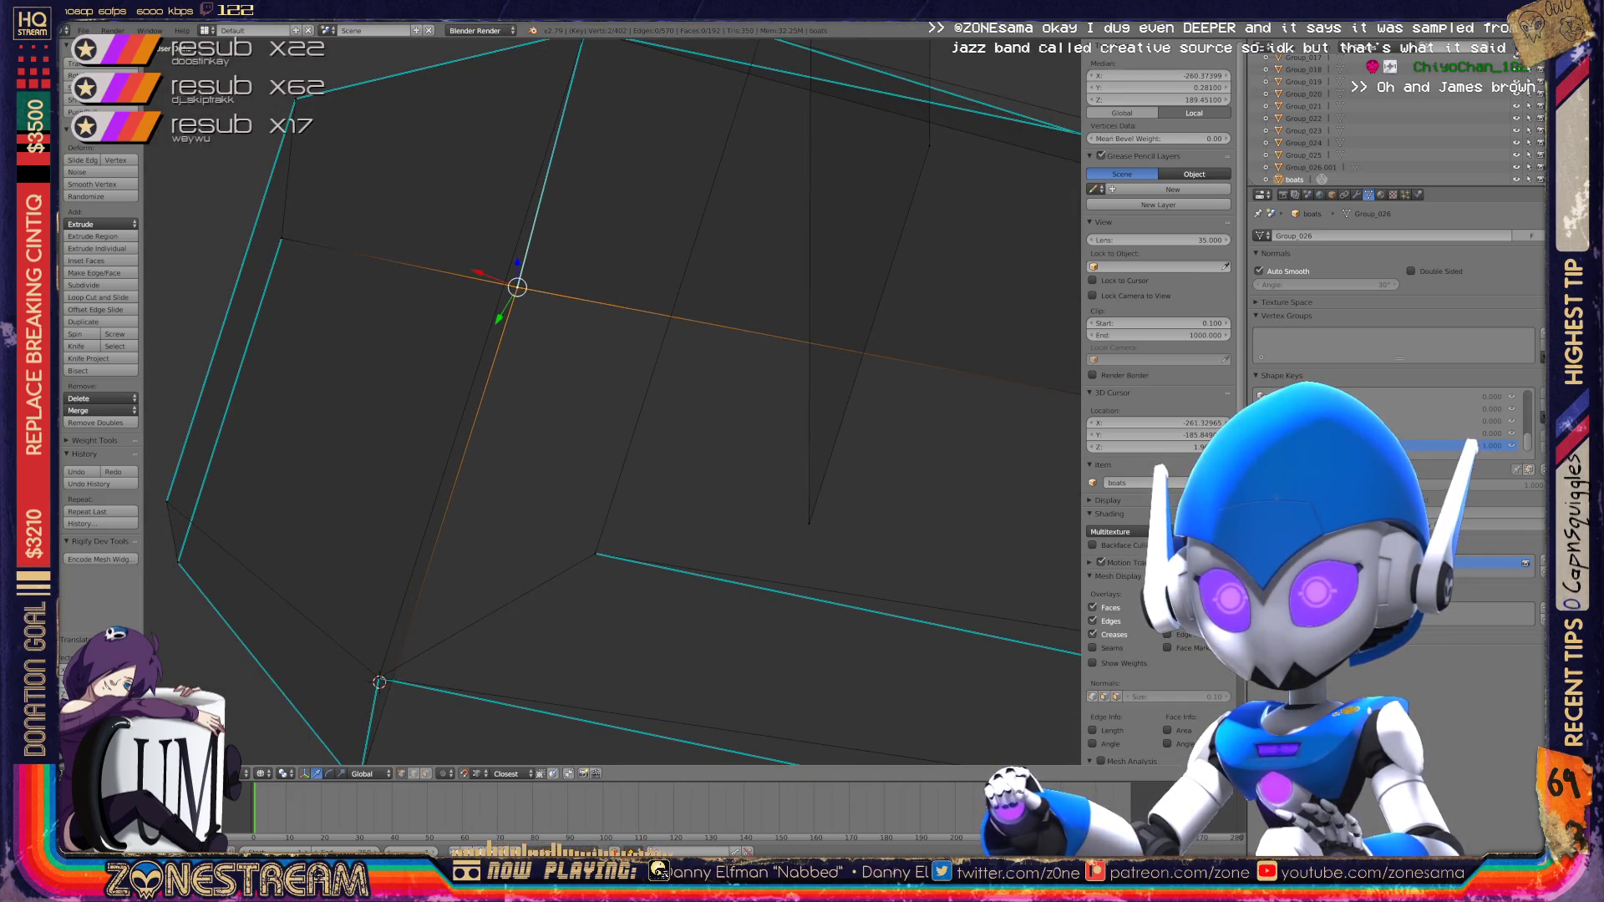
Step: Nudge a single hull vertex slightly into place
scroll(612, 401, "down", 8)
scroll(458, 396, "up", 5)
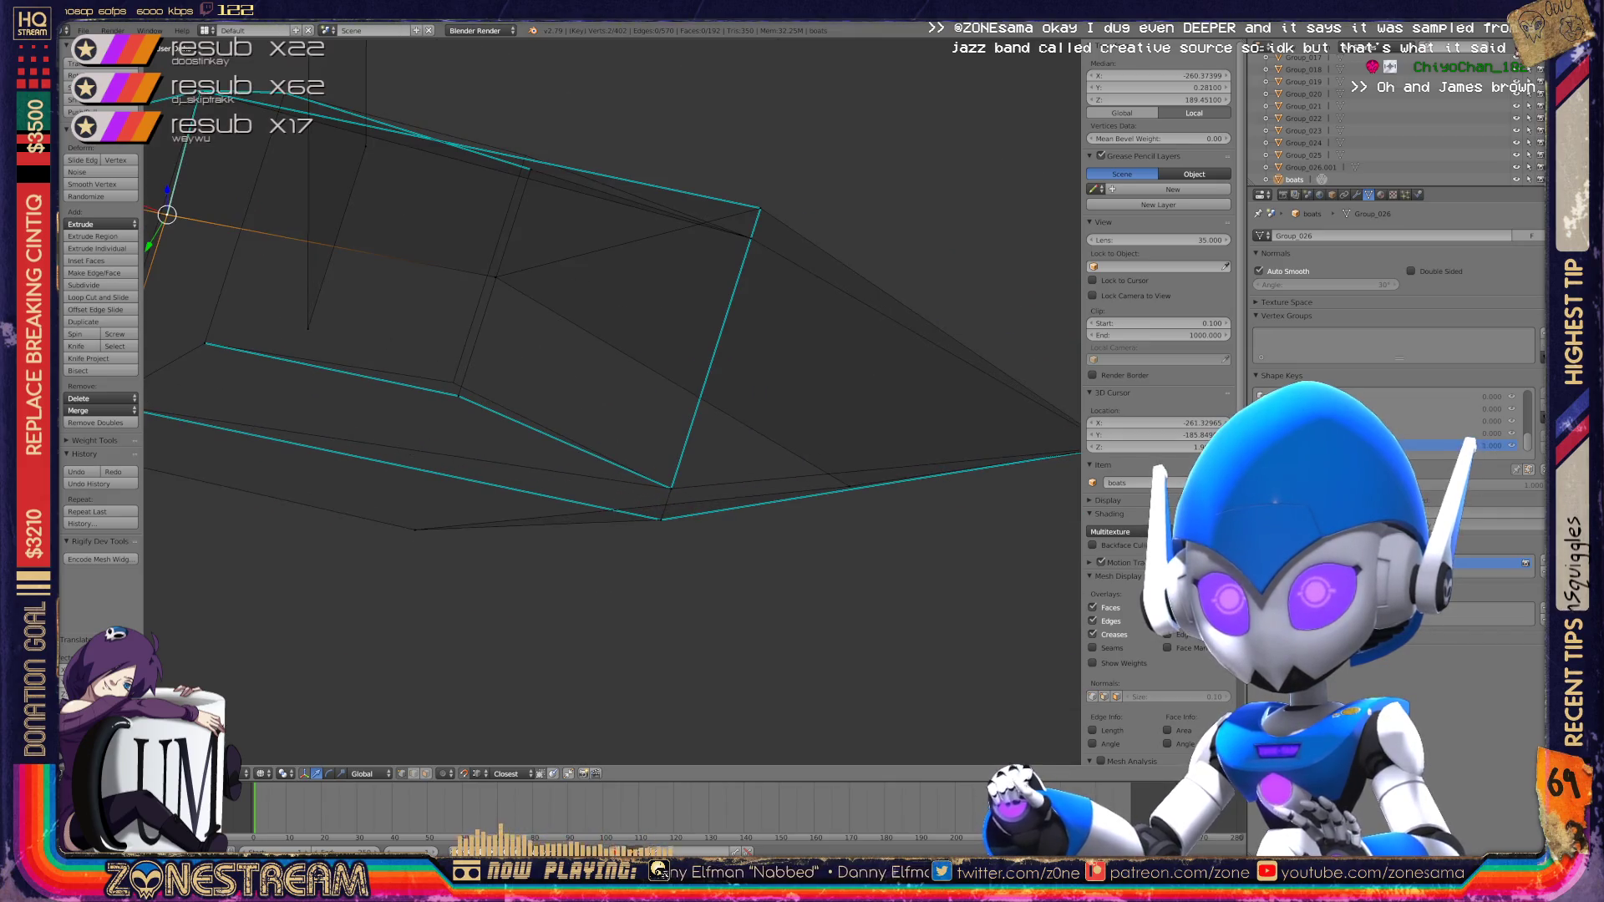
right_click(458, 396)
right_click_drag(458, 397, 454, 391)
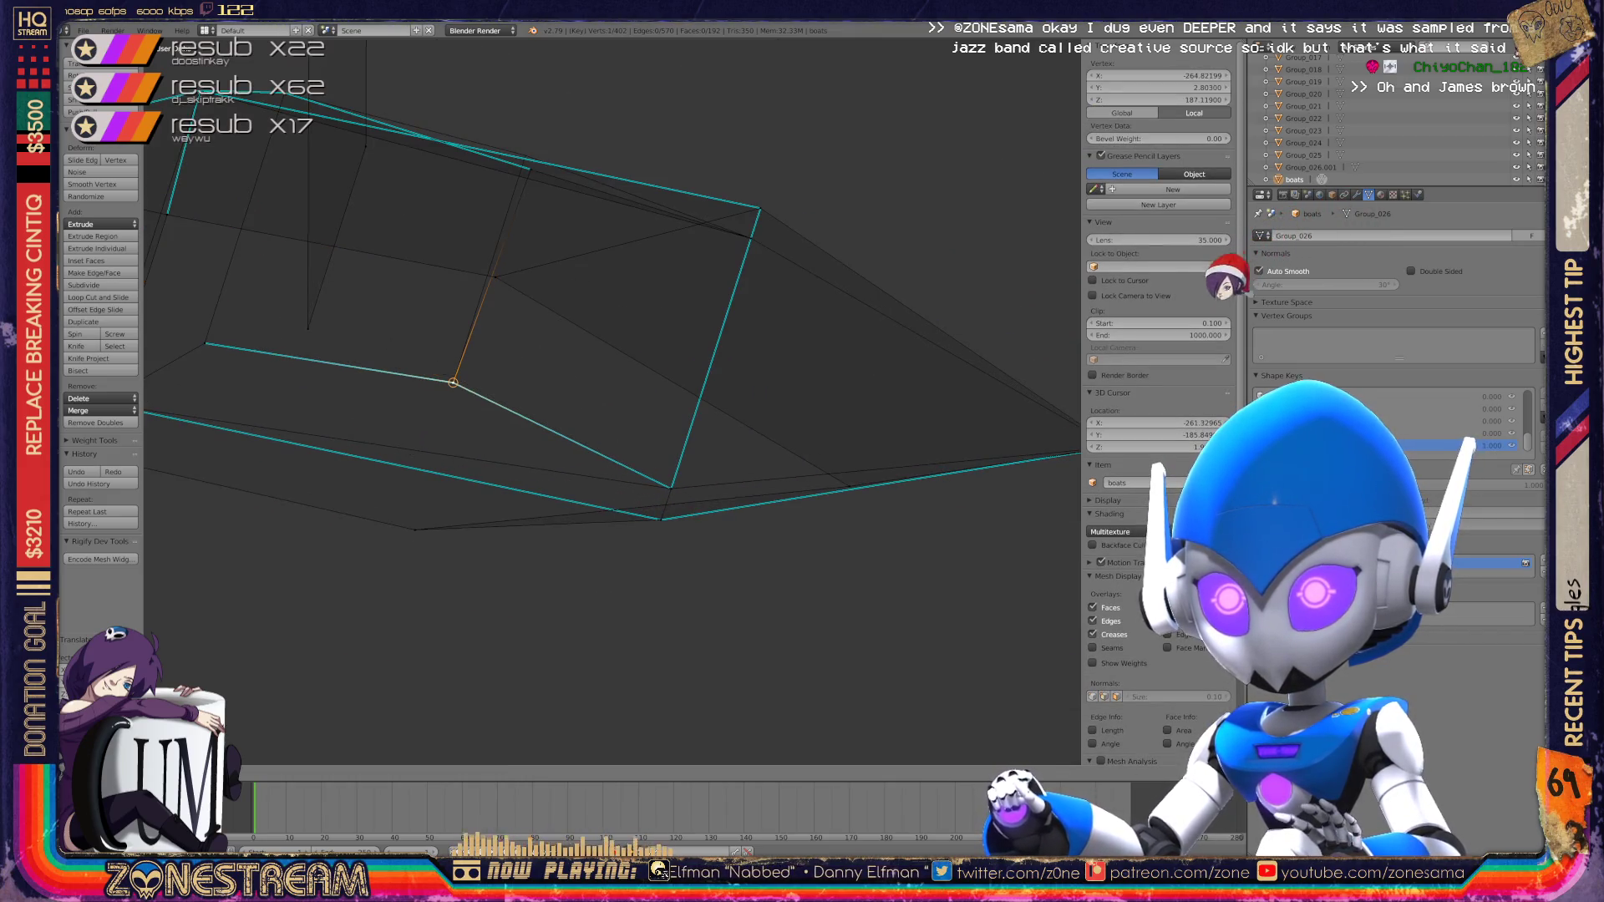
Step: Orbit around the boat and add a second vertex to the selection
scroll(501, 389, "down", 2)
scroll(502, 389, "down", 3)
mouse_move(501, 388)
middle_mouse_down()
mouse_move(568, 434)
mouse_move(585, 418)
middle_mouse_up()
scroll(927, 660, "up", 6)
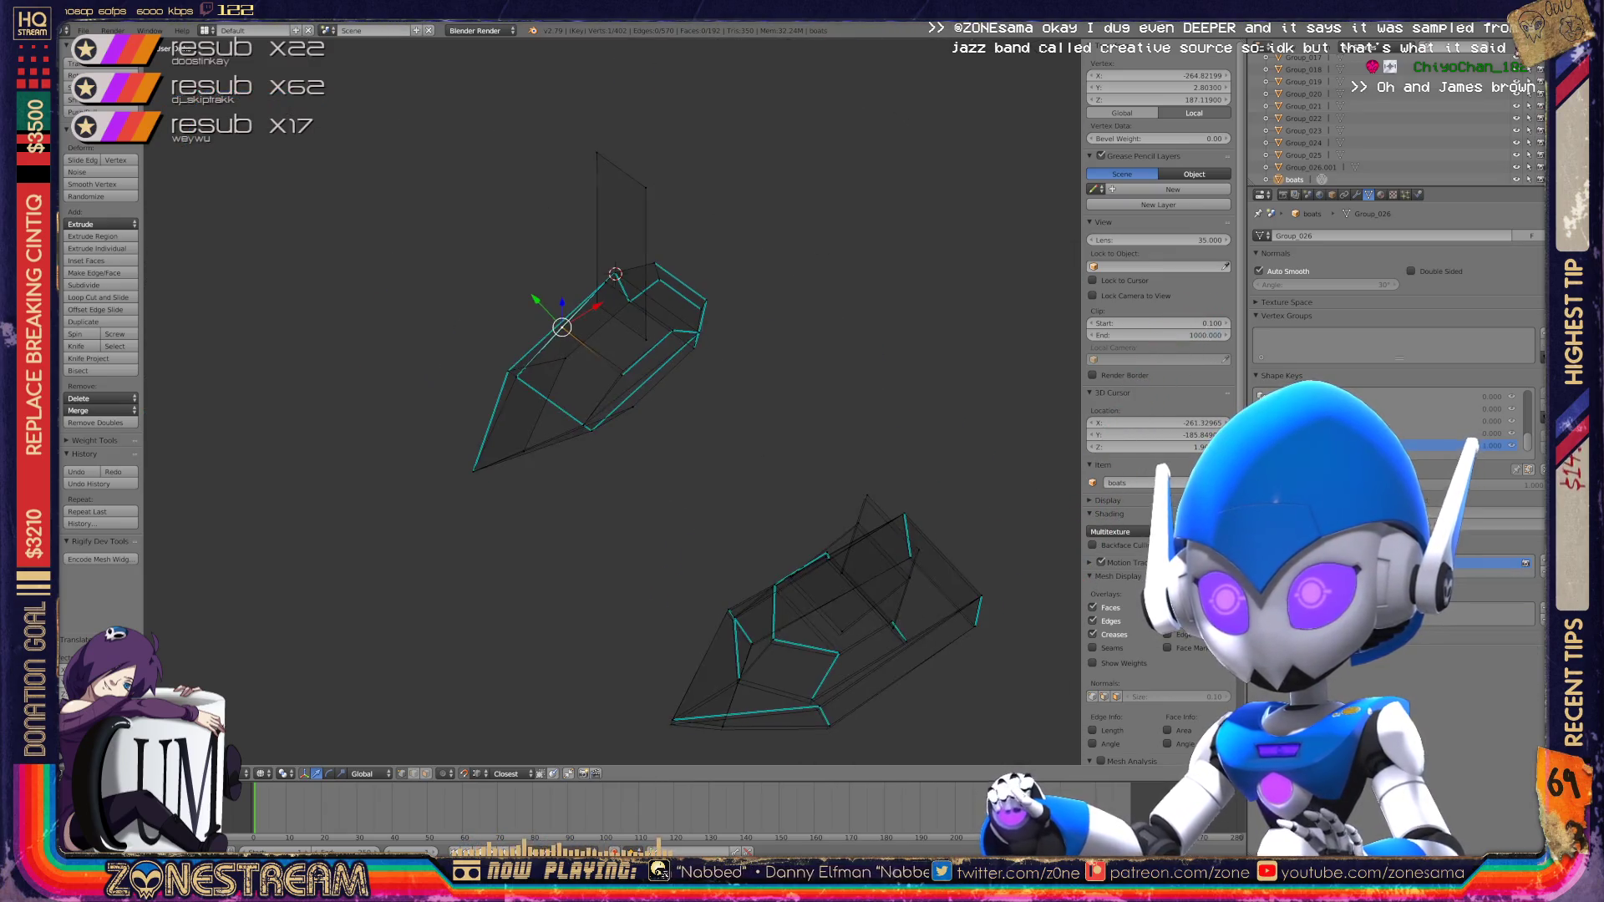
right_click(654, 287, "shift")
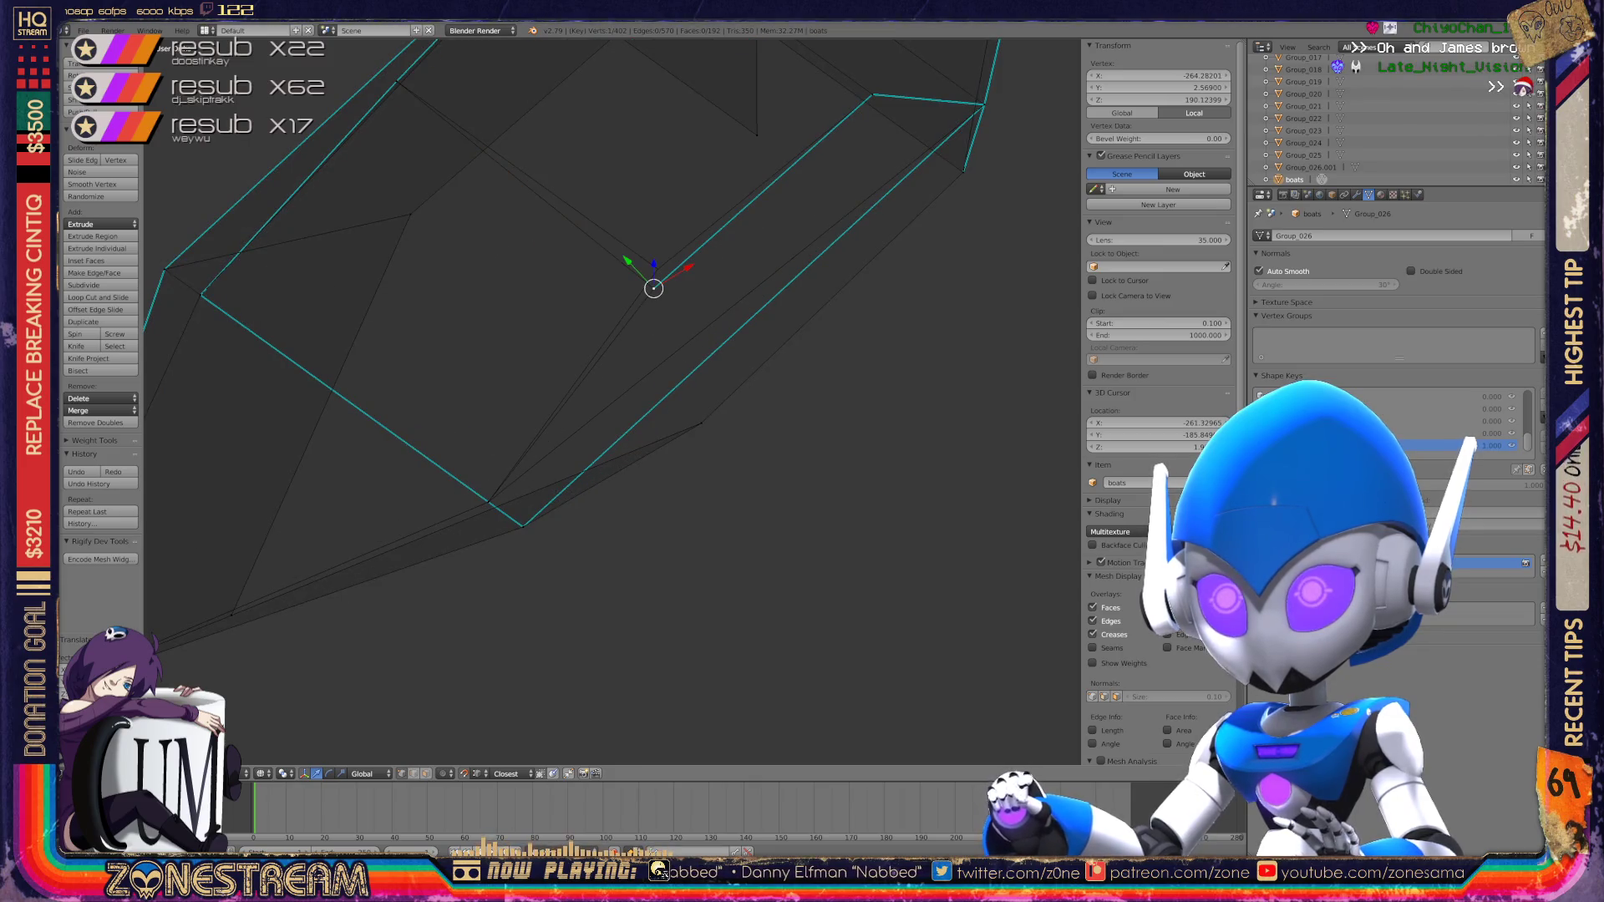
middle_click_drag(651, 334, 752, 317)
scroll(610, 334, "down", 3)
Step: Check the hull in Object Mode wireframe, then return to Edit Mode with solid shading
key("Tab")
key("z")
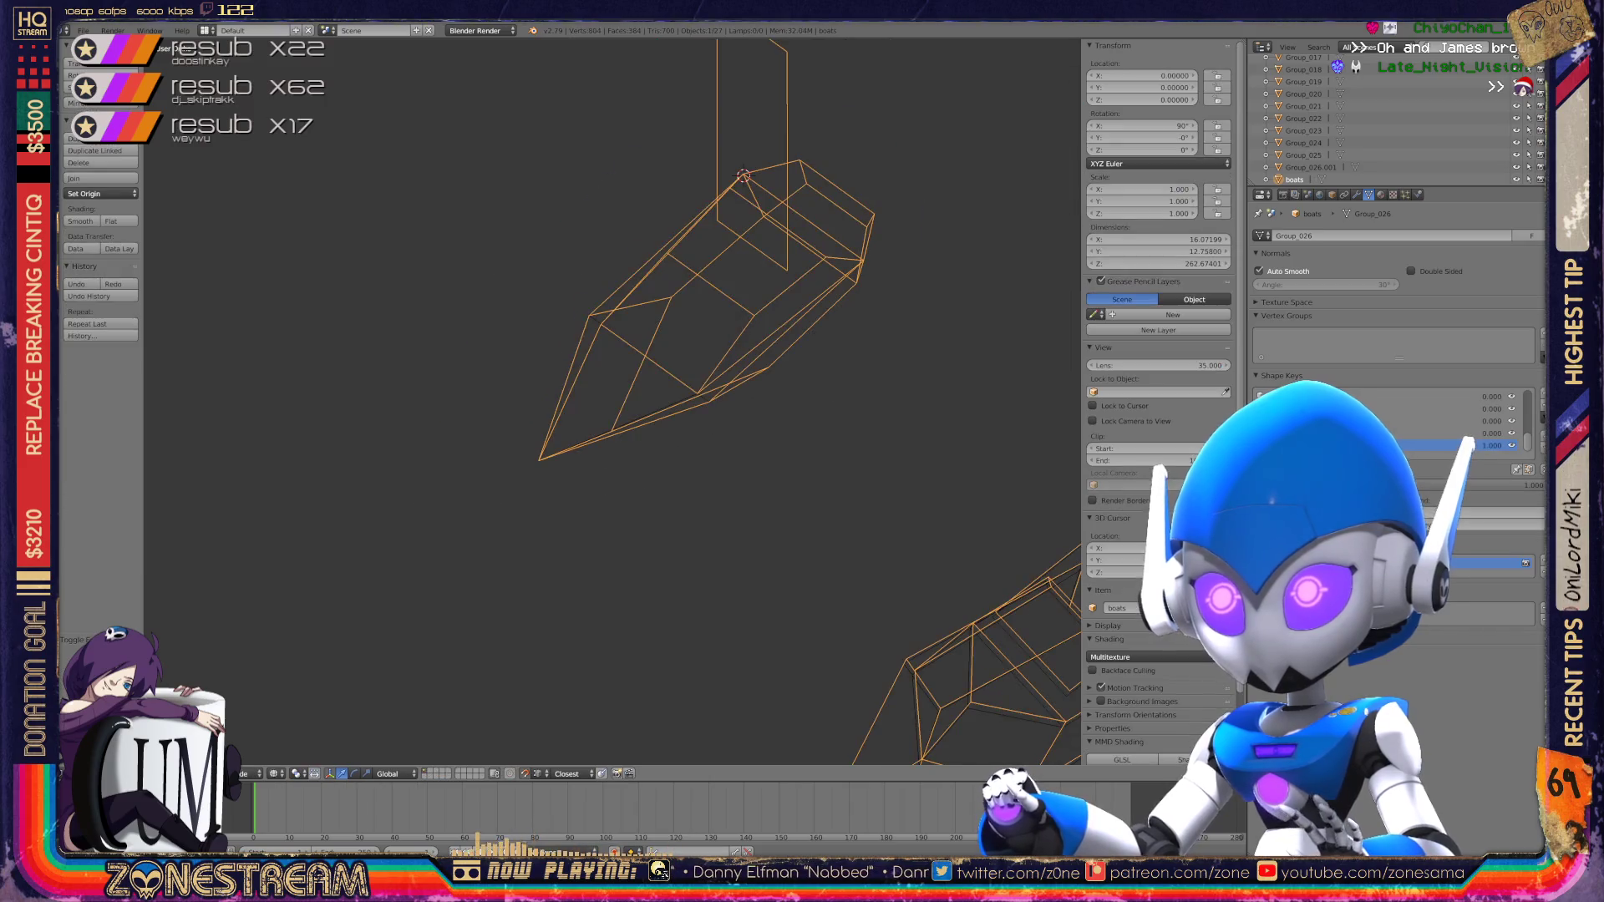
scroll(610, 334, "up", 2)
scroll(610, 334, "up", 2)
key("Tab")
key("z")
scroll(610, 334, "down", 1)
mouse_move(610, 334)
middle_mouse_down()
mouse_move(476, 317)
mouse_move(485, 418)
mouse_move(593, 401)
mouse_move(924, 453)
mouse_move(719, 464)
middle_mouse_up()
scroll(614, 418, "down", 5)
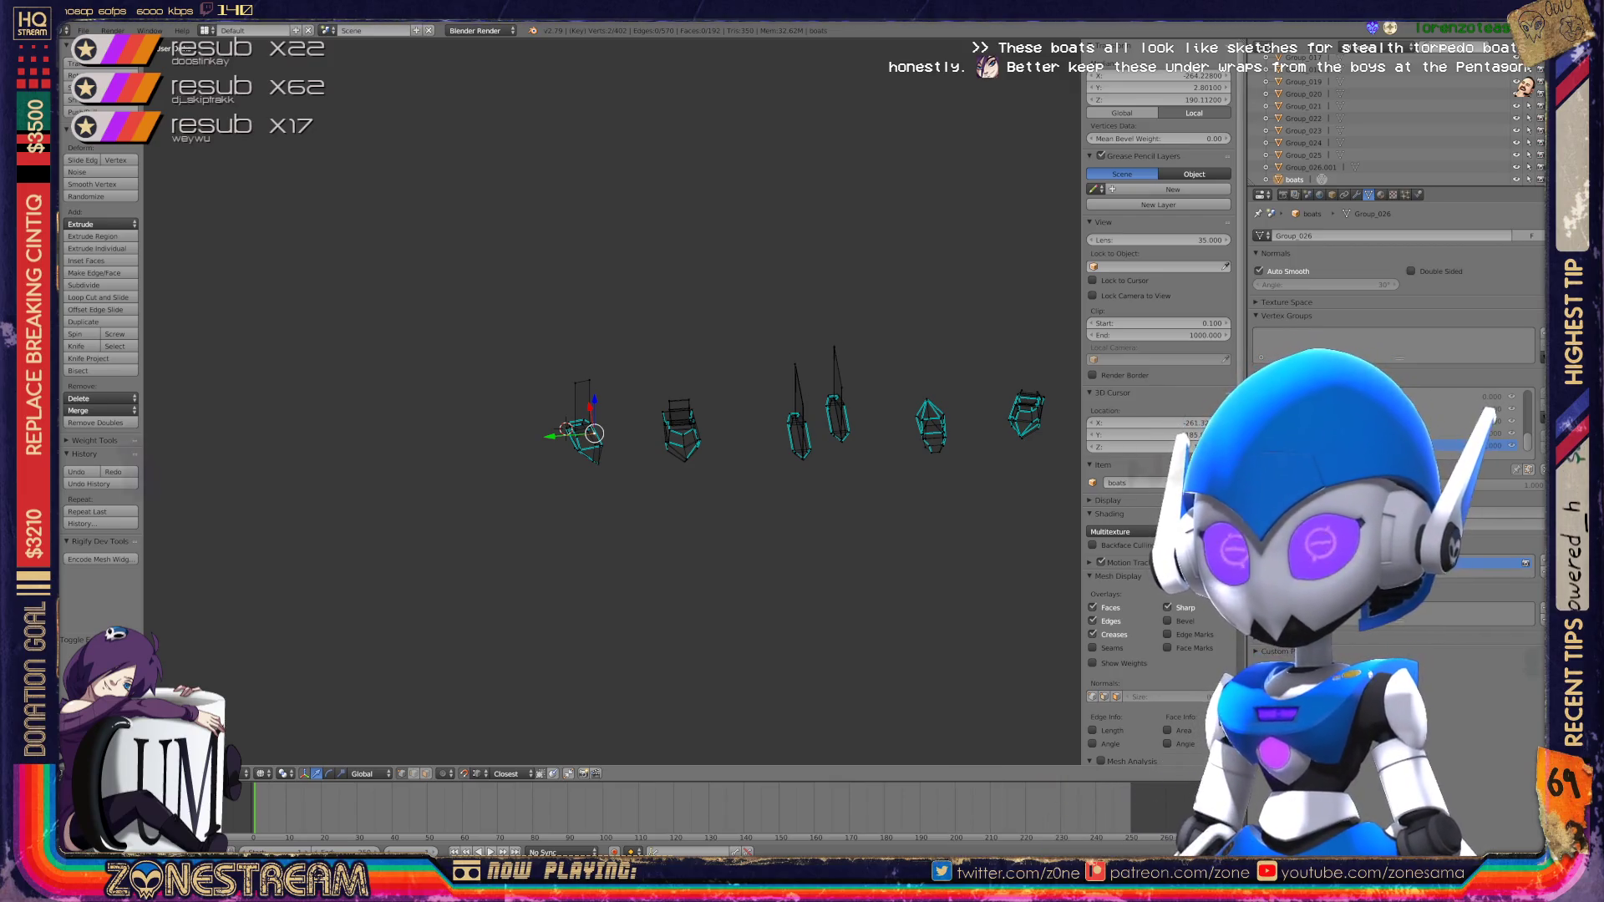
scroll(613, 401, "up", 8)
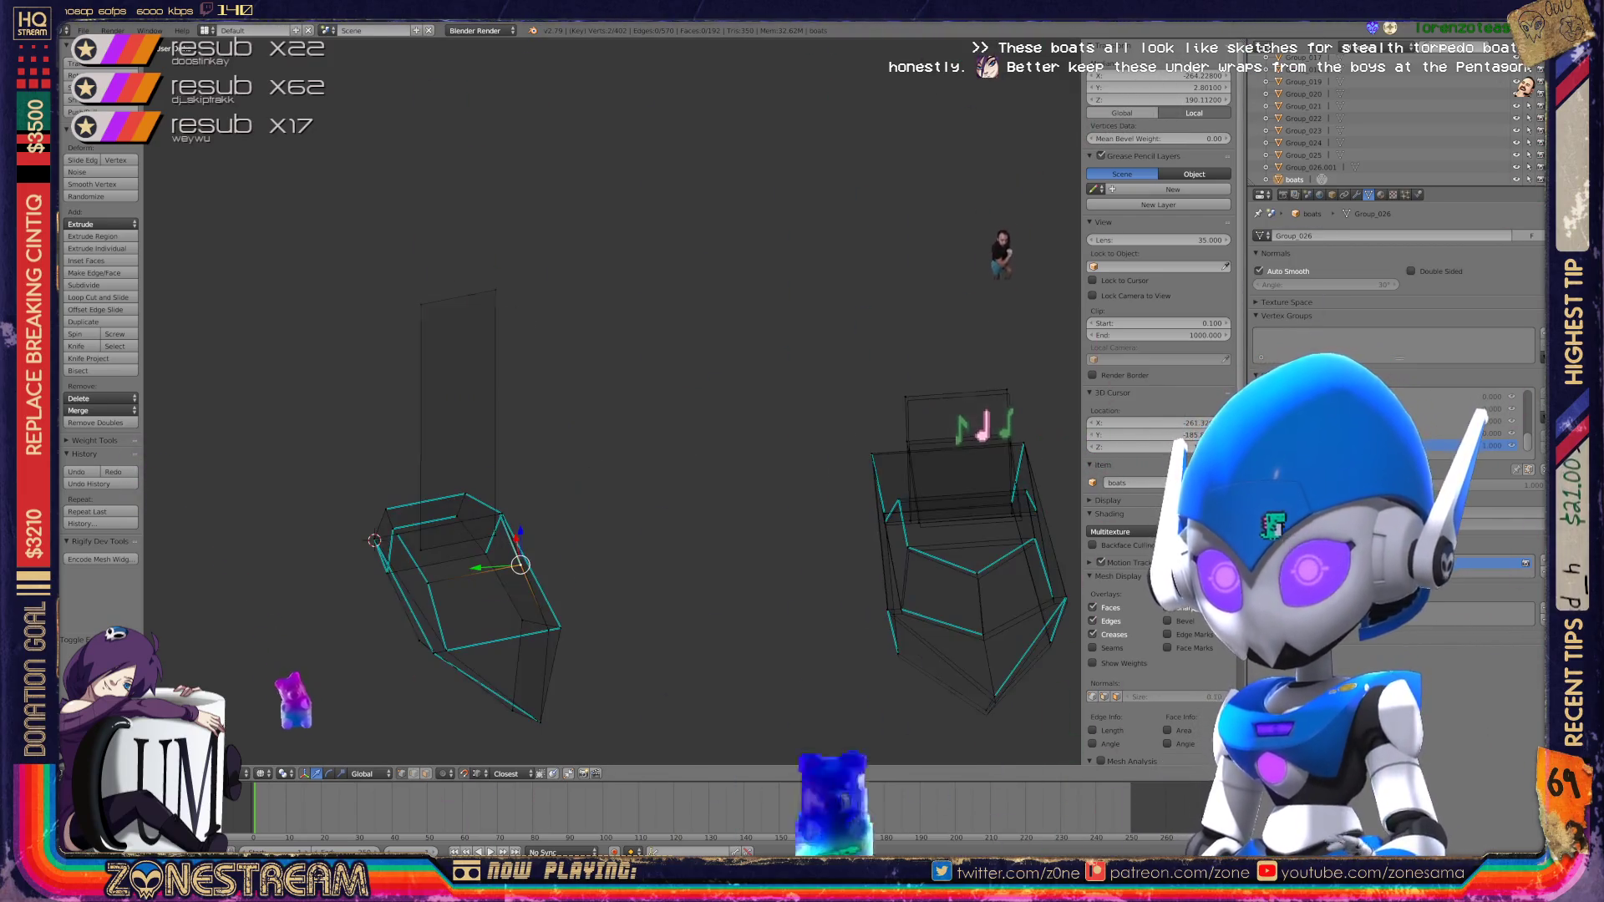
Step: Centre the right-hand boat hull and box-select the overlapping vertices at its lower tip
middle_click_drag(969, 547, 689, 339, "shift")
scroll(689, 338, "up", 5)
right_click(749, 668)
right_click(763, 642)
key("b")
mouse_move(748, 627)
left_mouse_down()
mouse_move(778, 657)
mouse_move(747, 671)
left_mouse_up()
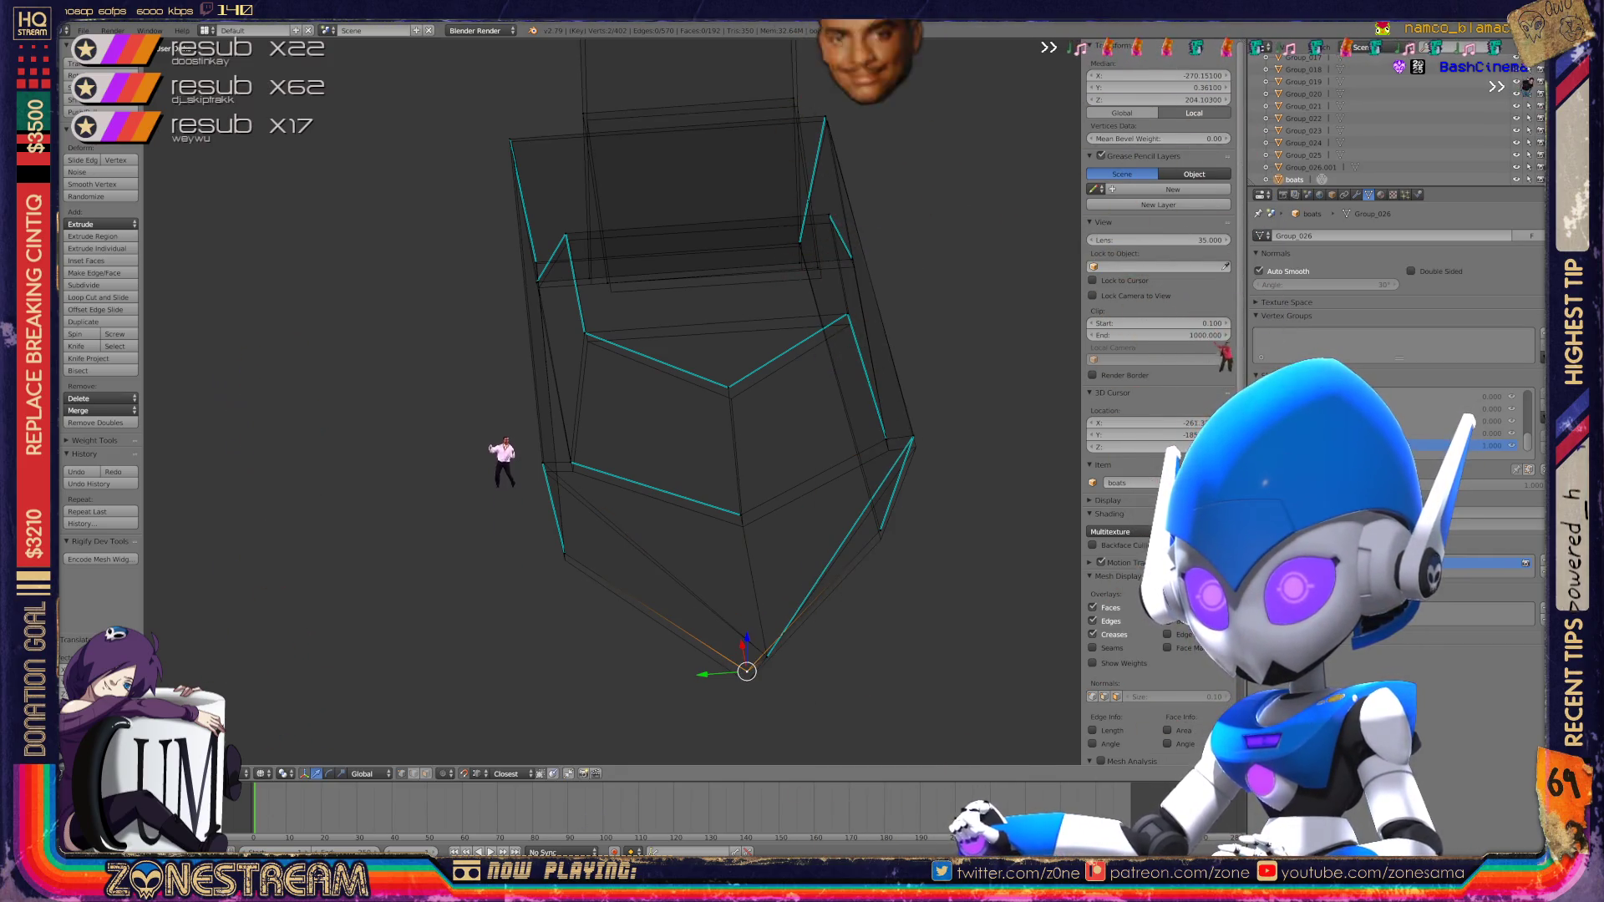
Step: Move the bottom corner vertex up onto the hull edge with the nearly coincident corner vertices
scroll(747, 671, "up", 2)
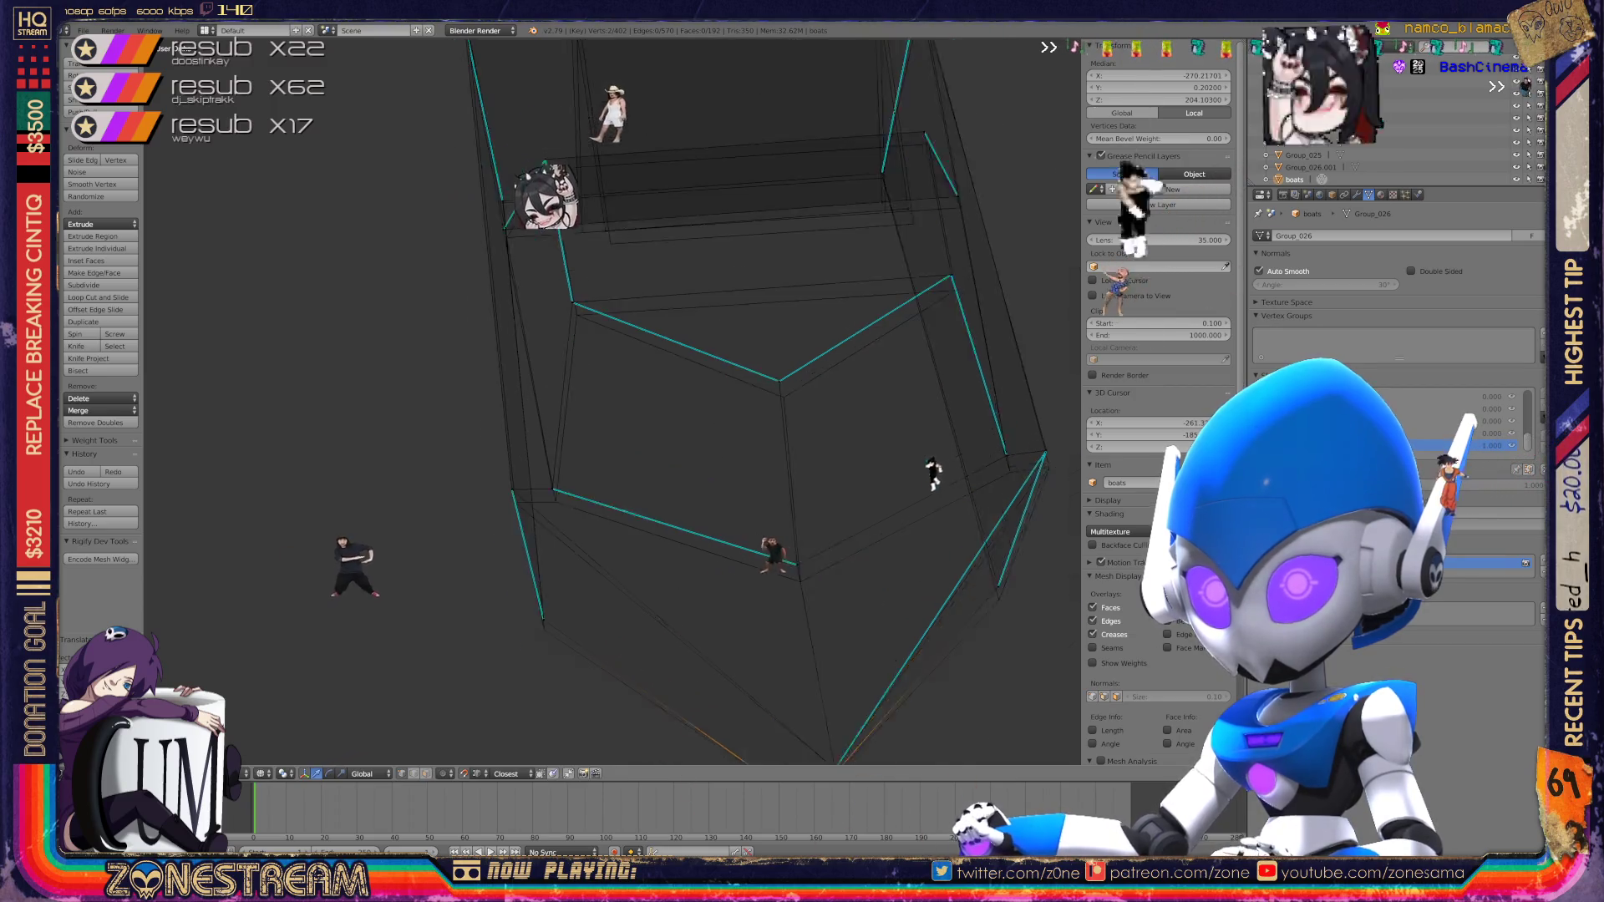
scroll(612, 401, "up", 1)
right_click(530, 664)
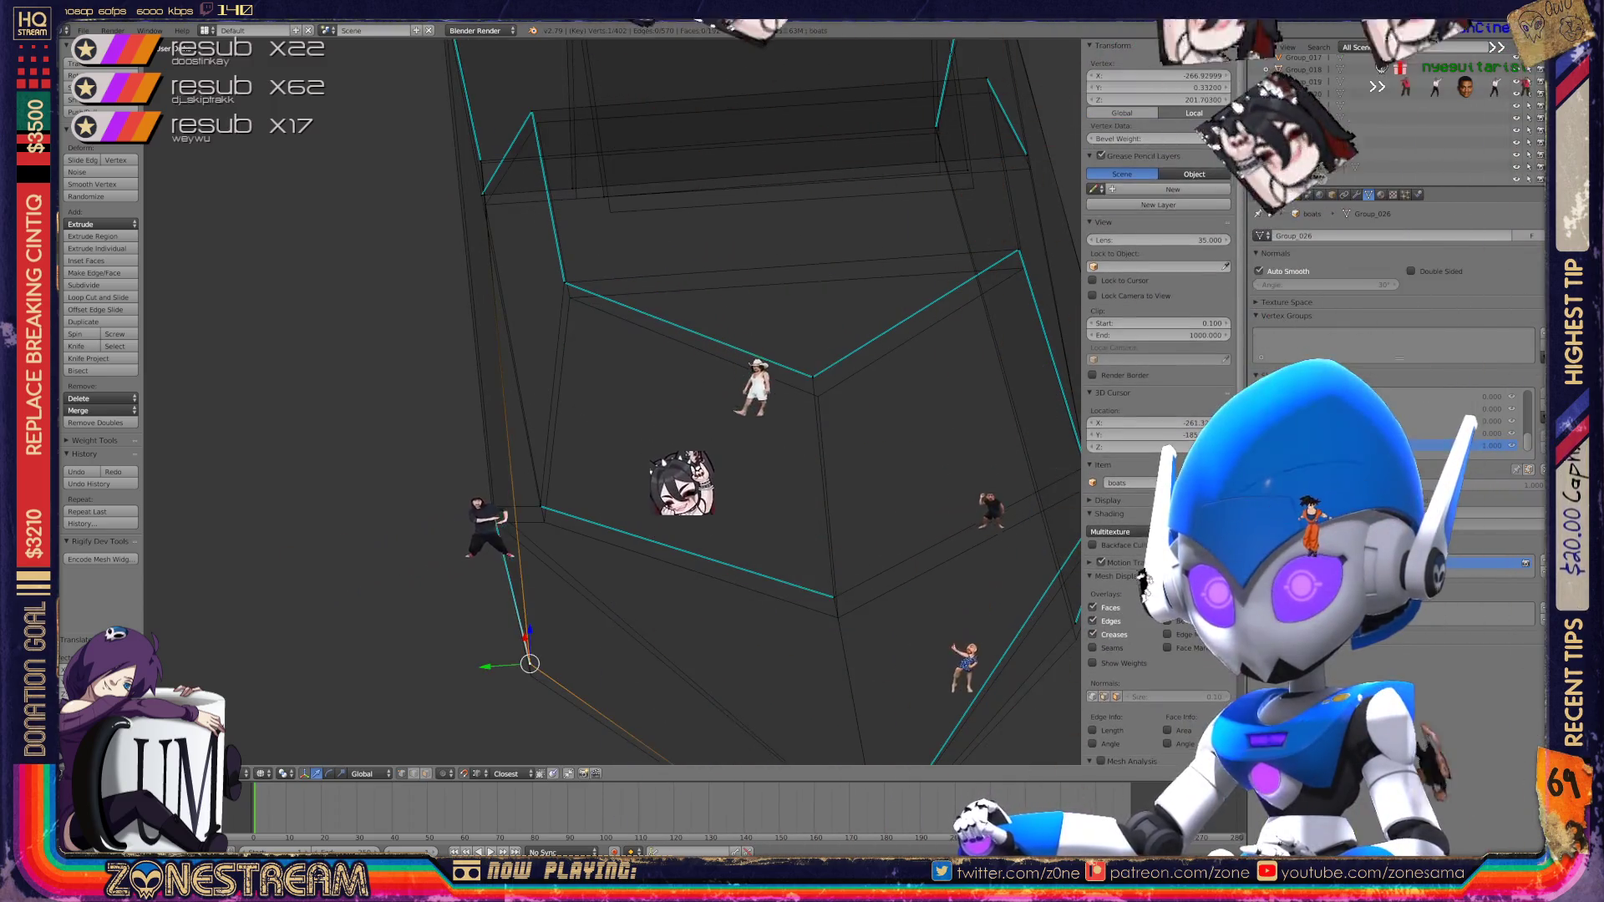
left_click_drag(530, 664, 493, 508)
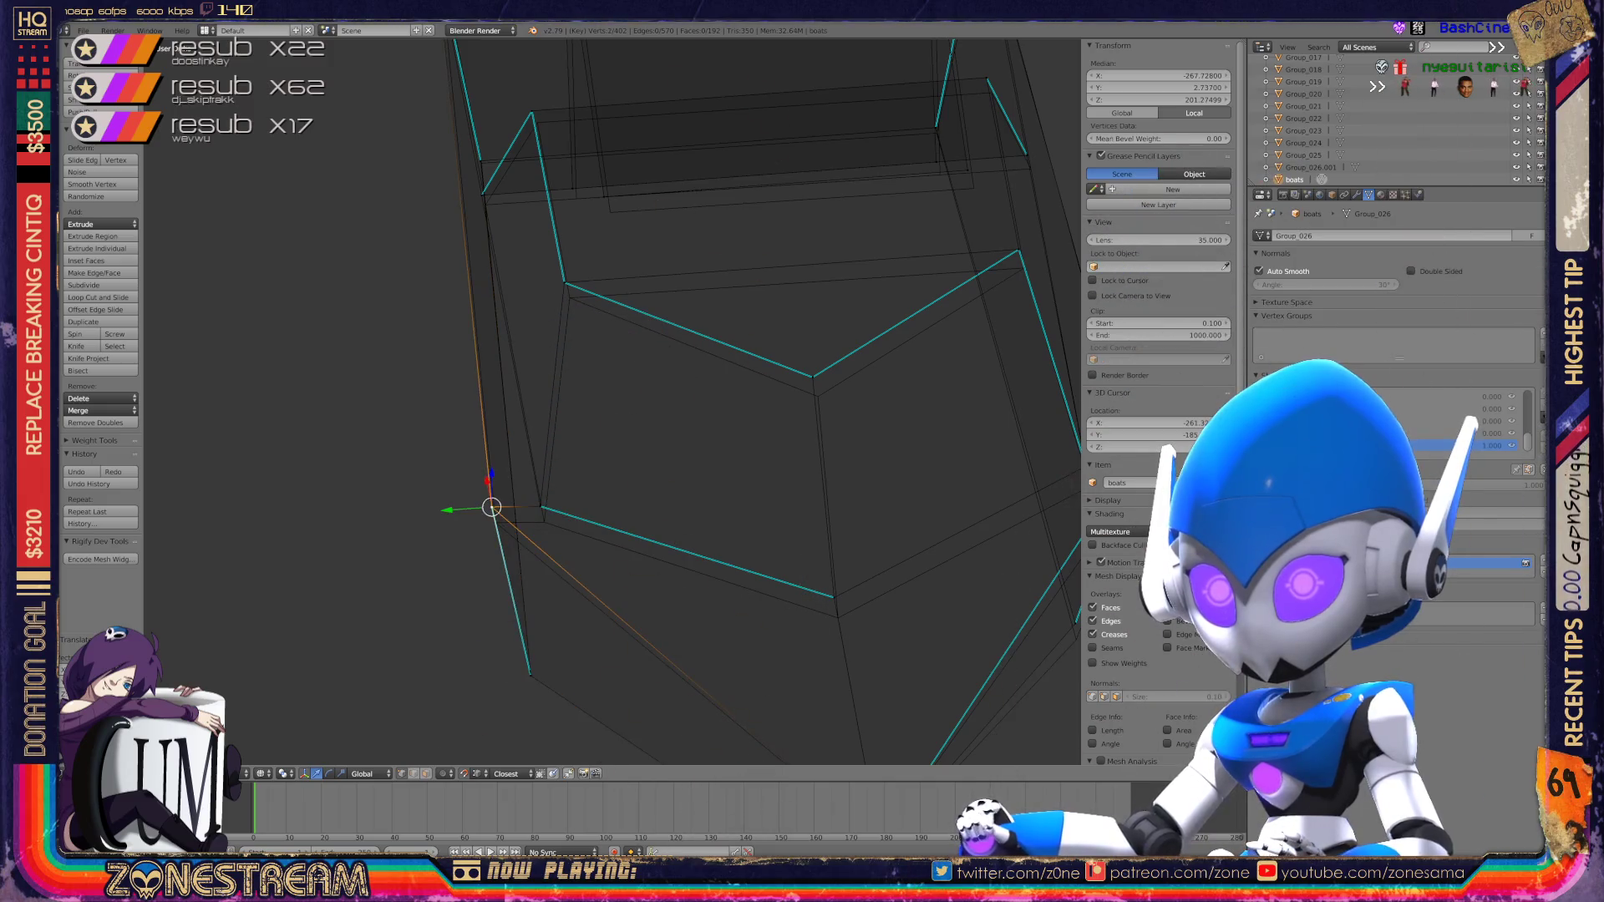
right_click(541, 507)
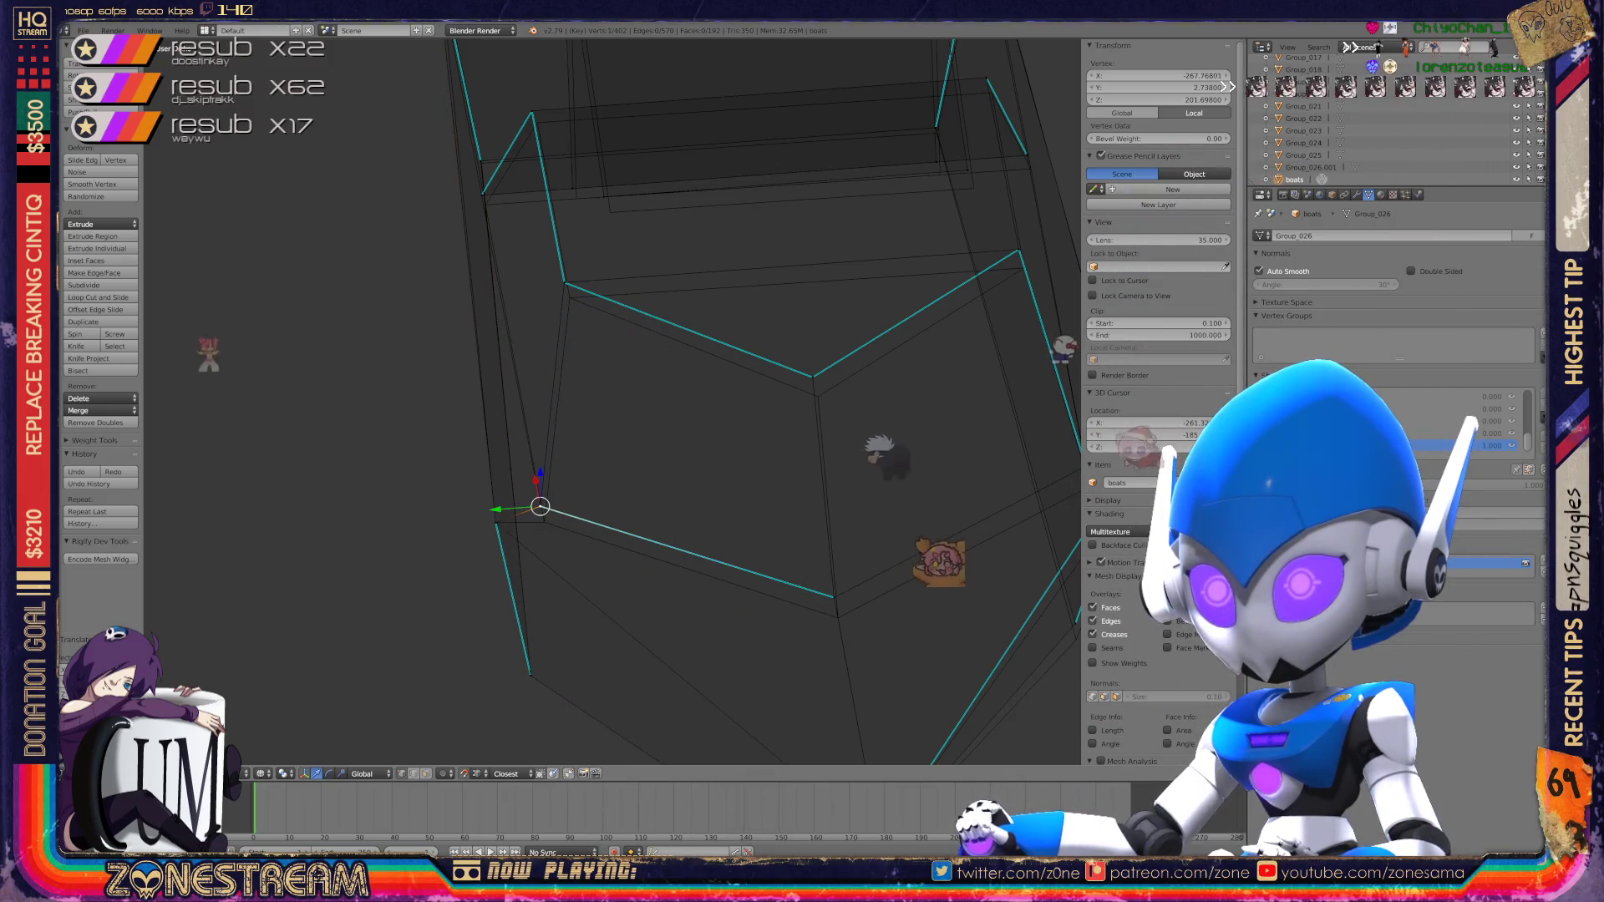
right_click(541, 507, "shift")
left_click(543, 509)
Step: Shift the hull's lower-right vertex slightly and undo an unwanted upper-corner move
middle_click_drag(542, 509, 685, 535)
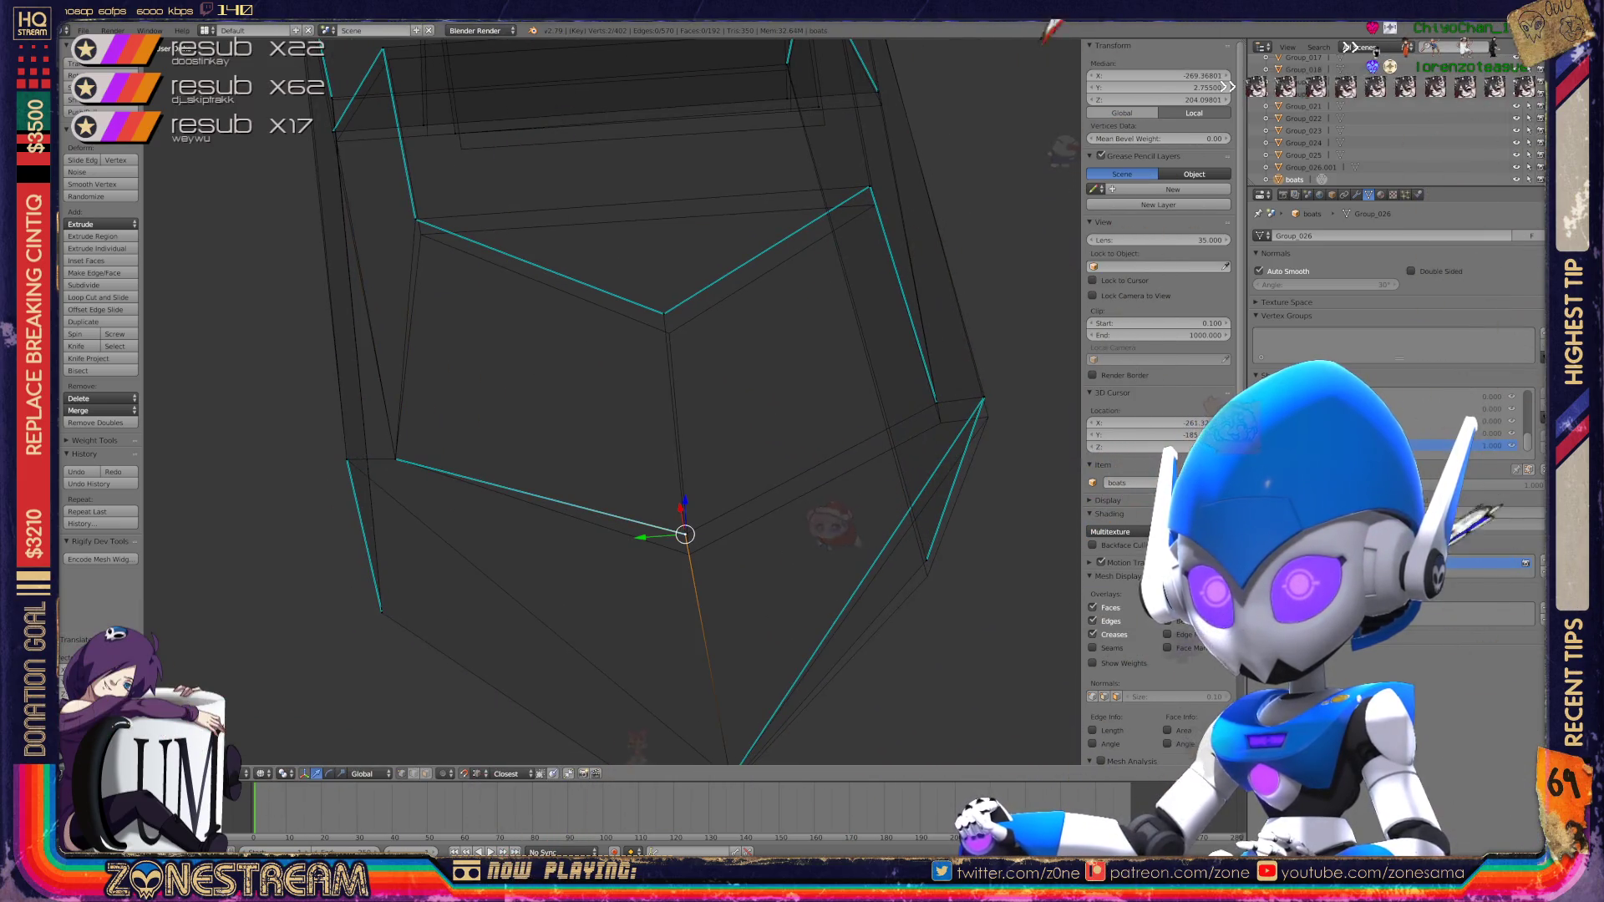
right_click(689, 554, "shift")
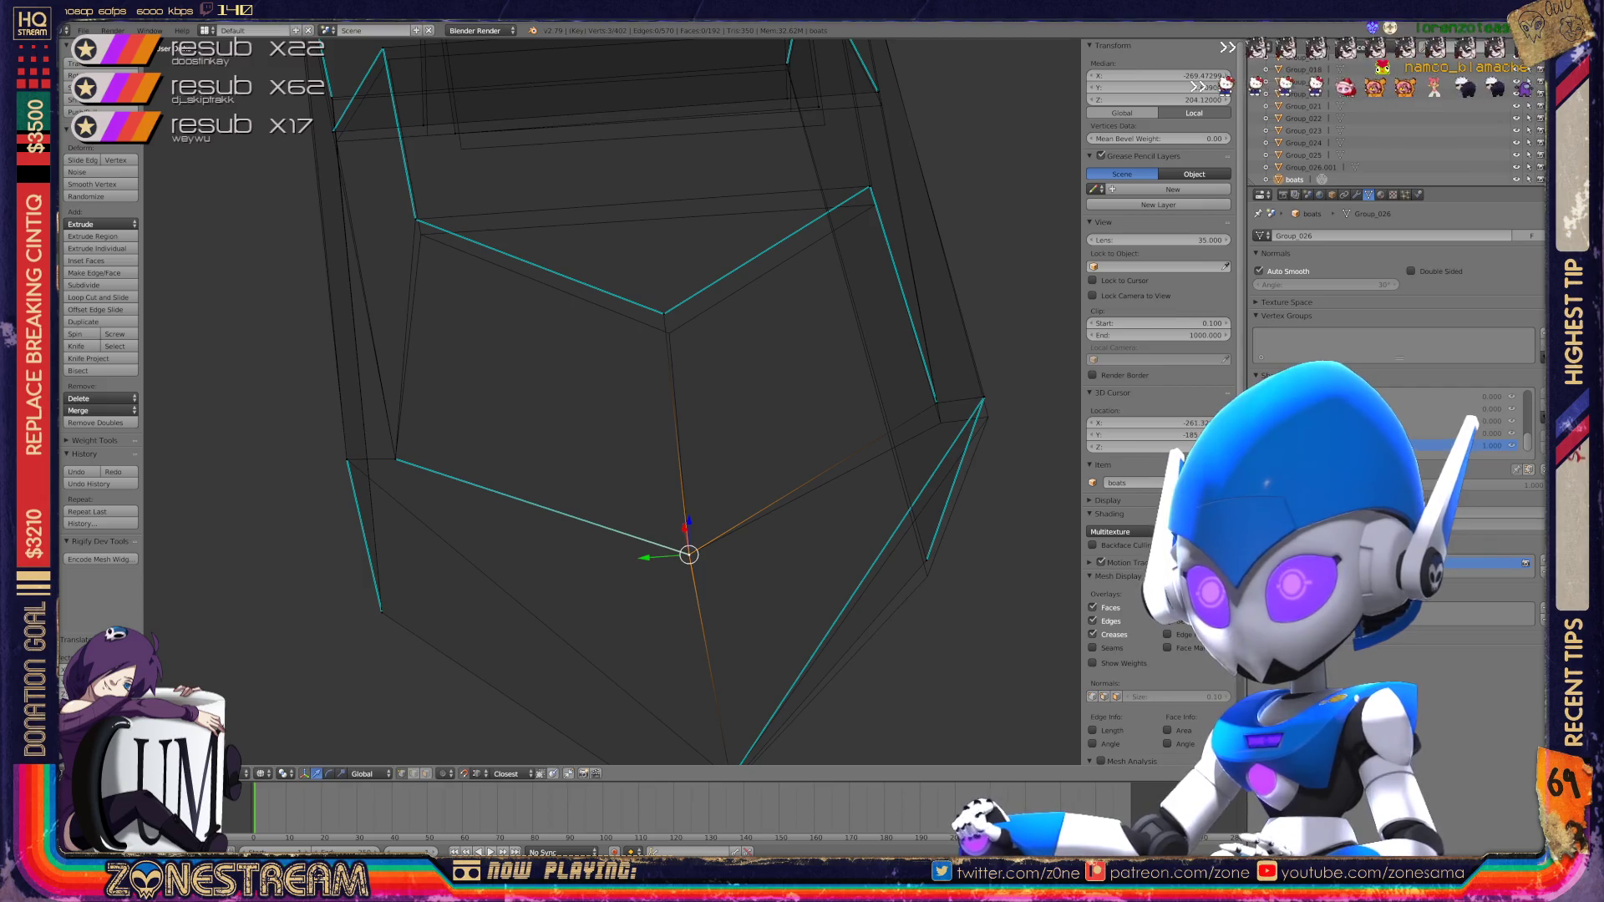
right_click(927, 571)
left_click(928, 576)
scroll(635, 401, "up", 5)
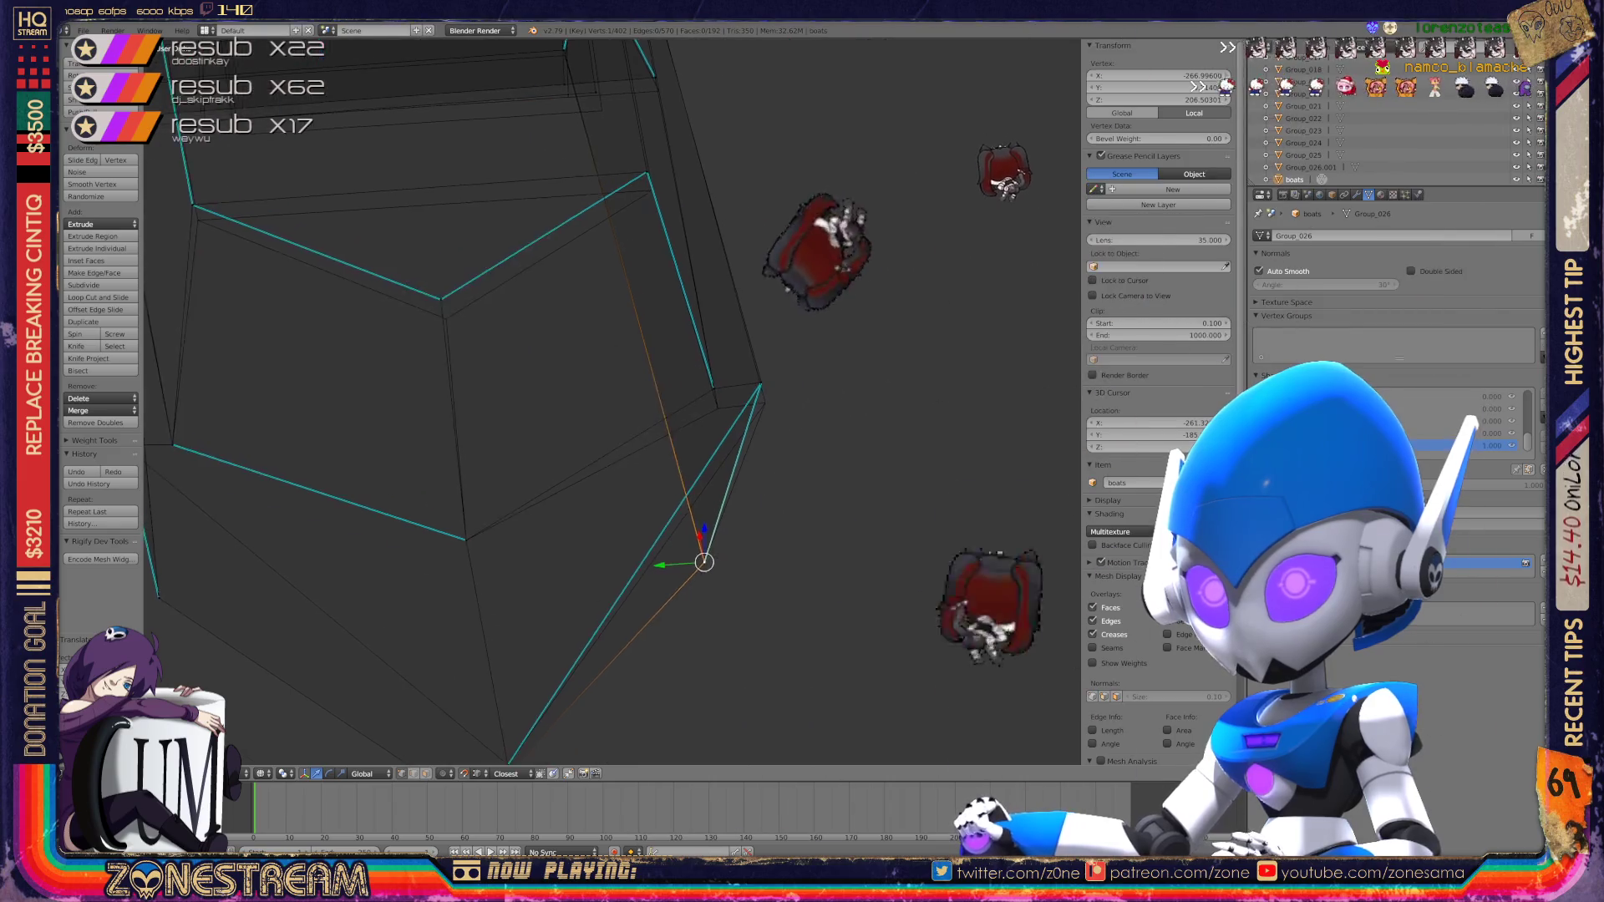
right_click(666, 381, "shift")
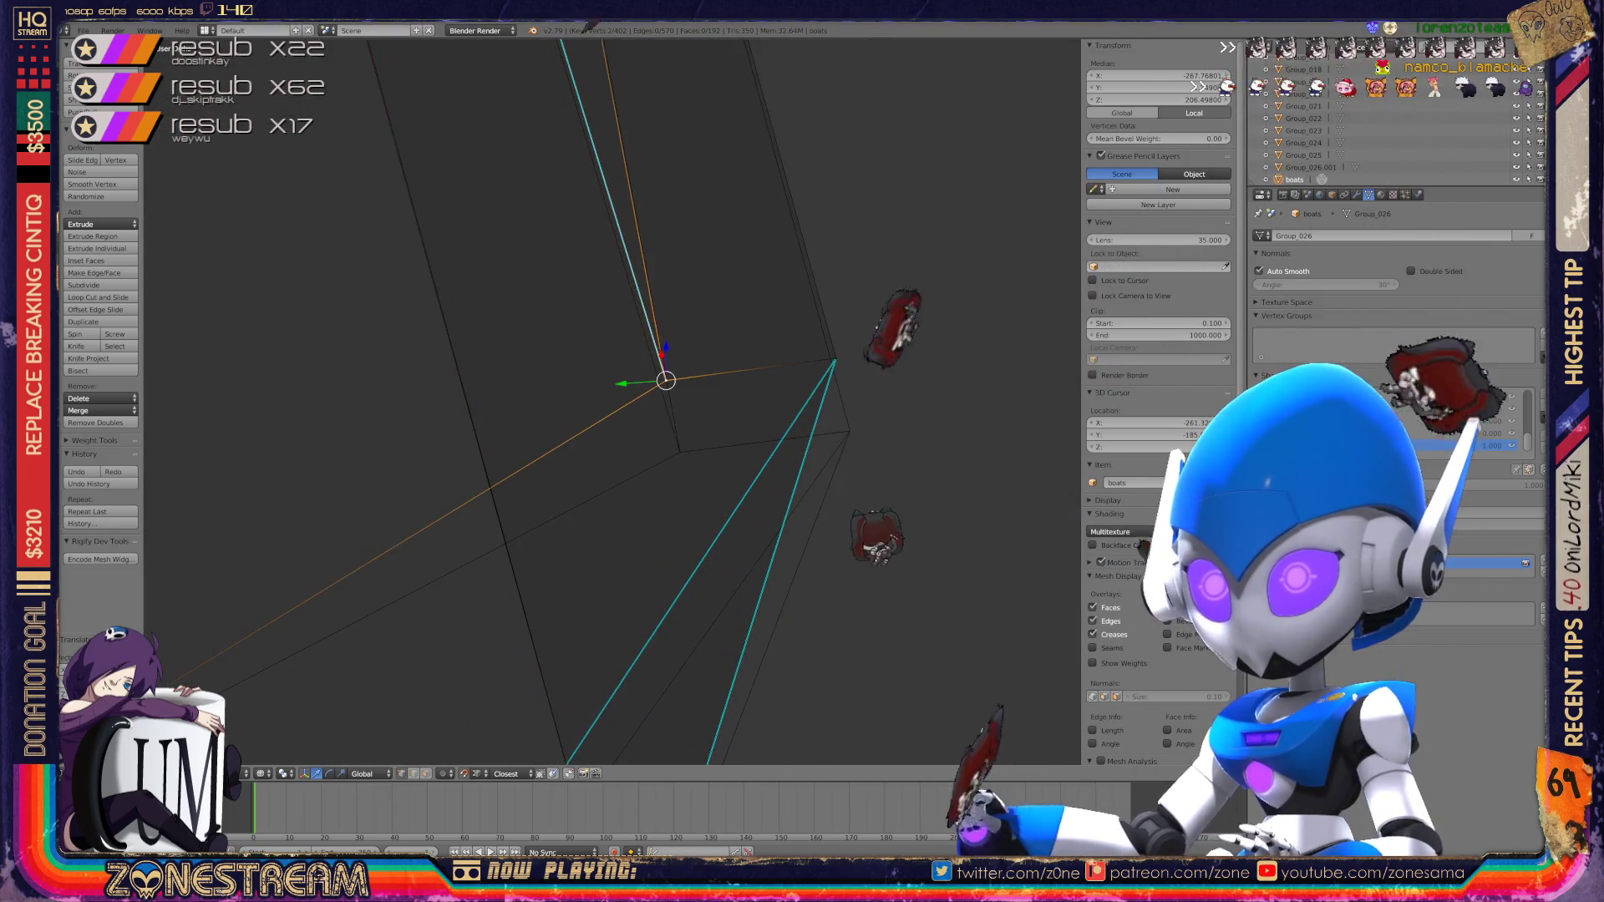
key("ctrl+z")
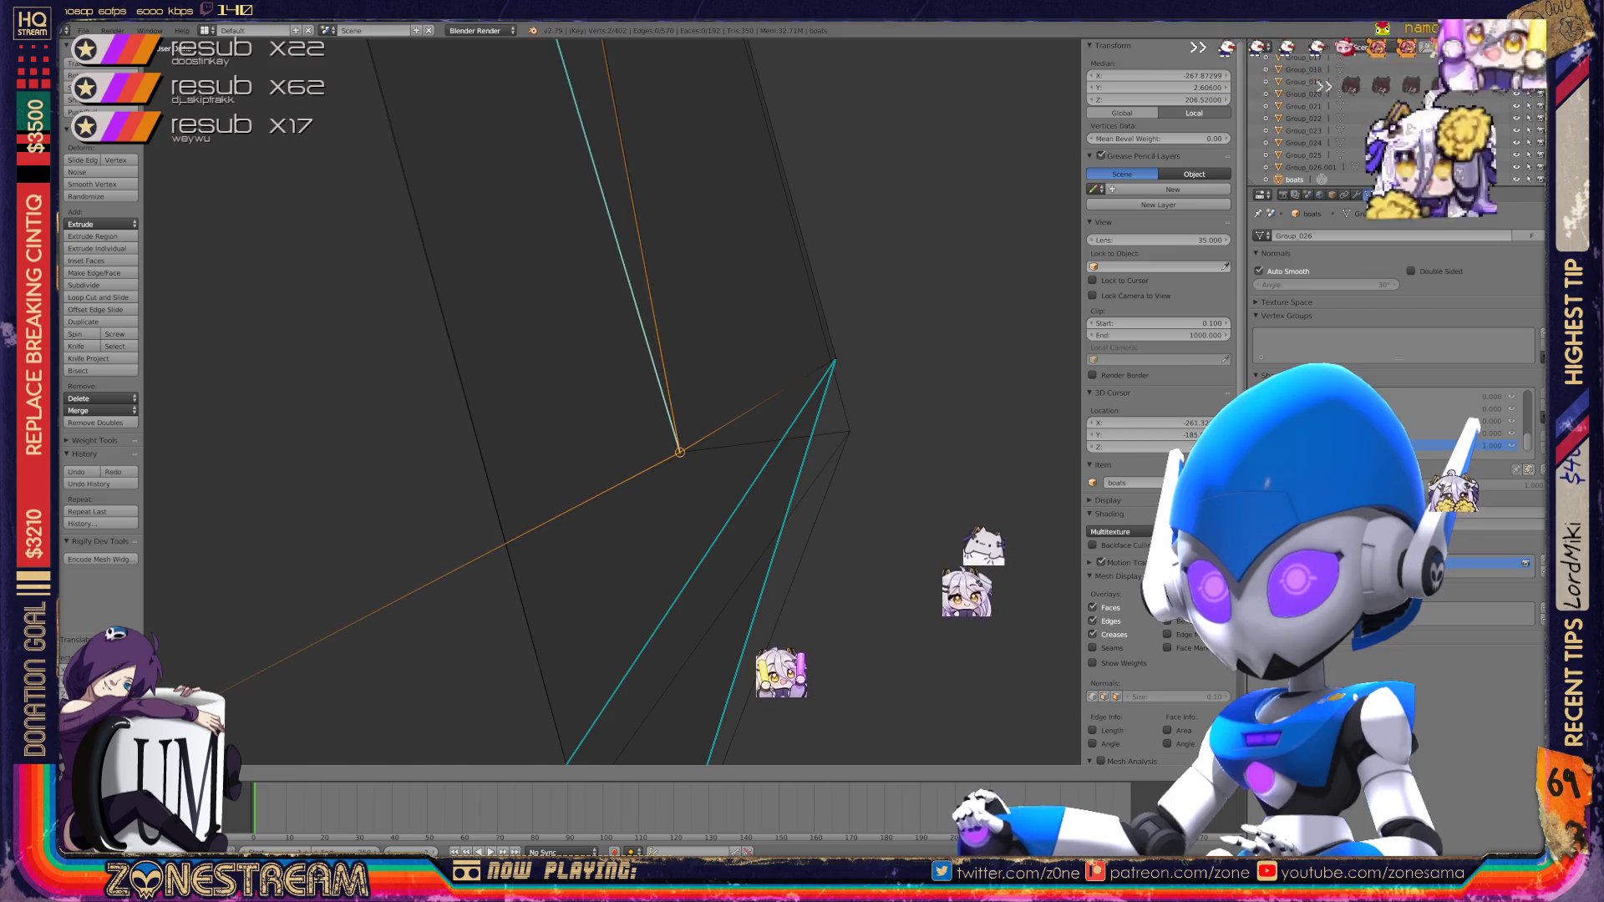
Step: Nudge the vertex on the hull's right side, then zoom out to see several boats
right_click(836, 359)
left_click_drag(835, 359, 849, 434)
scroll(849, 433, "down", 7)
scroll(612, 401, "down", 6)
middle_click_drag(612, 401, 569, 334)
scroll(613, 402, "up", 7)
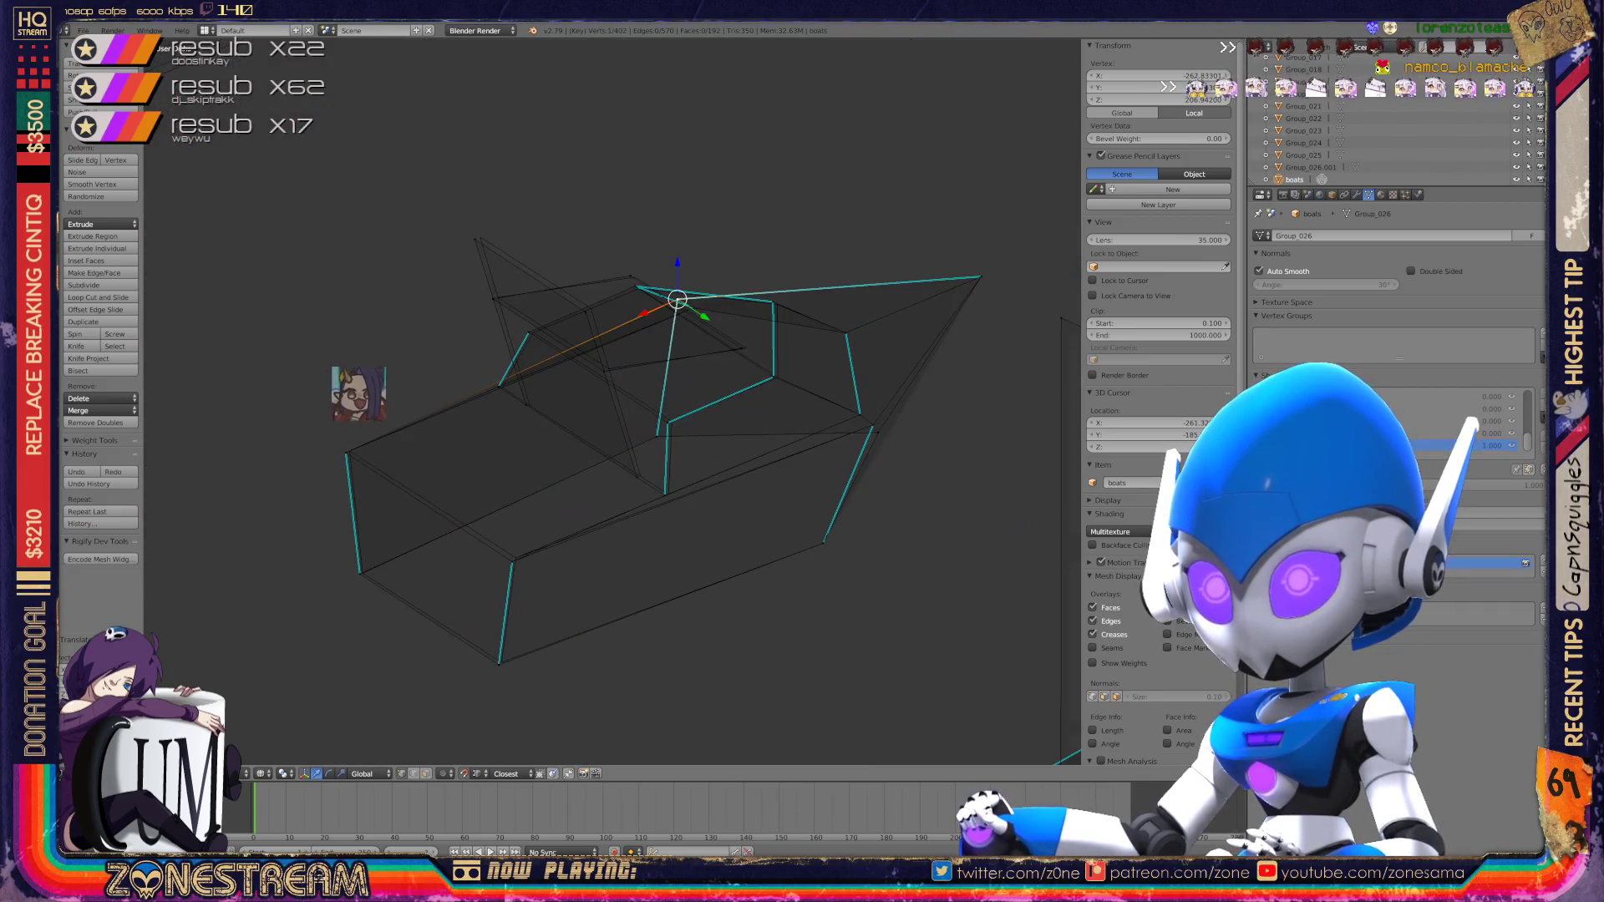
Step: Nudge the hull's left corner vertex into place and return to Object Mode
right_click(494, 524)
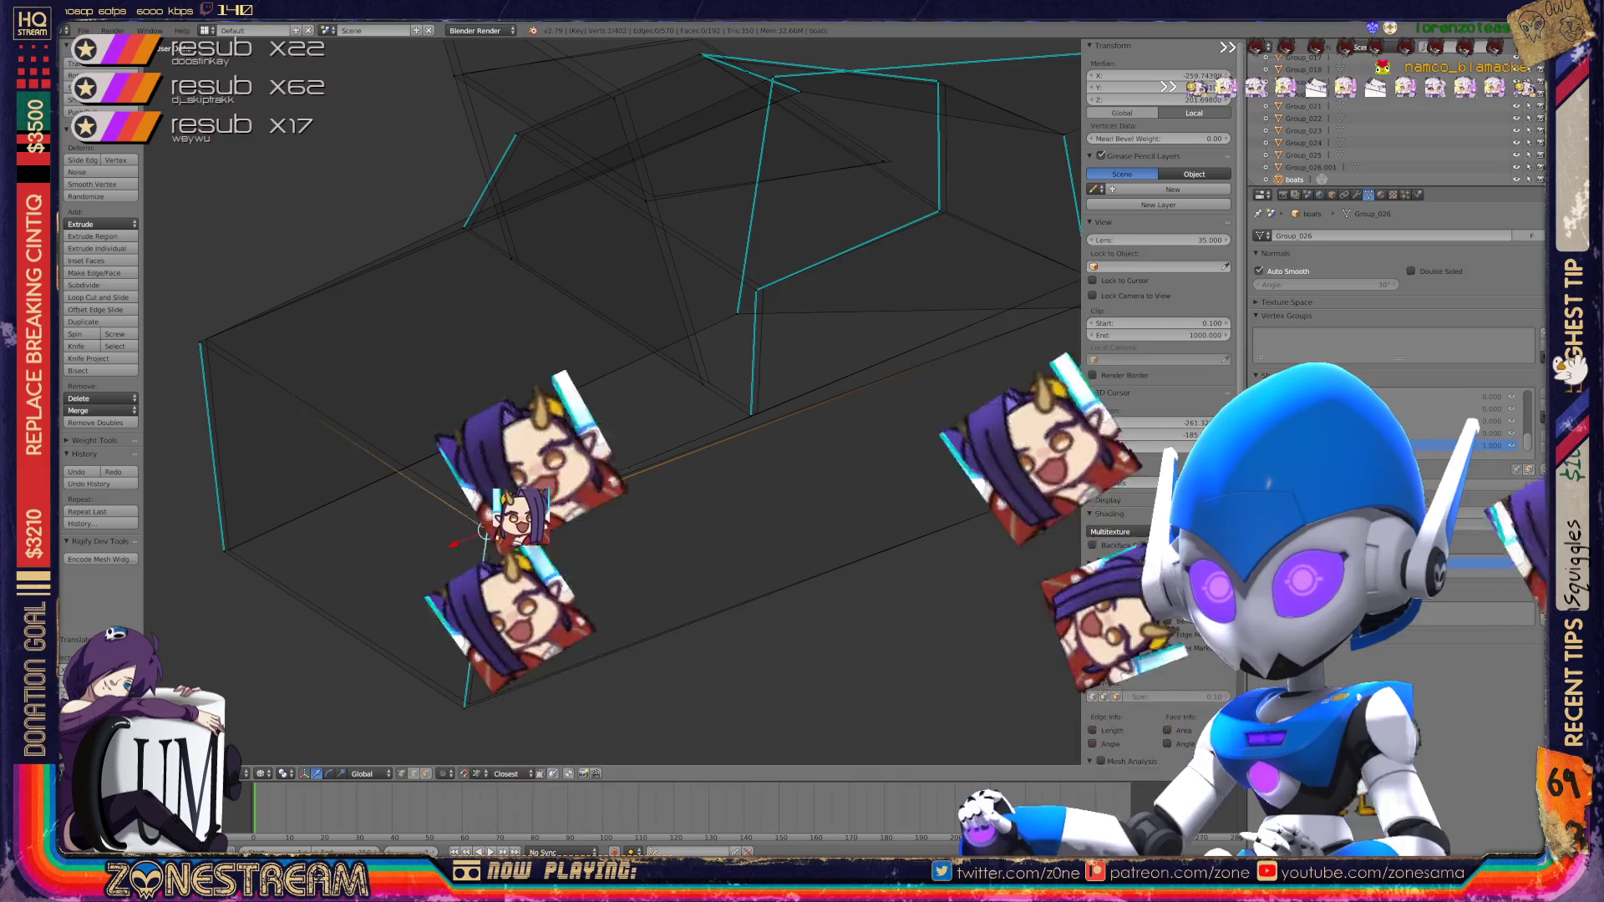
key("ctrl+space")
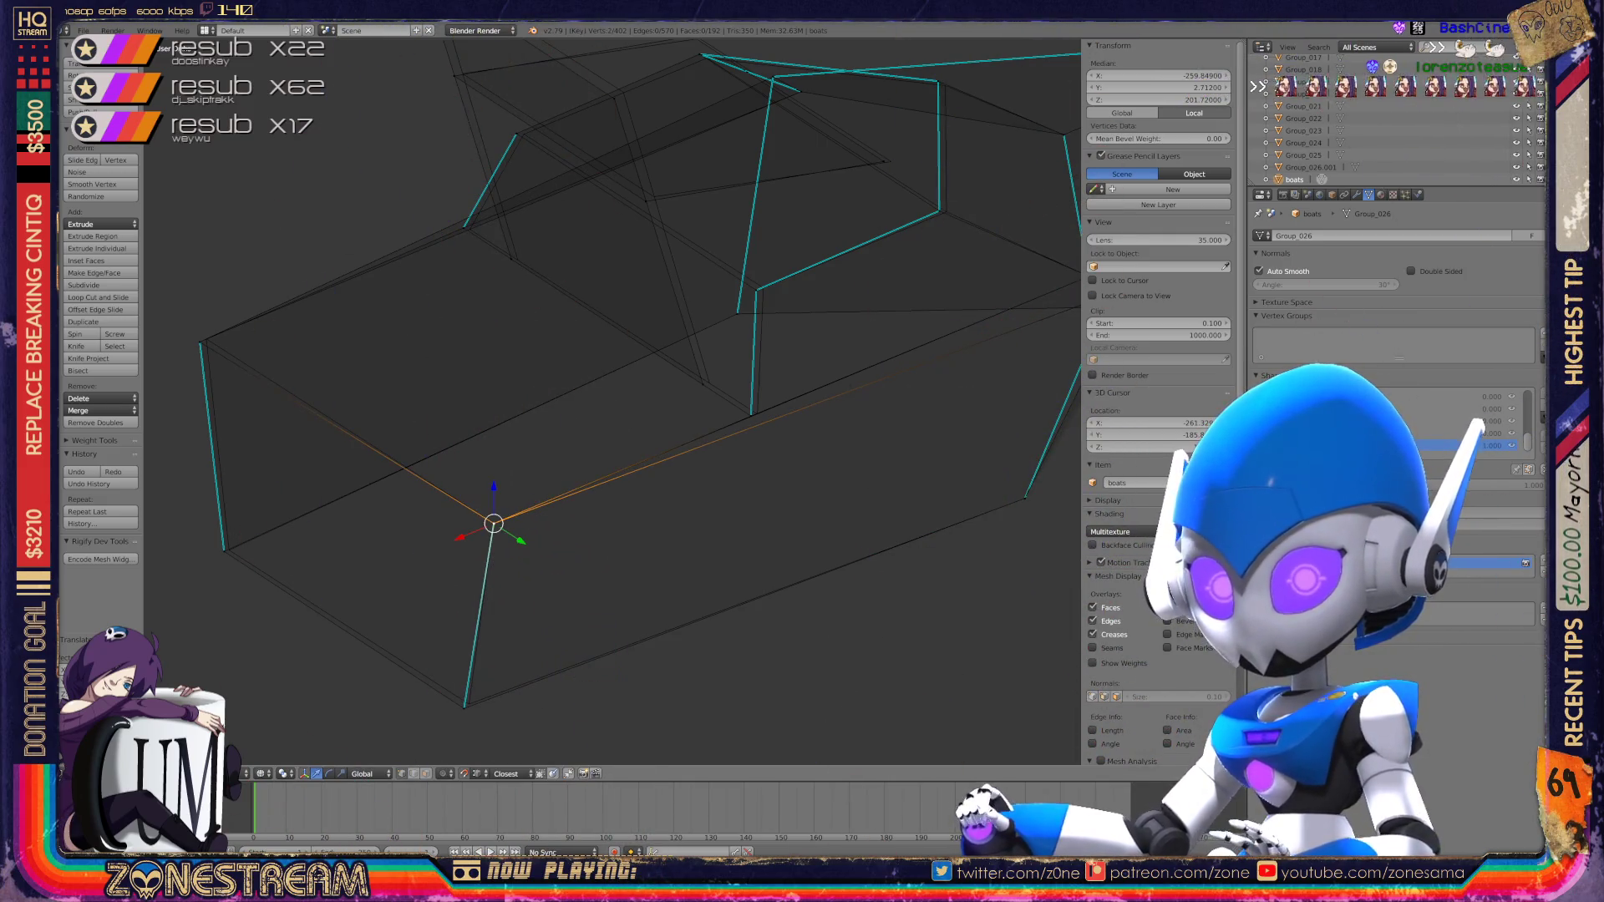
right_click(224, 552)
left_click_drag(224, 552, 229, 549)
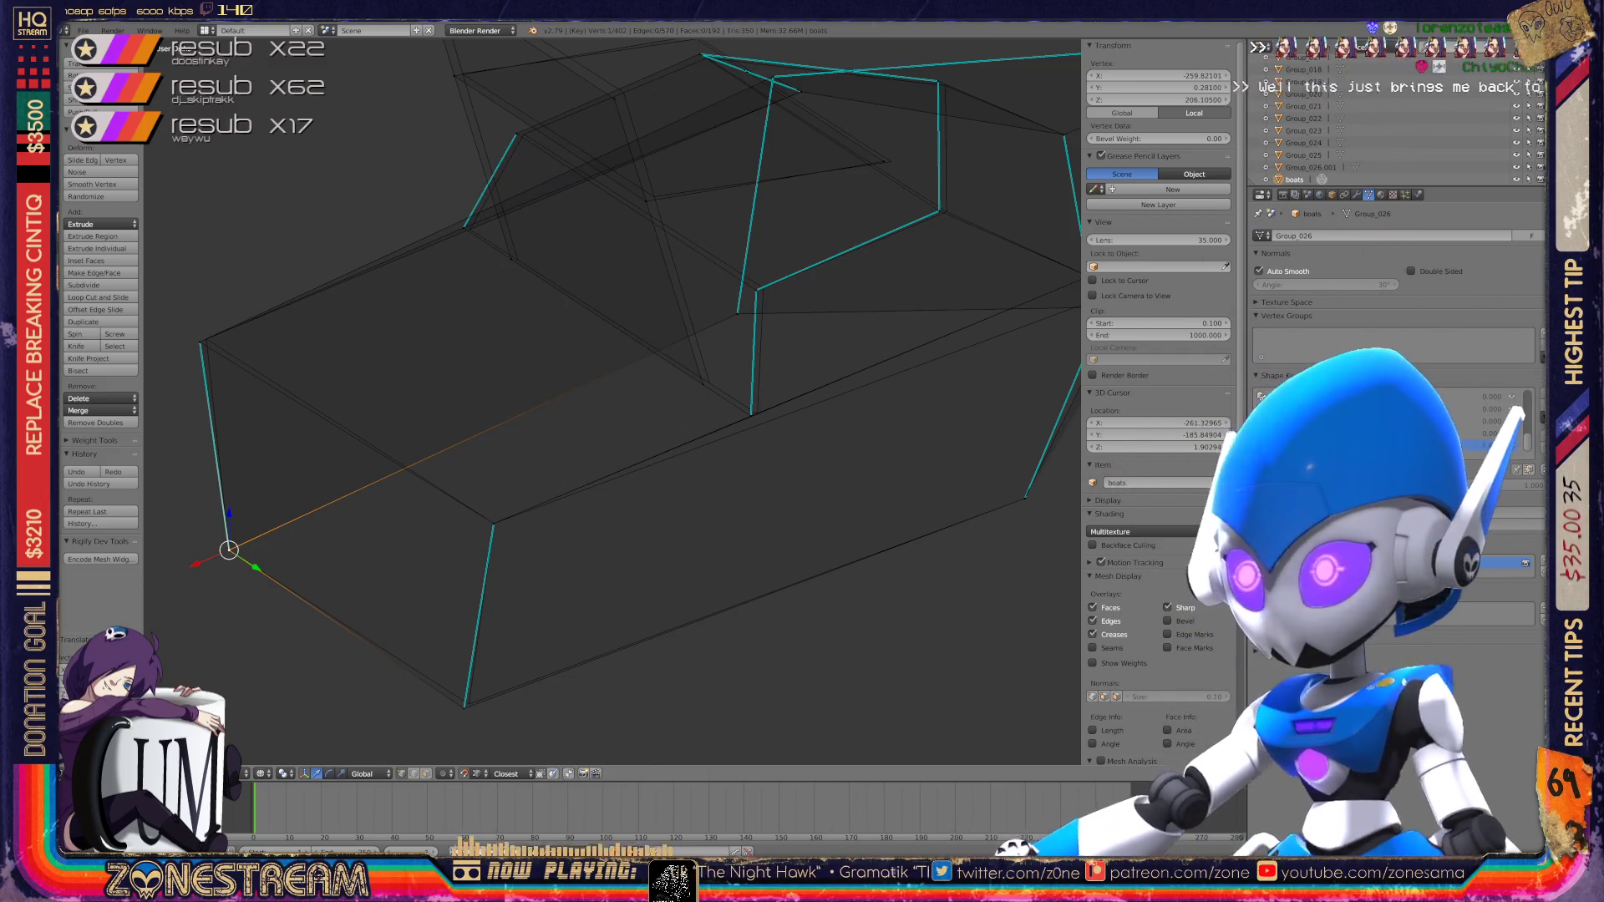
key("Tab")
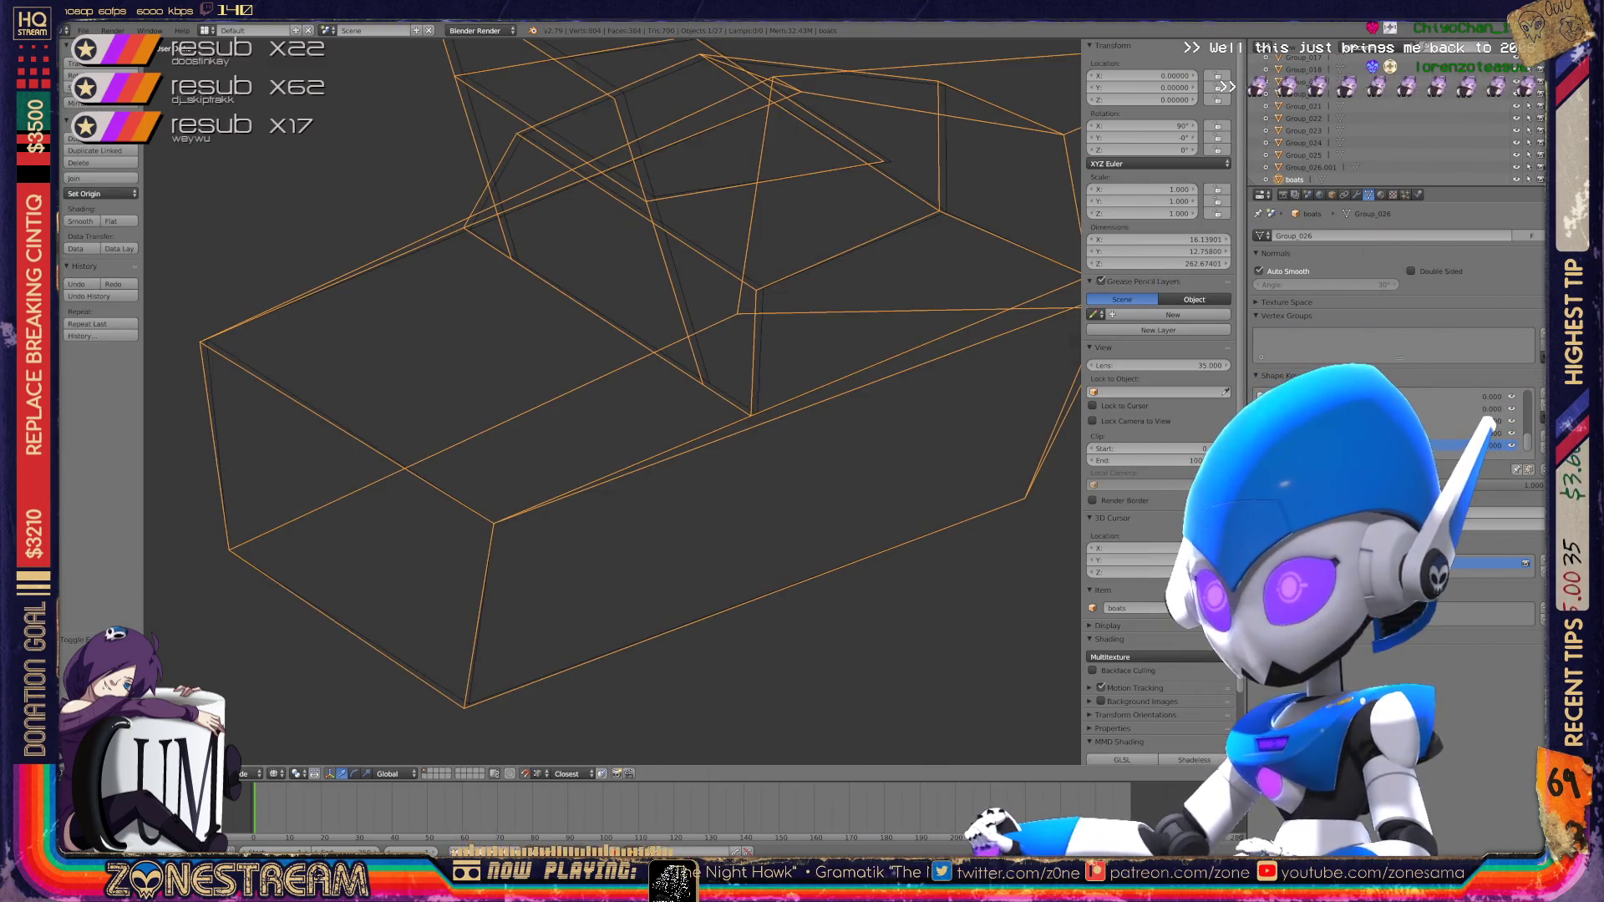
Step: Re-enter Edit Mode on the hull, switch to front view, and move the selected vertex
key("Tab")
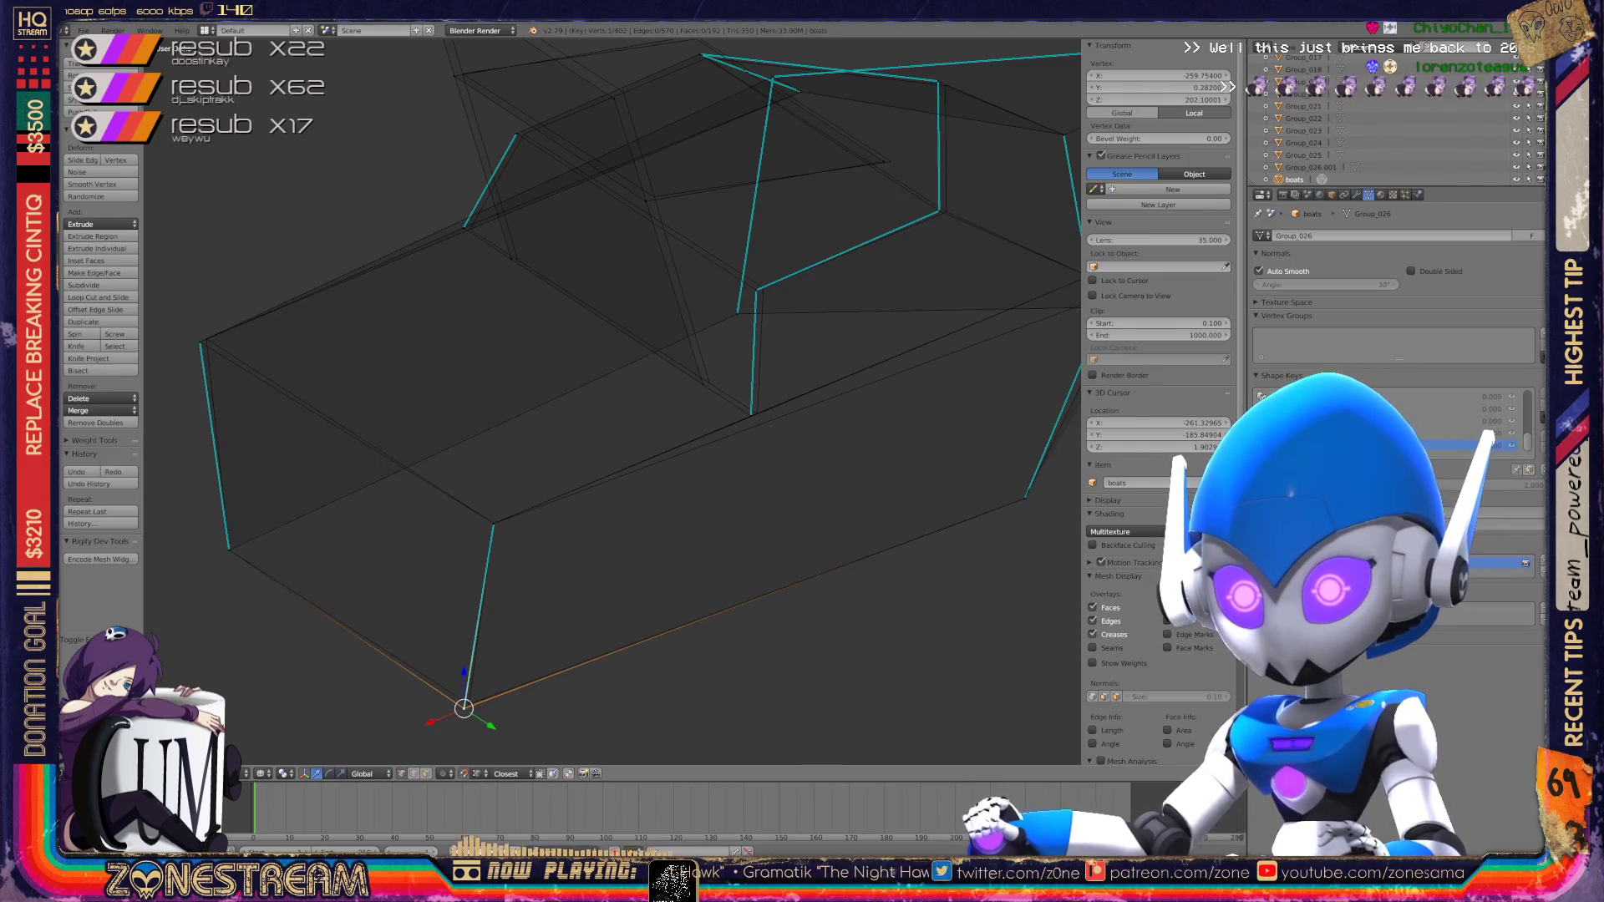
scroll(614, 401, "up", 4)
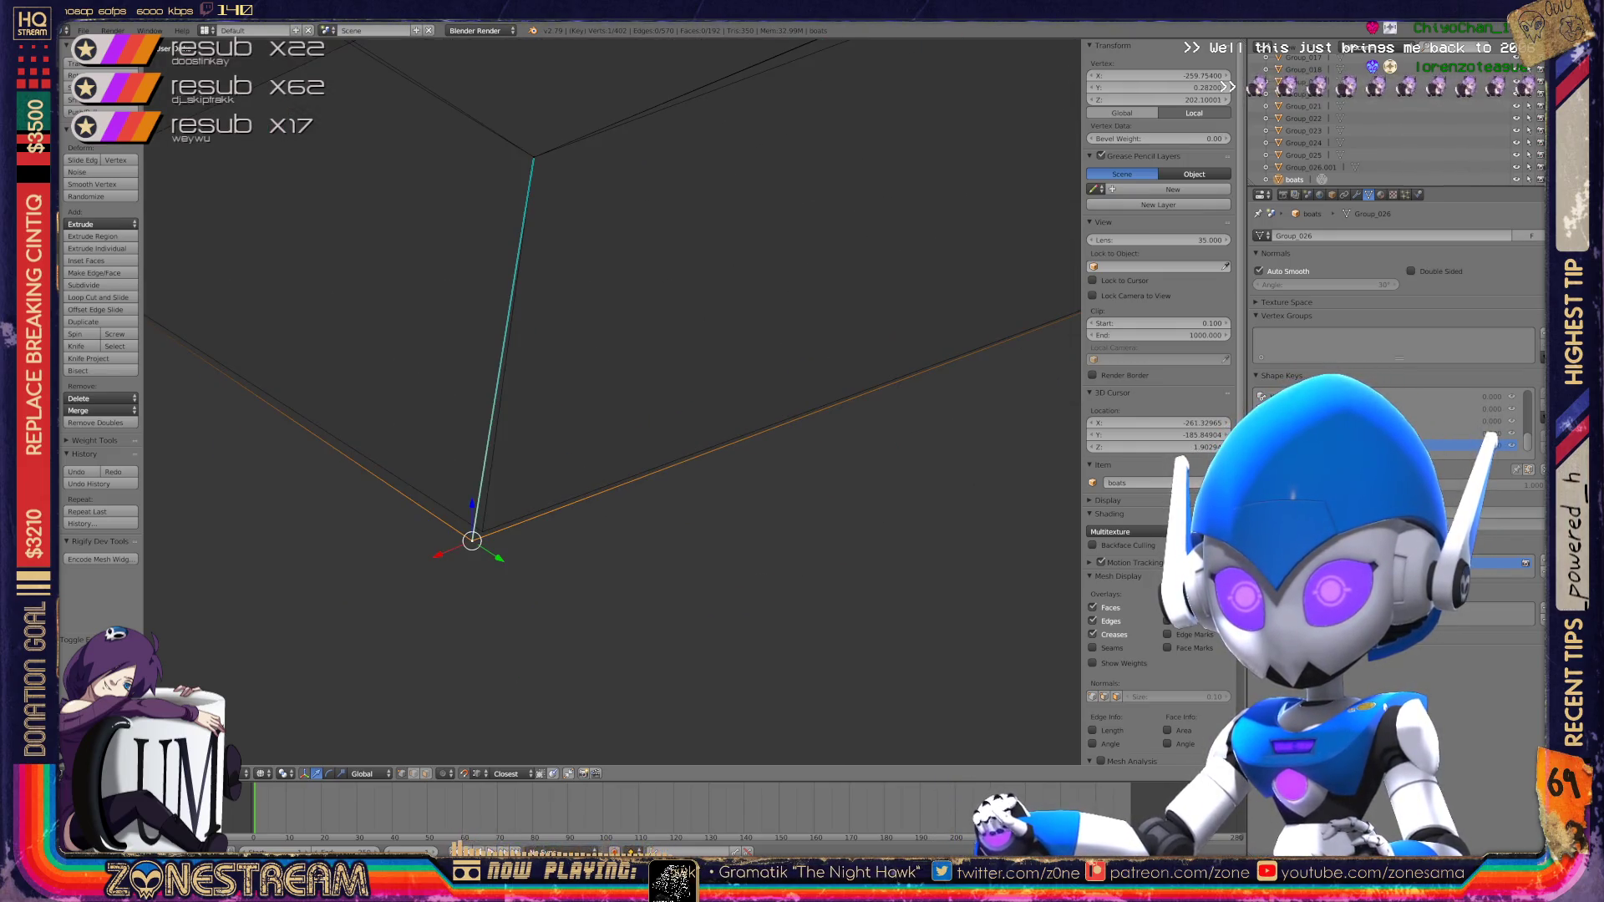
key("g")
key("KP_1")
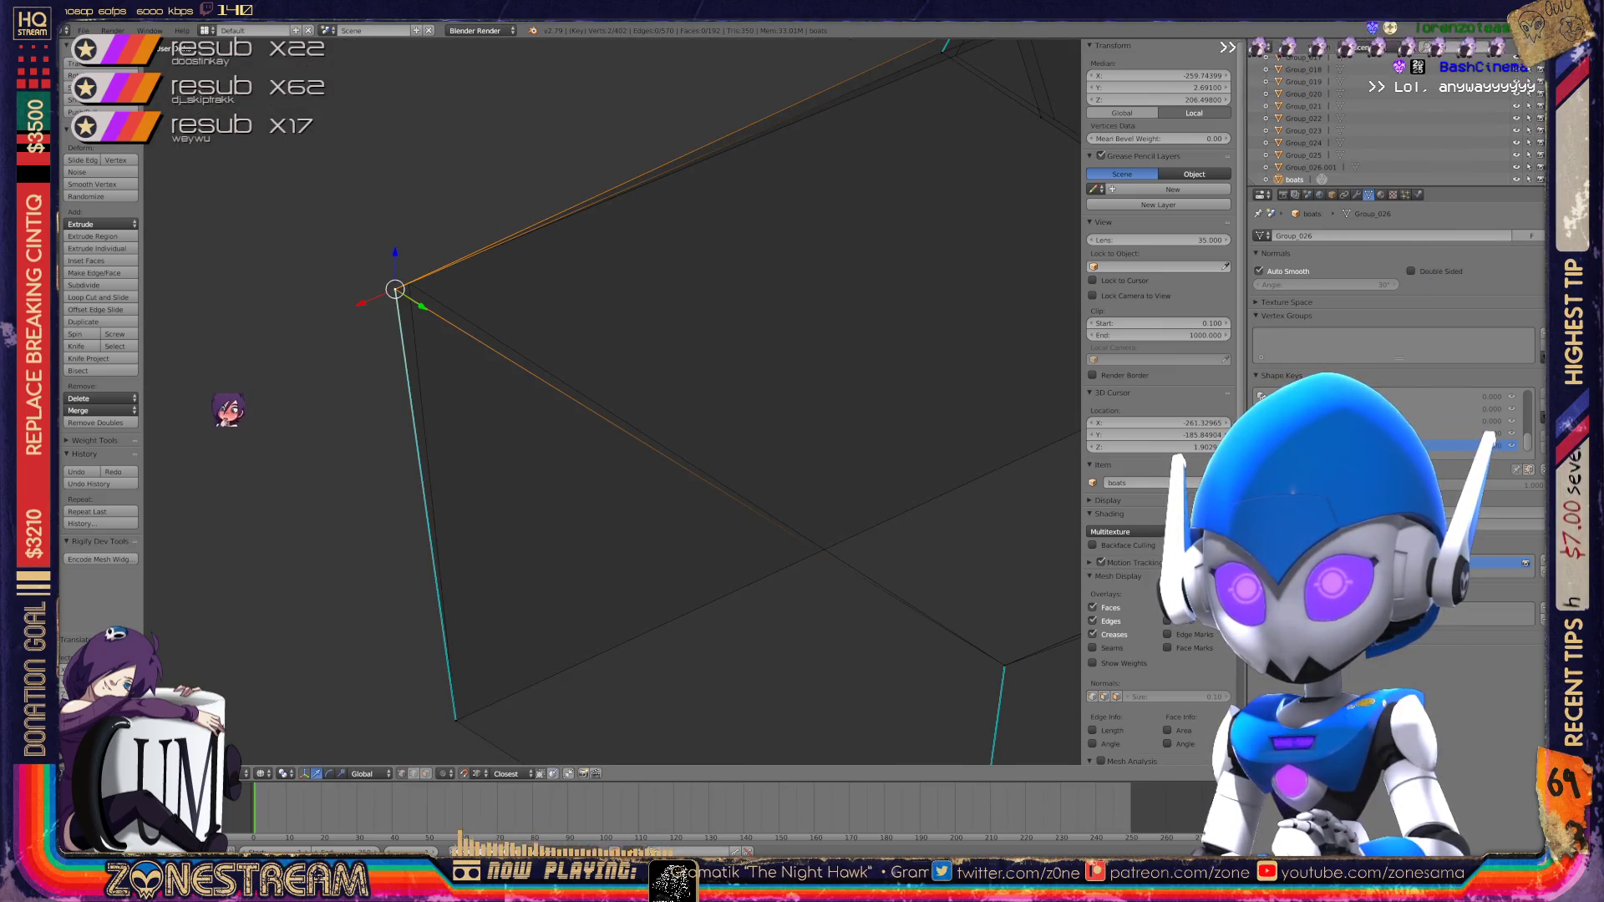
key("g")
left_click(229, 330)
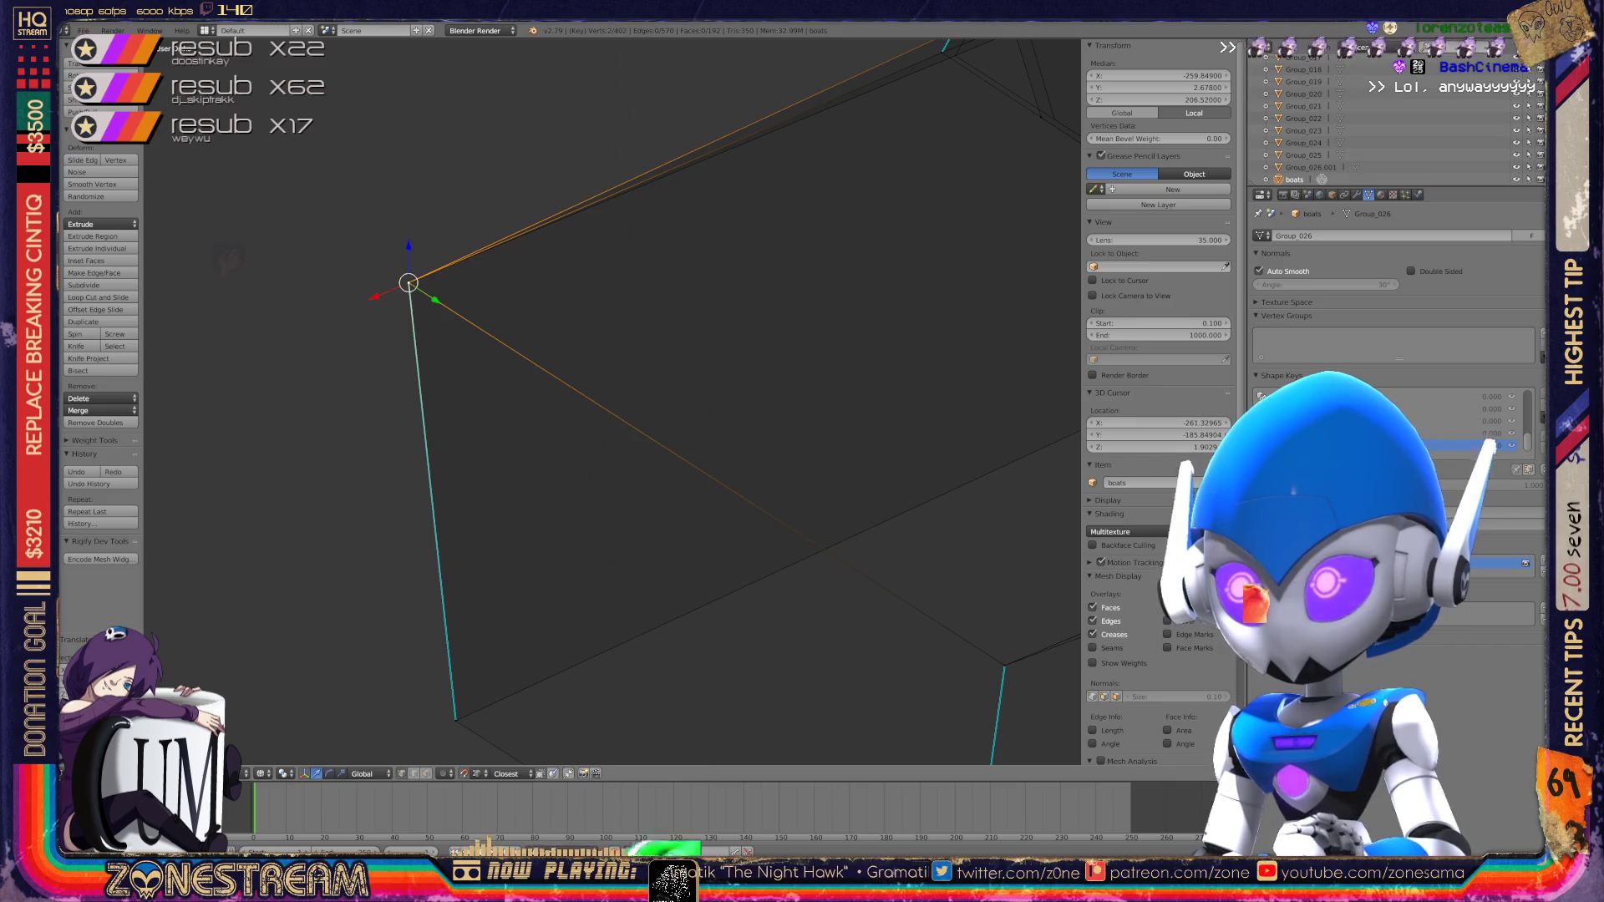
Step: Pull a single stray hull vertex to a new spot among its neighbouring edges
mouse_move(636, 585)
middle_mouse_down()
mouse_move(638, 305)
mouse_move(653, 405)
mouse_move(523, 595)
middle_mouse_up()
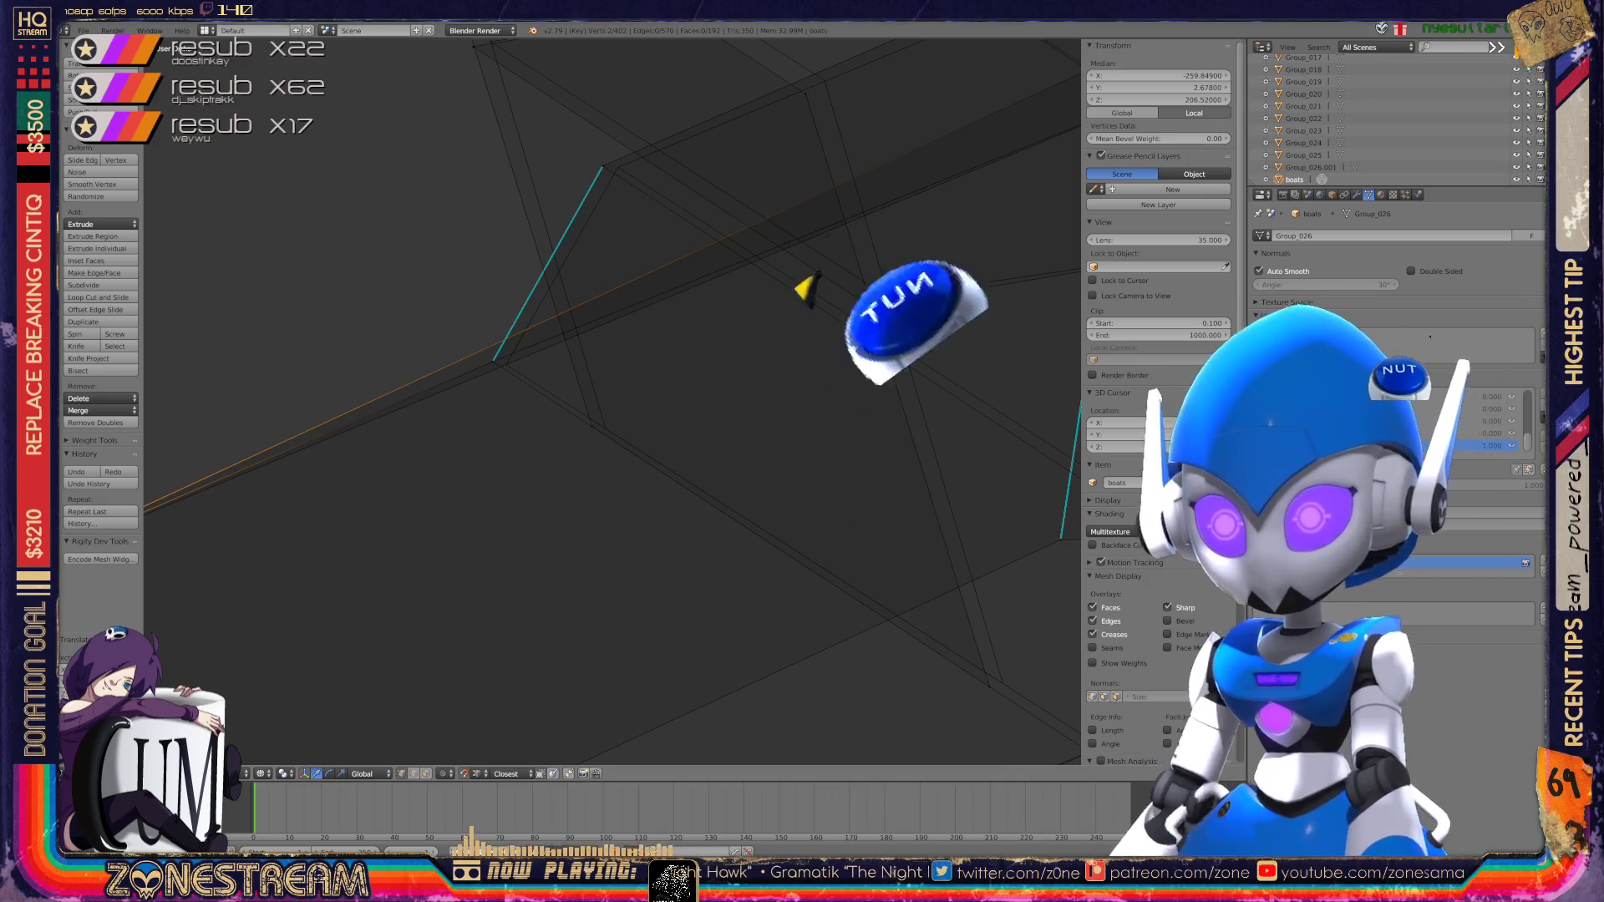
right_click(592, 426)
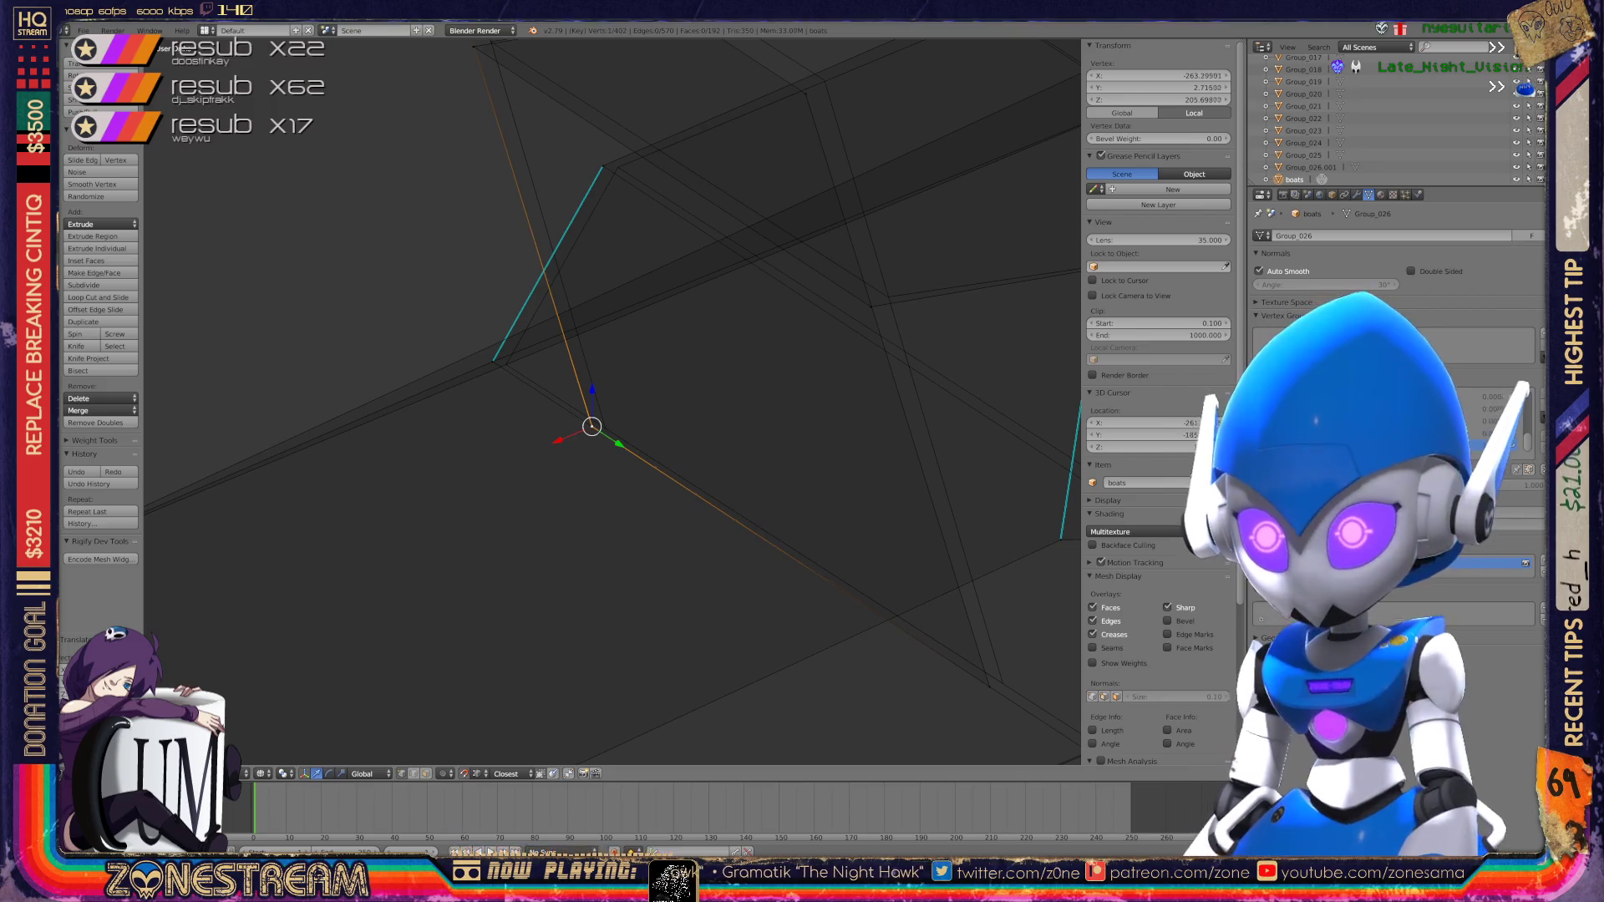
middle_click_drag(592, 426, 641, 759, "shift")
left_click_drag(446, 202, 464, 194)
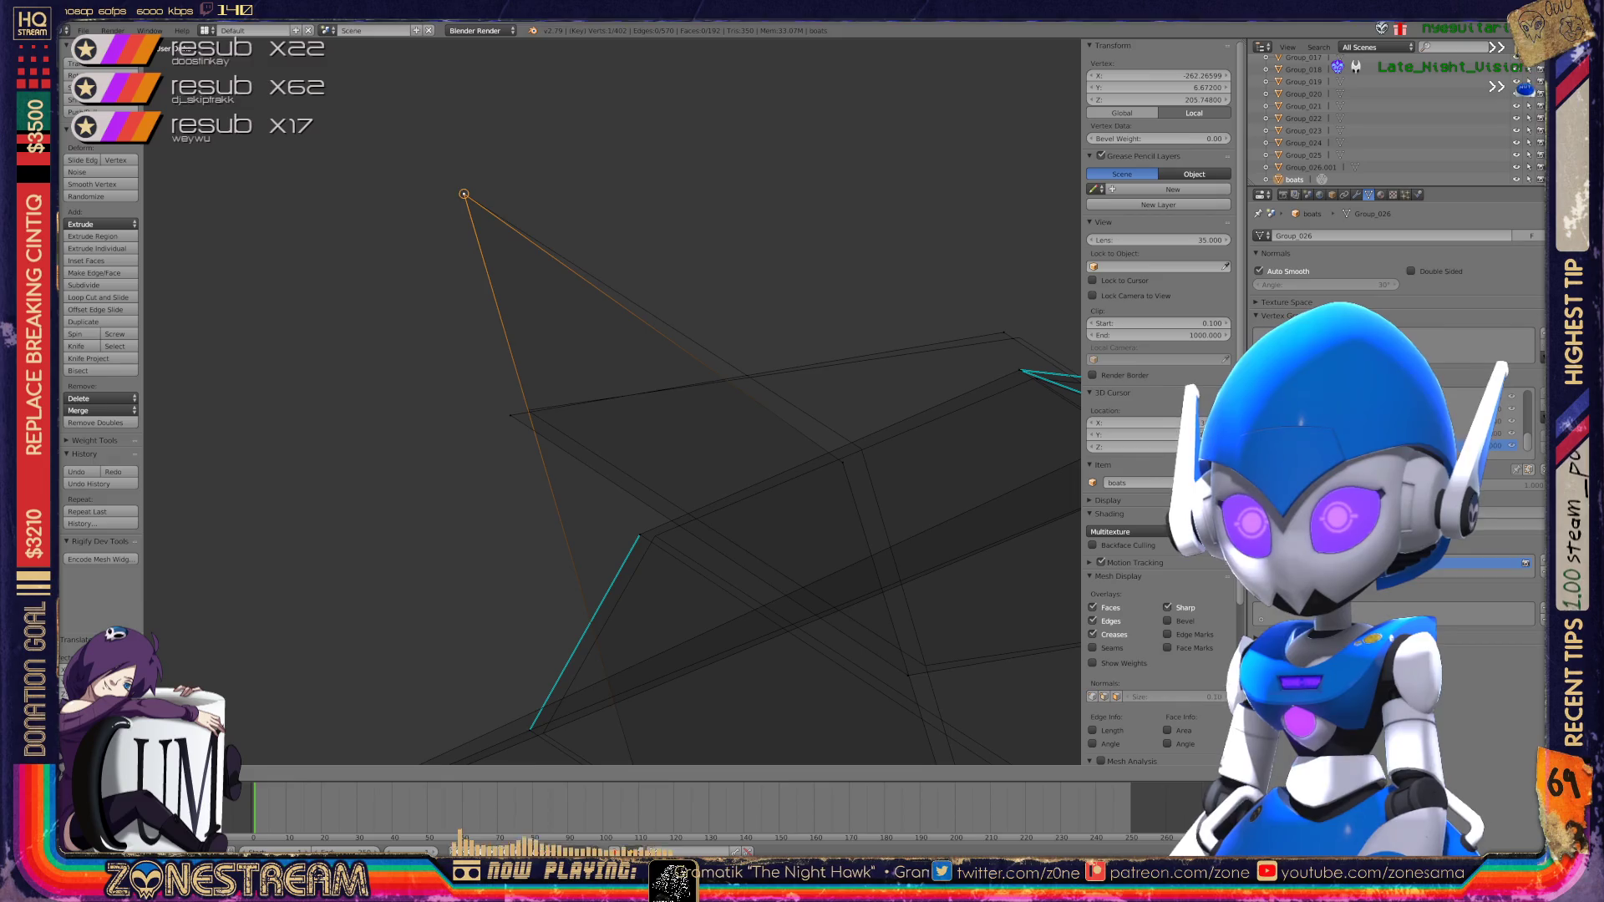
middle_click_drag(464, 194, 318, 14, "shift")
key("g")
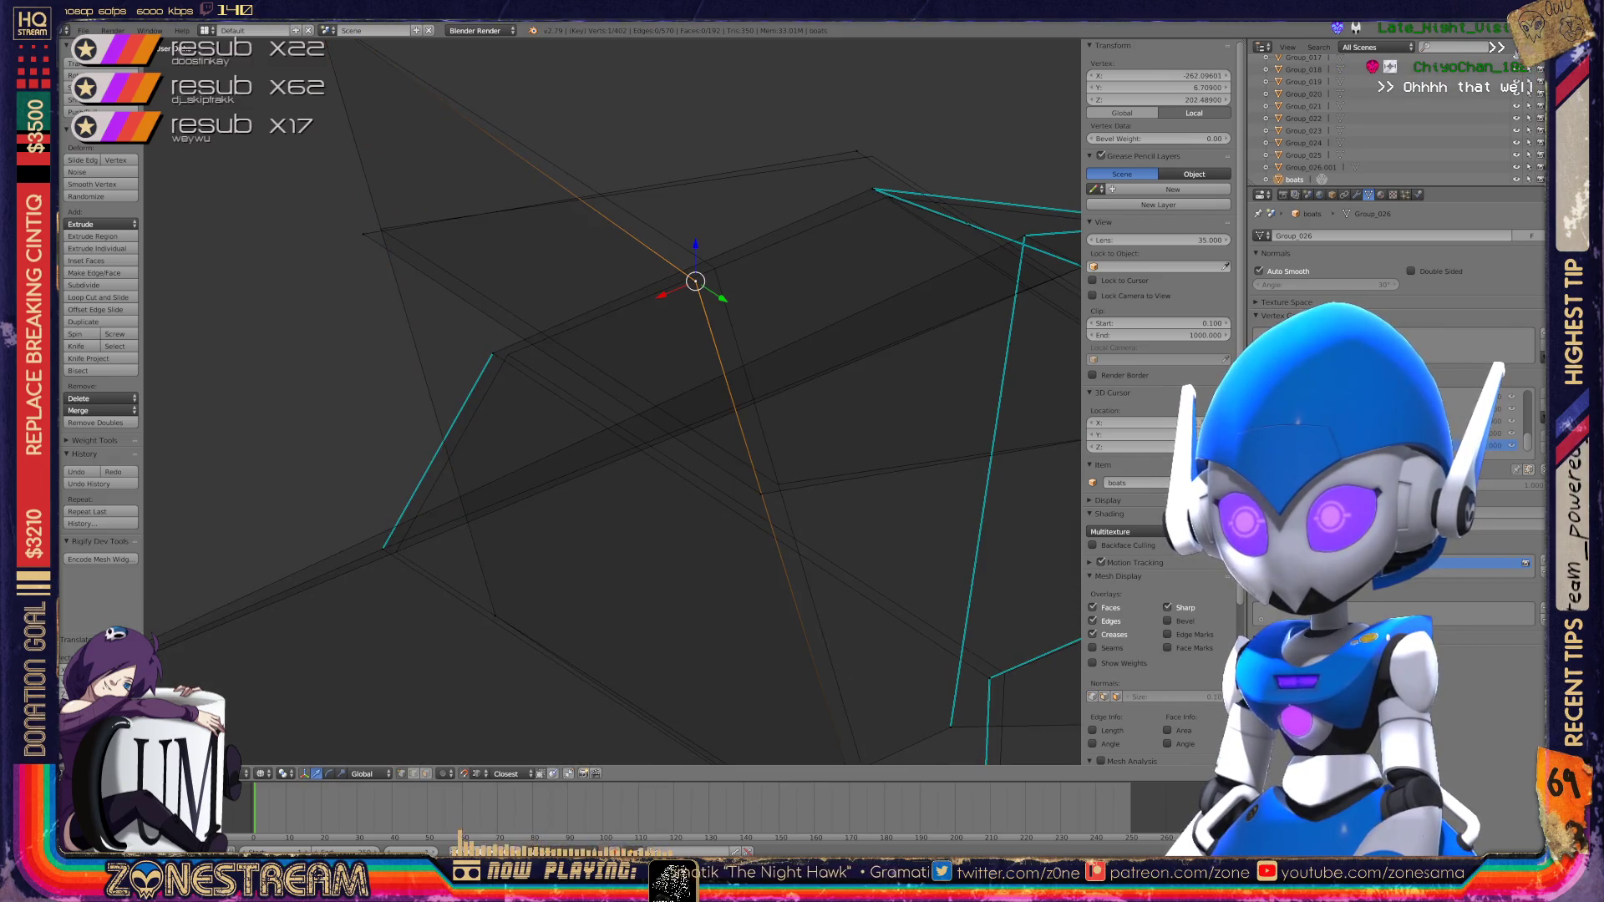
middle_click_drag(715, 267, 663, 118, "shift")
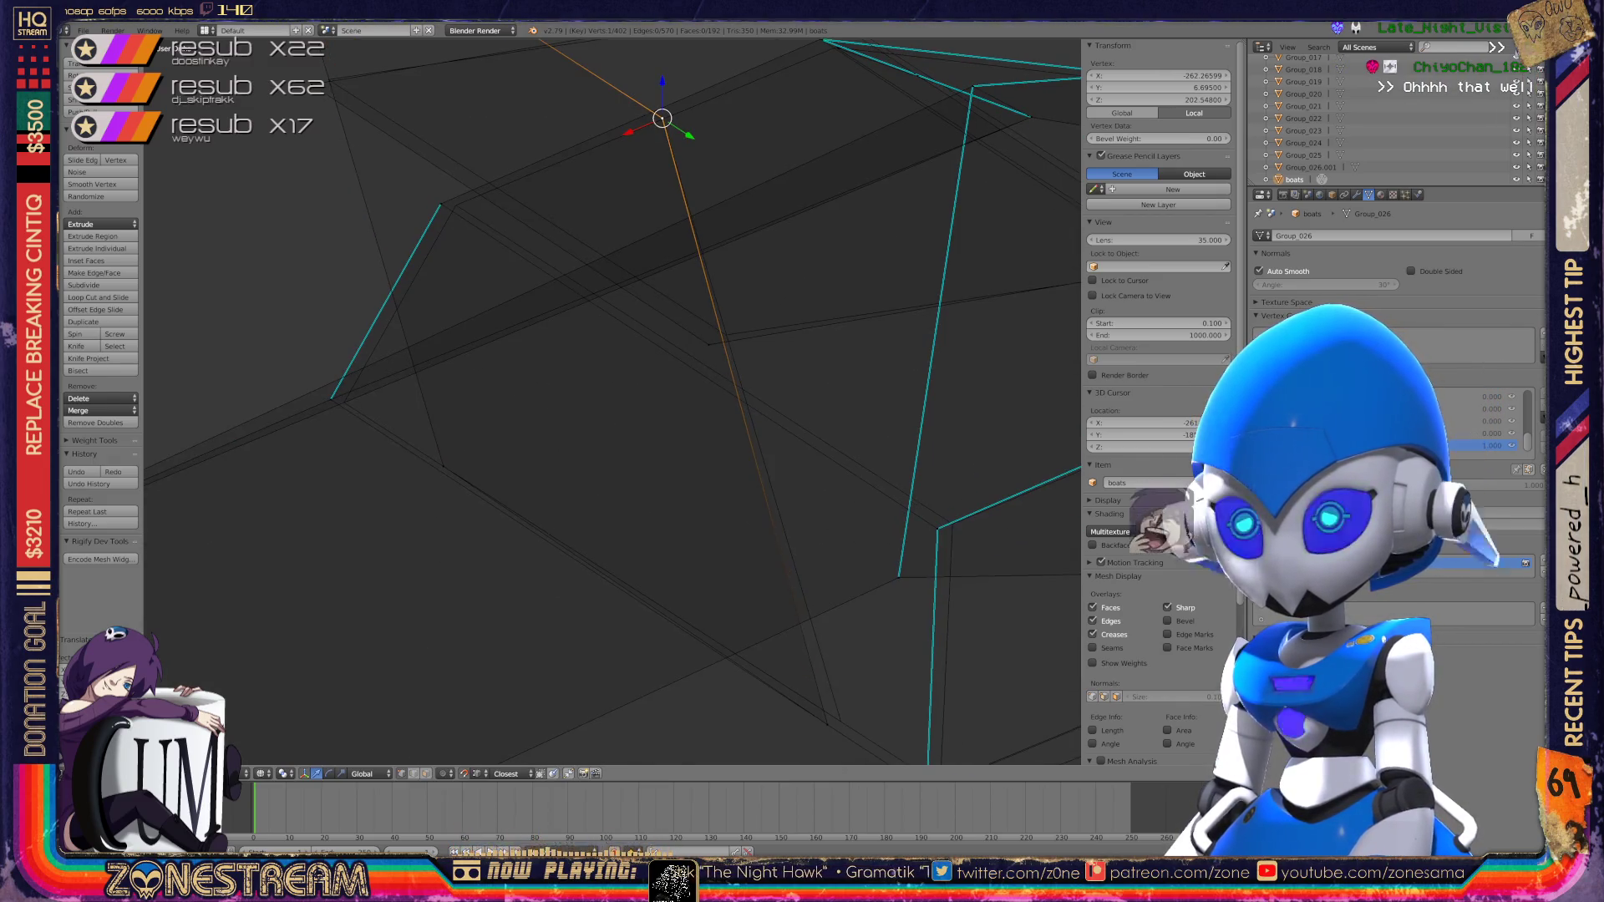
mouse_move(663, 118)
left_mouse_down()
mouse_move(329, 79)
mouse_move(727, 337)
left_mouse_up()
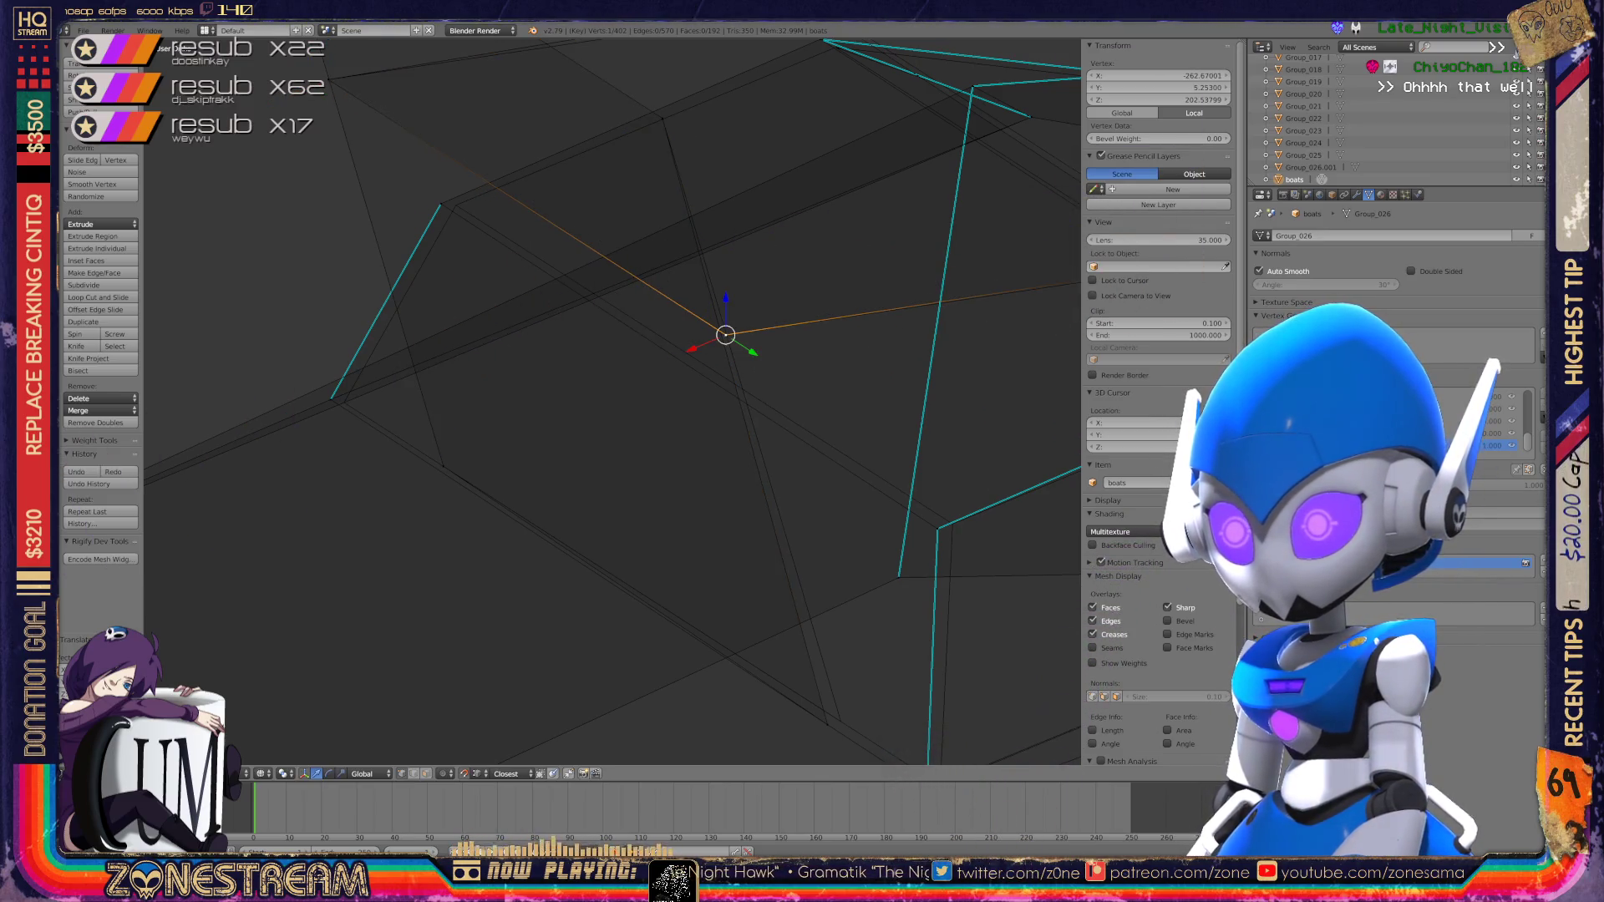
middle_click_drag(727, 337, 625, 79, "shift")
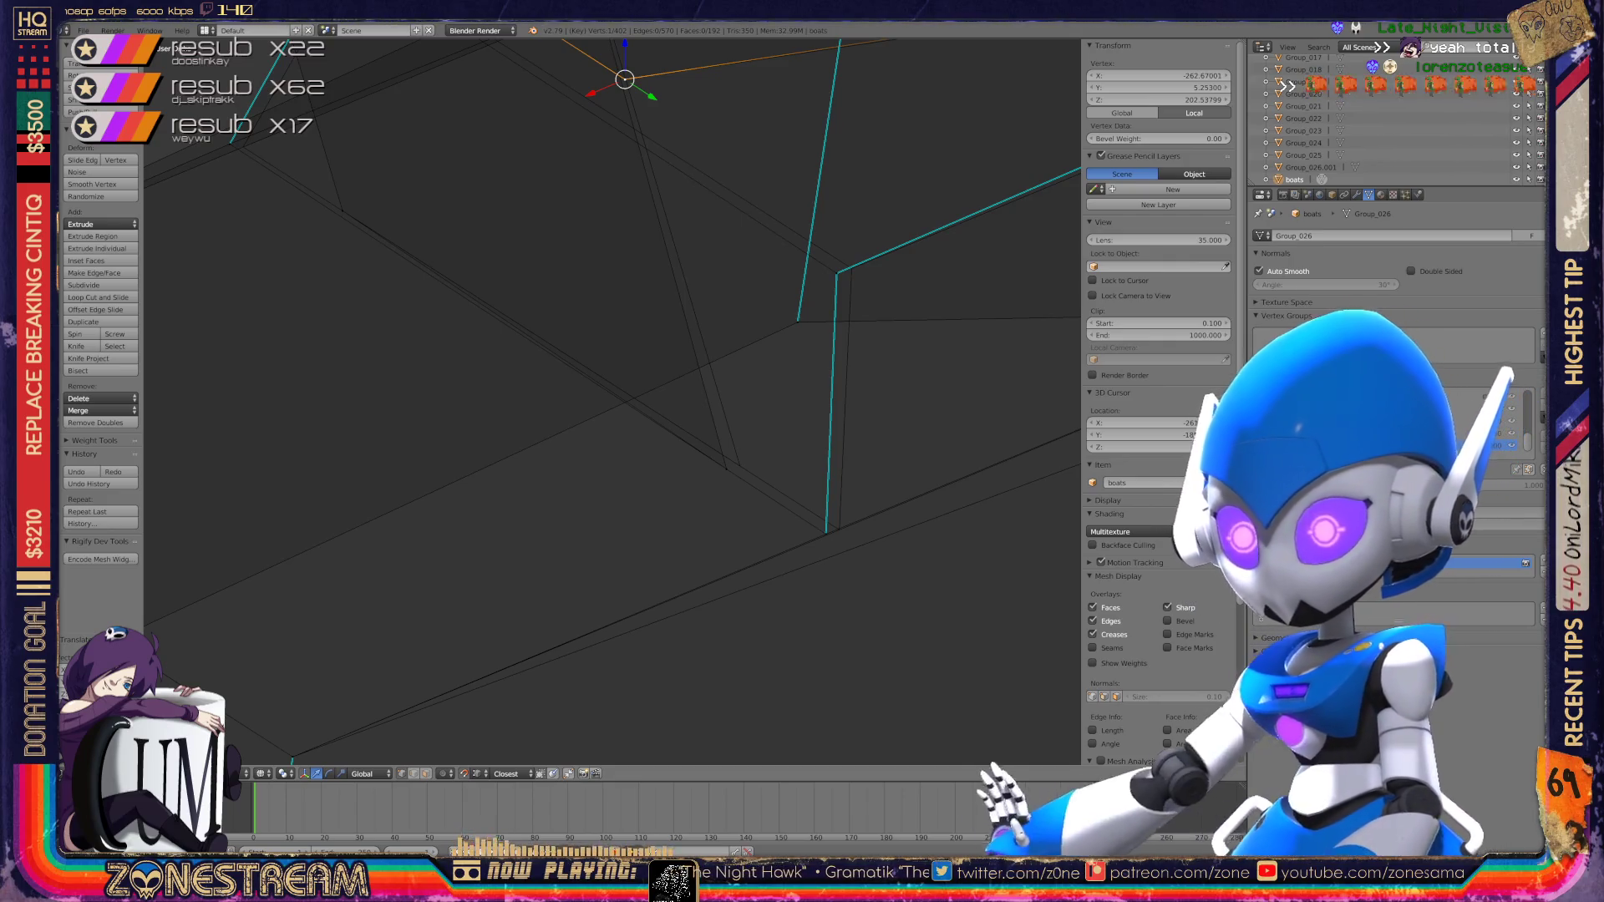
left_click_drag(726, 469, 740, 466)
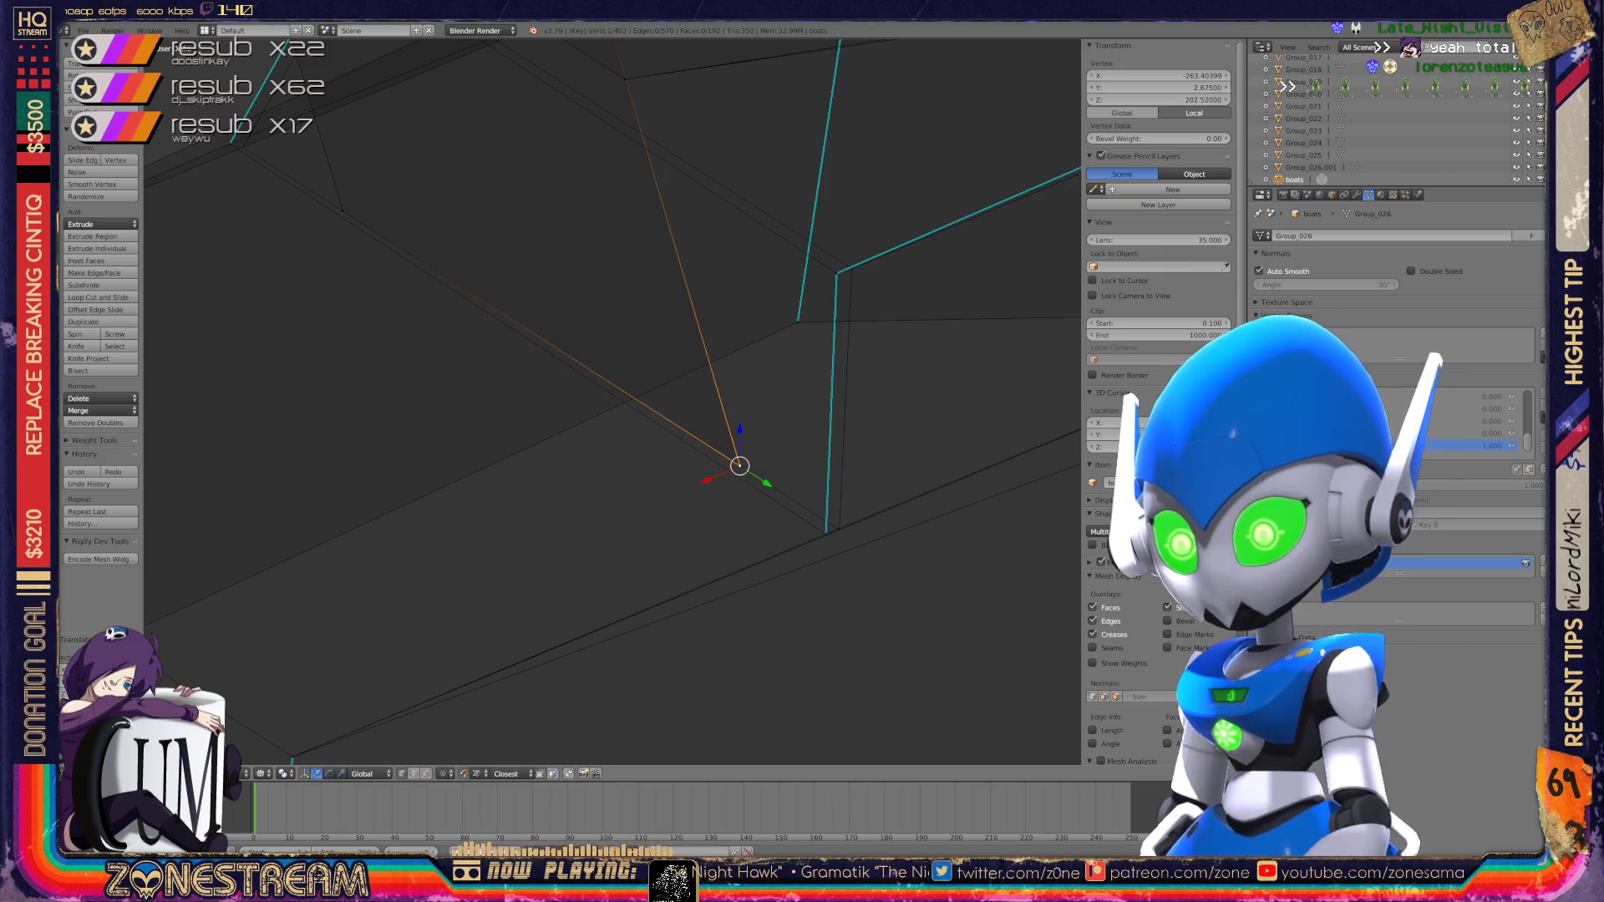
Step: Select two vertices on the hull outline and shift them slightly right
middle_click_drag(739, 465, 612, 486, "shift")
scroll(657, 498, "up", 4)
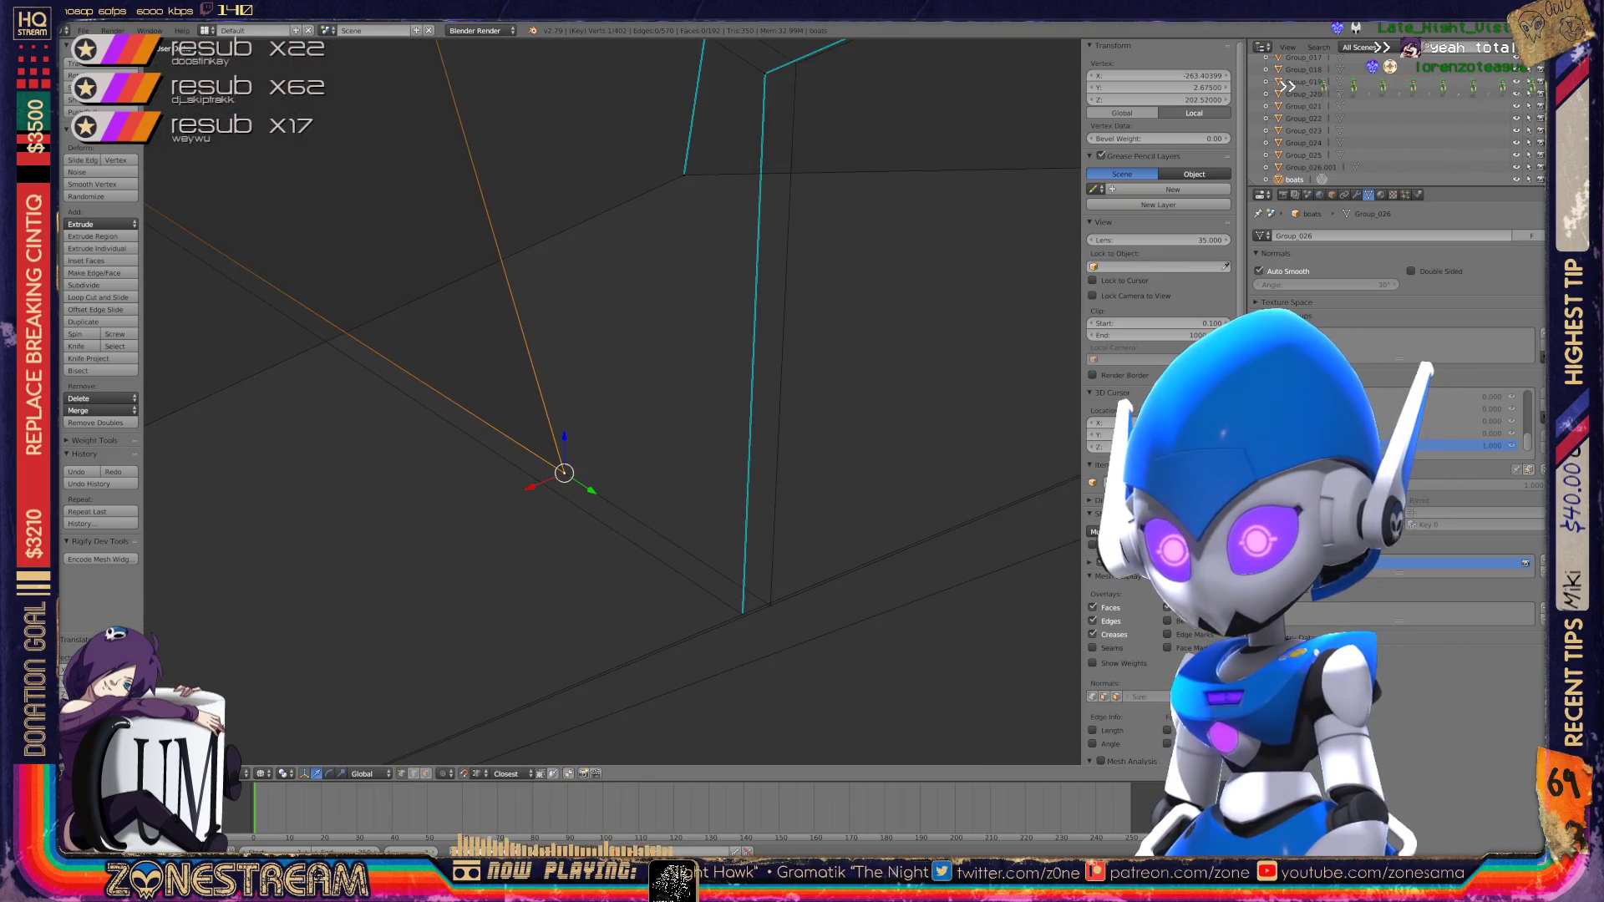
right_click(752, 618, "shift")
mouse_move(575, 422)
middle_mouse_down()
mouse_move(706, 464)
mouse_move(634, 412)
middle_mouse_up()
key("a")
right_click(706, 464)
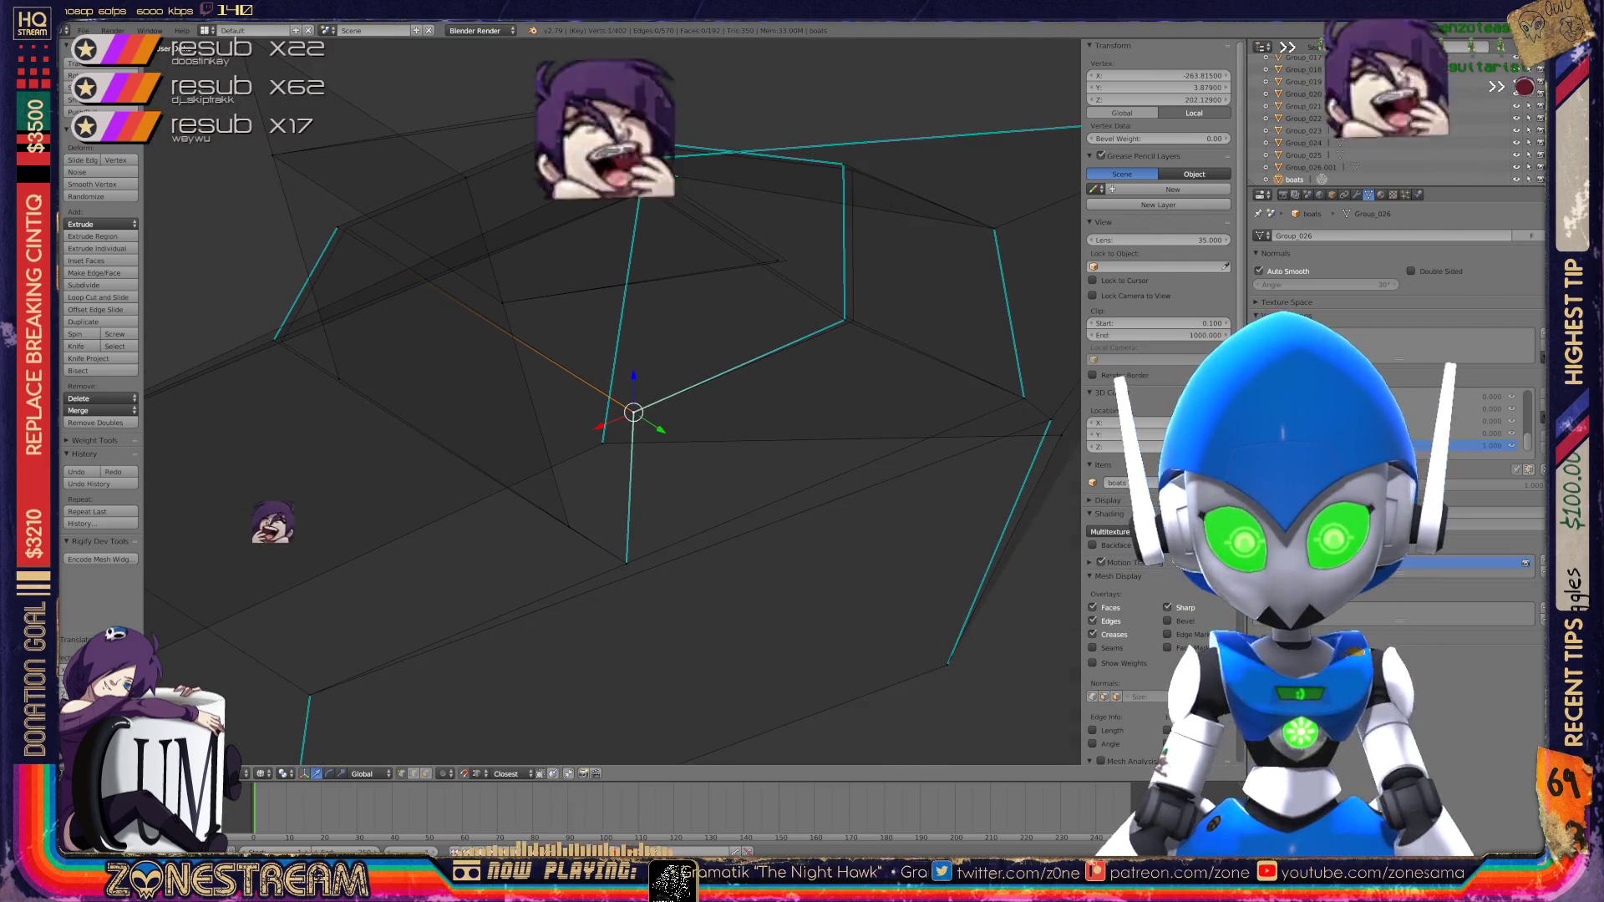
scroll(612, 401, "up", 5)
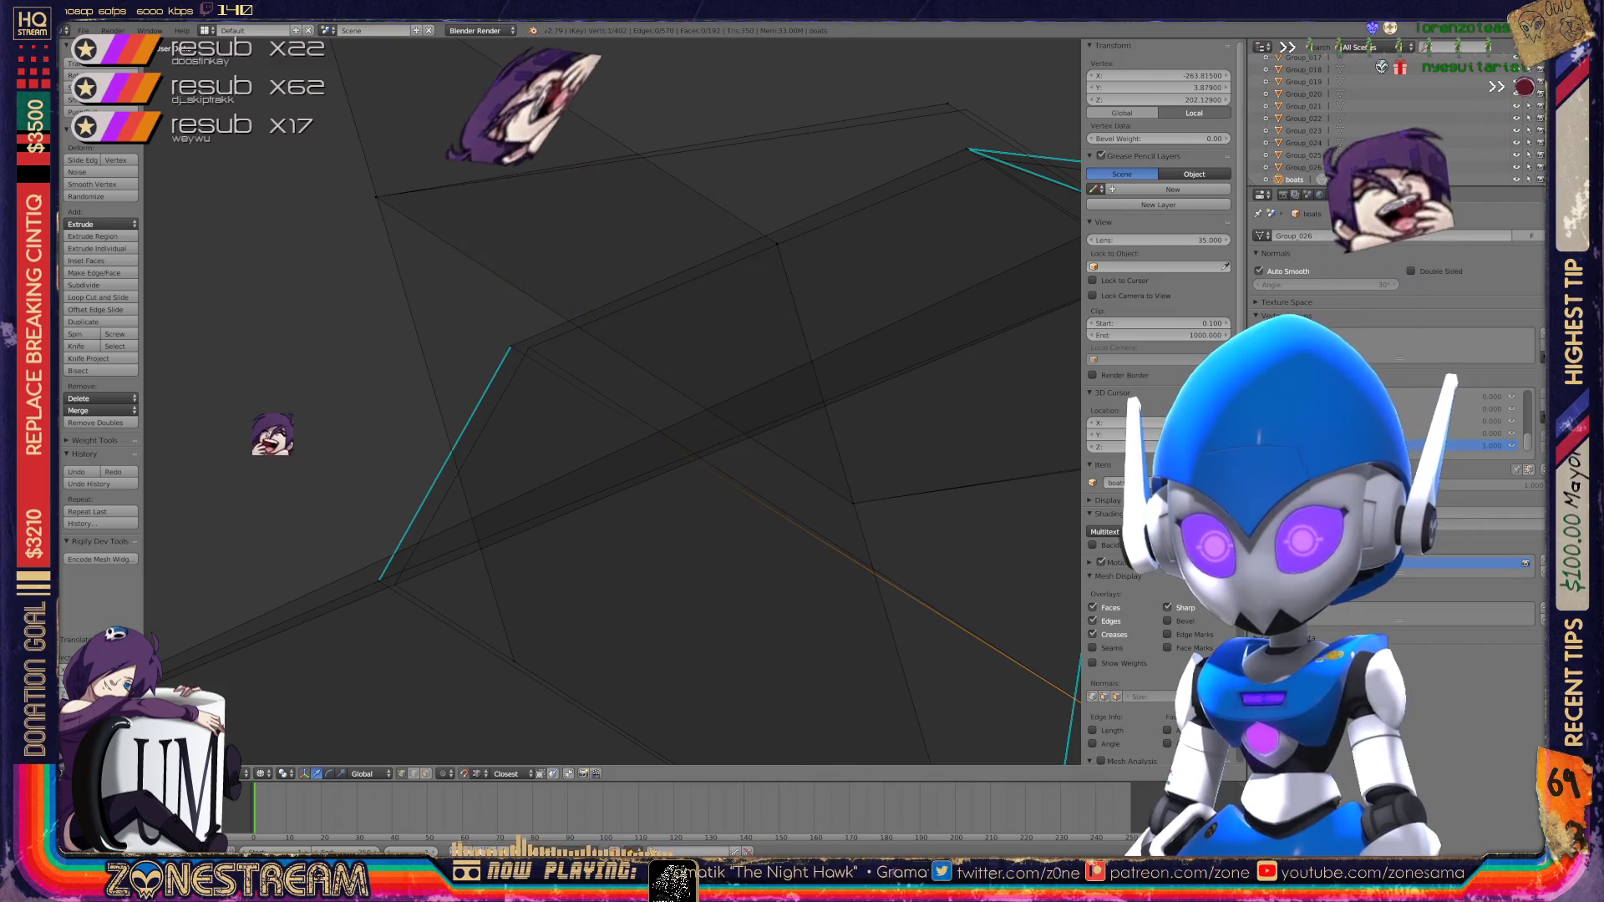
right_click(510, 346, "shift")
left_click_drag(510, 346, 529, 348)
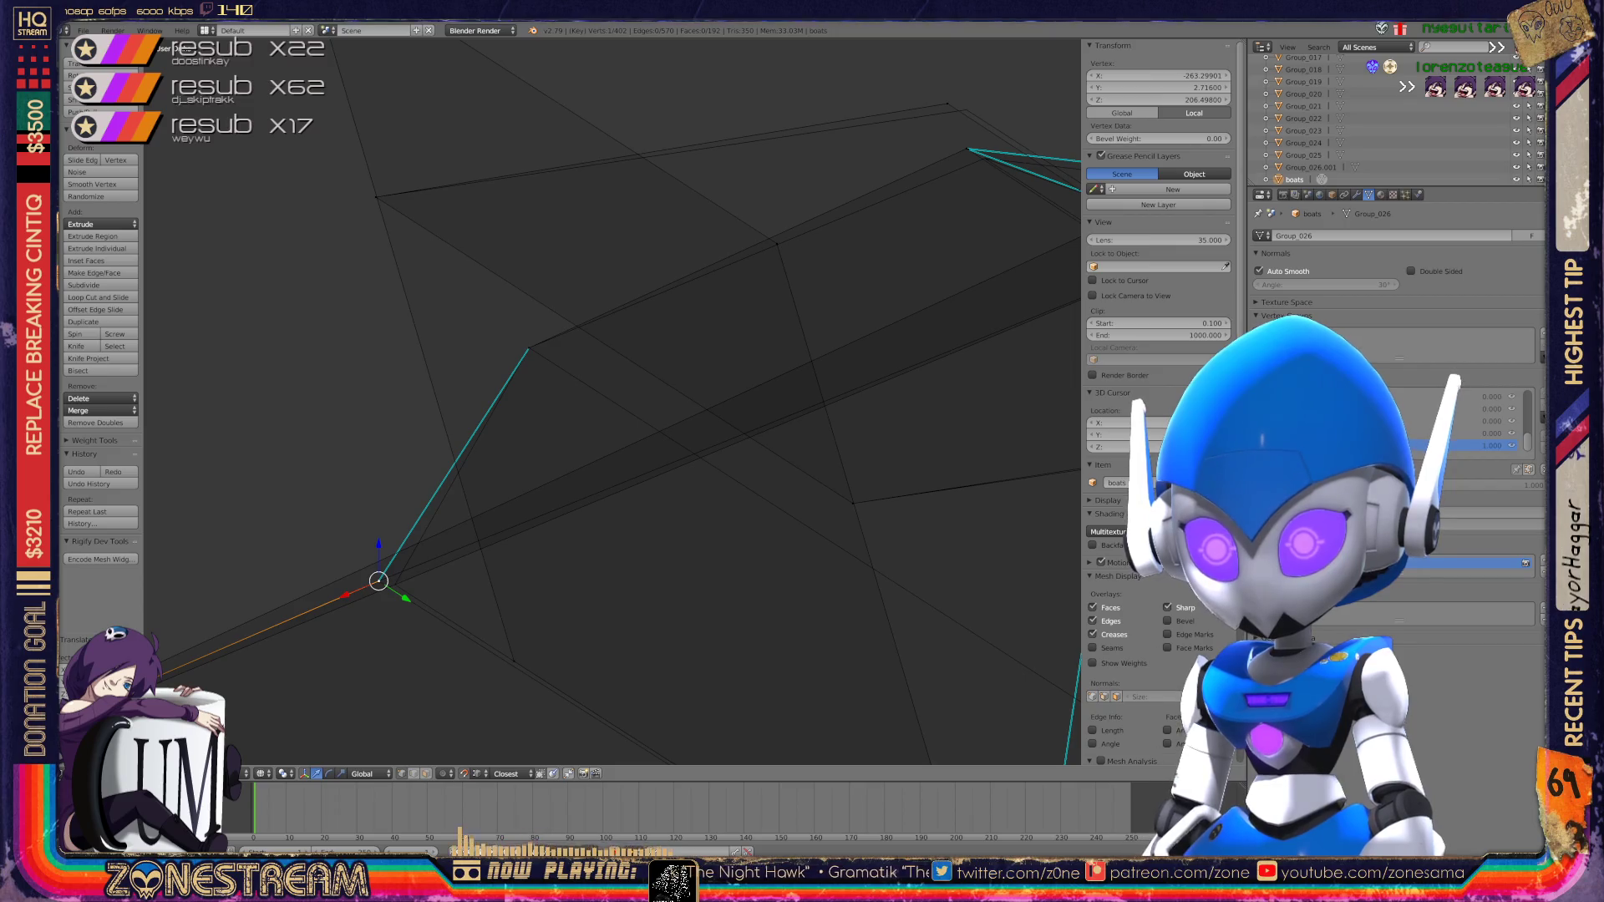
left_click_drag(379, 580, 394, 584)
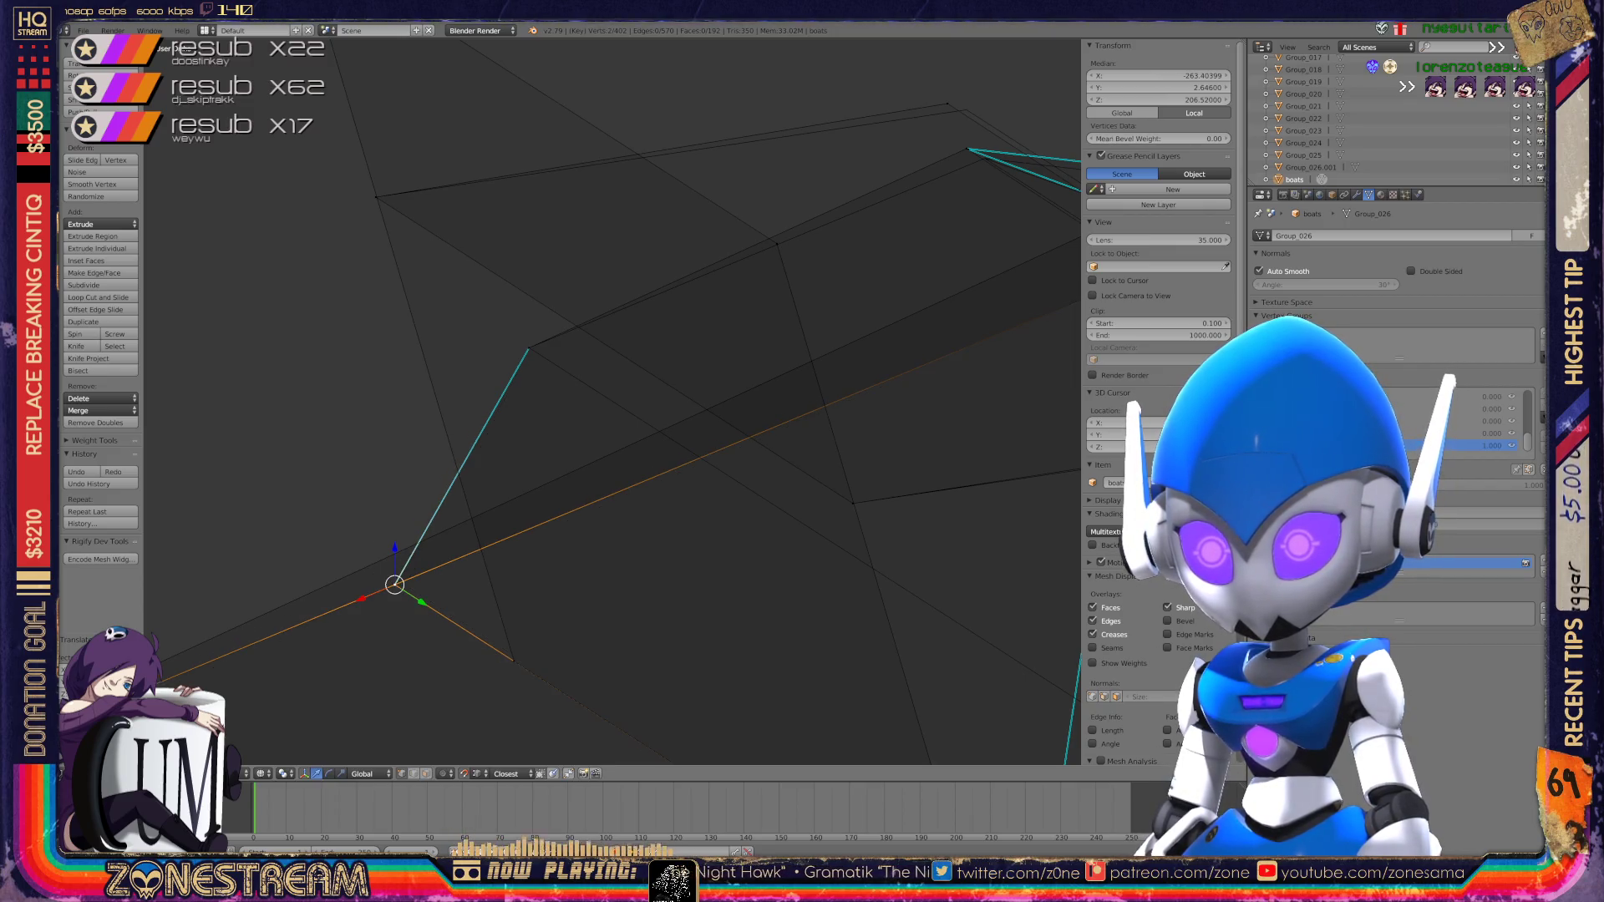
Step: Move a loose vertex down and right, snapping it onto the nearby corner
mouse_move(651, 401)
middle_mouse_down()
mouse_move(702, 359)
mouse_move(537, 442)
middle_mouse_up()
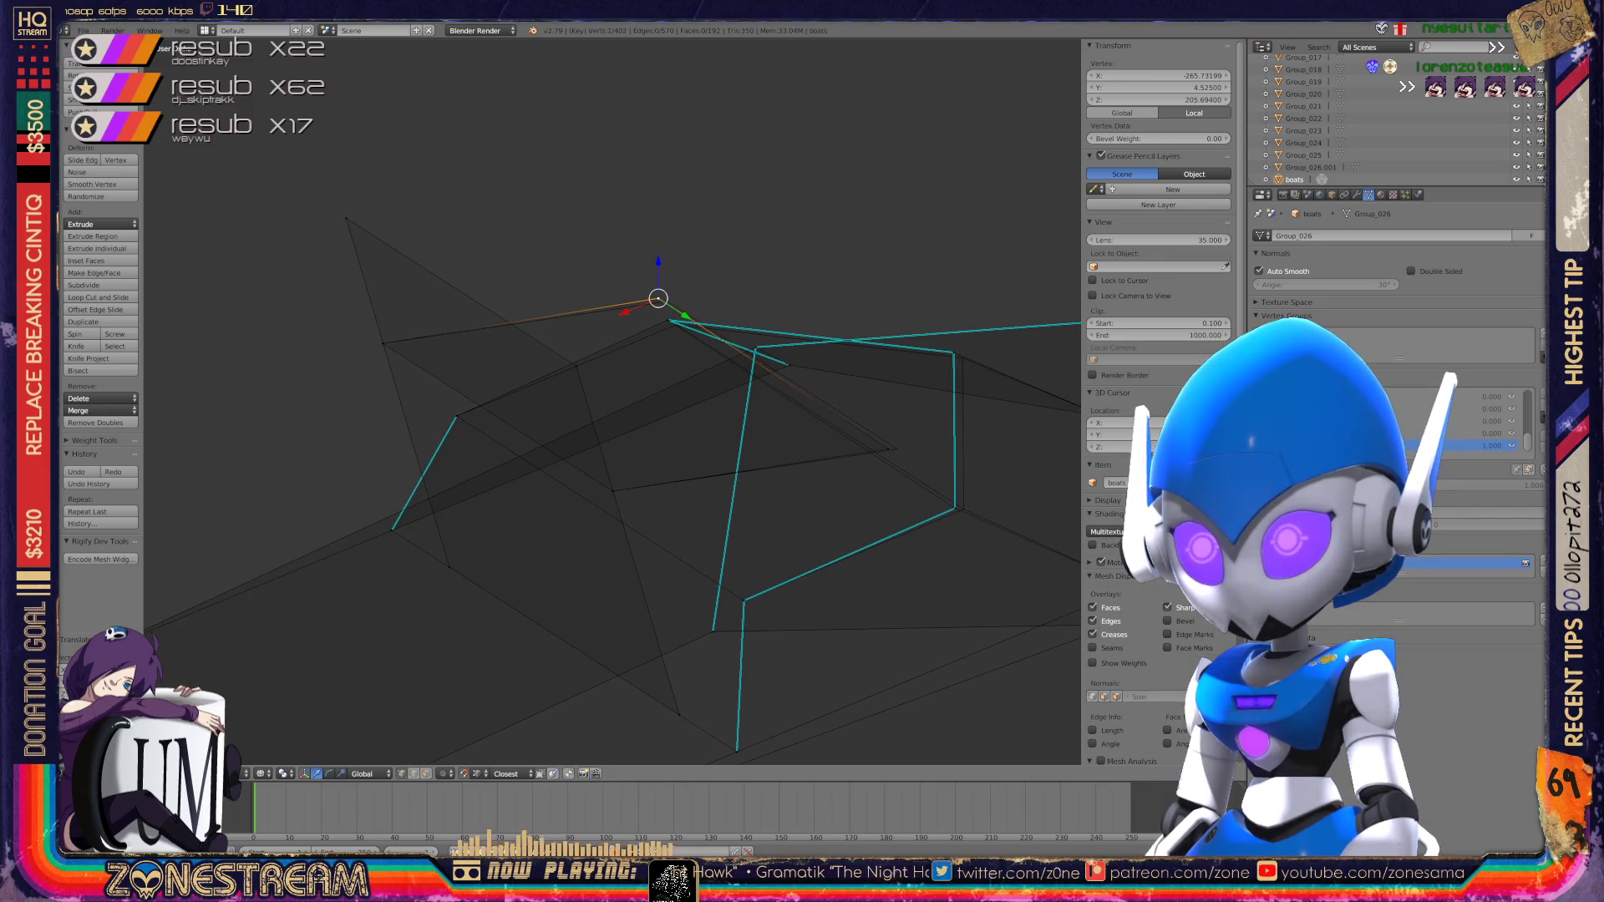
scroll(614, 400, "up", 2)
middle_click_drag(692, 257, 441, 251, "shift")
left_click_drag(441, 251, 779, 463)
scroll(612, 402, "down", 6)
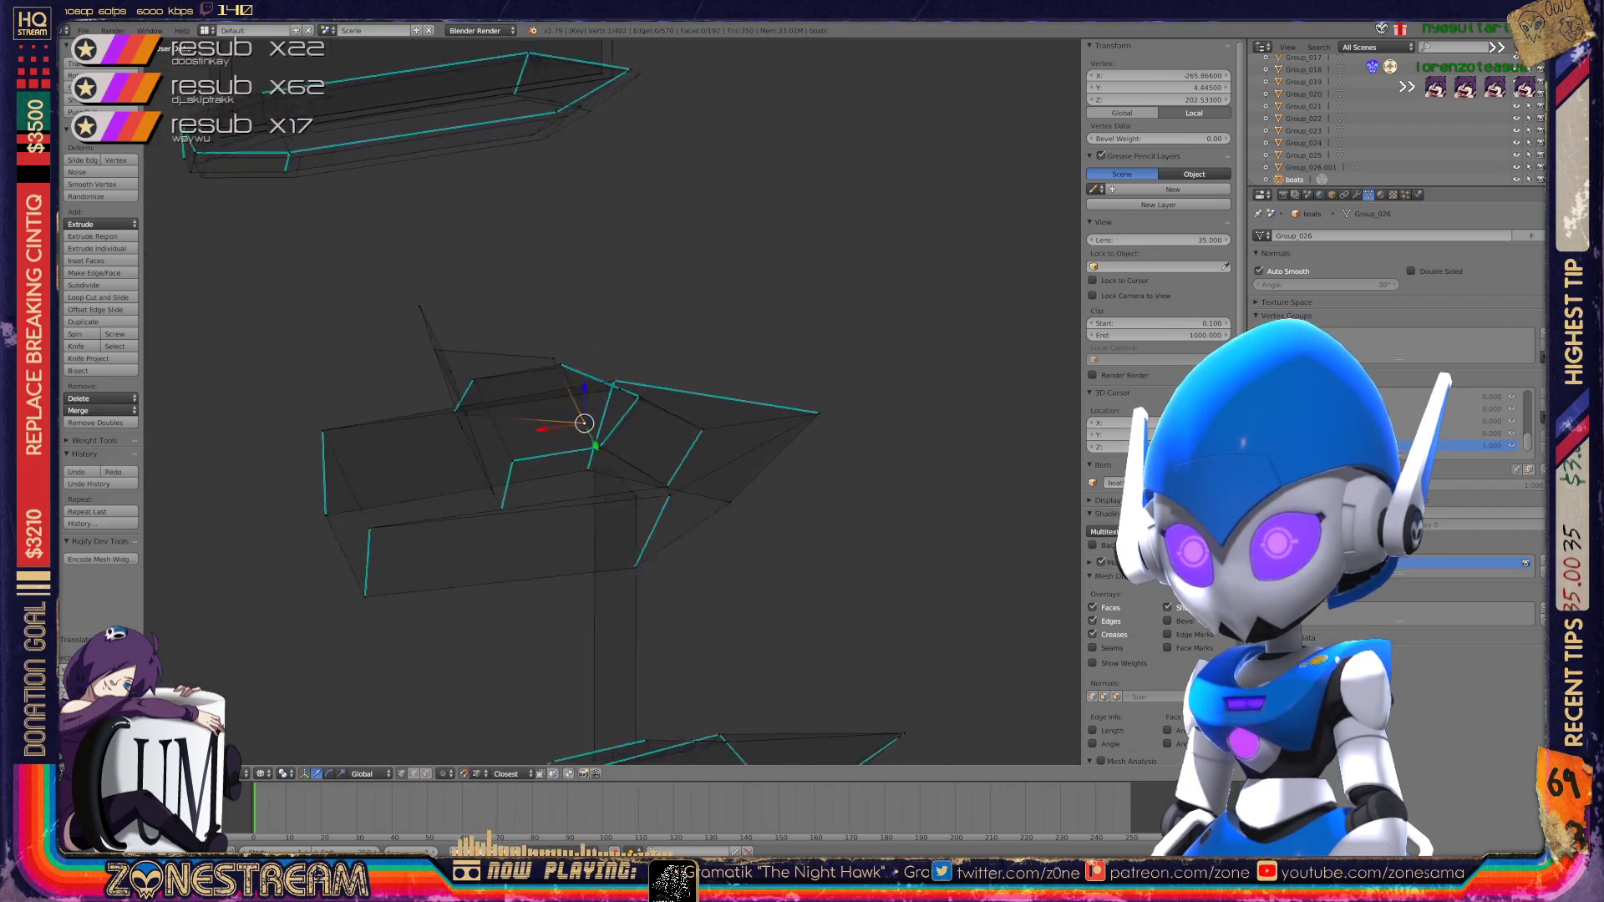
scroll(613, 401, "up", 6)
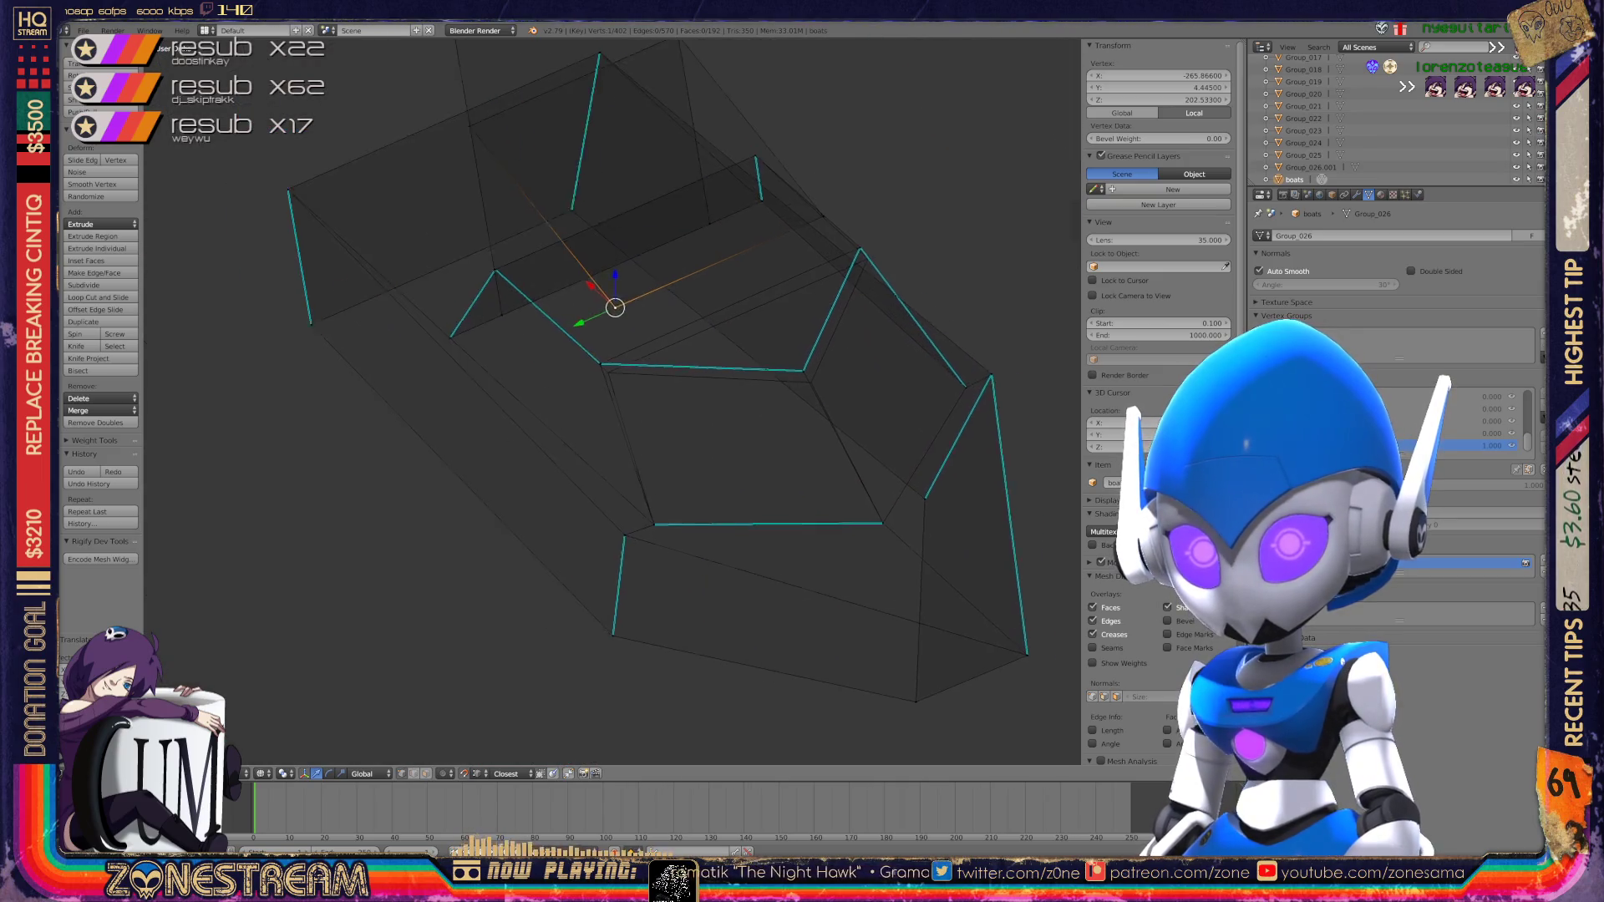
scroll(615, 351, "up", 6)
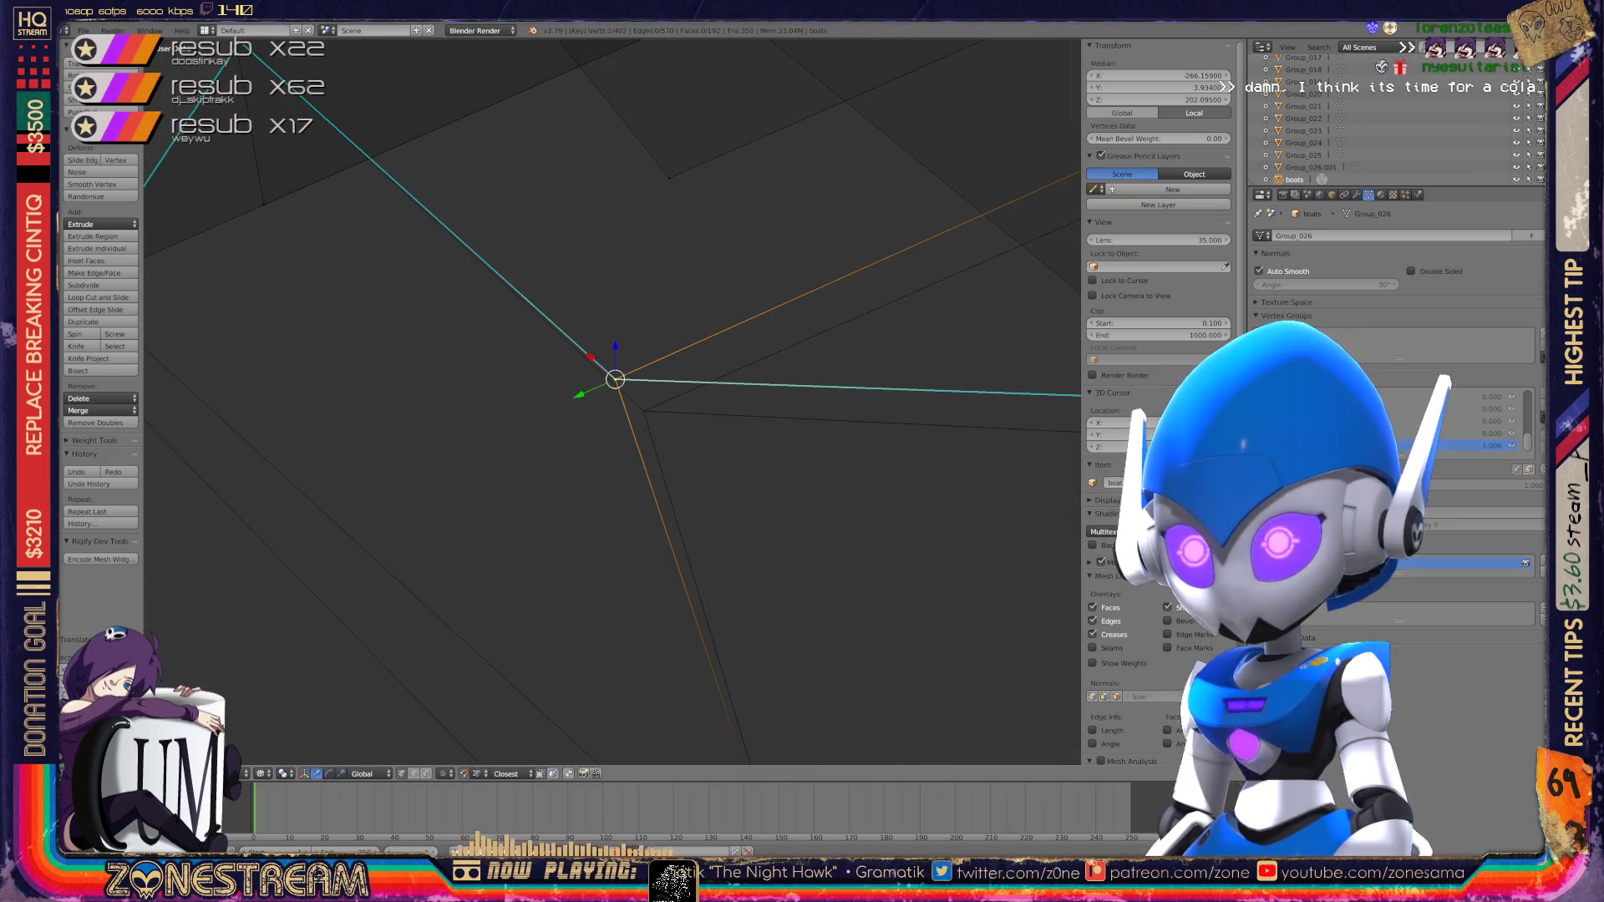
key("g")
scroll(613, 401, "down", 4)
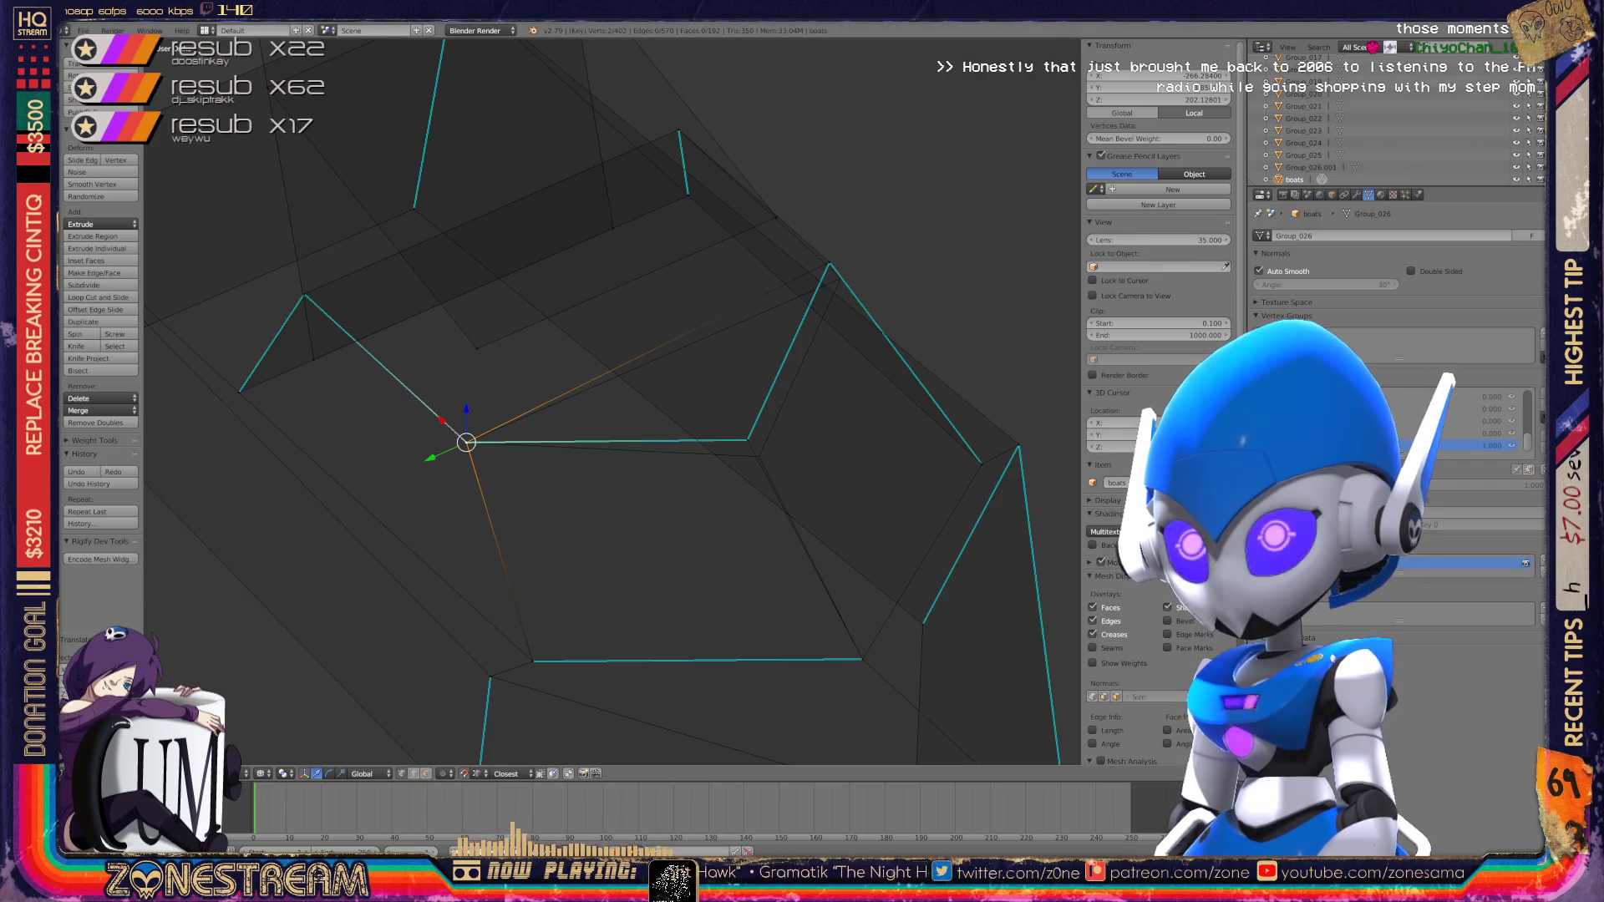
Step: Move the remaining loose vertices, then leave Edit Mode and orbit around the hull
key("g")
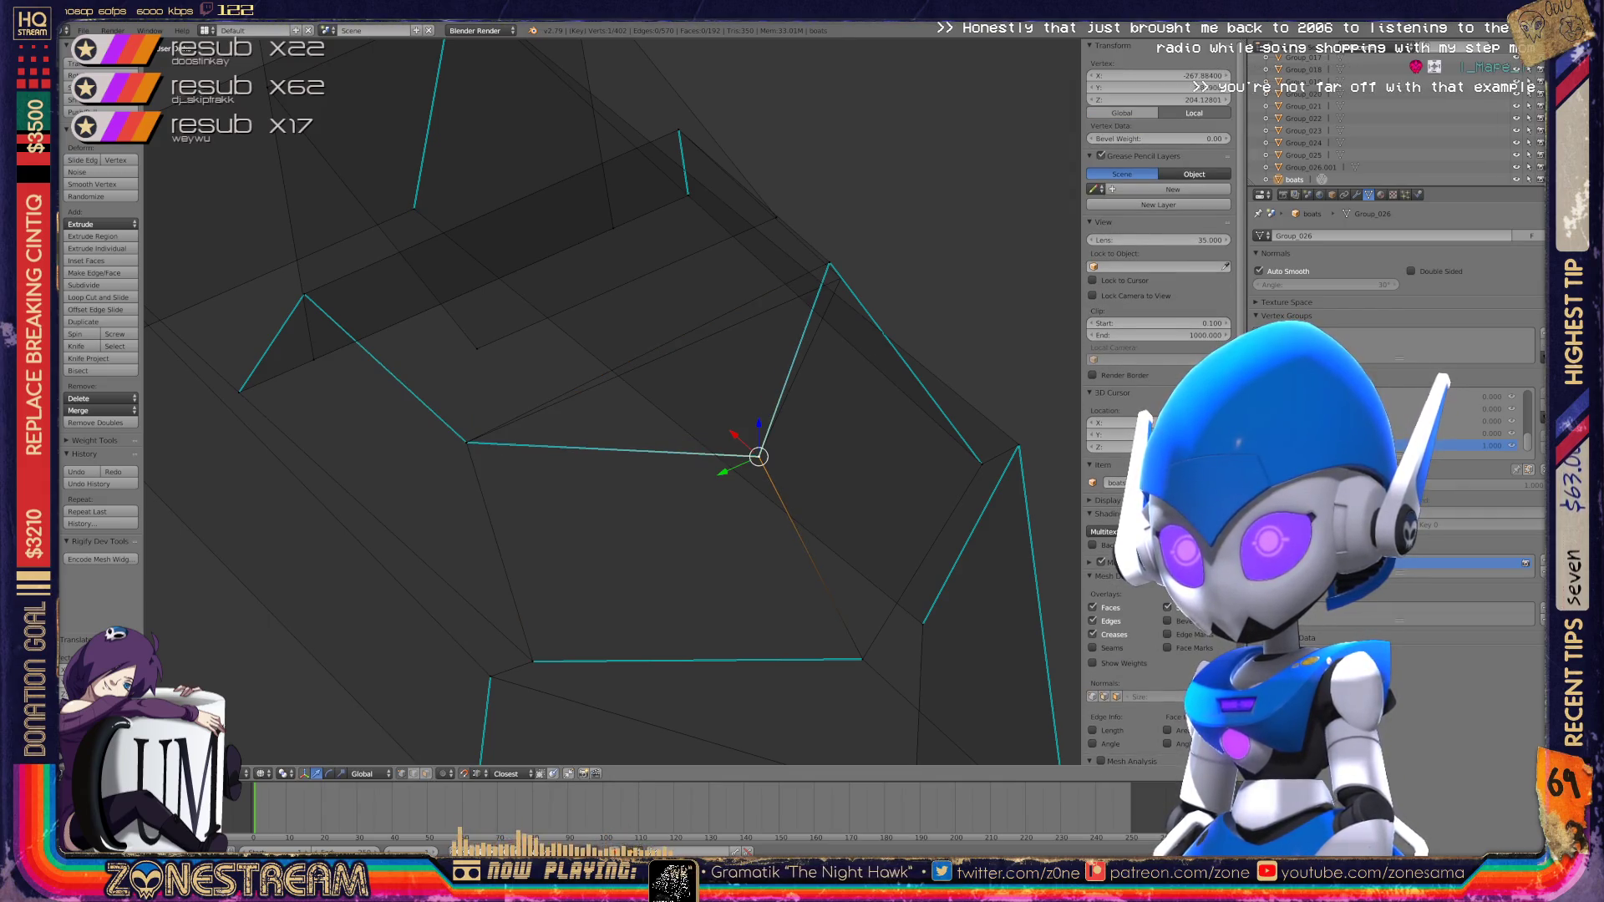
key("g")
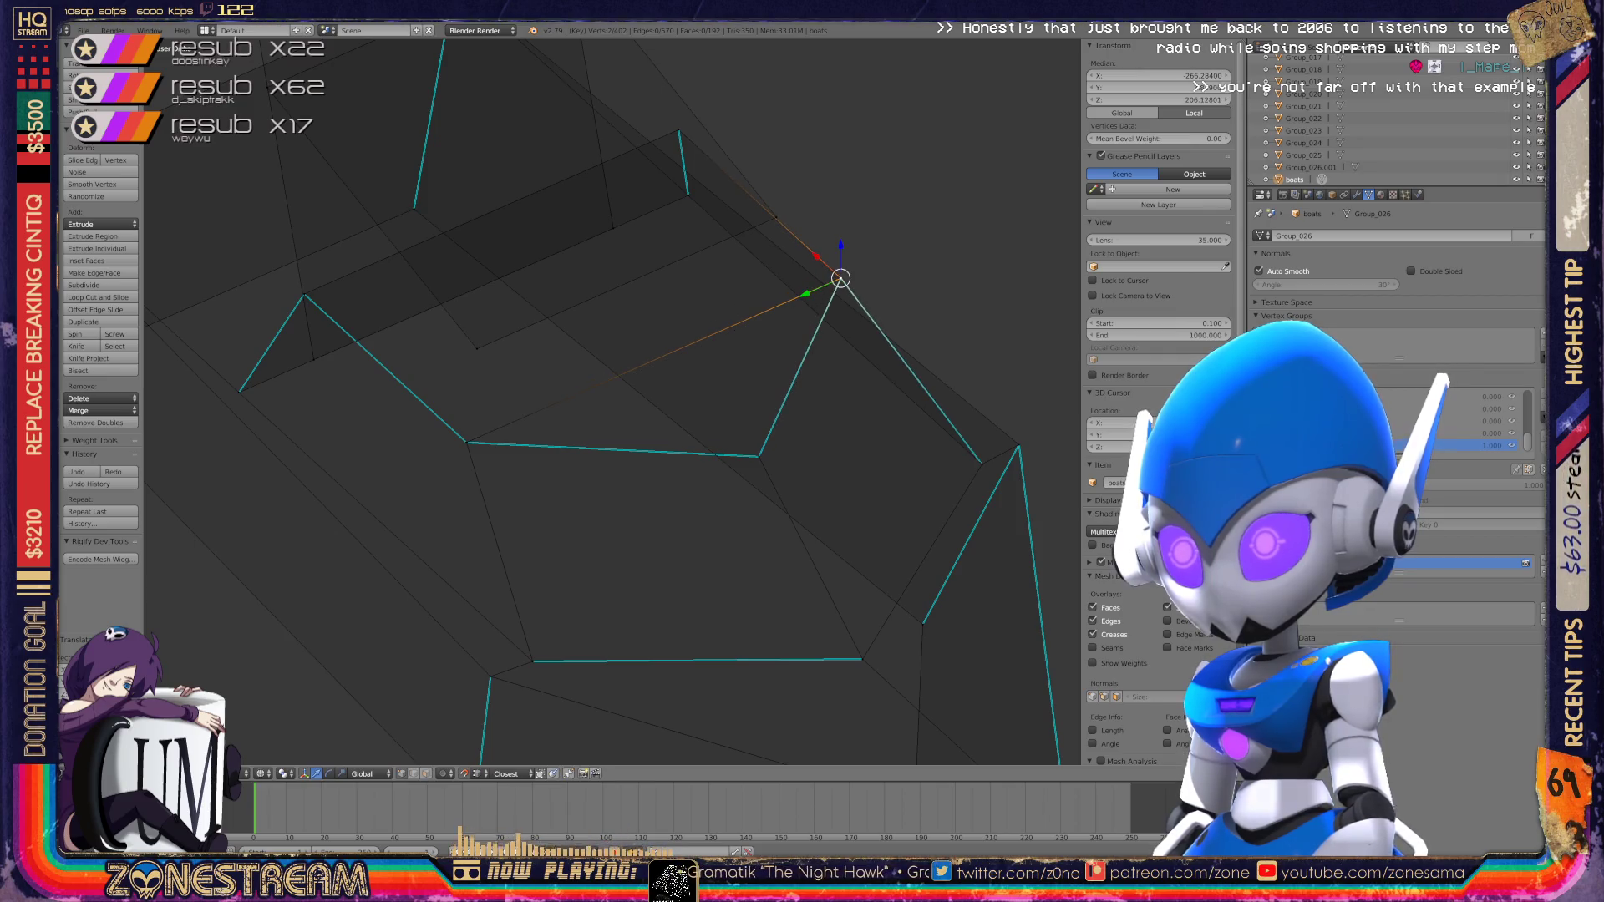
scroll(840, 278, "down", 5)
key("Tab")
mouse_move(585, 418)
middle_mouse_down()
mouse_move(635, 359)
mouse_move(593, 410)
mouse_move(569, 376)
middle_mouse_up()
scroll(610, 392, "down", 4)
scroll(652, 335, "up", 6)
scroll(635, 351, "up", 2)
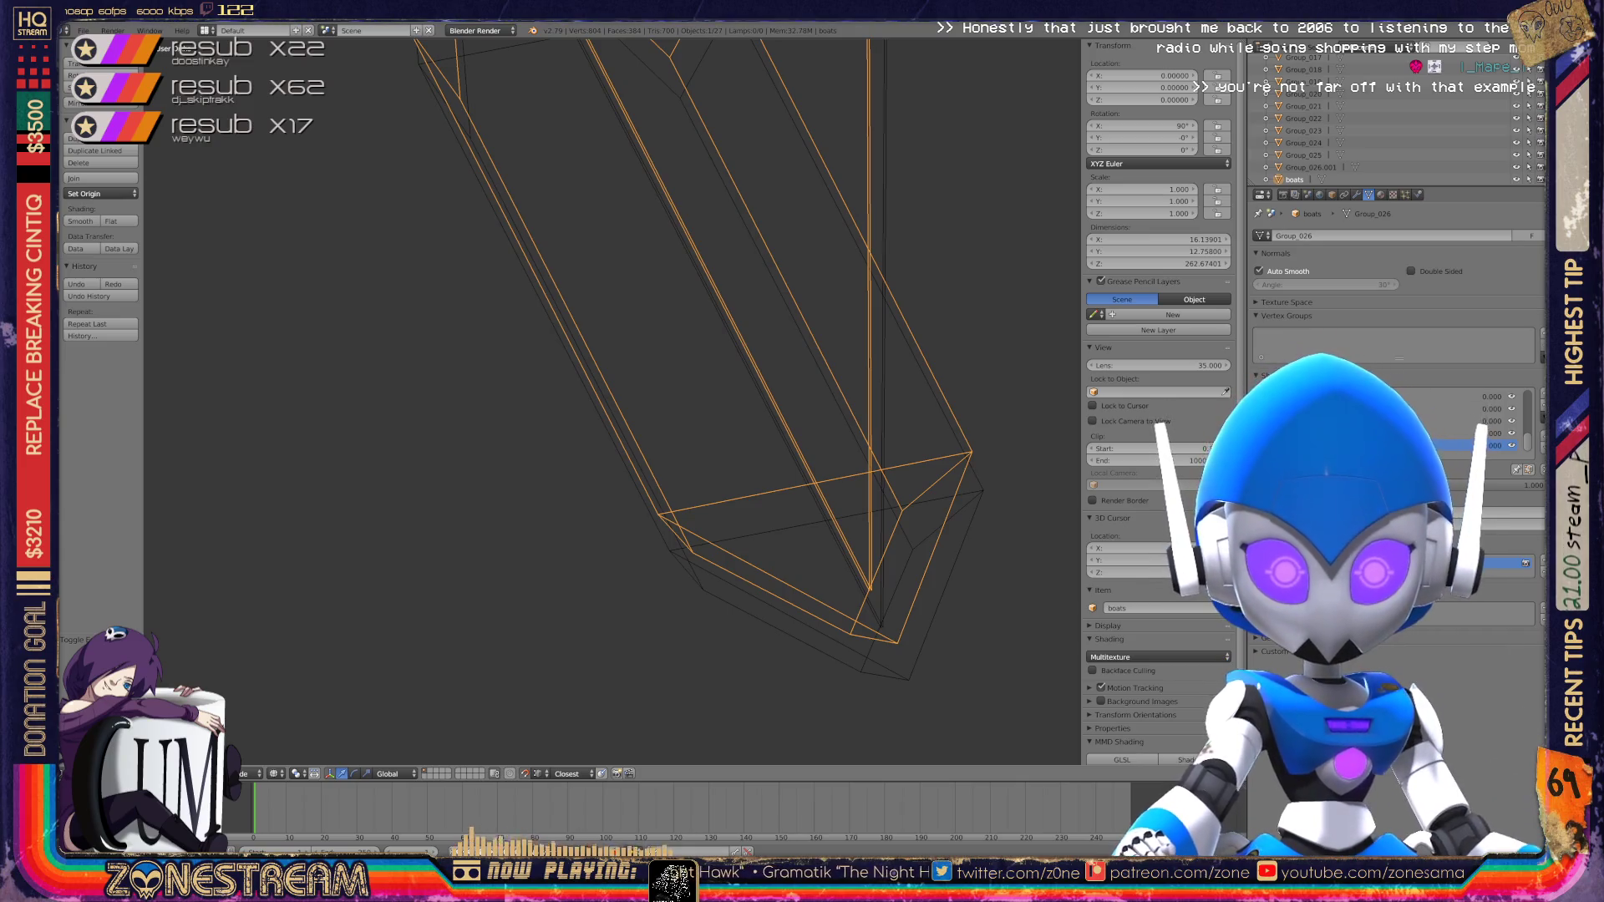
scroll(610, 402, "down", 2)
Step: In Edit Mode, reposition the selected vertex and frame both boat hulls
key("Tab")
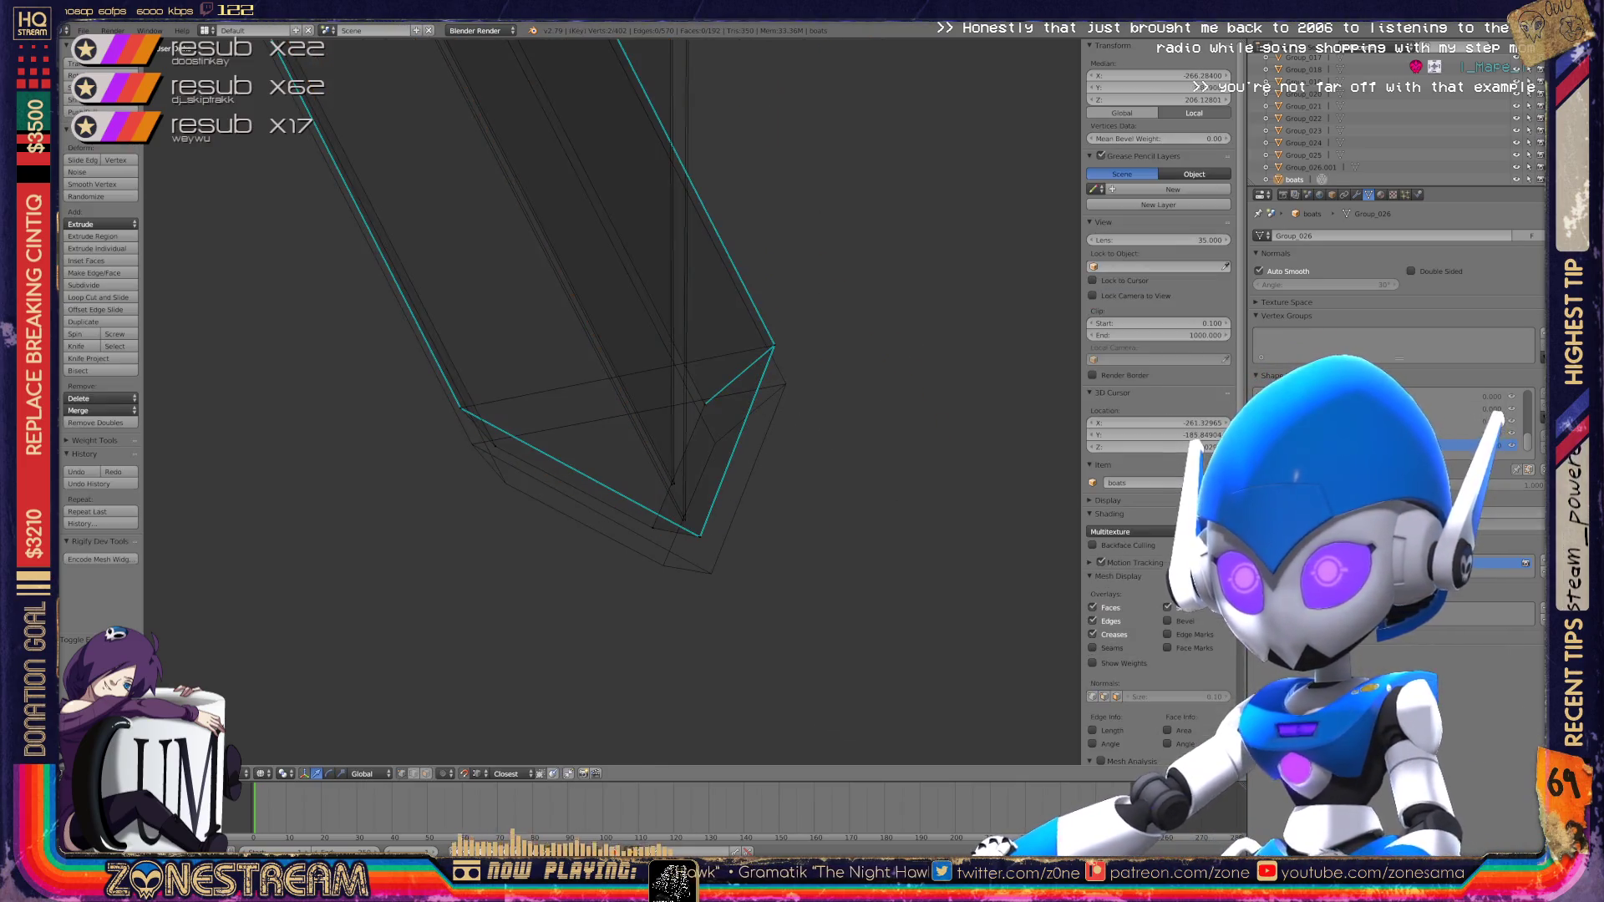
scroll(729, 664, "up", 3)
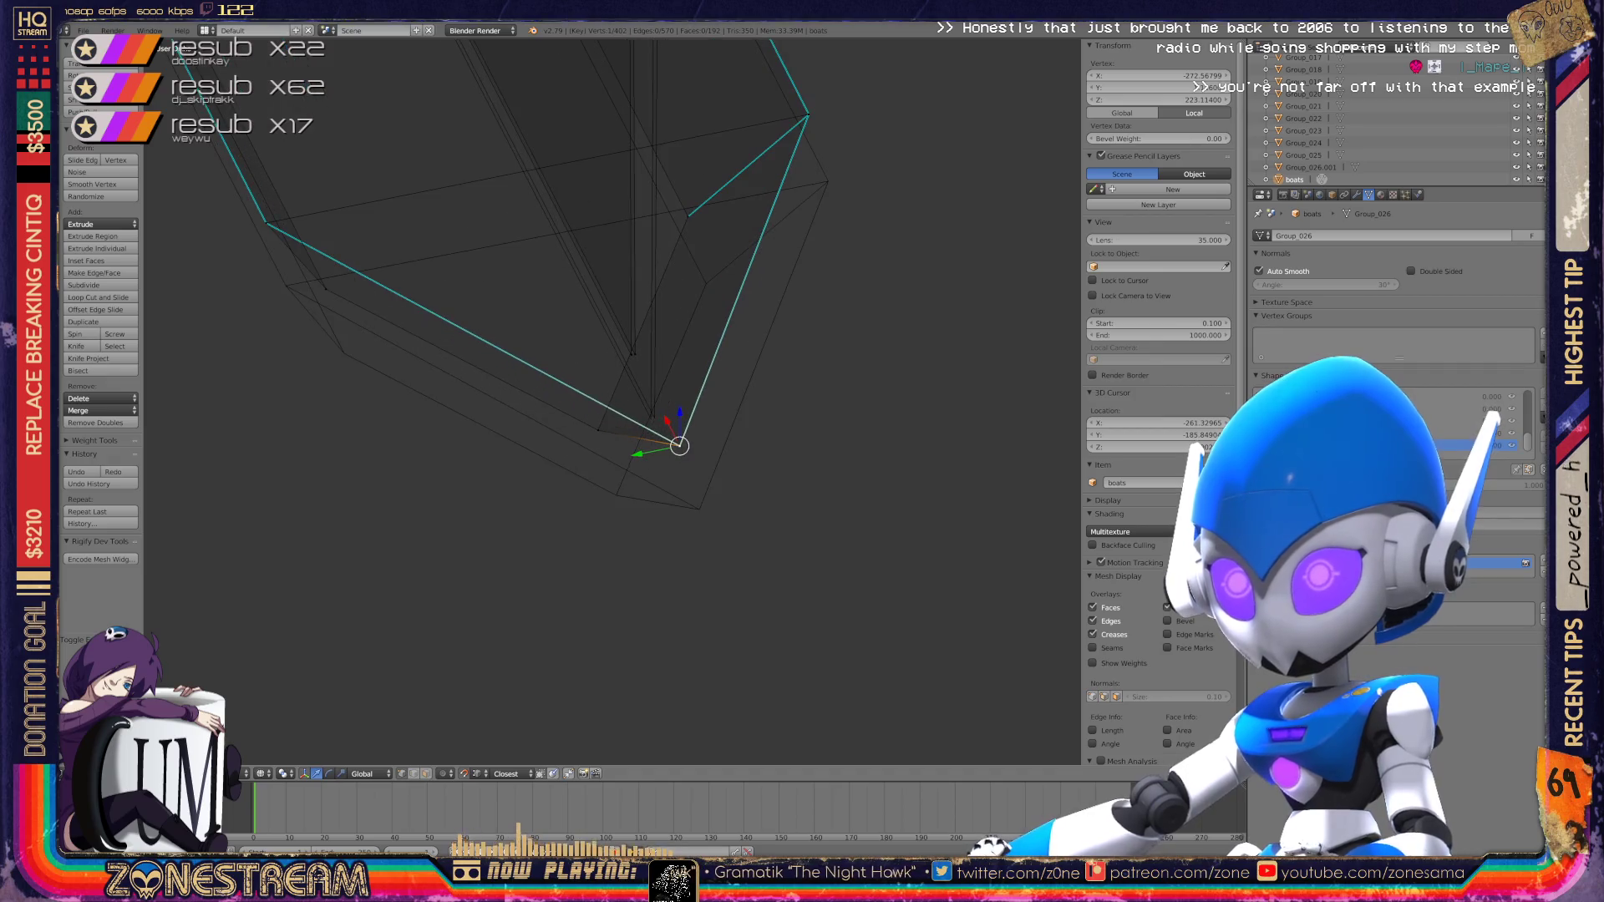
left_click_drag(680, 446, 700, 509)
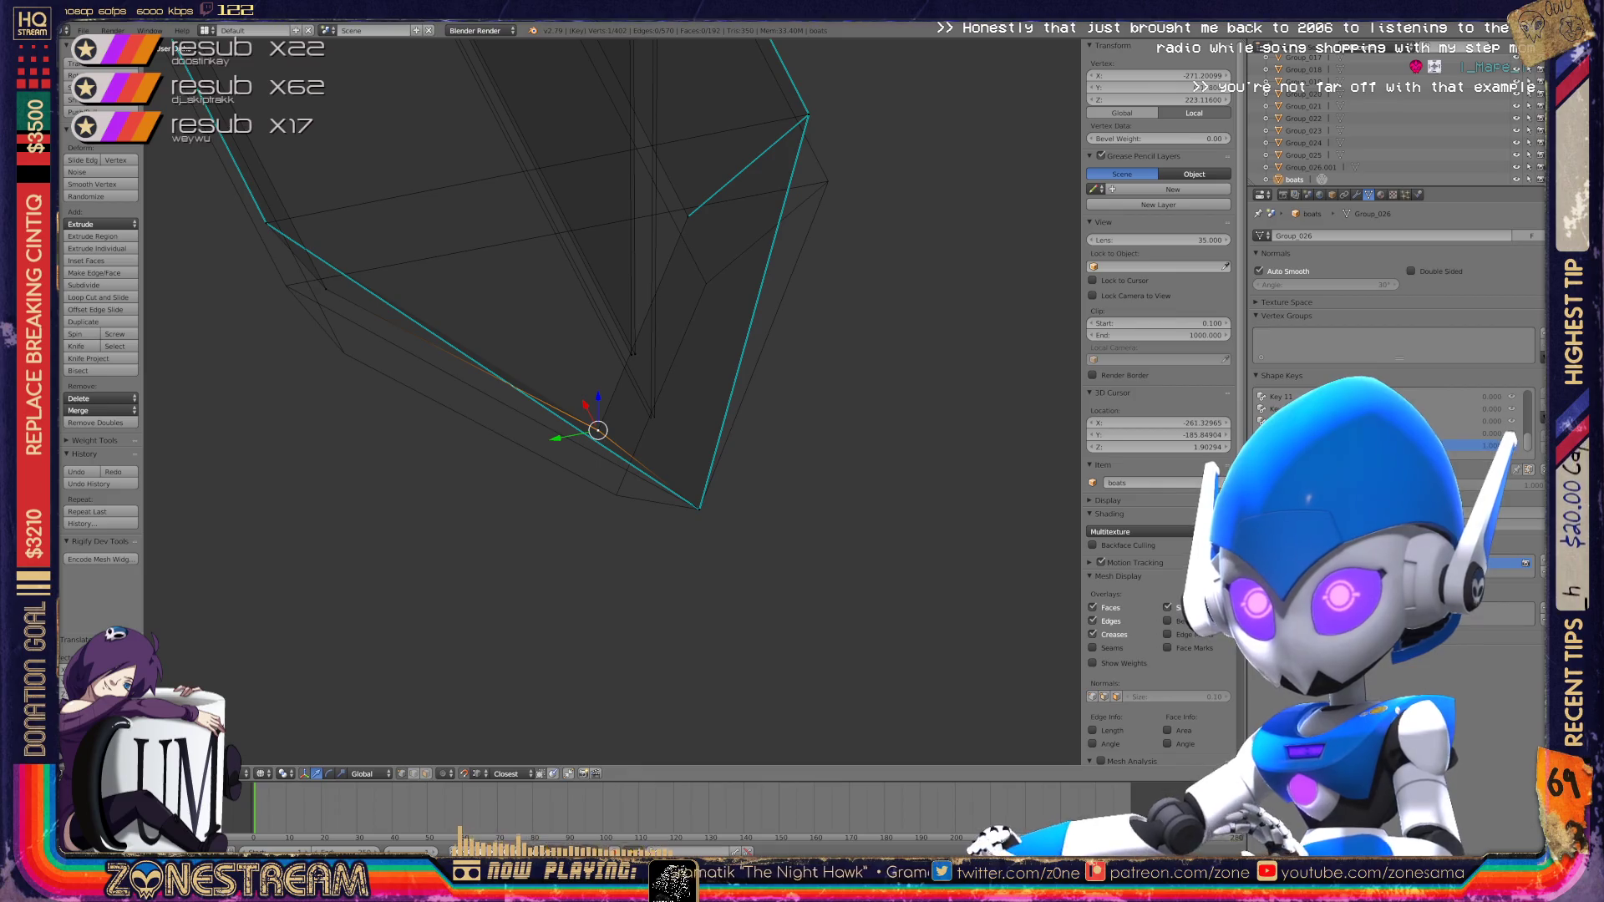
key("g")
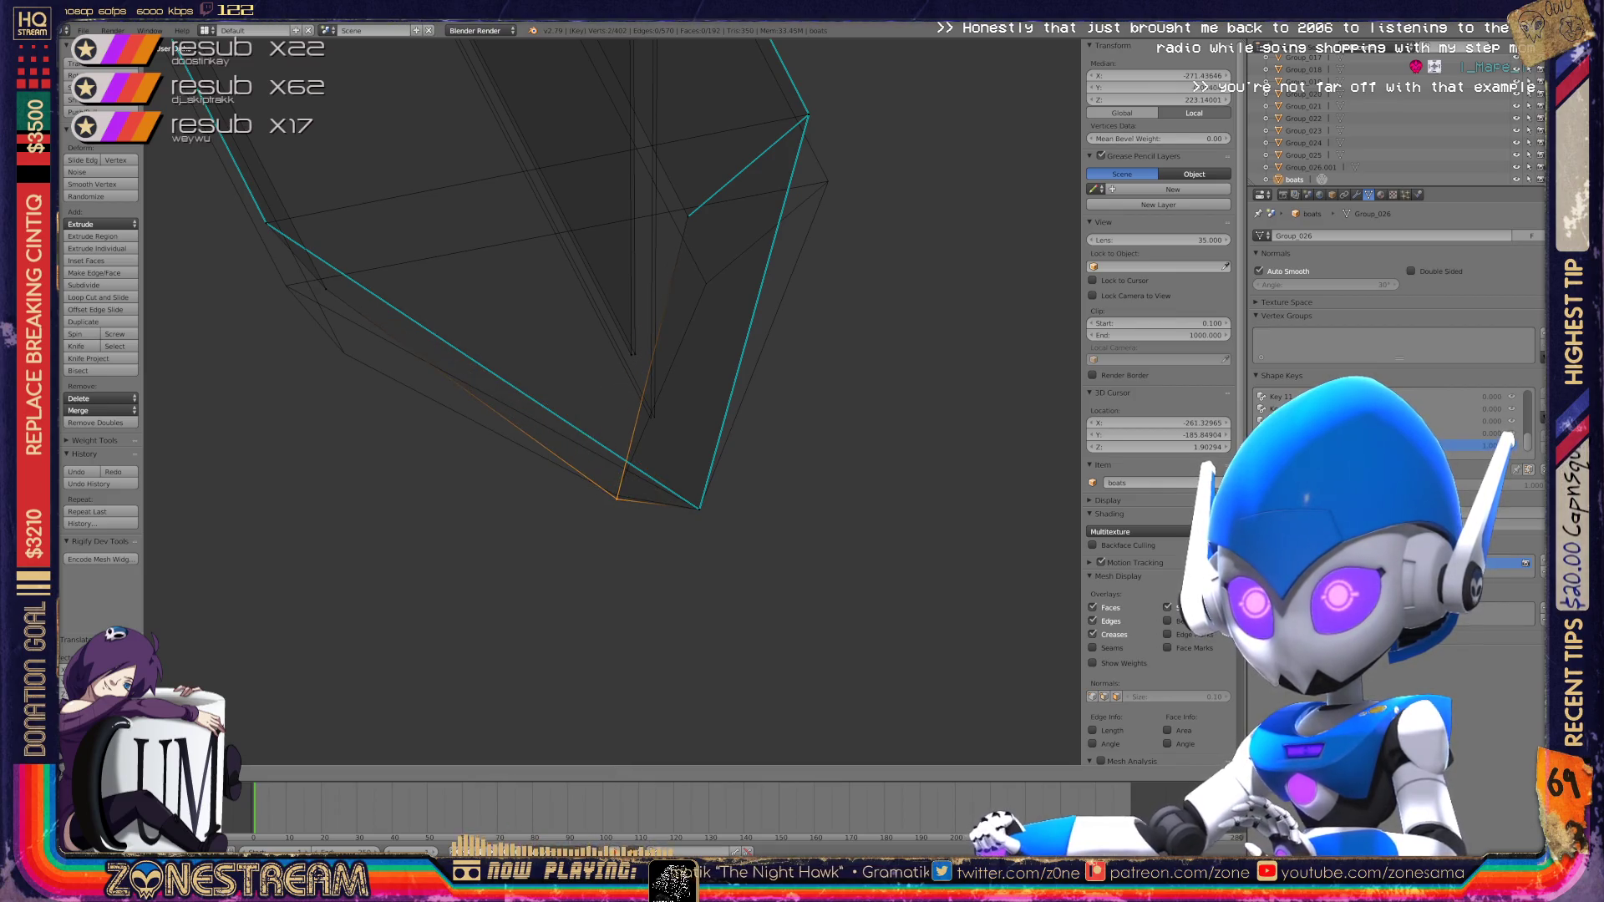
key("Return")
mouse_move(585, 418)
middle_mouse_down()
mouse_move(635, 401)
mouse_move(568, 389)
middle_mouse_up()
scroll(613, 402, "down", 2)
scroll(569, 388, "up", 4)
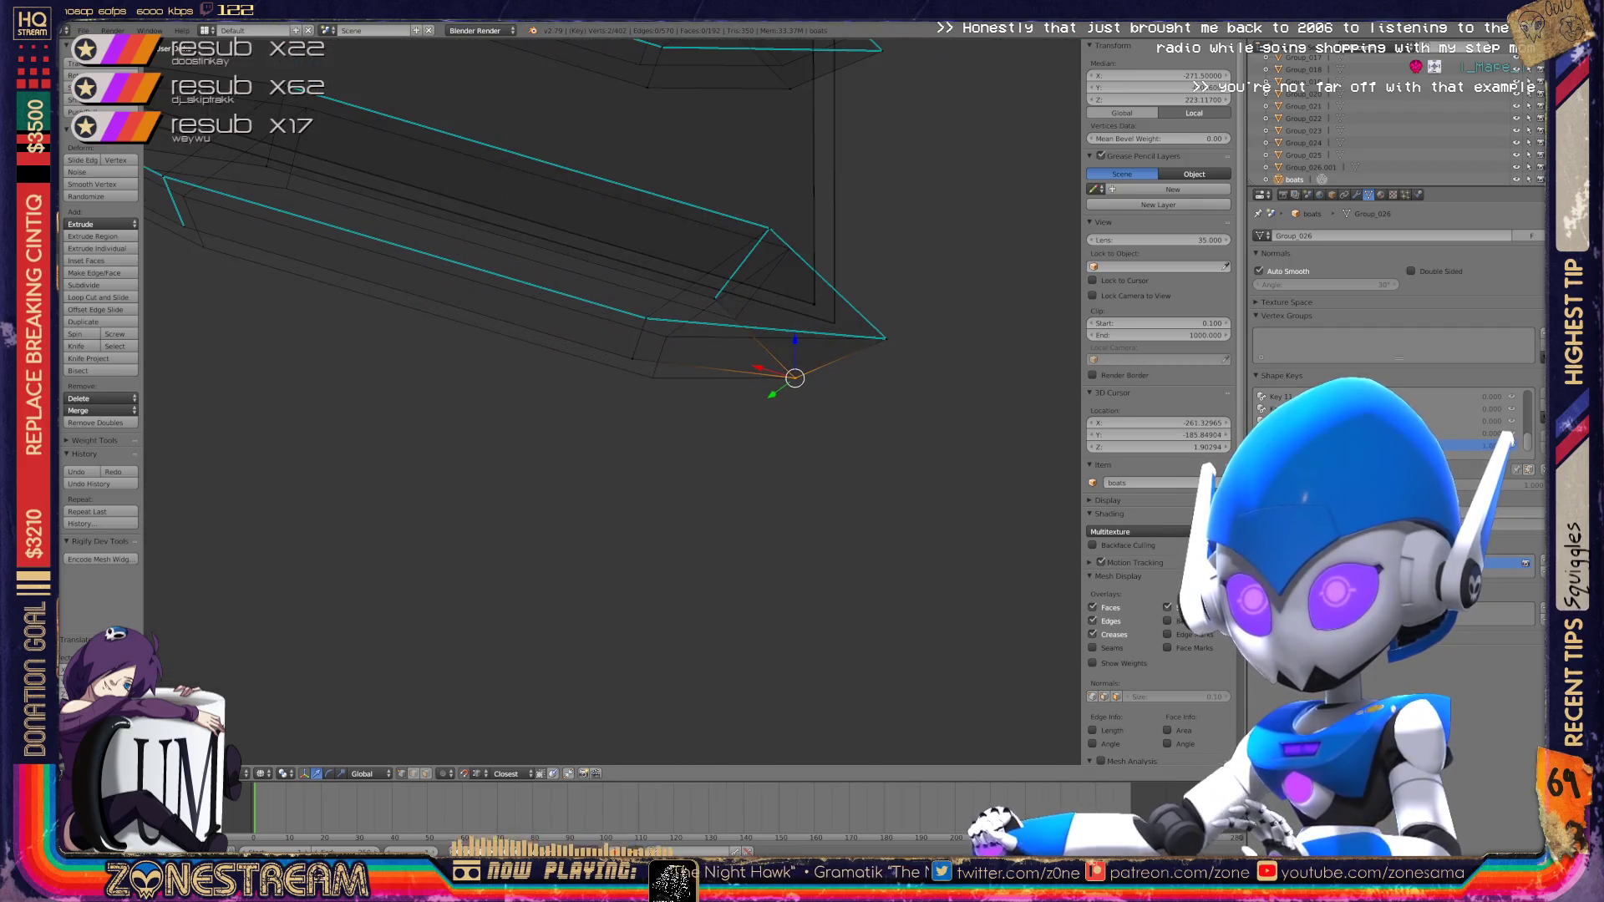
scroll(612, 402, "up", 2)
Step: Snap two bottom vertices of the hull onto their neighbouring vertices
right_click(426, 523)
key("g")
key("Return")
right_click(454, 440)
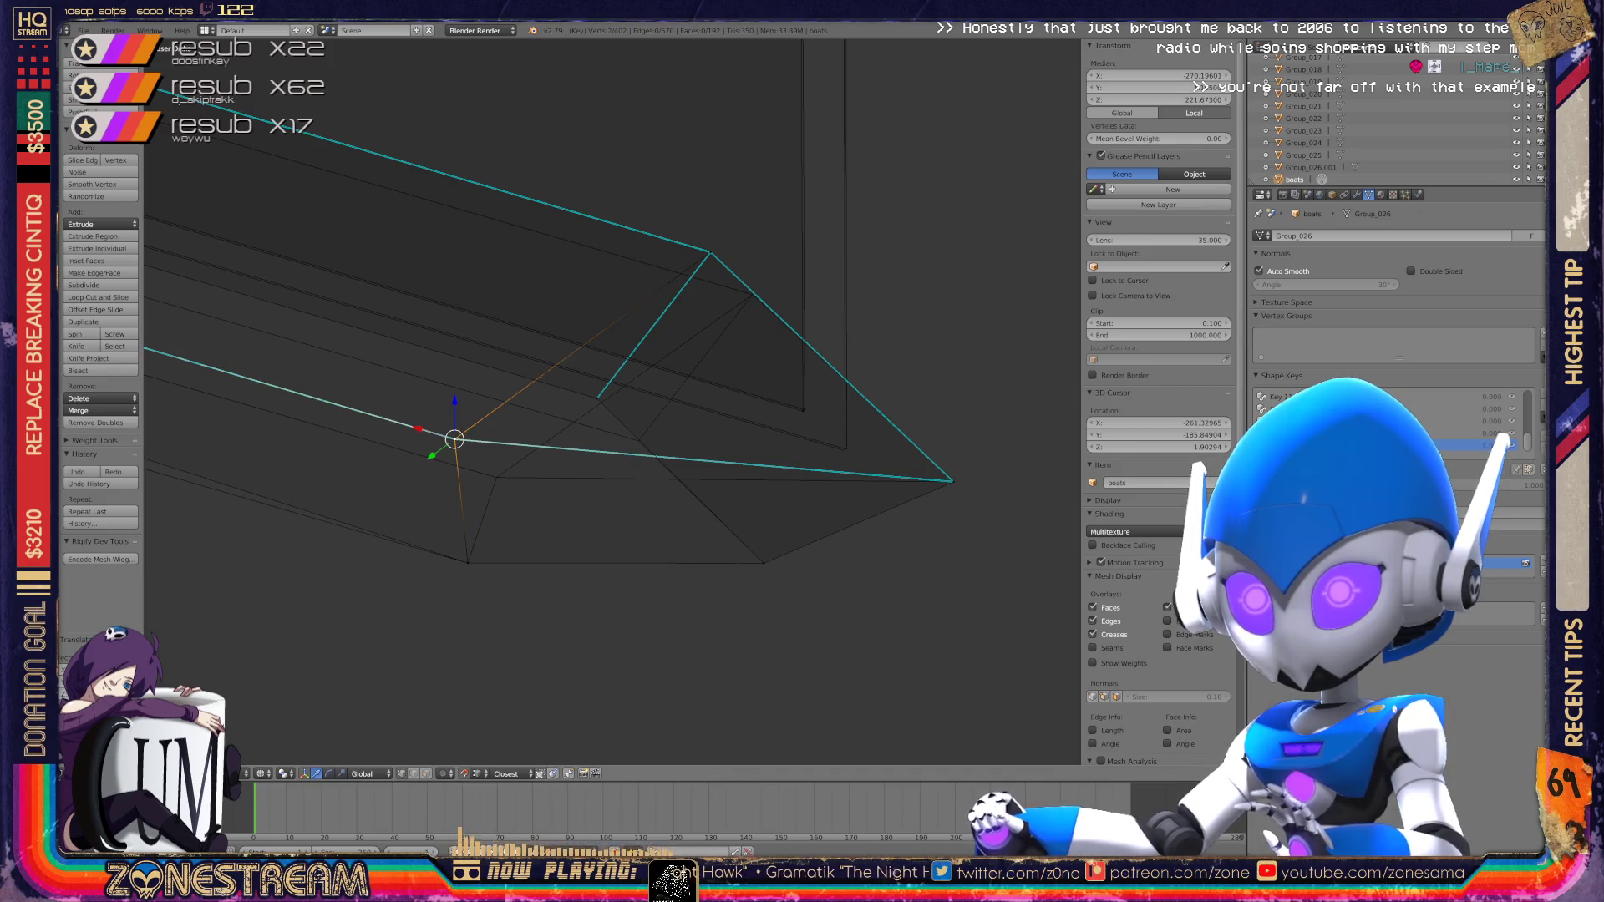
key("g")
key("Return")
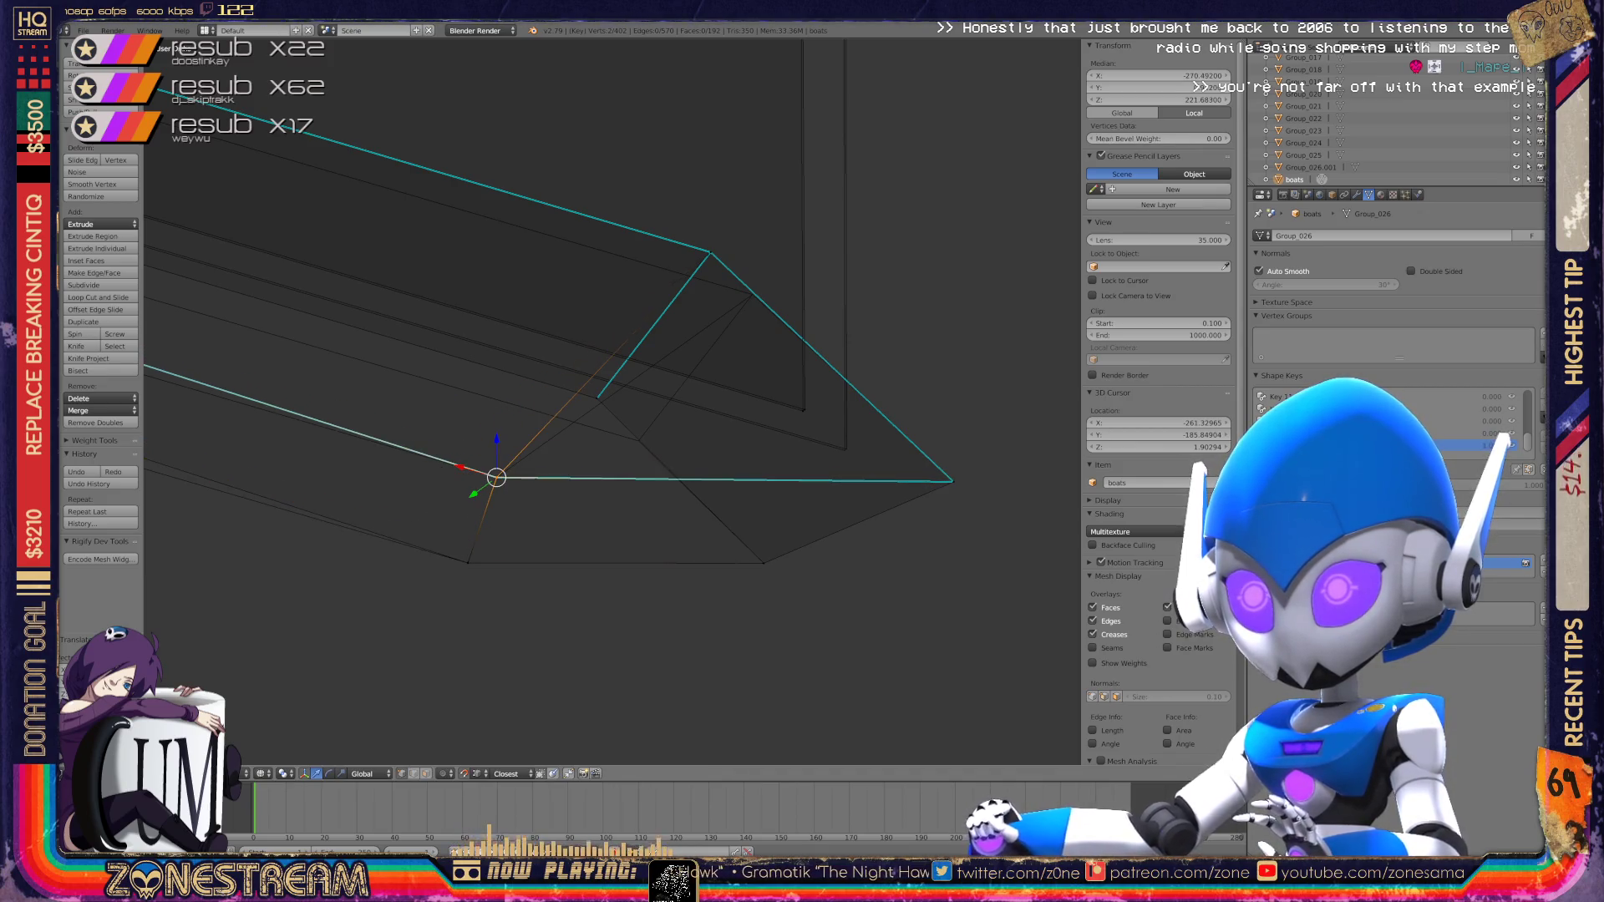
Step: Slide the lower-edge vertex and the top corner vertex along their edges
right_click(597, 399)
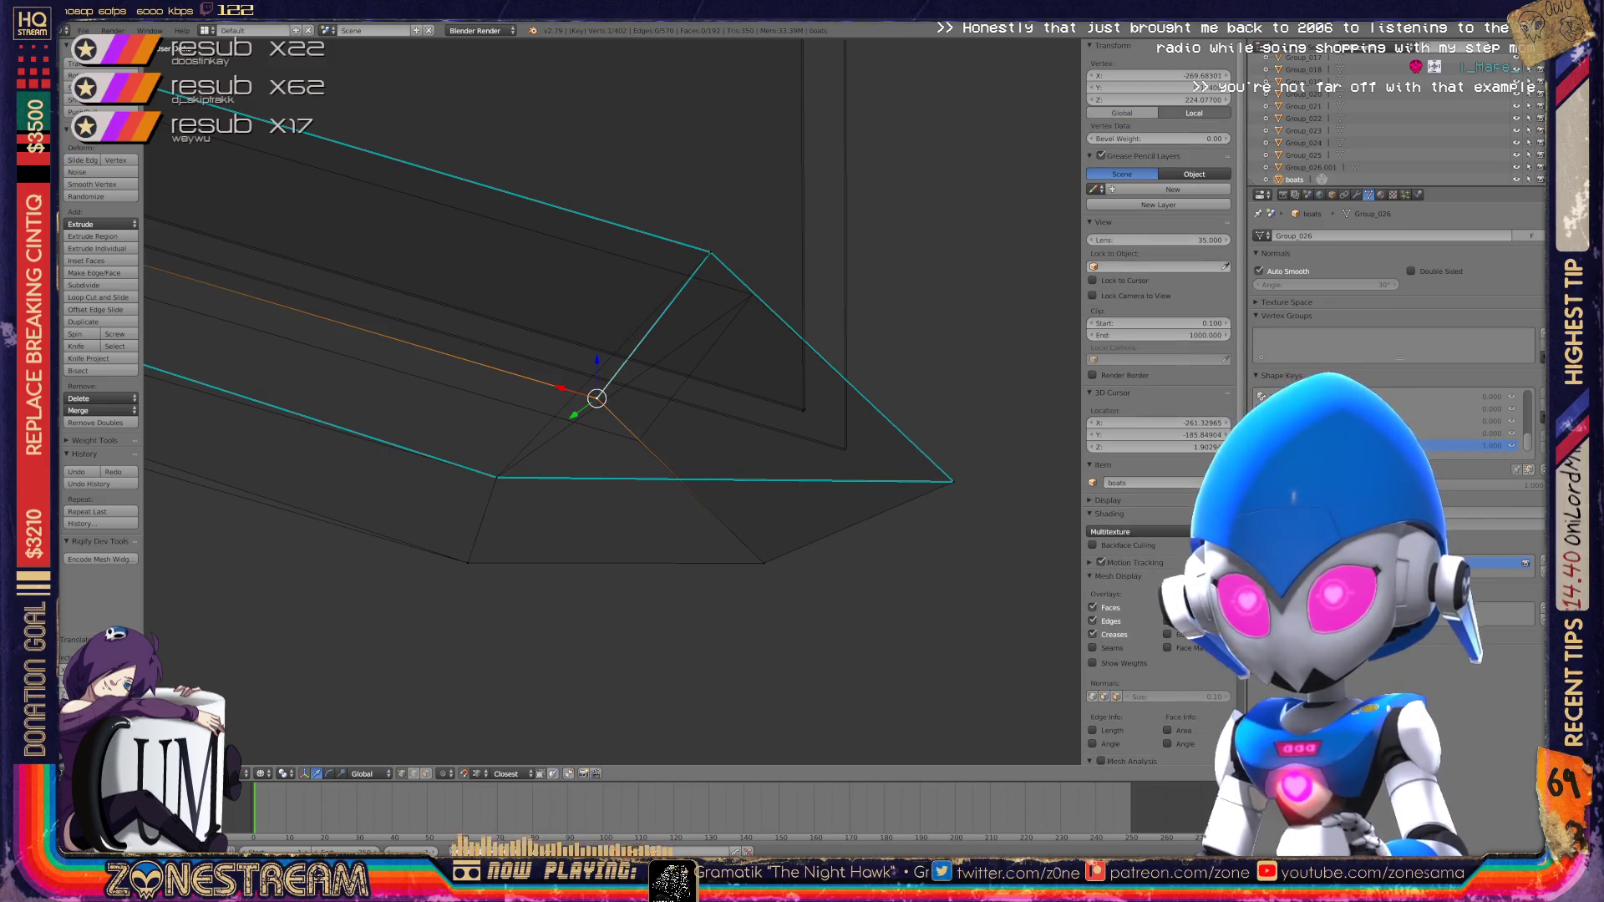
key("g")
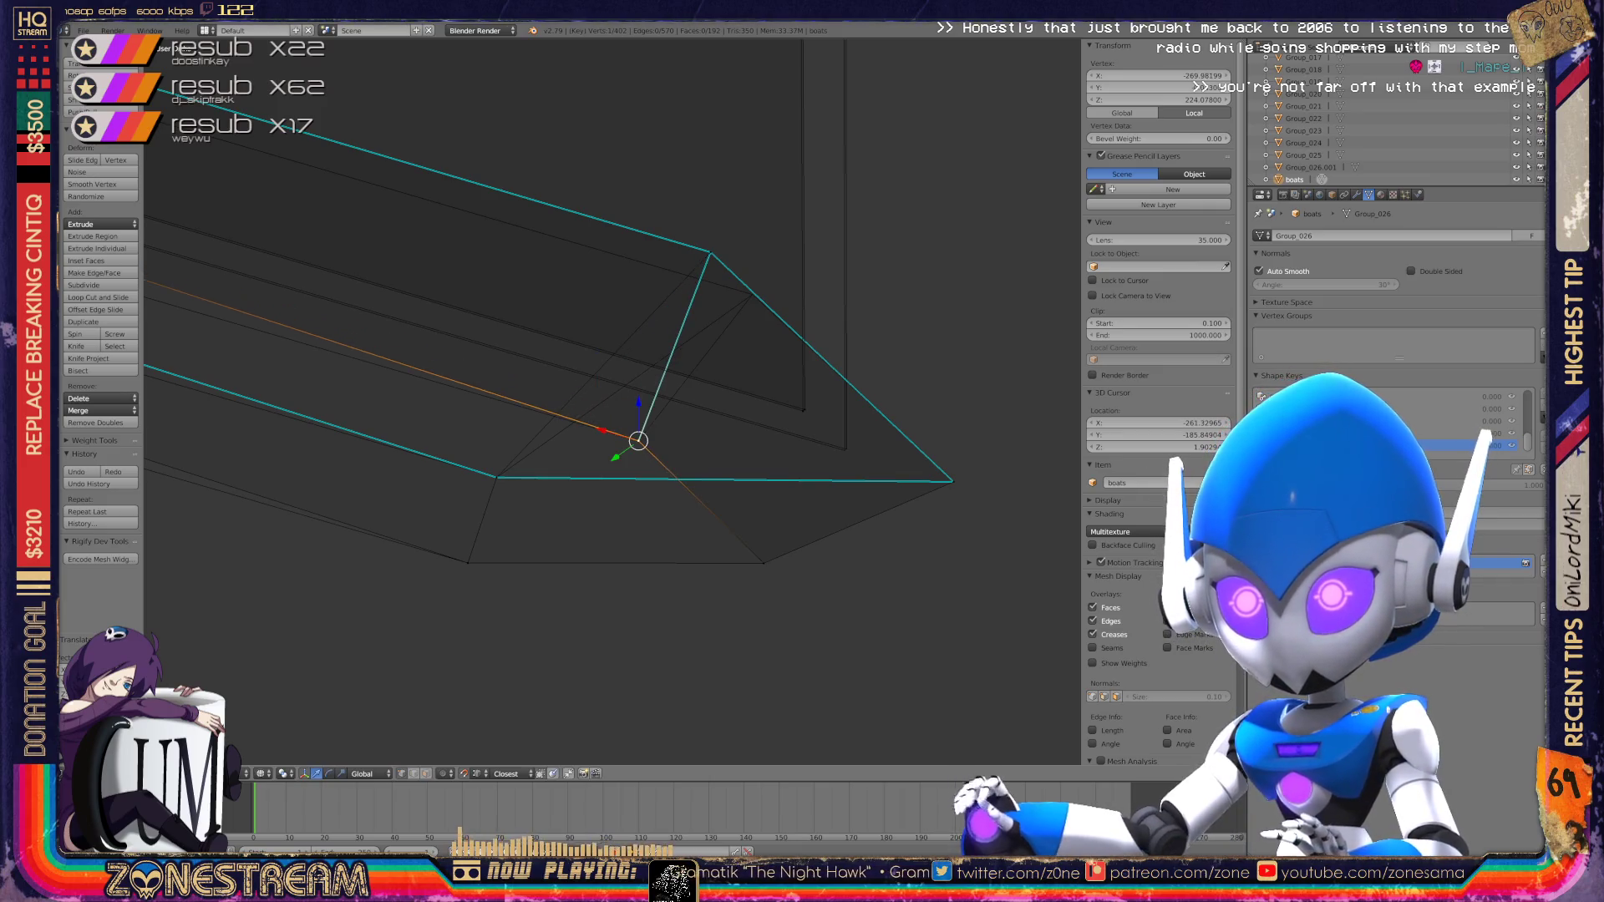
middle_click_drag(638, 440, 540, 510, "shift")
right_click(612, 323)
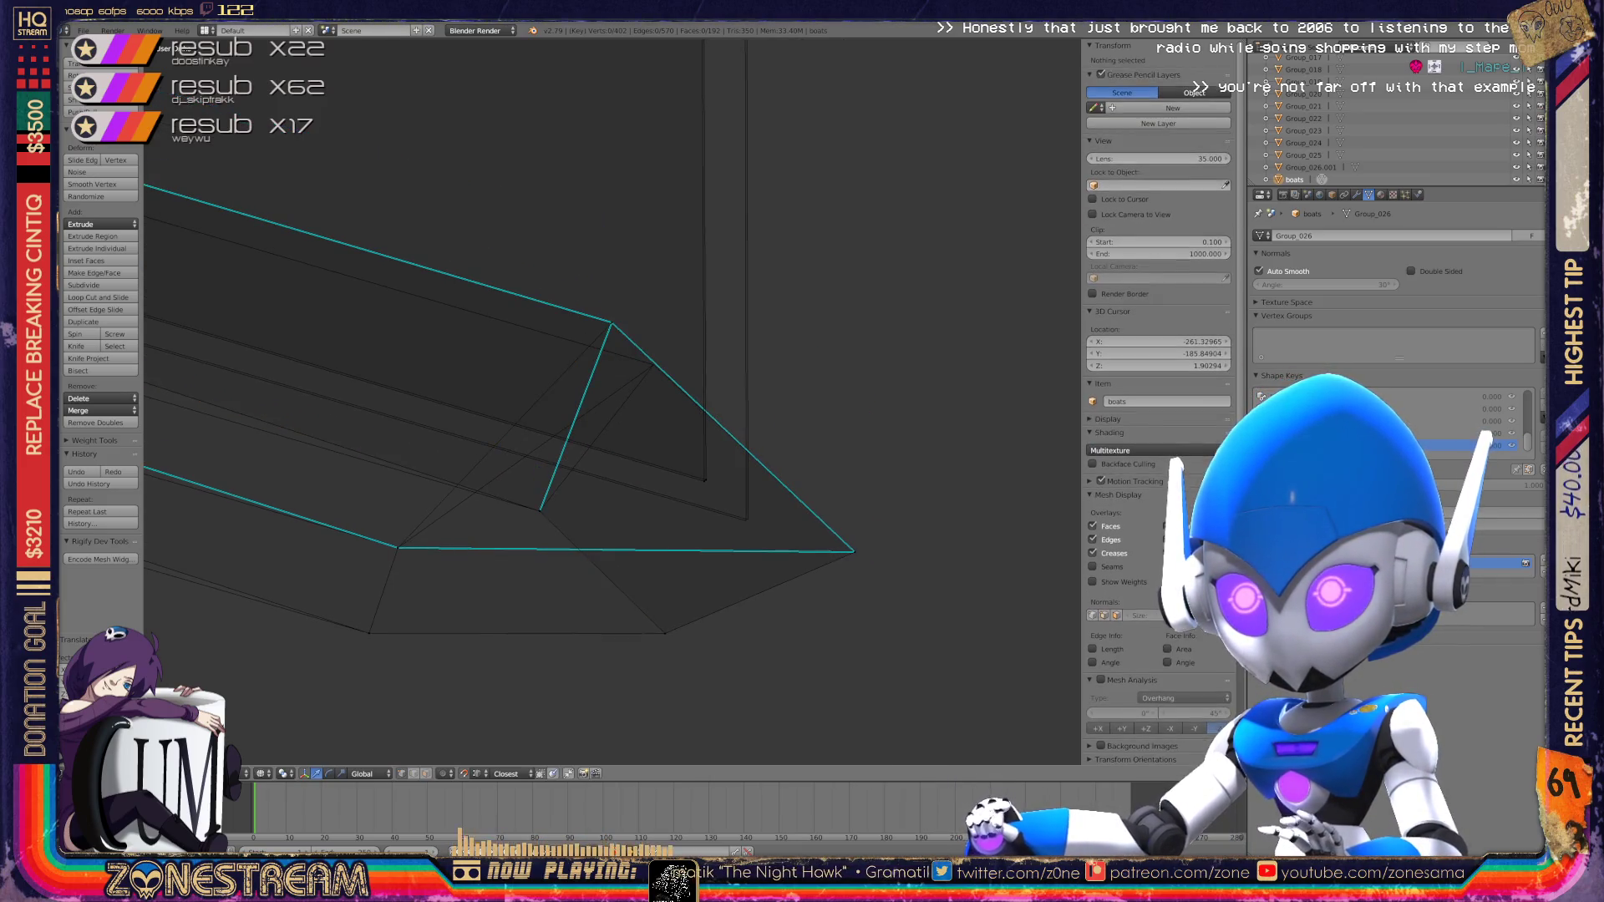
key("g")
key("g")
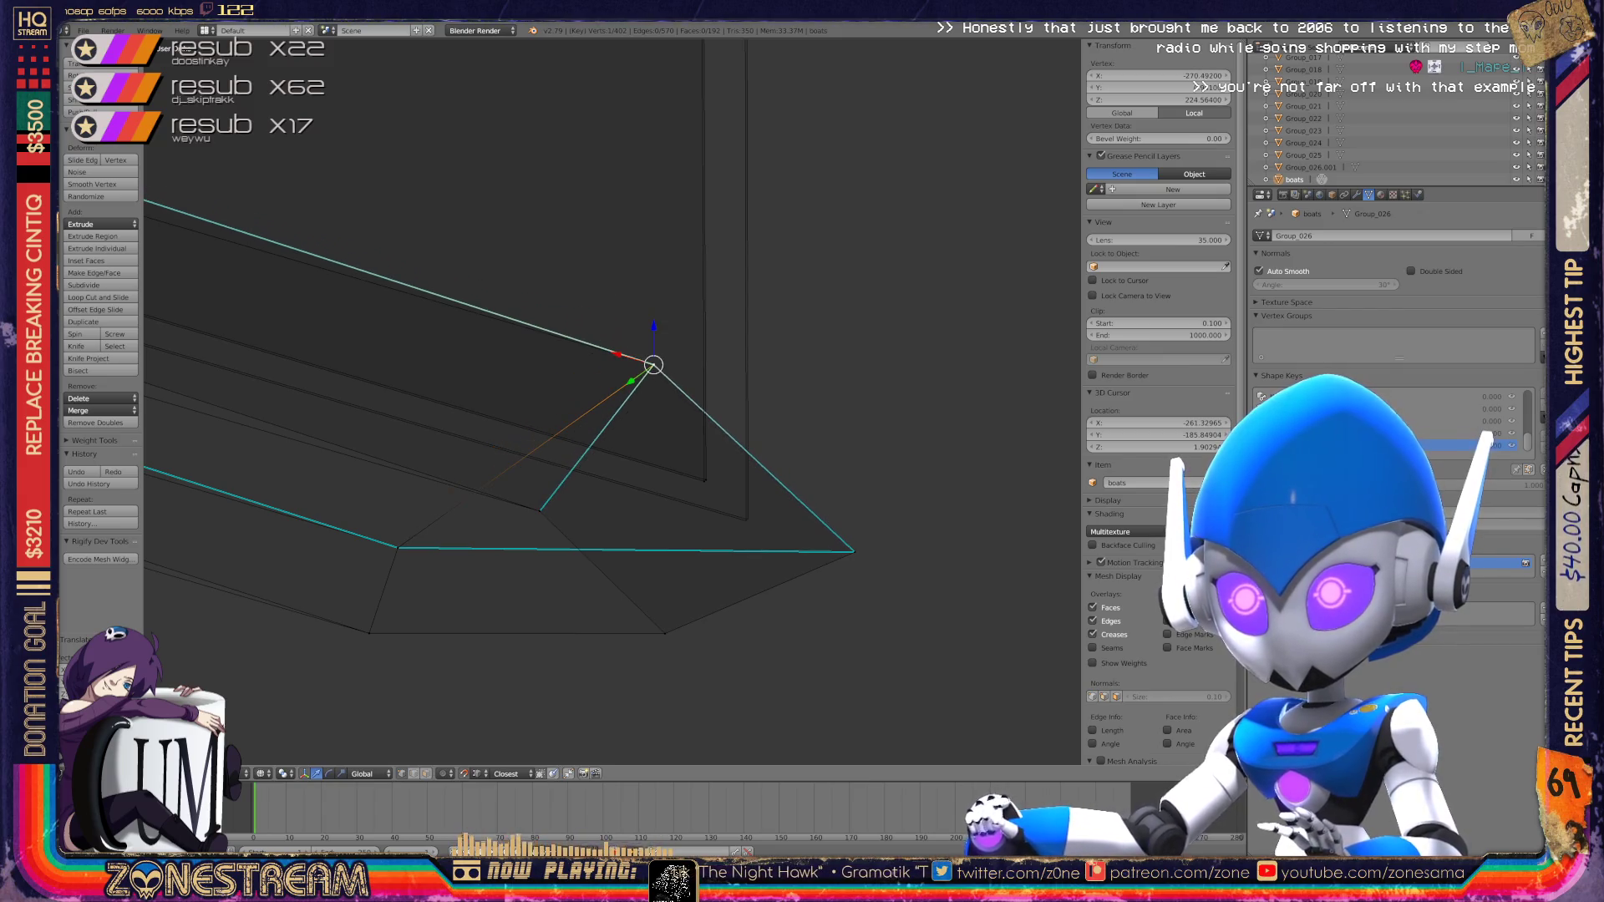
middle_click_drag(735, 438, 540, 229, "shift")
scroll(541, 229, "up", 5)
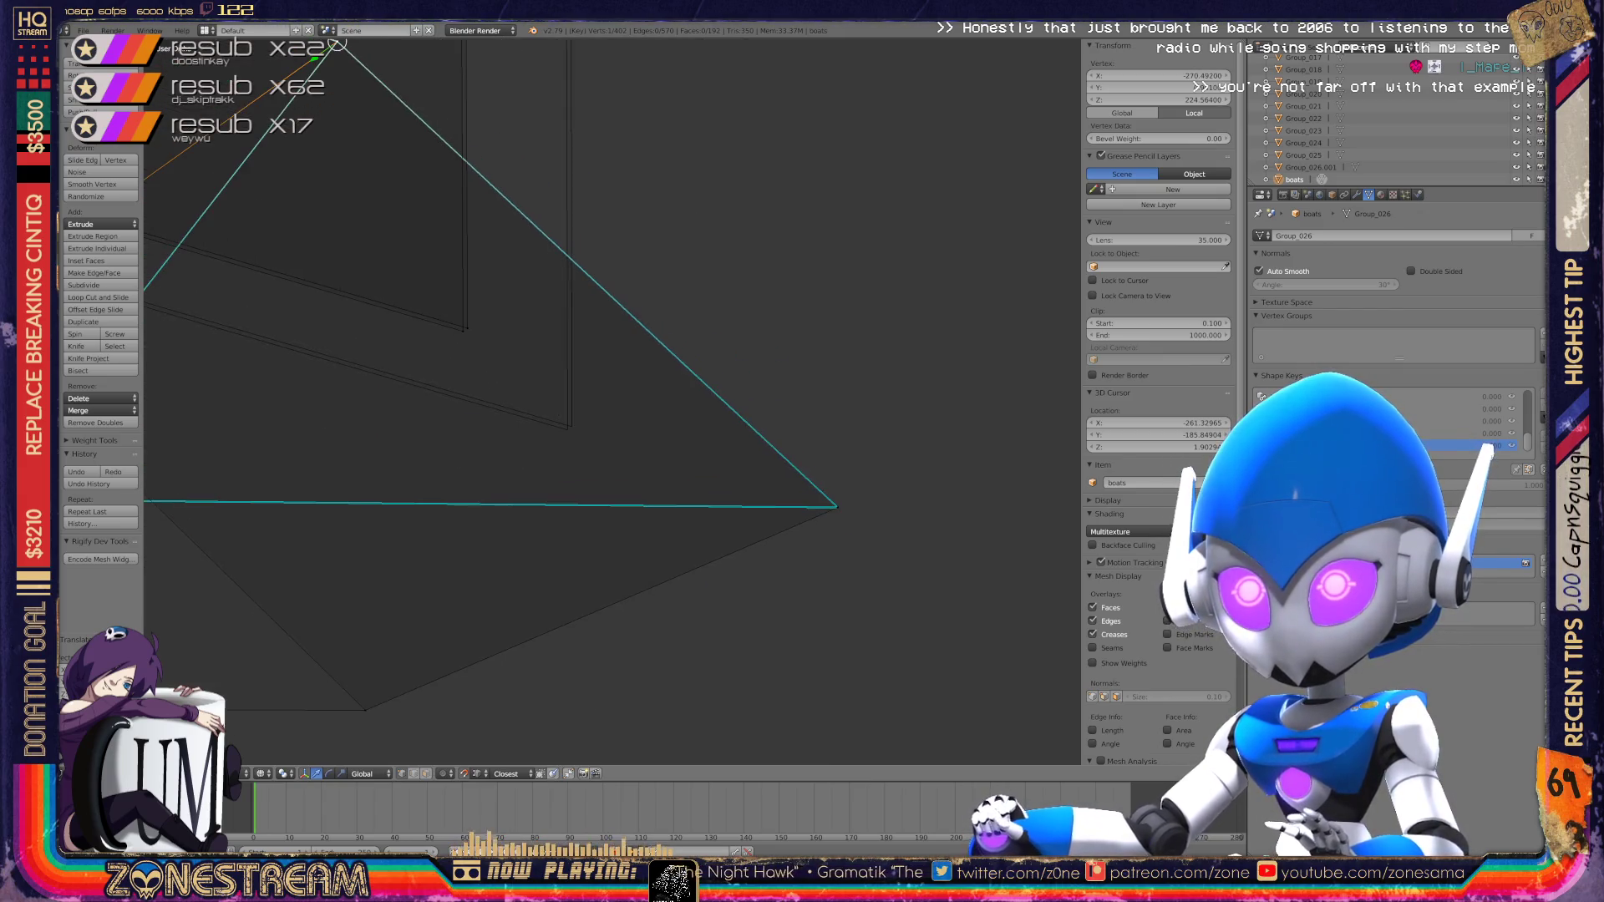
mouse_move(337, 42)
right_mouse_down()
mouse_move(480, 340)
mouse_move(544, 376)
mouse_move(571, 427)
mouse_move(458, 334)
mouse_move(537, 376)
mouse_move(567, 429)
right_mouse_up()
Step: Undo the bad vertex moves and shift the vertex slightly down-right instead
scroll(567, 430, "down", 5)
scroll(416, 524, "up", 5)
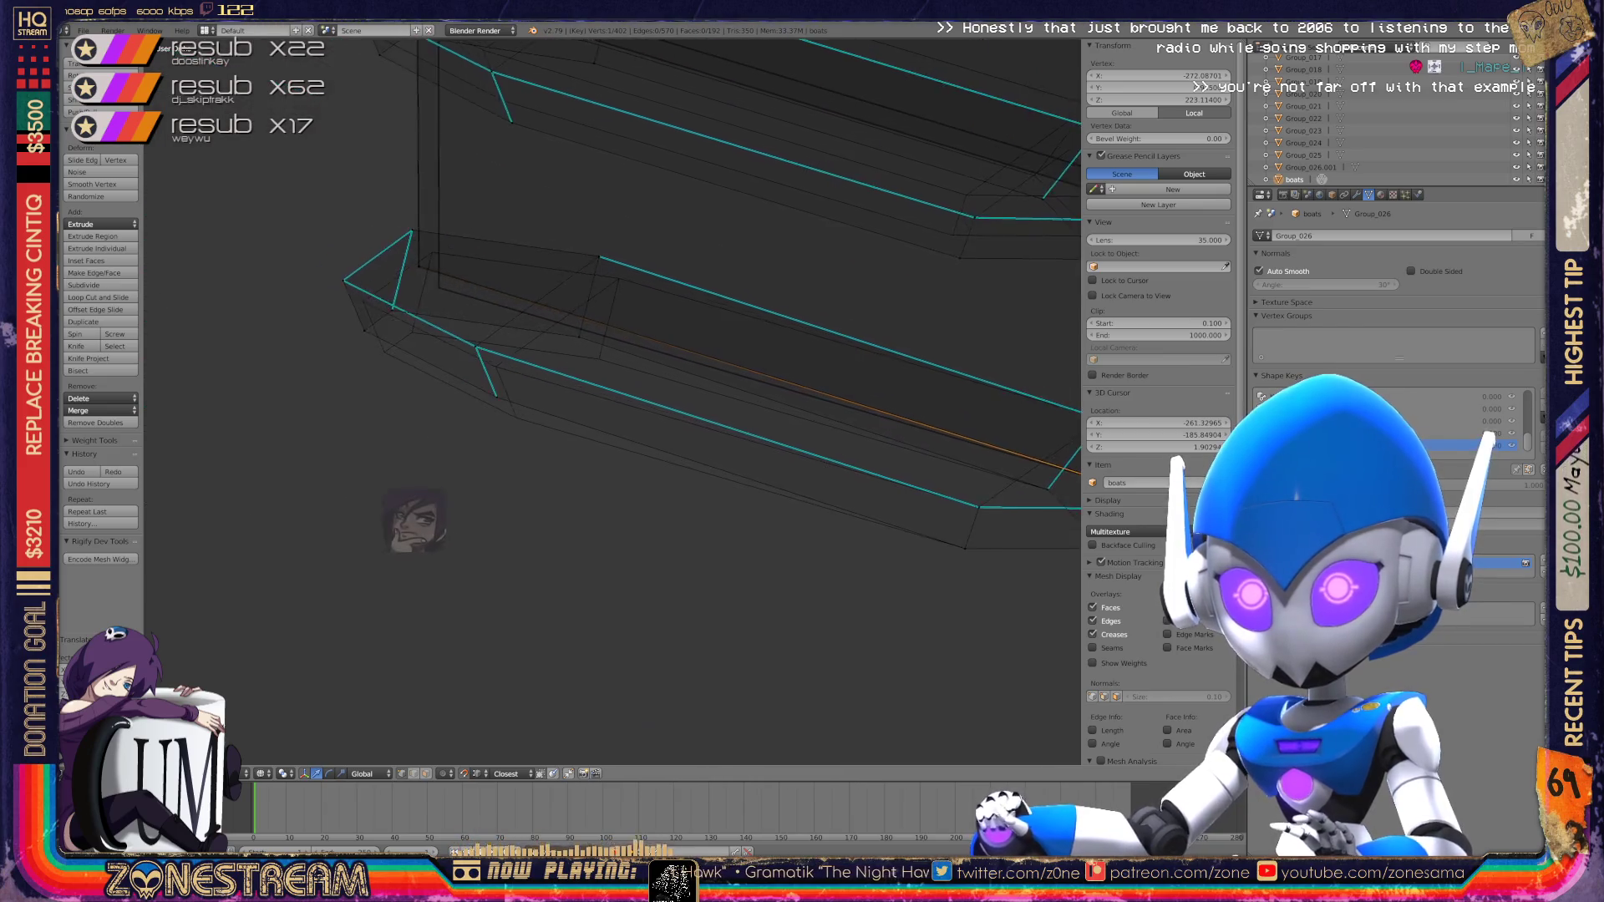
scroll(413, 520, "up", 2)
key("ctrl+z")
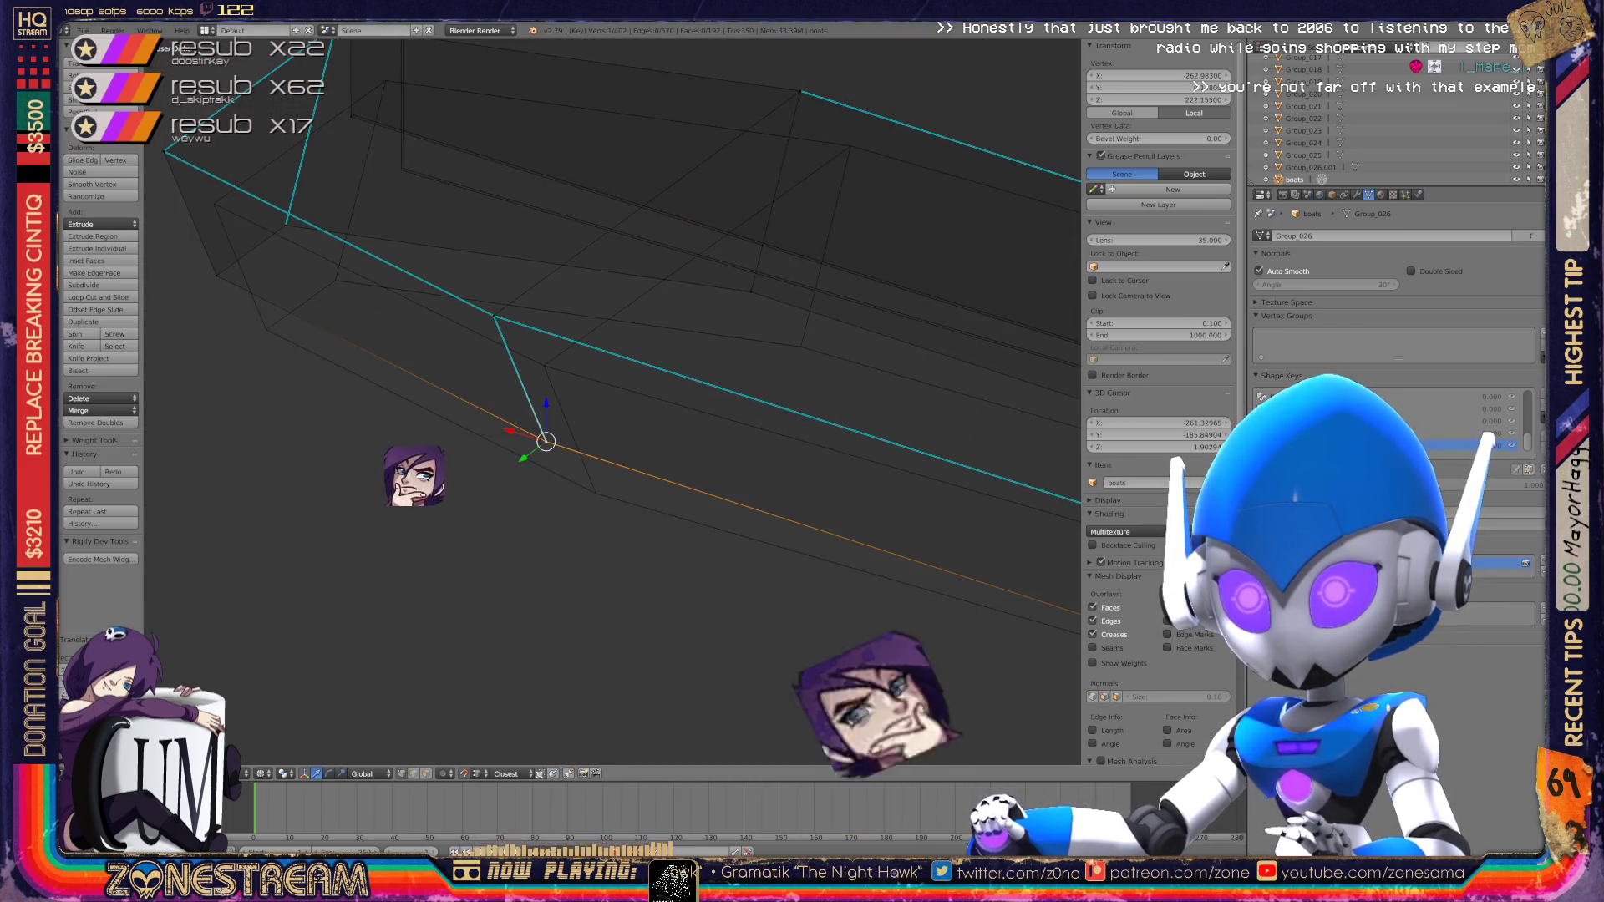
key("ctrl+z")
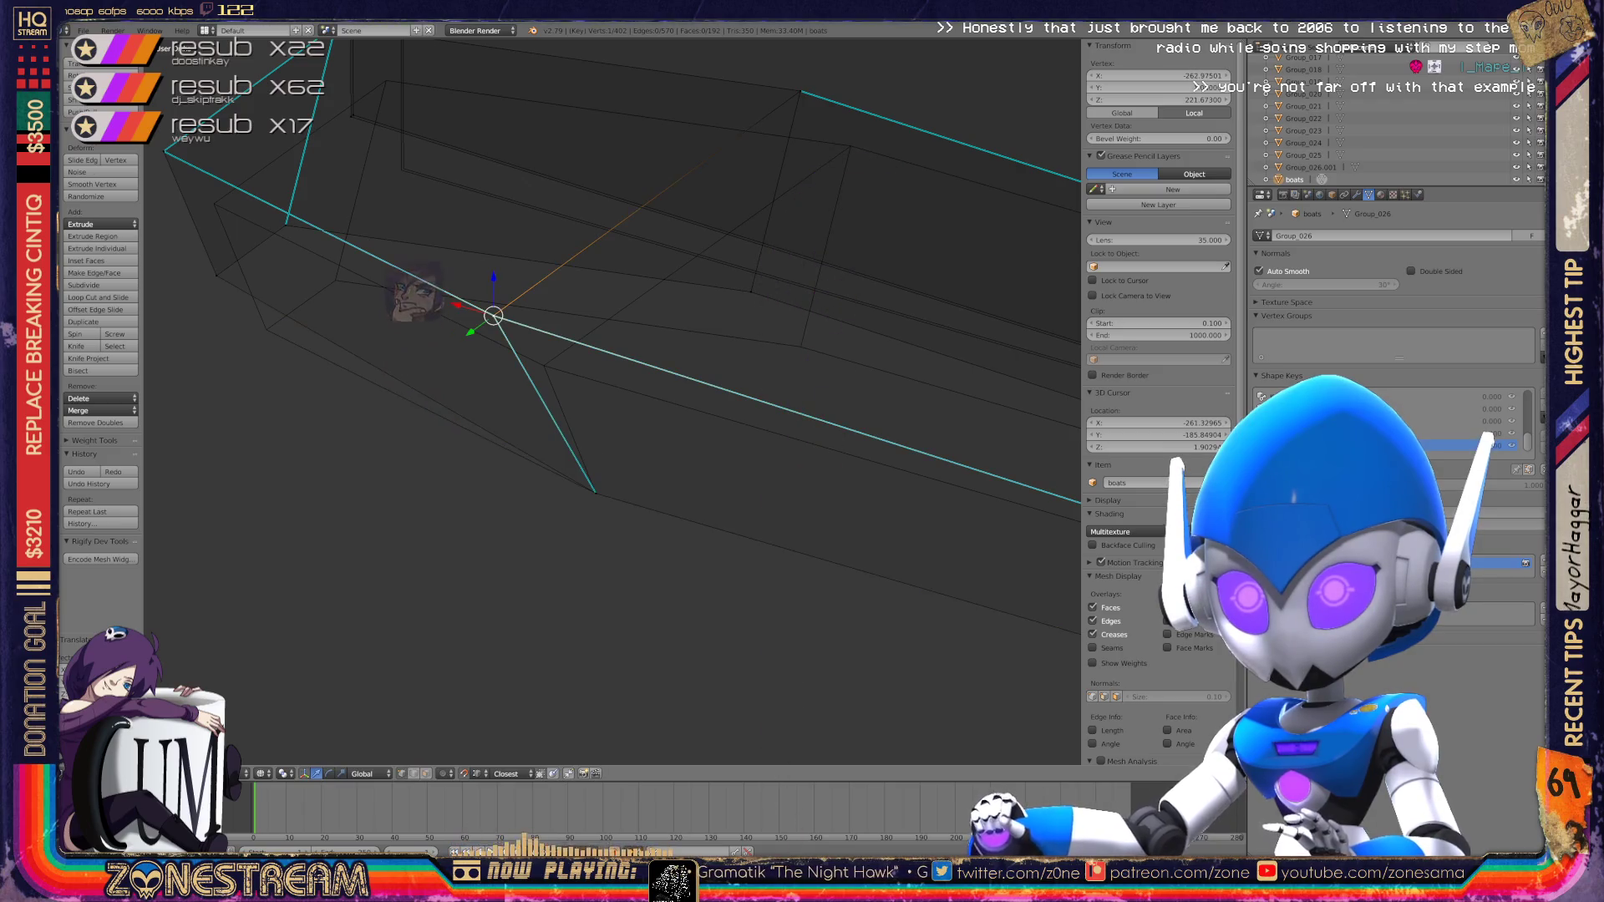
left_click_drag(512, 339, 544, 366)
middle_click_drag(544, 366, 816, 466, "shift")
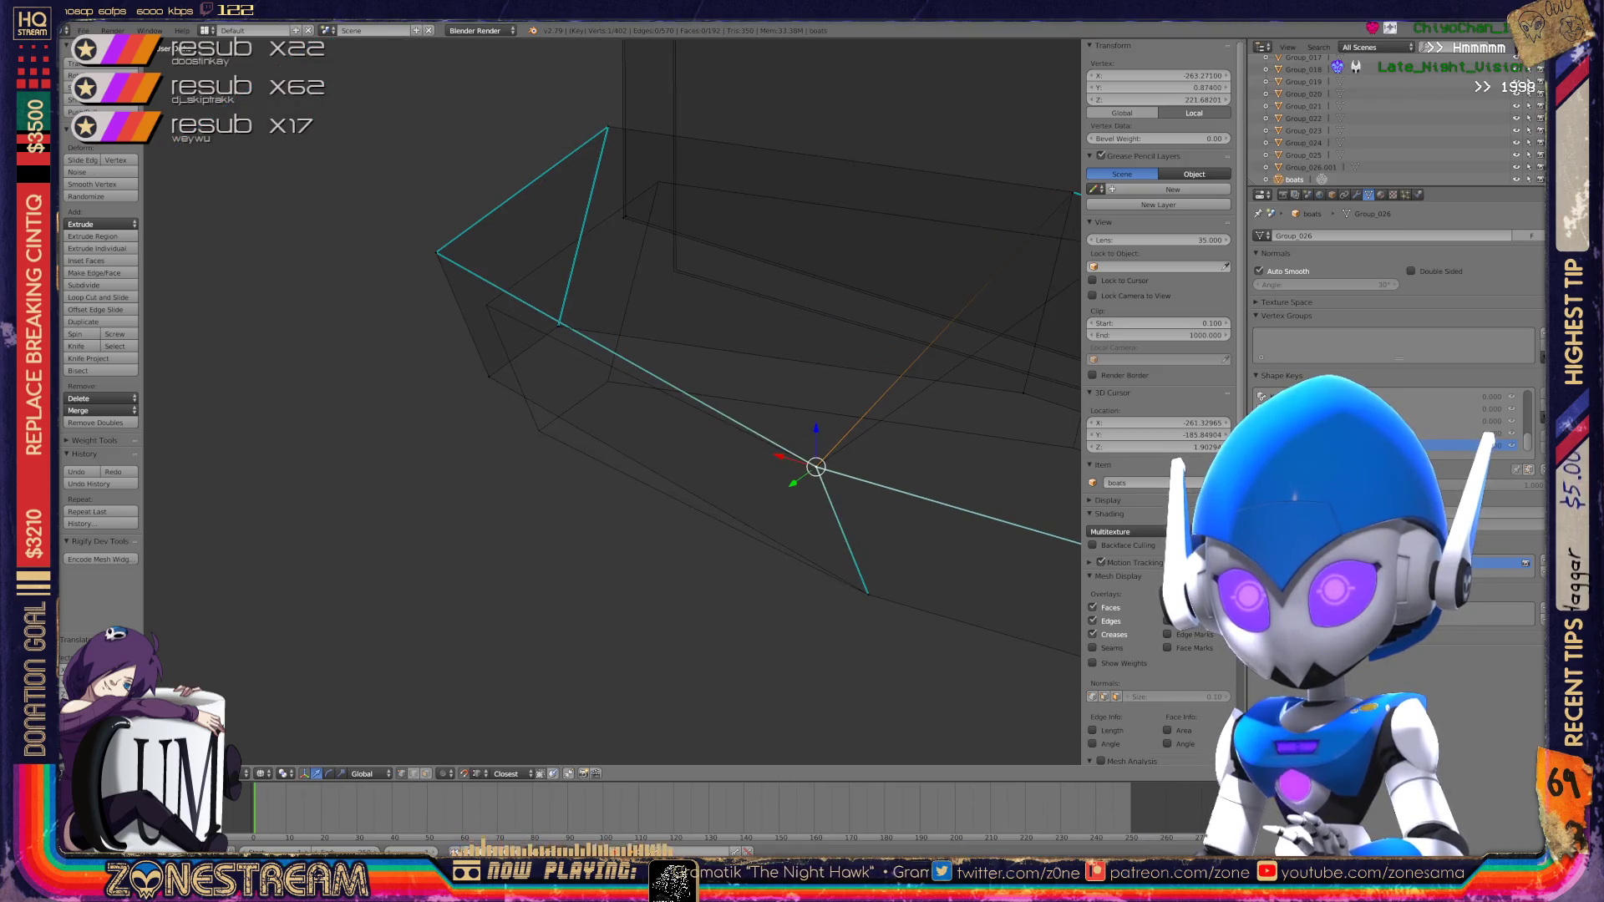
Step: Move another corner vertex down-right and select the neighbouring tip vertex
right_click(489, 377)
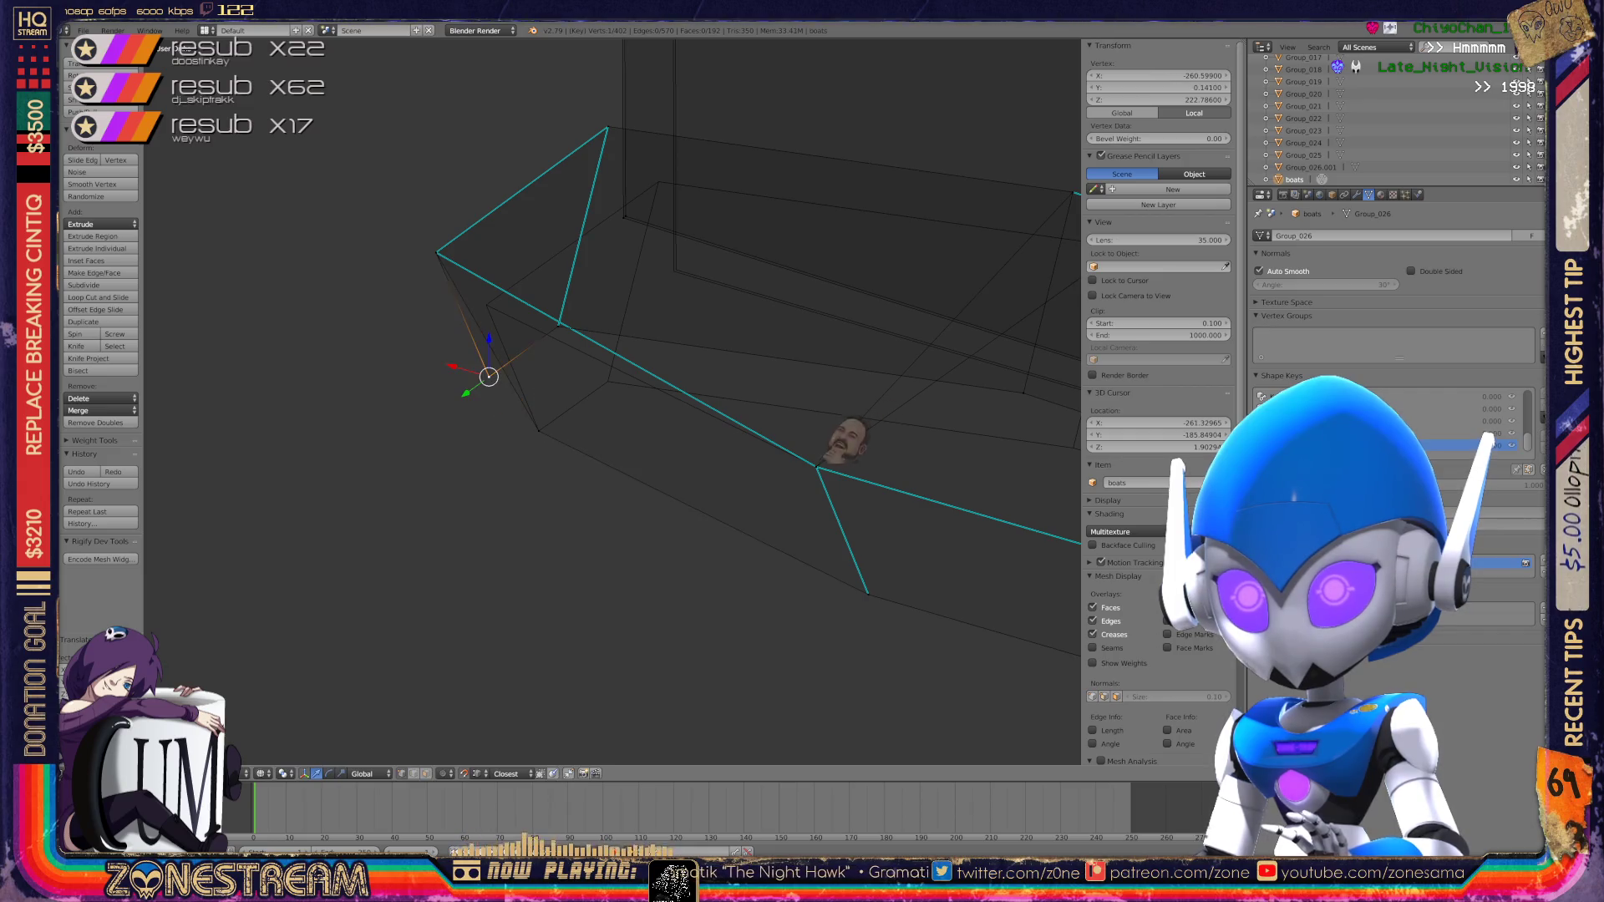
key("g")
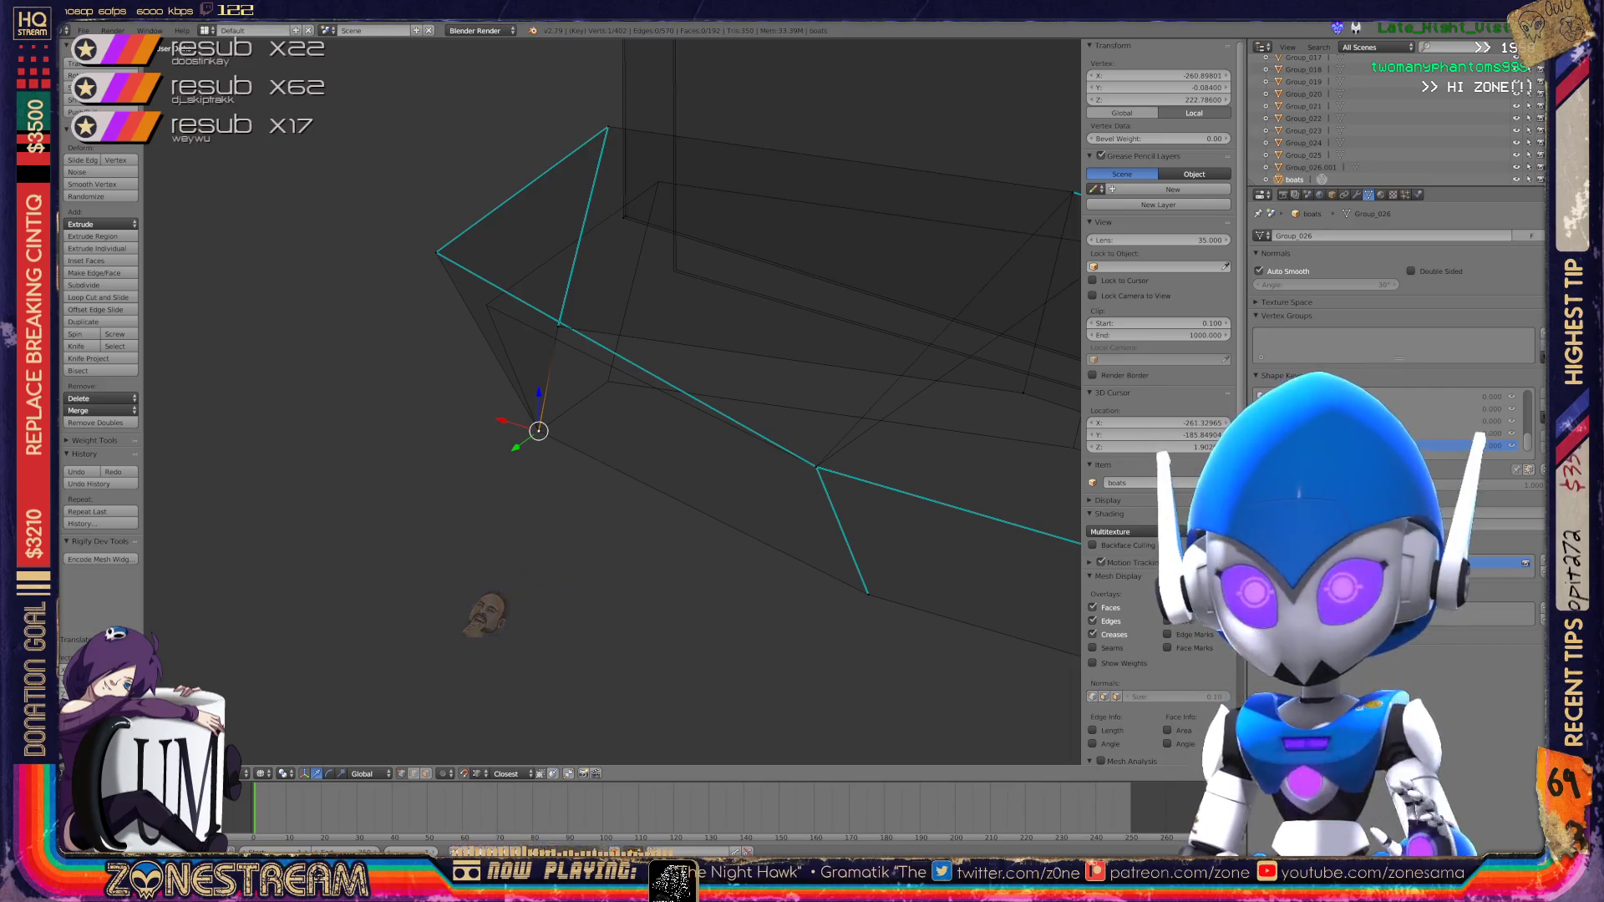
scroll(424, 235, "up", 4)
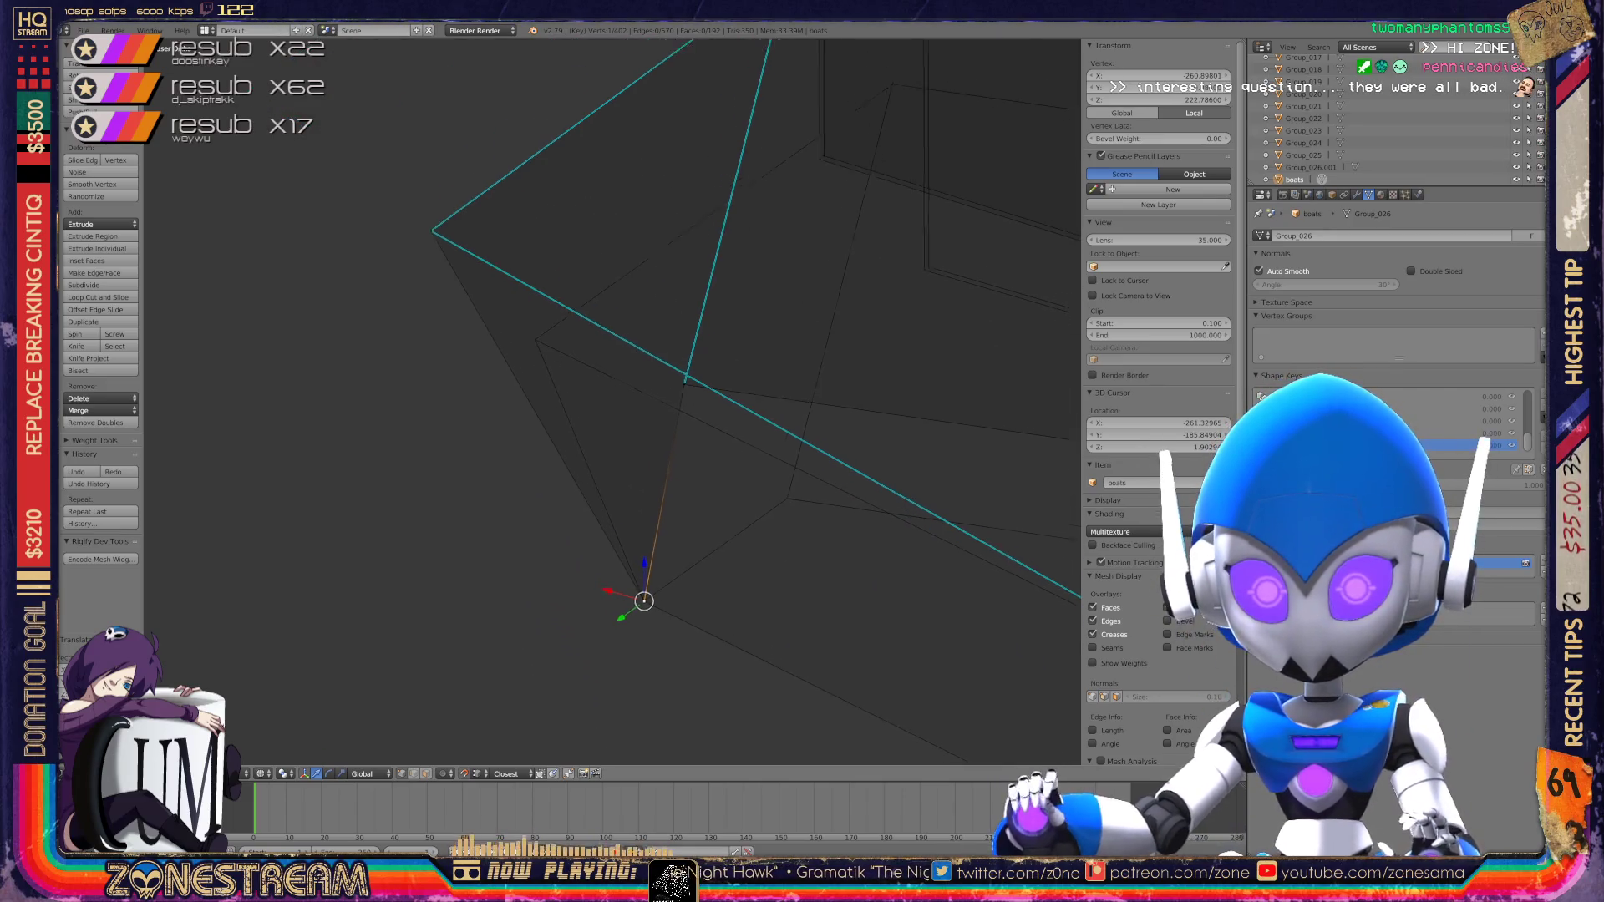
right_click(453, 270)
Step: Move the top vertex and lower tip vertex of the hull end down-right
mouse_move(453, 271)
middle_mouse_down()
mouse_move(567, 383)
mouse_move(455, 462)
mouse_move(387, 483)
middle_mouse_up()
scroll(388, 484, "up", 1)
right_click(640, 114)
key("g")
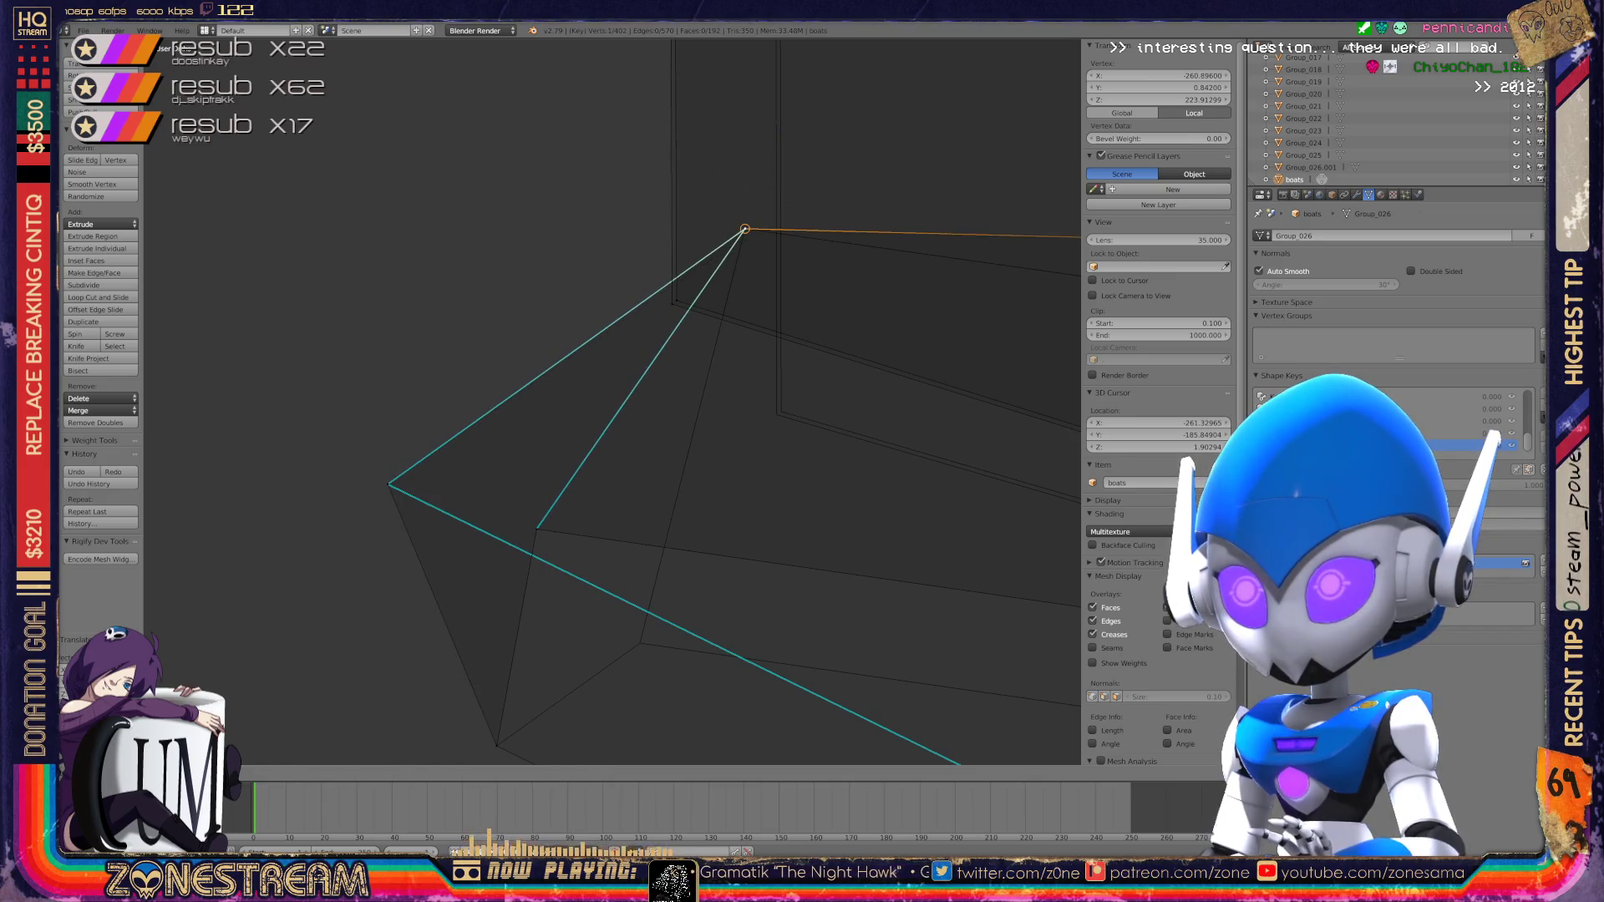
right_click(536, 528)
key("g")
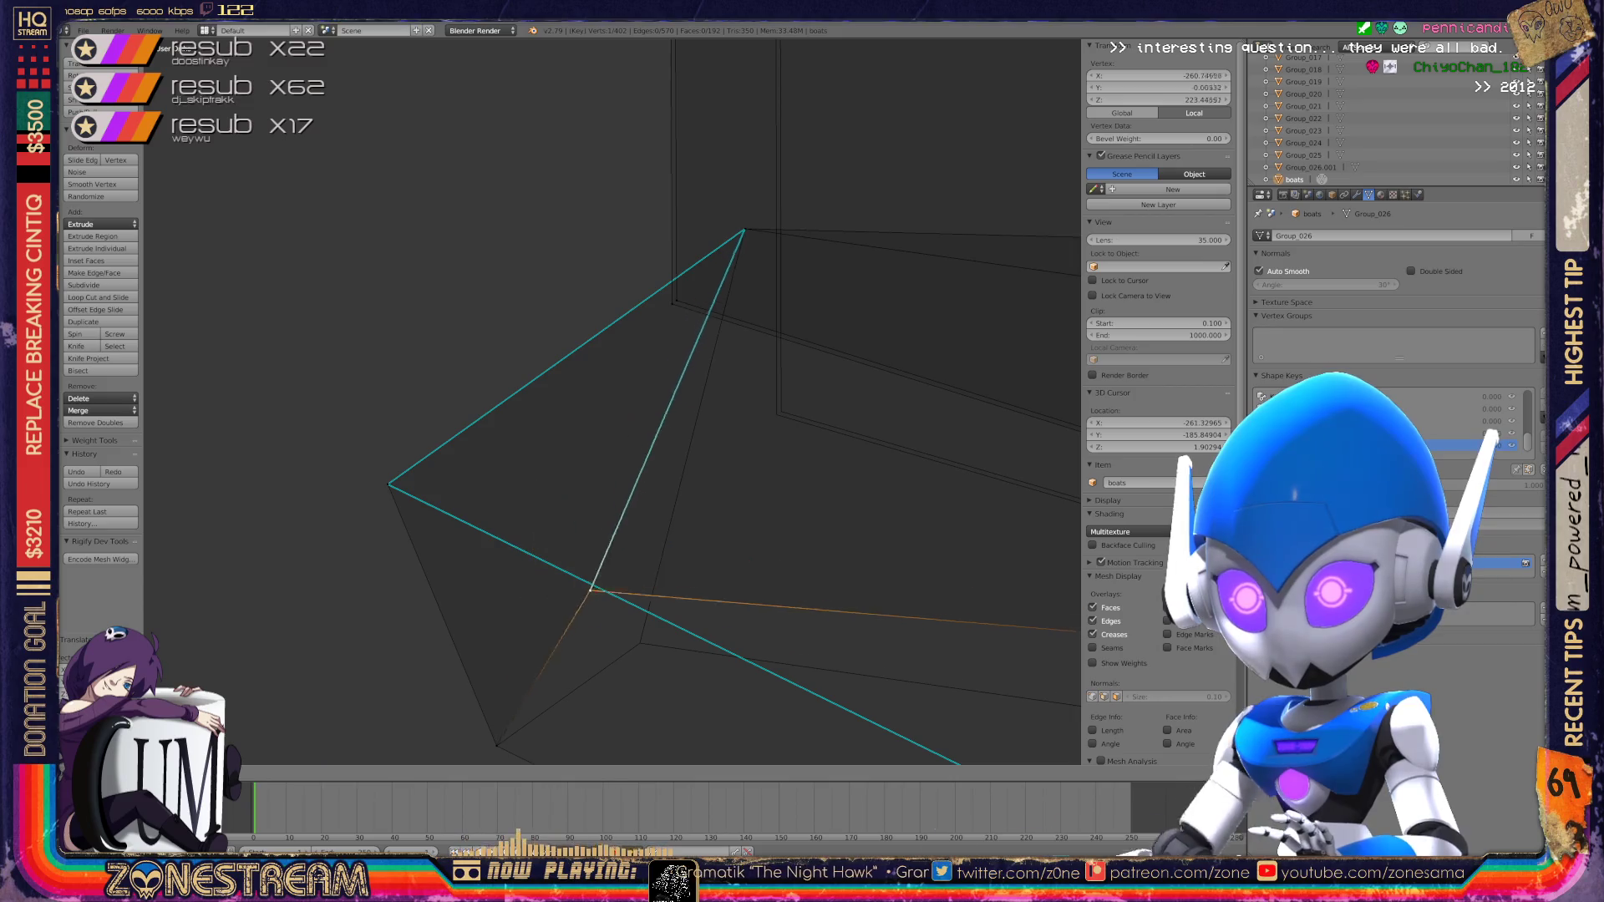
left_click(640, 643)
Step: Reposition a different vertex on the hull end so its edges line up
middle_click_drag(585, 418, 785, 351)
right_click(390, 365)
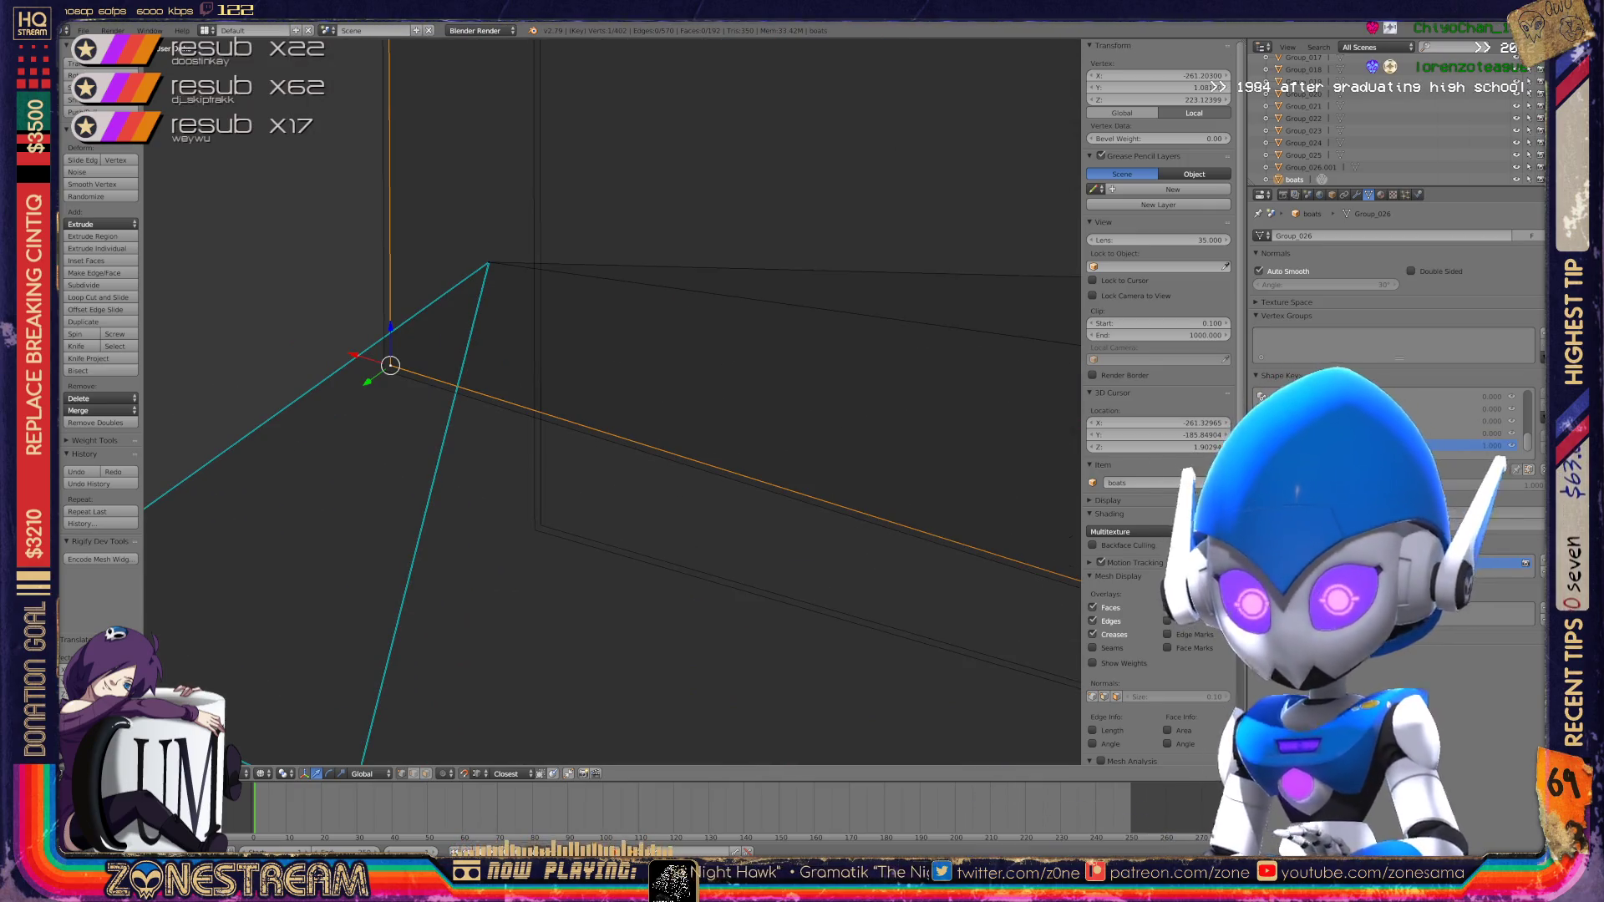
left_click_drag(391, 365, 535, 530)
scroll(612, 401, "down", 3)
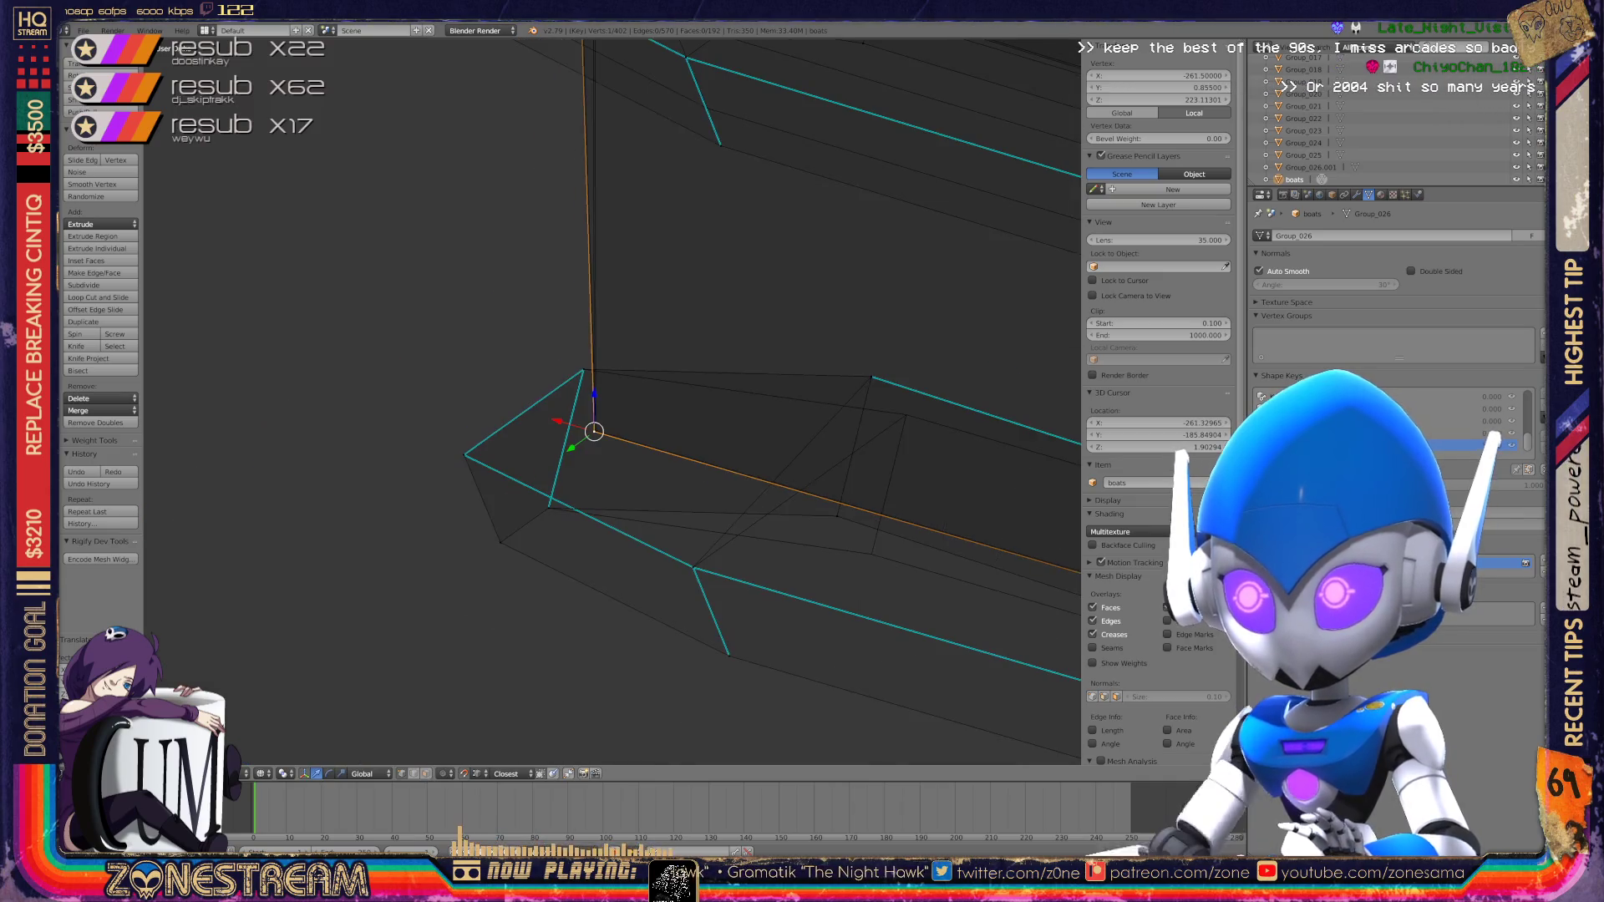
left_click_drag(392, 390, 667, 336)
scroll(667, 337, "up", 5)
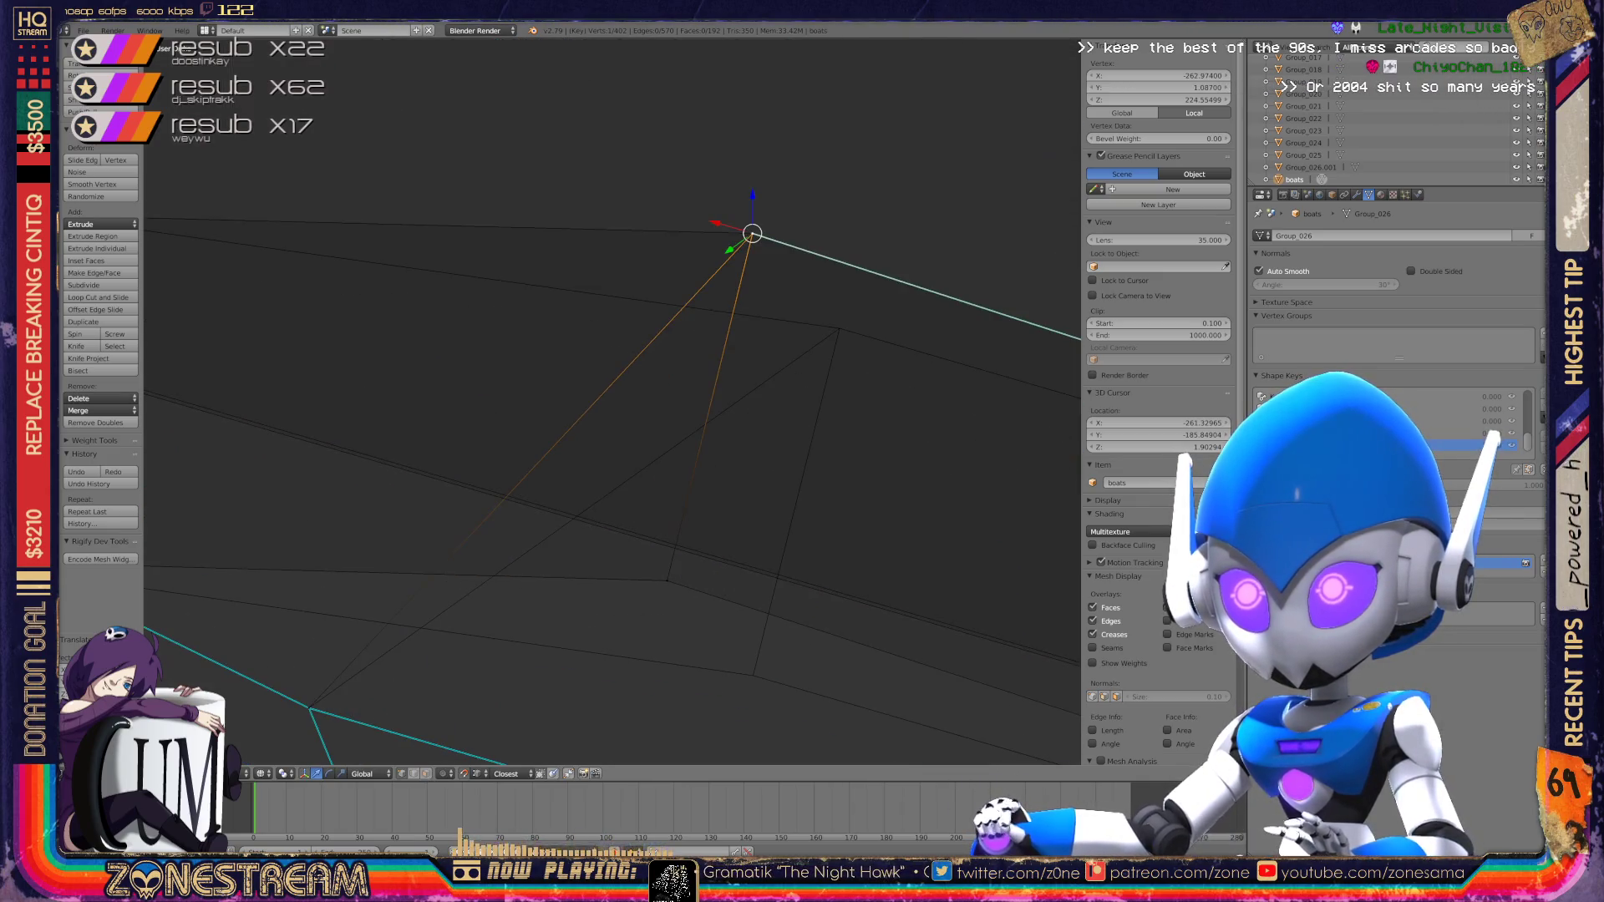
mouse_move(752, 234)
left_mouse_down()
mouse_move(852, 251)
mouse_move(838, 330)
mouse_move(752, 243)
mouse_move(839, 329)
left_mouse_up()
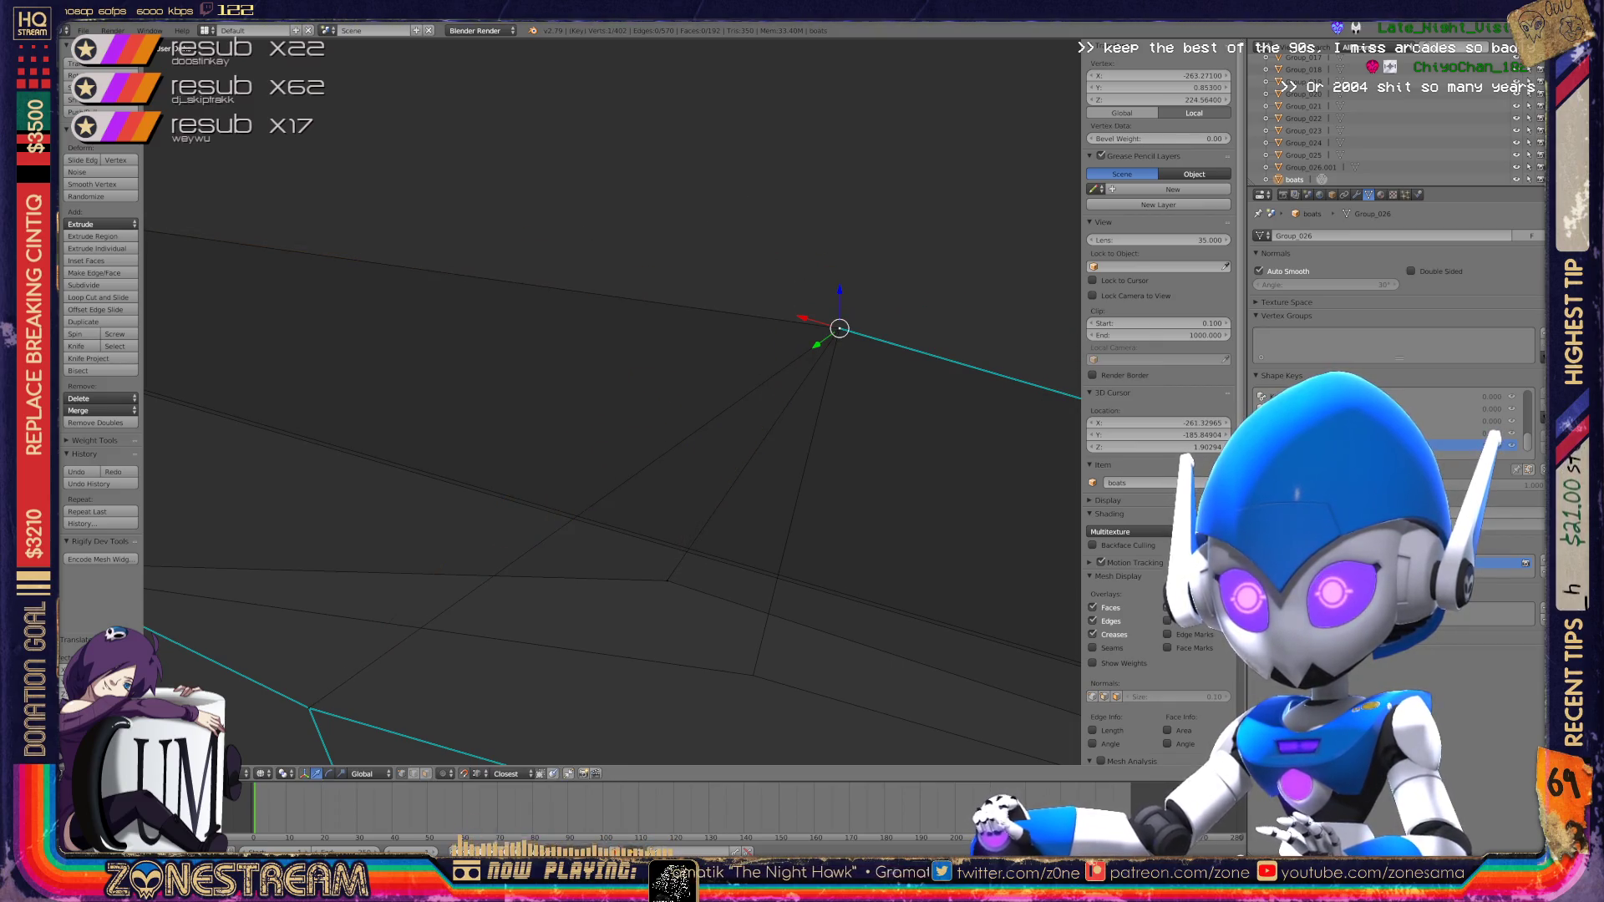
Step: Nudge a vertex lower on the hull edge down-right and zoom to check the tip
left_click(667, 580)
left_click_drag(666, 581, 753, 668)
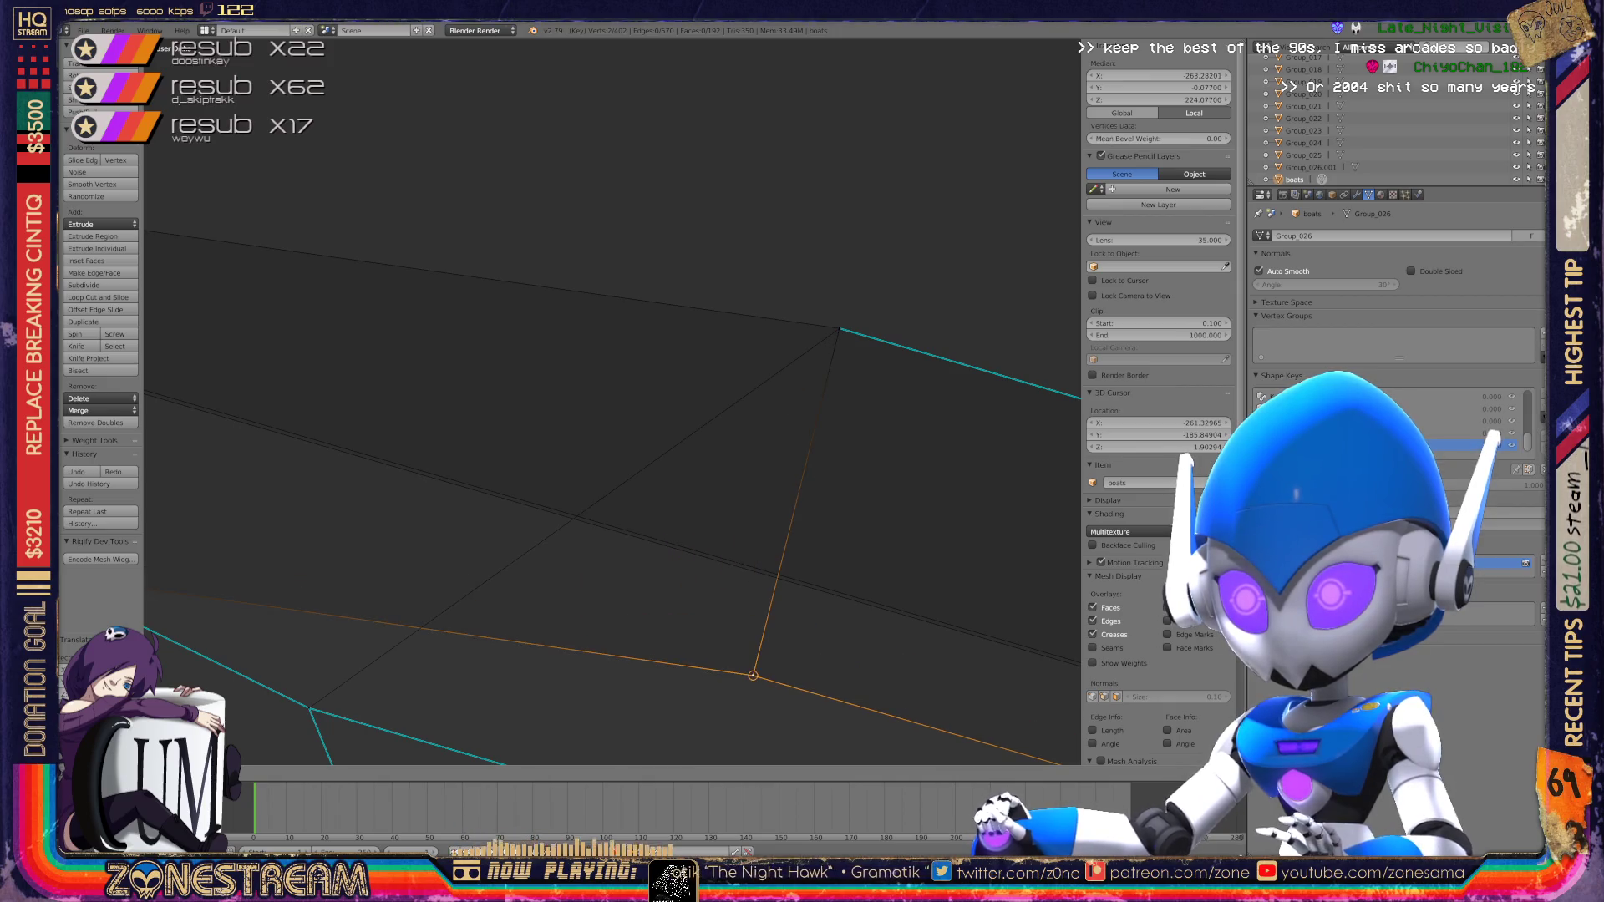
scroll(752, 669, "down", 5)
scroll(602, 379, "up", 8)
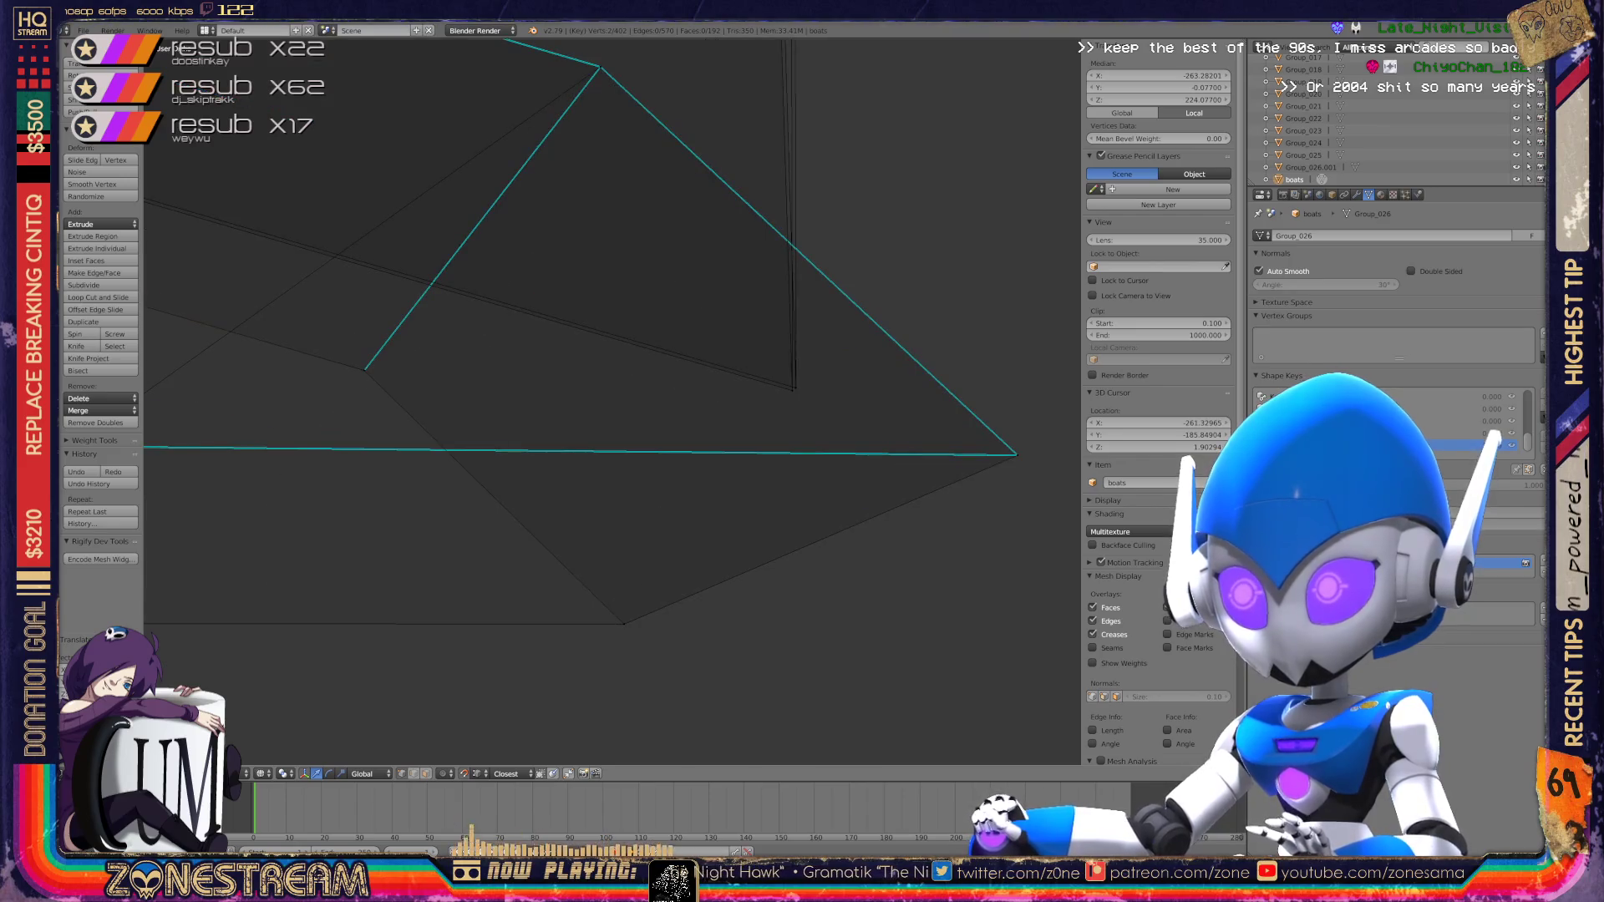
scroll(602, 379, "down", 4)
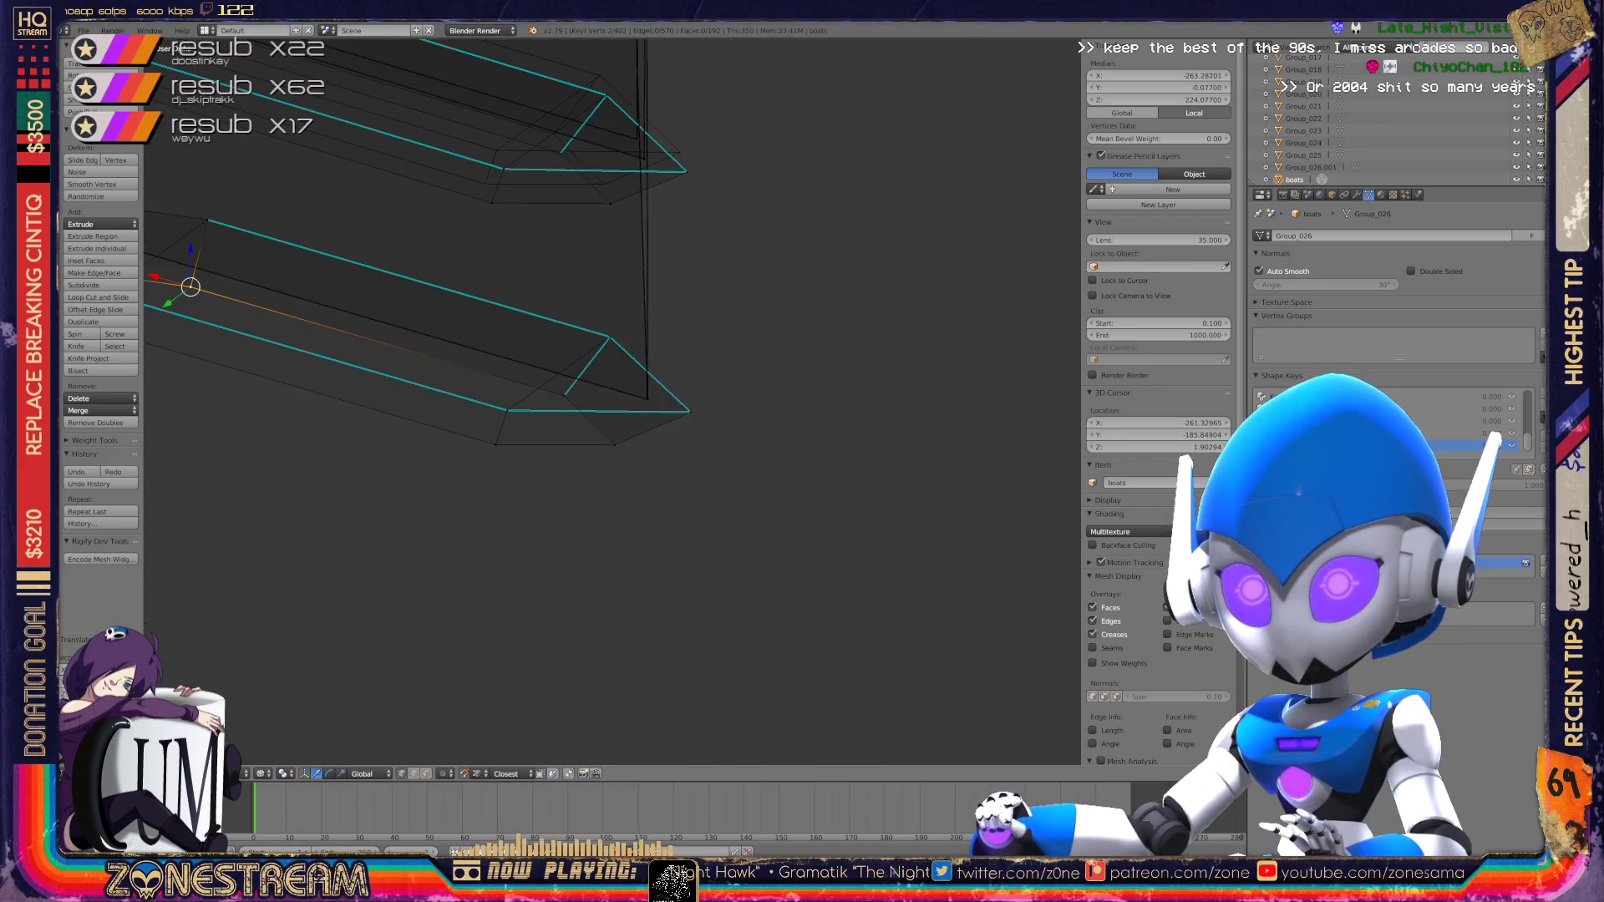
scroll(602, 378, "down", 2)
scroll(602, 379, "up", 8)
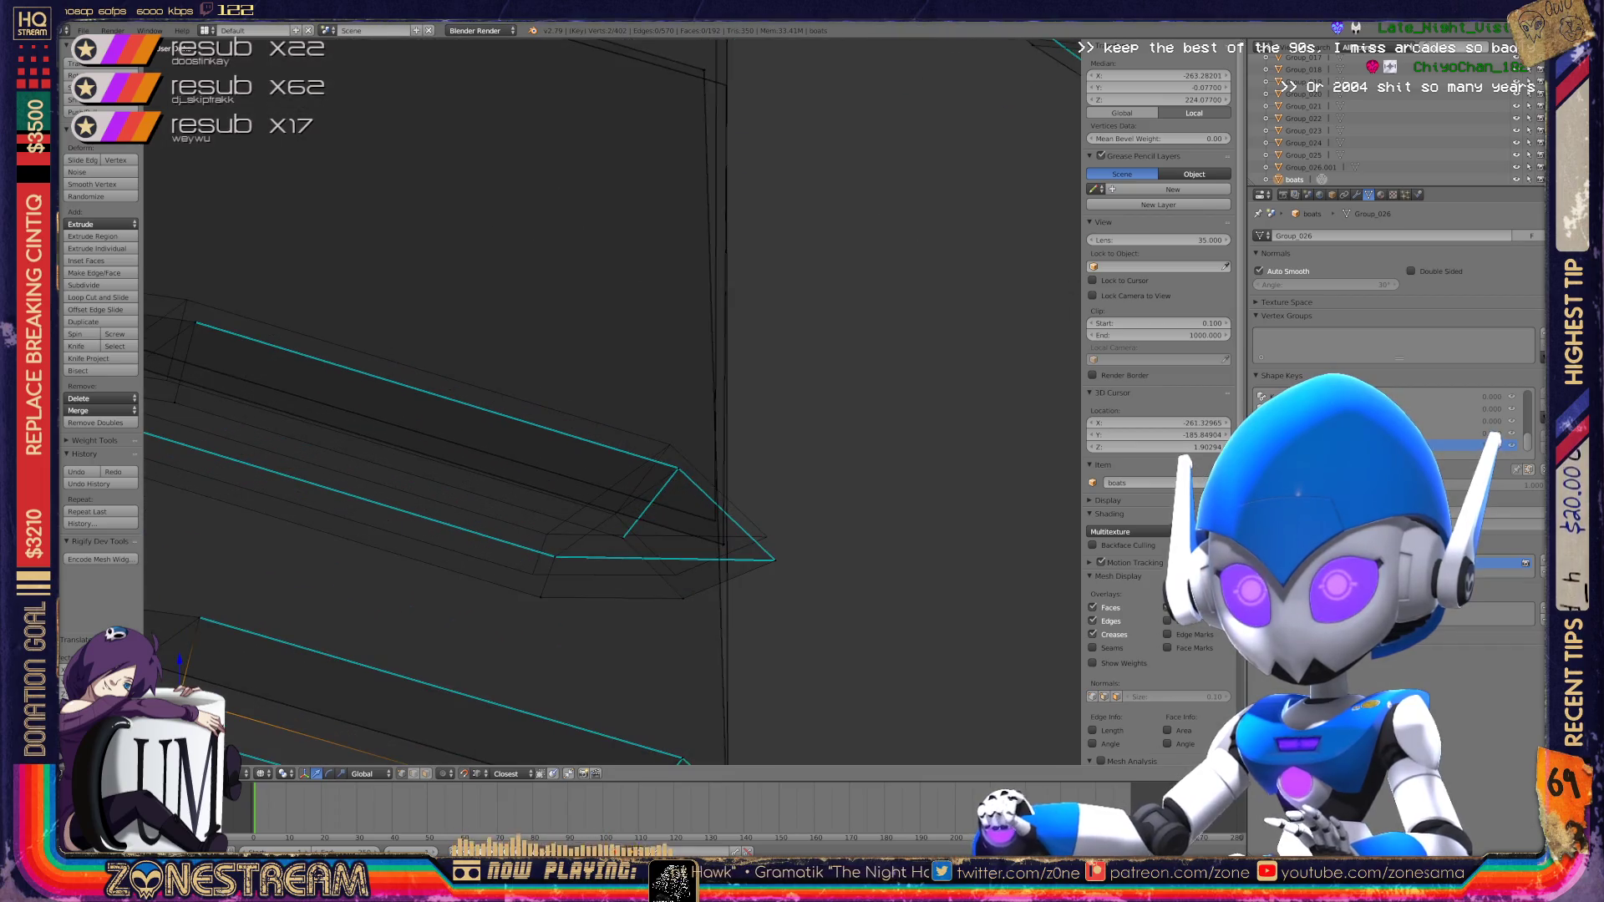
scroll(602, 379, "up", 5)
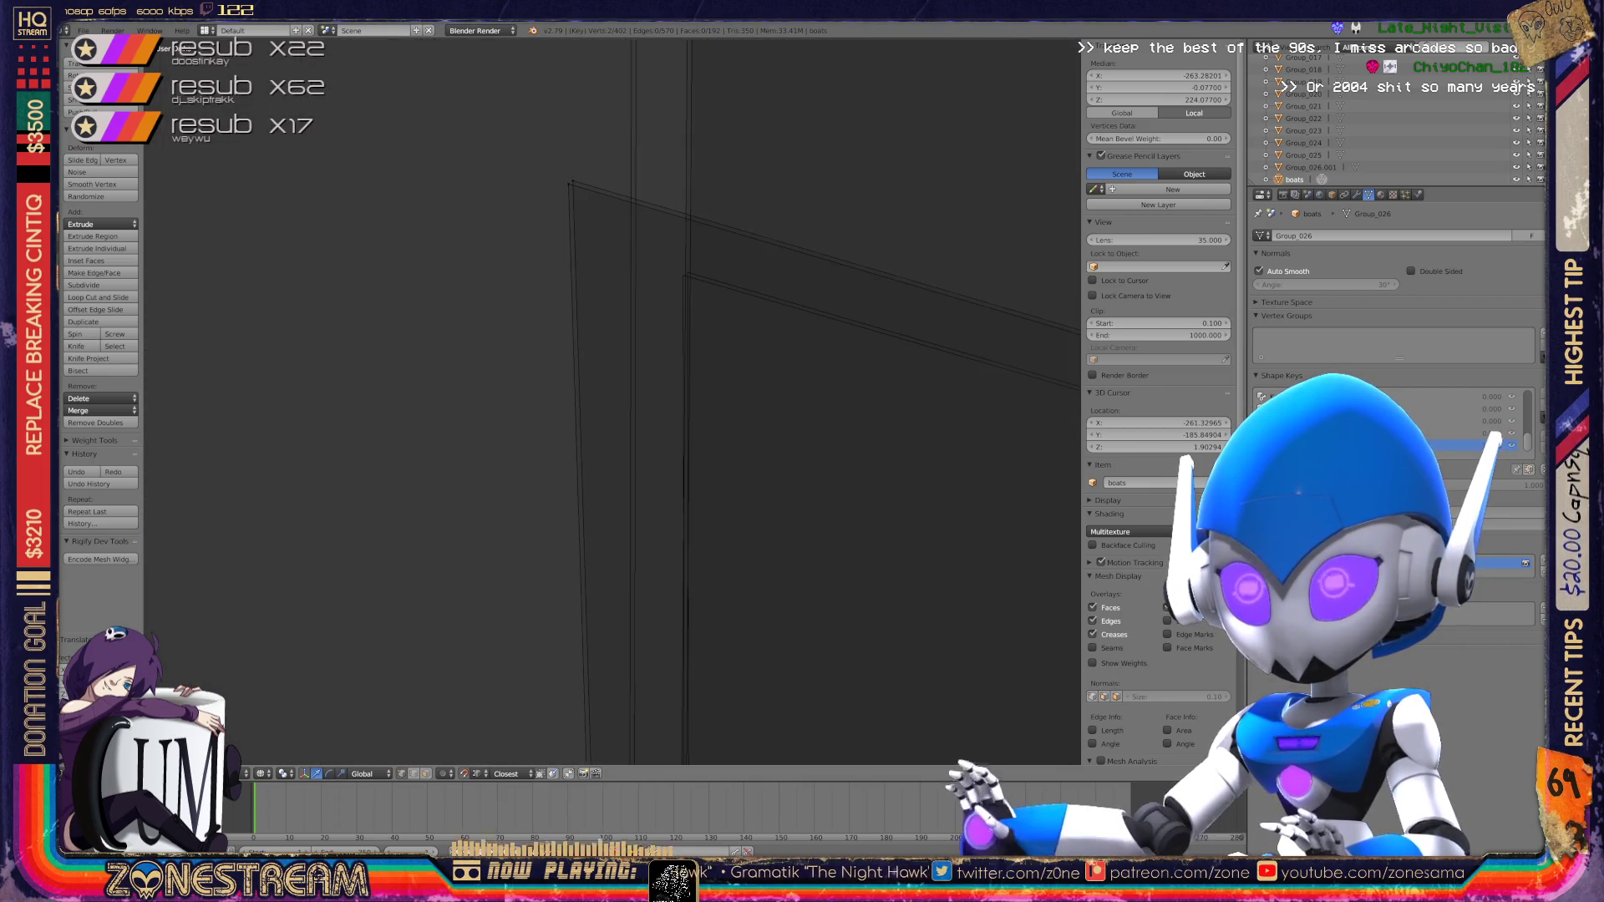
Step: Move the wall panel's top-left corner vertex, undoing the first try and confirming the second
right_click(498, 259)
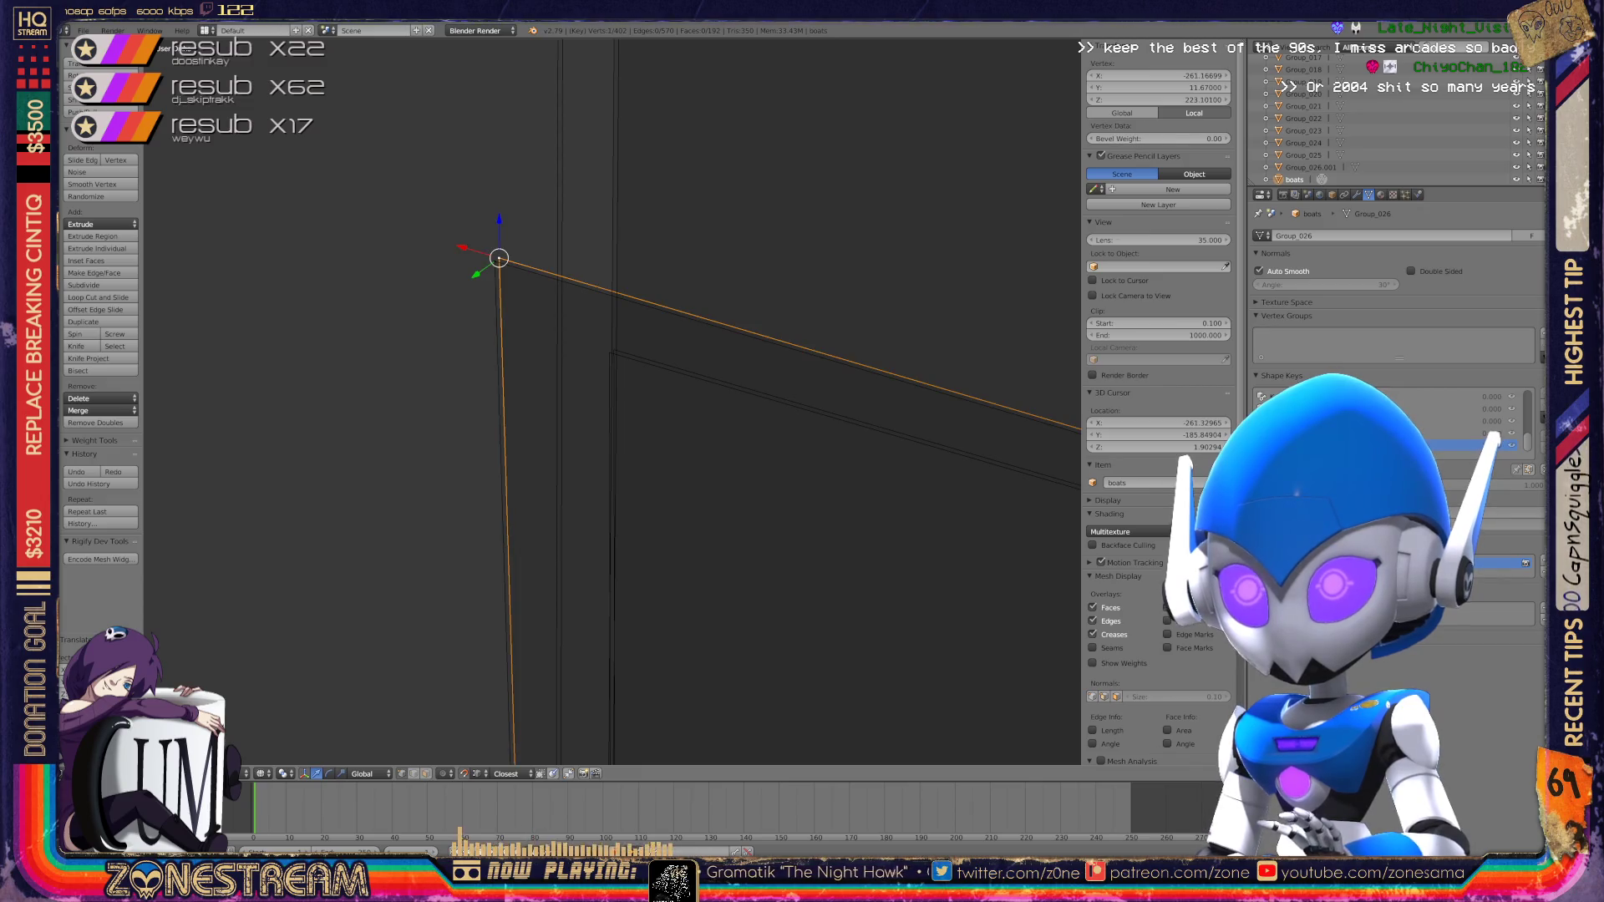
key("g")
key("ctrl+z")
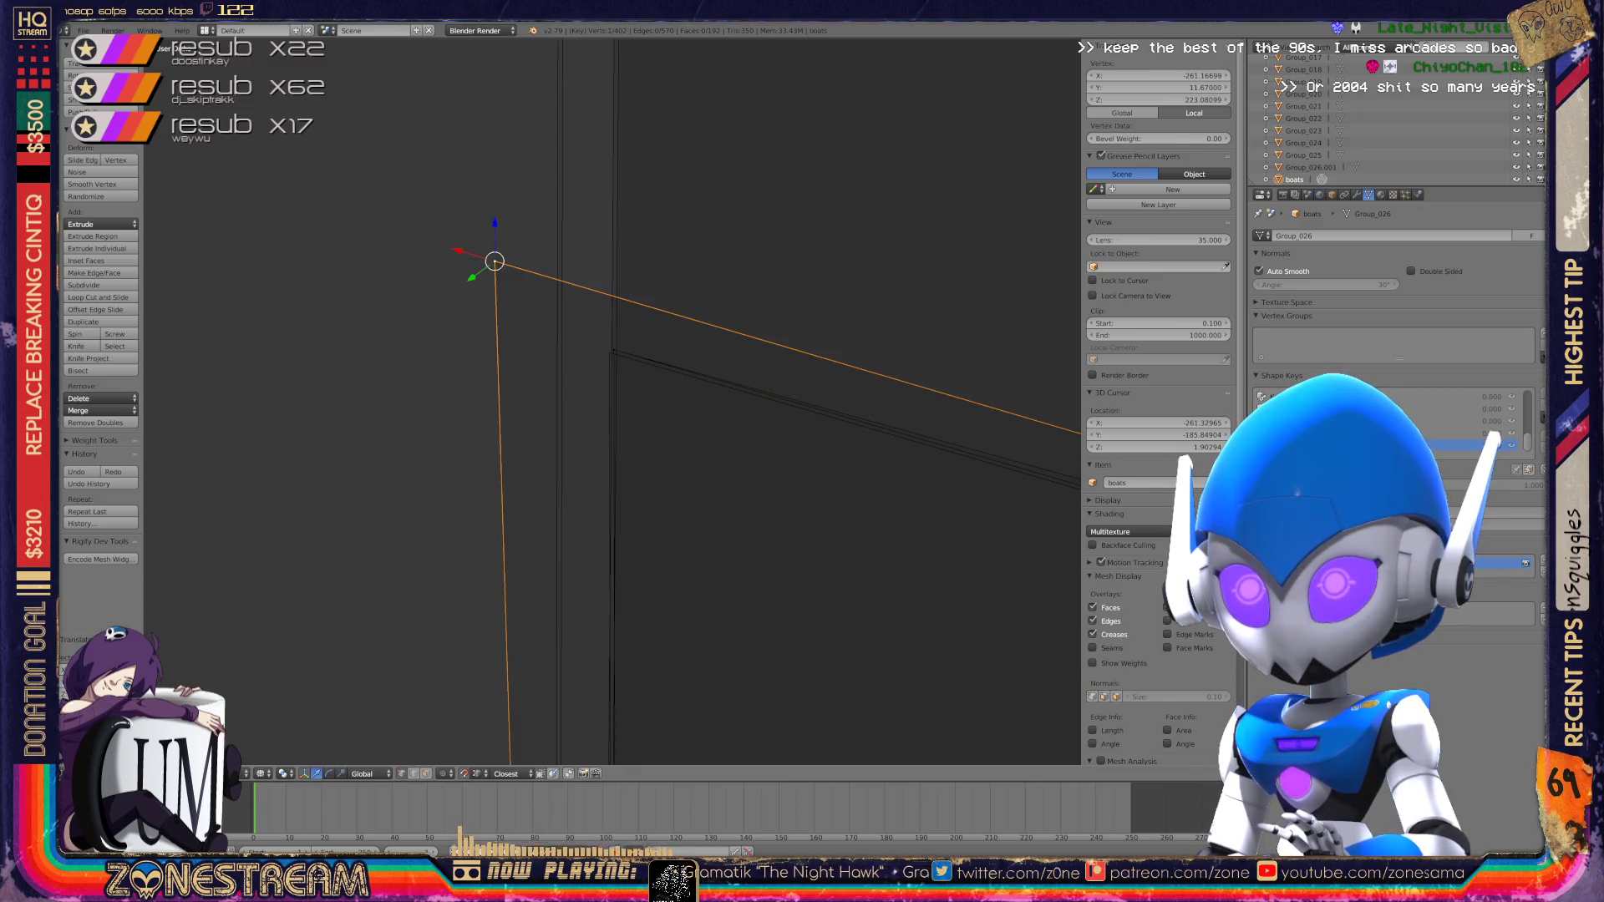
key("g")
key("Return")
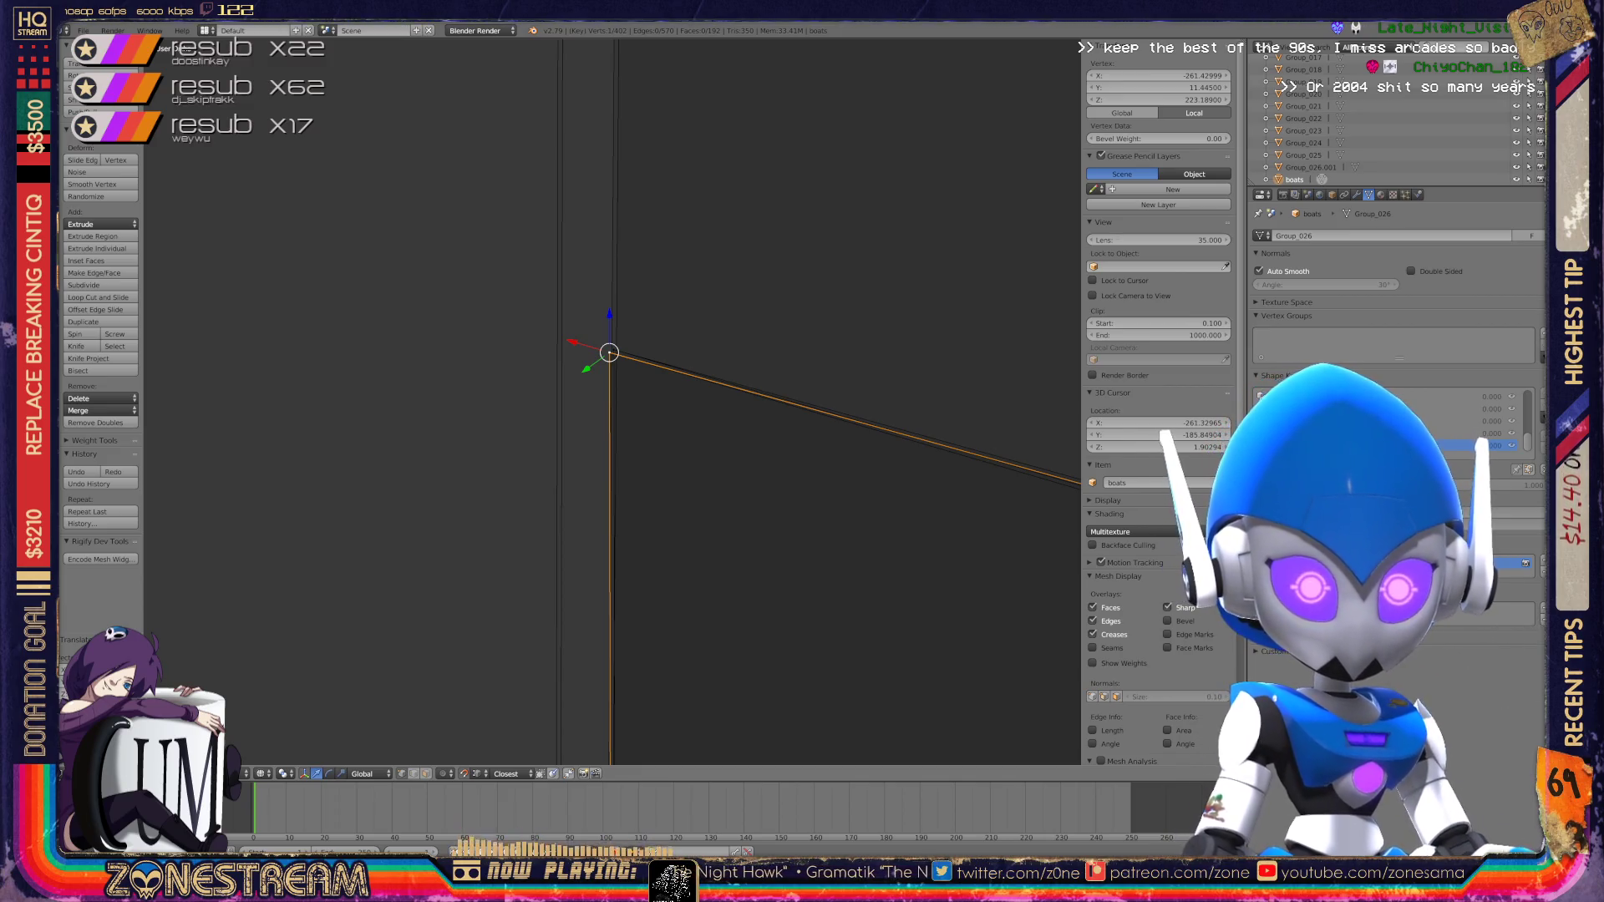
scroll(611, 401, "down", 4)
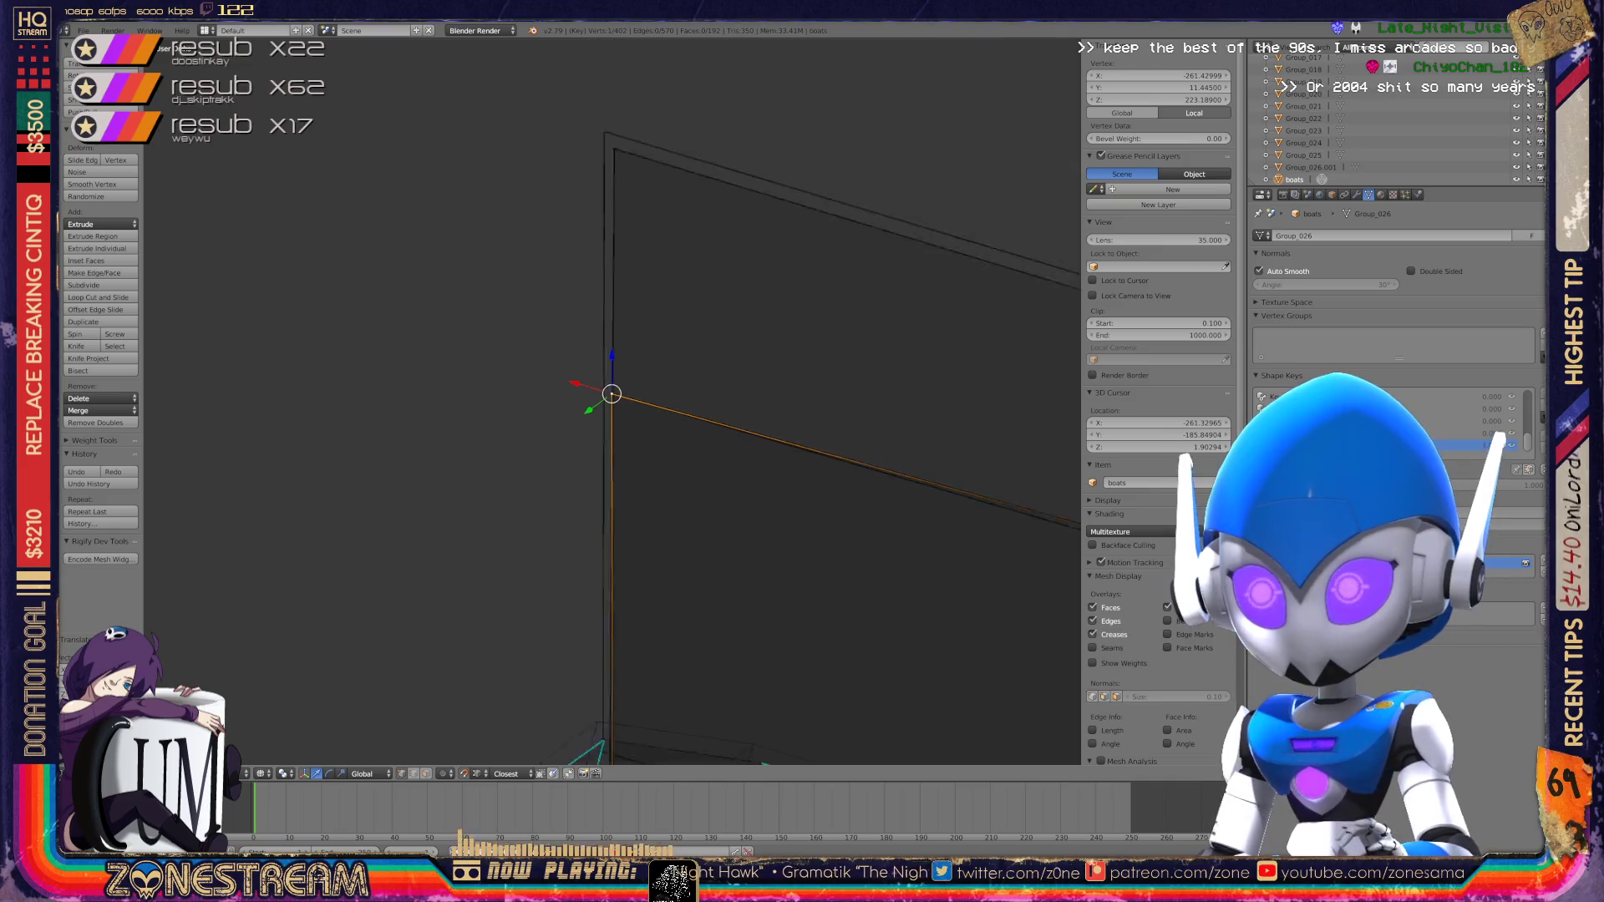
scroll(613, 403, "up", 6)
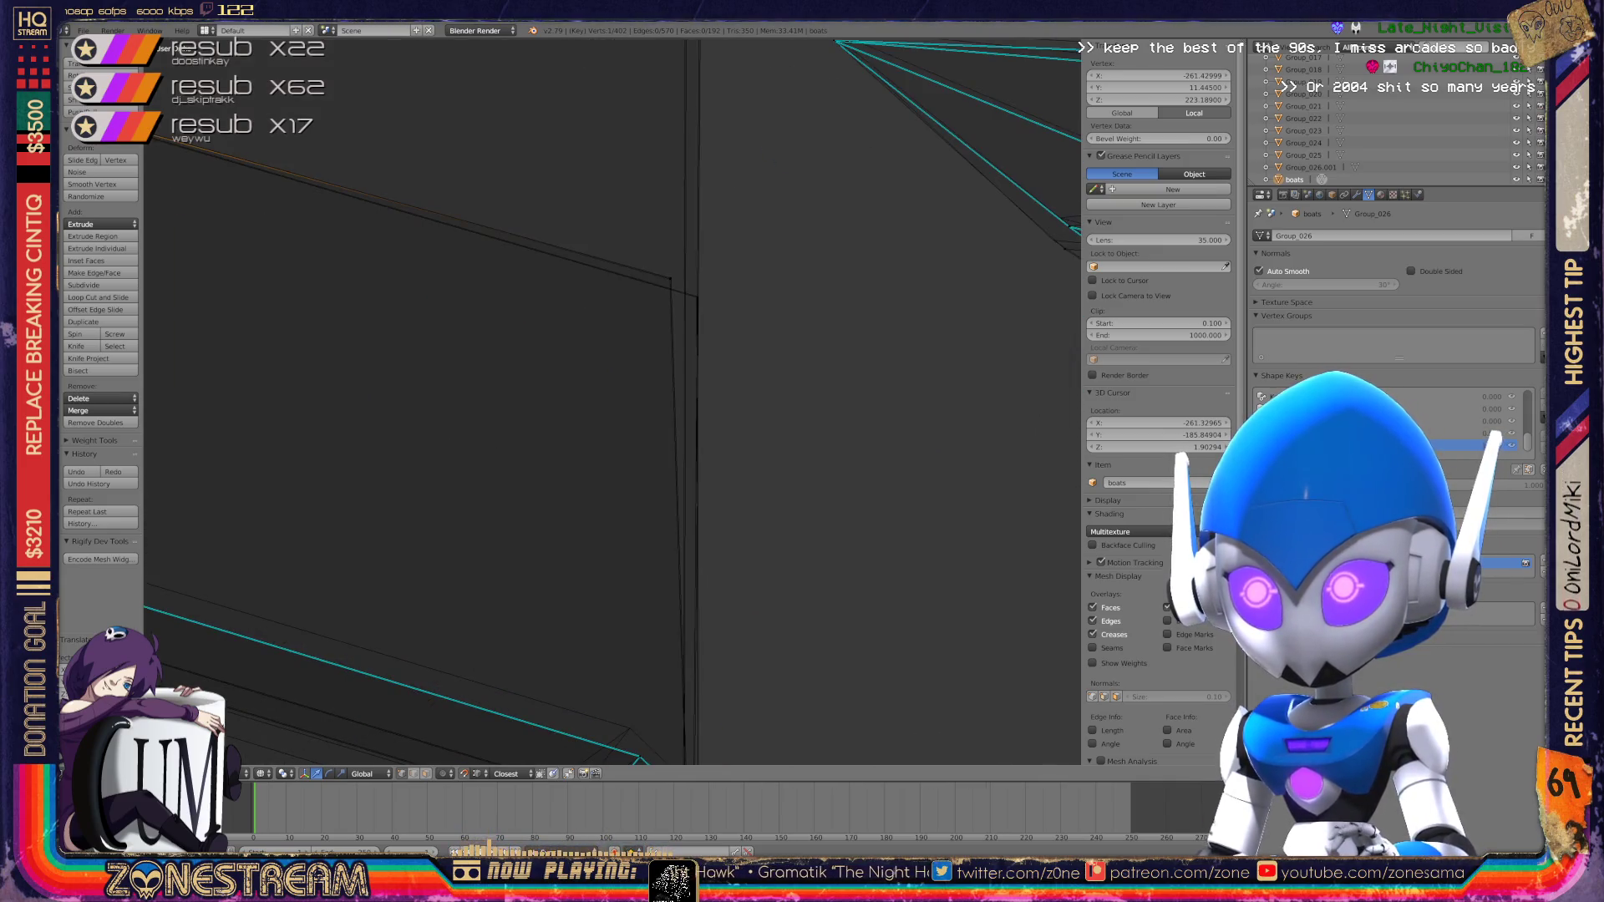
scroll(613, 404, "up", 2)
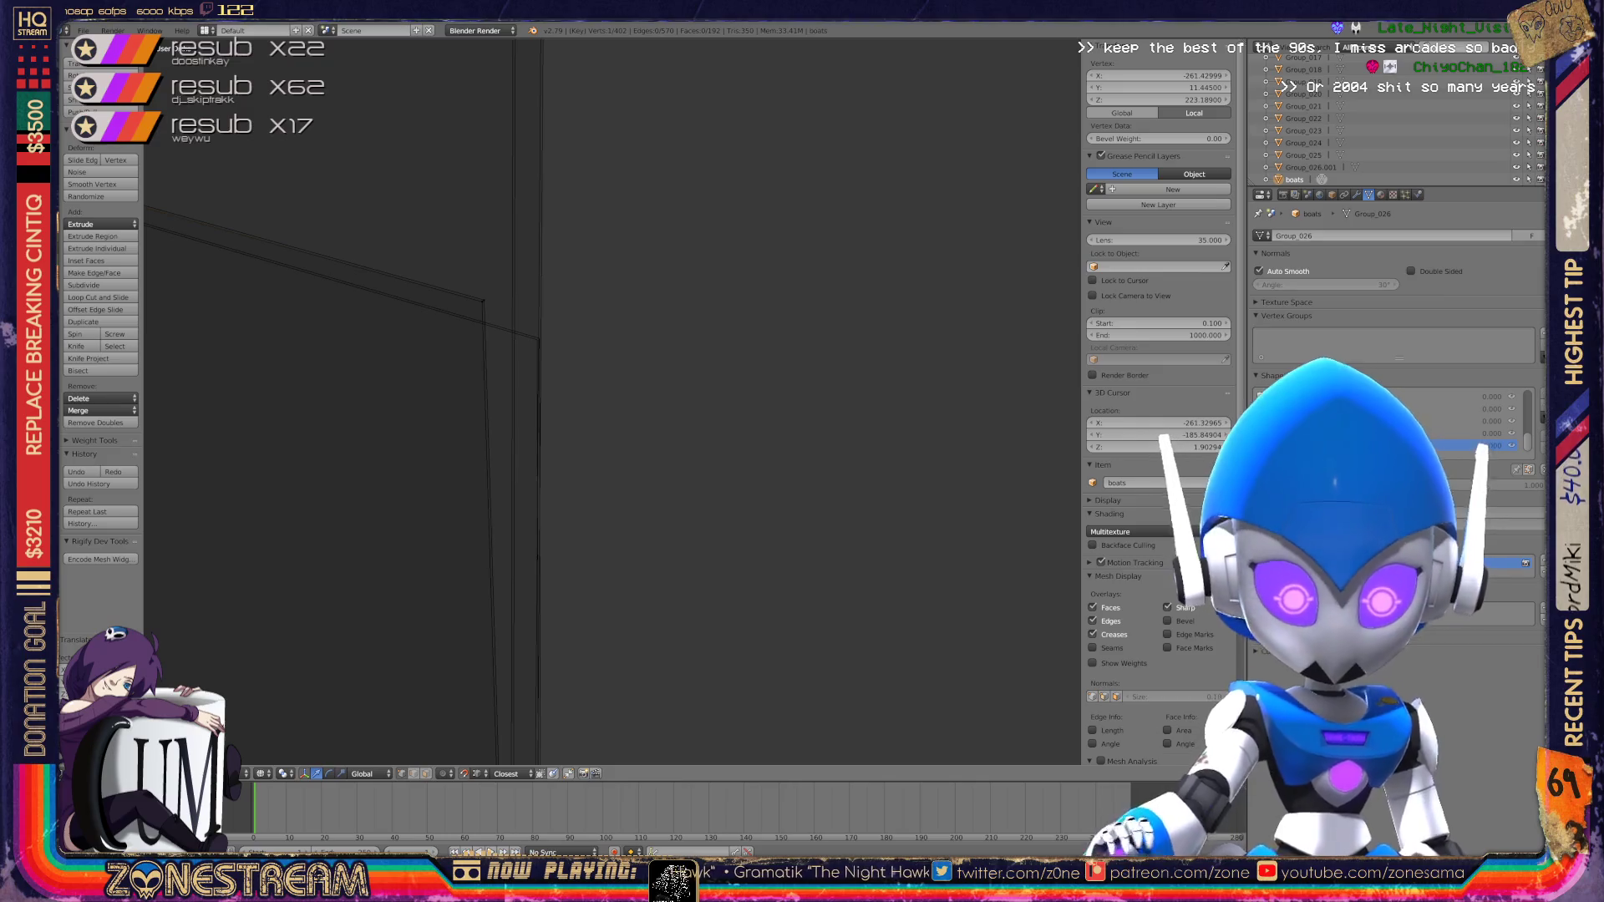
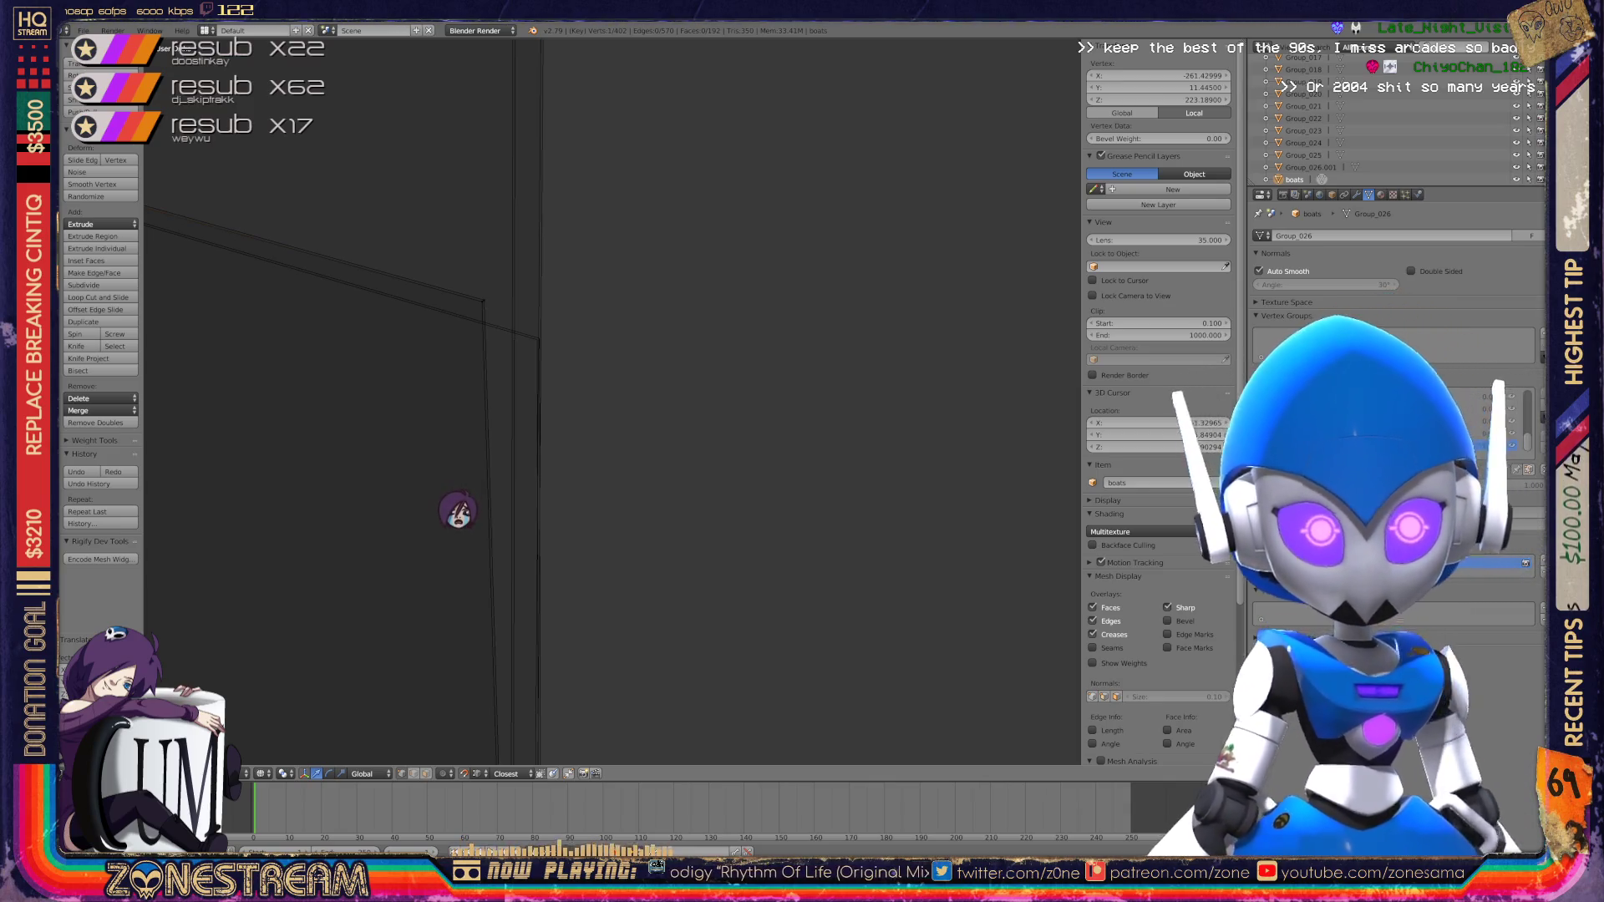
Step: Move the first corner vertex of the boot onto its neighbouring point
scroll(458, 508, "up", 3)
middle_click_drag(457, 443, 454, 358, "shift")
right_click(556, 384)
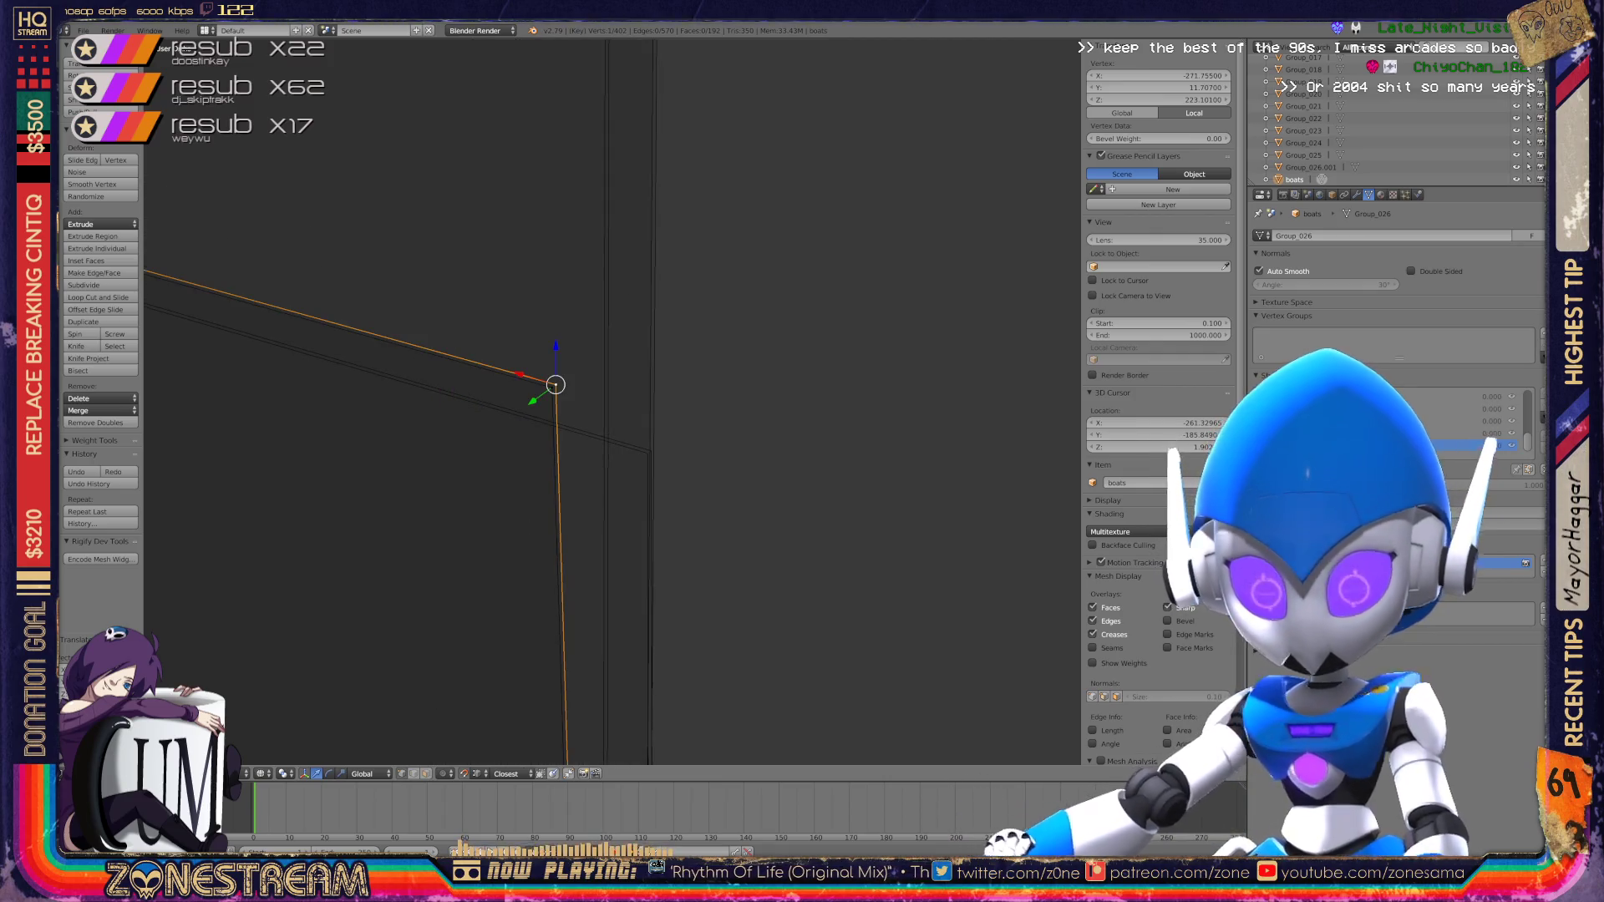
key("g")
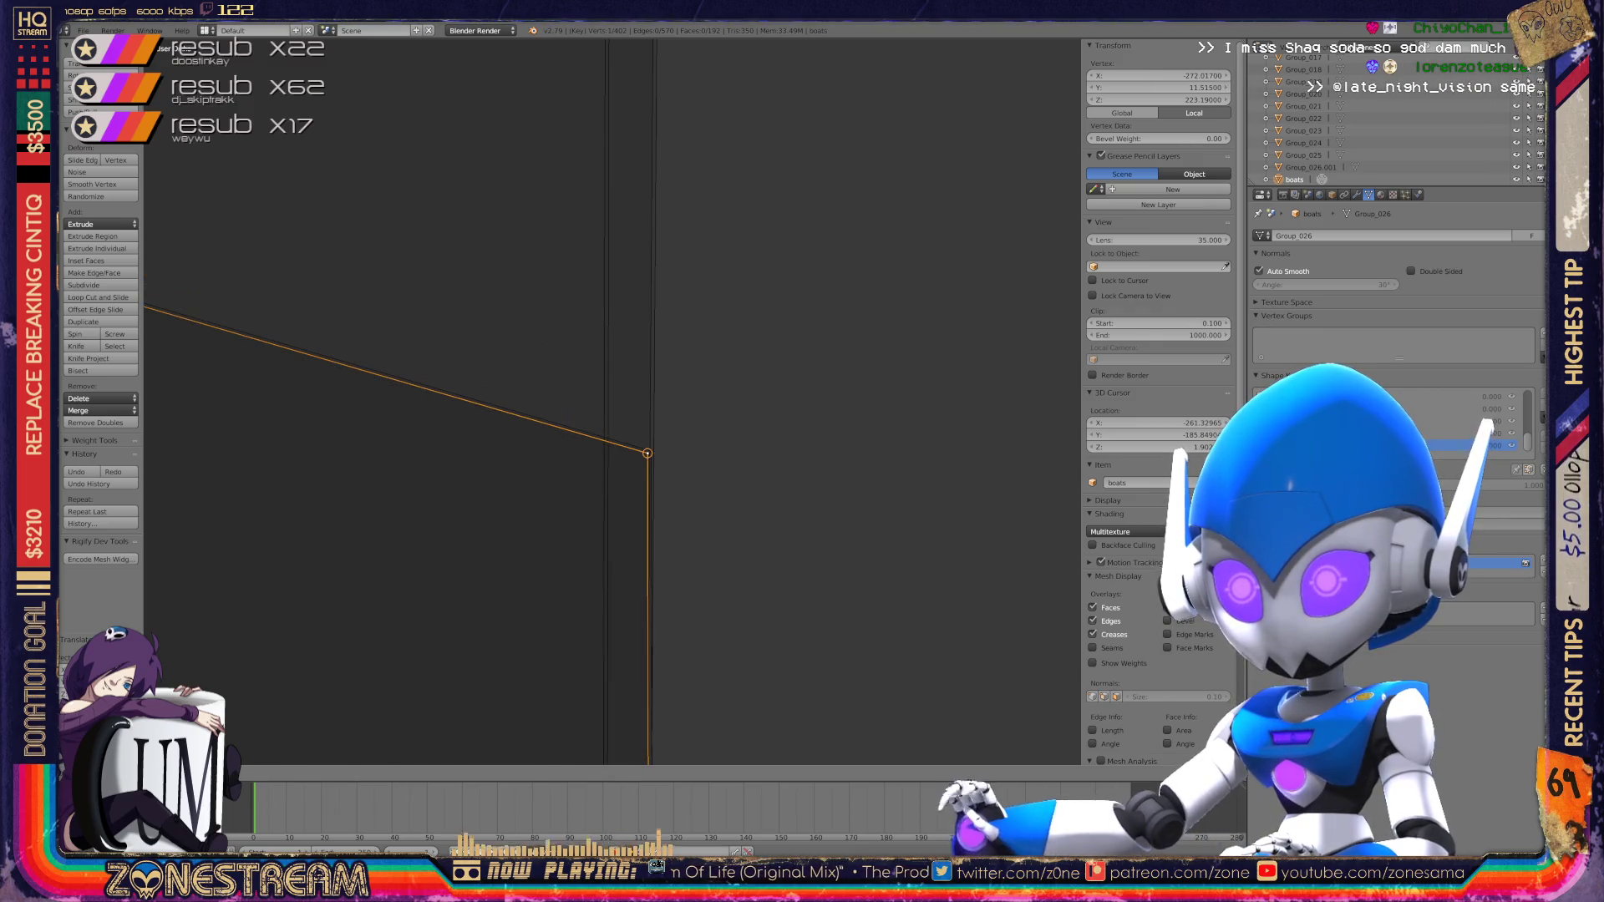
left_click(647, 453)
Step: Reframe the view on the boot corner and lower the vertex just above it slightly
scroll(647, 453, "down", 4)
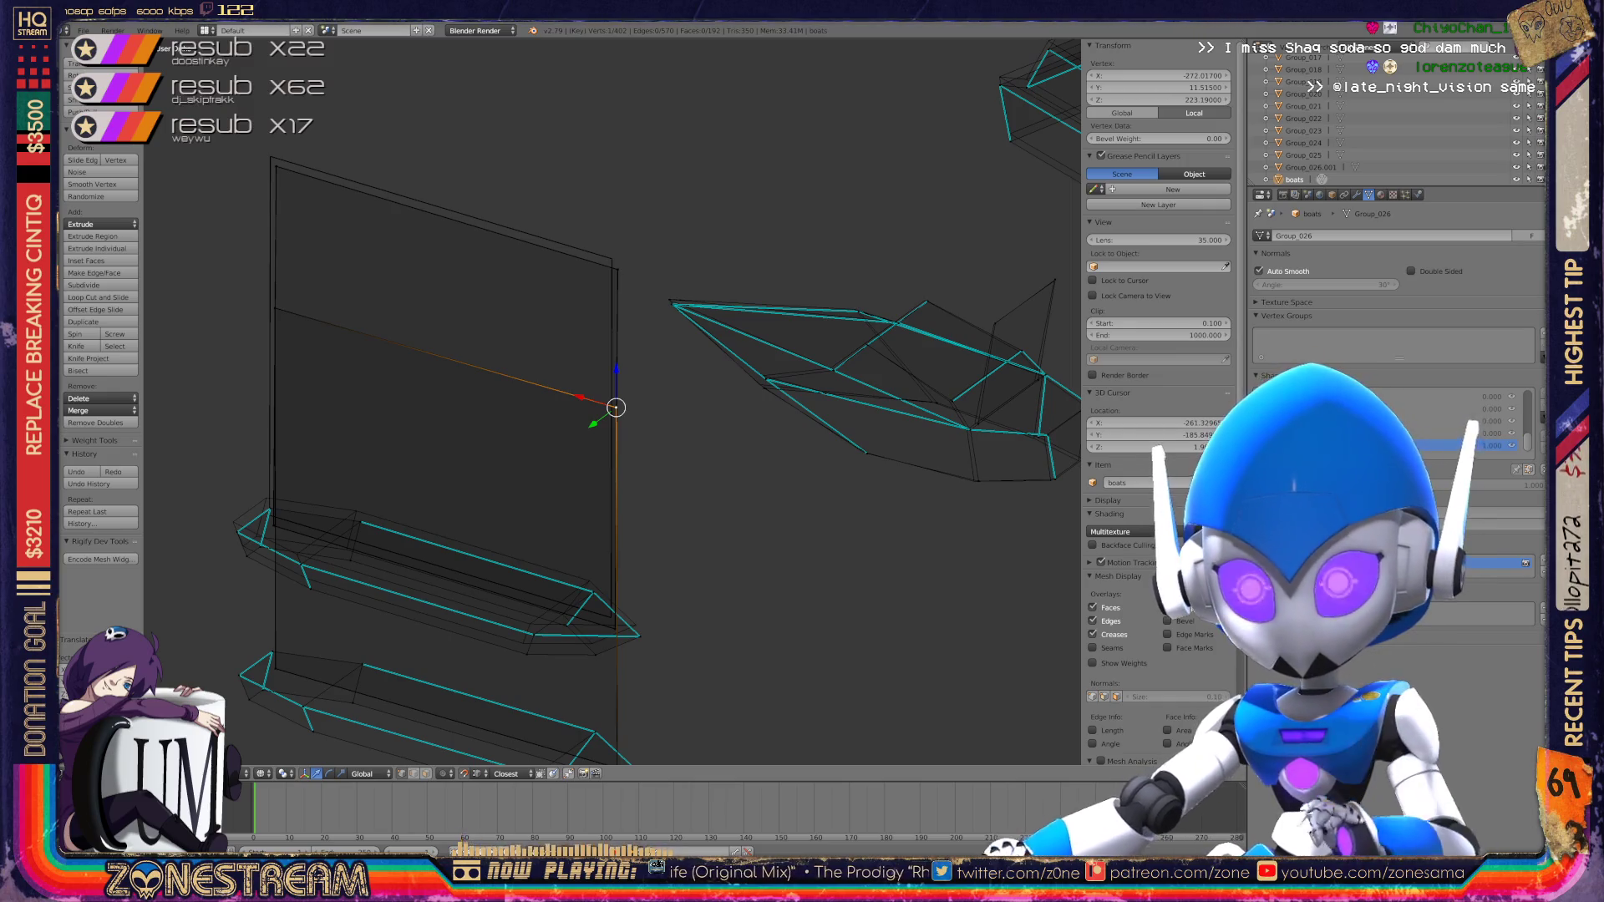
mouse_move(635, 435)
middle_mouse_down()
mouse_move(548, 409)
mouse_move(731, 515)
middle_mouse_up()
scroll(635, 334, "up", 3)
scroll(613, 401, "up", 4)
scroll(614, 401, "down", 3)
mouse_move(615, 401)
middle_mouse_down()
mouse_move(585, 376)
mouse_move(654, 488)
mouse_move(680, 576)
middle_mouse_up()
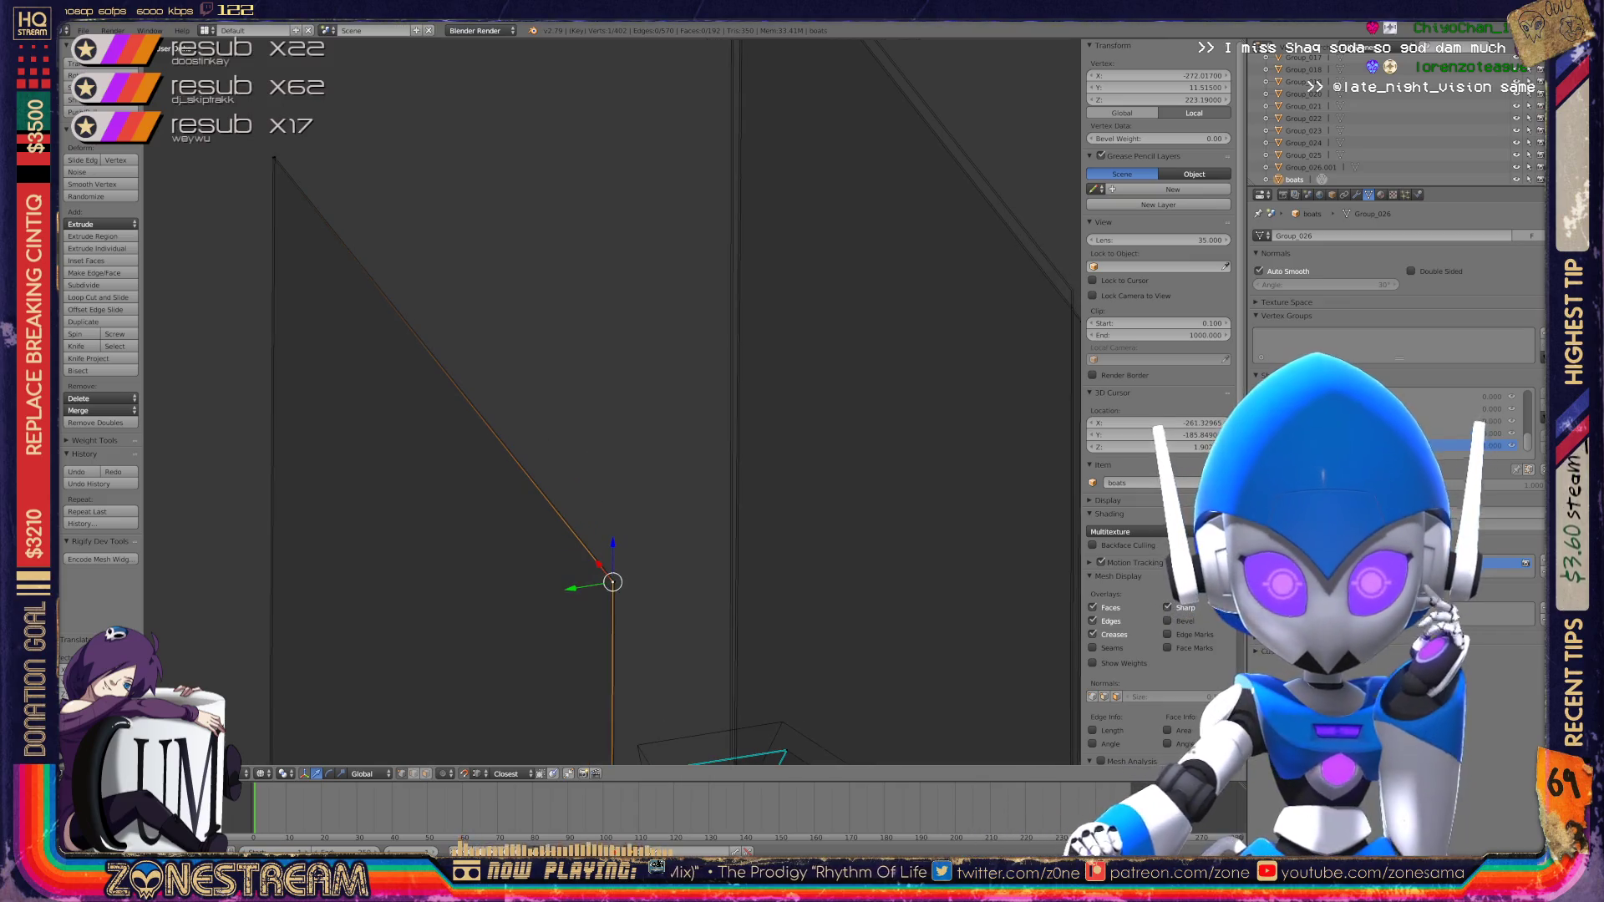
scroll(612, 582, "down", 5)
middle_click_drag(615, 467, 626, 182, "shift")
scroll(619, 401, "up", 8)
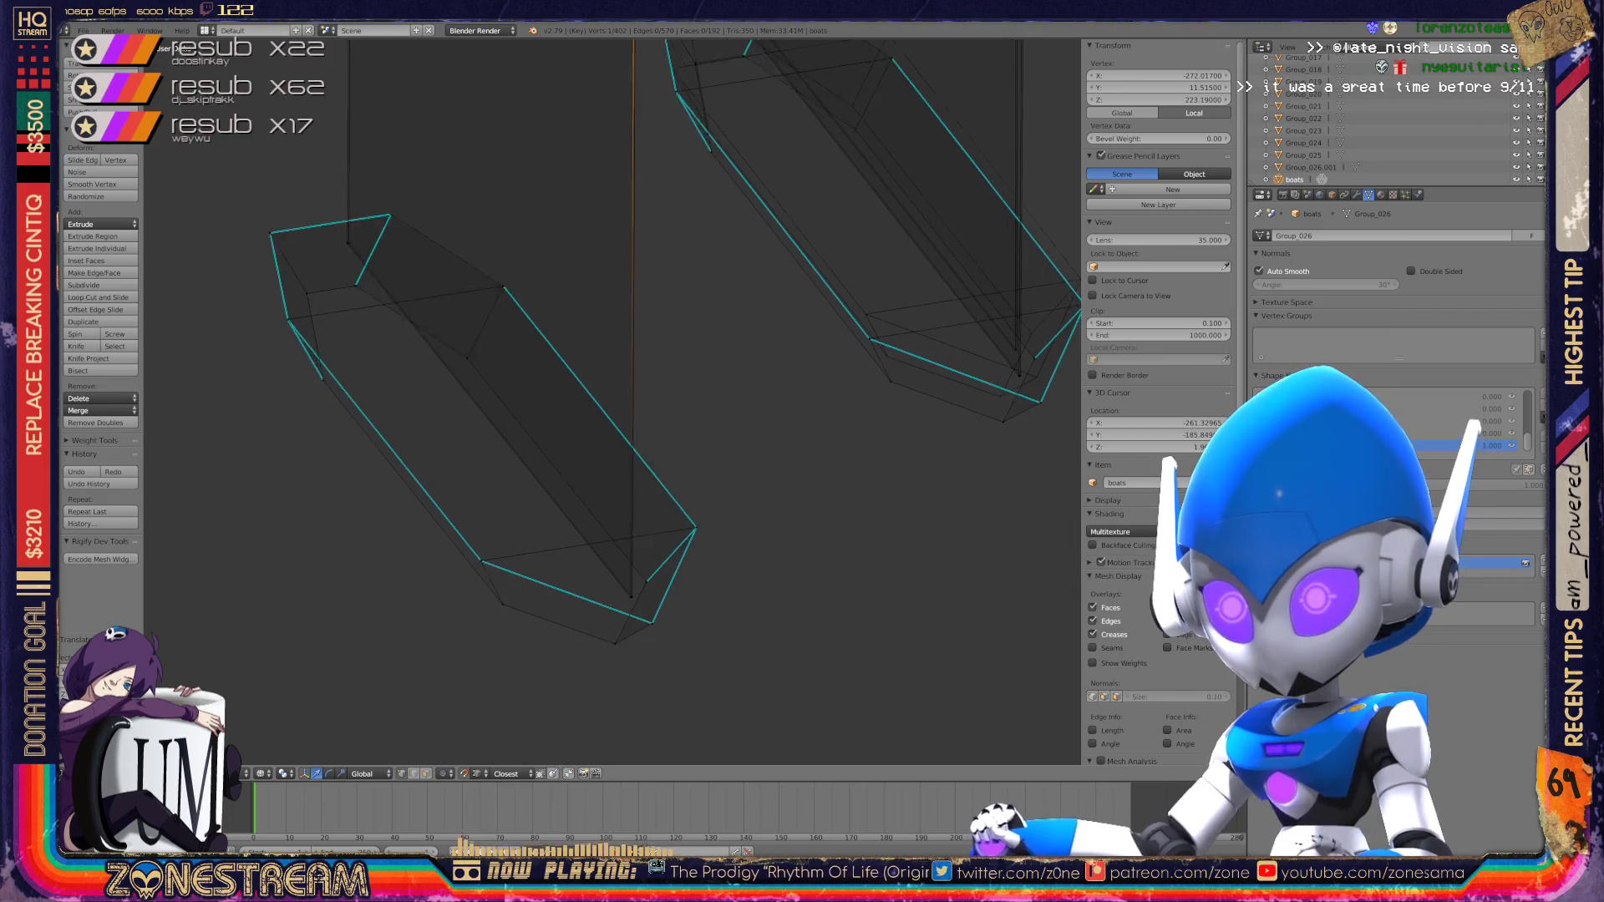
scroll(612, 401, "down", 6)
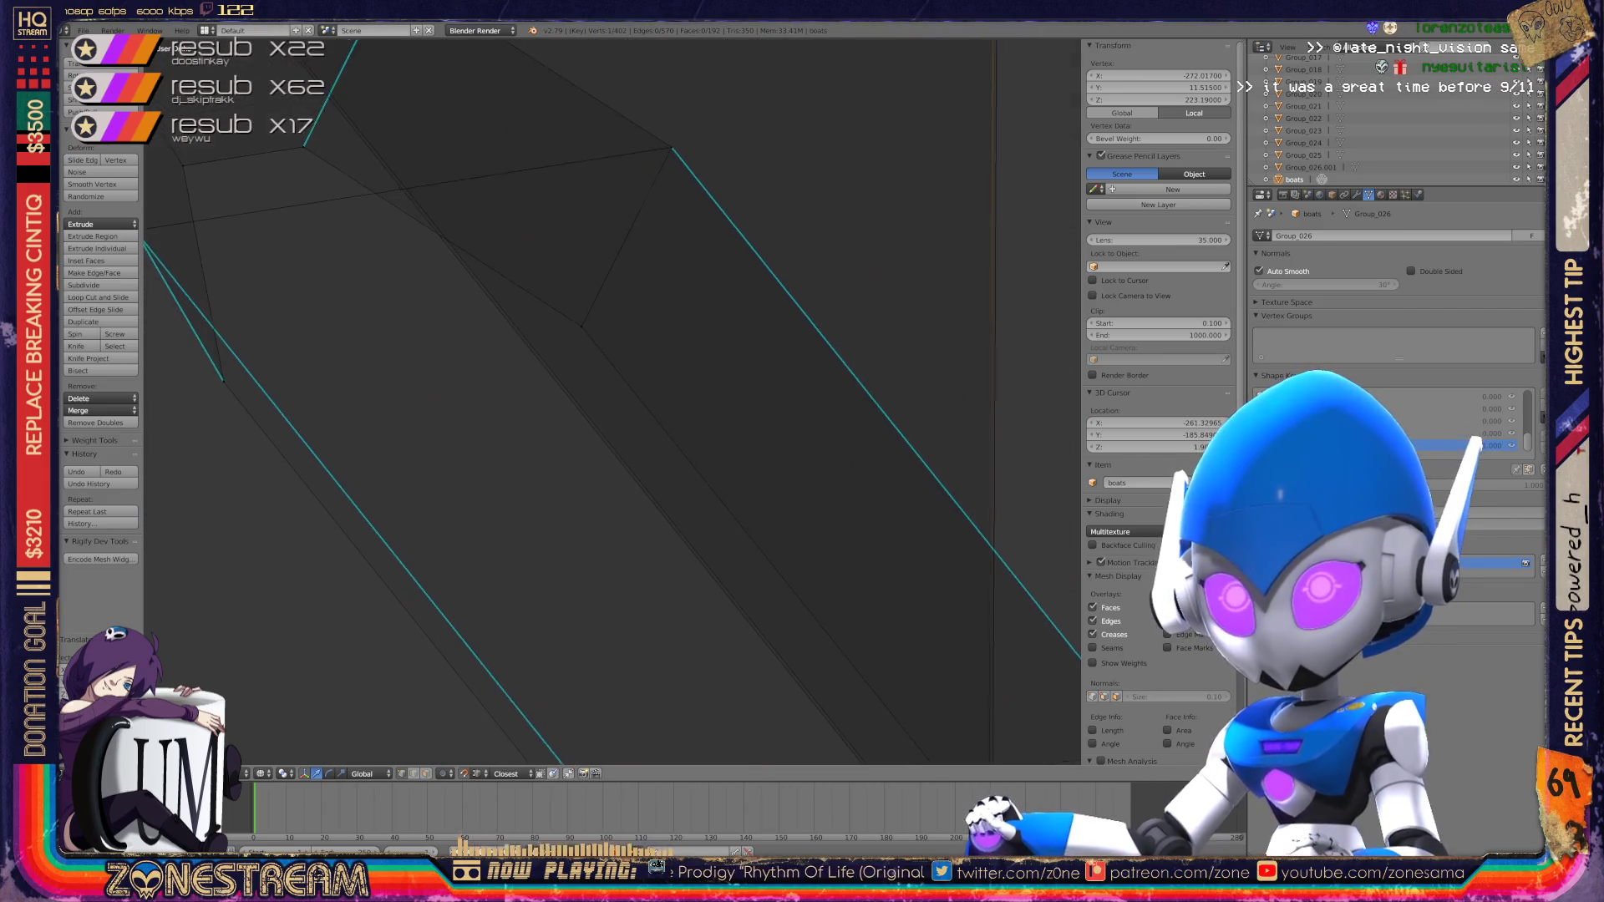
middle_click_drag(612, 401, 622, 462, "shift")
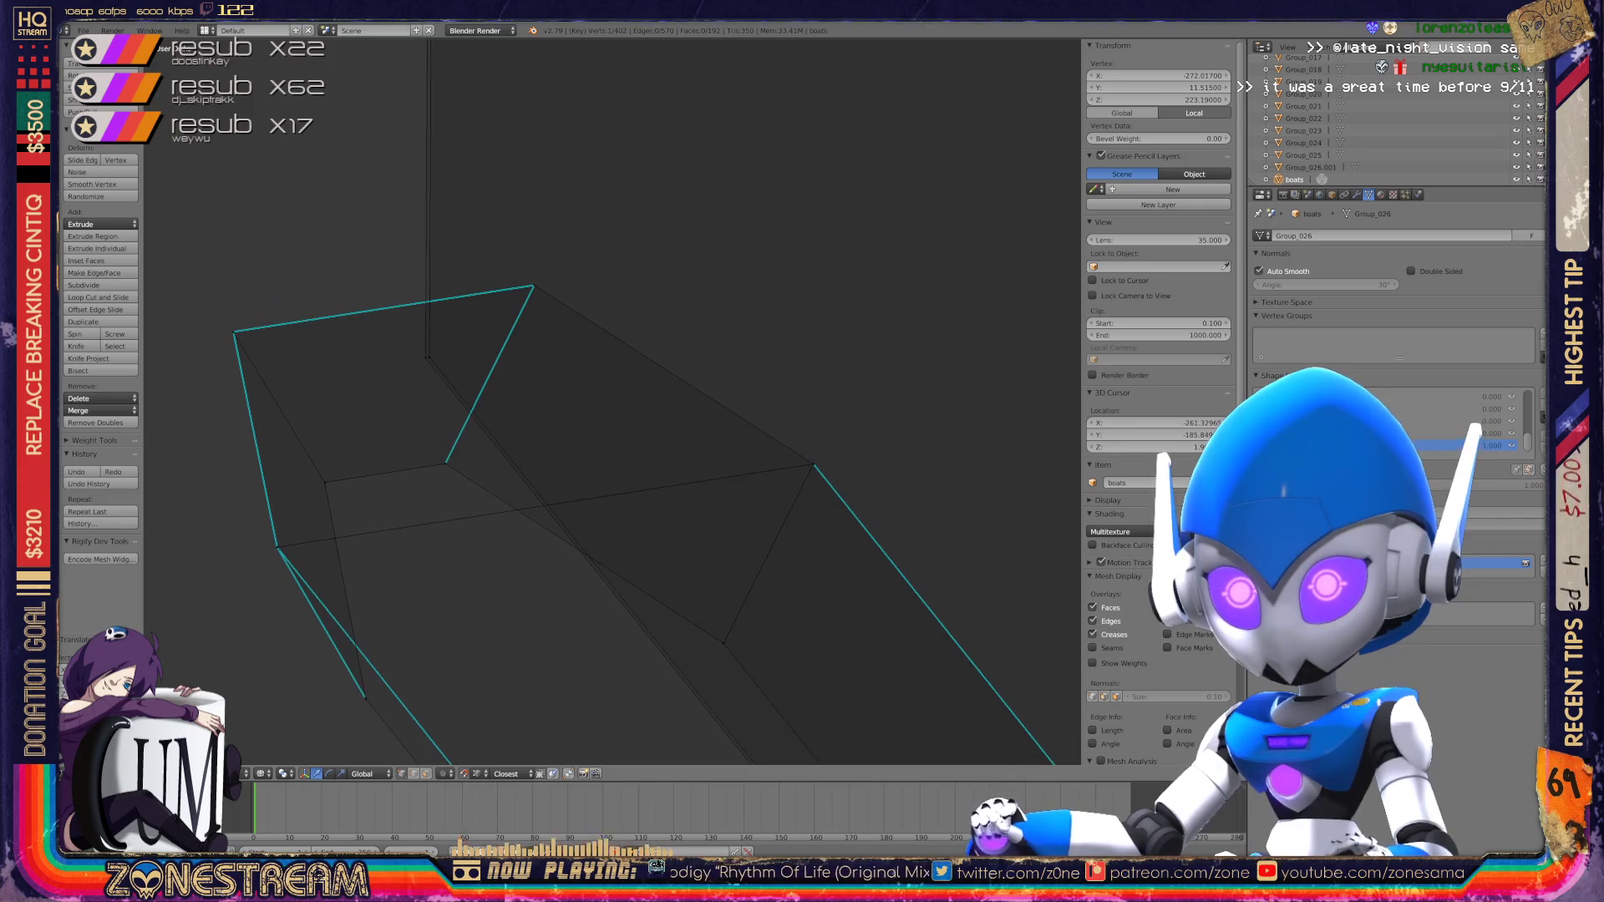
scroll(612, 401, "down", 3)
middle_click_drag(612, 401, 534, 376)
scroll(612, 401, "up", 4)
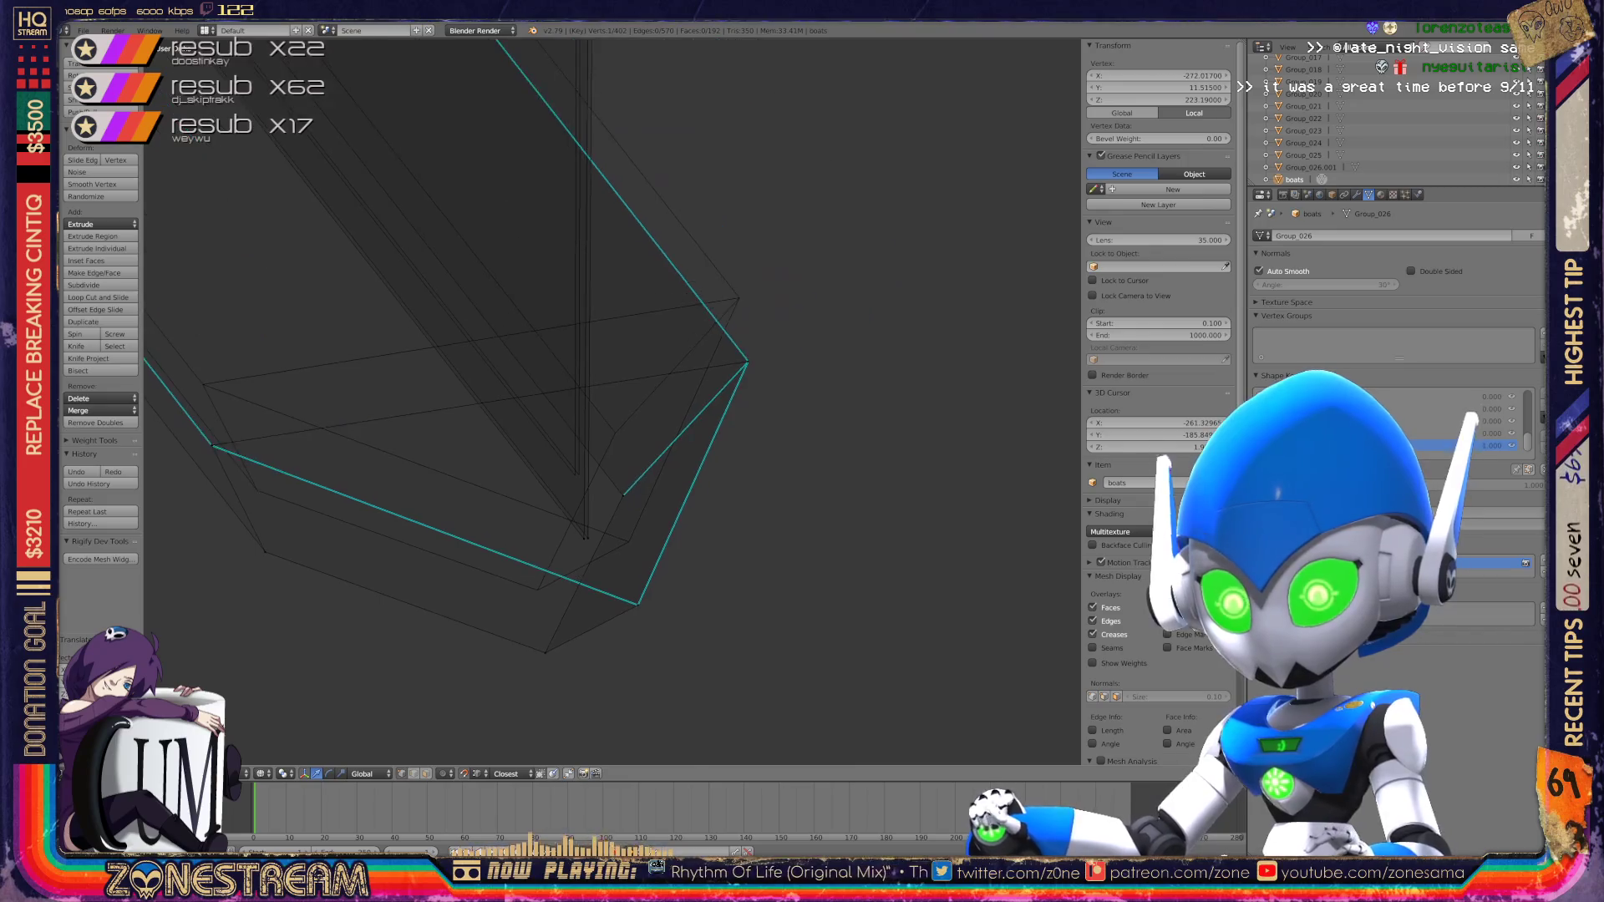
right_click(555, 681)
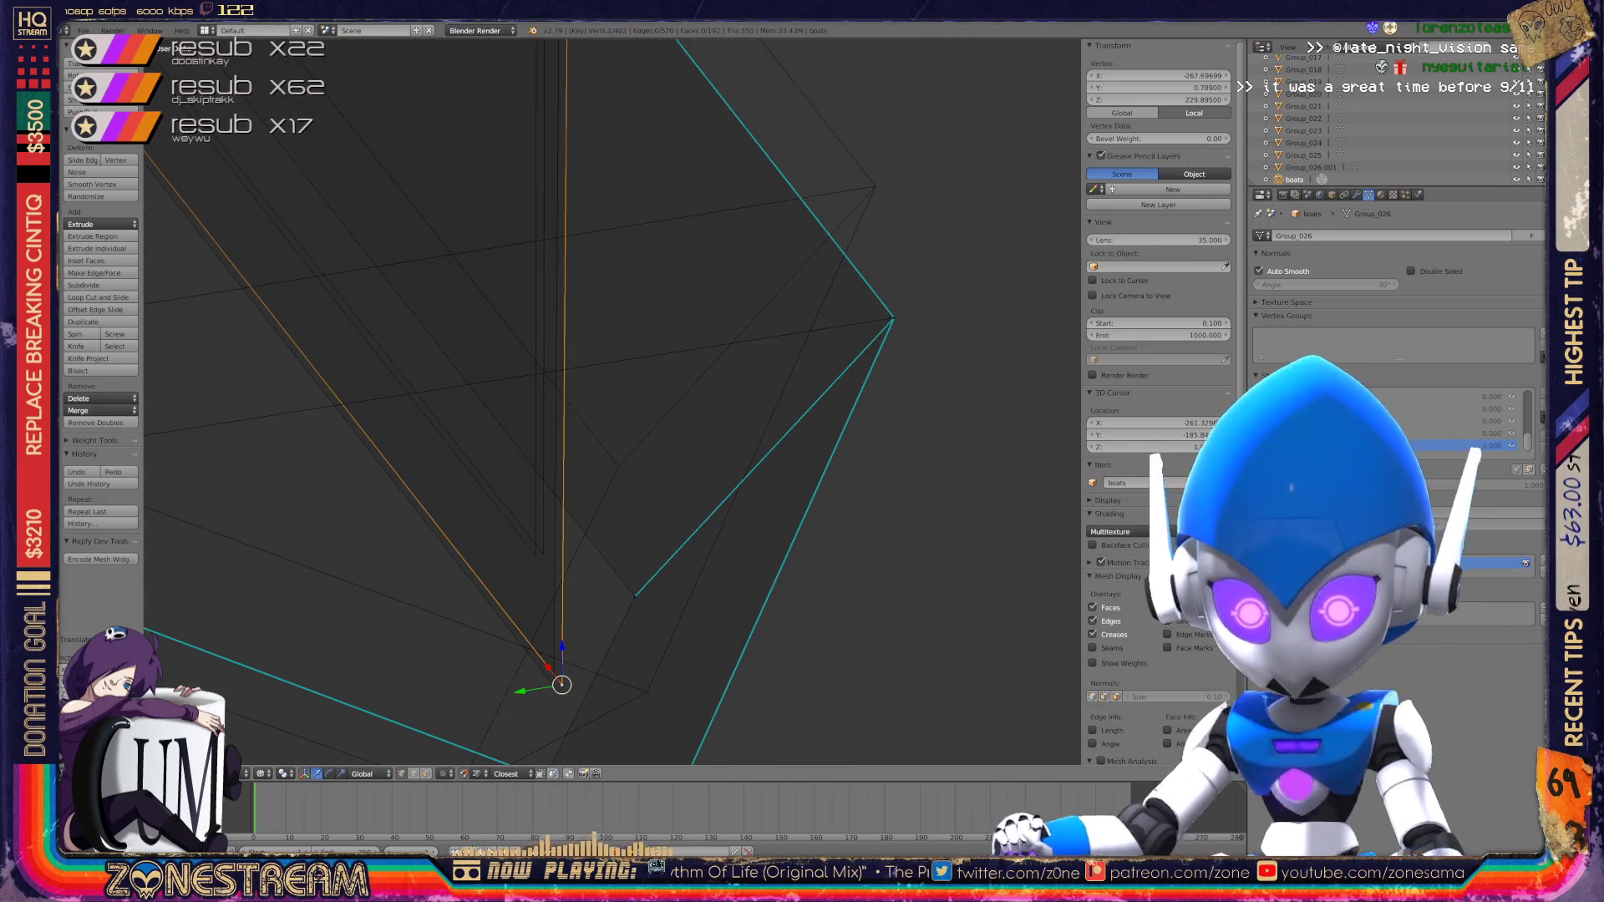
right_click(549, 564)
mouse_move(549, 564)
right_mouse_down()
mouse_move(541, 551)
mouse_move(555, 680)
mouse_move(534, 555)
right_mouse_up()
Step: Raise the outer corner vertex of the boot
scroll(613, 401, "down", 2)
middle_click_drag(612, 401, 677, 331, "shift")
right_click(699, 603)
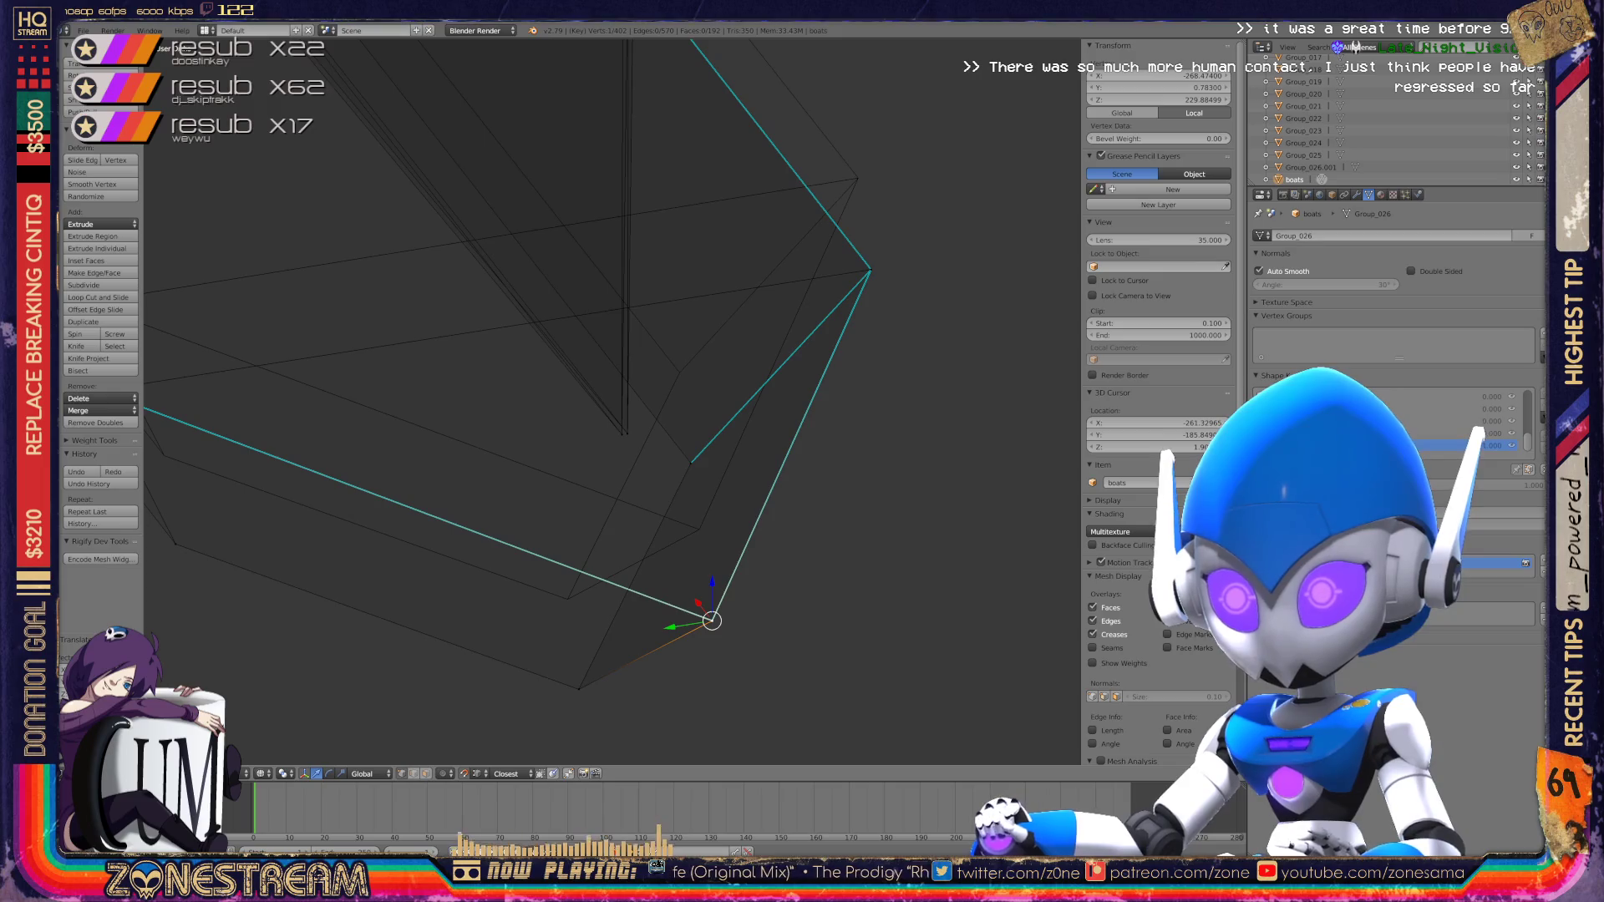
right_click_drag(712, 602, 698, 529)
Step: Lift two more corner vertices upward, pulling one up and to the left
right_click(579, 690)
right_click(568, 599, "shift")
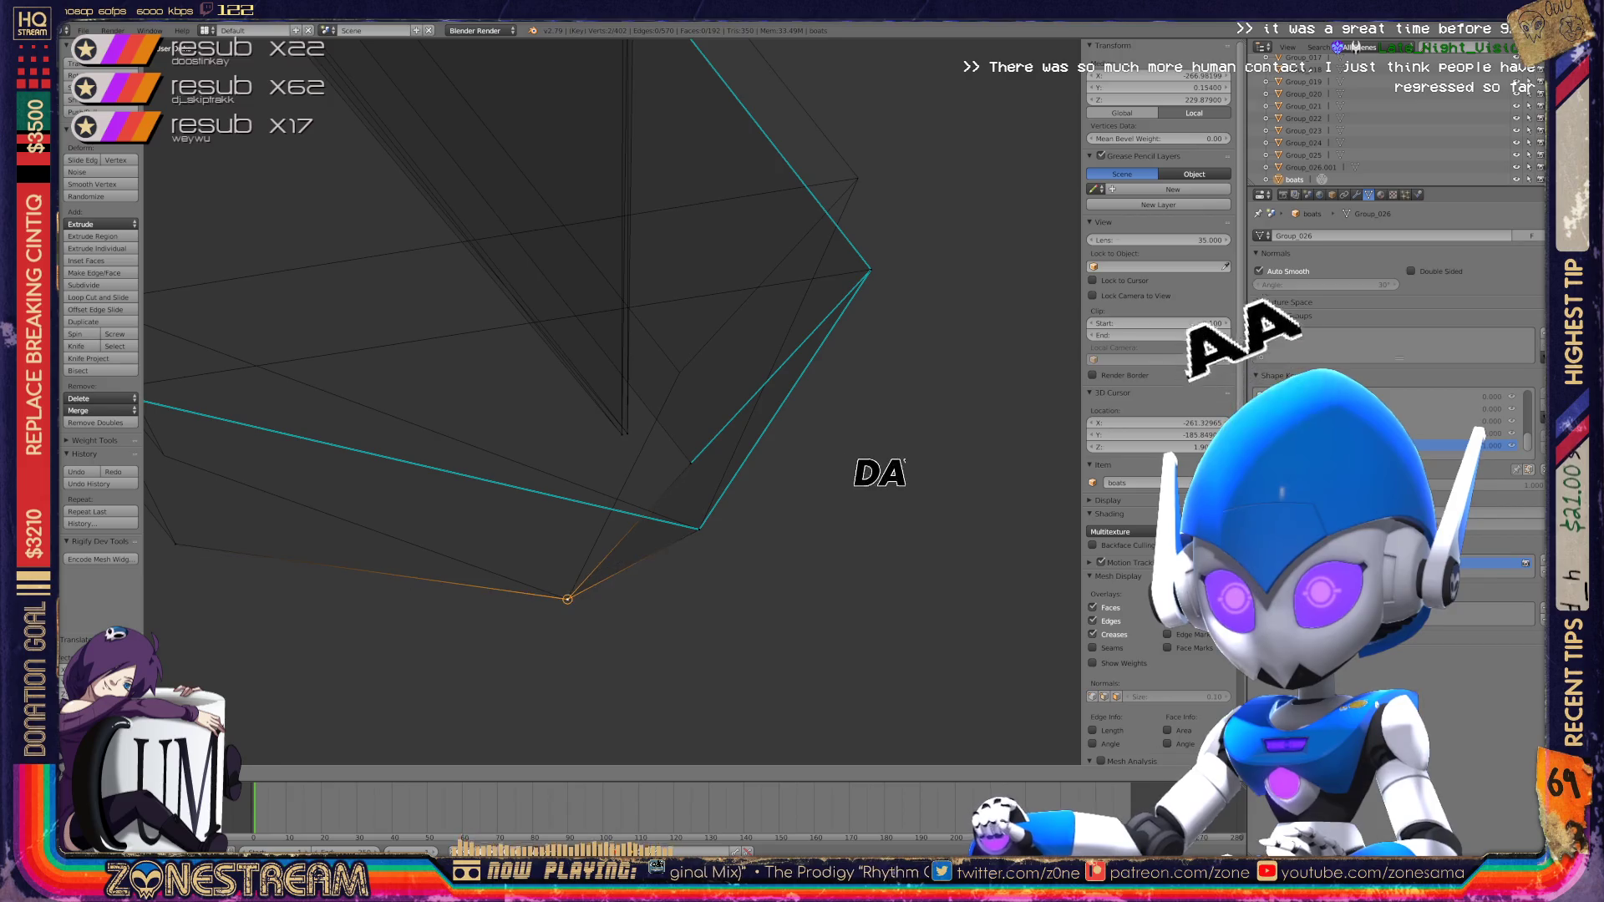
middle_click_drag(569, 599, 806, 666, "shift")
right_click(336, 458)
right_click_drag(336, 458, 324, 370)
right_click(413, 612)
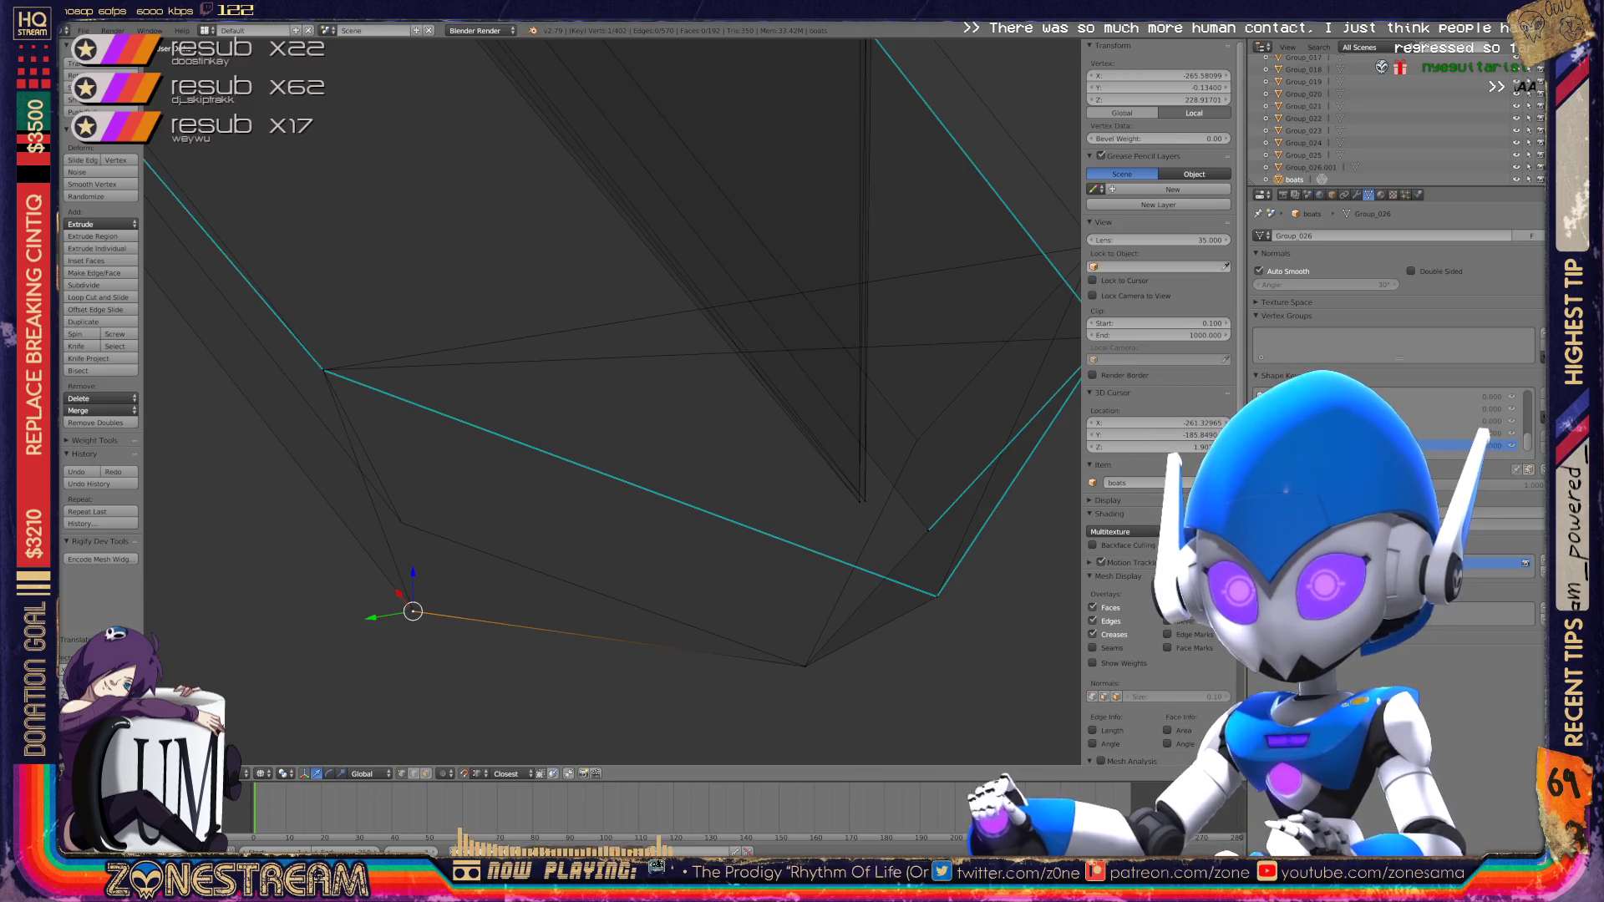
right_click_drag(413, 612, 402, 524)
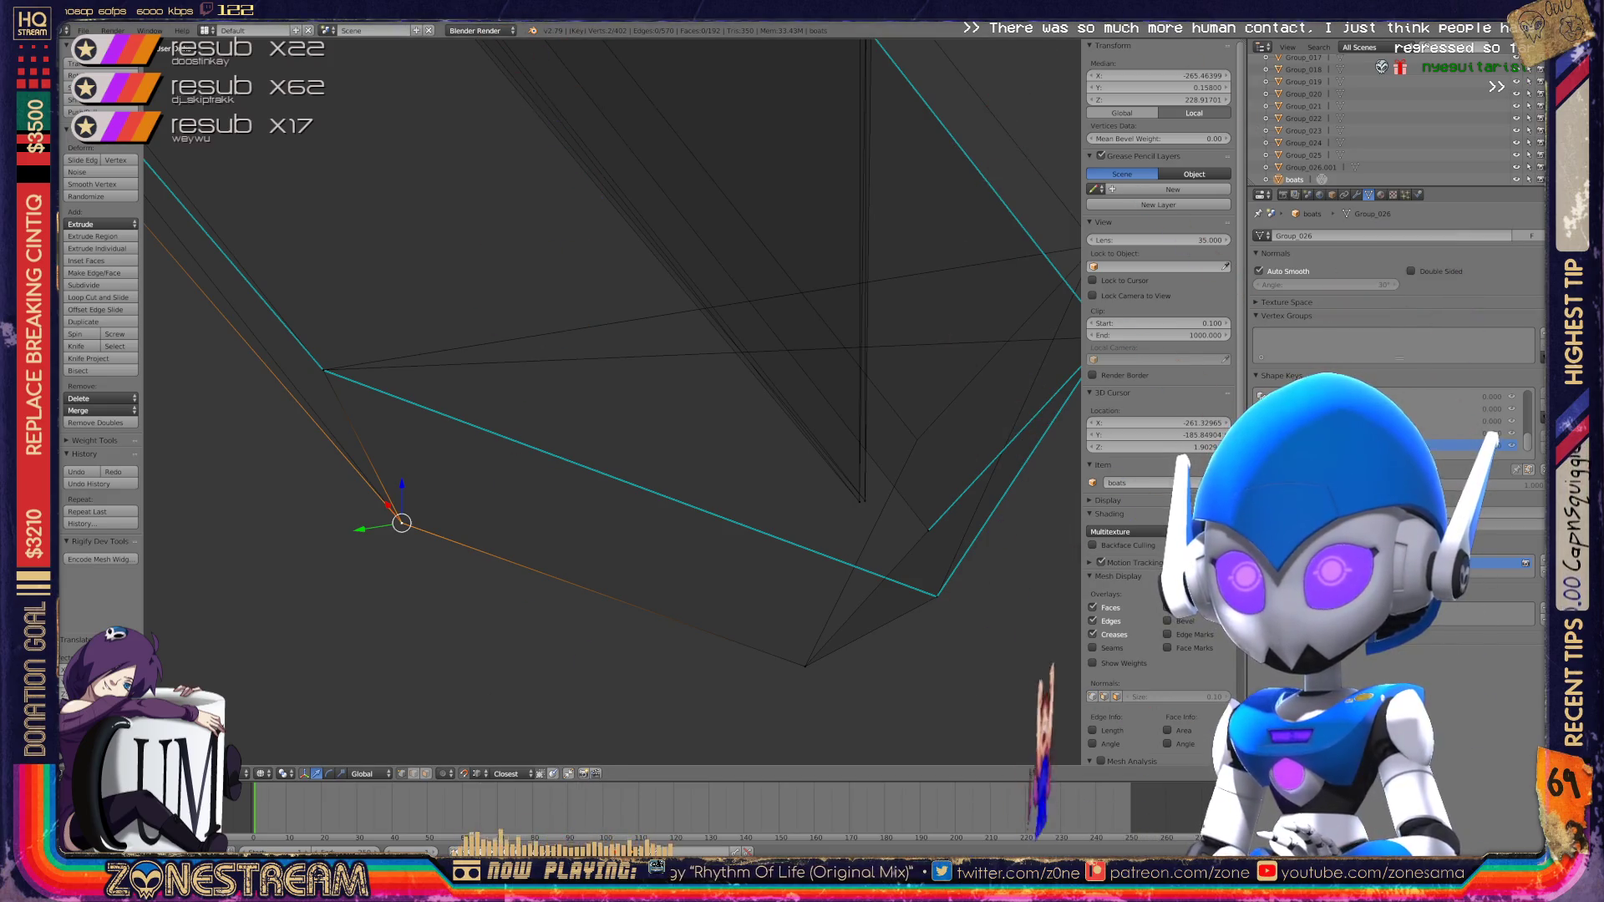
Step: Nudge another corner vertex slightly upward, then select it with the opposite vertex as an edge
middle_click_drag(668, 418, 376, 426, "shift")
right_click(619, 485)
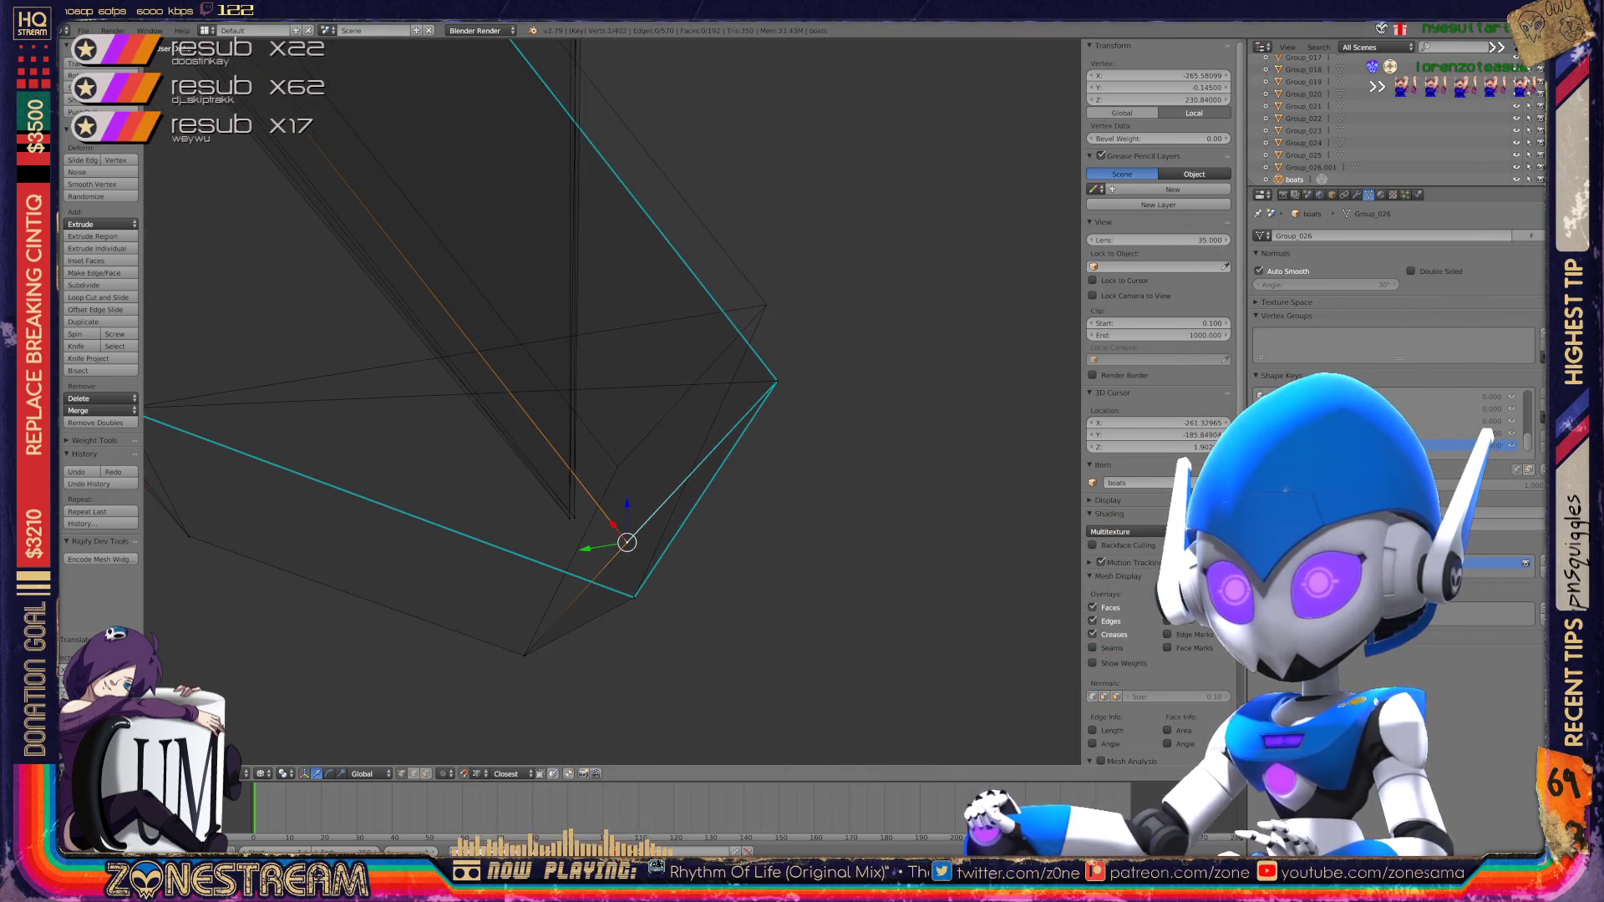
right_click_drag(618, 485, 617, 467)
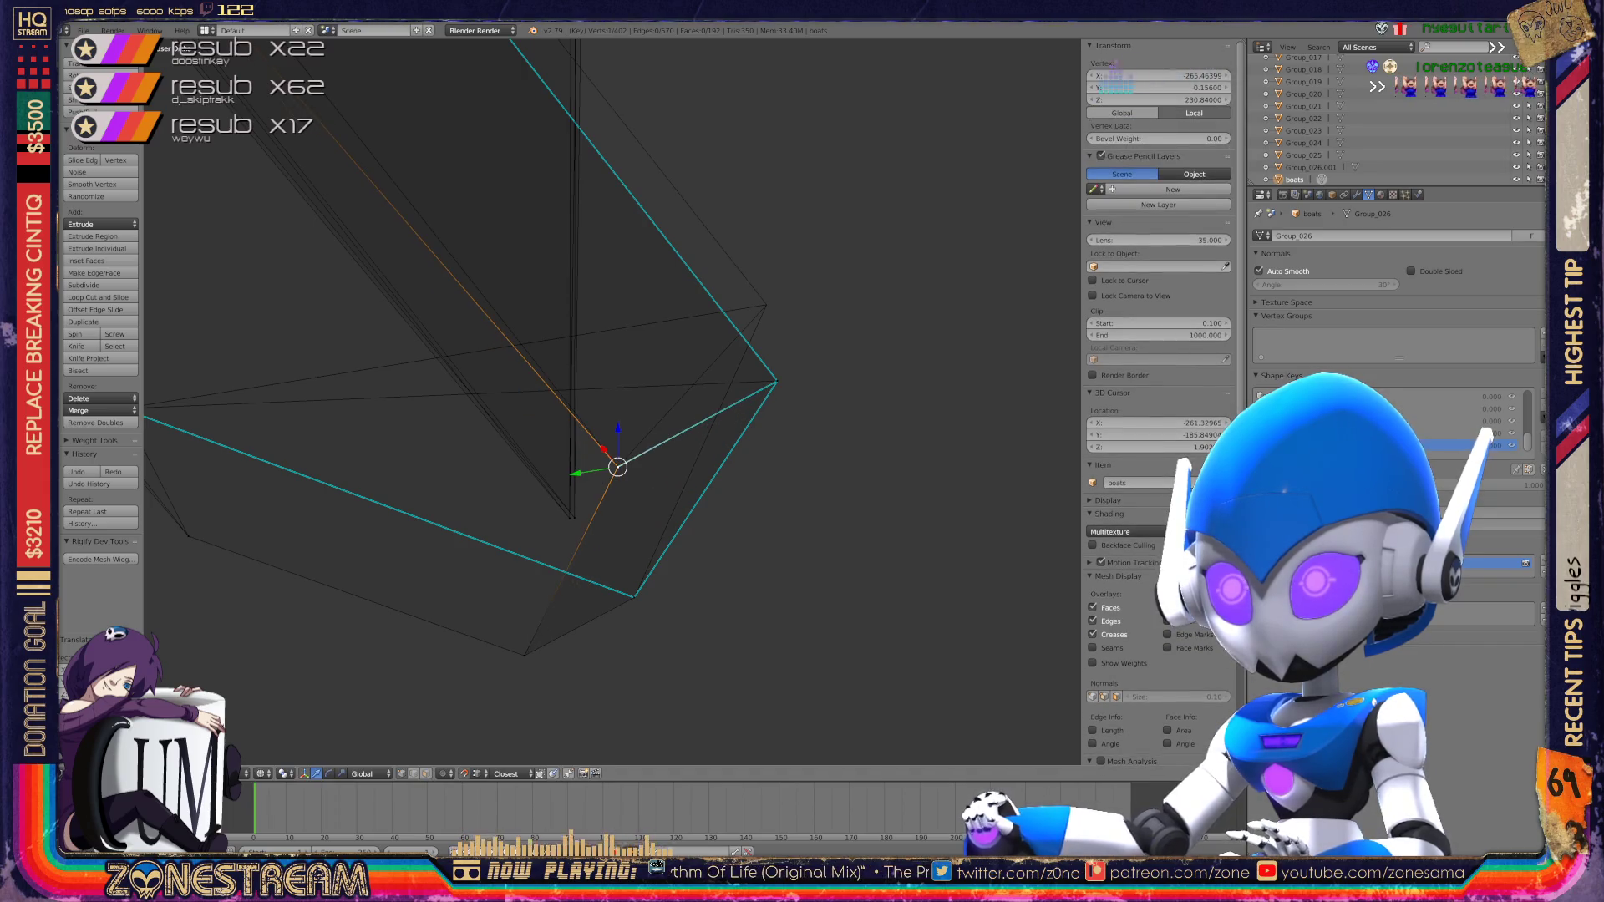
right_click(777, 382, "shift")
Step: Slide the edge upward, drop its lower vertex back down, and raise a rim vertex
key("g")
key("g")
left_click(783, 411)
right_click_drag(607, 390, 617, 467)
middle_click_drag(618, 467, 665, 430)
scroll(664, 430, "up", 5)
scroll(665, 430, "down", 3)
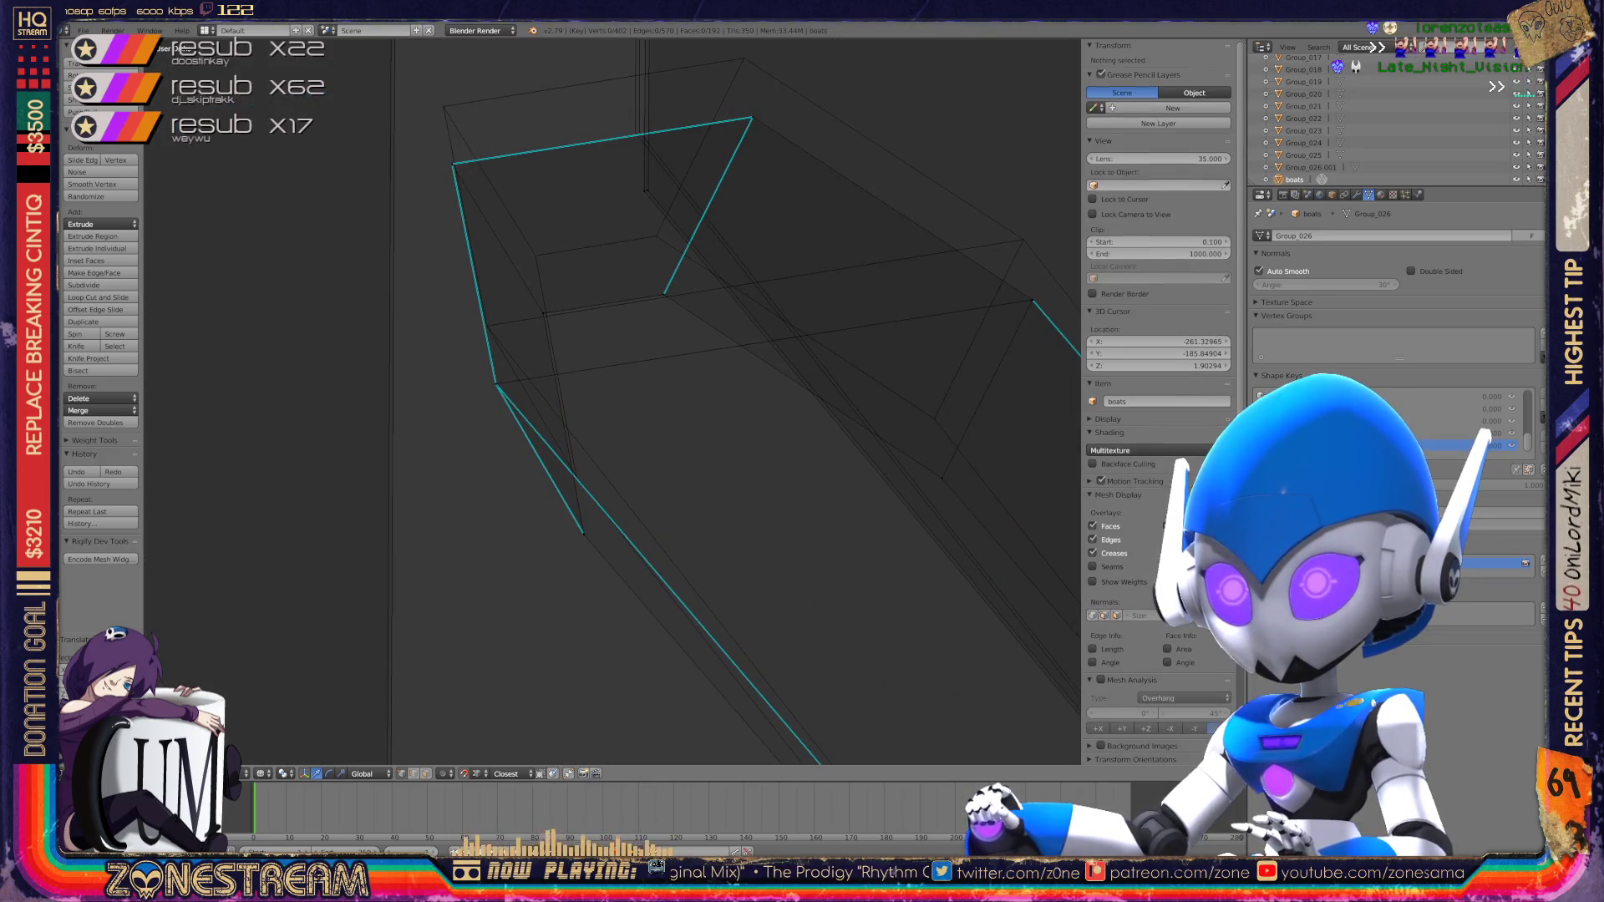
mouse_move(584, 535)
right_mouse_down()
mouse_move(577, 476)
mouse_move(495, 383)
mouse_move(487, 326)
right_mouse_up()
Step: Raise both top corner vertices, then lower the left one and shift it along its edge
middle_click_drag(487, 326, 537, 349)
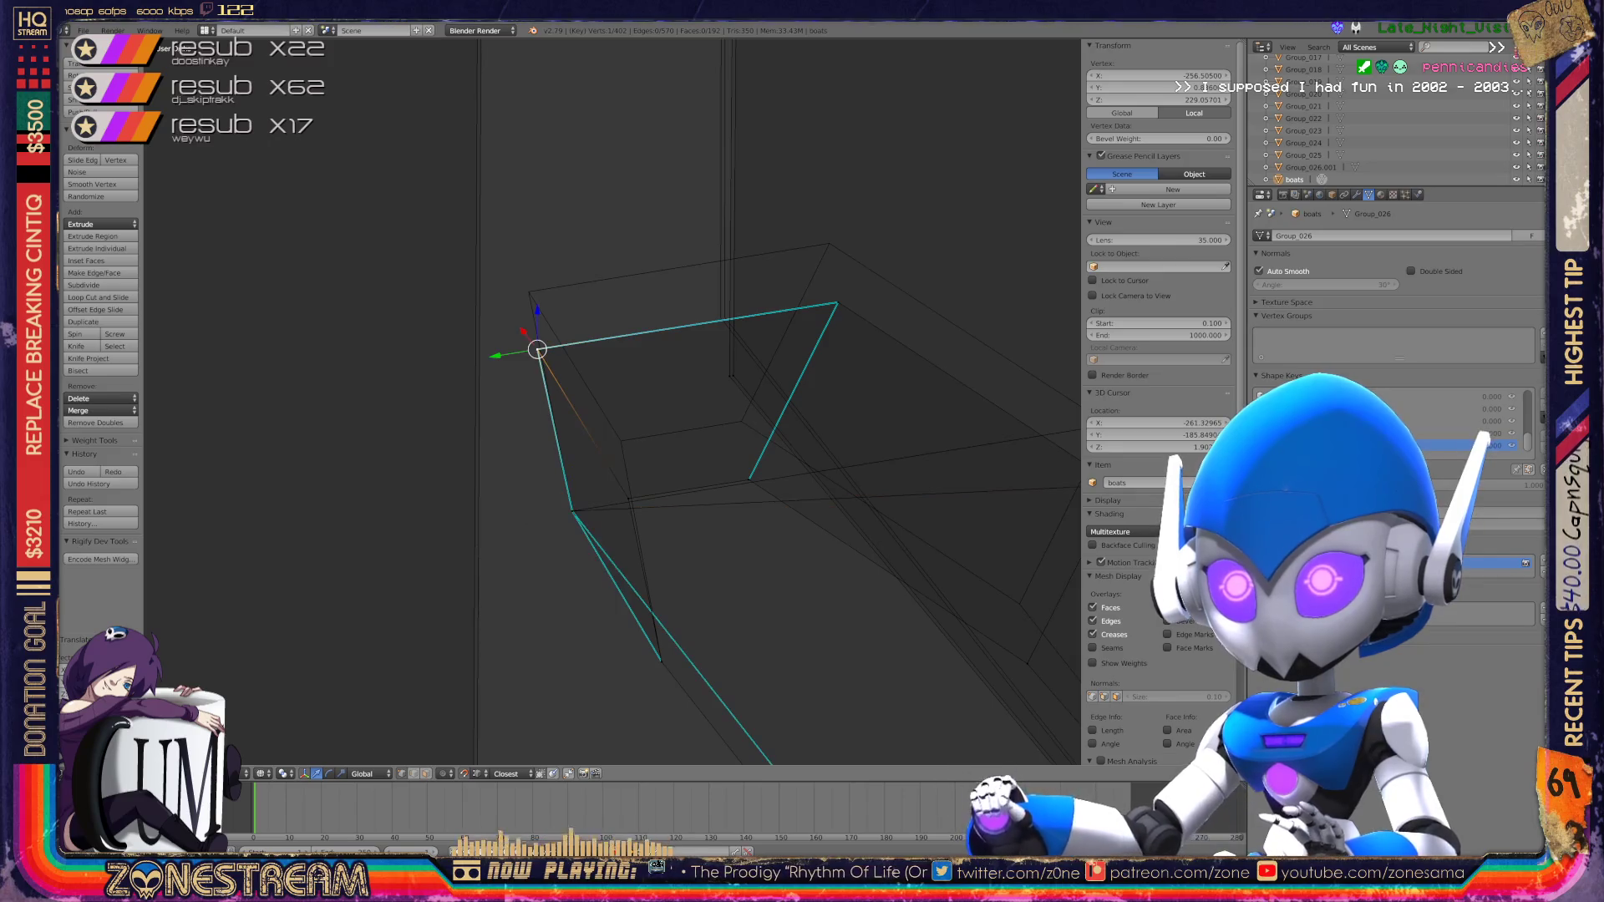
right_click_drag(538, 350, 529, 291)
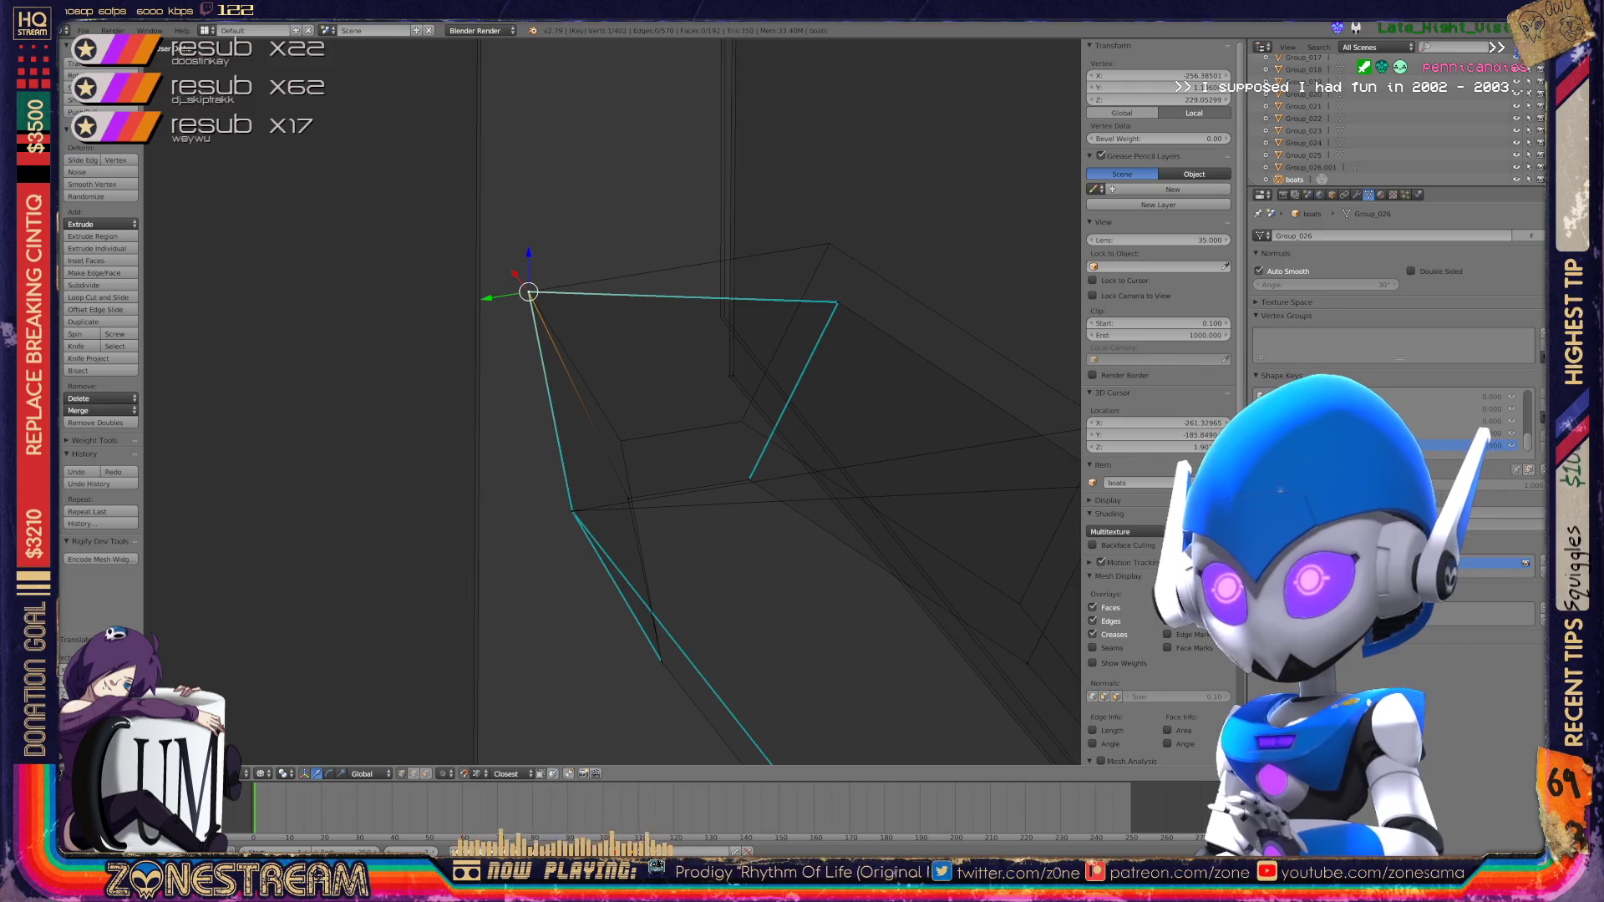
right_click(837, 302, "shift")
key("g")
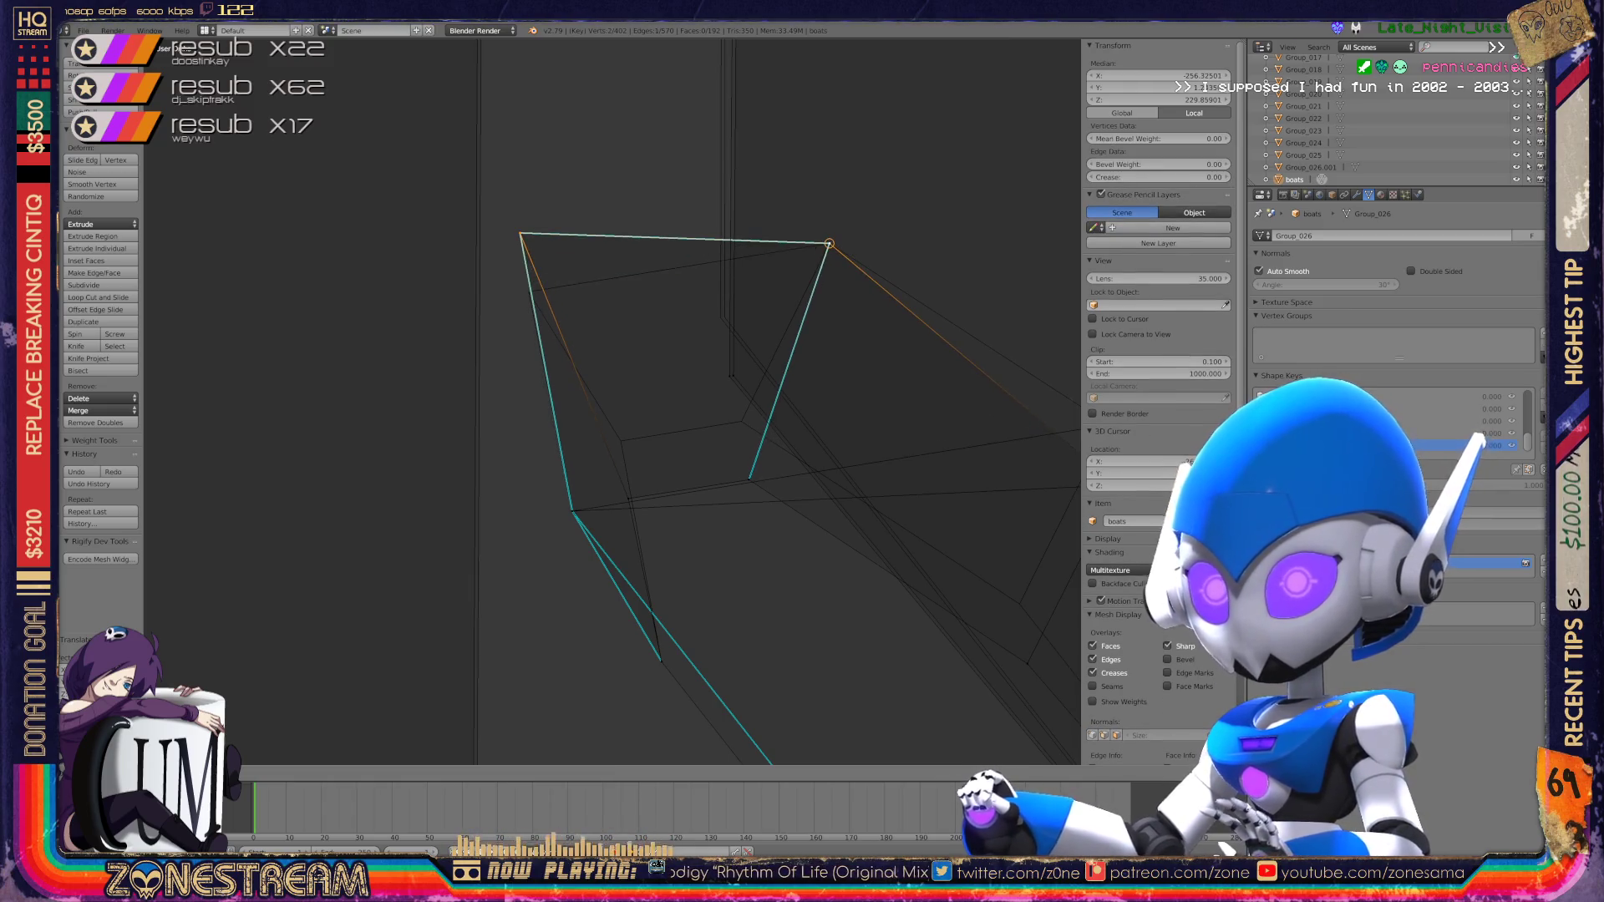
left_click(829, 244)
right_click(519, 233)
left_click_drag(520, 234, 529, 292)
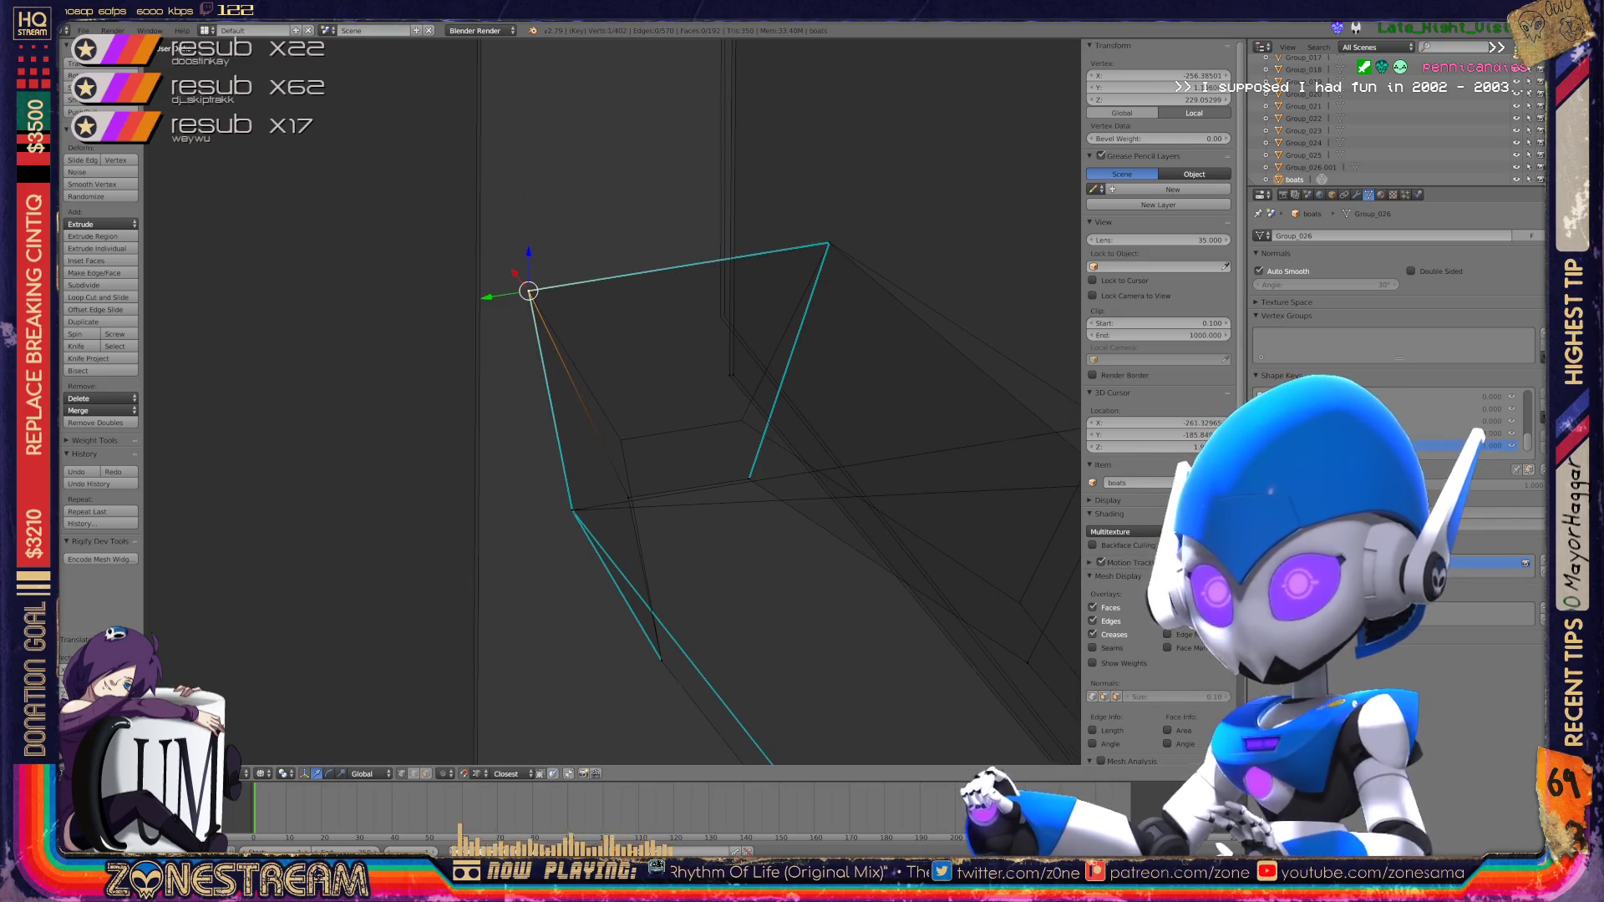
scroll(548, 546, "up", 3)
mouse_move(513, 101)
left_mouse_down()
mouse_move(686, 458)
mouse_move(673, 360)
left_mouse_up()
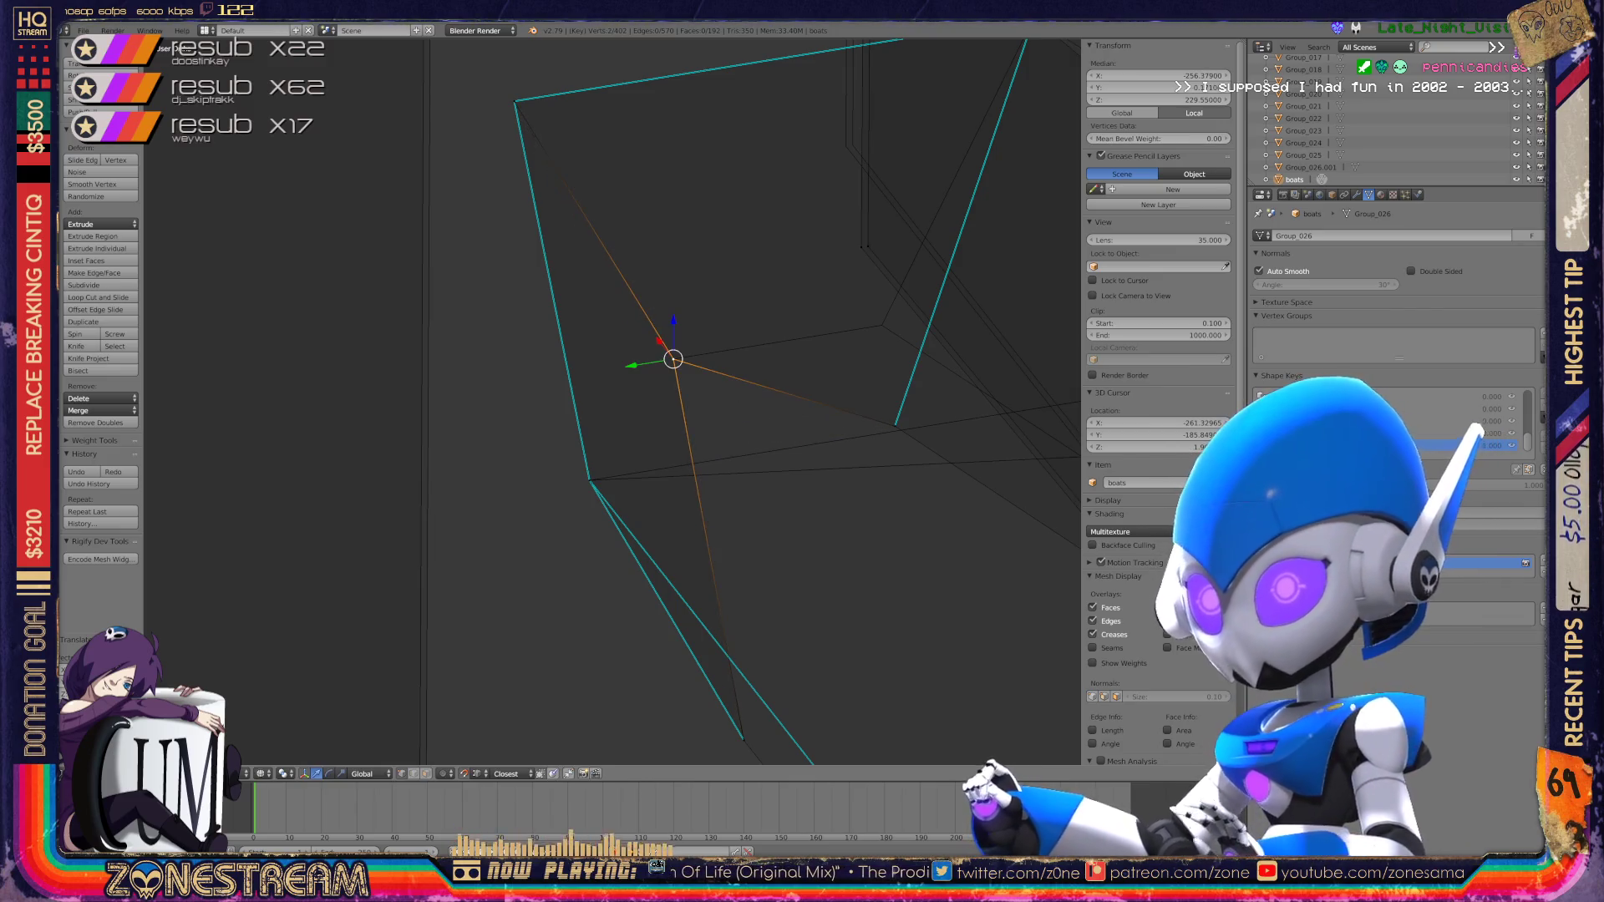
Step: Raise and fine-tune the rim vertices on the right, then adjust the corner vertex height
right_click(895, 424)
left_click_drag(896, 425, 877, 322)
middle_click_drag(835, 468, 768, 510)
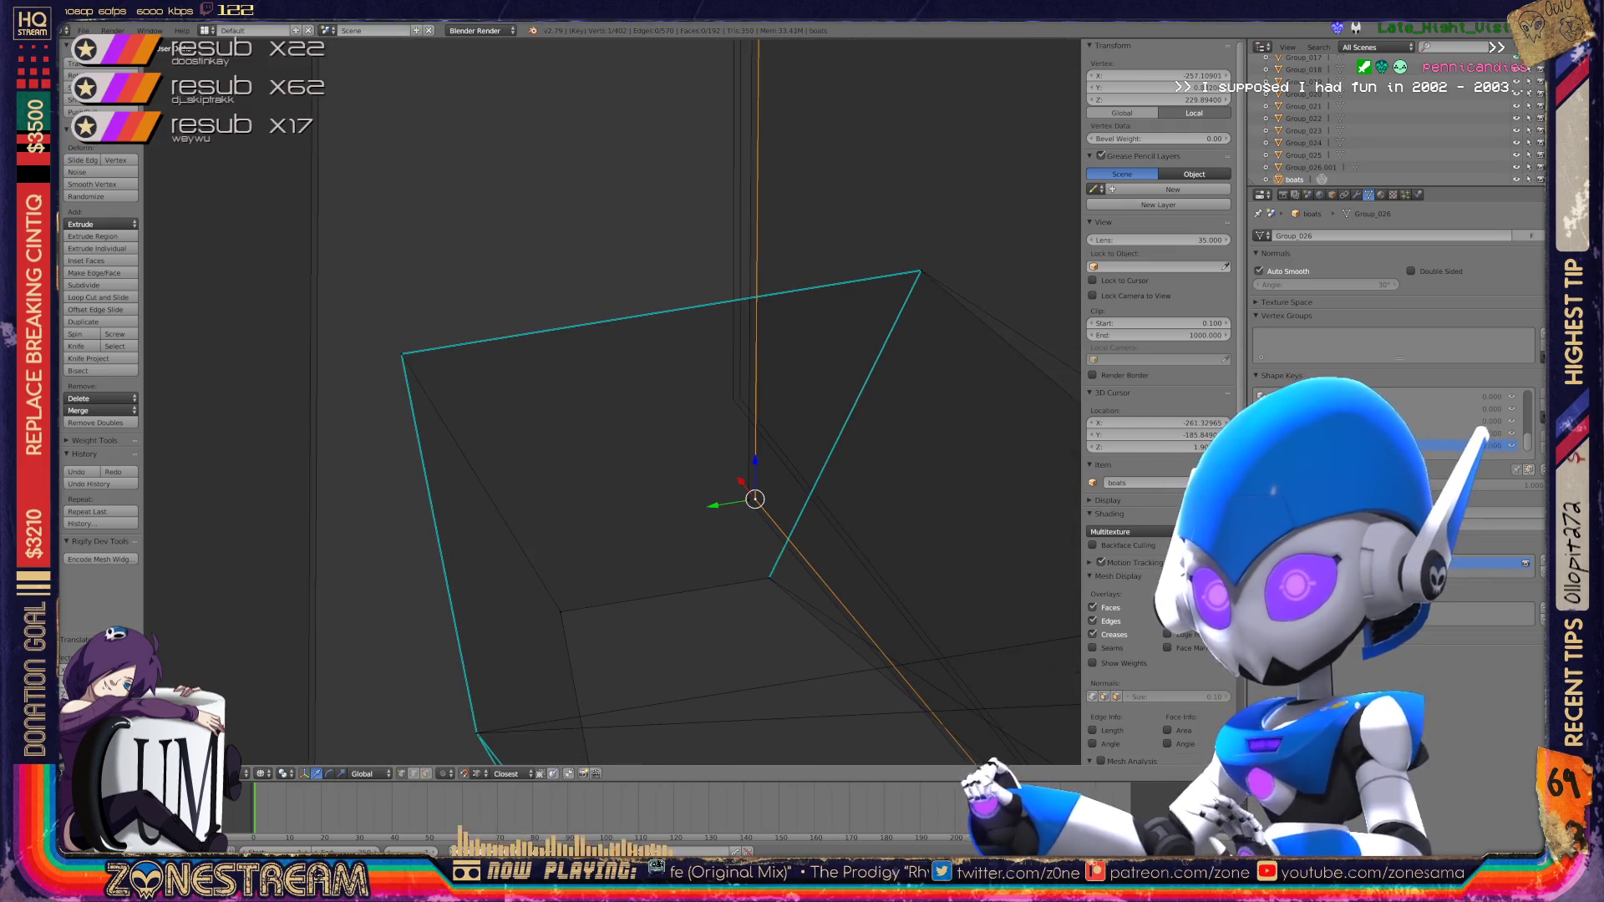
left_click_drag(755, 499, 734, 397)
mouse_move(735, 397)
middle_mouse_down()
mouse_move(702, 401)
mouse_move(635, 359)
middle_mouse_up()
right_click(869, 428)
left_click_drag(869, 428, 861, 376)
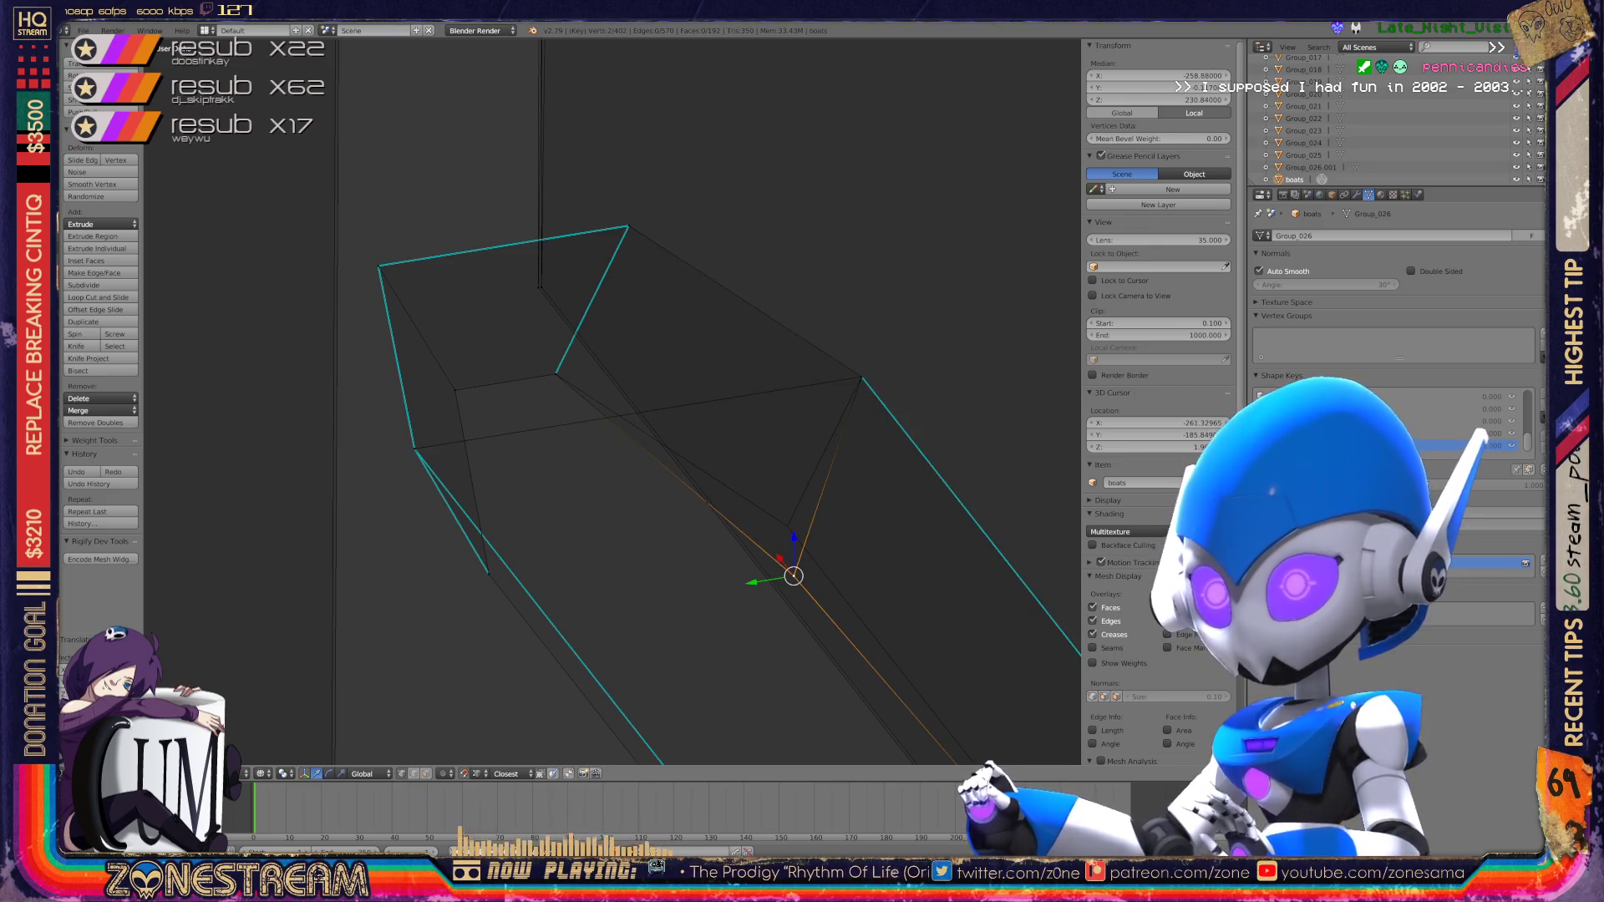
Step: Snap the pillar's lower corner vertex onto the pillar edge and adjust the pillar vertex height
scroll(614, 401, "down", 5)
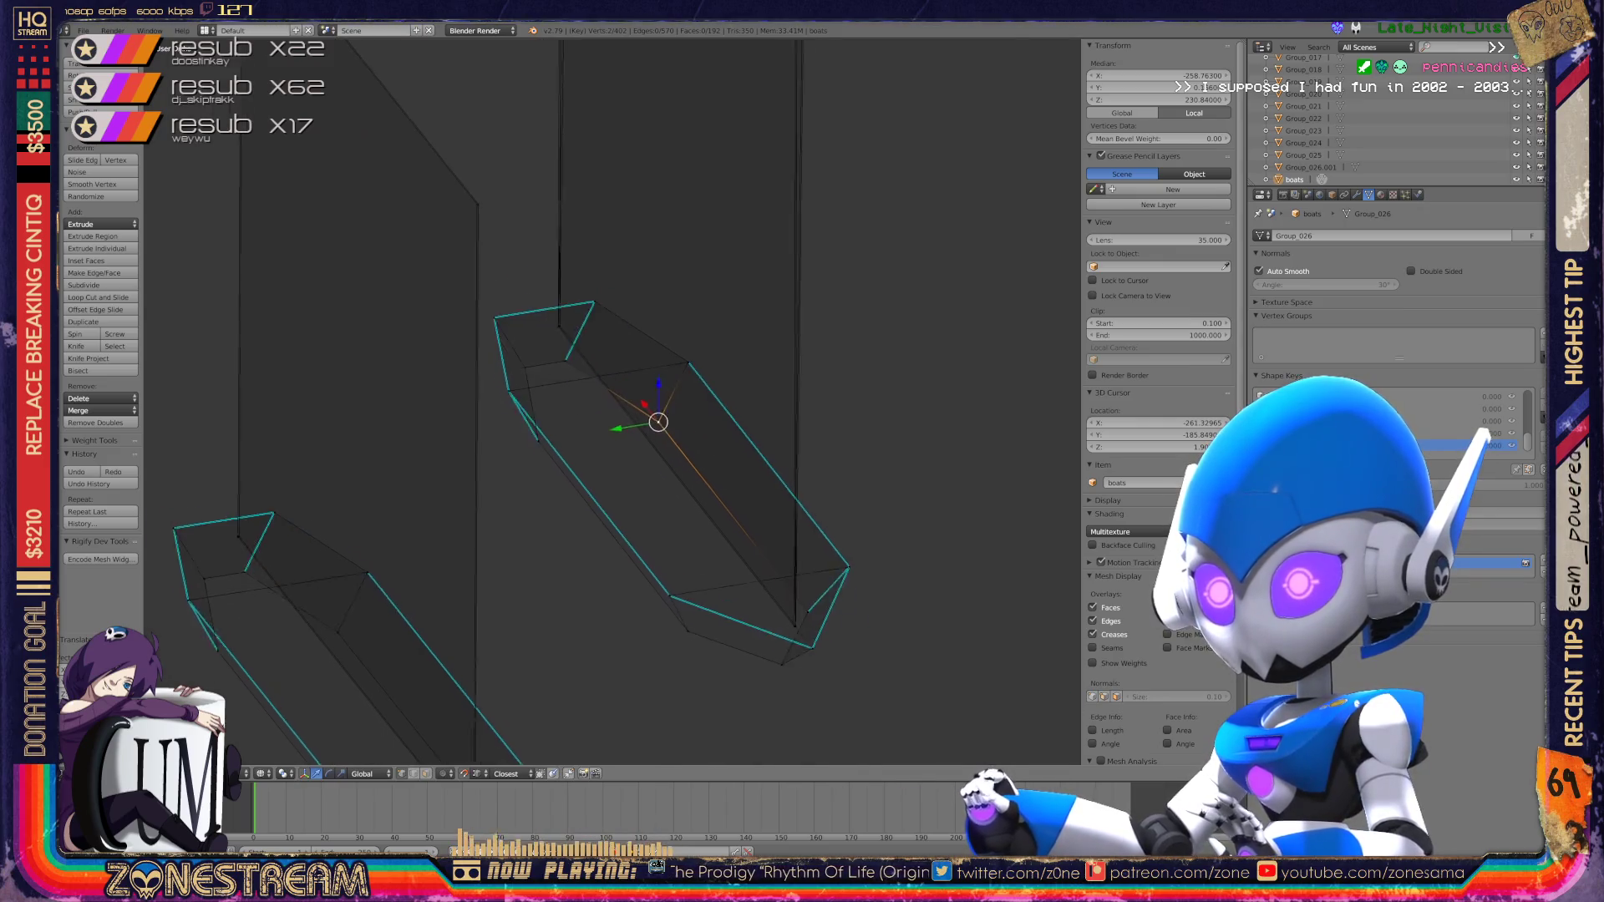
middle_click_drag(614, 401, 547, 333, "shift")
scroll(614, 401, "up", 8)
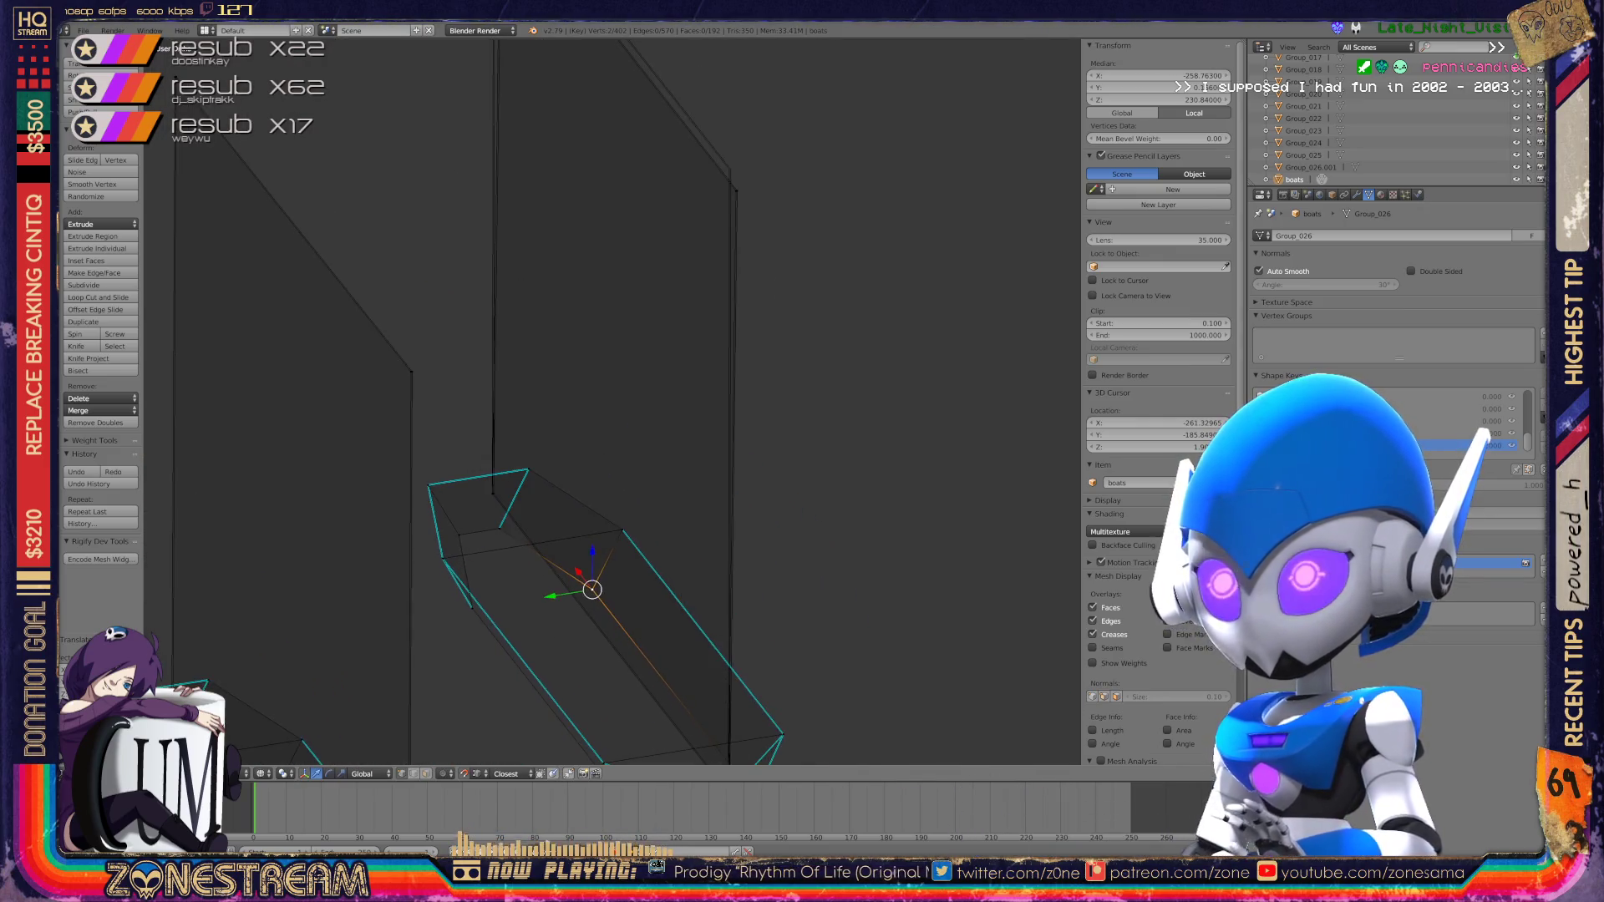
scroll(615, 401, "up", 3)
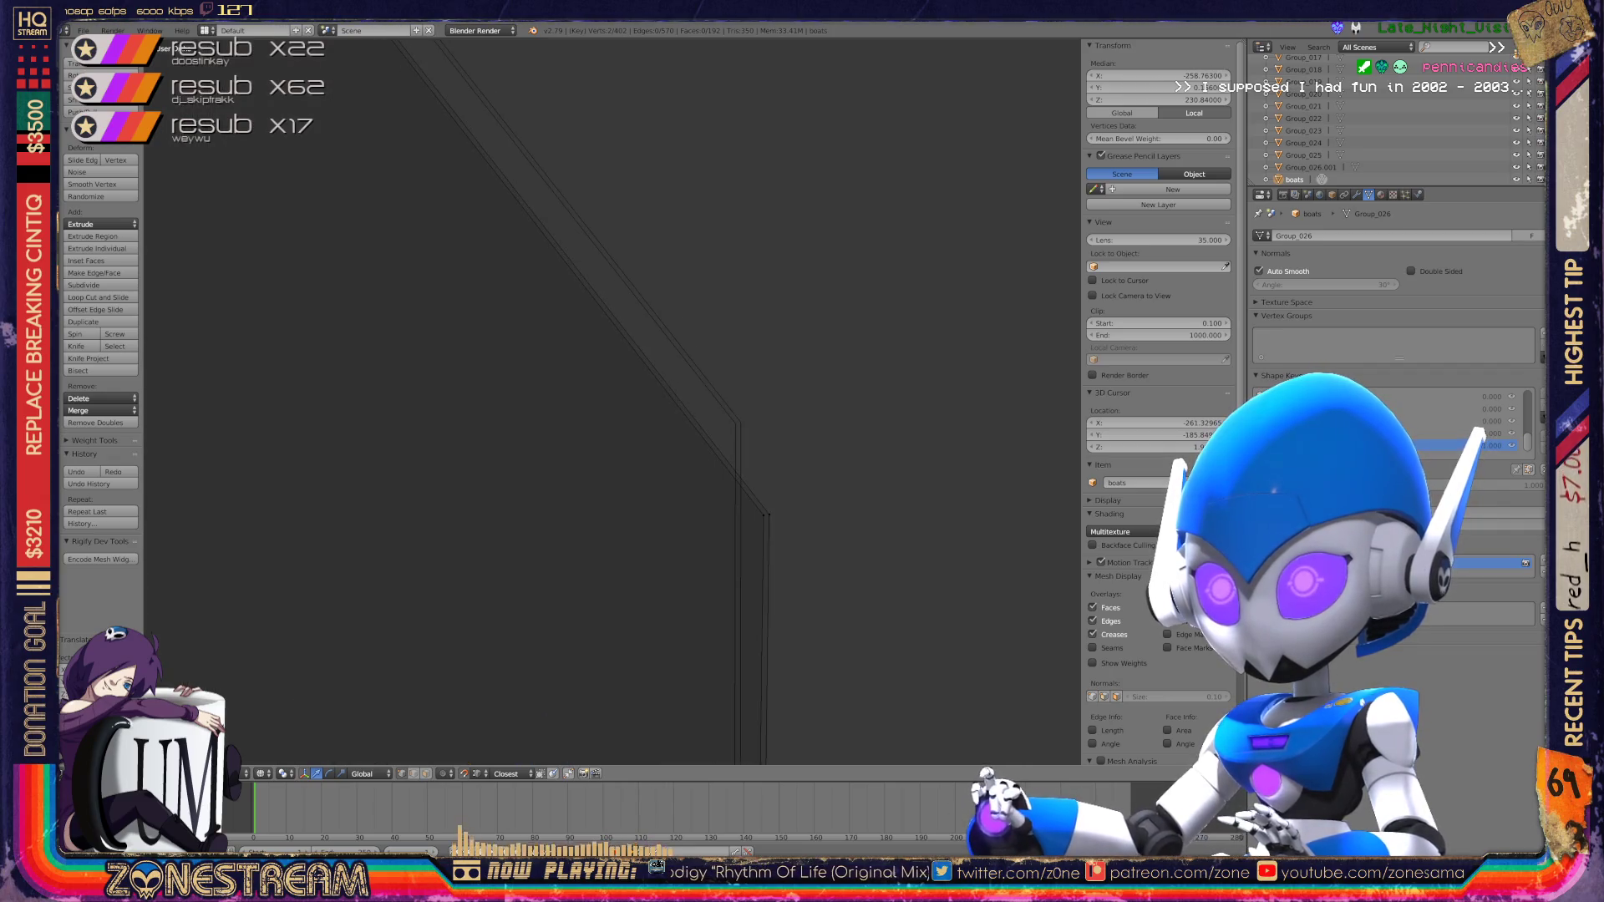
right_click(763, 515)
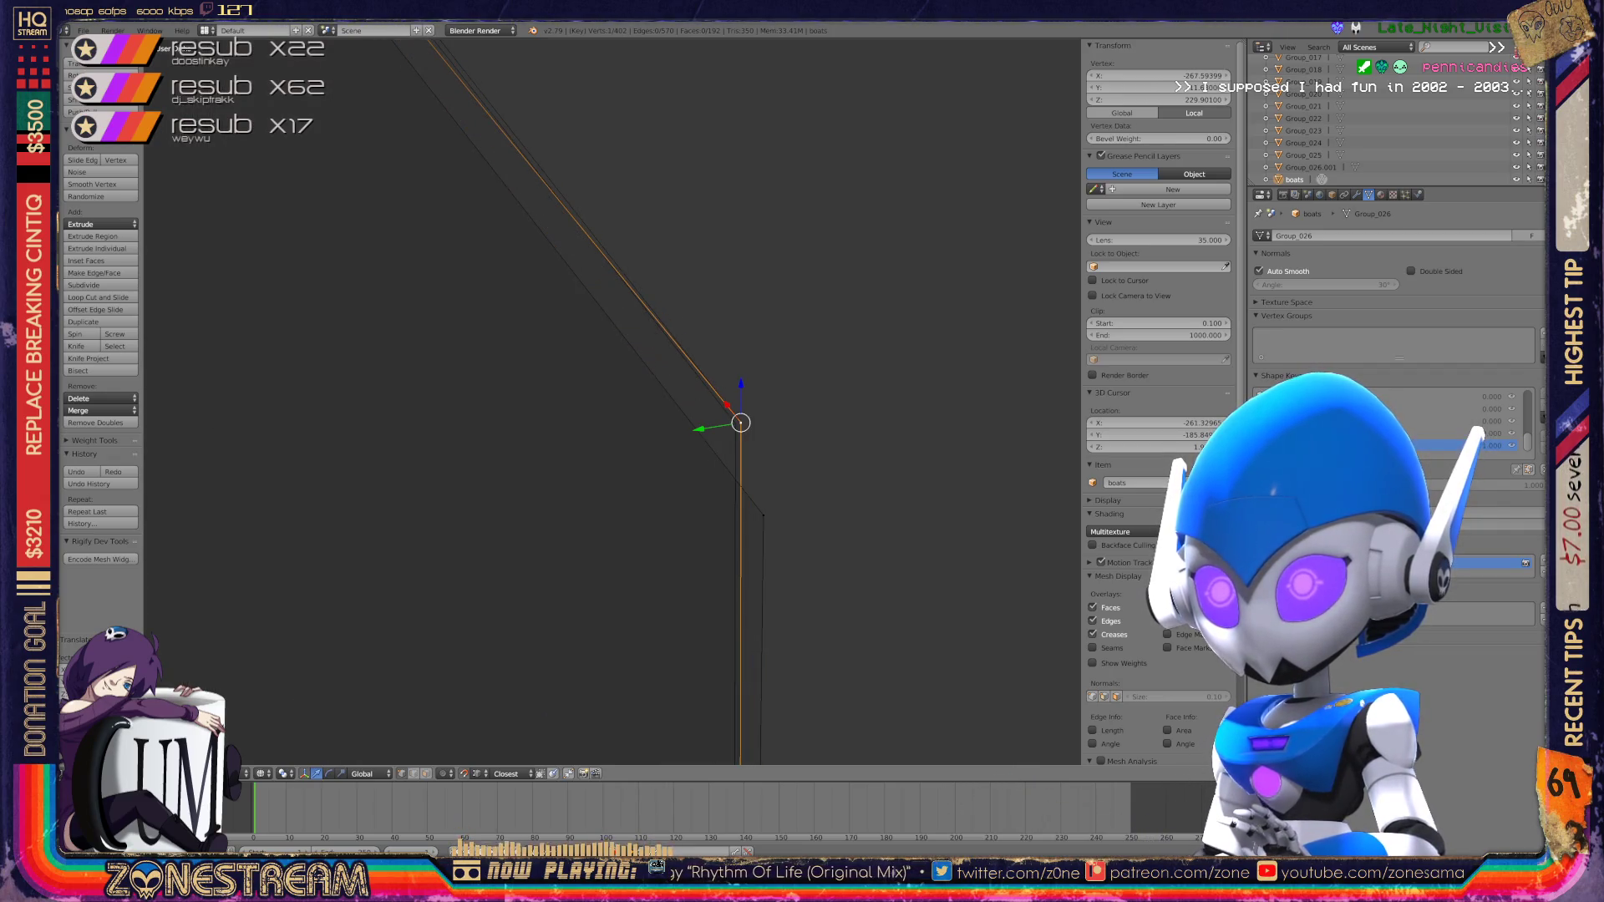
left_click_drag(762, 516, 734, 423)
middle_click_drag(733, 423, 672, 412, "shift")
middle_click_drag(418, 167, 775, 791, "shift")
middle_click_drag(585, 502, 438, 539, "shift")
left_click_drag(440, 583, 392, 461)
mouse_move(392, 461)
middle_mouse_down("shift")
mouse_move(569, 412)
mouse_move(488, 261)
mouse_move(409, 46)
mouse_move(379, 644)
mouse_move(305, 509)
middle_mouse_up("shift")
Step: Return to Object Mode and orbit the view toward another boot mesh
key("Tab")
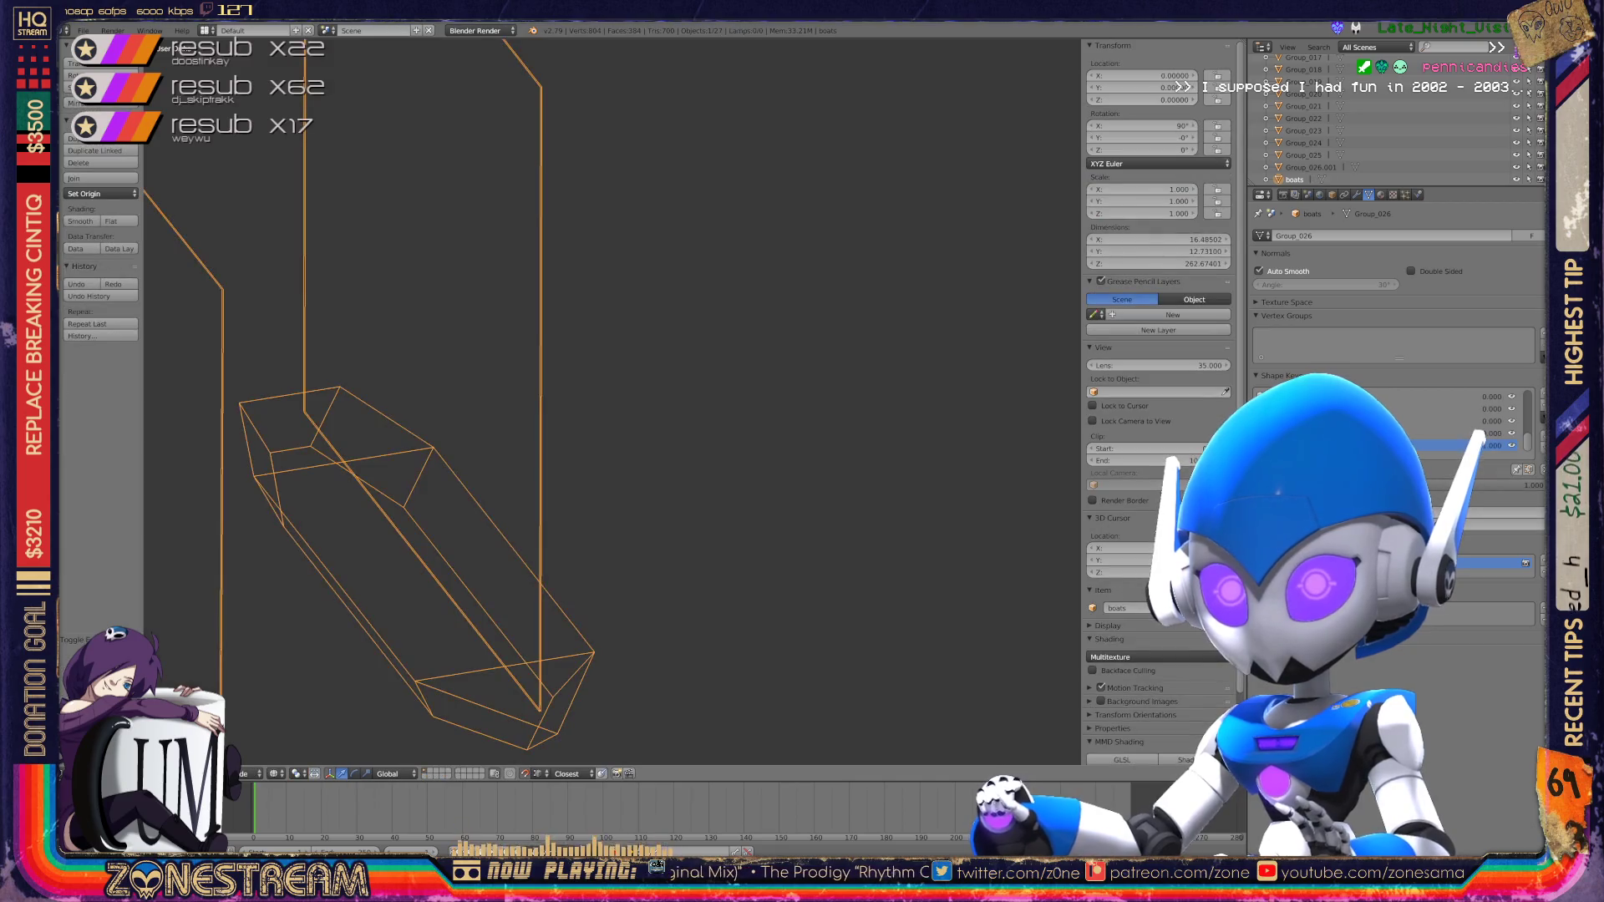
scroll(612, 401, "down", 3)
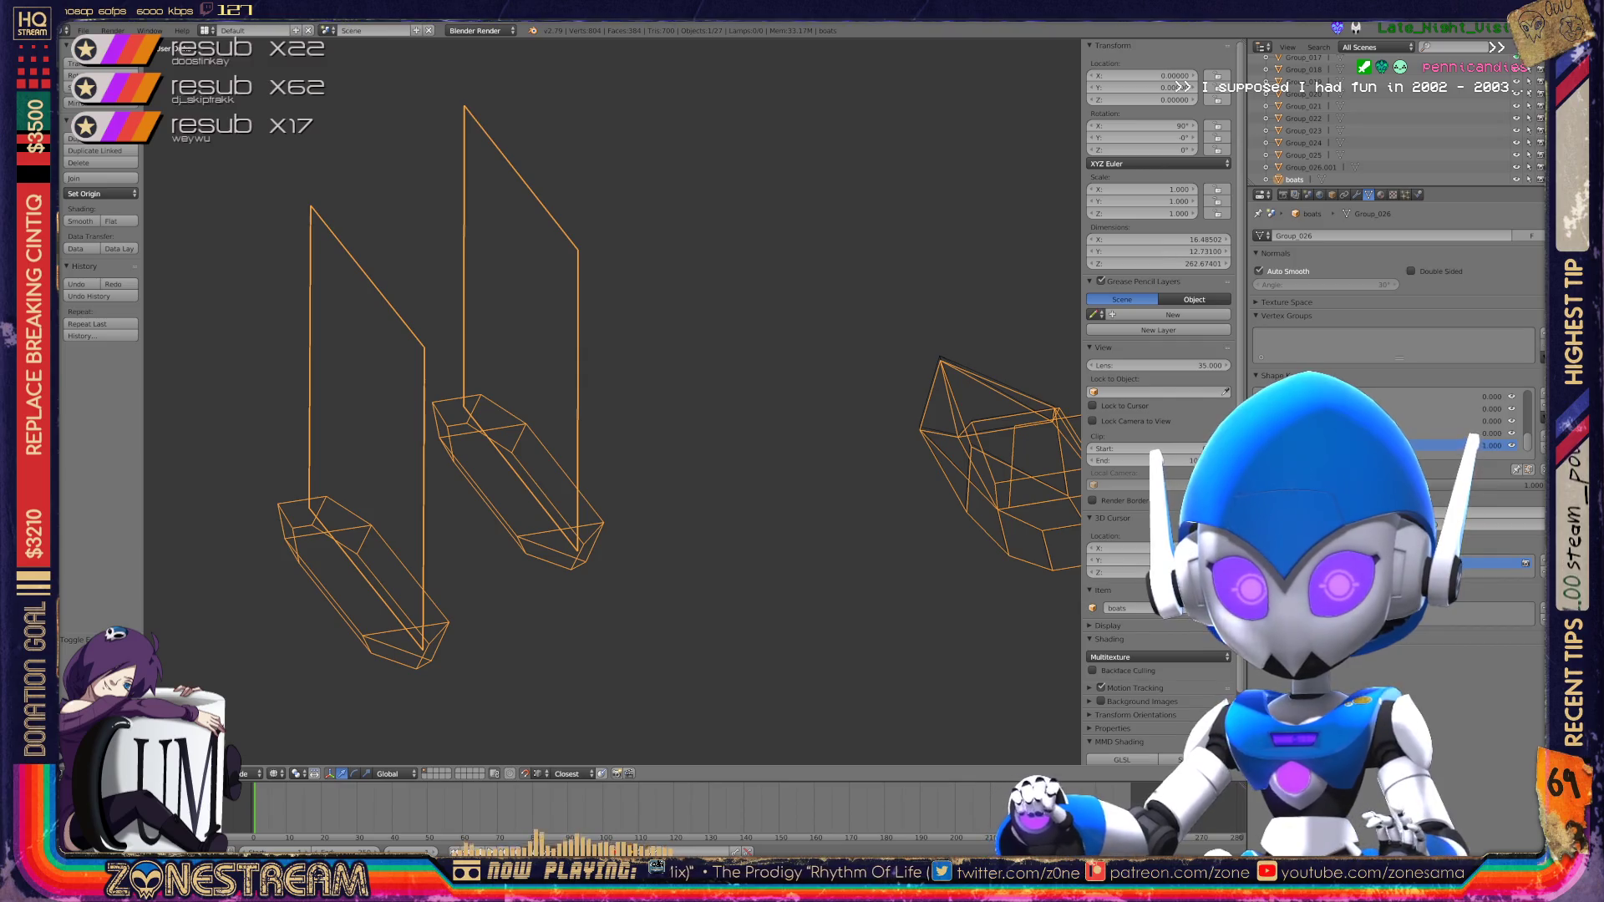
scroll(613, 401, "down", 2)
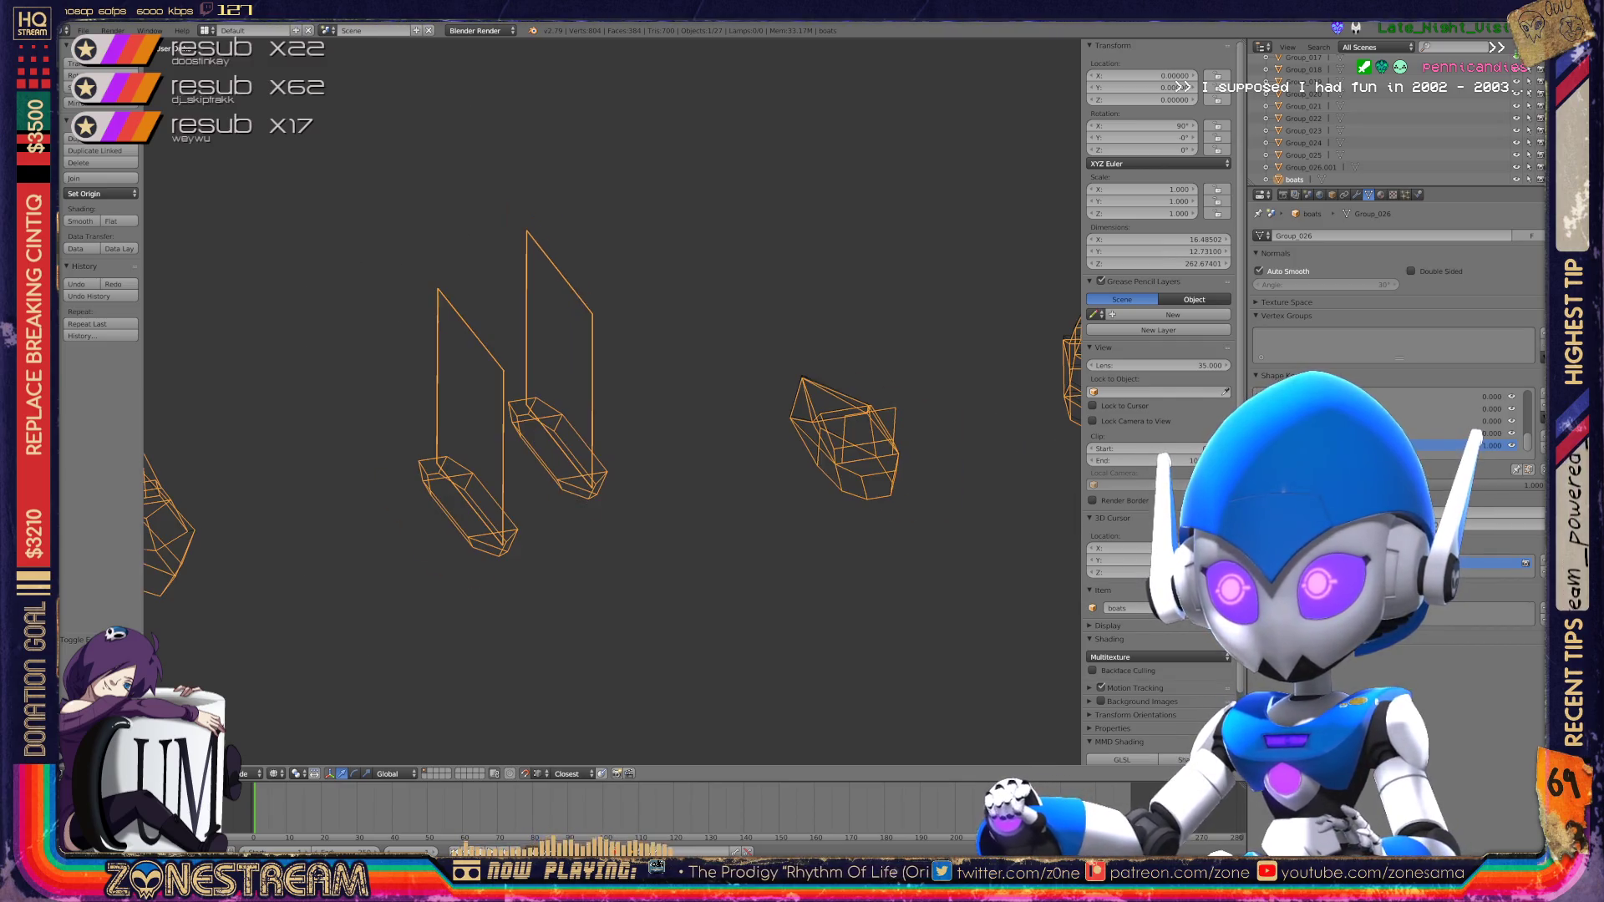
middle_click_drag(612, 401, 477, 402)
scroll(613, 401, "up", 5)
scroll(752, 535, "up", 4)
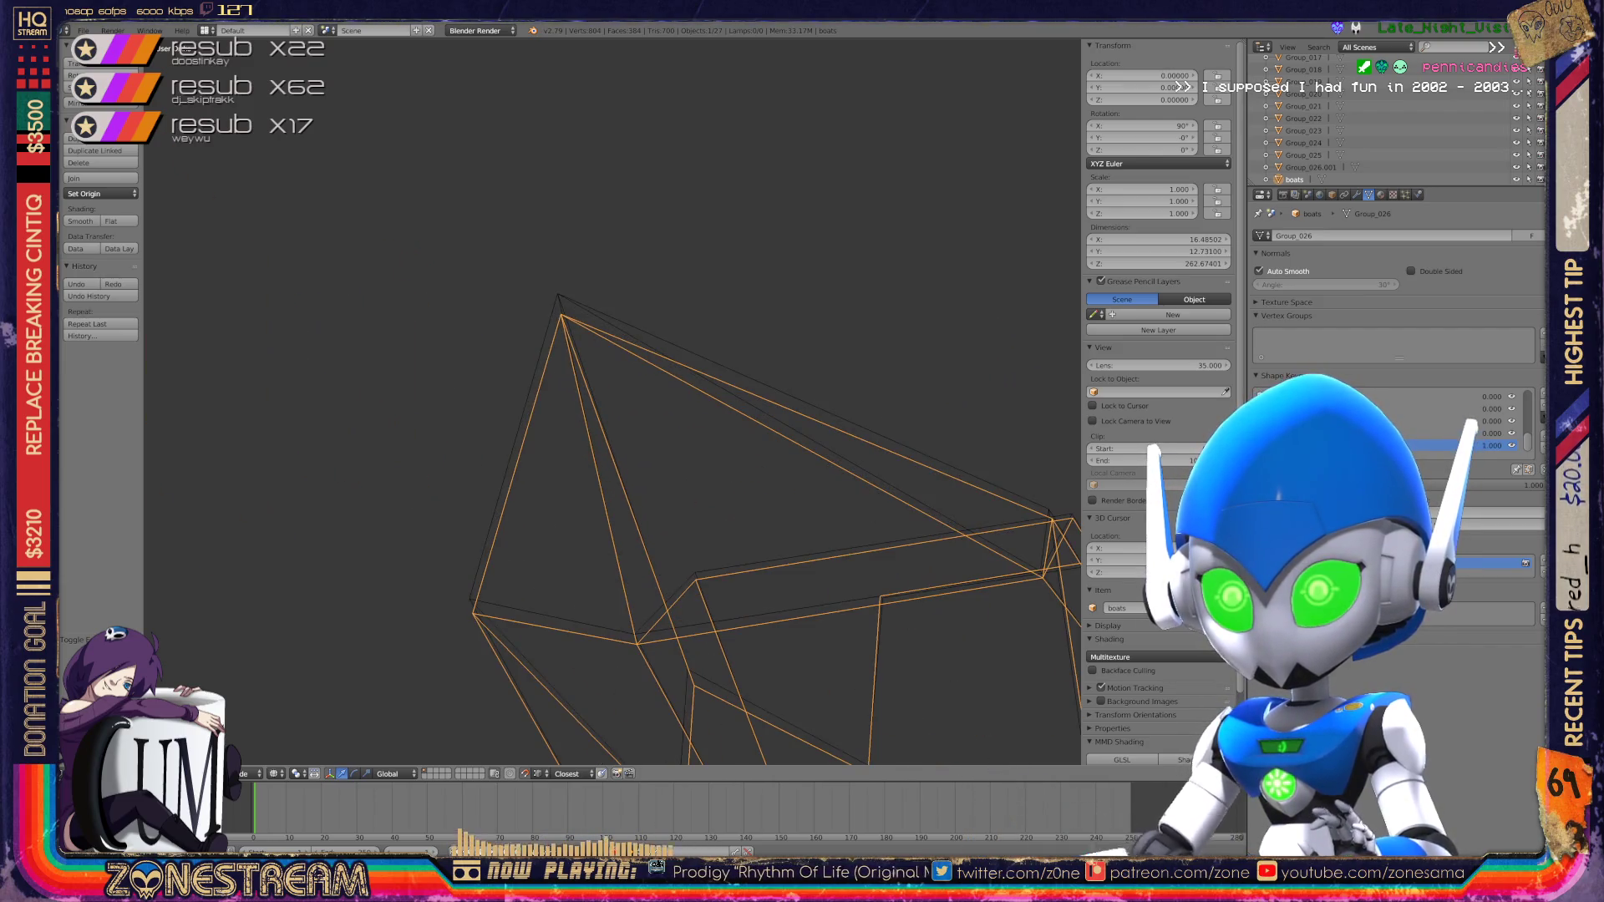
Step: In Edit Mode, move two lower vertices of the boot slightly into place
key("Tab")
left_click(472, 615)
right_click(472, 614)
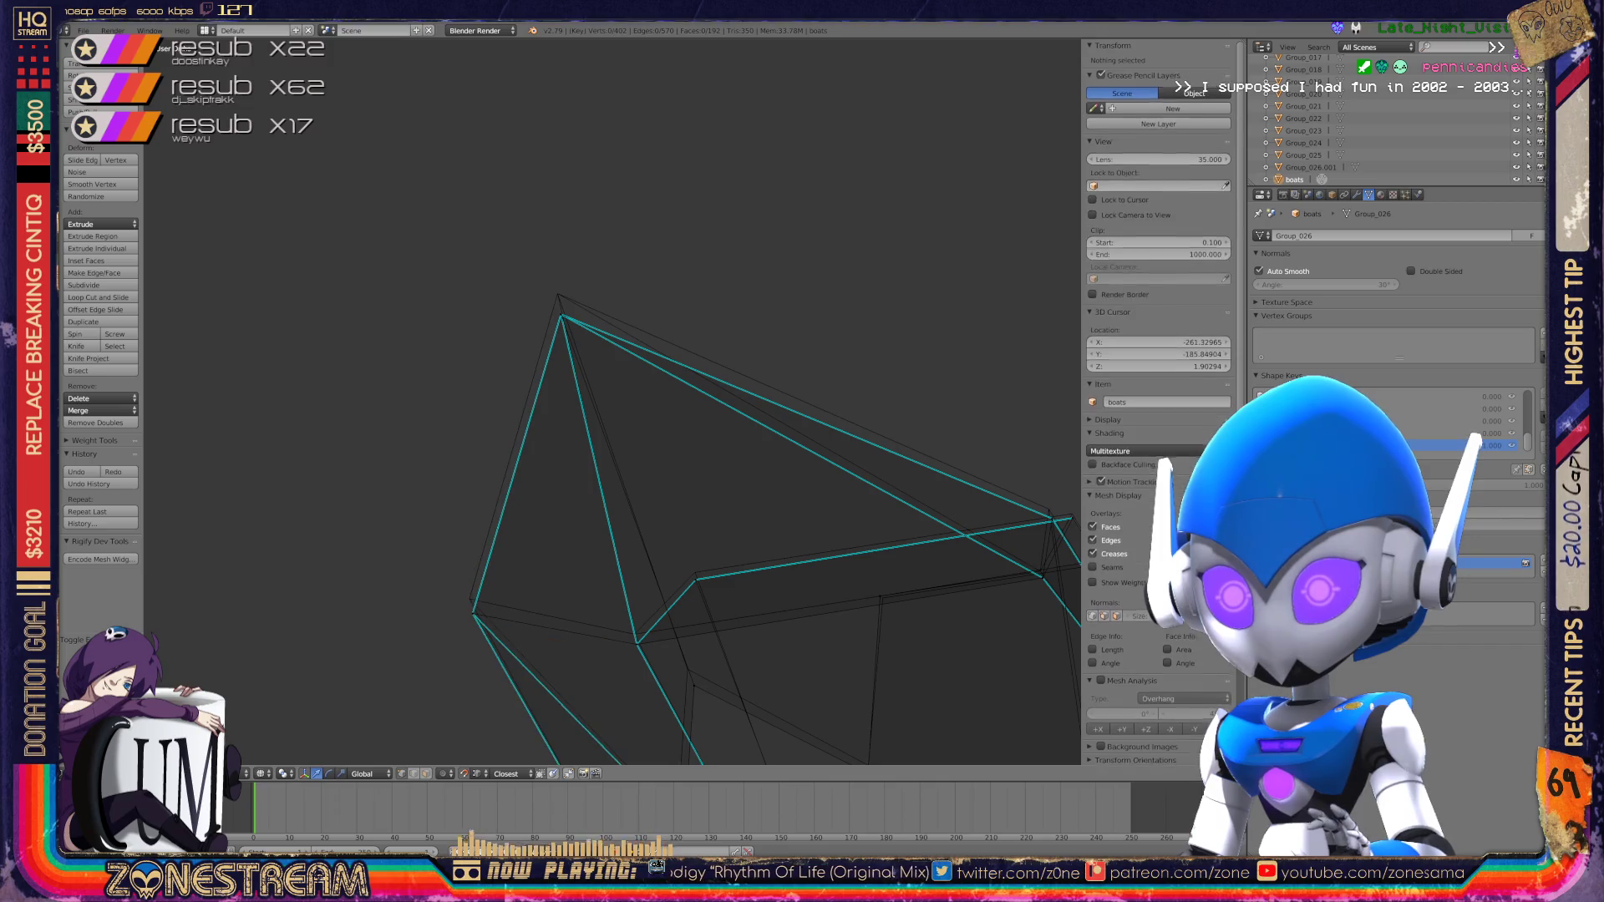
key("g")
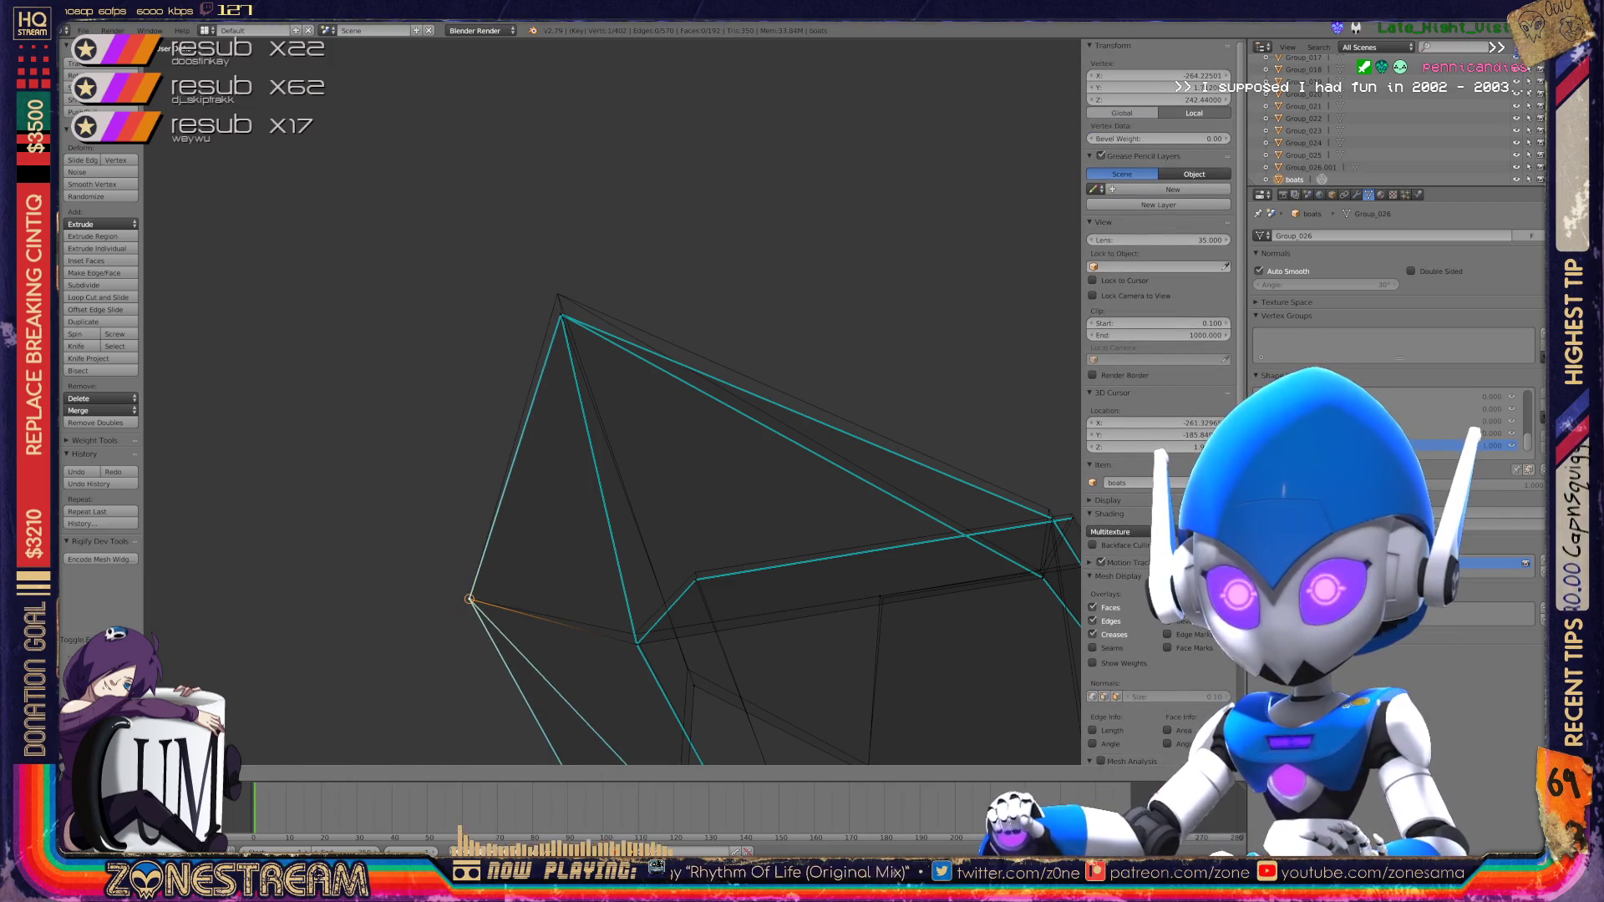
key("Return")
right_click(637, 644)
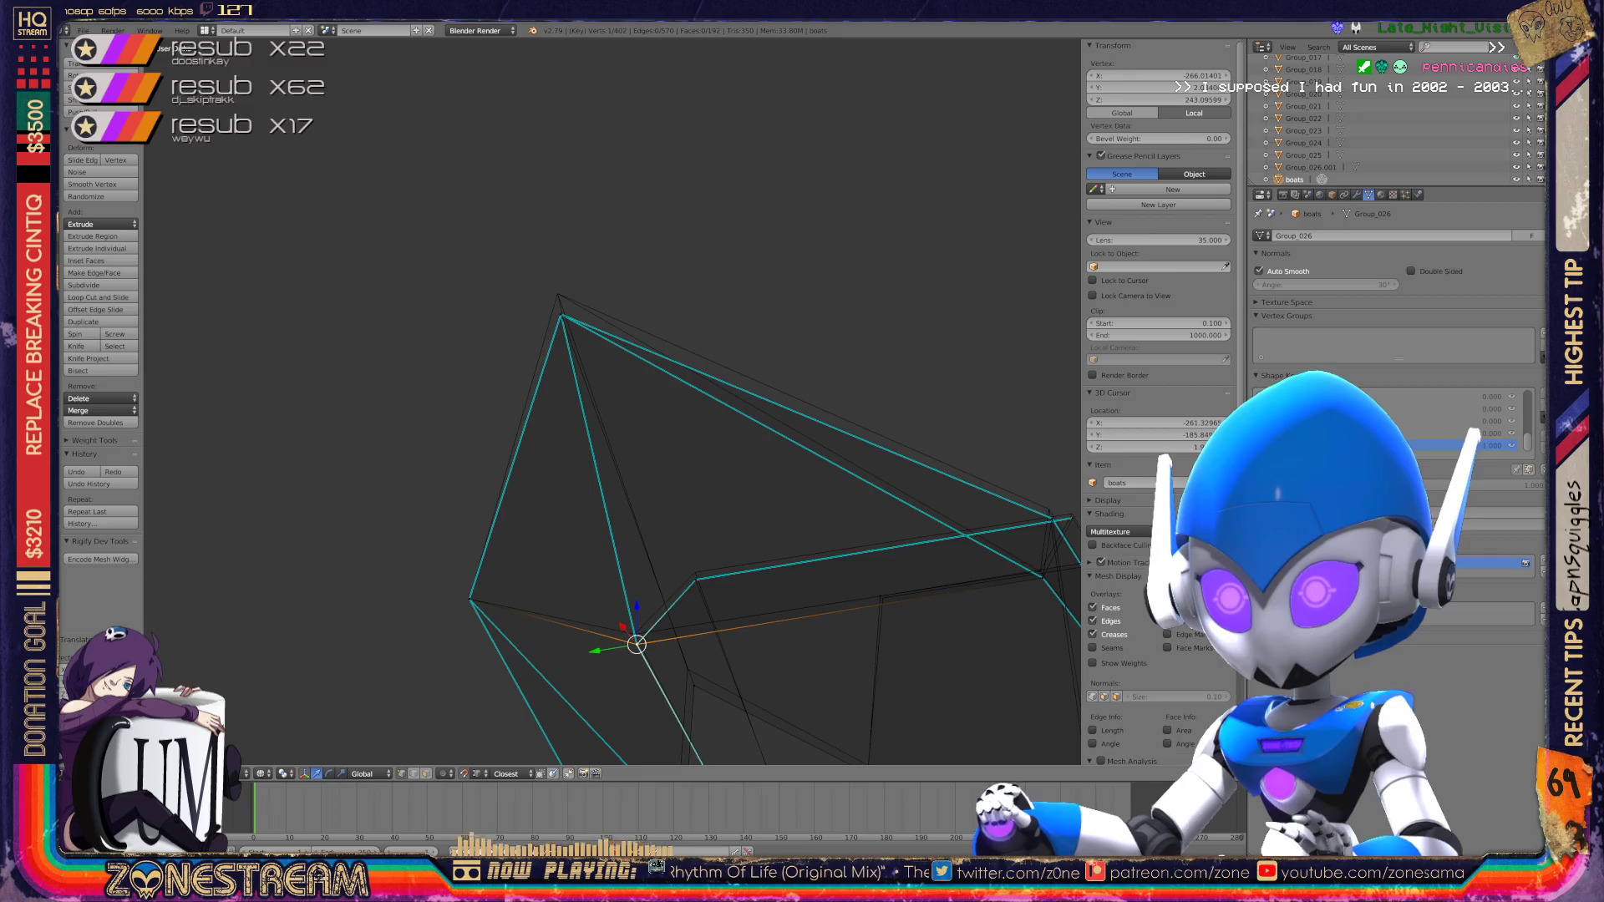
key("g")
key("Return")
Step: Select vertices up to the apex, picking overlapping ones, and shift the lower junction vertex
right_click(696, 574)
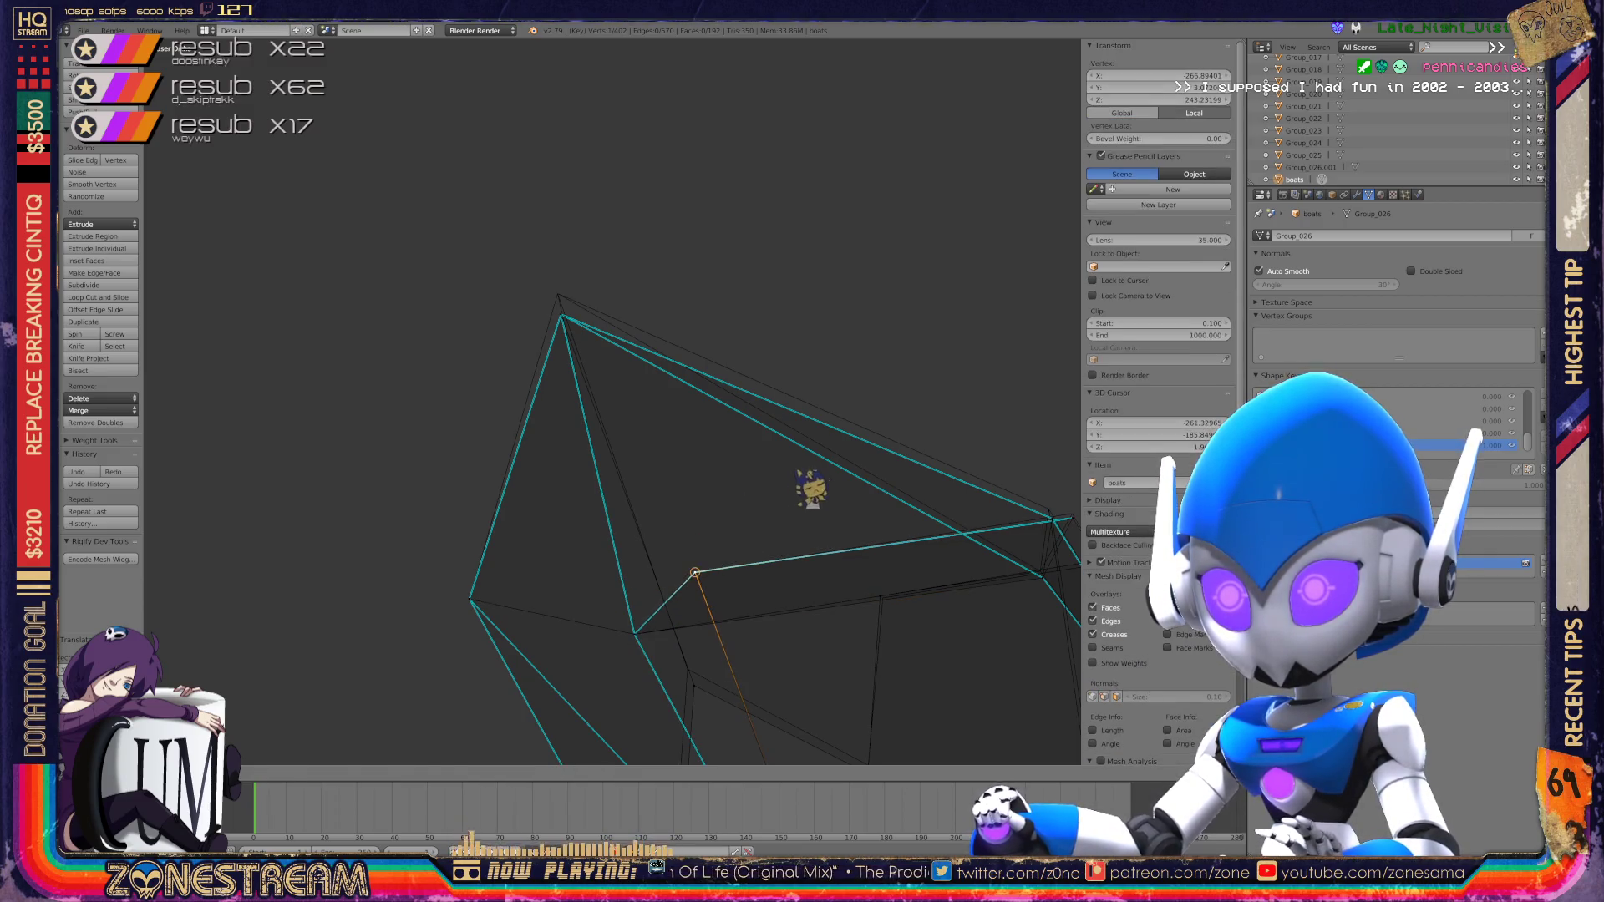
middle_click_drag(870, 456, 1050, 351)
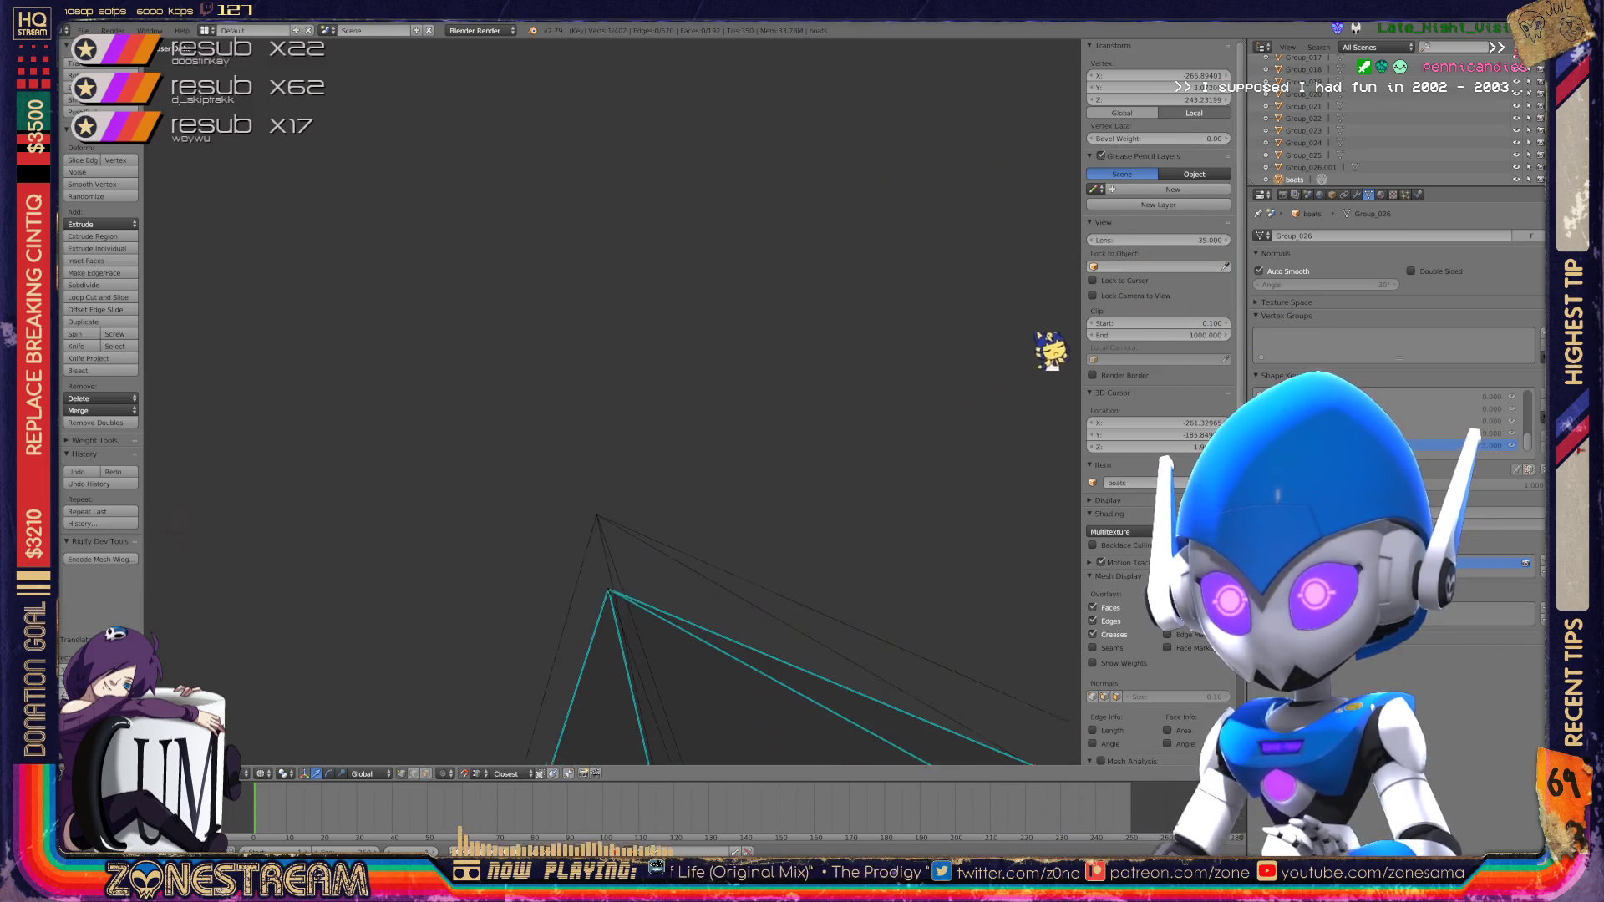
right_click(600, 556)
middle_click_drag(361, 452, 569, 368)
scroll(568, 368, "up", 5)
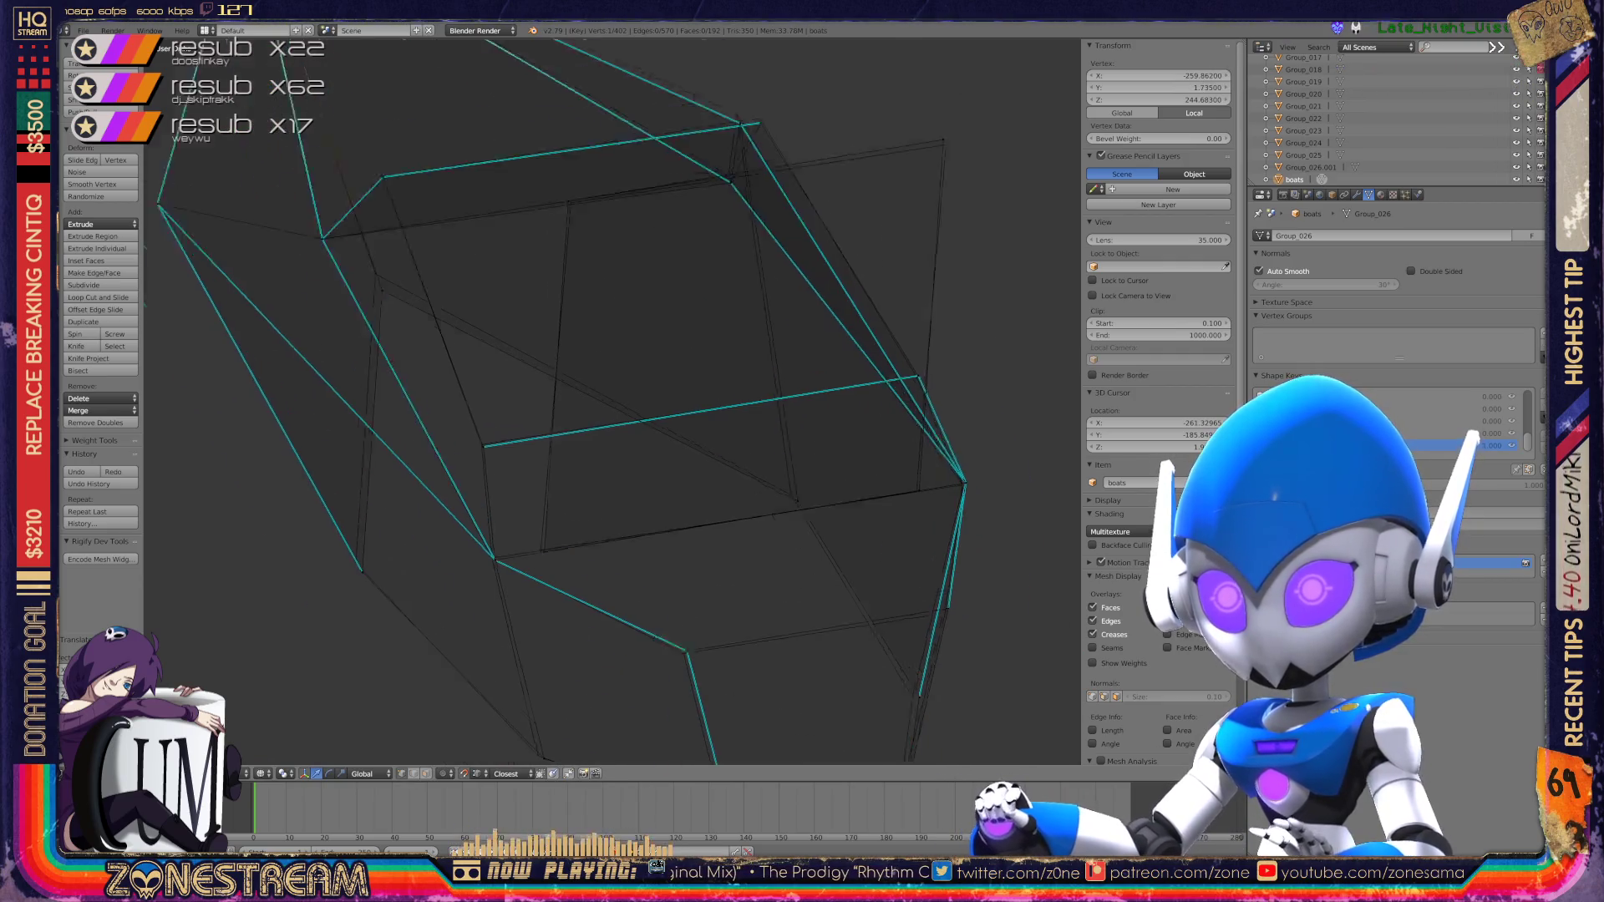
scroll(566, 560, "up", 5)
right_click(567, 559)
right_click(565, 560)
key("ctrl+space")
right_click(466, 382)
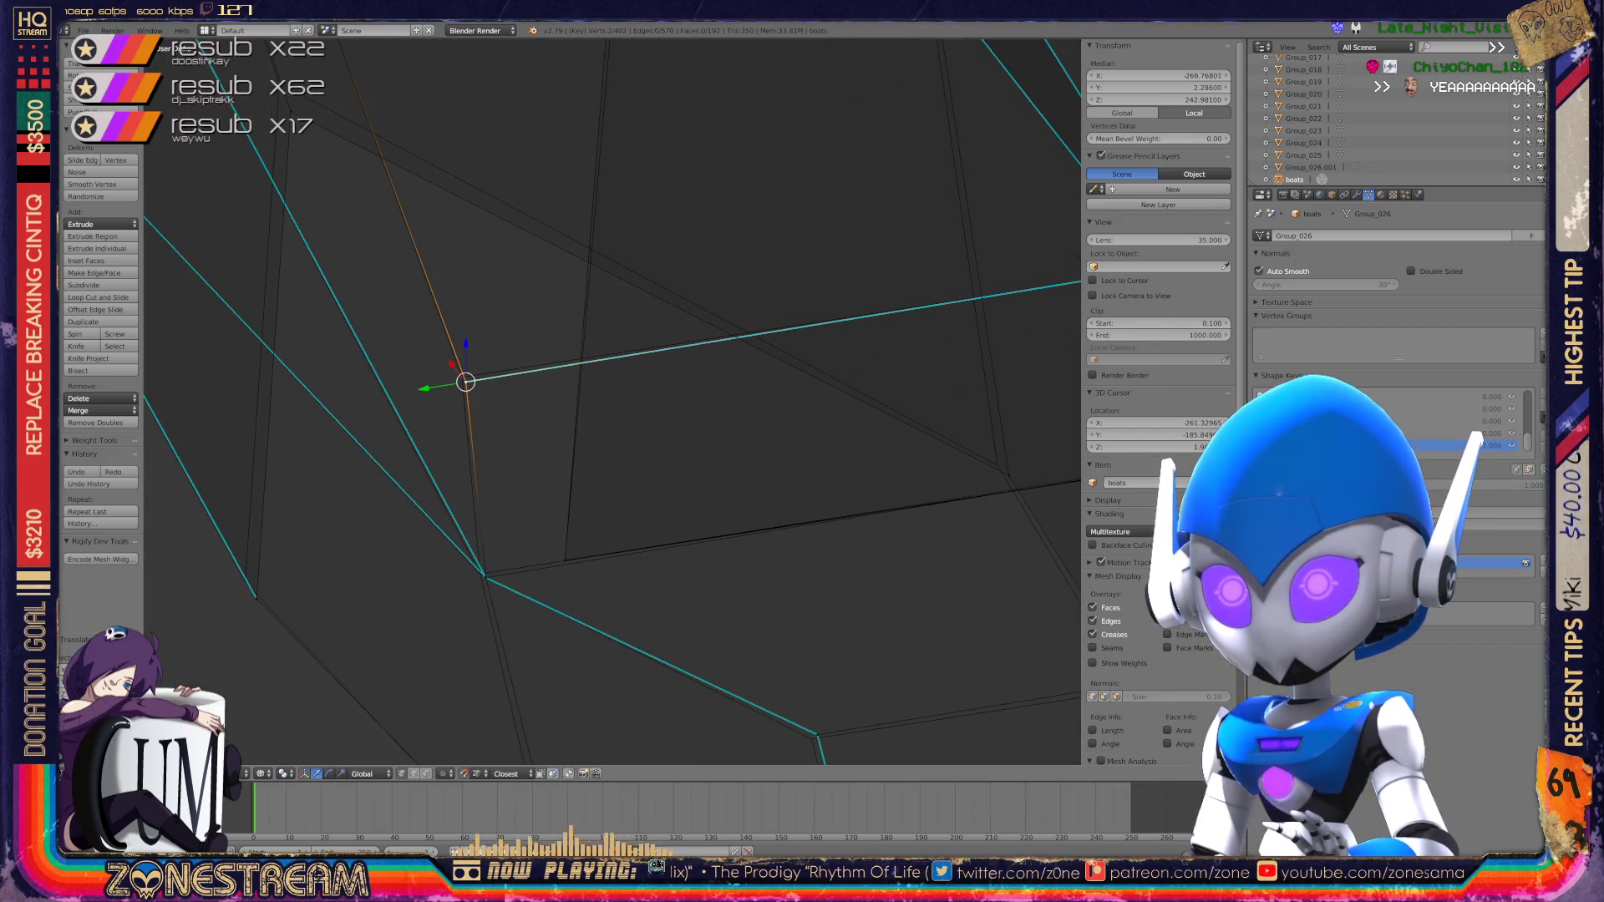
right_click(466, 382)
middle_click_drag(465, 382, 567, 255, "shift")
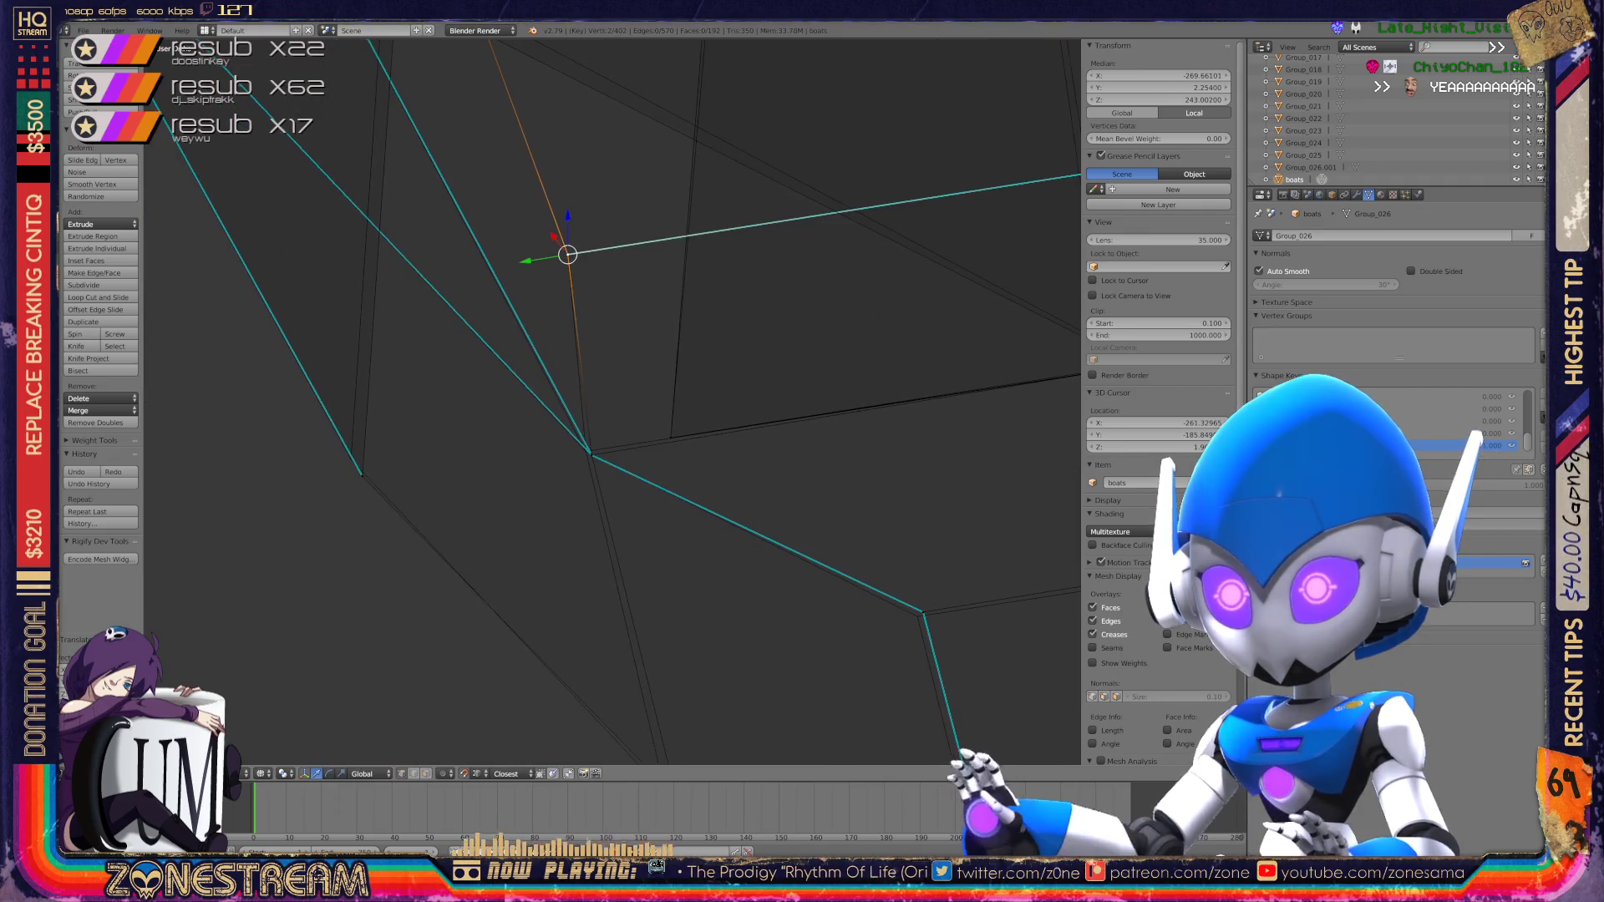
right_click(591, 454)
key("g")
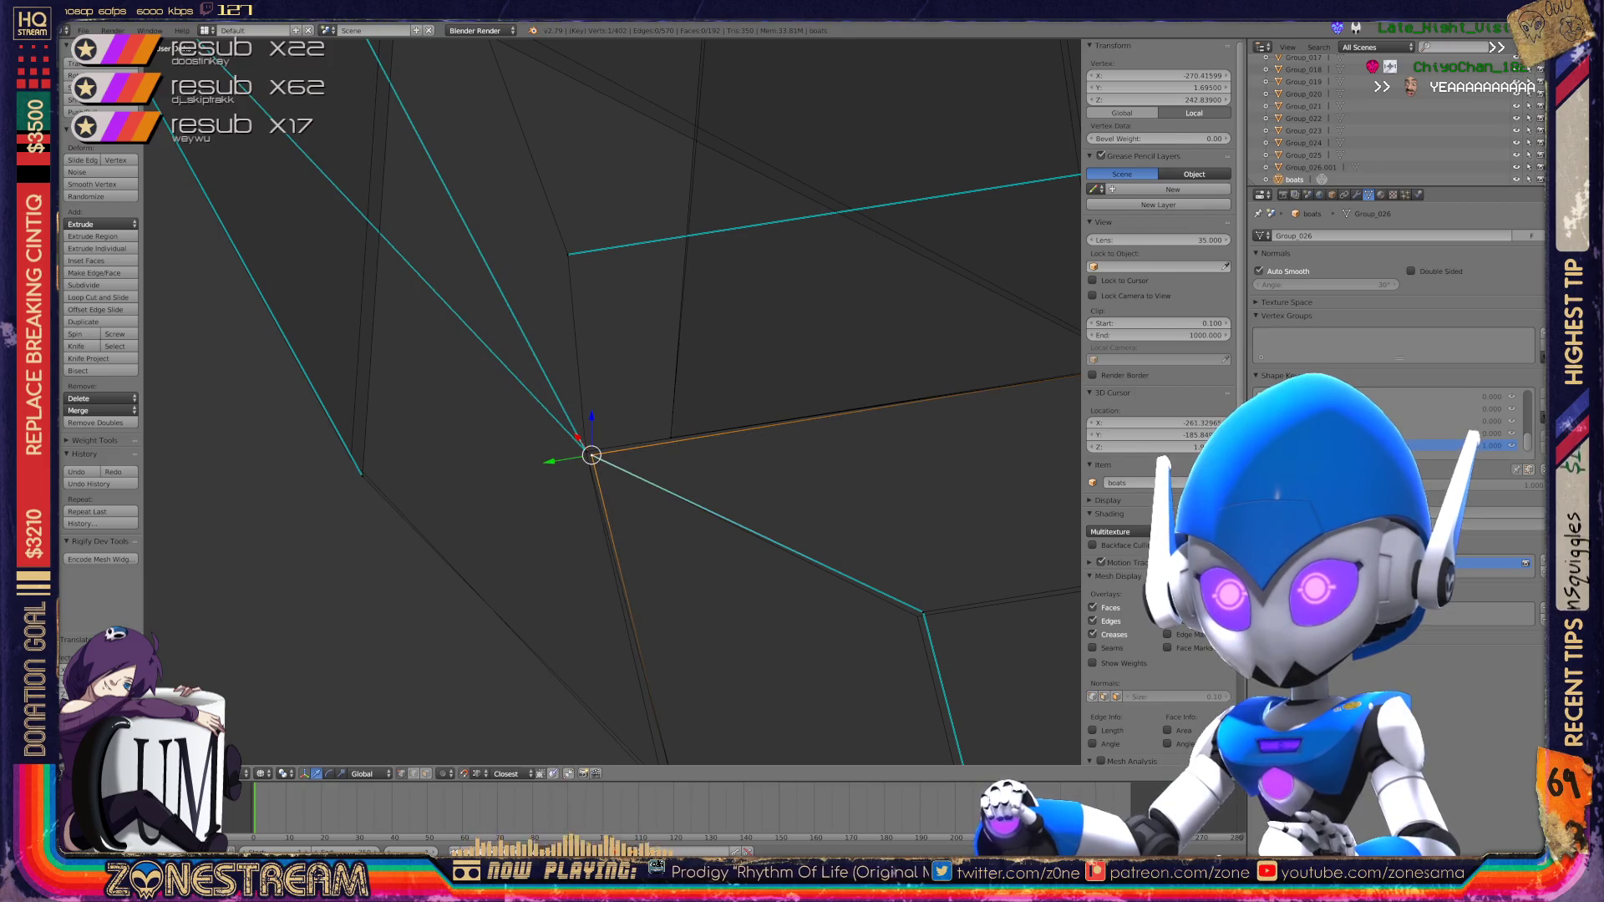
right_click(586, 452)
Step: Select vertices along the edge and at the upper corner, cycling through overlapping vertices
middle_click_drag(613, 402, 565, 205, "shift")
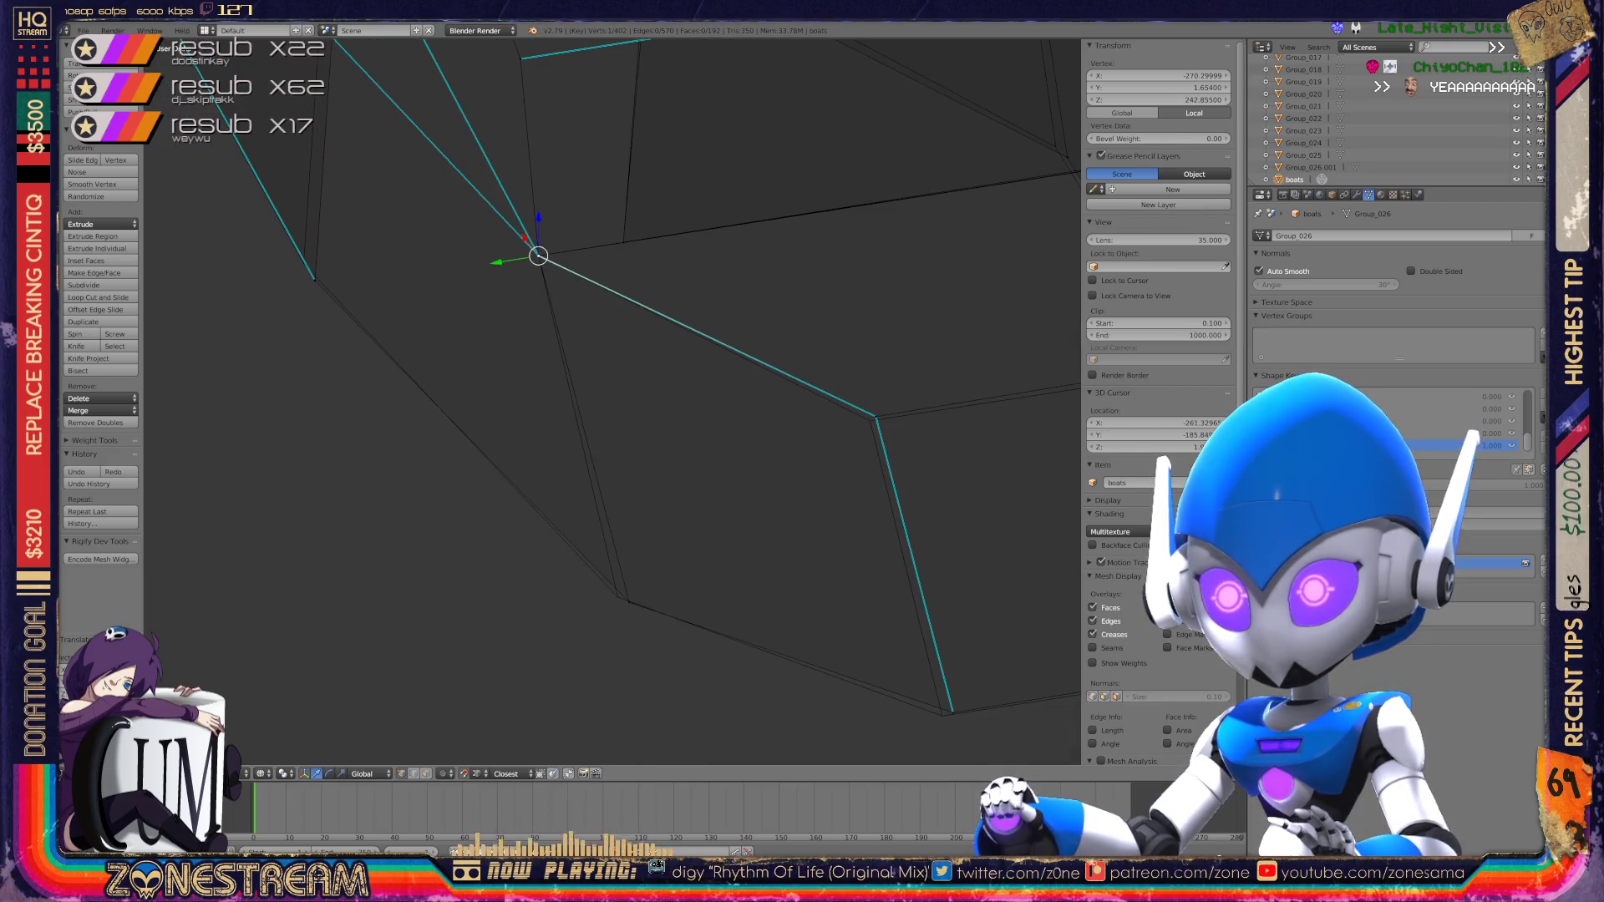
right_click(629, 602)
right_click(629, 601)
middle_click_drag(629, 601, 299, 449, "shift")
right_click(618, 556)
right_click(611, 562)
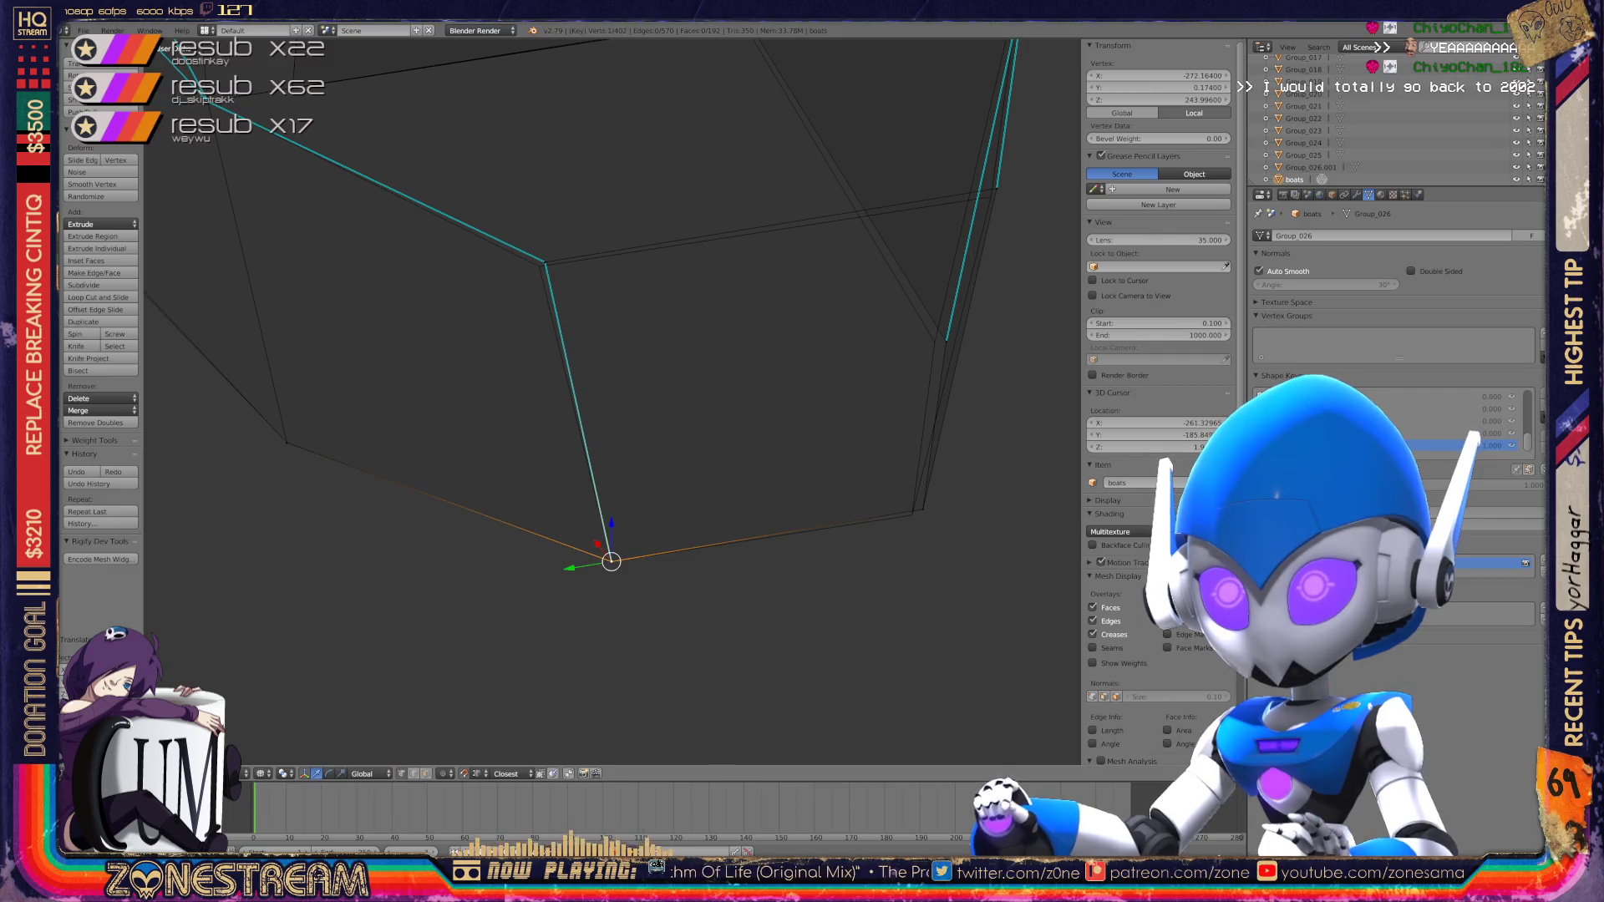
right_click(544, 263)
right_click(545, 263)
middle_click_drag(544, 263, 230, 297, "shift")
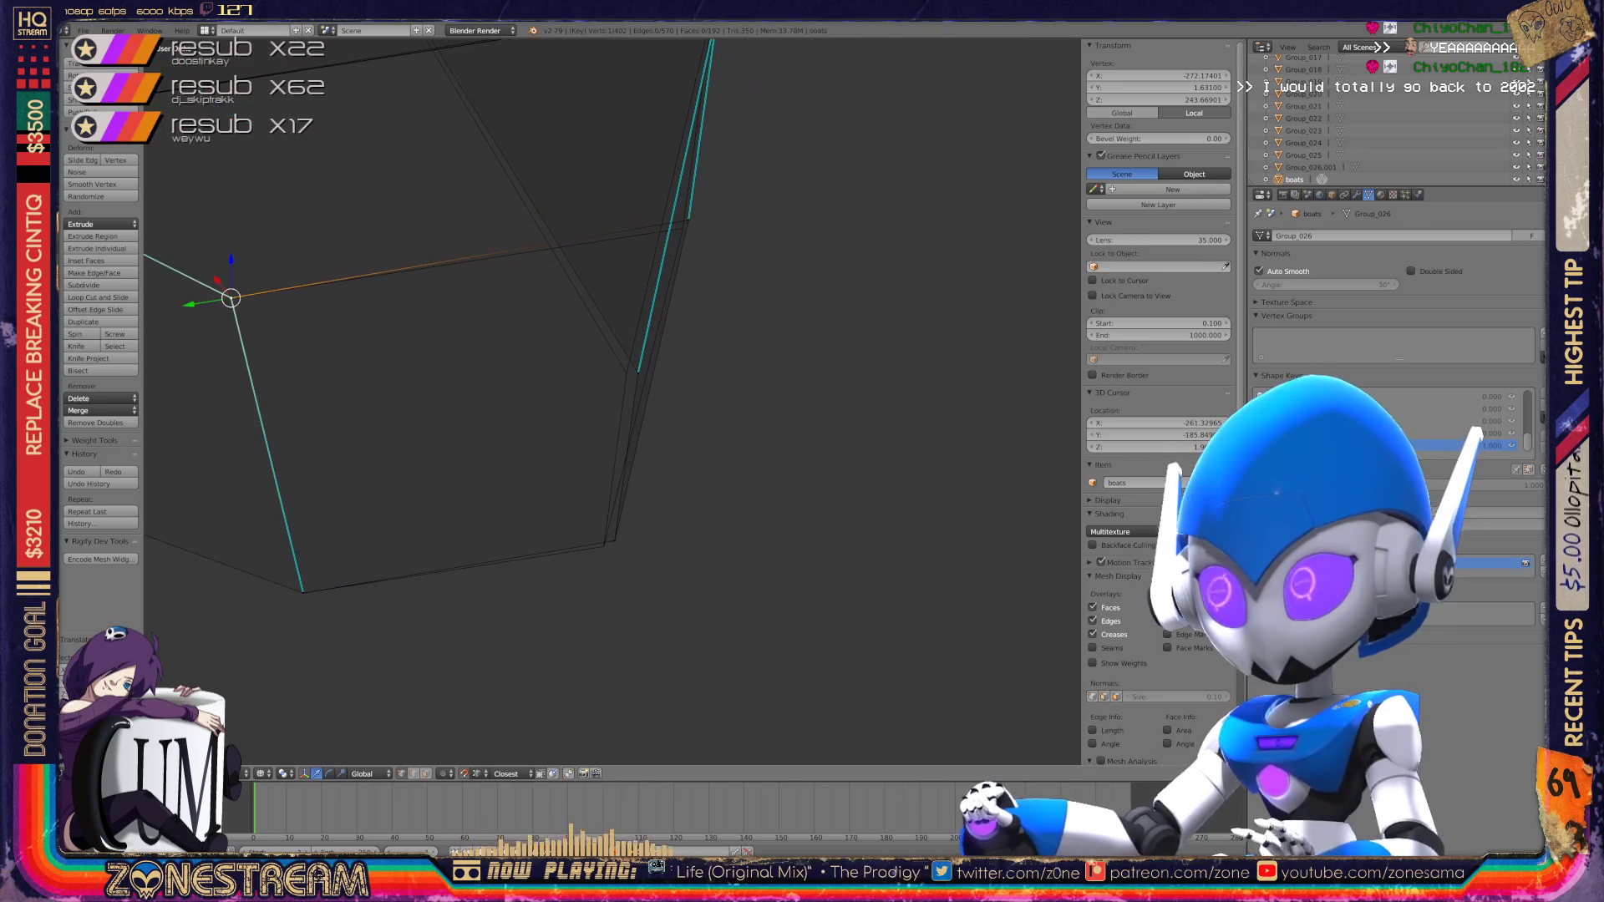
scroll(612, 401, "down", 5)
mouse_move(458, 360)
middle_mouse_down()
mouse_move(819, 369)
mouse_move(454, 322)
middle_mouse_up()
scroll(613, 401, "up", 3)
mouse_move(613, 401)
middle_mouse_down("shift")
mouse_move(379, 351)
mouse_move(251, 251)
middle_mouse_up("shift")
scroll(596, 391, "up", 2)
Step: Snap the 3D cursor to the lower-corner vertex, then nudge it and the upper edge vertex
right_click(506, 522)
key("shift+s")
left_click(480, 525)
left_click_drag(506, 522, 529, 530)
right_click(545, 292)
left_click_drag(545, 292, 563, 304)
Step: Move the lower edge endpoint, constrained to Y, onto the edge junction
middle_click_drag(752, 376, 393, 427, "shift")
right_click(539, 574)
middle_click_drag(535, 418, 506, 552, "shift")
middle_click_drag(190, 151, 243, 186, "shift")
key("g")
key("y")
left_click_drag(495, 429, 551, 470)
middle_click_drag(551, 470, 448, 602, "shift")
mouse_move(451, 604)
left_mouse_down()
mouse_move(548, 381)
mouse_move(580, 393)
left_mouse_up()
Step: Pan across the mesh and select the vertex beside the top-left corner
middle_click_drag(581, 392, 1003, 595, "shift")
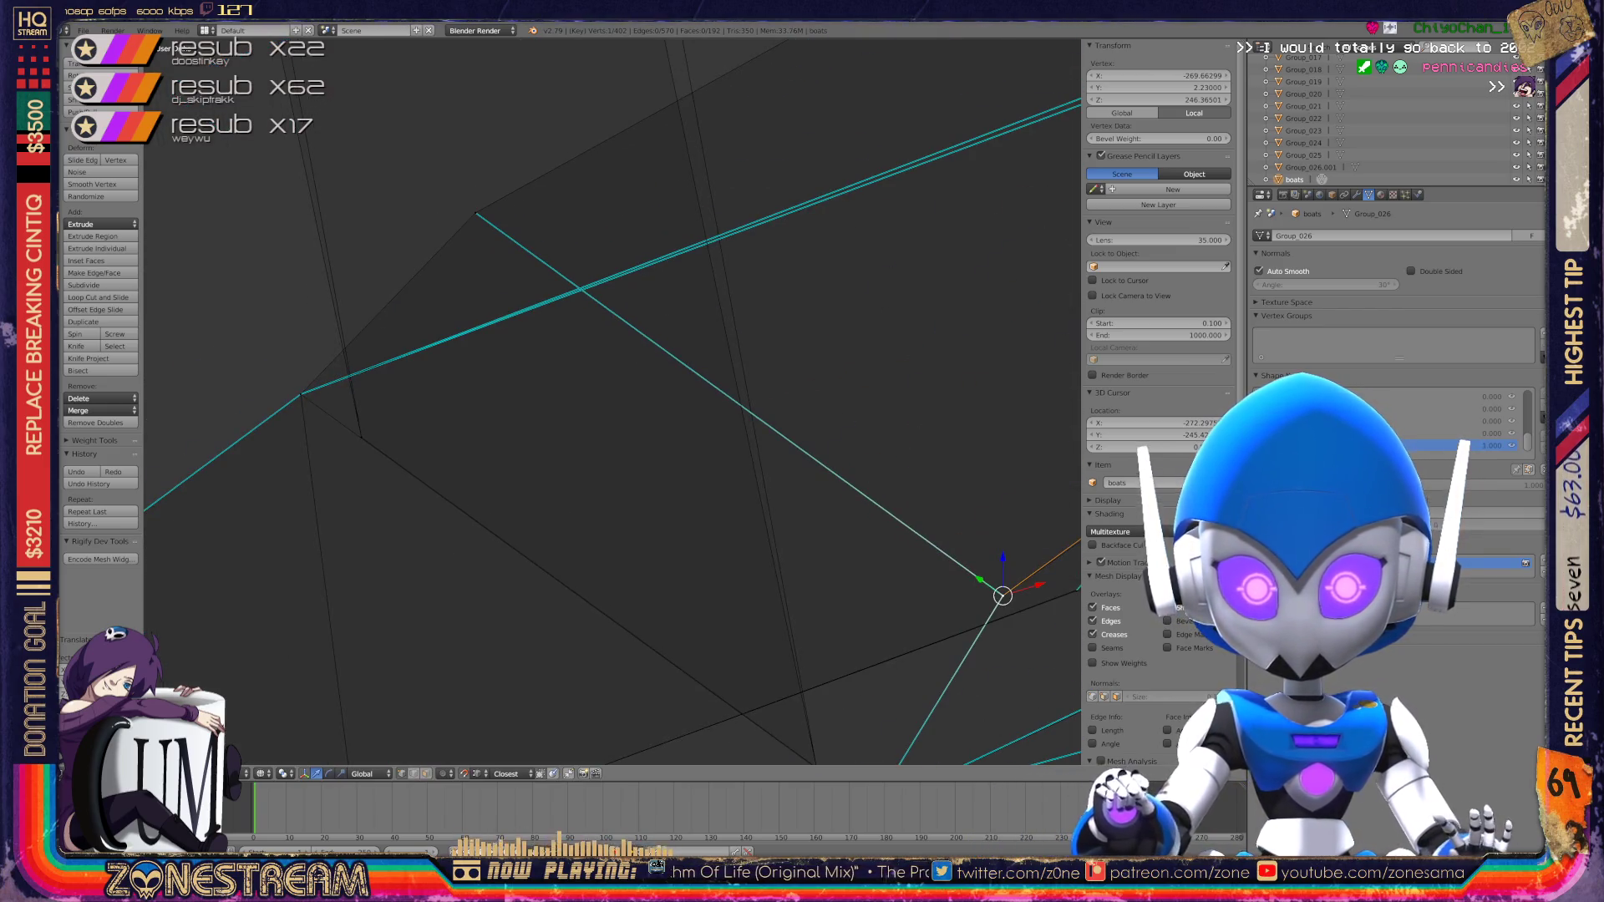
middle_click_drag(1003, 595, 1034, 733, "shift")
middle_click_drag(615, 428, 677, 612, "shift")
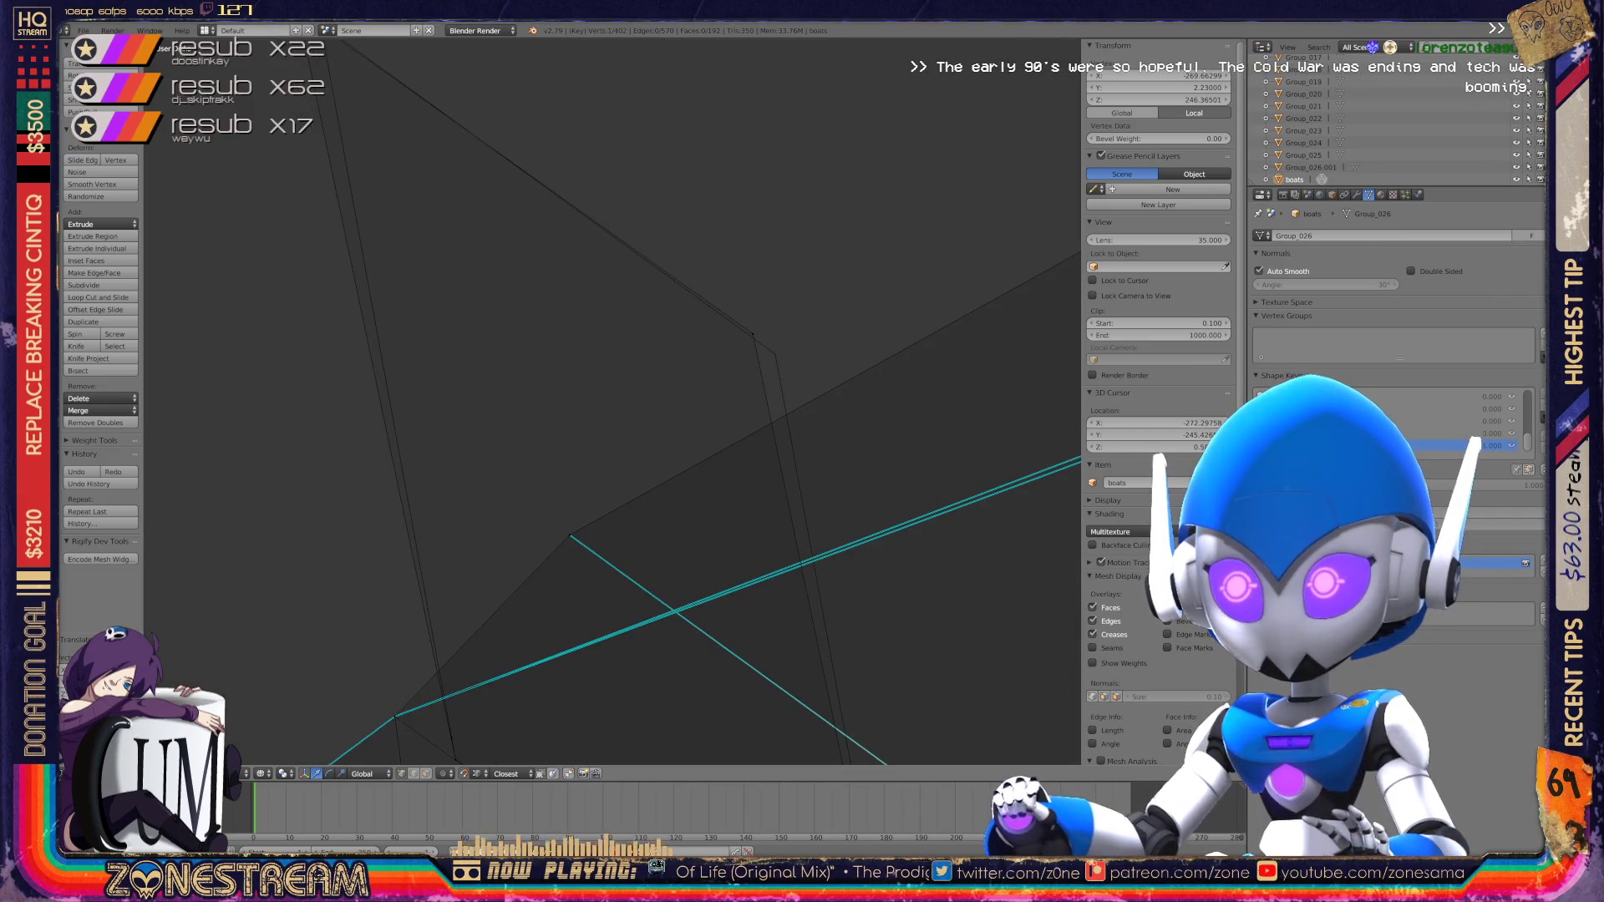
right_click(754, 336)
middle_click_drag(754, 335, 875, 575, "shift")
right_click(414, 244)
right_click(436, 259)
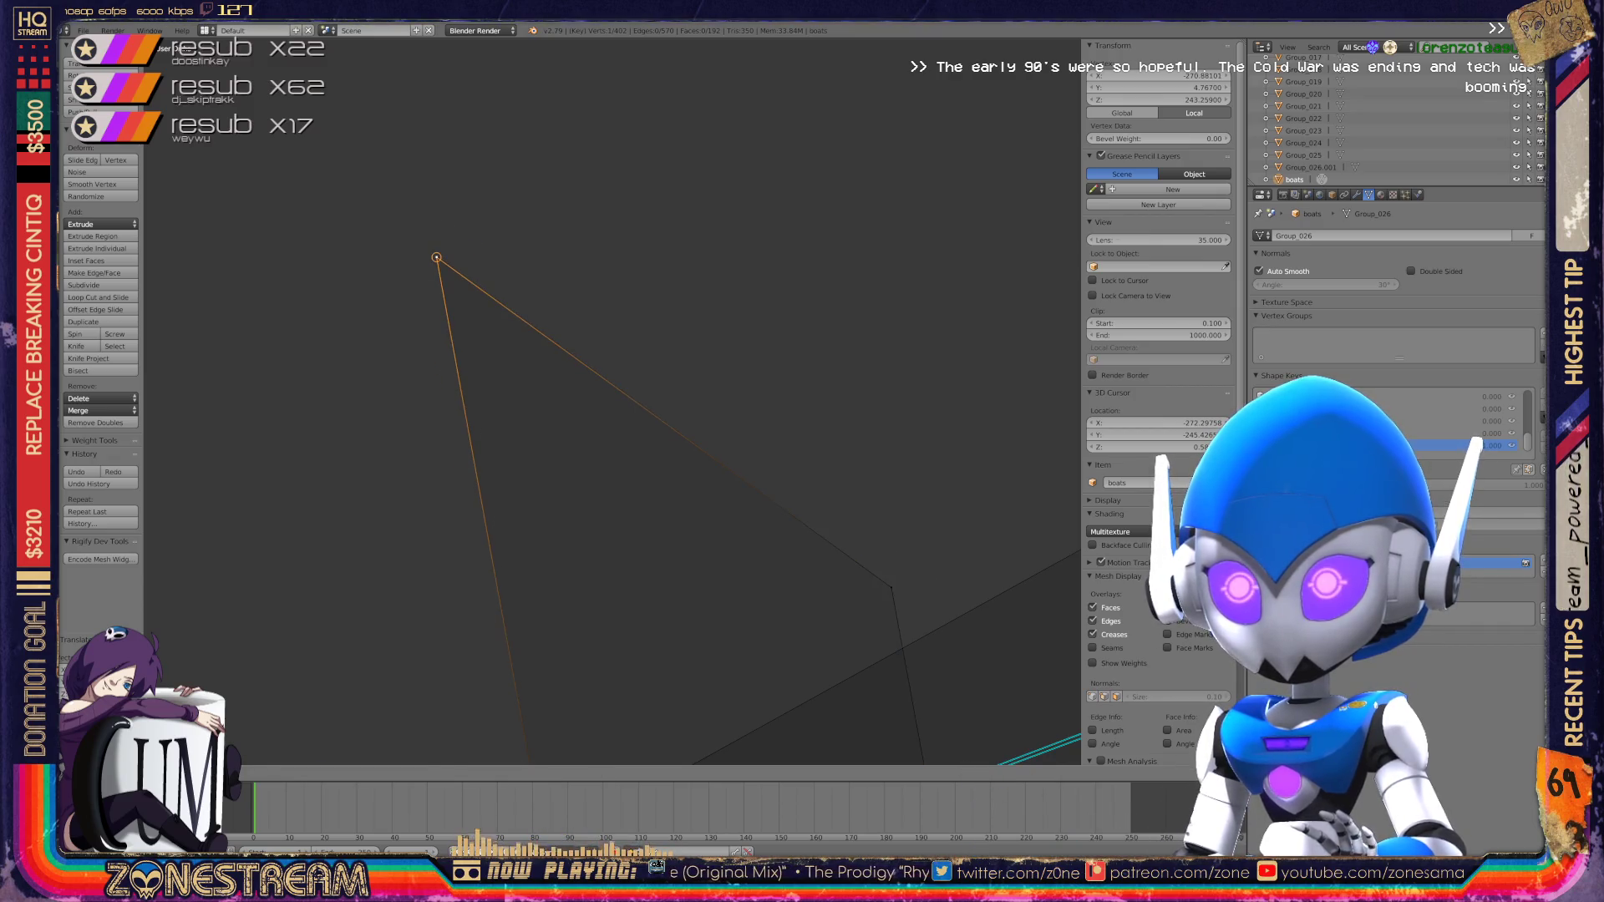
mouse_move(434, 254)
middle_mouse_down("shift")
mouse_move(585, 468)
mouse_move(330, 419)
middle_mouse_up("shift")
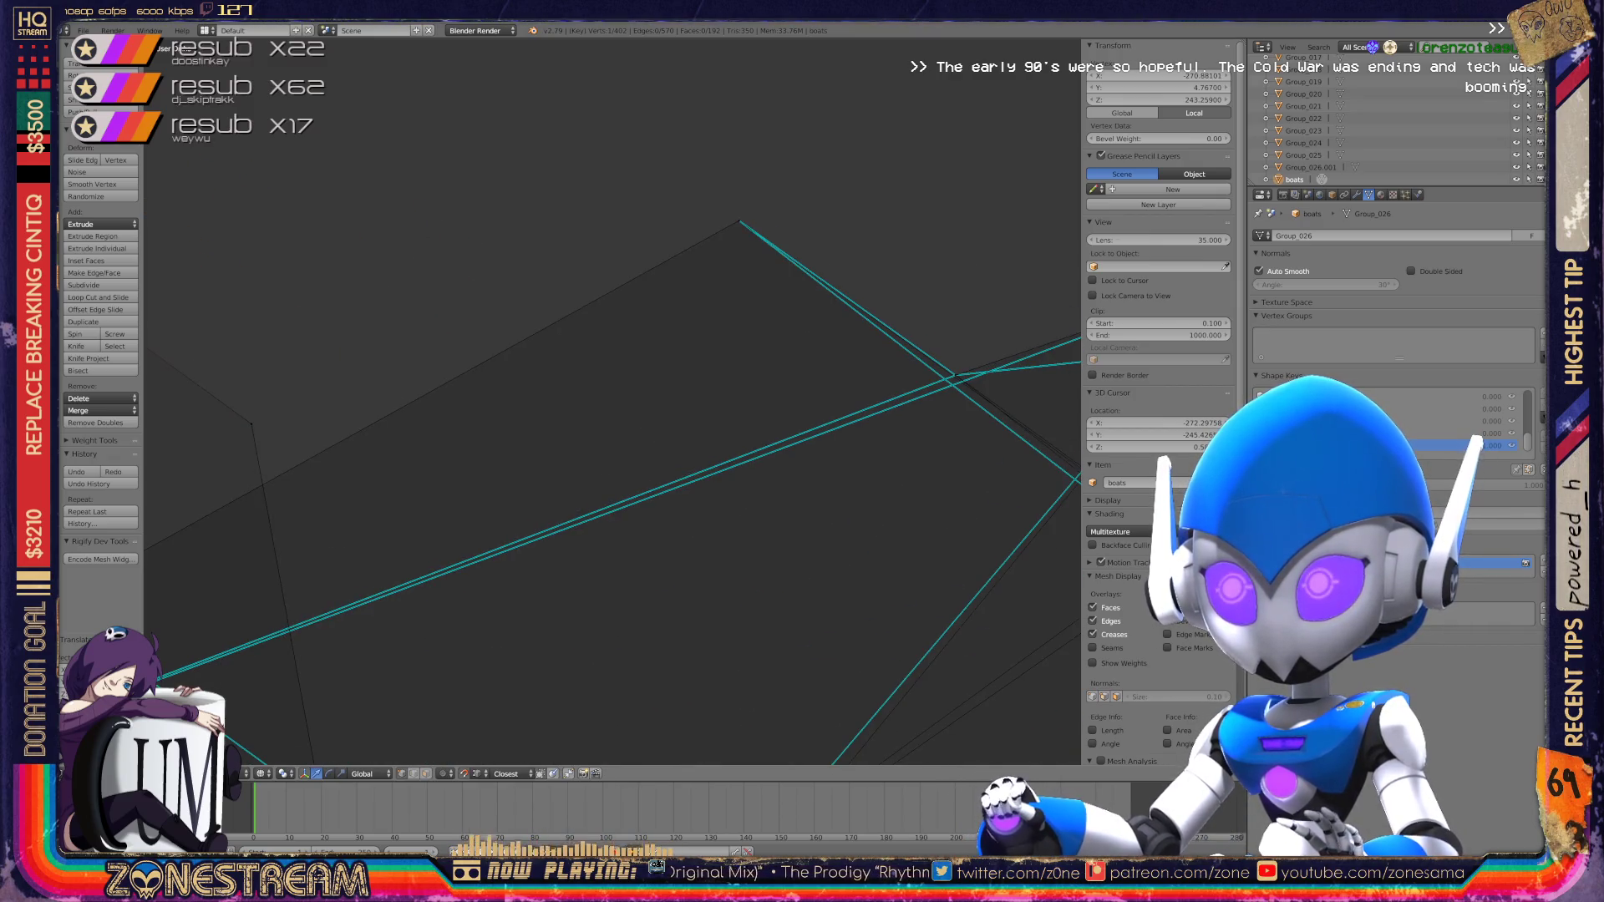
scroll(614, 401, "down", 5)
scroll(614, 401, "up", 3)
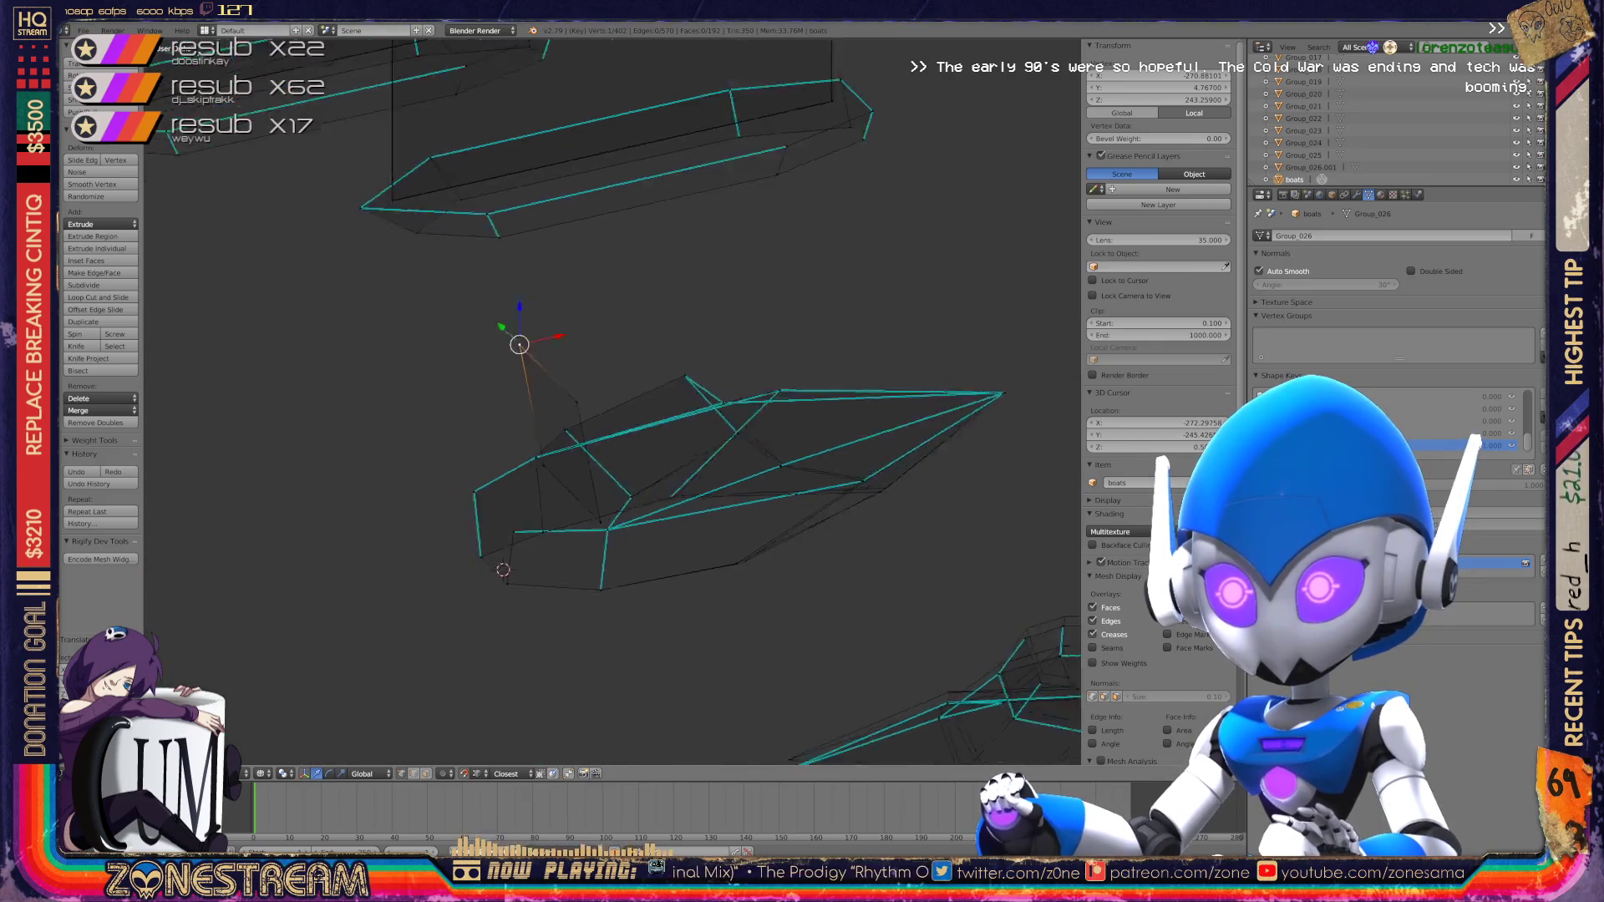
Step: Nudge the selected vertex, then move a nearby vertex slightly lower and right
middle_click_drag(752, 468, 343, 376, "shift")
scroll(613, 401, "up", 8)
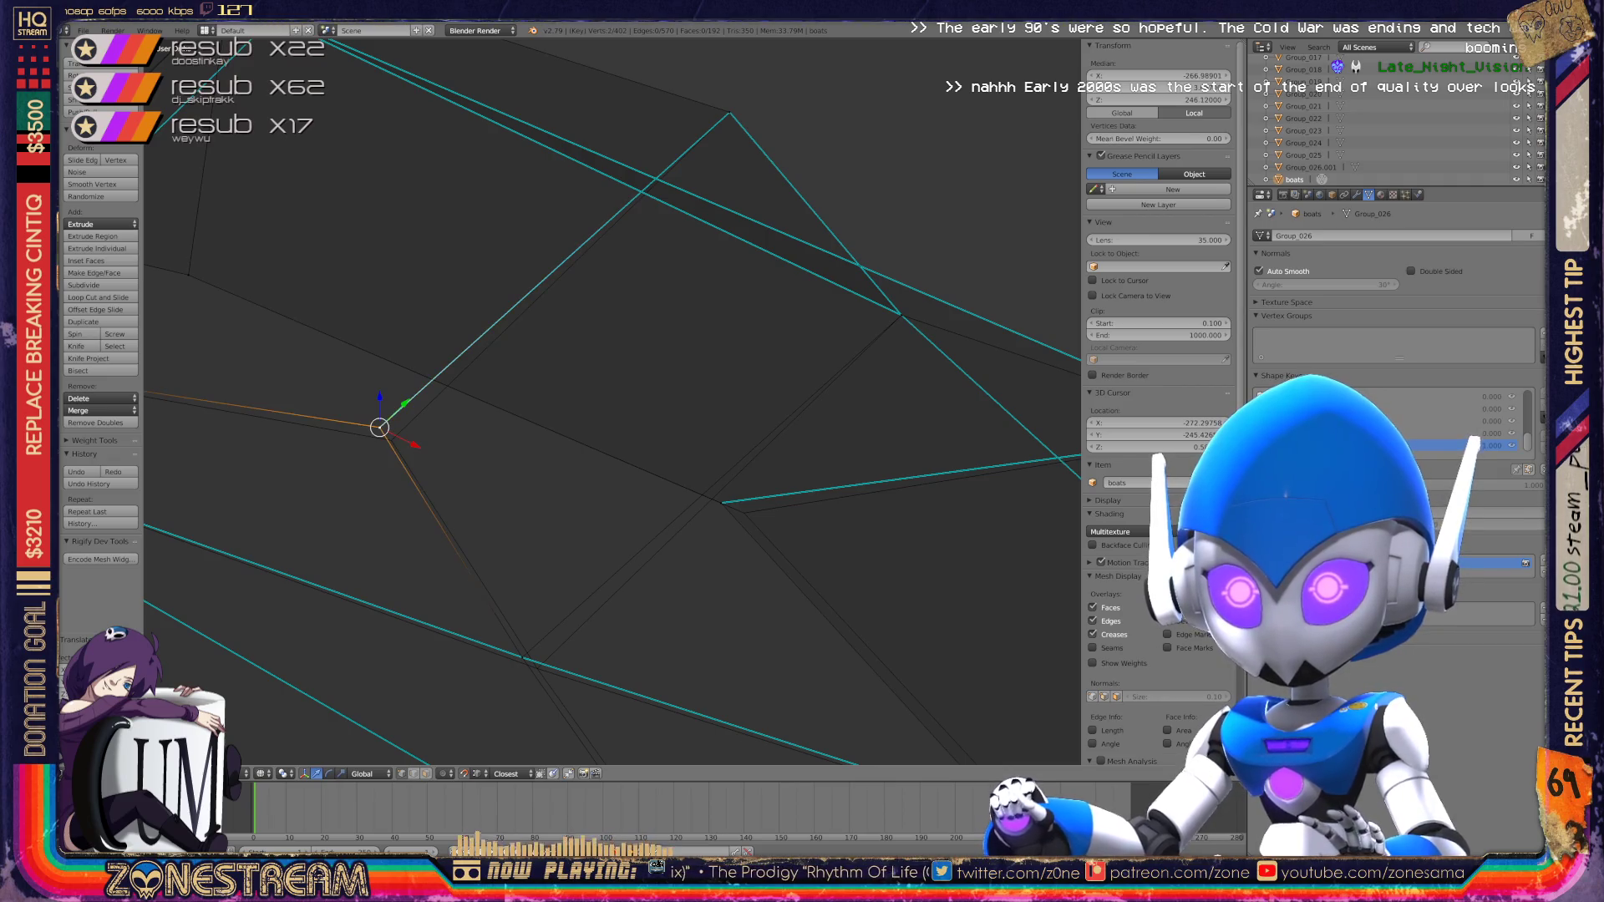
key("g")
key("Return")
middle_click_drag(615, 401, 547, 189, "shift")
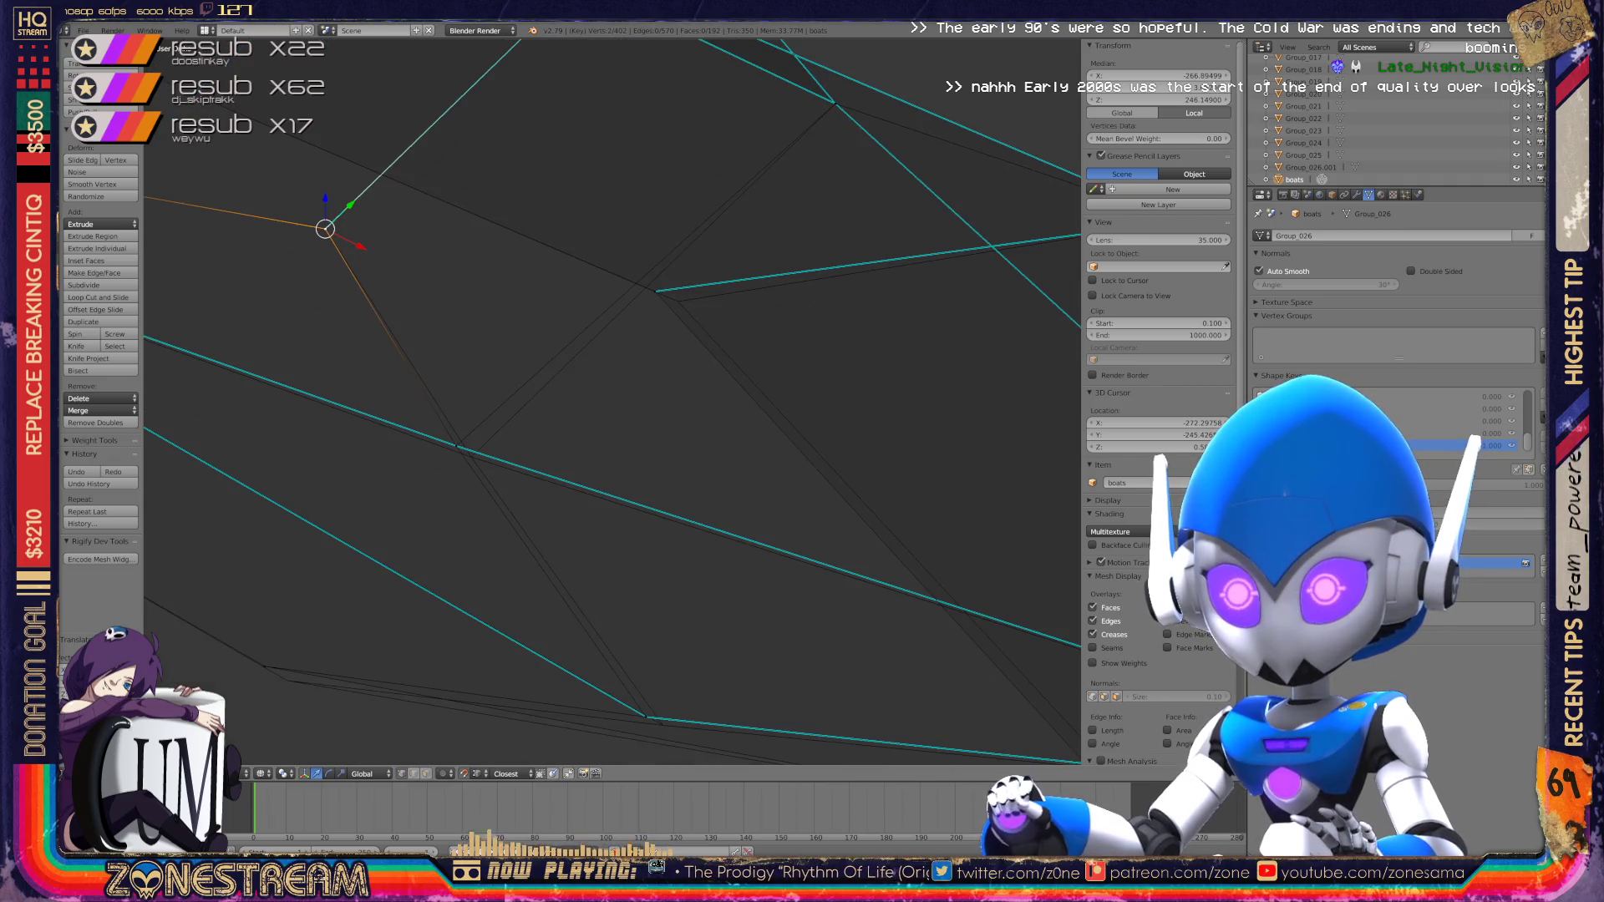
right_click(457, 445)
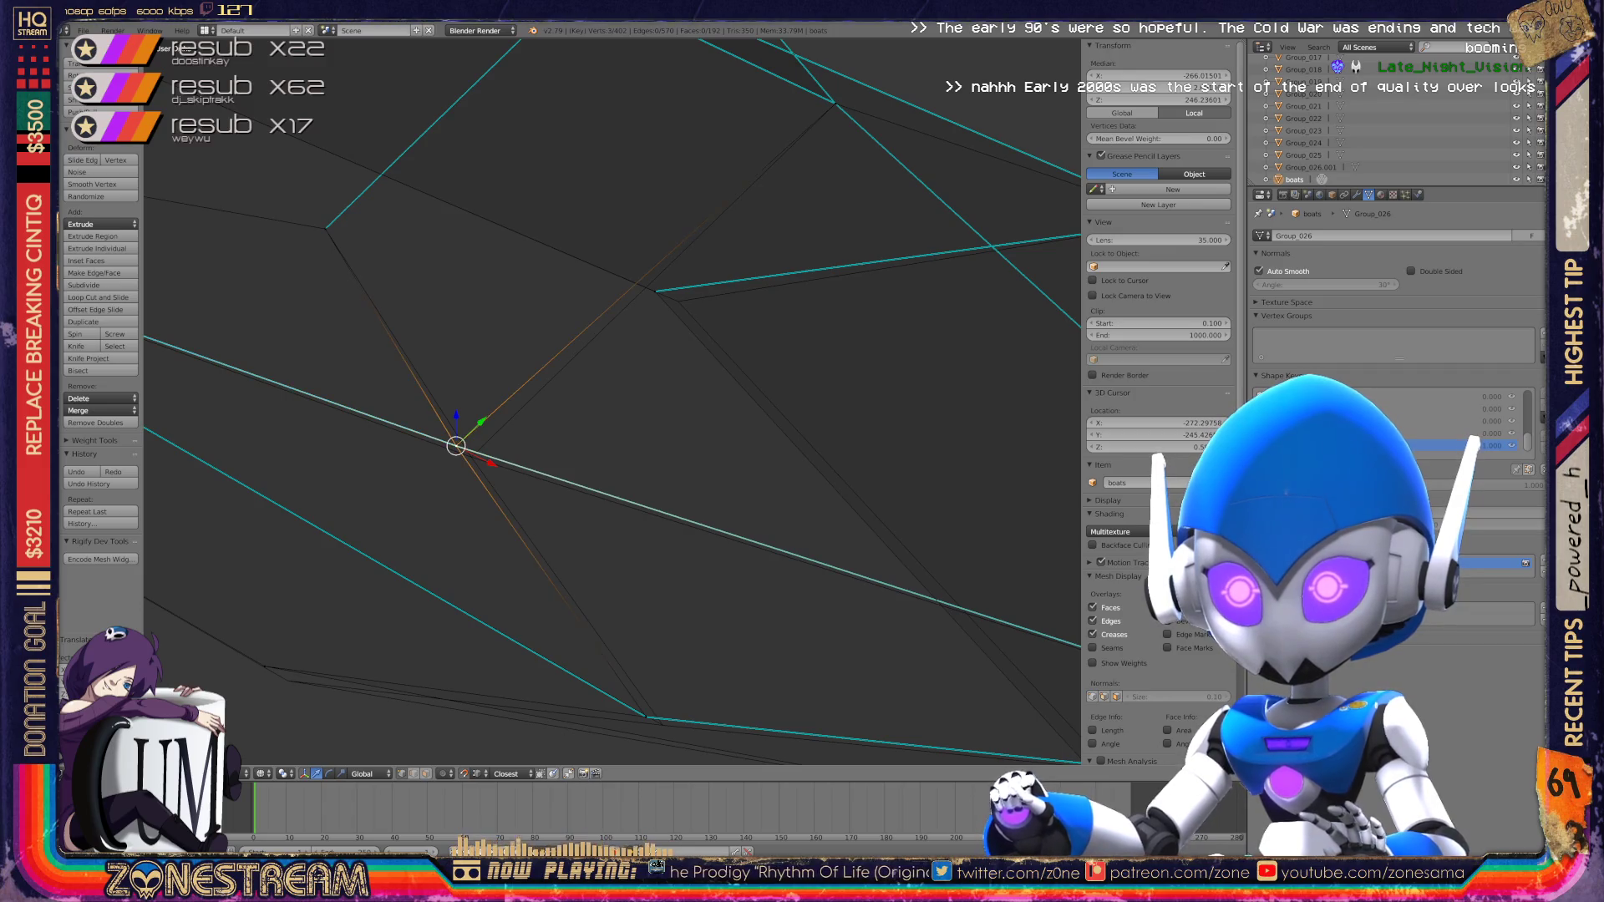
key("g")
key("Return")
Step: Move one edge's vertices to a new position
mouse_move(656, 464)
middle_mouse_down("shift")
mouse_move(427, 205)
mouse_move(604, 466)
middle_mouse_up("shift")
right_click(422, 460)
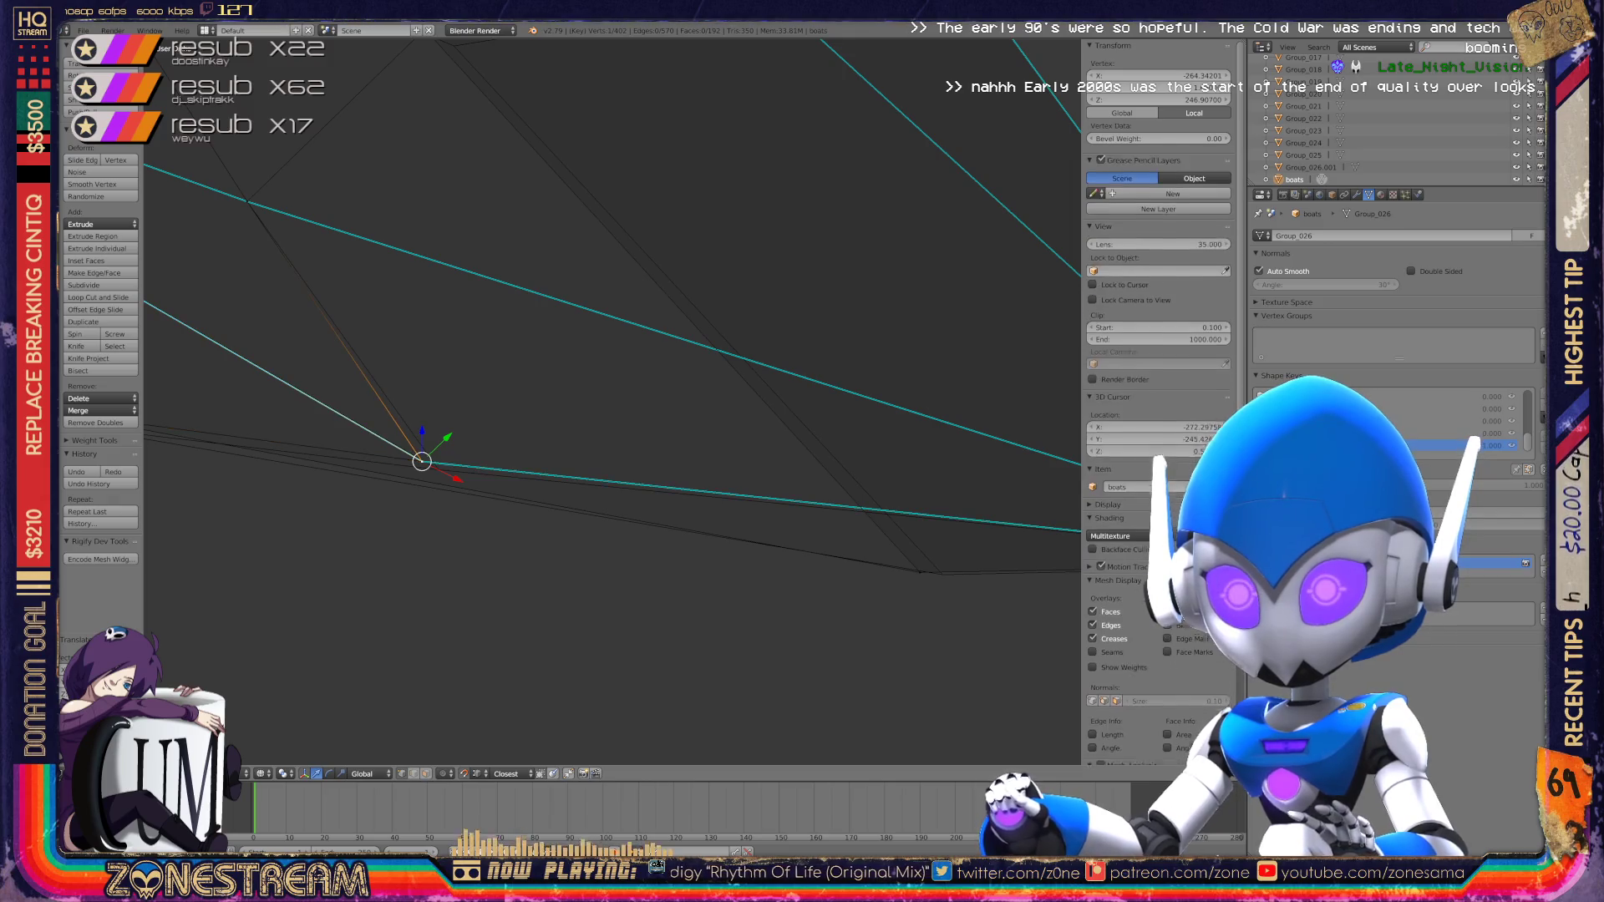
key("g")
key("Return")
Step: Select vertices on the upper side and nudge one into place
mouse_move(501, 418)
middle_mouse_down()
mouse_move(568, 393)
mouse_move(635, 401)
middle_mouse_up()
right_click(529, 454)
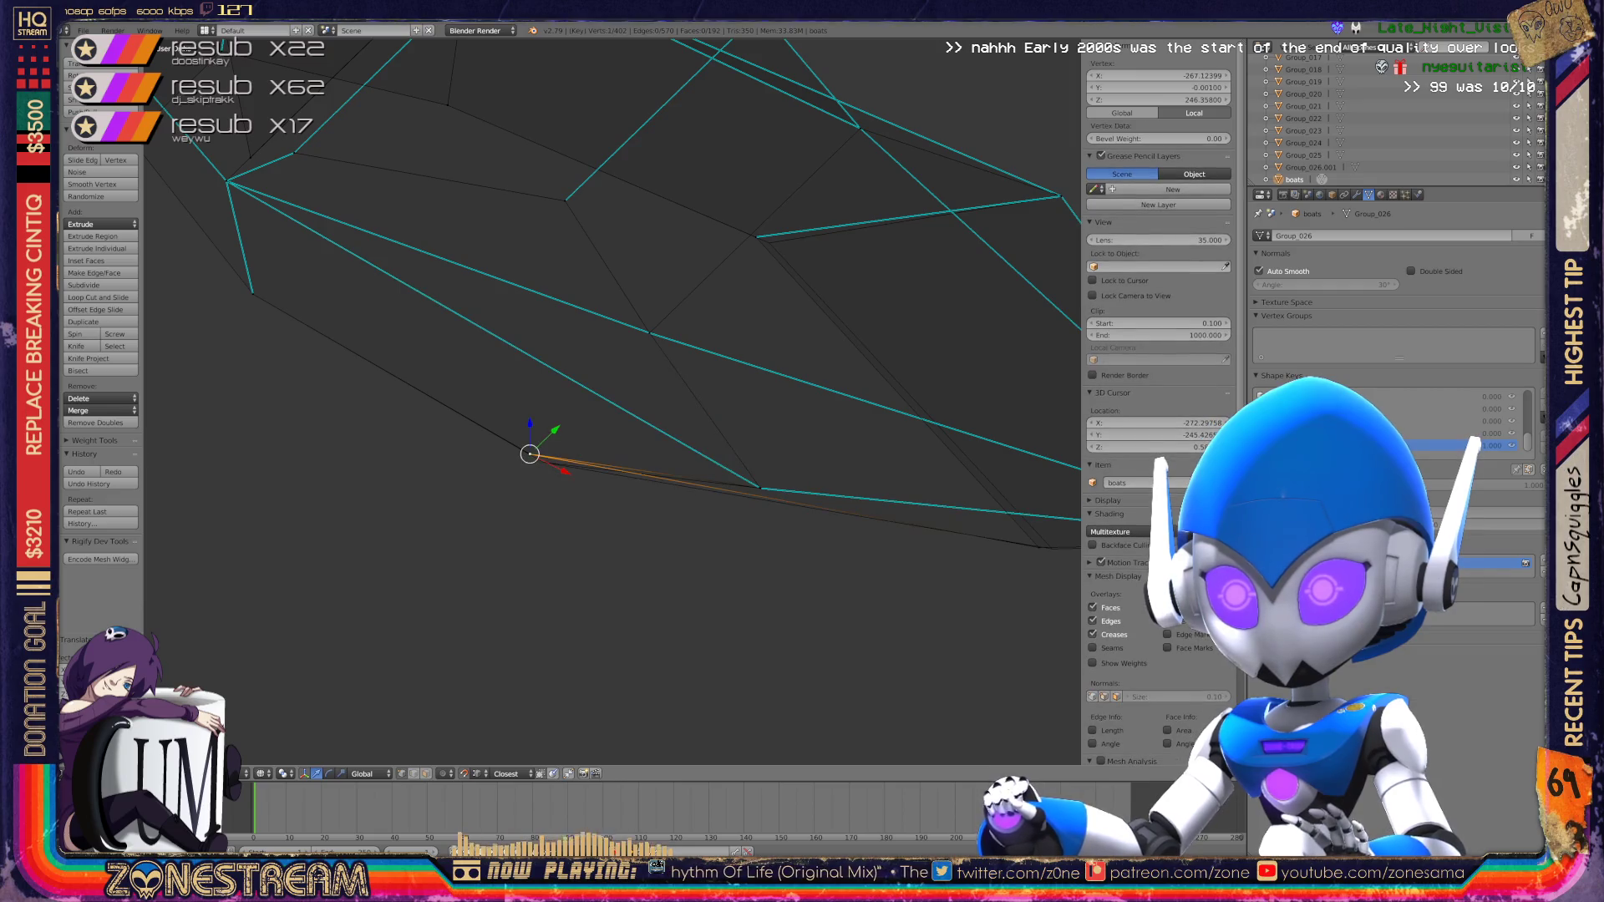
right_click(560, 464, "shift")
mouse_move(560, 464)
middle_mouse_down()
mouse_move(509, 518)
mouse_move(459, 418)
middle_mouse_up()
right_click(606, 482)
key("g")
key("Return")
Step: Nudge the vertex near the toe tip slightly right
scroll(613, 401, "down", 3)
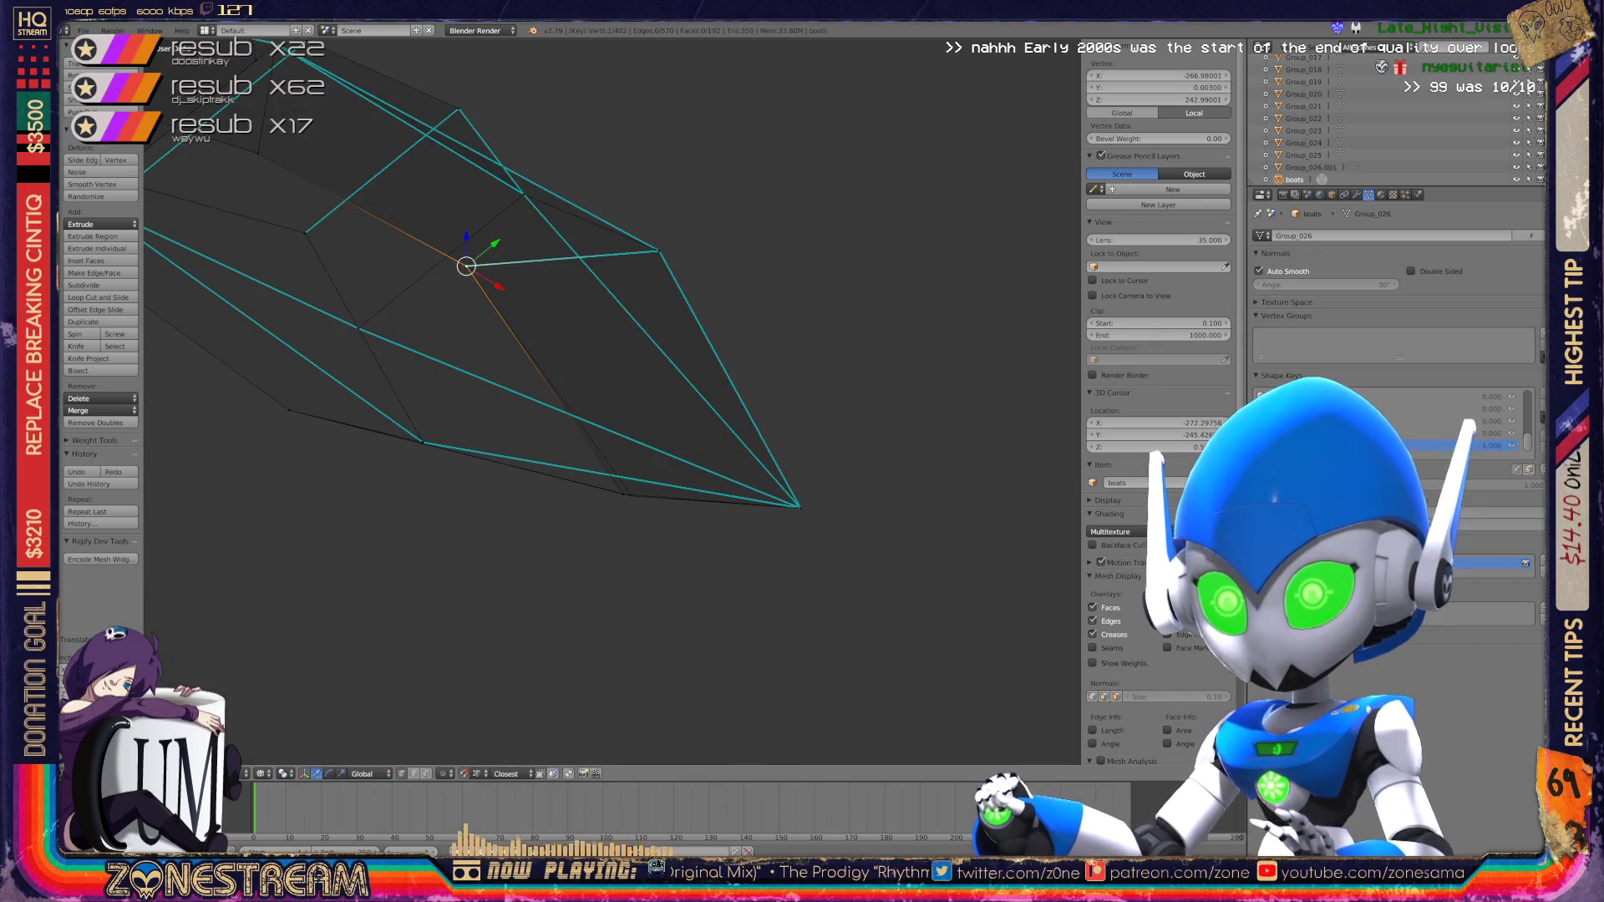
right_click(624, 494)
key("g")
key("Return")
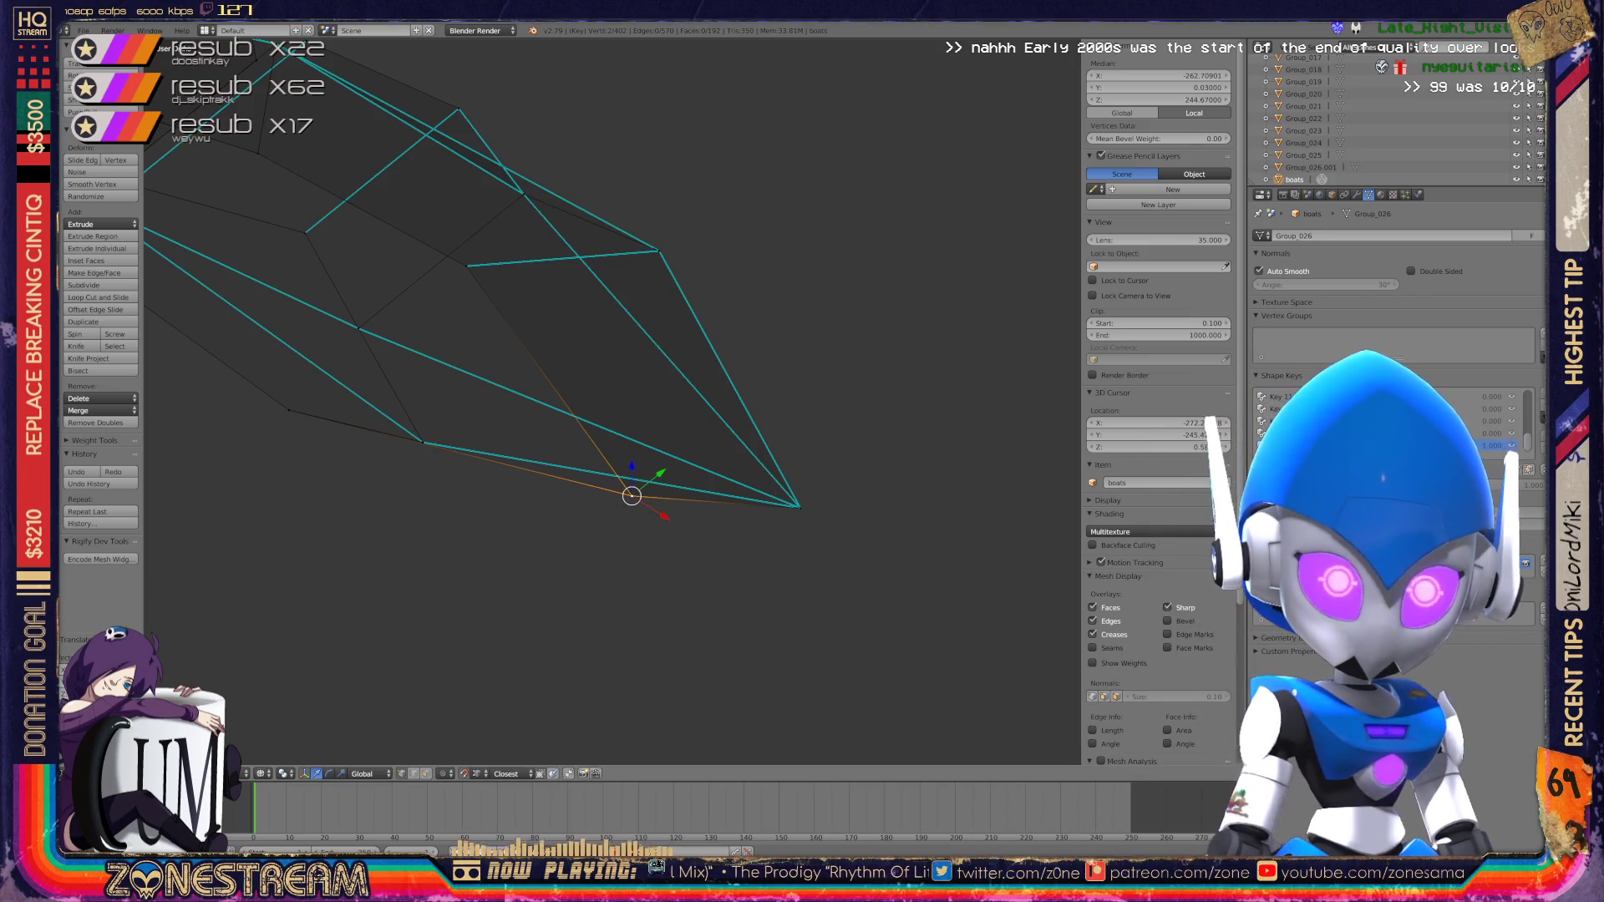
middle_click_drag(612, 401, 481, 385)
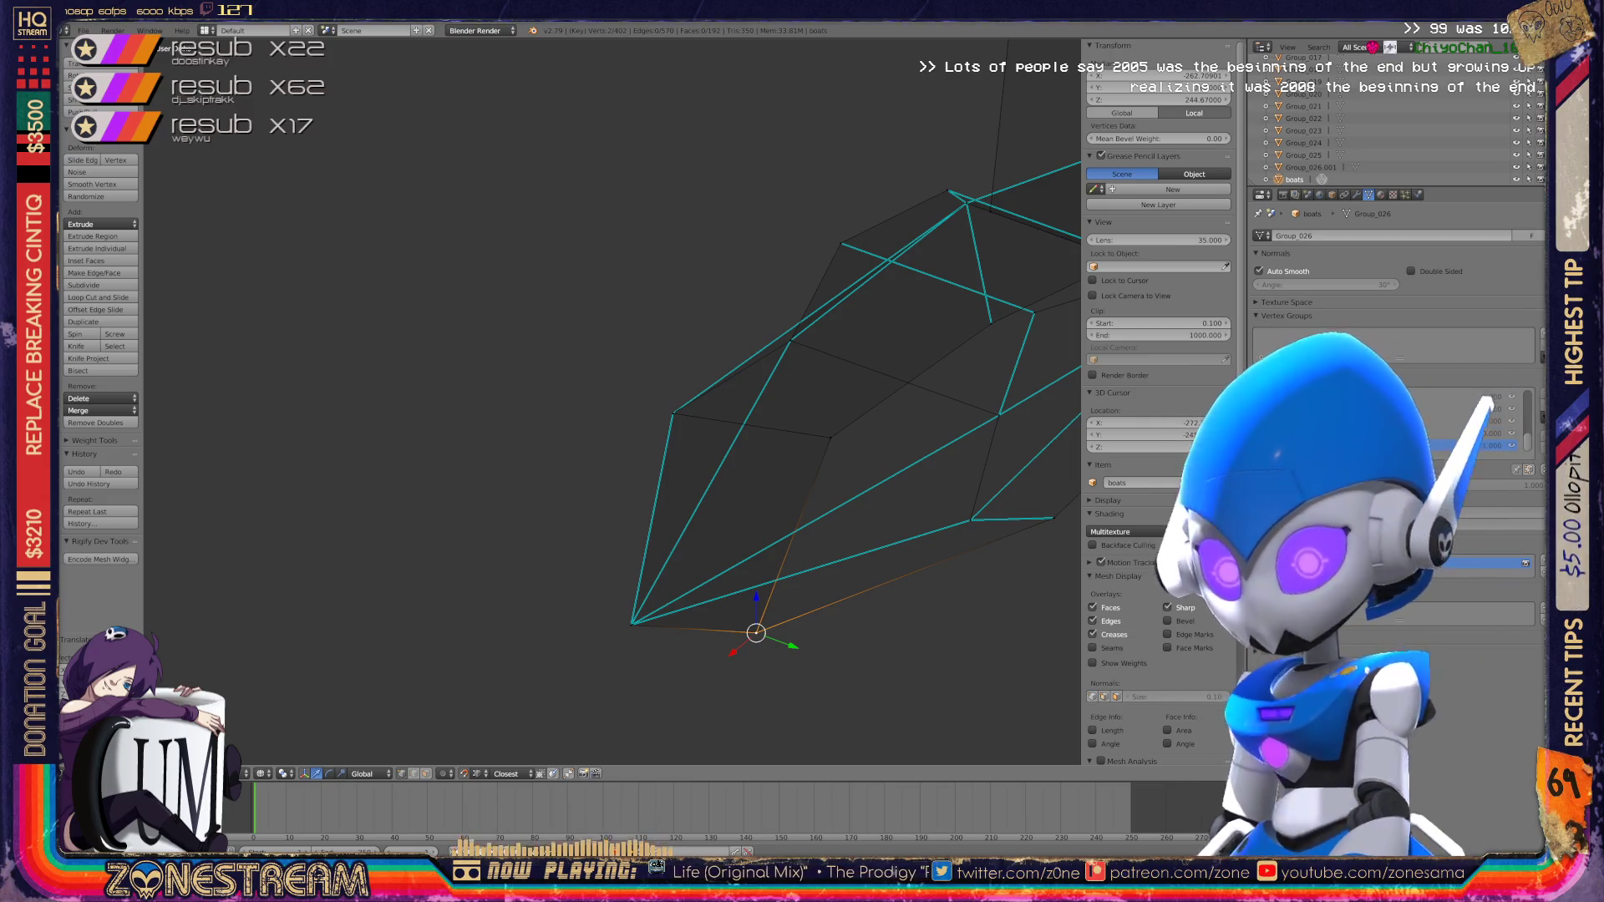
mouse_move(836, 418)
middle_mouse_down()
mouse_move(752, 455)
mouse_move(435, 502)
middle_mouse_up()
Step: Return to Object Mode and zoom out to show all six boot wireframes
key("Tab")
key("Tab")
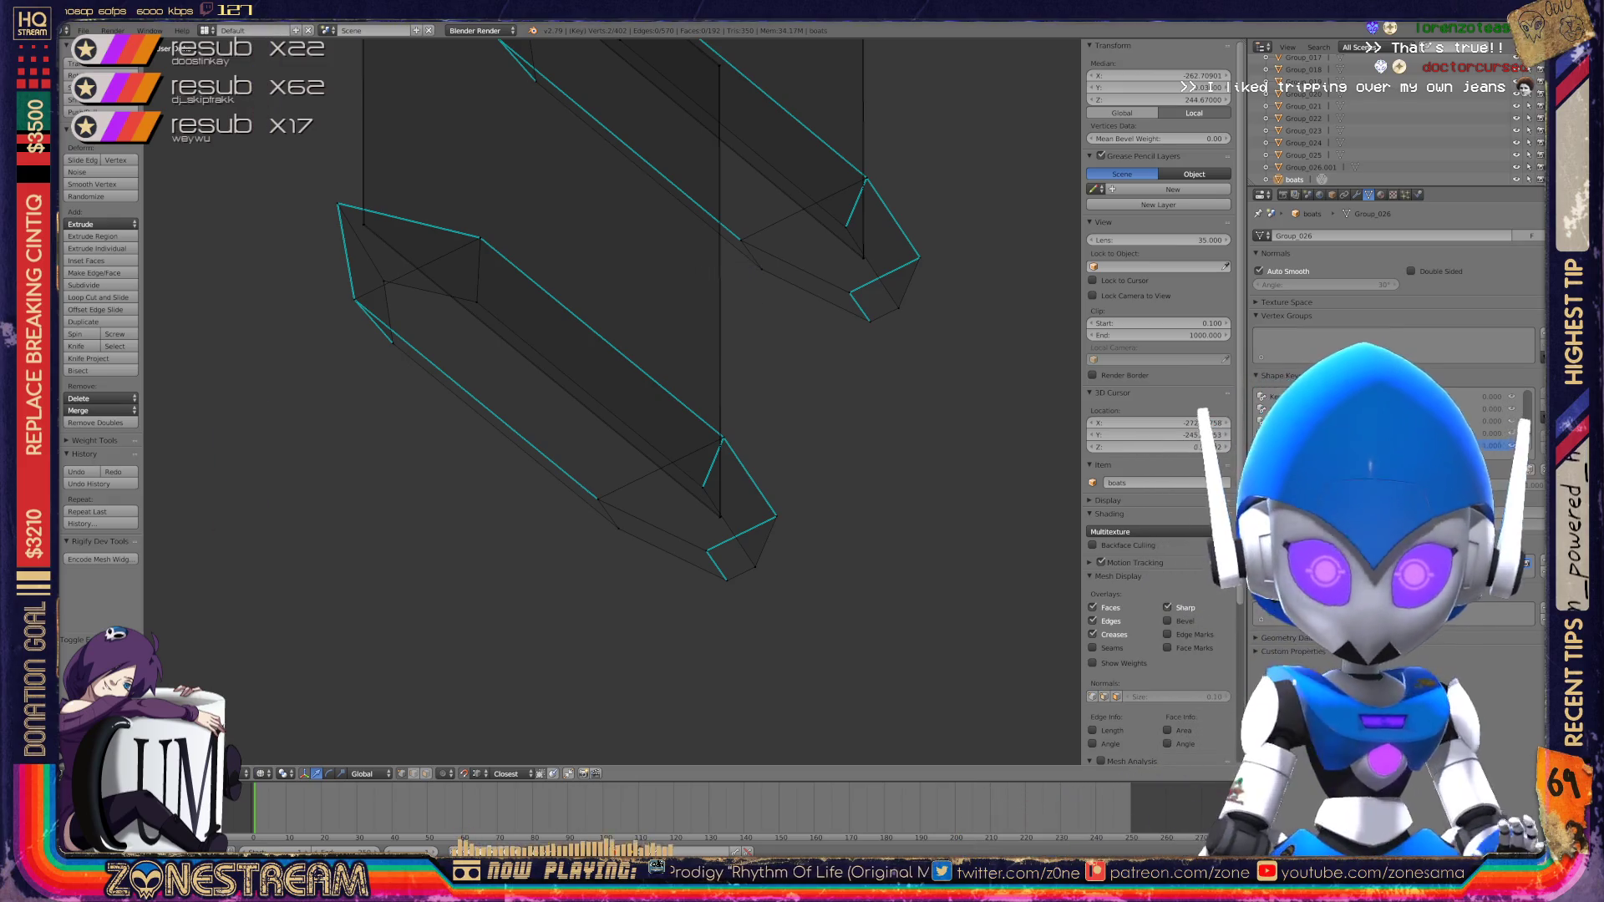
middle_click_drag(585, 418, 442, 313, "shift")
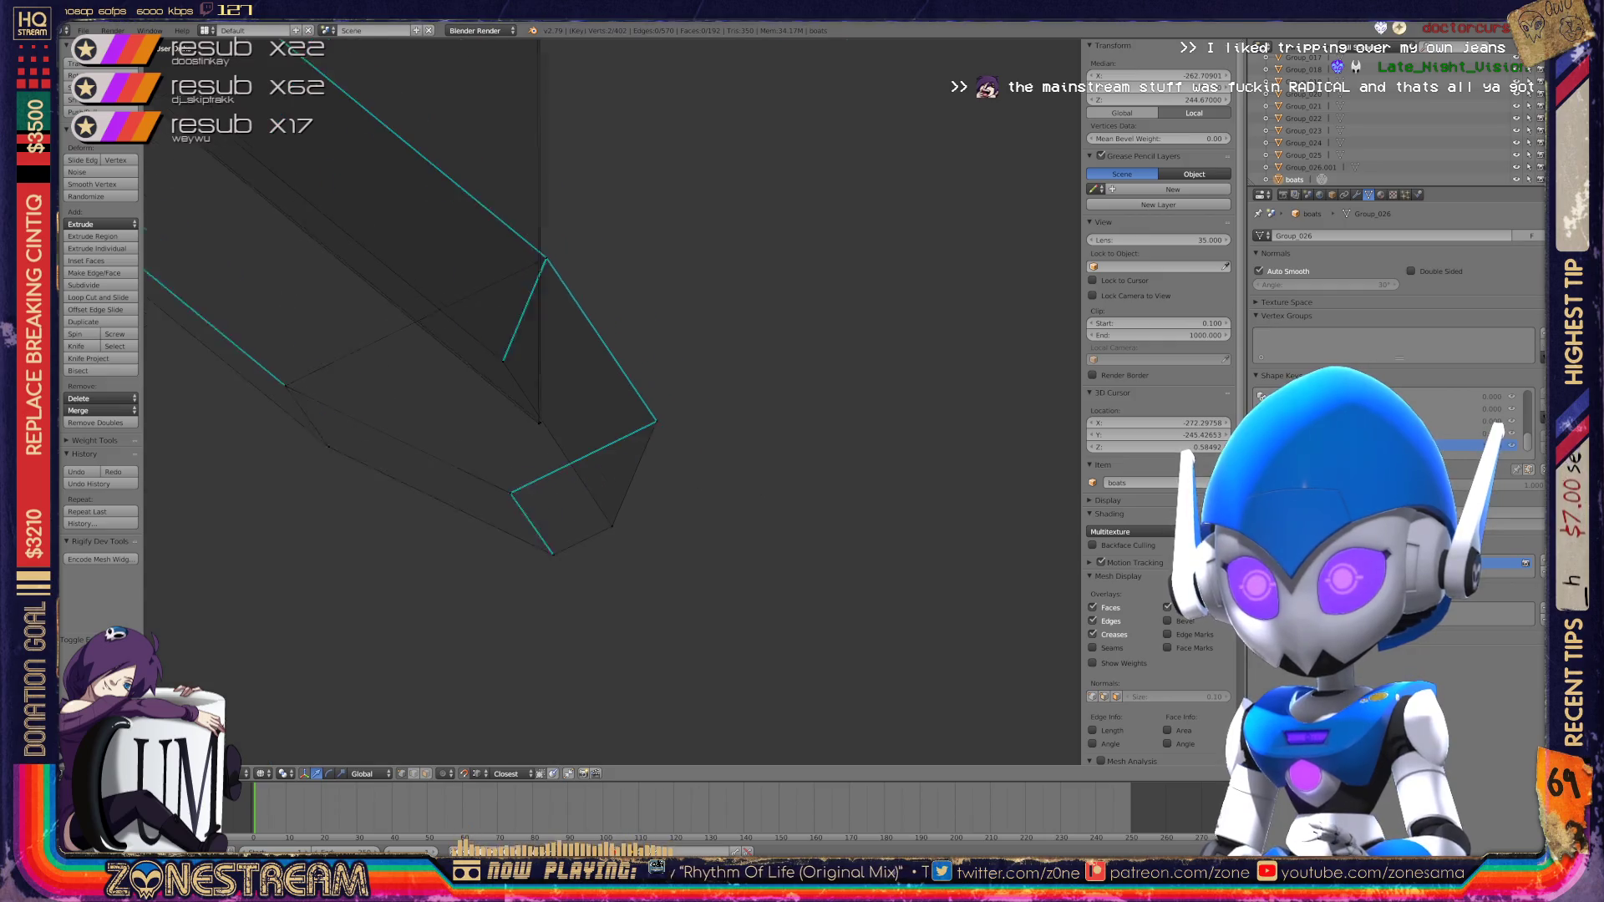
key("Tab")
scroll(612, 401, "down", 8)
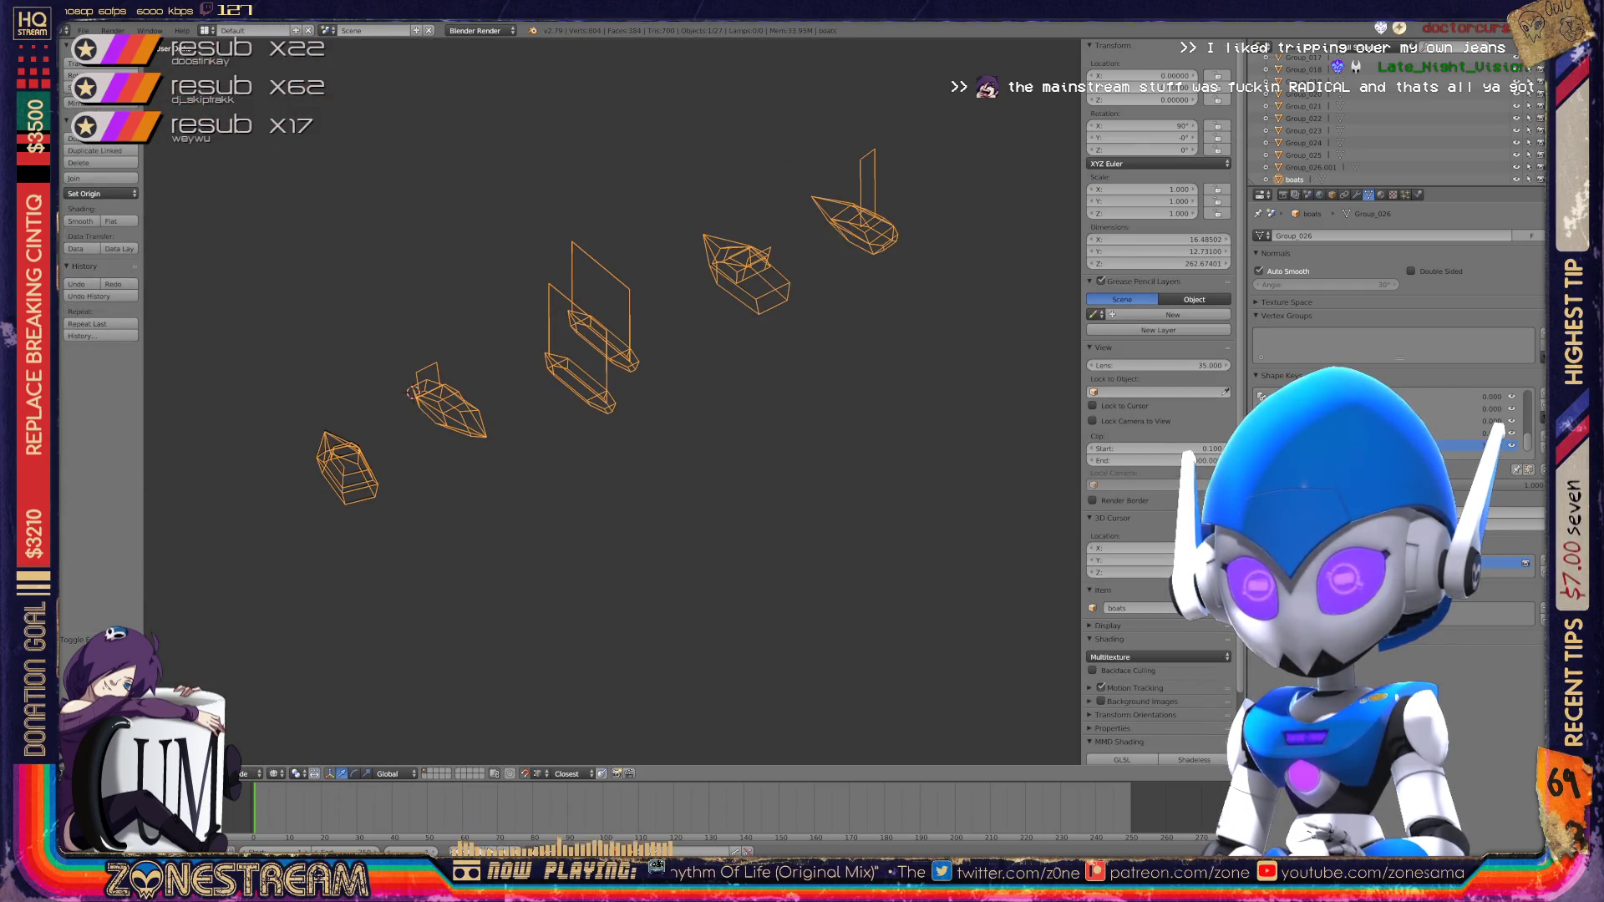
Step: Frame the boats, bring the lower-left boat into view and enter Edit Mode on it
scroll(613, 401, "down", 4)
key("KP_Decimal")
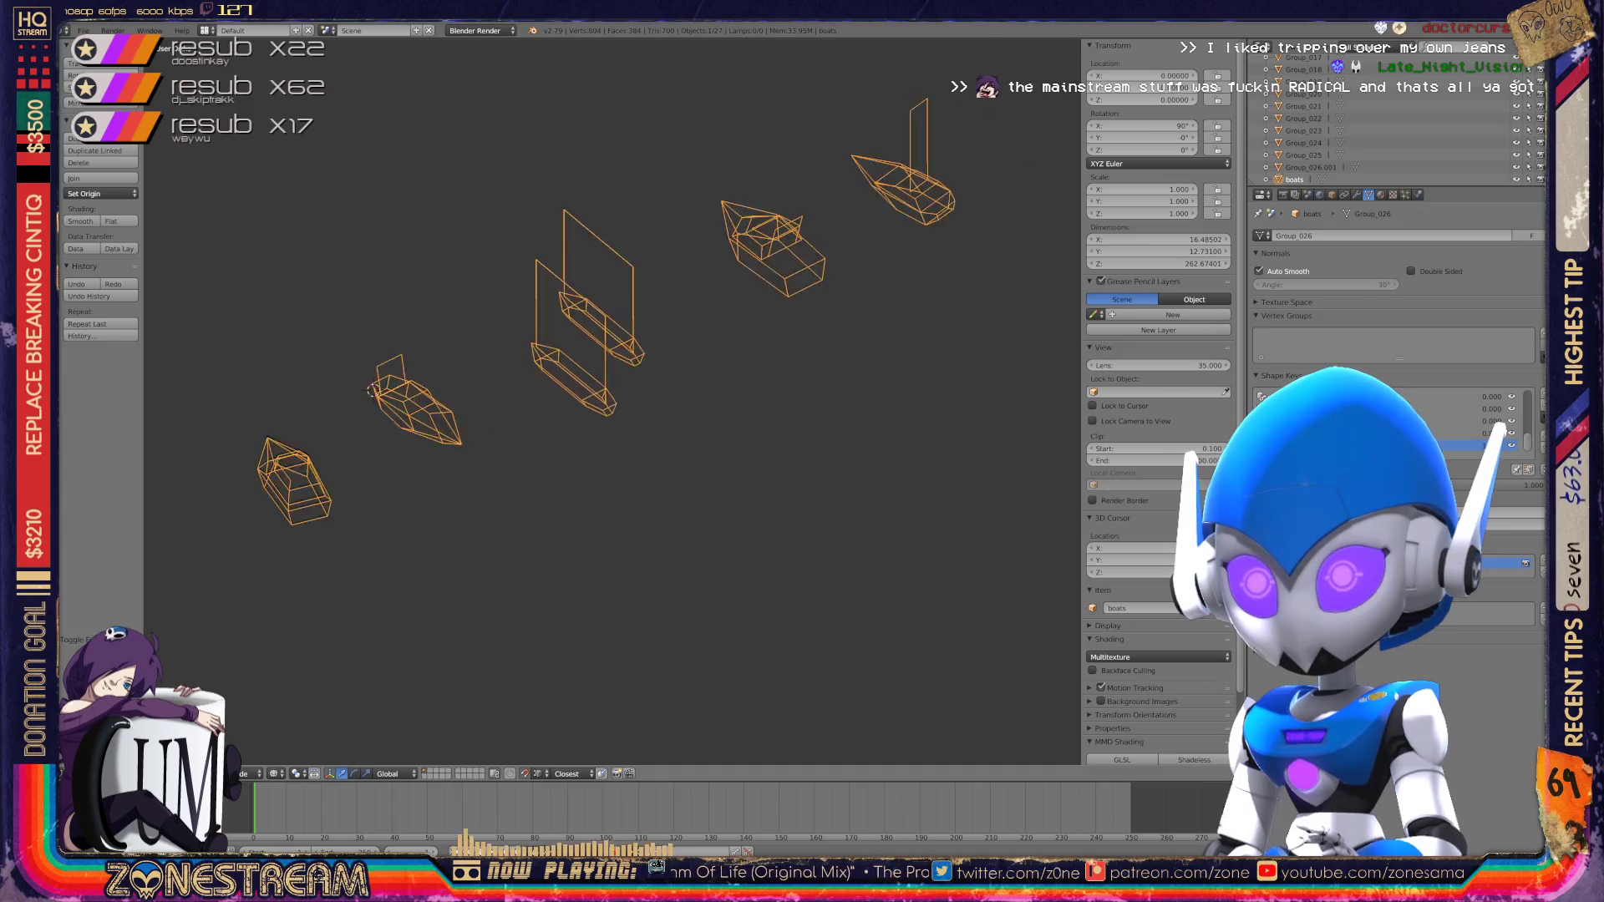
middle_click_drag(585, 418, 884, 327, "shift")
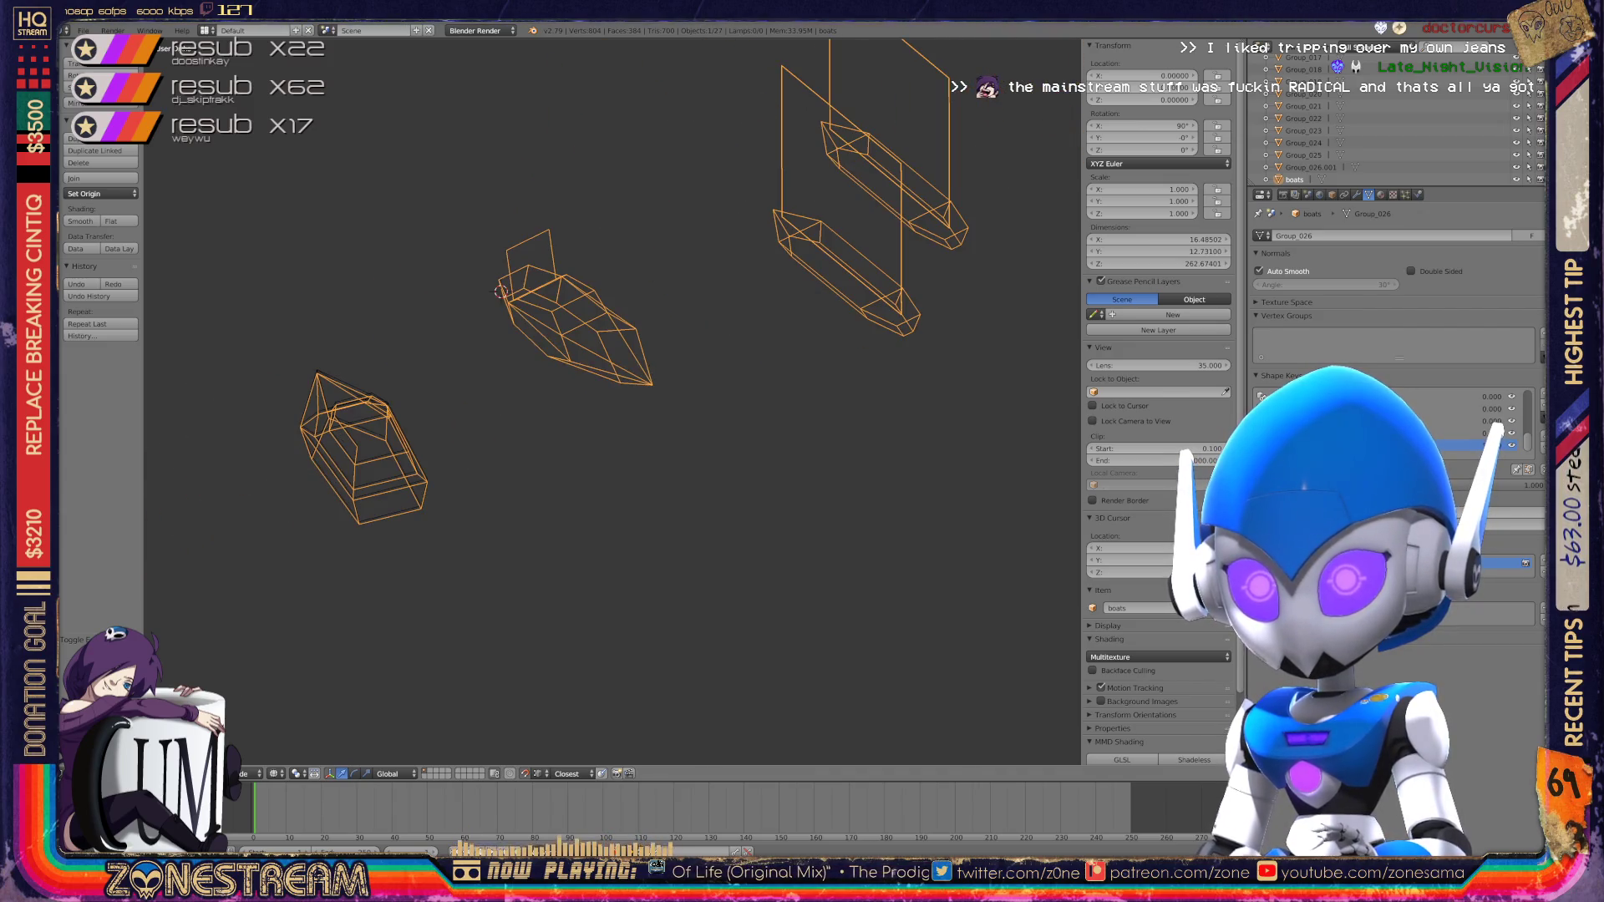
middle_click_drag(612, 401, 855, 309, "shift")
scroll(612, 401, "up", 4)
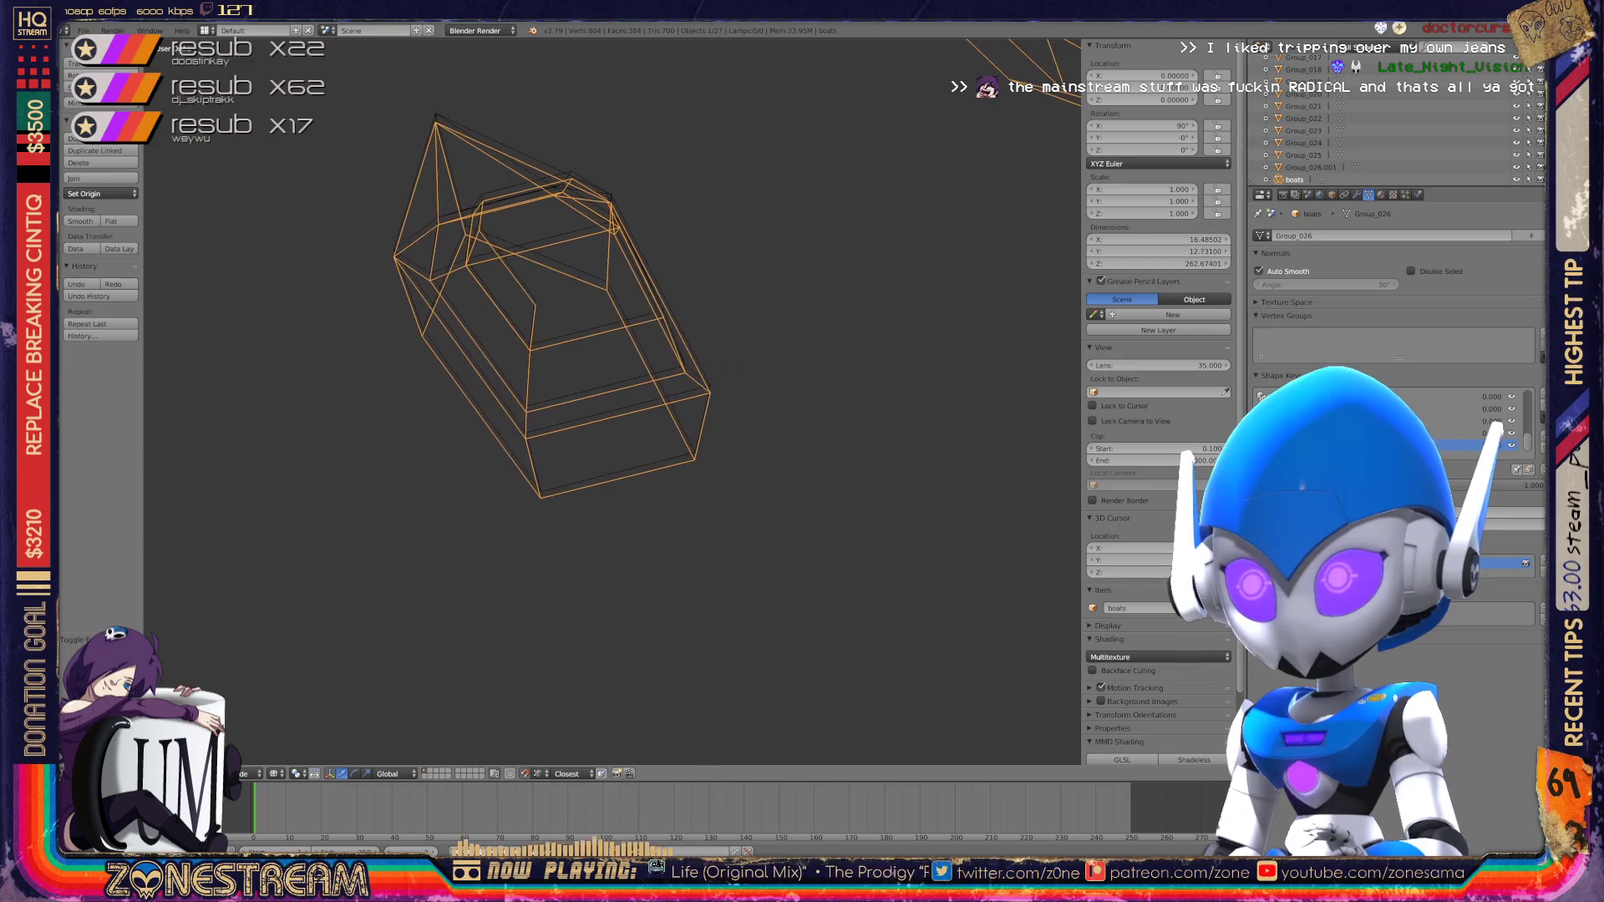
key("Tab")
Step: Zoom in, nudge the selected vertex slightly and select the lower-right corner vertex
scroll(613, 401, "up", 3)
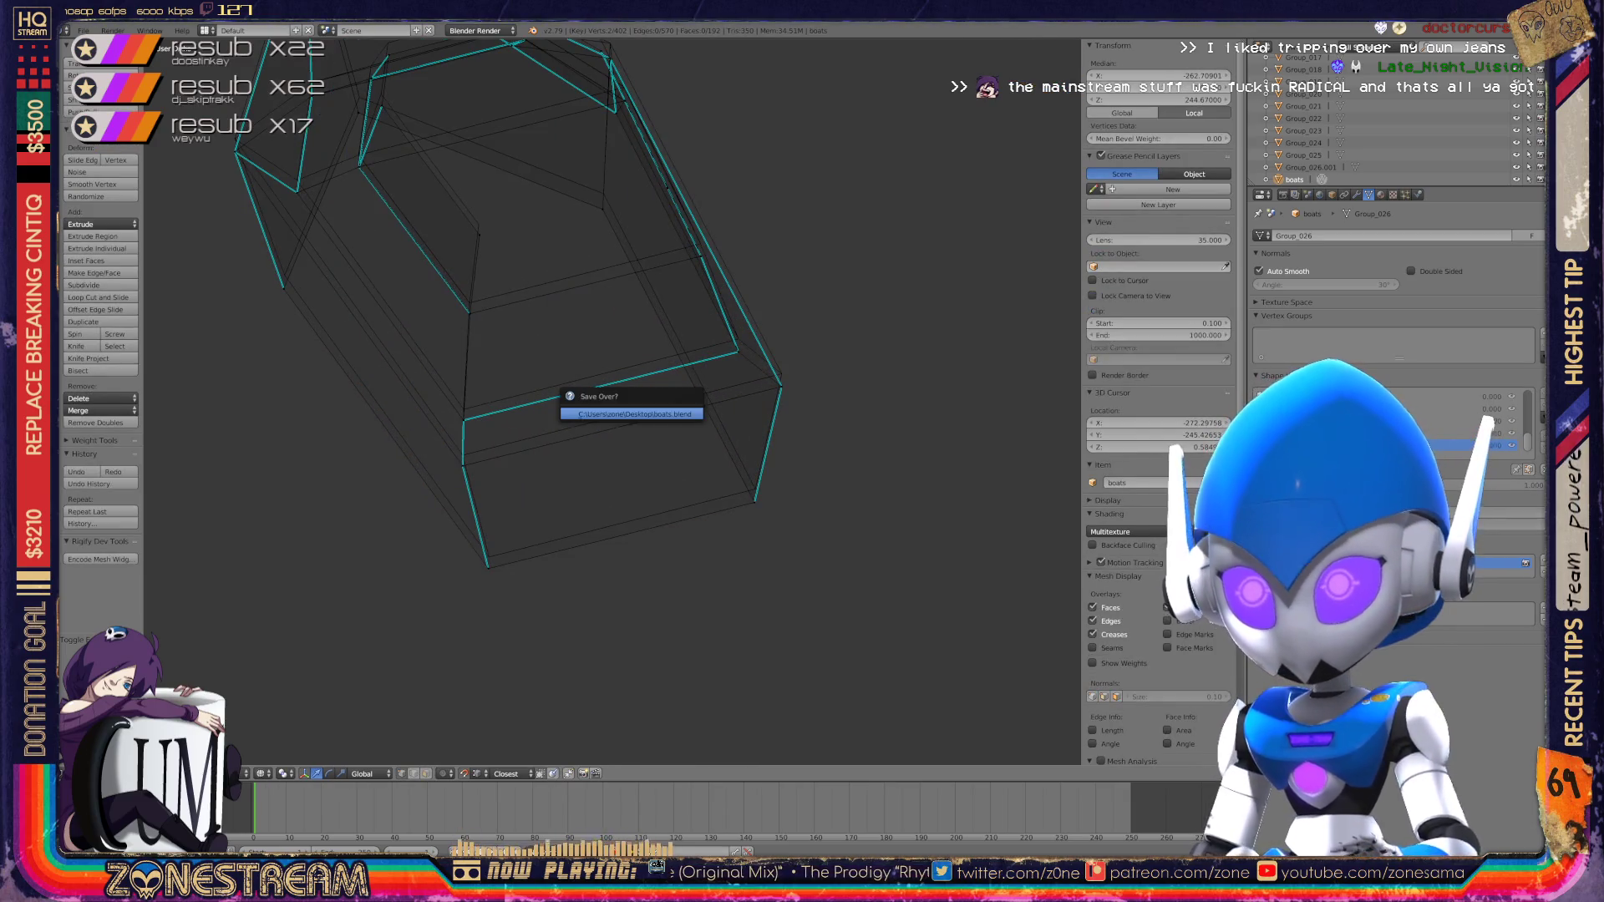
scroll(867, 361, "up", 3)
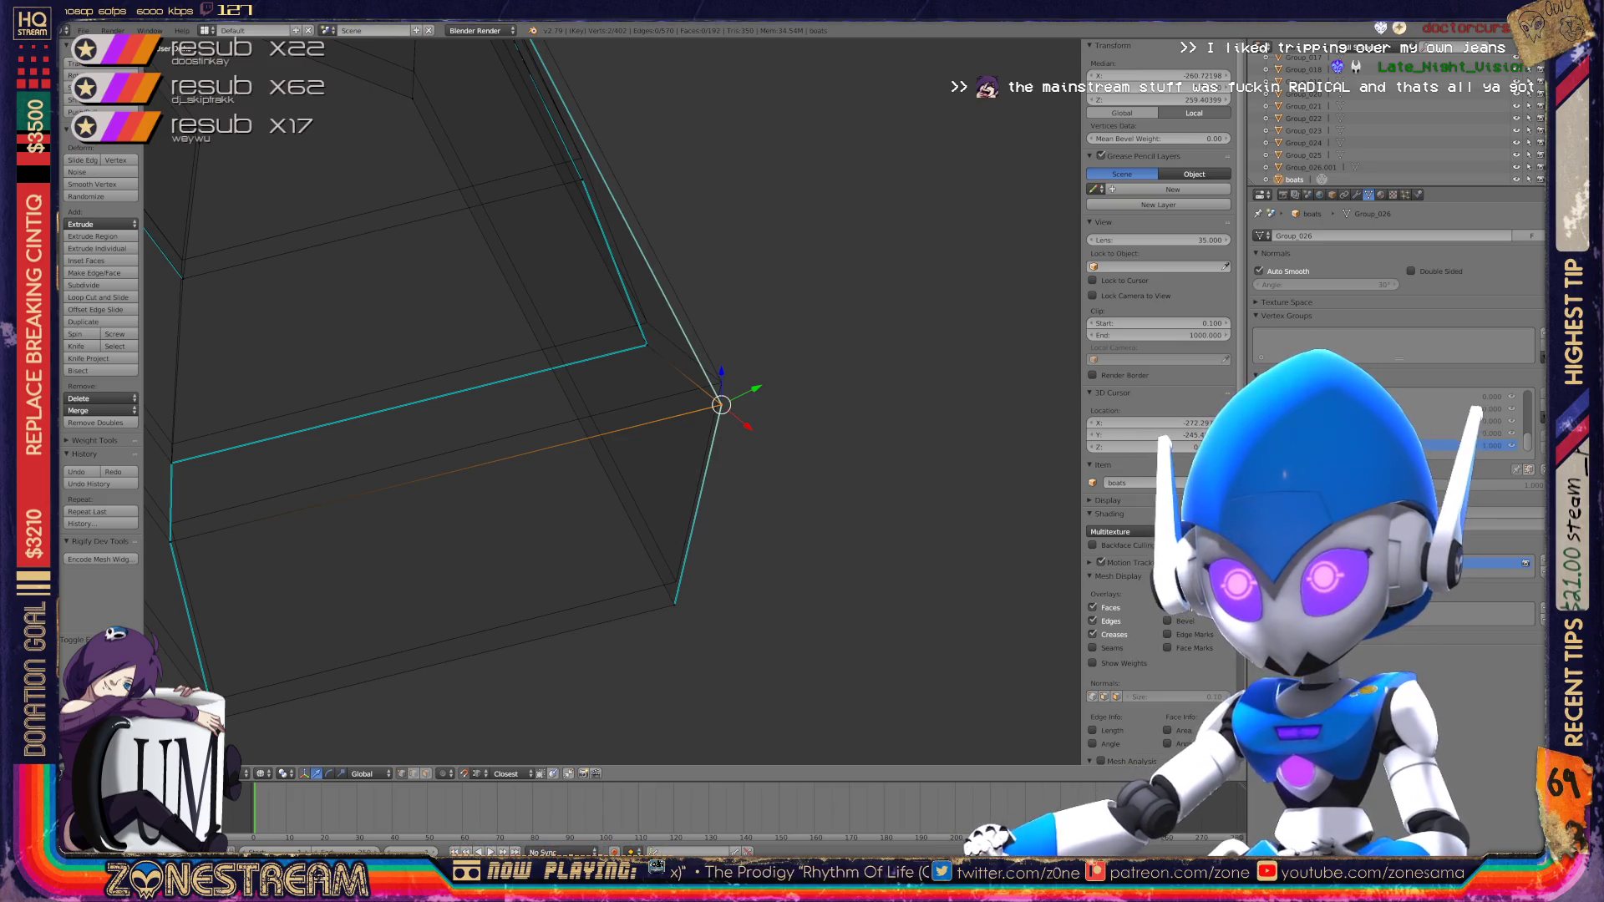
key("g")
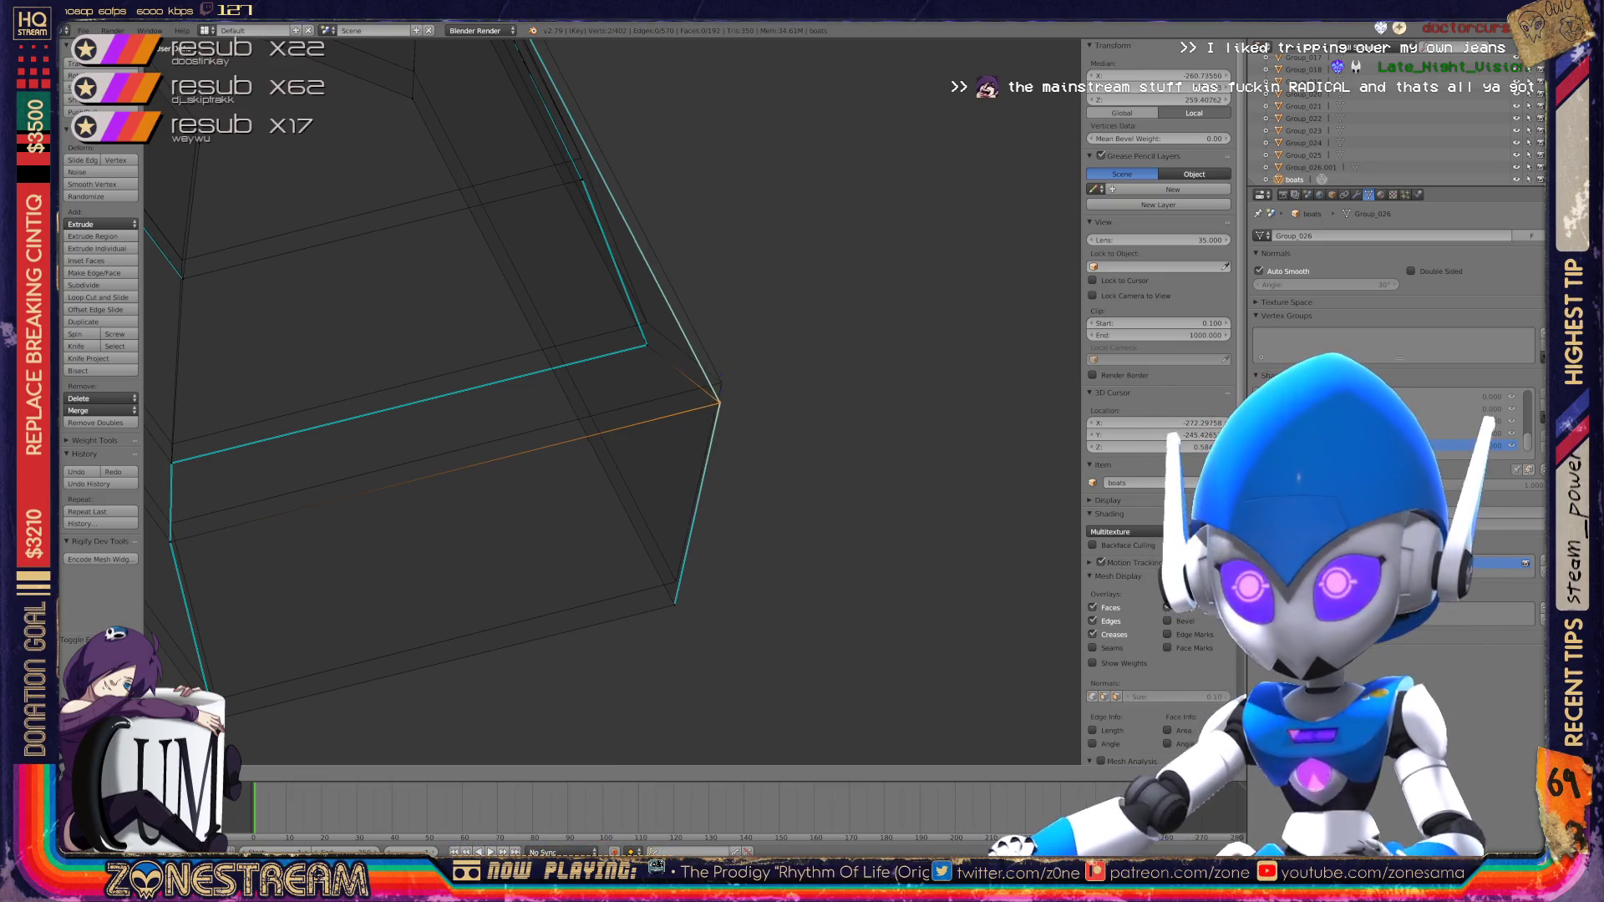
key("Return")
middle_click_drag(719, 401, 945, 277, "shift")
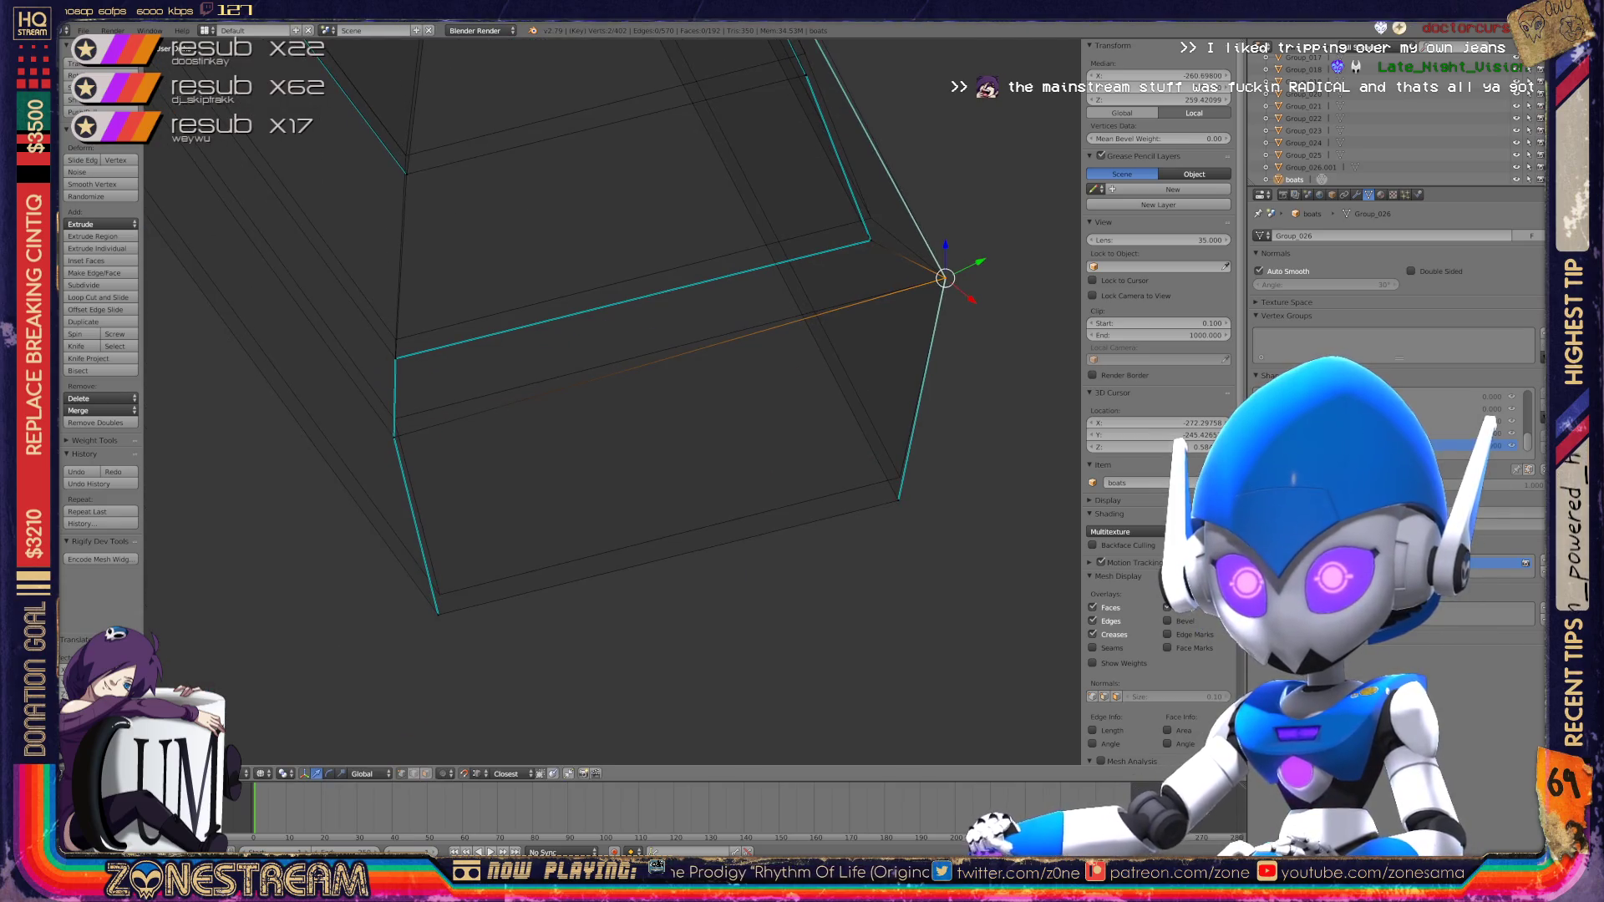
right_click(899, 477)
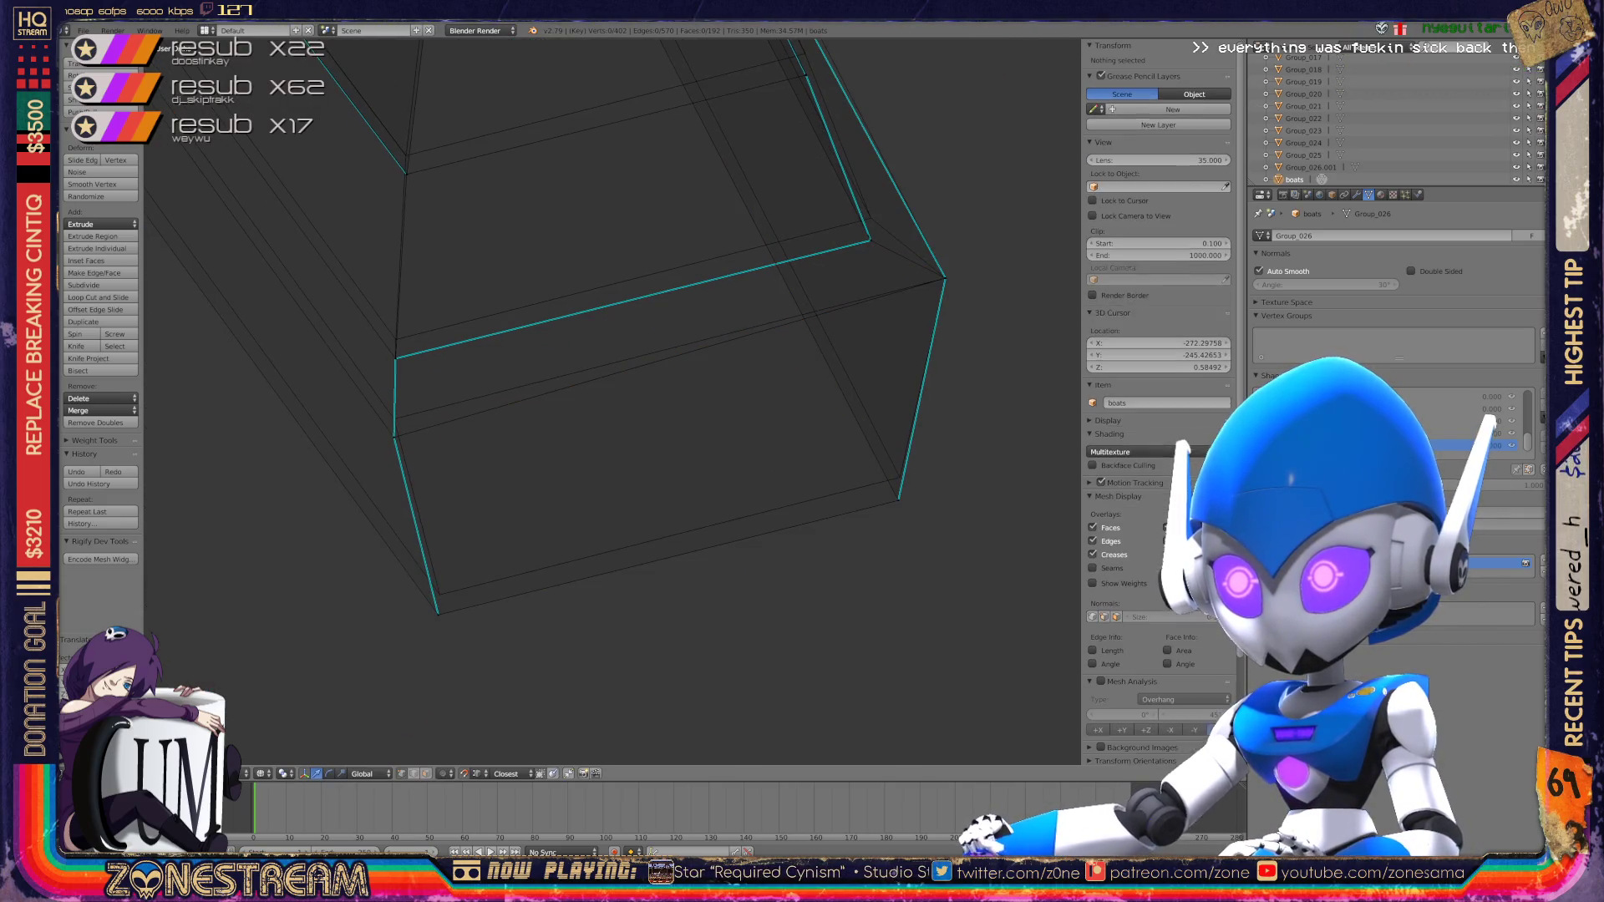
Step: Turn on the move manipulator and drag the lower-left corner vertex up and left
key("ctrl+space")
right_click(438, 601)
middle_click_drag(438, 602, 516, 658, "shift")
left_click_drag(517, 651, 472, 475)
middle_click_drag(473, 475, 494, 544, "shift")
Step: Raise the upper corner vertex and the right-side vertex slightly
right_click(496, 483)
left_click_drag(496, 484, 495, 462)
right_click(969, 365)
left_click_drag(969, 365, 967, 341)
Step: Raise the next corner vertices a little
mouse_move(967, 340)
middle_mouse_down("shift")
mouse_move(1034, 353)
mouse_move(1145, 428)
middle_mouse_up("shift")
middle_click_drag(685, 387, 638, 447, "shift")
right_click(639, 447)
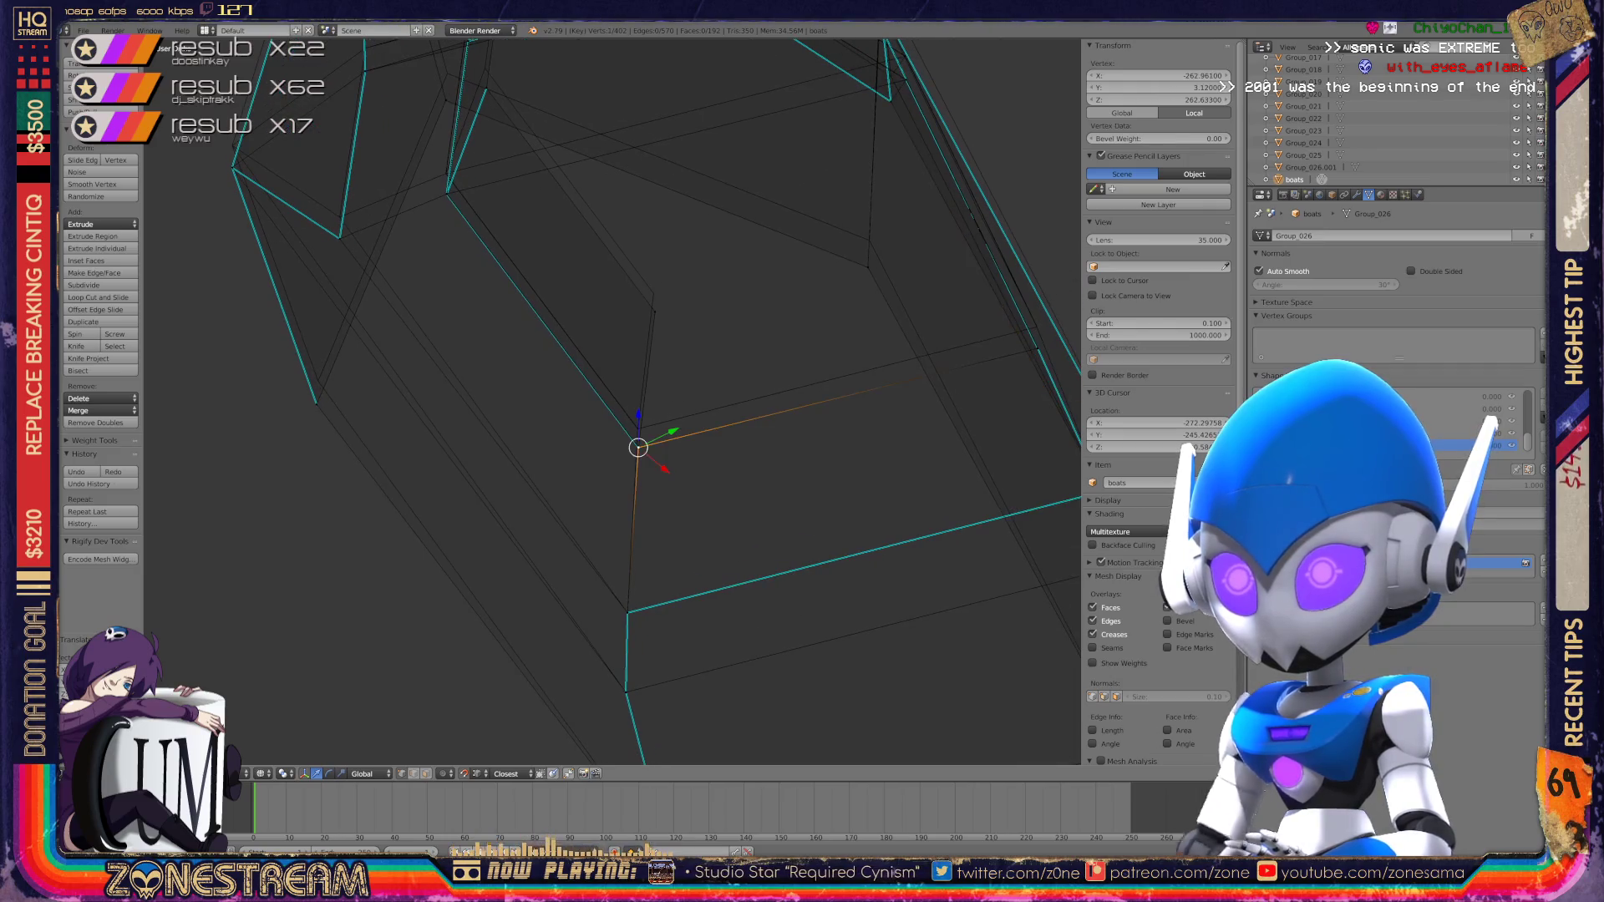
left_click_drag(638, 447, 637, 428)
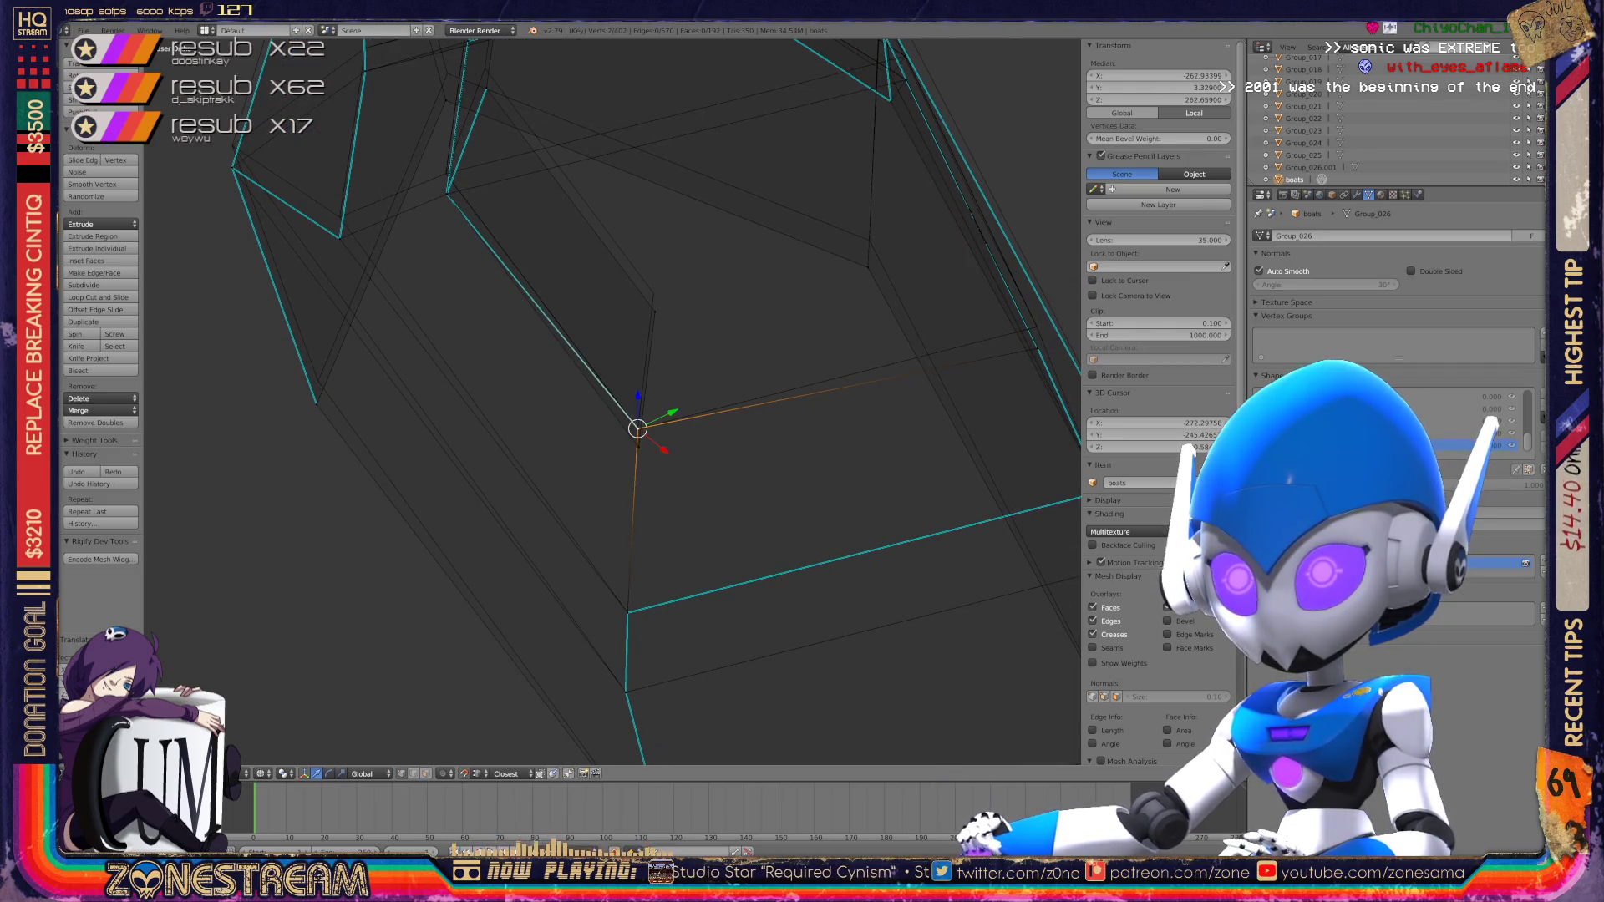
right_click_drag(637, 429, 640, 436)
middle_click_drag(637, 429, 457, 497, "shift")
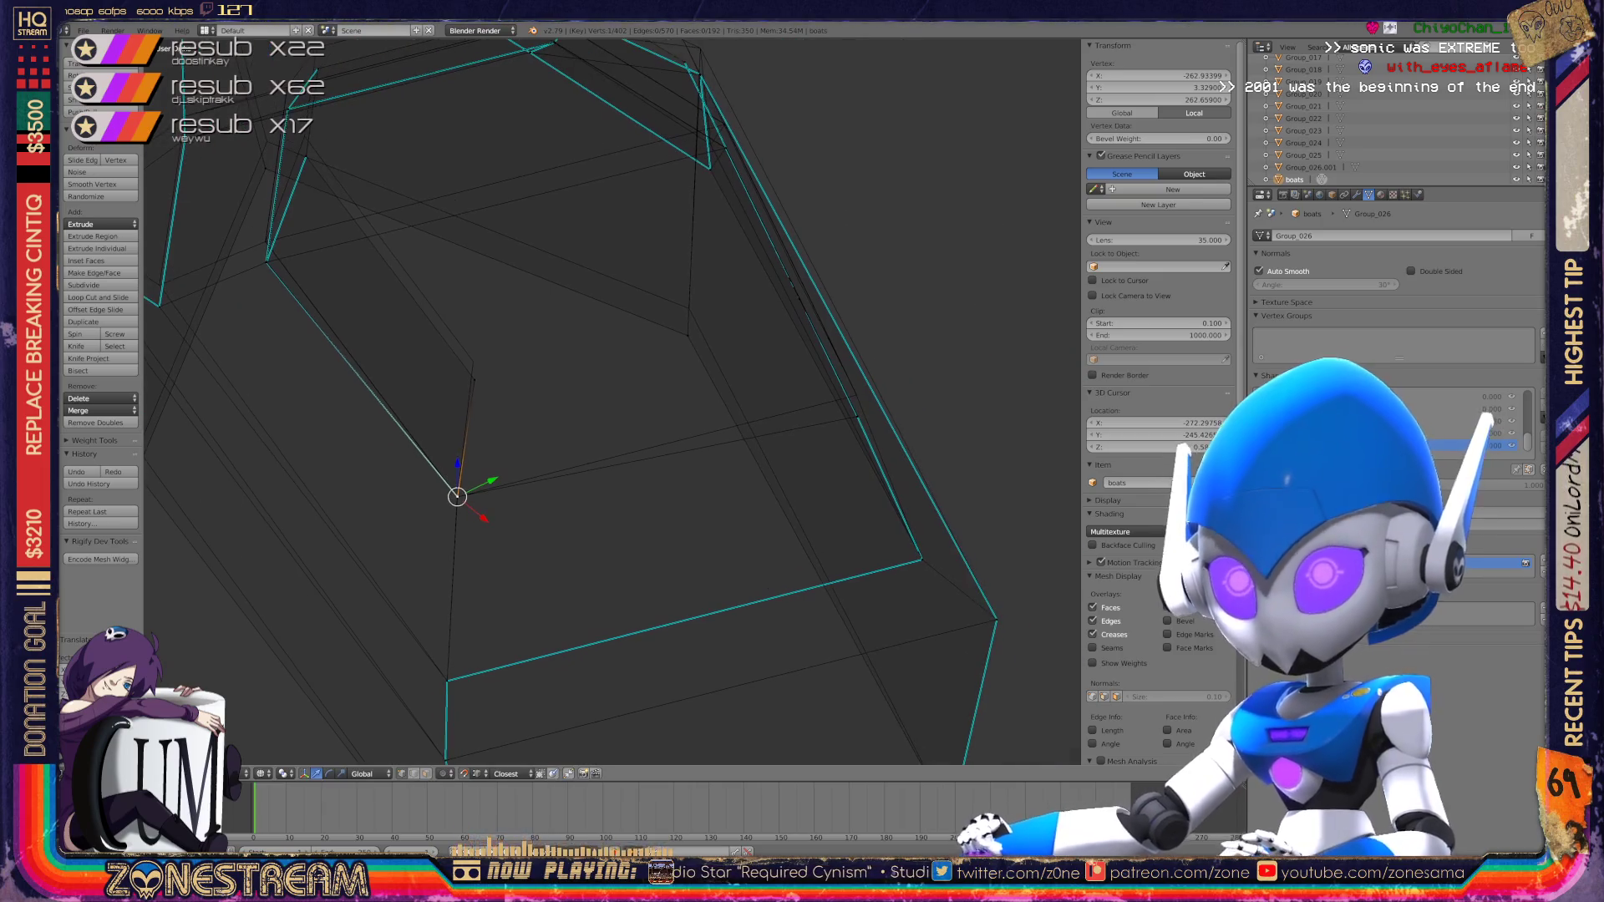
left_click_drag(474, 355, 474, 338)
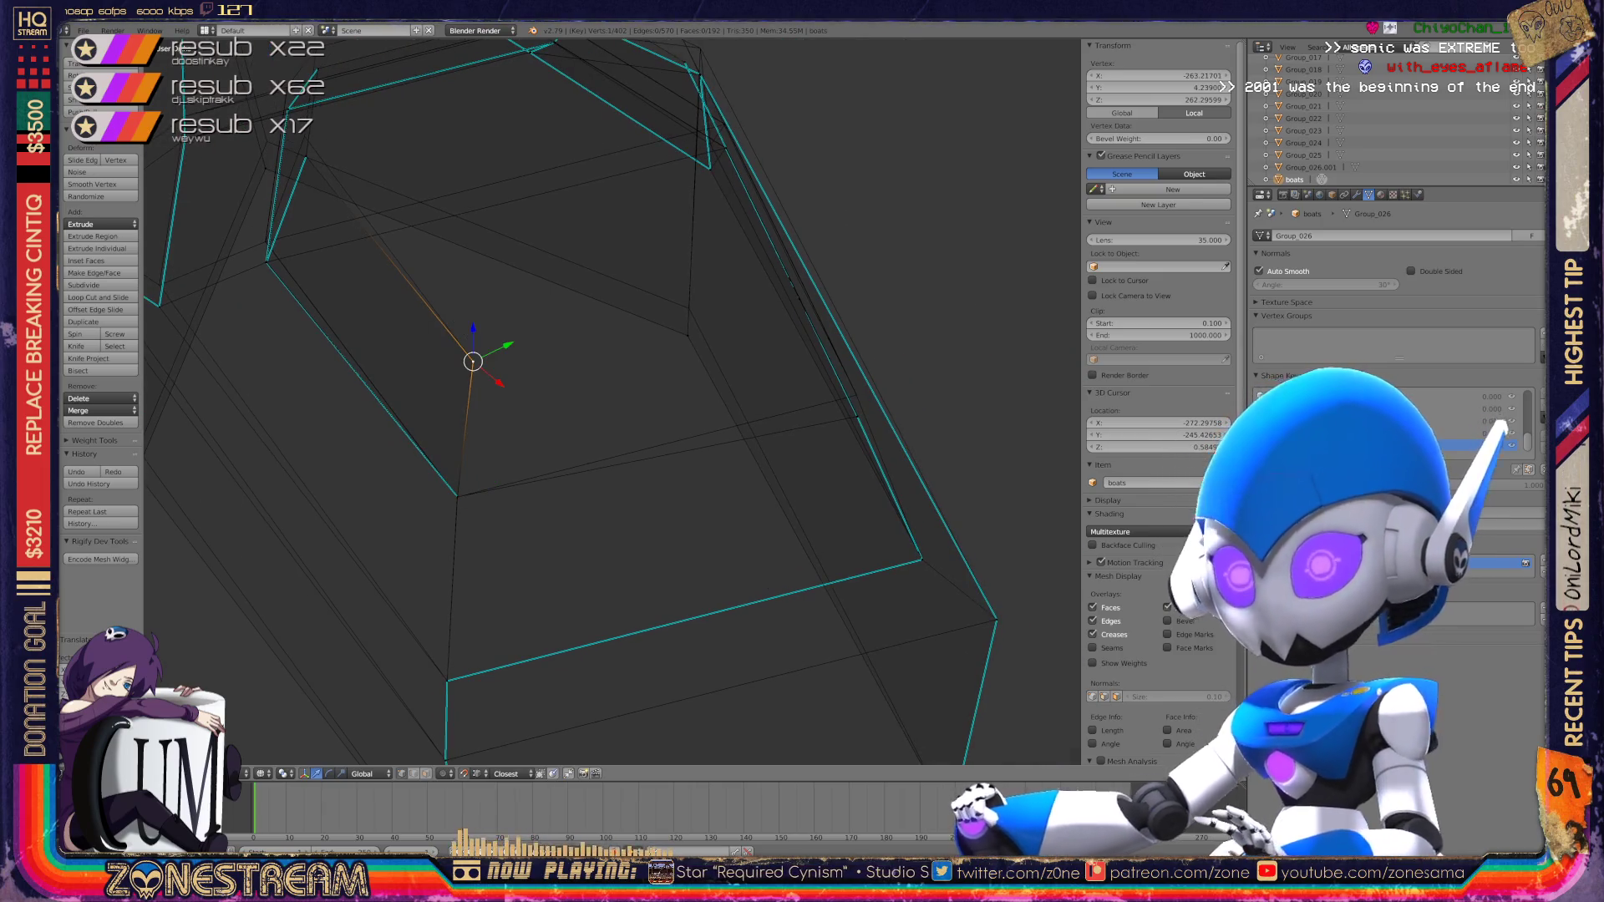
Step: Snap the corner vertex where the edges meet onto the neighbouring corner with Ctrl snapping
middle_click_drag(474, 337, 652, 418)
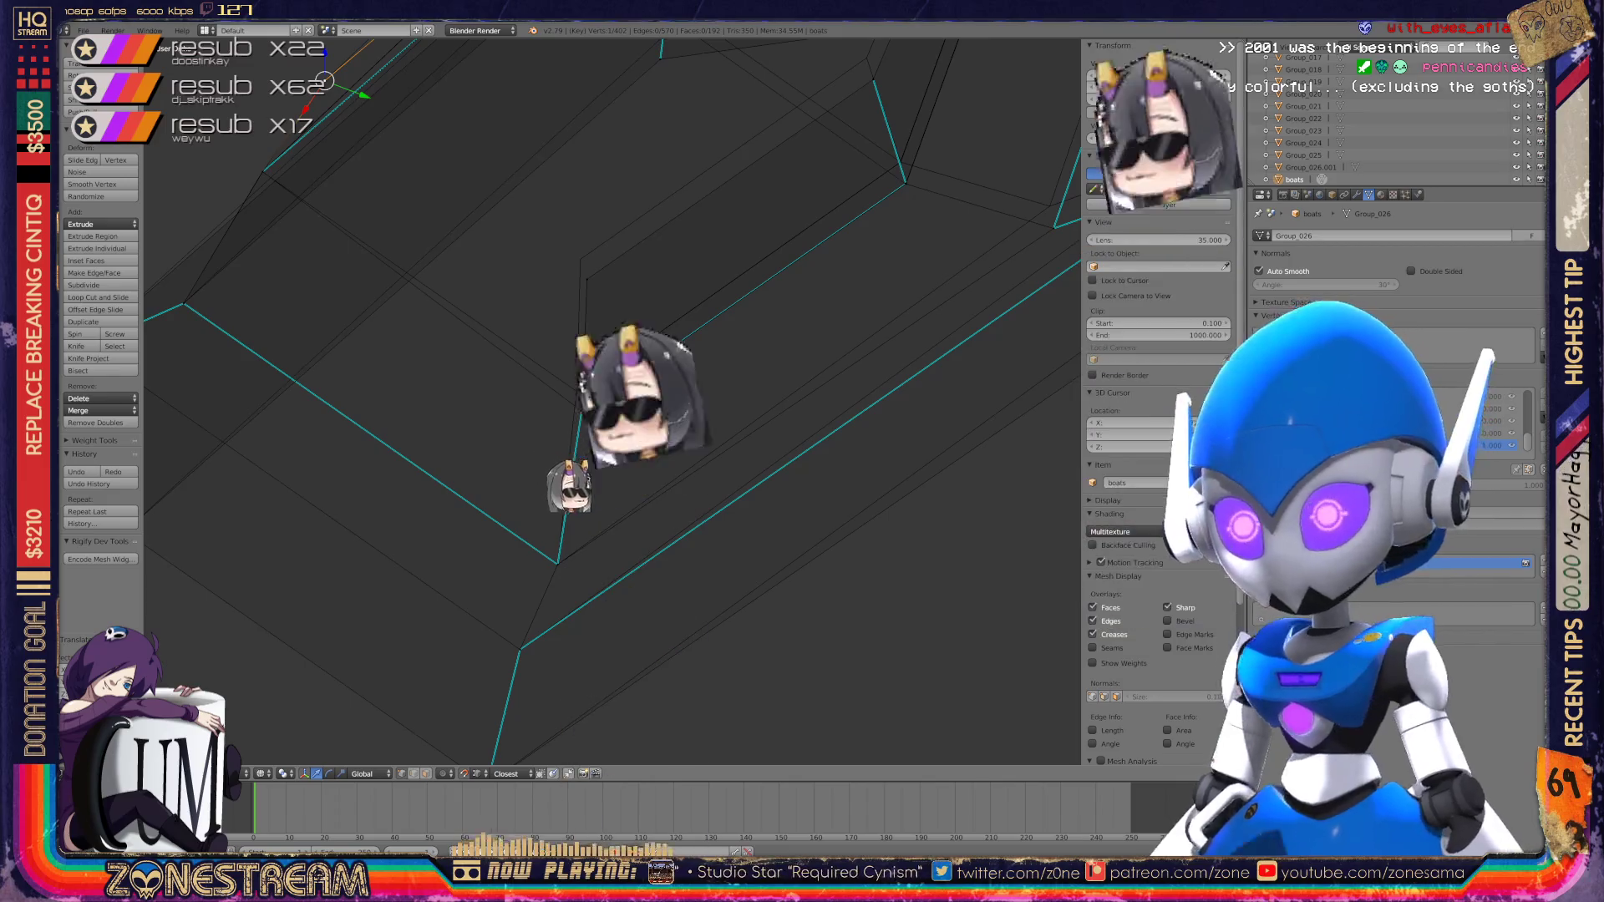
scroll(618, 510, "up", 4)
mouse_move(618, 510)
middle_mouse_down("shift")
mouse_move(785, 441)
mouse_move(956, 591)
mouse_move(959, 691)
middle_mouse_up("shift")
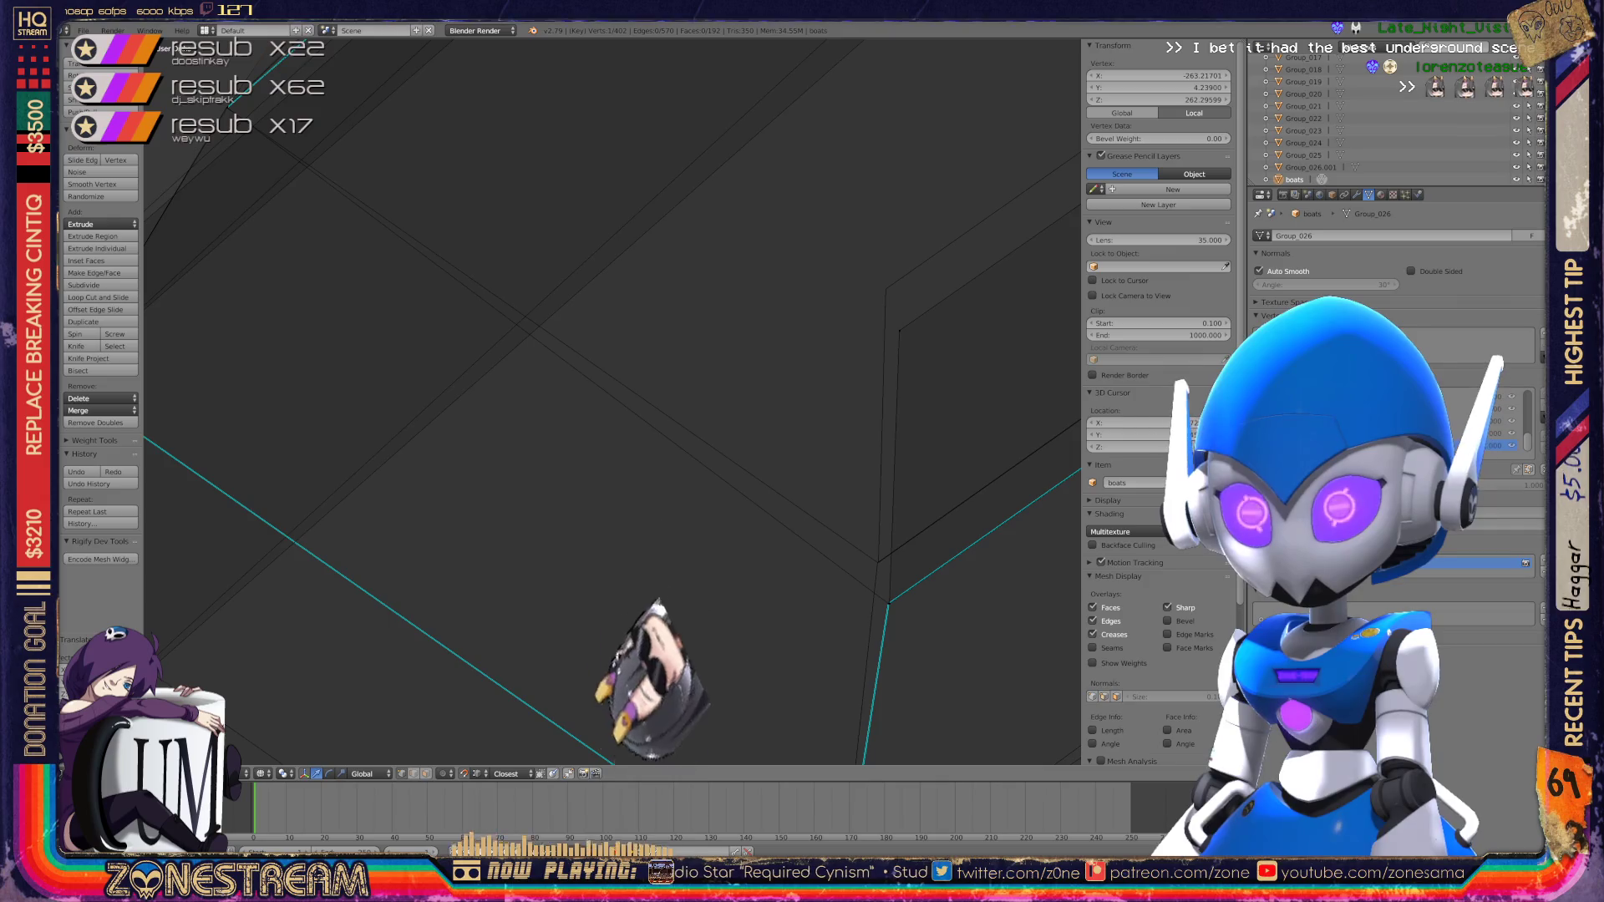
scroll(613, 401, "down", 5)
scroll(613, 401, "up", 5)
middle_click_drag(613, 401, 426, 346)
mouse_move(877, 99)
middle_mouse_down()
mouse_move(744, 154)
mouse_move(627, 272)
middle_mouse_up()
right_click(569, 361)
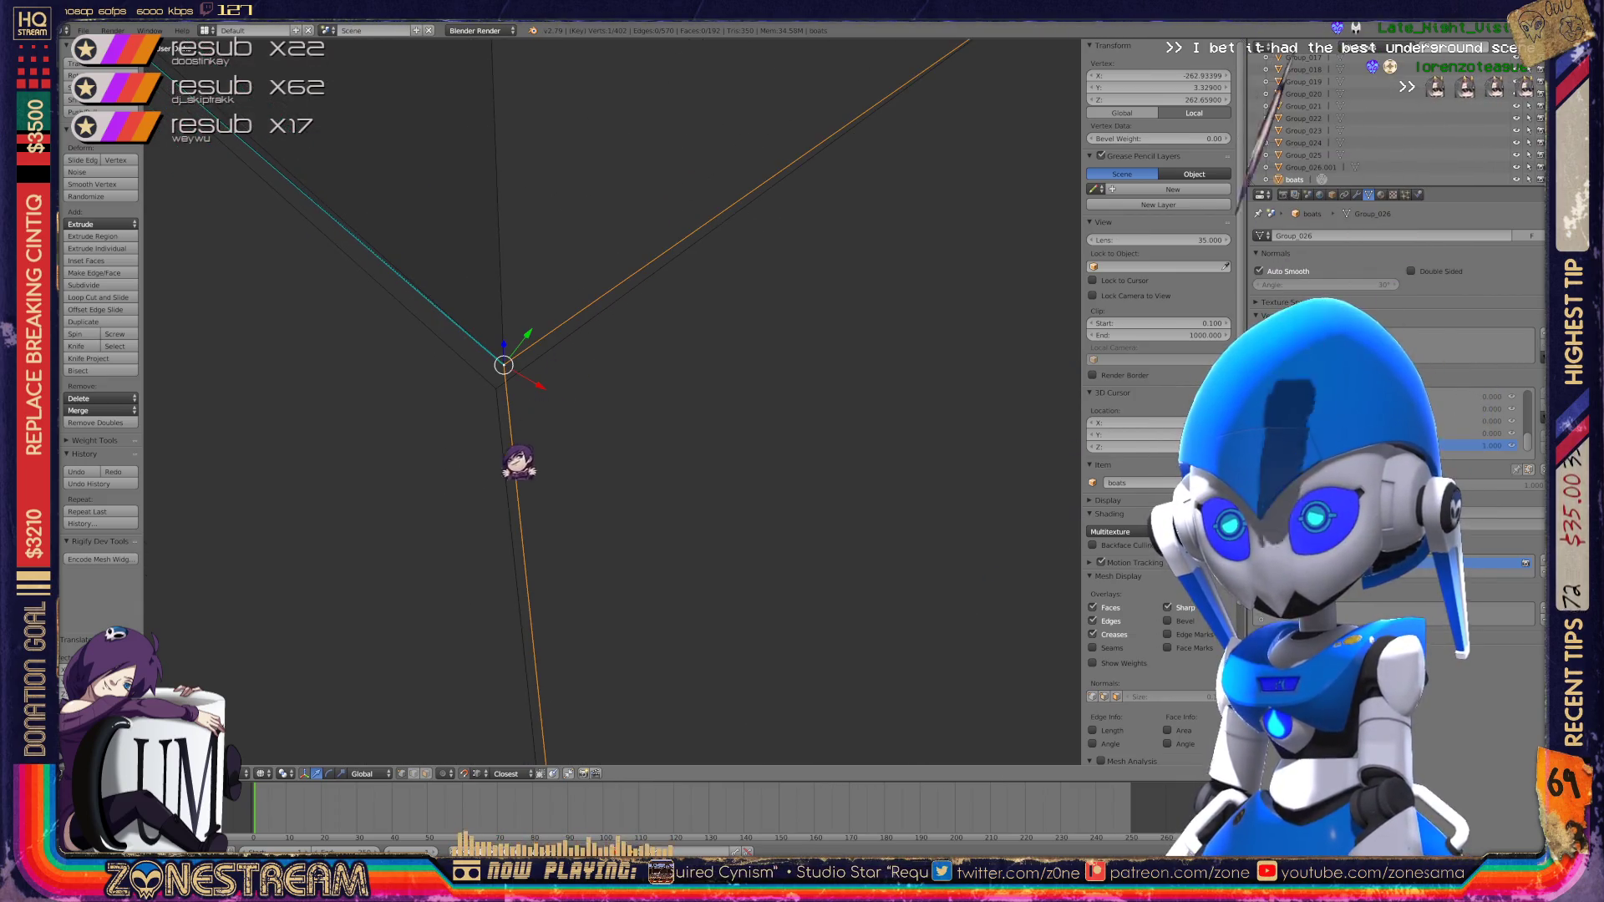
key("g")
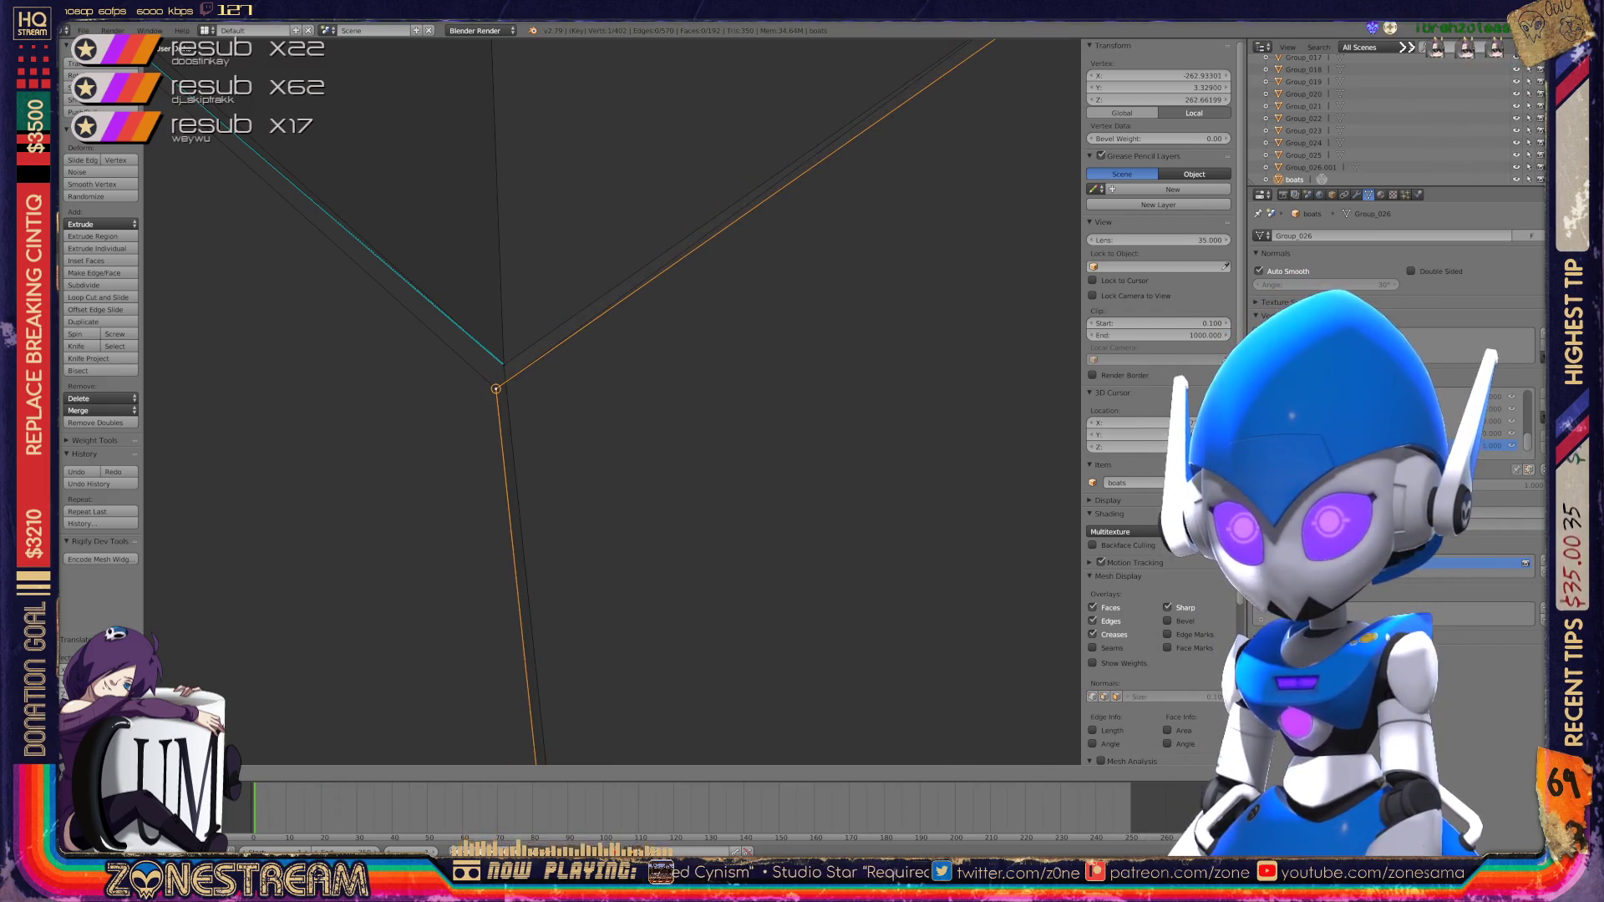
key("ctrl")
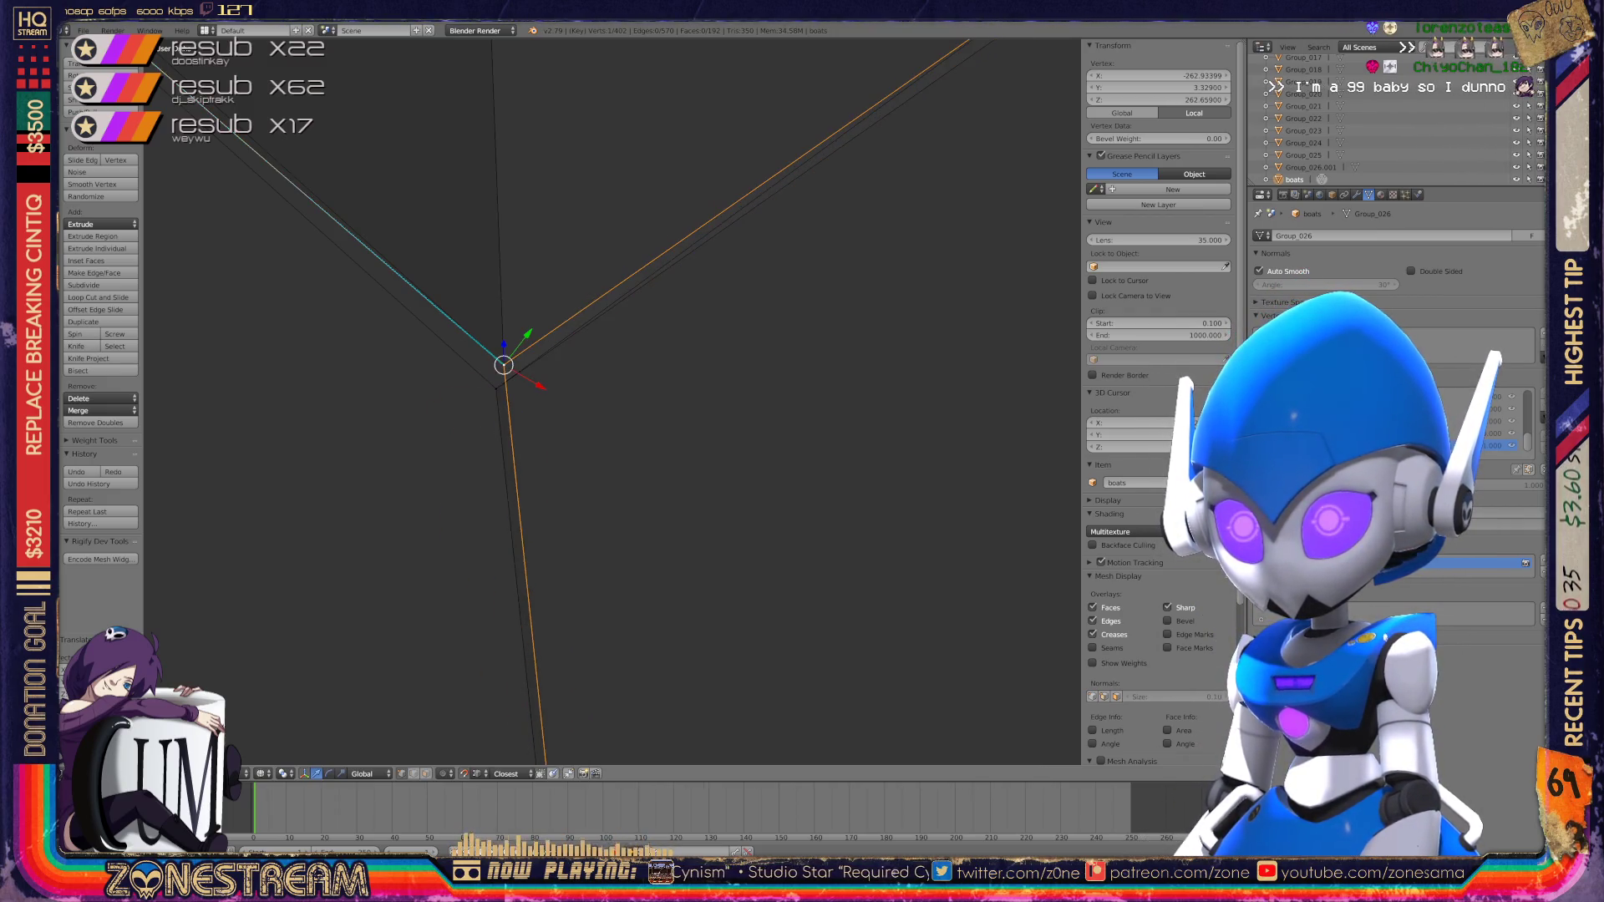
left_click(495, 389)
key("g")
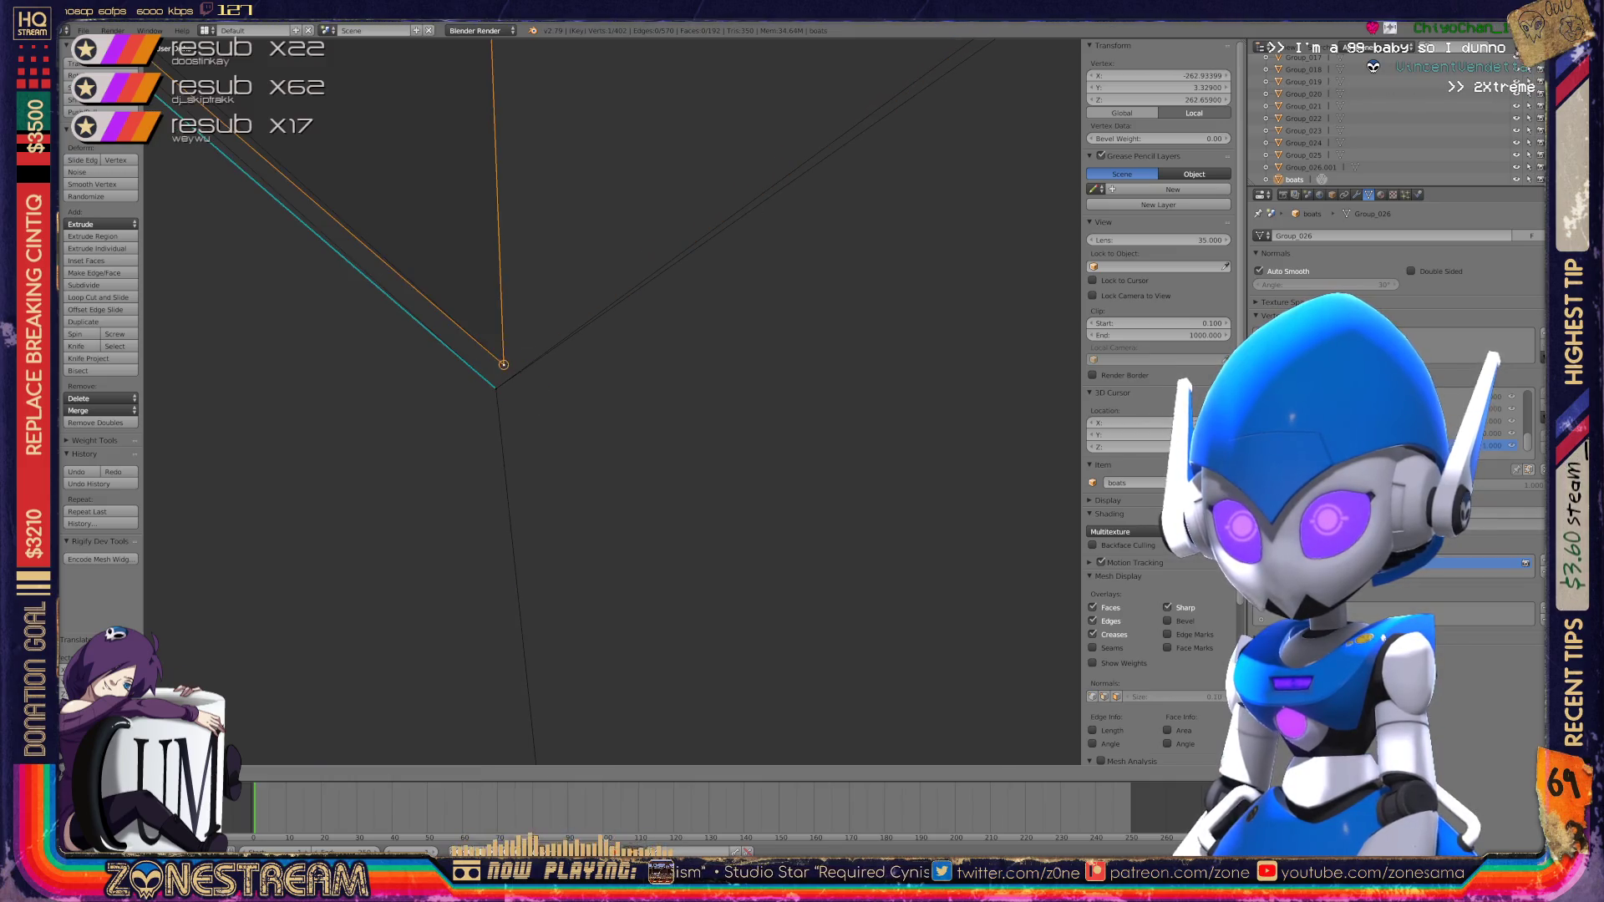
left_click(503, 365)
Step: Leave Edit Mode and view the boat hulls as whole objects
scroll(611, 401, "down", 5)
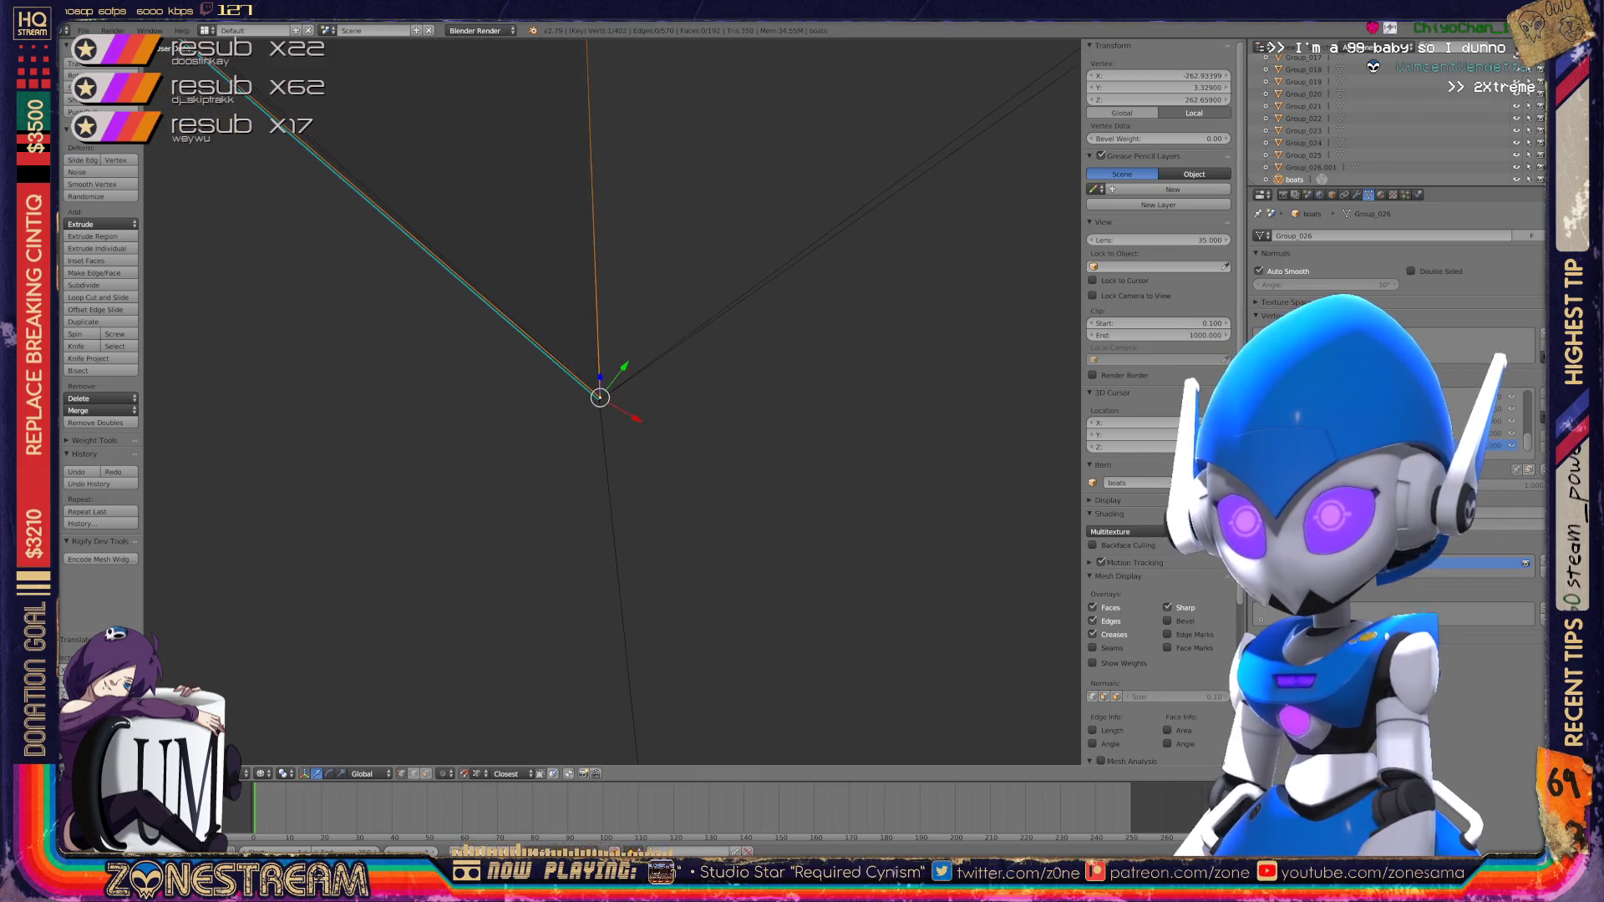
mouse_move(611, 401)
middle_mouse_down()
mouse_move(384, 250)
mouse_move(351, 134)
middle_mouse_up()
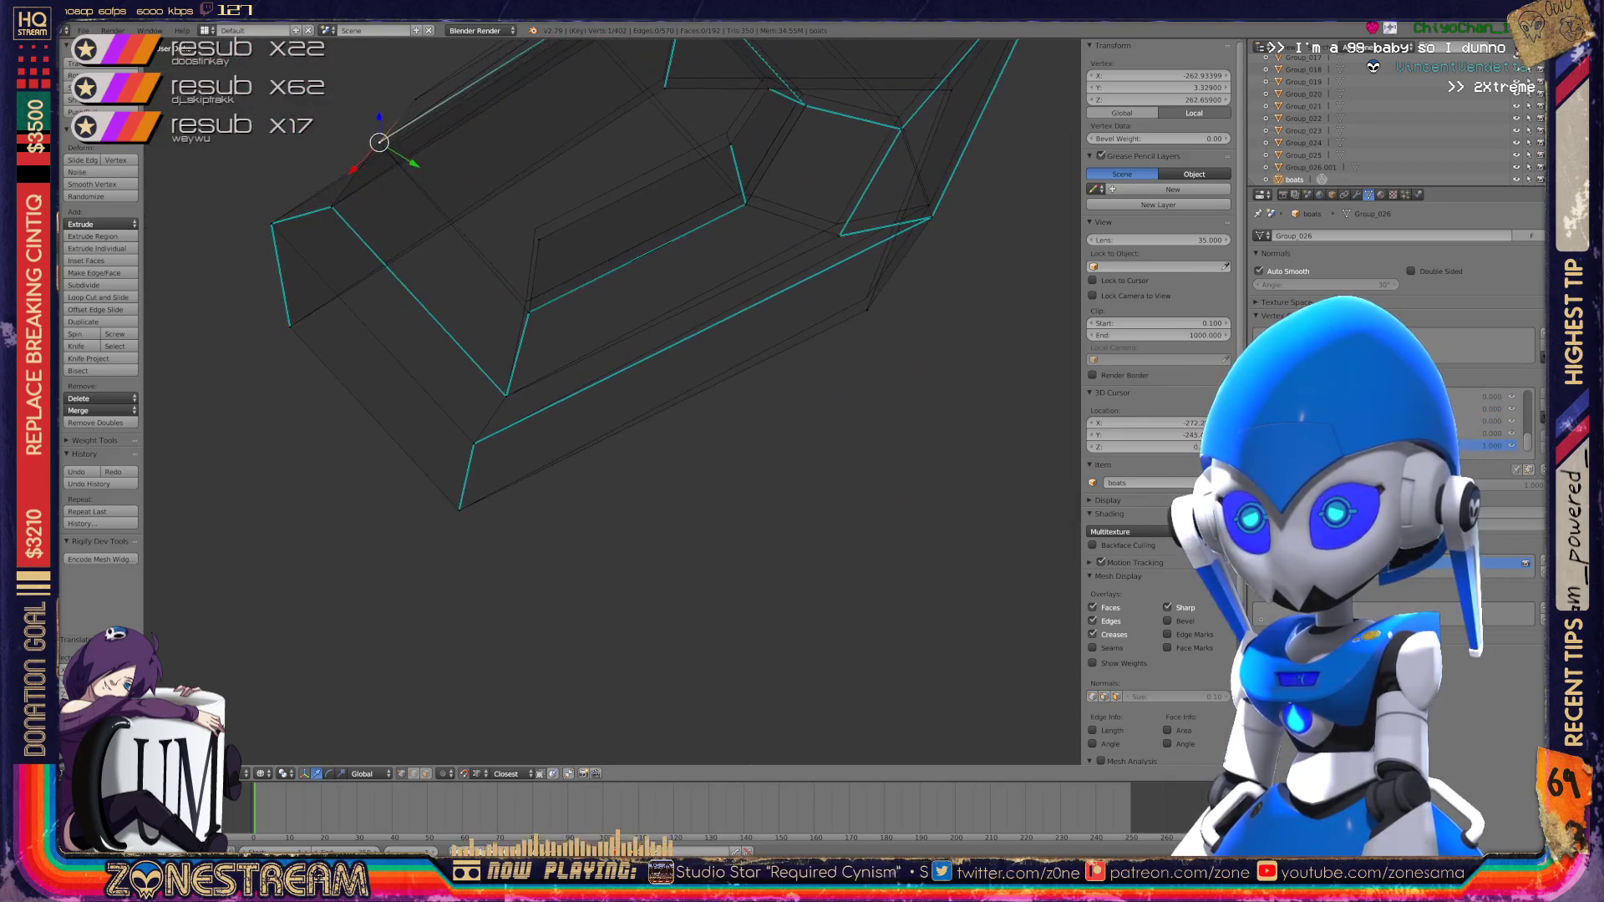
scroll(610, 401, "up", 5)
scroll(617, 401, "down", 6)
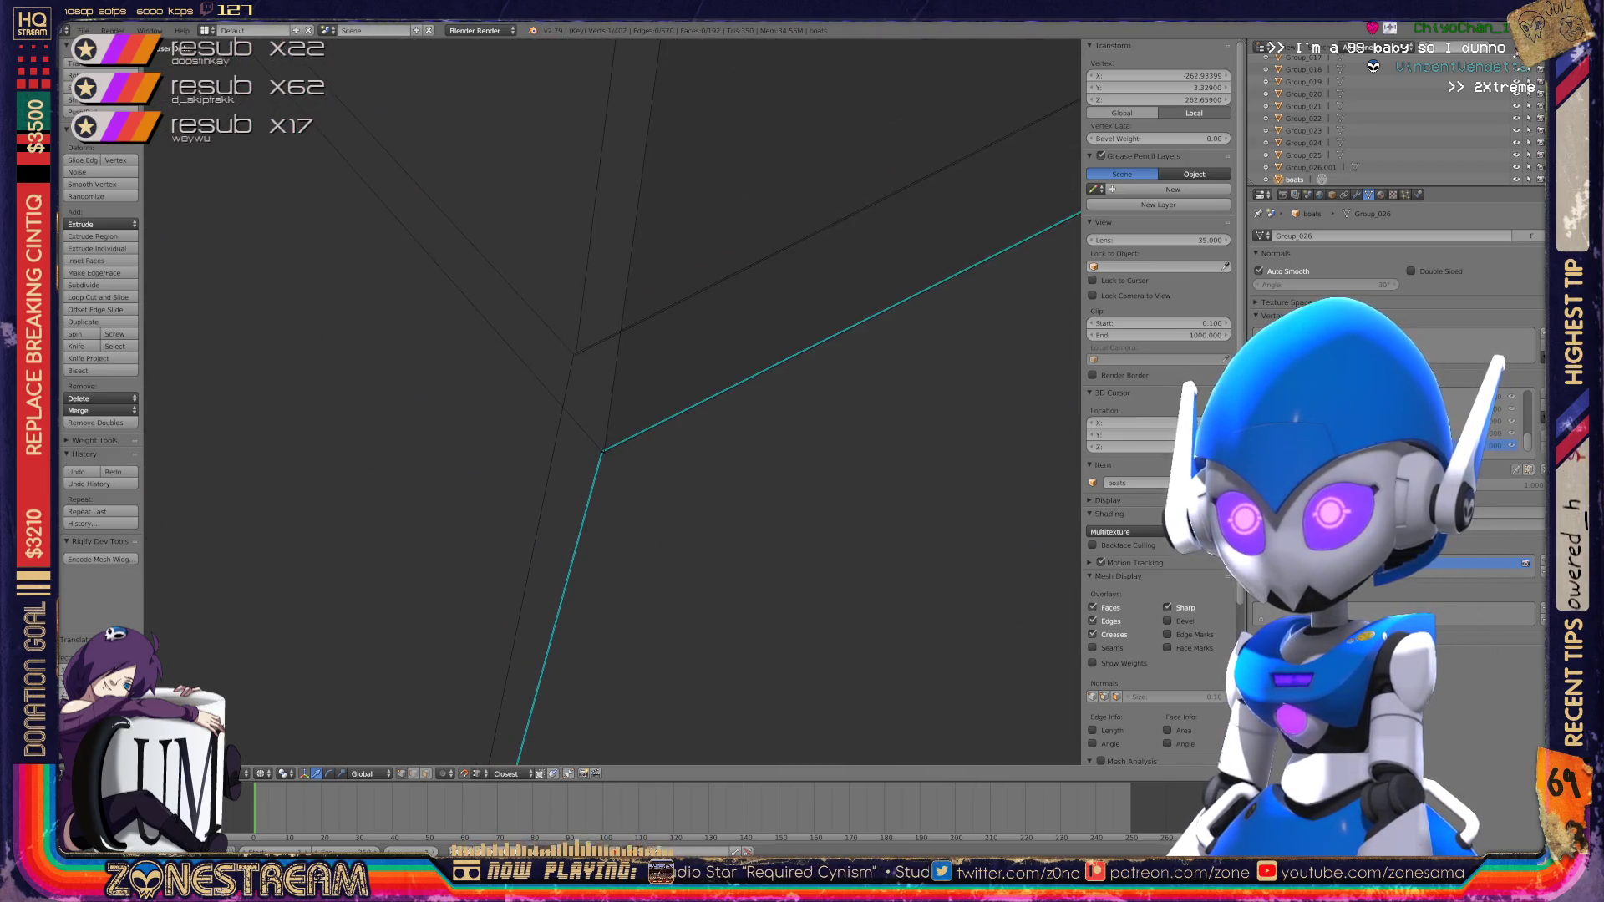
key("Tab")
mouse_move(616, 401)
middle_mouse_down()
mouse_move(584, 359)
mouse_move(616, 402)
mouse_move(597, 452)
mouse_move(635, 467)
middle_mouse_up()
scroll(617, 401, "down", 6)
scroll(635, 468, "up", 3)
scroll(346, 668, "up", 5)
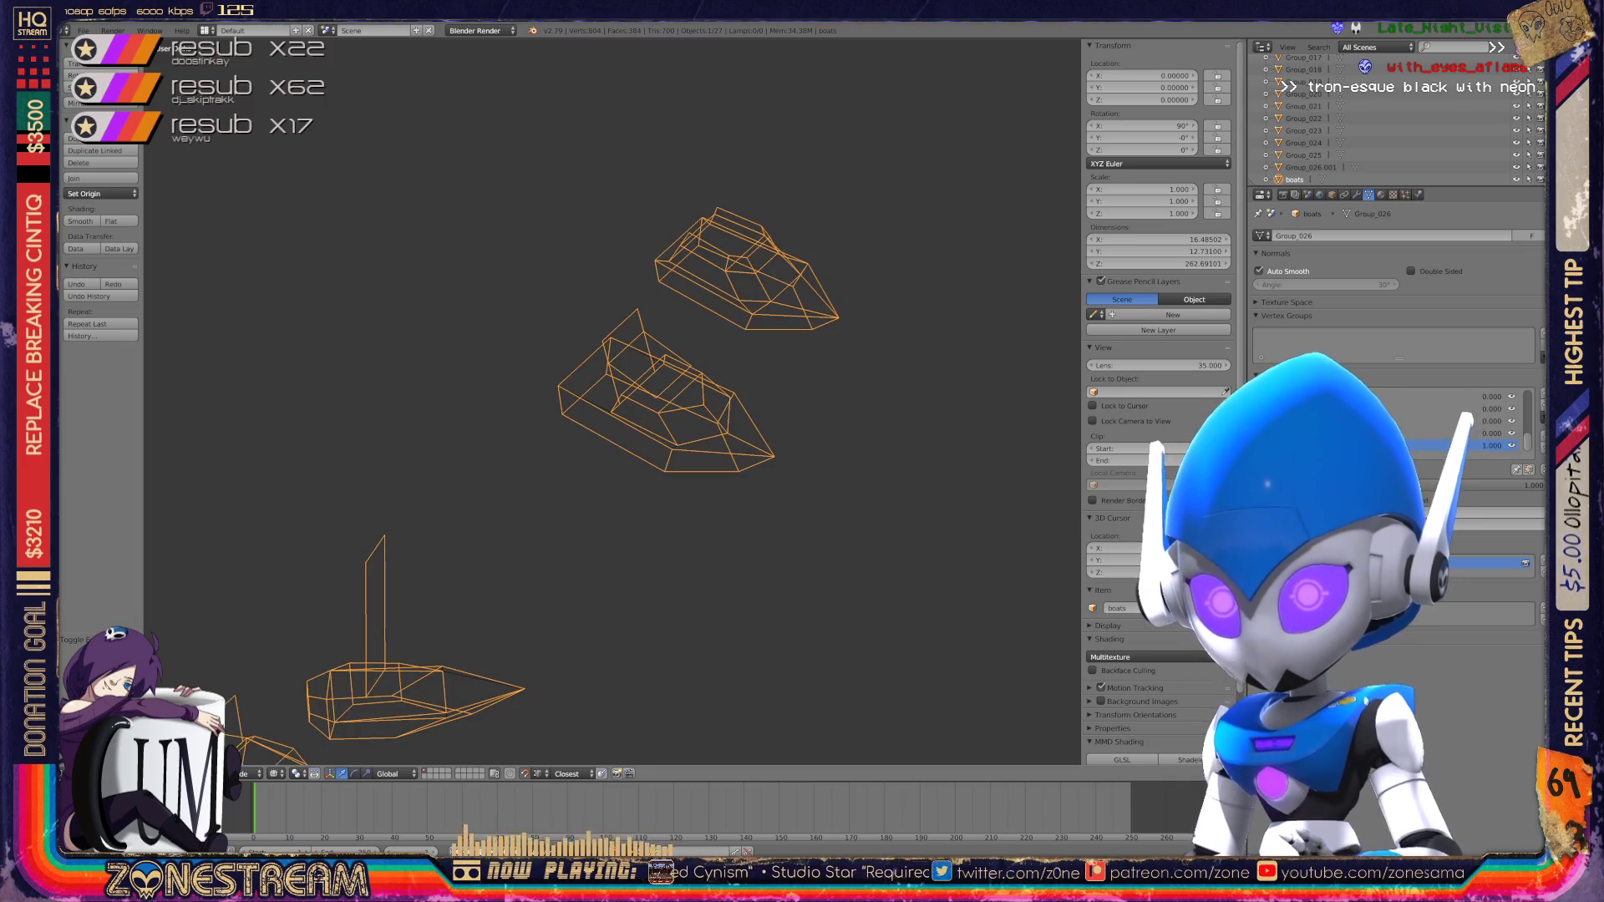
Step: Select all the separate Group objects and delete them
key("space")
key("Escape")
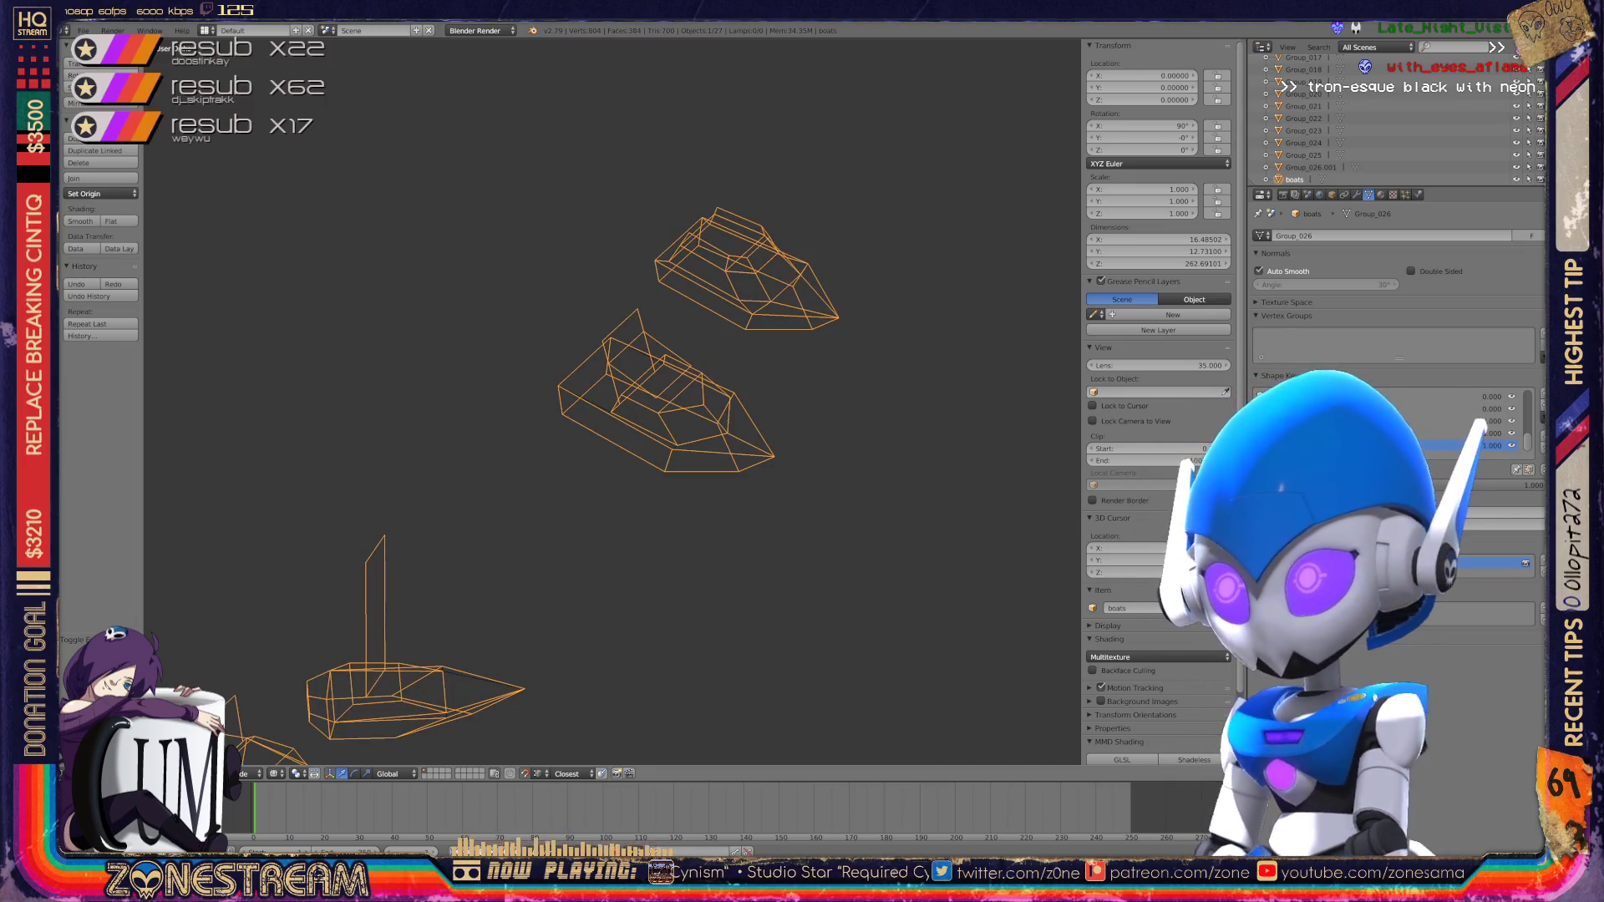
key("Tab")
key("Tab")
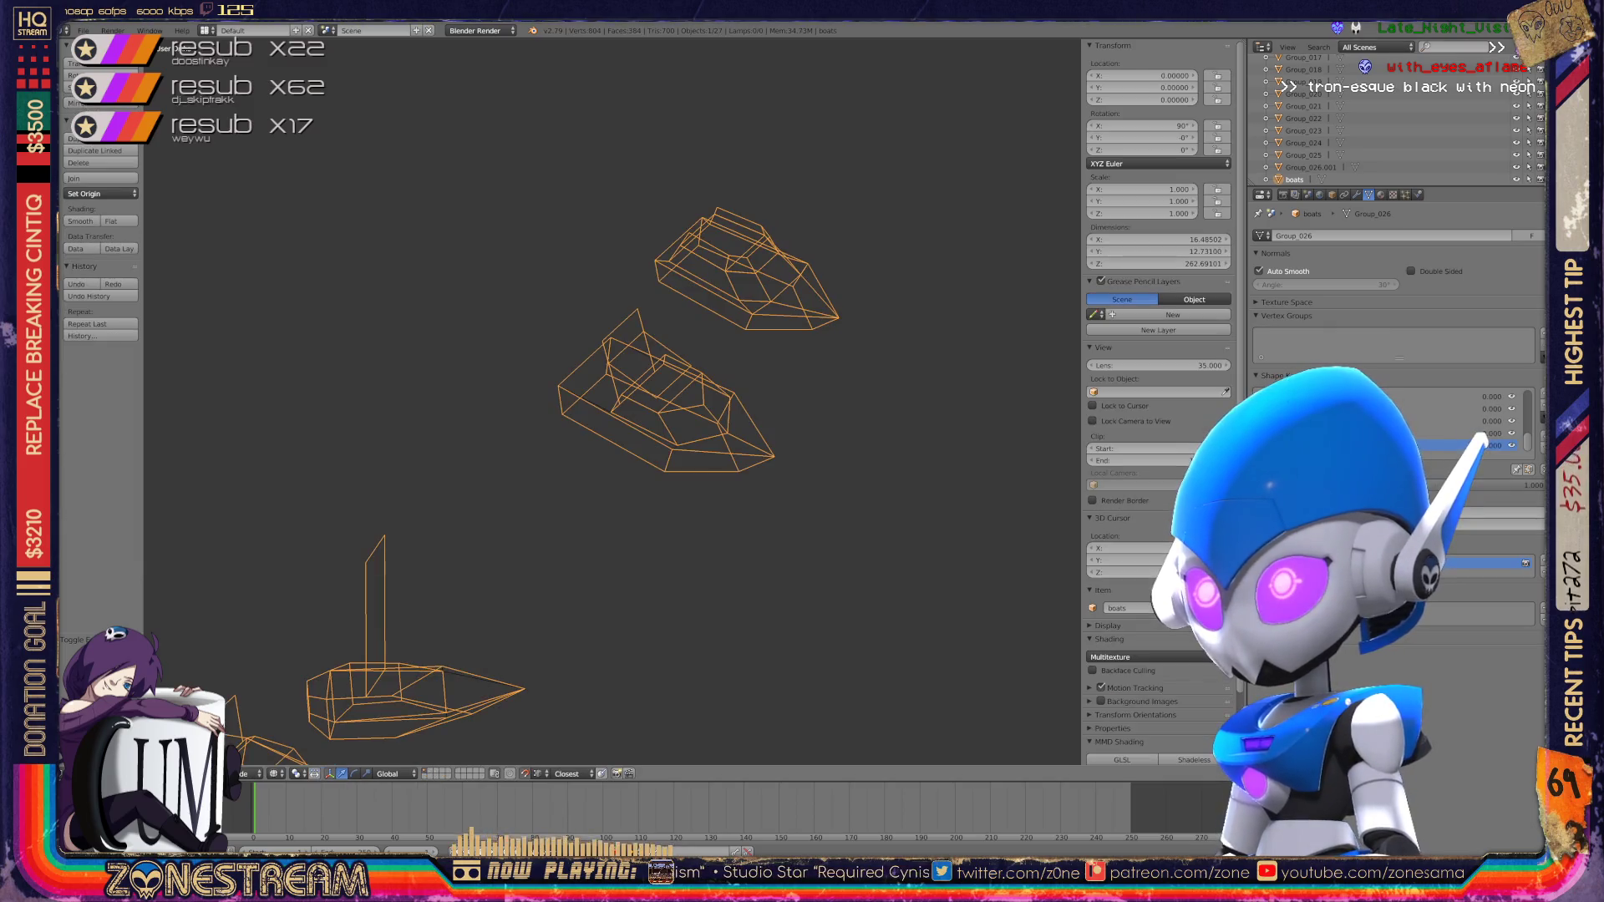
key("a")
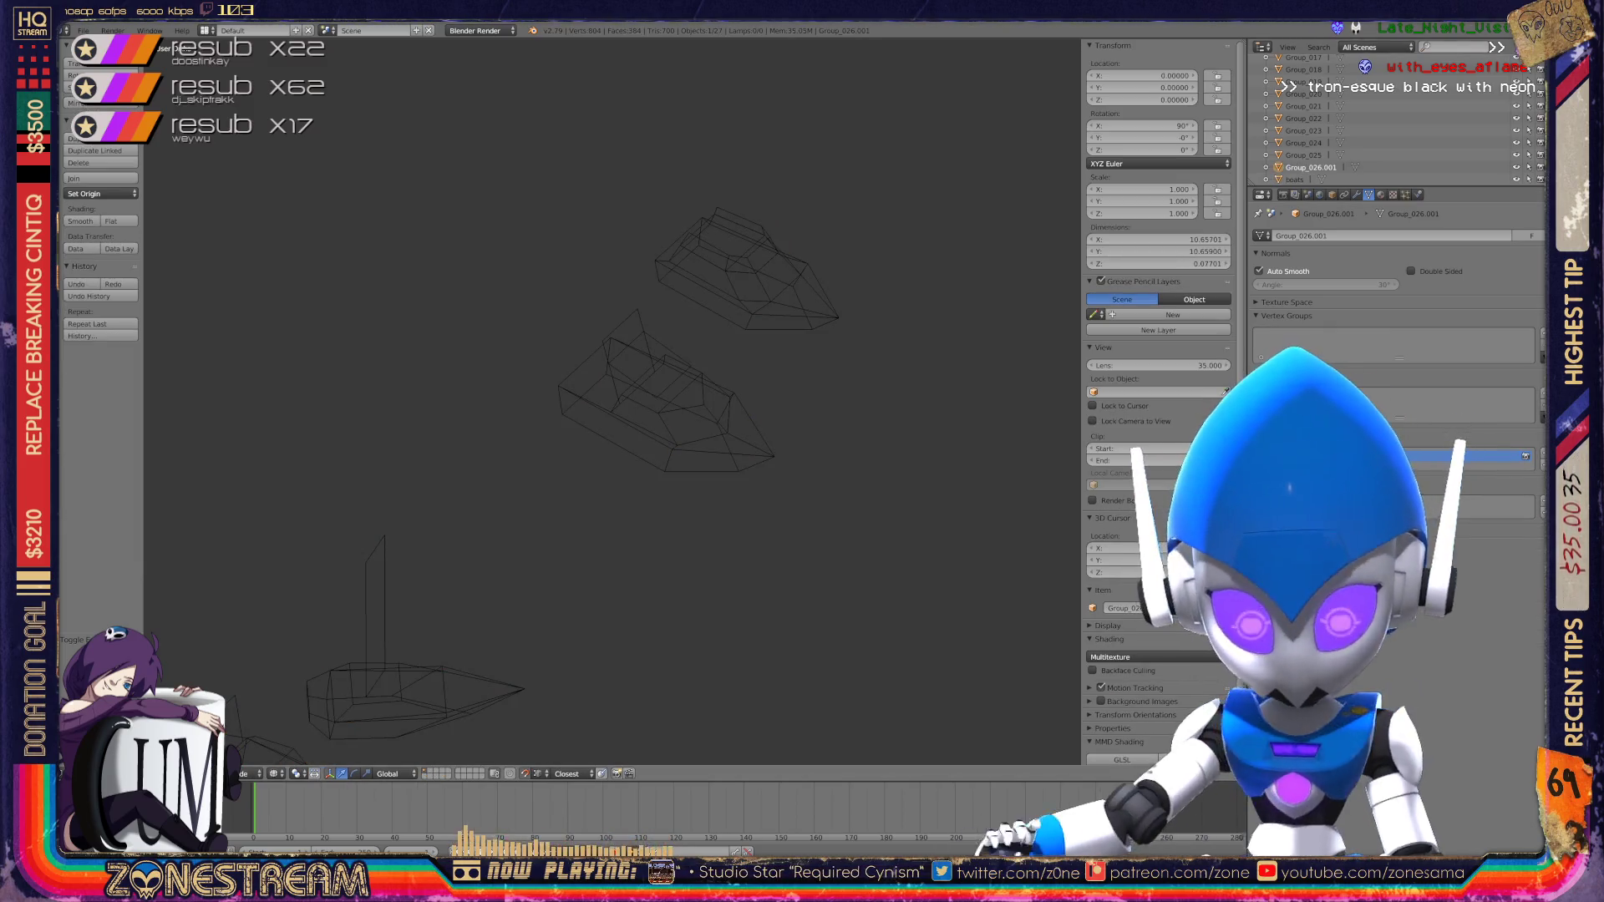
key("a")
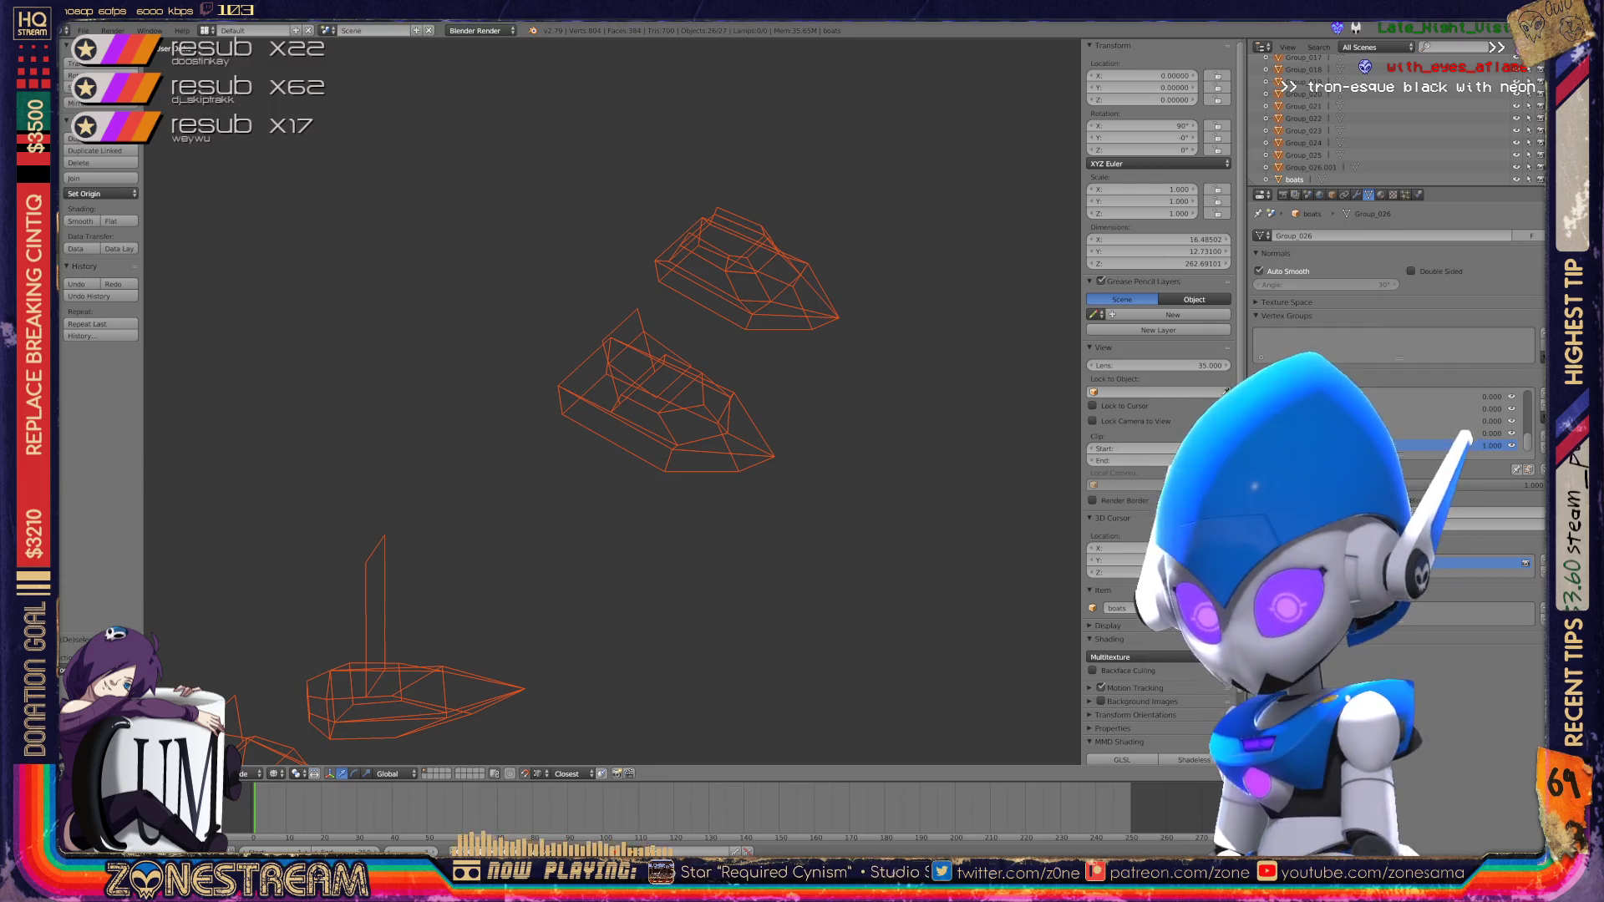
key("x")
left_click(764, 321)
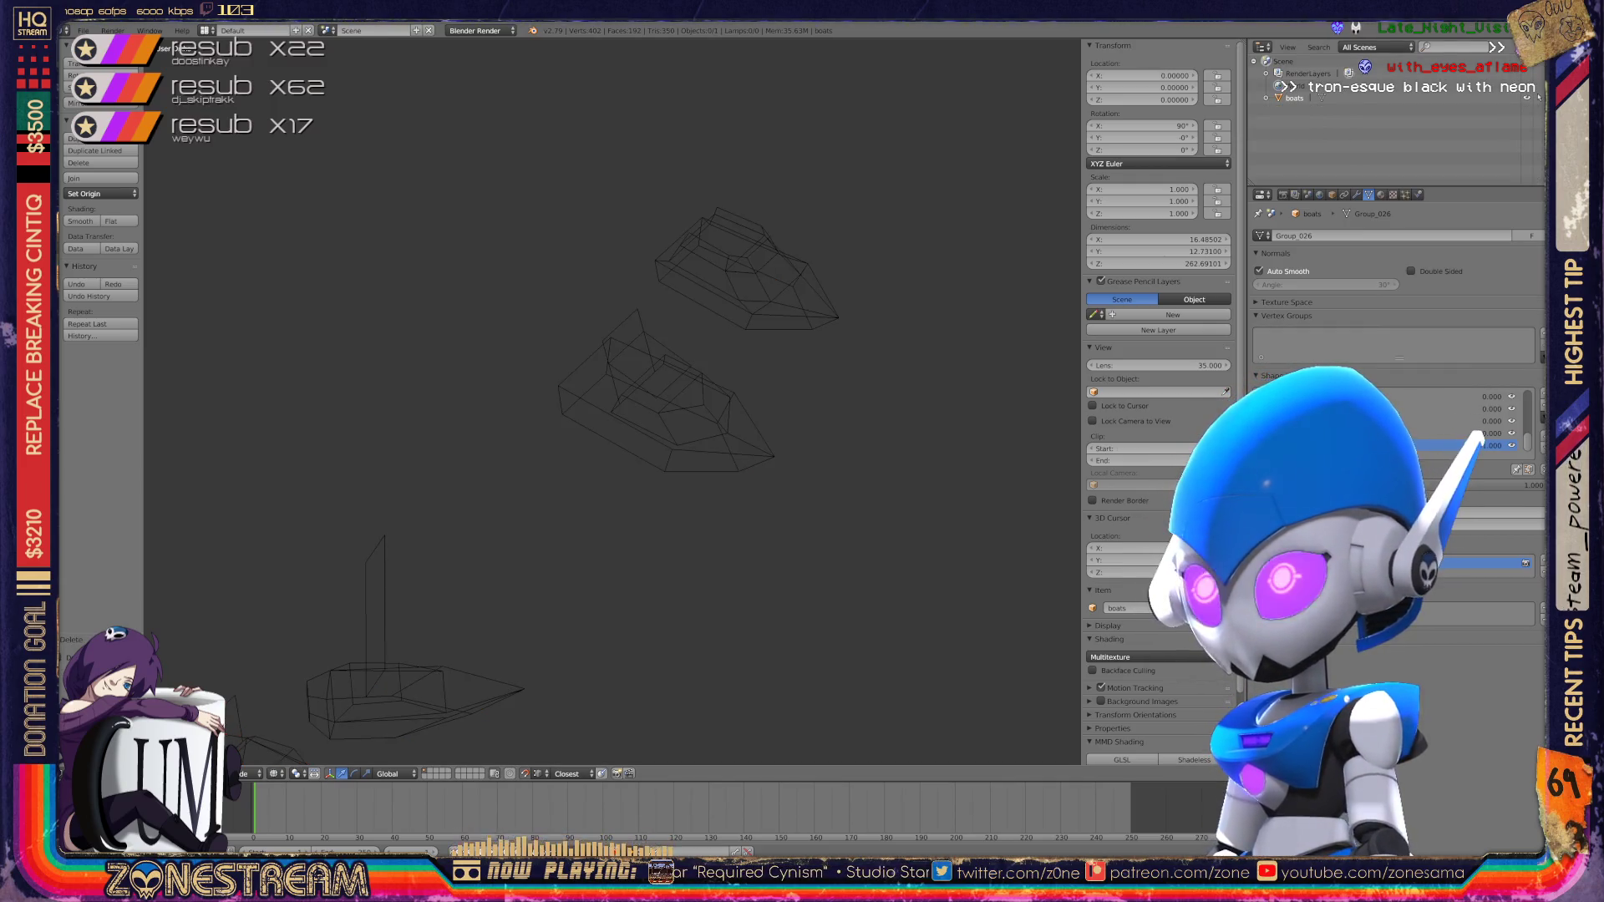
Step: Purge unused data from the Outliner's Orphan Data view and save over boats.blend
left_click(1379, 47)
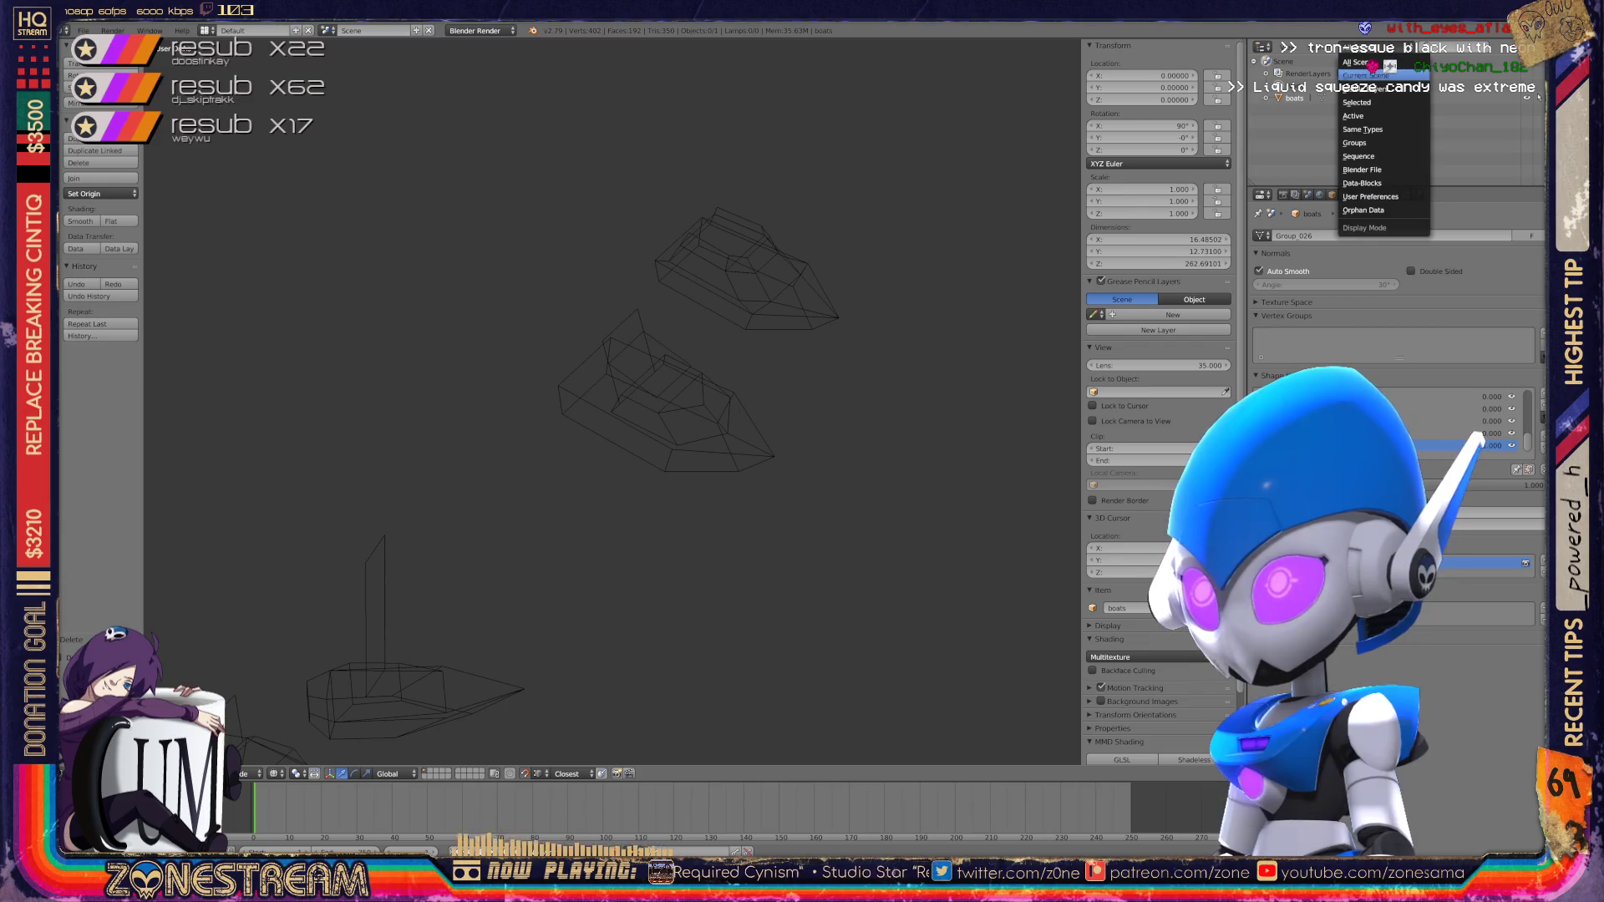
left_click(1371, 210)
left_click(1479, 47)
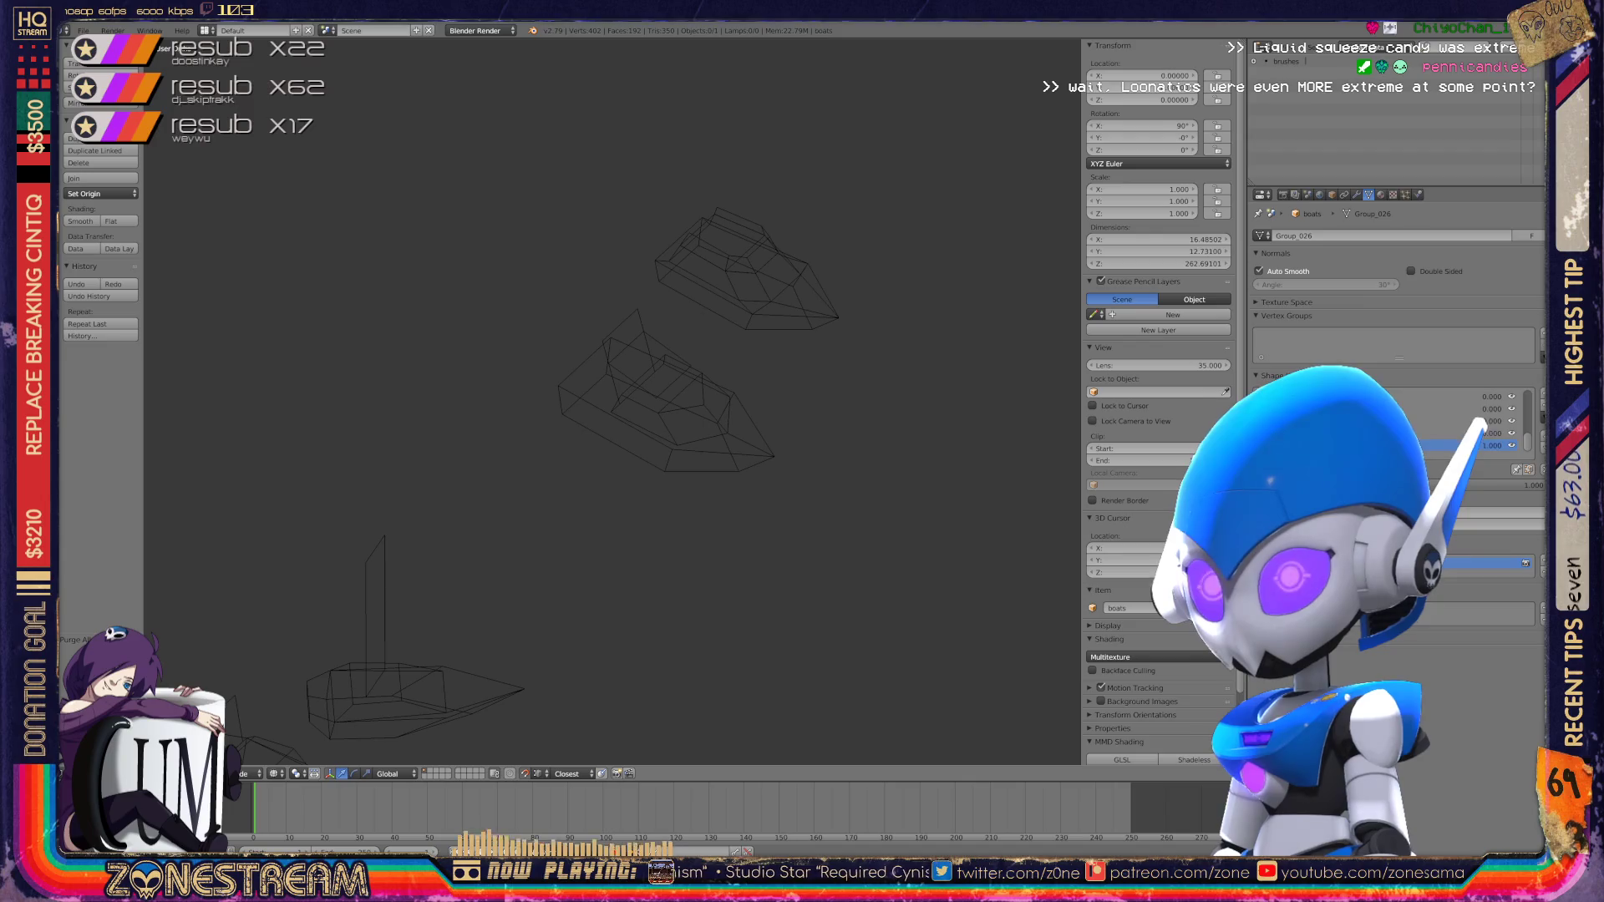
key("ctrl+s")
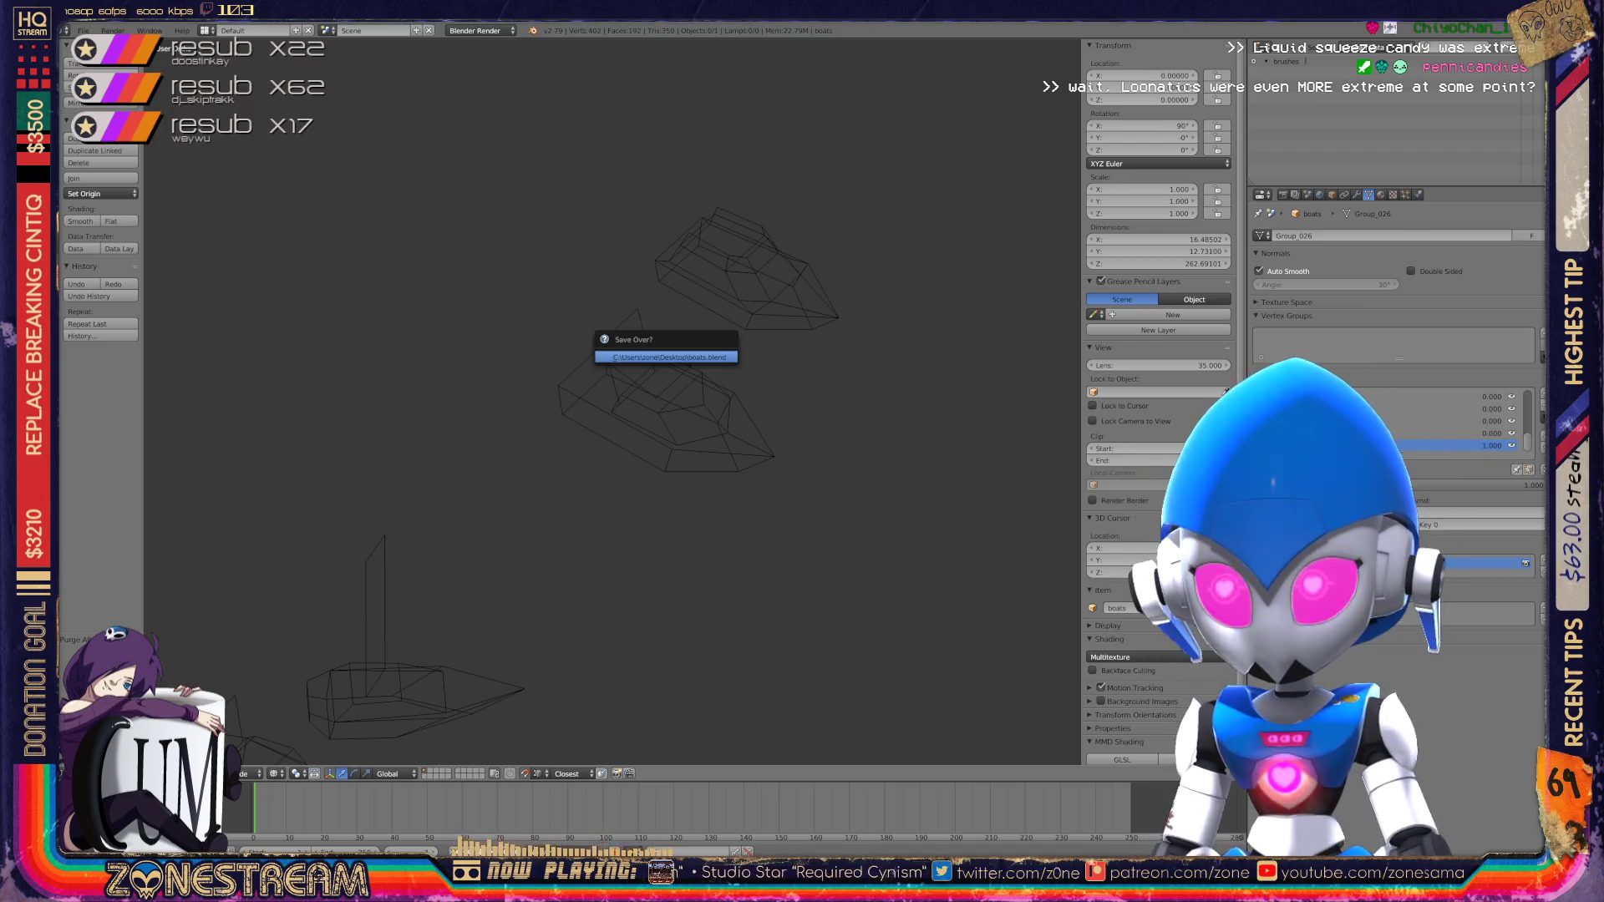
Step: Confirm saving over boats.blend, set the shape key to 1.000, and open File > Open Recent
key("Return")
left_click_drag(1487, 485, 1270, 484)
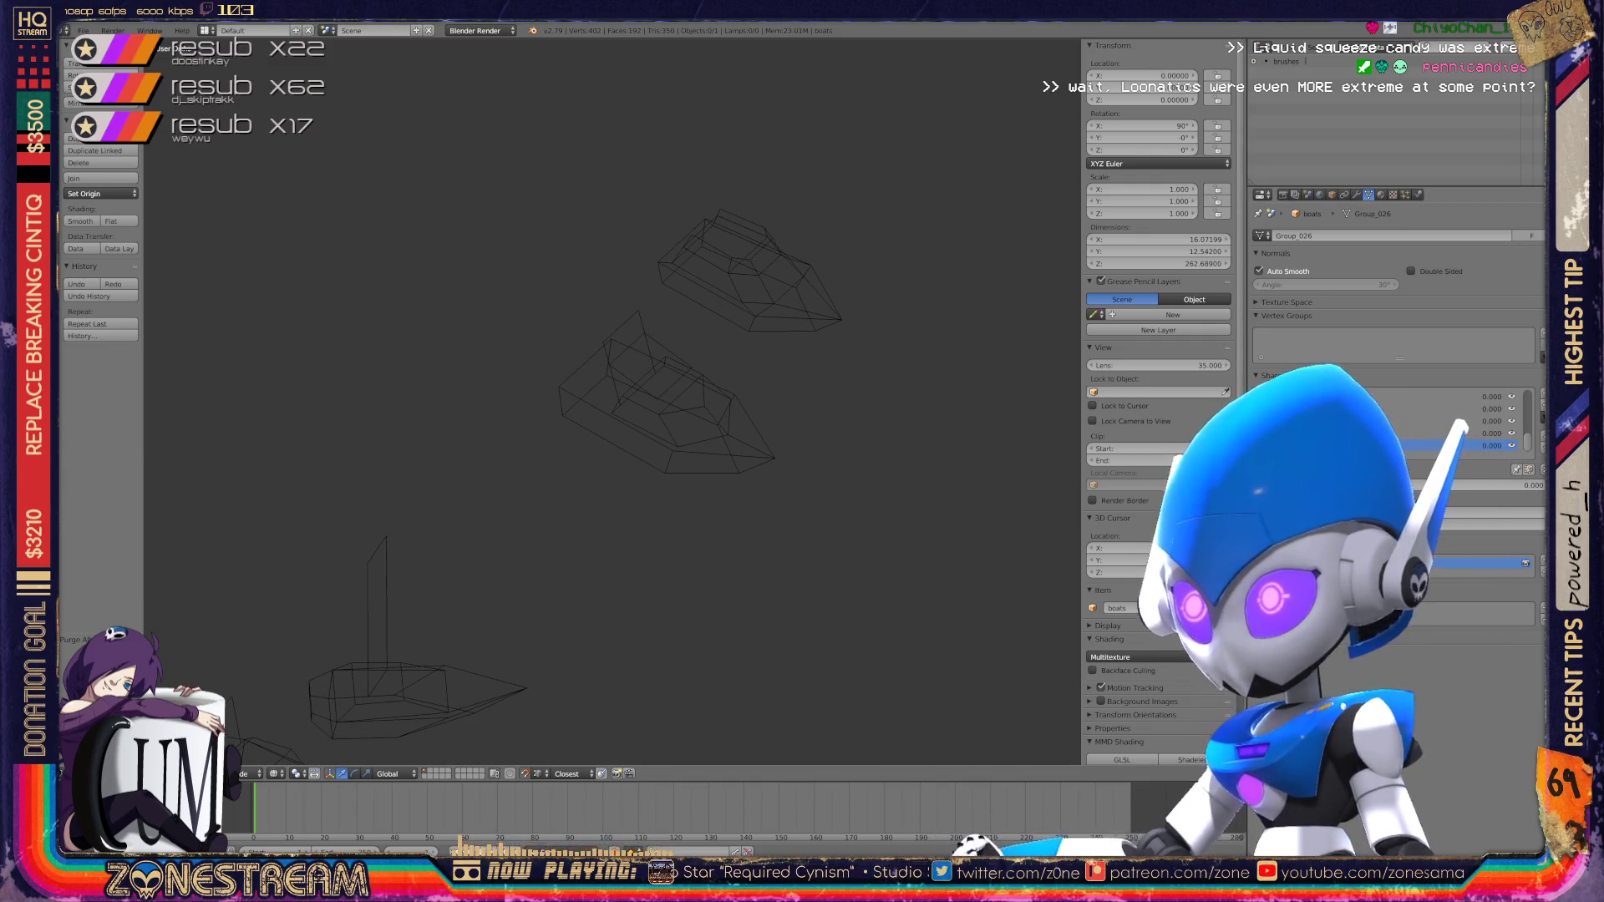
left_click_drag(1420, 485, 1538, 485)
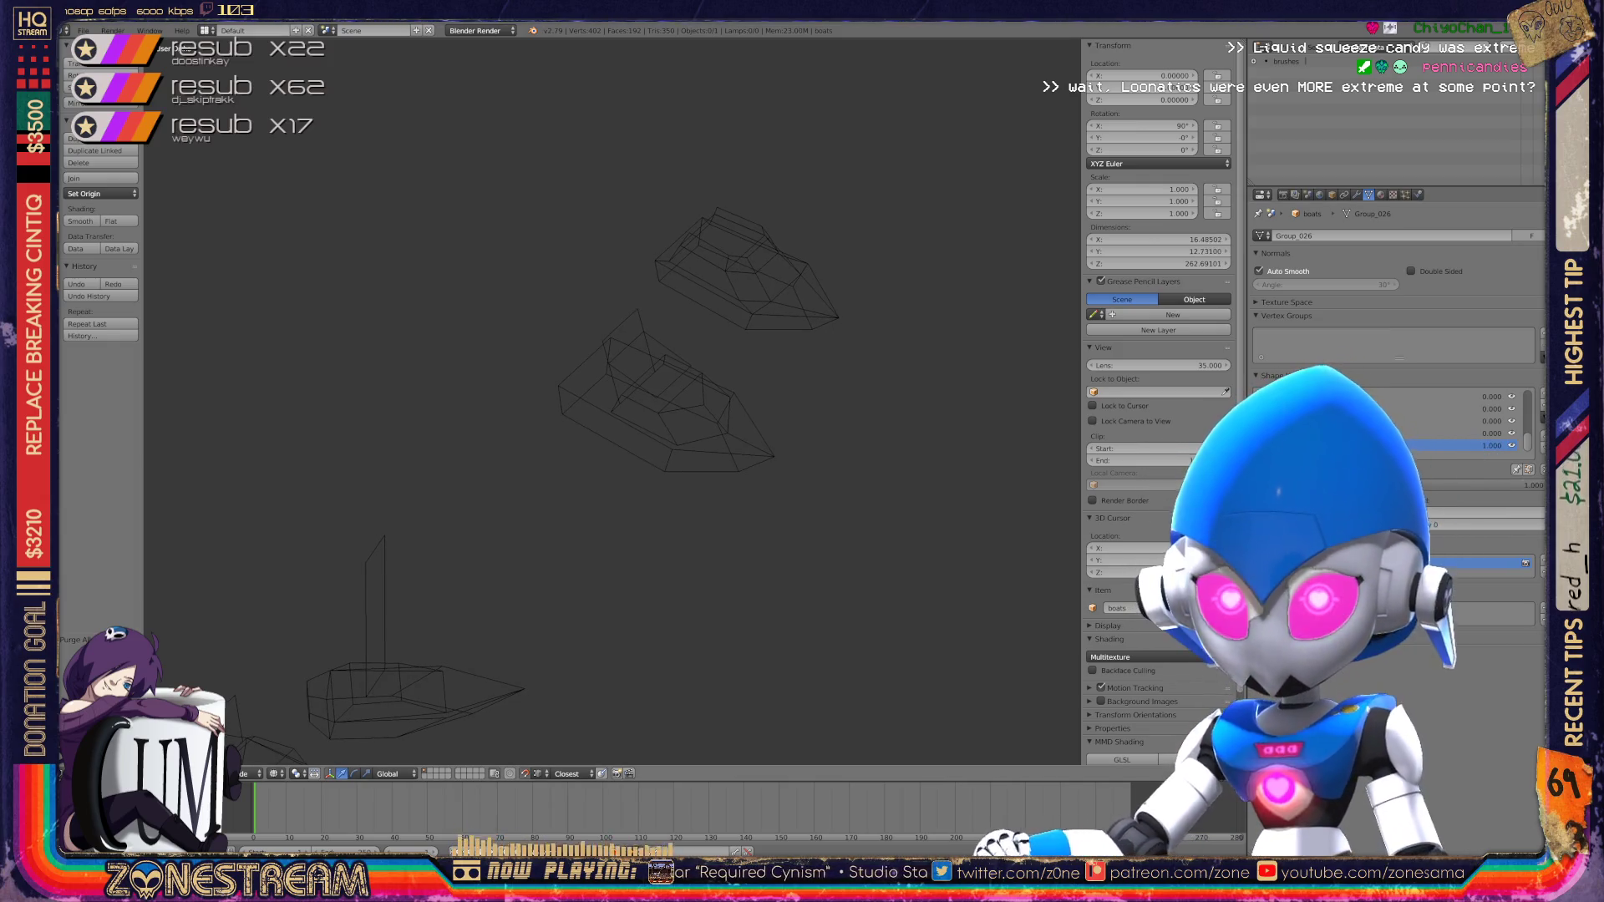
left_click(83, 30)
mouse_move(116, 71)
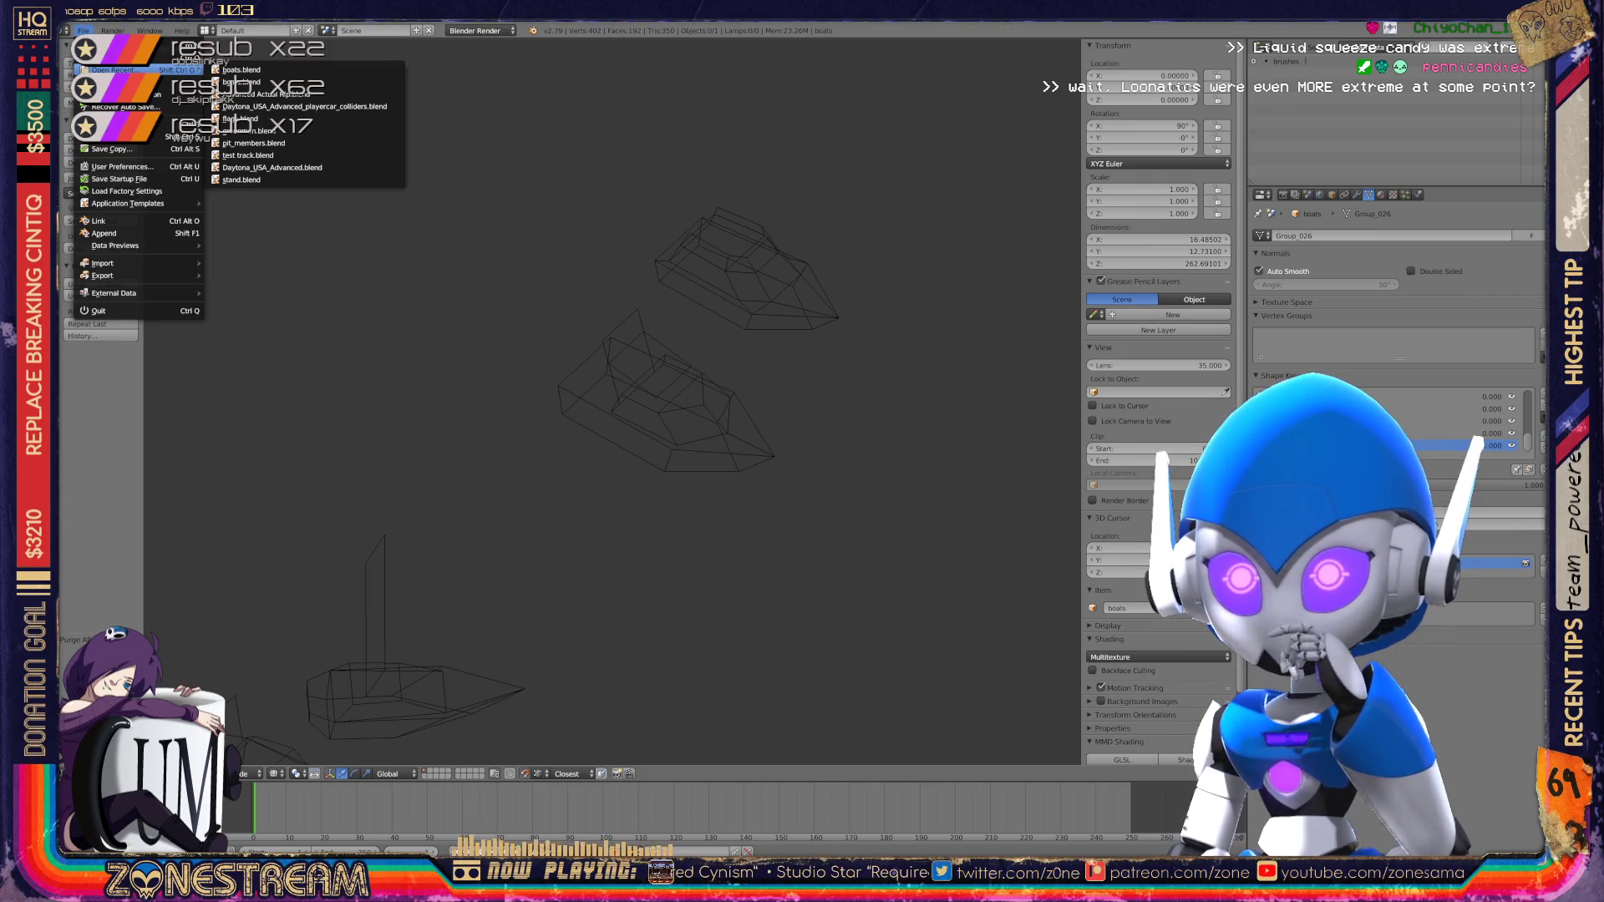
Step: Import a Wavefront (.obj) file from the poly-testfix folder via File > Import
mouse_move(125, 264)
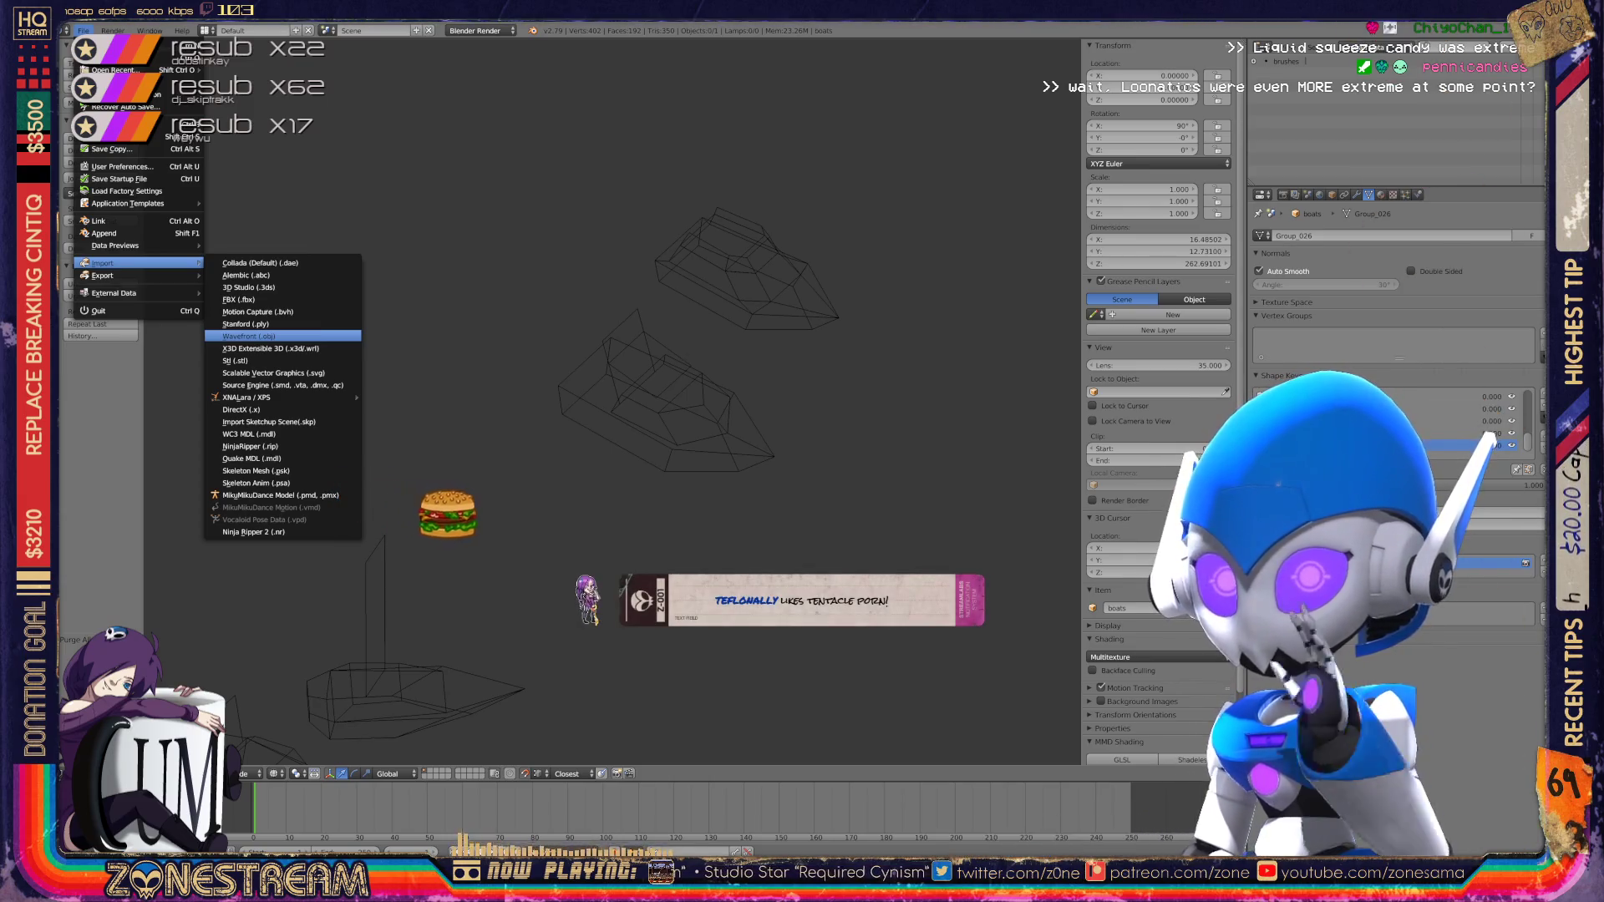
left_click(251, 336)
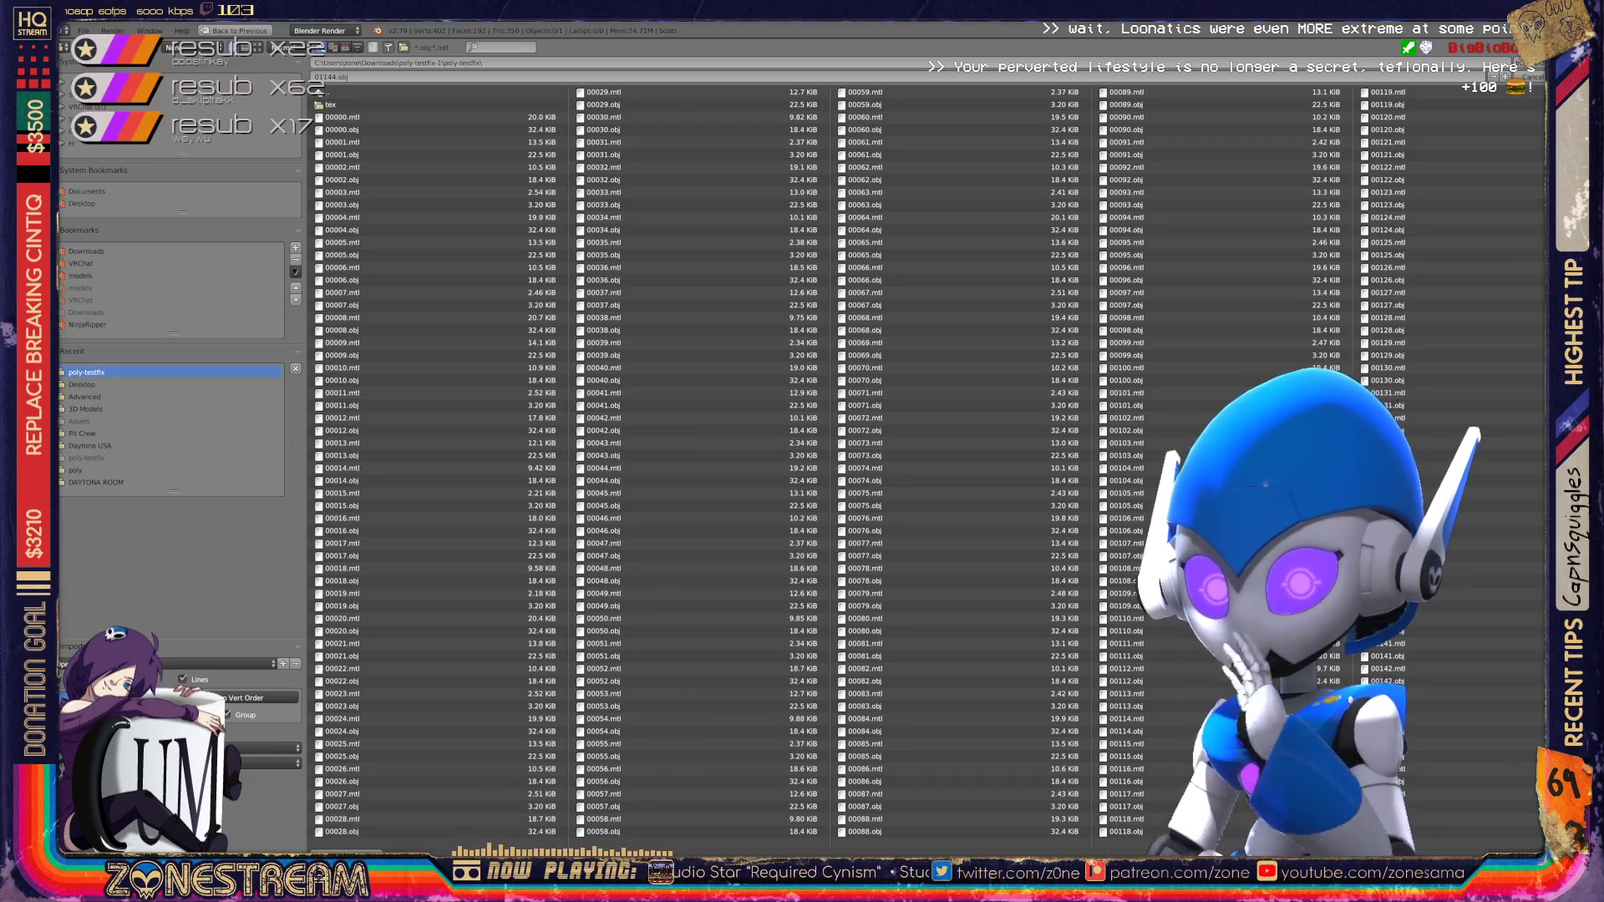
scroll(836, 460, "down", 15)
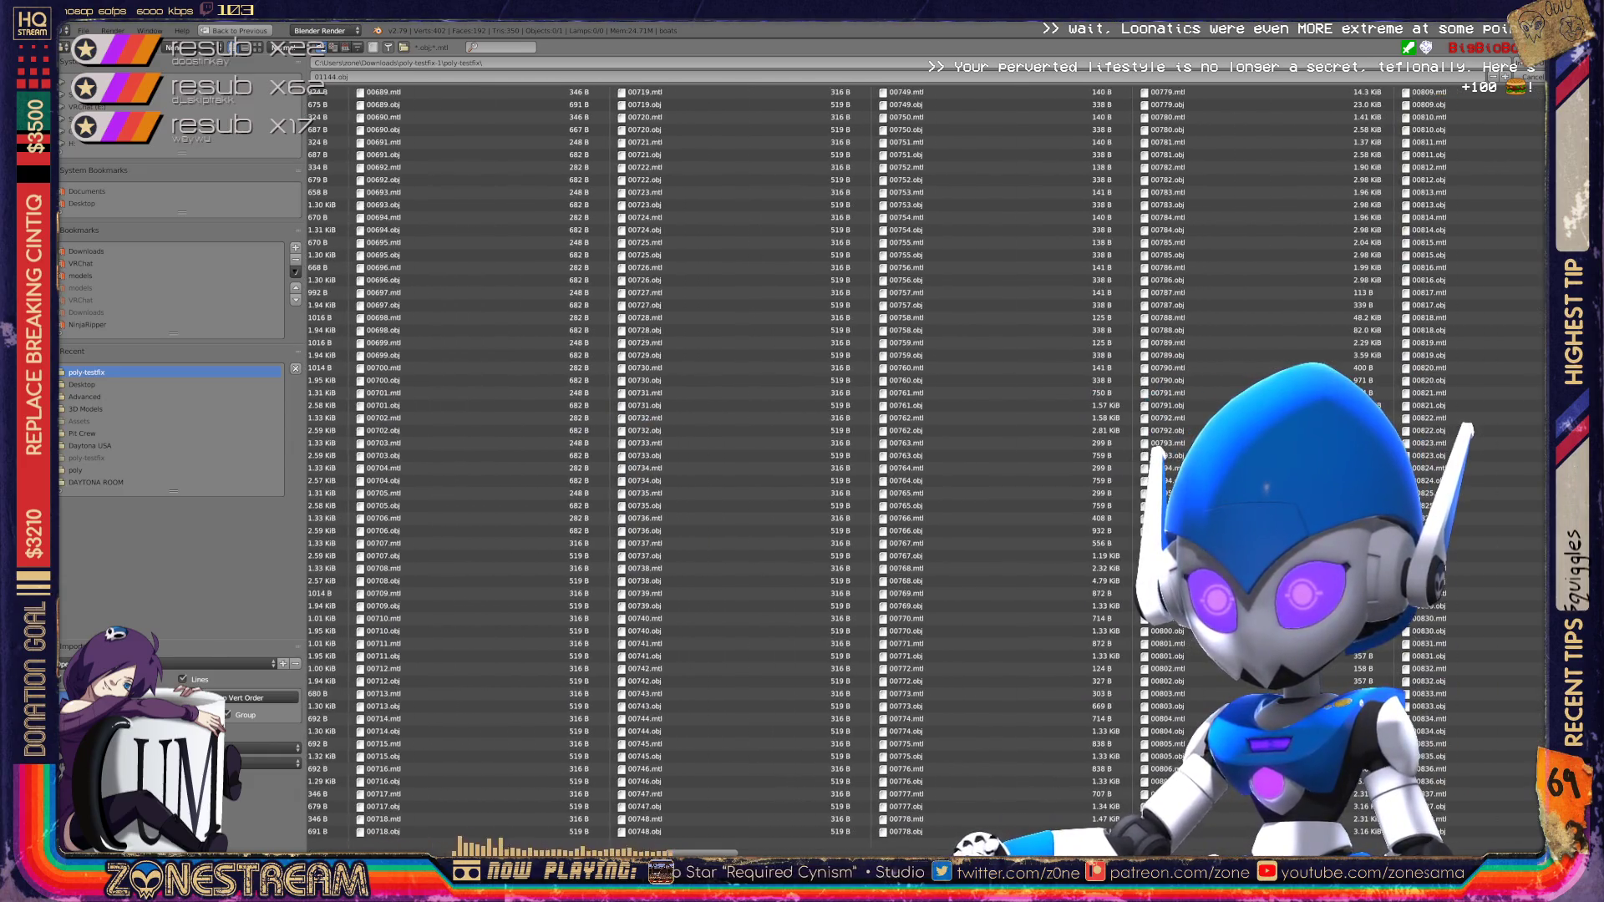
scroll(836, 459, "down", 10)
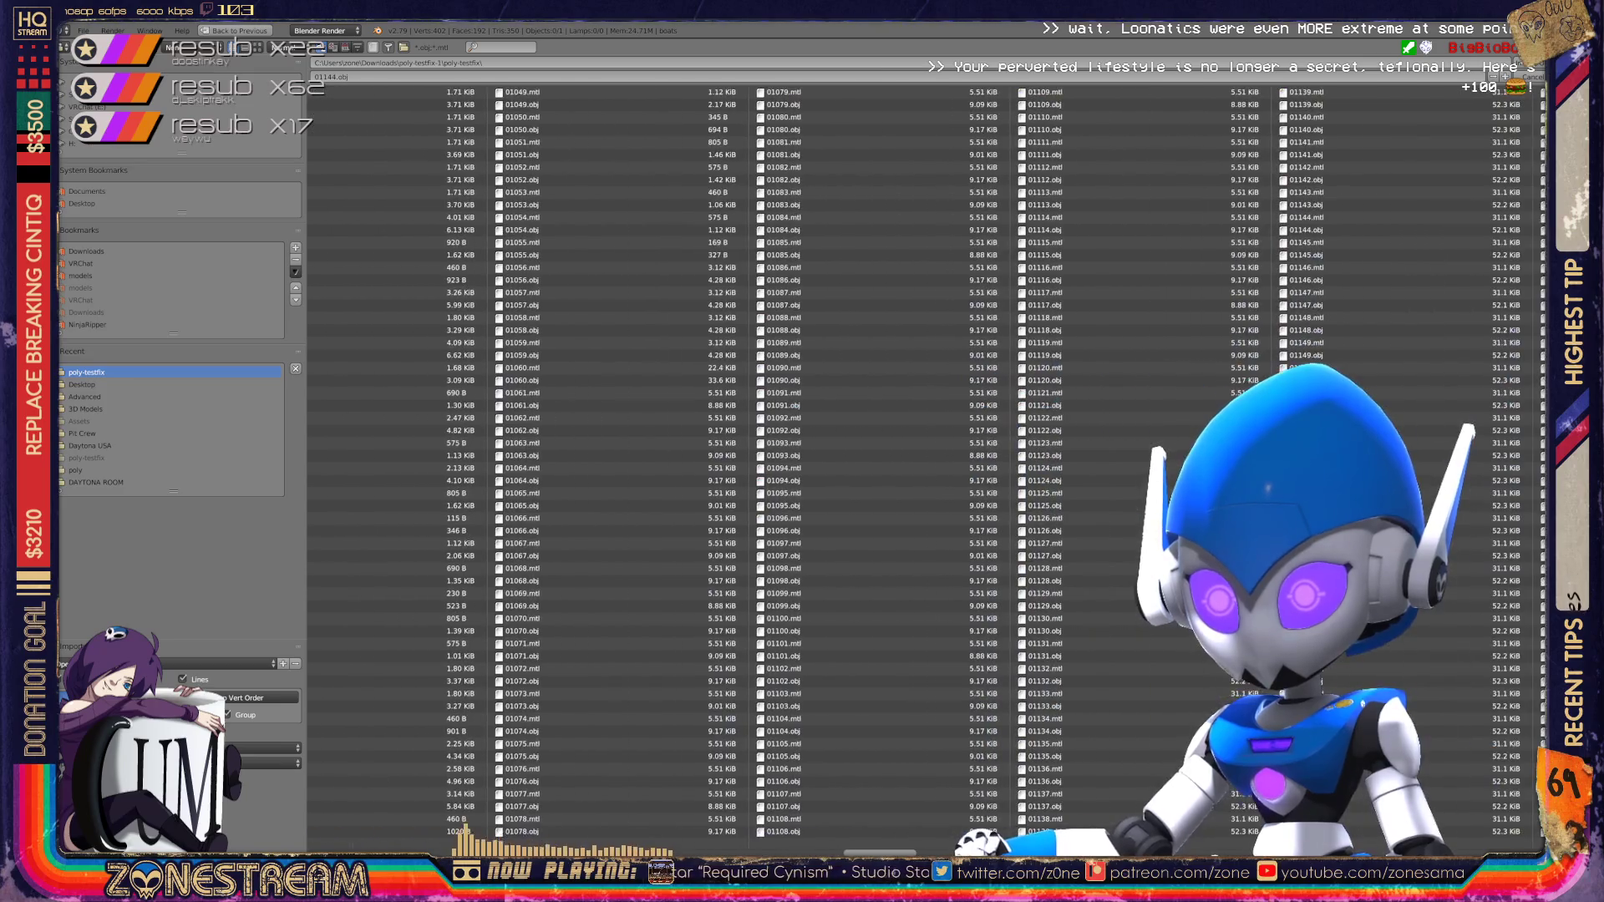
scroll(835, 460, "down", 3)
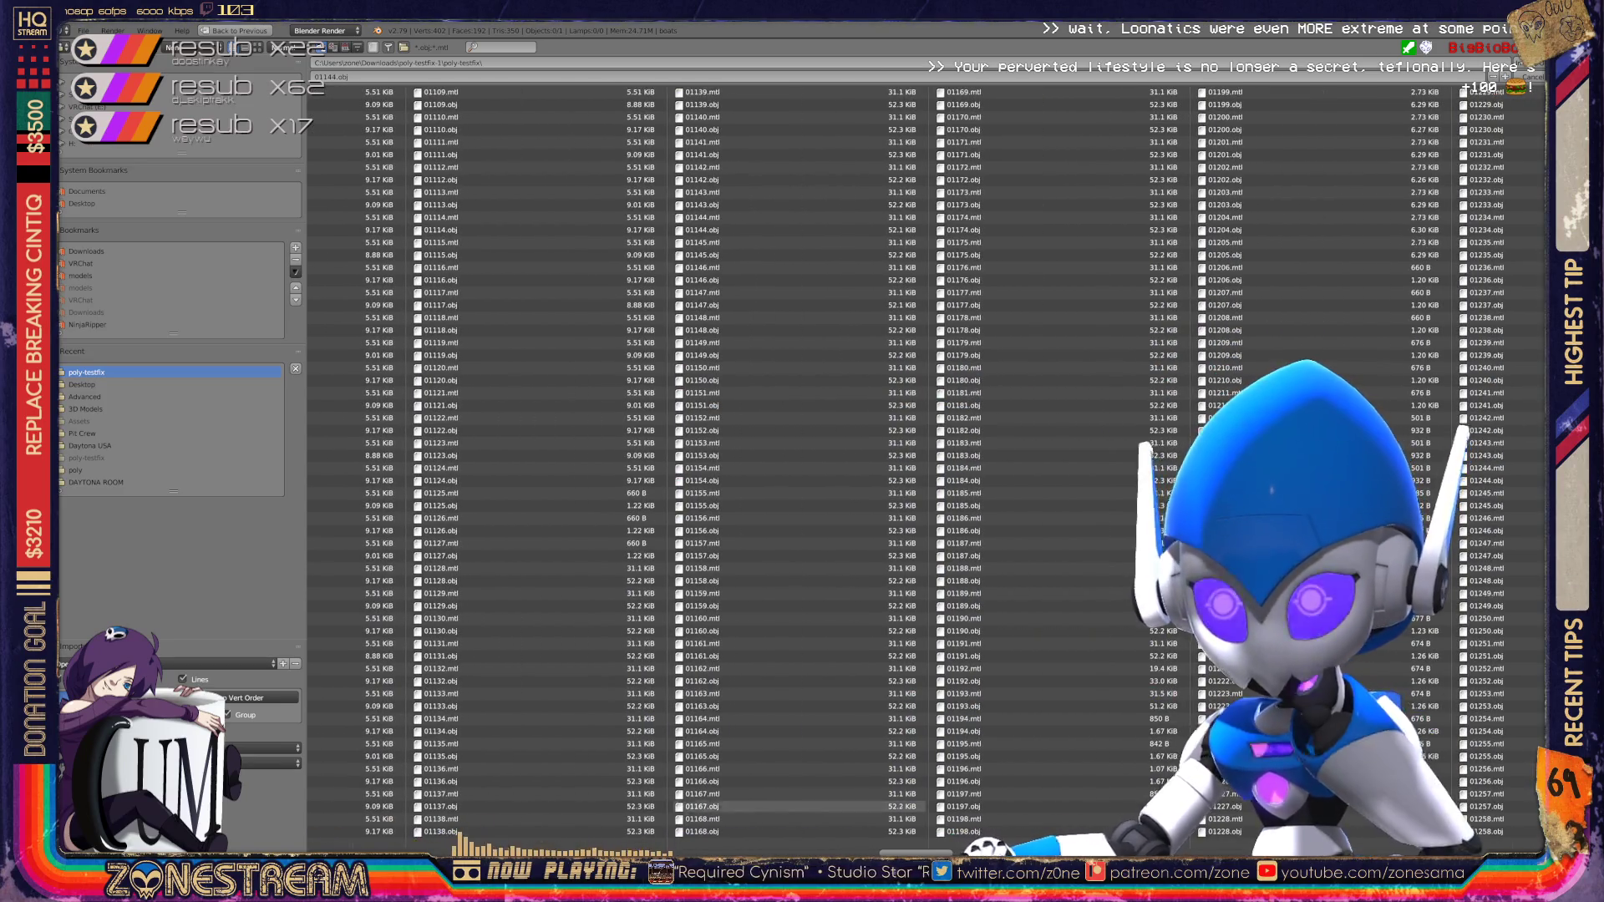
double_click(702, 255)
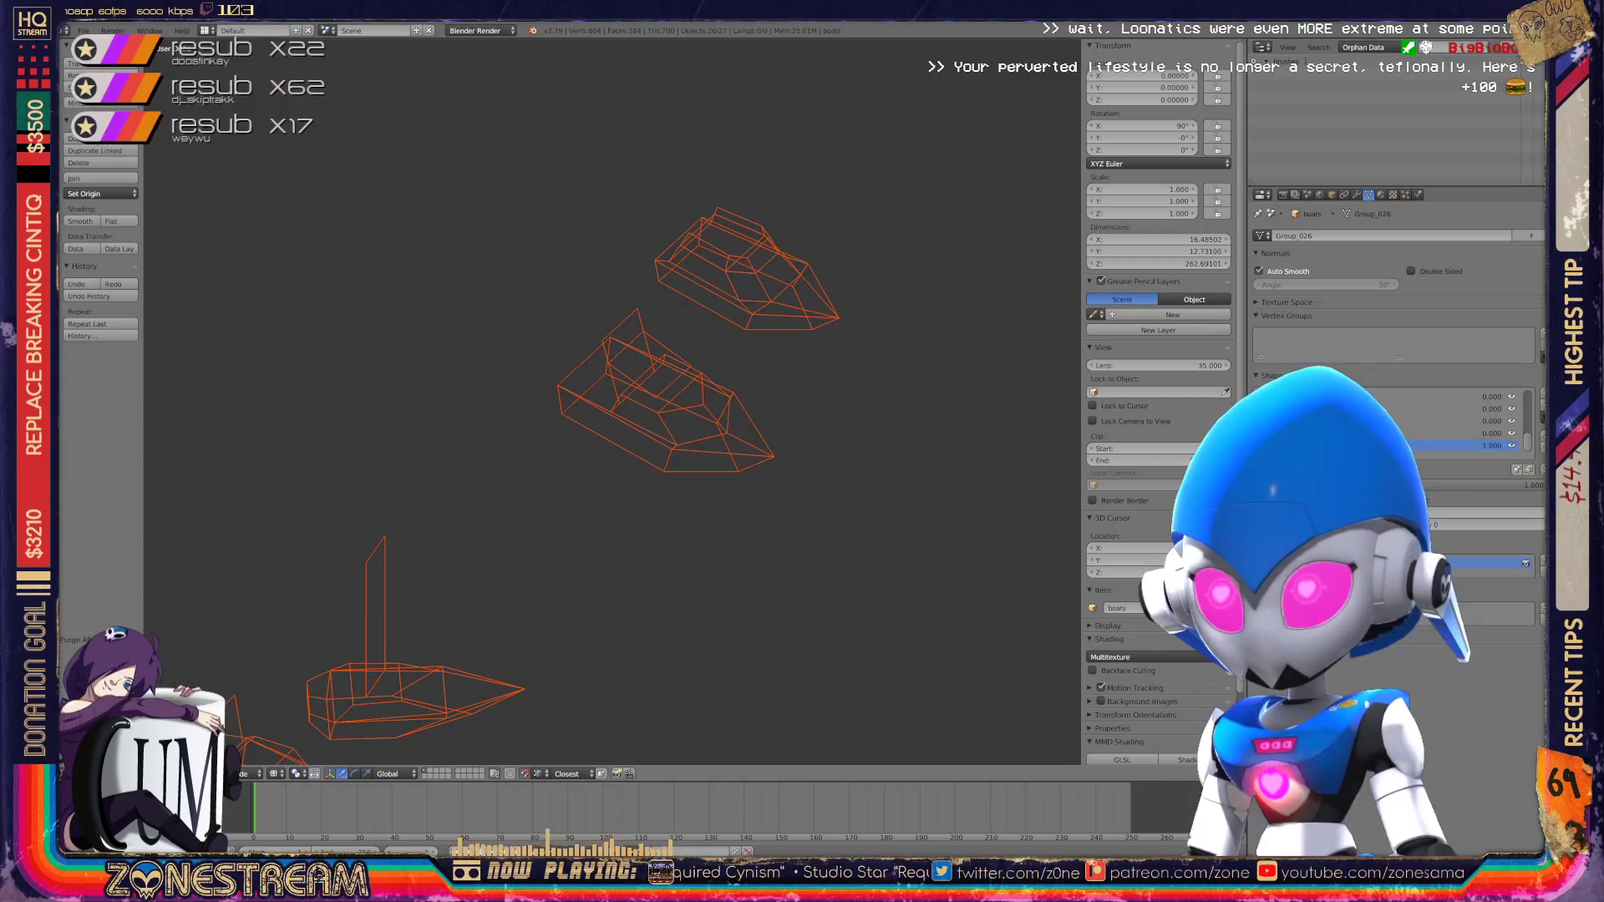
Step: Zoom around the boots, select the lower boot, then undo to reselect the whole boats object
scroll(612, 401, "up", 10)
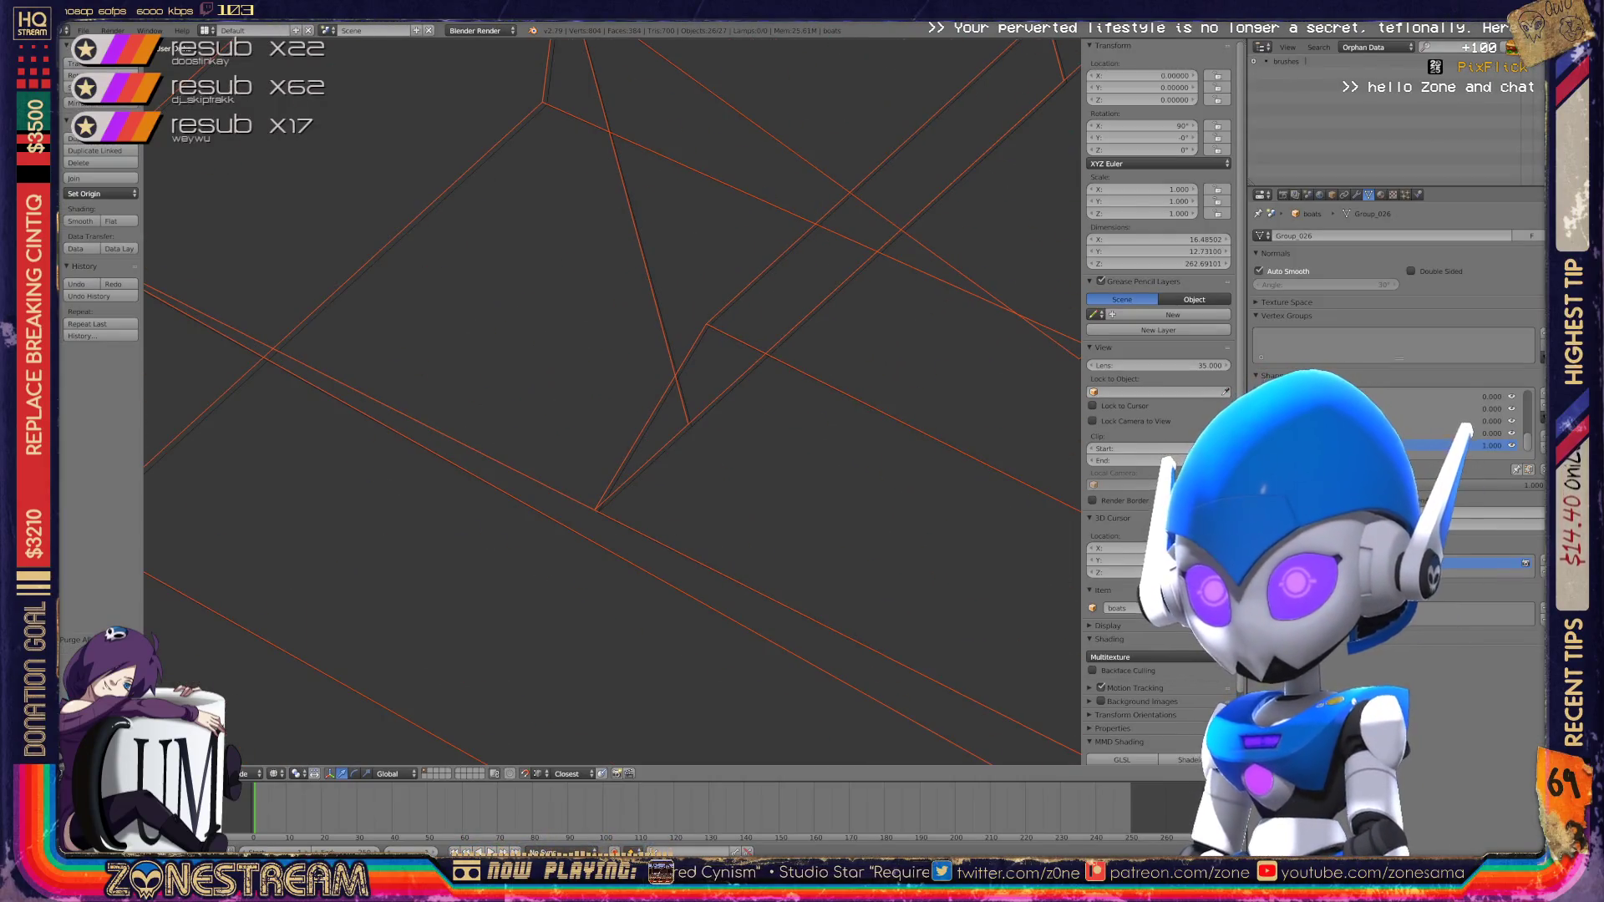
scroll(612, 401, "down", 3)
scroll(612, 401, "down", 5)
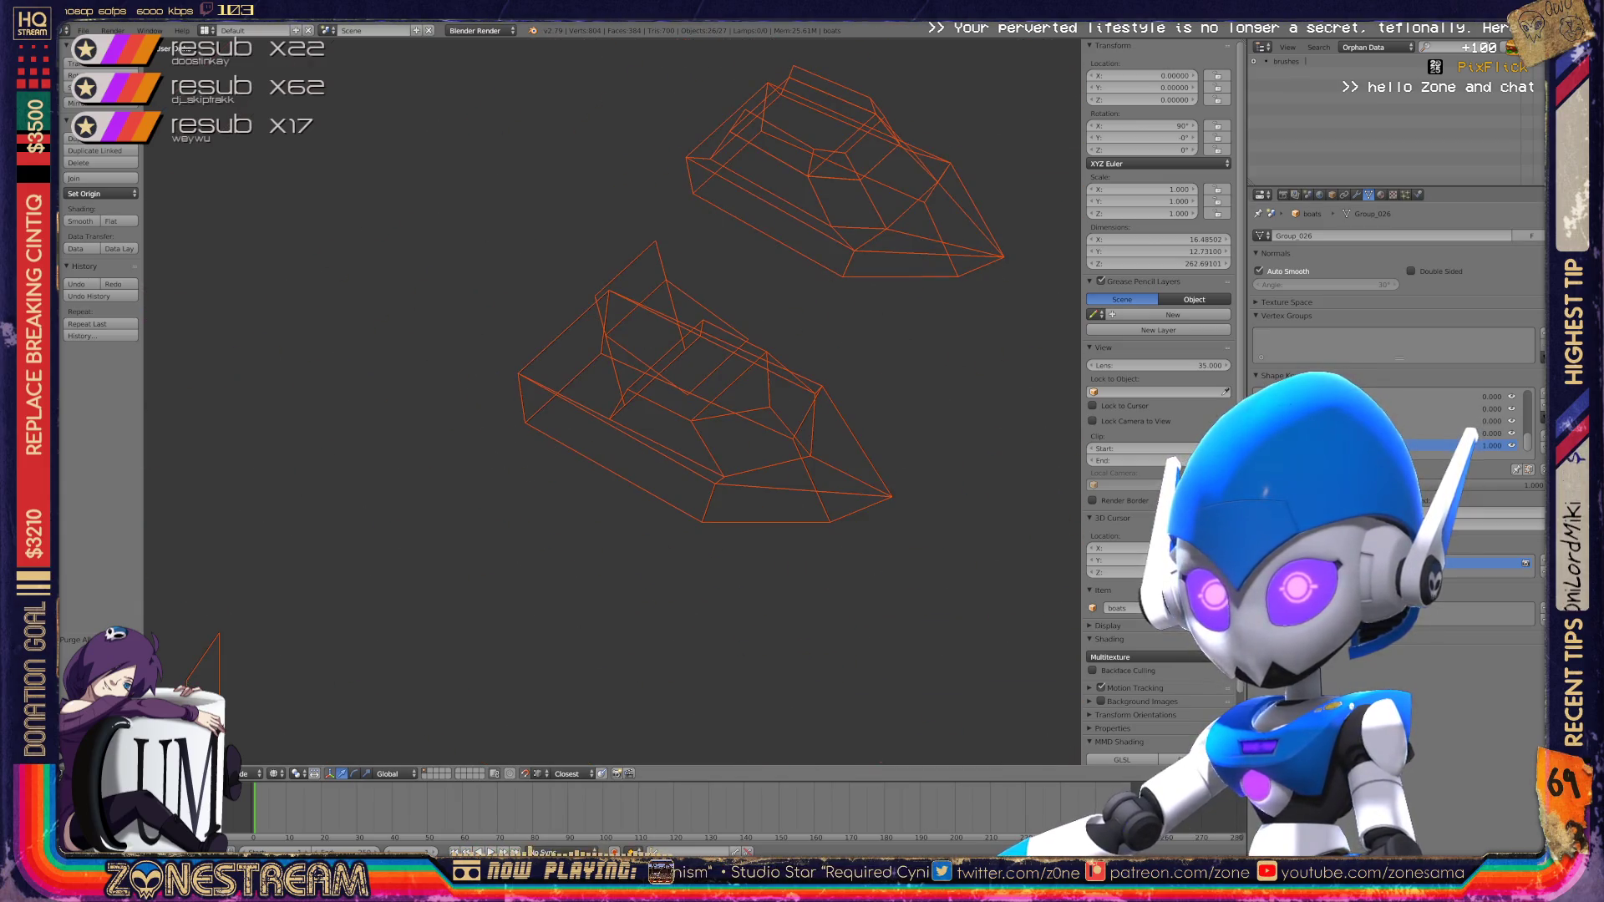
scroll(613, 401, "up", 2)
scroll(612, 401, "down", 8)
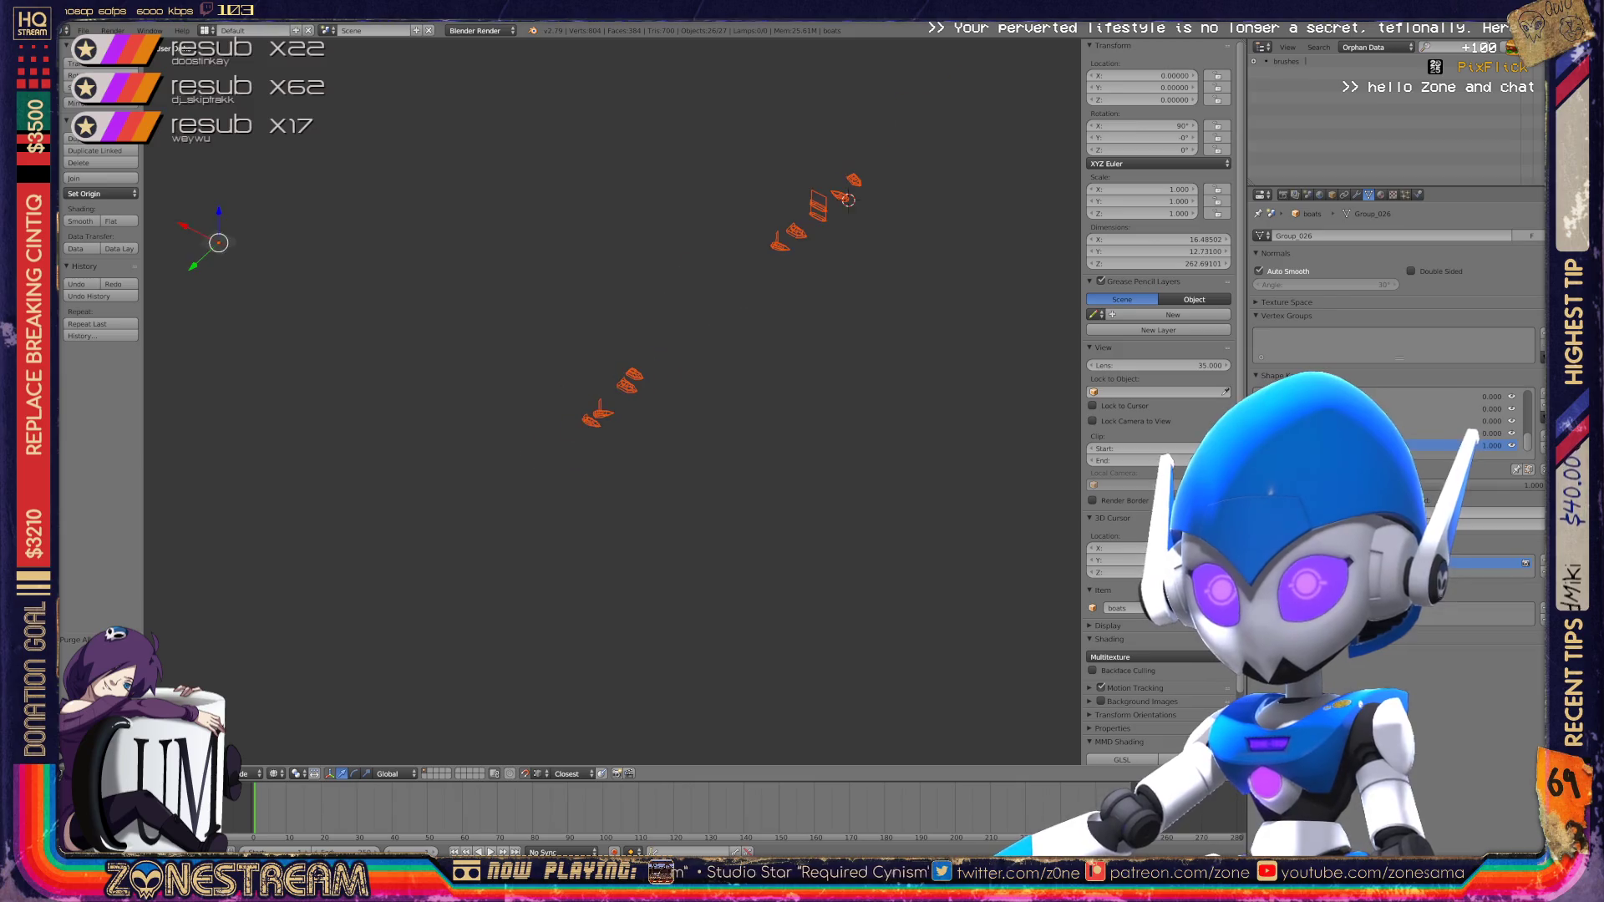
scroll(612, 401, "up", 4)
scroll(612, 401, "up", 5)
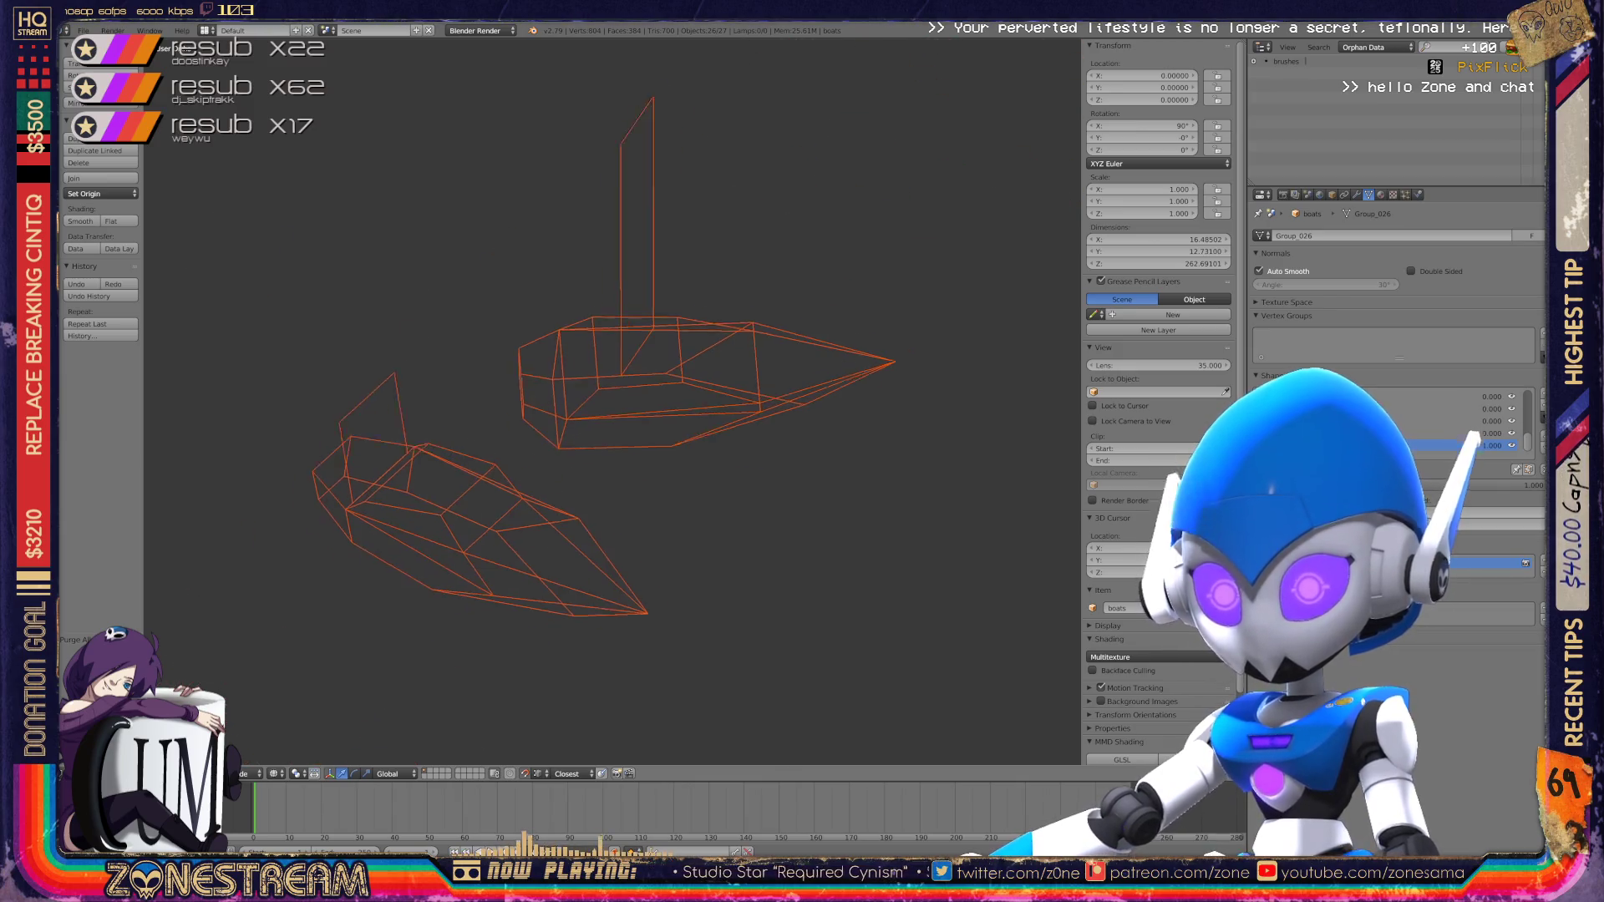
scroll(612, 401, "up", 6)
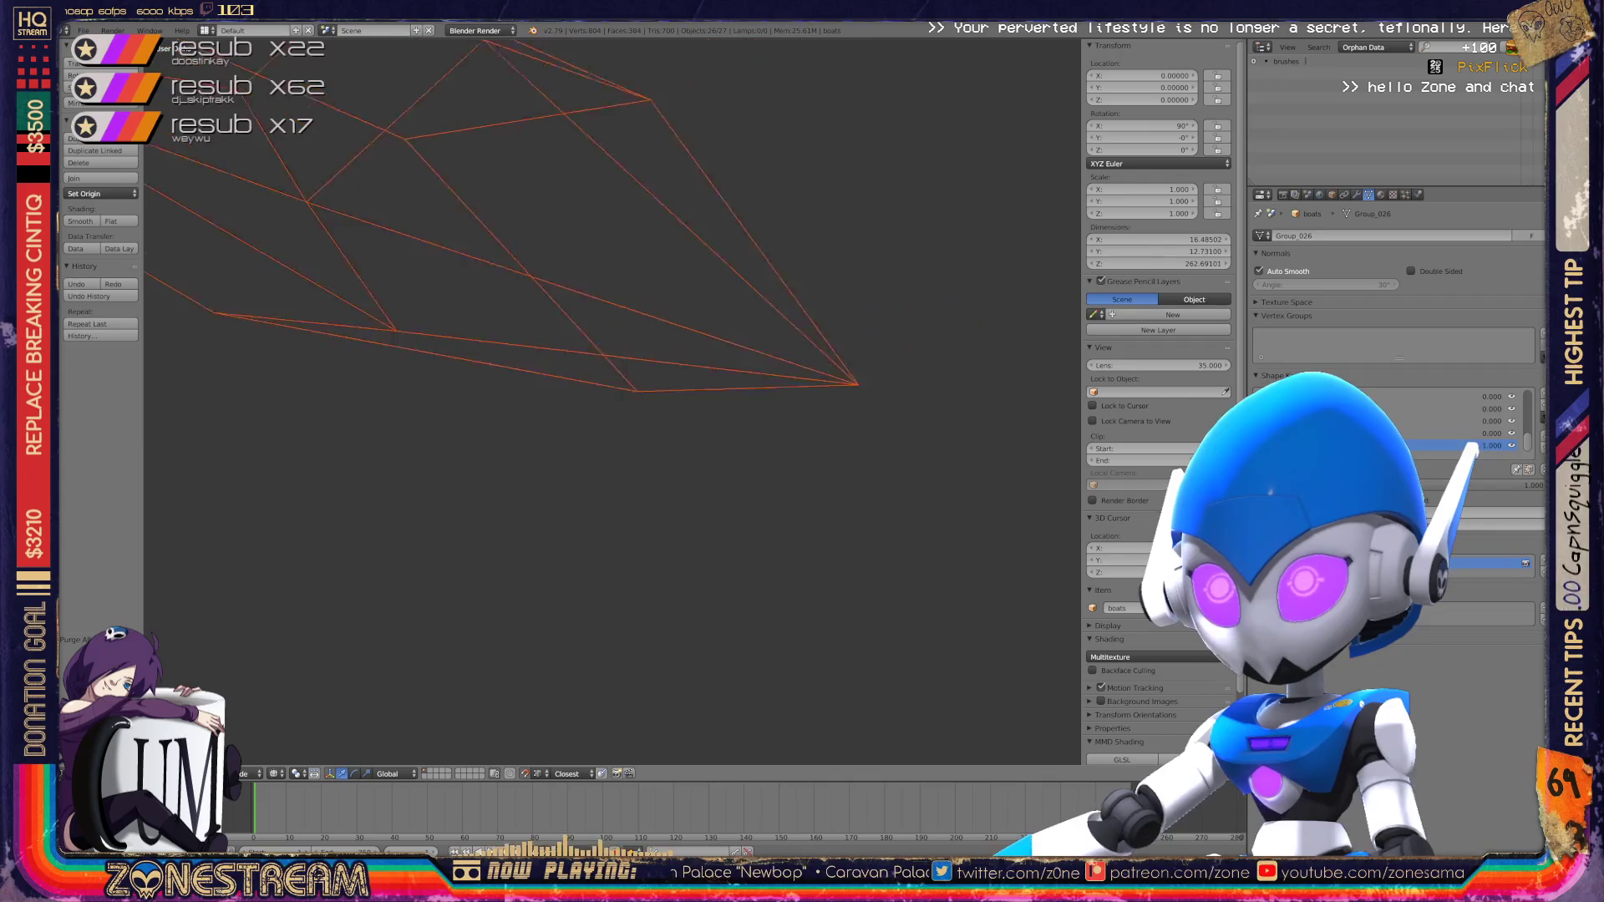
scroll(613, 401, "down", 8)
scroll(613, 401, "up", 6)
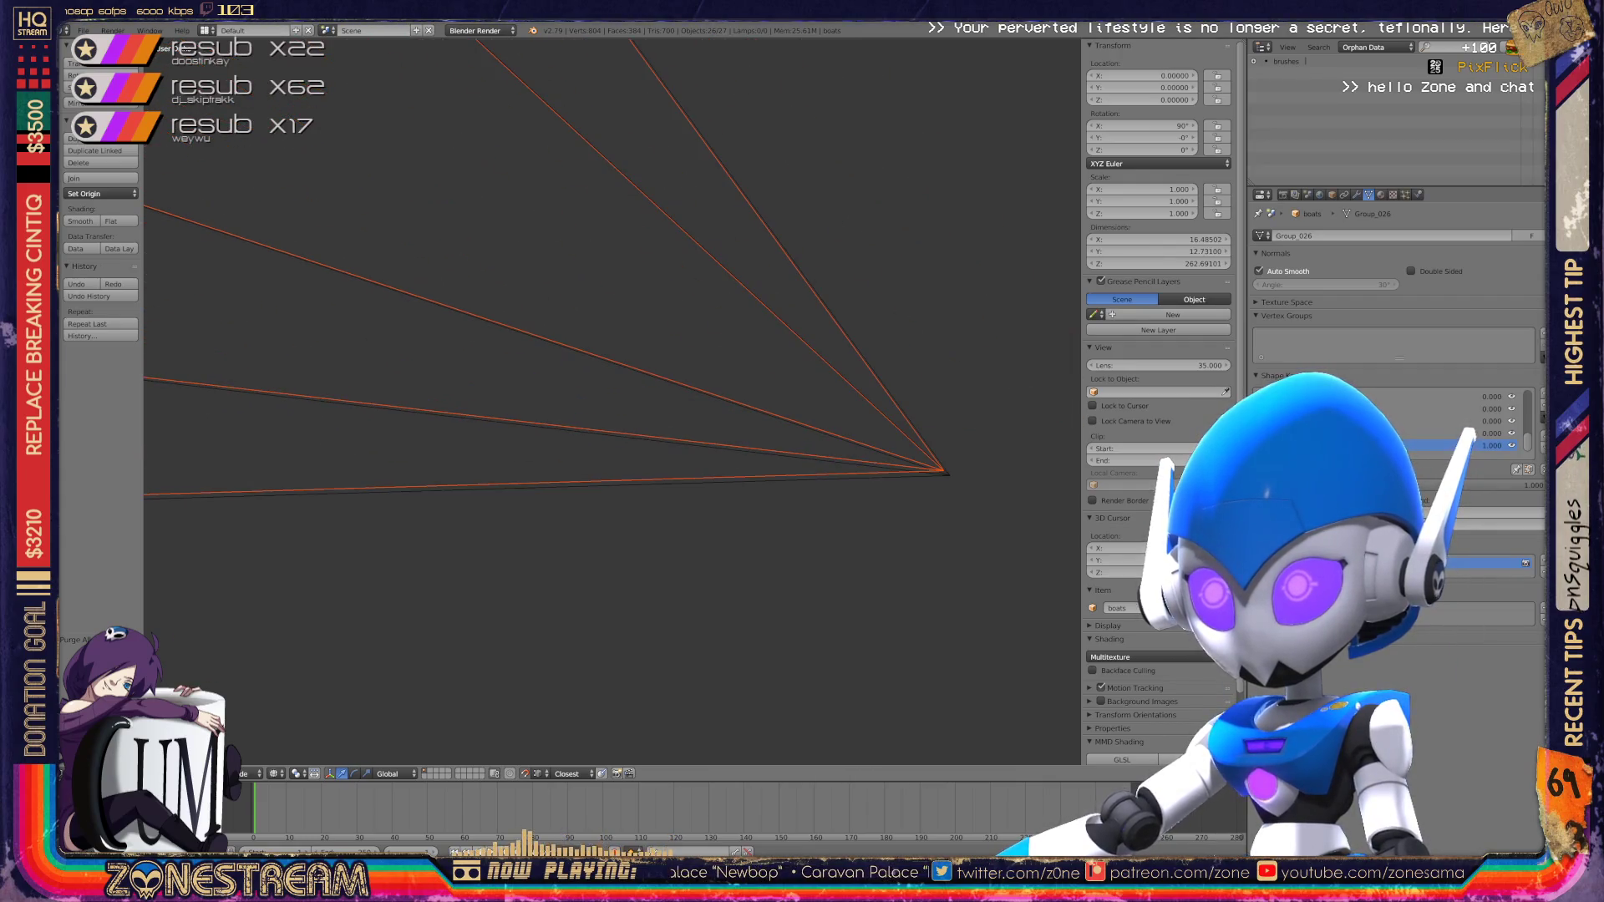
scroll(612, 401, "down", 6)
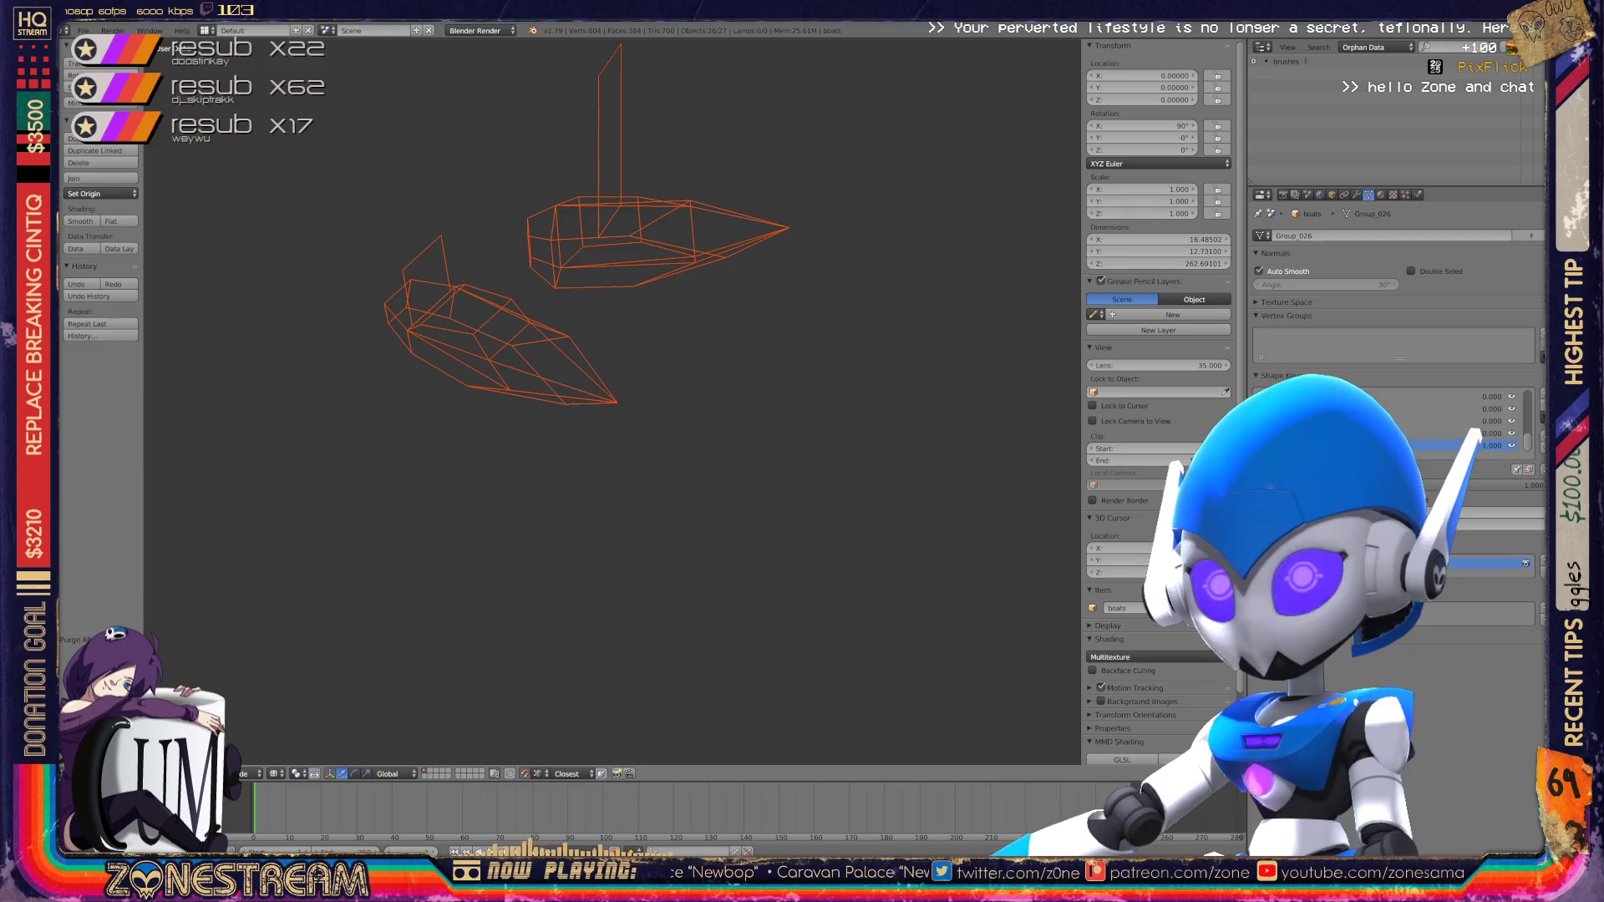
key("Tab")
key("Tab")
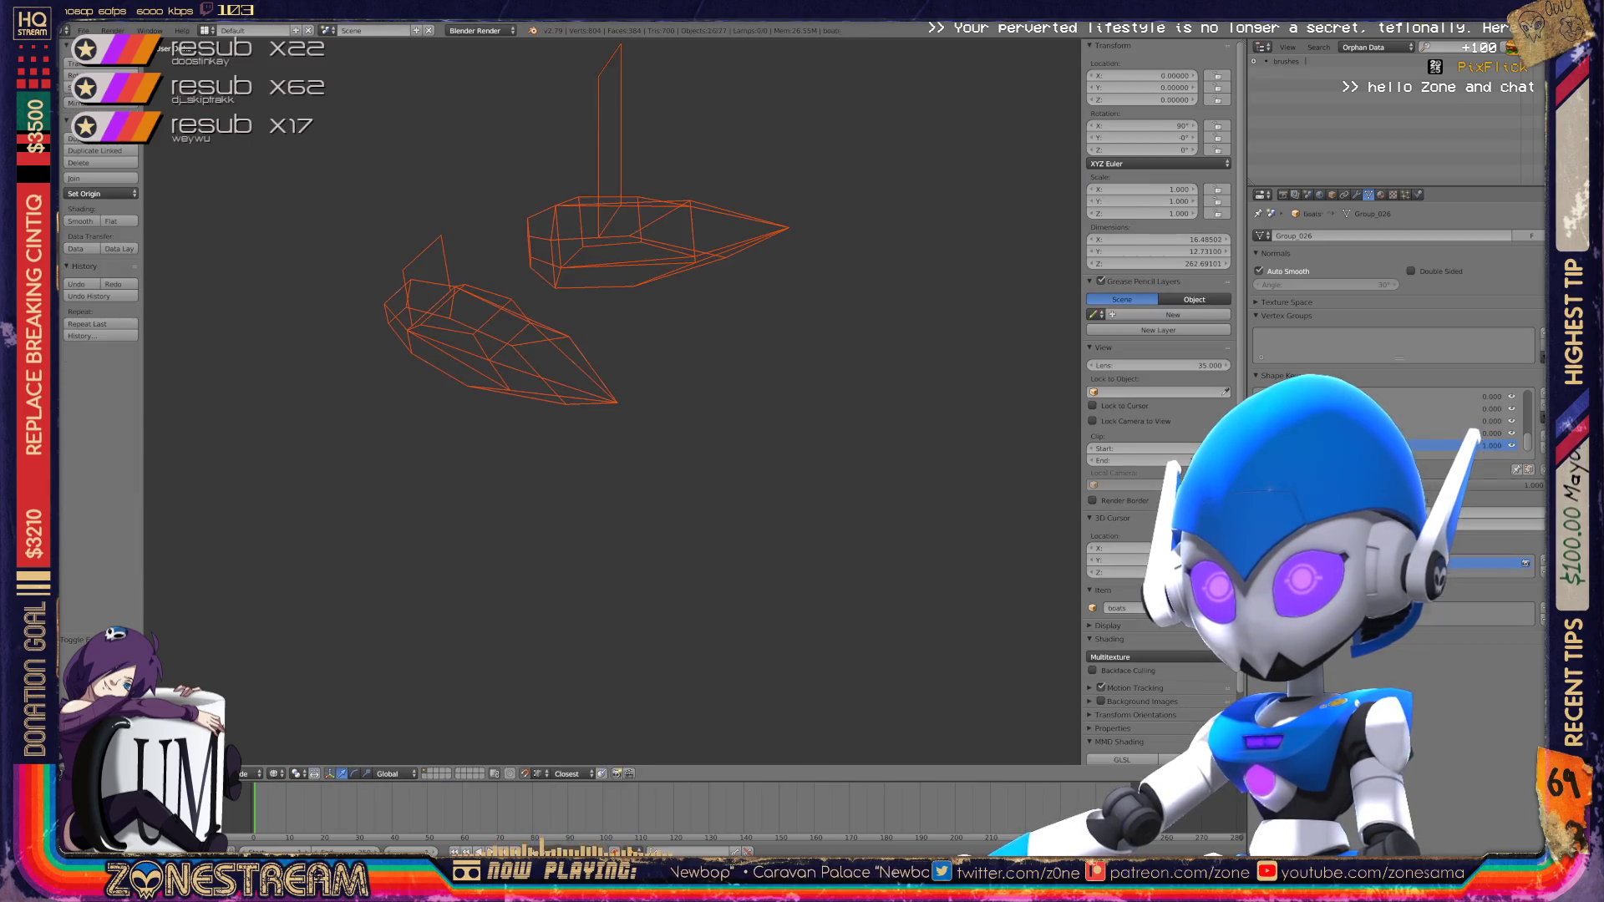
right_click(501, 342)
key("ctrl+z")
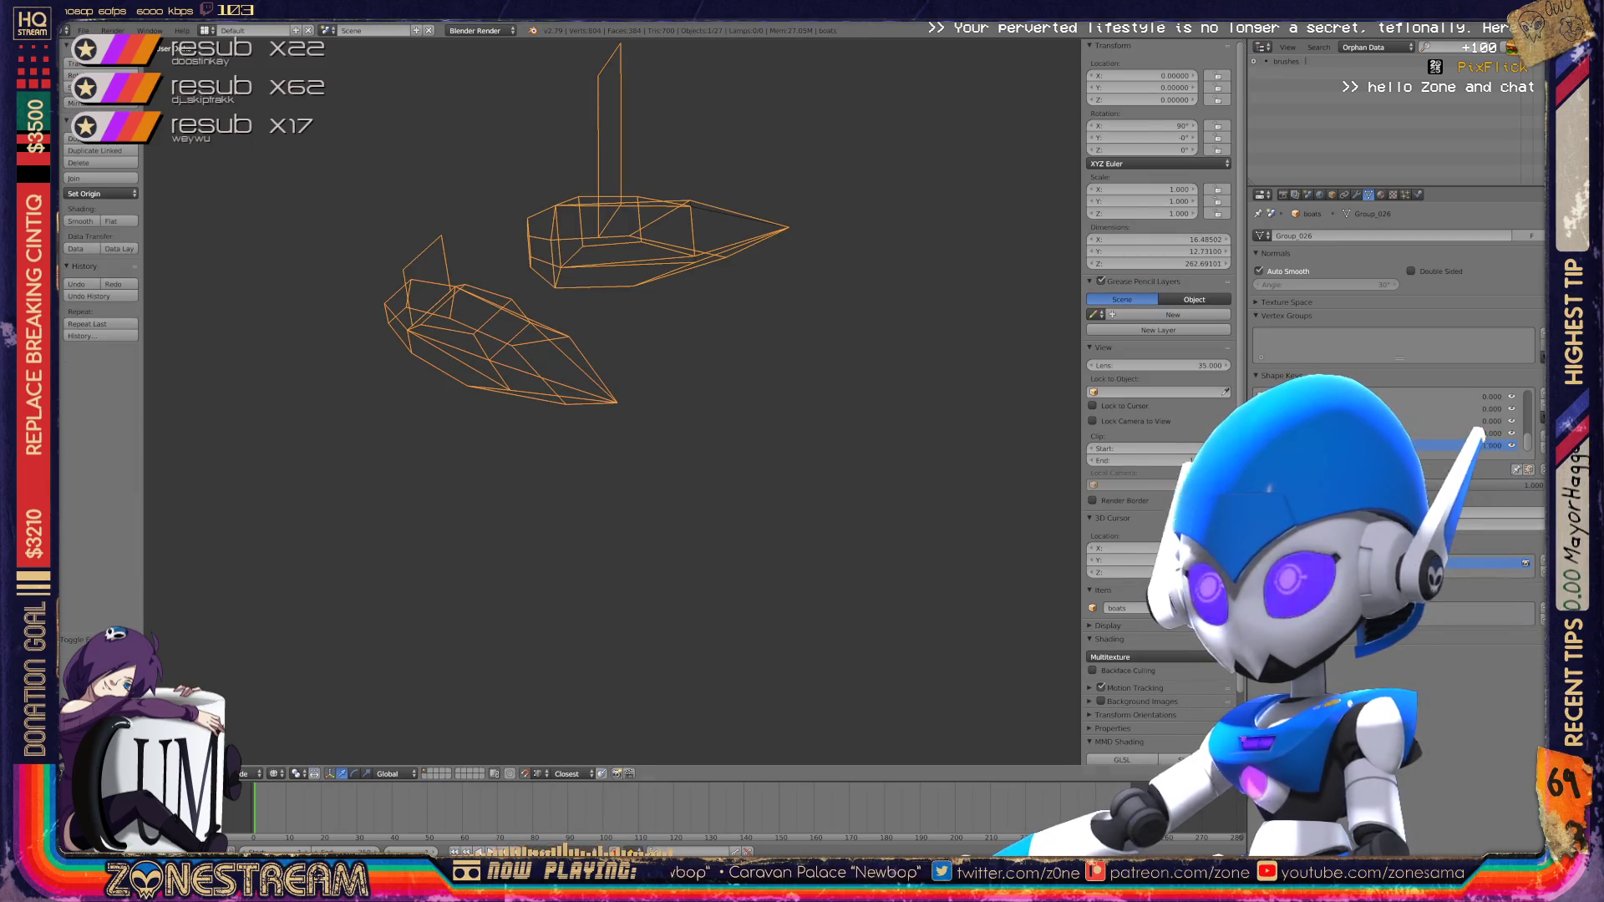
Step: Set the Outliner to All Scenes, reset the shape key to 0 and enter Edit Mode
left_click(1377, 47)
left_click(1379, 61)
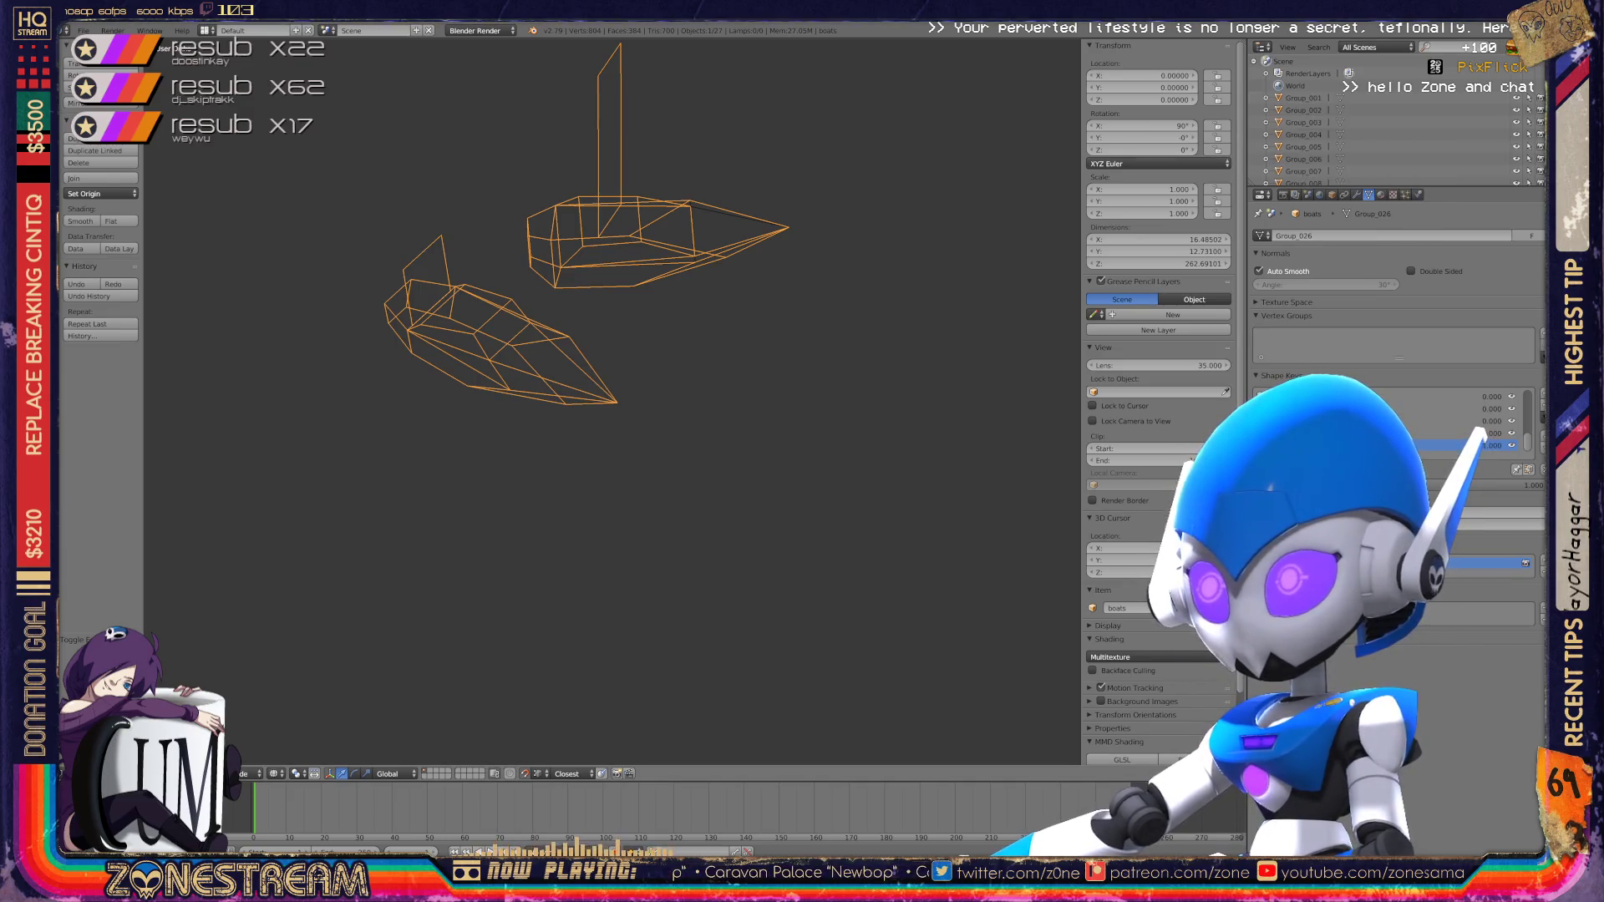
scroll(1378, 117, "down", 5)
scroll(613, 401, "up", 3)
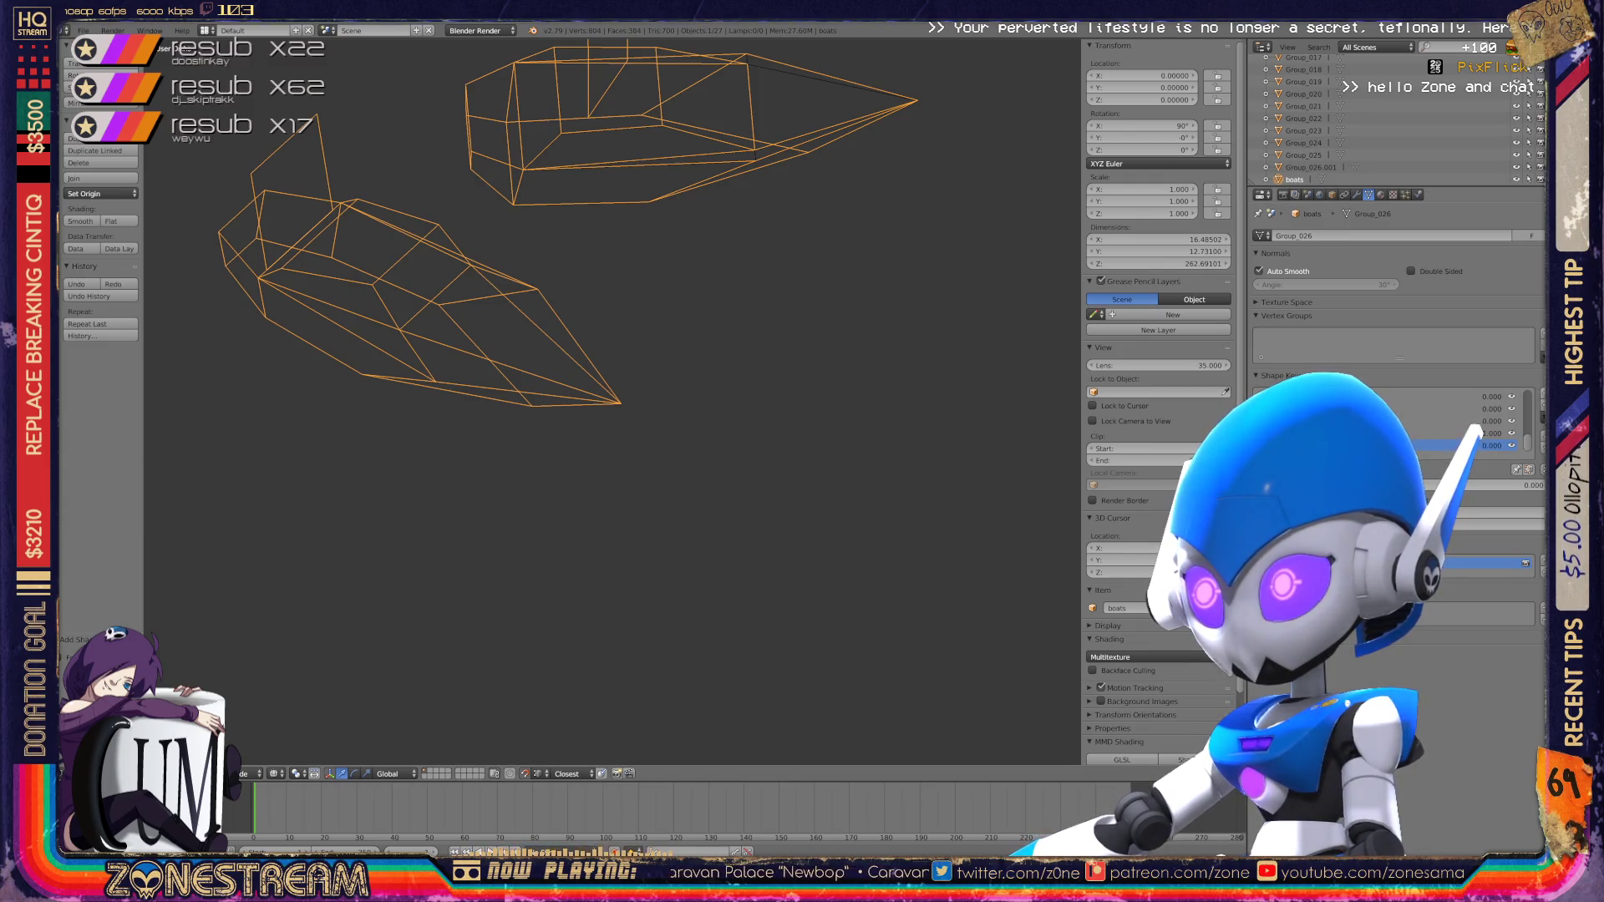
key("BackSpace")
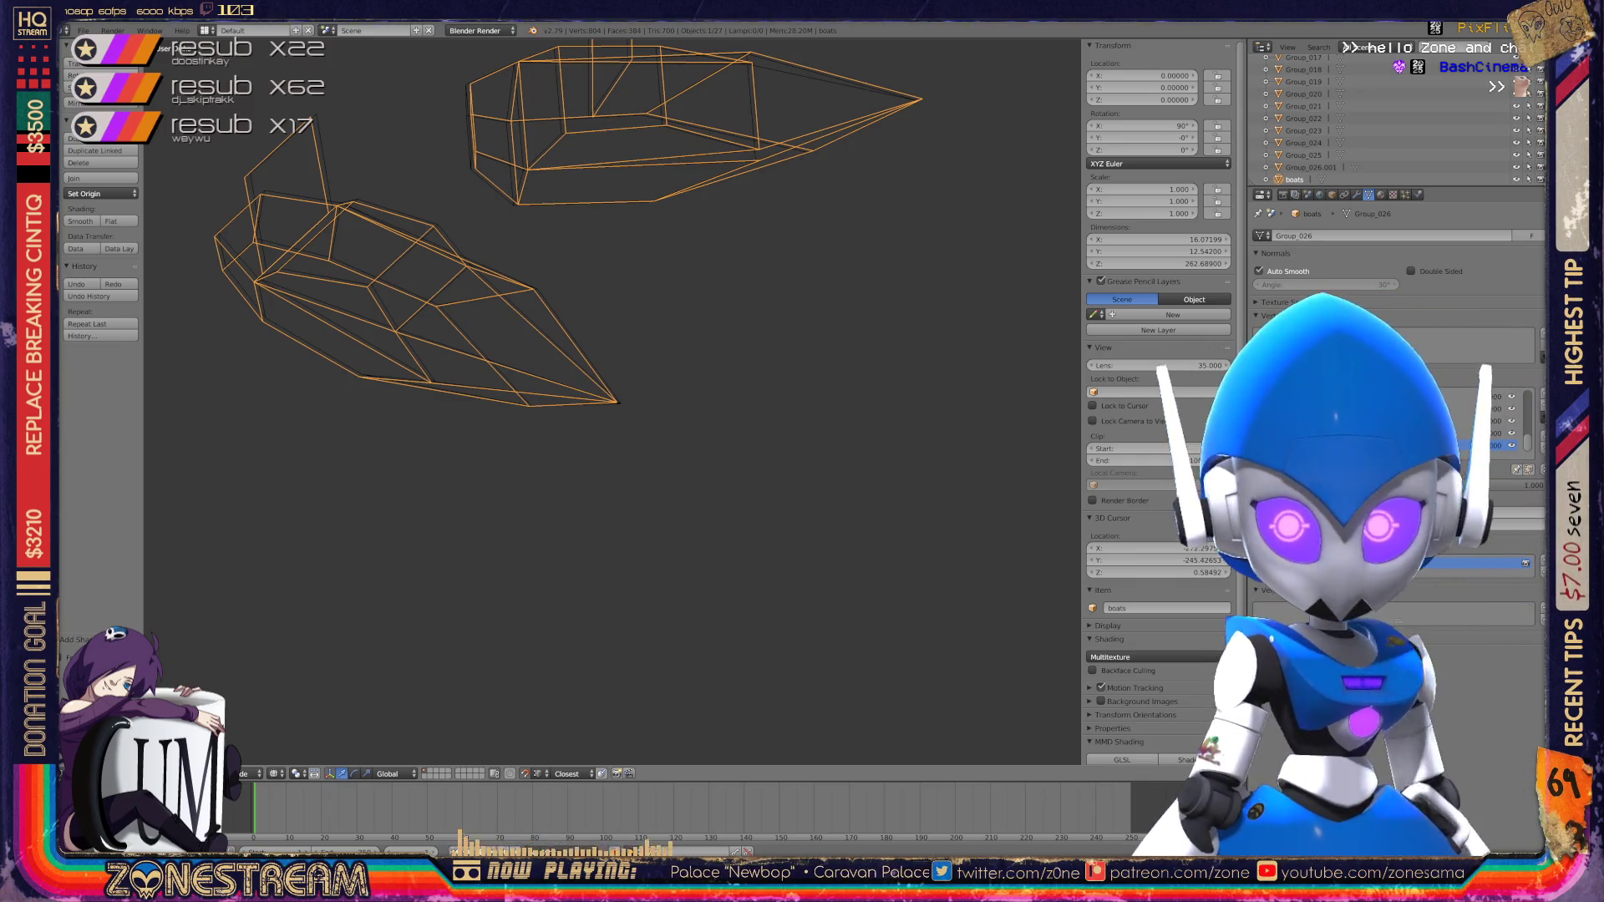
scroll(613, 401, "up", 5)
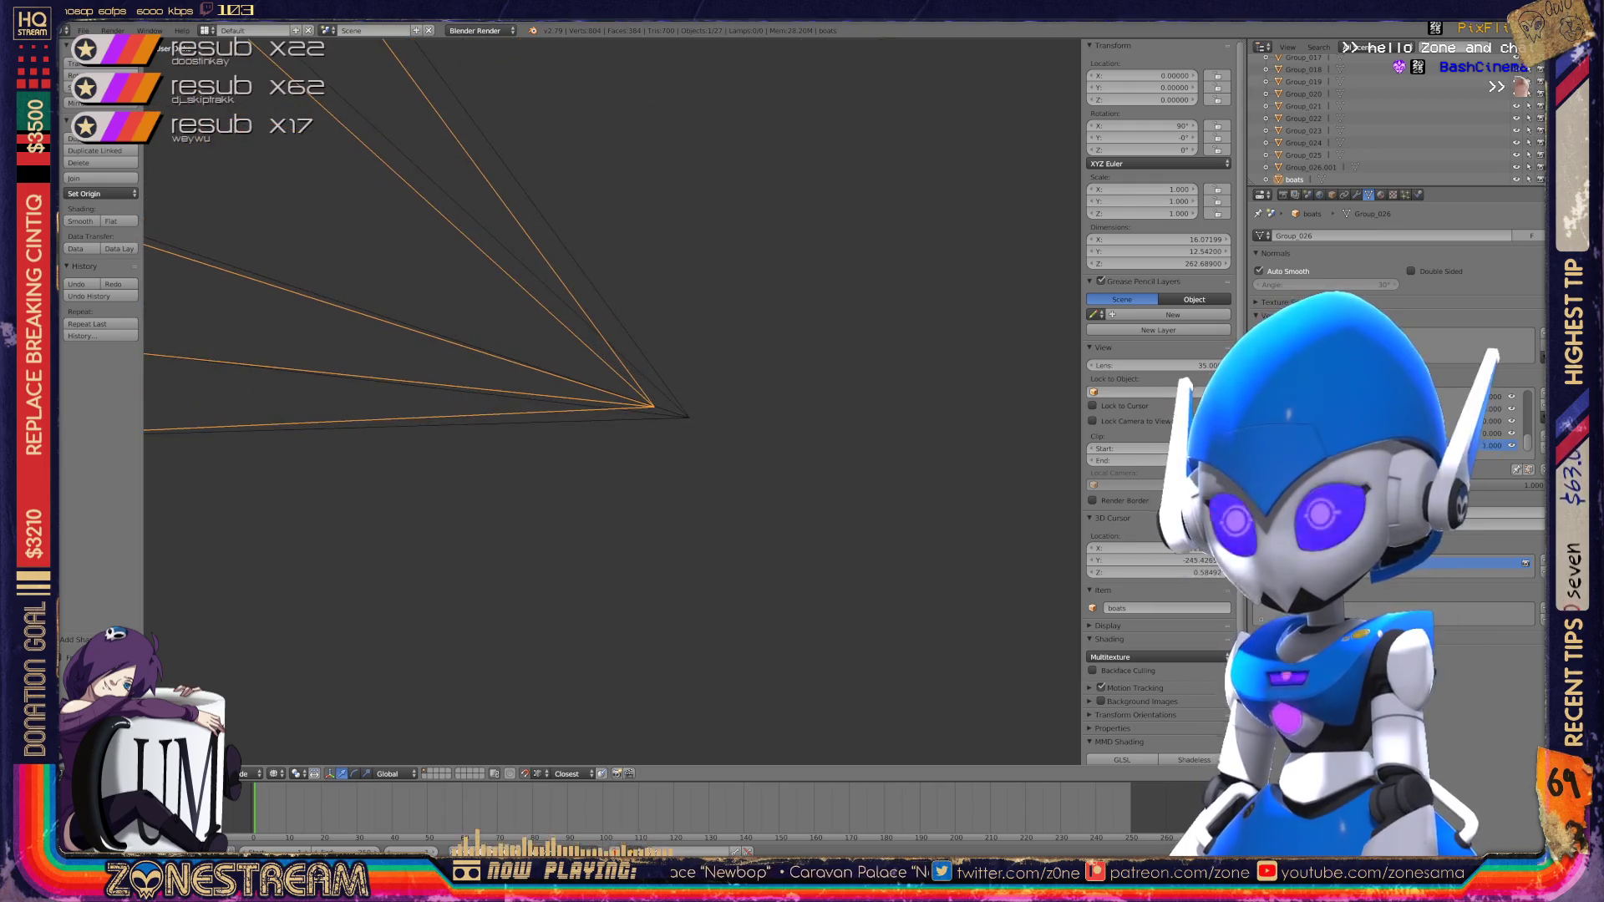
key("Tab")
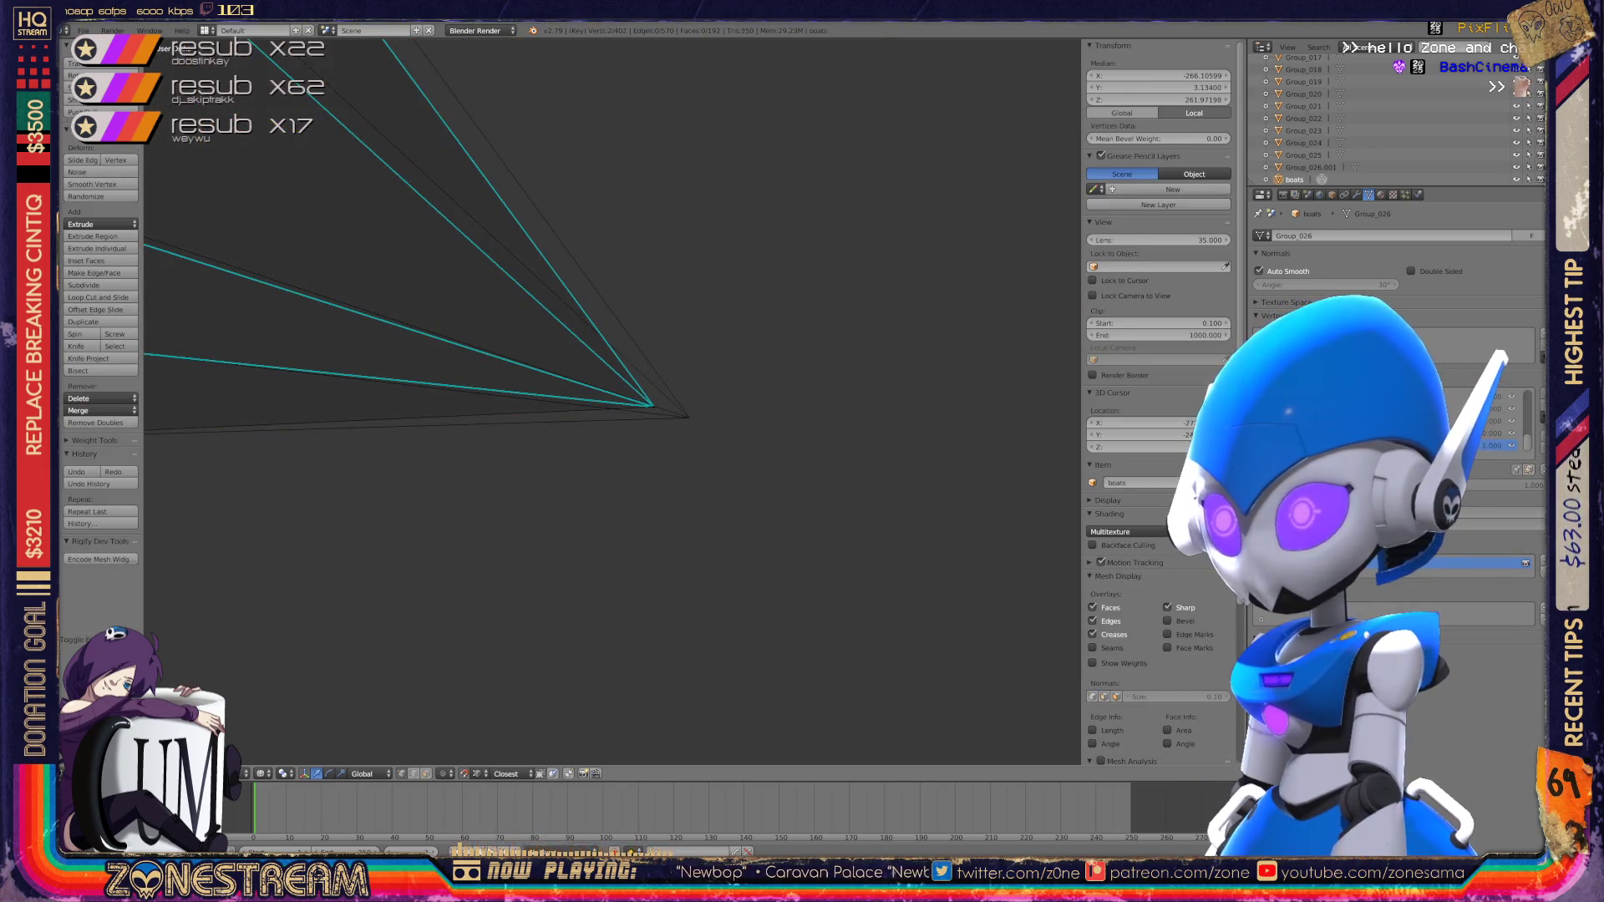
Step: Move the boot's tip vertex, then join it to the lower vertex with a new edge
key("g")
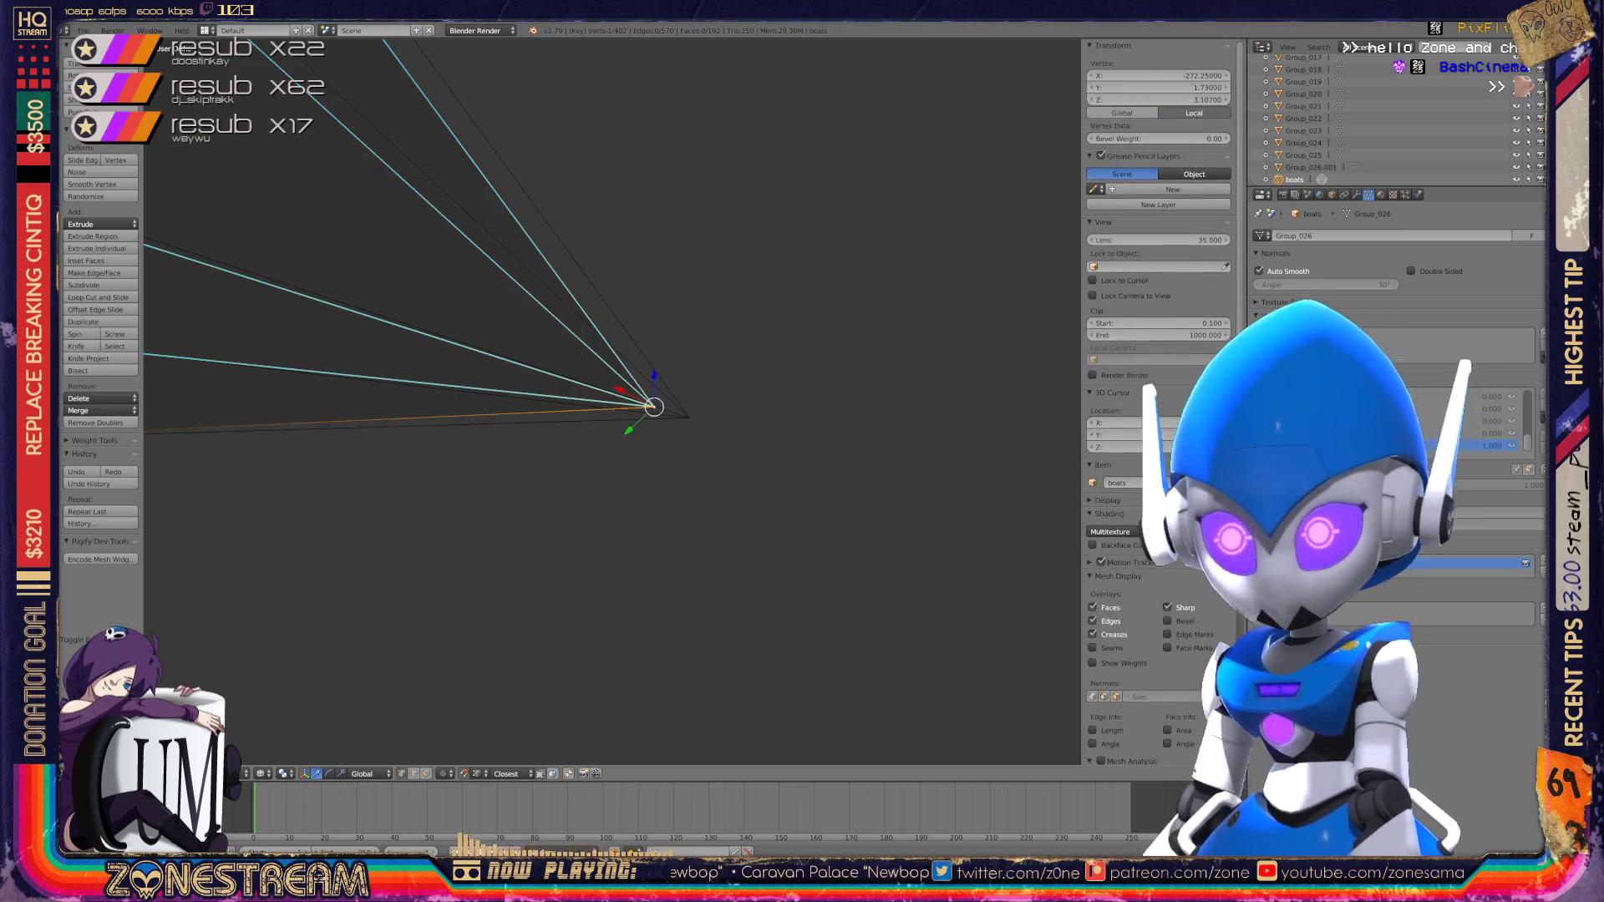
key("Return")
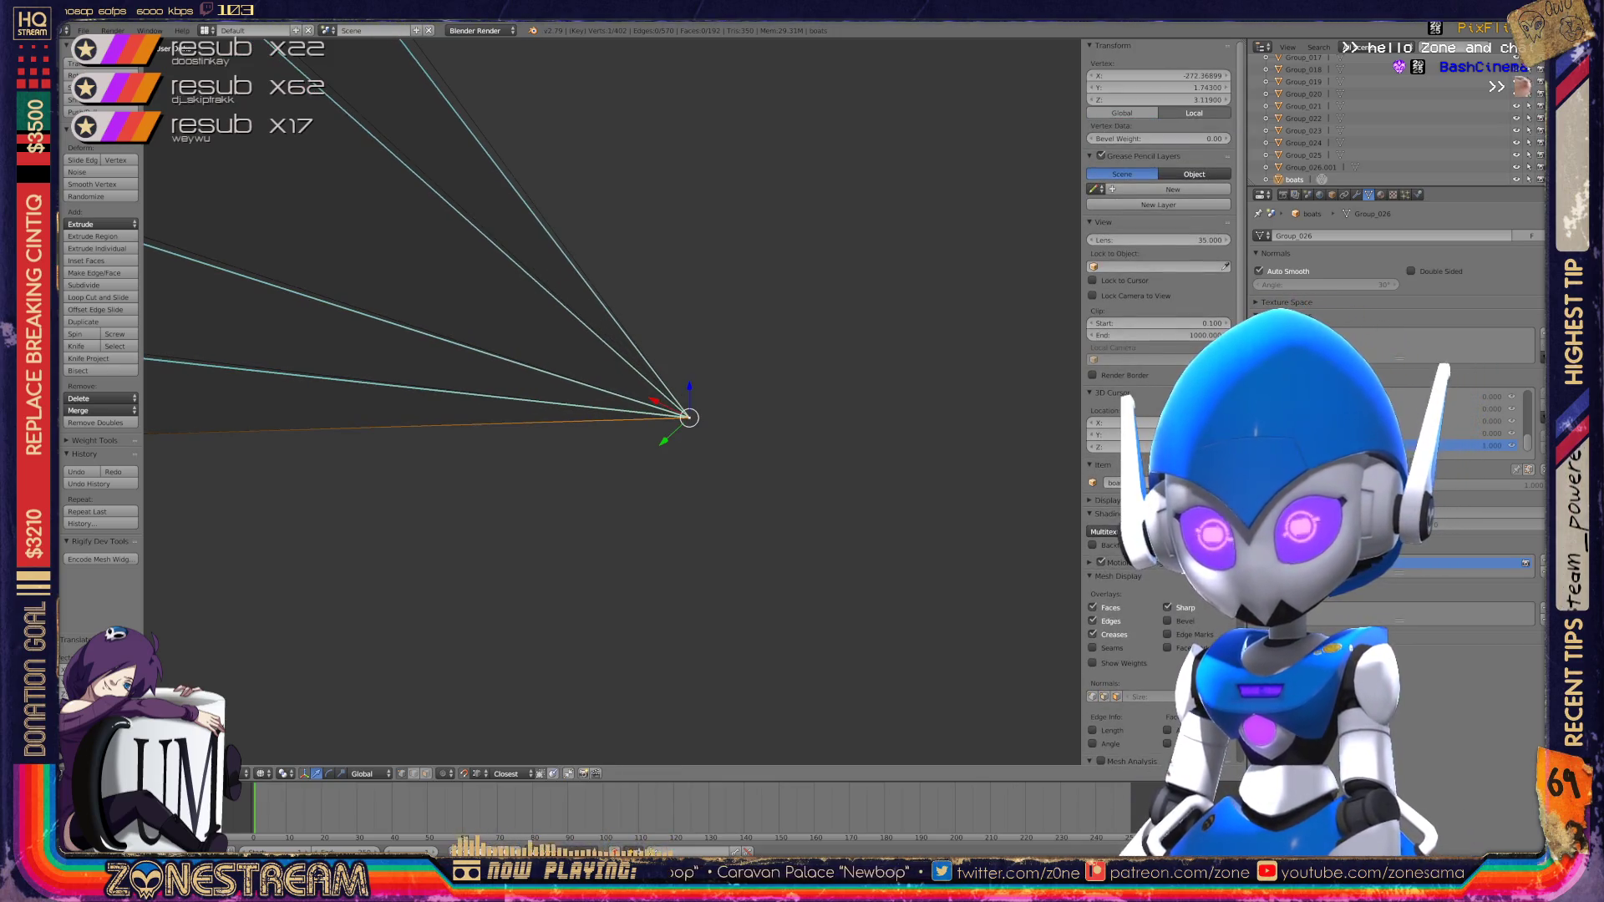
right_click(618, 438)
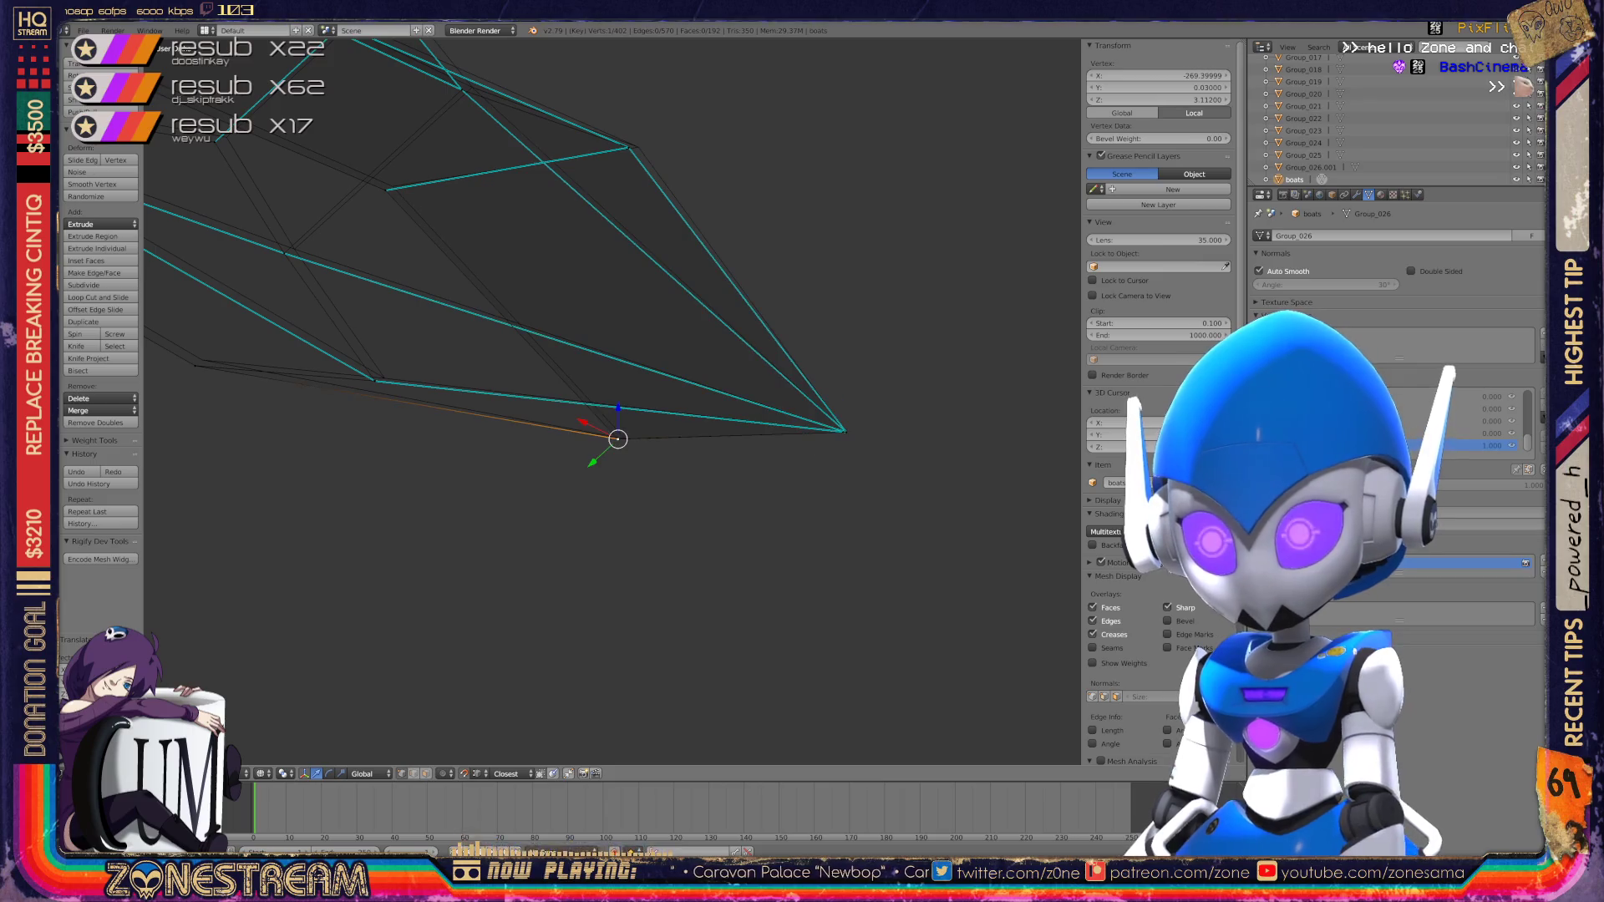
key("f")
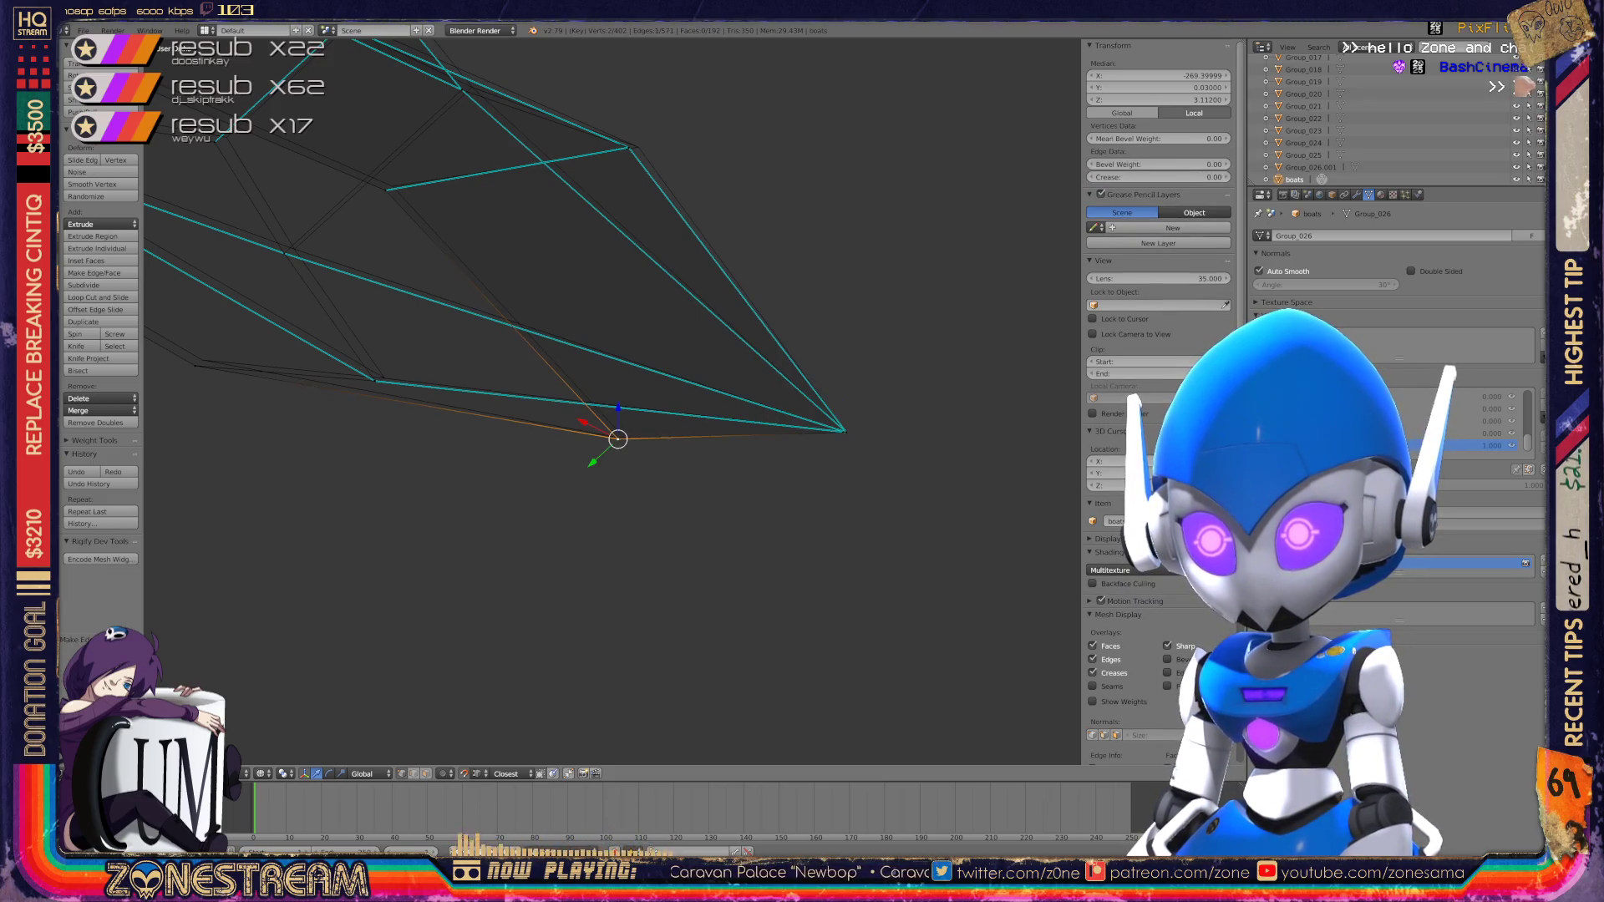
Step: Nudge the single vertex up the boot's side slightly, then pick a lower vertex
key("g")
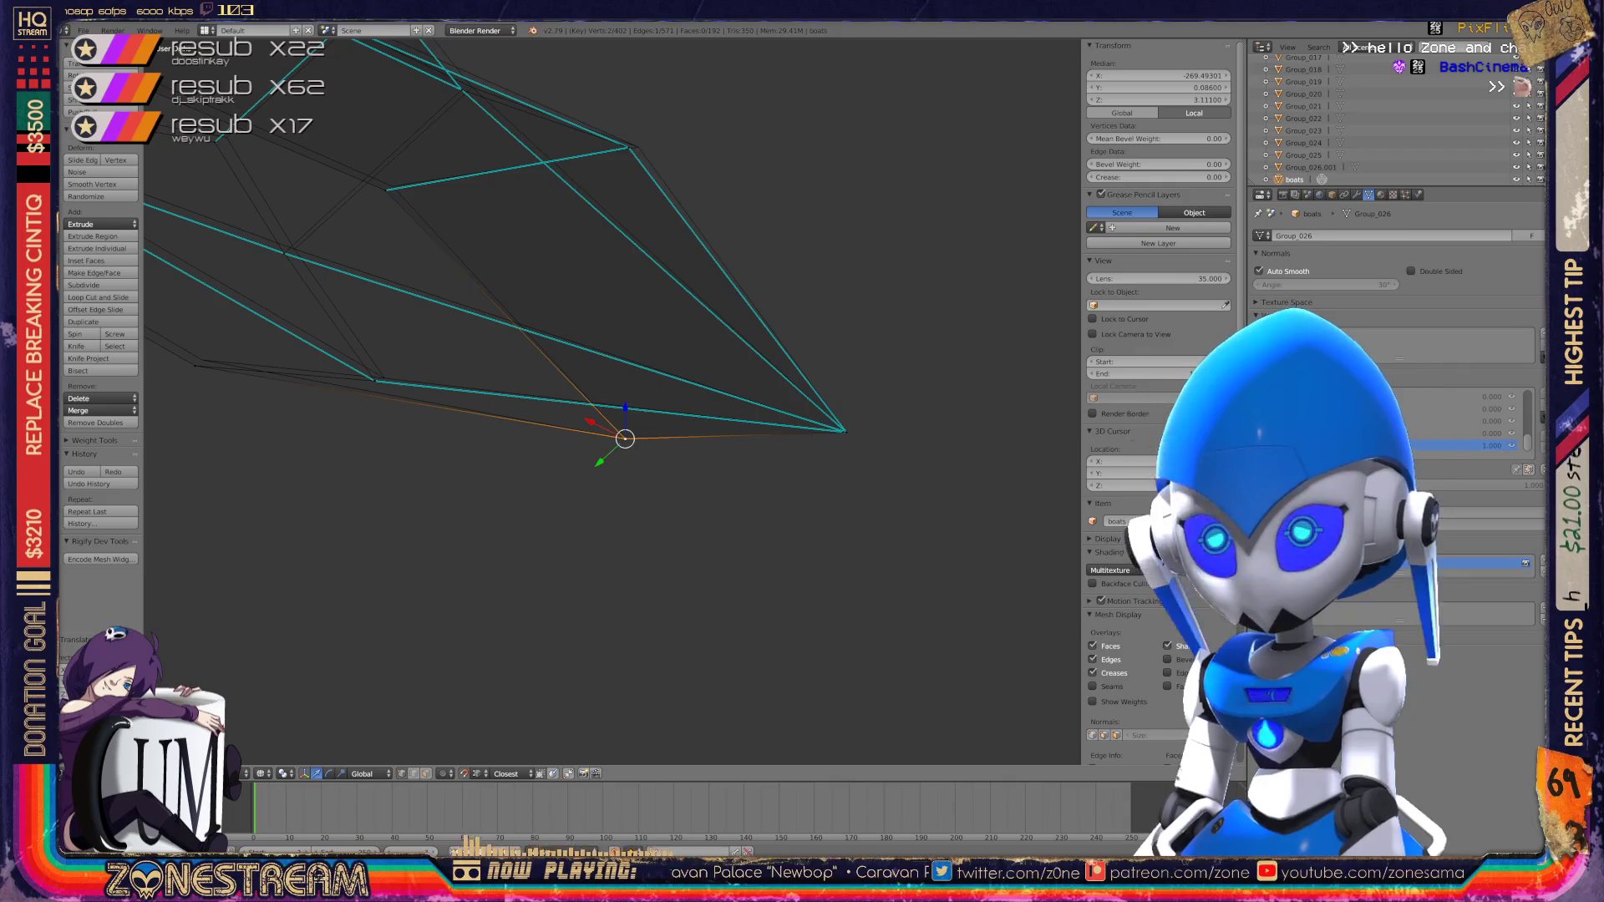
middle_click_drag(625, 438, 745, 574, "shift")
right_click(757, 284)
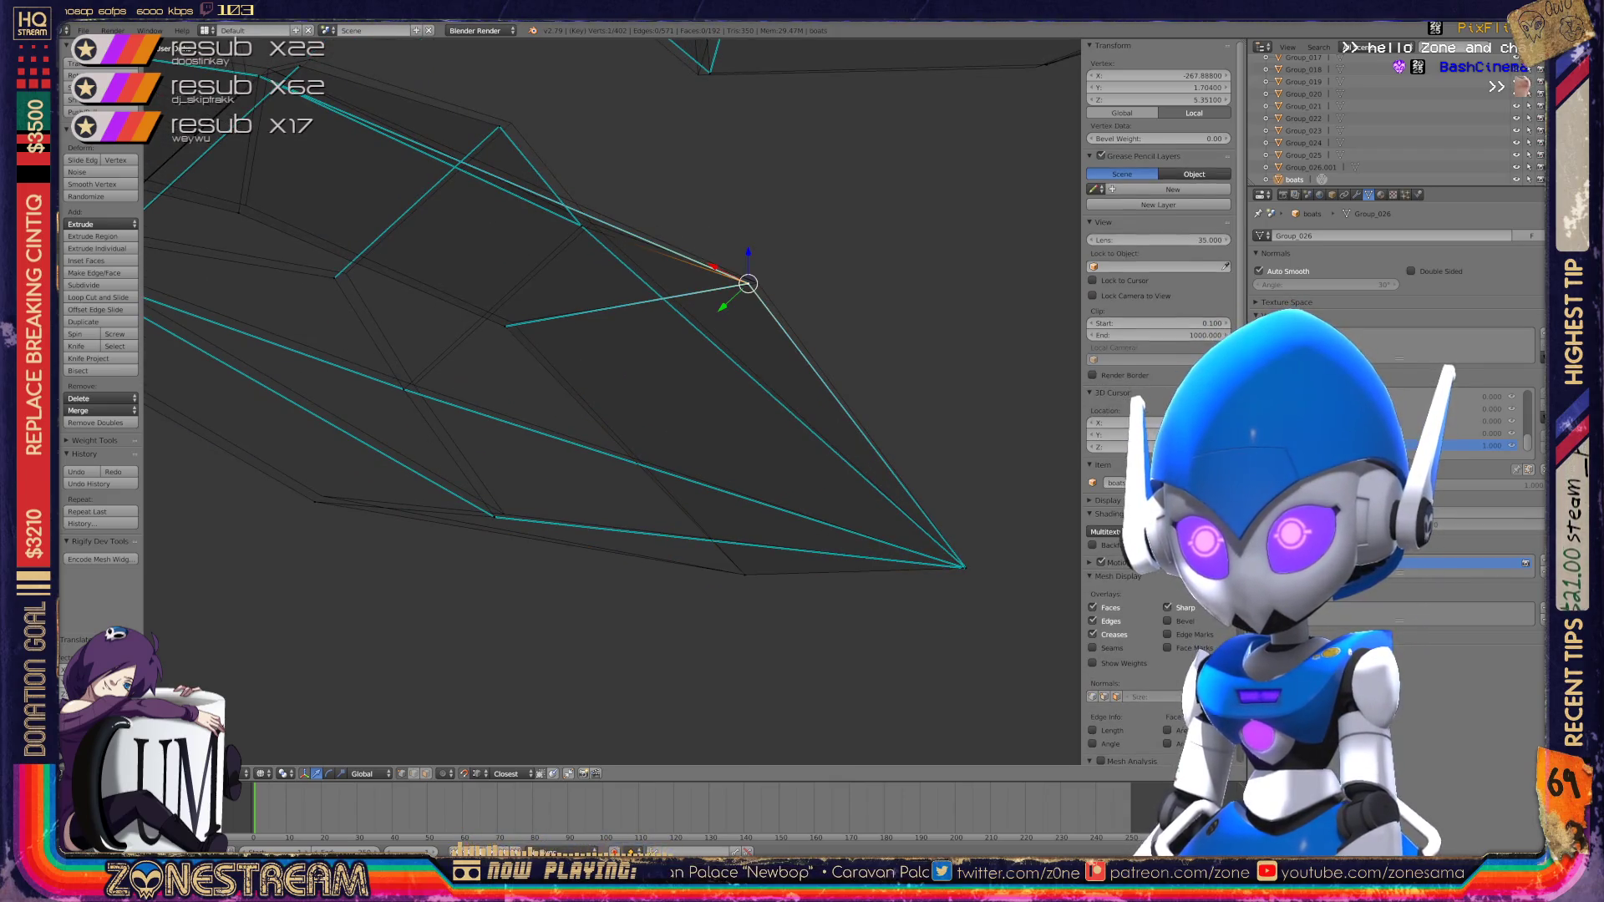
mouse_move(610, 401)
middle_mouse_down()
mouse_move(694, 359)
mouse_move(585, 393)
middle_mouse_up()
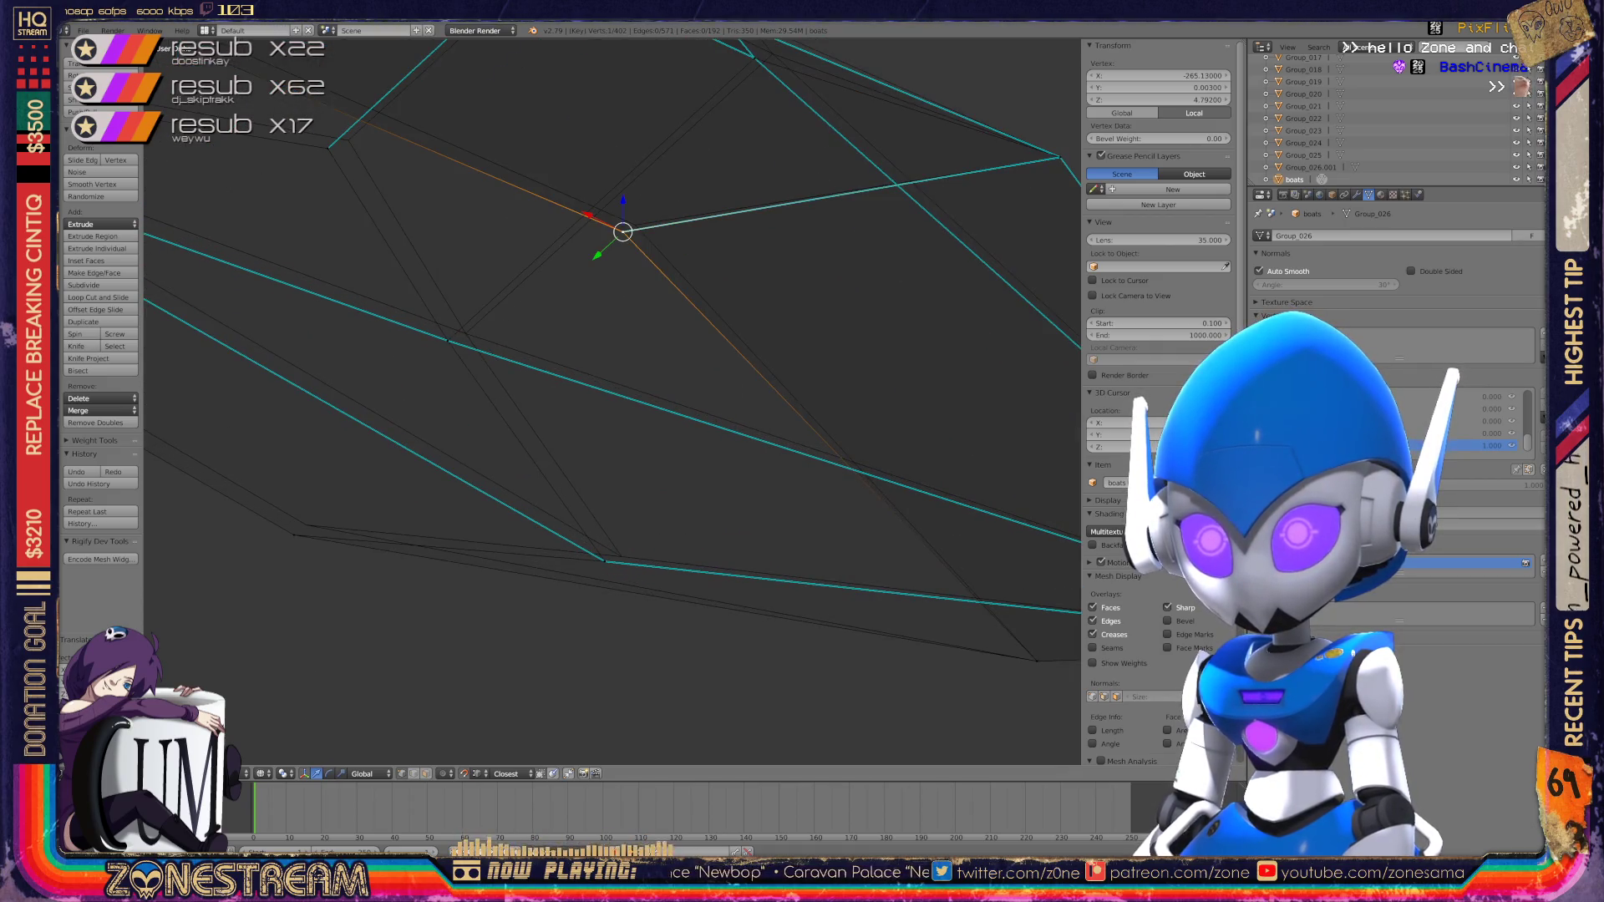
key("g")
mouse_move(635, 224)
middle_mouse_down()
mouse_move(512, 369)
mouse_move(573, 259)
middle_mouse_up()
right_click(547, 599)
middle_click_drag(547, 599, 839, 582)
Step: Move the vertex at the edge junction near the toe to a new position
right_click(512, 560)
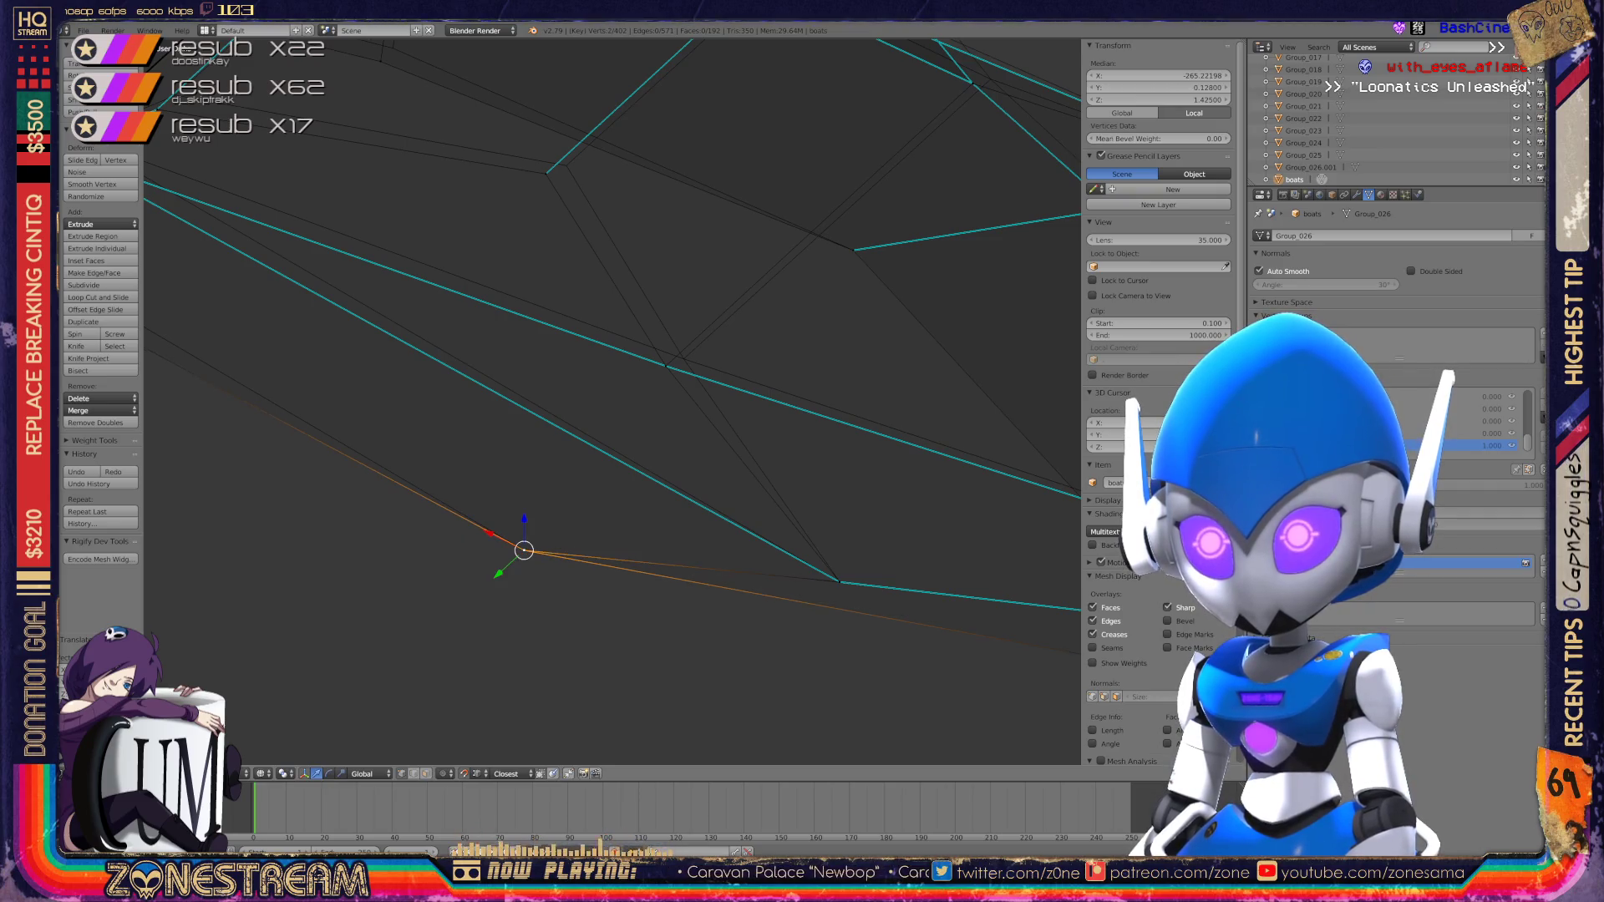
middle_click_drag(584, 376, 547, 496, "shift")
right_click(629, 485)
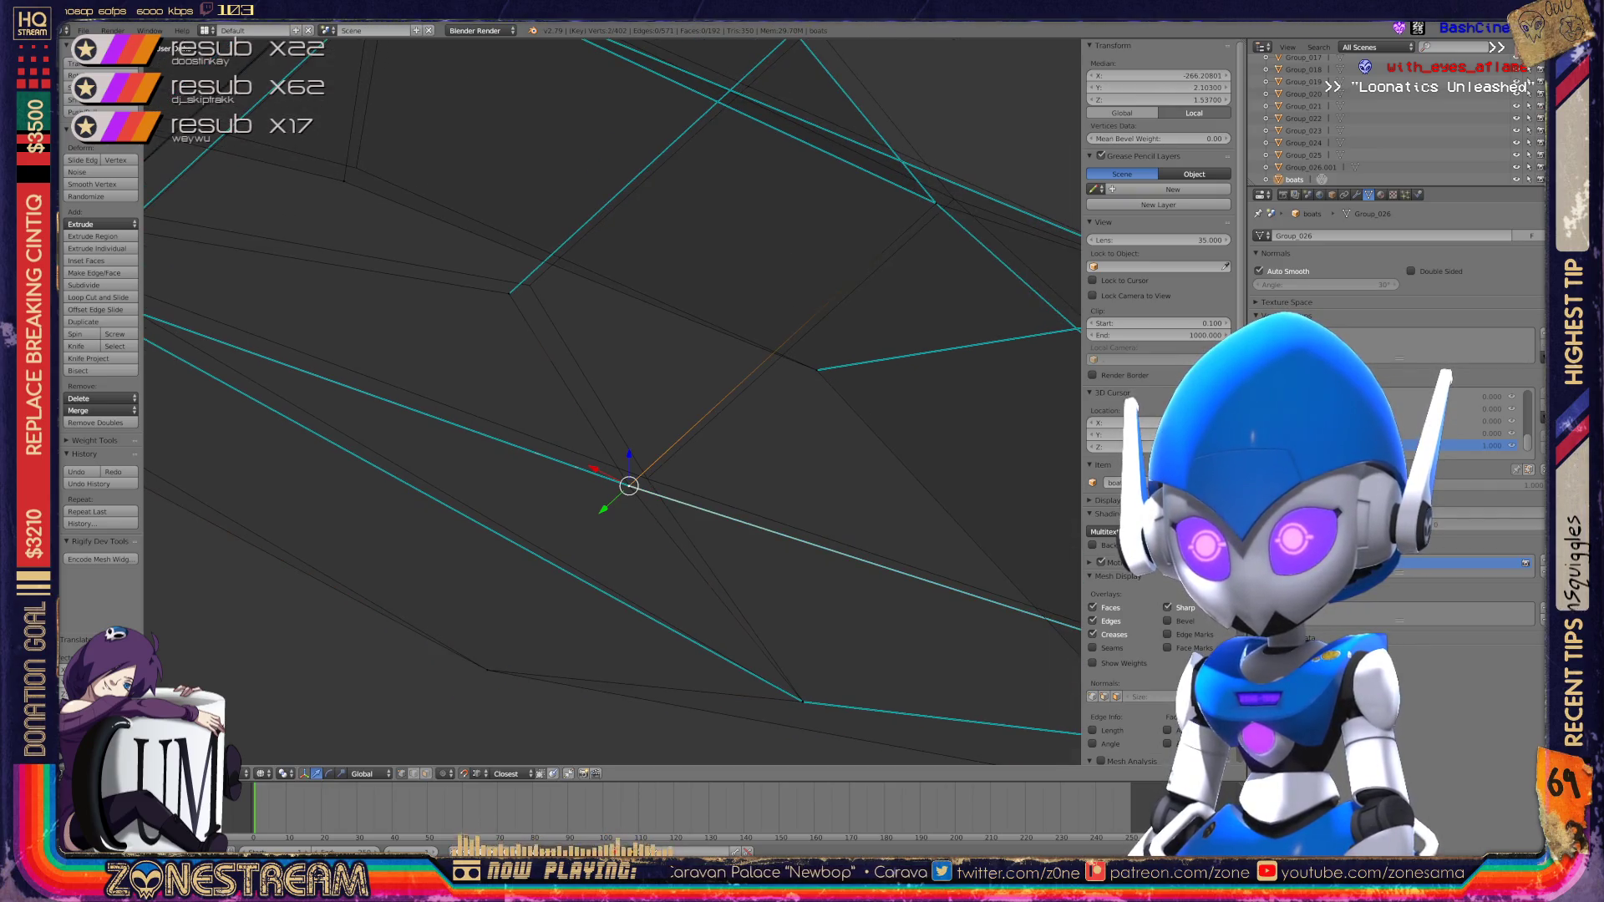
right_click(630, 485)
middle_click_drag(644, 472, 531, 445)
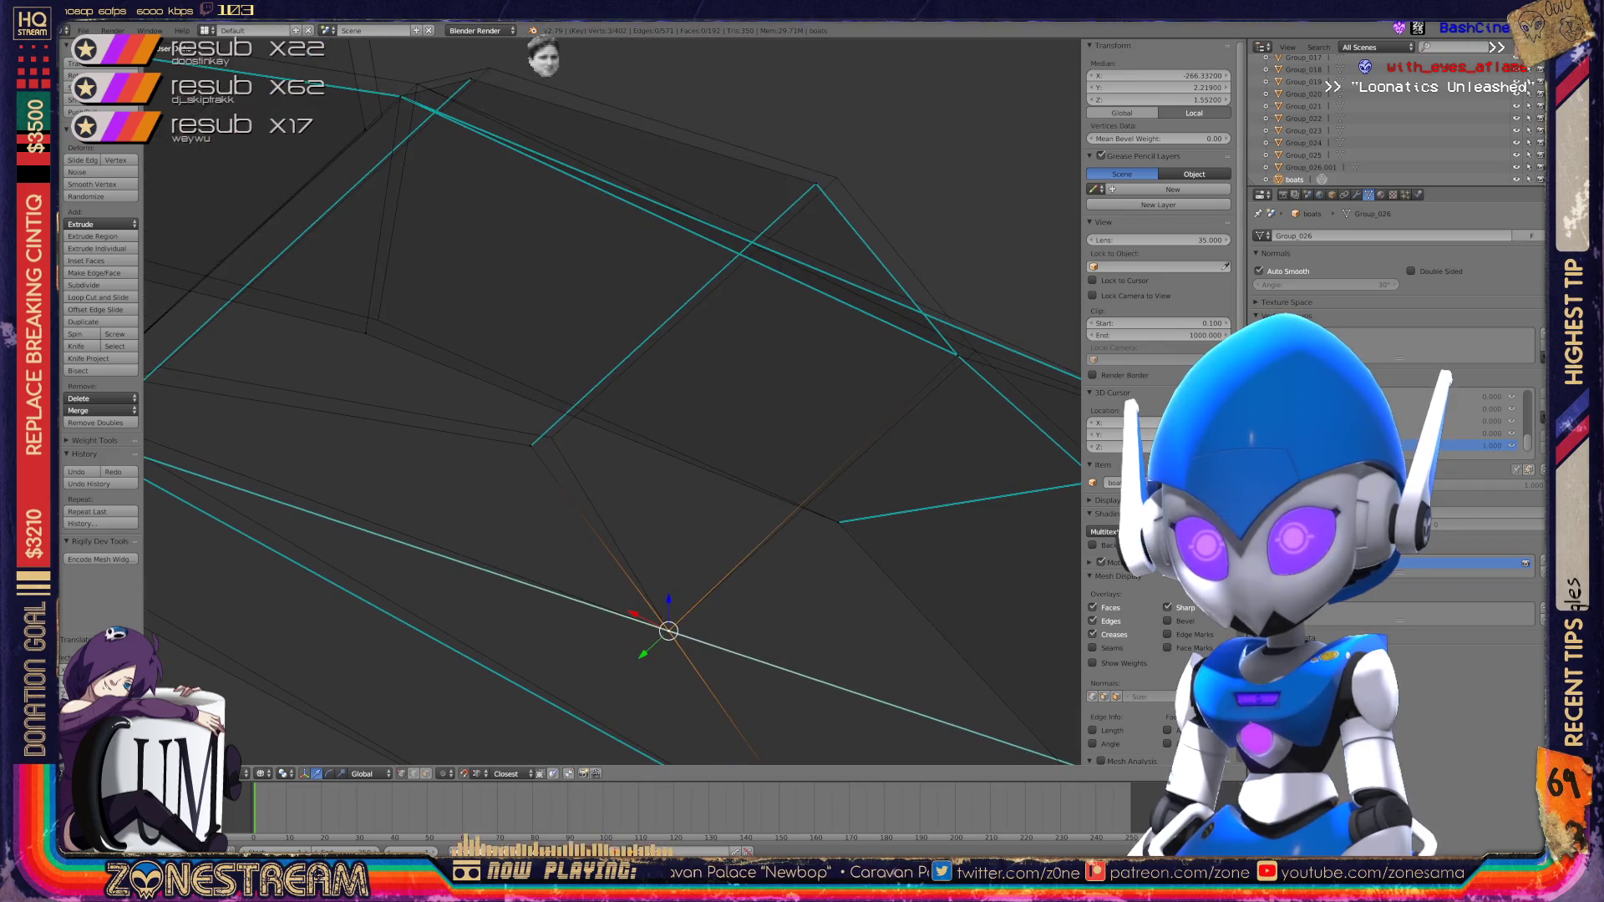
key("g")
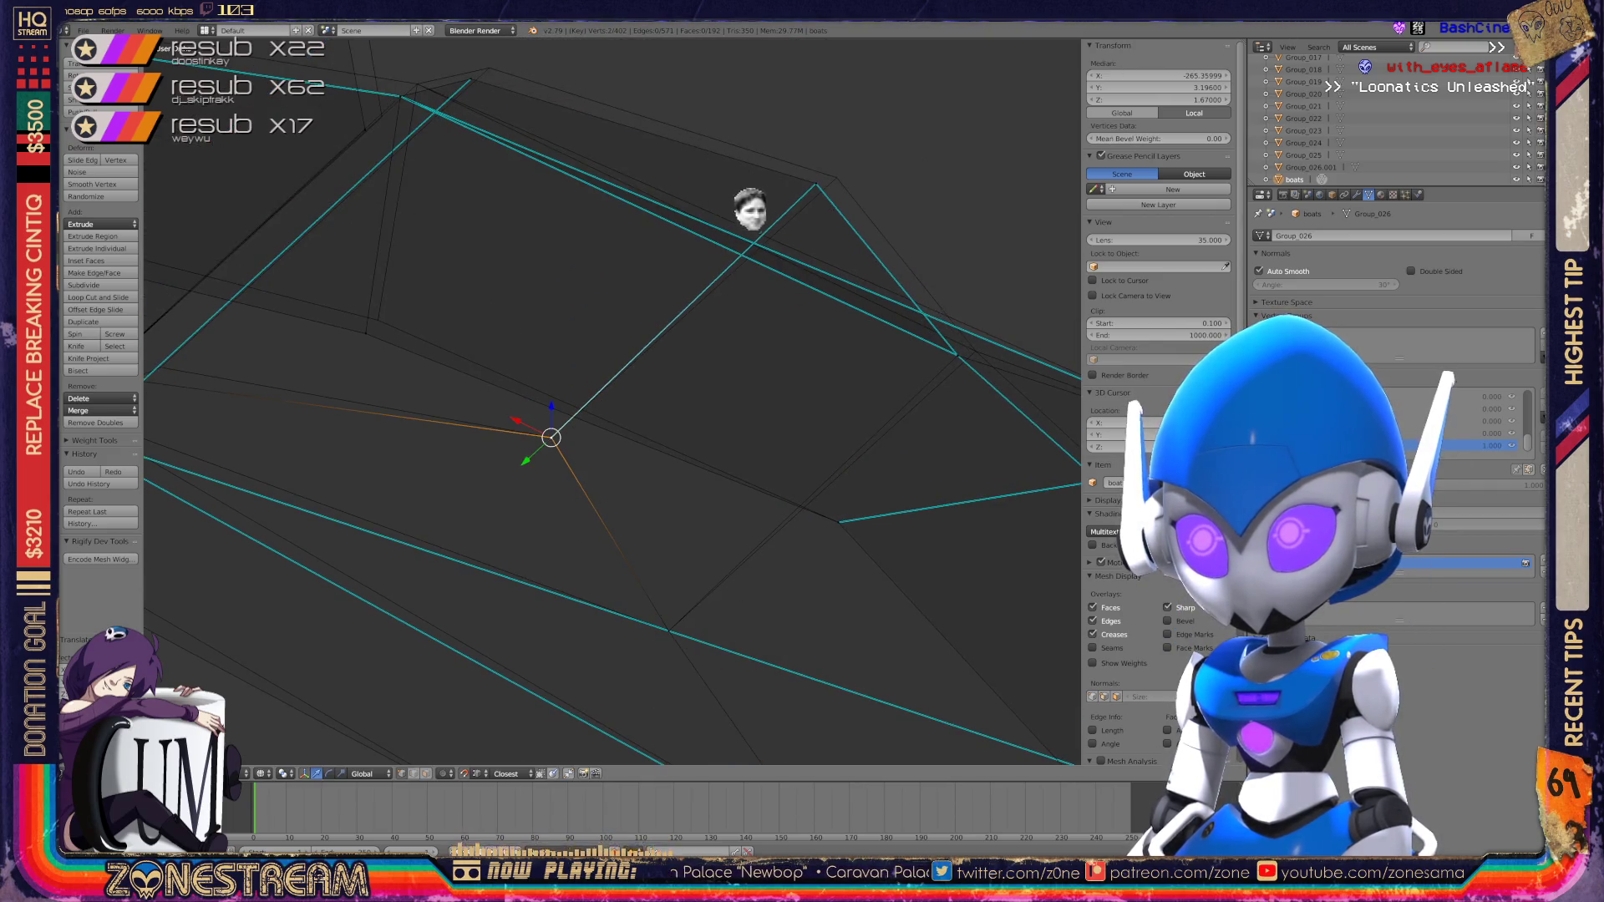
left_click(751, 207)
Step: Move another vertex on the boot further into a new position
right_click(604, 350)
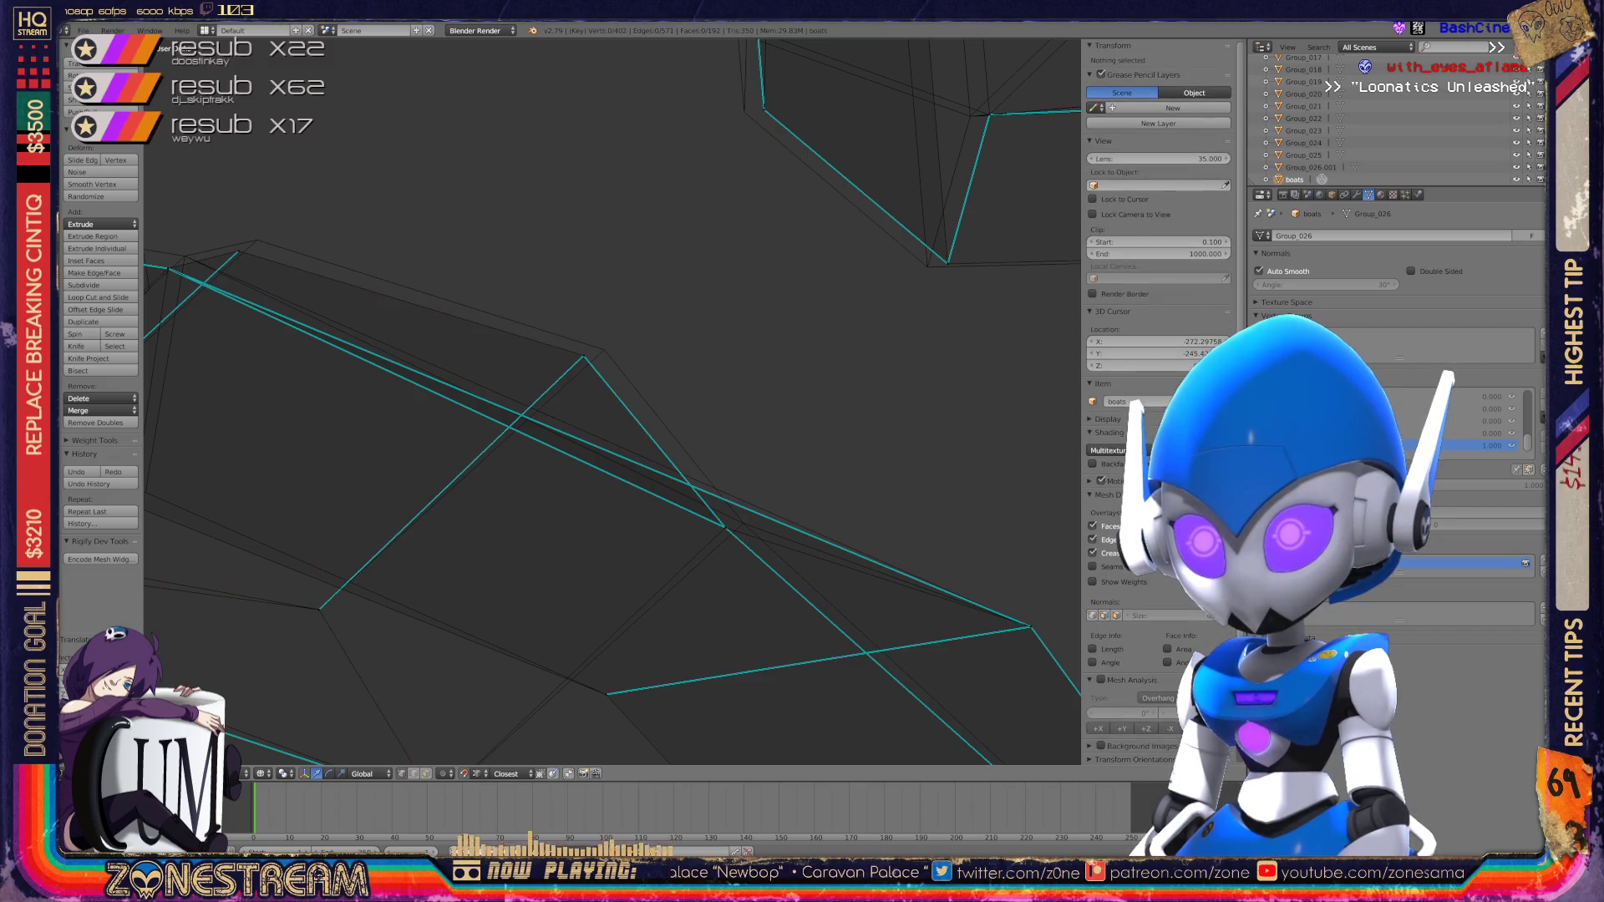
key("g")
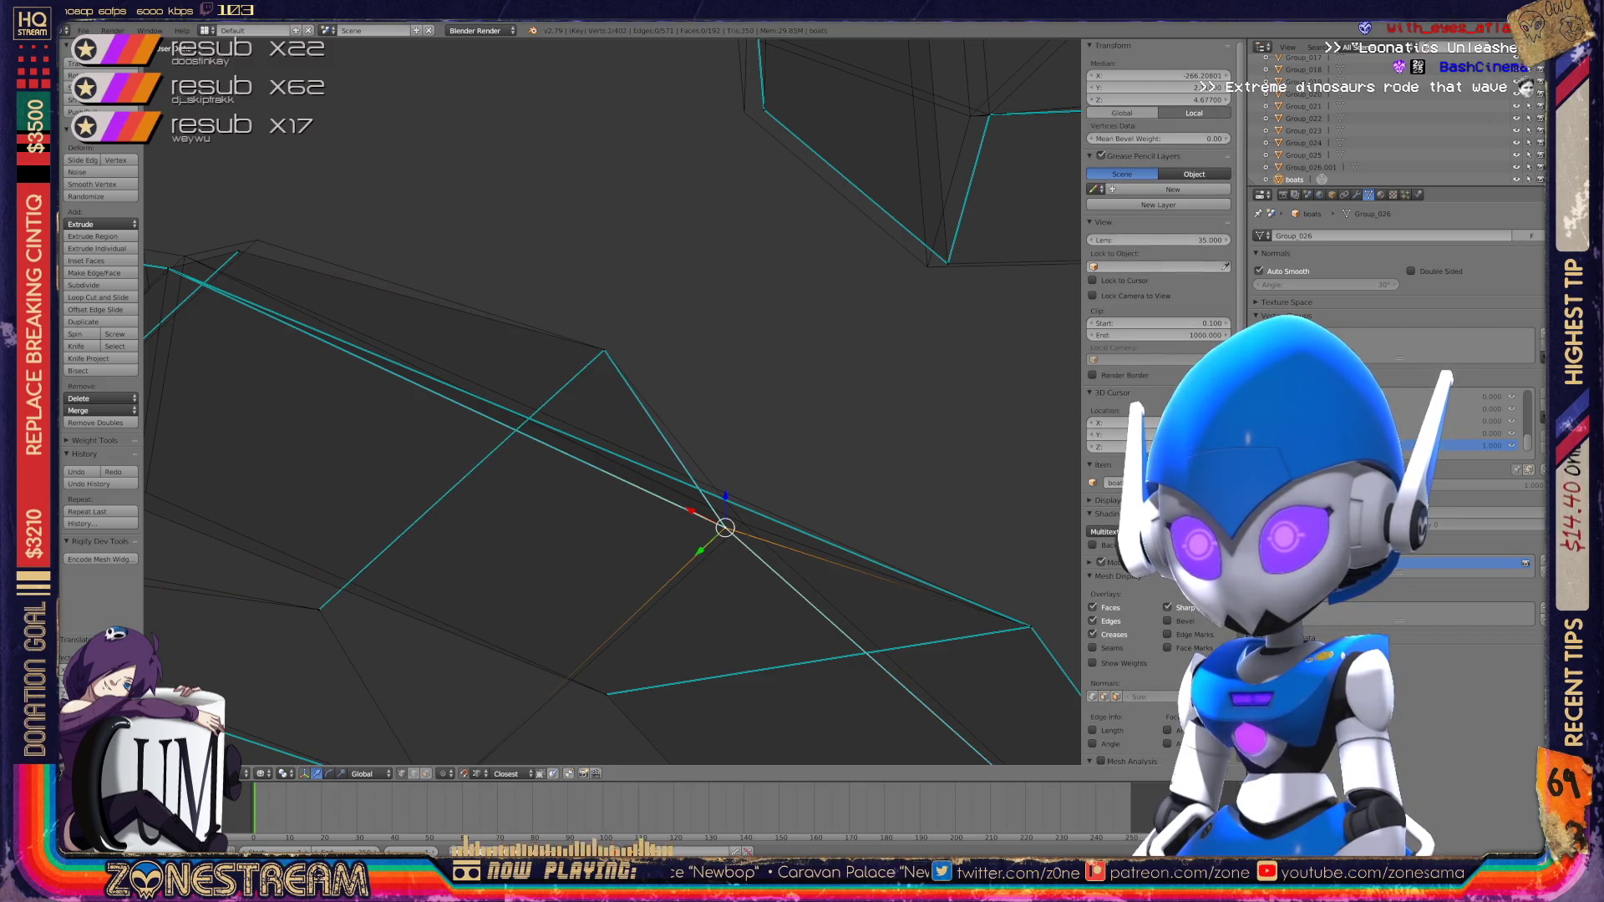
key("g")
left_click(743, 523)
middle_click_drag(635, 418, 752, 376)
Step: Push the vertex near the edge junction up and to the right
right_click(458, 655)
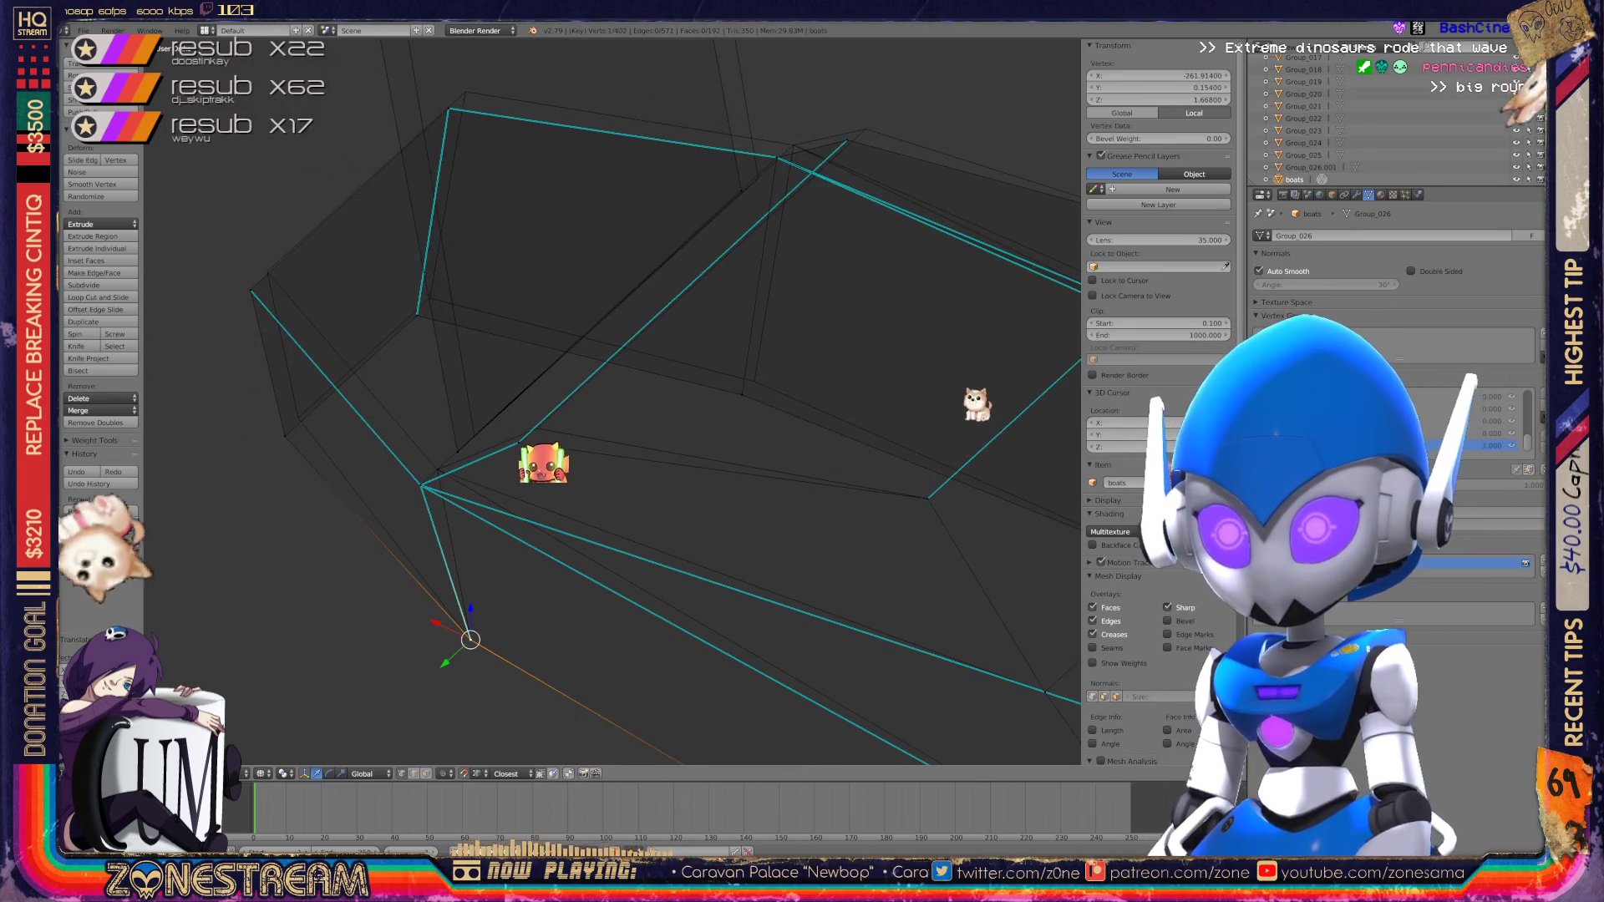
left_click(423, 483)
key("a")
key("ctrl+z")
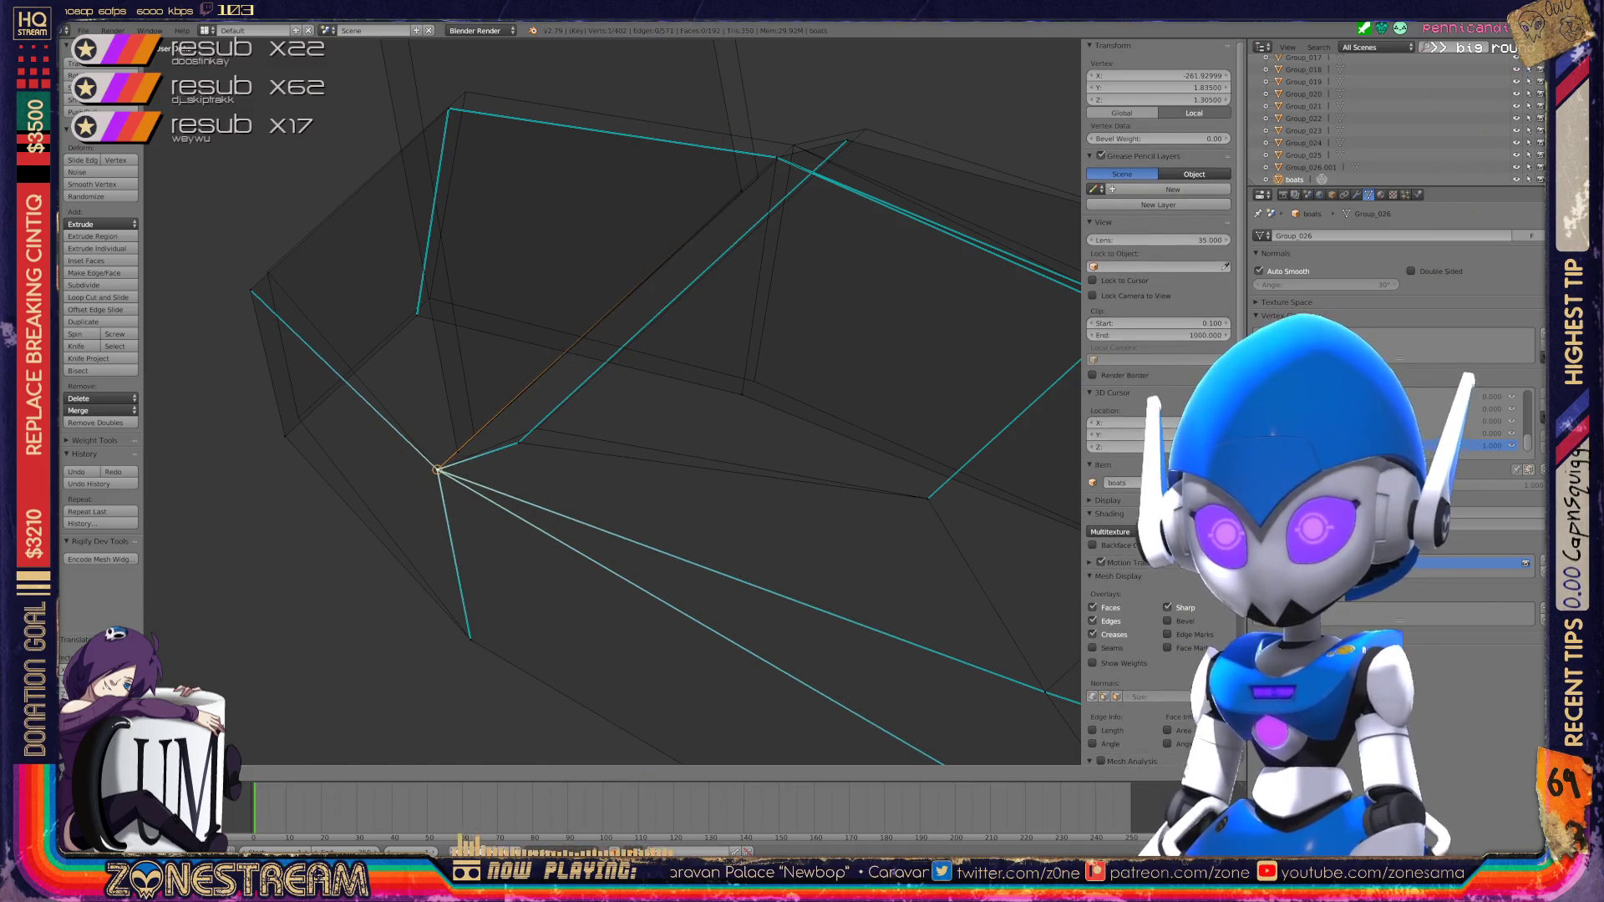
right_click(518, 443)
left_click_drag(518, 443, 537, 429)
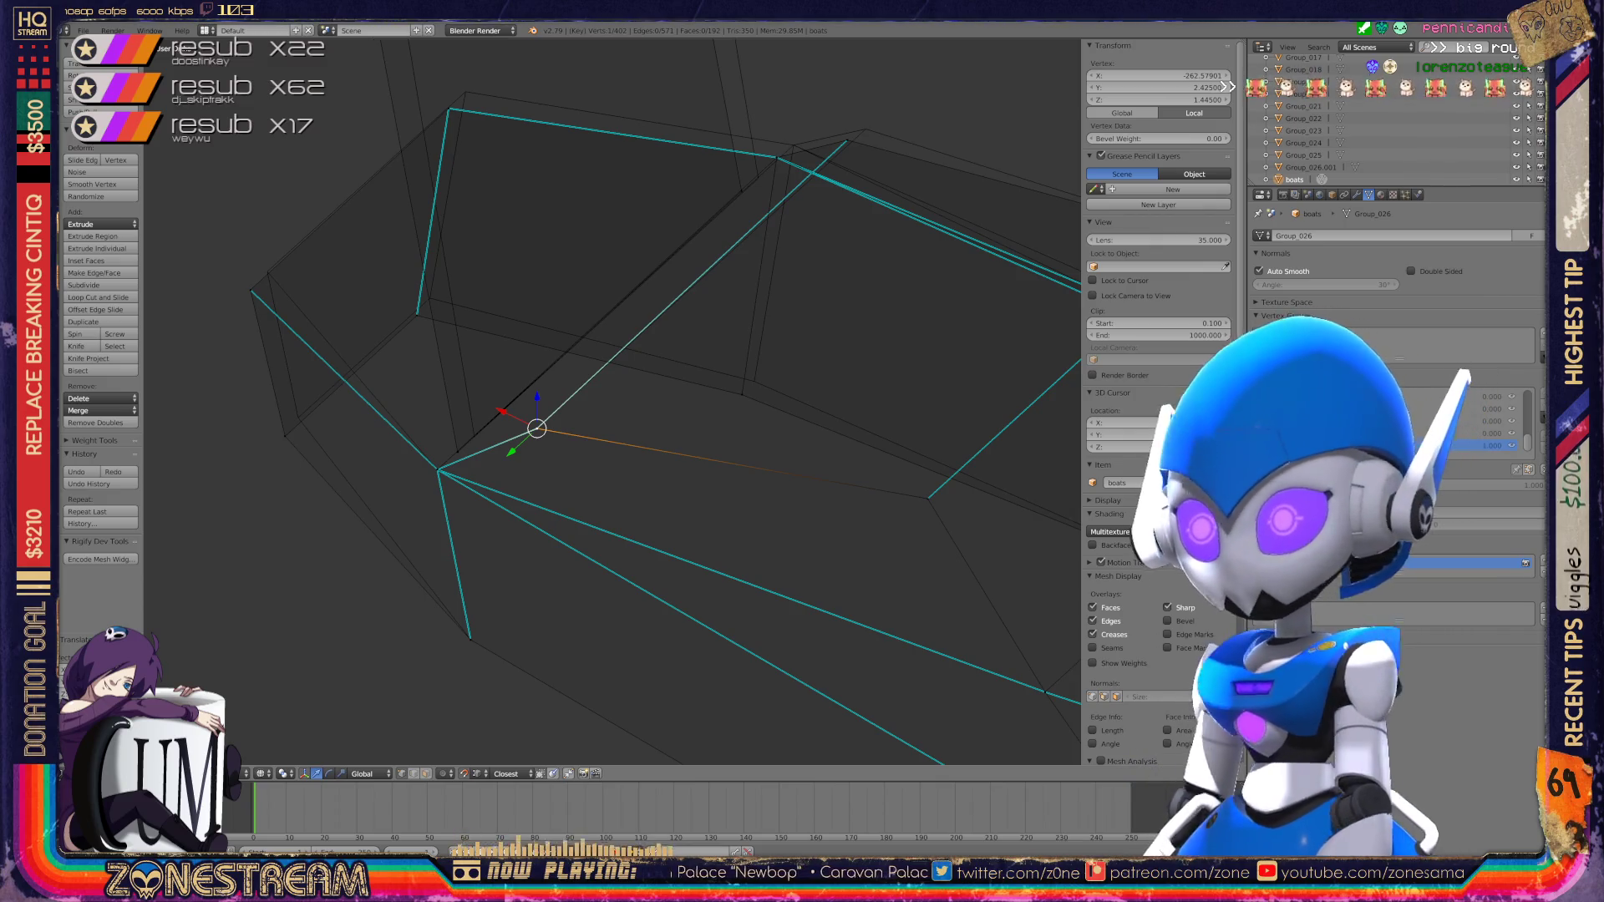
left_click_drag(742, 394, 754, 381)
right_click_drag(754, 381, 750, 383)
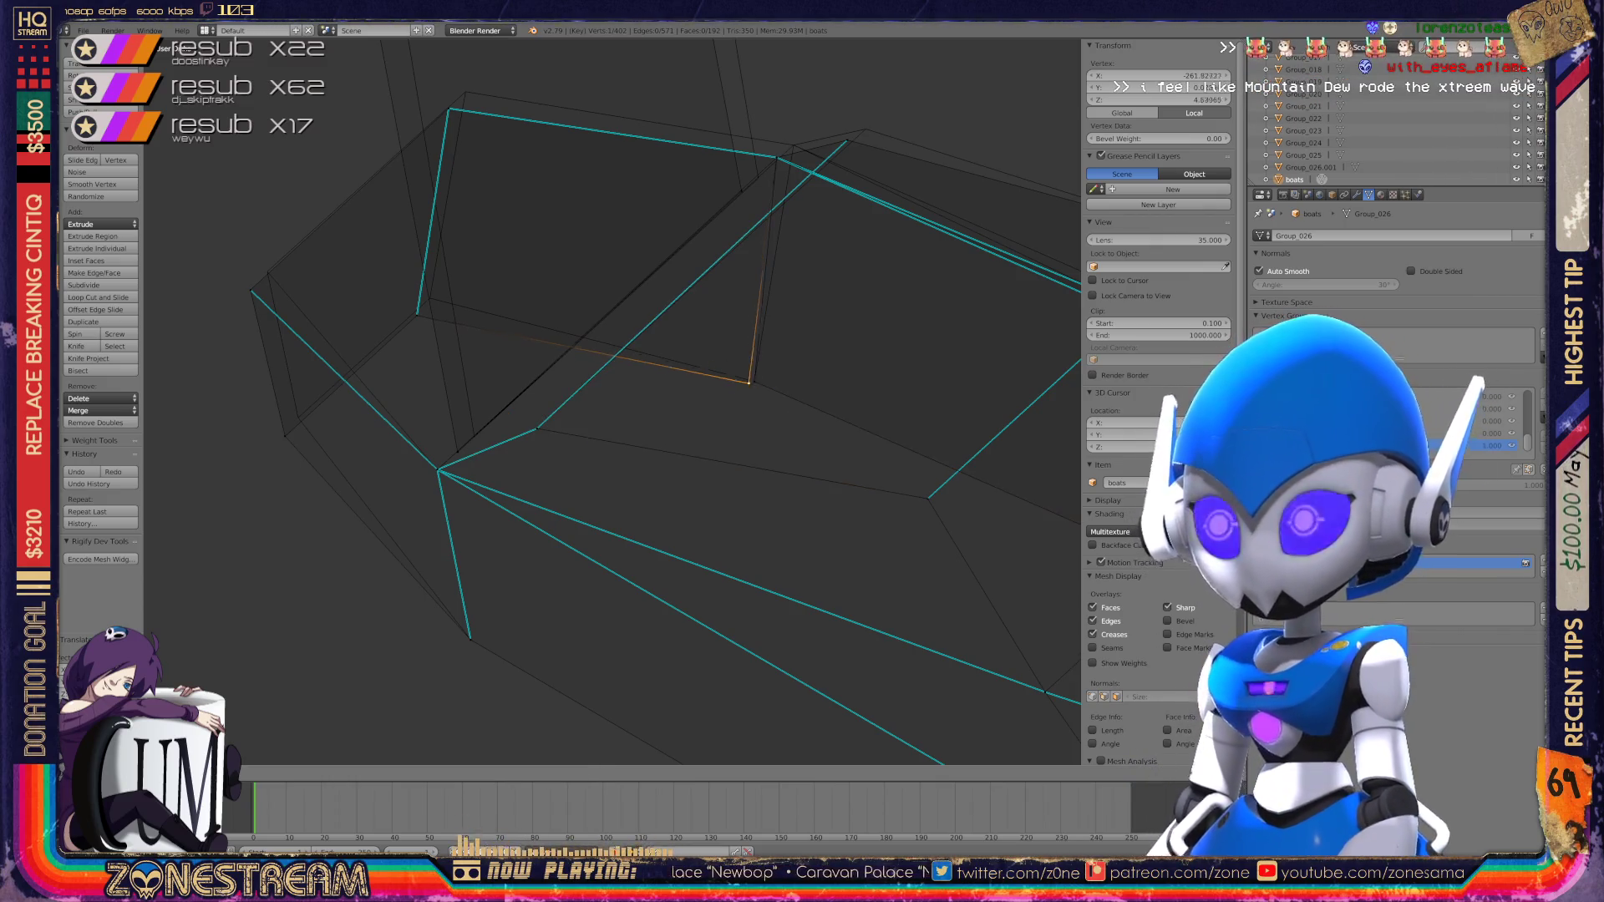
Step: Raise the top vertex of the upper and nudge a vertex near the outer corner up-right
mouse_move(847, 140)
left_mouse_down()
mouse_move(861, 136)
mouse_move(794, 146)
left_mouse_up()
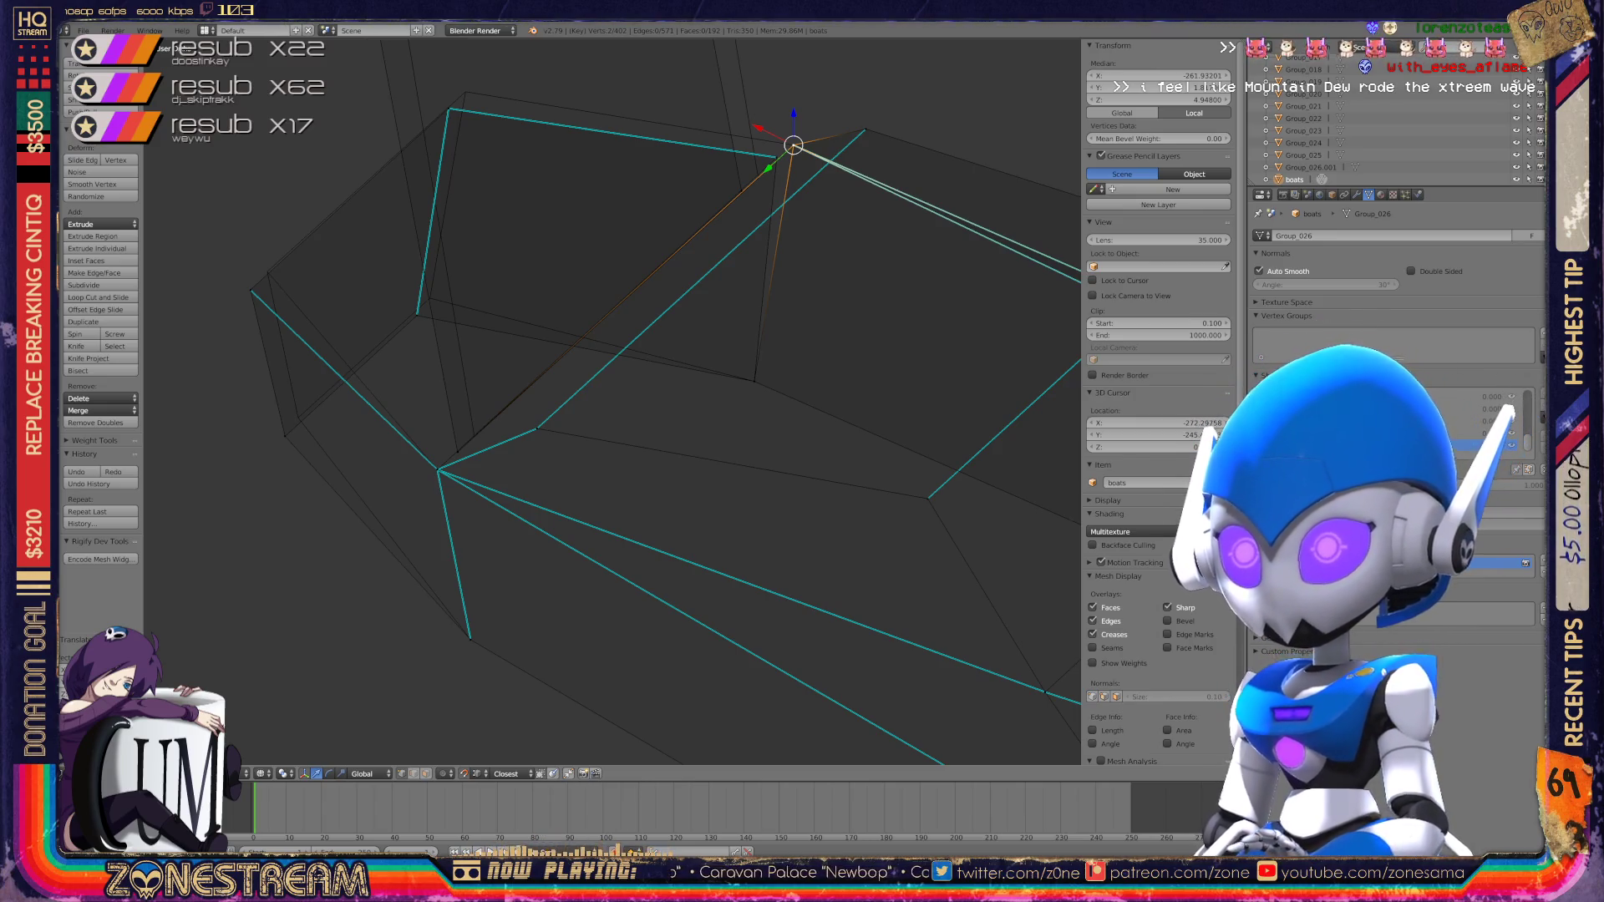
left_click_drag(741, 192, 758, 178)
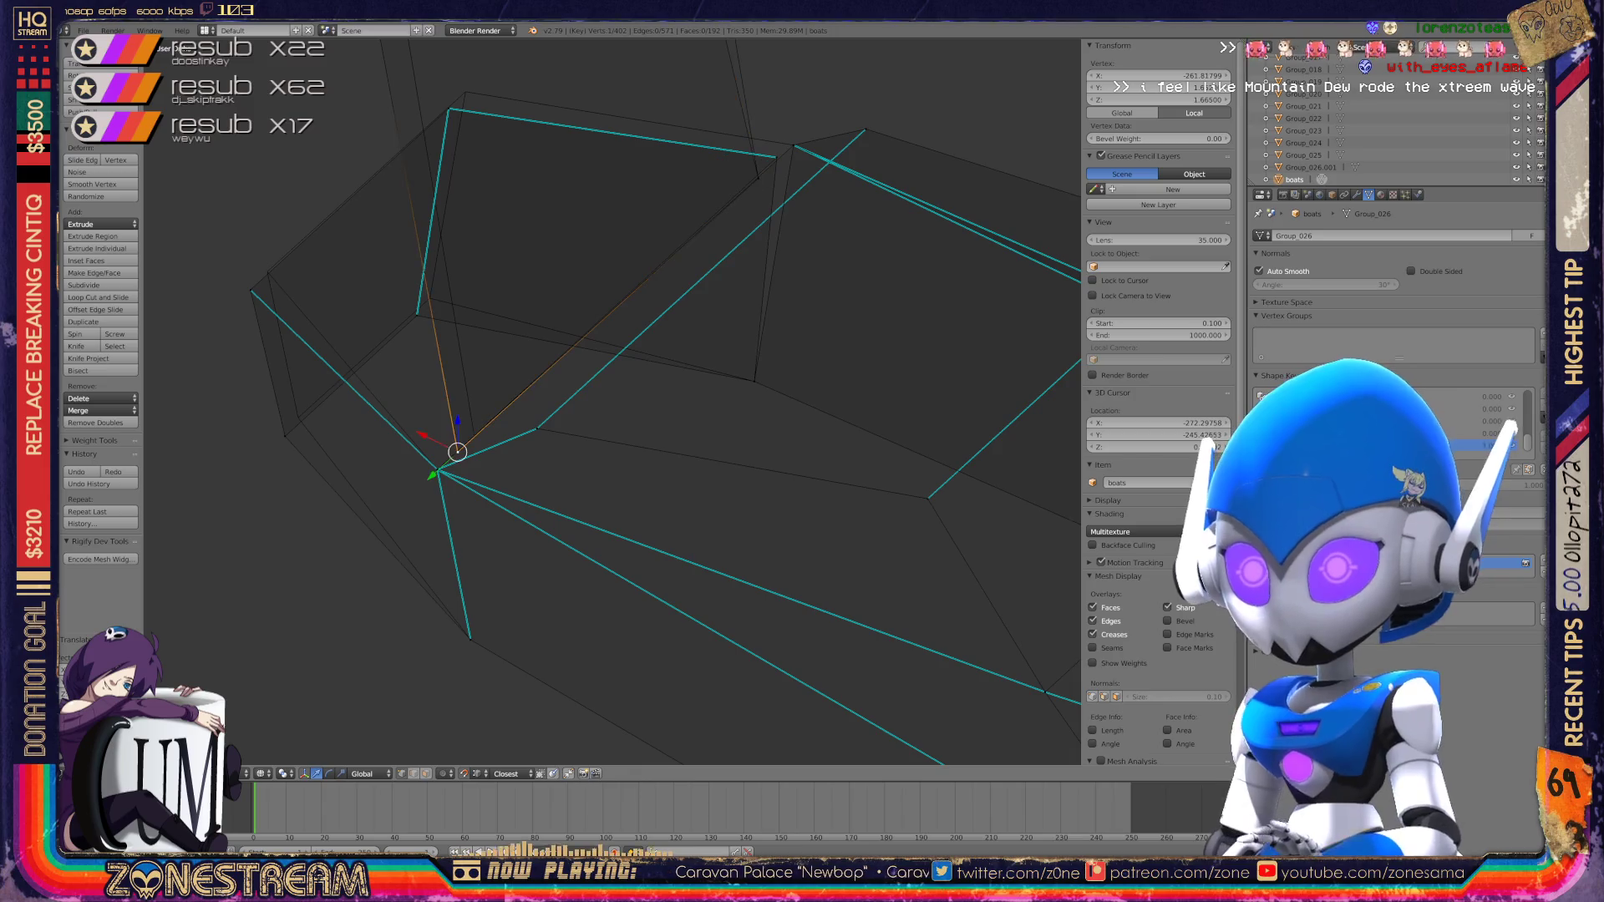
left_click(251, 290)
left_click(250, 290, "shift")
key("shift+g")
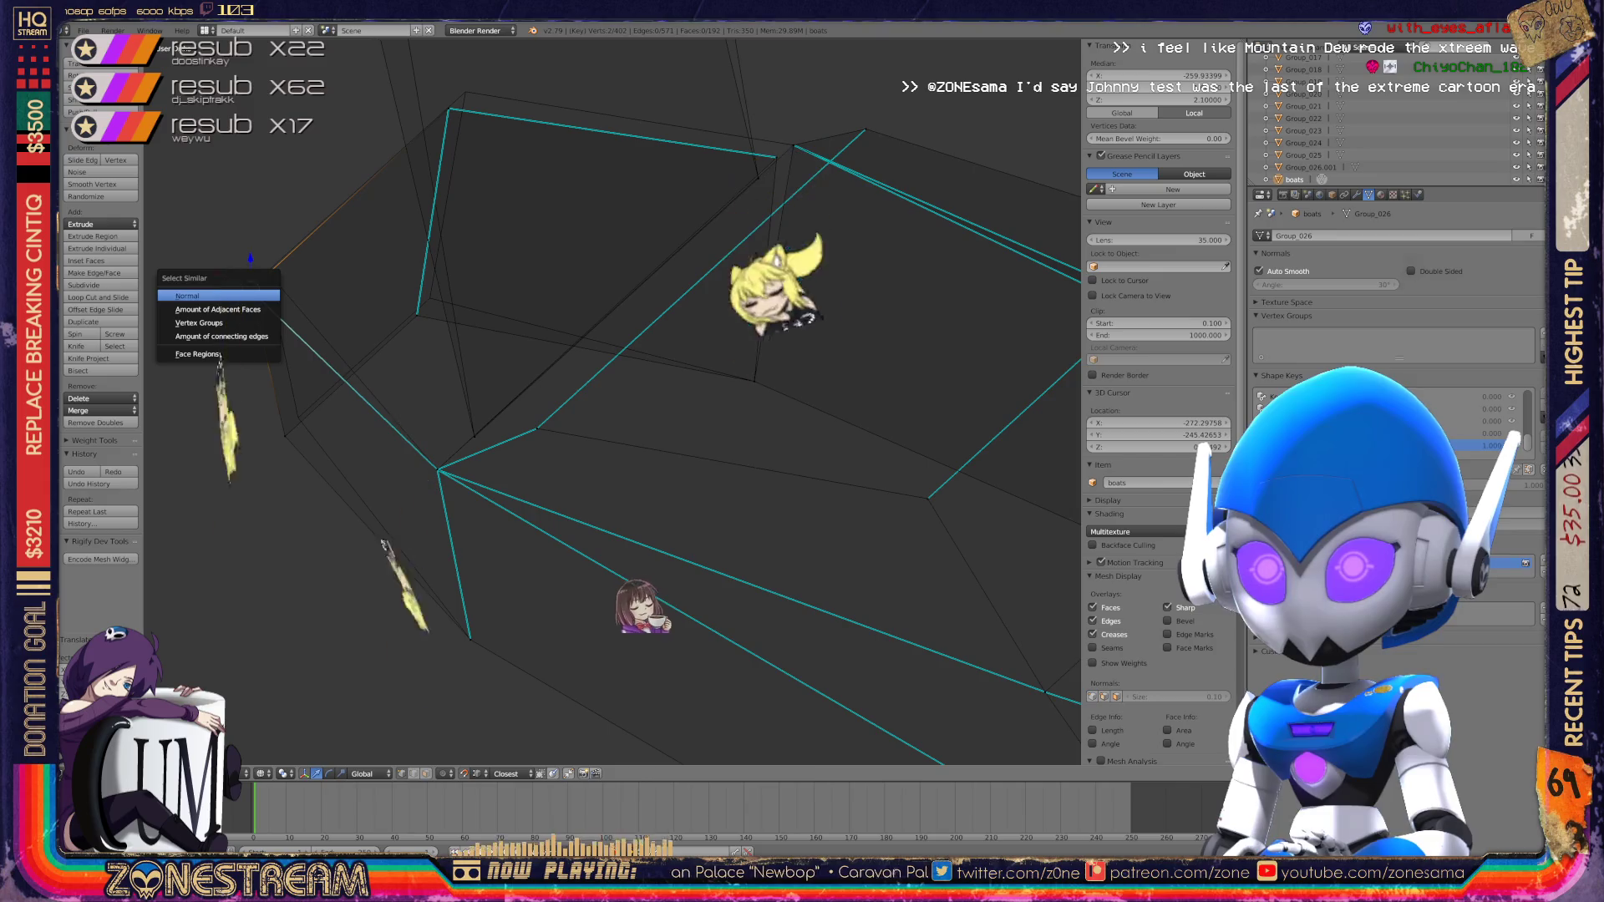
right_click(285, 437)
left_click(264, 247)
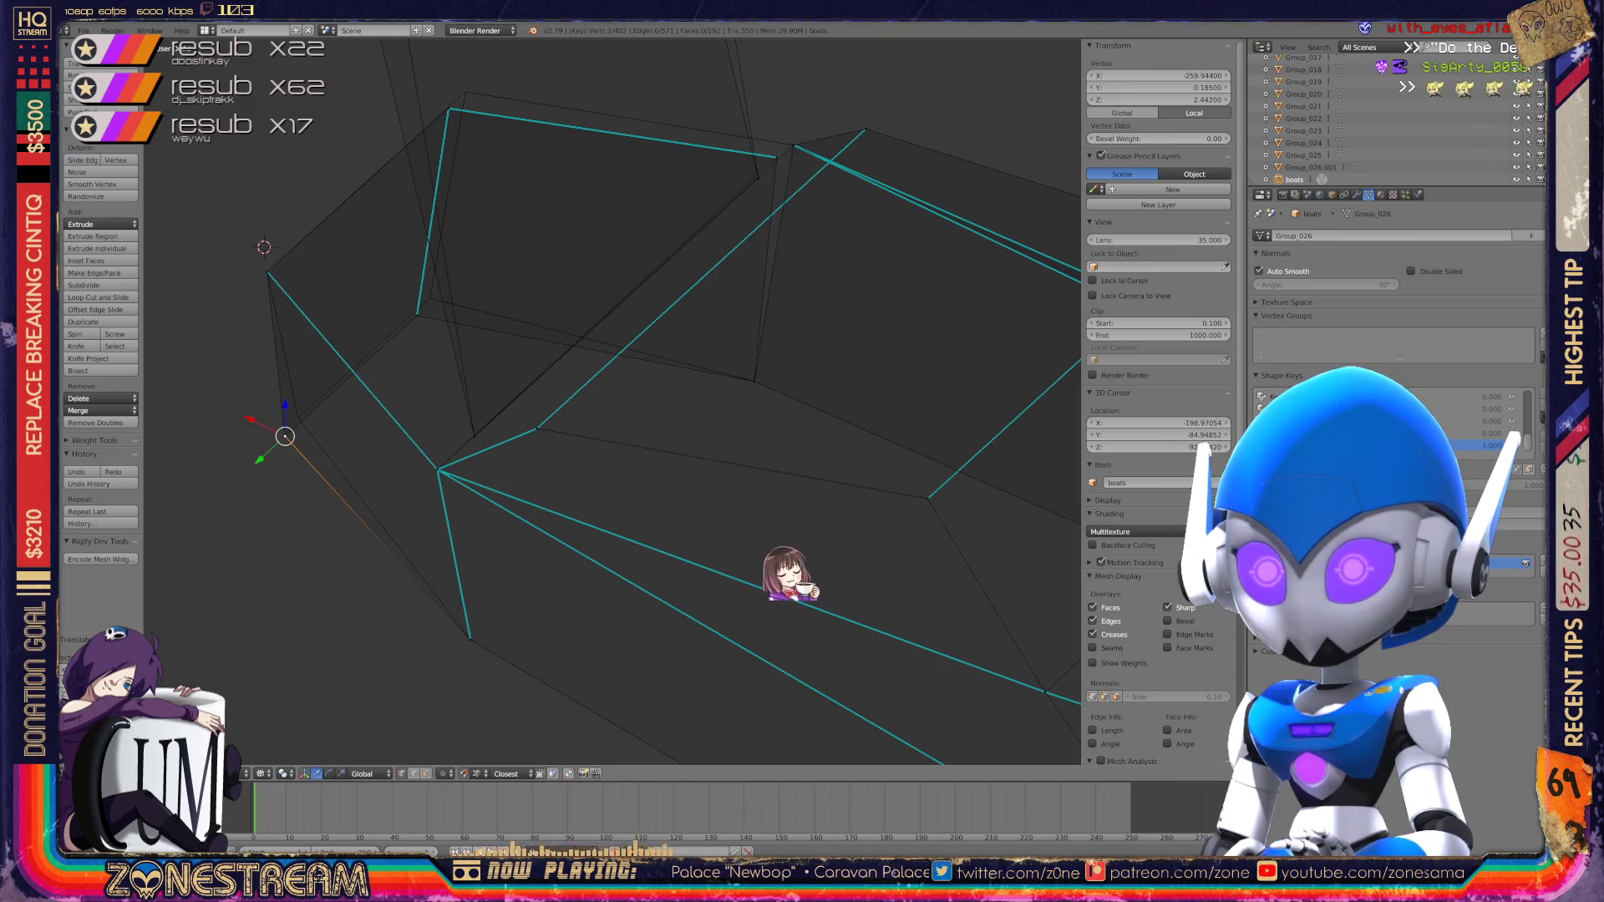
right_click_drag(285, 436, 294, 420)
Step: Move the outer corner vertex up and right, then zoom out to view the boot meshes
middle_click_drag(294, 420, 258, 522, "shift")
right_click_drag(381, 417, 394, 402)
middle_click_drag(393, 403, 403, 535, "shift")
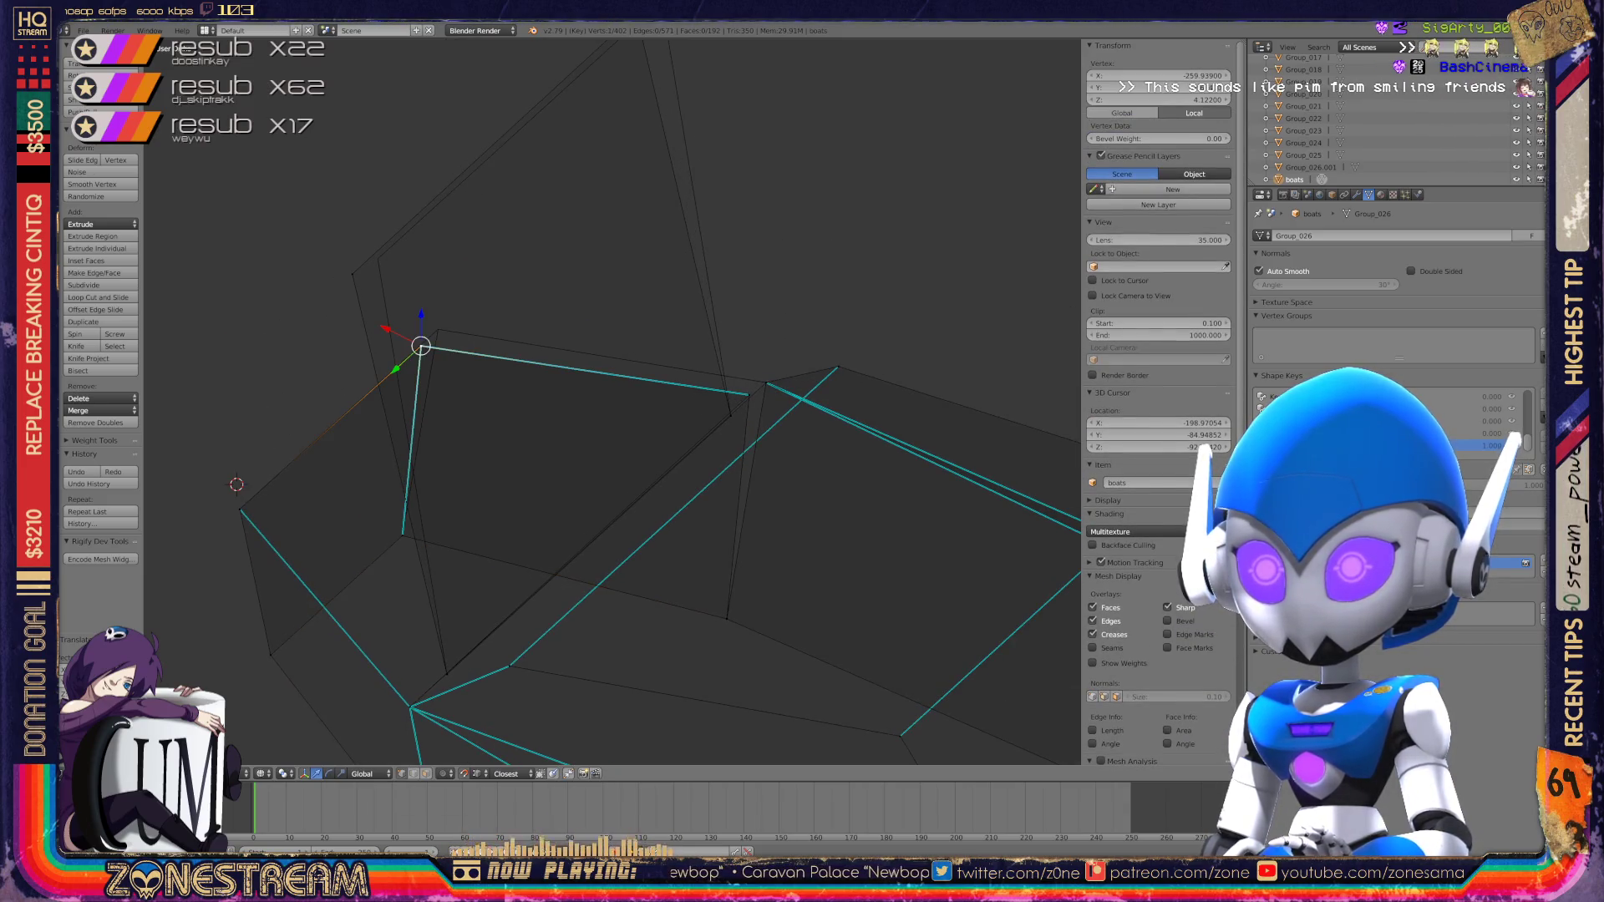
right_click_drag(421, 346, 438, 330)
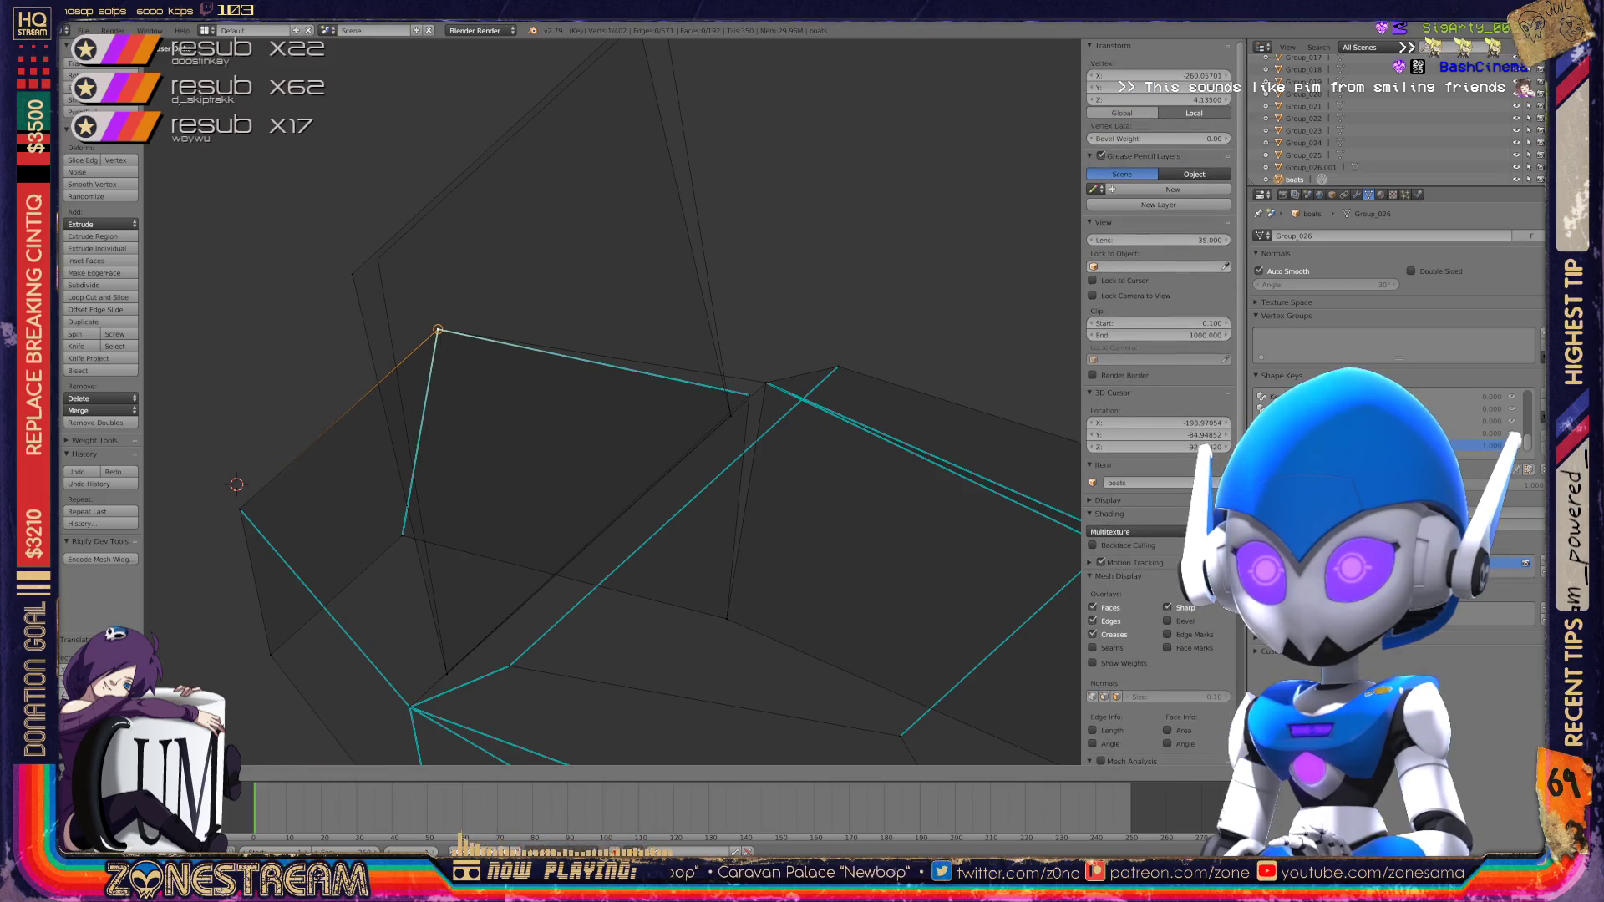
right_click_drag(352, 274, 365, 259)
mouse_move(365, 258)
middle_mouse_down("shift")
mouse_move(252, 493)
mouse_move(351, 451)
middle_mouse_up("shift")
scroll(251, 493, "down", 5)
scroll(610, 401, "down", 8)
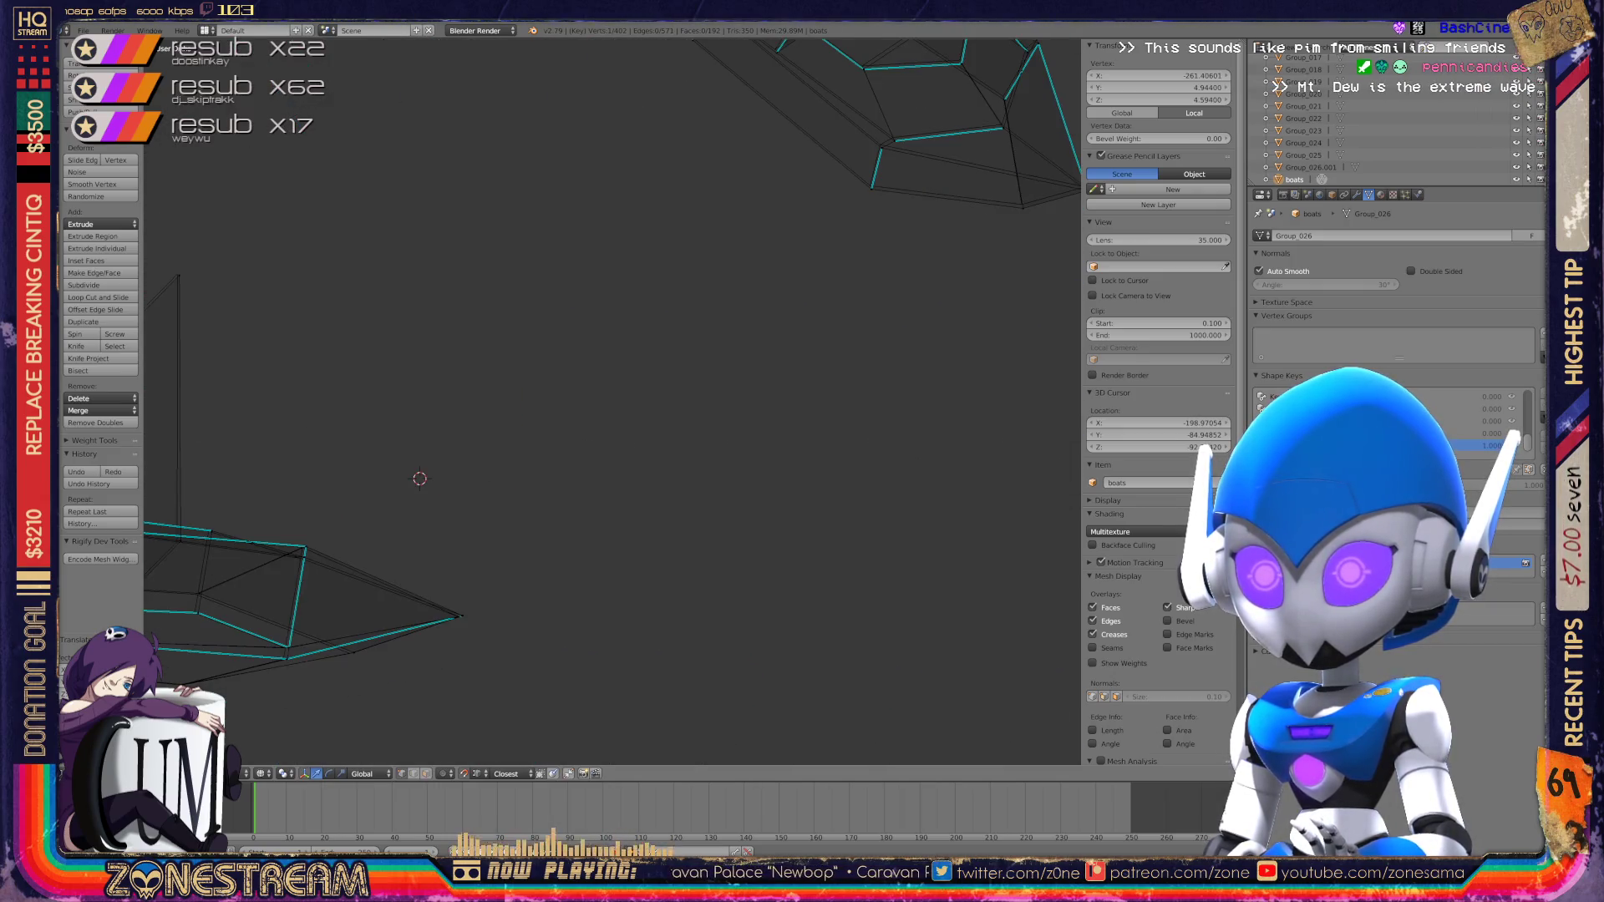
mouse_move(610, 401)
middle_mouse_down()
mouse_move(585, 418)
mouse_move(635, 393)
mouse_move(618, 418)
mouse_move(644, 409)
middle_mouse_up()
key("Tab")
scroll(680, 583, "up", 5)
middle_click_drag(687, 589, 691, 493, "shift")
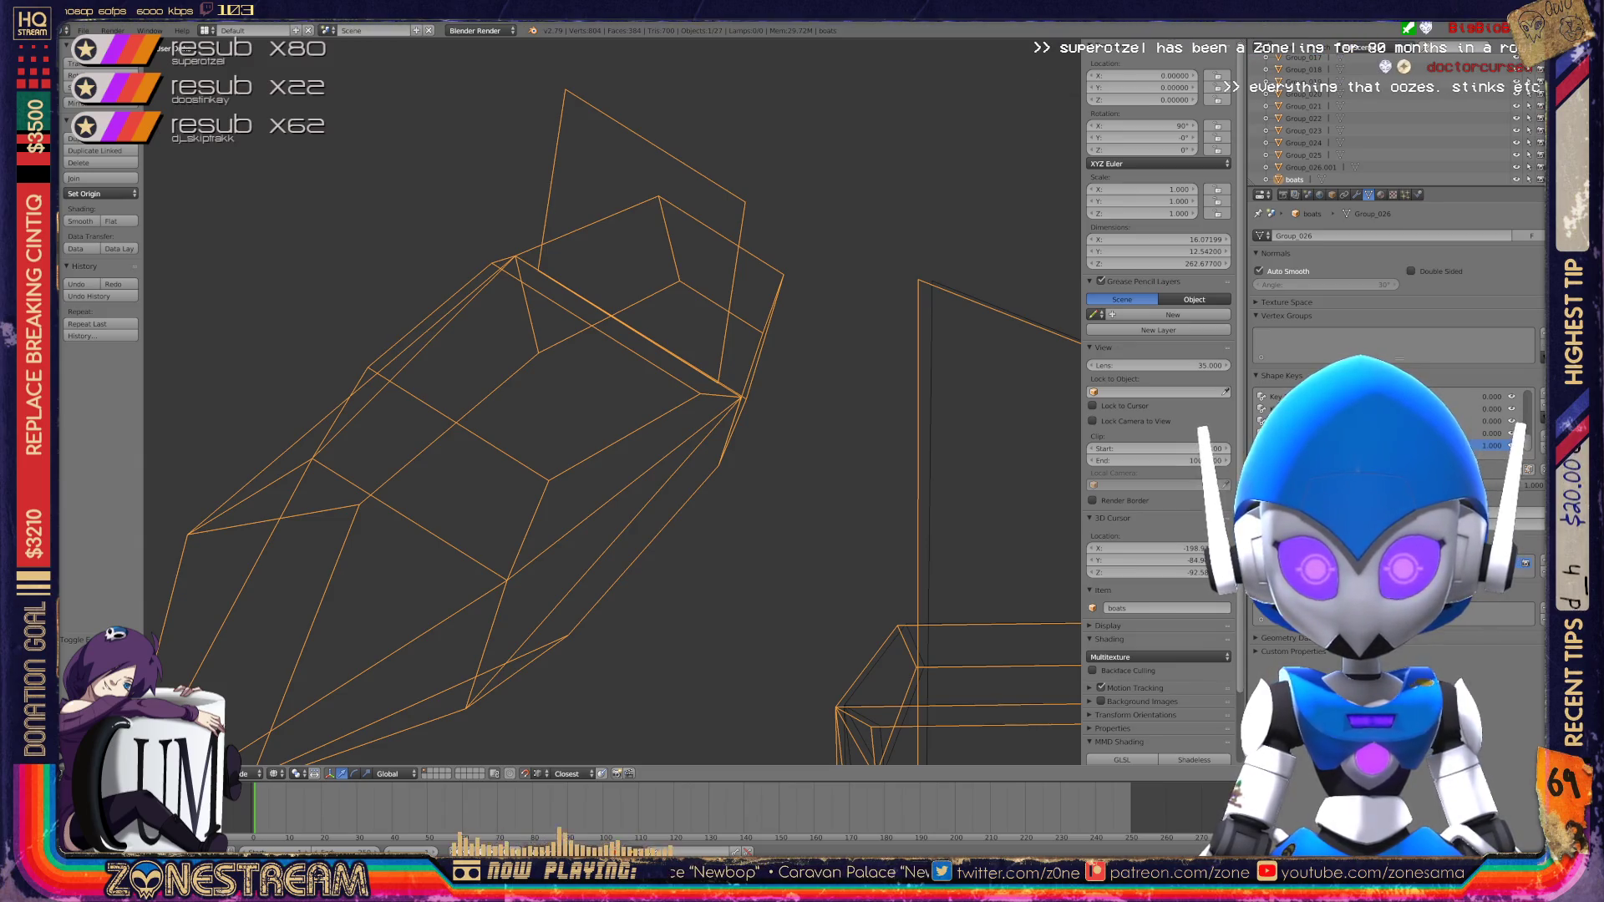
key("Tab")
key("Tab")
scroll(612, 401, "down", 10)
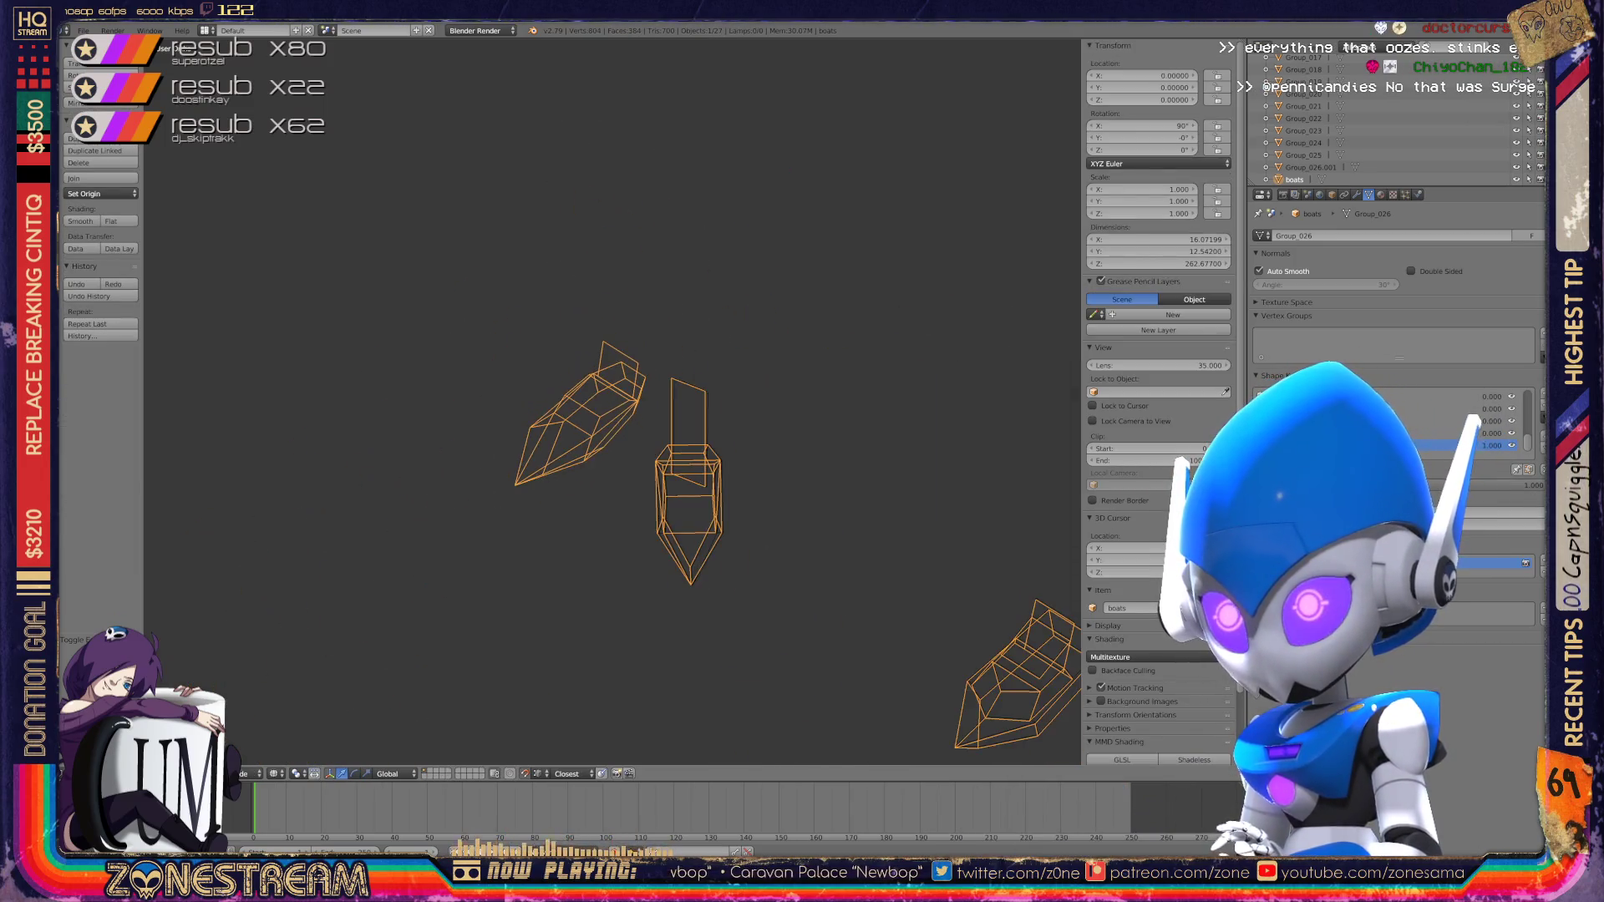
mouse_move(613, 501)
middle_mouse_down()
mouse_move(669, 476)
mouse_move(635, 460)
middle_mouse_up()
scroll(613, 401, "up", 8)
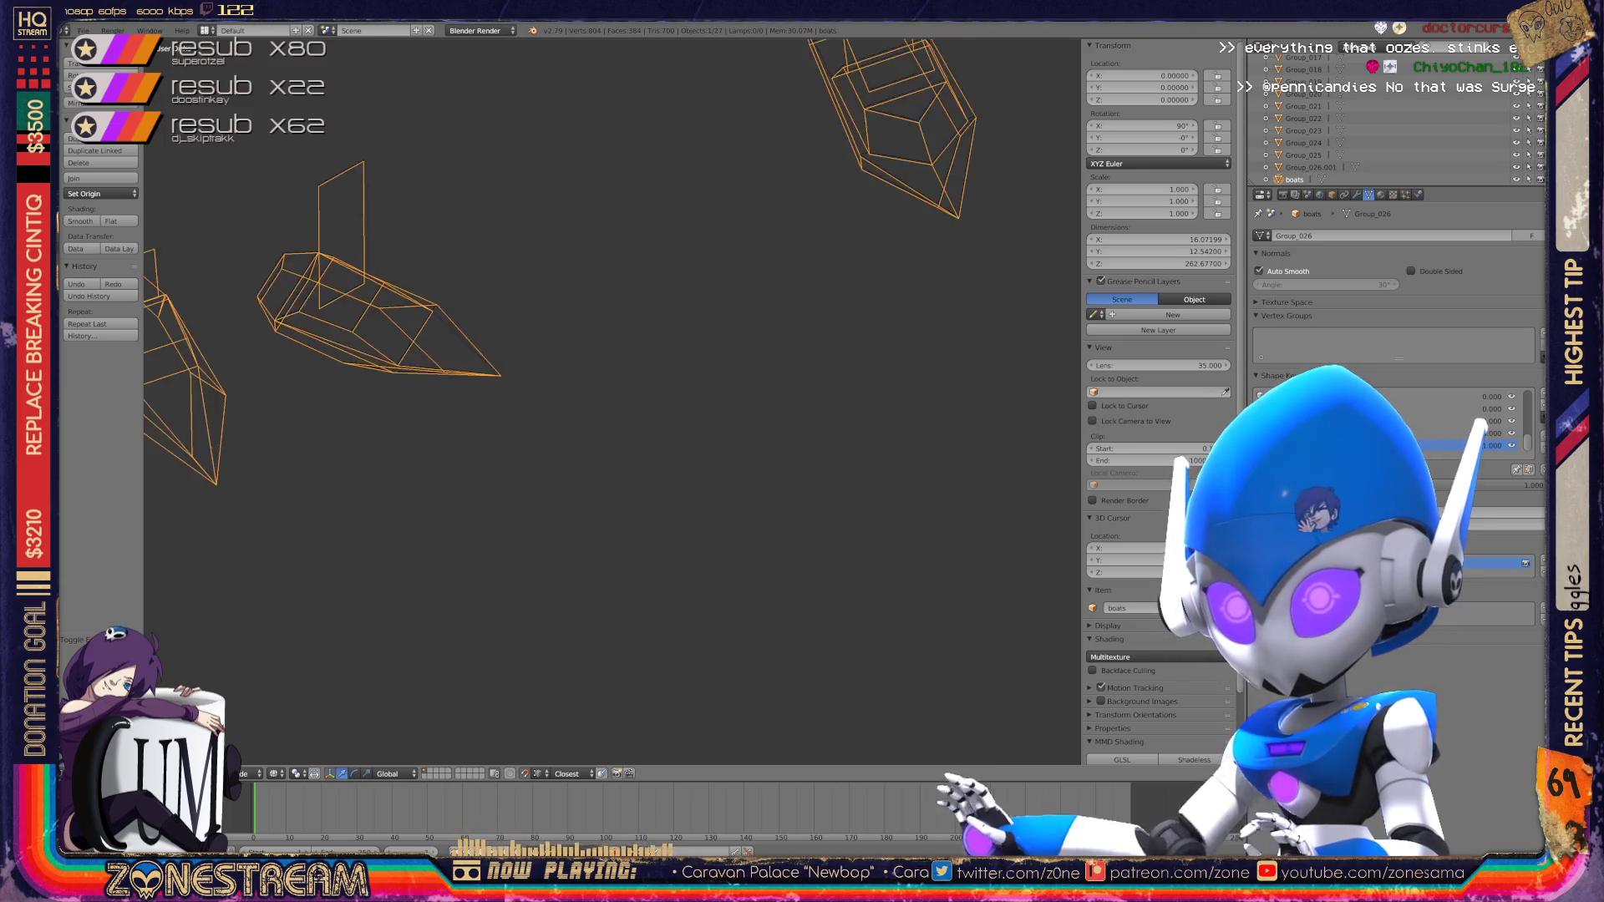
key("Tab")
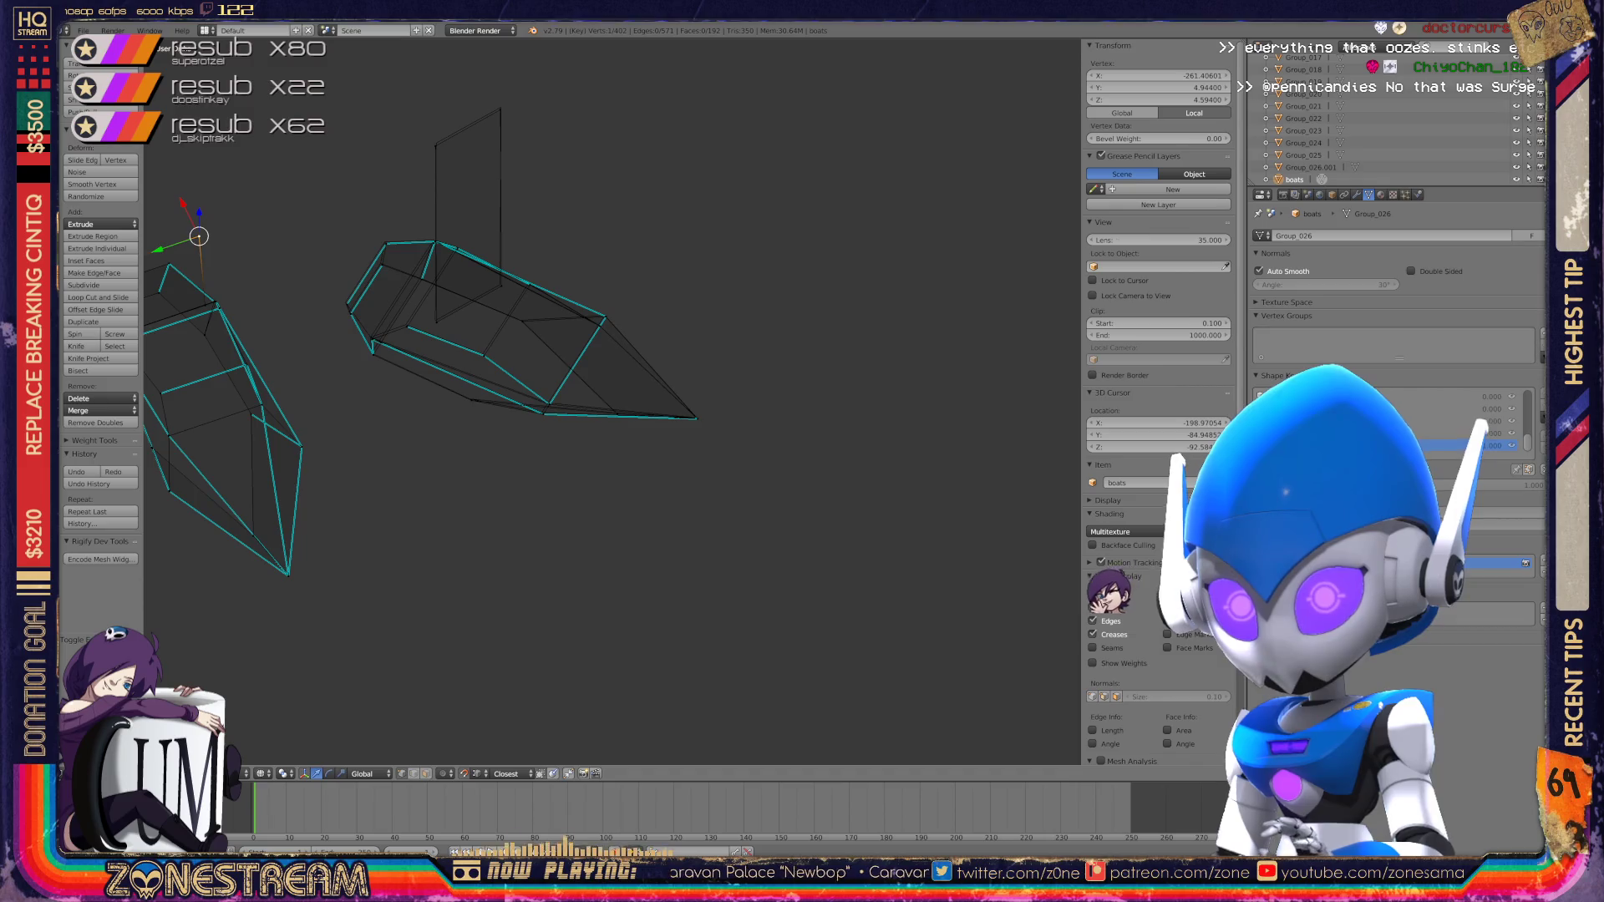
Step: Make small moves to the vertices at the boot tip, shifting one slightly left
scroll(1078, 601, "up", 7)
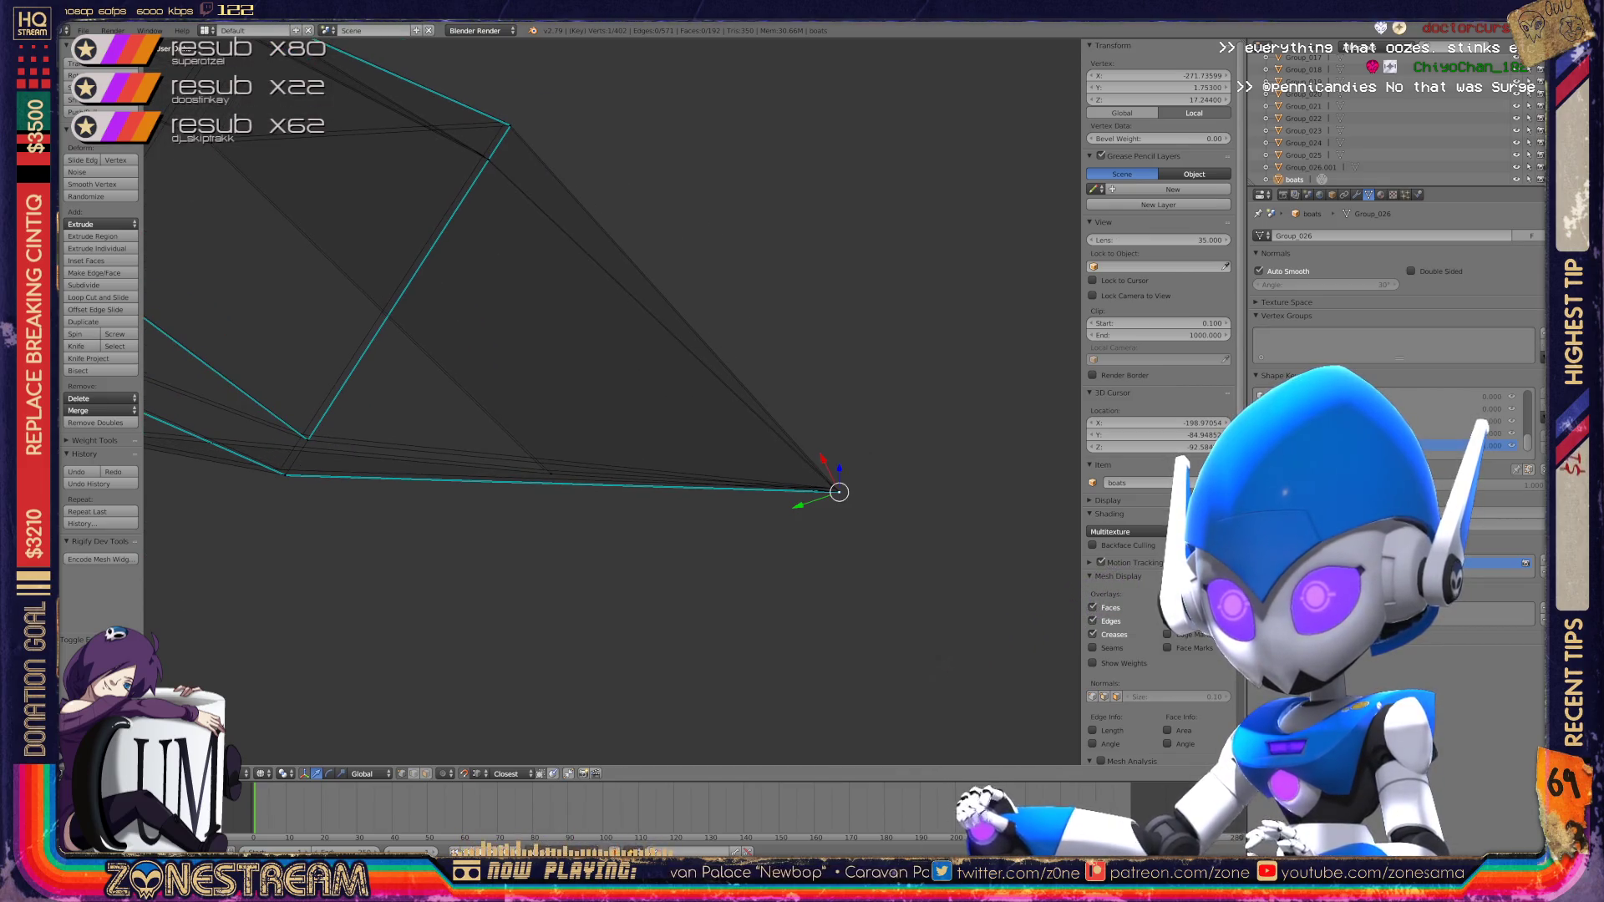
right_click(835, 491, "shift")
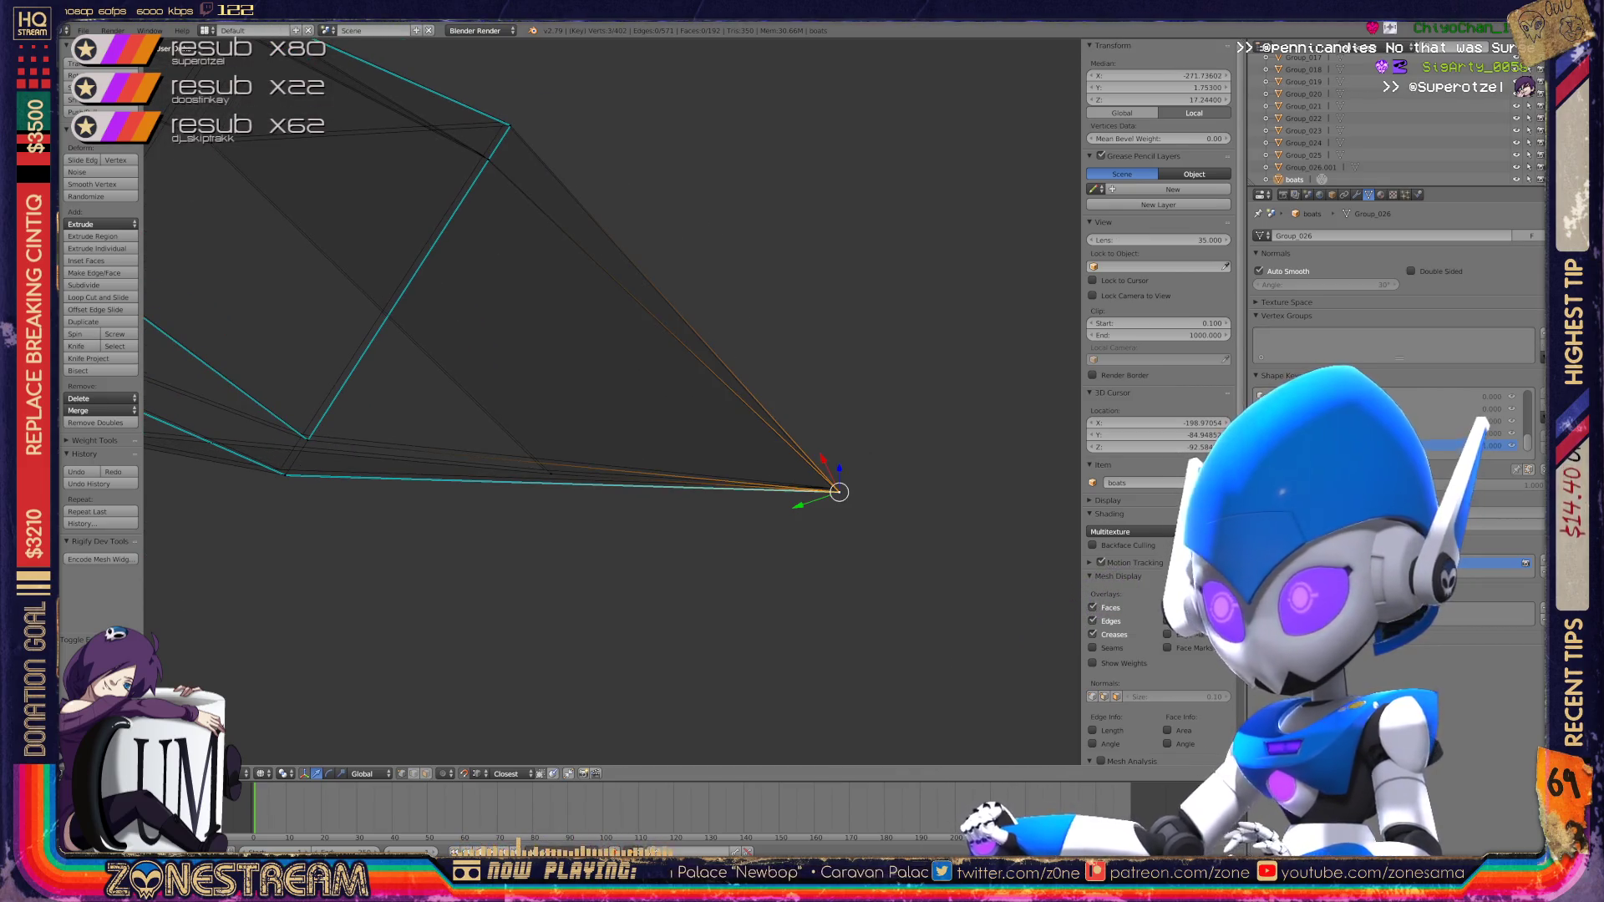
key("g")
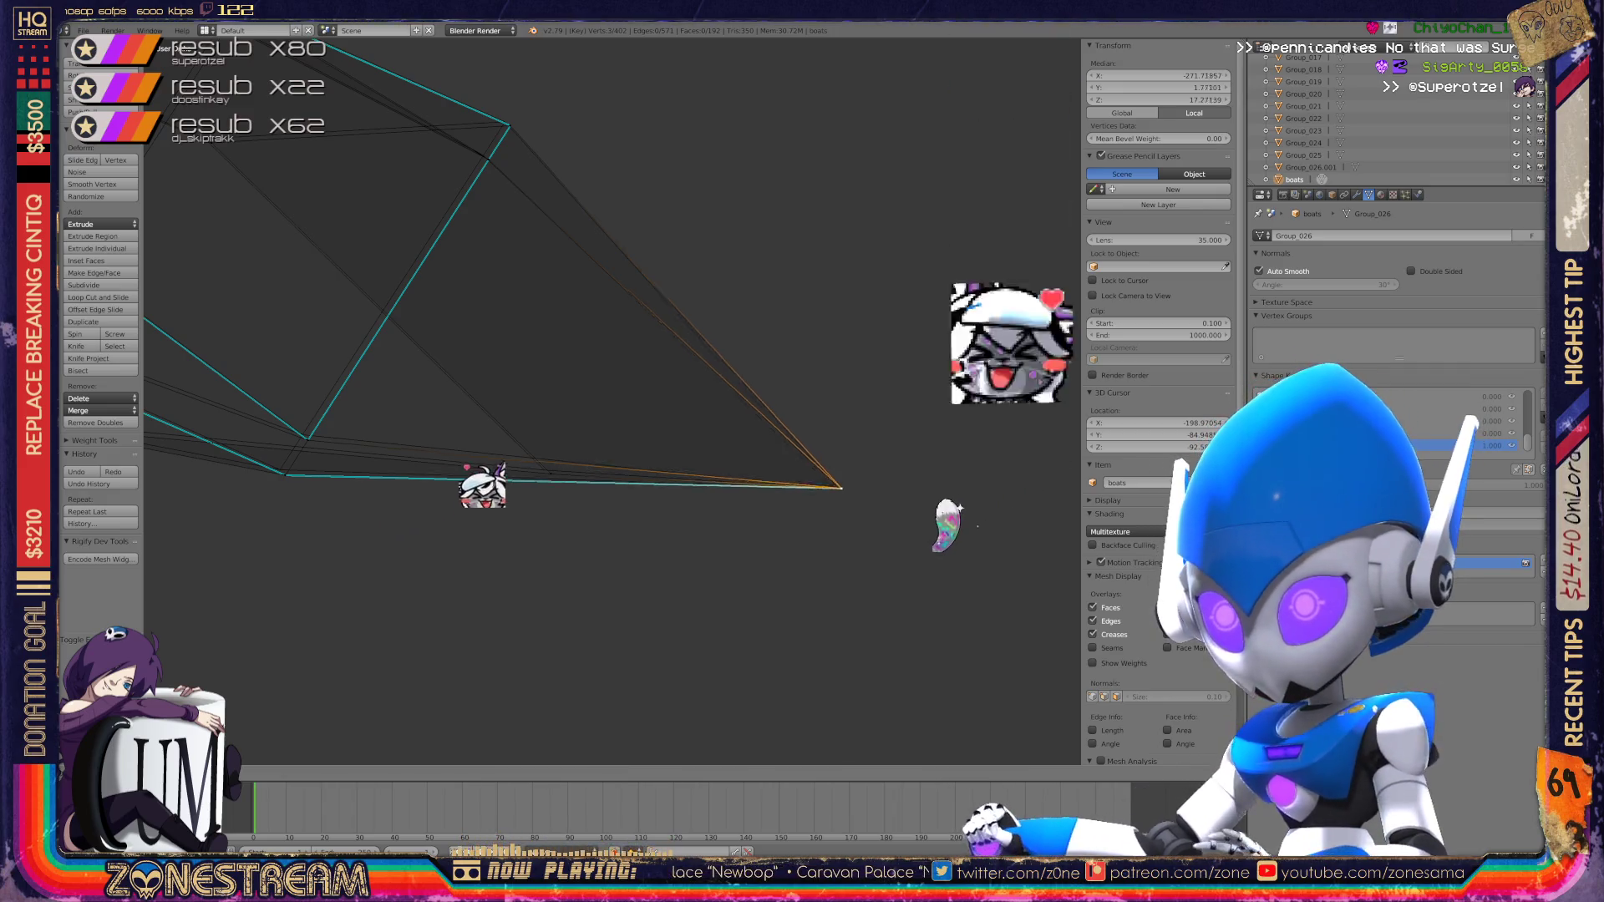
key("Return")
right_click(834, 488)
middle_click_drag(834, 488, 793, 501)
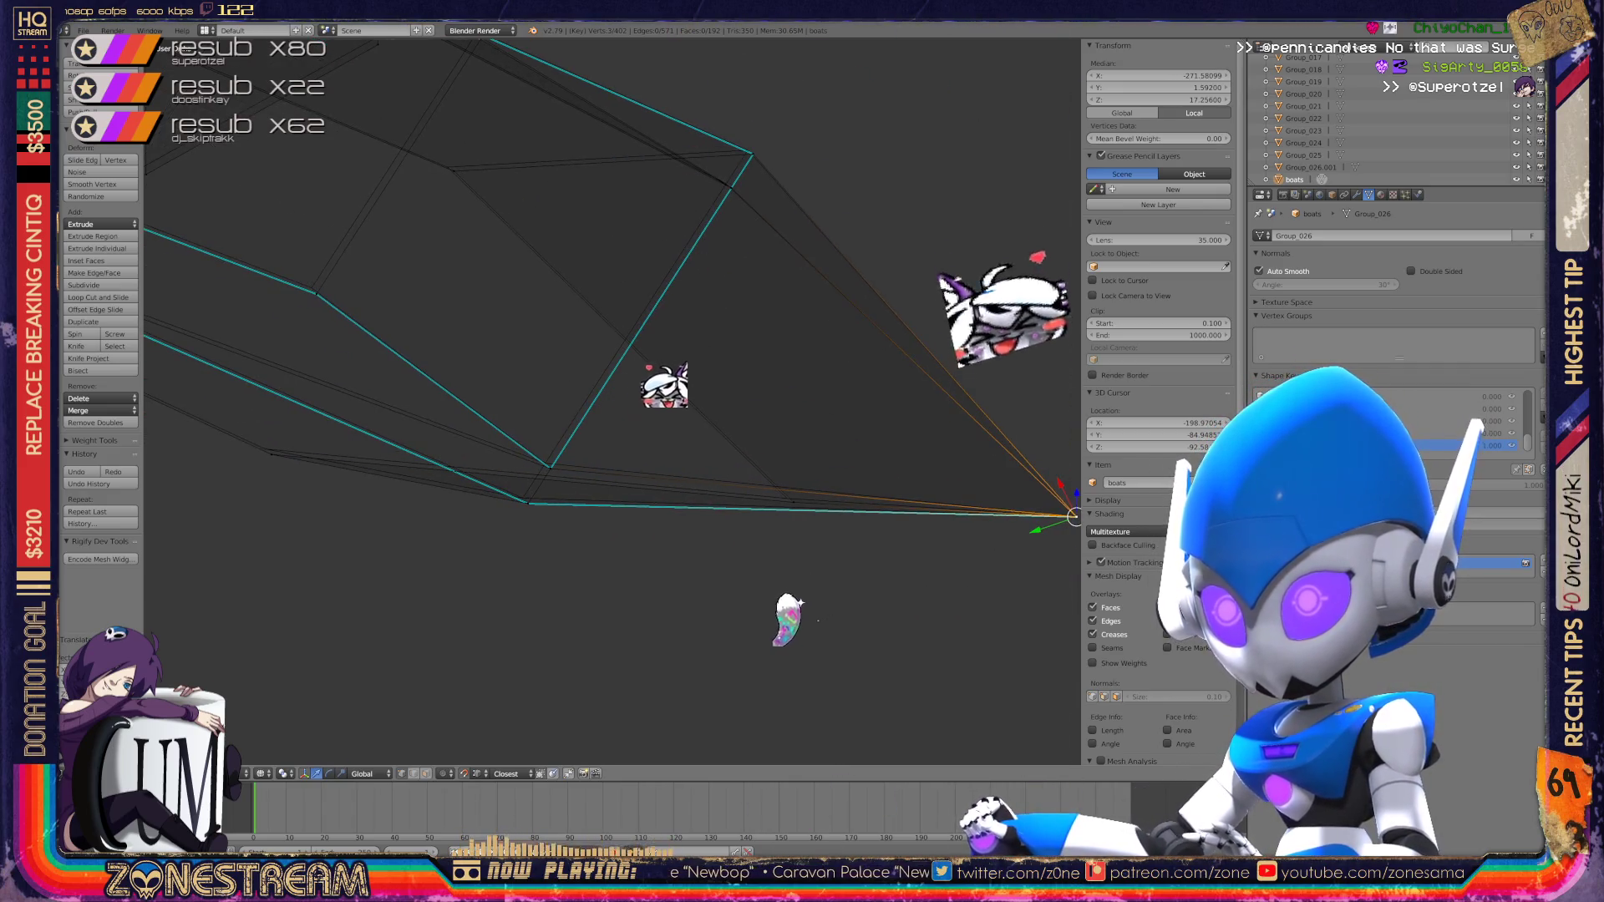
key("g")
key("Return")
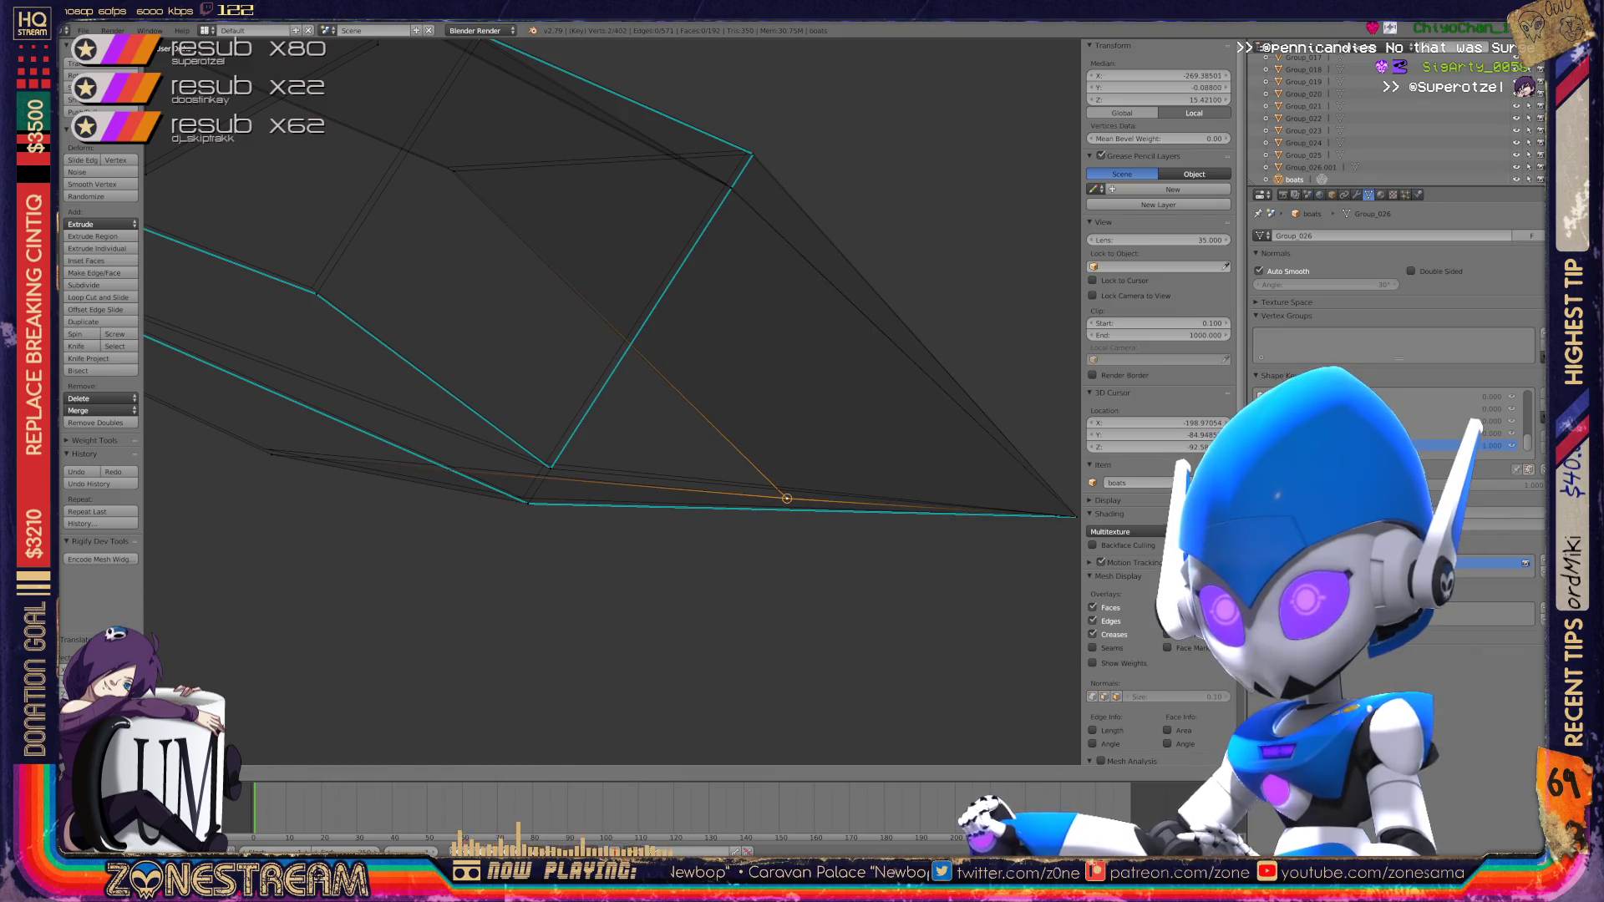
Step: Select the vertices at the lower edge junction and raise them
right_click(522, 498)
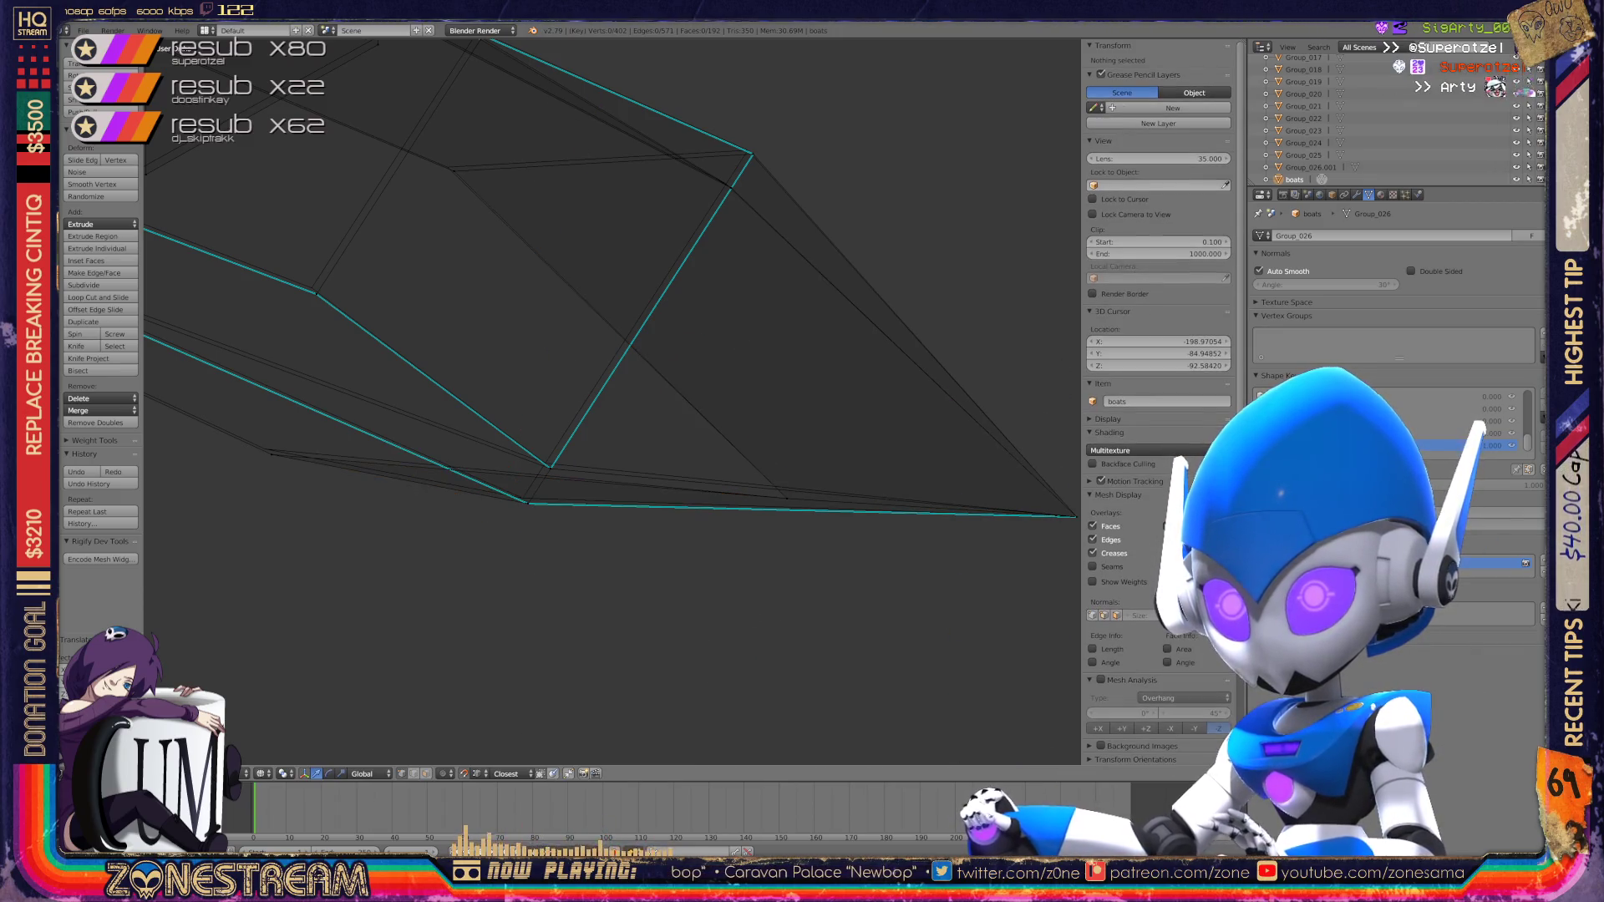
right_click(550, 467)
right_click(550, 468, "shift")
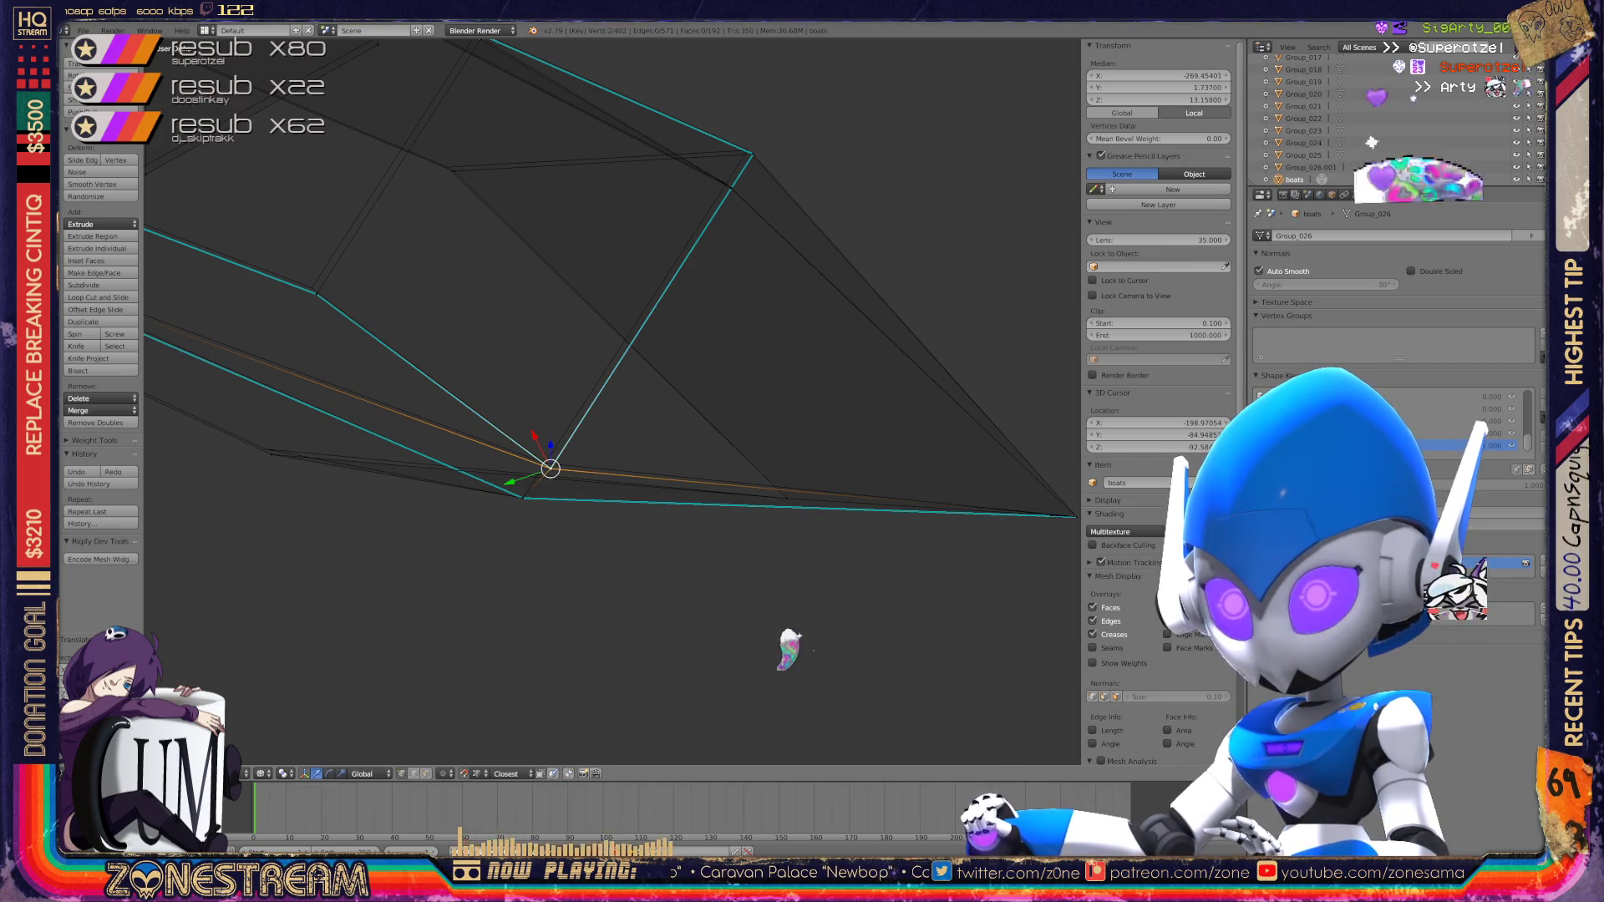
key("shift+g")
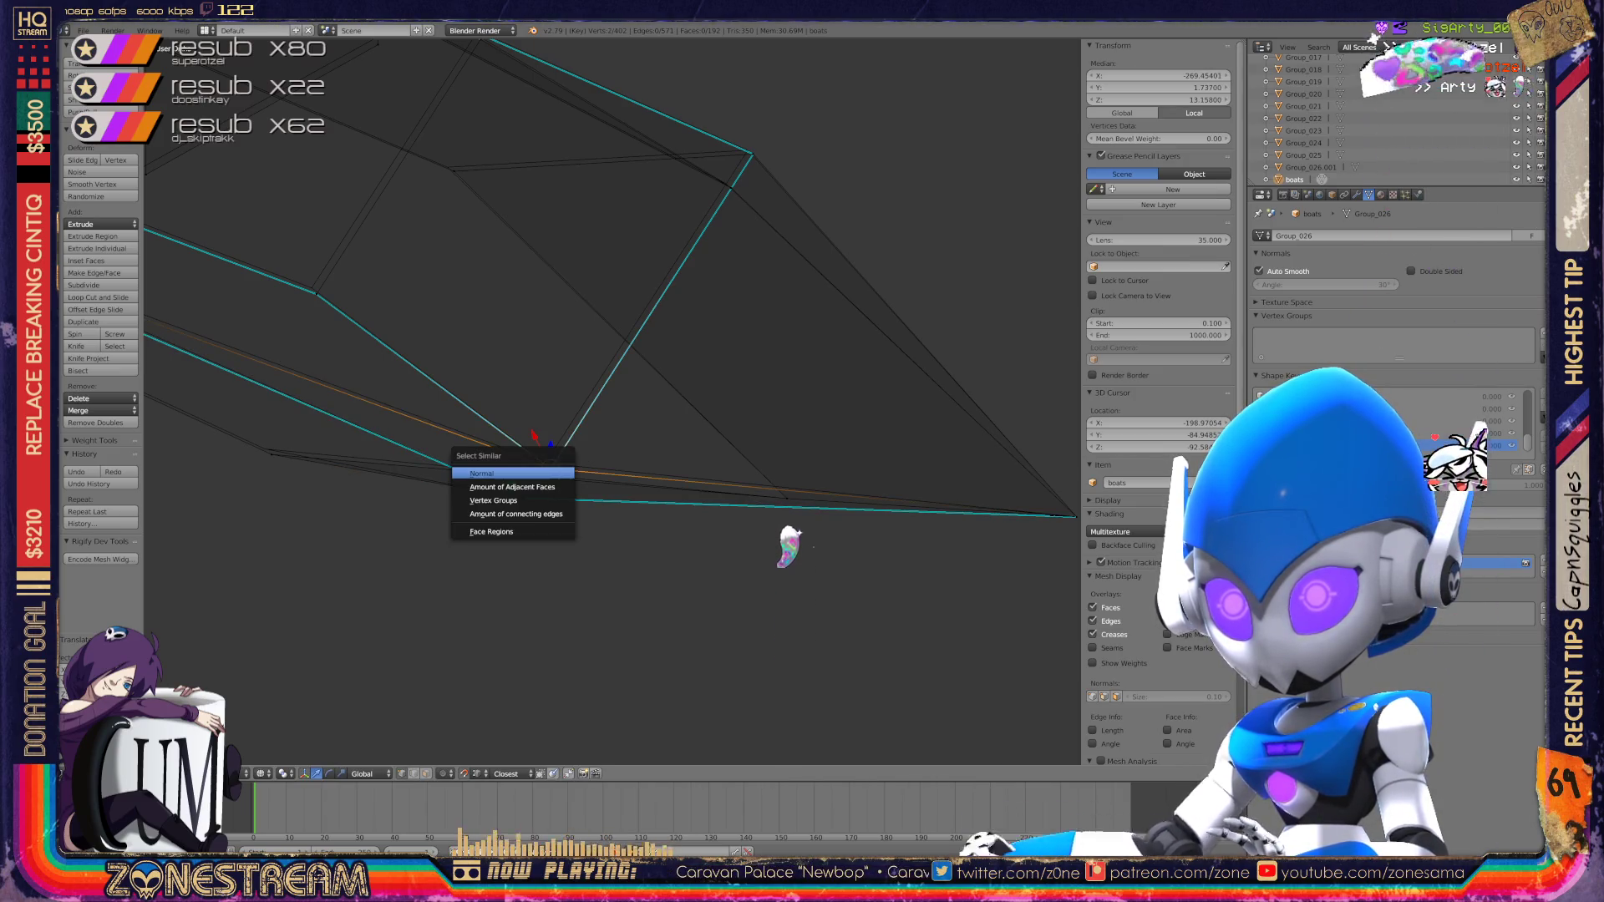
left_click(556, 387)
key("g")
key("Return")
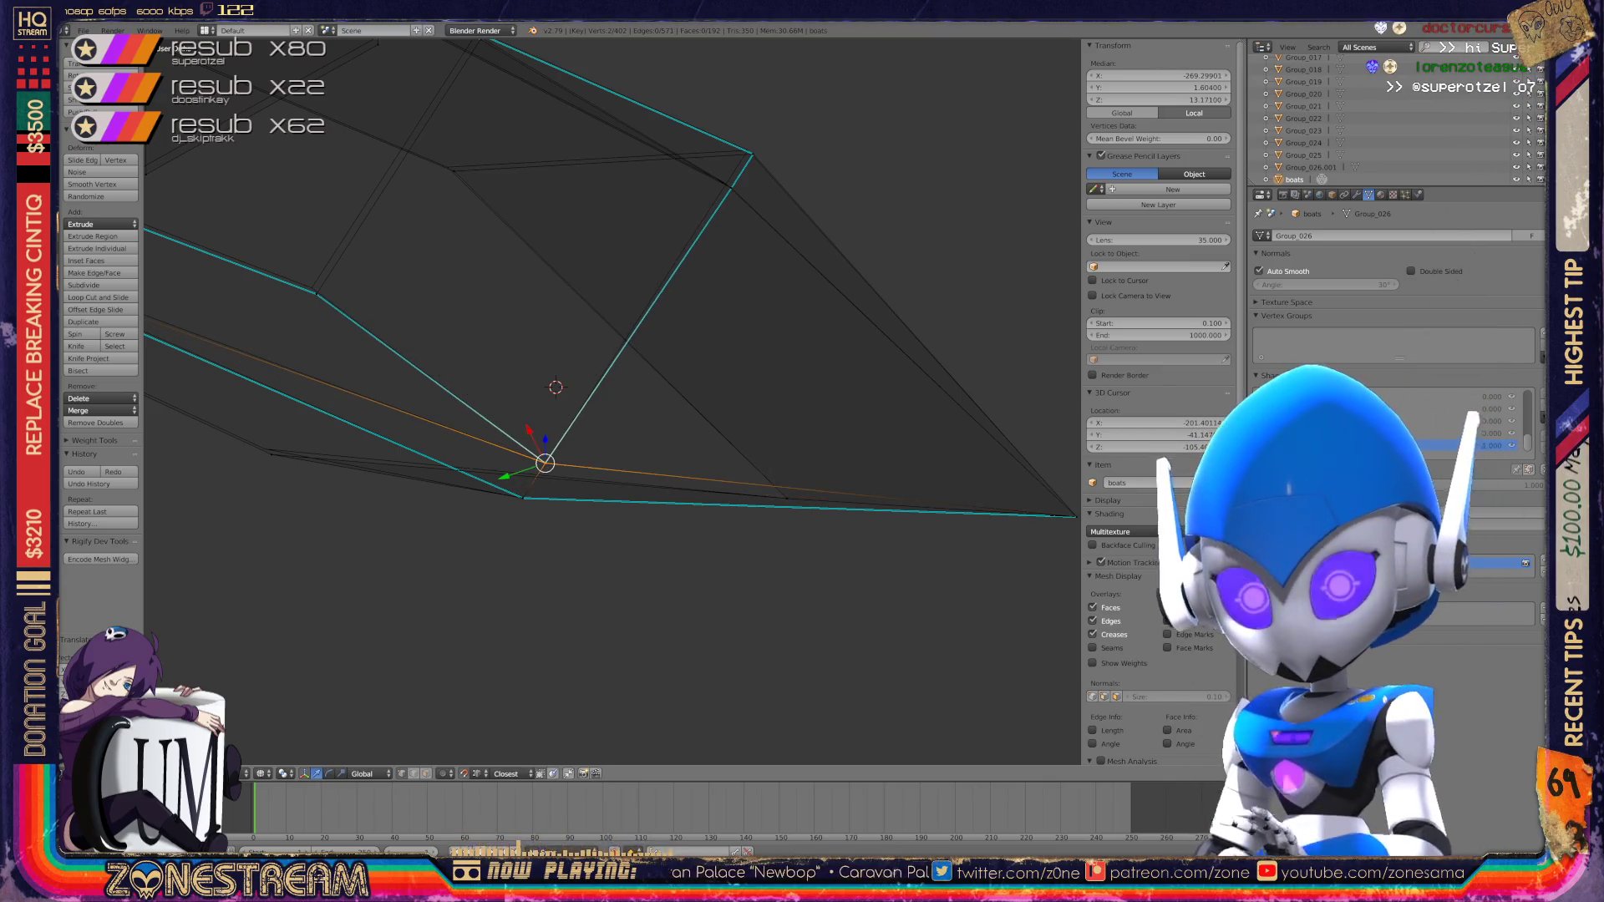
Step: Move the selected vertex to a new position after shifting the view across the mesh
scroll(364, 352, "up", 4)
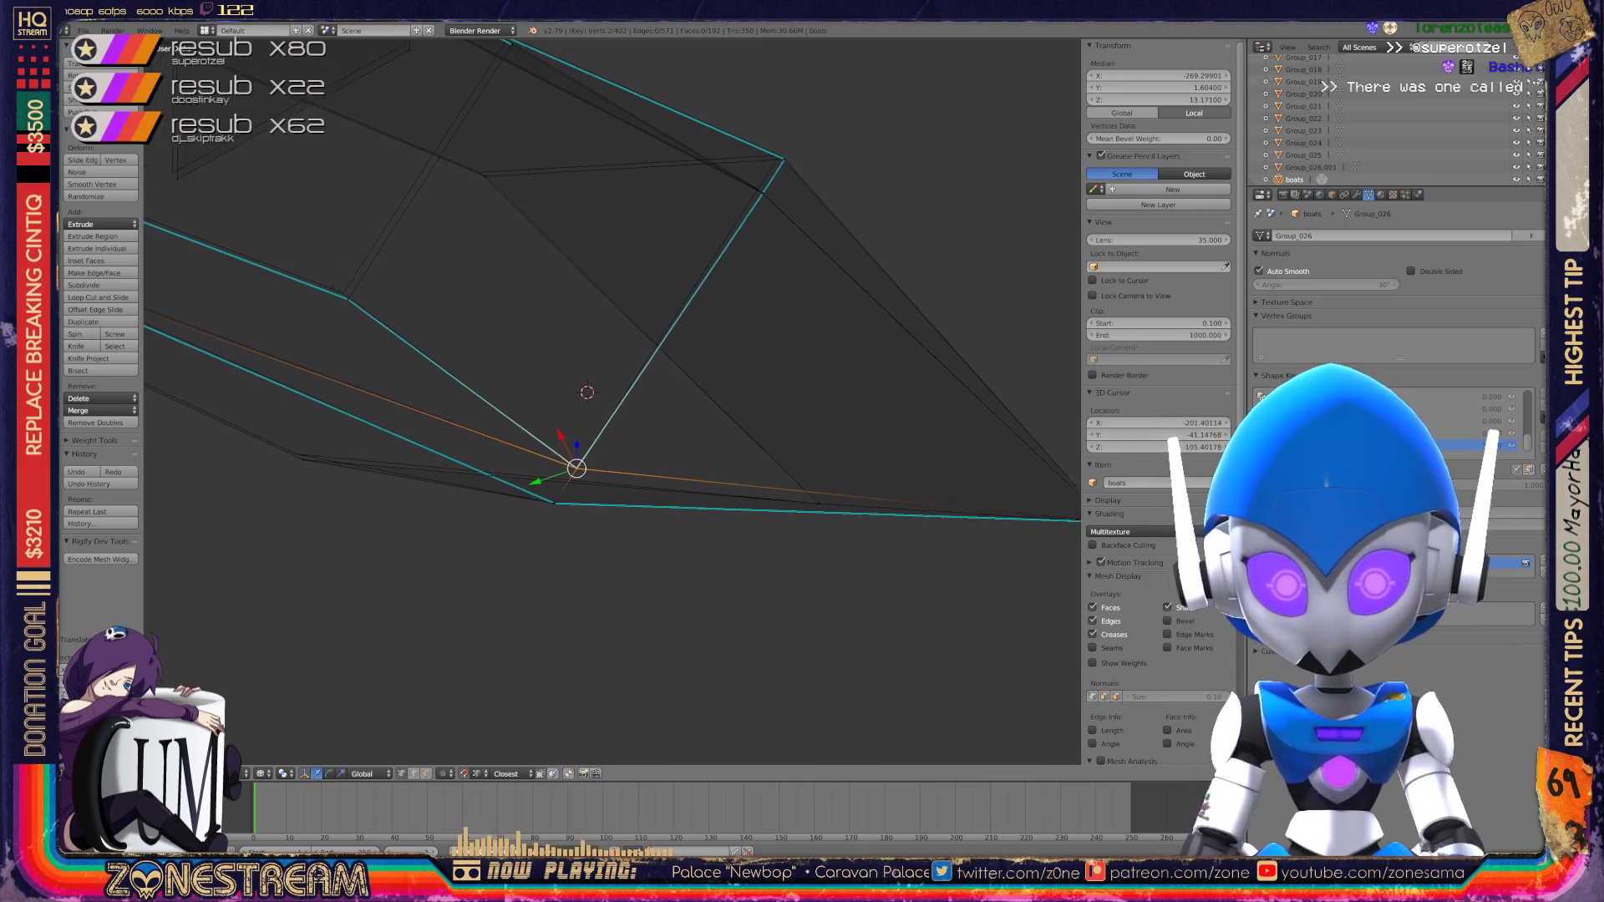
middle_click_drag(365, 352, 665, 325, "shift")
key("g")
key("Return")
scroll(610, 401, "down", 5)
middle_click_drag(610, 402, 569, 351)
scroll(612, 402, "up", 5)
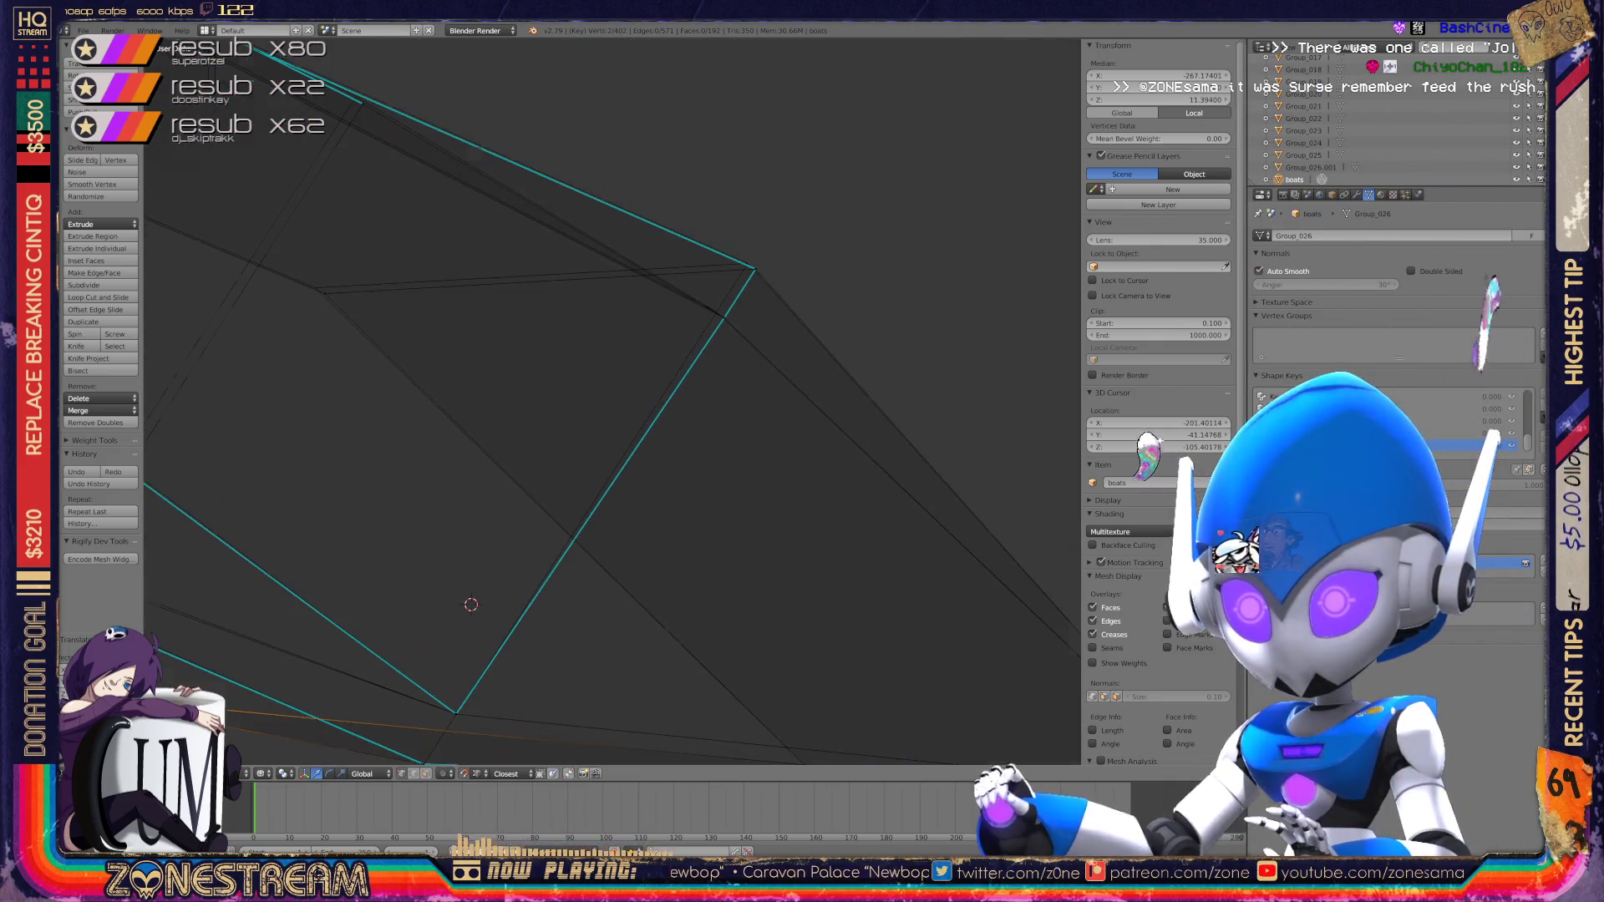
scroll(613, 401, "up", 3)
Step: Move the mesh corner vertex and the lower vertex of that edge slightly up-left
key("KP_Decimal")
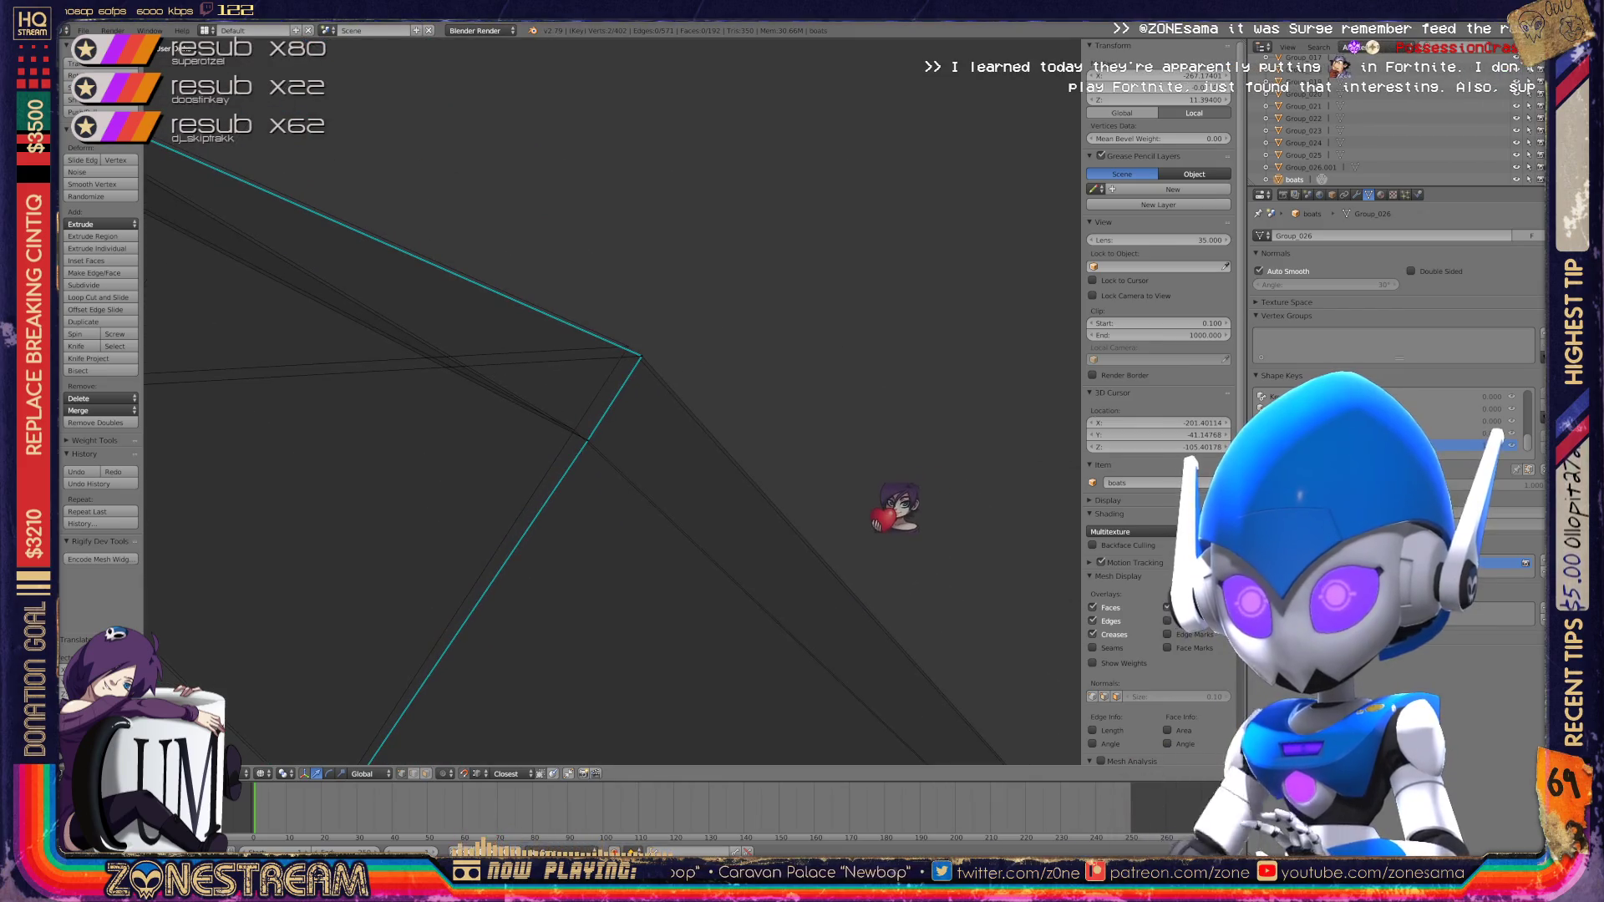
right_click(641, 357)
right_click_drag(641, 357, 629, 346)
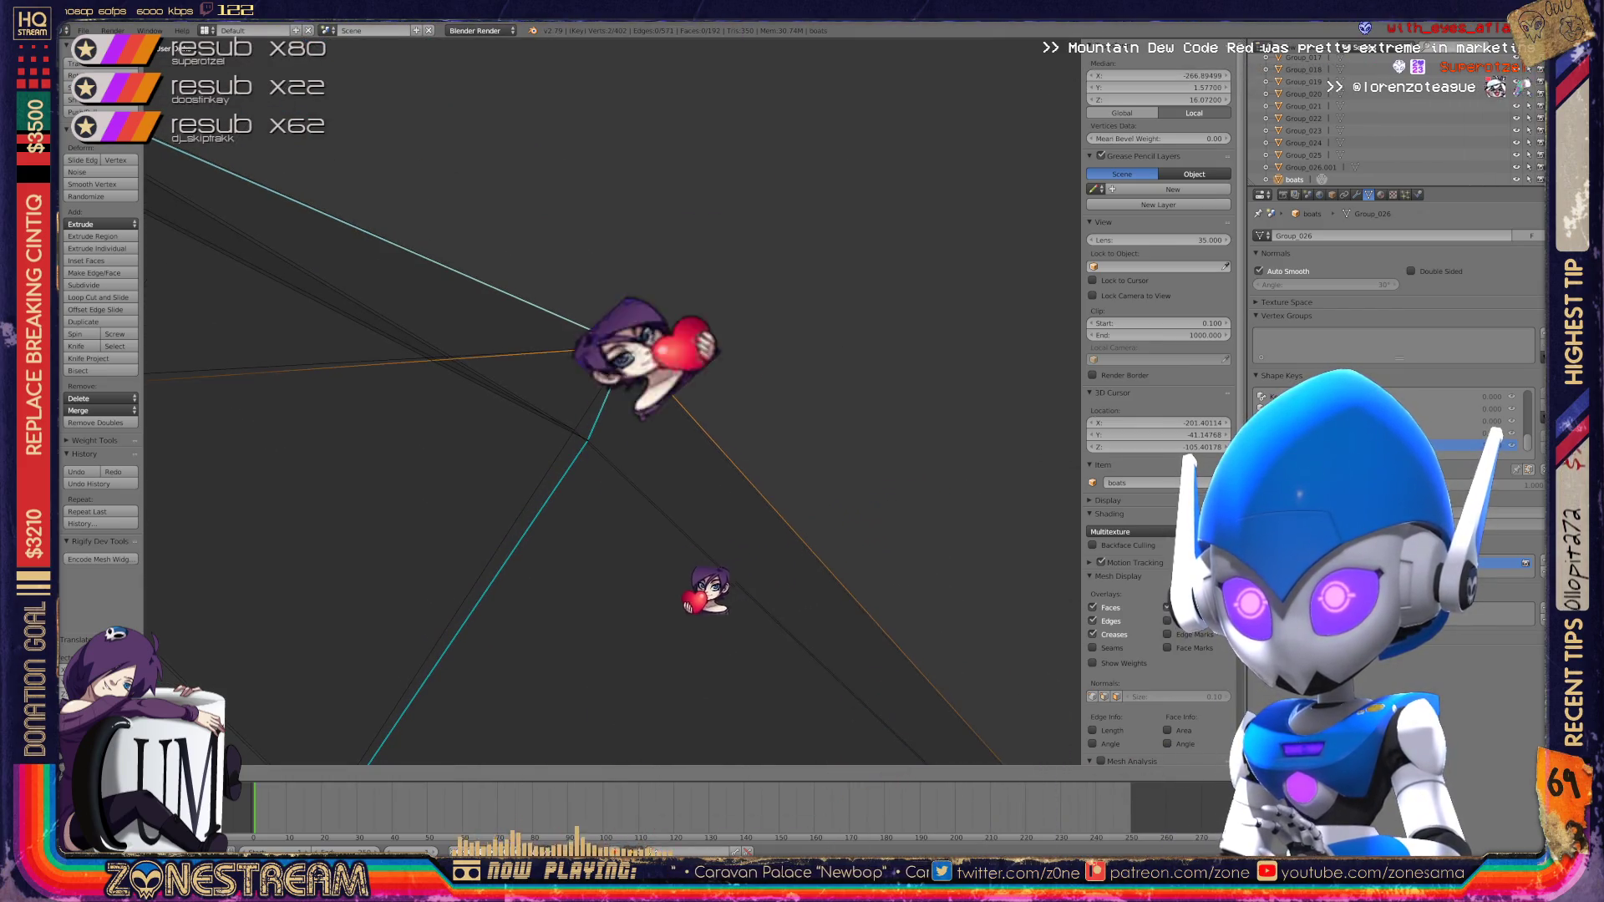
right_click(588, 440)
right_click(588, 440, "shift")
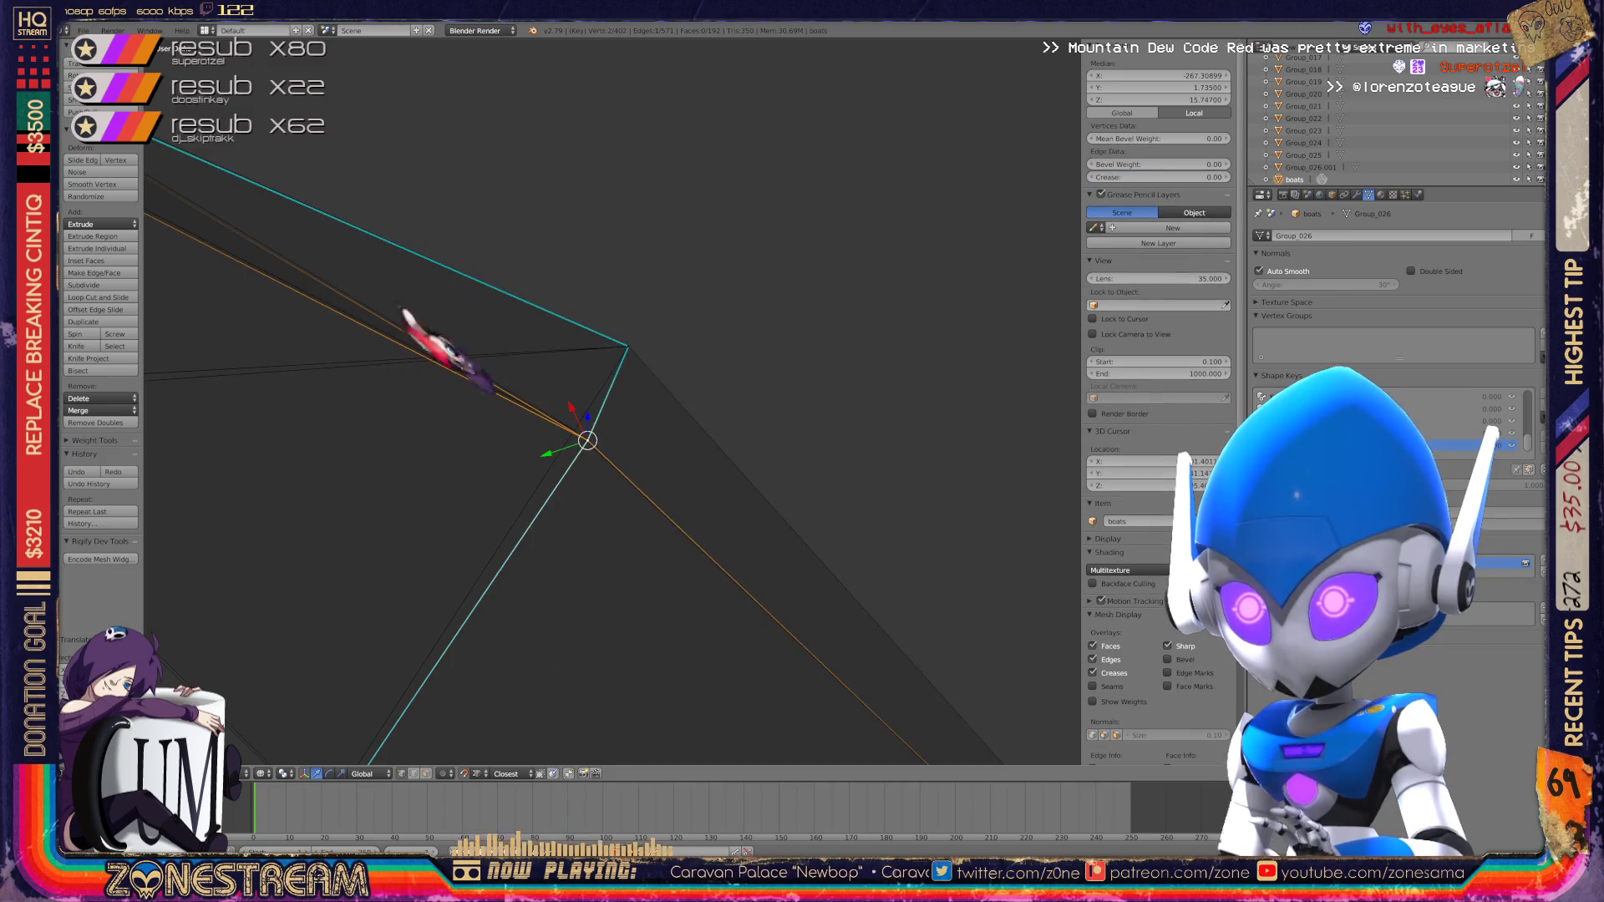
right_click_drag(588, 440, 574, 422)
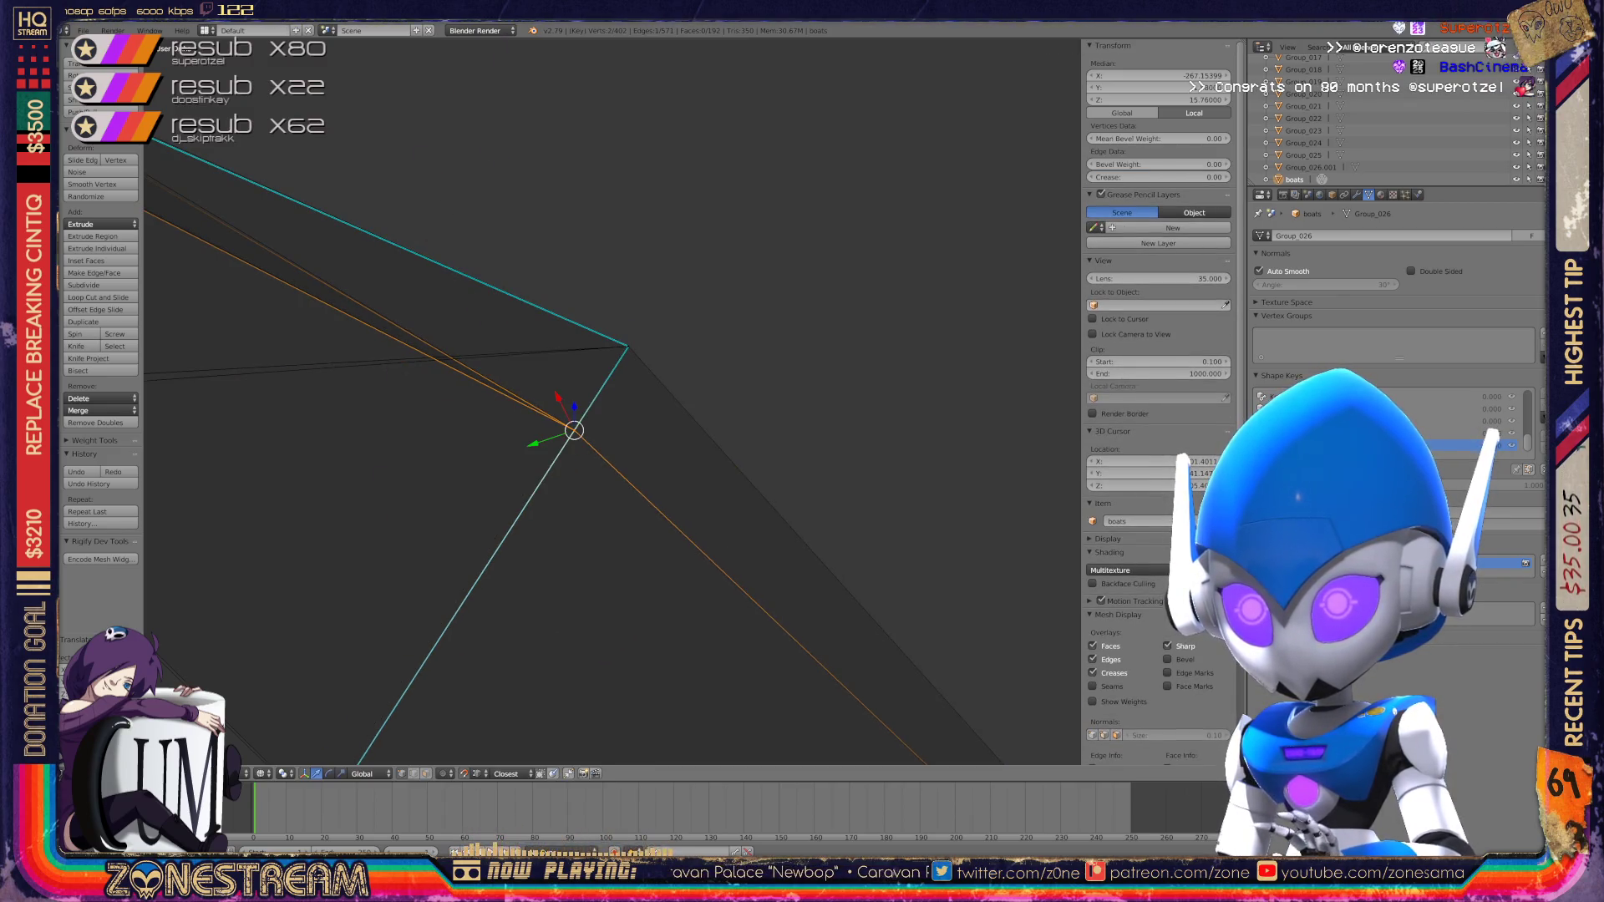
Step: Select a single vertex and orbit around the boot copies to inspect its upper edges
scroll(573, 422, "down", 4)
middle_click_drag(573, 422, 610, 416)
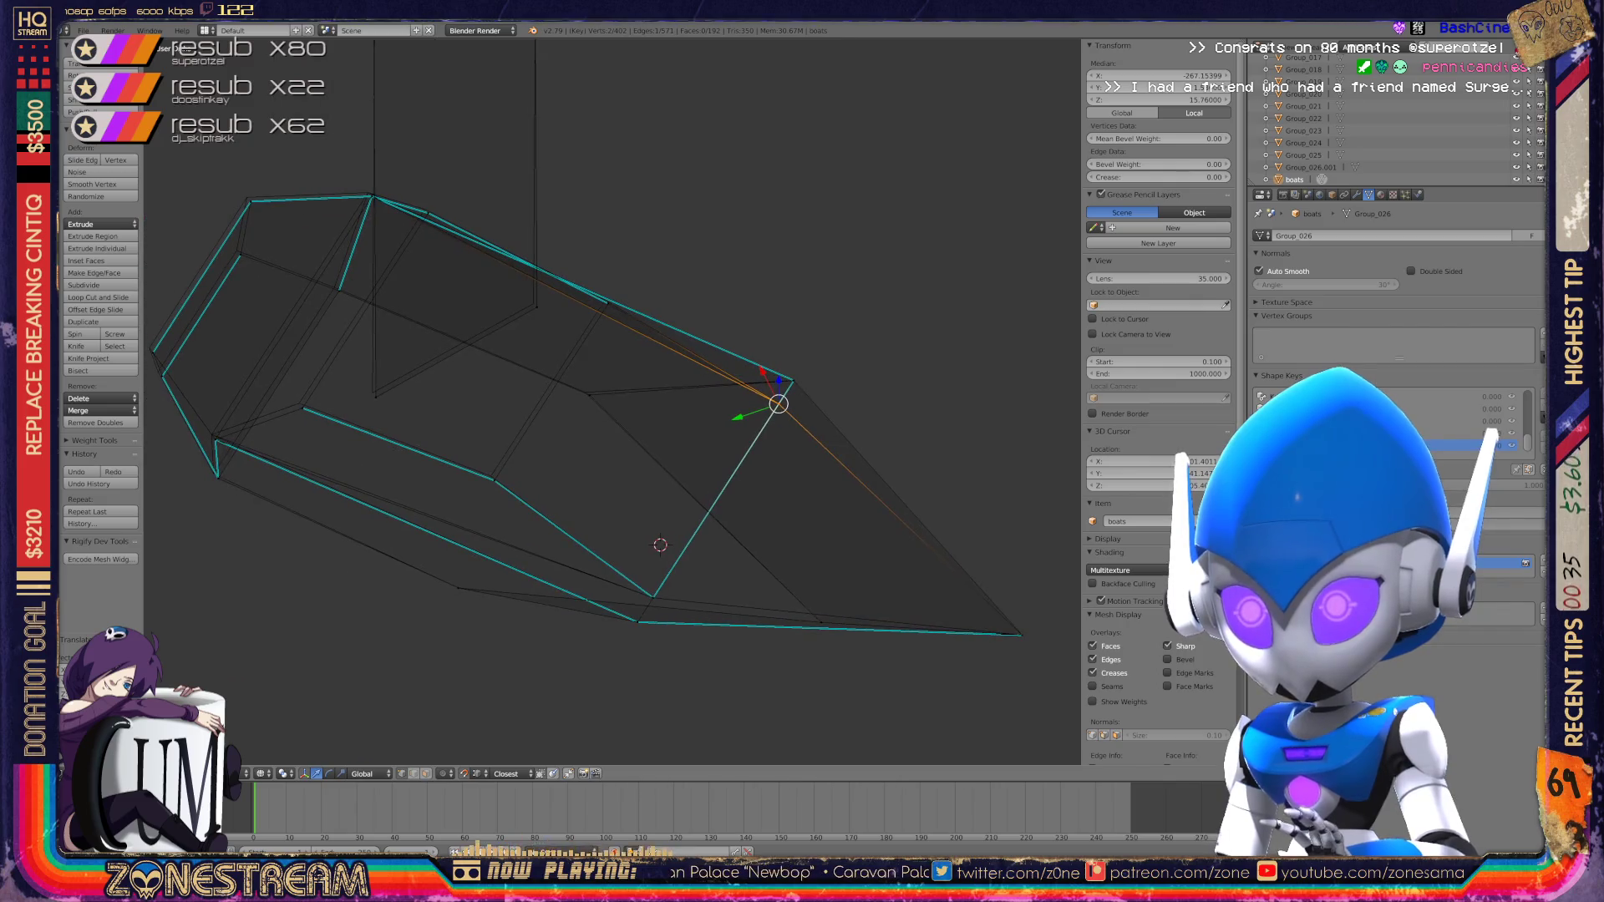
scroll(610, 416, "up", 6)
right_click(516, 373)
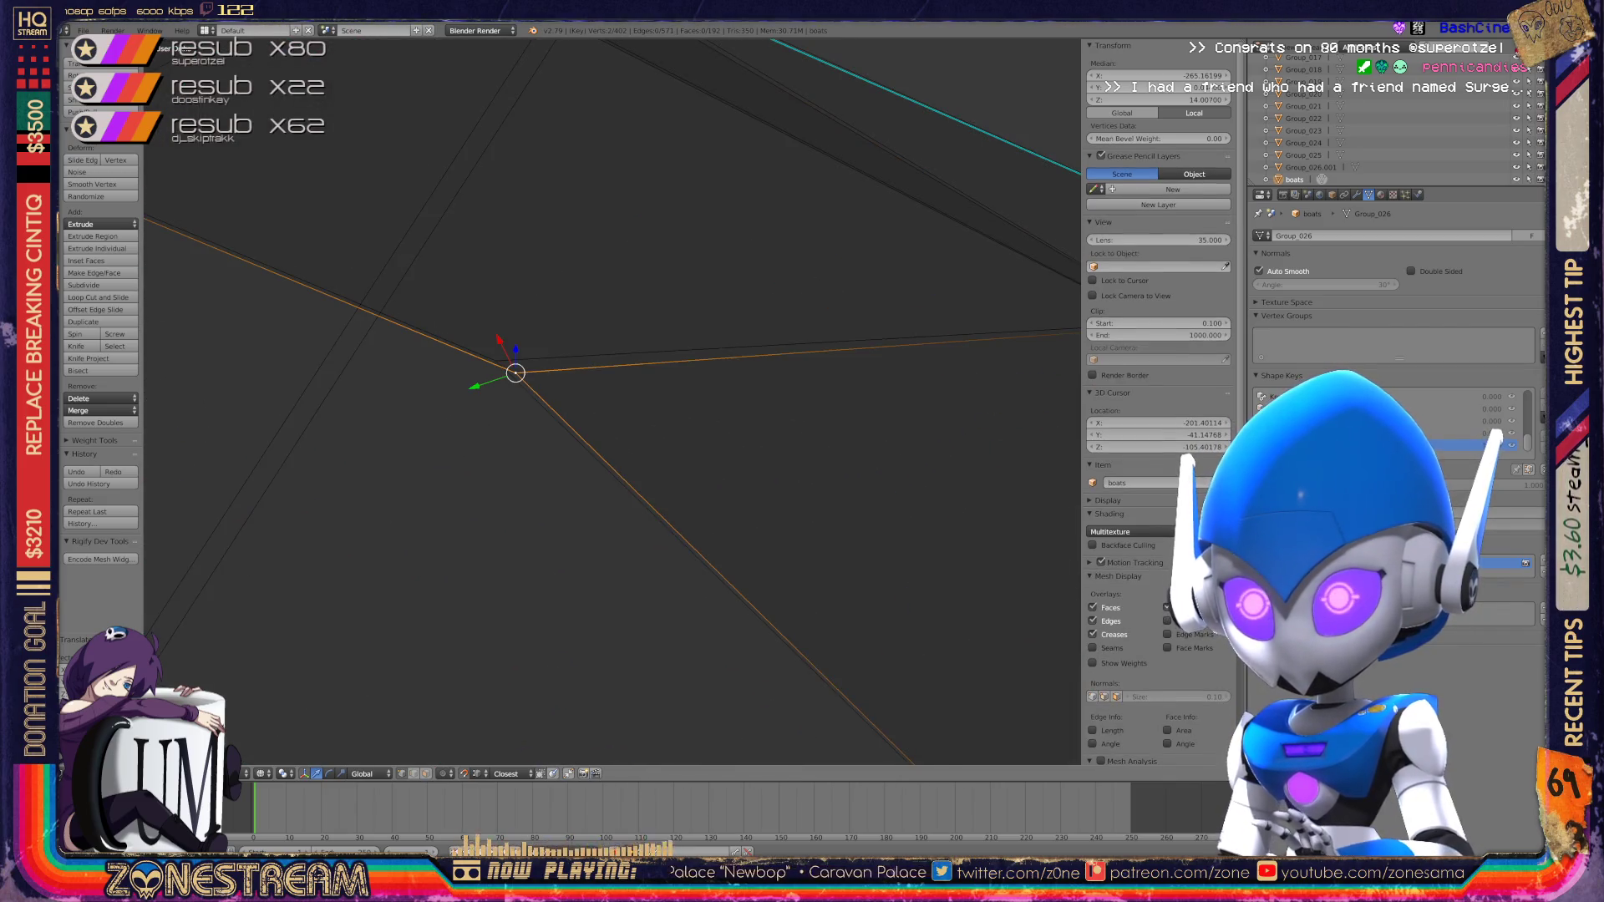
scroll(594, 394, "down", 5)
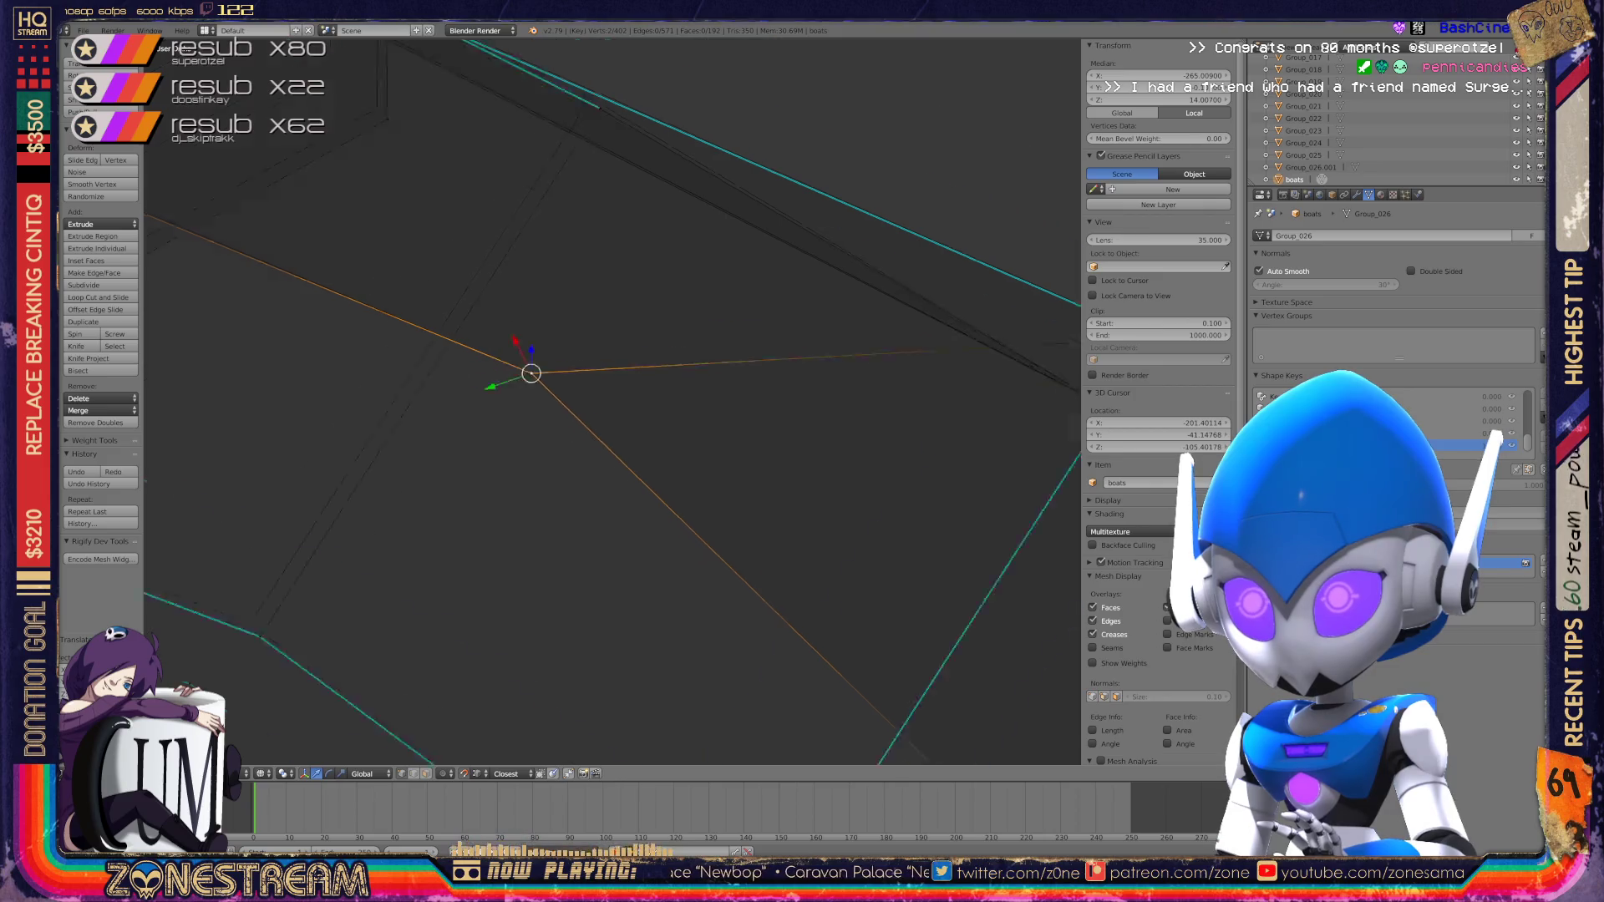
middle_click_drag(593, 394, 610, 385)
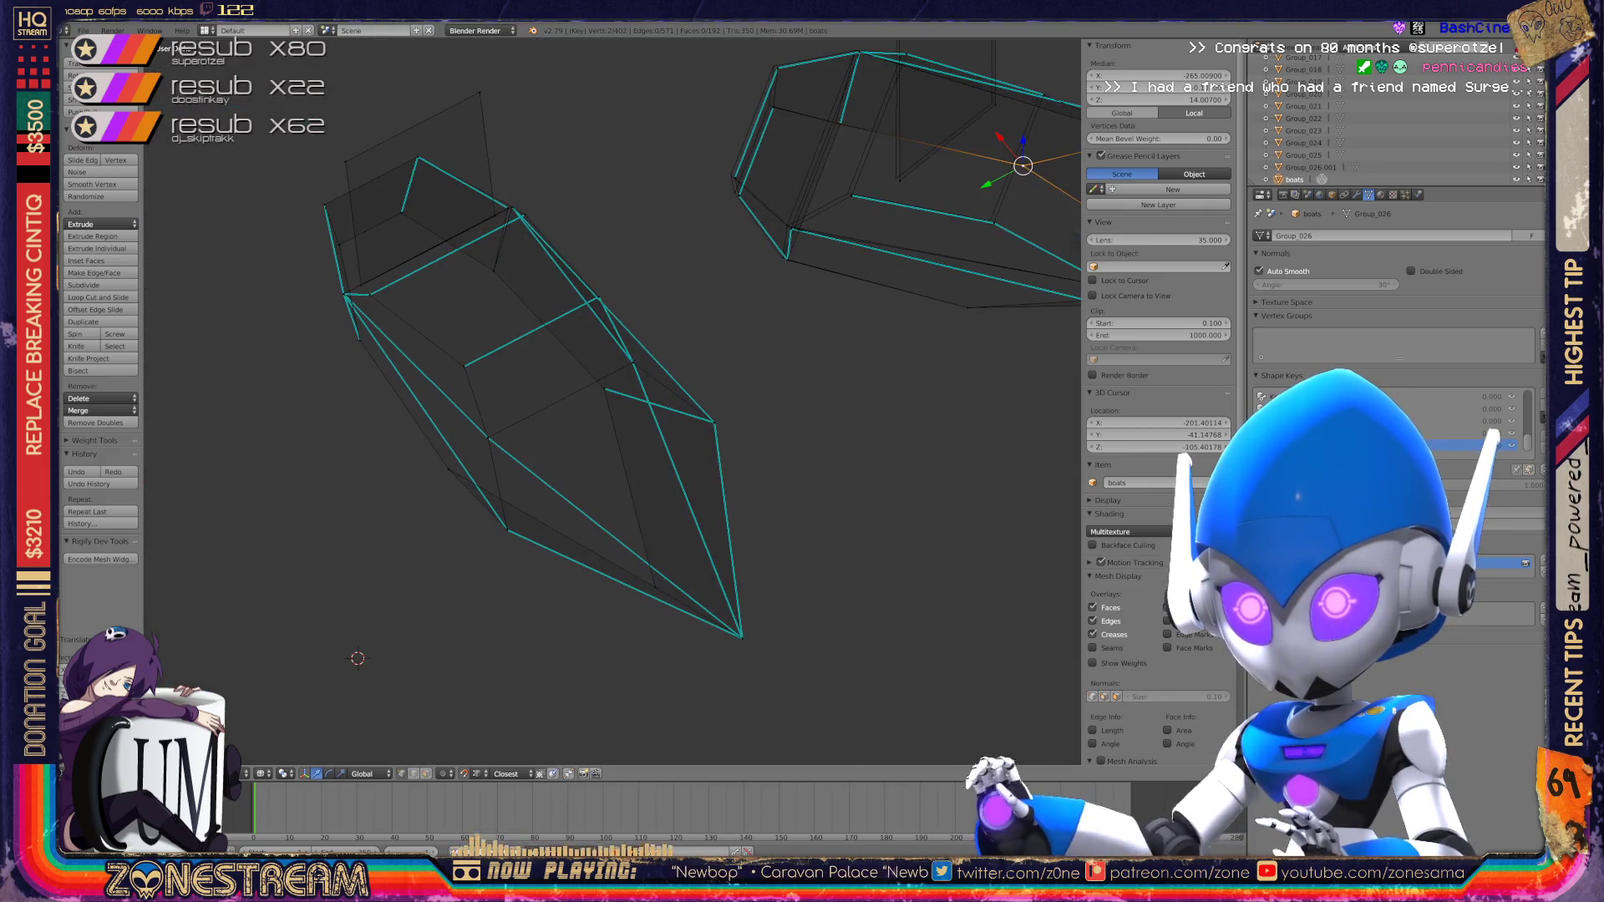
scroll(602, 387, "down", 4)
scroll(601, 387, "up", 8)
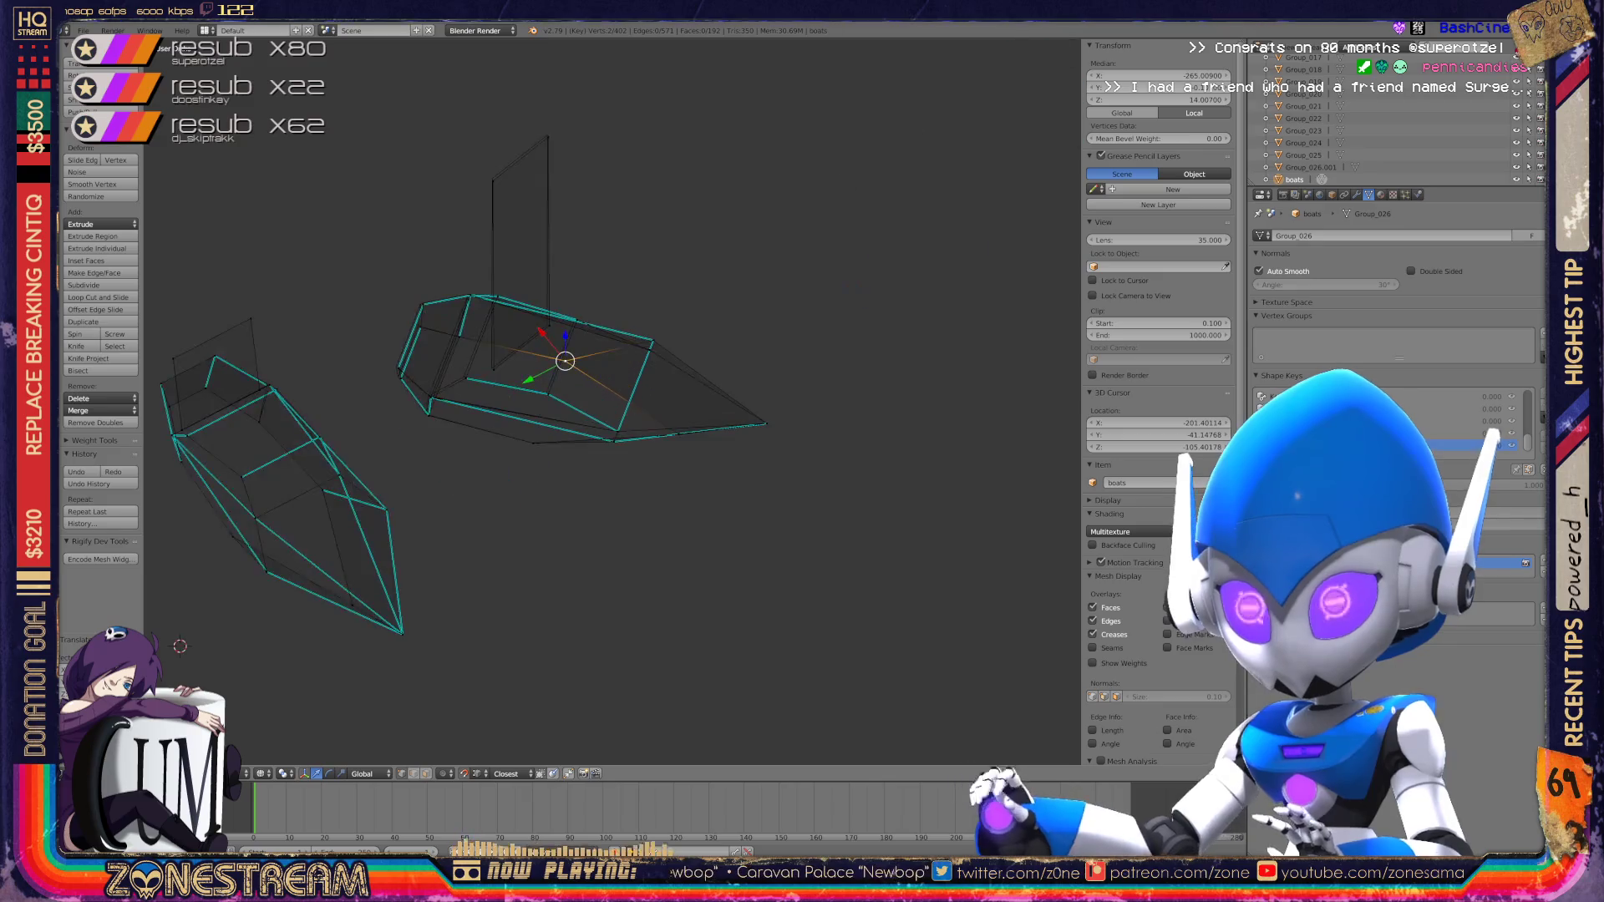
middle_click_drag(602, 387, 635, 397)
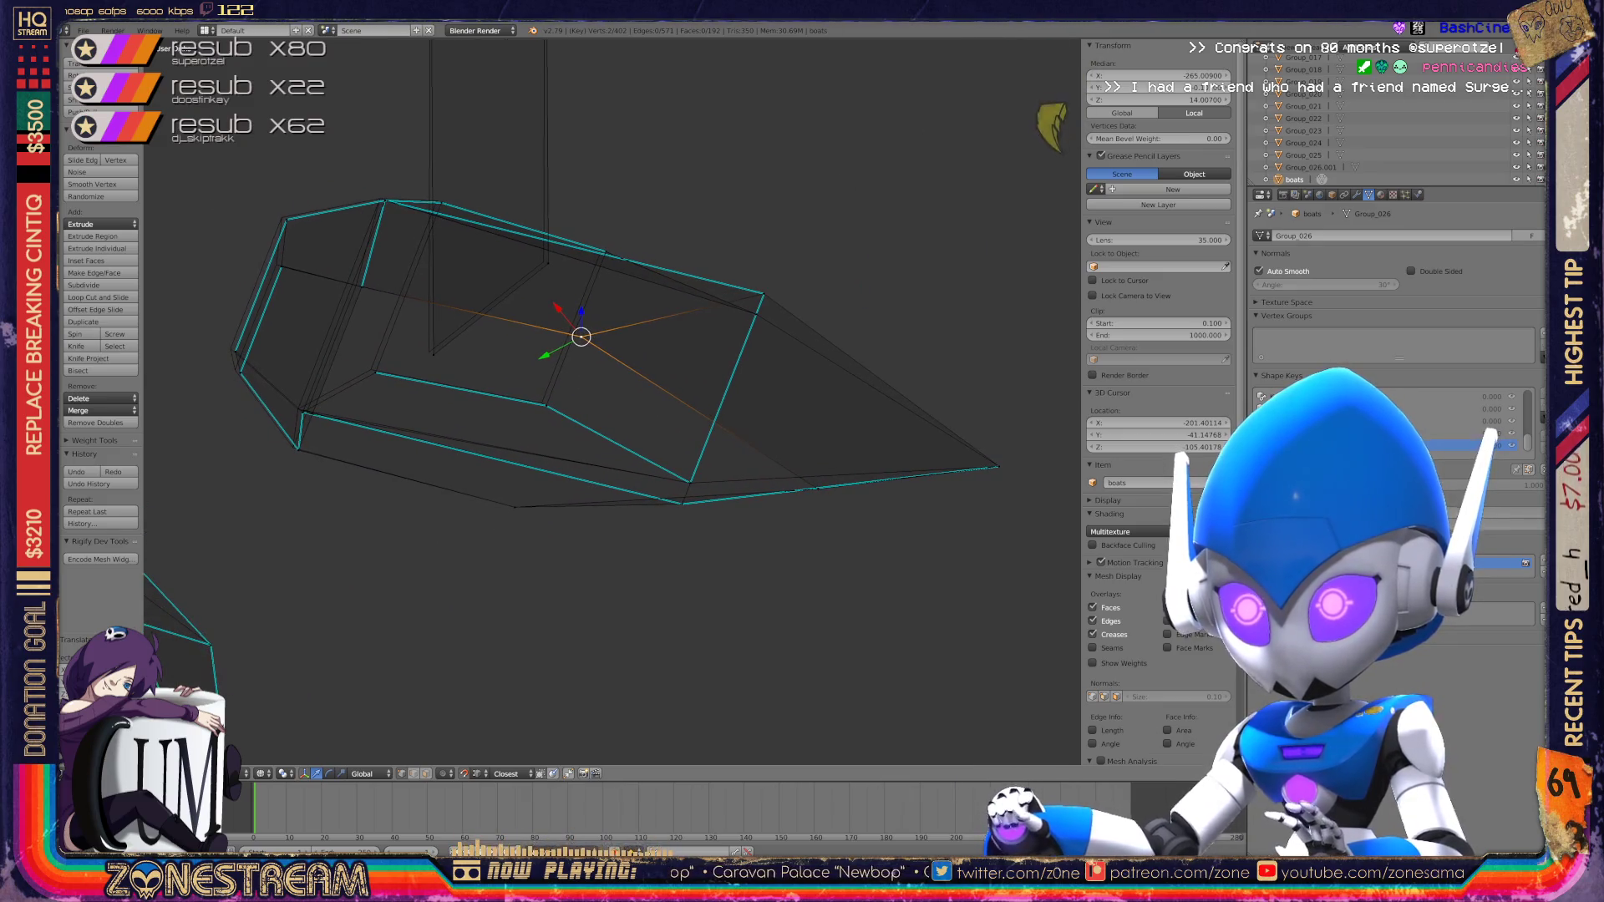
scroll(602, 387, "up", 4)
middle_click_drag(970, 280, 859, 627)
middle_click_drag(927, 384, 694, 551)
middle_click_drag(585, 376, 551, 476, "shift")
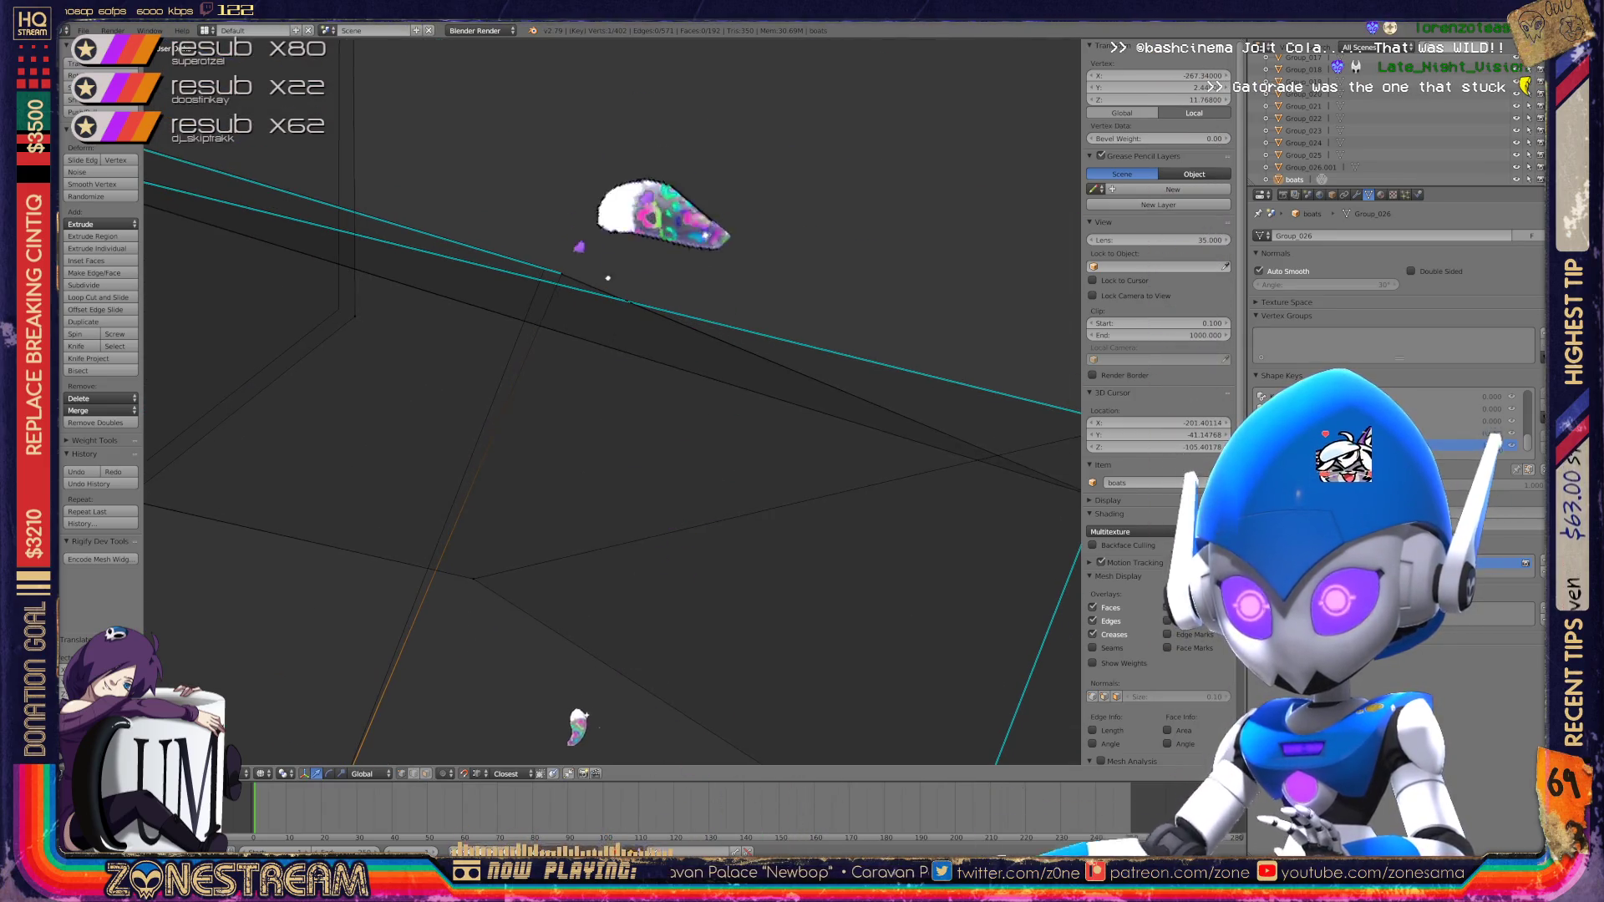
Step: Add a second vertex, frame the selection, and move the vertex slightly left
right_click(559, 273, "shift")
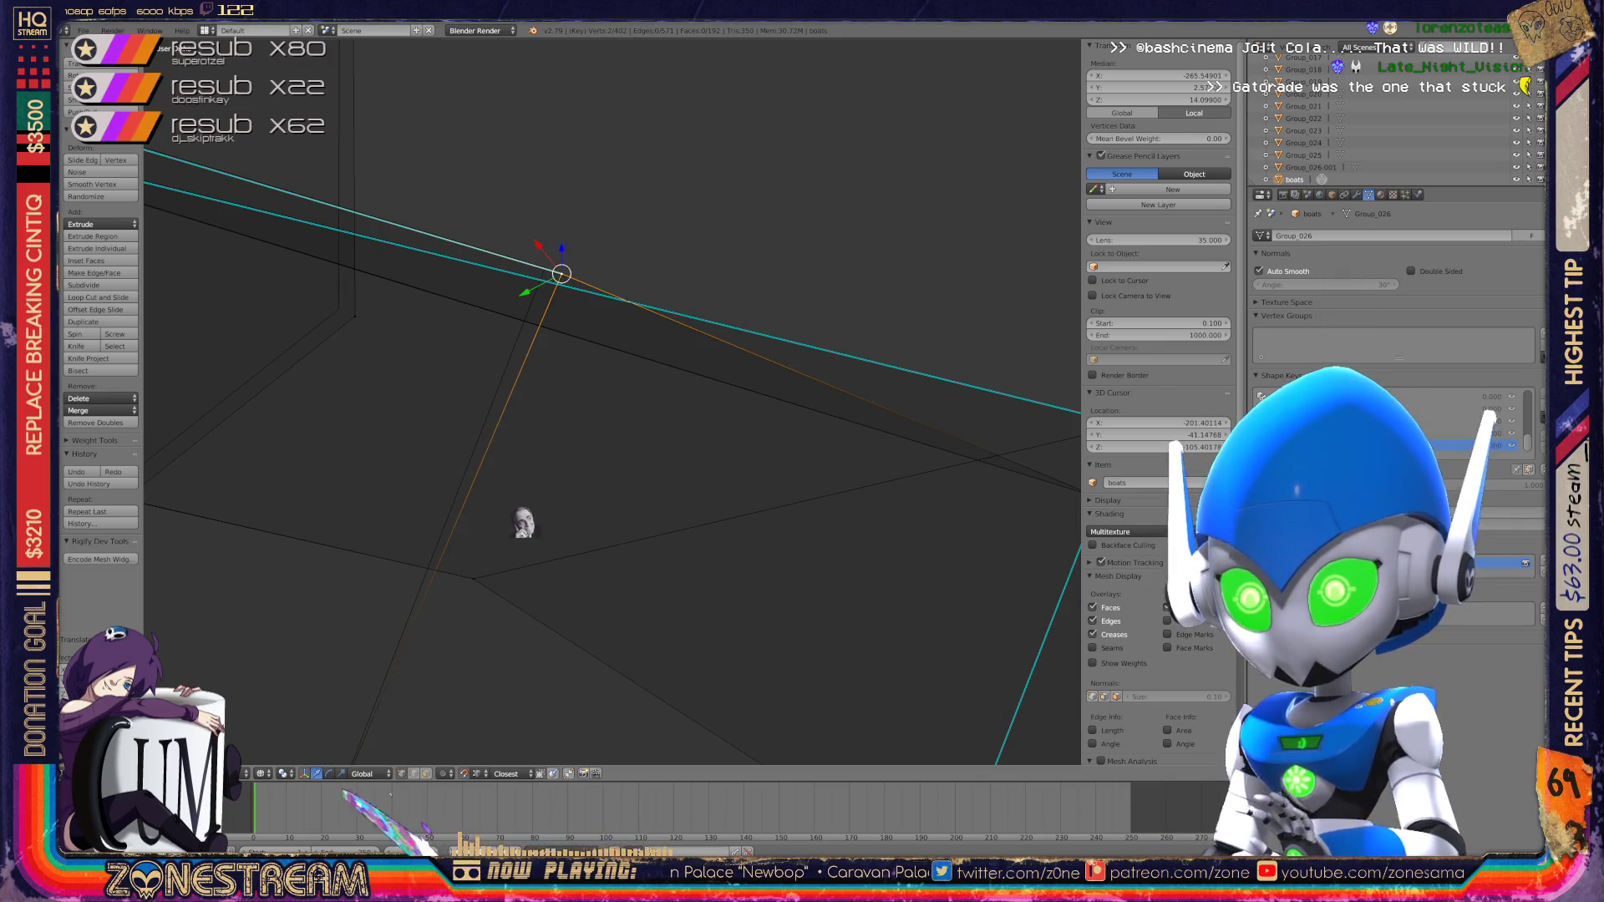
key("shift+g")
key("Escape")
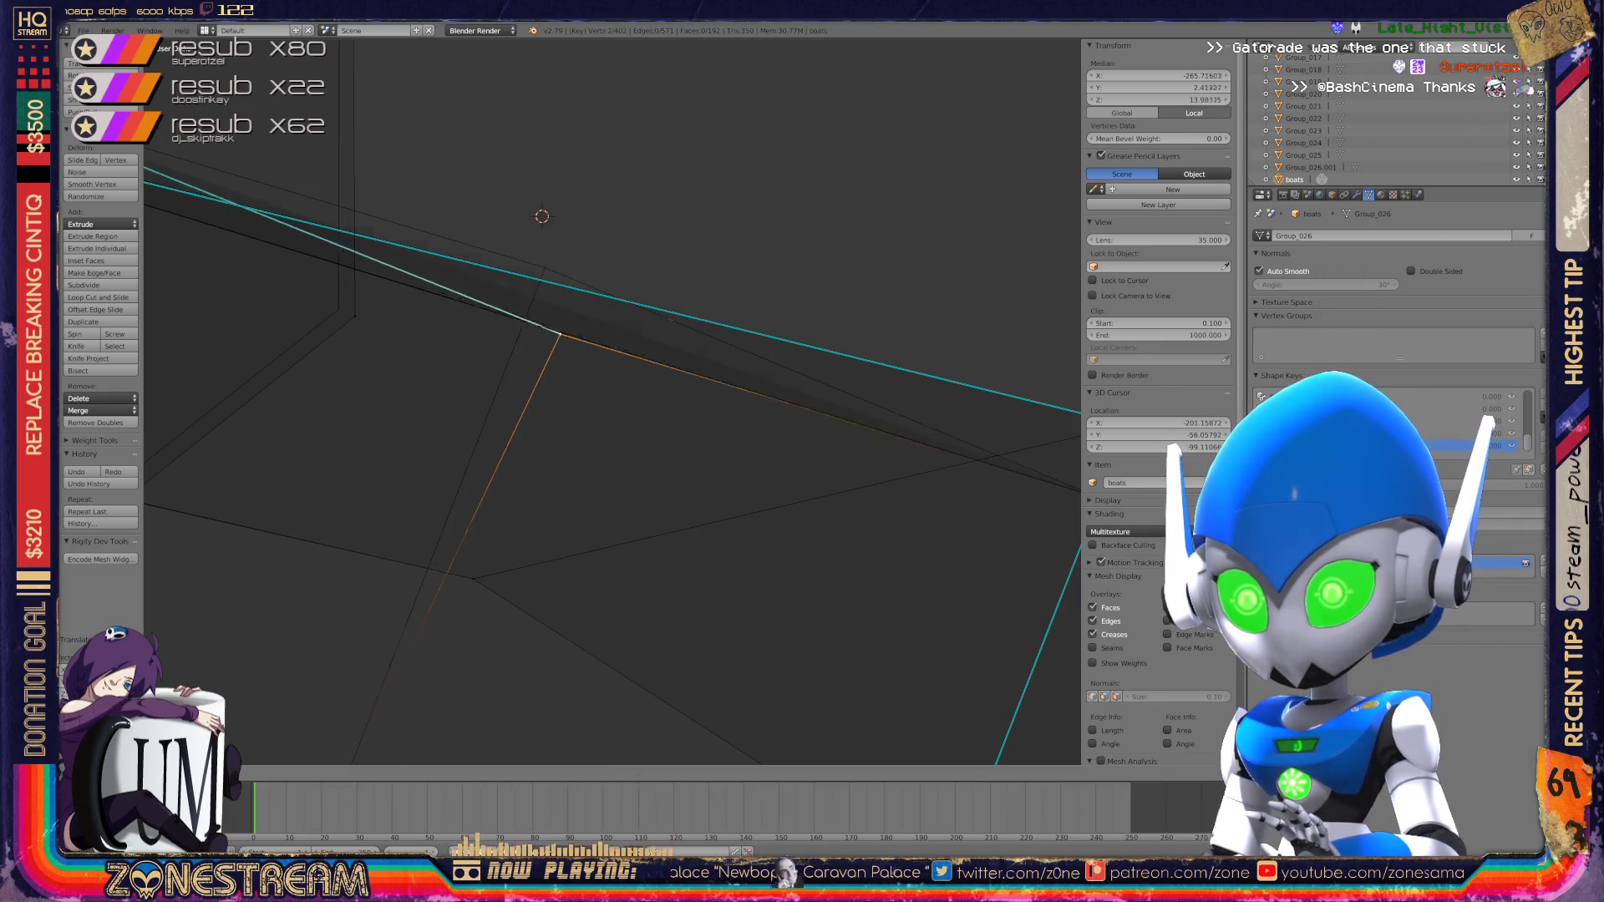
key("KP_Decimal")
scroll(612, 401, "down", 2)
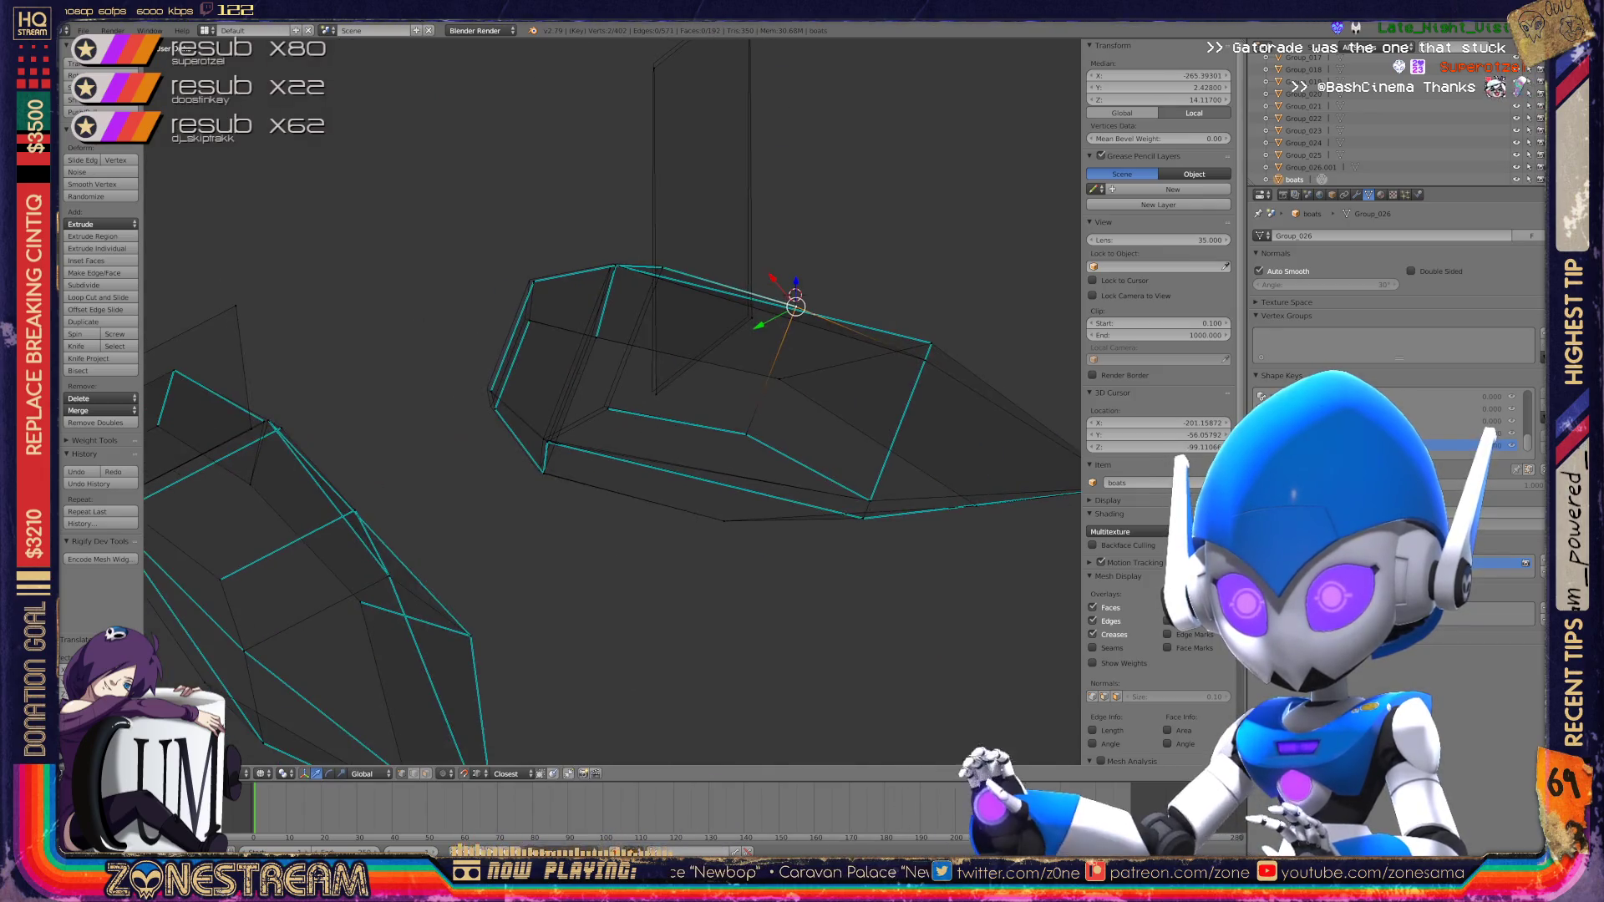
scroll(611, 401, "up", 5)
key("g")
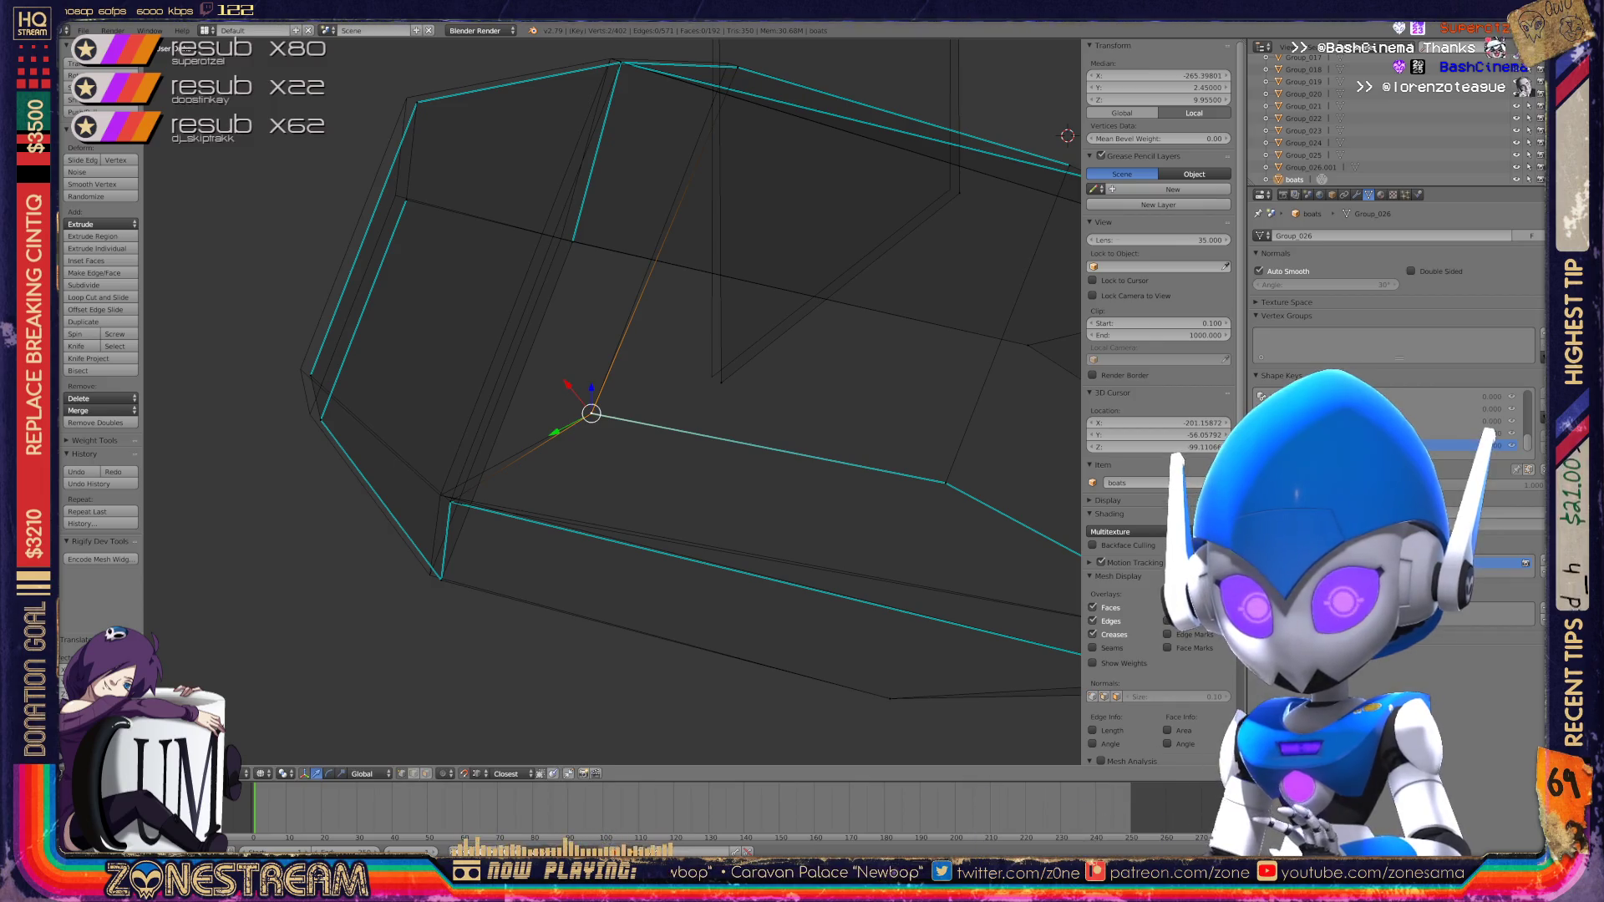
mouse_move(669, 376)
middle_mouse_down("shift")
mouse_move(572, 546)
mouse_move(652, 455)
middle_mouse_up("shift")
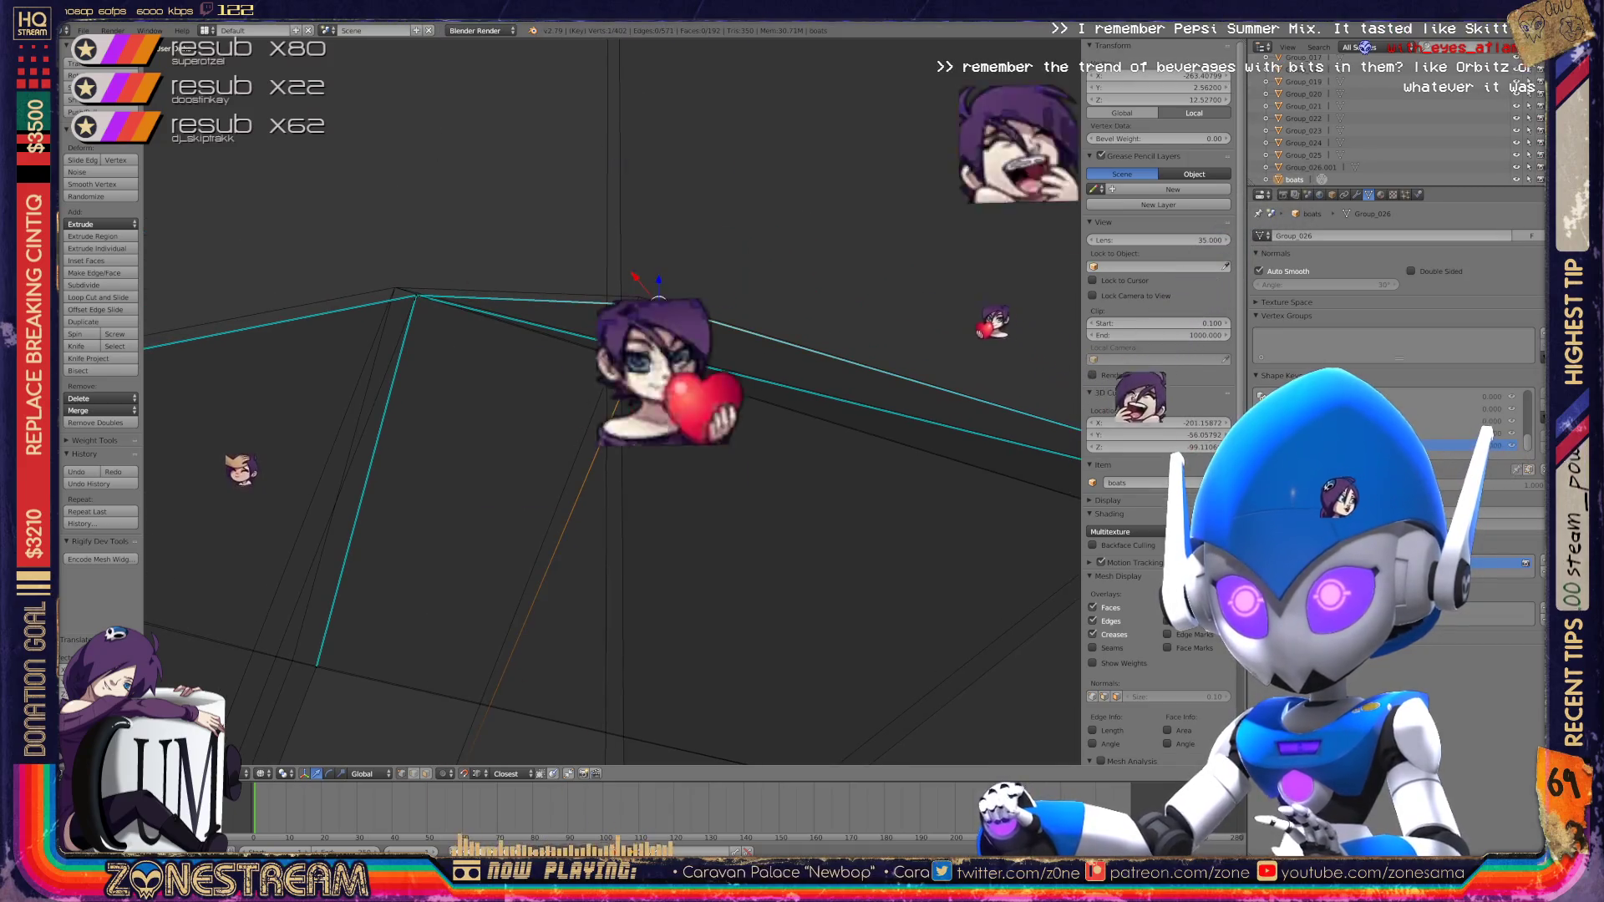
left_click_drag(659, 299, 639, 297)
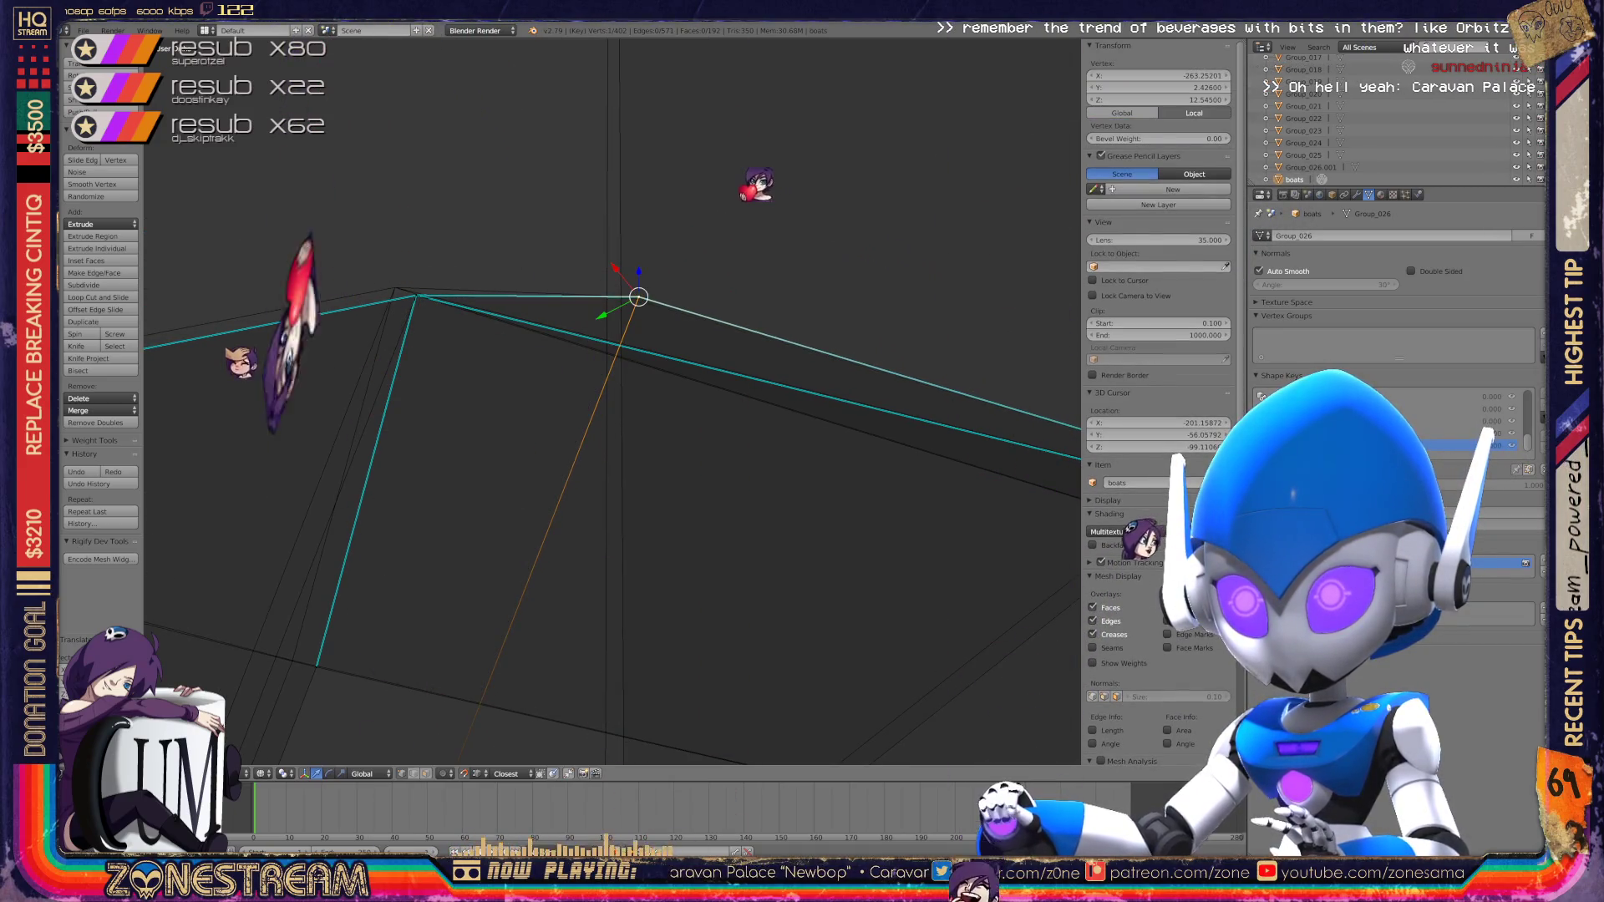
middle_click_drag(638, 297, 824, 268, "shift")
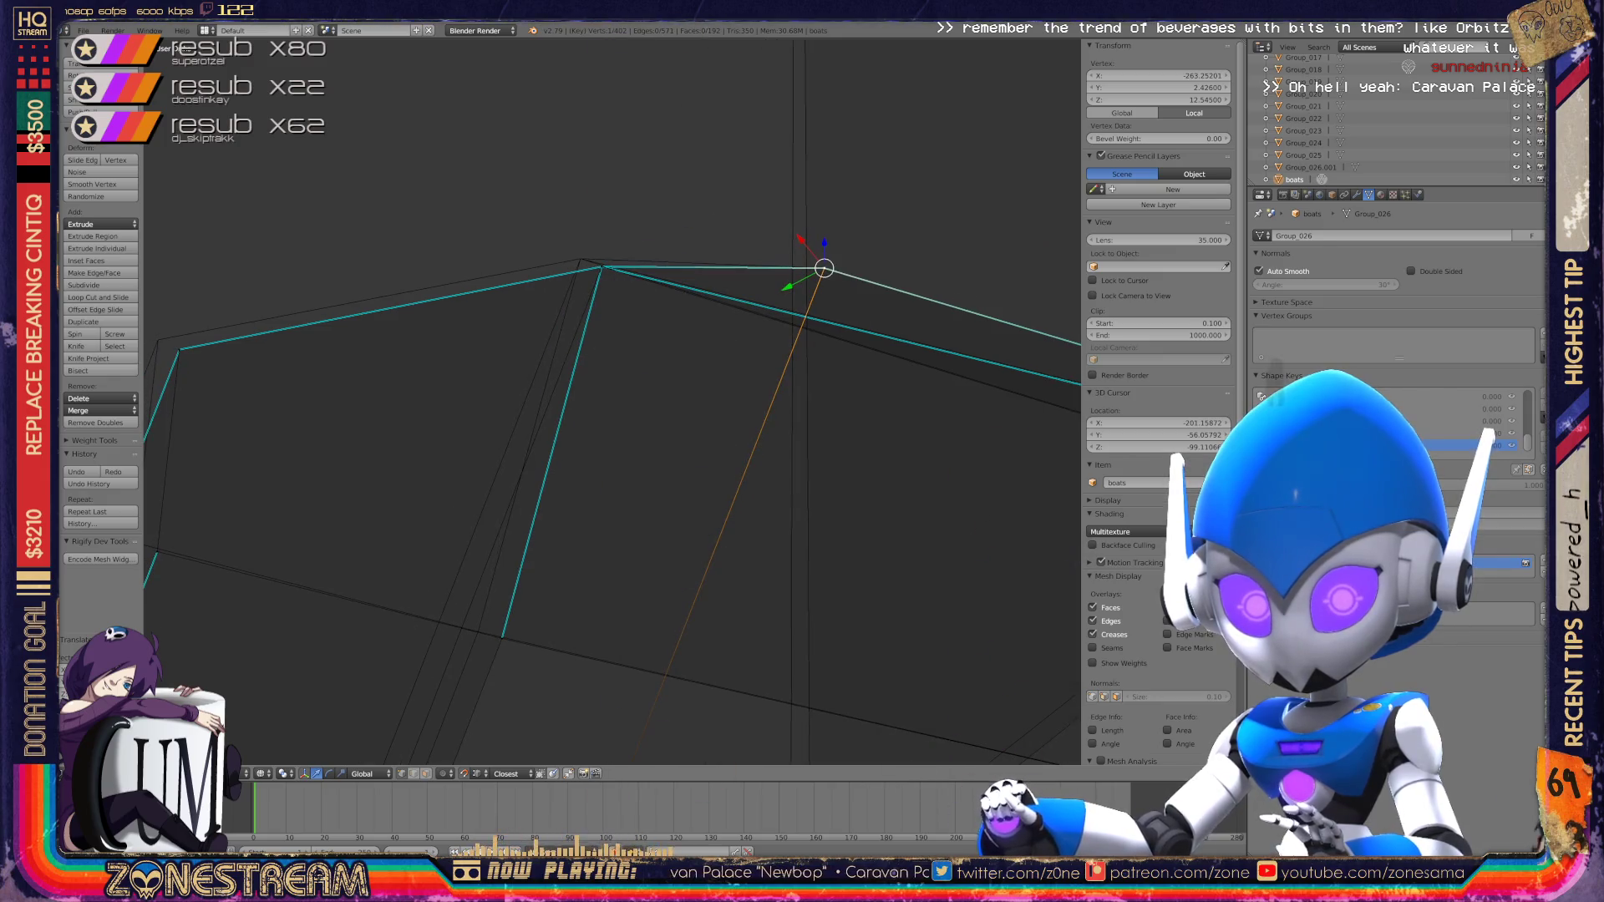
middle_click_drag(613, 401, 599, 472, "shift")
scroll(613, 401, "up", 4)
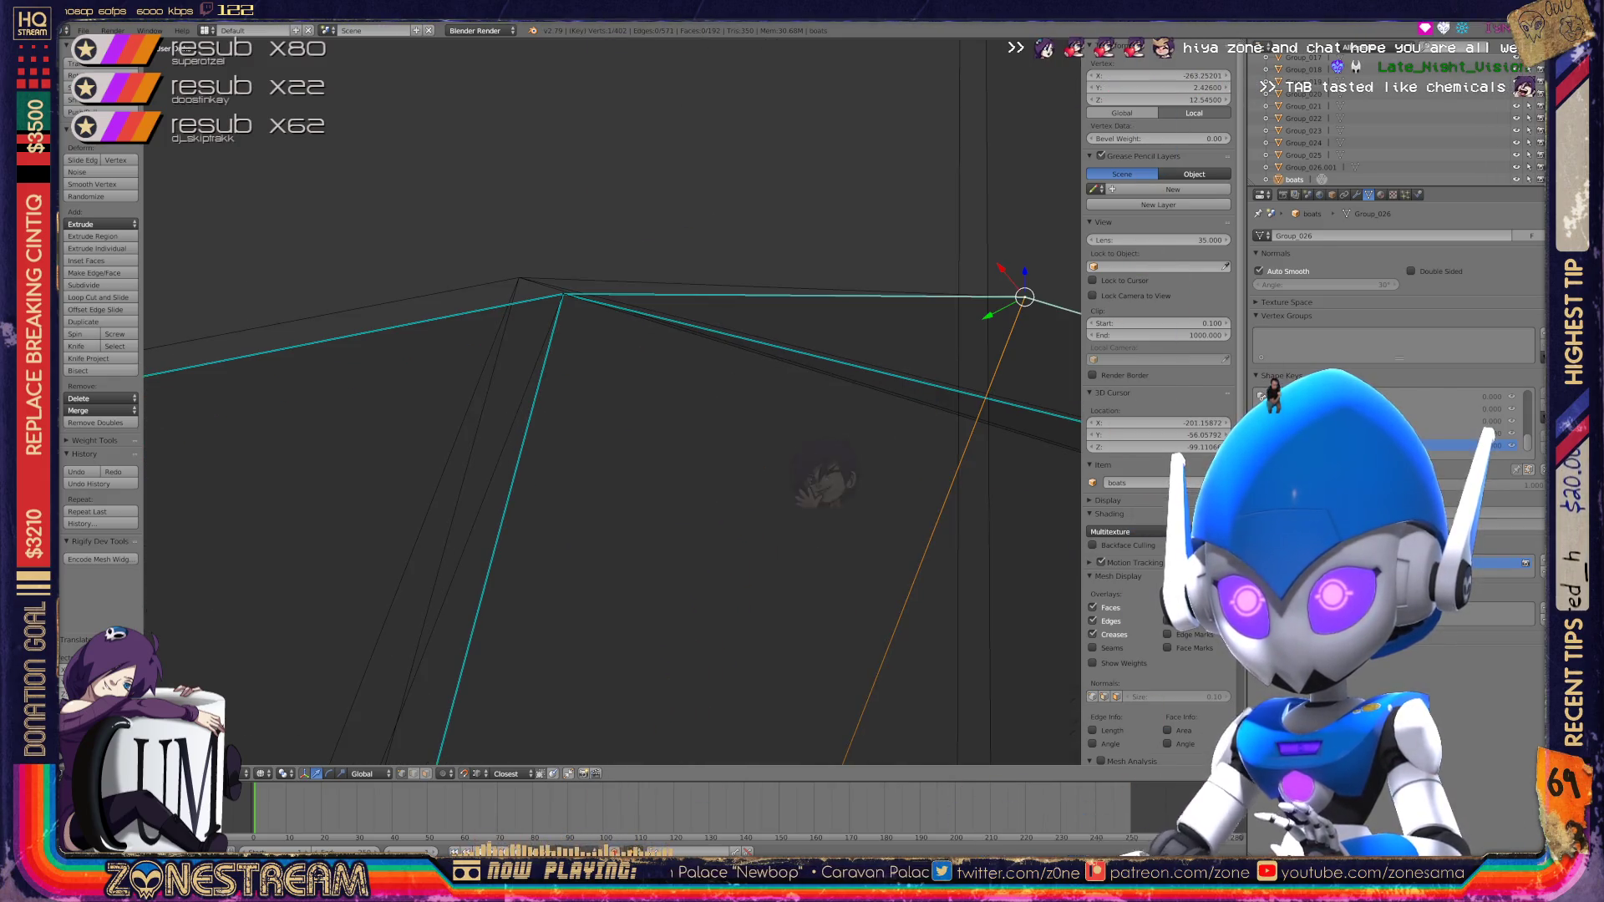
Step: Move the neighbouring top-edge vertex up-left and pull the bottom vertex slightly left
right_click(562, 295)
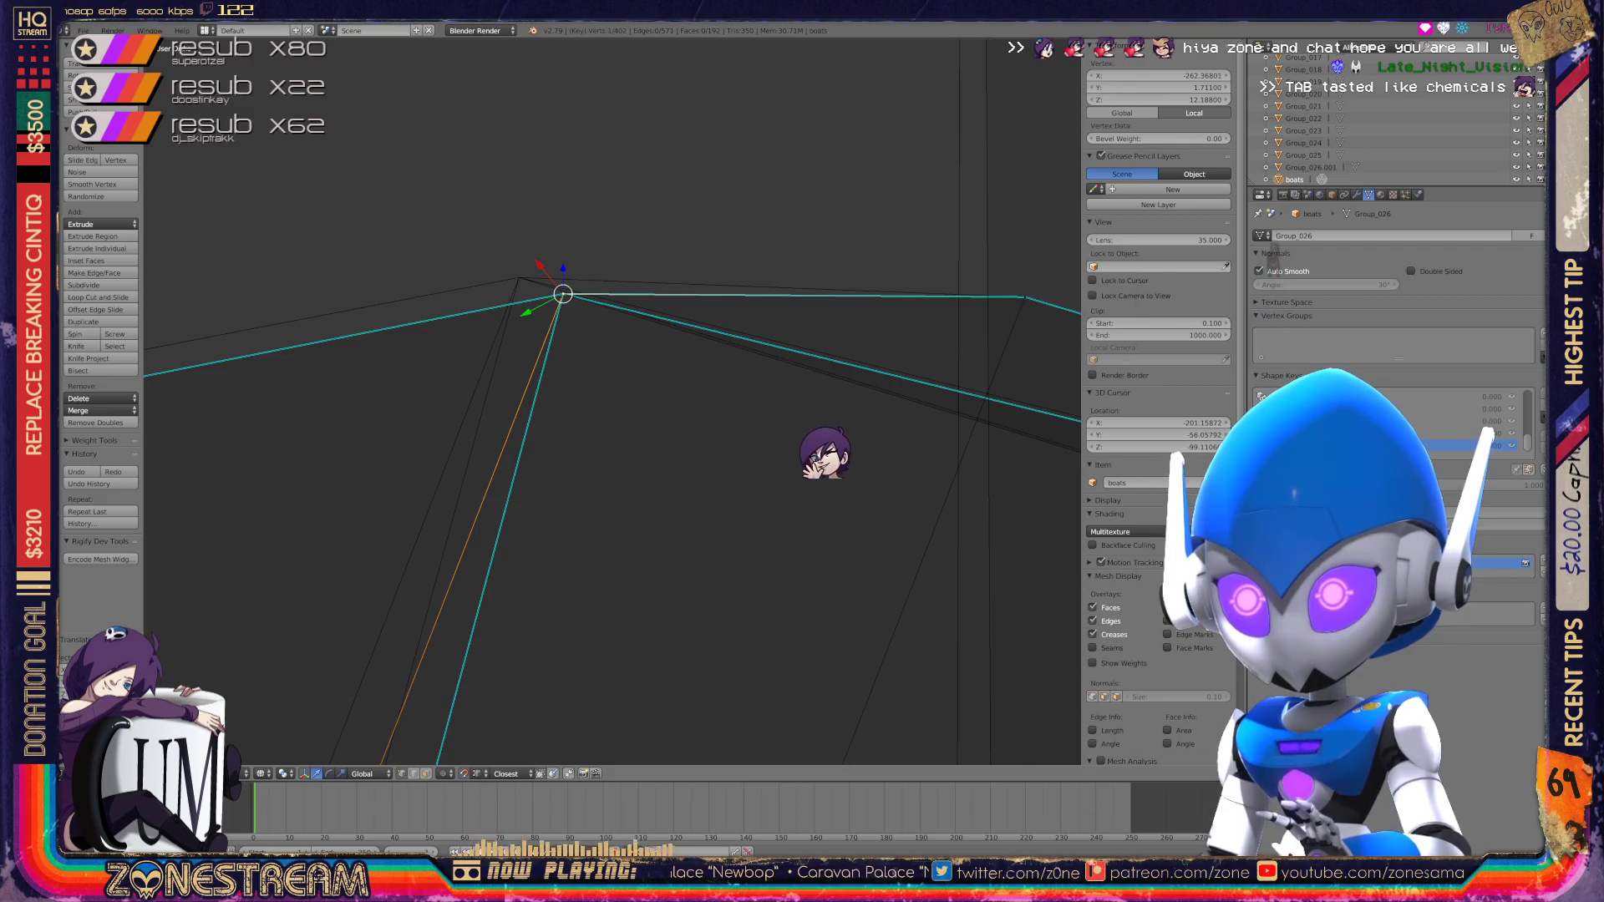
middle_click_drag(825, 423, 826, 150)
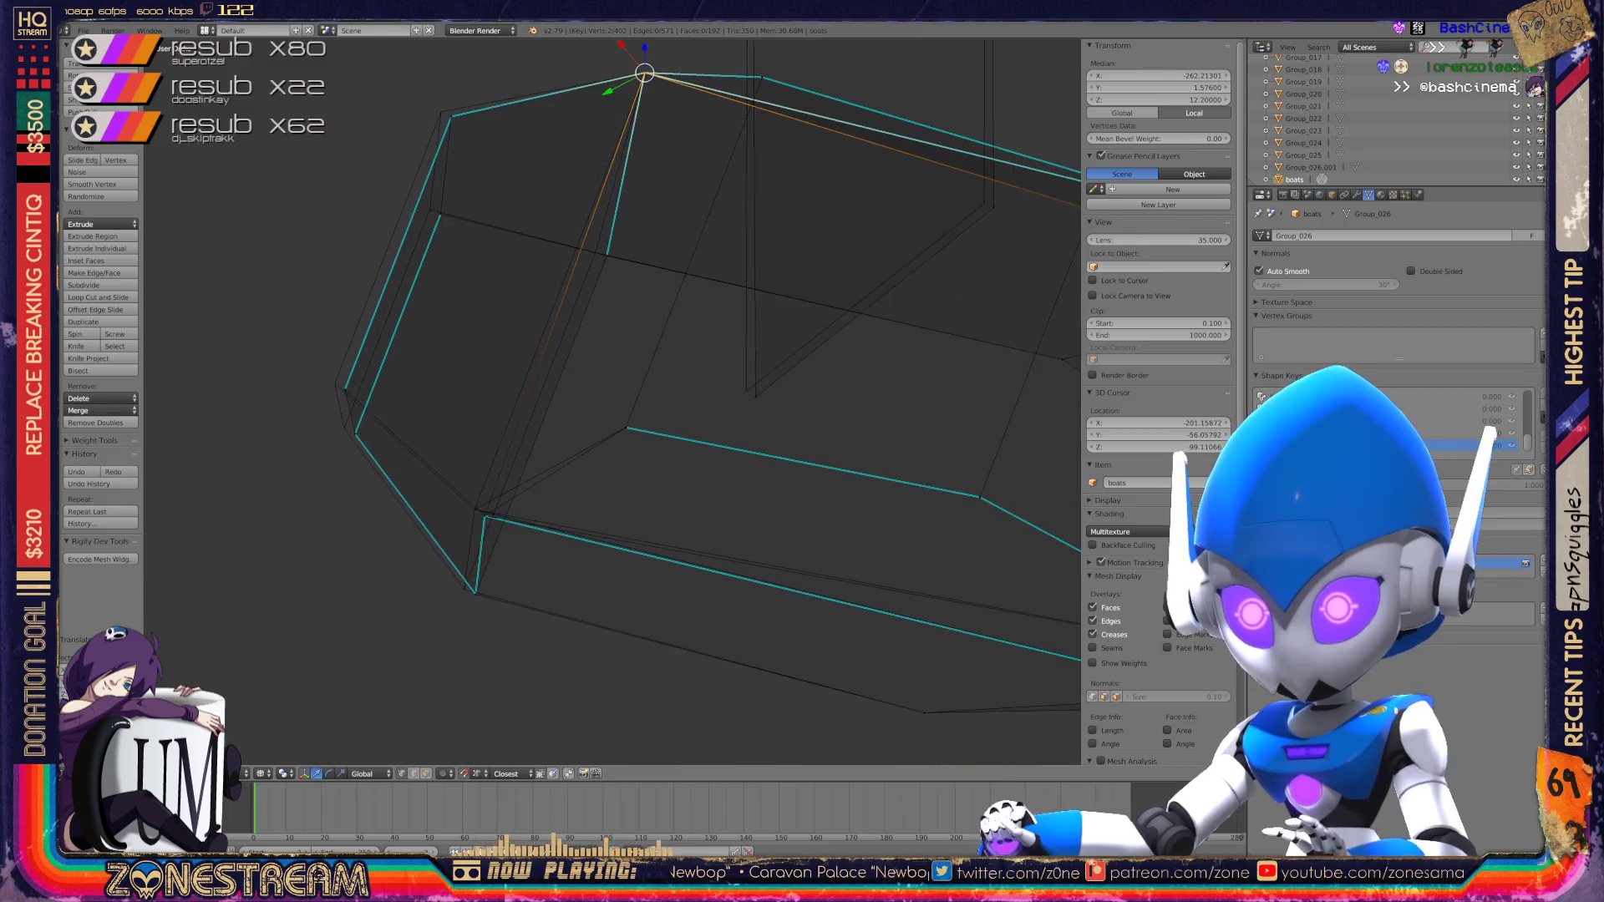
scroll(825, 151, "up", 4)
scroll(612, 401, "up", 2)
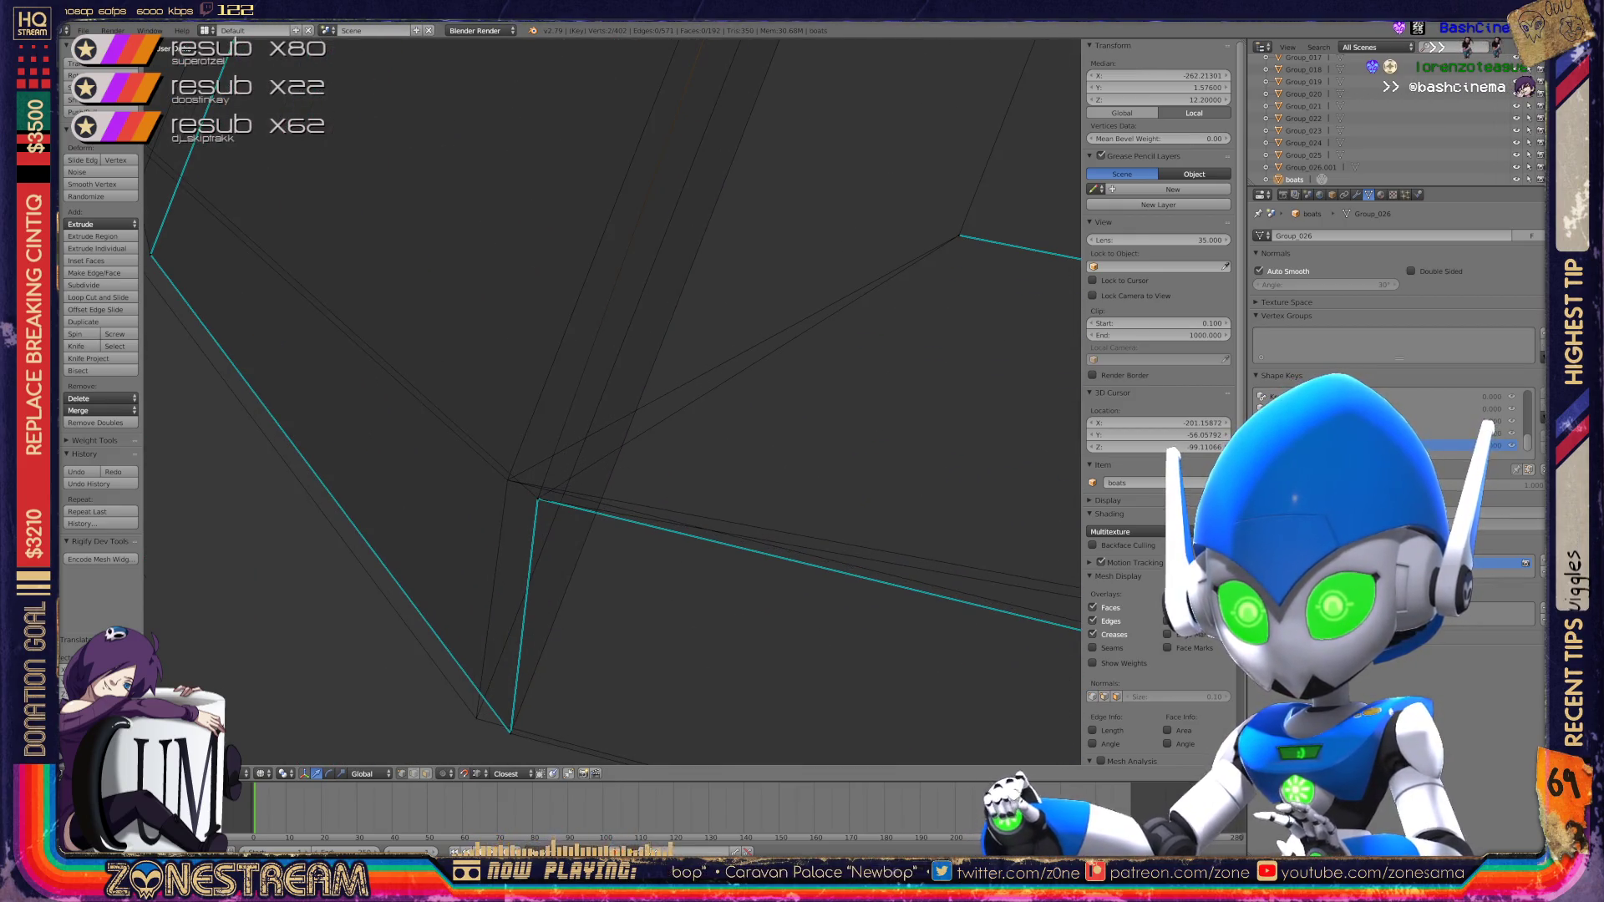
left_click_drag(537, 499, 507, 480)
right_click(510, 731)
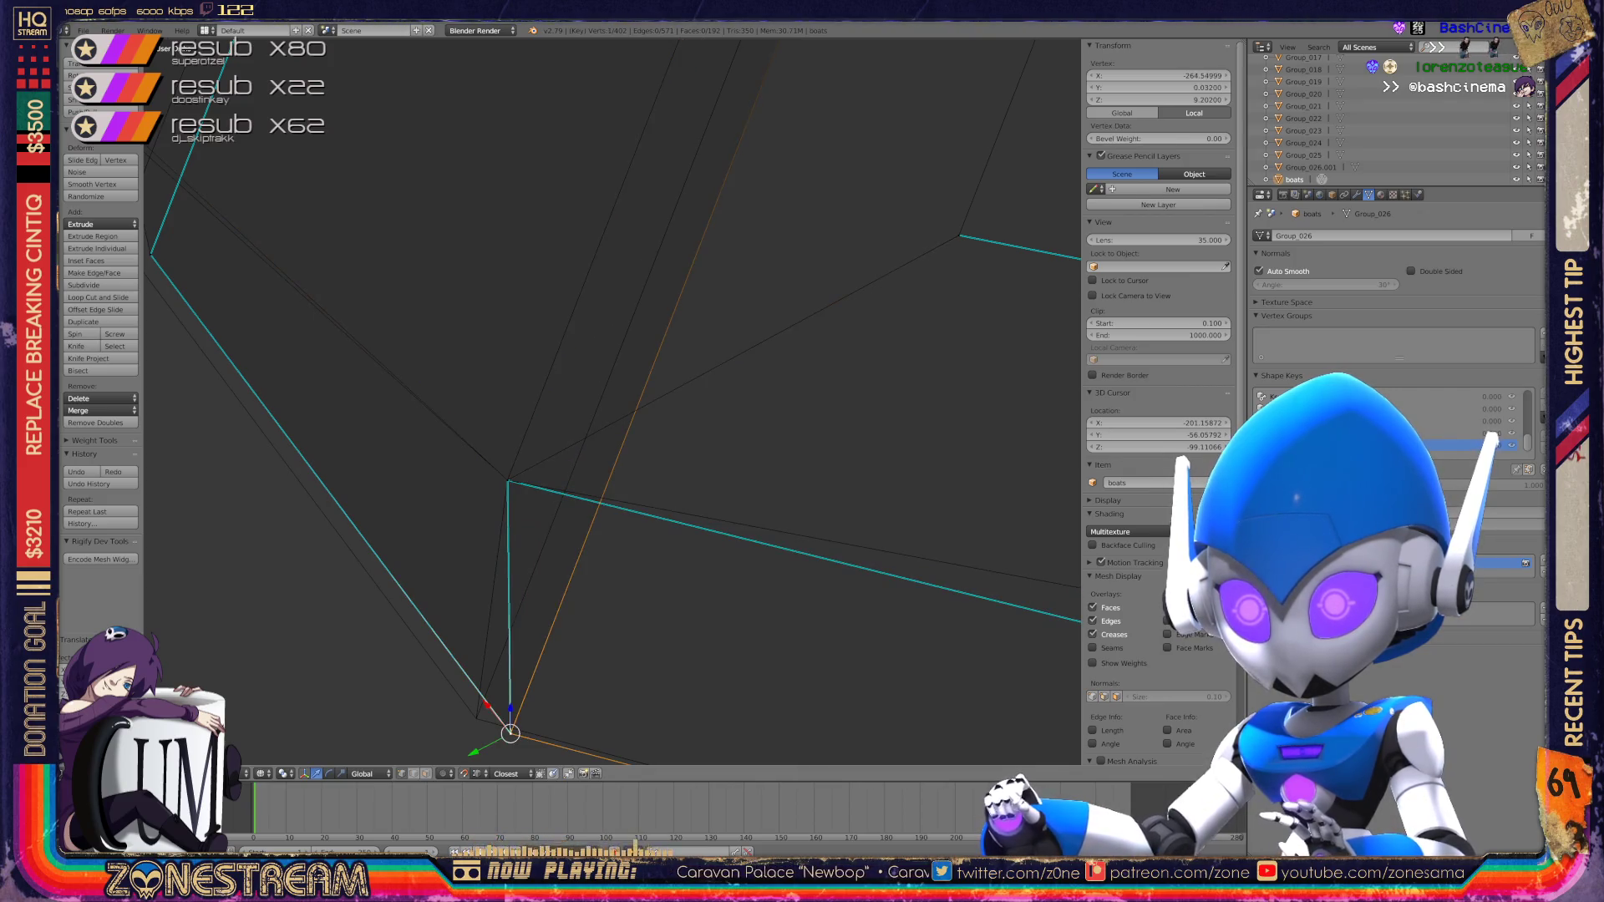
left_click_drag(510, 731, 476, 717)
Step: Slide the selected vertex up and down along its edge with Shift+V
middle_click_drag(477, 717, 552, 644)
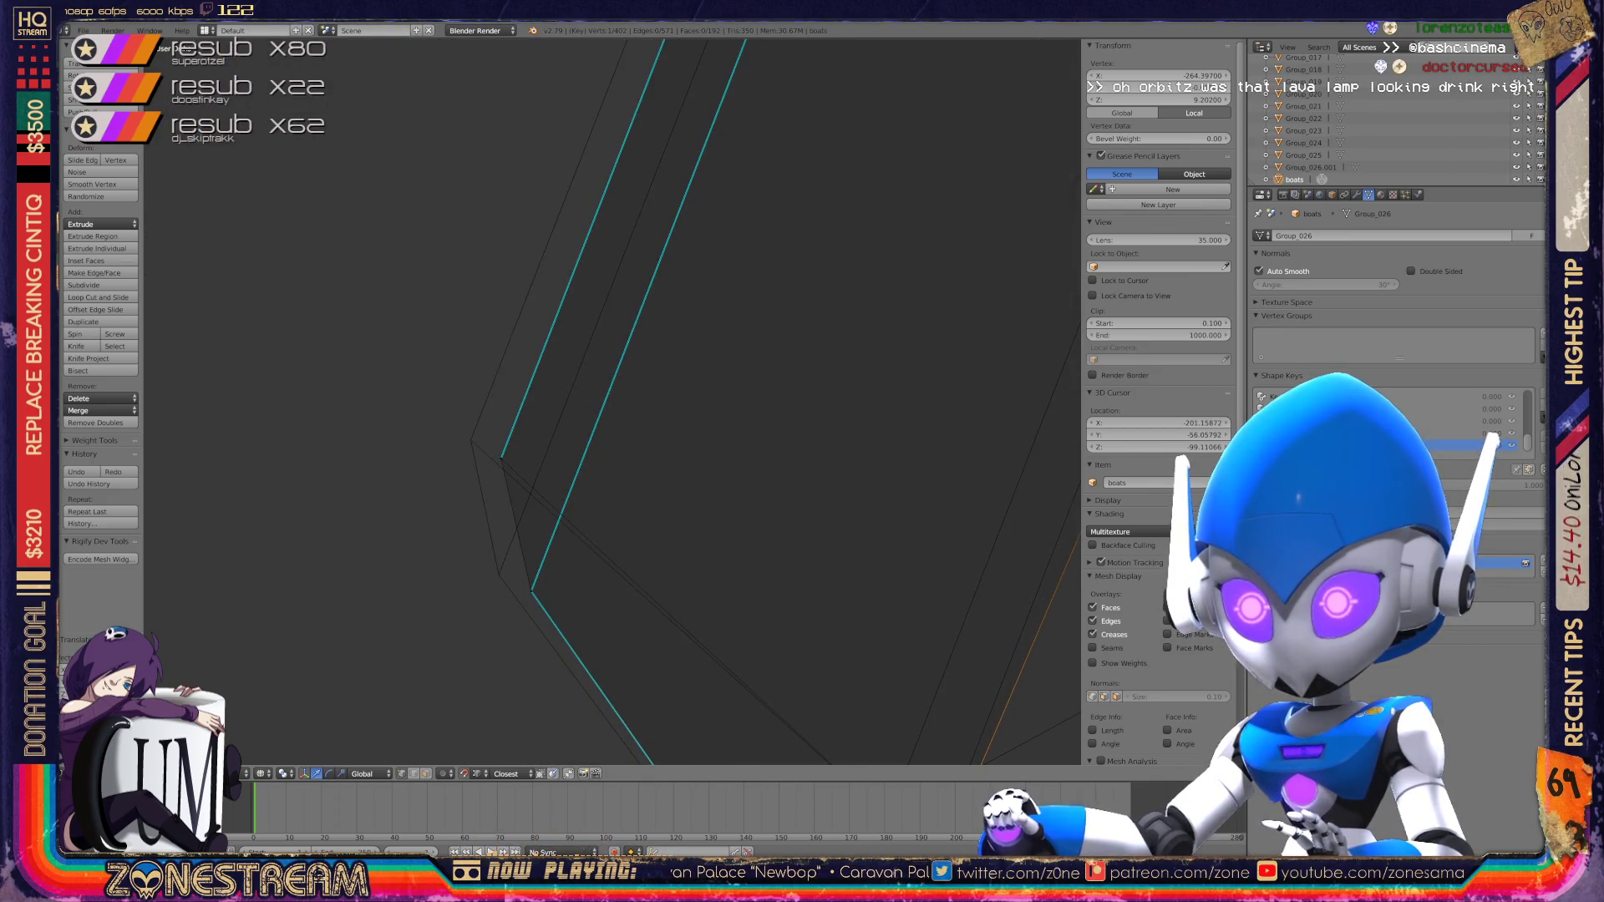
right_click(531, 592, "shift")
key("ctrl+z")
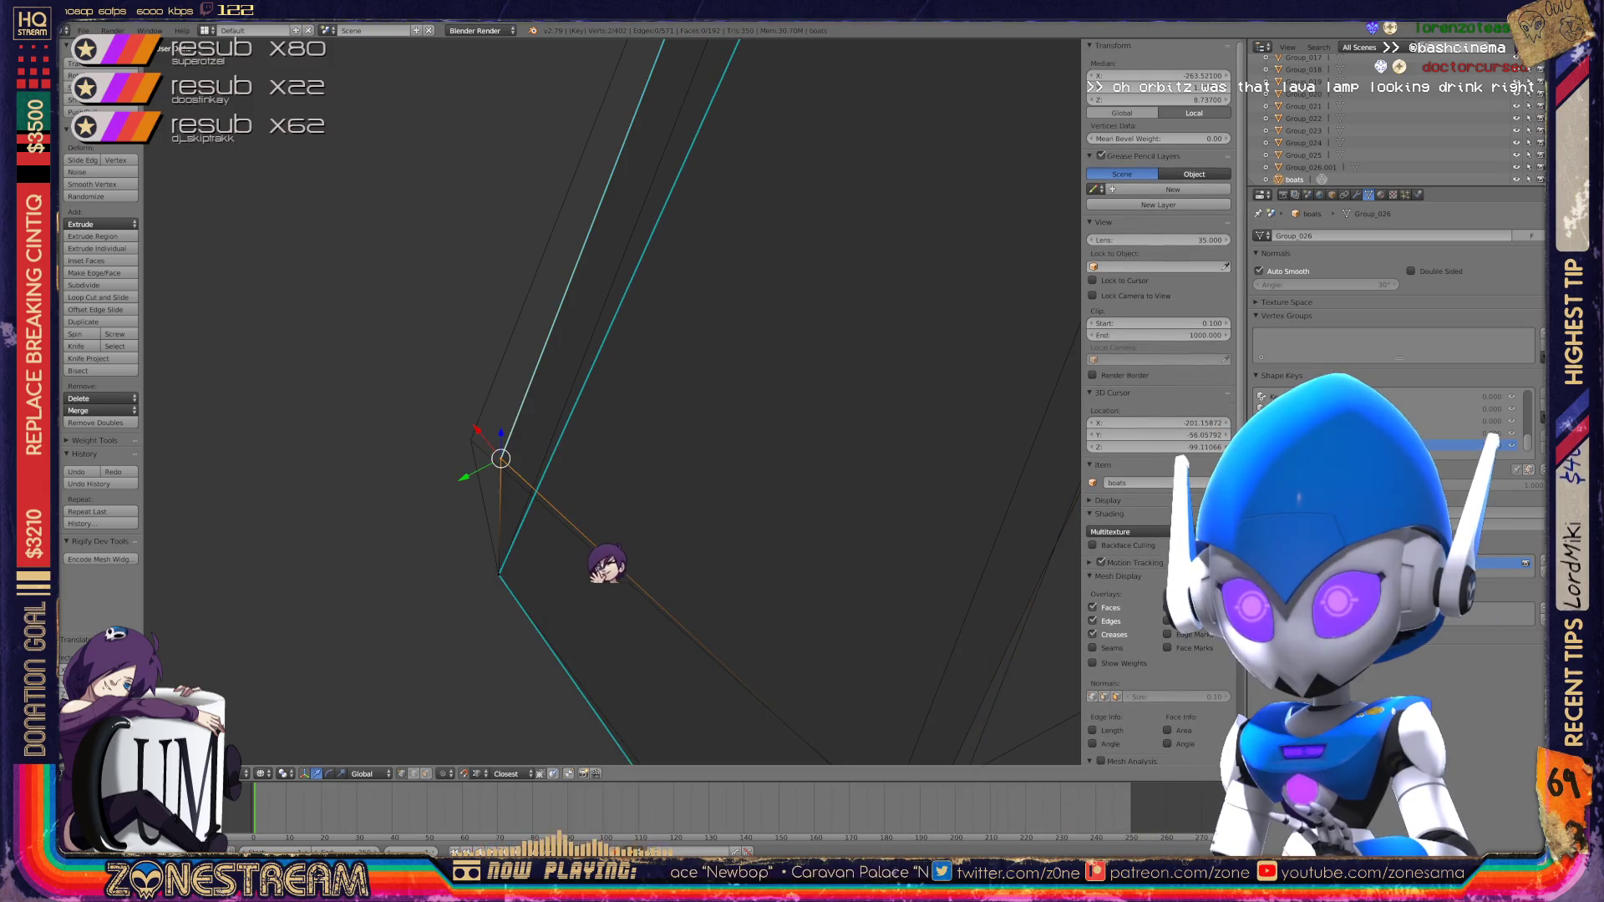
key("shift+v")
scroll(613, 401, "down", 5)
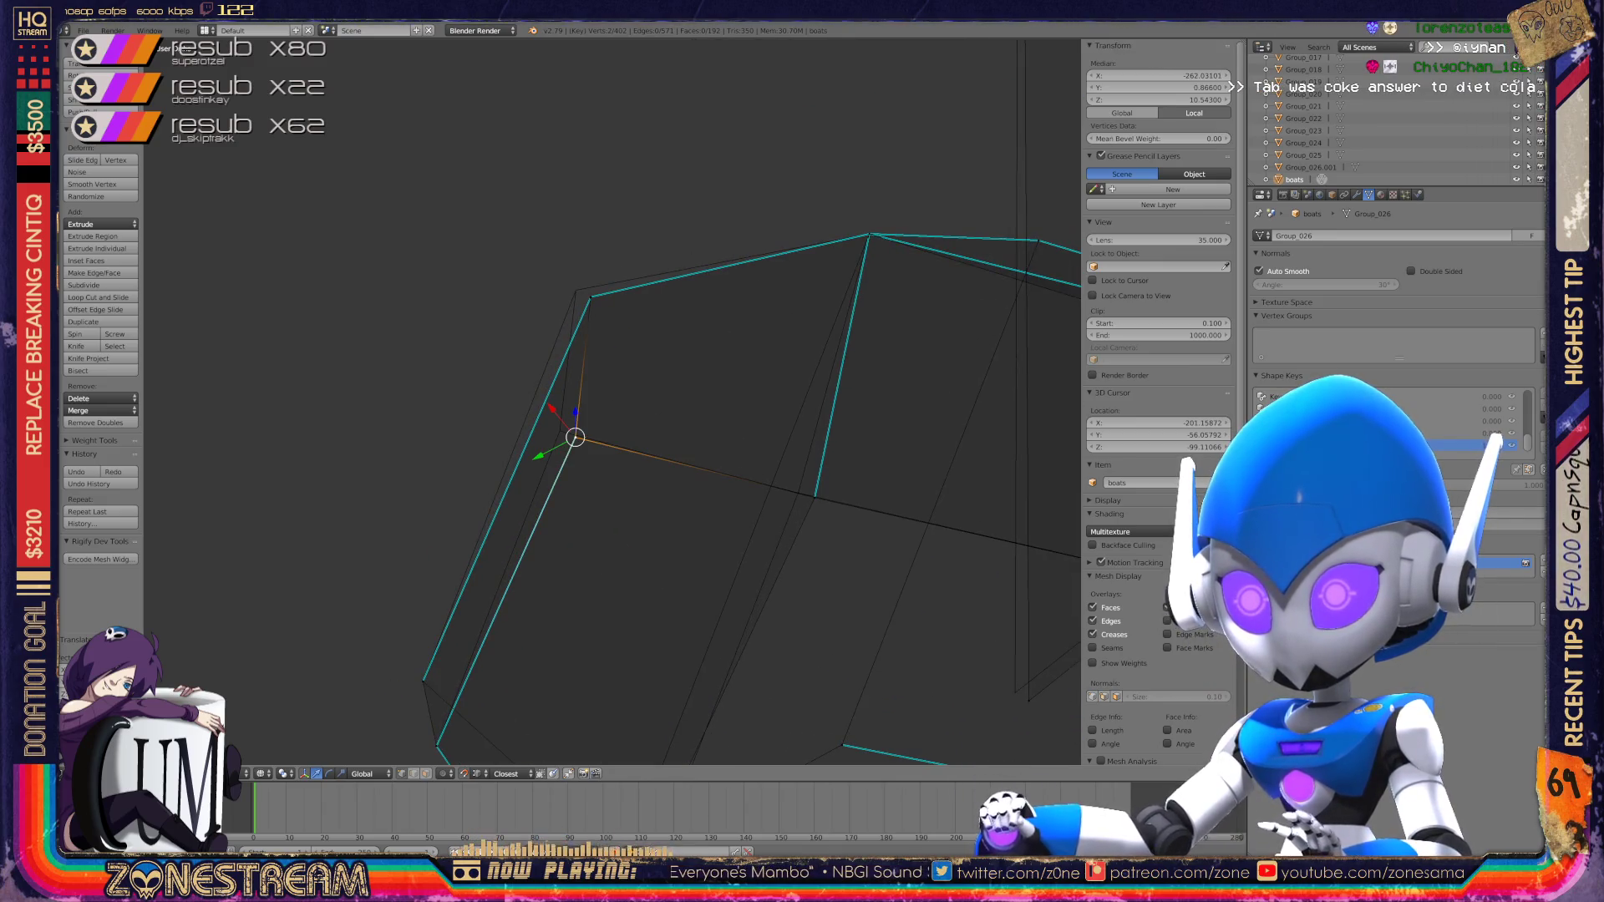
key("shift+g")
key("Escape")
key("shift+v")
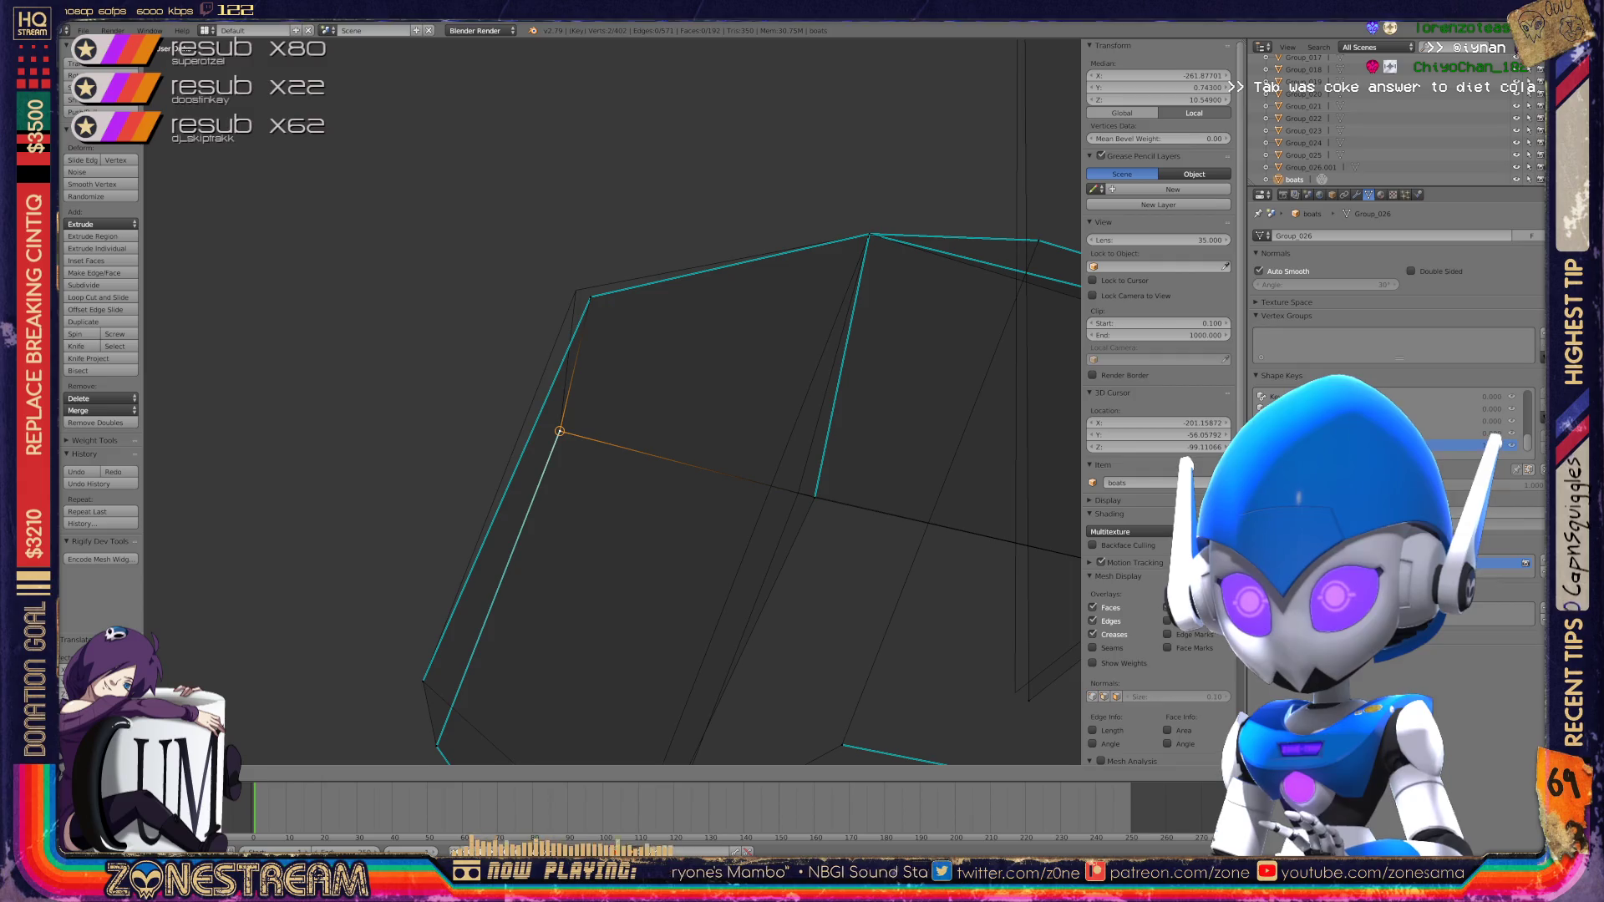
Step: Move the selected vertex toward the mesh corner and confirm its new position
key("g")
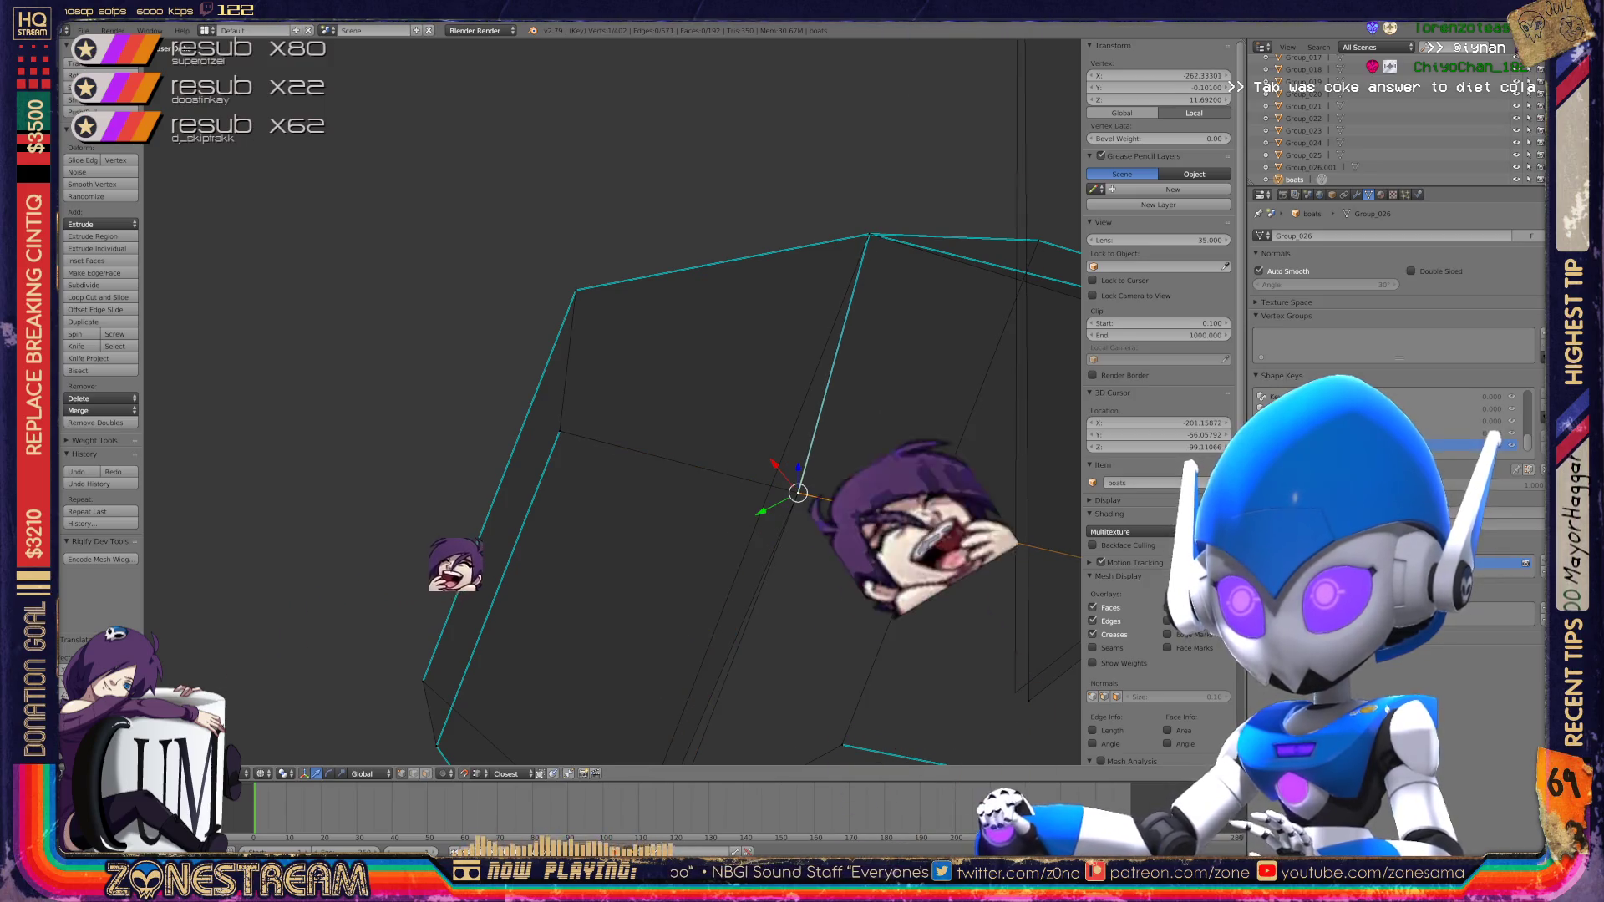
middle_click_drag(798, 493, 551, 376)
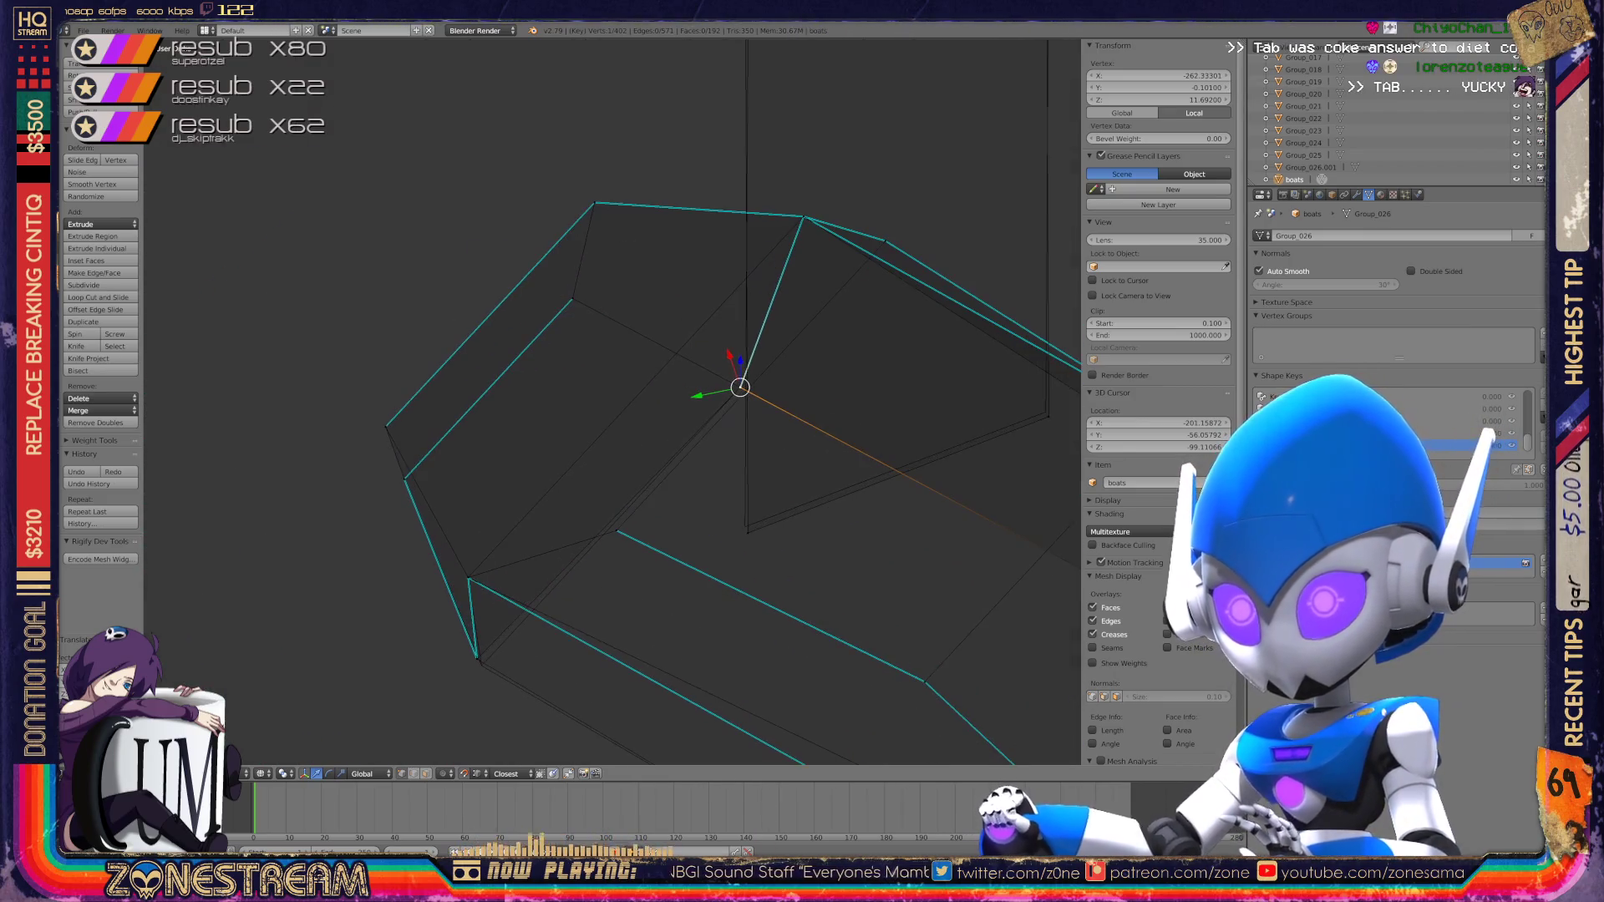
scroll(426, 710, "up", 4)
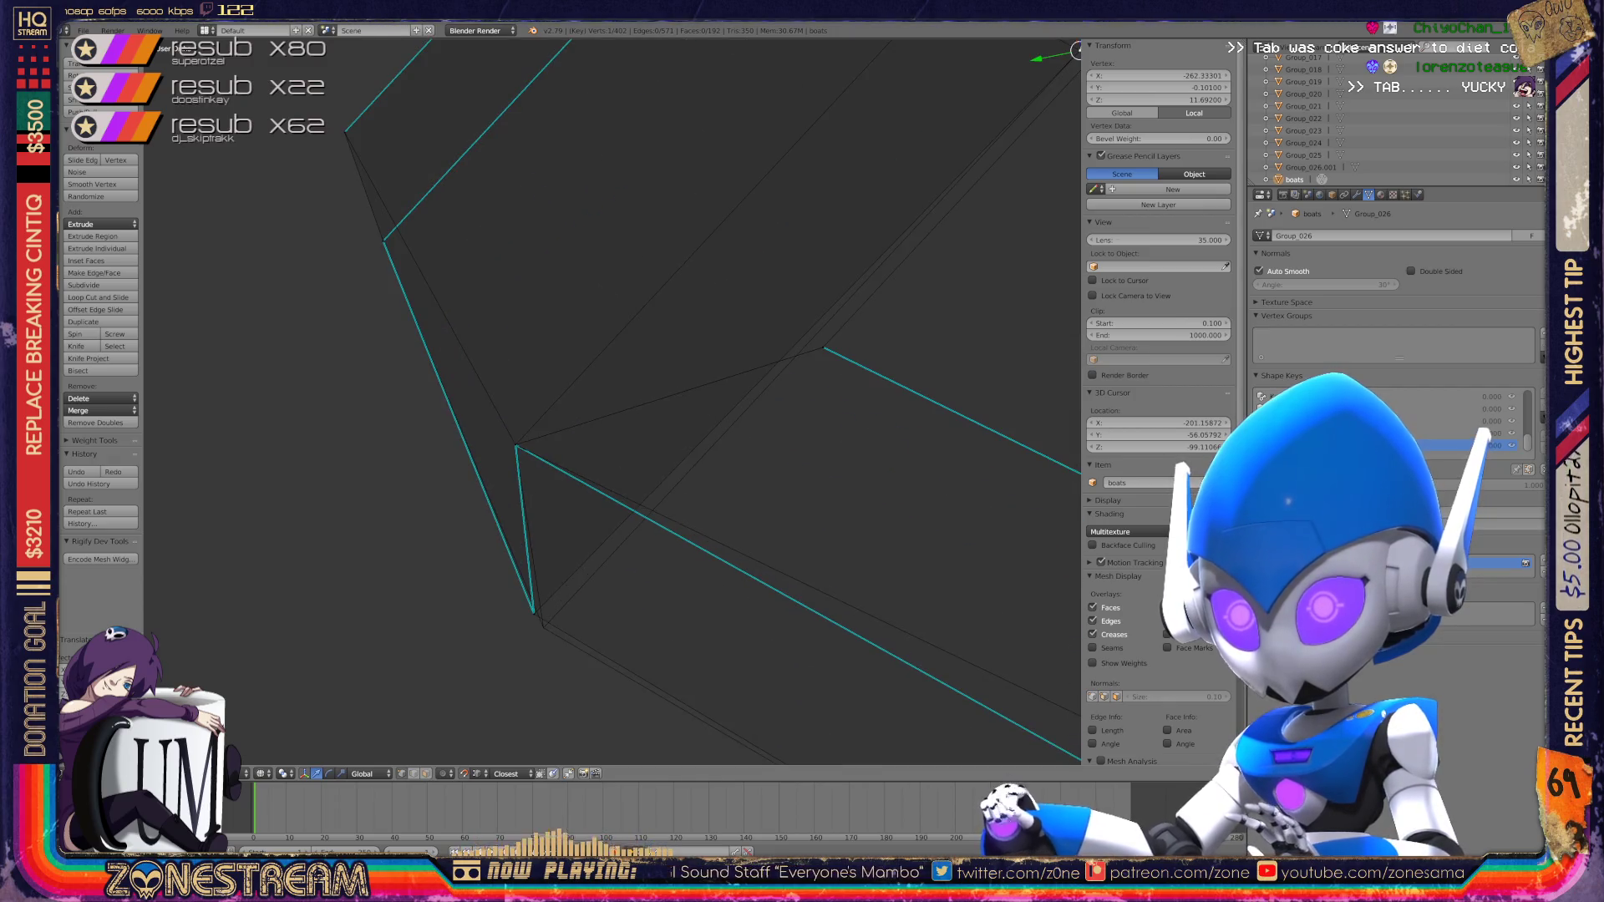
scroll(615, 401, "down", 4)
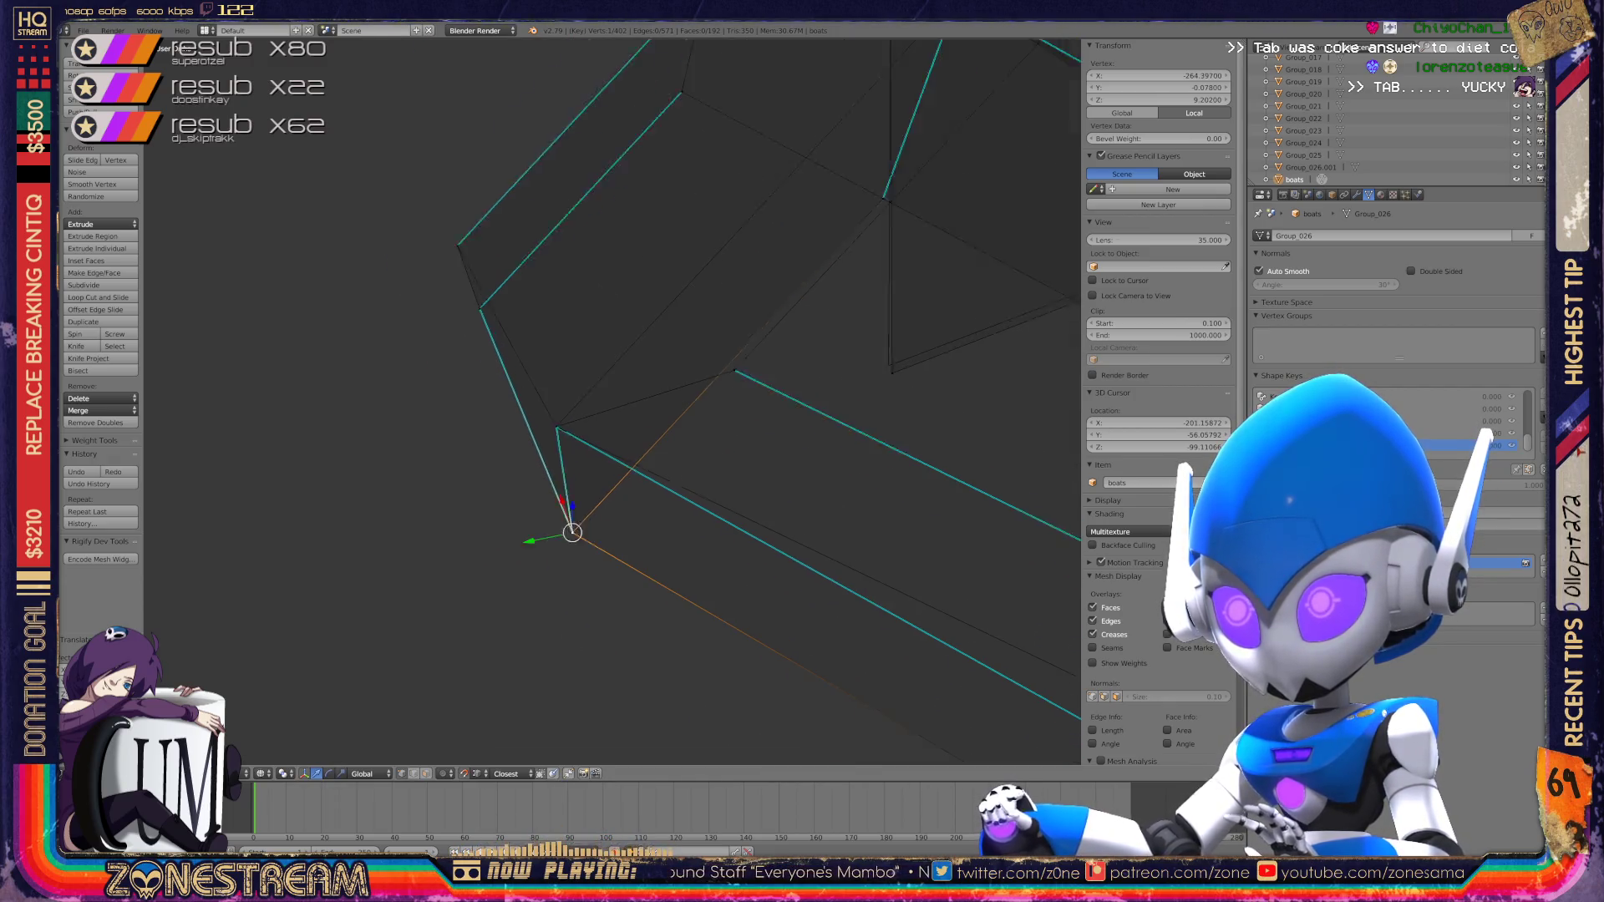
middle_click_drag(615, 401, 309, 584, "shift")
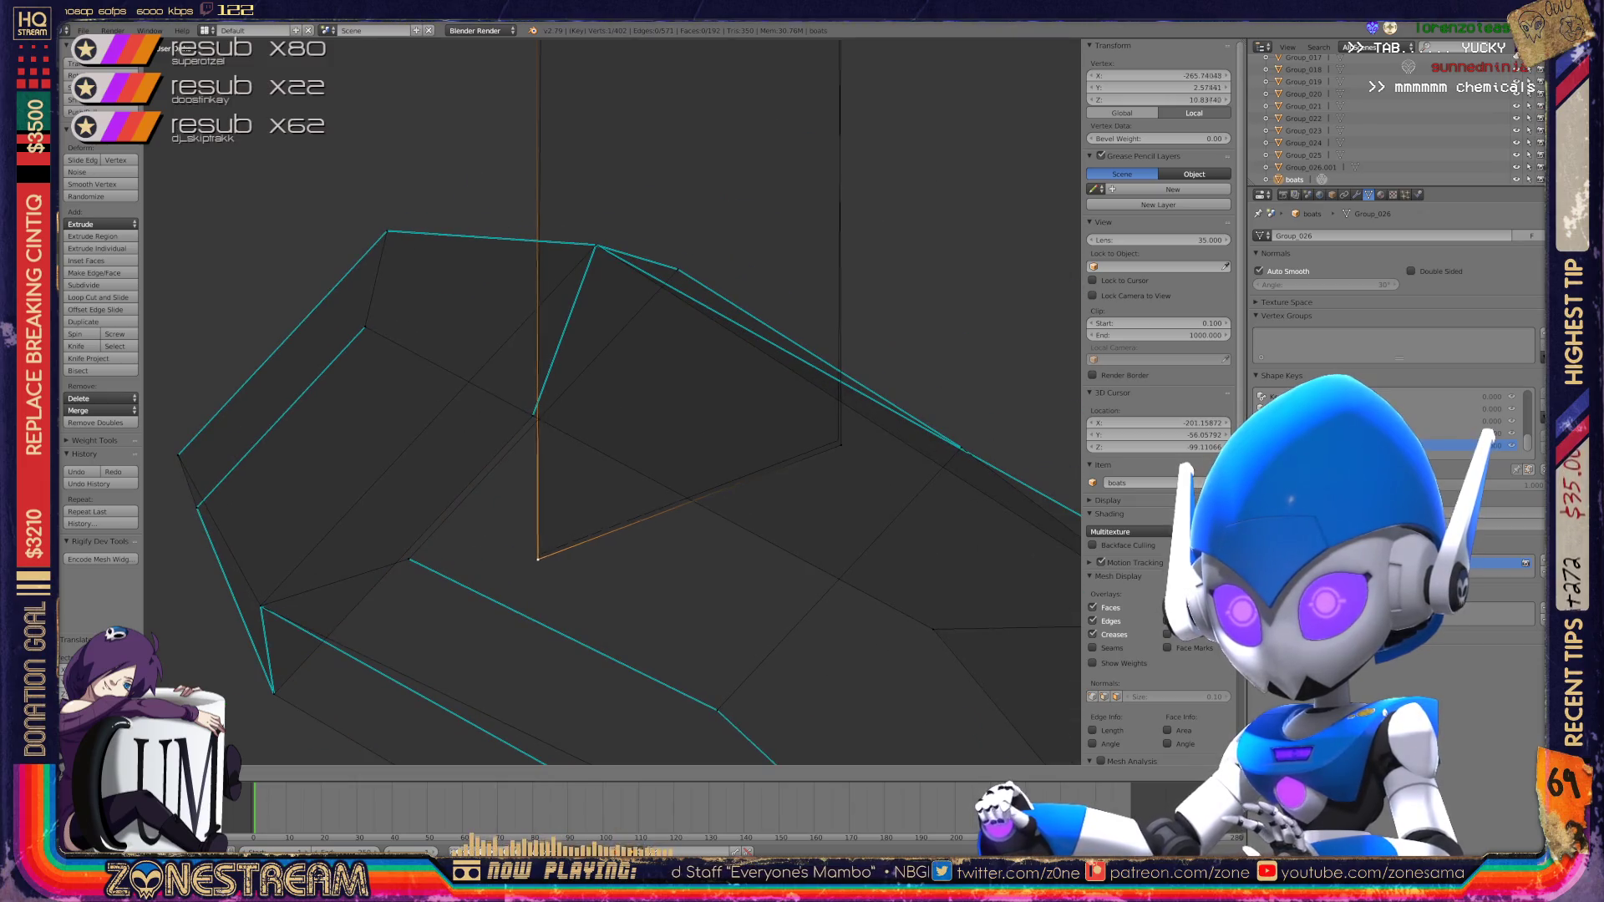
key("Return")
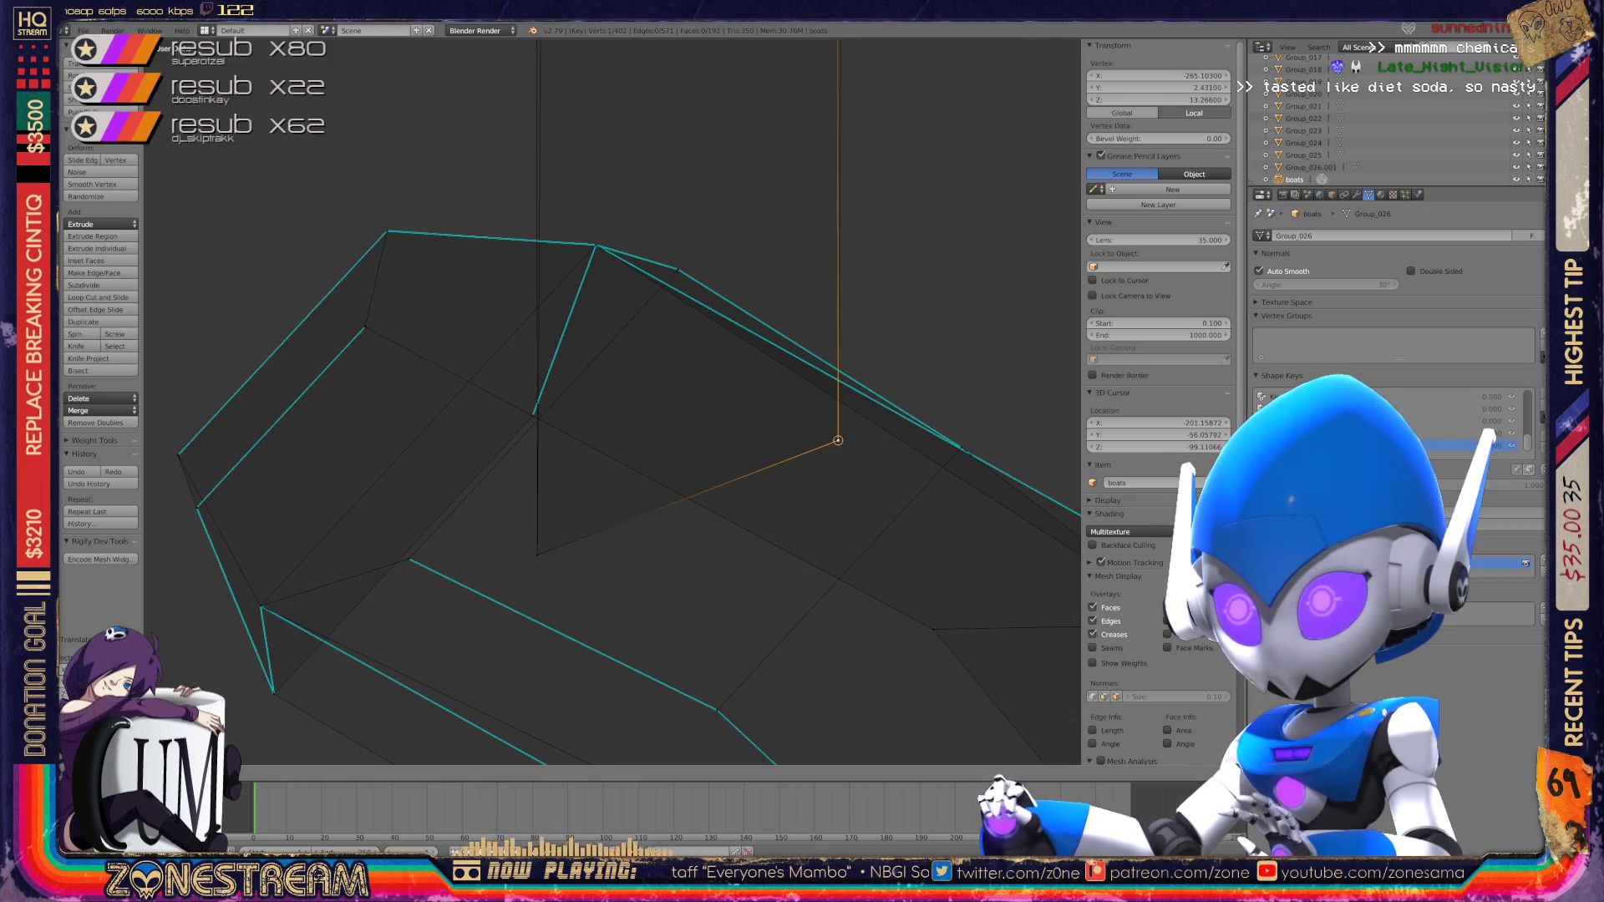
Step: Raise the outline's top corner vertex into a tall panel and return to Object Mode
scroll(614, 401, "down", 3)
middle_click_drag(614, 401, 614, 526, "shift")
key("g")
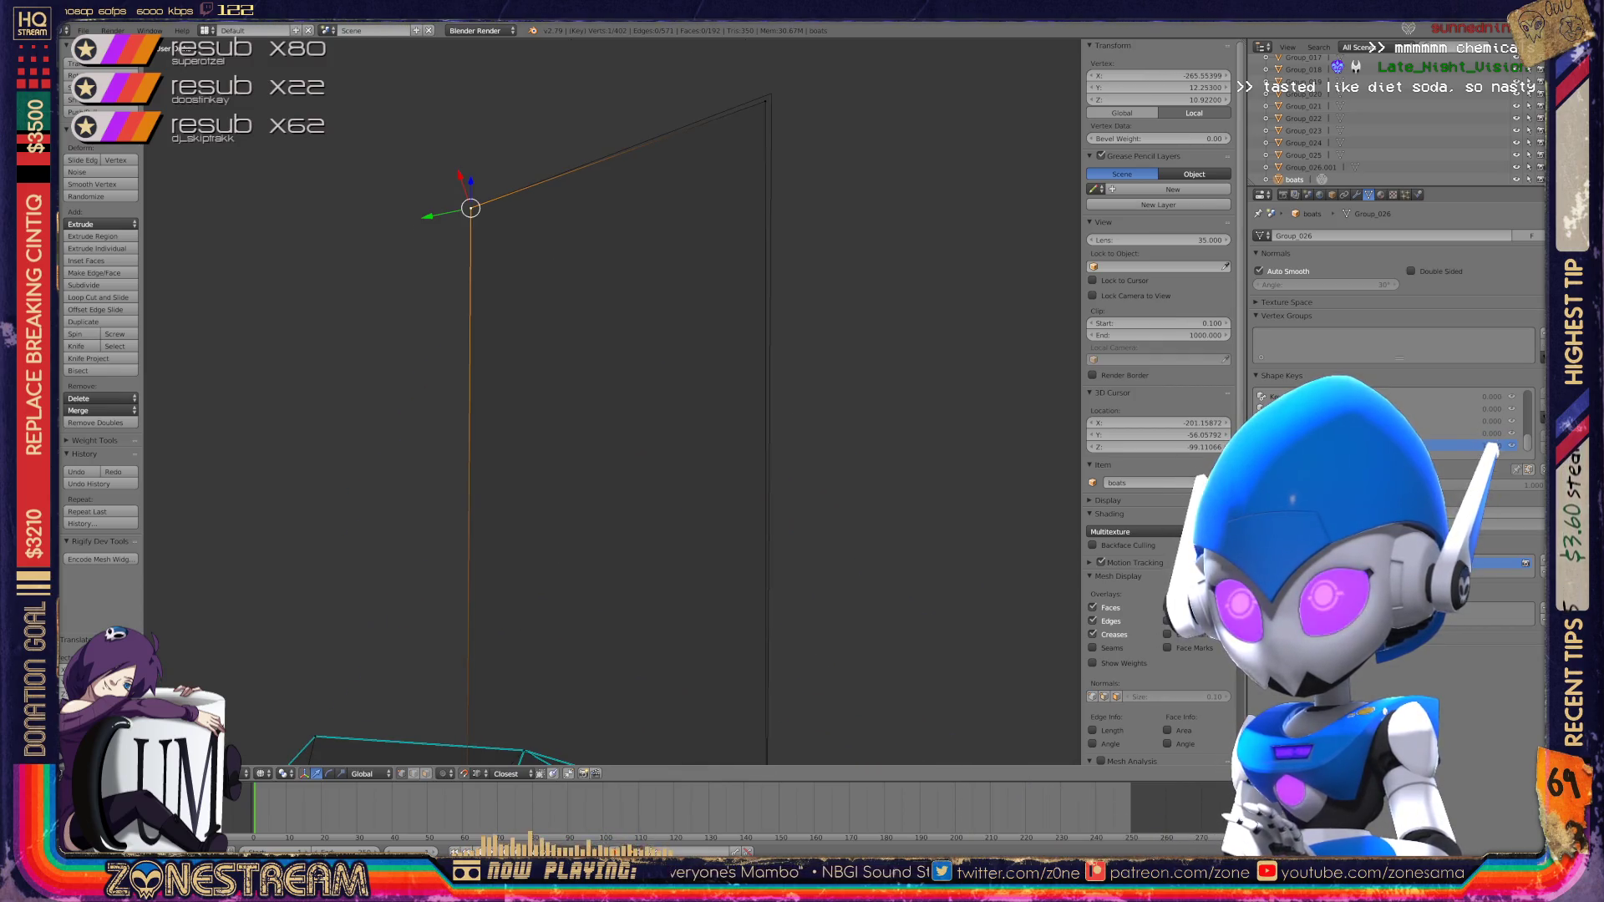
right_click(765, 102)
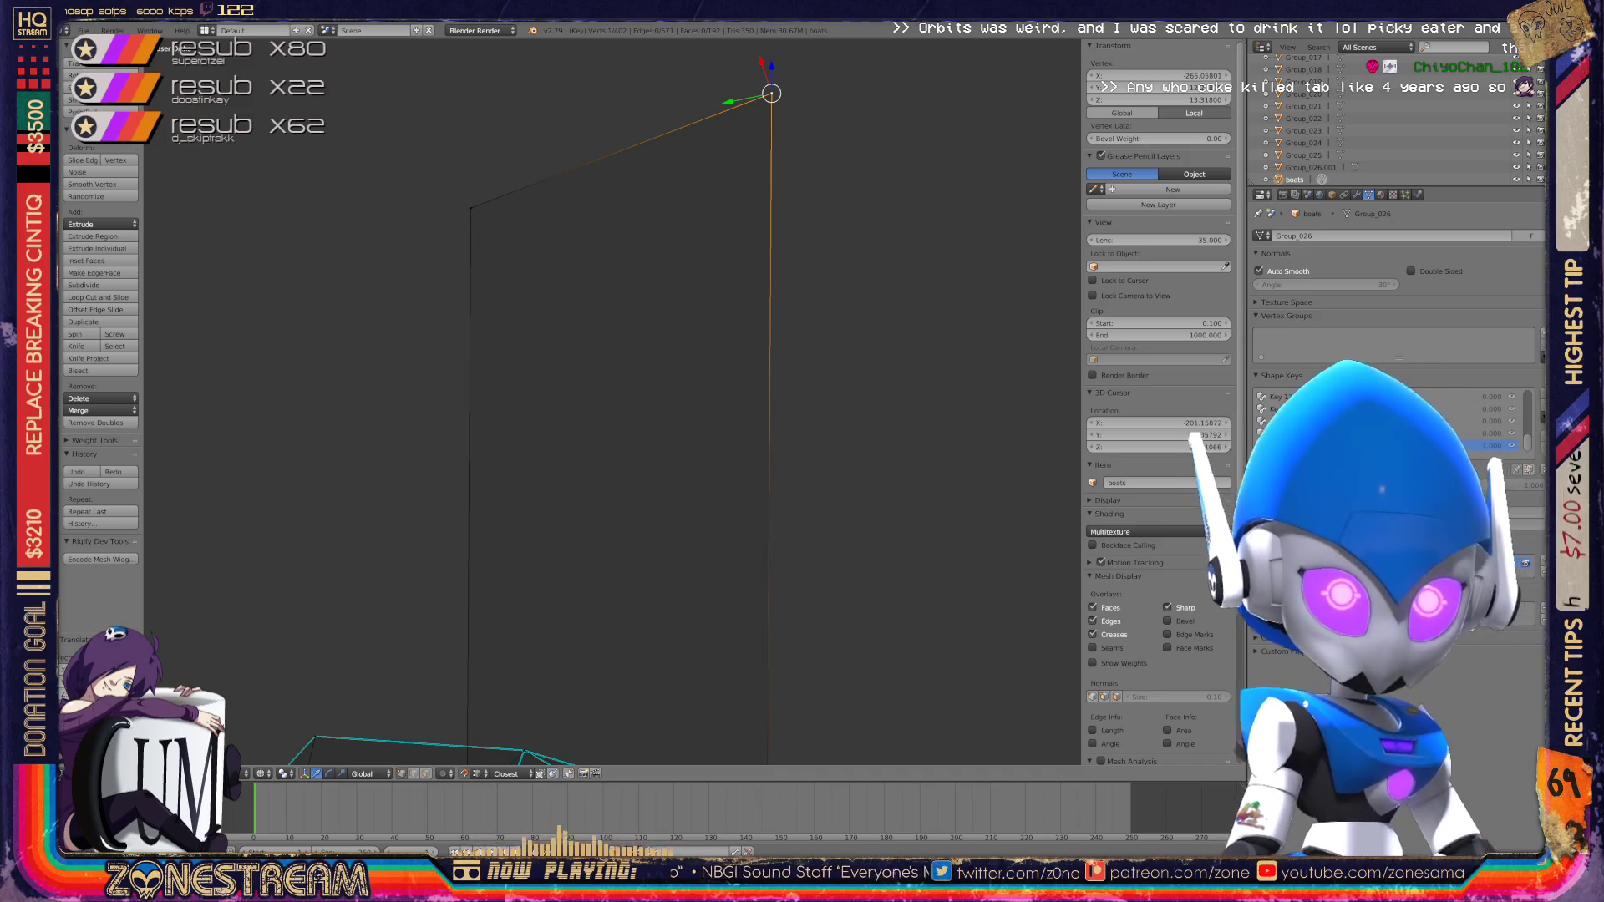
scroll(610, 401, "down", 8)
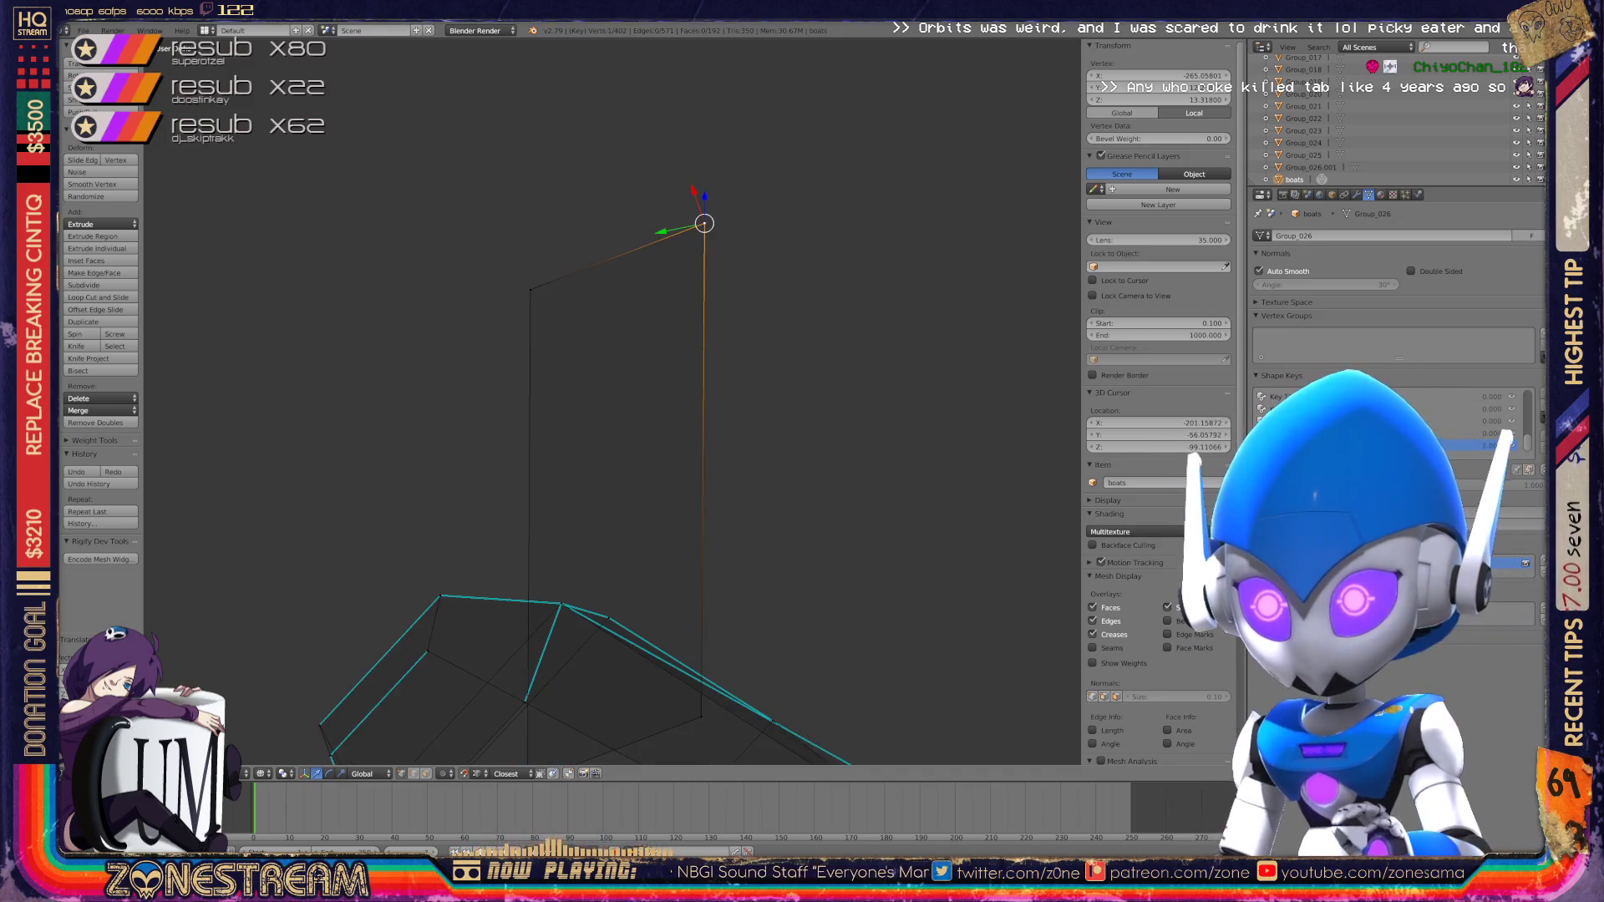
key("Tab")
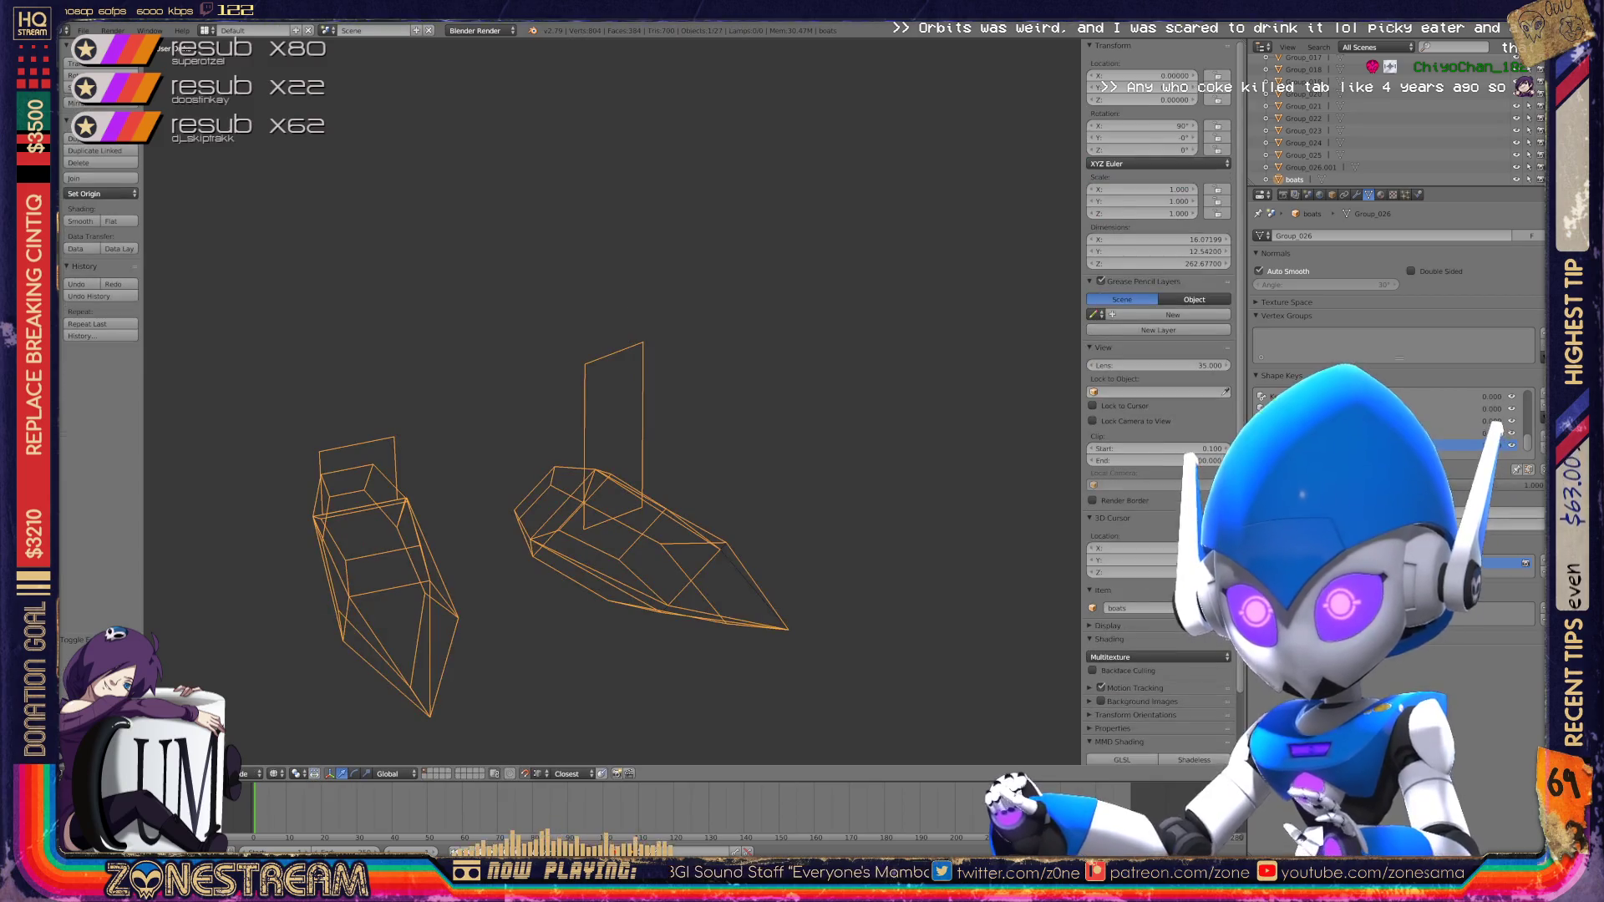
scroll(624, 415, "up", 3)
mouse_move(610, 401)
middle_mouse_down()
mouse_move(752, 401)
mouse_move(802, 451)
mouse_move(904, 672)
mouse_move(904, 620)
middle_mouse_up()
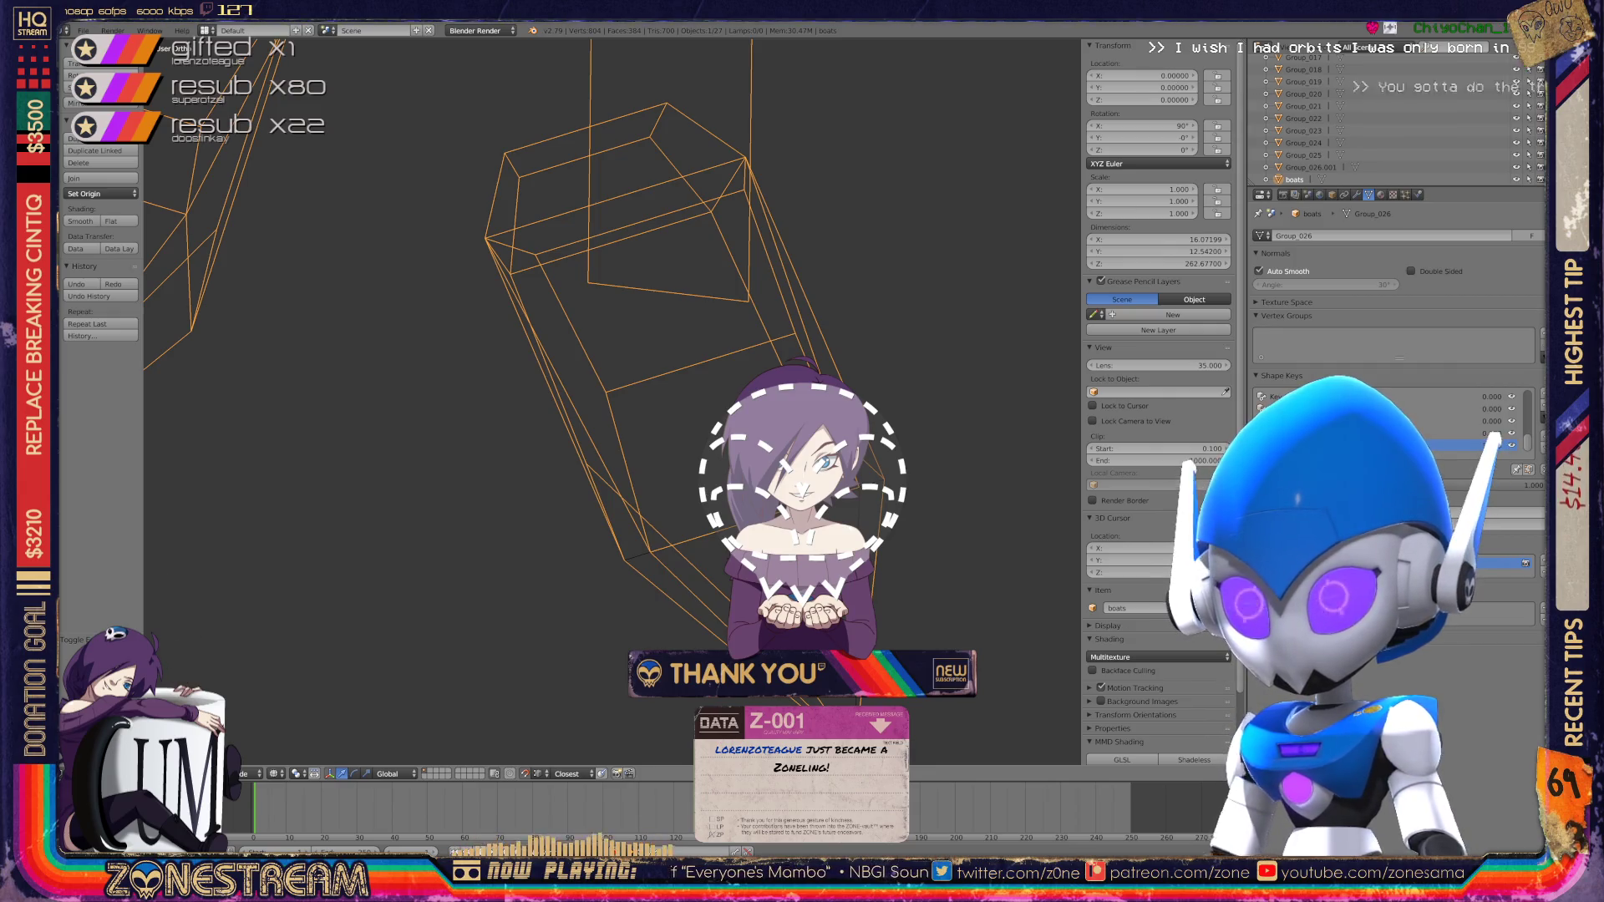
scroll(1079, 491, "down", 5)
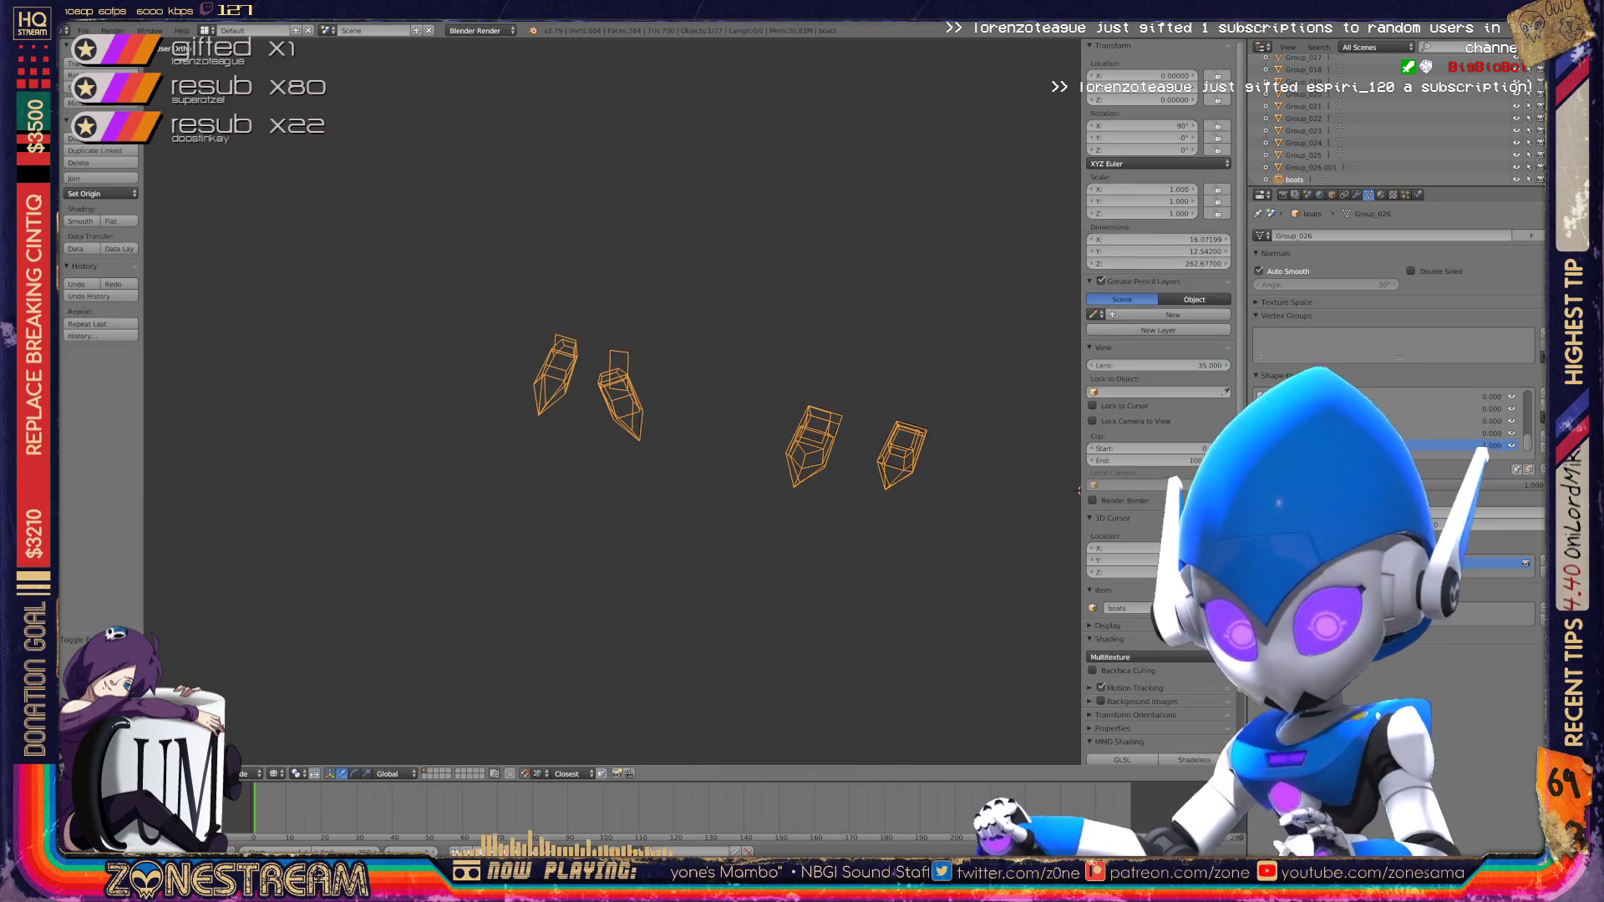
scroll(585, 393, "down", 3)
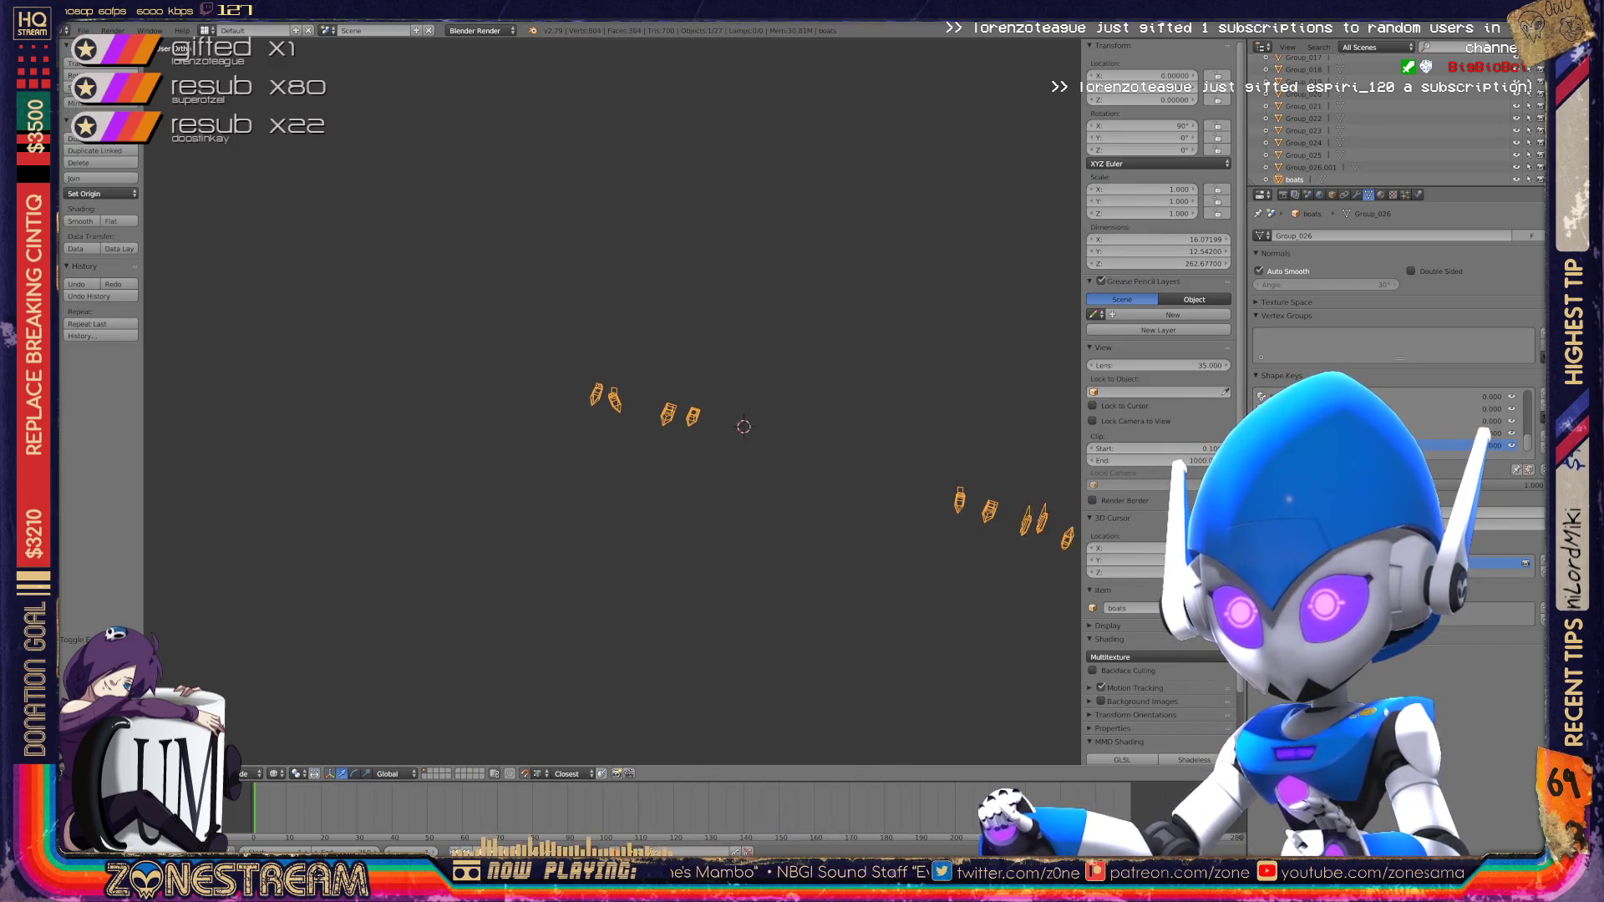
scroll(635, 351, "up", 6)
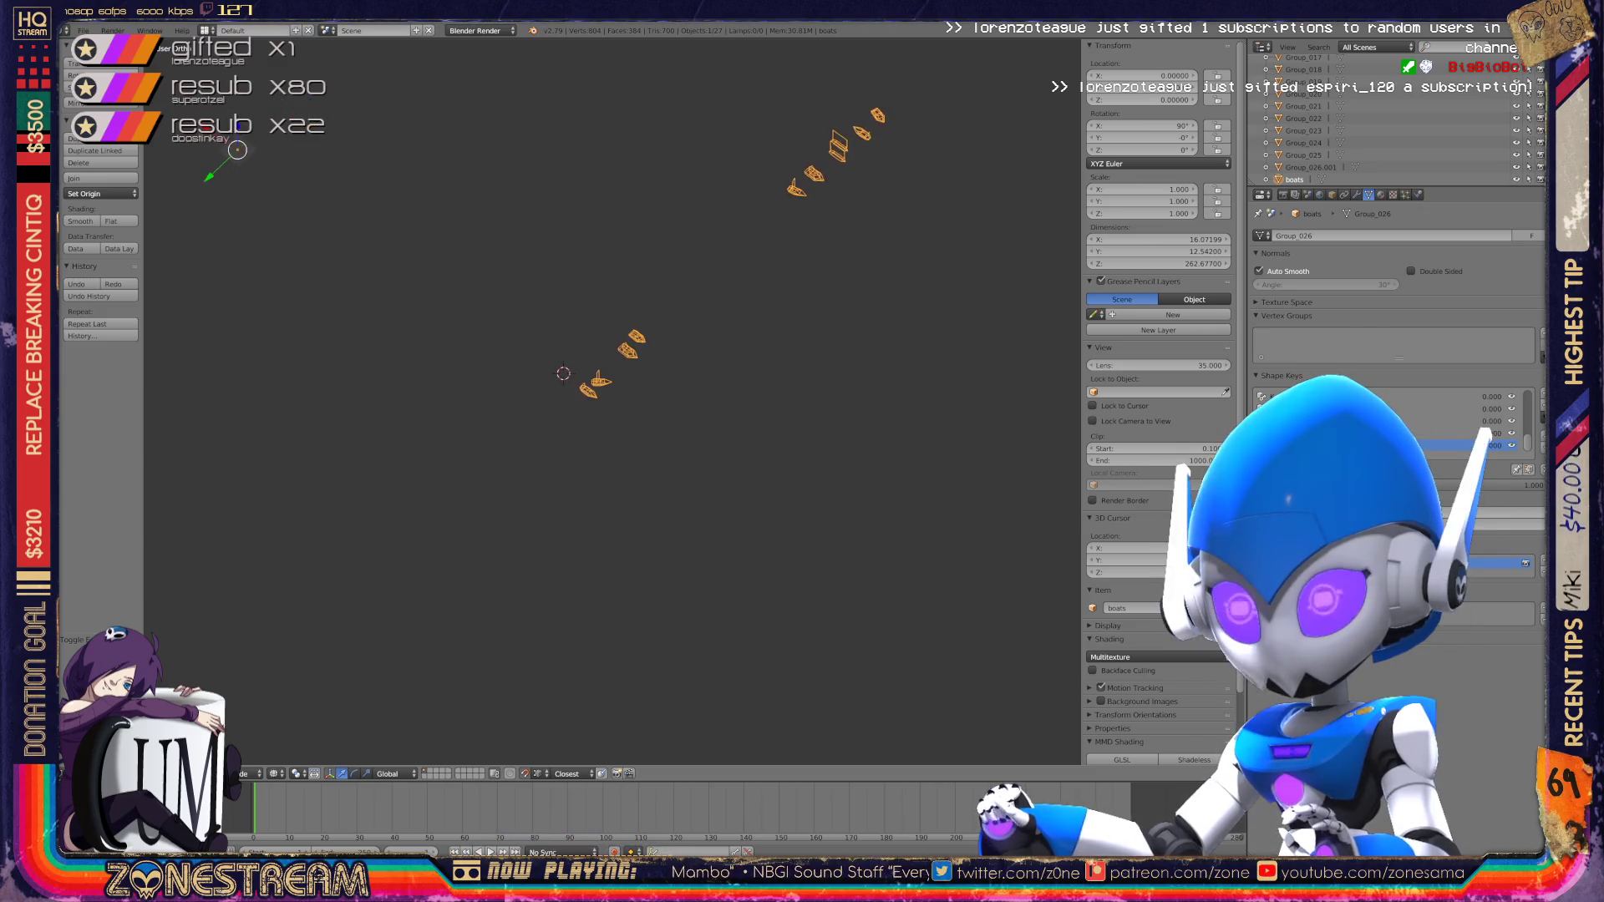
scroll(614, 334, "up", 5)
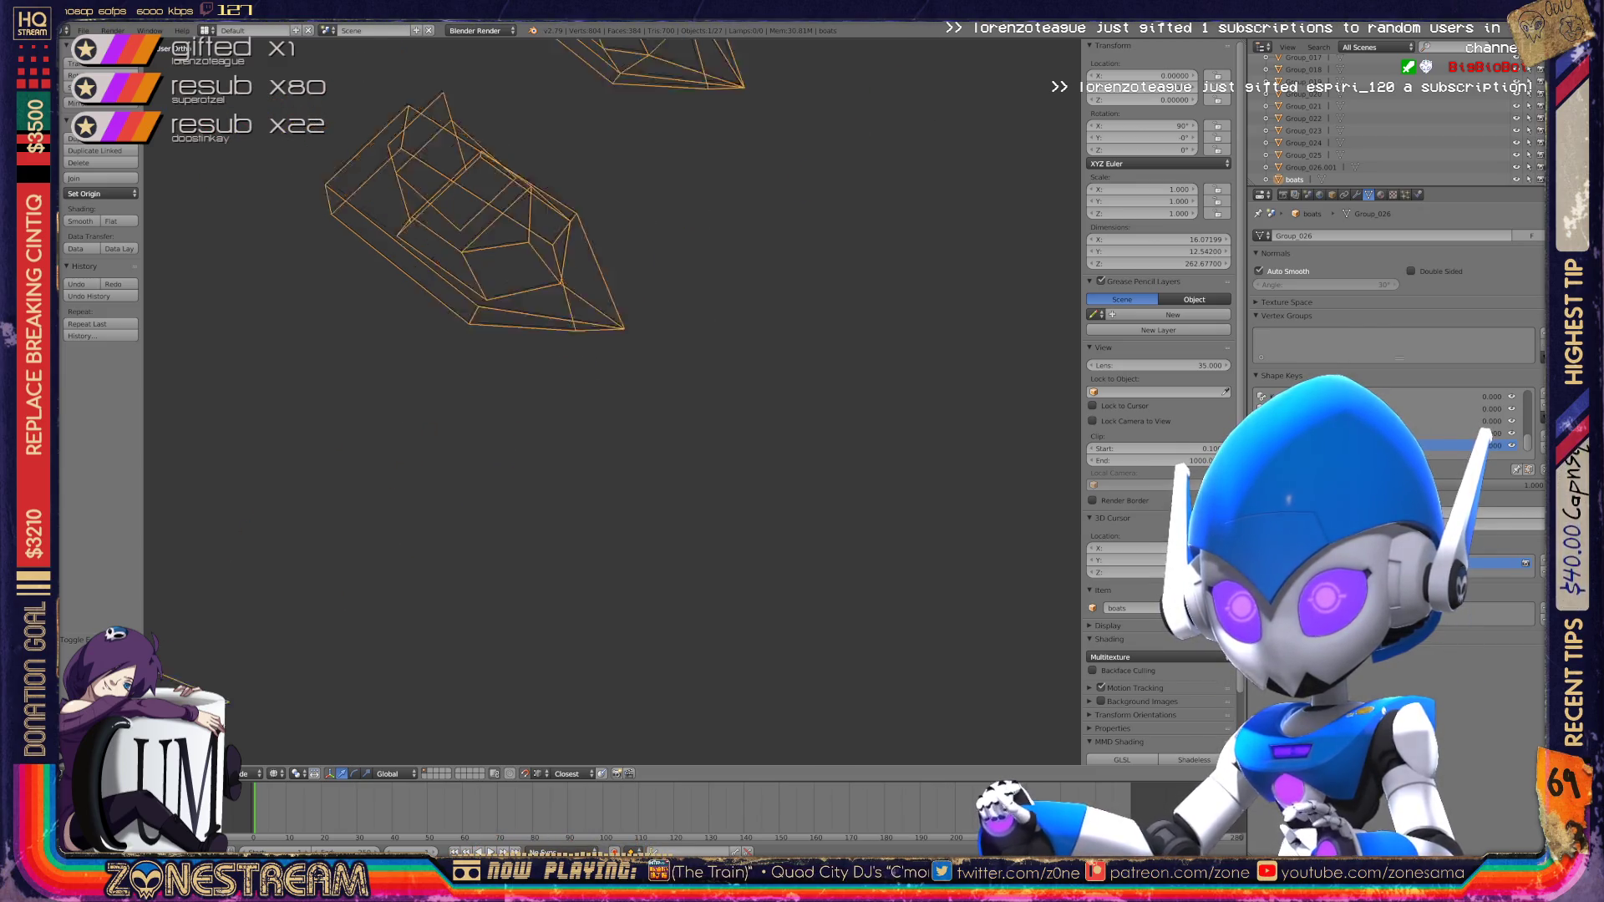
scroll(635, 335, "up", 5)
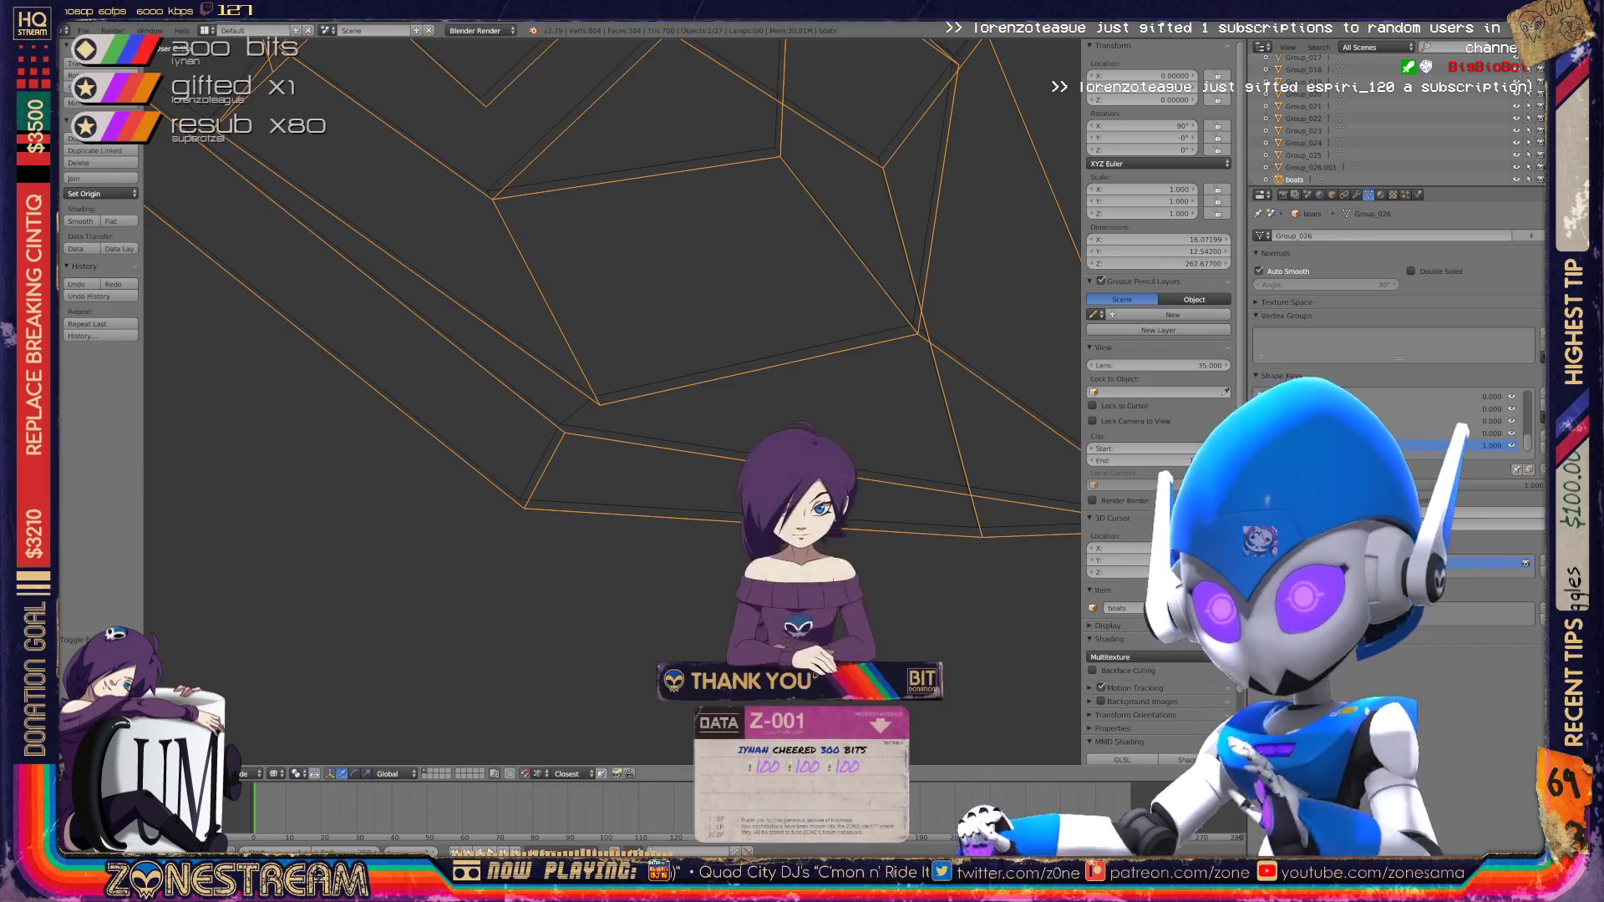
Step: In Edit Mode, move a lower-edge vertex of the boot onto the right corner
key("Tab")
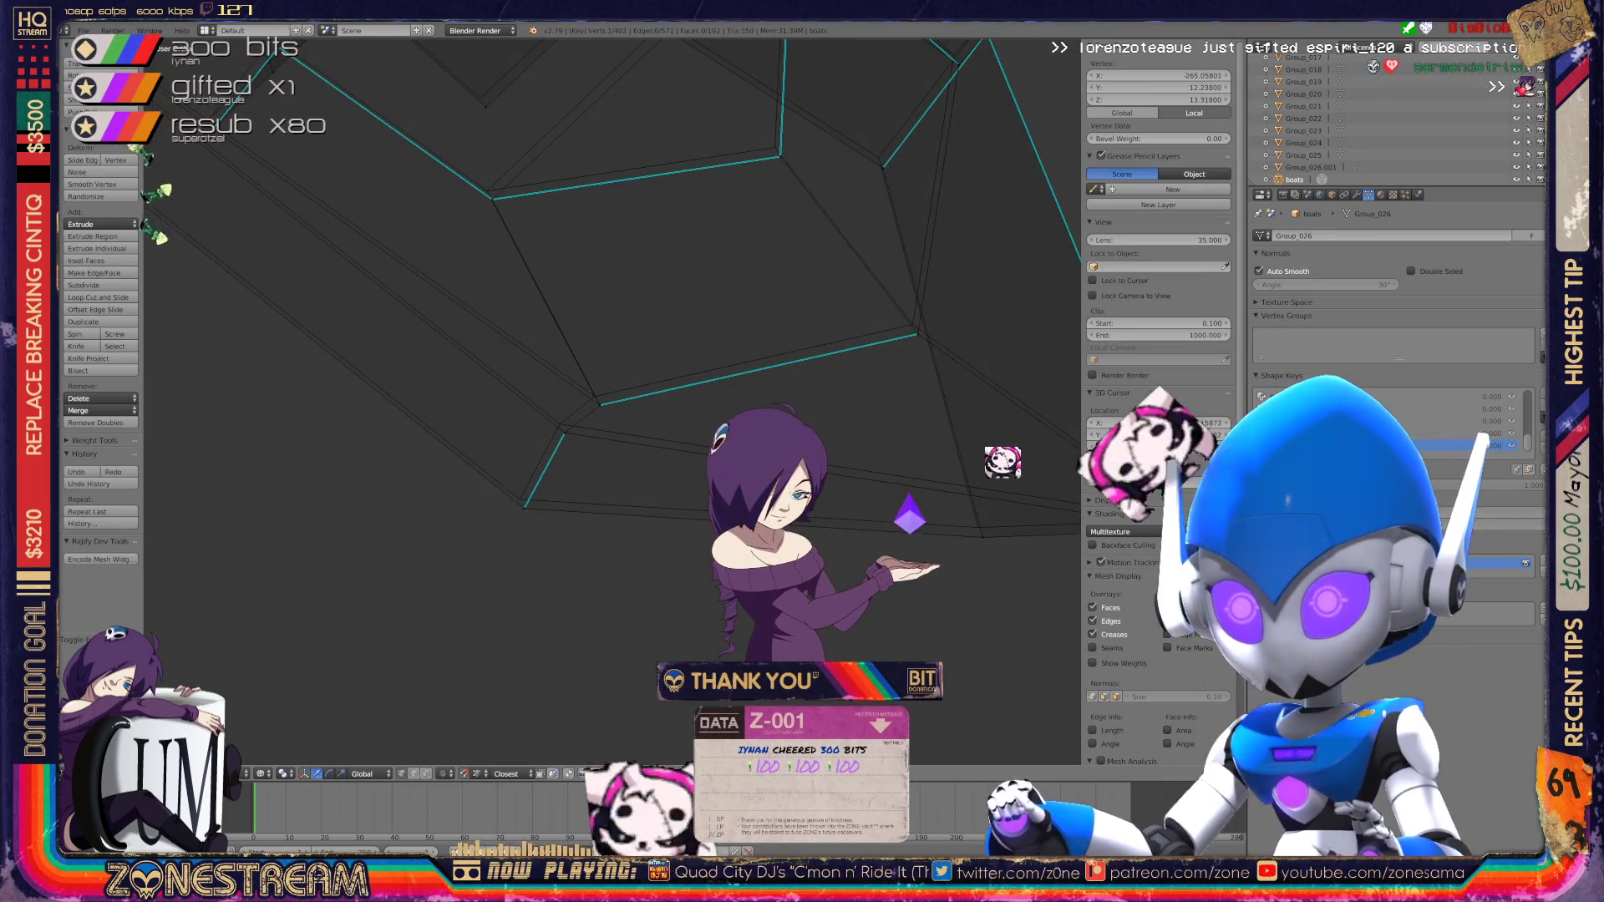
right_click(564, 433)
right_click(551, 422, "alt")
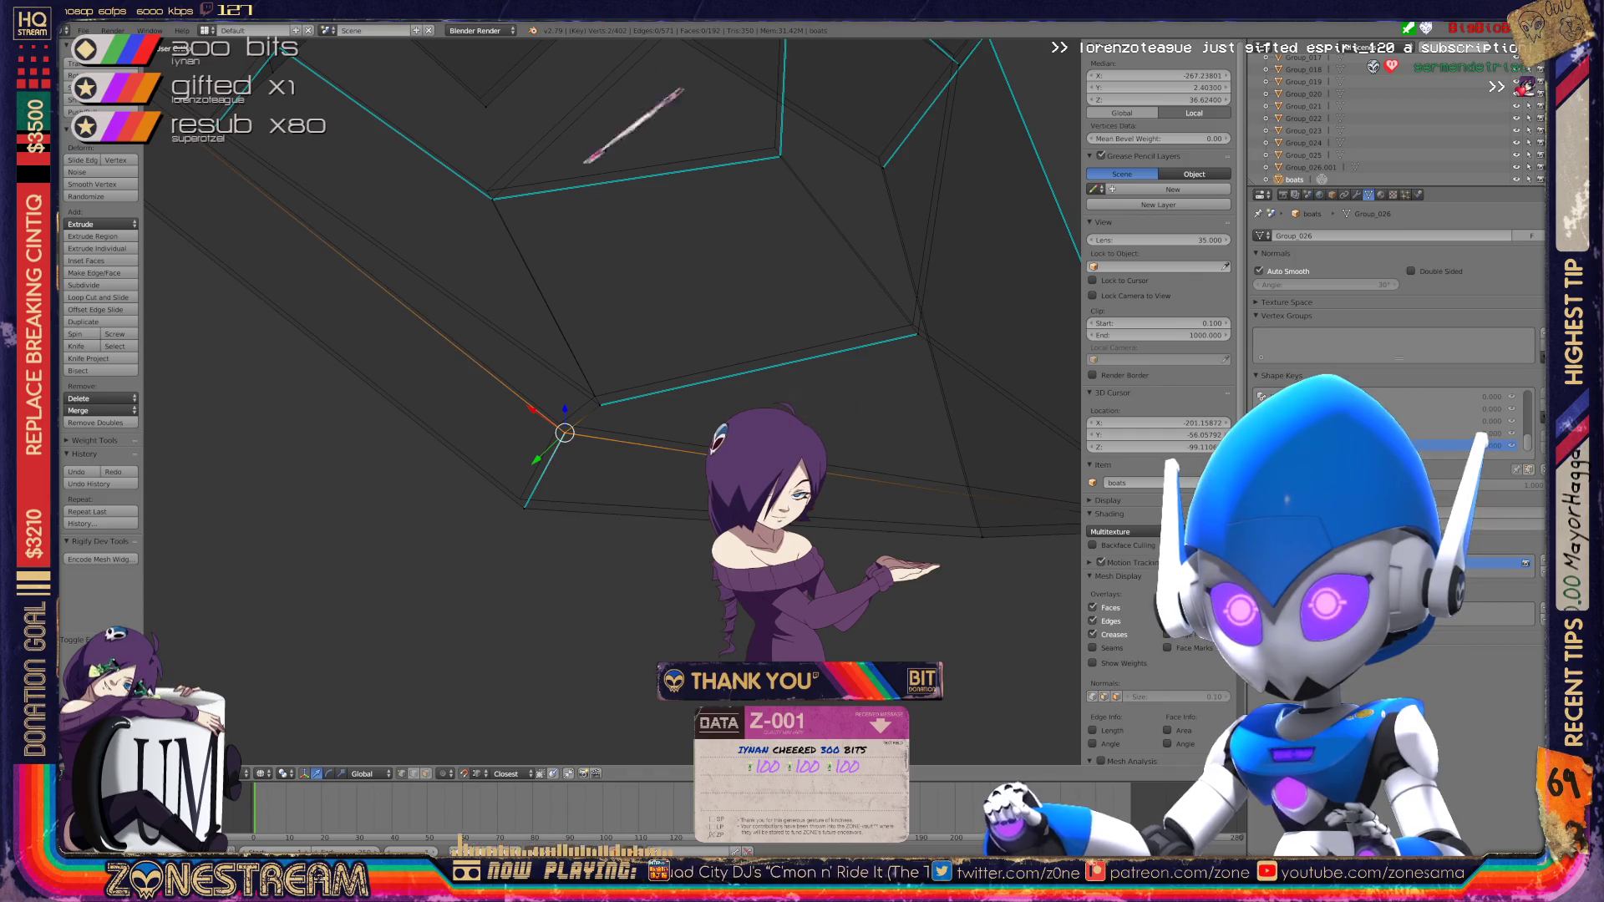
key("g")
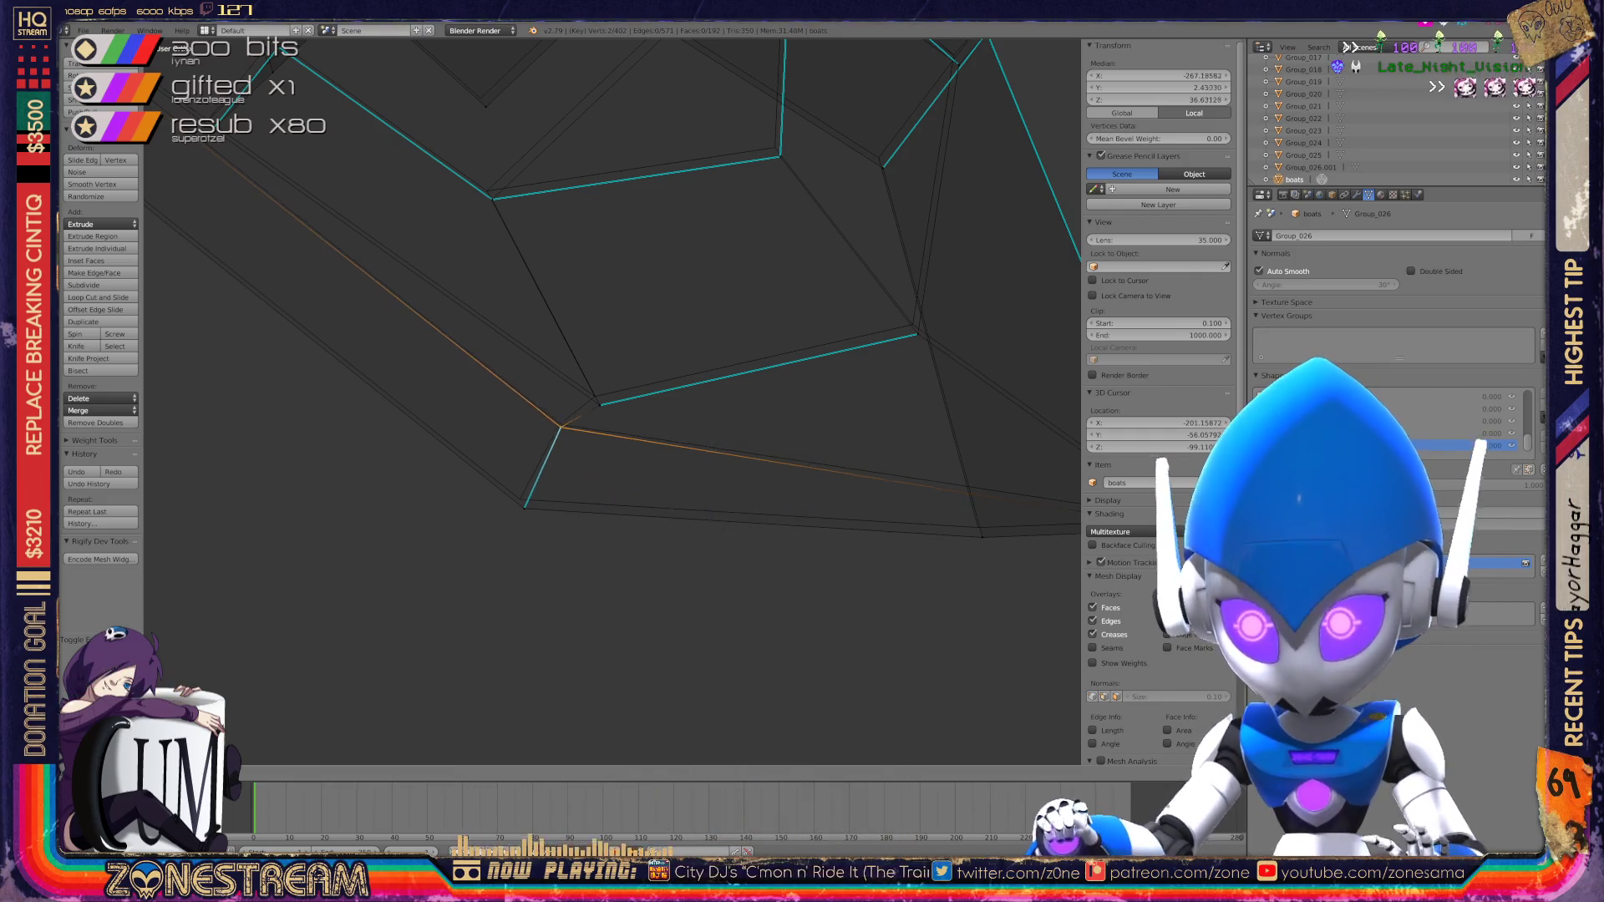
key("ctrl+z")
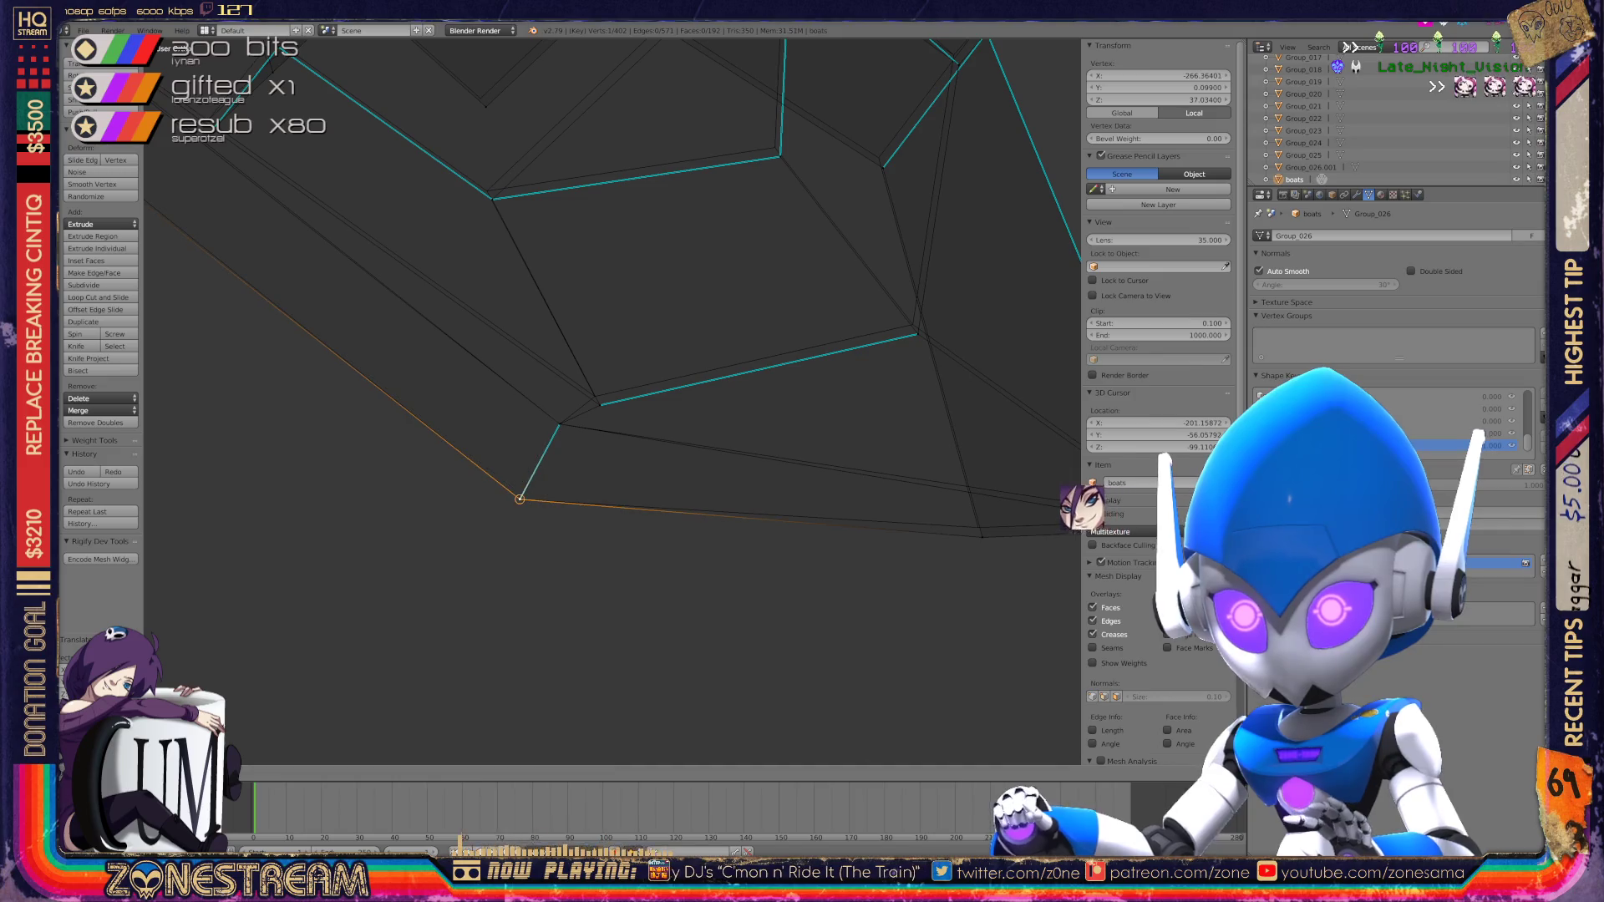
middle_click_drag(1028, 491, 985, 485)
key("ctrl+z")
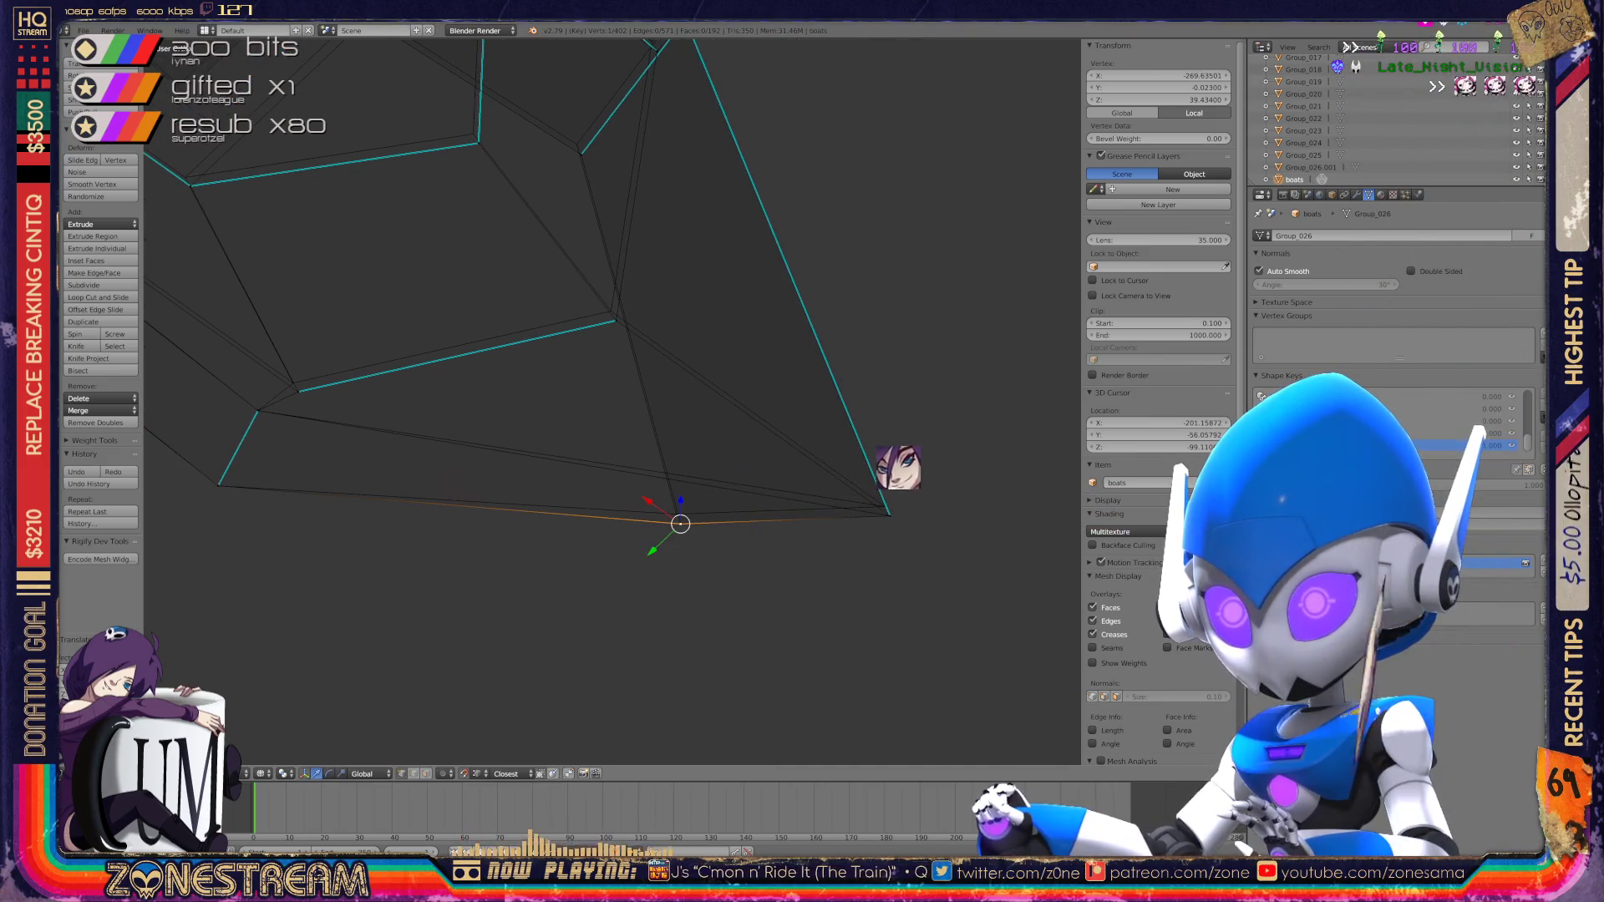
key("g")
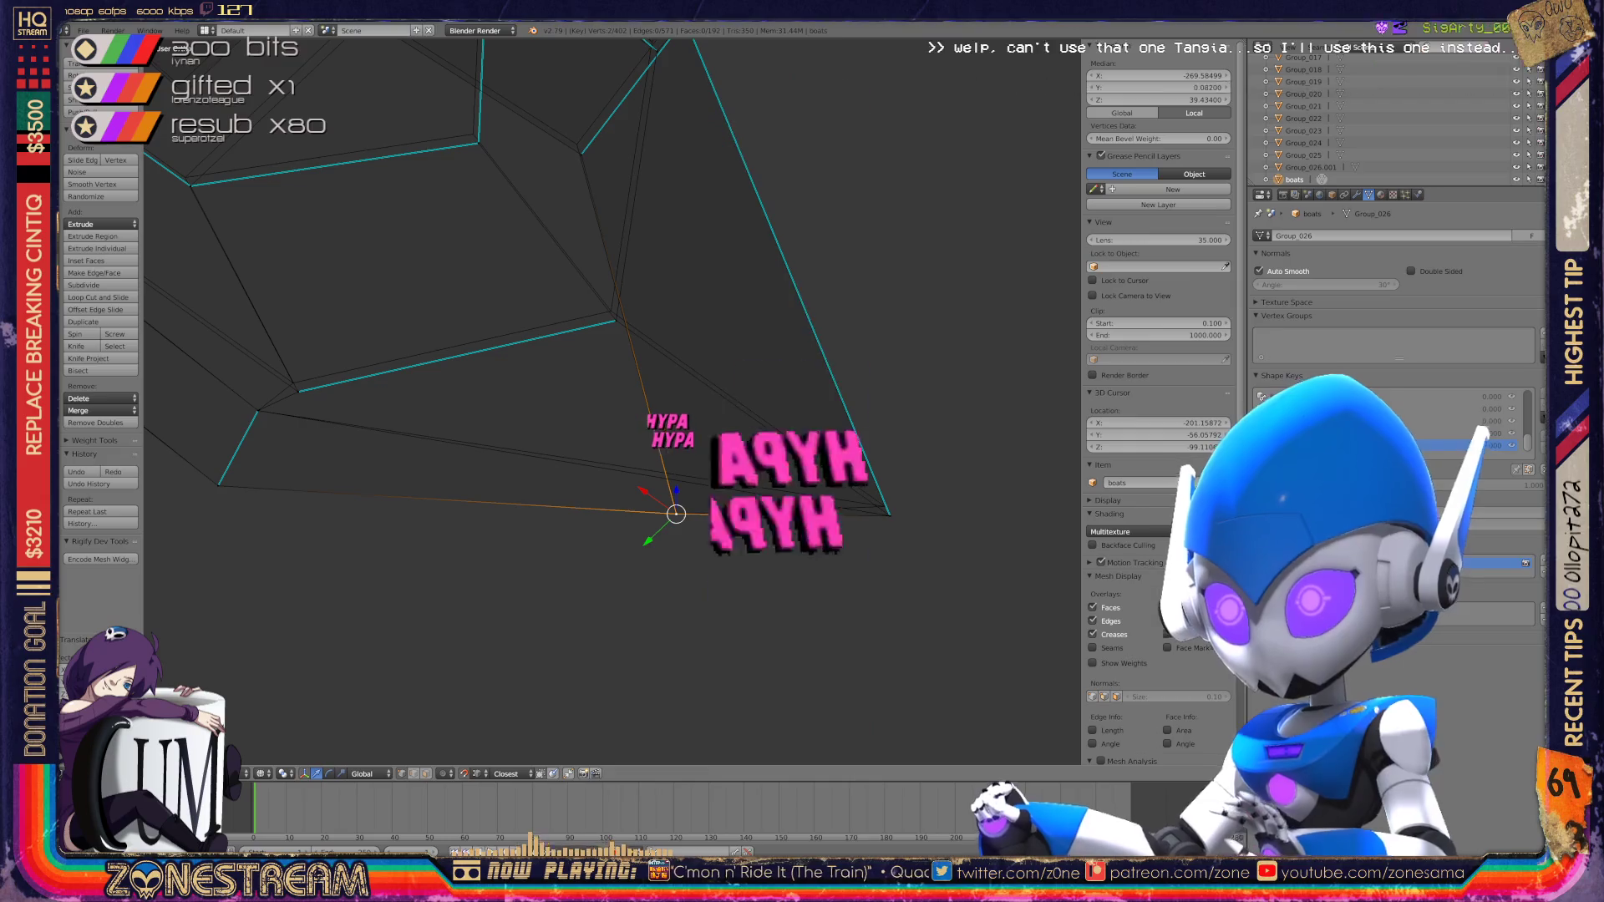
left_click(890, 516)
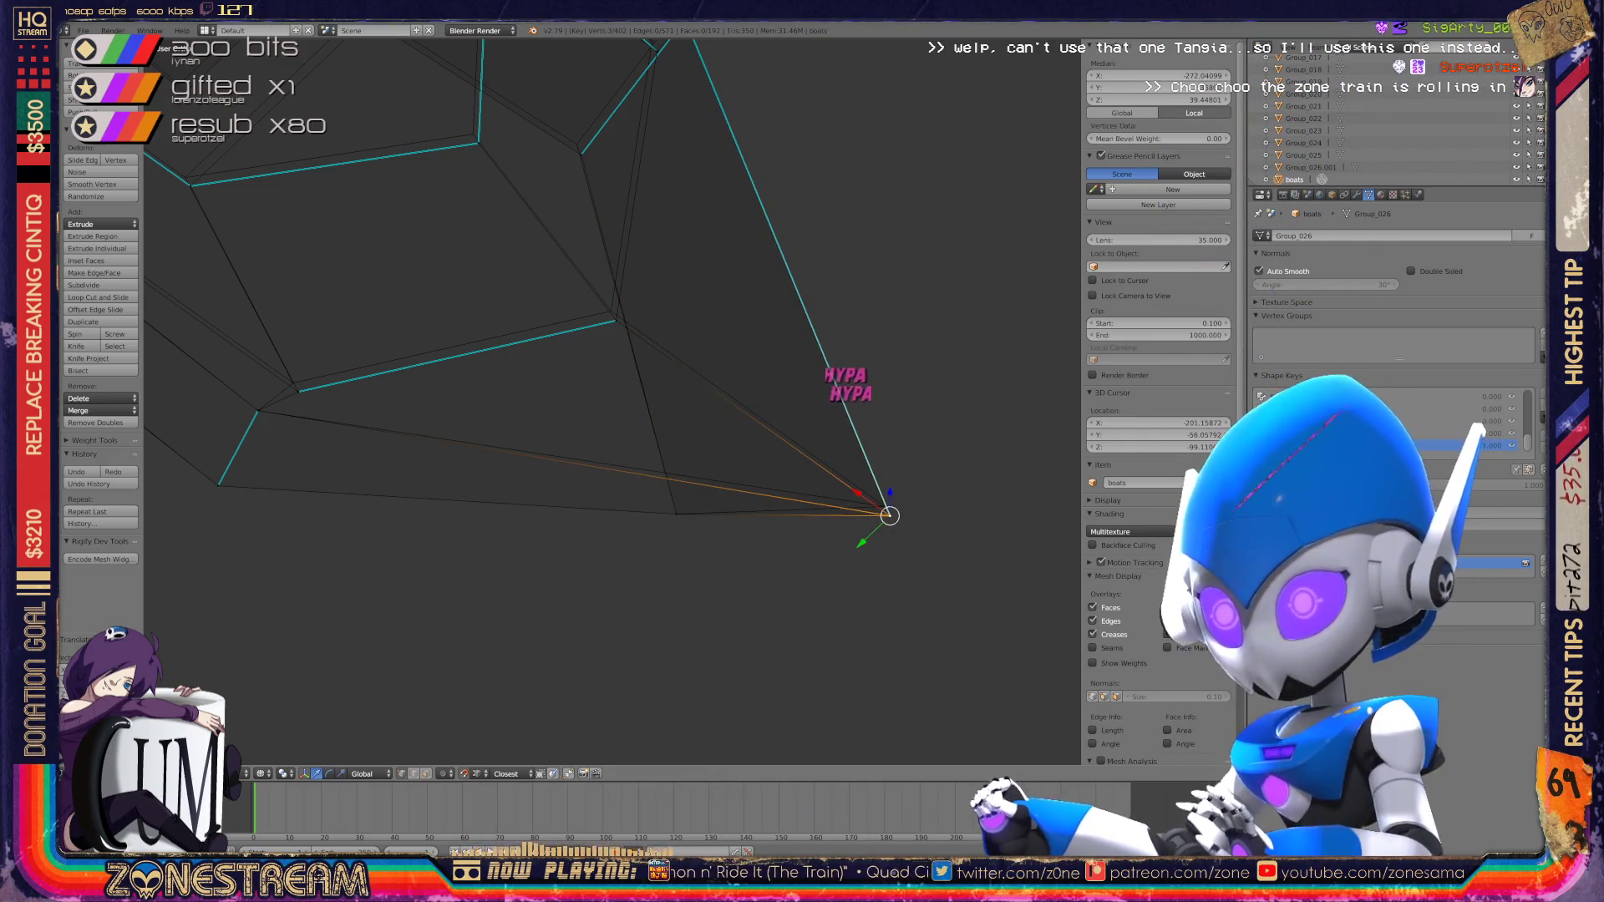
Step: Try Select Similar and grab moves, undoing back to a single selected vertex
key("shift+g")
left_click(880, 465)
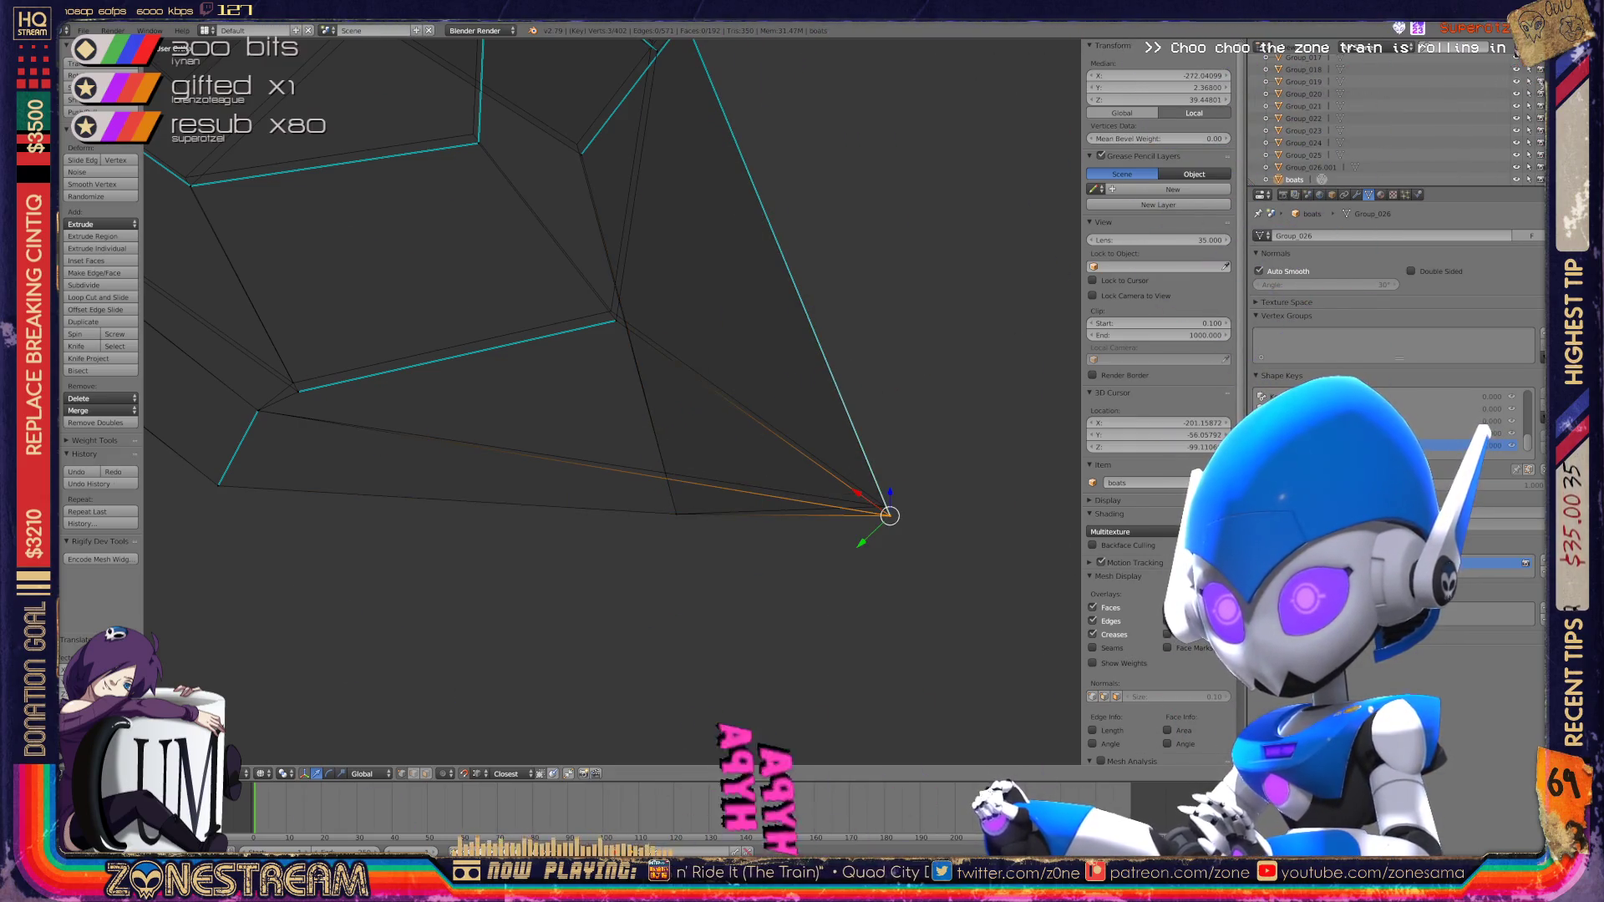
middle_click_drag(669, 334, 847, 448, "shift")
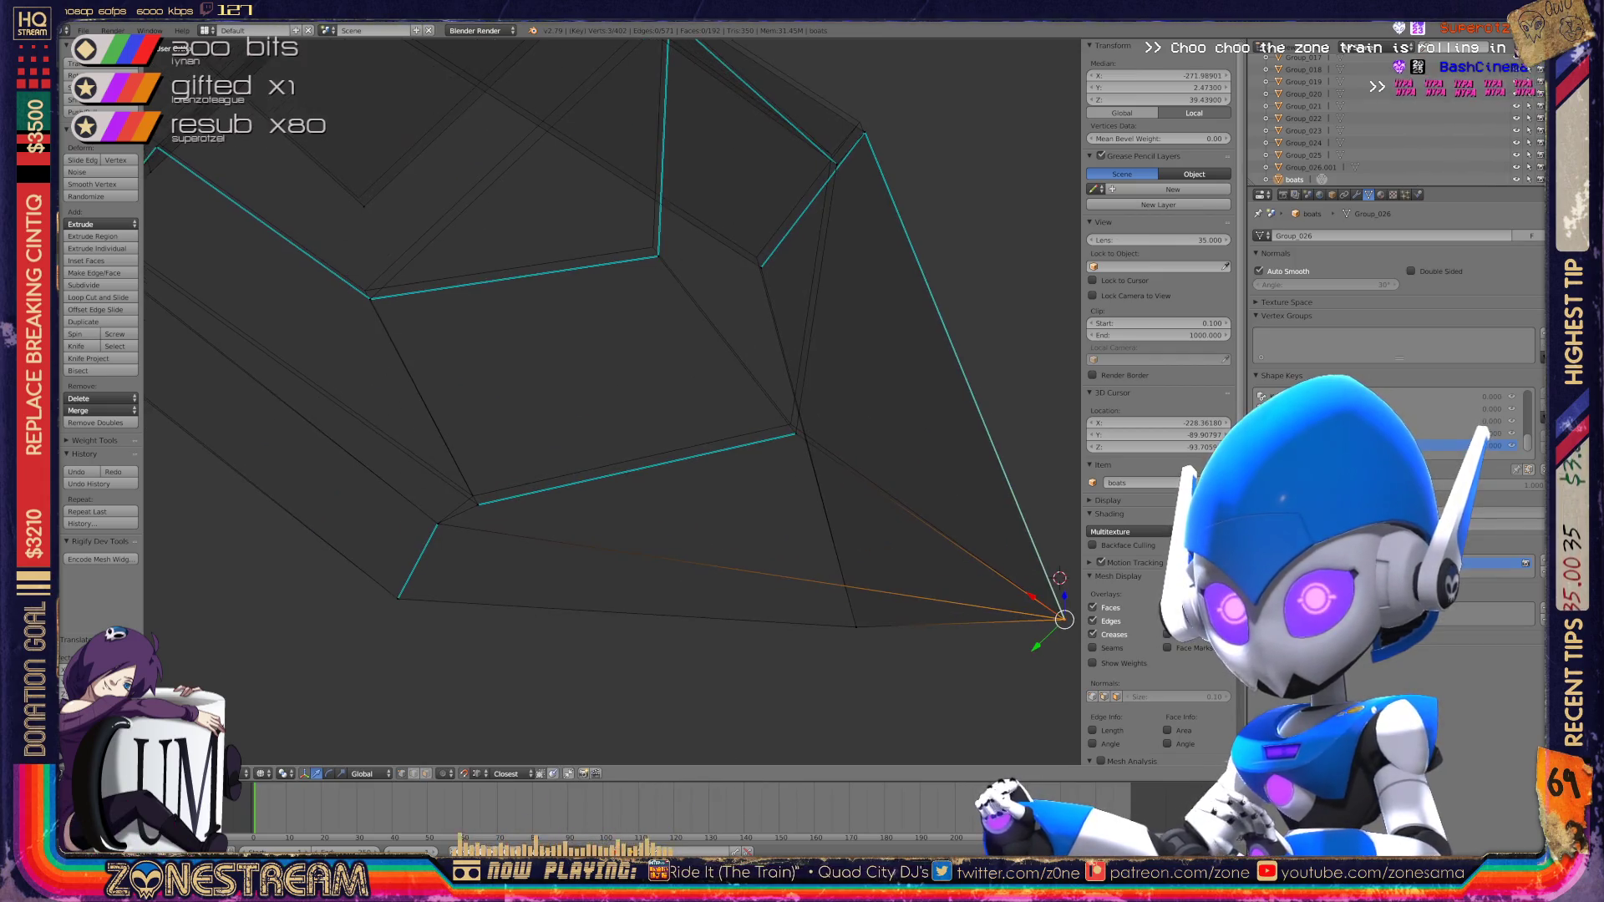
key("shift+g")
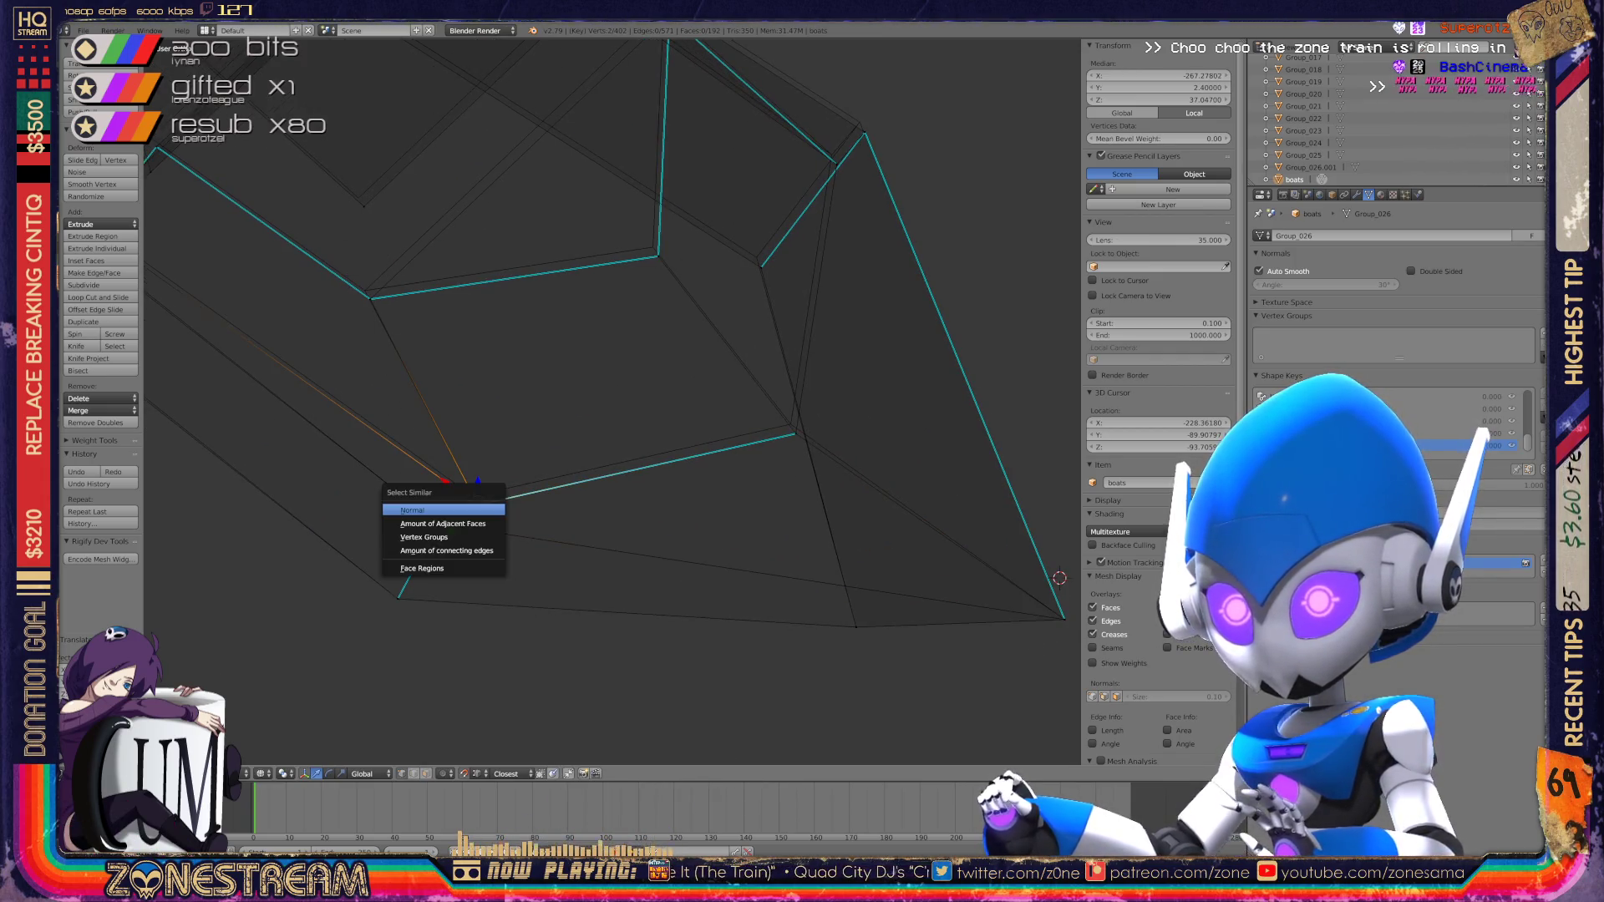
key("Escape")
key("g")
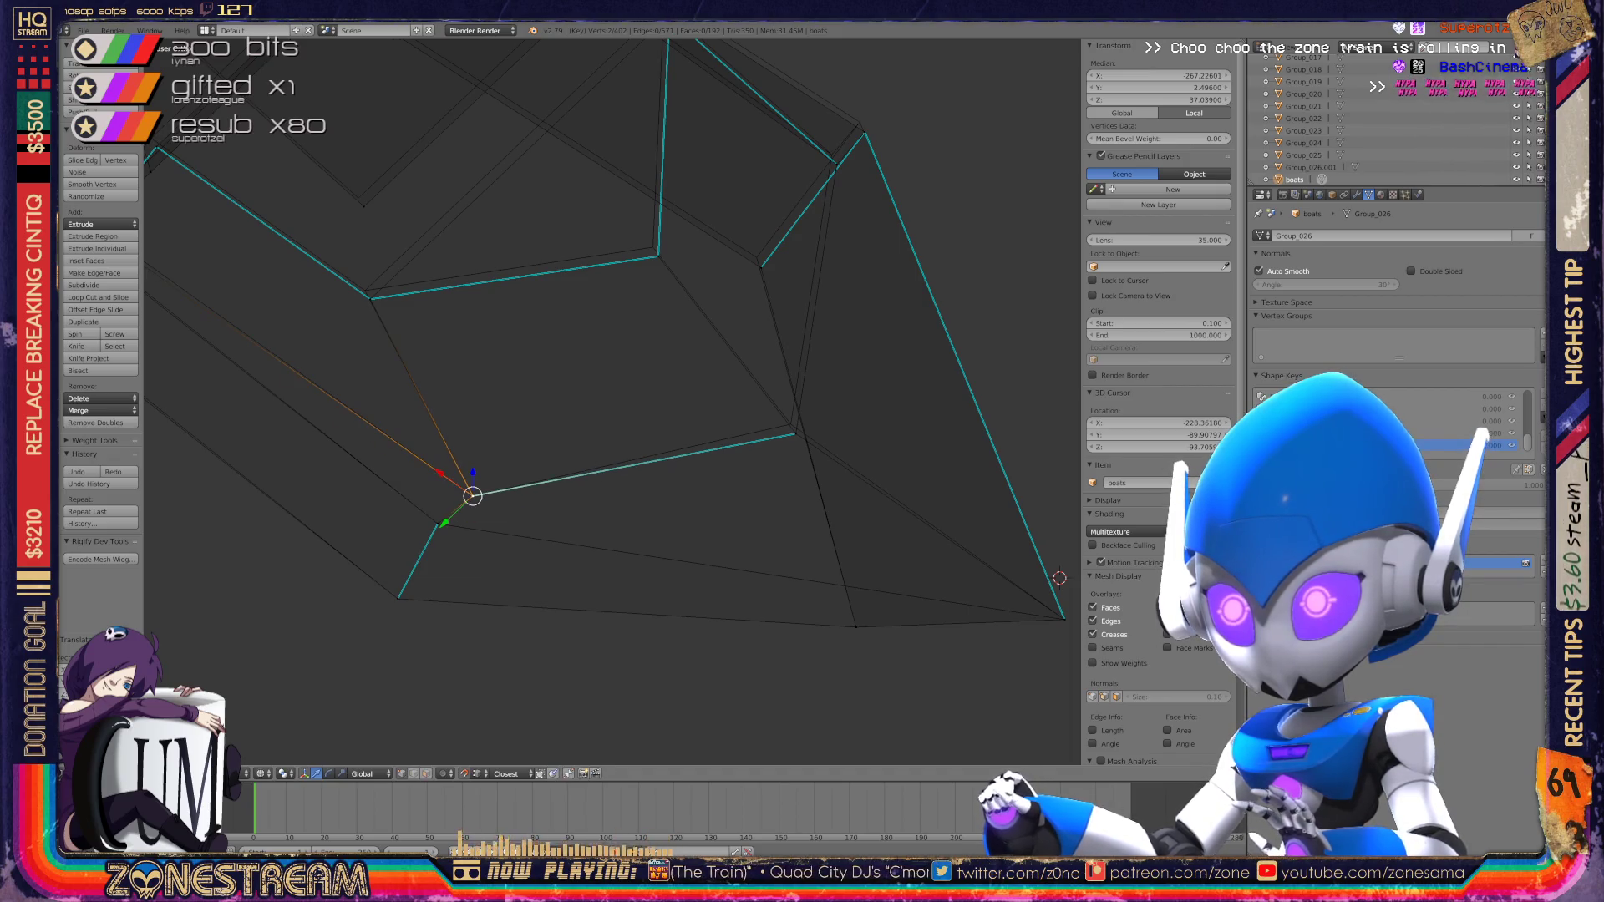
key("shift+g")
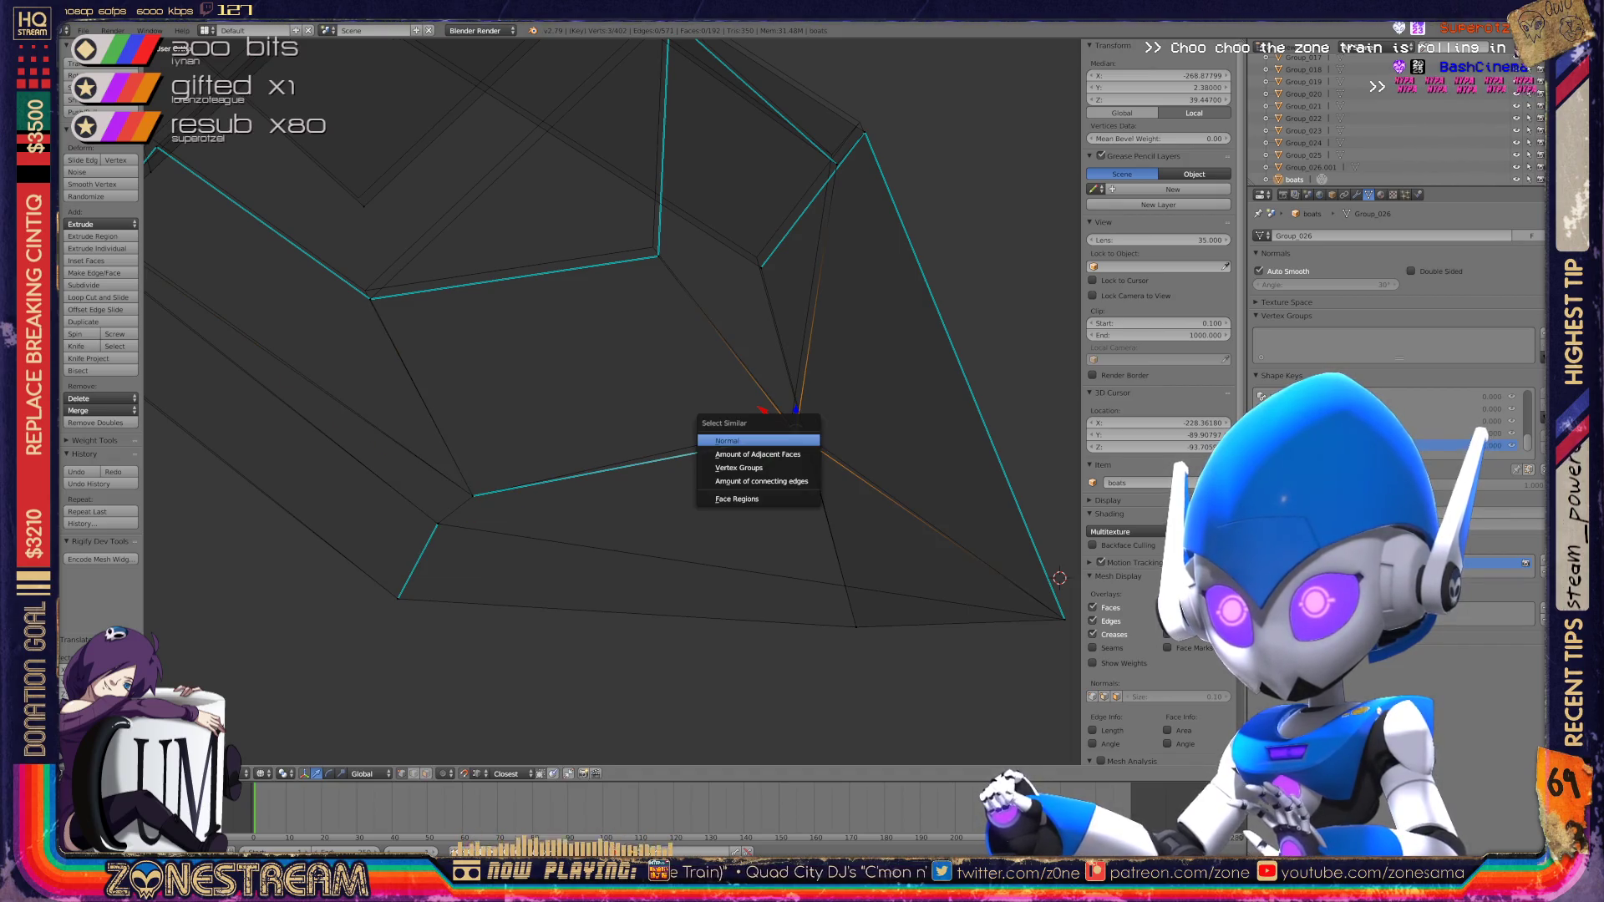
left_click(768, 388)
key("g")
middle_click_drag(790, 424, 861, 501, "shift")
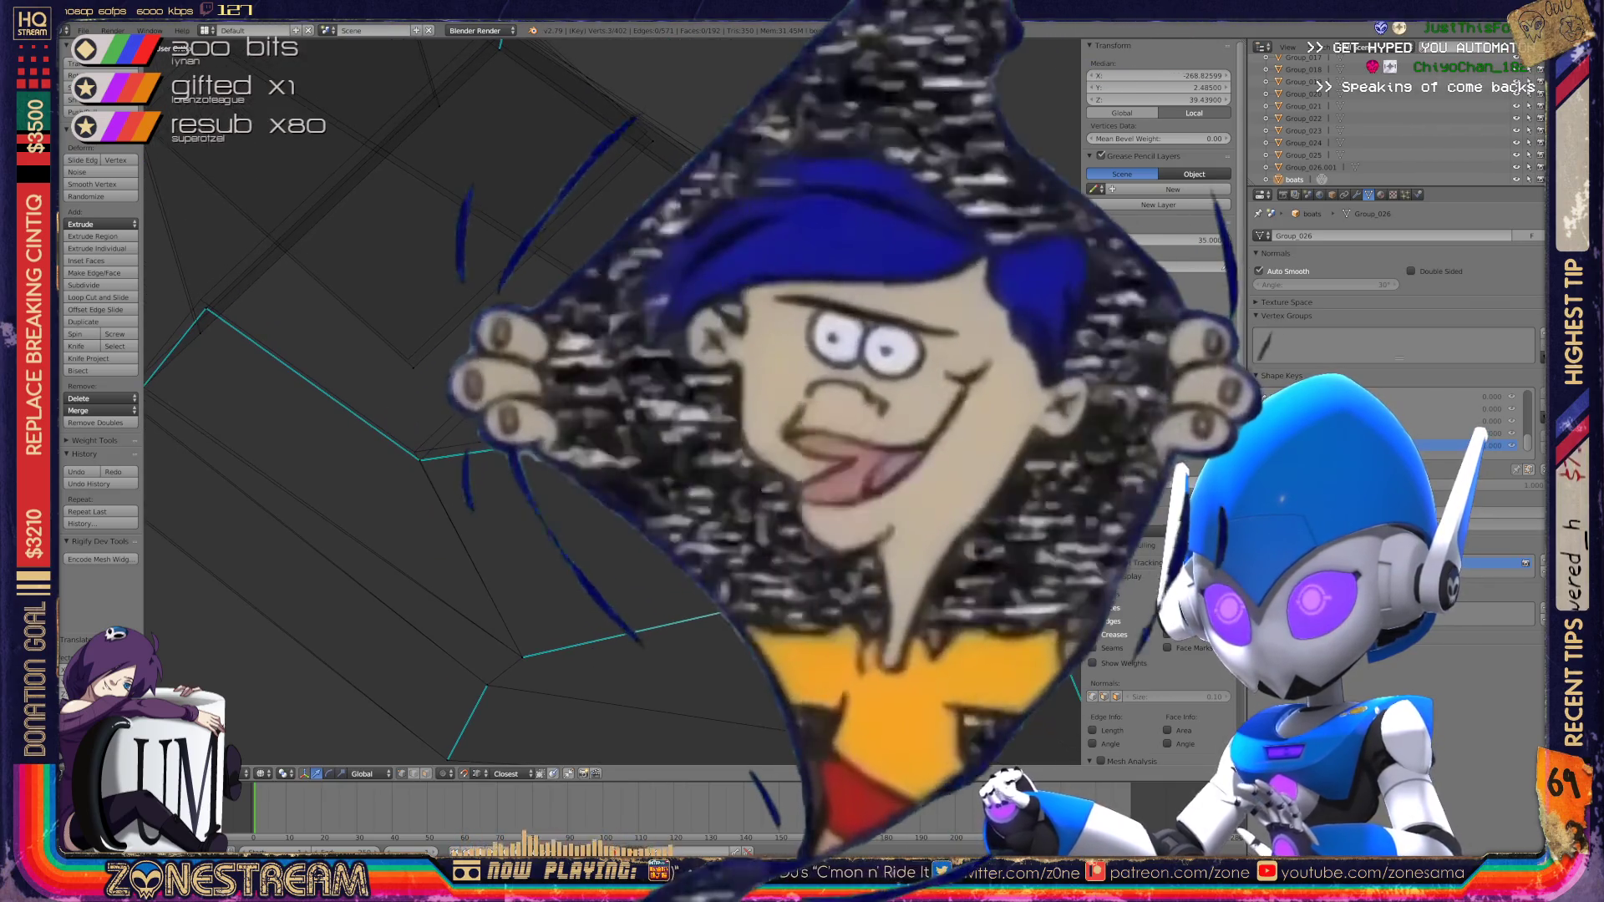
key("ctrl+z")
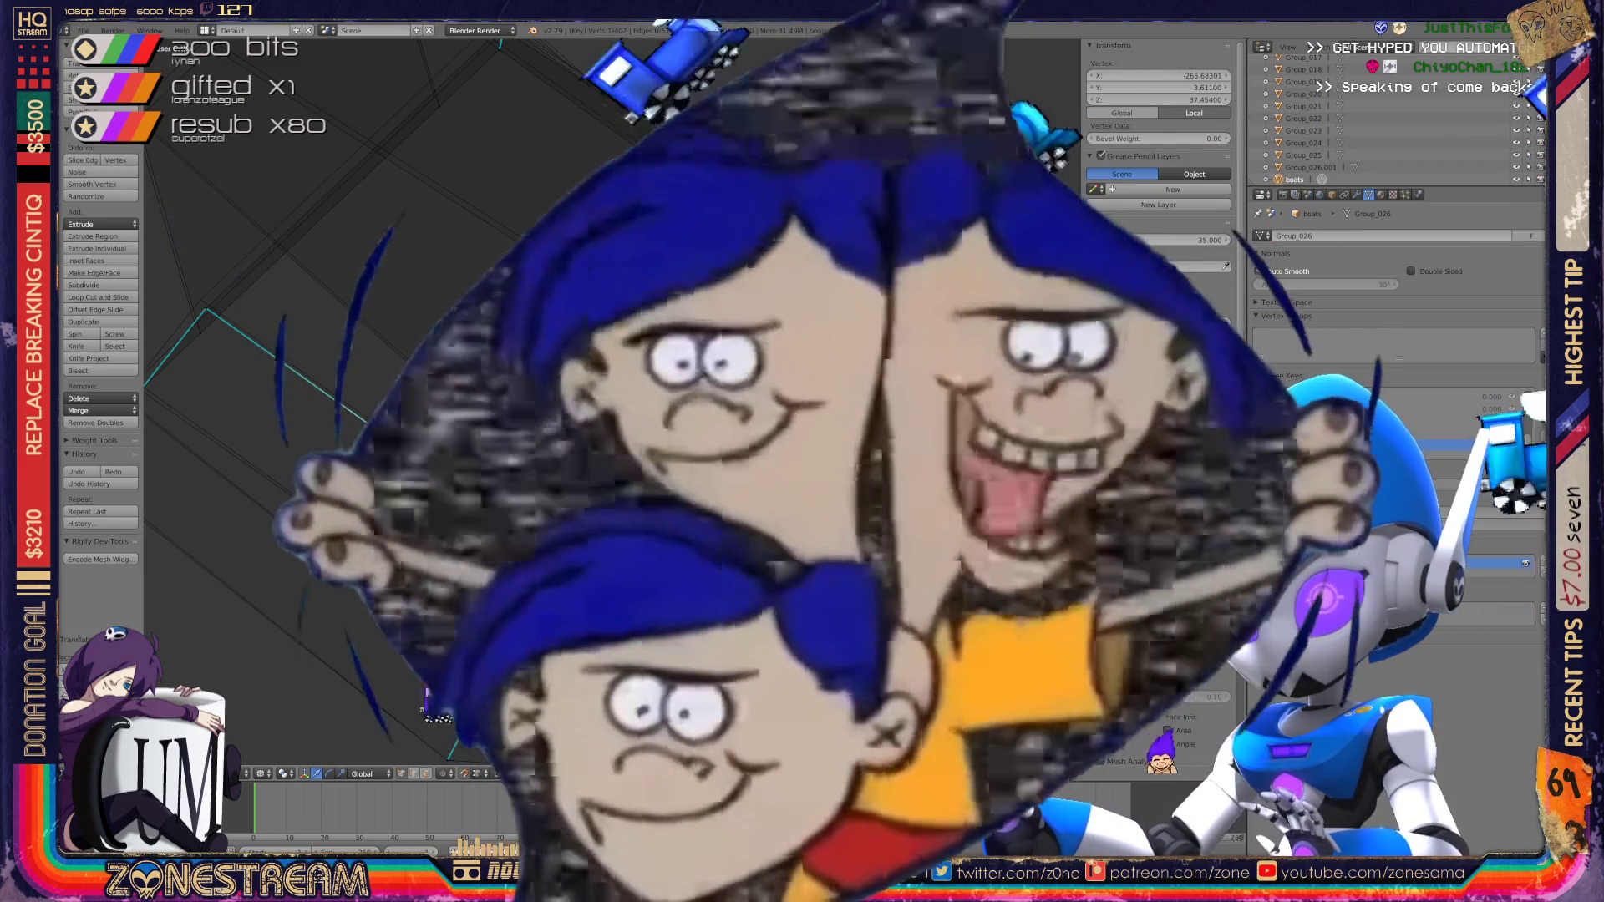
key("ctrl+z")
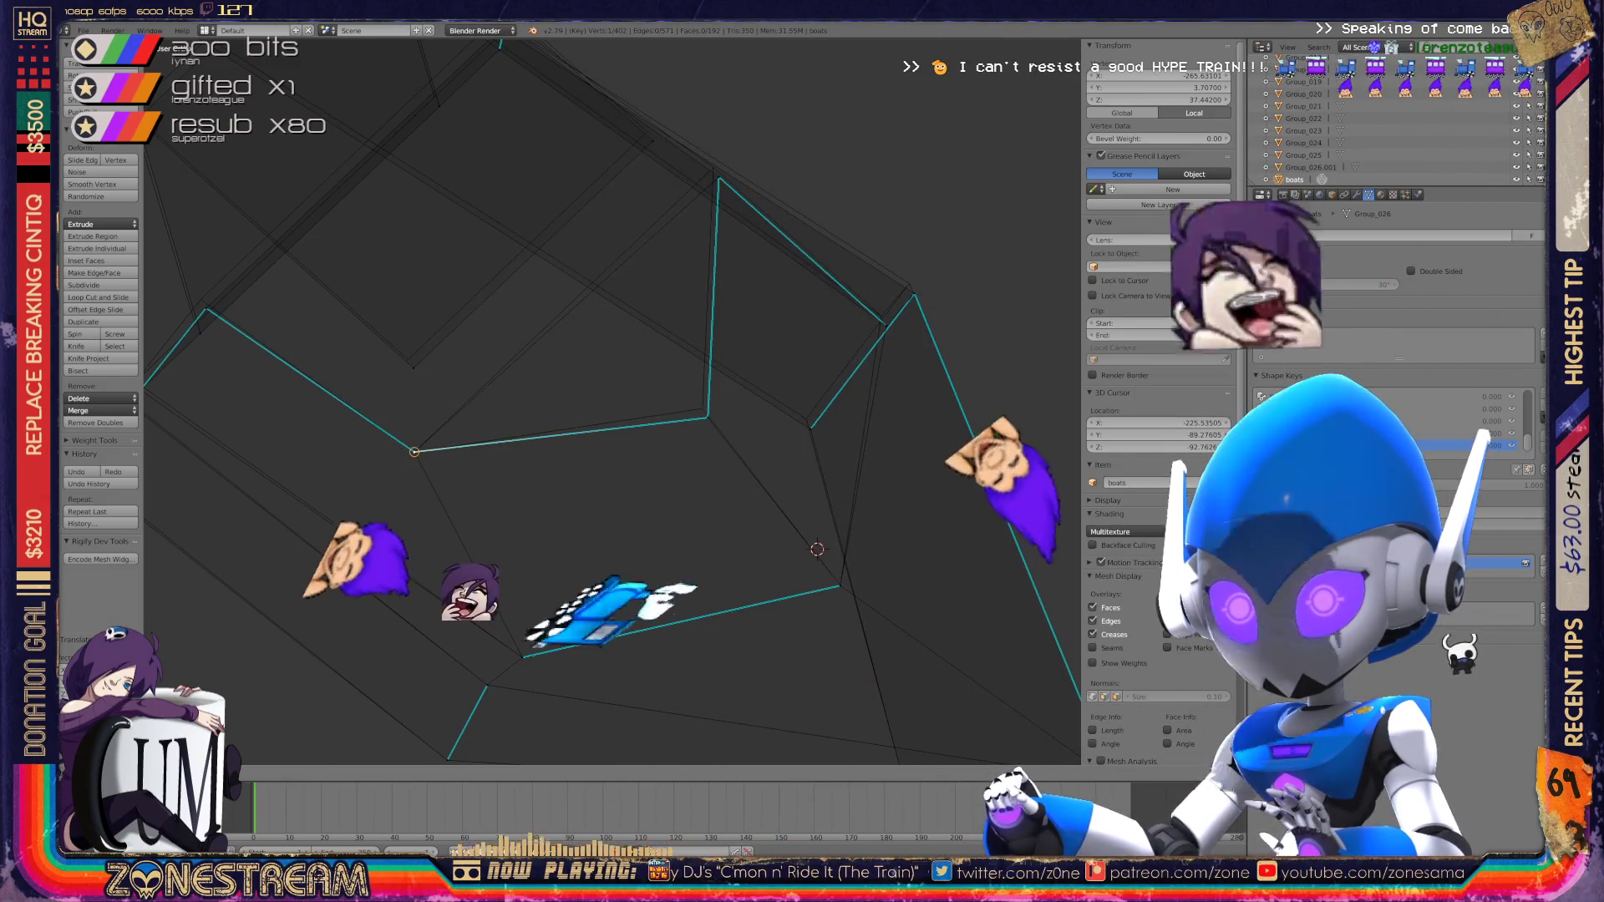
Step: Select the right corner vertex and another corner vertex, then merge them with Alt+M
right_click(707, 414)
key("a")
right_click(703, 409)
scroll(1025, 207, "up", 3)
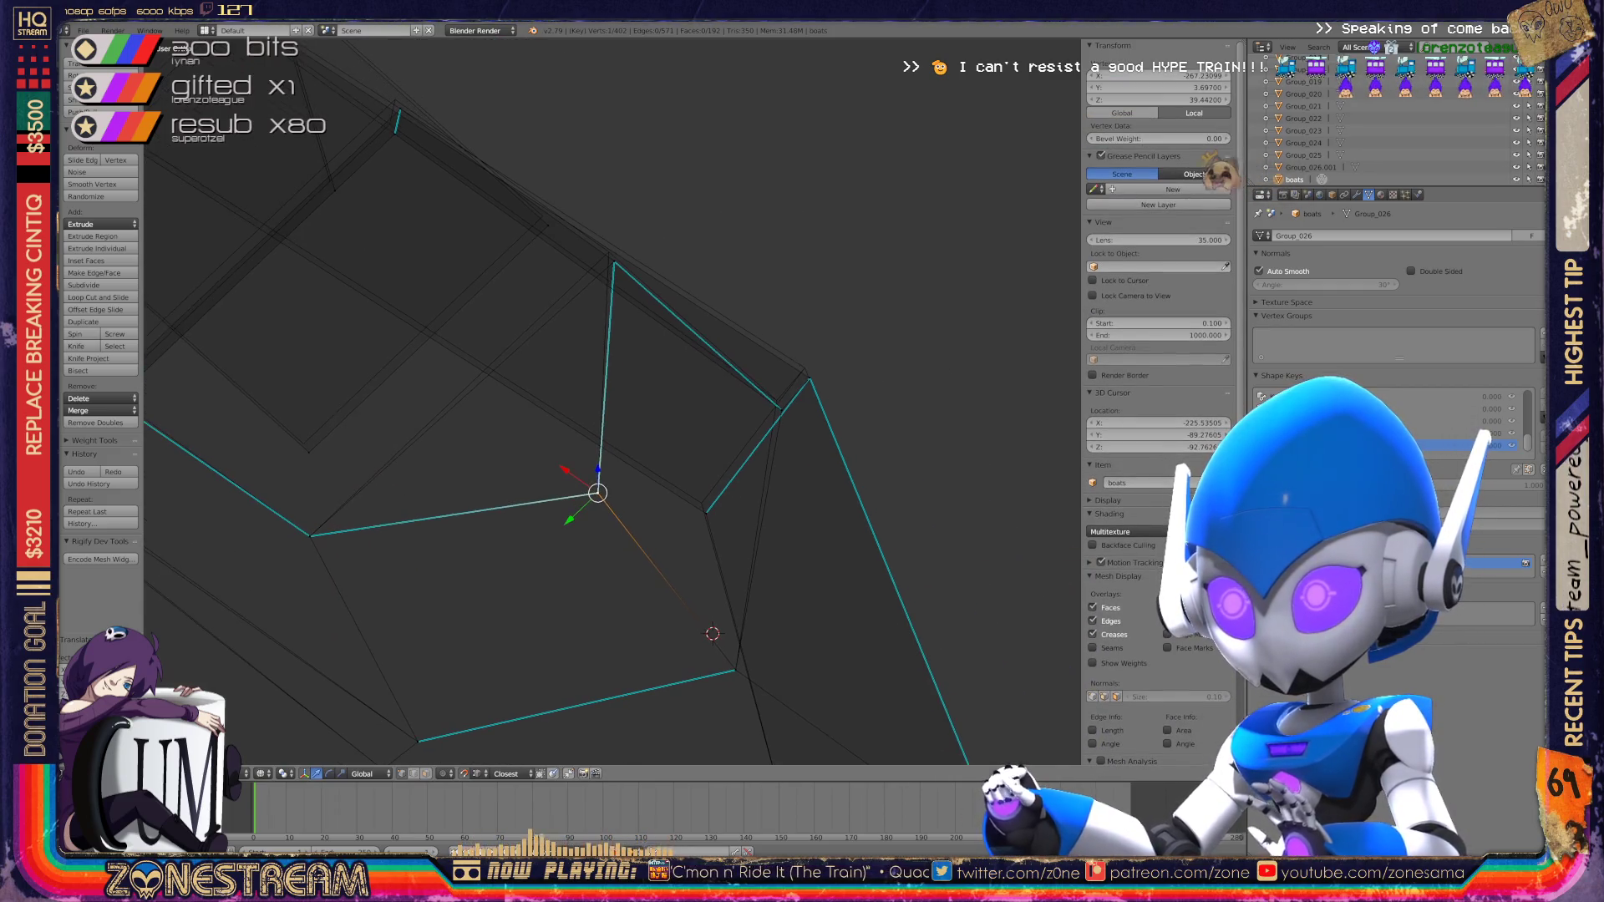
scroll(1025, 206, "up", 2)
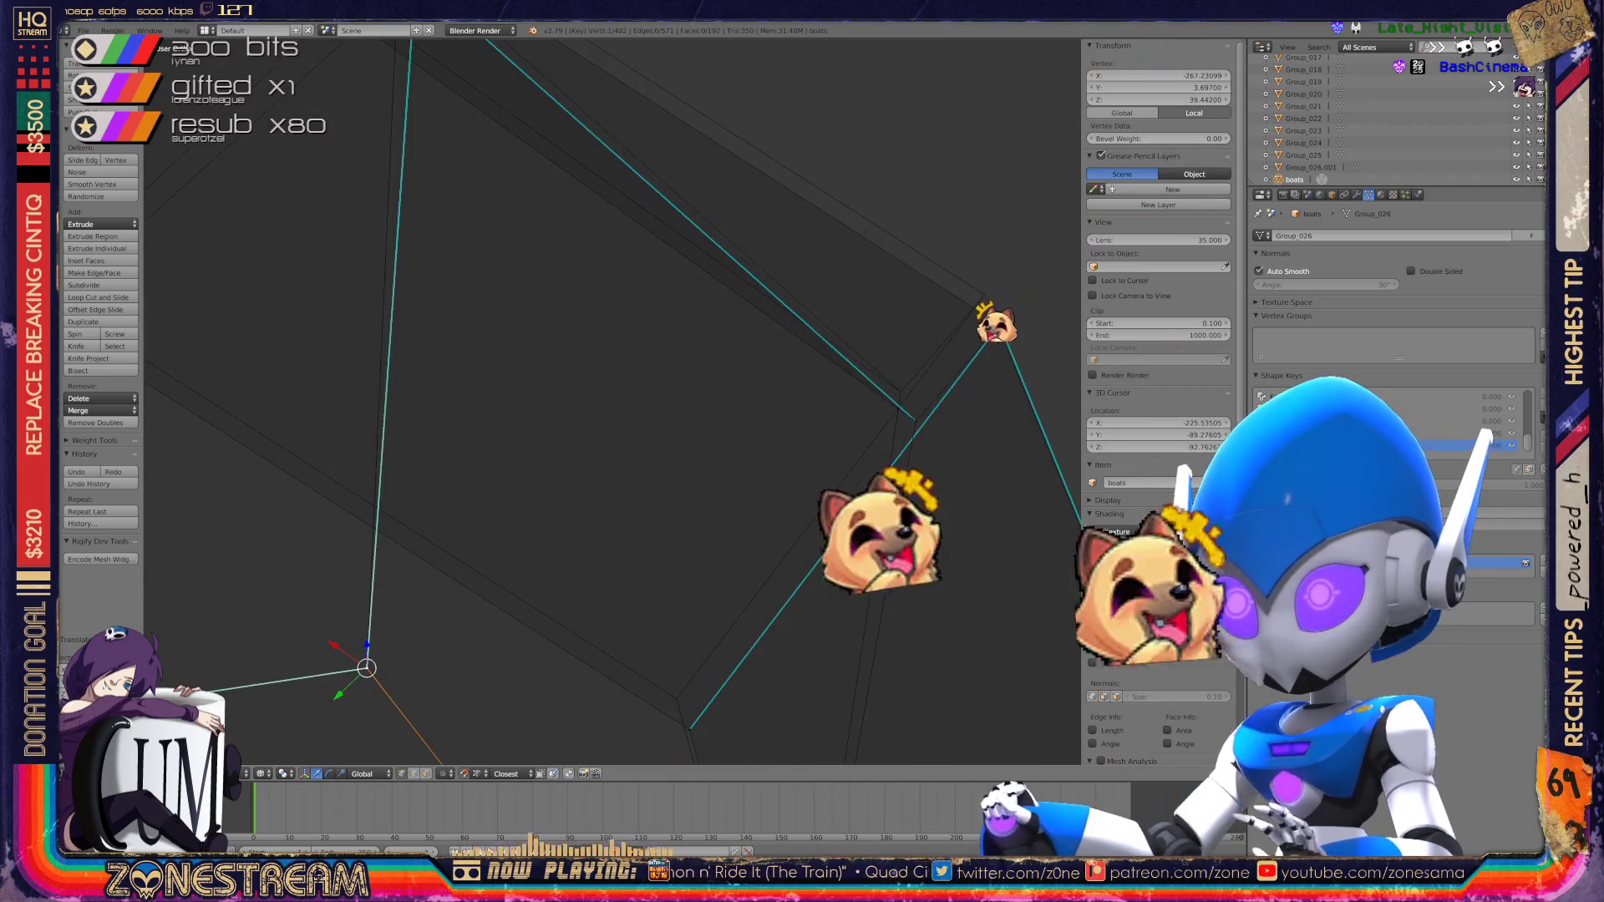
middle_click_drag(1025, 206, 1003, 27, "shift")
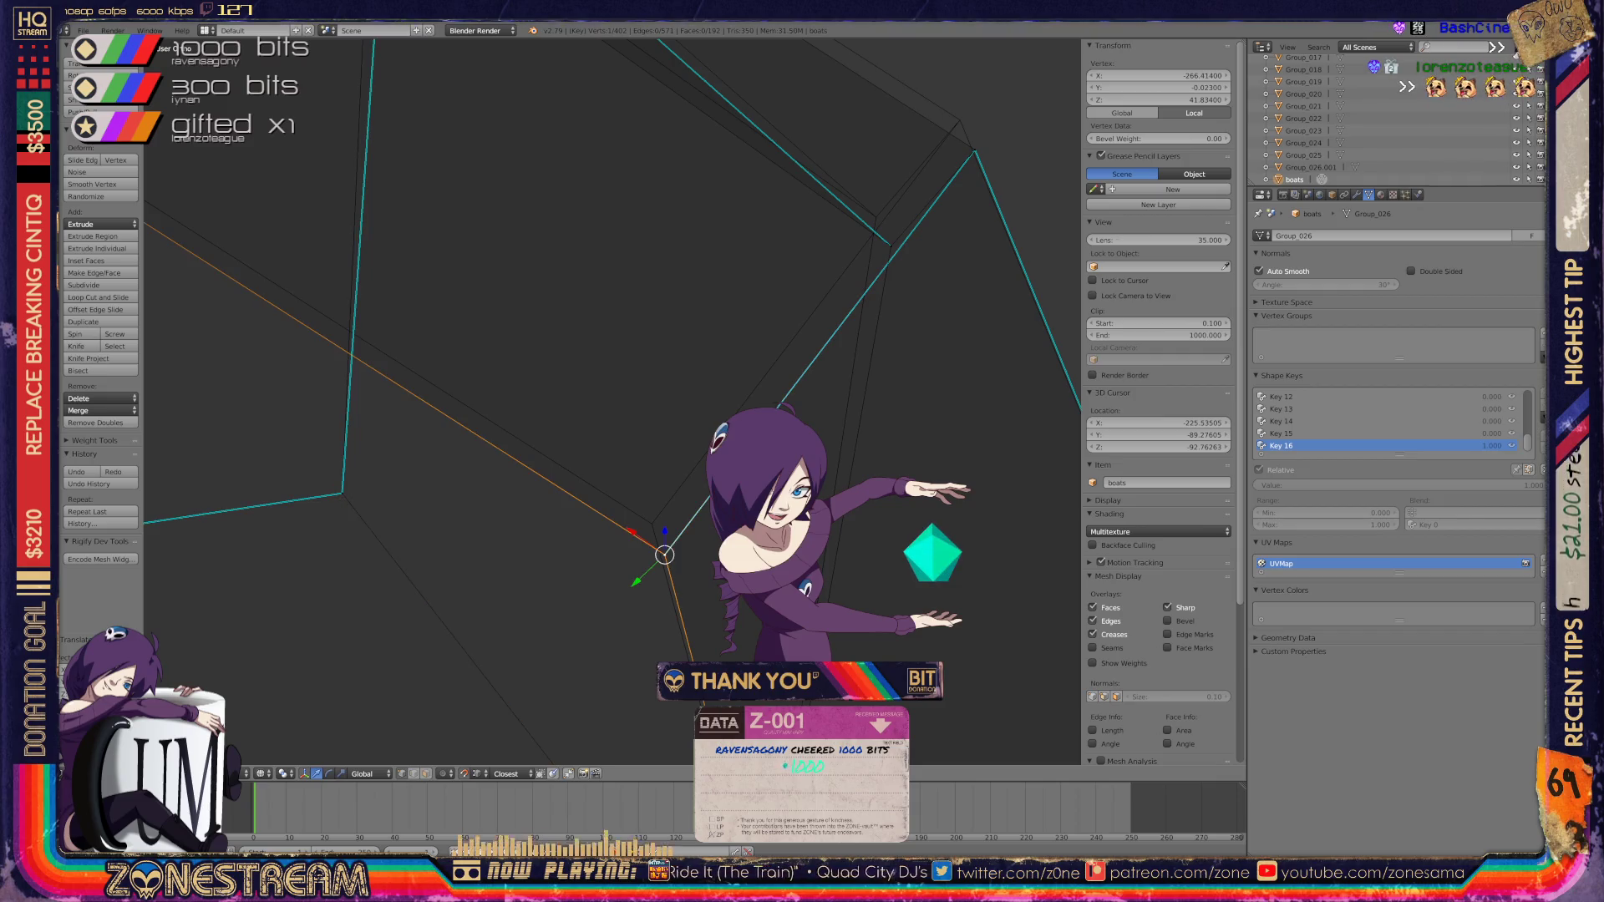
right_click(652, 524)
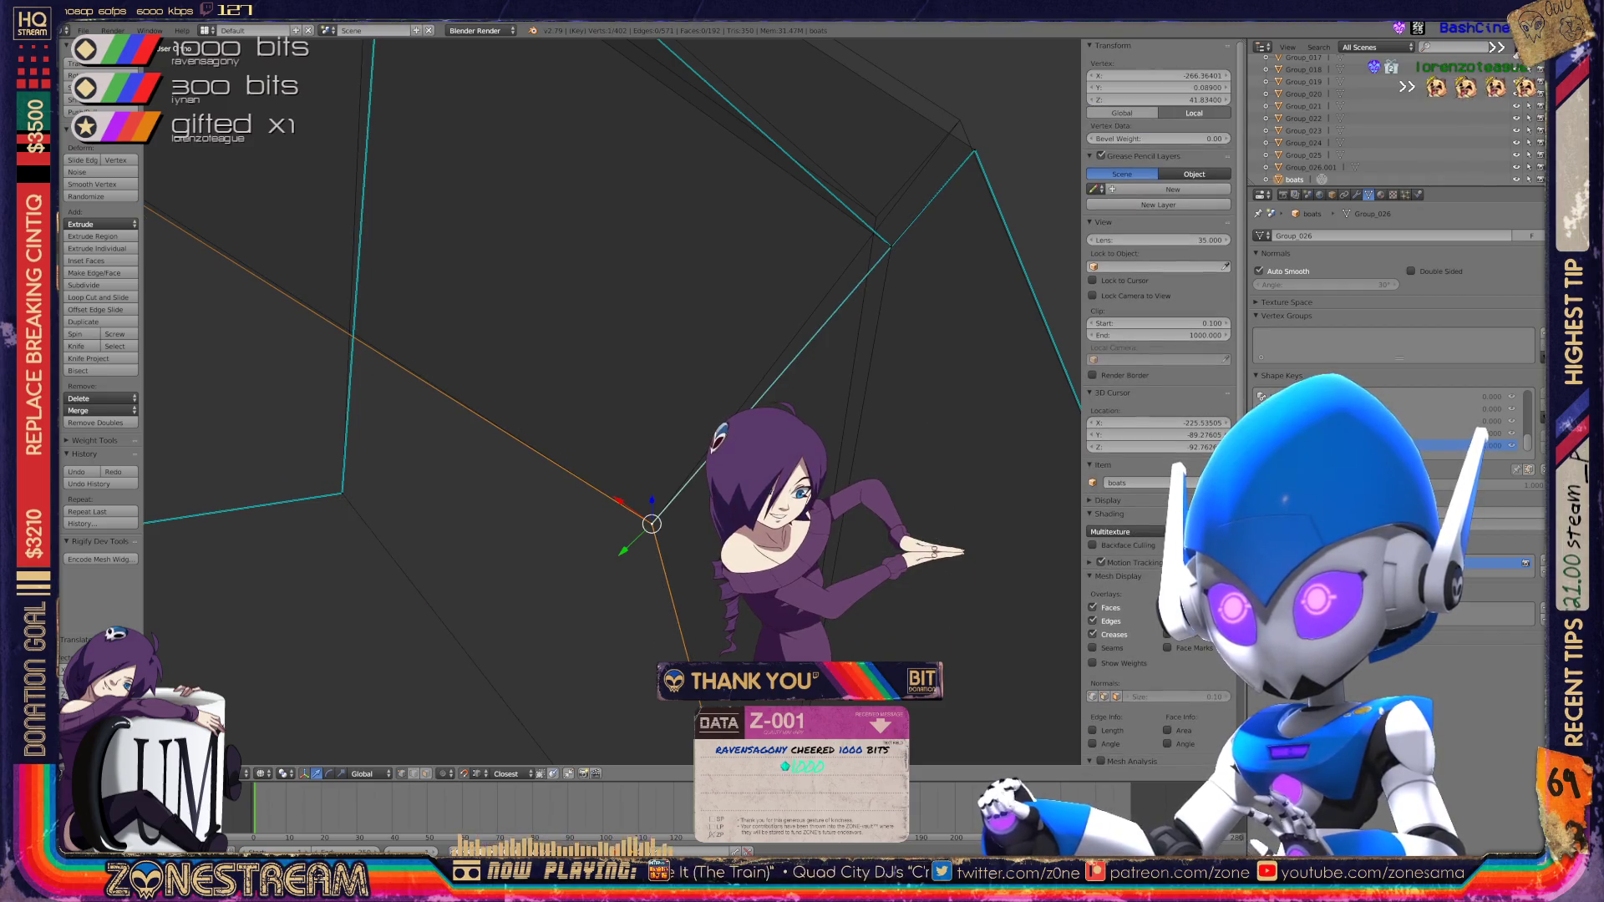
middle_click_drag(836, 250, 542, 451, "shift")
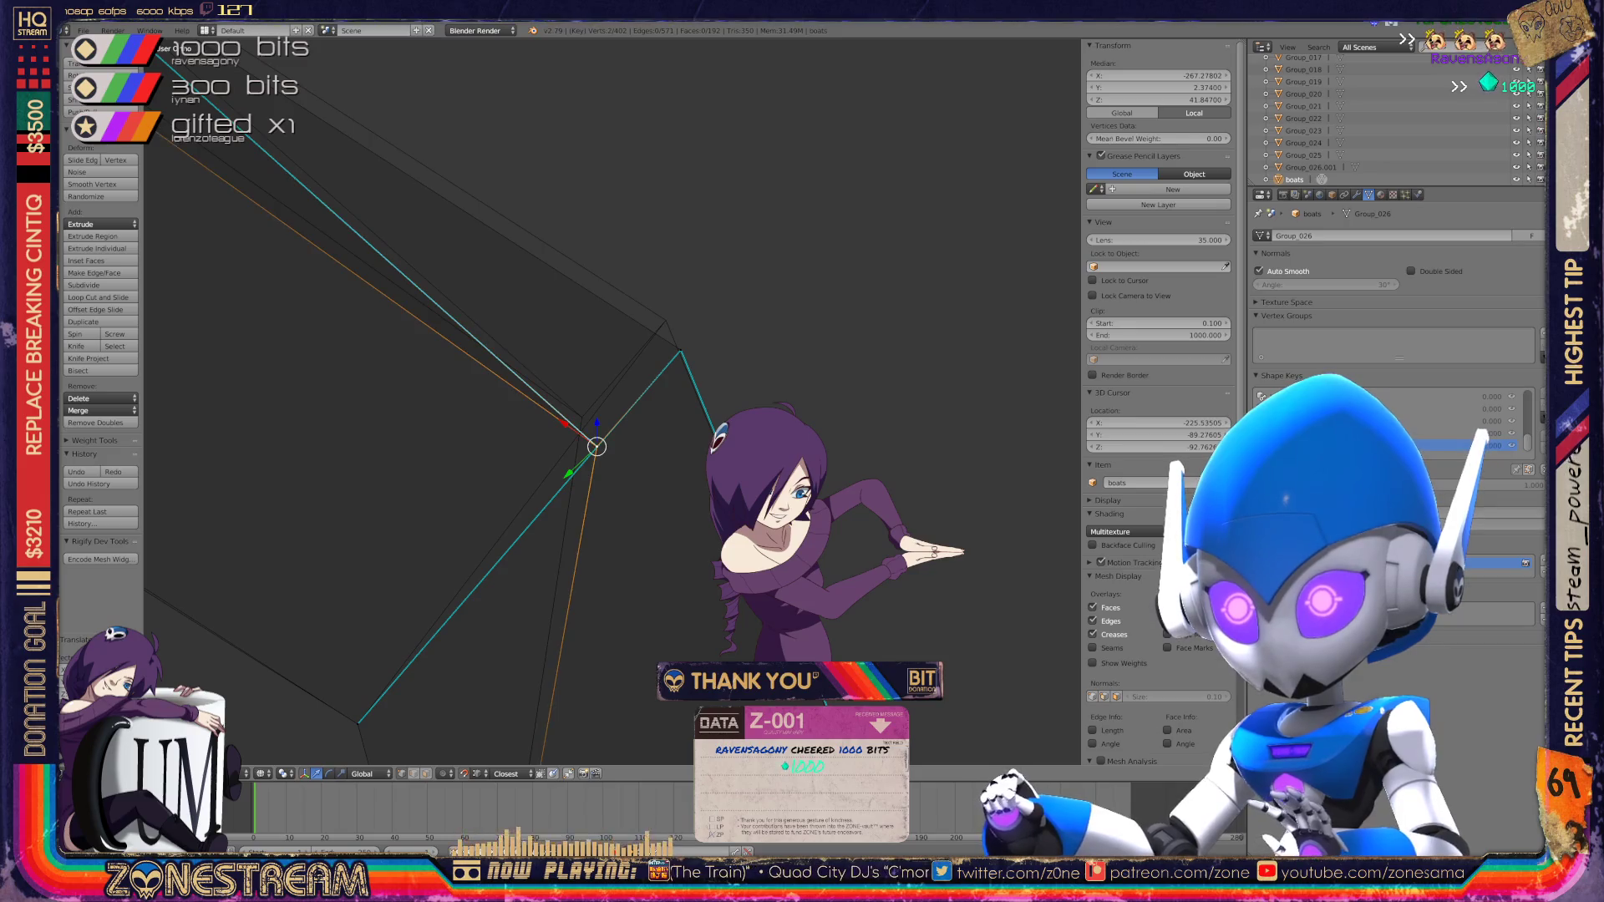
key("alt+m")
left_click(552, 430)
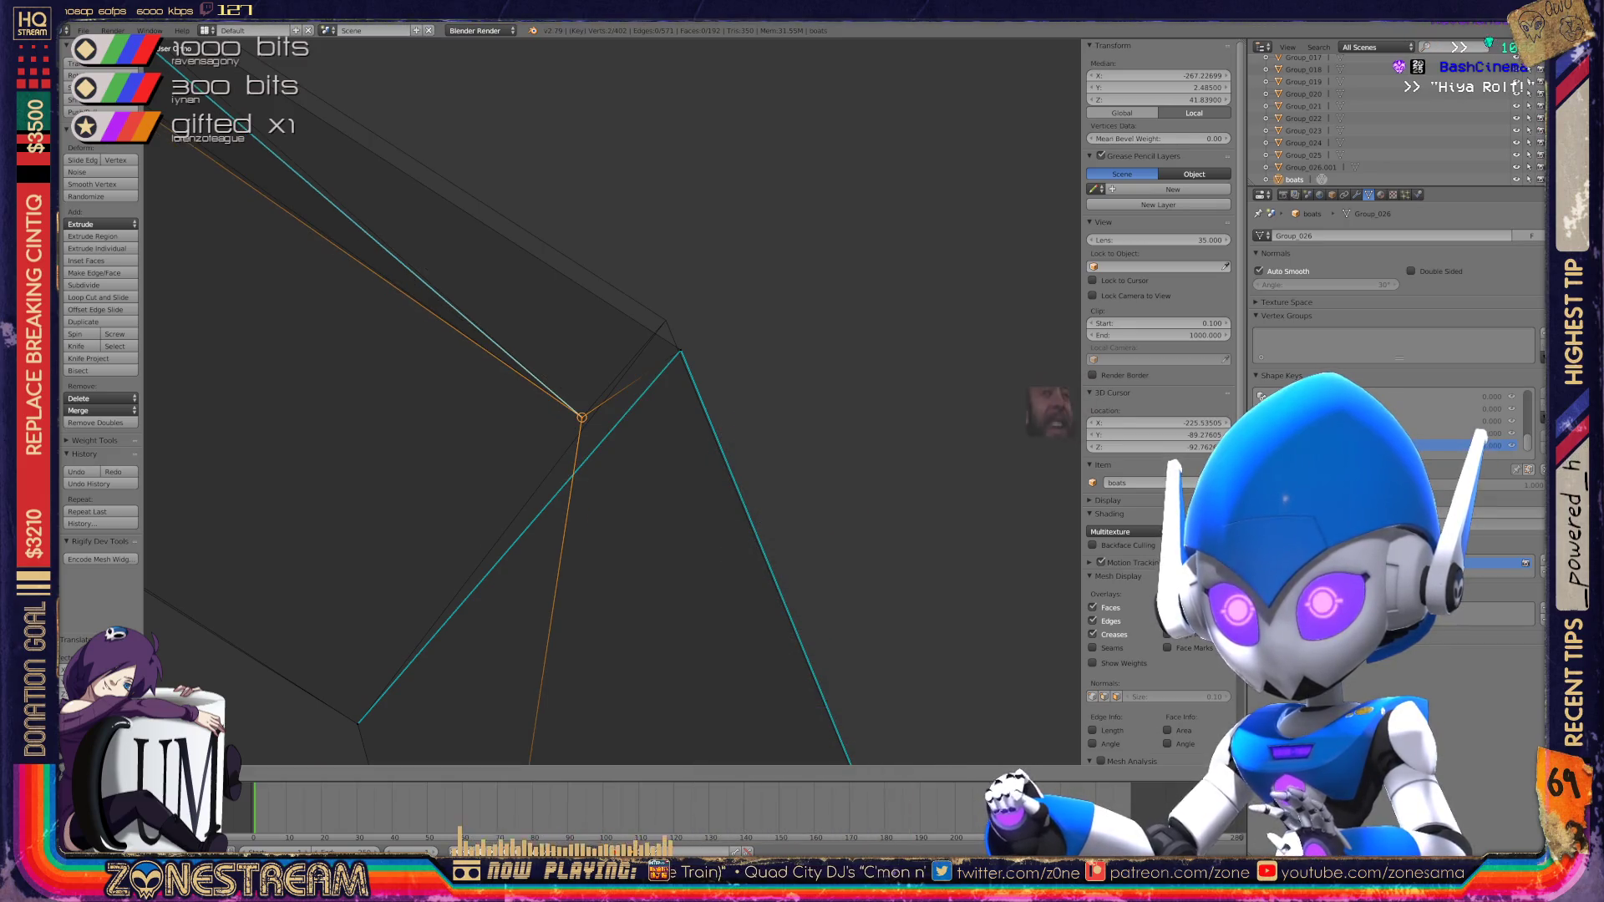
Step: Move the lower corner vertex up to the upper corner and select it with its overlapping vertex
right_click(681, 350)
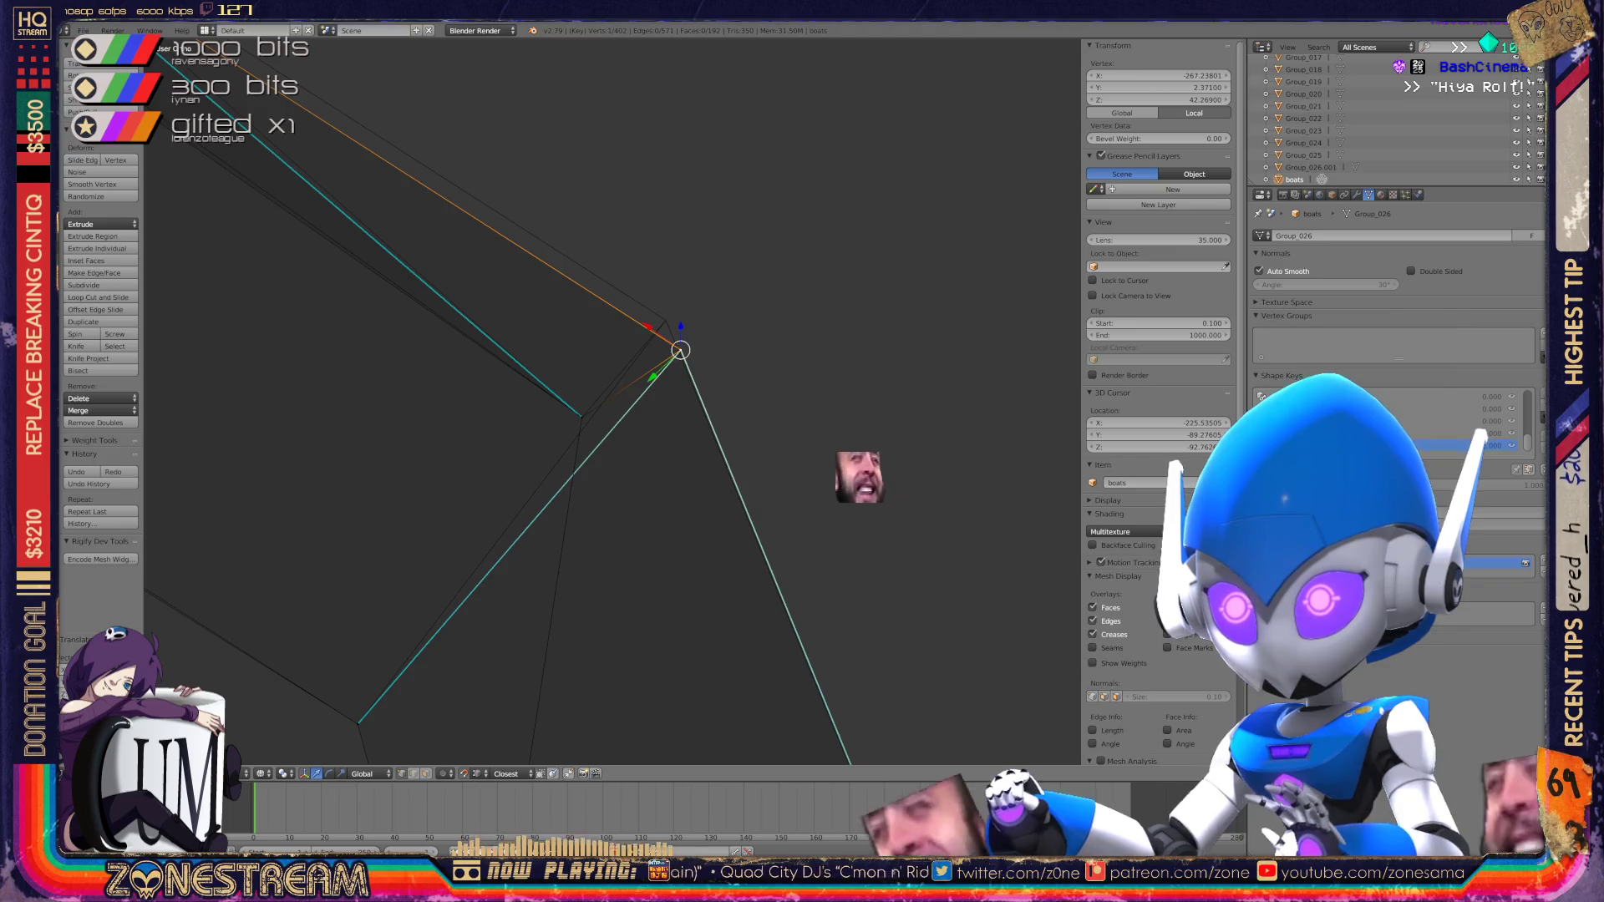
middle_click_drag(752, 434, 728, 410)
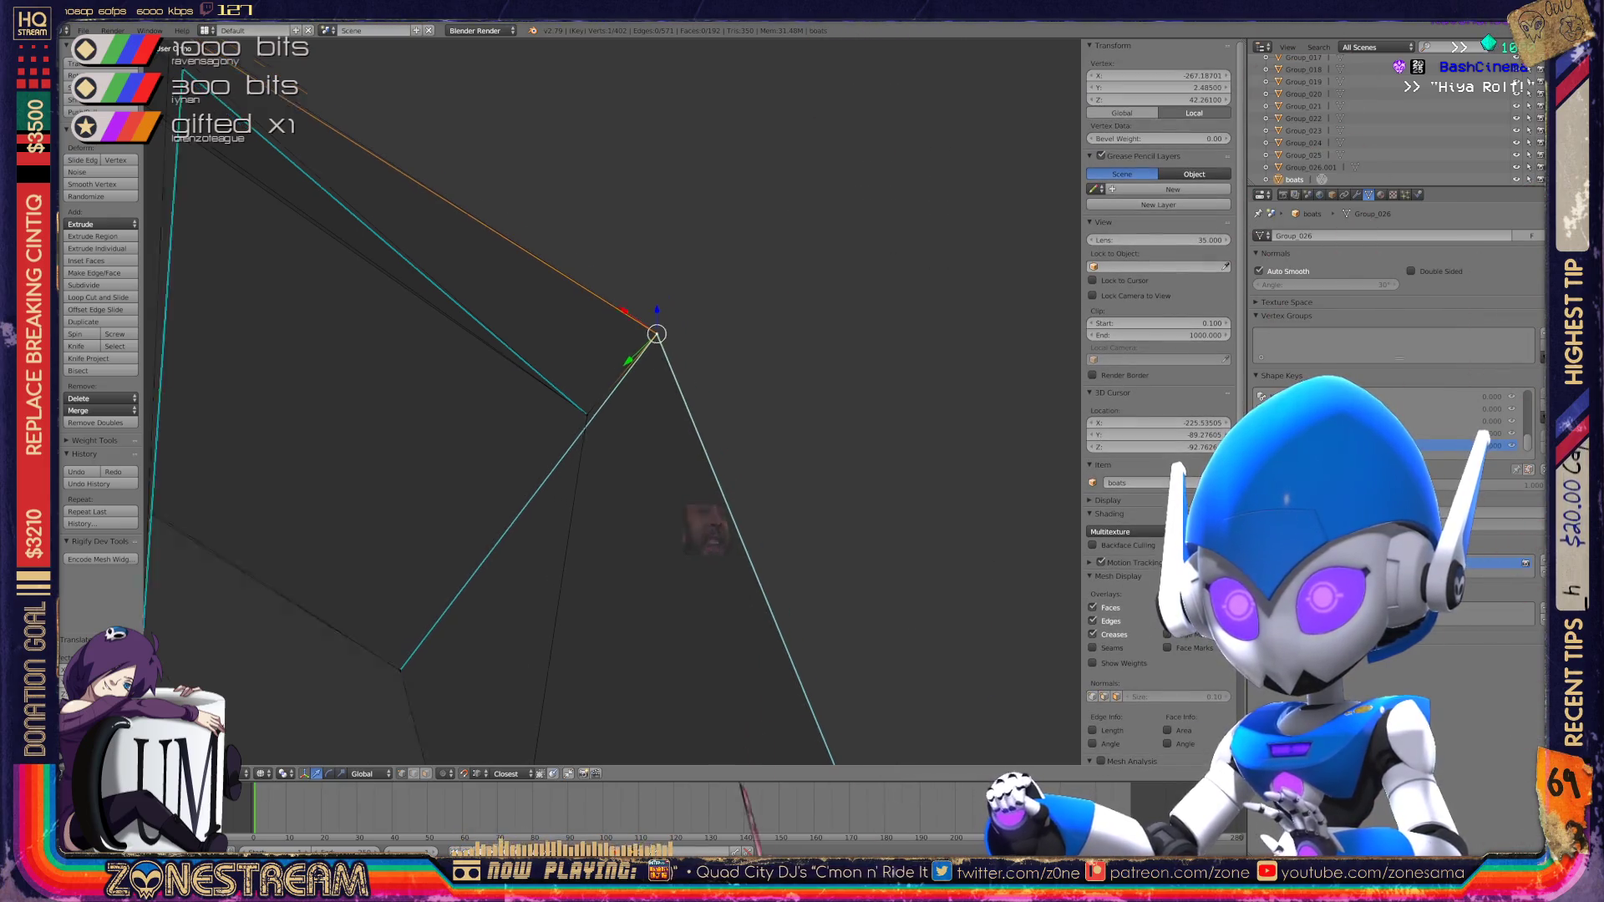
scroll(656, 334, "down", 5)
mouse_move(657, 334)
middle_mouse_down()
mouse_move(769, 292)
mouse_move(735, 393)
mouse_move(661, 301)
mouse_move(739, 374)
middle_mouse_up()
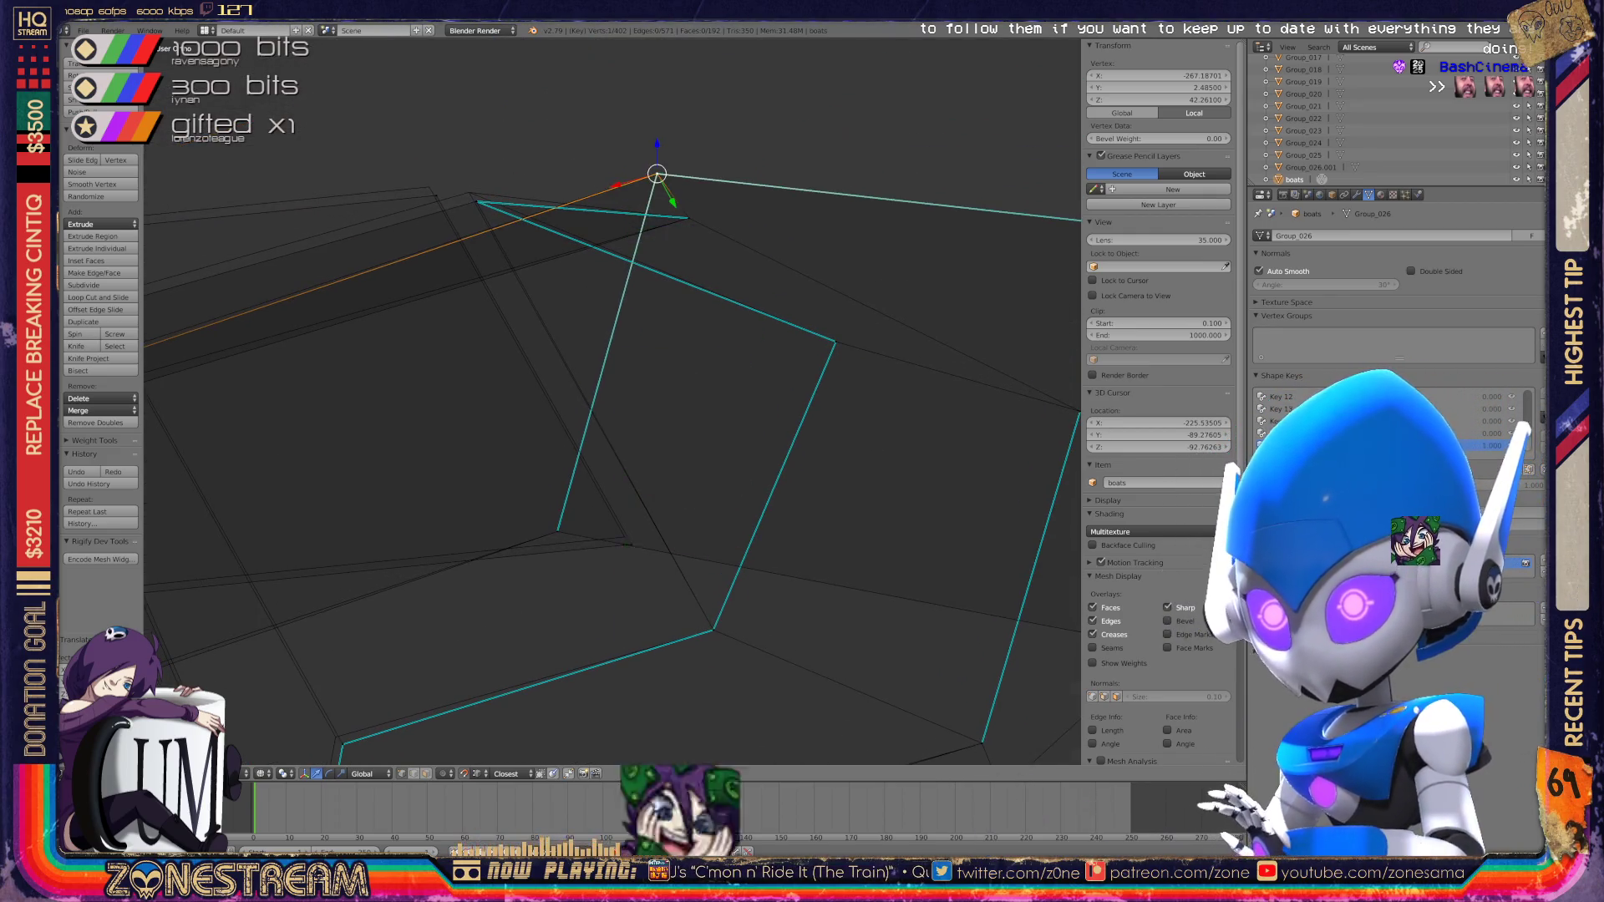
right_click(632, 544)
left_click_drag(632, 544, 429, 187)
right_click(476, 202, "shift")
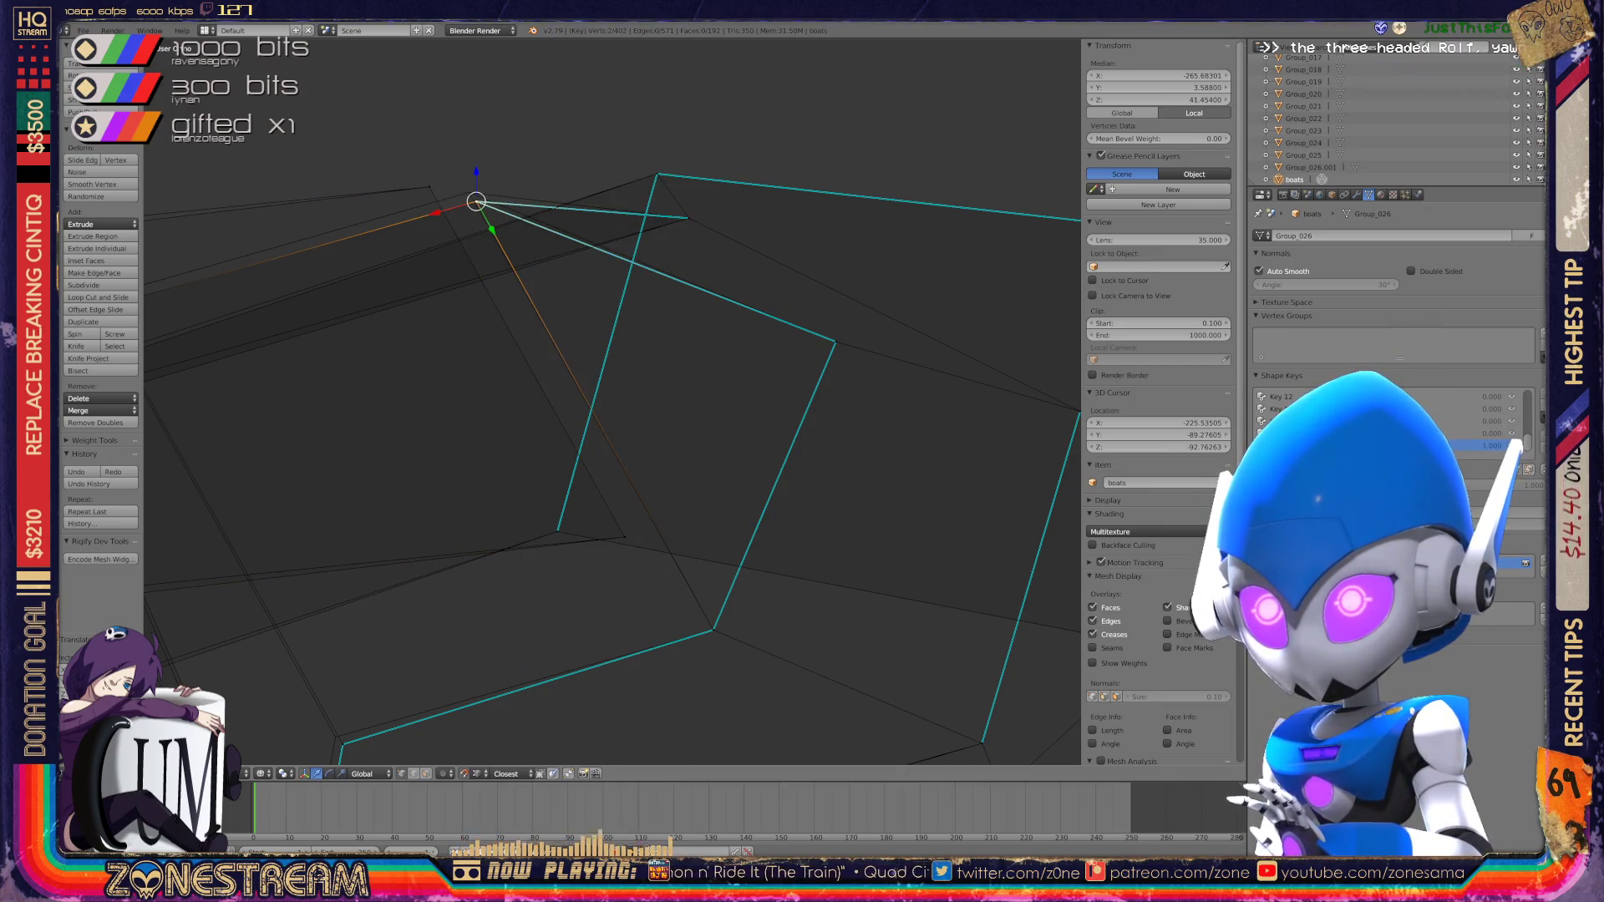
mouse_move(477, 202)
middle_mouse_down("shift")
mouse_move(756, 106)
mouse_move(872, 86)
middle_mouse_up("shift")
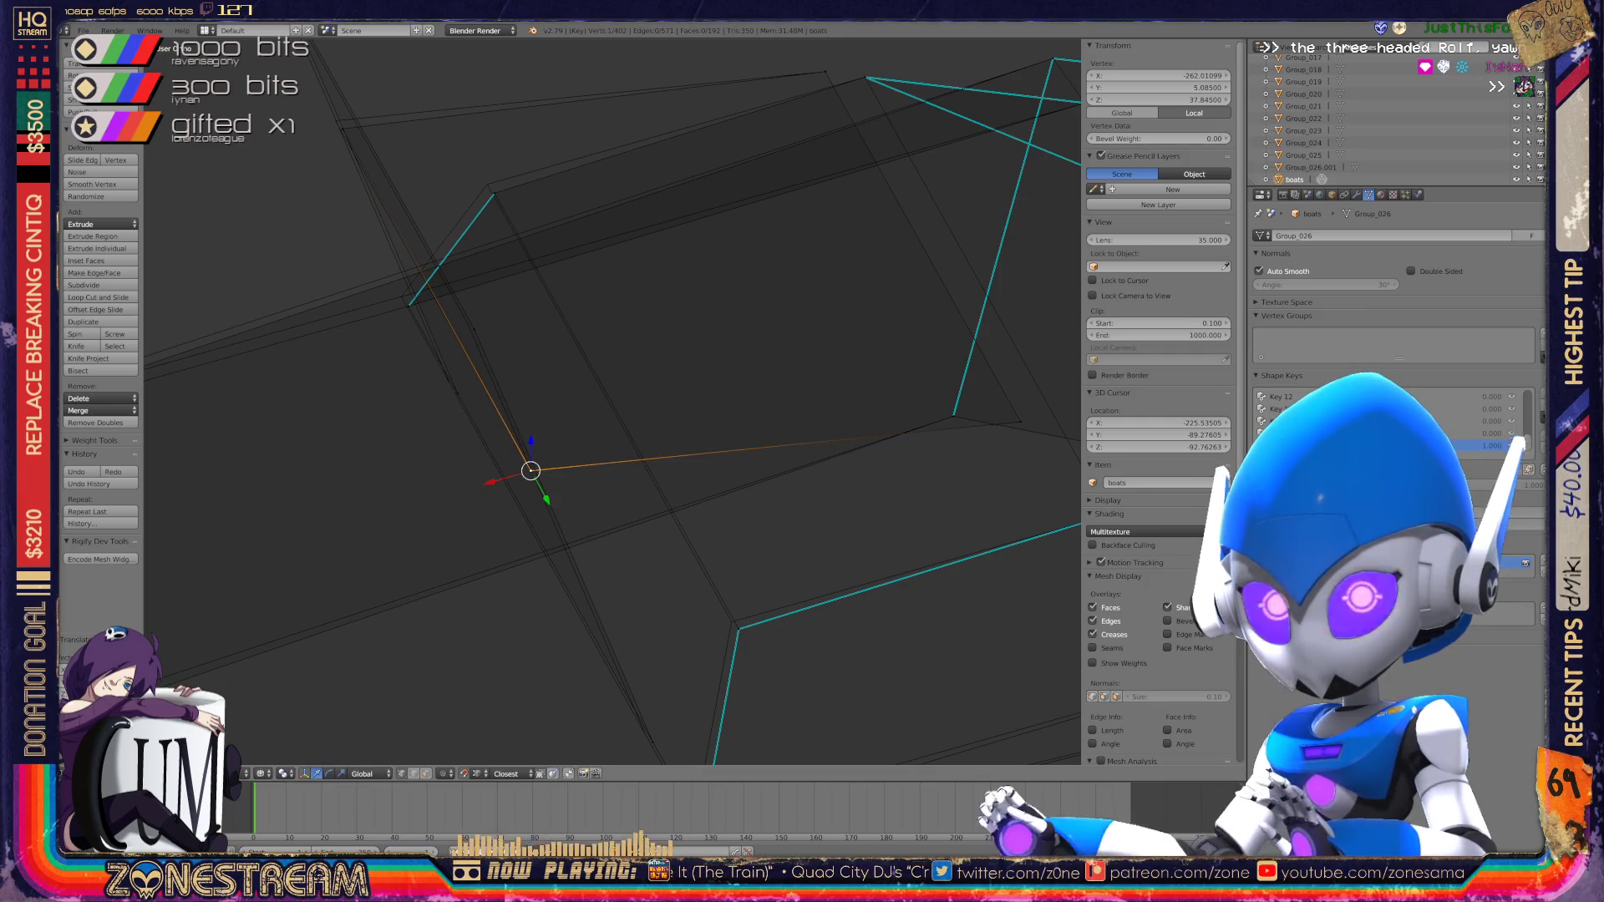
mouse_move(531, 471)
left_mouse_down()
mouse_move(336, 122)
mouse_move(495, 193)
left_mouse_up()
right_click(494, 193, "shift")
key("shift+g")
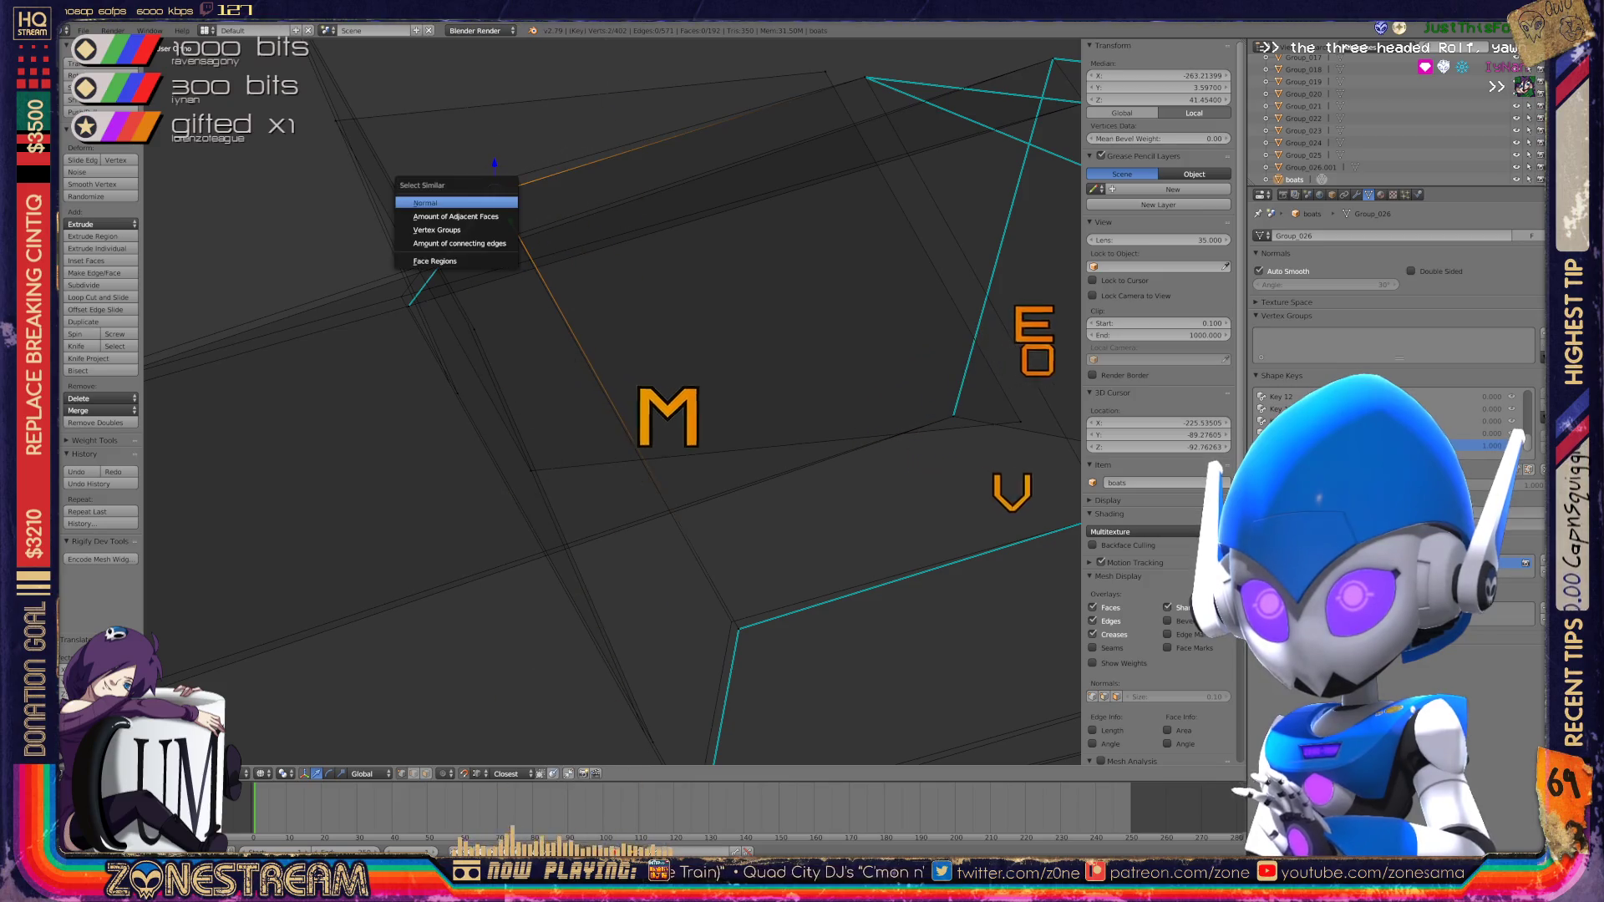
Step: Merge the coincident pair of vertices at the boot's lower corner
left_click(442, 203)
middle_click_drag(443, 203, 510, 163)
key("g")
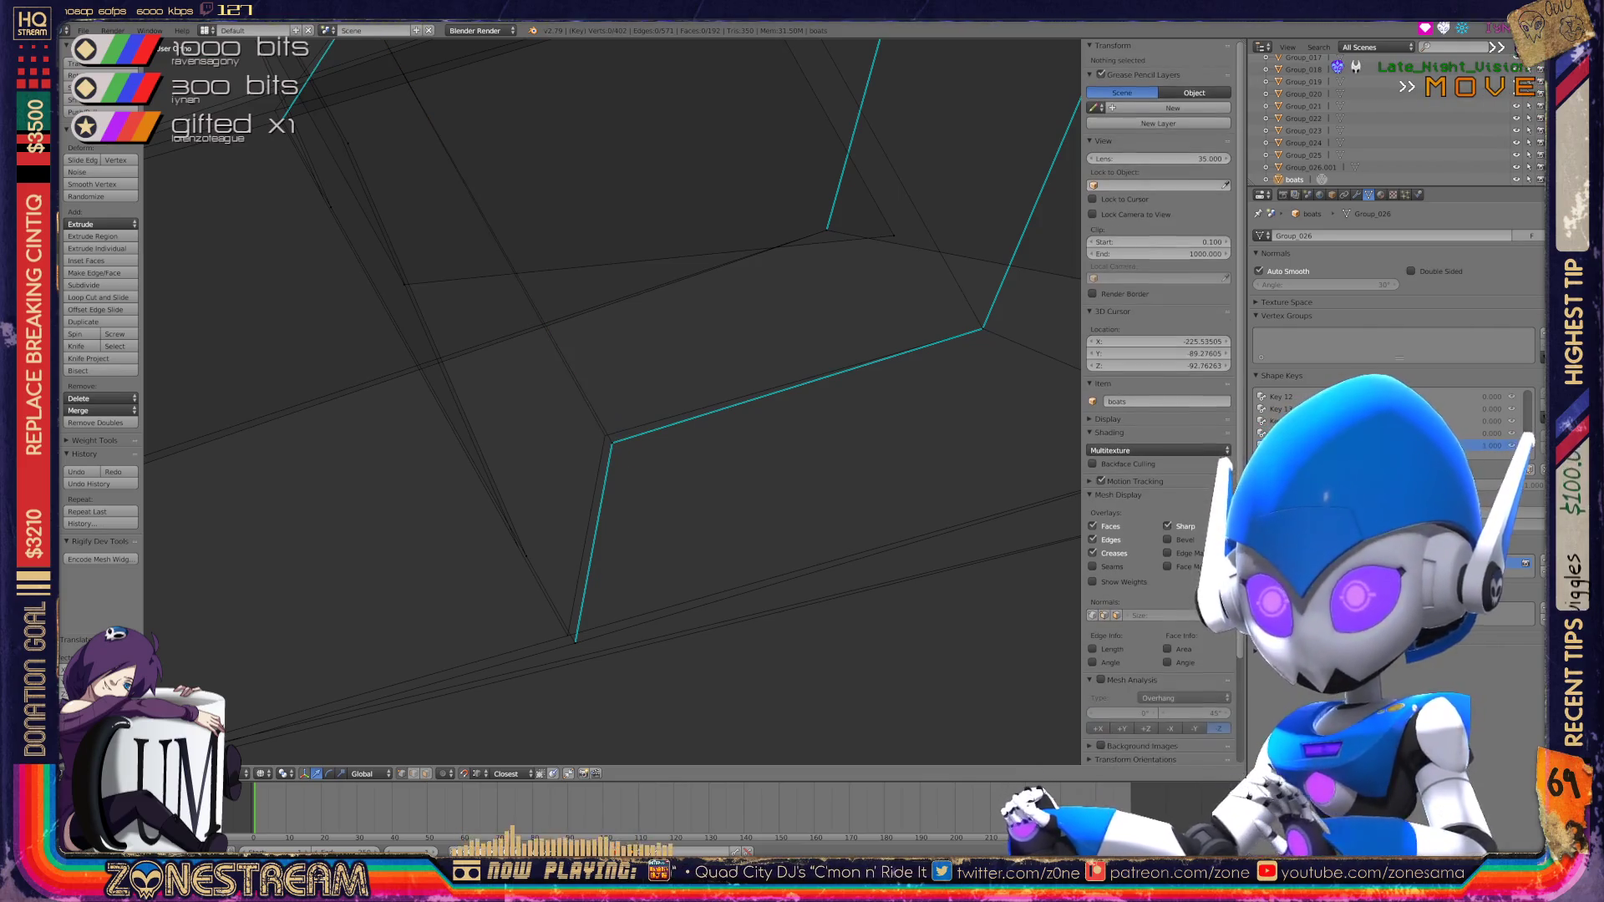
right_click(575, 642)
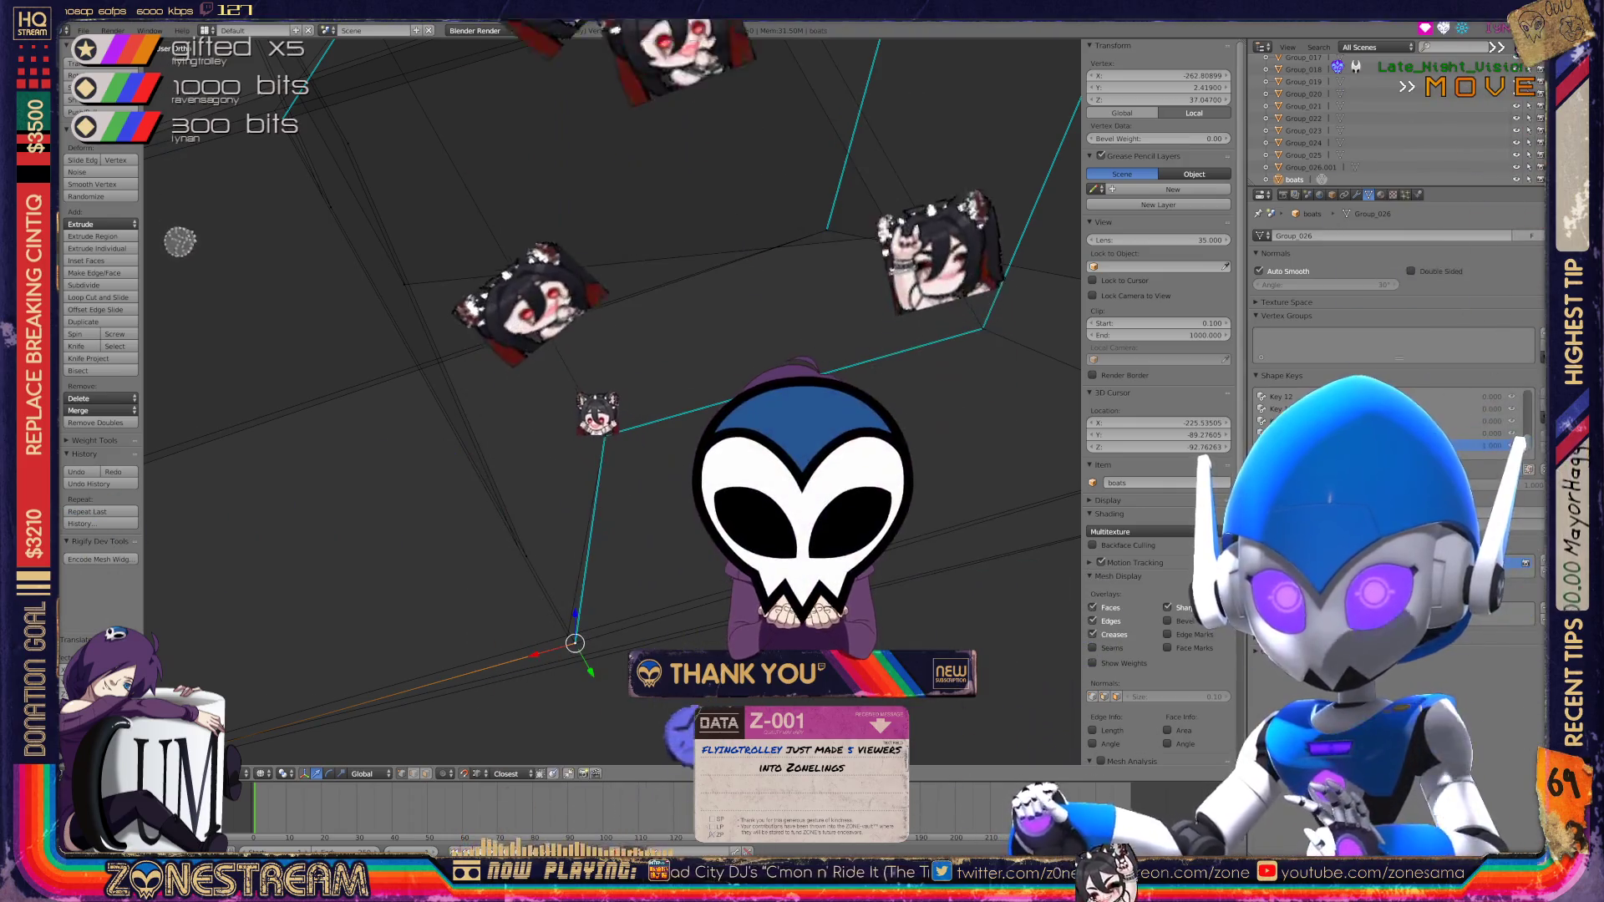
right_click(575, 642, "shift")
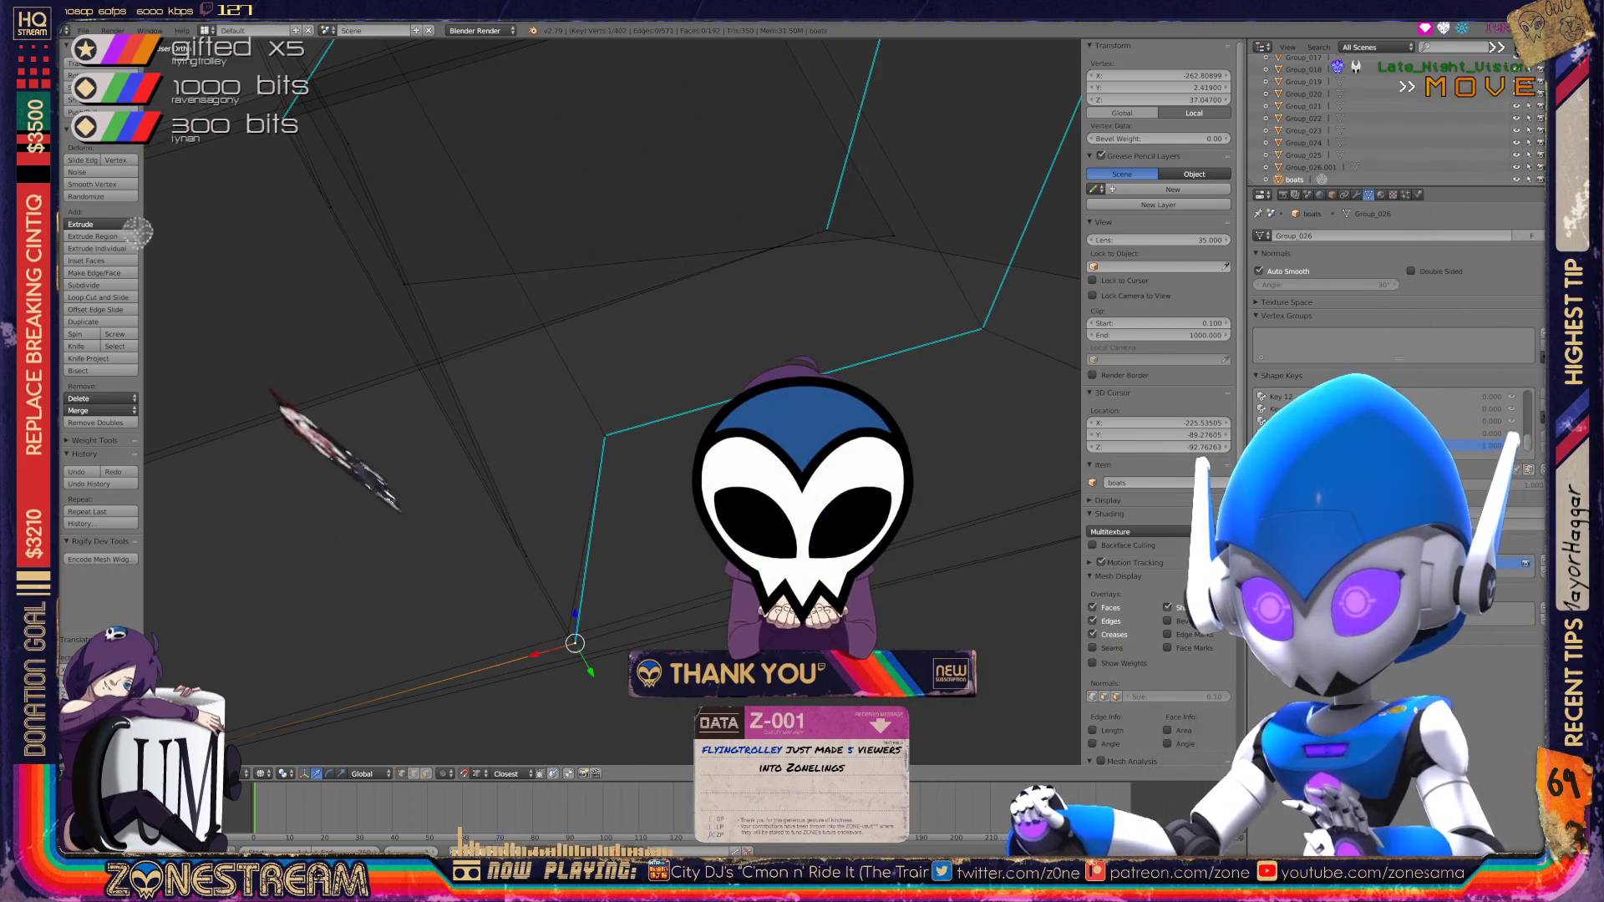
key("w")
left_click(501, 660)
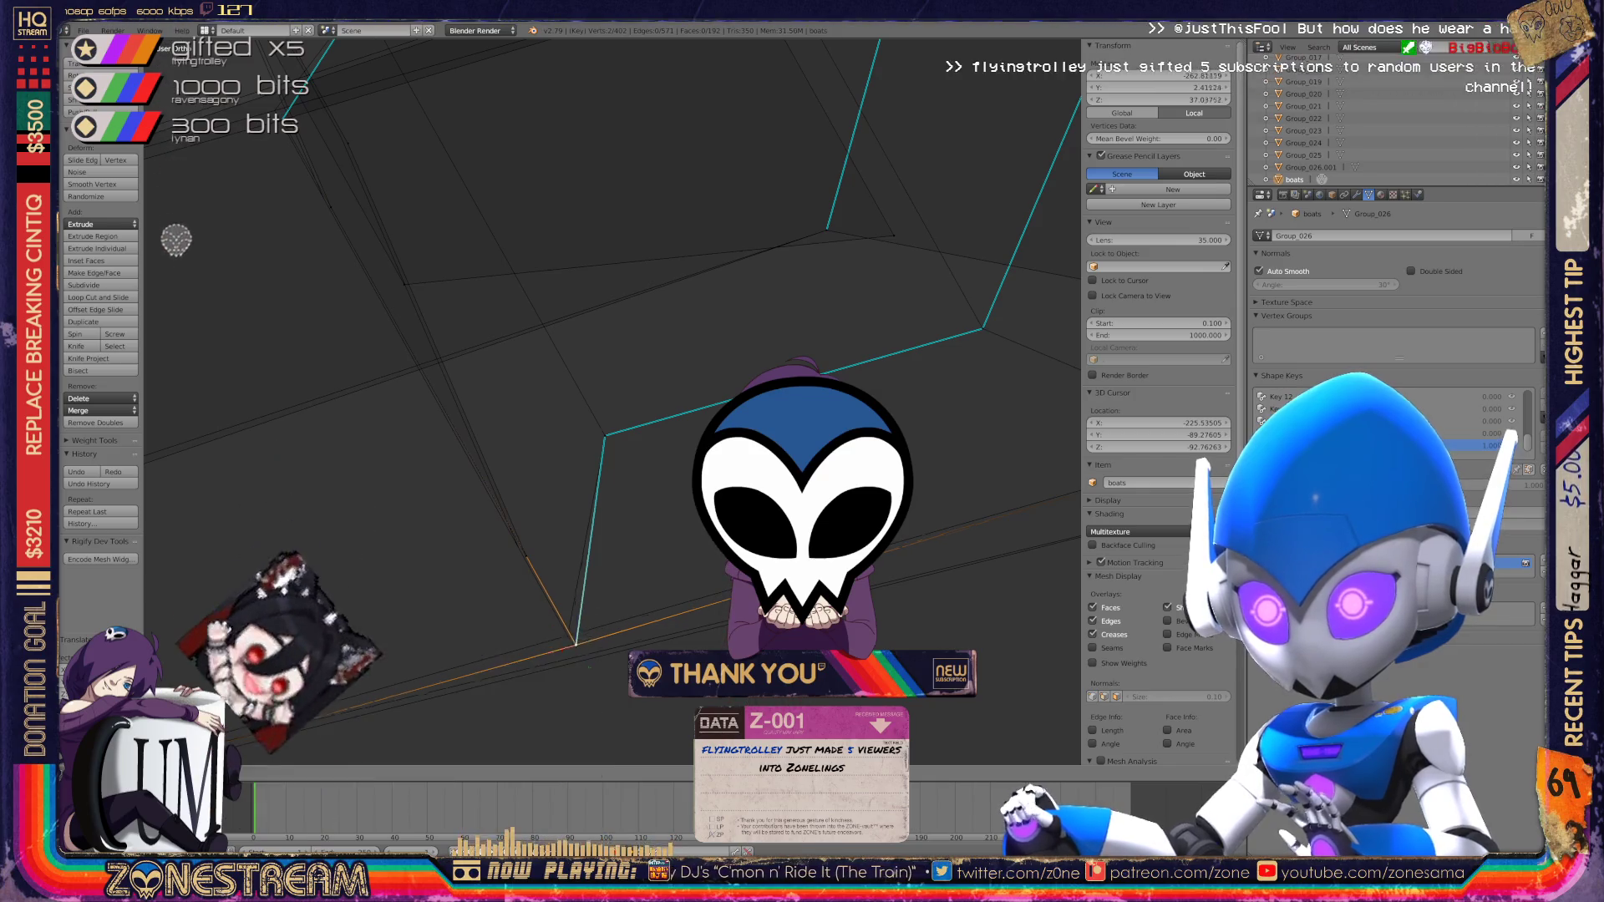
Step: Reposition the merged corner vertex along Y
scroll(172, 466, "down", 5)
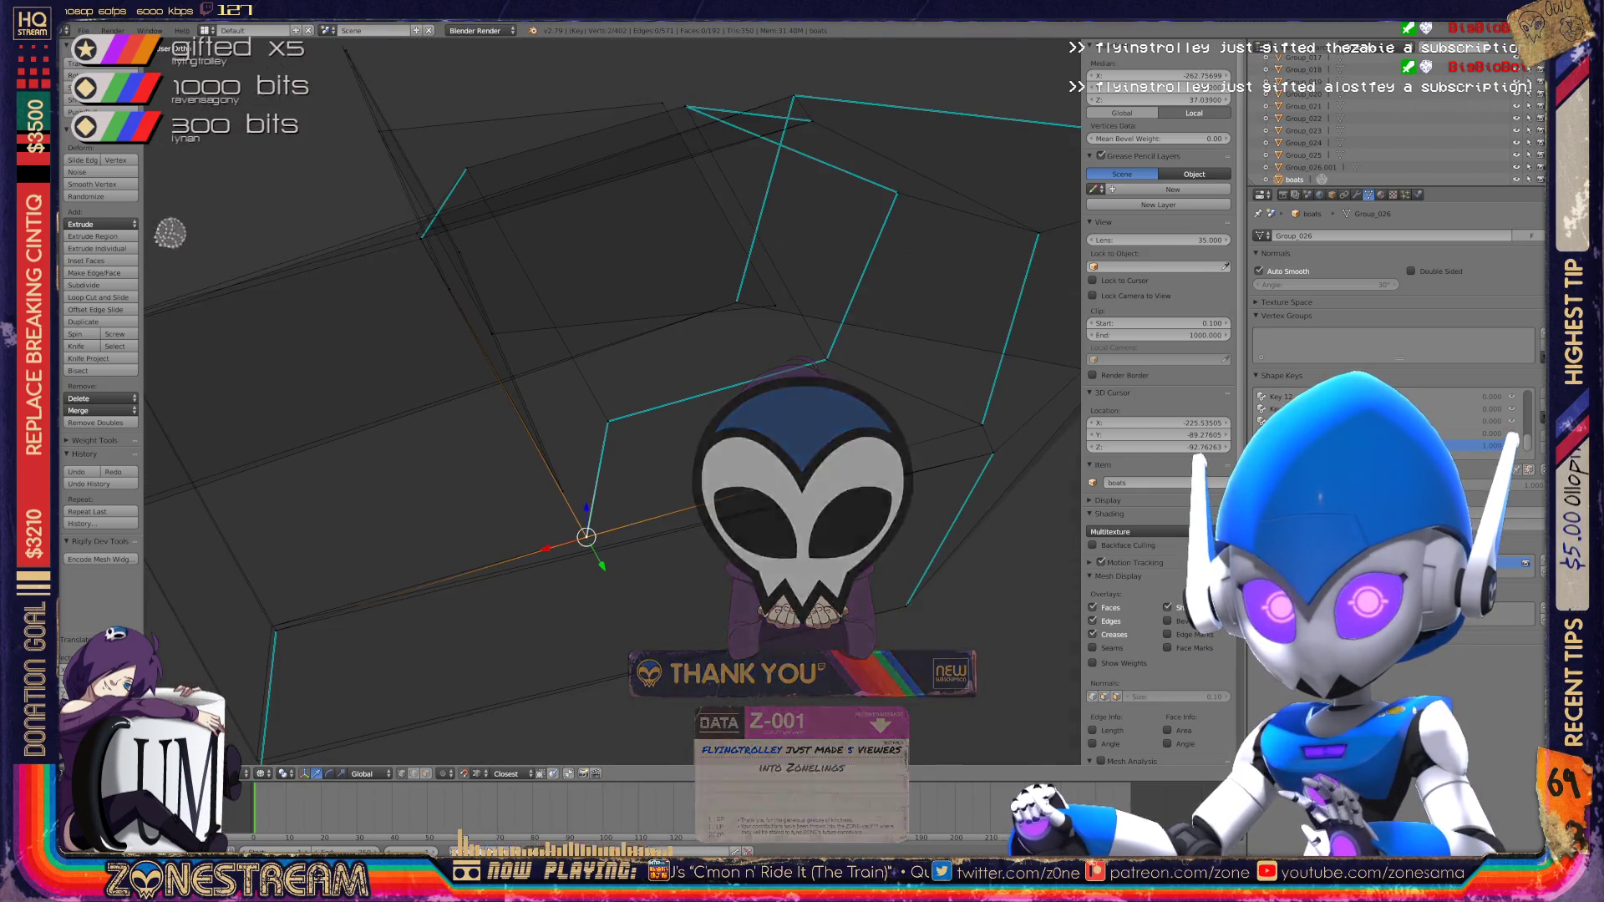
scroll(614, 401, "up", 4)
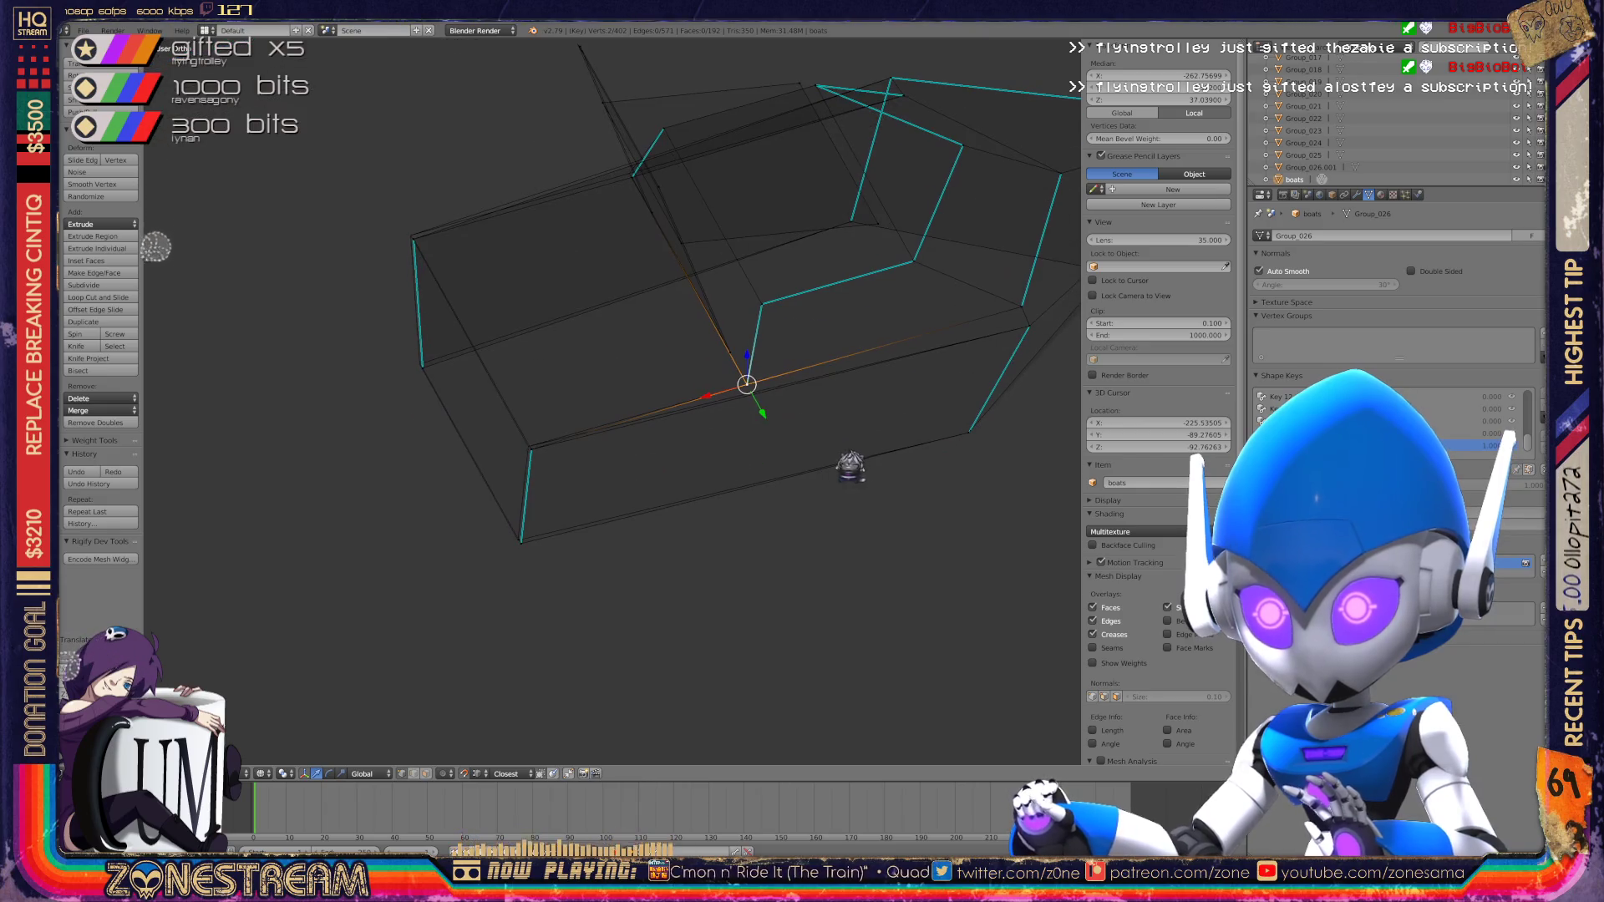
scroll(613, 401, "up", 3)
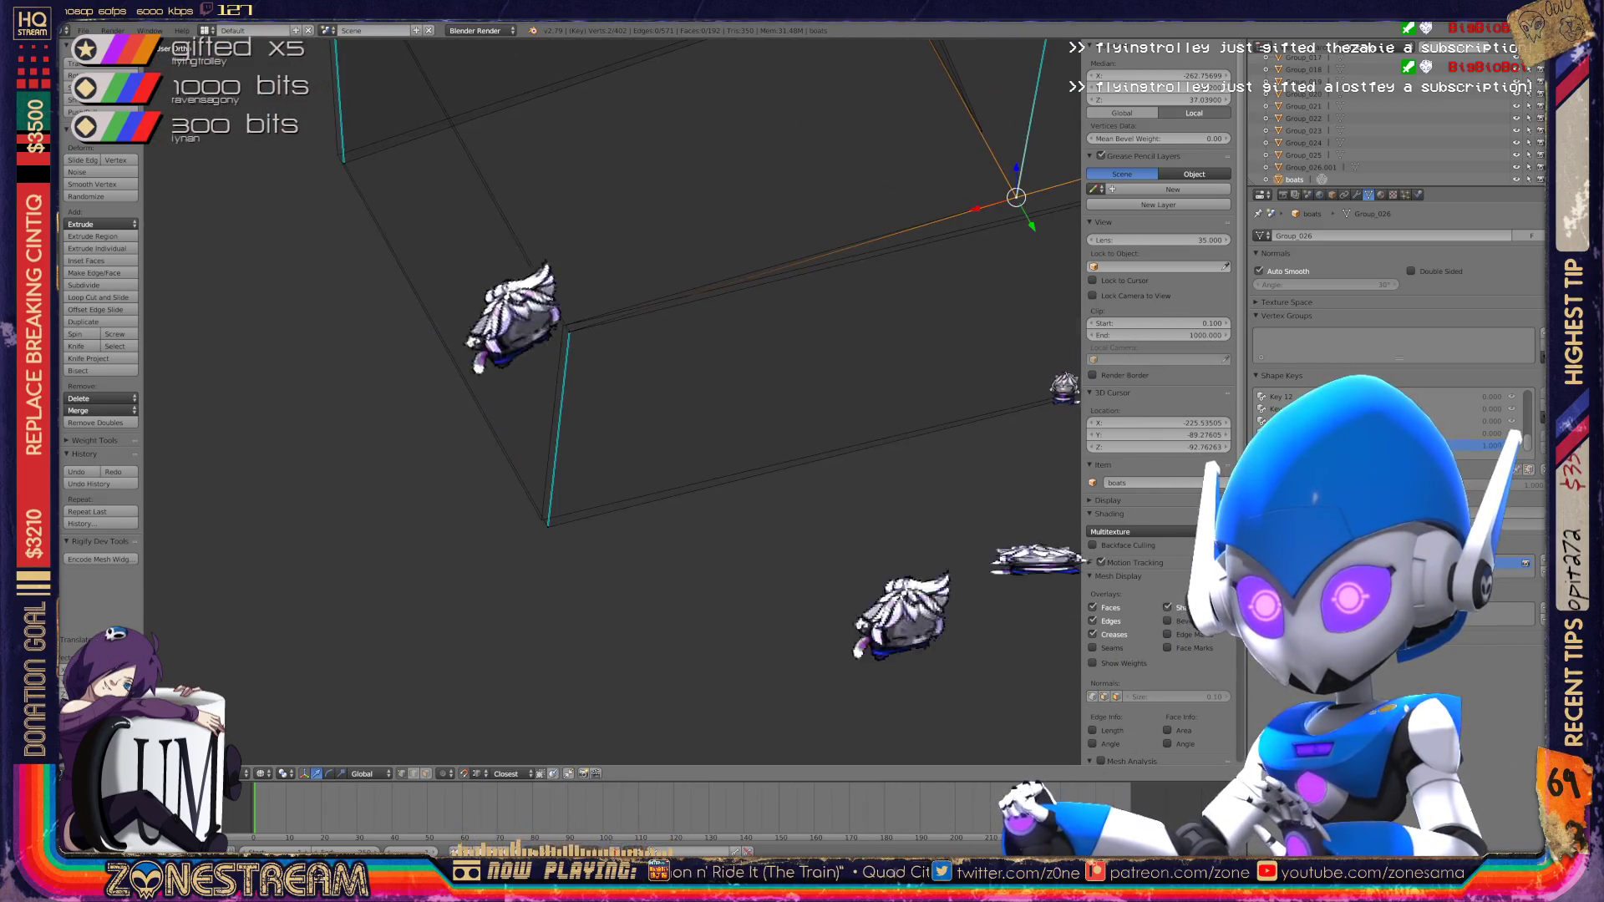
mouse_move(519, 582)
left_mouse_down()
mouse_move(510, 573)
mouse_move(505, 591)
left_mouse_up()
middle_click_drag(505, 590, 519, 531)
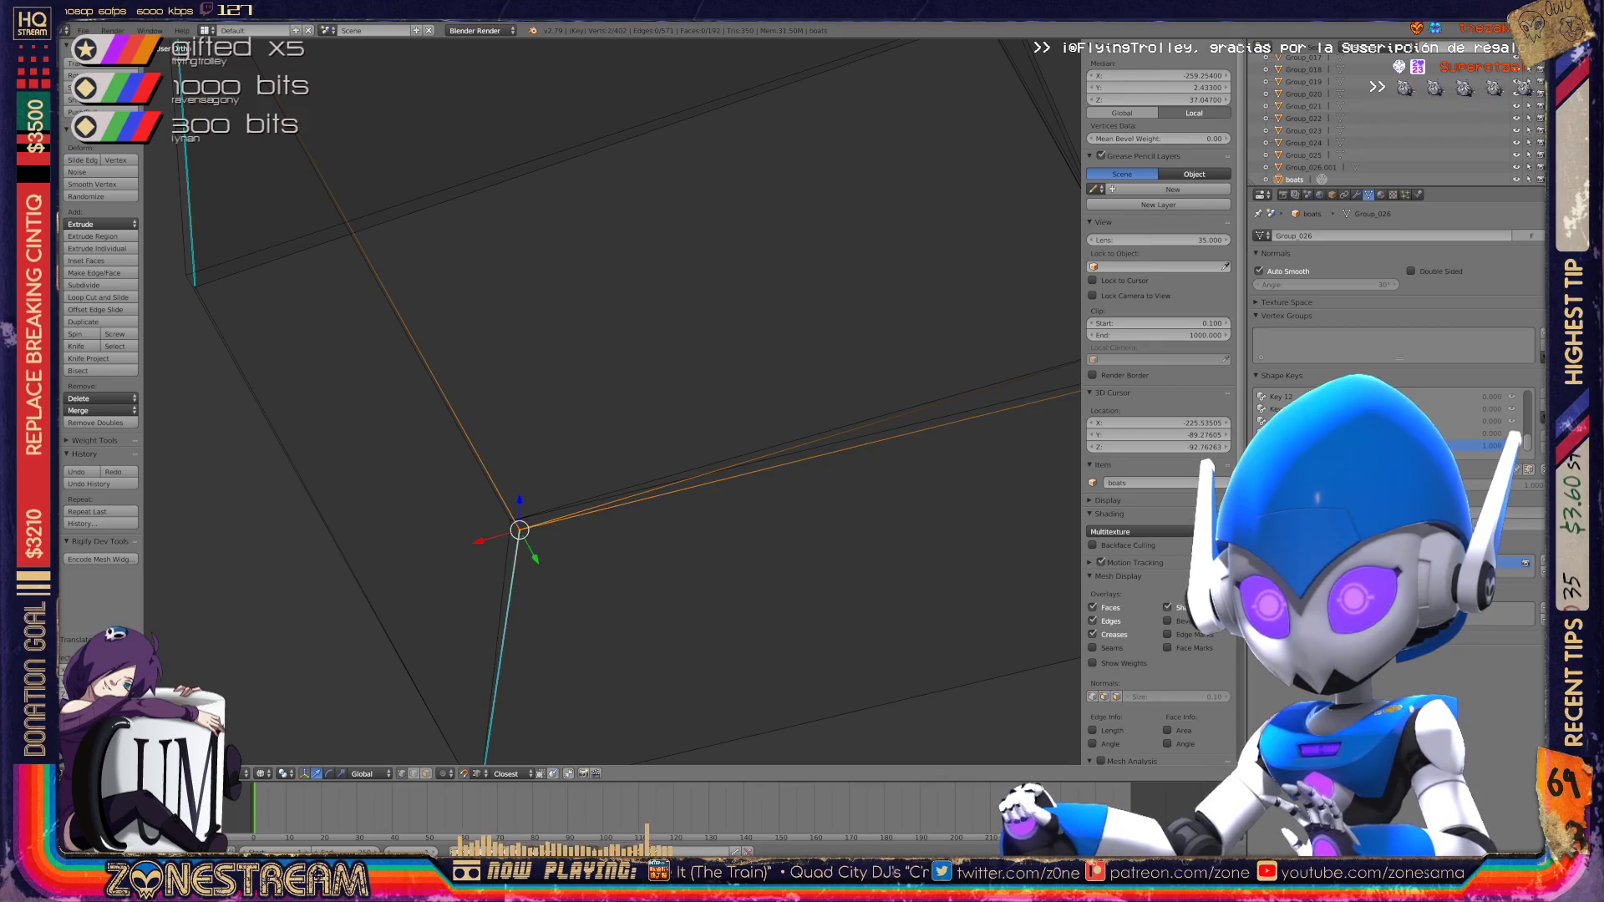
middle_click_drag(585, 376, 832, 705, "shift")
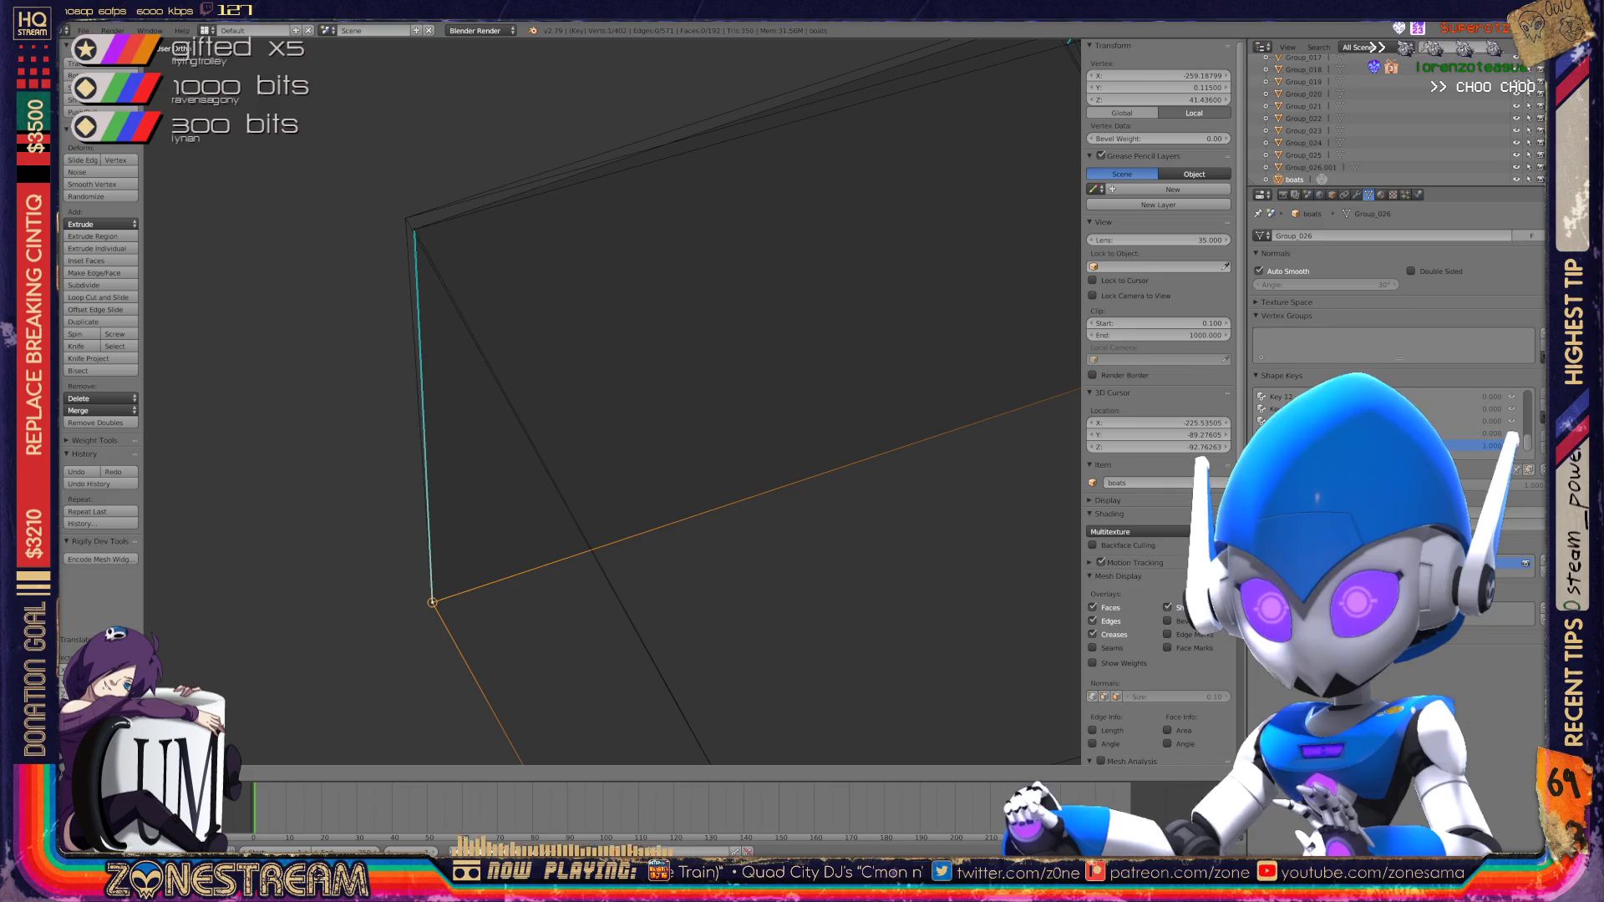
middle_click_drag(585, 418, 616, 644, "shift")
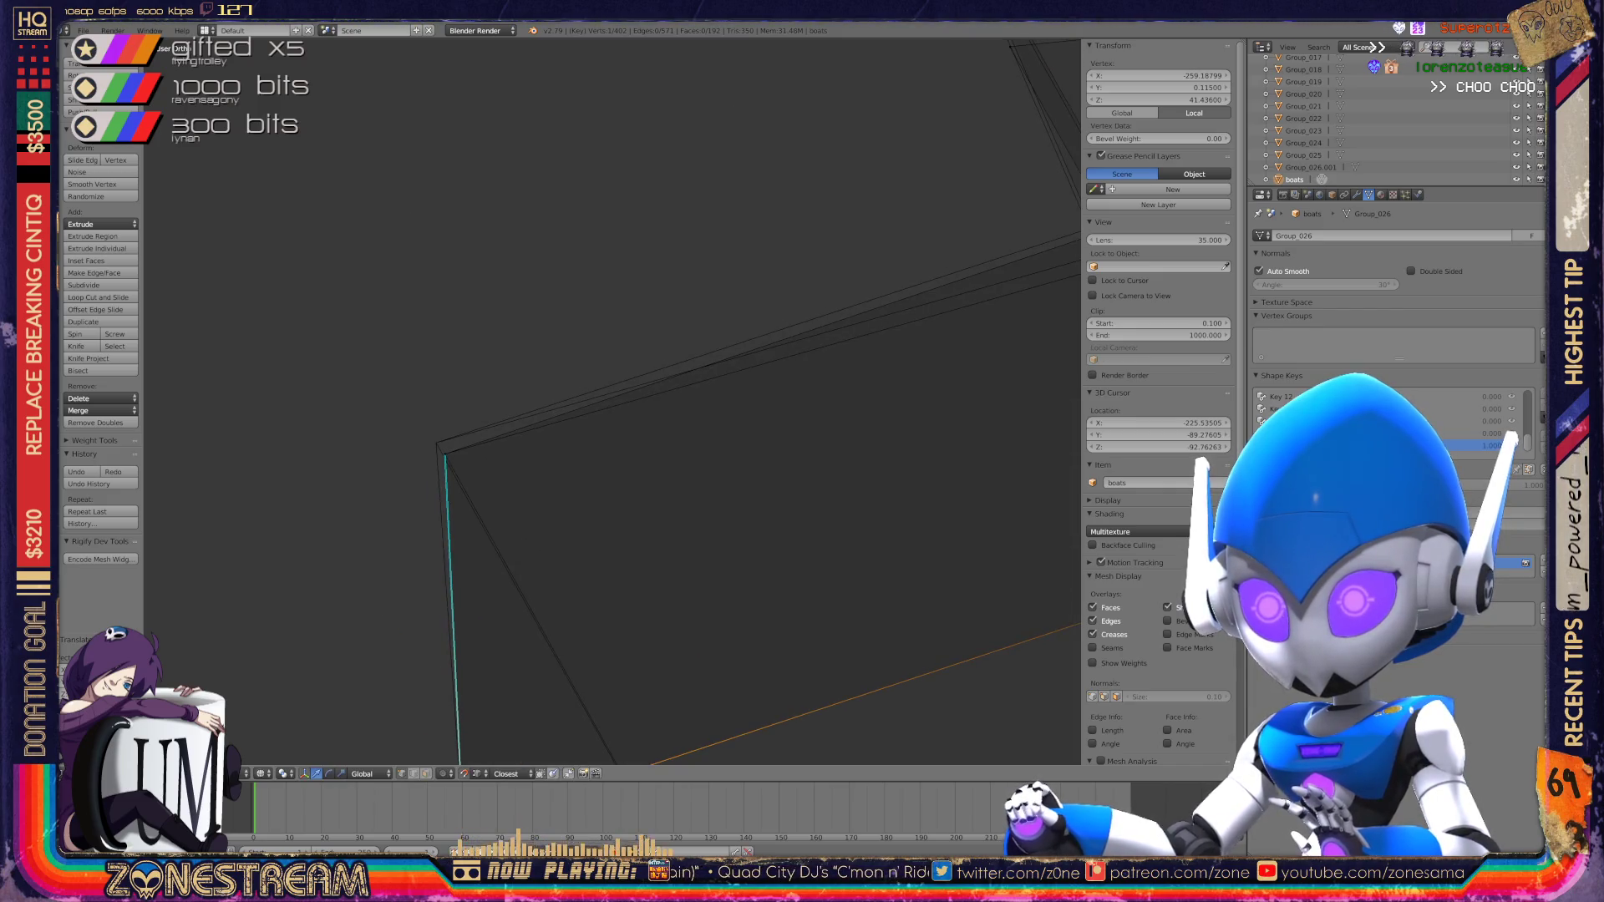
Step: Add the second corner vertex and move both selected vertices up-left
right_click(436, 443, "shift")
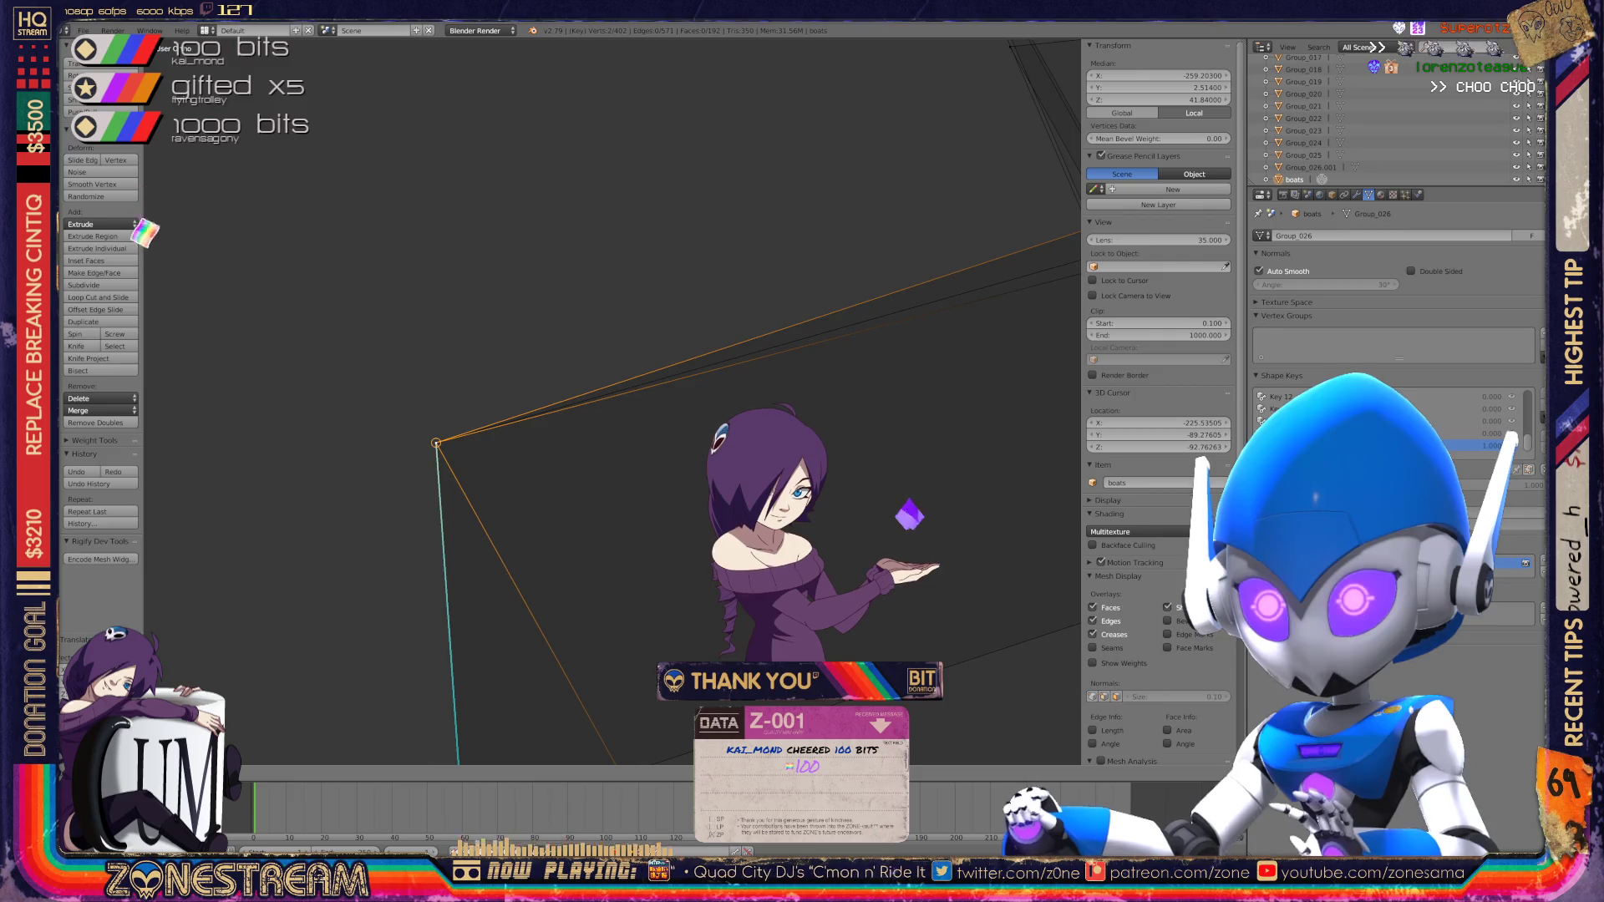
mouse_move(585, 376)
middle_mouse_down()
mouse_move(643, 351)
mouse_move(668, 368)
middle_mouse_up()
key("g")
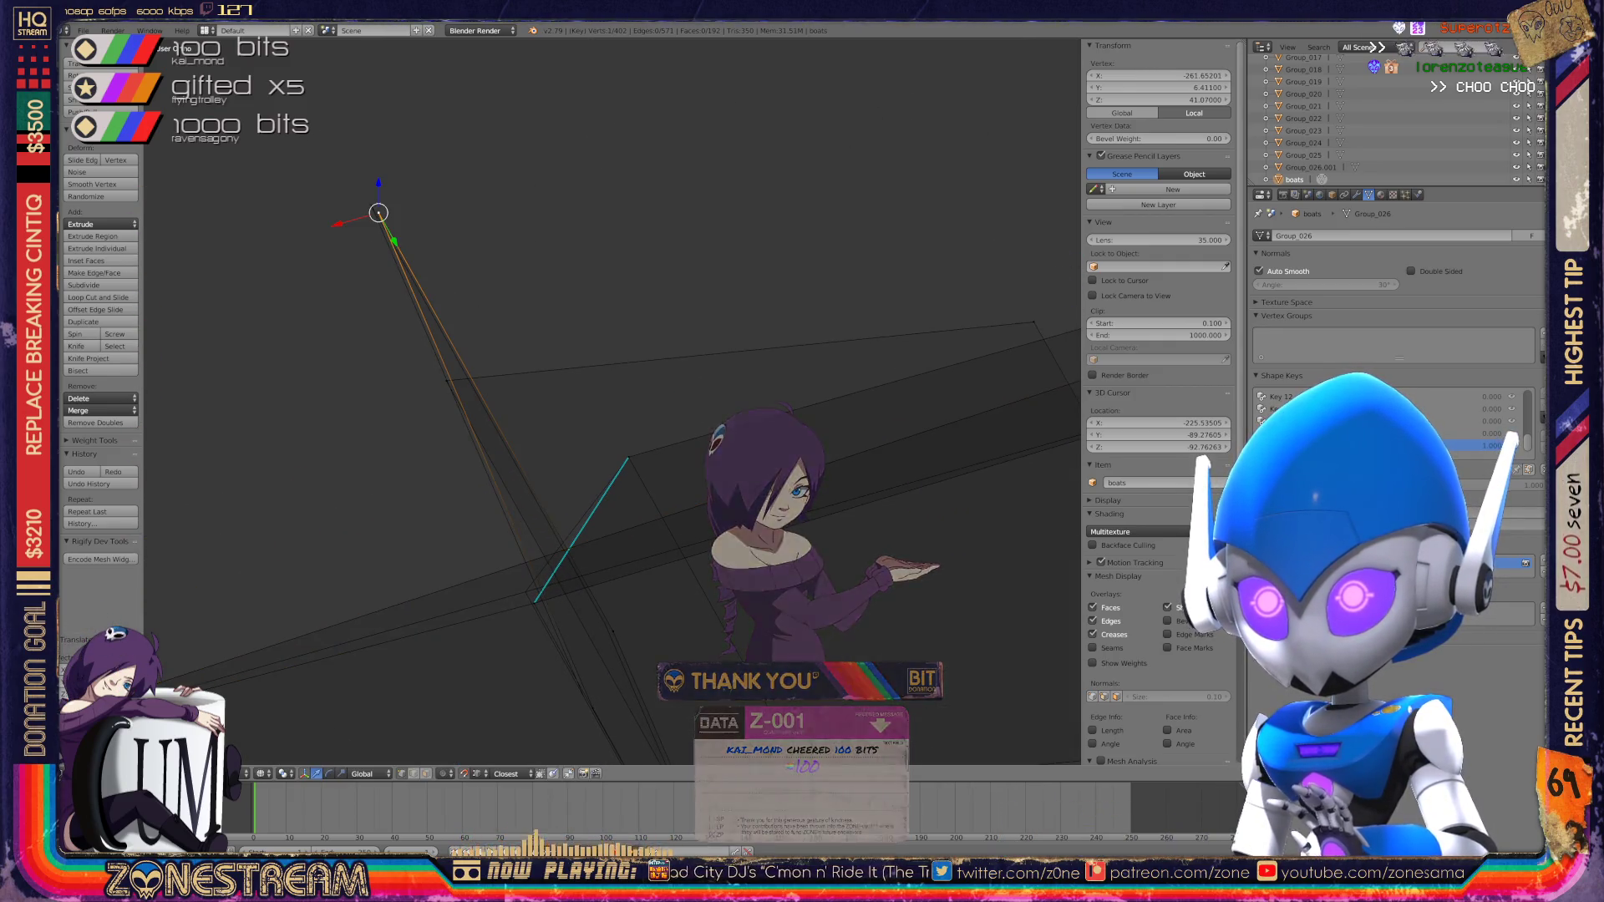
scroll(610, 401, "down", 5)
mouse_move(610, 401)
middle_mouse_down()
mouse_move(677, 368)
mouse_move(744, 426)
mouse_move(730, 321)
mouse_move(750, 302)
middle_mouse_up()
Step: Inspect the boot, select the corner vertex at the edge's base, and frame all
scroll(668, 385, "up", 3)
scroll(610, 401, "down", 3)
scroll(610, 401, "up", 6)
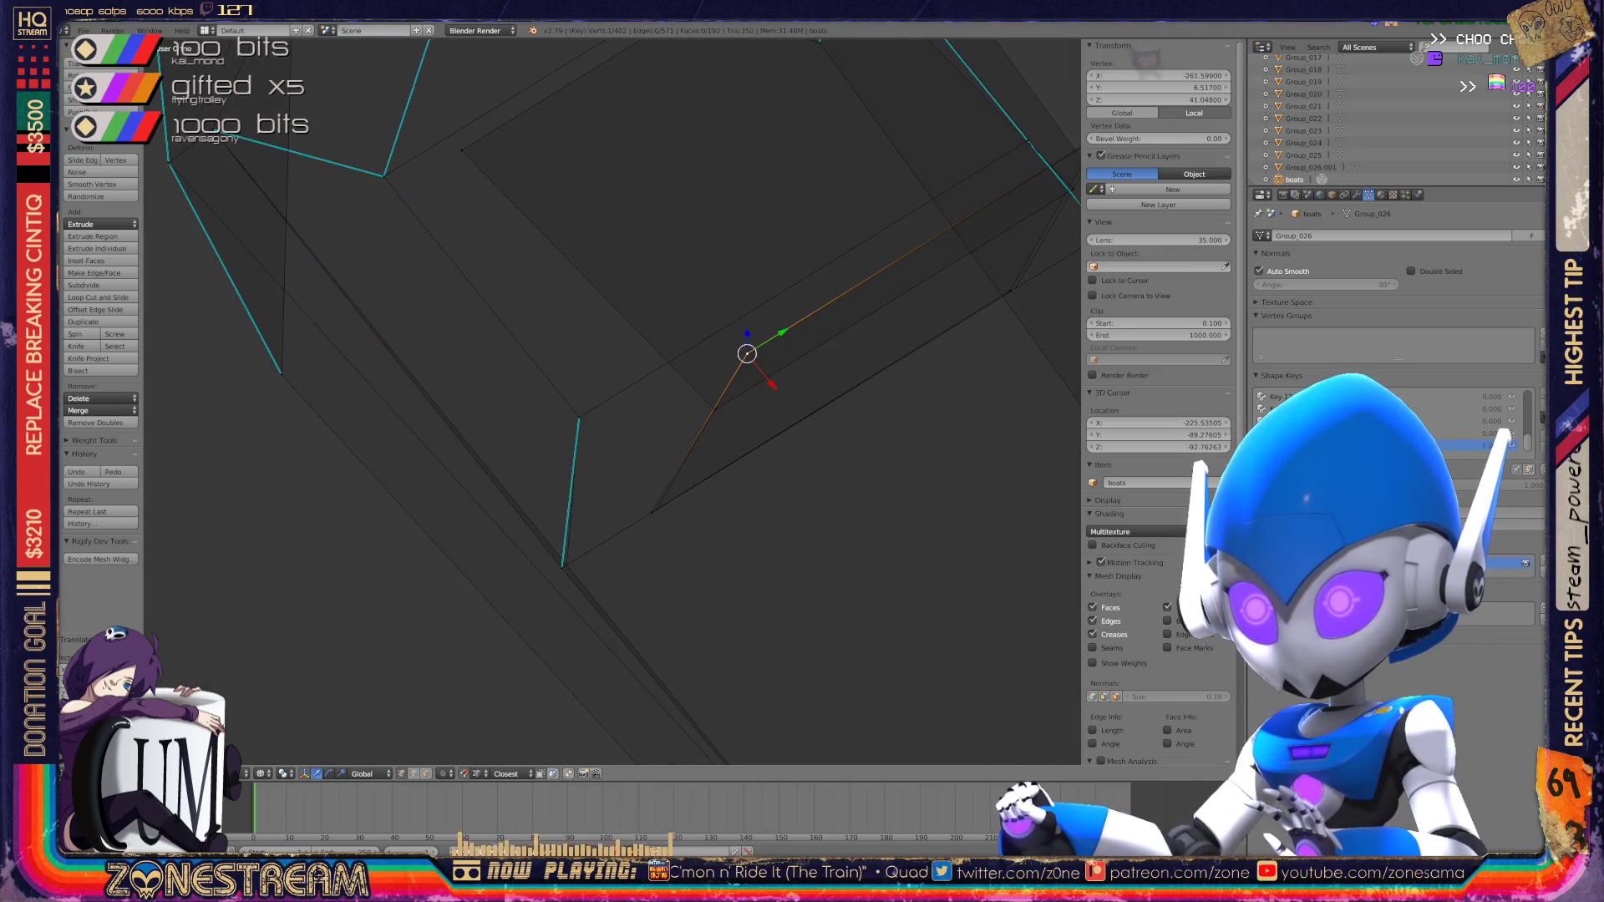
scroll(610, 401, "down", 2)
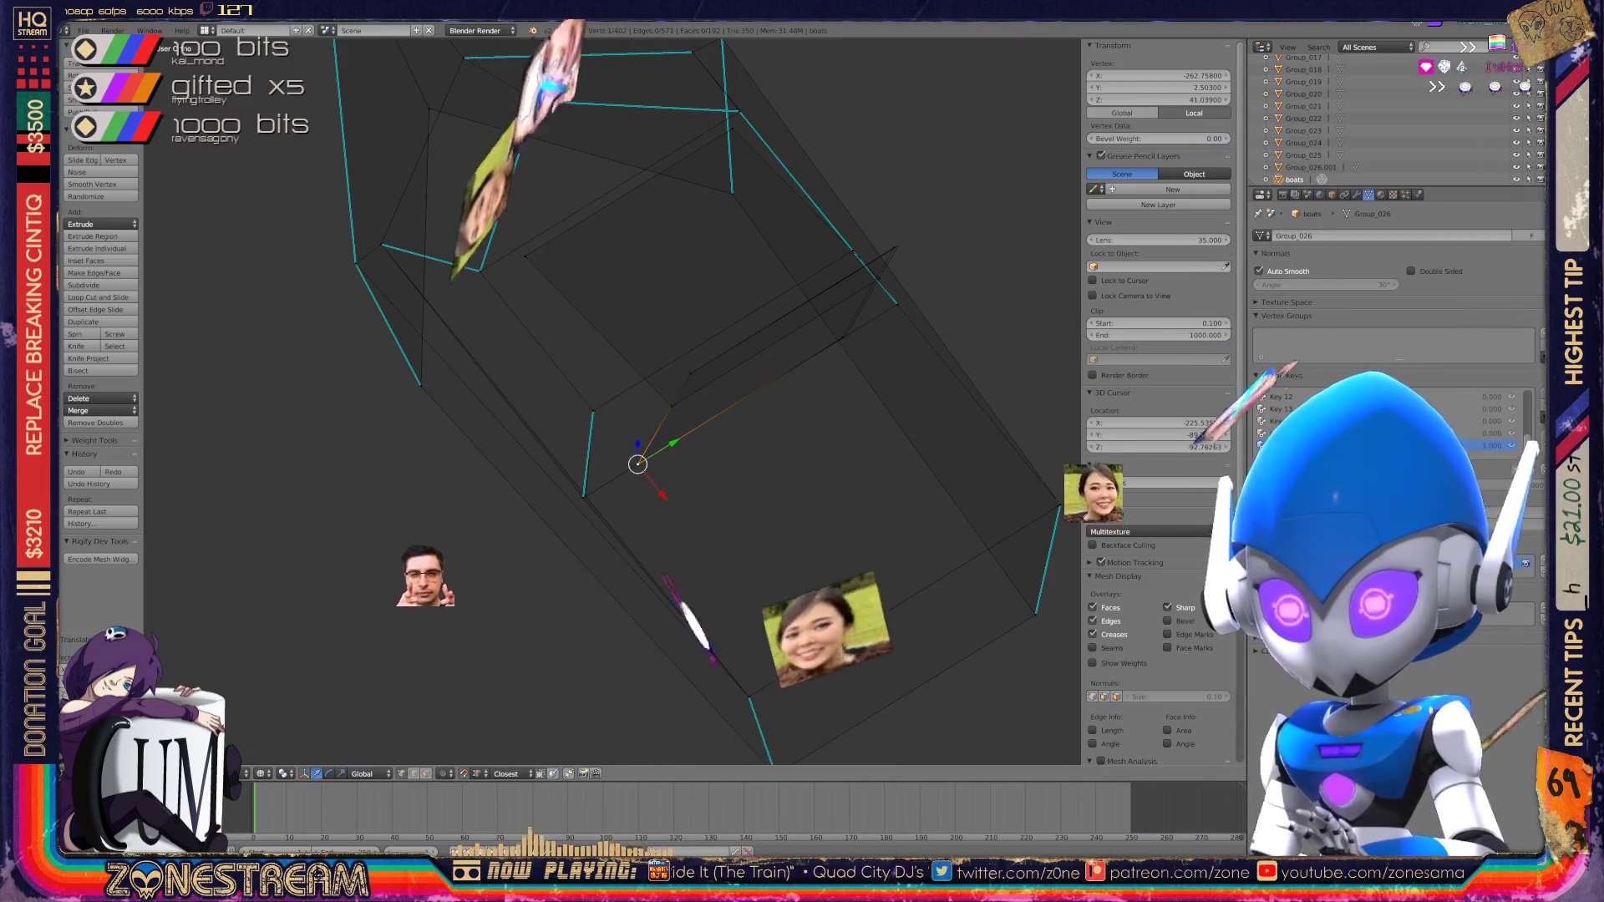
scroll(613, 401, "up", 5)
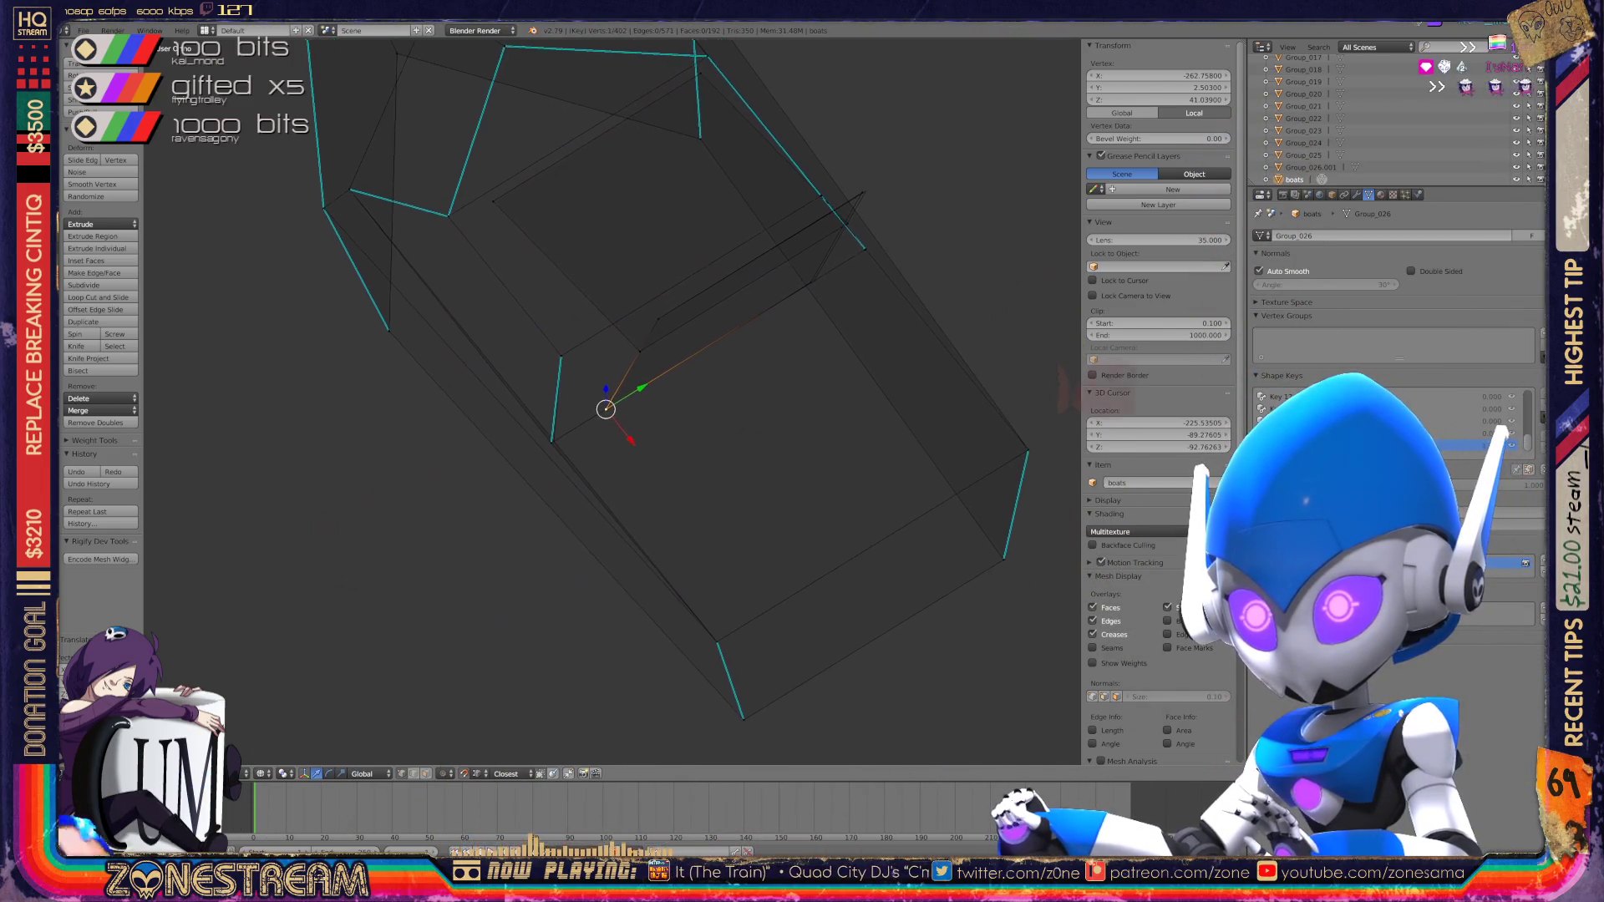
right_click(333, 553, "shift")
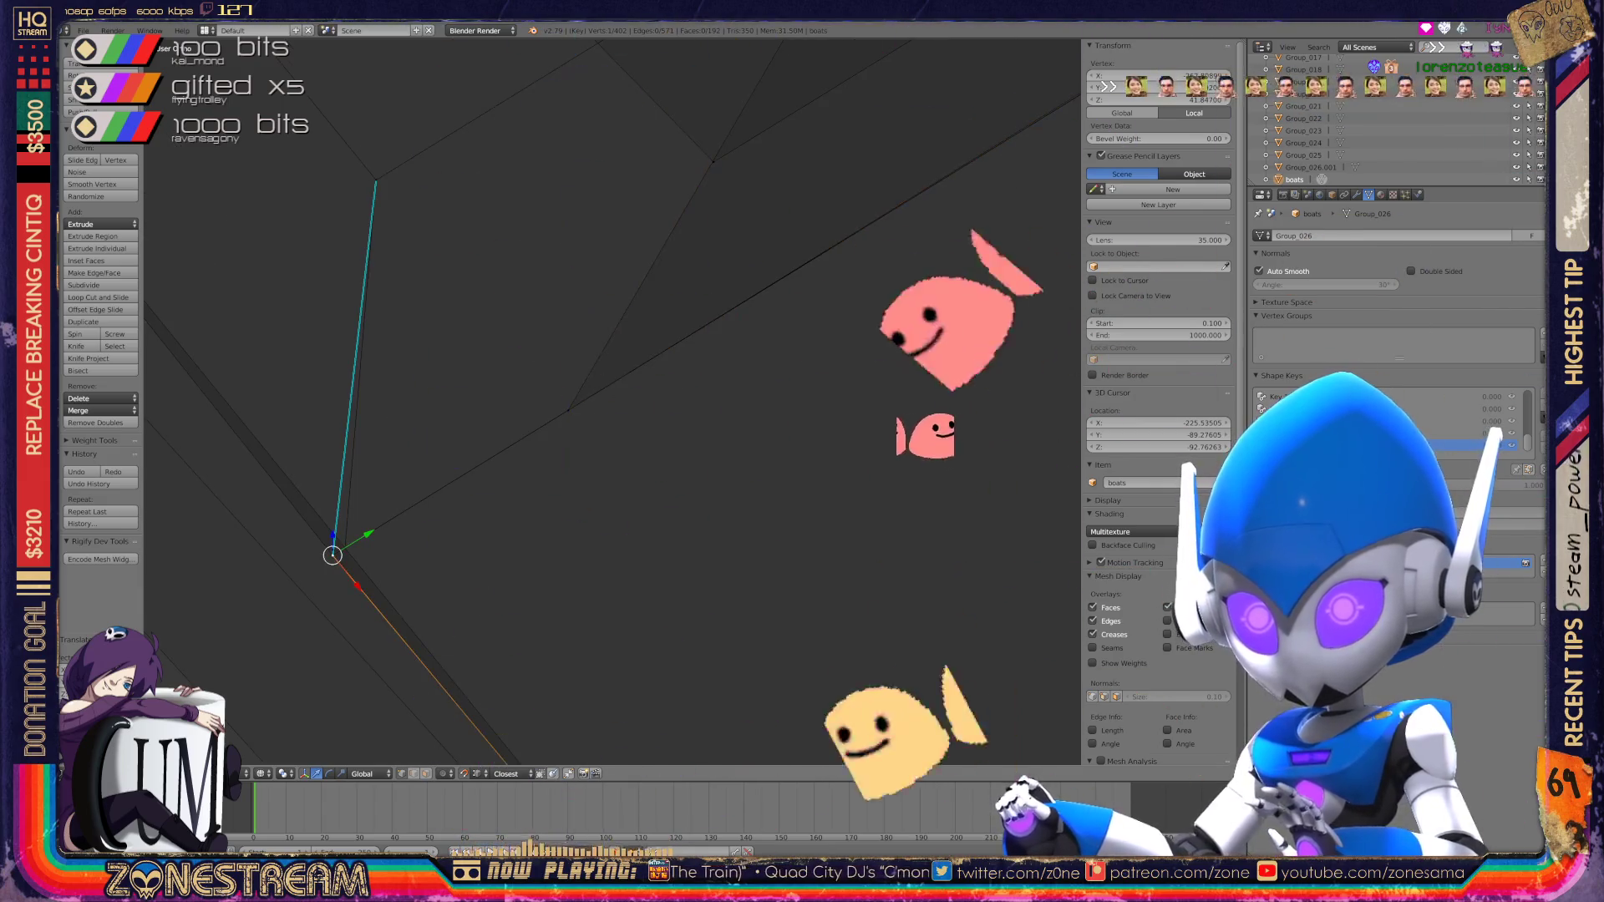
mouse_move(585, 418)
middle_mouse_down()
mouse_move(551, 392)
mouse_move(602, 368)
mouse_move(585, 401)
middle_mouse_up()
key("Home")
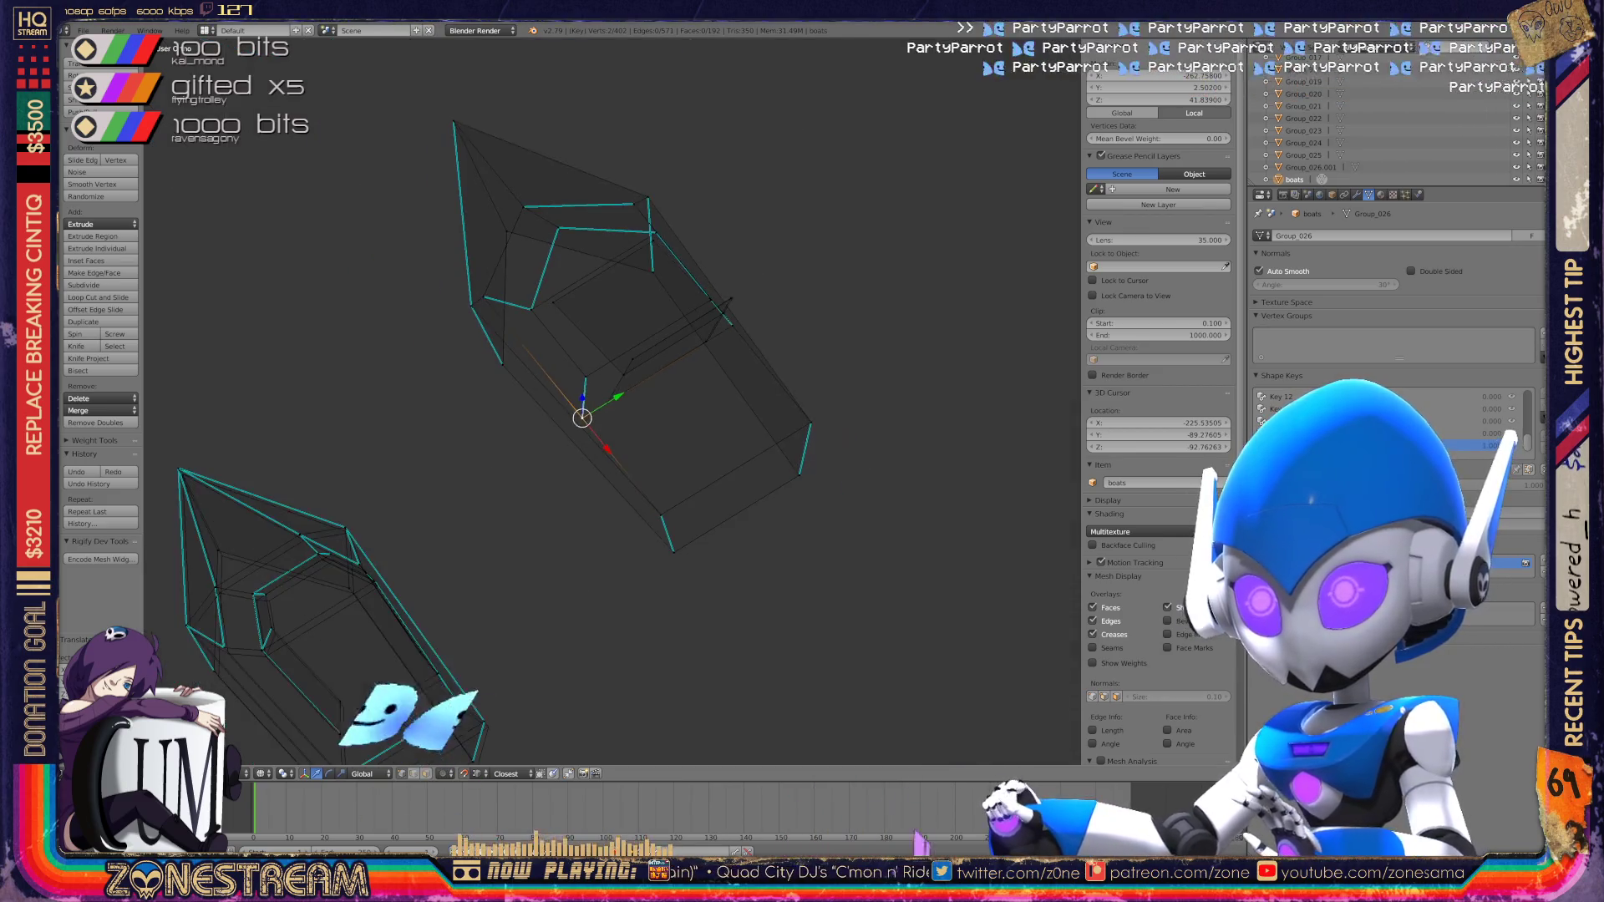
Step: Return to Object Mode and centre the view on a different boot copy
key("Tab")
key("Home")
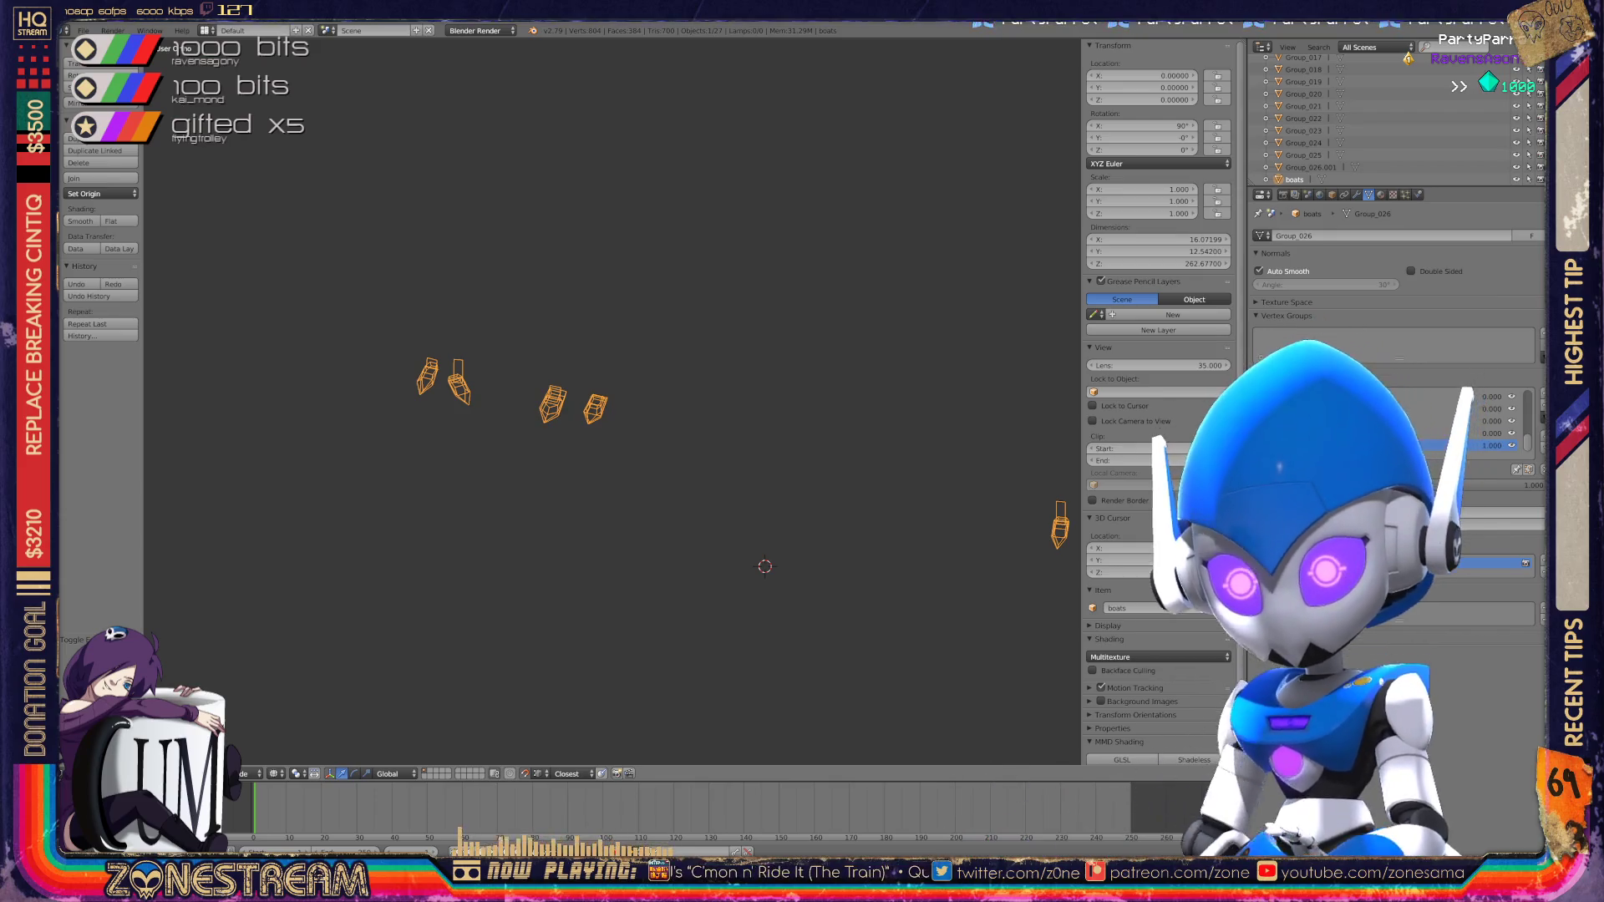
scroll(613, 401, "up", 6)
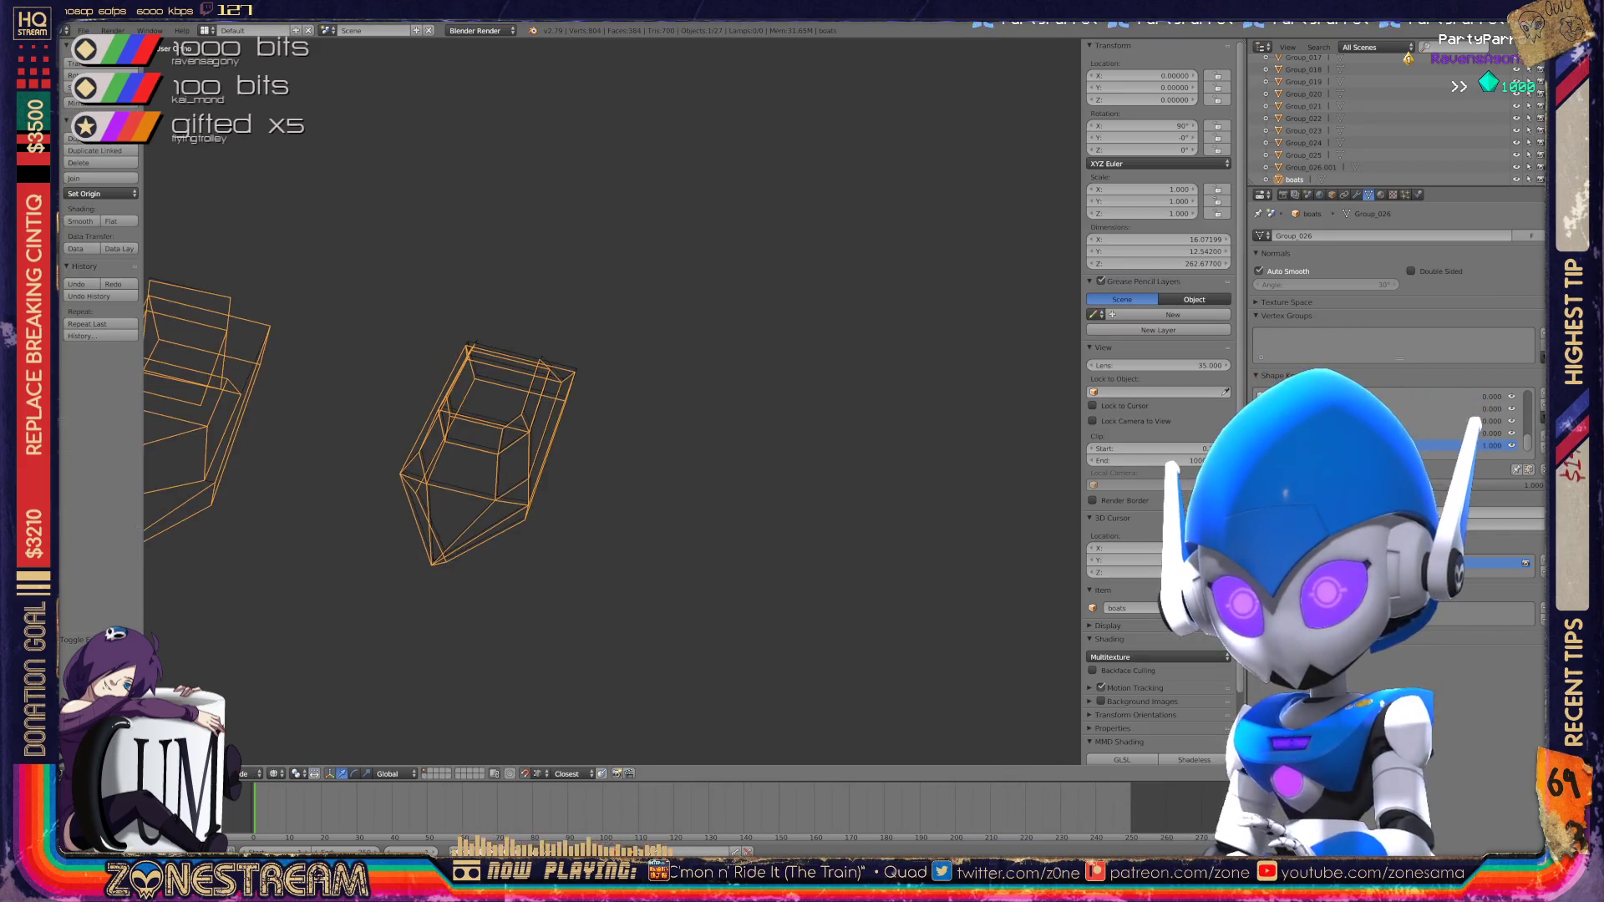
mouse_move(613, 401)
middle_mouse_down("shift")
mouse_move(980, 360)
mouse_move(570, 330)
middle_mouse_up("shift")
key("KP_Decimal")
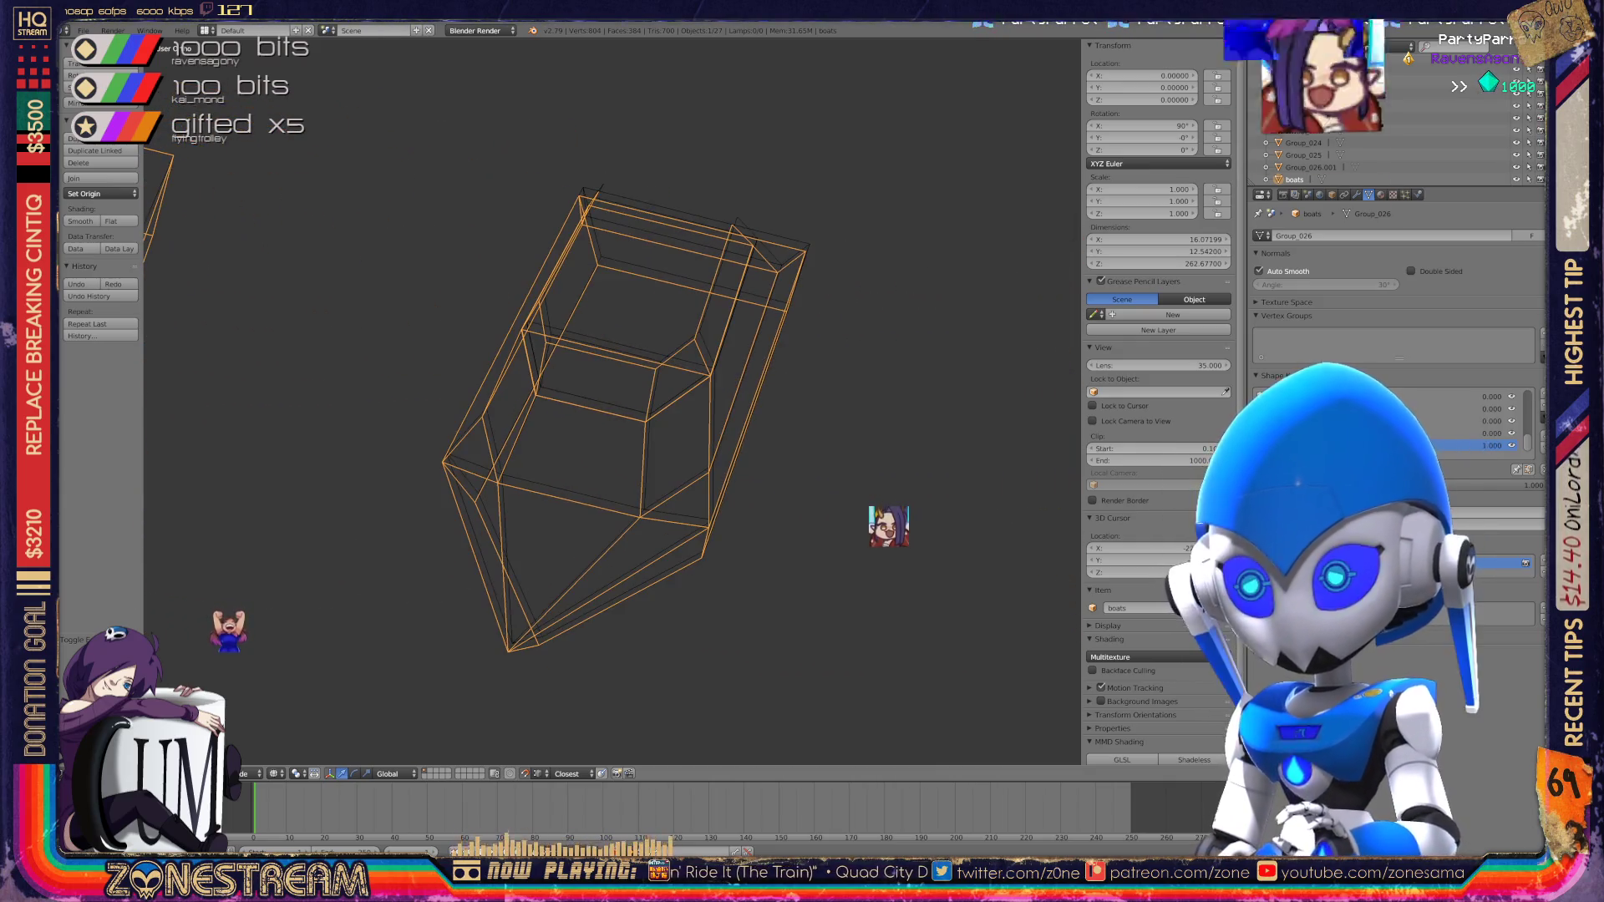
Step: Enter Edit Mode and move the selected vertices -5 along X with gx-5
key("Tab")
middle_click_drag(571, 330, 587, 186, "shift")
type("gx-5")
key("Return")
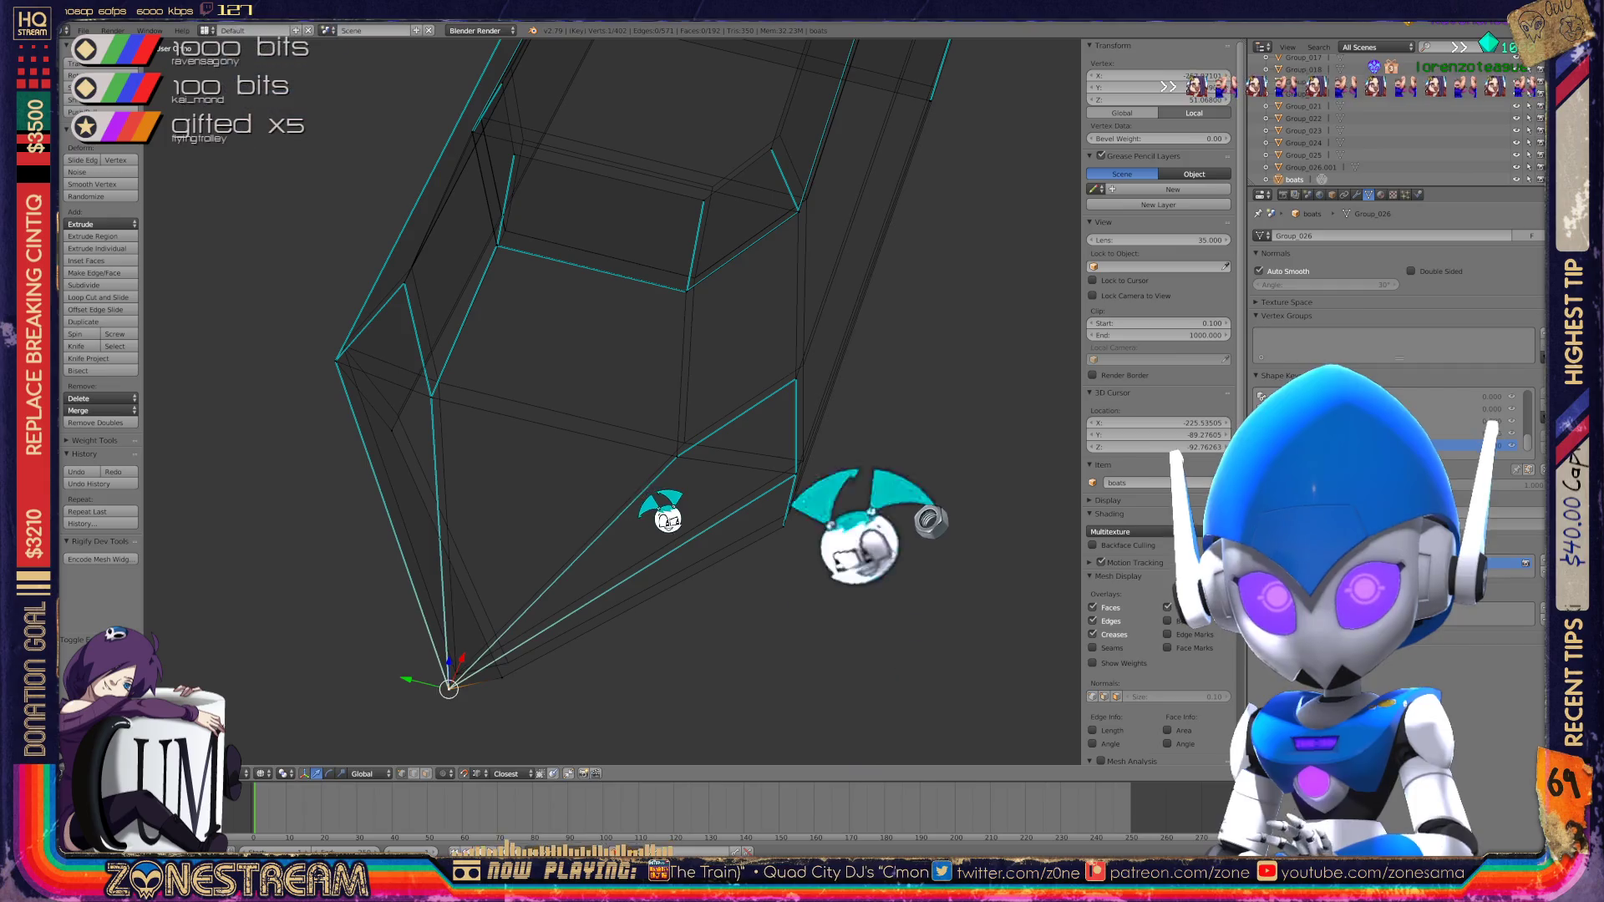
Step: Move the bottom vertex, then shift two upper-left corner vertices slightly up-right
key("g")
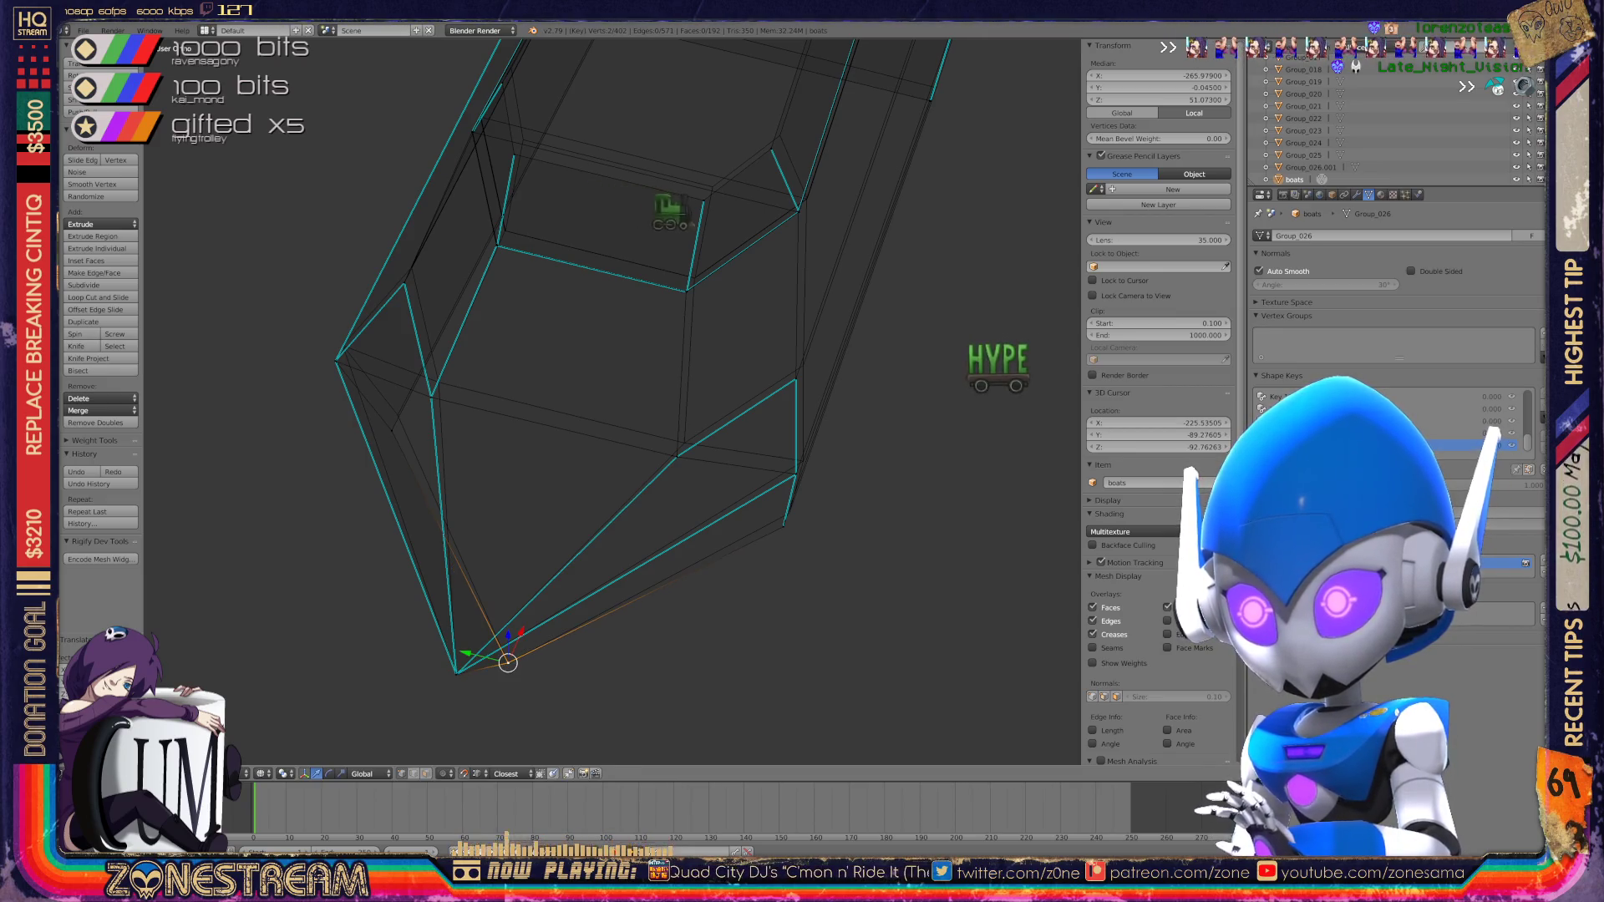
right_click(392, 426)
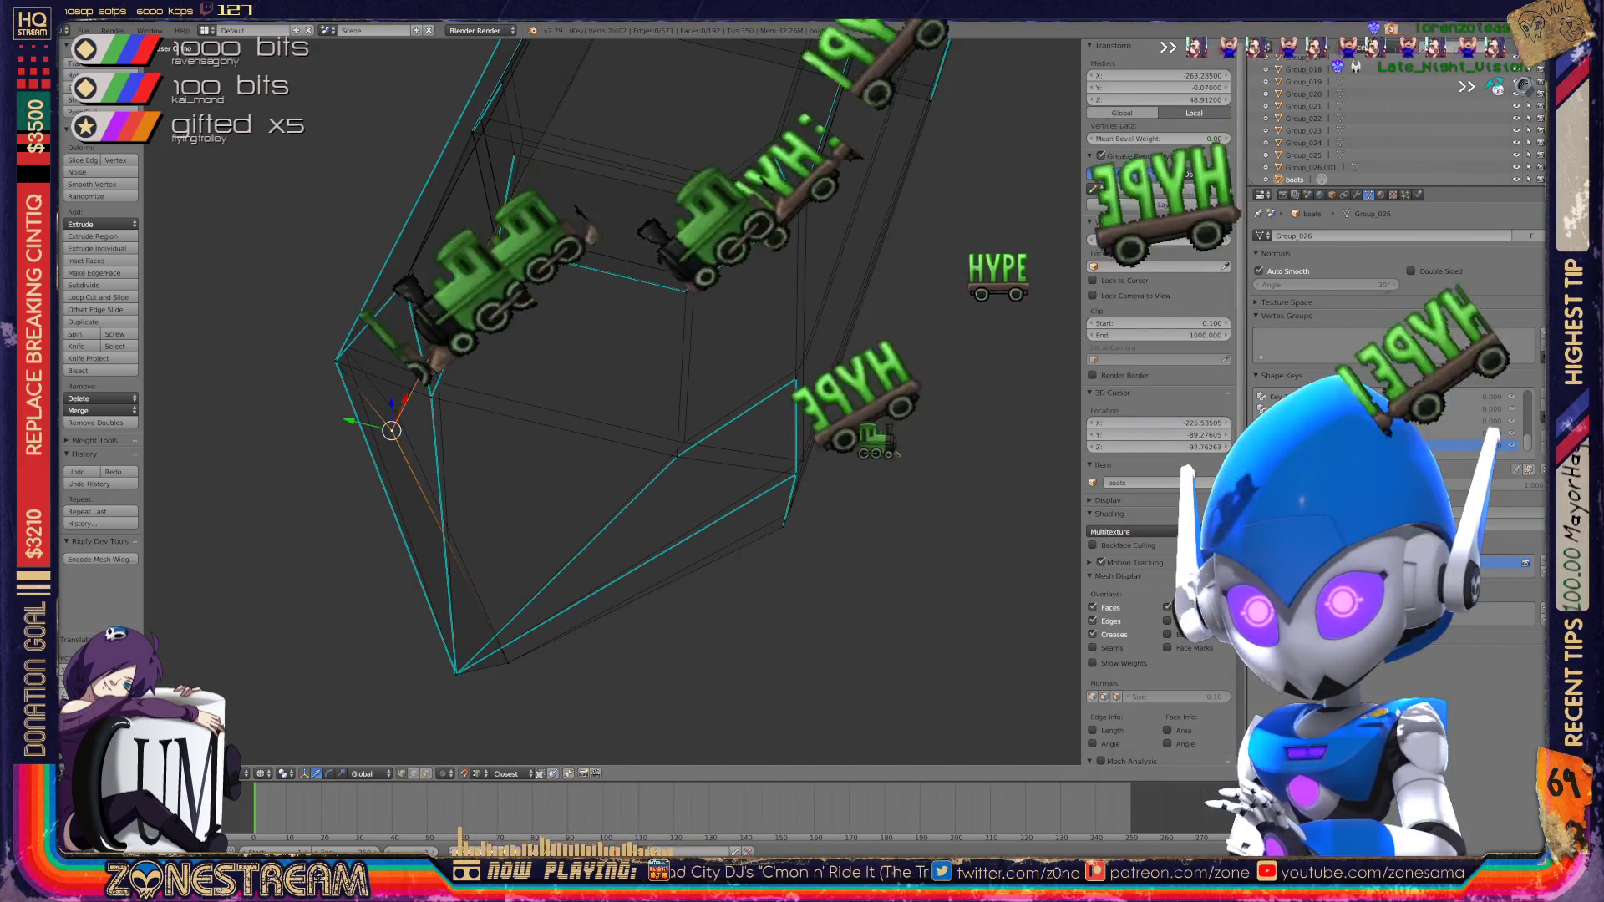
right_click(335, 361)
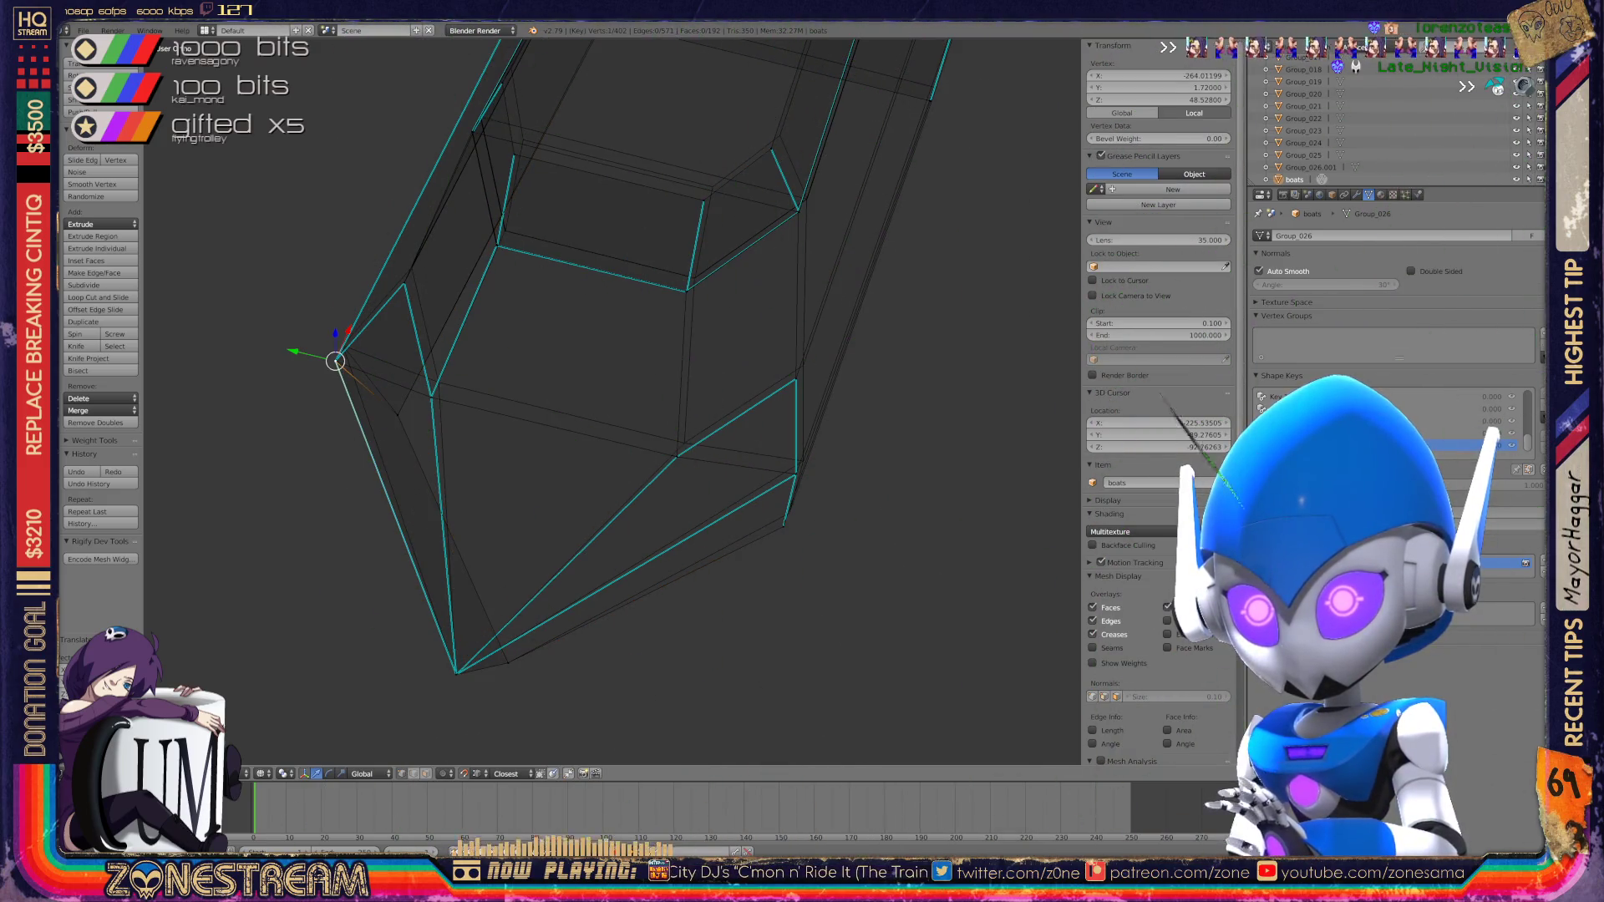
right_click(349, 330, "shift")
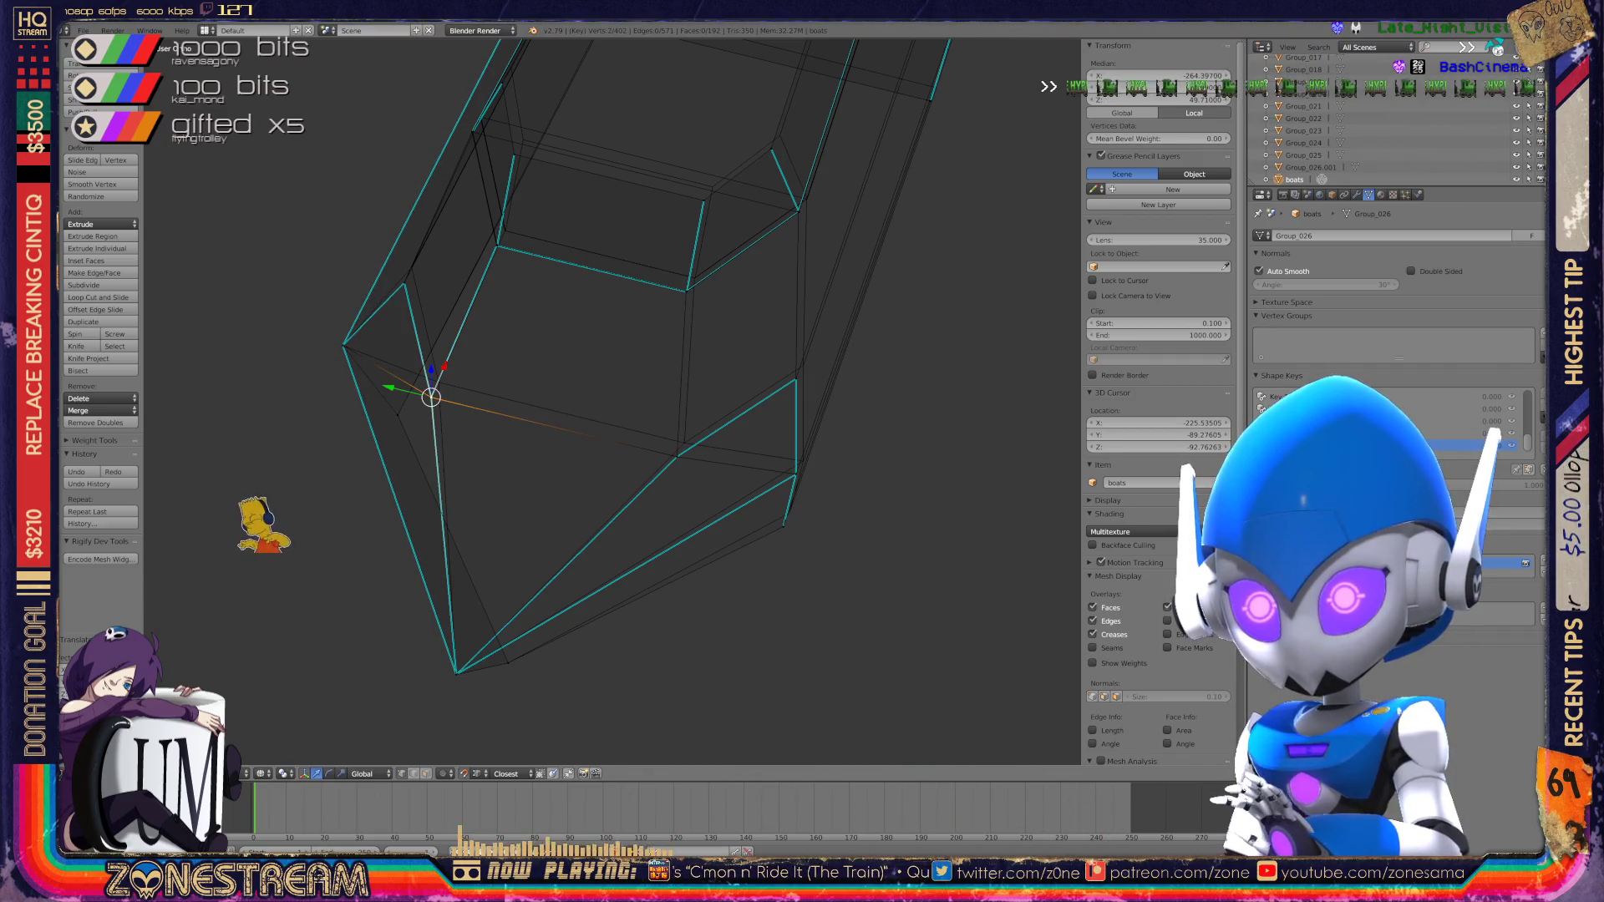
key("alt+m")
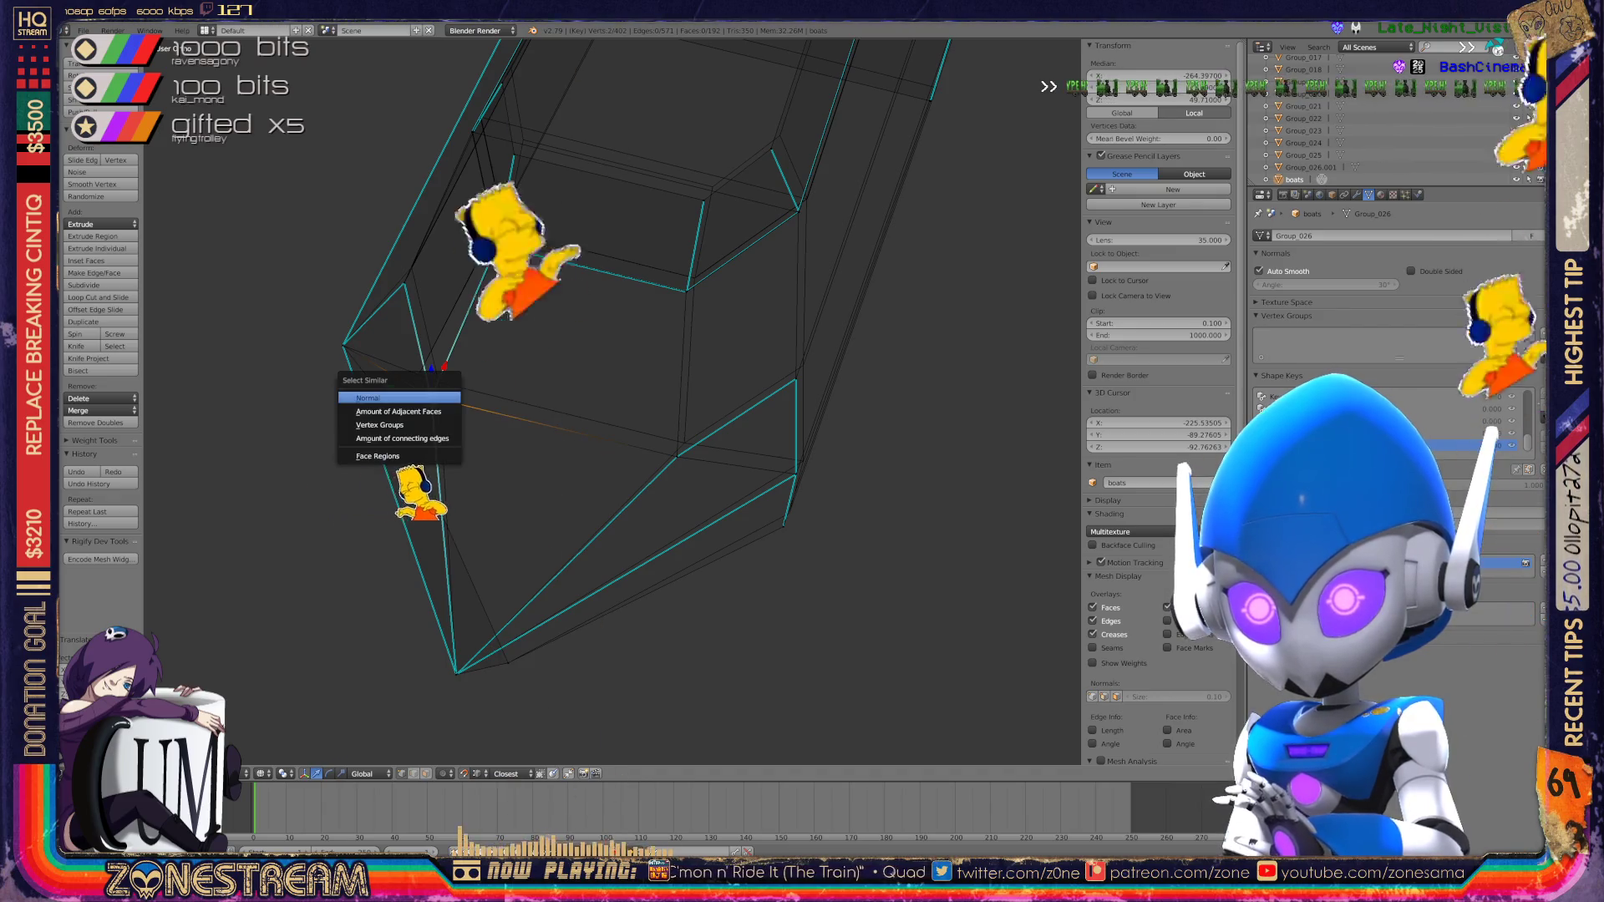
key("Escape")
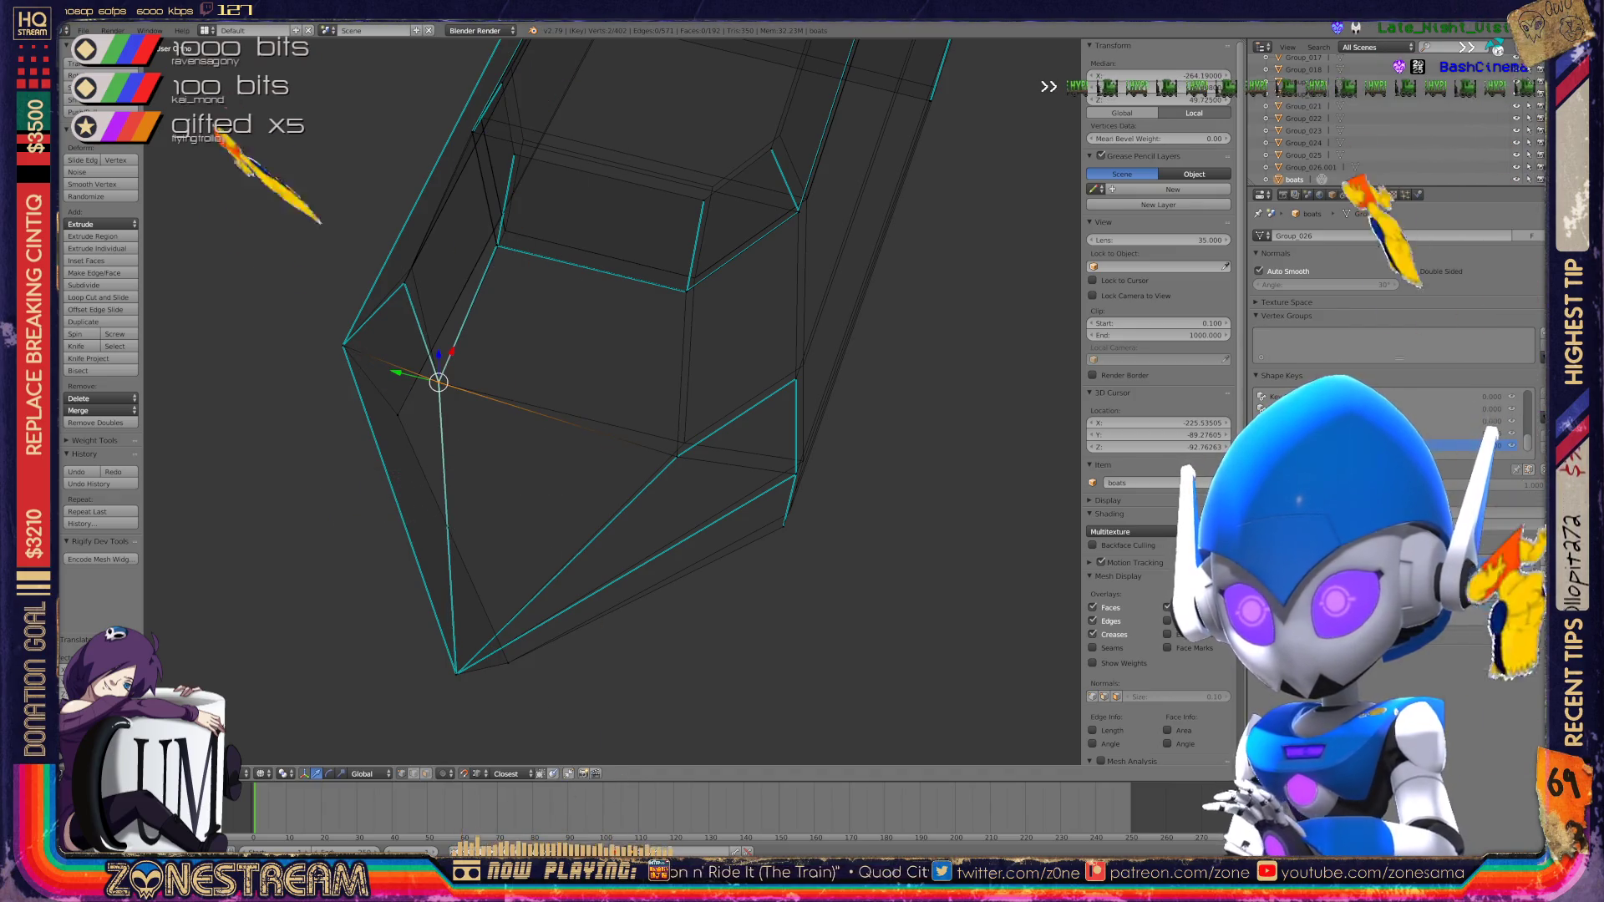
right_click_drag(677, 457, 685, 443)
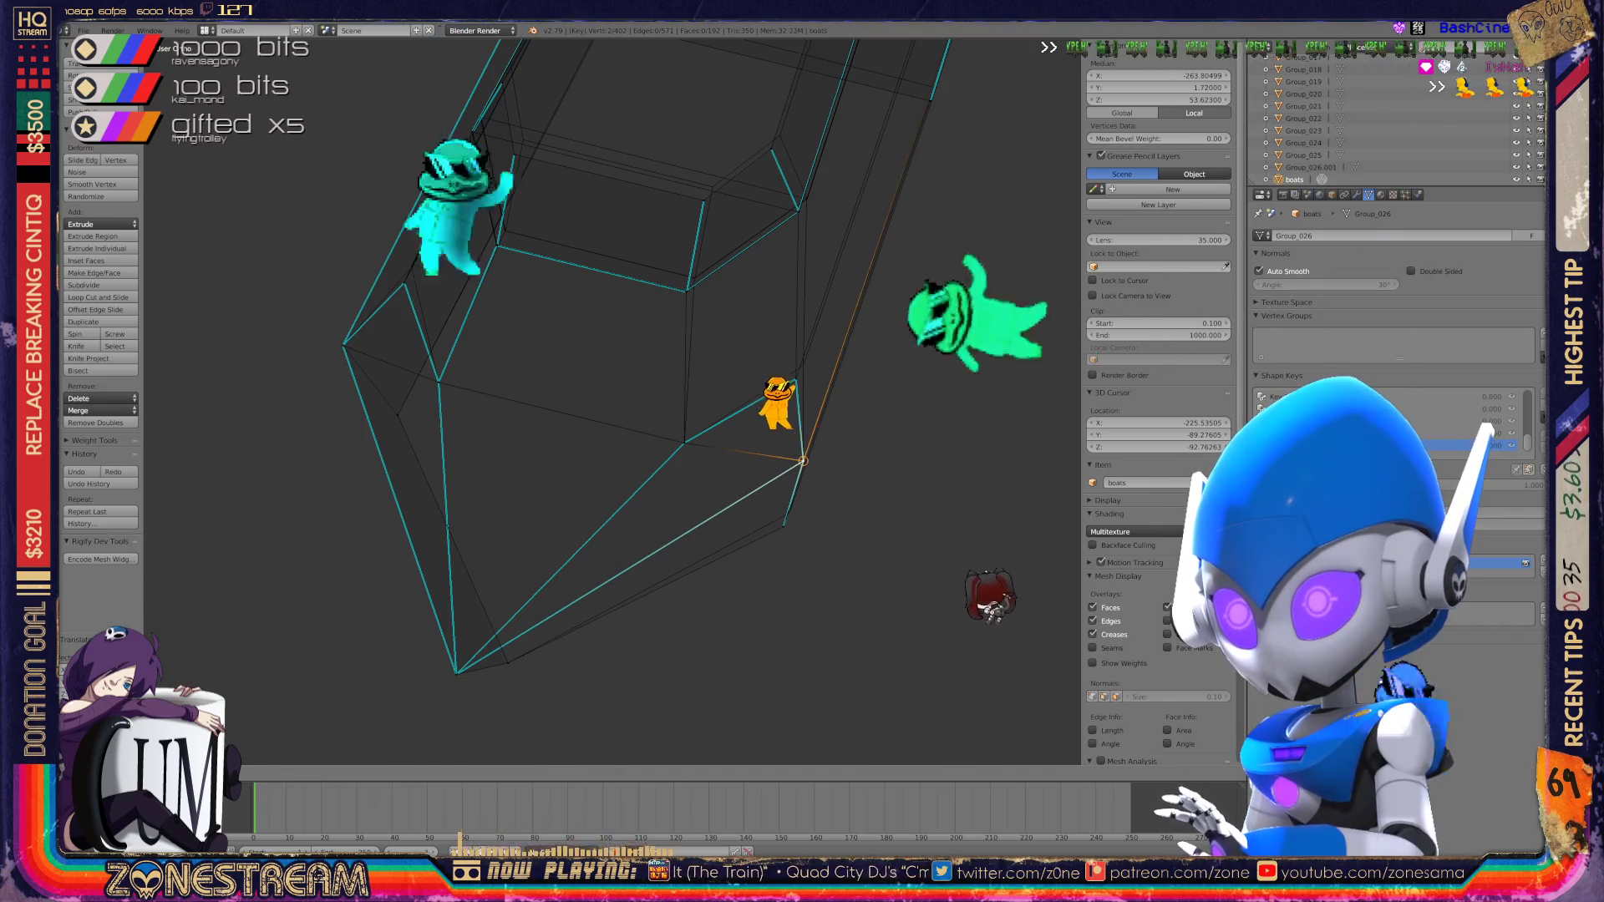
Step: Nudge a single vertex on the boot's side slightly to the right
right_click(783, 526)
key("g")
scroll(635, 359, "down", 5)
middle_click_drag(585, 418, 735, 368)
scroll(739, 334, "up", 6)
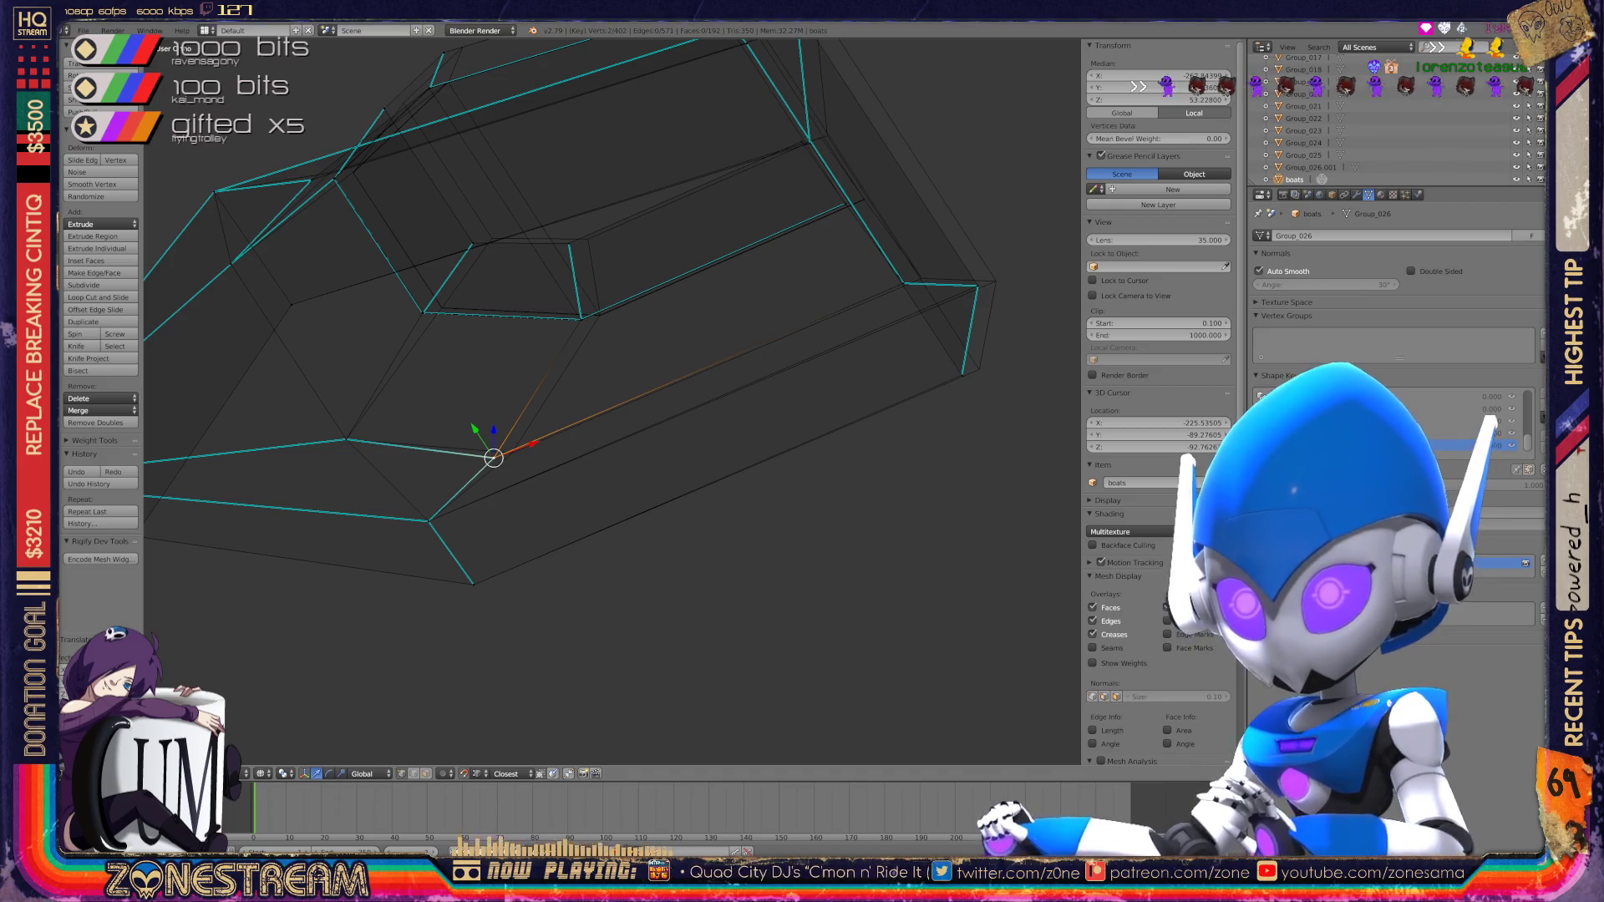
mouse_move(585, 418)
middle_mouse_down()
mouse_move(543, 393)
mouse_move(577, 393)
mouse_move(560, 389)
middle_mouse_up()
scroll(610, 401, "up", 5)
scroll(612, 401, "up", 5)
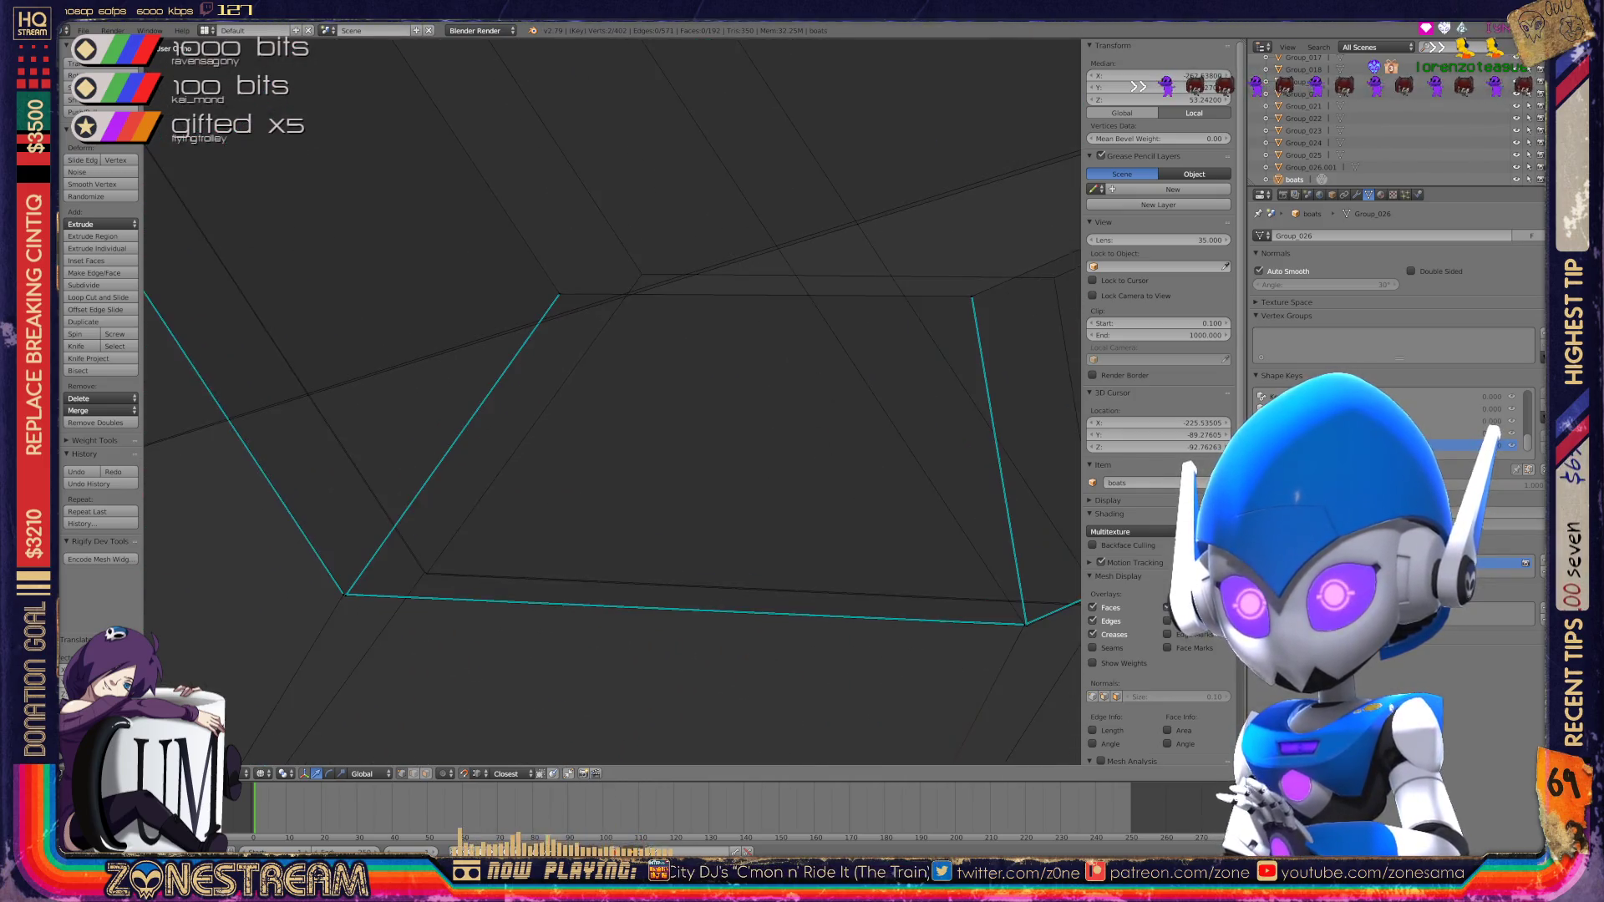
middle_click_drag(610, 401, 730, 325, "shift")
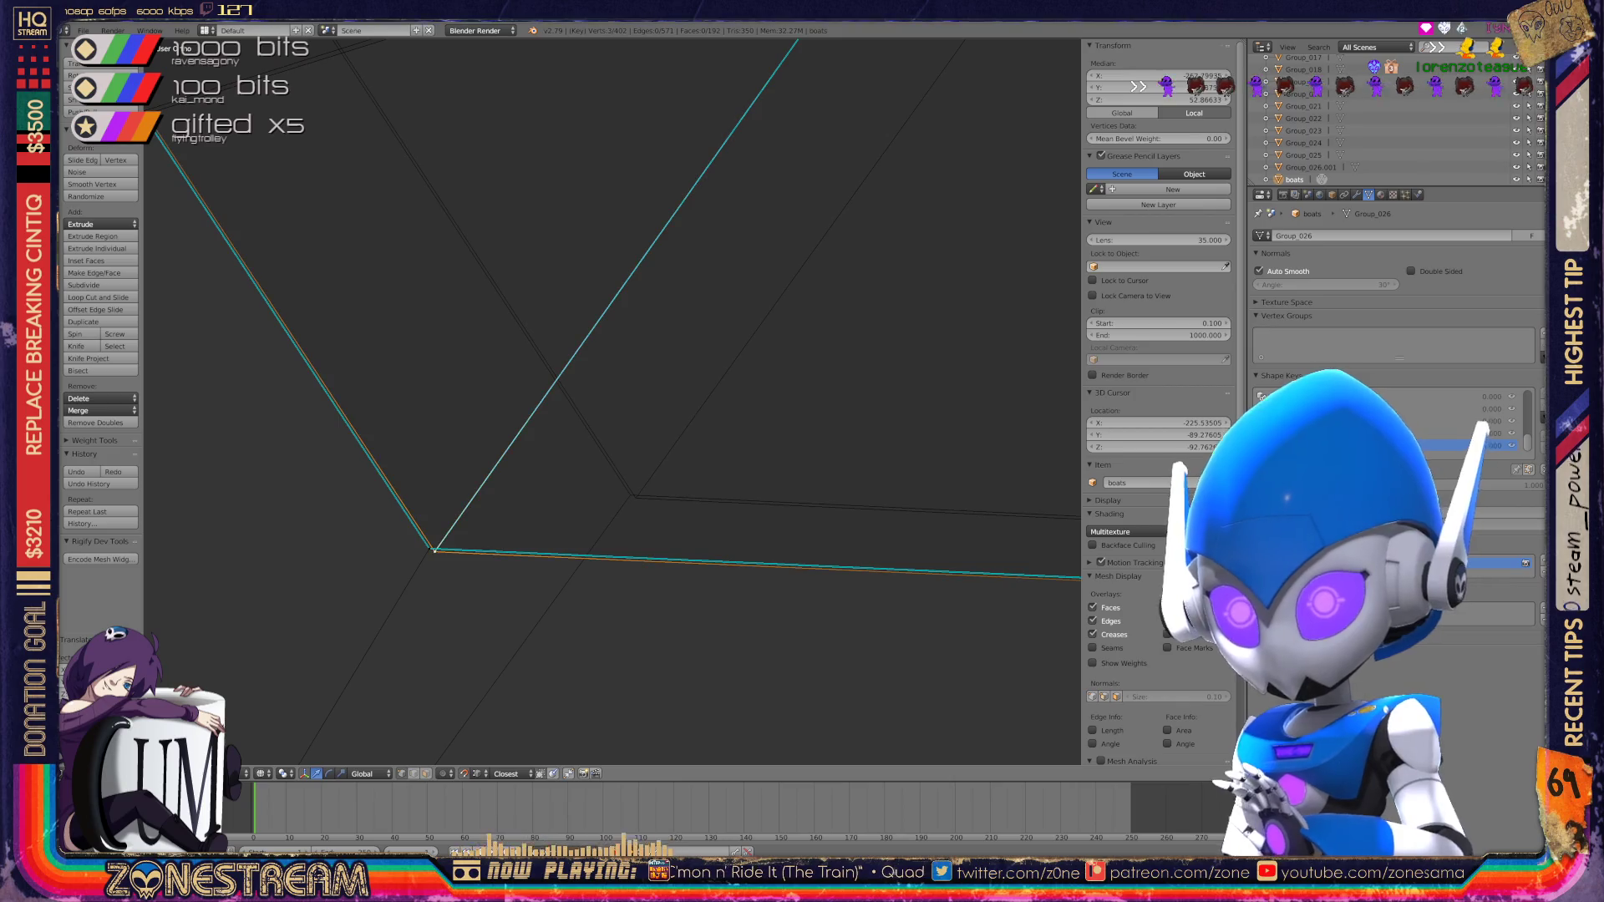
key("g")
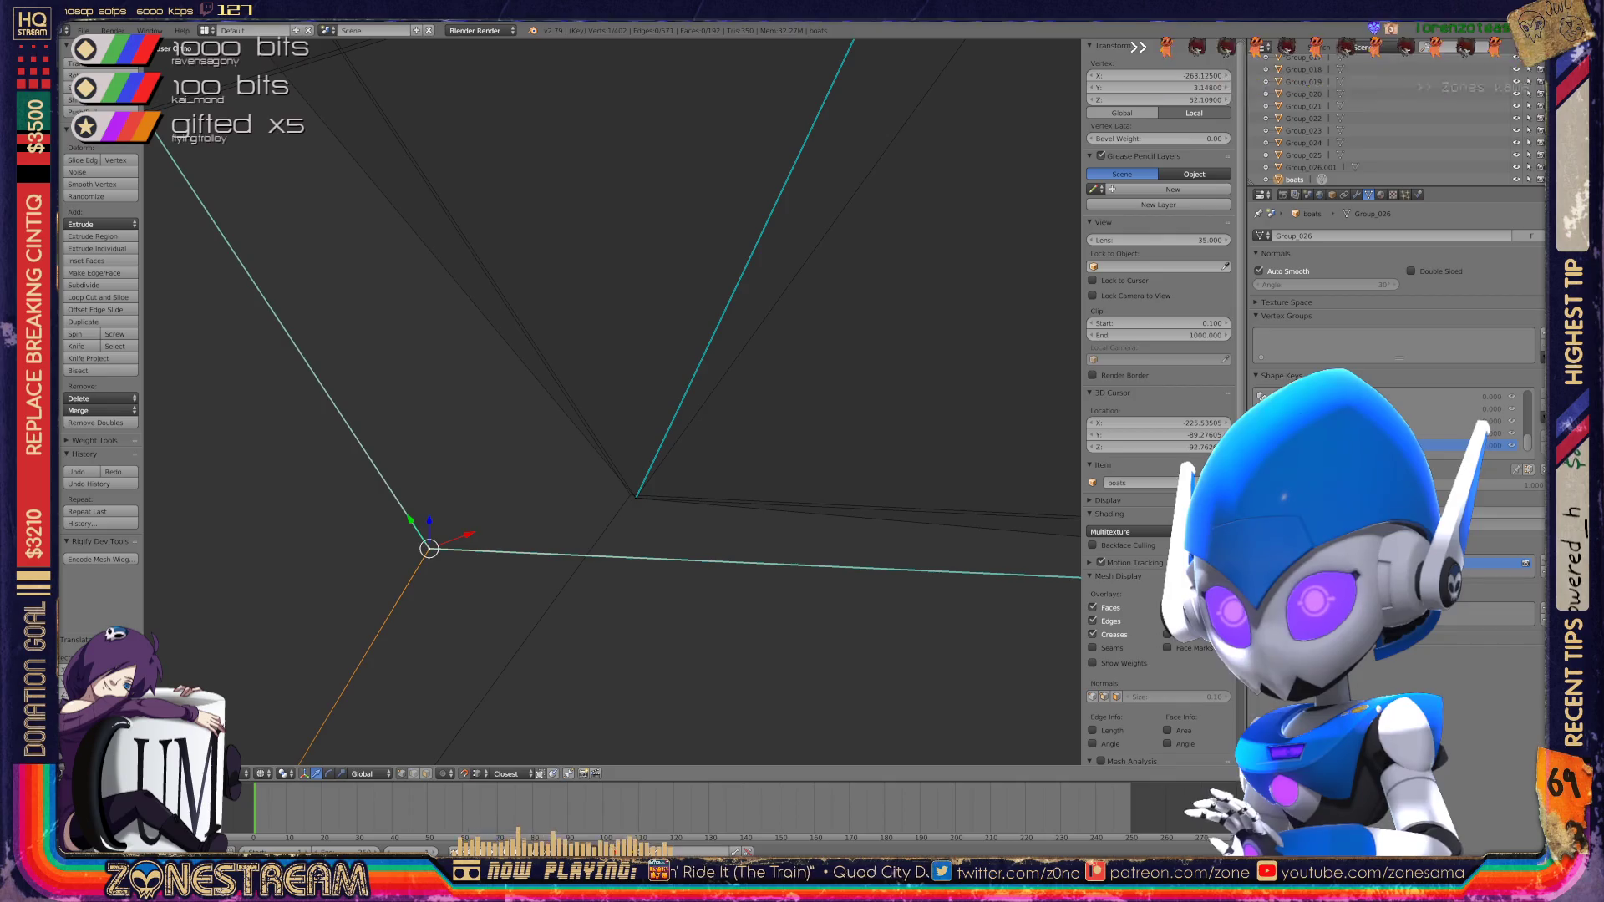
Step: Snap a single vertex onto its neighbouring vertex
mouse_move(631, 495)
middle_mouse_down()
mouse_move(618, 434)
mouse_move(501, 435)
mouse_move(543, 430)
mouse_move(484, 468)
mouse_move(543, 443)
mouse_move(518, 468)
mouse_move(472, 414)
middle_mouse_up()
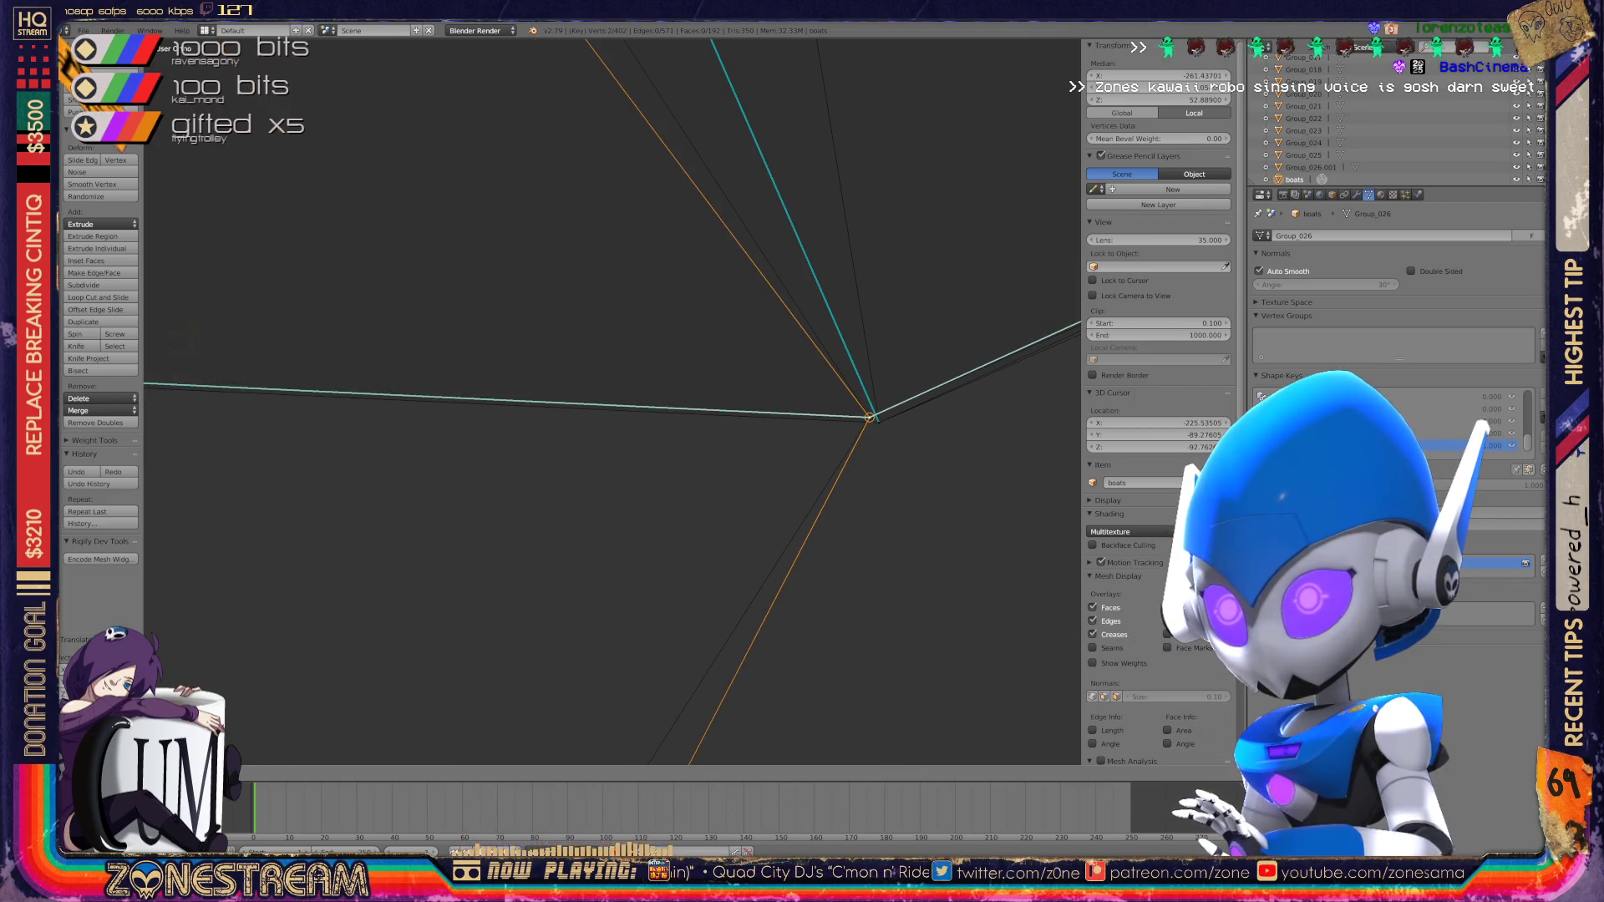
middle_click_drag(585, 418, 431, 410, "shift")
scroll(614, 401, "down", 2)
mouse_move(585, 376)
middle_mouse_down("shift")
mouse_move(603, 500)
mouse_move(724, 649)
mouse_move(771, 759)
mouse_move(617, 391)
middle_mouse_up("shift")
right_click(618, 390)
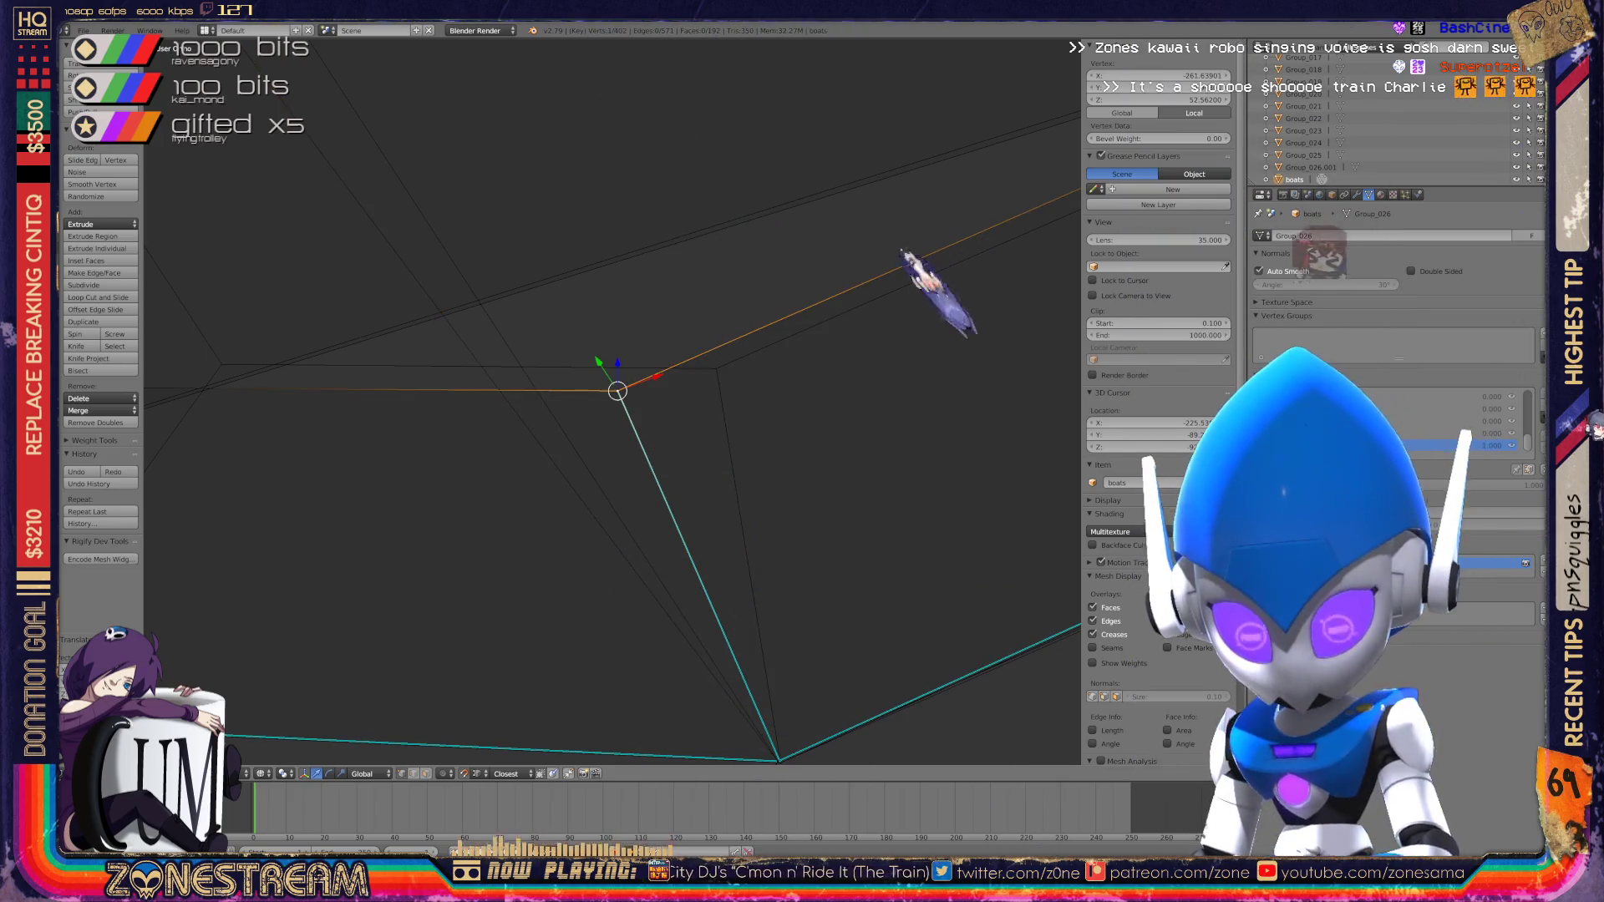
key("g")
left_click(716, 369)
mouse_move(716, 369)
middle_mouse_down()
mouse_move(950, 394)
mouse_move(354, 417)
middle_mouse_up()
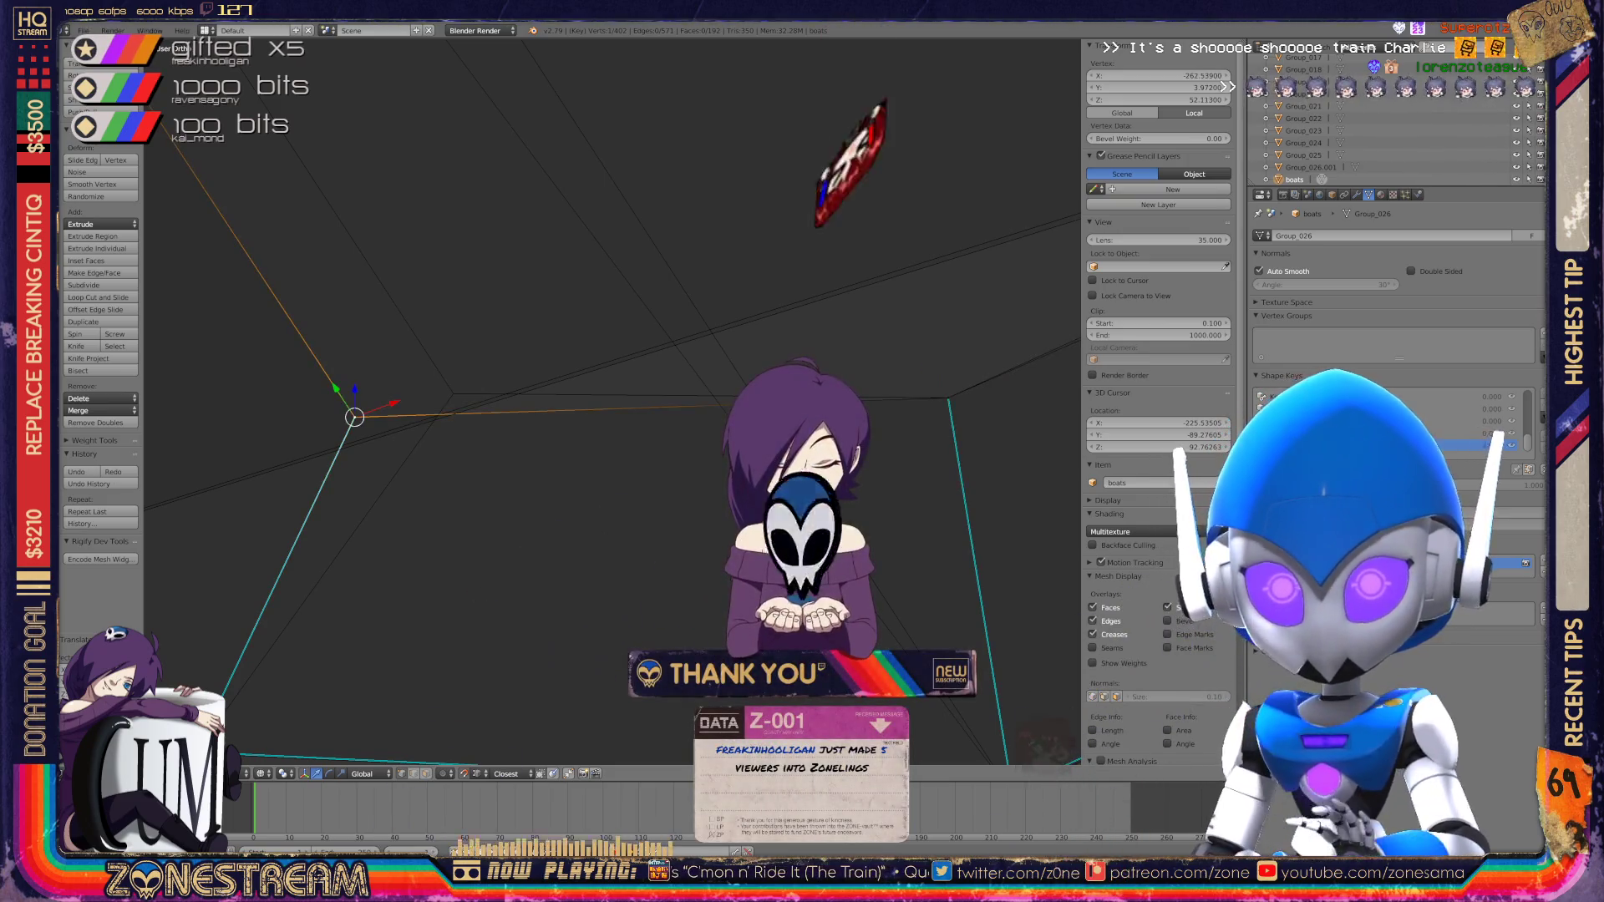
Step: Adjust the vertex again and orbit around the boot to check the edges
key("g")
middle_click_drag(453, 393, 575, 400)
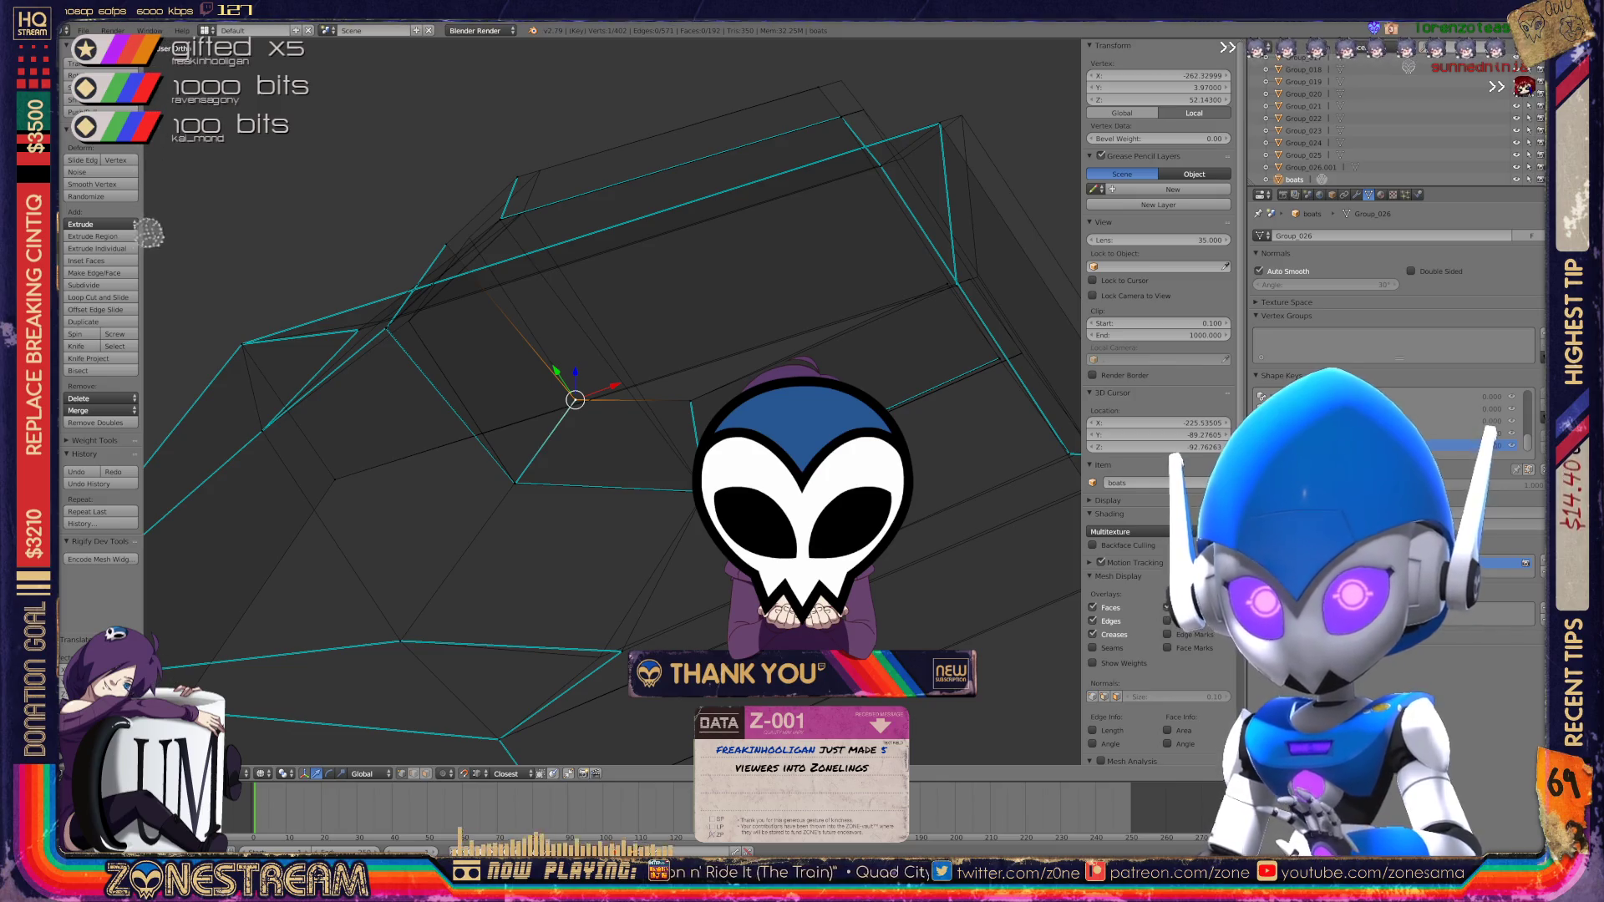
middle_click_drag(148, 605, 179, 248)
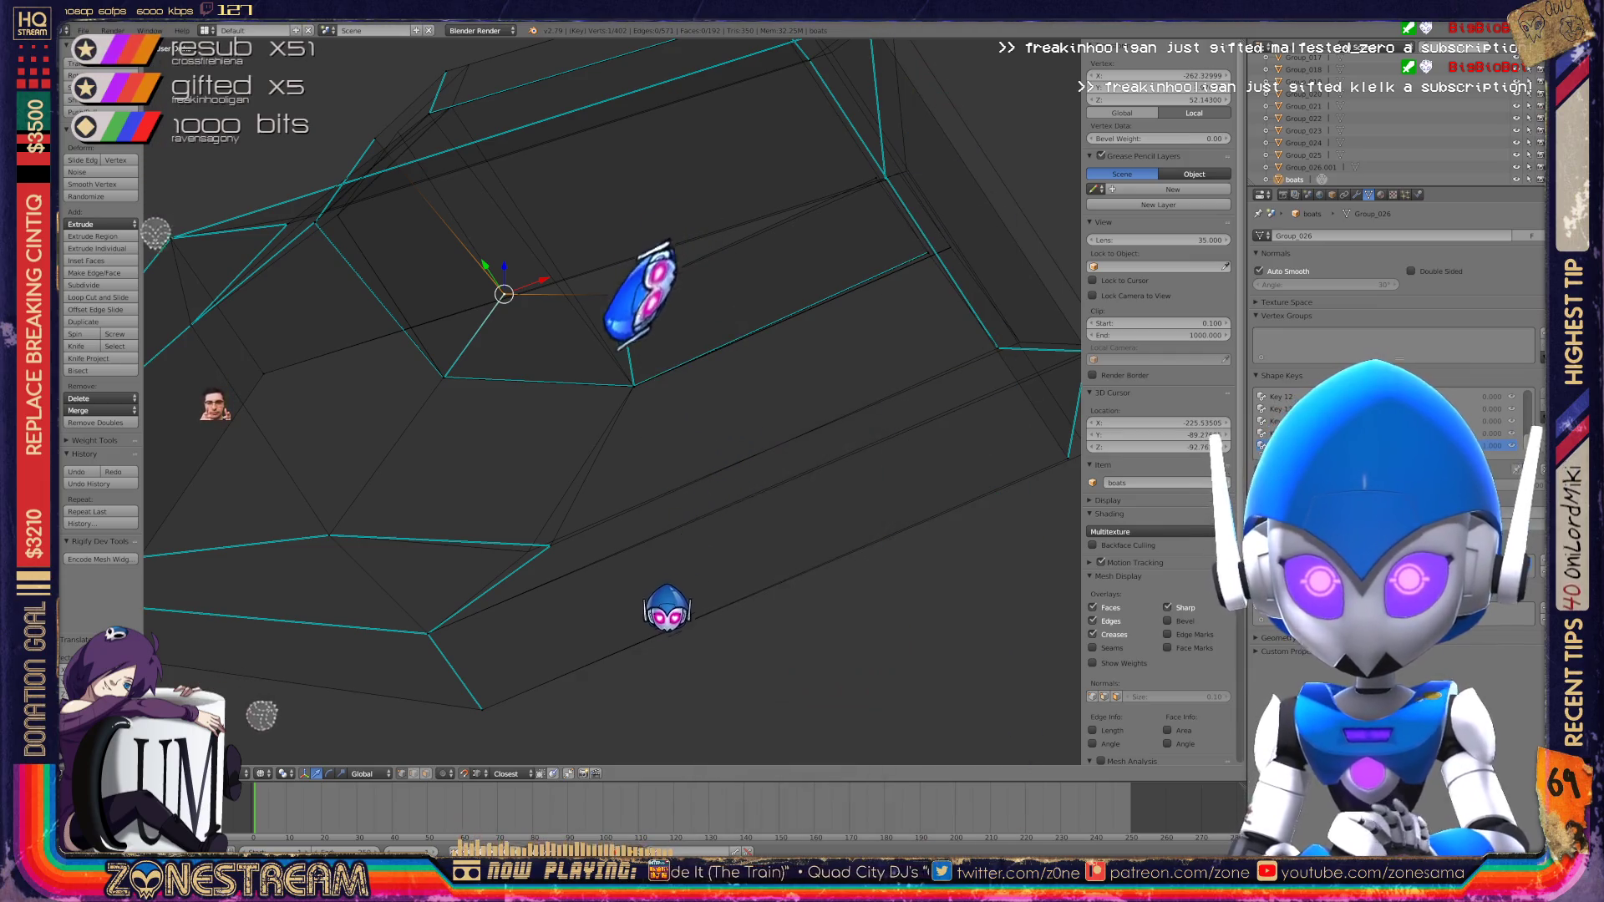
scroll(612, 401, "up", 5)
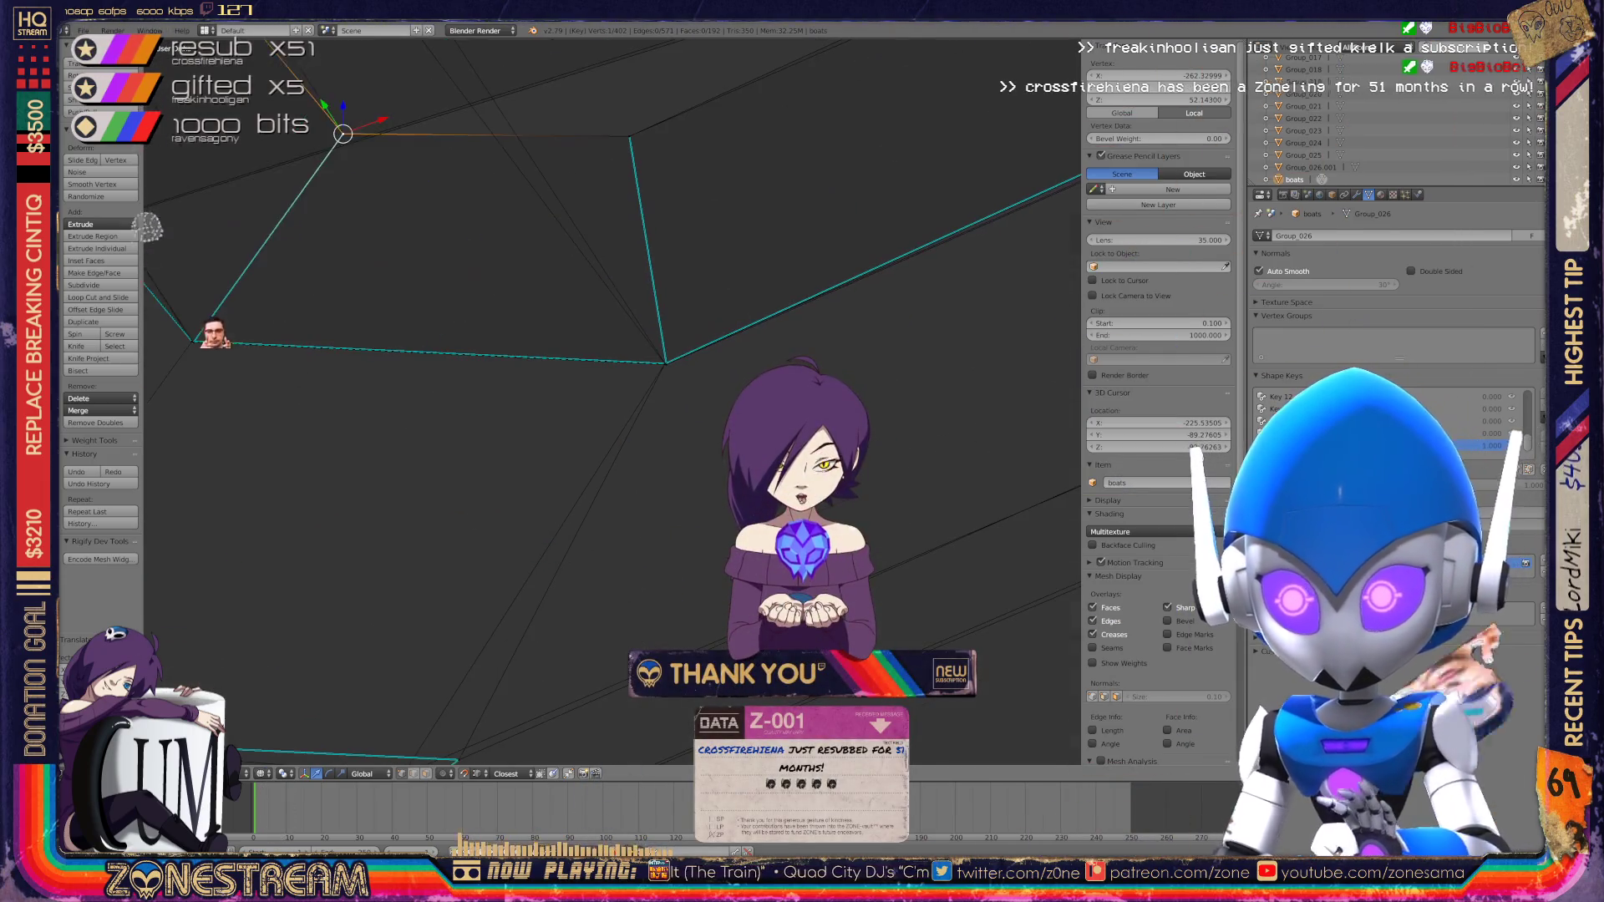
mouse_move(612, 401)
middle_mouse_down()
mouse_move(660, 351)
mouse_move(626, 368)
middle_mouse_up()
scroll(613, 401, "down", 7)
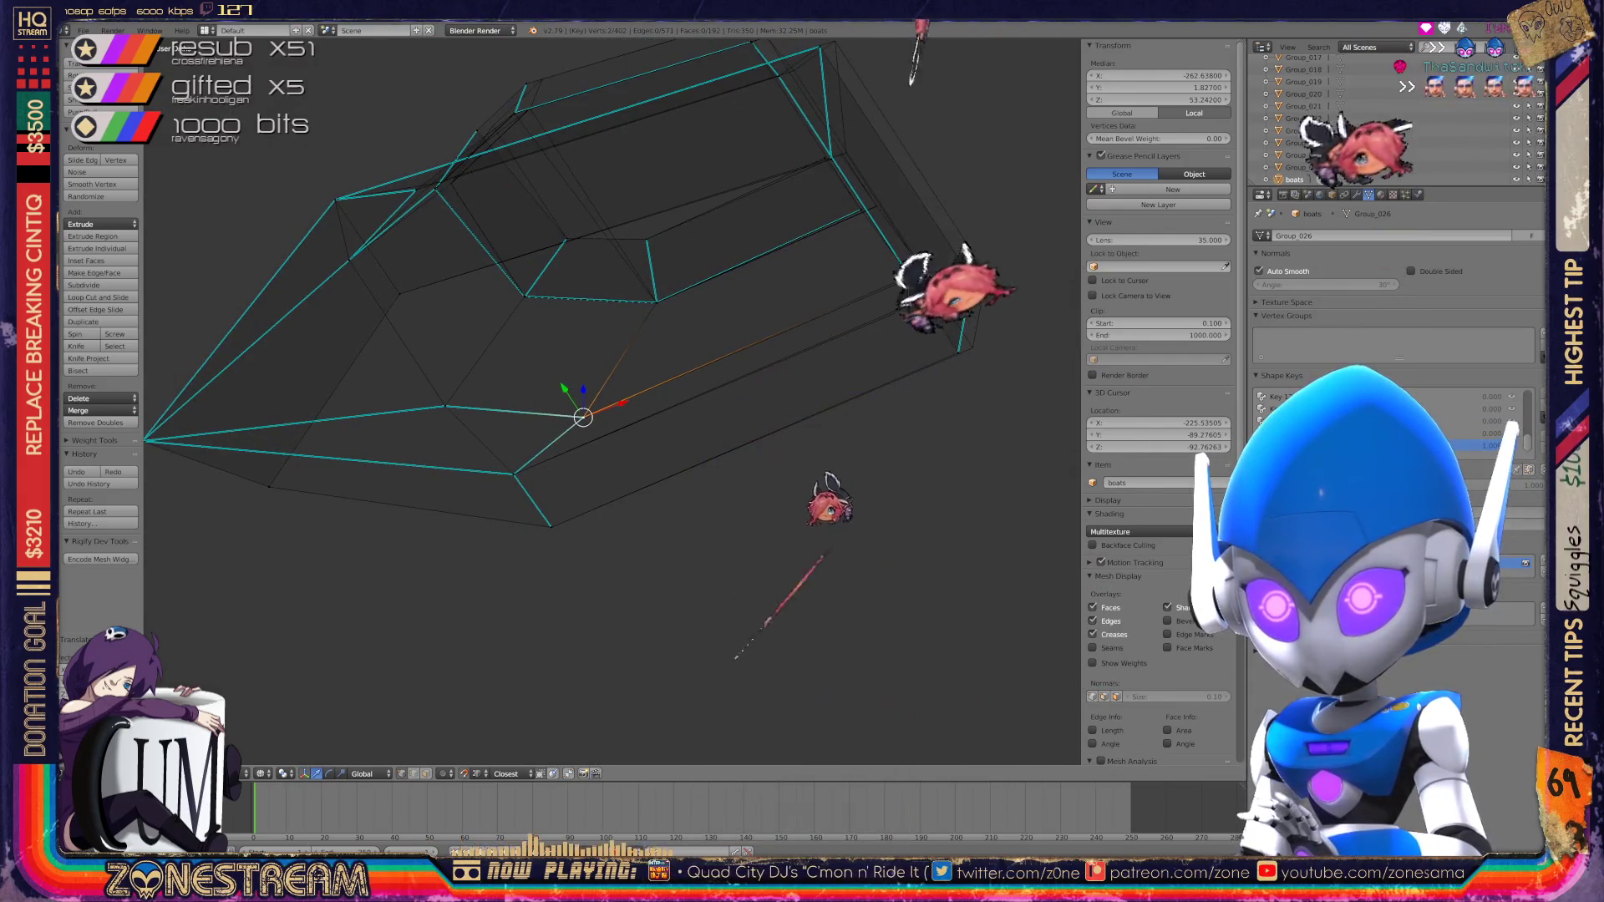
scroll(613, 401, "down", 5)
mouse_move(612, 401)
middle_mouse_down()
mouse_move(710, 377)
mouse_move(660, 410)
mouse_move(635, 351)
mouse_move(710, 393)
mouse_move(506, 349)
middle_mouse_up()
scroll(612, 401, "up", 8)
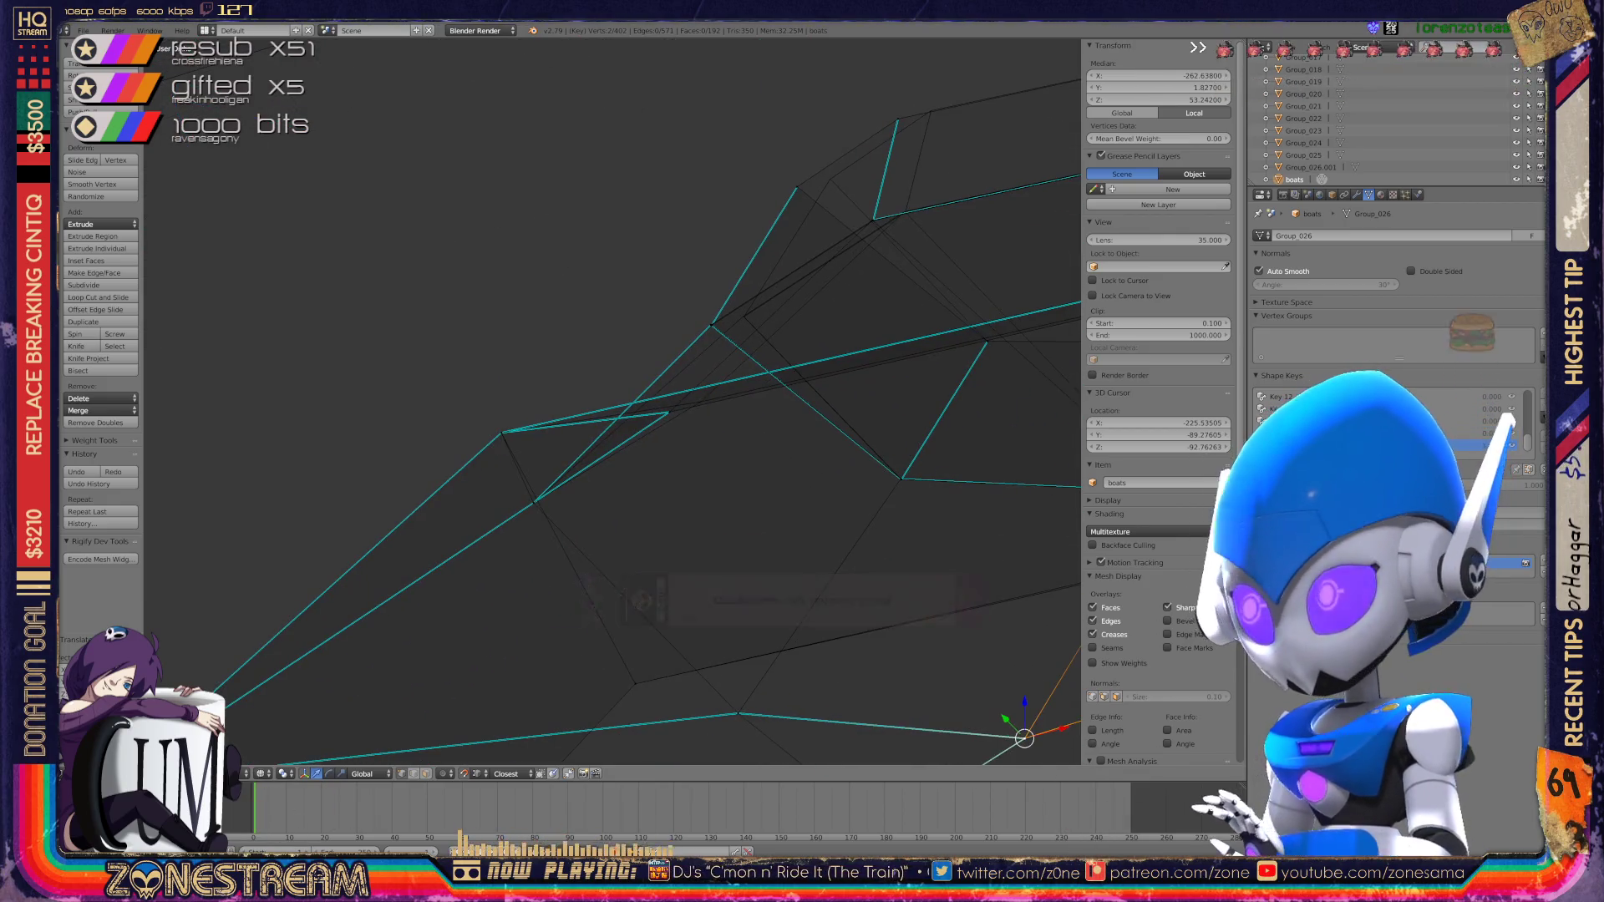
mouse_move(585, 418)
middle_mouse_down("shift")
mouse_move(472, 453)
mouse_move(493, 363)
middle_mouse_up("shift")
scroll(472, 453, "down", 8)
scroll(635, 397, "up", 5)
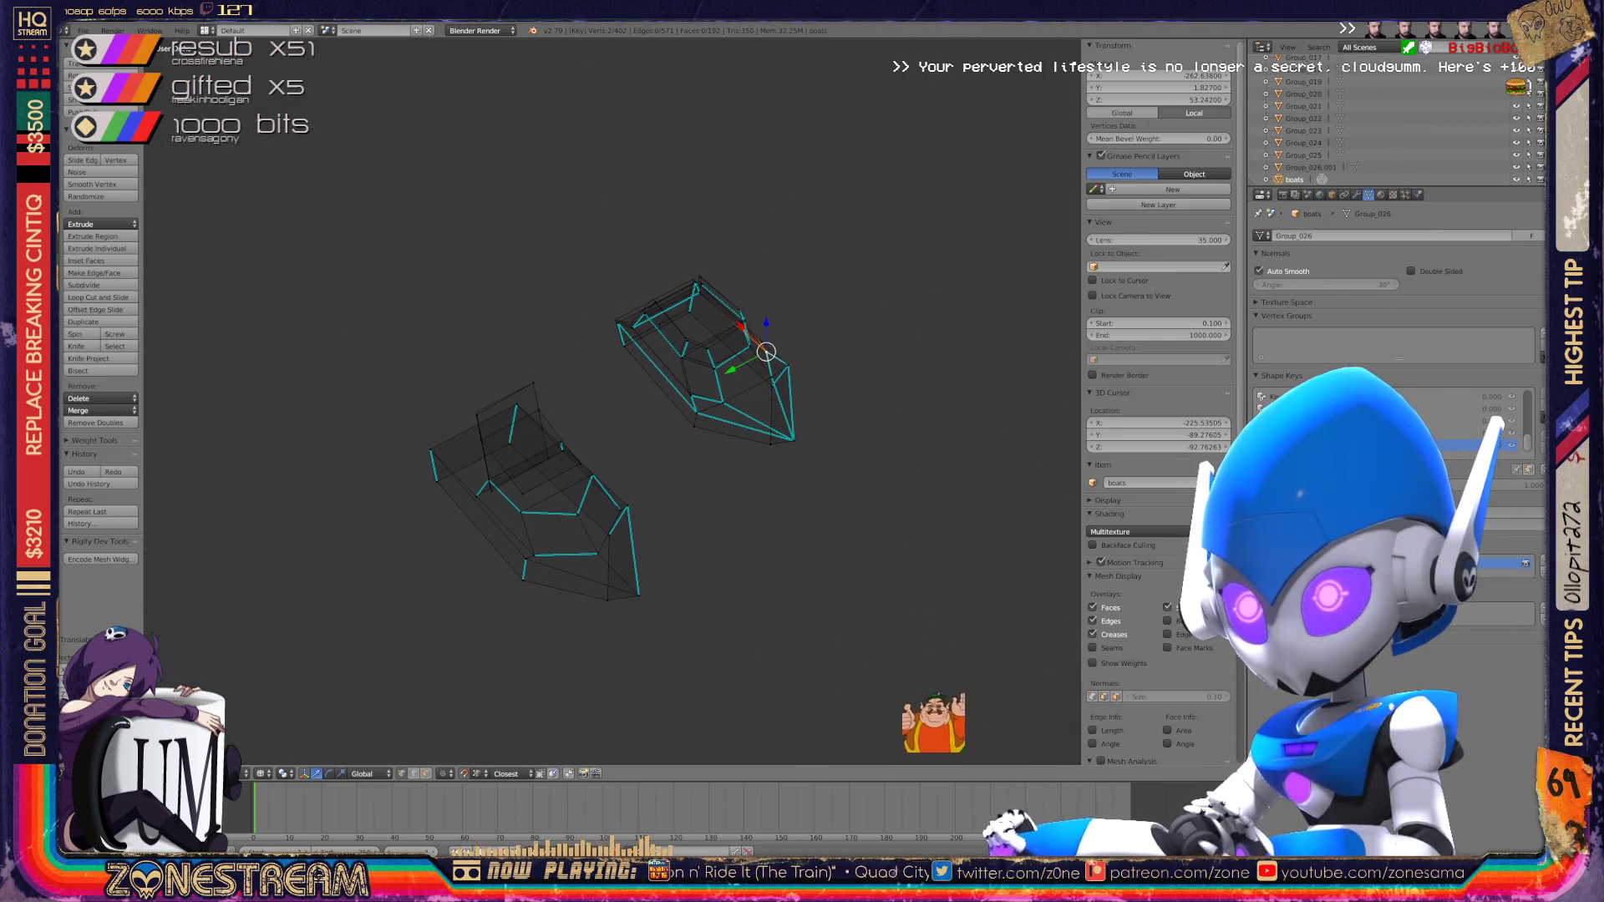
Step: Add another vertex to the selection and pull it up and left
scroll(612, 401, "up", 10)
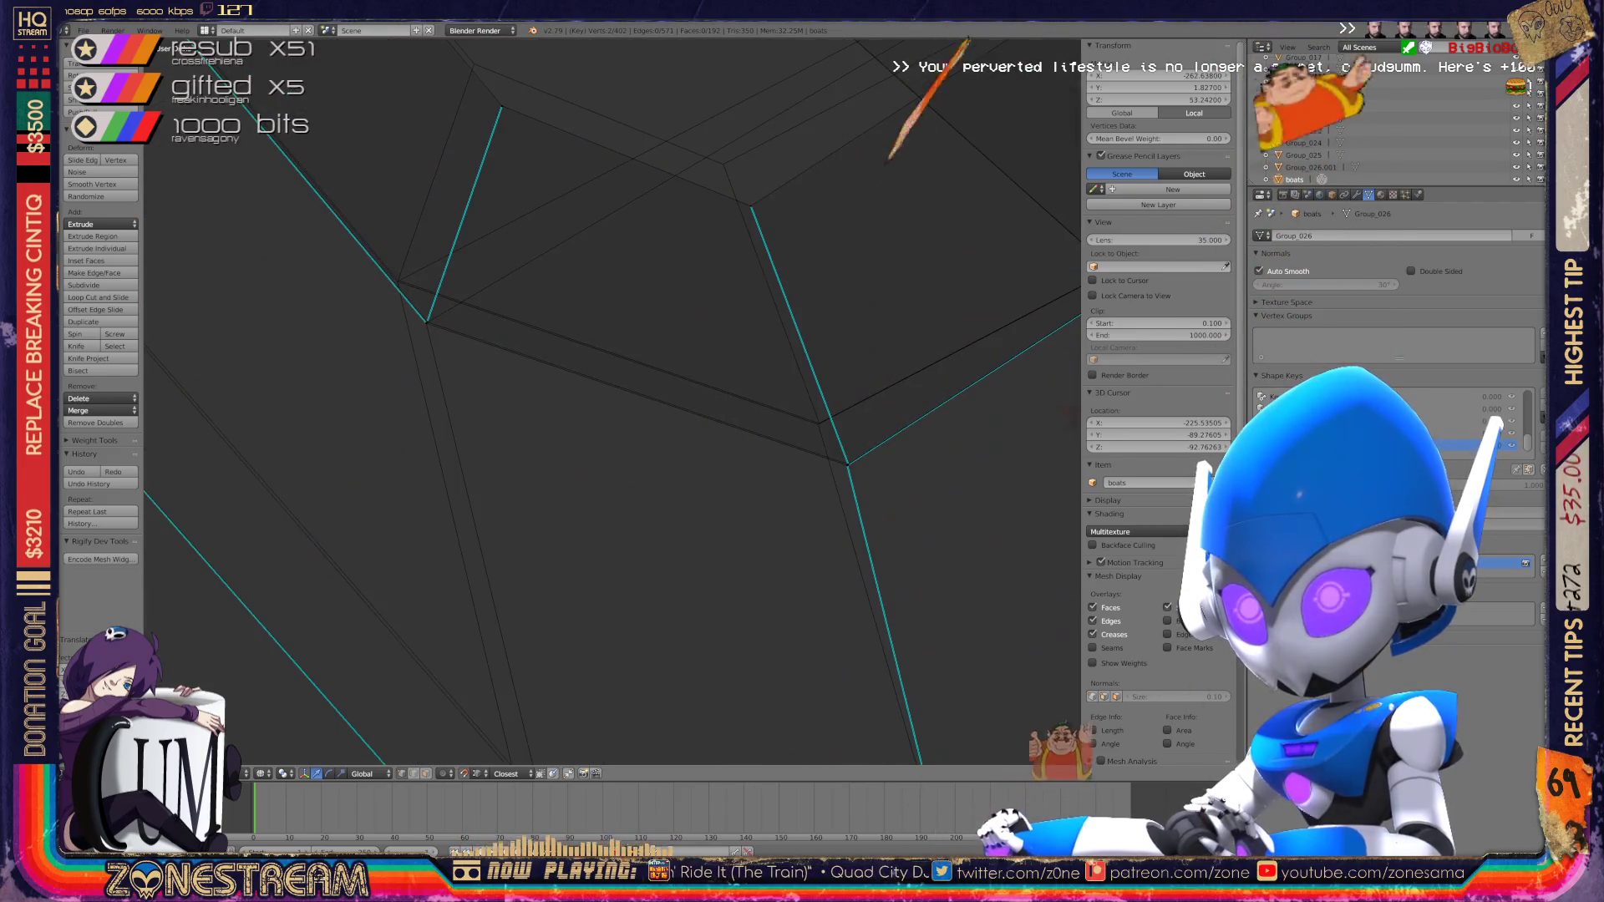
right_click(539, 572, "shift")
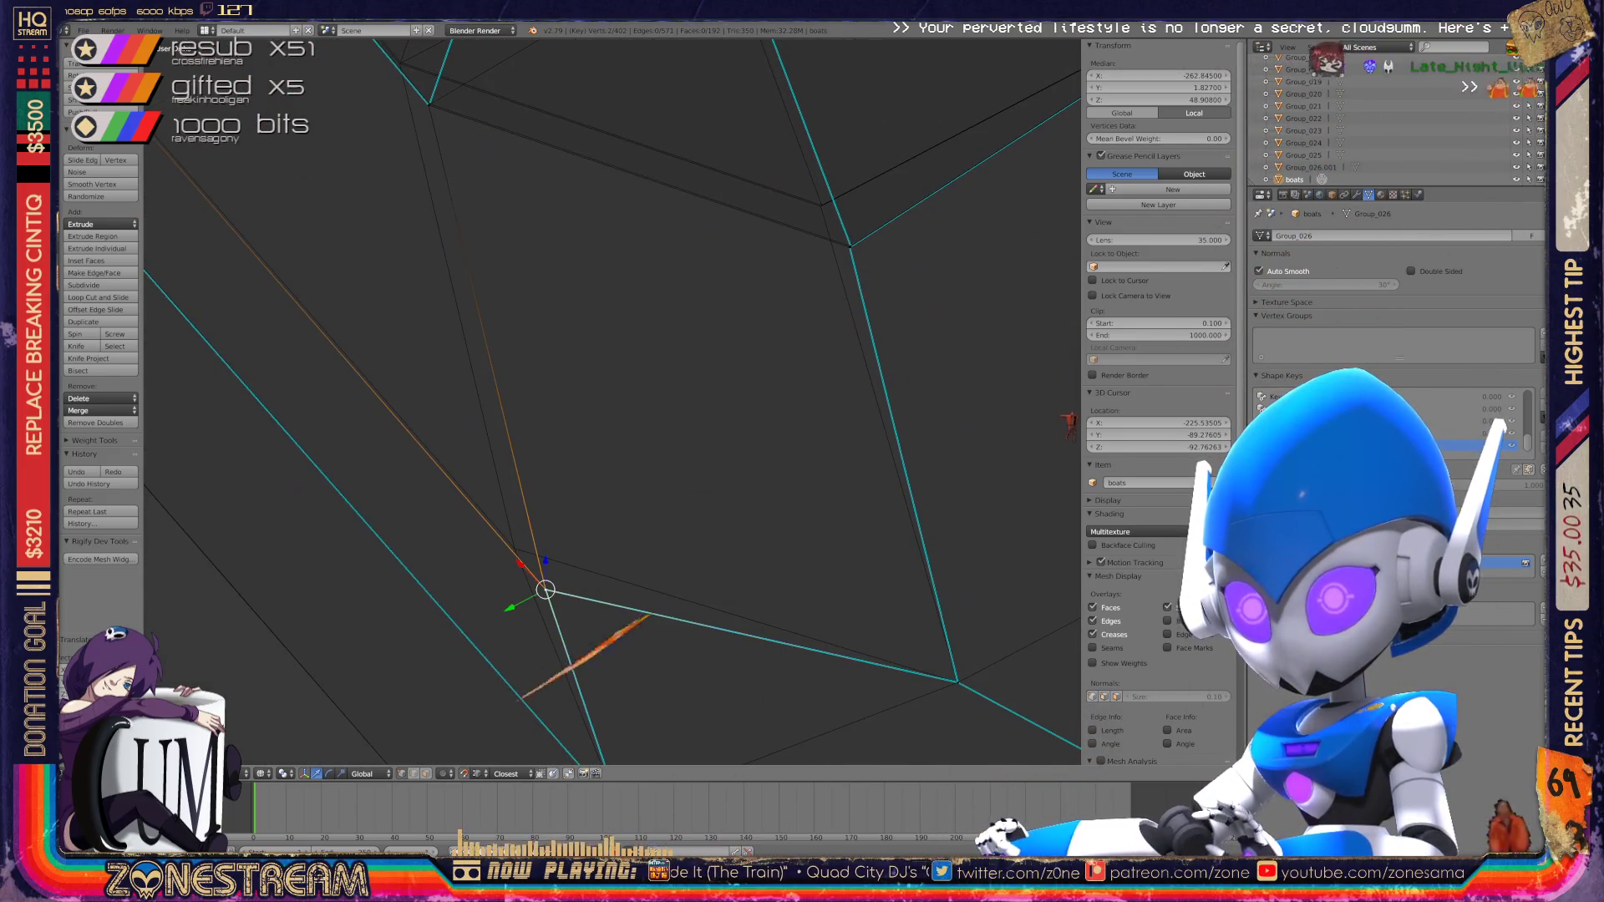
left_click_drag(544, 590, 514, 548)
middle_click_drag(612, 334, 632, 585, "shift")
middle_click_drag(613, 418, 514, 420, "shift")
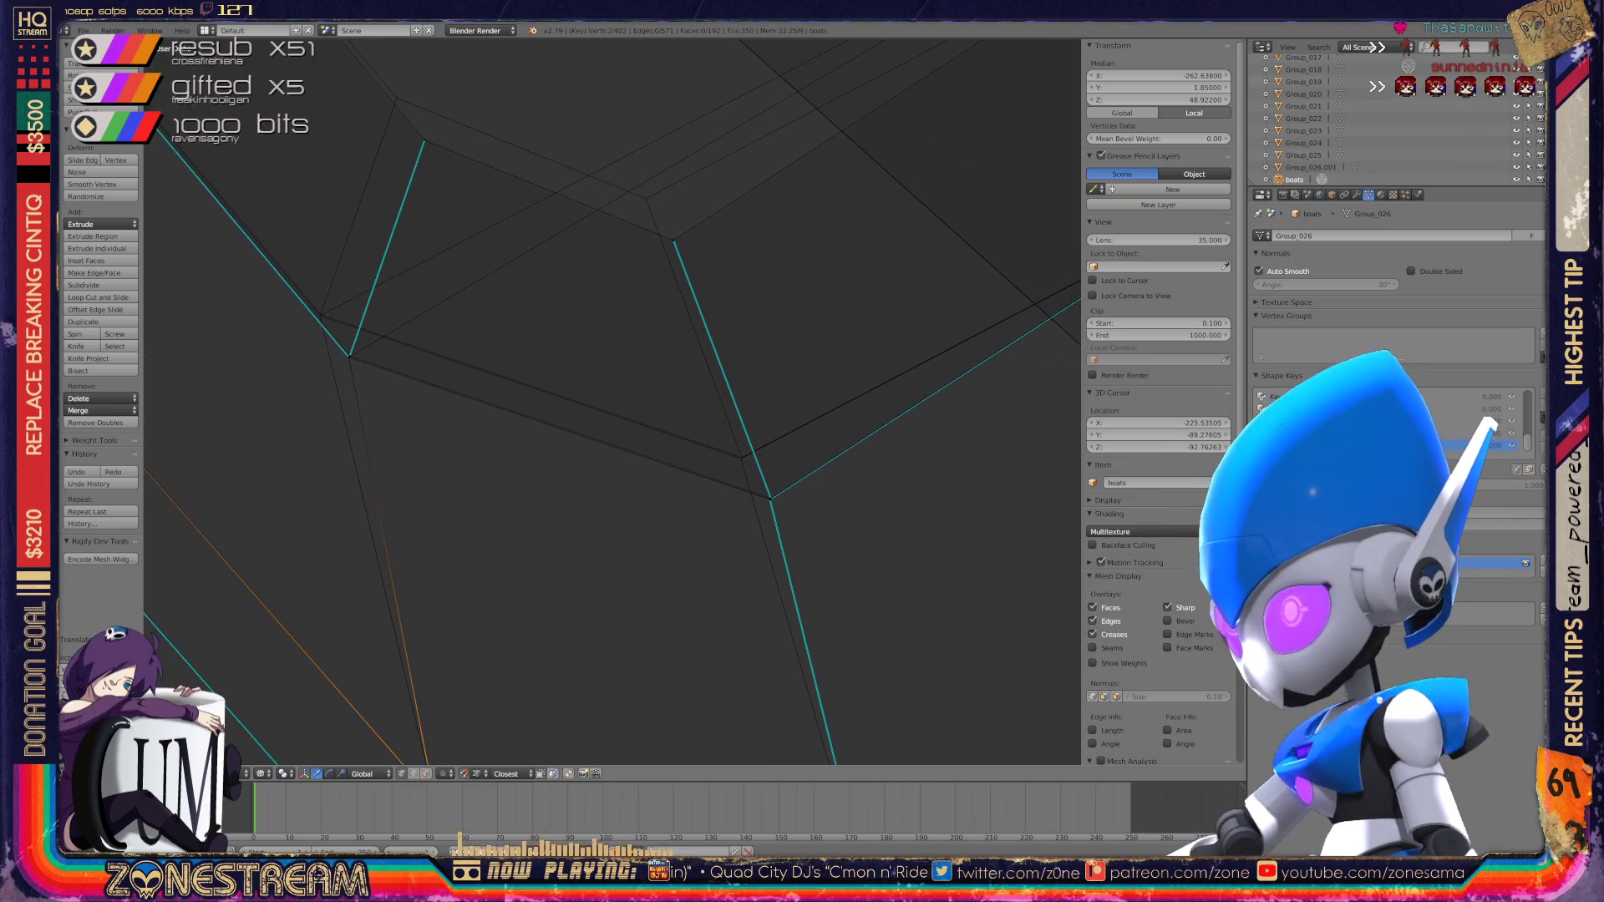
scroll(613, 401, "up", 5)
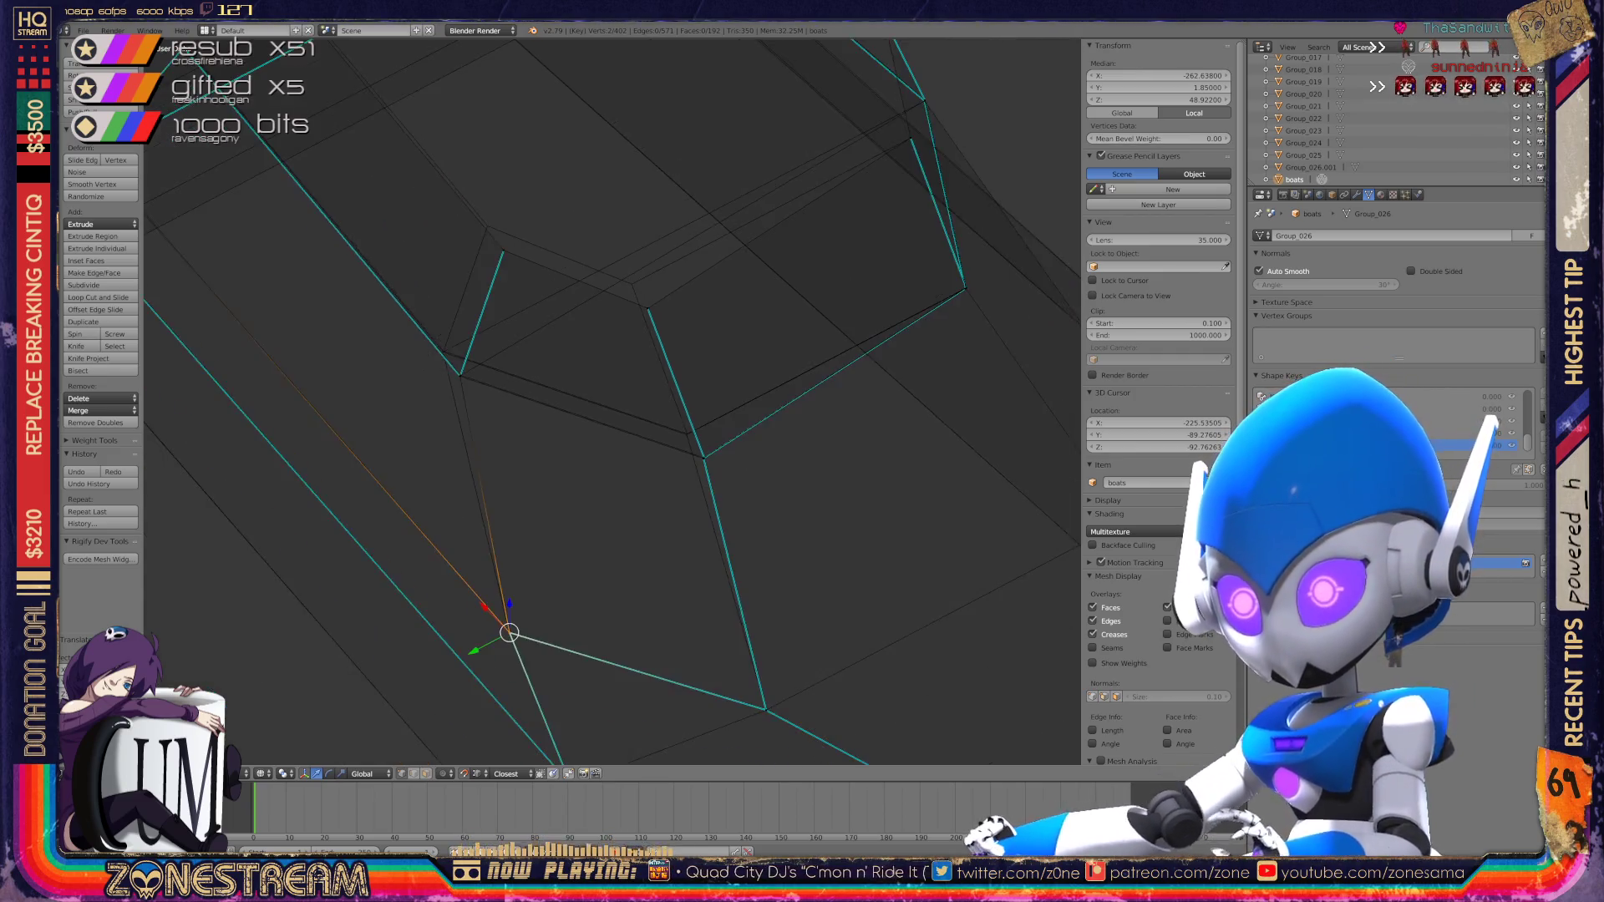
Step: Move the vertex at the edge junction up and left, then centre on it
right_click(590, 628)
key("g")
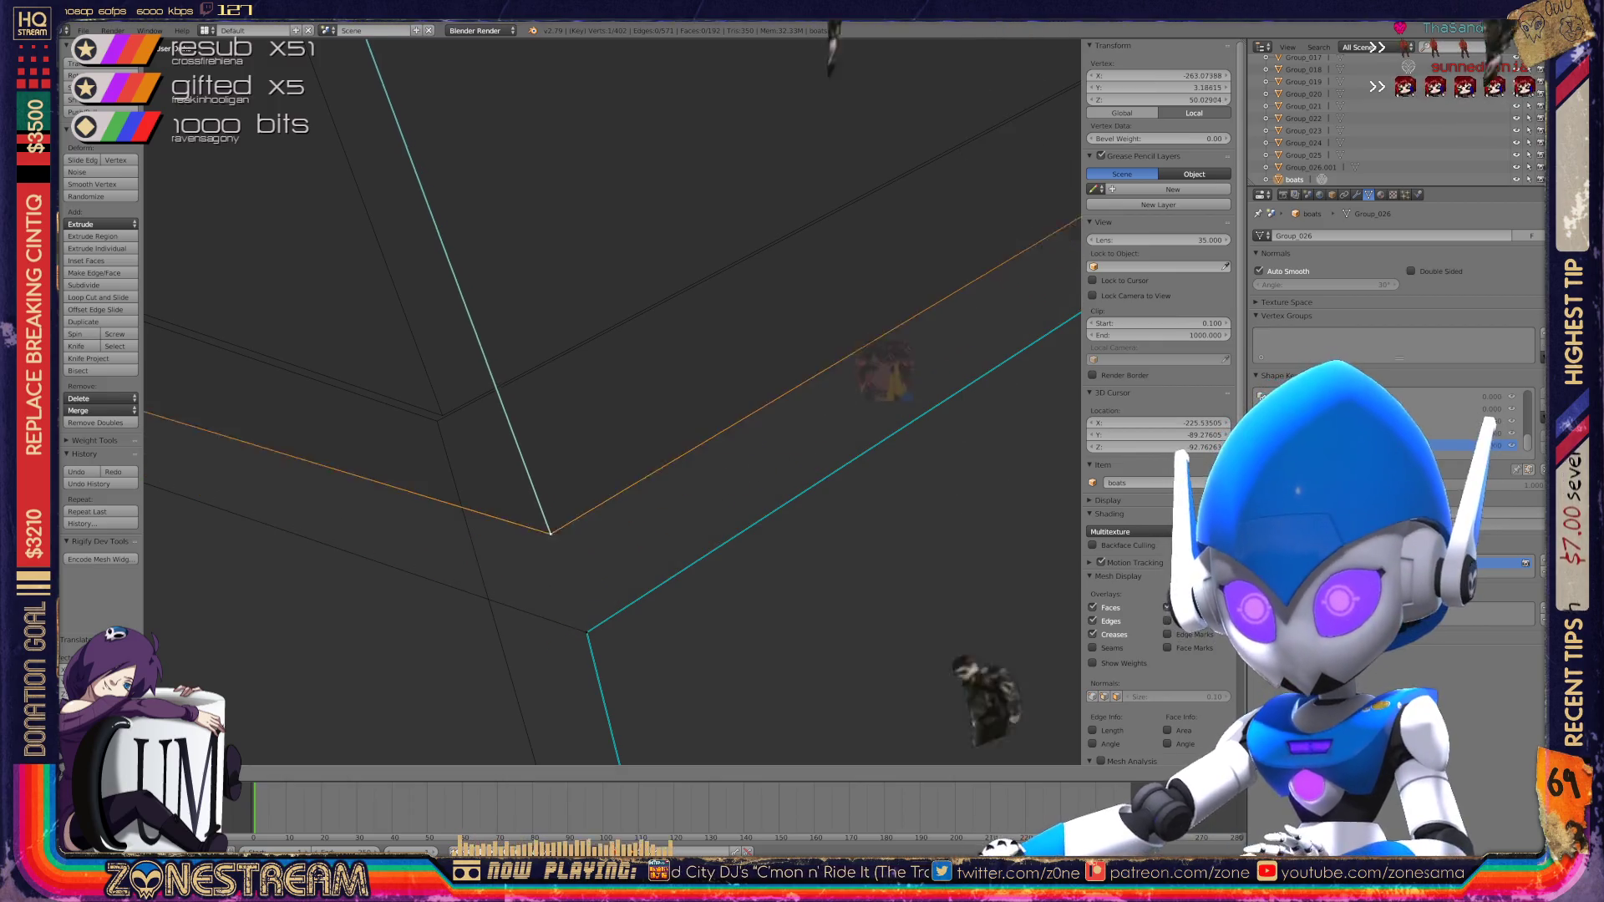
right_click(639, 511)
key("g")
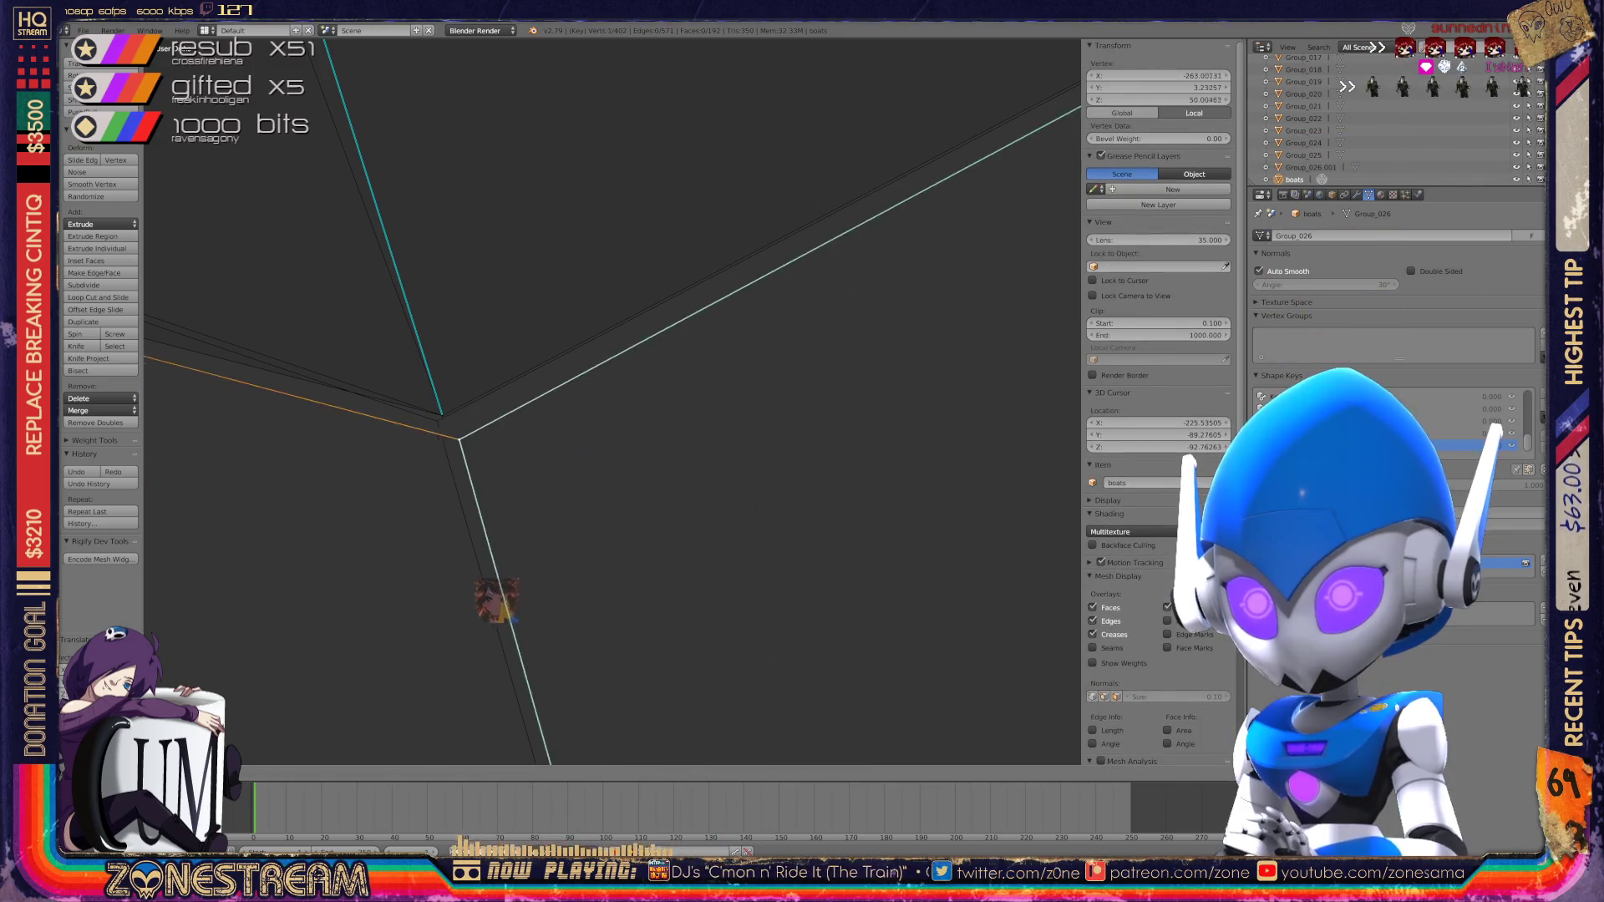
key("Return")
key("KP_Decimal")
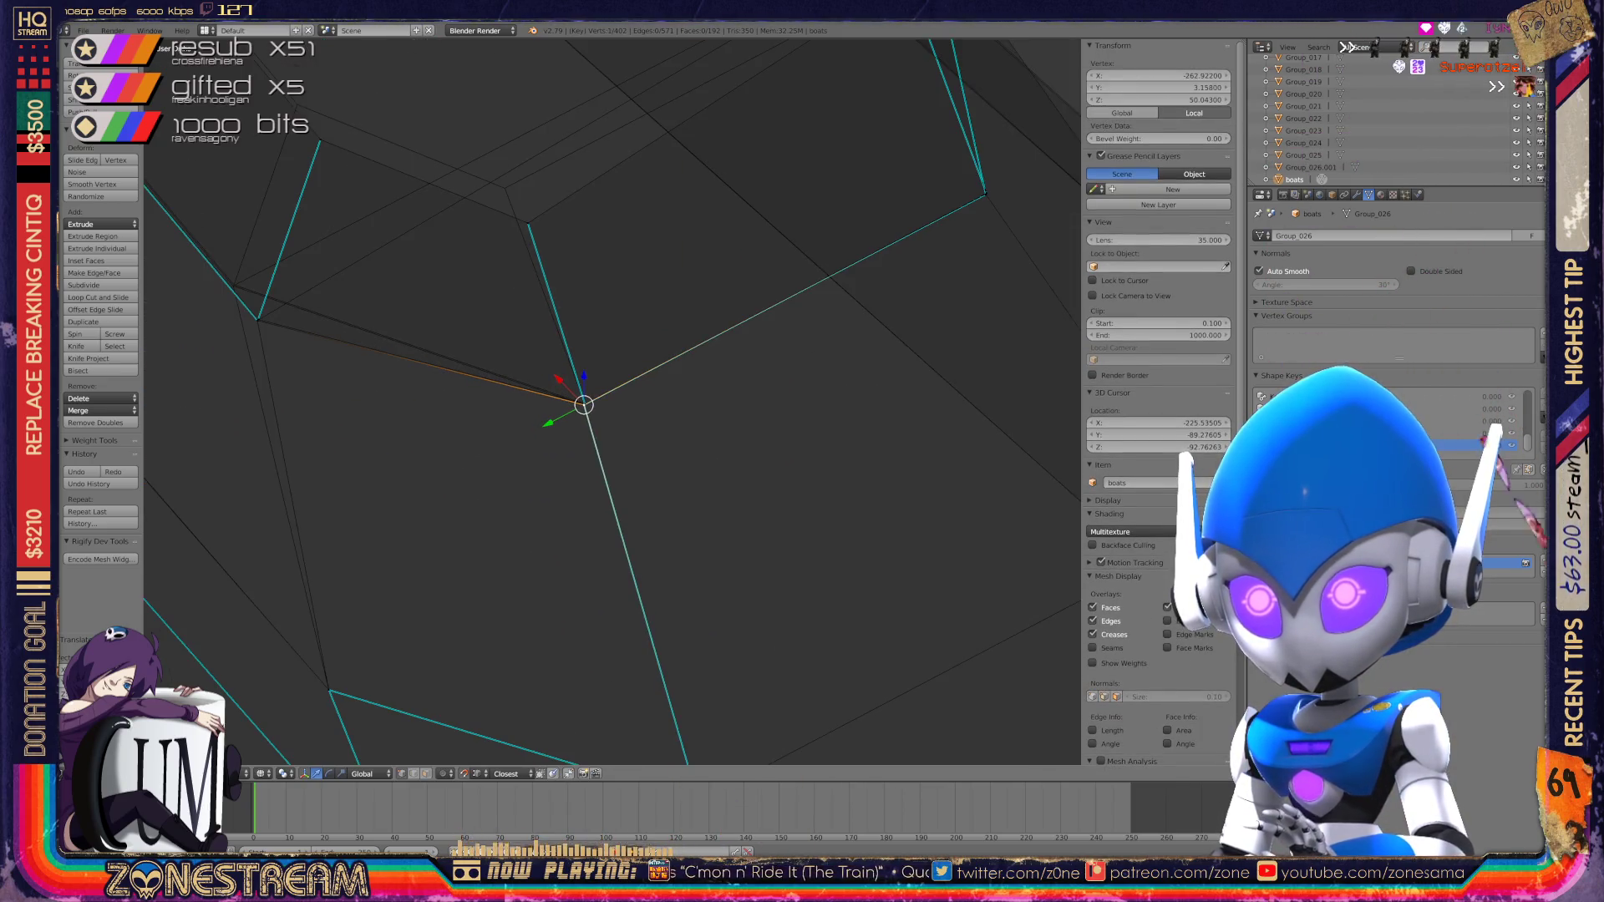
middle_click_drag(583, 404, 662, 582, "shift")
Step: Fine-tune that vertex's position, then select the corner vertex and its neighbours
key("g")
middle_click_drag(583, 366, 752, 502, "shift")
key("g")
mouse_move(449, 582)
middle_mouse_down("shift")
mouse_move(509, 670)
mouse_move(570, 555)
mouse_move(687, 528)
middle_mouse_up("shift")
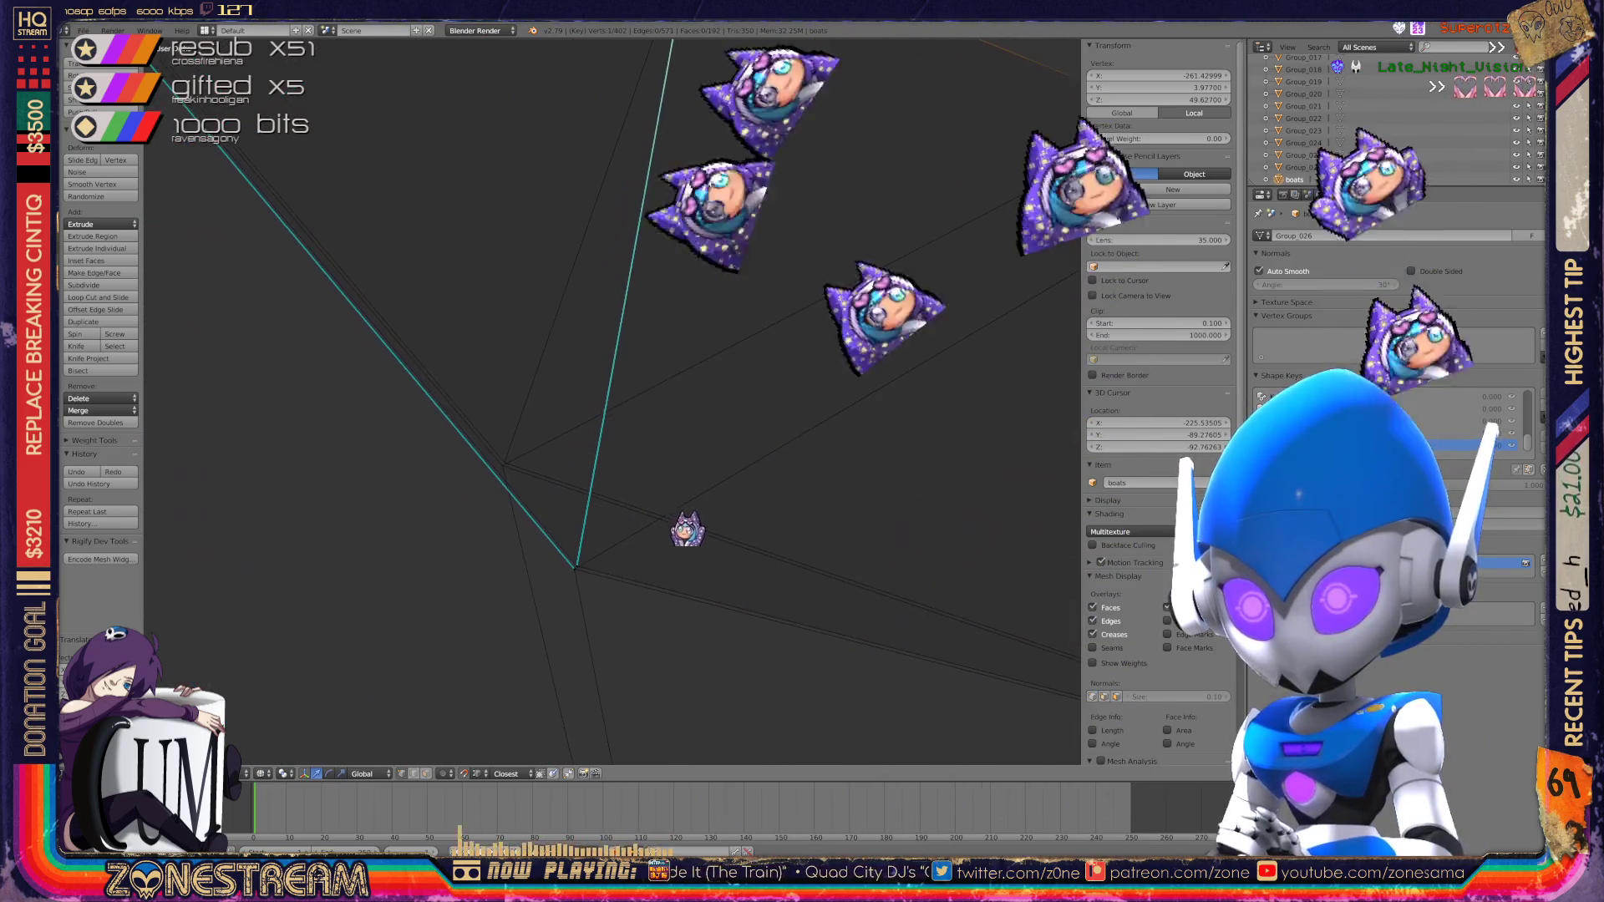
left_click(780, 508)
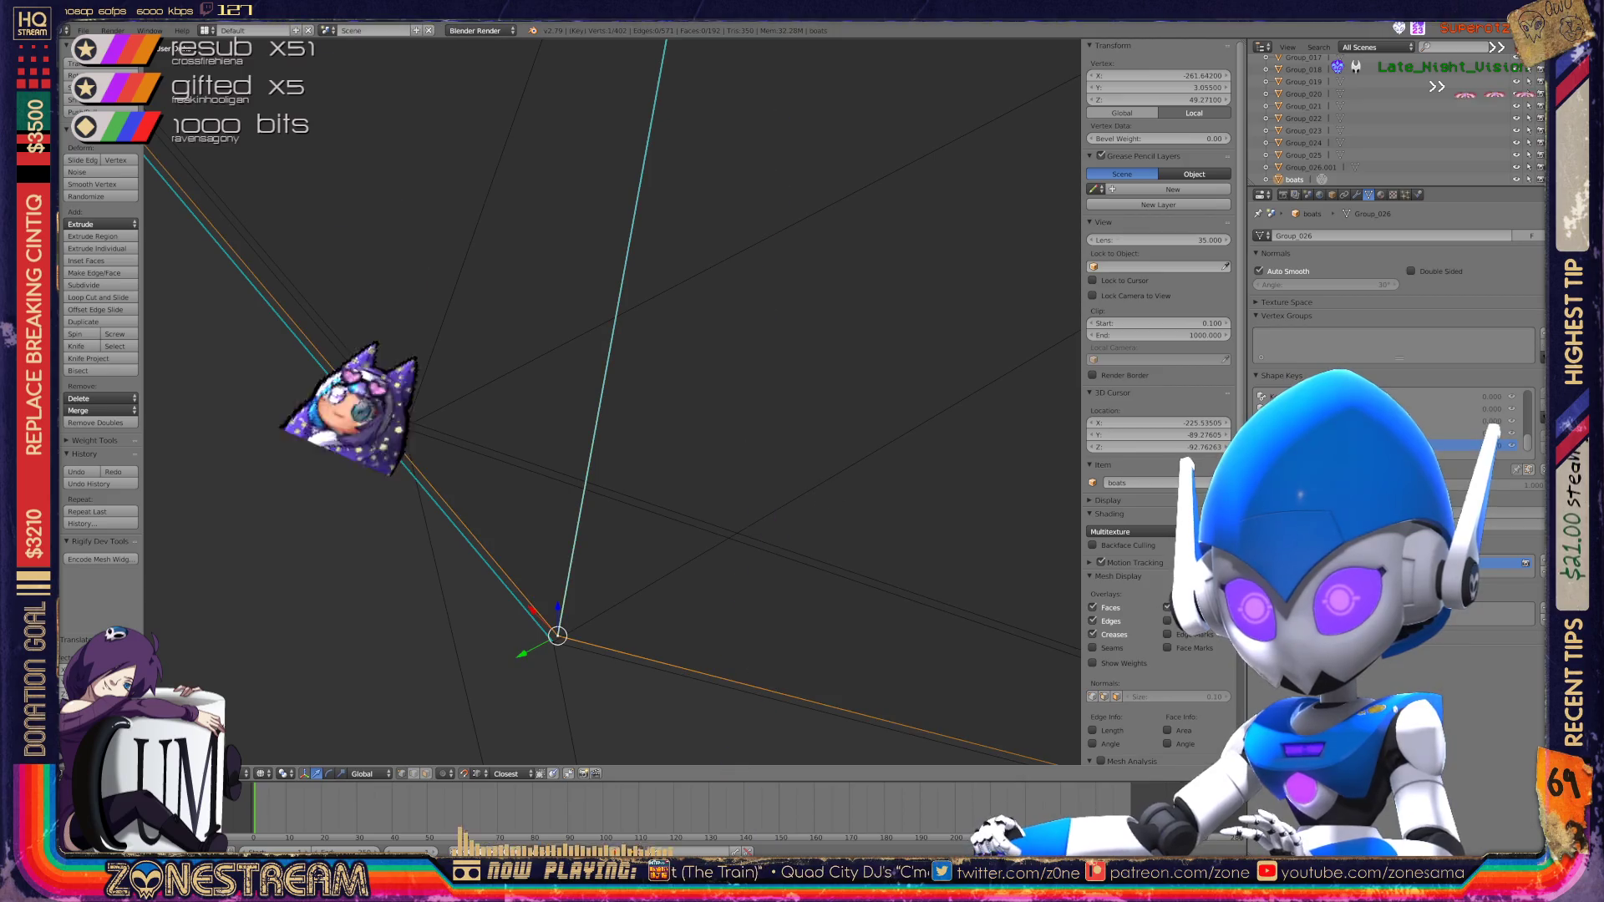
key("ctrl+z")
key("ctrl+z")
key("ctrl+z")
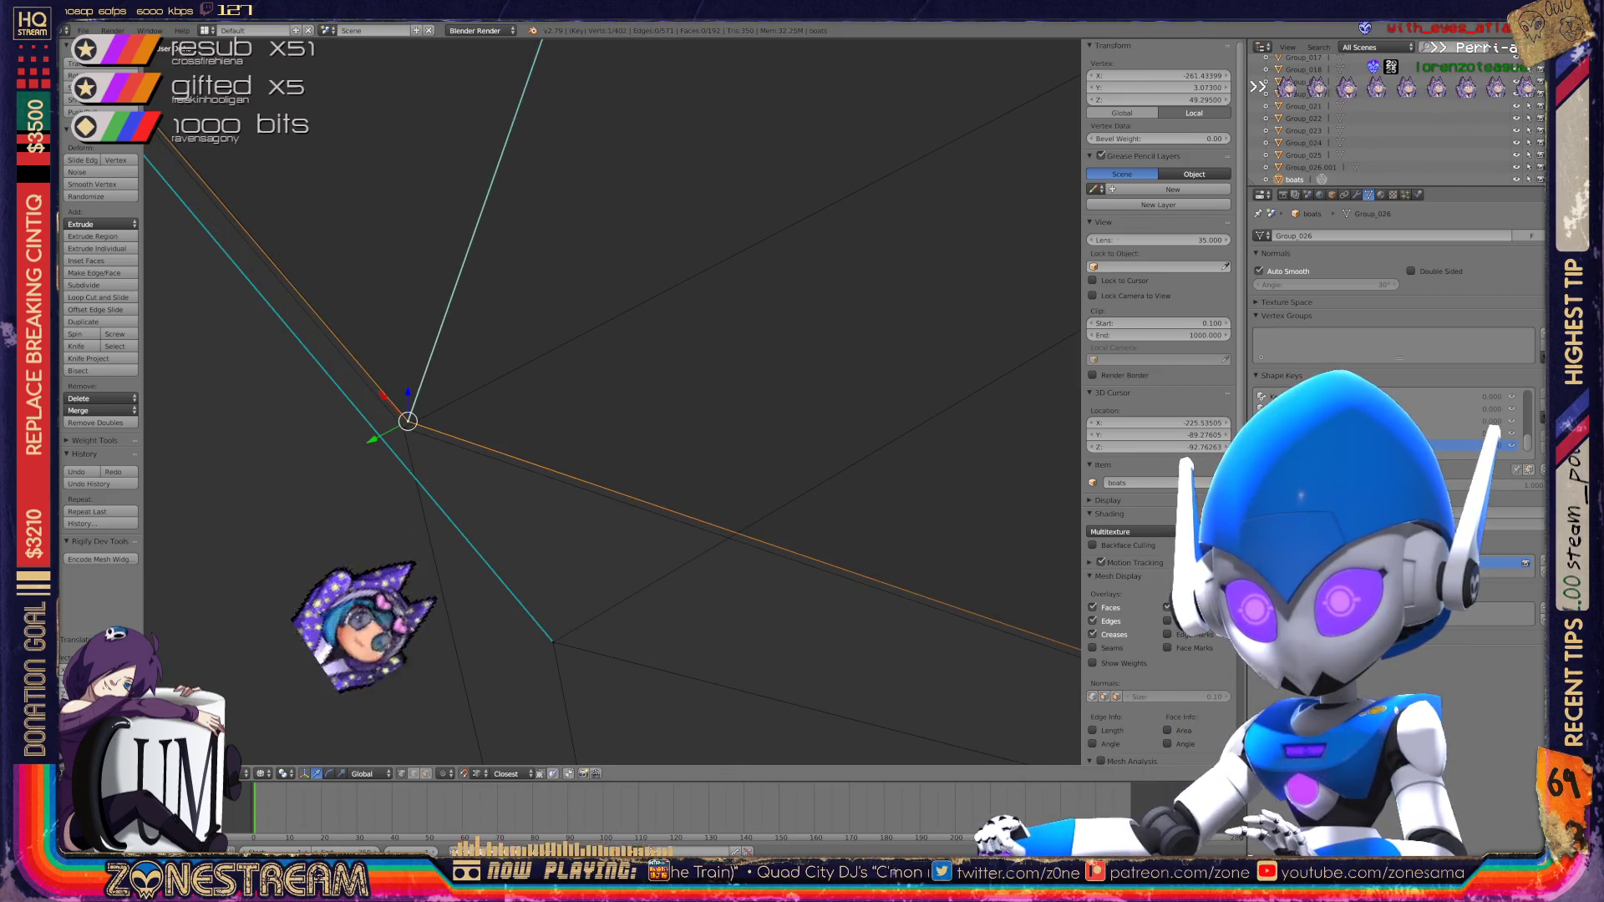
mouse_move(610, 401)
middle_mouse_down()
mouse_move(668, 376)
mouse_move(610, 422)
mouse_move(528, 617)
middle_mouse_up()
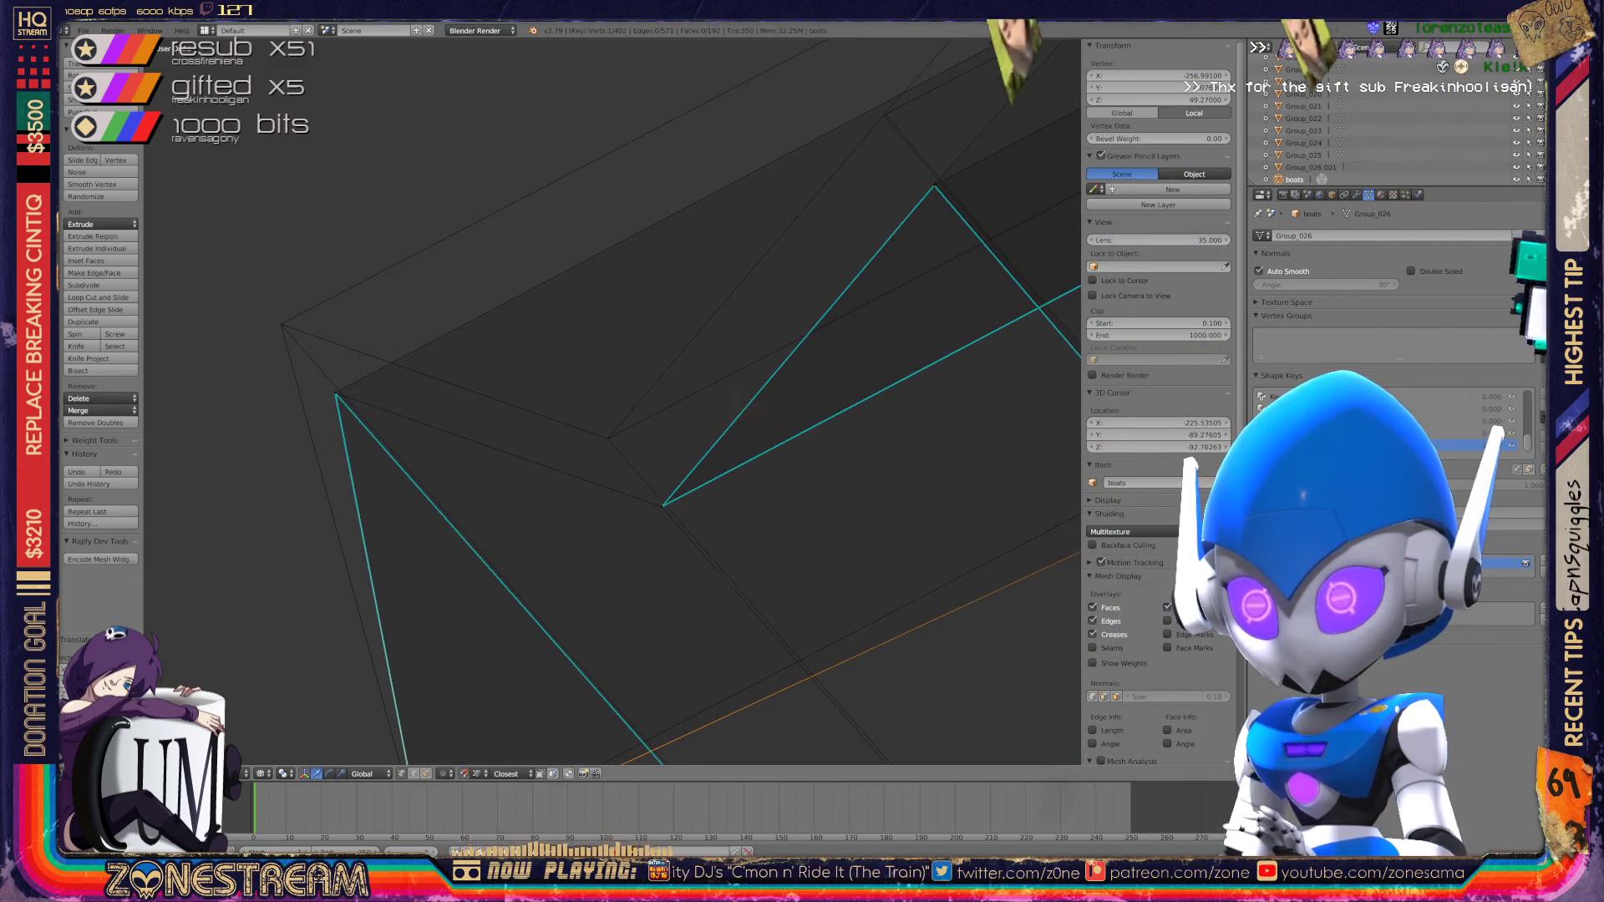
left_click(662, 507, "ctrl")
Step: Cancel a misplaced move and snap the vertex onto its neighbouring corner
key("g")
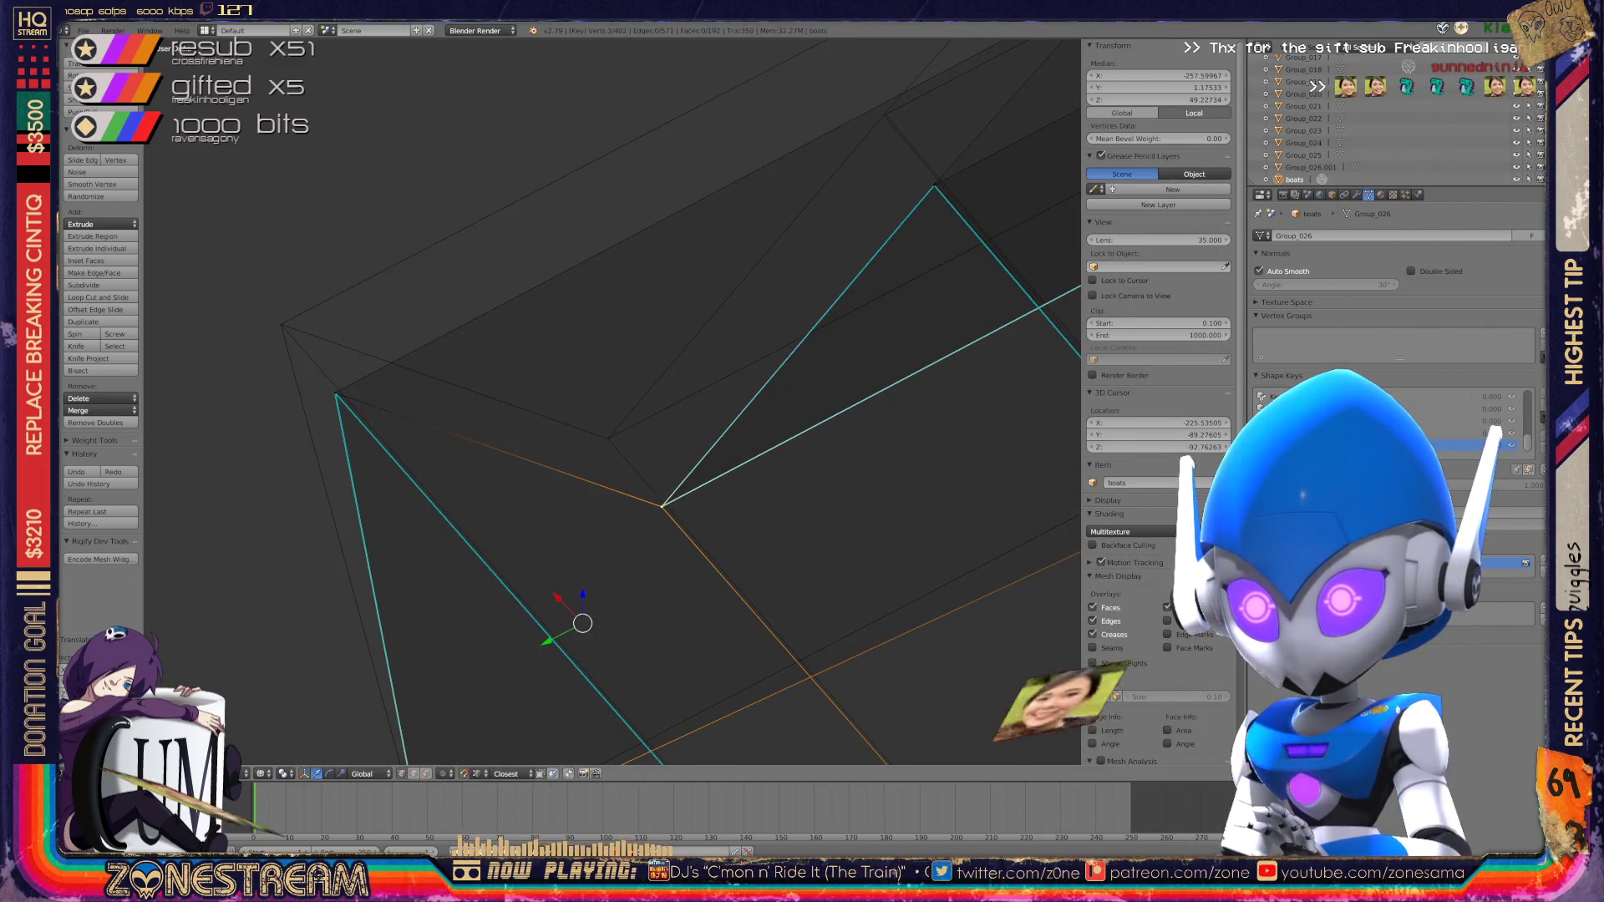
key("Escape")
right_click(662, 506)
mouse_move(661, 506)
left_mouse_down()
mouse_move(626, 423)
mouse_move(608, 438)
left_mouse_up()
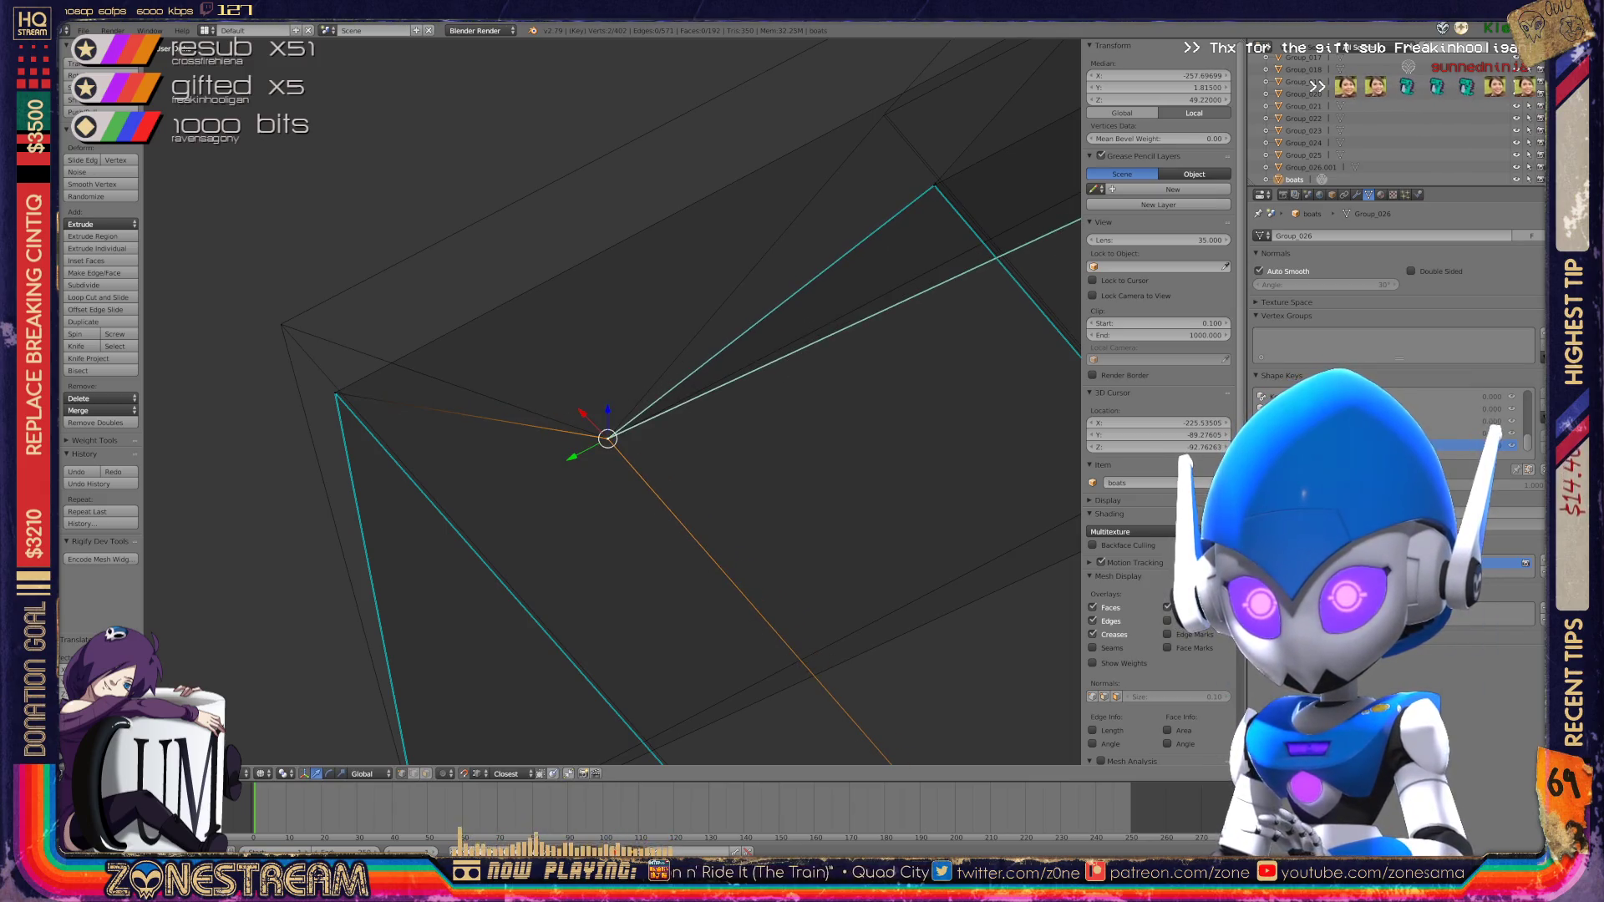
Step: Snap a second stray vertex onto its adjacent vertex and reframe the mesh corner
right_click(335, 392)
left_click_drag(335, 393, 280, 325)
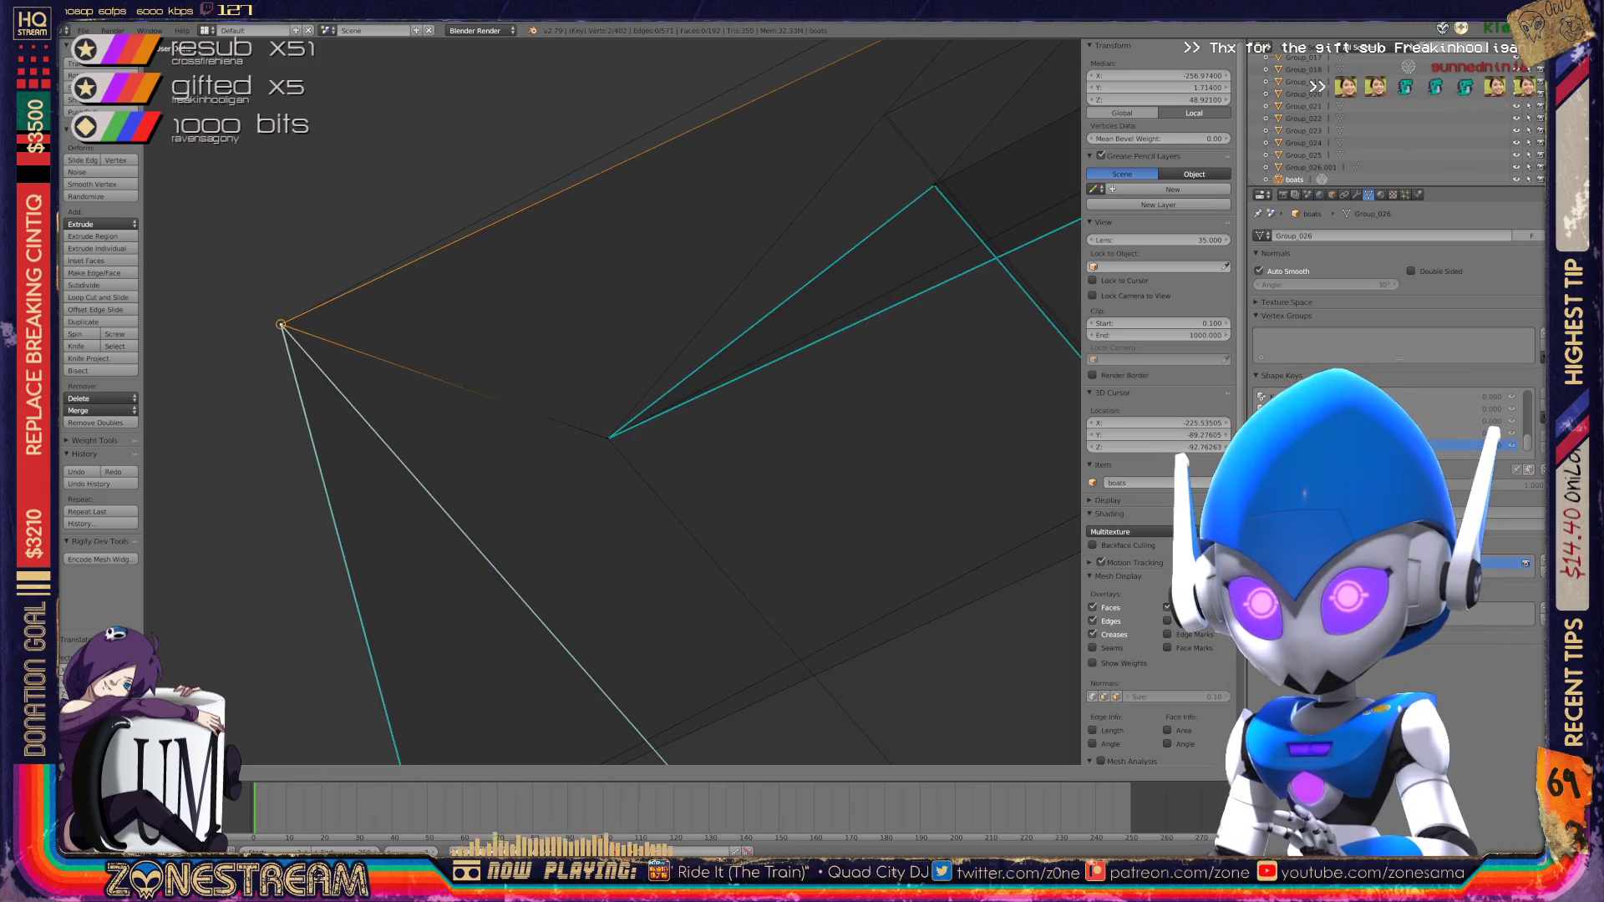
scroll(612, 401, "down", 4)
middle_click_drag(612, 401, 752, 351)
scroll(613, 401, "up", 6)
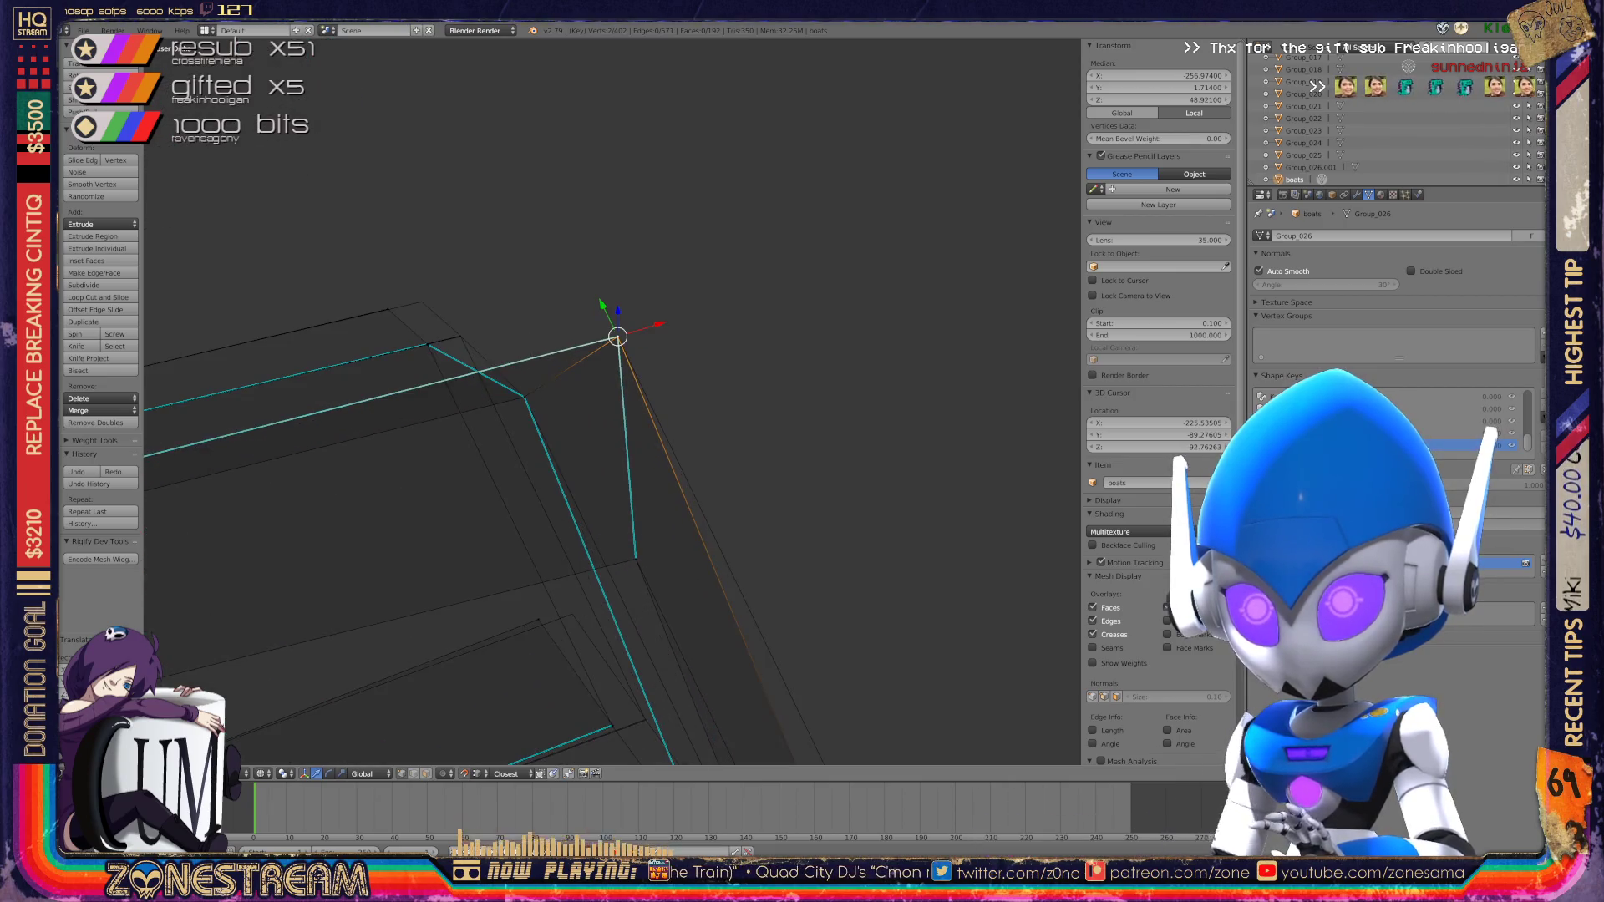
middle_click_drag(752, 351, 819, 385)
Step: Snap another corner vertex onto the other corner vertex and confirm it
right_click(450, 298)
mouse_move(451, 298)
left_mouse_down()
mouse_move(598, 248)
mouse_move(625, 260)
left_mouse_up()
scroll(870, 620, "up", 3)
middle_click_drag(610, 401, 551, 423, "shift")
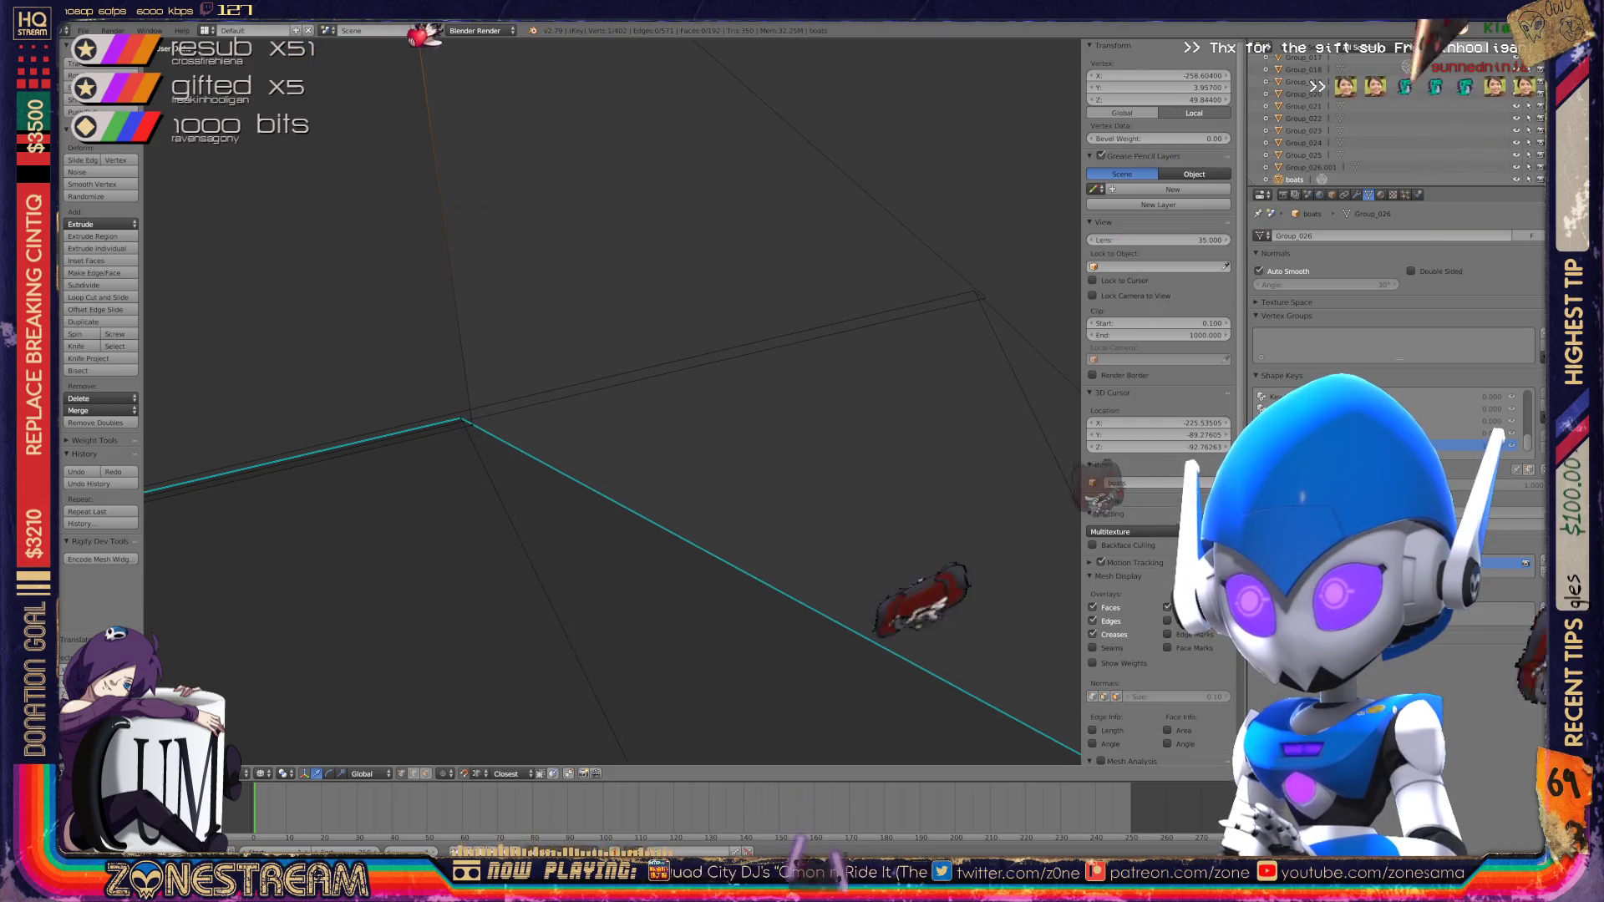
key("g")
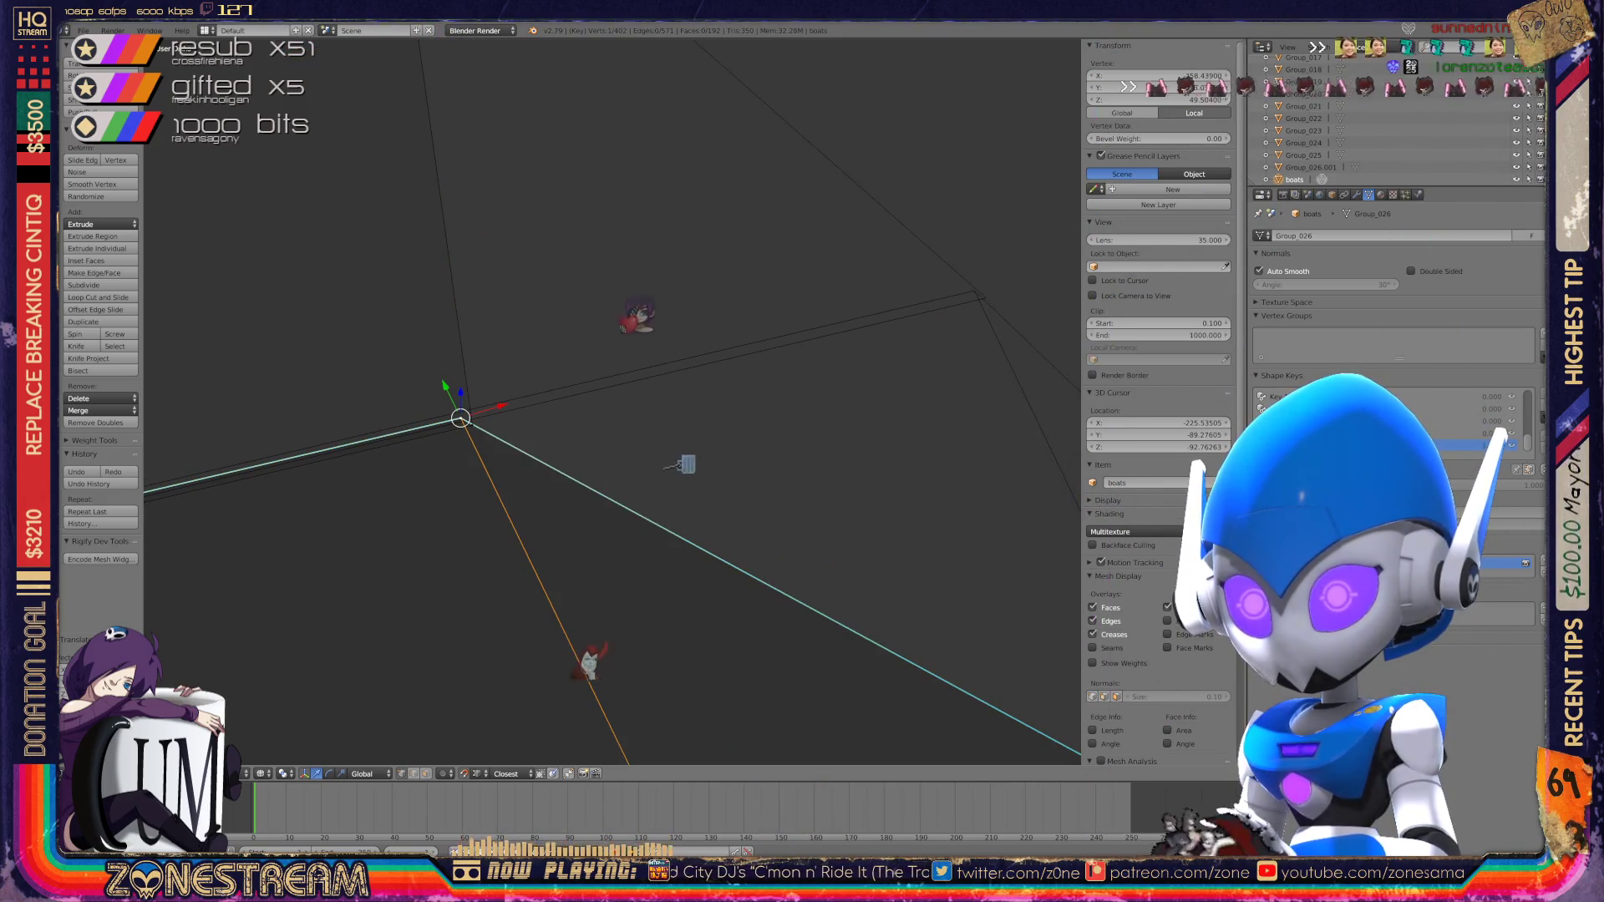
left_click(806, 587)
Step: Try moving the selected vertex again, undoing the misplaced attempt before retrying
middle_click_drag(830, 573, 979, 539)
scroll(613, 401, "up", 4)
scroll(613, 401, "up", 5)
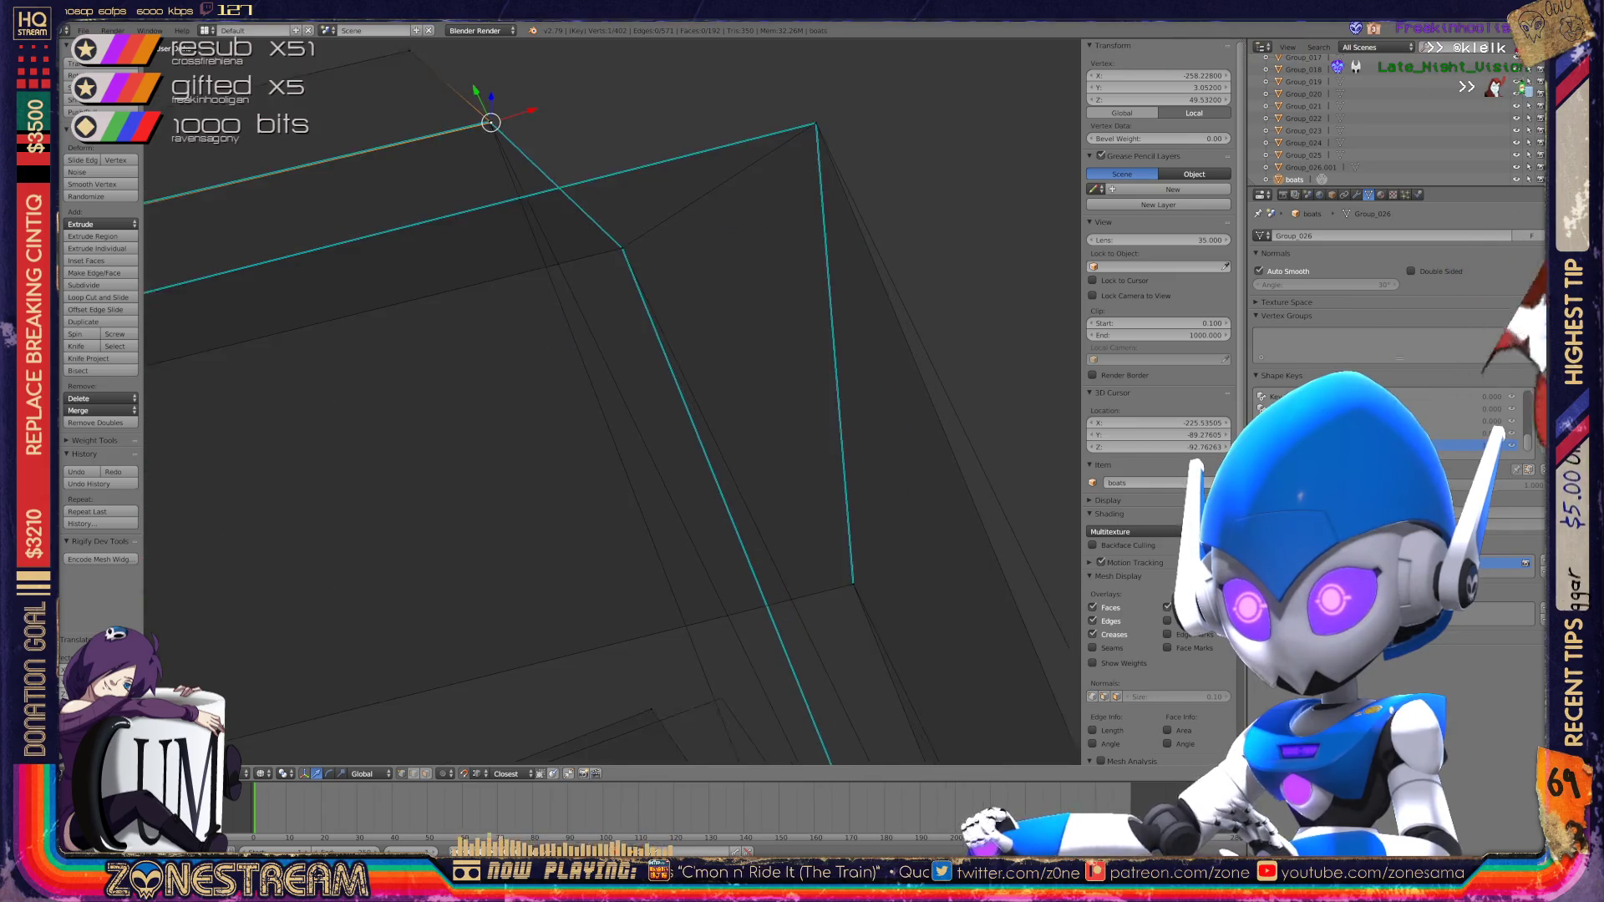
scroll(643, 204, "down", 3)
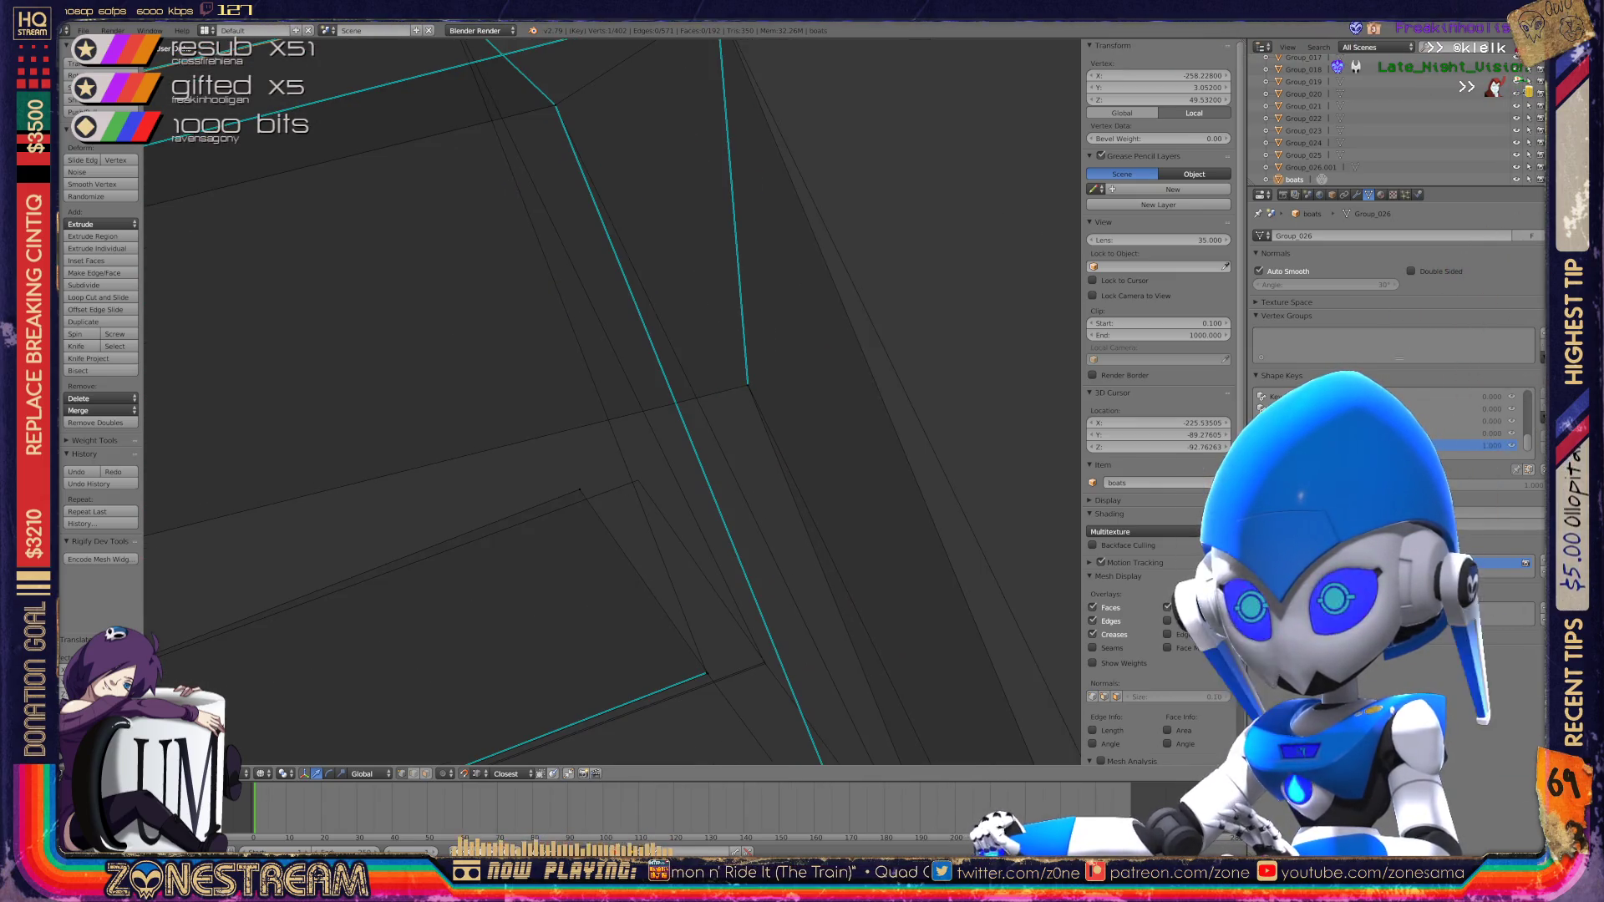
key("g")
scroll(789, 605, "up", 6)
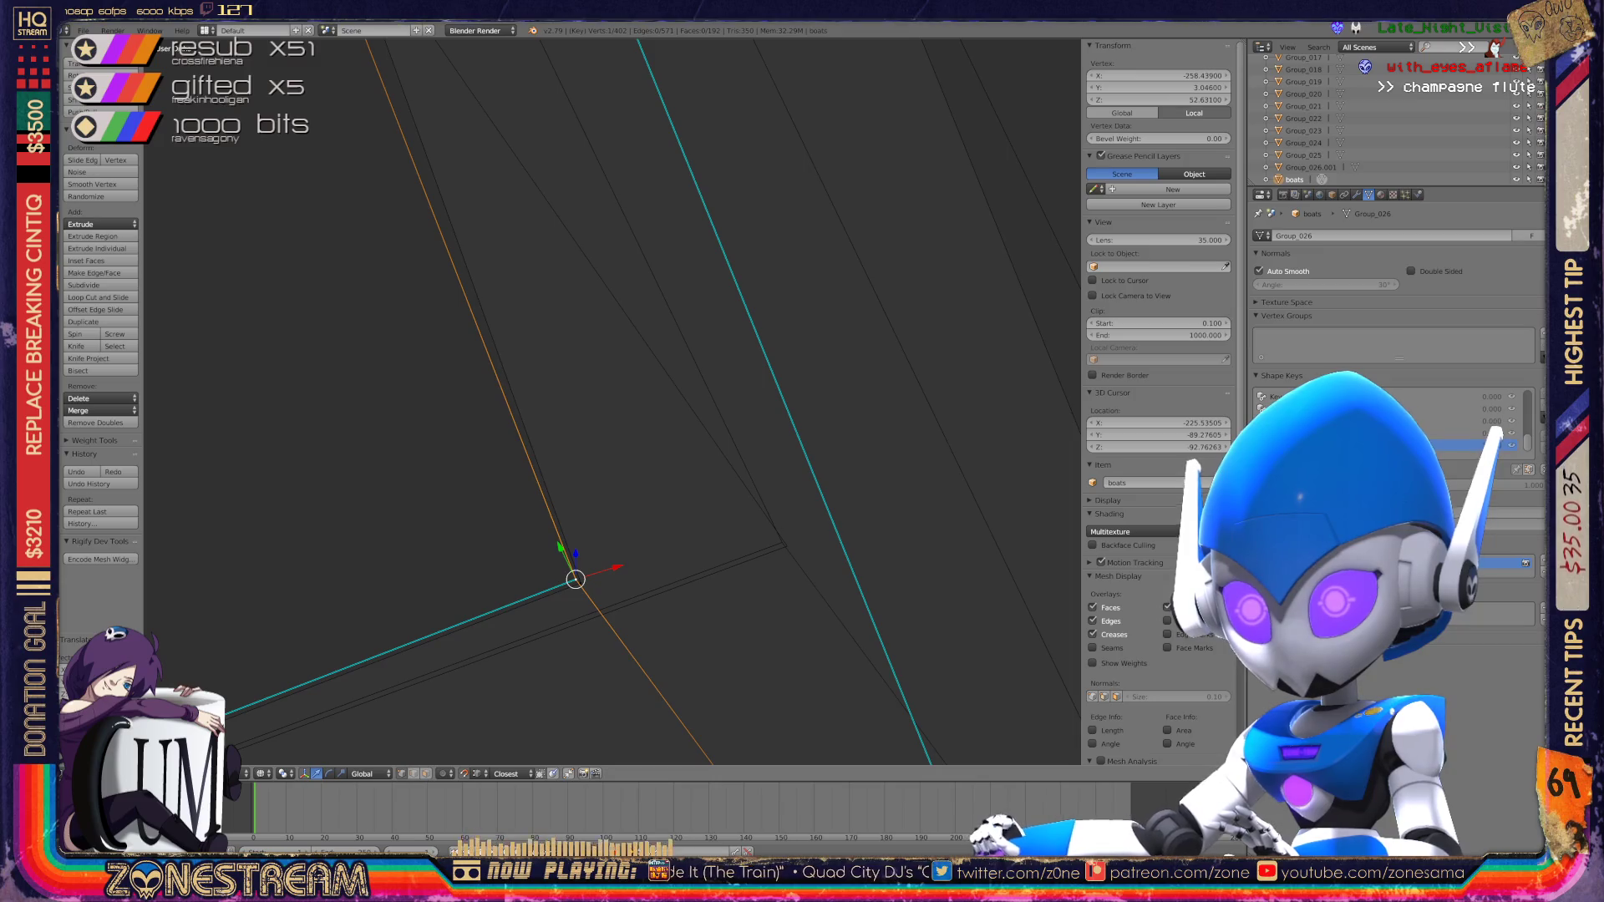
key("g")
key("ctrl+z")
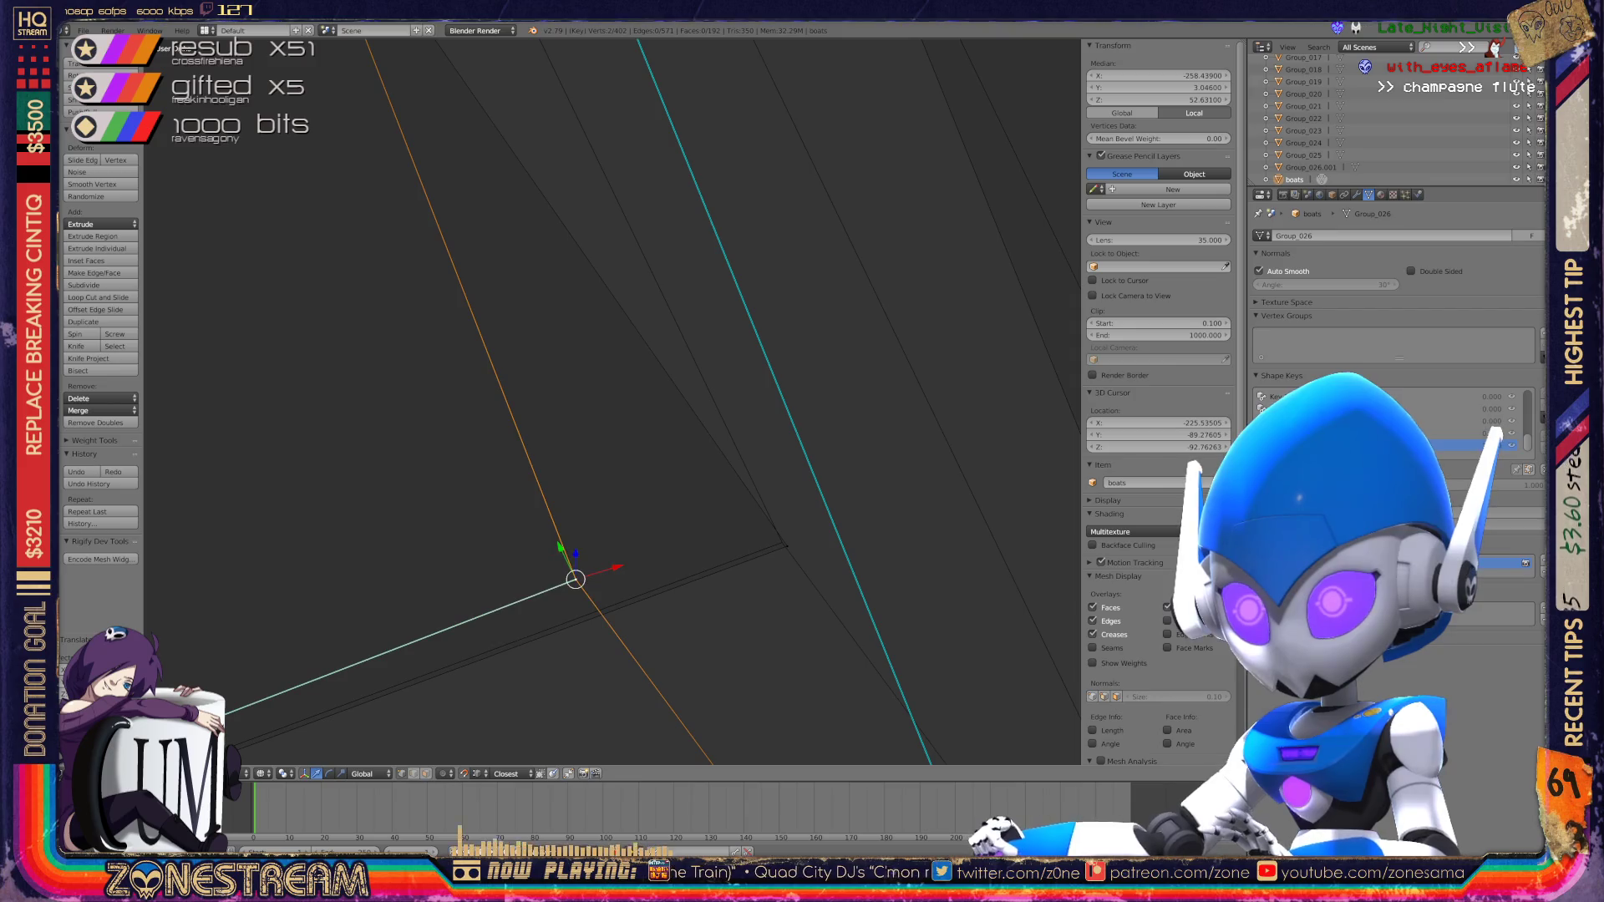
key("g")
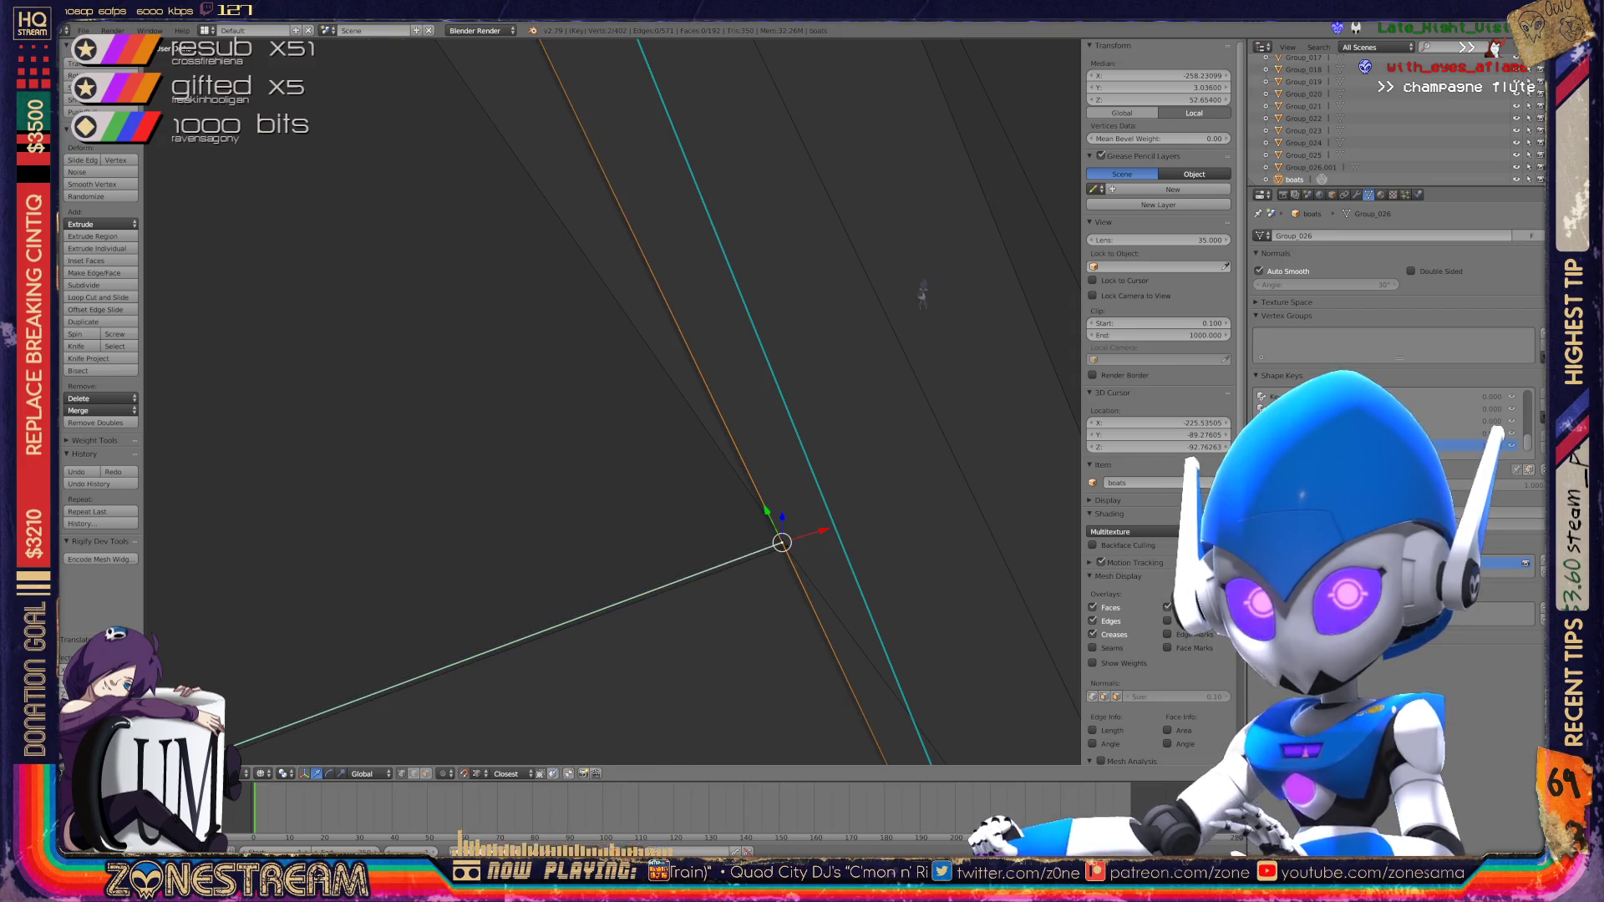
Step: Start moving a lower corner vertex, then select the vertex further up the edge
scroll(612, 401, "down", 6)
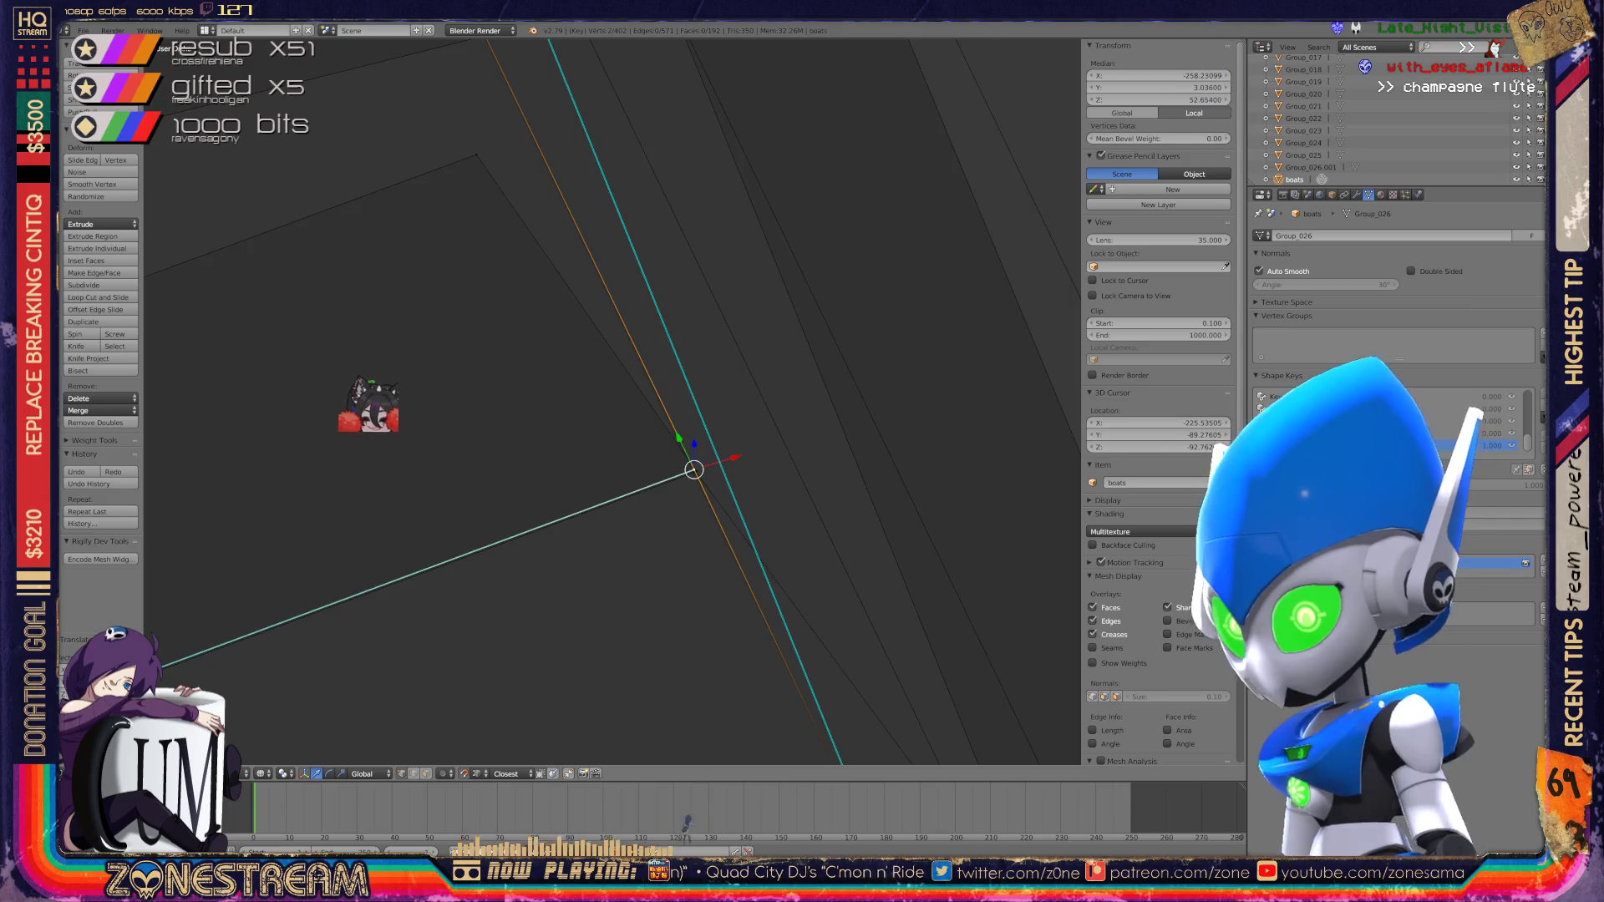
mouse_move(619, 410)
middle_mouse_down()
mouse_move(668, 427)
mouse_move(802, 376)
middle_mouse_up()
scroll(753, 543, "up", 4)
right_click(473, 732)
key("g")
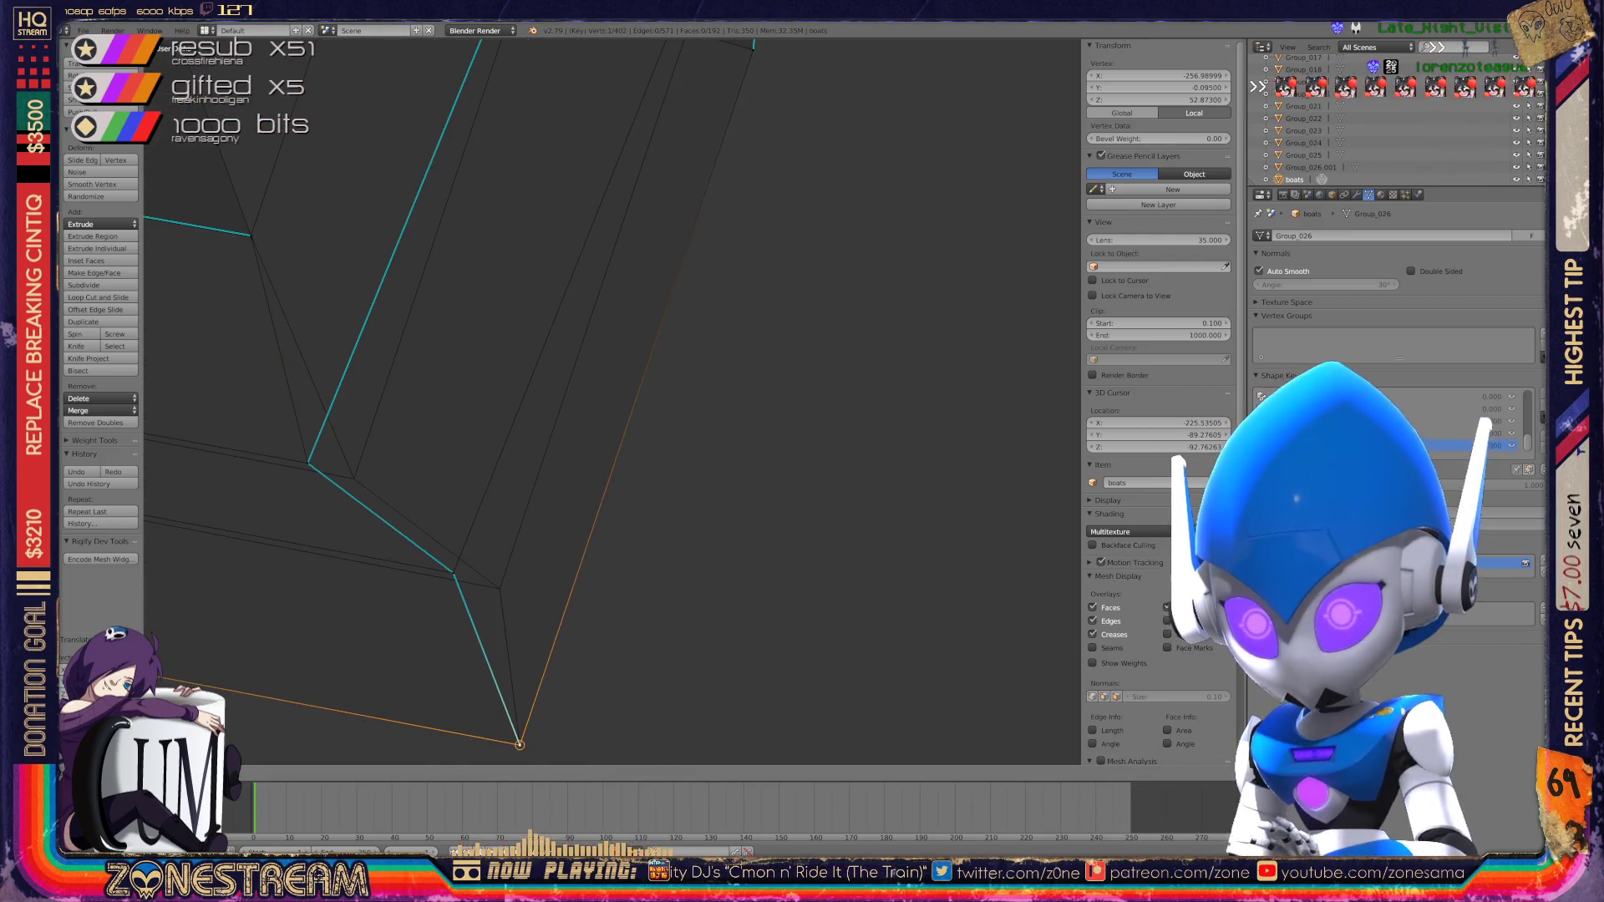
right_click(453, 574)
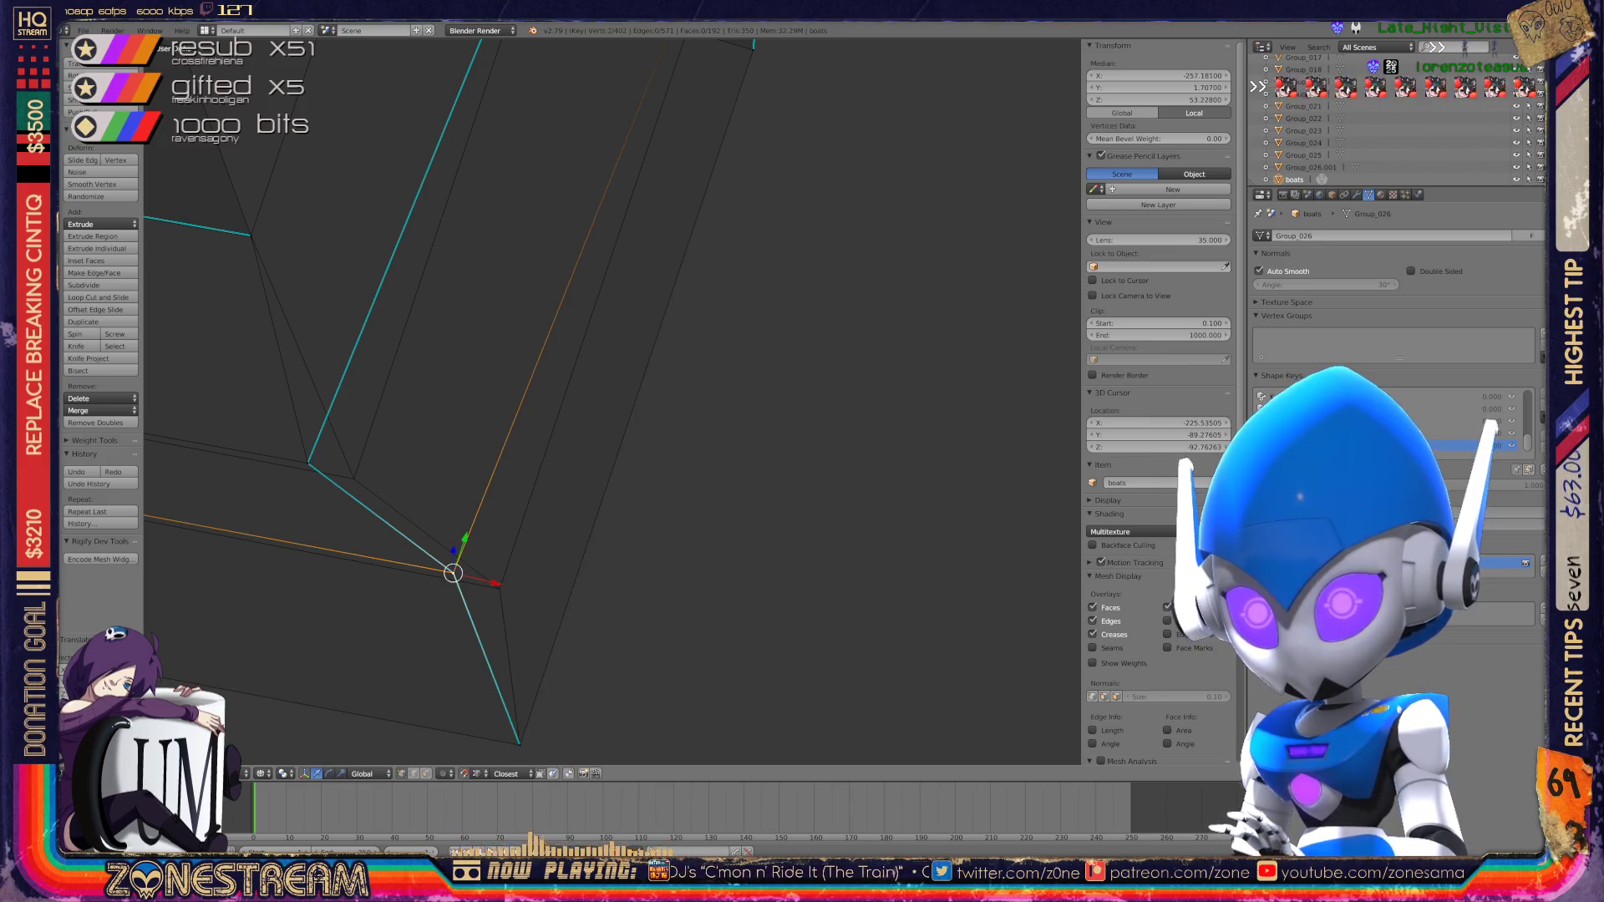
Step: Snap that vertex onto the nearby corner, then select the vertex at the cyan corner
key("shift+g")
key("Escape")
key("g")
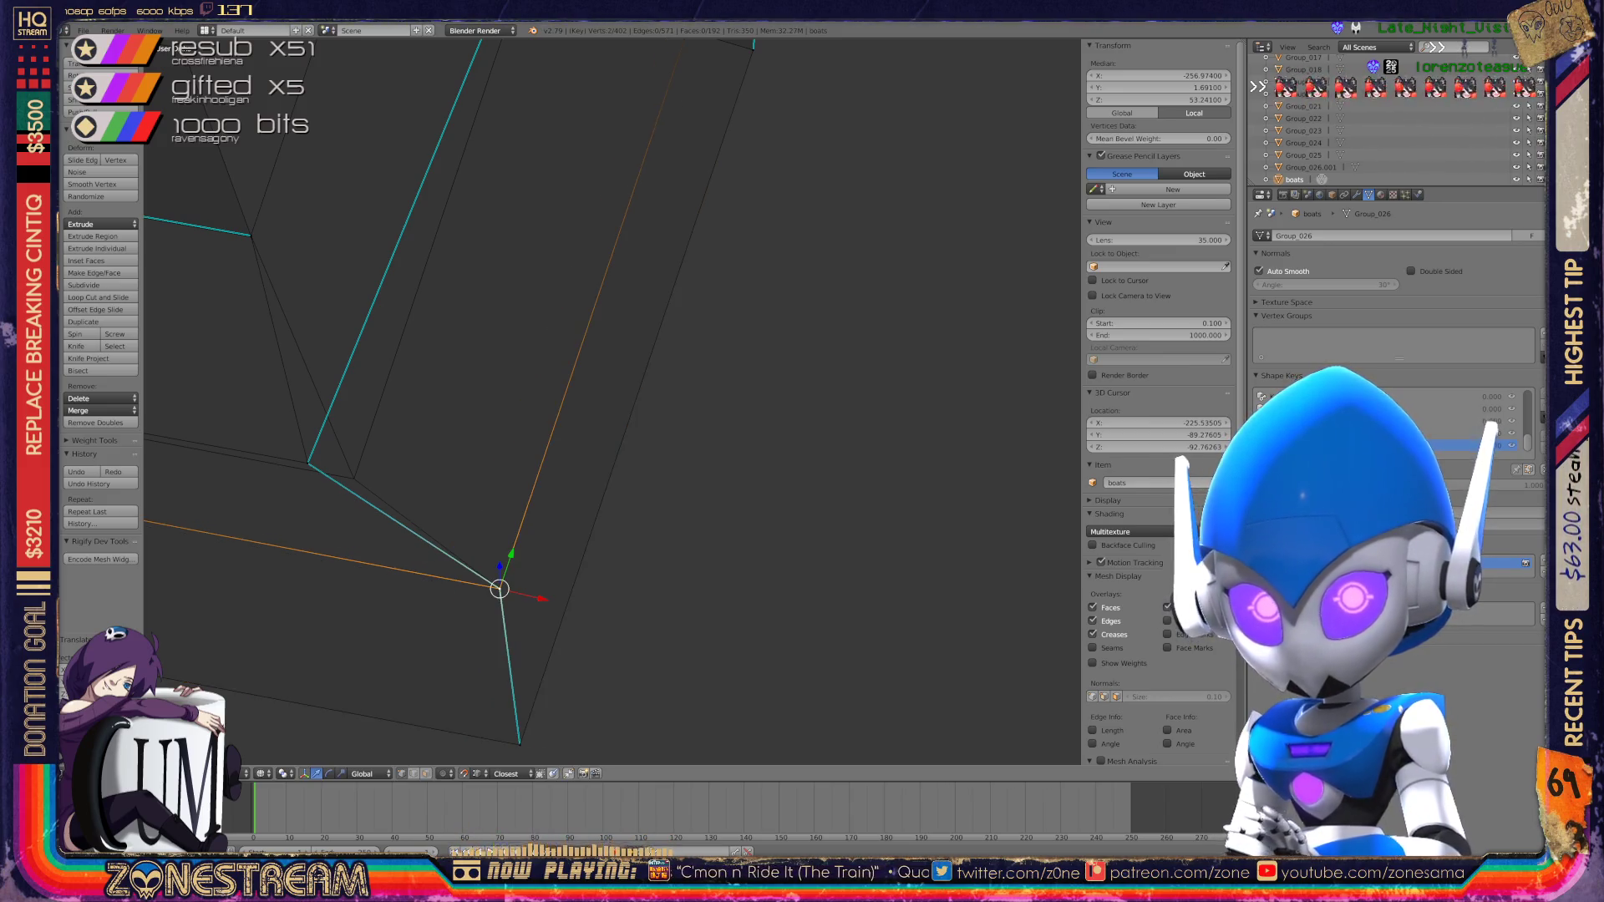
middle_click_drag(502, 418, 620, 504, "shift")
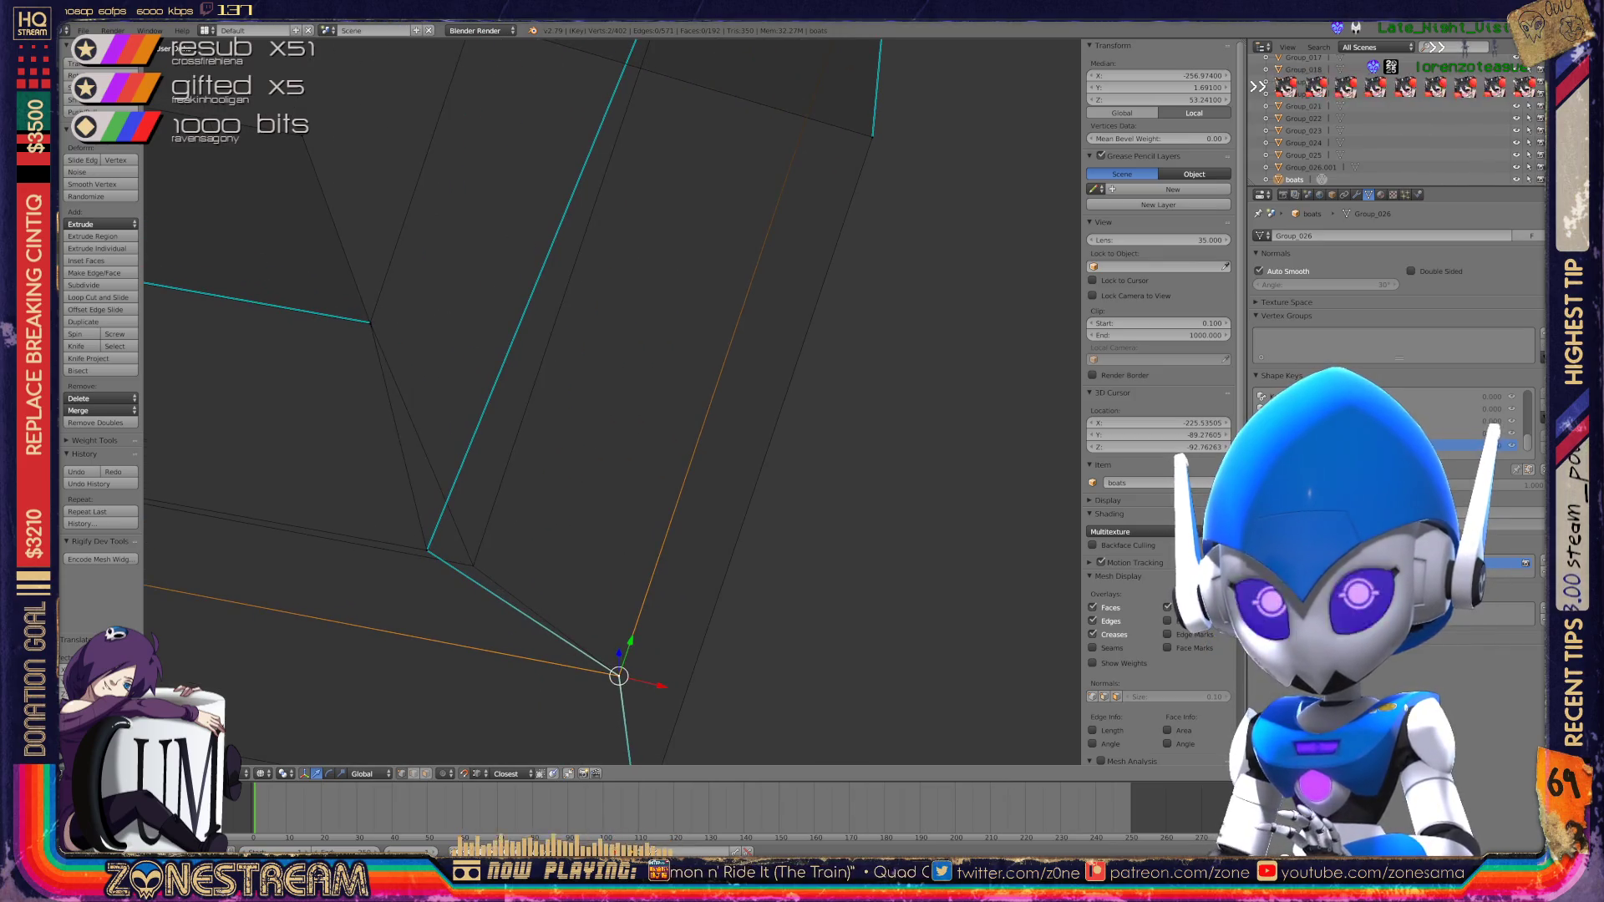
mouse_move(584, 418)
middle_mouse_down()
mouse_move(619, 393)
mouse_move(585, 401)
mouse_move(636, 418)
middle_mouse_up()
right_click(441, 516)
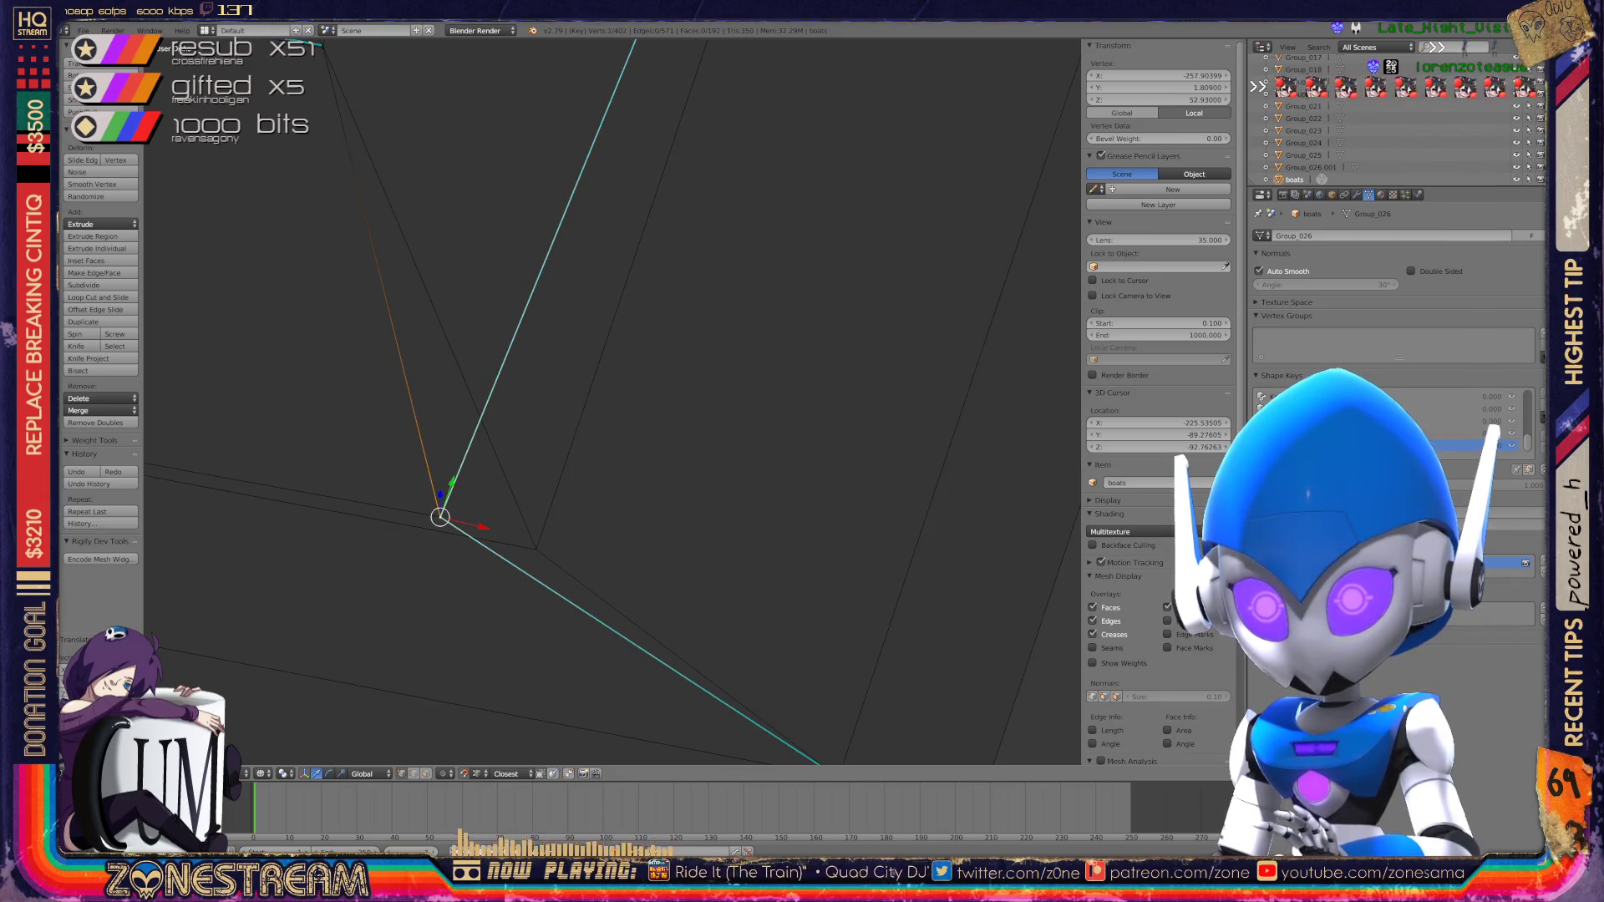
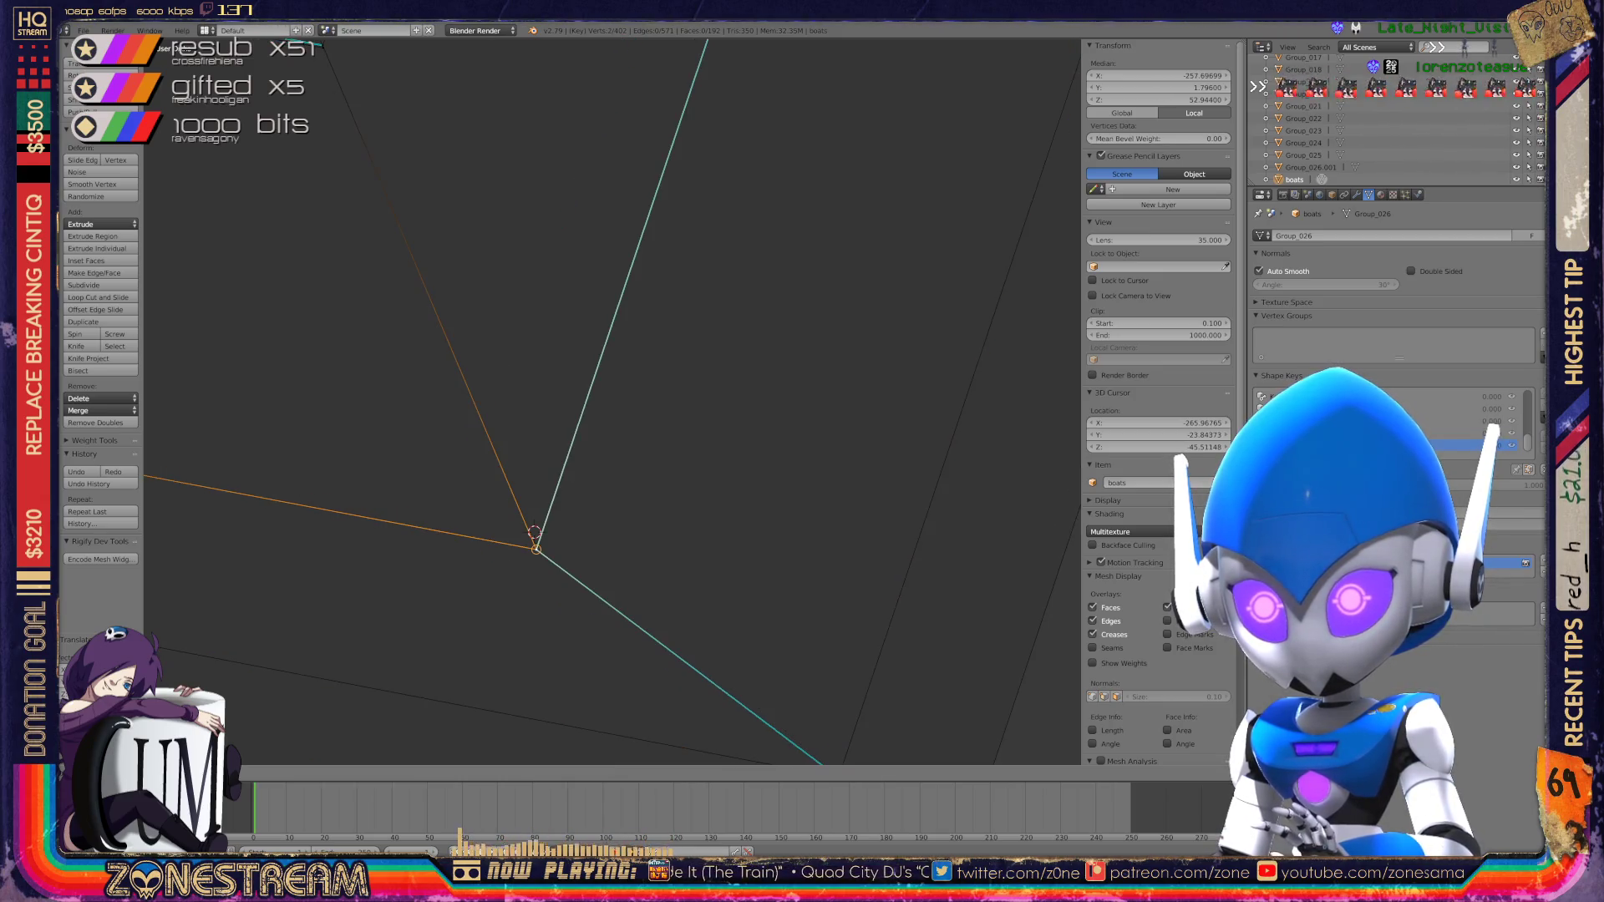
Step: Check the edited boat vertex from several side angles, then exit Edit Mode to Object Mode
scroll(585, 401, "down", 10)
middle_click_drag(585, 401, 518, 367)
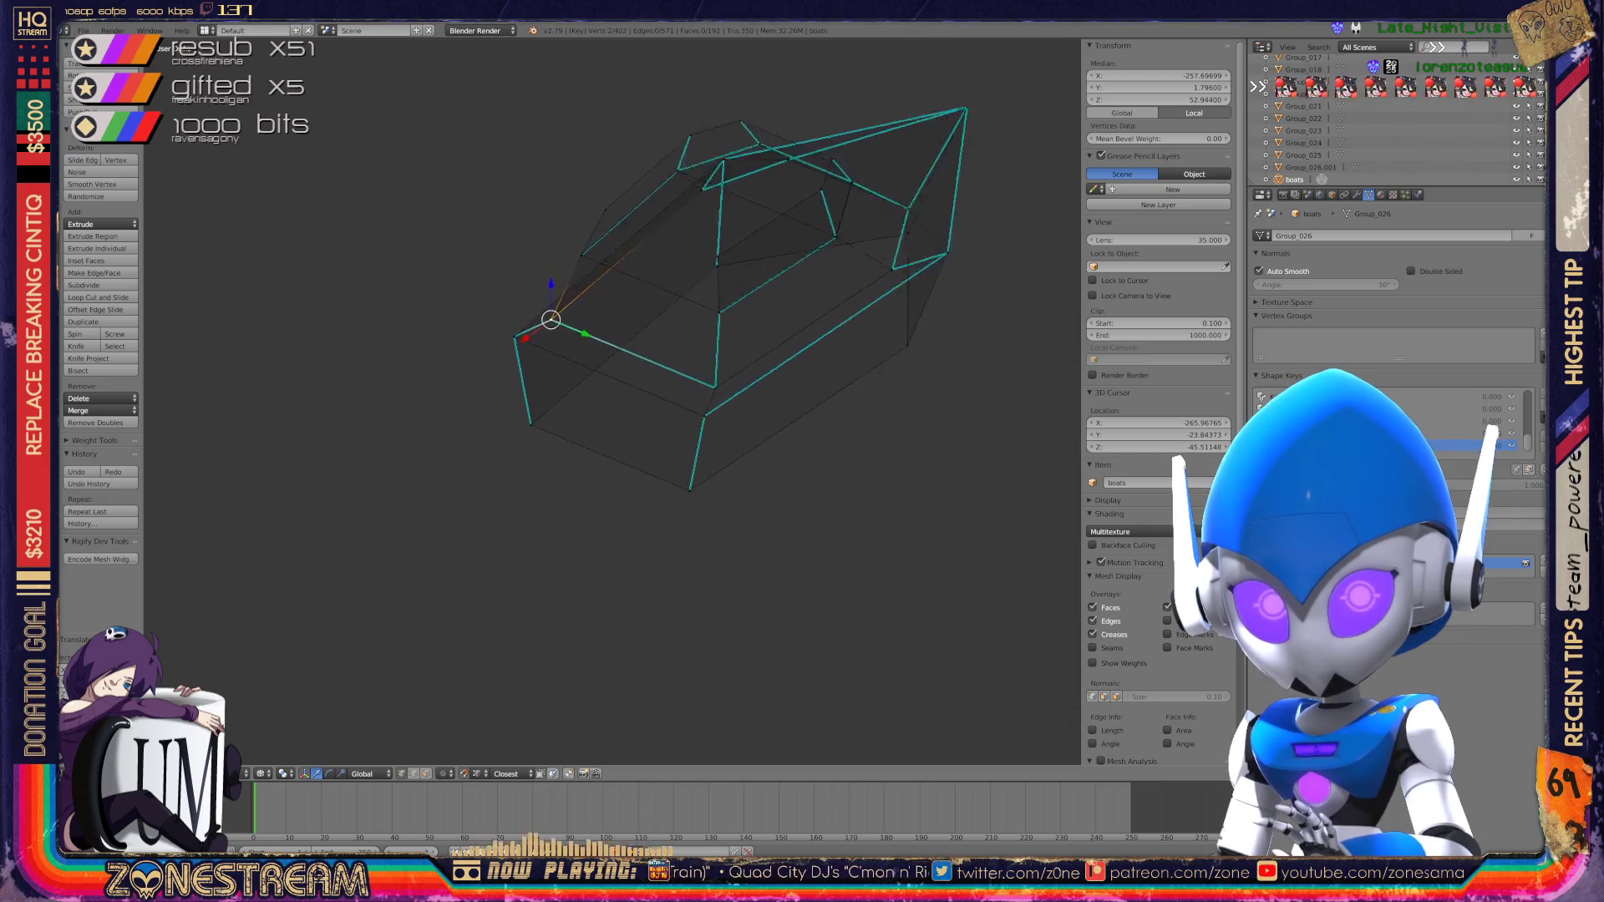
scroll(612, 401, "up", 5)
mouse_move(612, 401)
middle_mouse_down()
mouse_move(585, 393)
mouse_move(635, 409)
mouse_move(518, 359)
mouse_move(468, 418)
middle_mouse_up()
scroll(552, 376, "down", 6)
key("Tab")
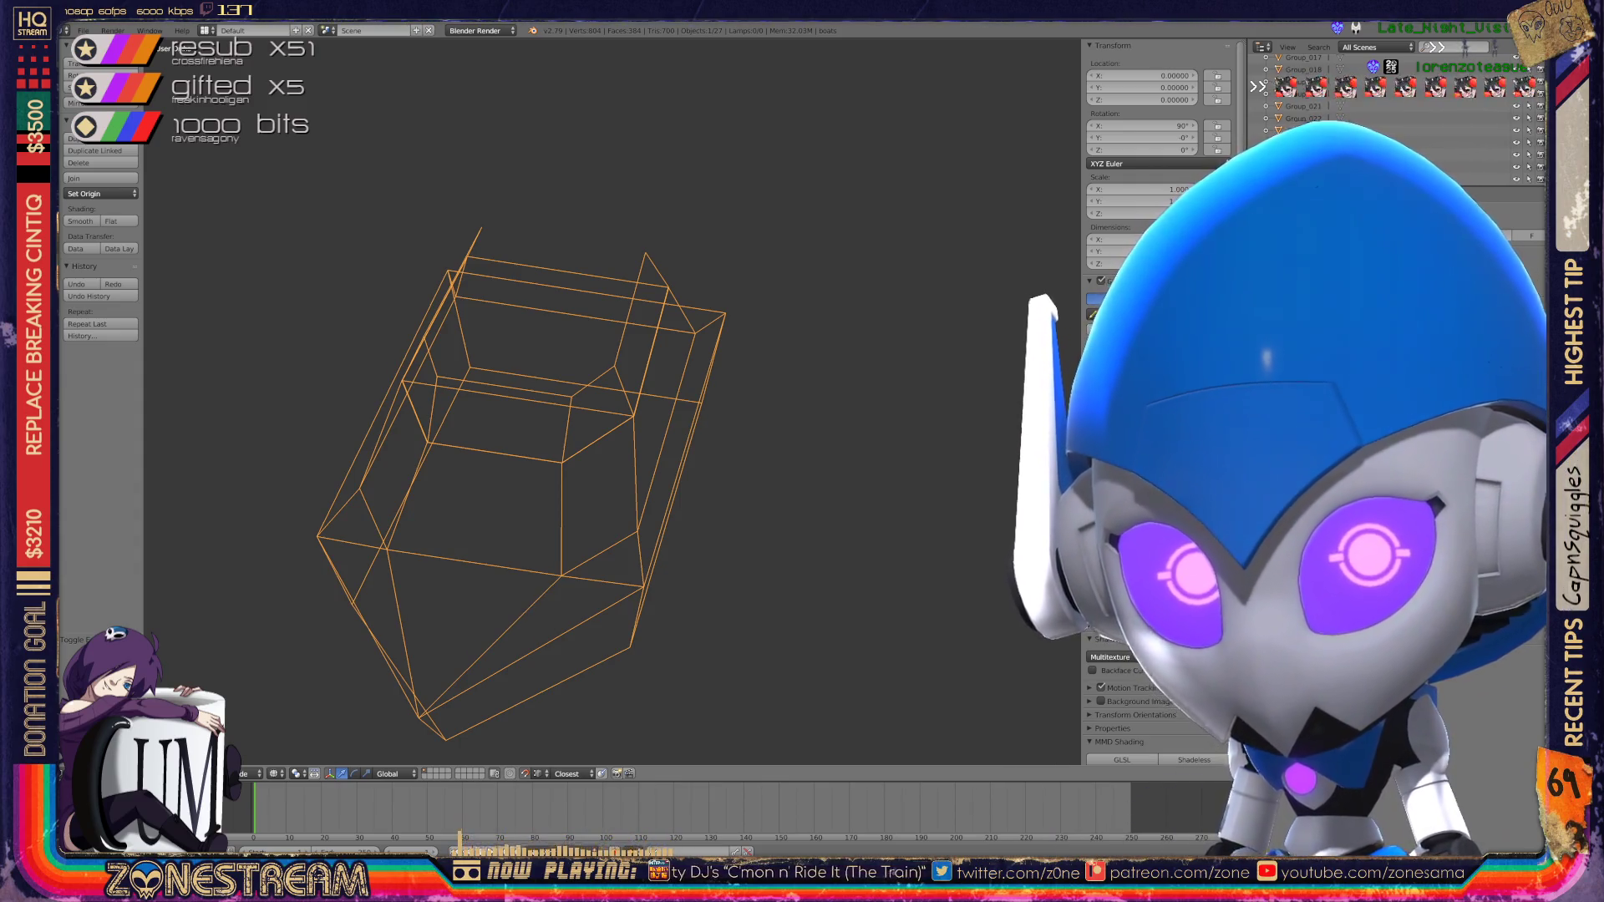
Step: Frame the next boat wireframe among the models and enter Edit Mode on its vertices
scroll(519, 418, "down", 8)
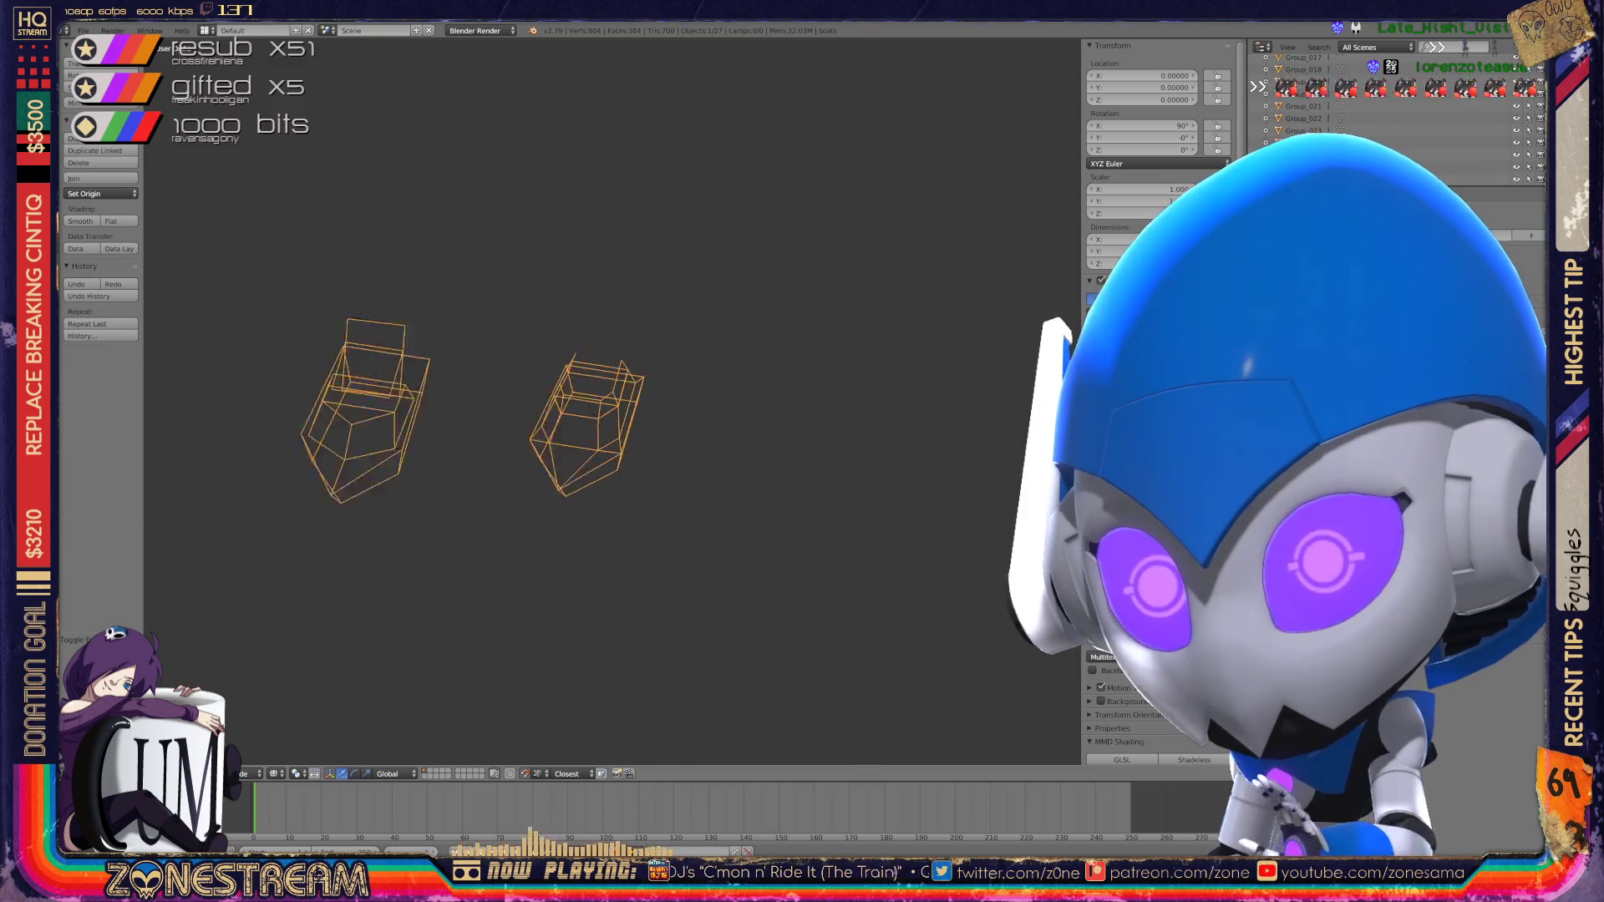
mouse_move(610, 401)
middle_mouse_down()
mouse_move(710, 367)
mouse_move(481, 418)
middle_mouse_up()
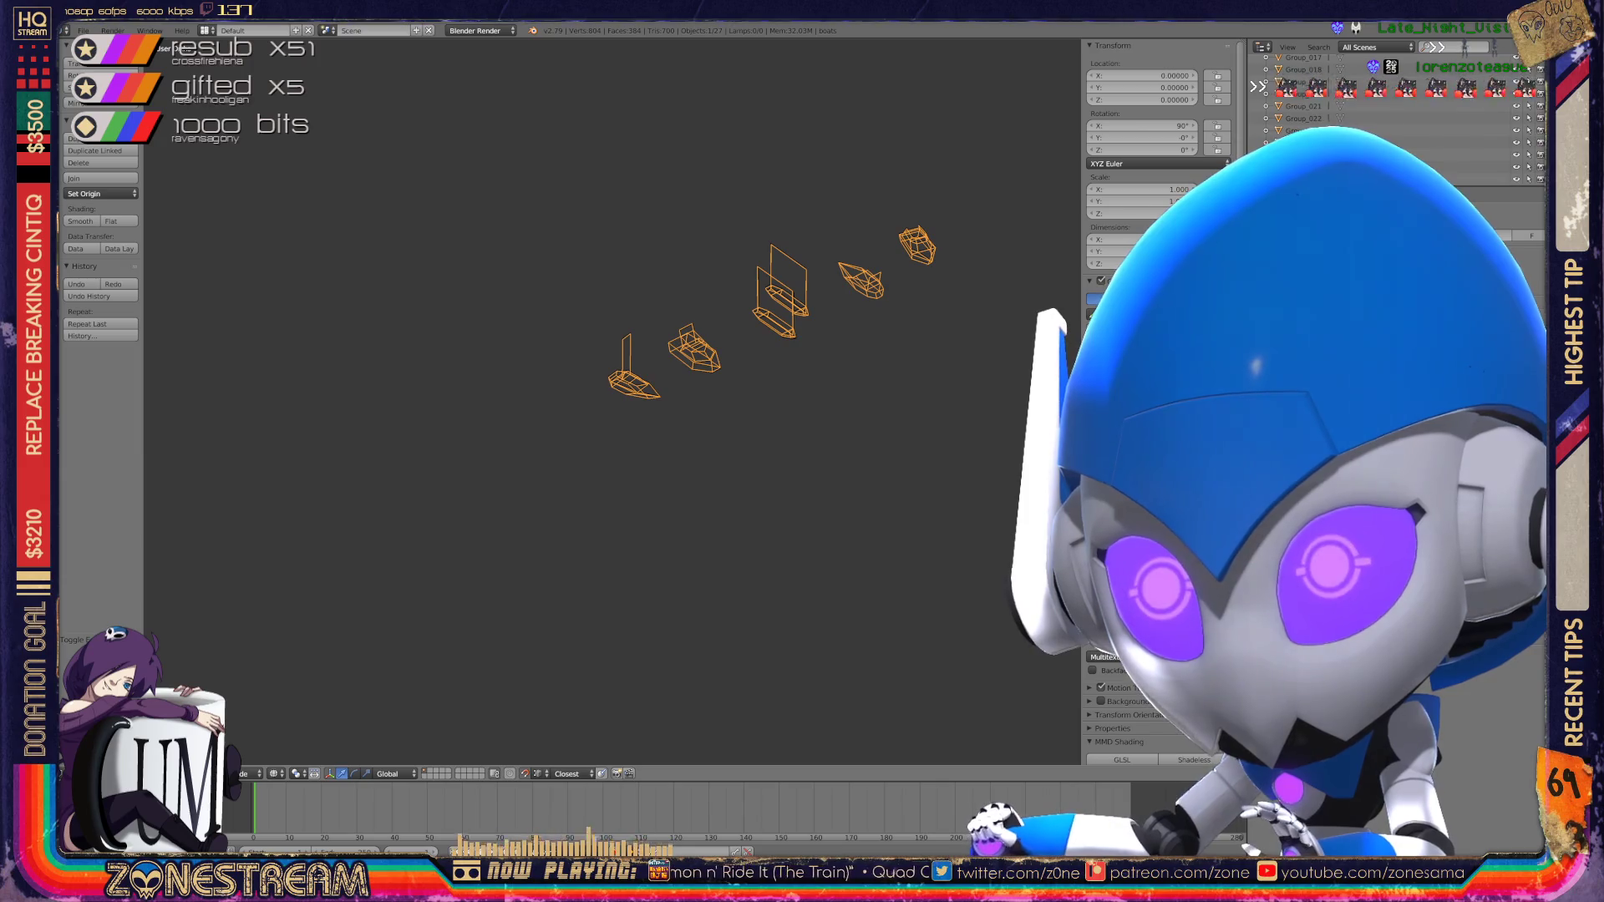
scroll(613, 401, "up", 8)
middle_click_drag(635, 401, 560, 405)
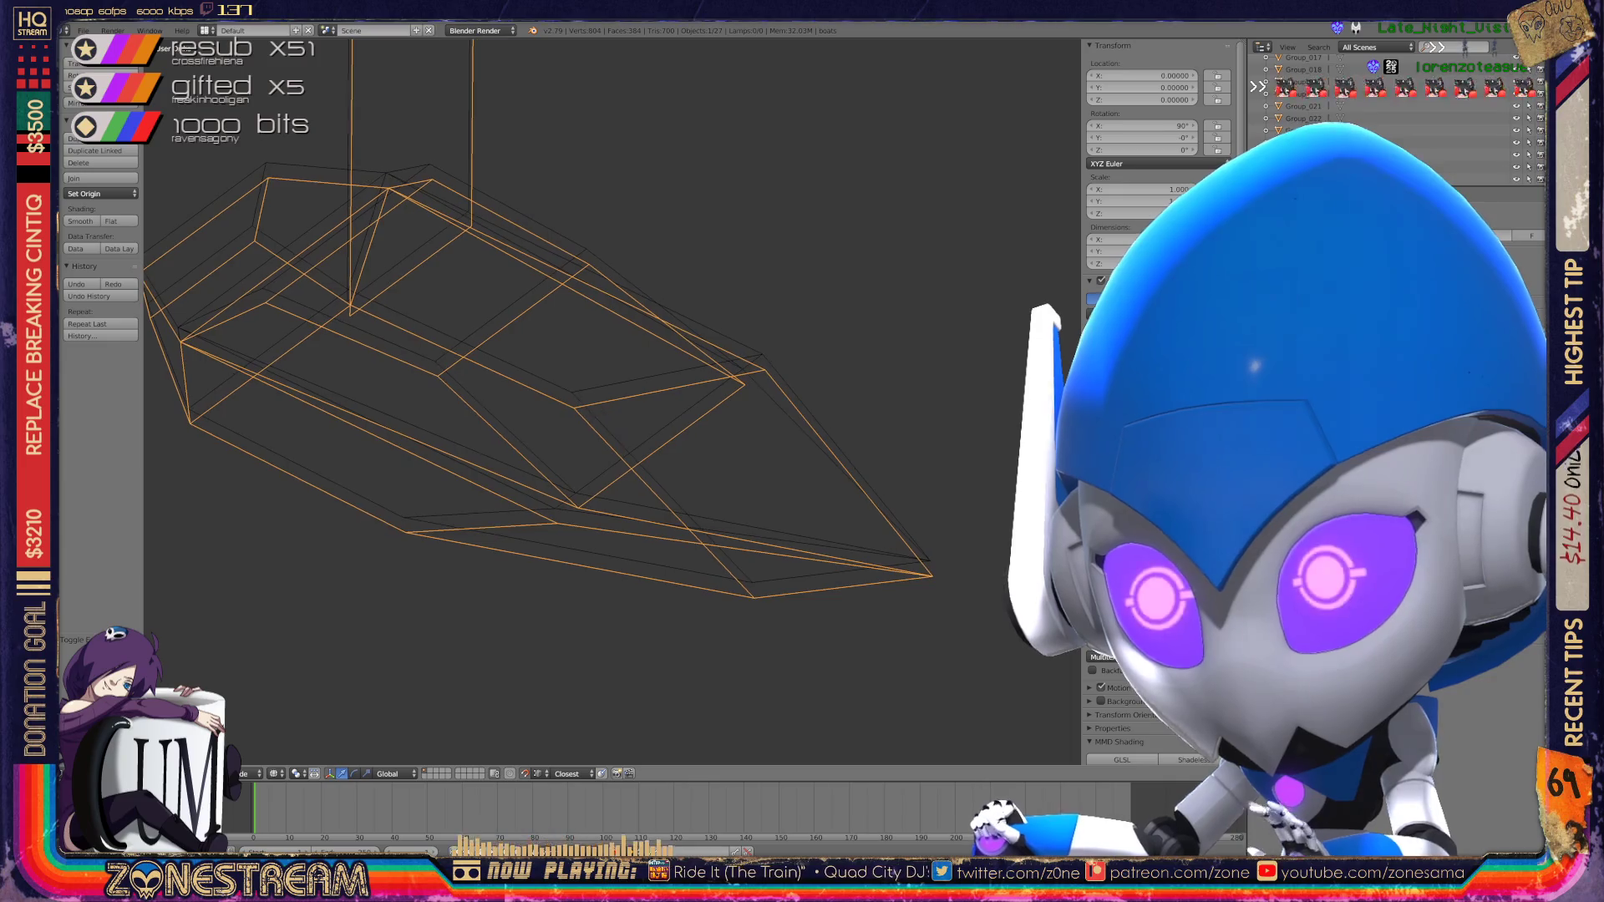
key("Tab")
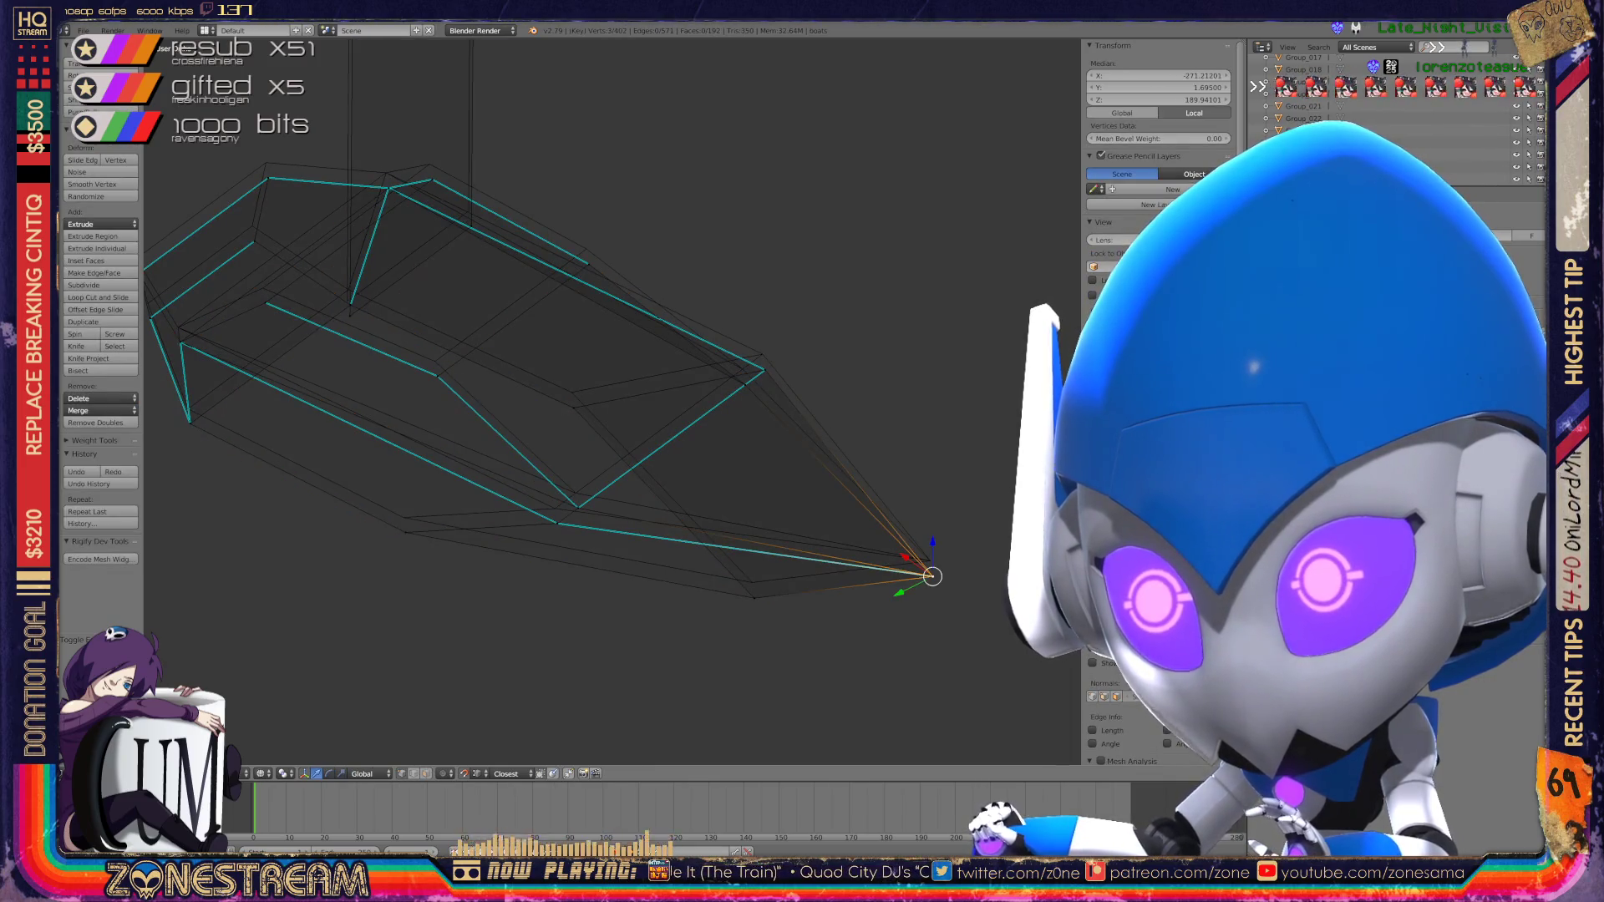
Step: Move the boat-tip vertex and a hull vertex upward, panning across the boat
key("g")
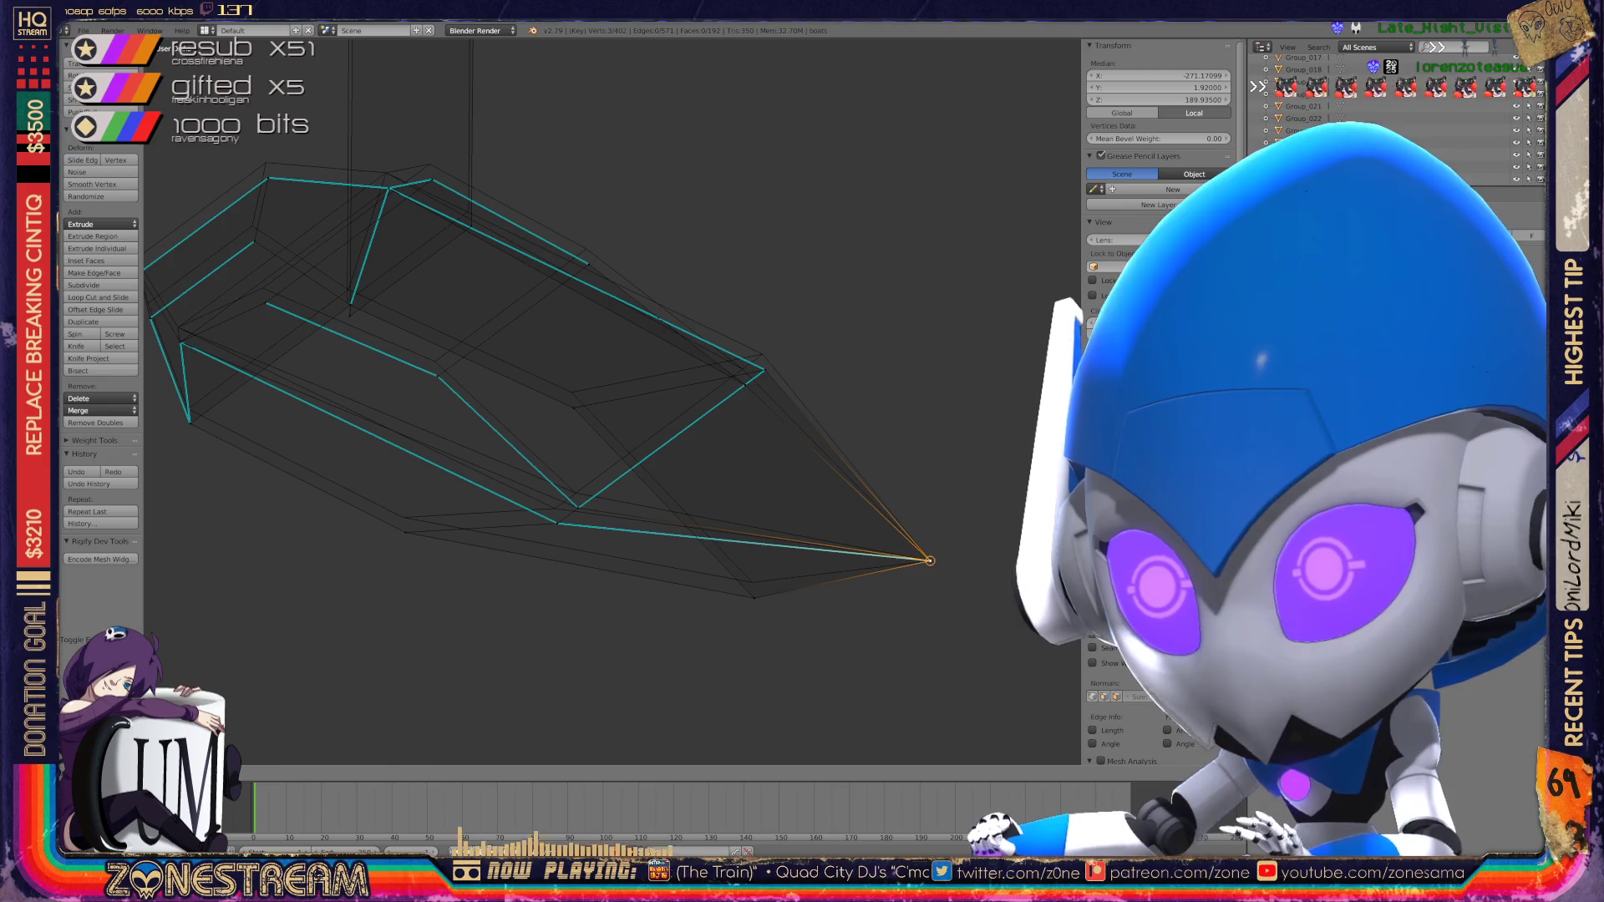
key("g")
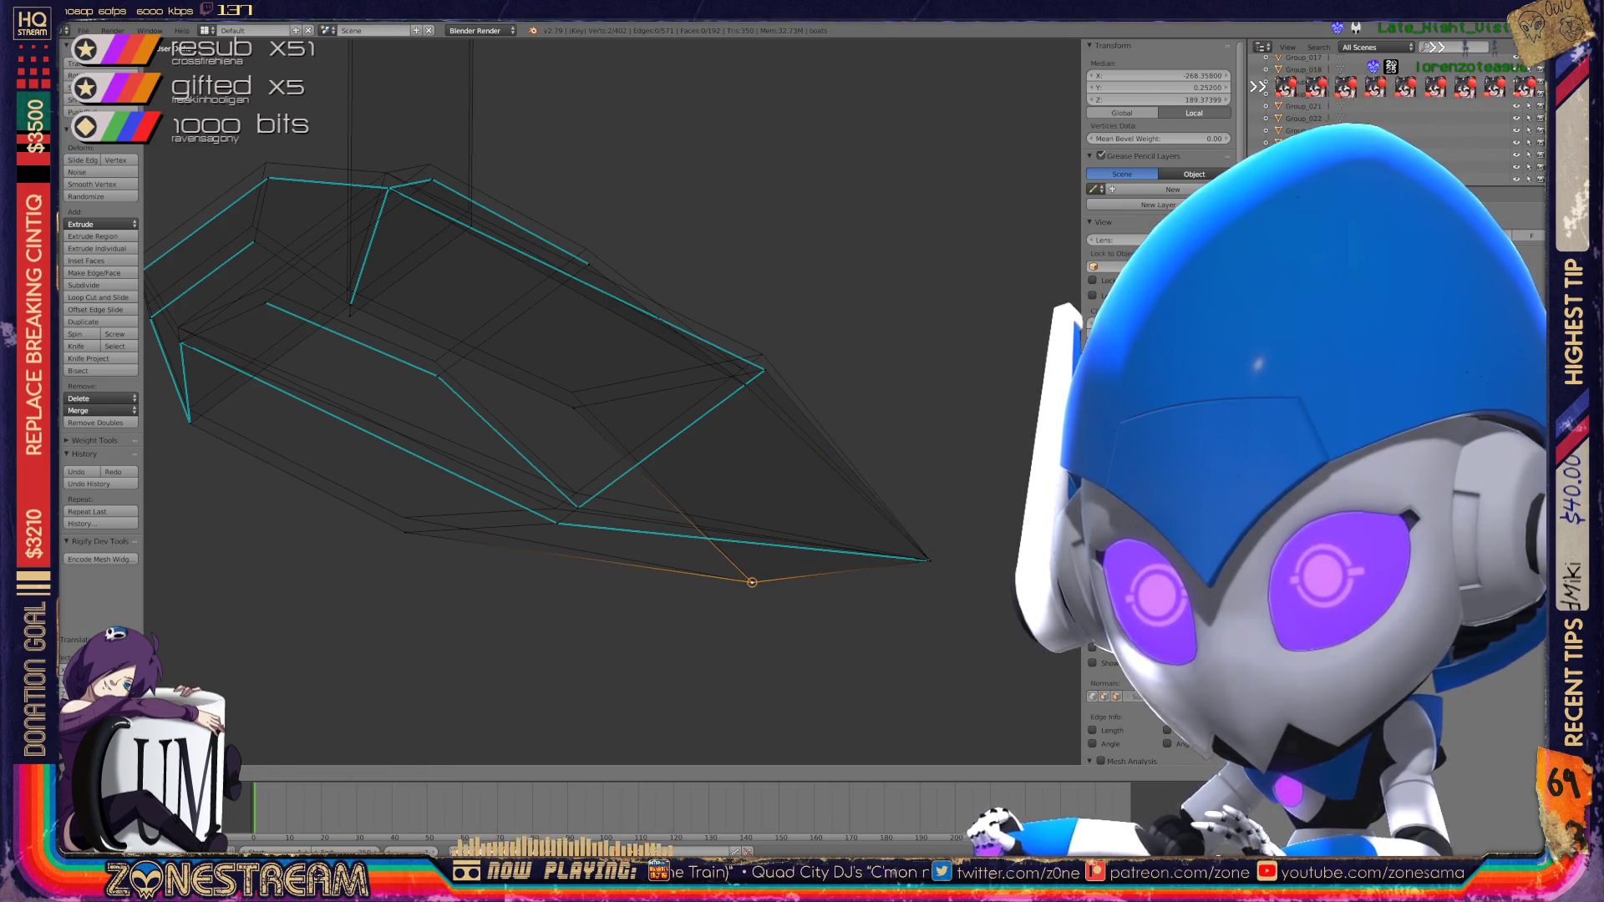
middle_click_drag(585, 376, 655, 457, "shift")
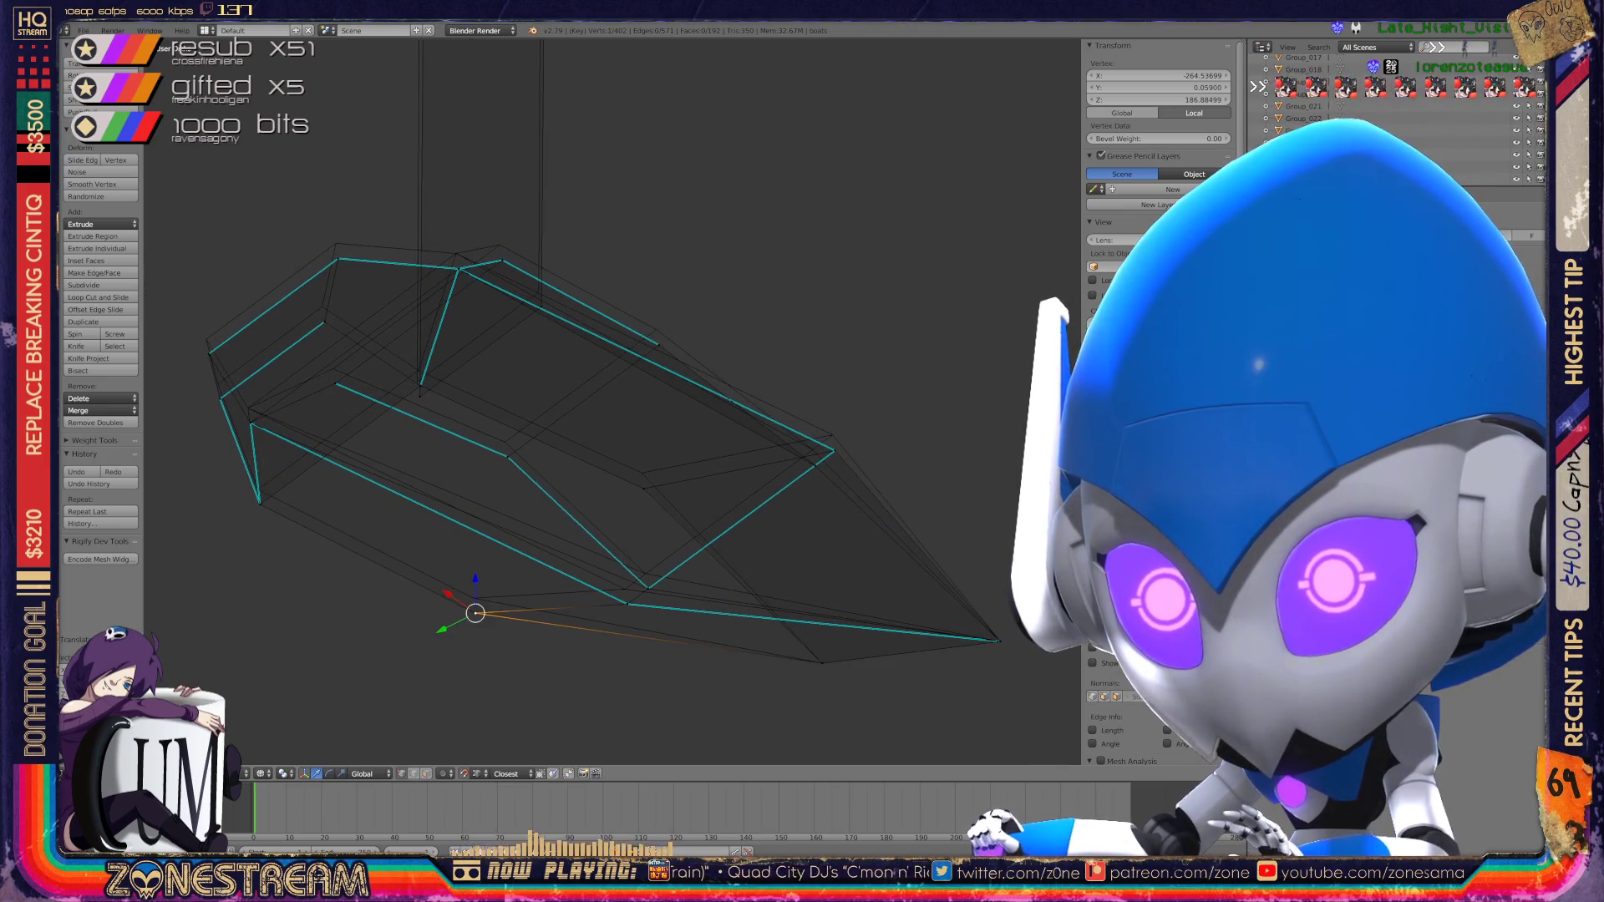
key("g")
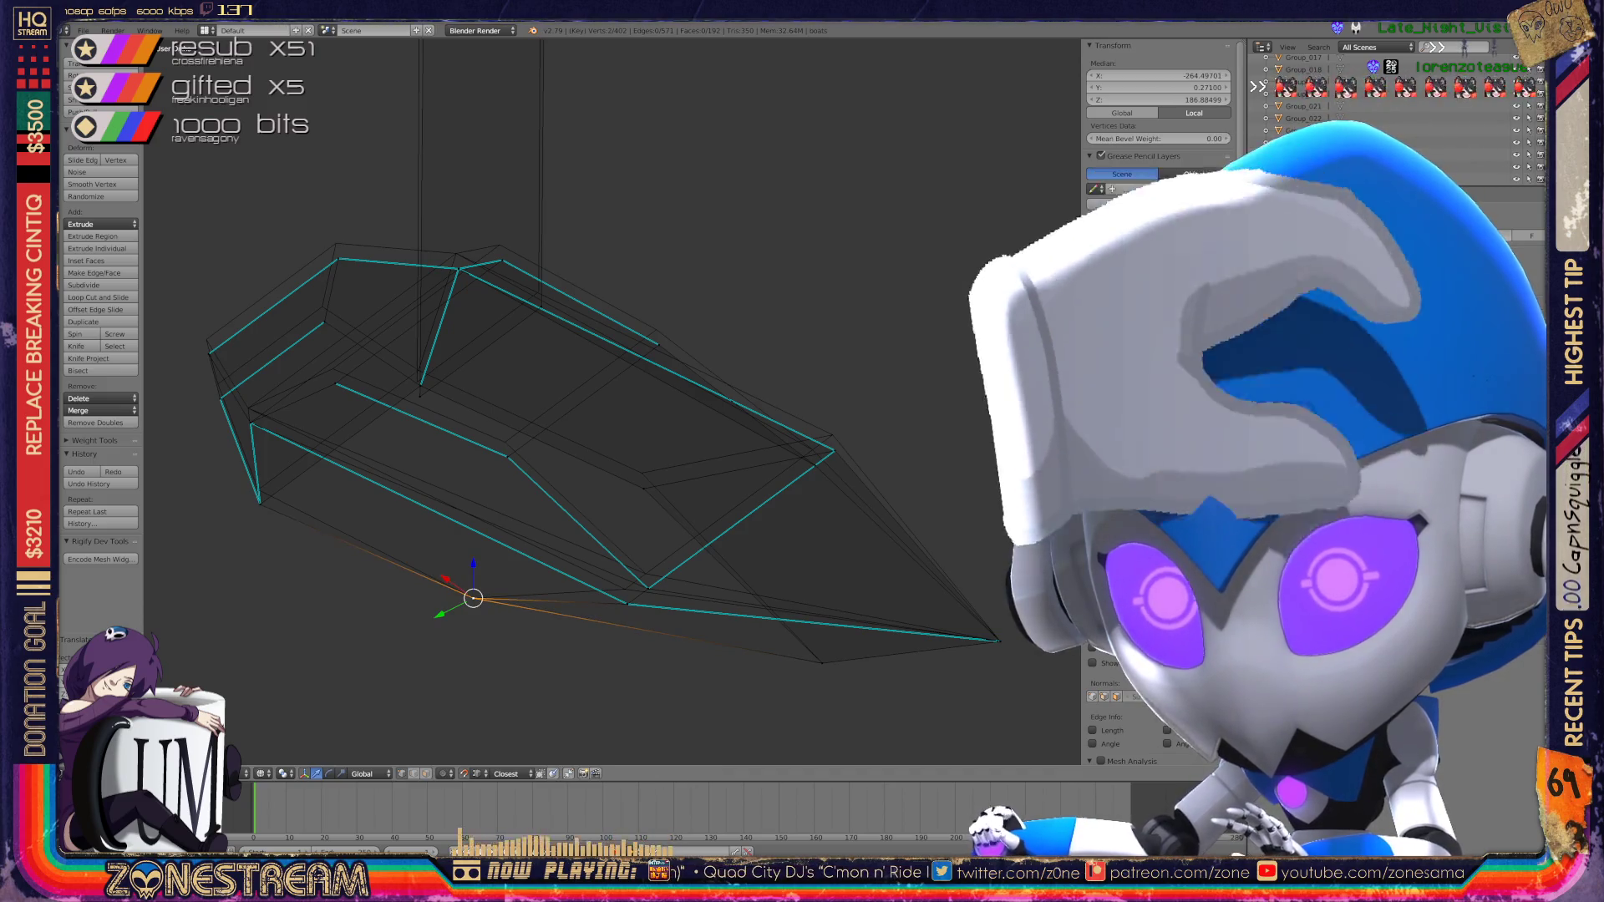
middle_click_drag(501, 376, 719, 472, "shift")
scroll(613, 401, "up", 3)
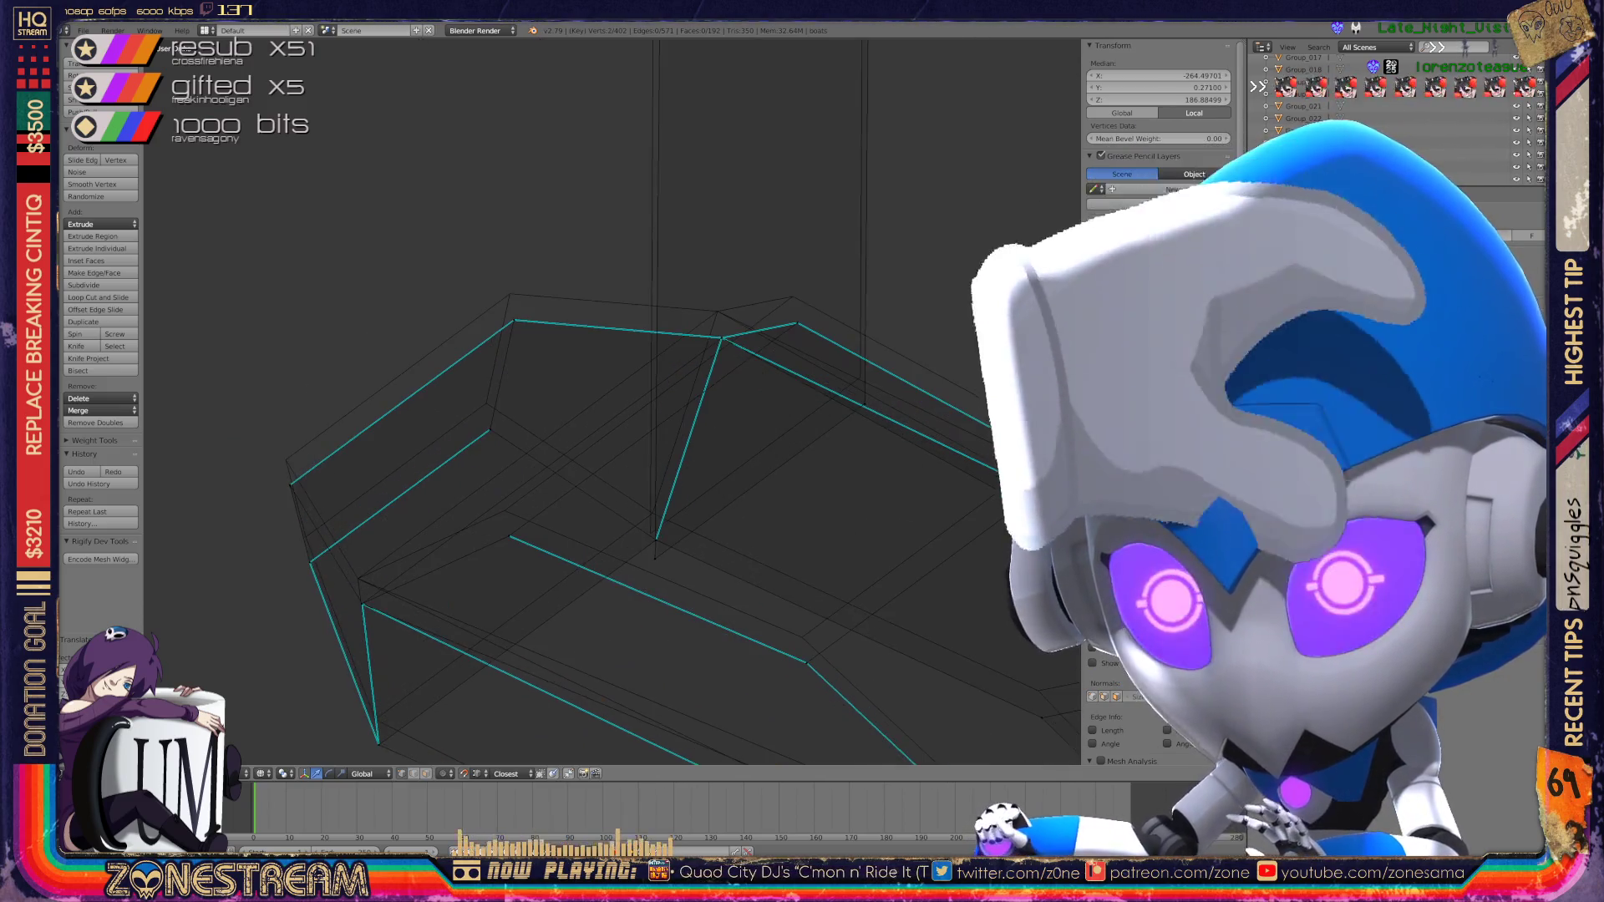
middle_click_drag(585, 502, 636, 292, "shift")
Step: Select the bottom-left hull vertex plus a second hull vertex and move both to a new position
right_click(423, 537)
key("a")
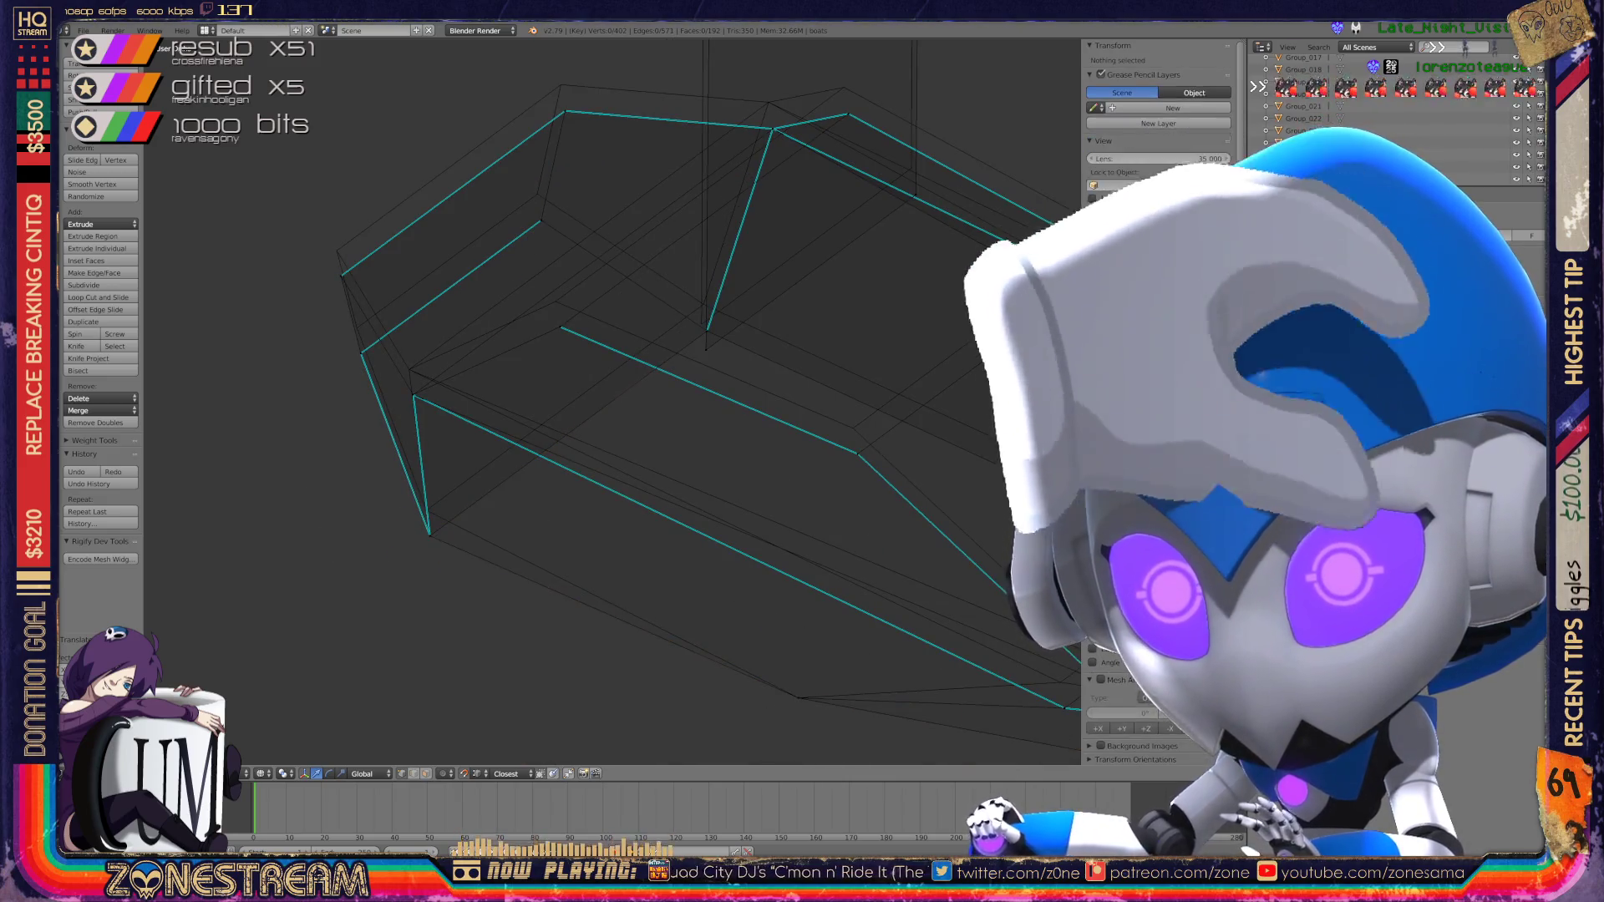
right_click(429, 533)
scroll(429, 532, "up", 4)
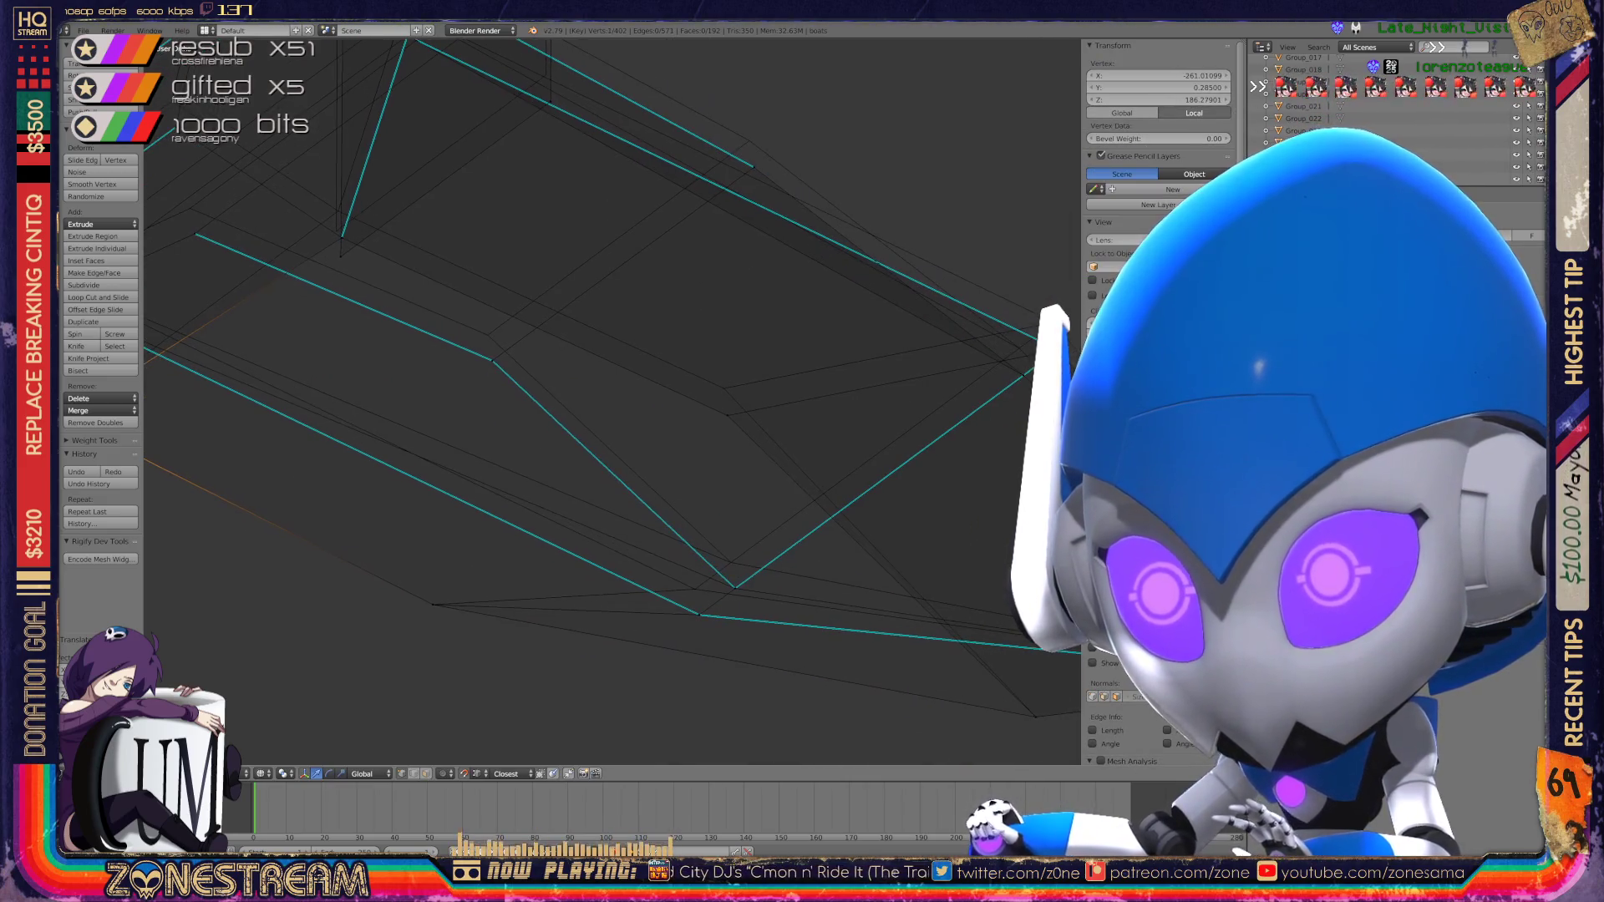
right_click(698, 589, "shift")
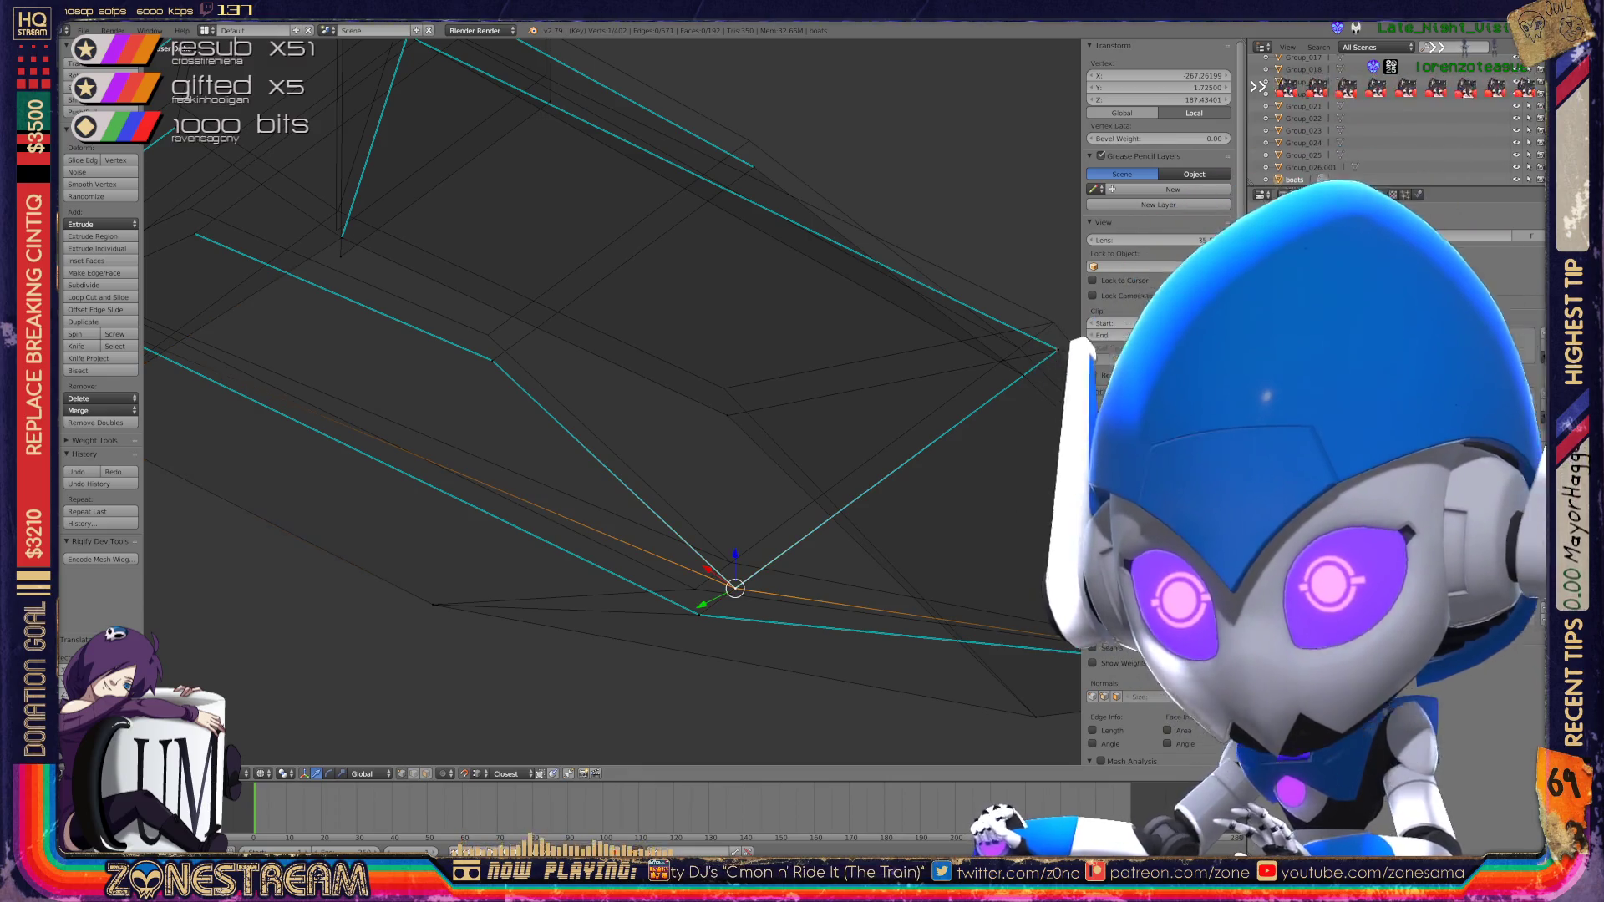
key("shift+g")
key("Escape")
key("g")
key("Return")
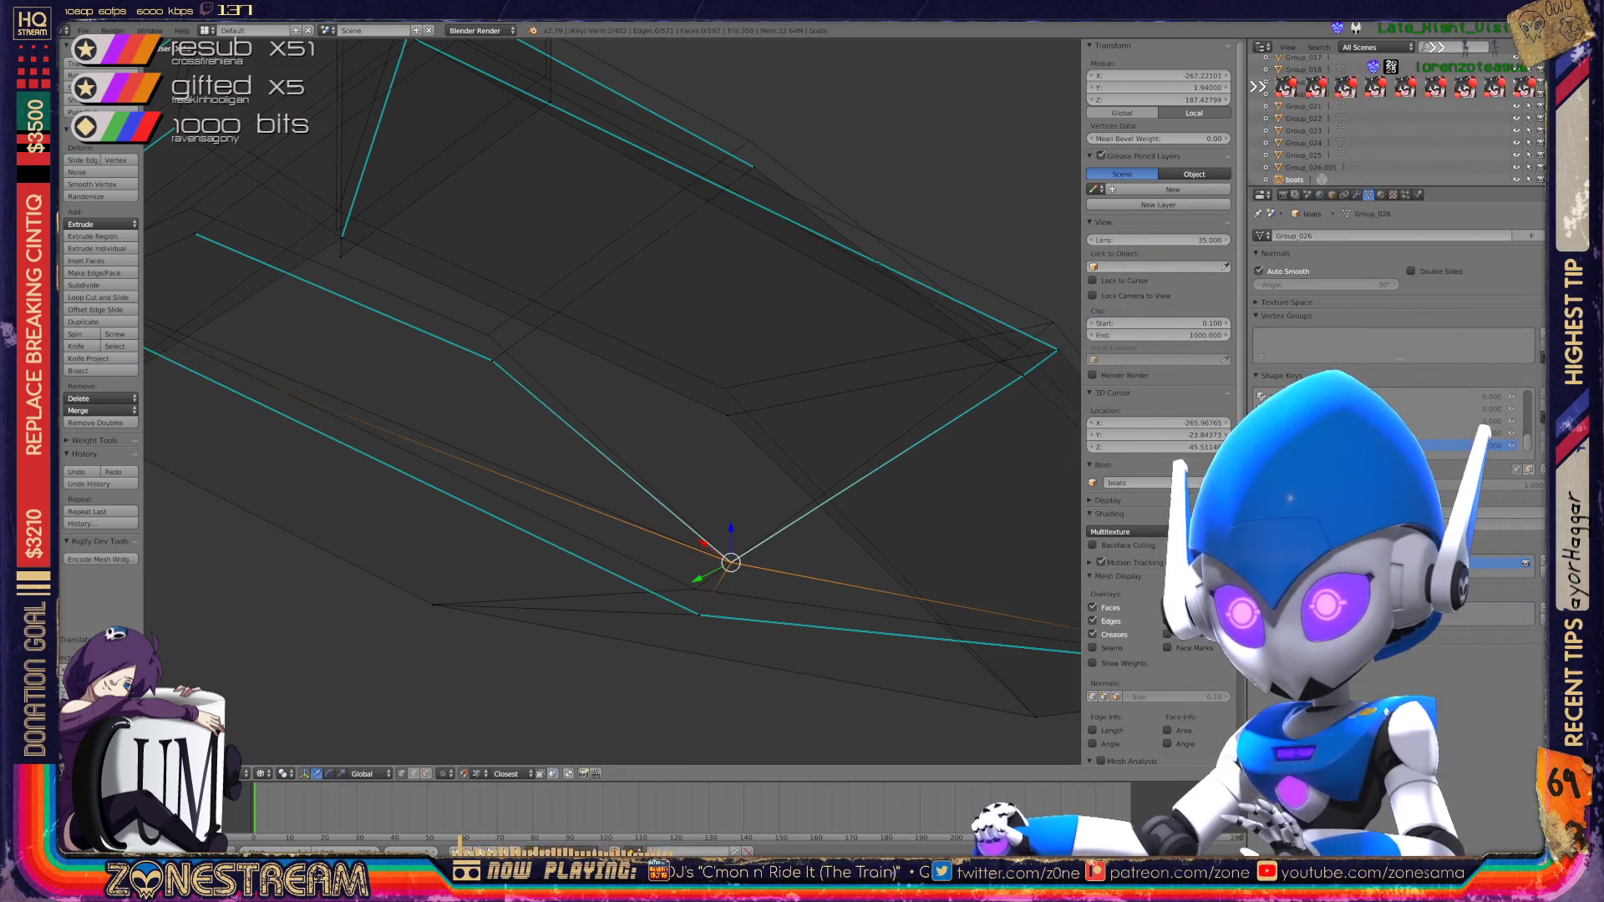
Step: Raise a lower hull vertex, then nudge the upper-edge vertex up and to the left
right_click(699, 616)
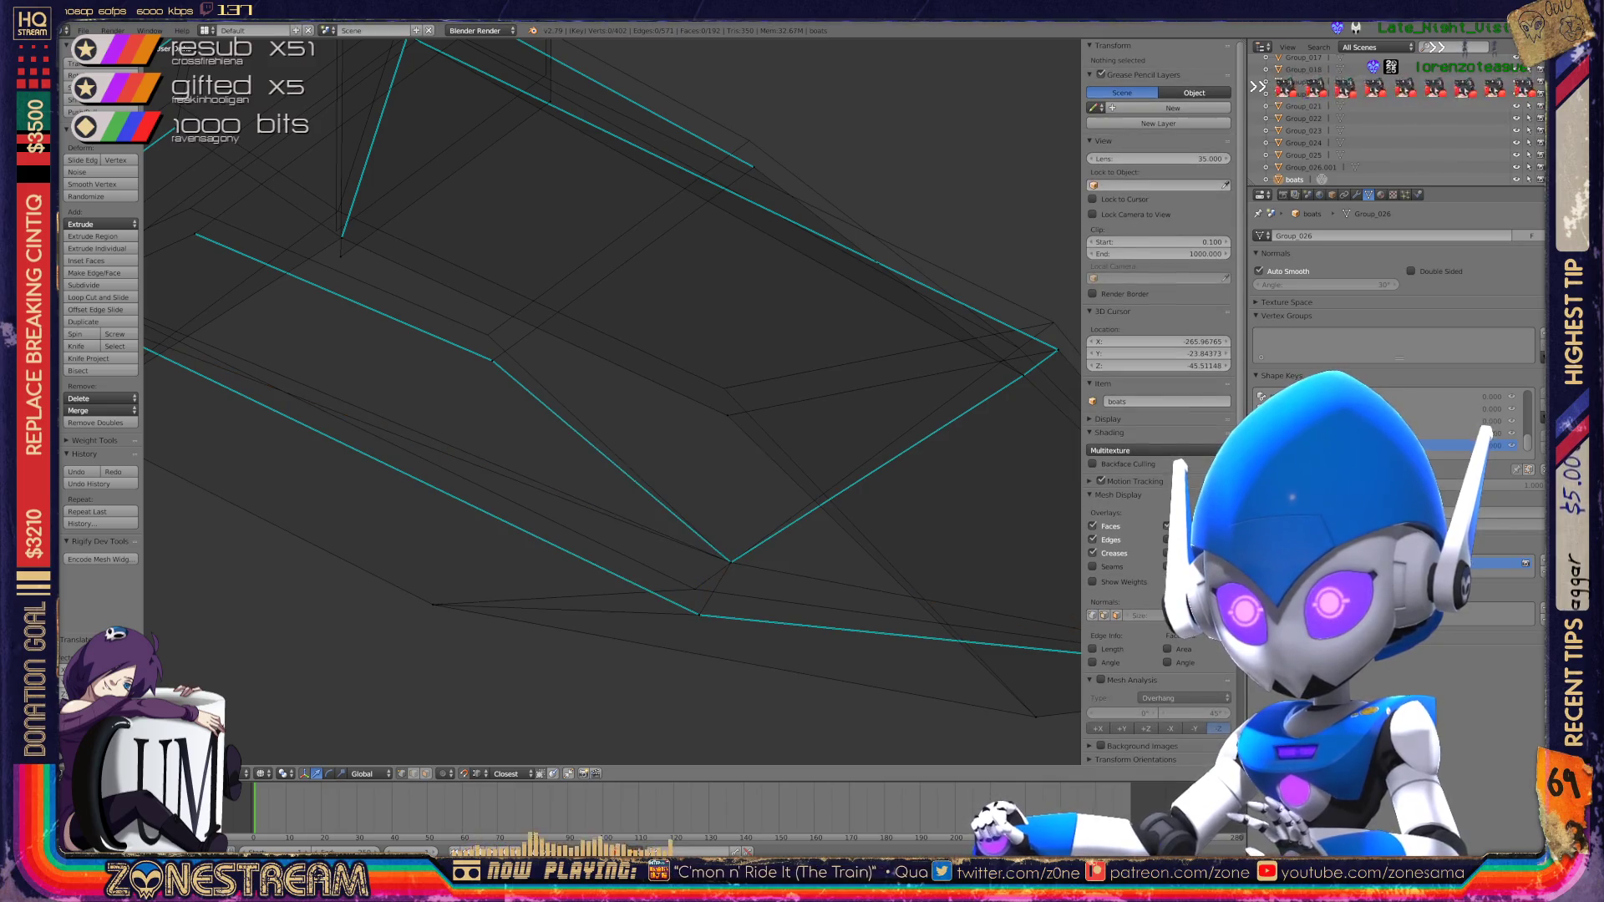
key("g")
middle_click_drag(695, 590, 293, 576, "shift")
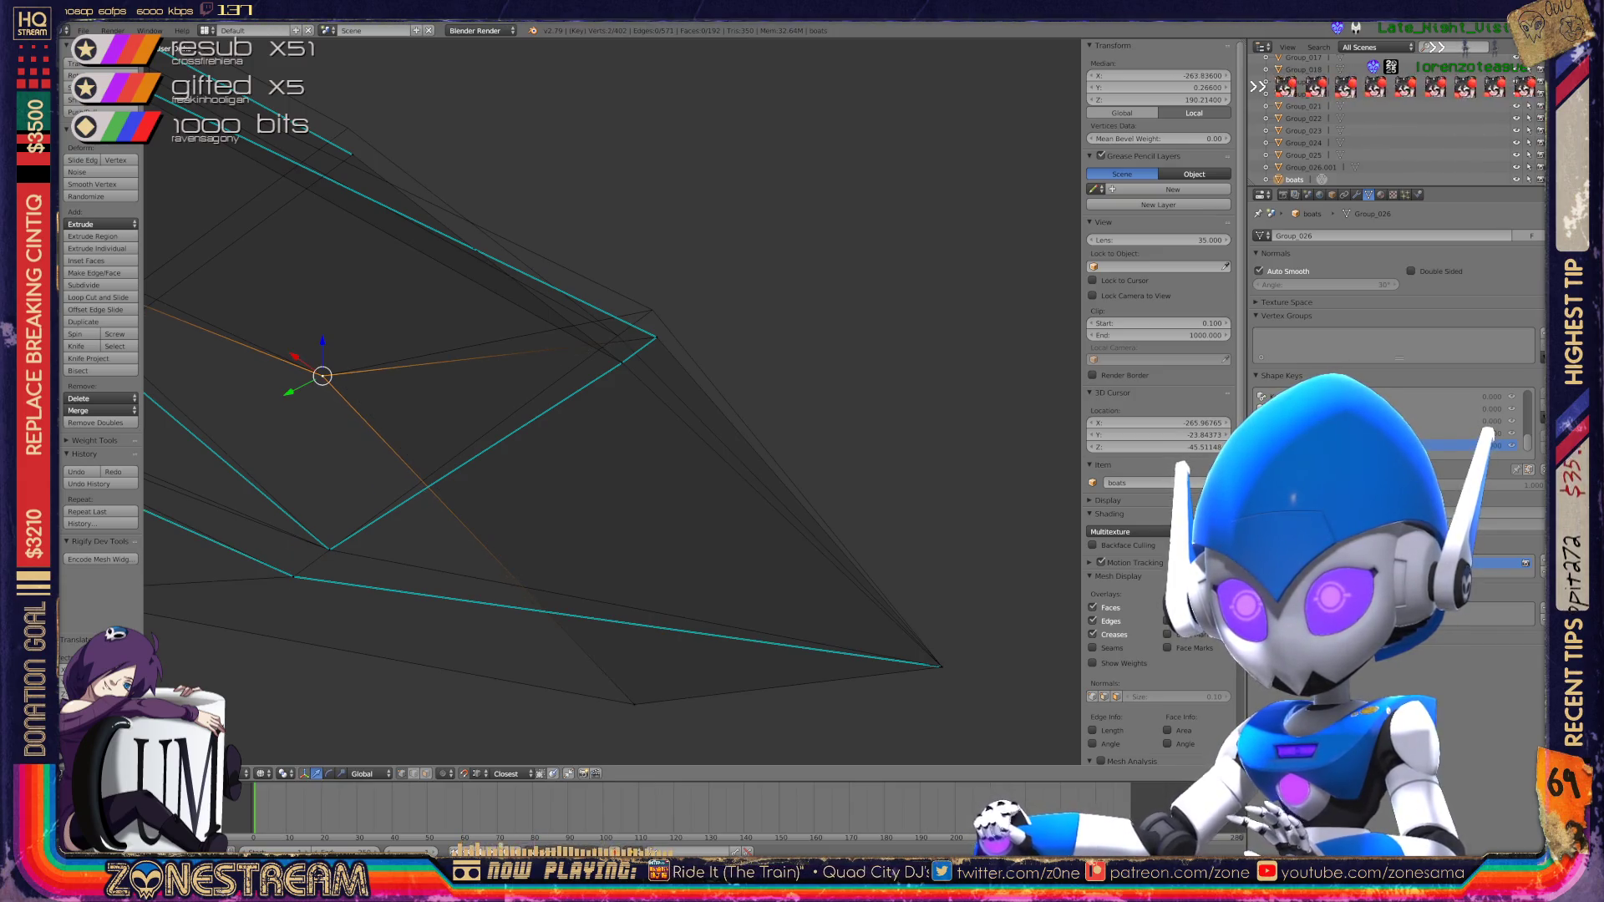
right_click(656, 336)
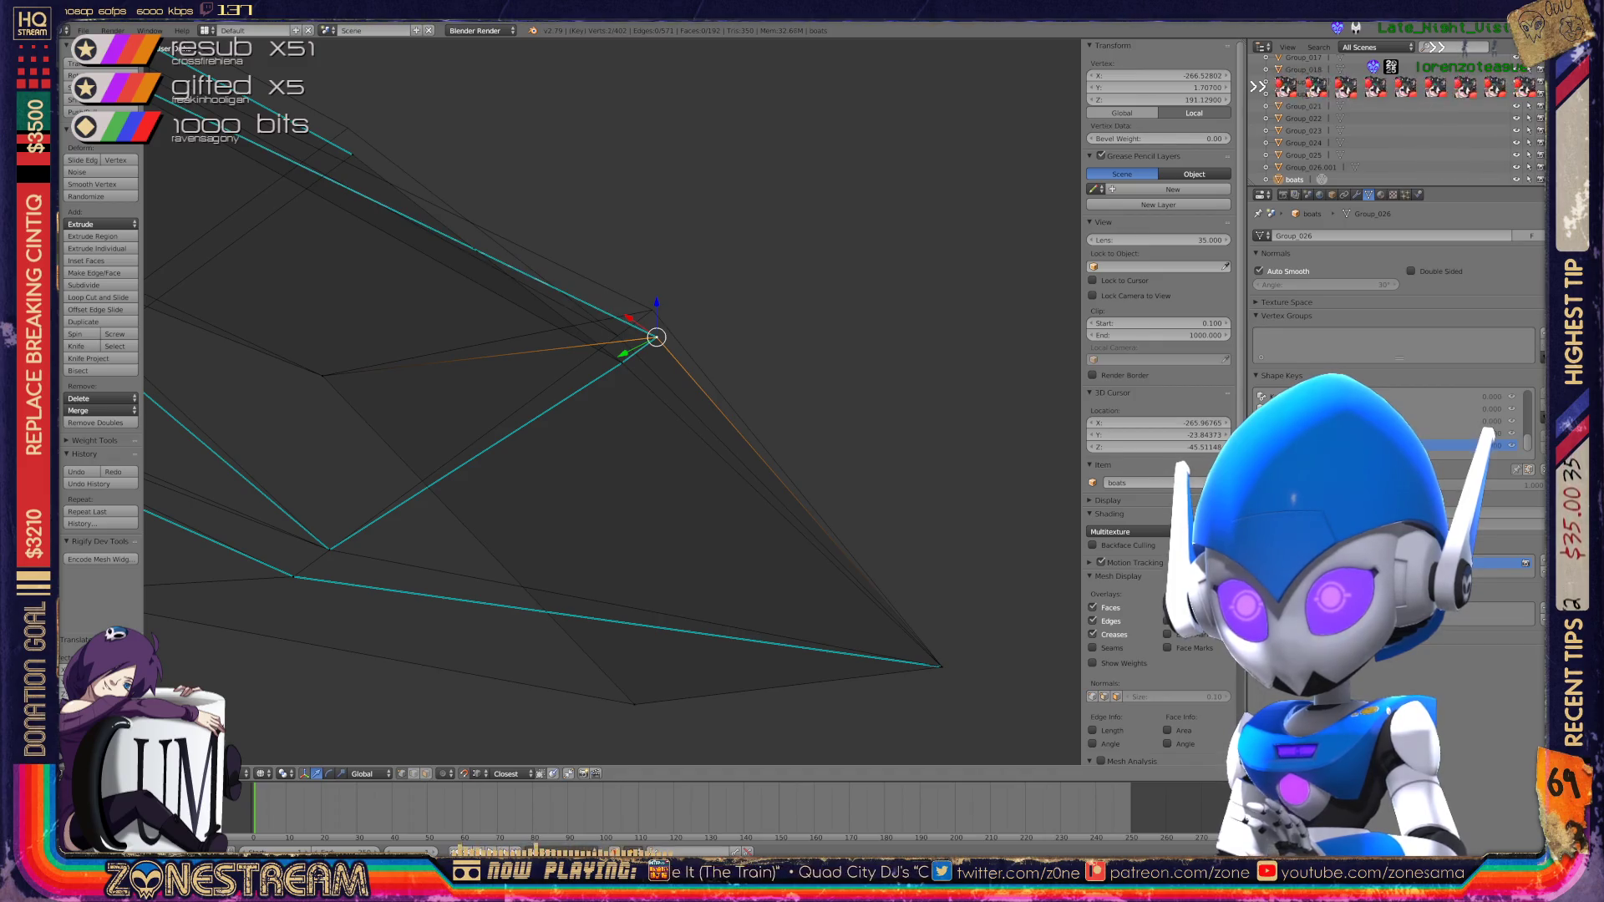
key("shift+s")
key("Escape")
left_click(648, 281)
key("g")
key("Return")
Step: Slightly raise another hull-edge vertex from the top view, then select the lower-left hull vertex
right_click(622, 362)
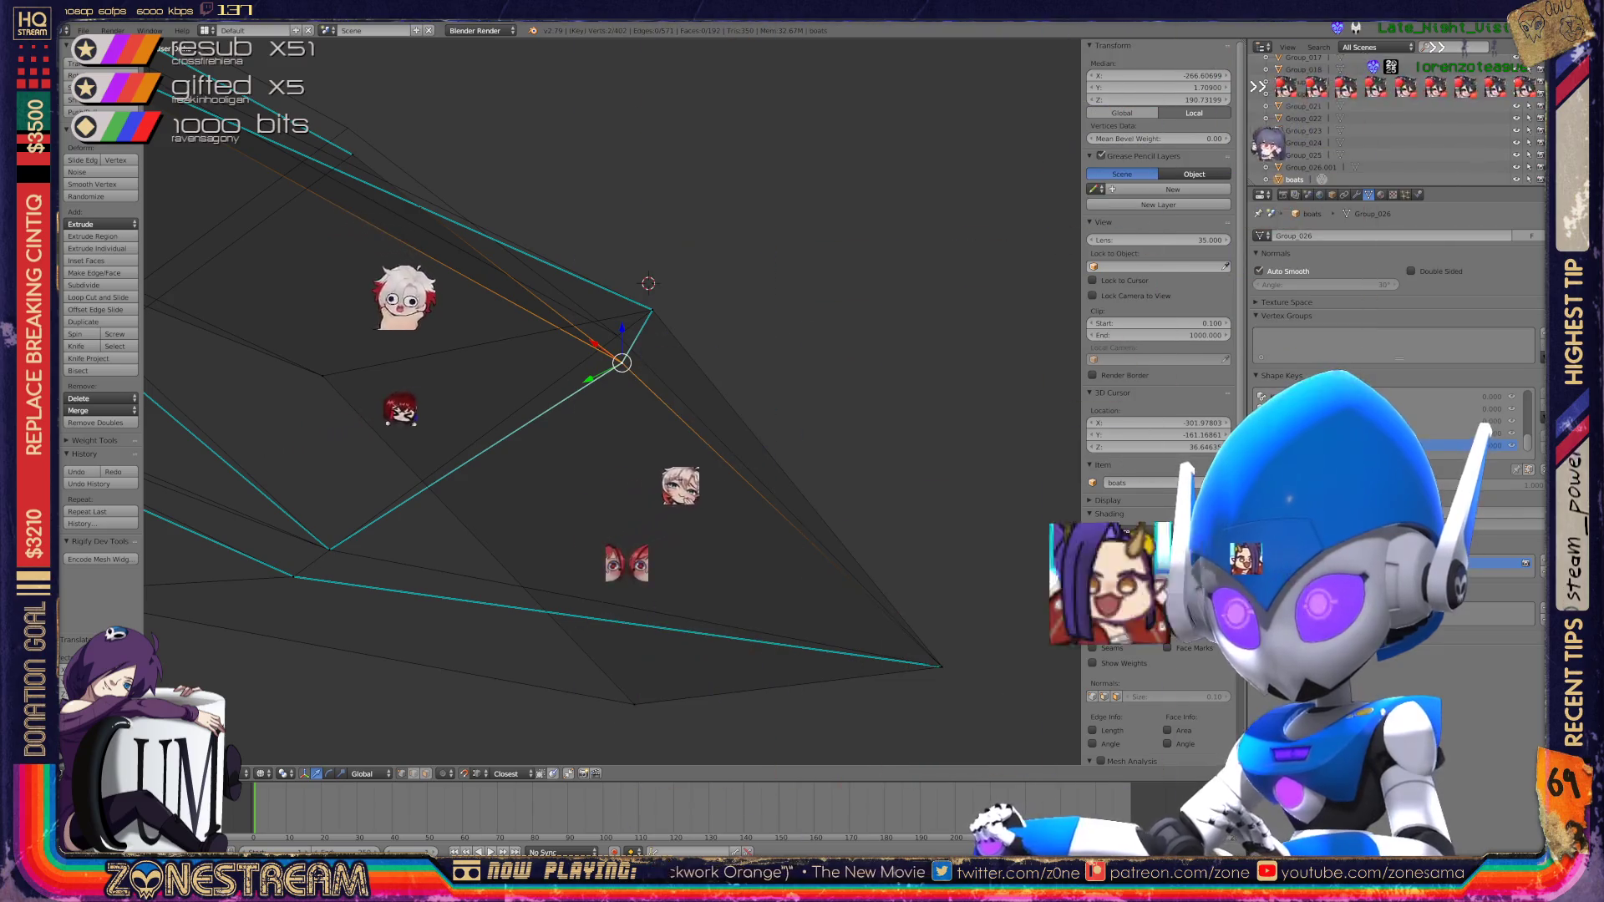
left_click(769, 301)
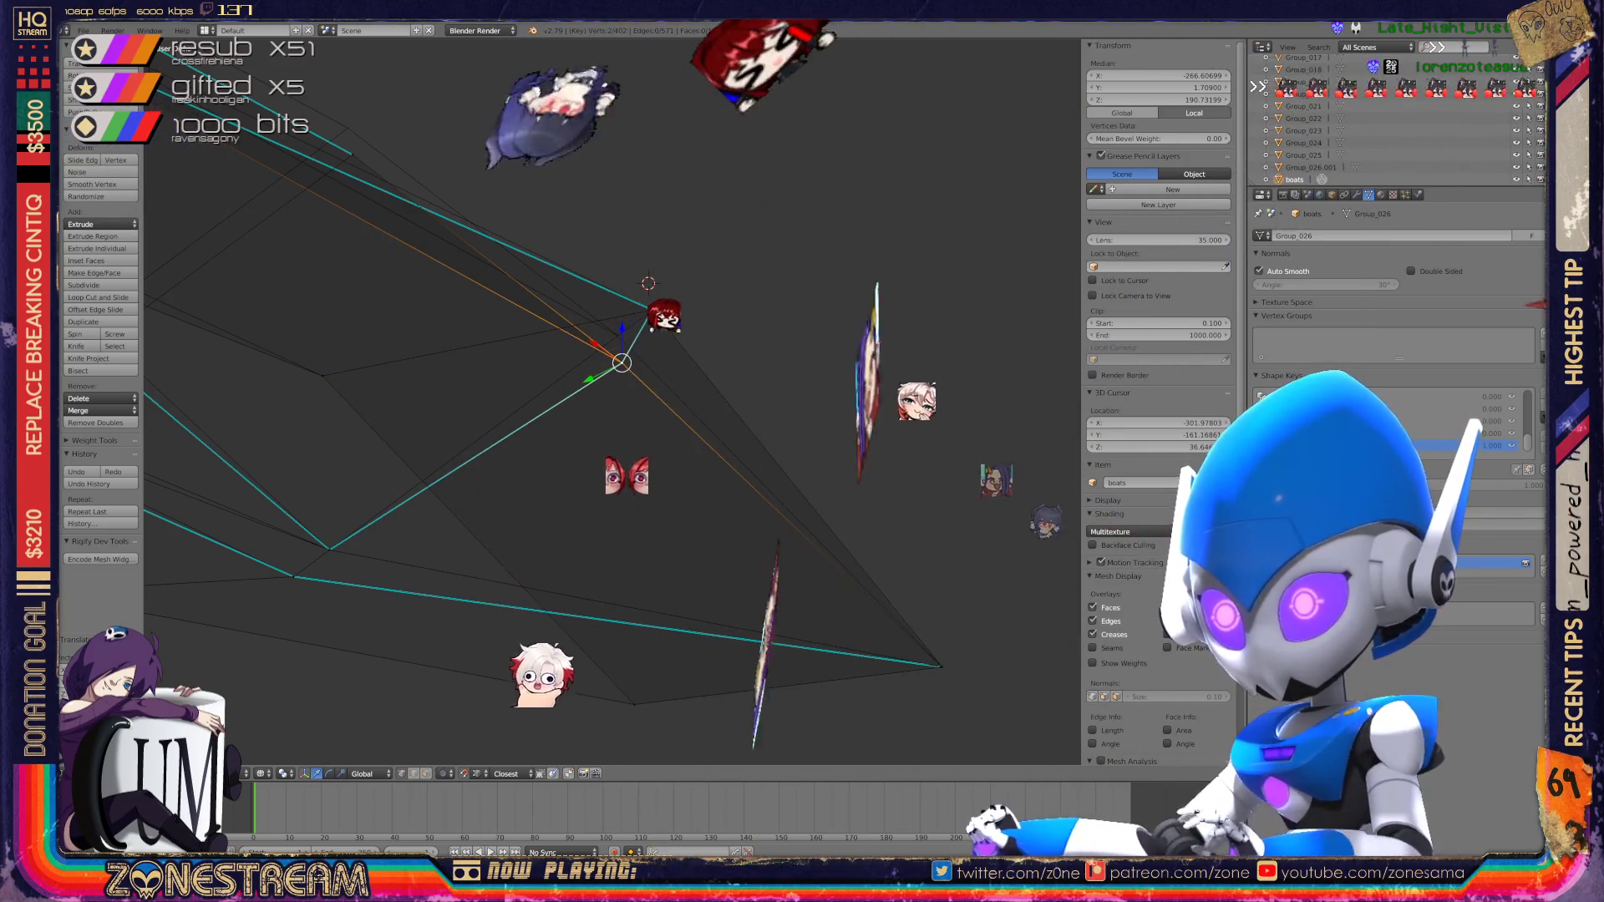
scroll(613, 401, "up", 2)
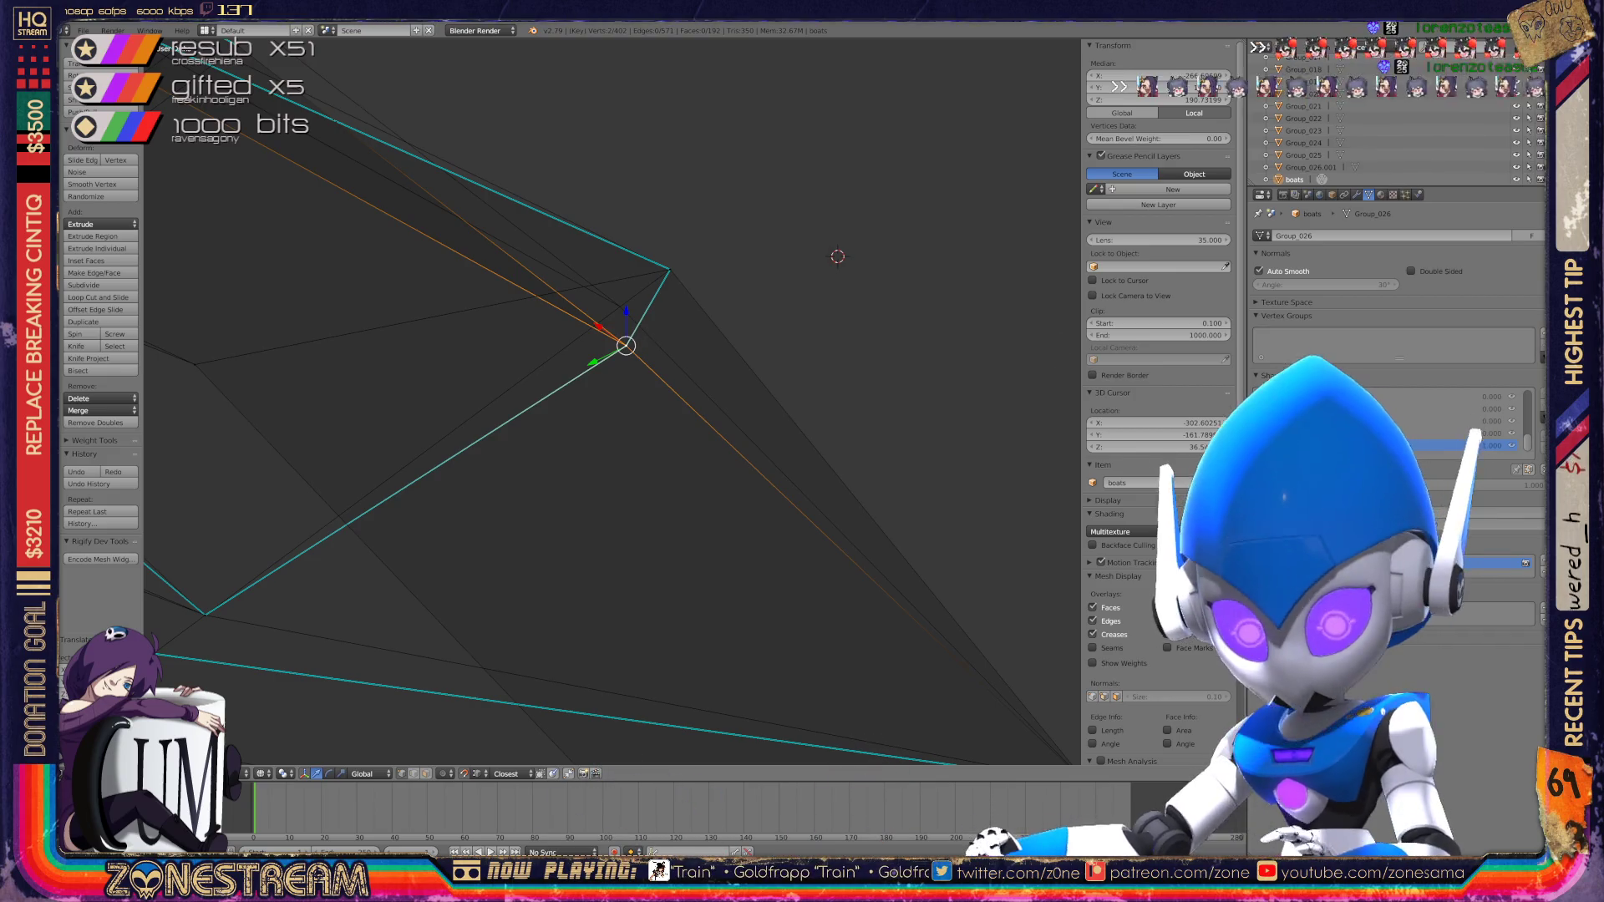
key("ctrl+space")
key("KP_8")
key("KP_8")
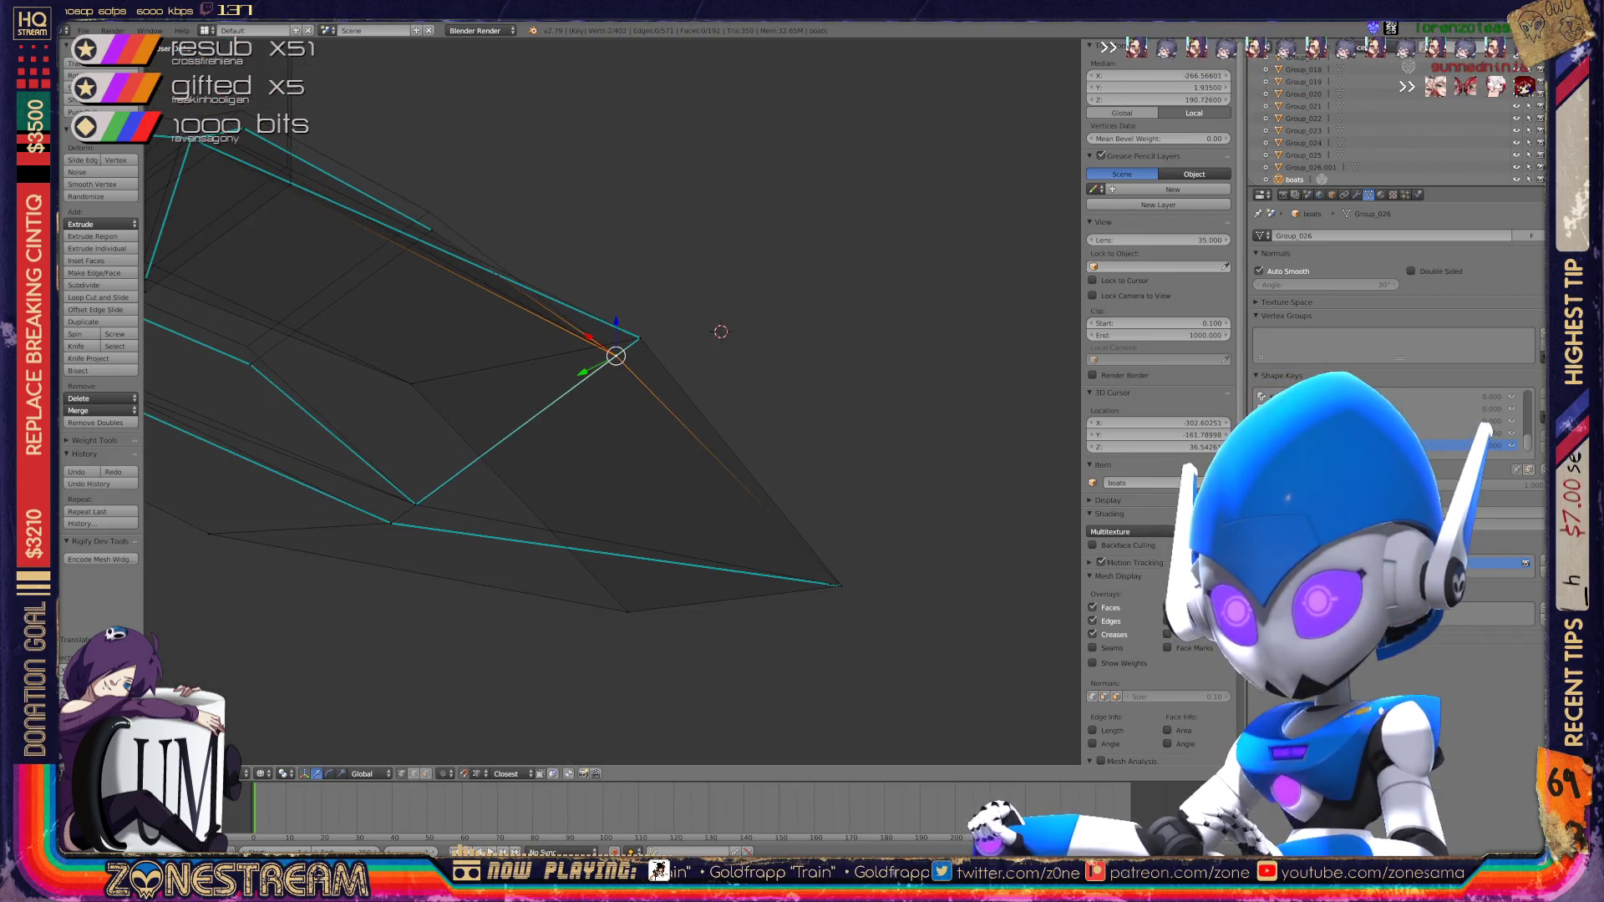
scroll(377, 255, "up", 3)
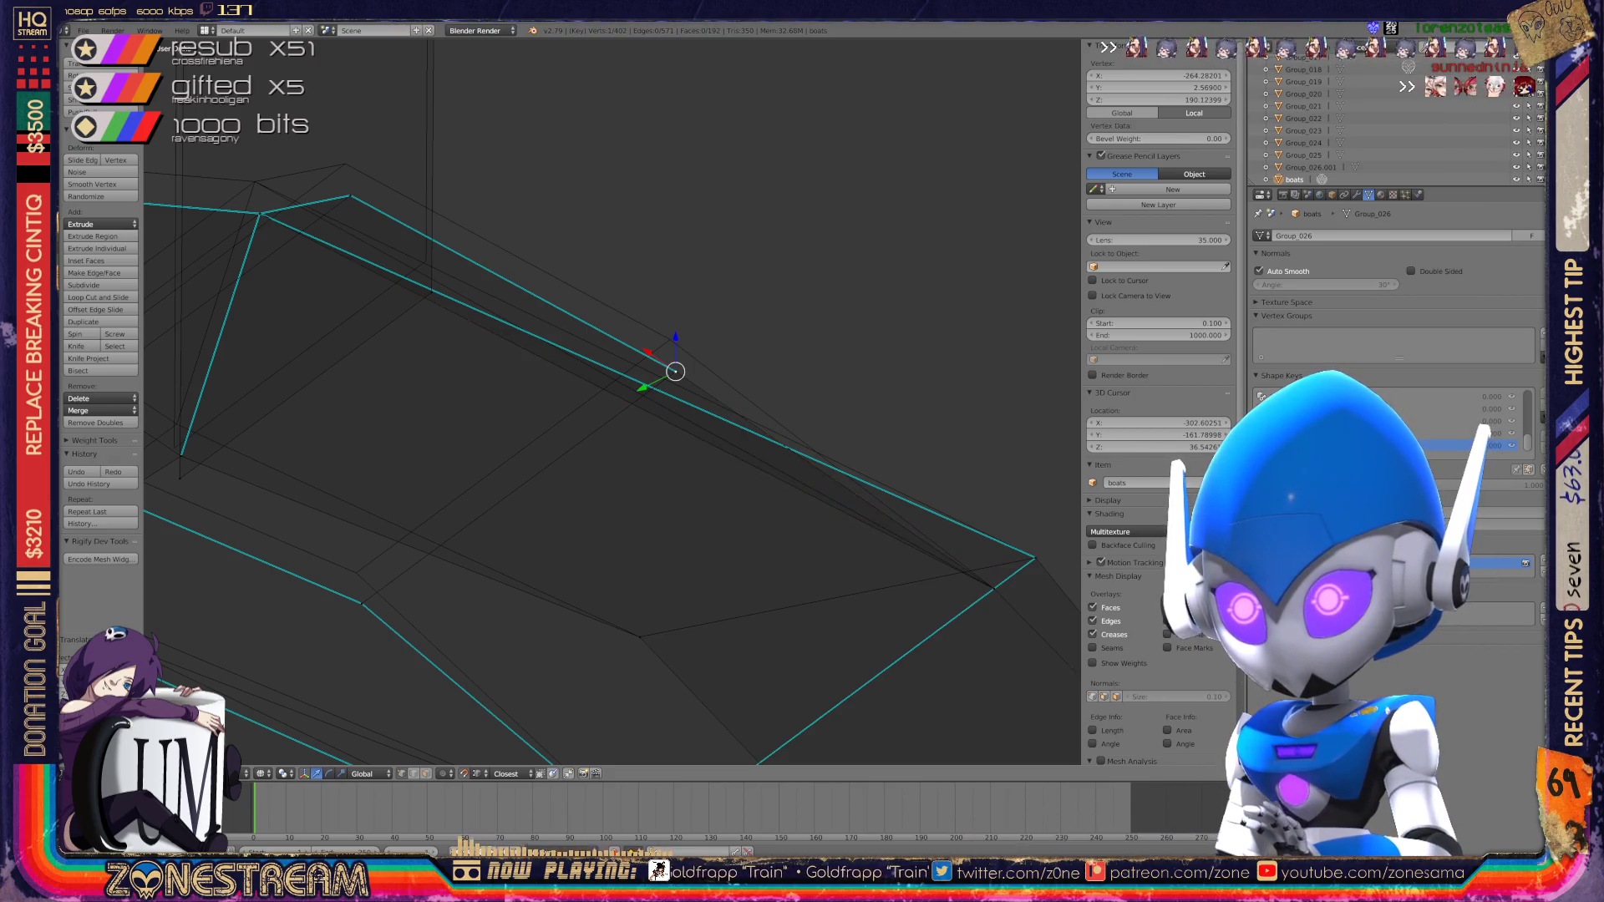
key("shift+s")
left_click(635, 407)
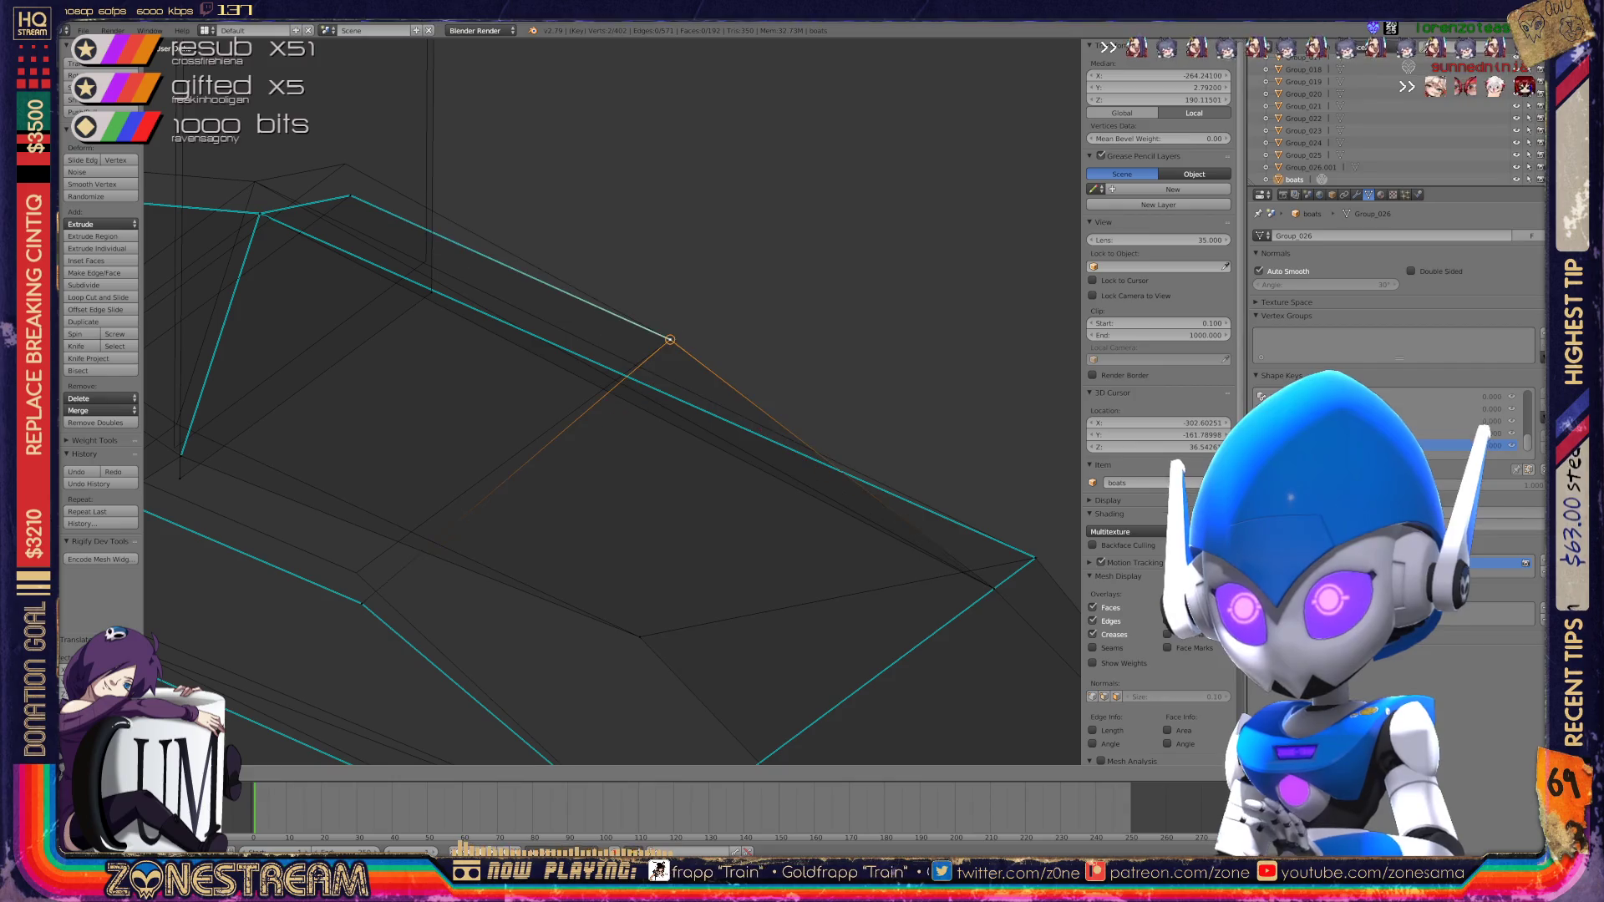
right_click(359, 579)
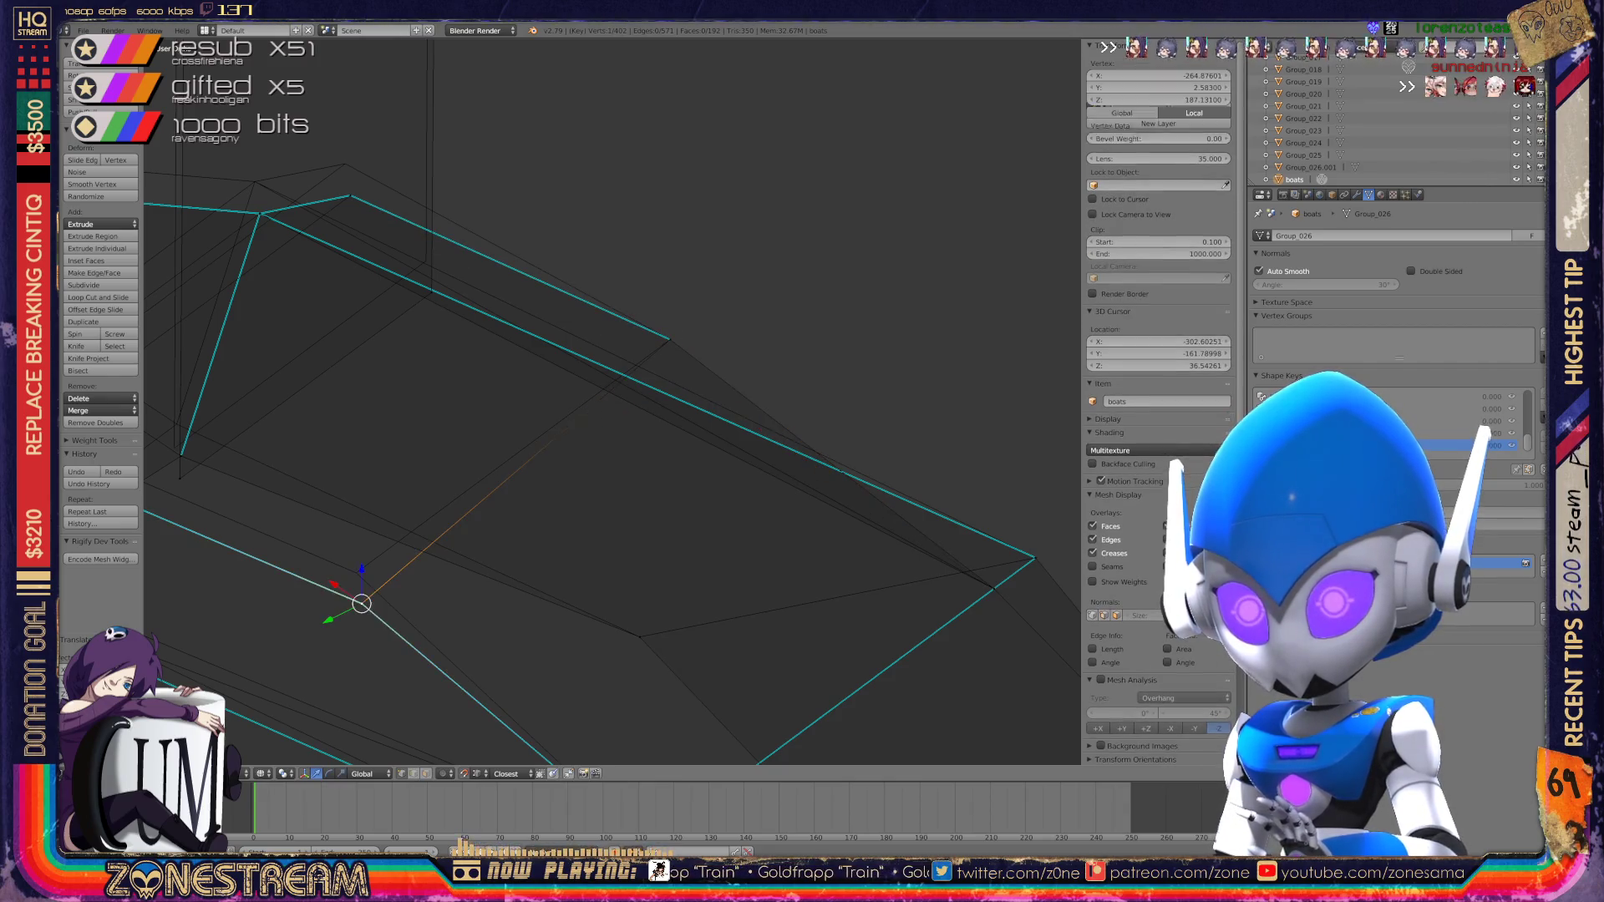
key("ctrl+space")
Step: Raise three consecutive vertices along the hull to new positions
mouse_move(354, 566)
middle_mouse_down()
mouse_move(562, 599)
mouse_move(981, 556)
middle_mouse_up()
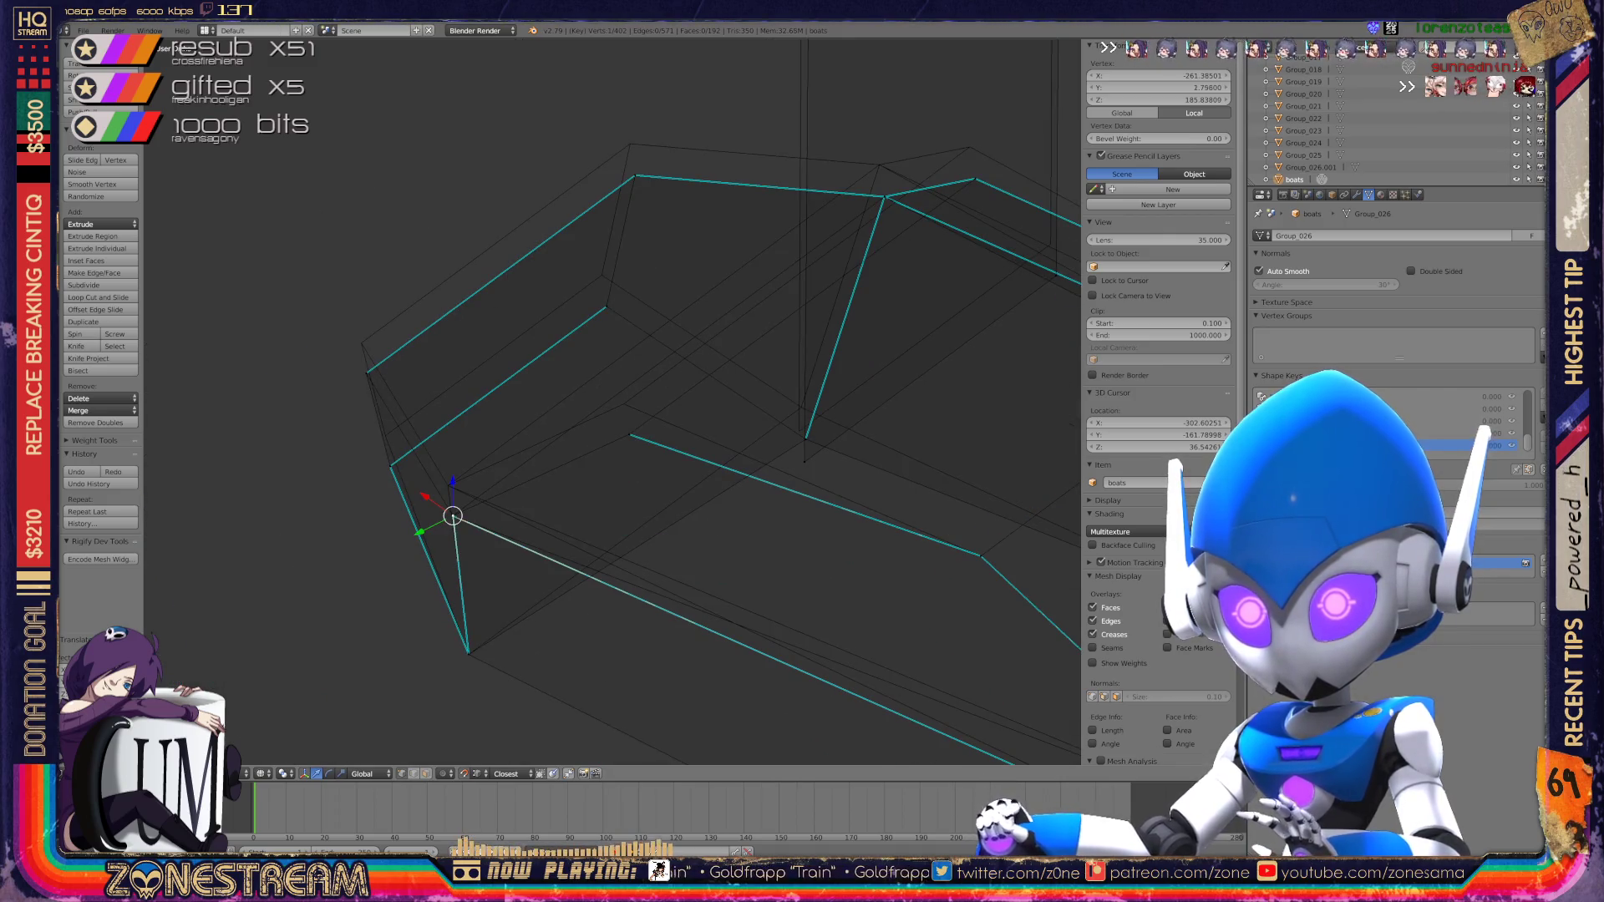
key("g")
left_click(448, 484)
right_click(389, 466)
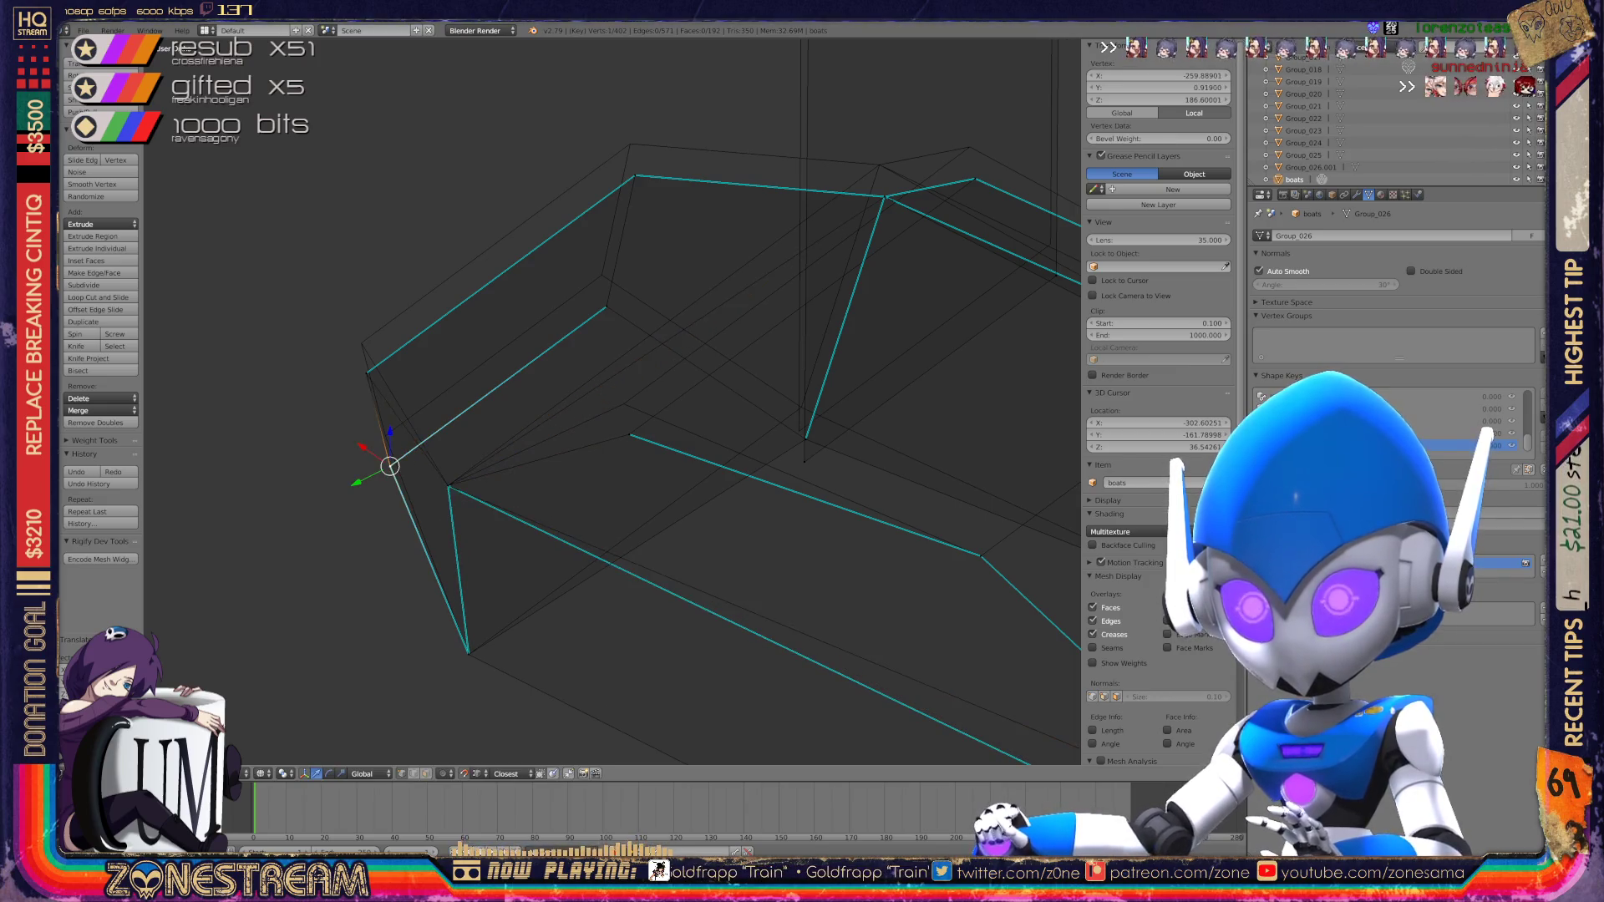
key("g")
left_click(385, 435)
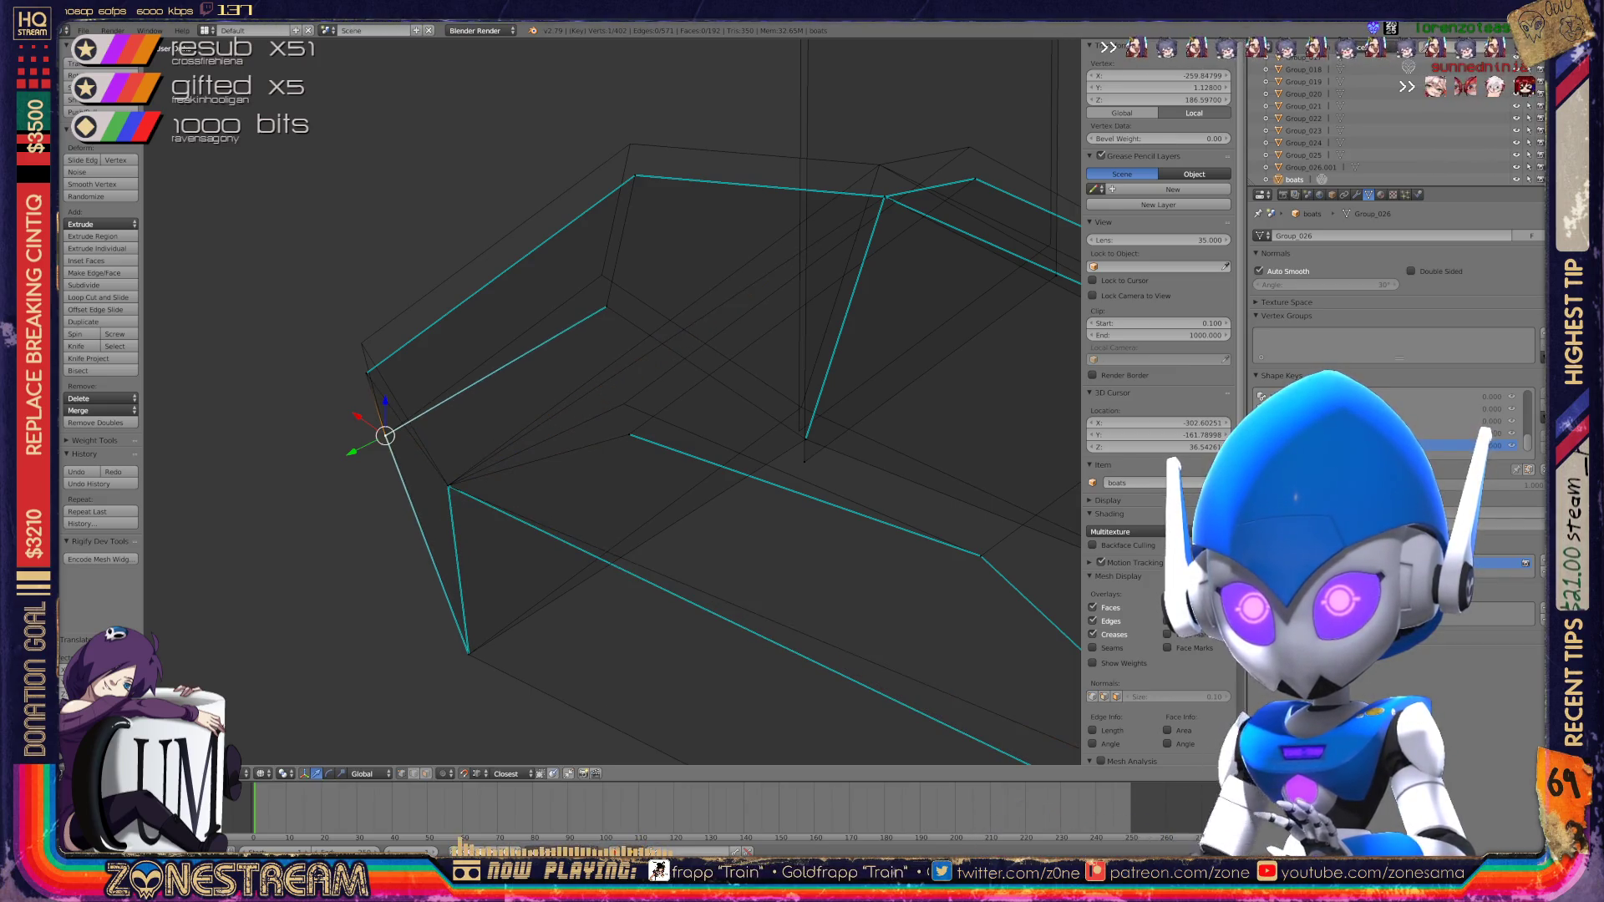
key("g")
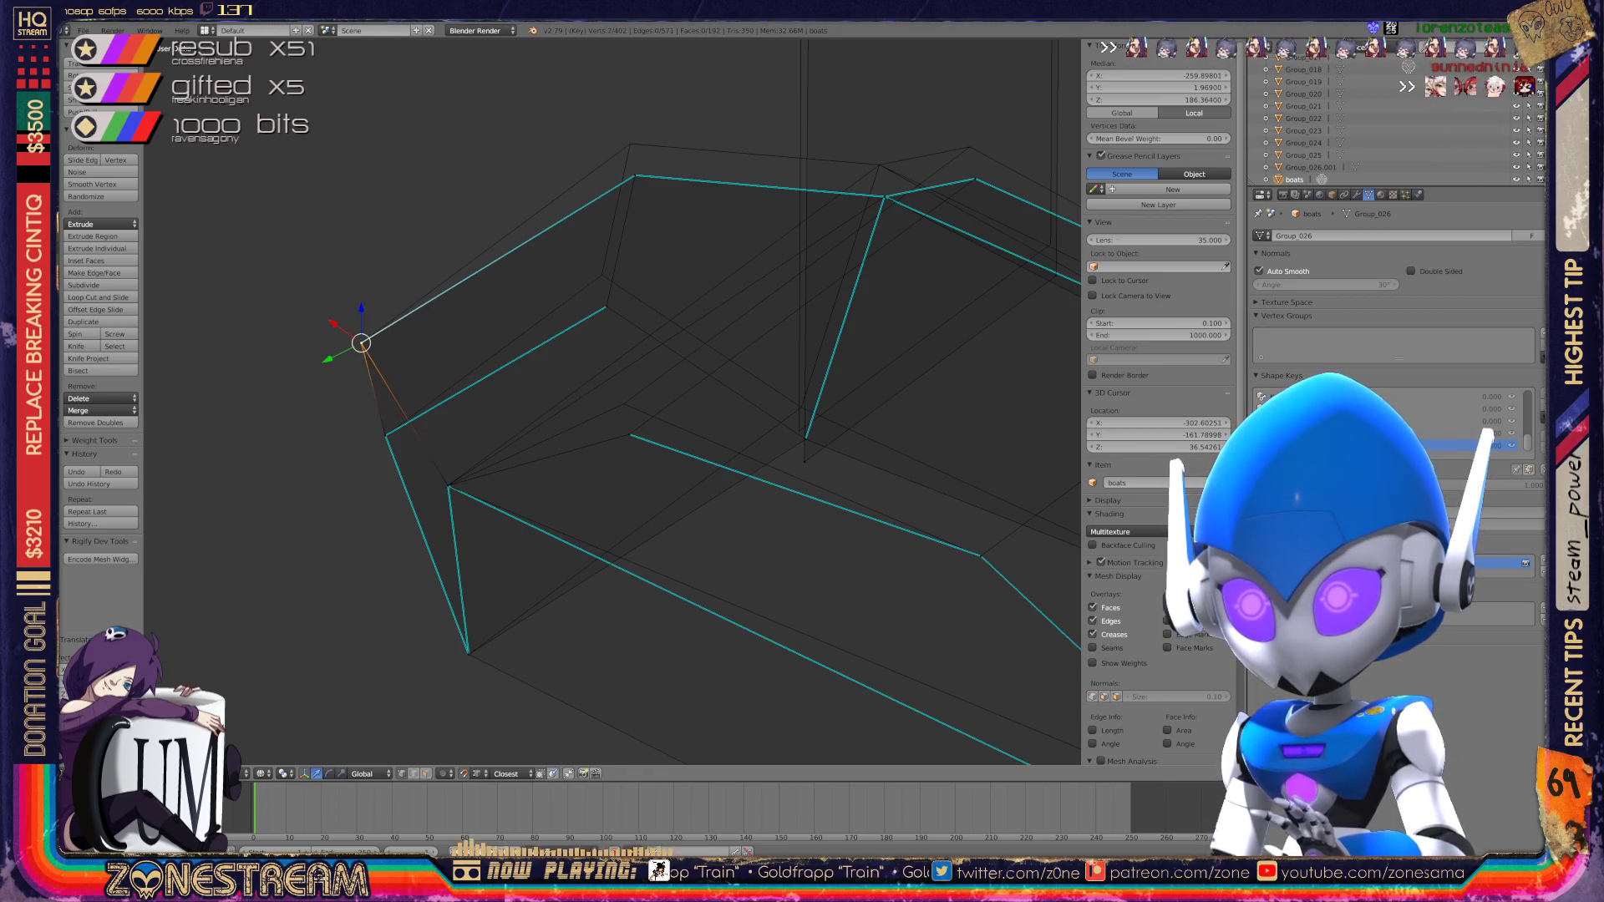
Step: Select a vertex on the hull rim and raise it slightly upward
middle_click_drag(668, 377, 533, 450, "shift")
right_click(663, 505)
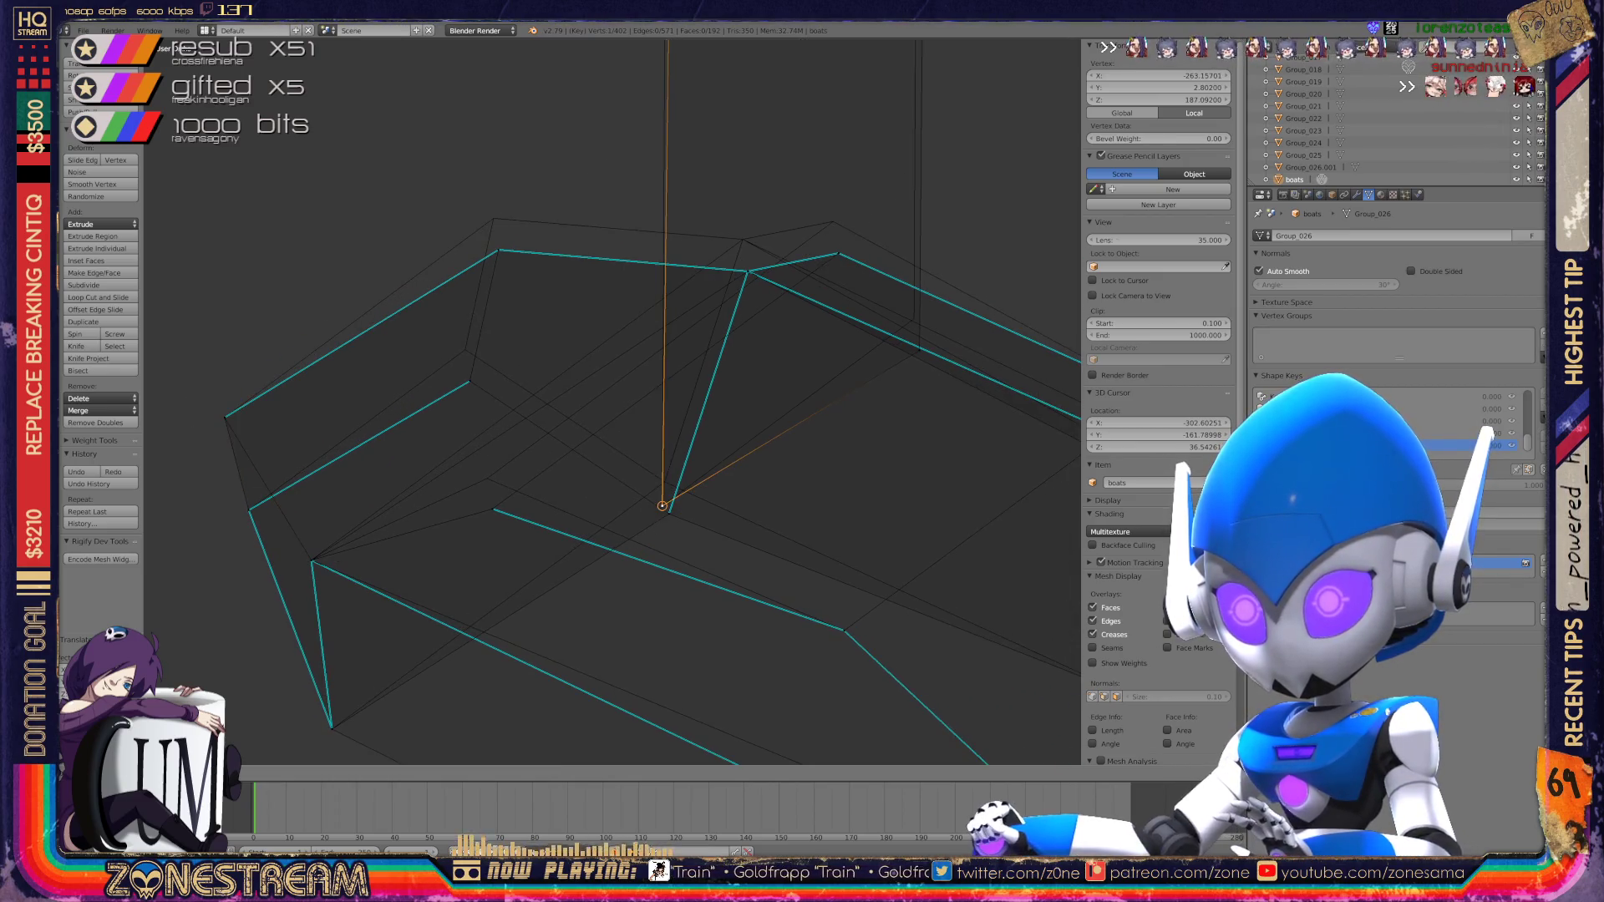
middle_click_drag(663, 505, 574, 616, "shift")
key("g")
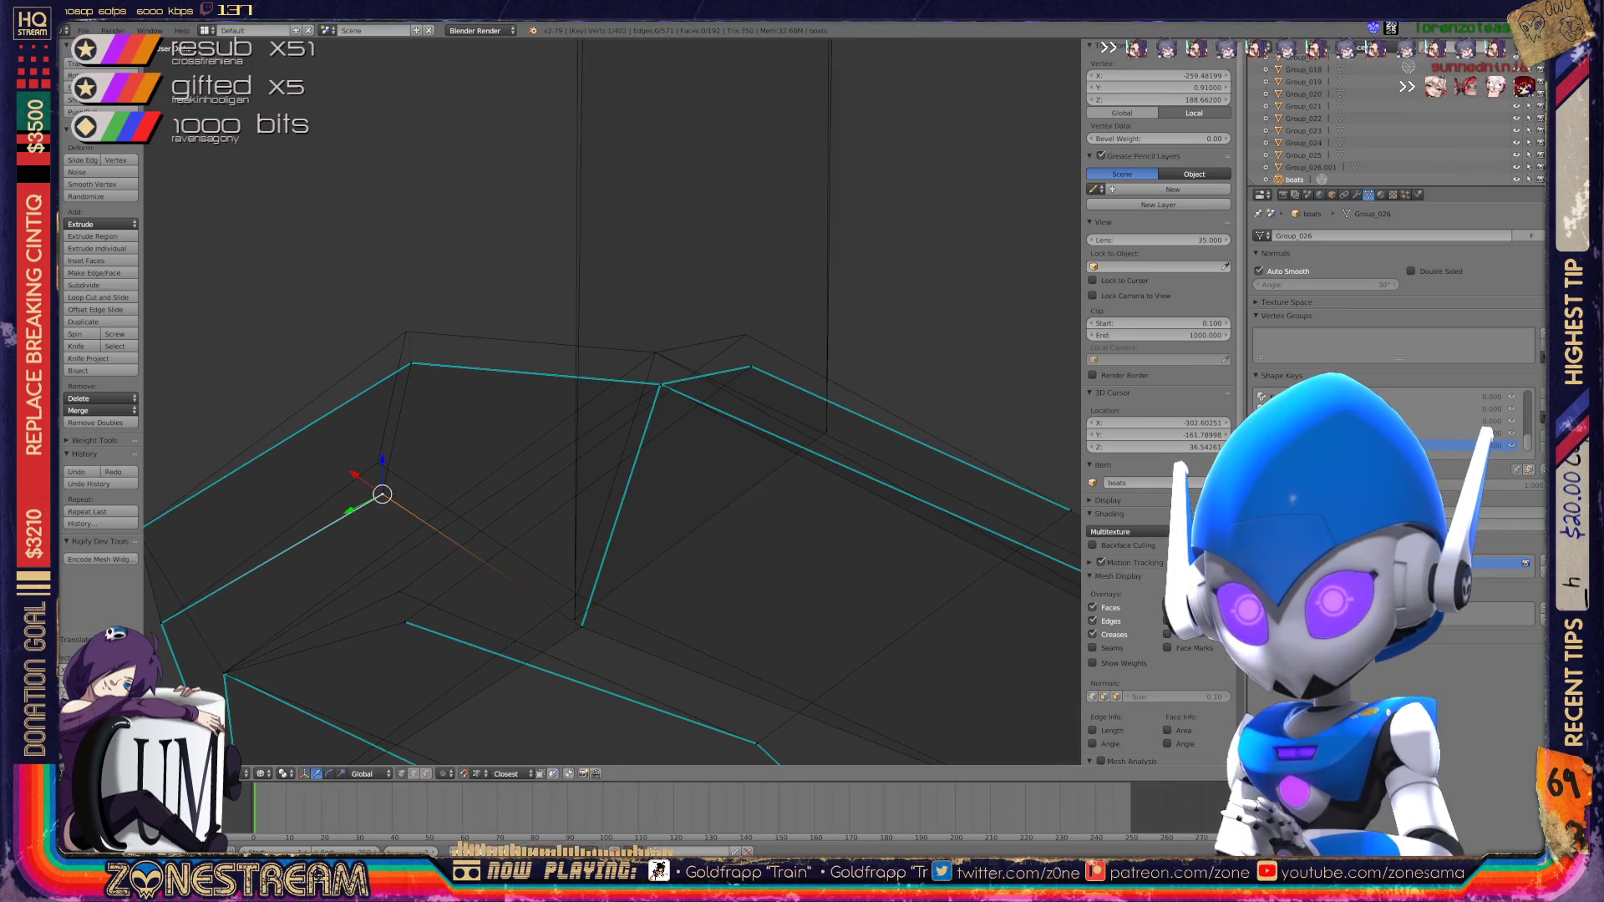
key("g")
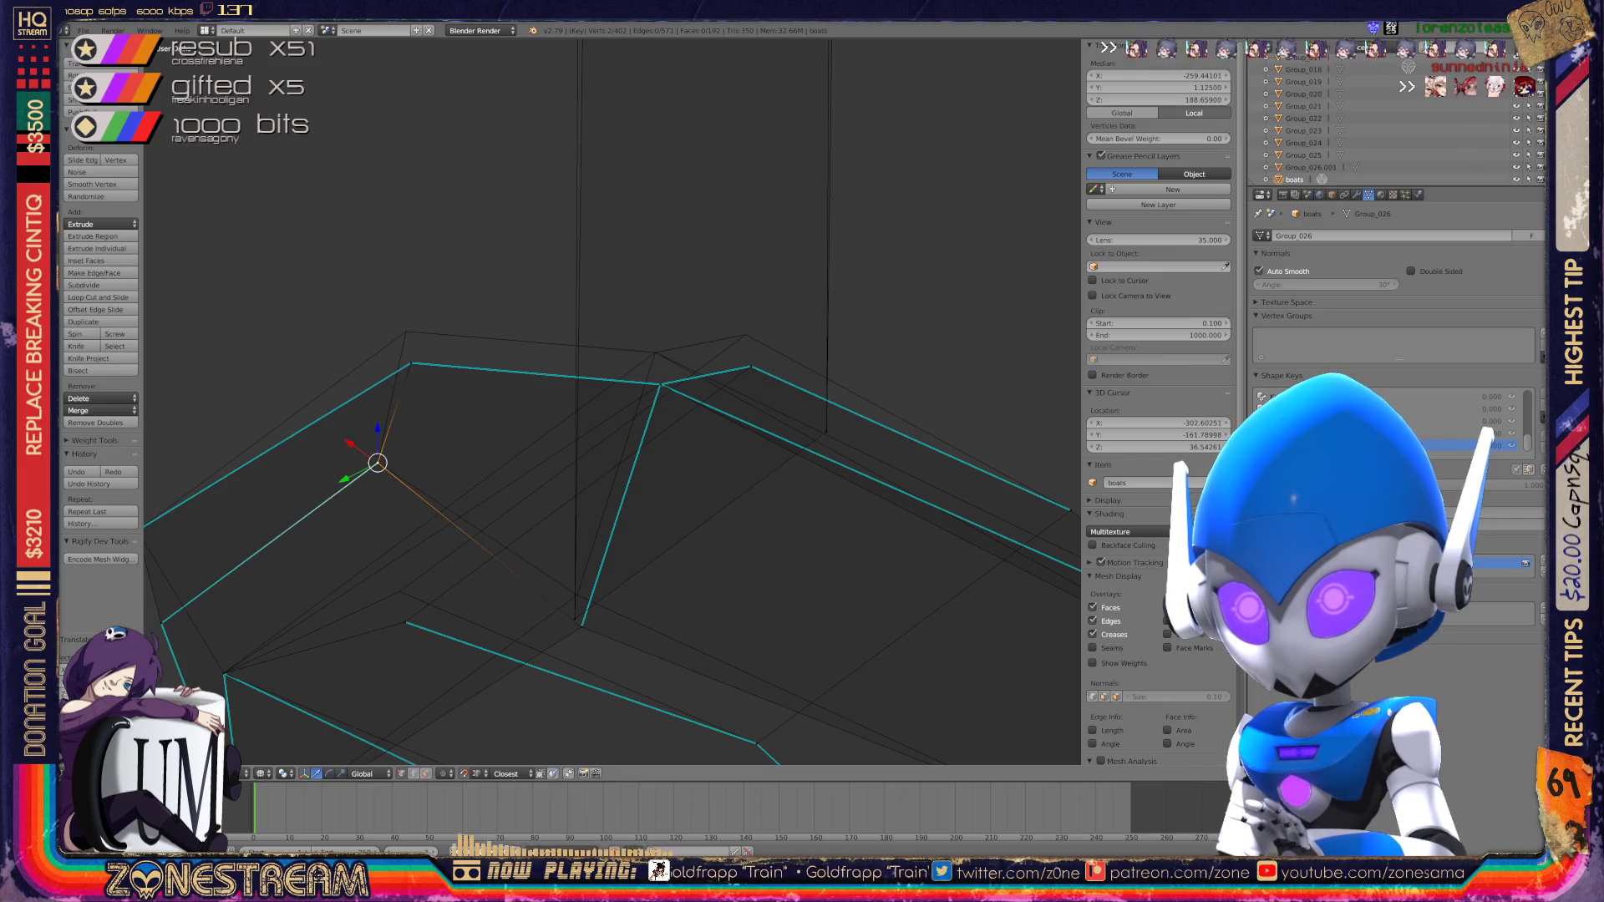
key("g")
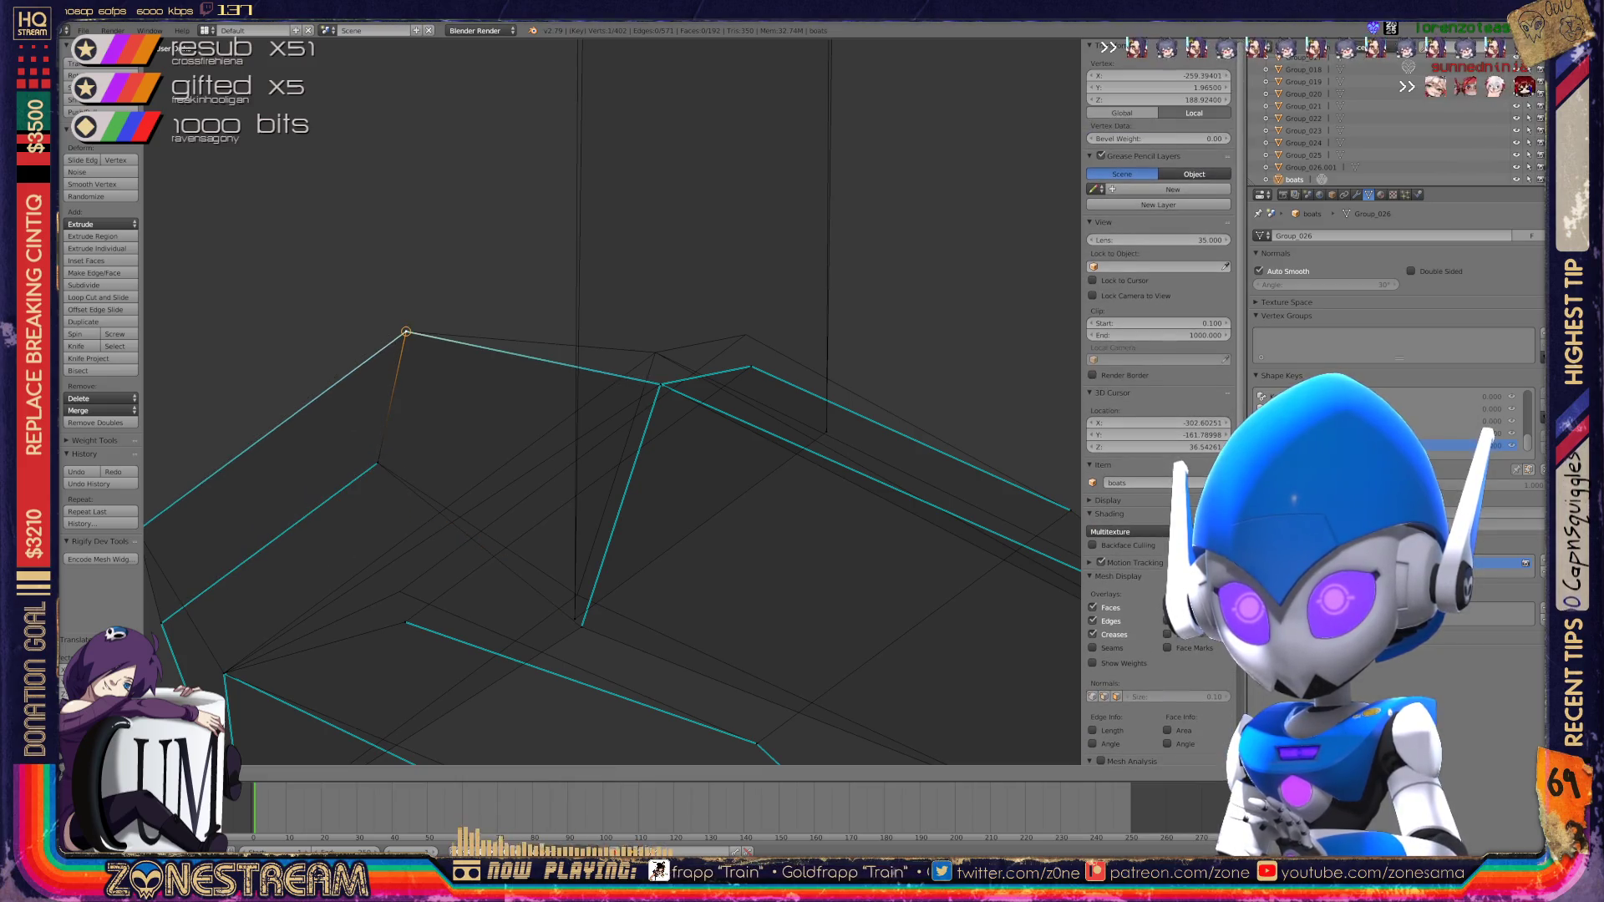
Step: Select the corner's overlapping vertices, then raise a single rim vertex
right_click(661, 384)
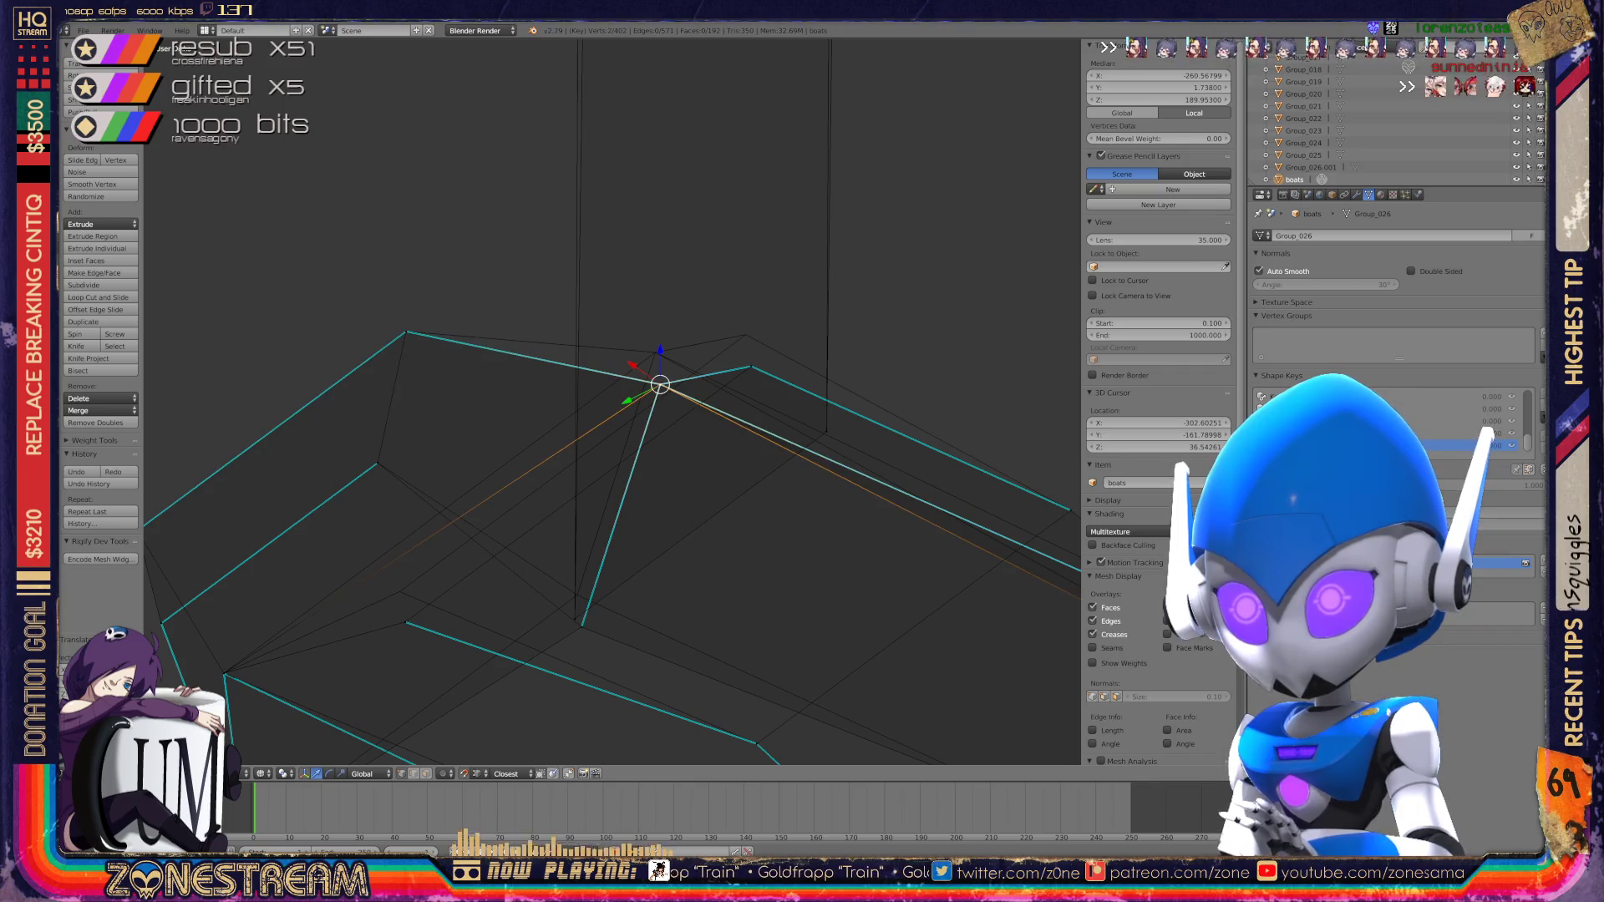
right_click(660, 385, "shift")
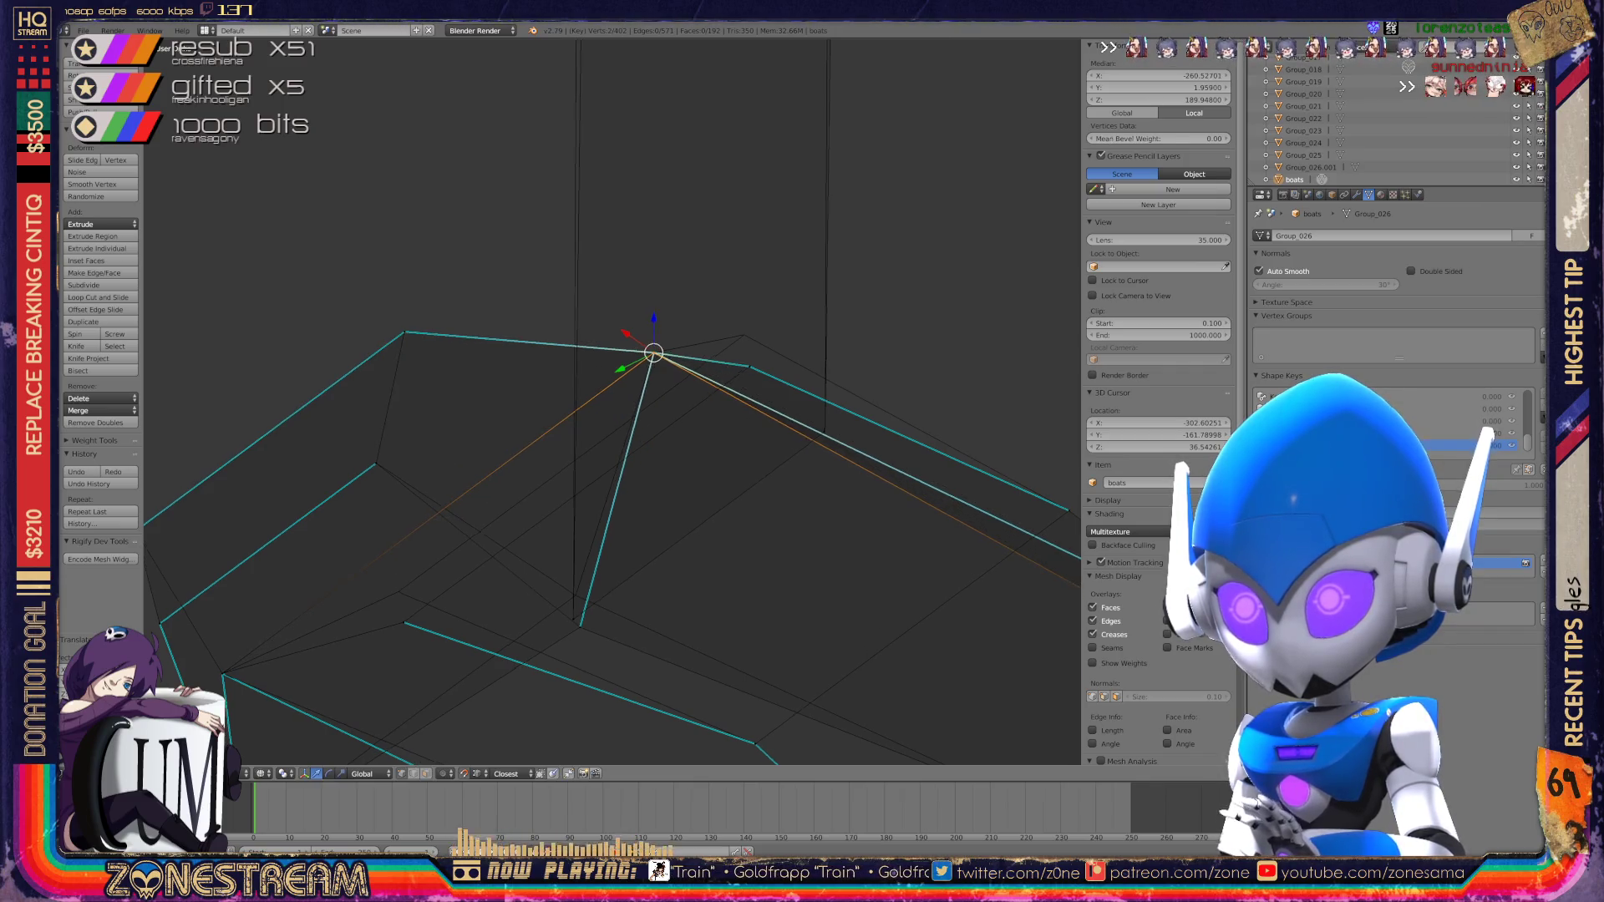
middle_click_drag(660, 384, 548, 369, "shift")
right_click(644, 382)
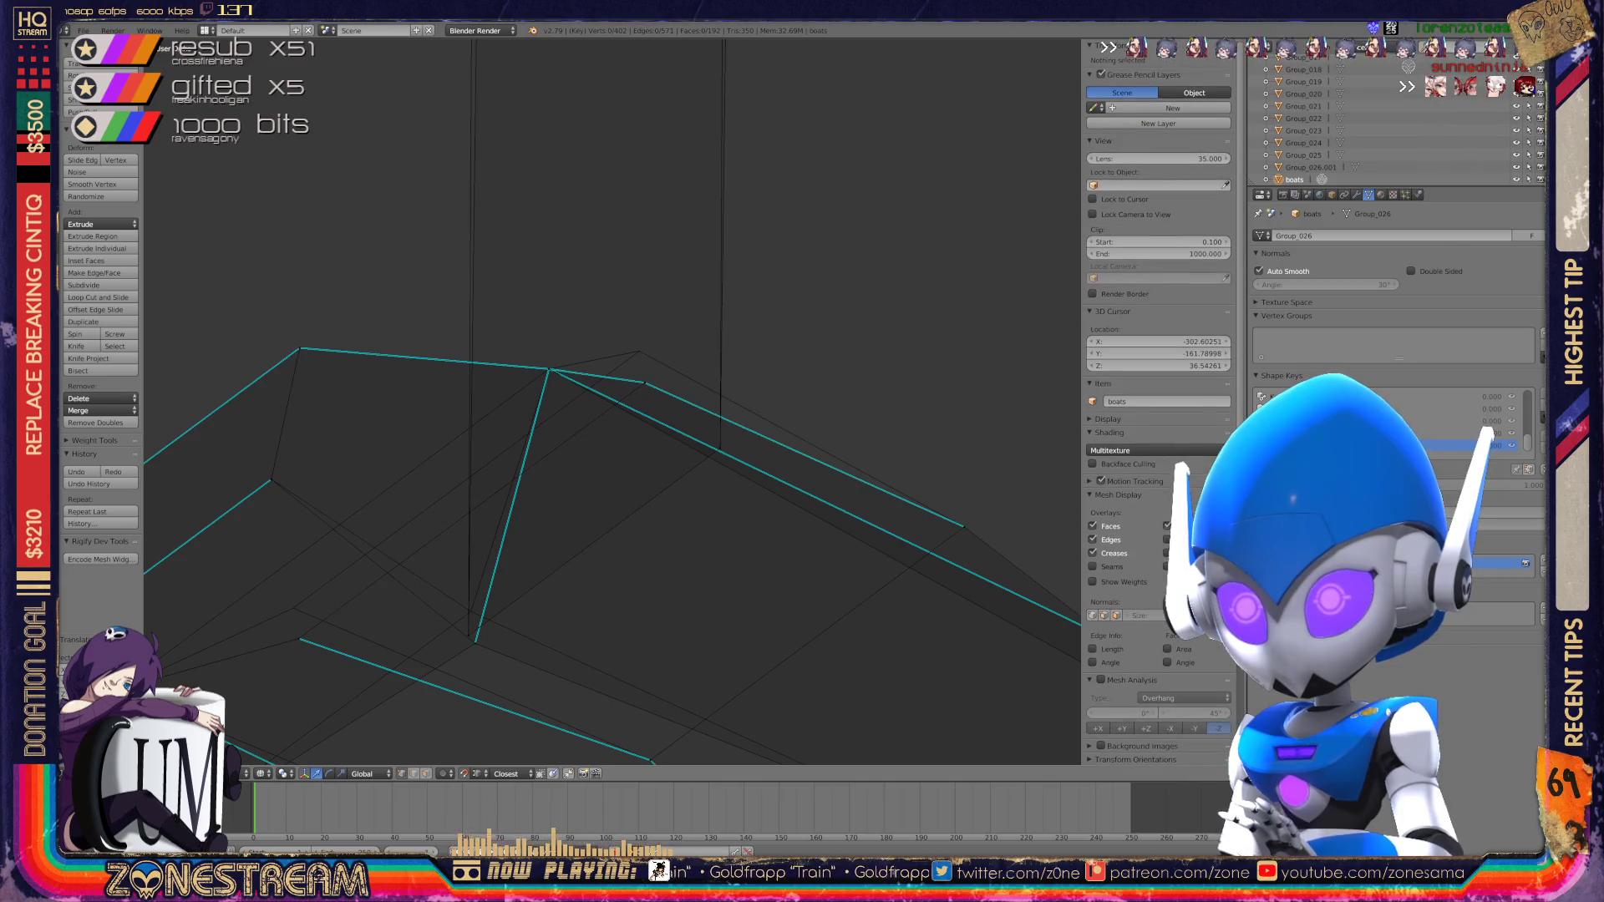
key("g")
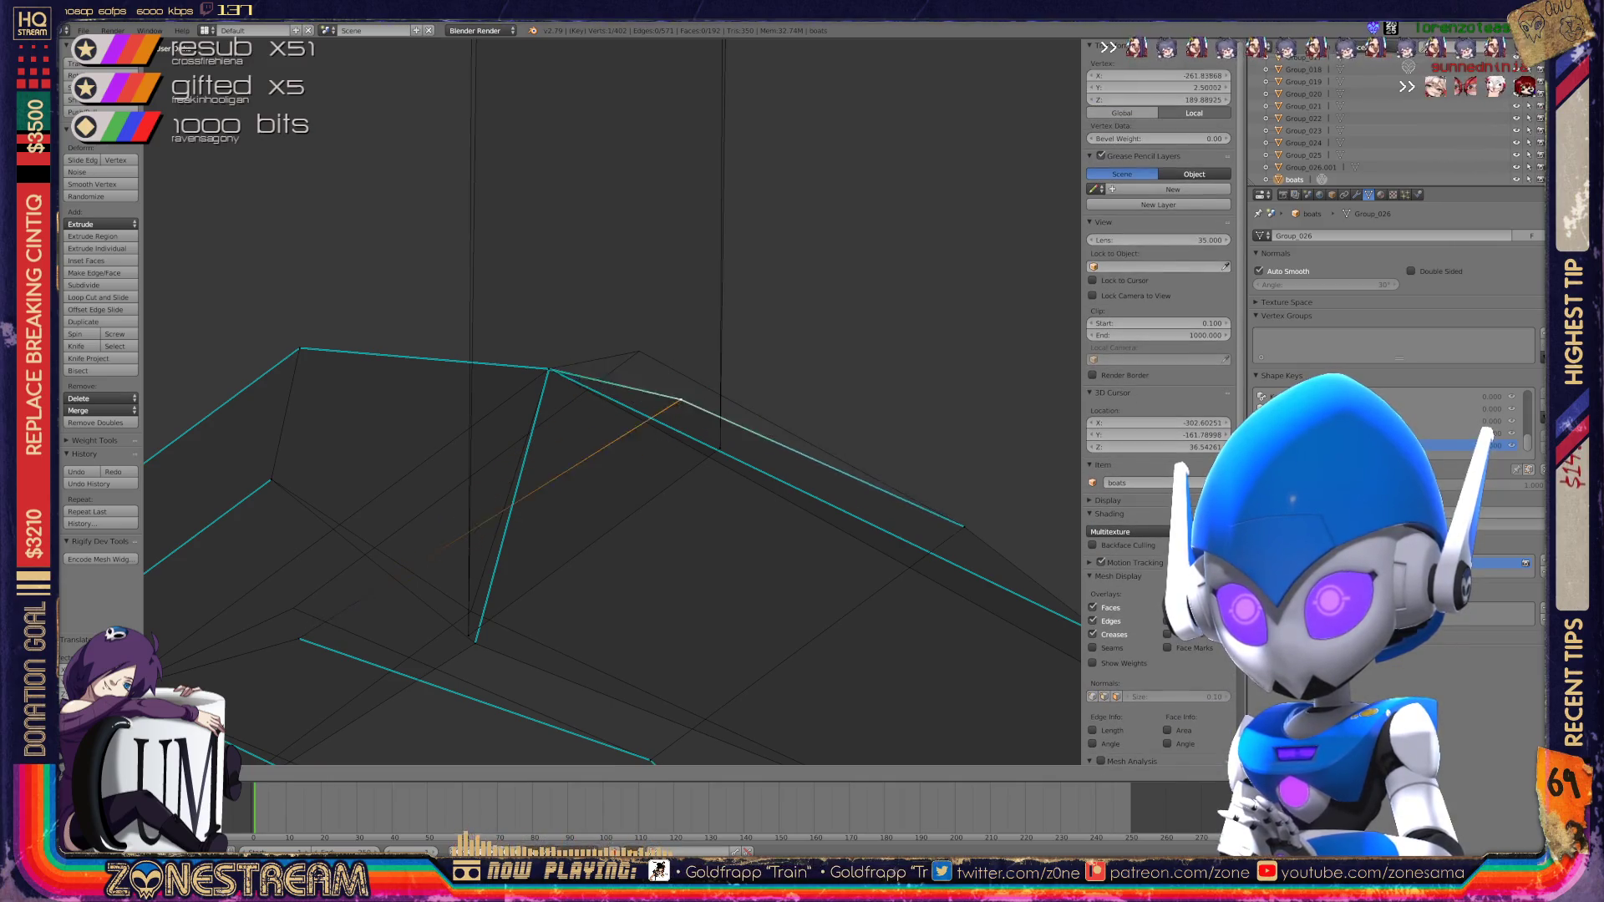
middle_click_drag(639, 351, 823, 301, "shift")
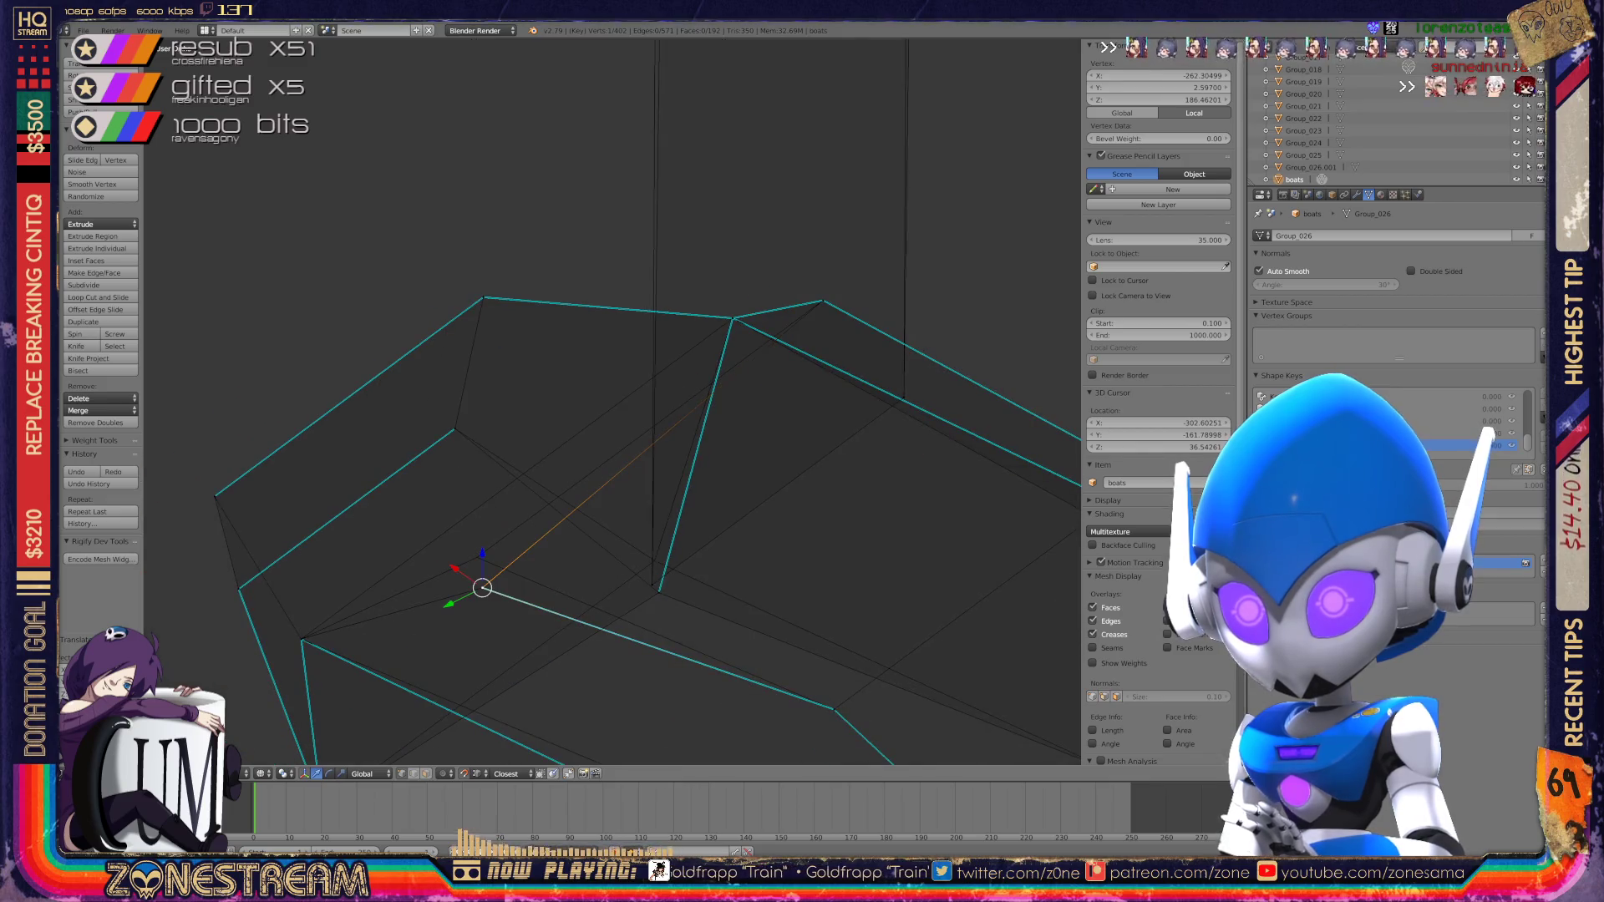
key("g")
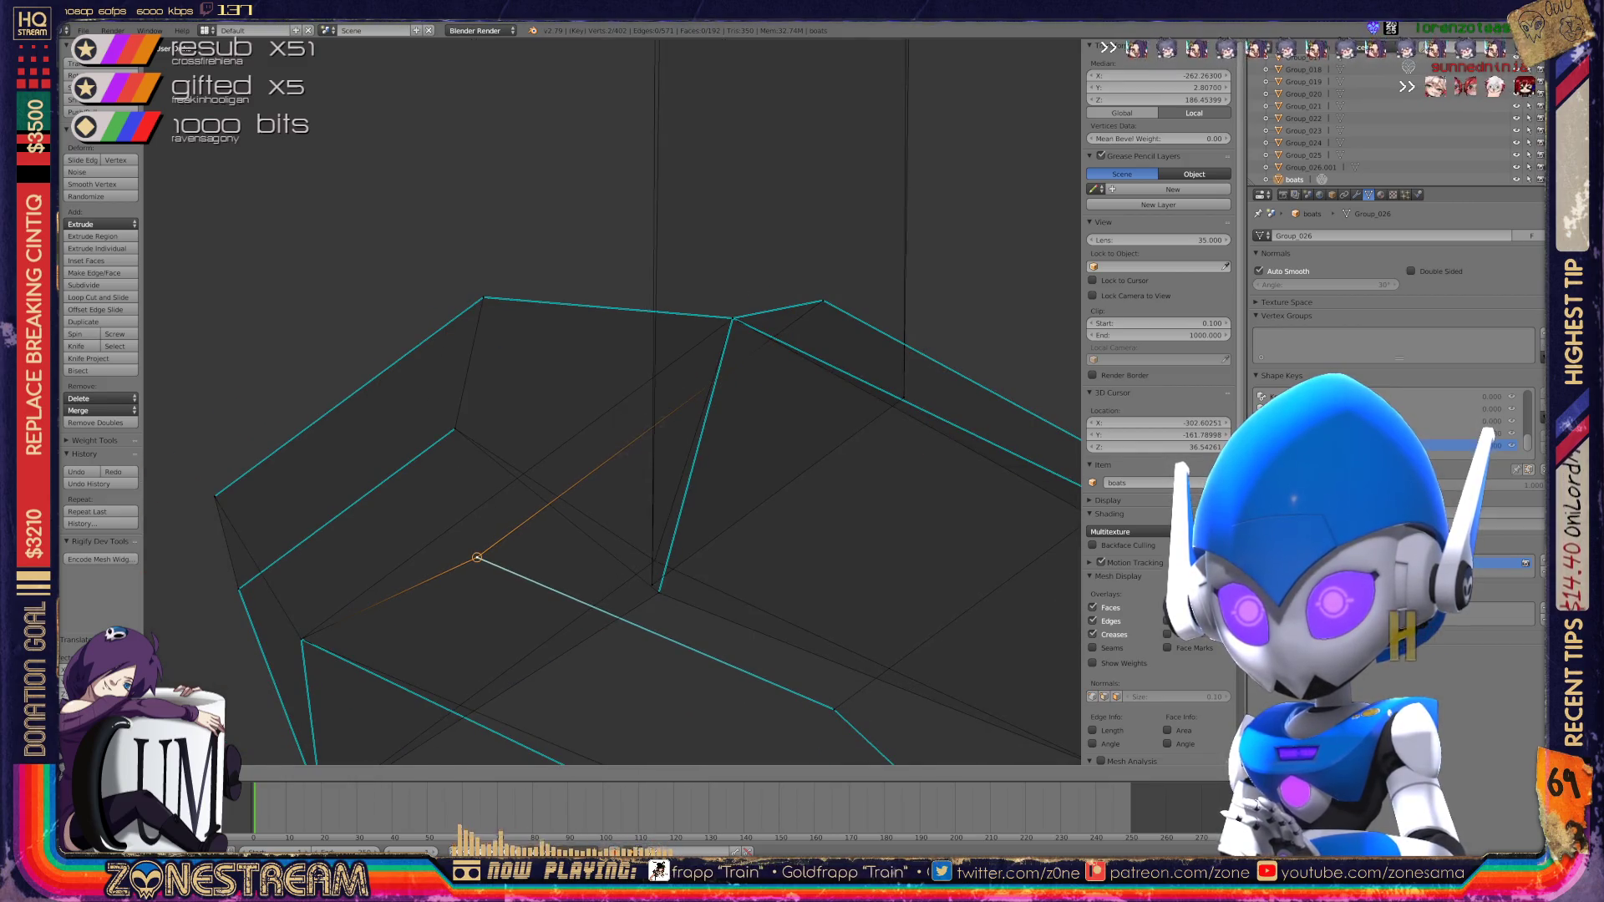
Step: Raise a vertex on the next hull section
middle_click_drag(612, 401, 436, 386, "shift")
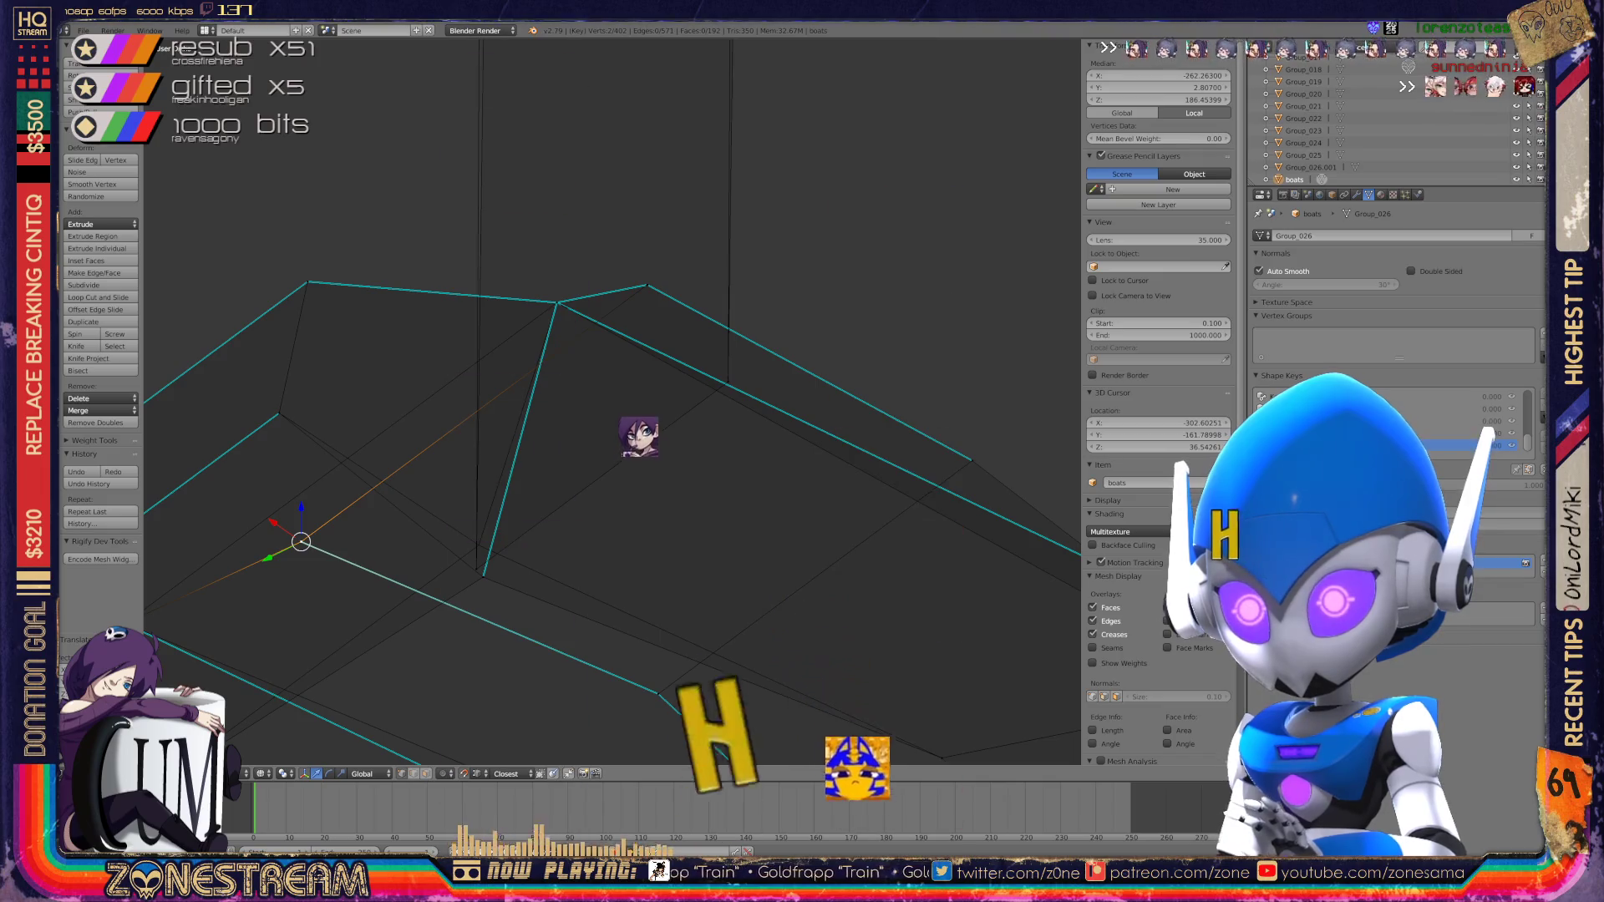
right_click(483, 576)
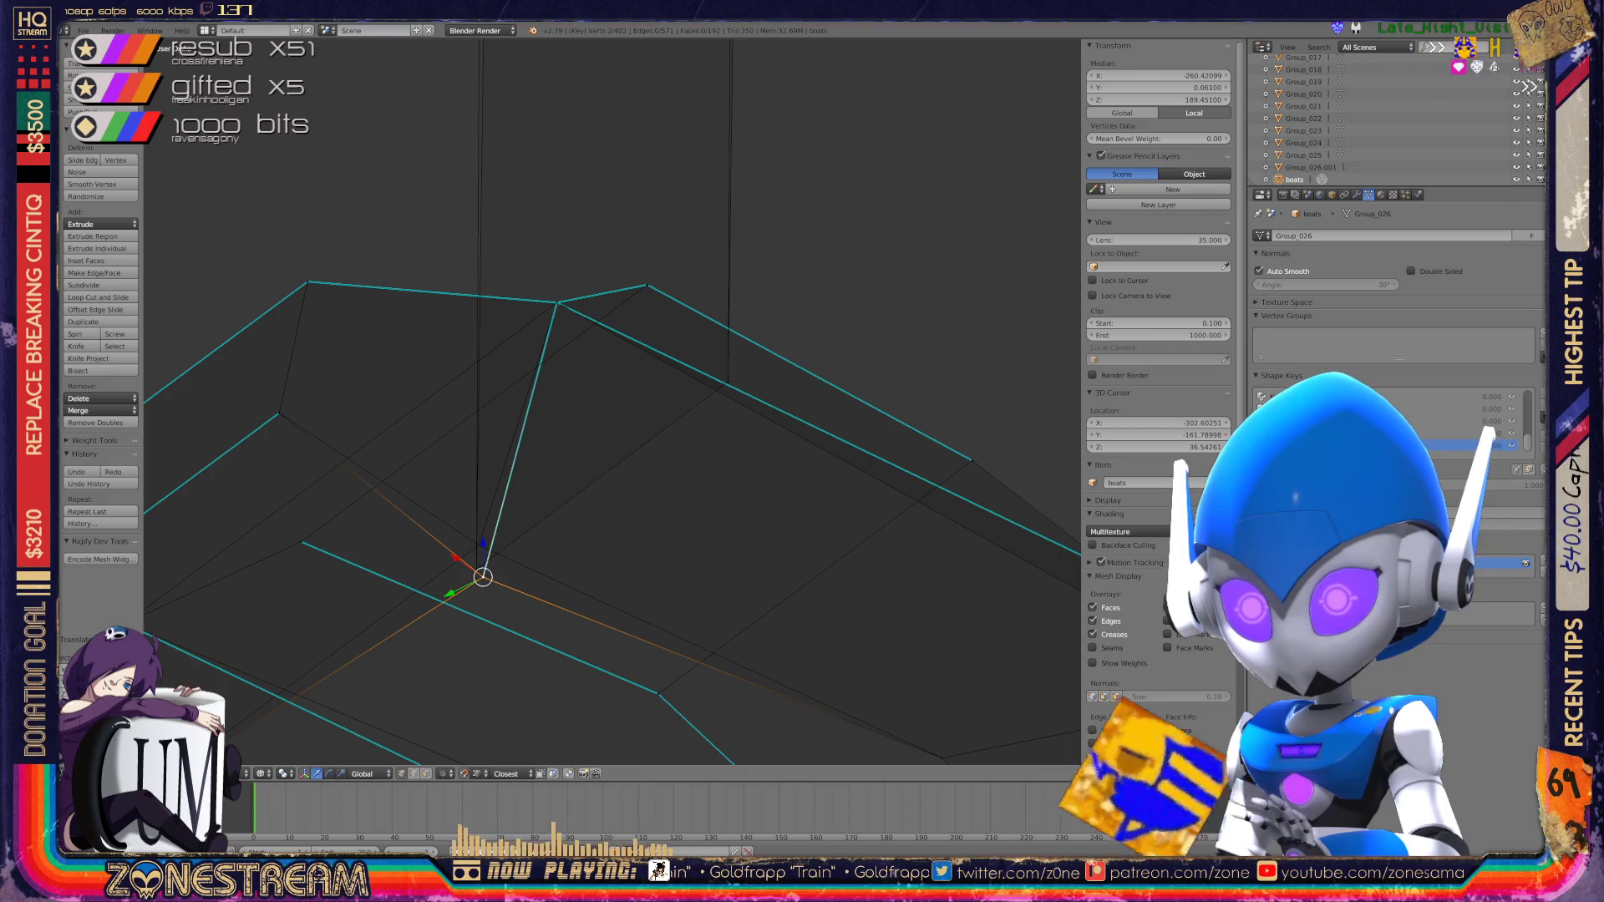
key("g")
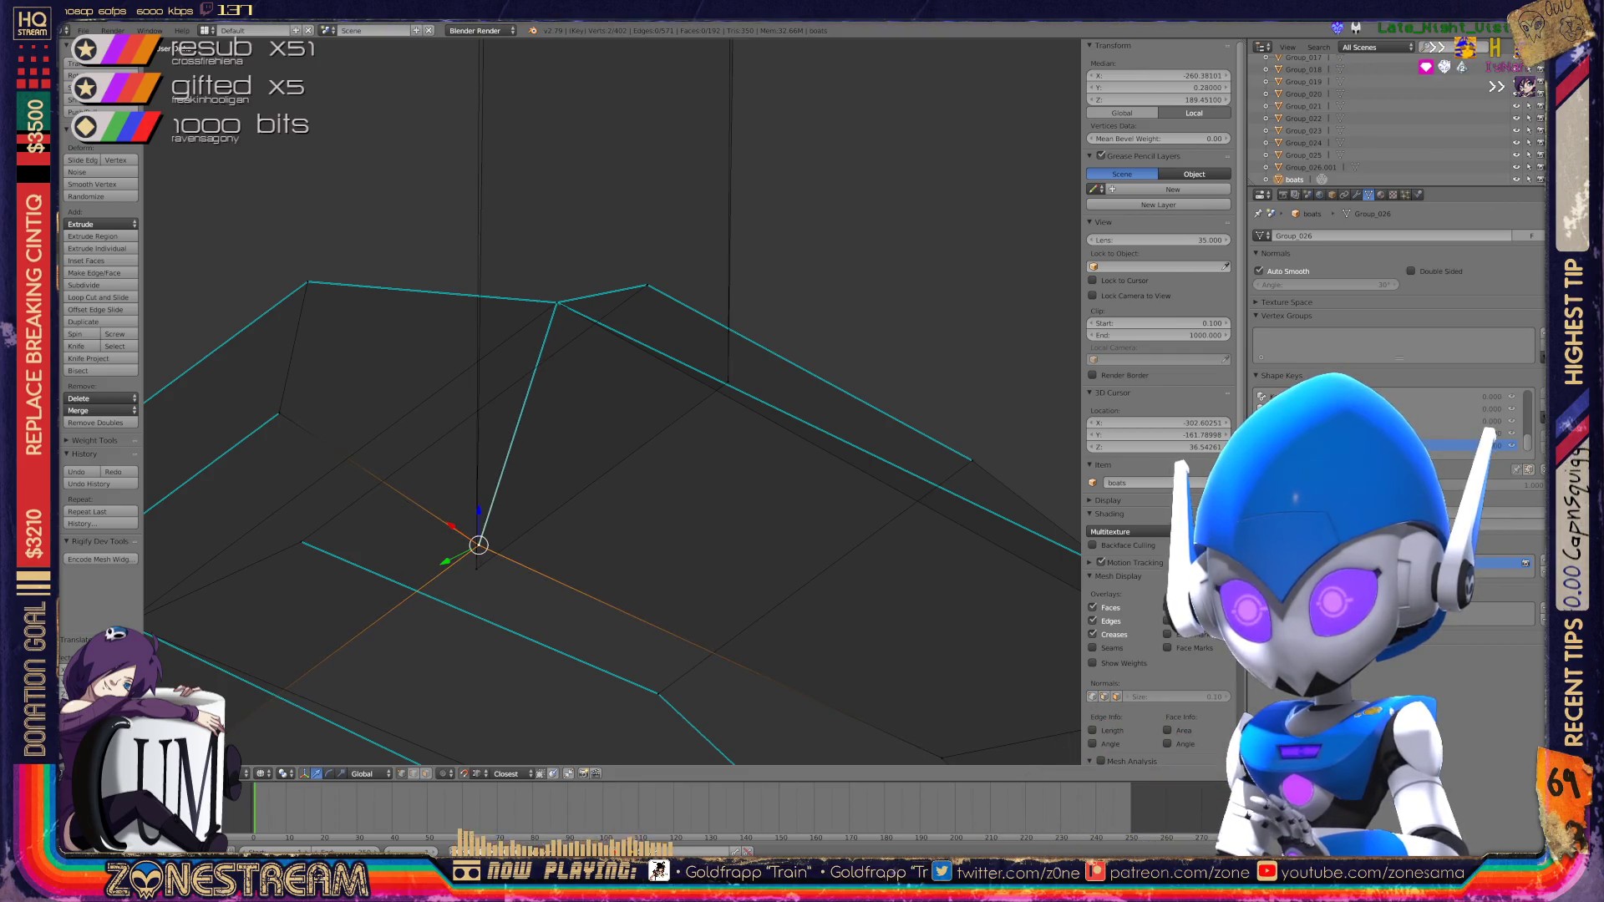
scroll(1030, 531, "down", 4)
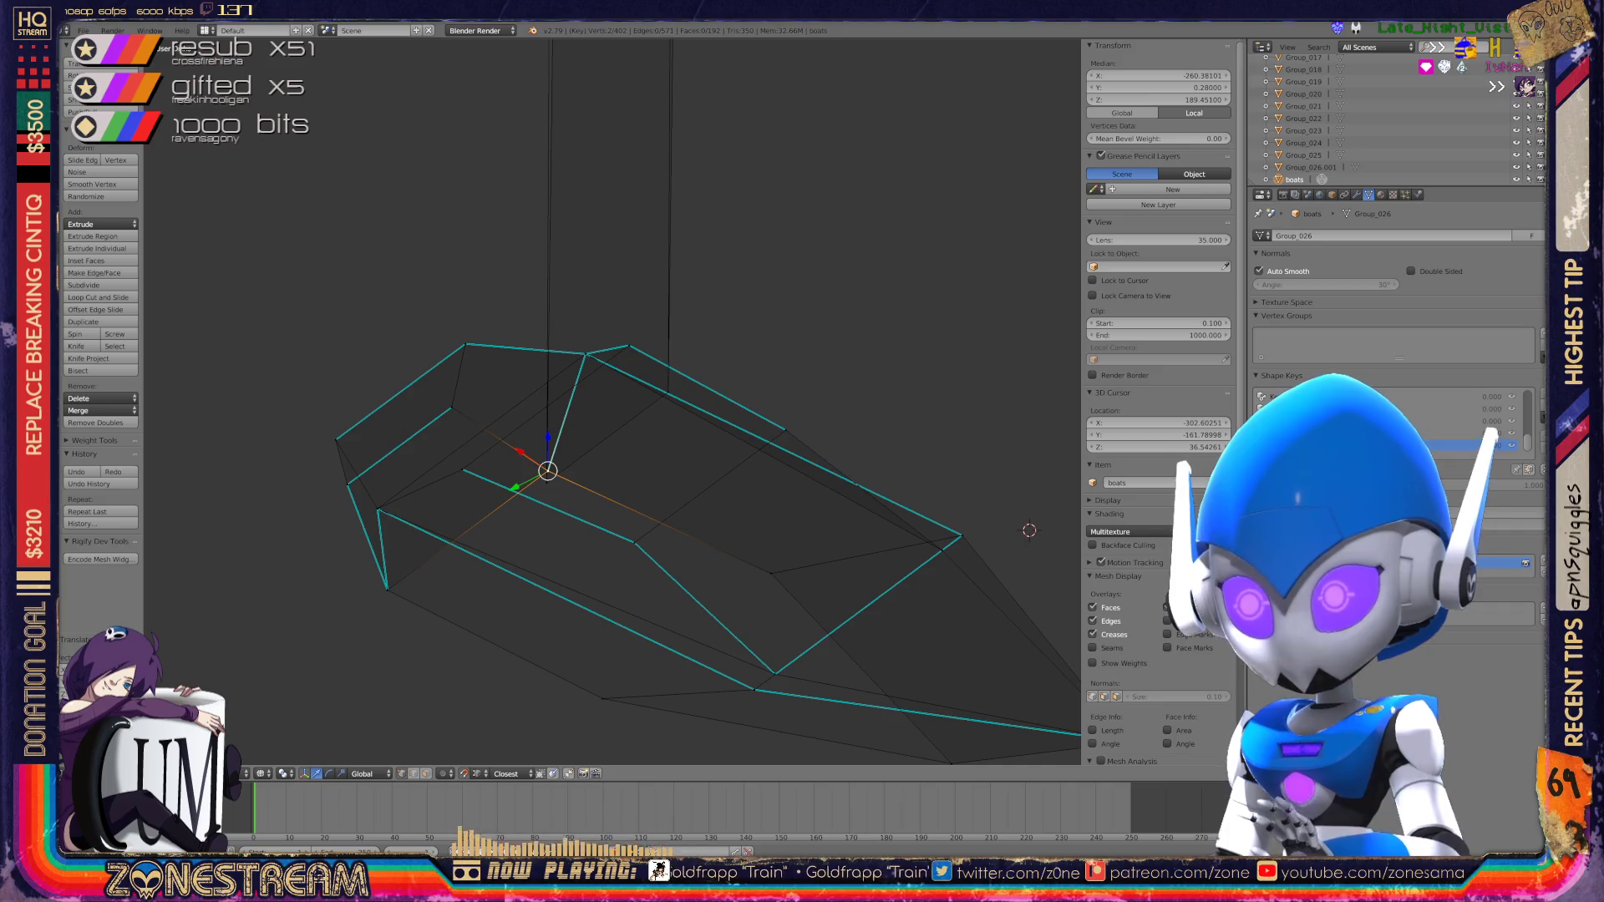
scroll(618, 401, "up", 10)
Step: Snap a vertex onto the tall outline's corner and select the upper corner vertex
middle_click_drag(618, 401, 697, 505, "shift")
key("g")
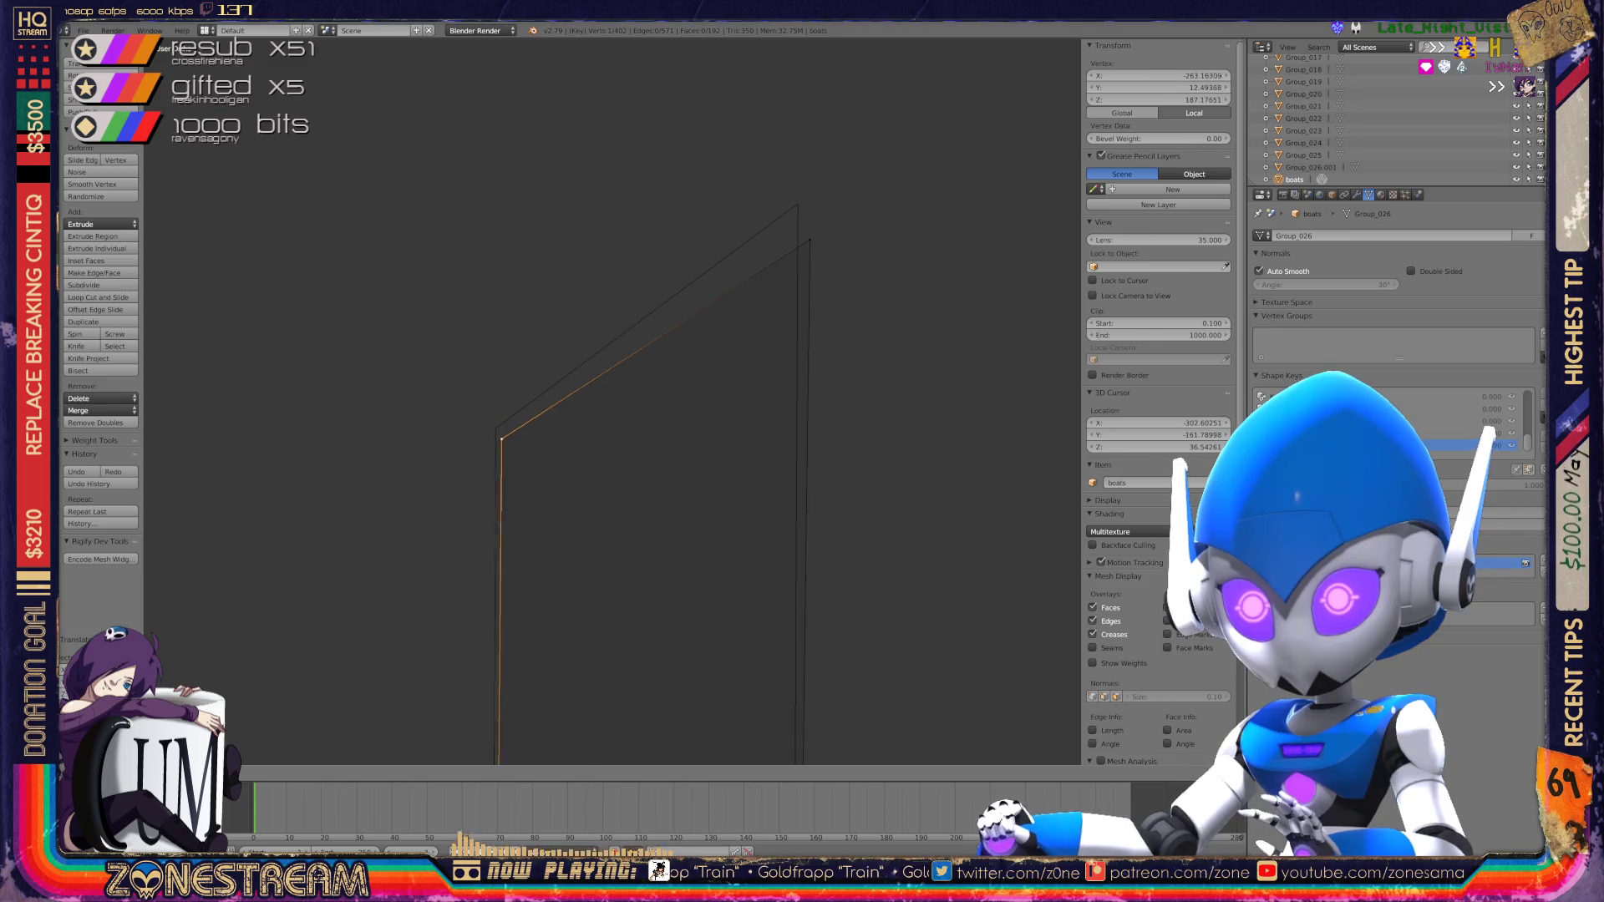
right_click(809, 240)
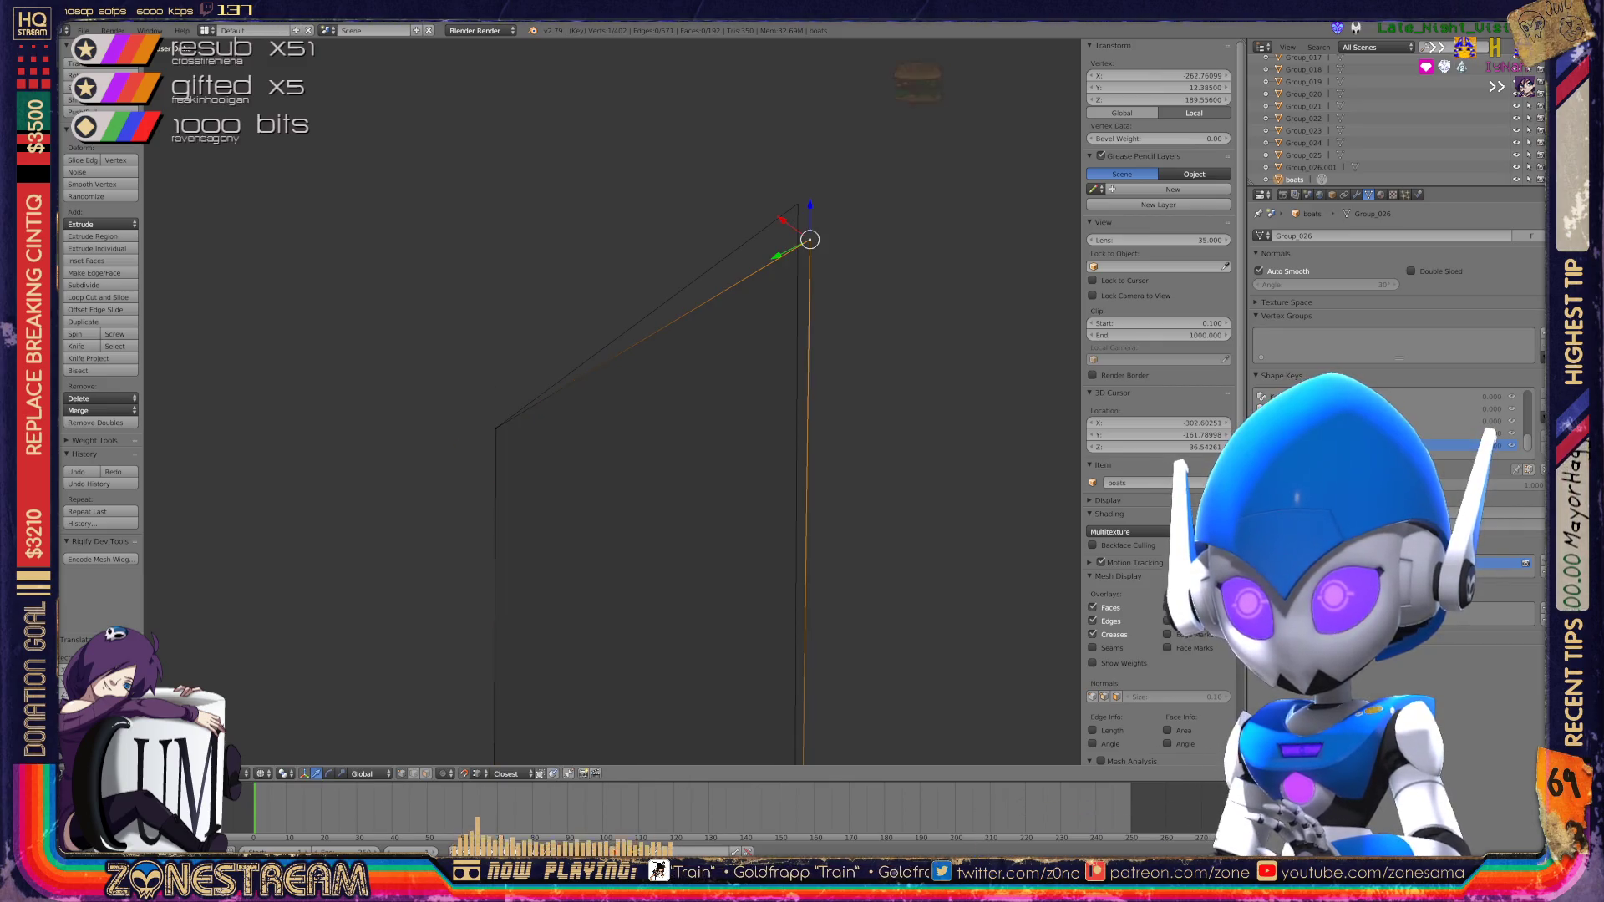
scroll(612, 401, "down", 3)
middle_click_drag(613, 401, 727, 368)
scroll(612, 401, "down", 3)
Step: Return to Object Mode, zoom in from the row of boats to the next hull, and enter Edit Mode
key("Tab")
middle_click_drag(612, 401, 719, 368)
scroll(612, 401, "down", 10)
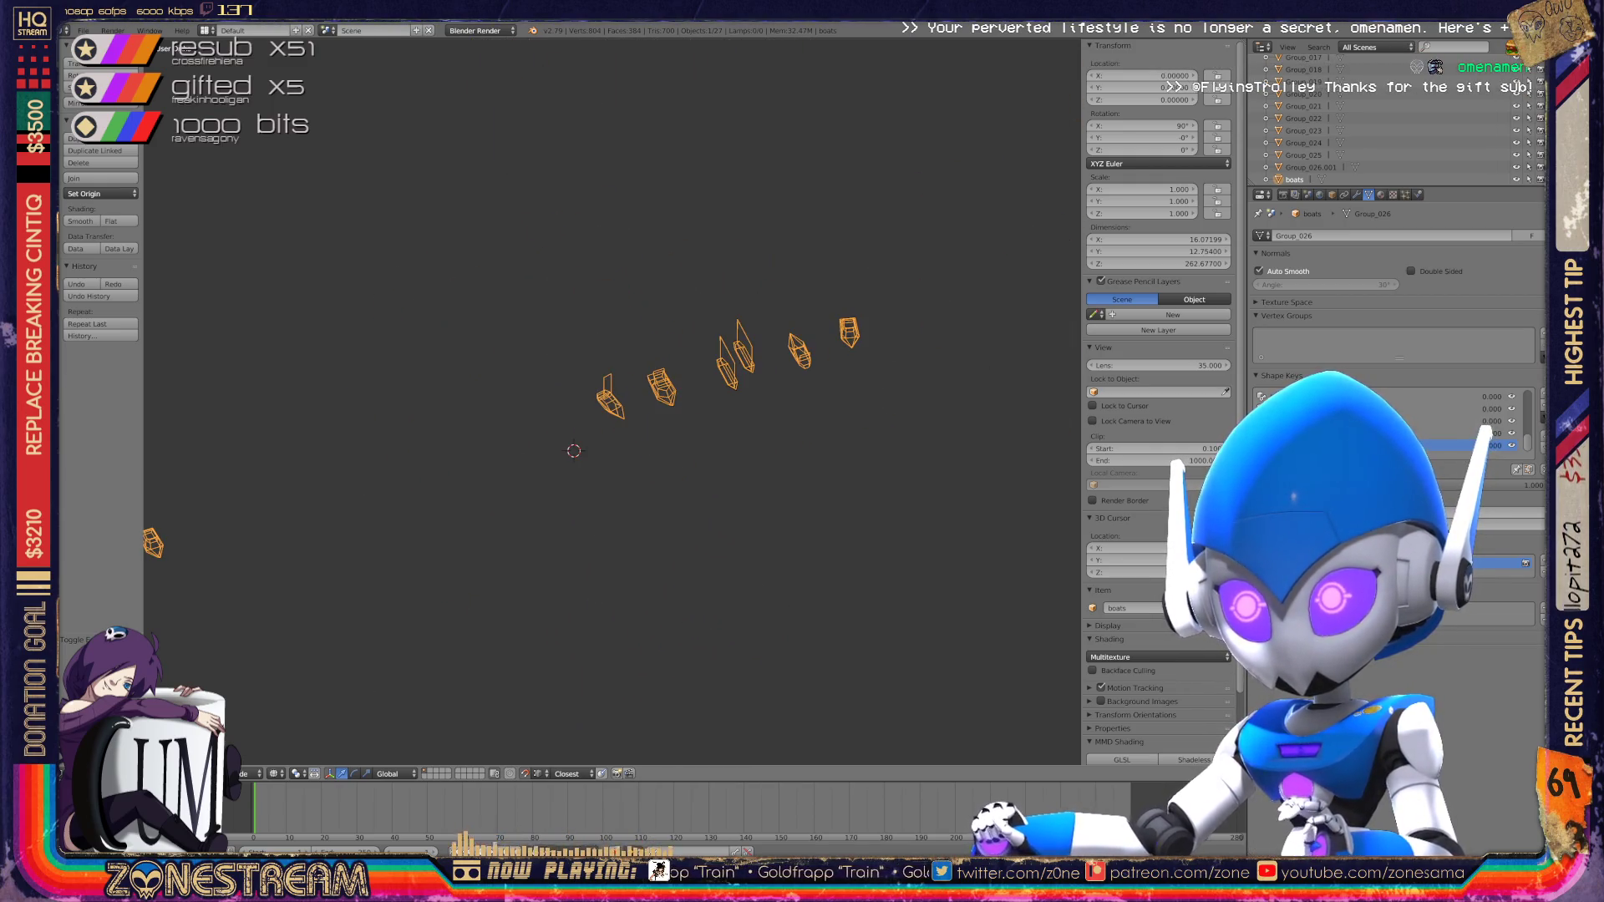
mouse_move(612, 401)
middle_mouse_down()
mouse_move(679, 366)
mouse_move(679, 427)
middle_mouse_up()
scroll(612, 402, "up", 3)
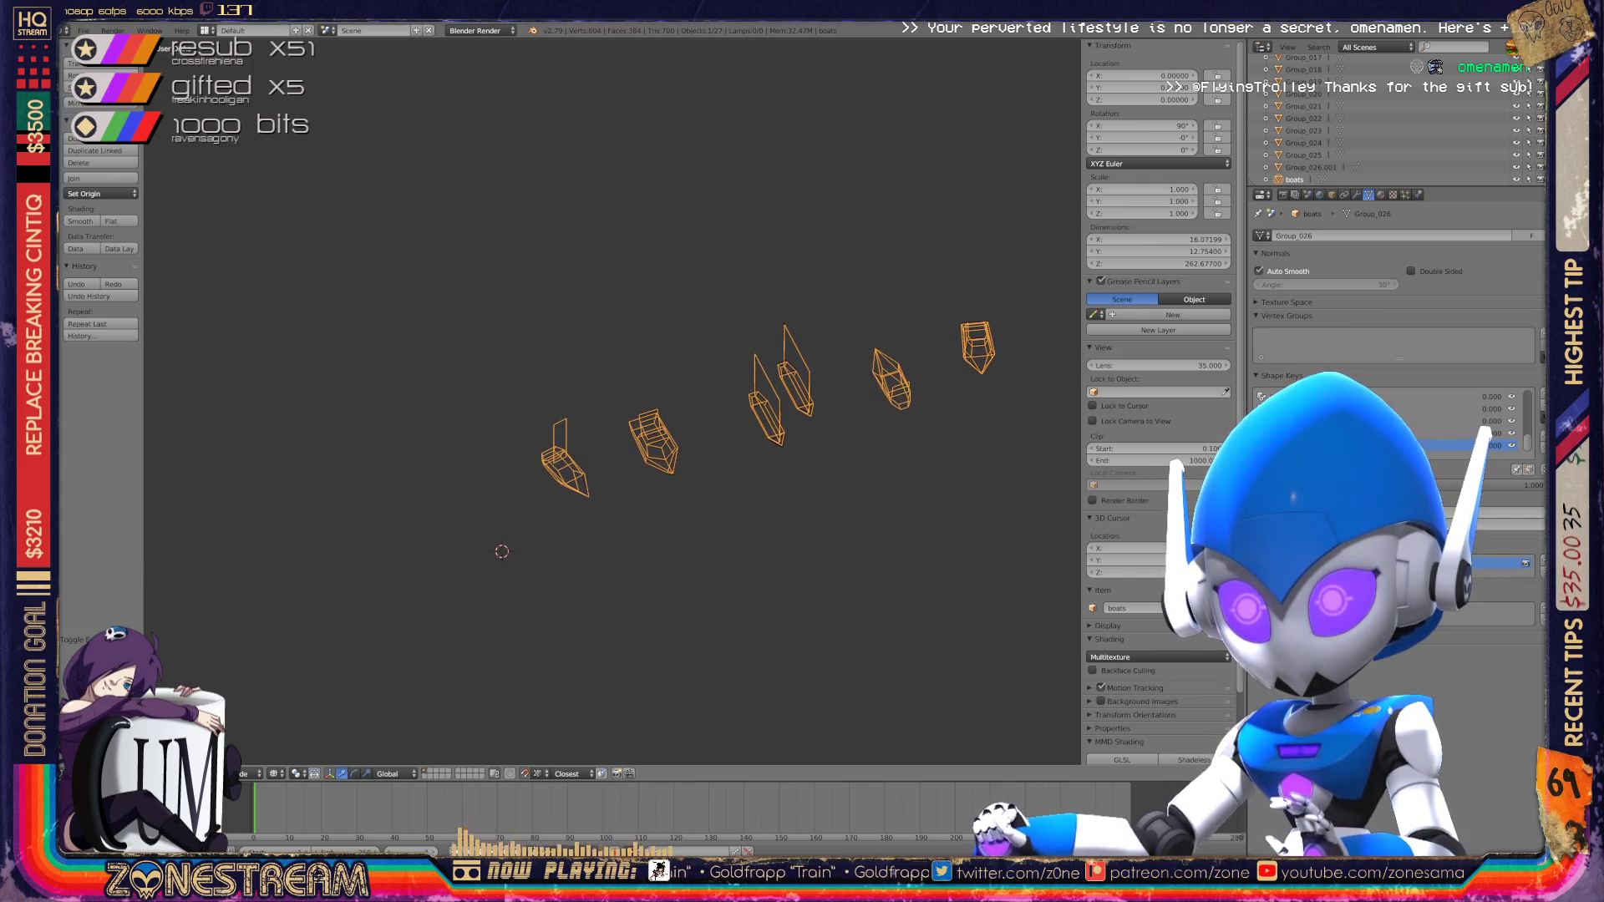
scroll(678, 427, "up", 4)
scroll(613, 401, "up", 5)
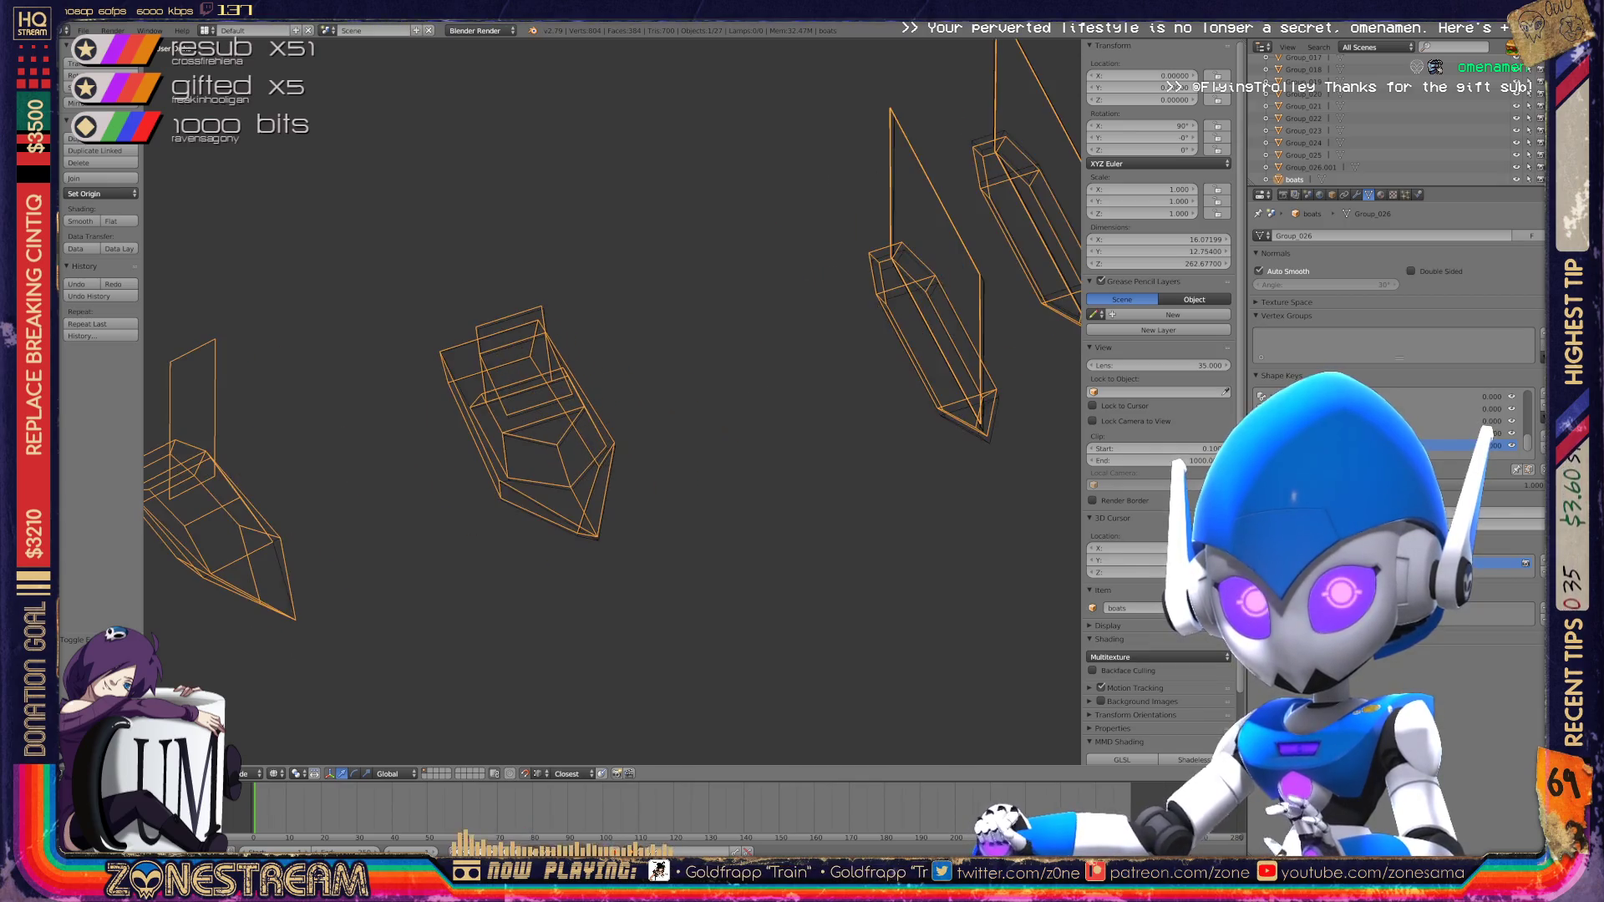
scroll(612, 402, "up", 3)
key("Tab")
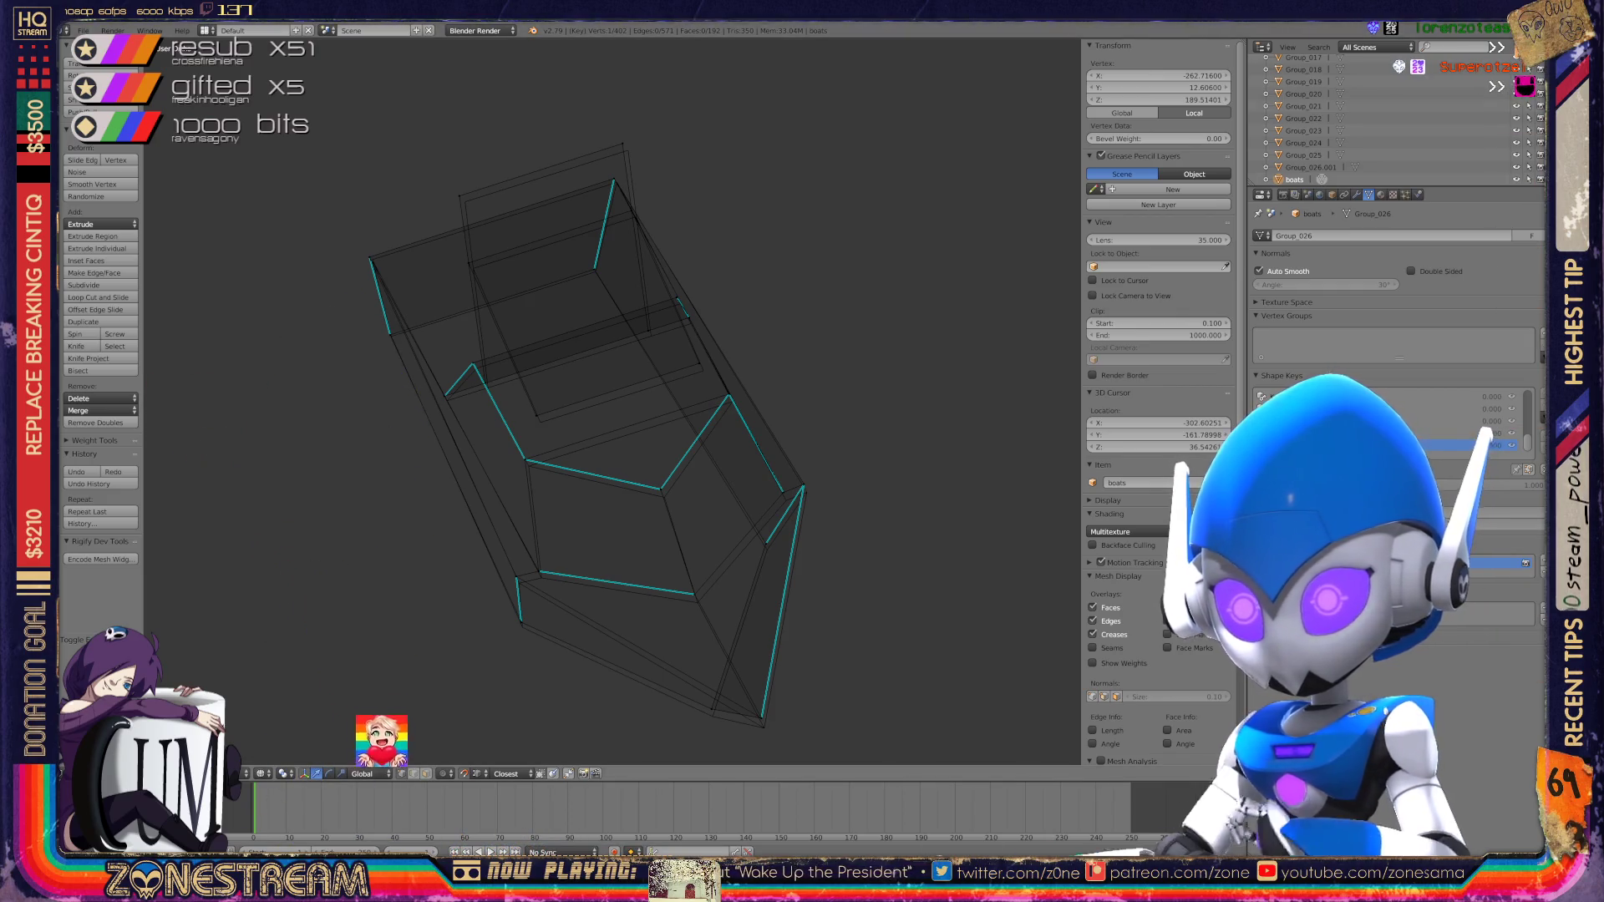
scroll(585, 376, "up", 3)
Step: Select a bottom vertex and the bottom tip vertex, and move the bottom vertex into place
right_click(737, 579, "shift")
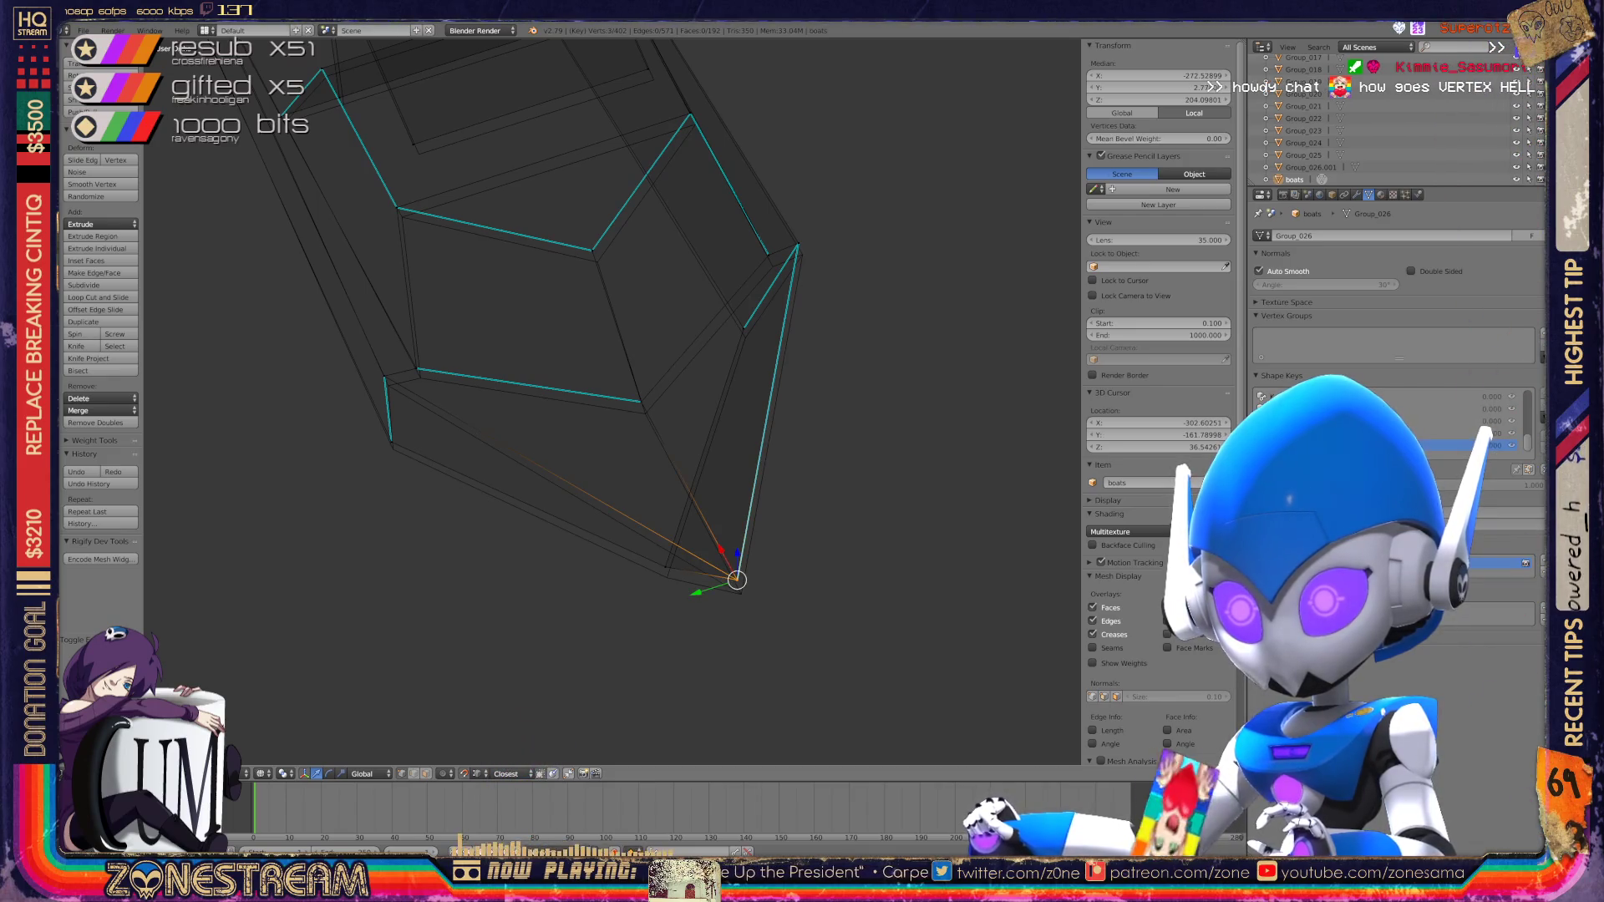
right_click(742, 594, "shift")
right_click_drag(741, 594, 665, 568)
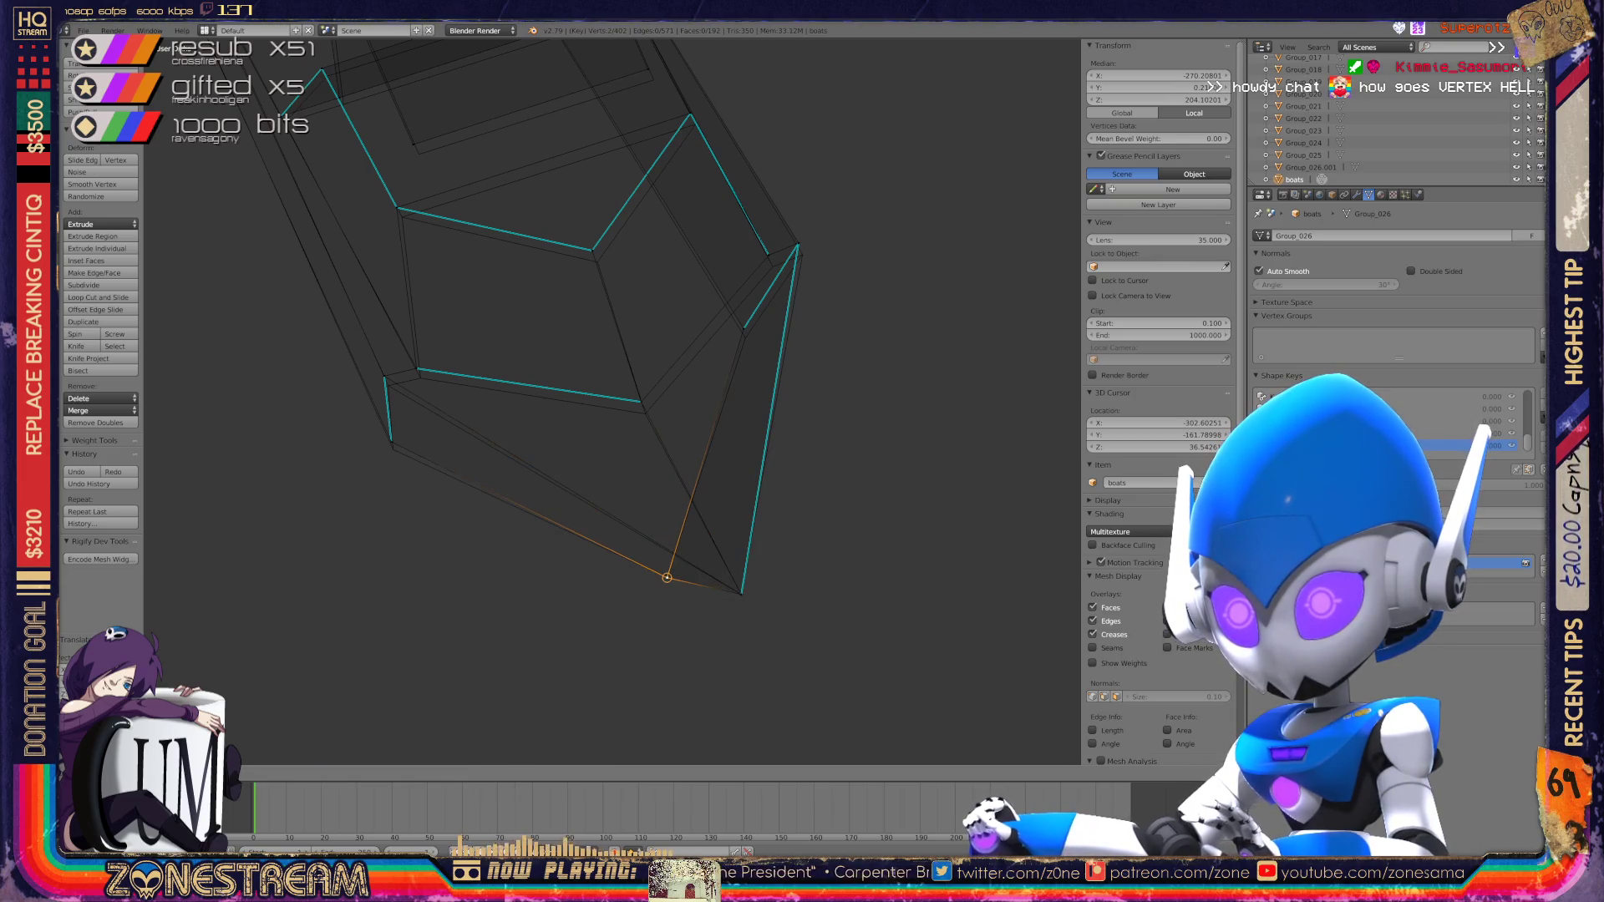
middle_click_drag(585, 417, 709, 530, "shift")
Step: Select two lower hull vertices and nudge them into a new position
right_click(514, 544)
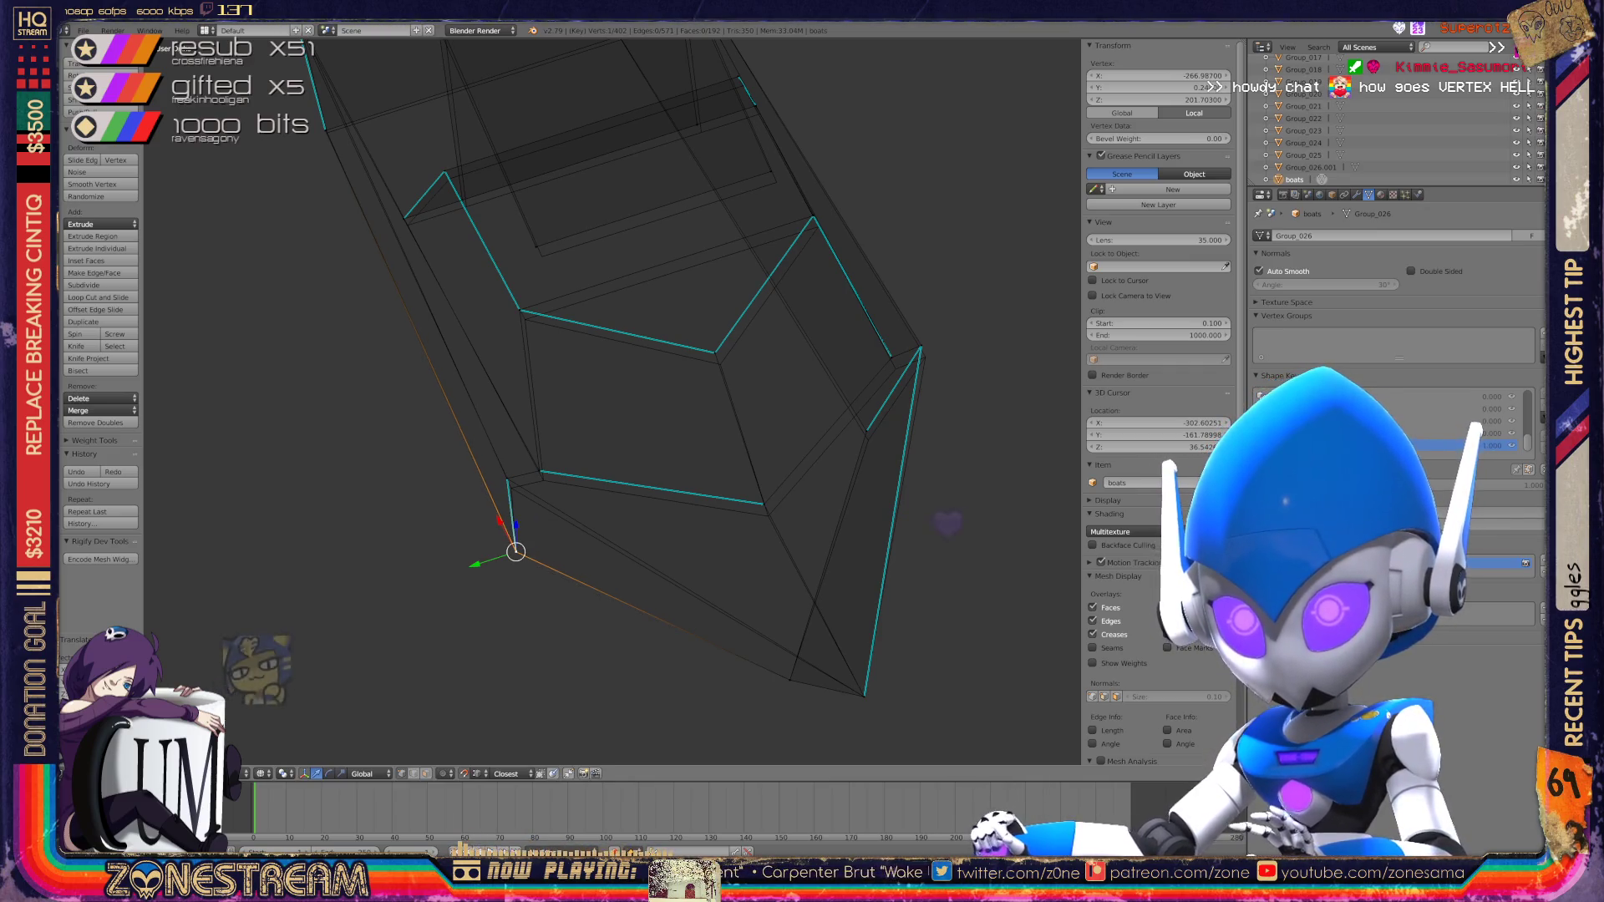
right_click(507, 479, "shift")
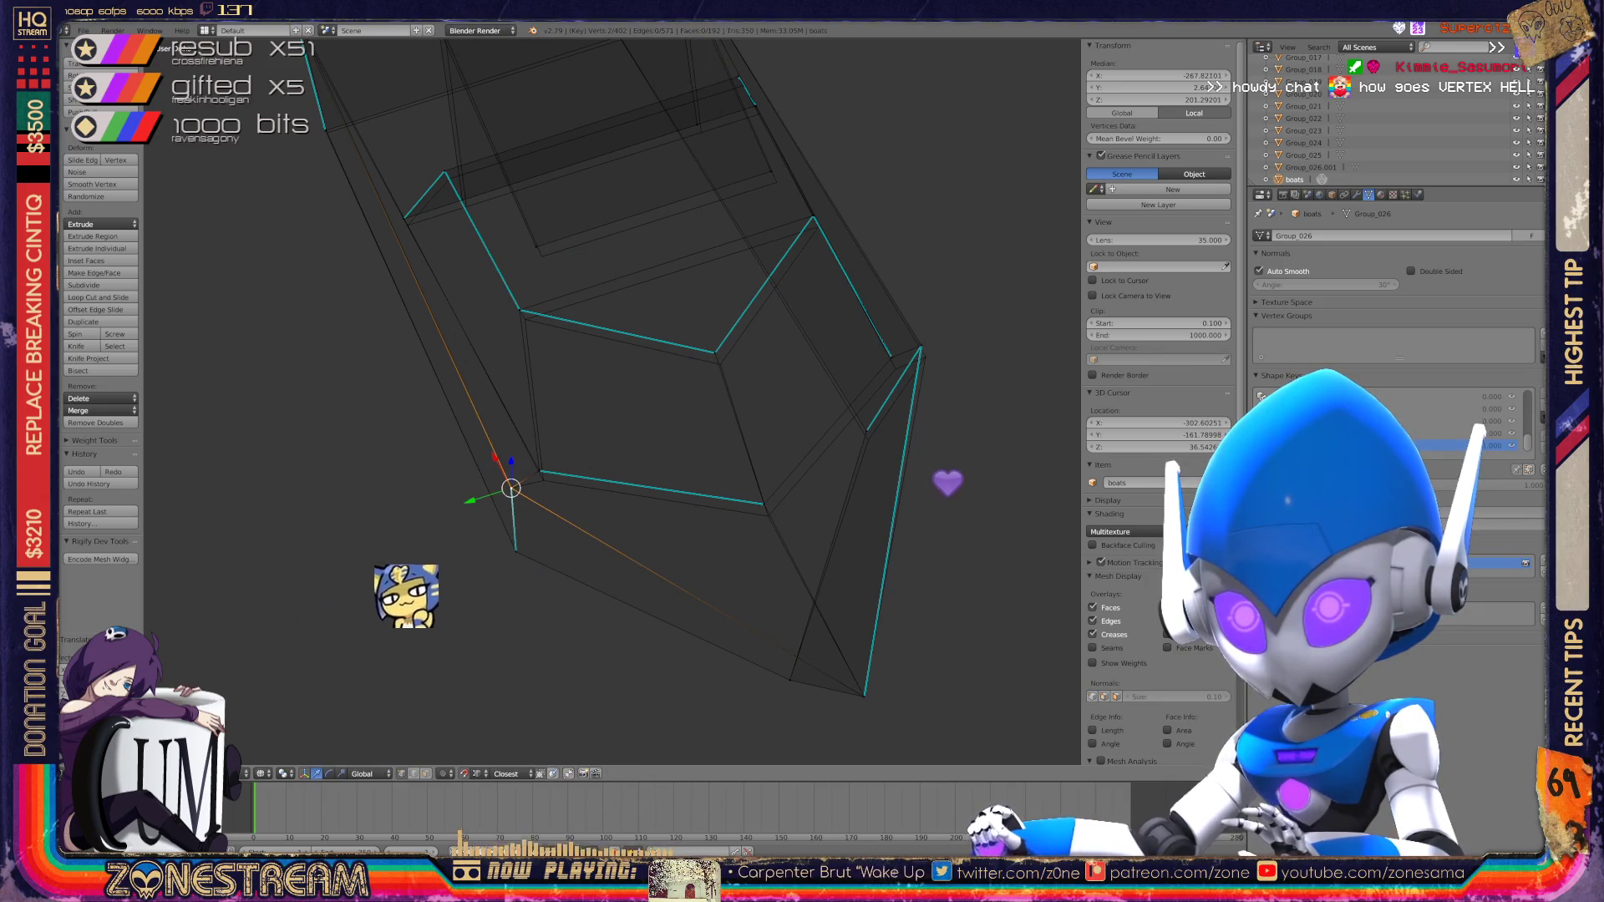
scroll(612, 401, "up", 5)
middle_click_drag(612, 401, 789, 314)
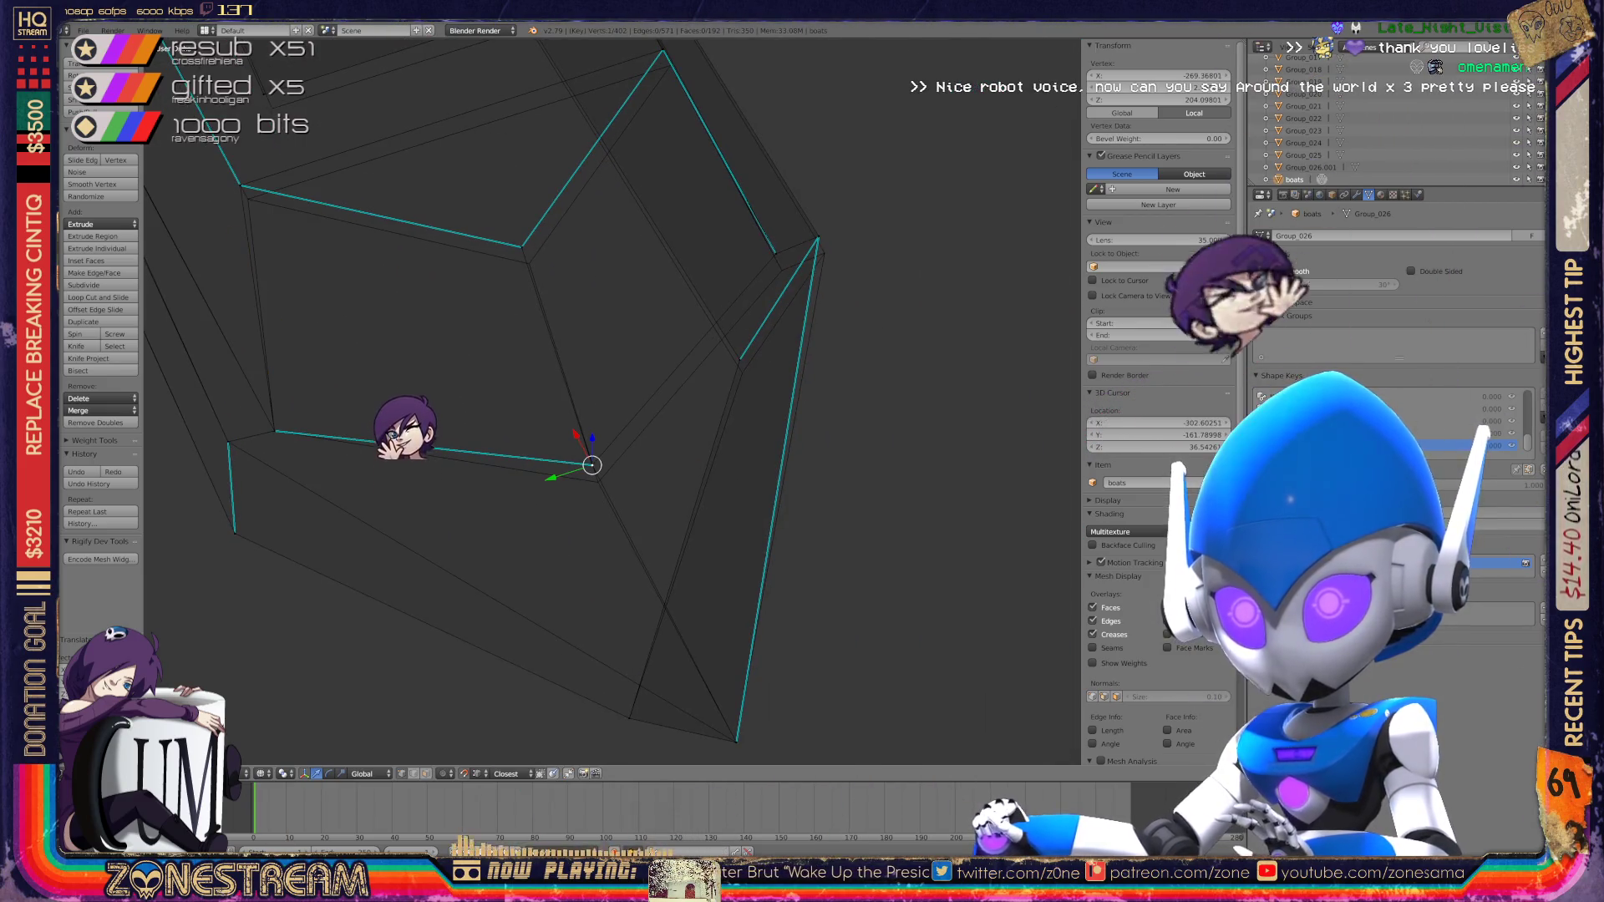
right_click_drag(591, 464, 591, 476)
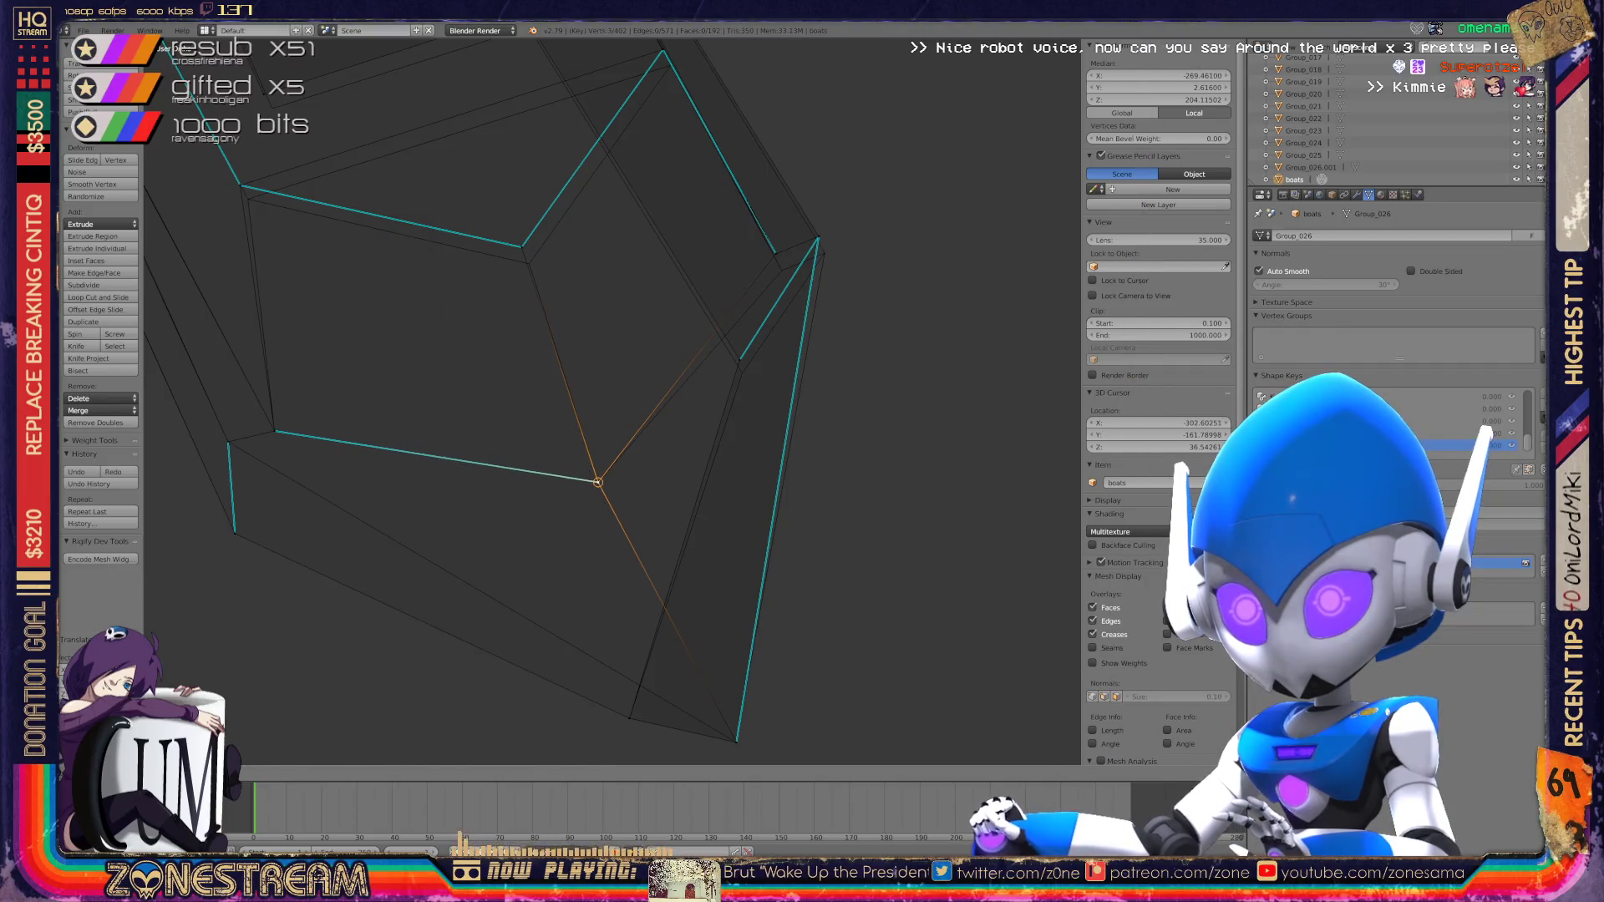
middle_click_drag(591, 477, 360, 577, "shift")
Step: Snap a single hull vertex up onto the hull corner with snapping enabled
right_click(504, 465)
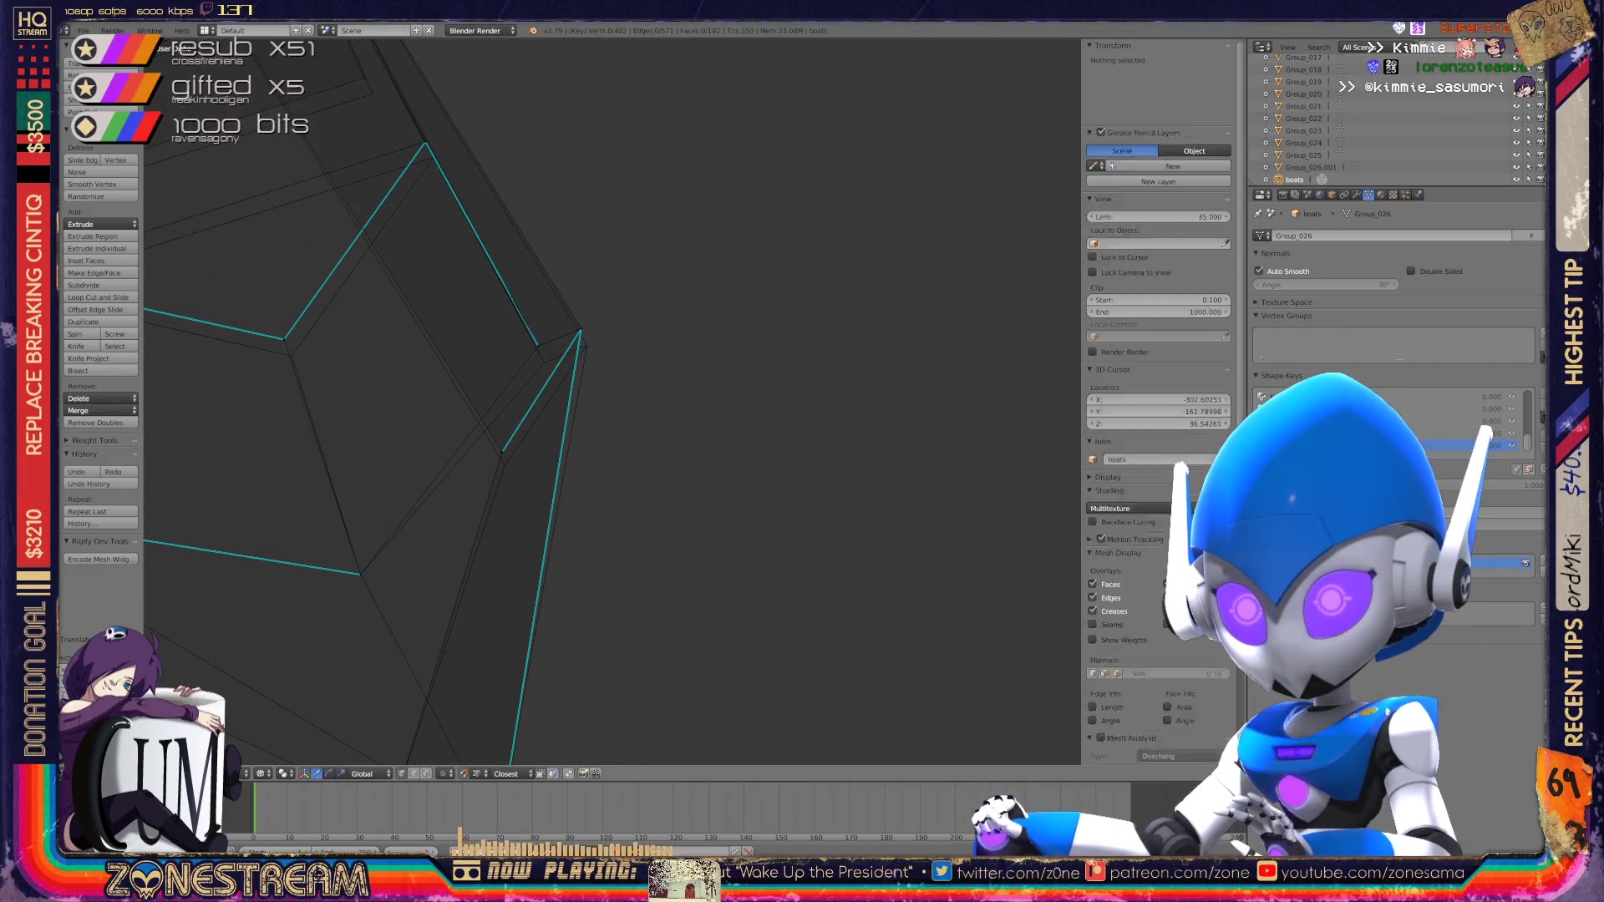
key("ctrl+space")
mouse_move(505, 466)
left_mouse_down()
mouse_move(581, 328)
mouse_move(583, 347)
mouse_move(538, 345)
left_mouse_up()
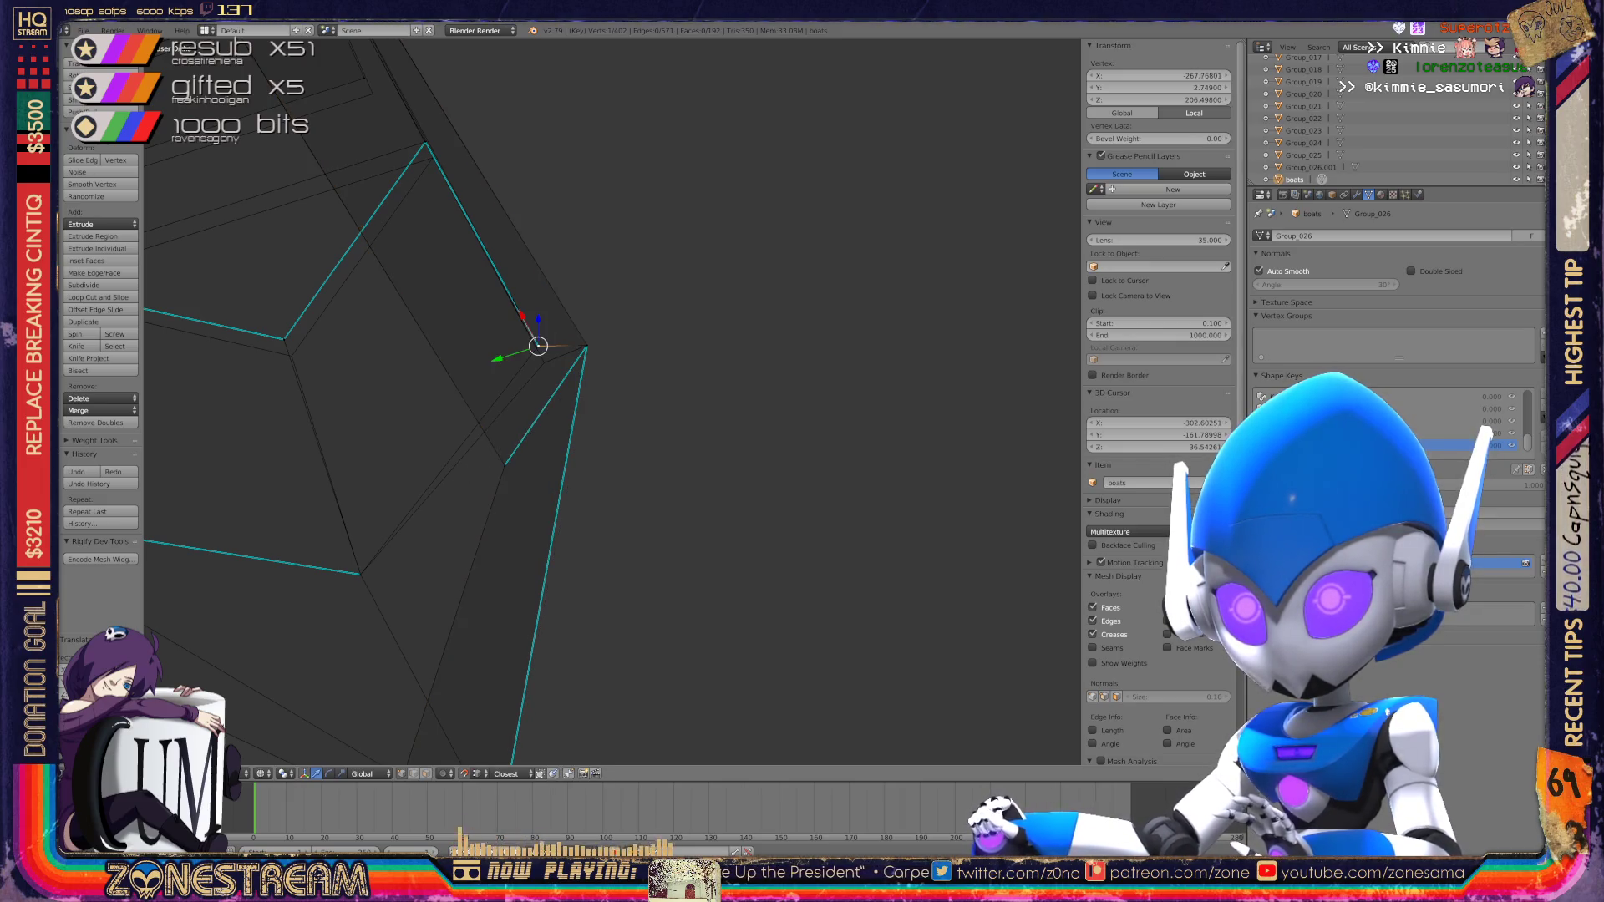
key("ctrl+shift+Tab")
left_click(538, 345)
key("g")
left_click(544, 362)
Step: Select a vertex near the hull edge, then the next vertex to reshape
scroll(919, 386, "down", 3)
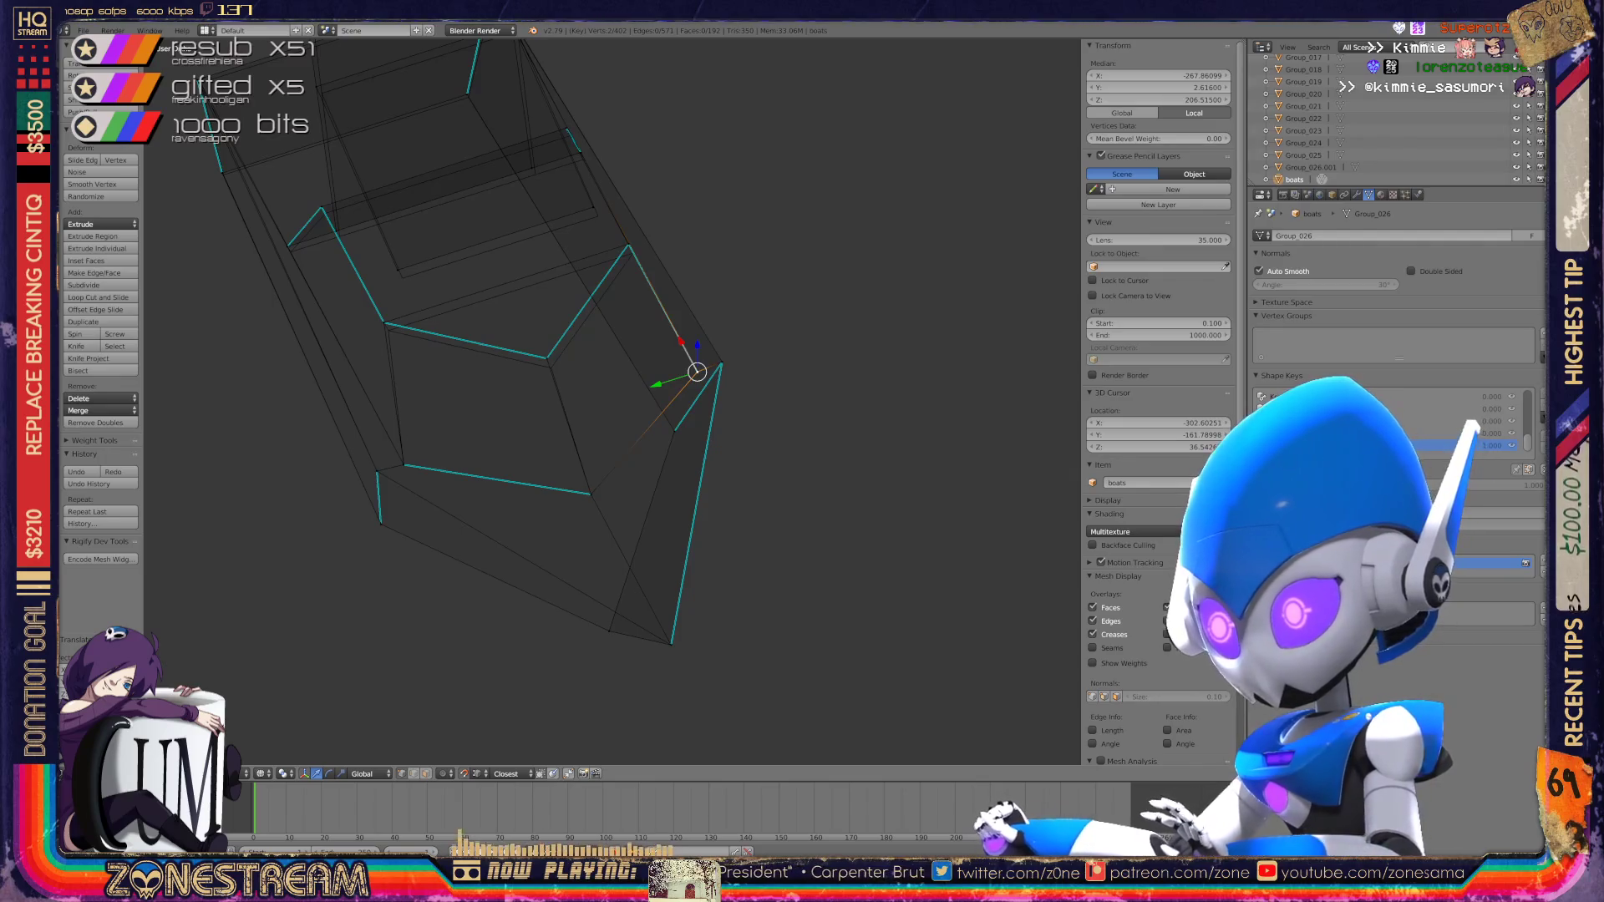
scroll(543, 360, "up", 6)
right_click(529, 357)
mouse_move(530, 357)
middle_mouse_down("shift")
mouse_move(543, 379)
mouse_move(1008, 501)
mouse_move(1136, 568)
middle_mouse_up("shift")
right_click(629, 245)
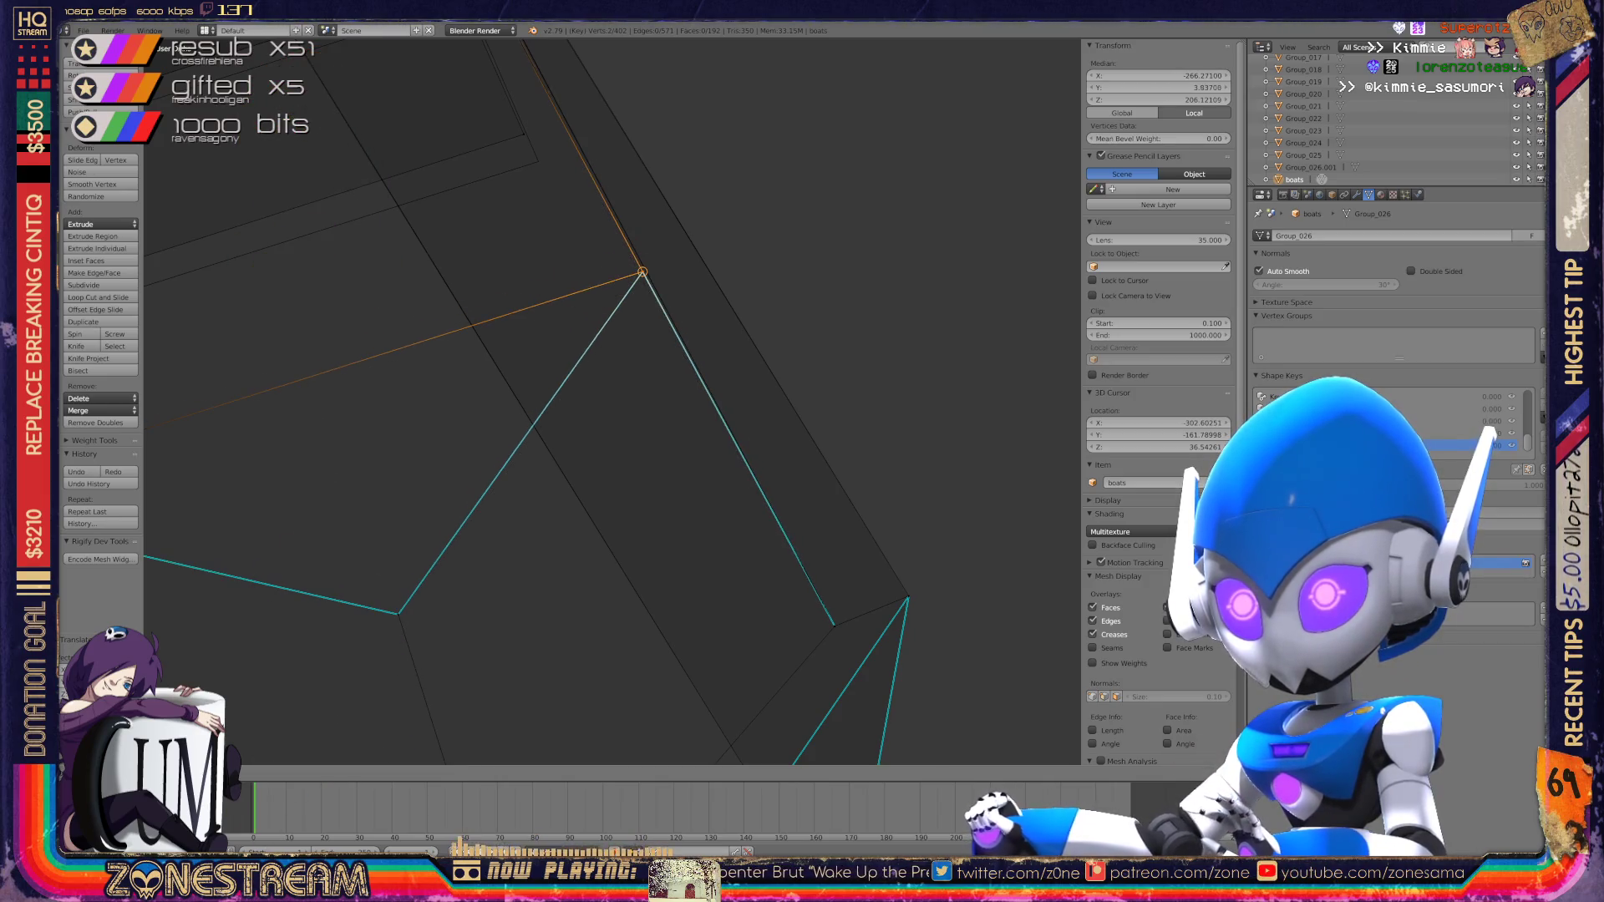
Step: Select a hull corner vertex and start moving it to a new position
scroll(613, 403, "down", 5)
middle_click_drag(613, 404, 784, 432, "shift")
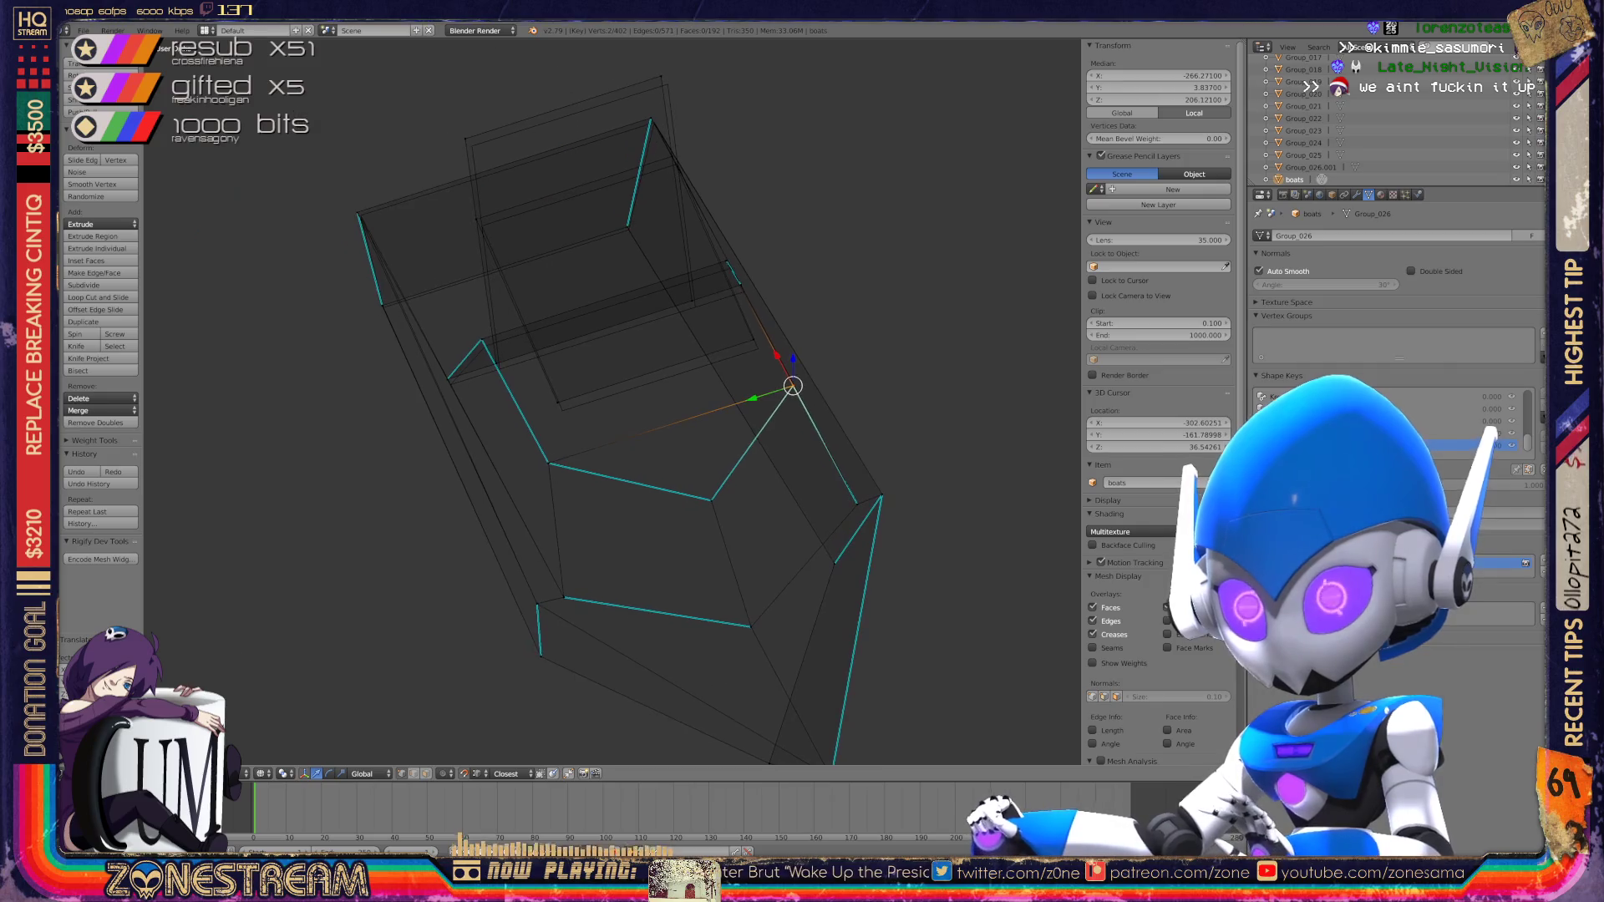
scroll(784, 431, "up", 4)
right_click(504, 405)
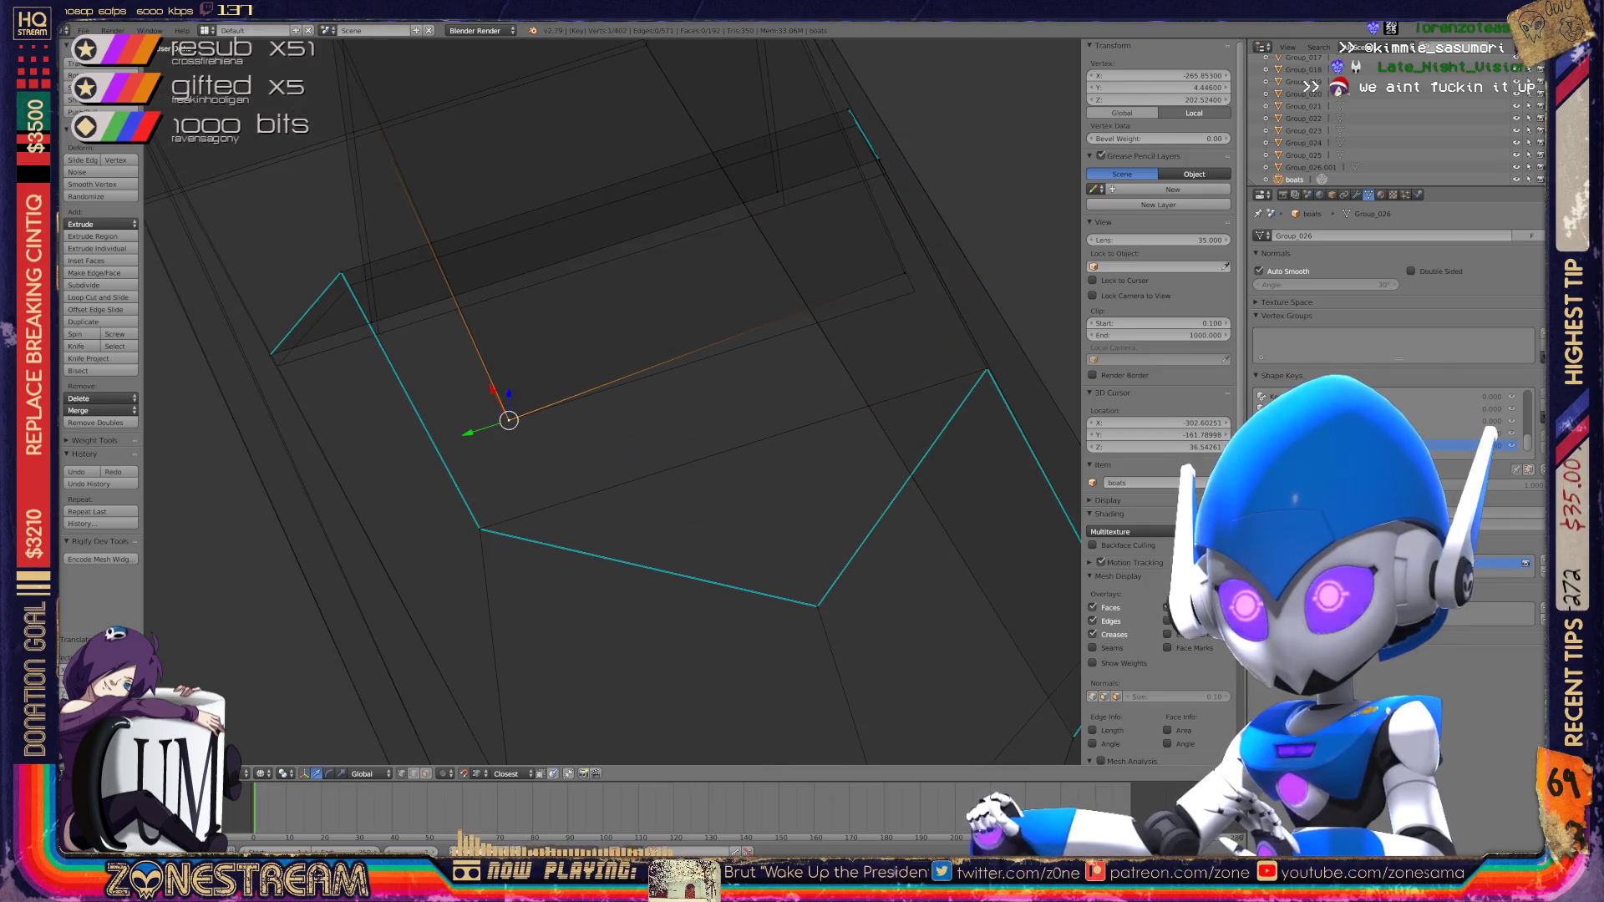
key("g")
middle_click_drag(915, 292, 1008, 469, "shift")
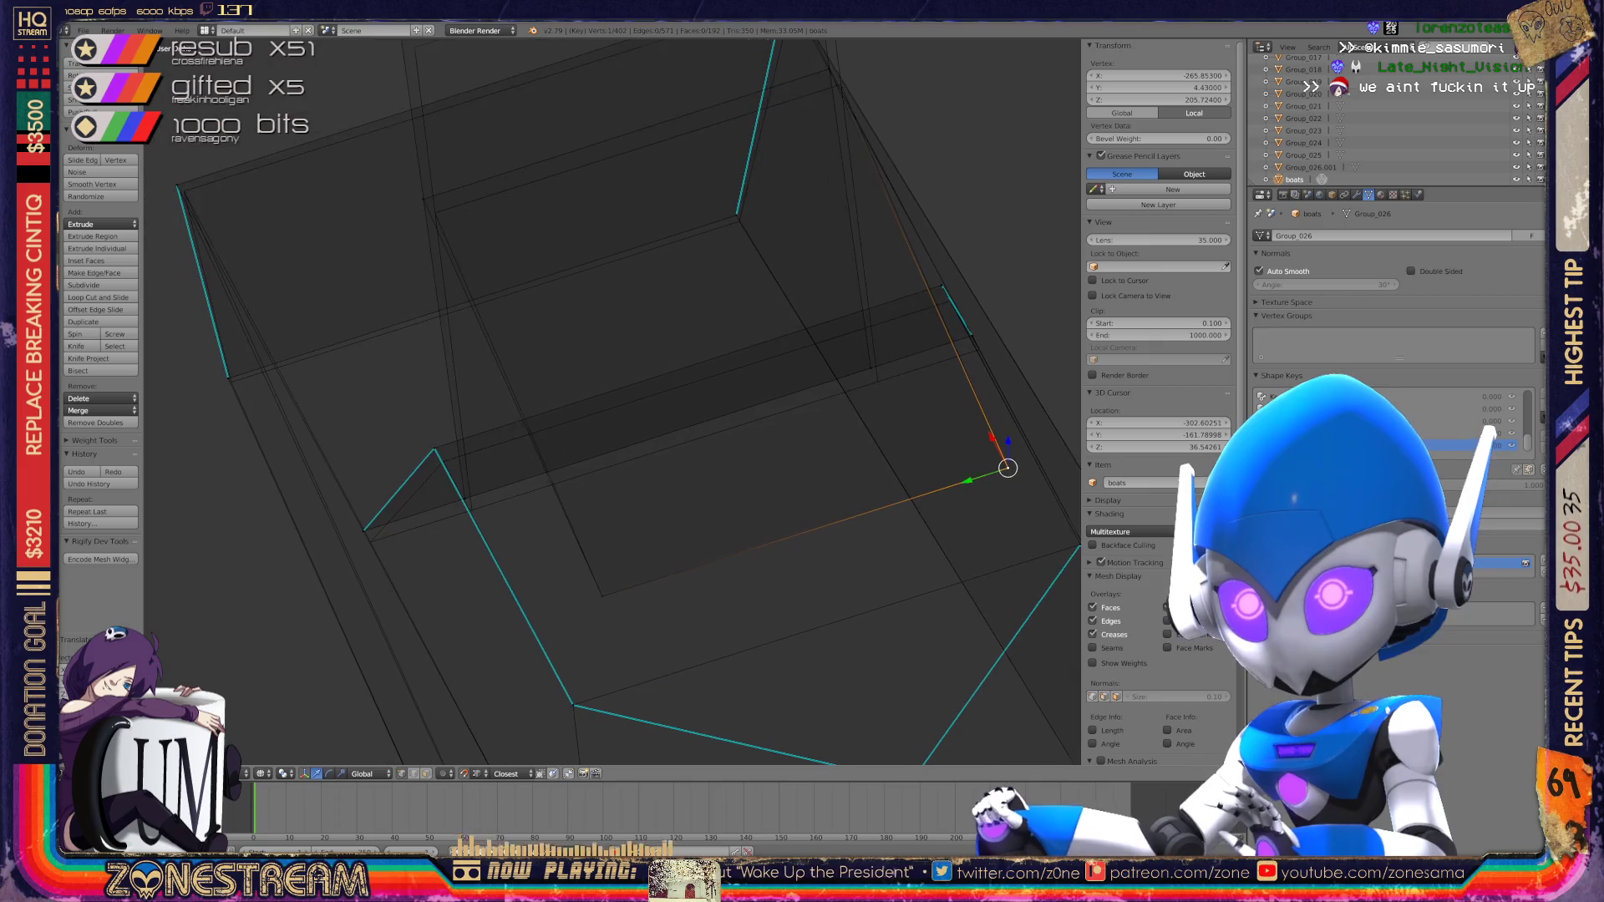
key("g")
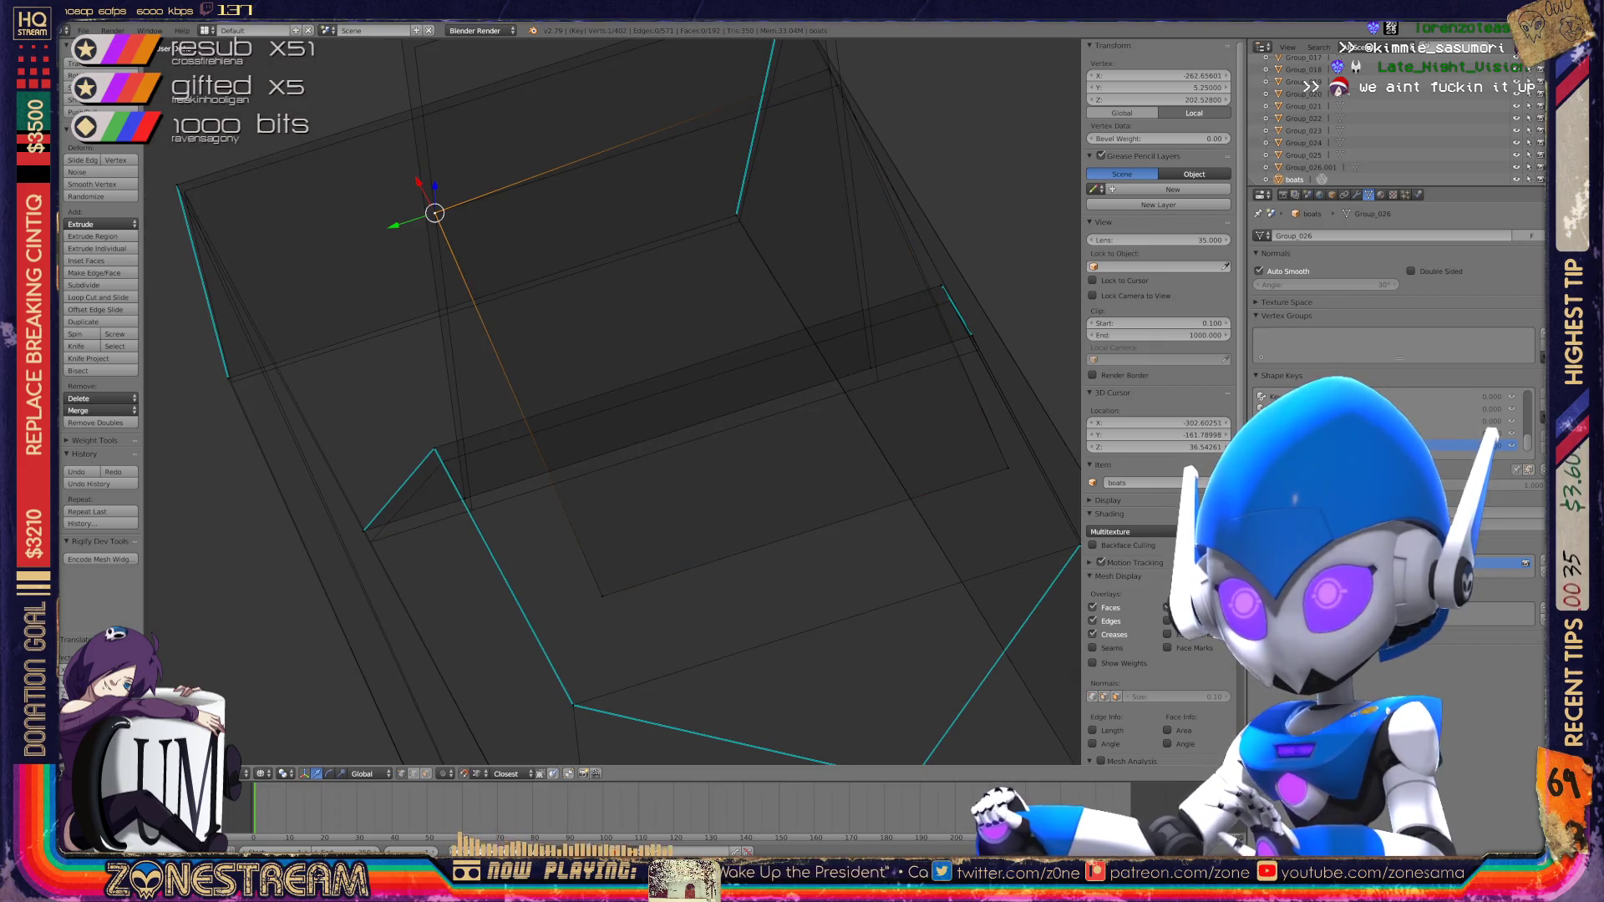
Step: Place the hull vertex in its new spot, nudge it slightly and confirm
scroll(613, 401, "up", 8)
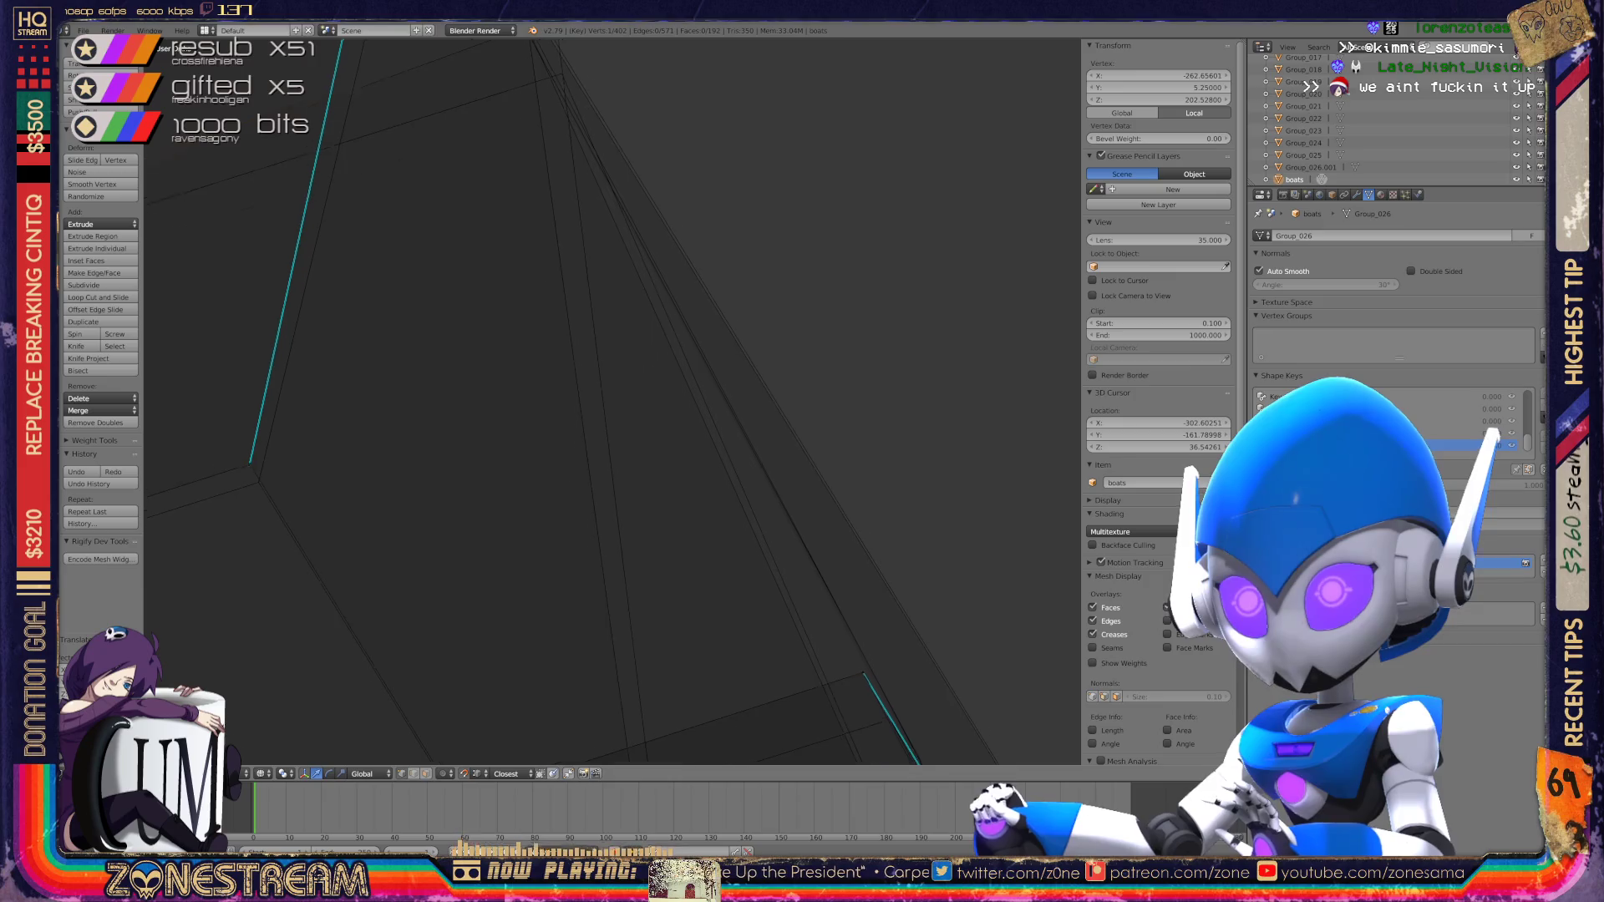
scroll(496, 167, "down", 3)
key("g")
left_click(496, 168)
key("g")
left_click(529, 213)
Step: Move another selected hull vertex into place and rotate to a new viewing angle
scroll(529, 213, "down", 5)
middle_click_drag(589, 349, 776, 146, "shift")
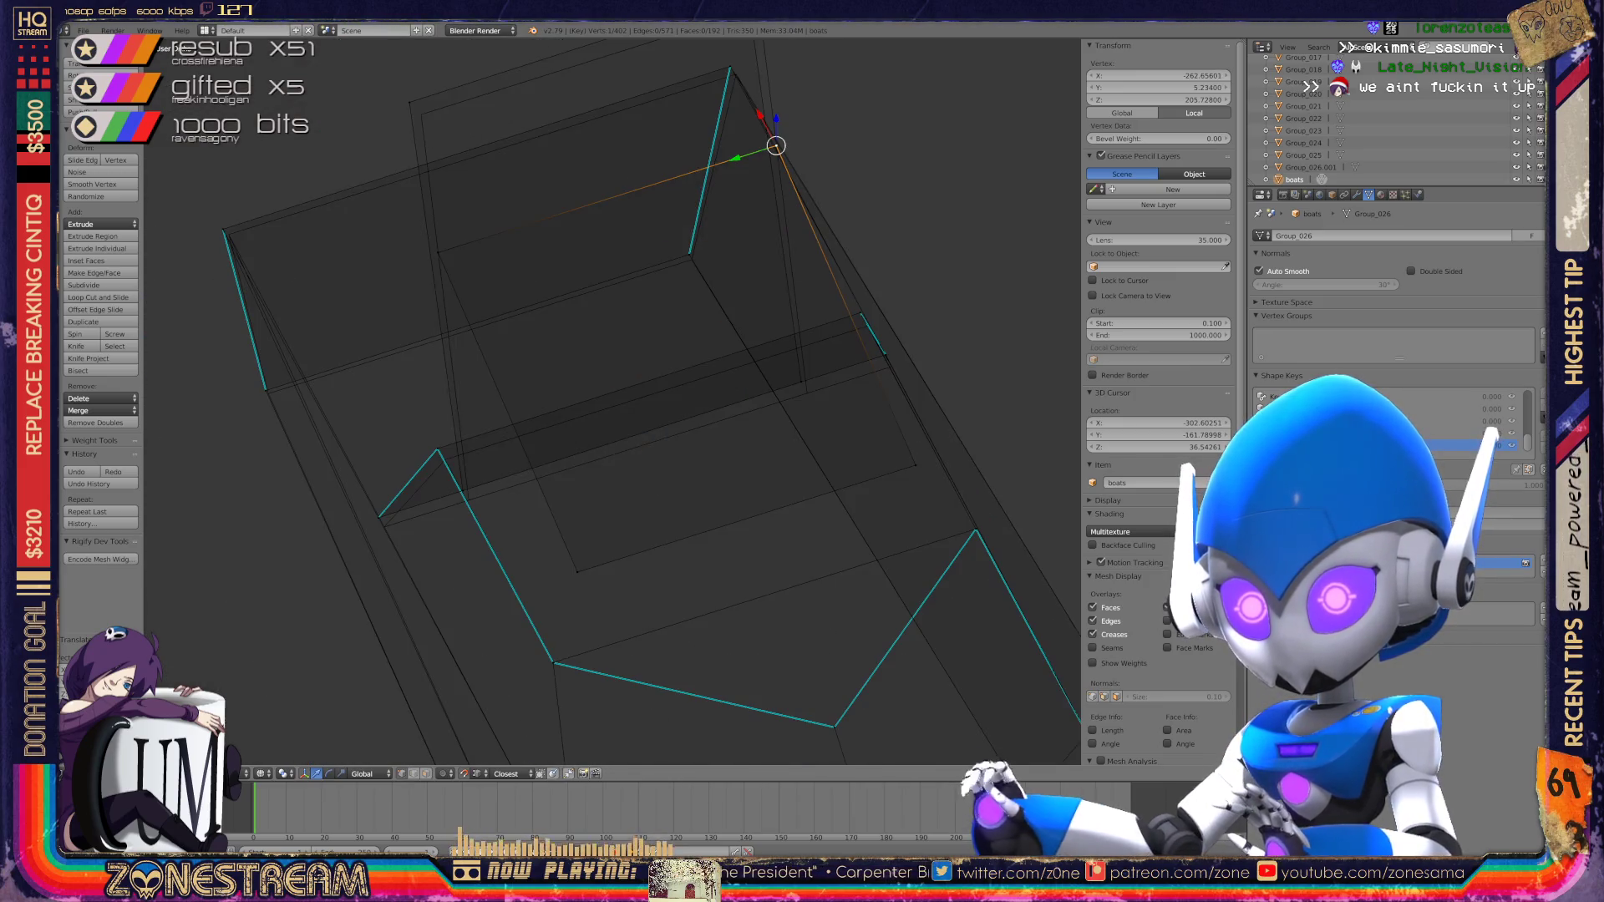
scroll(776, 146, "up", 5)
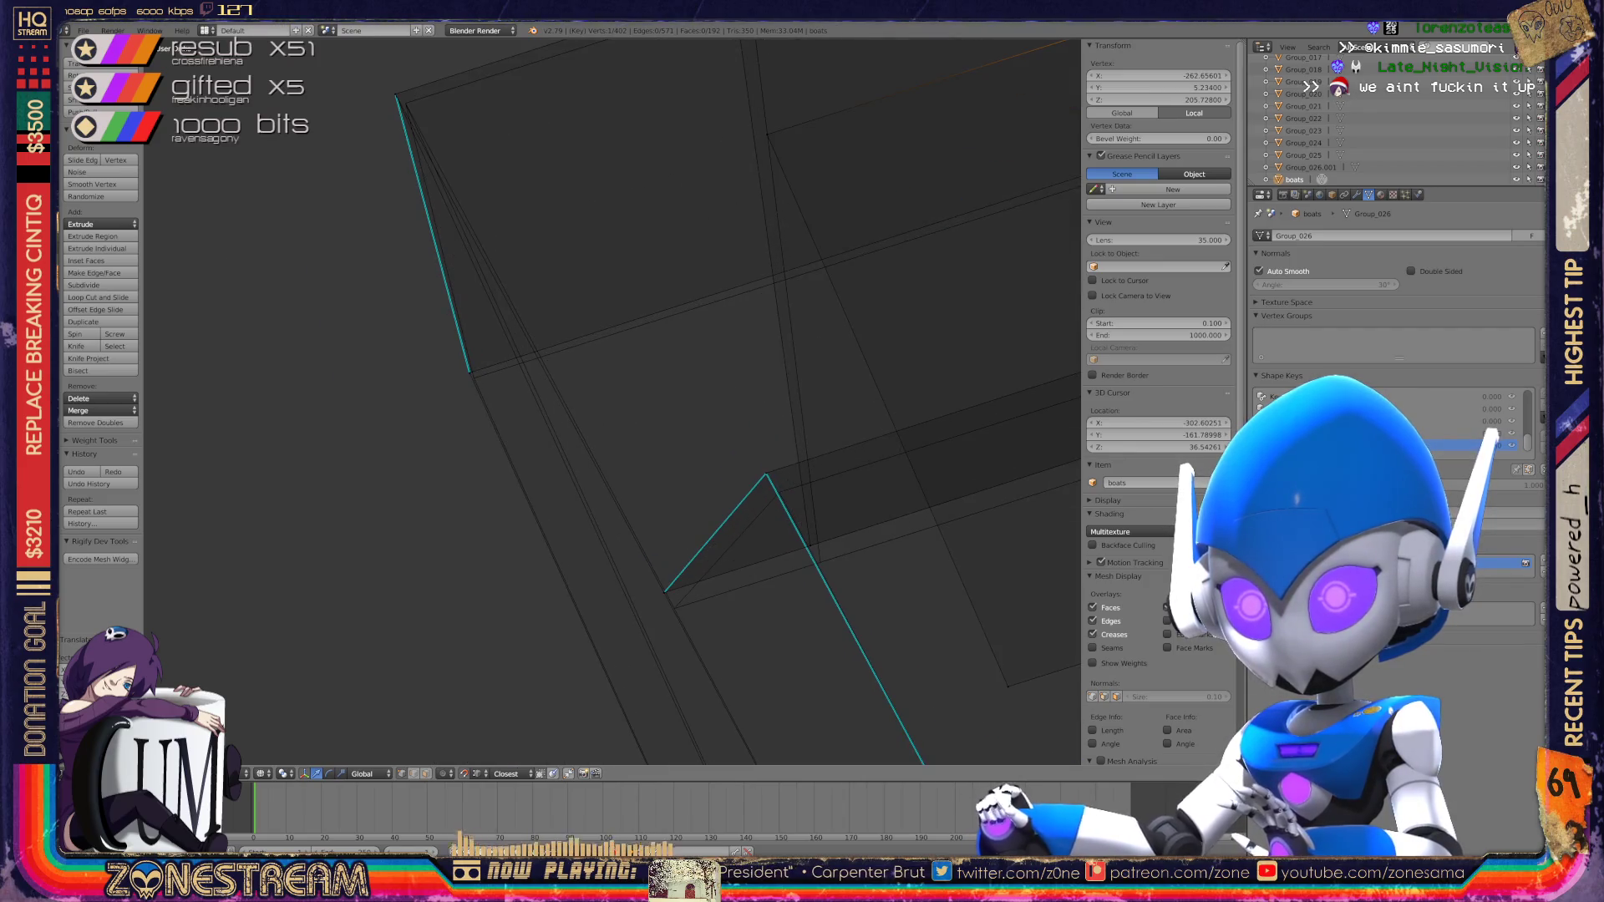
key("g")
key("Return")
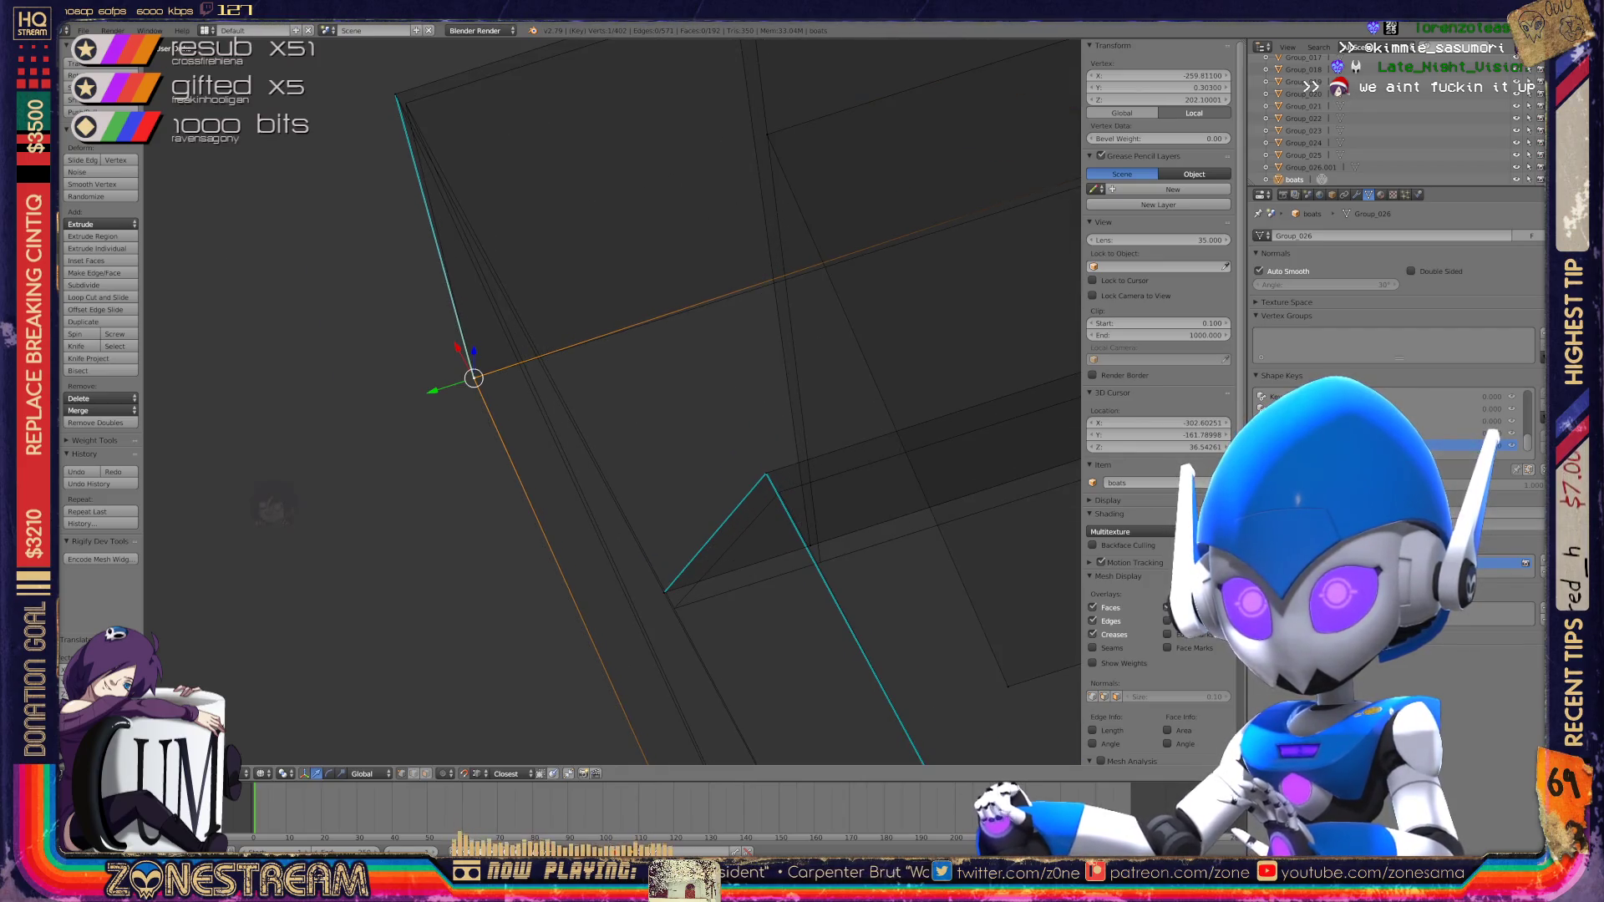
key("KP_2")
key("KP_8")
Step: Select the coincident vertices, then try sliding the apex vertex down its edge and cancel it
right_click(421, 222, "shift")
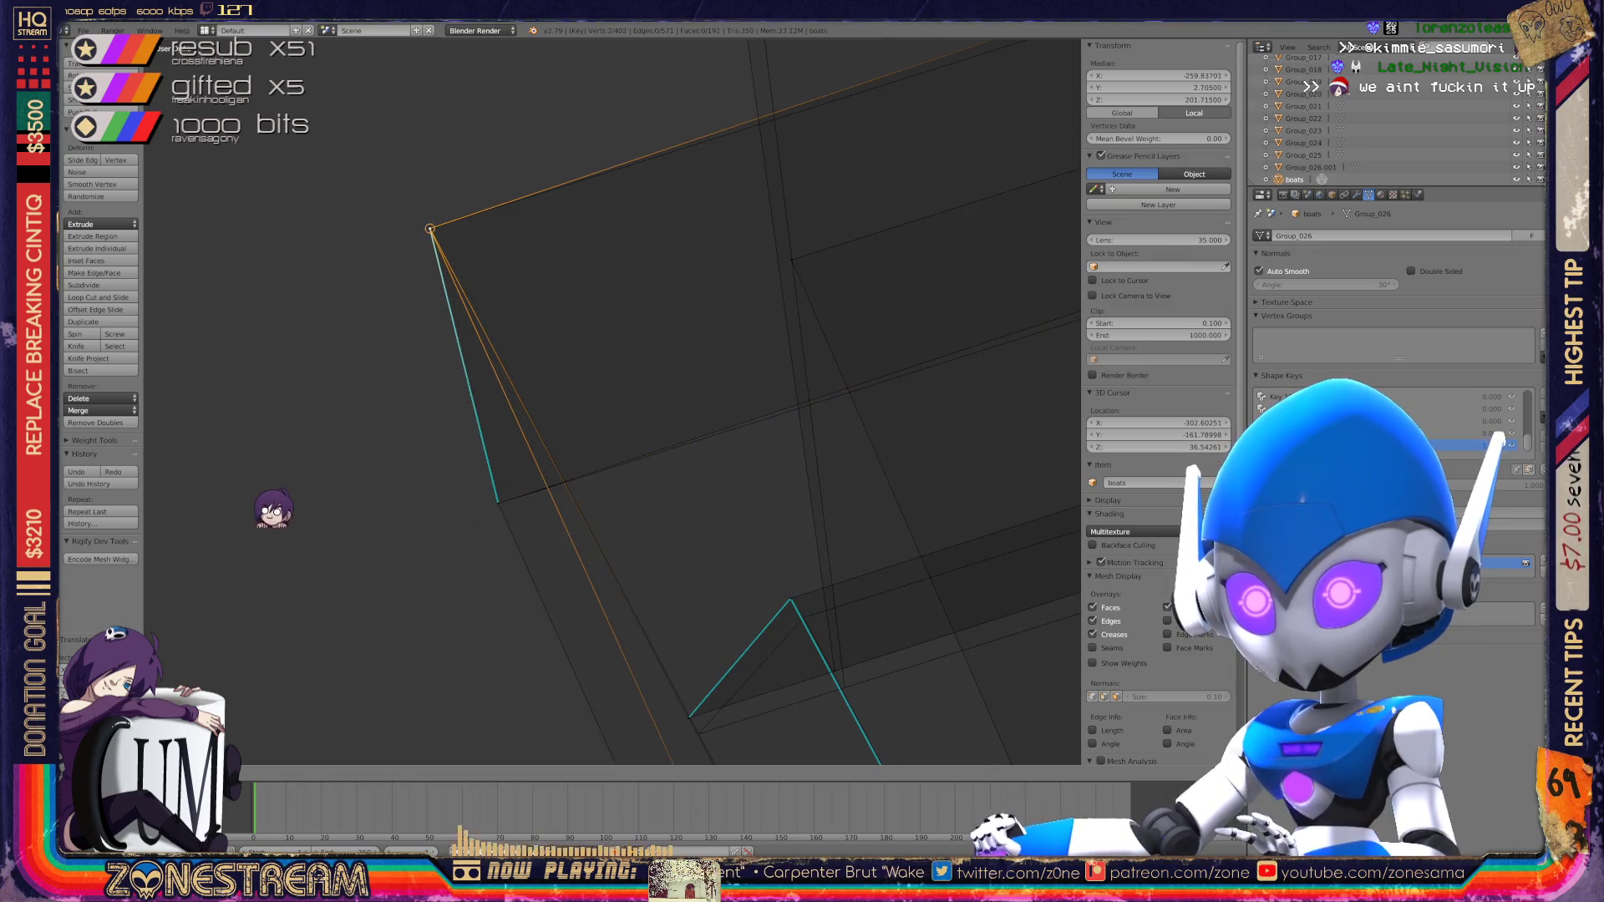
scroll(273, 453, "down", 5)
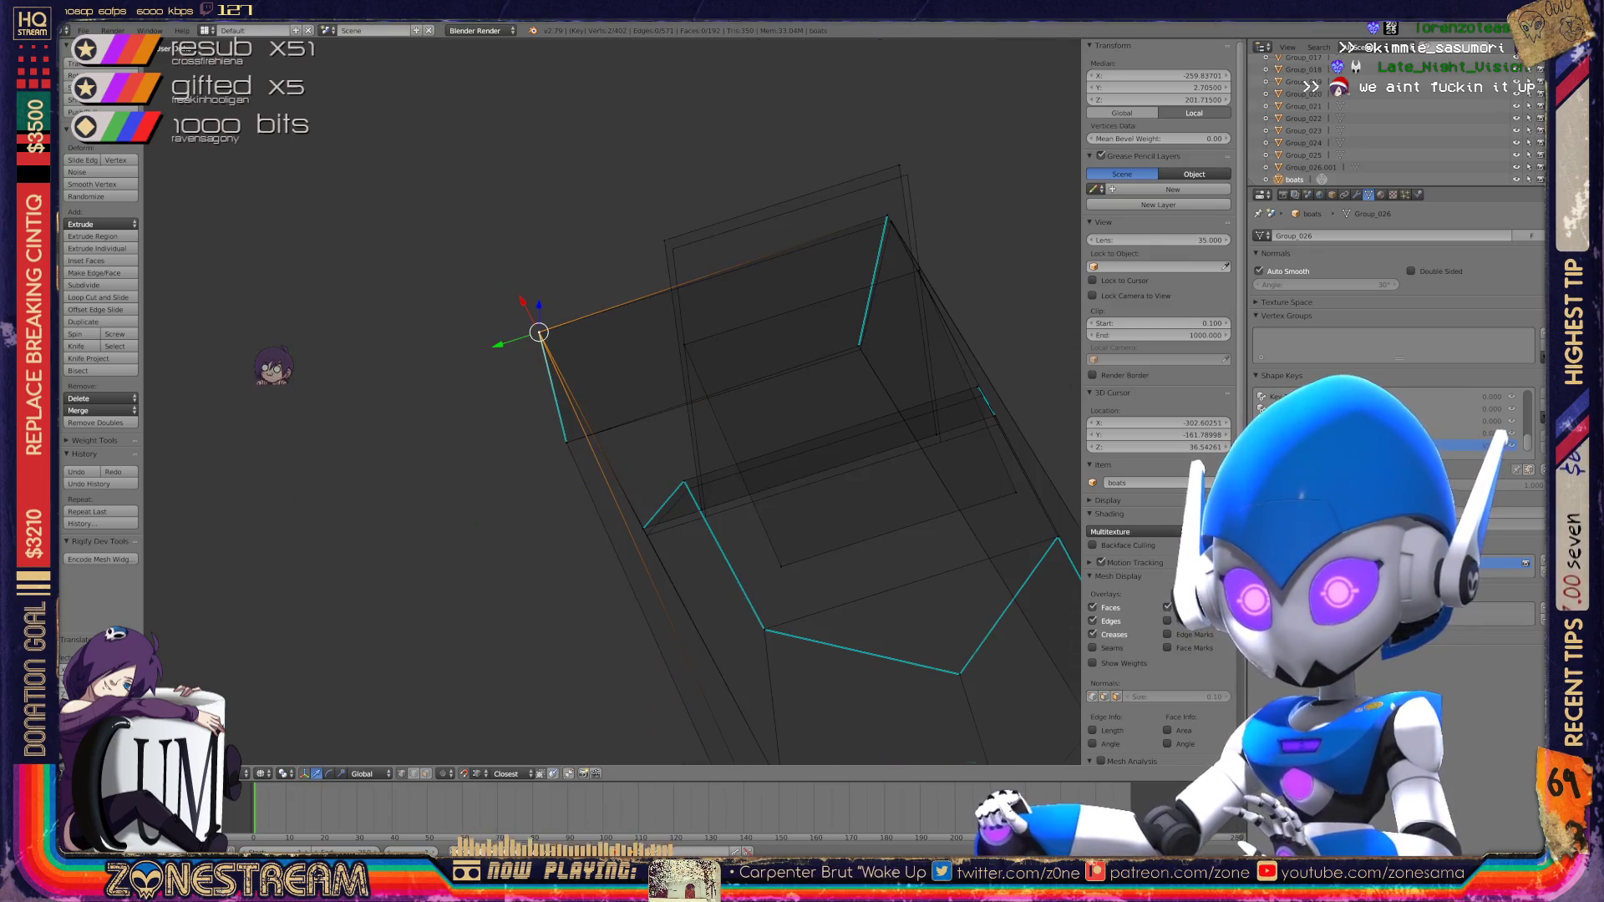
scroll(669, 274, "up", 6)
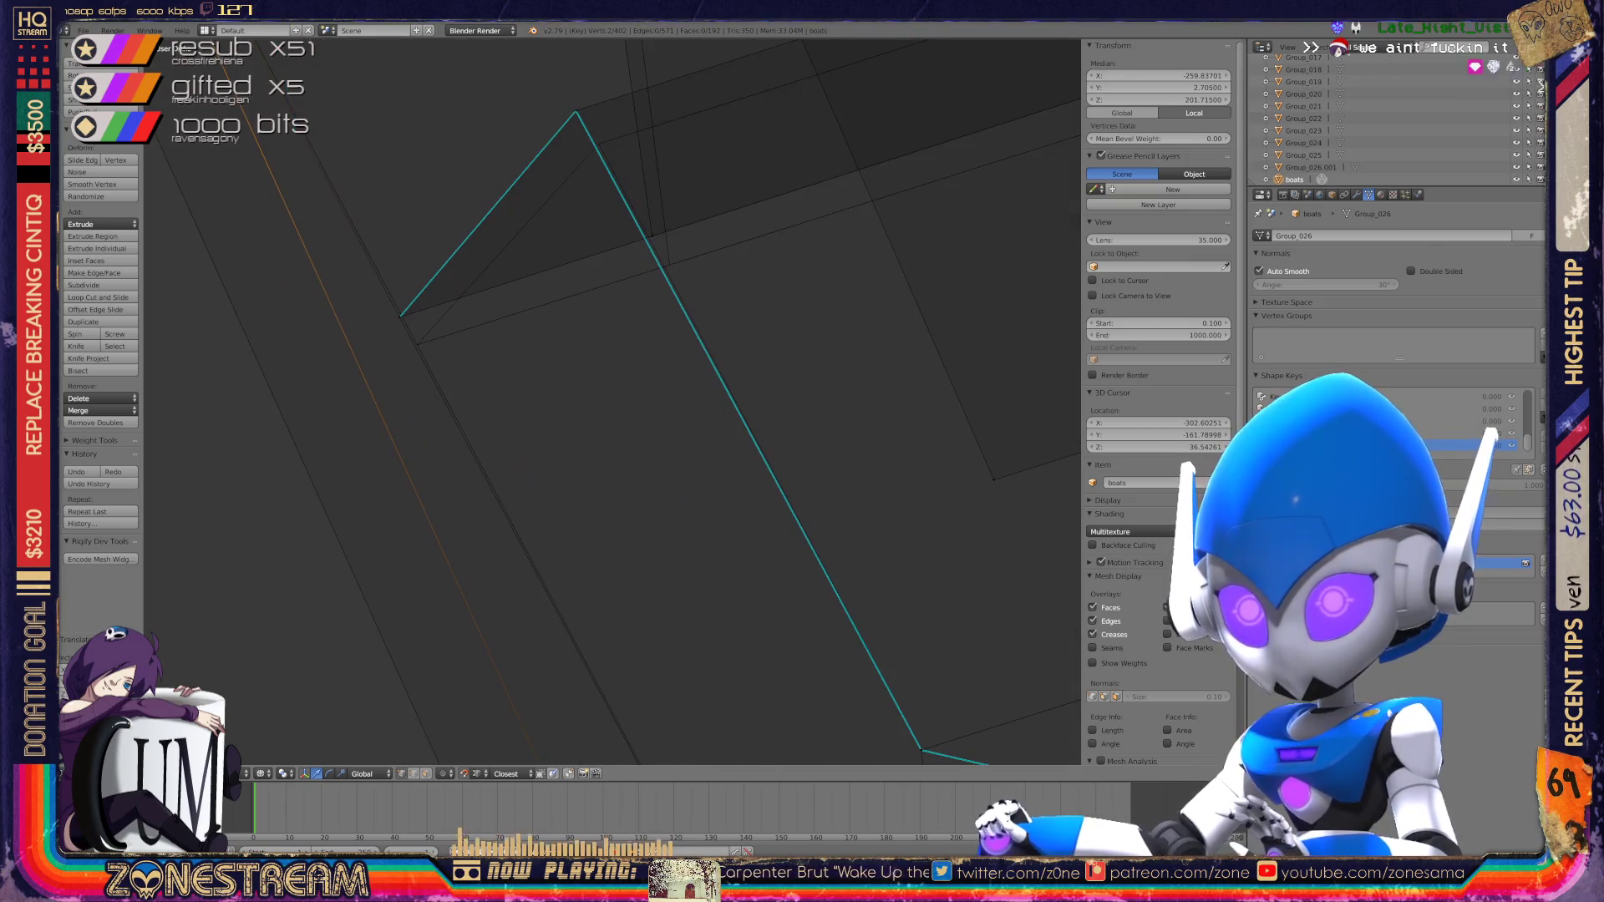
right_click(399, 317, "shift")
mouse_move(585, 401)
middle_mouse_down()
mouse_move(604, 428)
mouse_move(434, 552)
middle_mouse_up()
right_click(407, 237)
key("g")
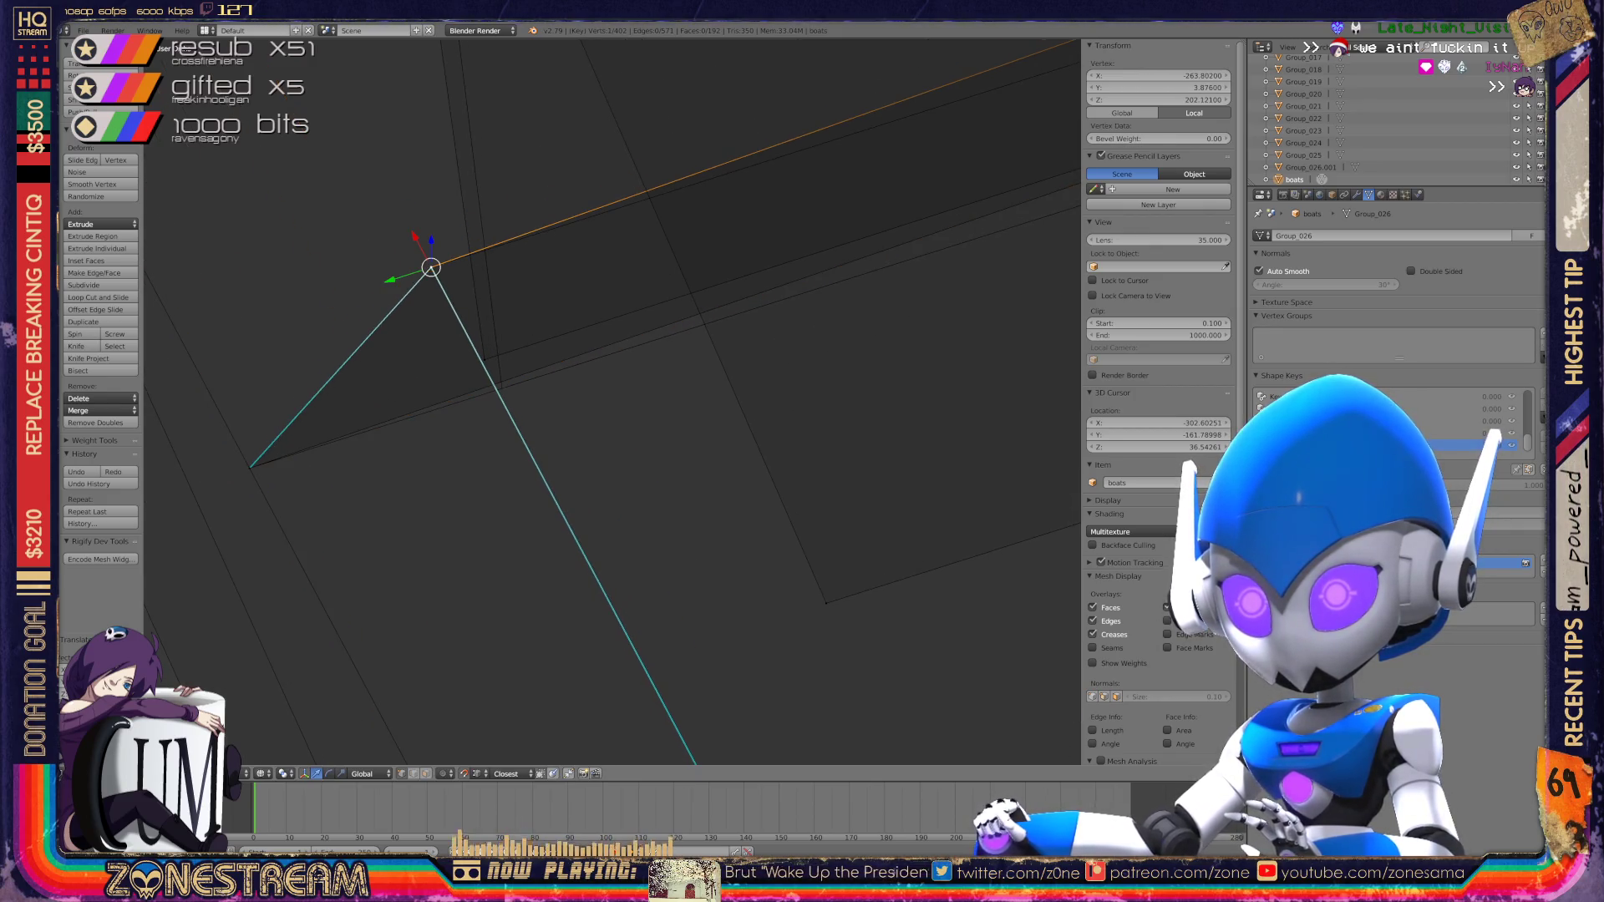
key("Return")
mouse_move(585, 401)
middle_mouse_down()
mouse_move(535, 443)
mouse_move(569, 476)
mouse_move(560, 384)
mouse_move(585, 351)
mouse_move(576, 310)
middle_mouse_up()
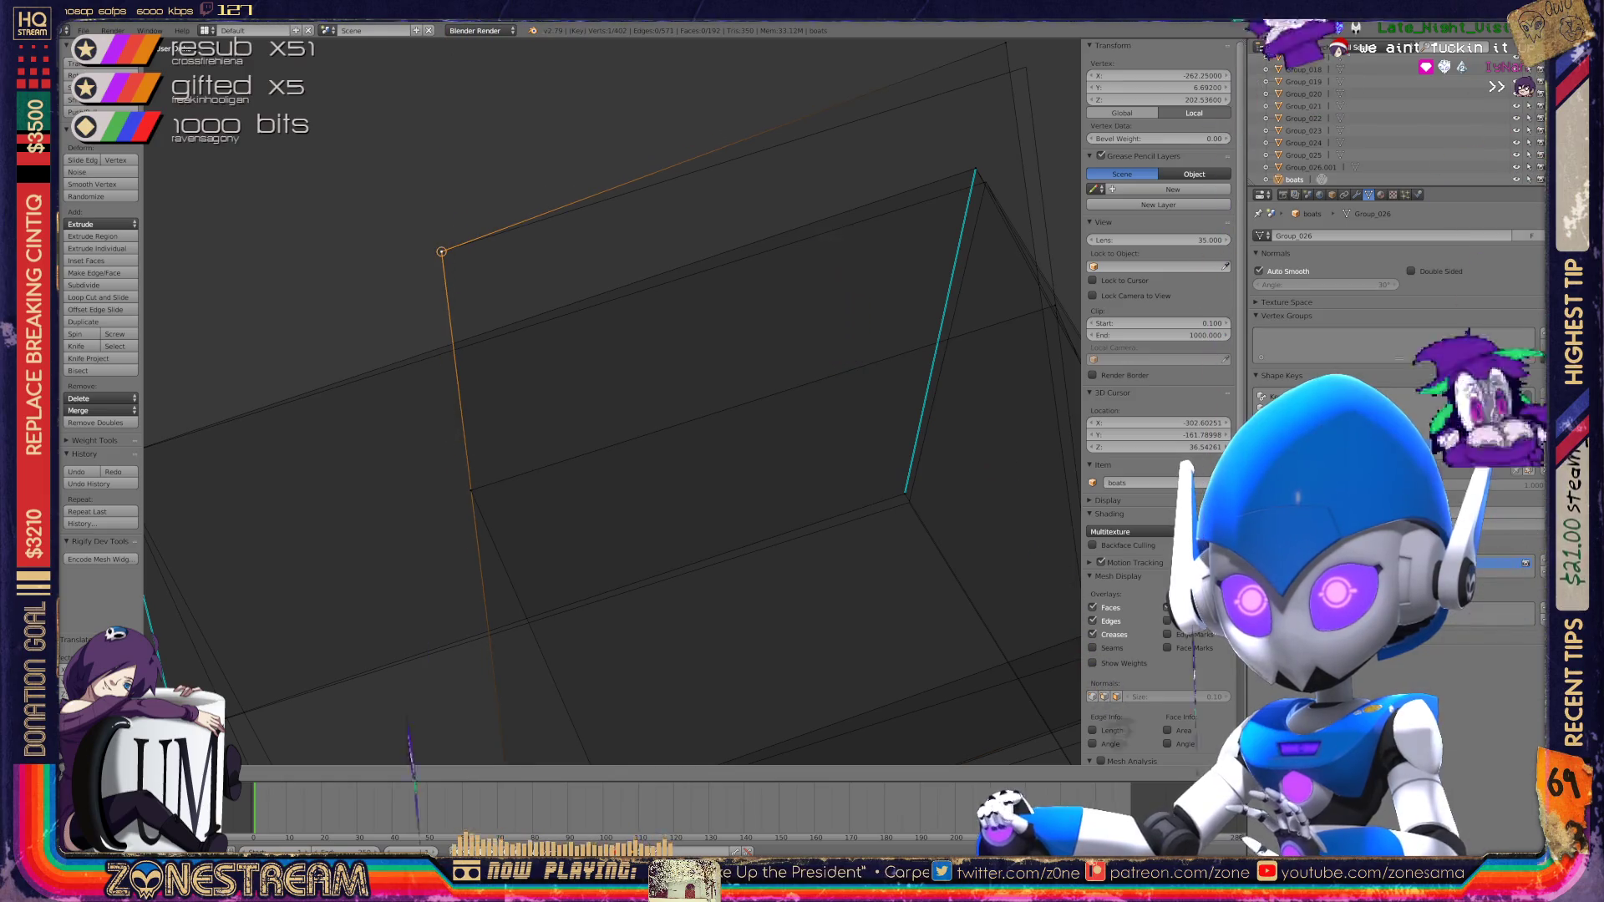
middle_click_drag(585, 401, 568, 434)
key("Escape")
Step: Select the vertices below the top corner and the lower corner, moving one up and right
right_click(675, 319)
right_click(675, 320, "shift")
key("g")
middle_click_drag(685, 332, 562, 123, "shift")
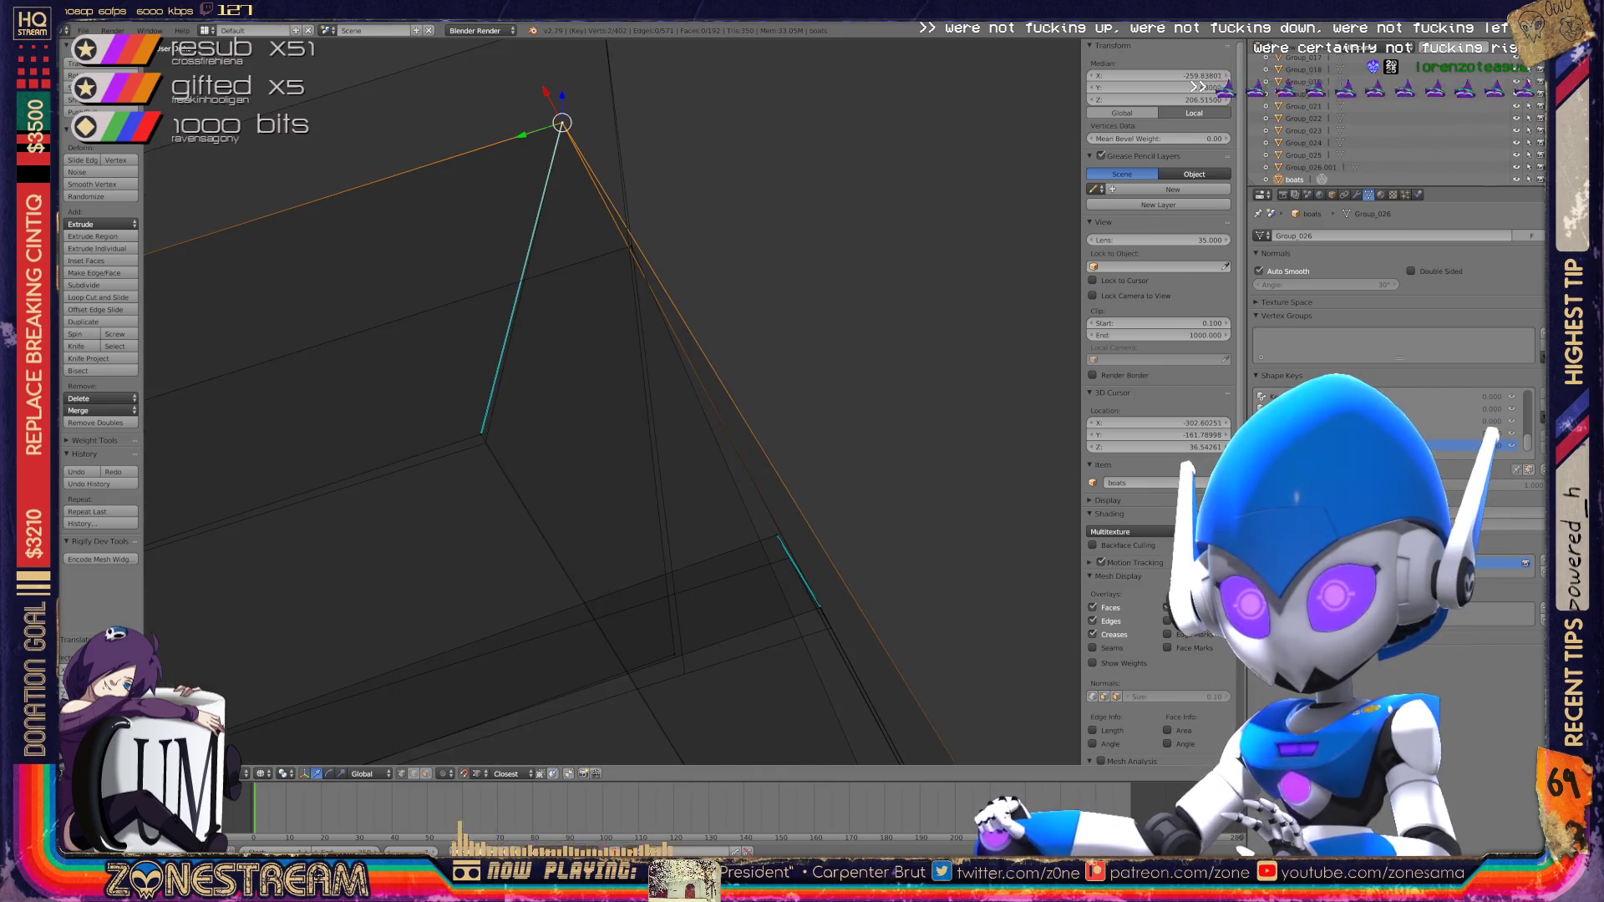
right_click(485, 443)
mouse_move(485, 443)
middle_mouse_down("shift")
mouse_move(315, 394)
mouse_move(272, 287)
mouse_move(287, 237)
mouse_move(353, 166)
middle_mouse_up("shift")
right_click(553, 396)
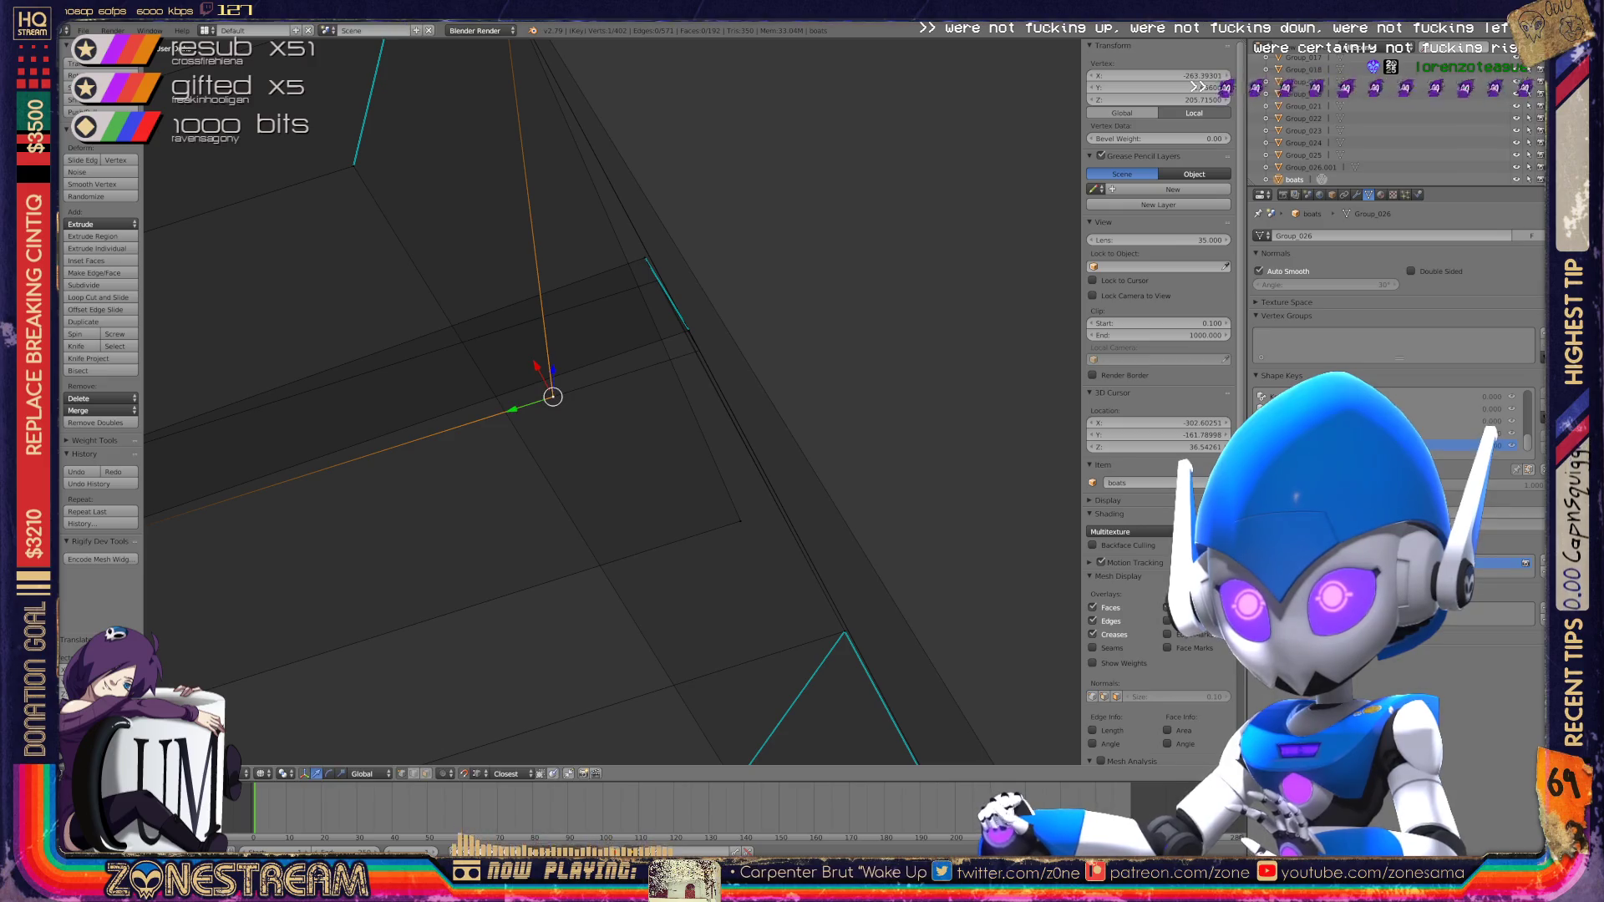
left_click_drag(553, 396, 644, 257)
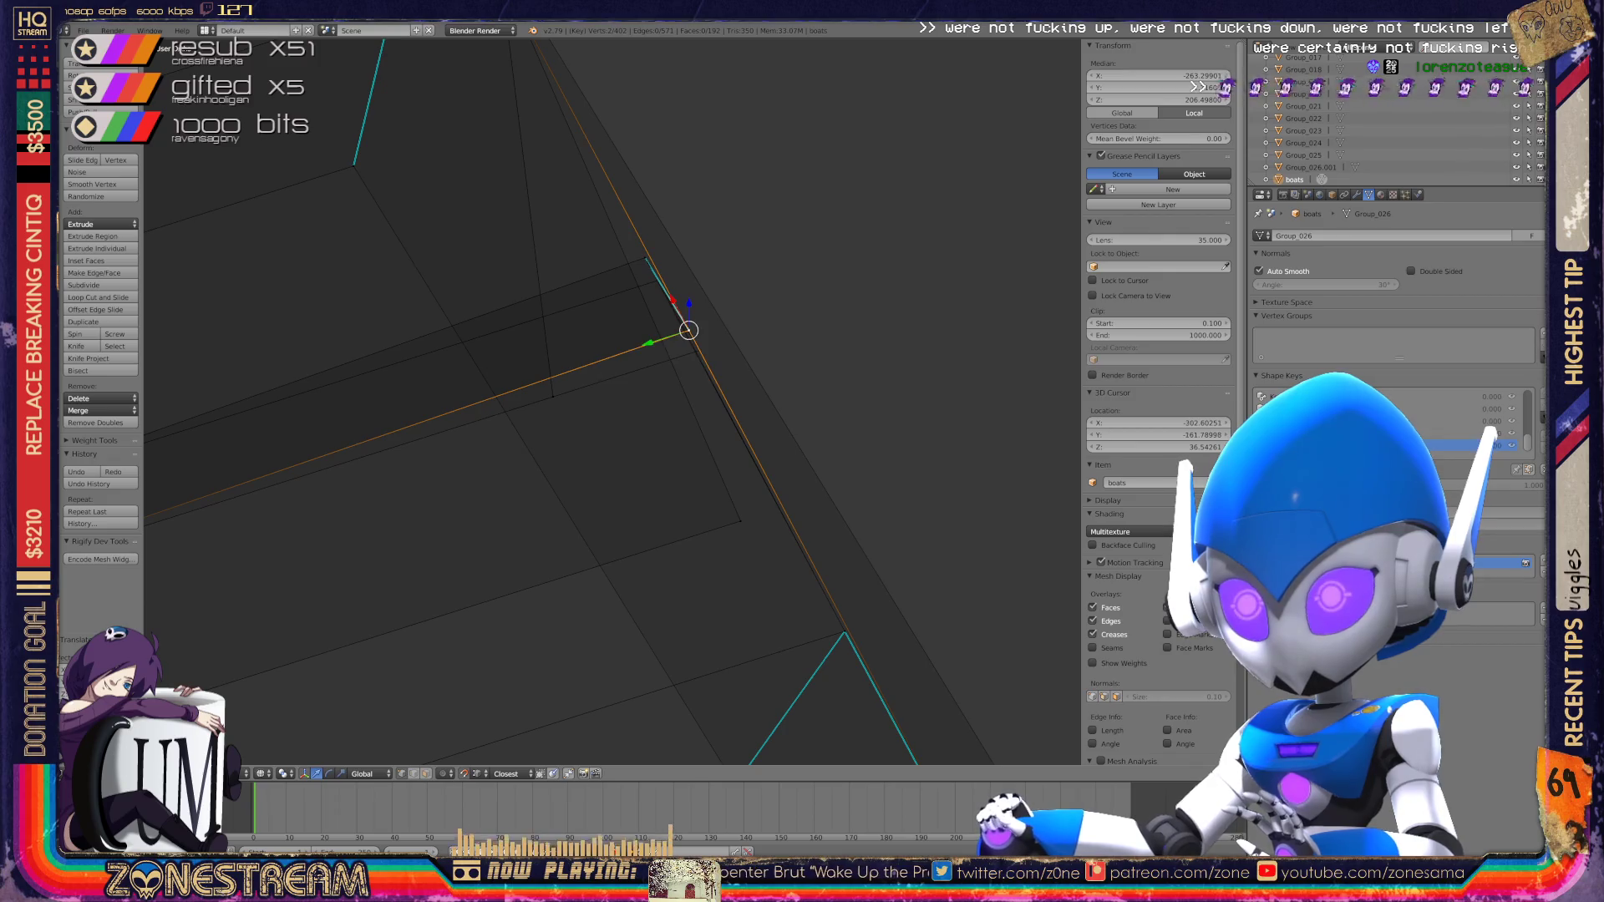
Step: Nudge the remaining corner vertex slightly, then return to Object Mode
left_click(690, 271)
key("g")
right_click(644, 257)
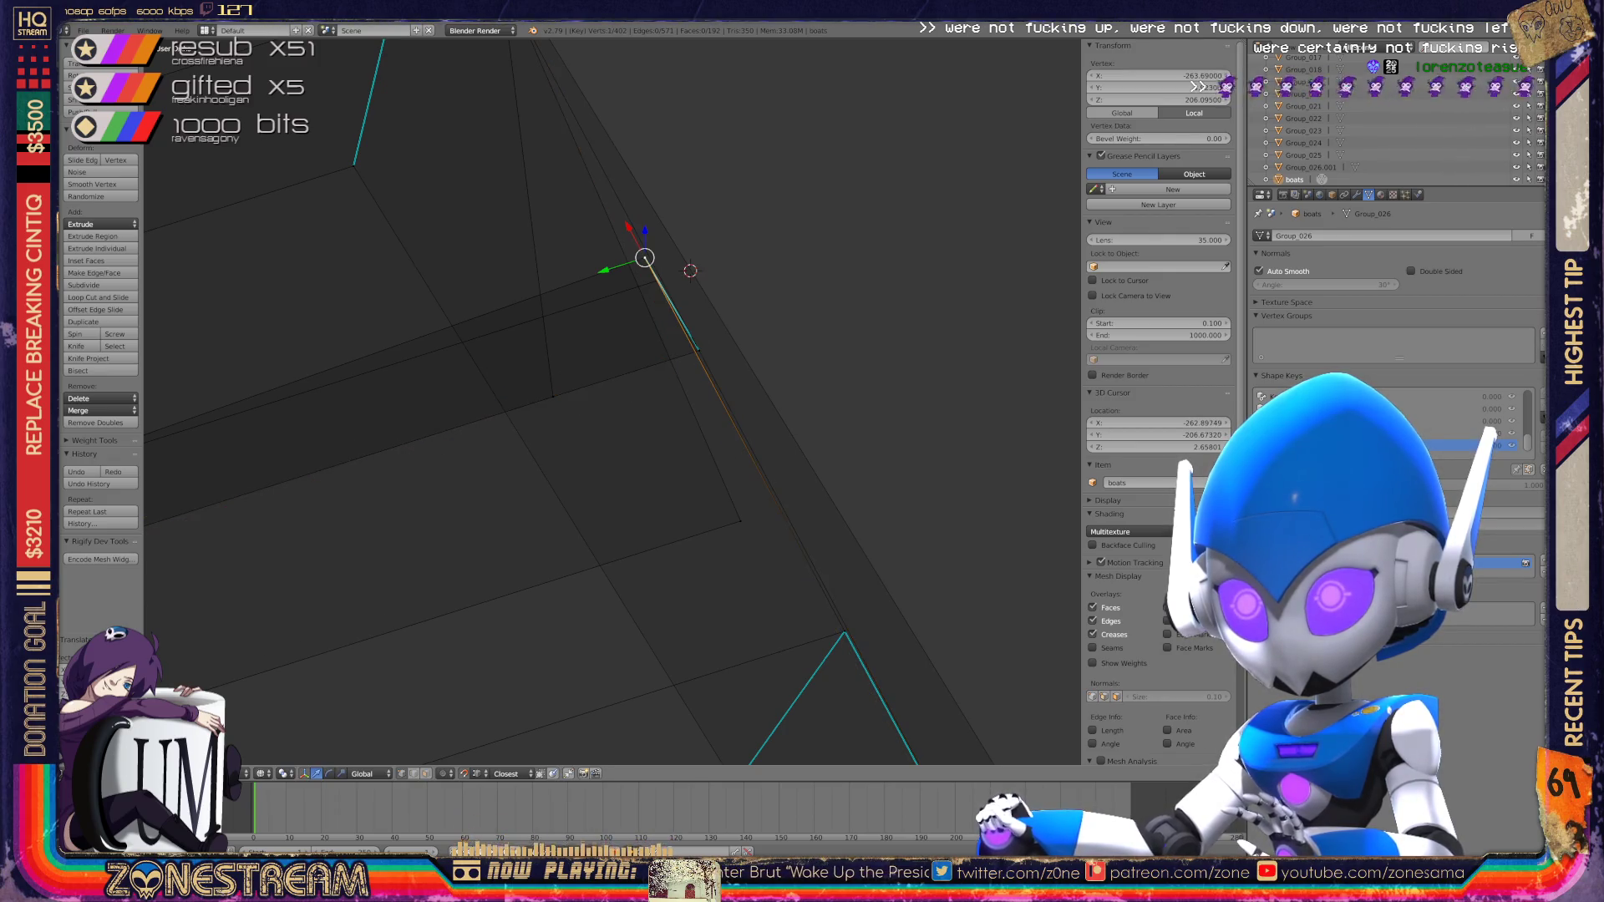
key("g")
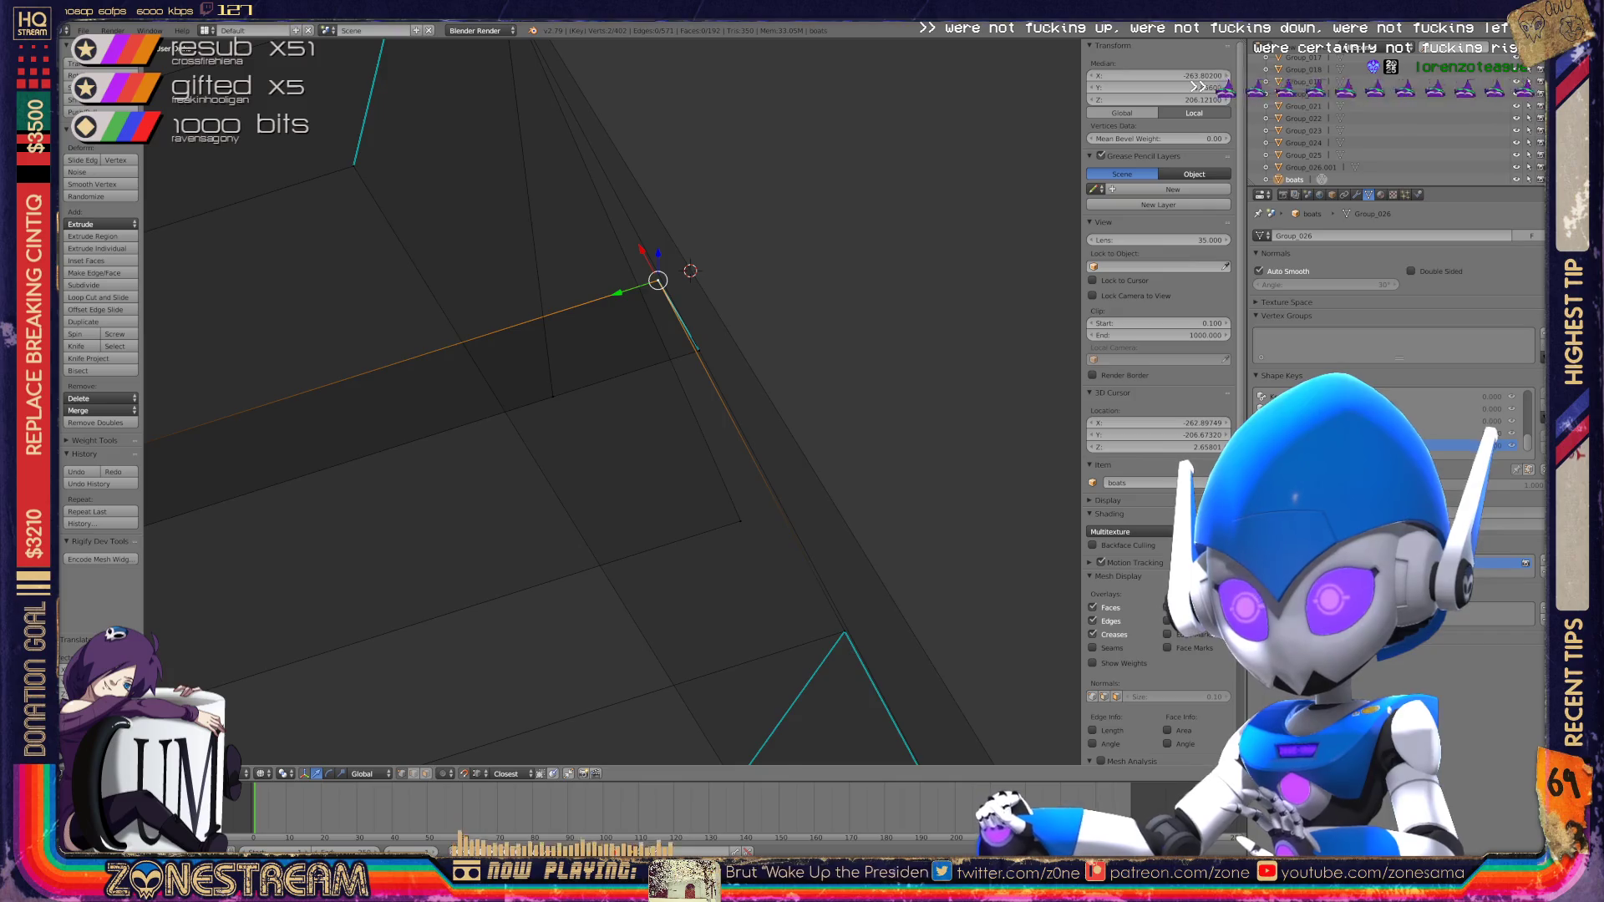
scroll(613, 401, "down", 4)
scroll(613, 401, "down", 3)
key("Tab")
Step: Orbit over the boats, zoom in on the twin-hull boat and enter Edit Mode on its mesh
key("z")
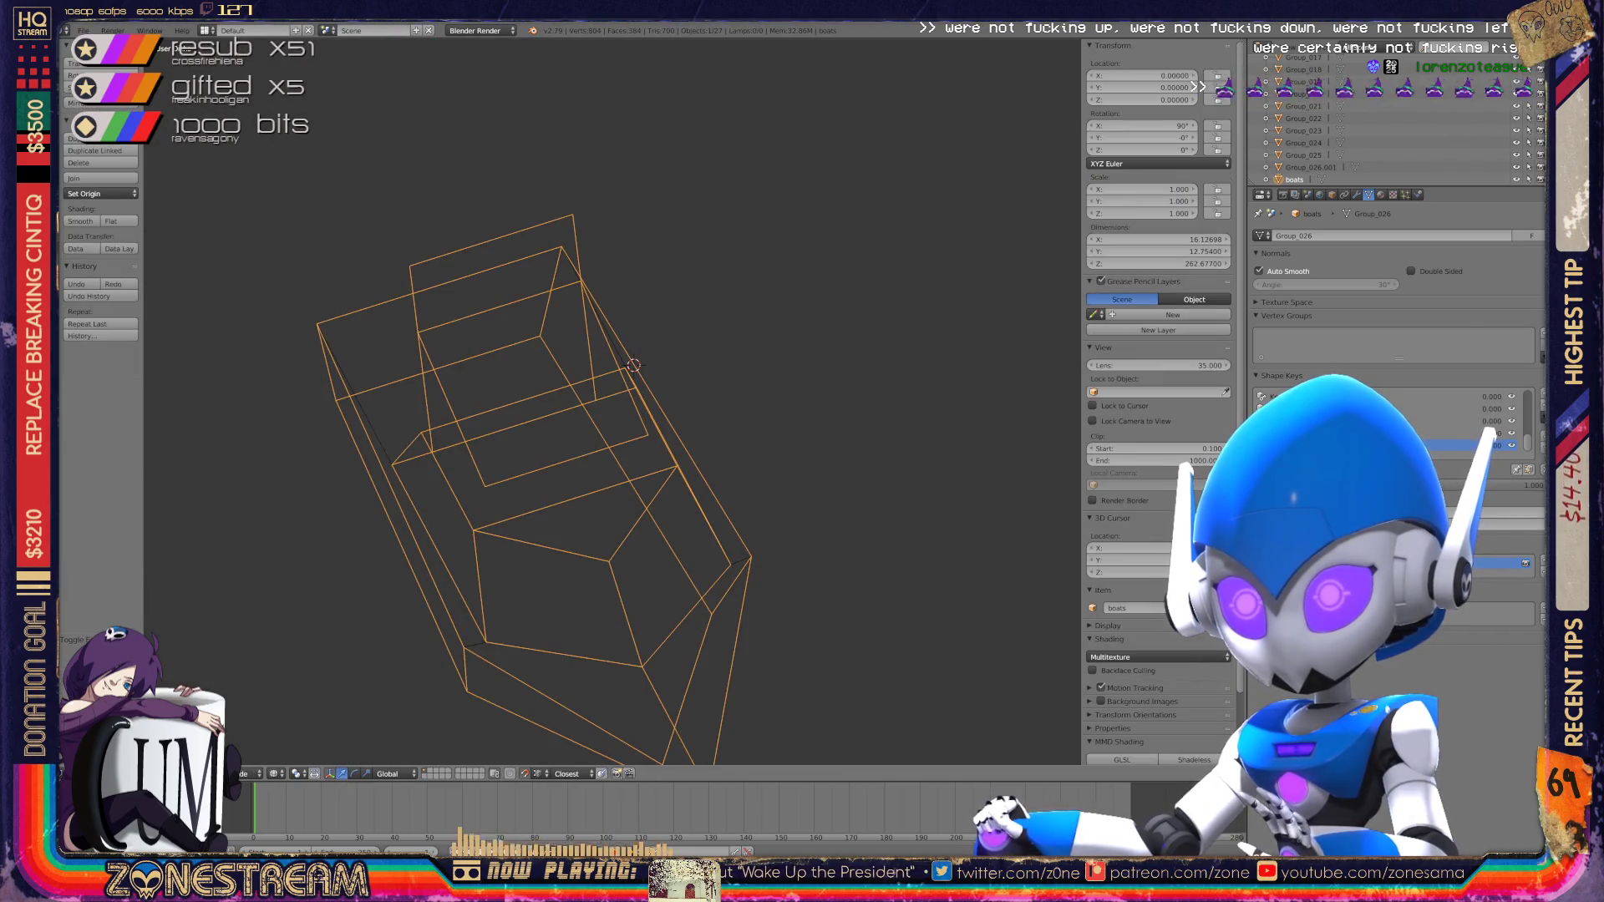
scroll(643, 468, "up", 3)
middle_click_drag(643, 468, 835, 468)
key("Tab")
key("Tab")
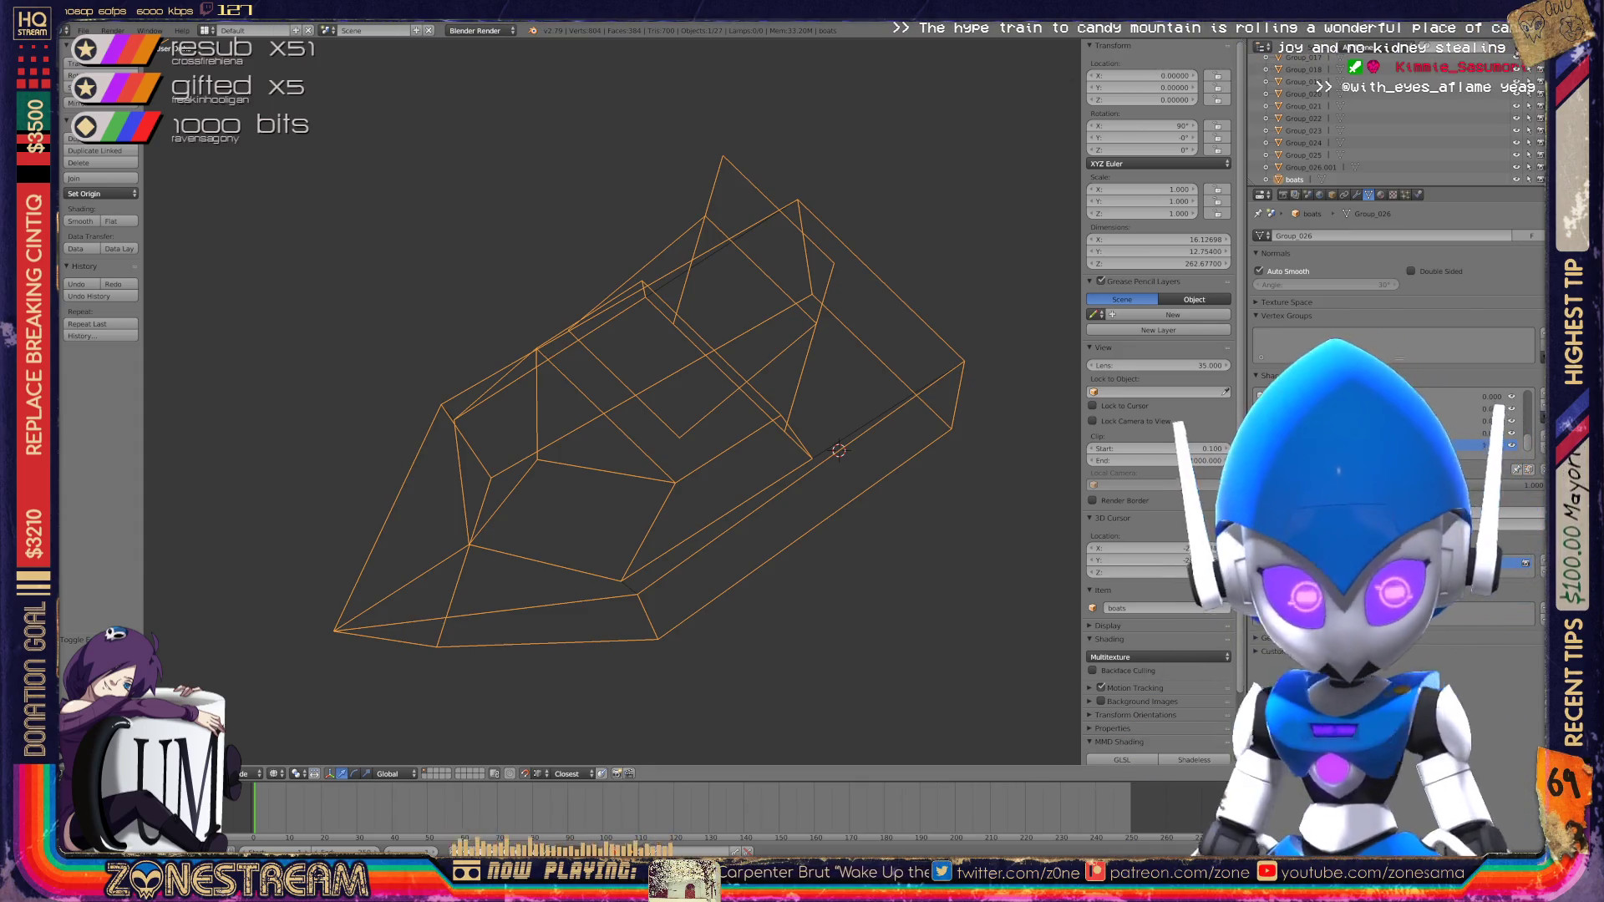
scroll(614, 401, "down", 5)
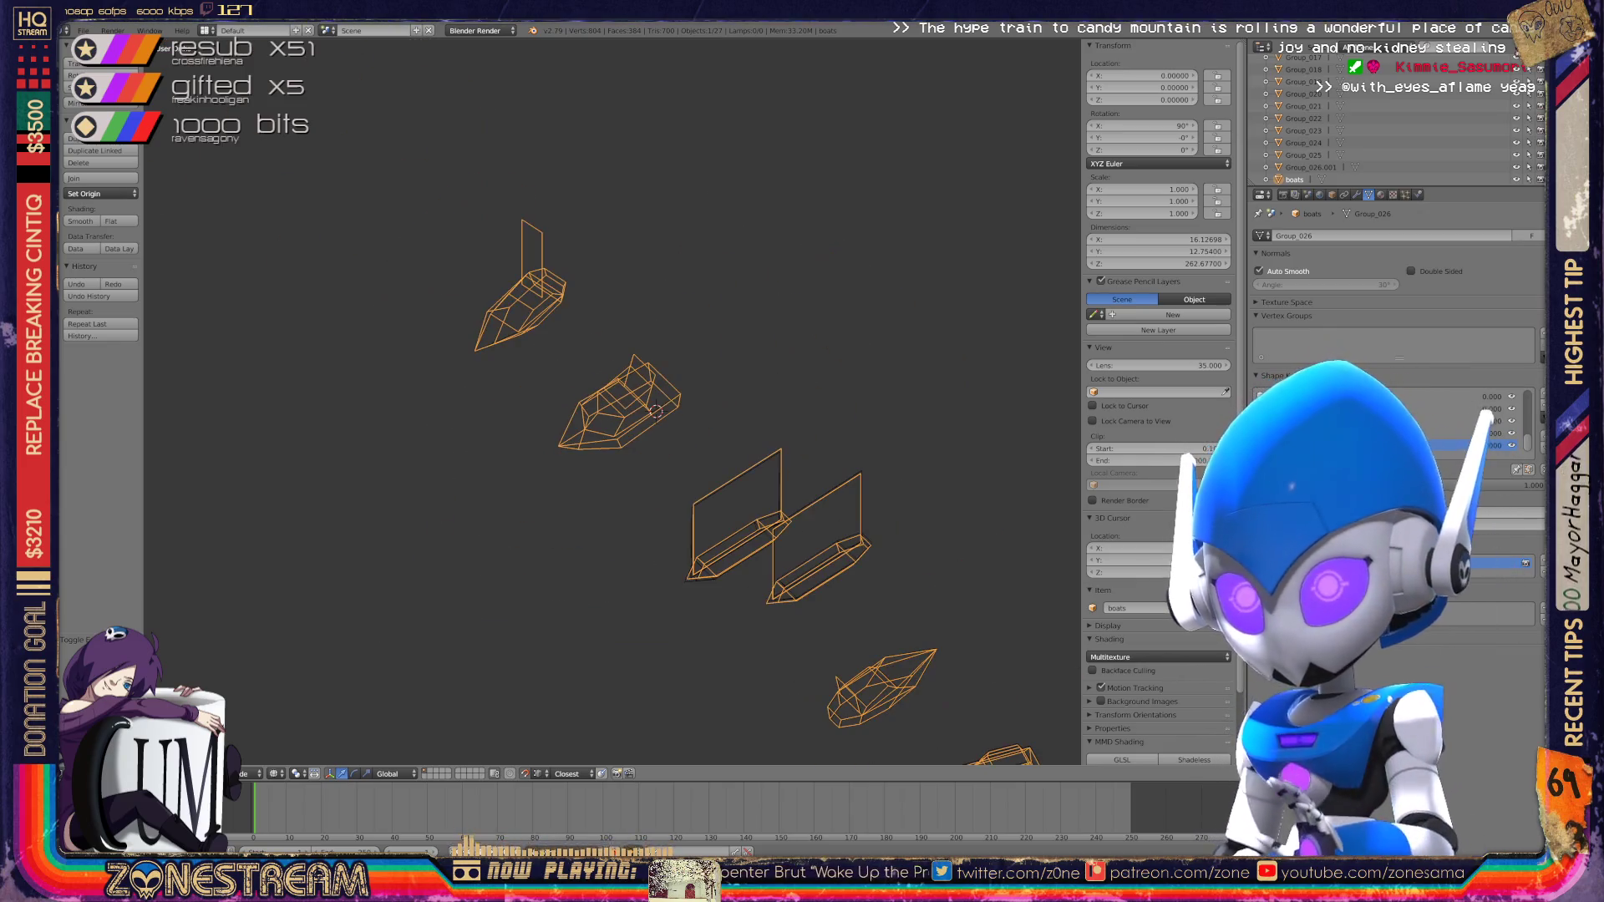
mouse_move(614, 401)
middle_mouse_down()
mouse_move(485, 468)
mouse_move(551, 452)
mouse_move(518, 473)
middle_mouse_up()
scroll(518, 473, "up", 8)
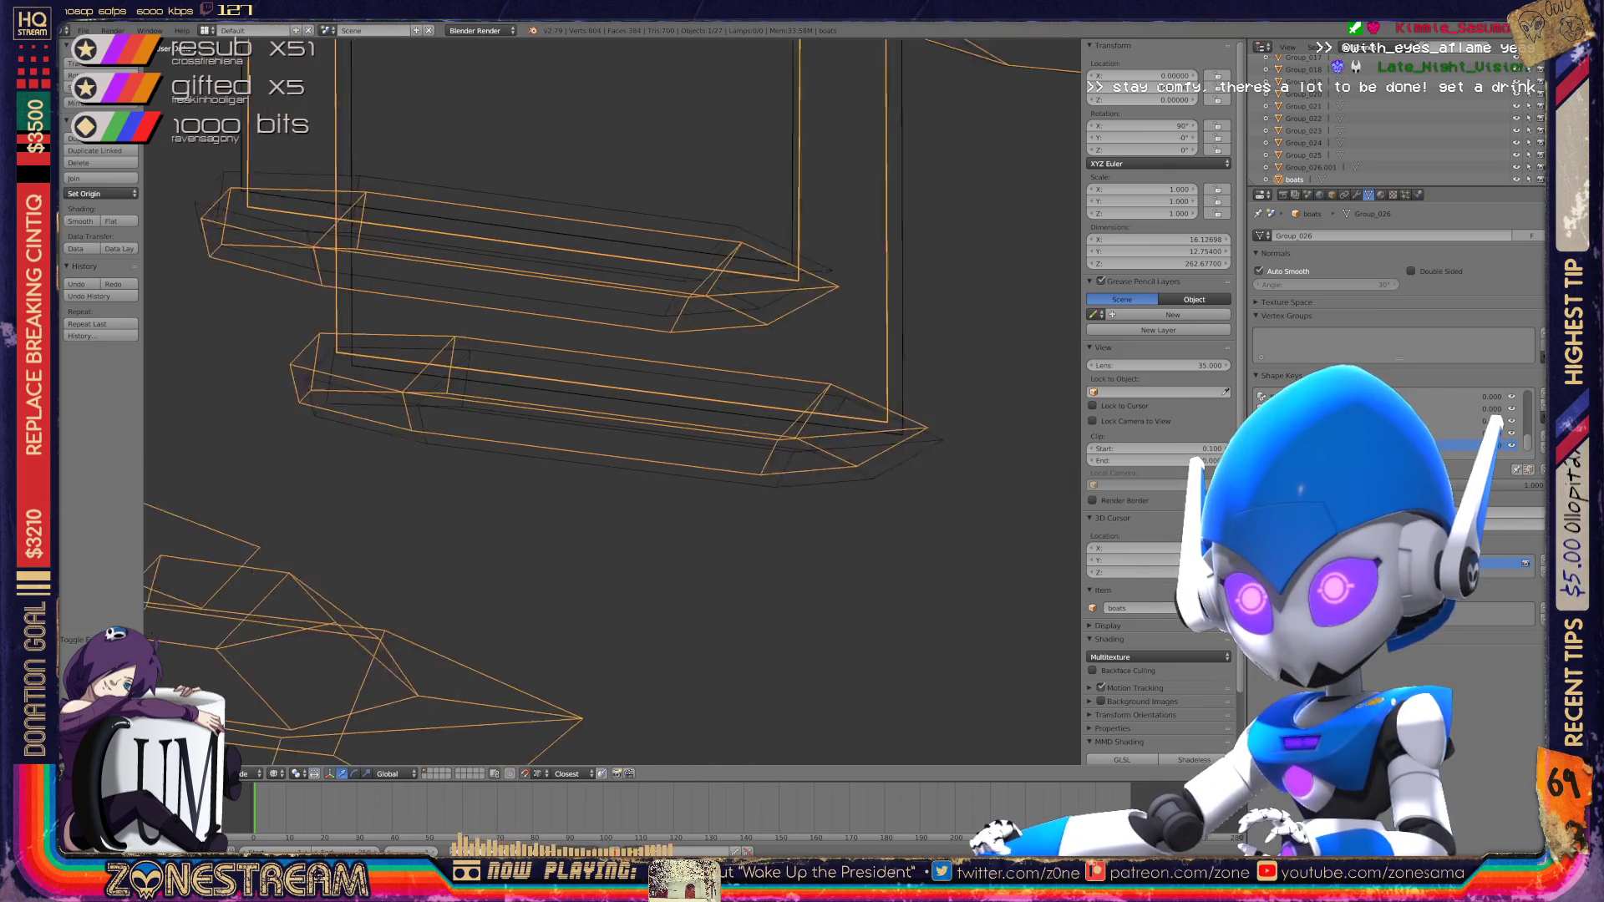
key("Tab")
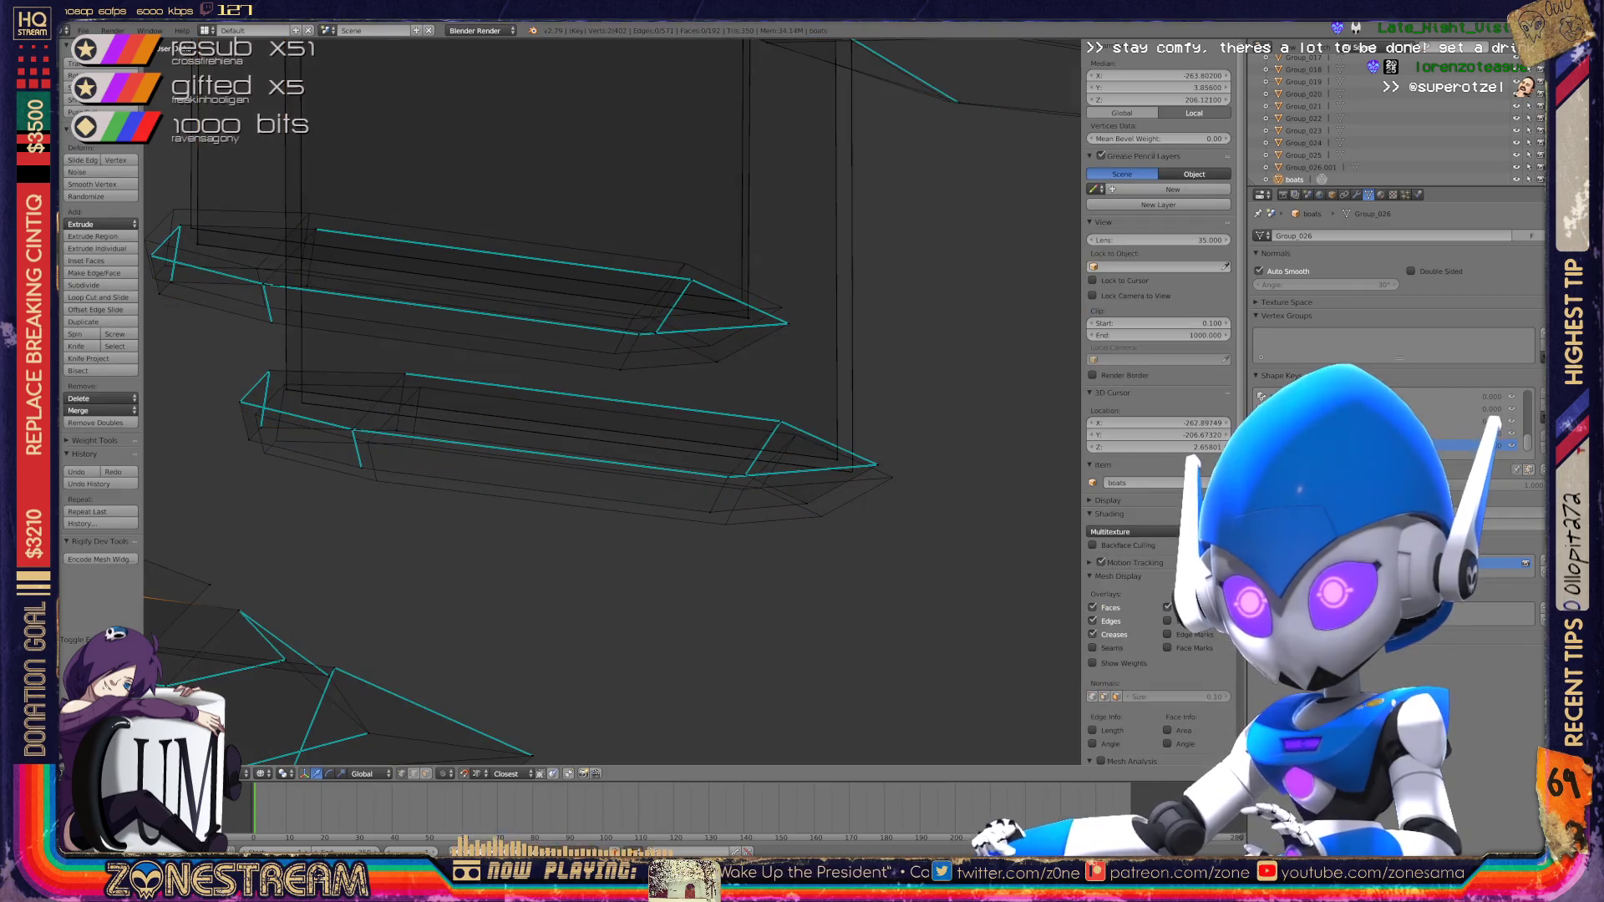
Step: Nudge vertices along the pontoon's bottom edge, then deselect everything
middle_click_drag(535, 418, 588, 442, "shift")
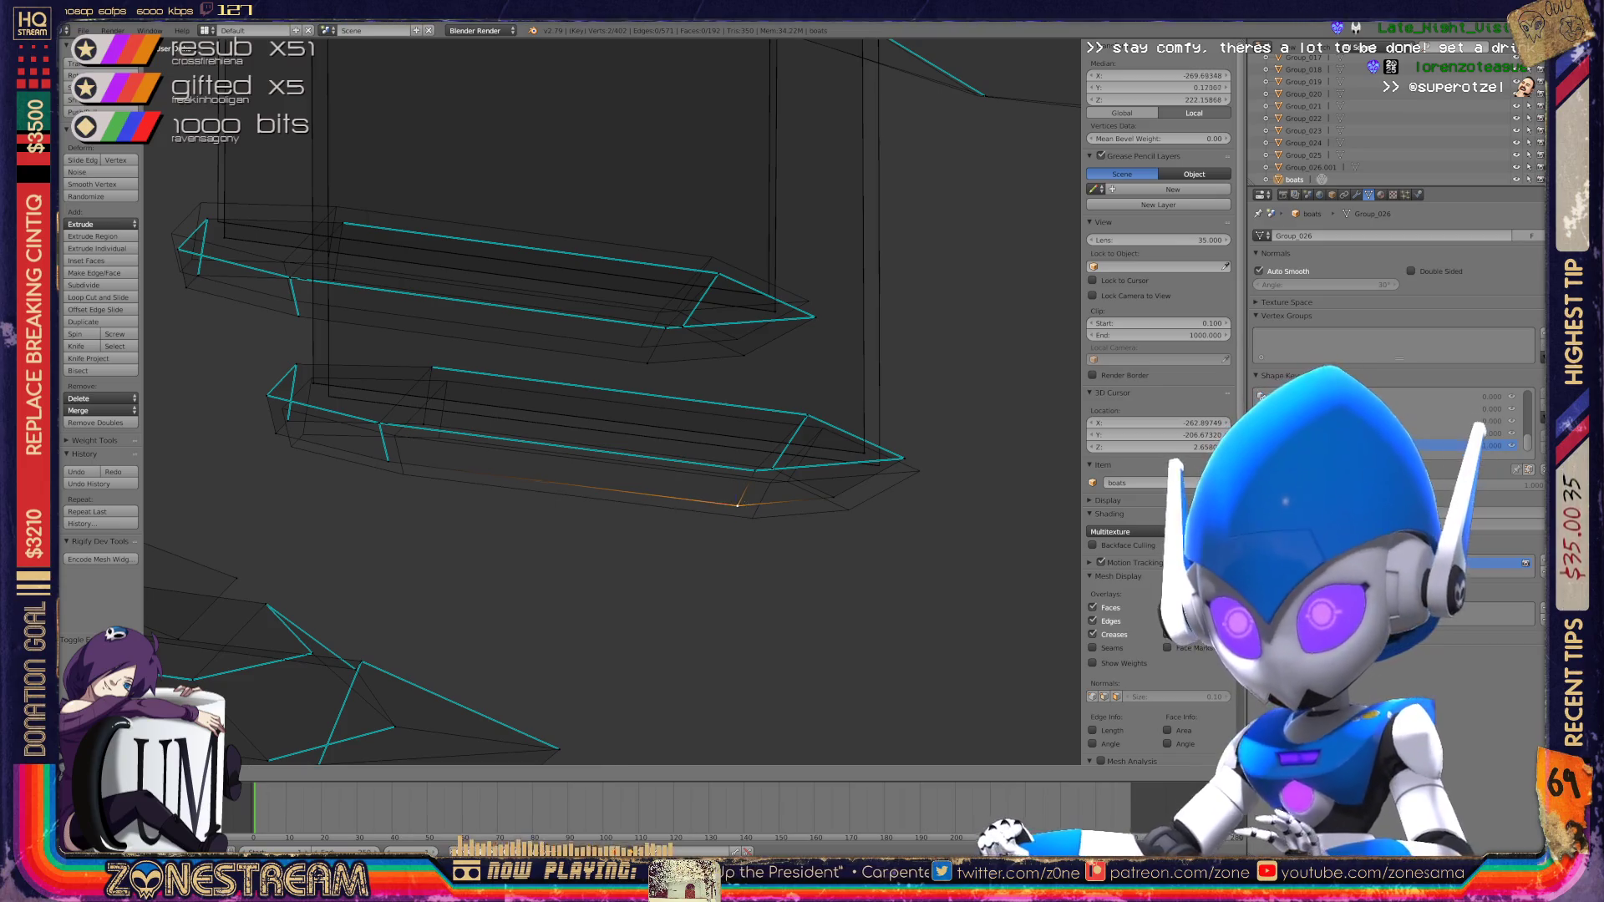
left_click_drag(737, 506, 752, 518)
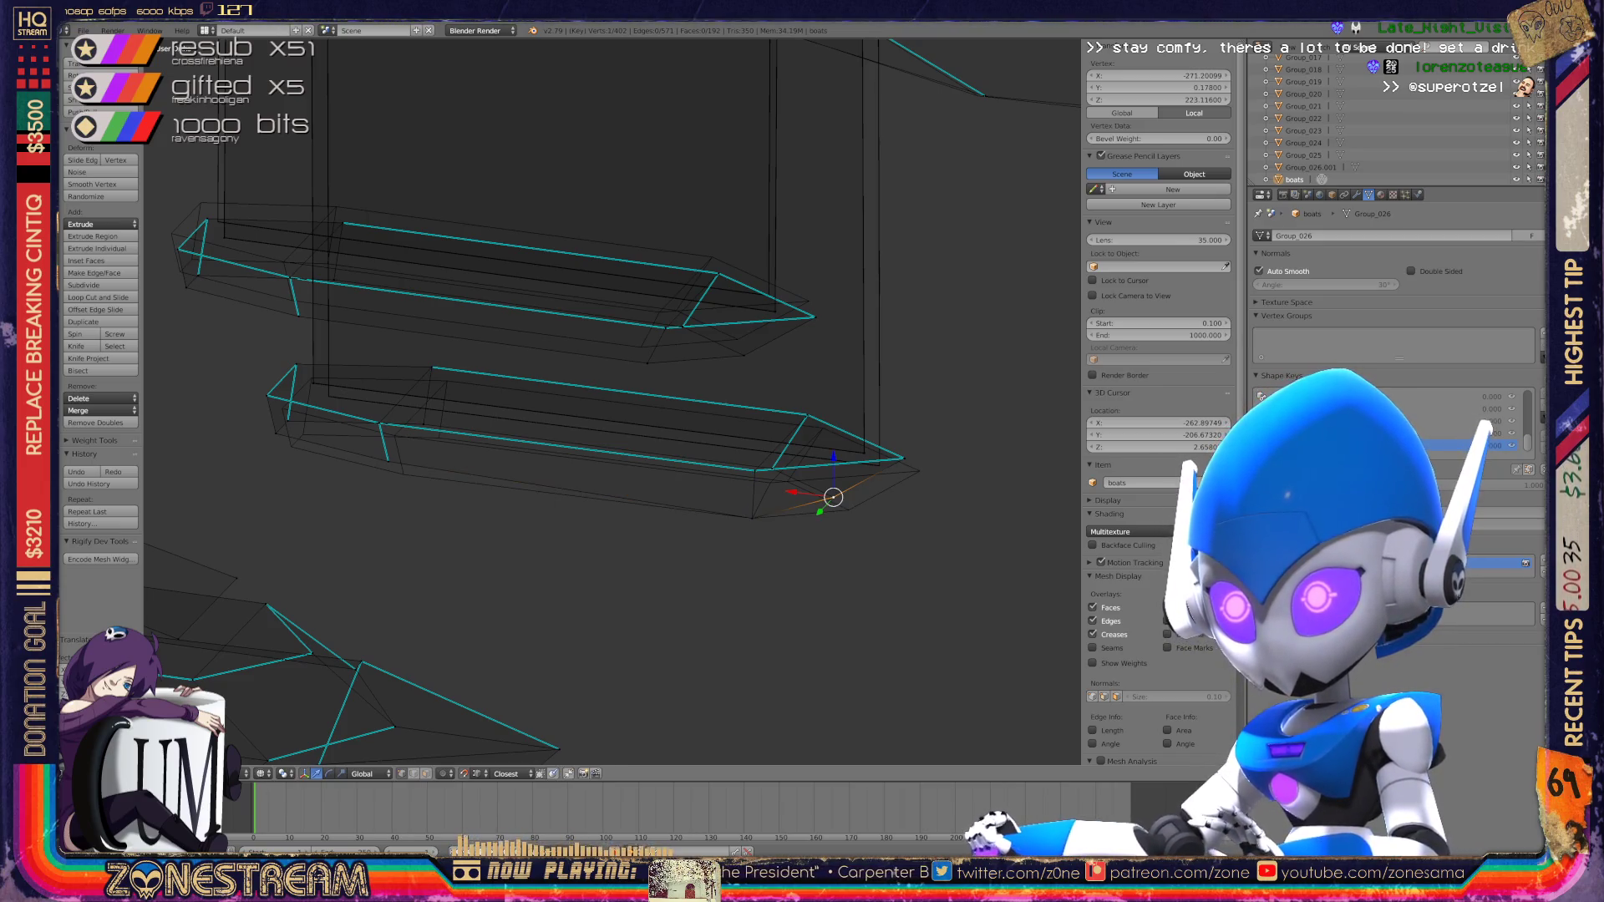
left_click_drag(833, 497, 849, 510)
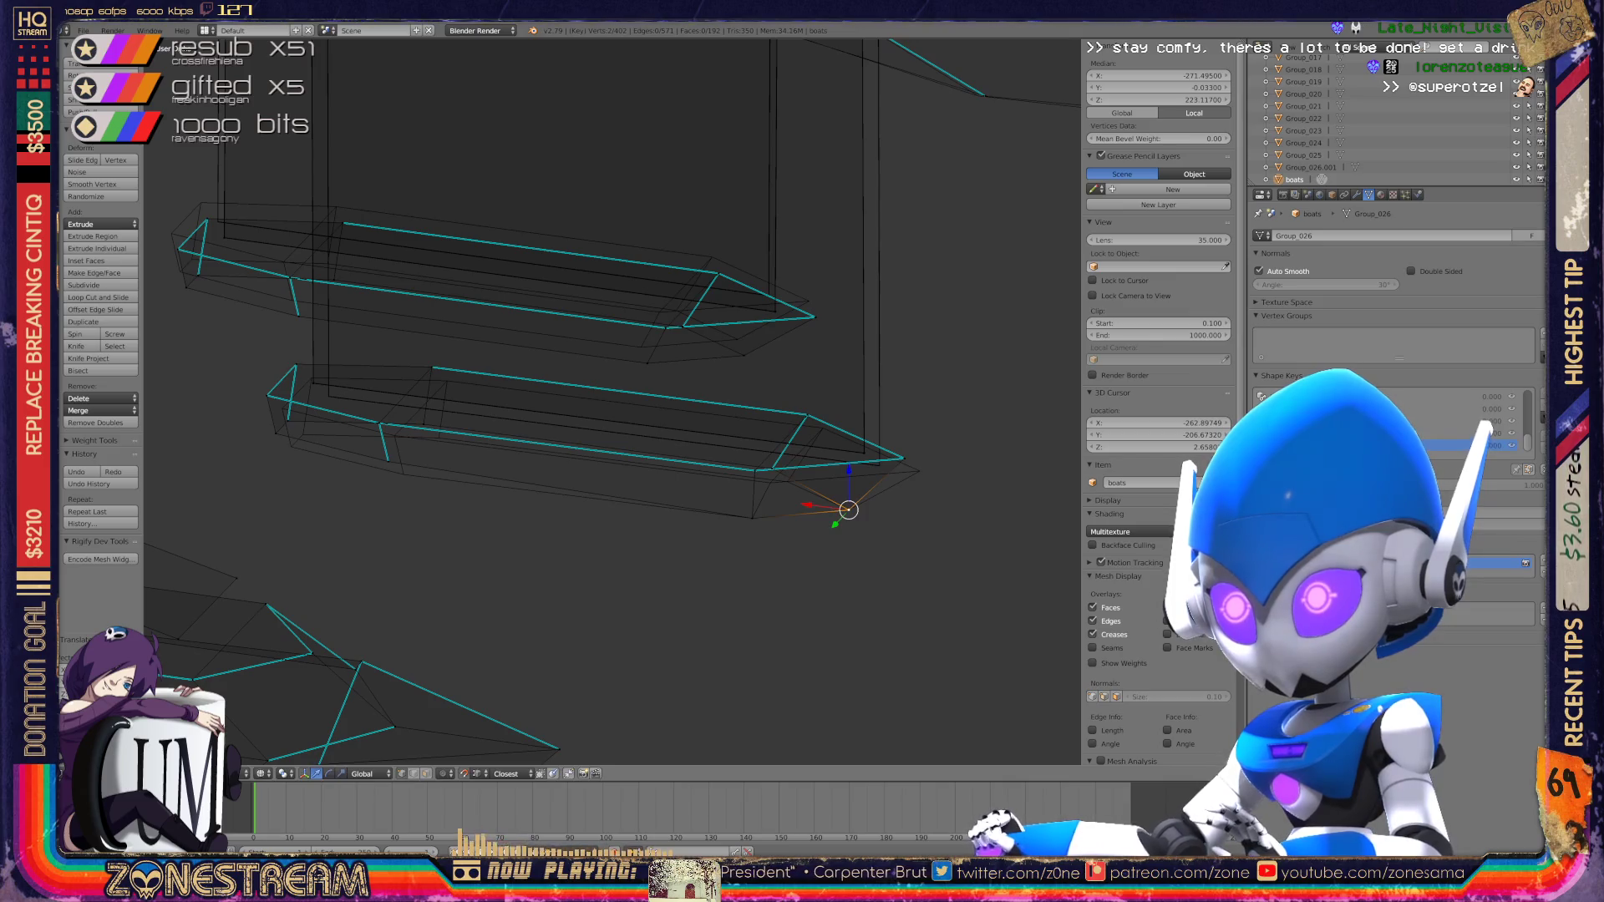
left_click_drag(902, 454, 913, 465)
scroll(914, 465, "up", 3)
middle_click_drag(585, 418, 534, 401)
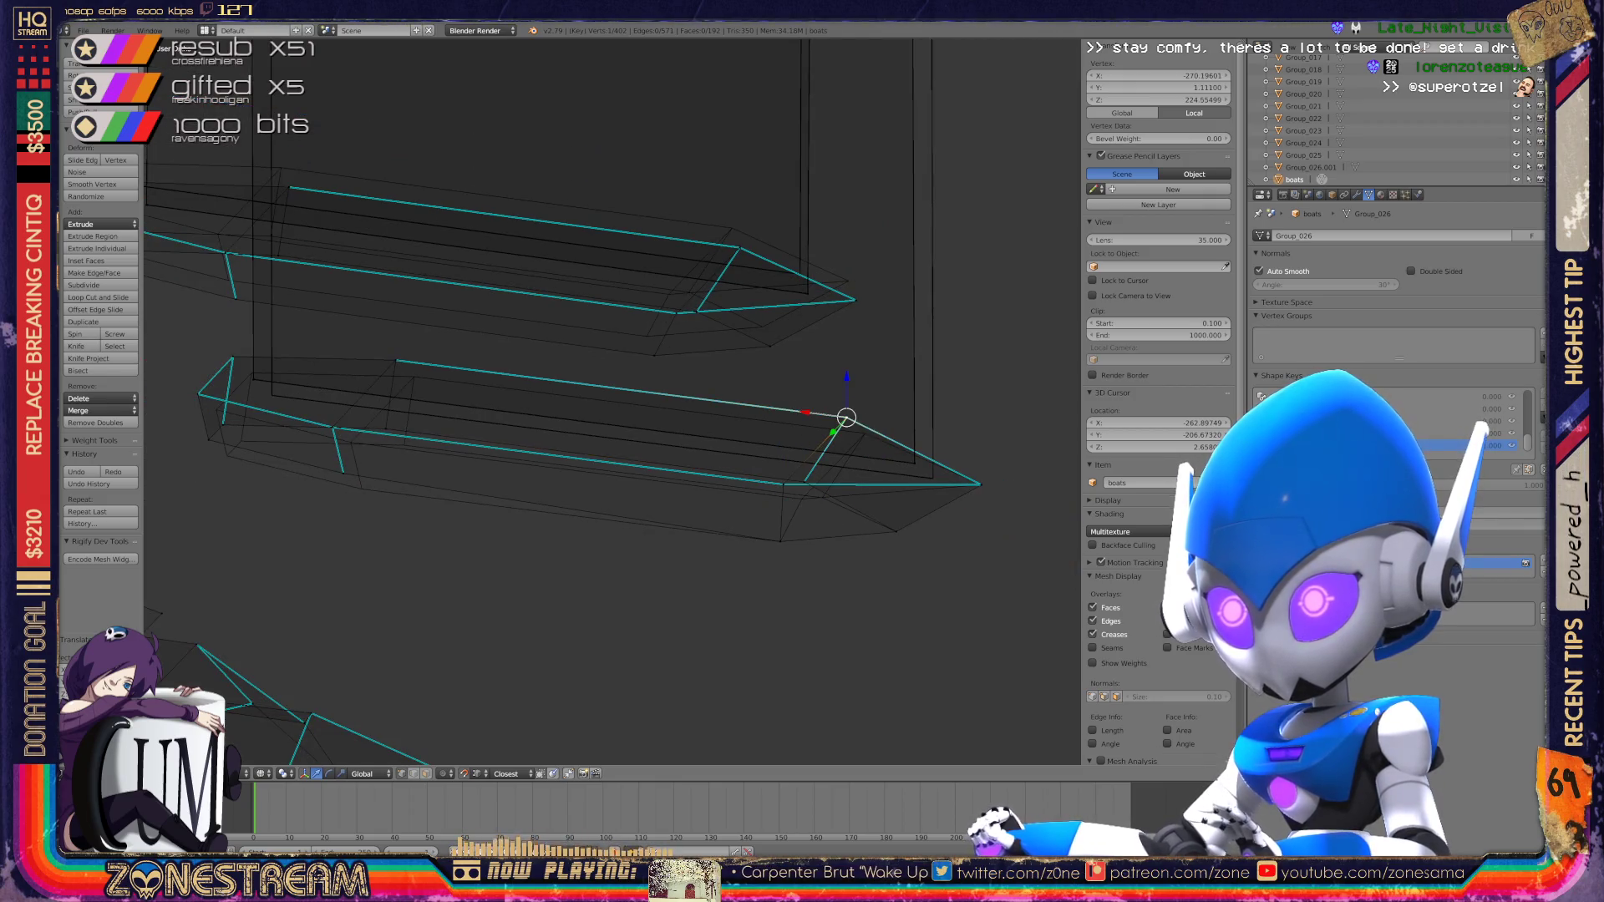
key("a")
key("ctrl+space")
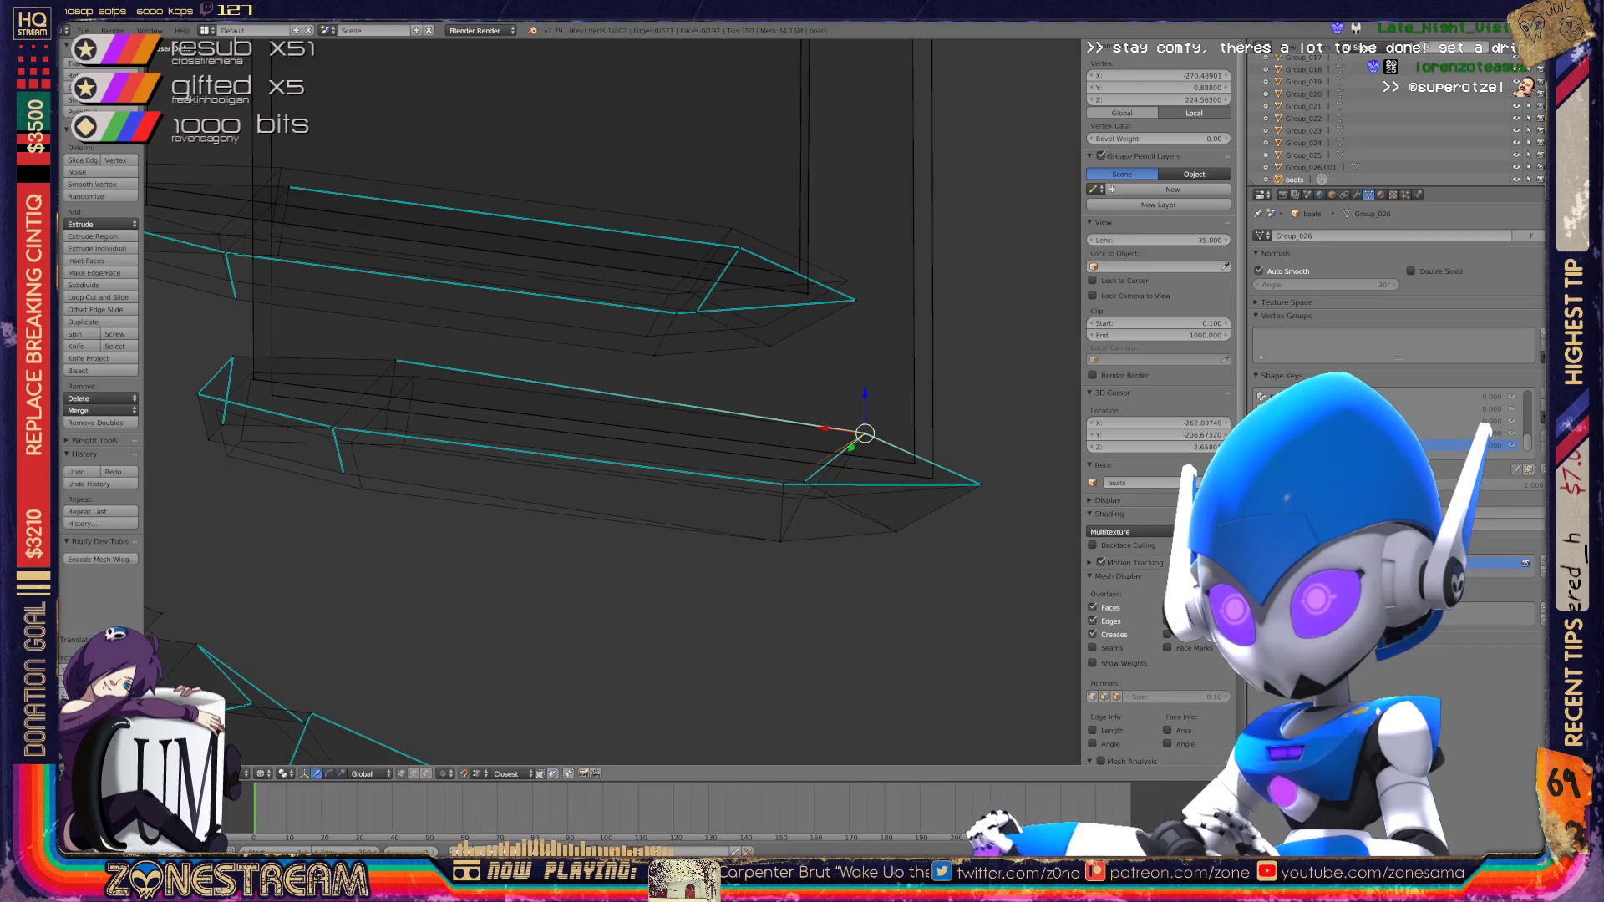
Step: Slide two neighbouring bow vertices along their edges and shift them down and right
right_click(783, 484)
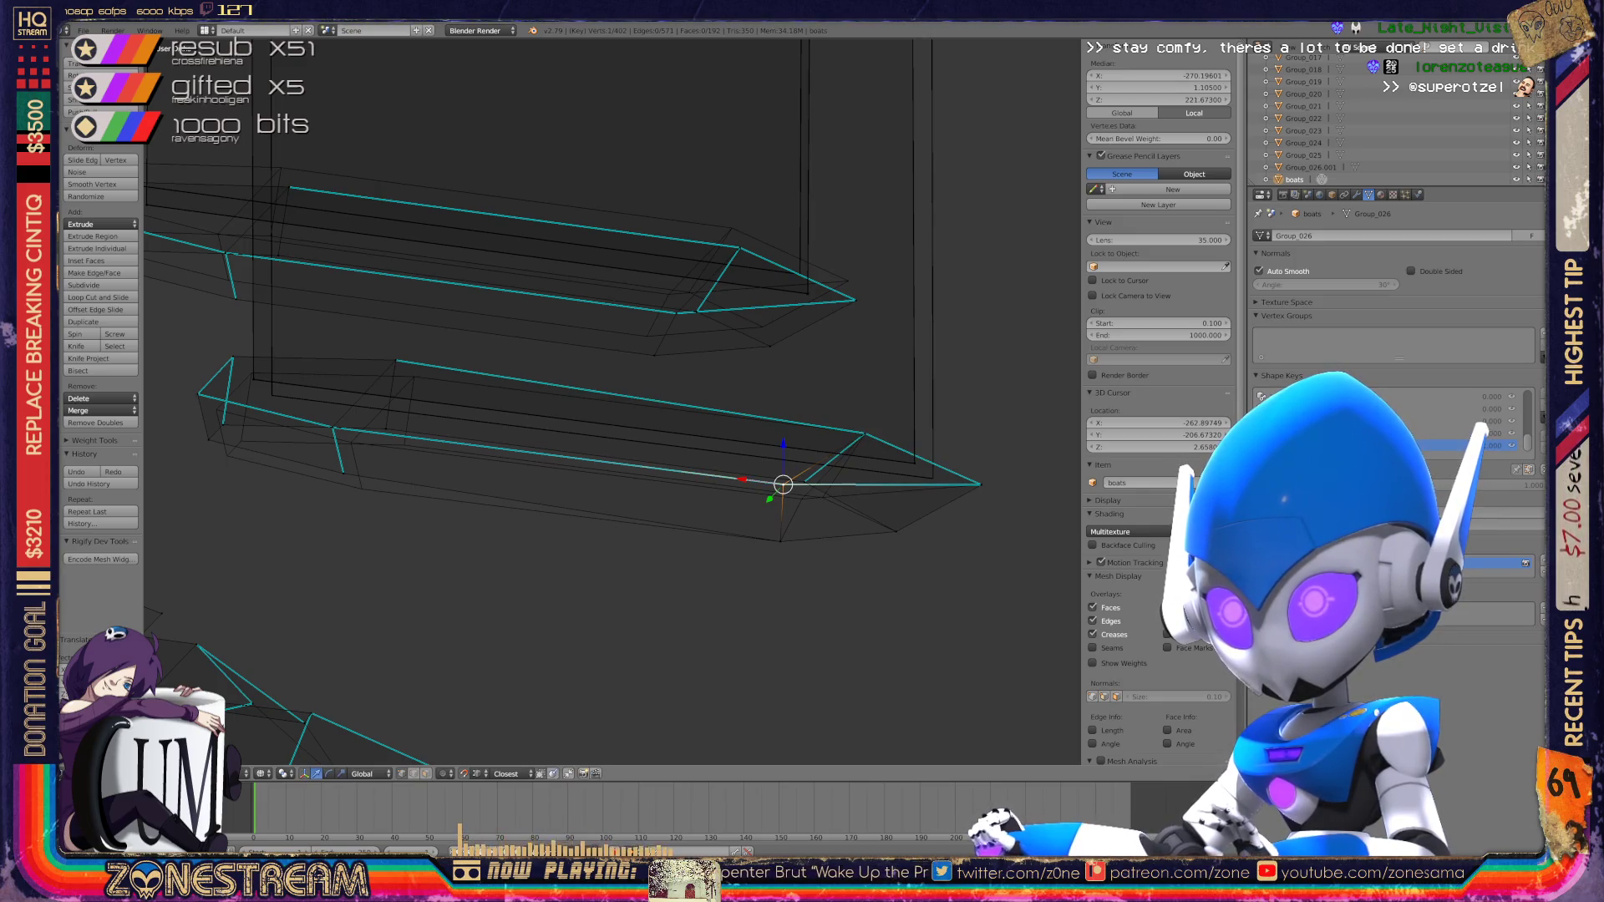
key("g")
key("g")
right_click(804, 482)
key("g")
key("g")
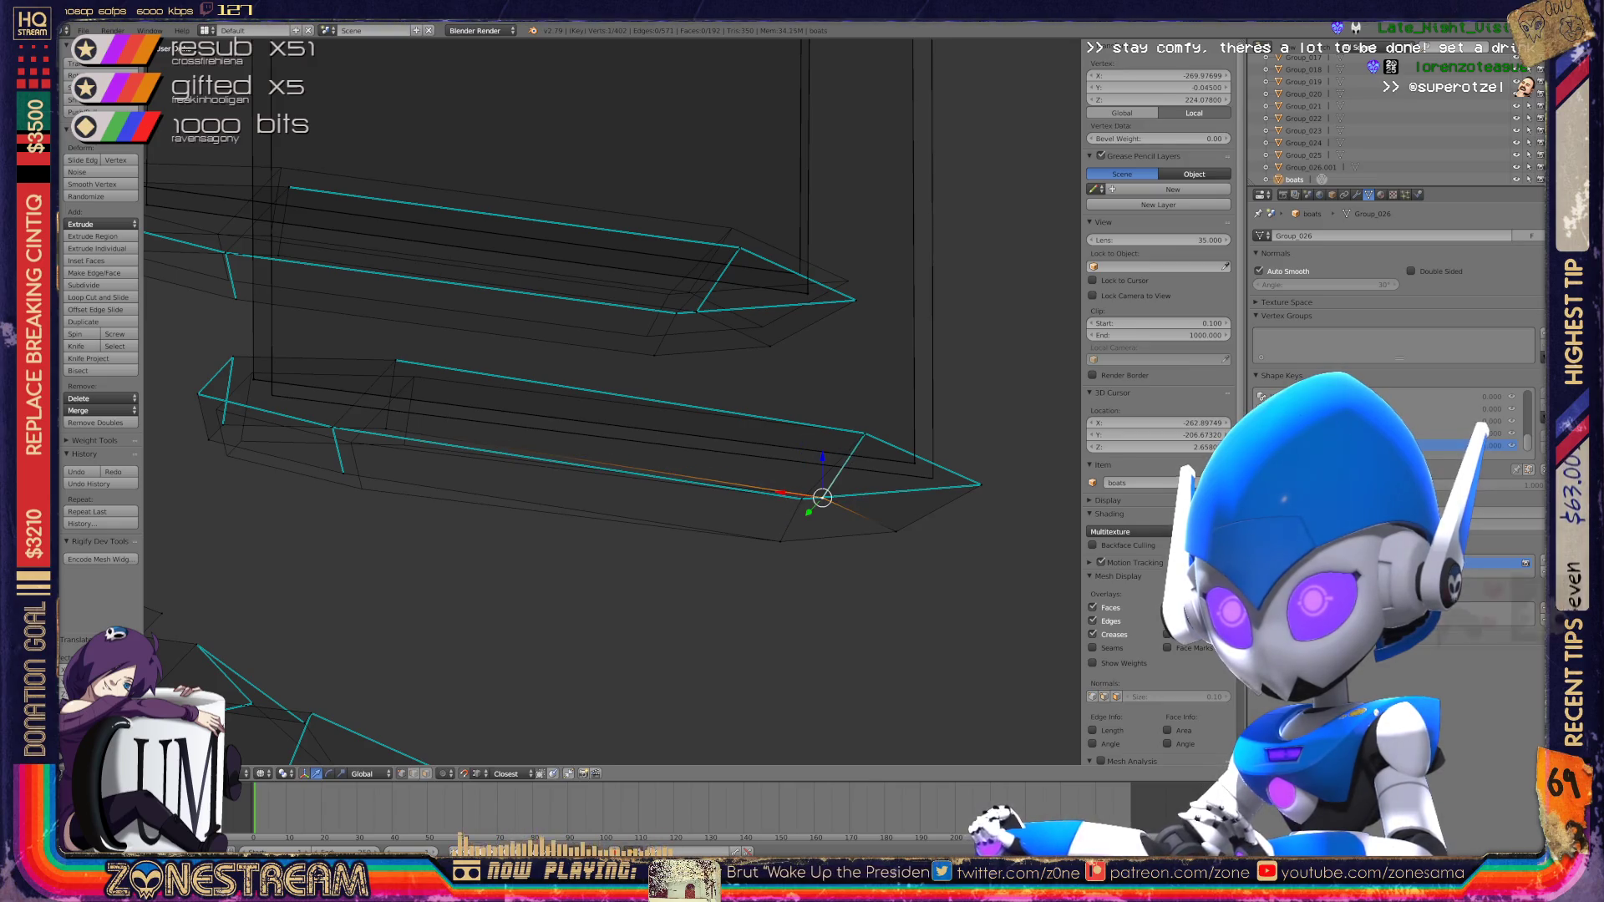
mouse_move(585, 418)
middle_mouse_down()
mouse_move(635, 368)
mouse_move(727, 326)
mouse_move(604, 370)
middle_mouse_up()
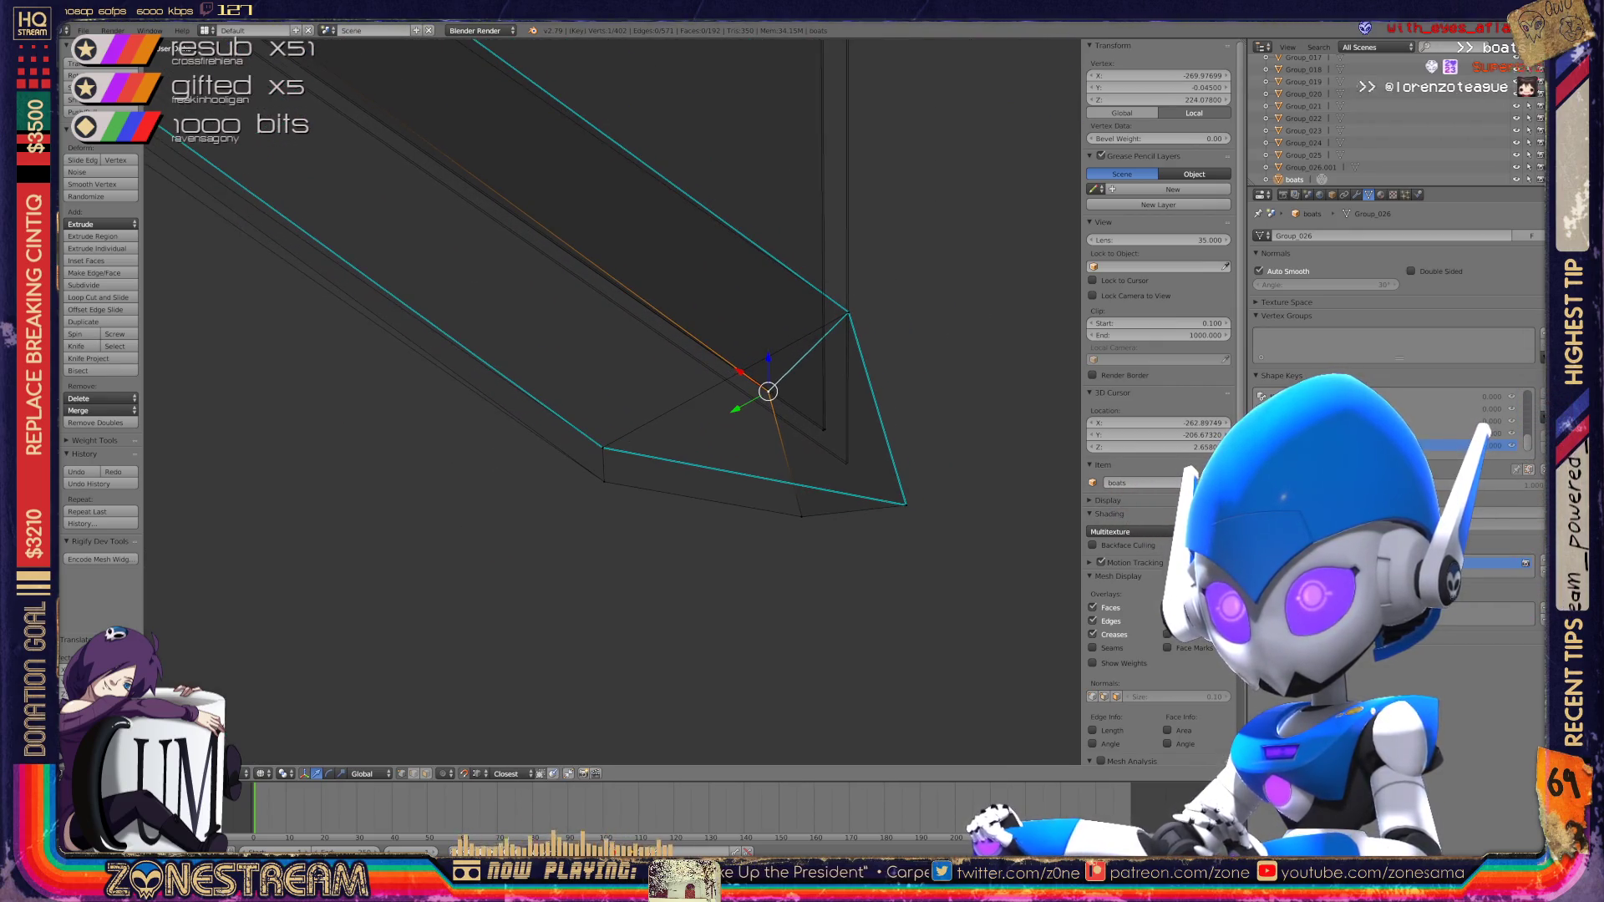
mouse_move(768, 391)
left_mouse_down()
mouse_move(841, 437)
mouse_move(849, 459)
mouse_move(823, 431)
mouse_move(846, 464)
left_mouse_up()
middle_click_drag(845, 464, 707, 335)
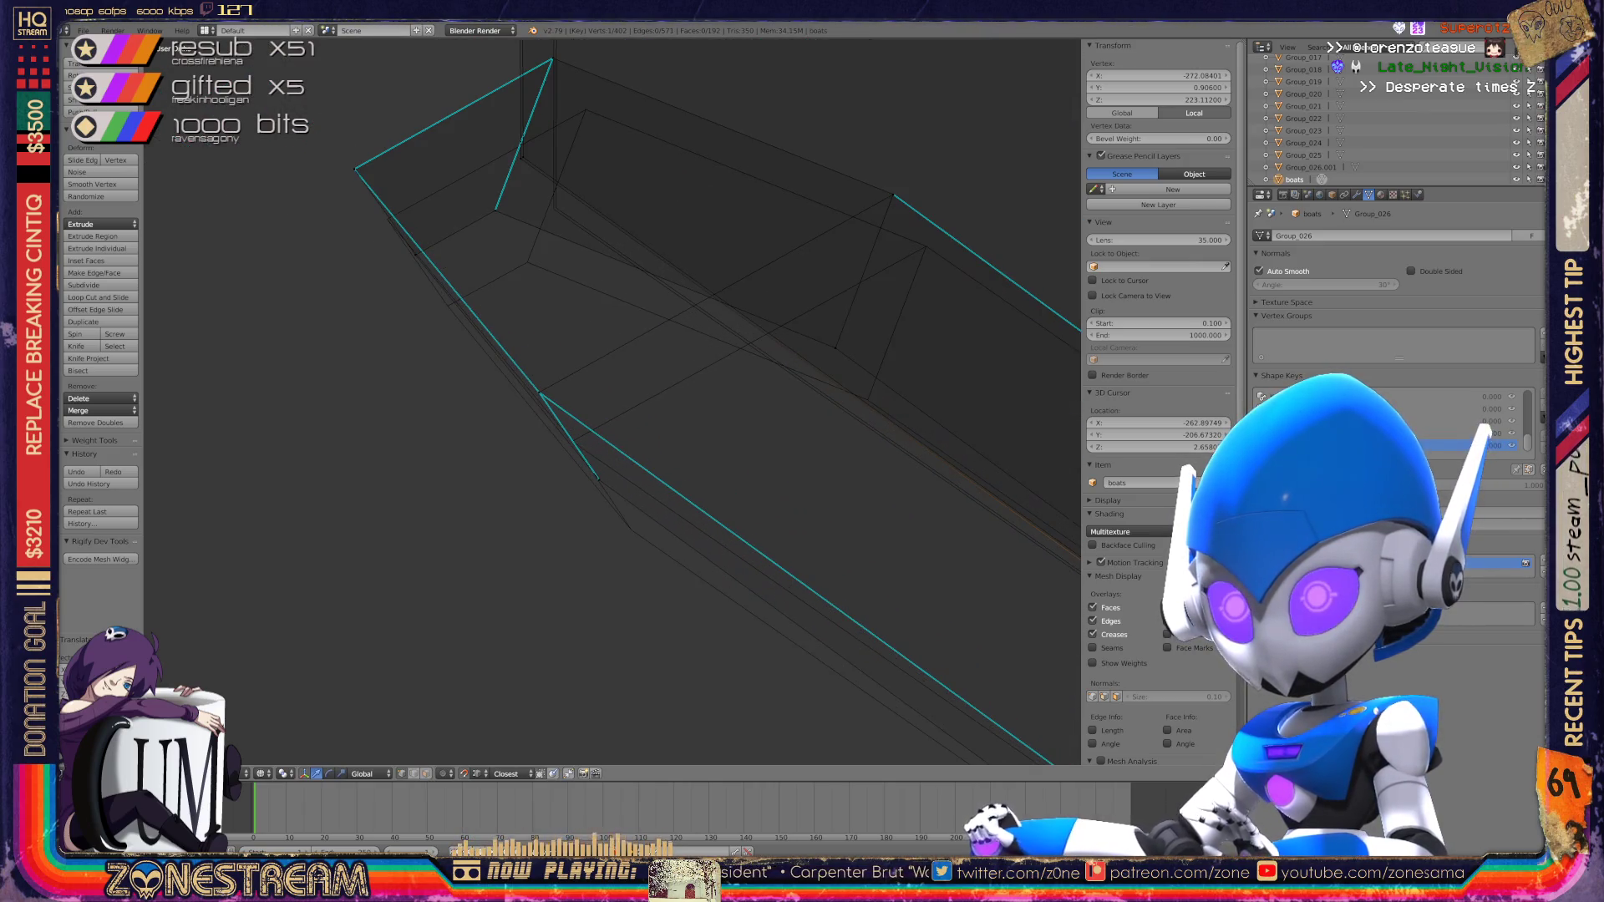
left_click_drag(835, 347, 869, 400)
Step: Move the upper corner vertices and the ones along the edge down and right
right_click(893, 195)
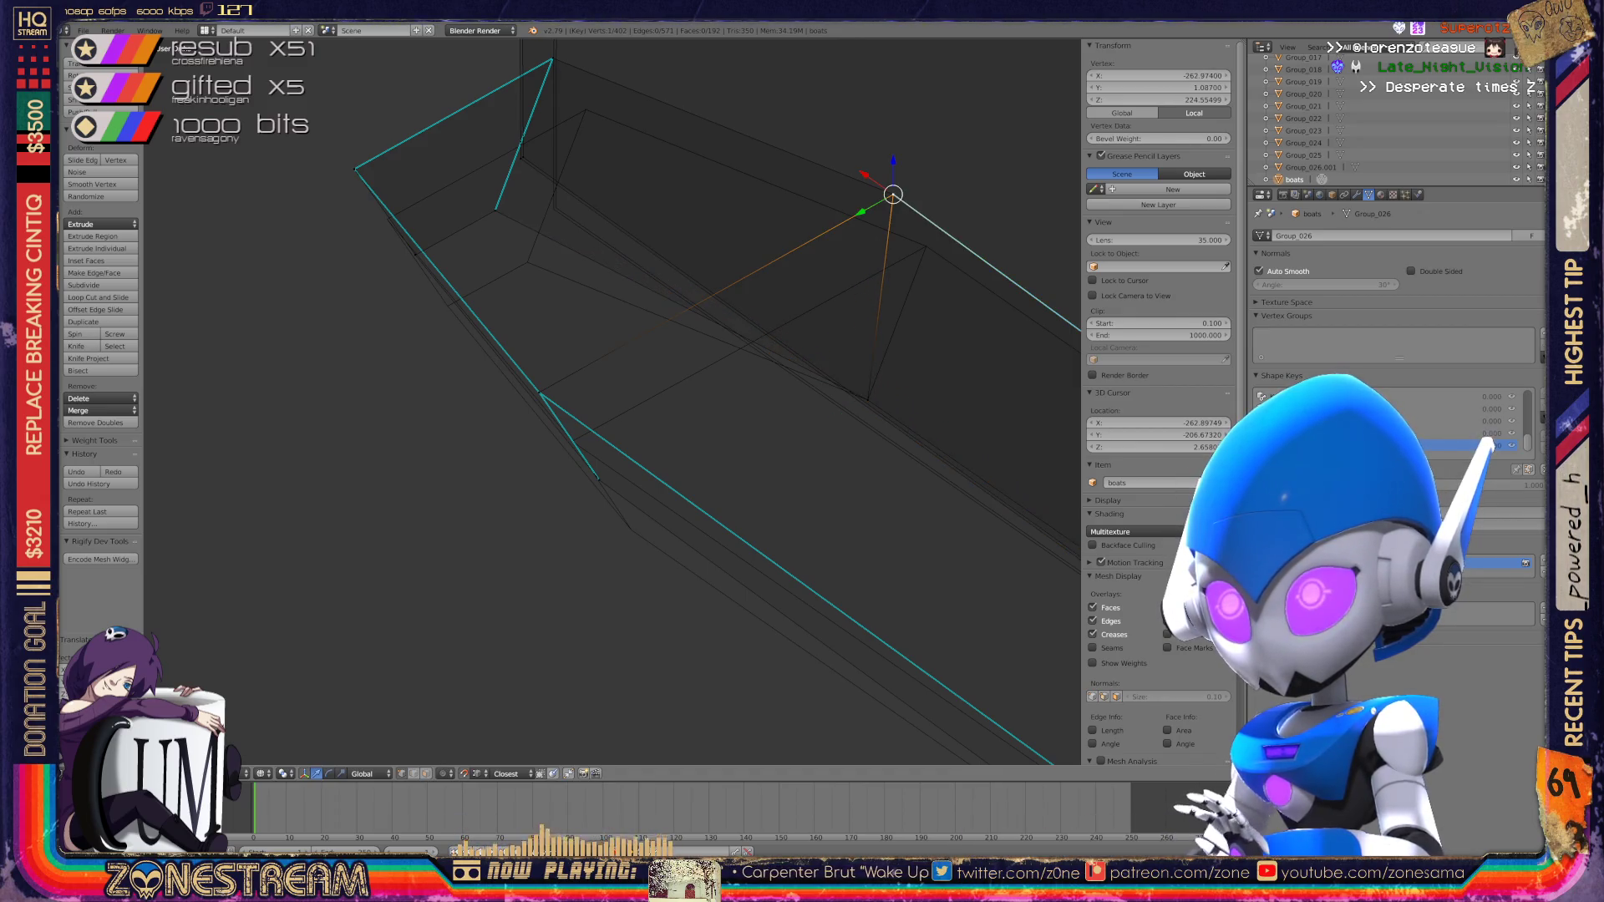
left_click_drag(893, 195, 926, 247)
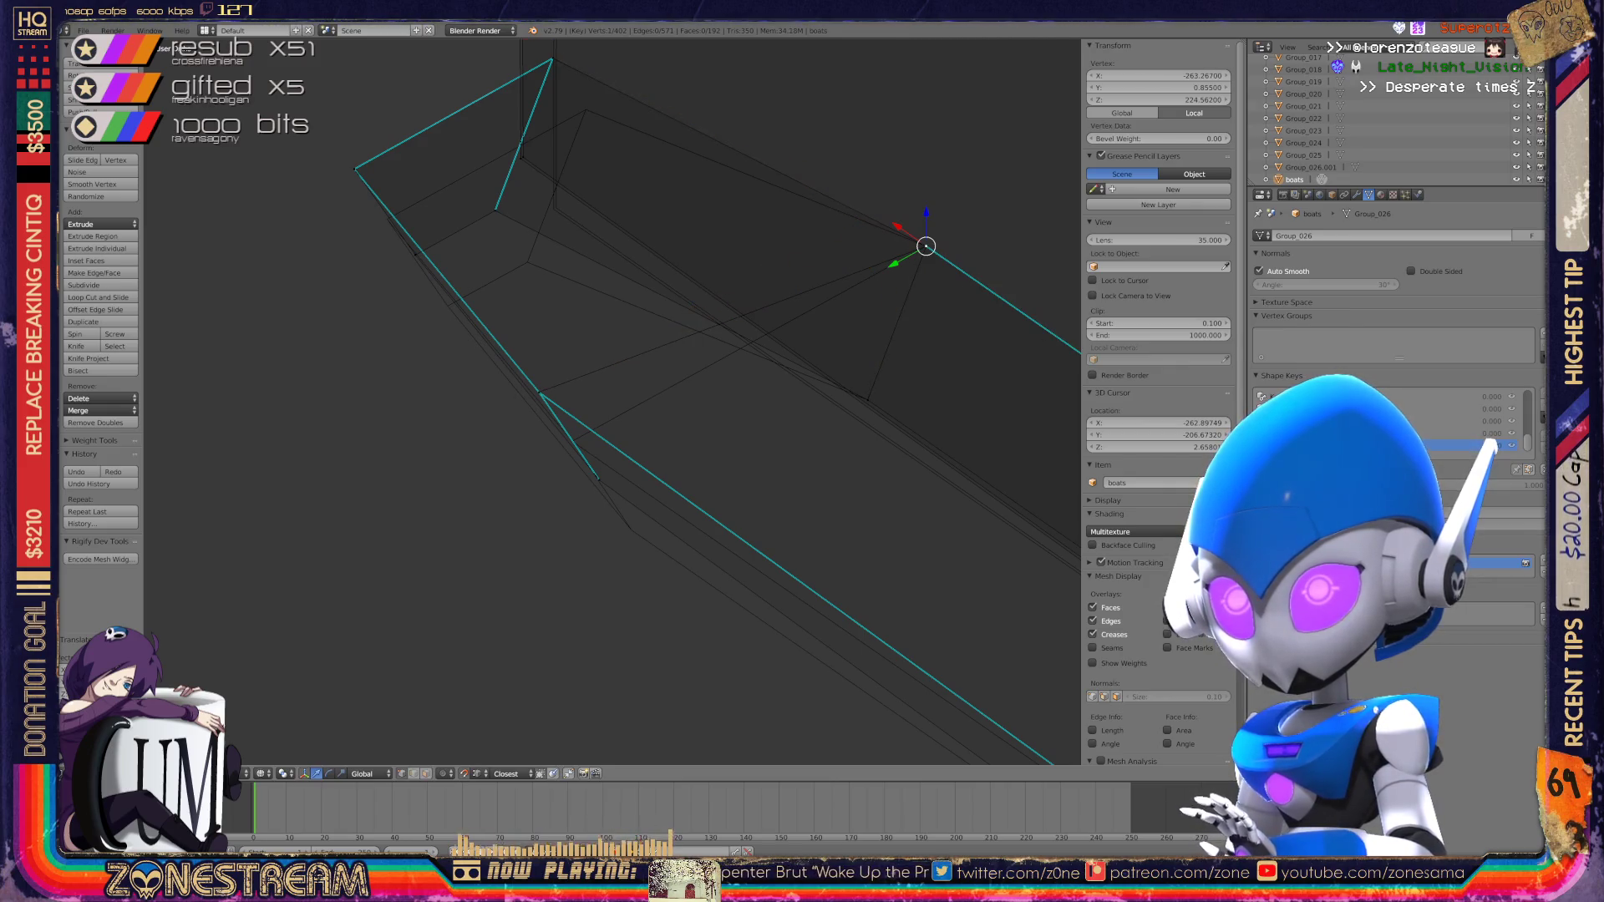
left_click_drag(552, 58, 584, 110)
right_click(495, 210)
left_click_drag(495, 210, 527, 261)
right_click(415, 257)
left_click_drag(415, 258, 448, 306)
left_click_drag(415, 254, 447, 305)
Step: Merge the corner vertex onto its neighbour and place the lower edge-end vertex onto its neighbour
right_click(356, 167, "shift")
key("alt+m")
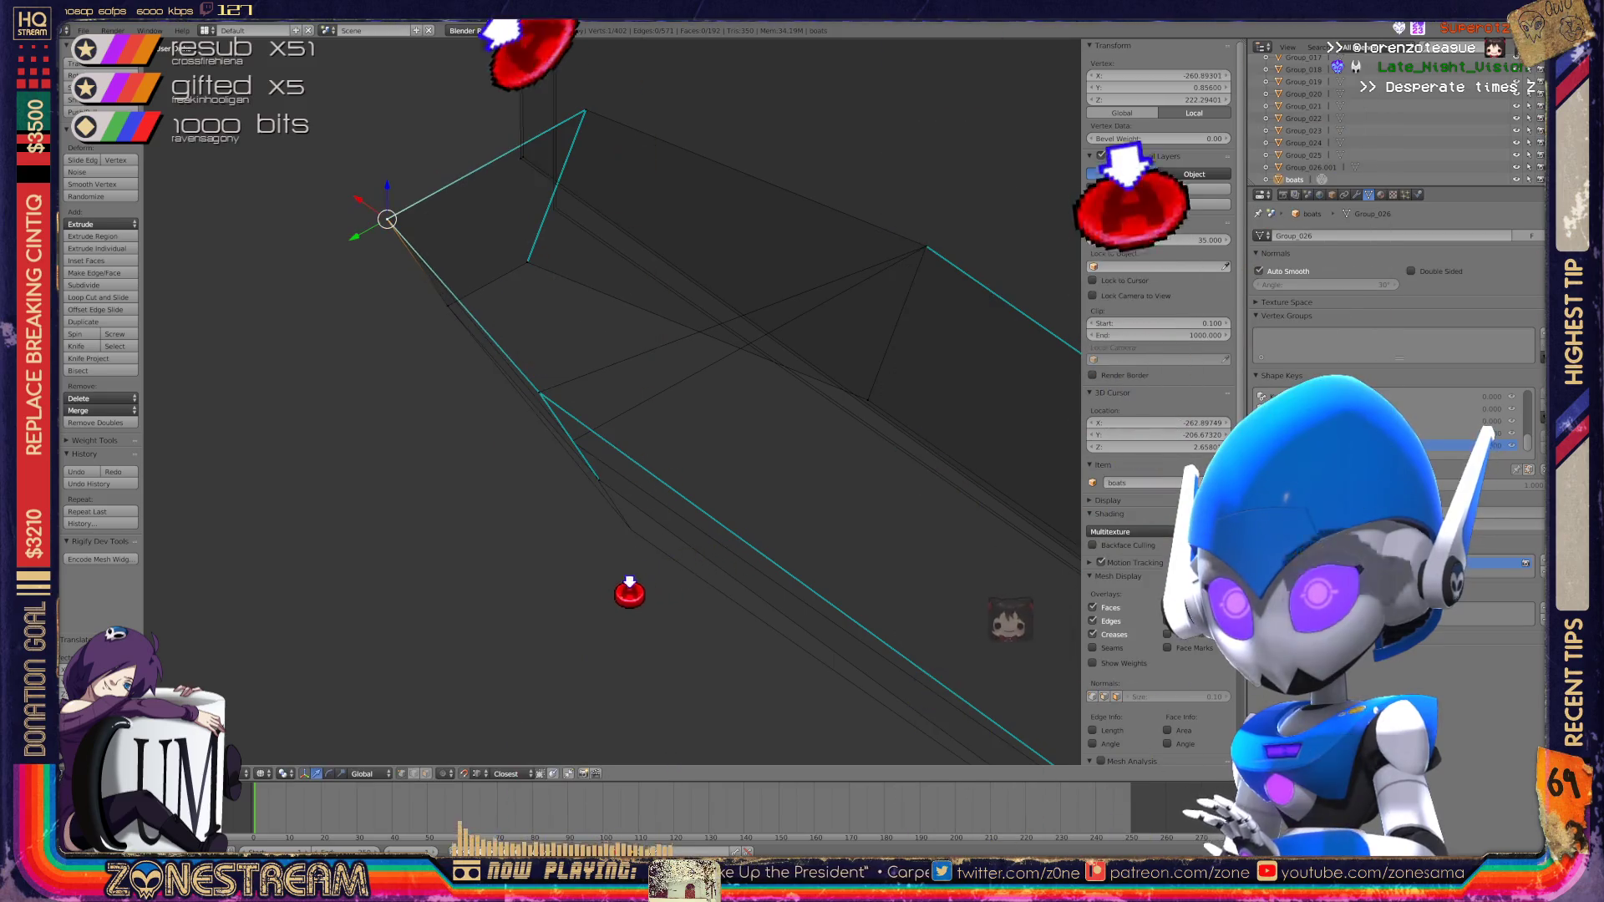
right_click(599, 480)
key("g")
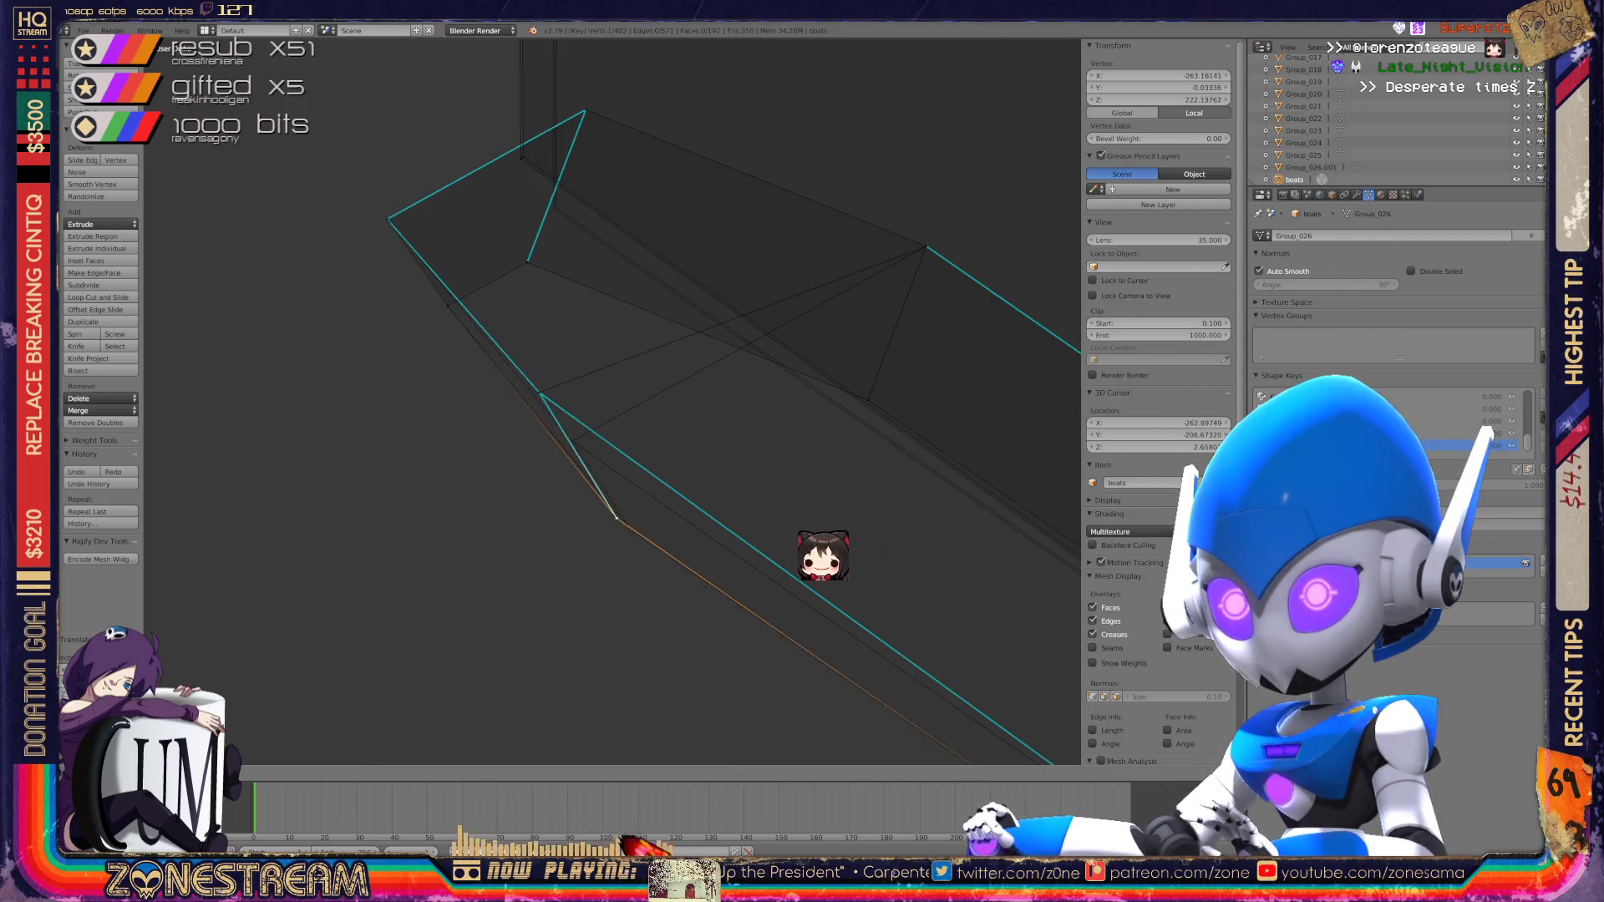
left_click(741, 526)
Step: Reposition that lower vertex again and confirm its final placement
key("g")
key("Return")
scroll(610, 401, "up", 5)
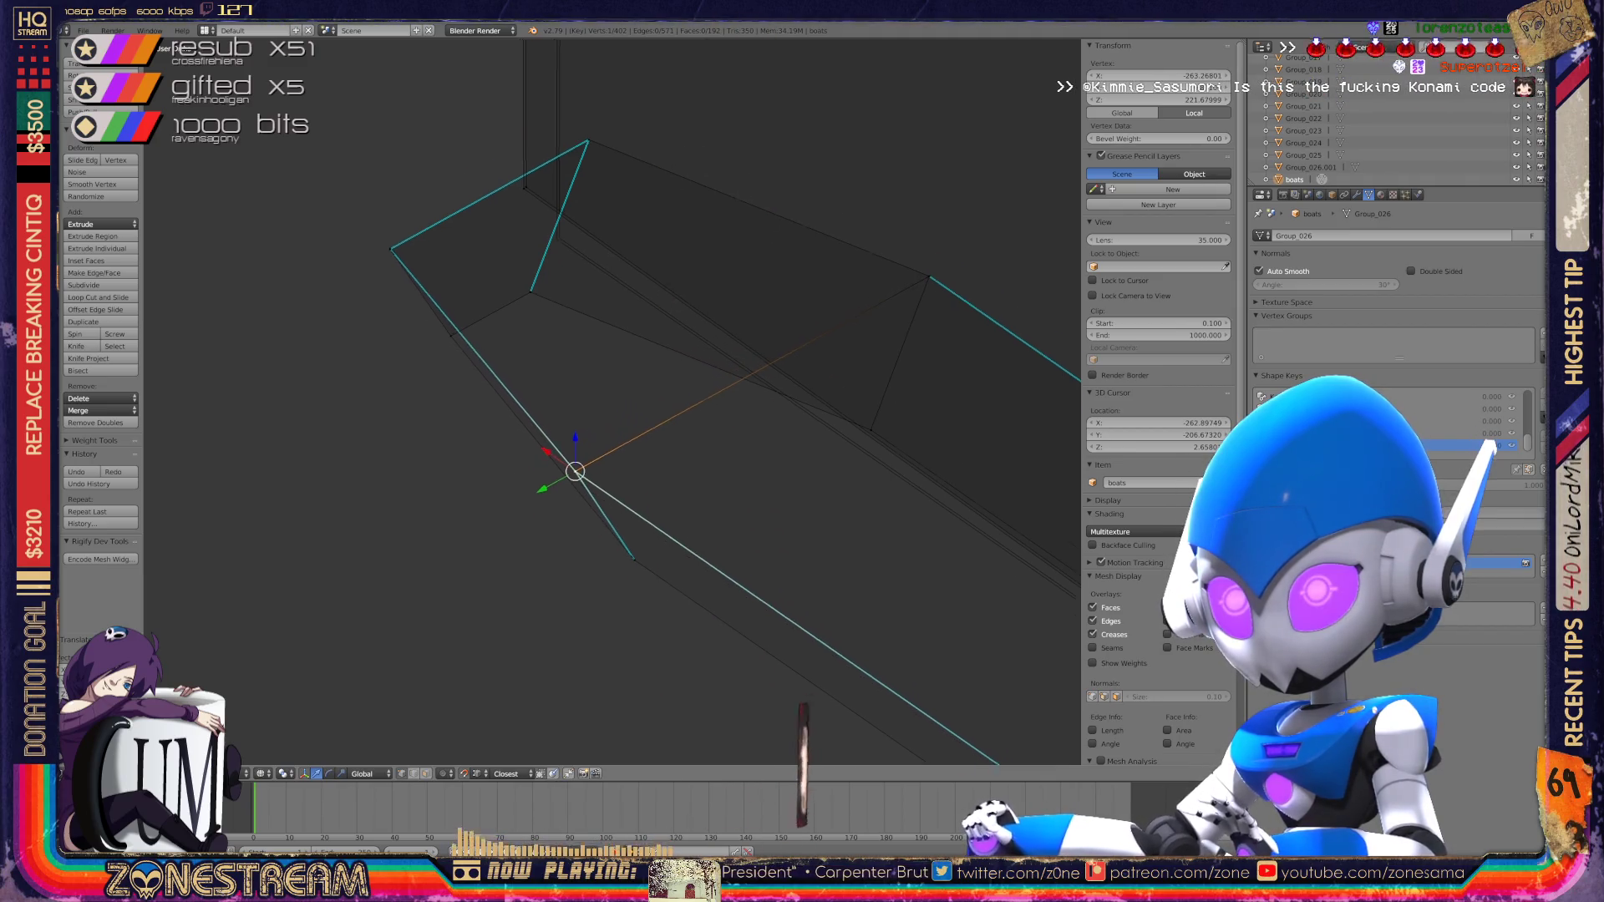
key("g")
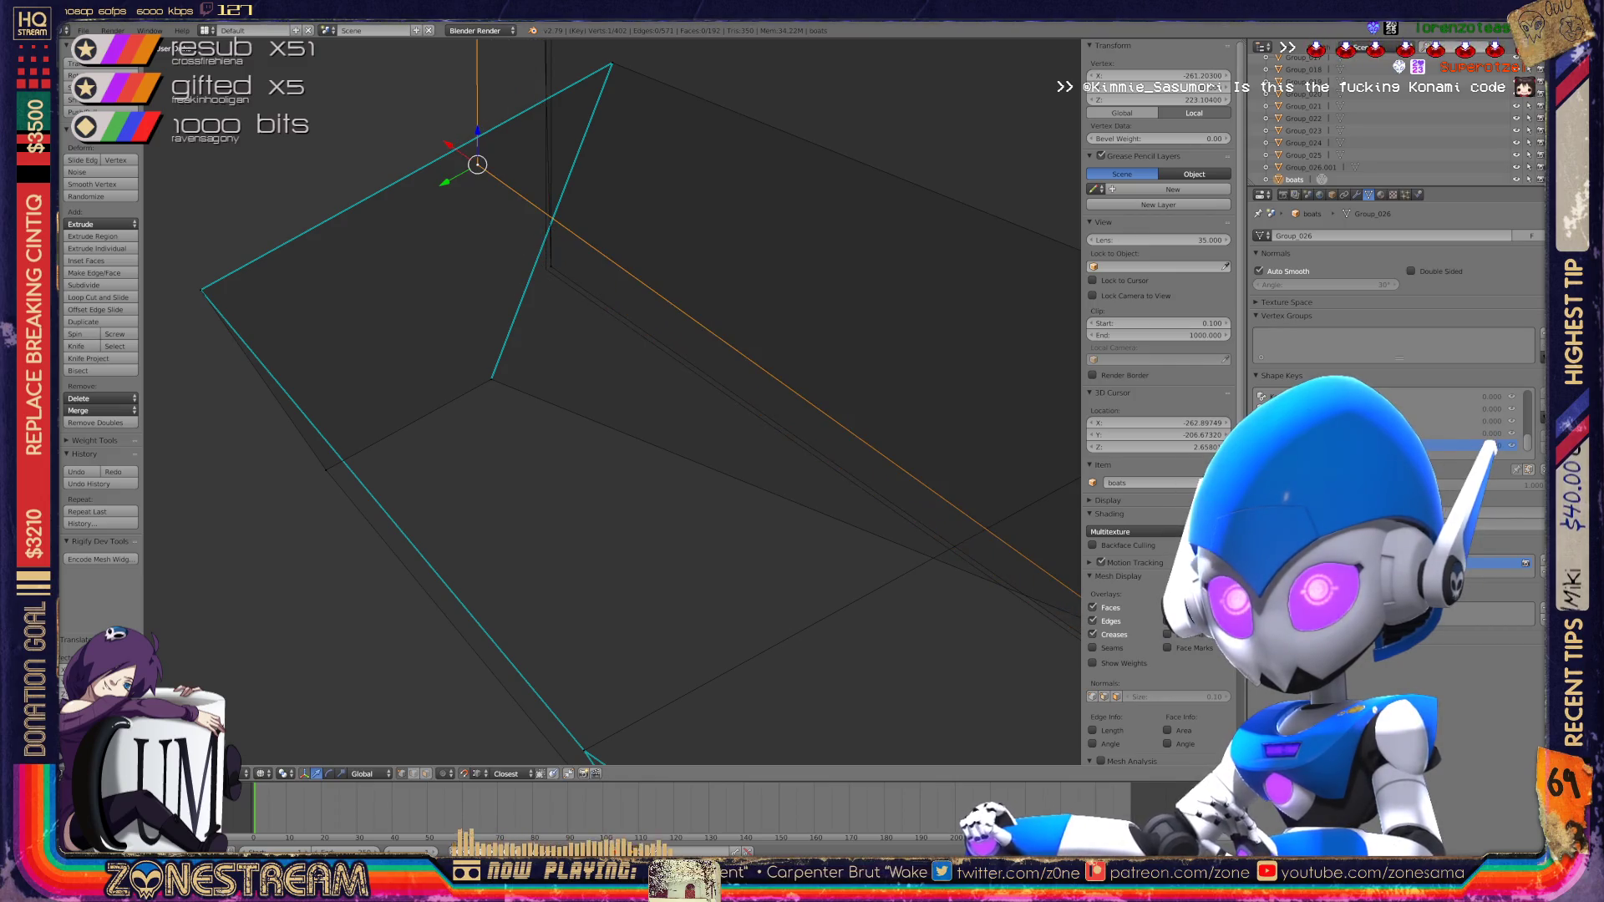
key("Return")
scroll(612, 401, "down", 6)
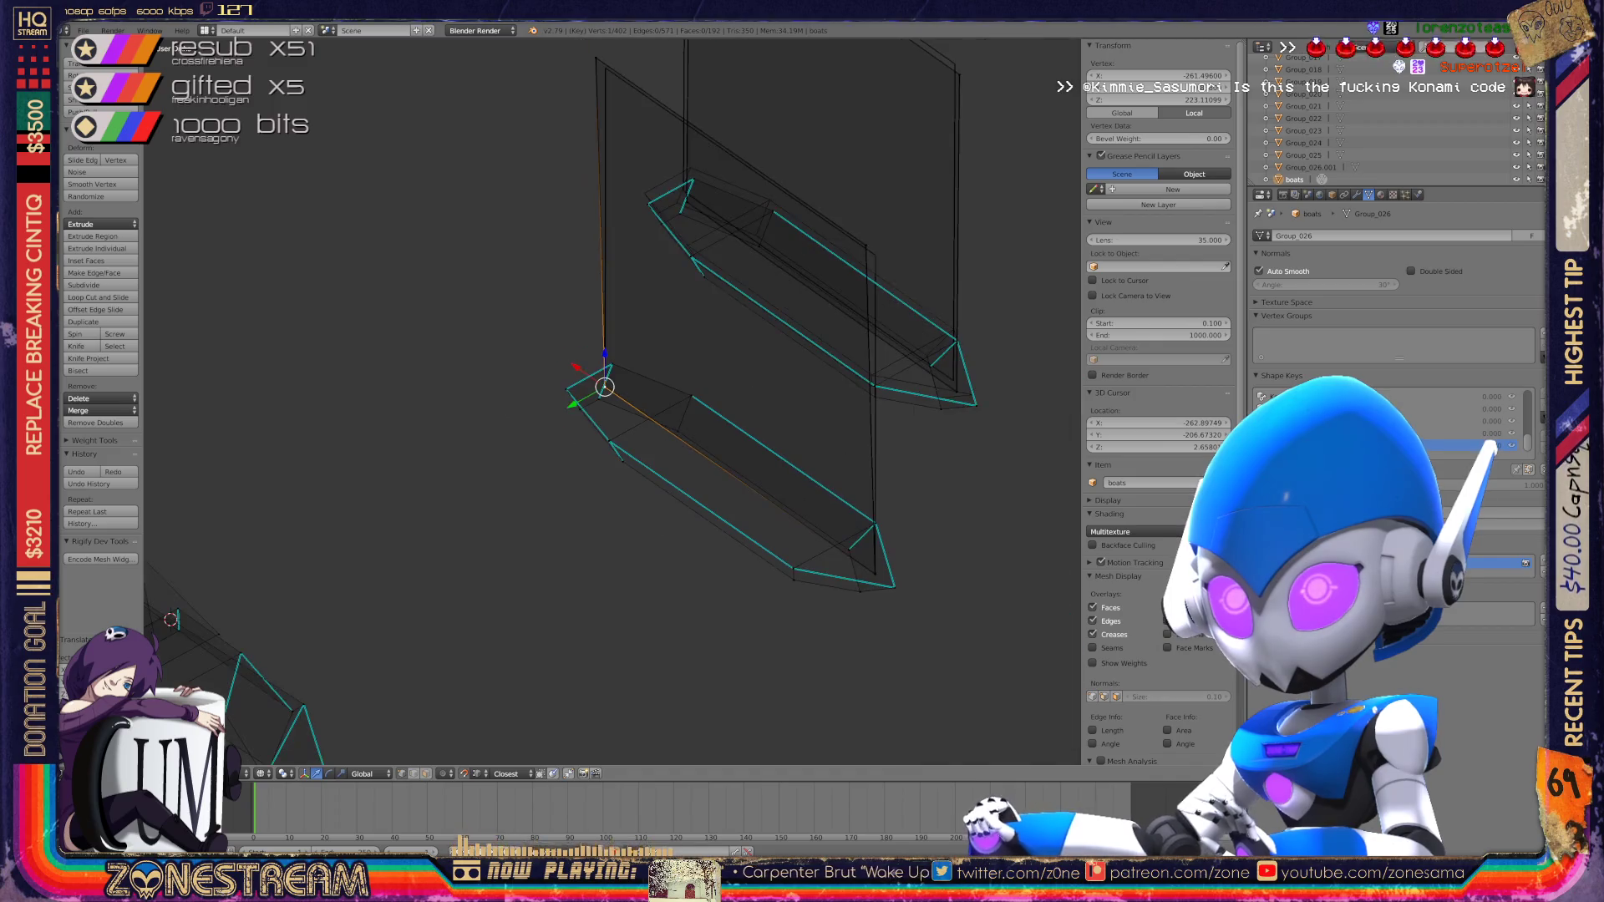
Step: Select the triangle's top and inner corner vertices and orbit closer to the mesh
scroll(612, 401, "up", 6)
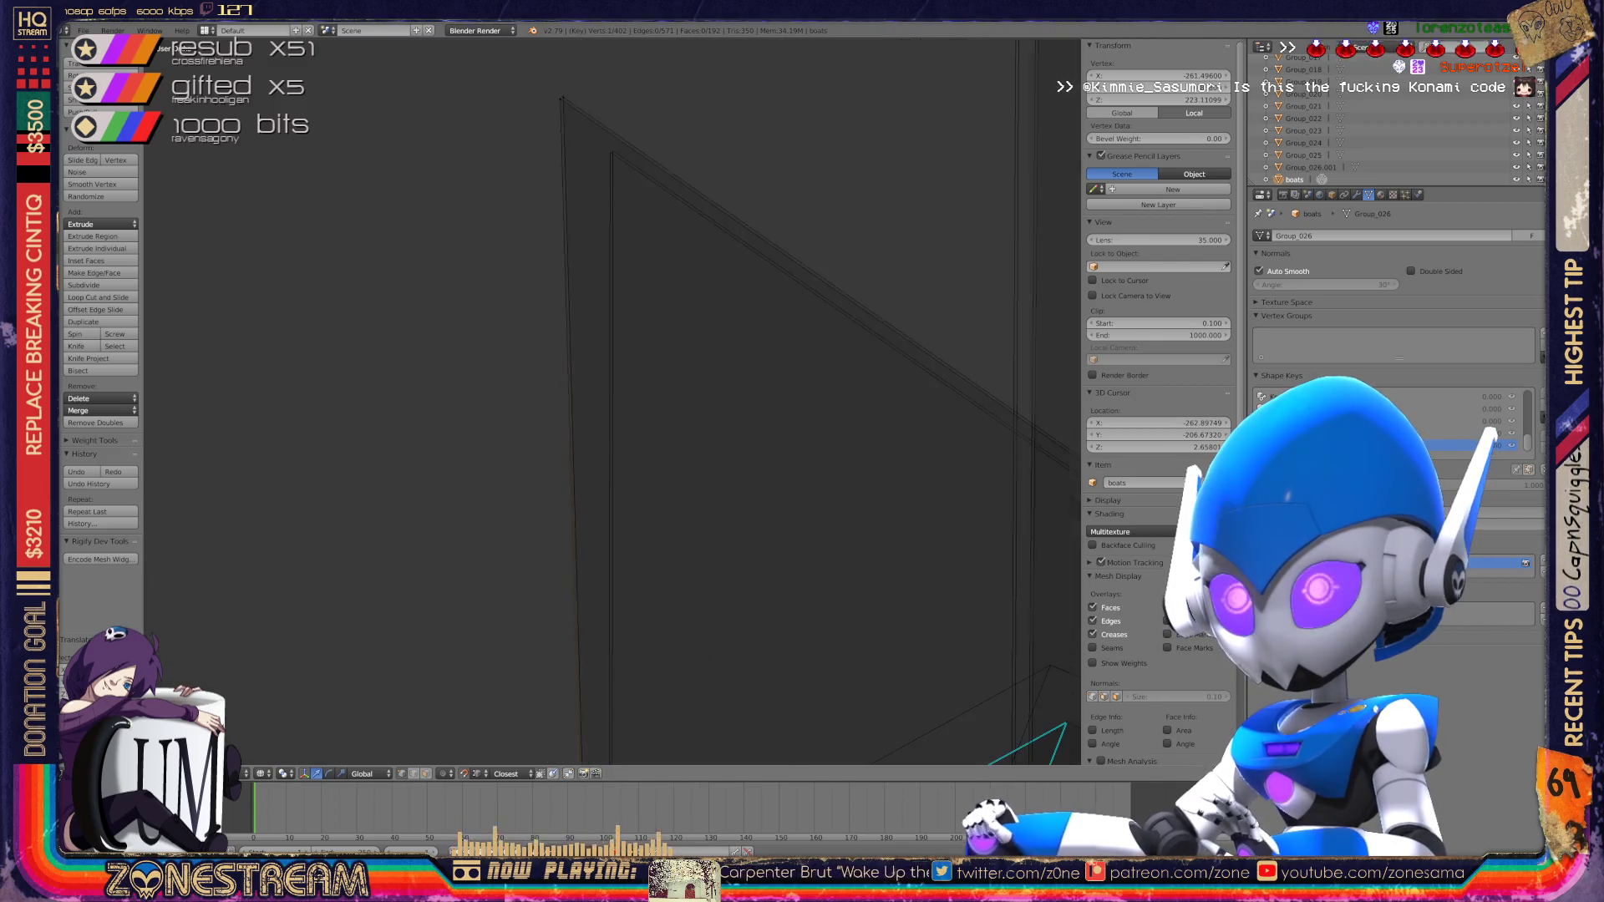
scroll(613, 401, "up", 2)
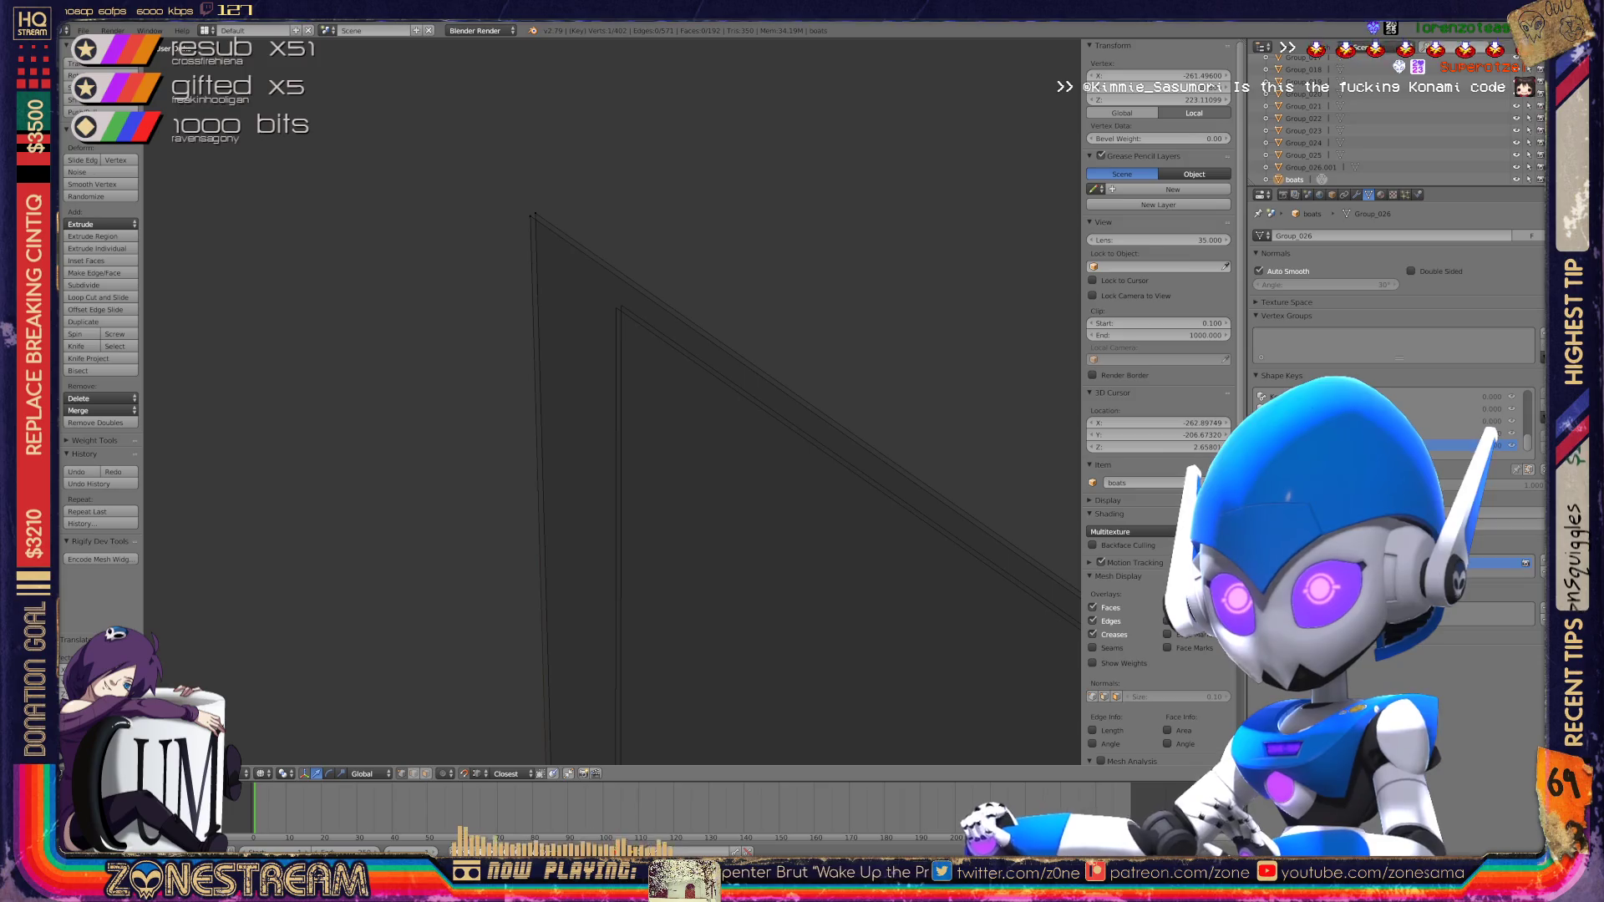
right_click(533, 215)
right_click(621, 306)
mouse_move(621, 306)
middle_mouse_down()
mouse_move(530, 215)
mouse_move(584, 293)
mouse_move(616, 308)
mouse_move(614, 370)
middle_mouse_up()
mouse_move(1036, 650)
middle_mouse_down()
mouse_move(610, 456)
mouse_move(660, 481)
mouse_move(694, 430)
mouse_move(752, 406)
middle_mouse_up()
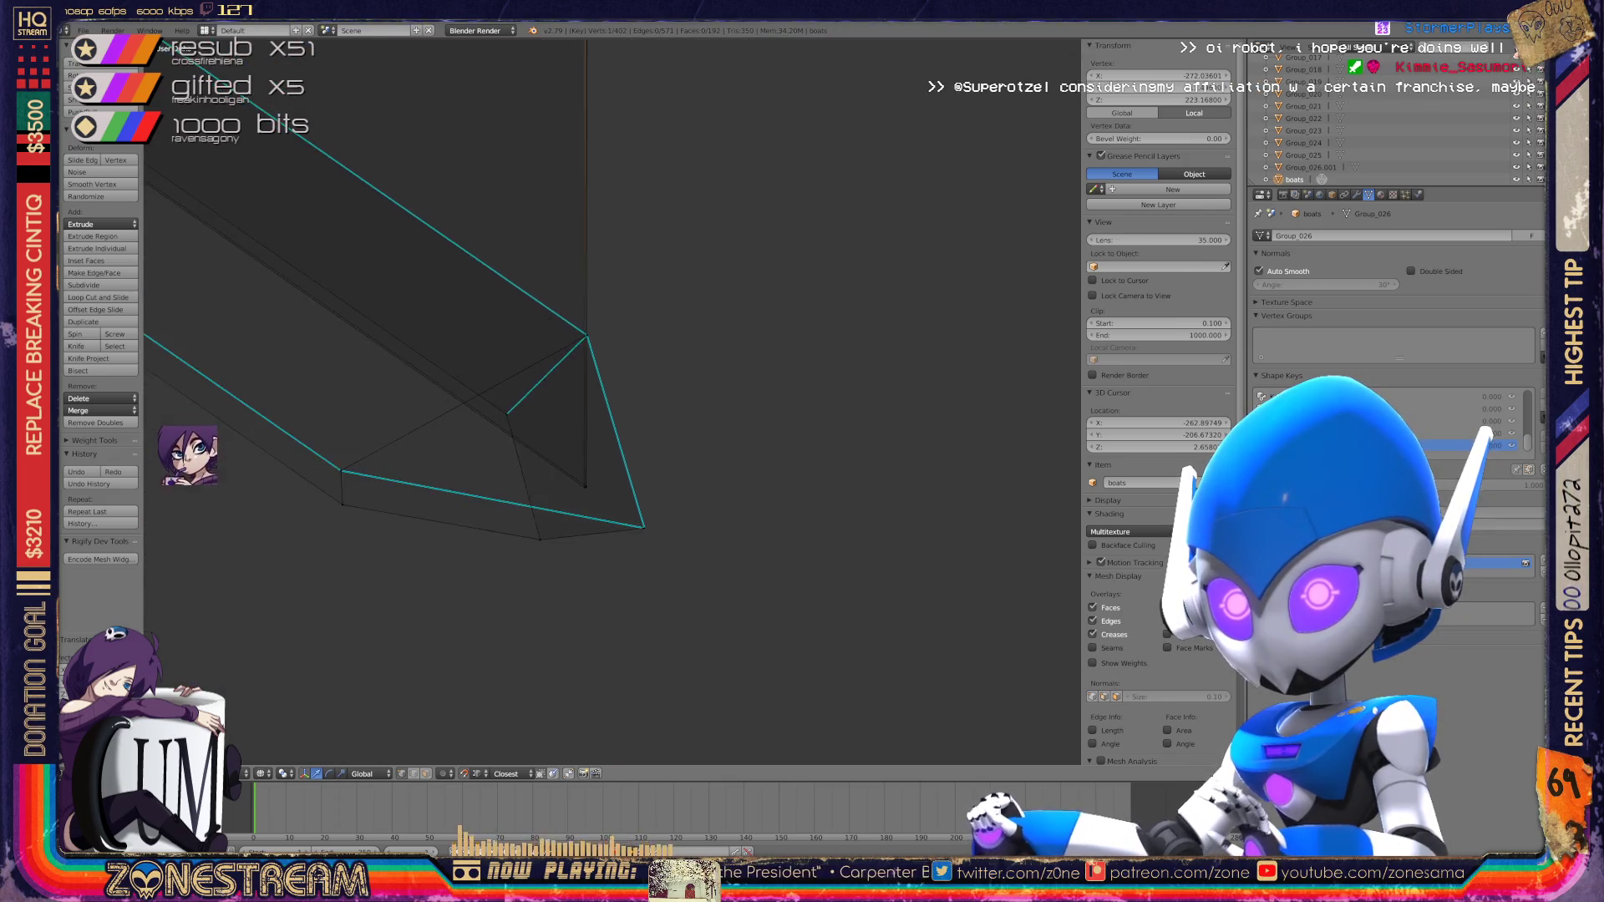
Step: Return to Object Mode and save over the existing scene file
key("Tab")
key("ctrl+s")
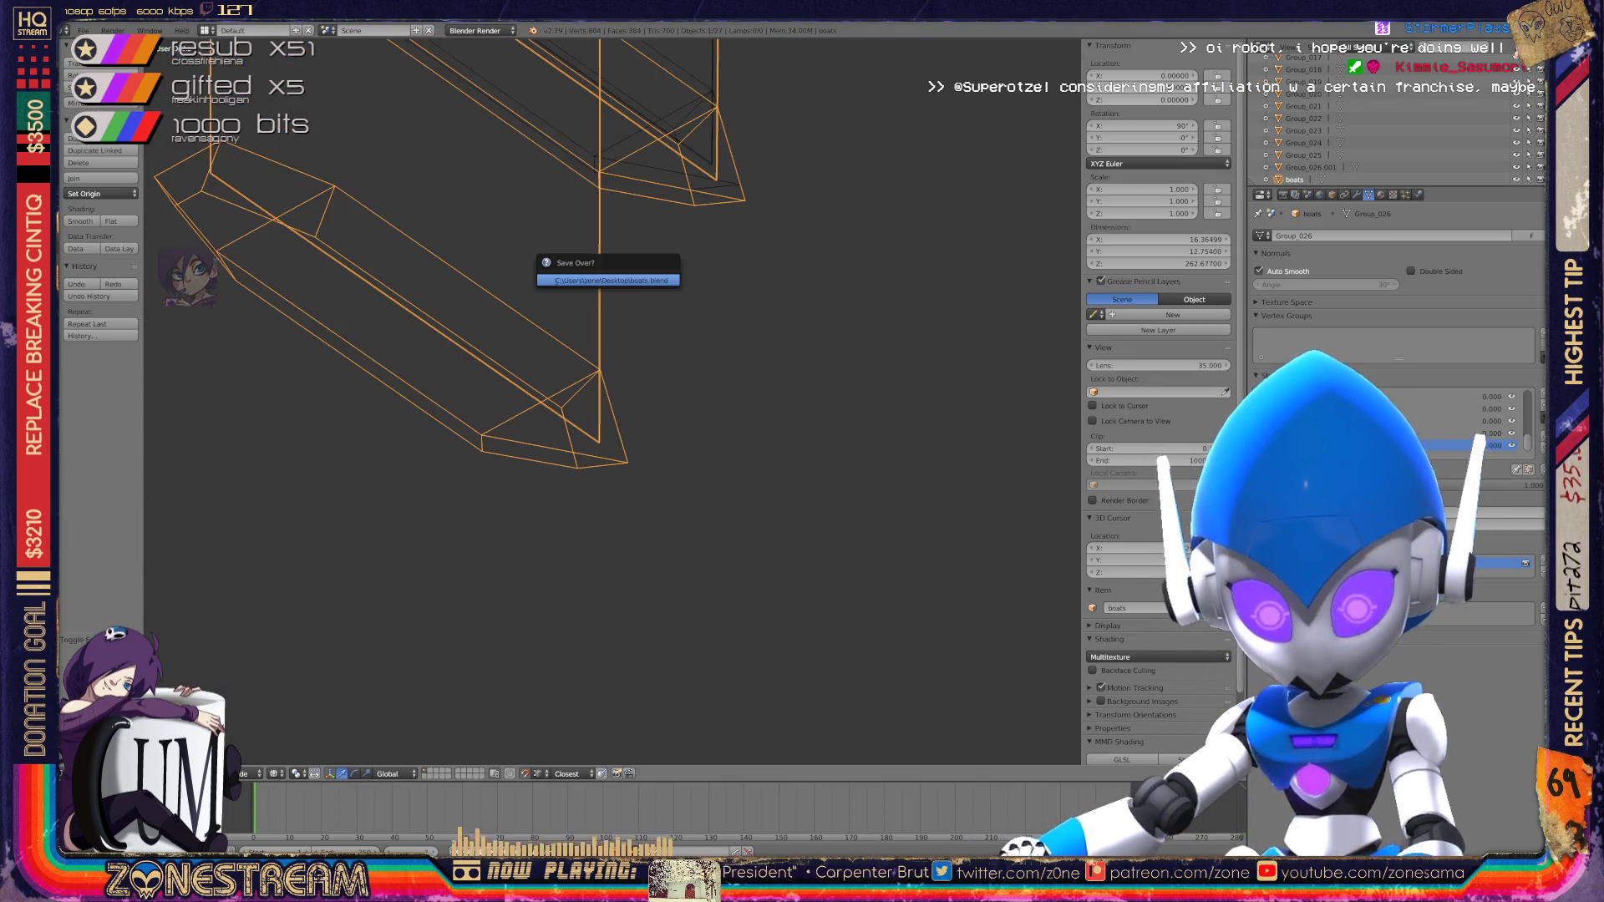
key("Return")
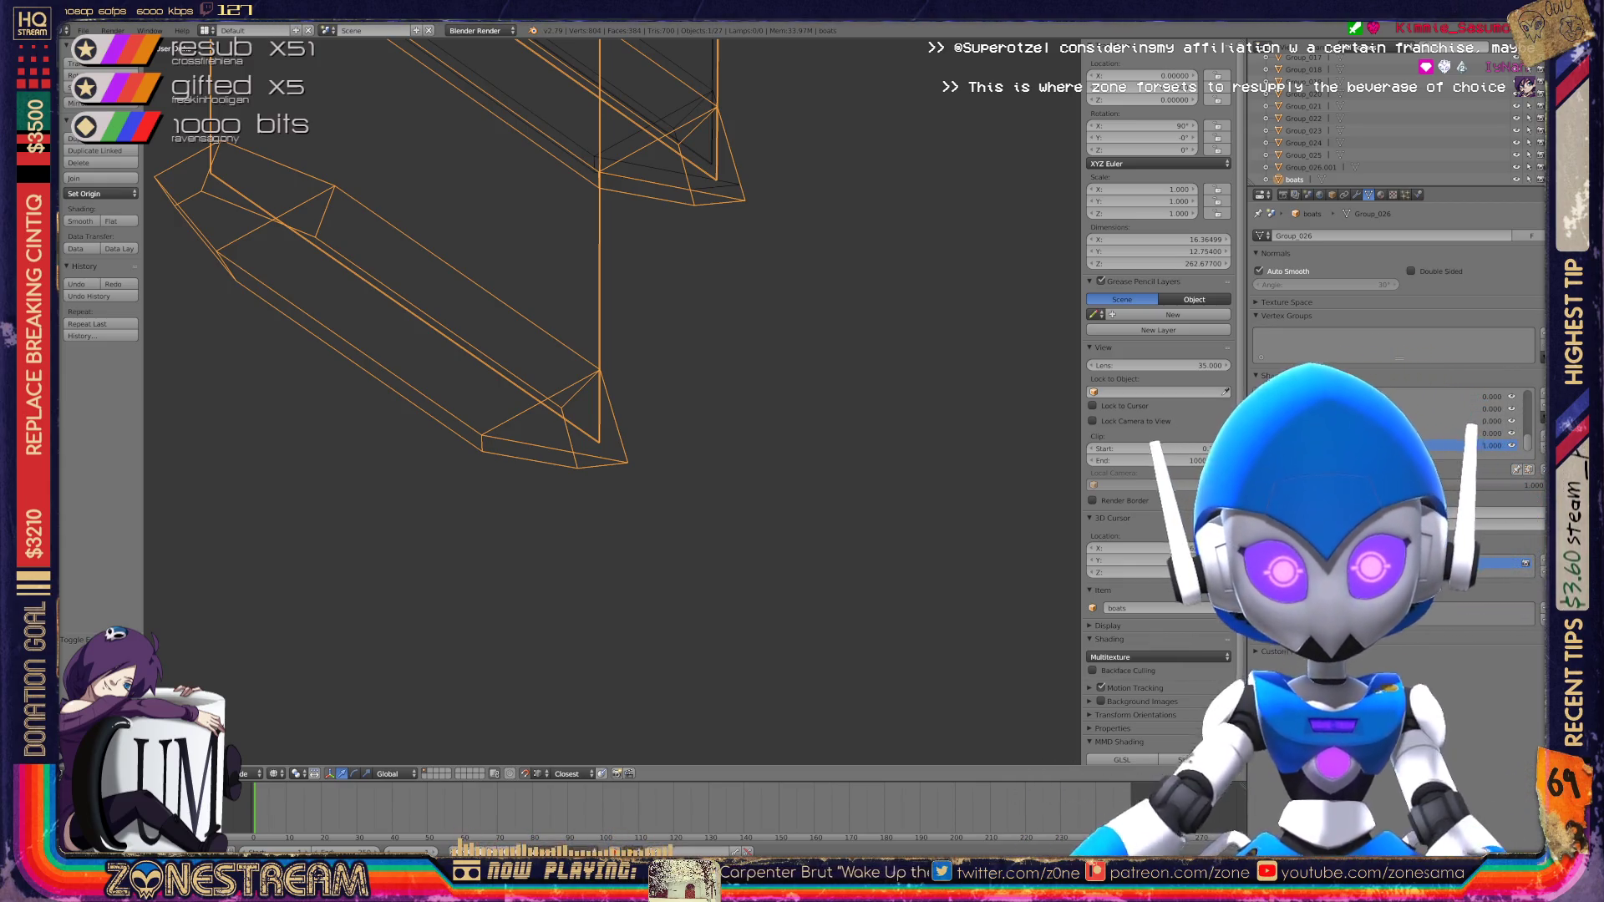
Step: Re-enter Edit Mode on another slim hull and select its bottom corner vertex
middle_click_drag(535, 499, 848, 677)
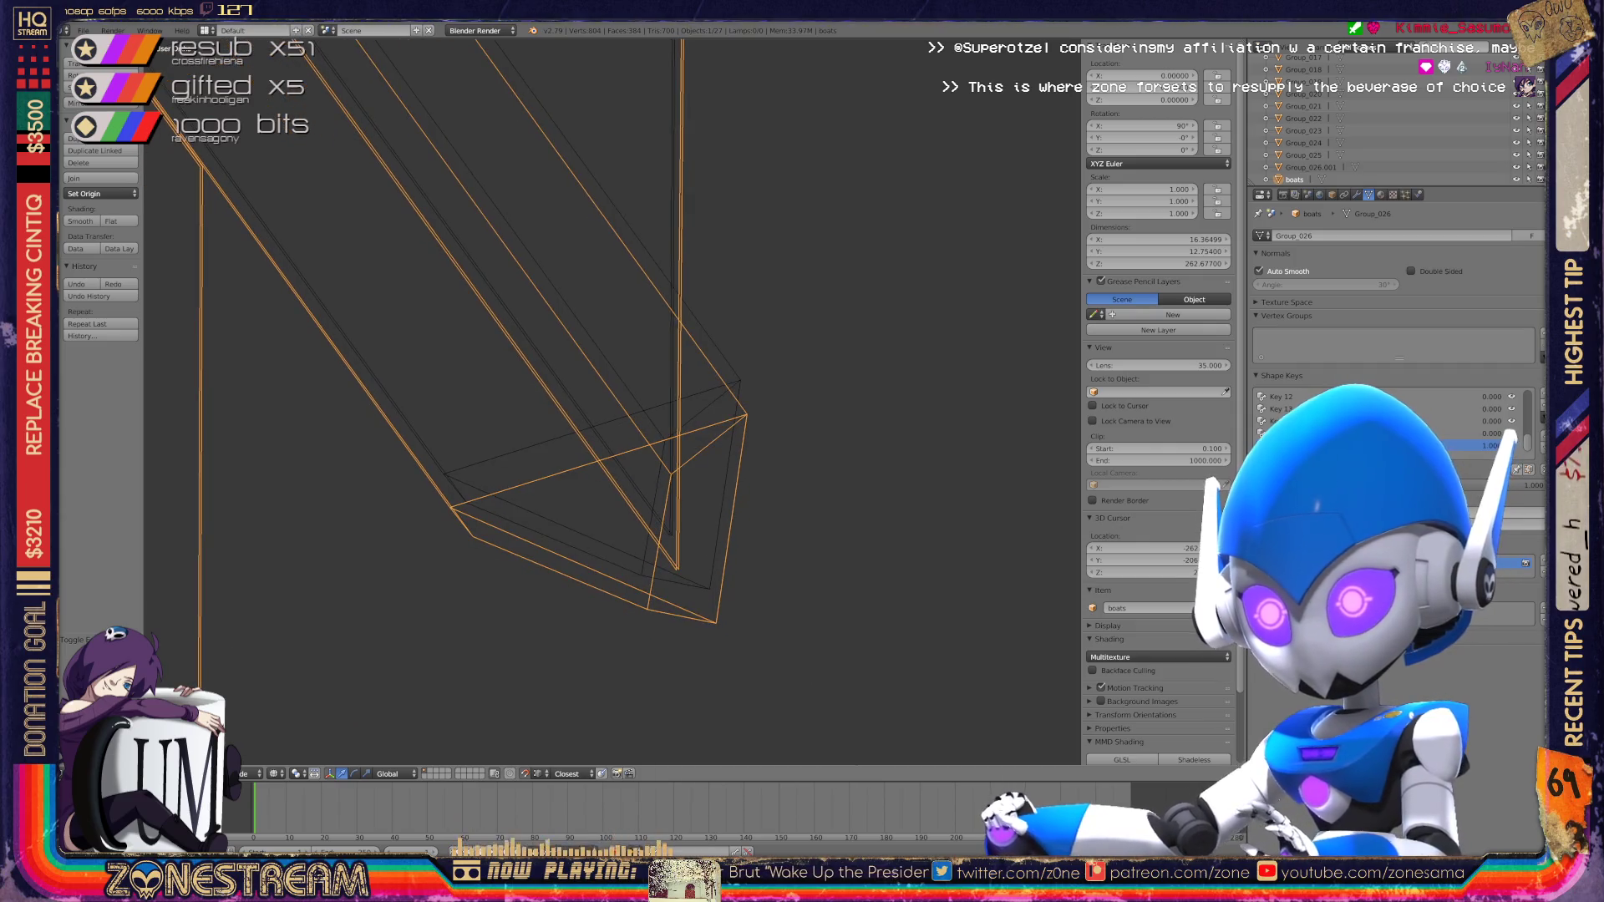
key("Tab")
right_click(717, 622)
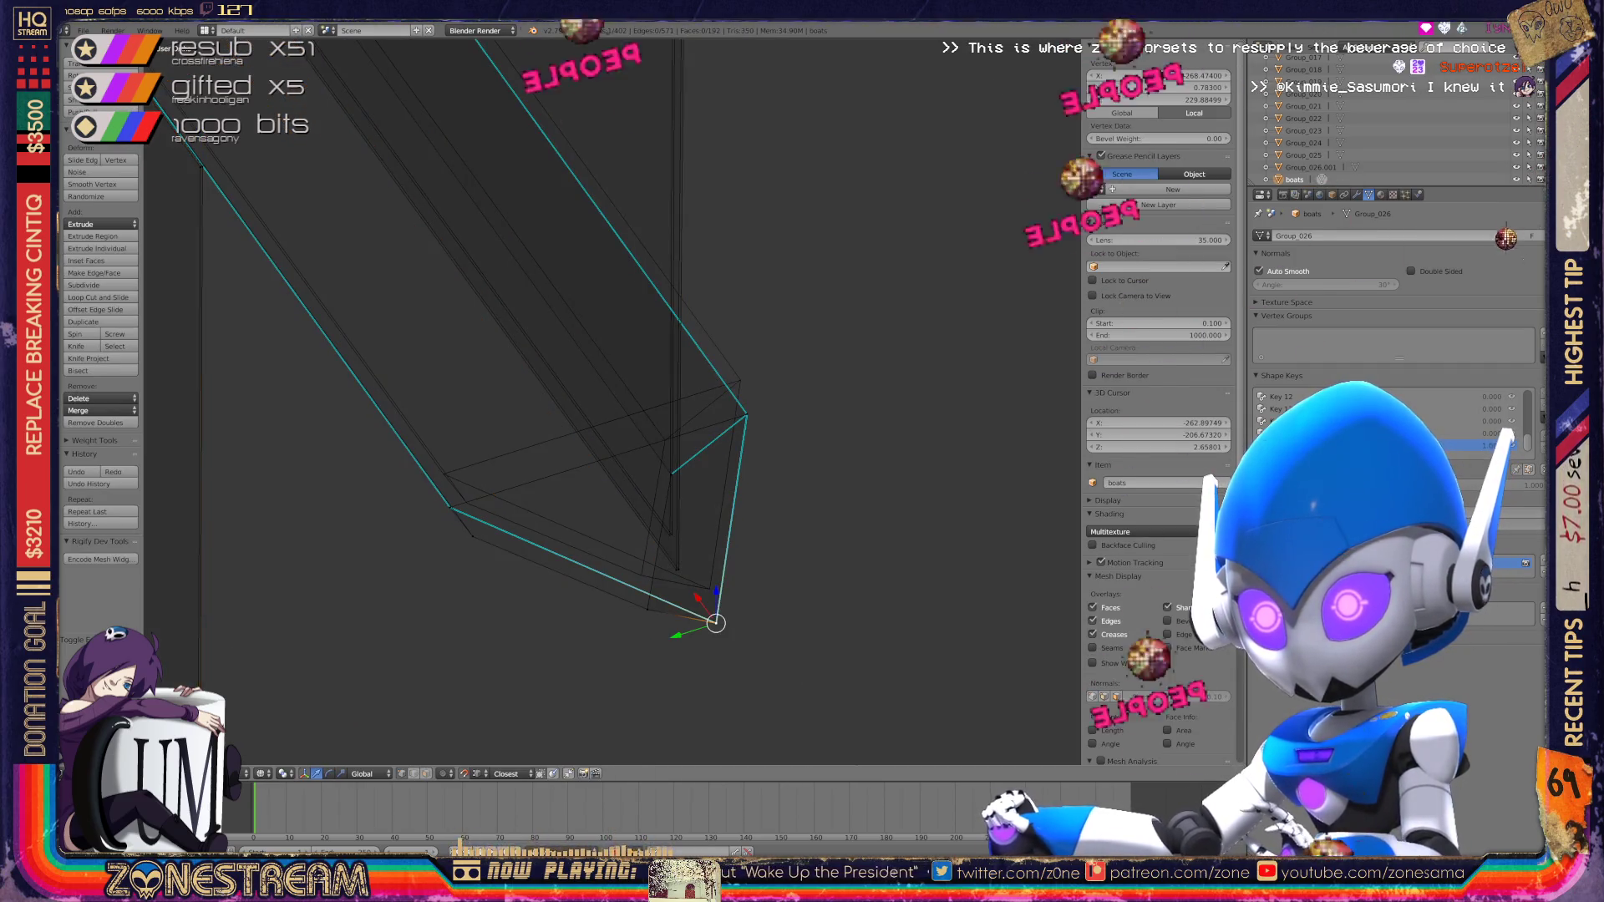
Step: Raise the bottom corner vertex slightly, then adjust its position again
key("g")
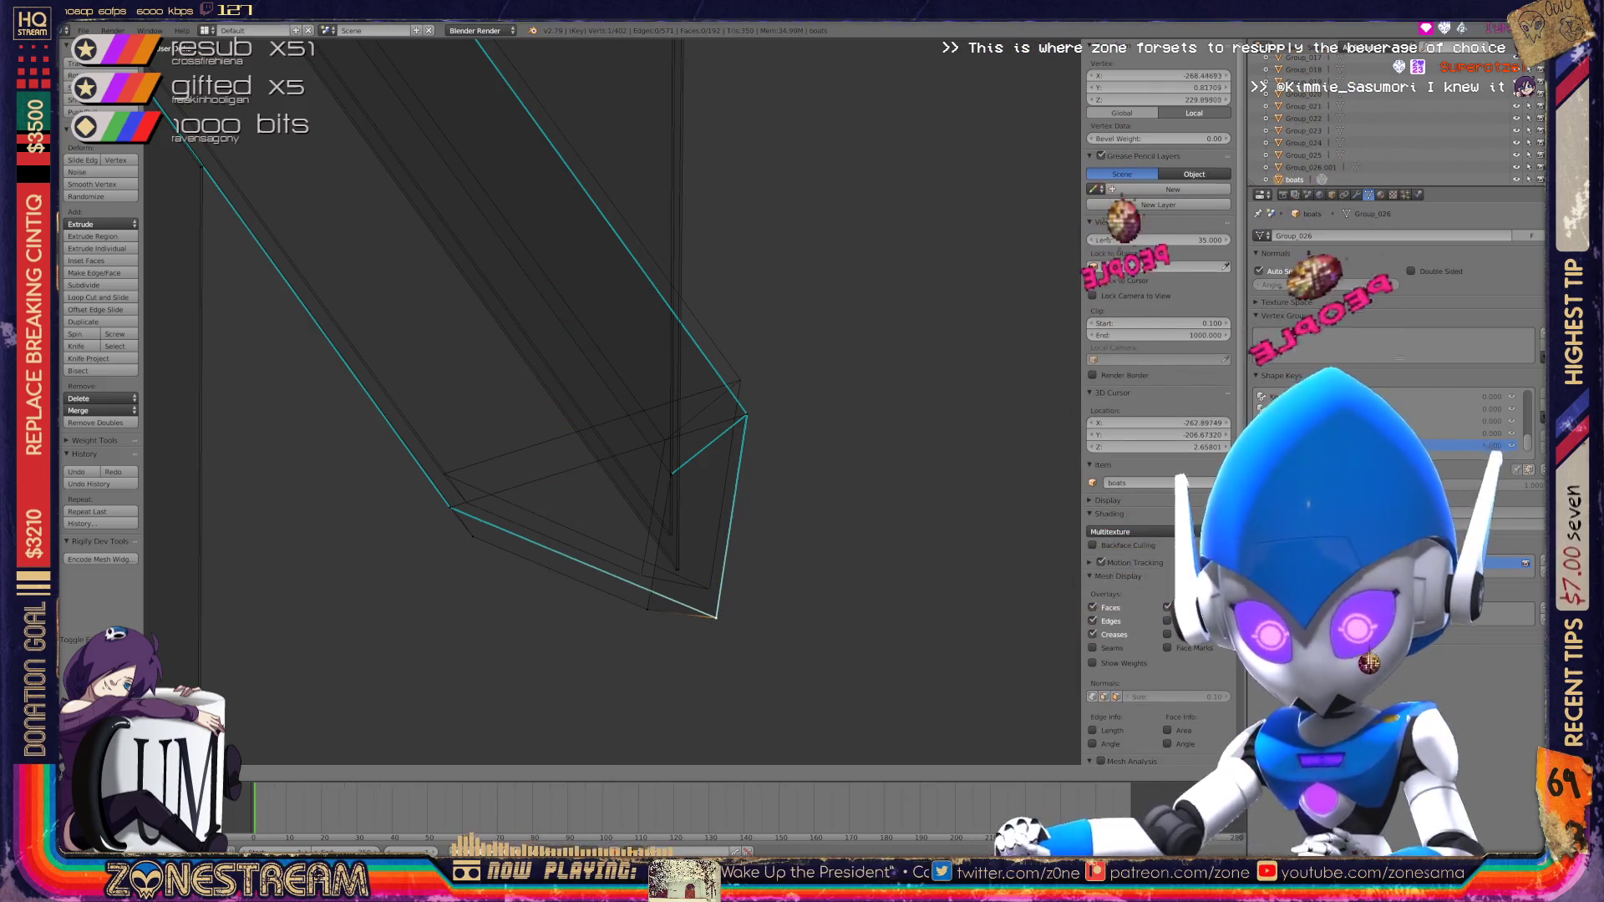
left_click(709, 589)
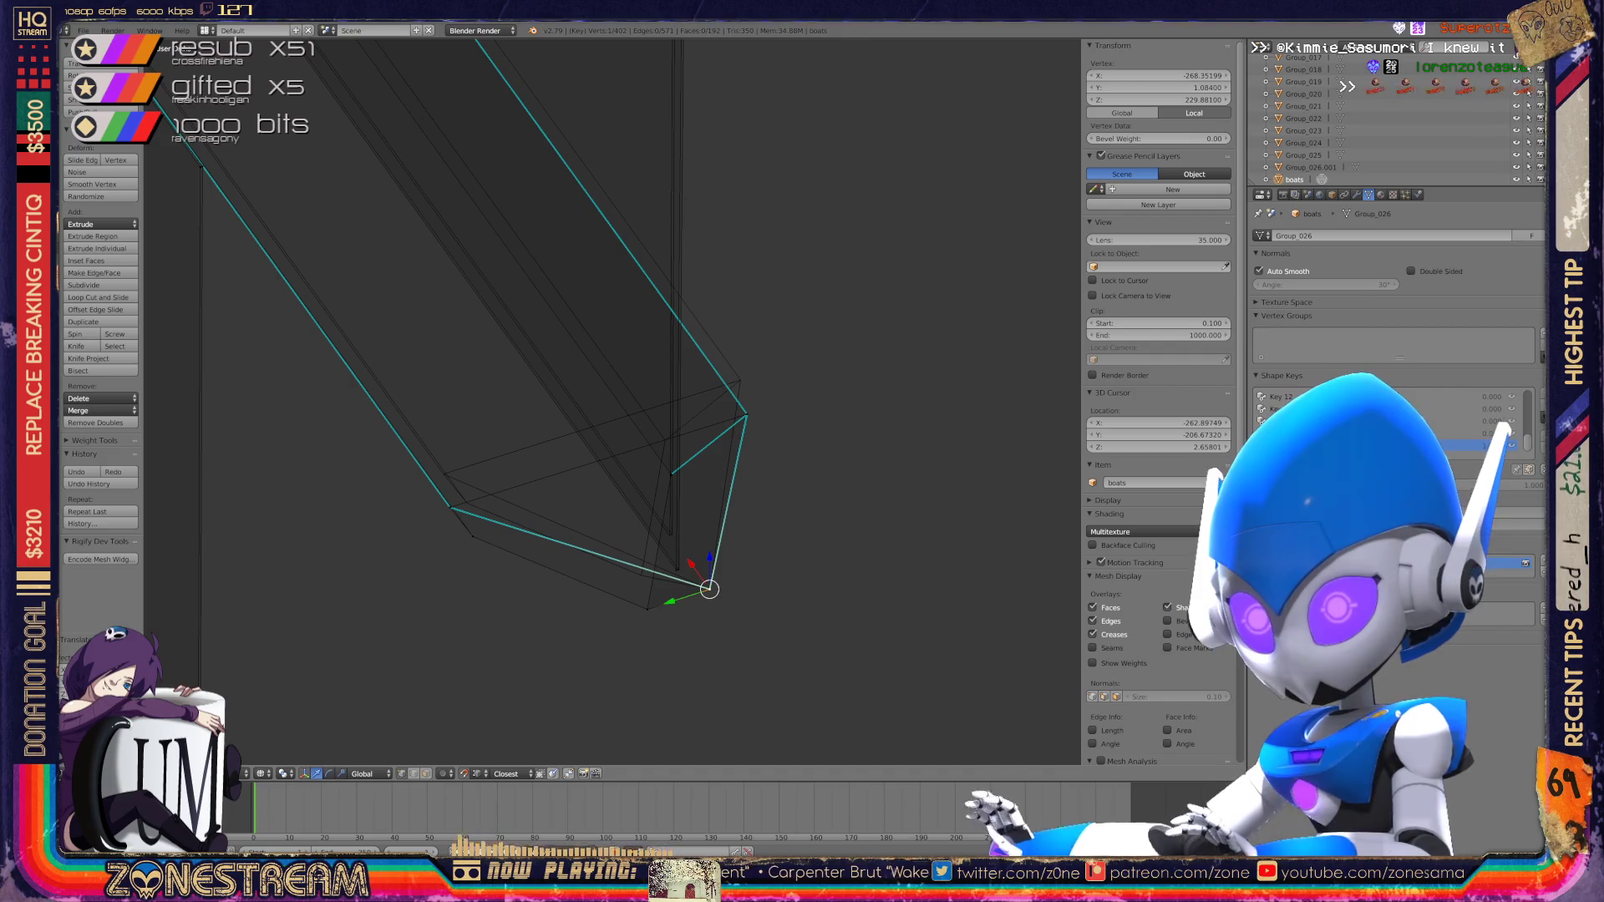
scroll(607, 536, "up", 3)
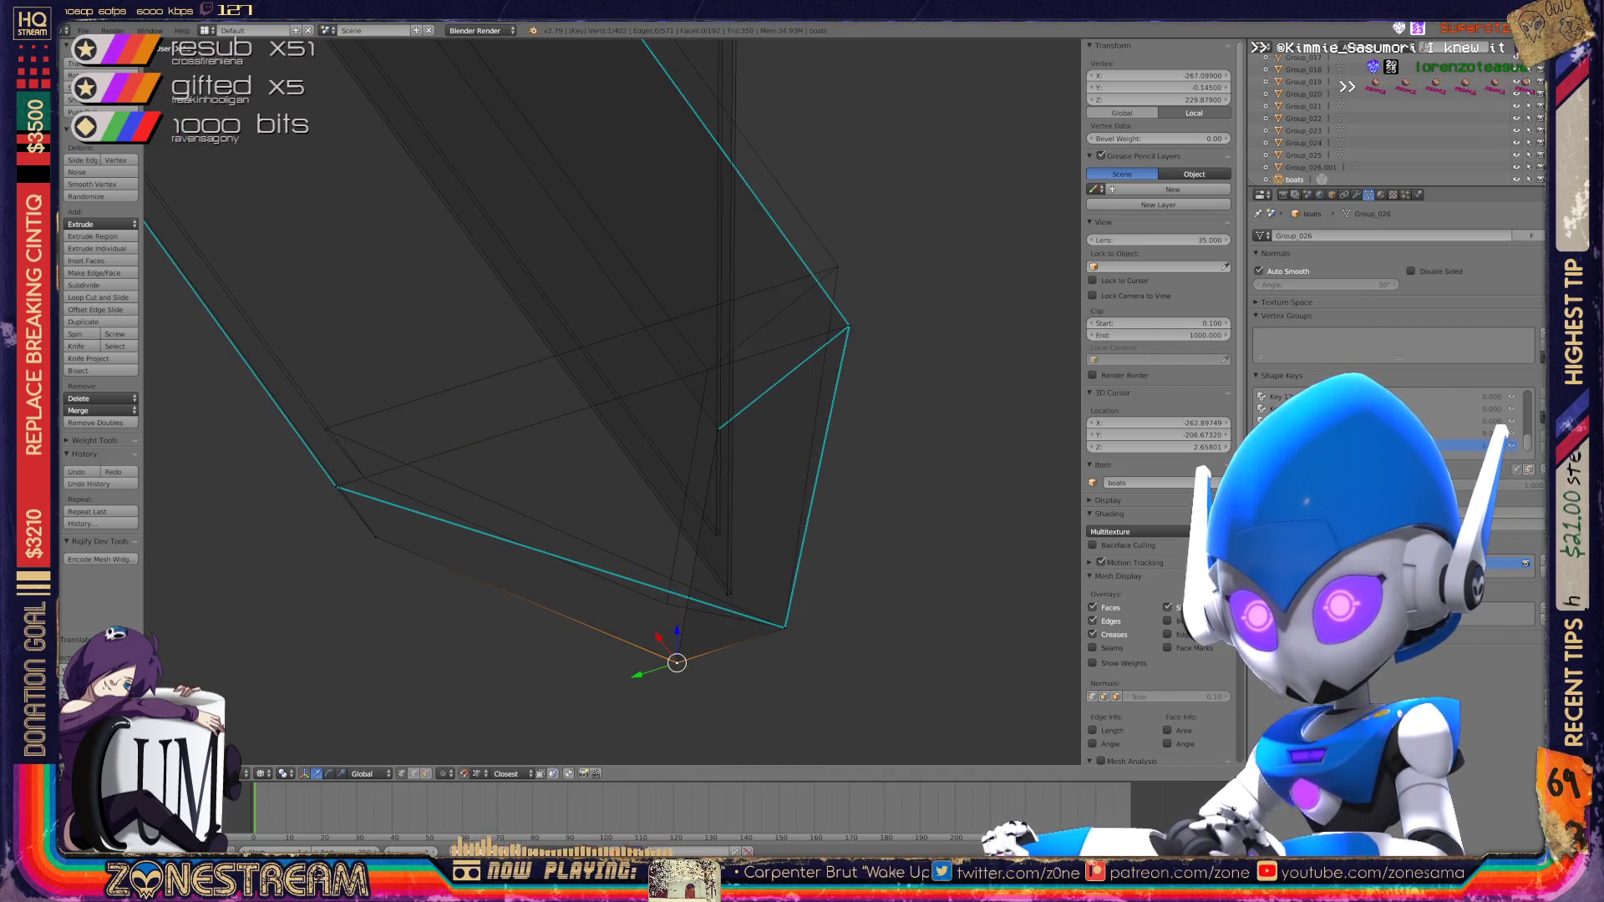
key("g")
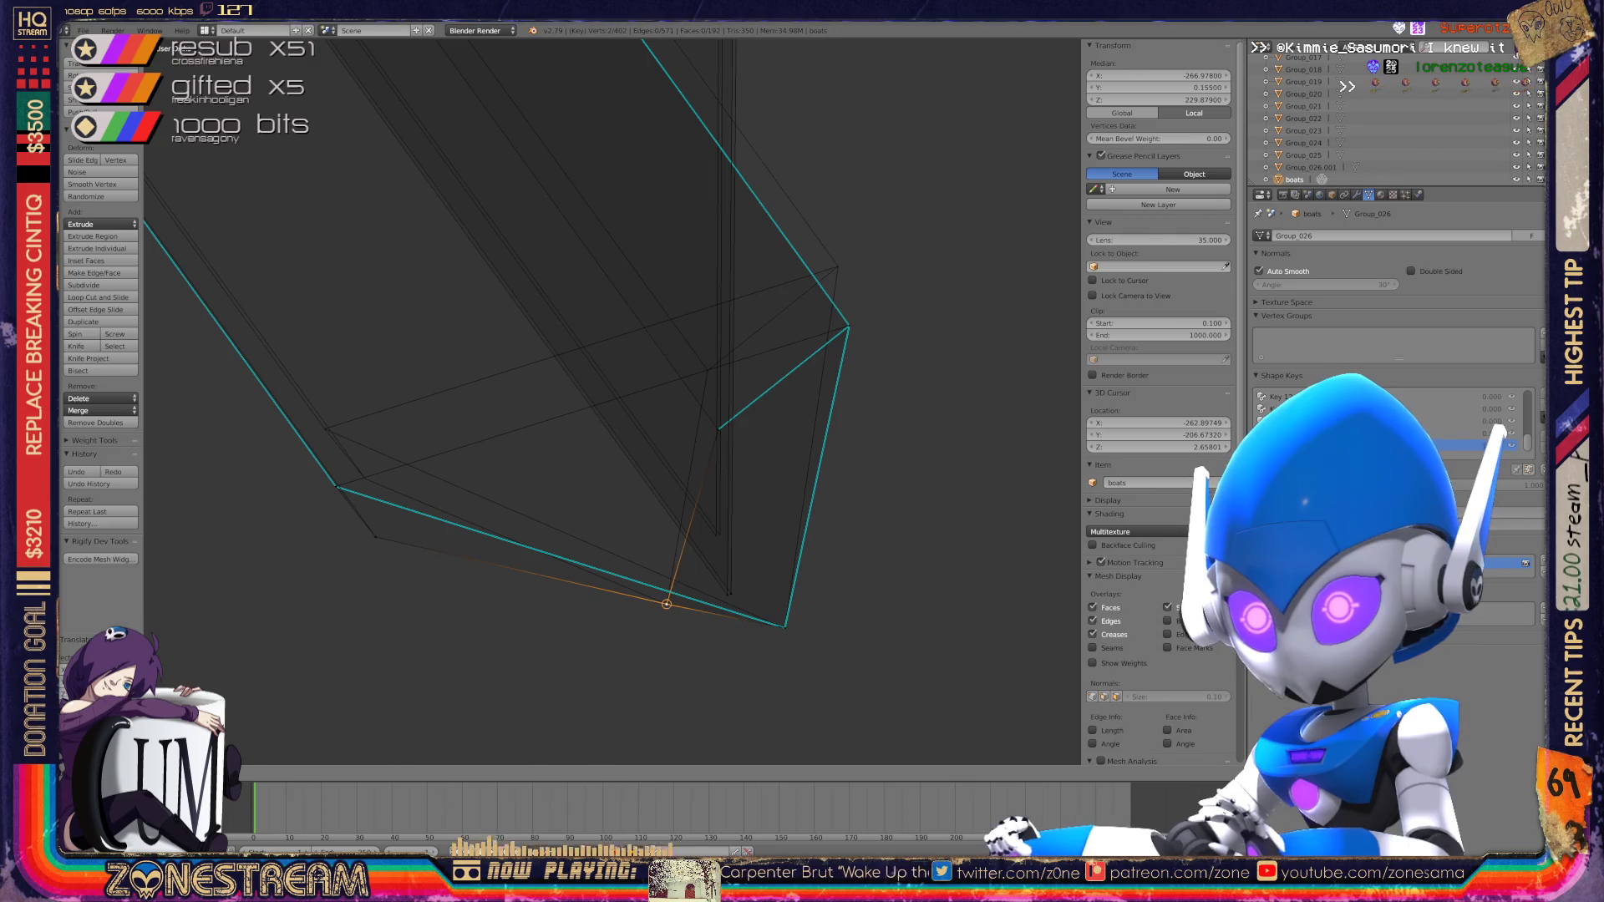
left_click(667, 603)
Step: Move the next end vertex near the left corner and nudge another vertex slightly
key("g")
left_click(336, 486)
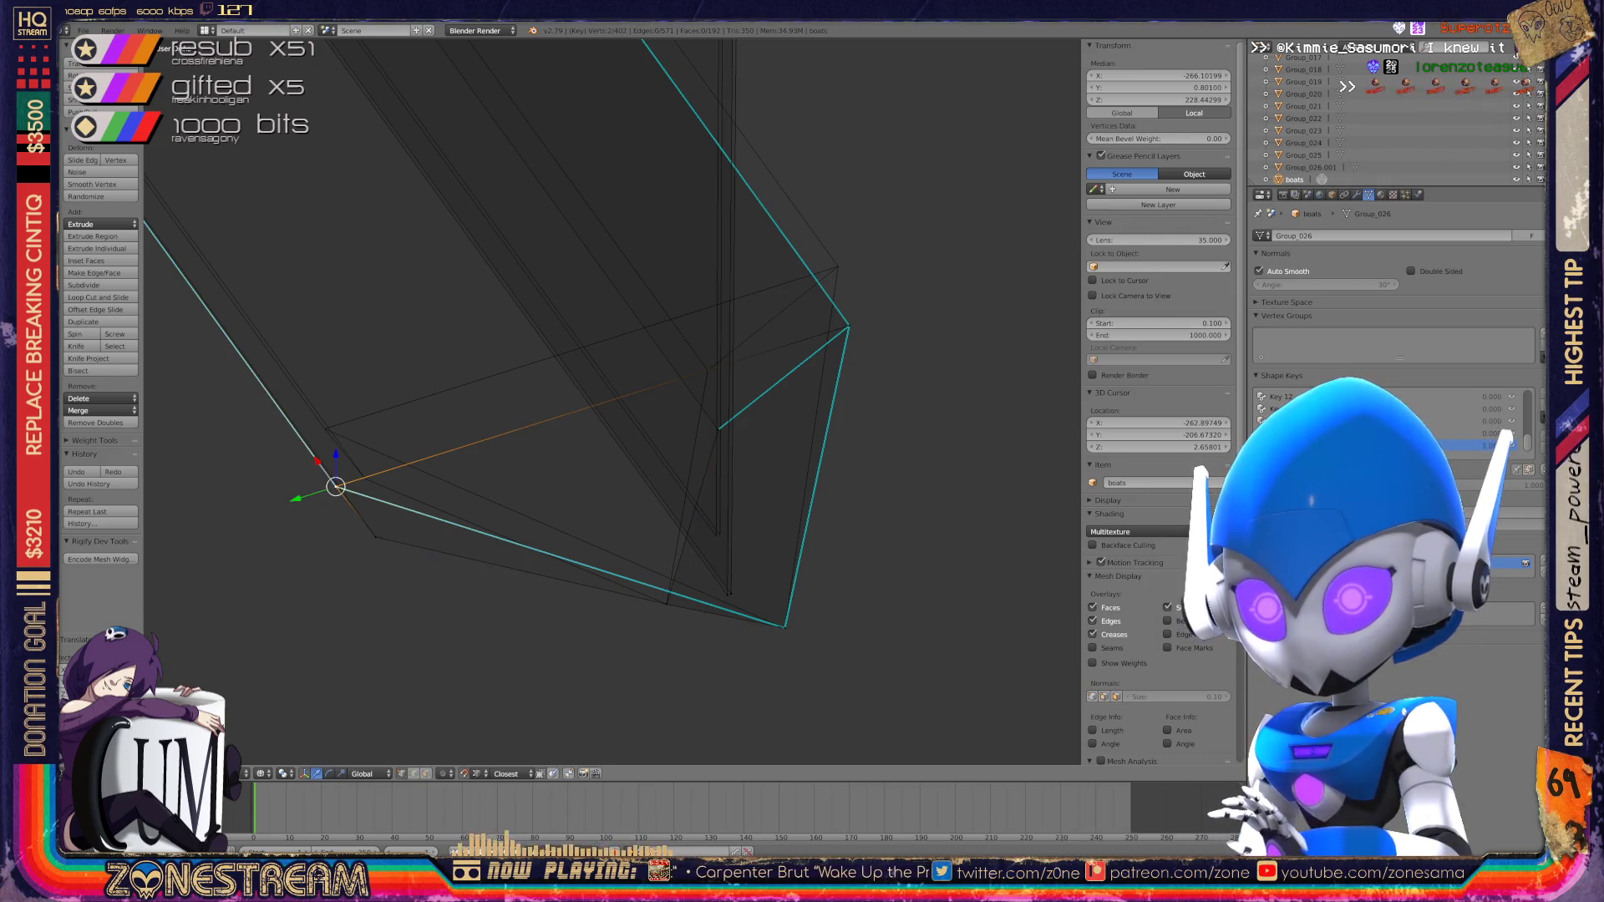
key("g")
left_click(323, 423)
scroll(501, 401, "up", 5)
key("g")
left_click(741, 185)
scroll(741, 185, "down", 5)
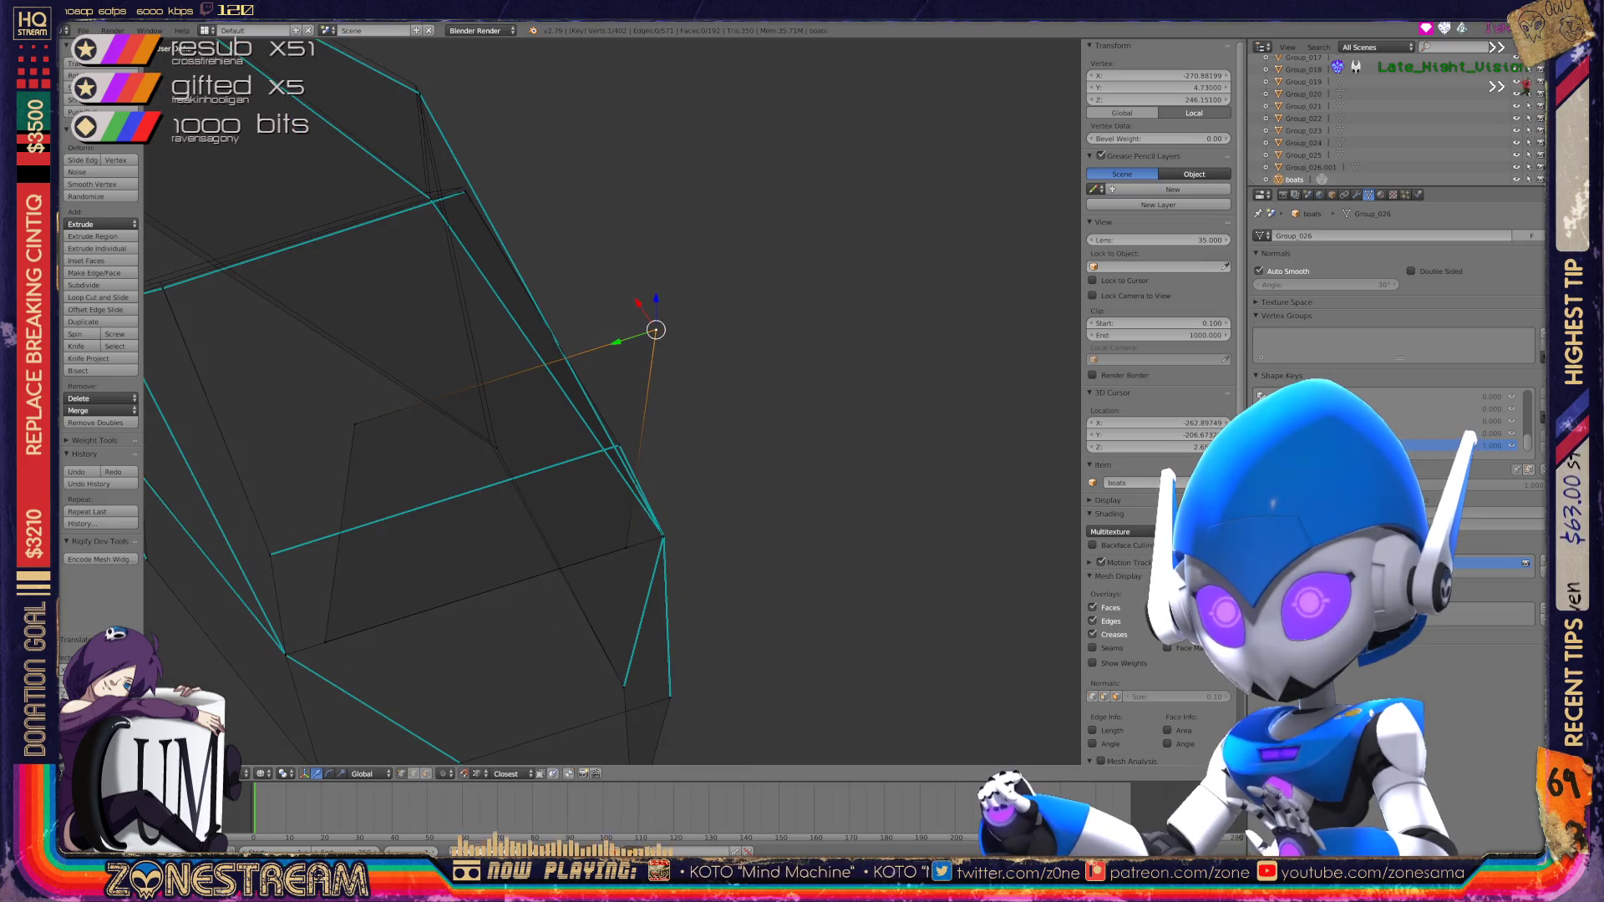
Step: Move one hull vertex down and slightly nudge another selected vertex
key("g")
left_click(625, 547)
scroll(626, 548, "down", 8)
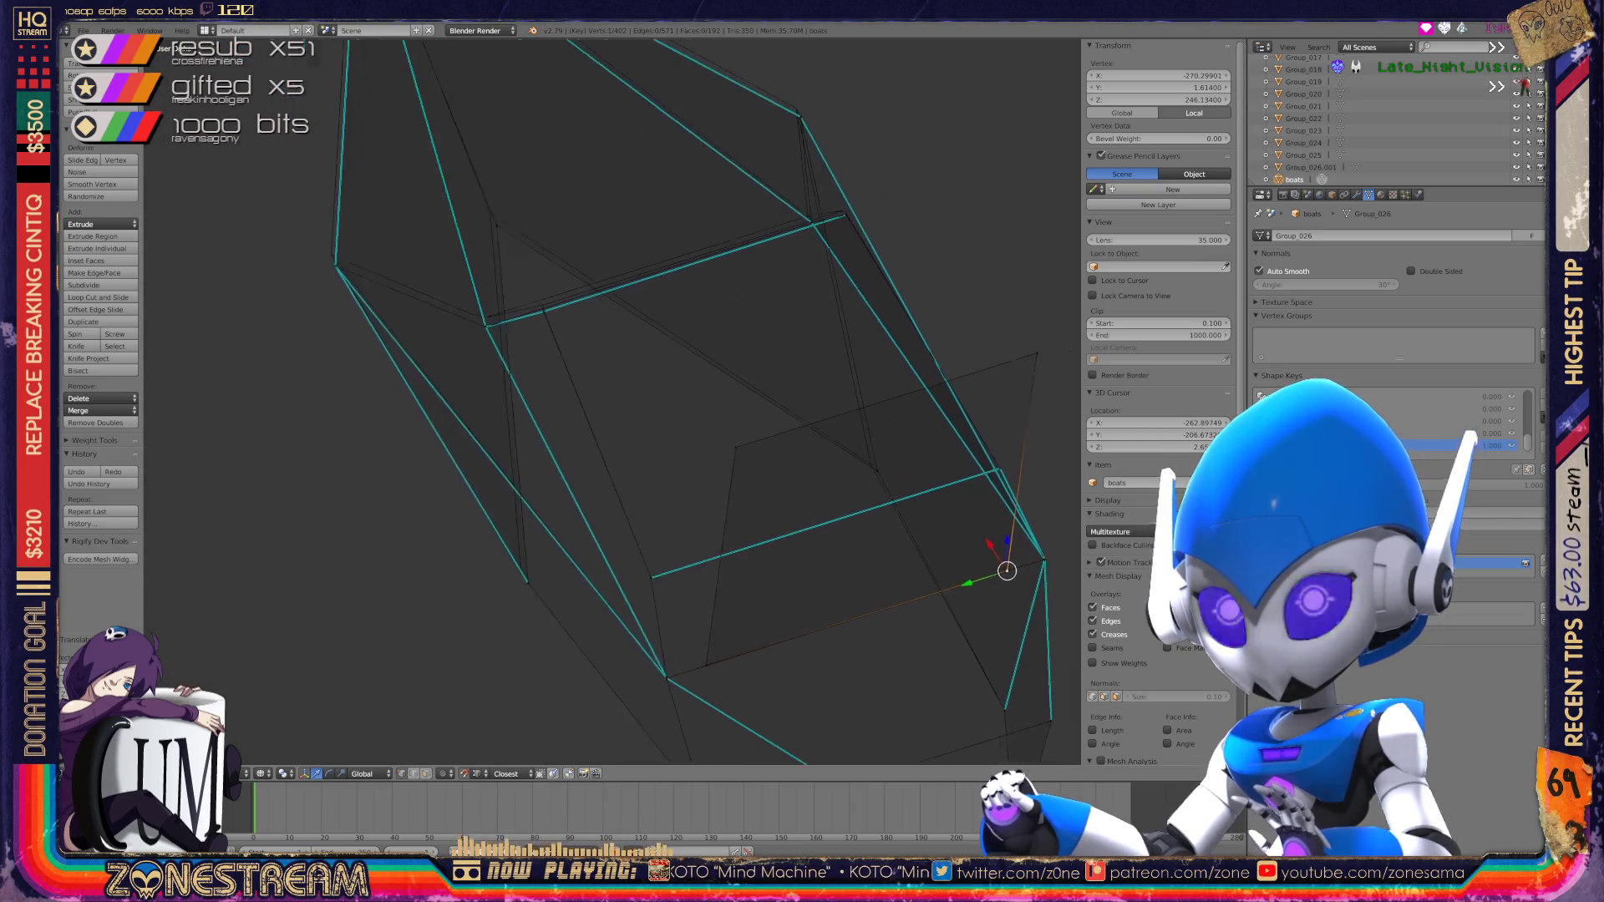
mouse_move(713, 441)
middle_mouse_down()
mouse_move(418, 455)
mouse_move(401, 390)
mouse_move(866, 298)
mouse_move(974, 251)
mouse_move(806, 244)
mouse_move(702, 455)
mouse_move(749, 269)
middle_mouse_up()
scroll(613, 401, "up", 6)
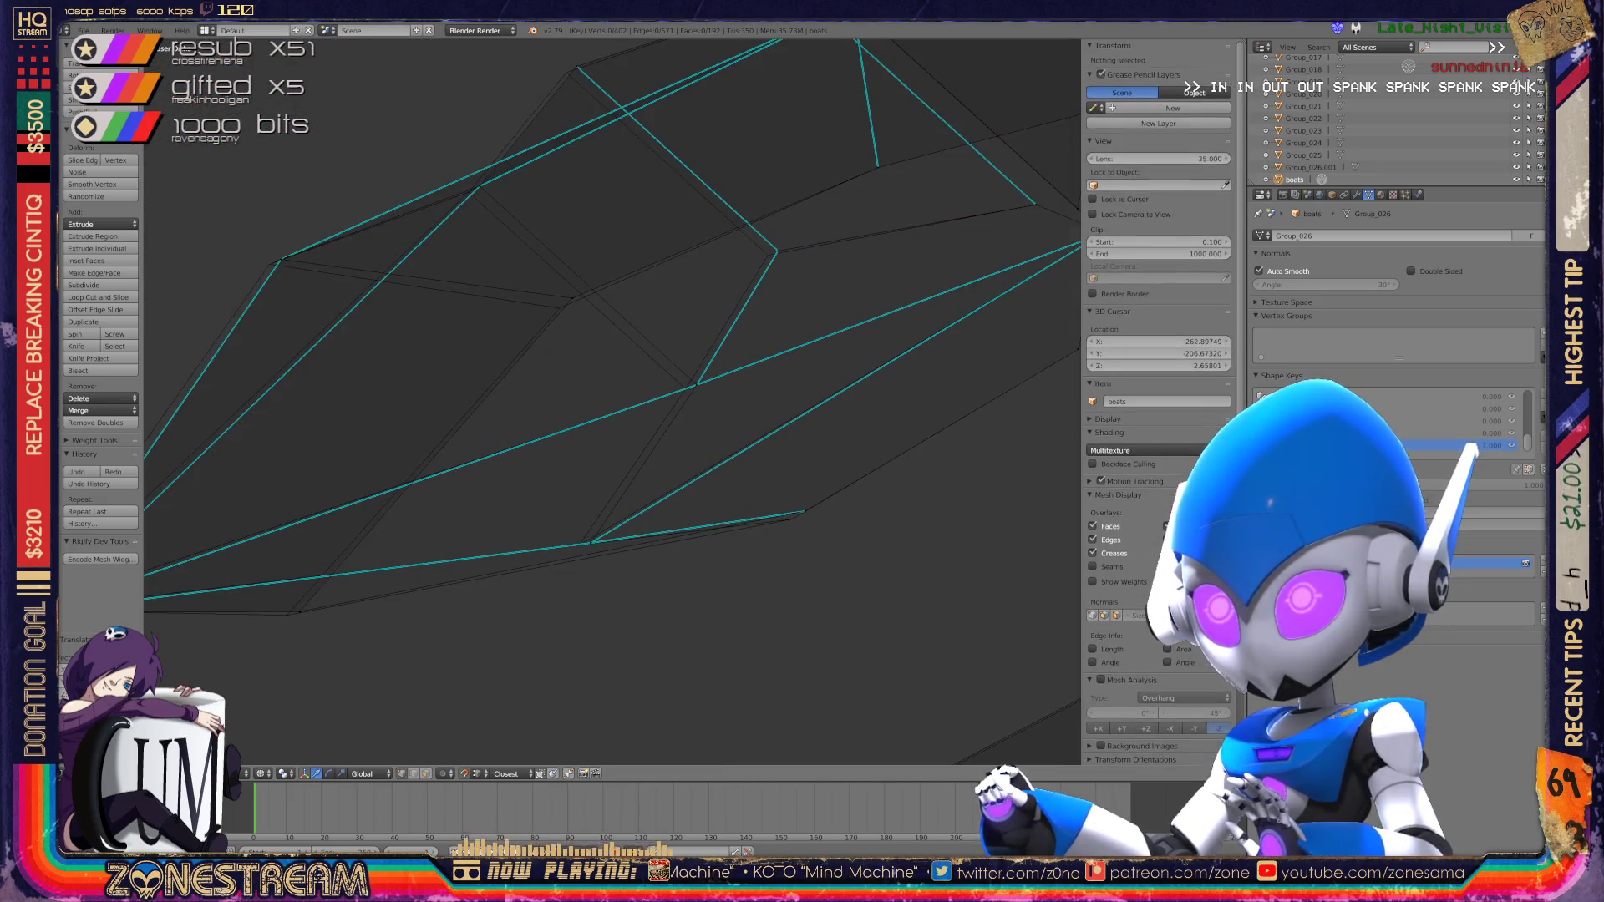
key("g")
key("Return")
Step: Slide the lower and right hull vertices left, and shift the far-left tip vertex slightly left
right_click(697, 385, "shift")
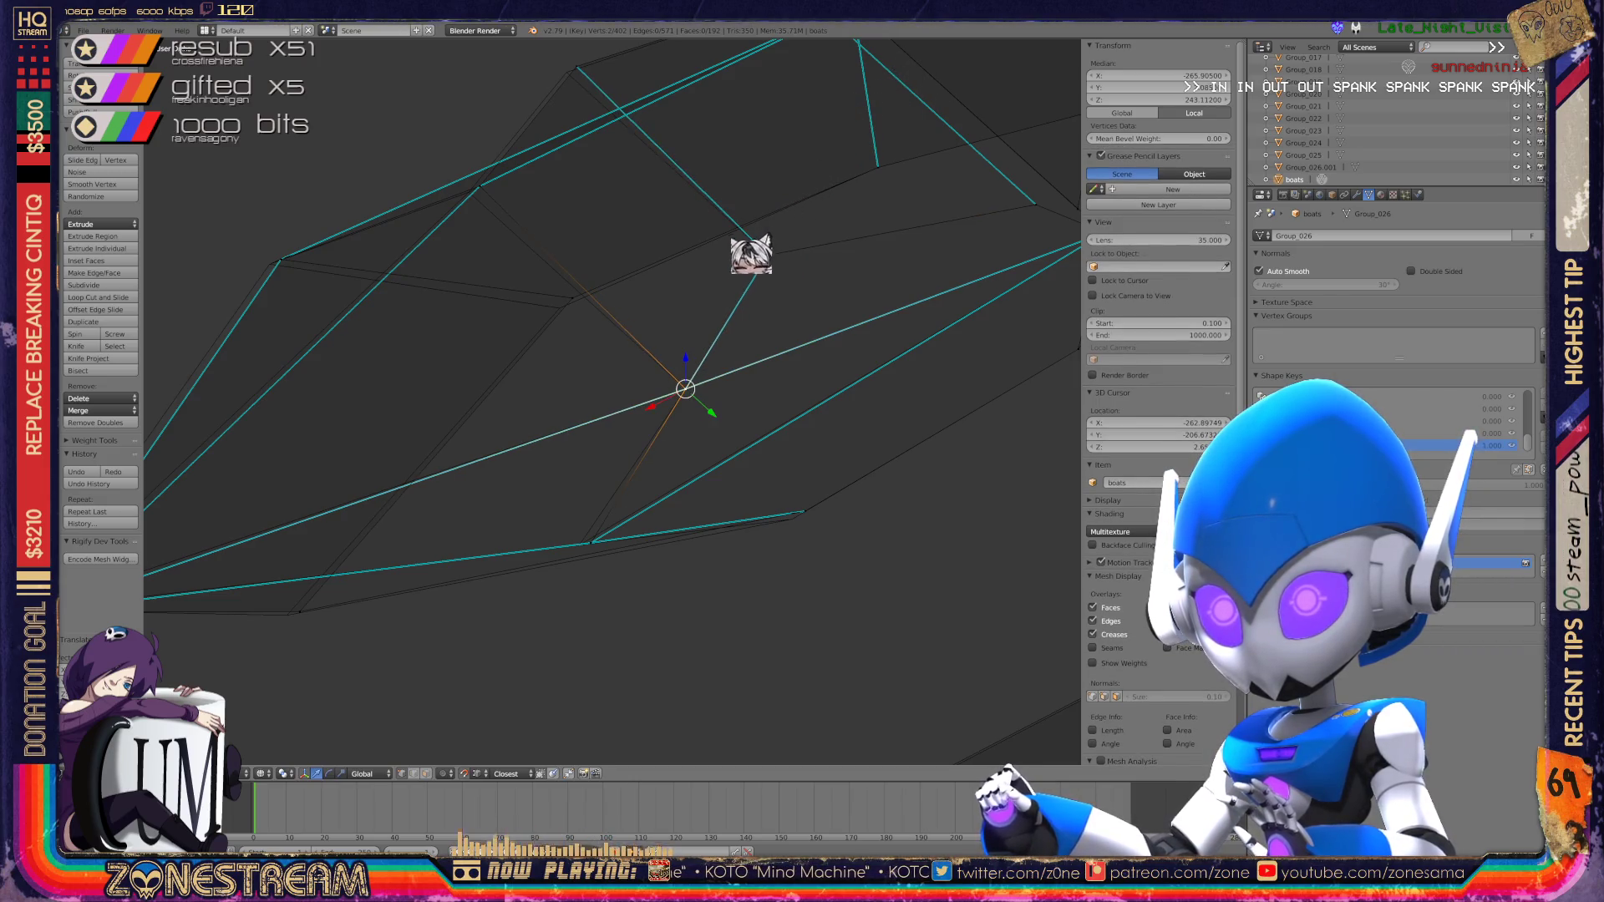
right_click(595, 577)
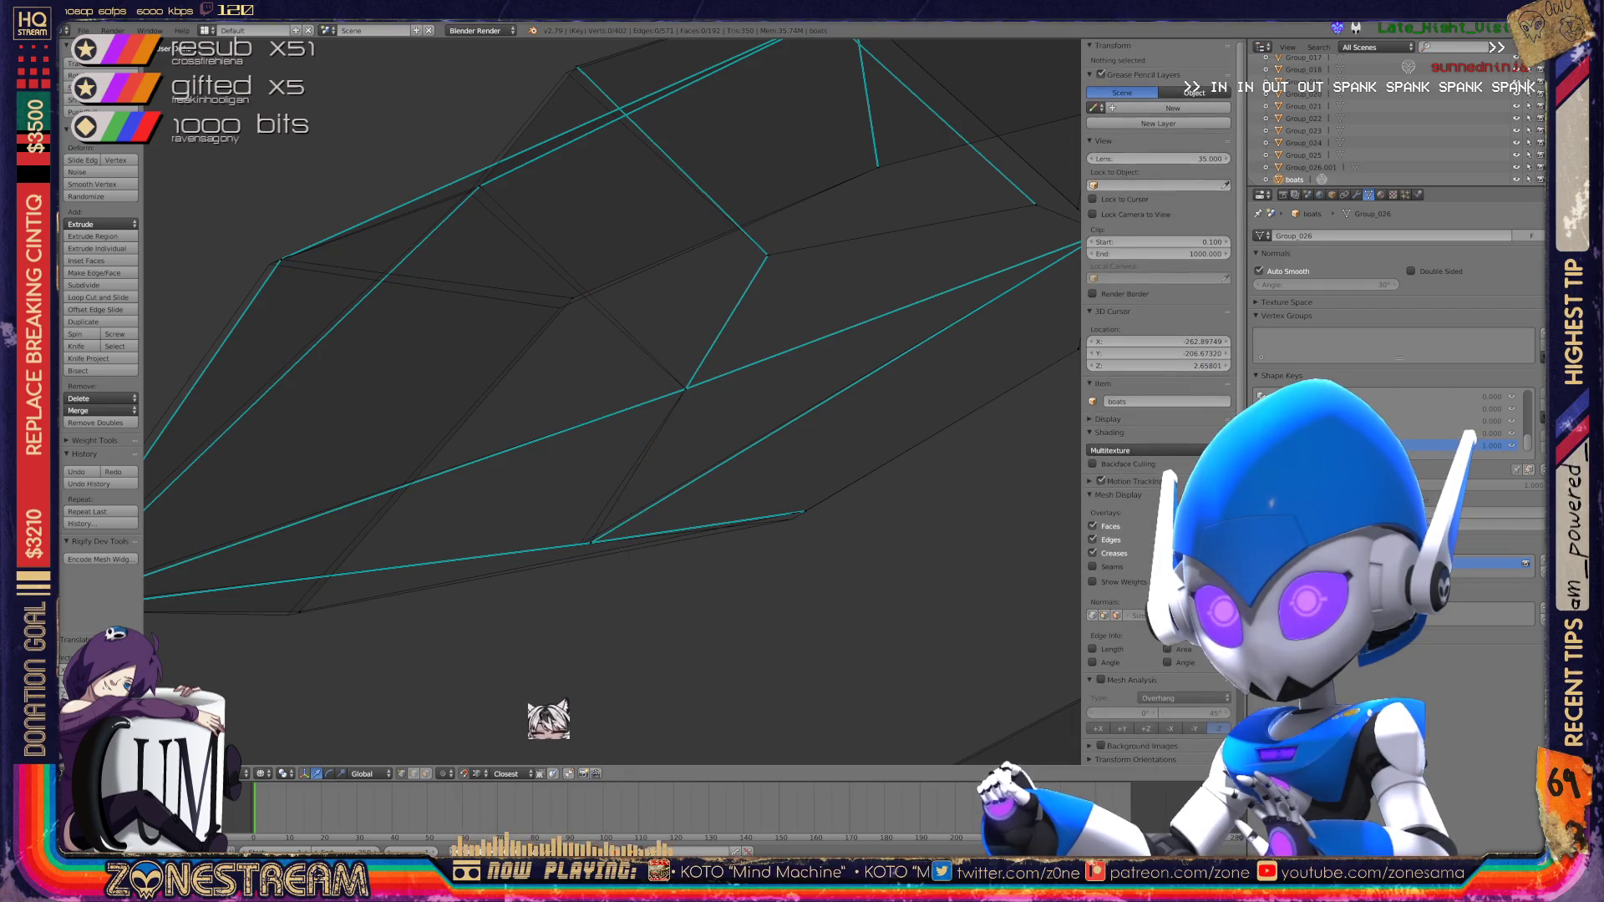
key("g")
right_click(796, 516)
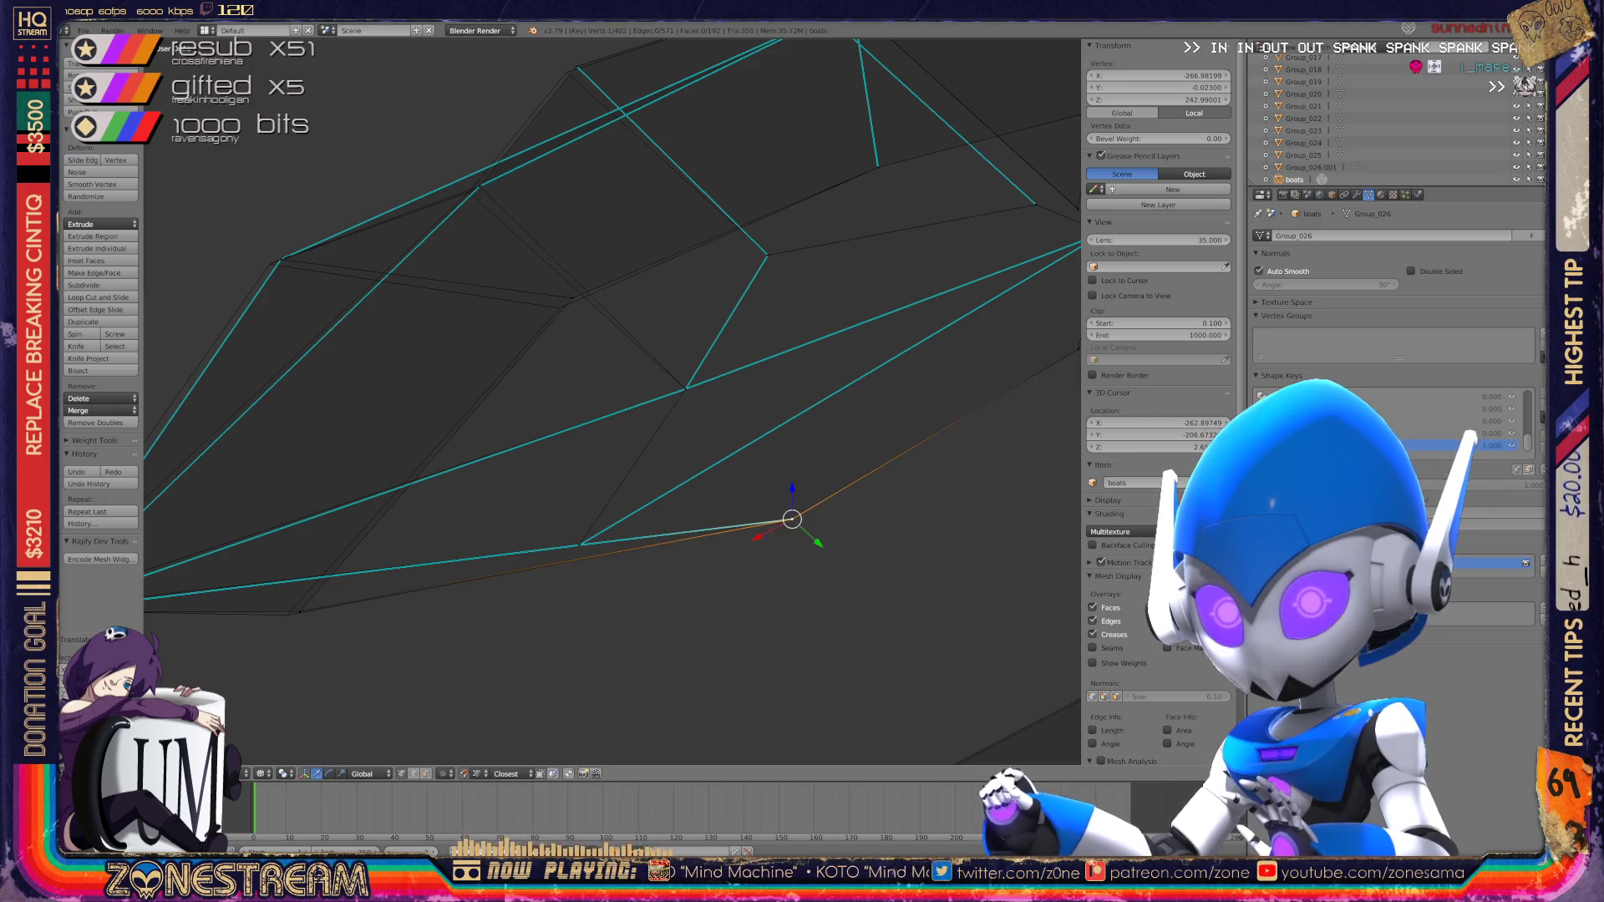
middle_click_drag(752, 417, 819, 401)
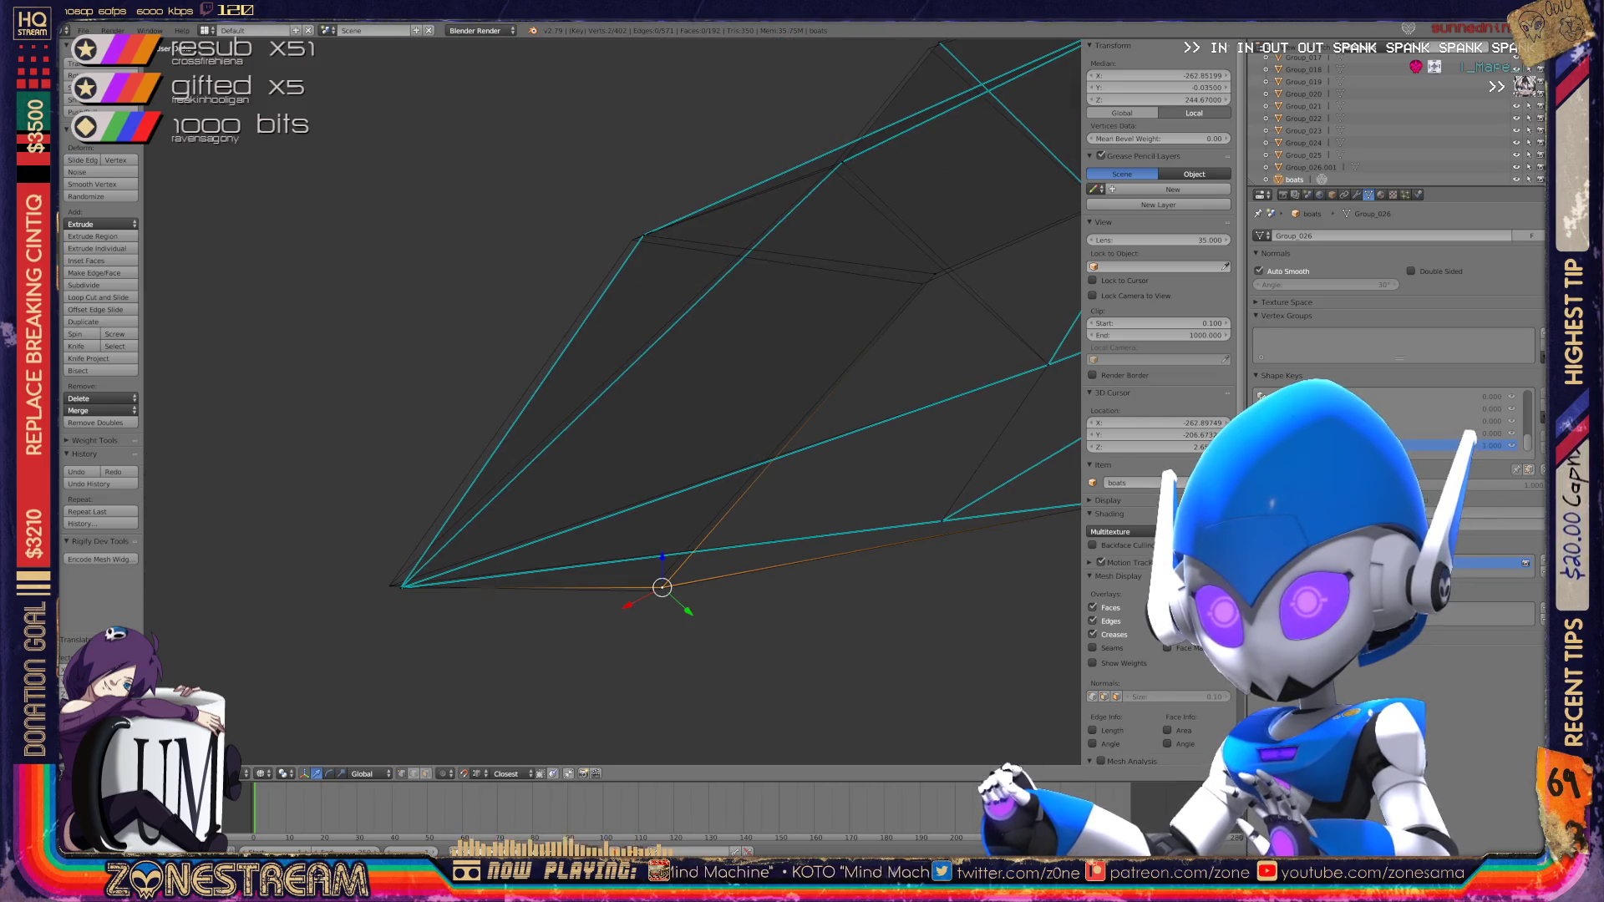
key("g")
right_click(401, 588)
key("g")
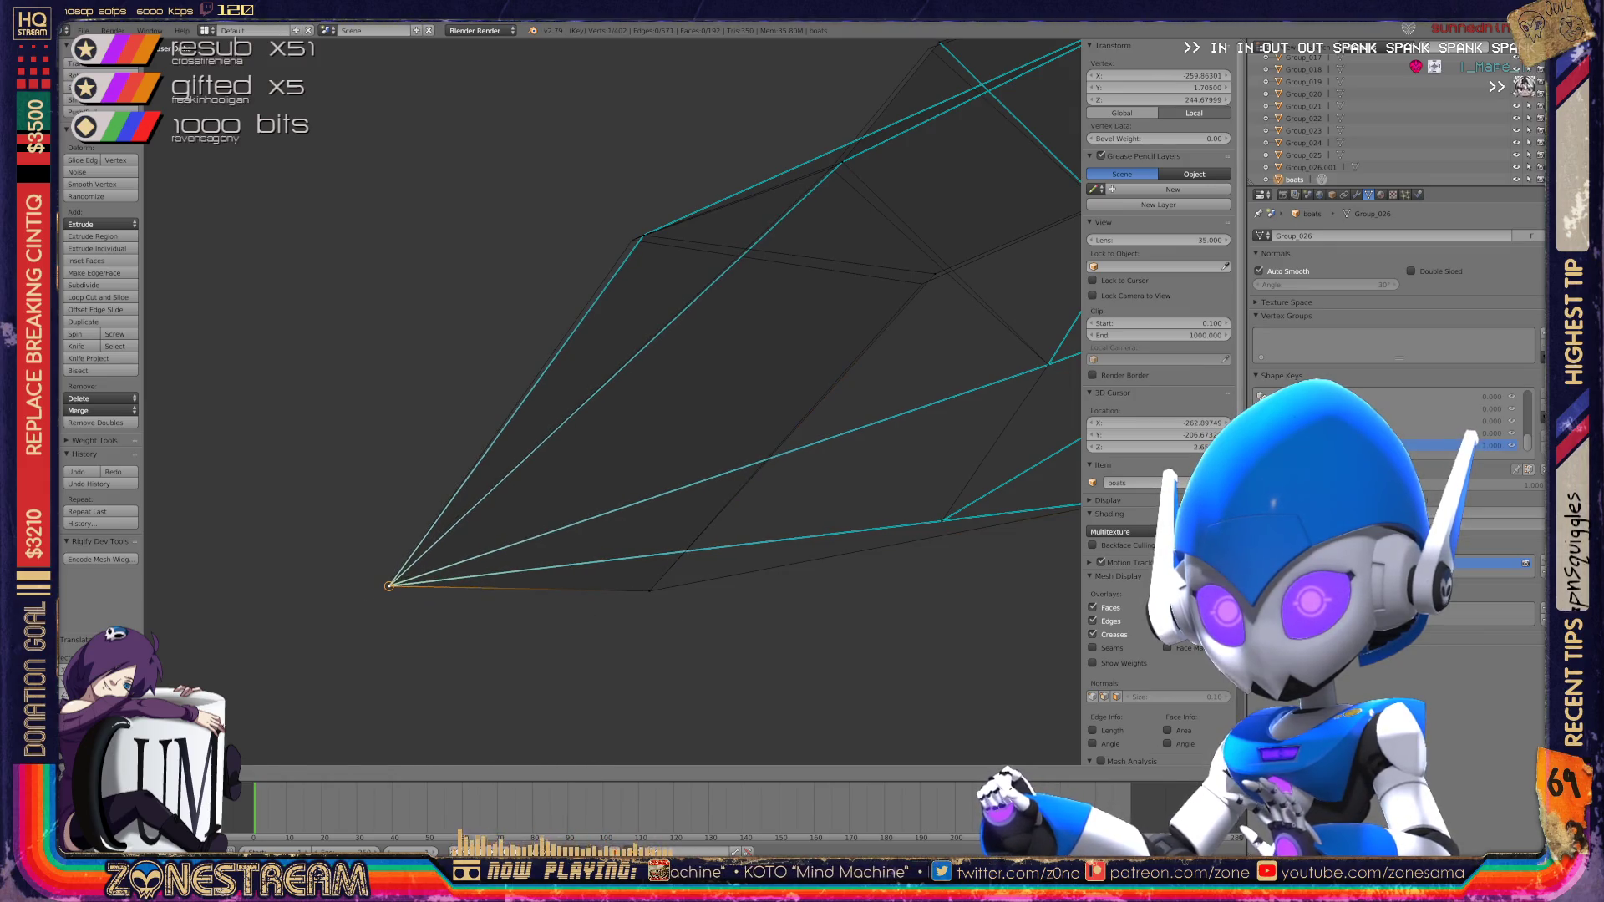
Step: Reposition a right-side hull vertex and two vertices near the hull tip
middle_click_drag(390, 585, 227, 723, "shift")
right_click(770, 412)
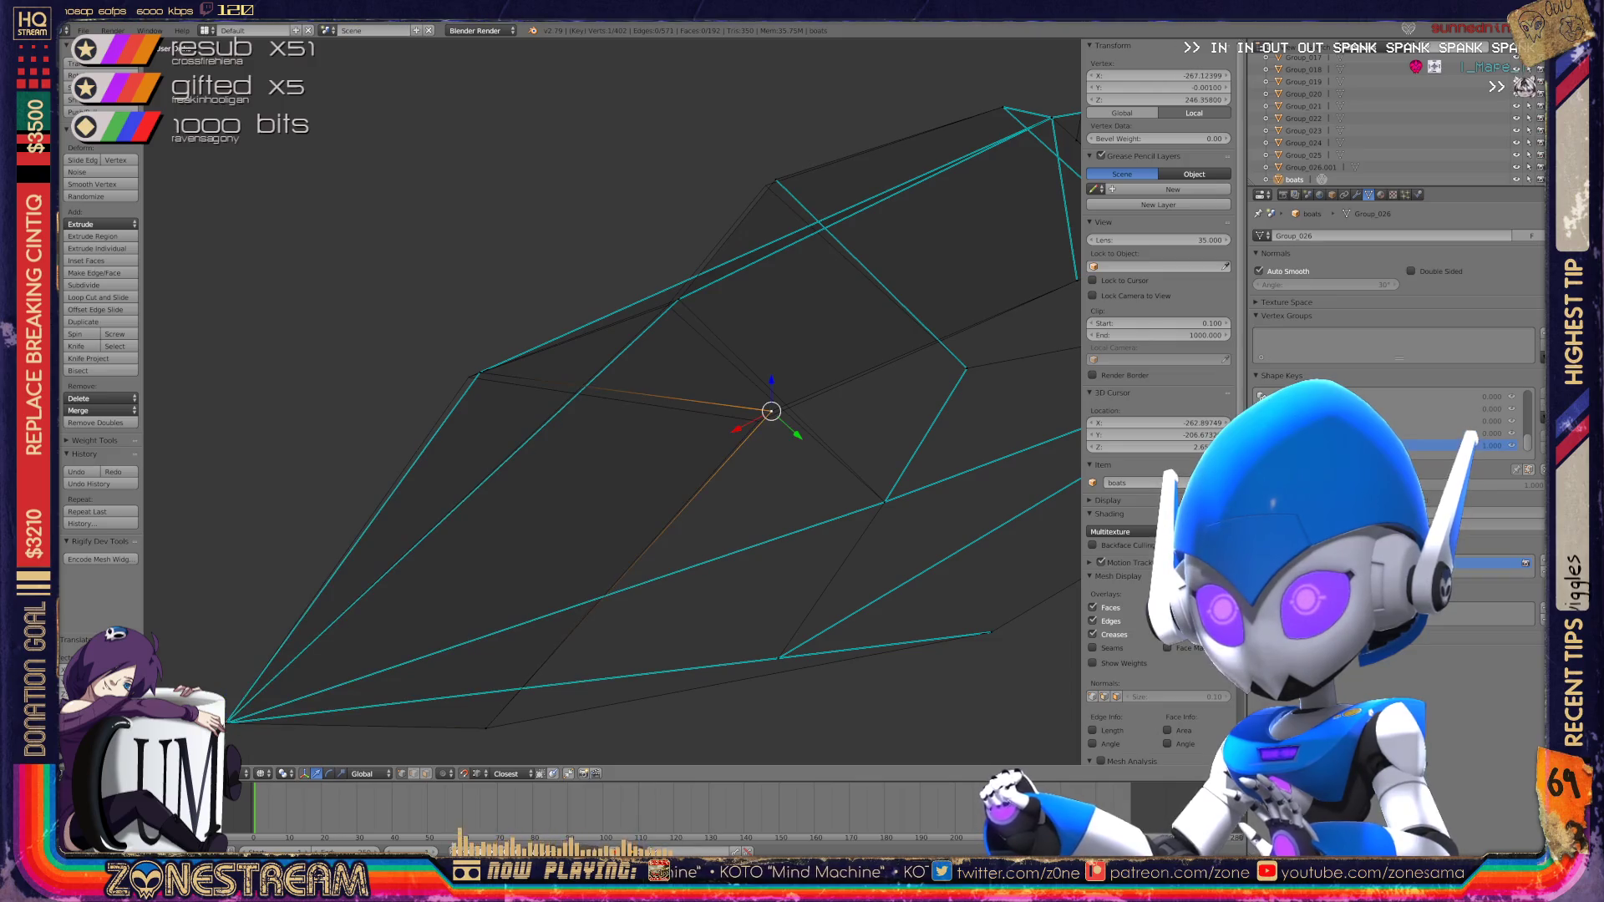
key("g")
right_click(479, 373)
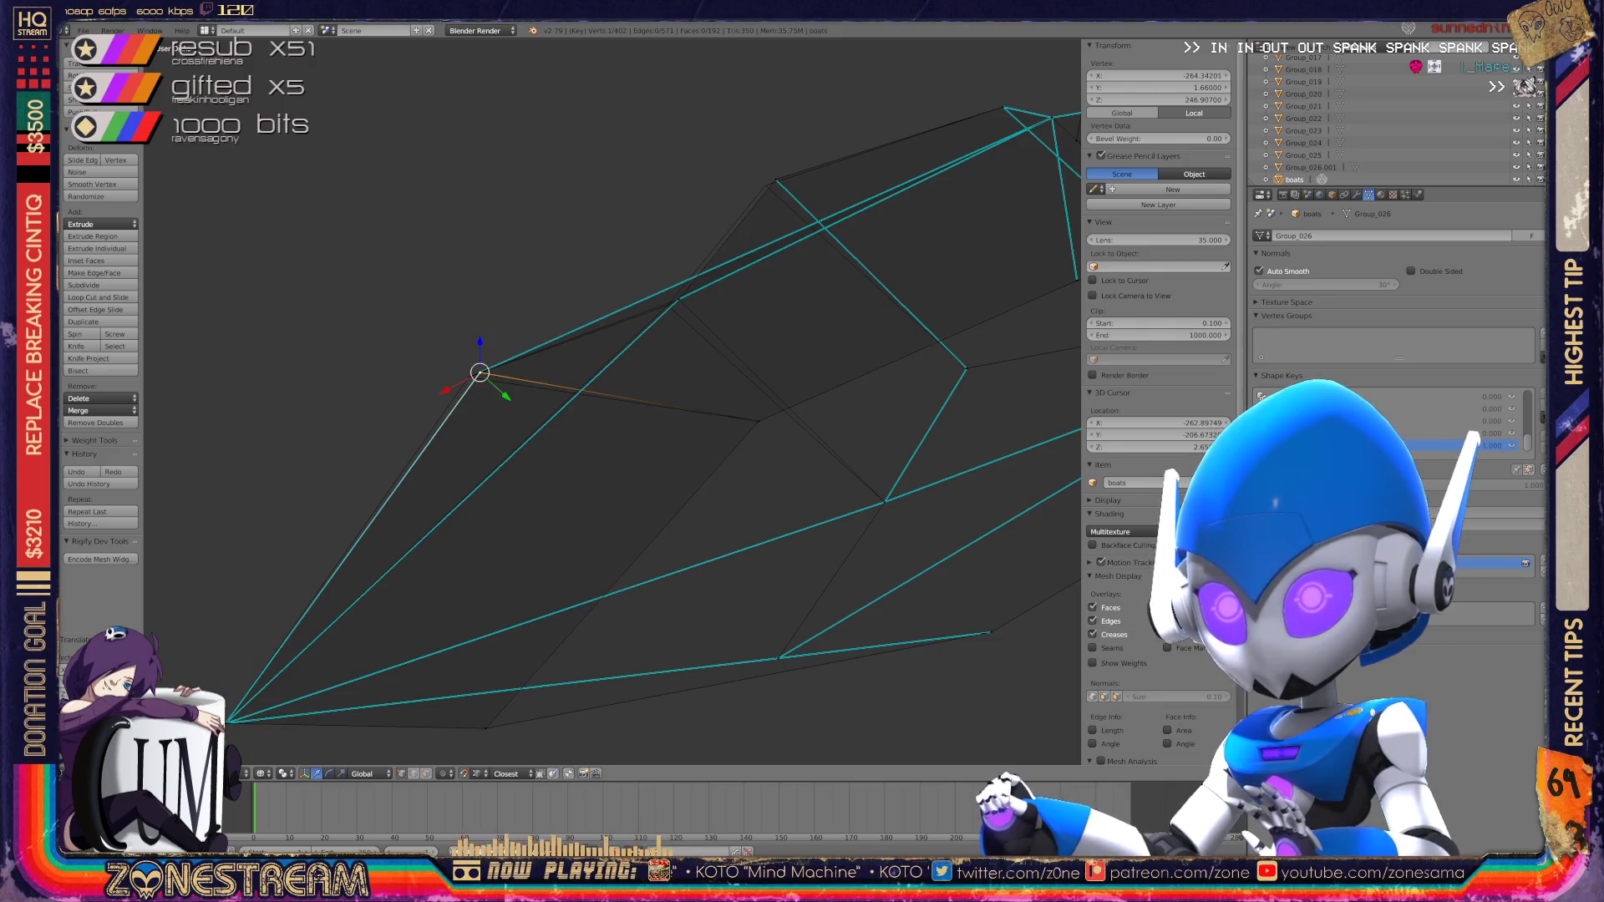
right_click(479, 373, "shift")
key("g")
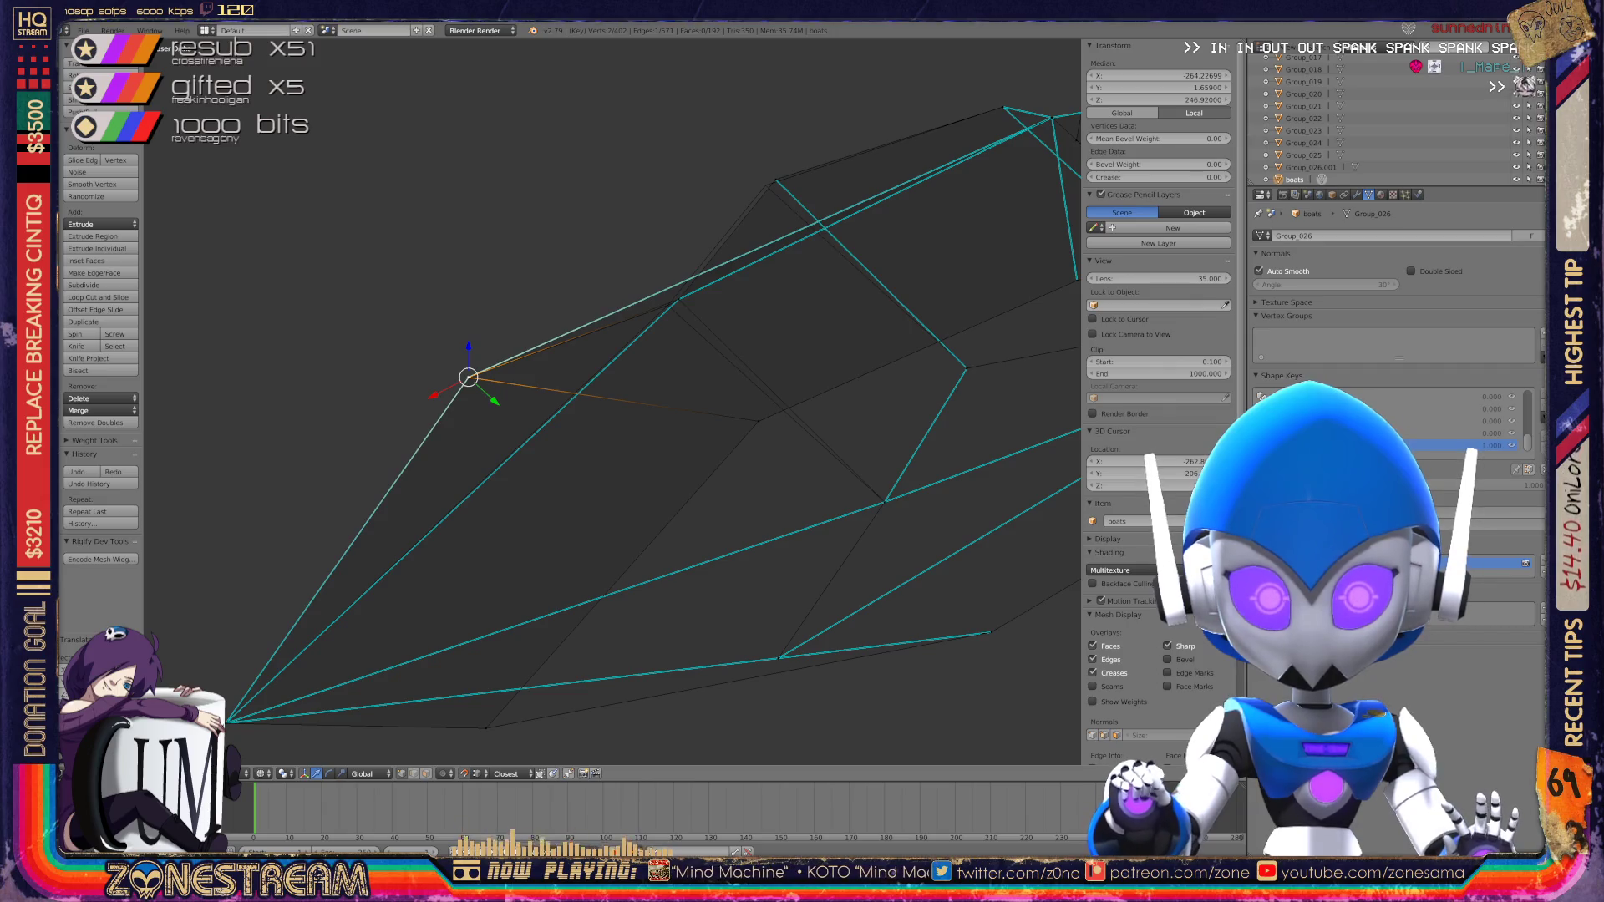
Step: Nudge one vertex on the hull's lower edge and one on its upper edge slightly downward
scroll(613, 402, "down", 3)
middle_click_drag(612, 402, 518, 370)
scroll(612, 402, "down", 3)
middle_click_drag(612, 402, 585, 393)
scroll(585, 392, "up", 5)
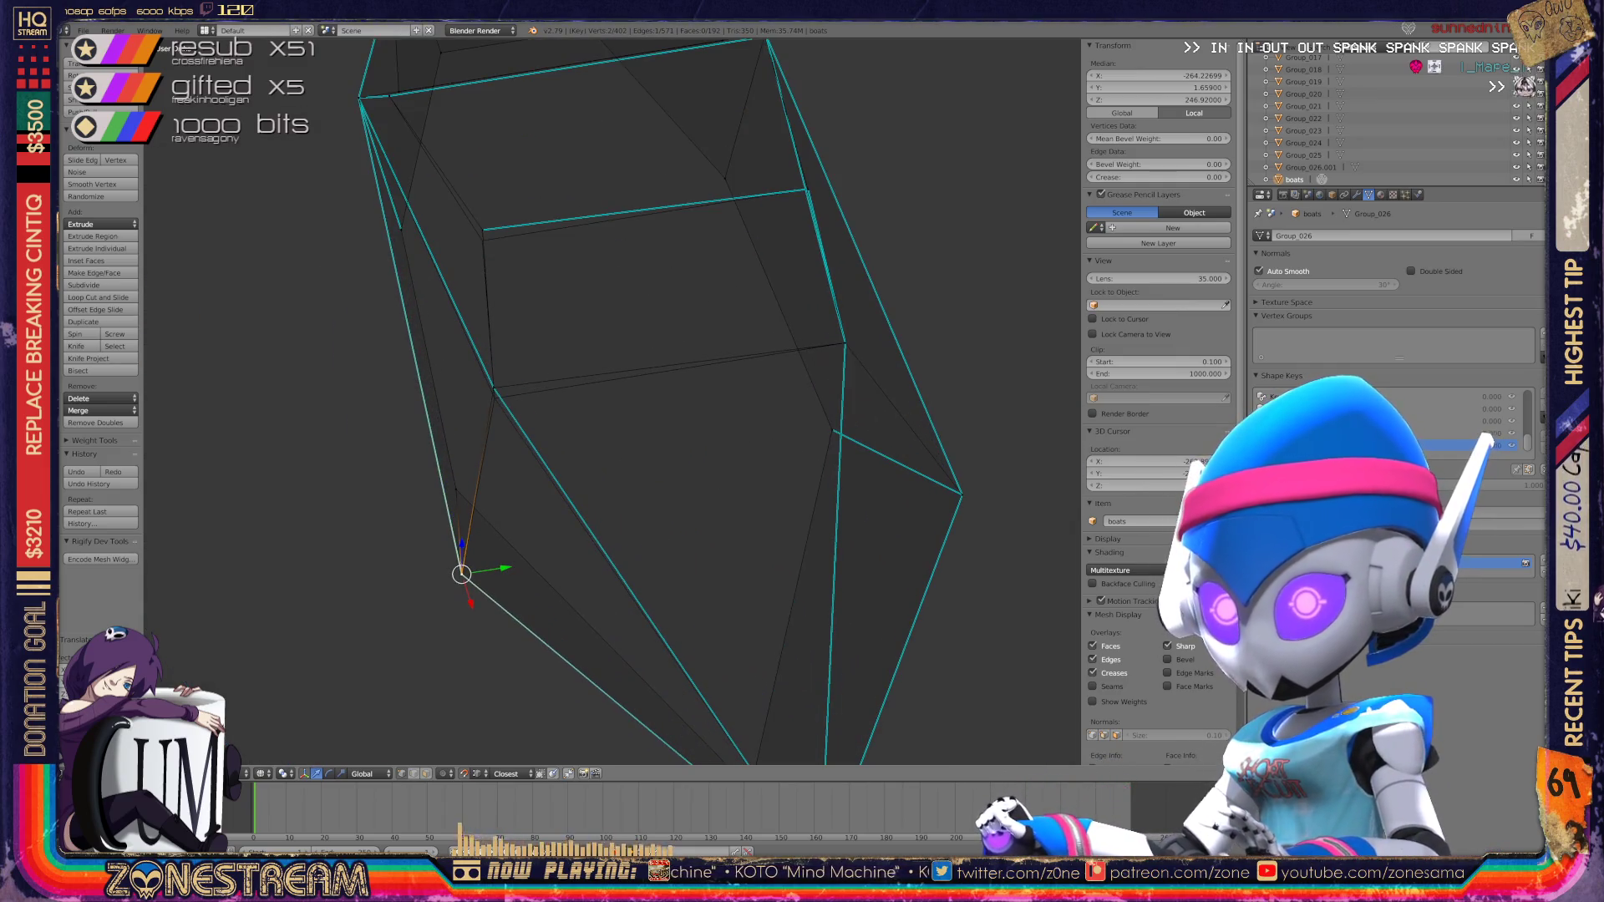
right_click(493, 389)
left_click_drag(493, 388, 495, 399)
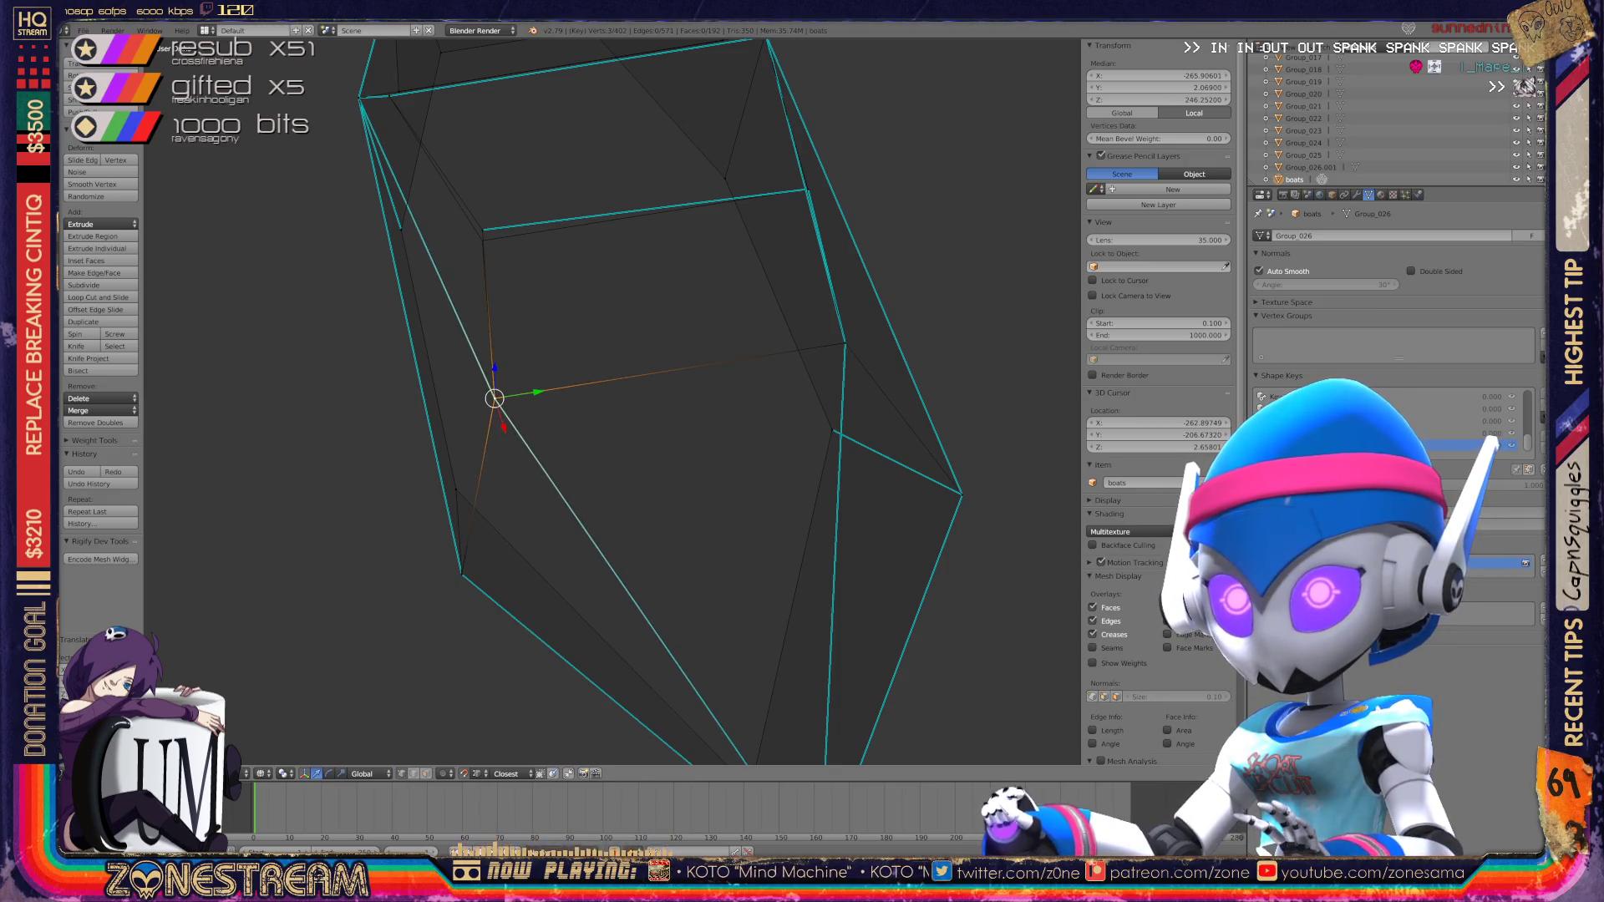
right_click(483, 229)
left_click_drag(482, 230, 482, 241)
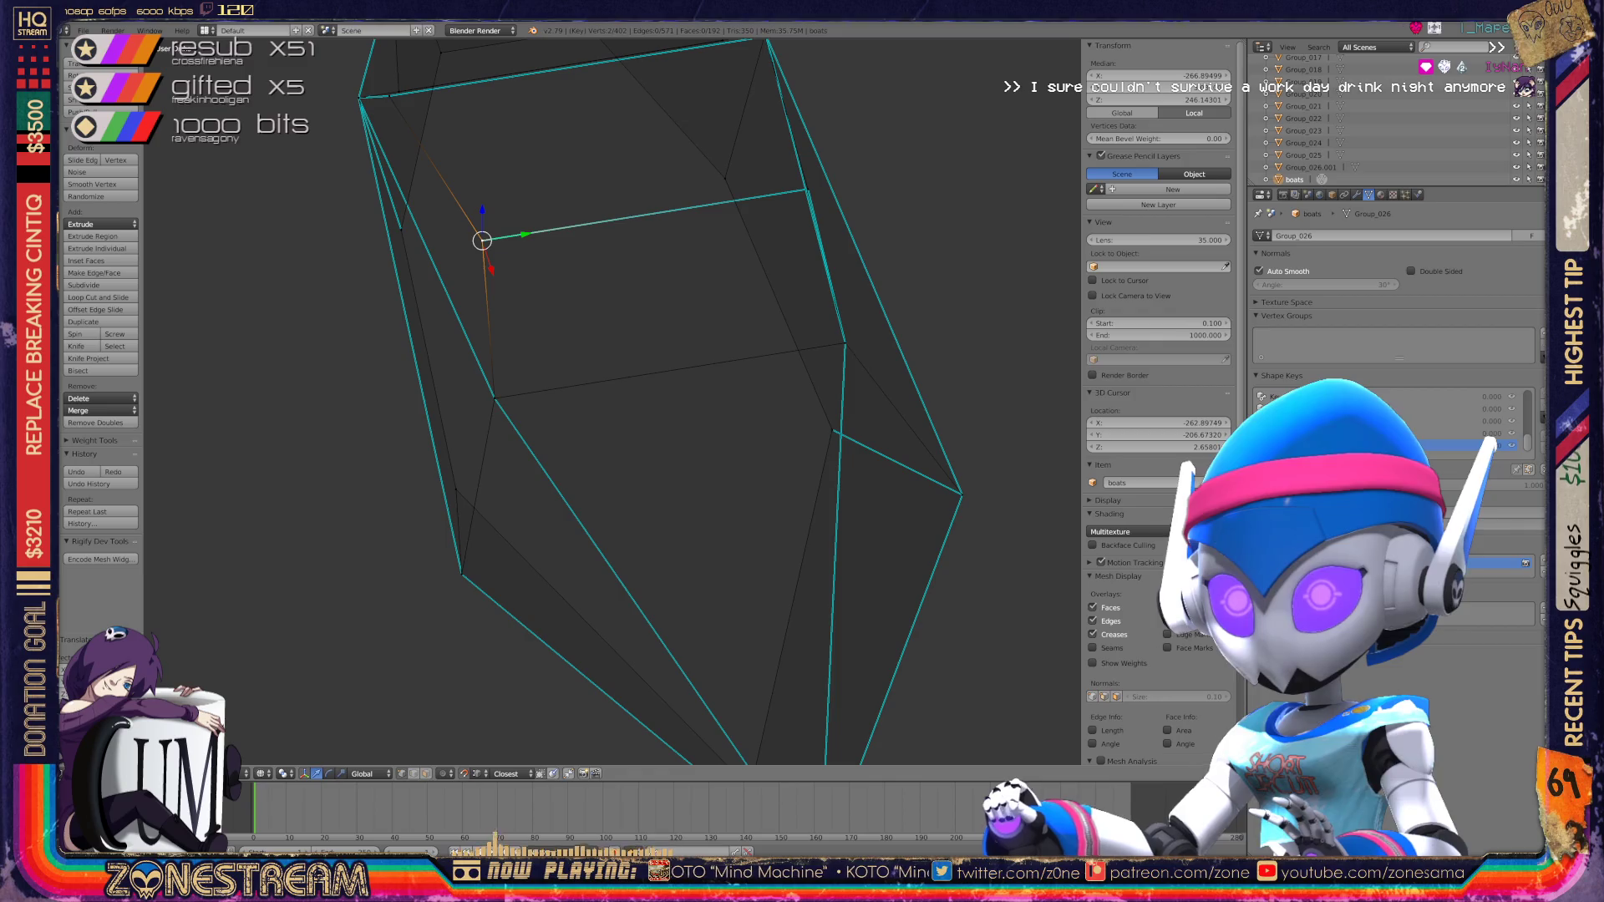
Step: Return to Object Mode and orbit around the reshaped boat wireframe
scroll(610, 401, "down", 5)
key("Tab")
middle_click_drag(610, 401, 694, 376)
scroll(627, 401, "up", 5)
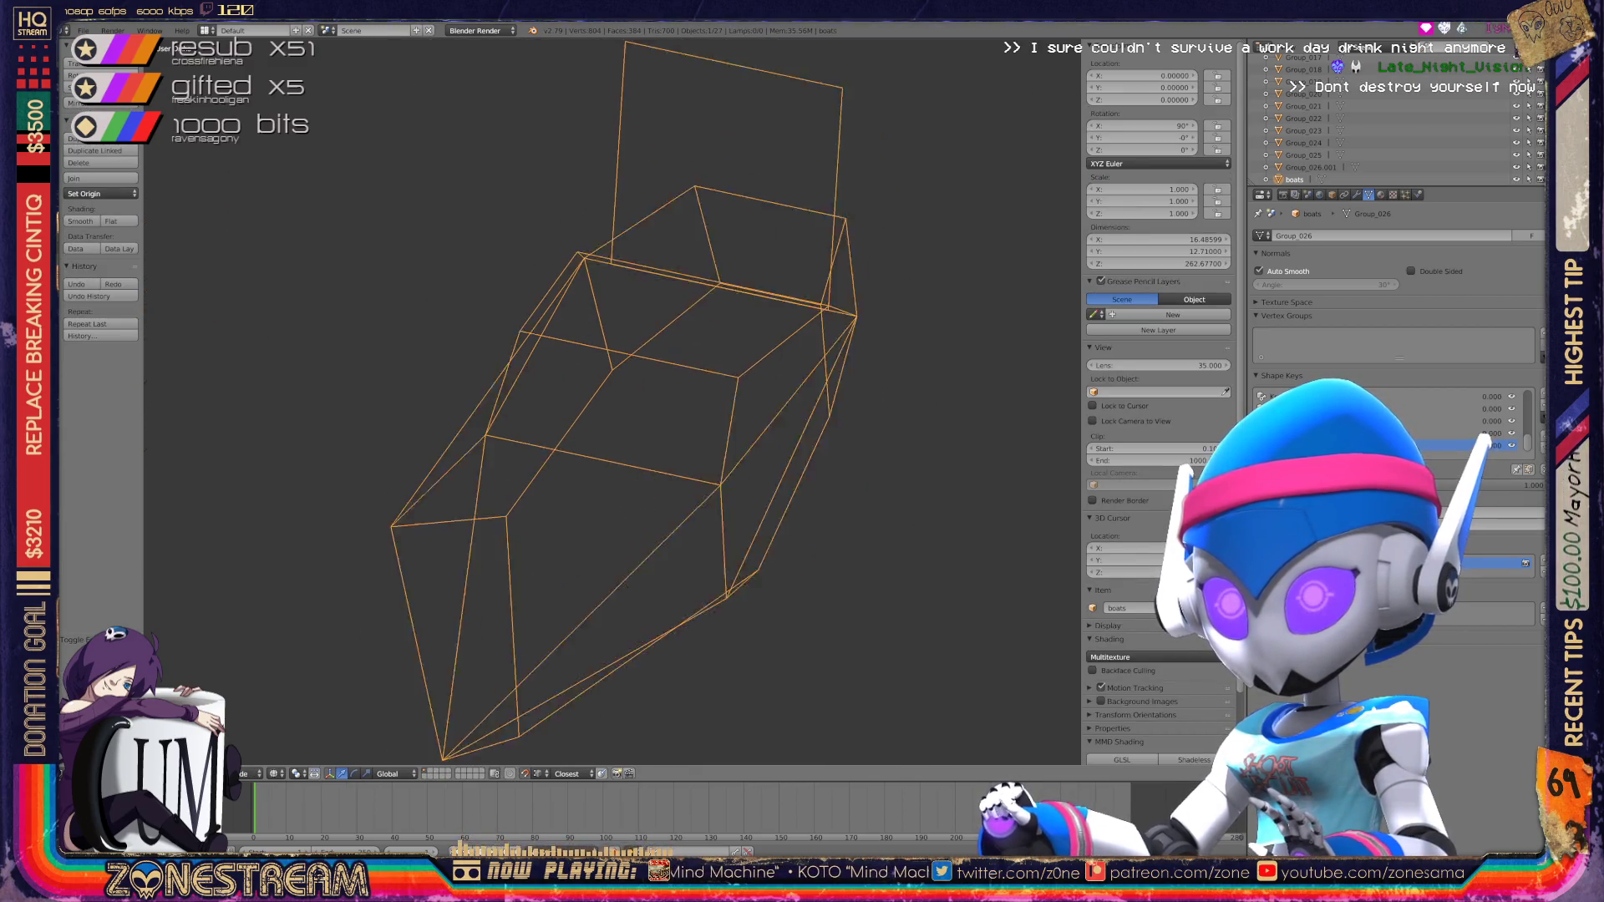
Step: Enter Edit Mode on the next boat's hull after briefly viewing all the boats
key("Tab")
scroll(610, 401, "down", 6)
key("Tab")
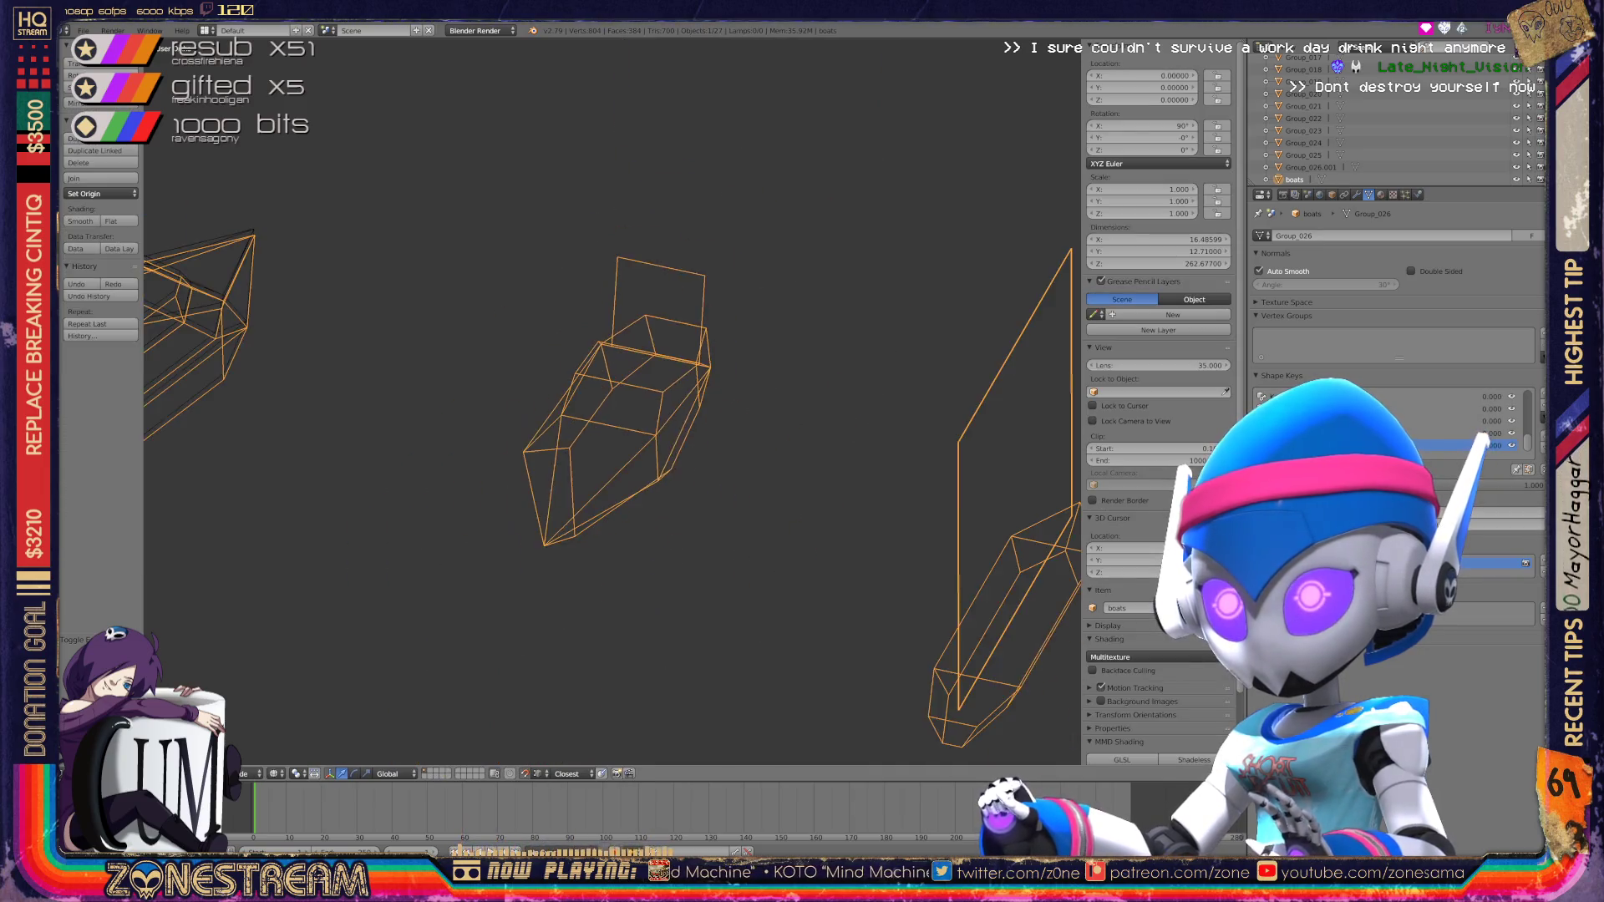
scroll(418, 385, "up", 8)
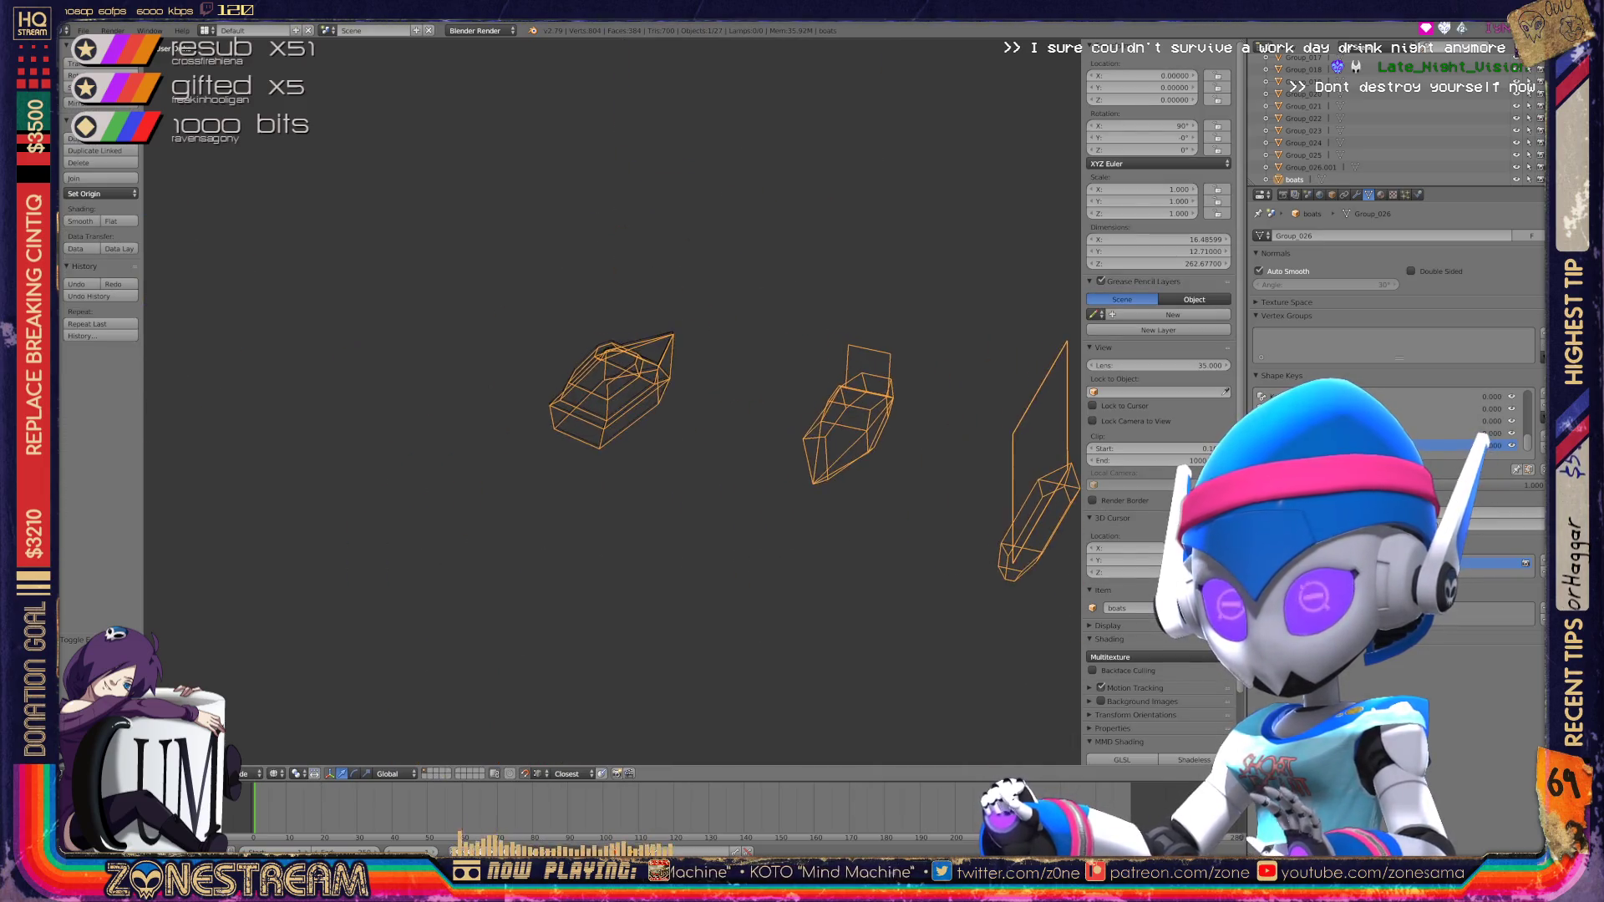
key("Tab")
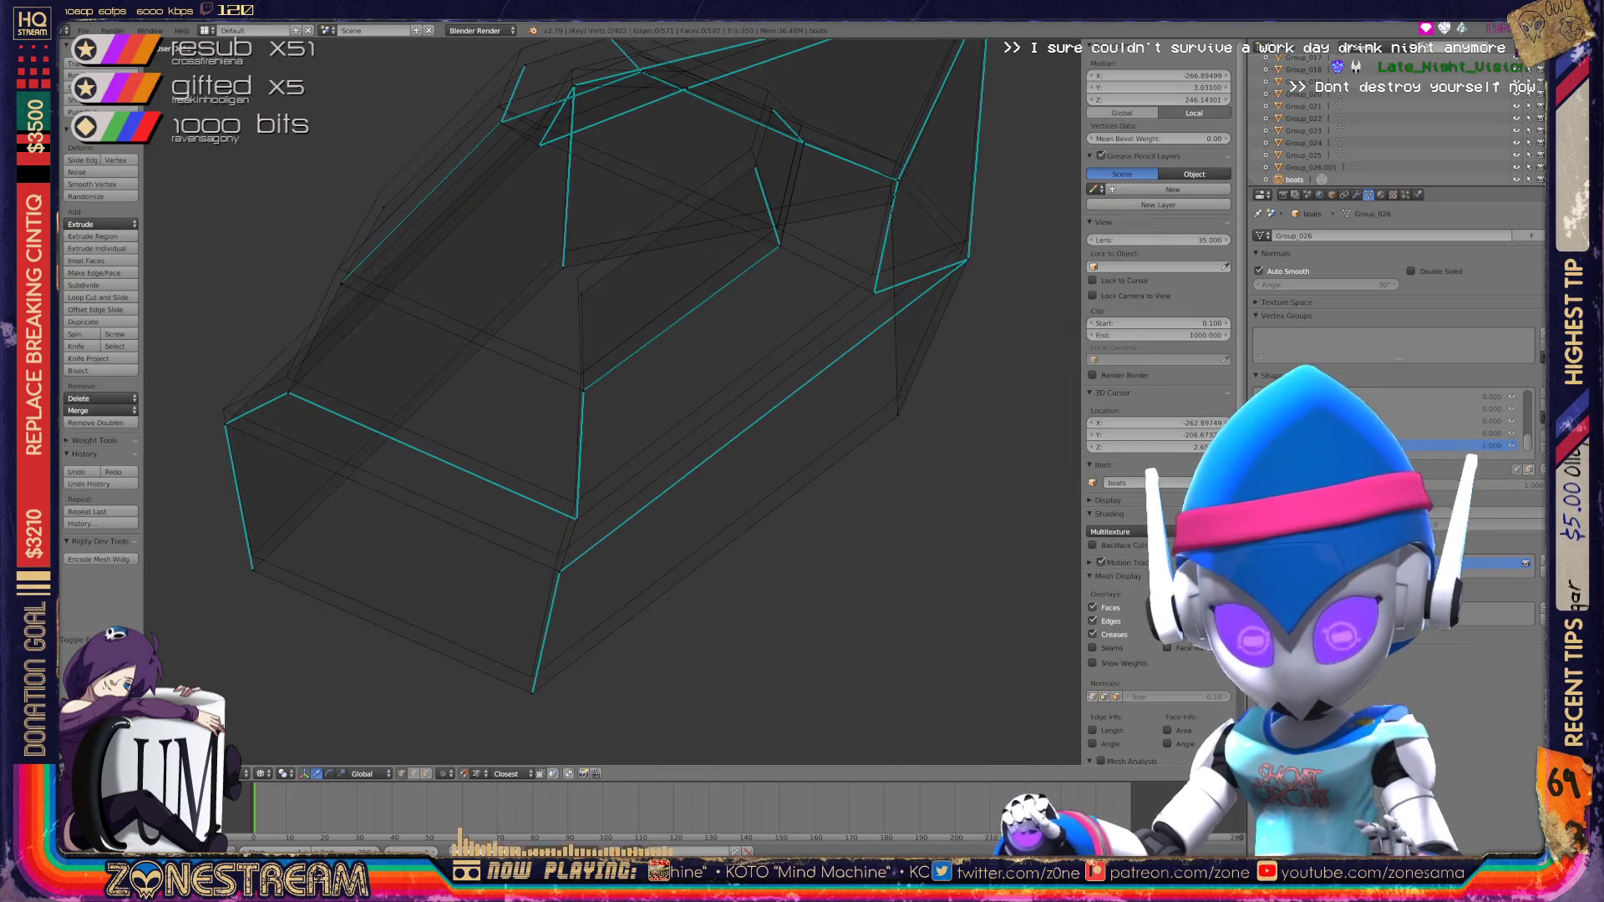
Step: Raise the vertex at the hull's left corner to a higher position
right_click(559, 572)
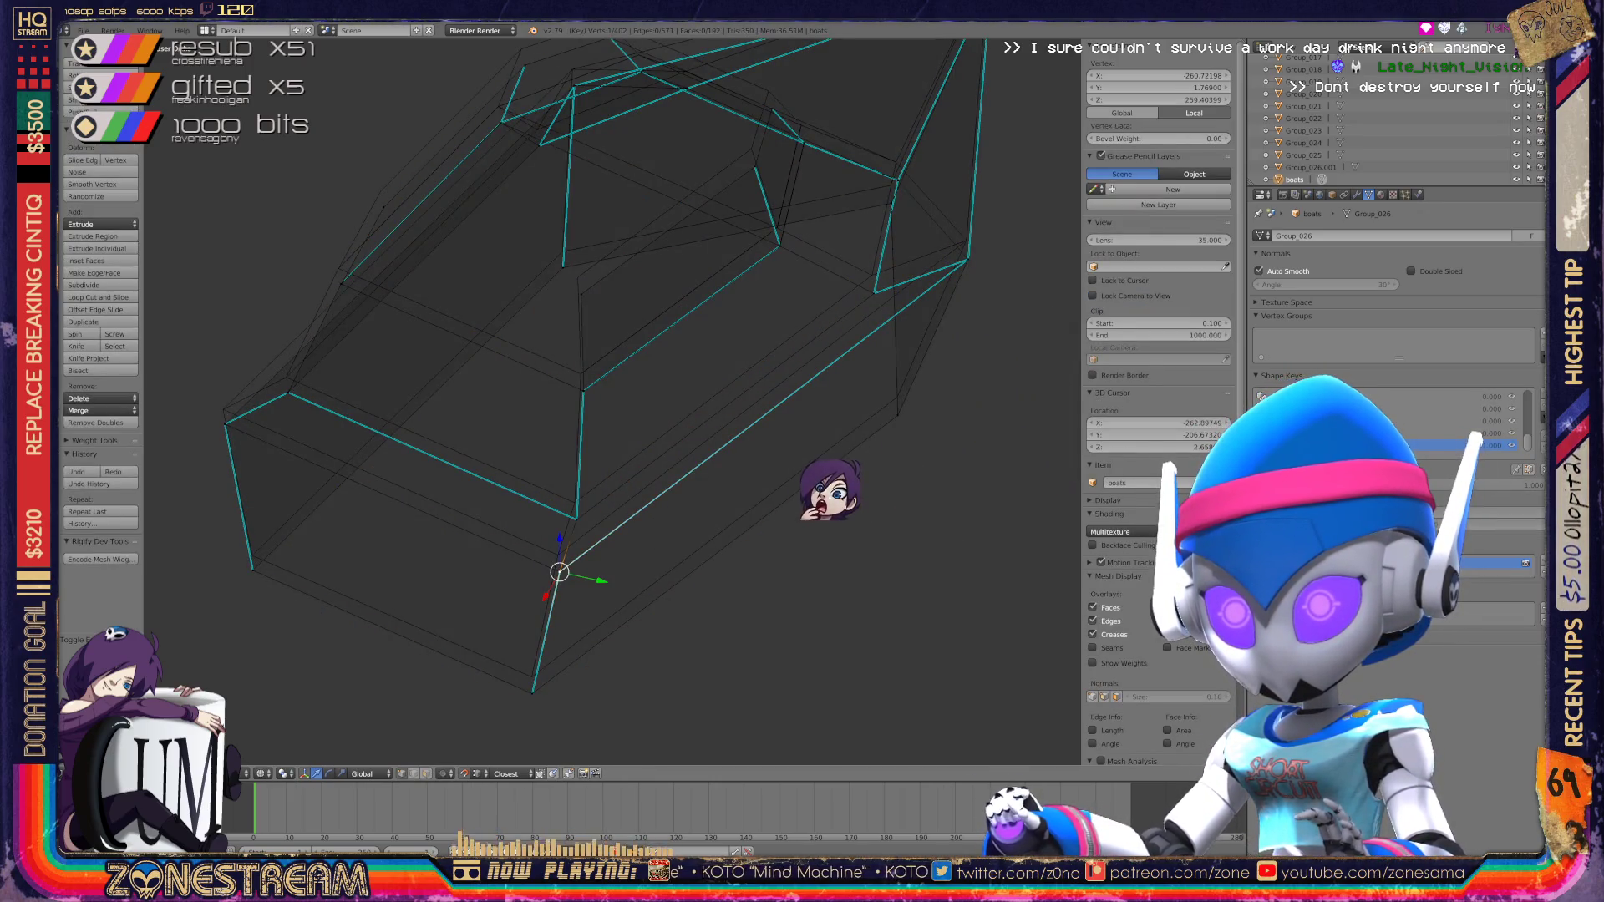
right_click(556, 539, "shift")
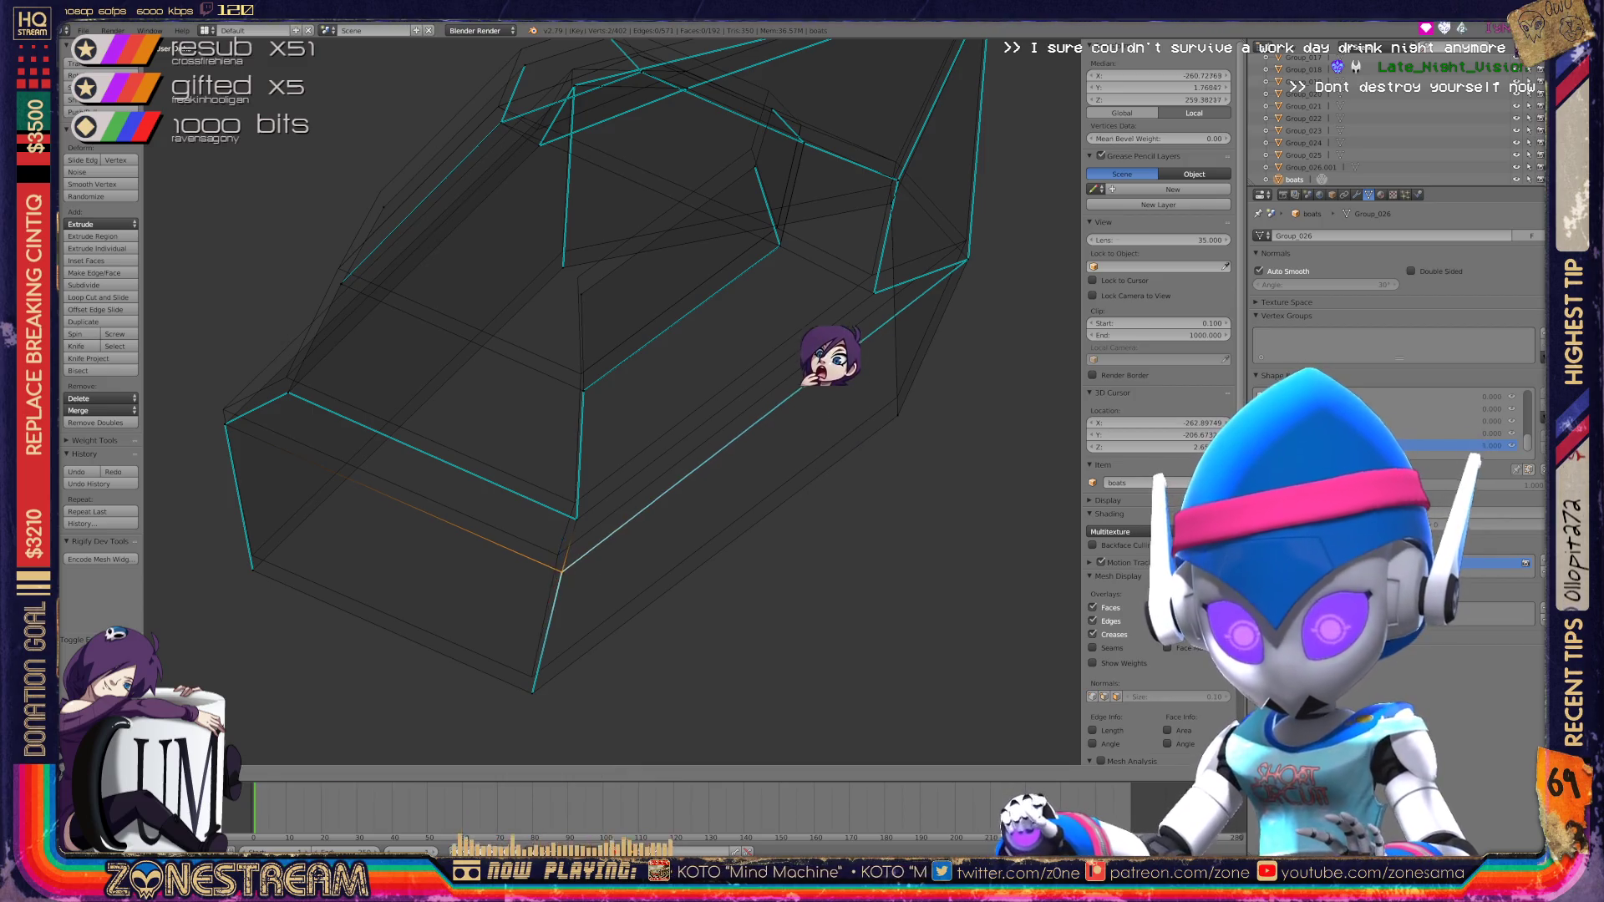
right_click(531, 676)
right_click(532, 676, "shift")
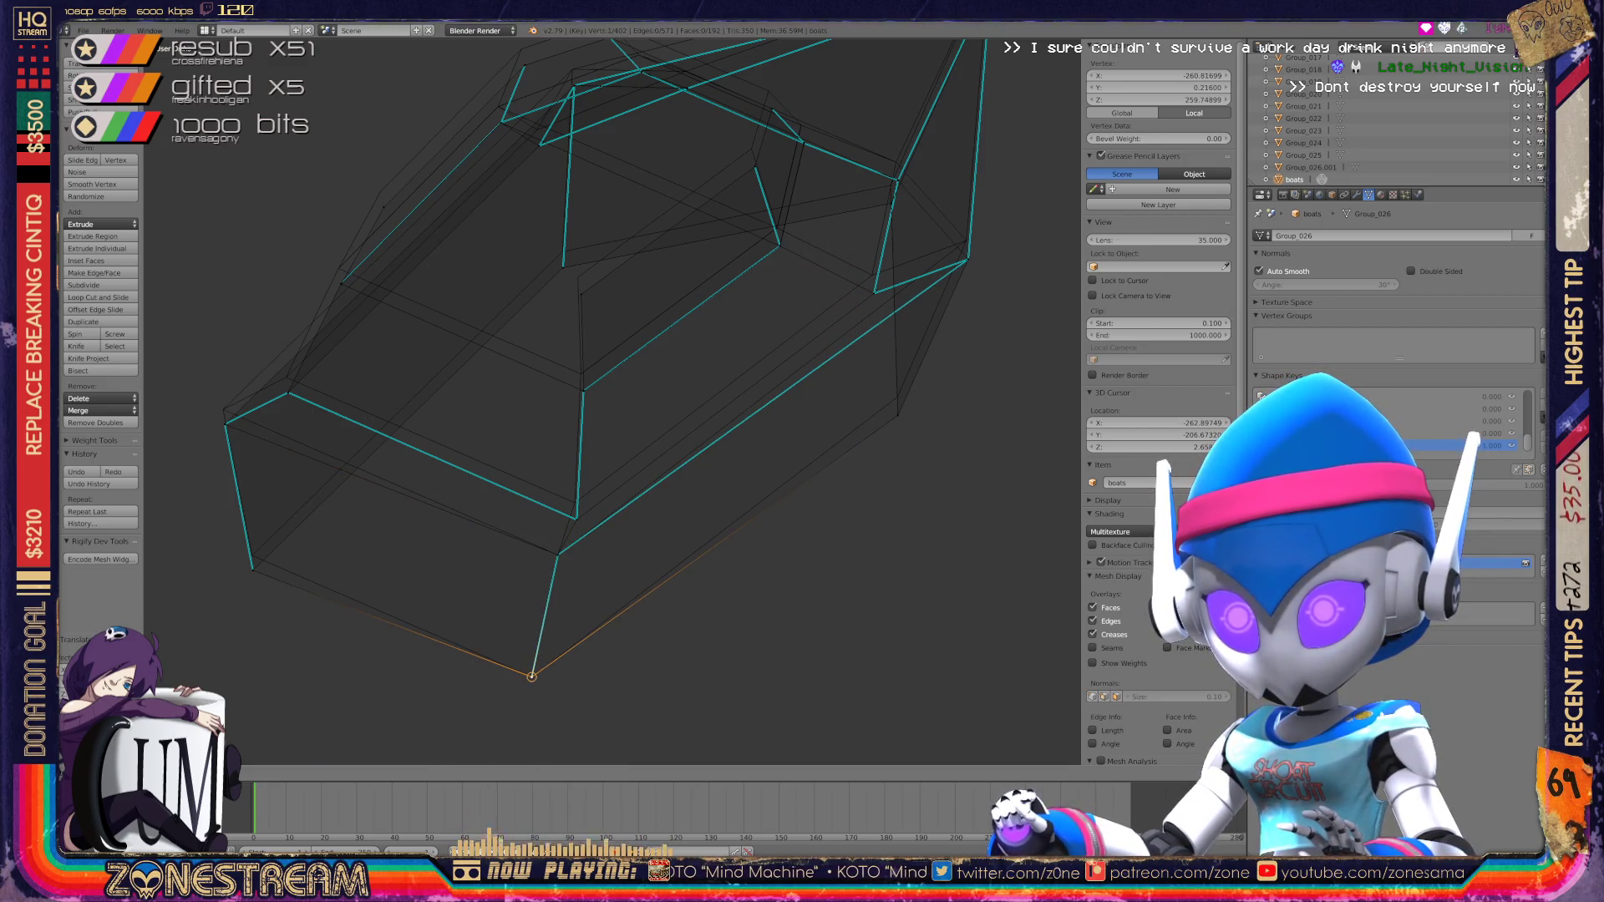
right_click(531, 676, "shift")
right_click(252, 555)
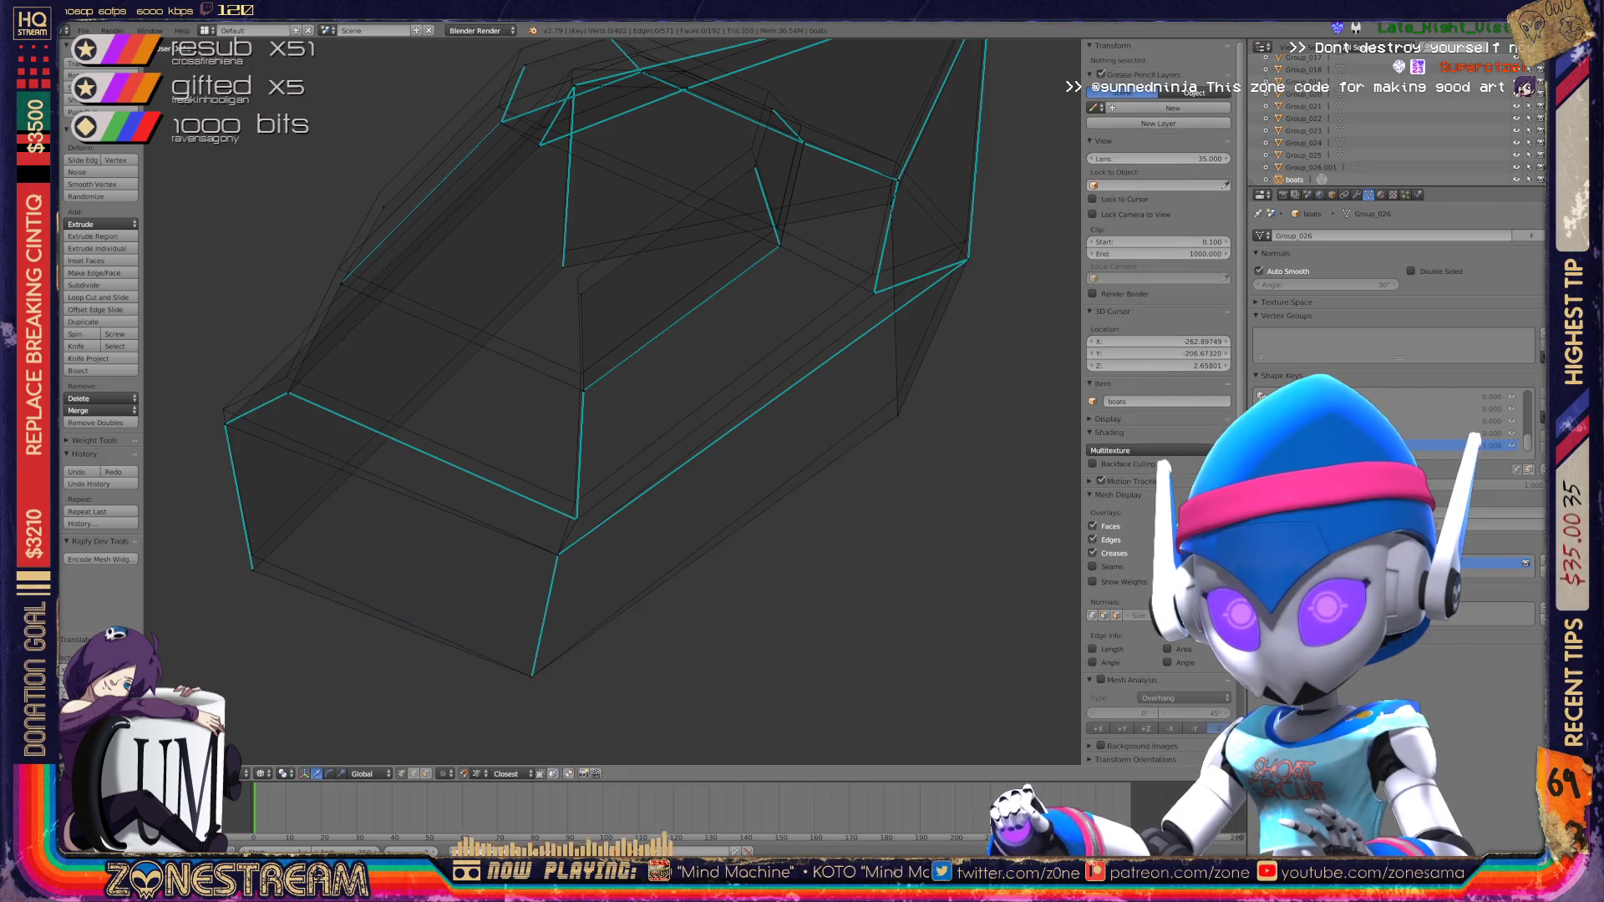
right_click(225, 425)
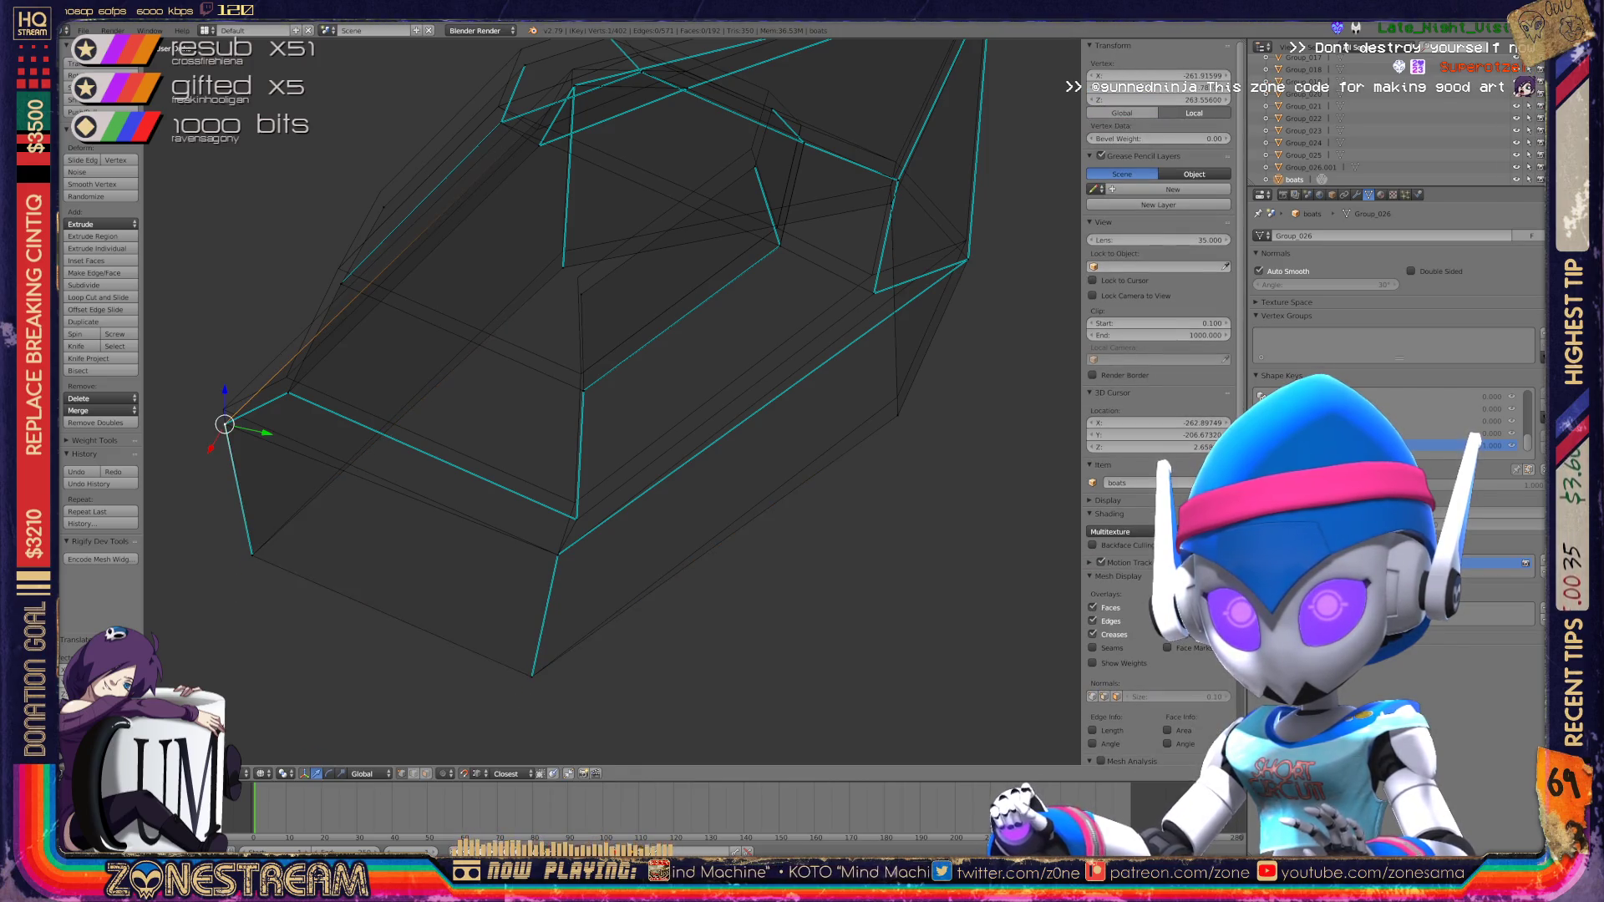
key("ctrl+v")
key("Escape")
key("g")
left_click(223, 409)
Step: Slightly raise a vertex on the hull's front edge, then recentre the view there
right_click(288, 392)
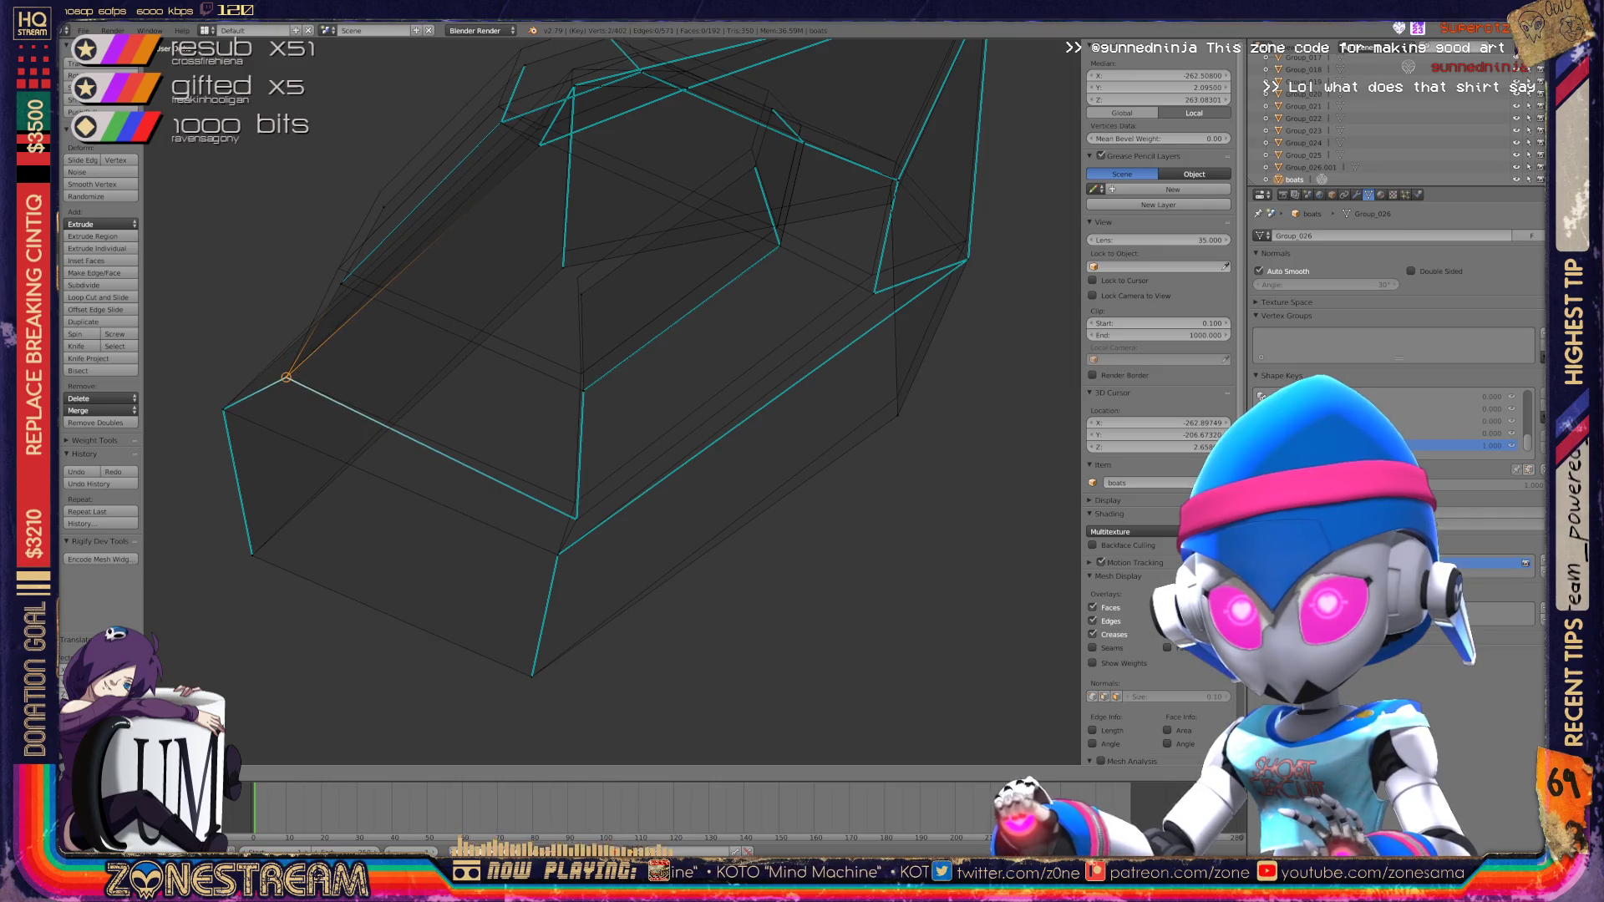
right_click(283, 363, "shift")
scroll(623, 393, "down", 3)
scroll(623, 393, "up", 4)
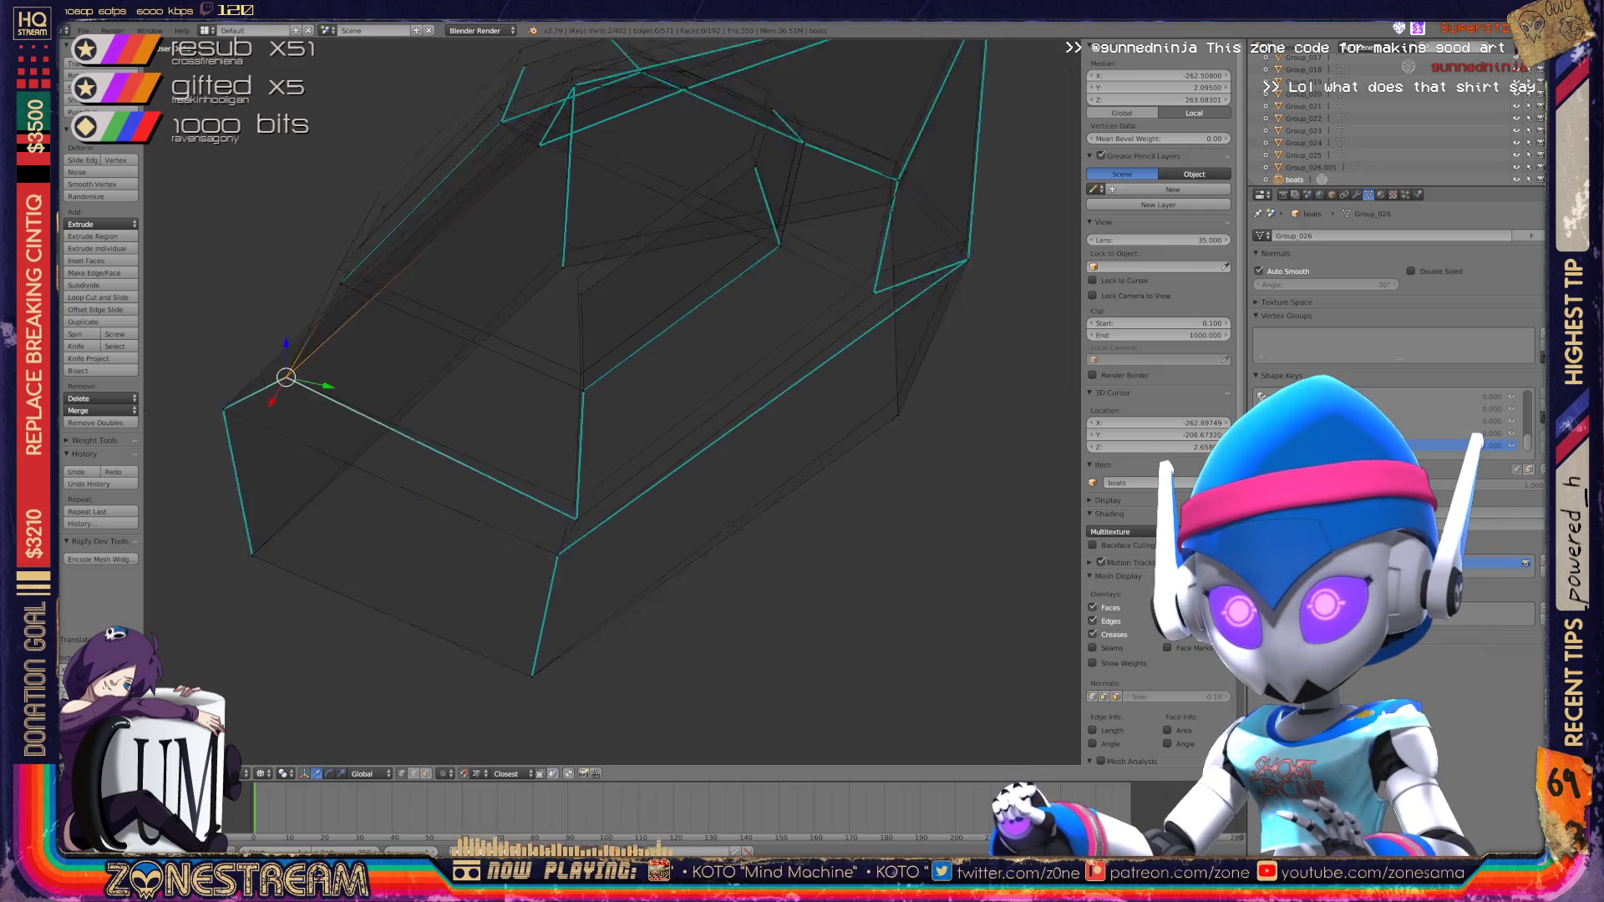
right_click(569, 543)
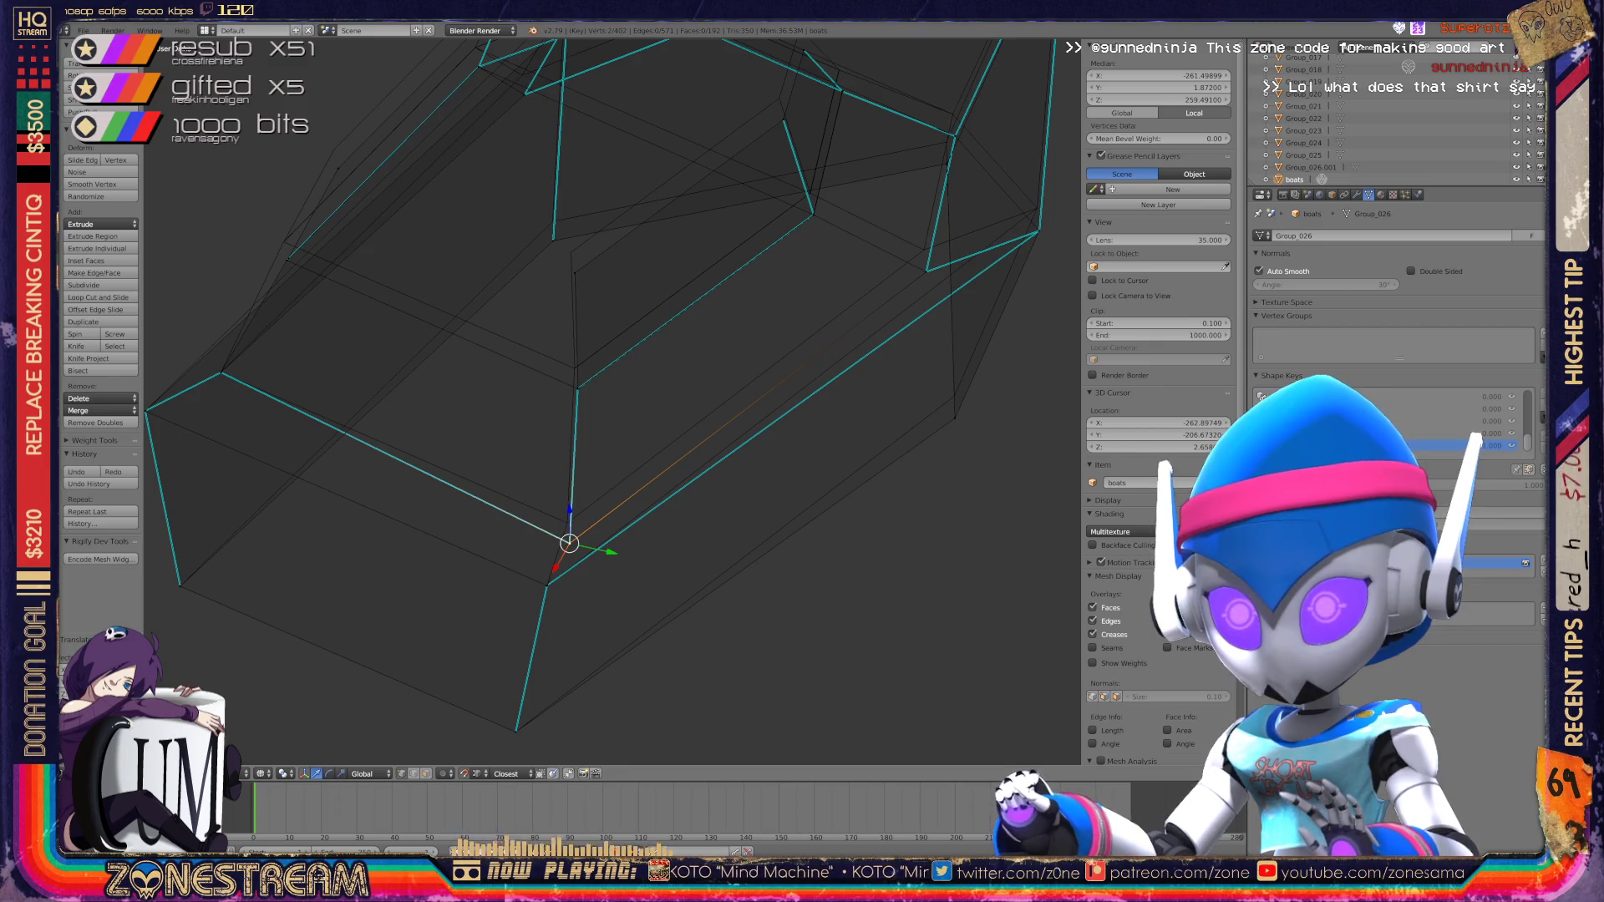
key("g")
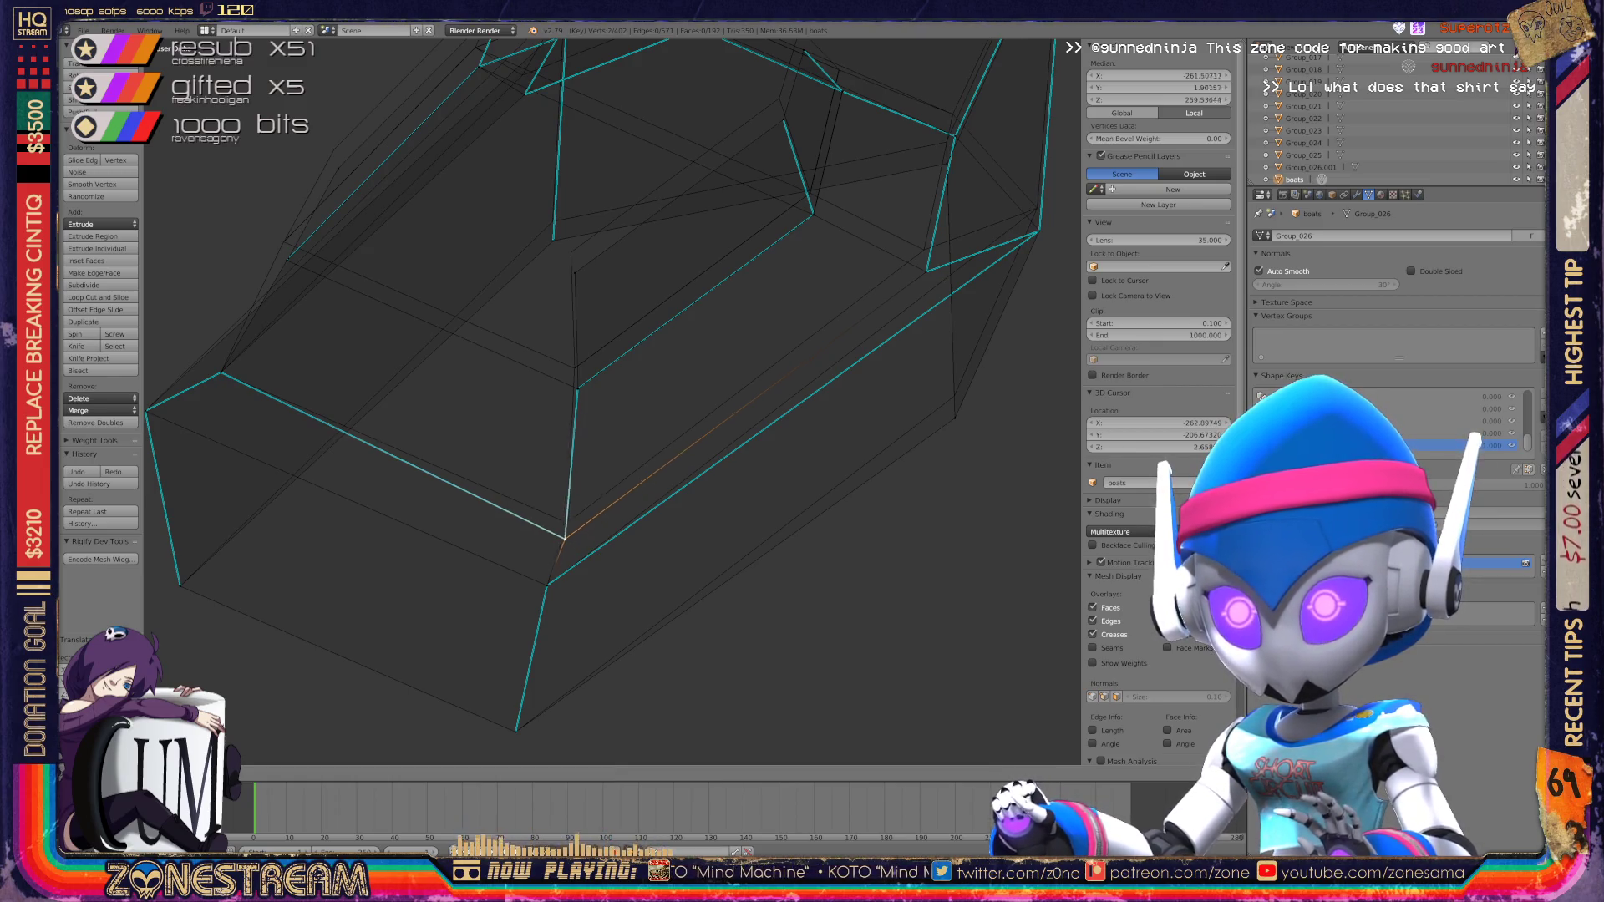
key("Return")
scroll(612, 401, "up", 6)
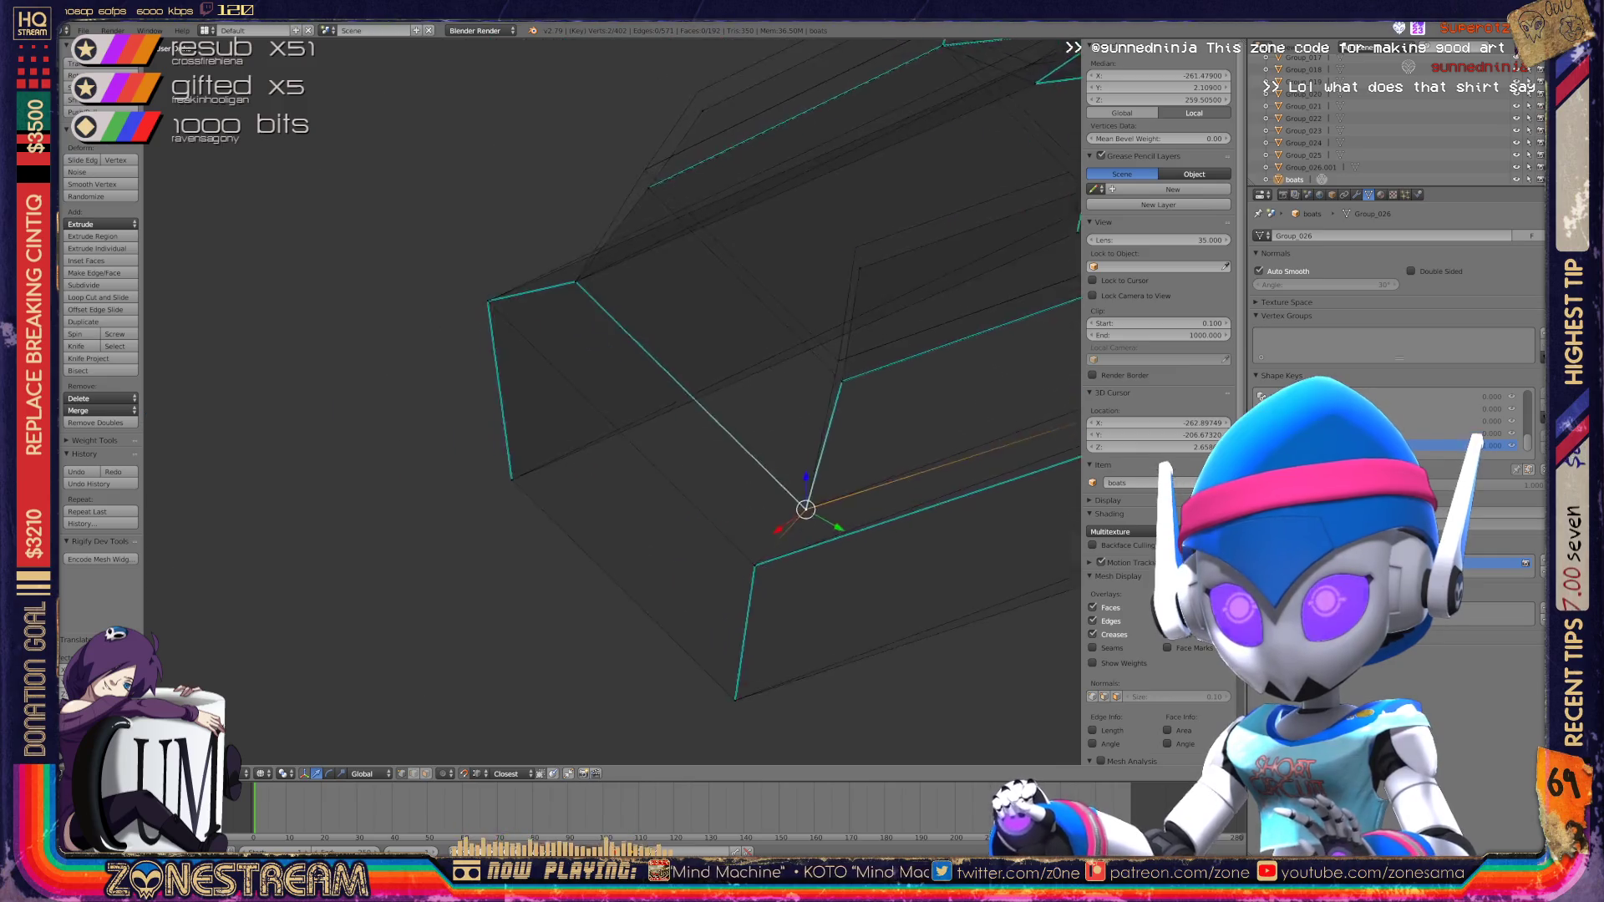
mouse_move(877, 447)
middle_mouse_down("shift")
mouse_move(733, 430)
mouse_move(491, 448)
mouse_move(472, 691)
middle_mouse_up("shift")
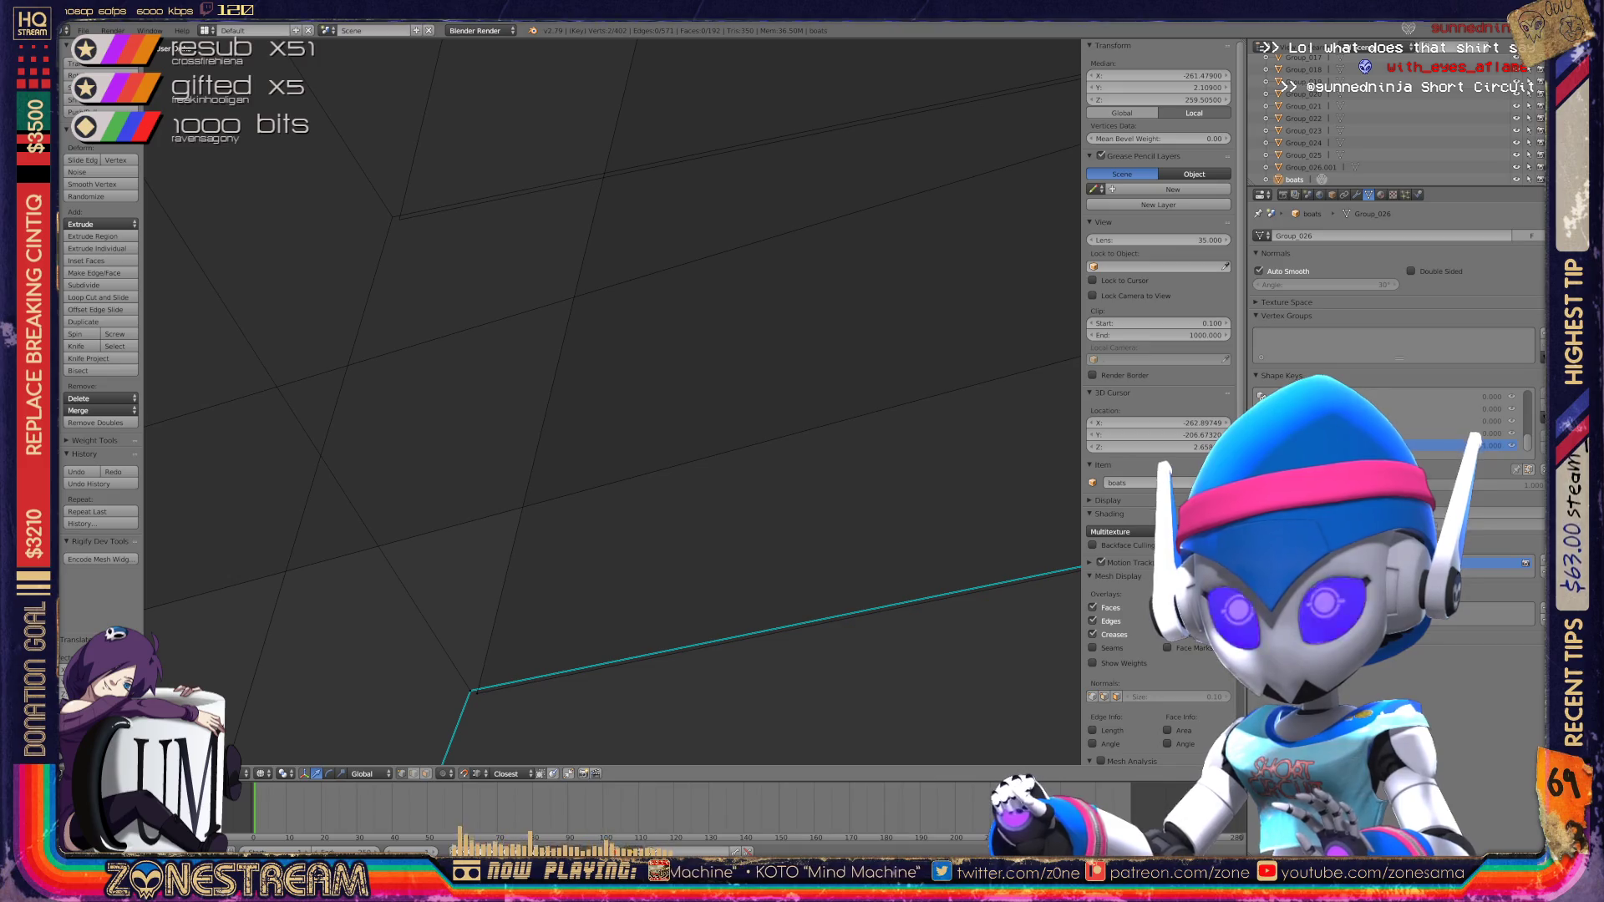
Step: Move the vertices at the cyan edge's lower end up onto the apex vertex
right_click(400, 218)
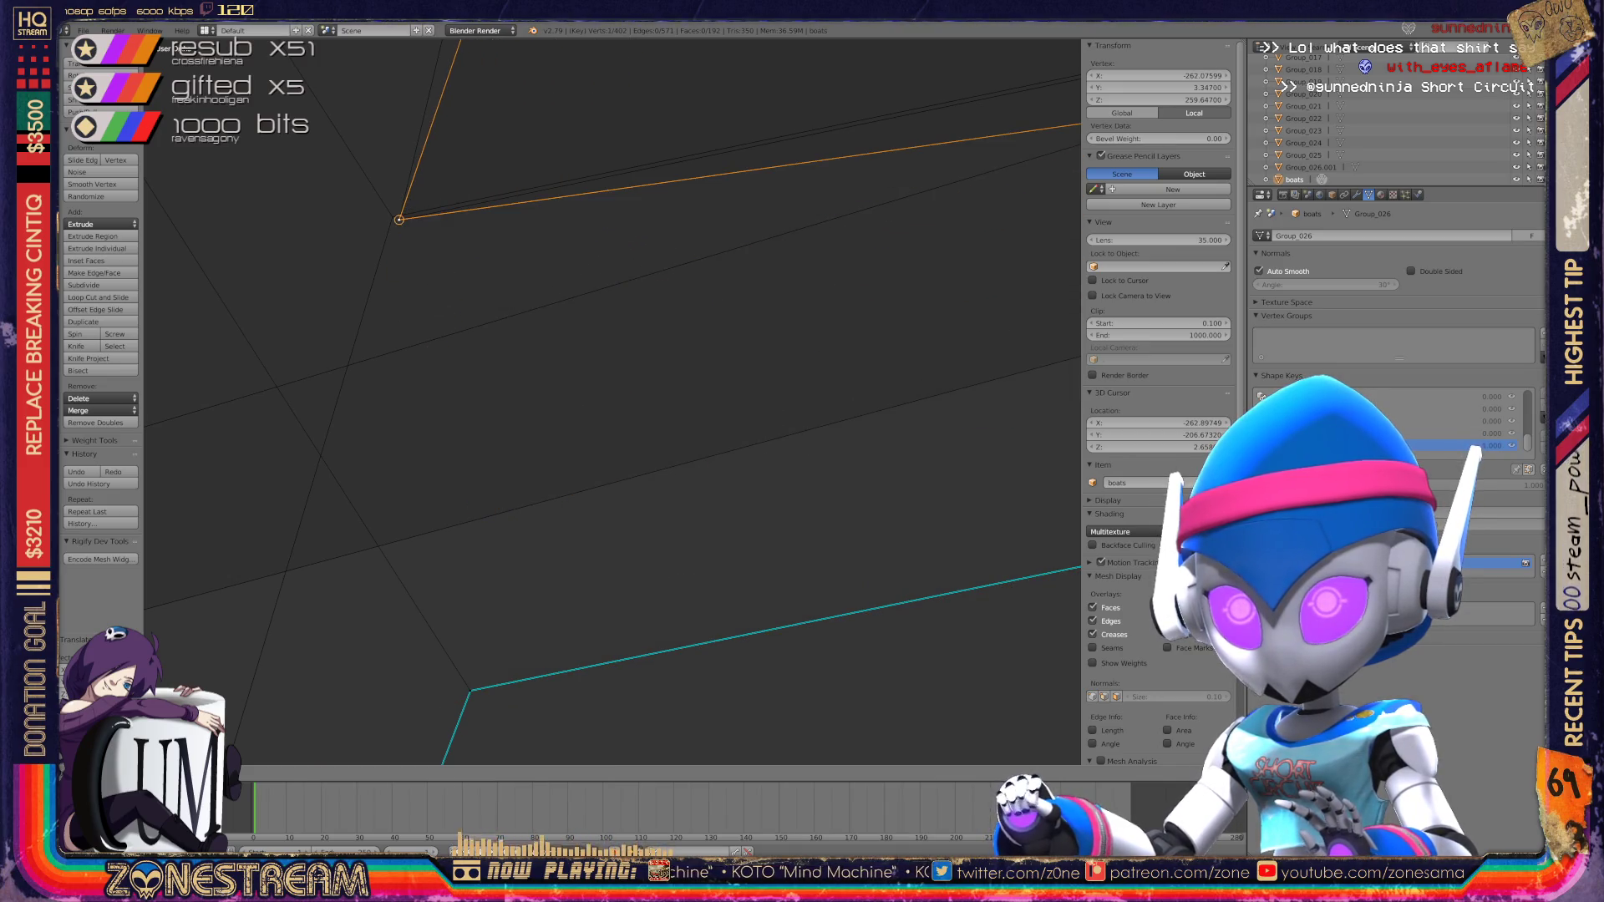
right_click(470, 691)
mouse_move(471, 691)
middle_mouse_down()
mouse_move(394, 215)
mouse_move(591, 384)
mouse_move(601, 555)
middle_mouse_up()
right_click(653, 394)
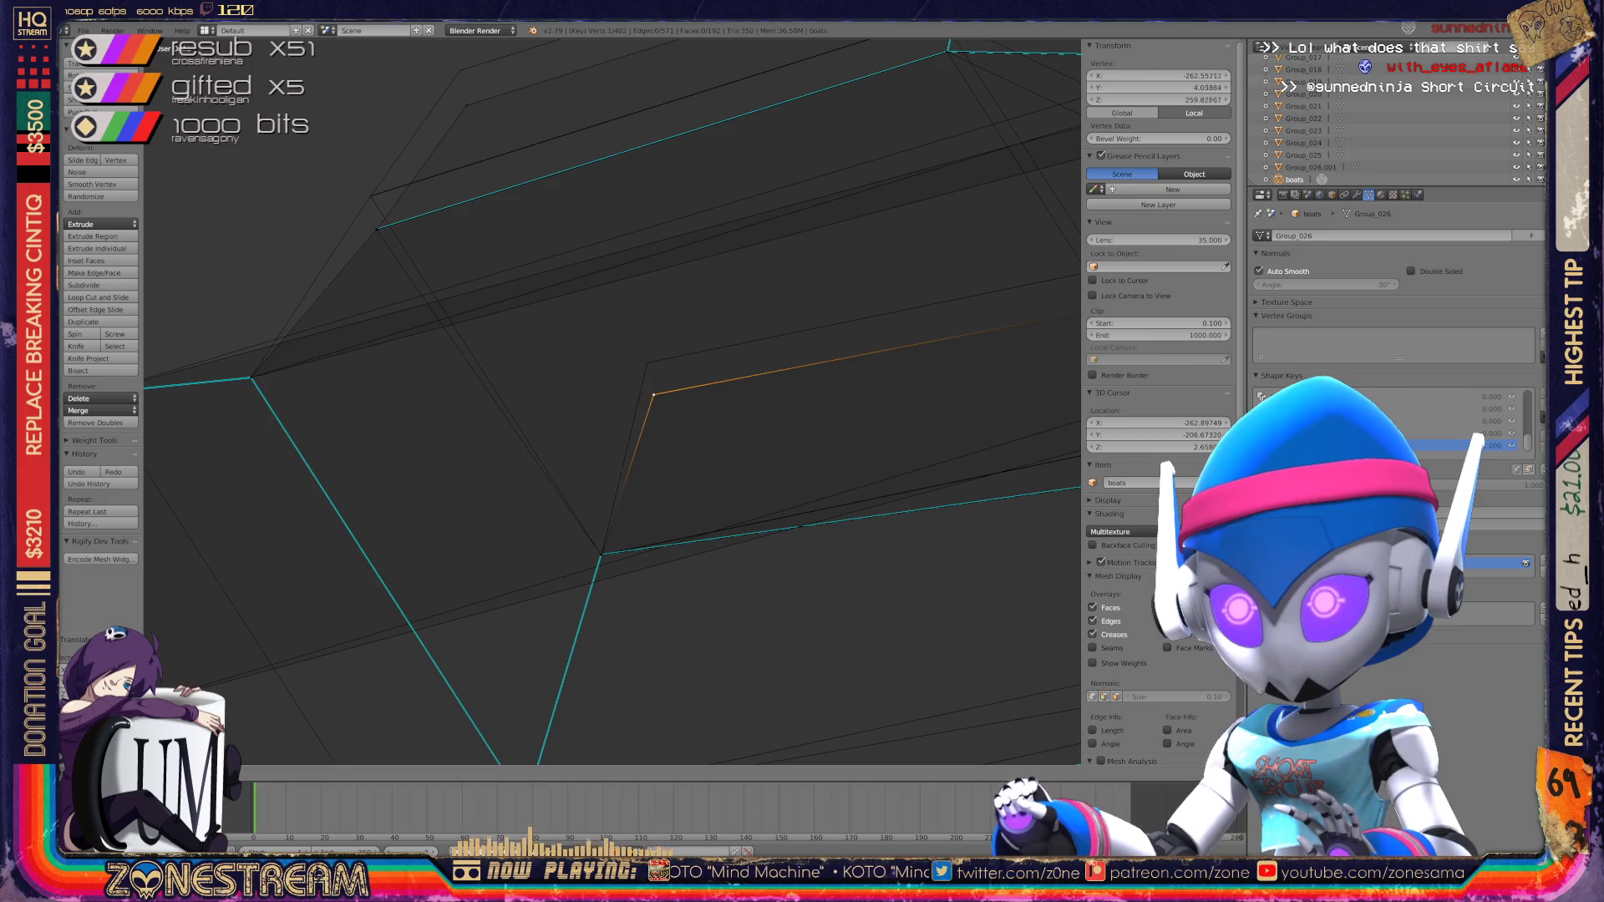
mouse_move(647, 363)
middle_mouse_down()
mouse_move(810, 537)
mouse_move(1078, 702)
middle_mouse_up()
middle_click_drag(618, 395, 458, 610)
right_click(460, 610)
right_click_drag(462, 611, 397, 250)
right_click(458, 609)
right_click_drag(458, 609, 391, 249)
right_click_drag(458, 609, 390, 243)
Step: Snap the lower corner vertex onto the upper corner and merge the overlapping vertices with Alt+M
scroll(391, 243, "down", 10)
middle_click_drag(576, 377, 363, 519, "shift")
right_click(517, 302)
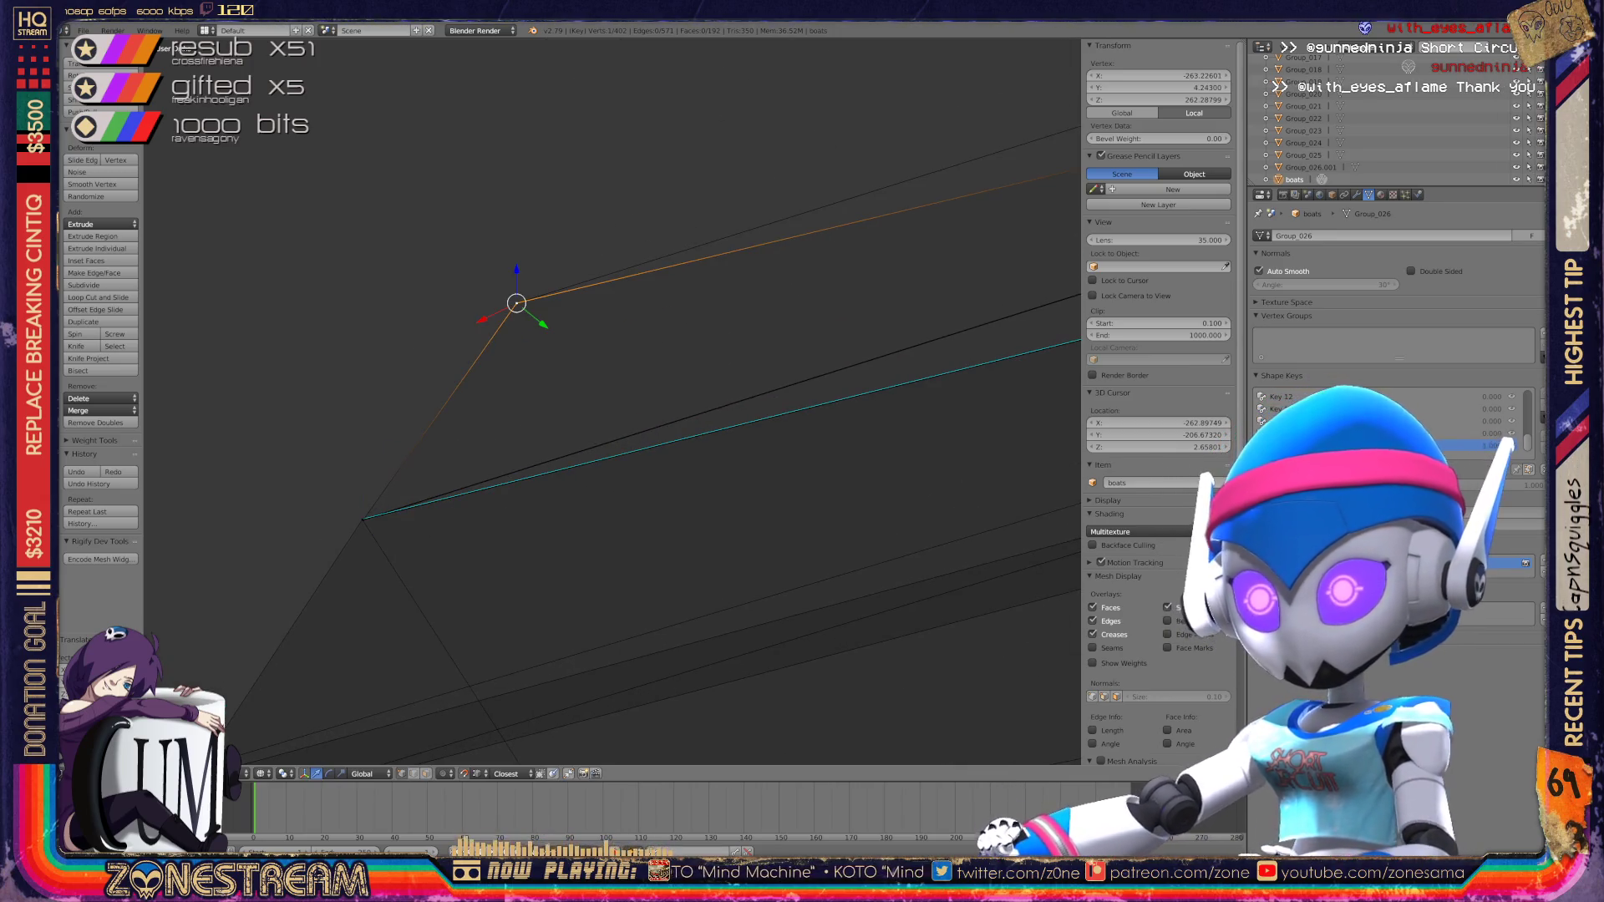
middle_click_drag(516, 302, 318, 359)
middle_click_drag(585, 401, 678, 289)
right_click(677, 288)
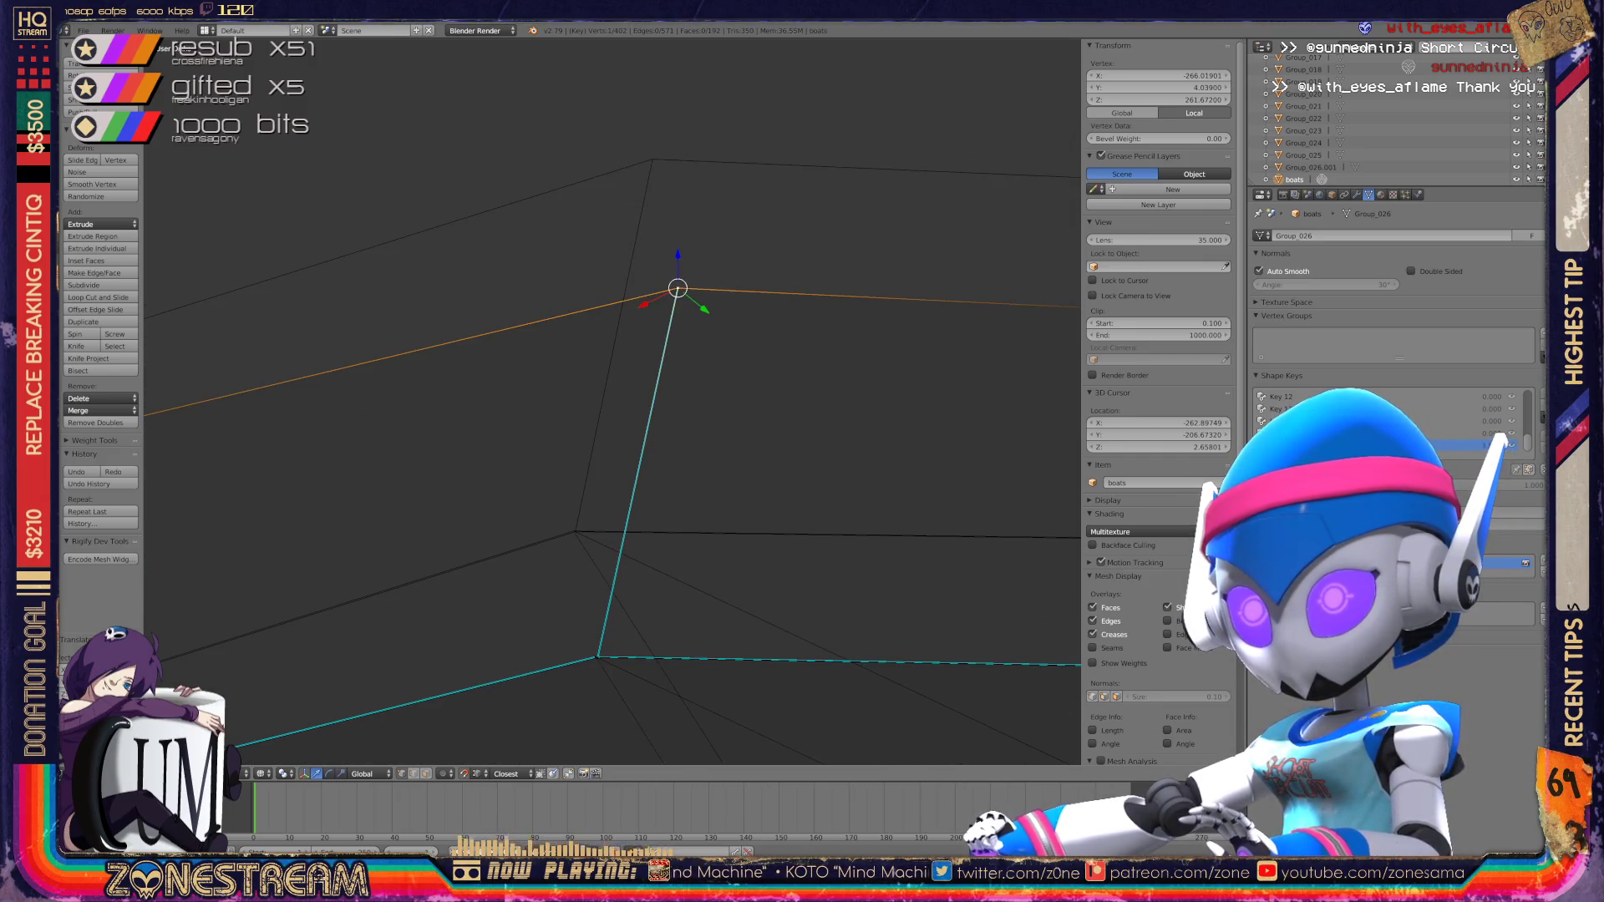
key("g")
mouse_move(585, 501)
middle_mouse_down("shift")
mouse_move(519, 299)
mouse_move(675, 242)
mouse_move(604, 480)
middle_mouse_up("shift")
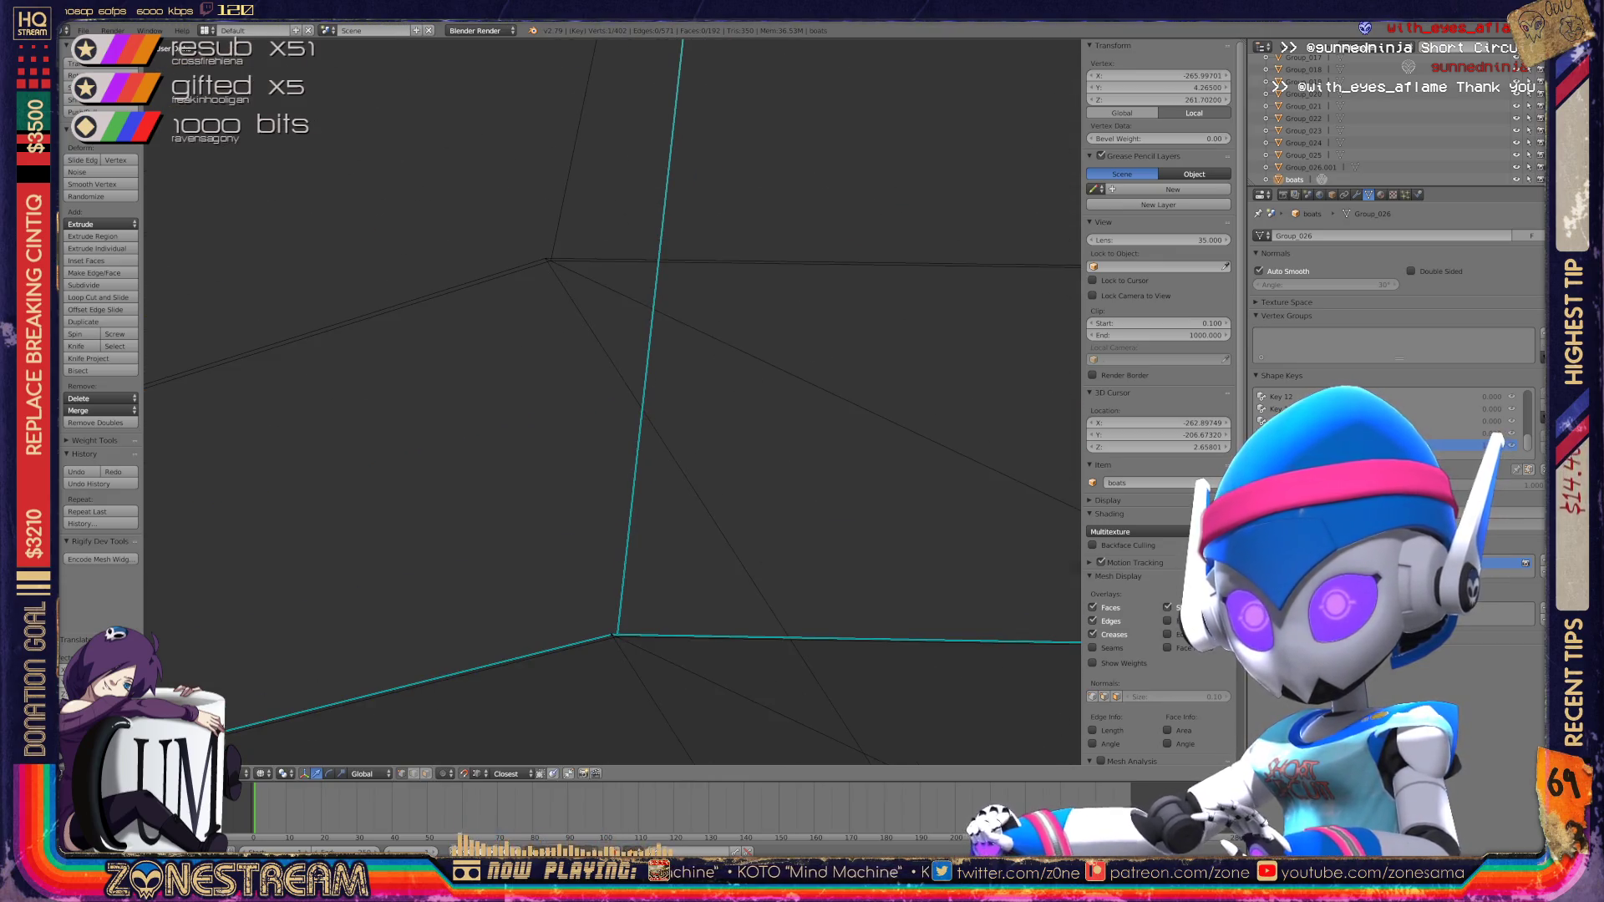
key("g")
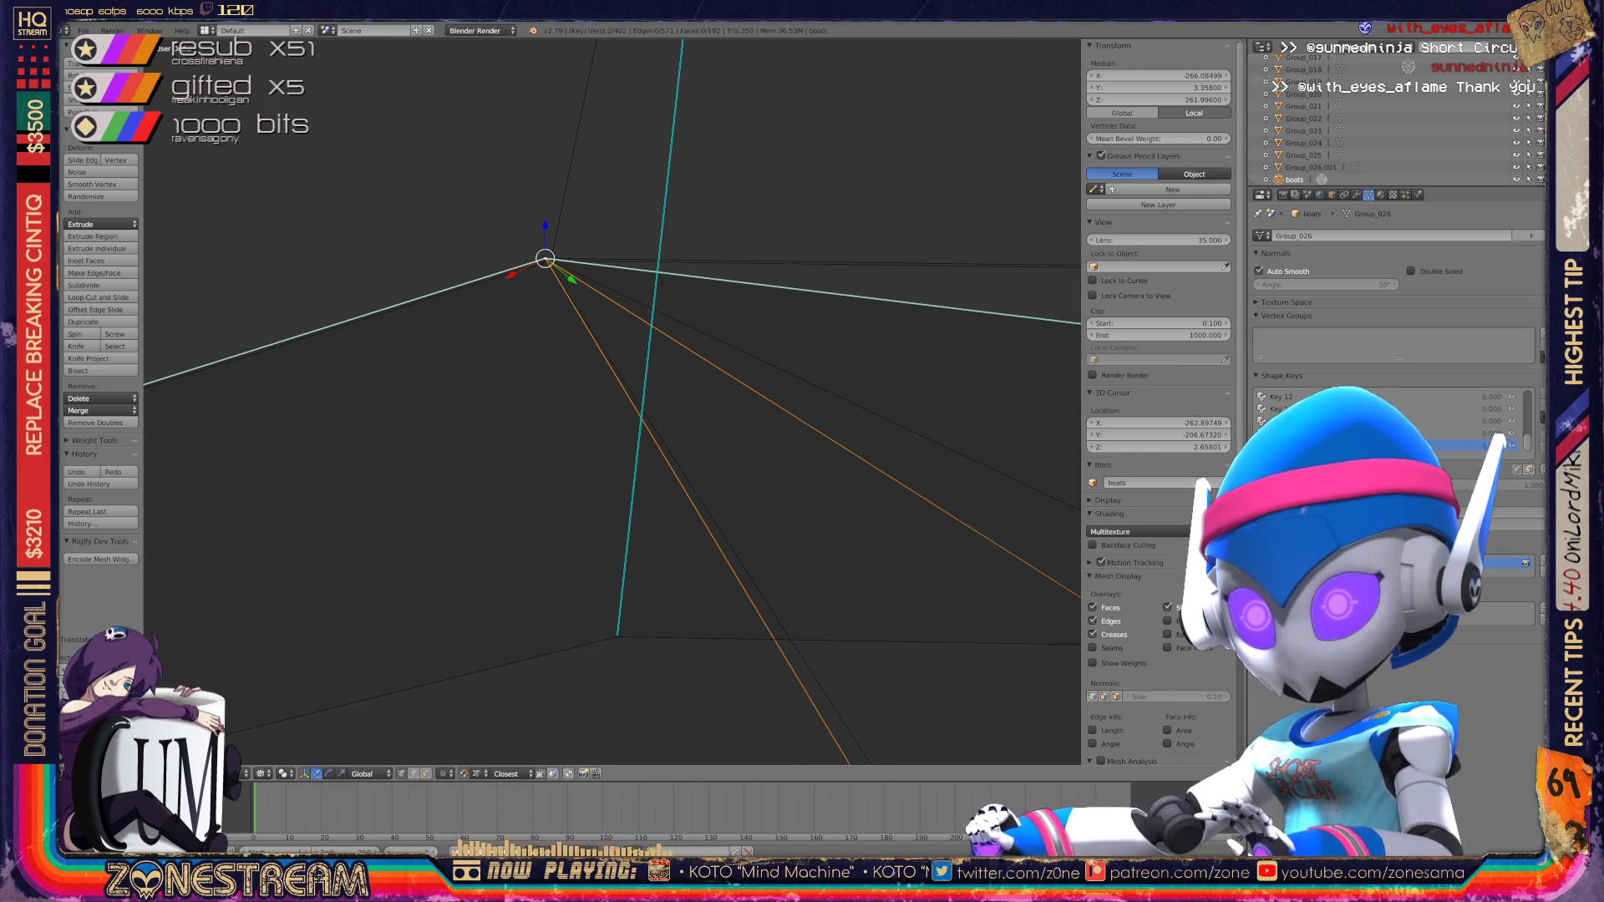
key("Escape")
key("alt+m")
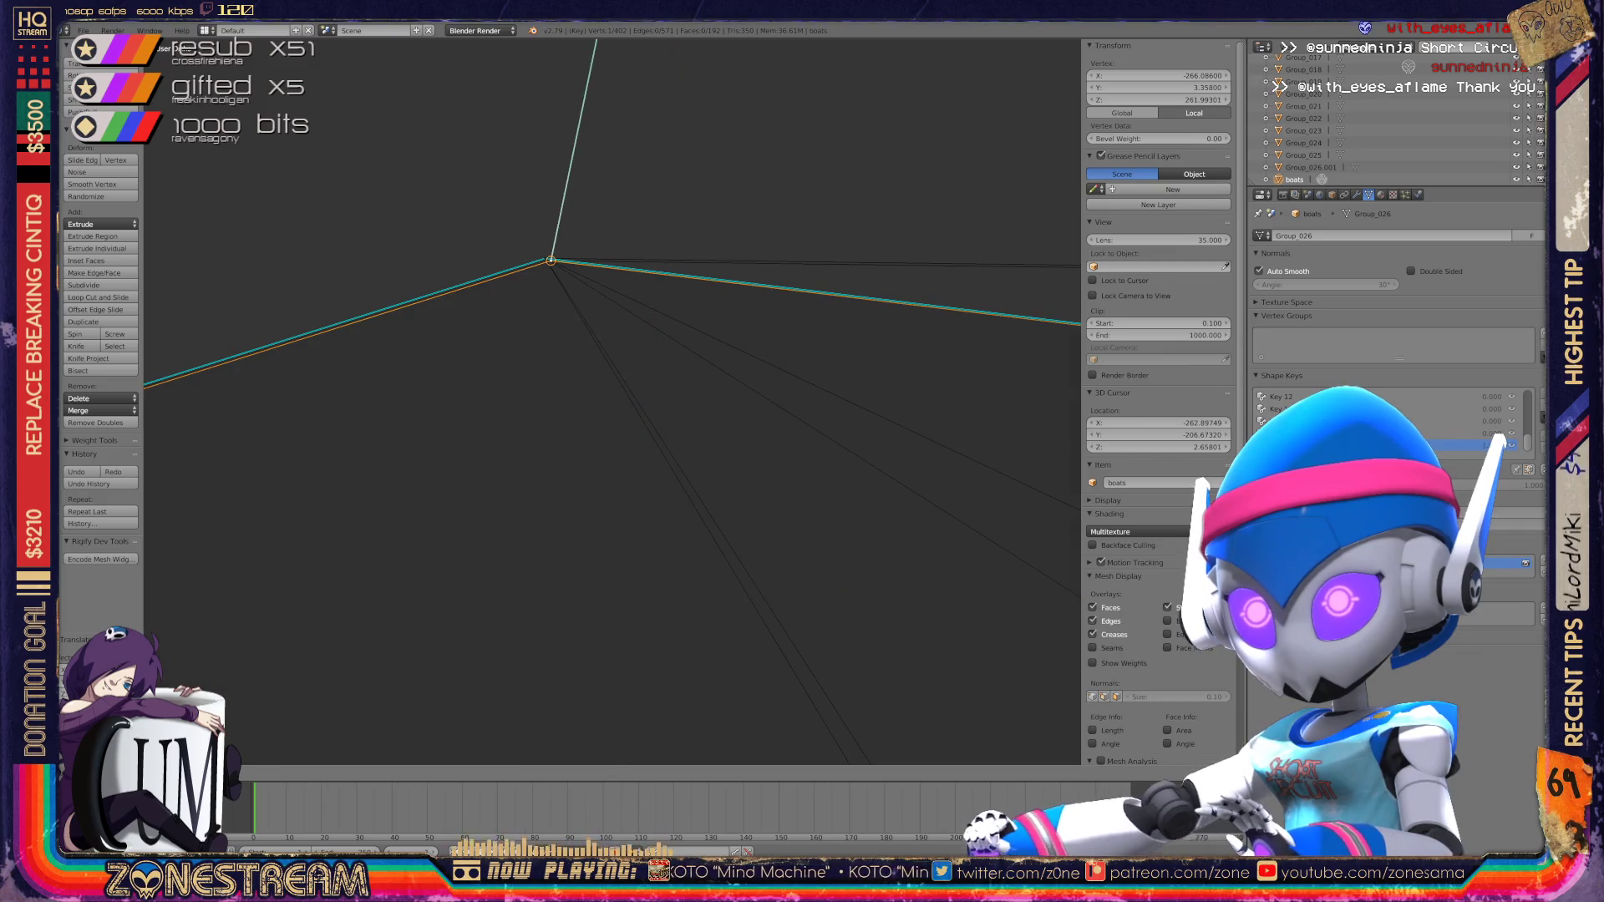
left_click(928, 343)
Step: Move the selected corner vertex up and to the left
scroll(1020, 518, "up", 1)
mouse_move(585, 417)
middle_mouse_down()
mouse_move(610, 468)
mouse_move(468, 502)
middle_mouse_up()
left_click_drag(499, 277, 481, 184)
scroll(803, 514, "up", 7)
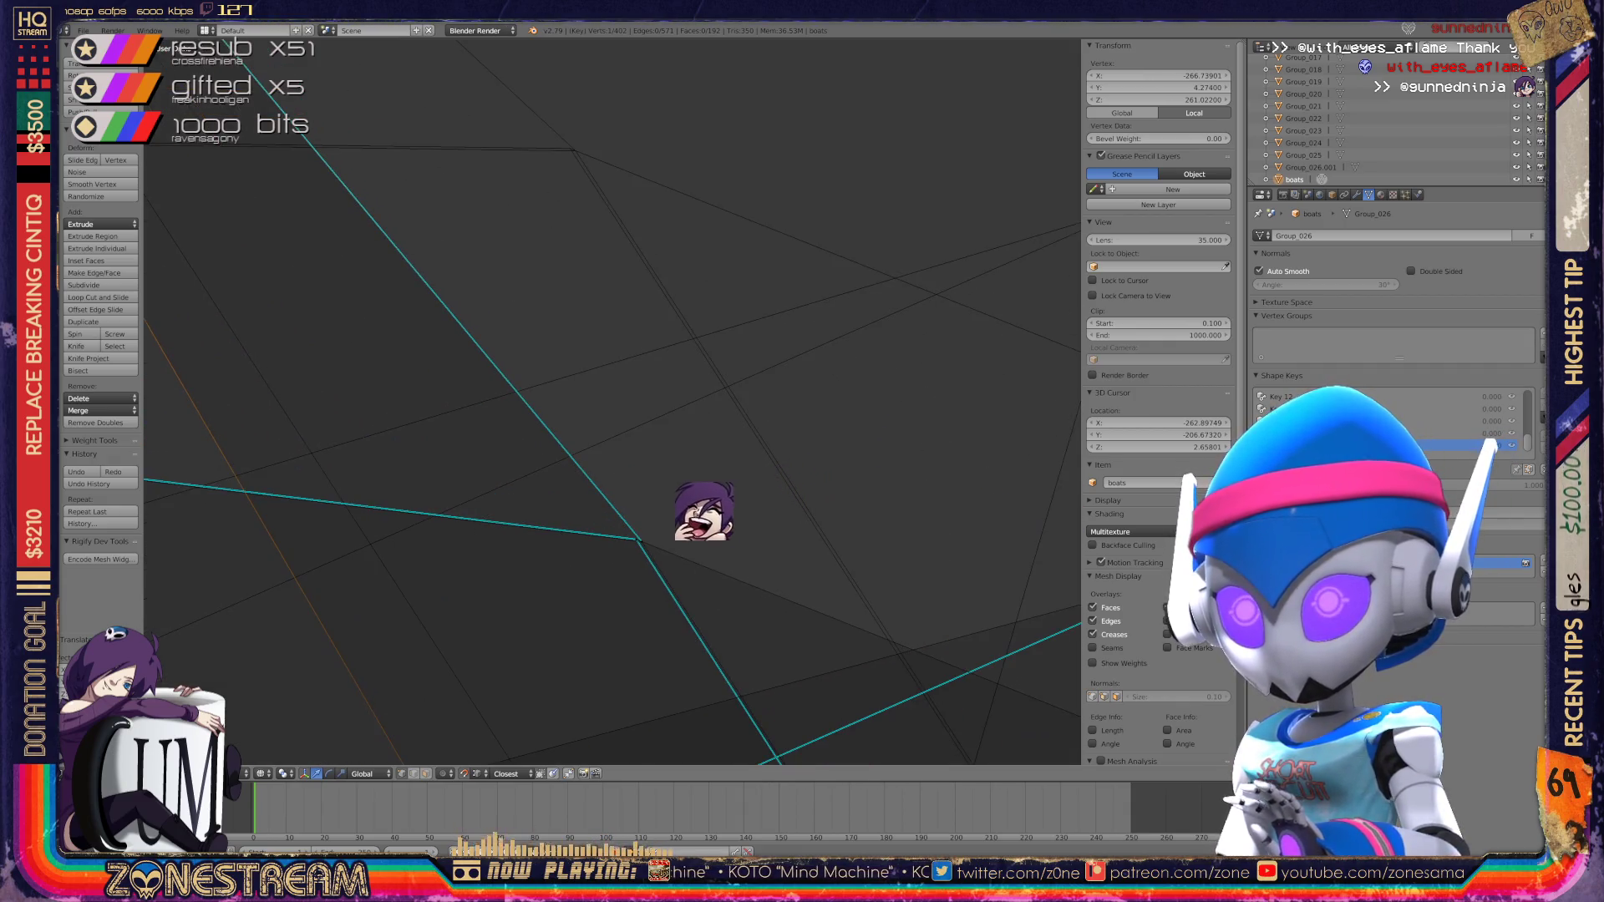
Step: Deselect all, then move the cyan-corner vertex up onto the top-edge corner vertex
key("a")
left_click(636, 540)
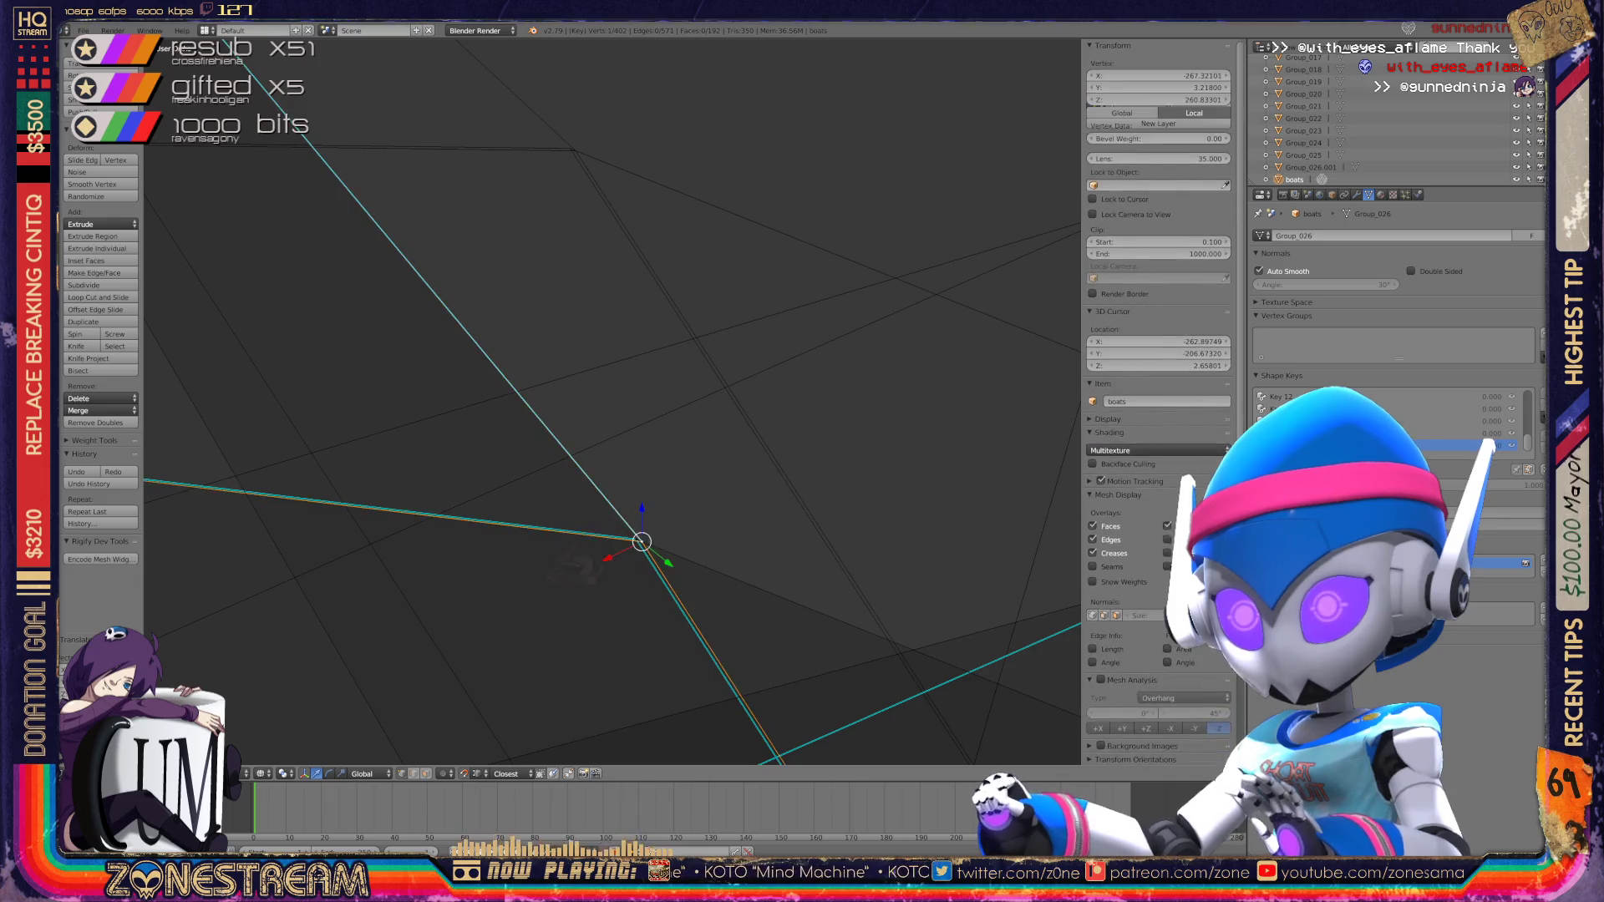
left_click(576, 151)
key("ctrl+space")
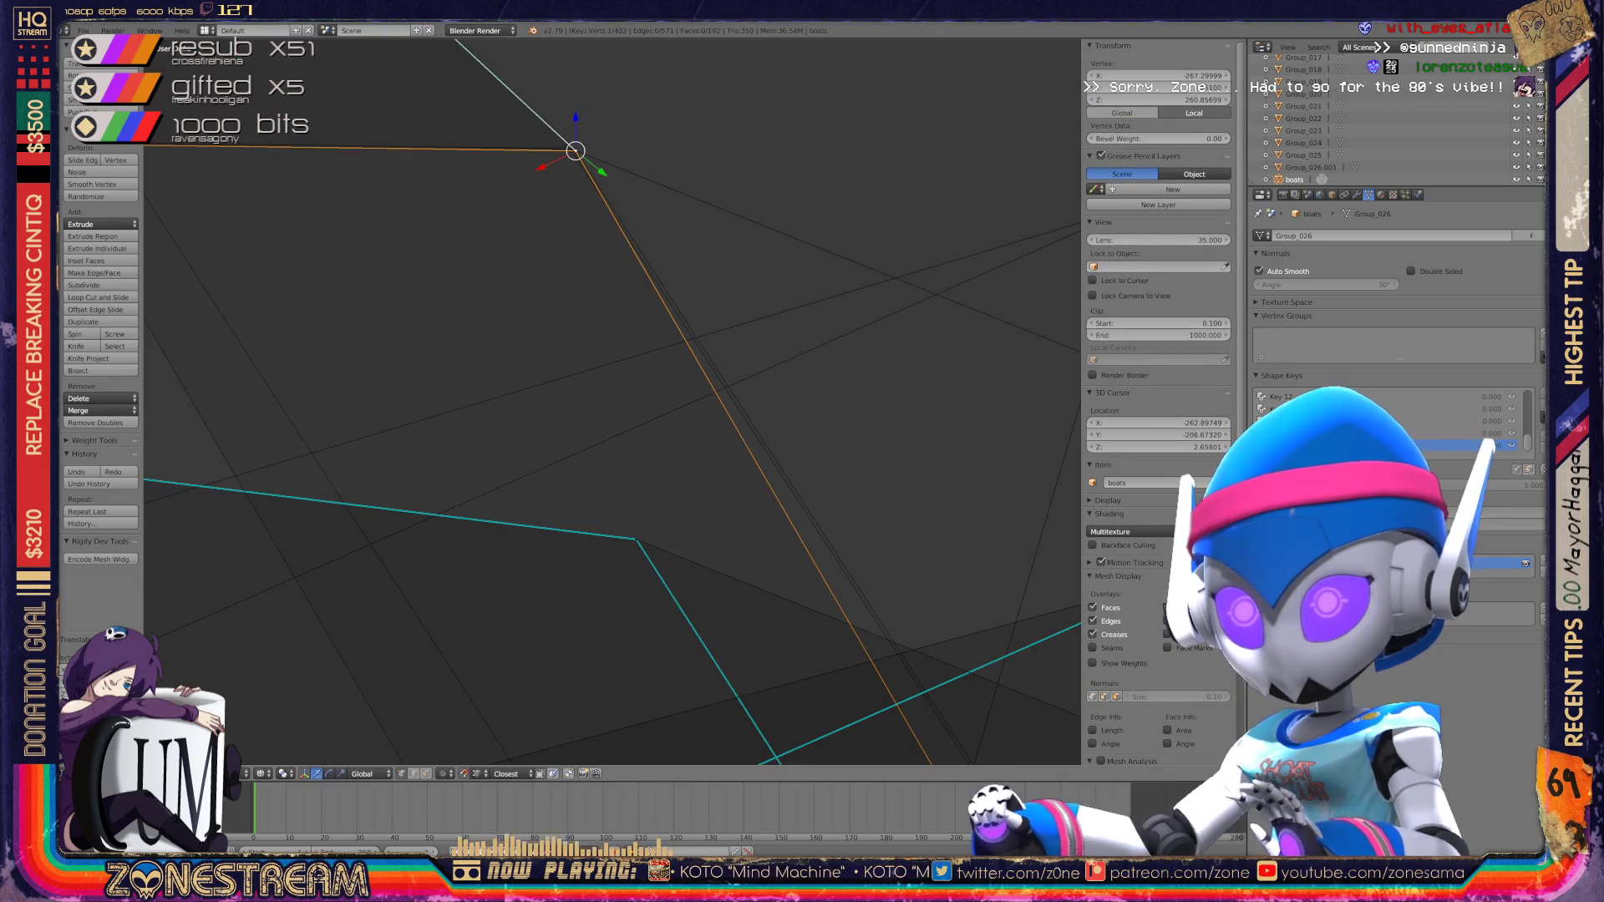
left_click(636, 540)
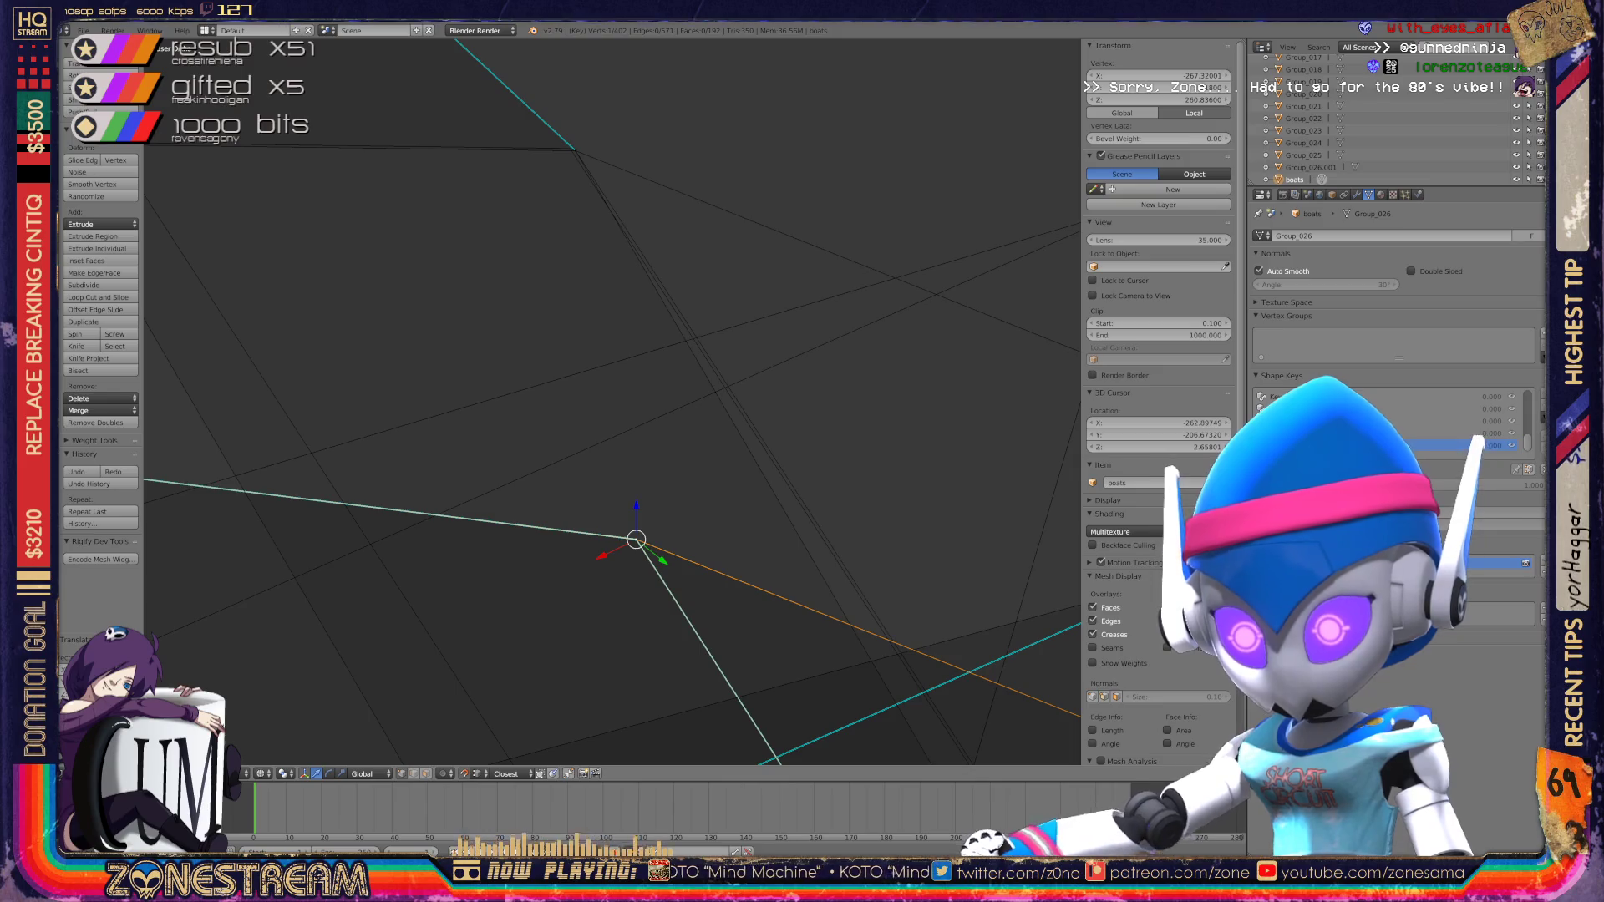
mouse_move(637, 540)
left_mouse_down()
mouse_move(549, 222)
mouse_move(570, 148)
left_mouse_up()
mouse_move(569, 148)
middle_mouse_down("shift")
mouse_move(595, 299)
mouse_move(261, 318)
middle_mouse_up("shift")
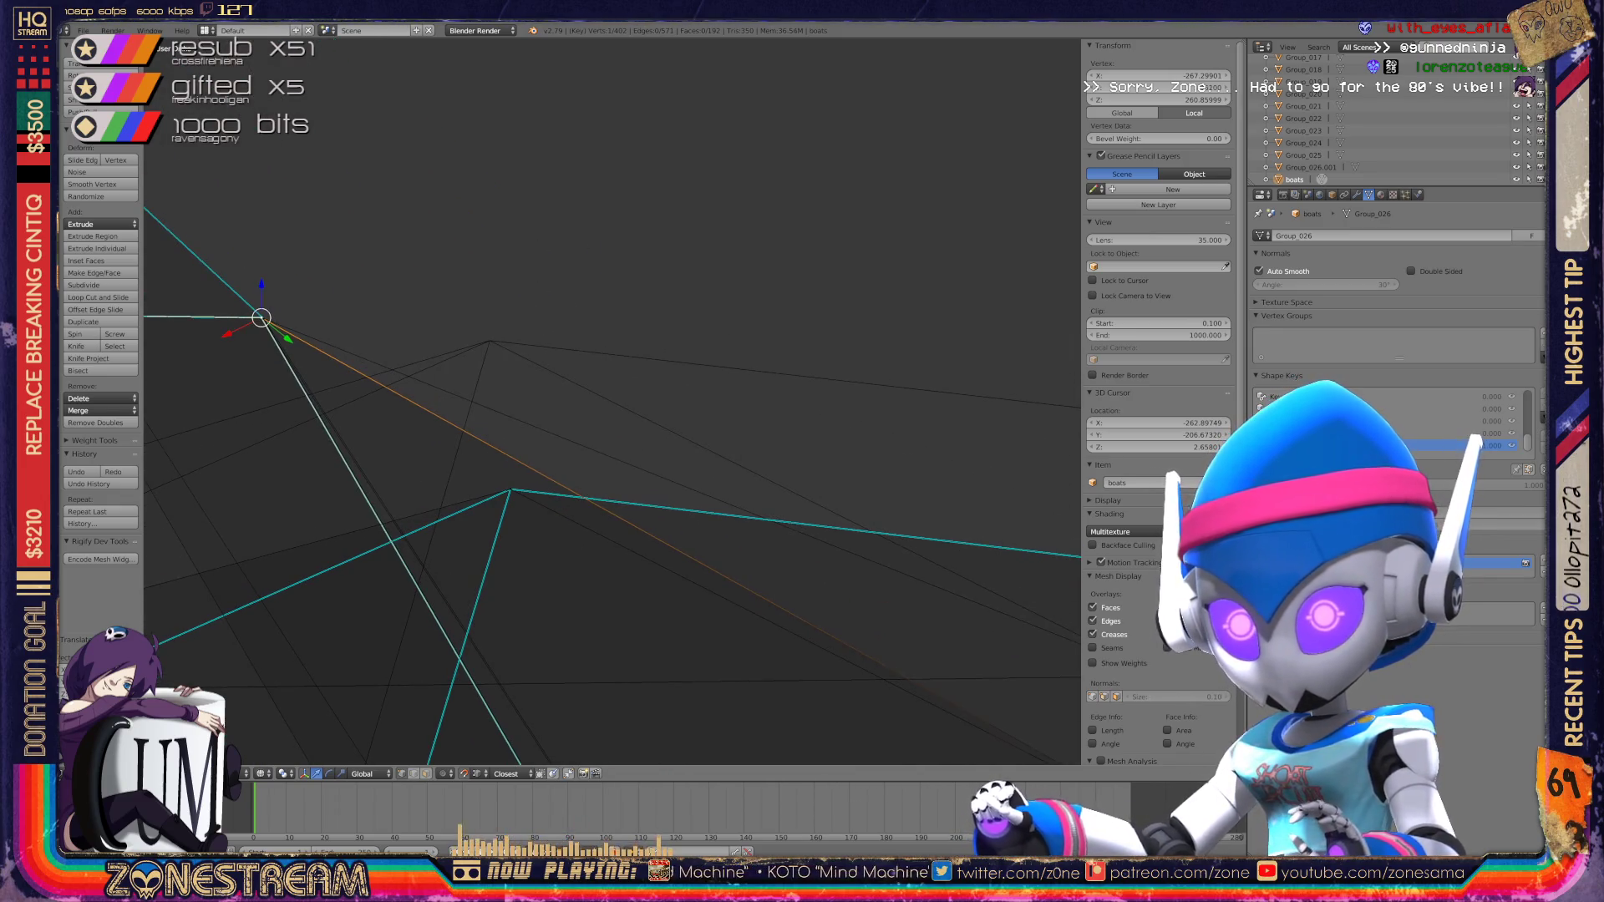
Step: Move the lower hull vertex upward to a new position
right_click(511, 489)
key("g")
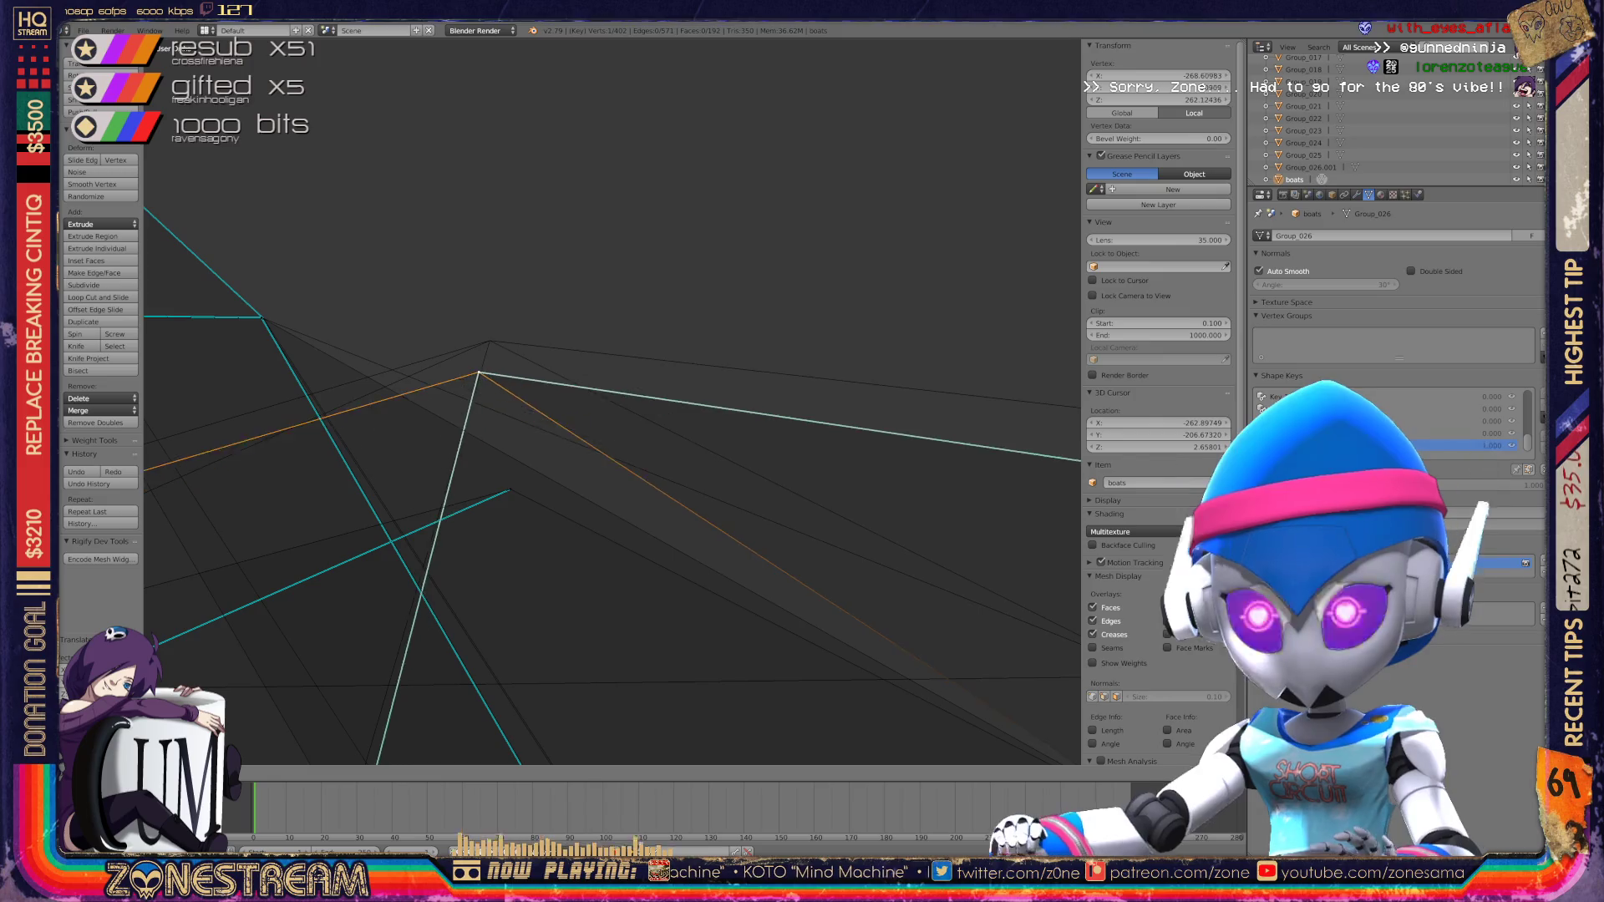
key("Escape")
key("g")
scroll(612, 402, "down", 3)
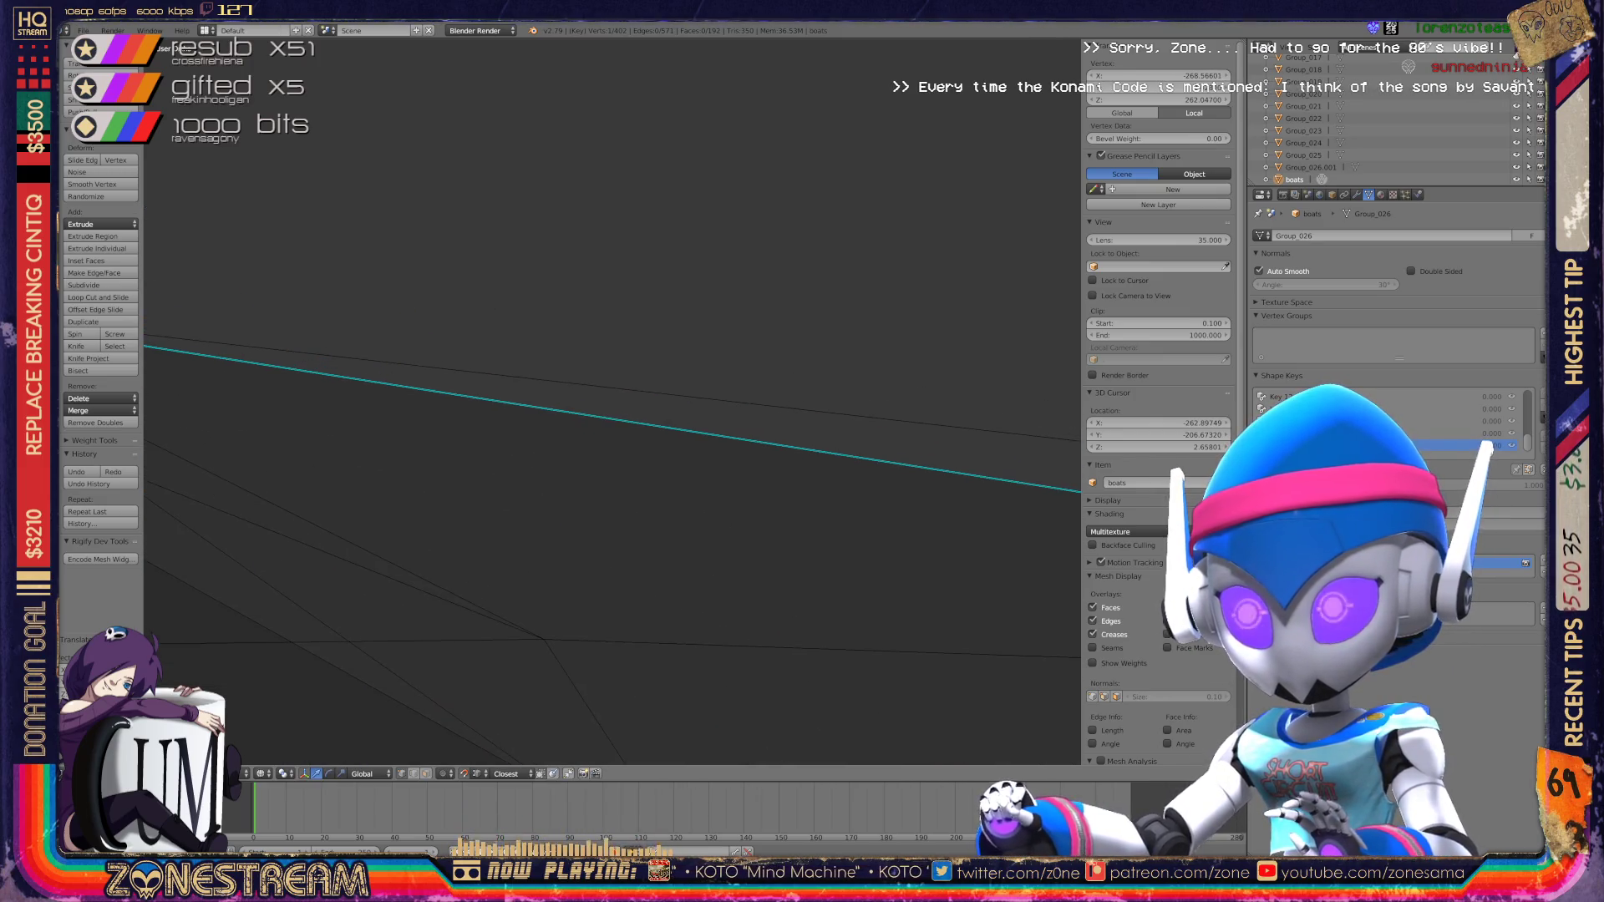
scroll(612, 401, "up", 5)
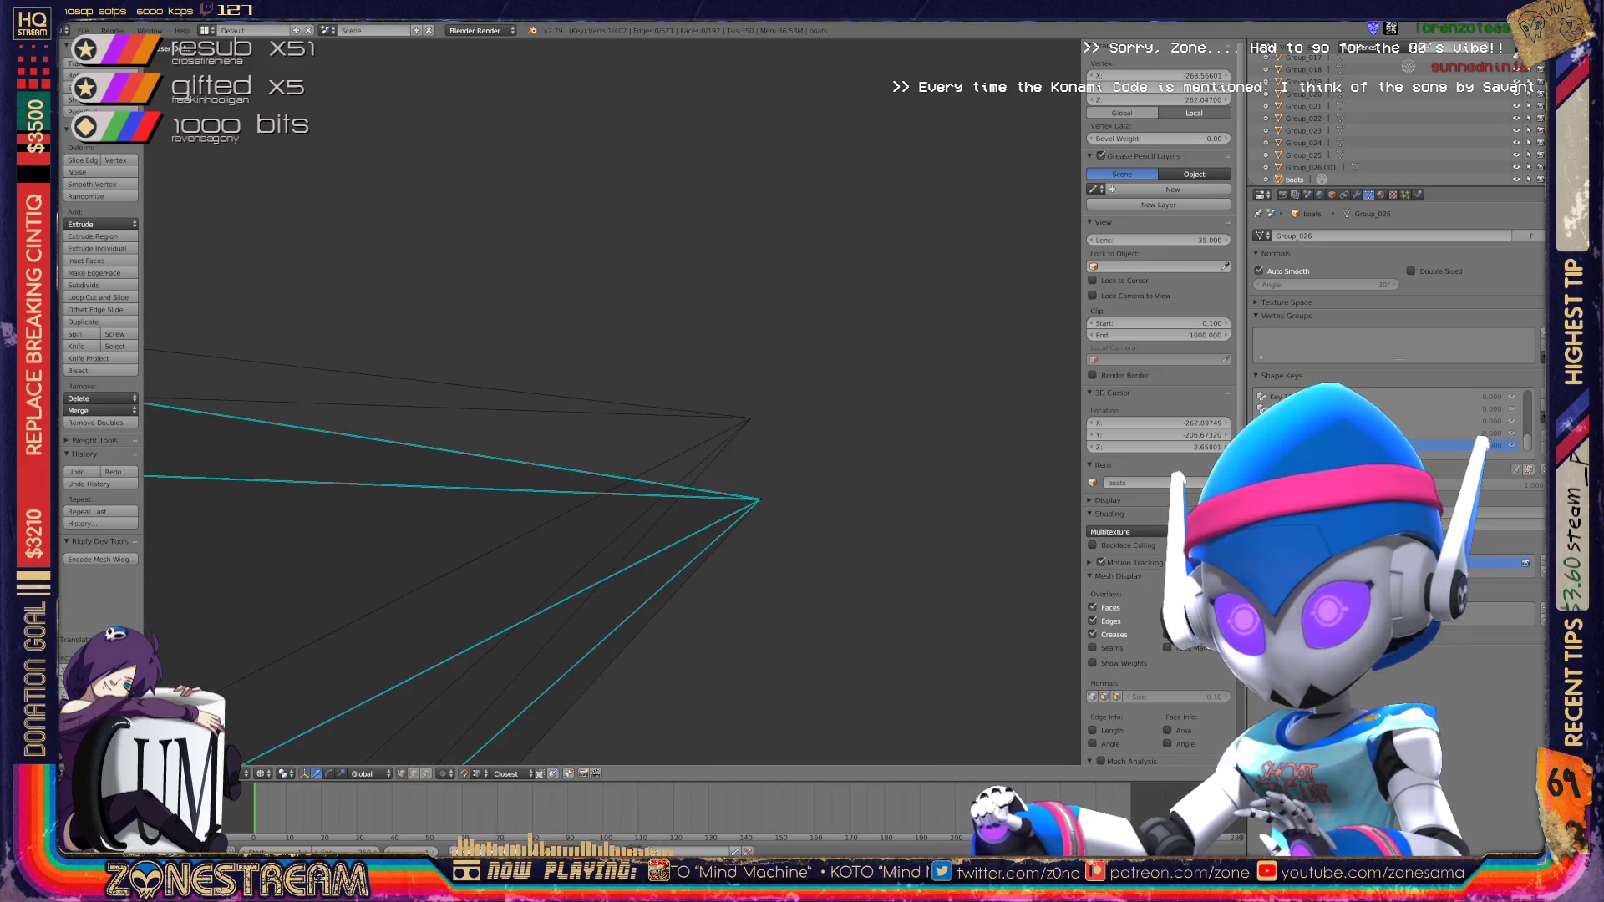
left_click(671, 462)
Step: Pull the vertex up and left onto the point where the edges converge
key("g")
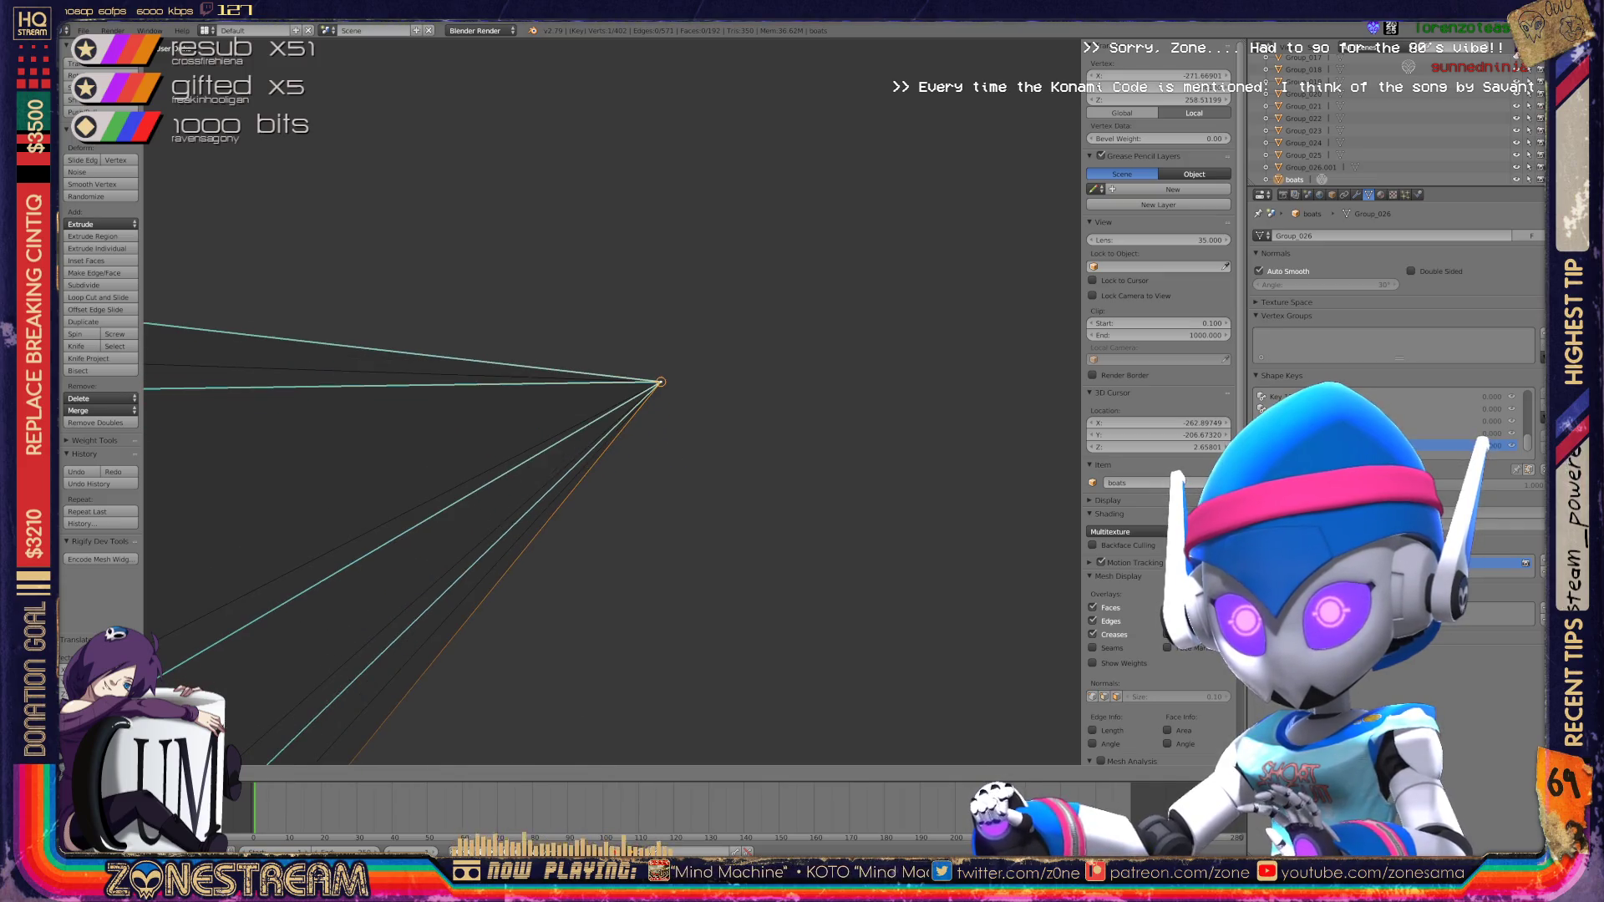
scroll(613, 401, "down", 5)
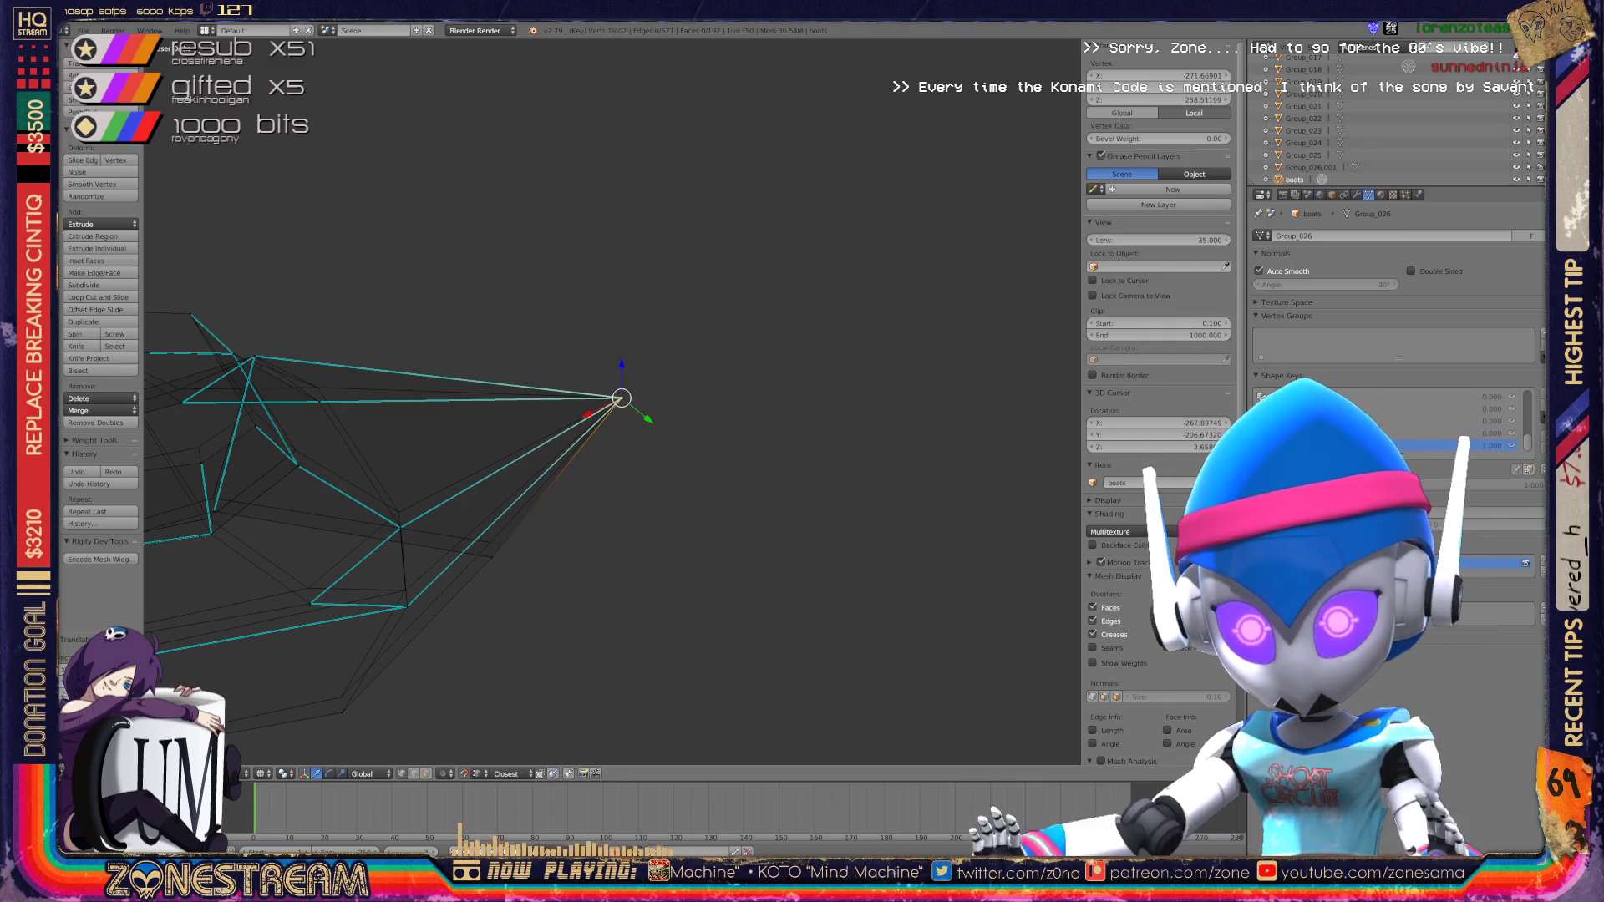
middle_click_drag(612, 401, 719, 401)
scroll(613, 401, "up", 5)
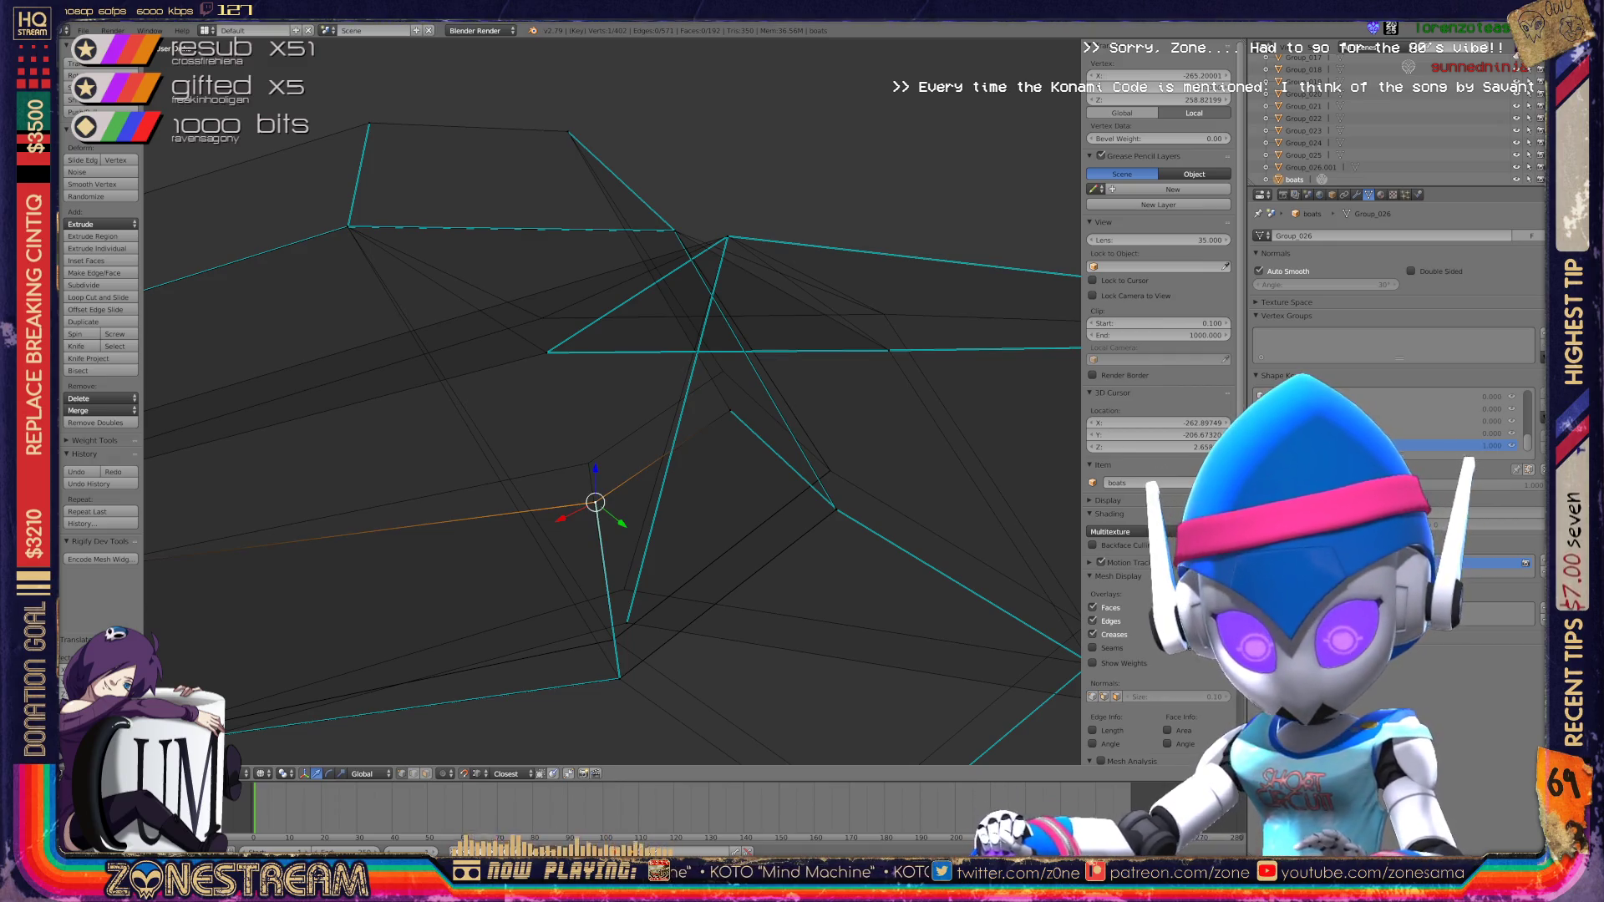
key("g")
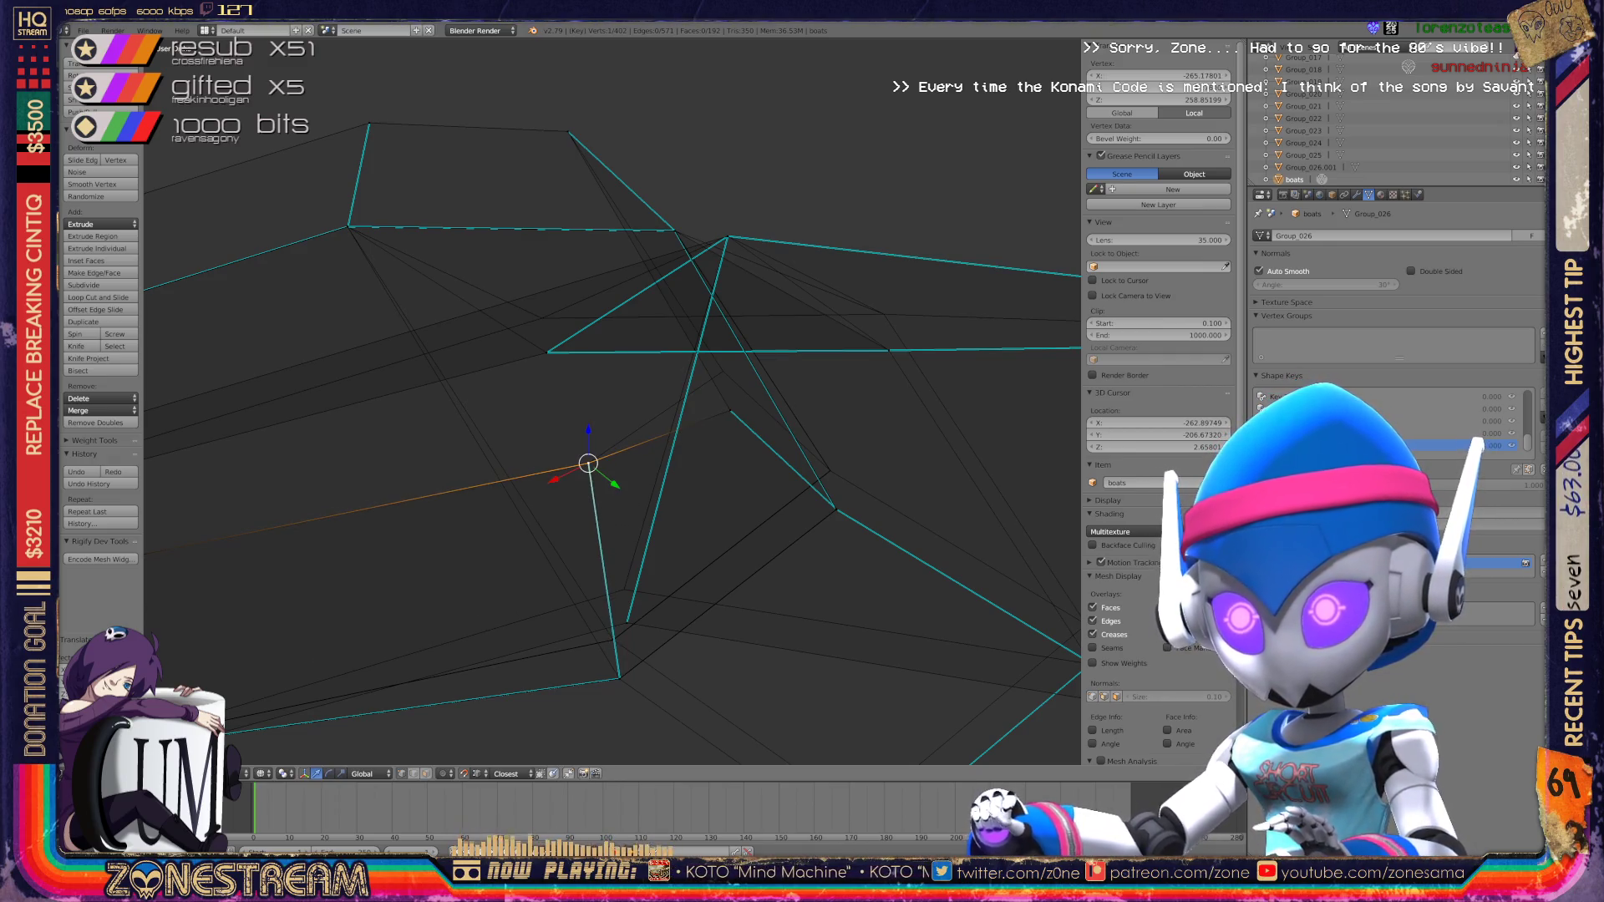
left_click_drag(731, 411, 724, 373)
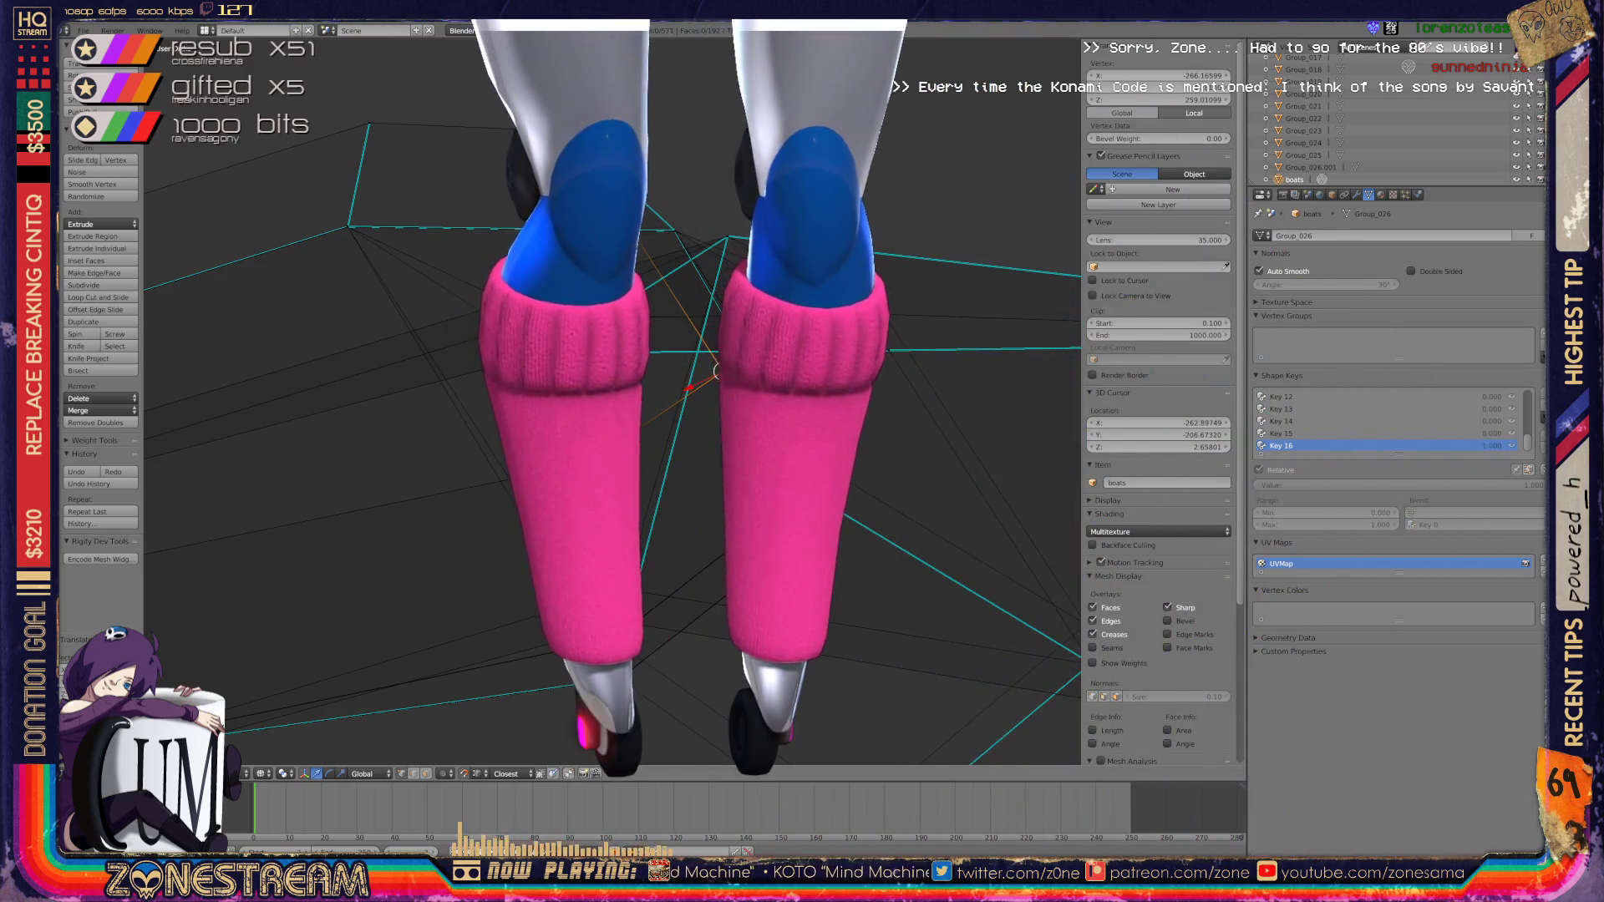
Step: Slightly reposition the selected hull vertices, then select the hull's lower vertex
middle_click_drag(613, 401, 451, 357)
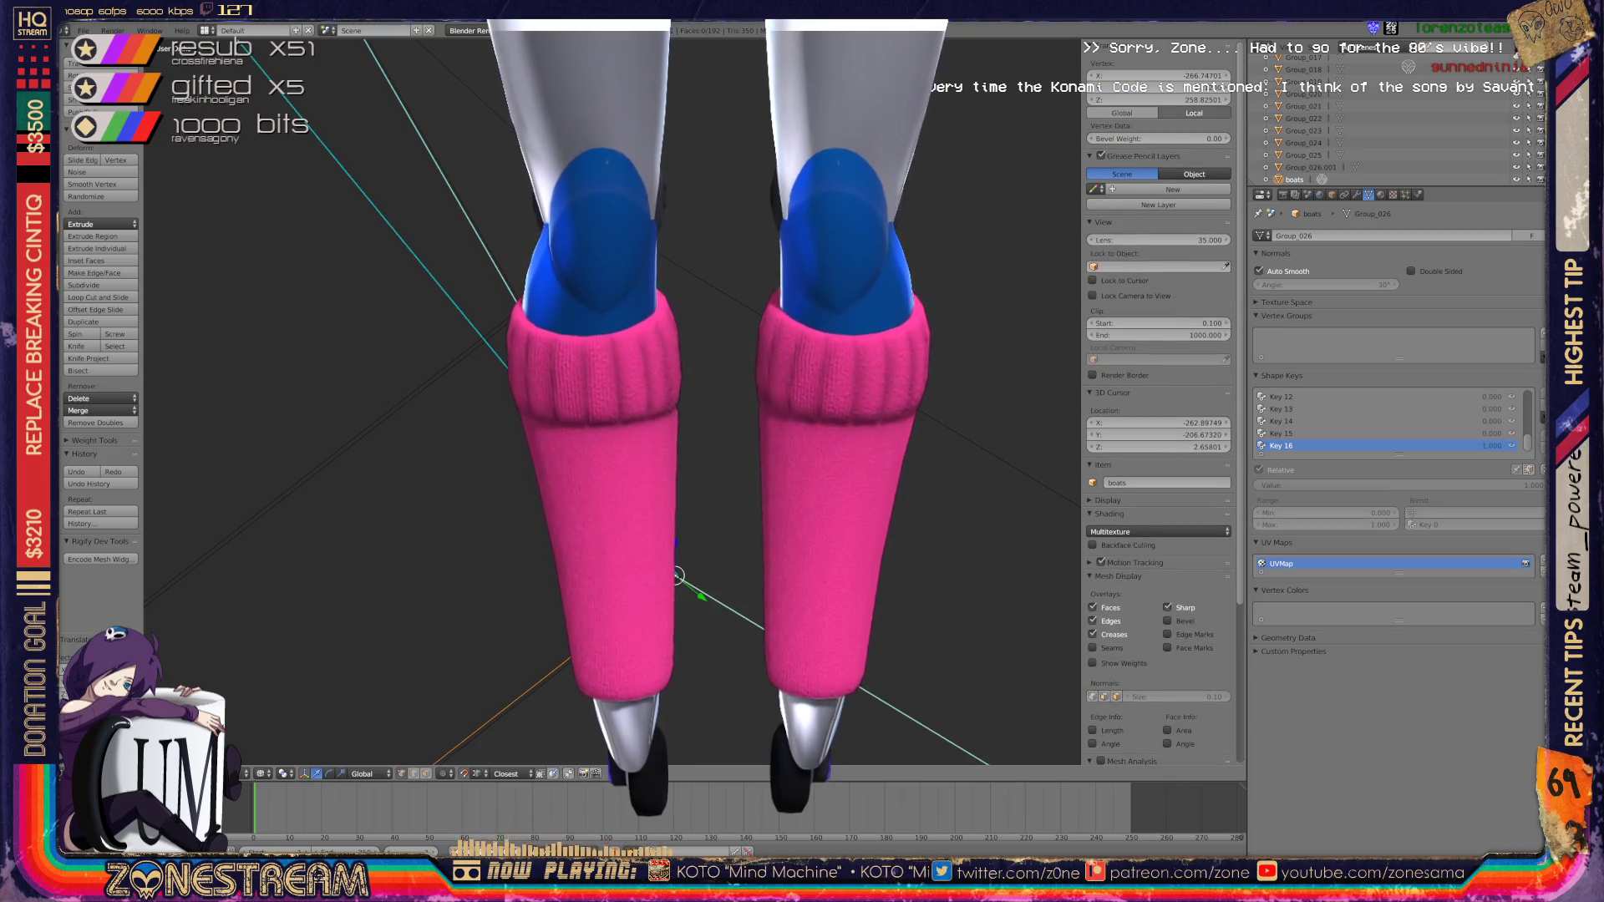
key("g")
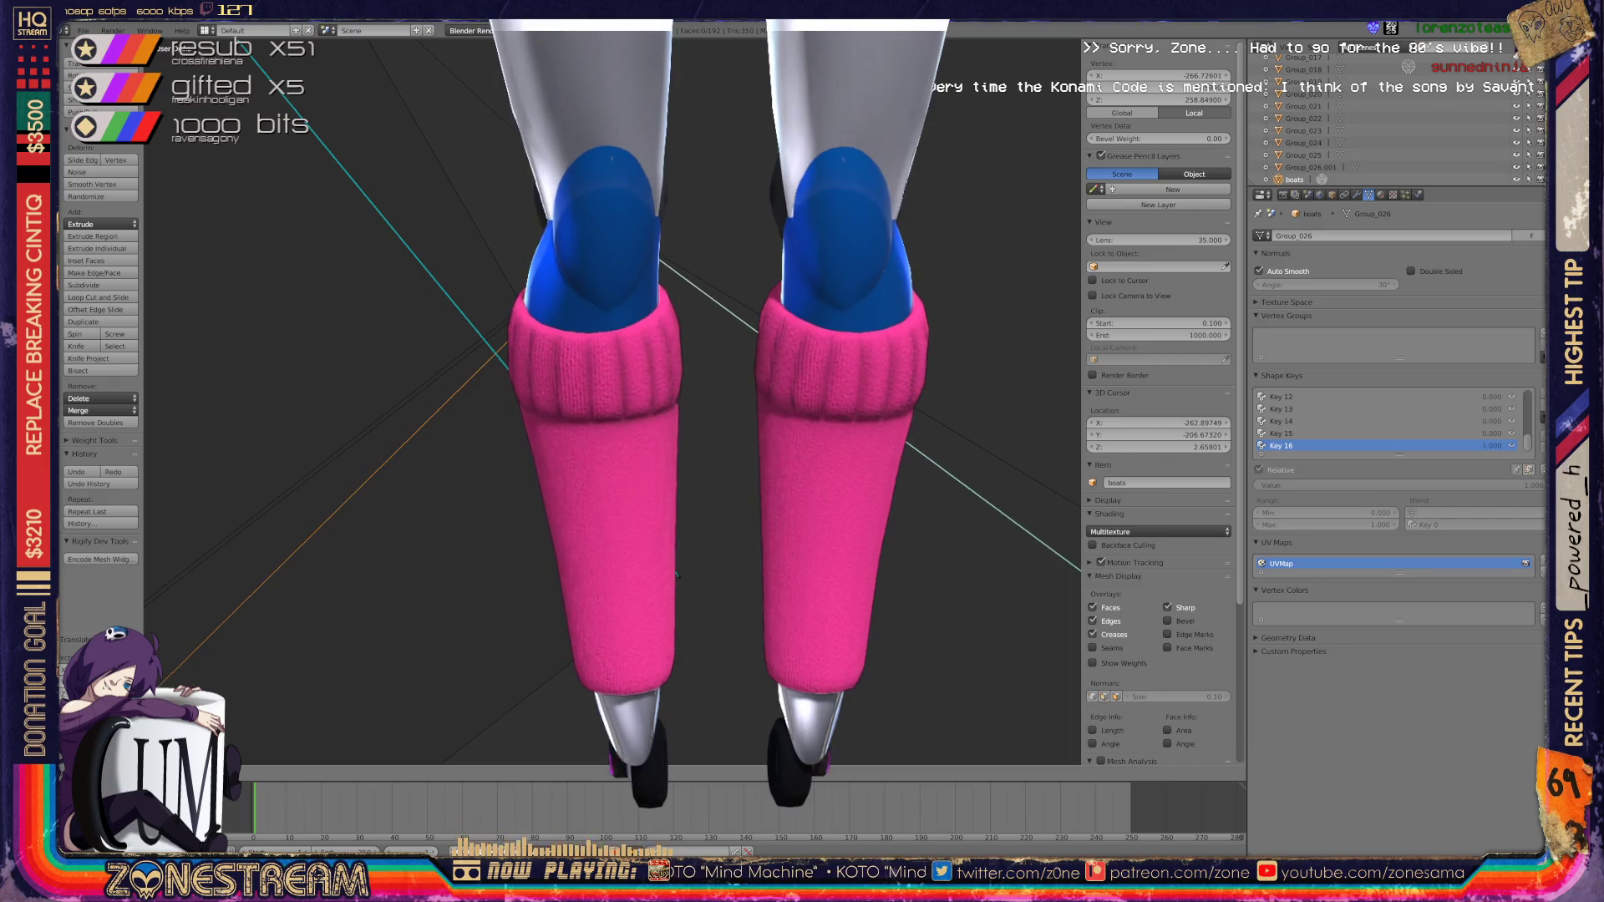
key("g")
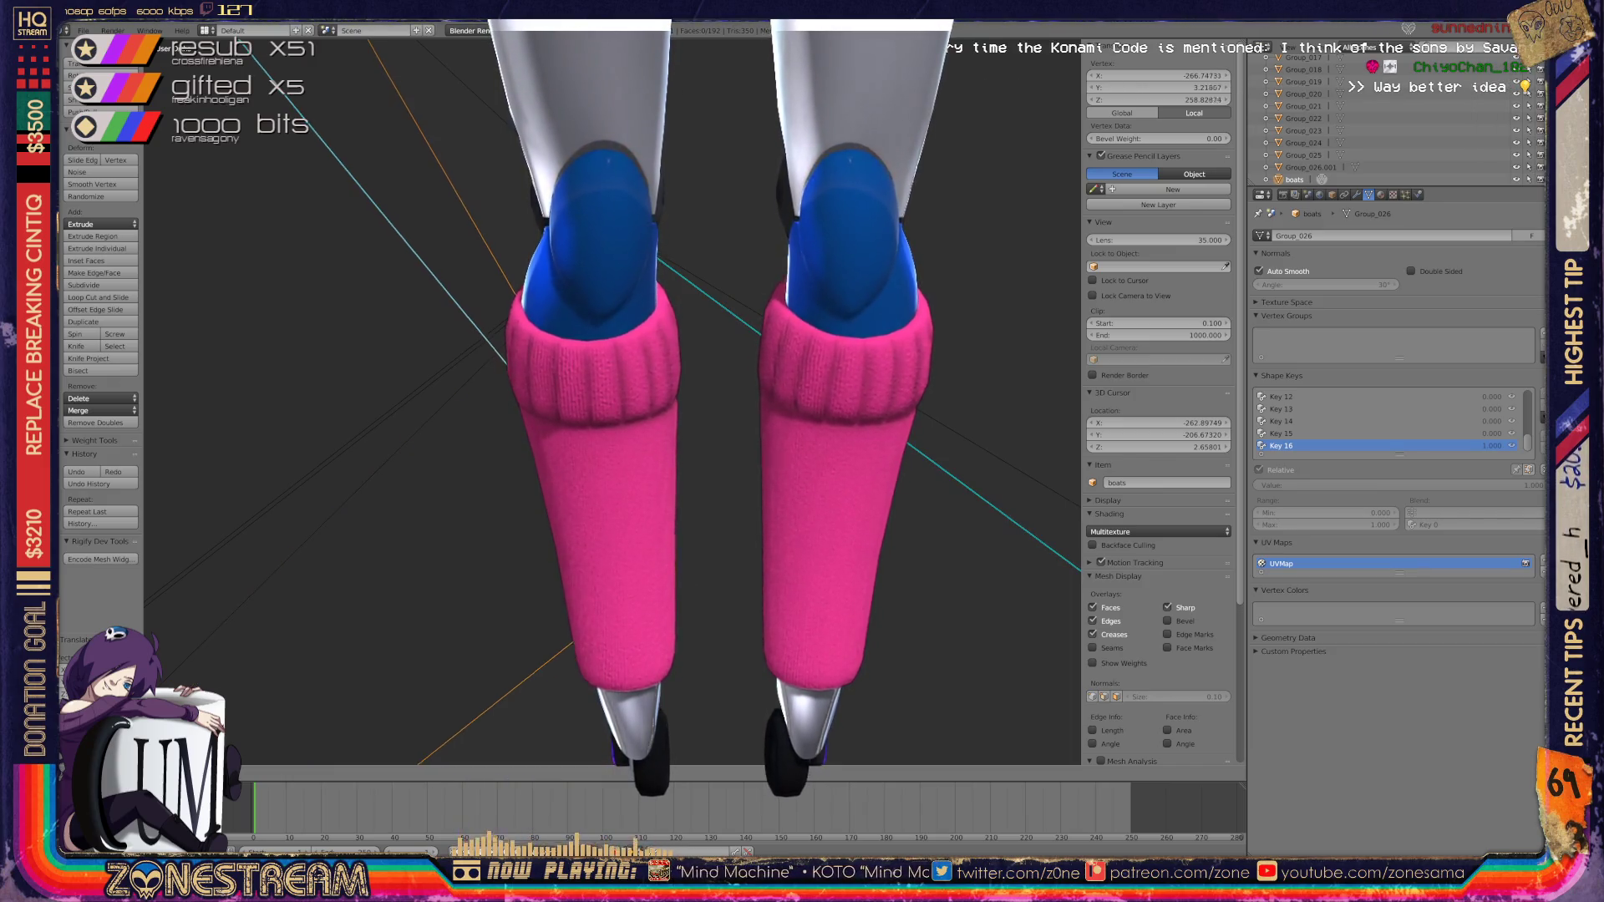
scroll(610, 393, "up", 3)
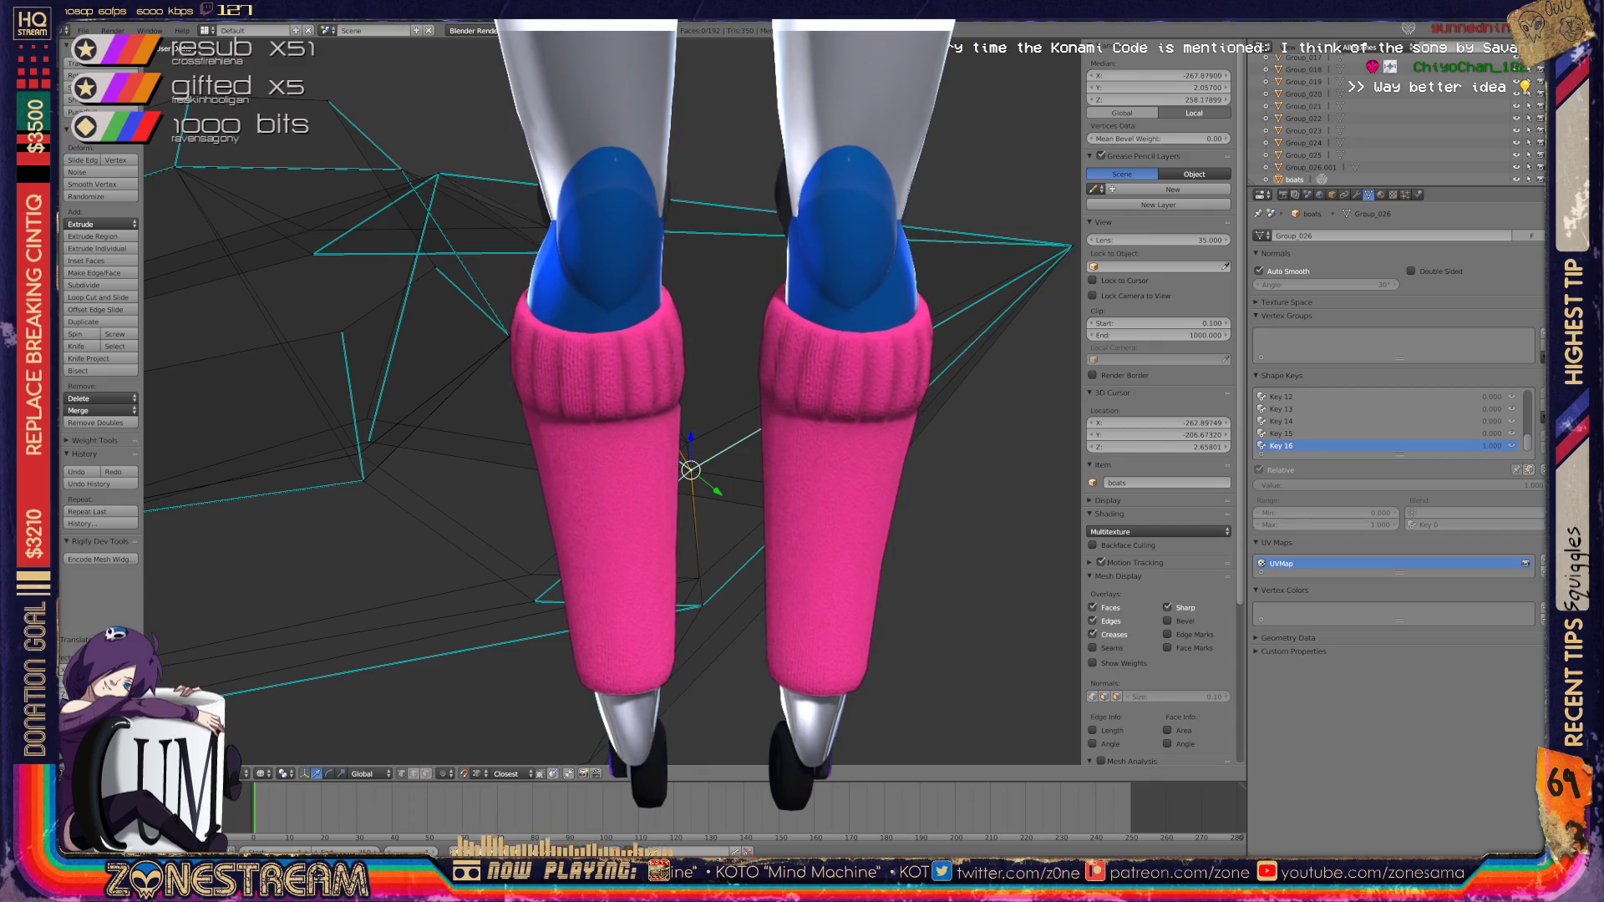
key("g")
key("g")
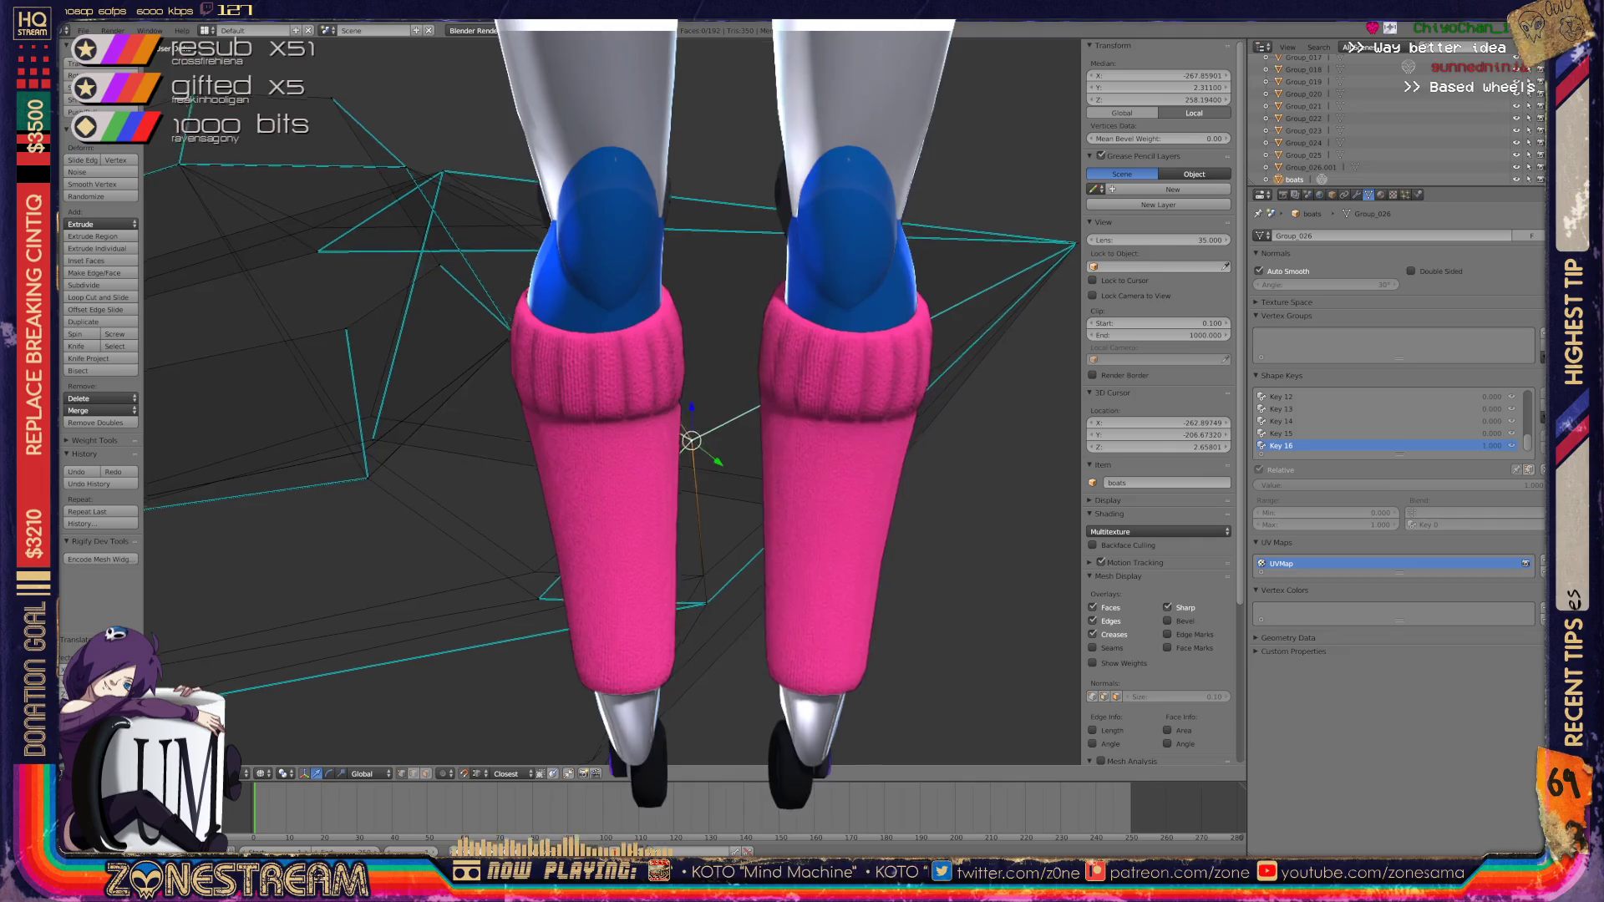
key("g")
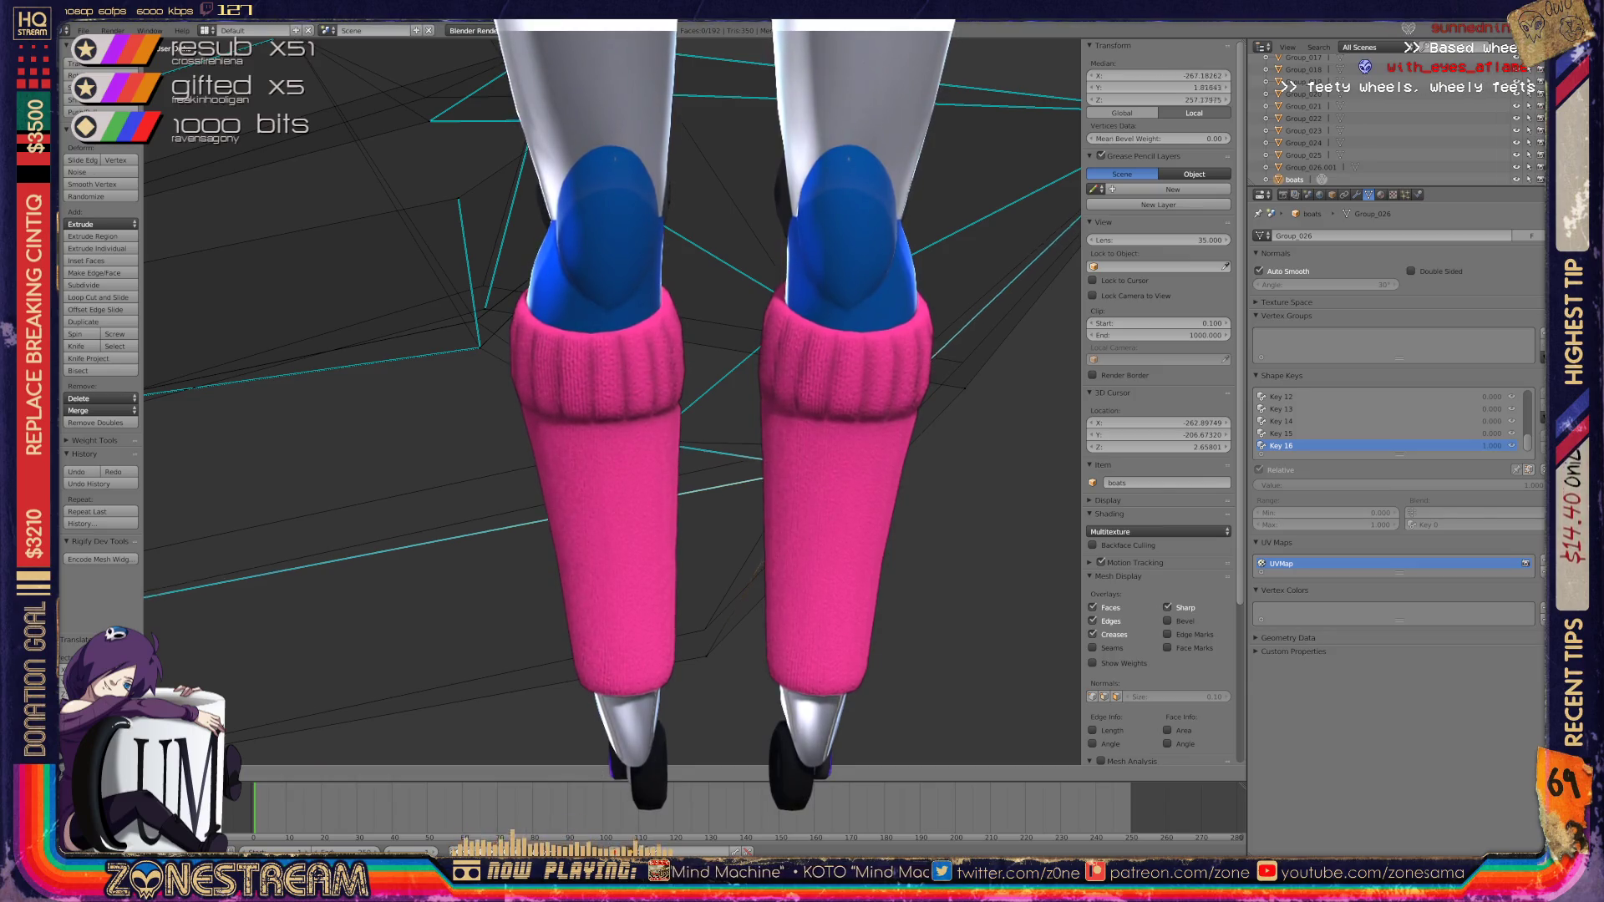
key("Return")
right_click(704, 630)
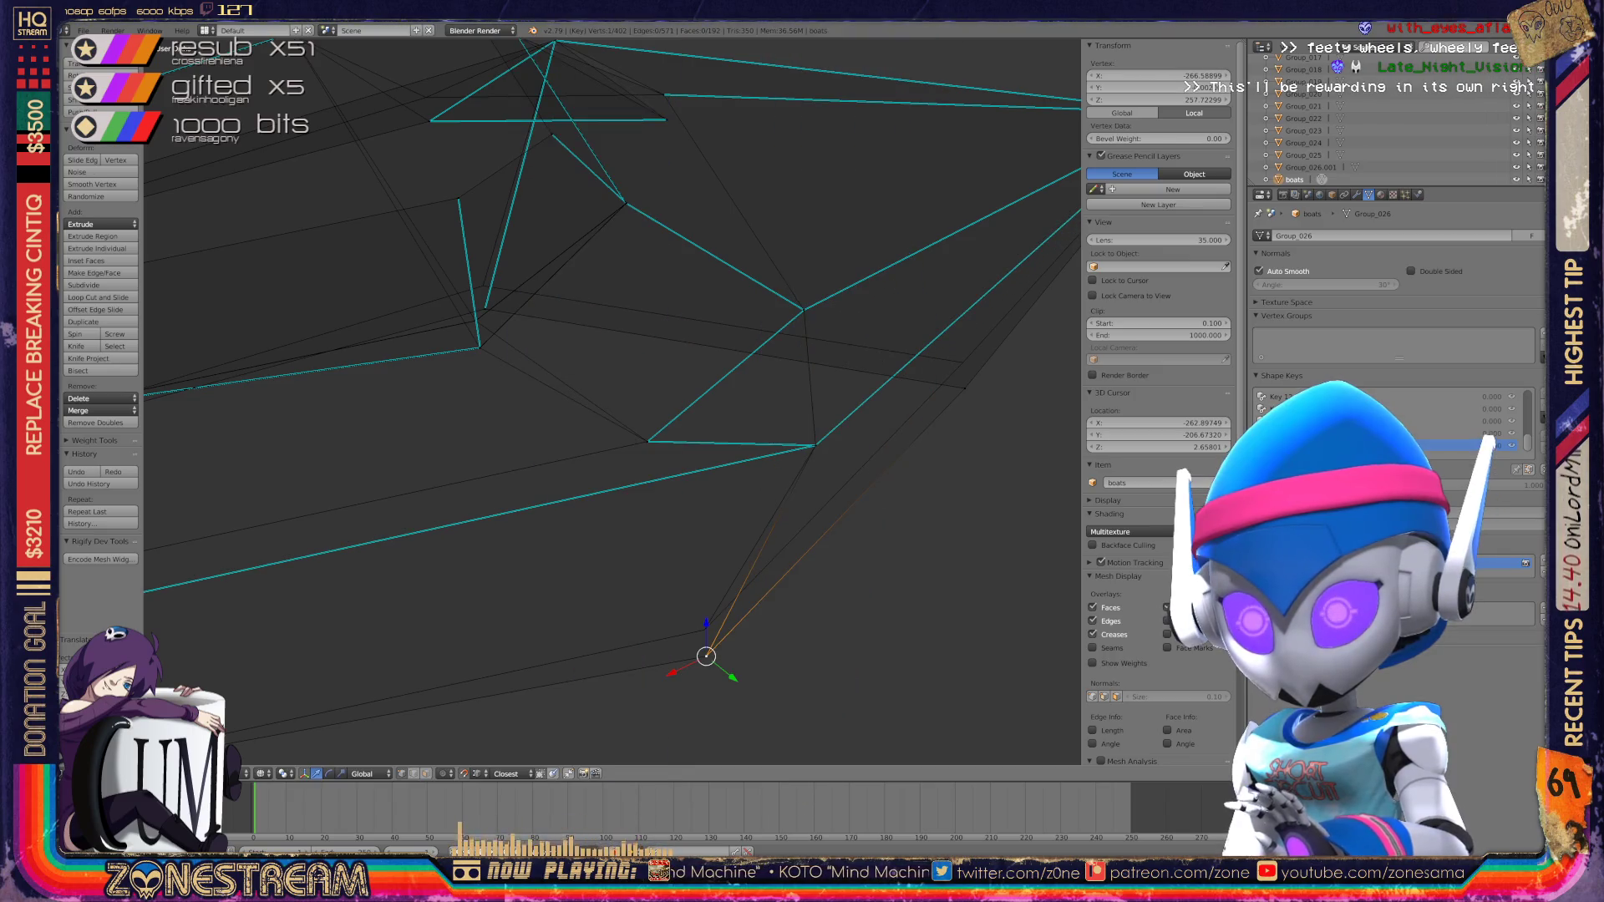
Step: Move the hull's corner vertex to a new position
mouse_move(704, 629)
middle_mouse_down("shift")
mouse_move(903, 566)
mouse_move(935, 662)
middle_mouse_up("shift")
scroll(612, 401, "up", 6)
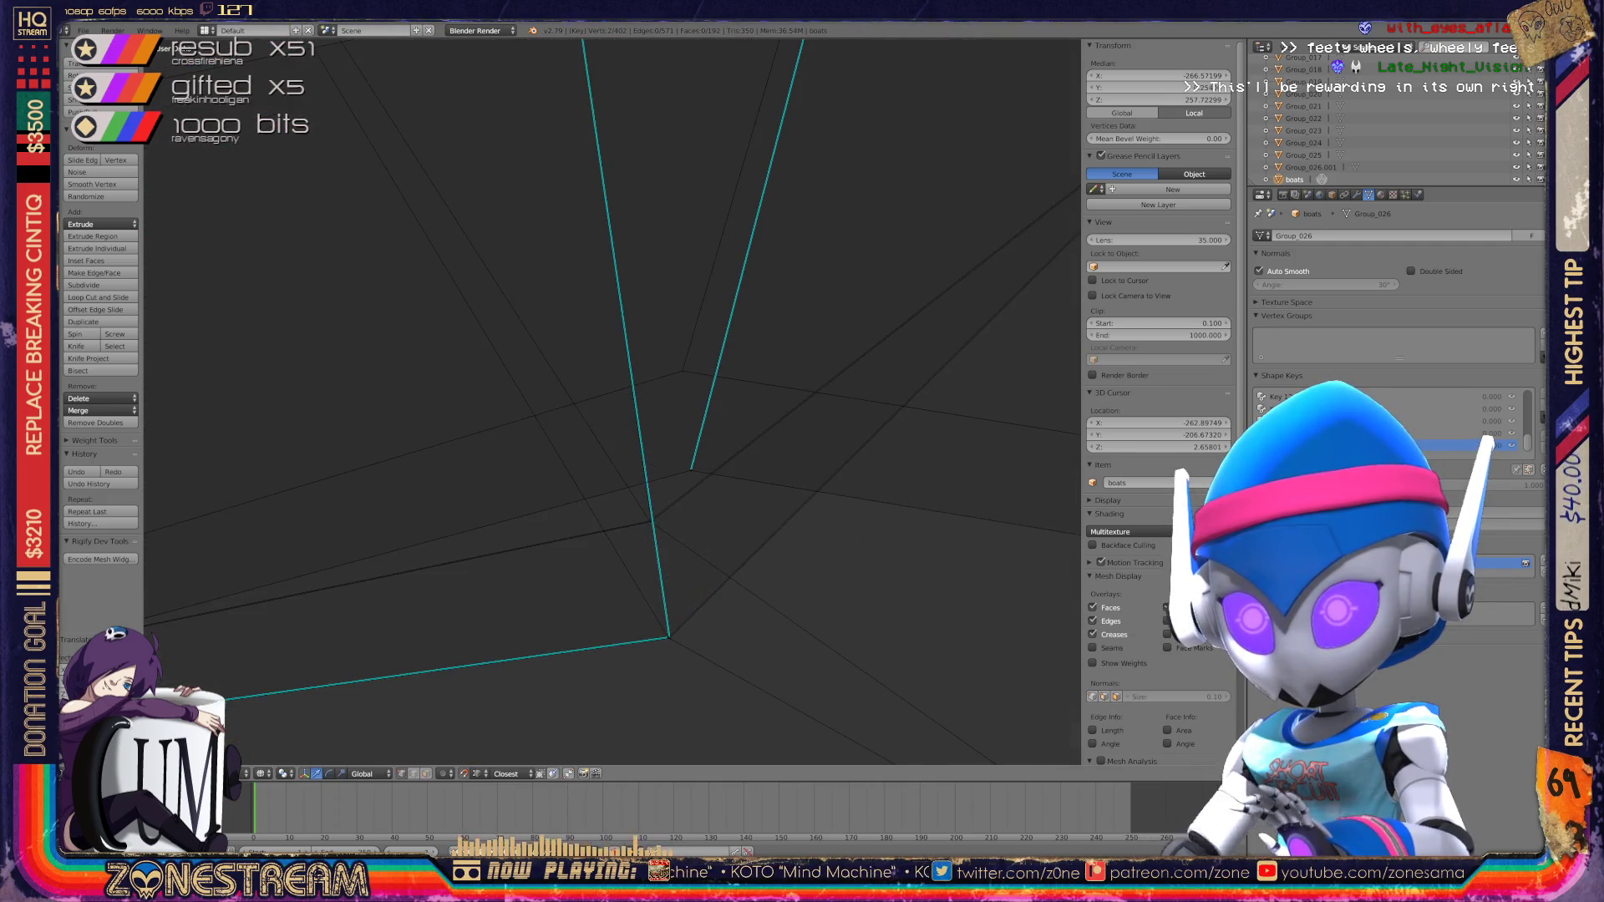
scroll(618, 401, "up", 1)
right_click(566, 644)
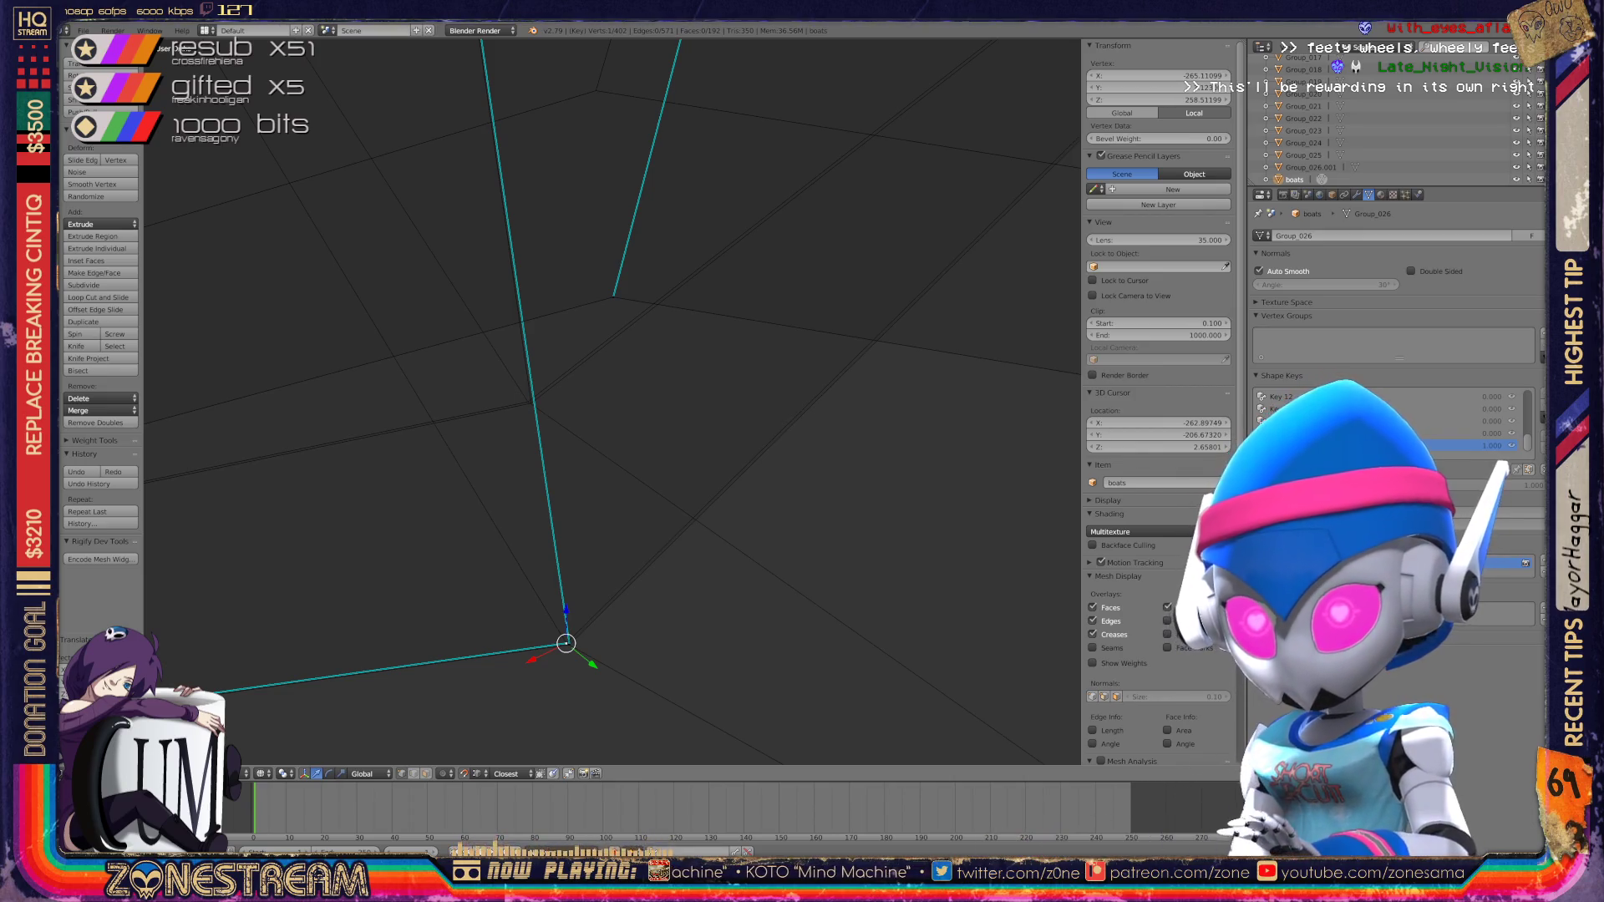
key("g")
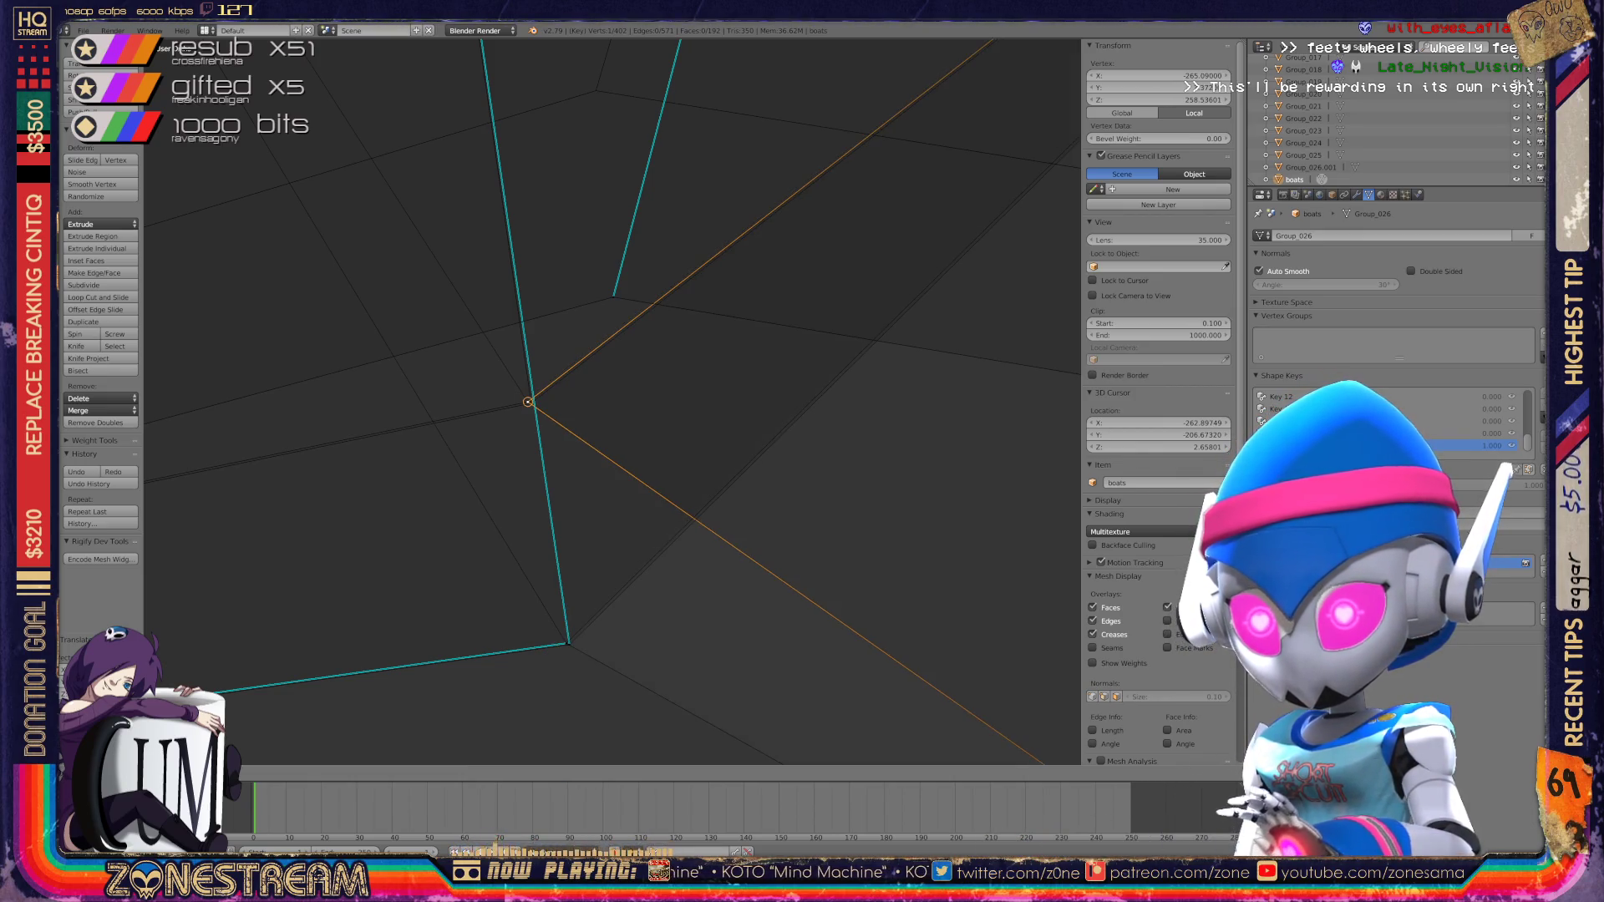
key("Return")
Step: Move the neighbouring vertices onto the upper vertex so the overlapping corner merges
middle_click_drag(528, 401, 435, 371)
right_click(608, 510, "shift")
right_click(609, 511, "shift")
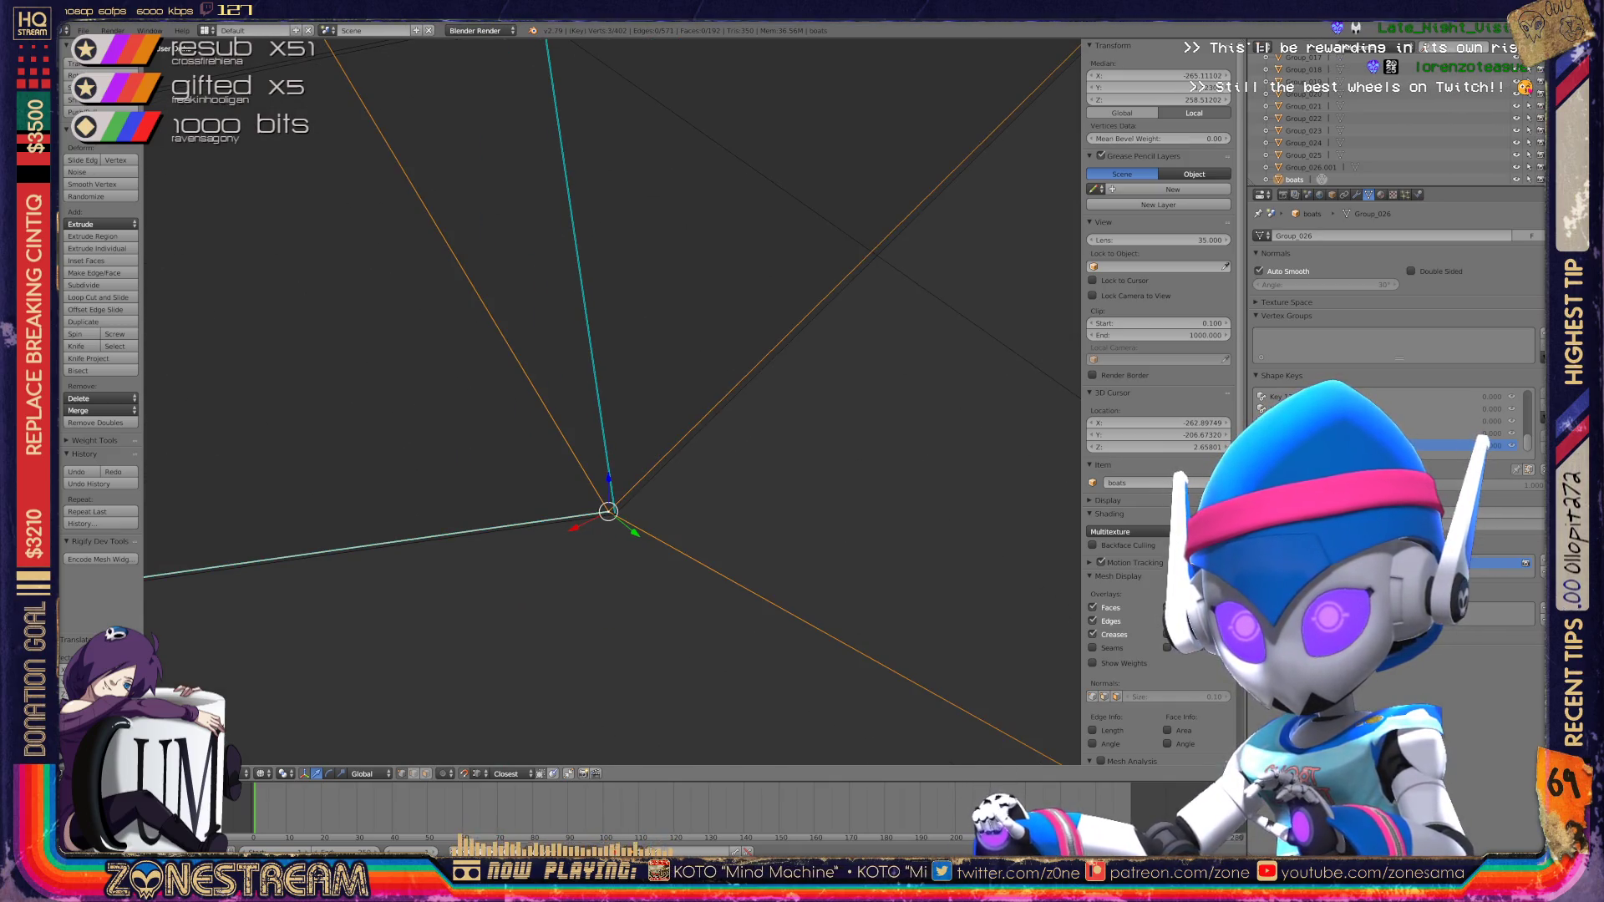
mouse_move(608, 510)
middle_mouse_down("shift")
mouse_move(610, 454)
mouse_move(617, 583)
middle_mouse_up("shift")
key("g")
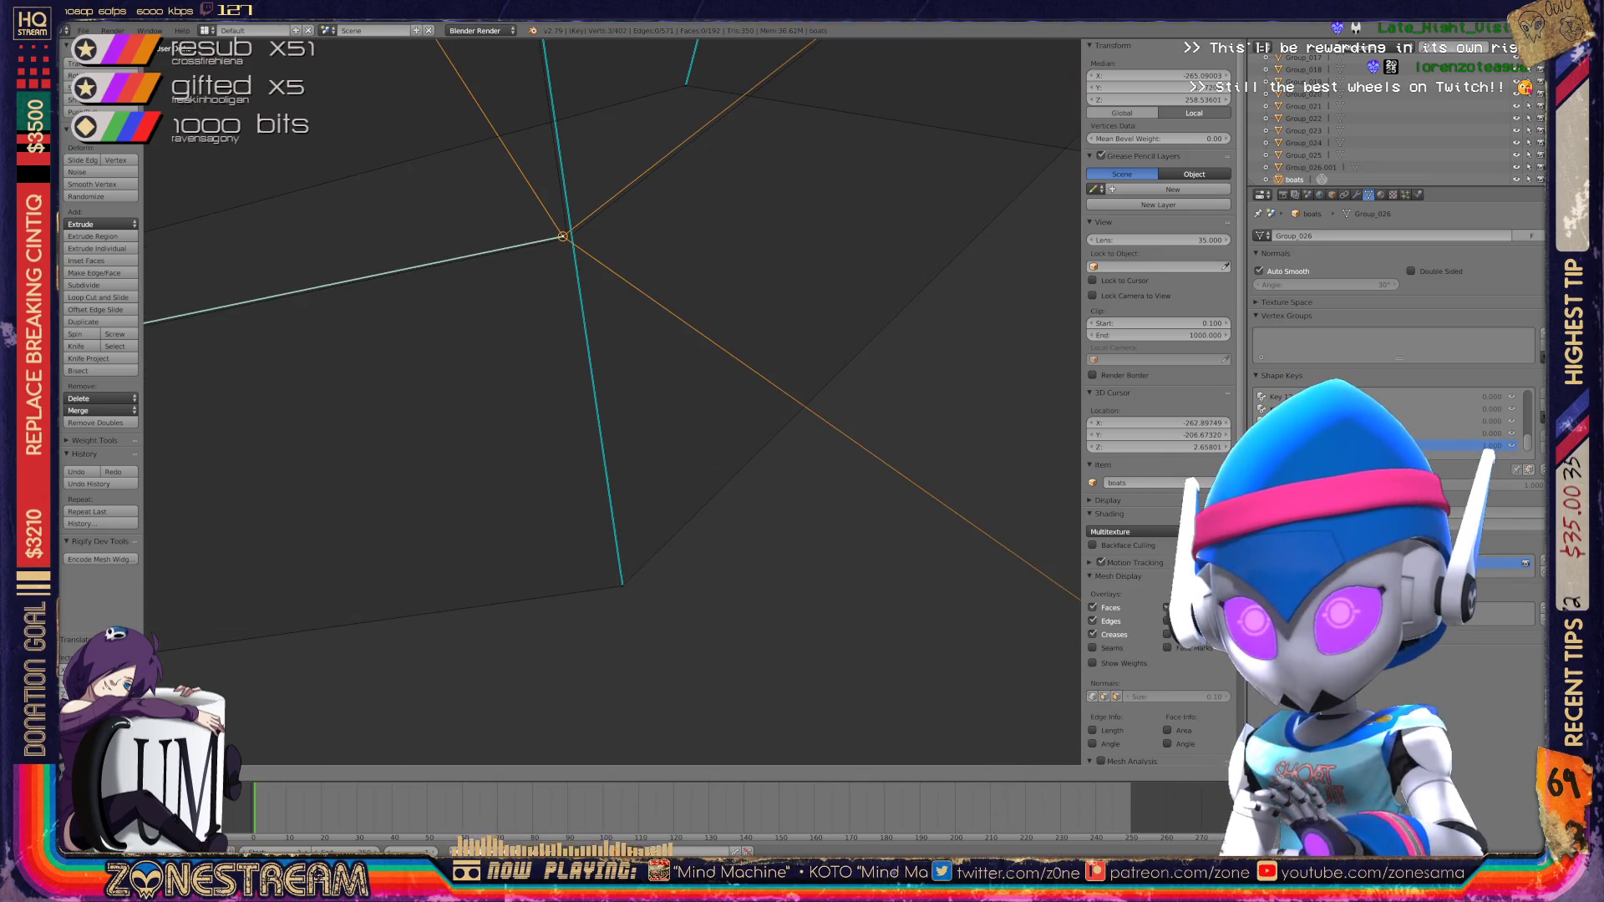
key("ctrl+z")
key("g")
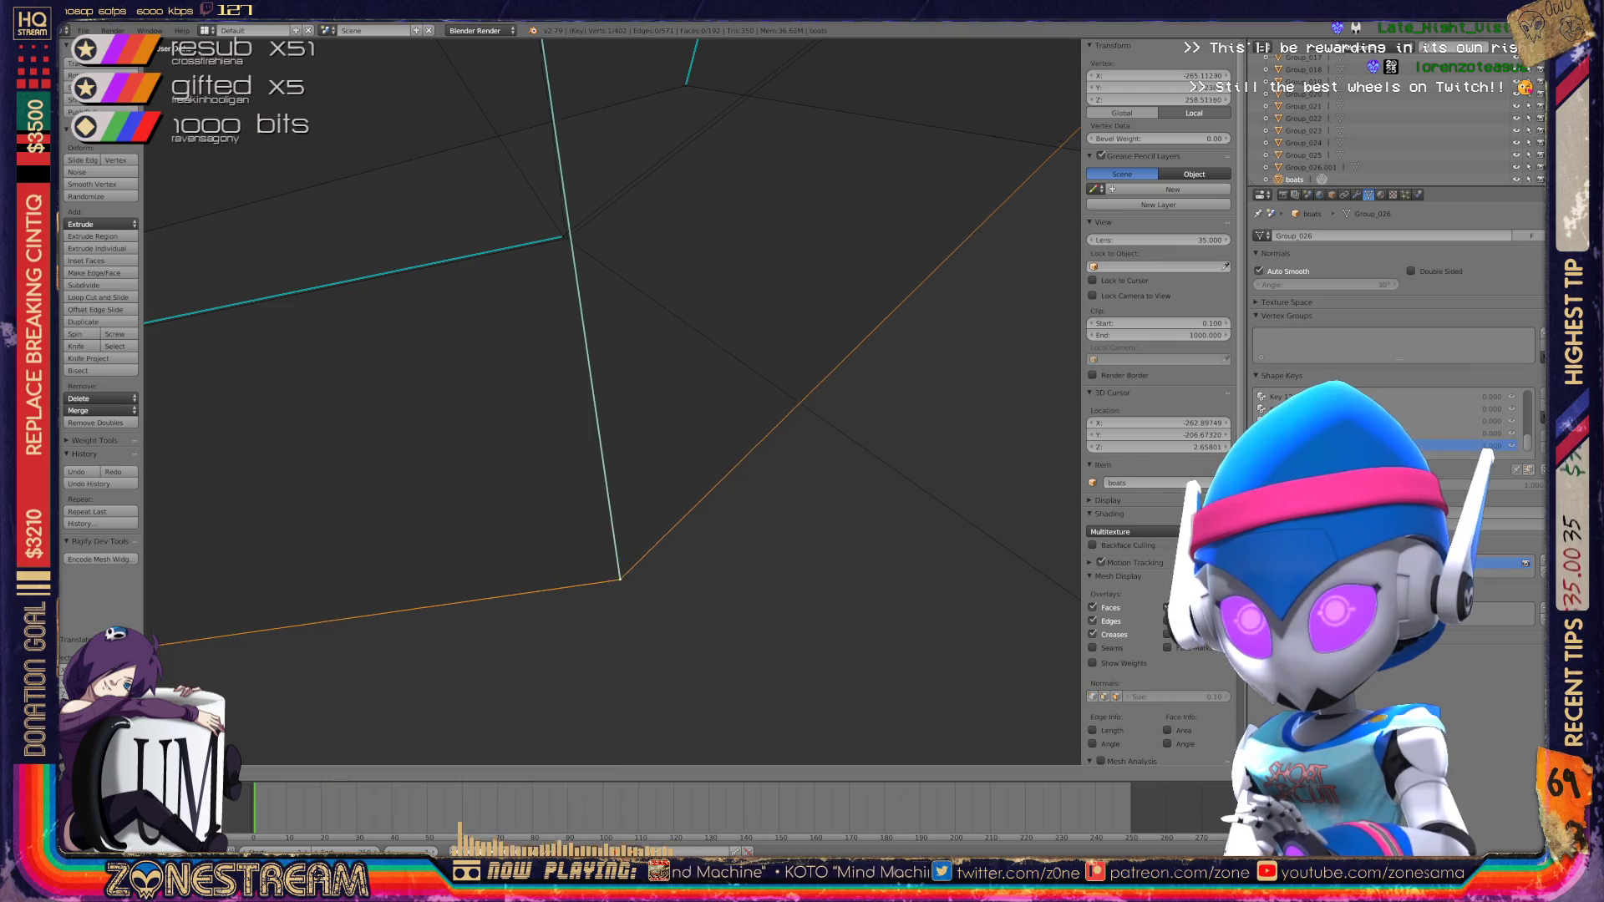
key("Return")
Step: Zoom out and return to object mode
scroll(613, 389, "down", 5)
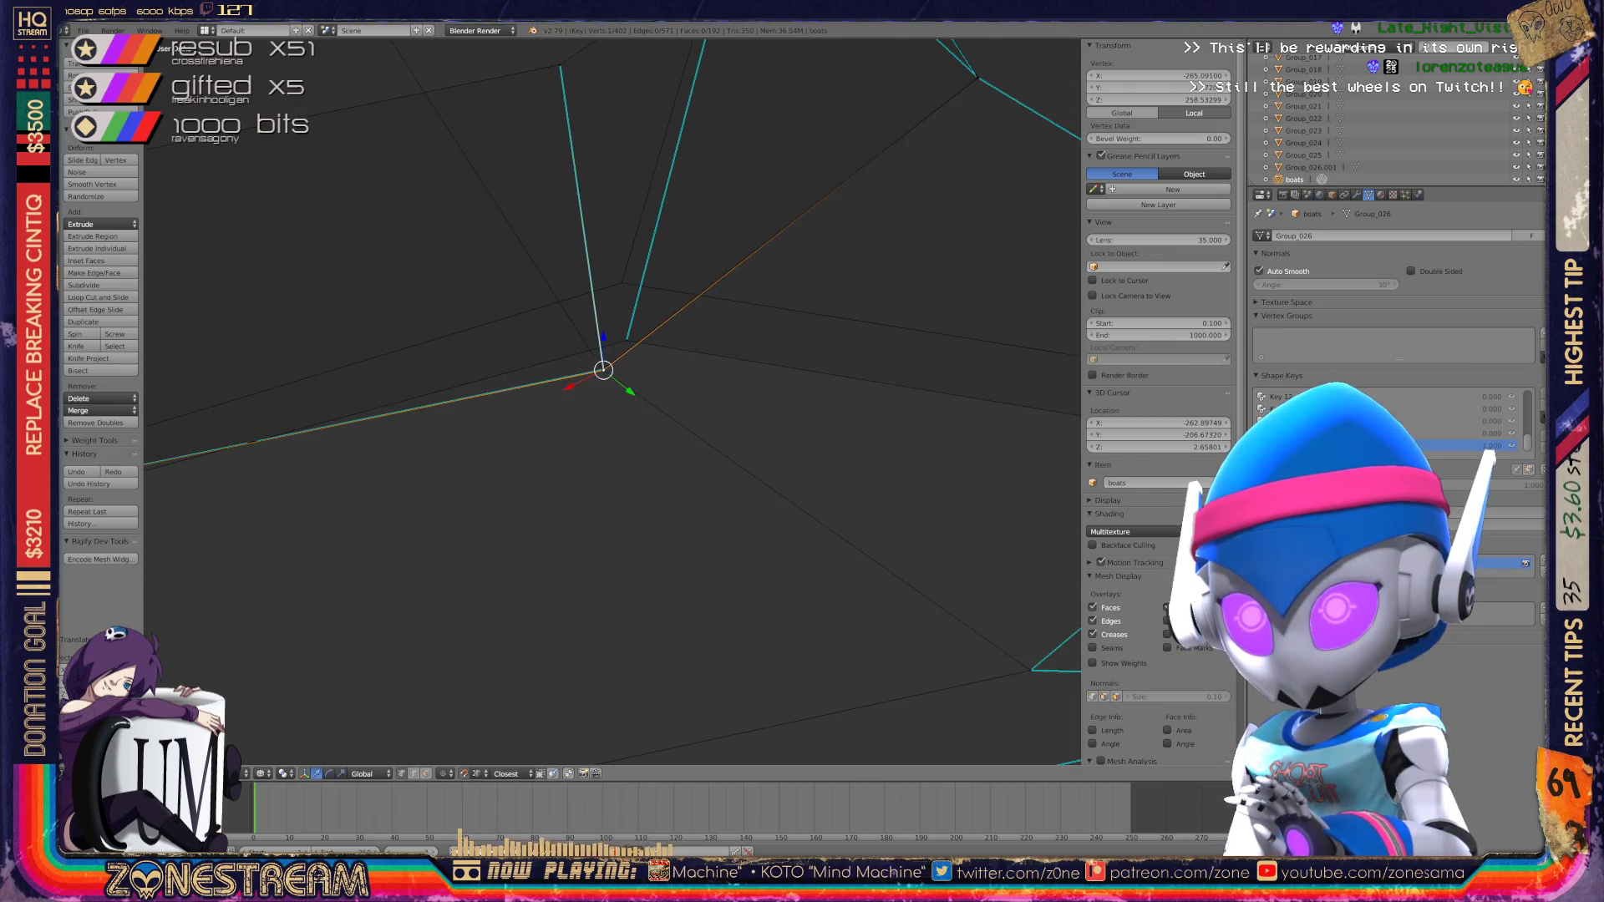
mouse_move(612, 389)
middle_mouse_down("shift")
mouse_move(629, 426)
mouse_move(585, 426)
mouse_move(685, 459)
middle_mouse_up("shift")
scroll(640, 464, "down", 2)
scroll(379, 402, "up", 3)
key("Tab")
key("Tab")
Step: Start raising another vertex, then return to object mode to view both boats
scroll(685, 459, "up", 5)
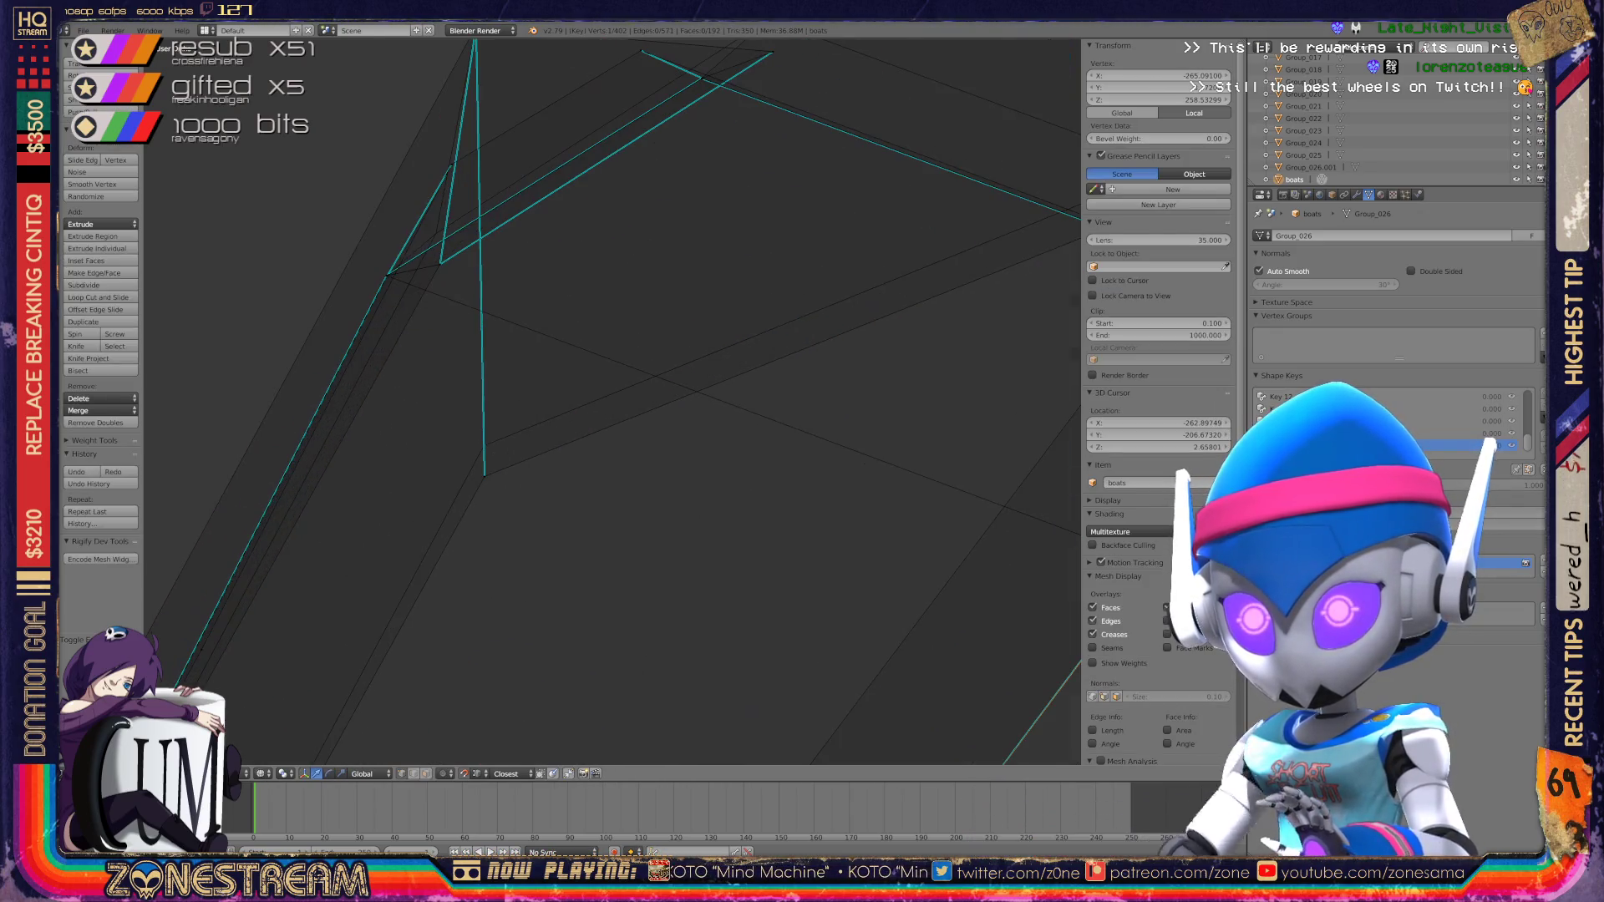
key("g")
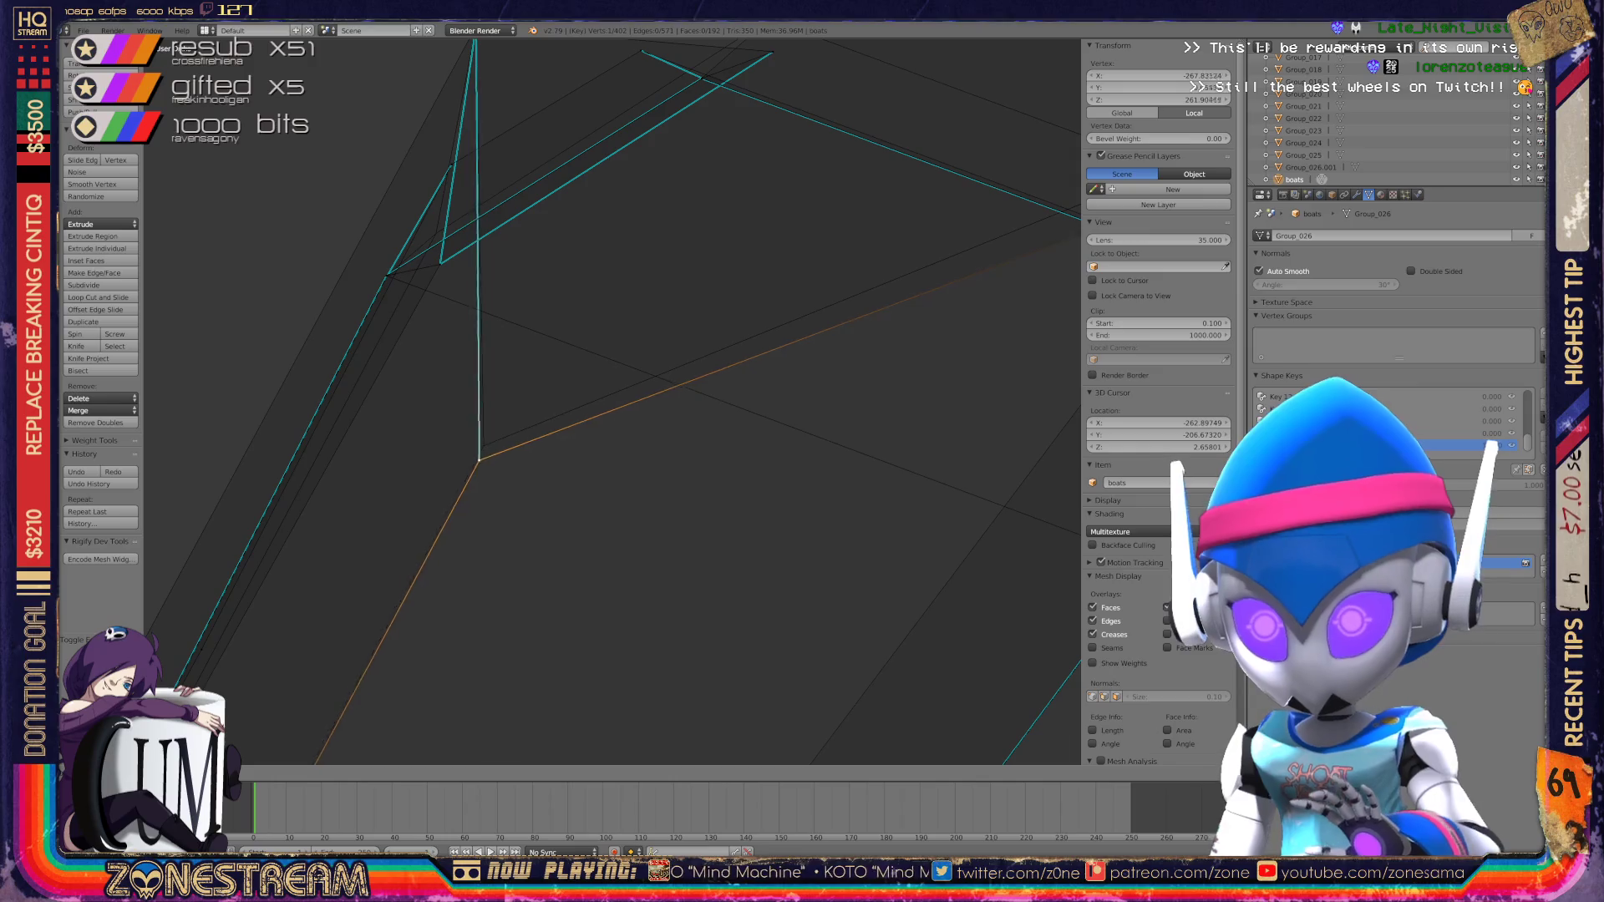
middle_click_drag(585, 418, 685, 385)
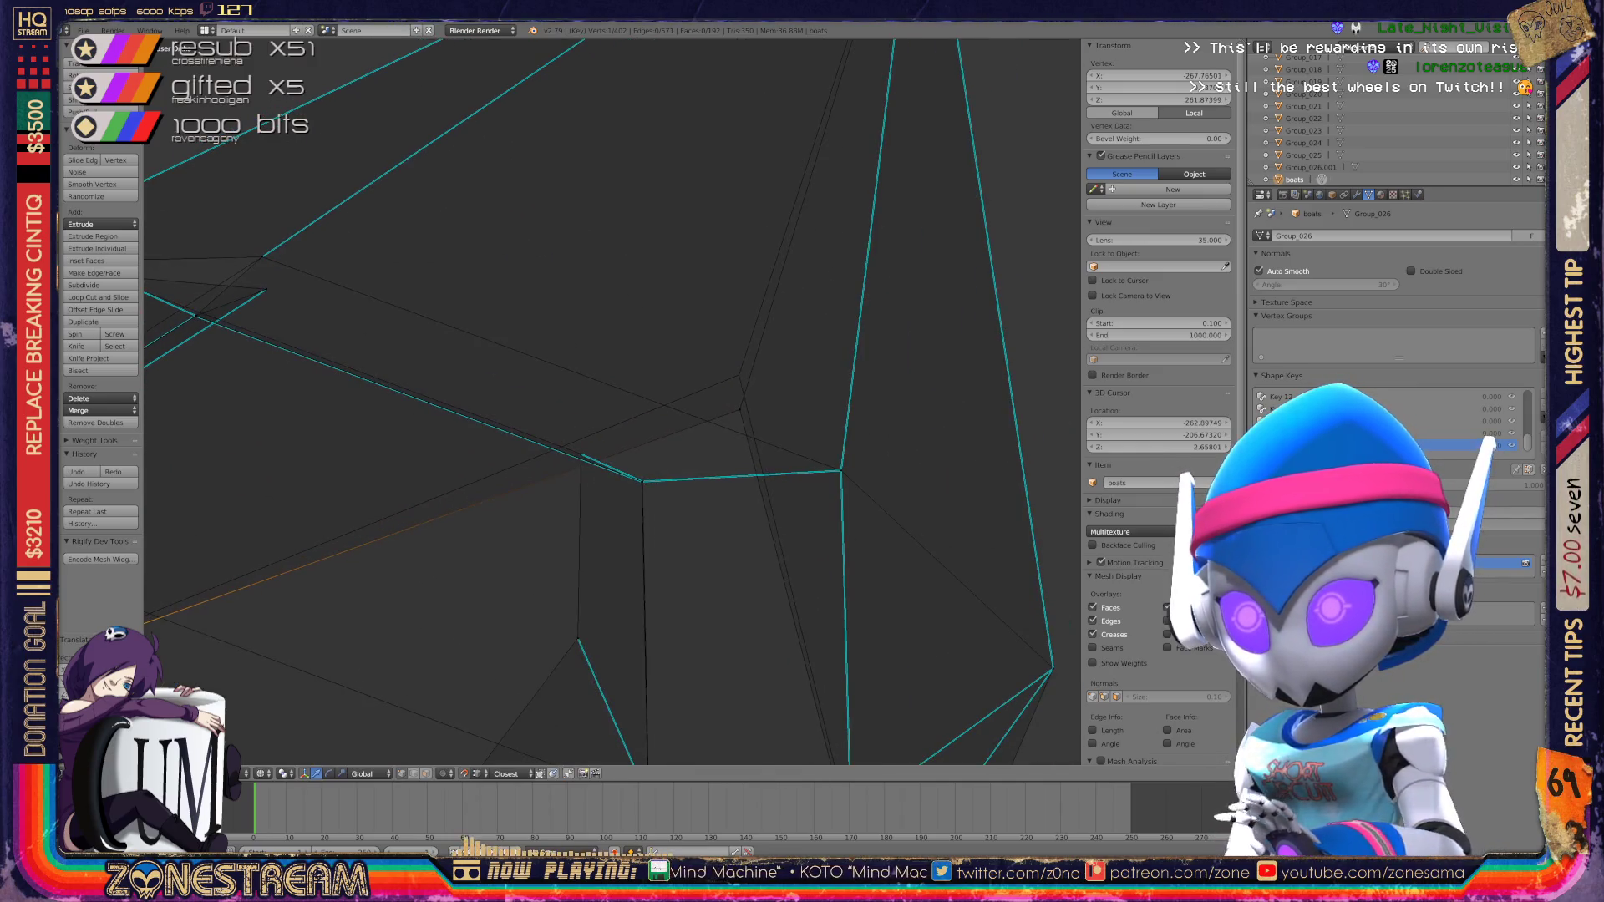
scroll(610, 401, "down", 6)
key("Tab")
mouse_move(585, 418)
middle_mouse_down()
mouse_move(710, 359)
mouse_move(636, 392)
mouse_move(694, 376)
middle_mouse_up()
scroll(610, 401, "up", 5)
Step: Re-enter edit mode, lift the selected vertex slightly, then return to object mode
key("Tab")
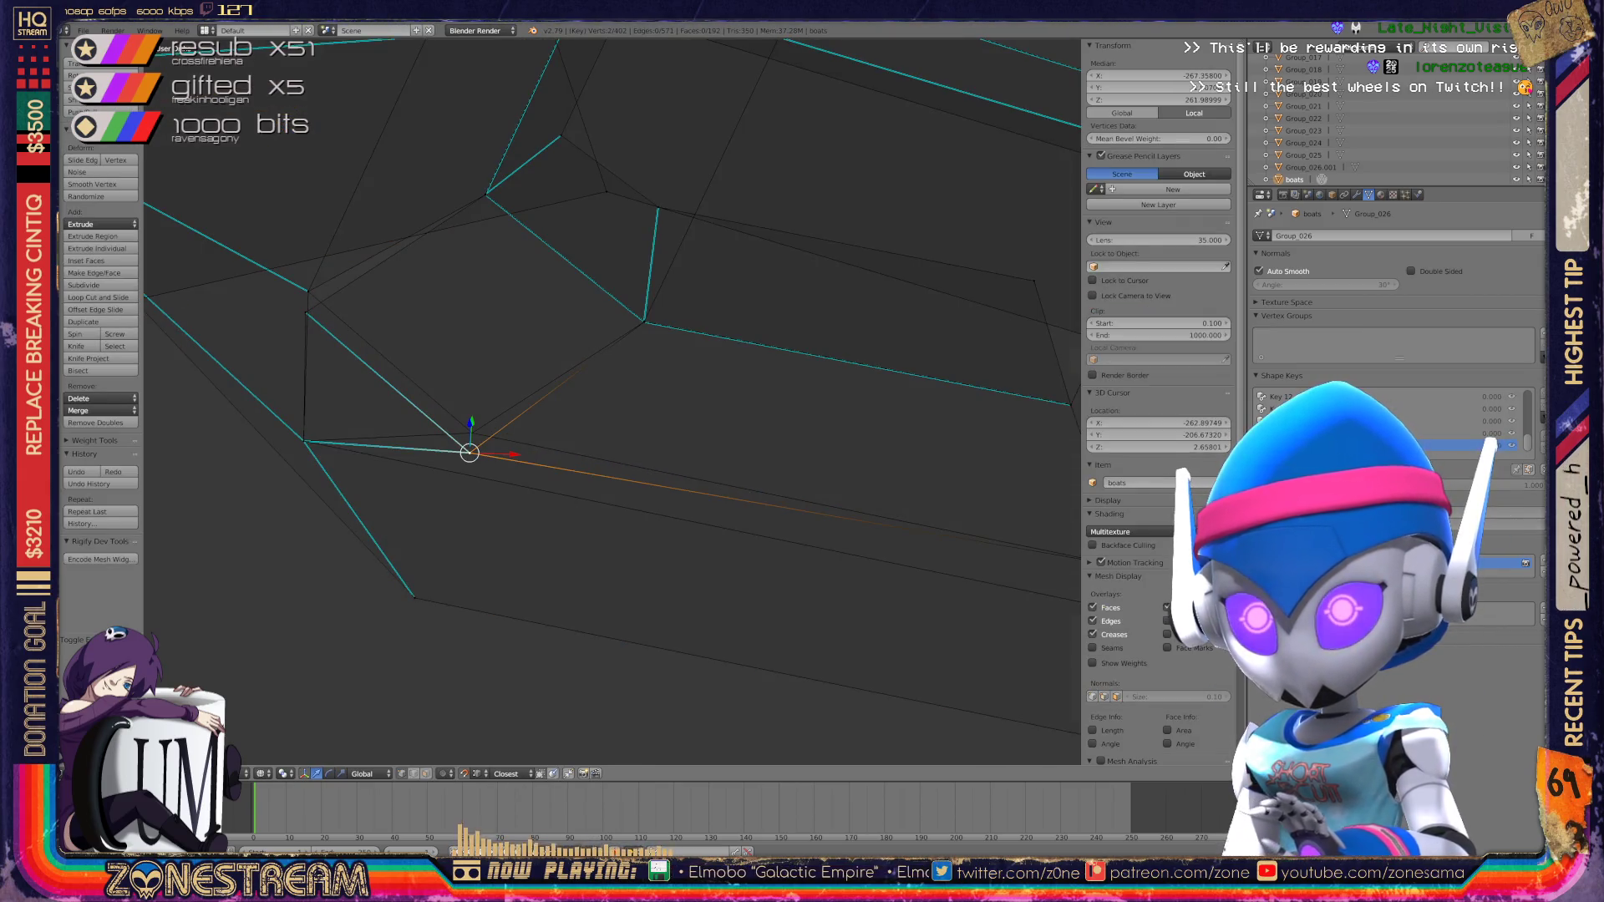
left_click_drag(470, 453, 472, 432)
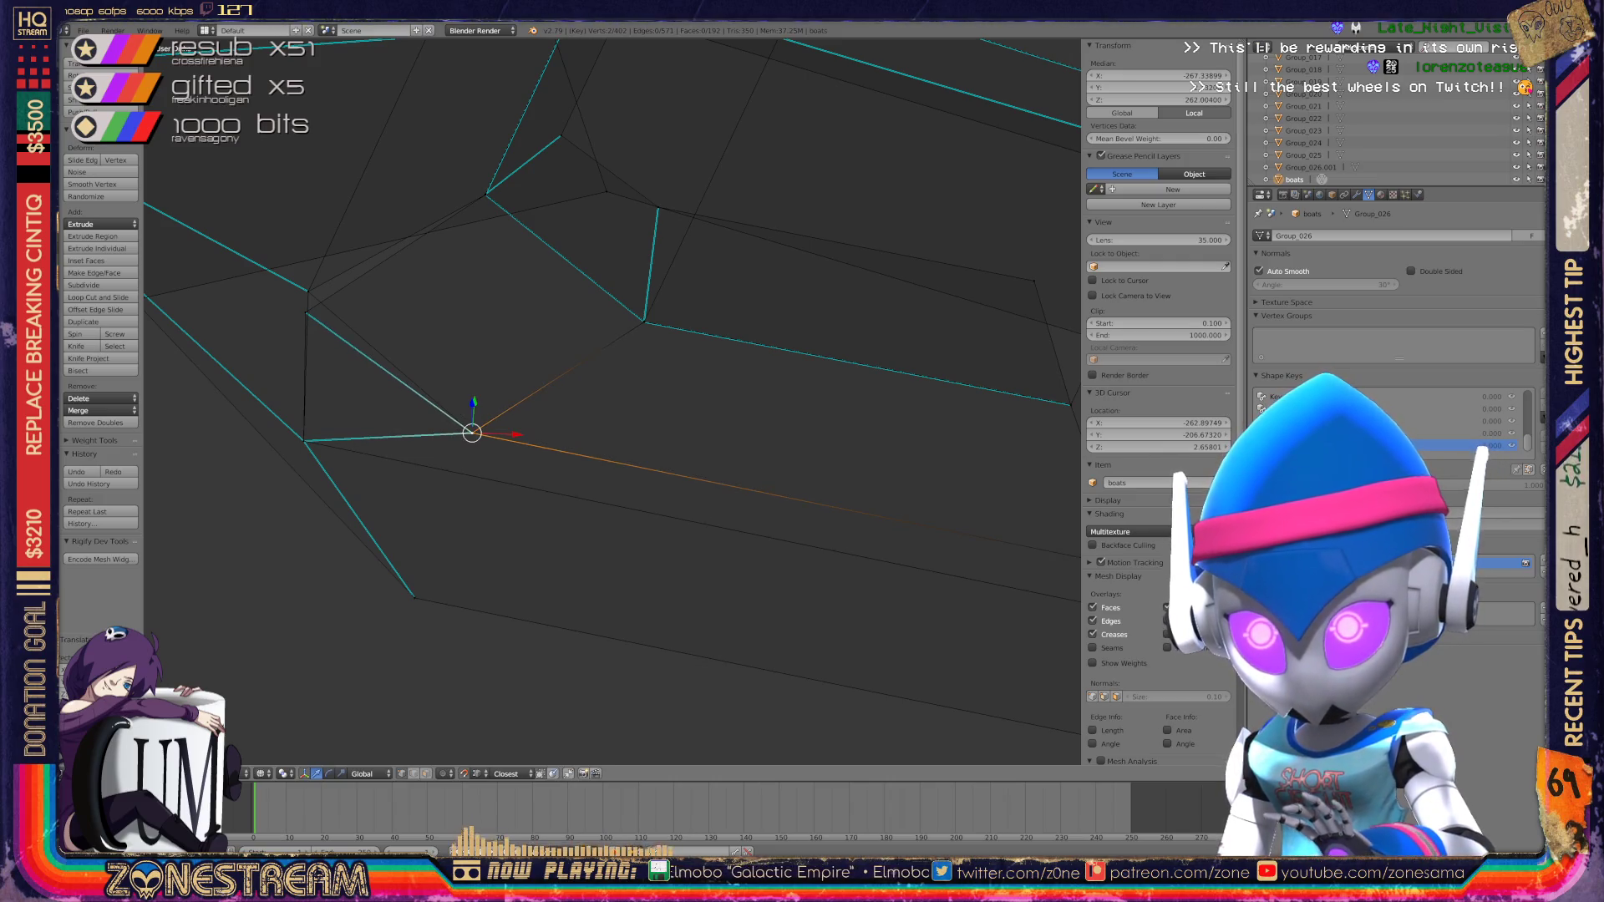
left_click_drag(306, 313, 306, 310)
left_click(308, 292)
scroll(309, 291, "down", 5)
mouse_move(309, 291)
middle_mouse_down()
mouse_move(492, 355)
mouse_move(625, 273)
middle_mouse_up()
key("Tab")
mouse_move(735, 376)
middle_mouse_down()
mouse_move(719, 392)
mouse_move(752, 367)
mouse_move(635, 409)
mouse_move(568, 384)
middle_mouse_up()
scroll(610, 401, "down", 6)
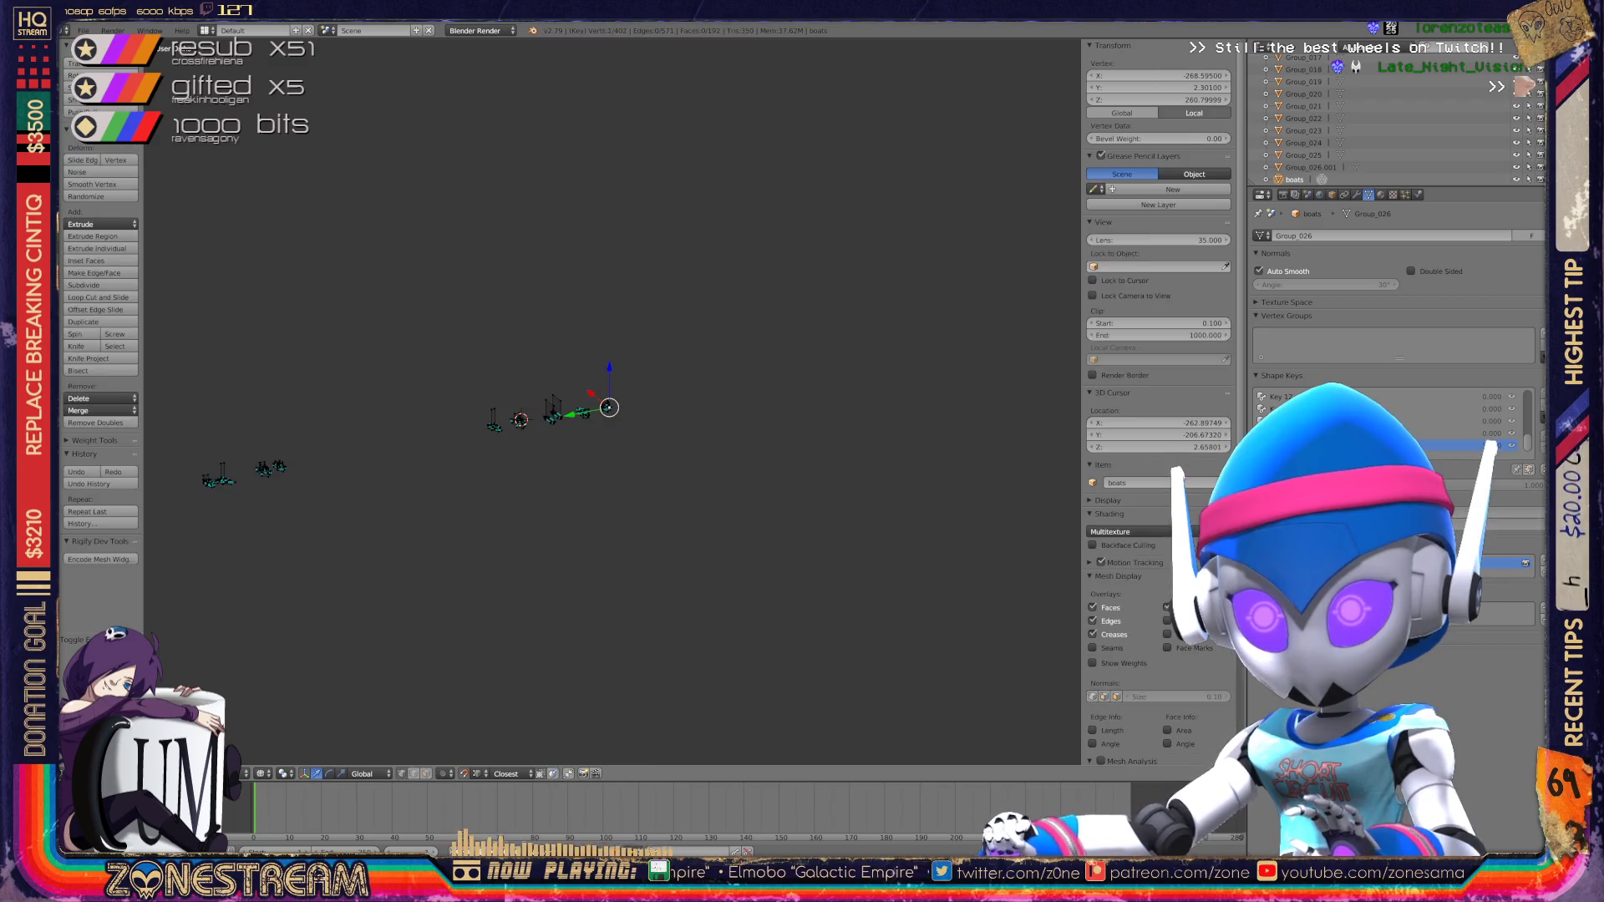
Step: Save boats.blend over the existing file and check the boats from a side view
key("ctrl+s")
key("Return")
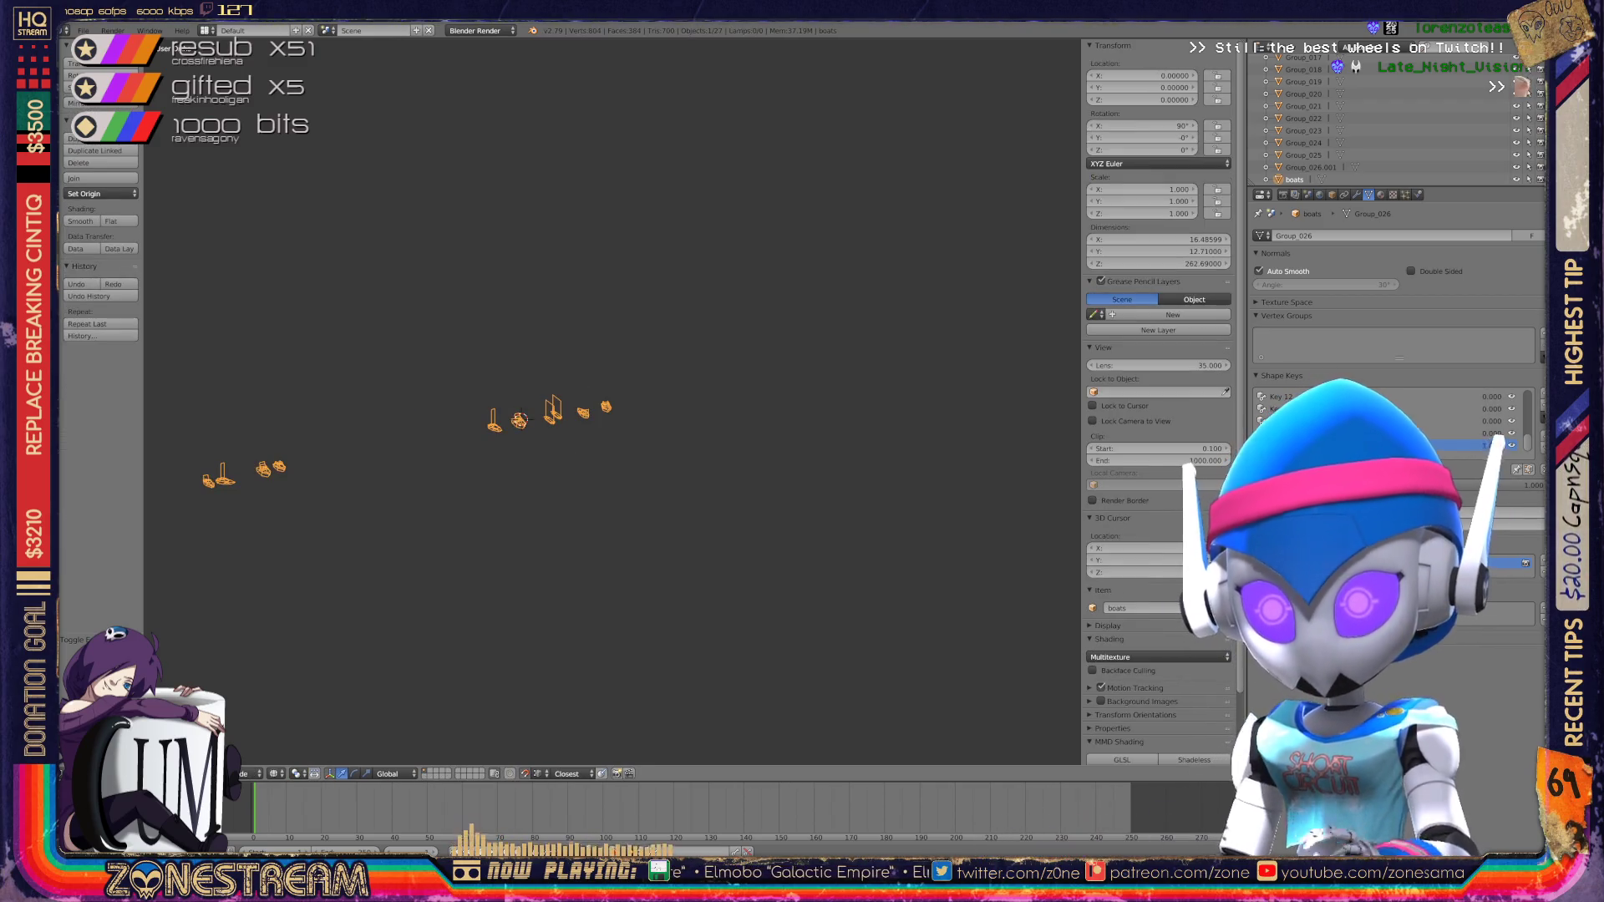
scroll(610, 401, "up", 5)
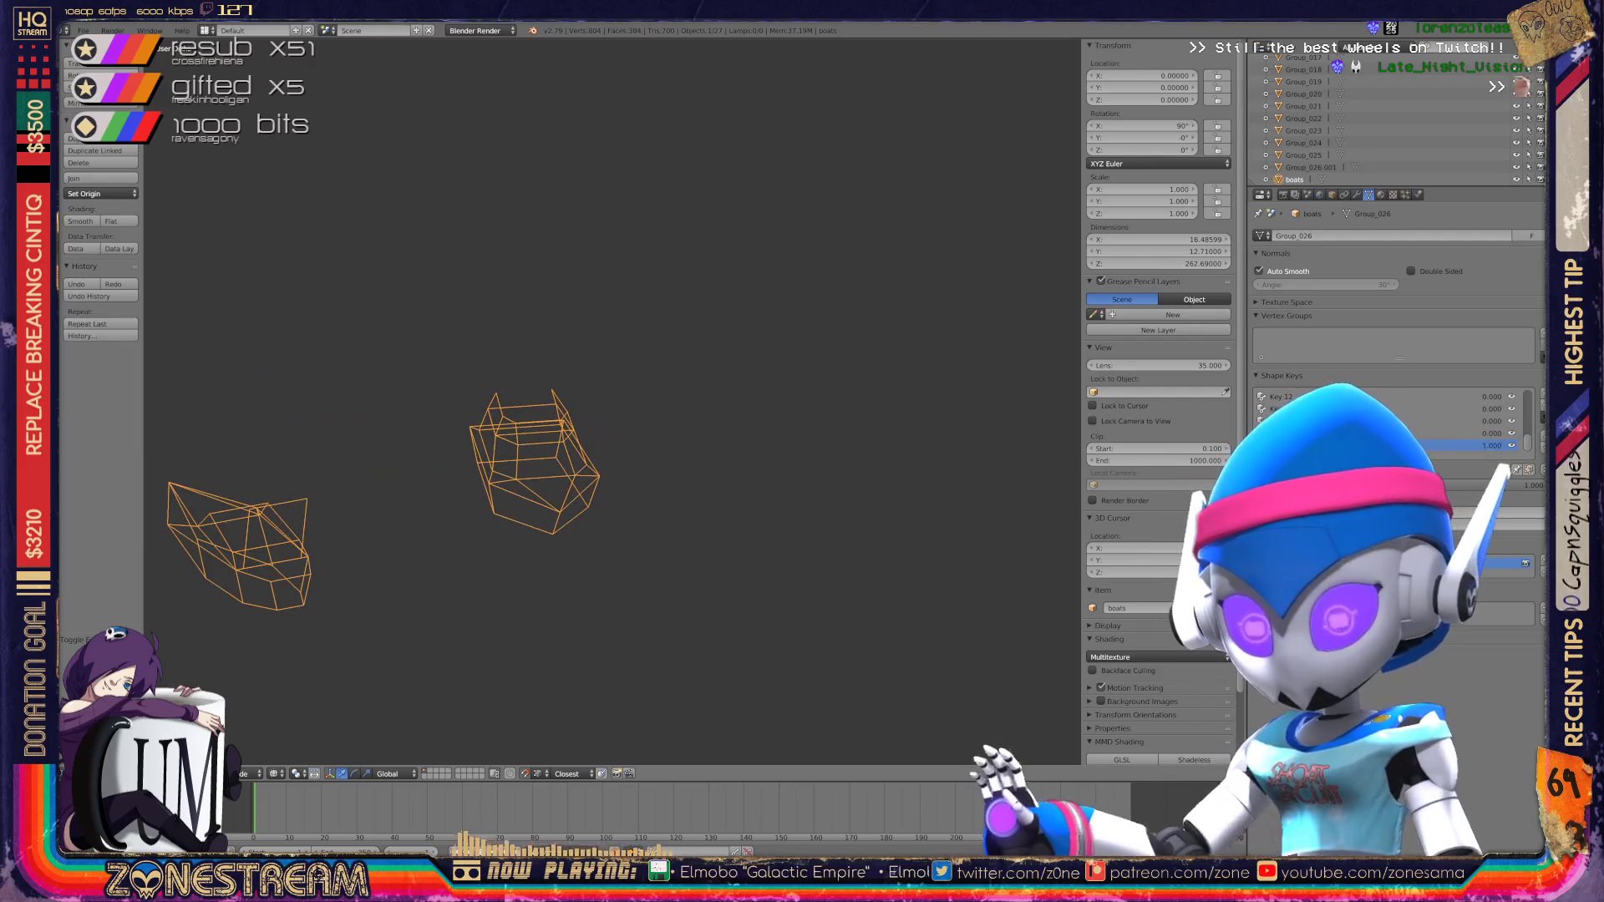
scroll(610, 402, "down", 3)
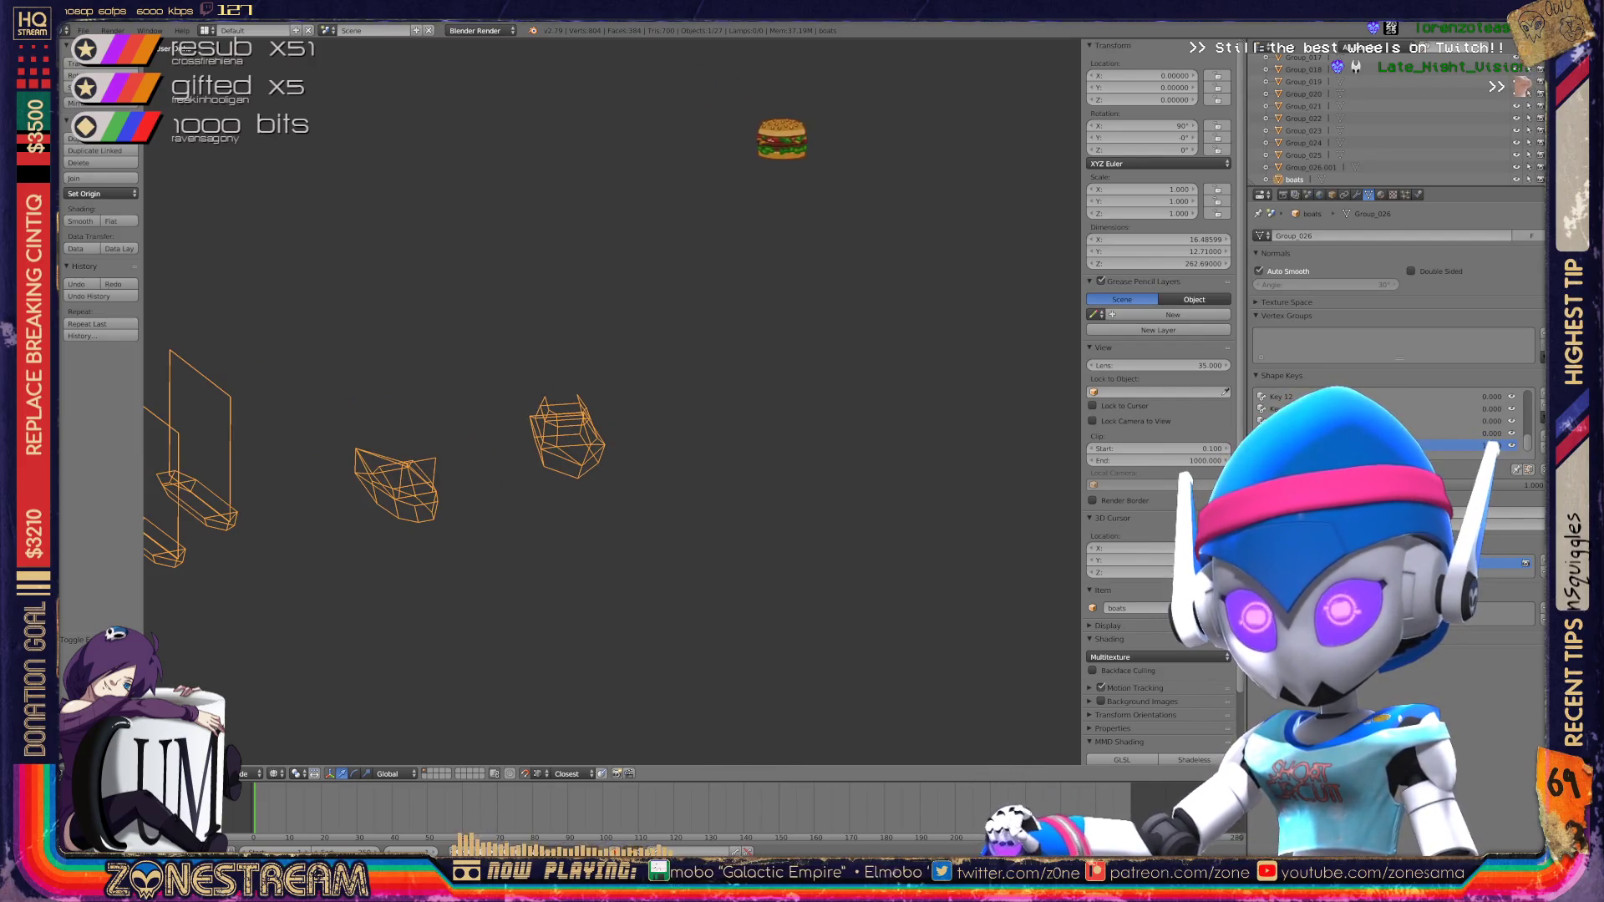
key("KP_1")
scroll(610, 401, "up", 3)
mouse_move(610, 401)
middle_mouse_down()
mouse_move(585, 393)
mouse_move(639, 393)
mouse_move(585, 393)
mouse_move(568, 368)
middle_mouse_up()
scroll(610, 401, "down", 2)
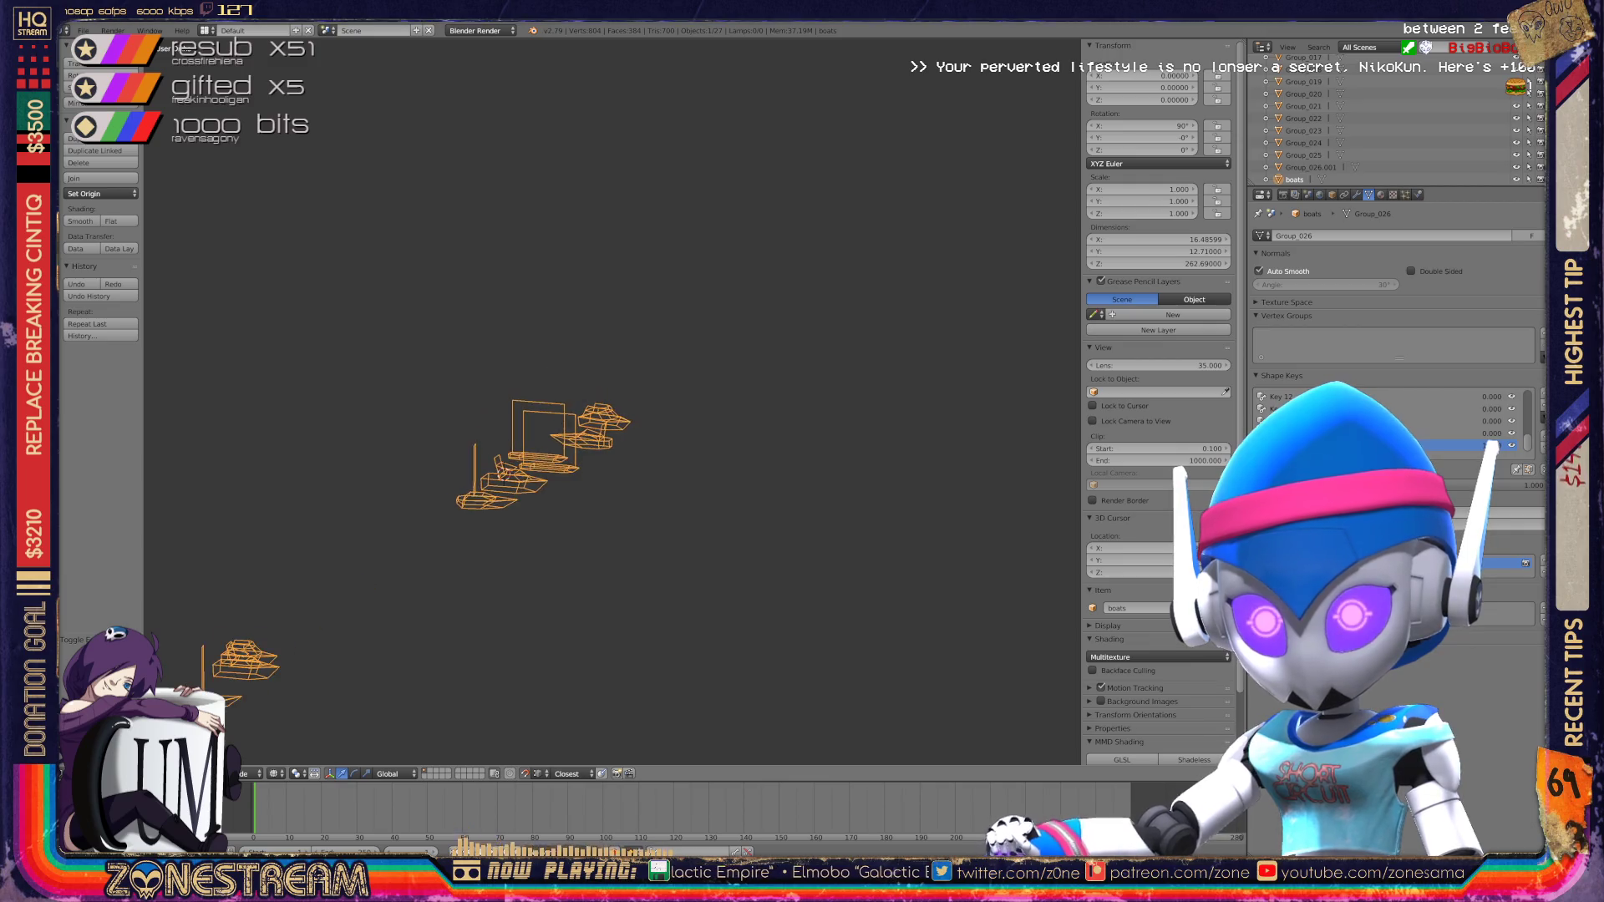
middle_click_drag(543, 456, 560, 456)
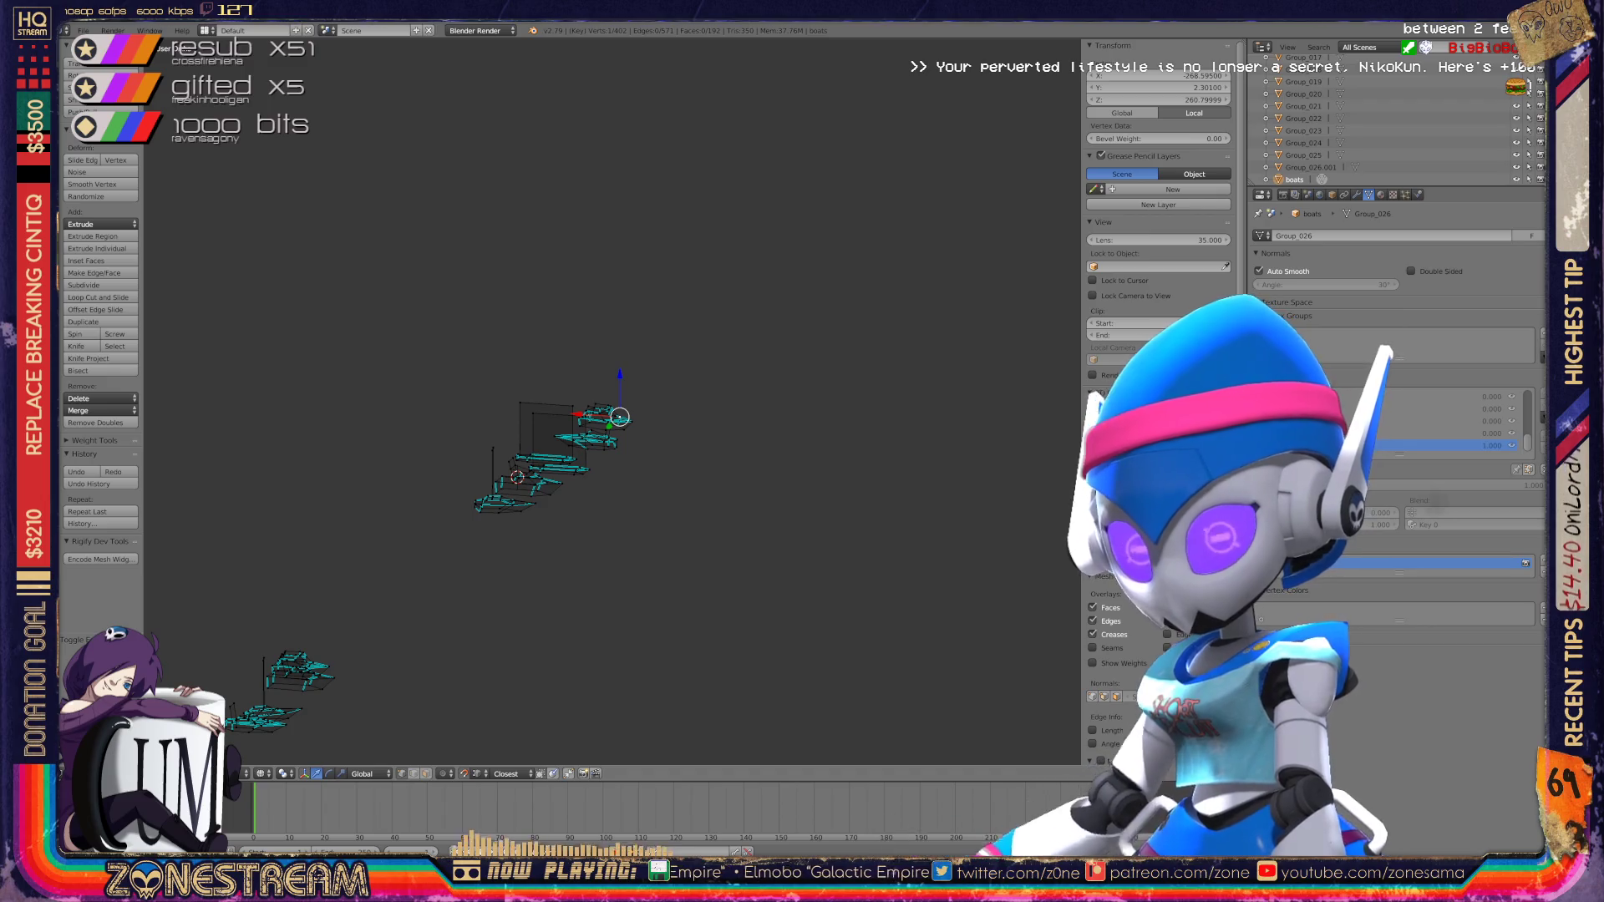
Step: In object mode, delete all other objects so only the boats mesh remains
key("Tab")
right_click(559, 440)
key("a")
key("a")
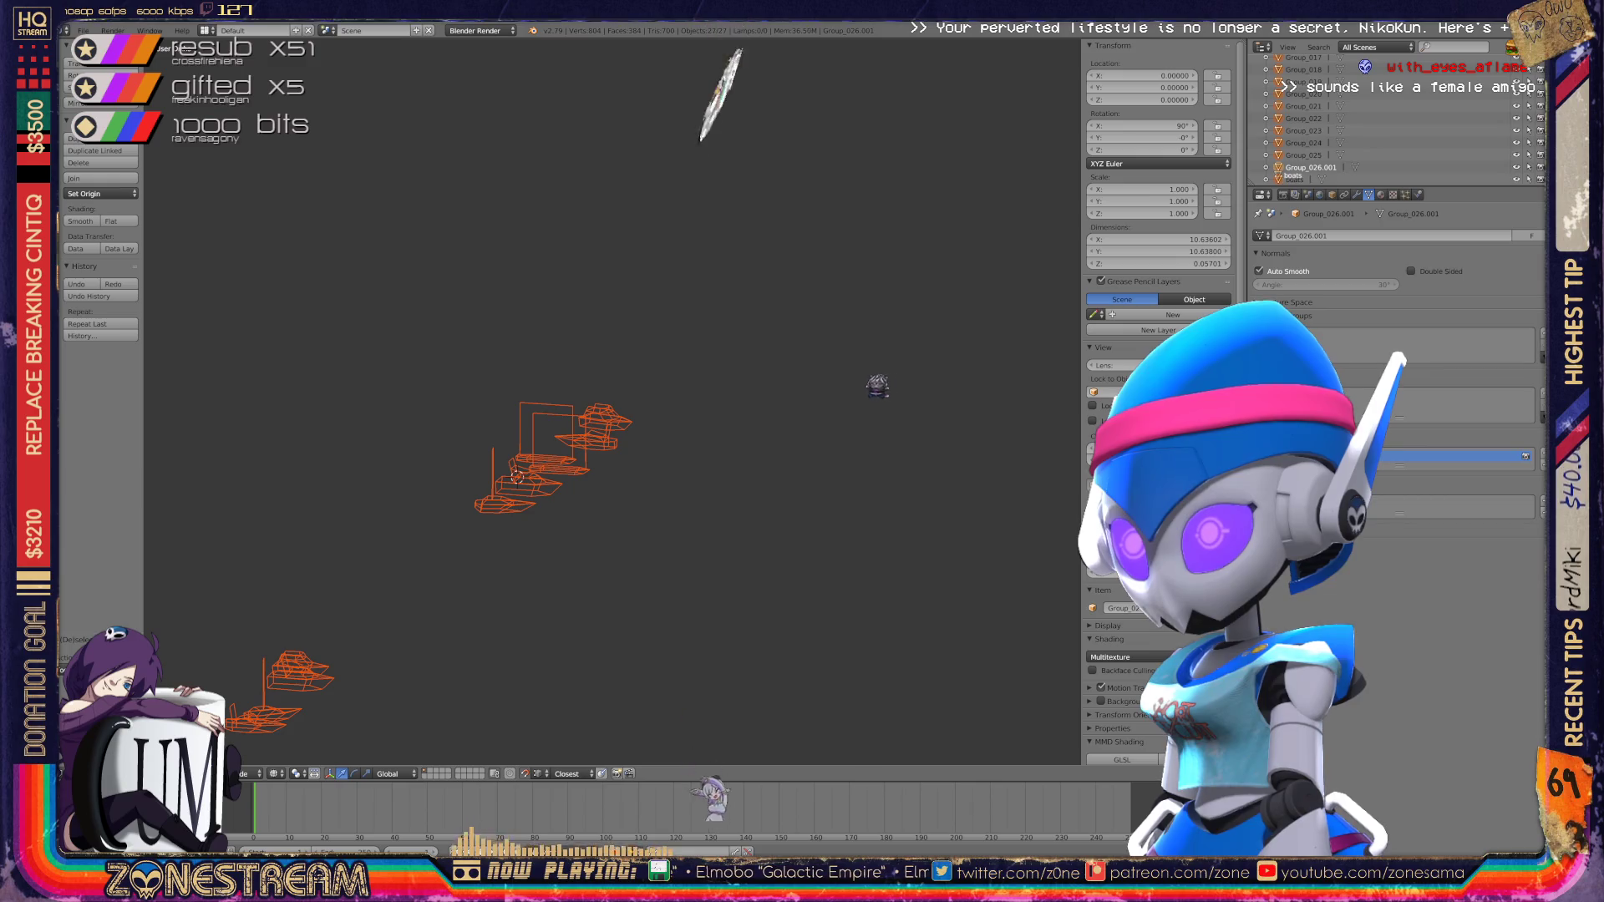
left_click(1294, 180)
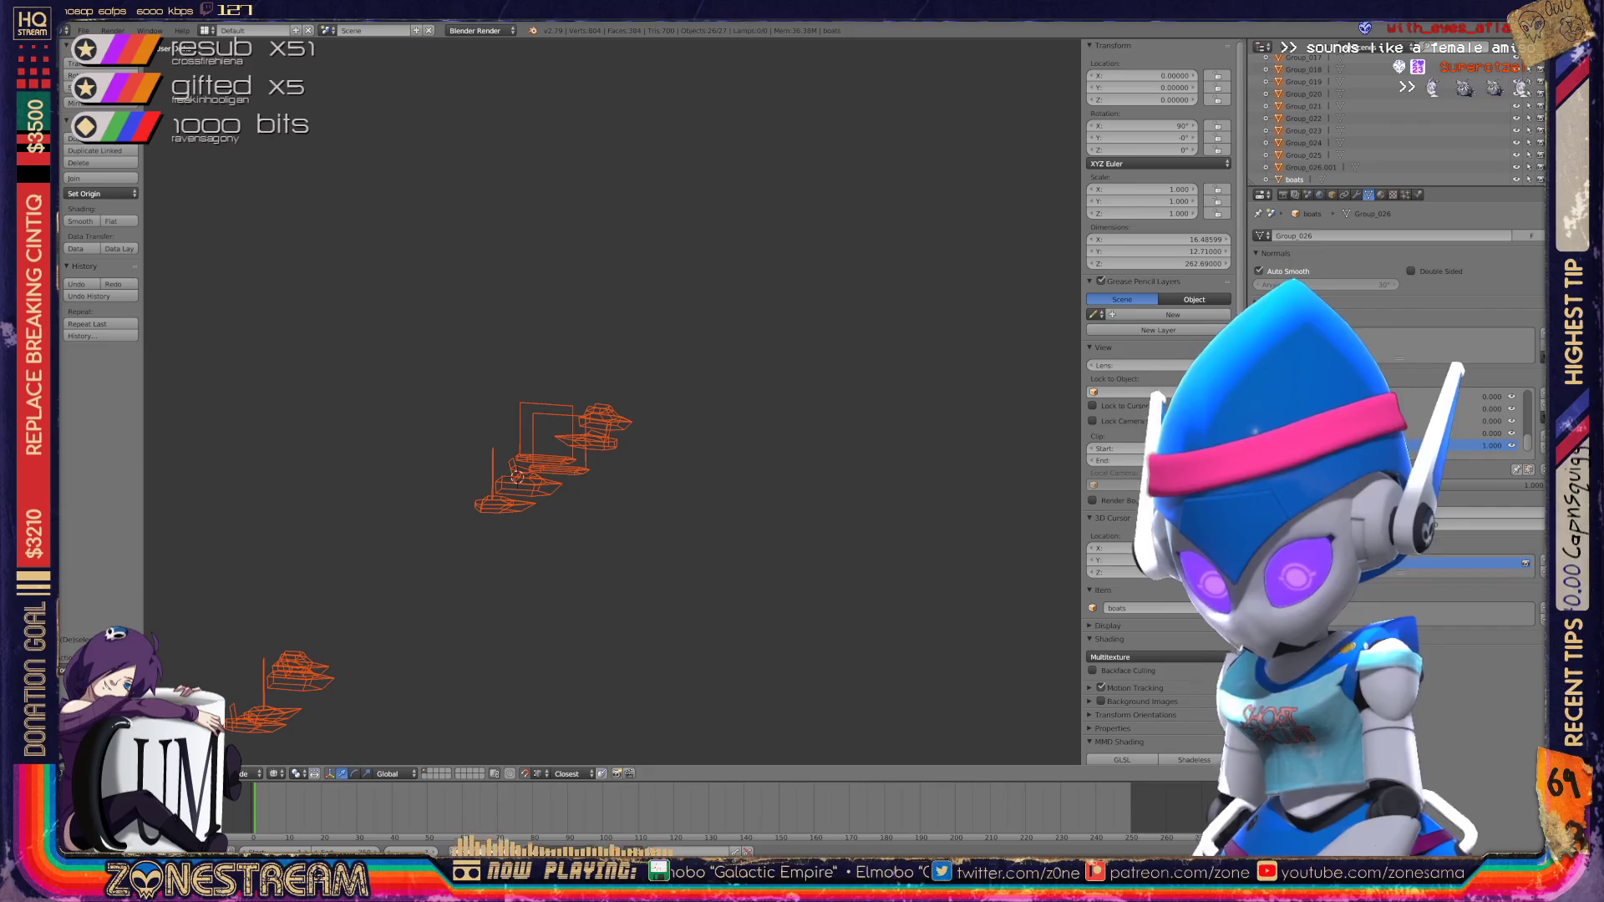
key("x")
left_click(553, 440)
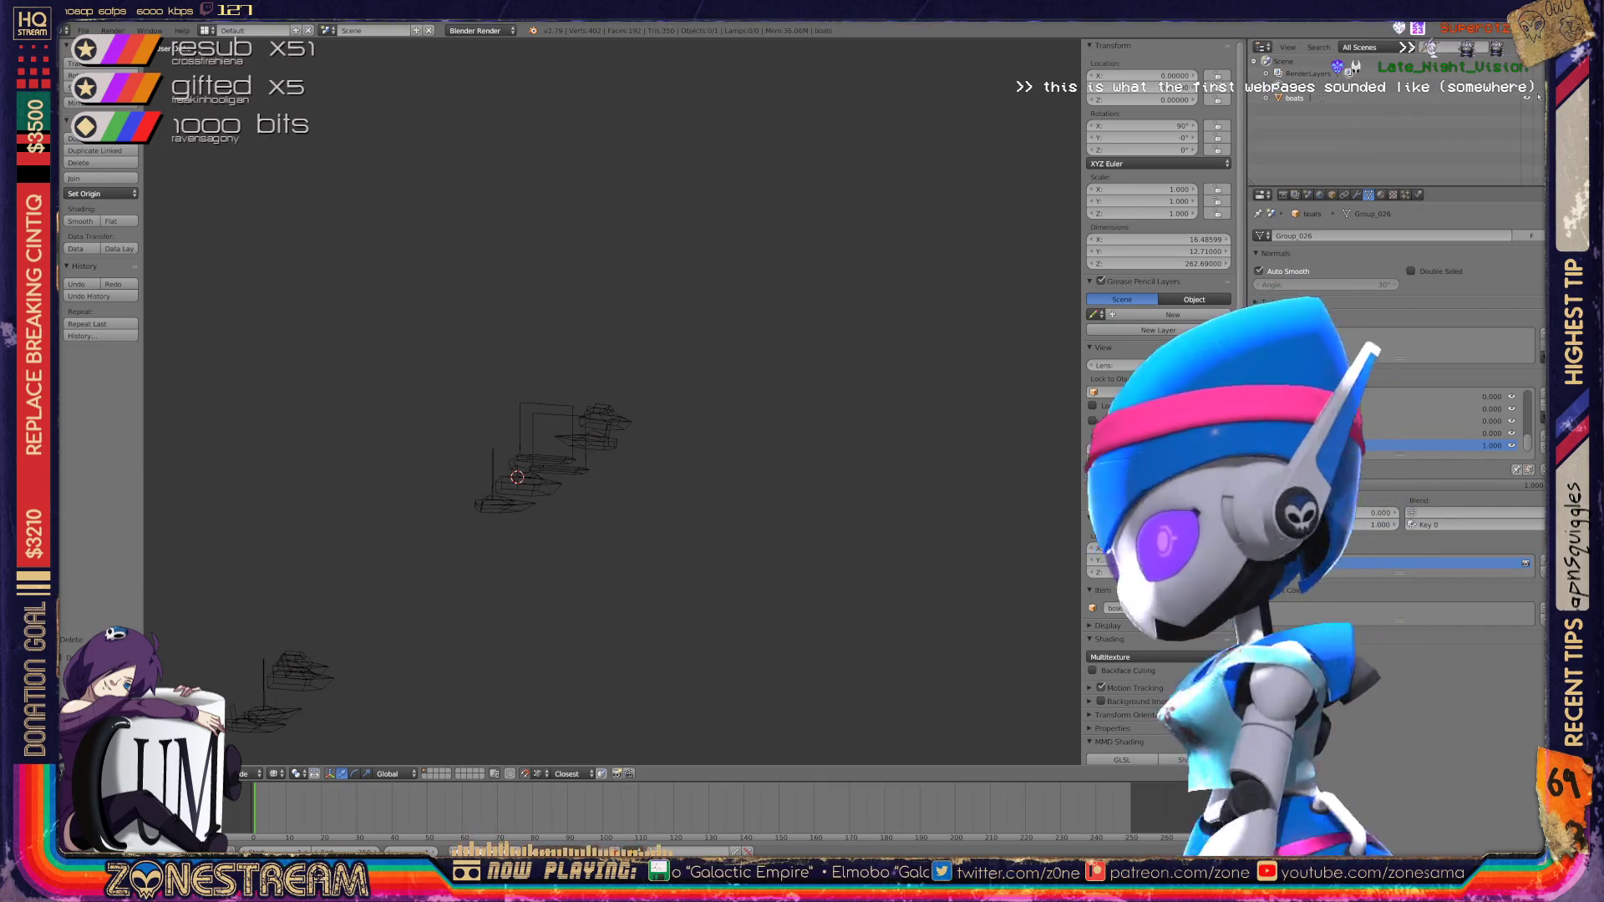
Step: Show Orphan Data in the outliner and purge the unused data-blocks
left_click(1358, 48)
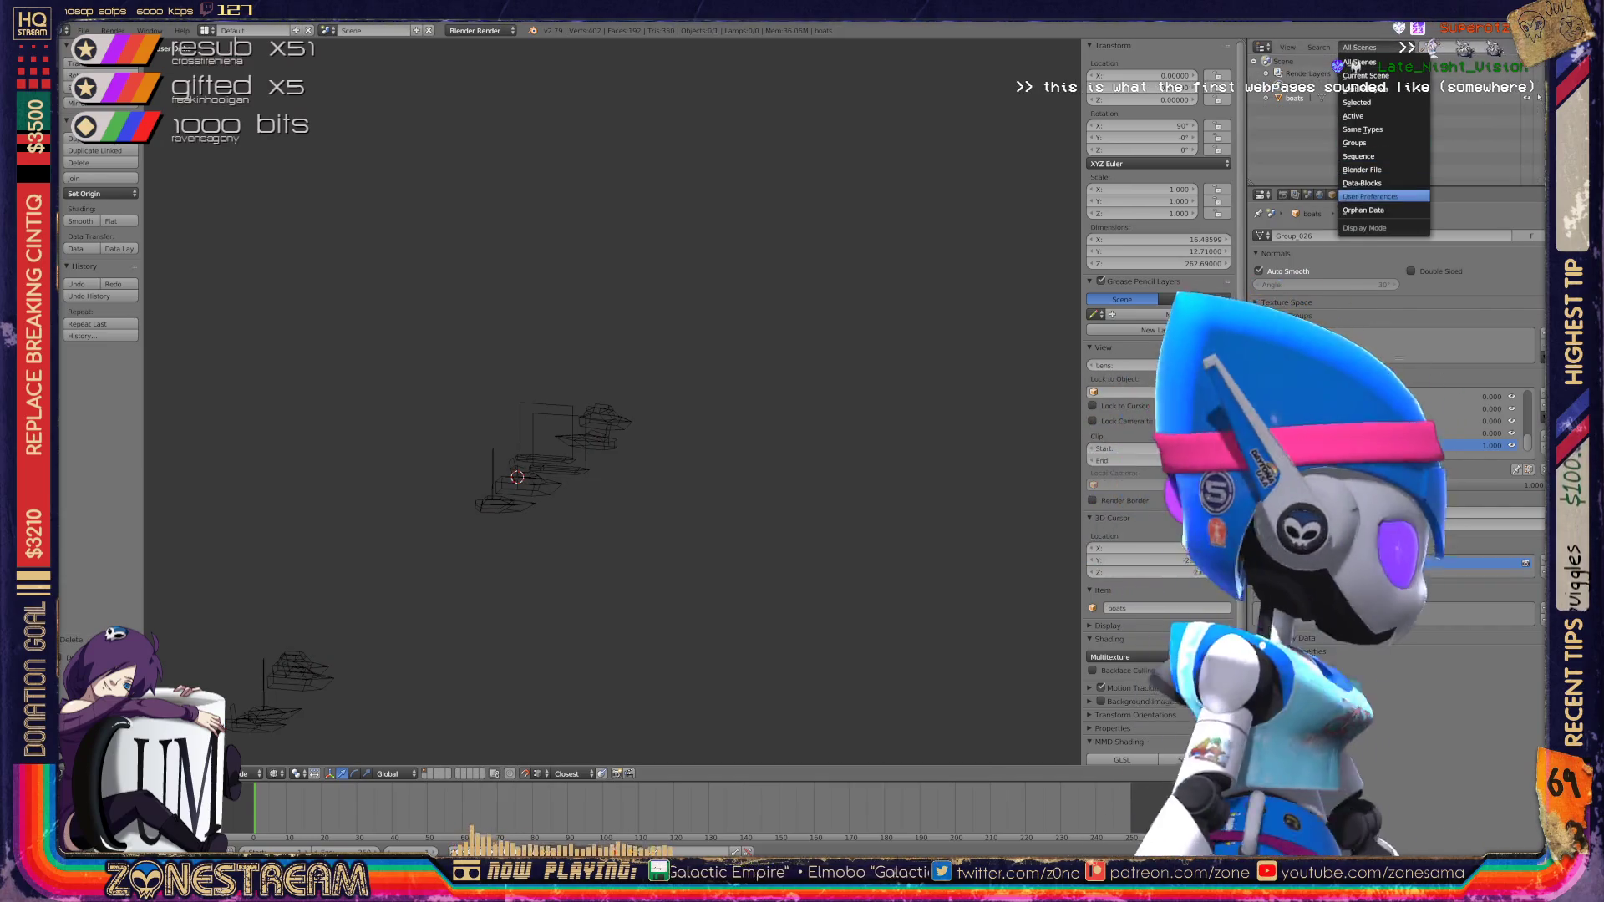
left_click(1363, 209)
left_click(1521, 48)
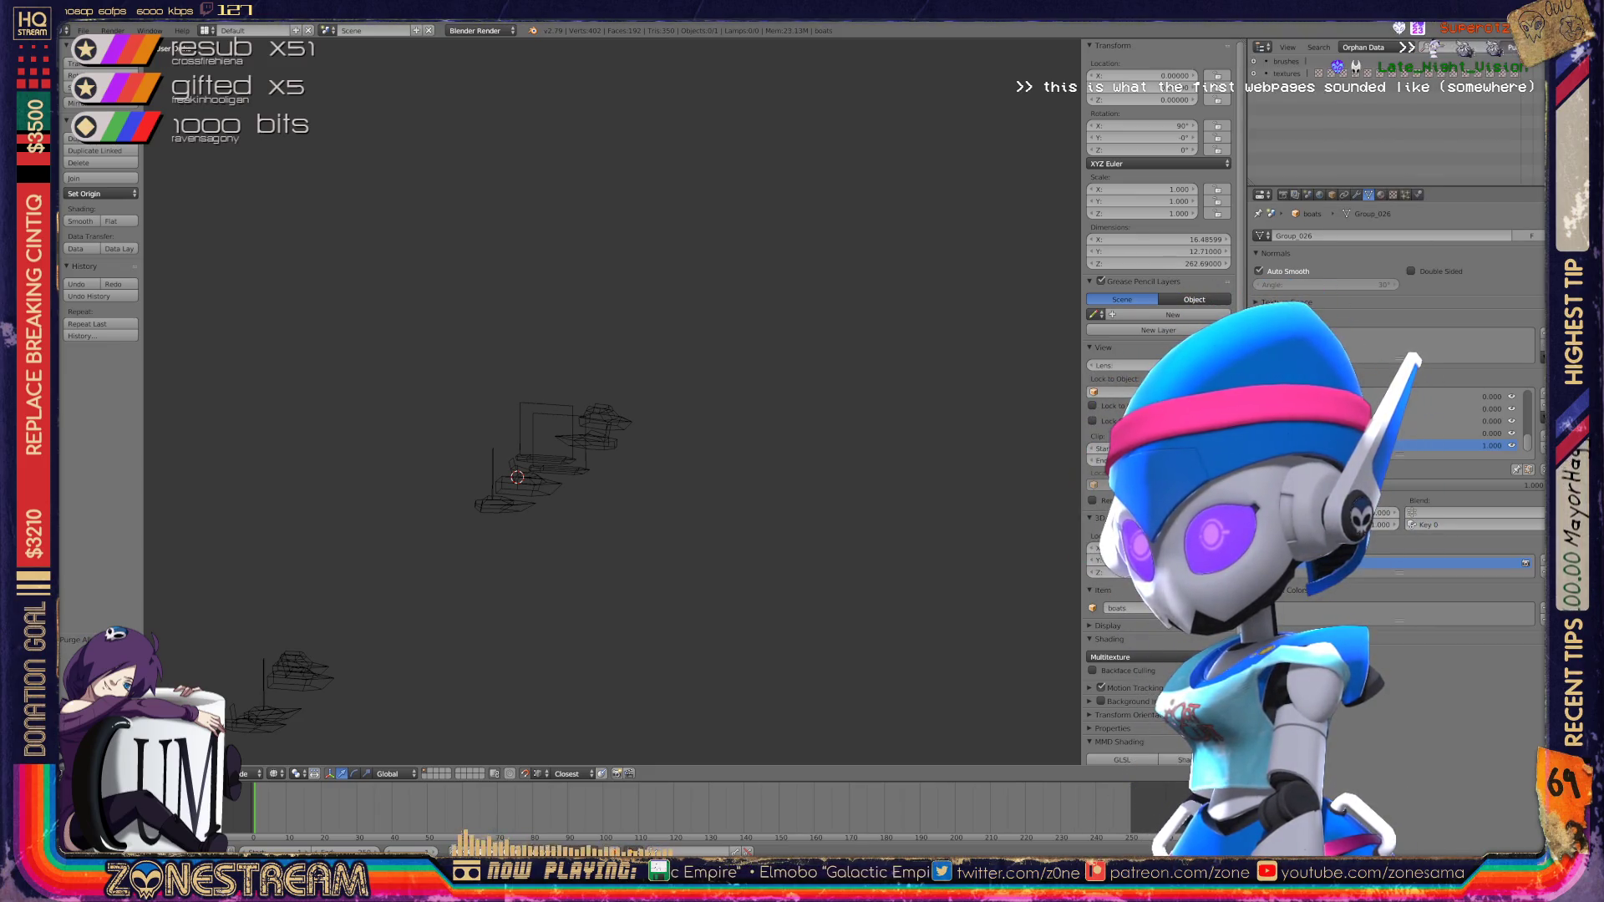
left_click(1520, 54)
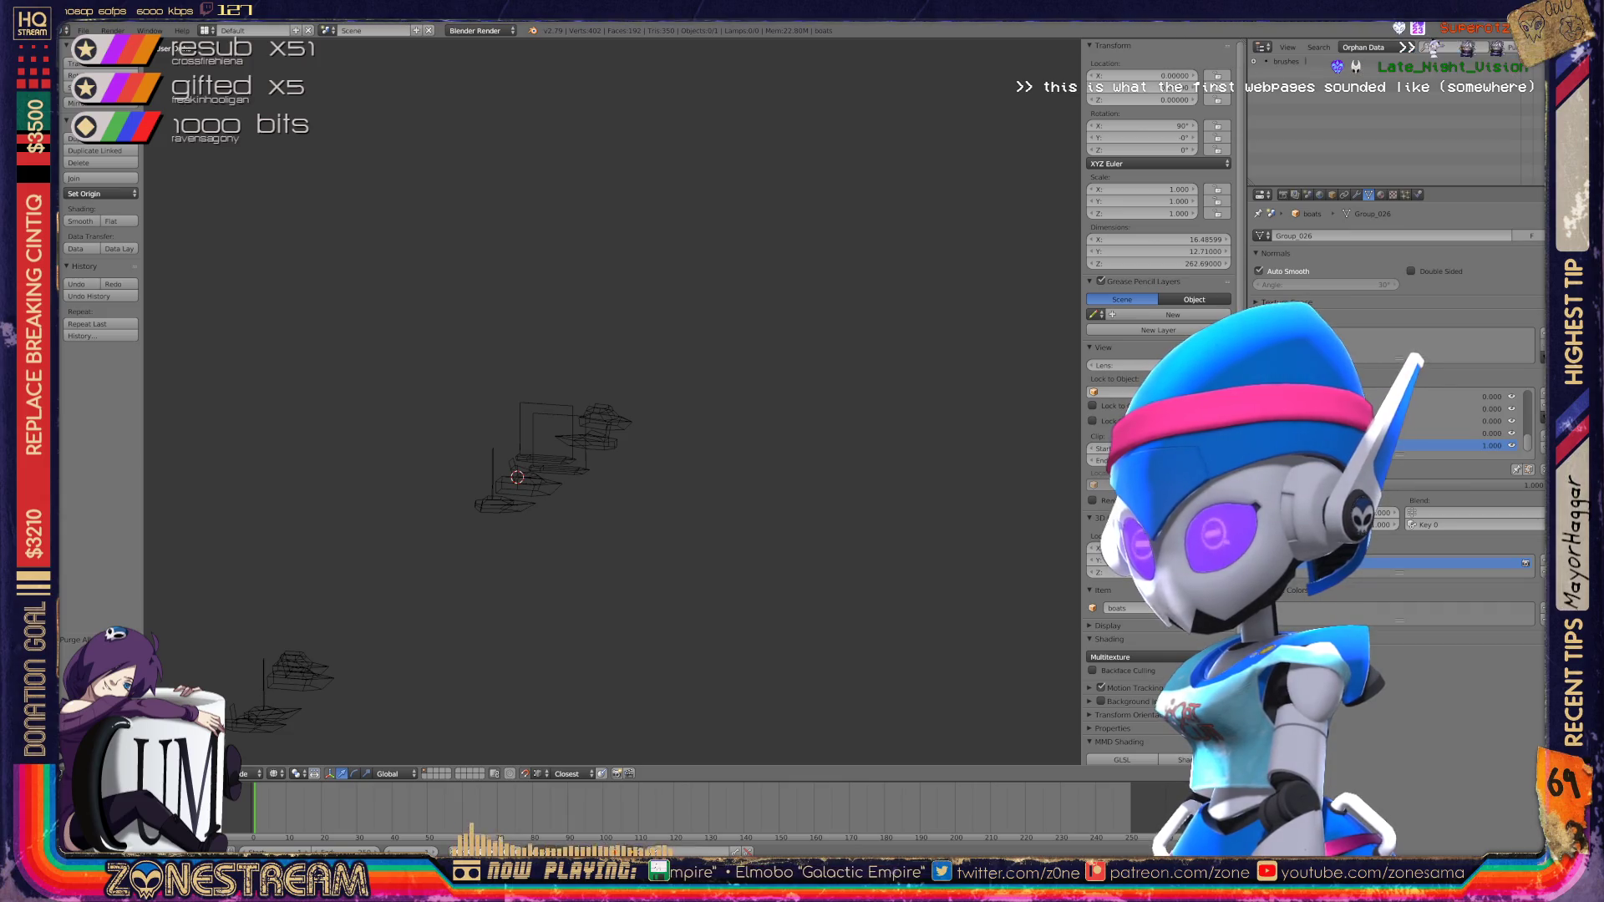
Step: Toggle the boats mesh into edit mode and back to object mode
key("Tab")
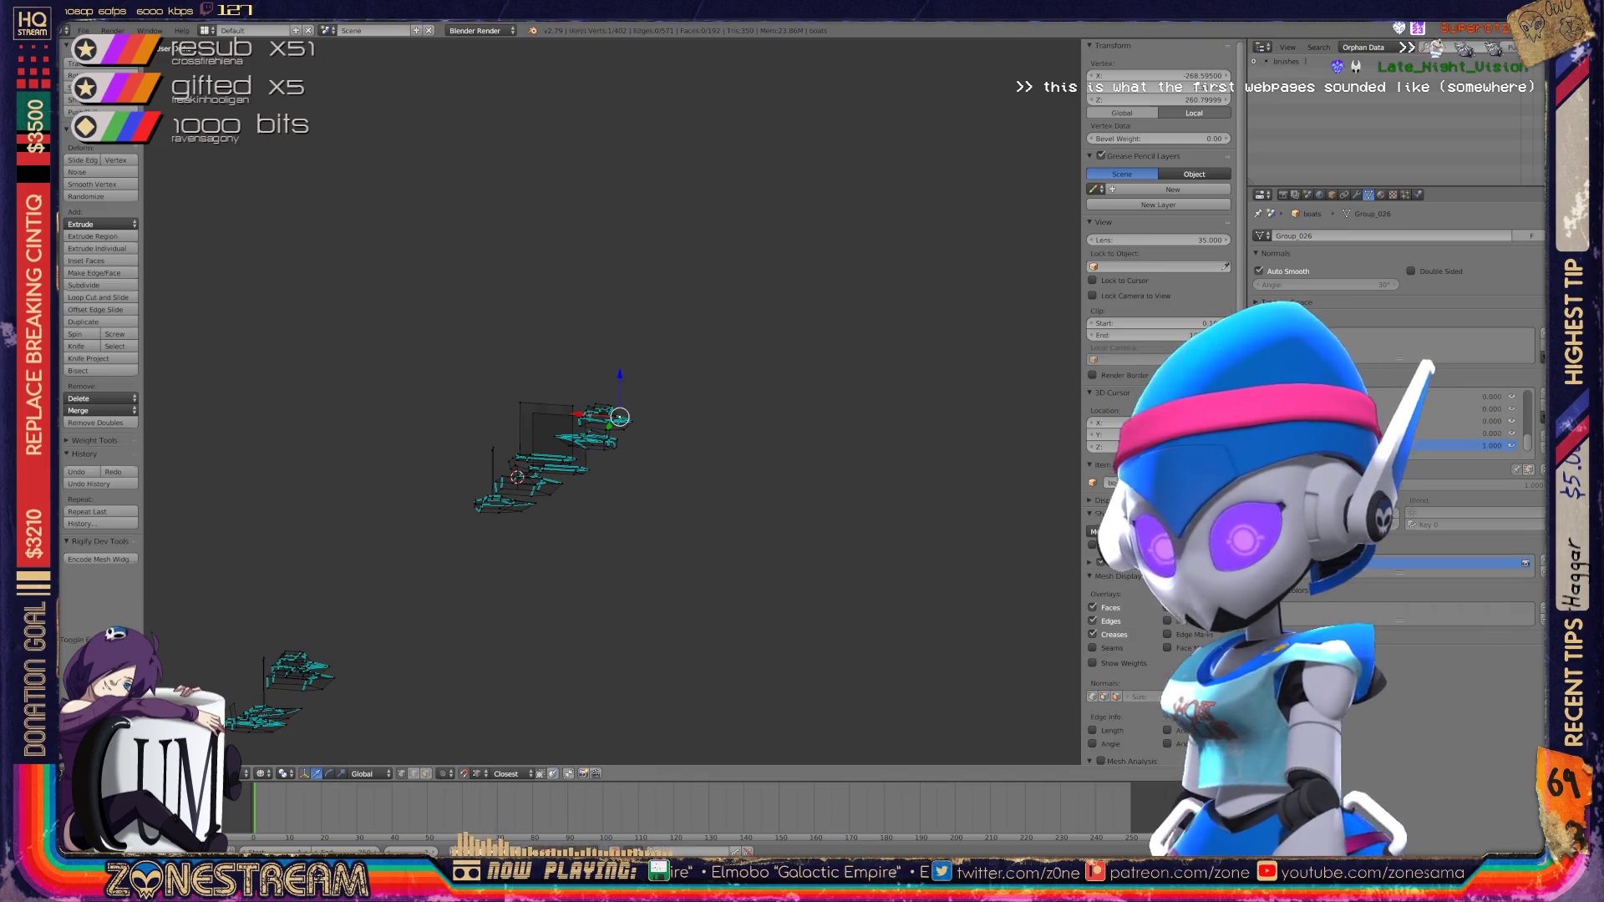
key("Tab")
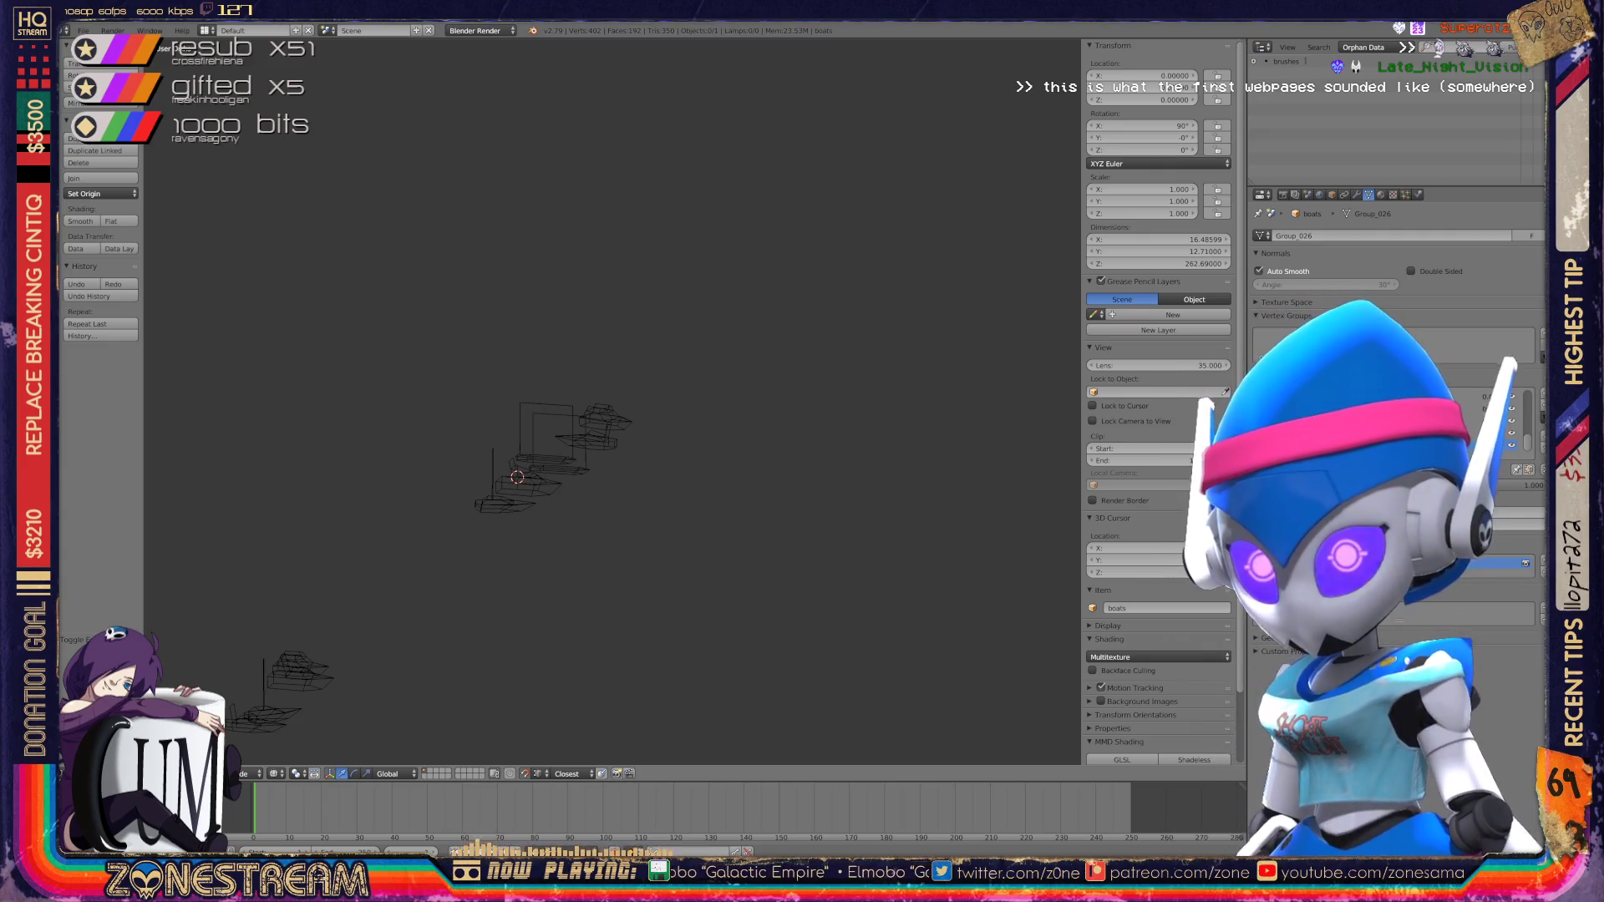
scroll(612, 401, "down", 2)
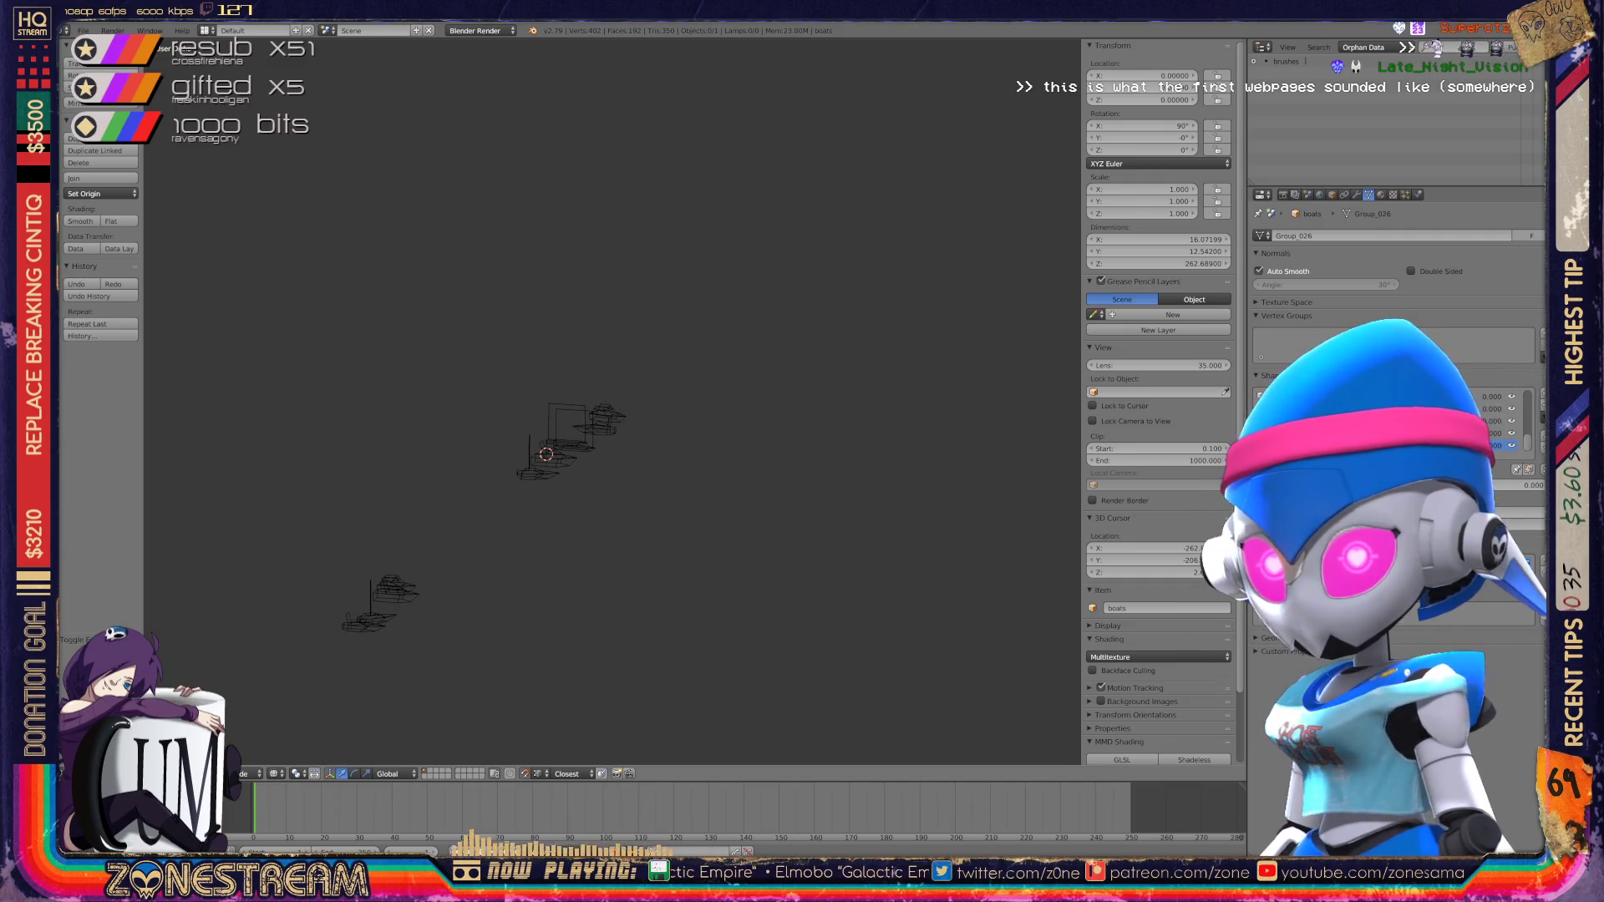
left_click(84, 30)
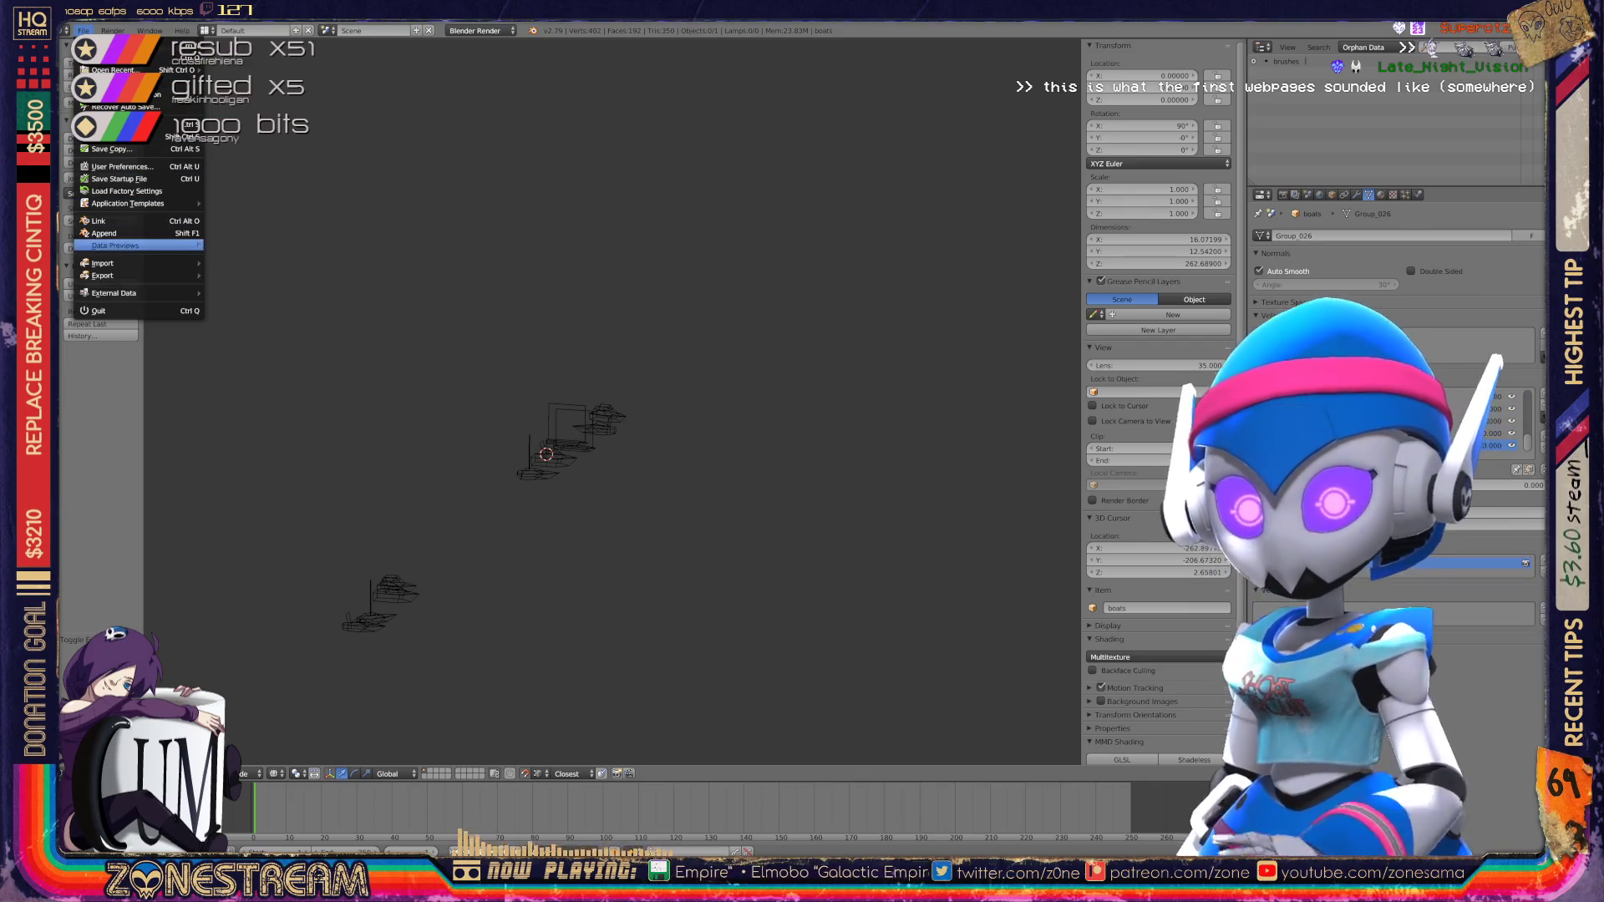
Step: Import a Wavefront .obj boat model from the poly-testfix folder
mouse_move(133, 263)
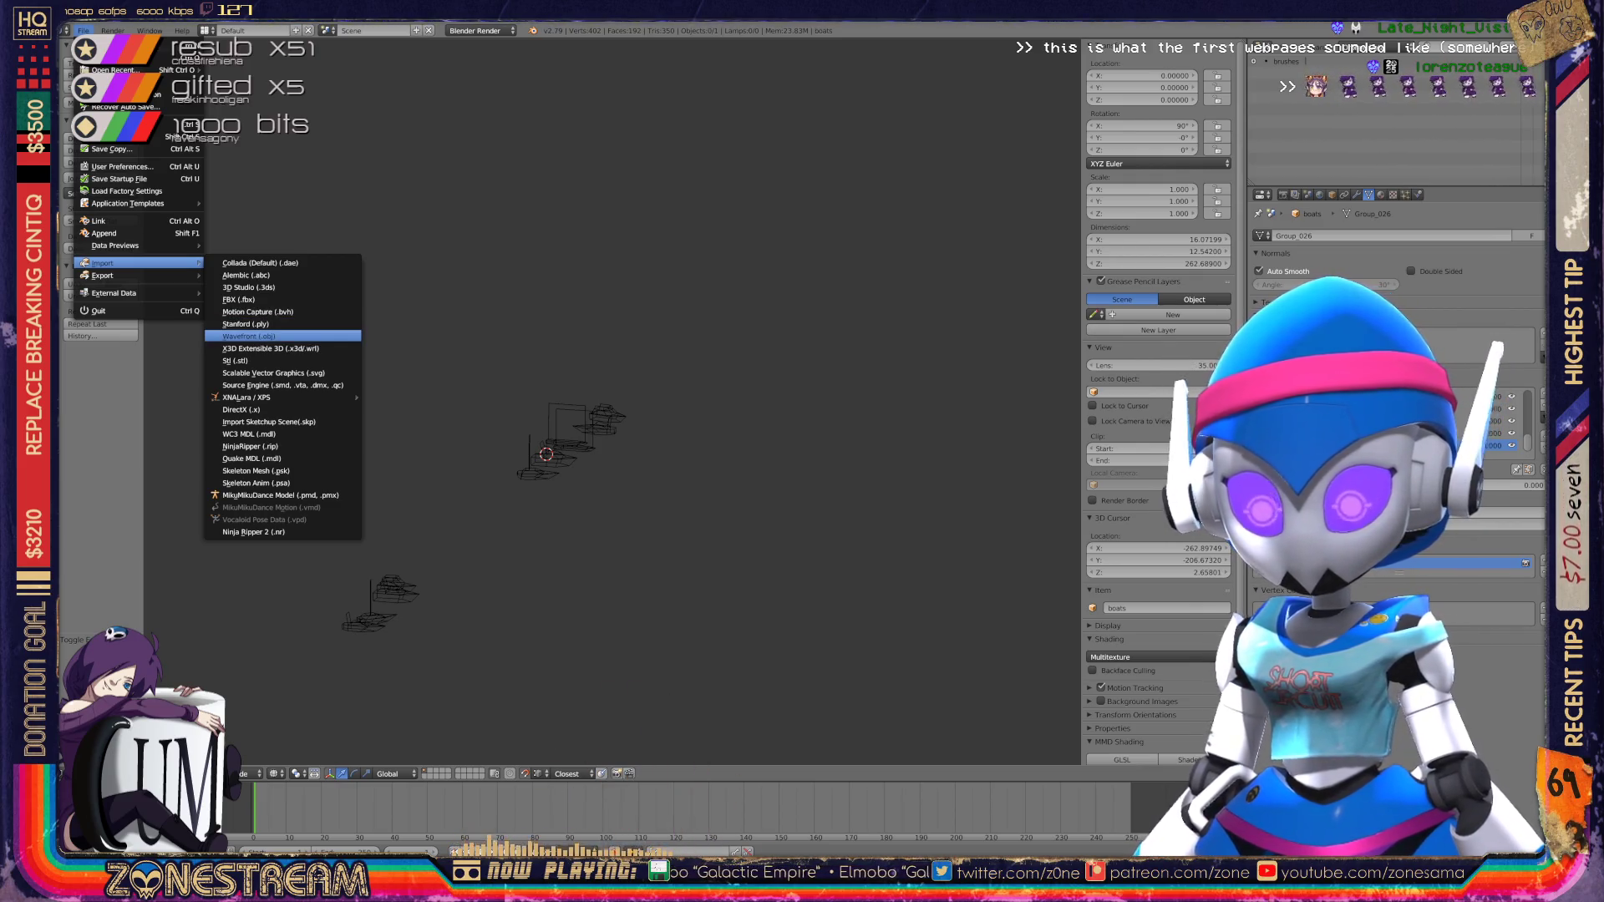
left_click(251, 336)
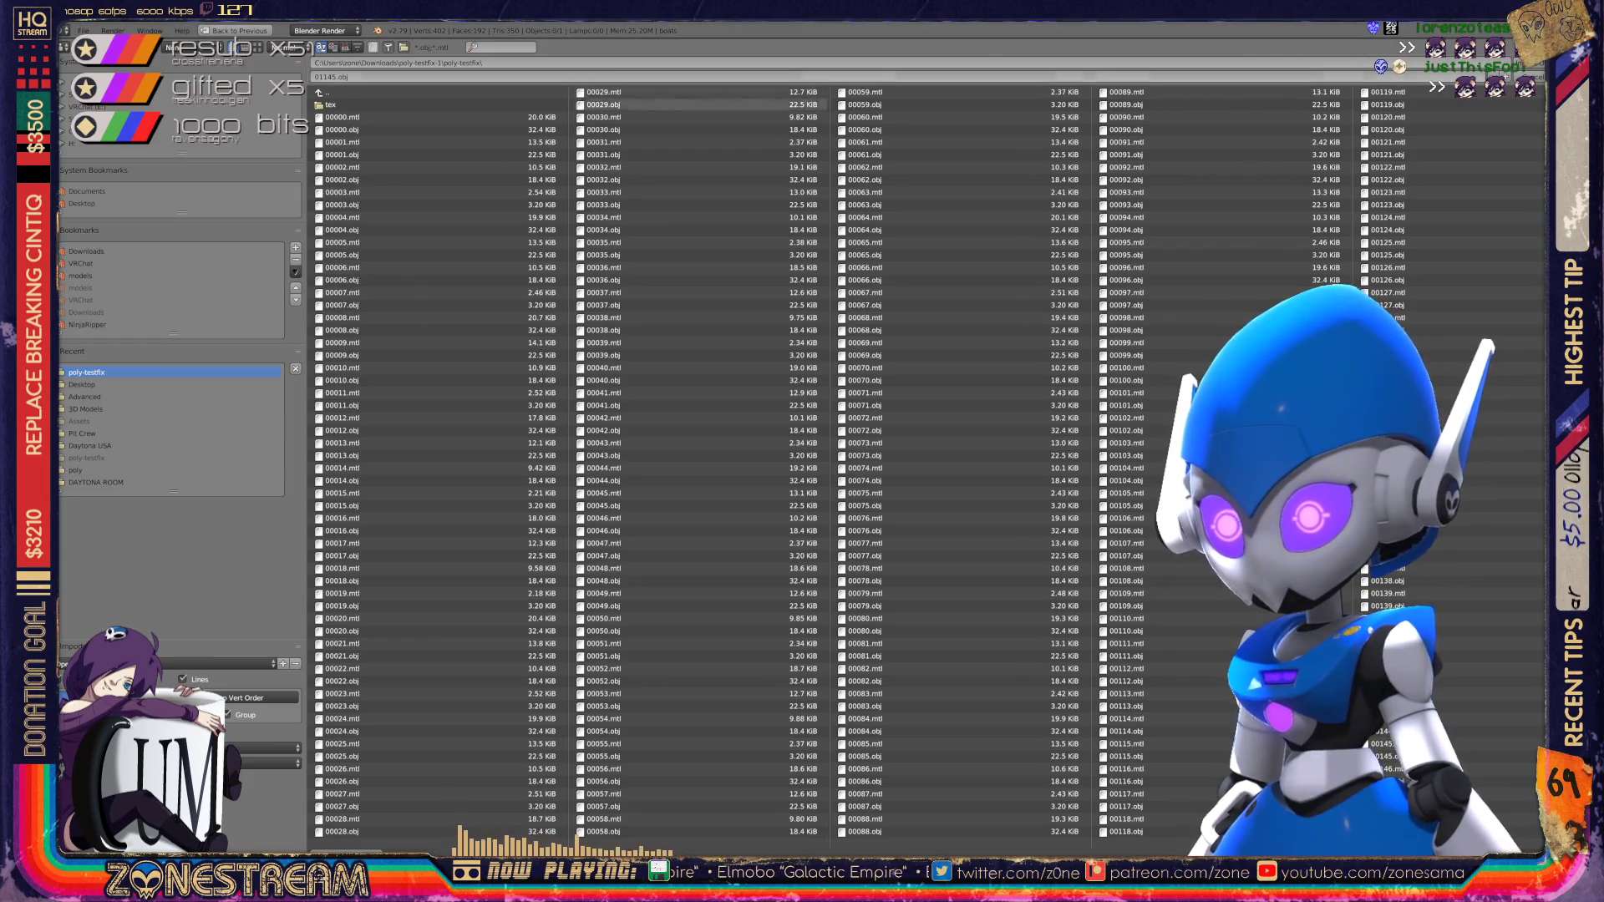
scroll(875, 464, "down", 10)
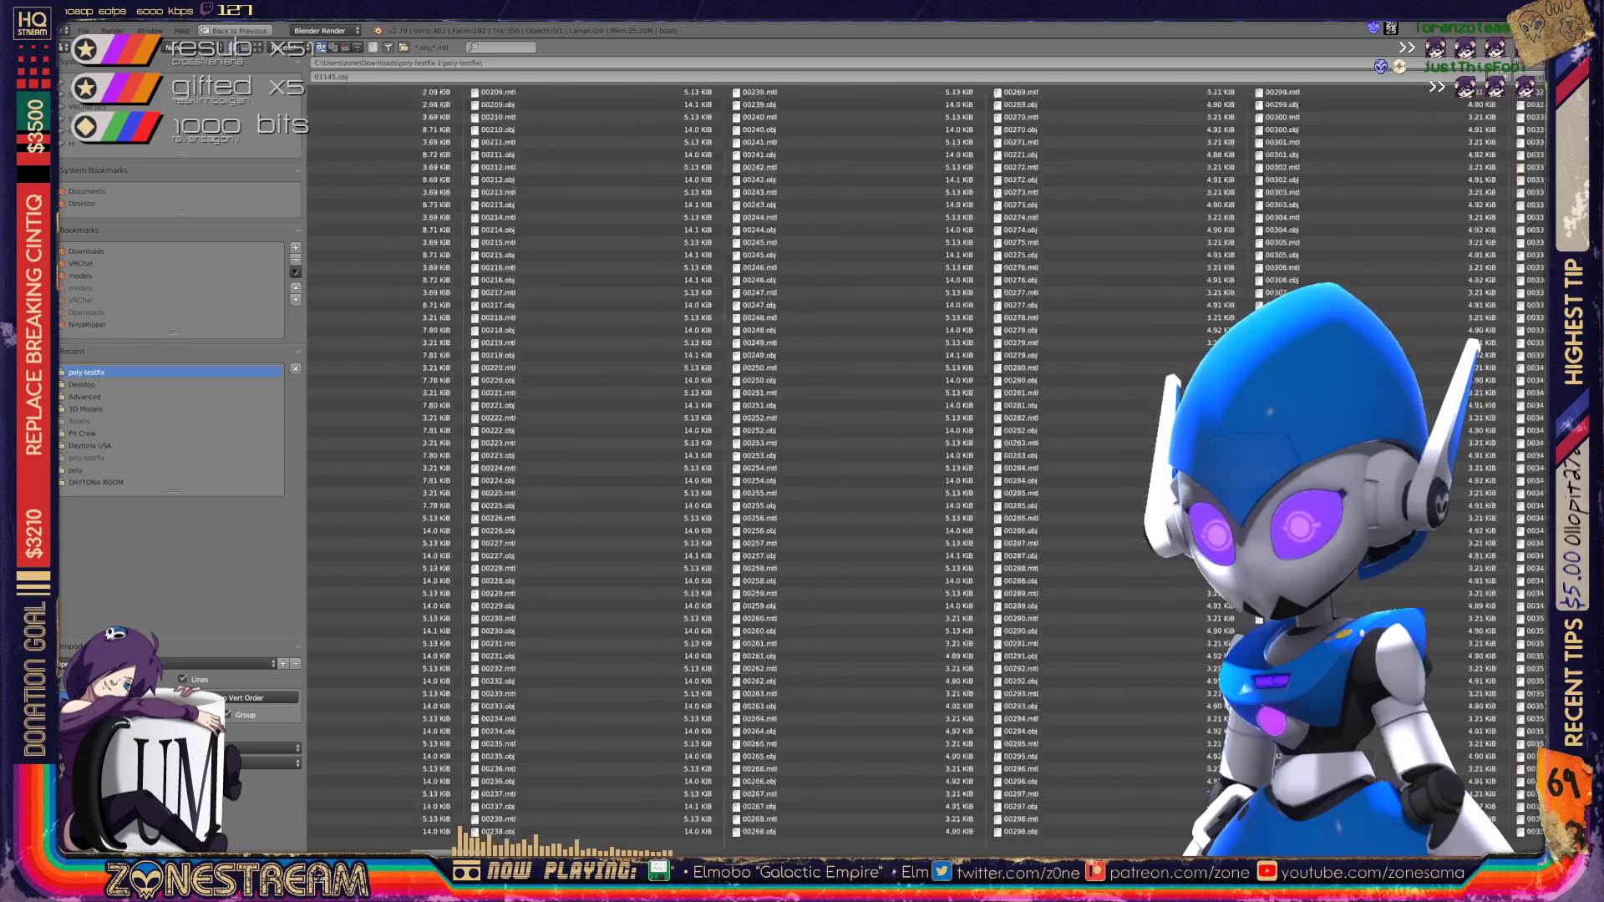
scroll(875, 464, "down", 8)
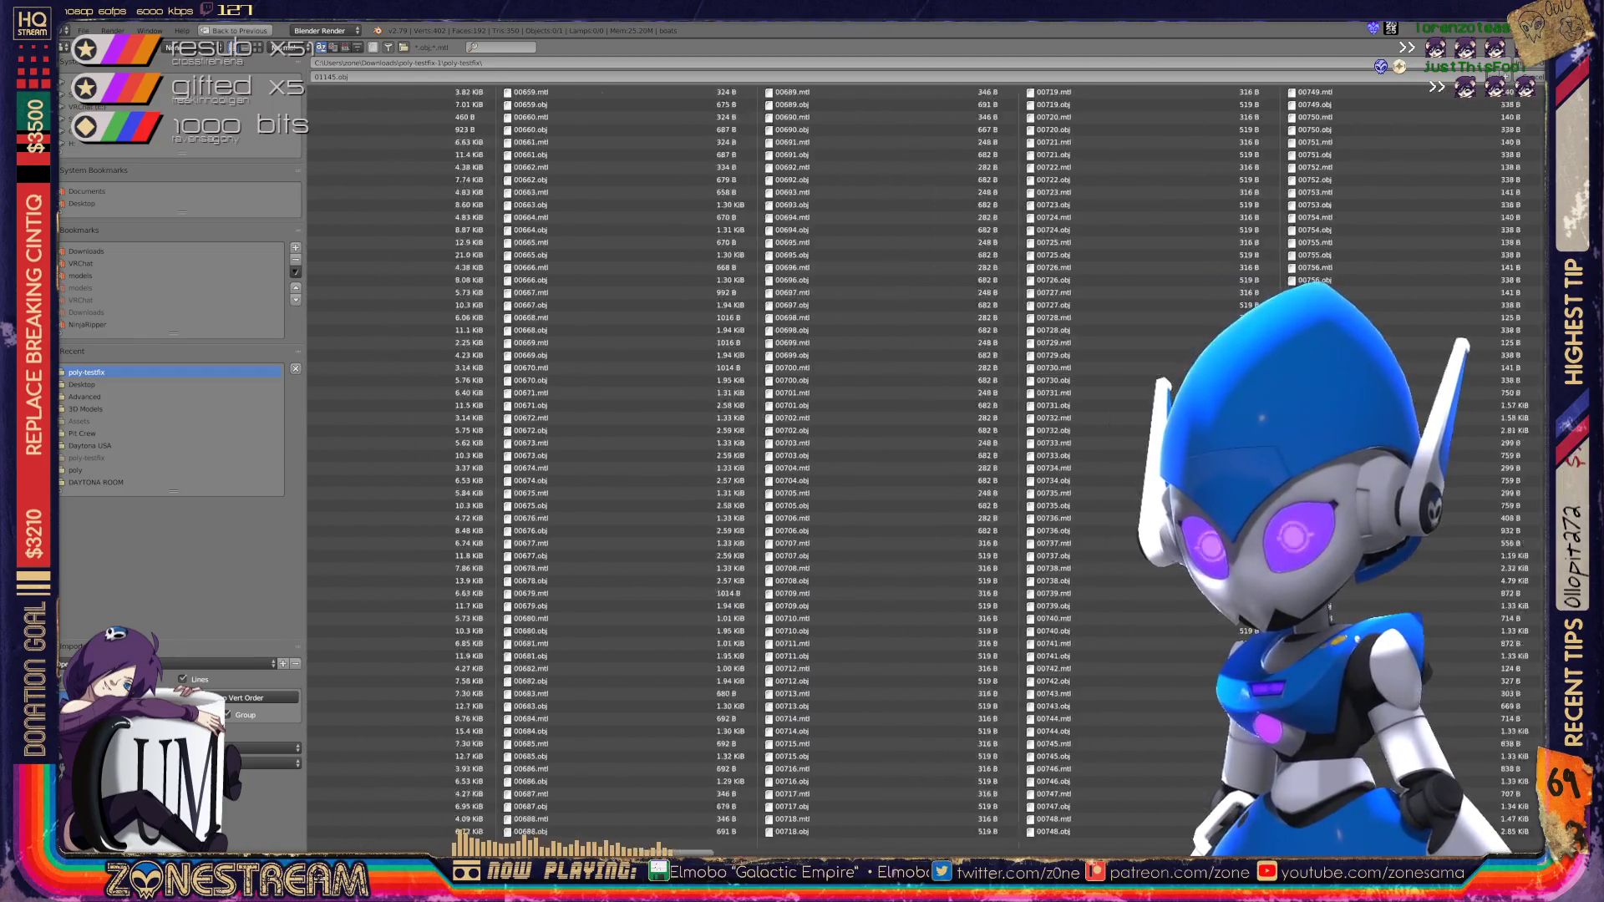
scroll(875, 463, "down", 4)
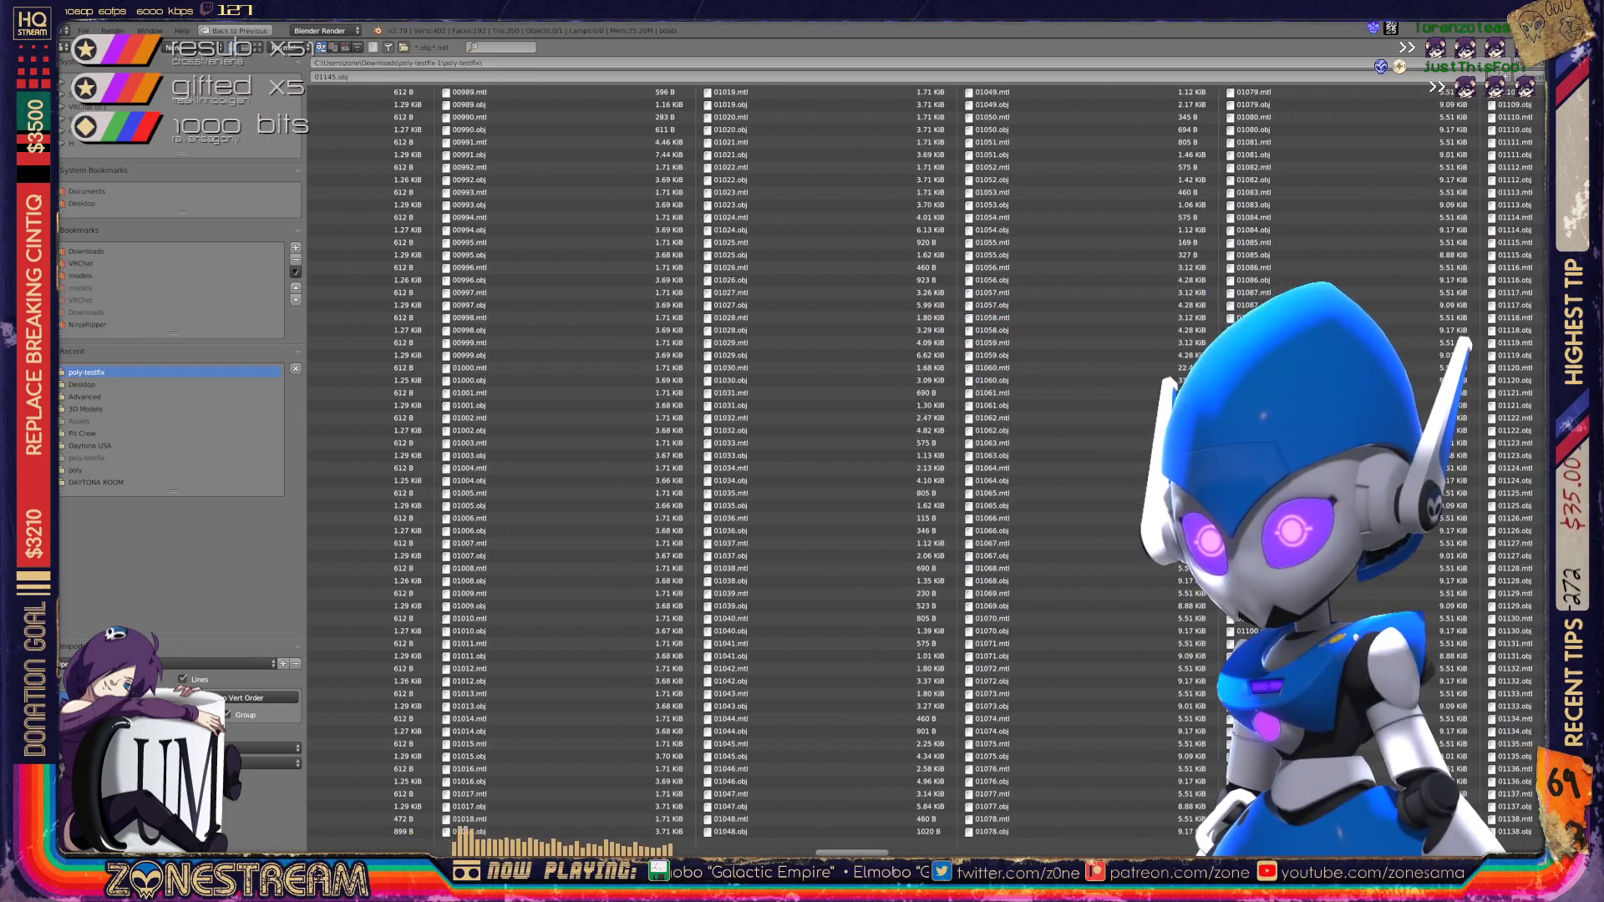
scroll(875, 464, "down", 1)
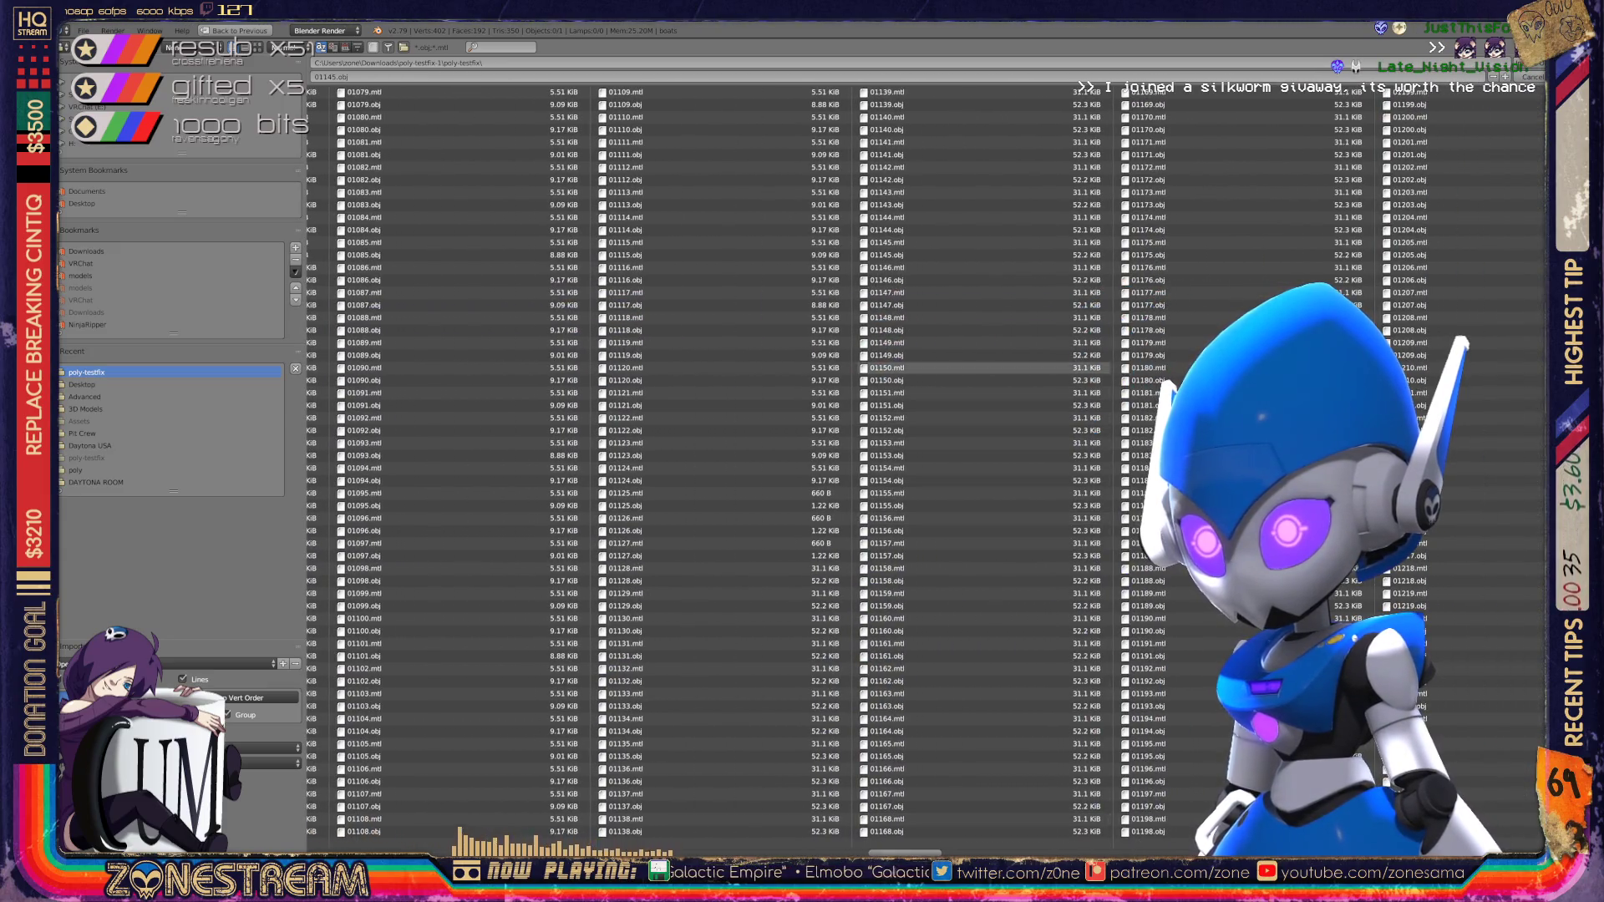
key("Return")
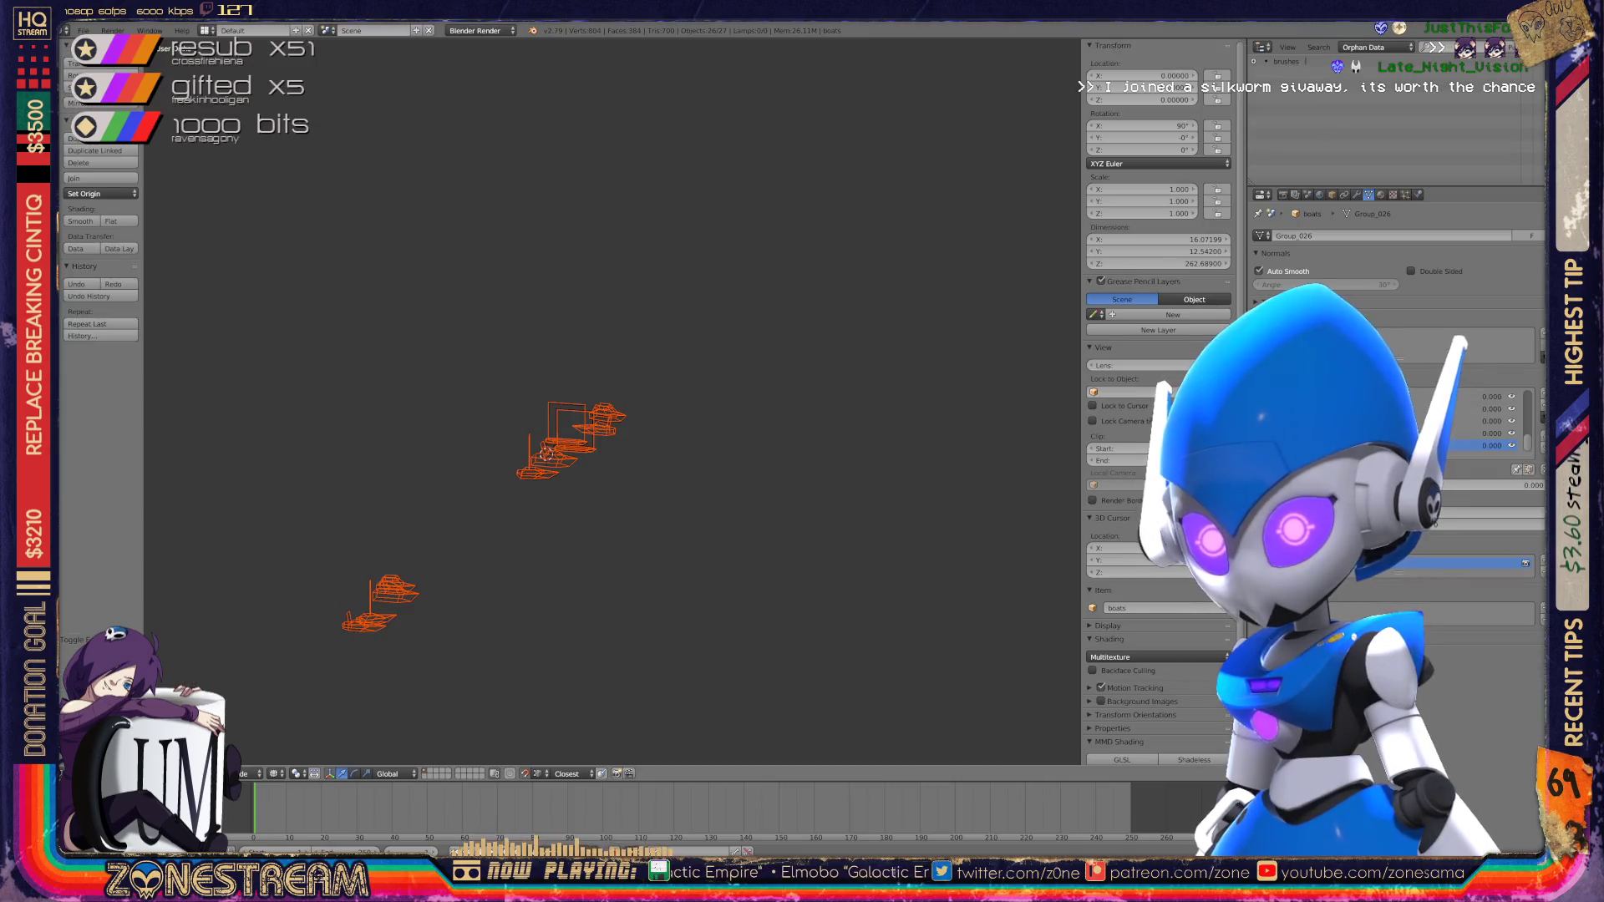
scroll(610, 401, "up", 7)
scroll(610, 401, "up", 8)
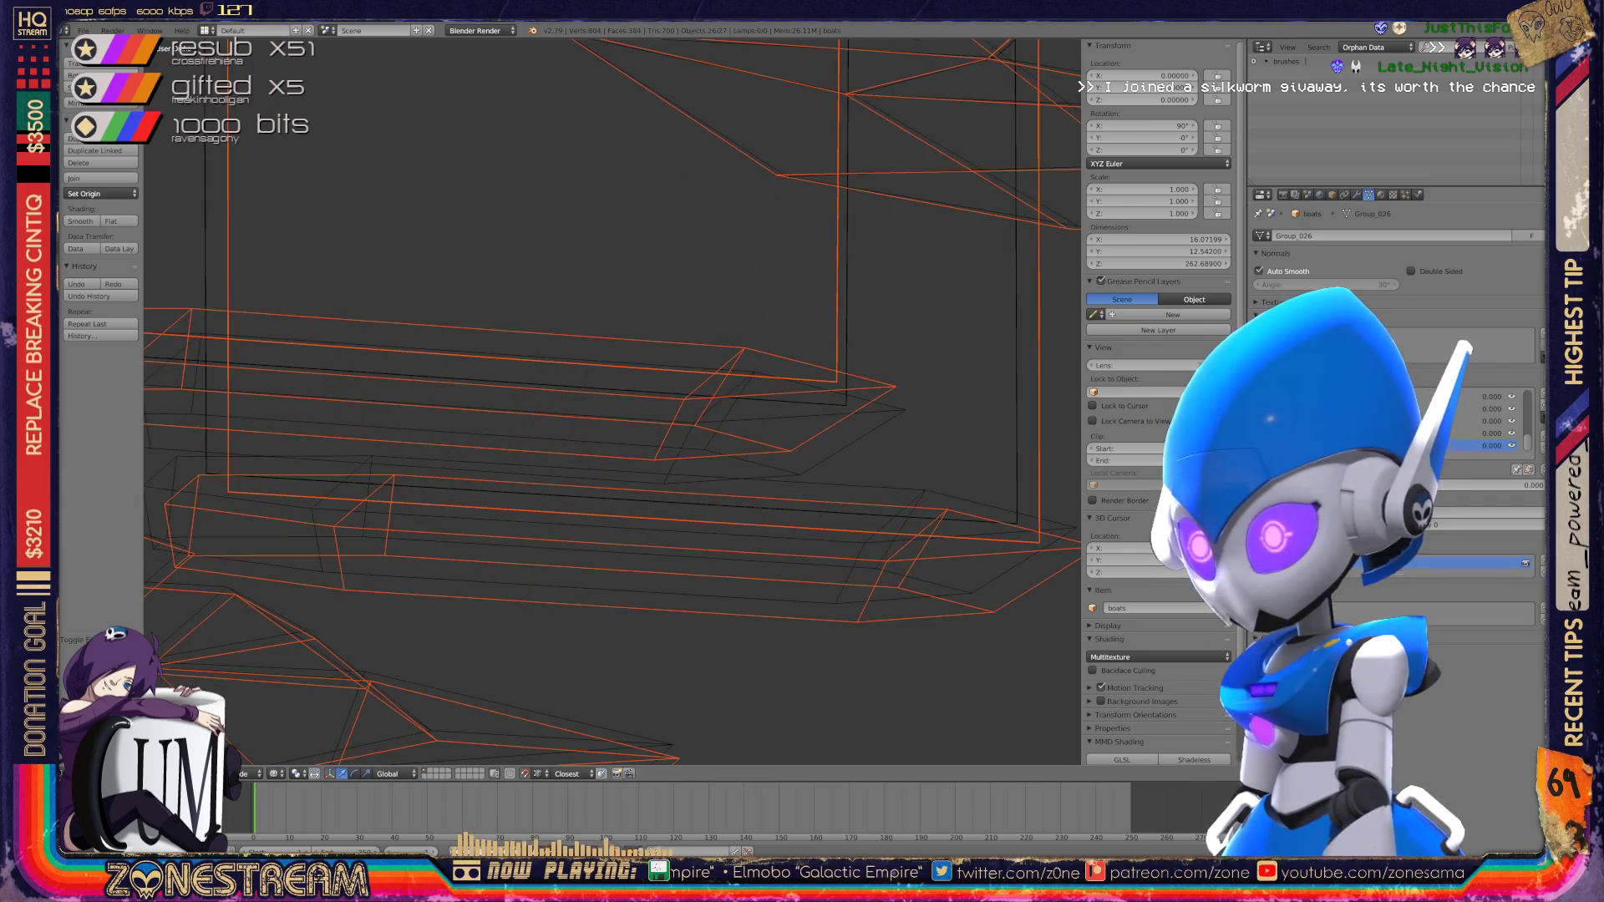
left_click_drag(1471, 433, 1504, 432)
key("ctrl+z")
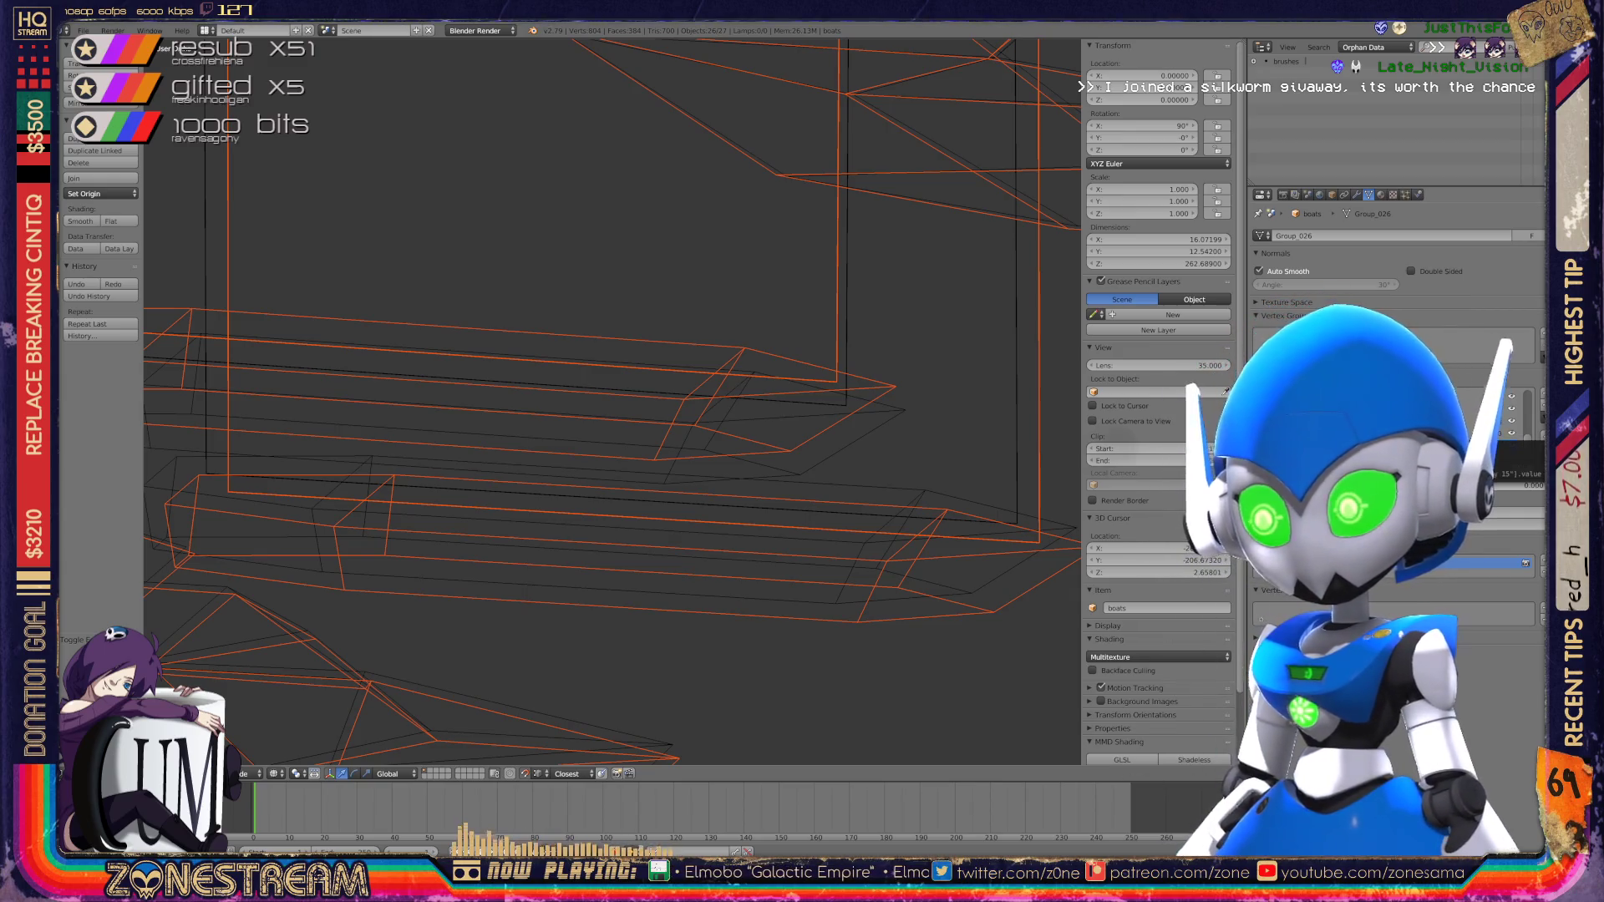